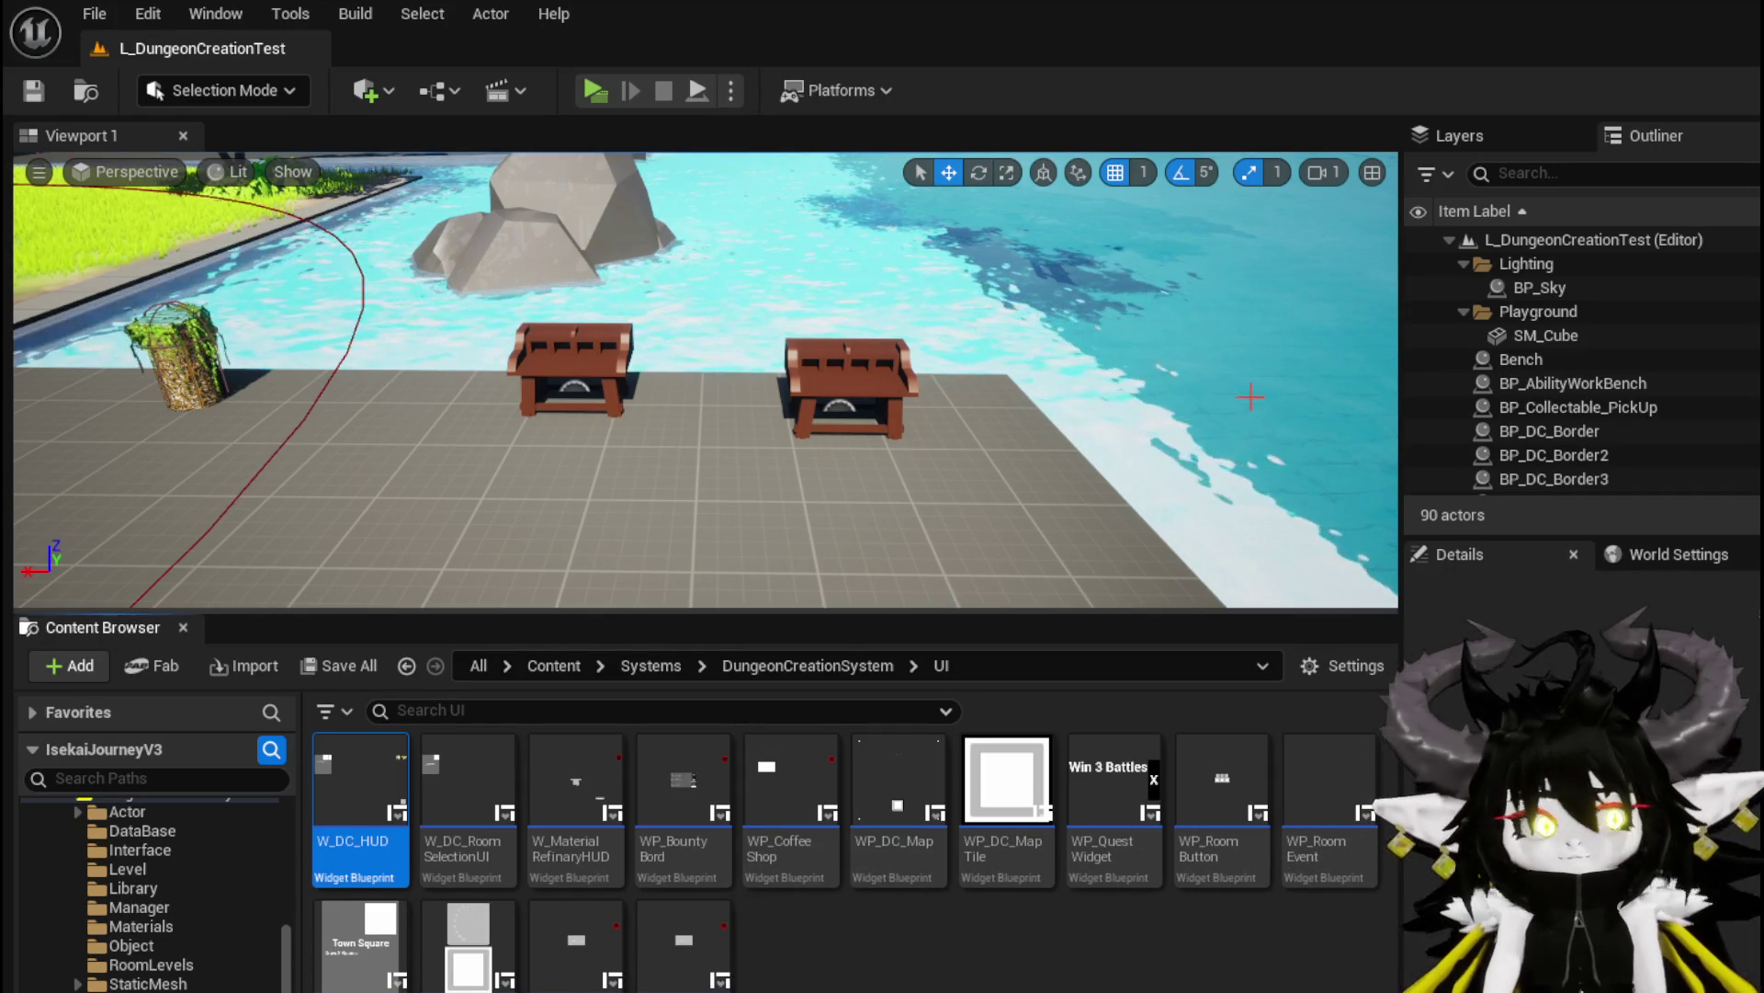
Open the BP_EquipmentWorkBench Blueprint from the level and pan around its event graph
left_click(579, 390)
double_click(579, 391)
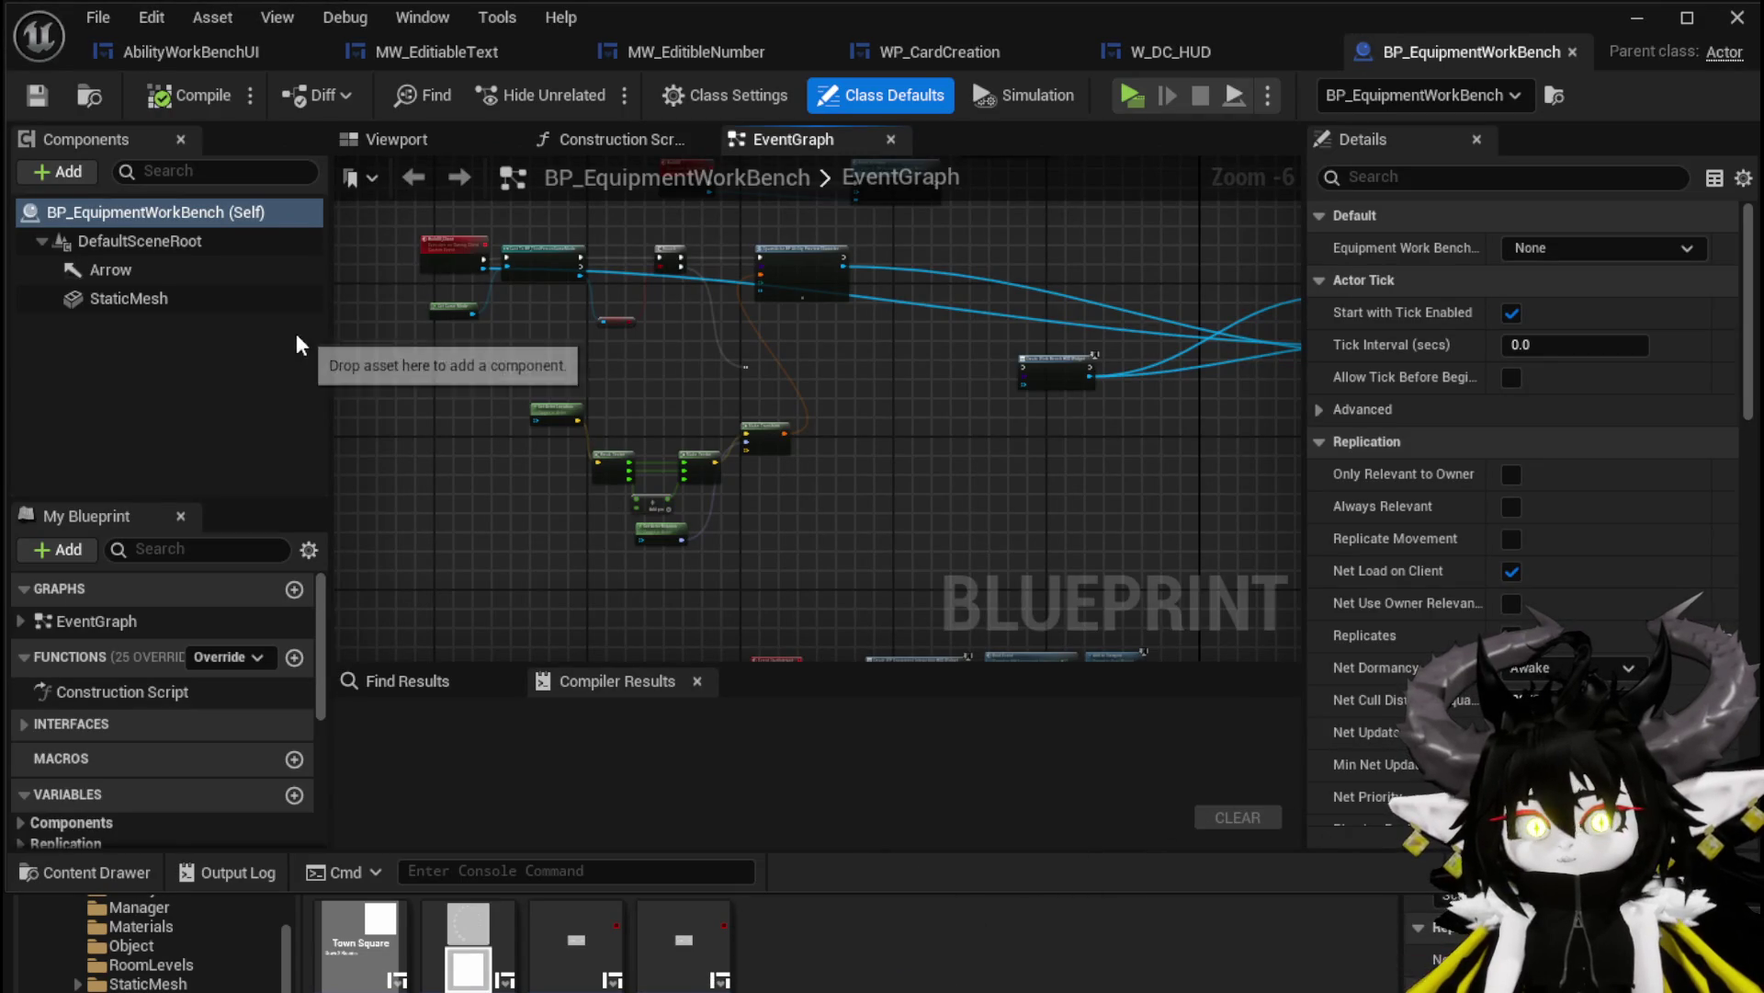
left_click_drag(677, 380, 780, 365)
scroll(689, 334, "up", 4)
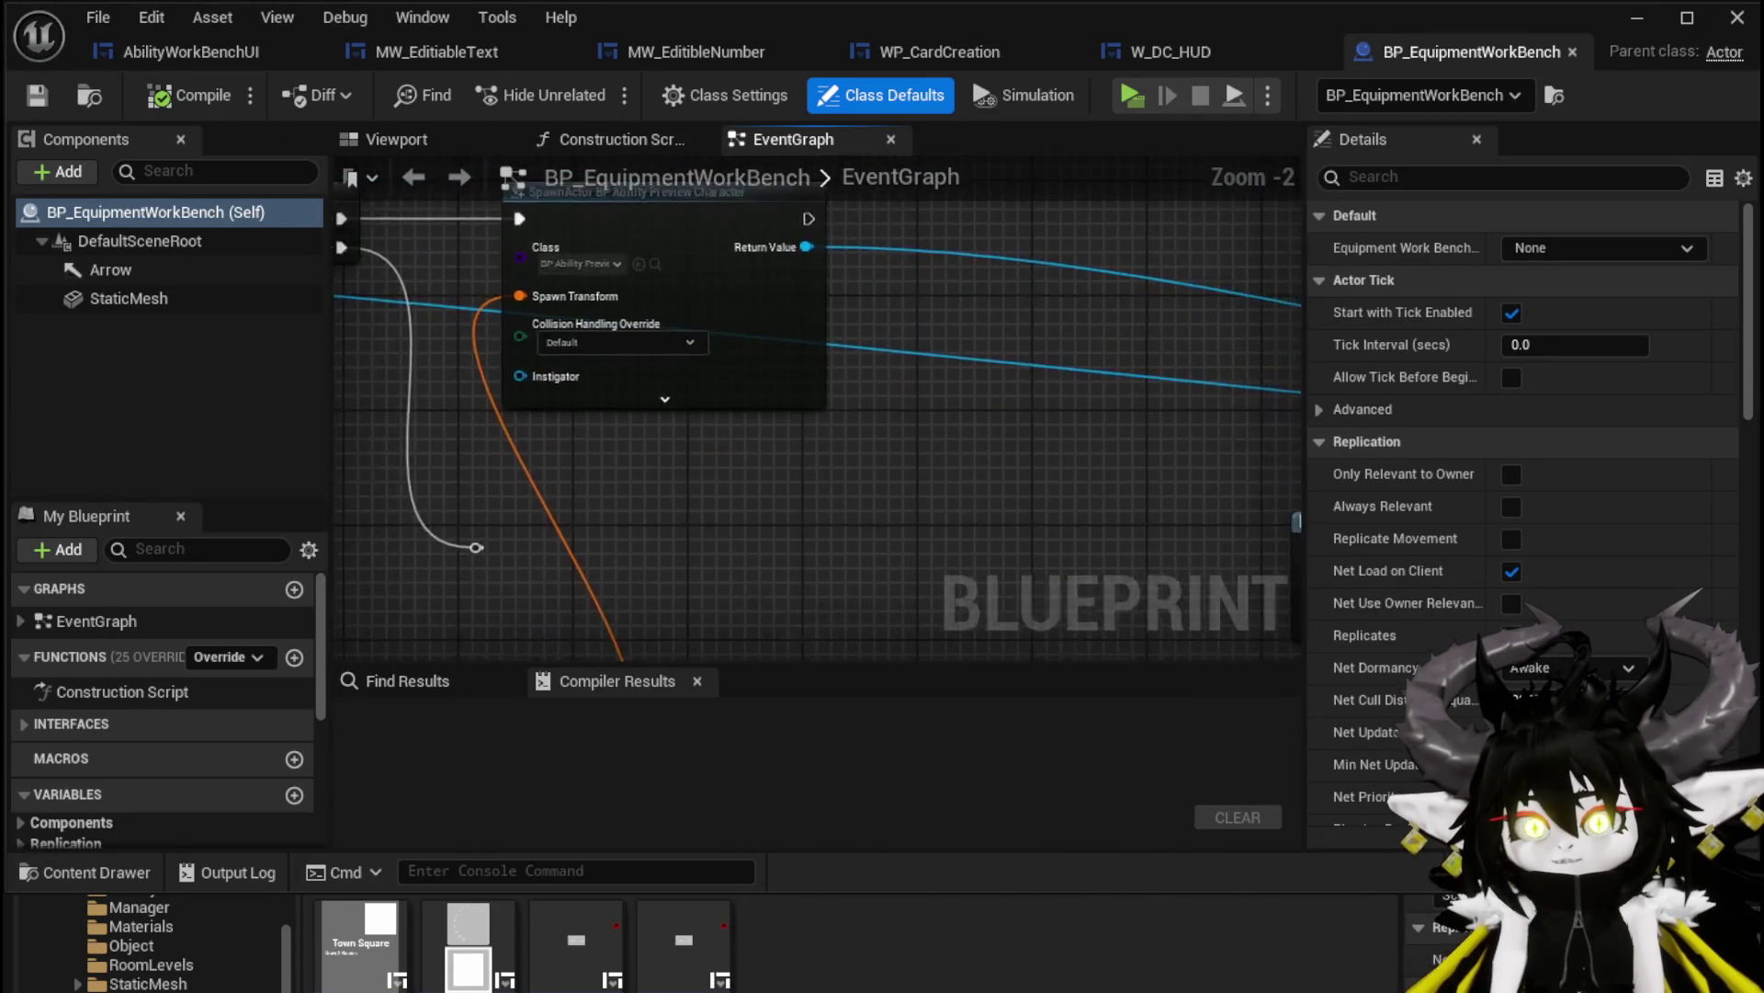
scroll(1073, 468, "down", 3)
left_click_drag(1149, 591, 1023, 427)
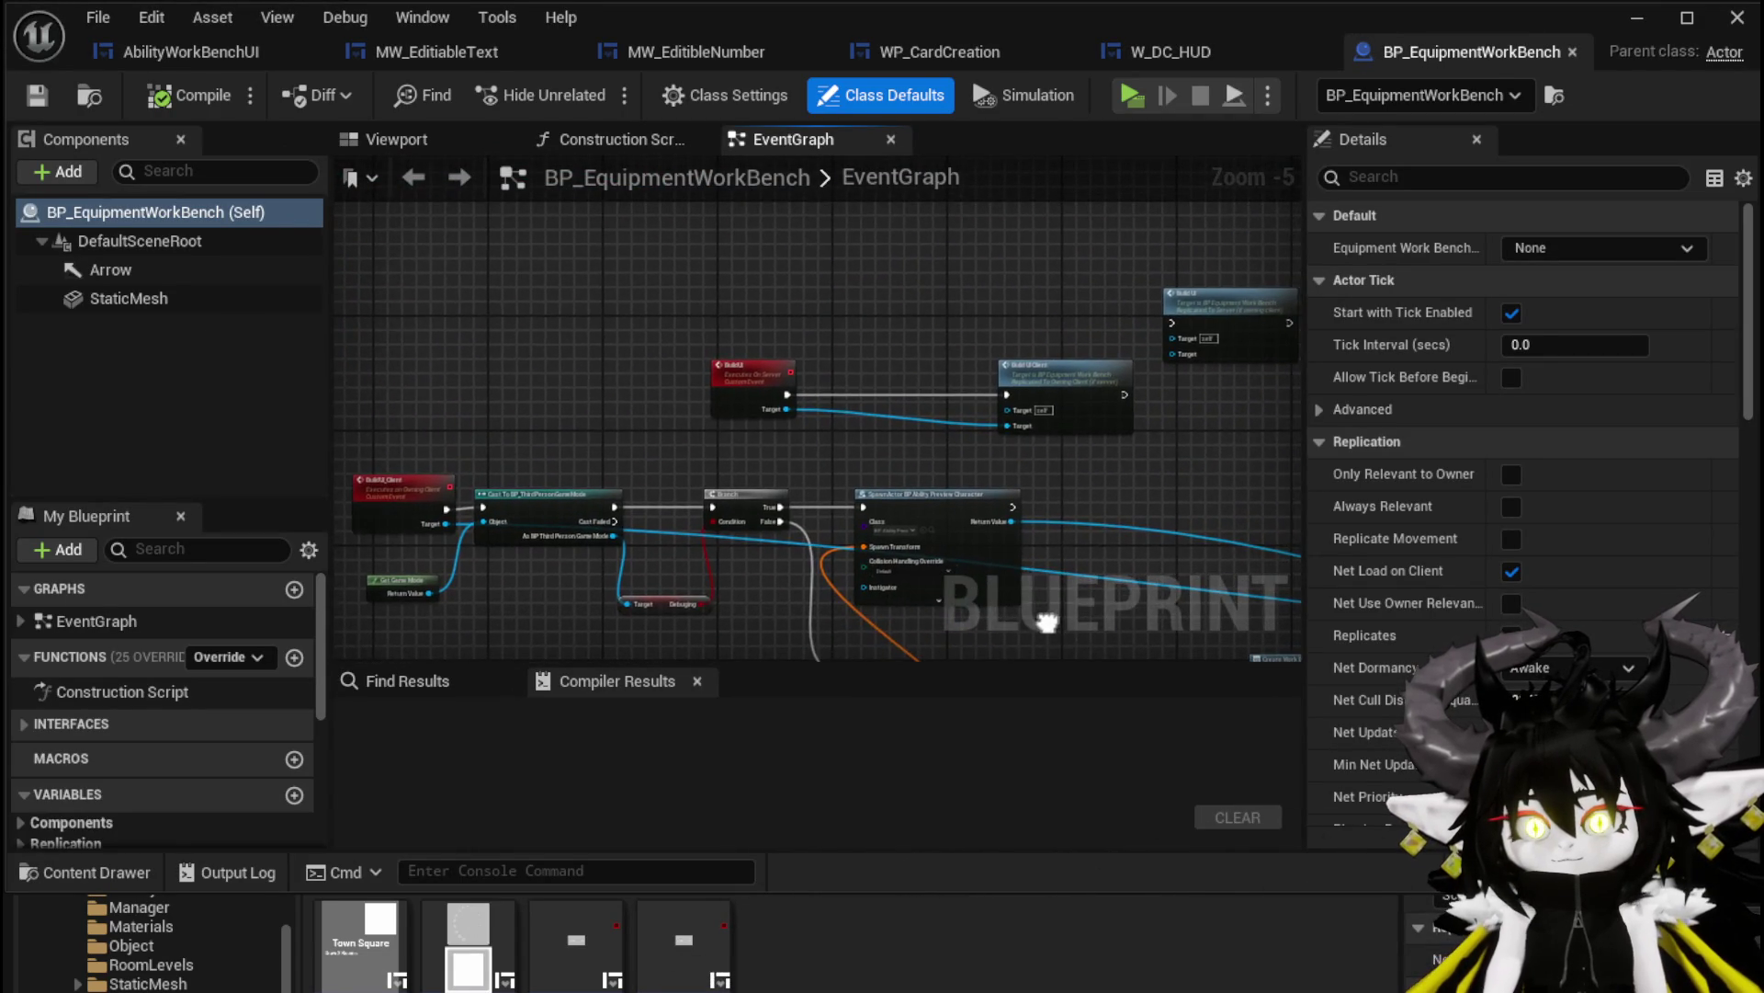
scroll(1024, 427, "up", 4)
Follow the BuildUI_Client chain to the Create WP Equipment Interaction HUD Widget node, then close the Blueprint
double_click(1106, 339)
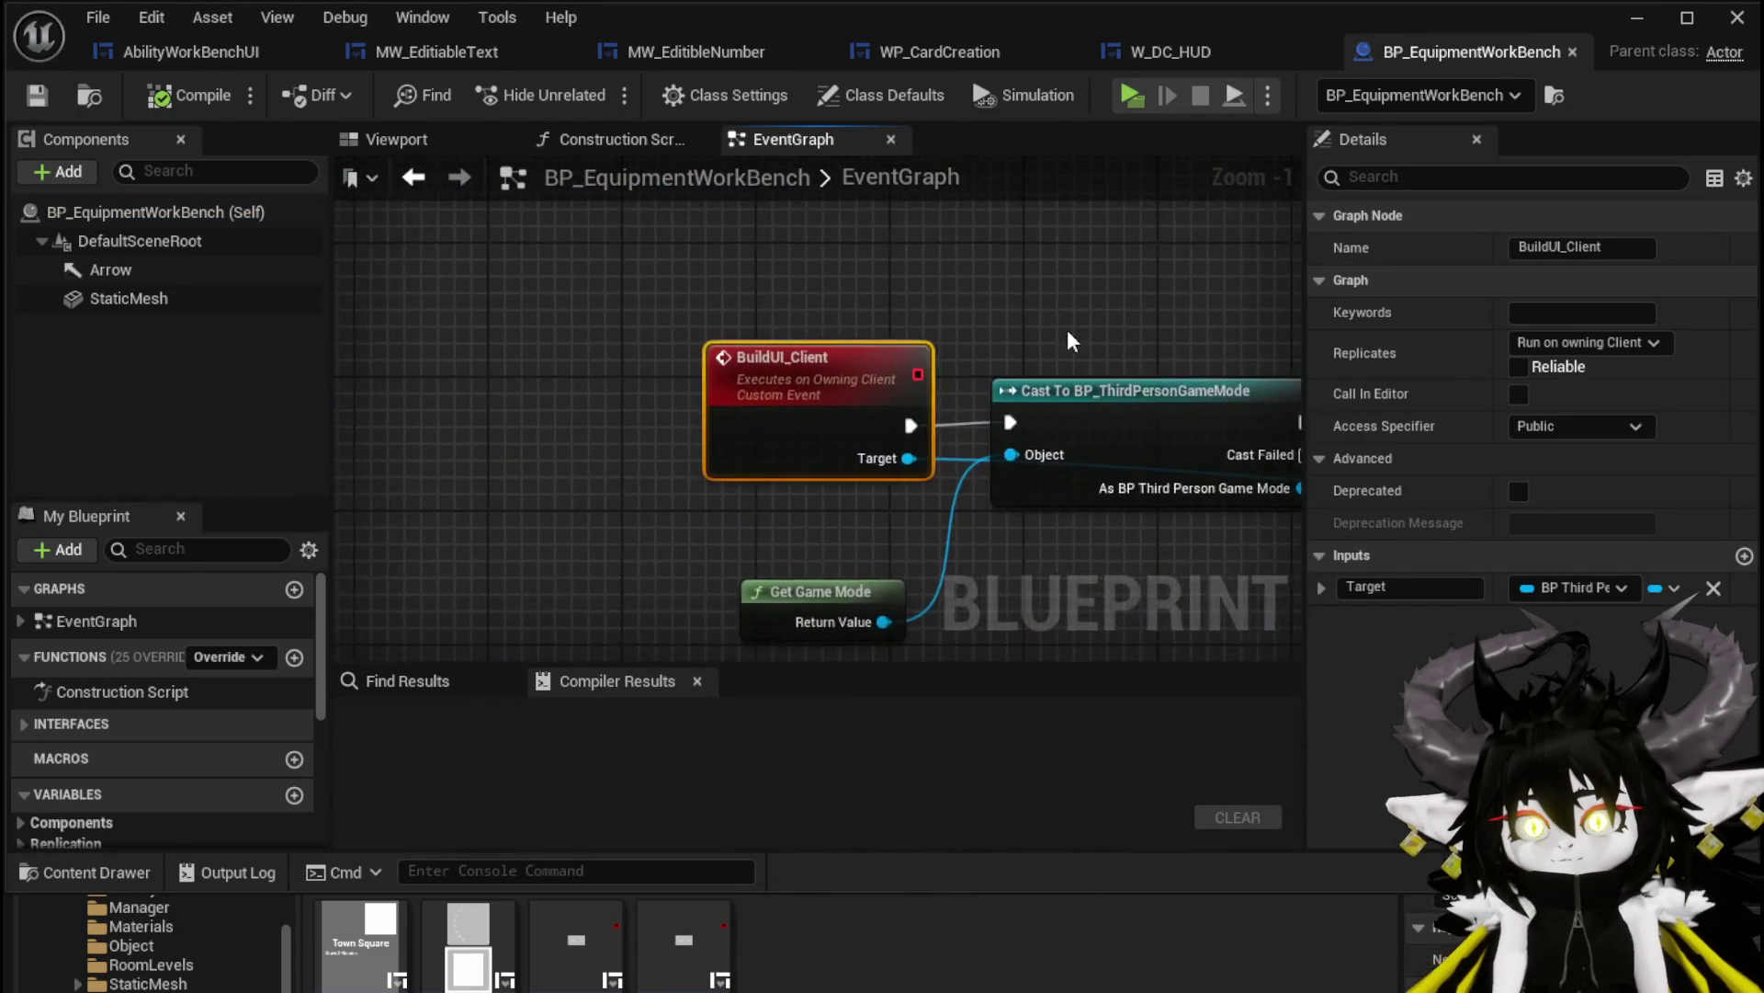
left_click_drag(1036, 343, 583, 283)
mouse_move(974, 480)
left_mouse_down()
mouse_move(836, 451)
mouse_move(819, 422)
mouse_move(831, 367)
mouse_move(803, 647)
mouse_move(713, 614)
mouse_move(649, 422)
mouse_move(680, 540)
left_mouse_up()
scroll(650, 422, "down", 2)
scroll(855, 334, "down", 4)
scroll(831, 453, "up", 5)
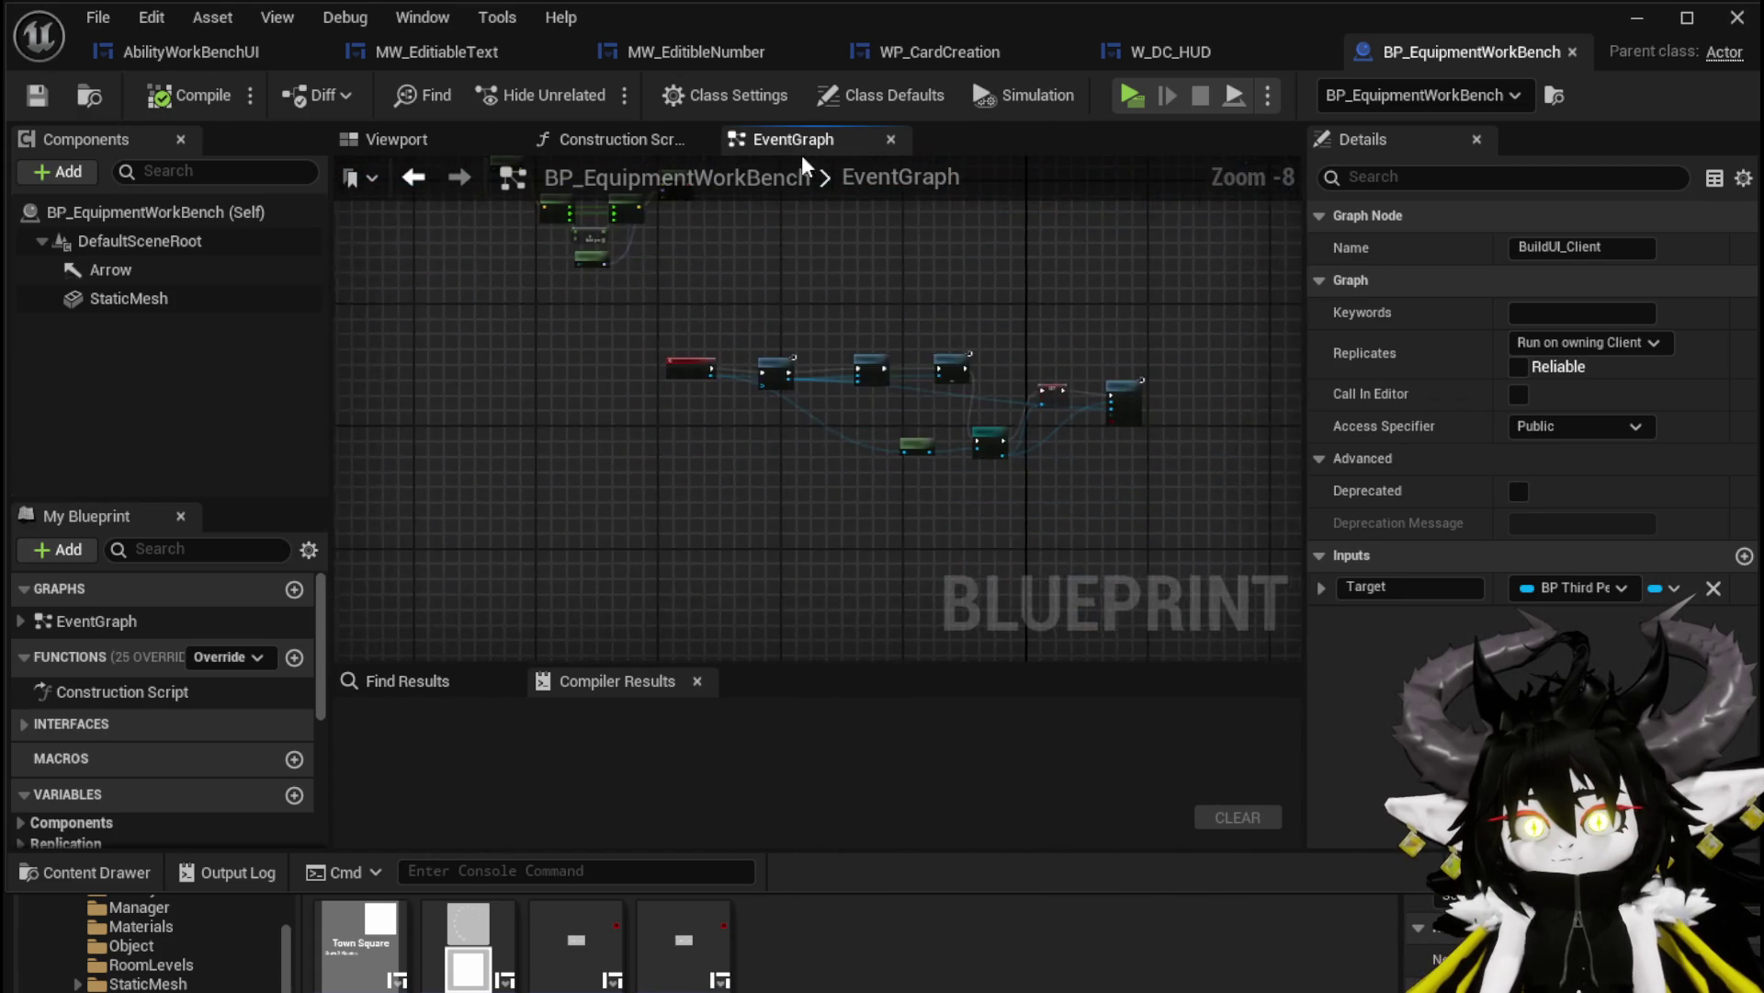
left_click_drag(863, 416, 551, 414)
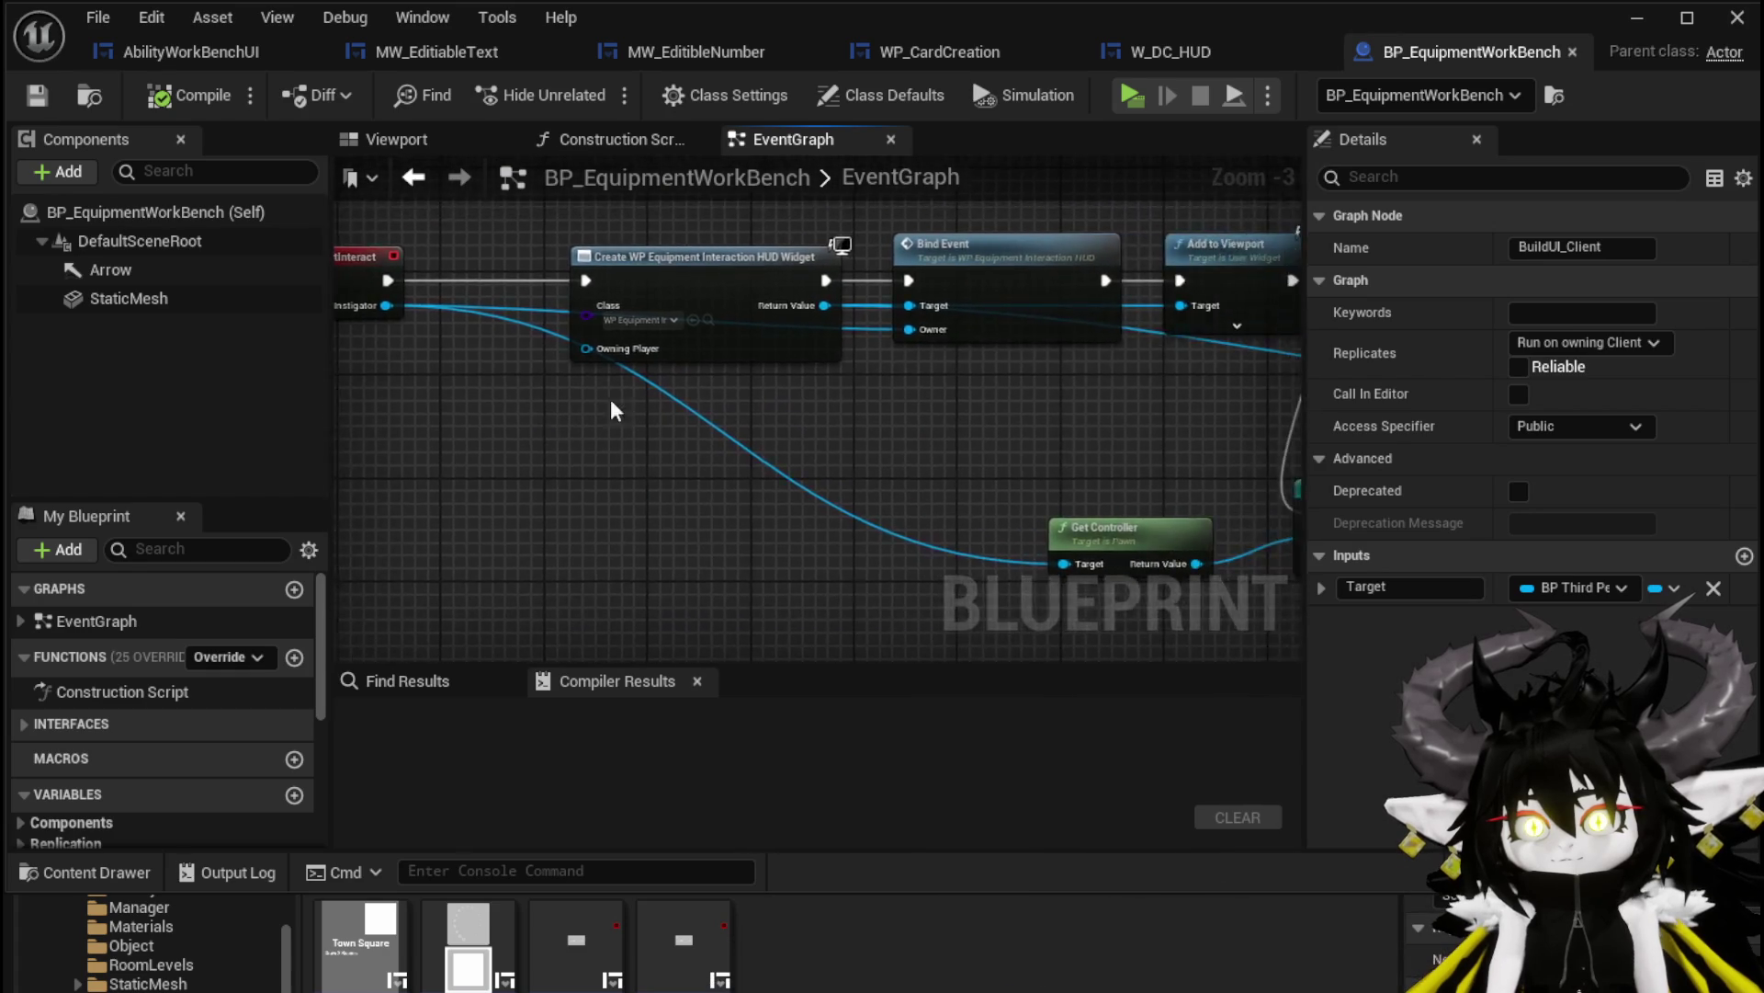
scroll(551, 413, "up", 3)
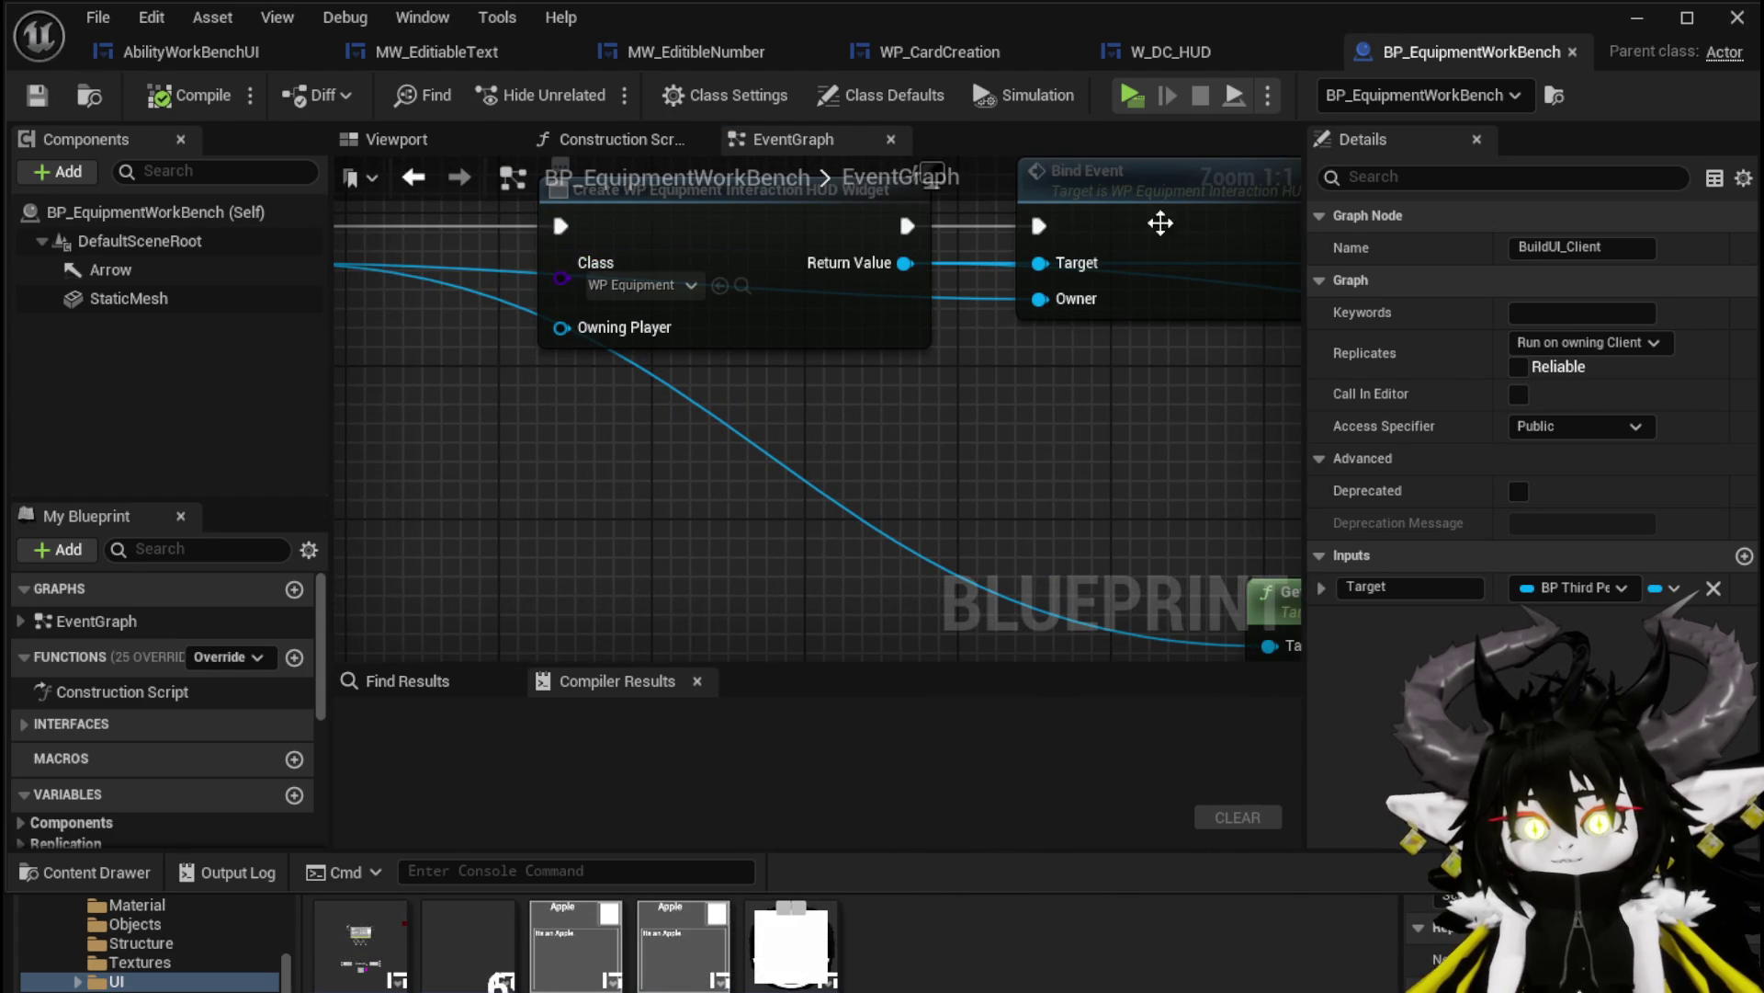
left_click(1571, 52)
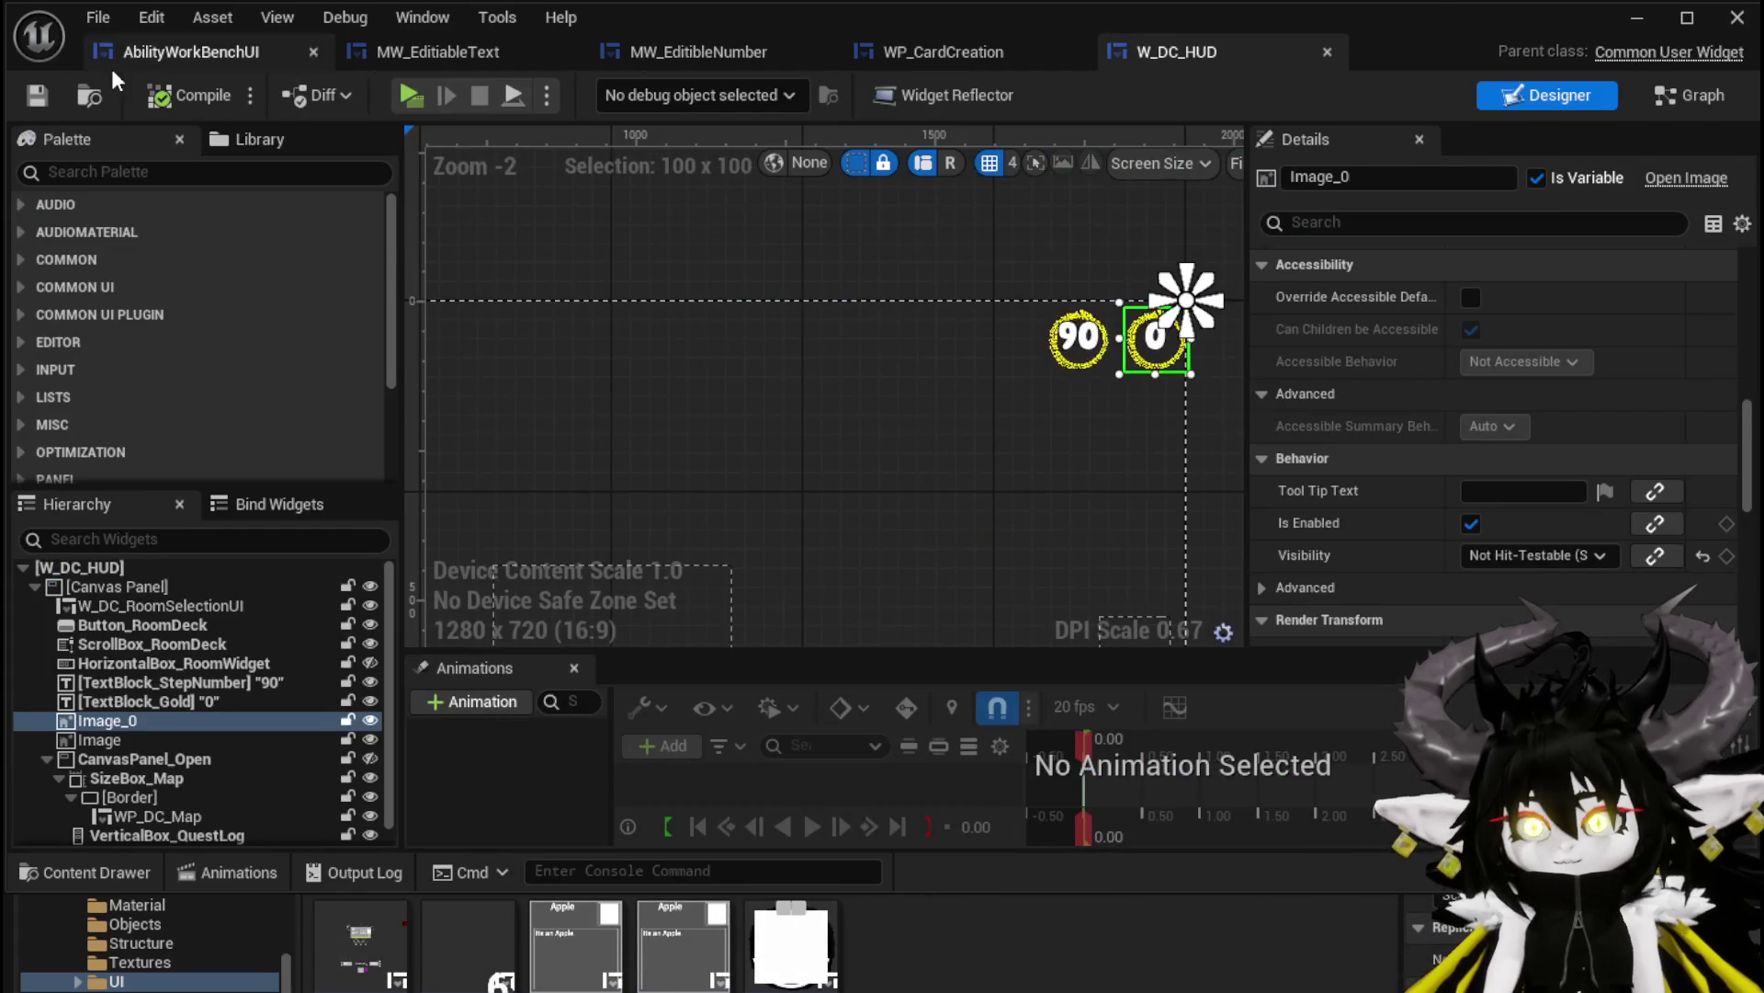
Open WP_EquipmentInteractionHUD from the Content Browser and select SizeBox_Widget and the Build button
left_click(1636, 18)
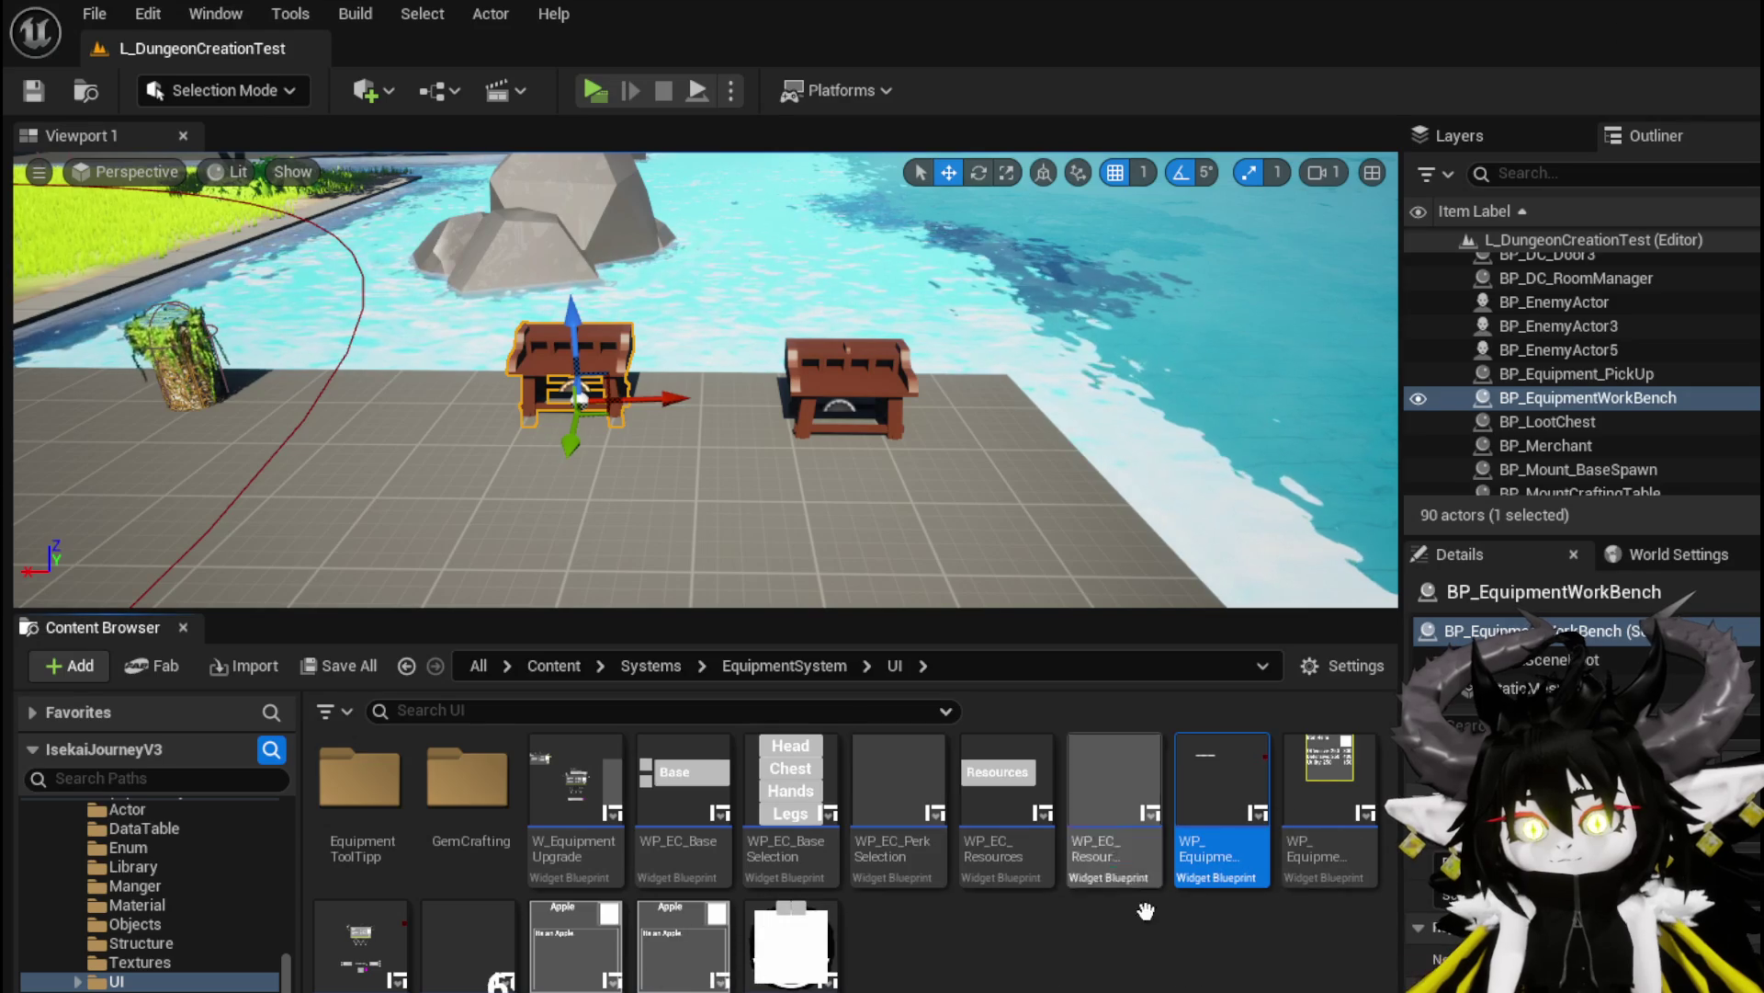
double_click(1205, 747)
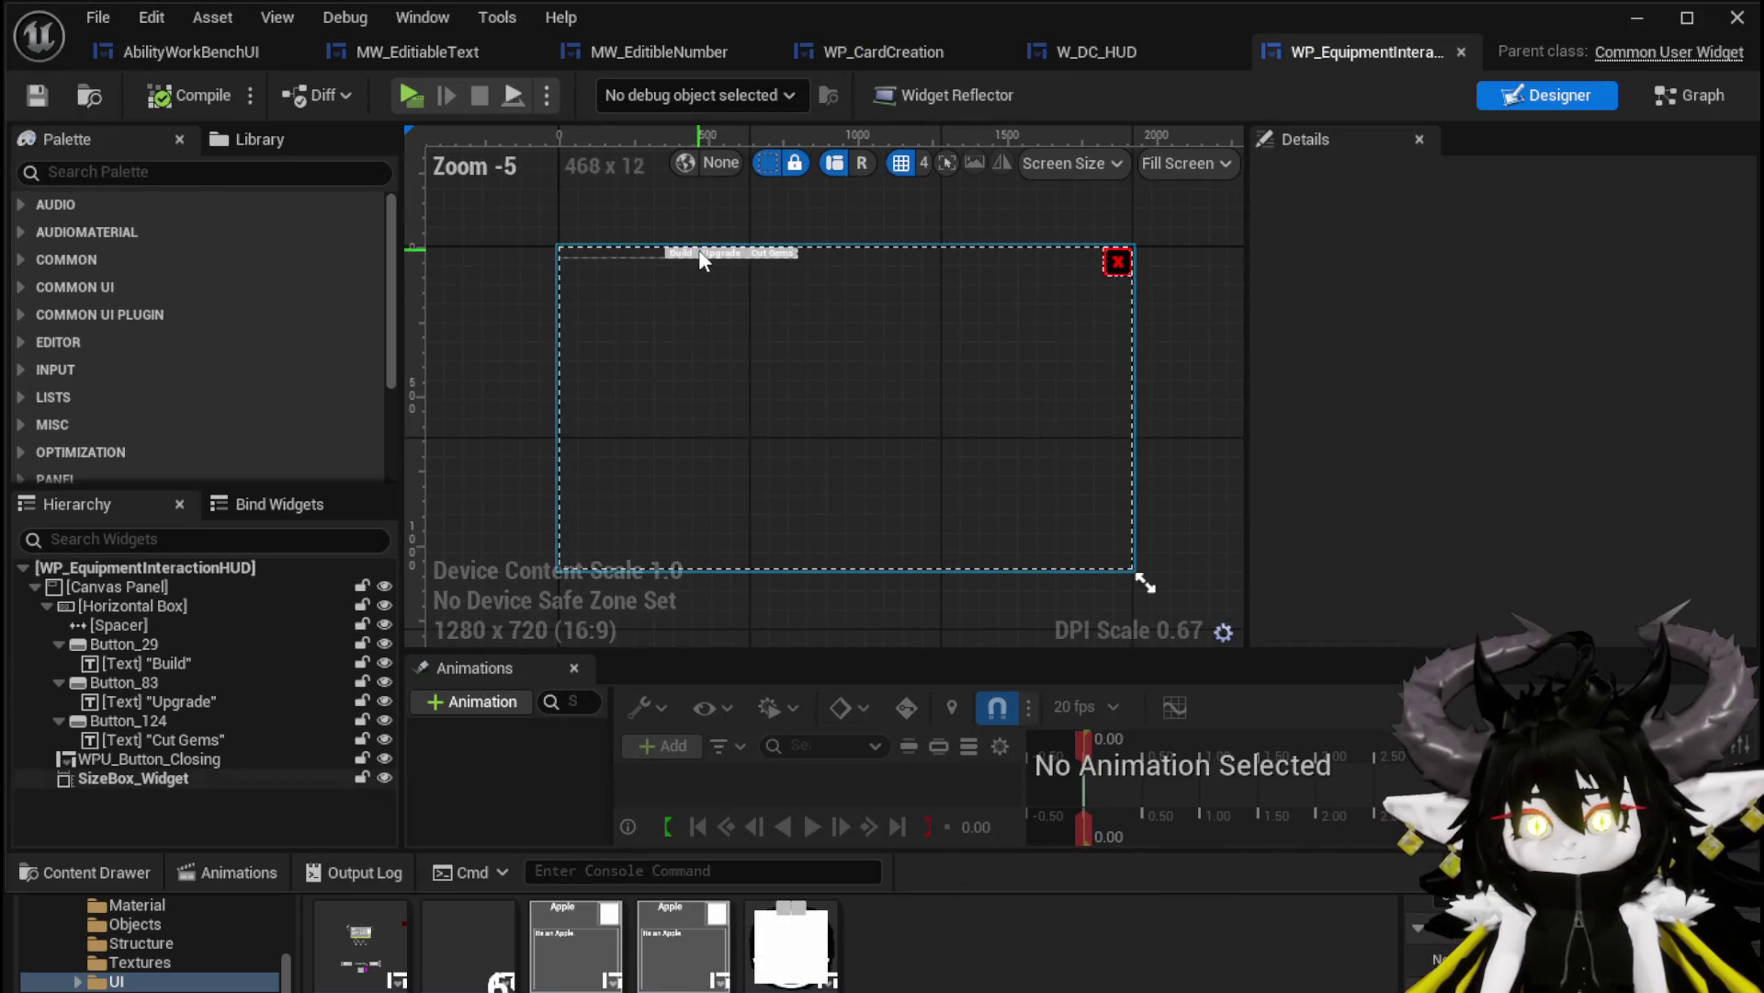
scroll(644, 248, "up", 4)
left_click(616, 256)
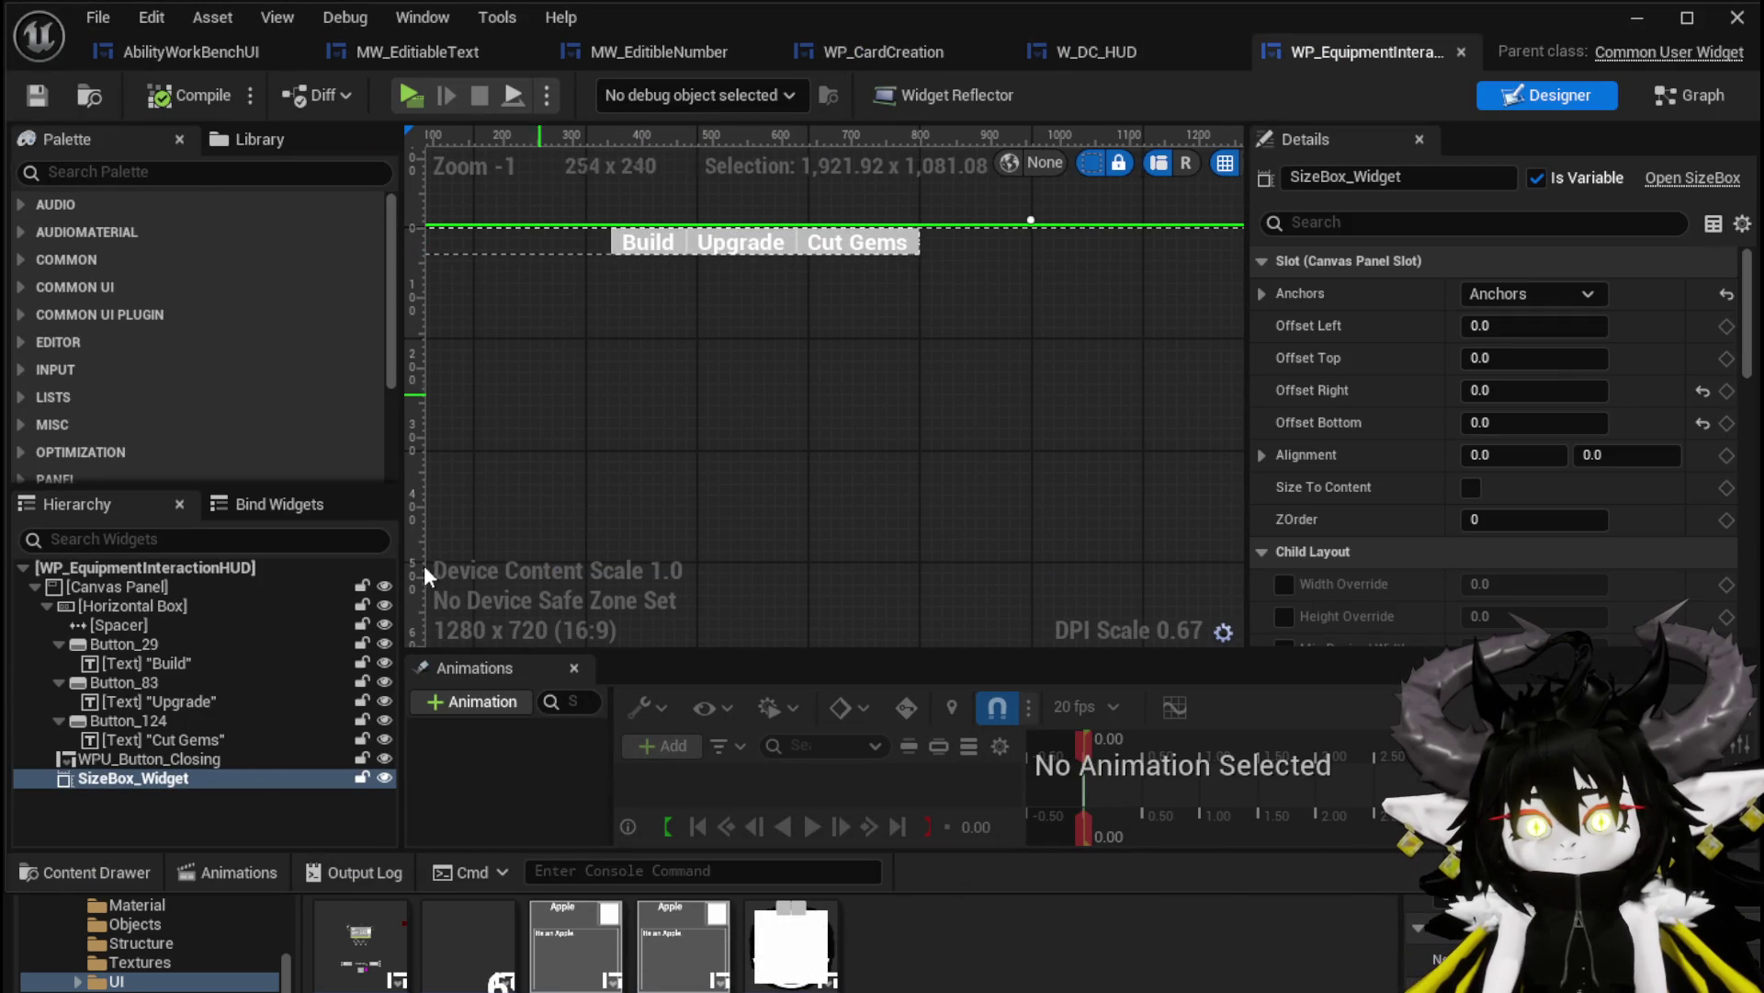
left_click(145, 645)
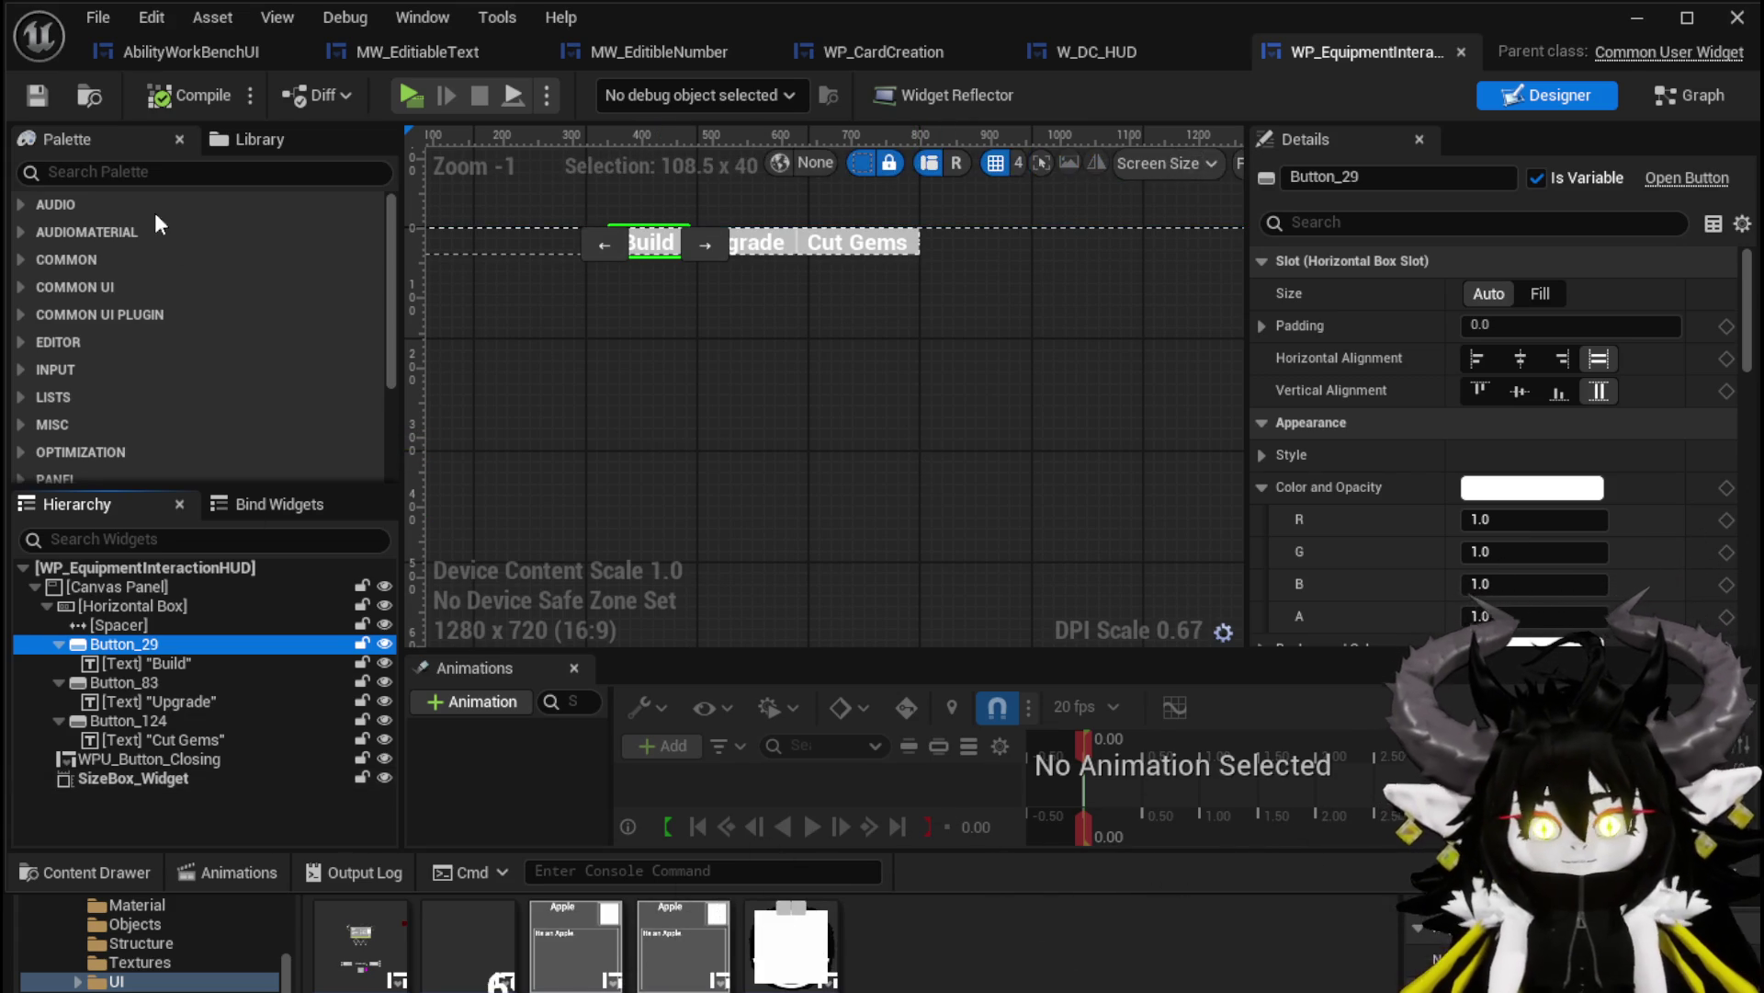
Filter the Palette by 'MW', drop three MW Buttons into the widget tree, and compile
type("MW")
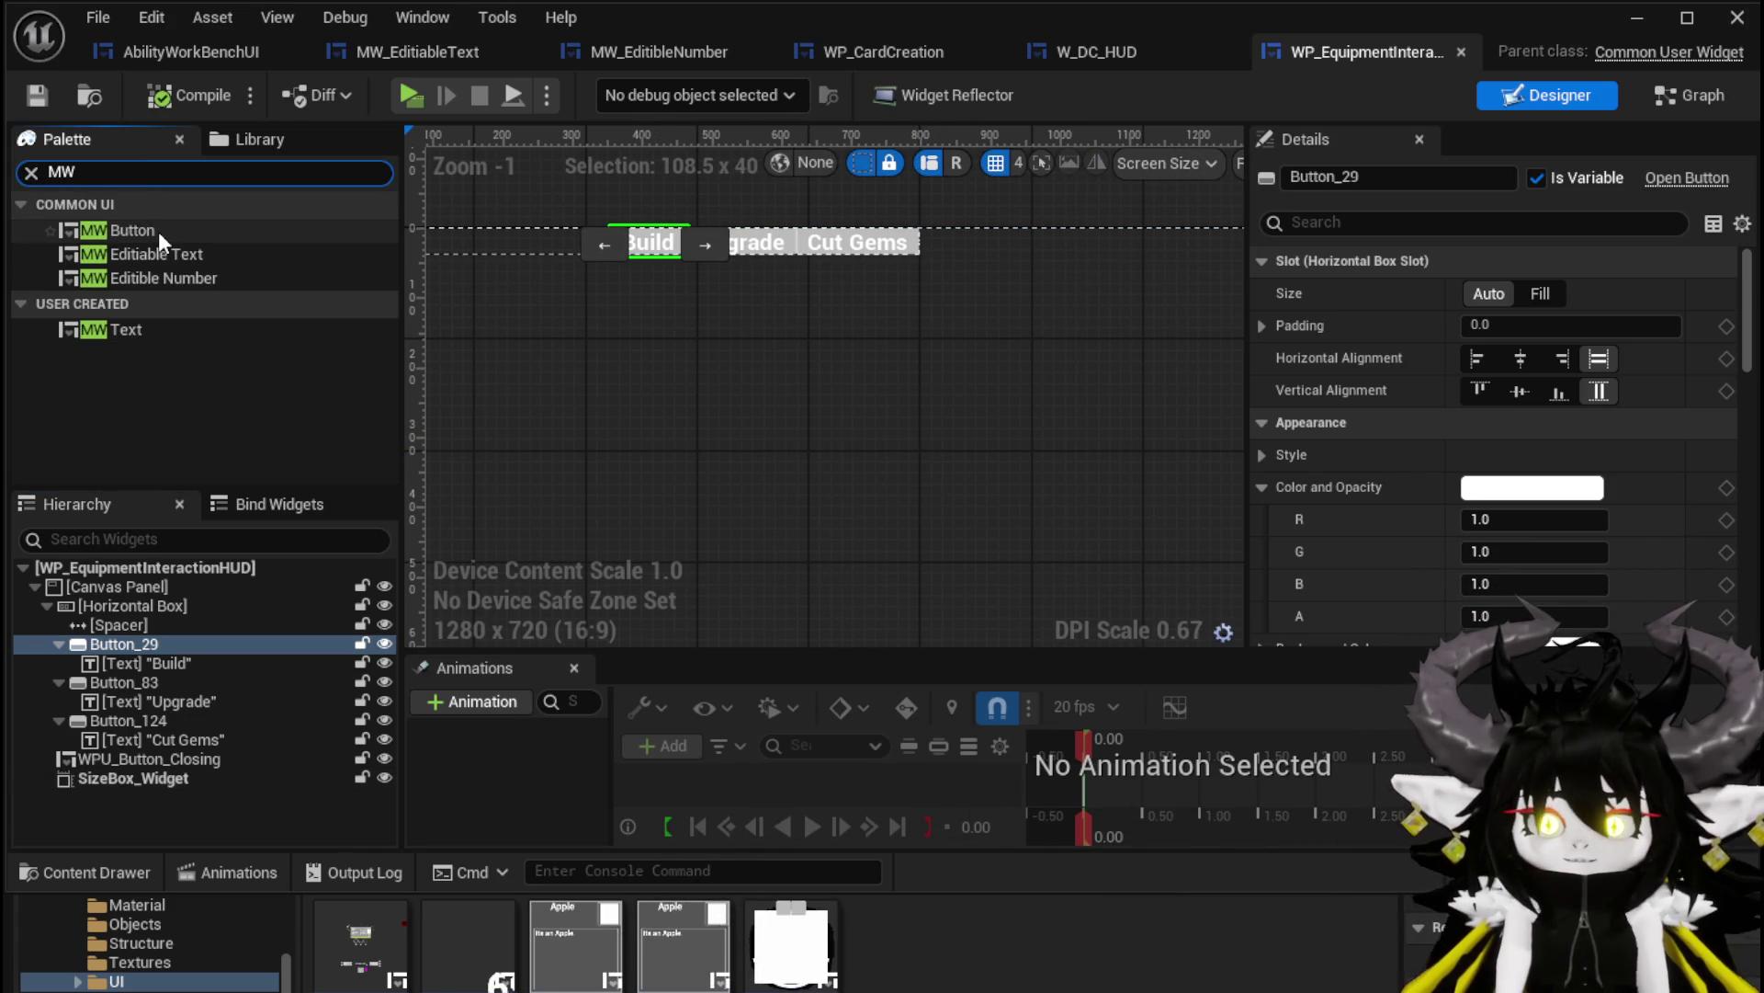
mouse_move(158, 230)
left_mouse_down()
mouse_move(454, 229)
mouse_move(633, 321)
left_mouse_up()
mouse_move(466, 235)
left_mouse_down()
mouse_move(181, 559)
mouse_move(120, 603)
mouse_move(134, 602)
left_mouse_up()
mouse_move(129, 226)
left_mouse_down()
mouse_move(195, 504)
mouse_move(135, 608)
left_mouse_up()
left_click(630, 261)
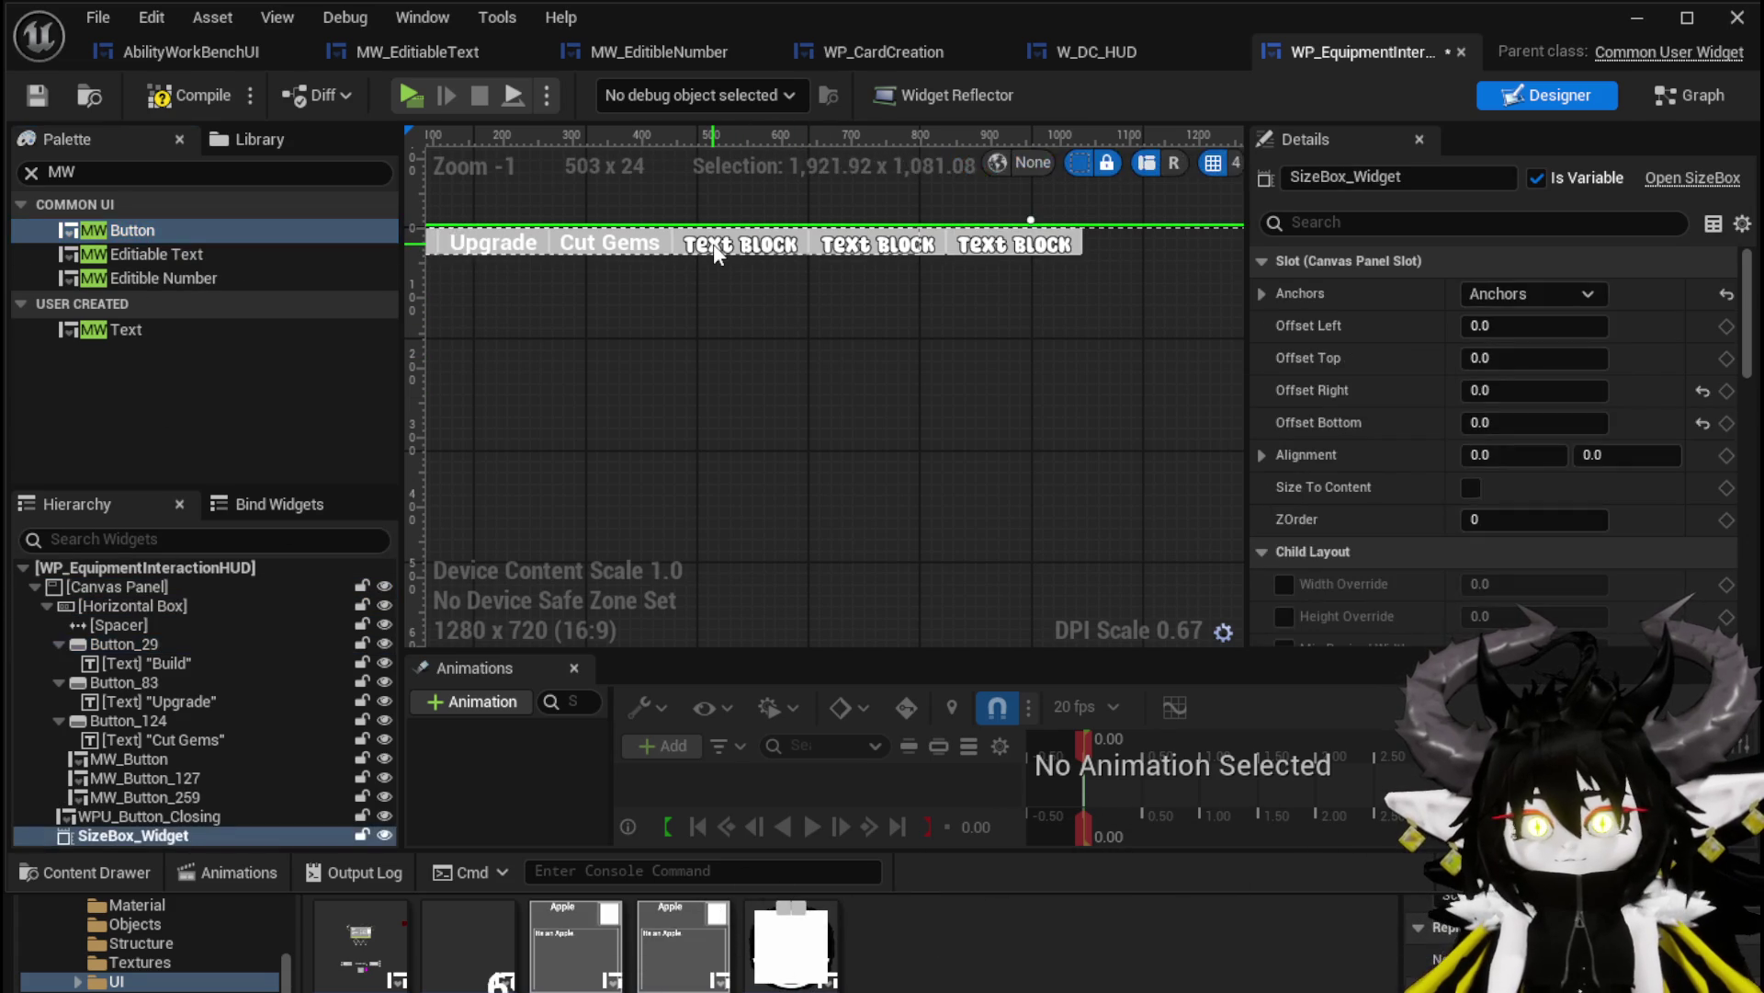
left_click(200, 90)
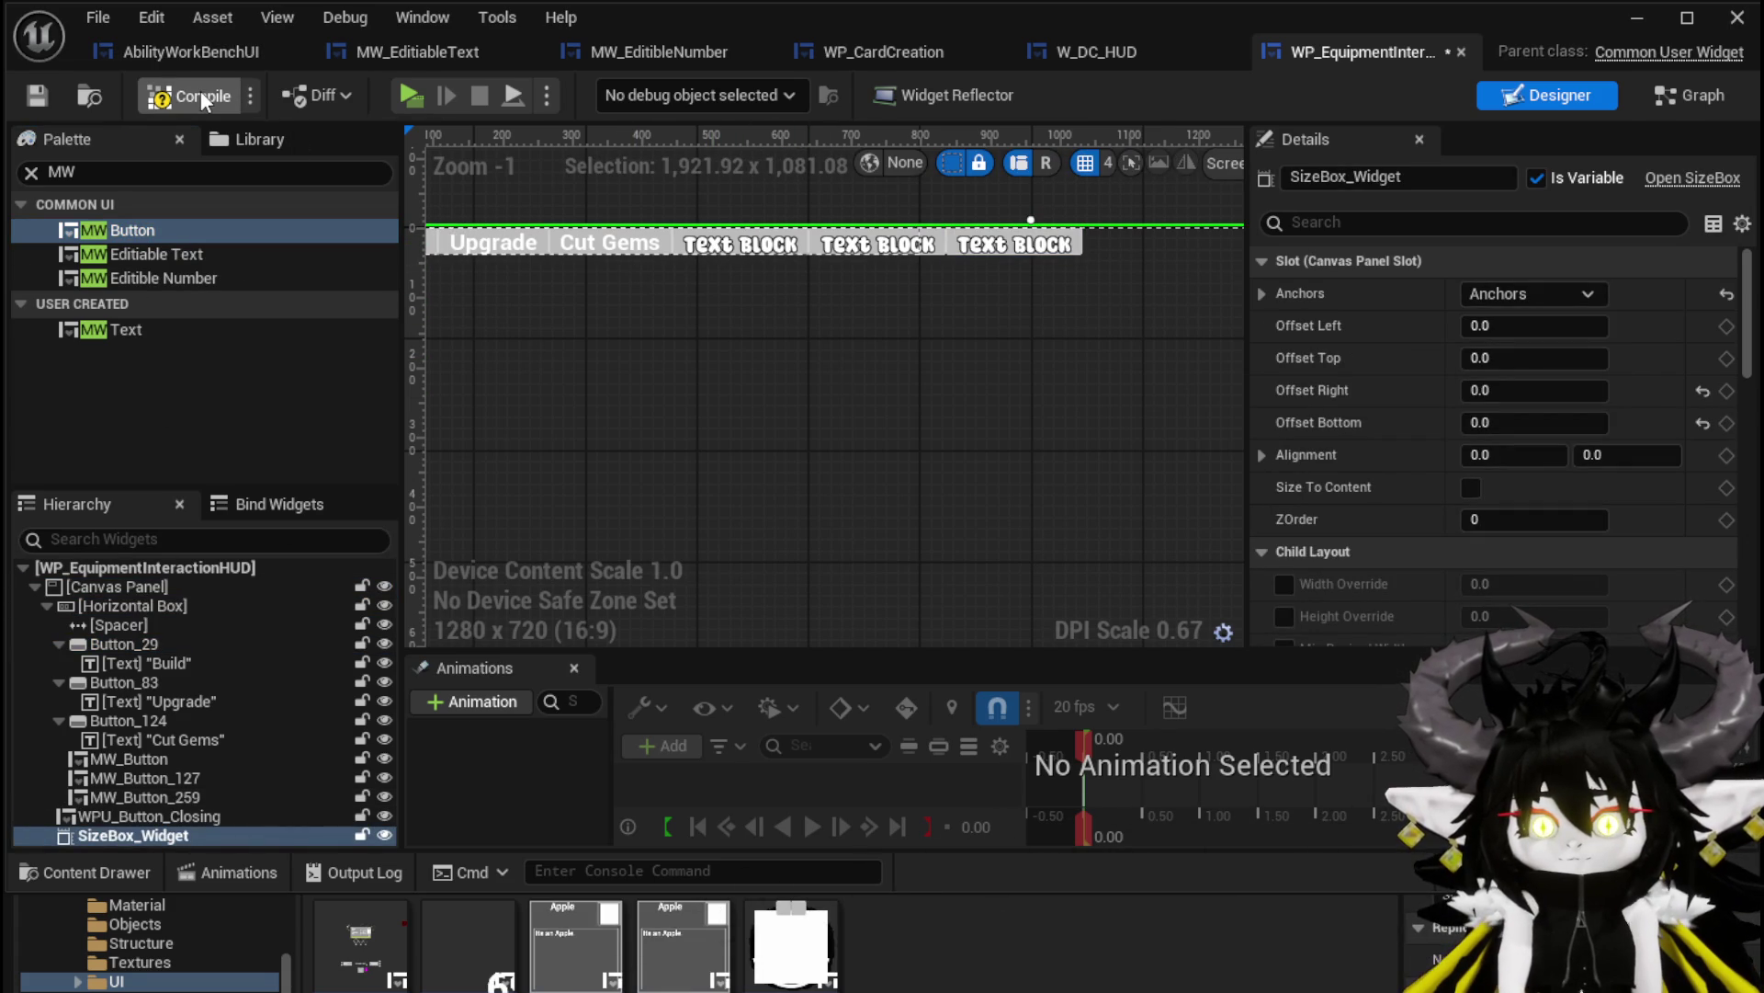
scroll(742, 331, "down", 2)
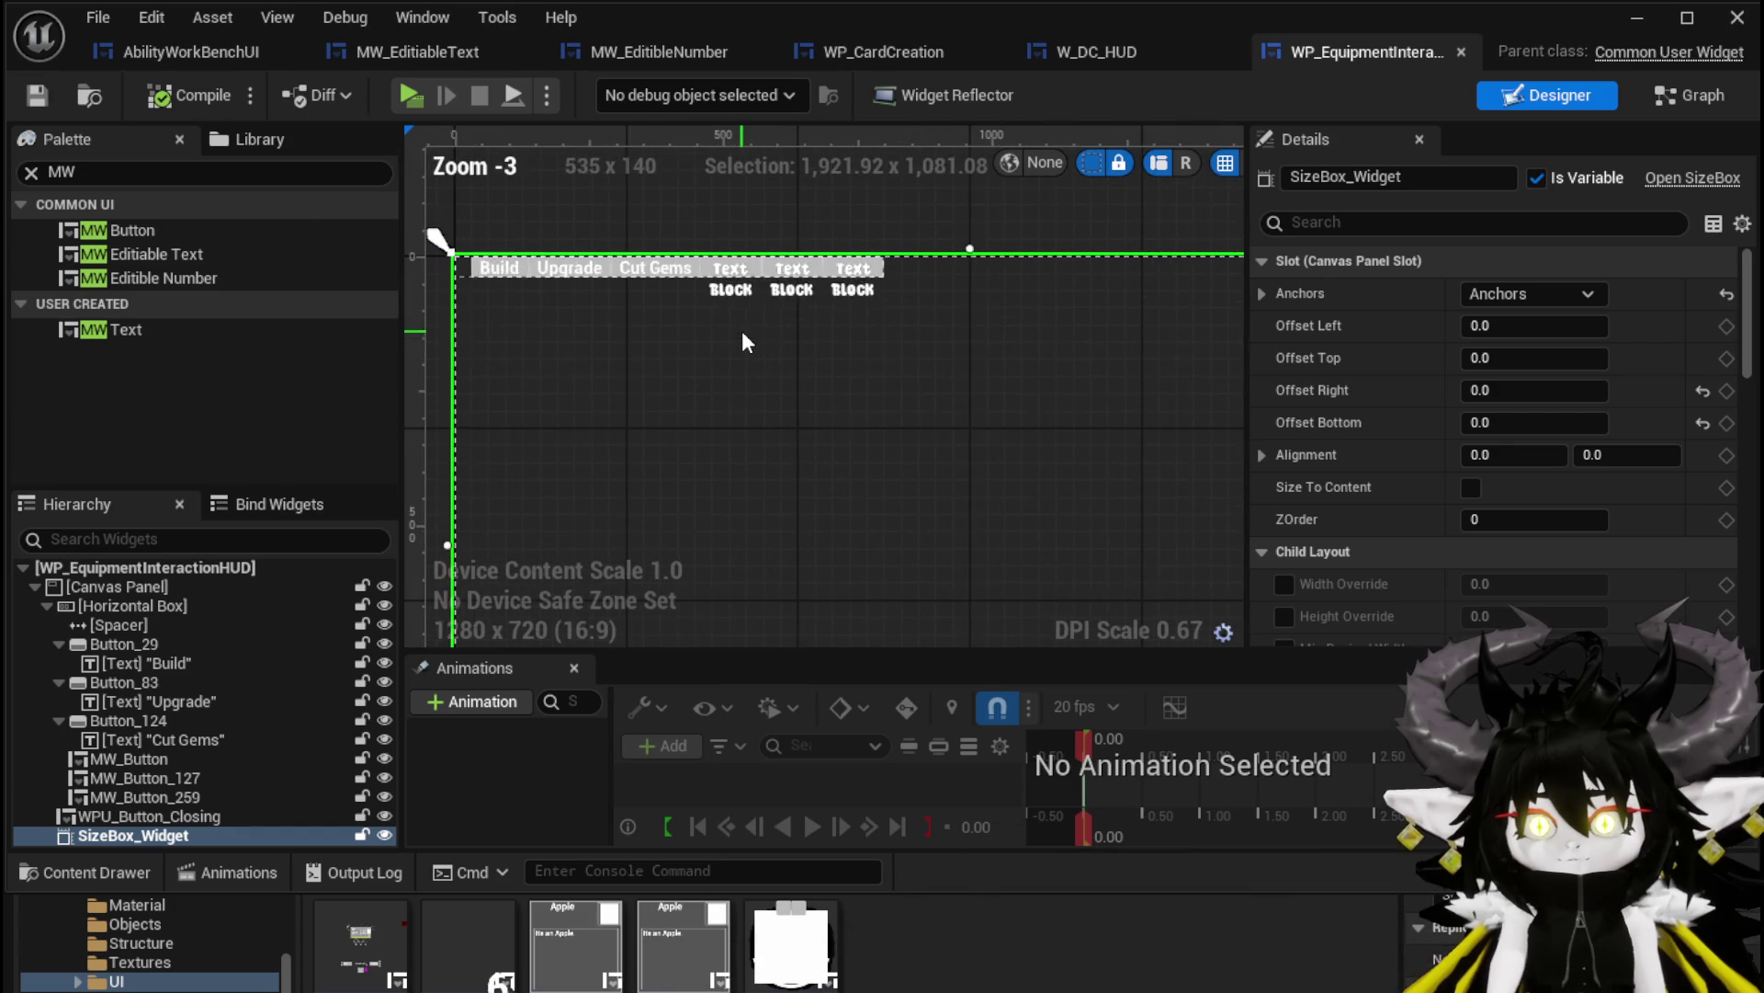
Rename the new buttons MW_Button_Build, MW_Button_Upgrade and MW_Button_CutGem
scroll(826, 360, "up", 3)
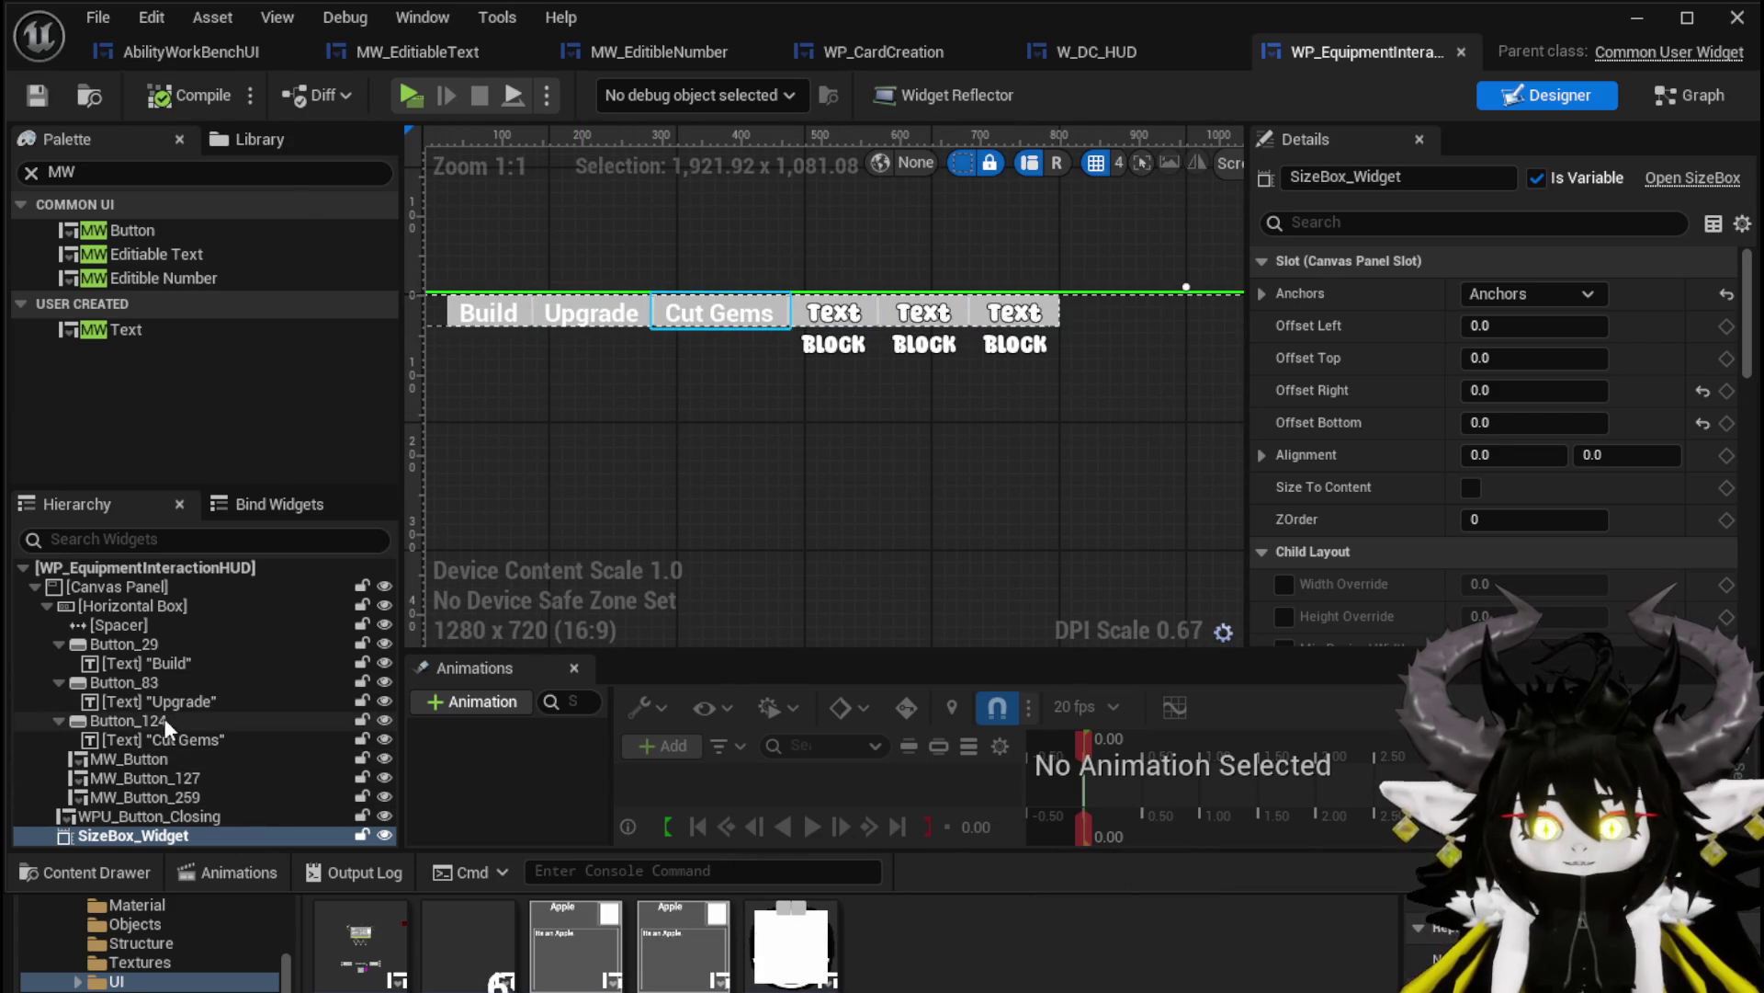
left_click(158, 758)
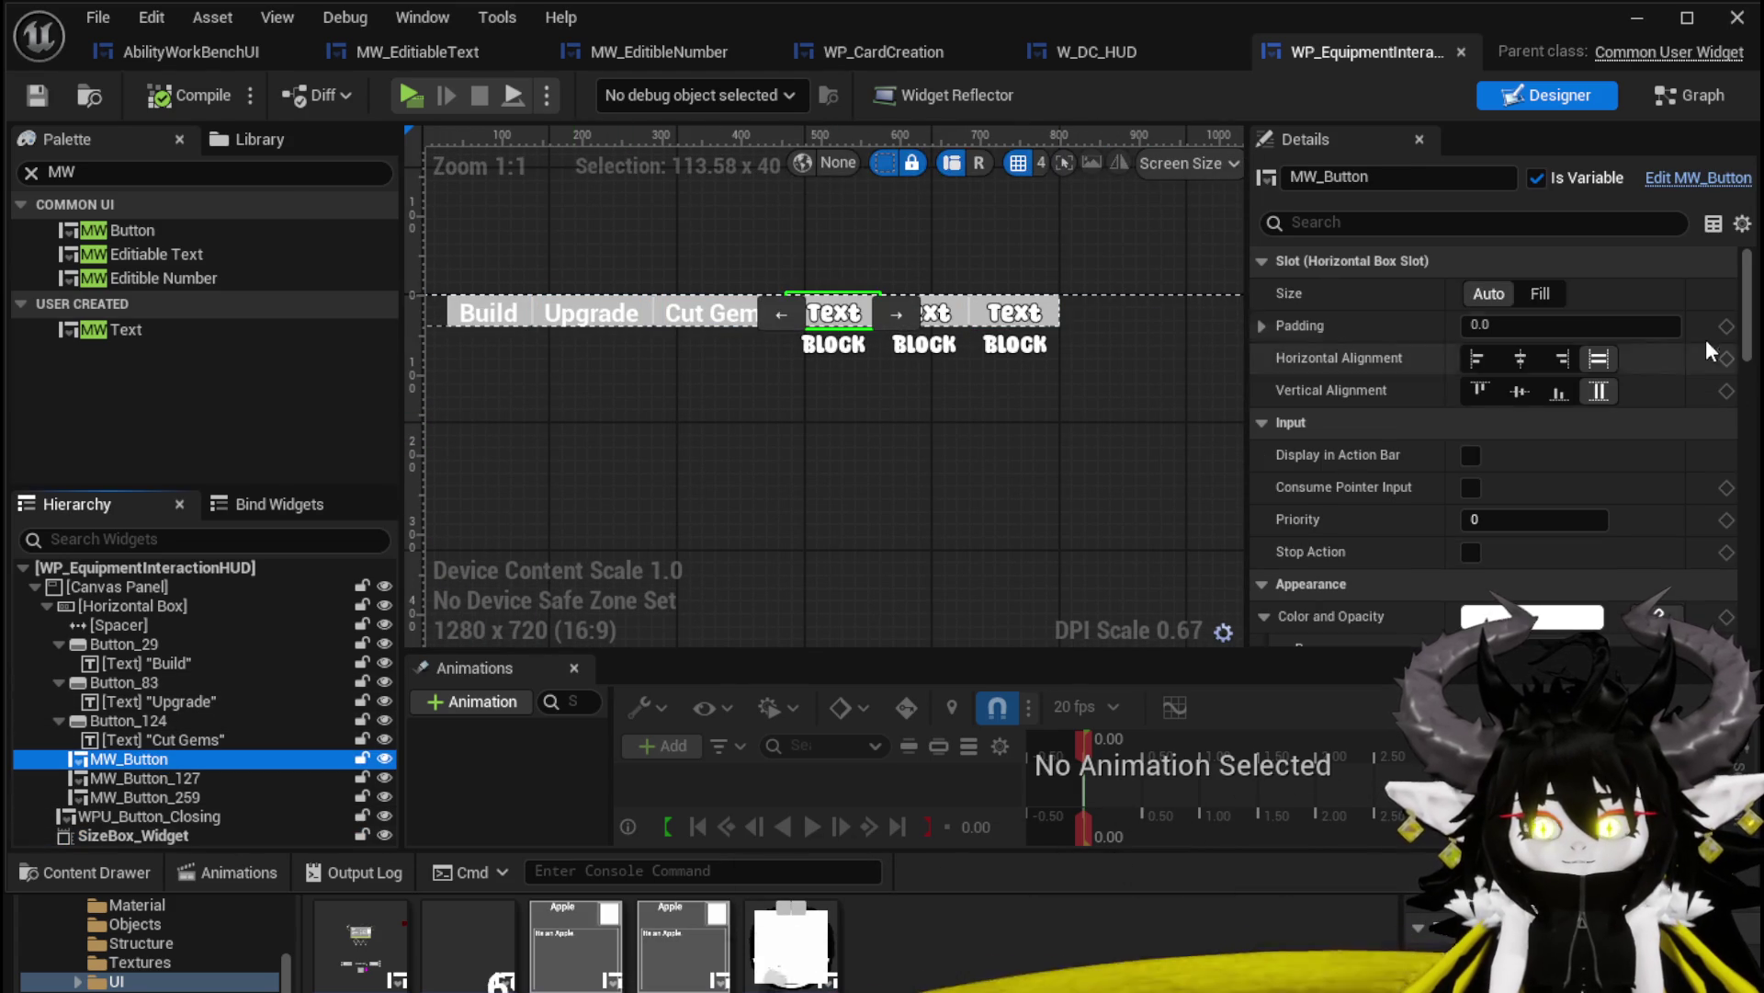
left_click(1408, 180)
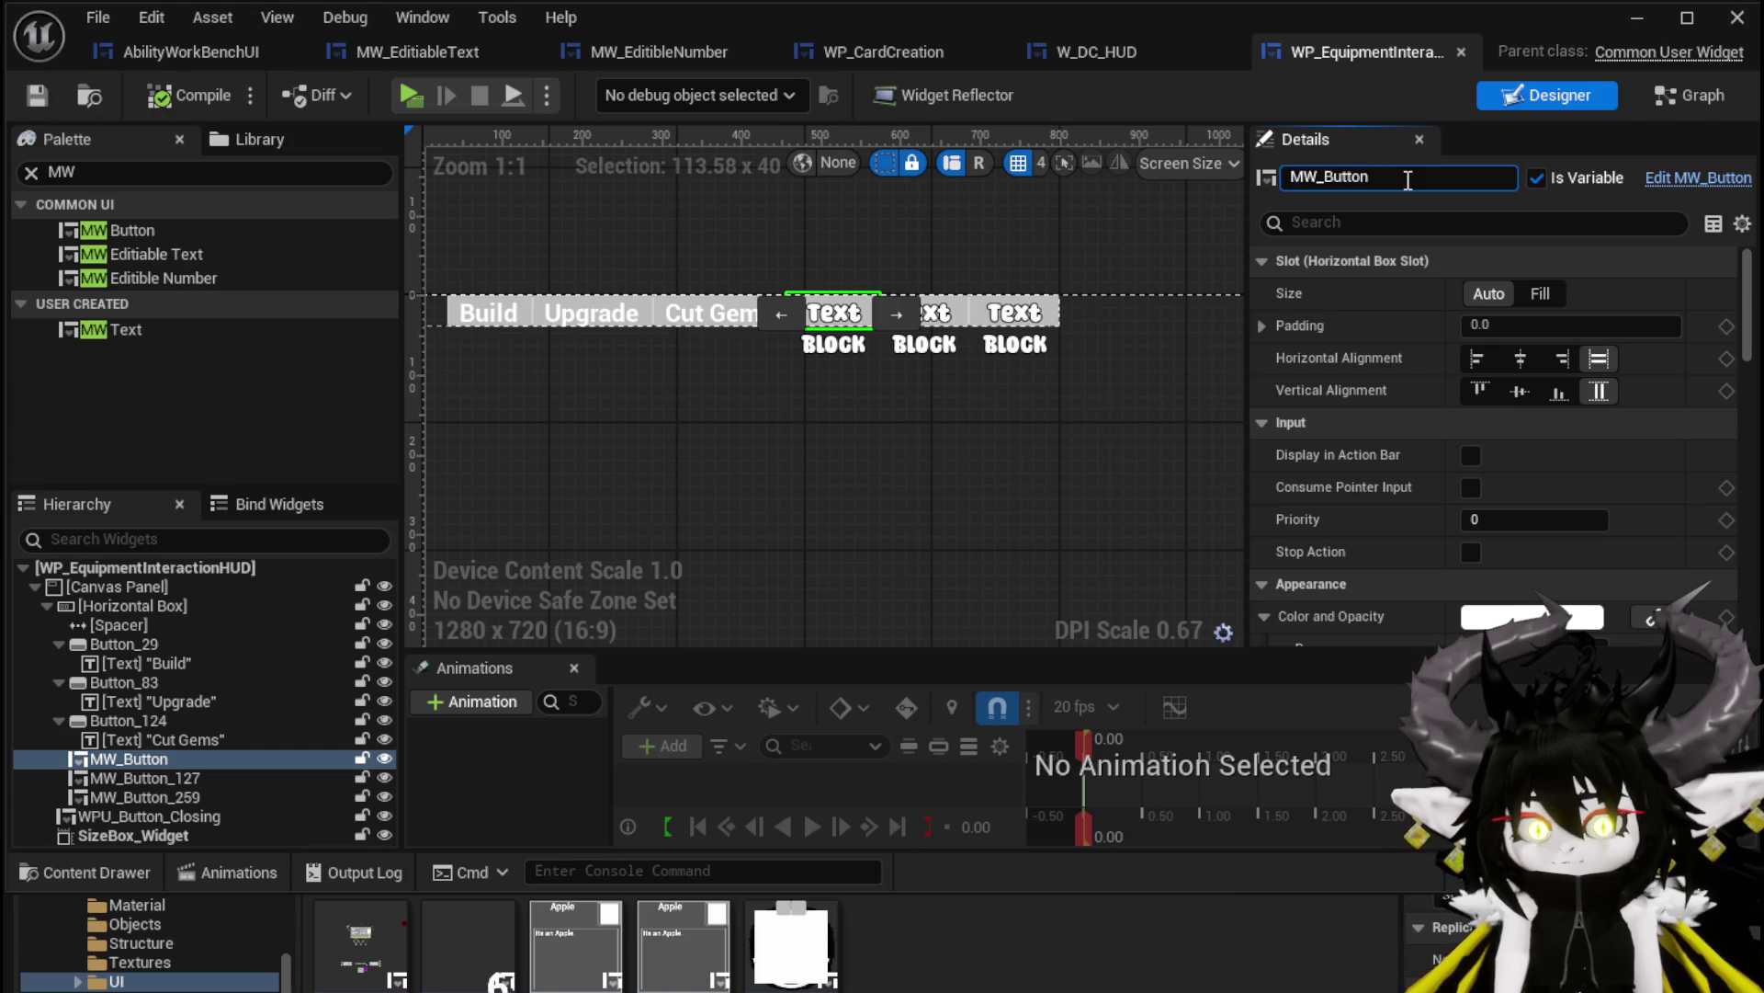
type("_Build")
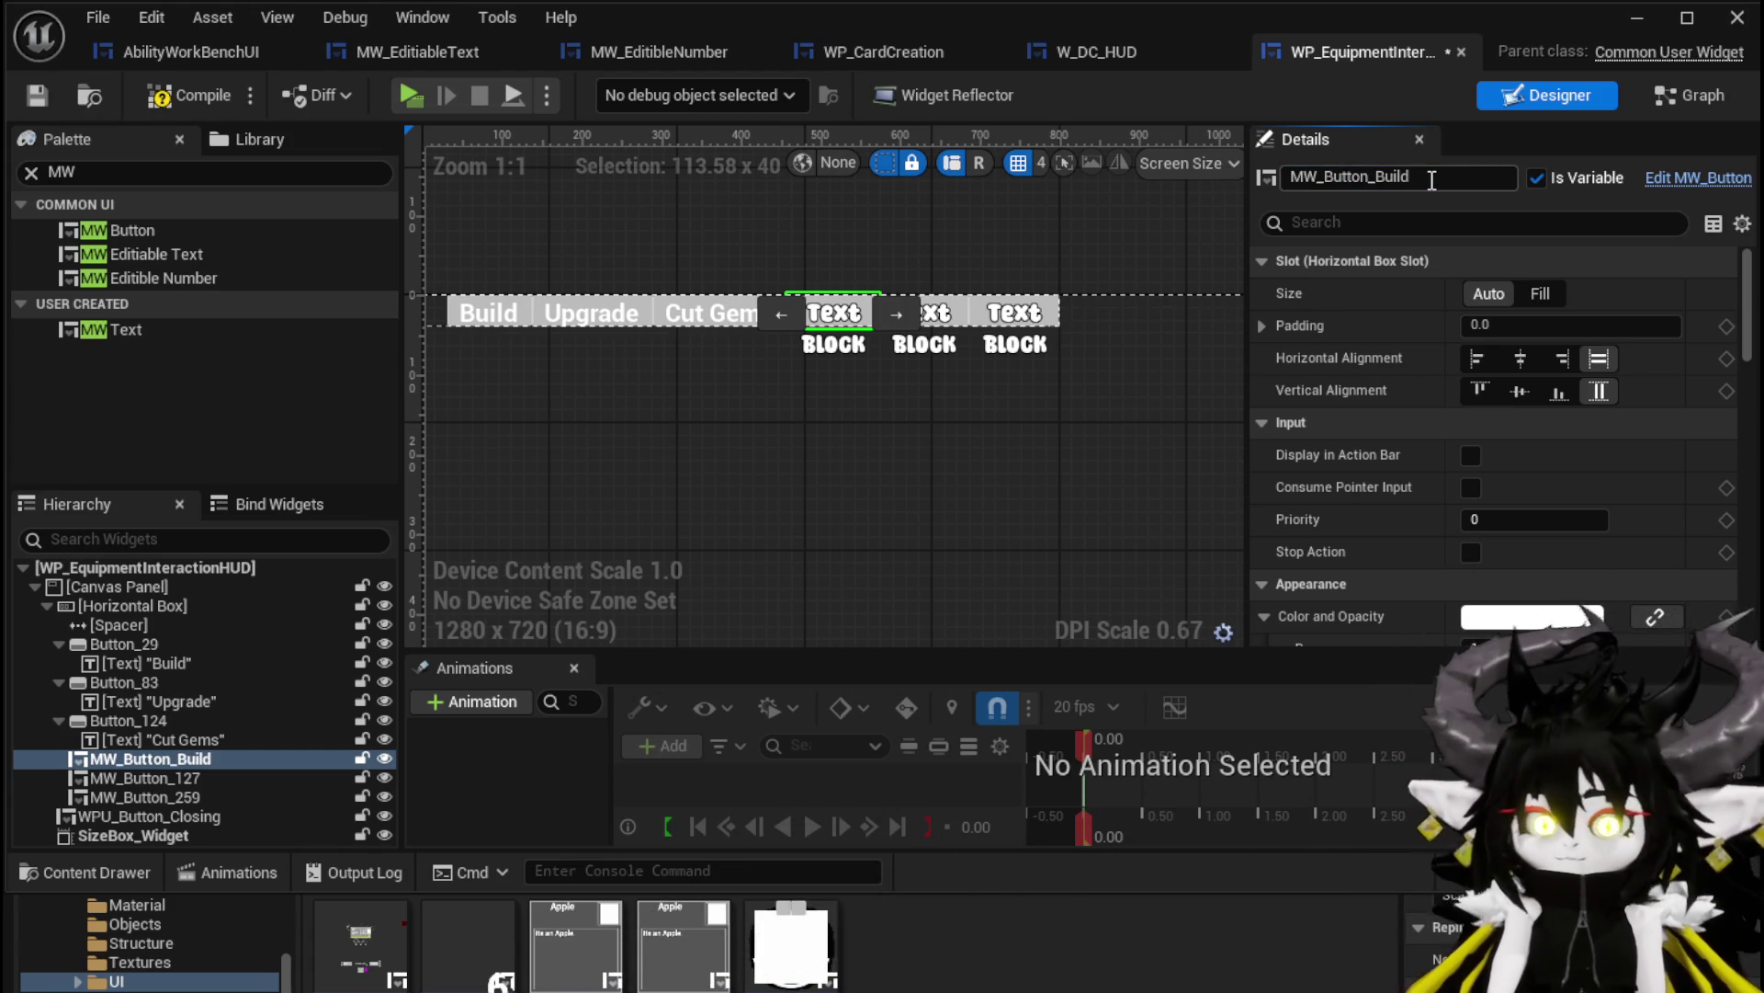
left_click(186, 779)
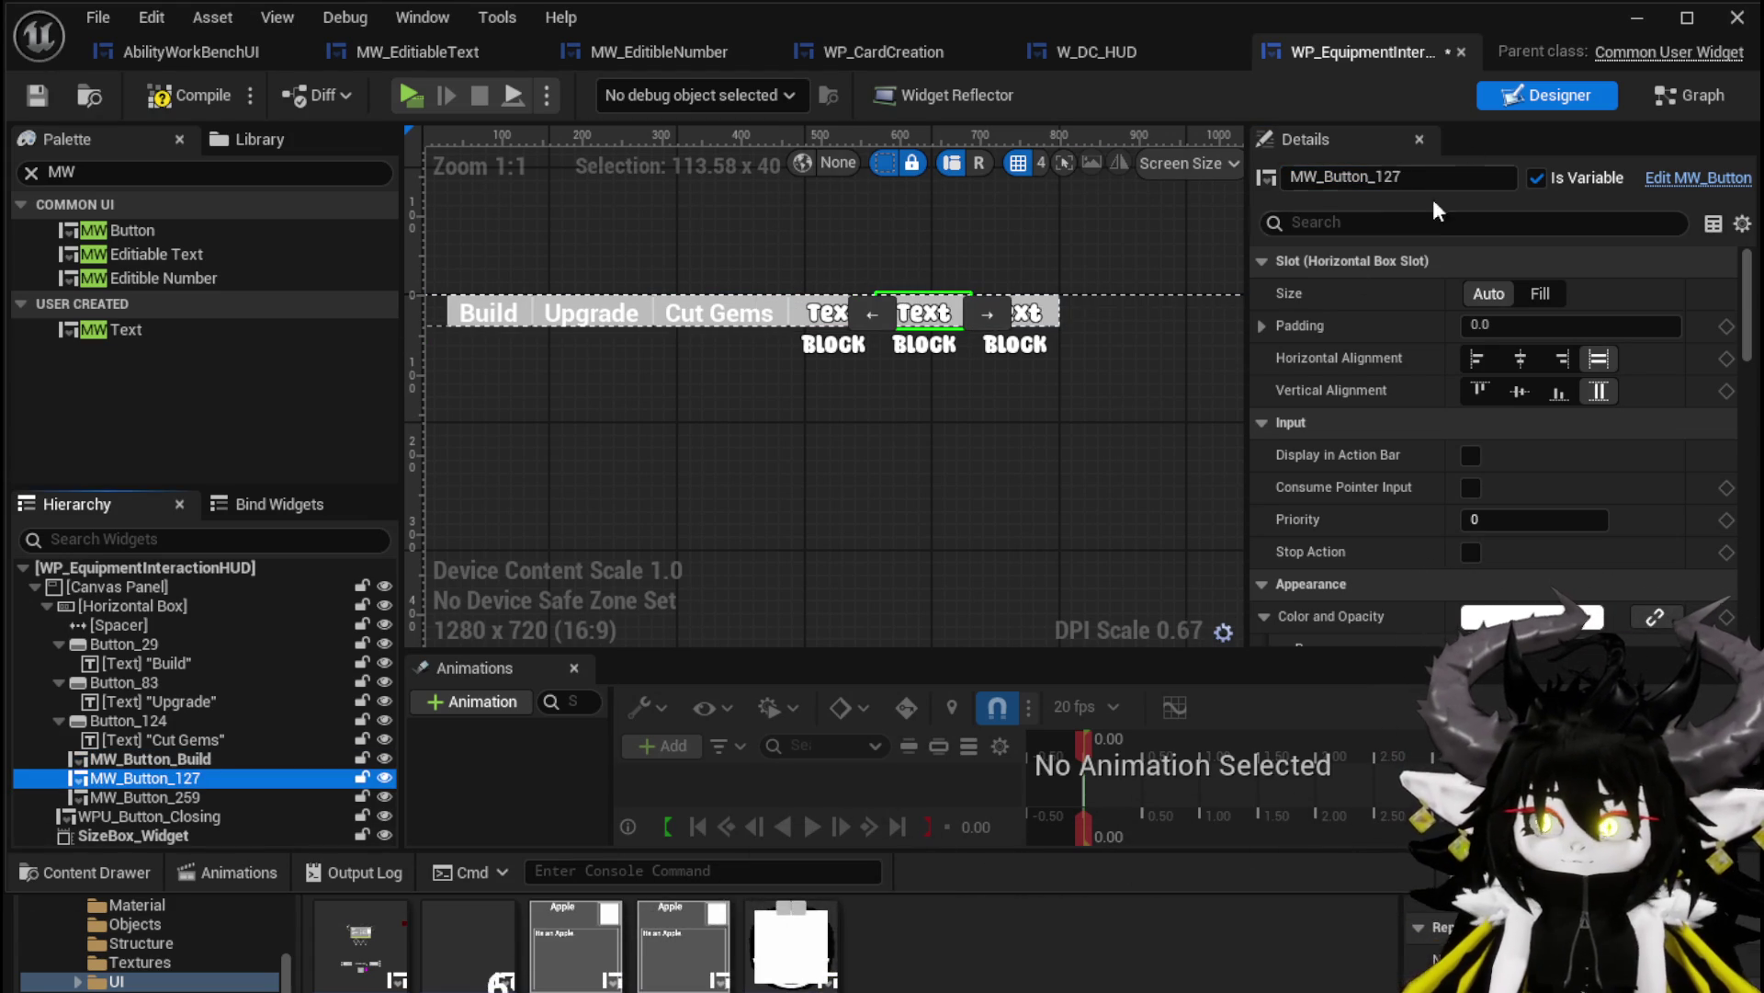
left_click_drag(1377, 177, 1442, 176)
type("Upgrade")
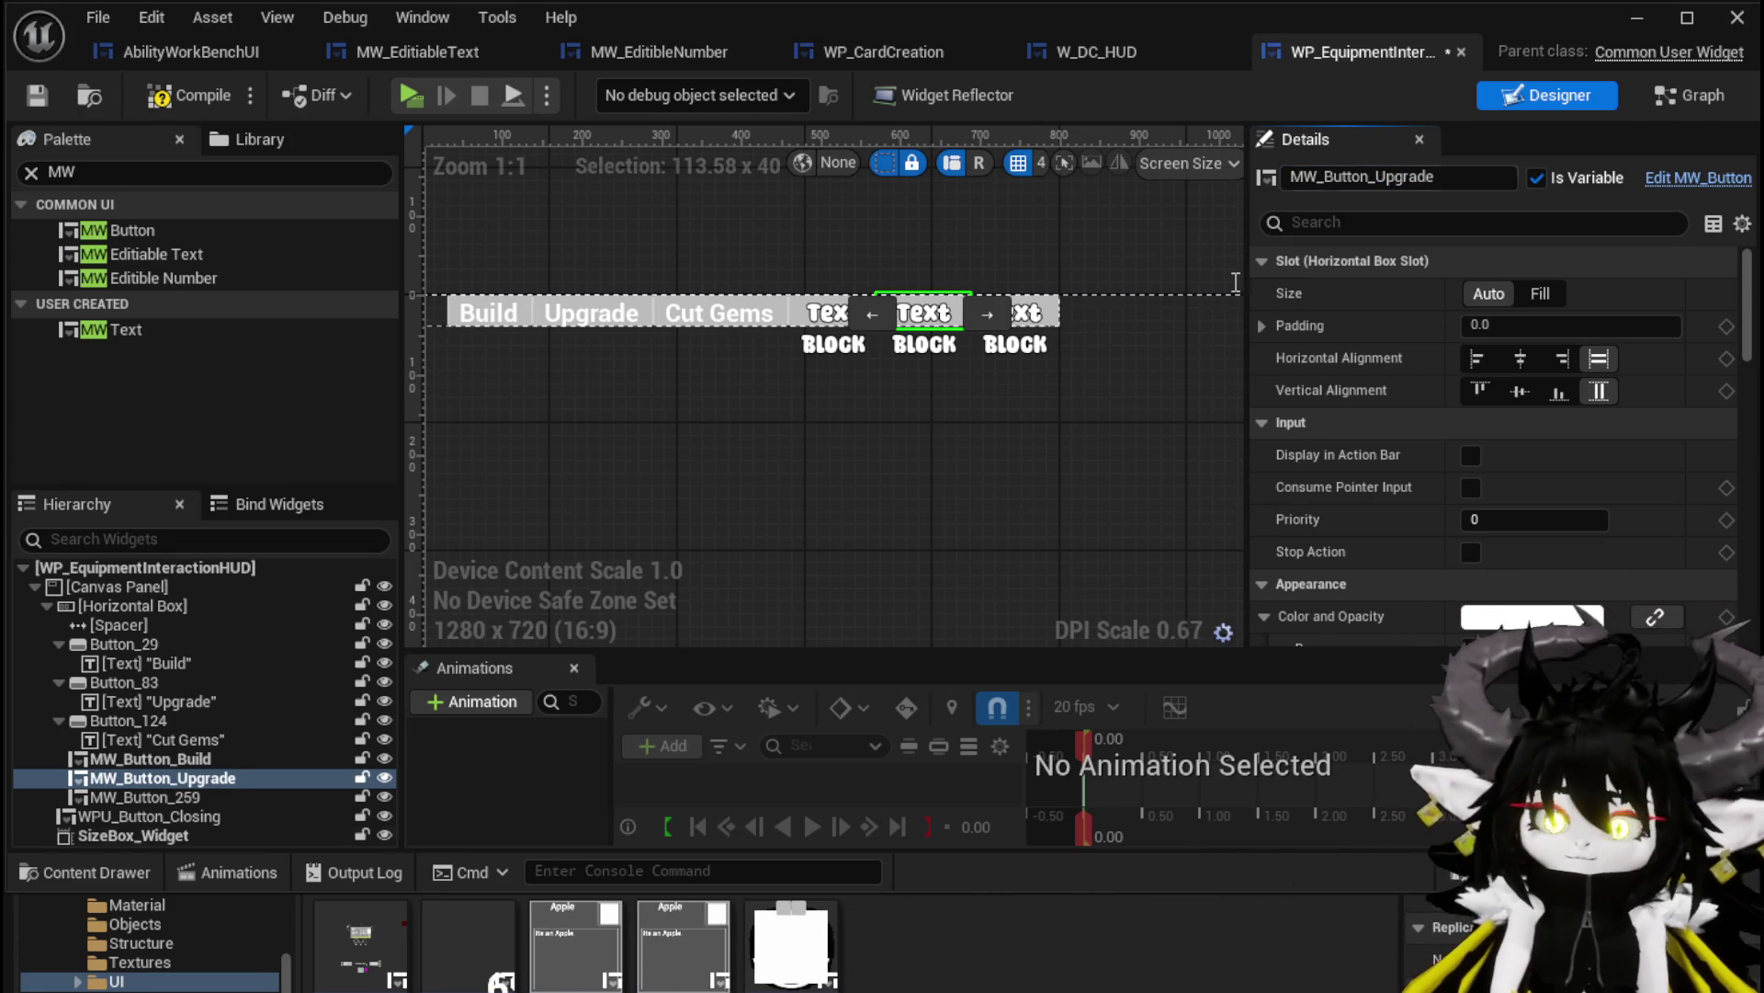
left_click(196, 798)
left_click_drag(1375, 177, 1440, 177)
type("C")
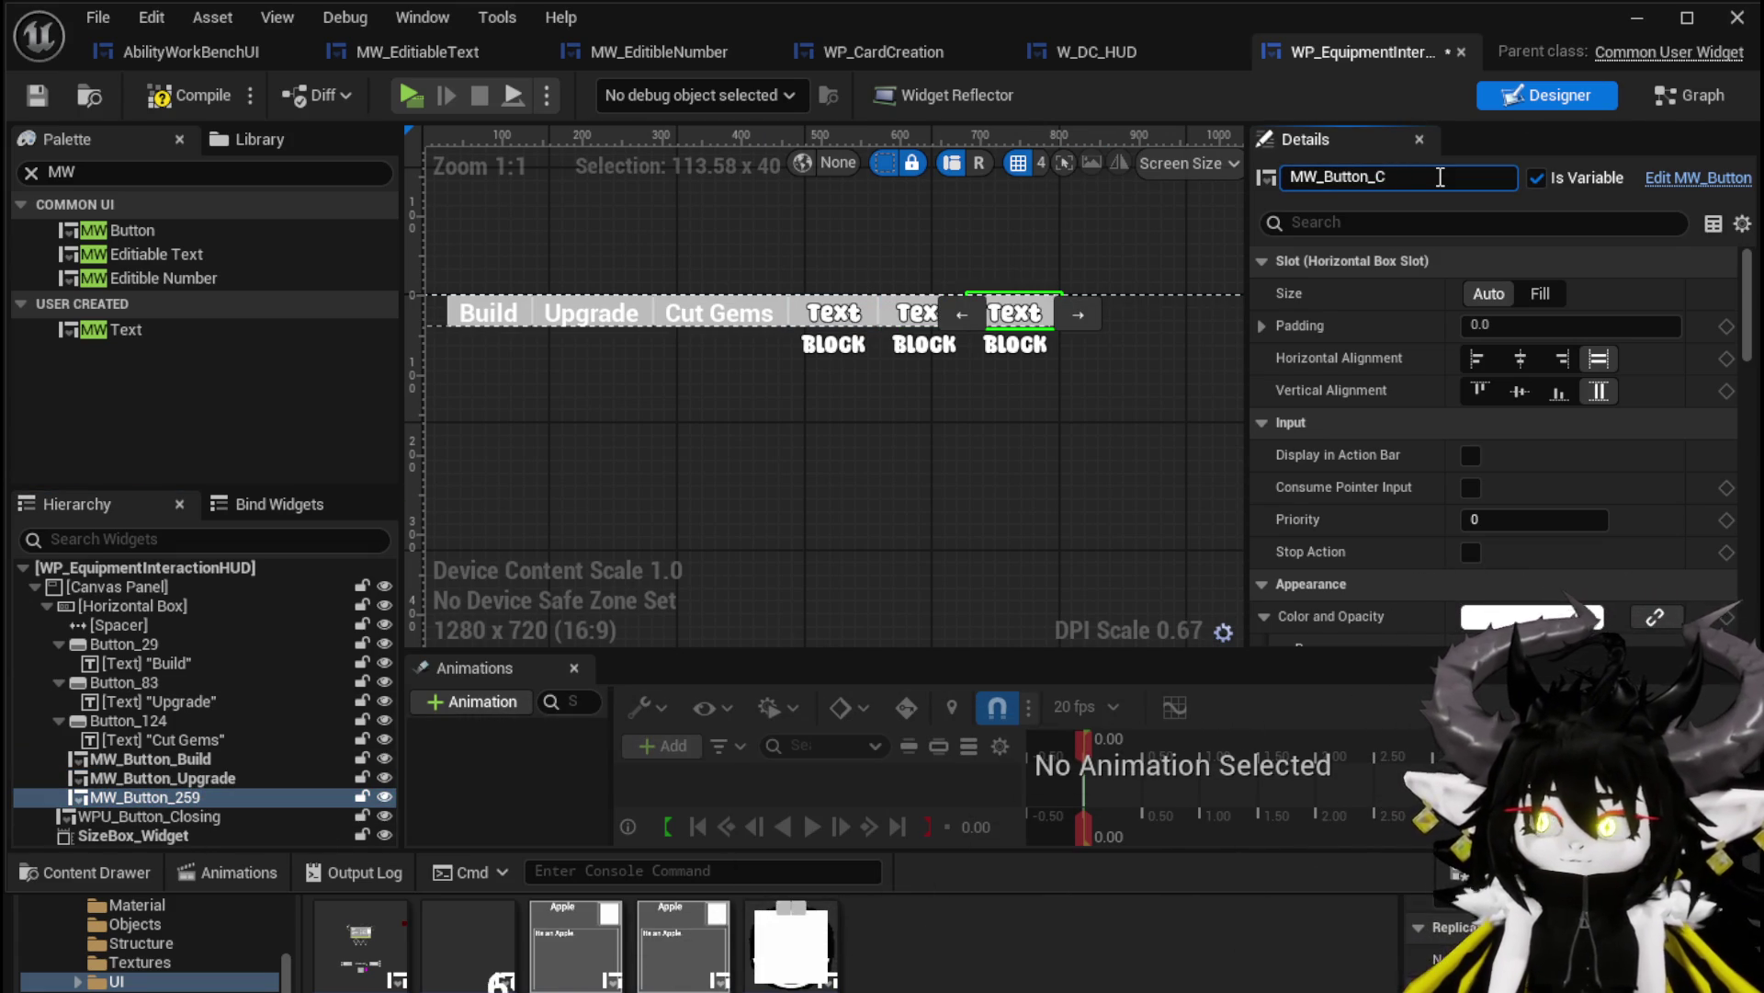
type("utGem")
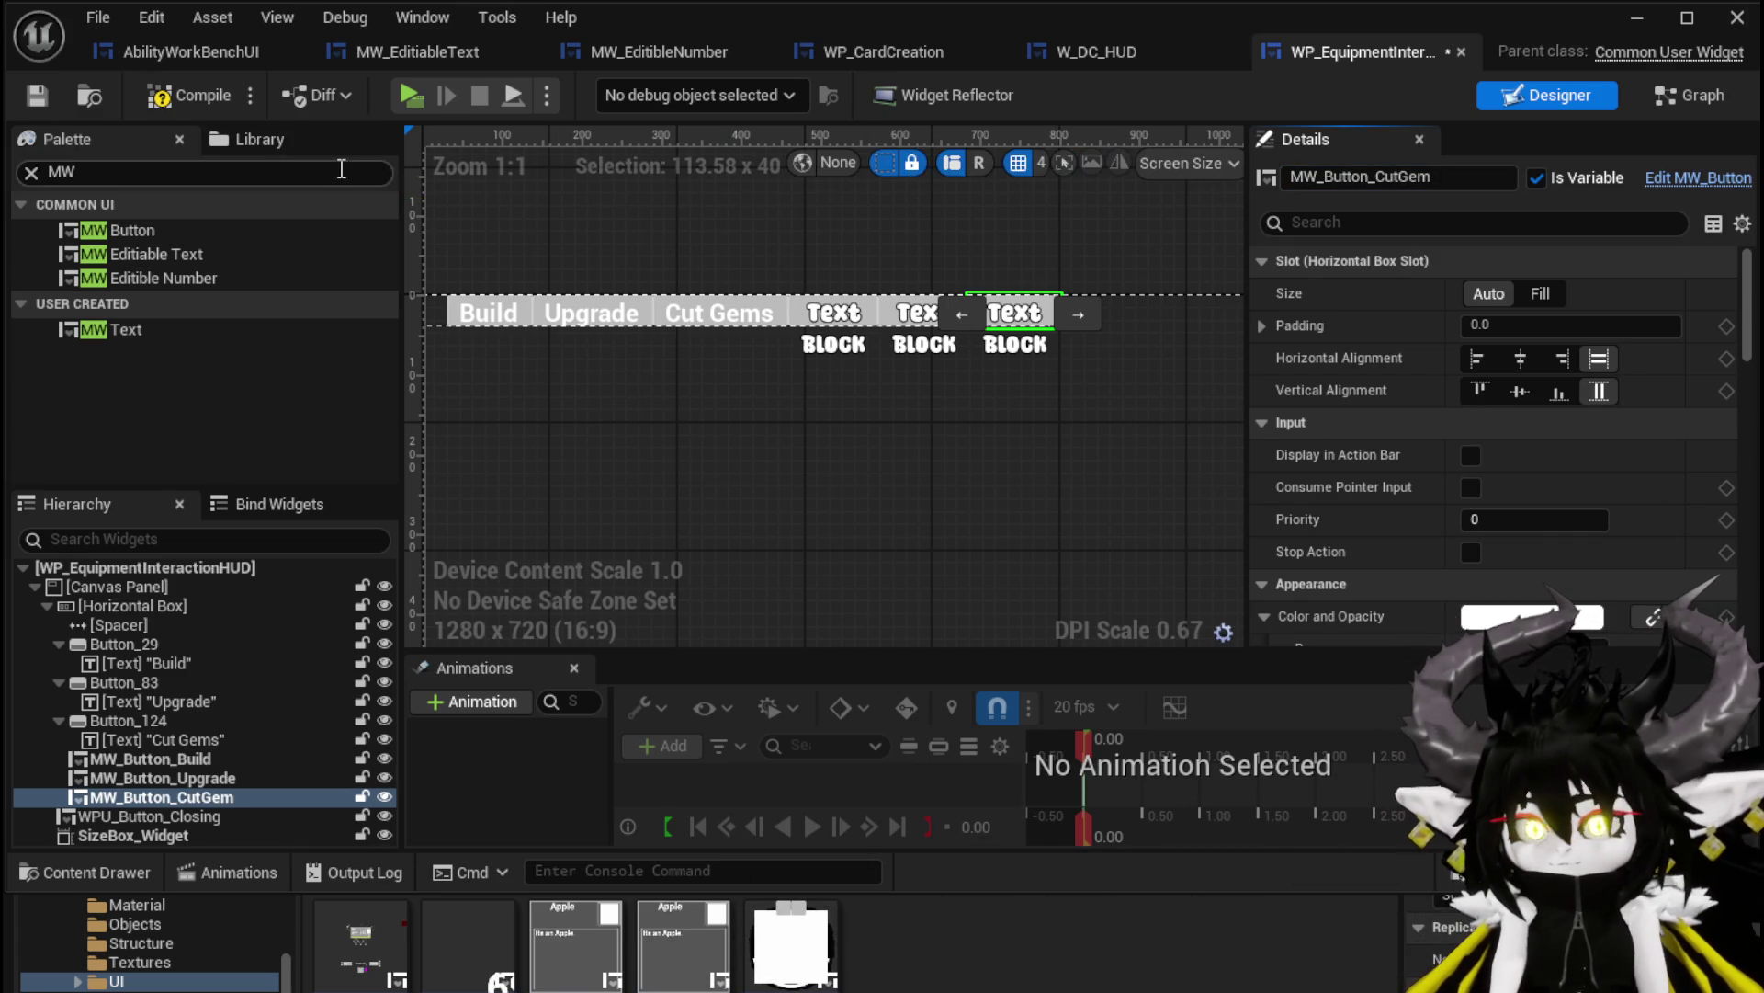
Compile and save the equipment HUD widget and return to the level editor
left_click(54, 92)
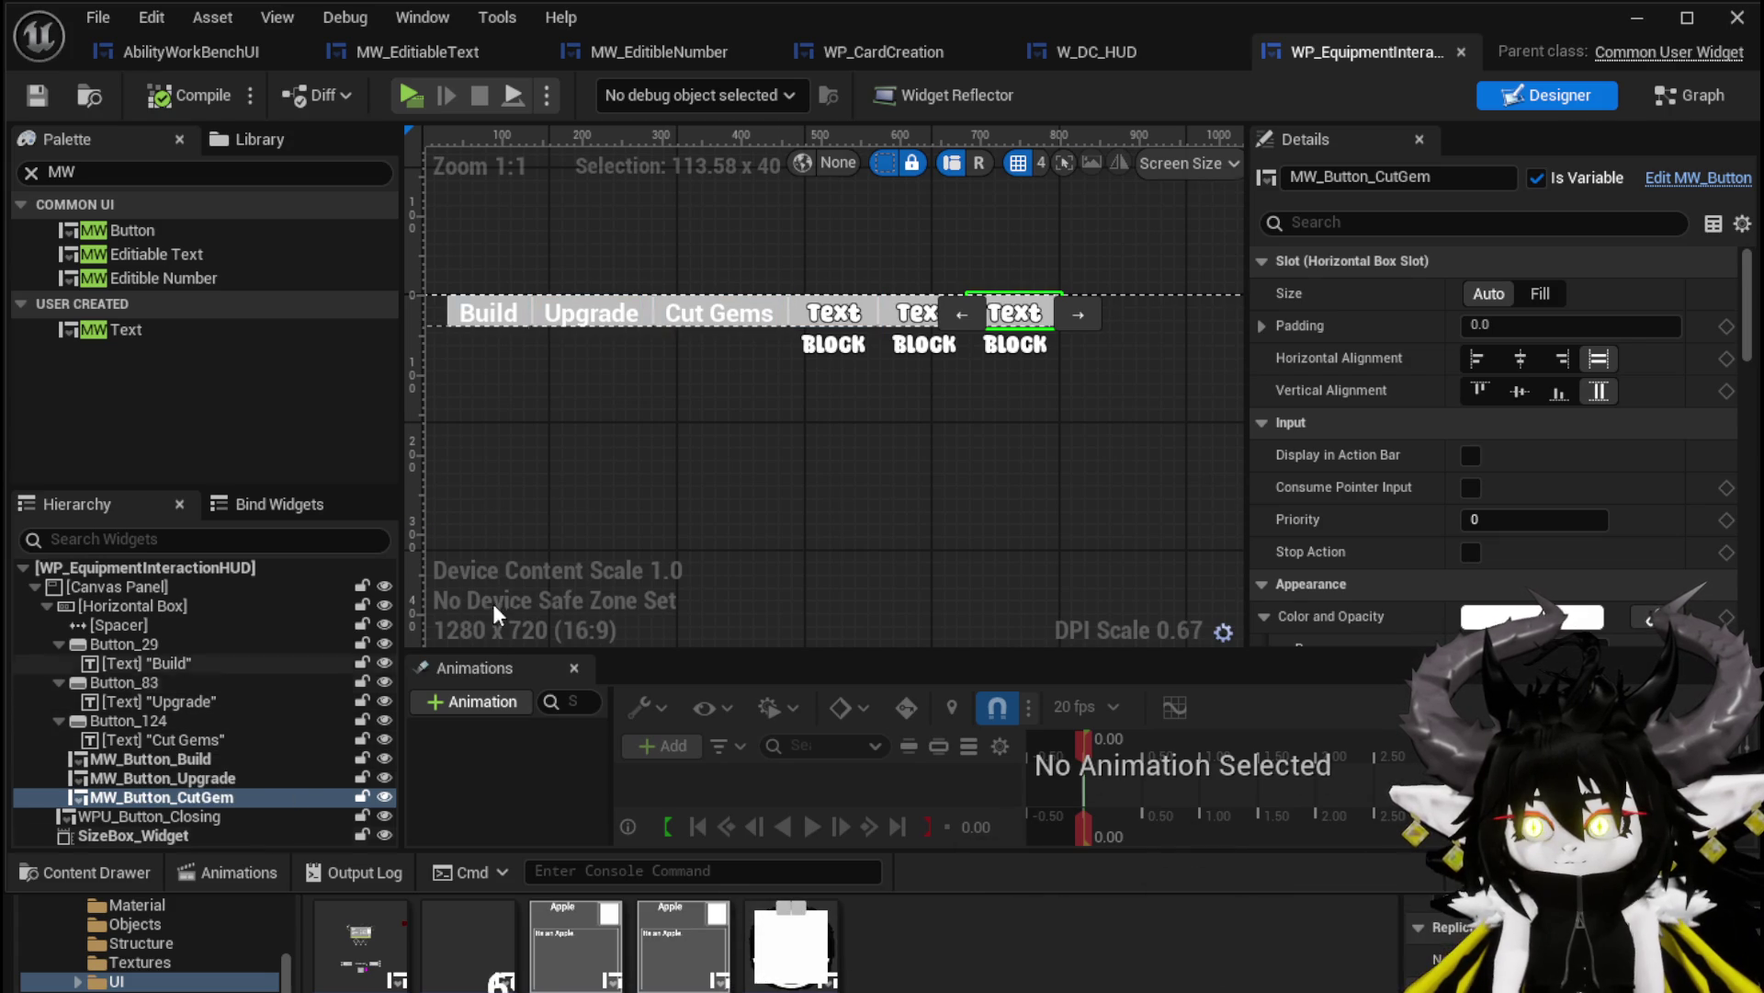
scroll(1449, 528, "down", 4)
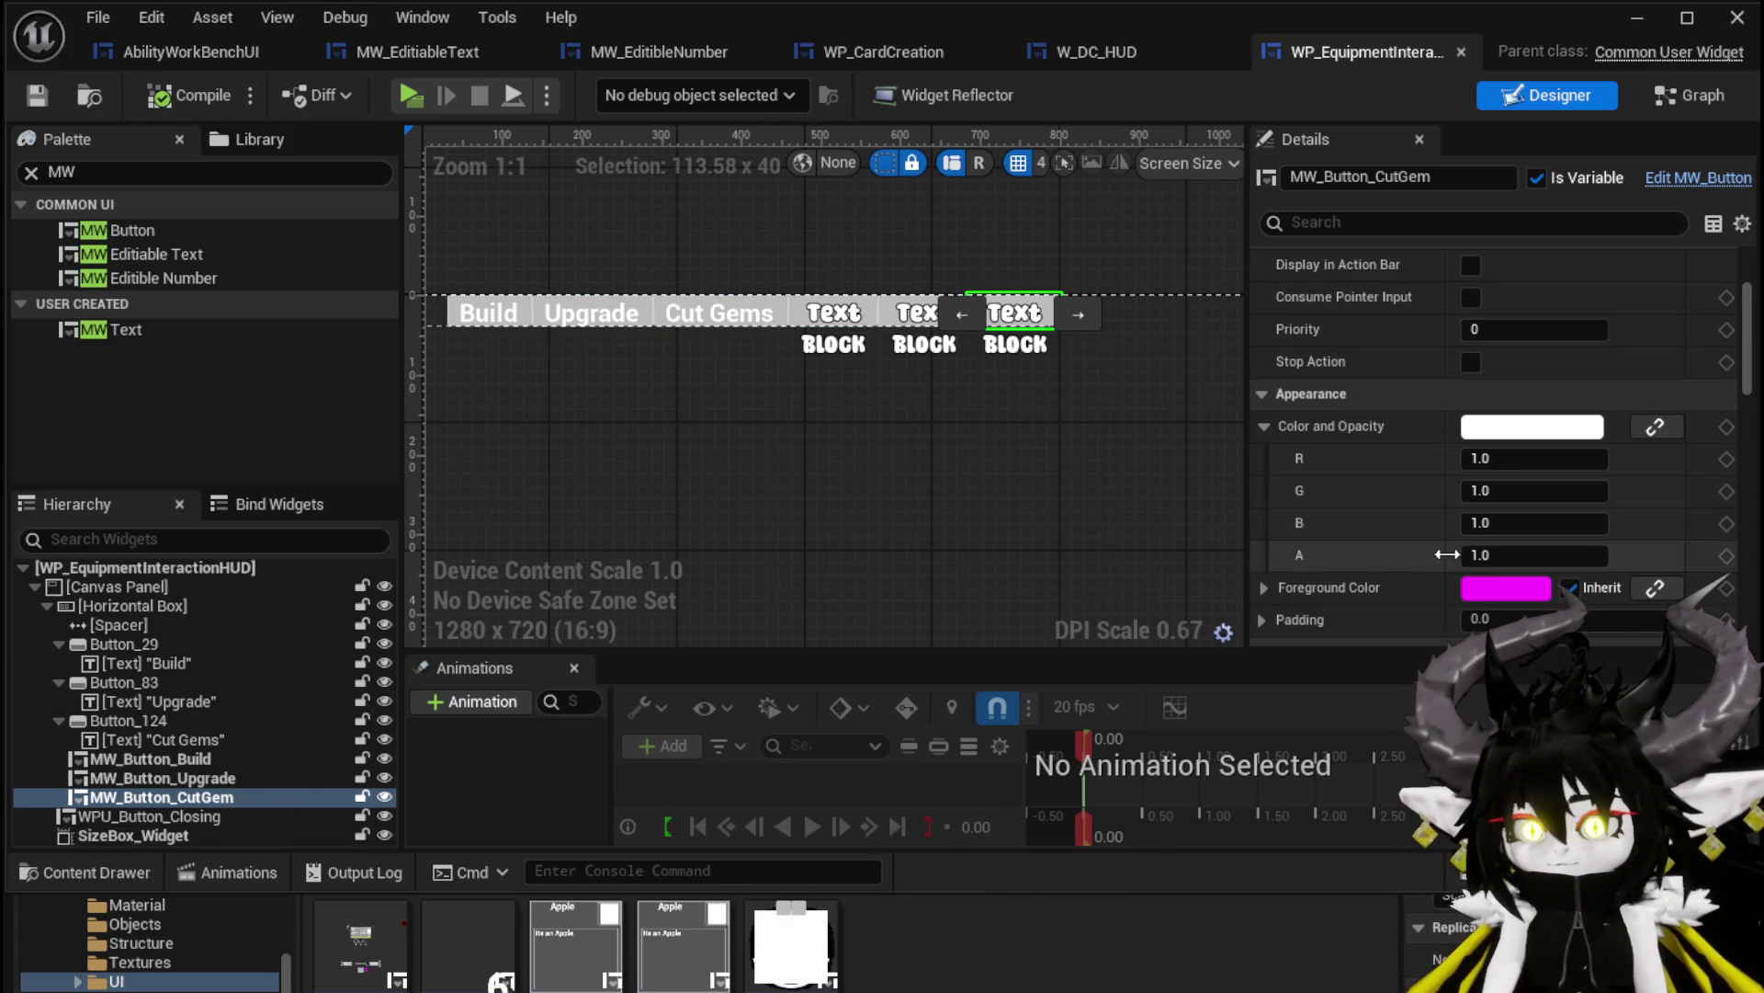
scroll(1420, 566, "down", 10)
scroll(1420, 566, "down", 8)
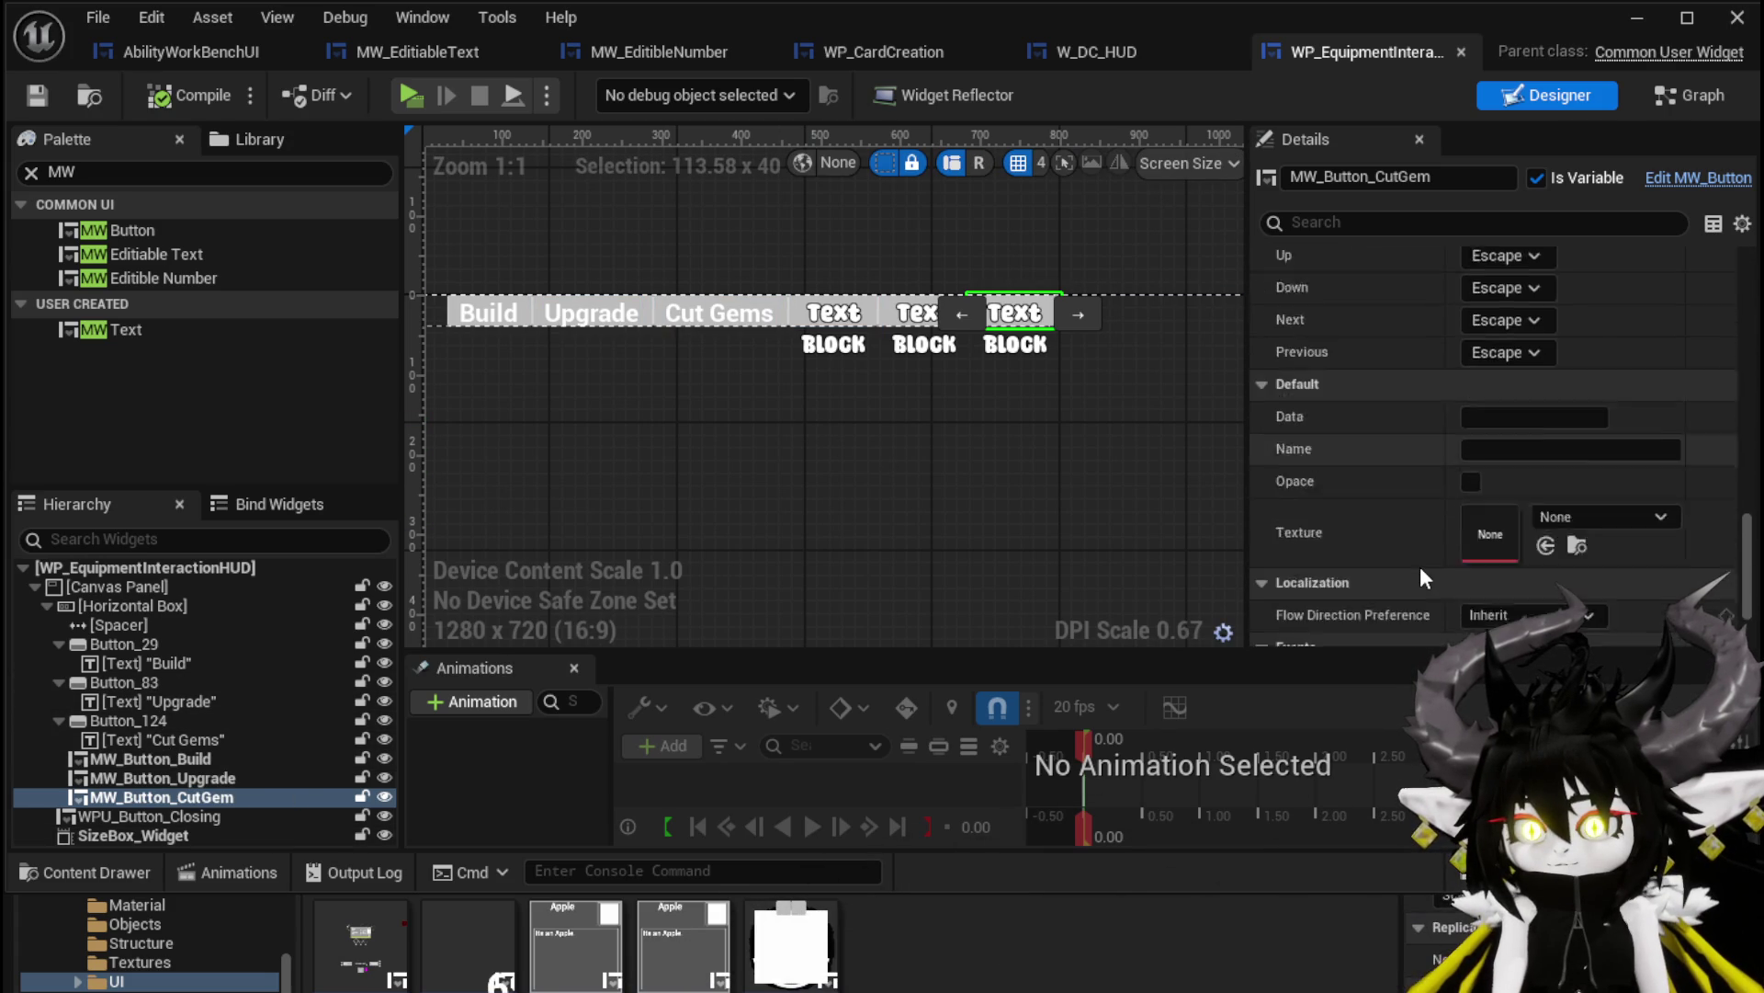
scroll(1420, 567, "up", 15)
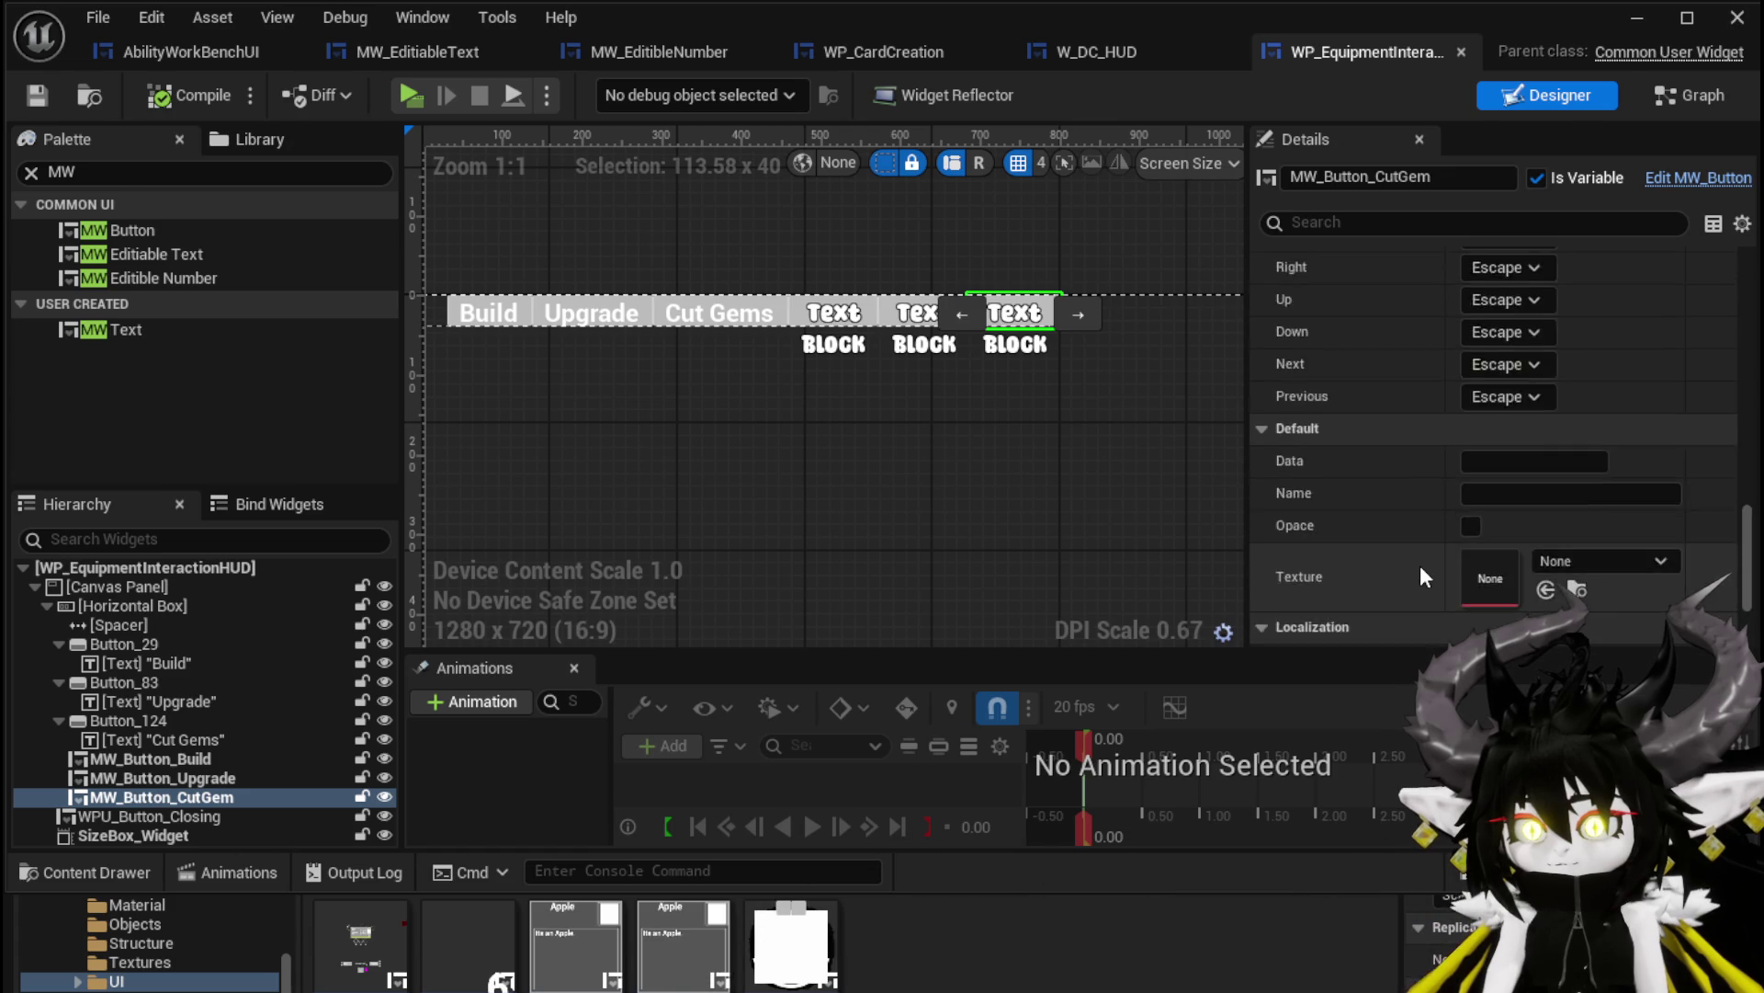
scroll(1420, 566, "up", 5)
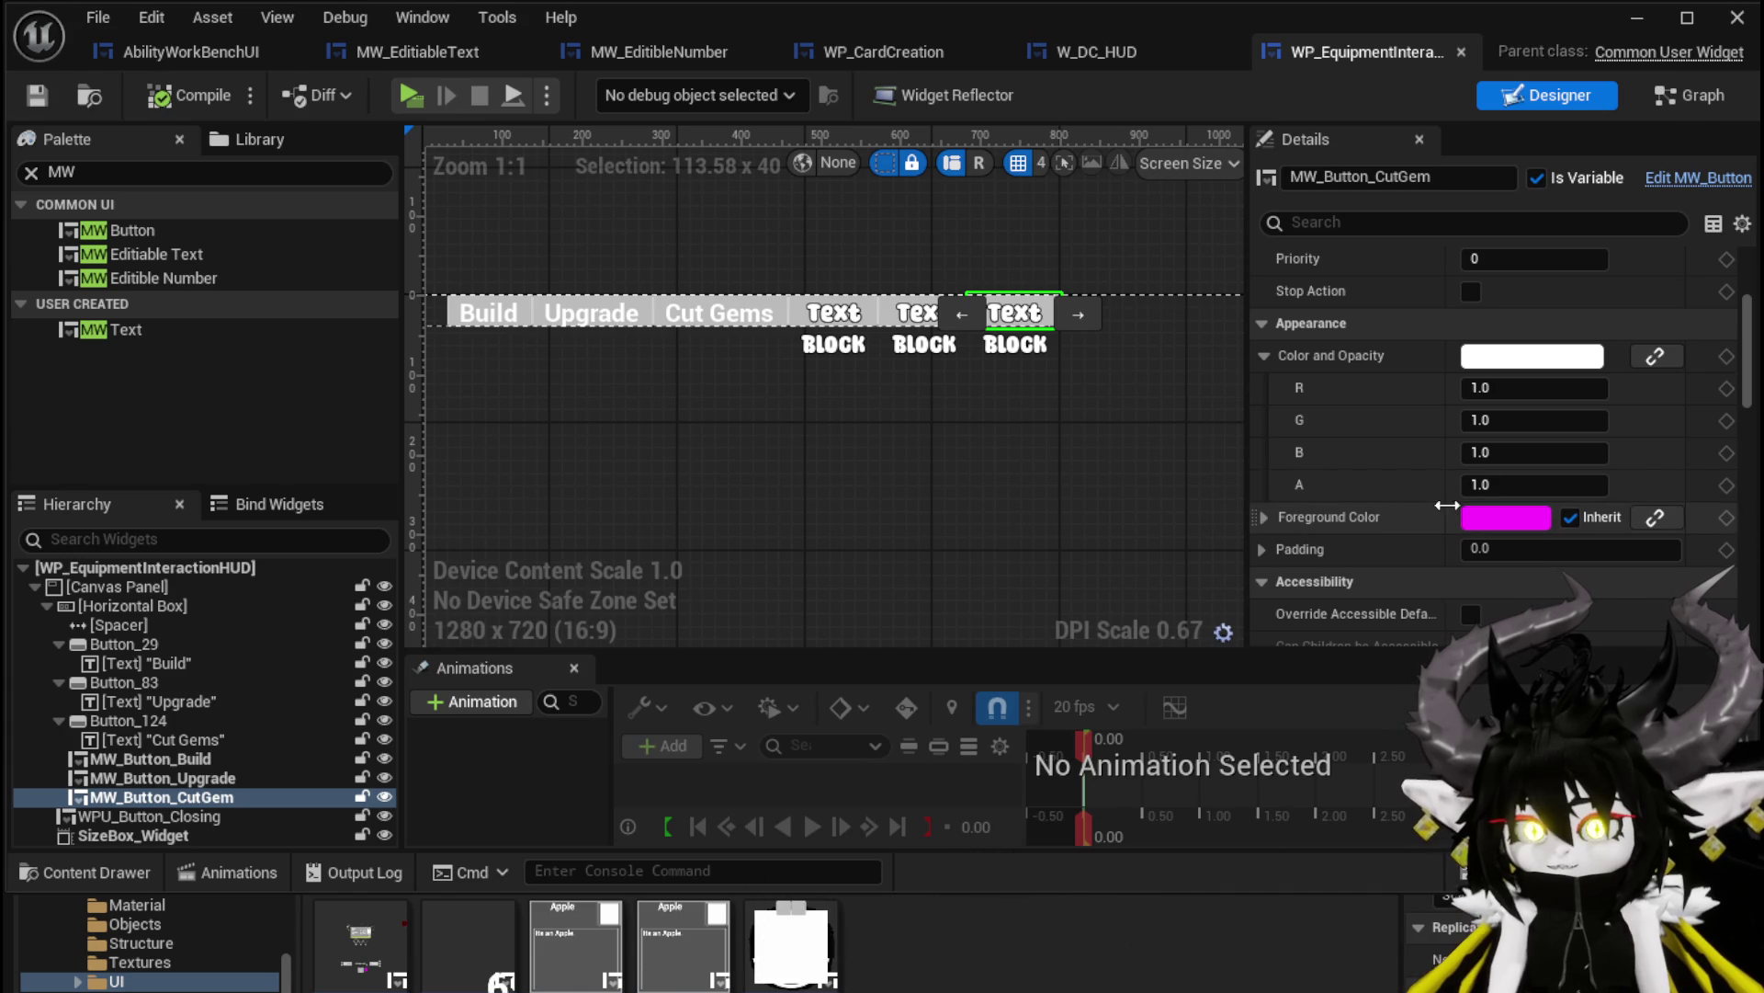
left_click(1619, 31)
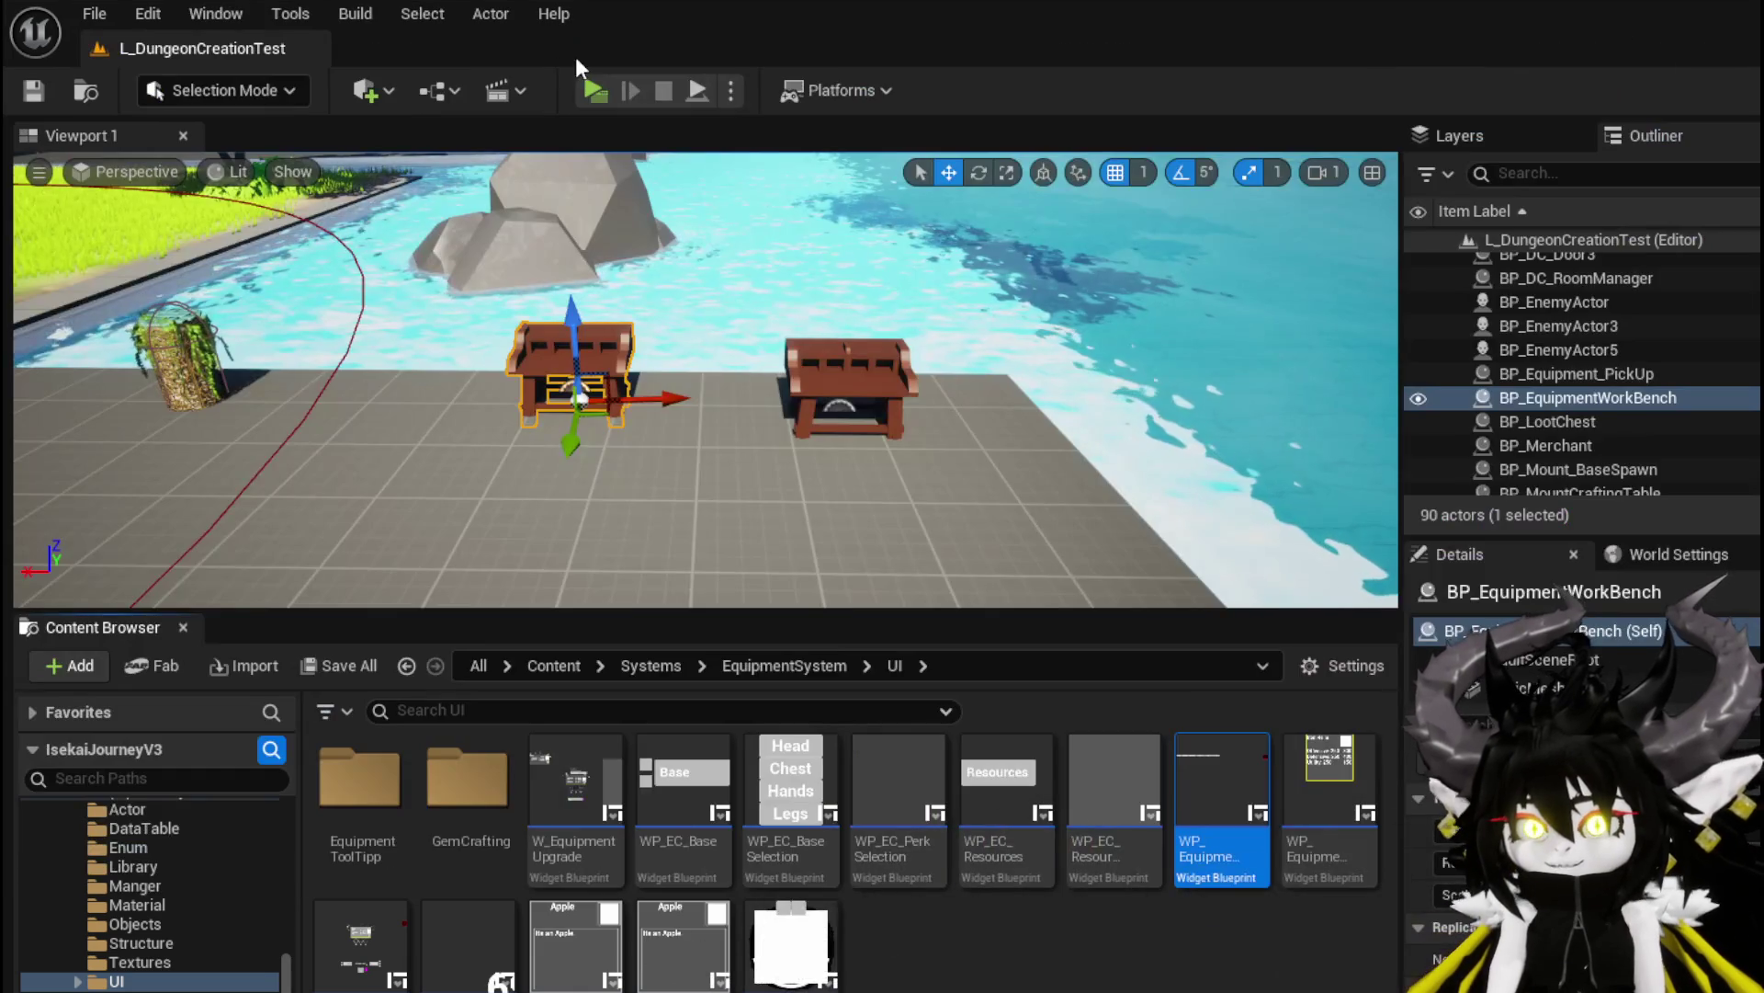
Play-test walking to the workbench to view its Build, Upgrade, Cut Gems bar, then return to the editor
key("w")
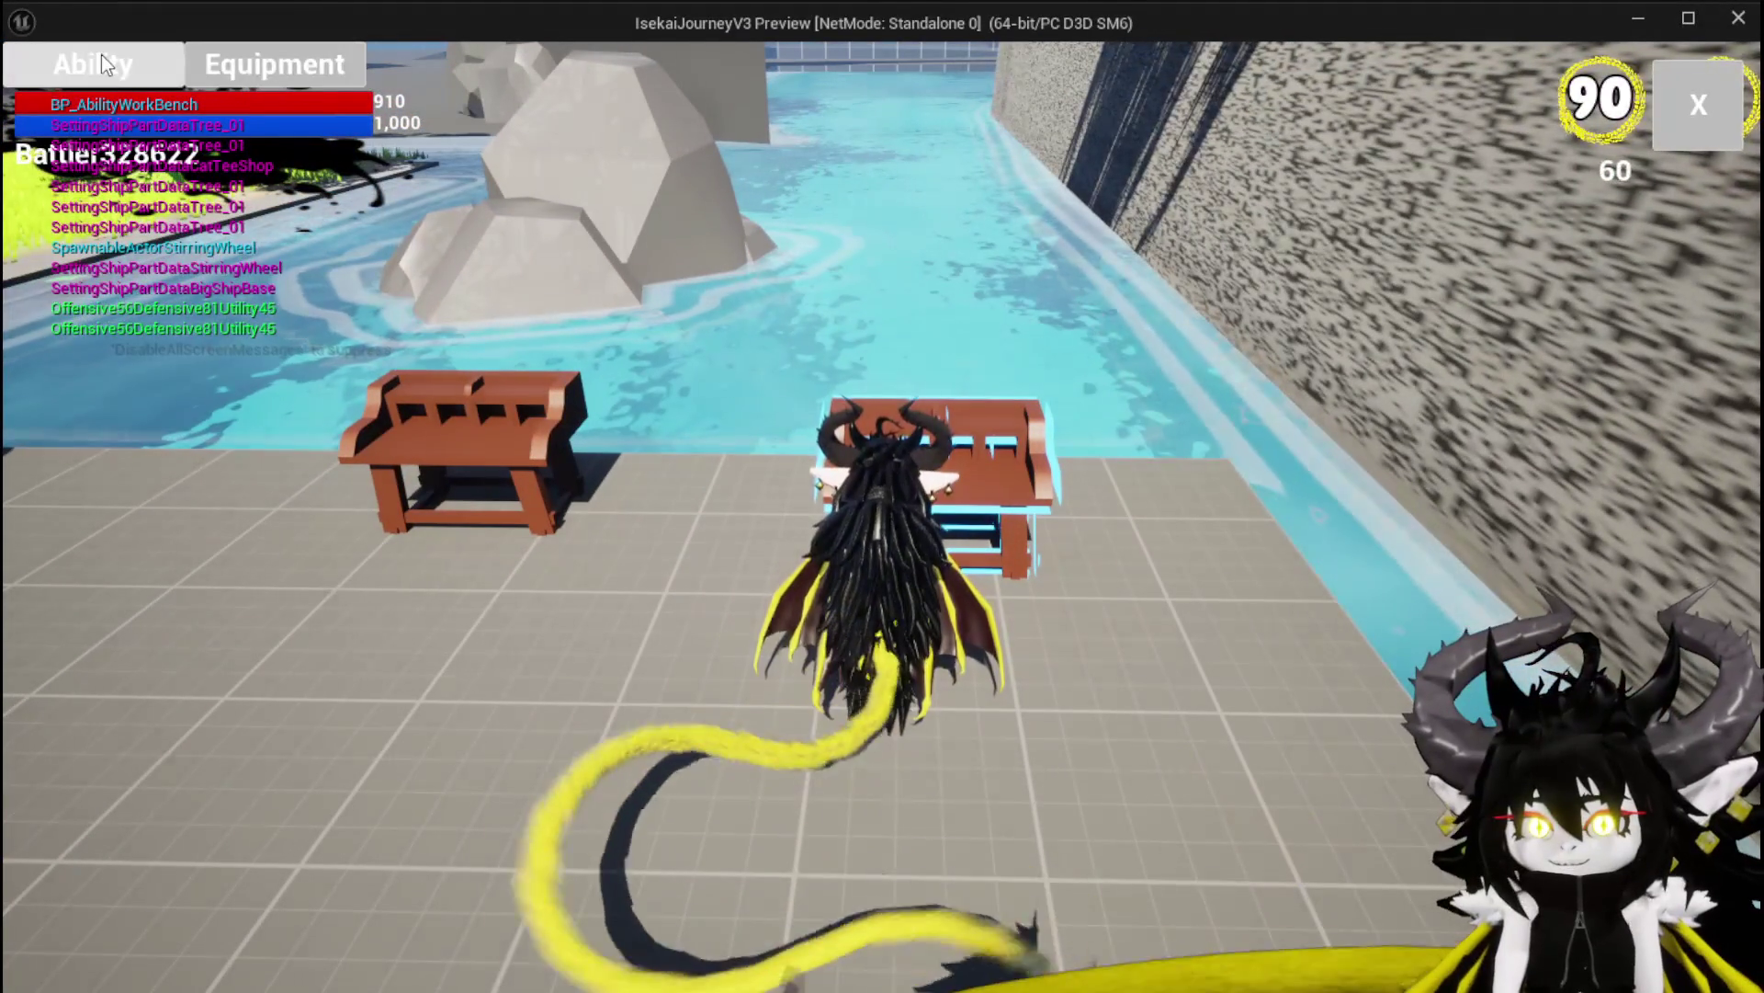
left_click(101, 53)
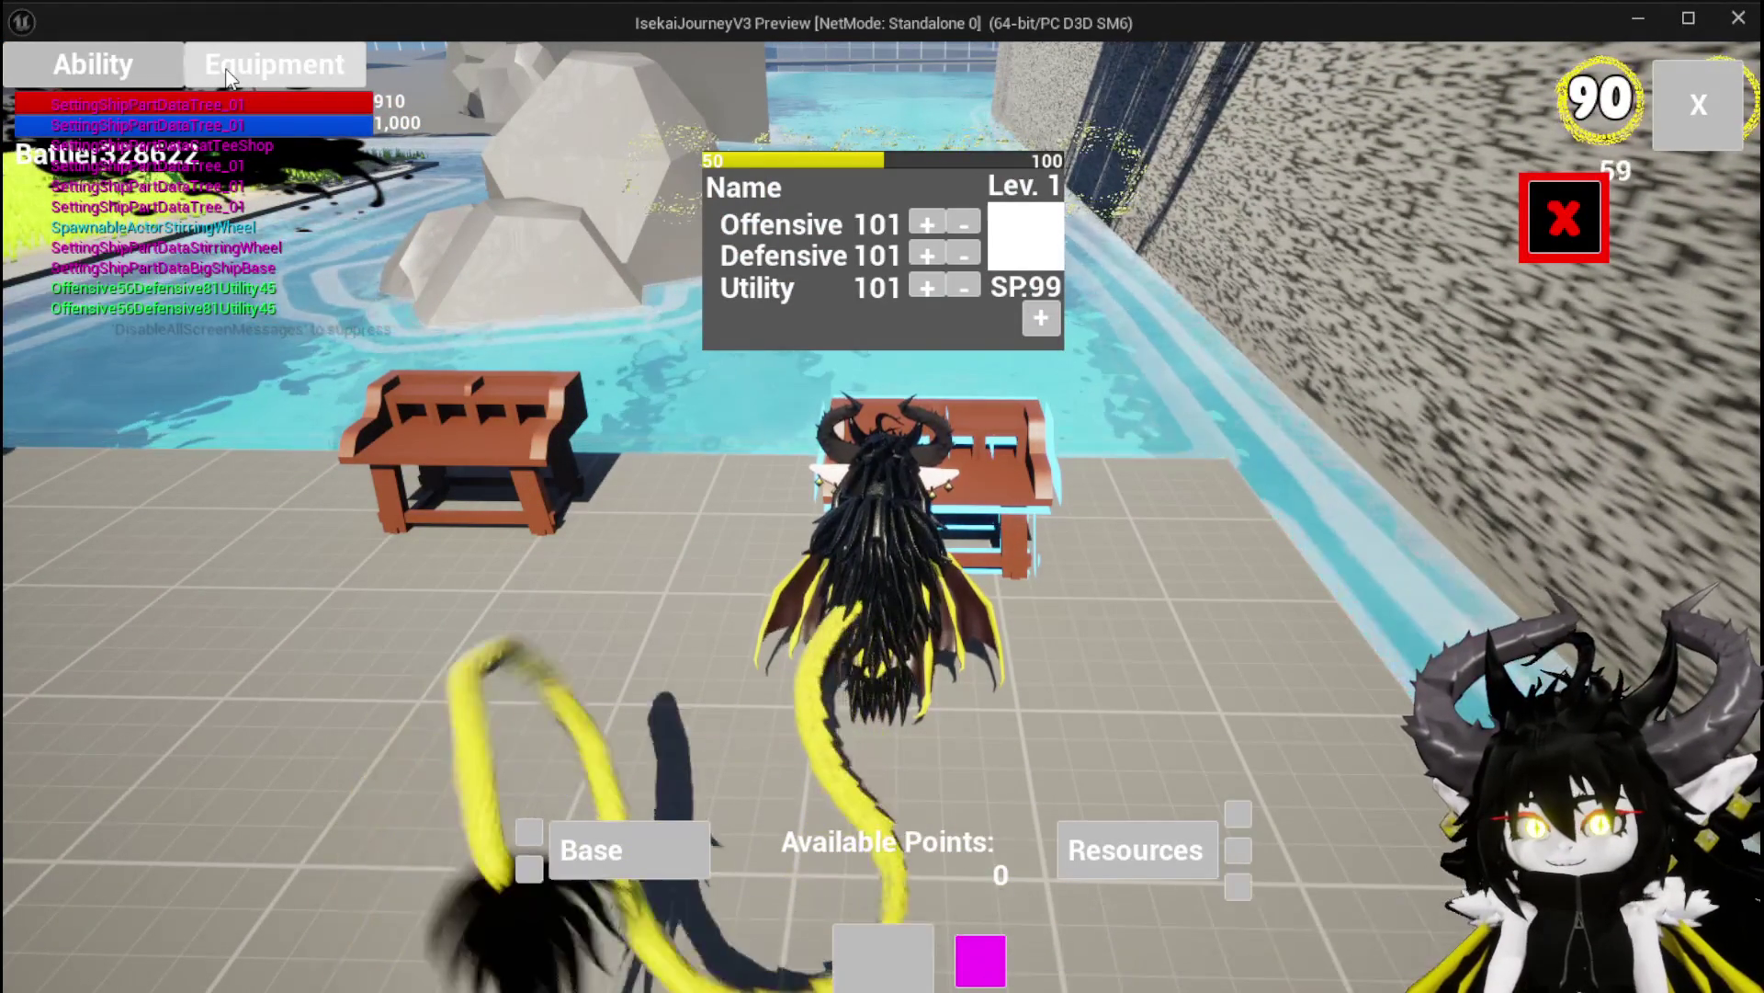
key("Escape")
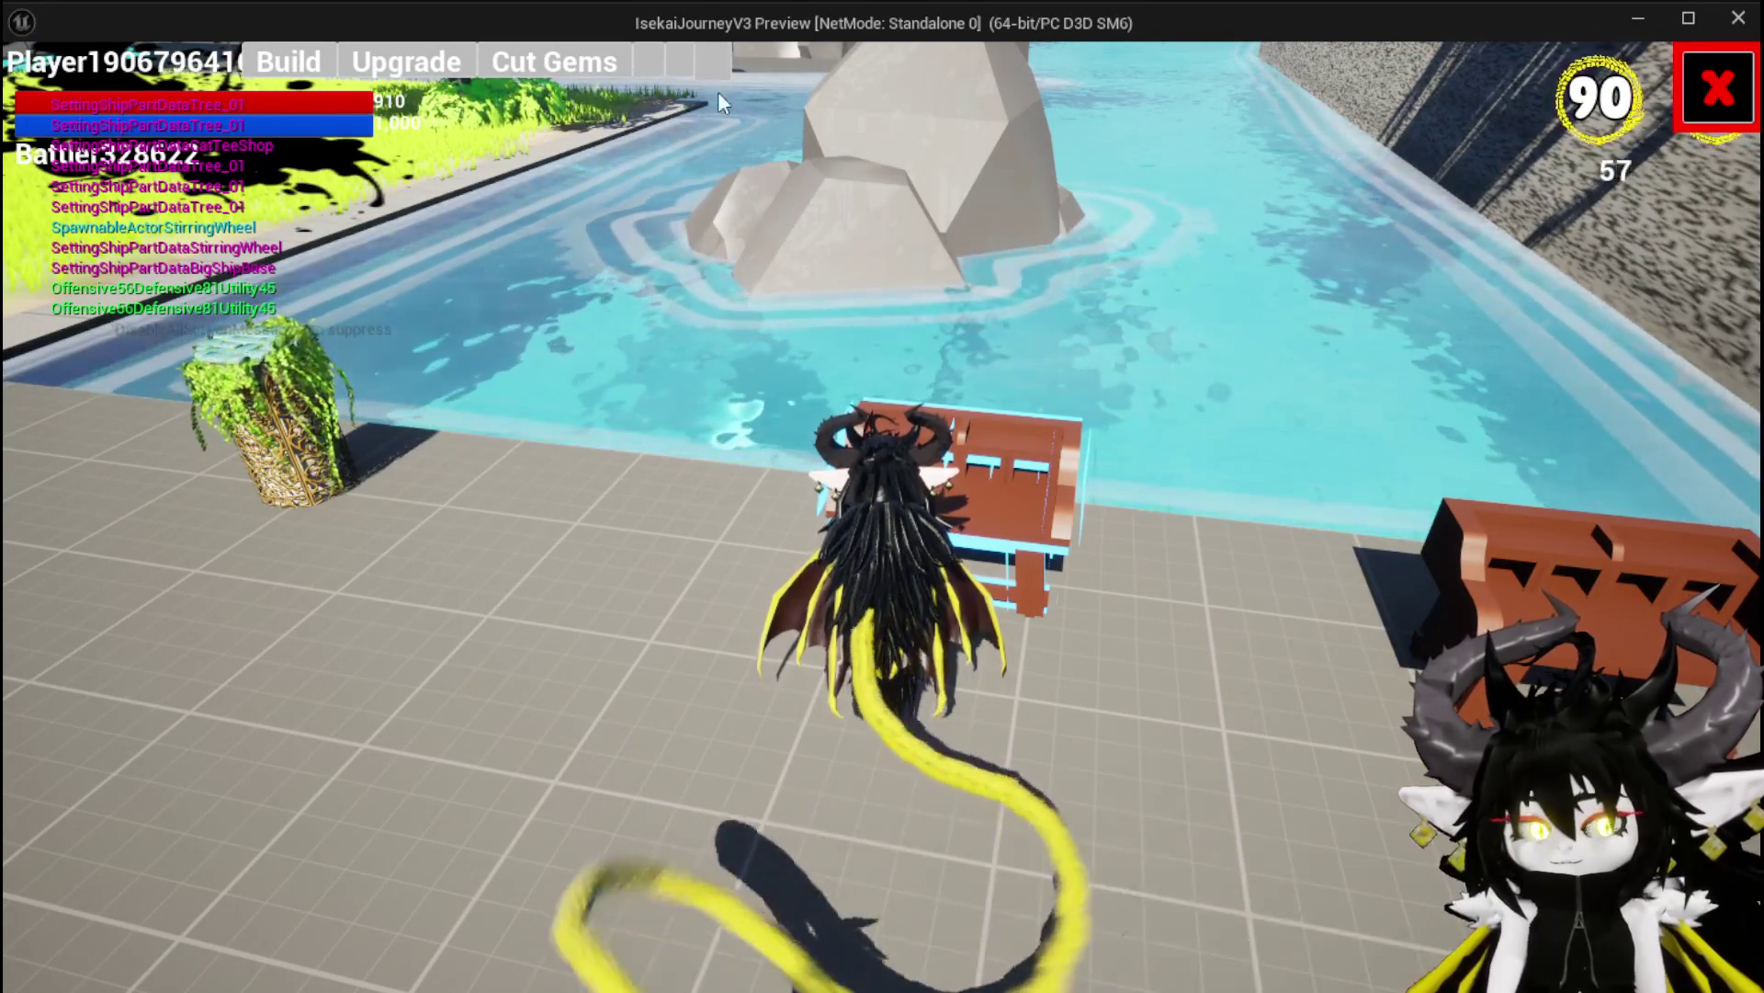
key("Escape")
key("ctrl+s")
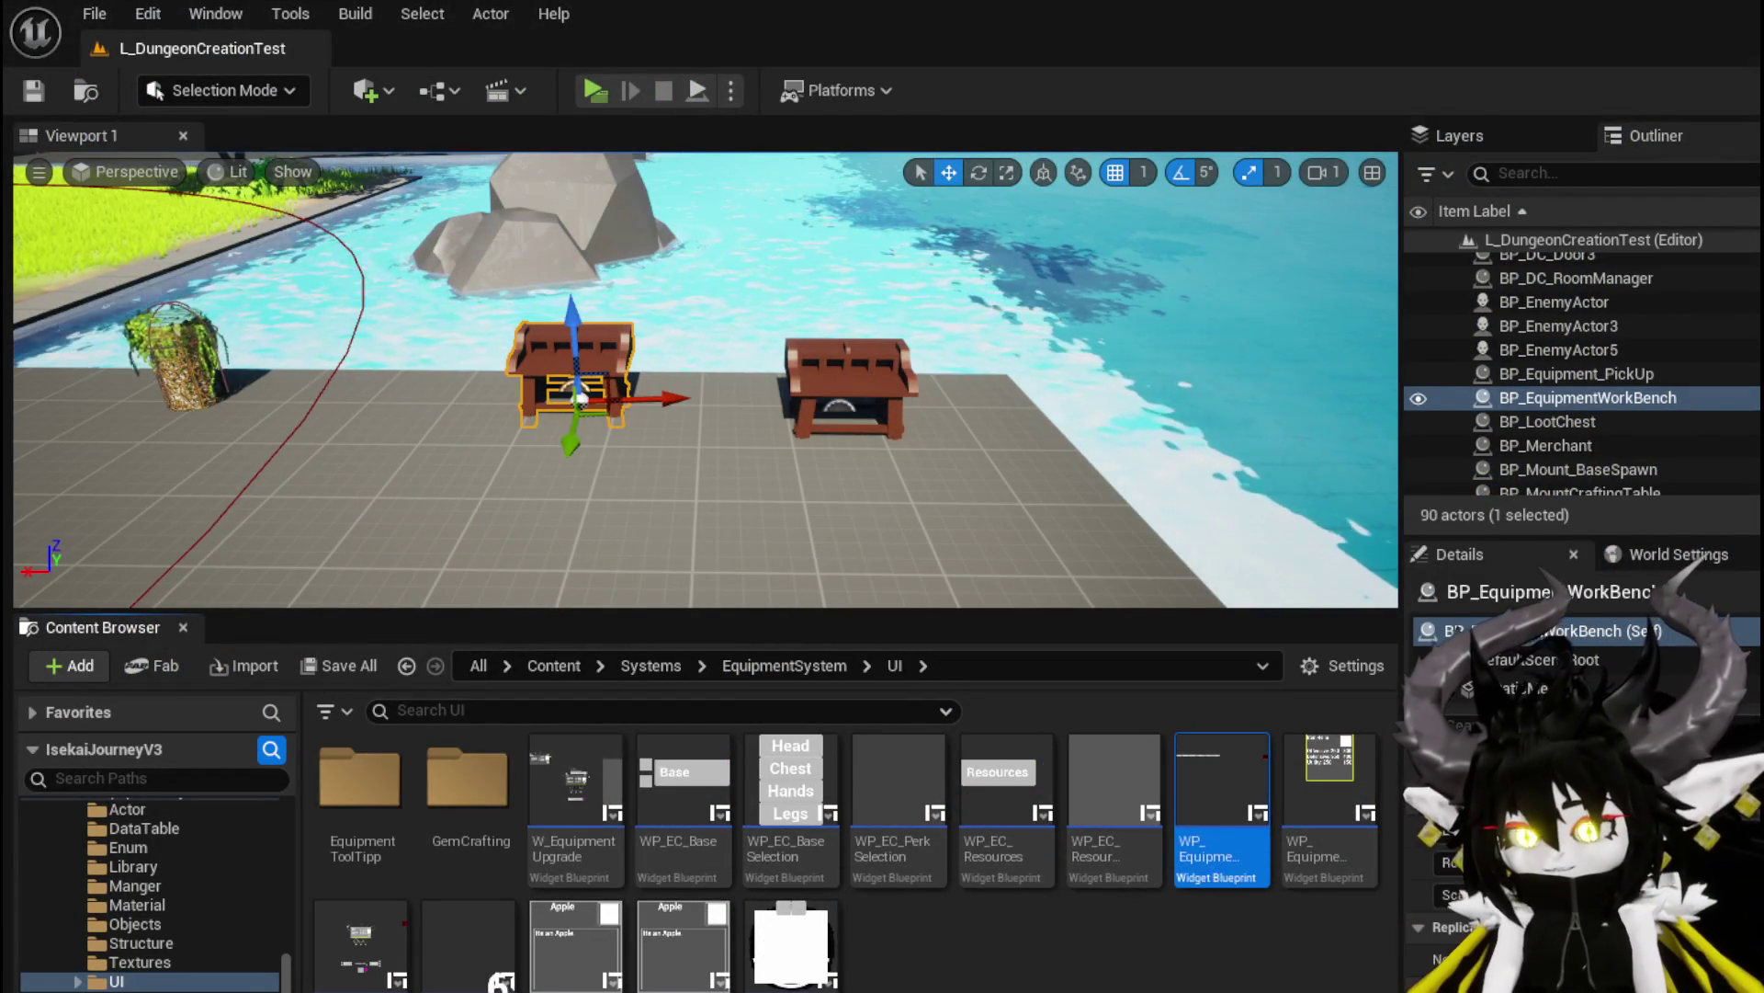
key("alt+Tab")
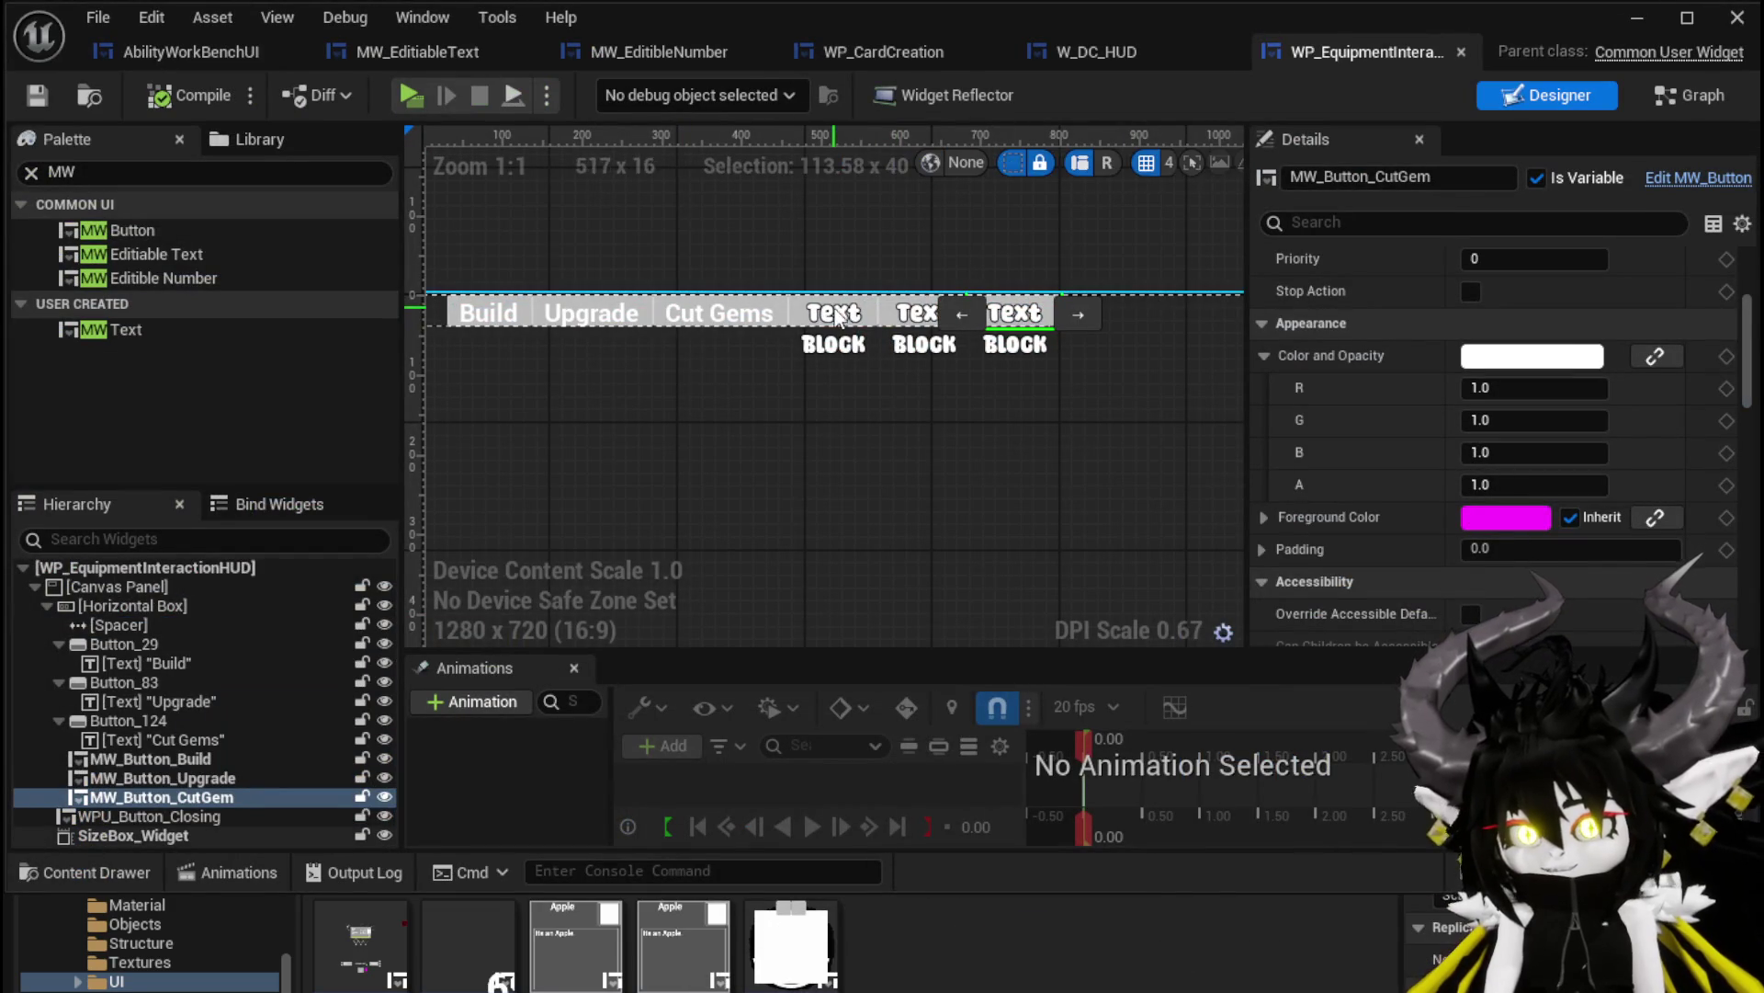
Set MW_Button_Build's Name field to Build
left_click(833, 318)
scroll(1557, 299, "down", 5)
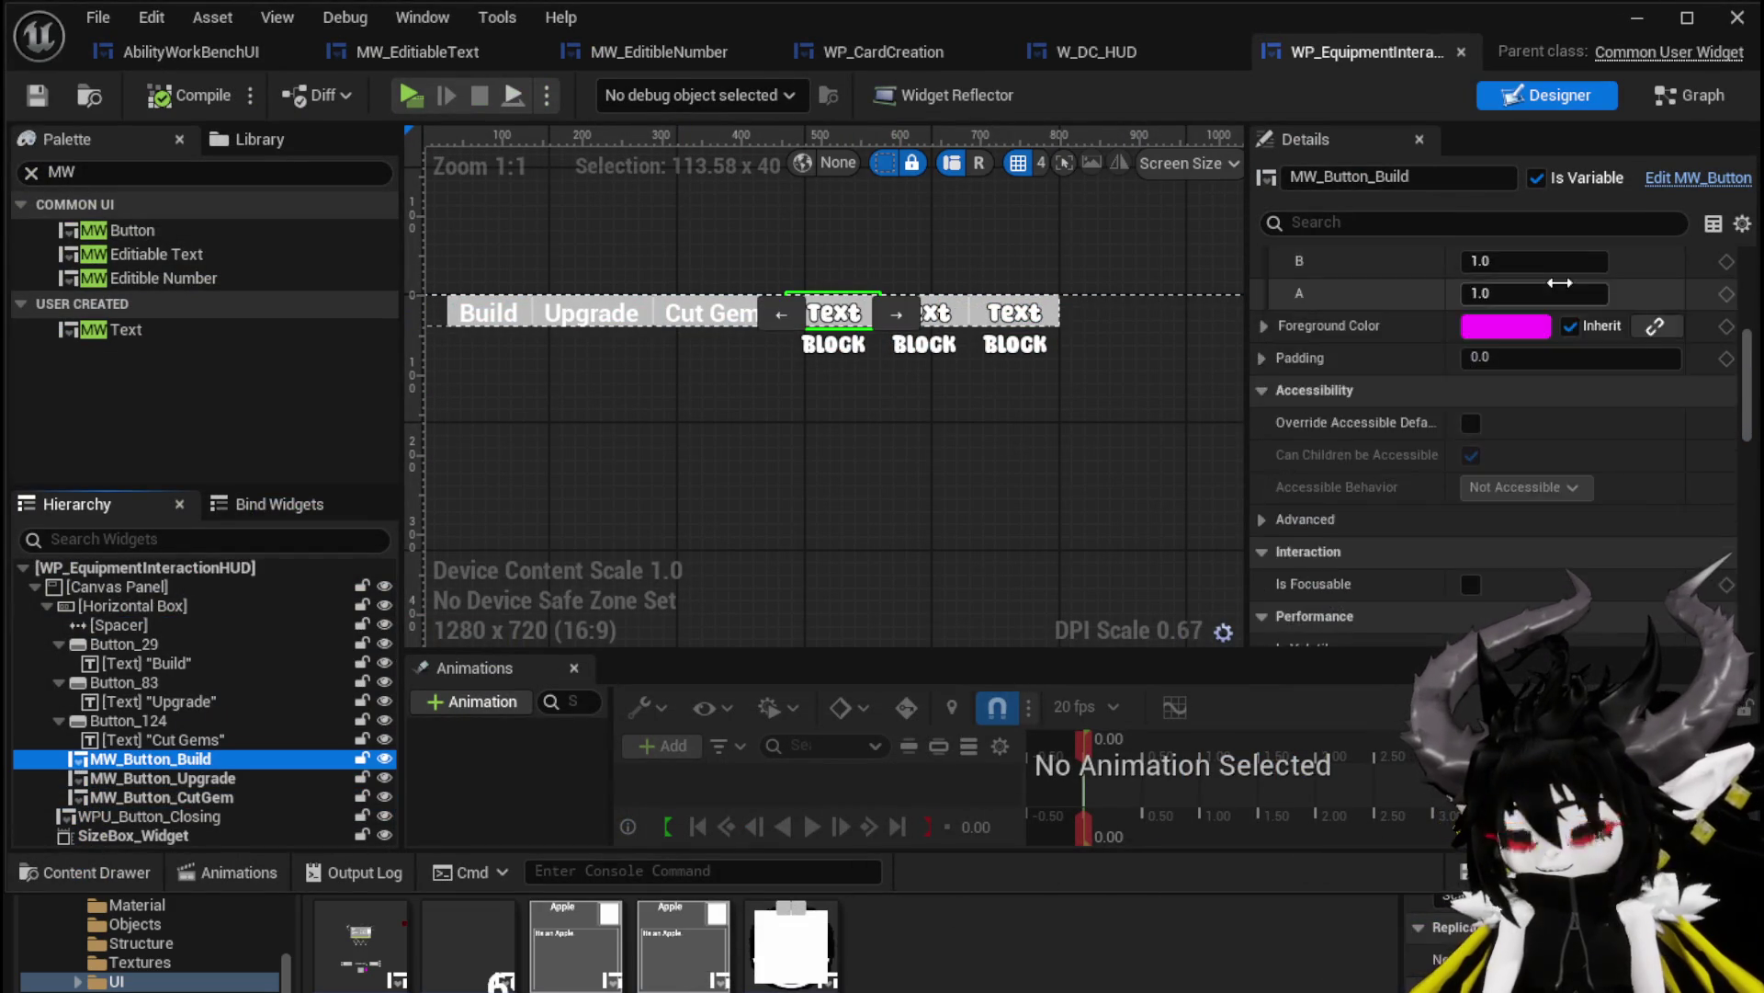
scroll(1557, 288, "down", 15)
type("Build")
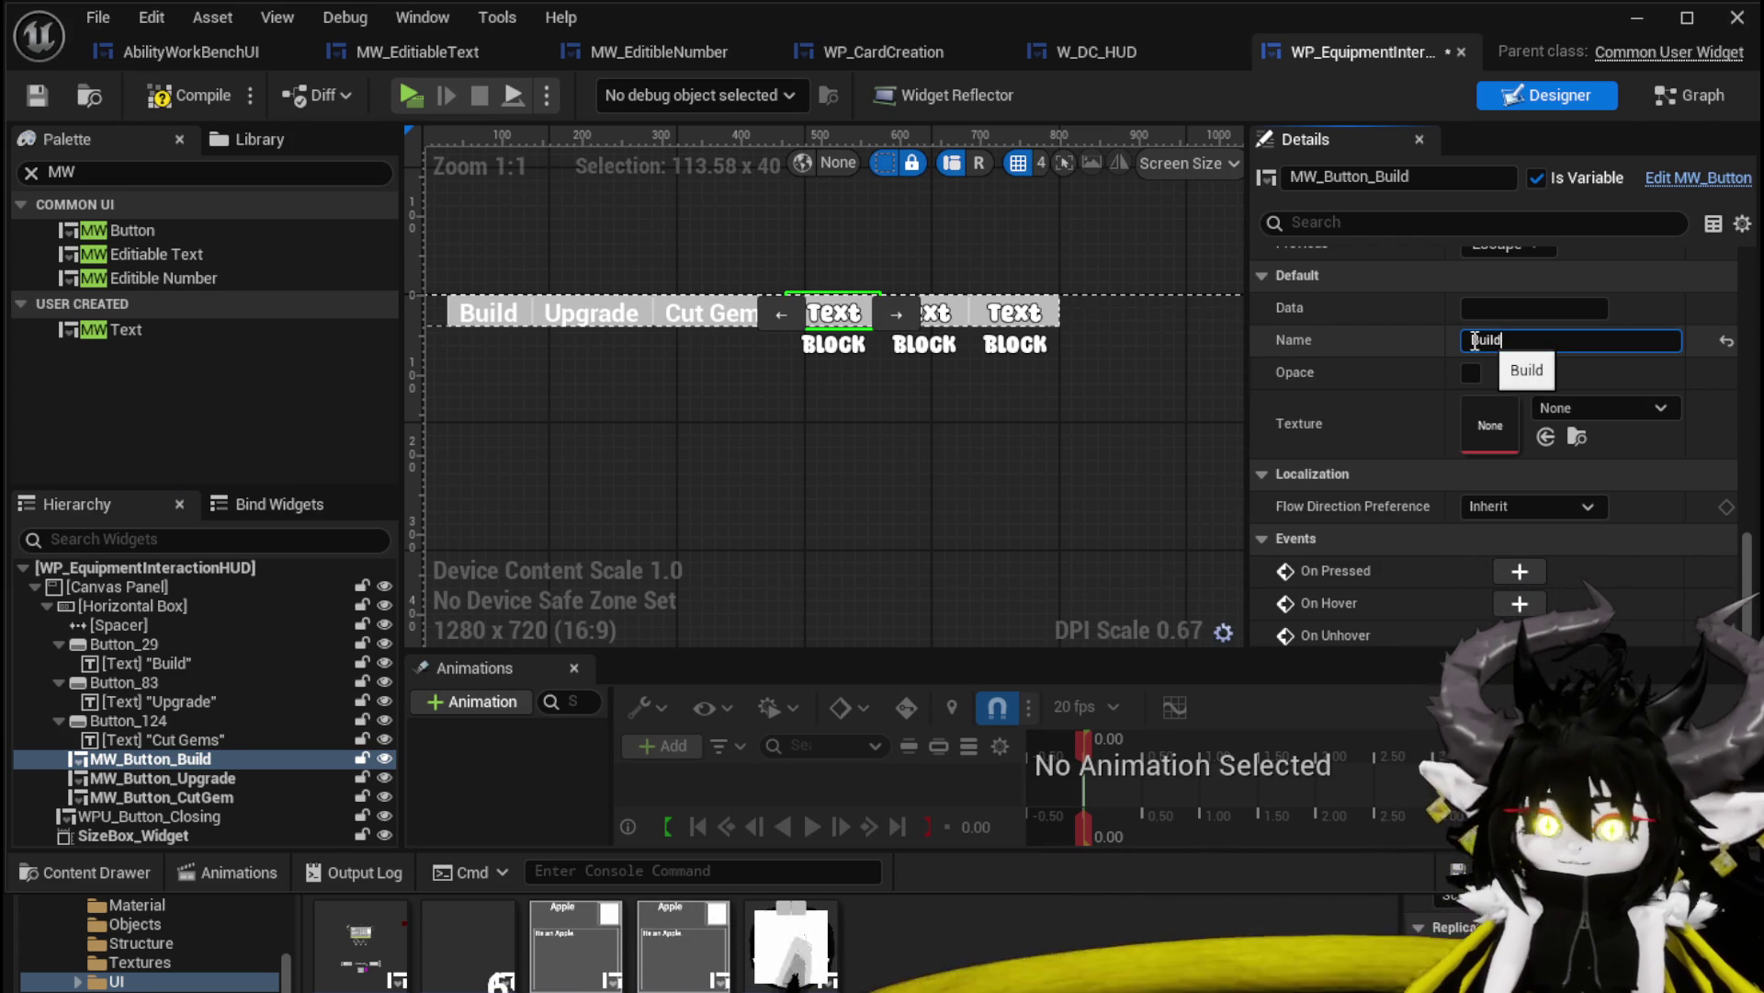
key("Return")
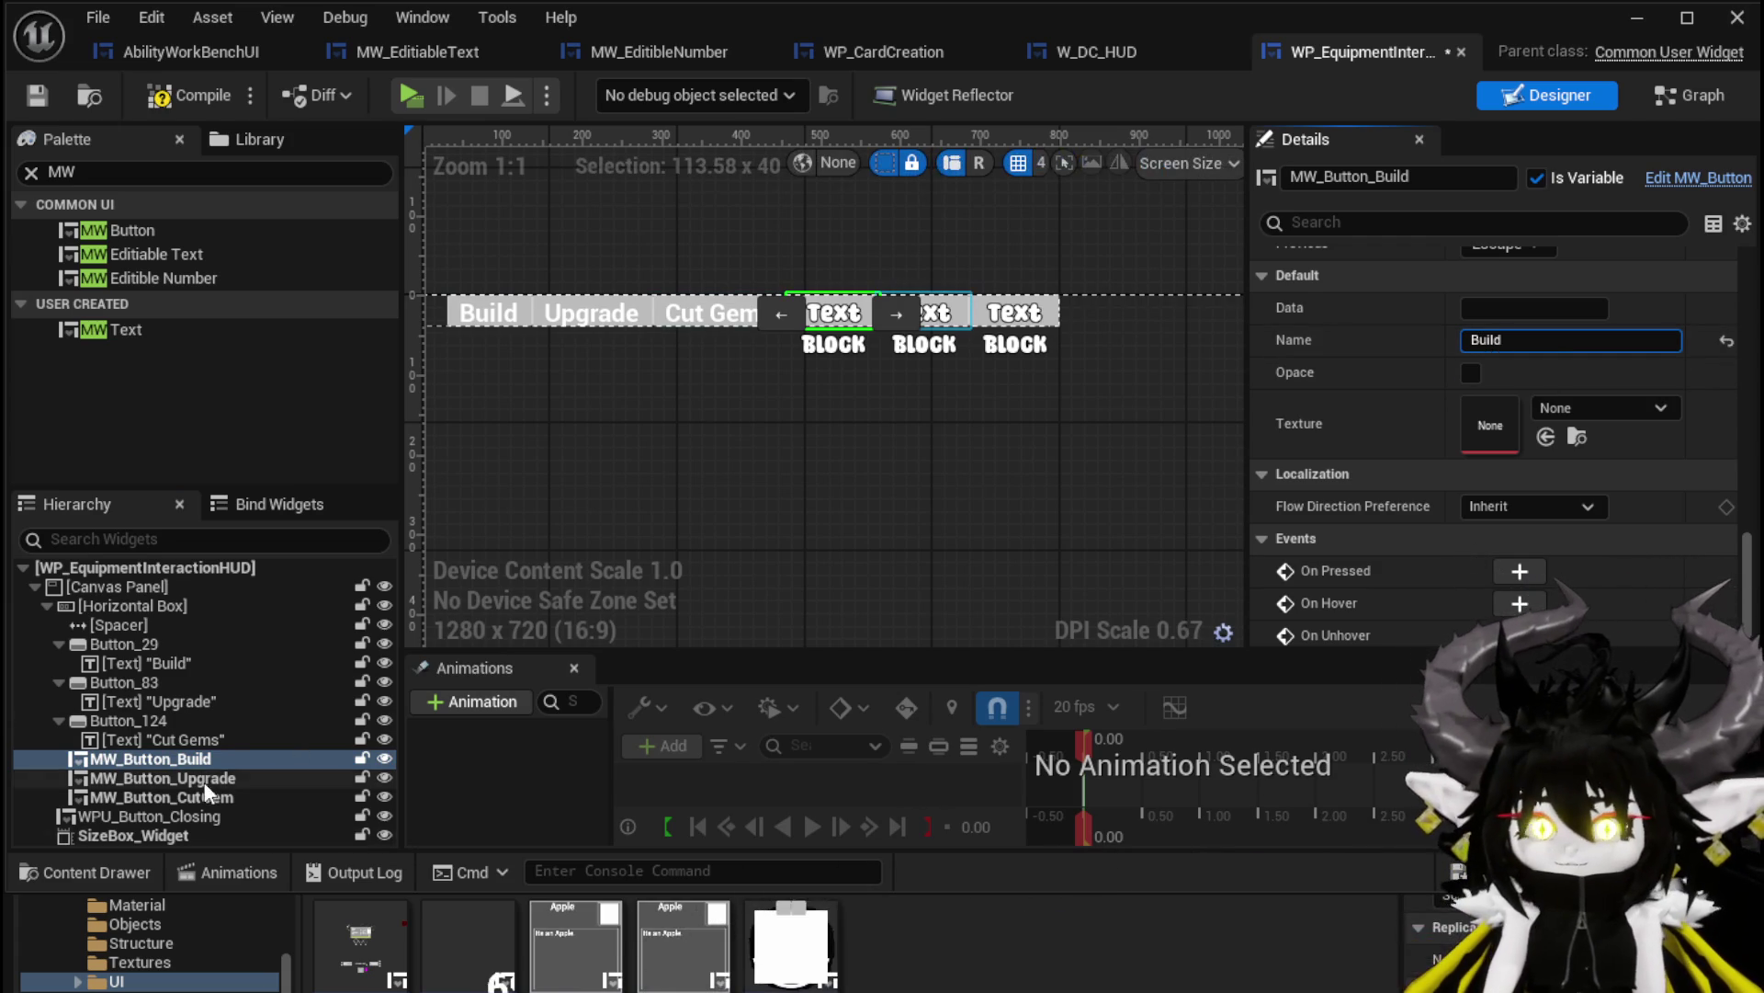
left_click(923, 313)
left_click(823, 317)
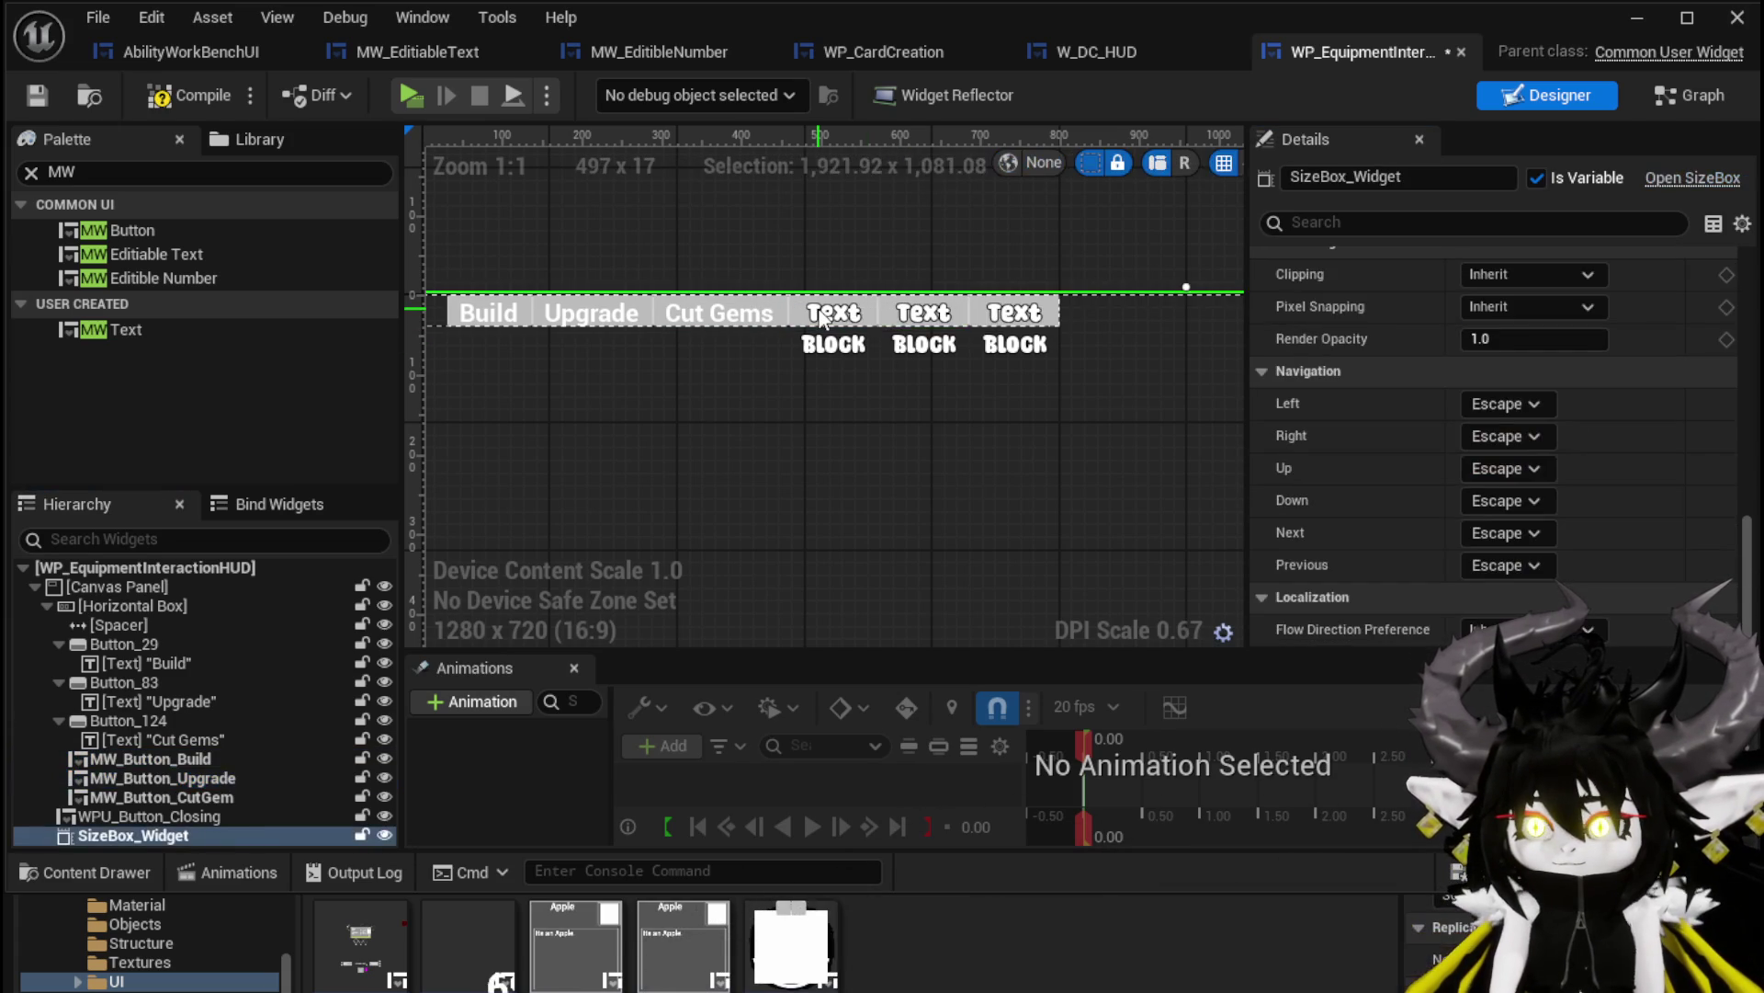
left_click(166, 757)
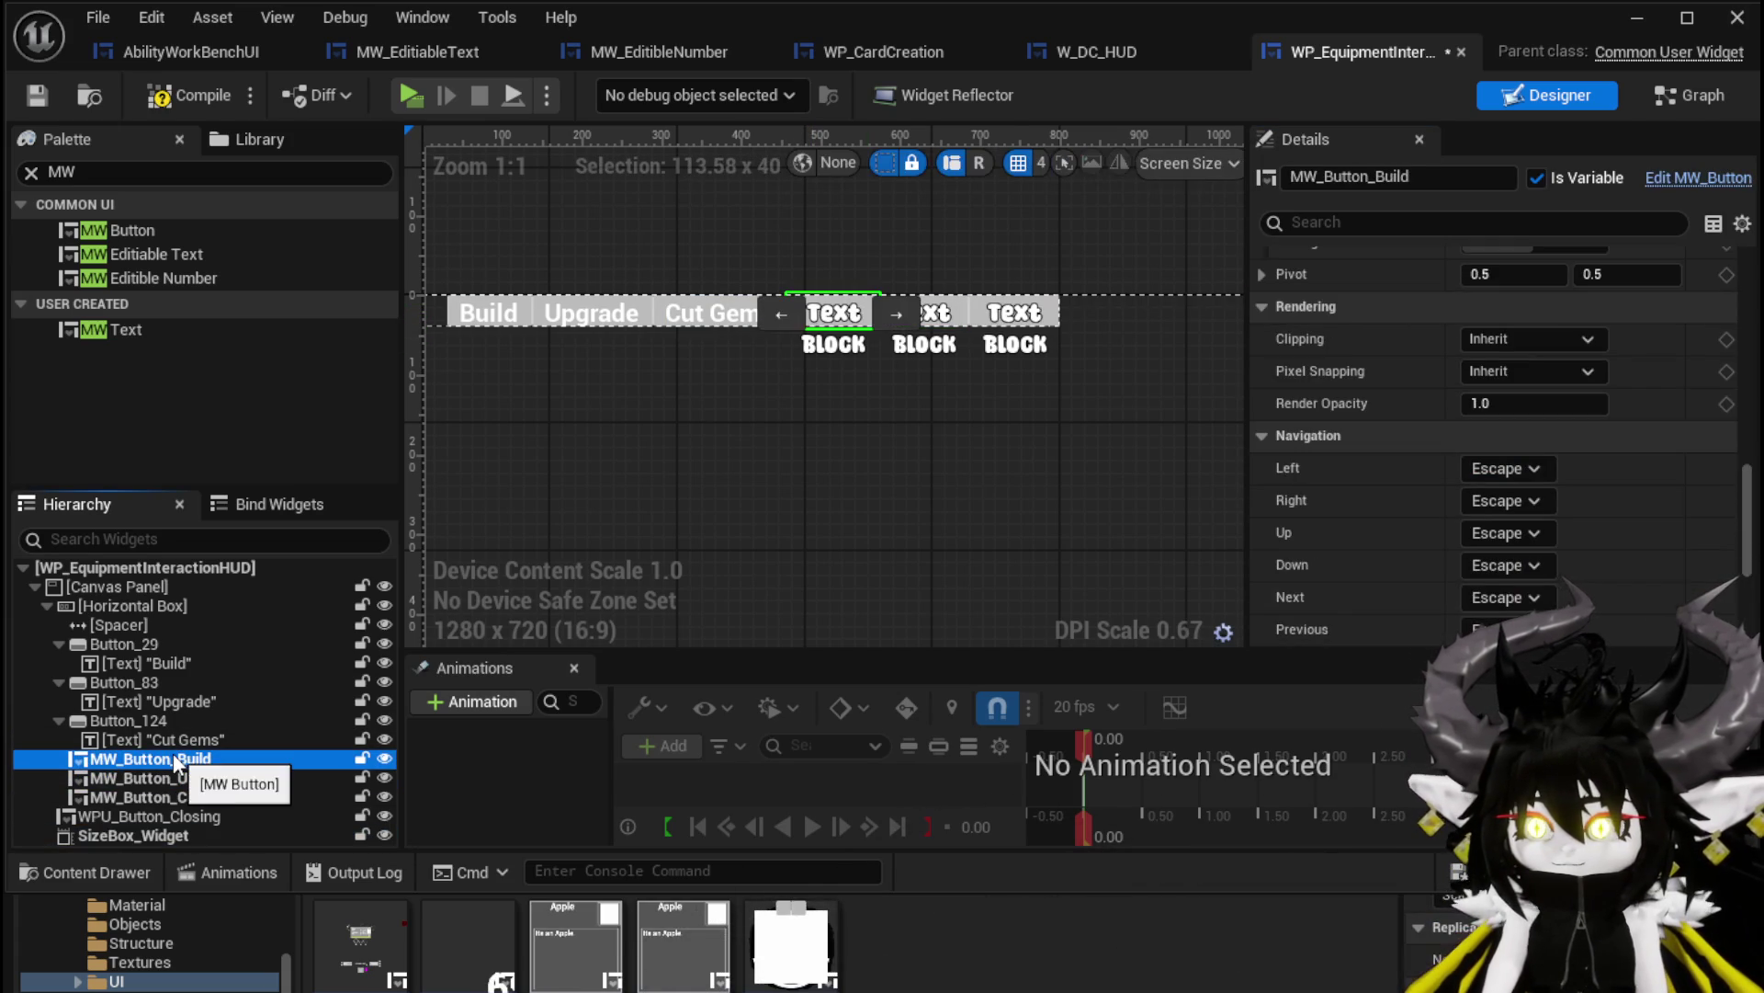
scroll(1360, 481, "down", 5)
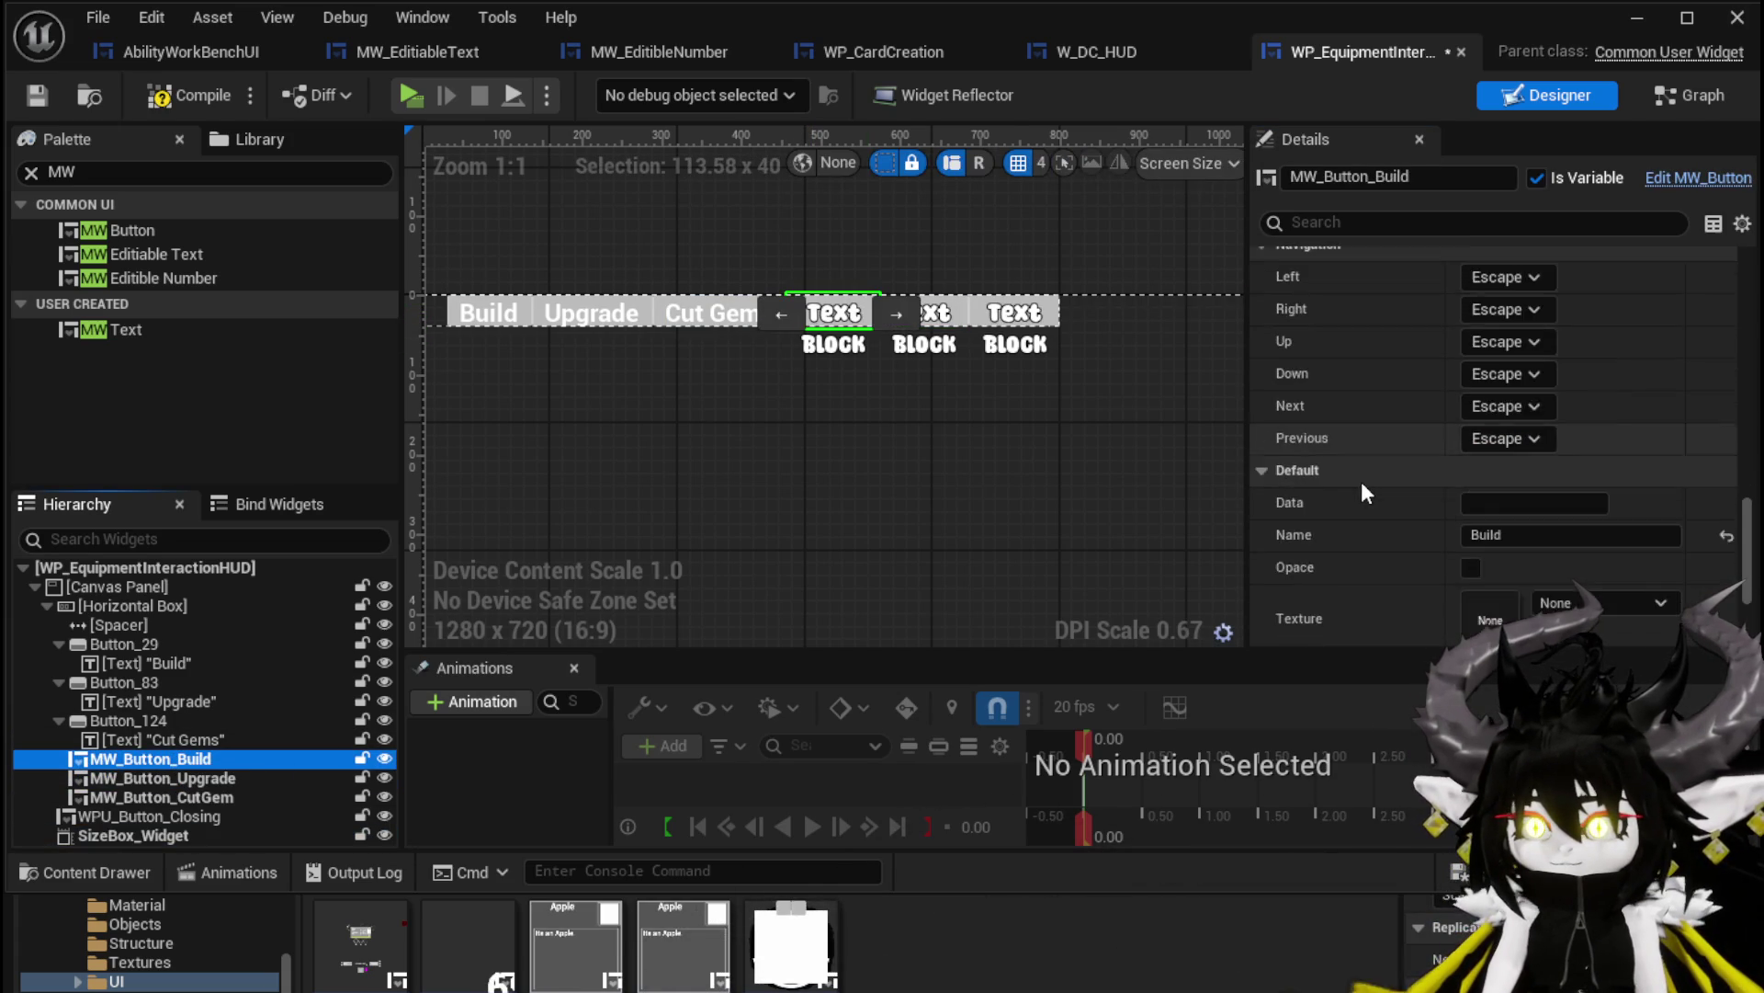
Name the other buttons Upgrade and Craft Gem, save the widget, and return to the level
left_click(169, 777)
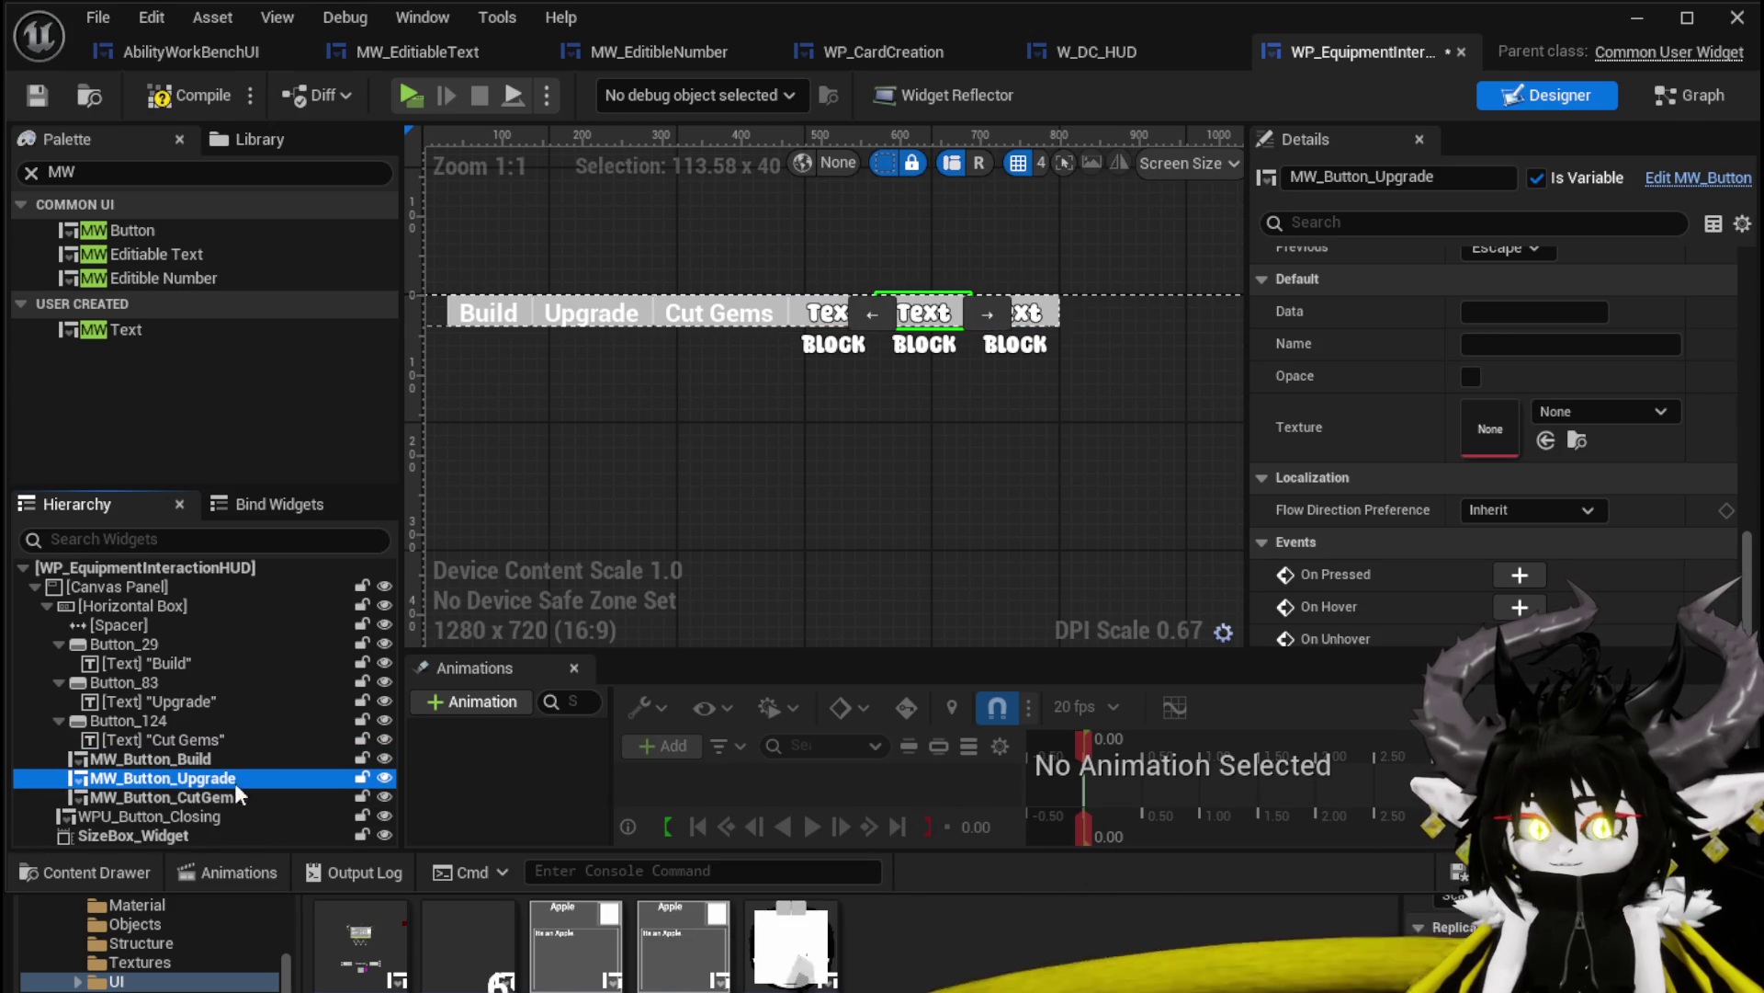
left_click(1469, 351)
type("Upgrade")
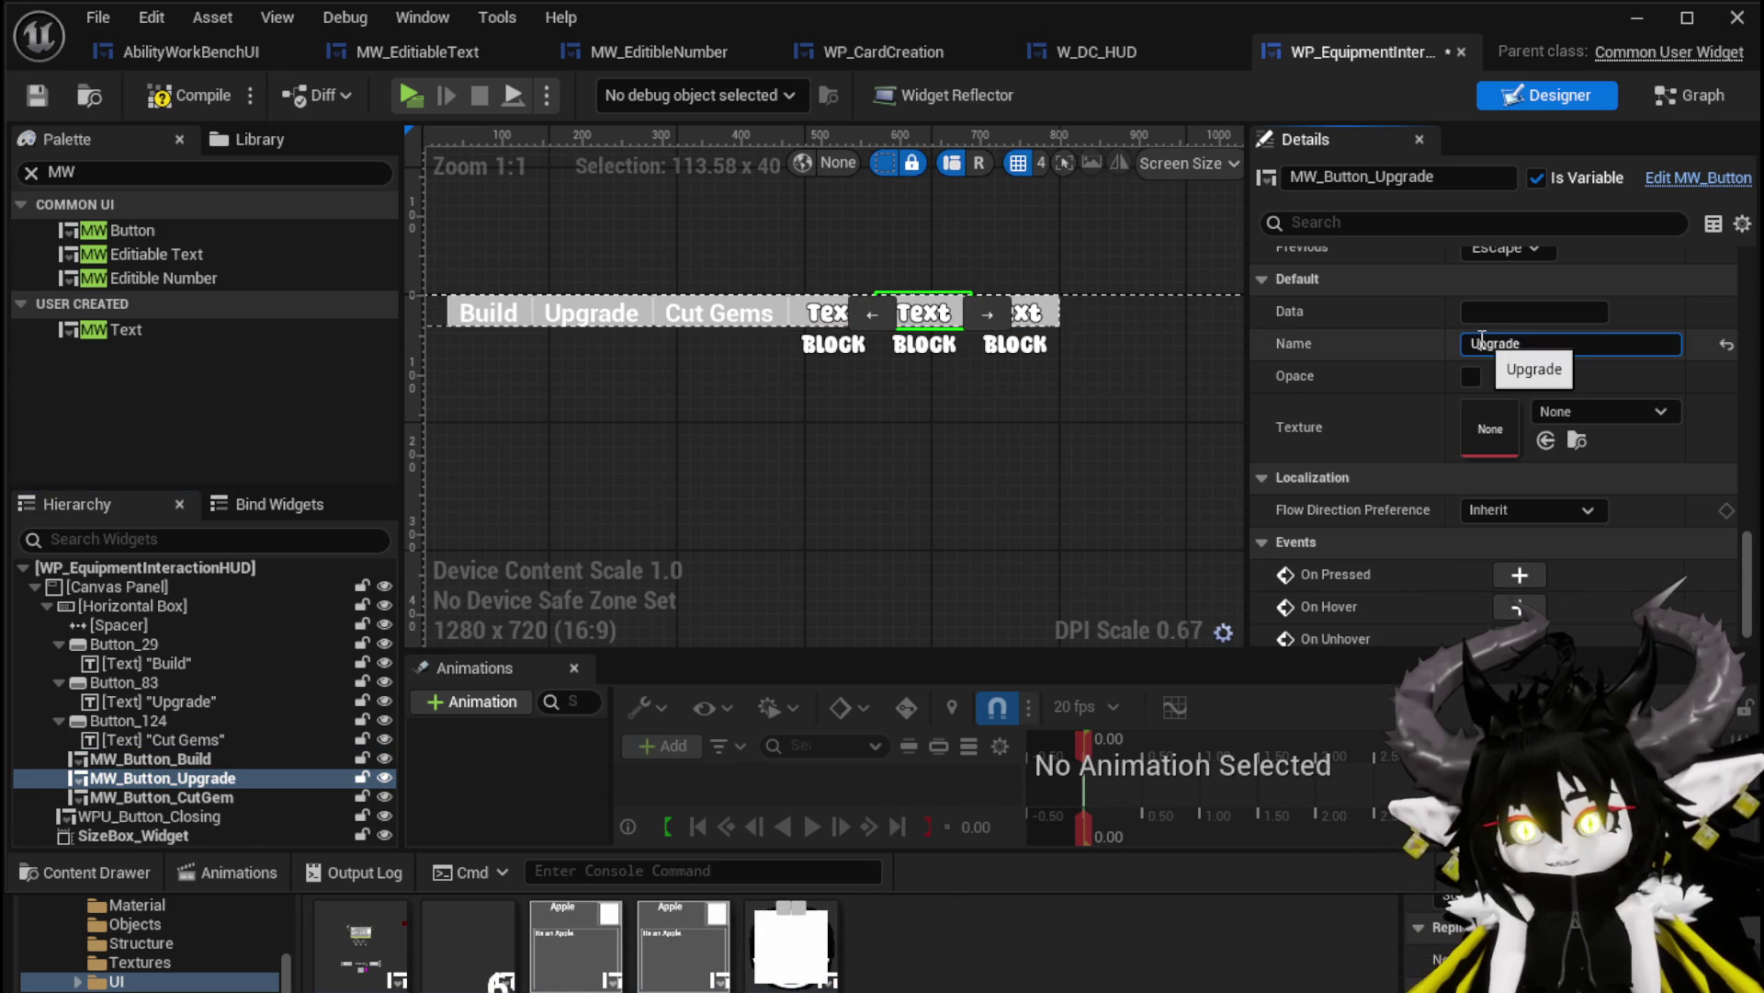
left_click(165, 796)
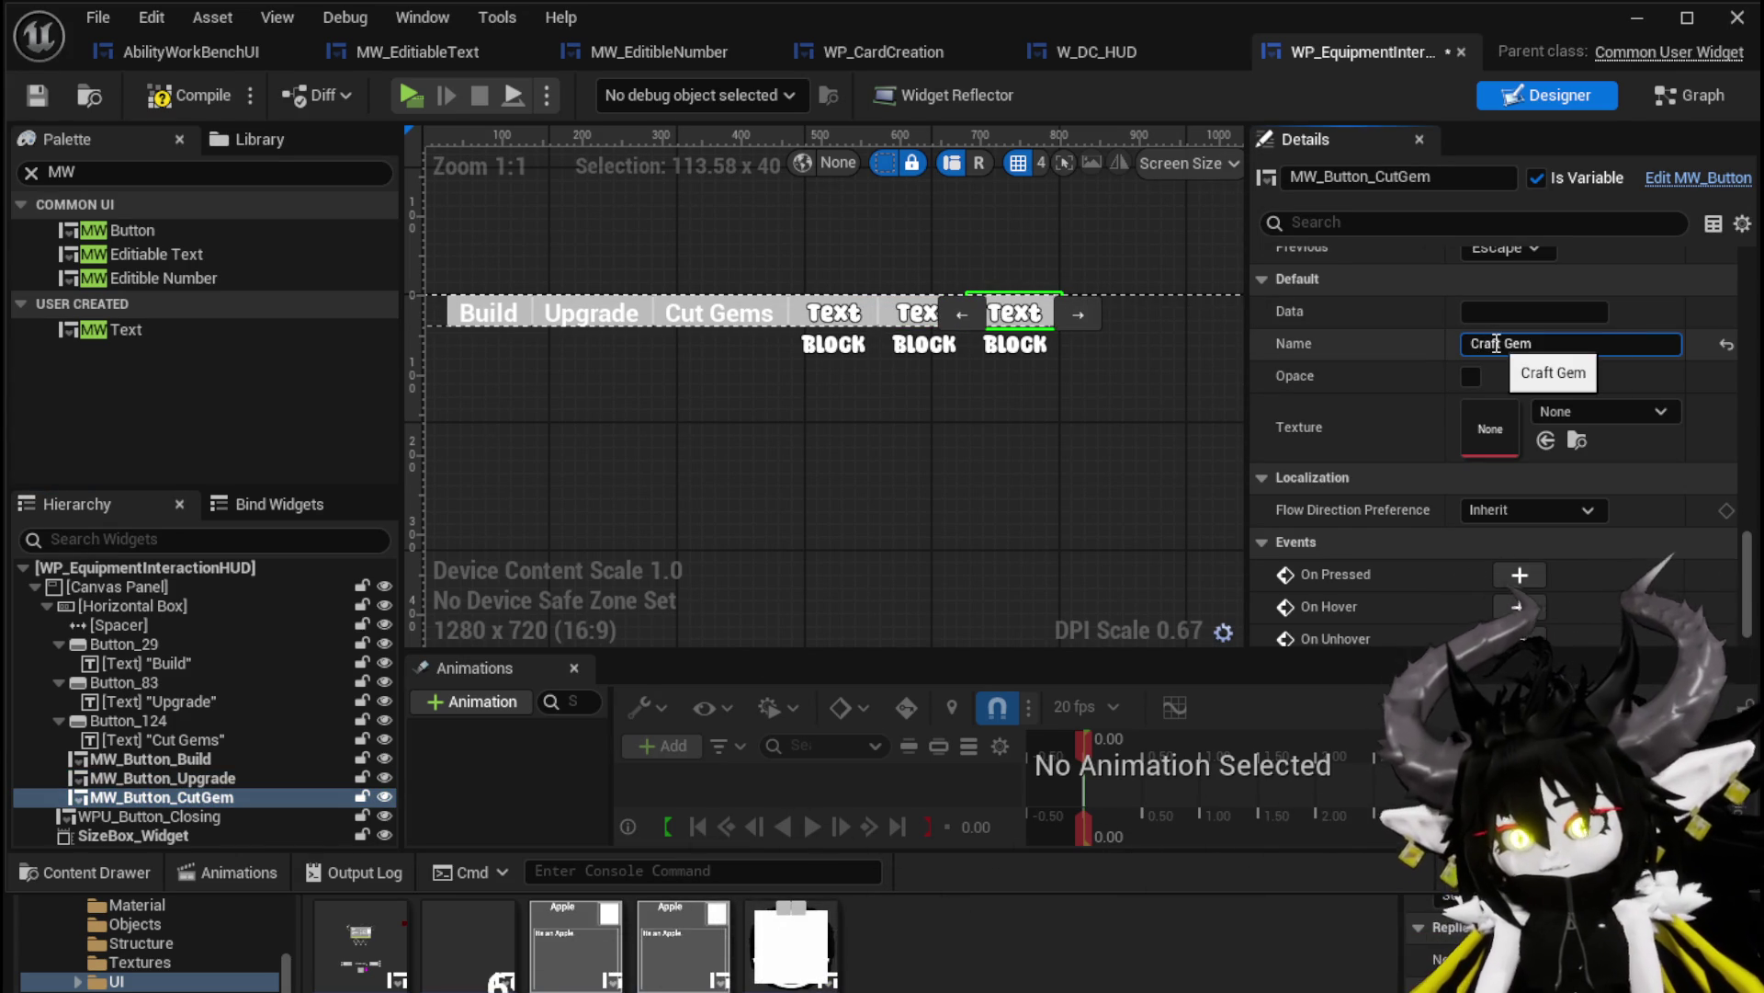
left_click(42, 96)
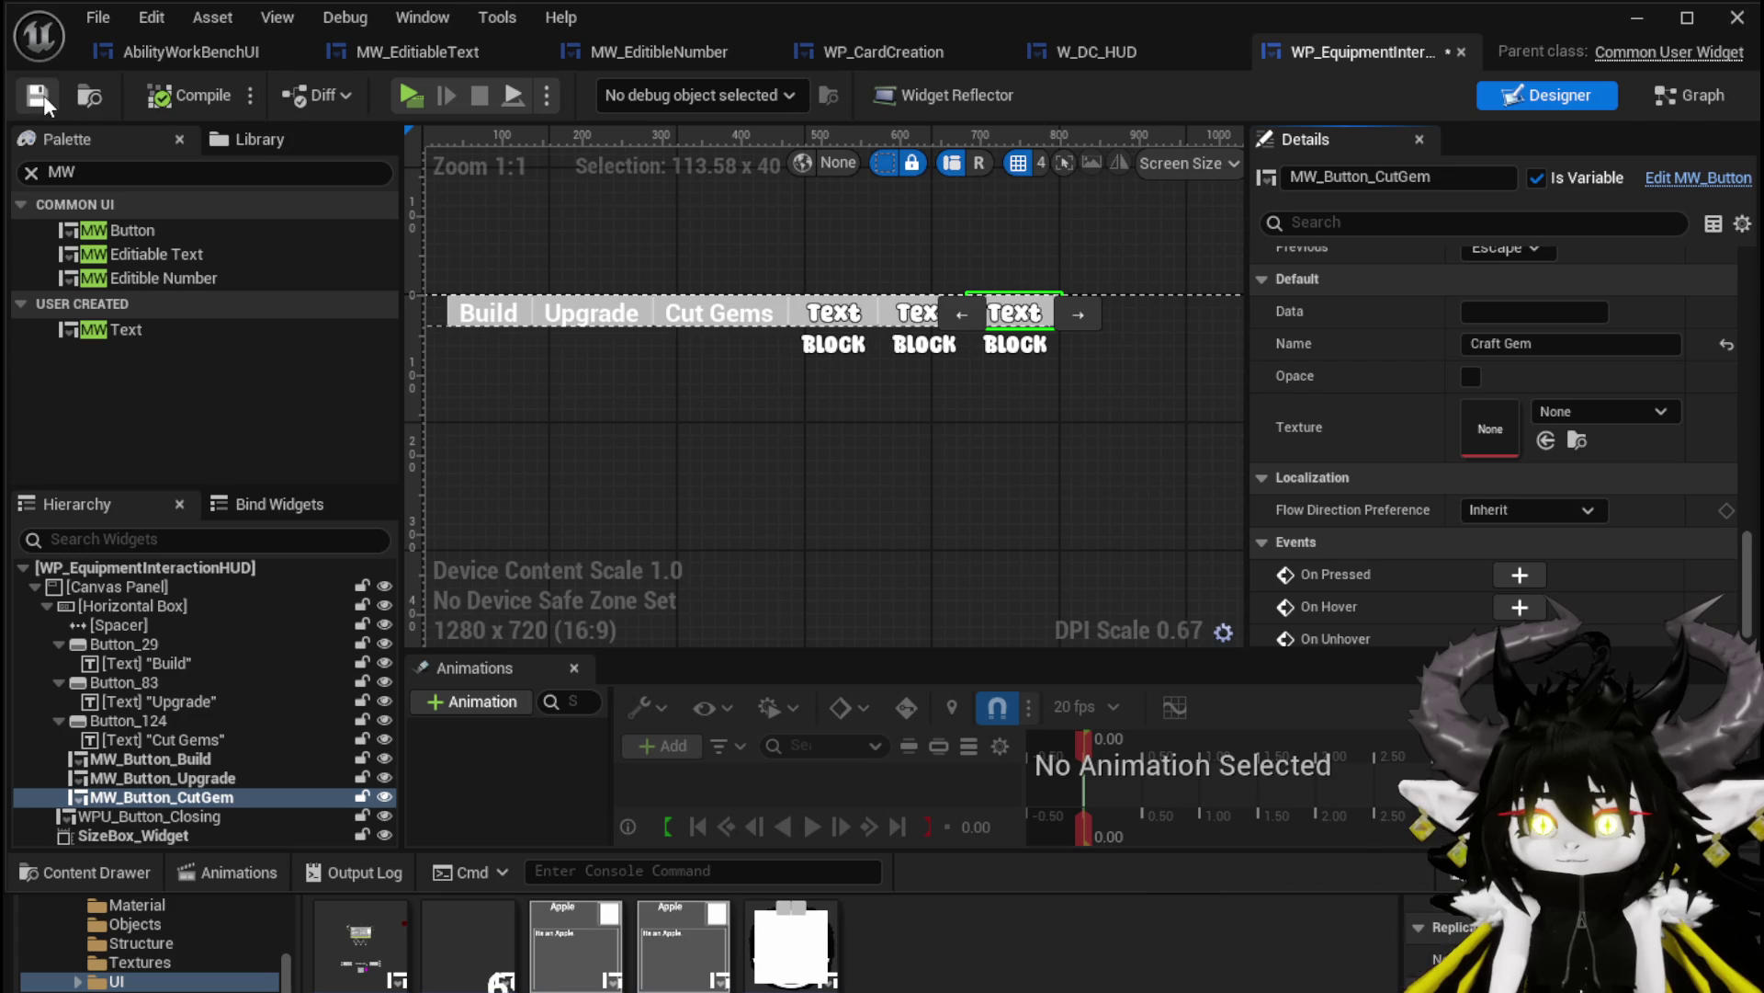
left_click(1617, 28)
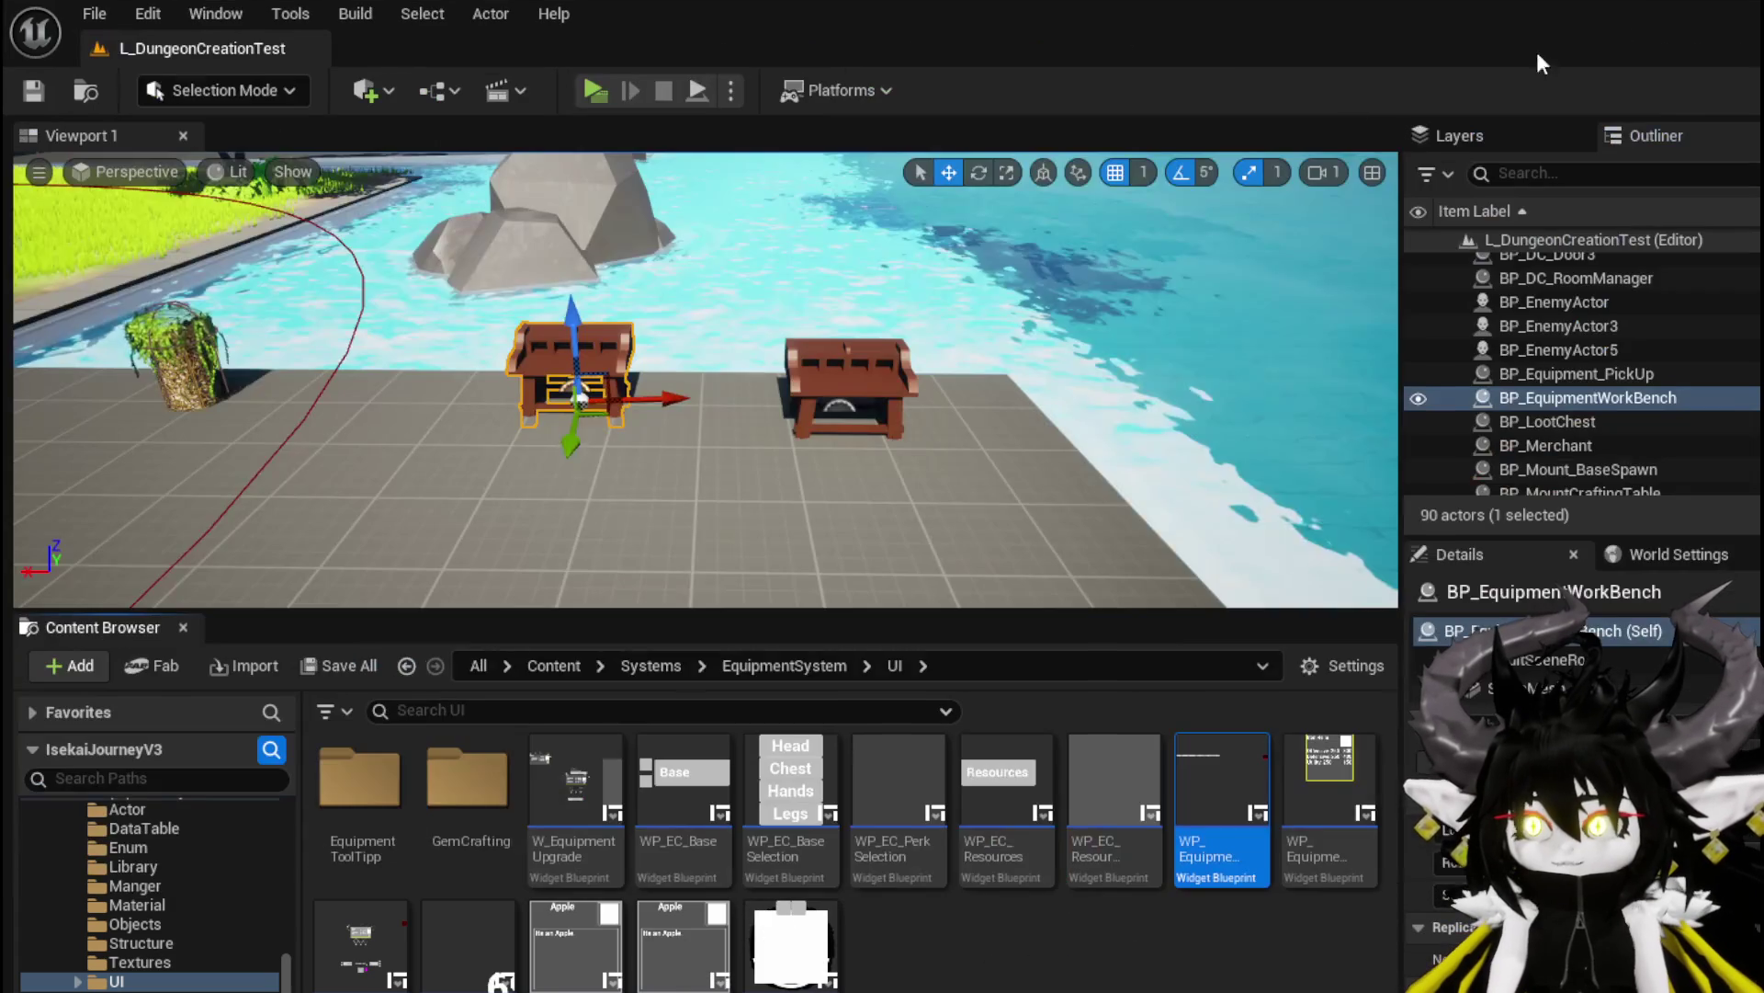
Play-test in standalone to see the Build, Upgrade and Craft Gem buttons, then return to the HUD editor
left_click(588, 91)
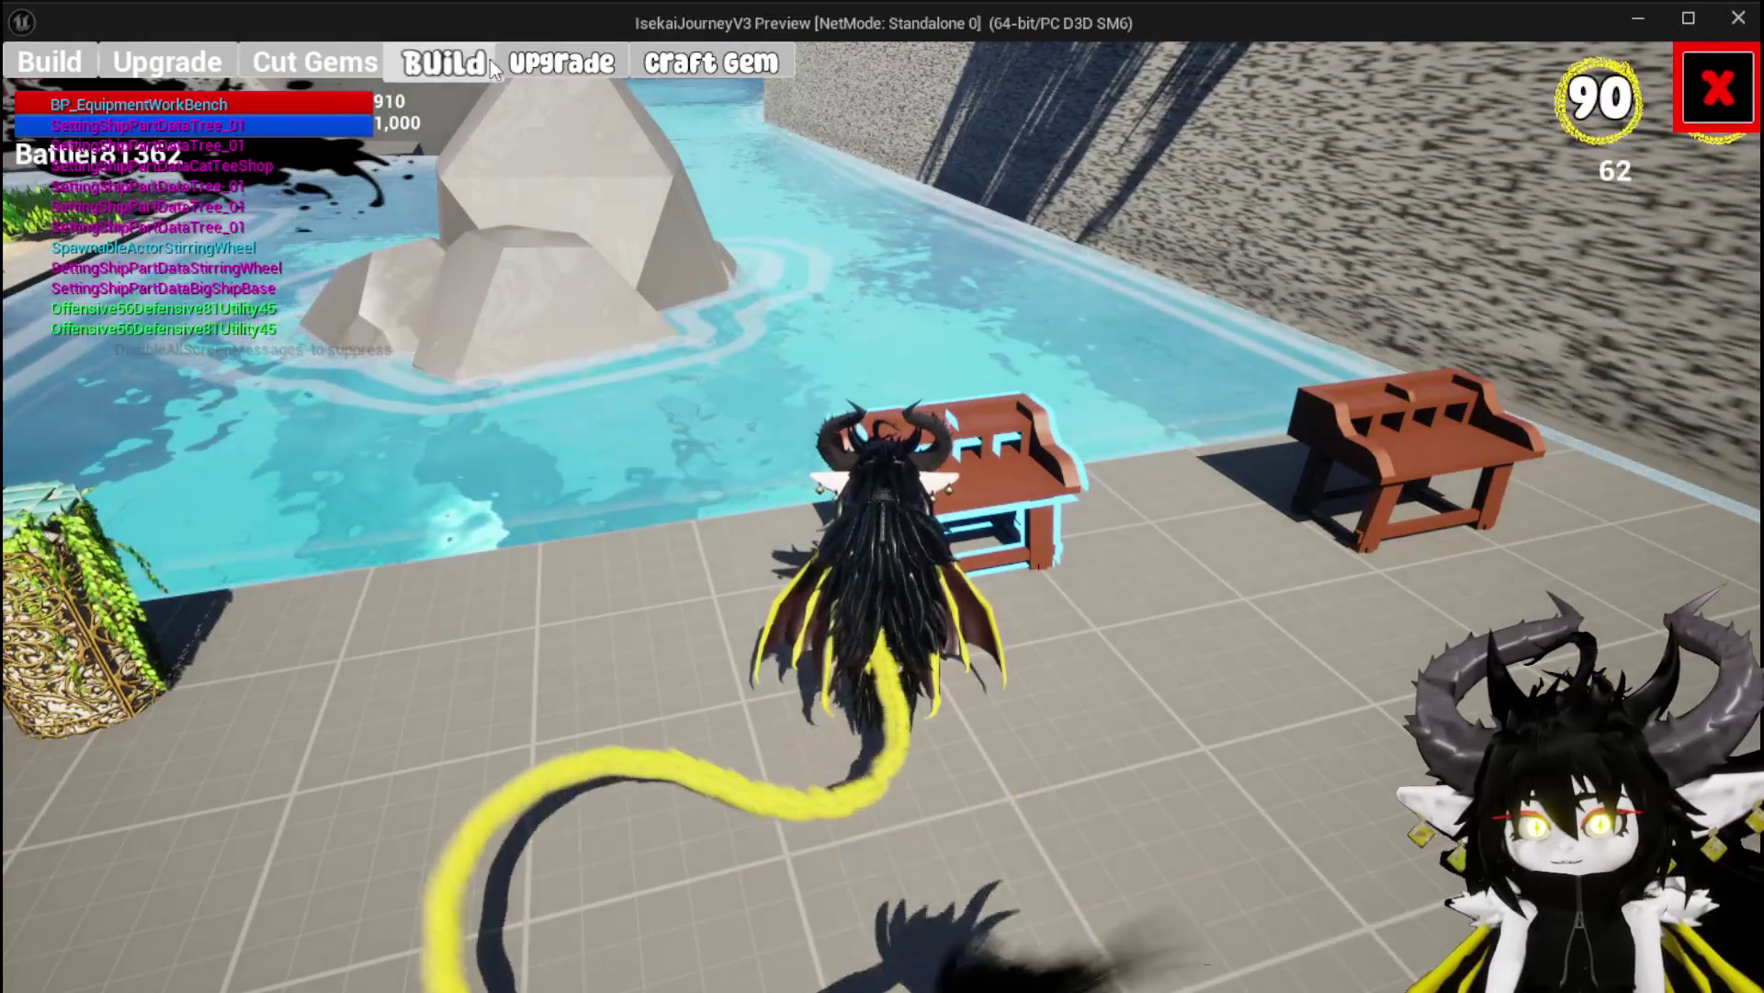
key("Escape")
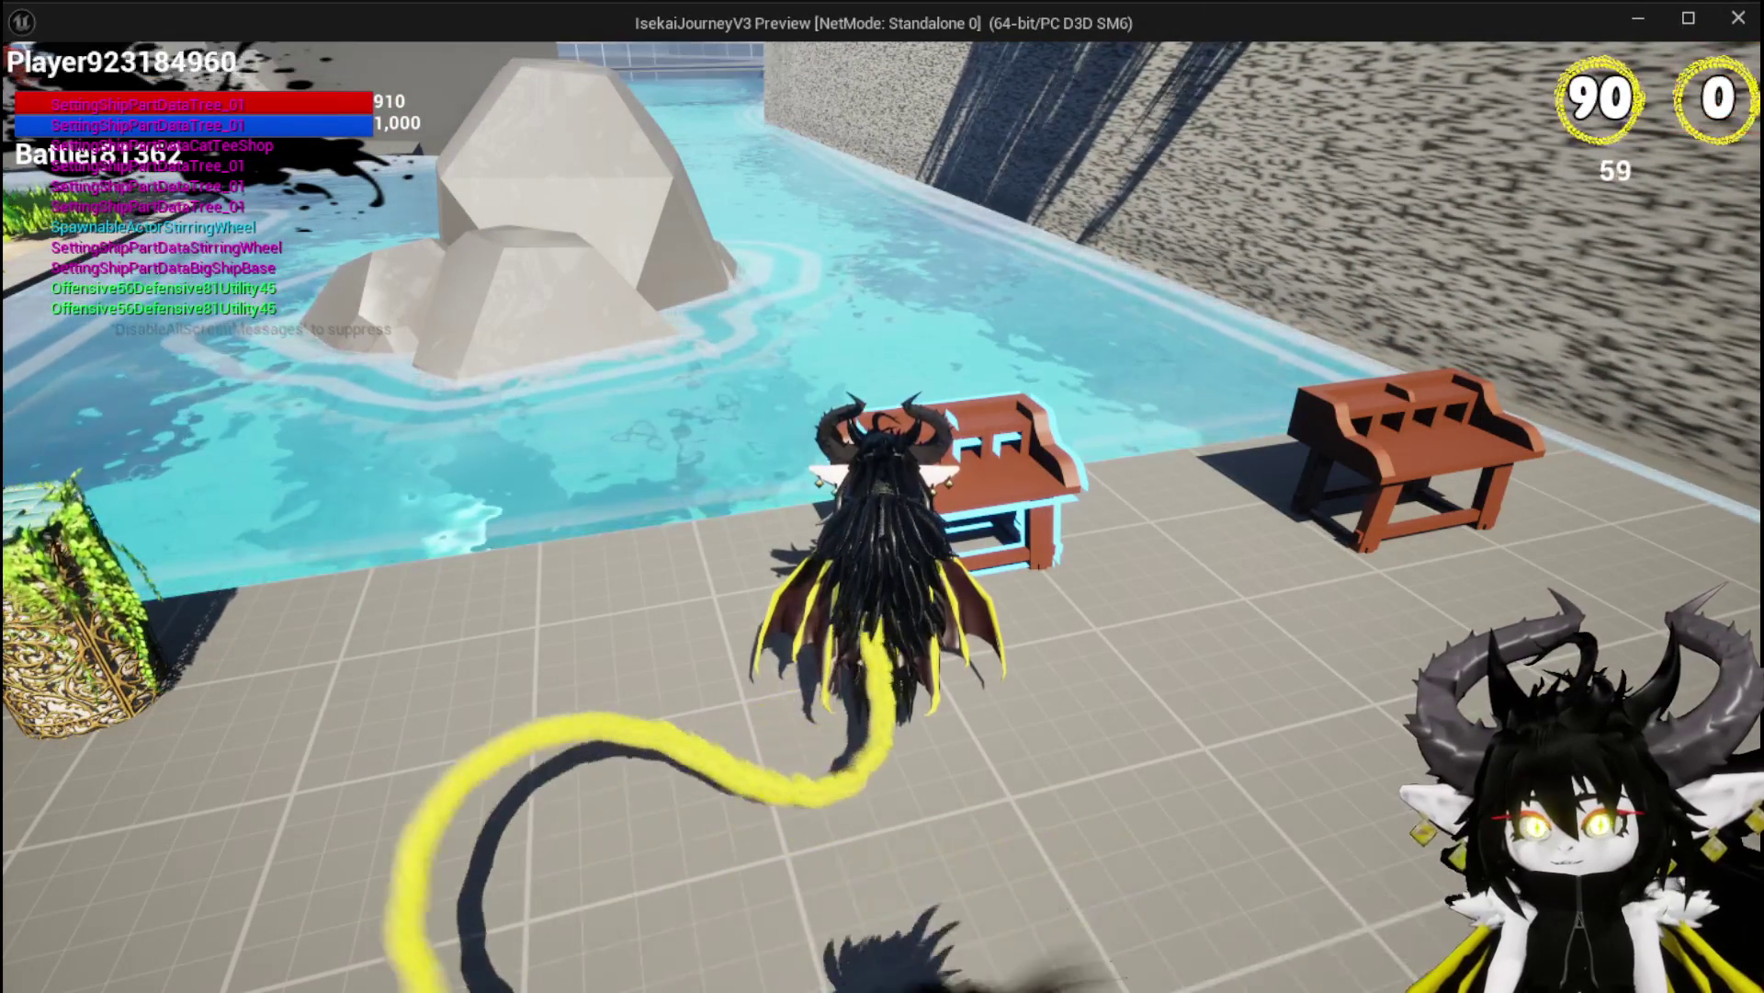
key("Escape")
key("ctrl+s")
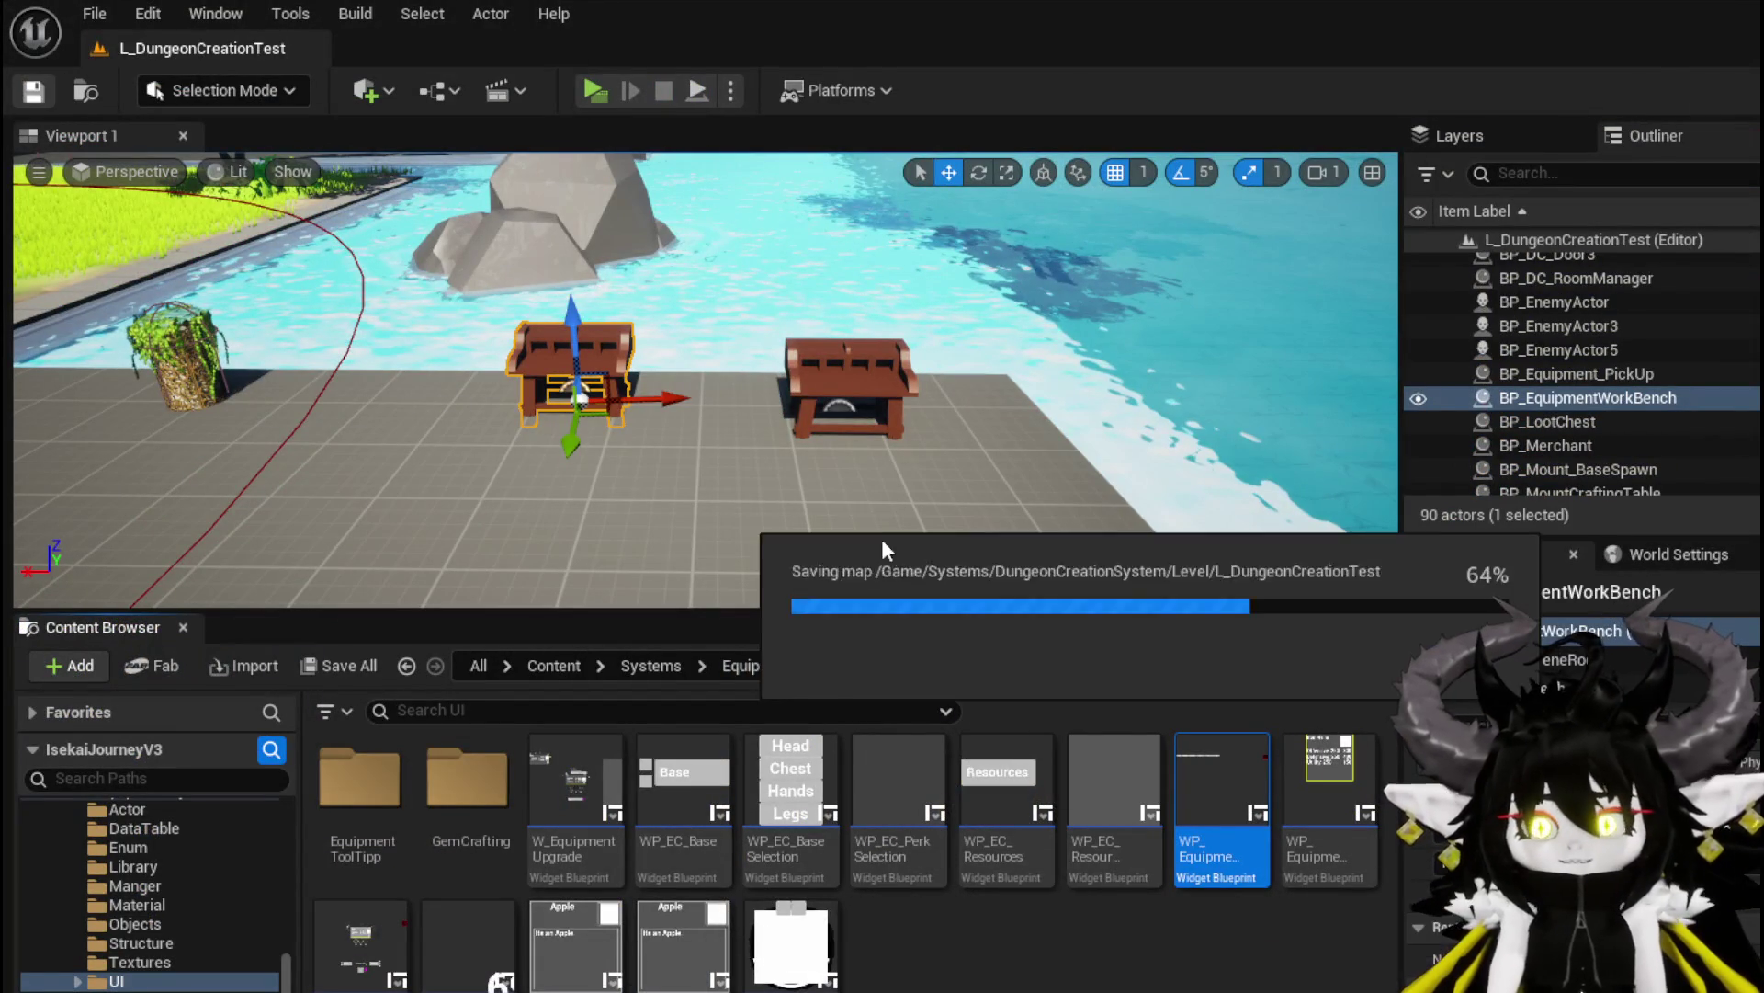
key("alt+Tab")
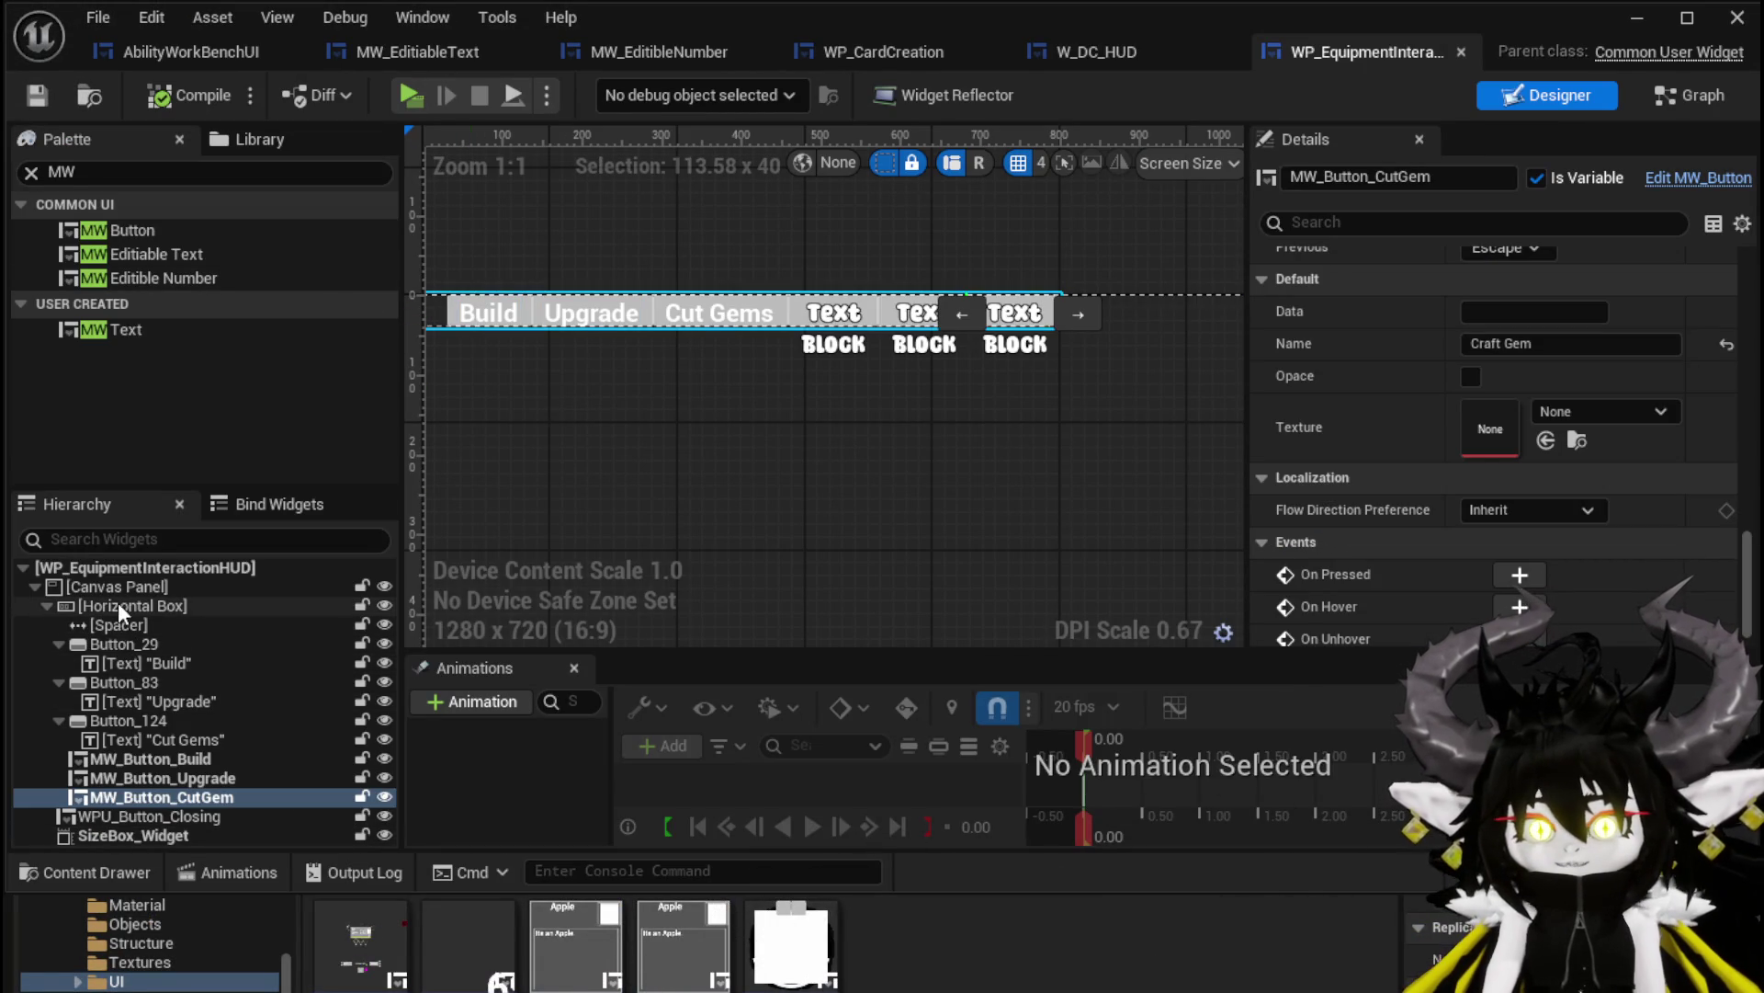
Delete the old Button_29 and its Build text, compile, and jump to the warning's event node
left_click(134, 644)
left_click(143, 663, "ctrl")
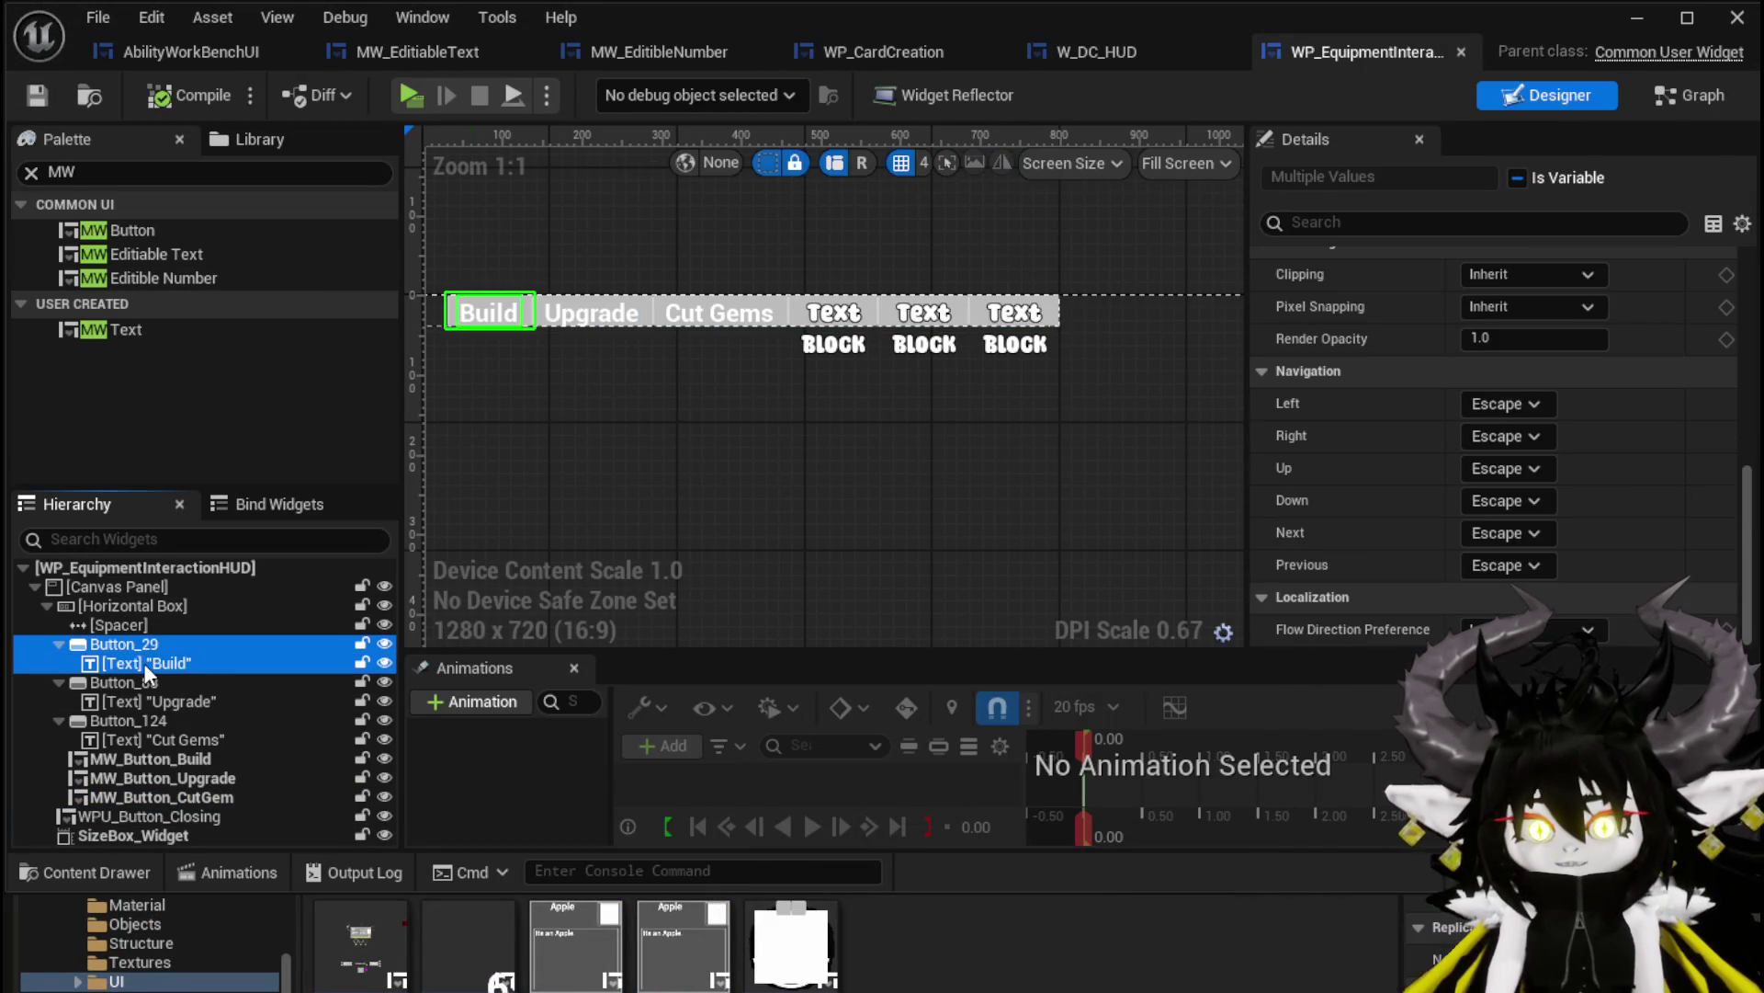
left_click_drag(744, 514, 917, 511)
key("Delete")
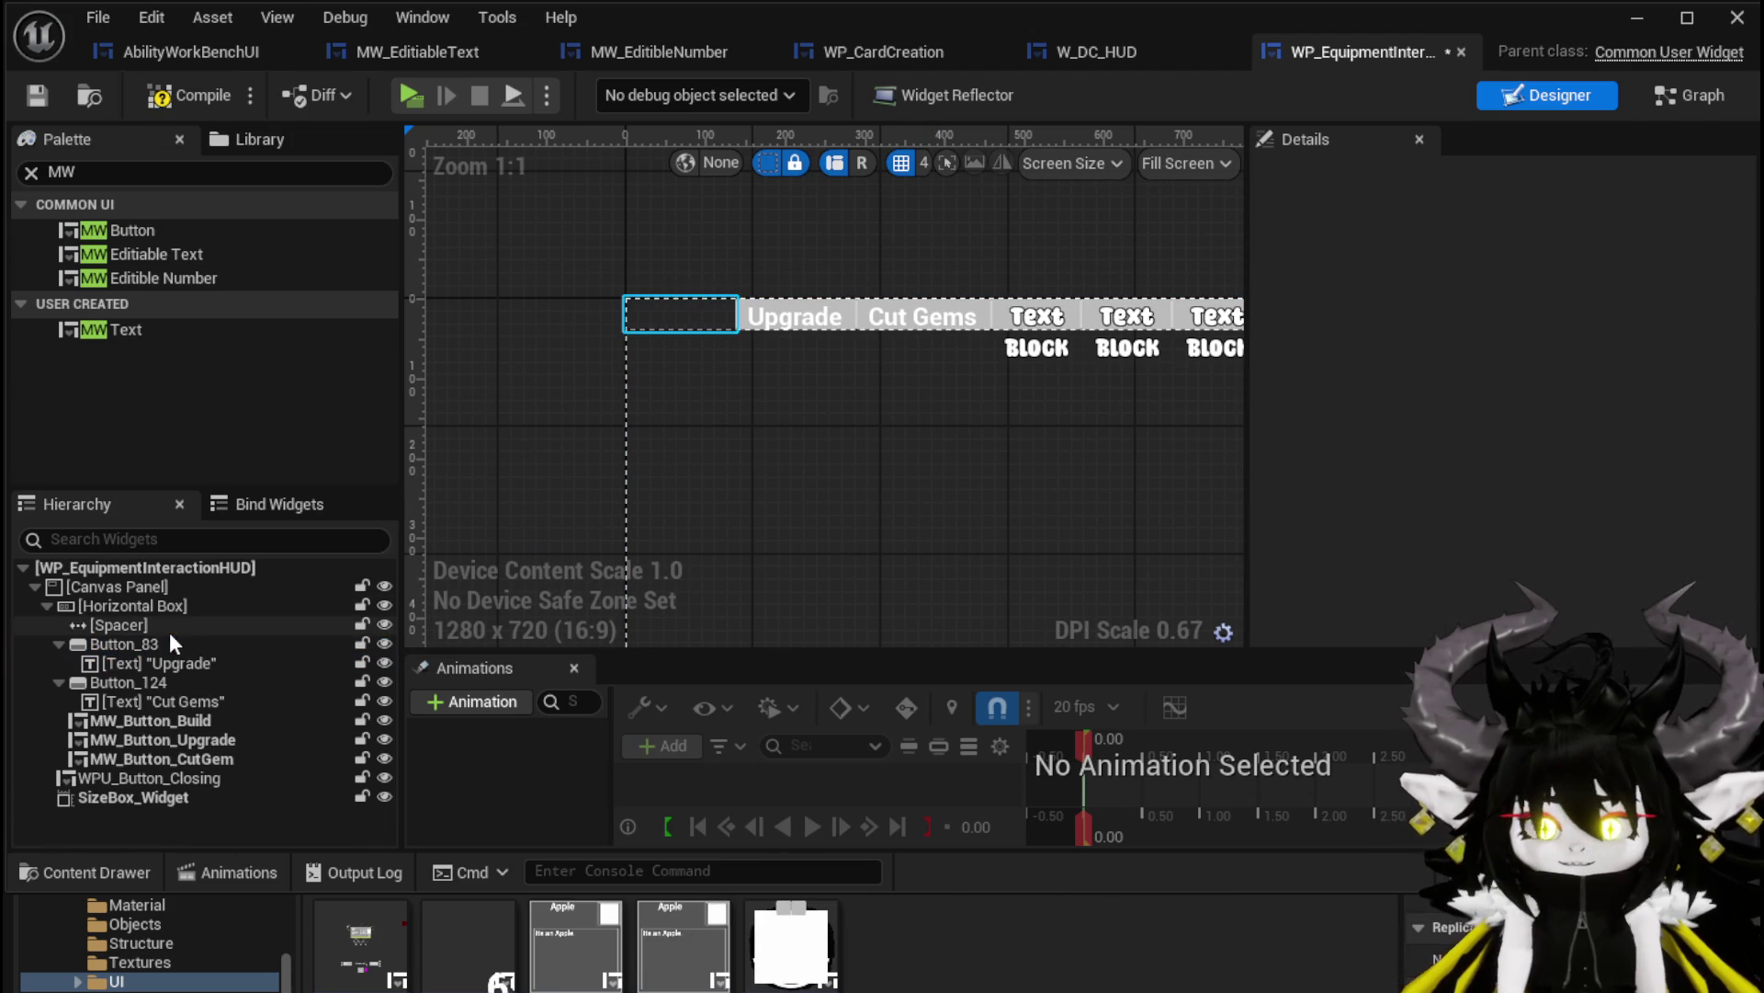
left_click(207, 94)
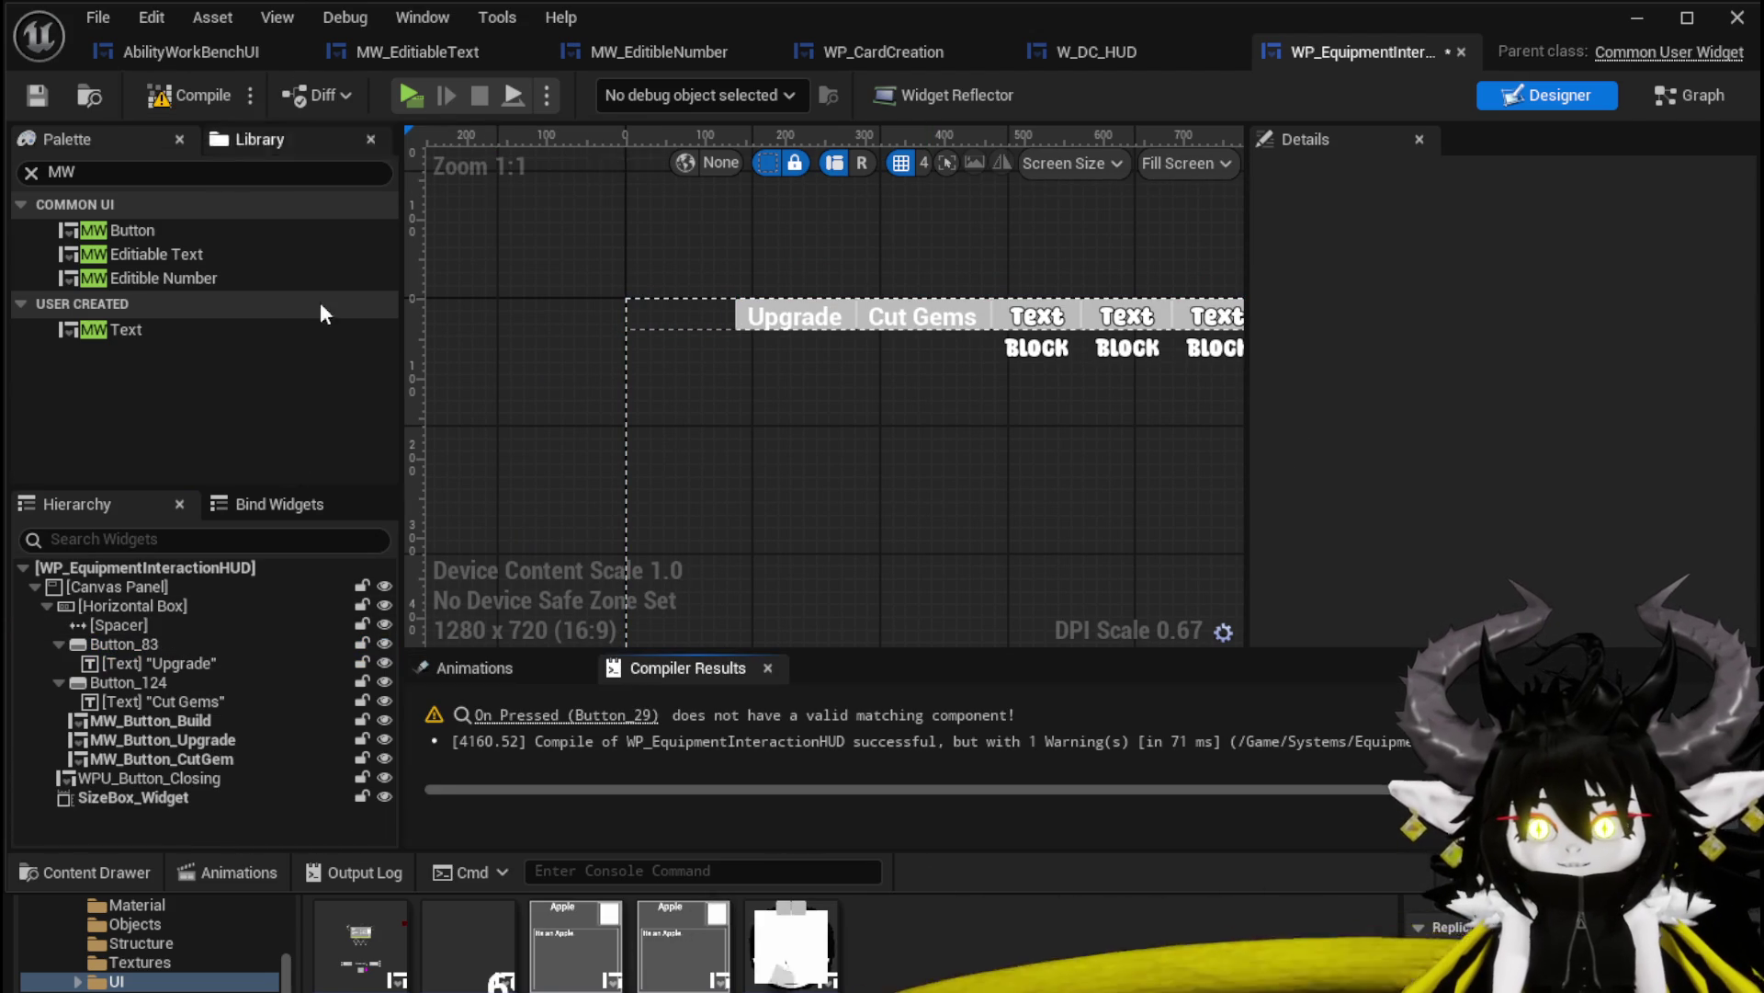
left_click(555, 715)
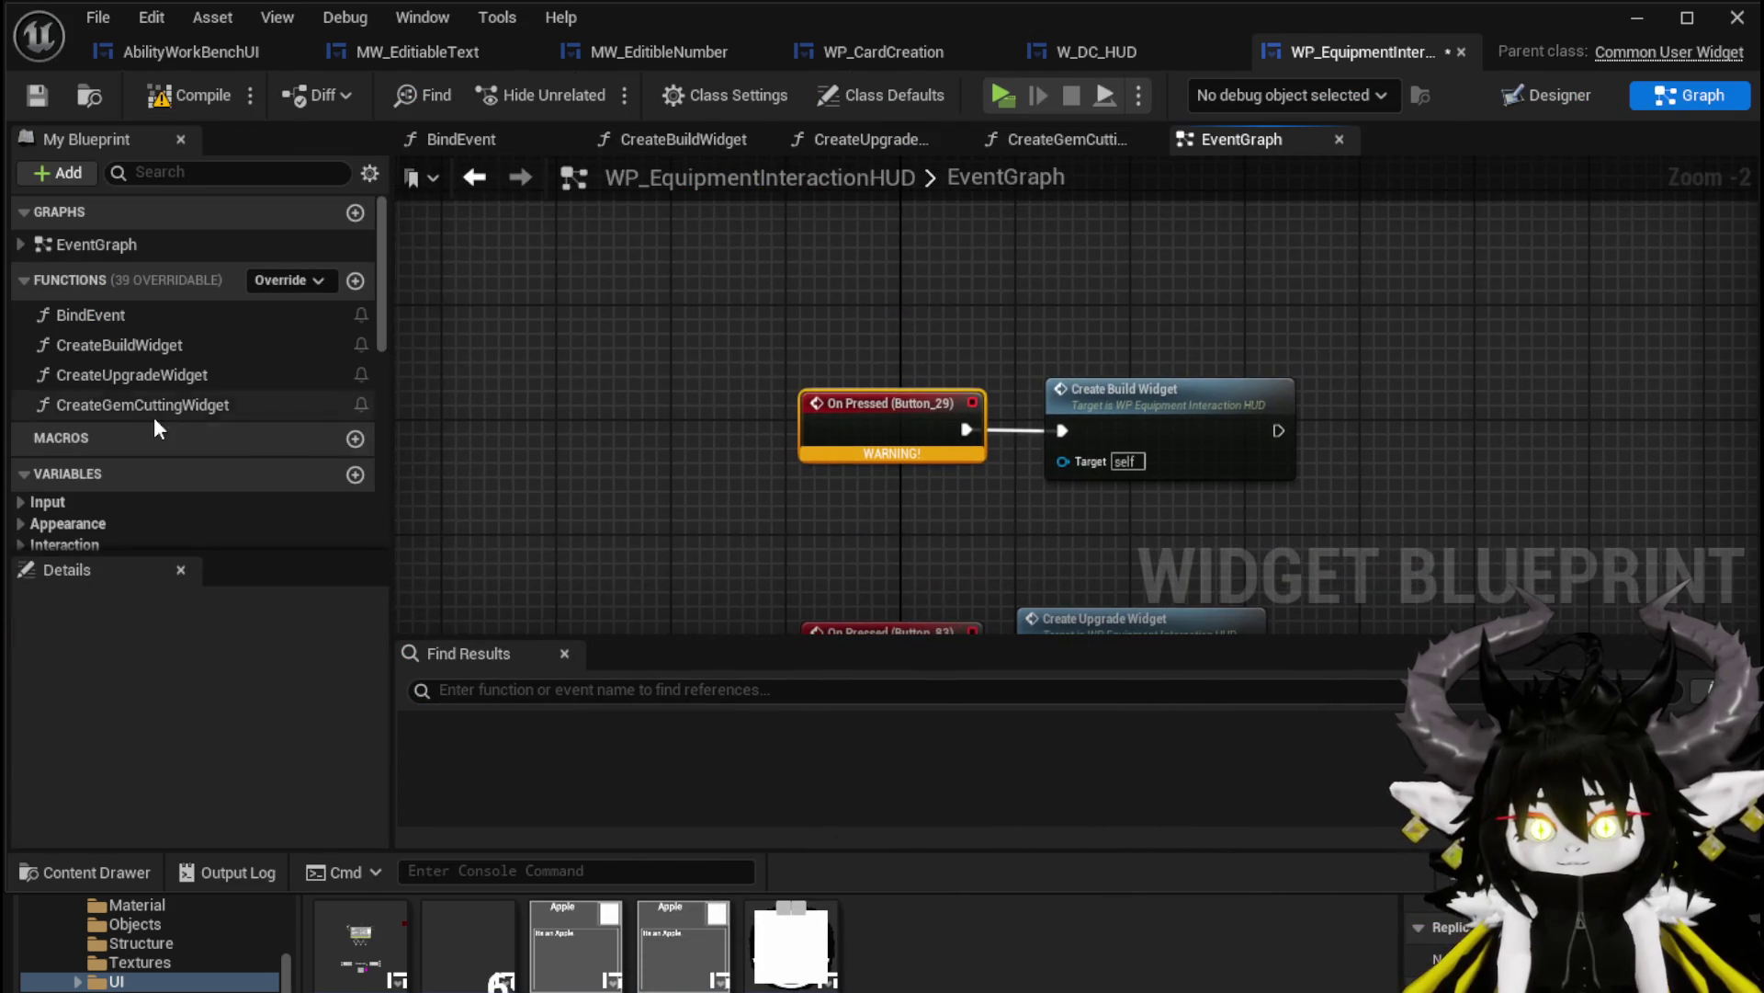
scroll(206, 364, "down", 8)
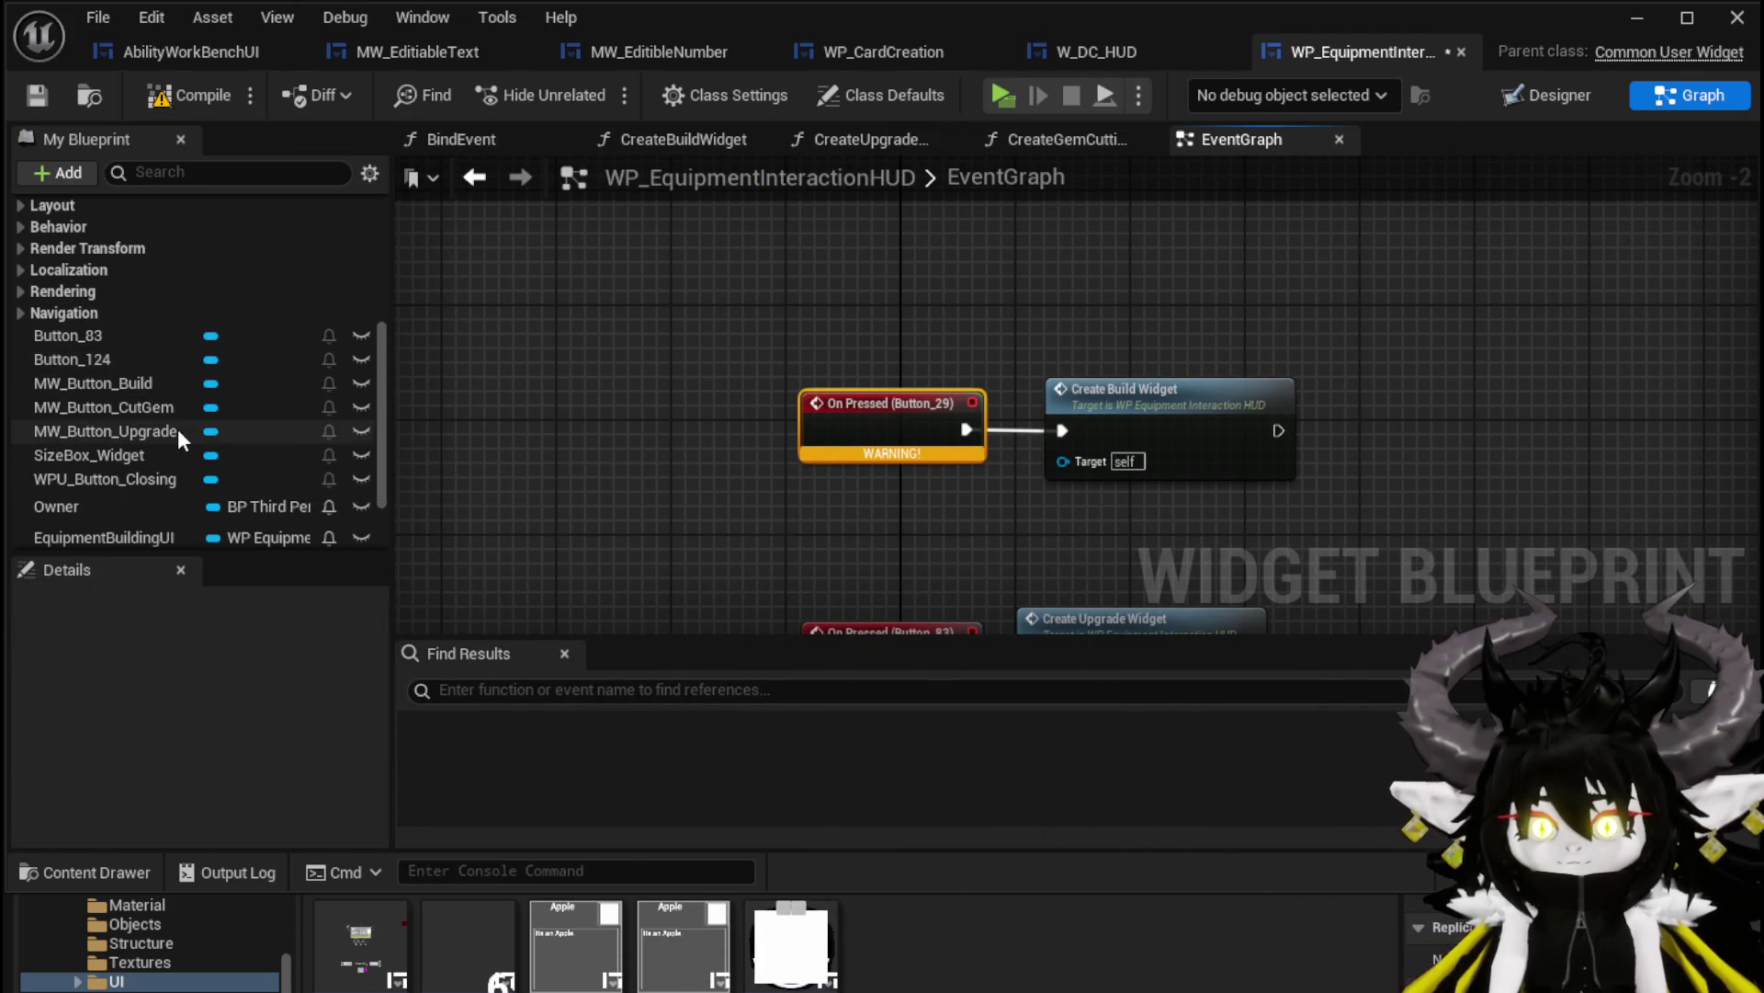
Replace Button_29's On Pressed event with MW_Button_Build's, wired to Create Build Widget
left_click(151, 380)
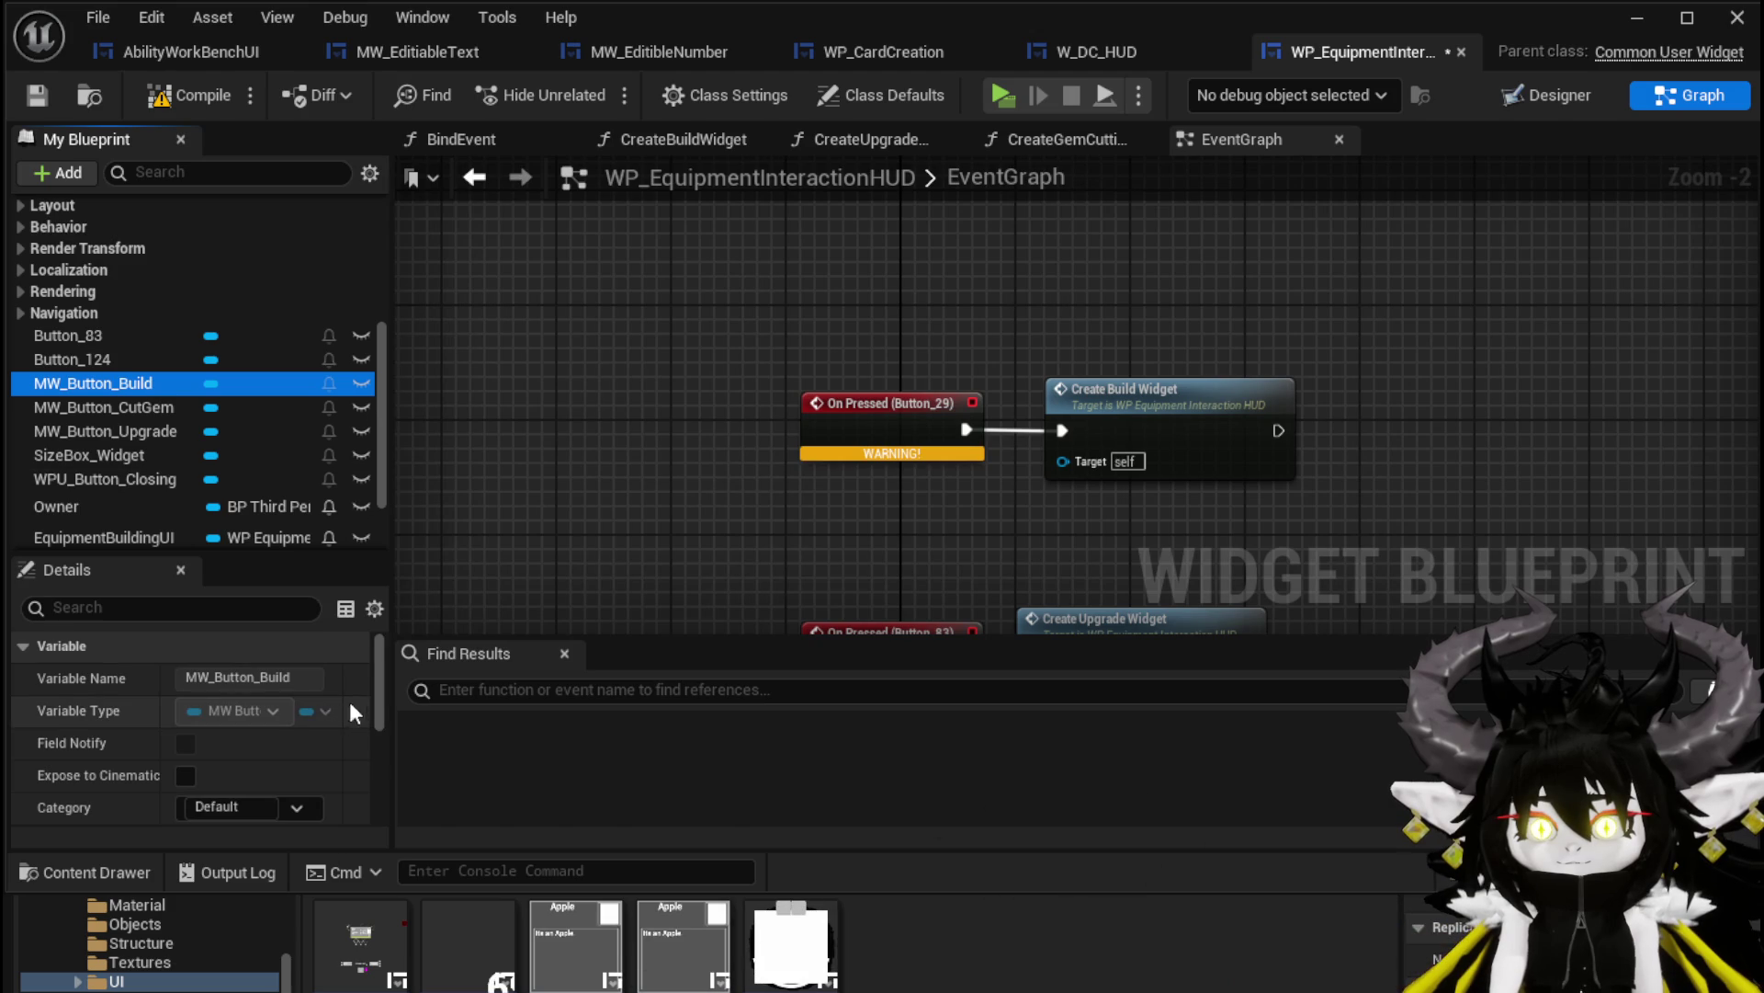
left_click_drag(374, 691, 391, 787)
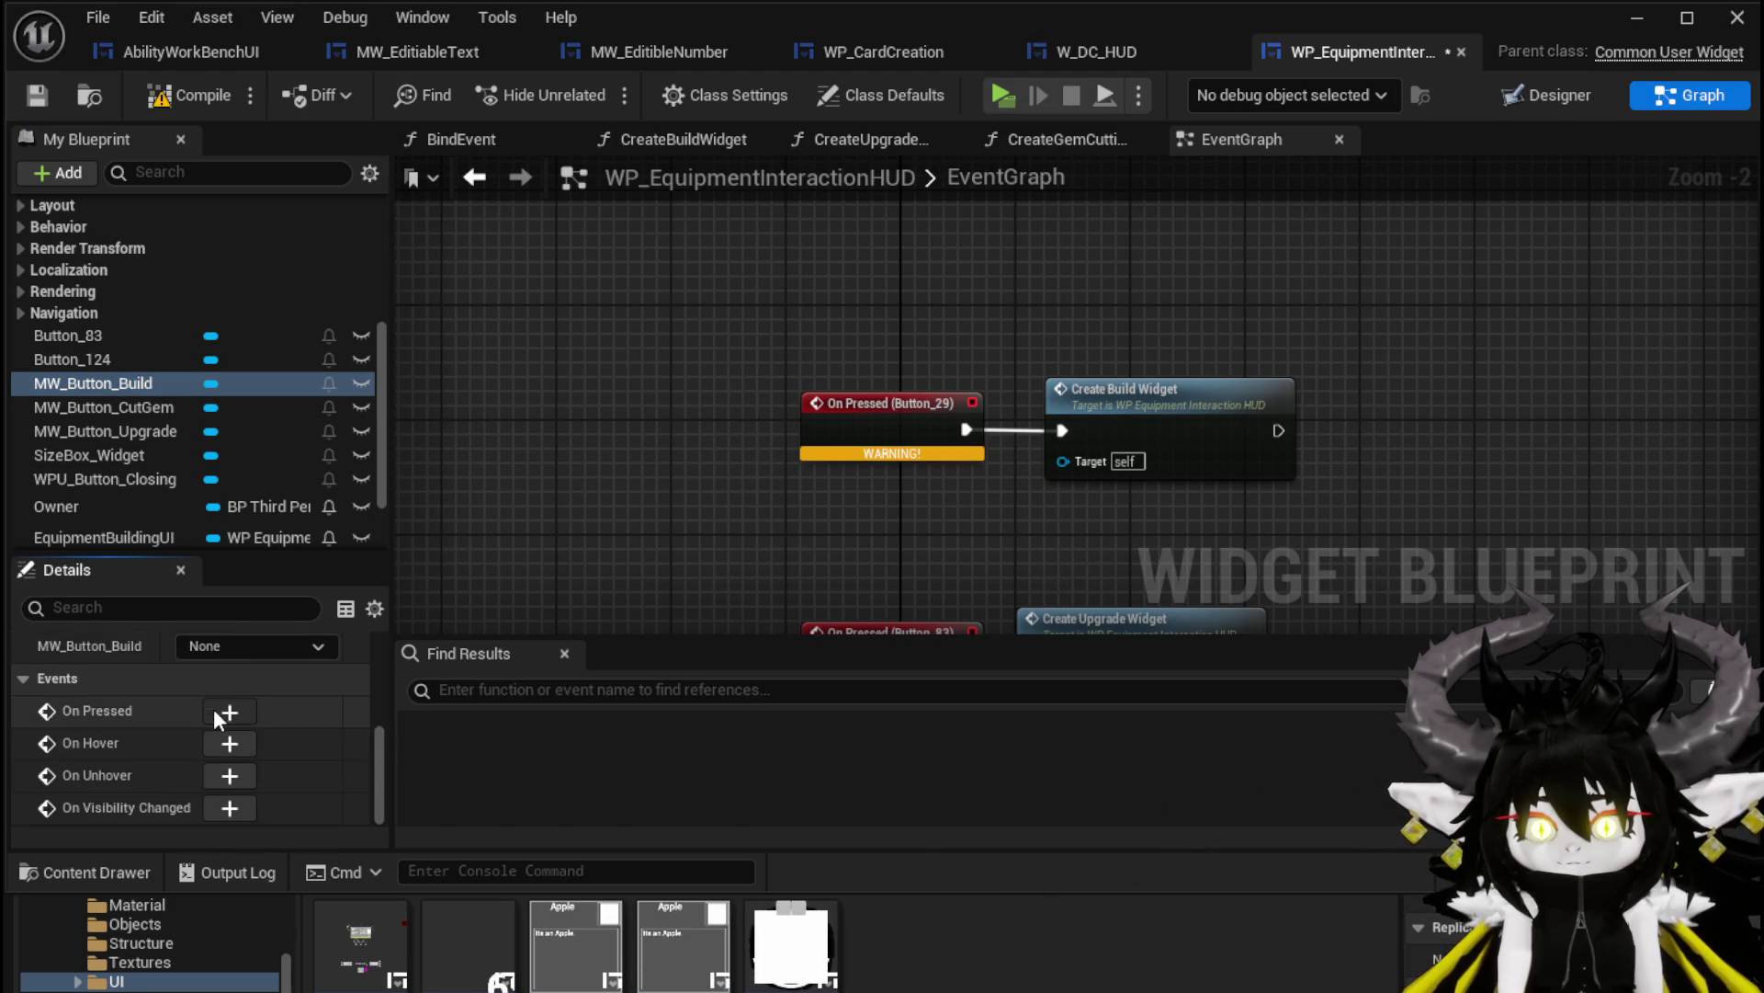
left_click(213, 709)
scroll(1102, 258, "down", 4)
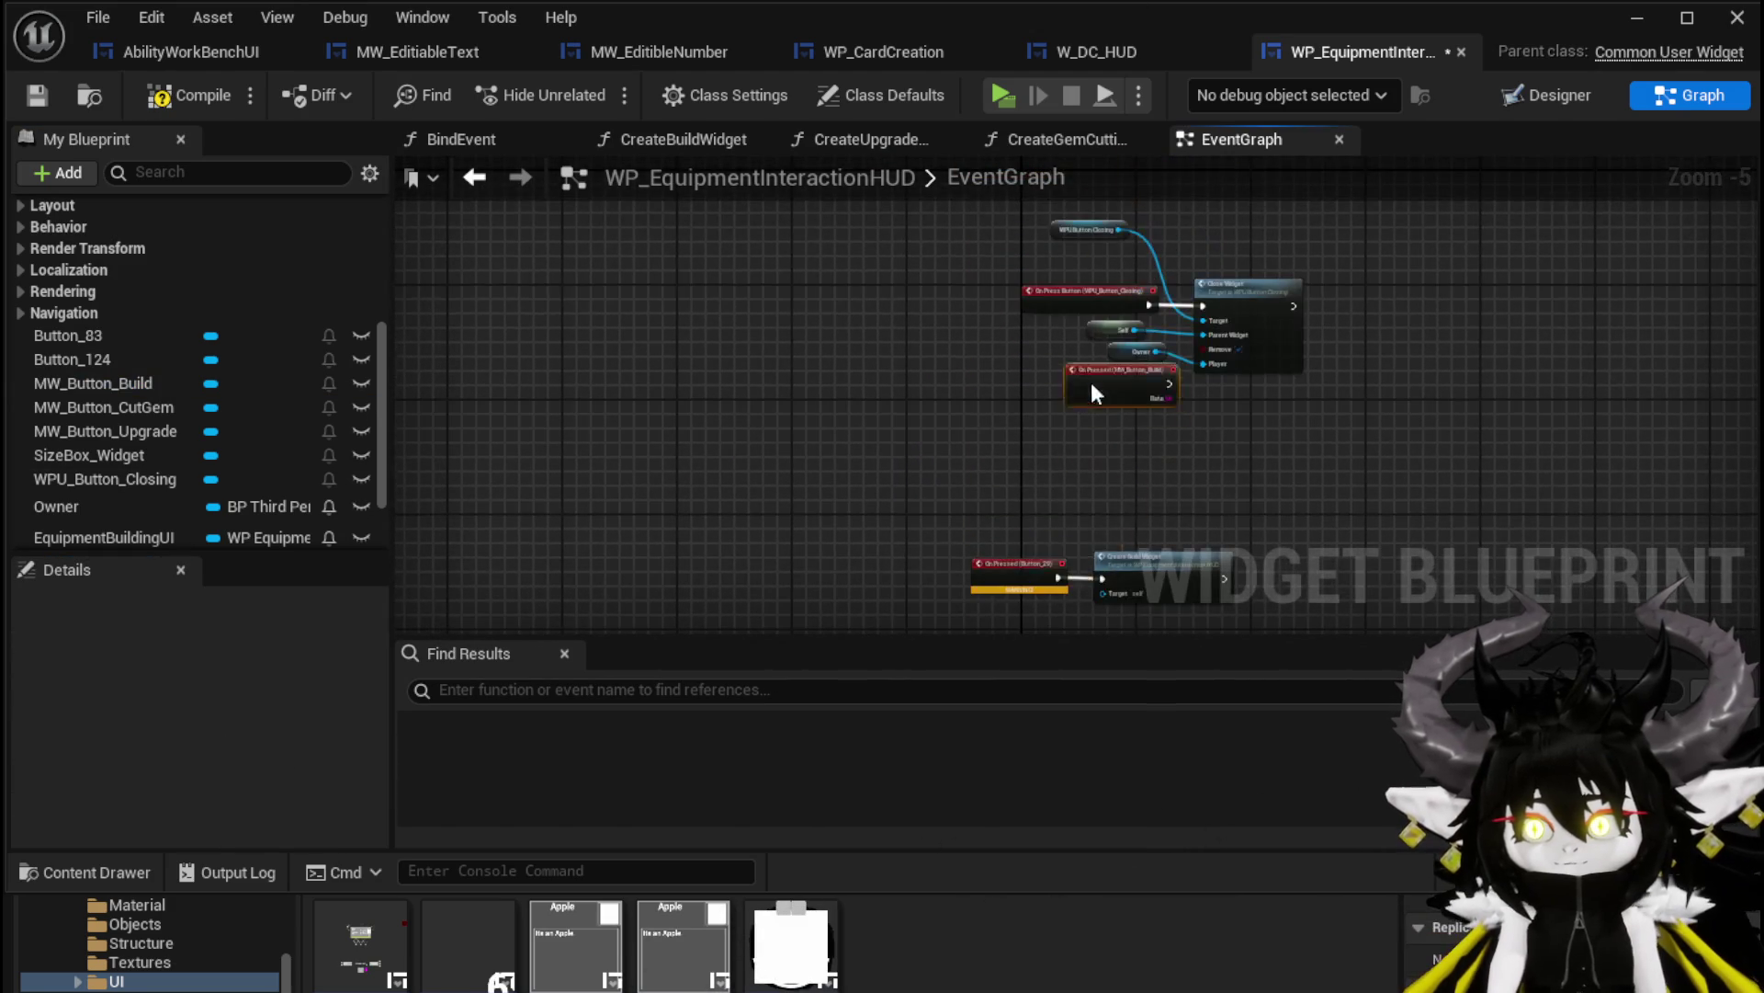
scroll(1039, 439, "up", 5)
left_click_drag(914, 460, 838, 536)
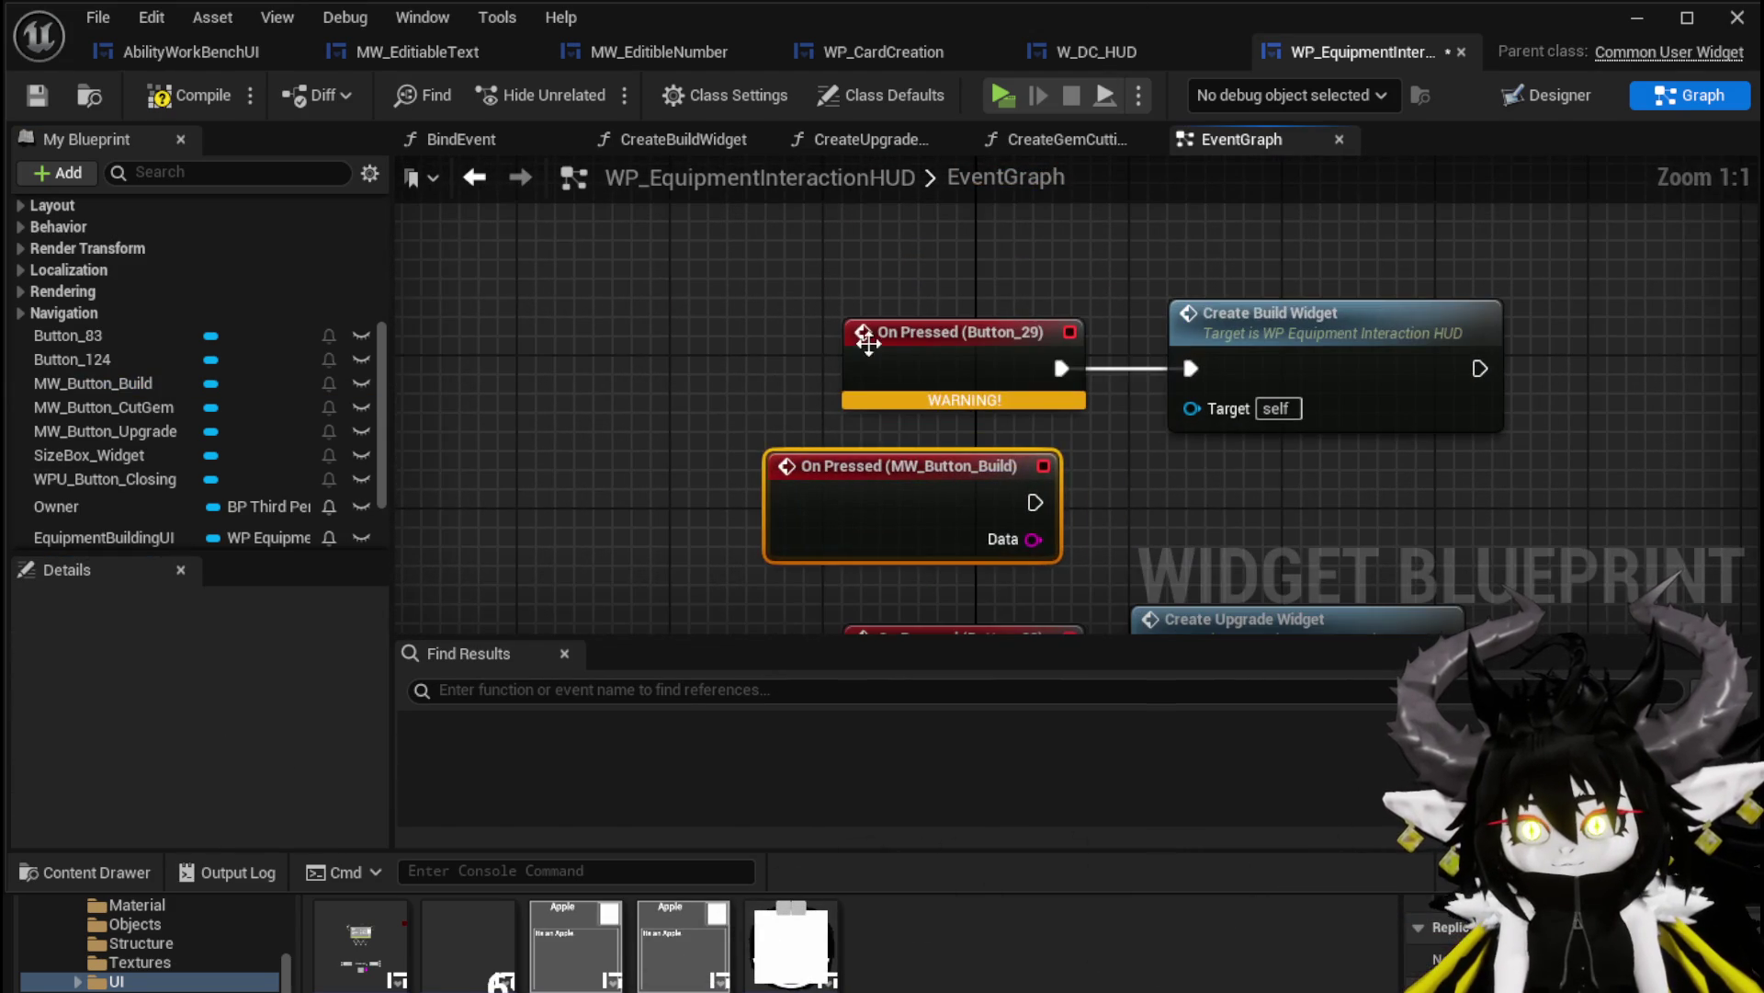
key("Delete")
left_click_drag(1012, 541, 1027, 384)
left_click_drag(1154, 385, 1212, 374)
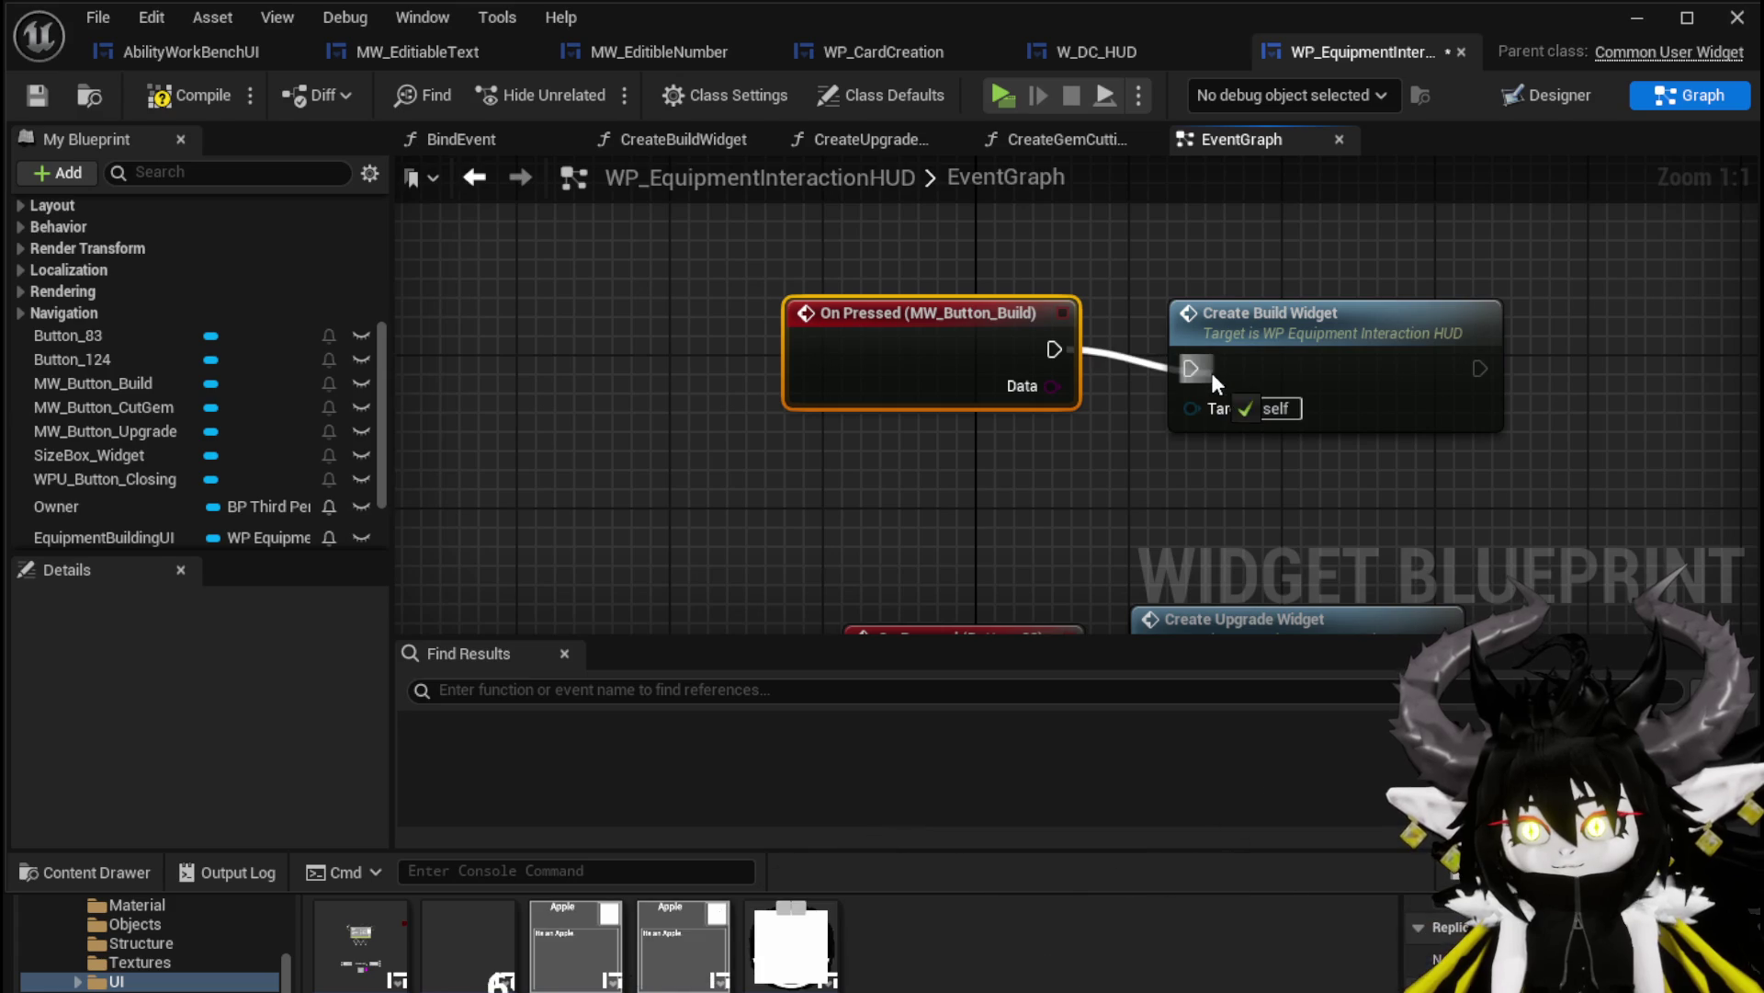
left_click_drag(901, 330, 920, 349)
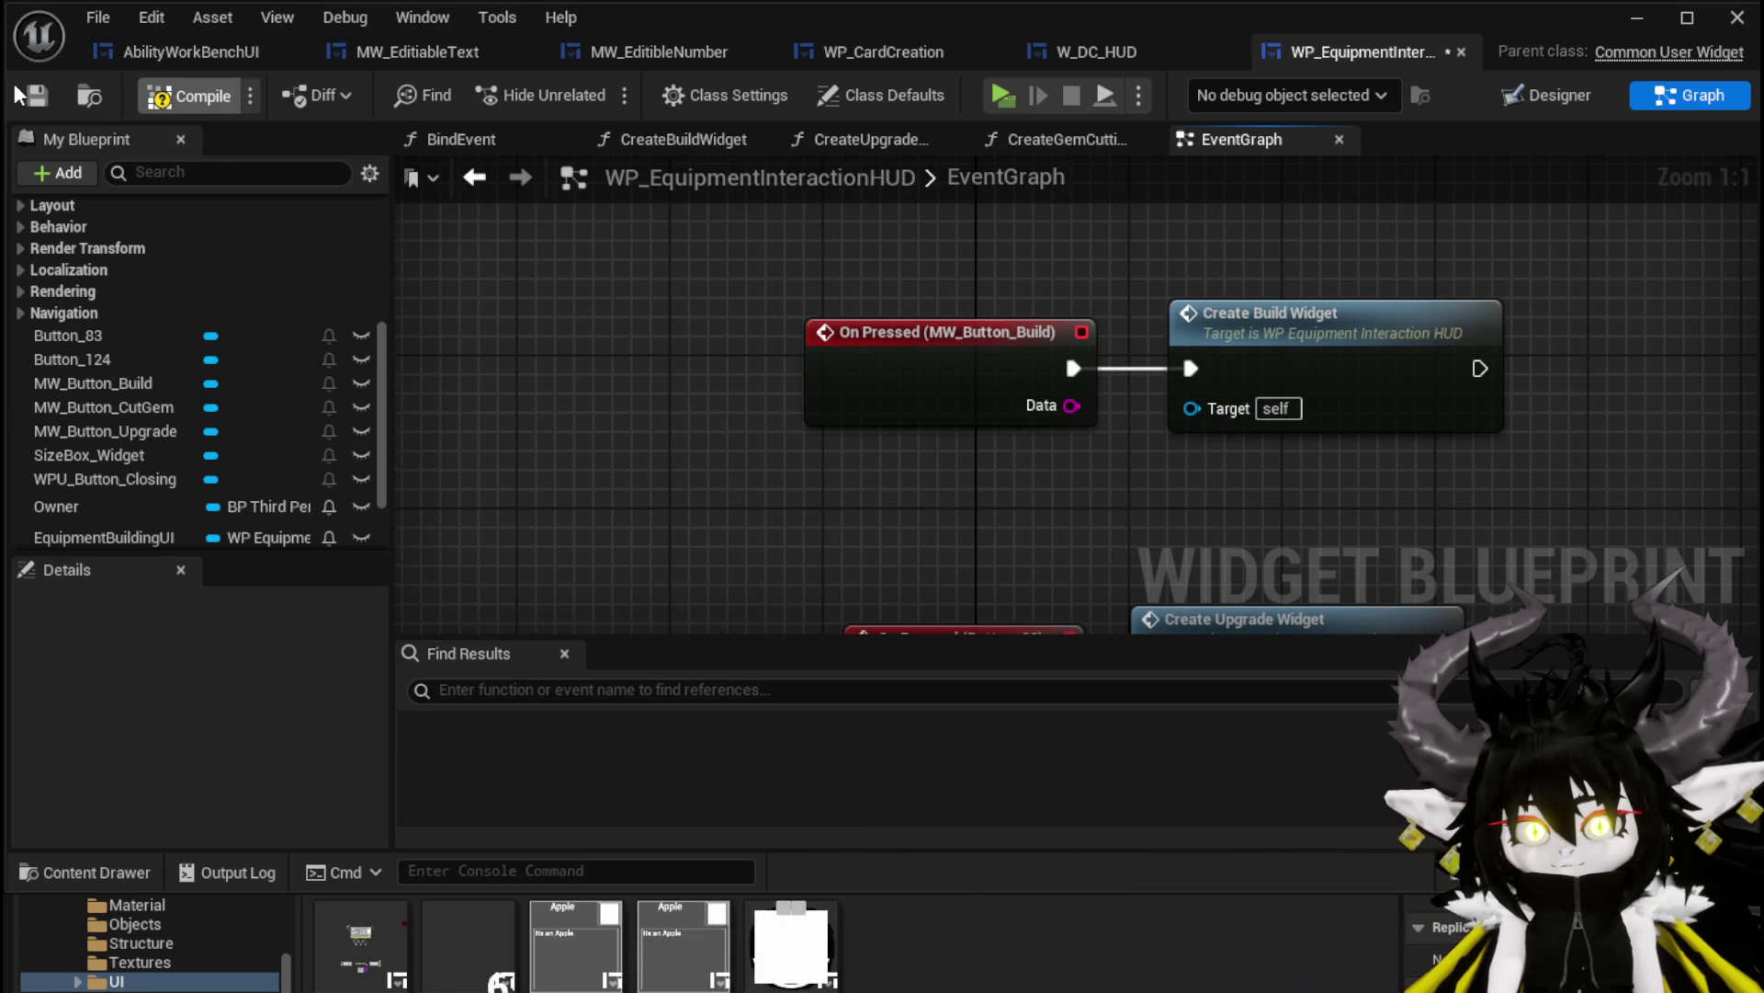
left_click(1535, 96)
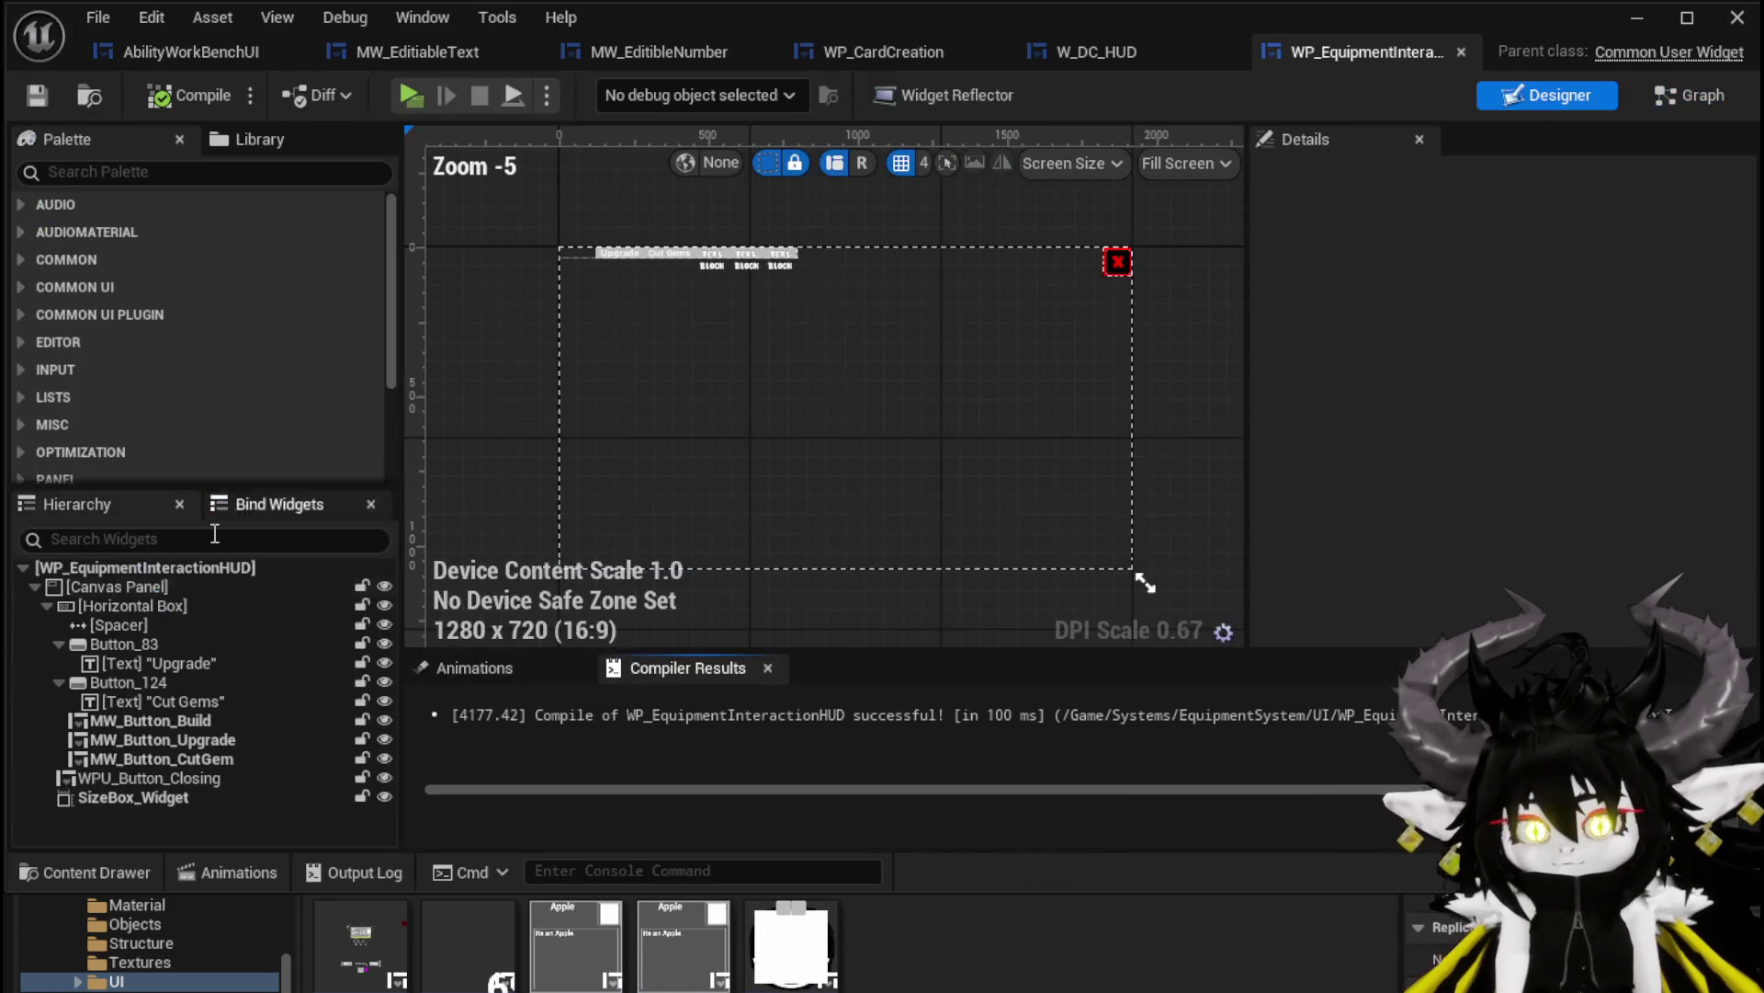
Delete the old Upgrade button Button_83 and its text, compile, and jump to the warning node
left_click(169, 644)
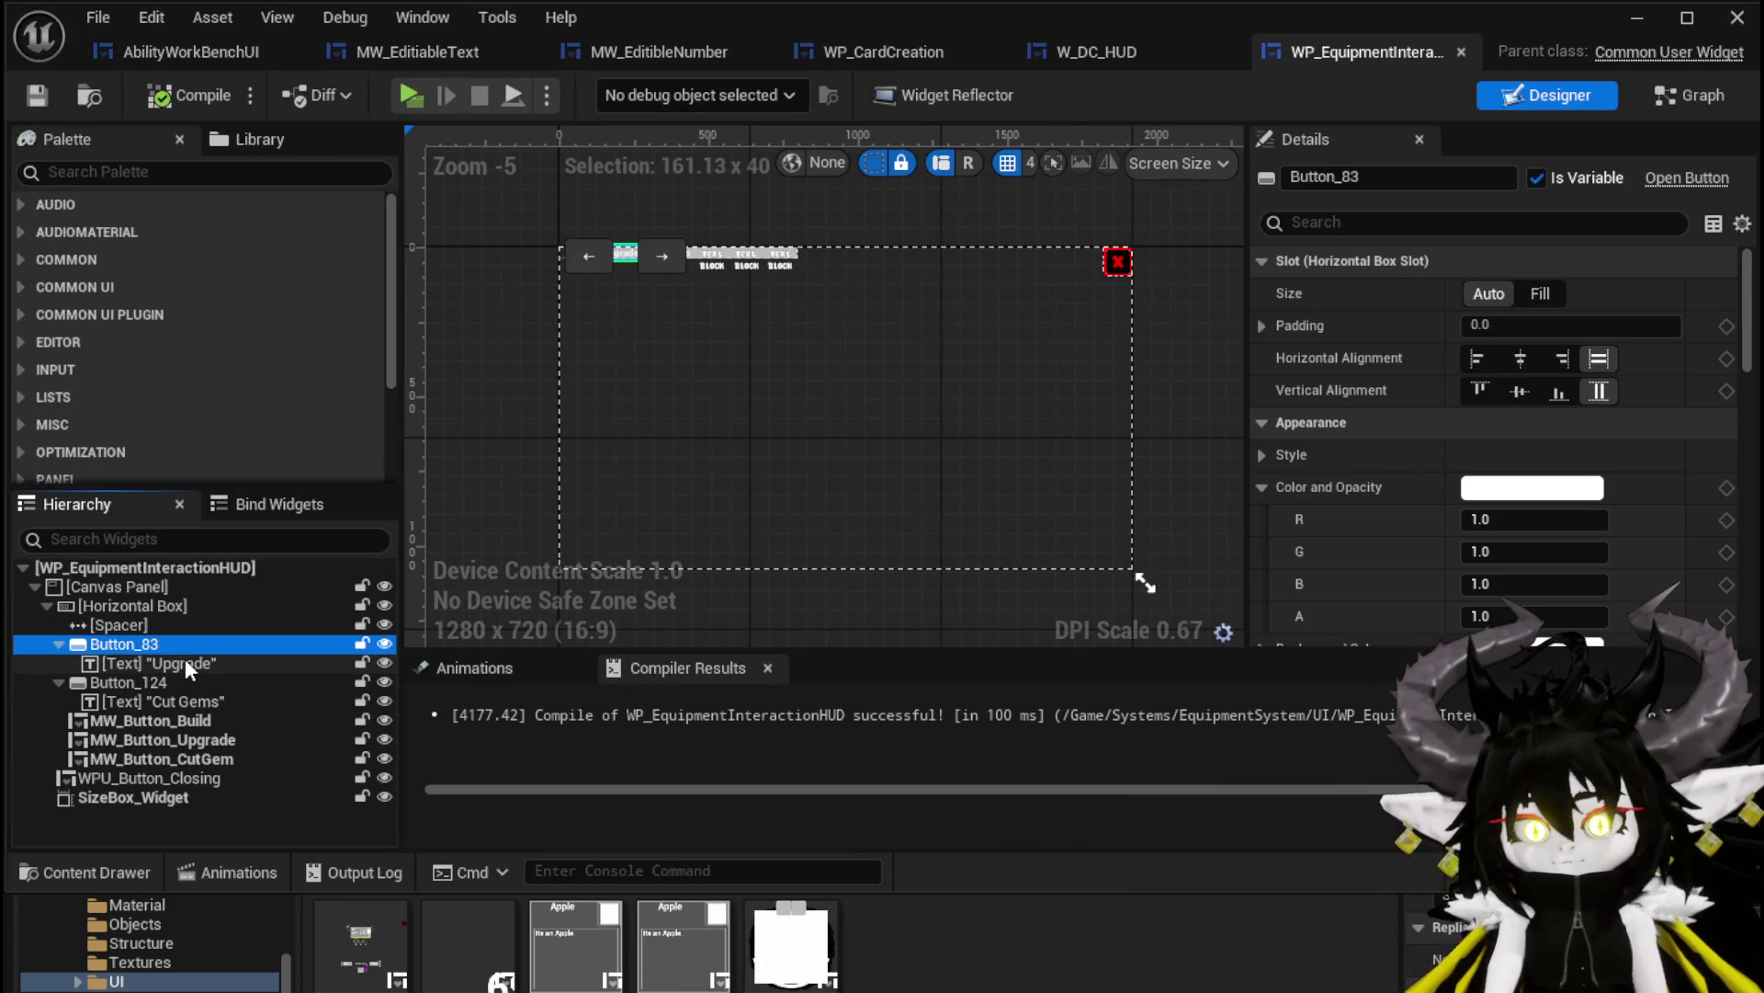
left_click(184, 662, "ctrl")
key("Delete")
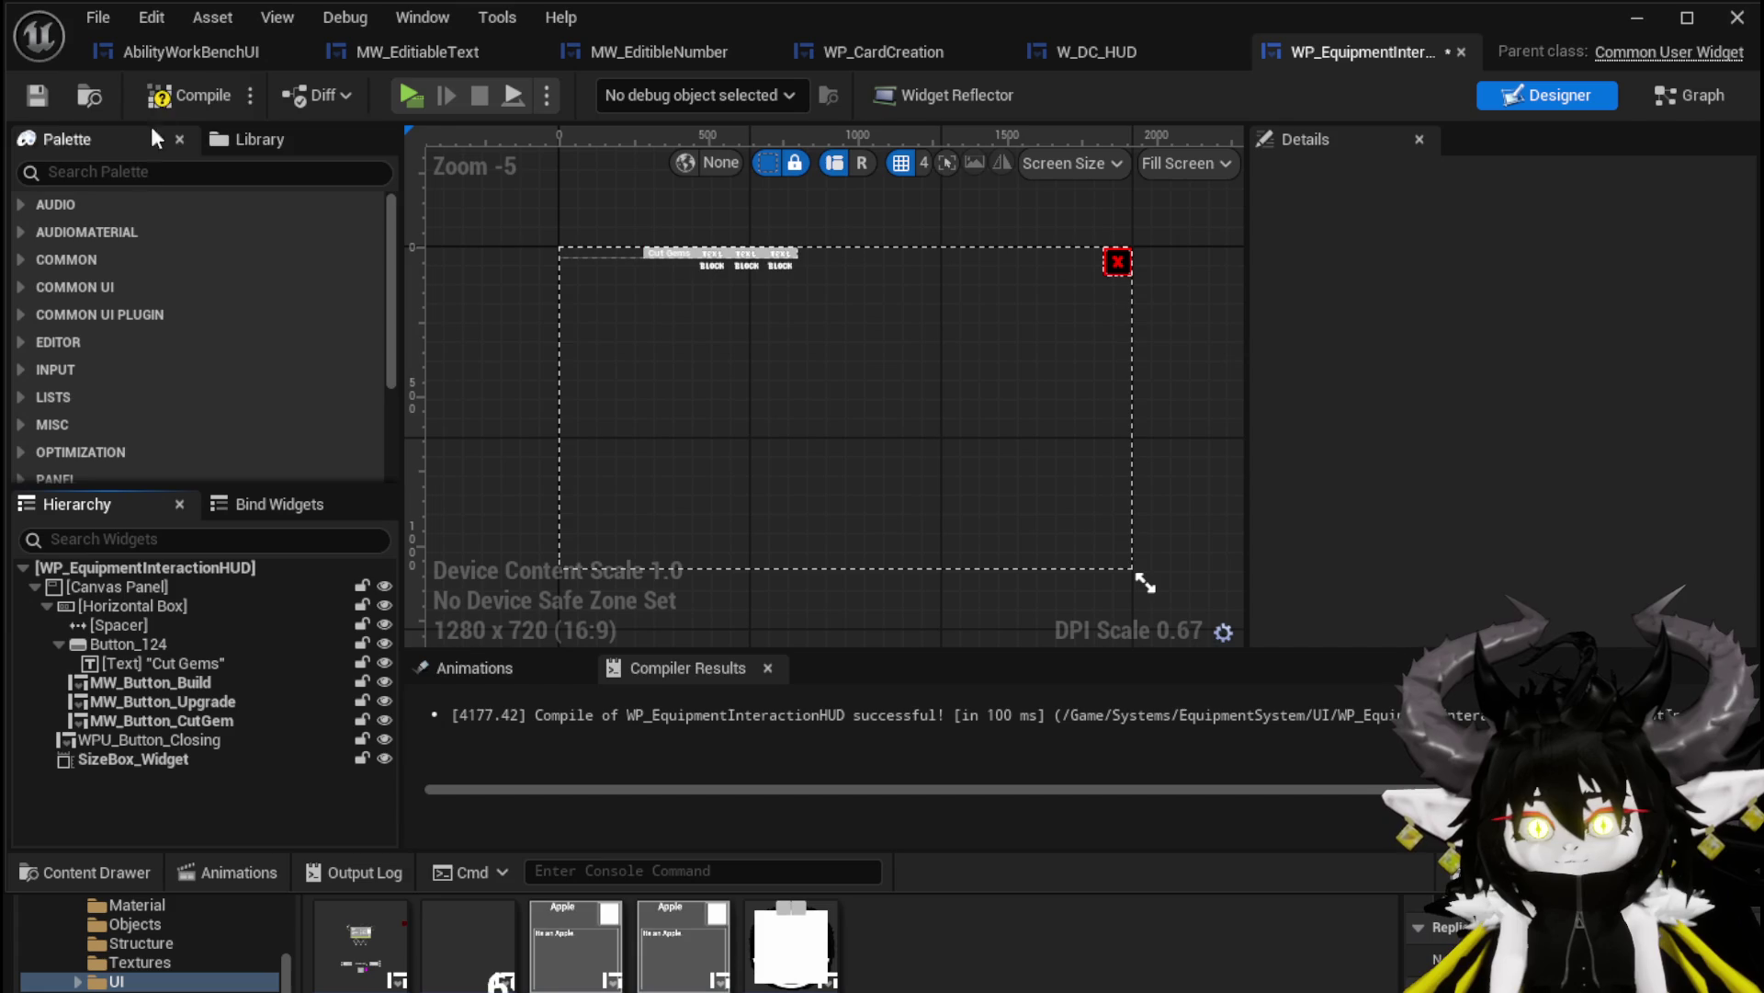
left_click(170, 95)
left_click(647, 726)
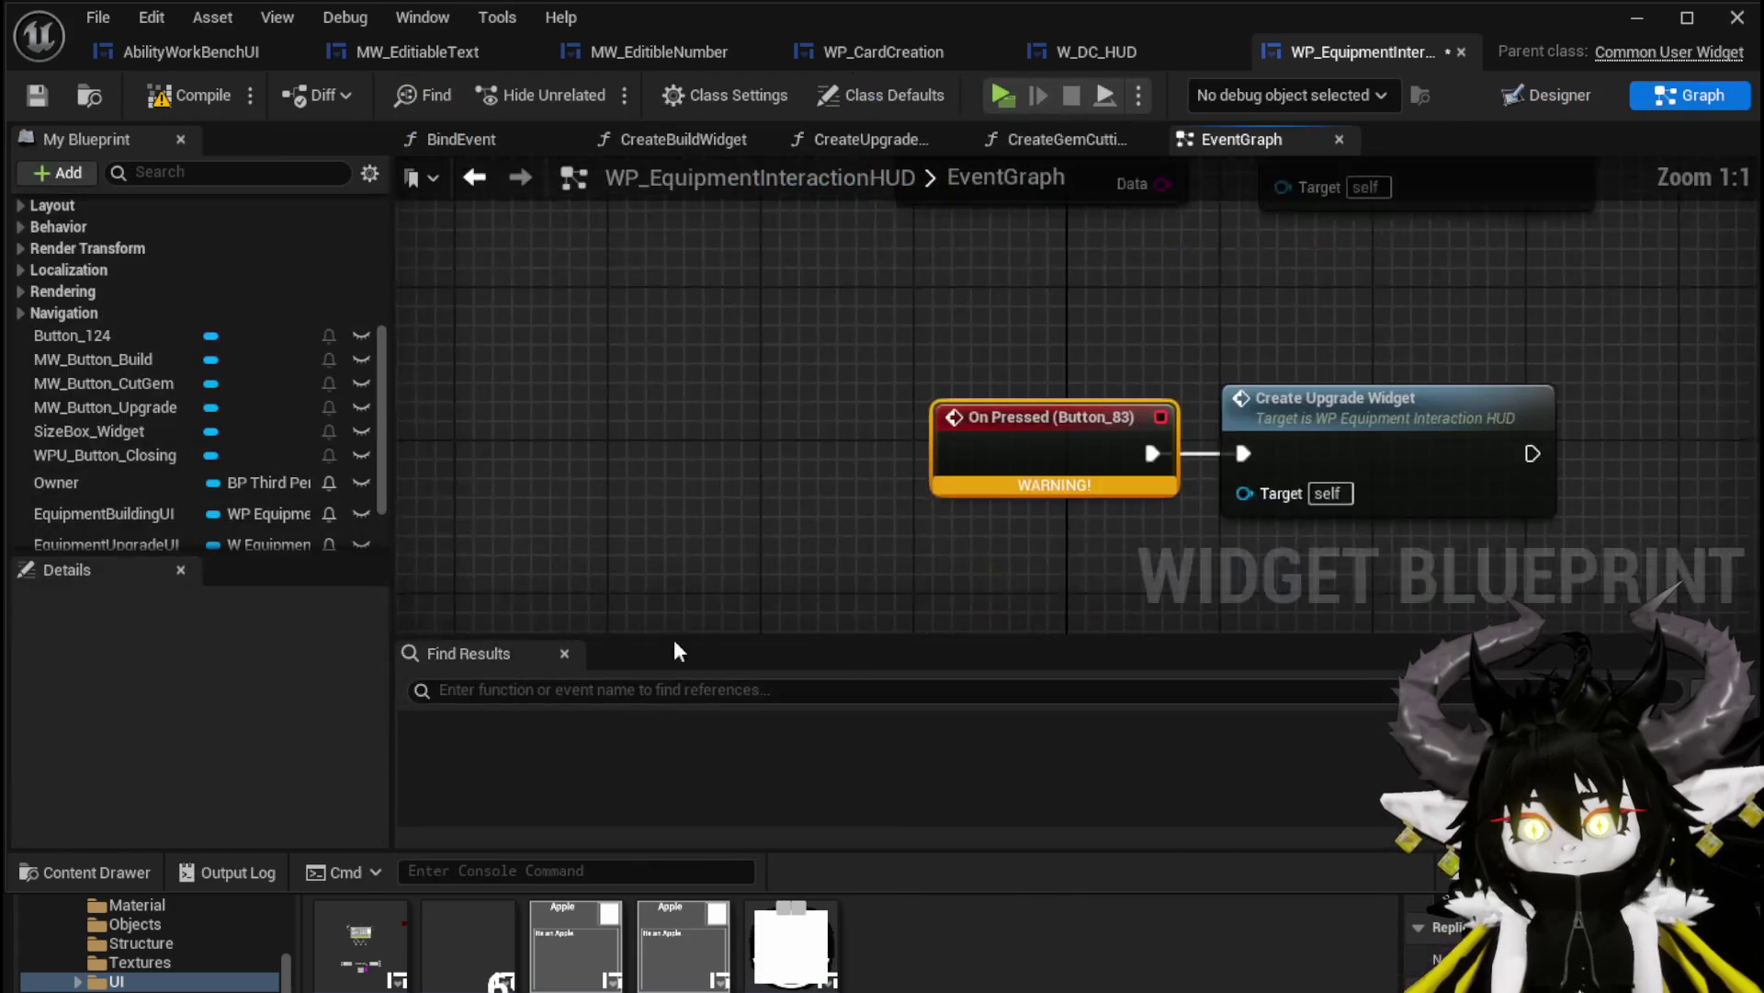
scroll(198, 417, "down", 2)
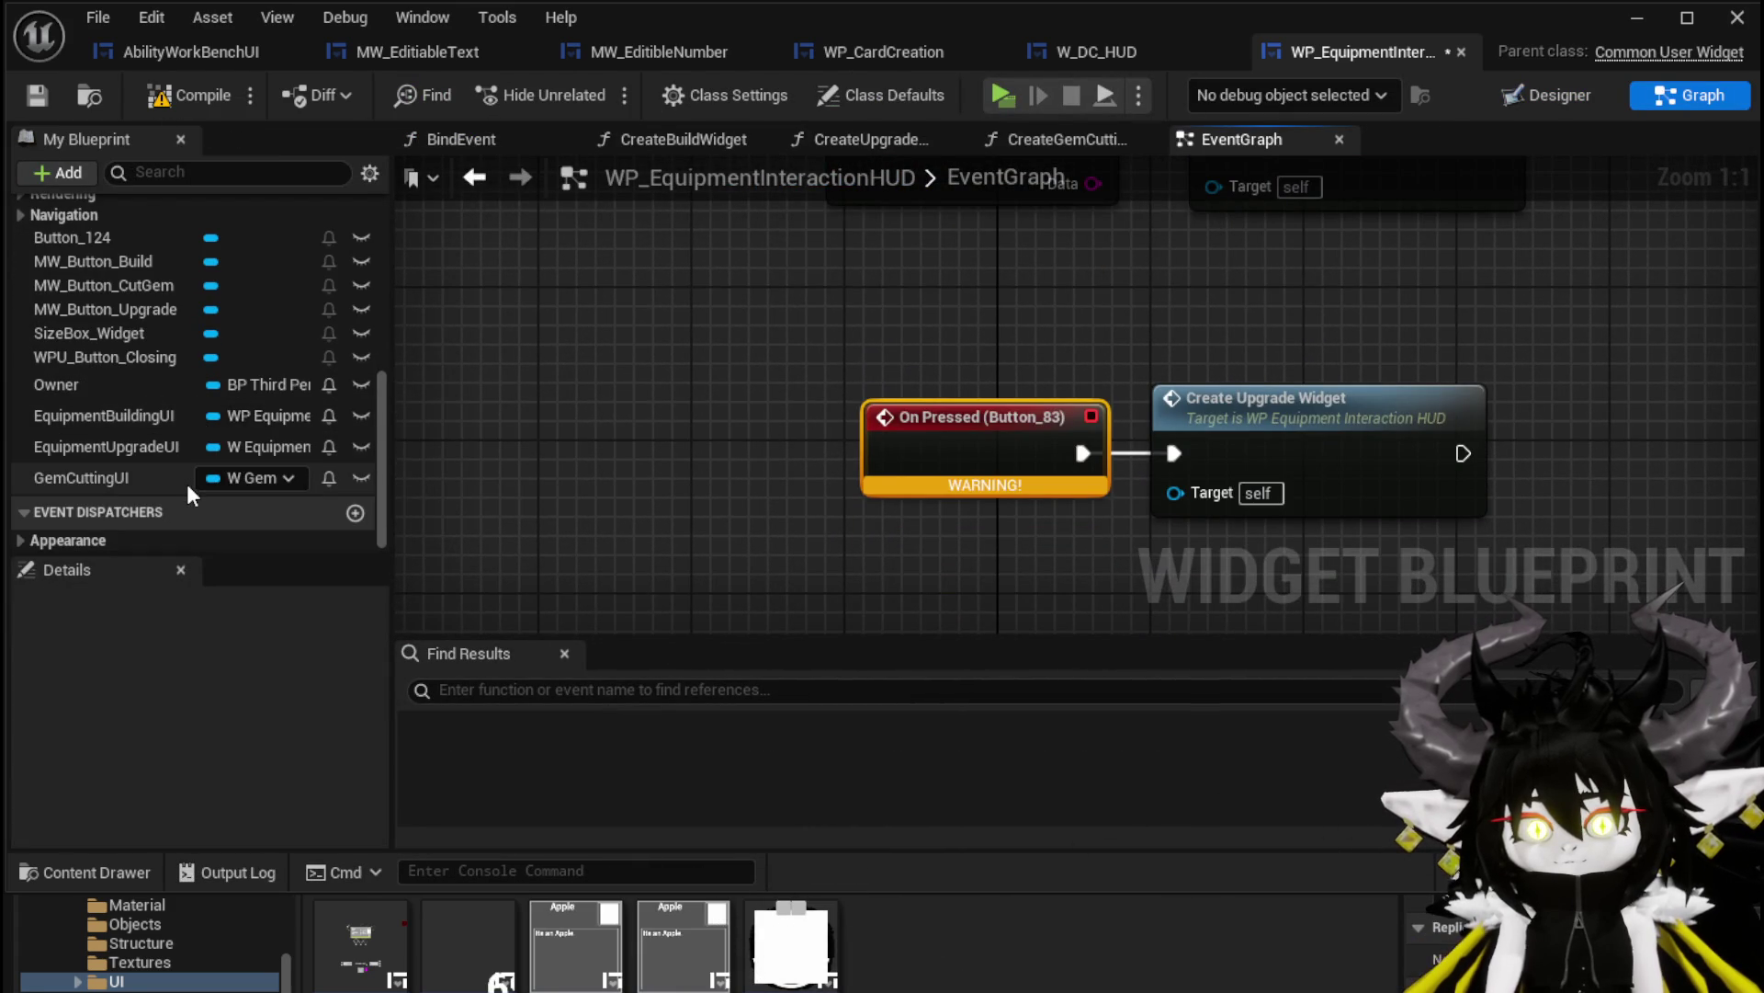
scroll(185, 476, "up", 1)
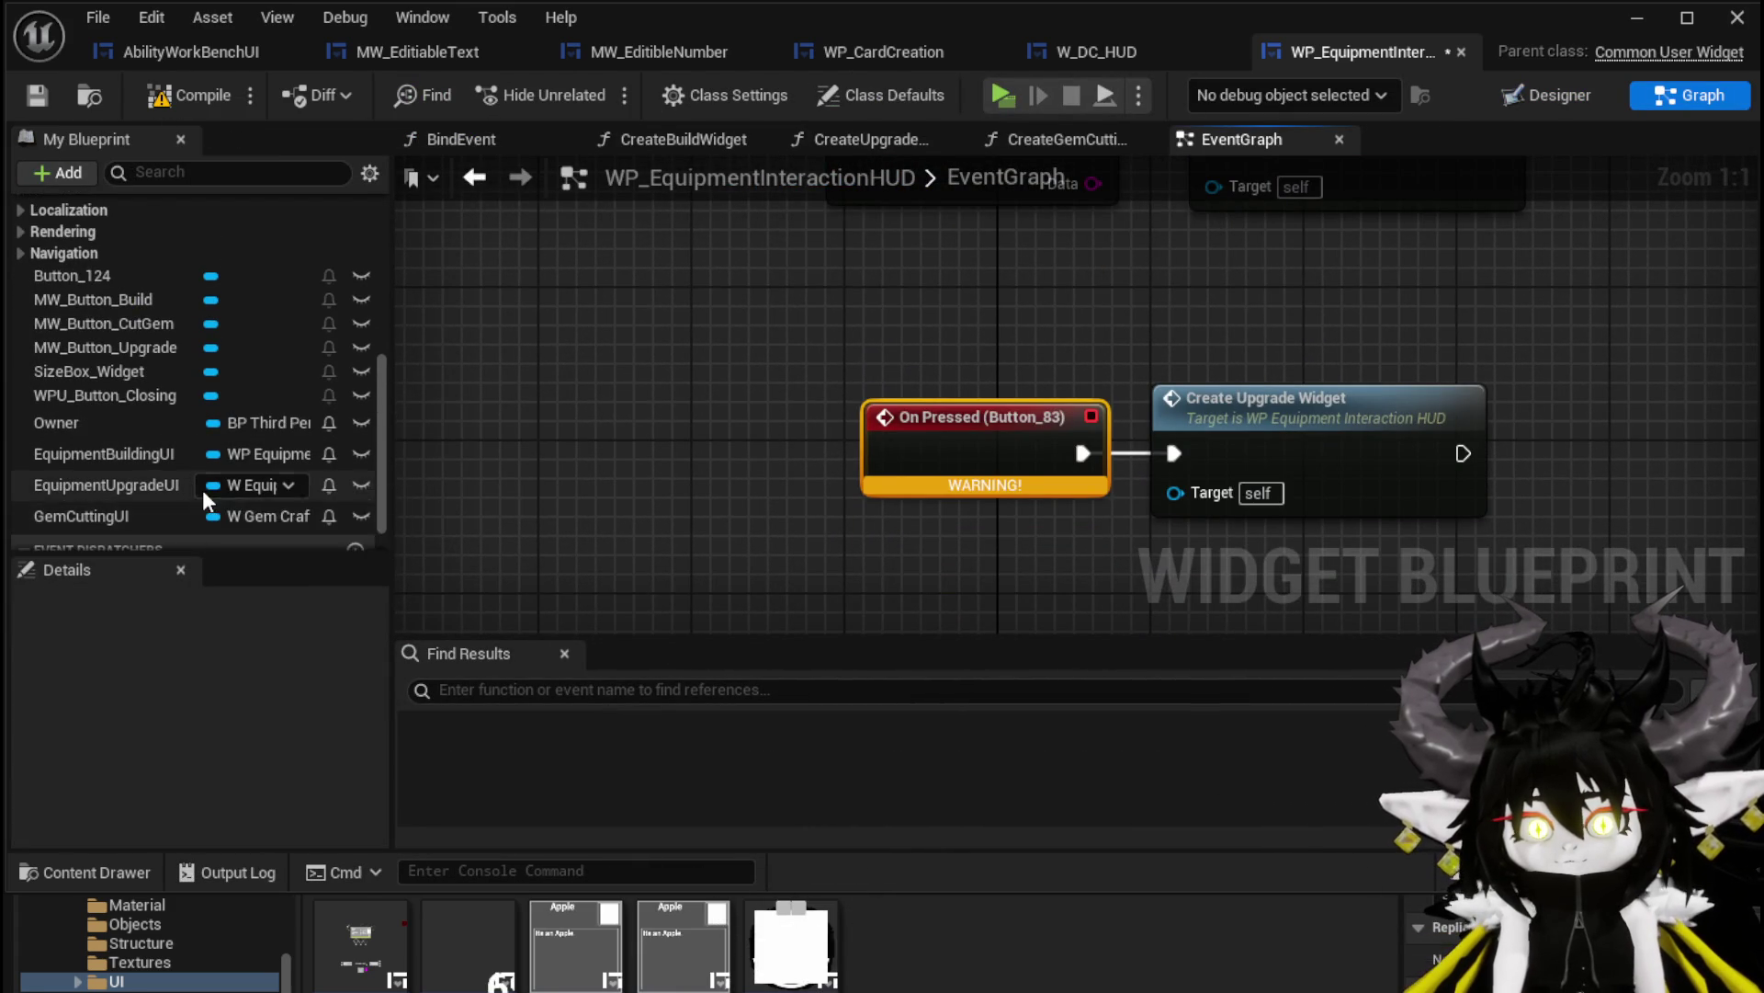
Add an On Pressed event for MW_Button_Upgrade beside Create Upgrade Widget, removing Button_83's event
left_click_drag(147, 347, 814, 287)
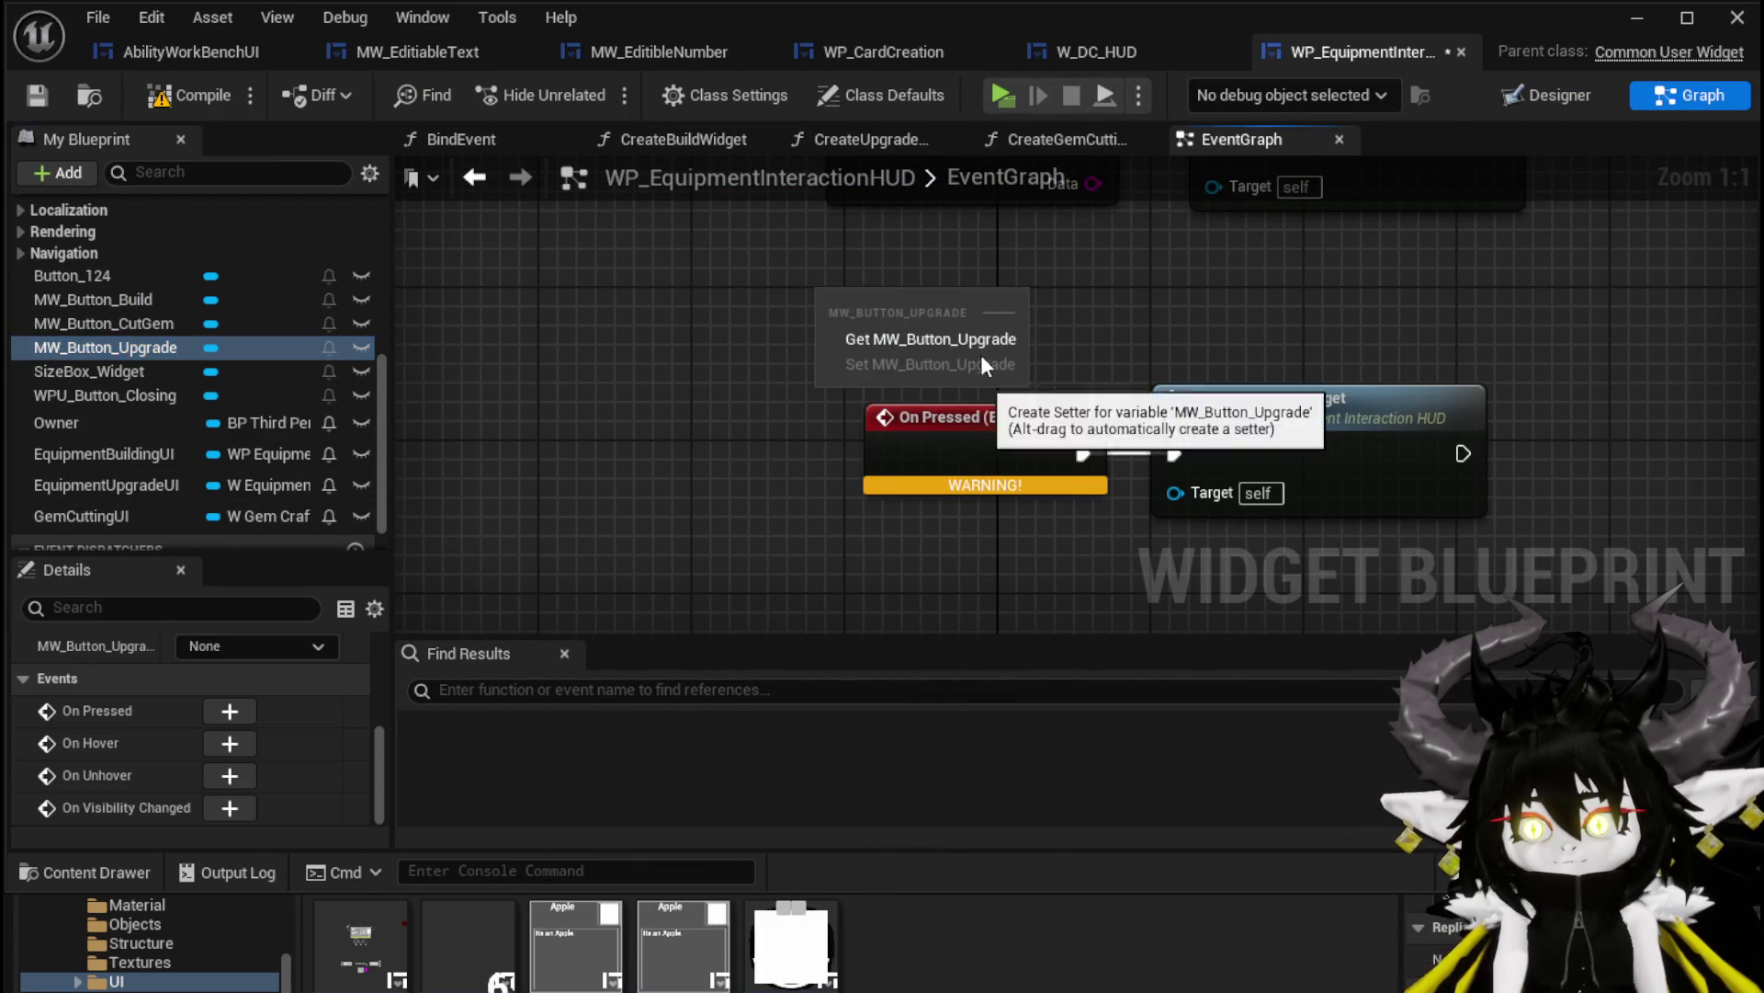
left_click(956, 333)
key("Delete")
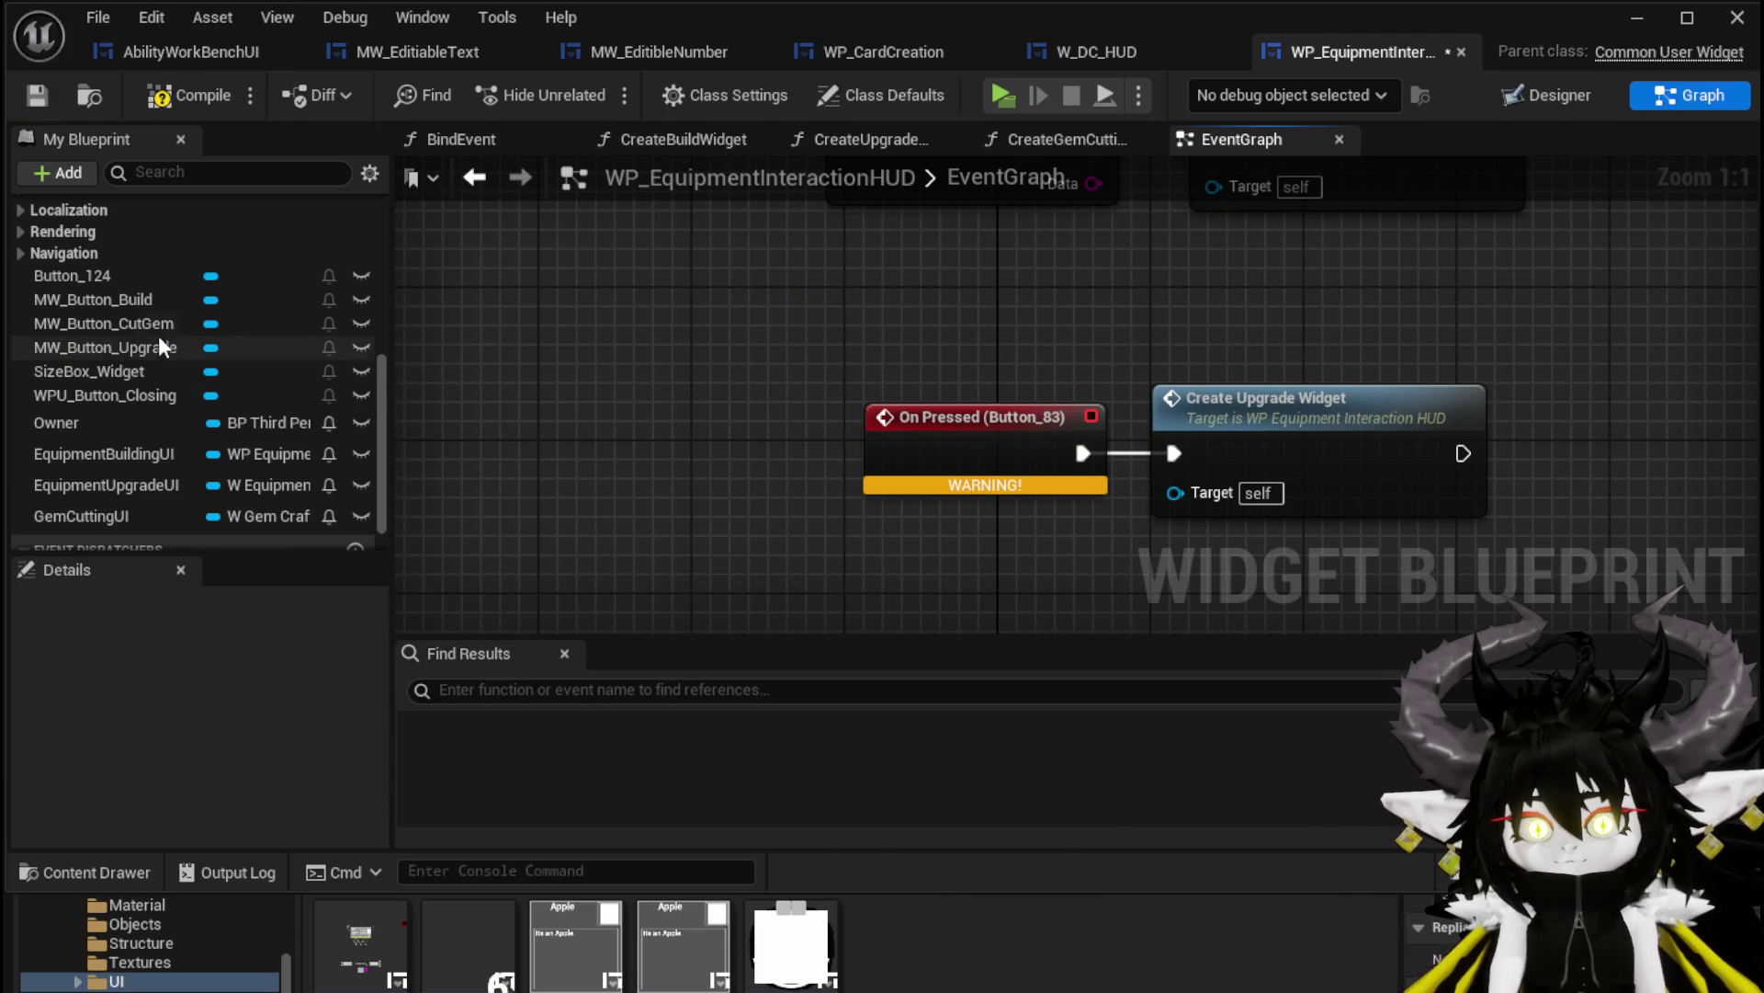
left_click(158, 333)
left_click(152, 345)
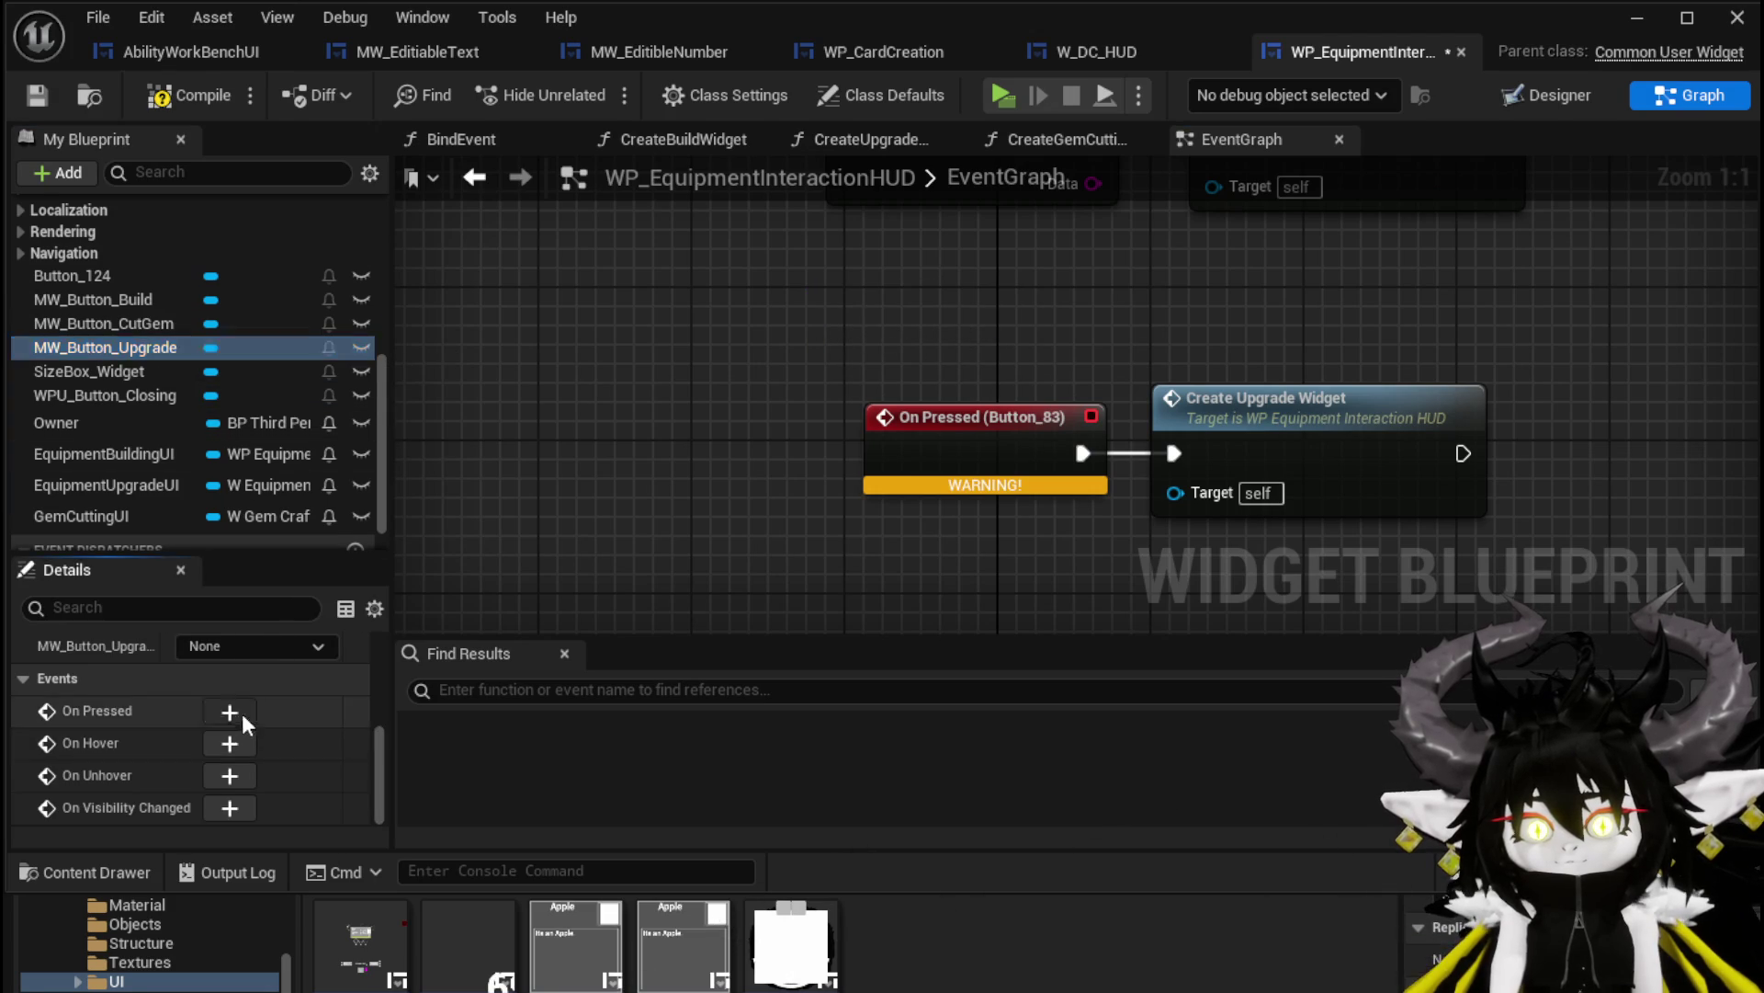
left_click(231, 713)
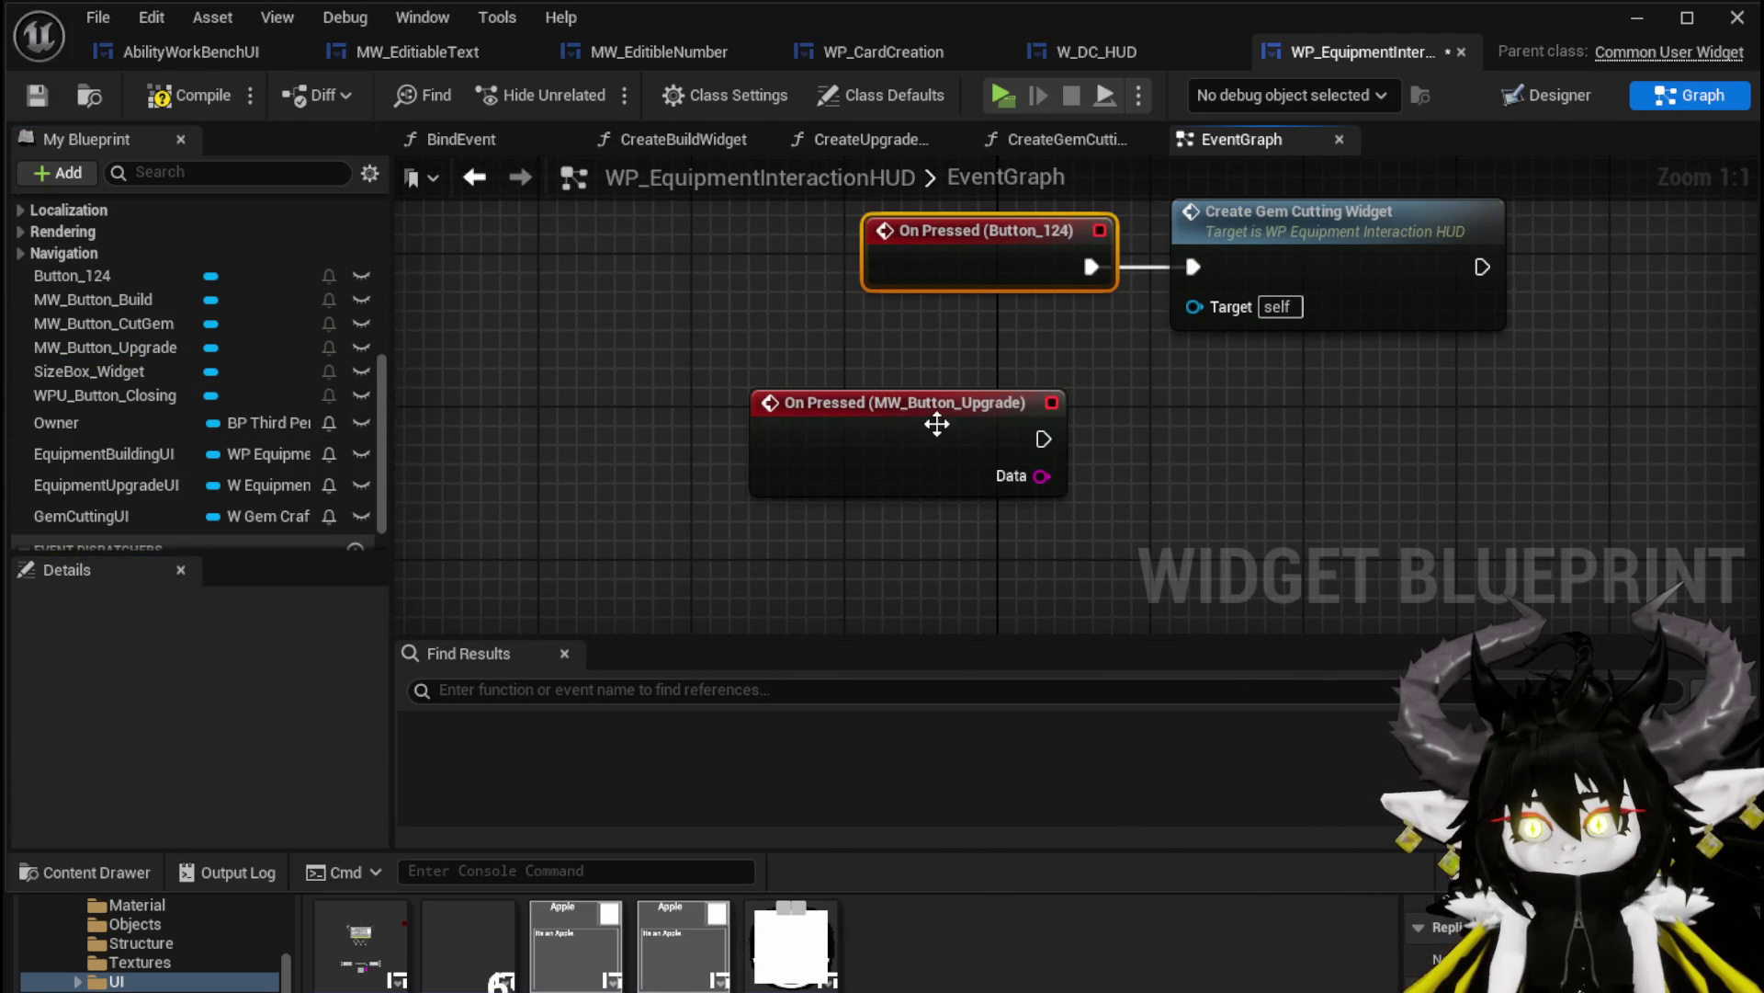
scroll(965, 425, "down", 2)
mouse_move(920, 538)
left_mouse_down()
mouse_move(897, 277)
mouse_move(878, 422)
mouse_move(918, 359)
left_mouse_up()
key("Delete")
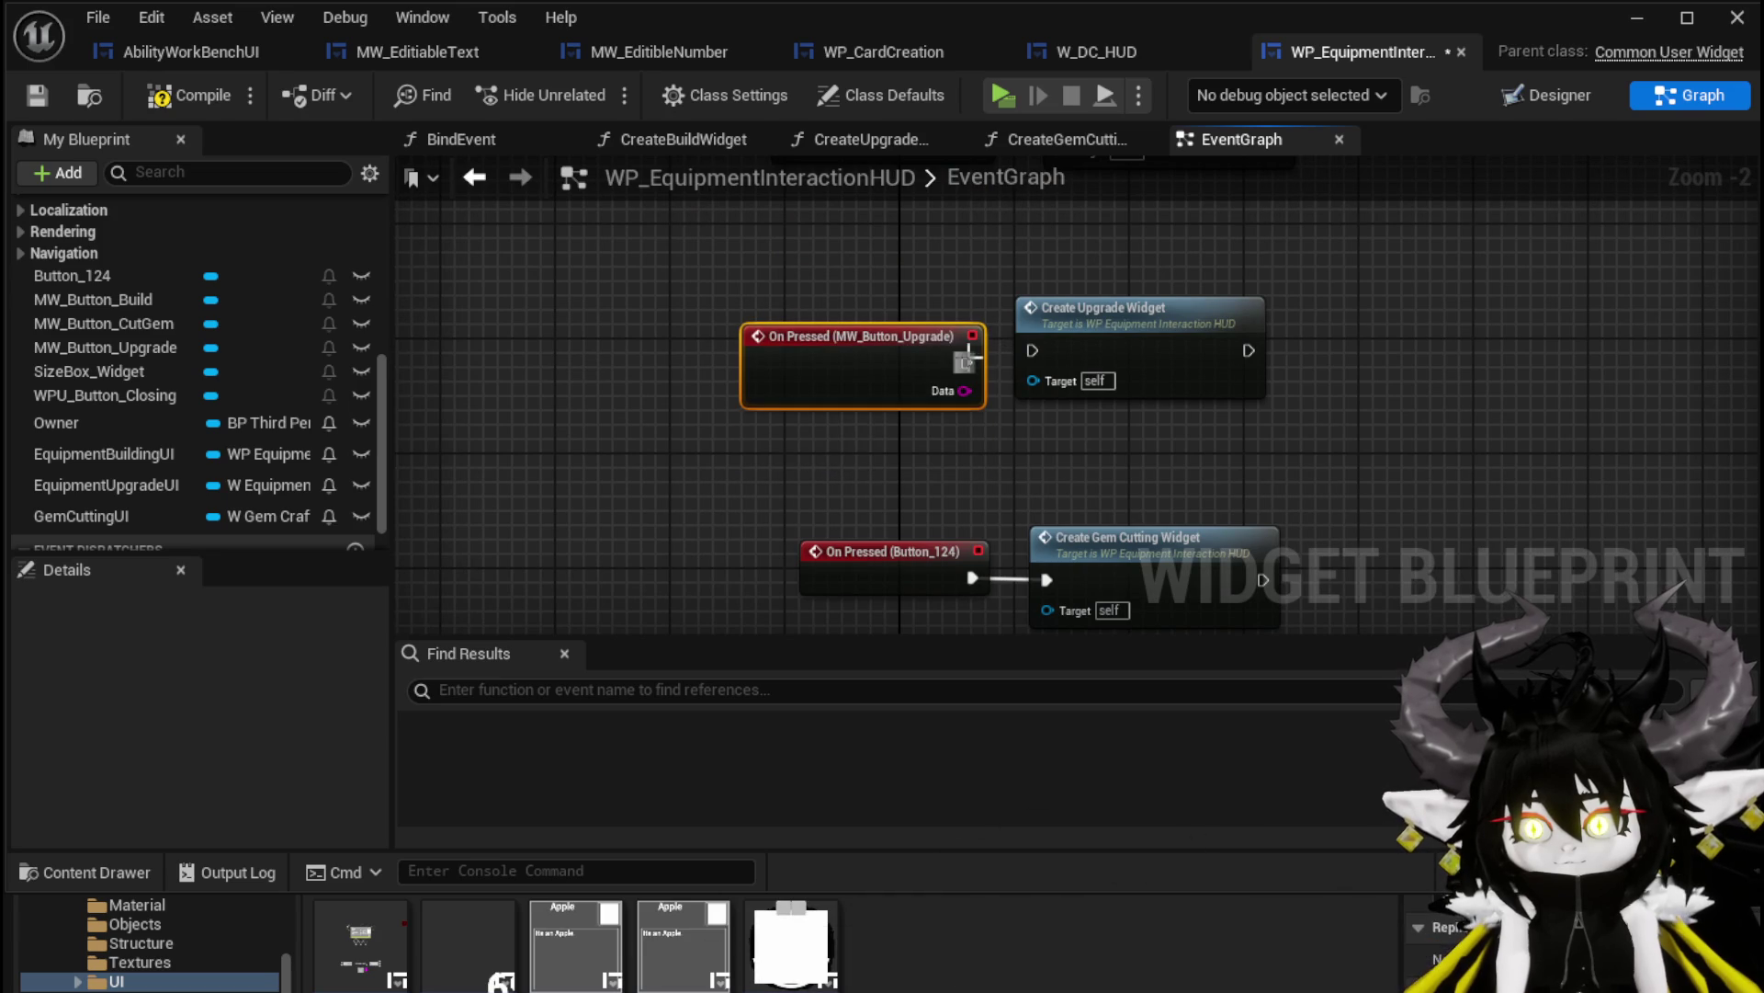
Wire a MW_Button_CutGem On Pressed event to Create Gem Cutting Widget, removing Button_124's event
left_click(151, 329)
left_click(241, 709)
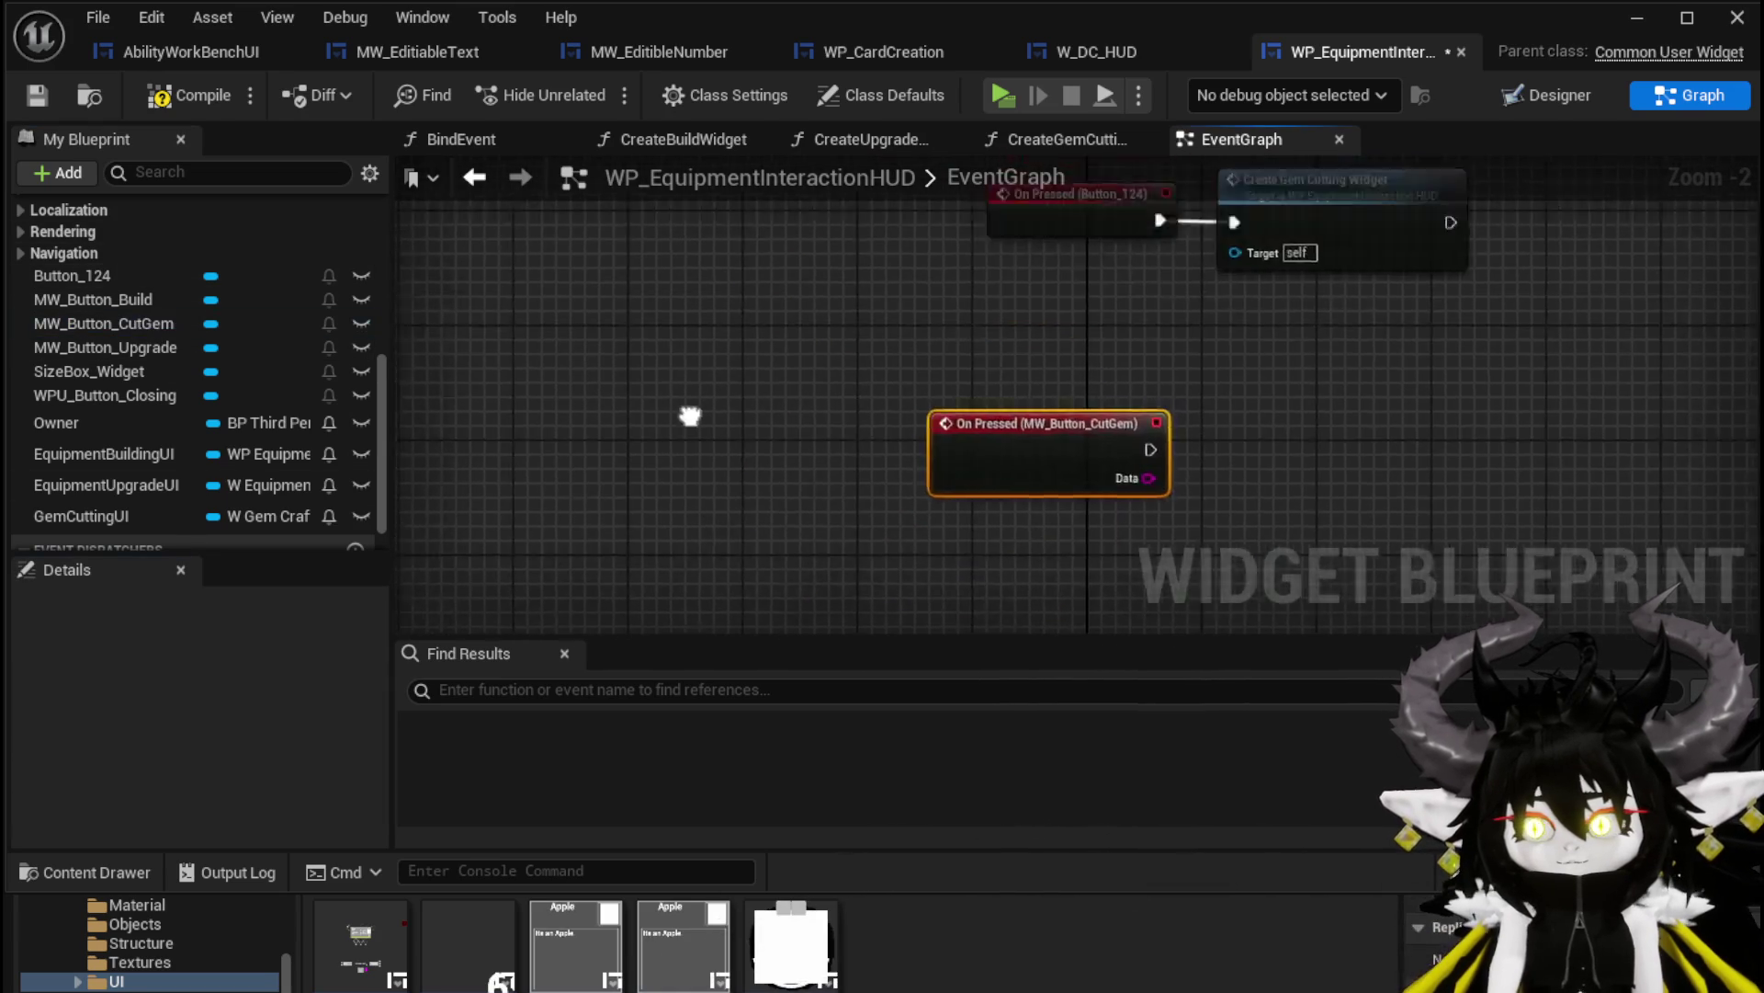
left_click_drag(825, 532, 835, 374)
key("Delete")
left_click_drag(939, 356, 953, 311)
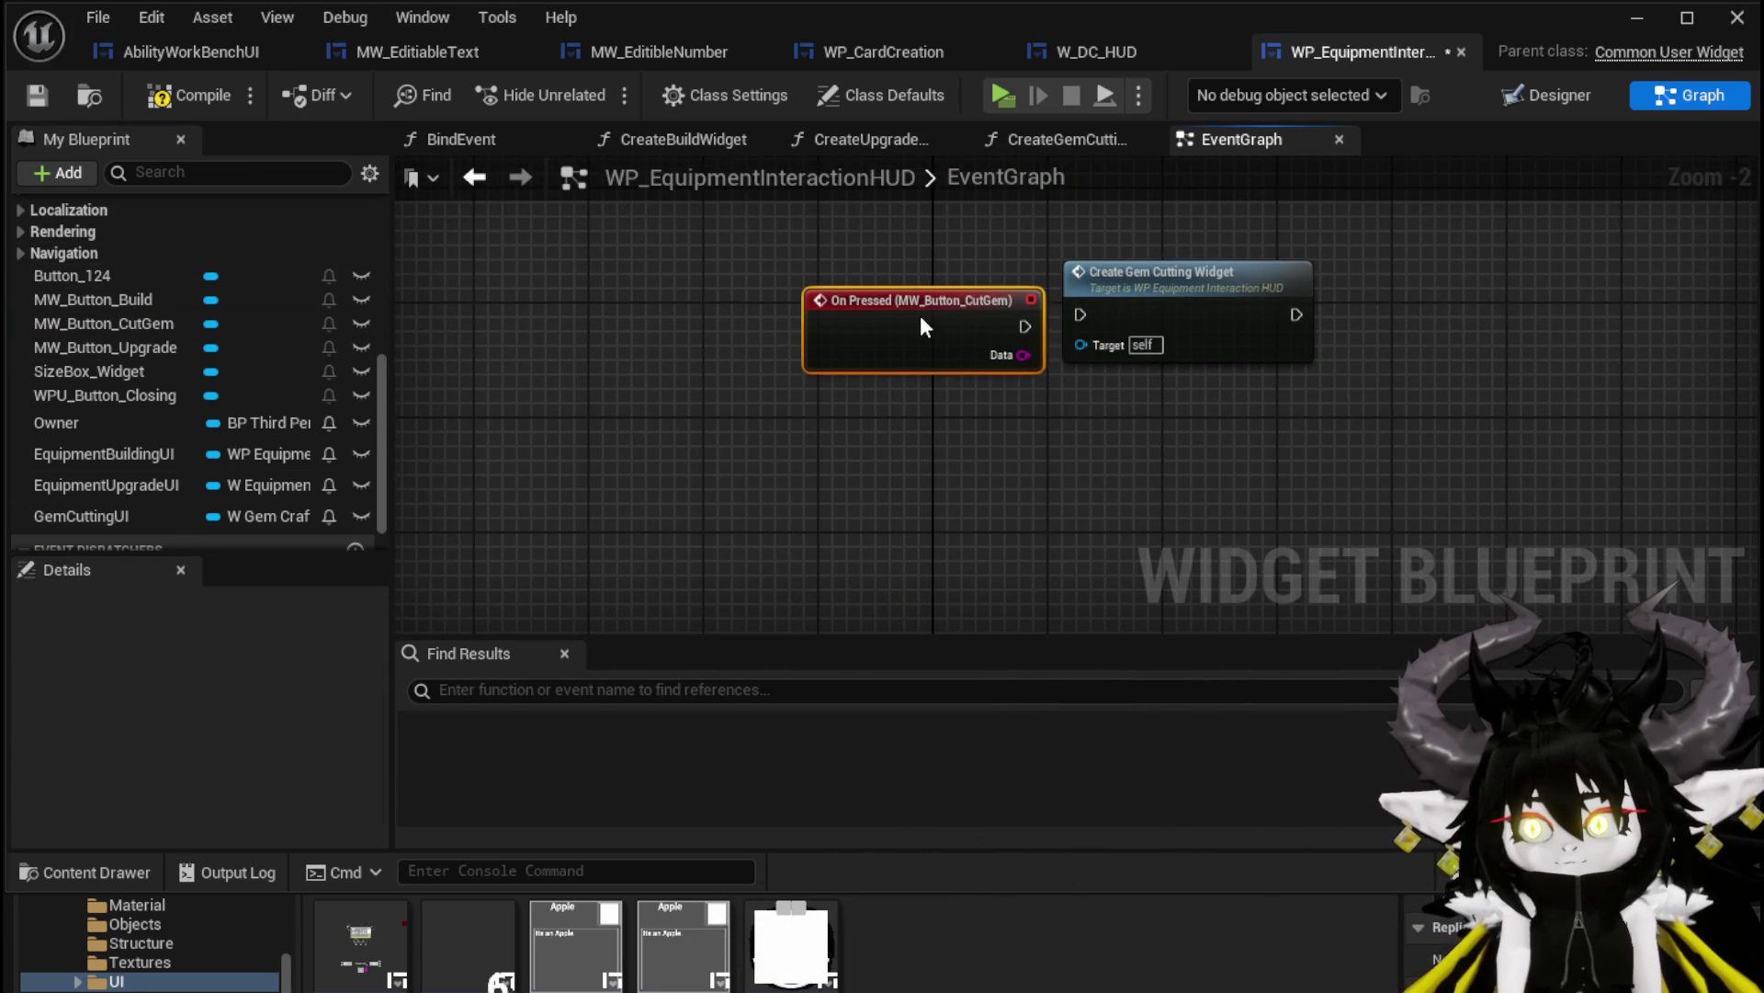
left_click_drag(1072, 312, 1073, 314)
scroll(956, 413, "down", 1)
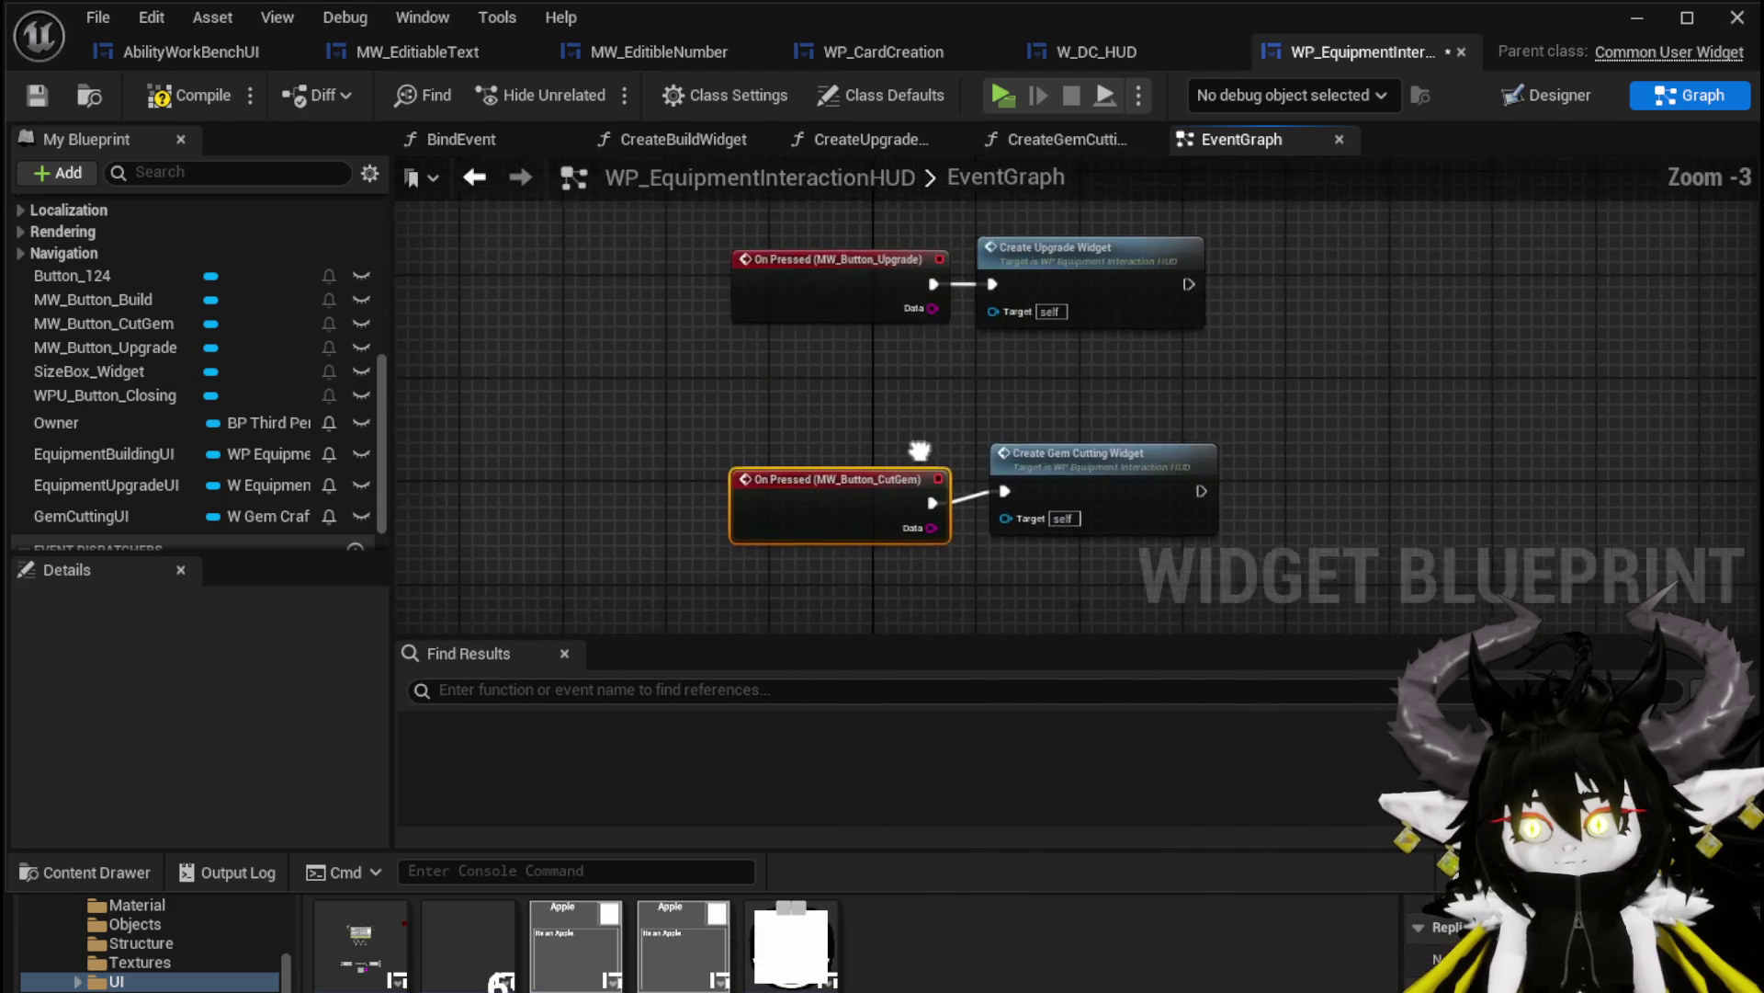
left_click(1548, 95)
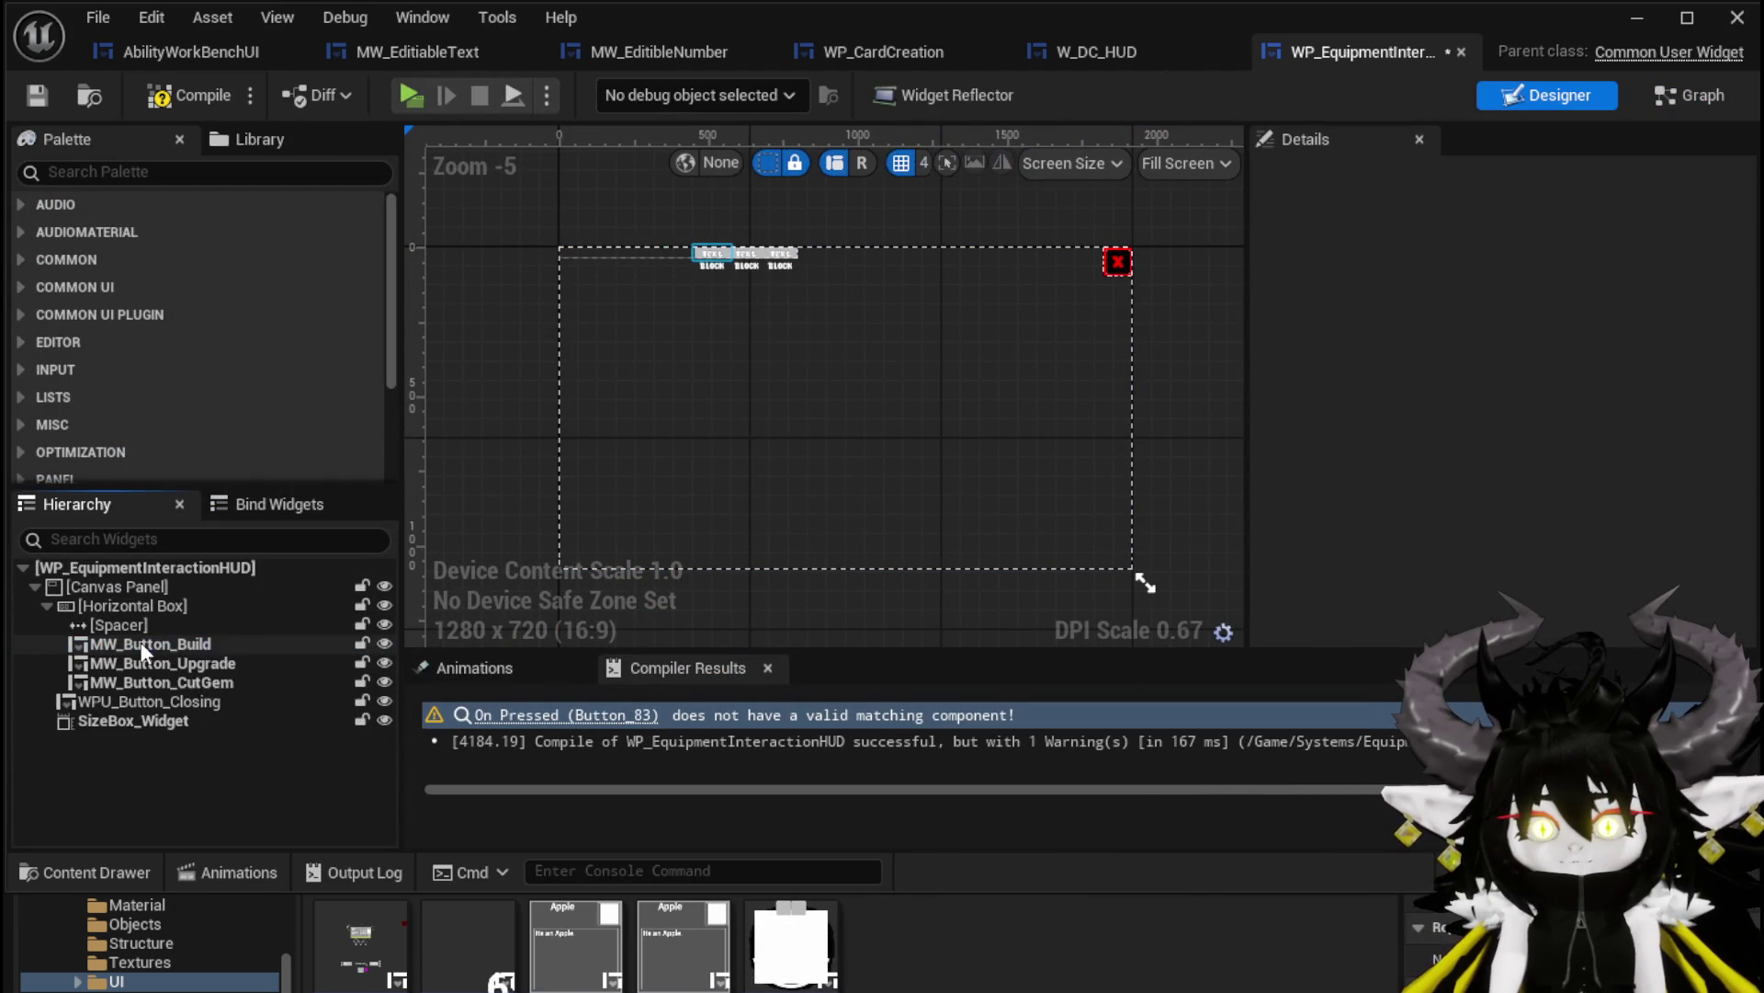
Delete the old Cut Gems button, compile the HUD, and minimize the widget editor
key("Delete")
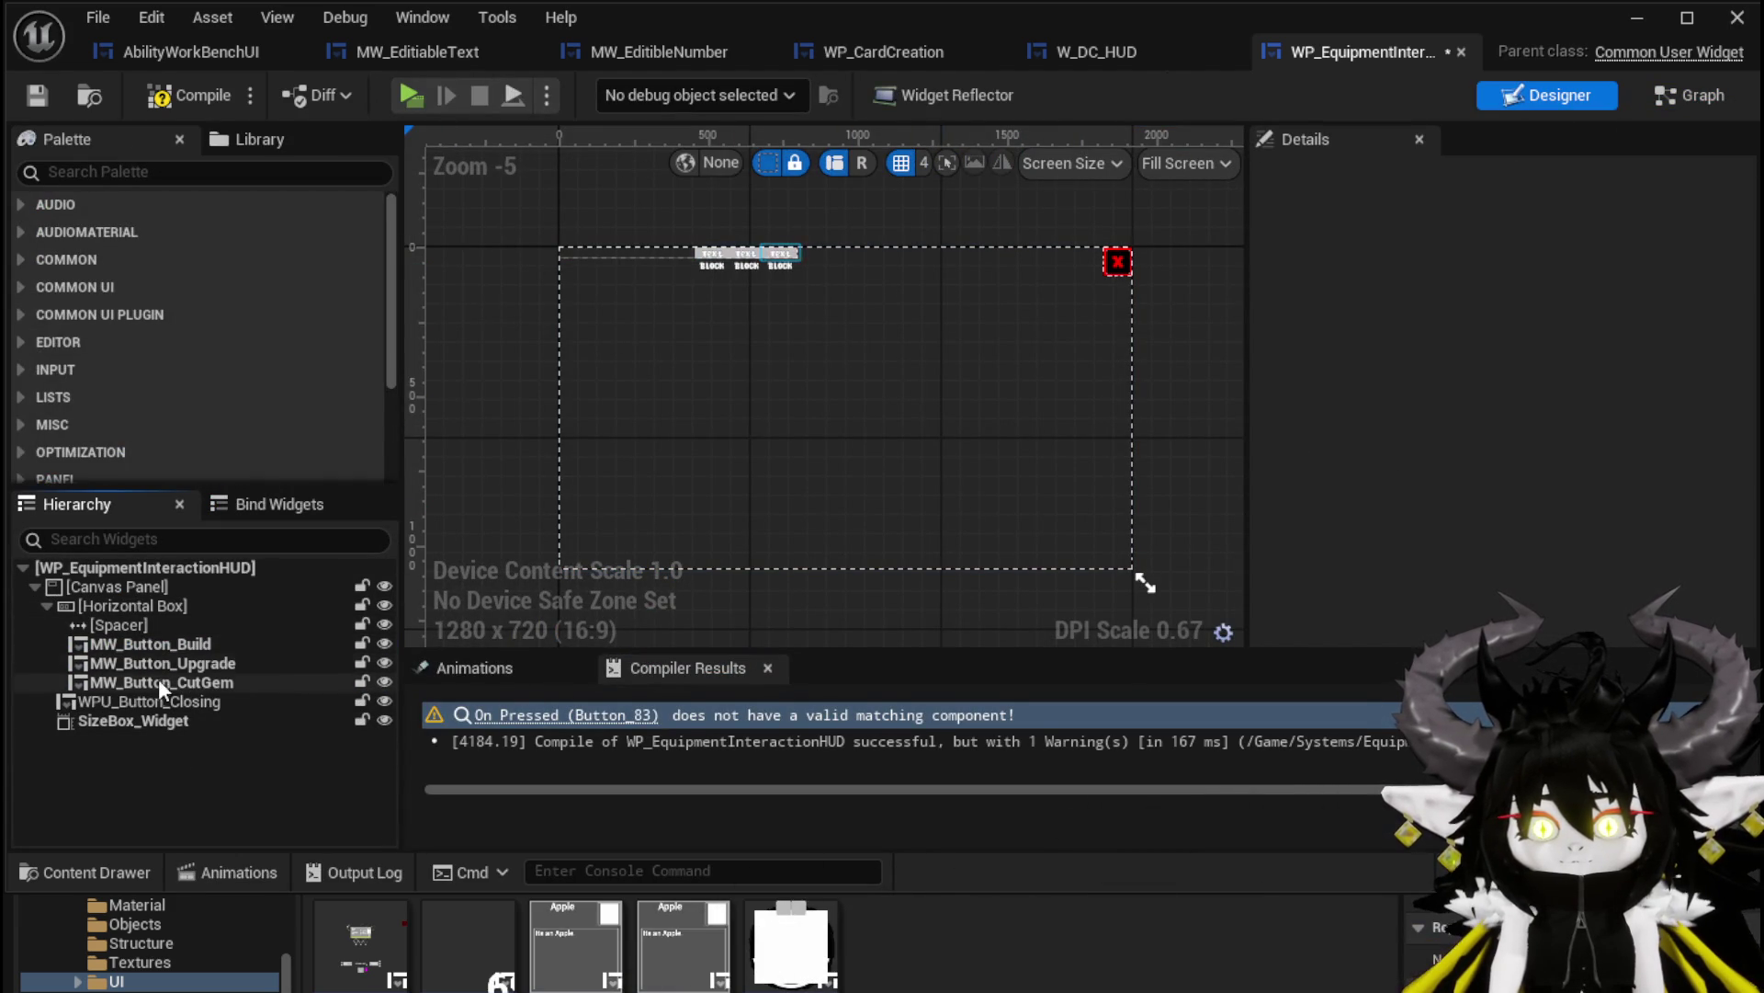
scroll(665, 241, "up", 2)
left_click(35, 96)
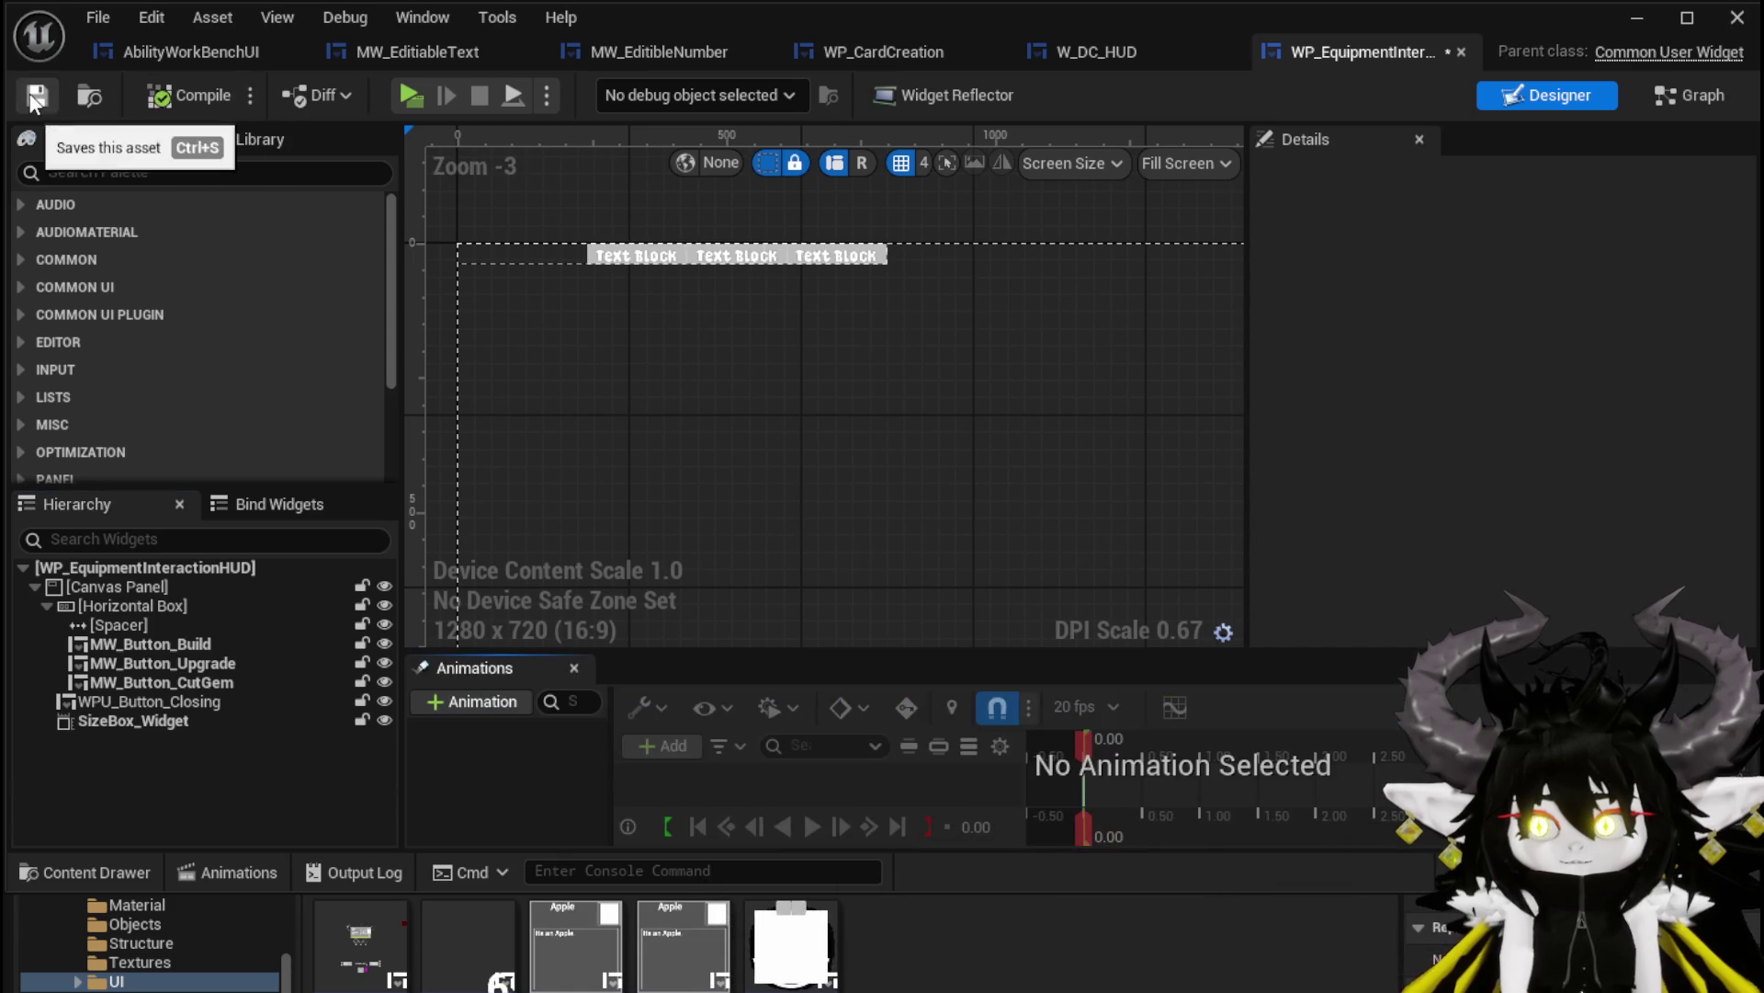
left_click(1645, 22)
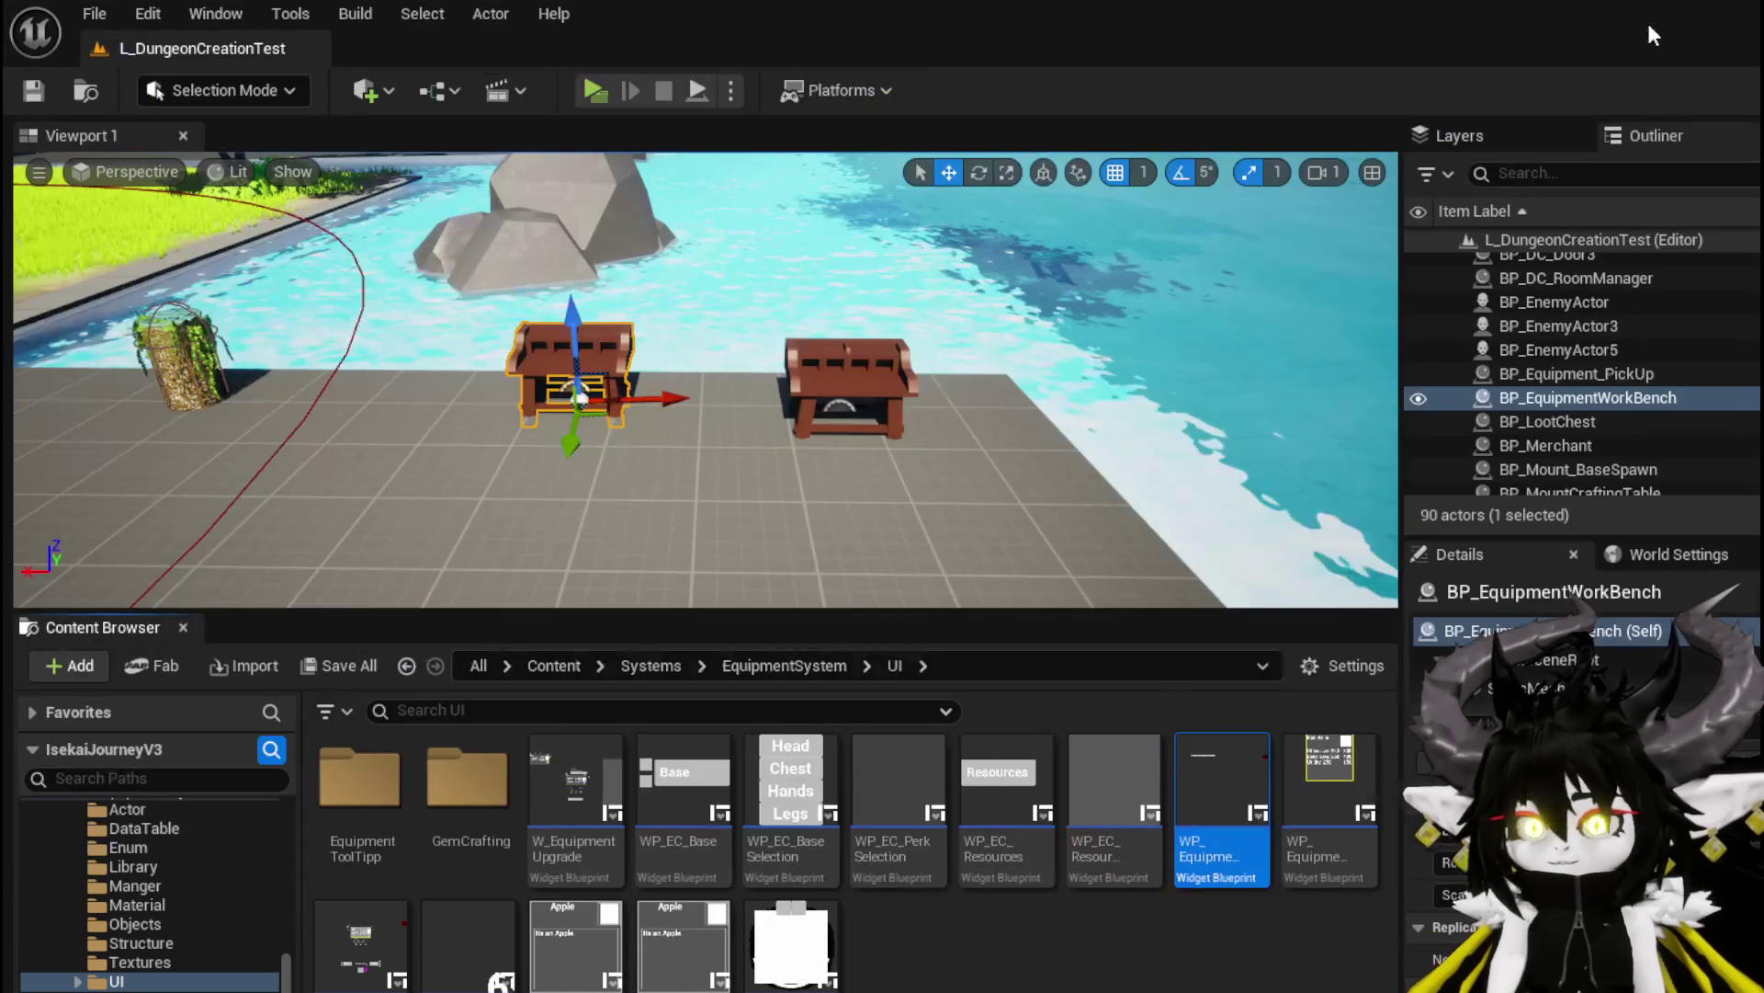
Play-test the workbench, switching between the Build, Upgrade and Craft Gem panels, then exit
left_click(579, 90)
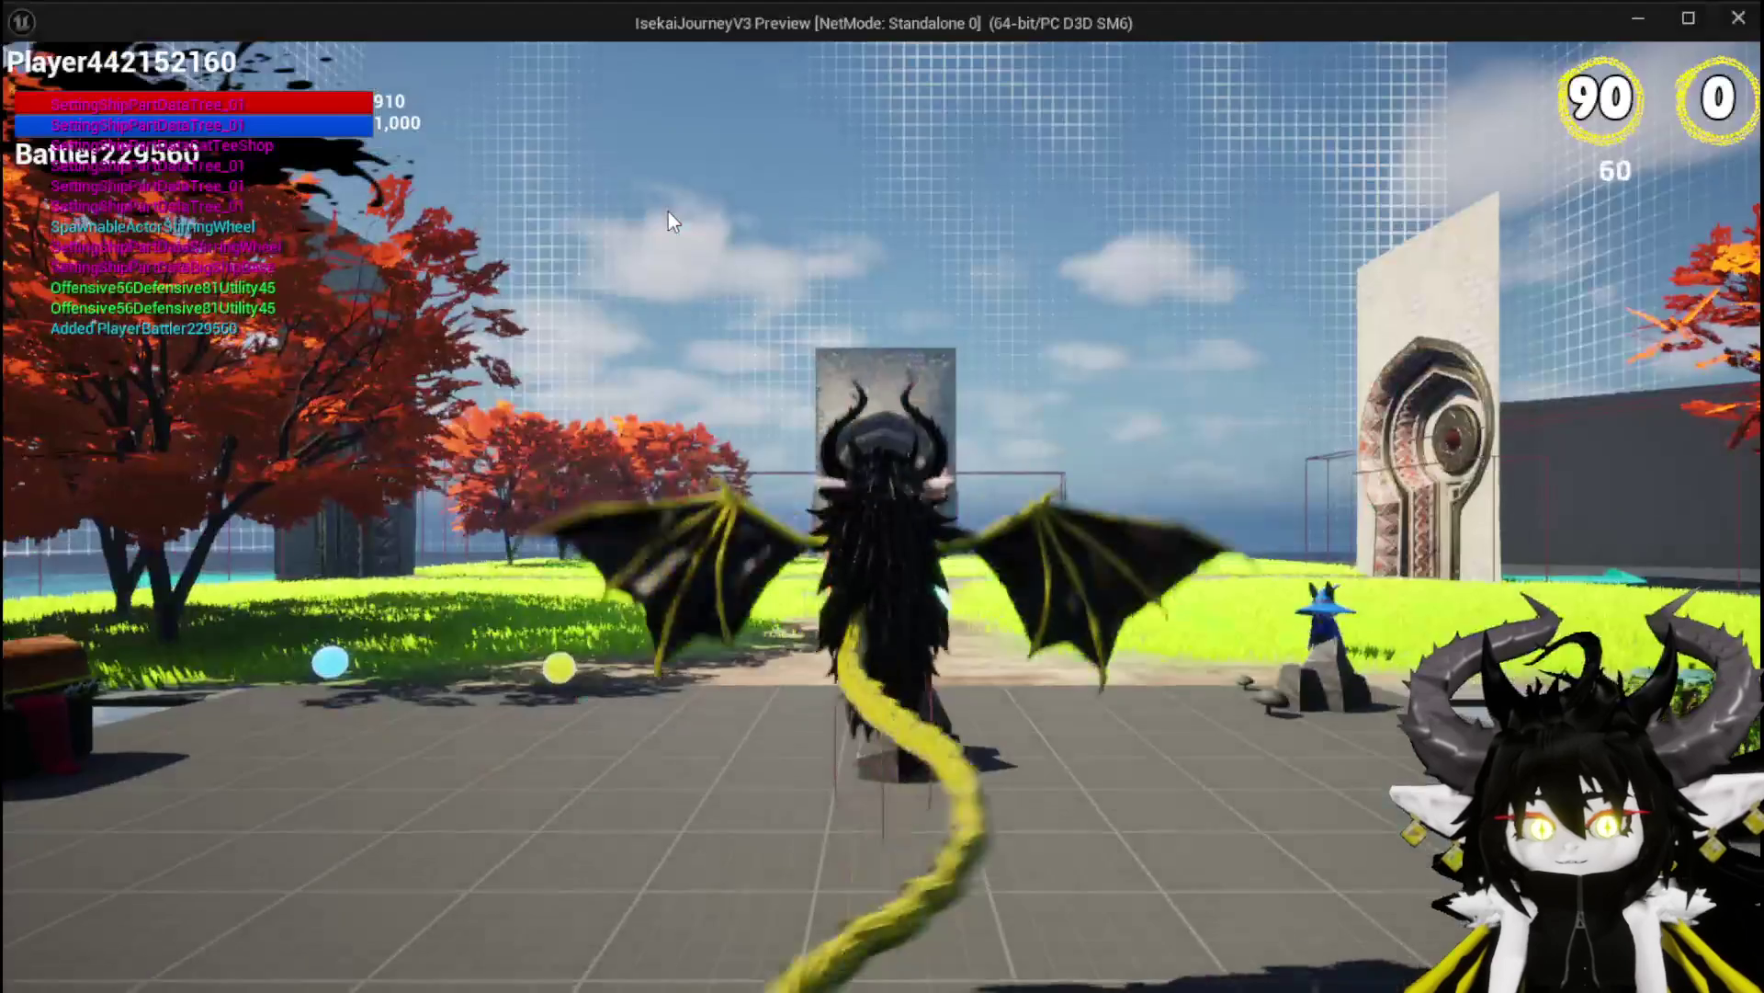
key("w")
key("e")
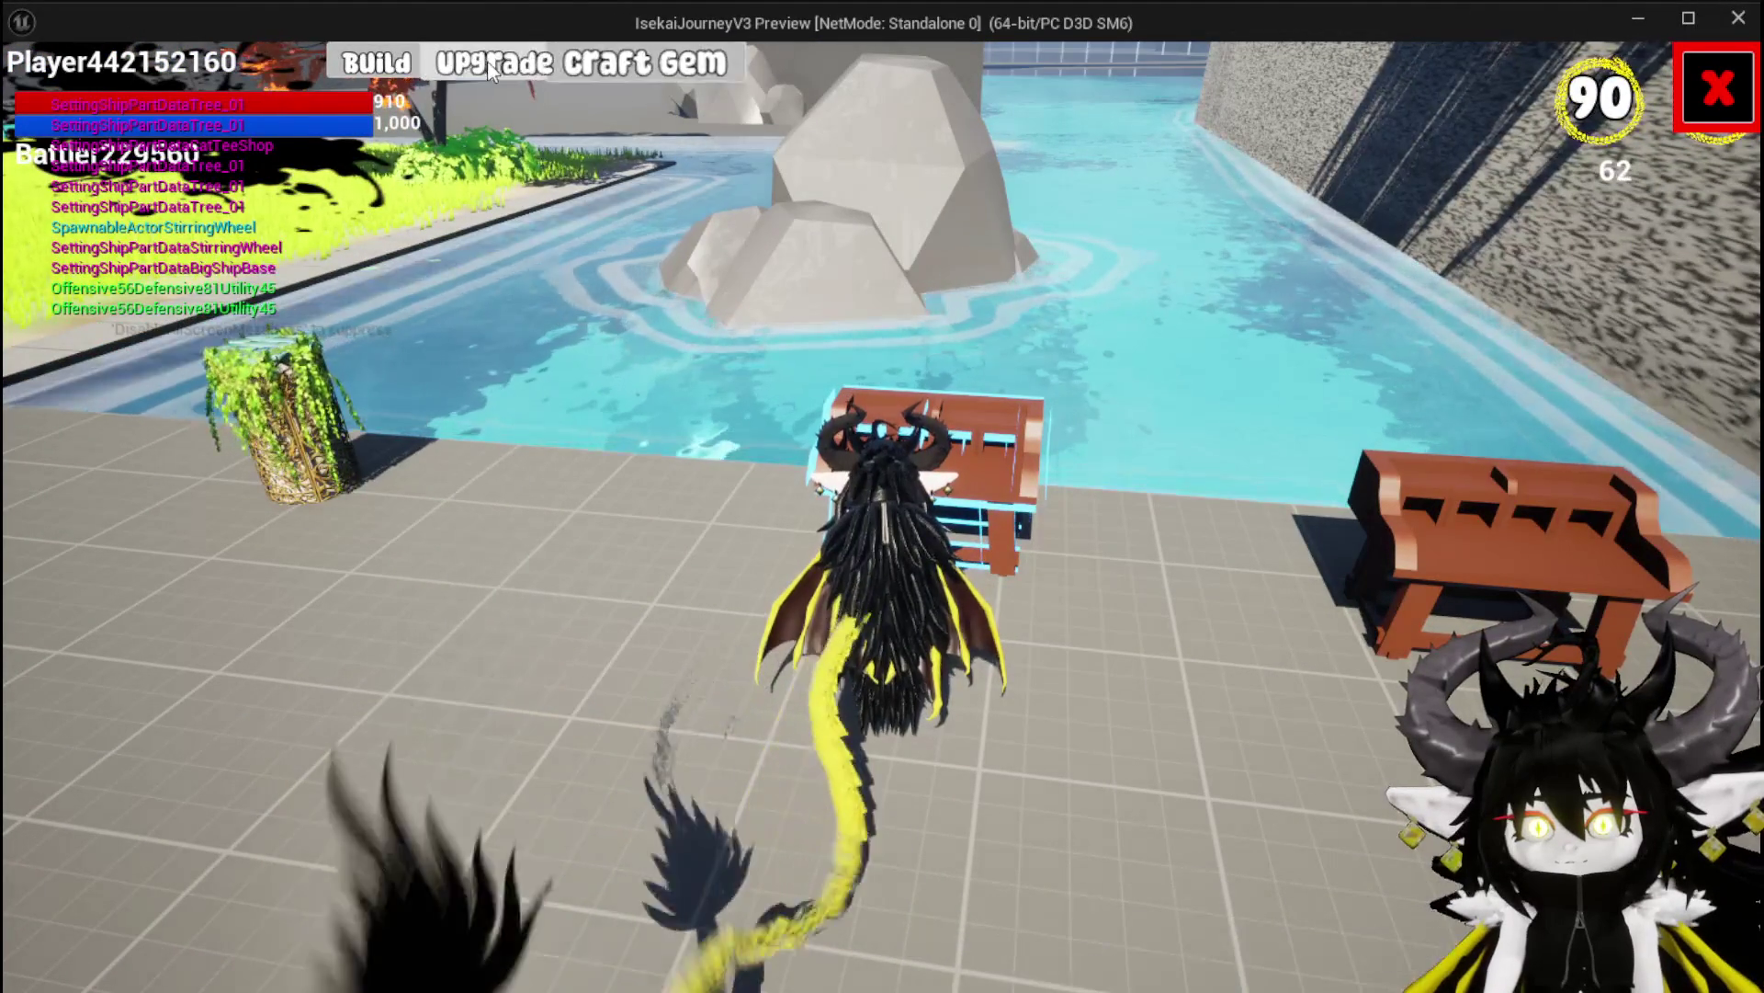
left_click(366, 61)
left_click(483, 65)
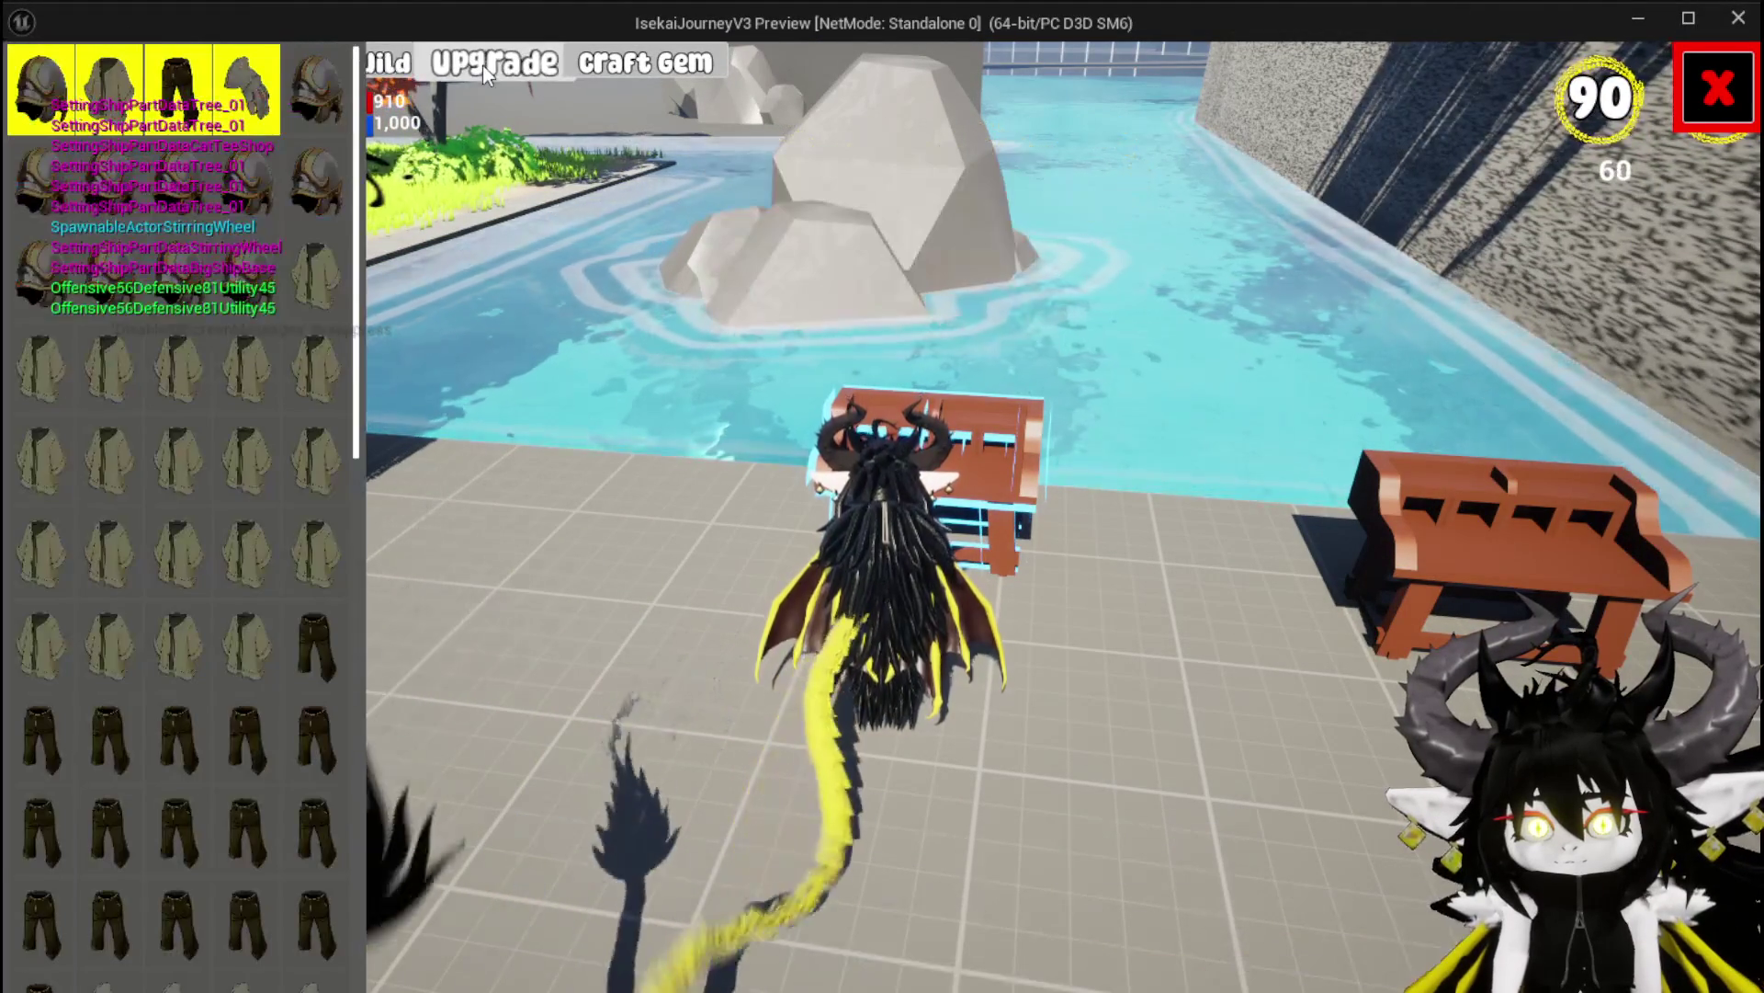
left_click(616, 66)
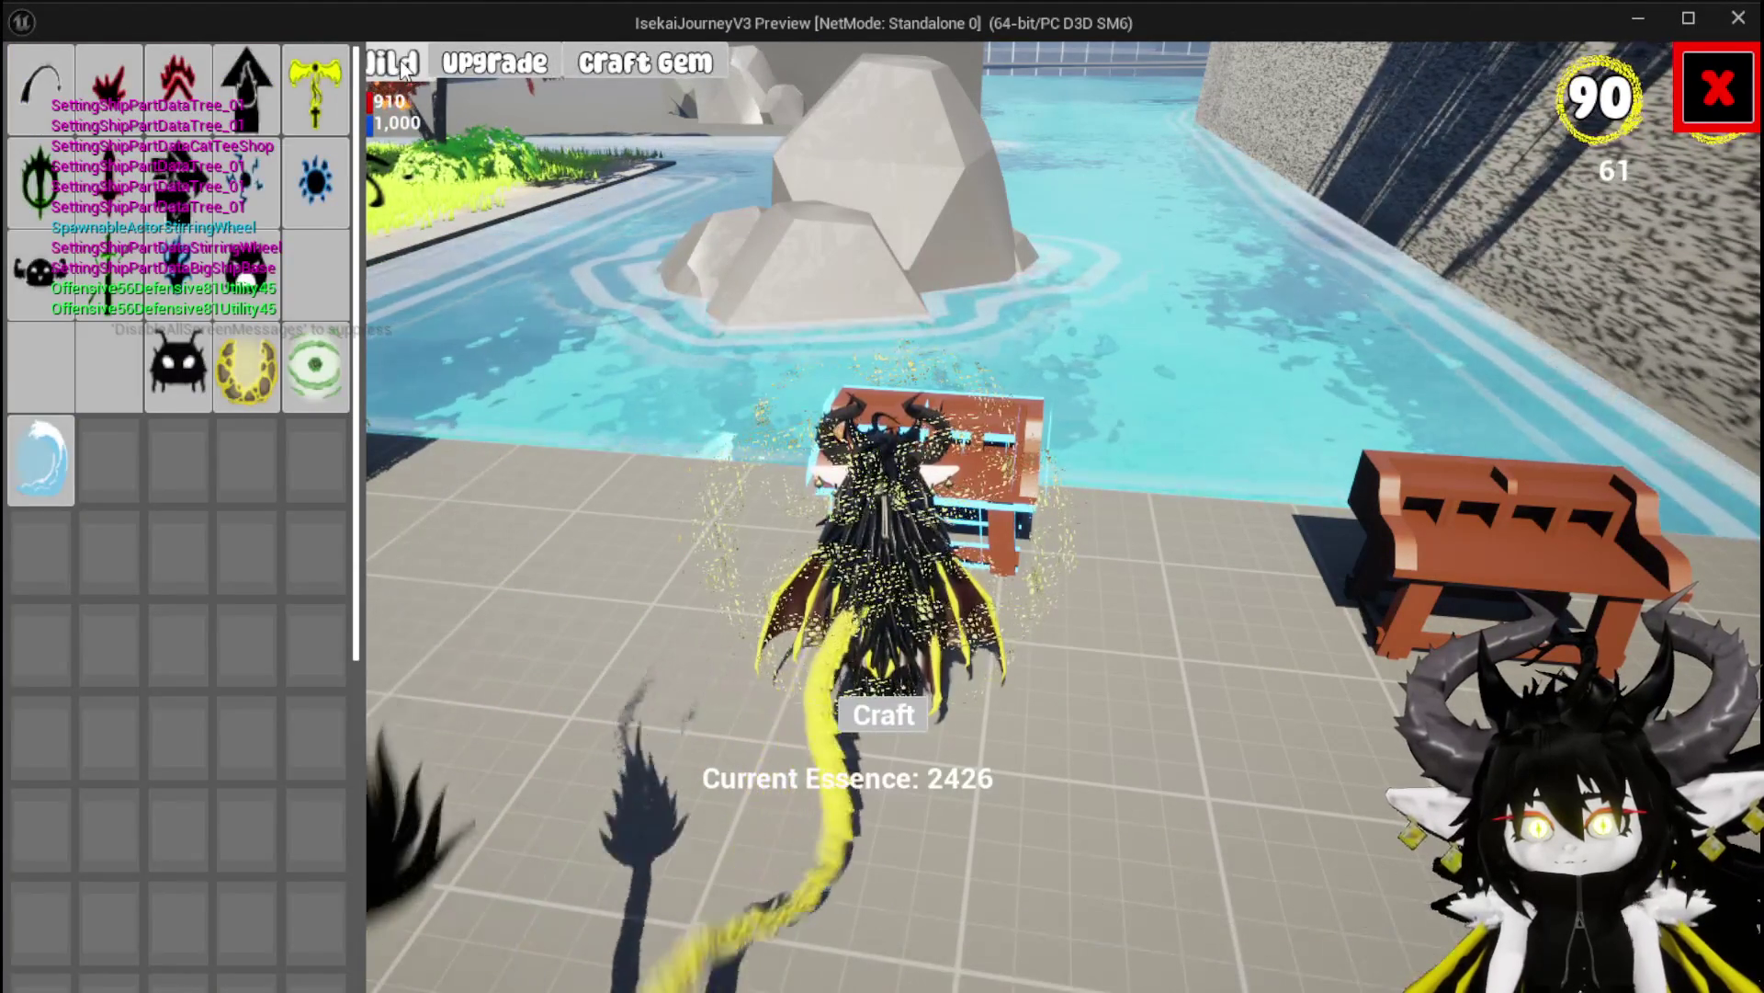
left_click(490, 66)
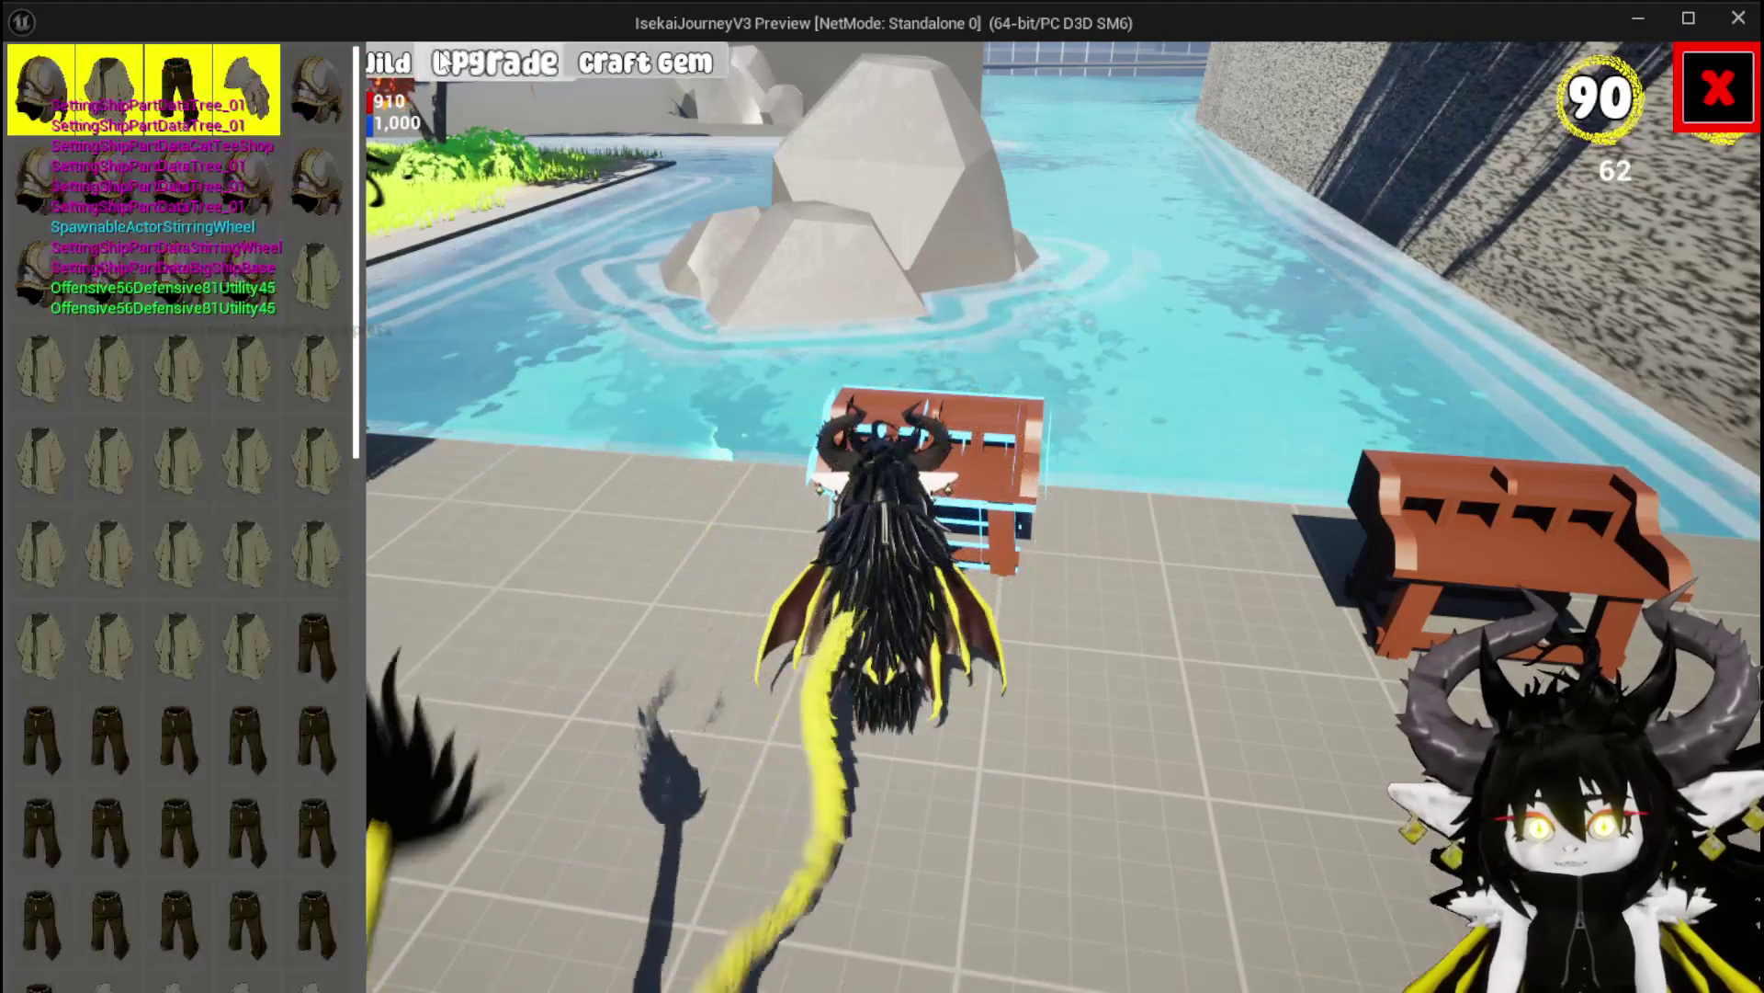
left_click(510, 65)
left_click(510, 65)
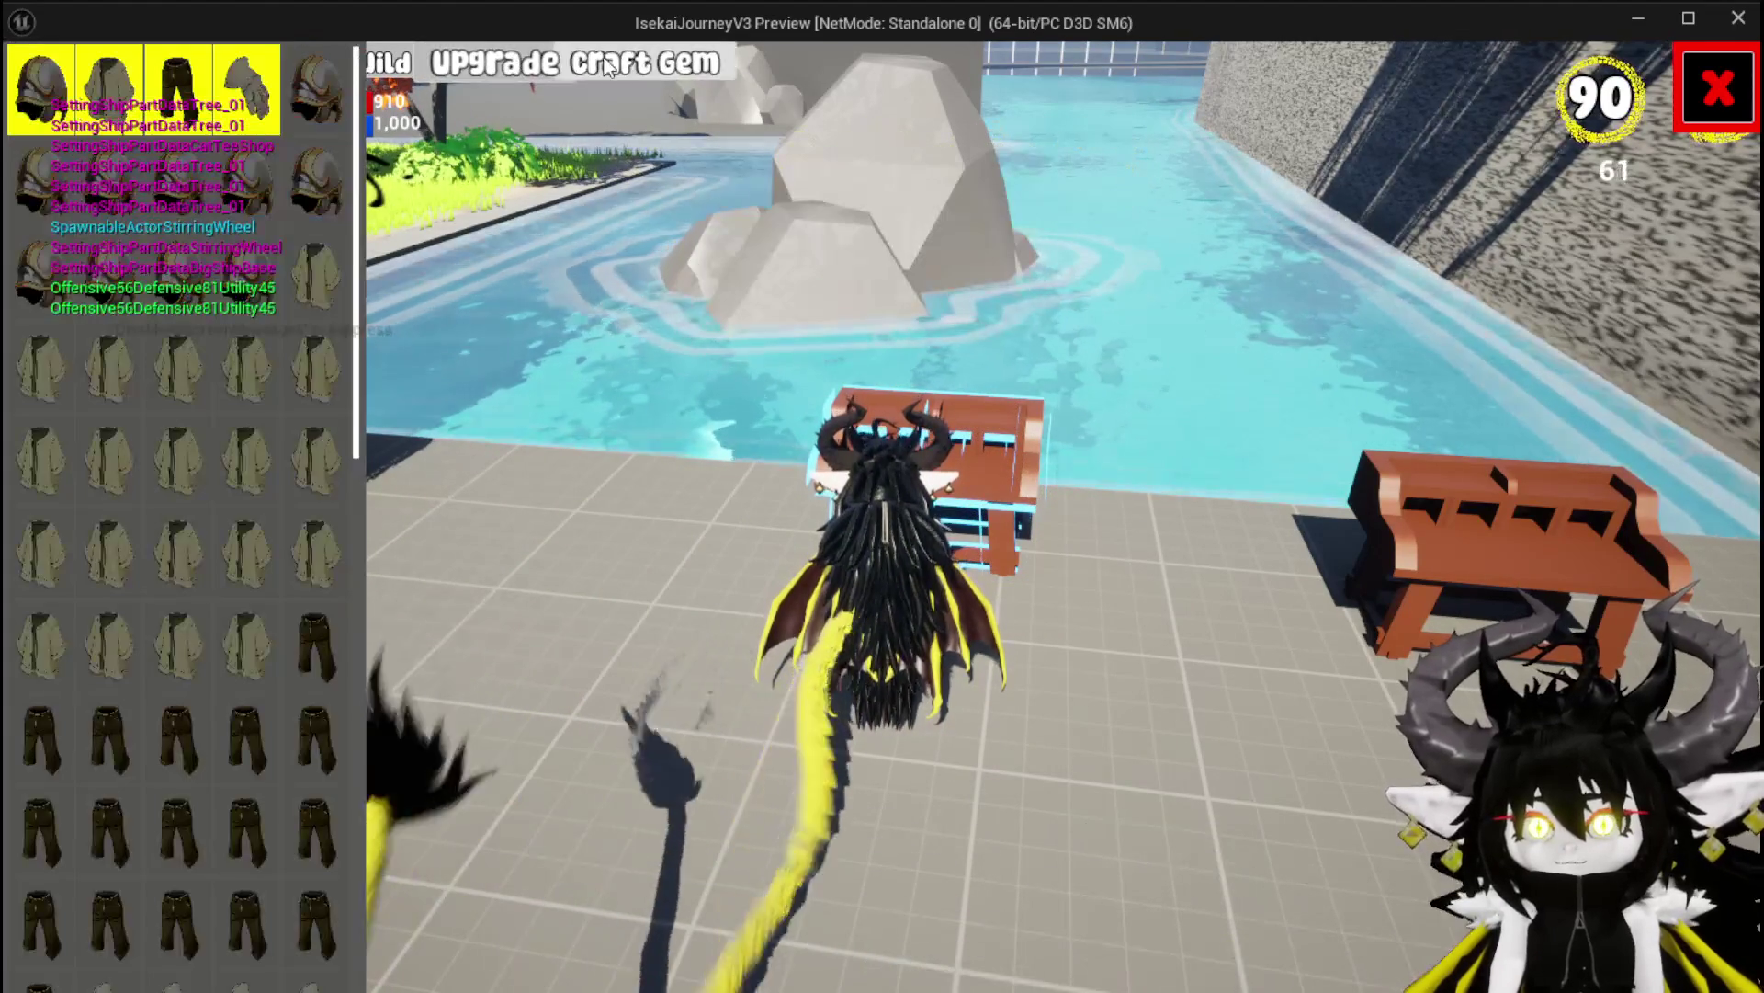
left_click(469, 66)
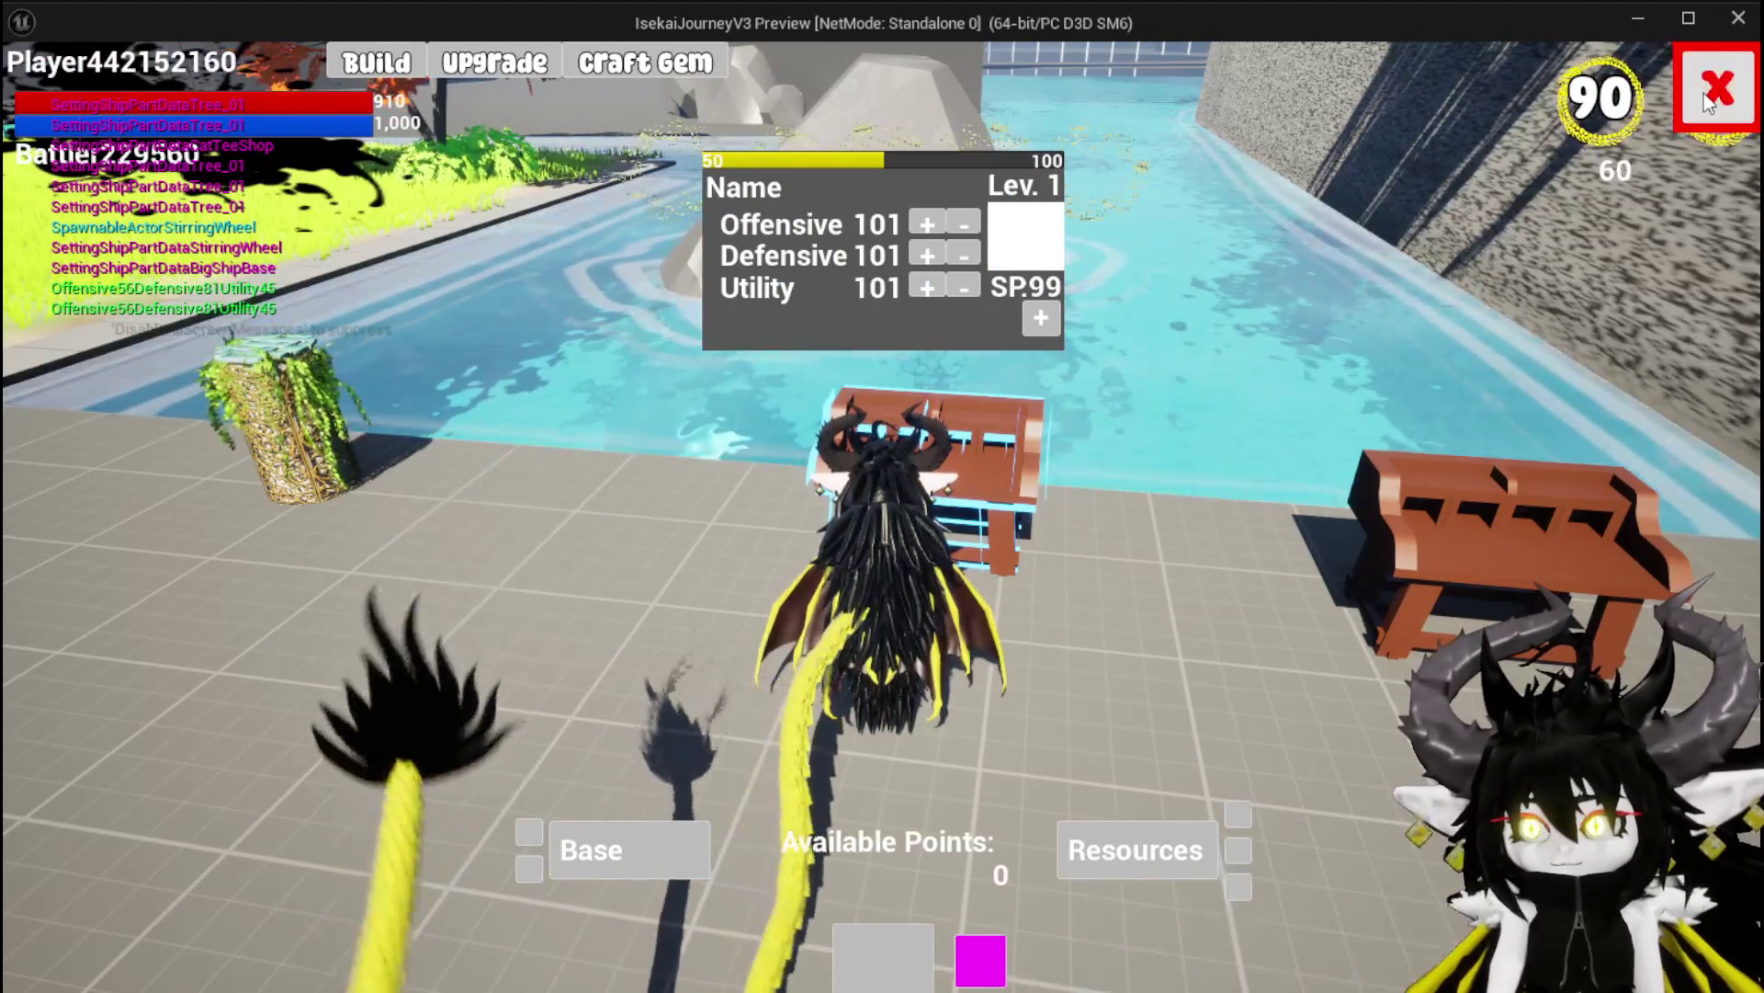
key("Escape")
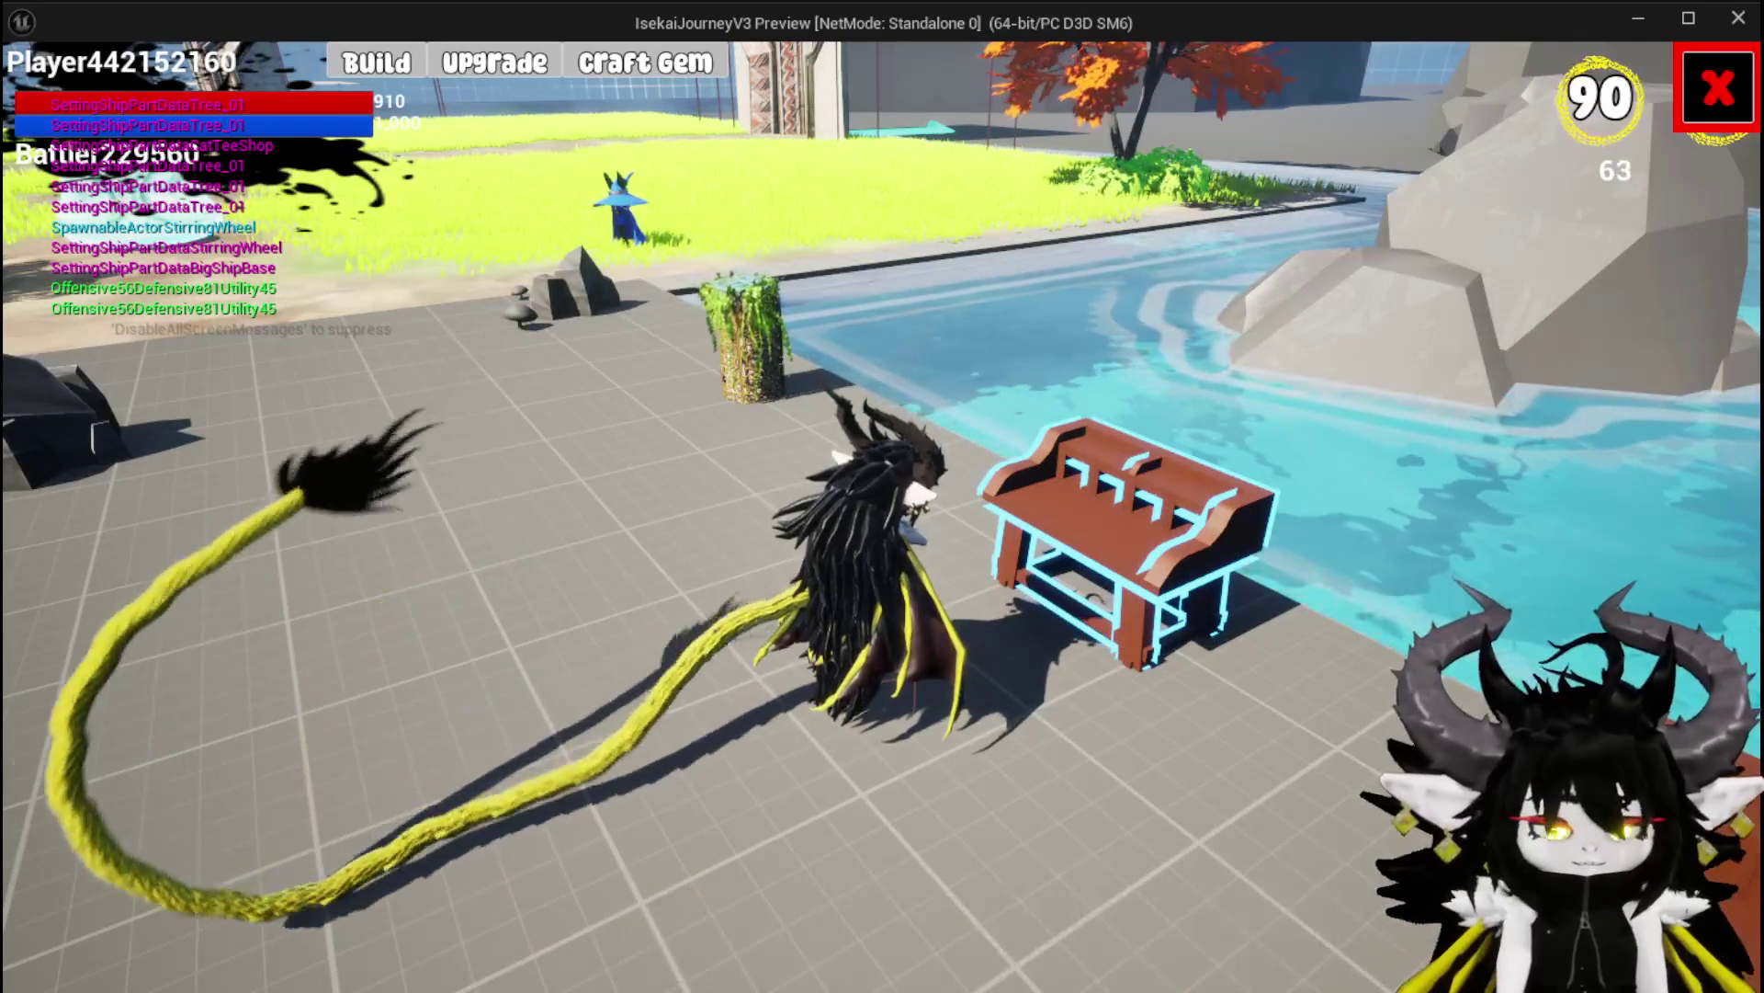
key("alt+Tab")
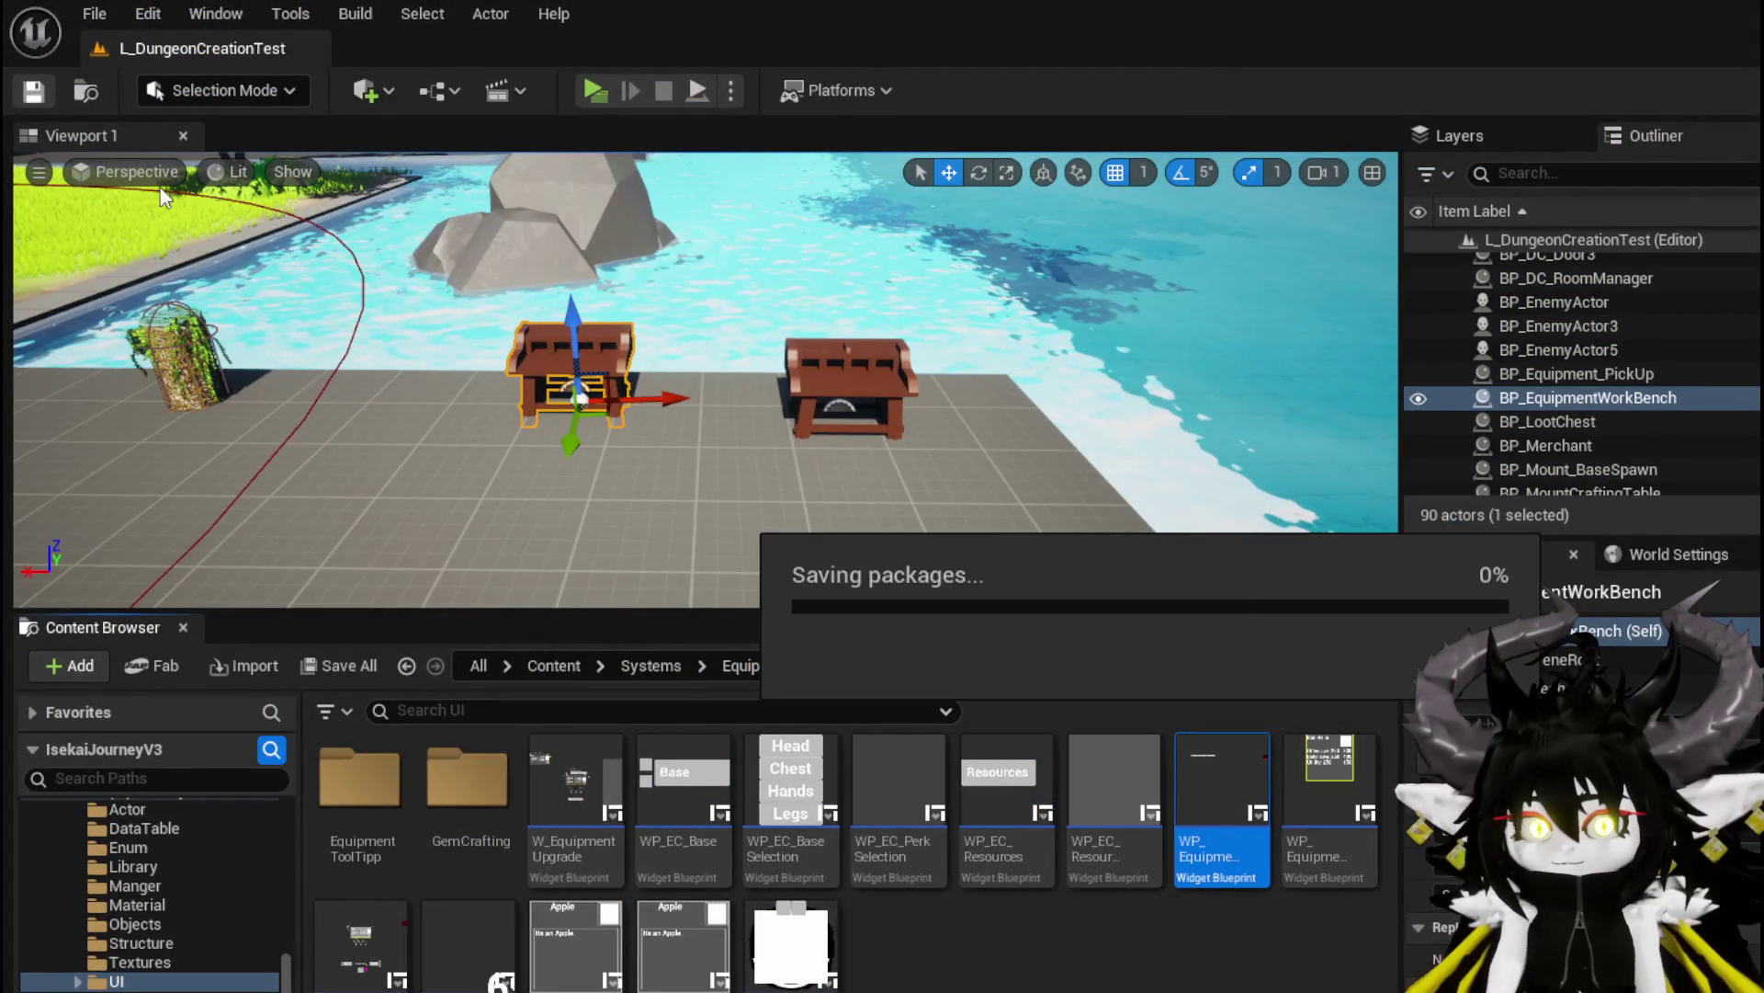
Play again to check the Build panel, save all assets, and open WP_EquipmentWorkbenchUI
left_click(591, 92)
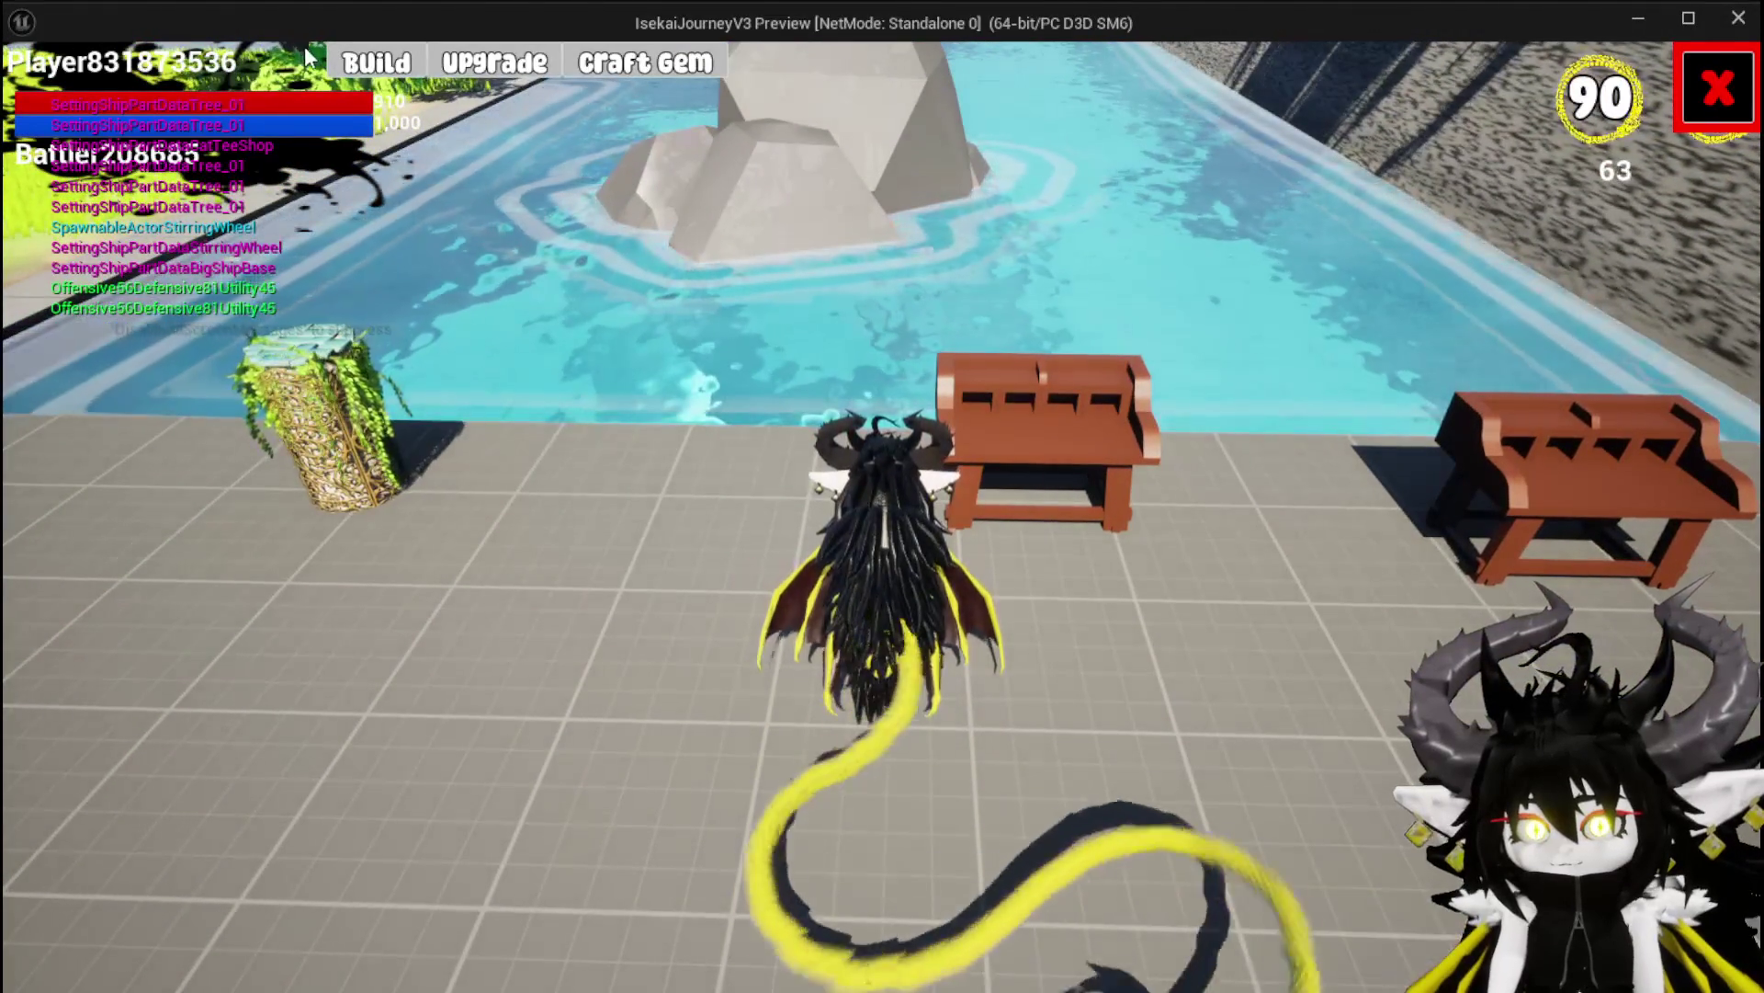
left_click(348, 69)
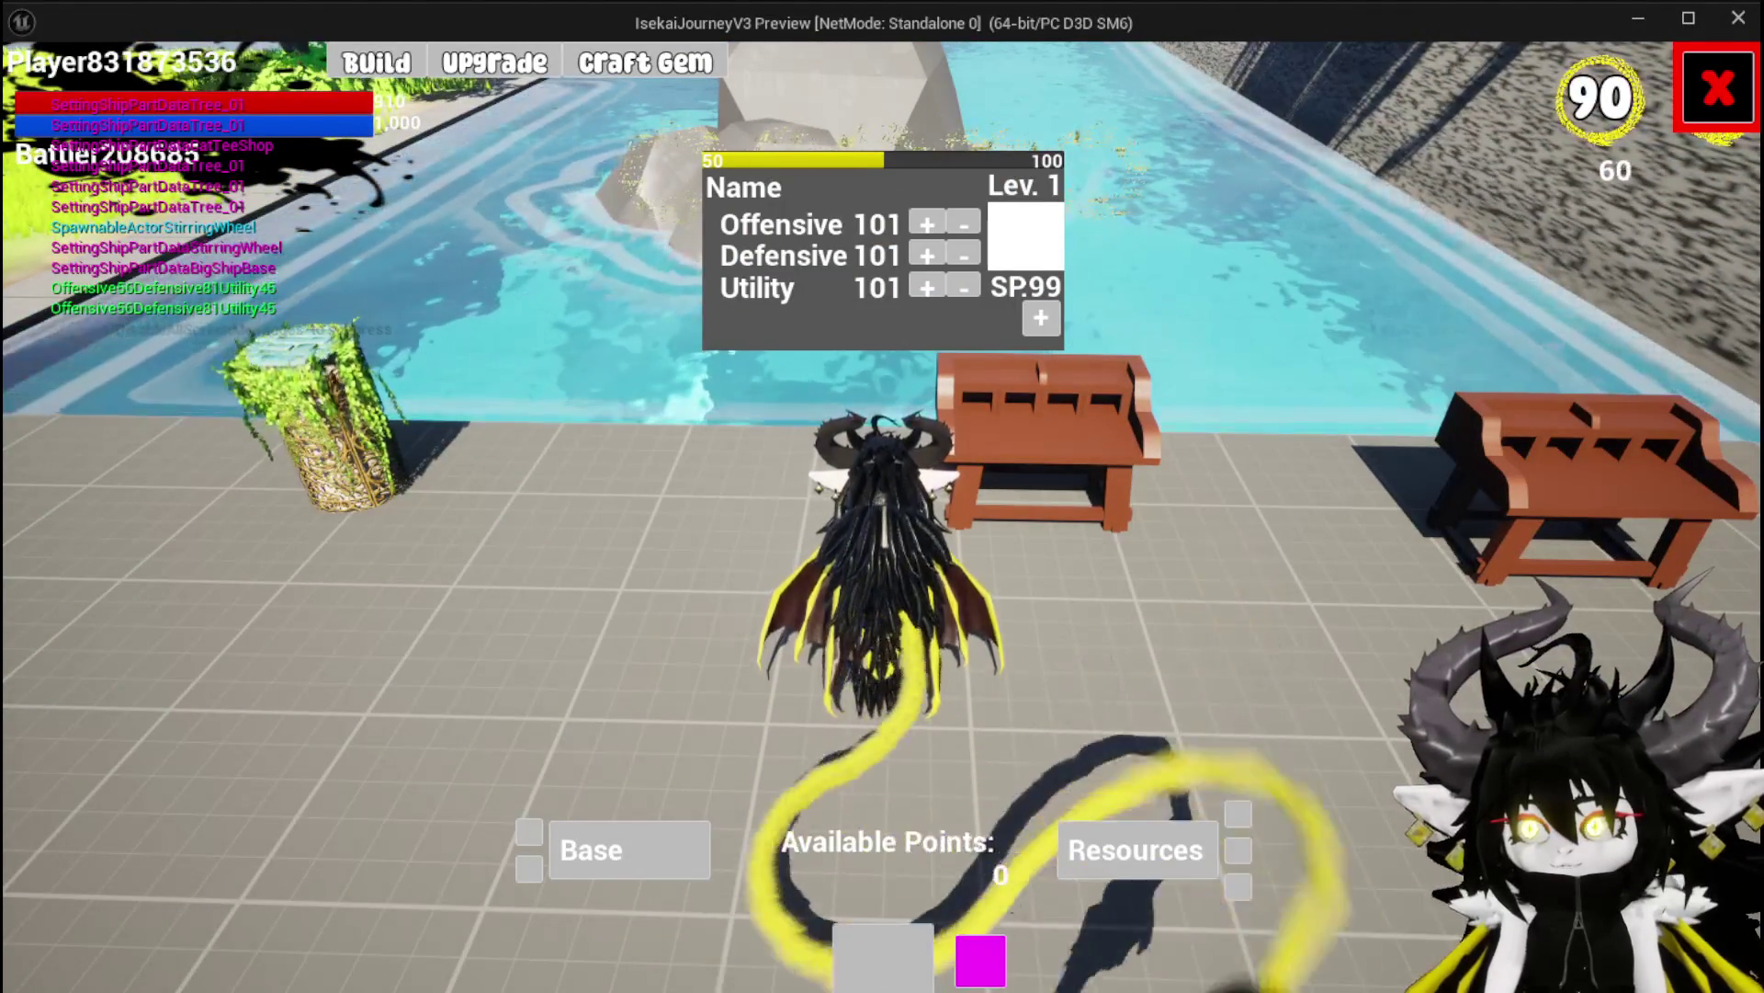
key("Escape")
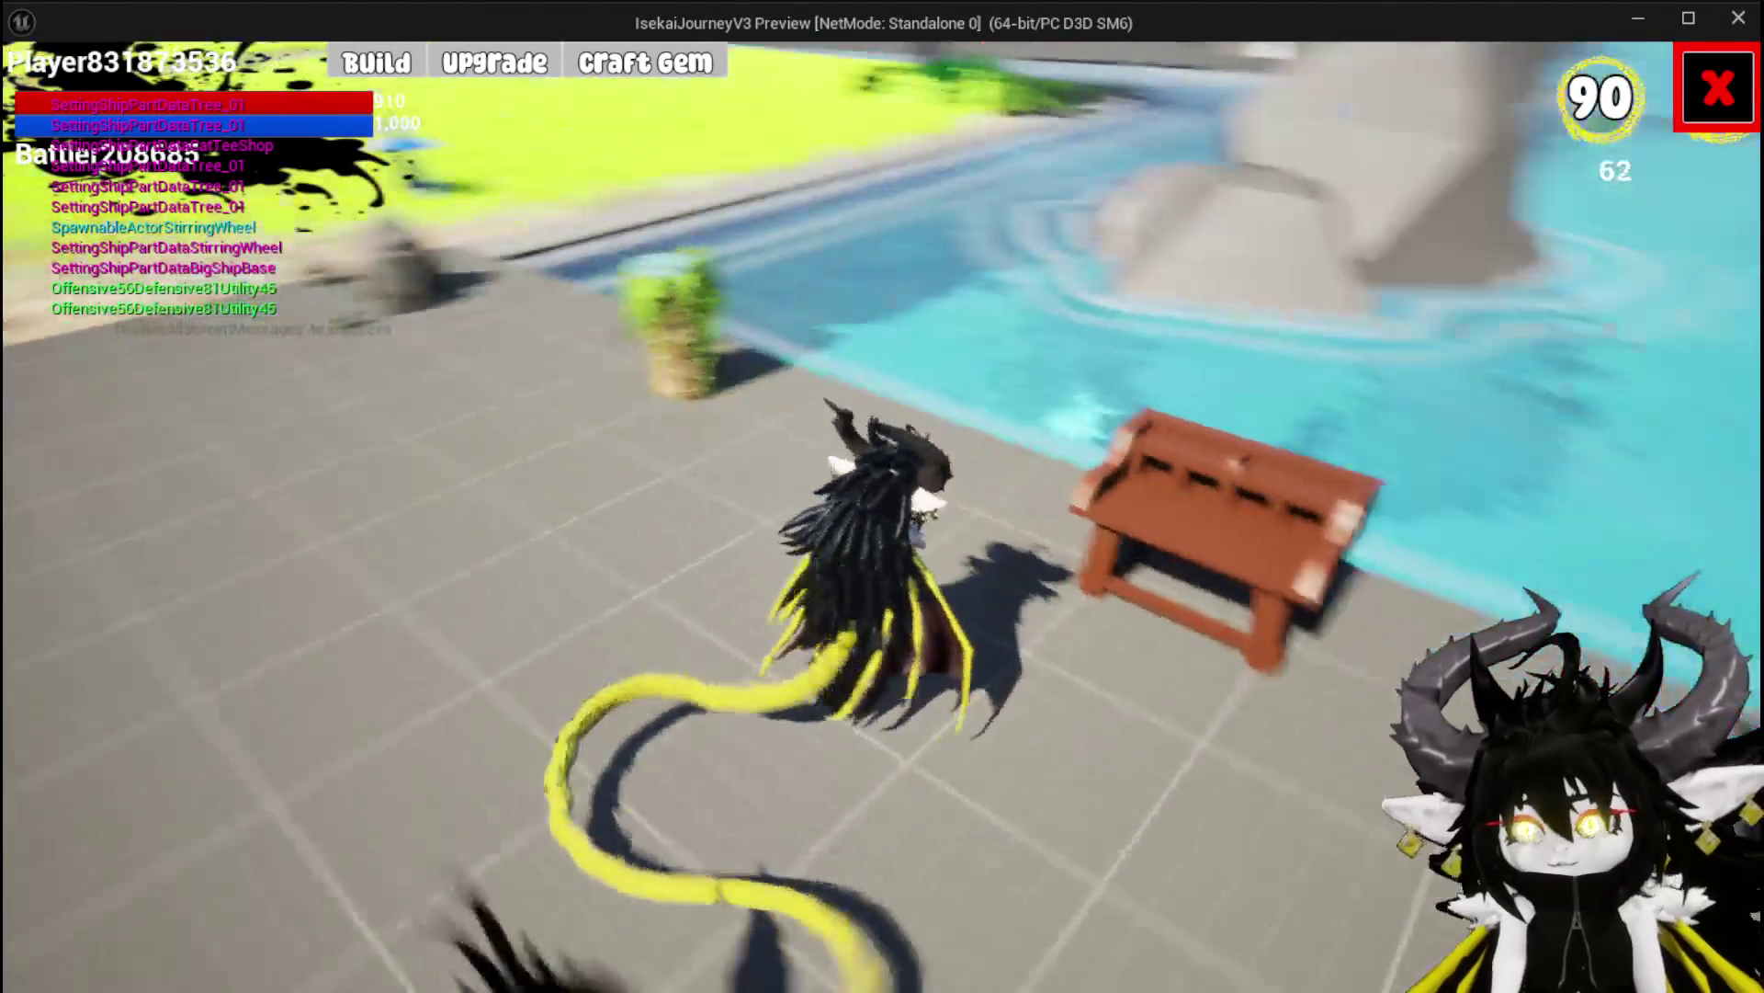
key("alt+Tab")
key("Escape")
key("ctrl+s")
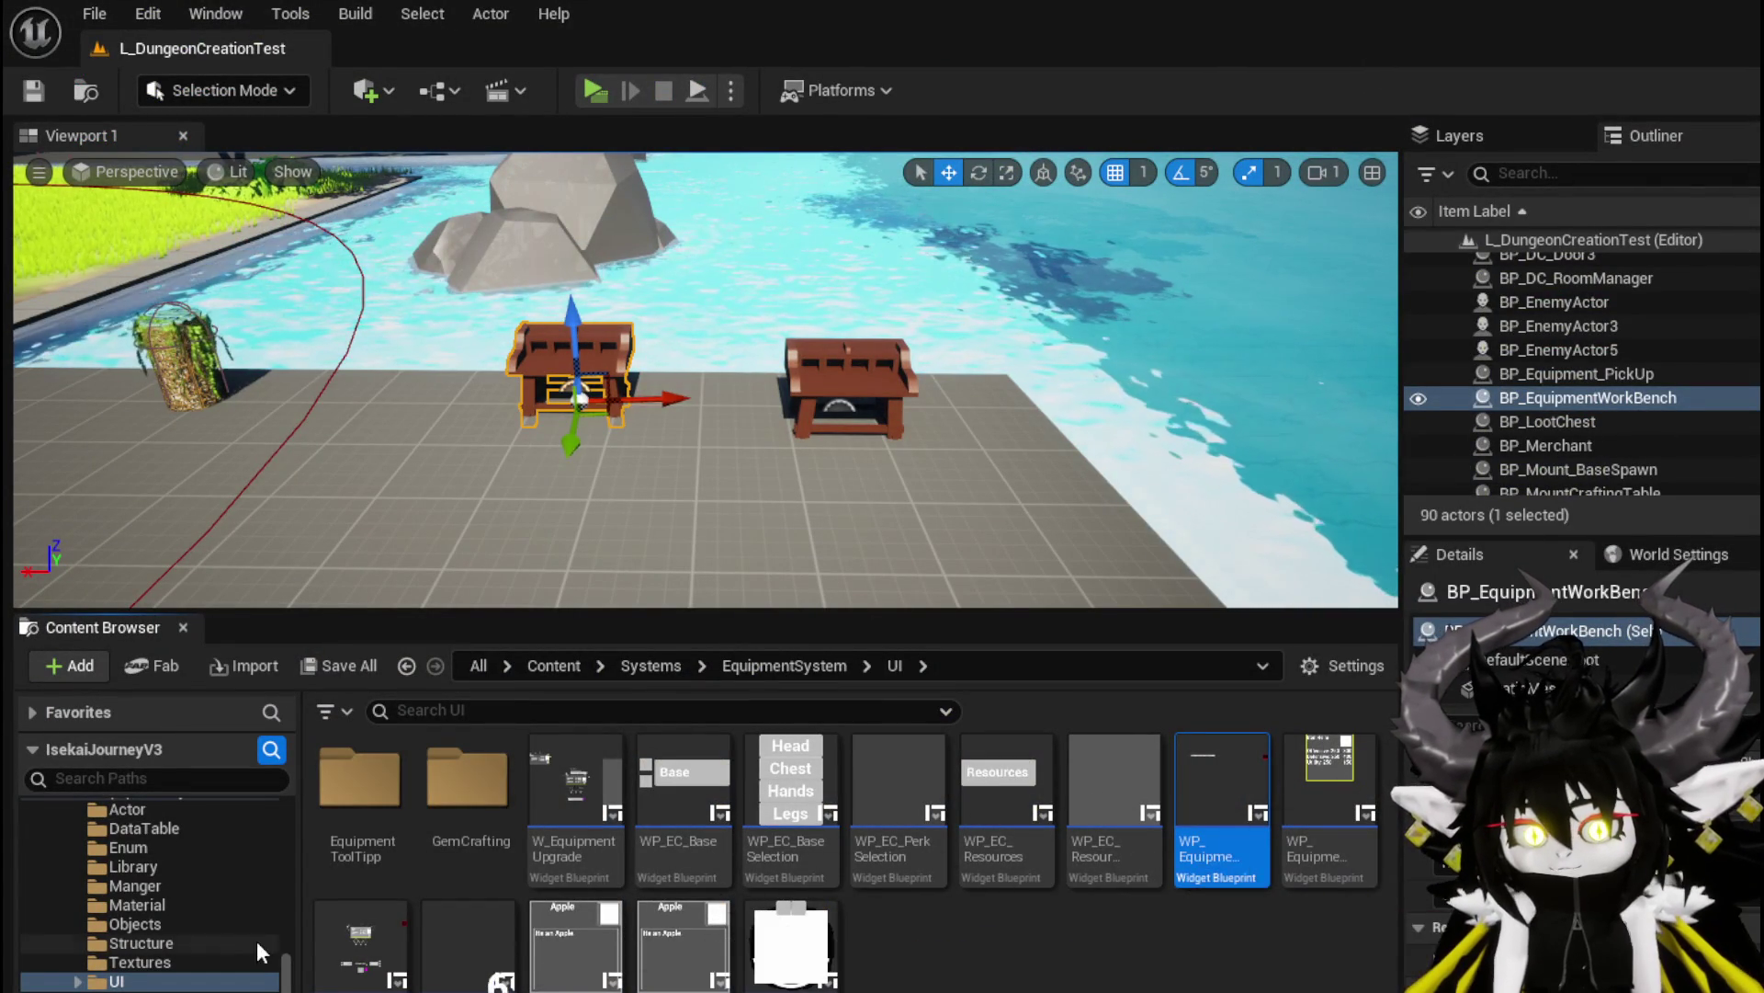
double_click(1222, 800)
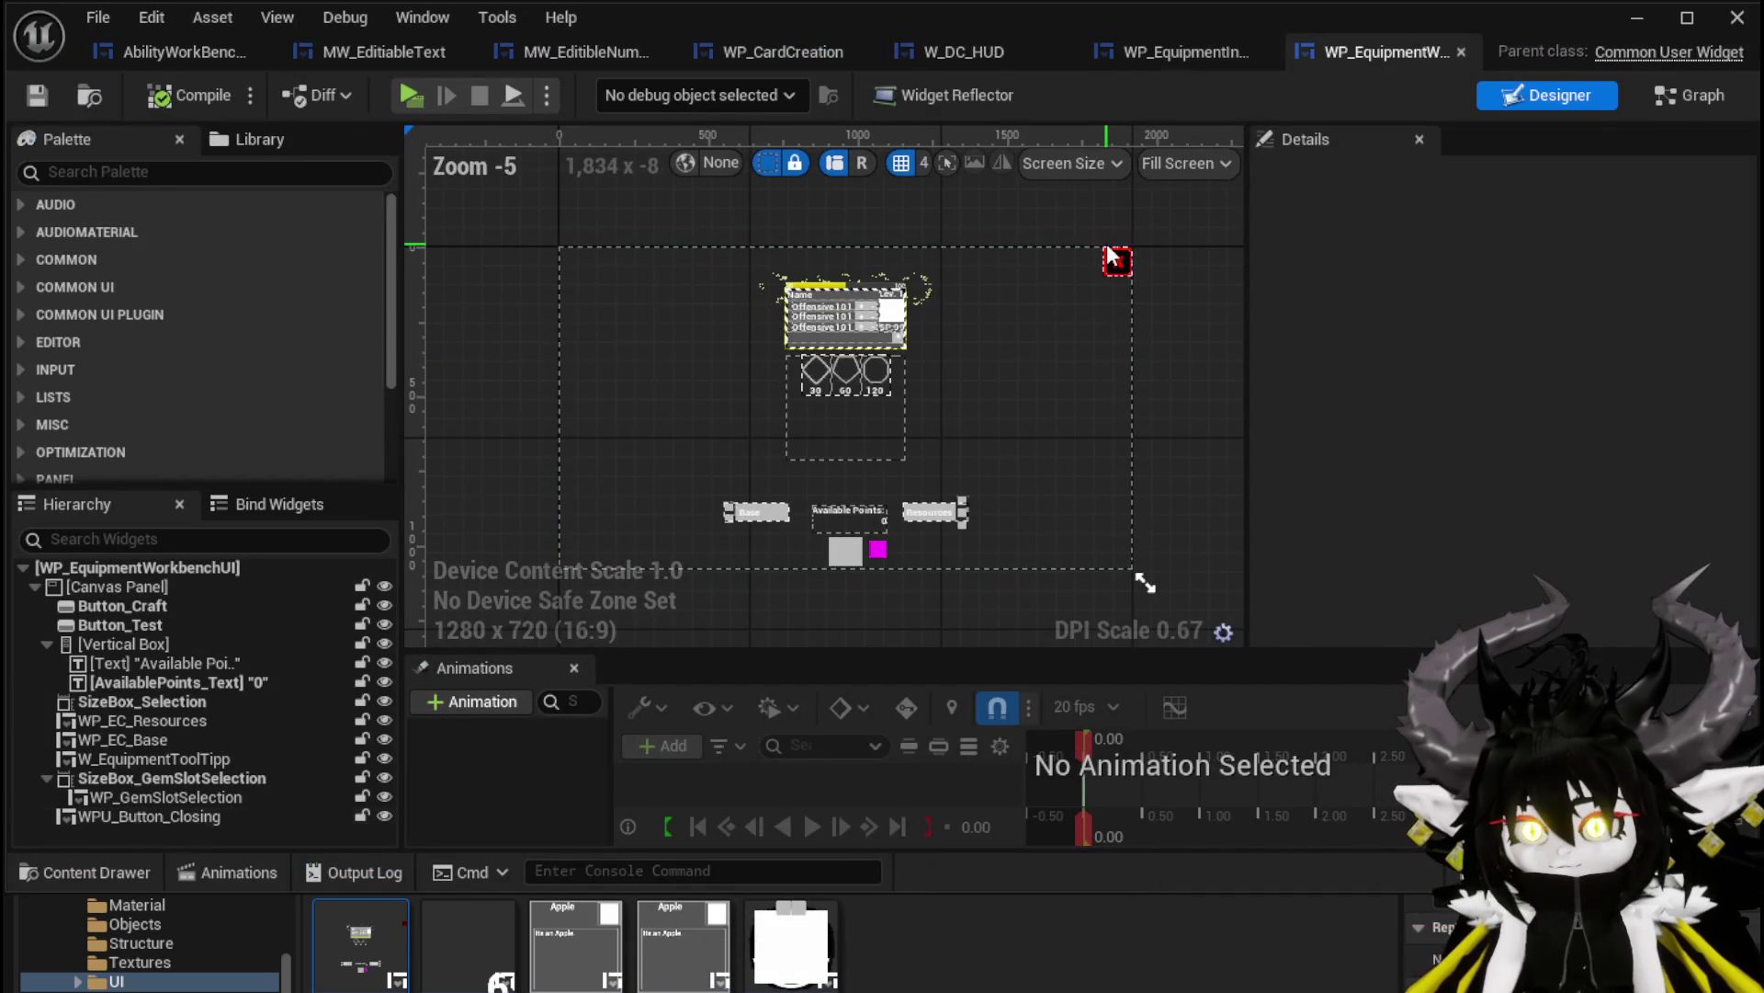
Delete the WPU_Button_Closing widget and compile the workbench widget blueprint
left_click(1114, 266)
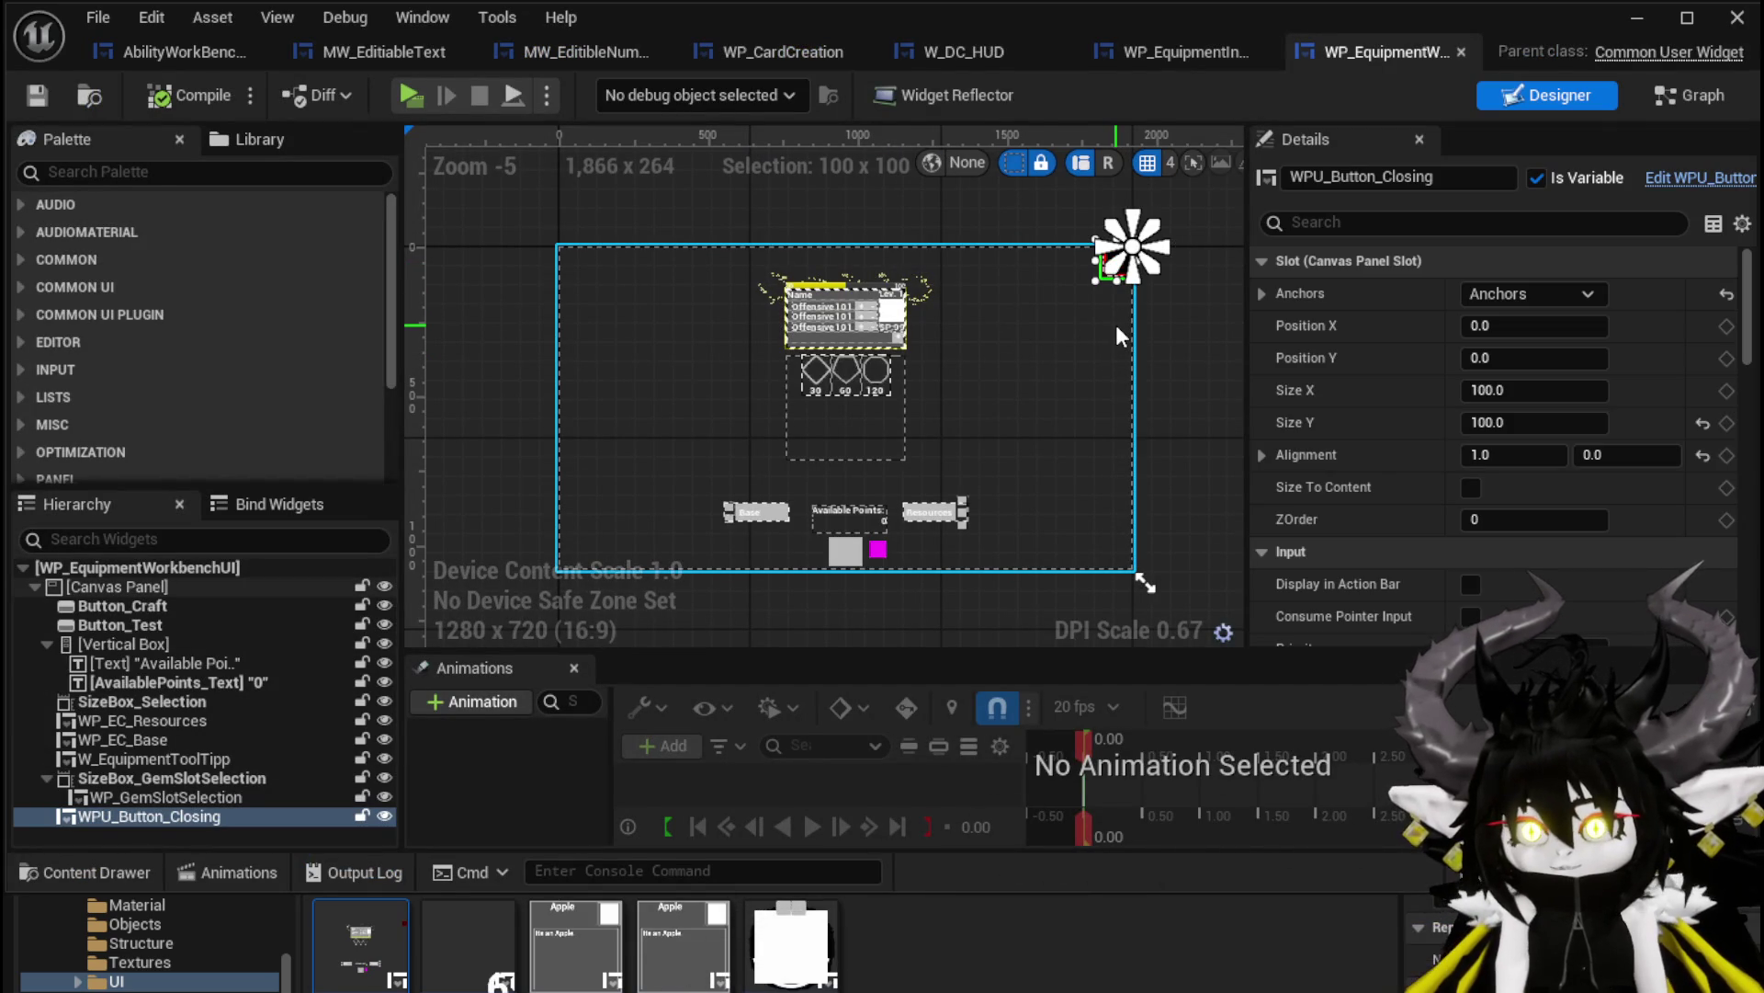
key("Delete")
left_click(163, 97)
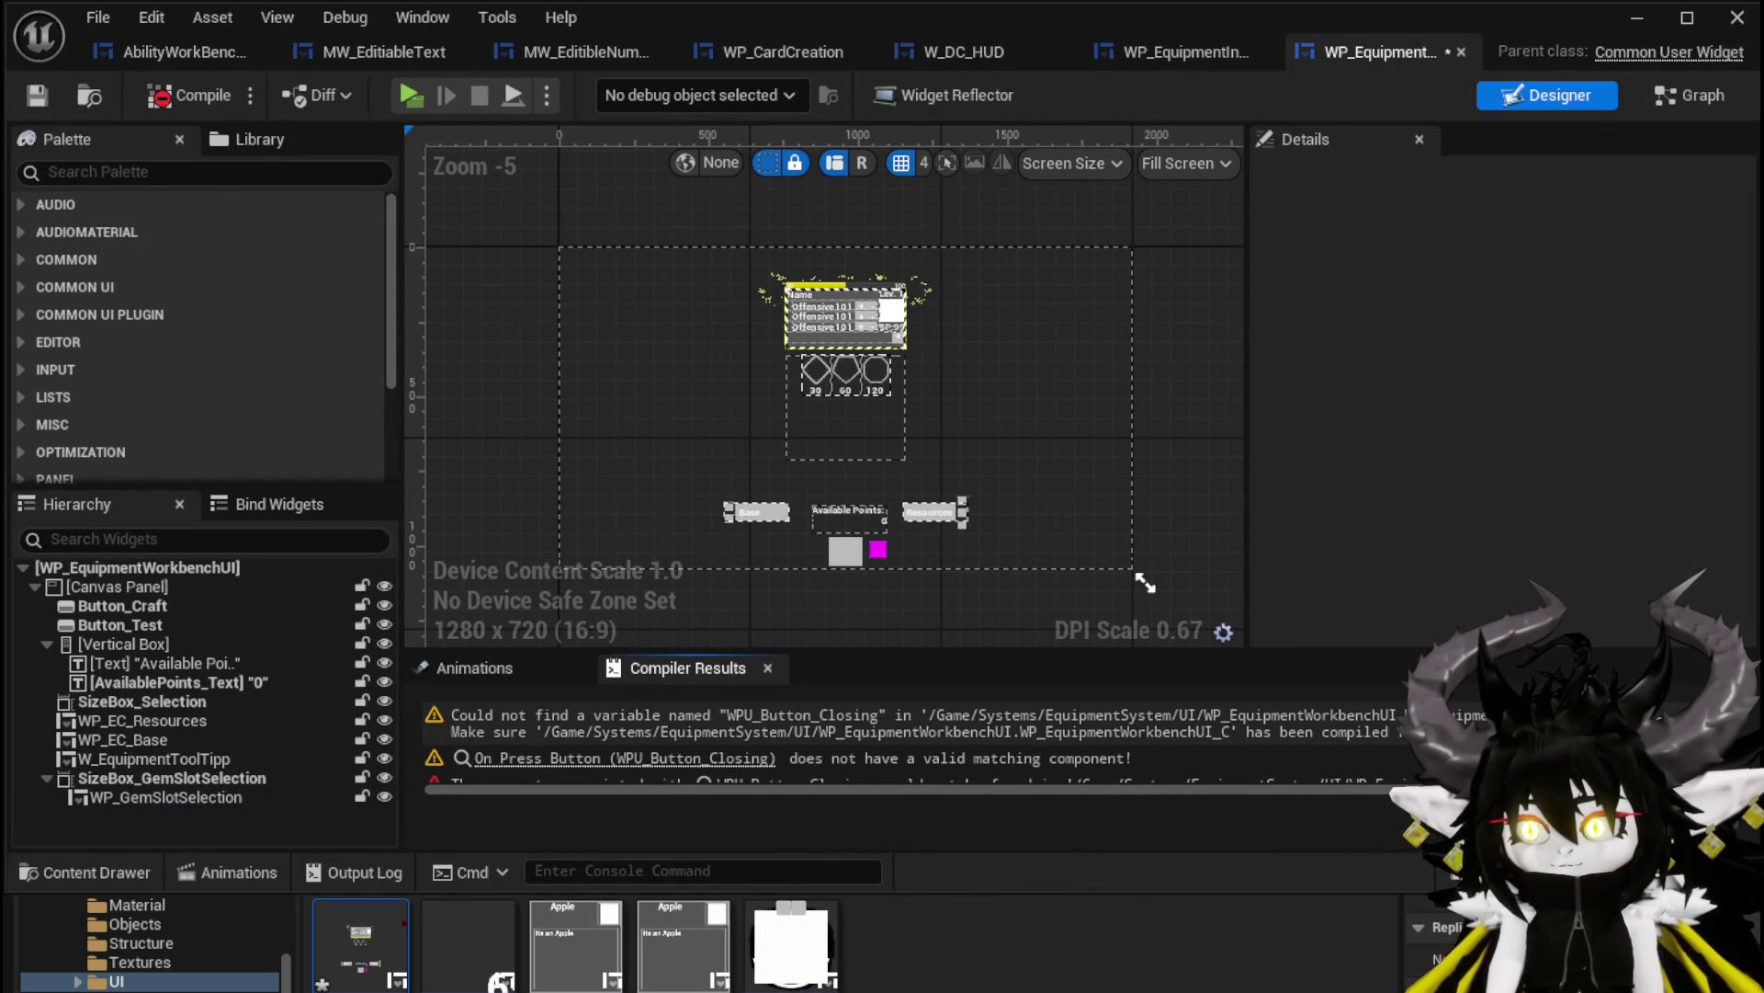
Remove the erroring On Press Button/Close Widget nodes from the graph, then compile and save
left_click(625, 758)
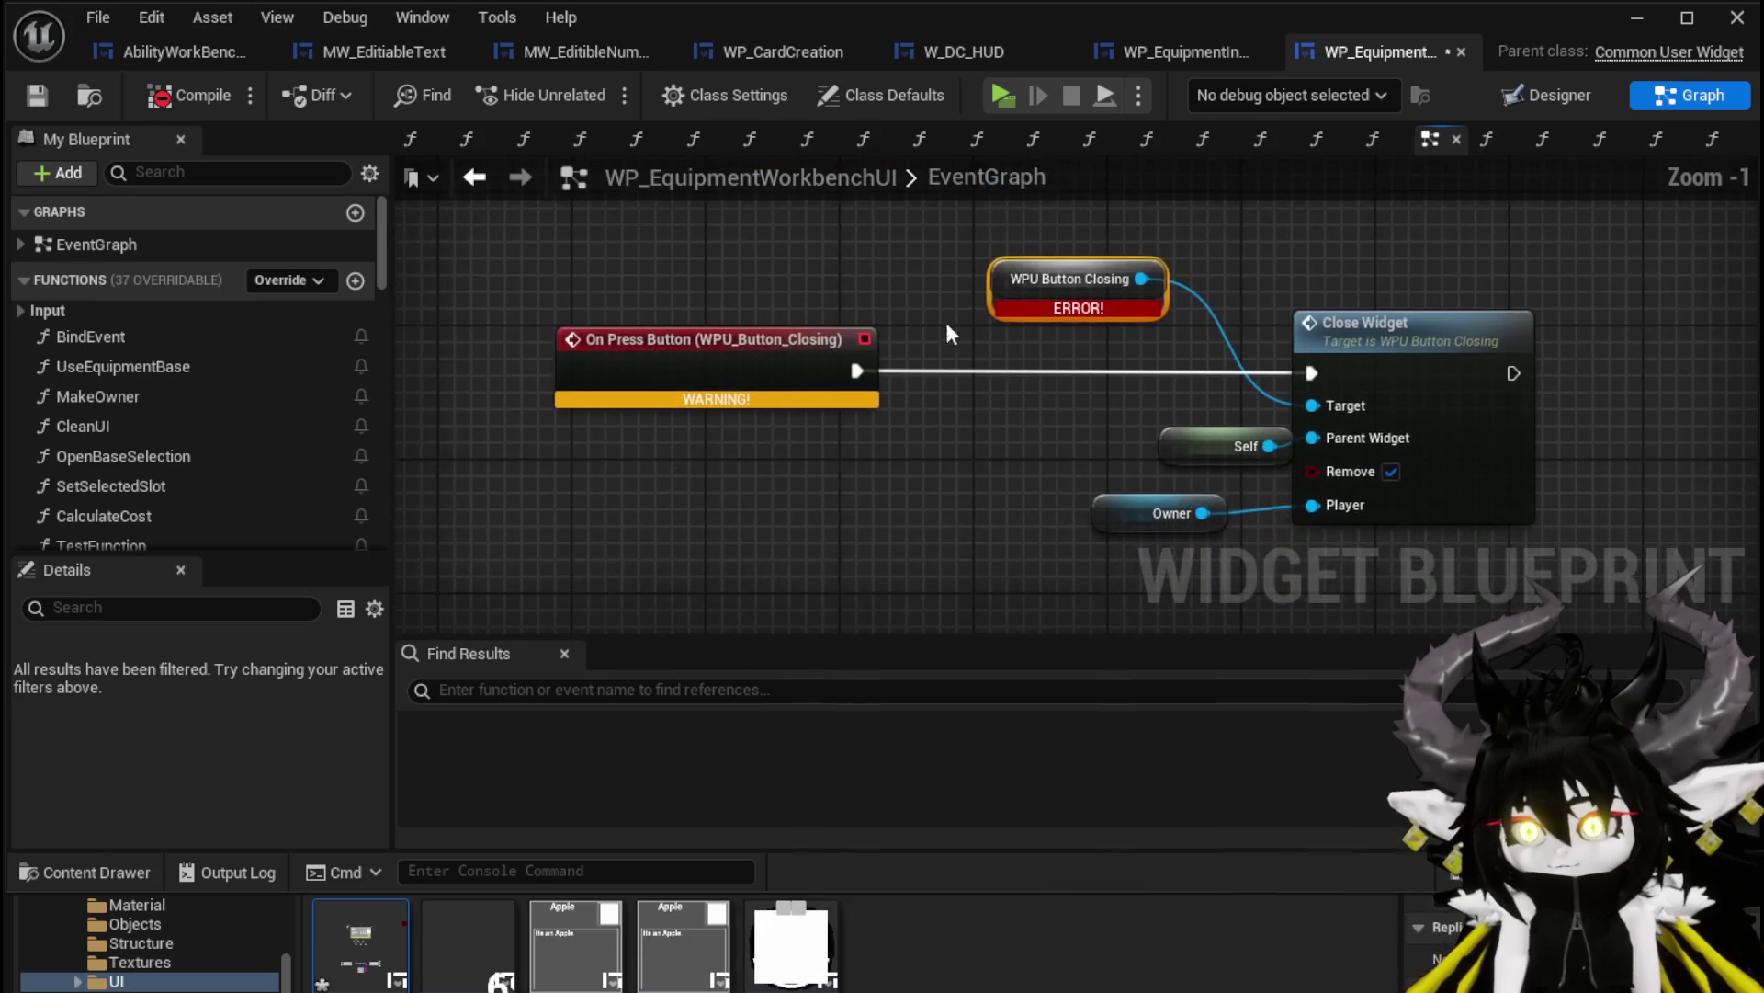
key("ctrl+a")
key("Delete")
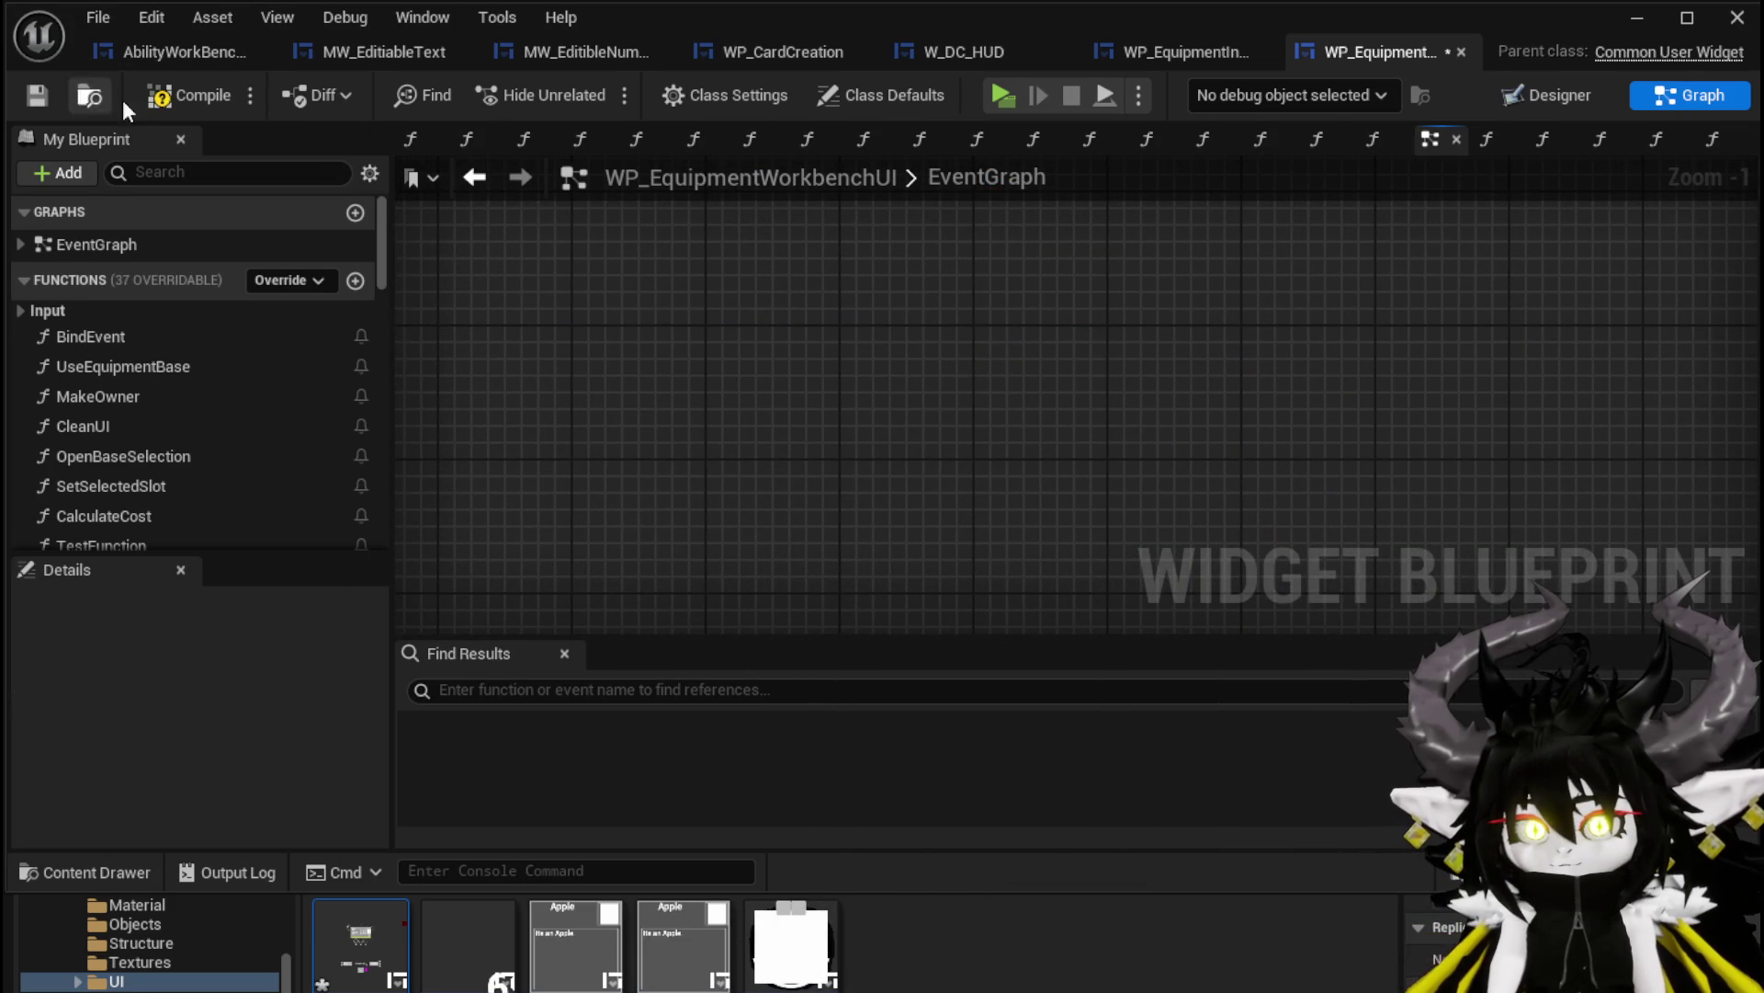
left_click(41, 92)
Play-test in a Standalone game, opening the workbench Upgrade stats panel and closing it
left_click(1632, 21)
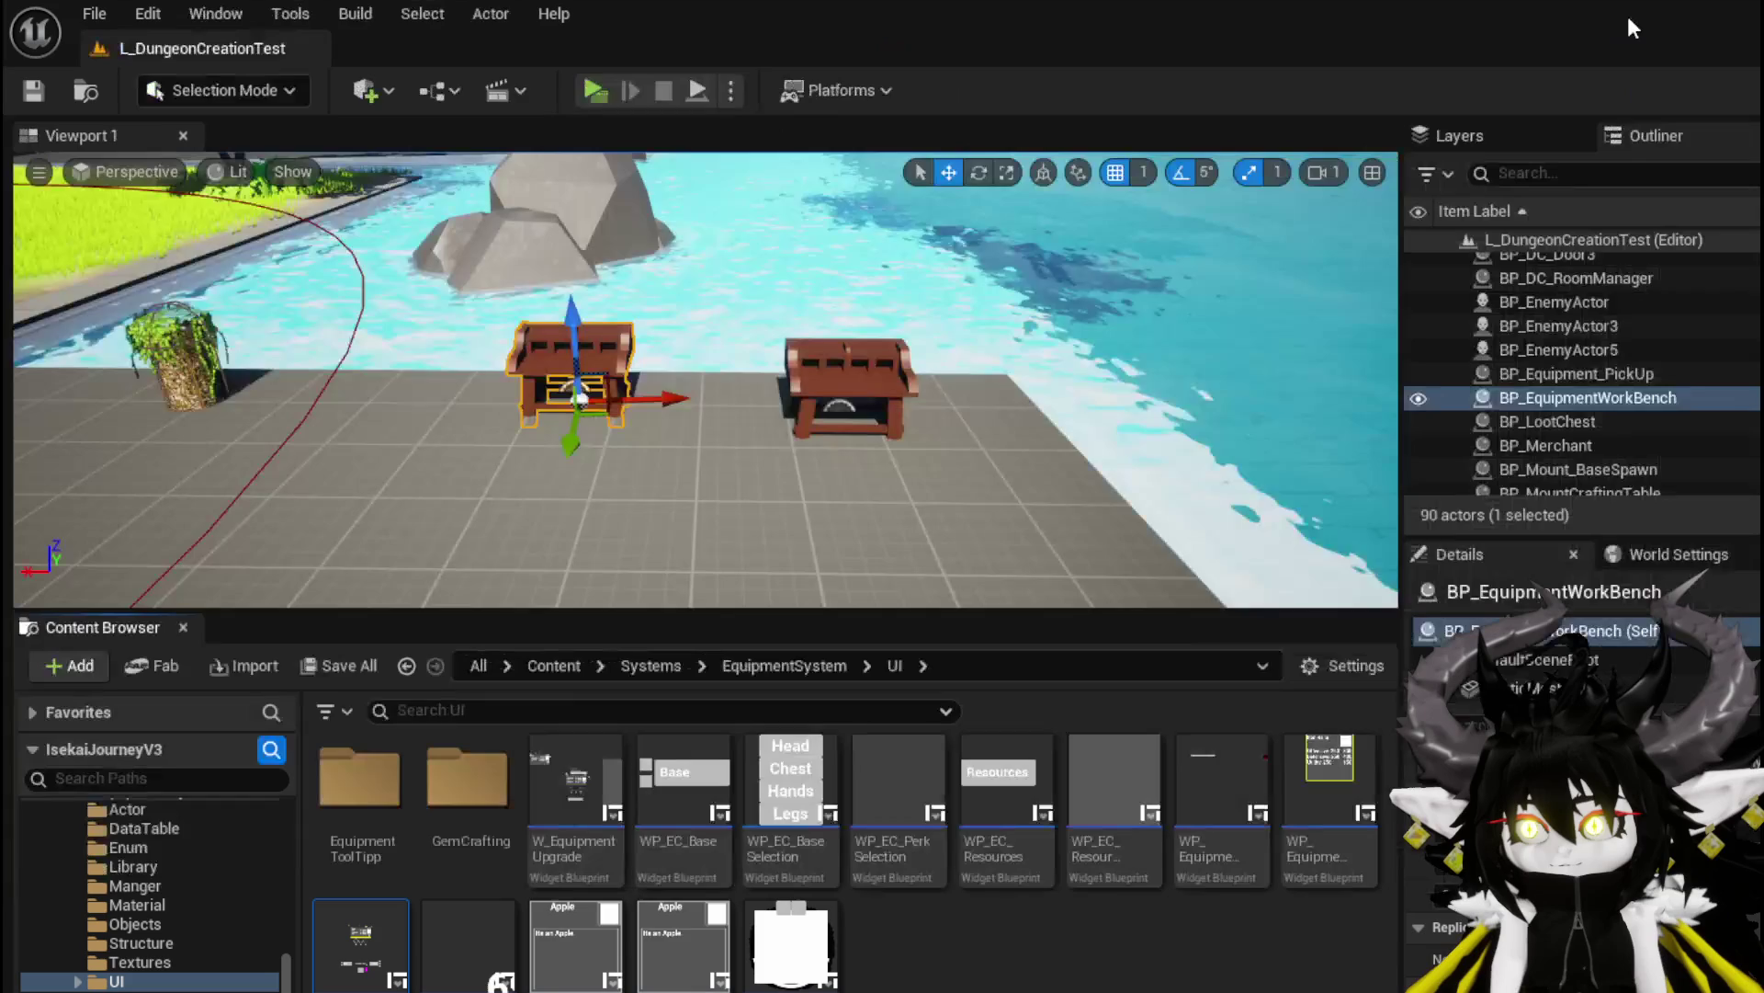
key("alt+p")
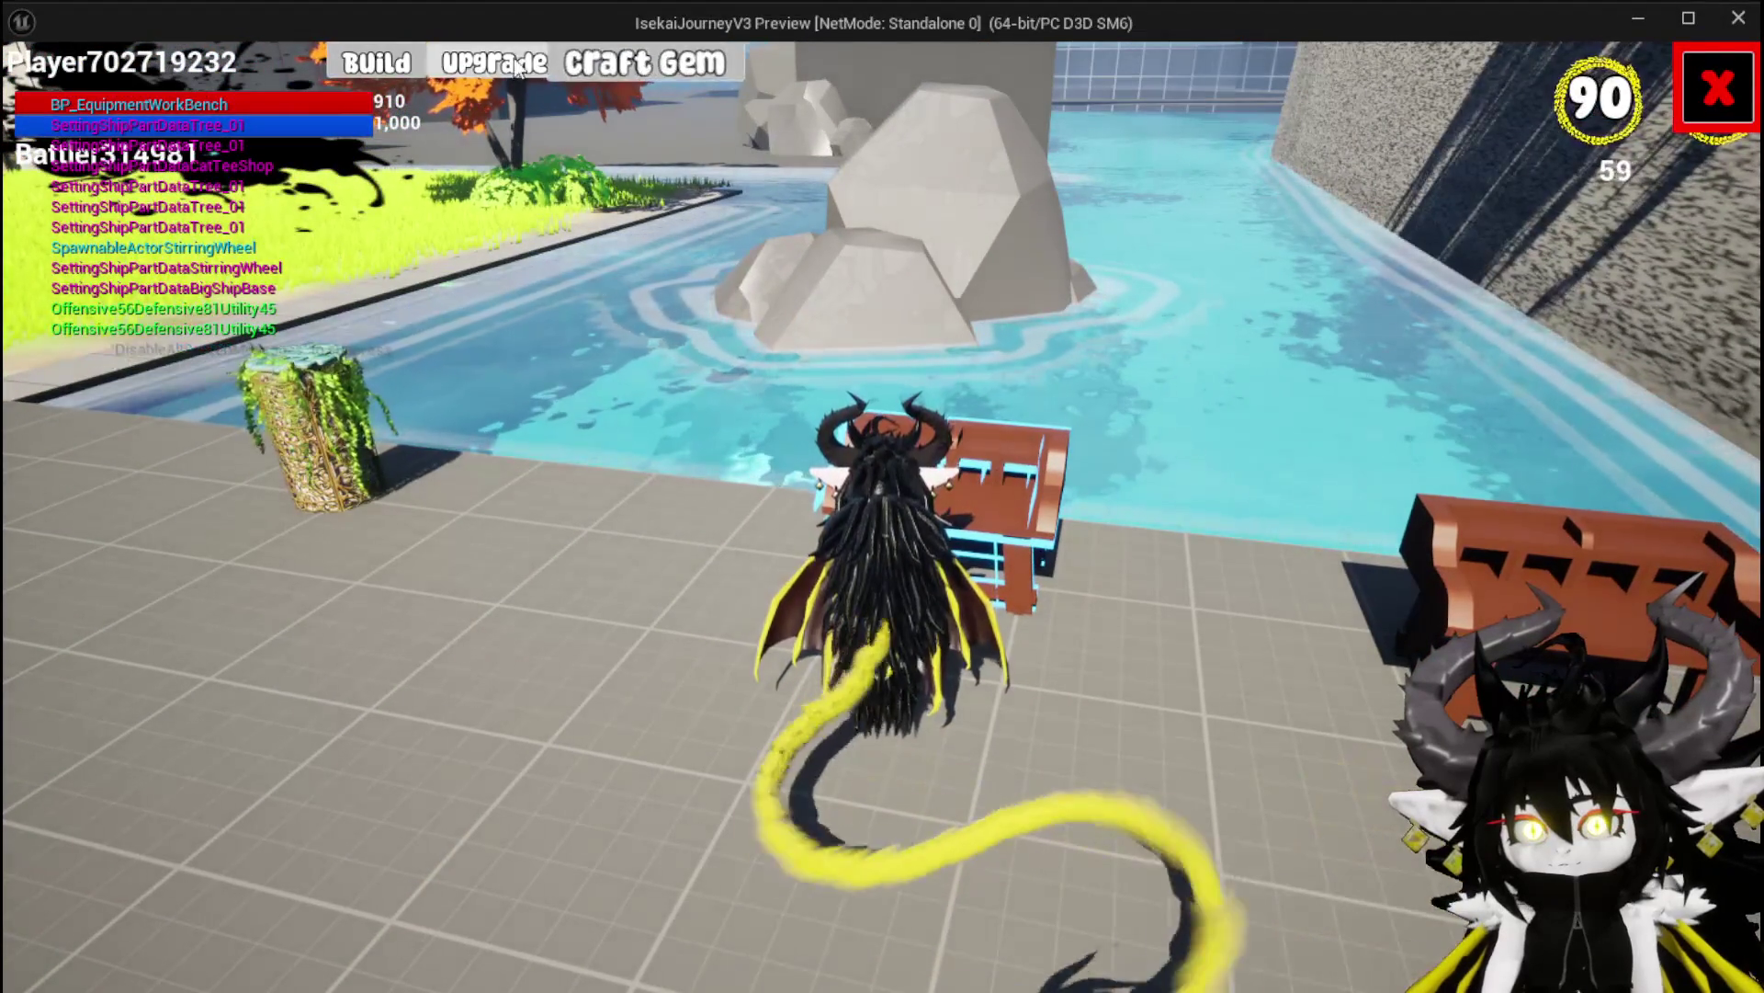
left_click(556, 64)
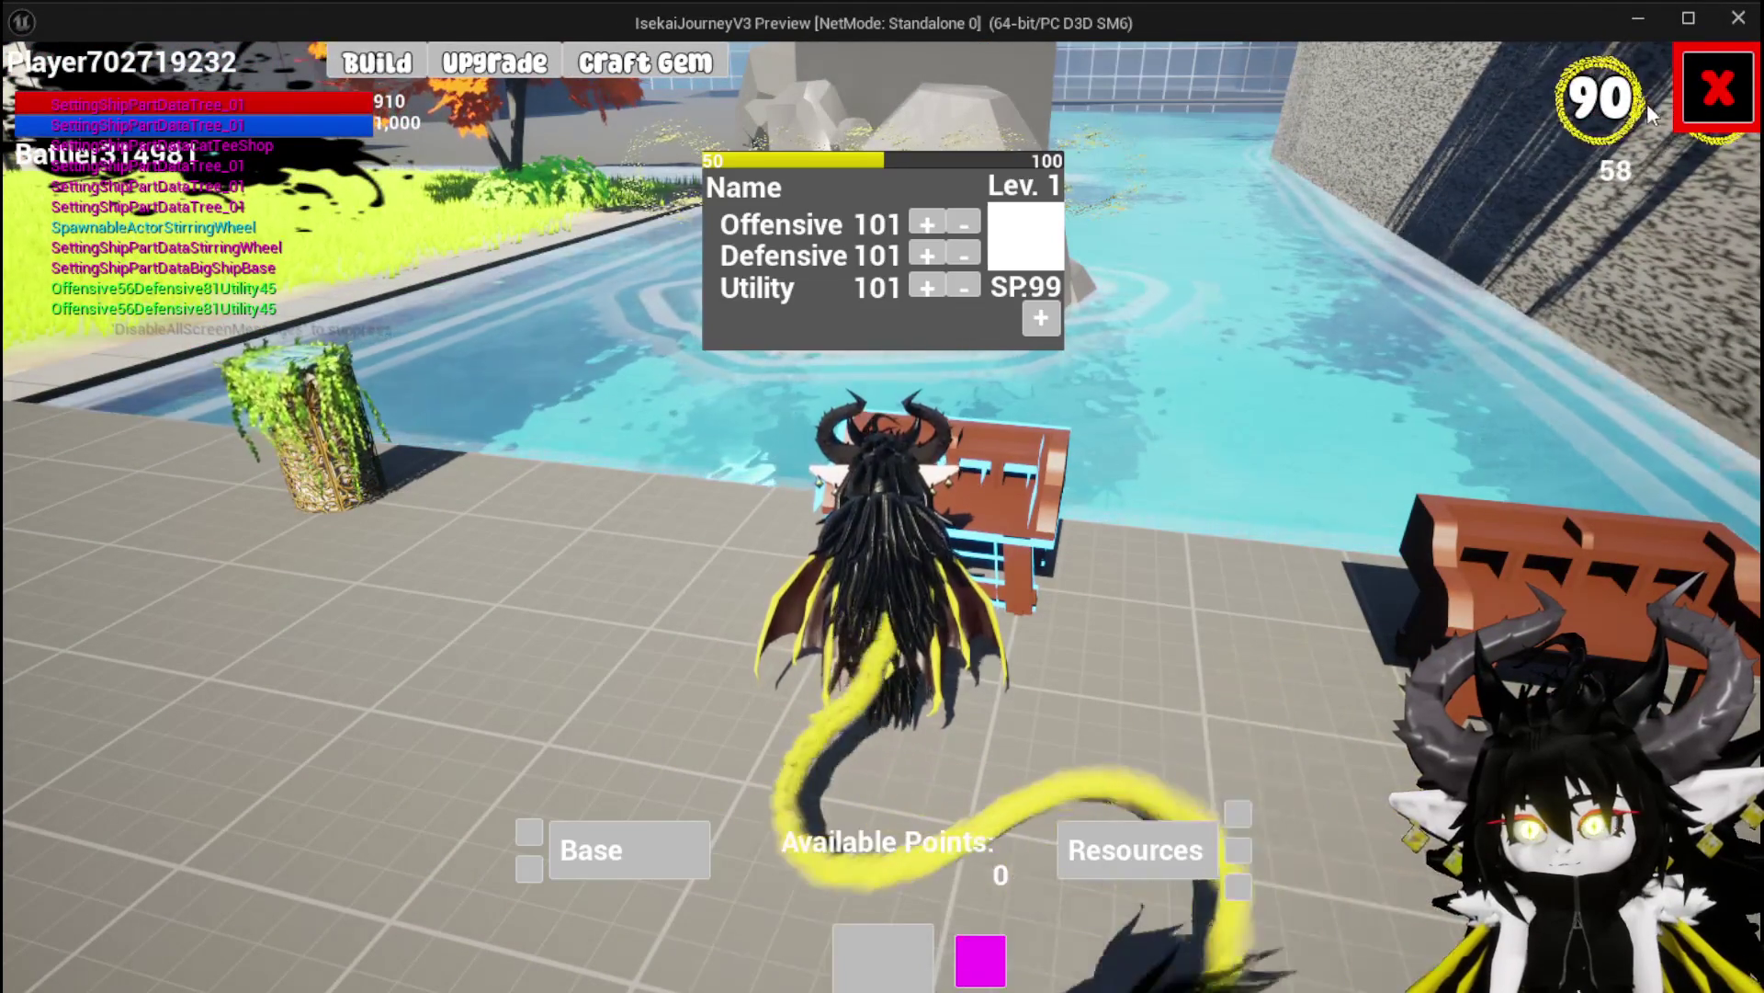
left_click(1718, 88)
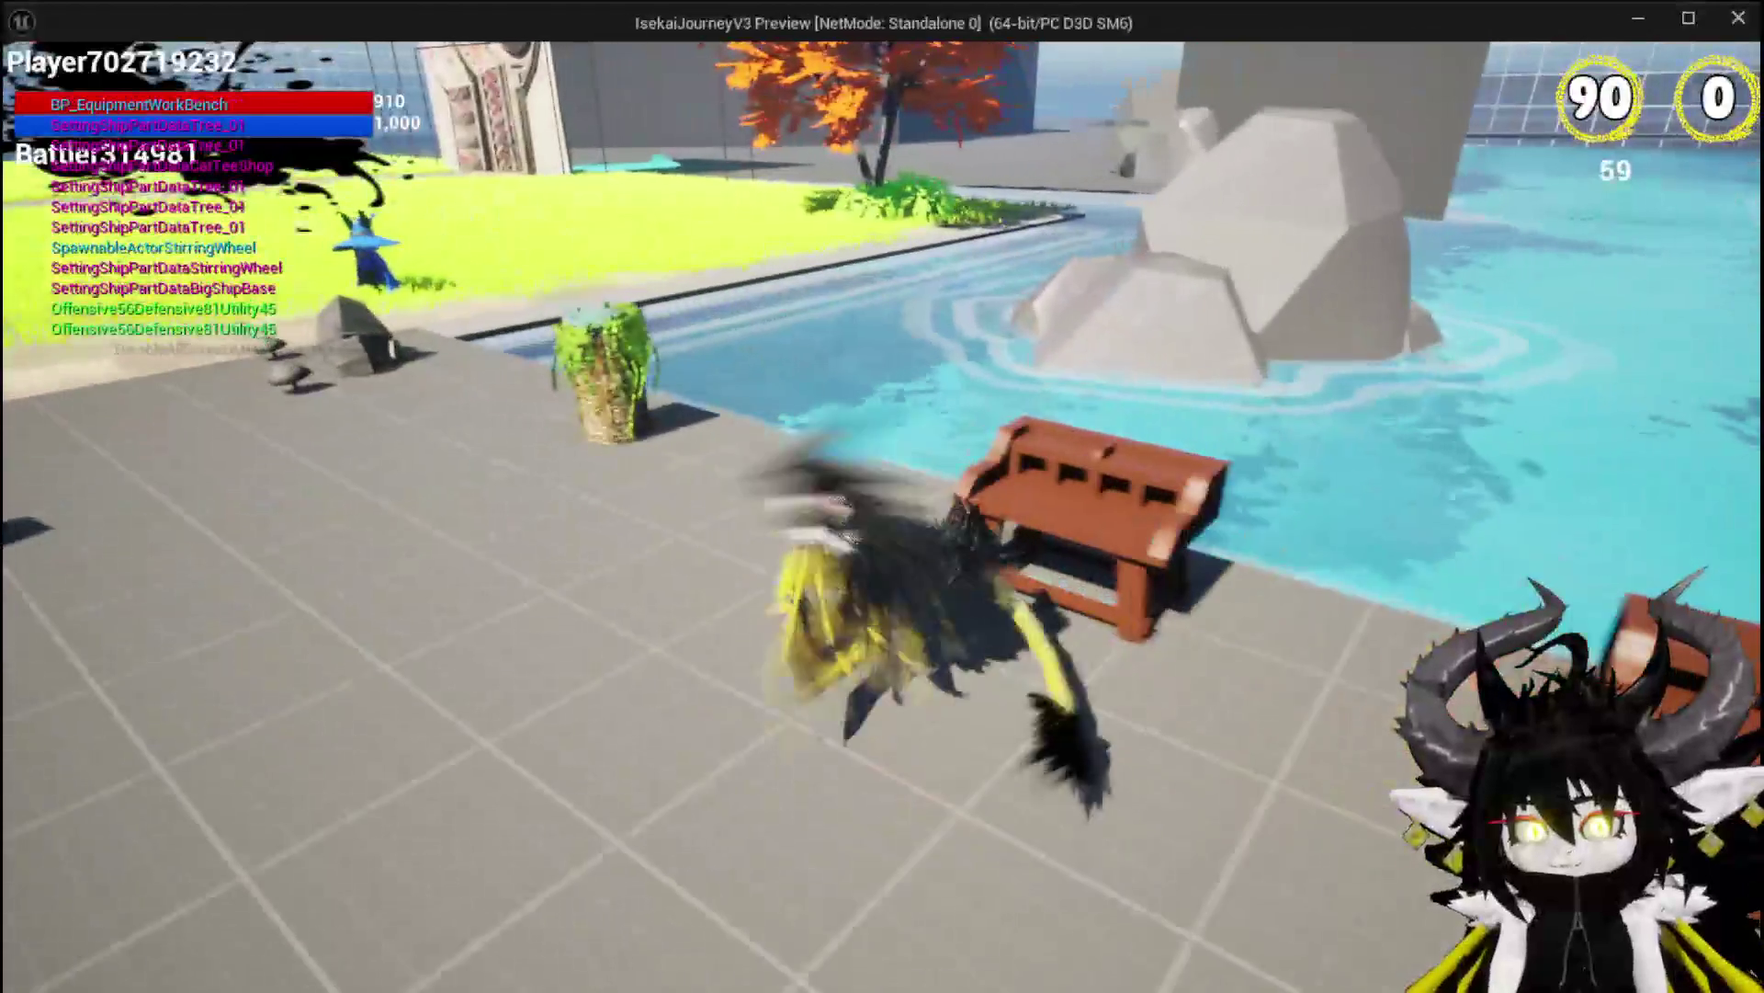
Exit the preview, save L_DungeonCreationTest, and return to the WP_EquipmentWorkbenchUI blueprint
key("Escape")
key("ctrl+s")
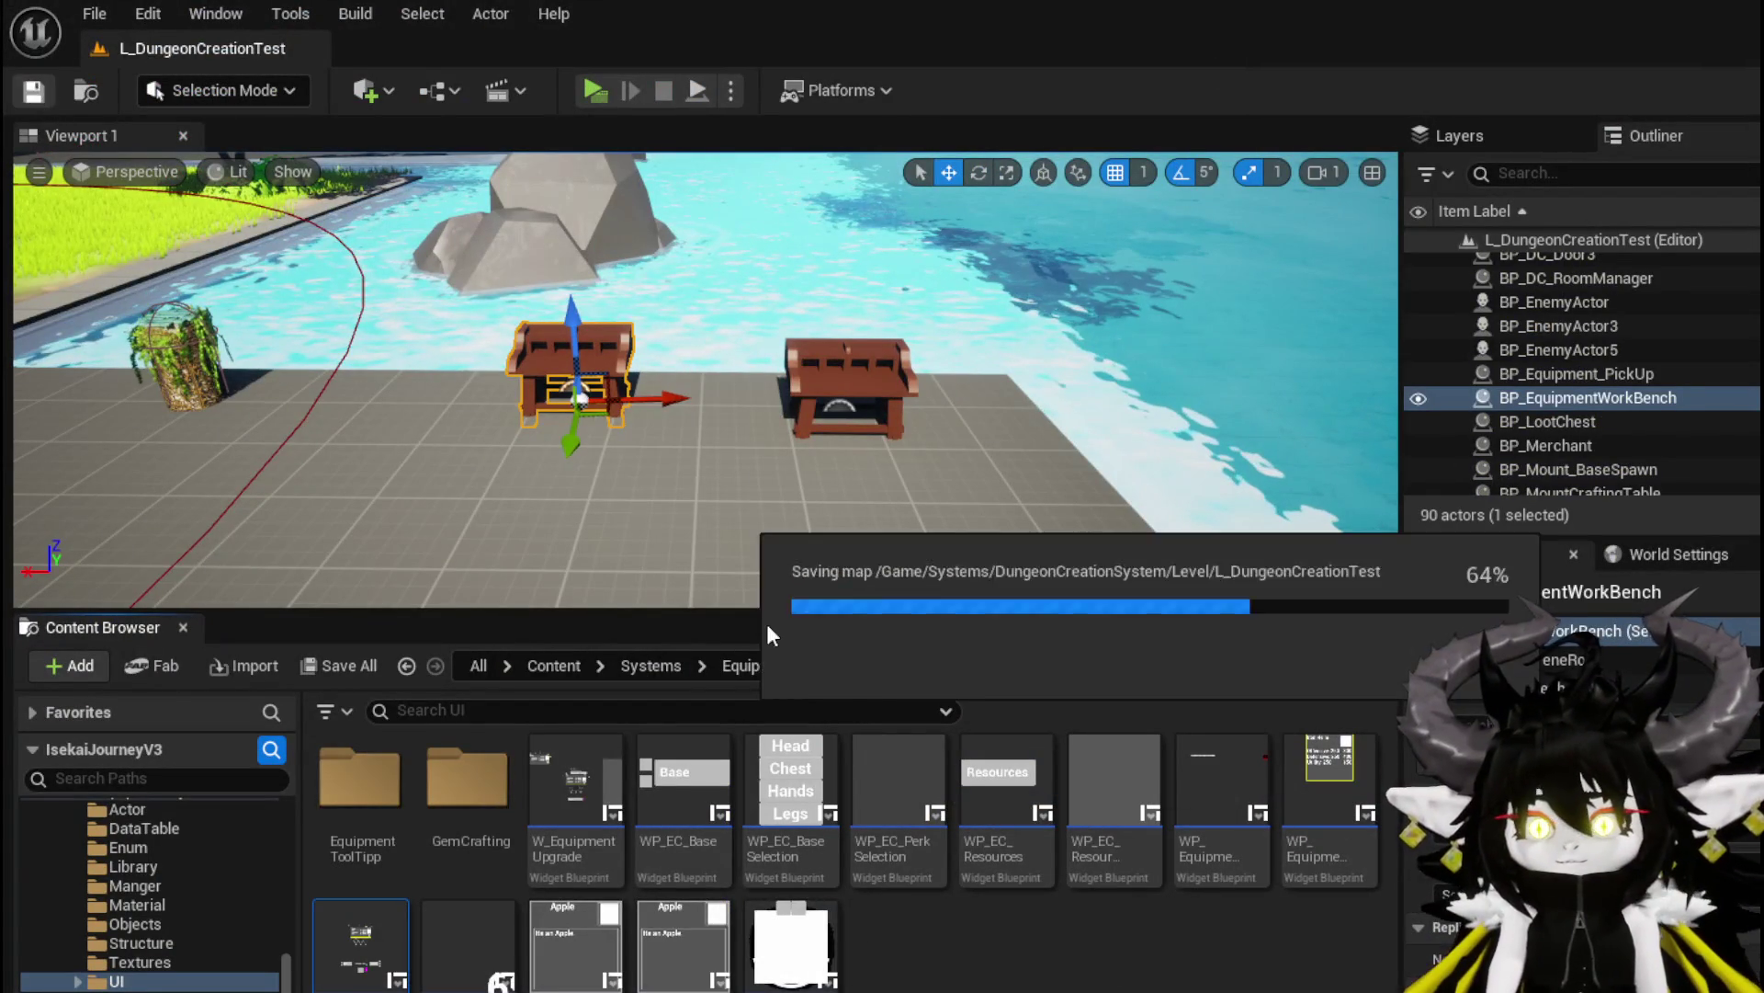
key("alt+Tab")
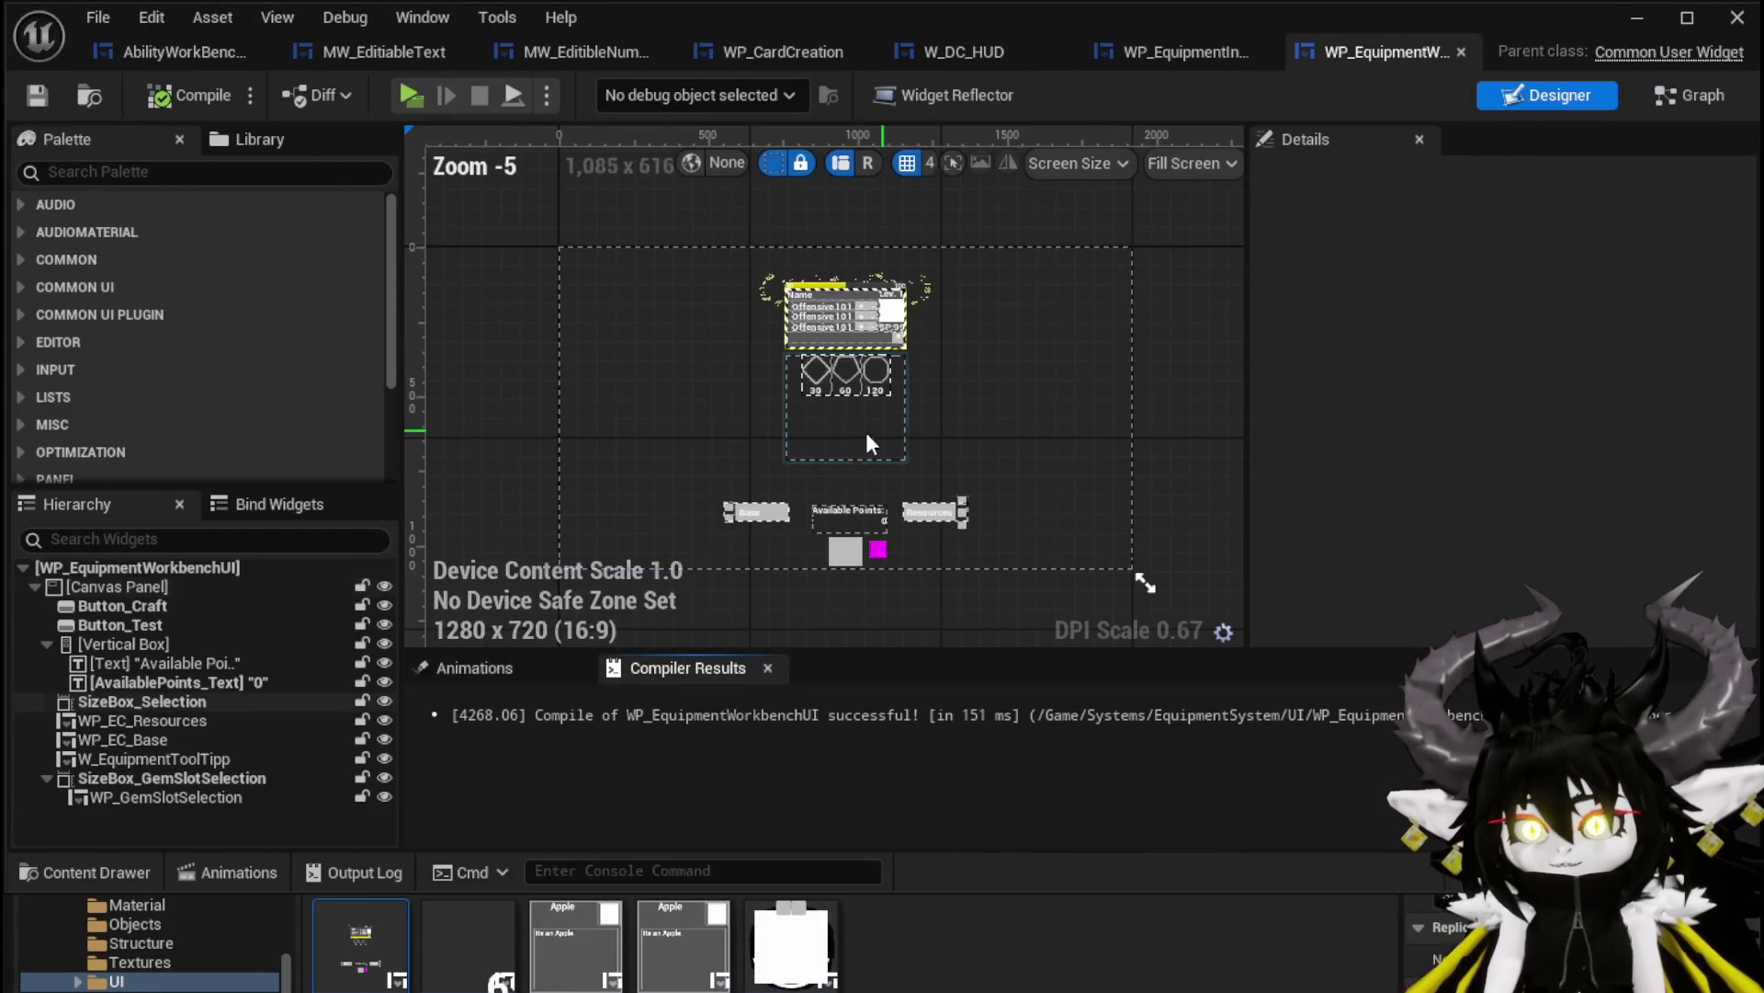
Find the On Pressed (Button_Craft) event in the Graph and open the Craft Equipment function
left_click(1669, 105)
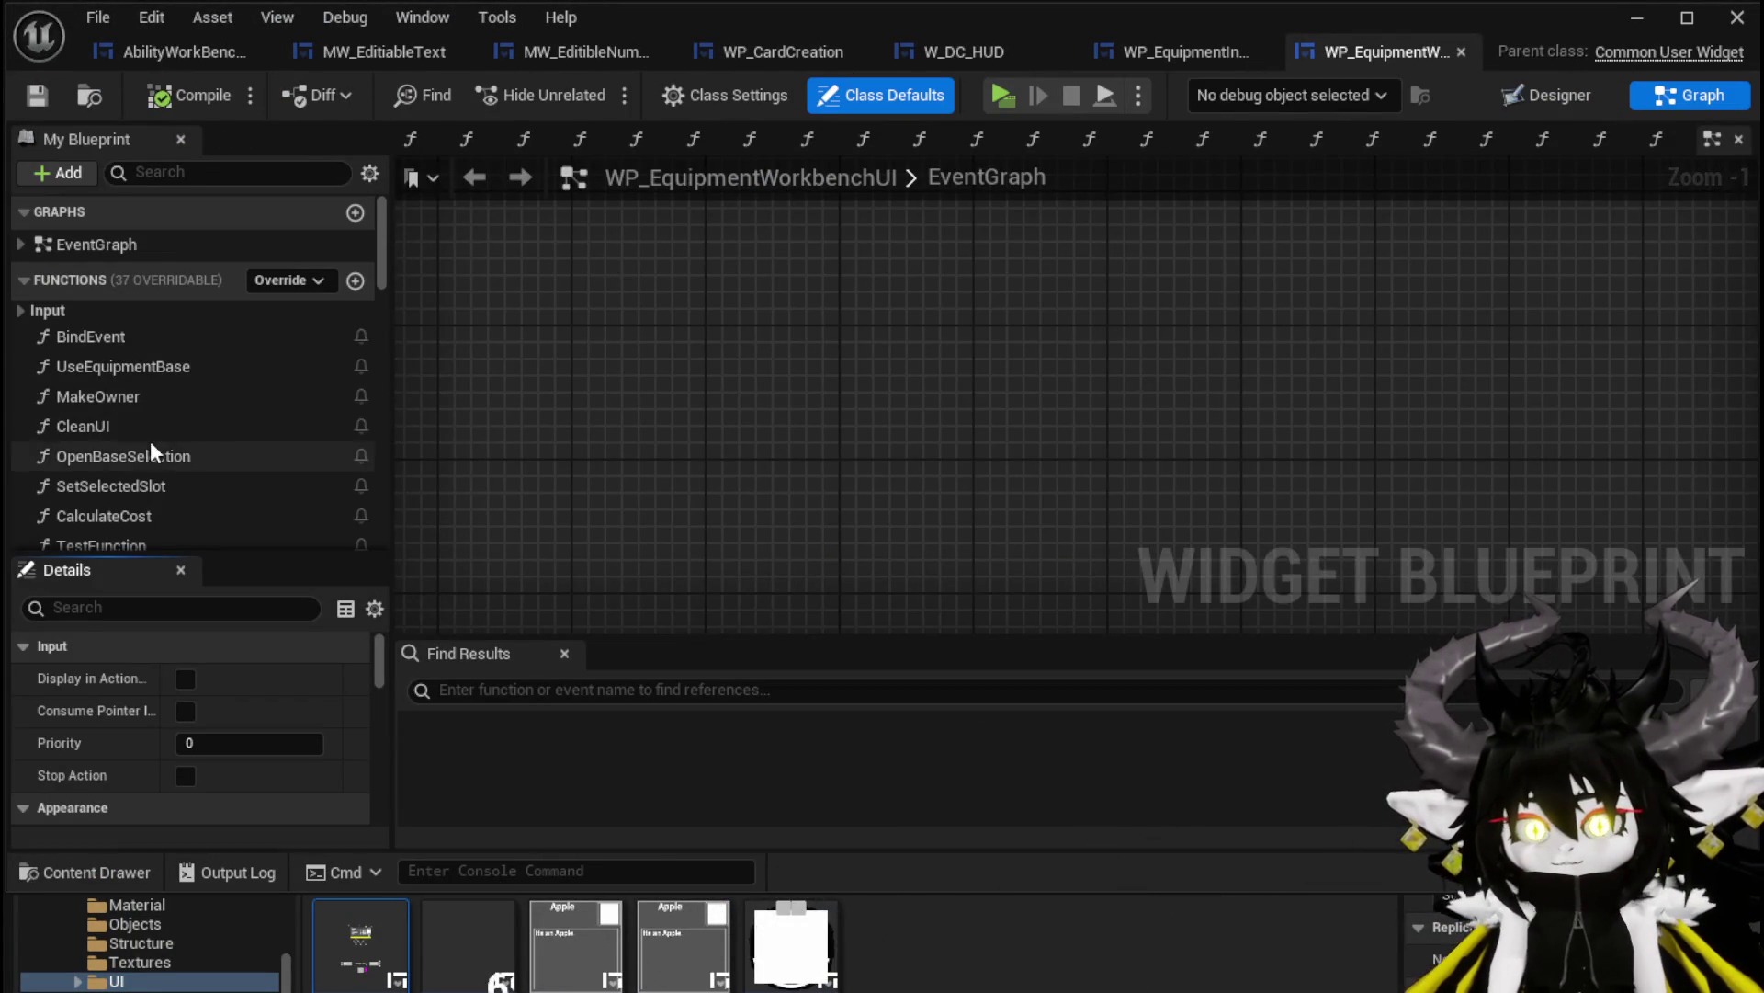
scroll(732, 355, "up", 5)
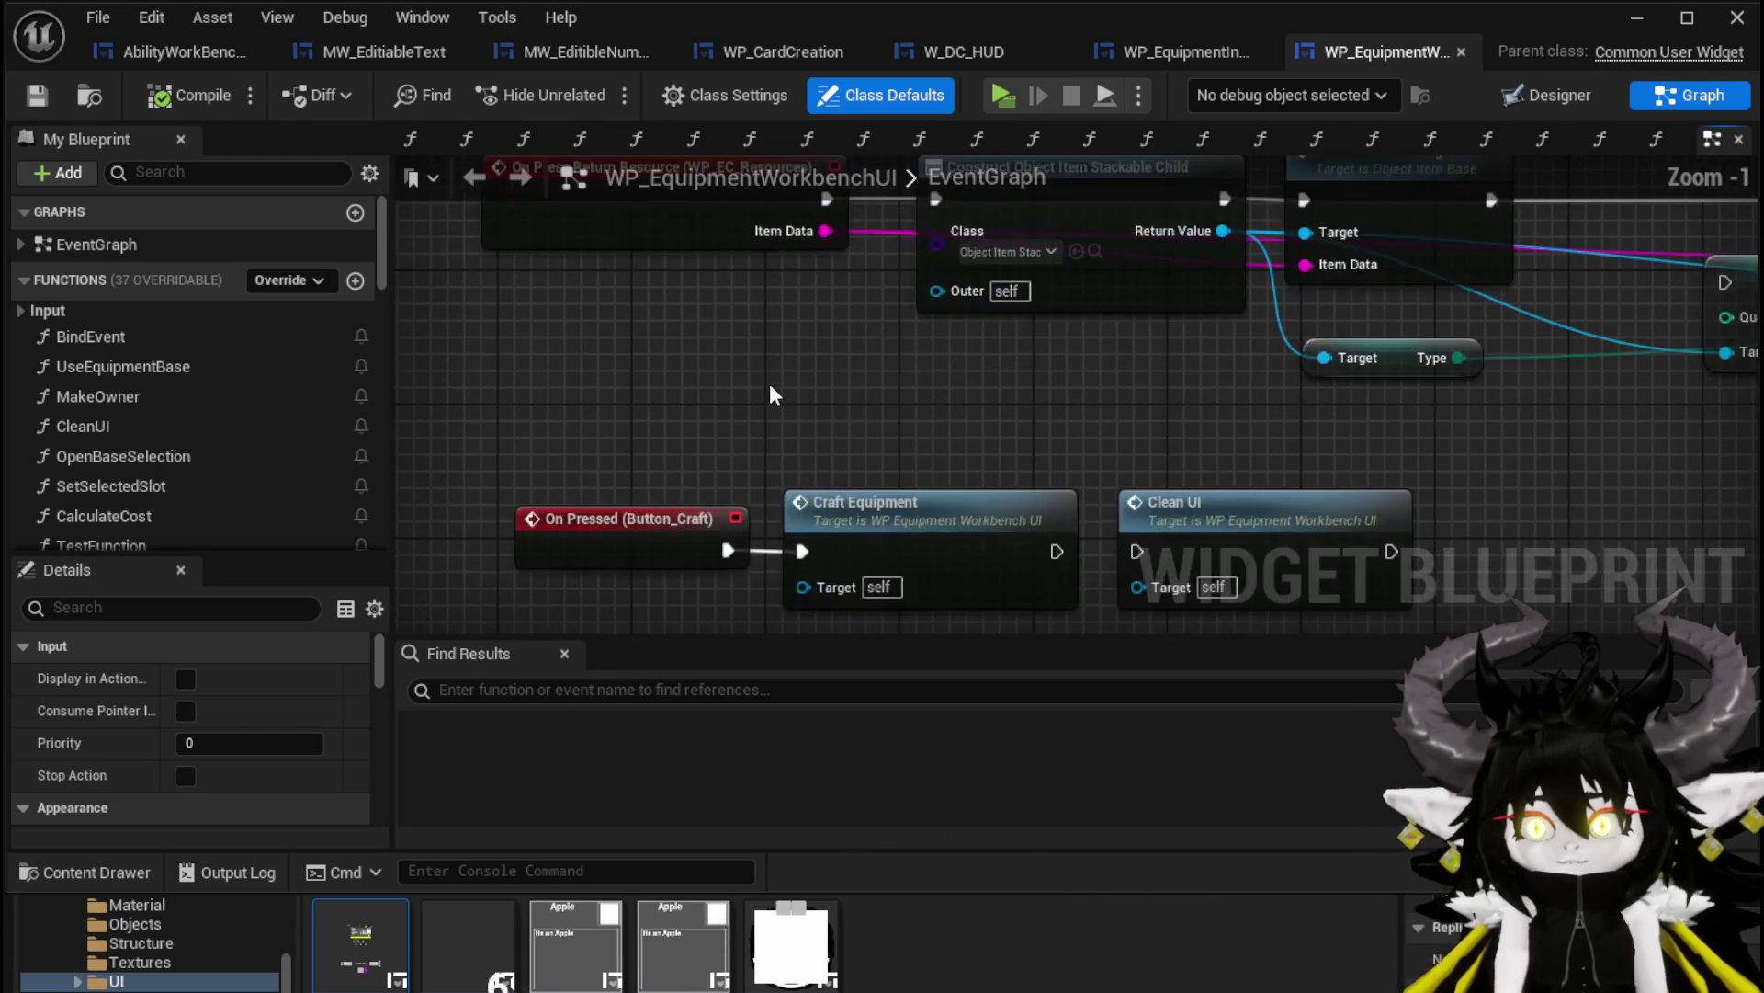
mouse_move(770, 385)
left_mouse_down()
mouse_move(717, 276)
mouse_move(725, 234)
left_mouse_up()
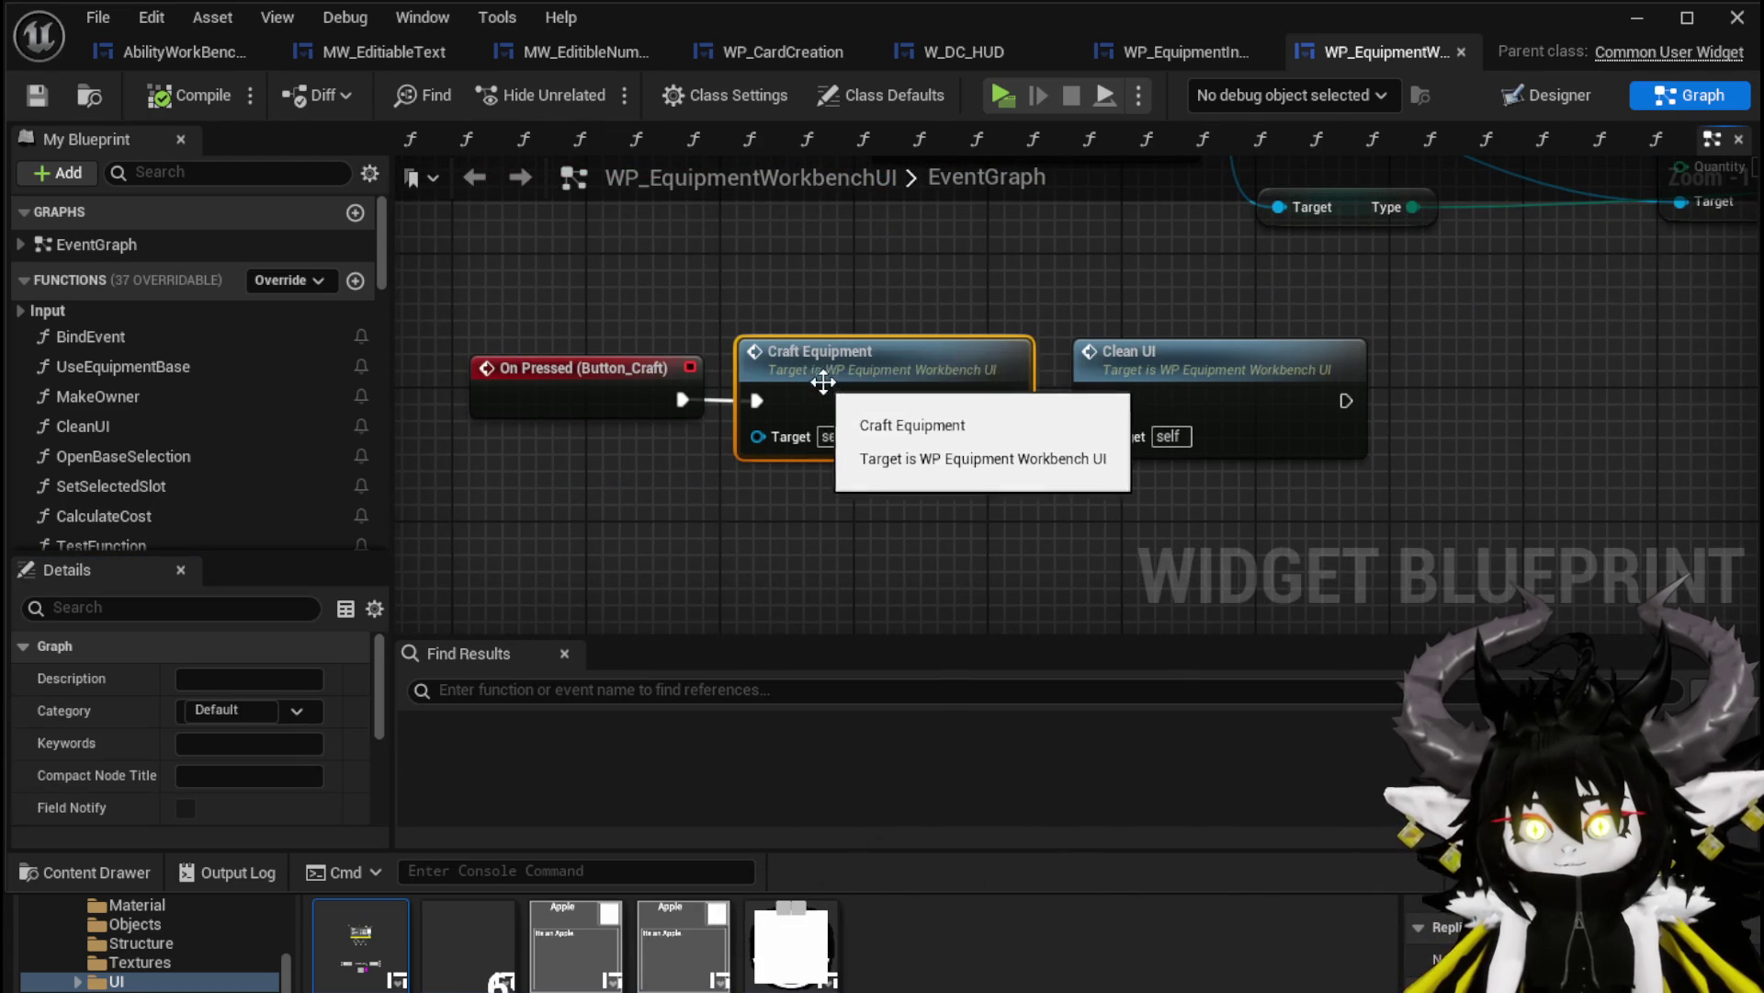
double_click(823, 380)
Move the Print String node below the Branch and reconnect its execution pin
scroll(746, 383, "up", 1)
left_click_drag(746, 382, 1312, 423)
scroll(1319, 386, "down", 1)
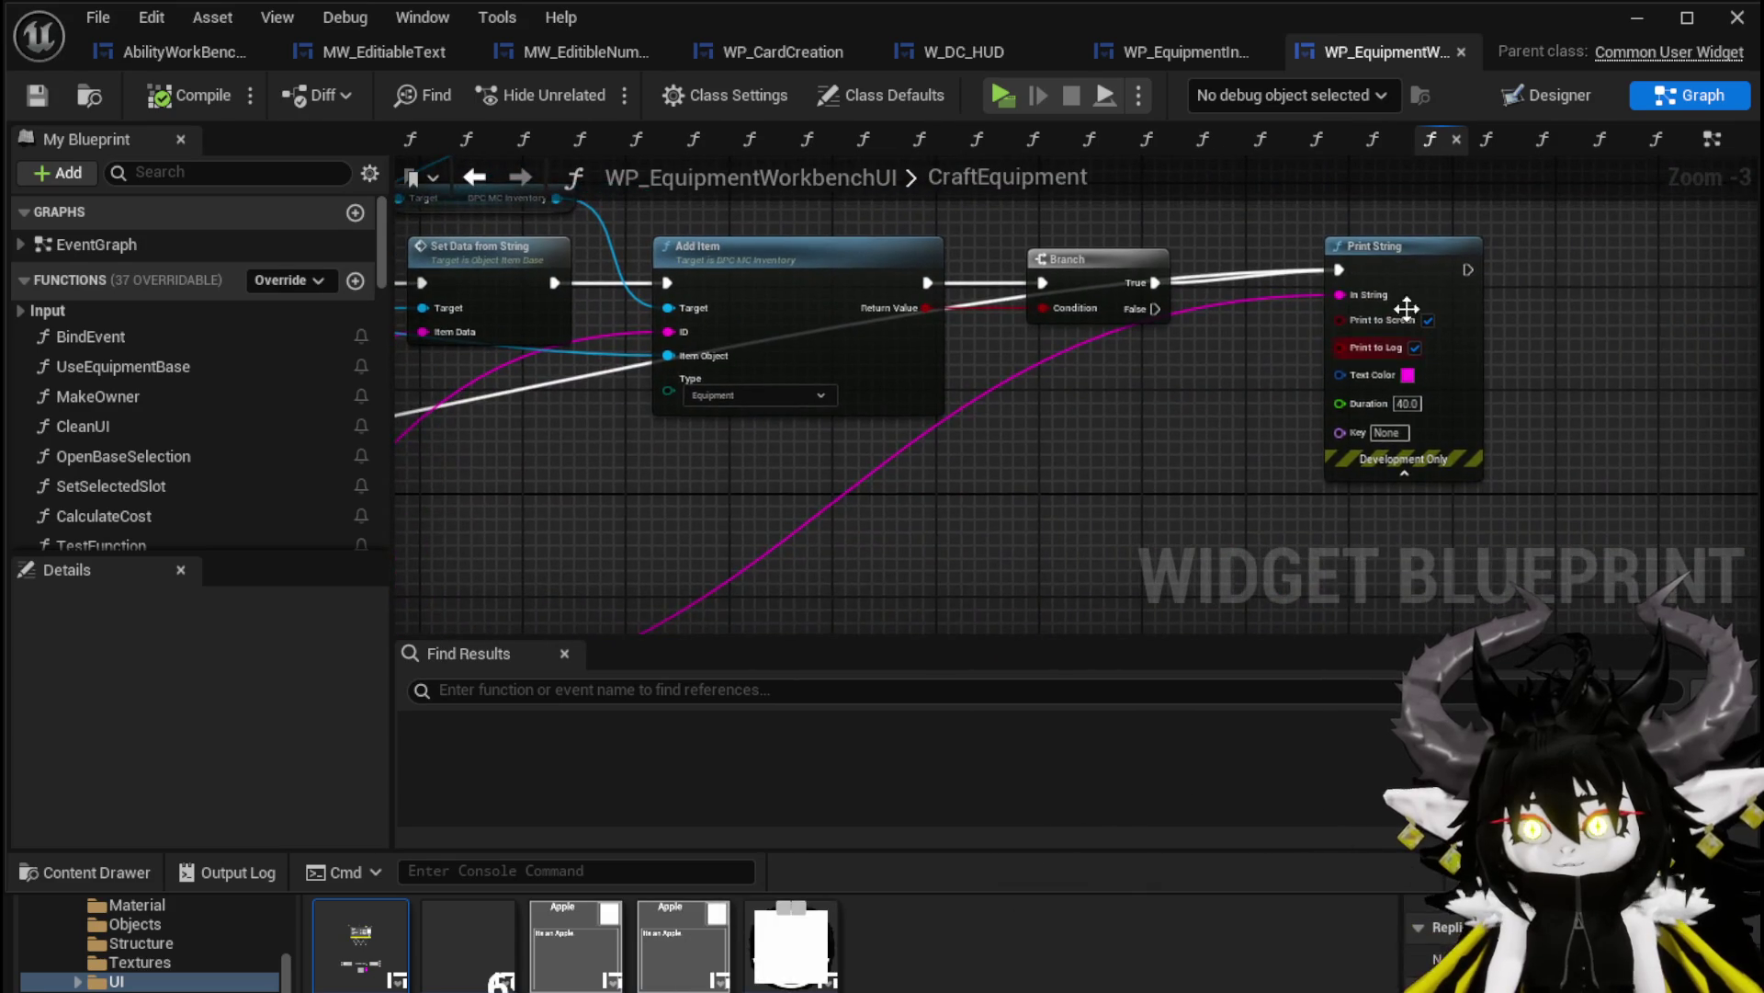
left_click_drag(1326, 350, 1305, 529)
scroll(1305, 529, "down", 1)
mouse_move(827, 460)
left_mouse_down()
mouse_move(1227, 423)
mouse_move(1208, 375)
mouse_move(790, 581)
mouse_move(507, 542)
mouse_move(1646, 167)
left_mouse_up()
Select the Construct, Set ID, Set Data and Add Item nodes in CraftEquipment
scroll(1144, 438, "down", 1)
scroll(1144, 437, "up", 4)
scroll(582, 487, "down", 1)
mouse_move(1163, 409)
left_mouse_down()
mouse_move(672, 346)
mouse_move(930, 239)
mouse_move(902, 313)
mouse_move(1110, 316)
left_mouse_up()
scroll(1093, 311, "up", 3)
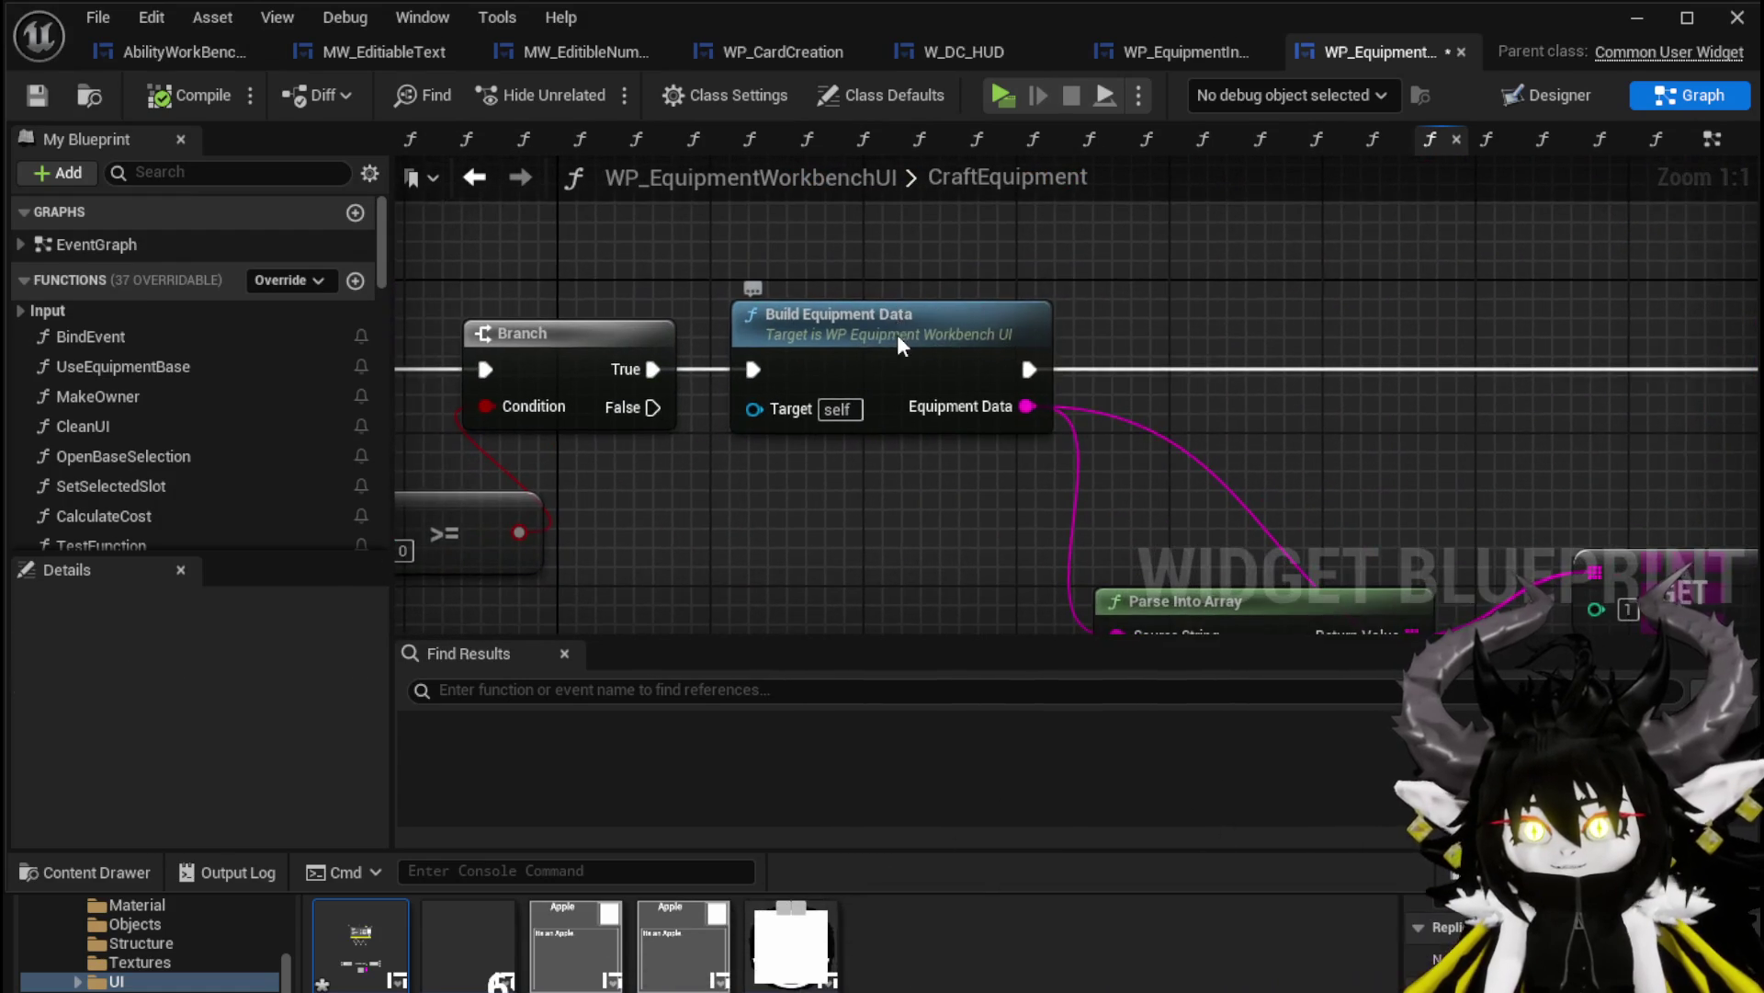
Open BuildEquipmentData and review the Offensive, Defensive, Utility and Perks nodes feeding Set Data
double_click(919, 349)
mouse_move(1492, 466)
left_mouse_down()
mouse_move(1179, 388)
mouse_move(1234, 266)
left_mouse_up()
mouse_move(1024, 351)
left_mouse_down()
mouse_move(1008, 236)
mouse_move(923, 136)
mouse_move(1049, 500)
left_mouse_up()
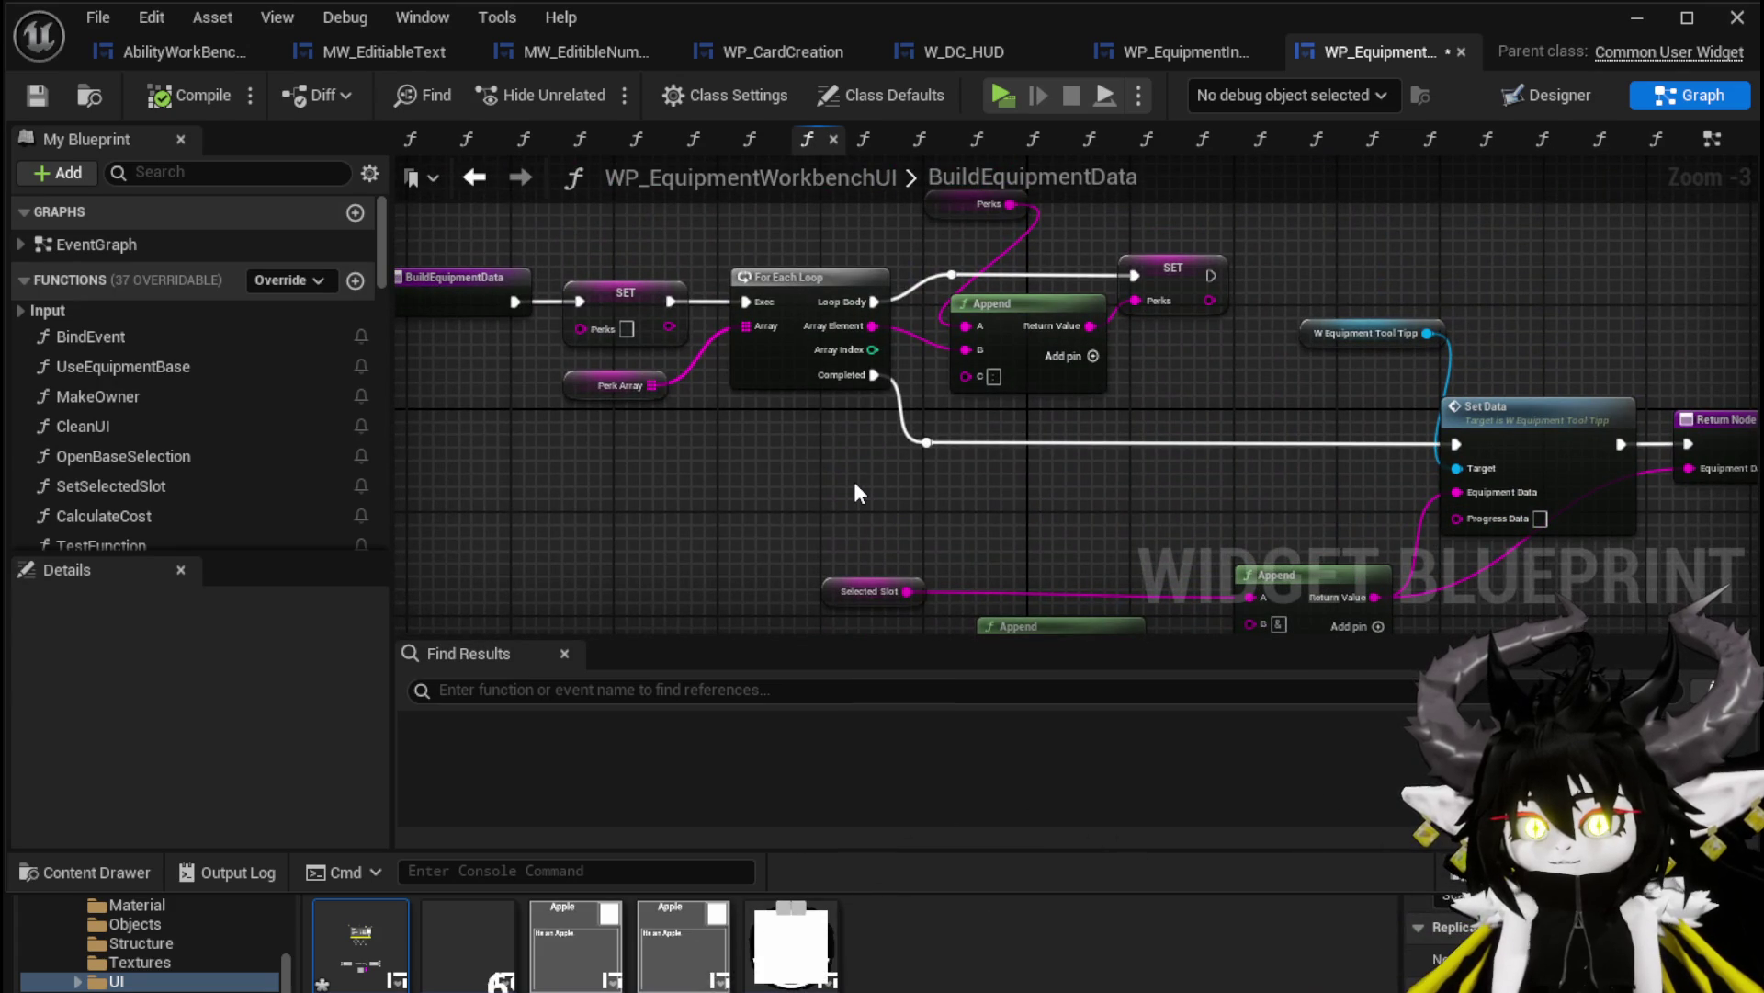
left_click_drag(1119, 496, 1169, 472)
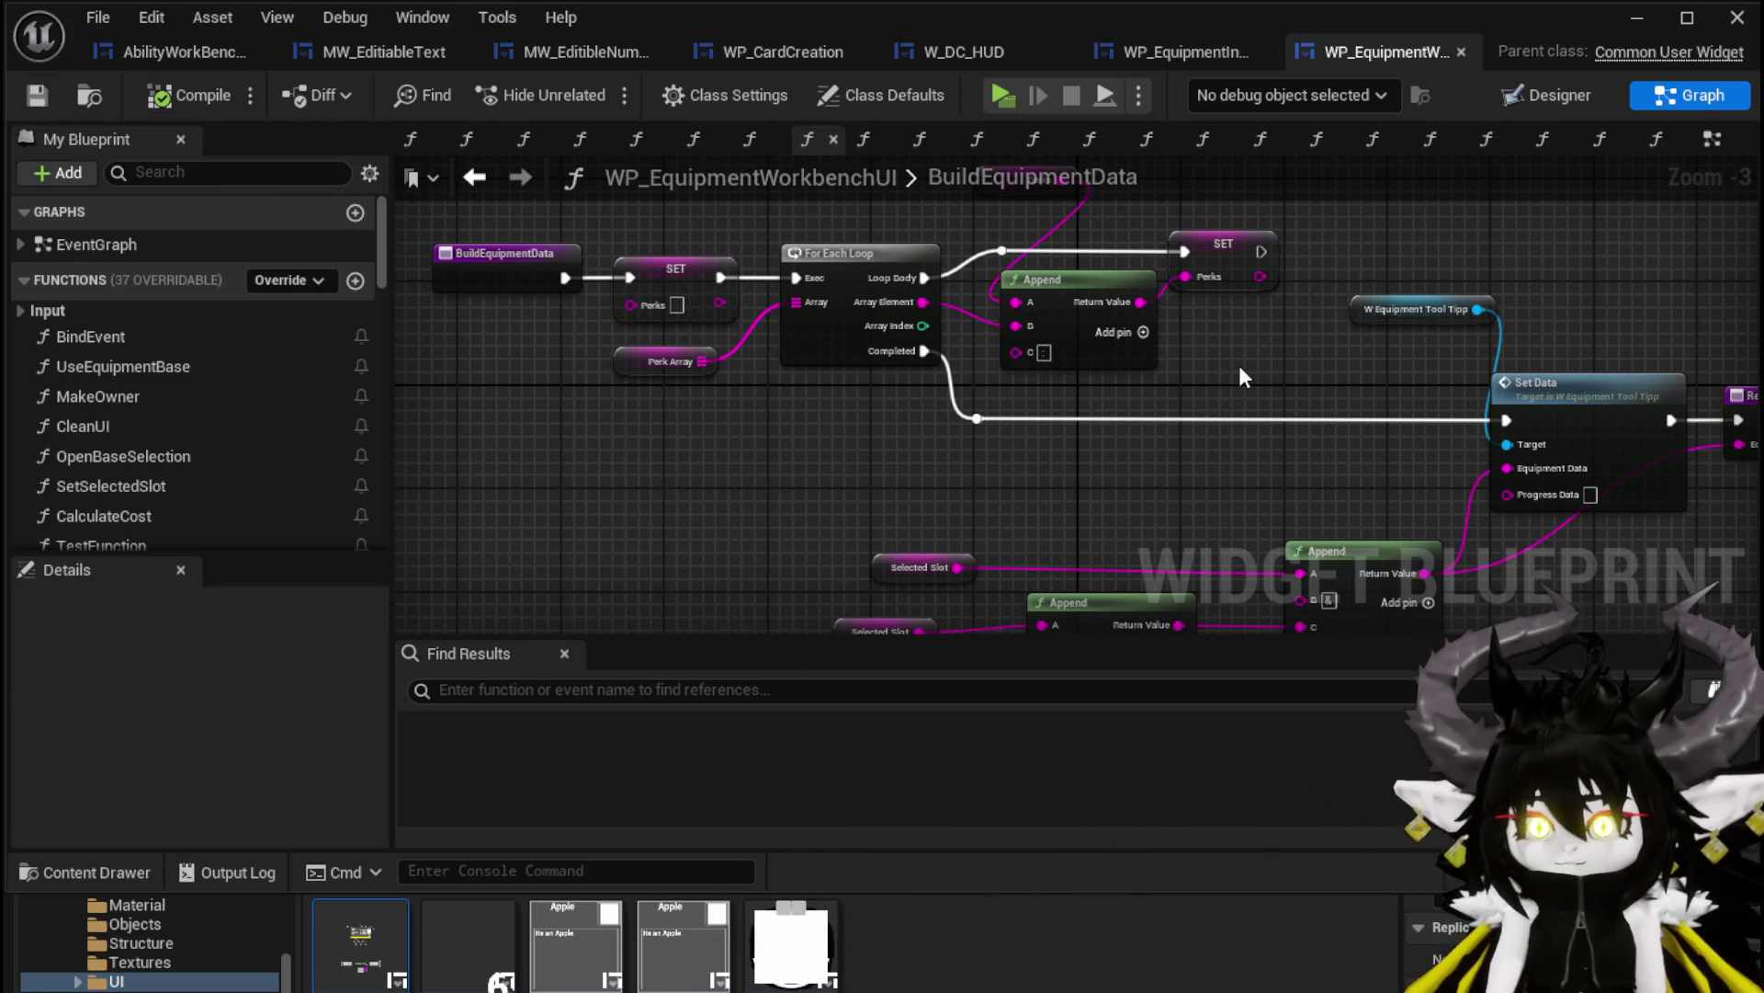
left_click_drag(1243, 377, 1211, 471)
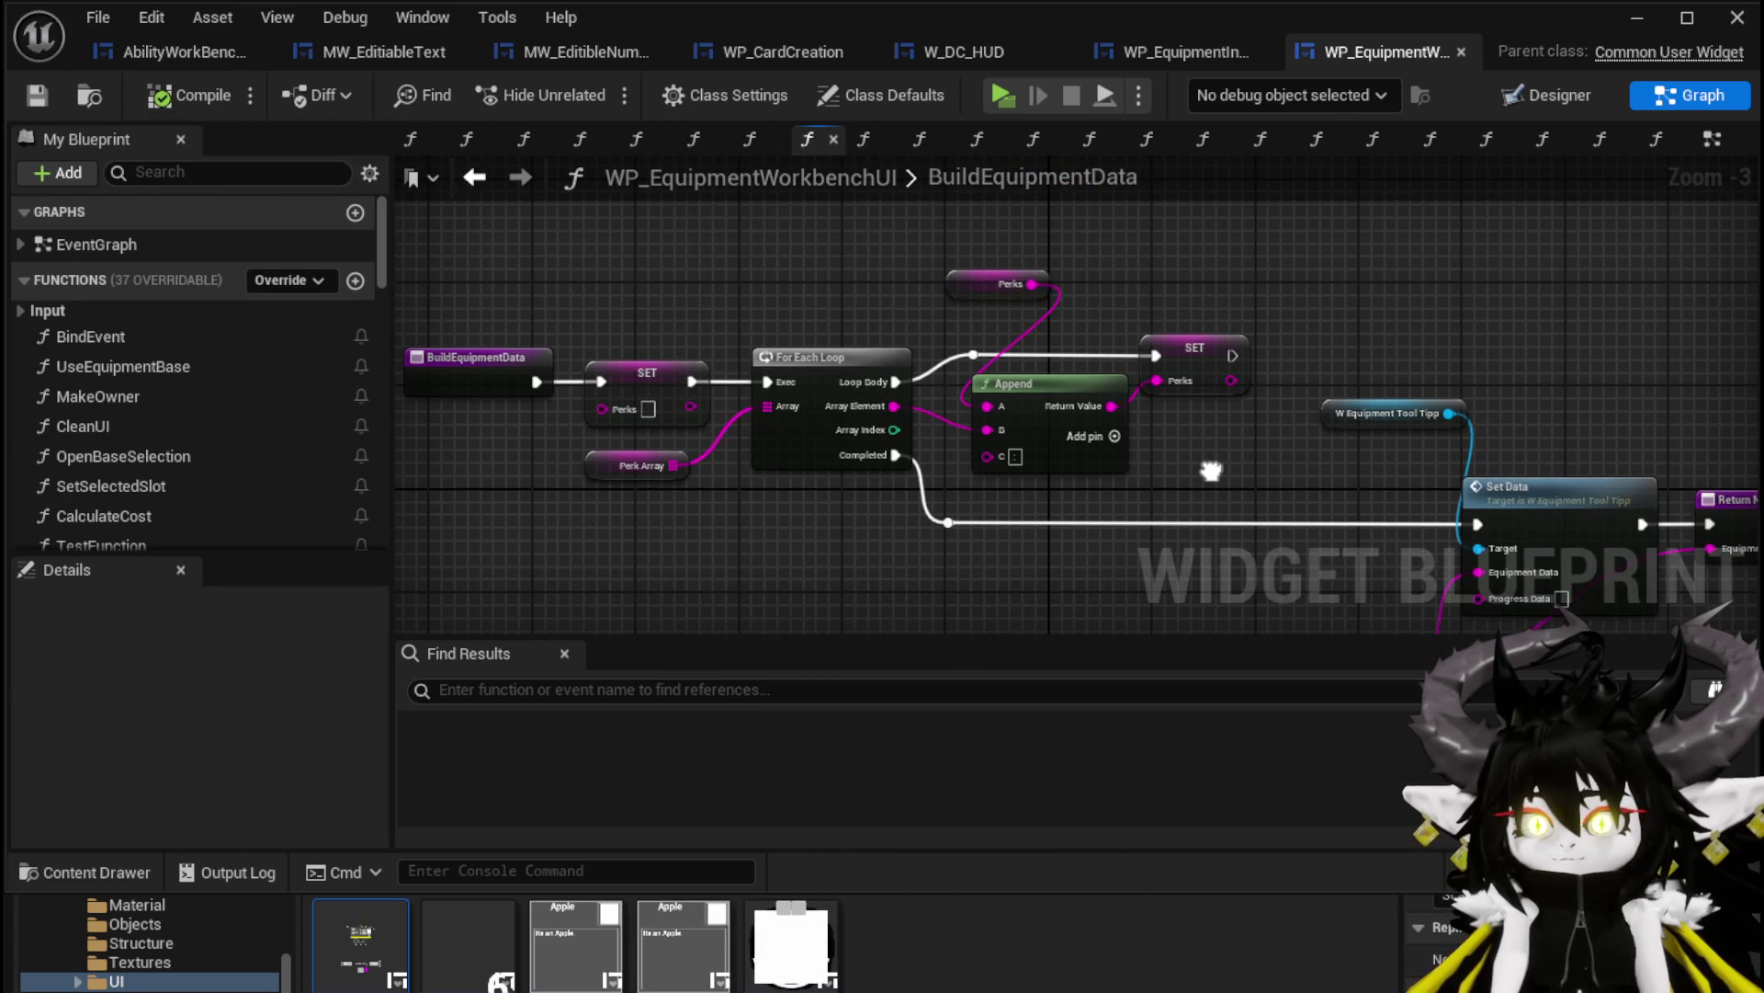
Shift the Perks getter left and down, save, and check the Return Node and Selected Slot
left_click_drag(959, 291, 867, 314)
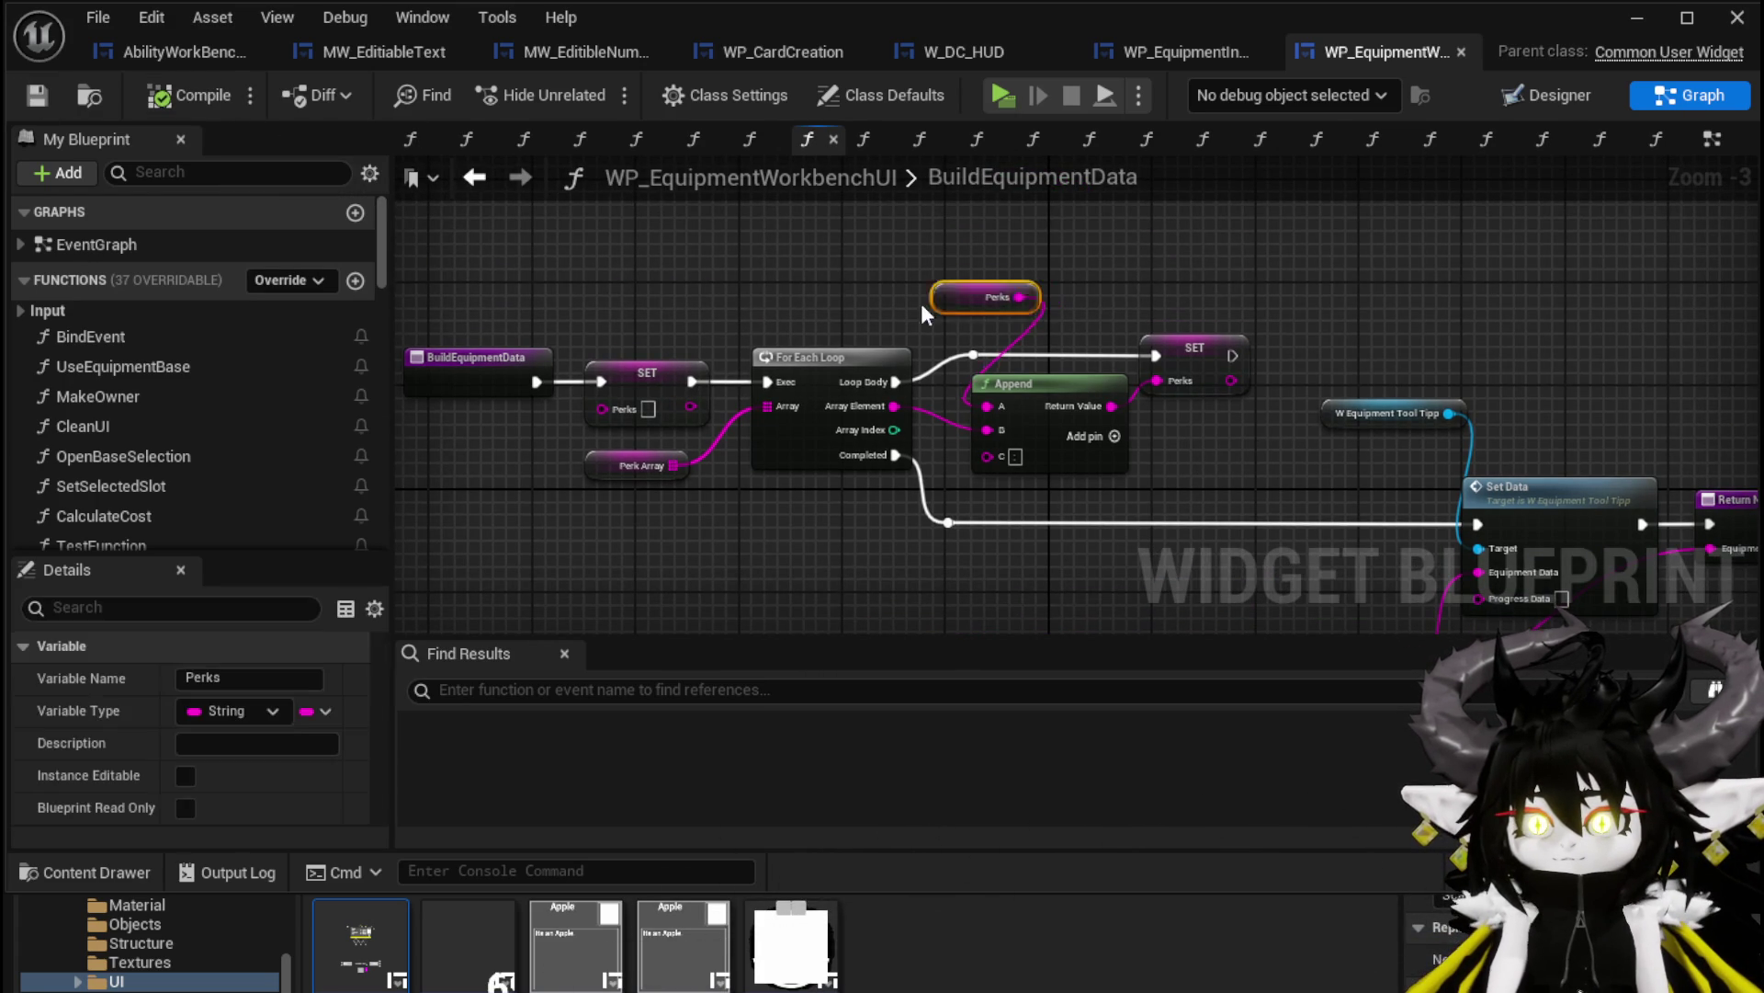
key("ctrl+s")
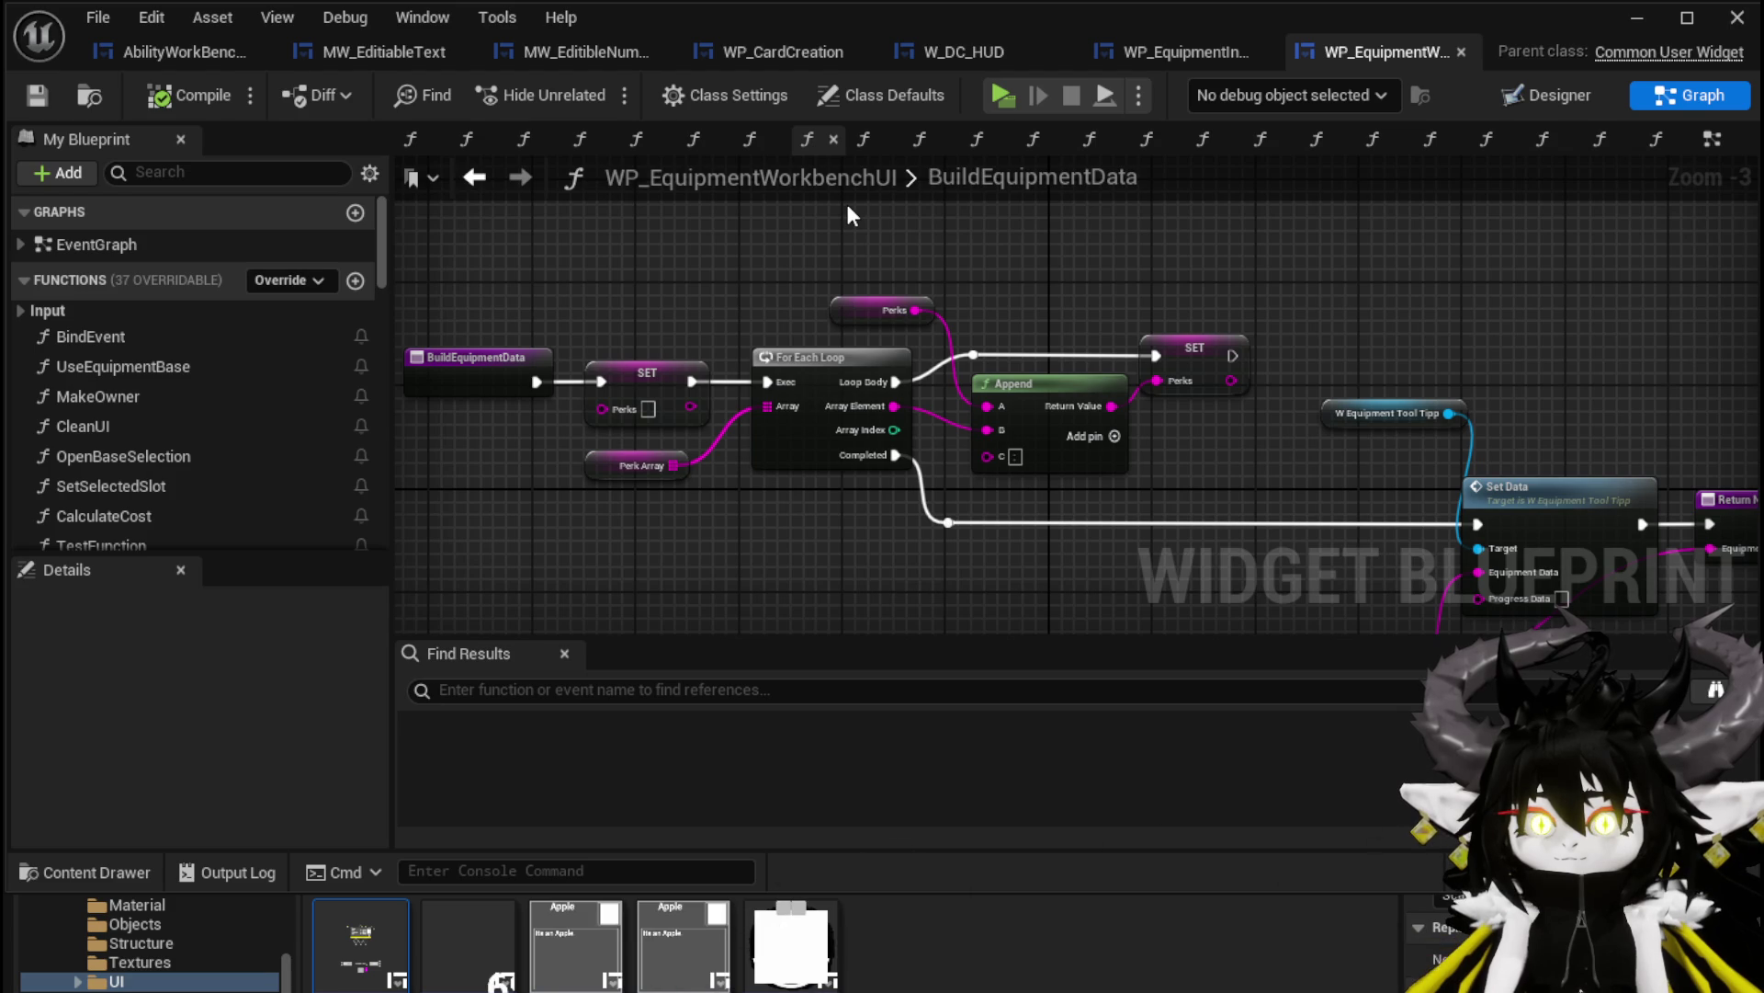
scroll(495, 289, "up", 3)
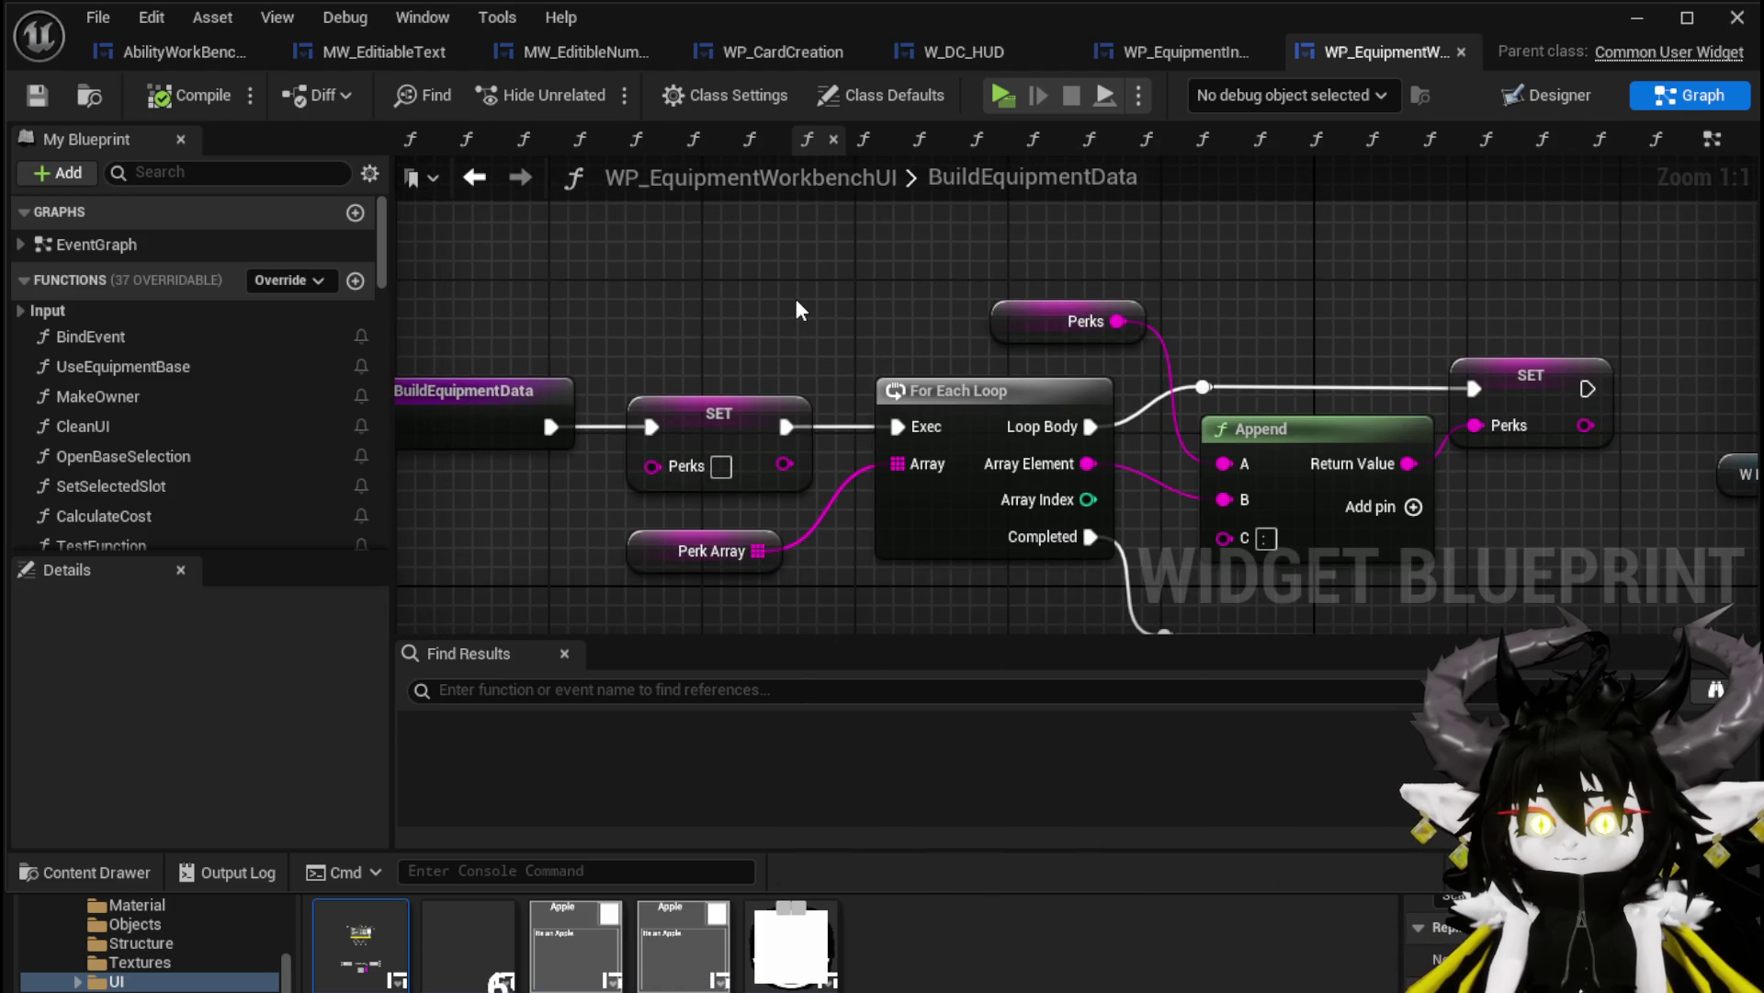
scroll(726, 260, "down", 2)
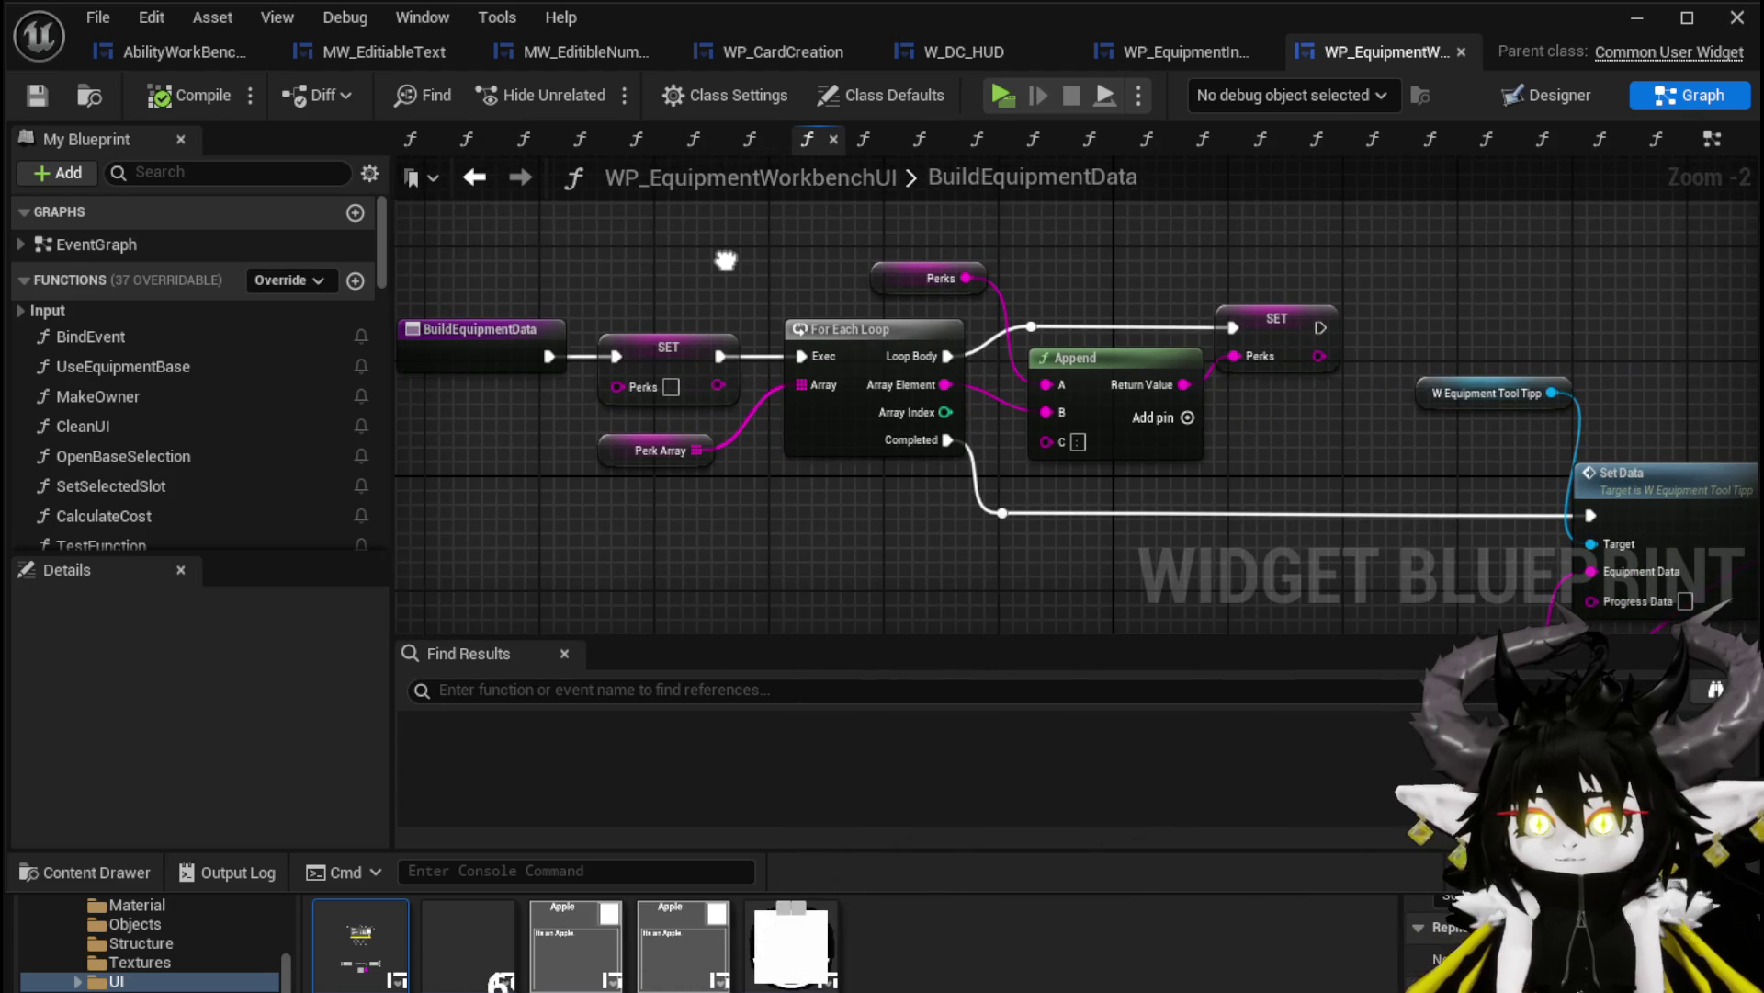
mouse_move(726, 260)
left_mouse_down()
mouse_move(515, 164)
mouse_move(556, 124)
left_mouse_up()
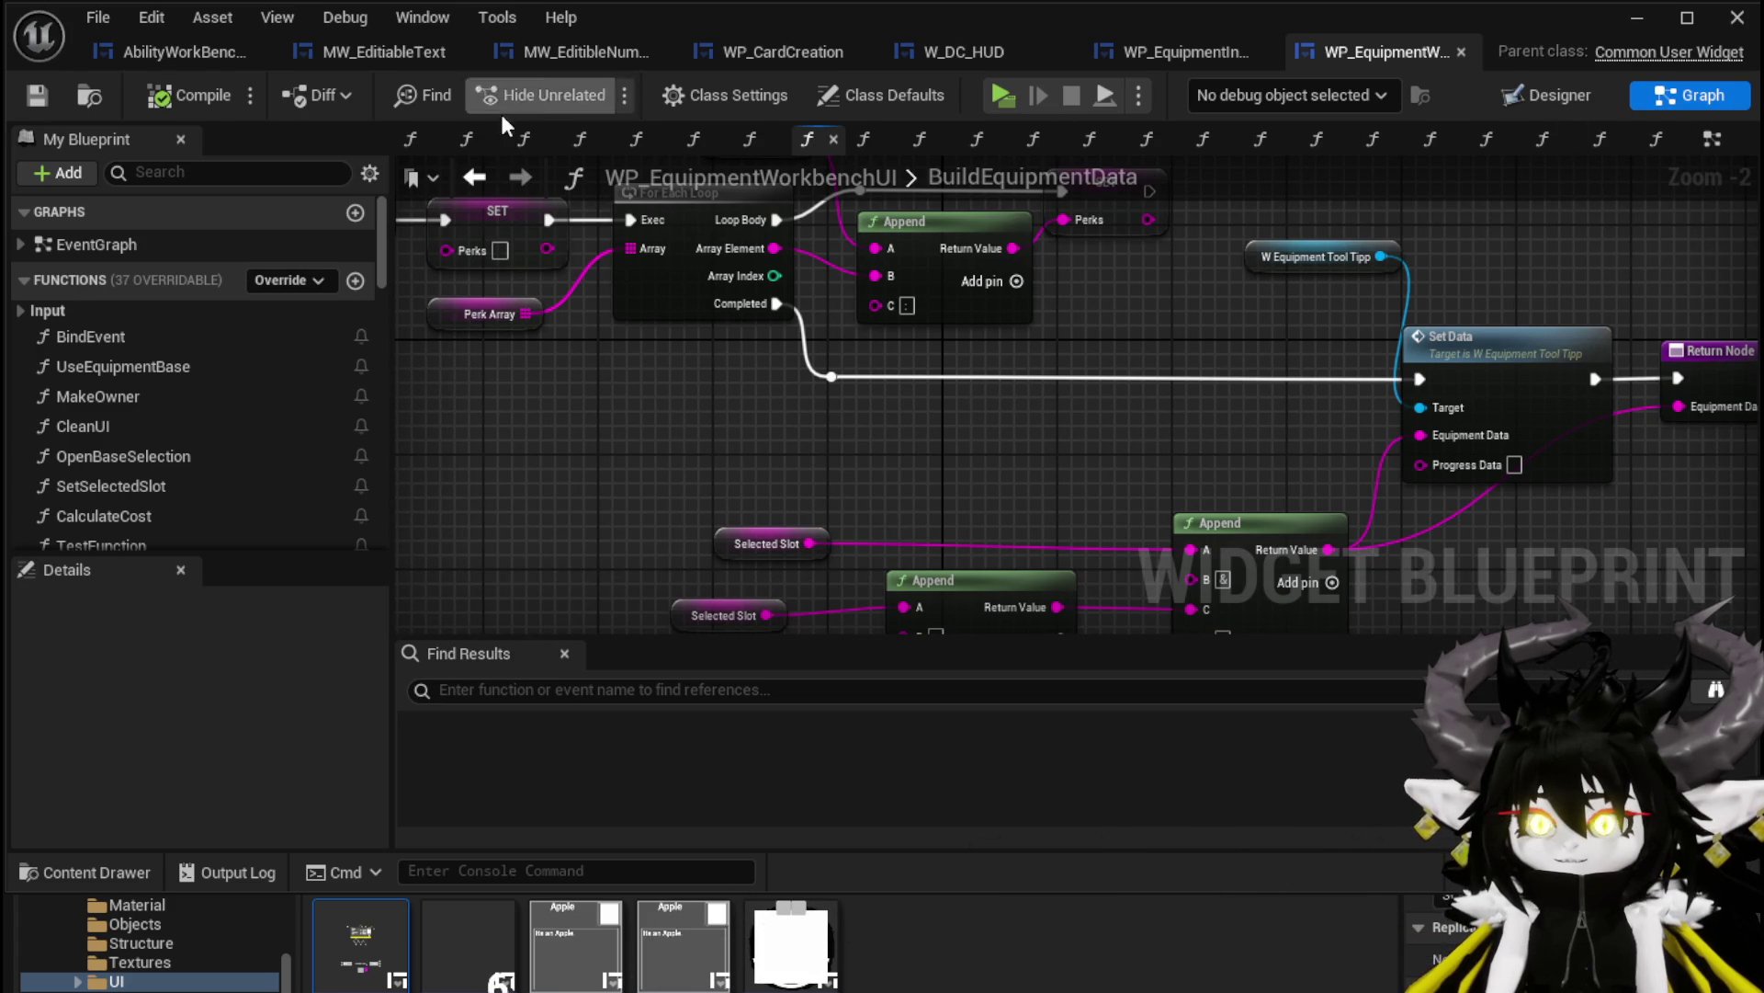
Go back to CraftEquipment, look over its entry and Print String, then return to the level editor
left_click(489, 174)
scroll(1222, 441, "down", 5)
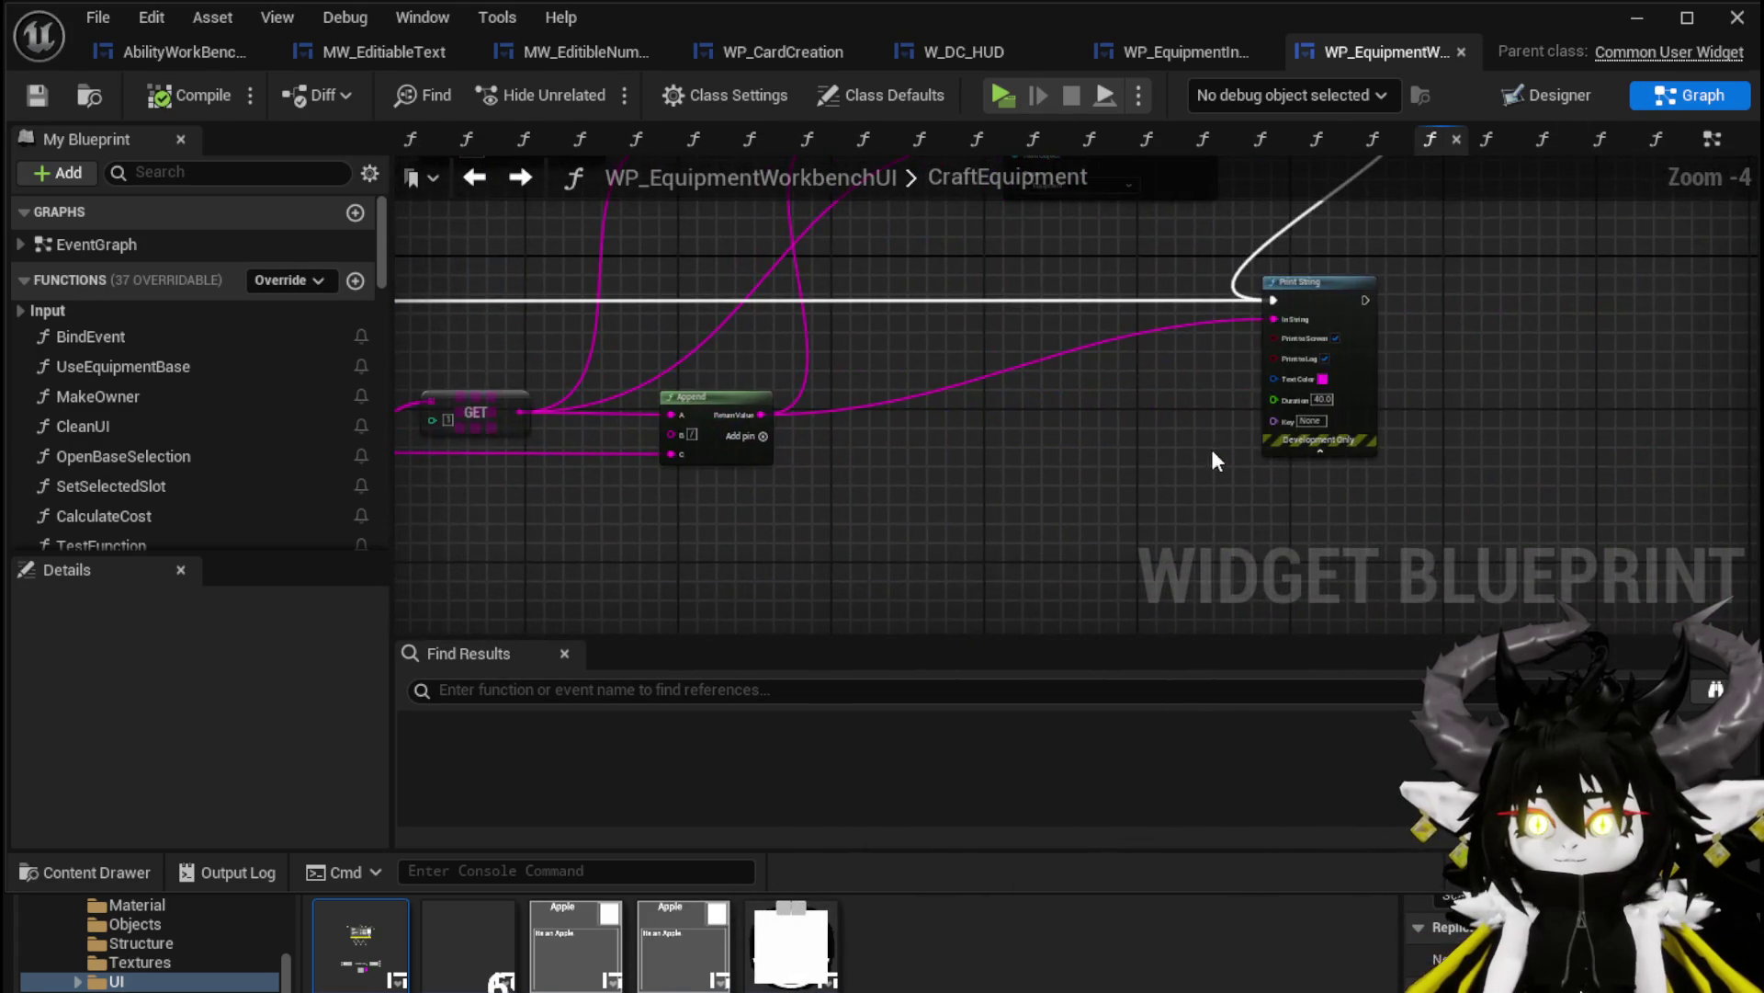
left_click_drag(1460, 261, 1459, 261)
mouse_move(1075, 433)
left_mouse_down()
mouse_move(775, 372)
mouse_move(1238, 428)
left_mouse_up()
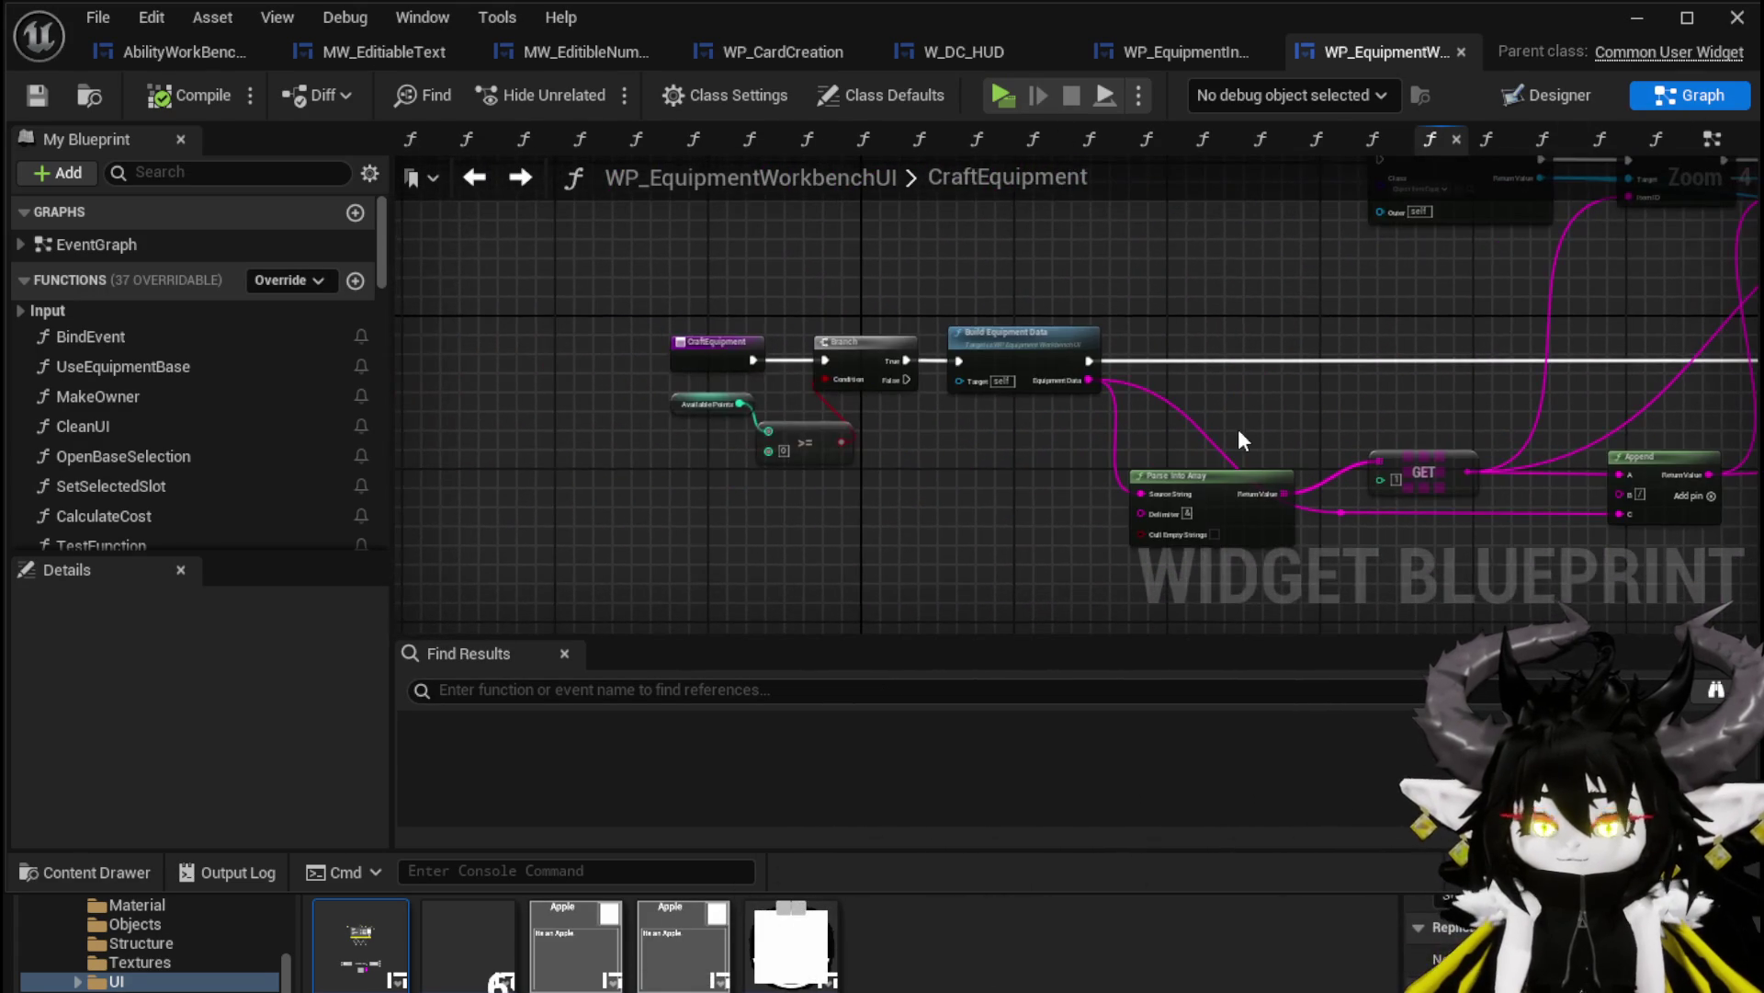
scroll(648, 353, "up", 3)
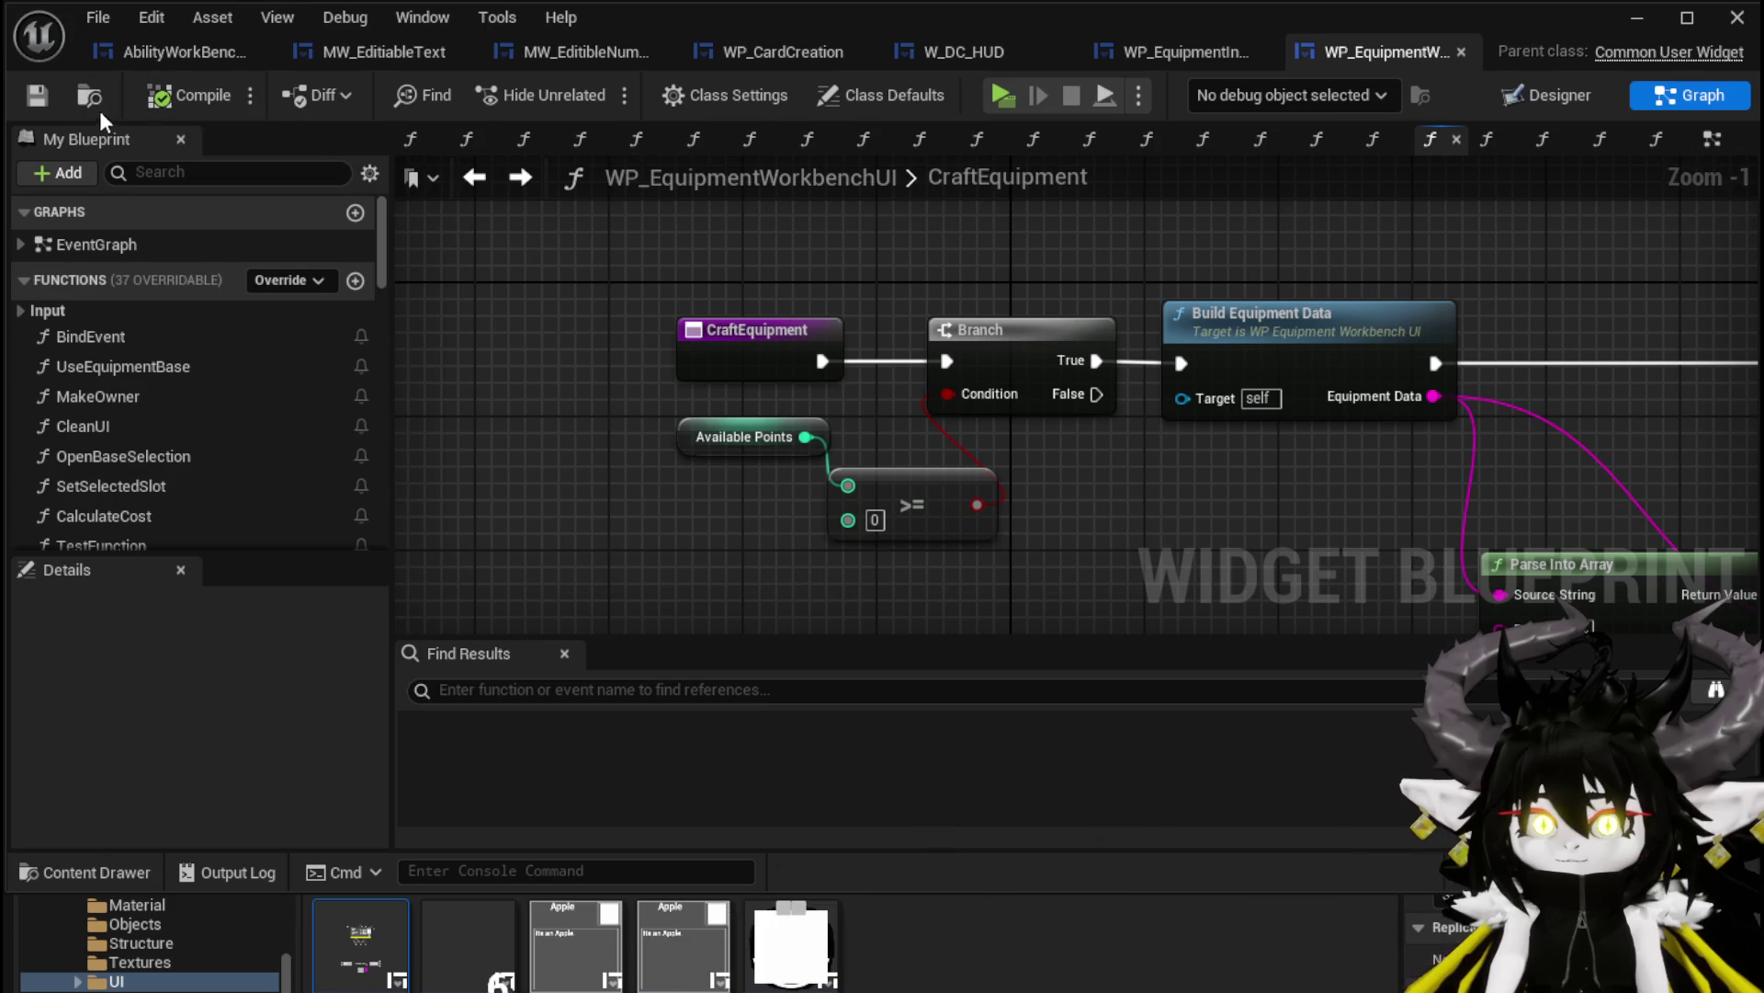
left_click(1635, 19)
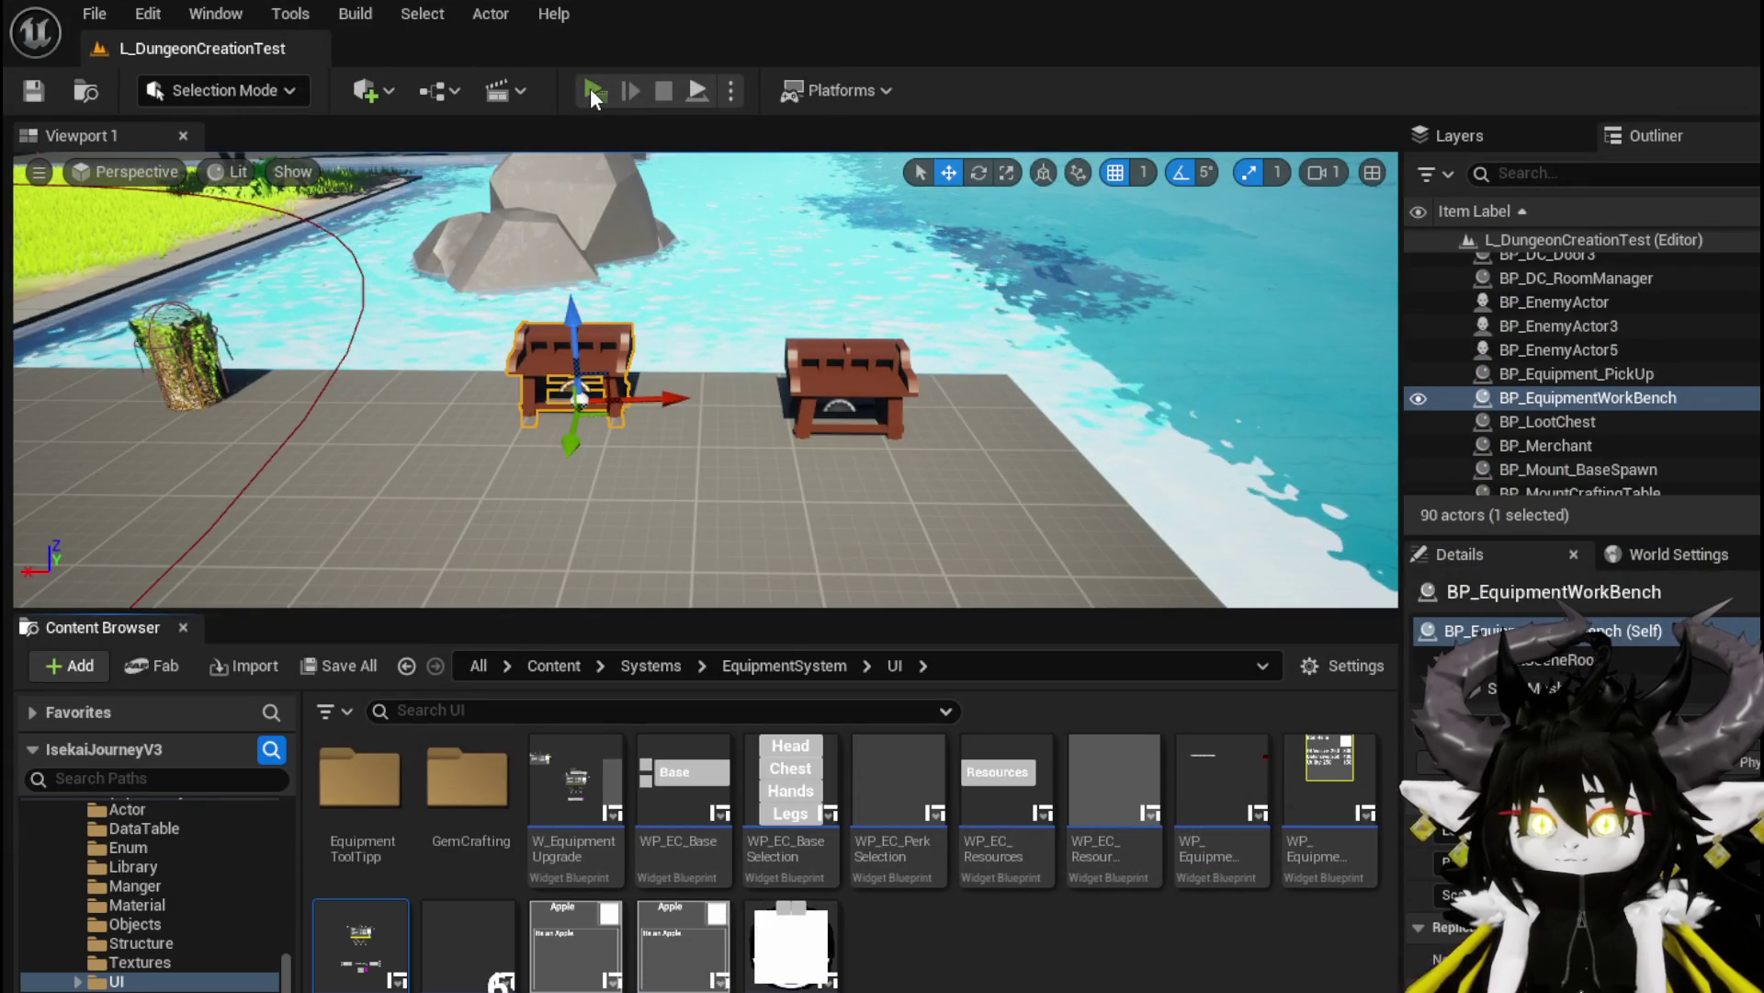
Launch the standalone preview, open the workbench stat panel, and clear the equipment and magenta slot
left_click(590, 86)
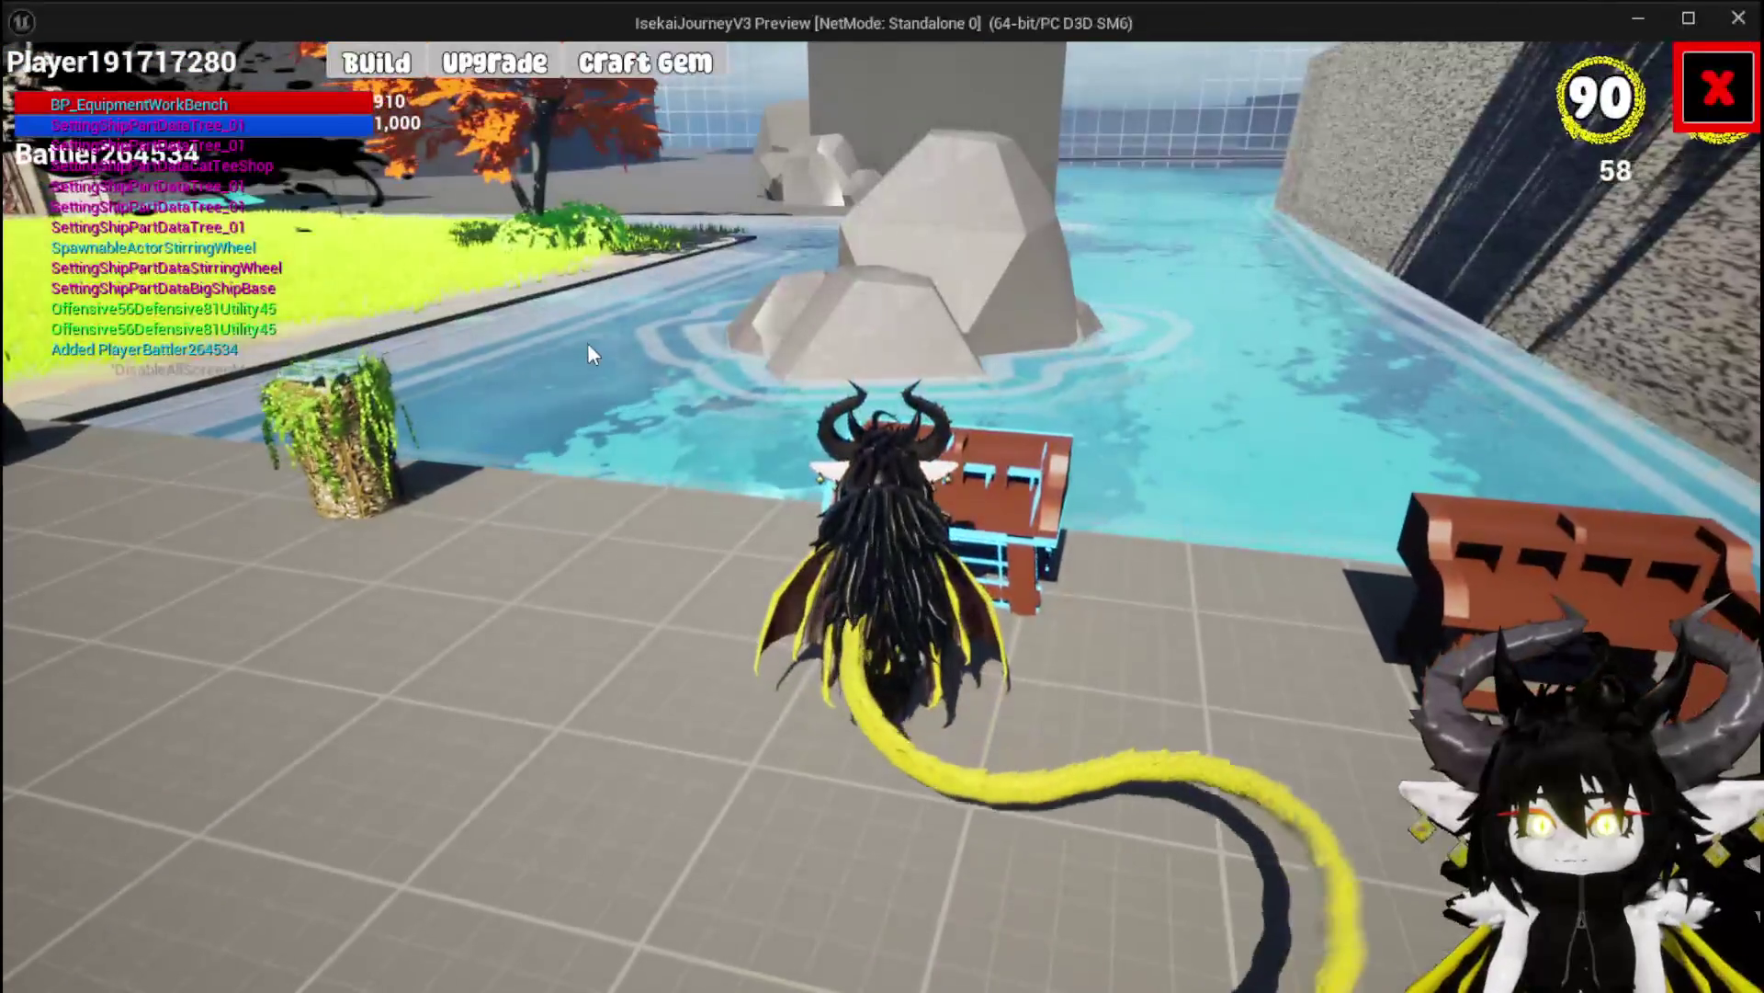
left_click(379, 63)
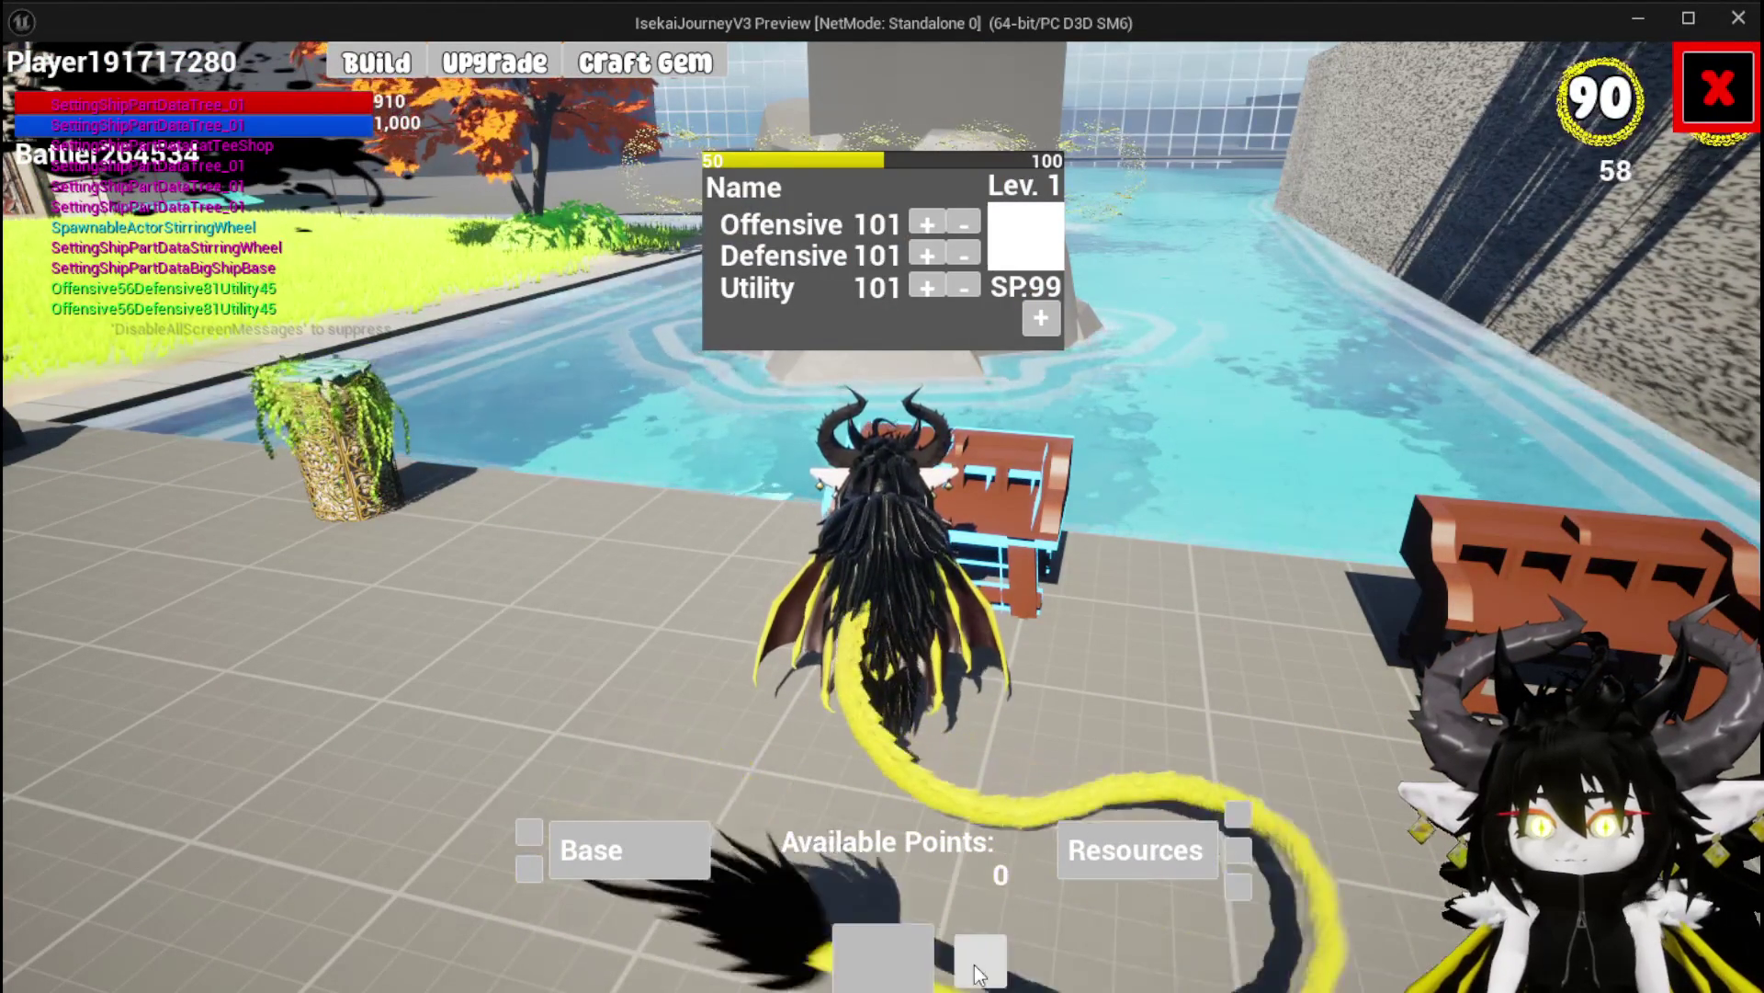
left_click(904, 946)
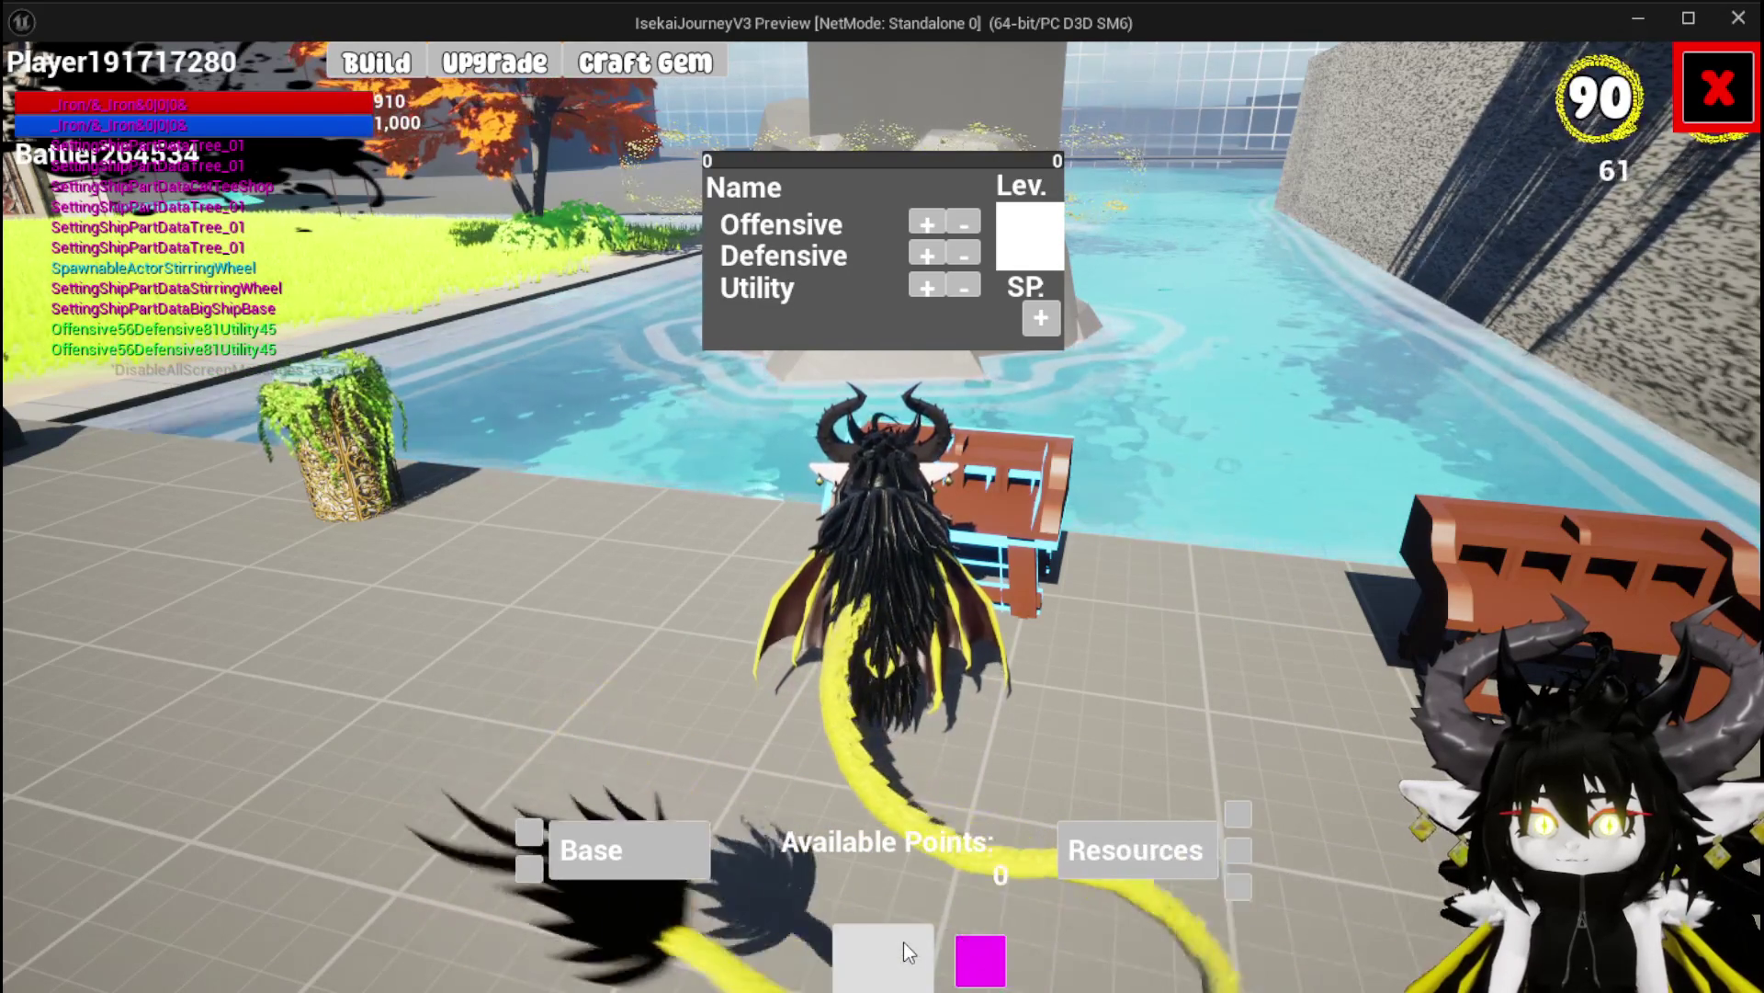
left_click(985, 959)
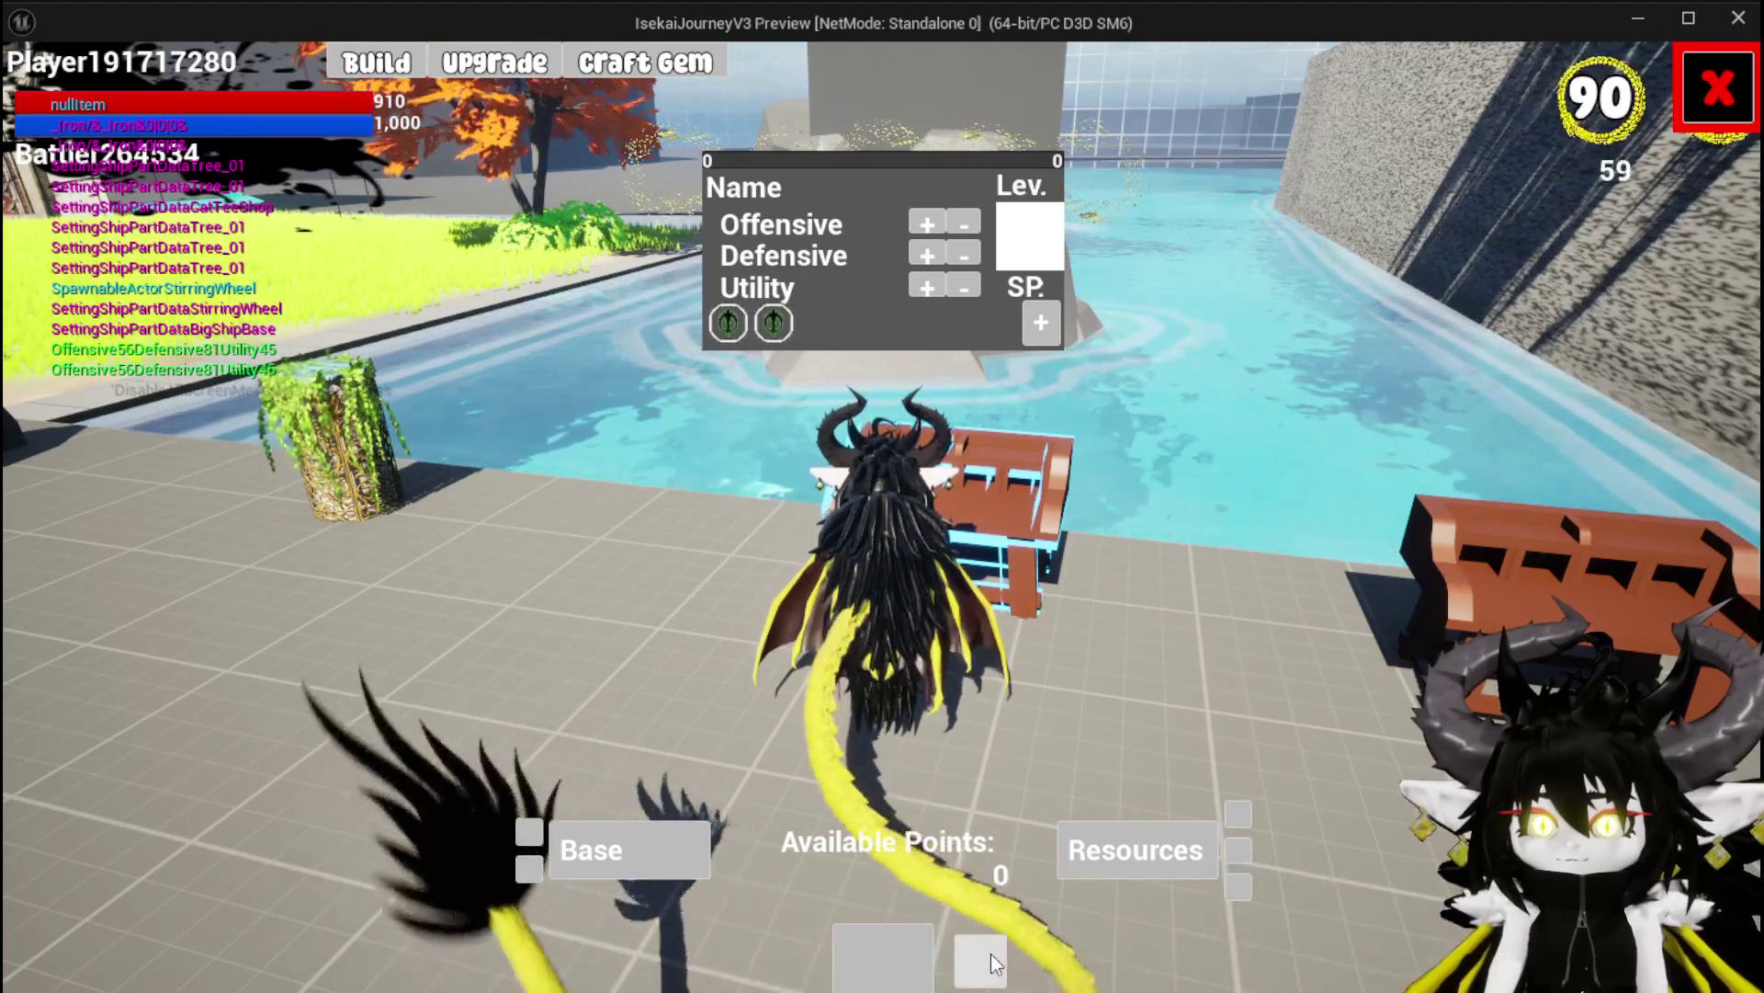
Remove the gems from the stats panel and change shapes in the 30/60/120 gem options
left_click(742, 315)
left_click(774, 330)
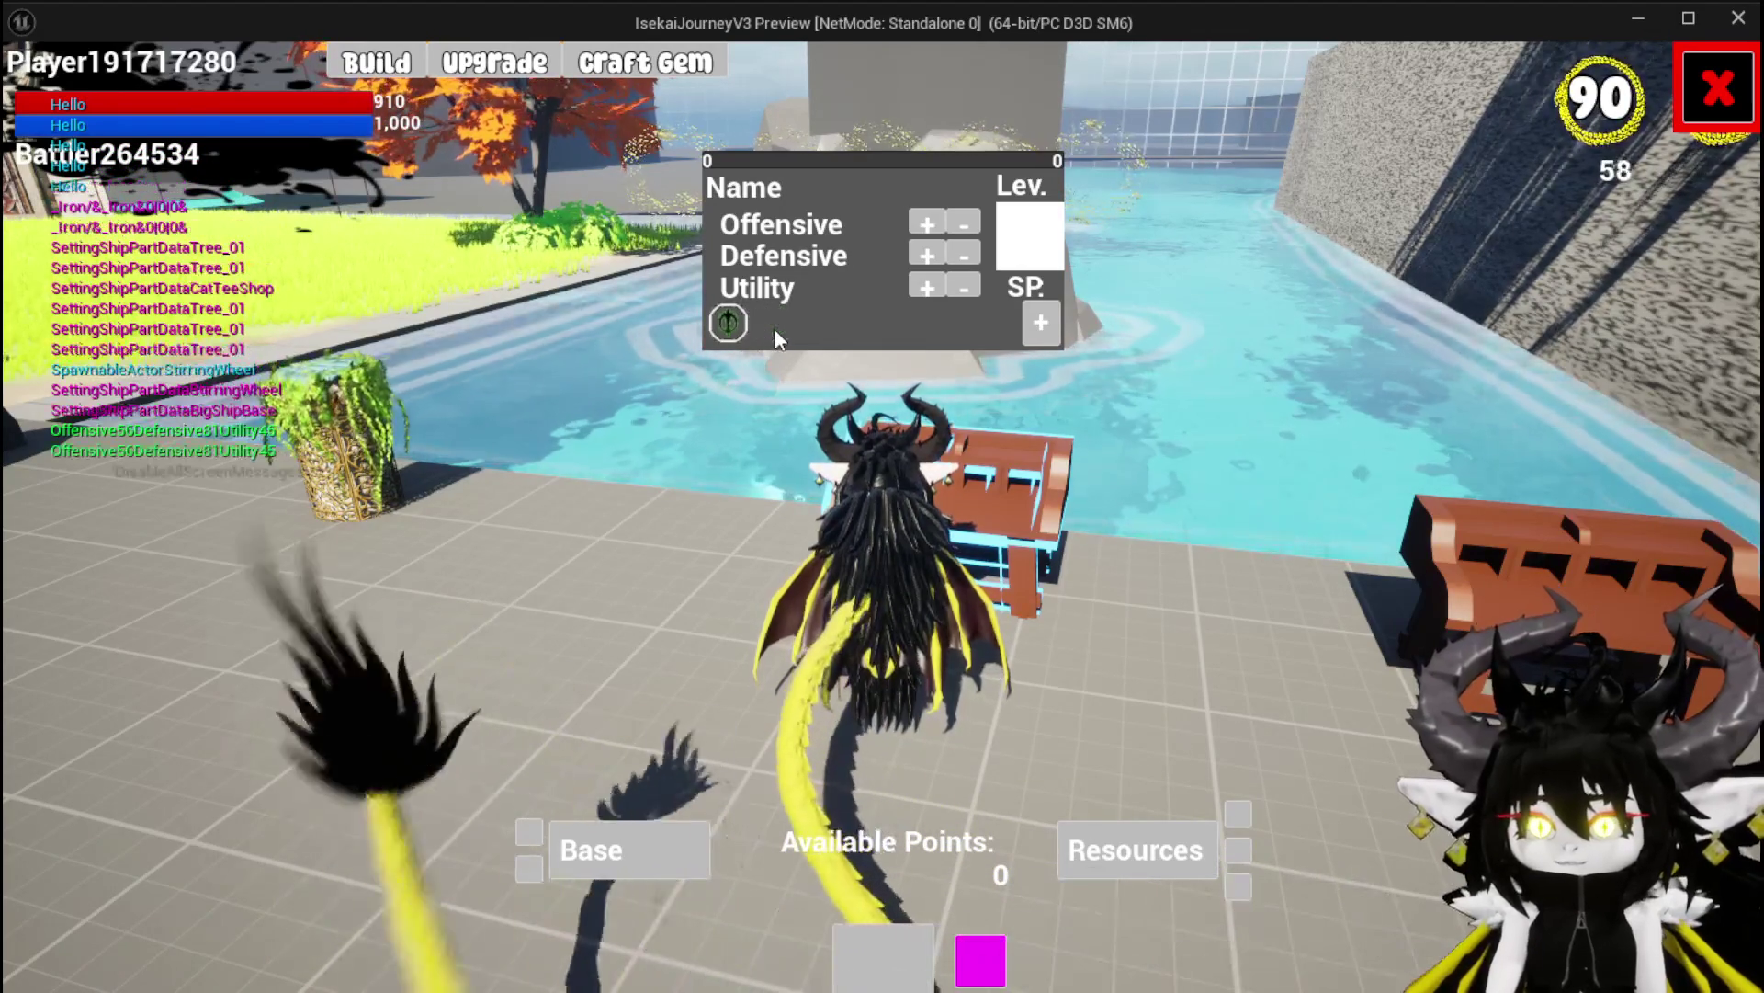
left_click(740, 327)
left_click(1041, 317)
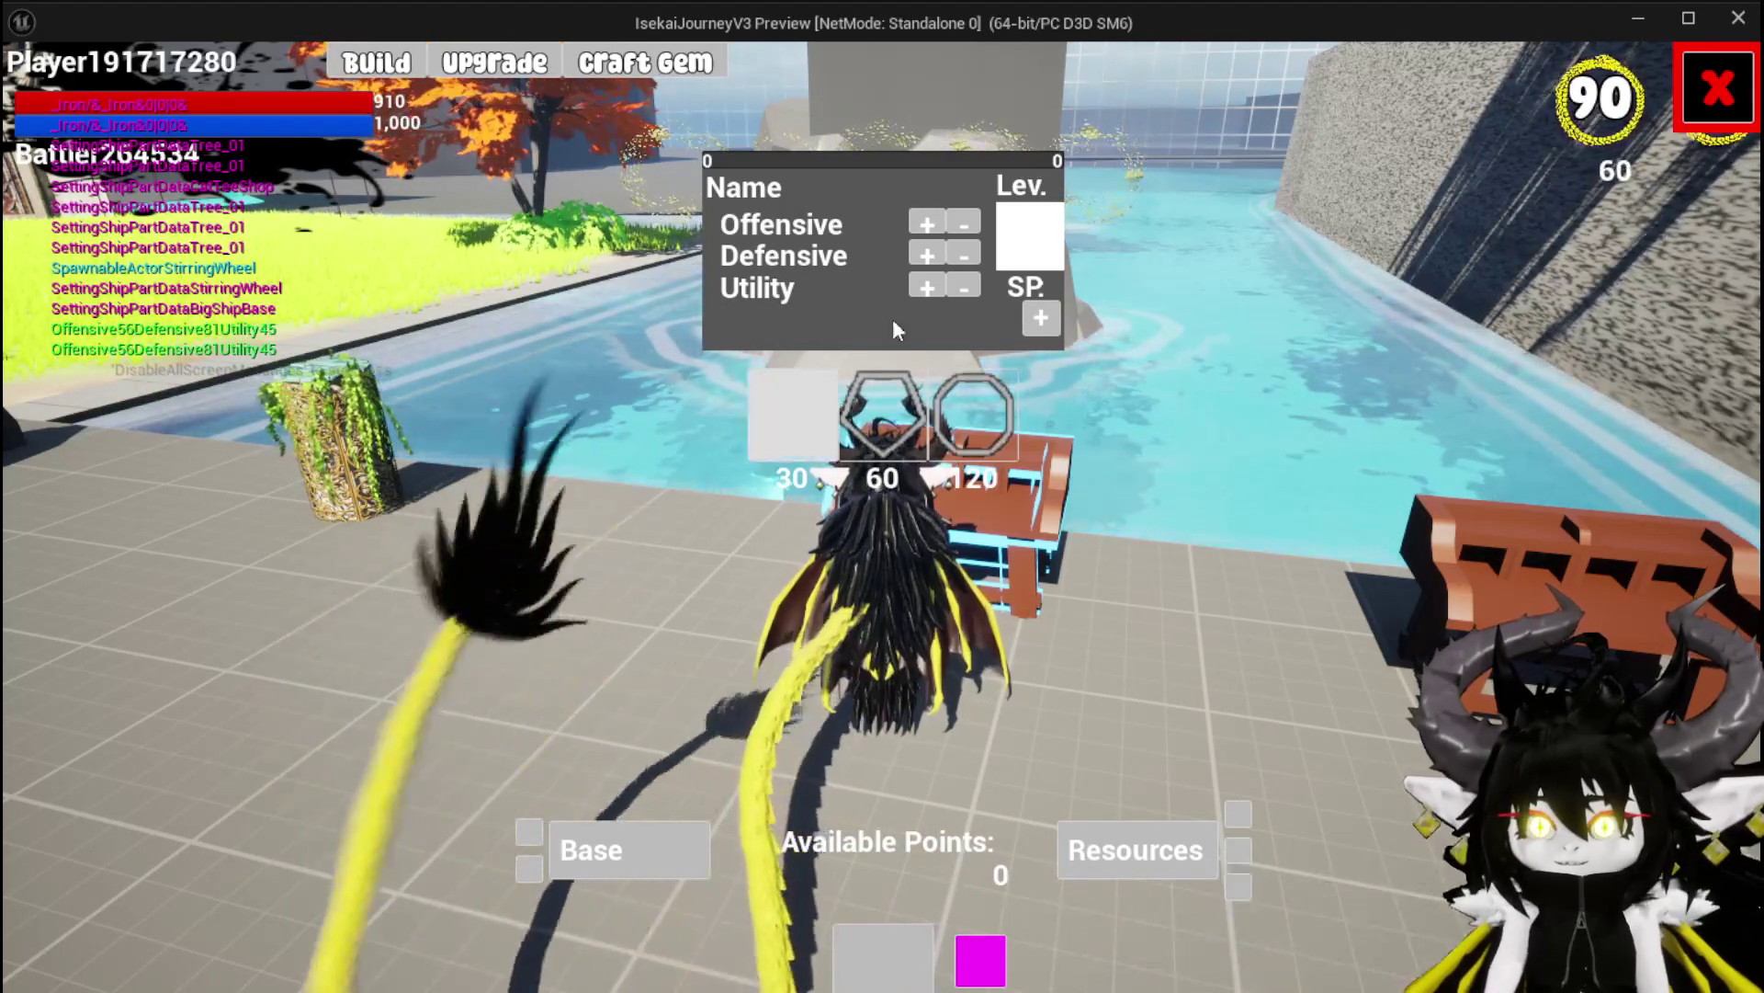
left_click(972, 415)
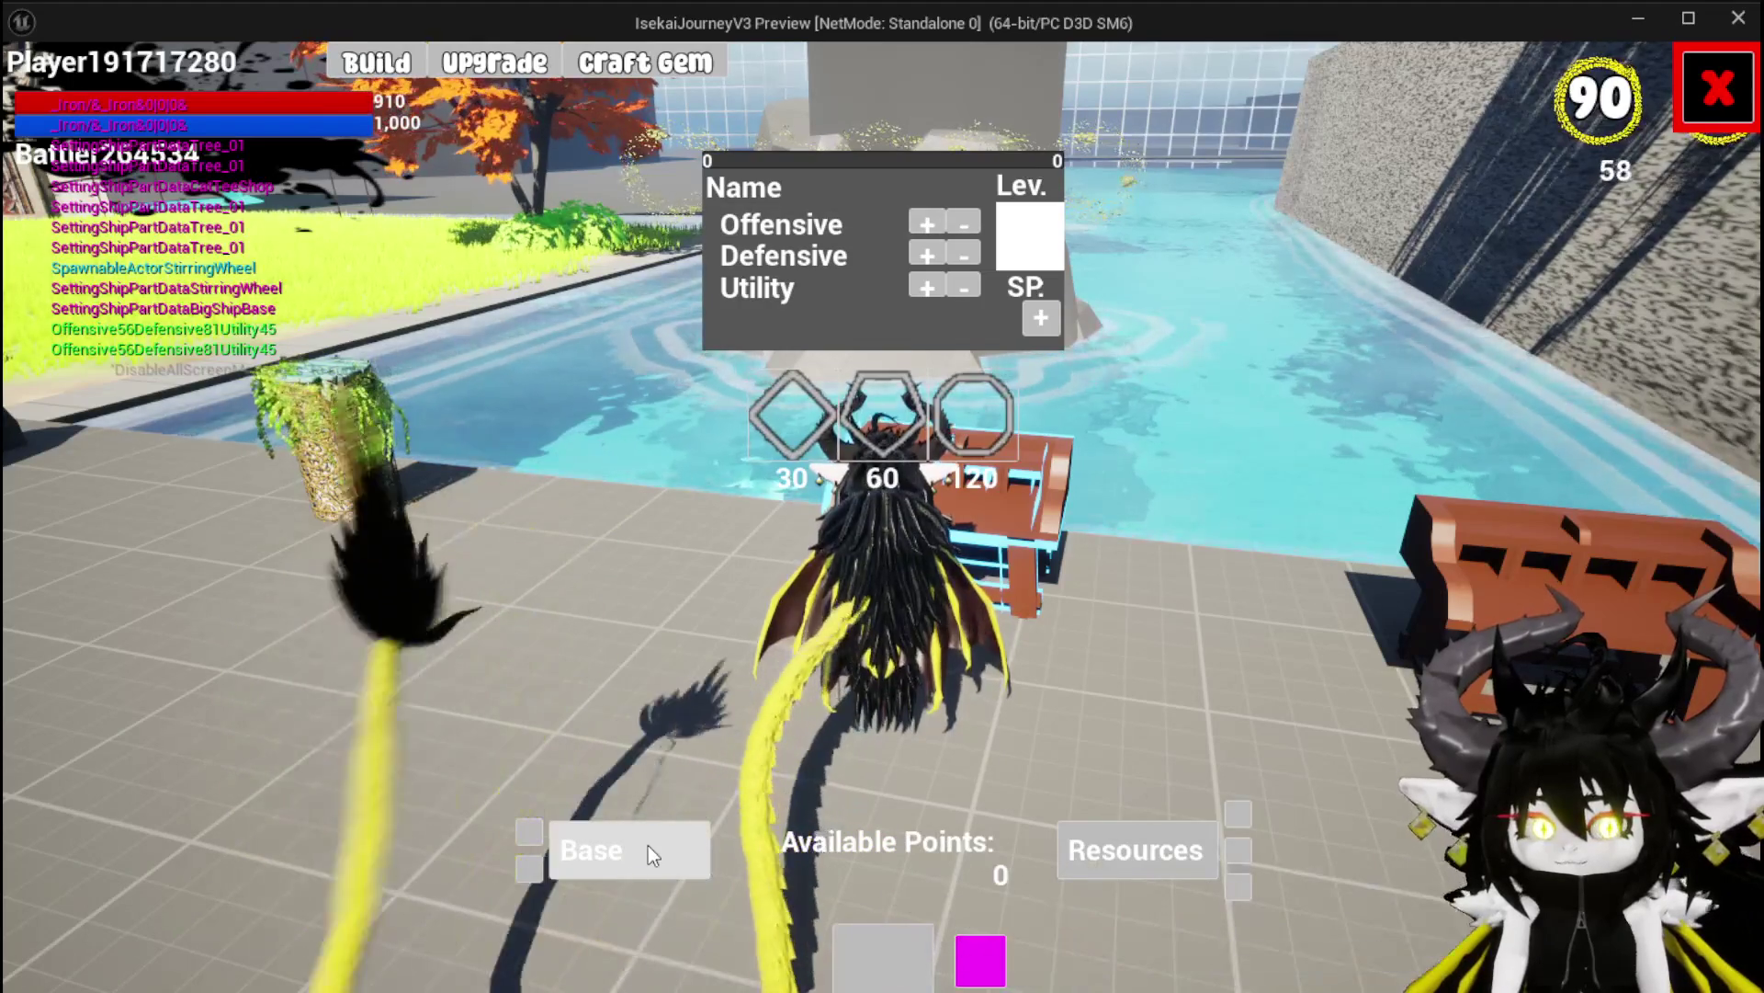
Choose Head as the equipment base to show Iron_Head, and open the resource inventory
left_click(648, 846)
left_click(883, 395)
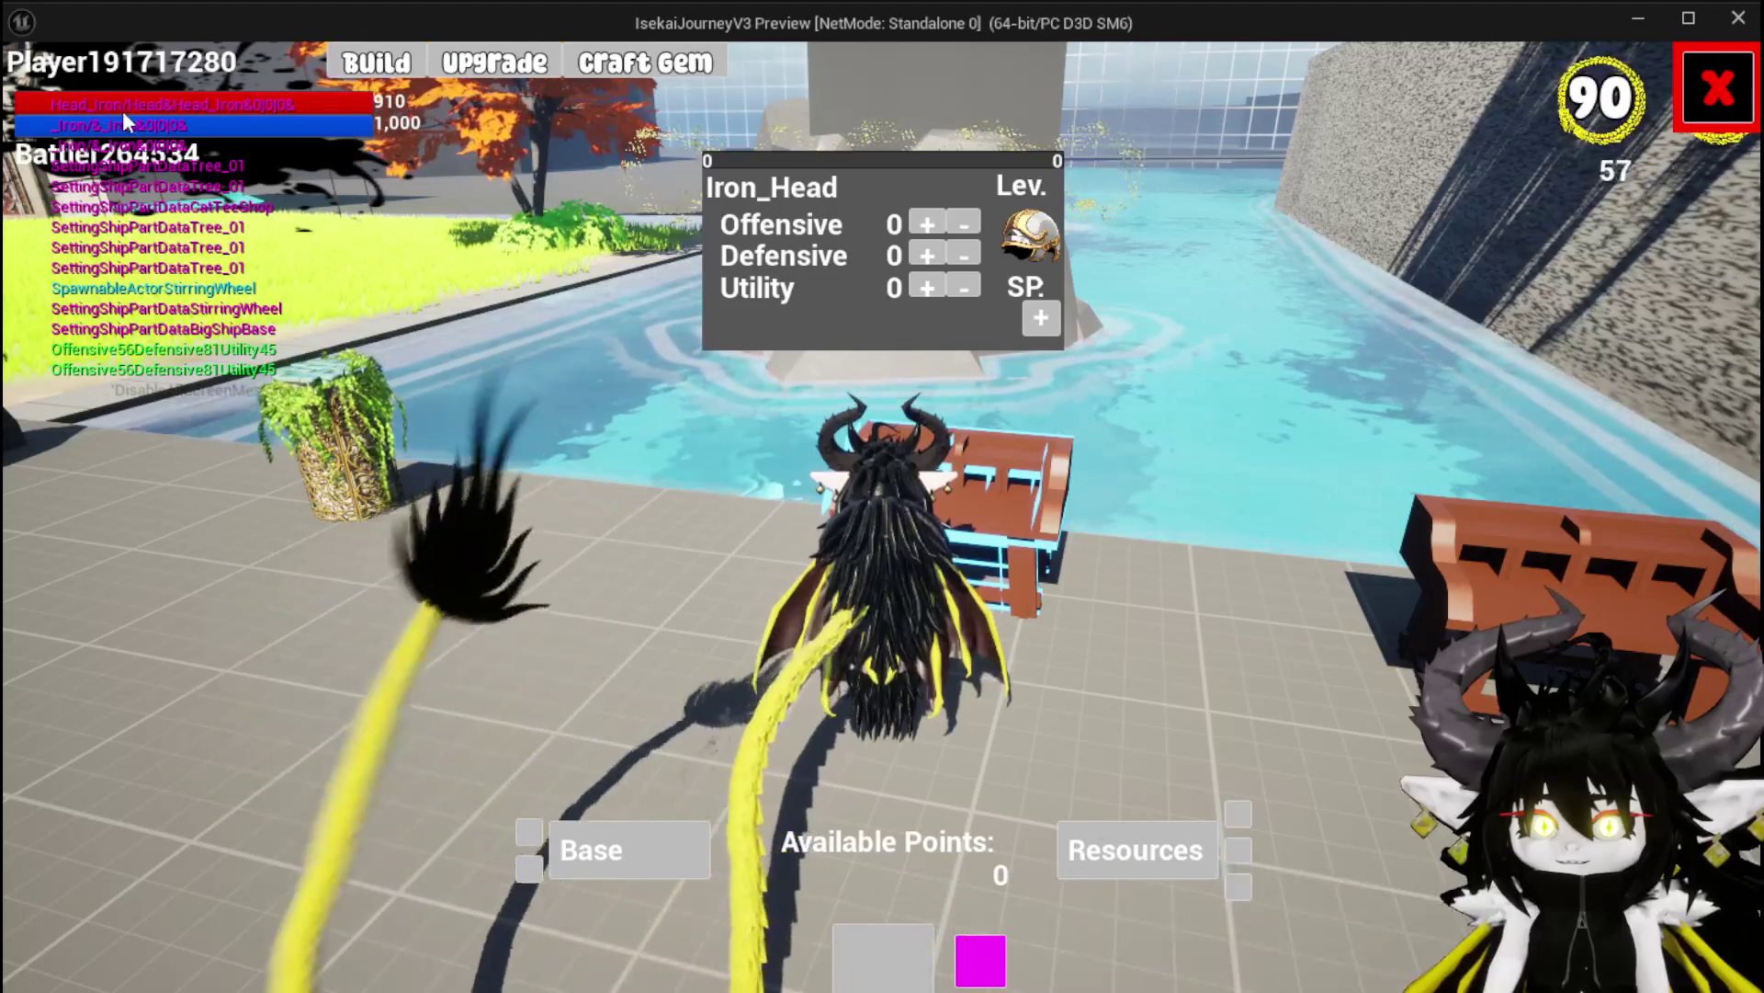
left_click(1108, 855)
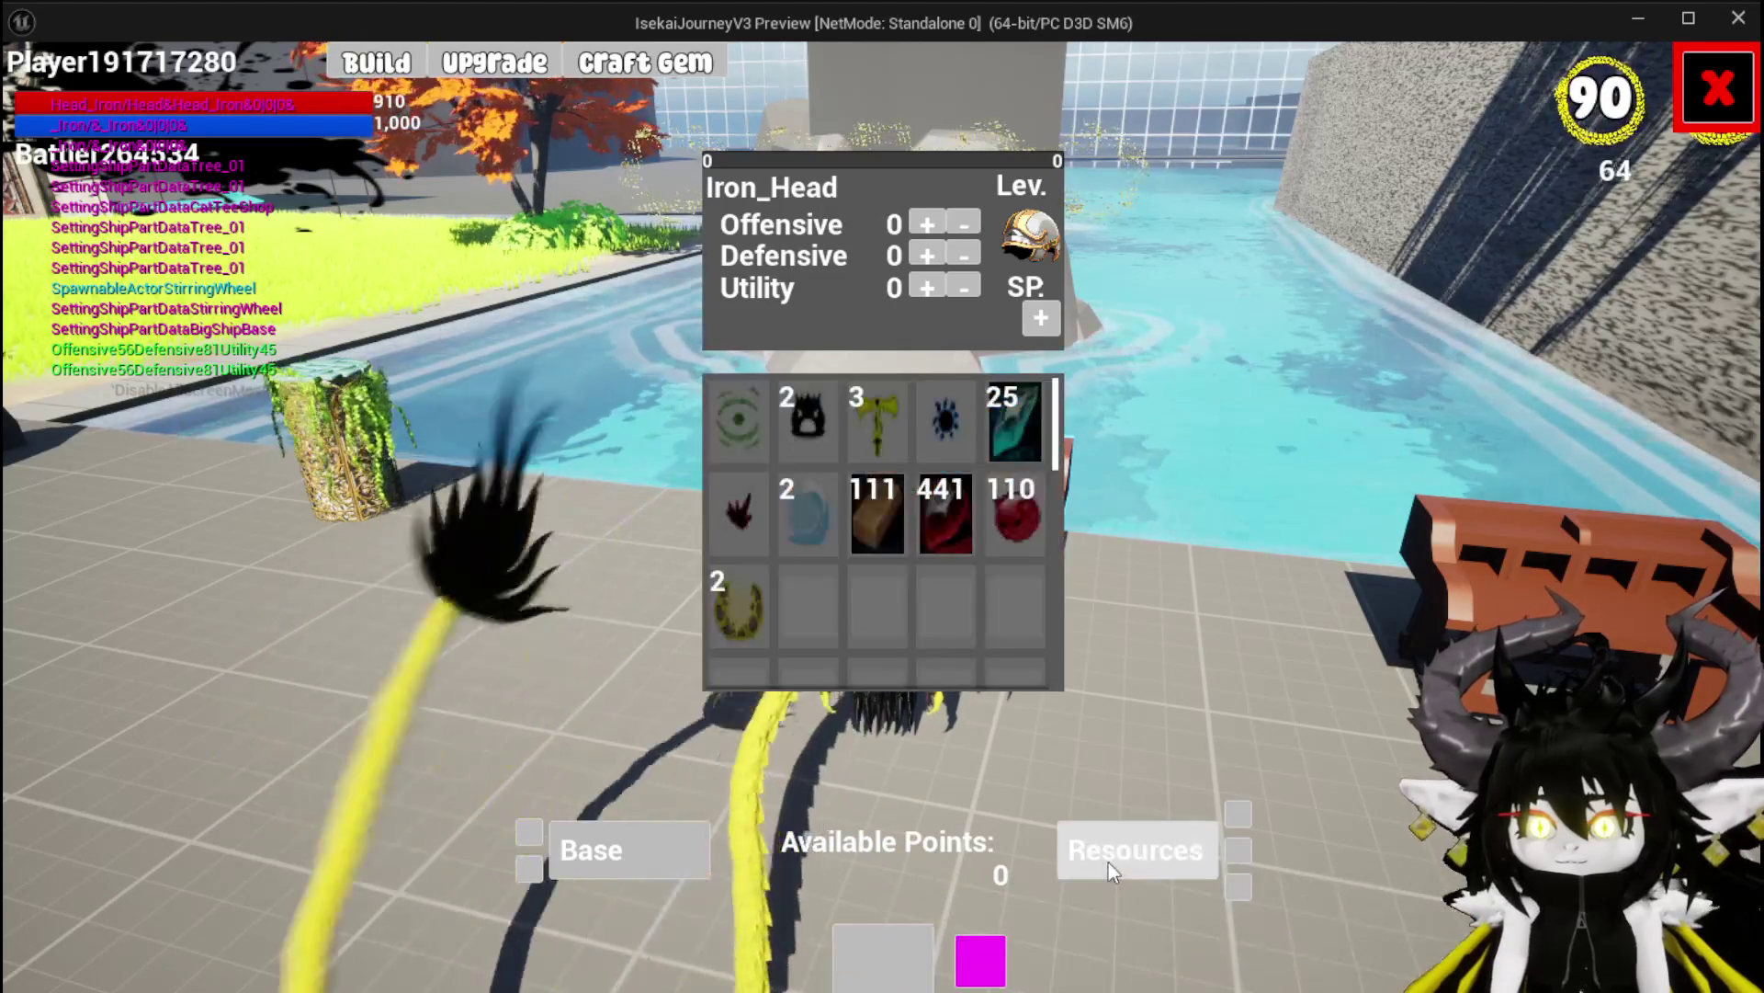
Spend three wood resources on Iron_Head and pick the 30-point gem option
left_click(870, 511)
left_click(871, 510)
left_click(871, 511)
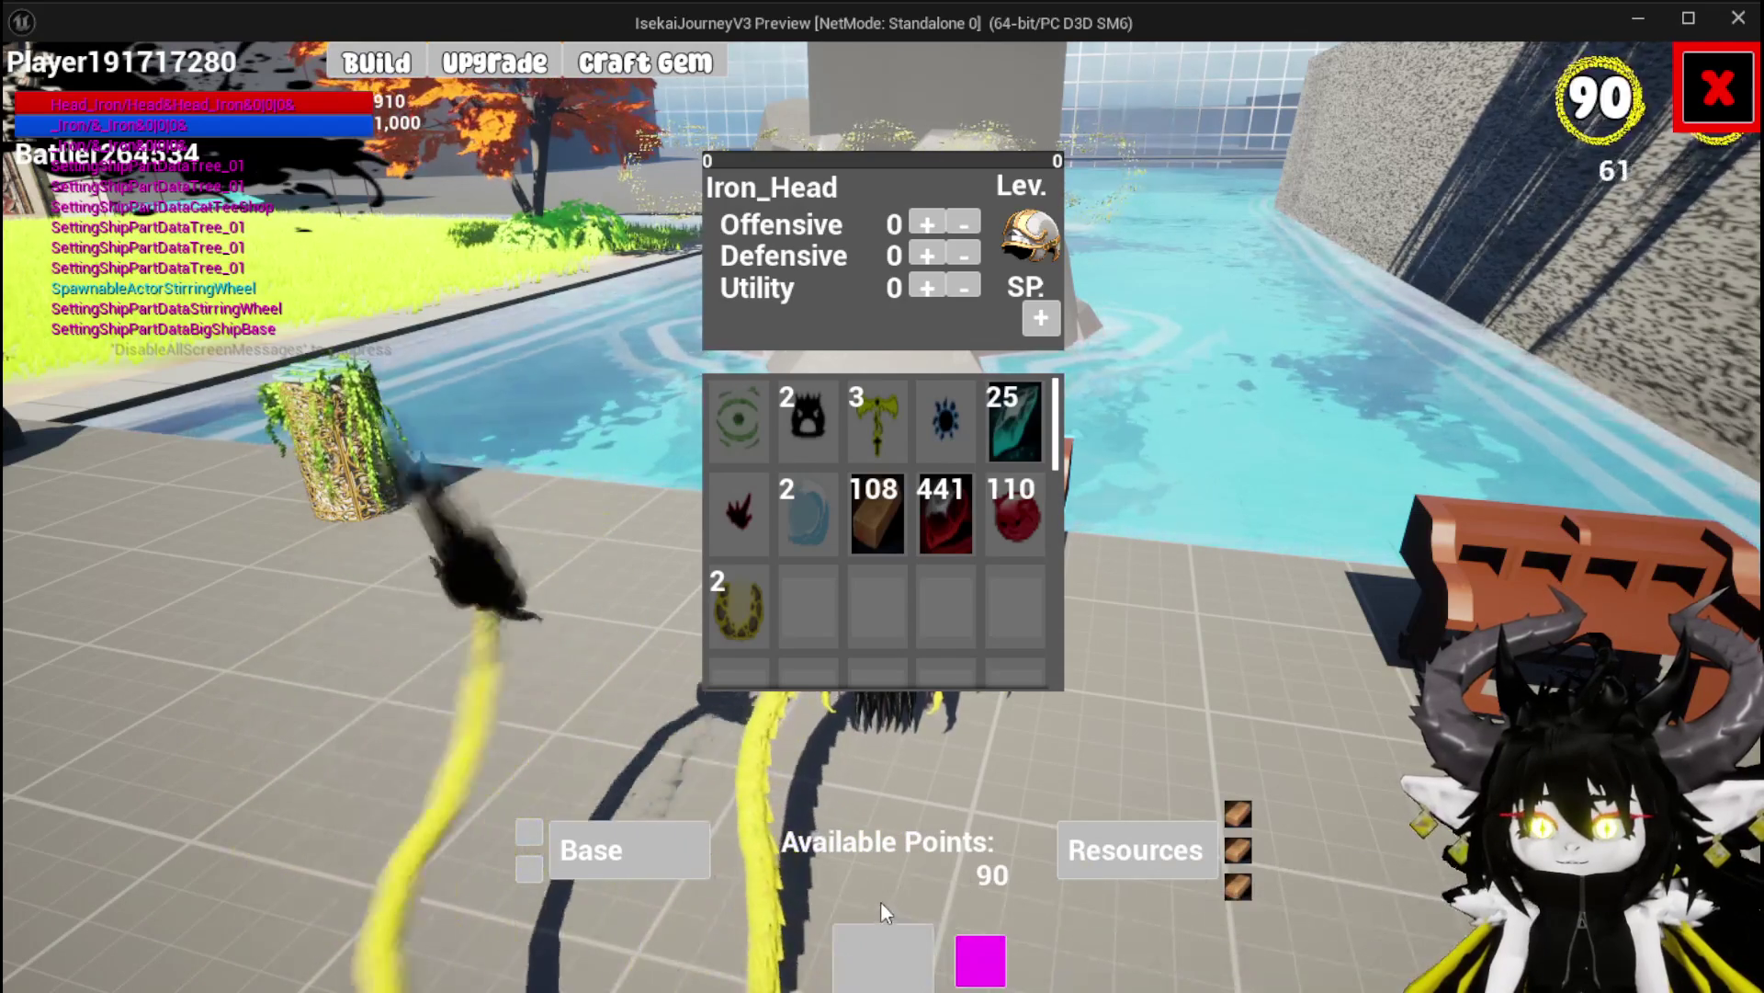
left_click(905, 953)
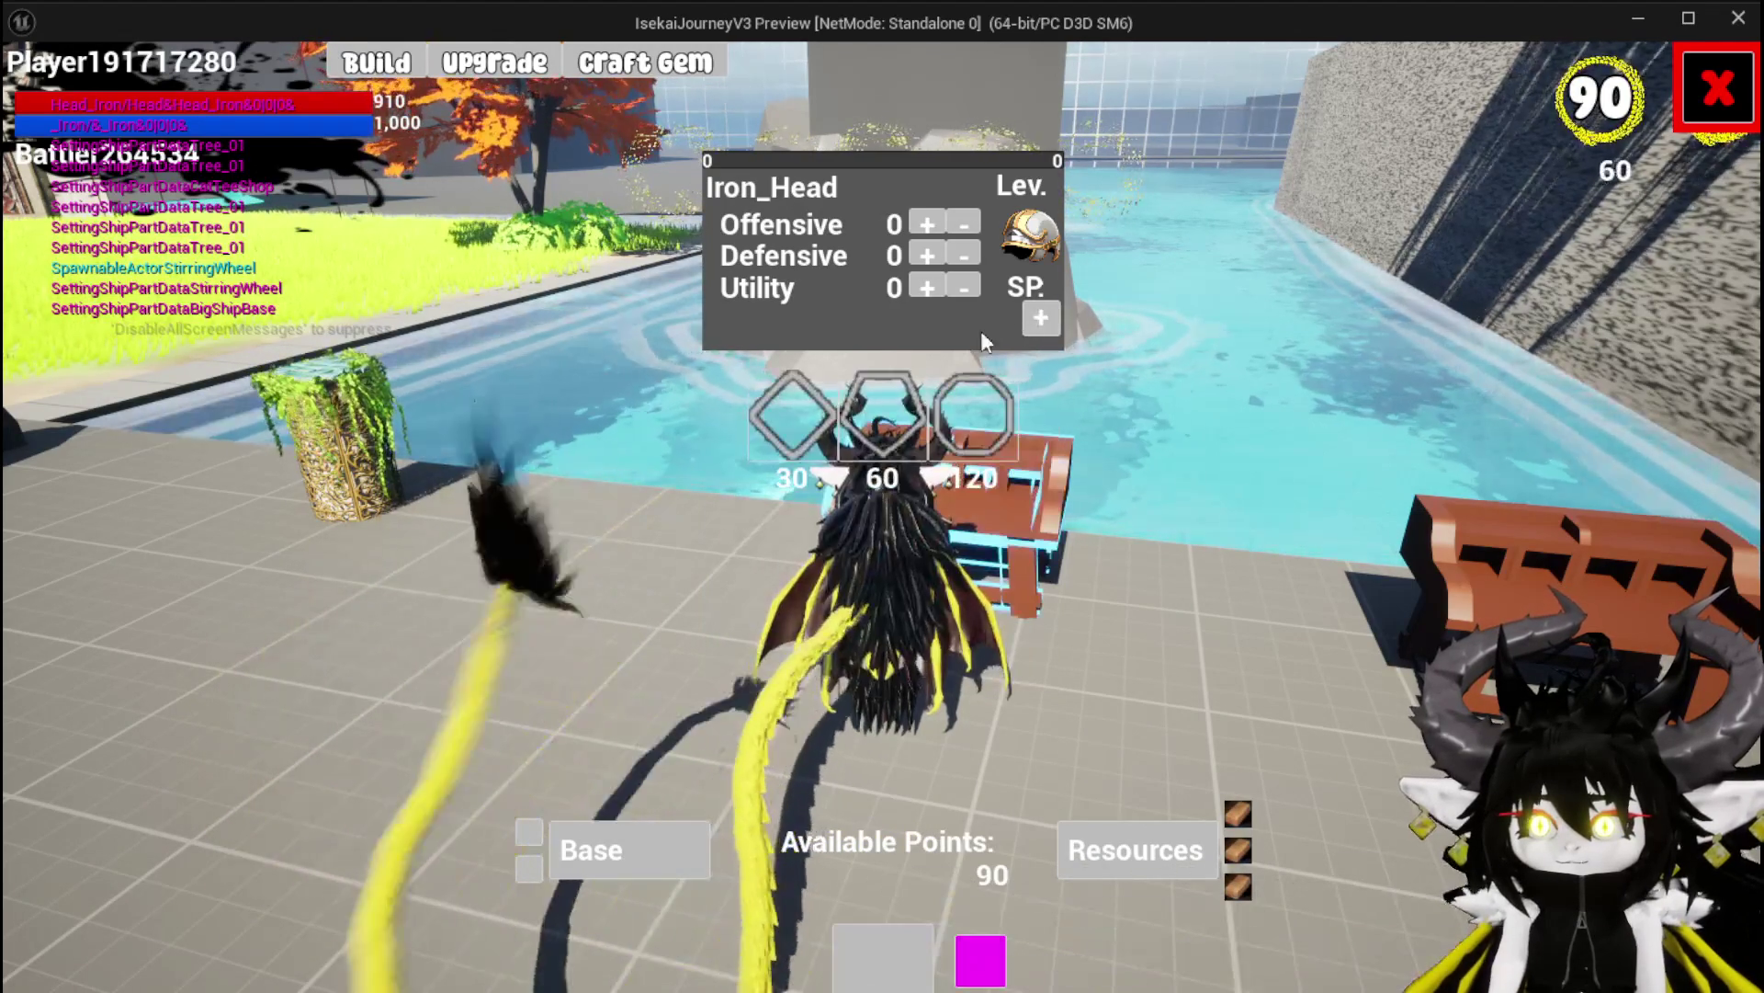
left_click(807, 422)
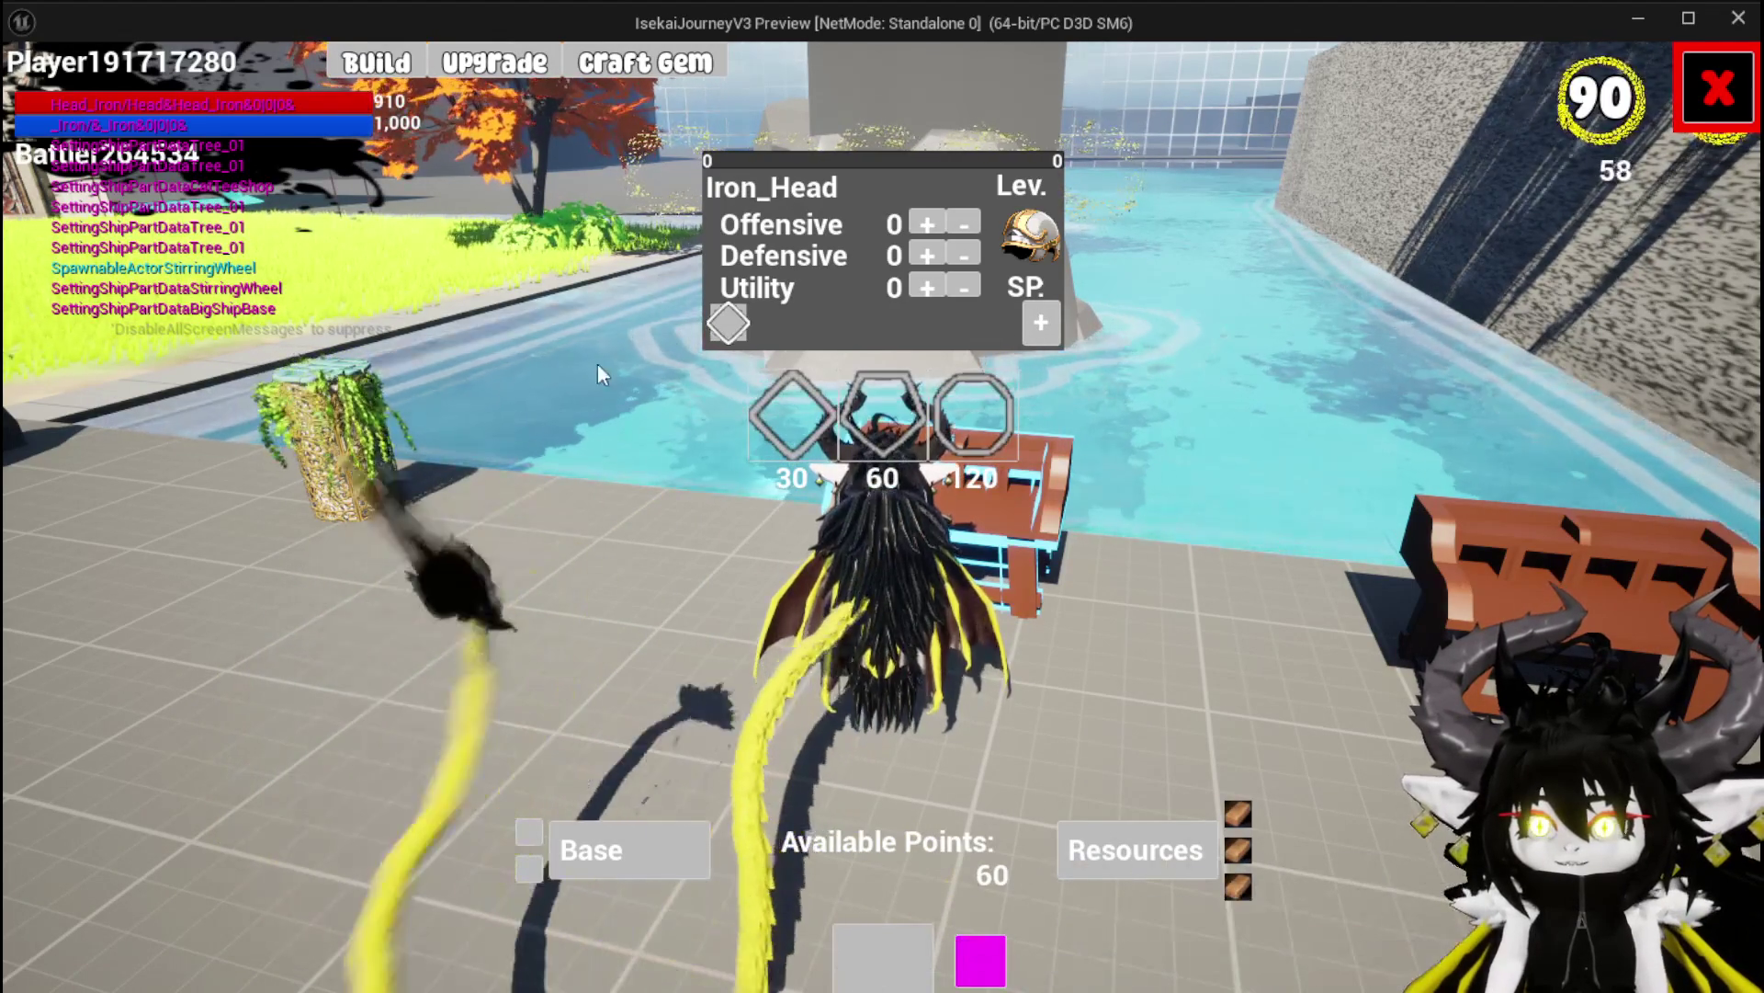
Give Offensive and Defensive one point each, trying the gem slot and adjusting Utility
left_click(922, 256)
left_click(924, 224)
left_click(922, 284)
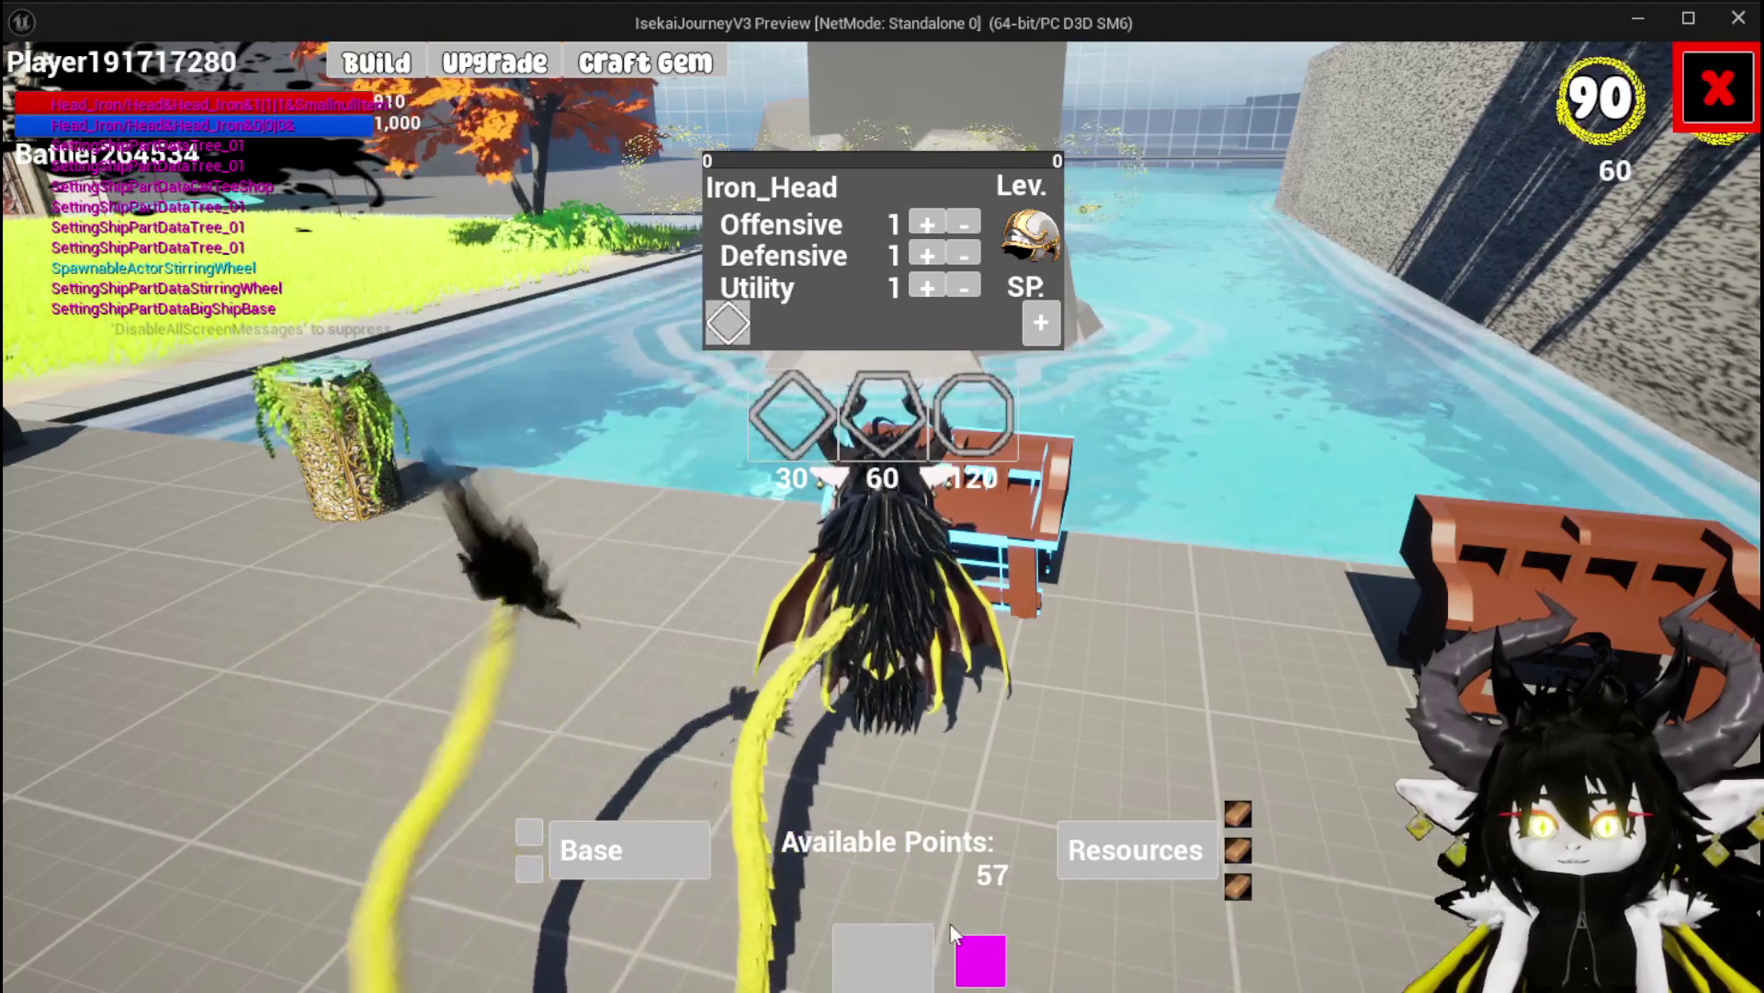
left_click(727, 326)
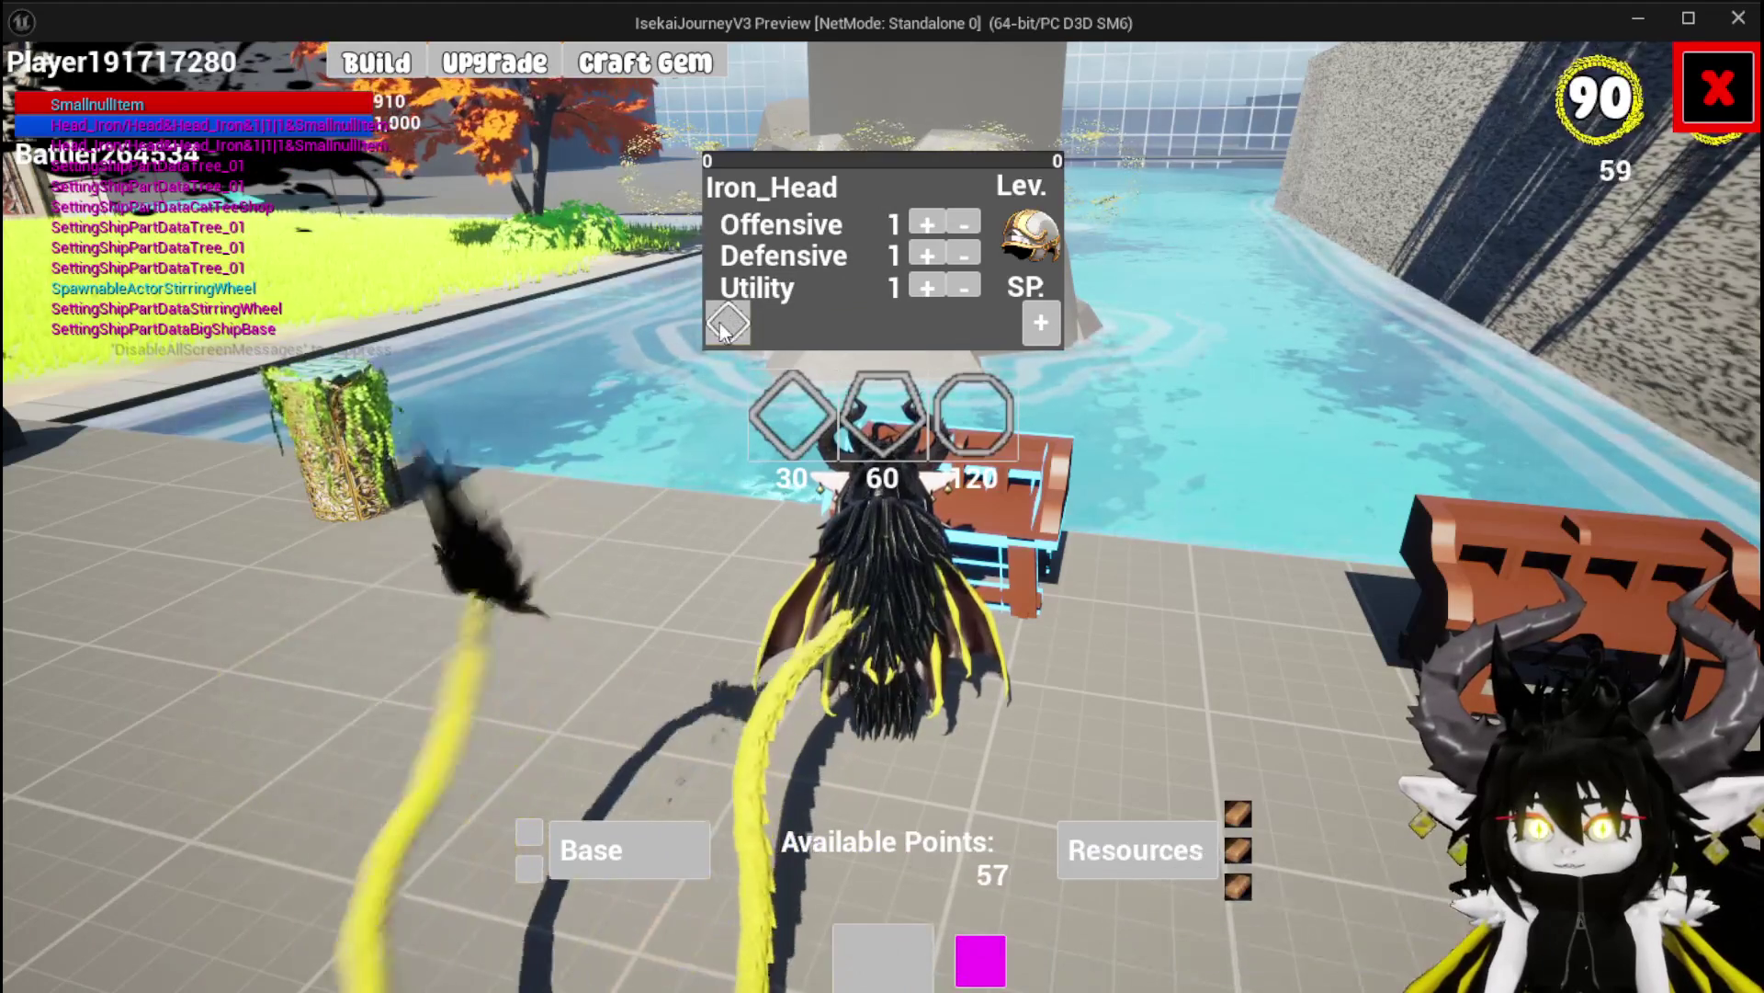
left_click(968, 281)
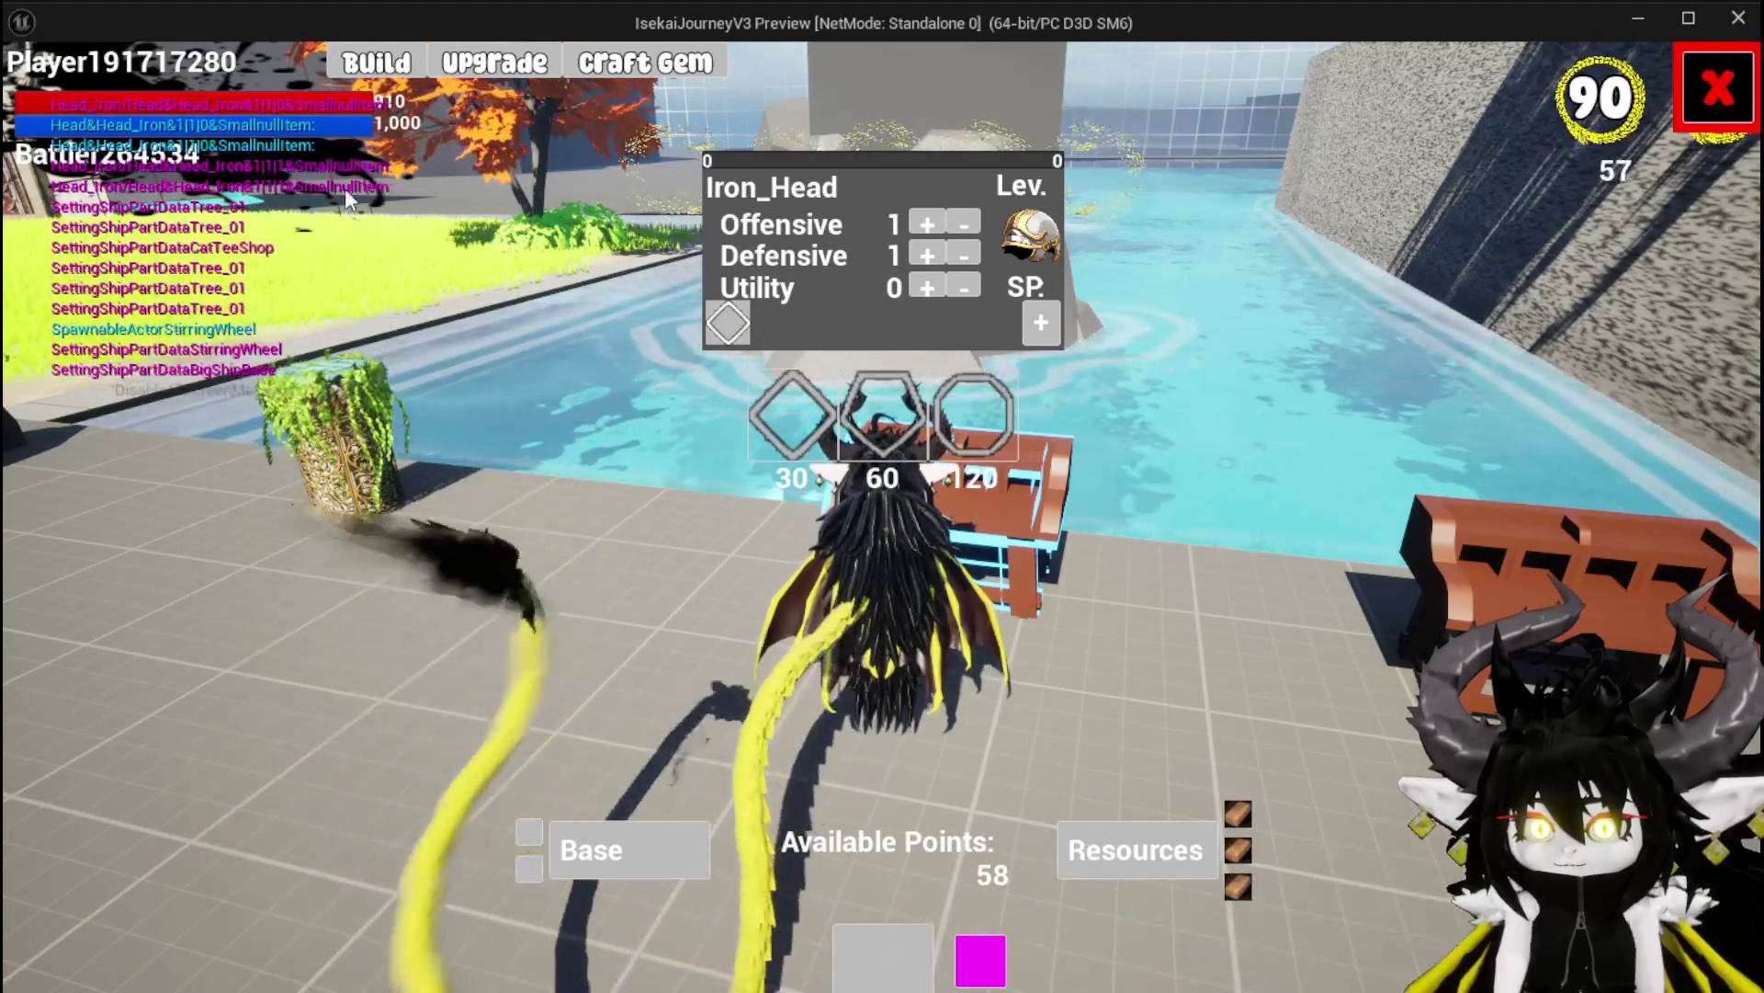
left_click(925, 287)
Raise Iron_Head's Utility to exactly 30
left_click(926, 287)
left_click_drag(924, 284, 923, 284)
left_click(960, 289)
left_click(959, 289)
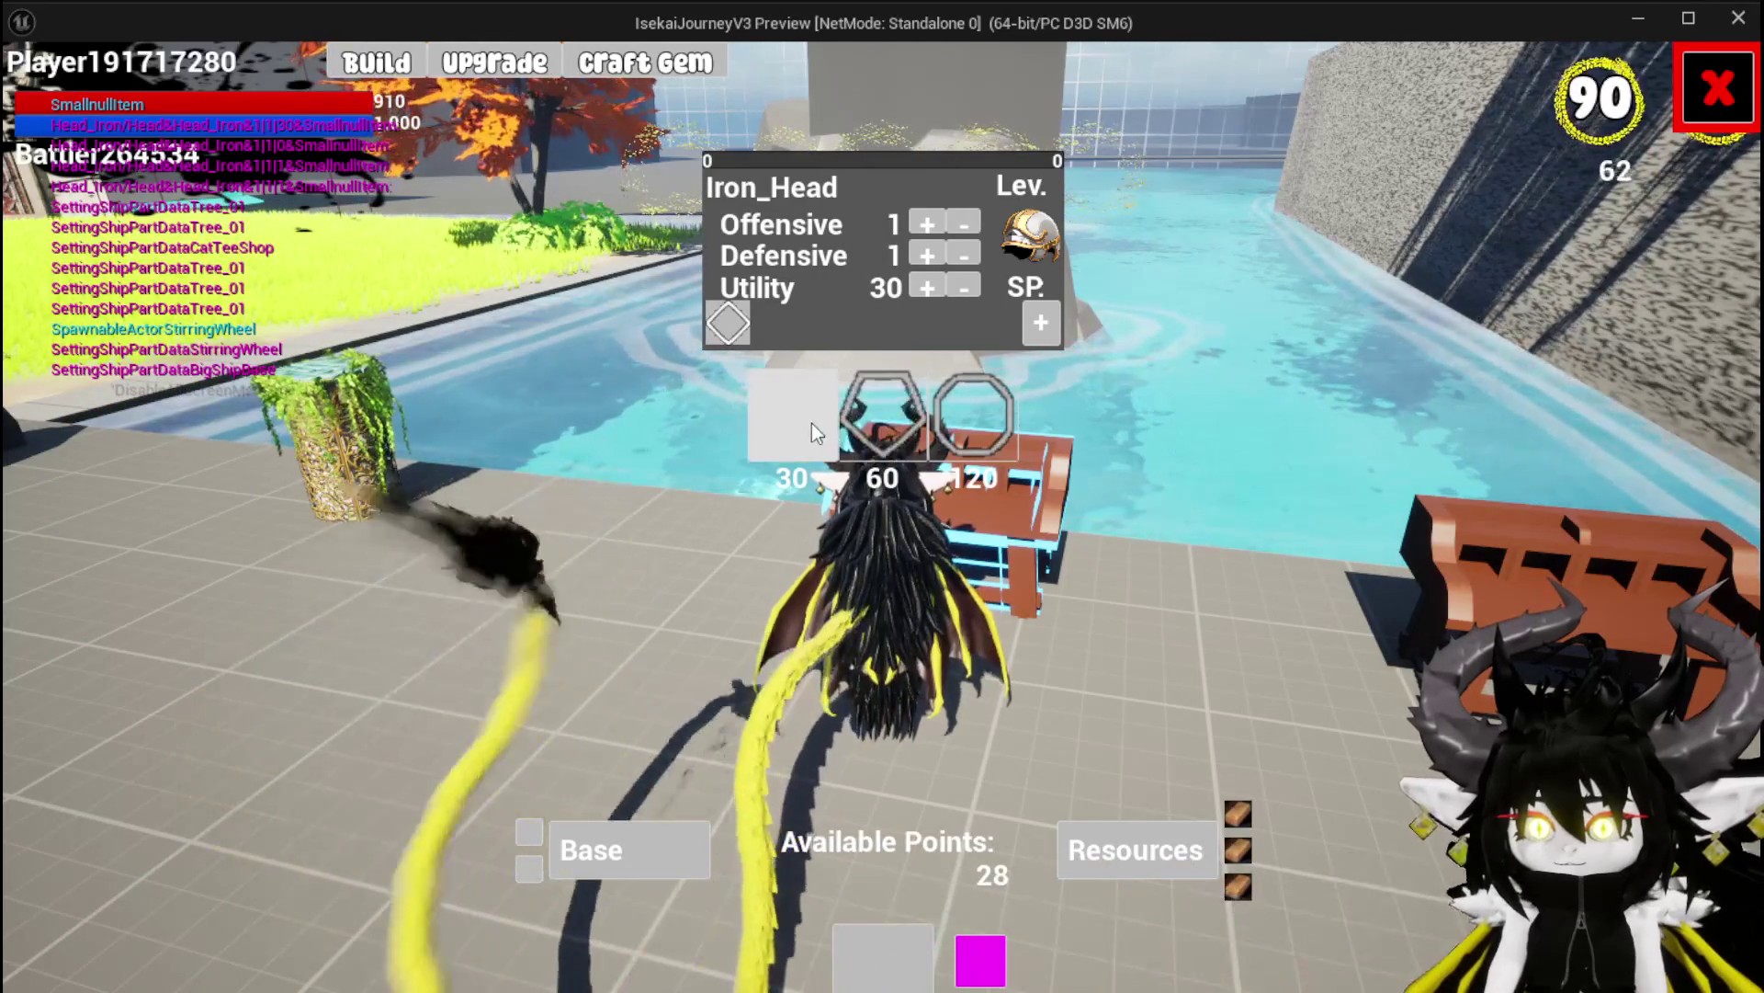
Spend teal and red gems from Resources for 98 points, fill the empty gem slot, and close the workbench
left_click(1240, 886)
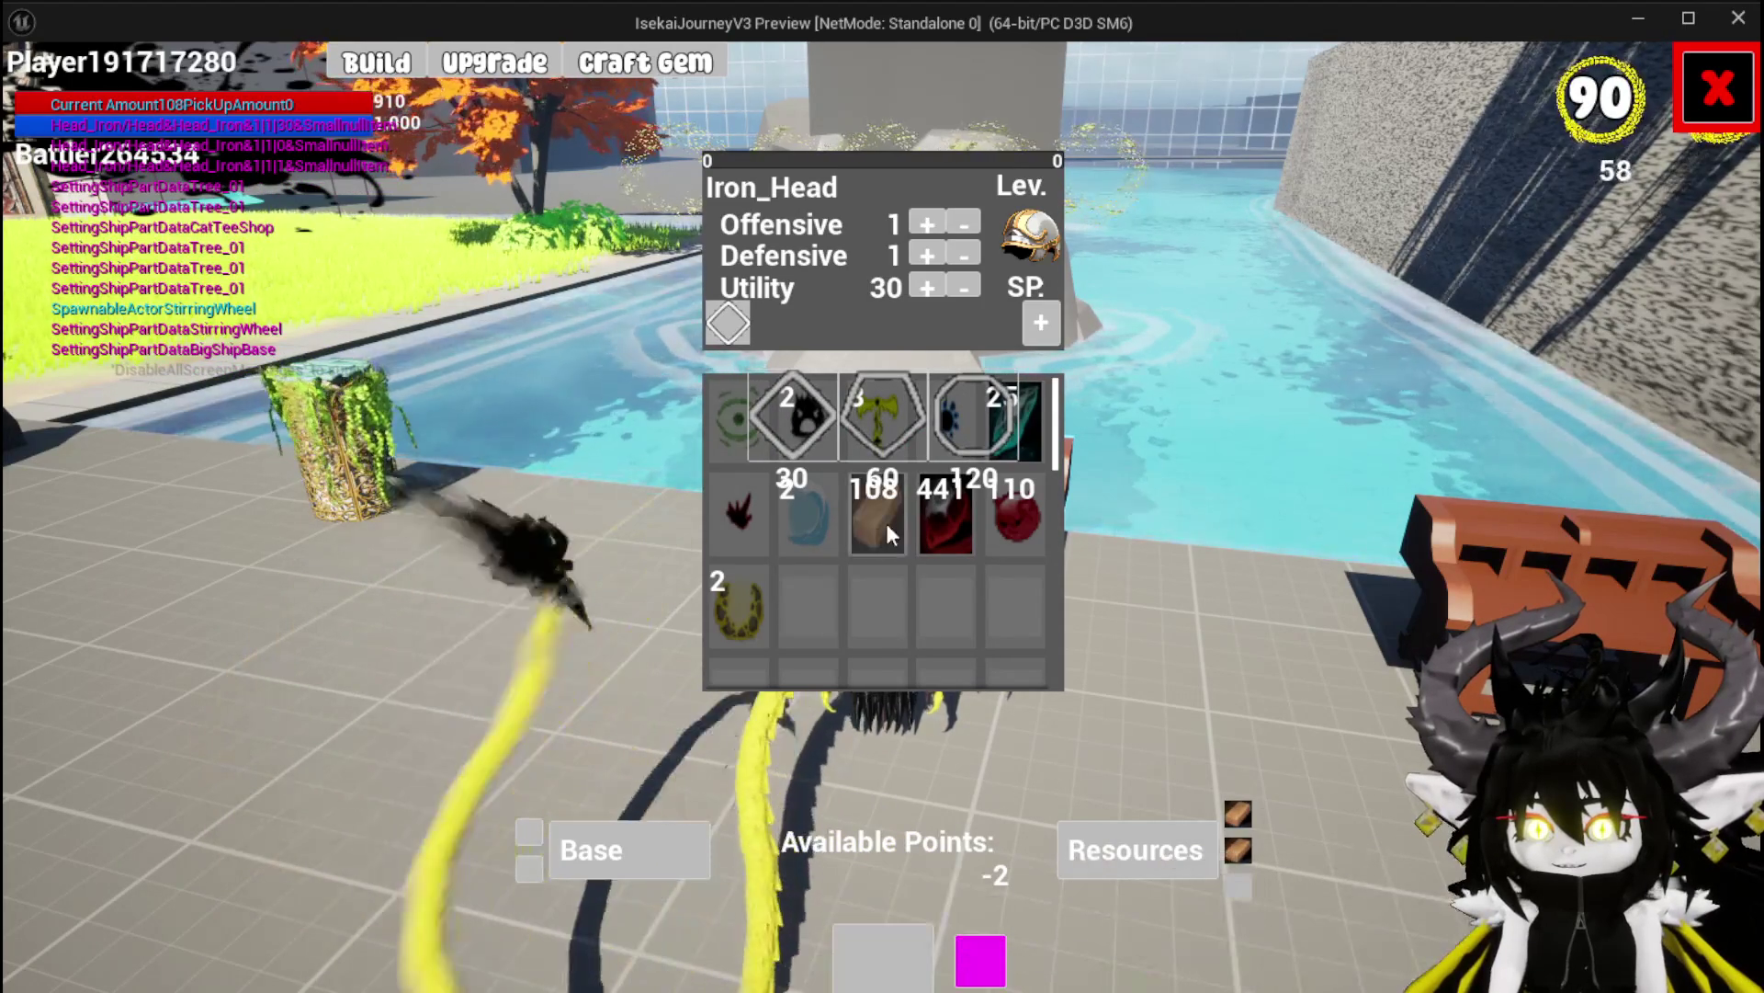
left_click(1028, 449)
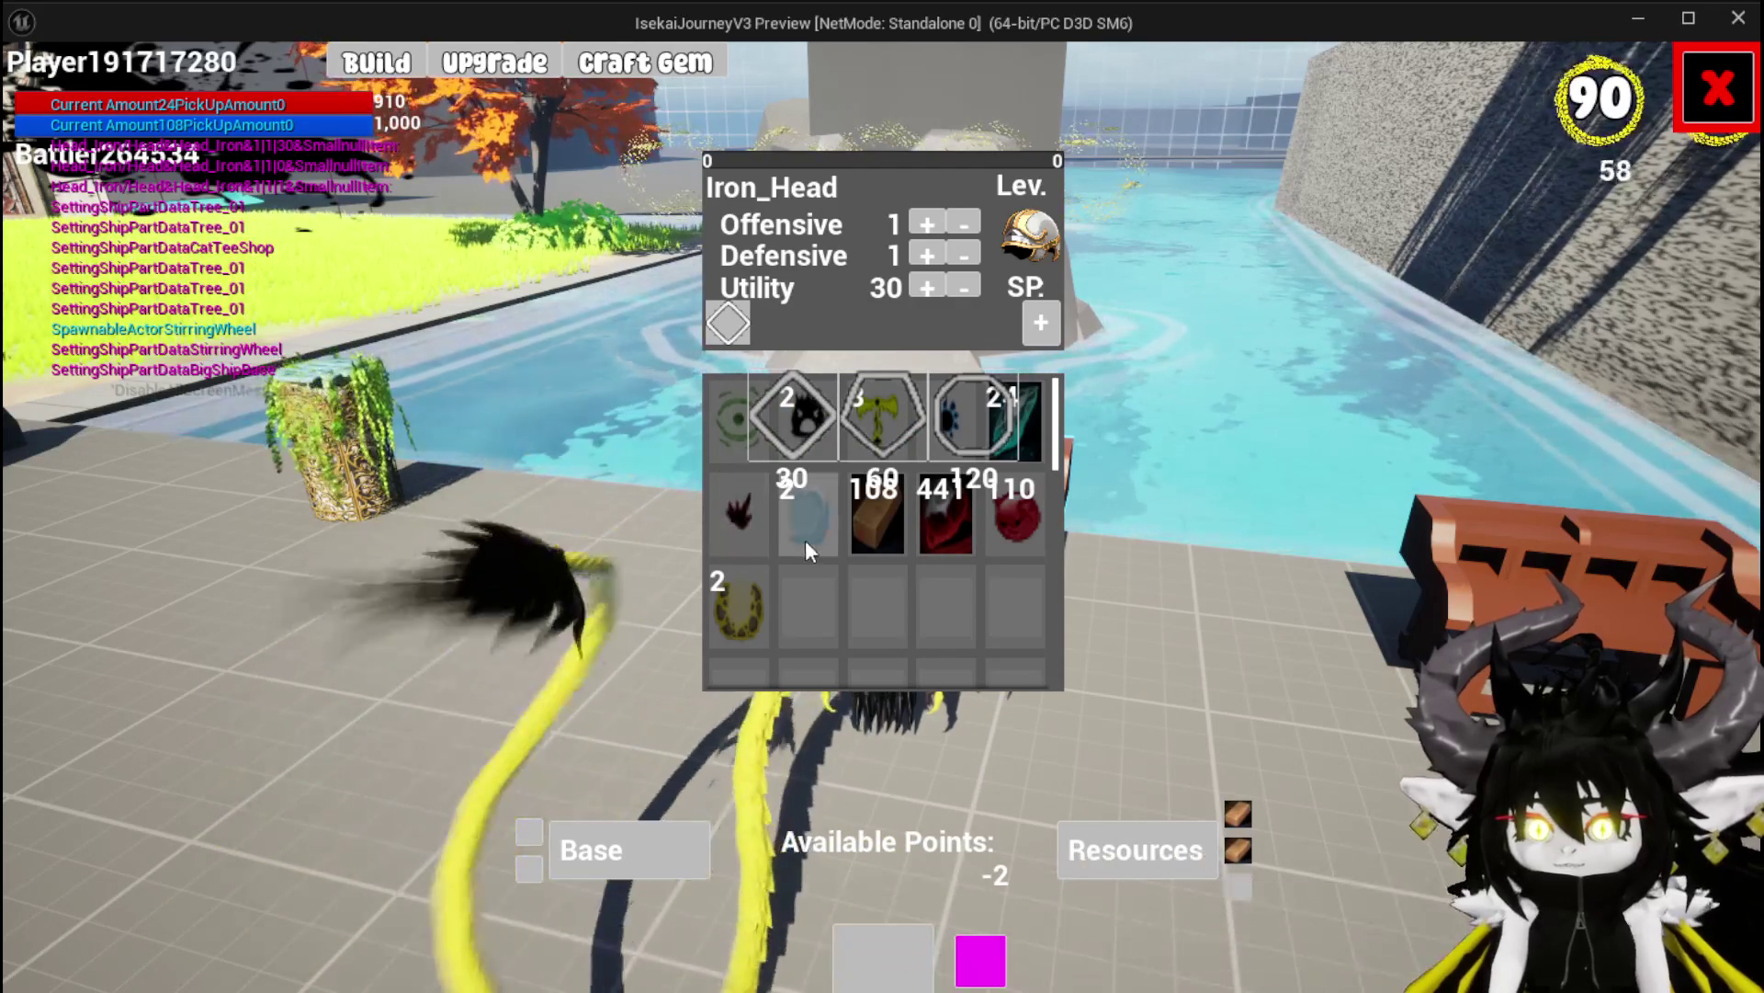
left_click(1007, 542)
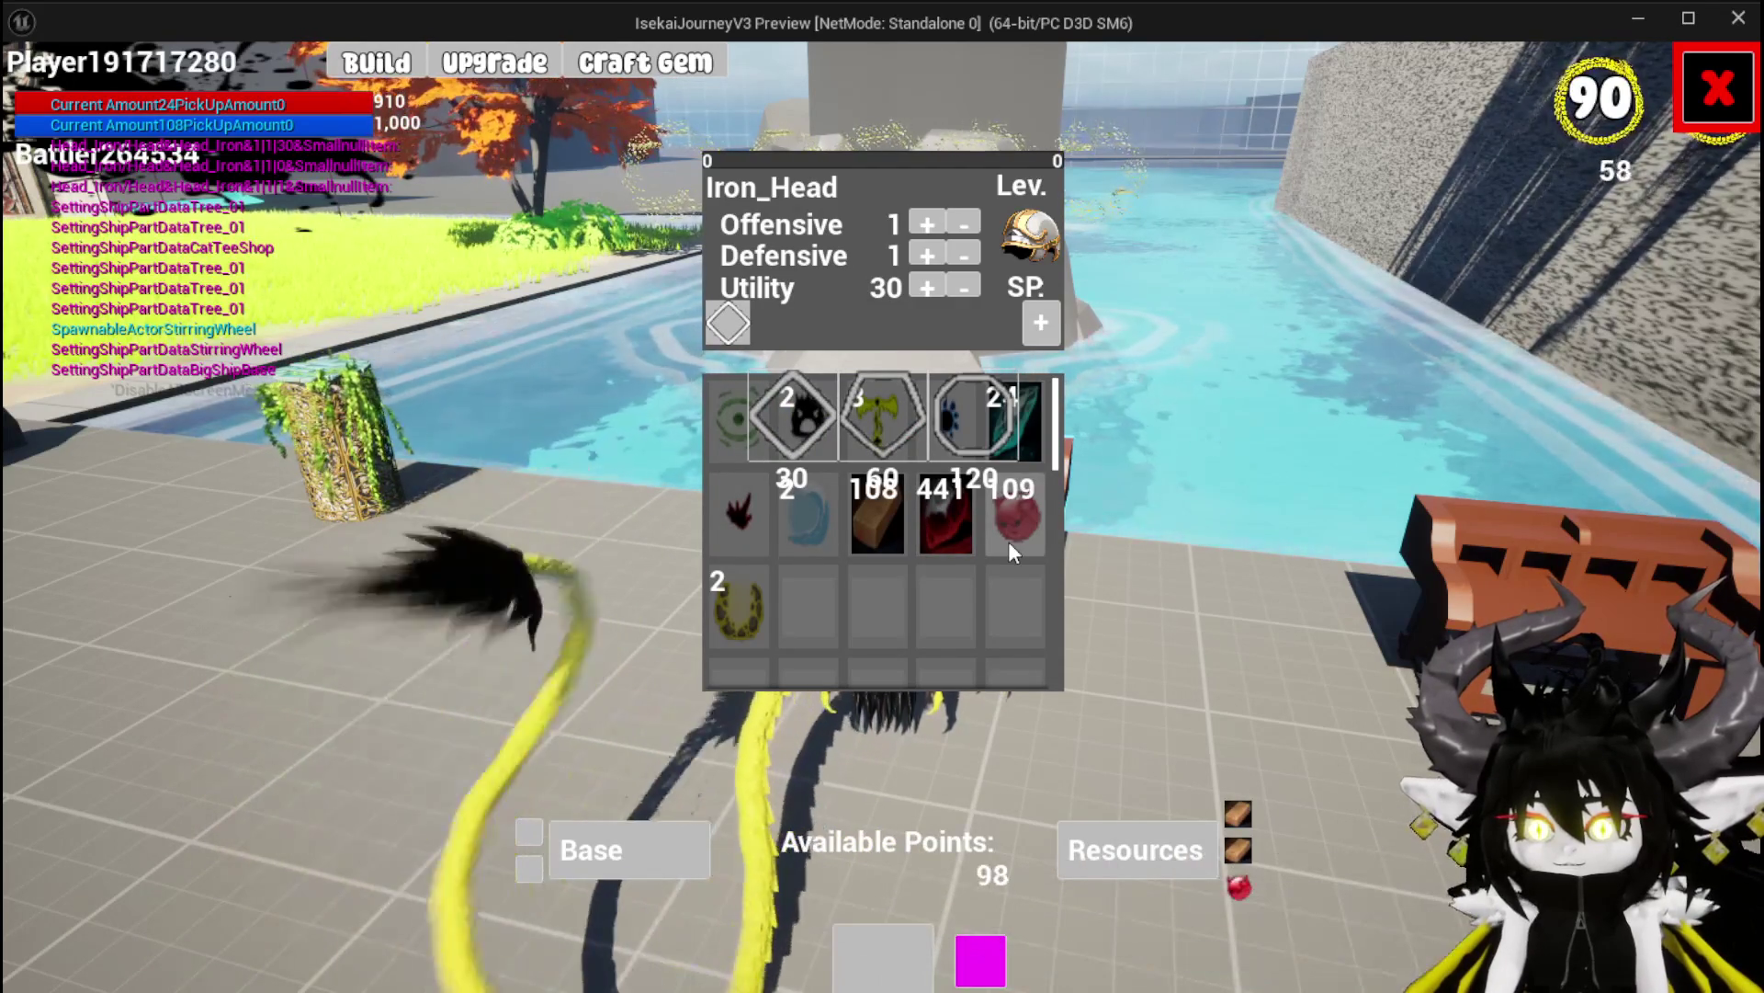
left_click(867, 422)
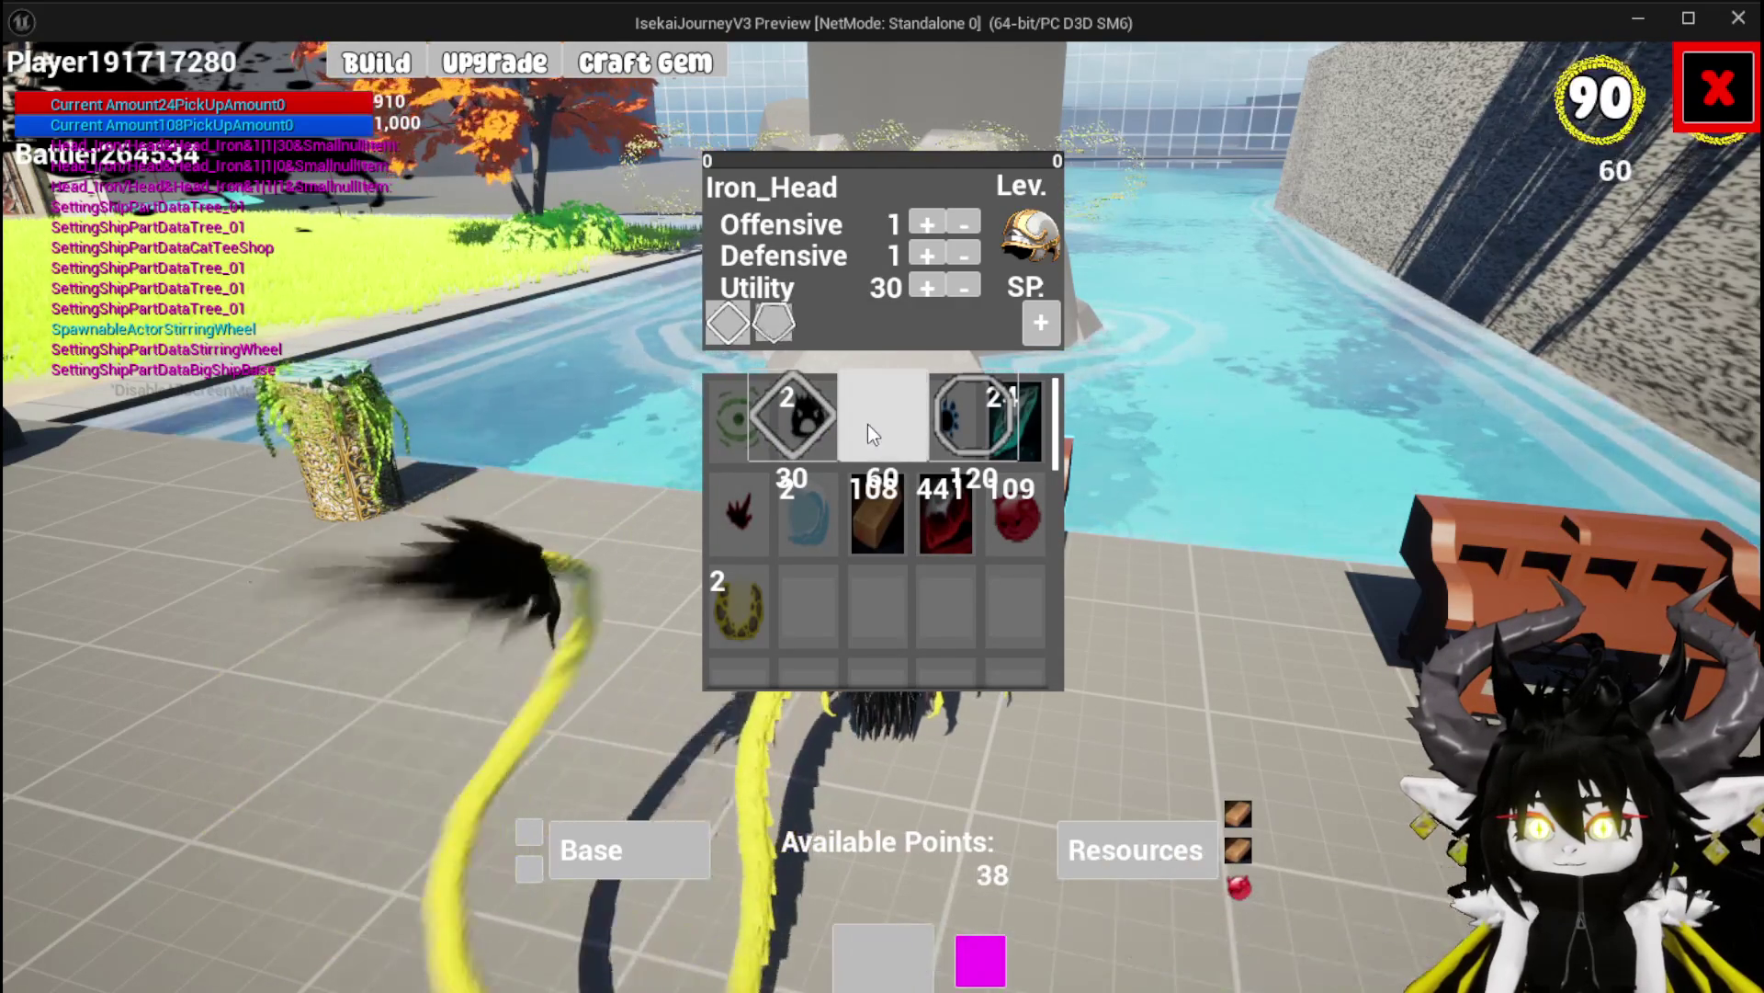
left_click(726, 326)
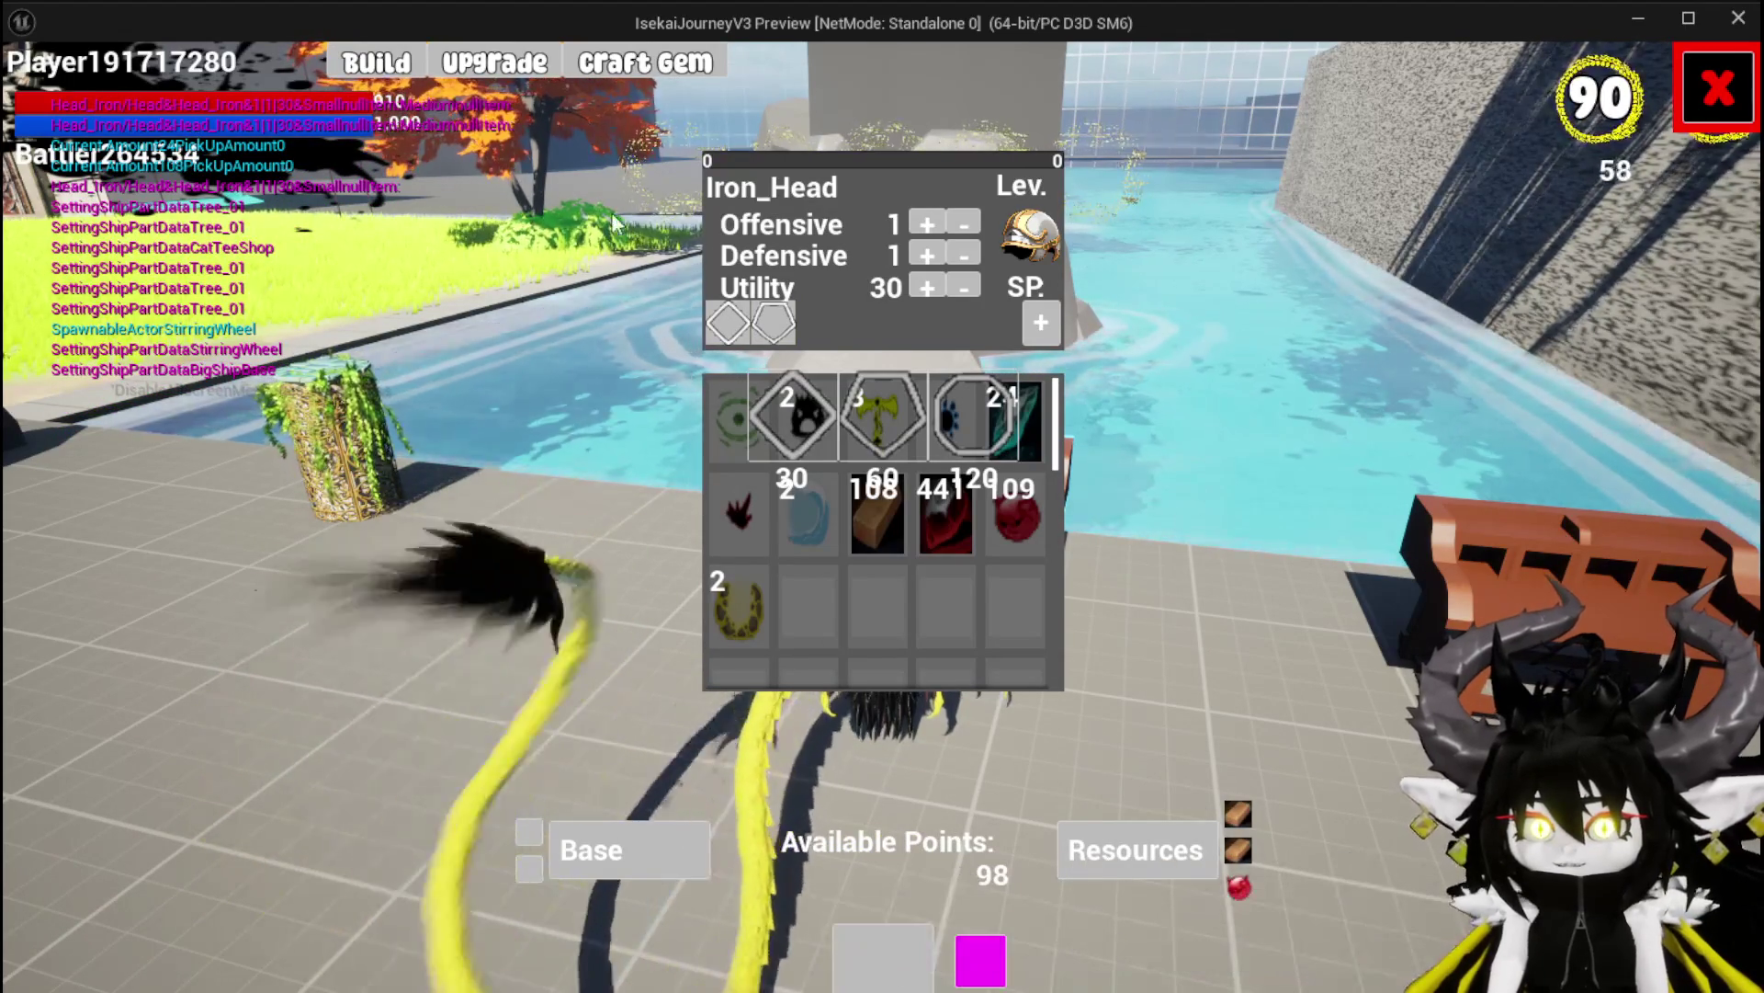
left_click(1708, 90)
Stop the play session, save the level, and bring the GET and Append nodes into view
key("Escape")
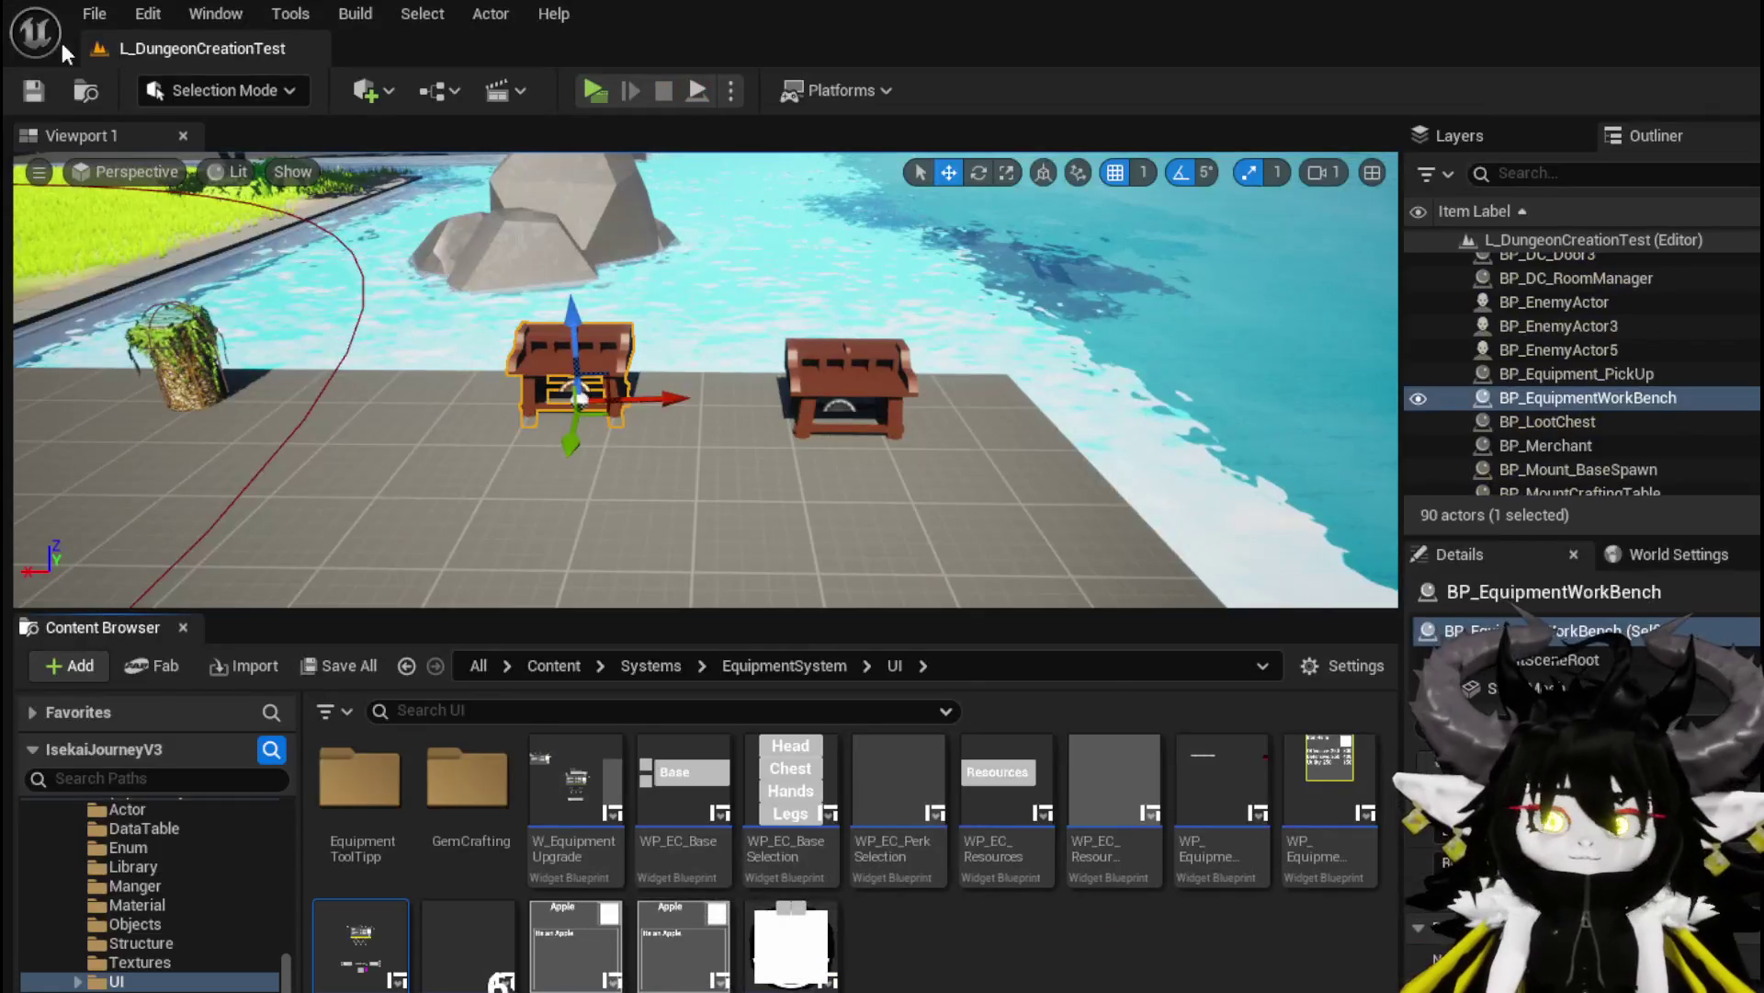
left_click(33, 92)
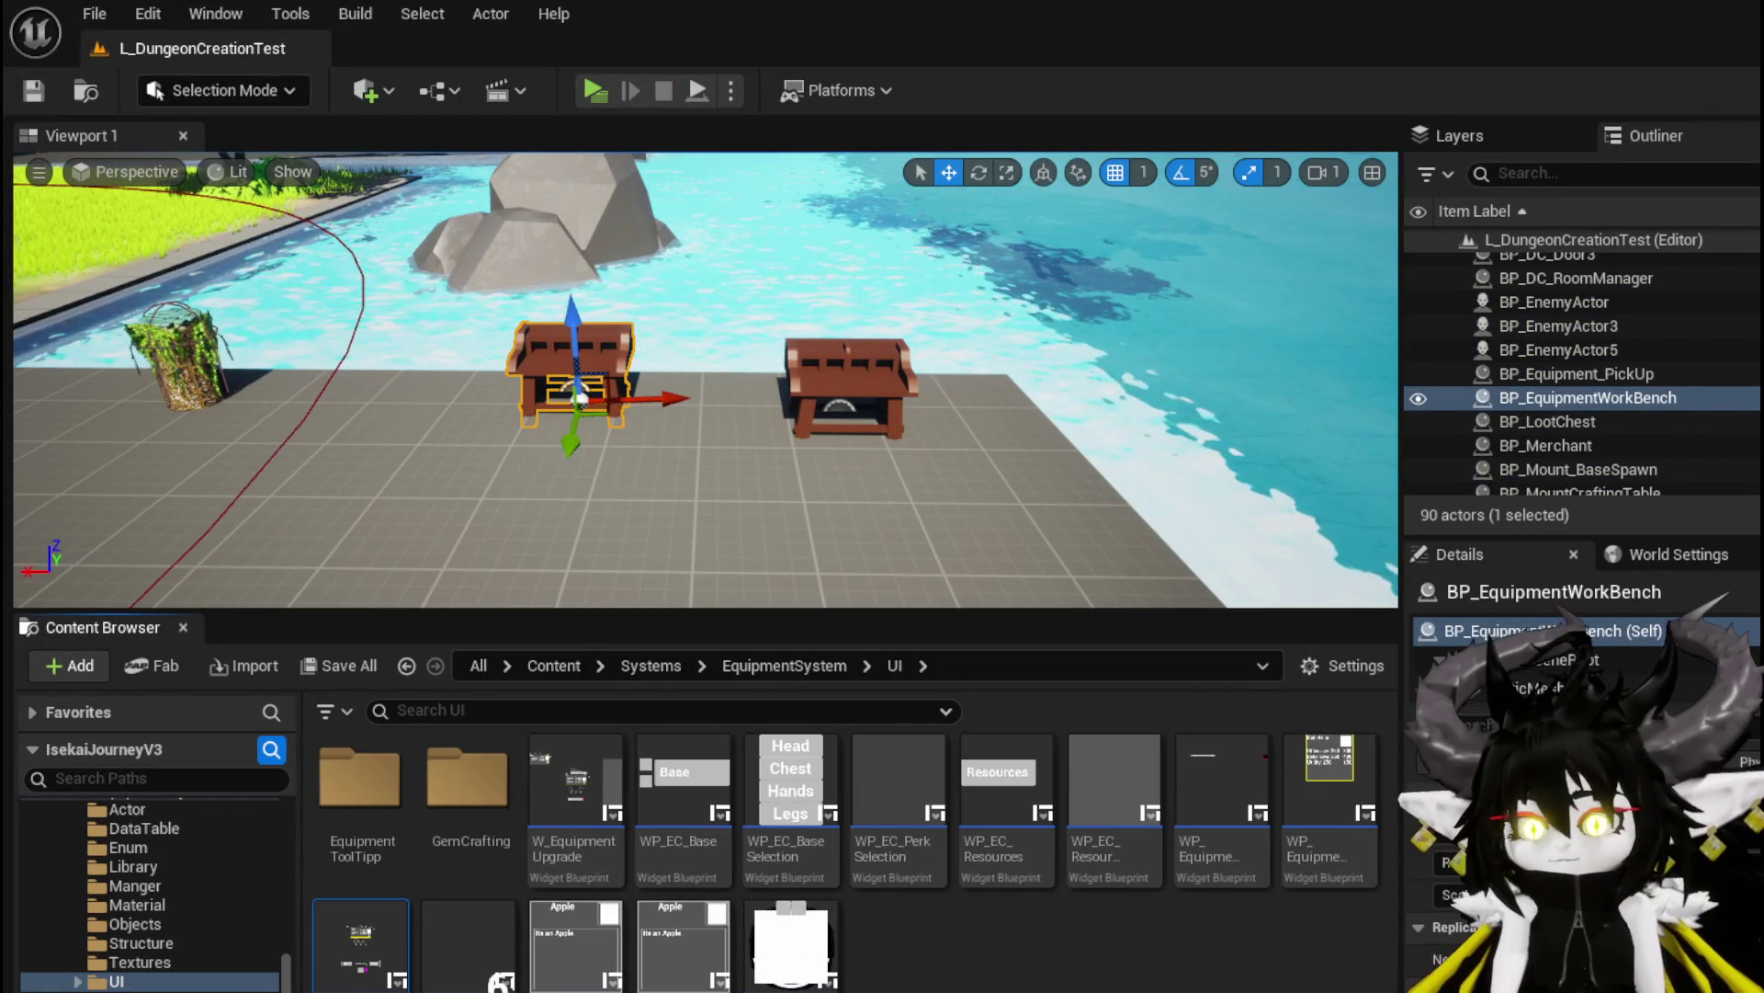
left_click_drag(1127, 583, 734, 410)
scroll(945, 436, "down", 2)
mouse_move(945, 435)
left_mouse_down()
mouse_move(610, 435)
mouse_move(276, 469)
mouse_move(788, 491)
mouse_move(955, 614)
left_mouse_up()
Open BuildEquipmentData, inspect the Perk Array variable, and locate the Append nodes
double_click(772, 372)
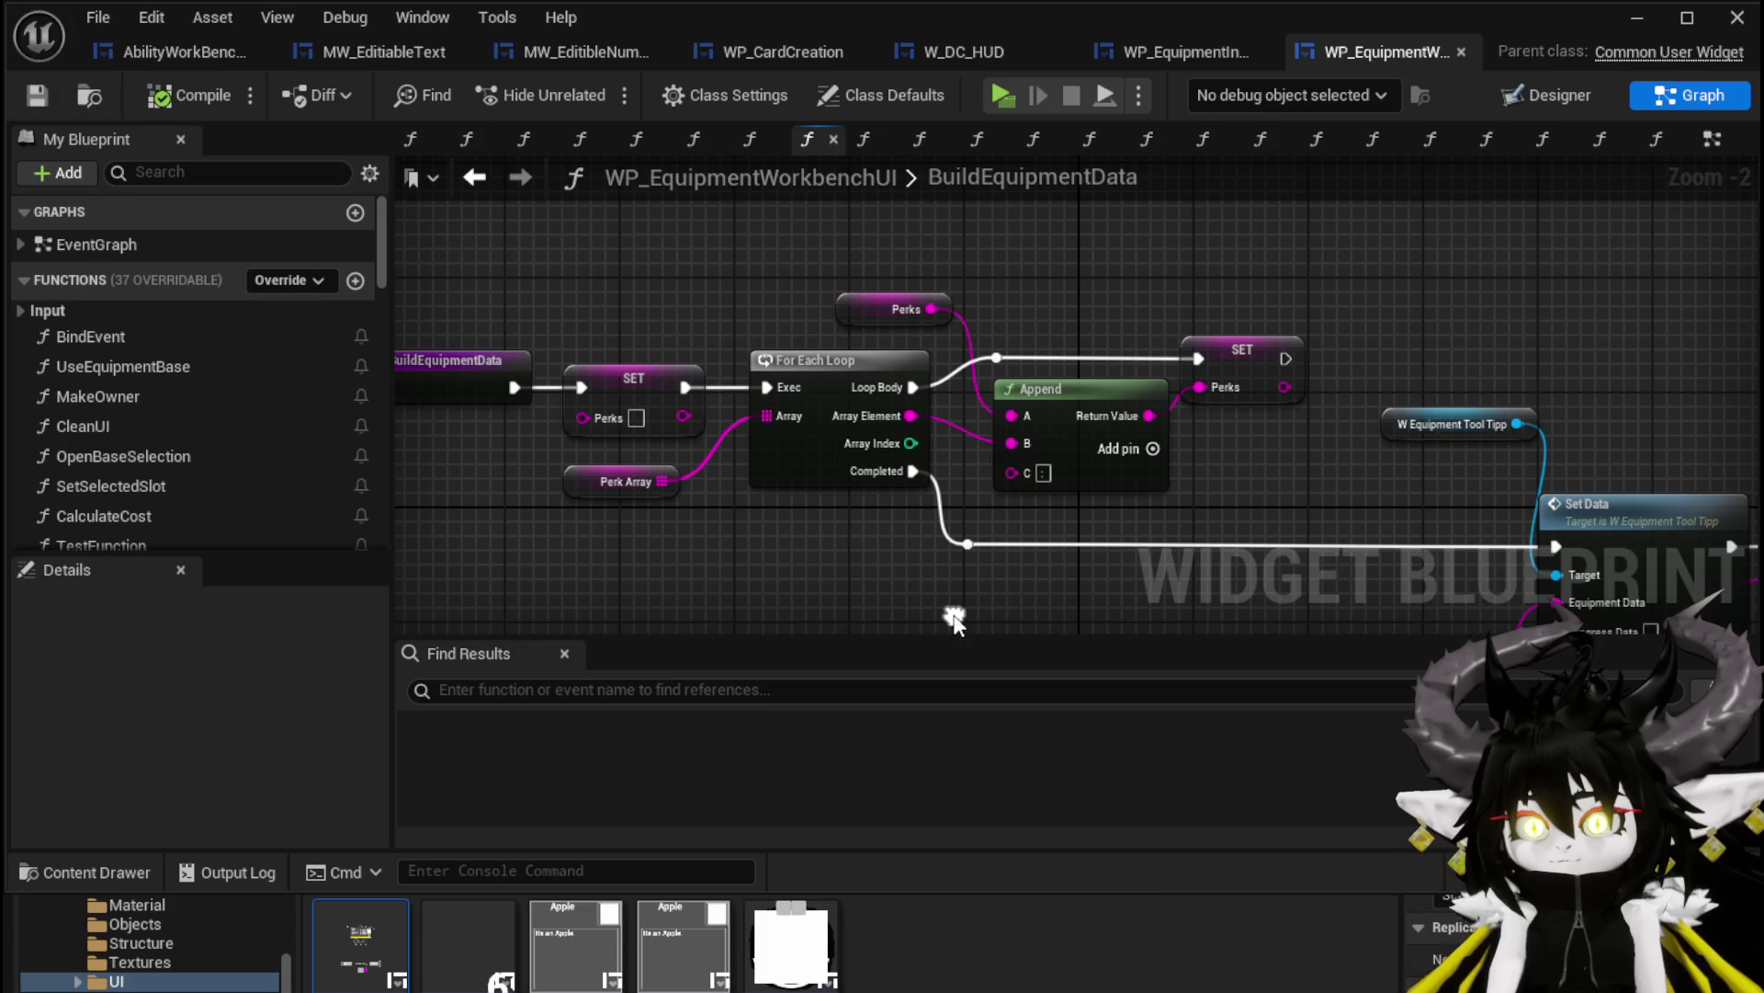
left_click(604, 489)
left_click_drag(729, 590, 736, 419)
scroll(217, 728, "down", 5)
left_click_drag(829, 504, 672, 338)
scroll(735, 358, "down", 3)
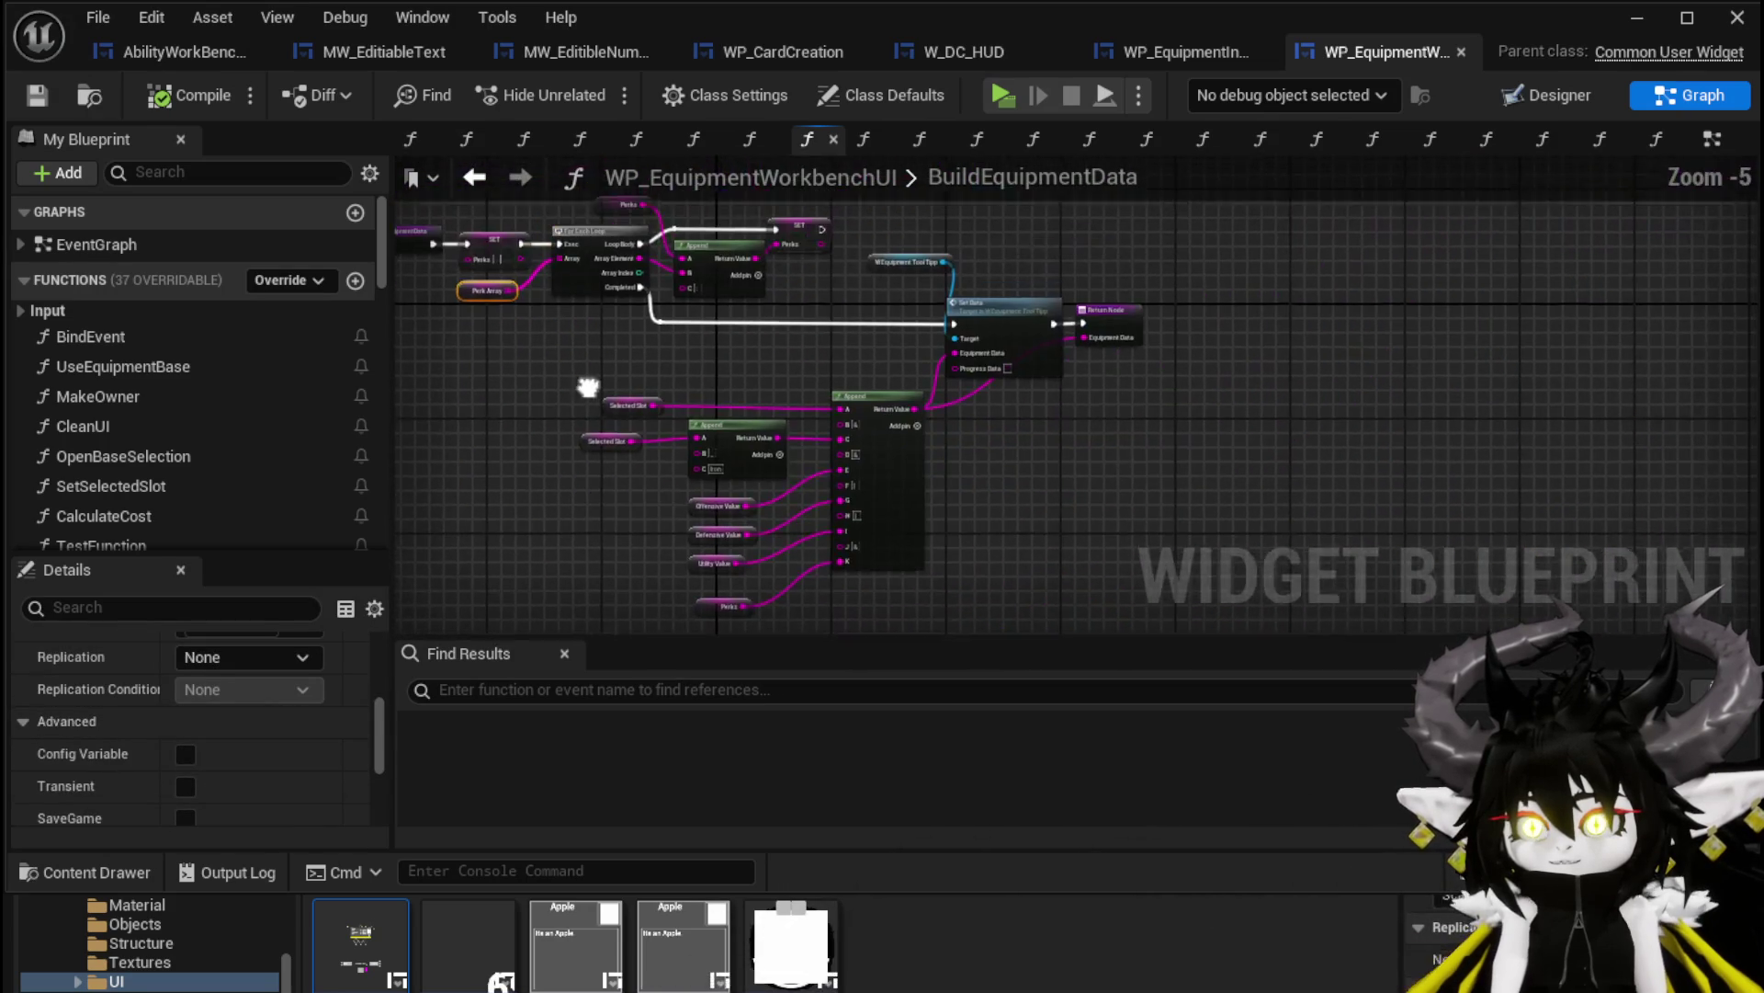
left_click(794, 366)
scroll(794, 366, "up", 3)
mouse_move(810, 370)
left_mouse_down()
mouse_move(727, 363)
mouse_move(772, 350)
mouse_move(746, 314)
left_mouse_up()
Duplicate the large Append node, wire its Return Value to Progress Data, and place it below
left_click_drag(970, 325, 1103, 298)
left_click_drag(945, 269, 1027, 441)
key("ctrl+v")
left_click_drag(1117, 287, 1355, 501)
left_click_drag(1515, 507, 1266, 355)
left_click_drag(1036, 296, 715, 599)
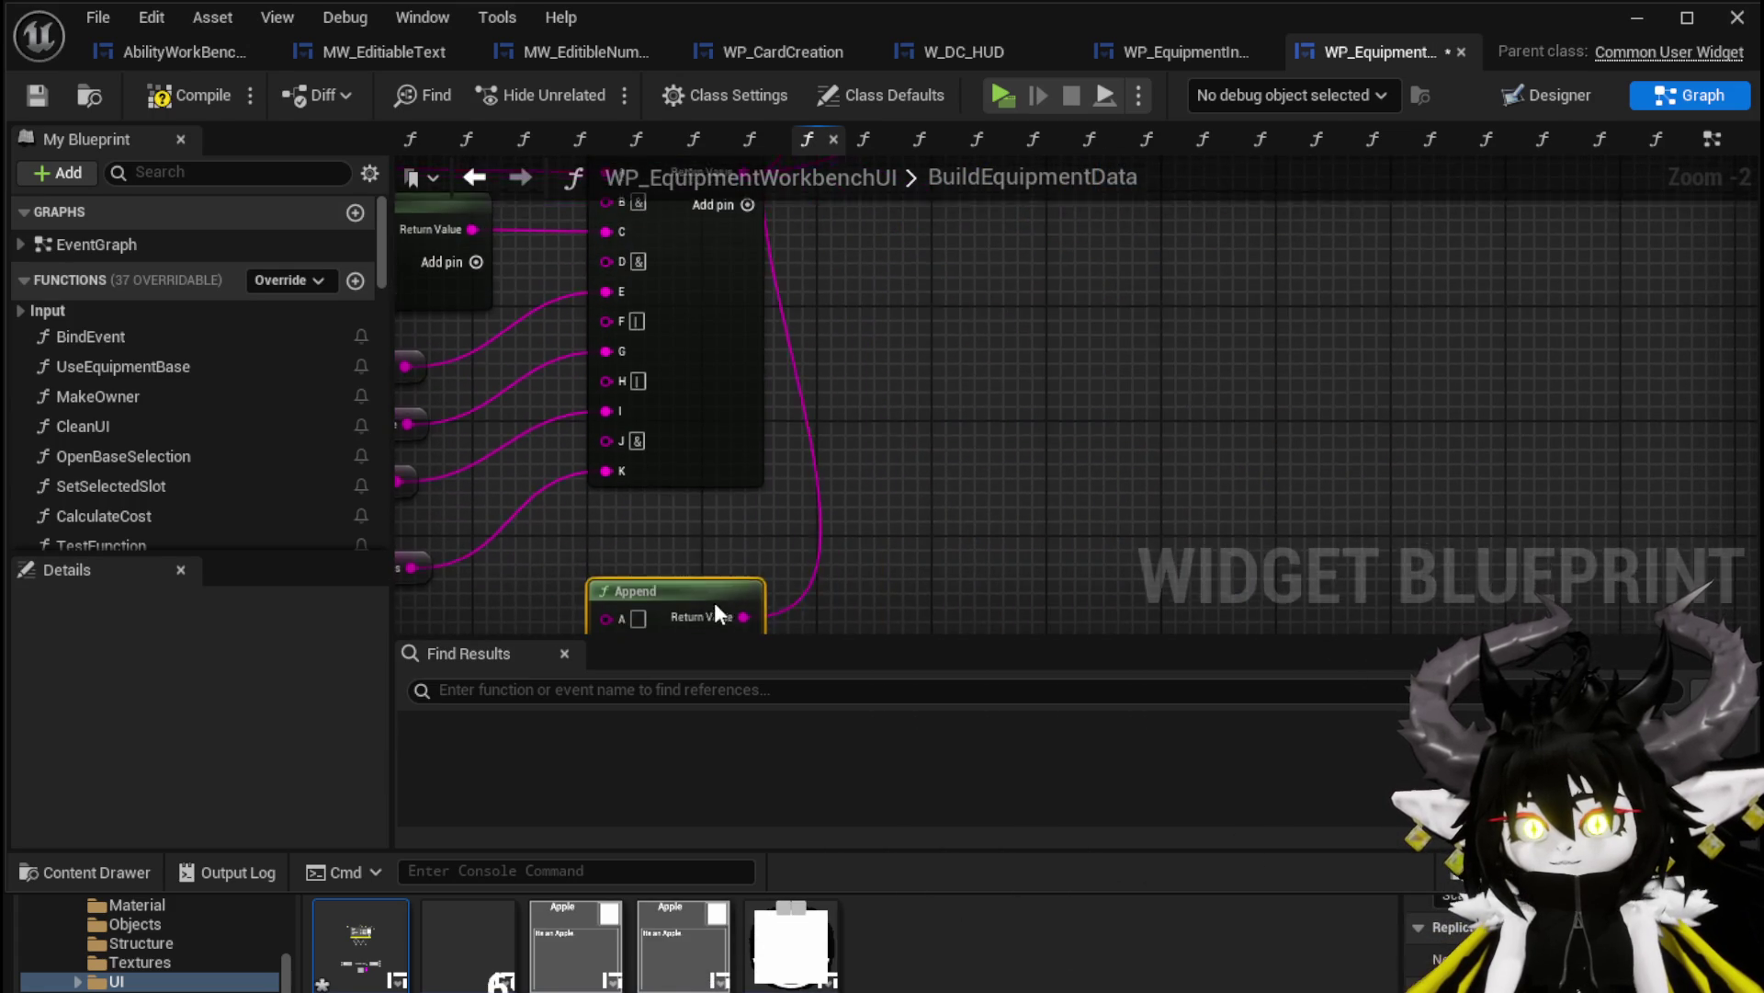
scroll(1011, 331, "down", 2)
Save the widget blueprint, return to the level, and select the equipment pickup on the grass
left_click(26, 97)
left_click(1637, 17)
left_click_drag(698, 377, 662, 340)
mouse_move(501, 427)
left_mouse_down()
mouse_move(588, 427)
mouse_move(615, 316)
left_mouse_up()
left_click(615, 316)
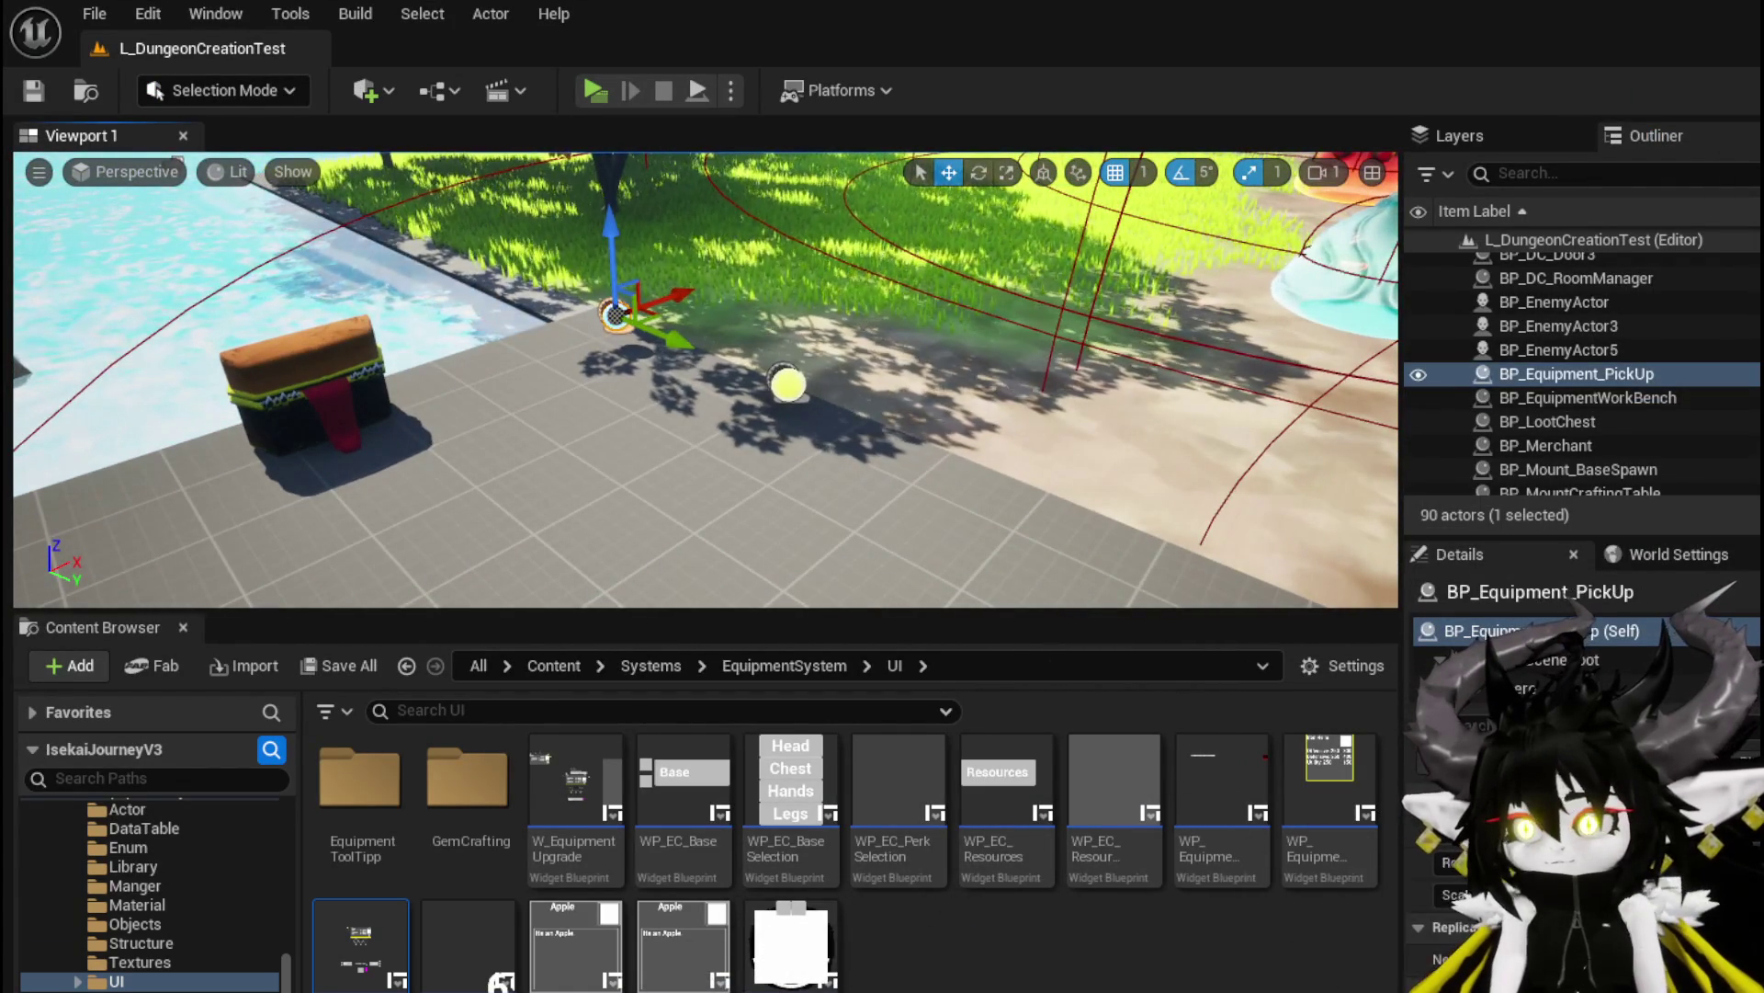
Open the equipment pickup's blueprint and view its Set Data from String and Add Item nodes
key("ctrl+e")
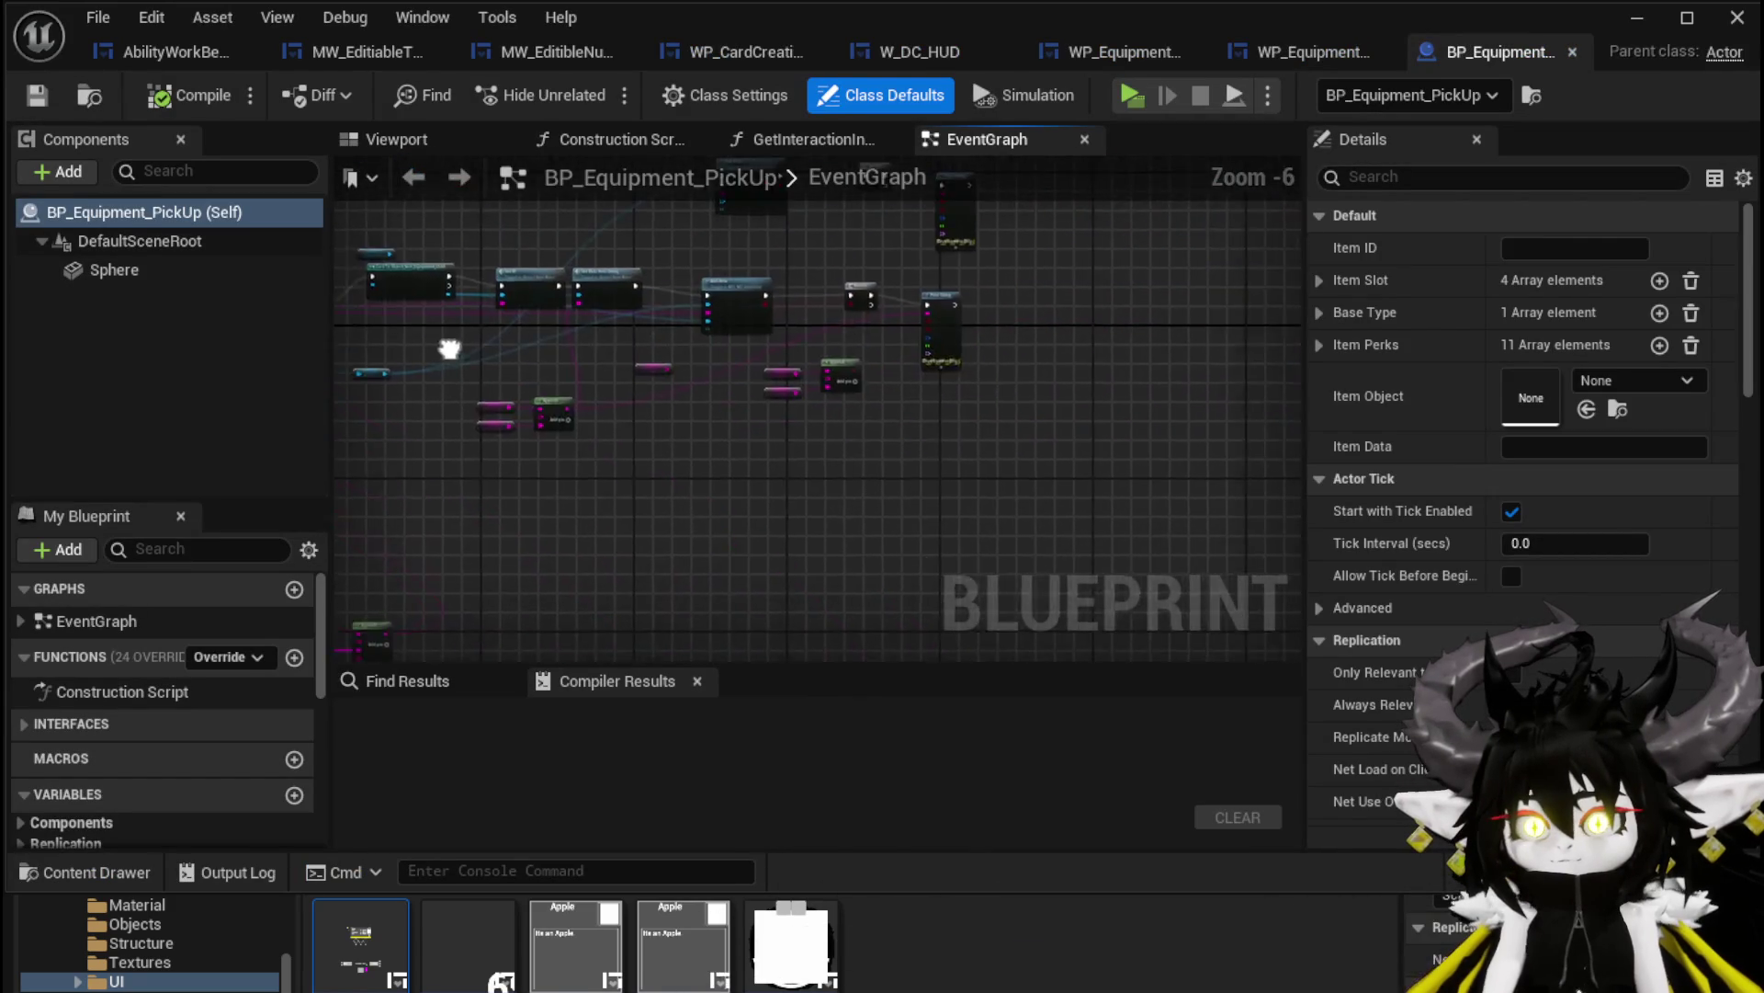
scroll(726, 389, "up", 4)
mouse_move(665, 337)
left_mouse_down()
mouse_move(735, 422)
mouse_move(947, 599)
left_mouse_up()
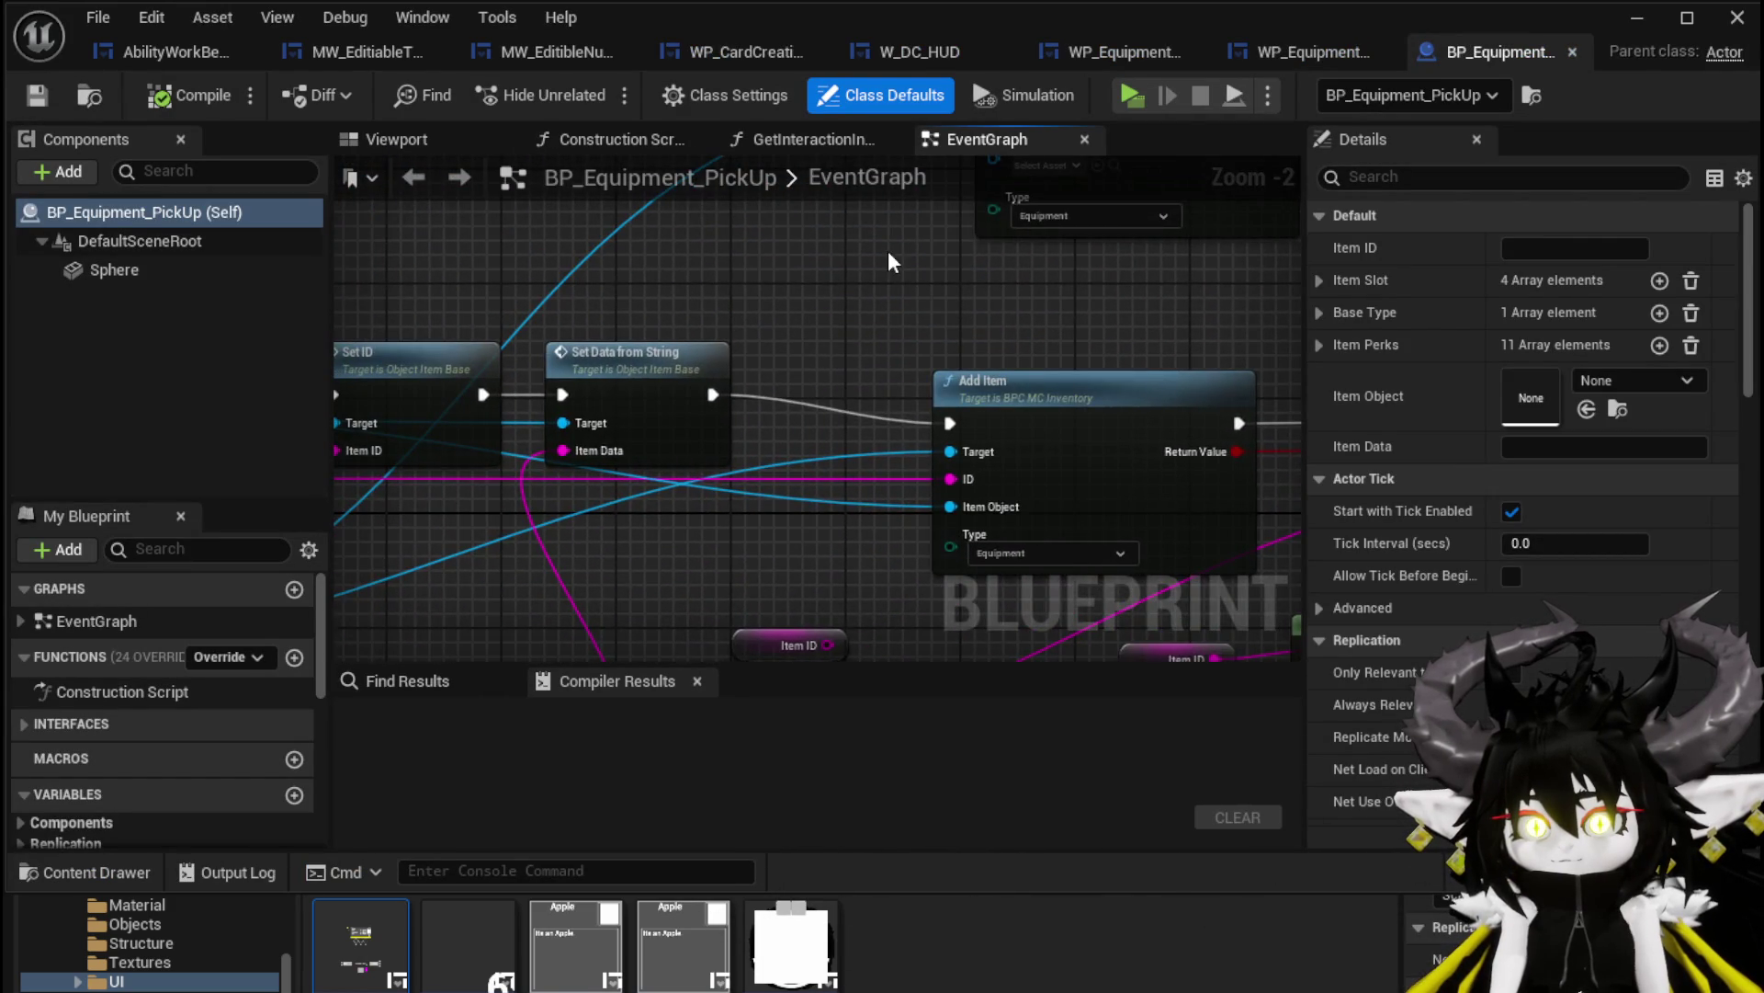
scroll(888, 250, "down", 2)
mouse_move(914, 536)
left_mouse_down()
mouse_move(949, 390)
mouse_move(866, 476)
left_mouse_up()
scroll(726, 433, "up", 1)
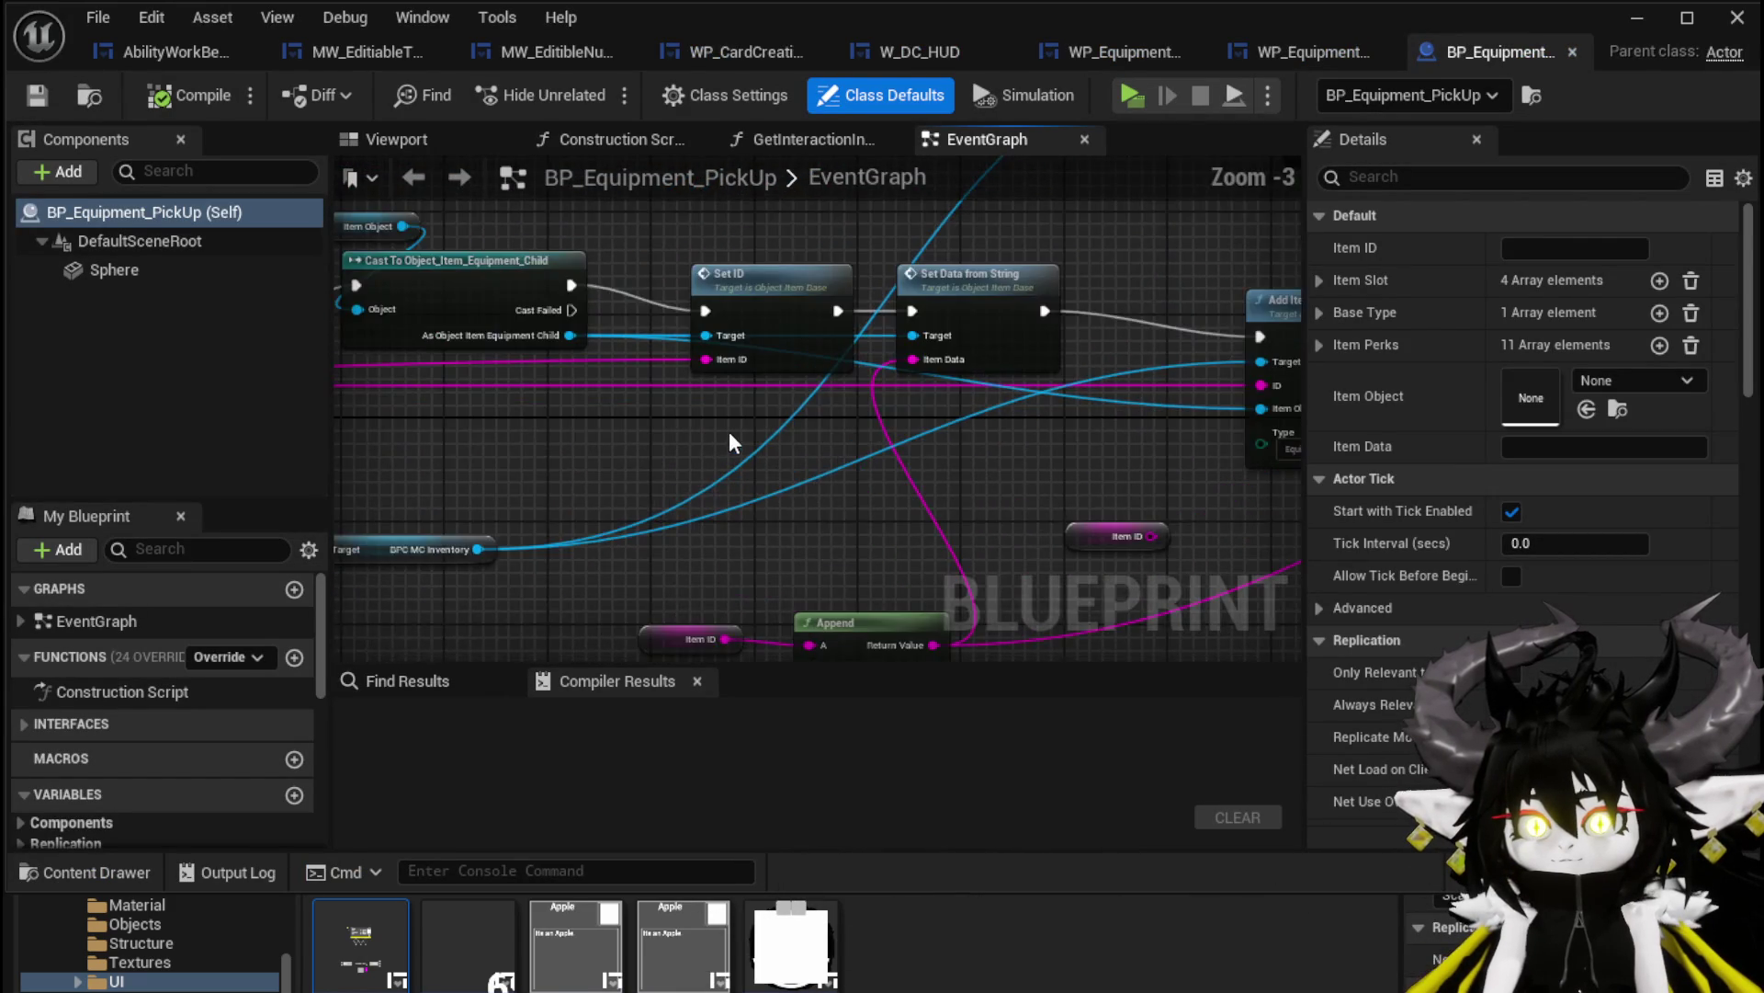
scroll(726, 433, "down", 2)
Survey the EventGraph, centring on Construct Object and the Append node with Item ID and Item Data
left_click_drag(901, 276, 1083, 323)
scroll(774, 423, "up", 3)
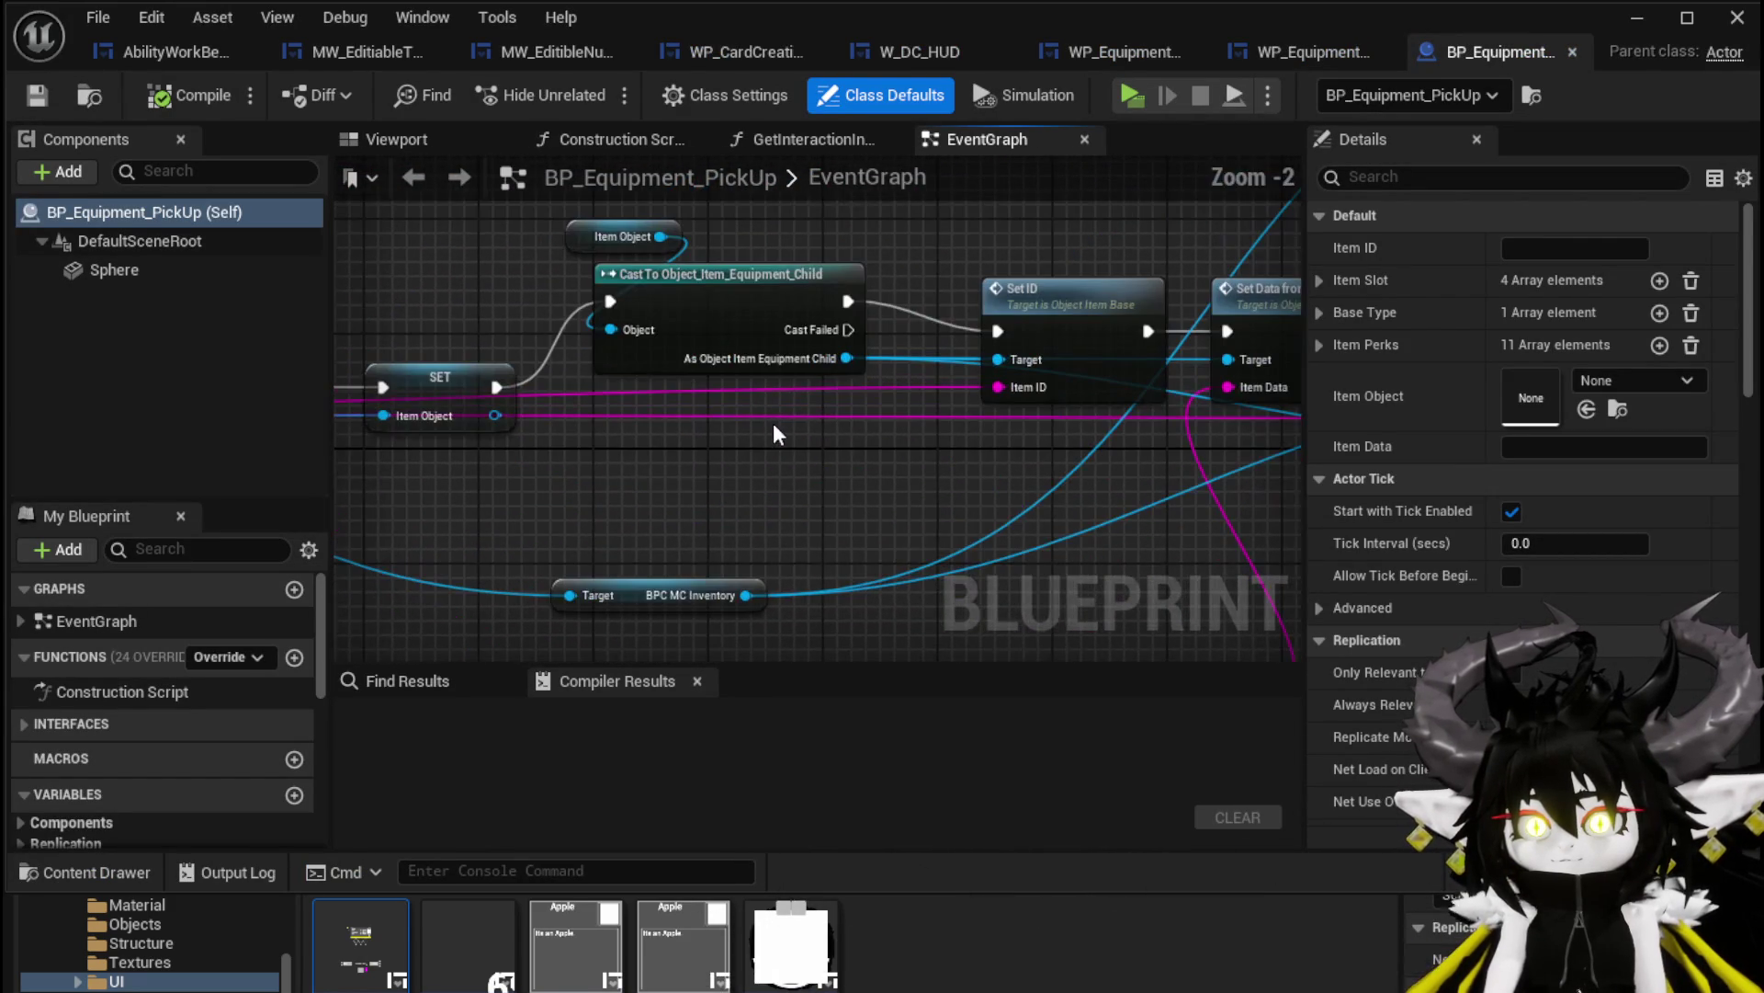
scroll(649, 457, "down", 1)
left_click_drag(652, 470, 1160, 416)
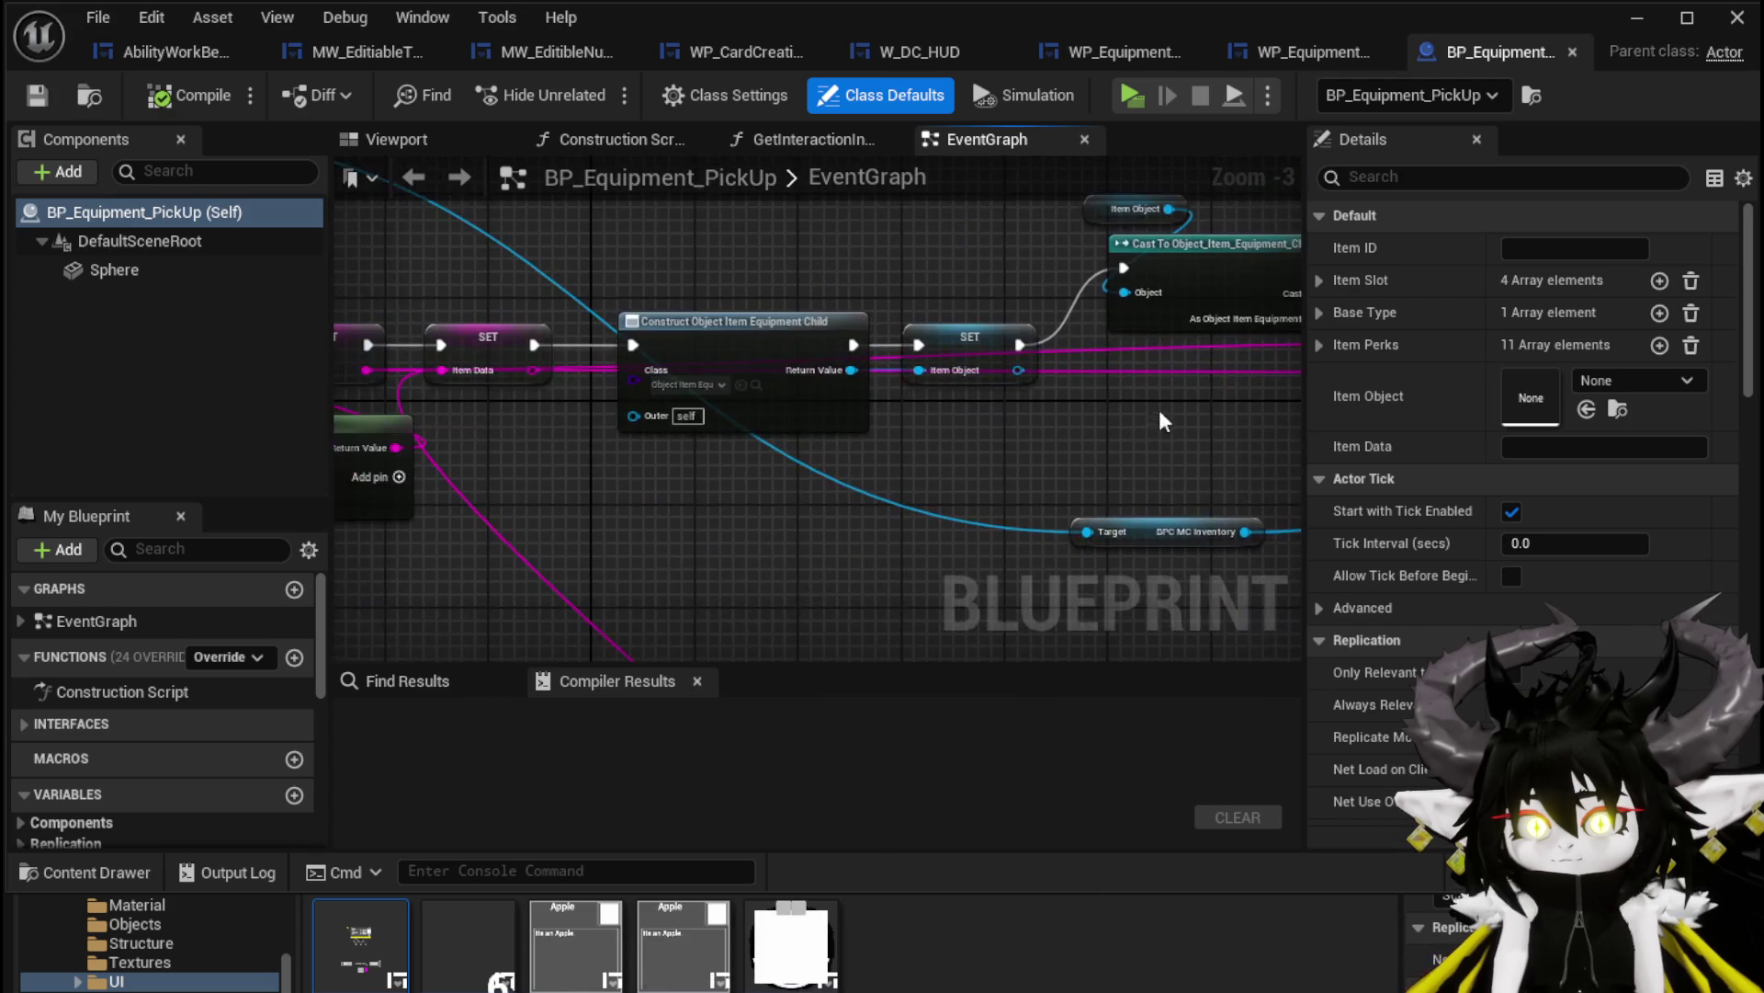
mouse_move(681, 525)
left_mouse_down()
mouse_move(1012, 329)
mouse_move(562, 294)
left_mouse_up()
scroll(1012, 329, "down", 3)
scroll(670, 428, "up", 3)
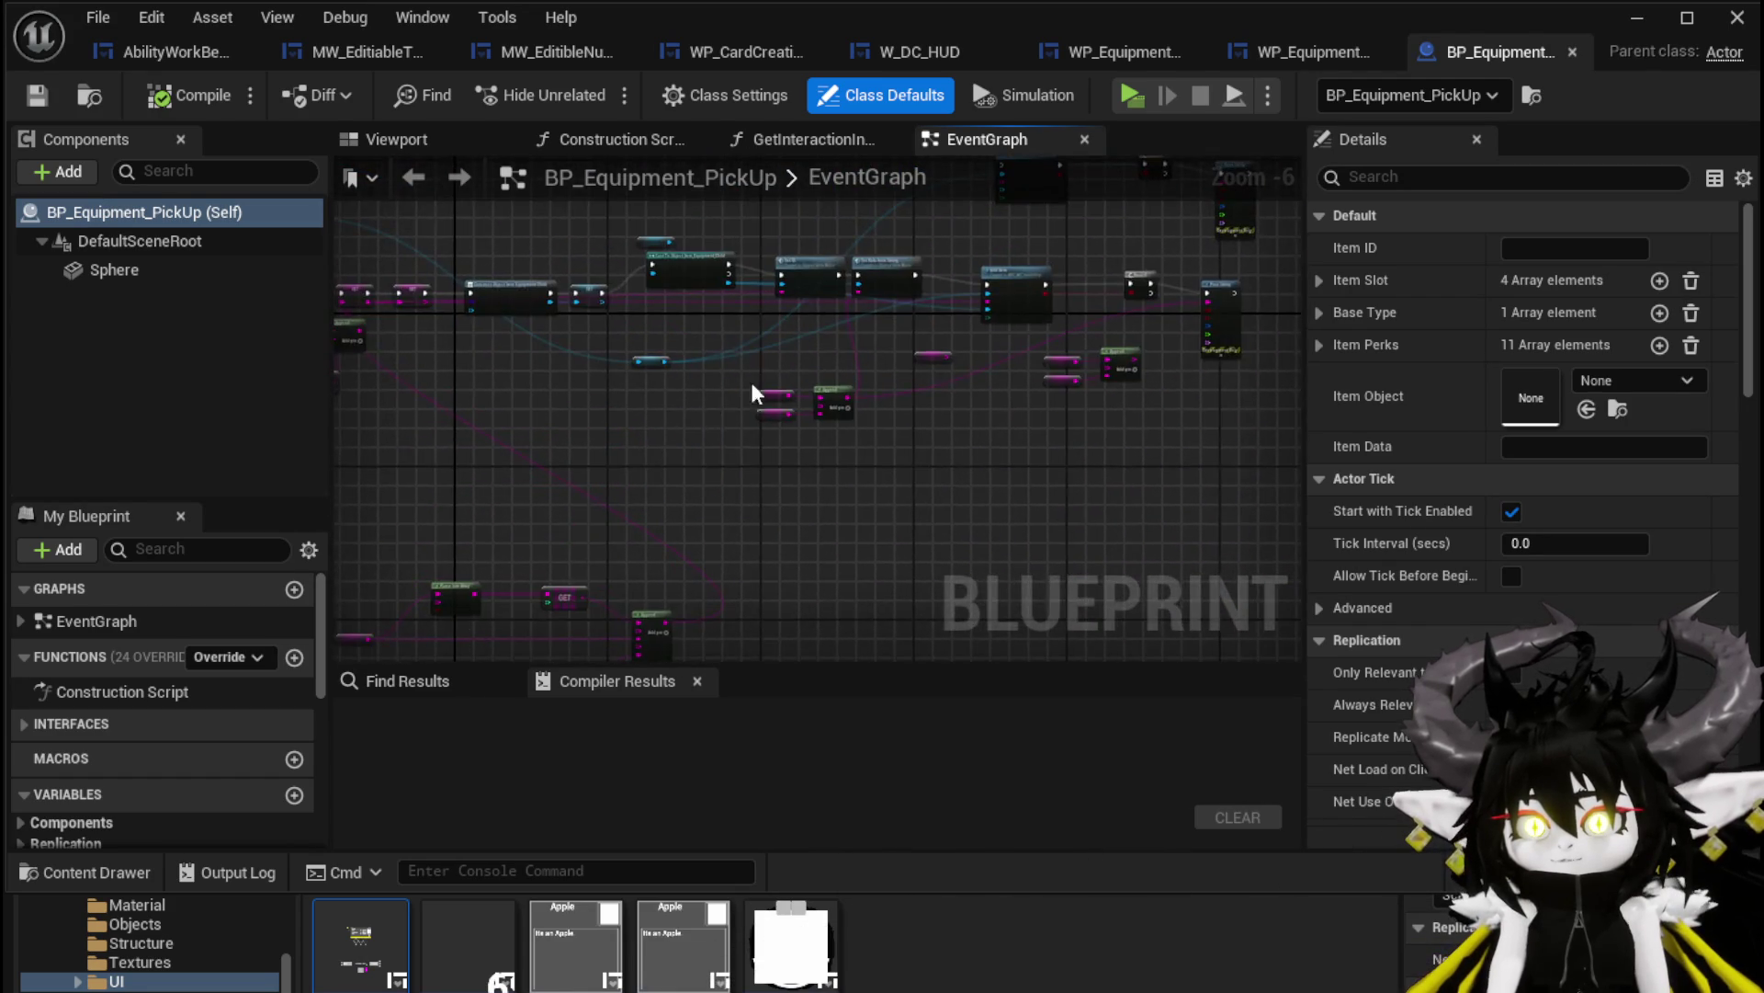
mouse_move(848, 353)
left_mouse_down()
mouse_move(718, 515)
mouse_move(922, 291)
mouse_move(961, 181)
mouse_move(1085, 313)
mouse_move(1129, 291)
mouse_move(695, 459)
left_mouse_up()
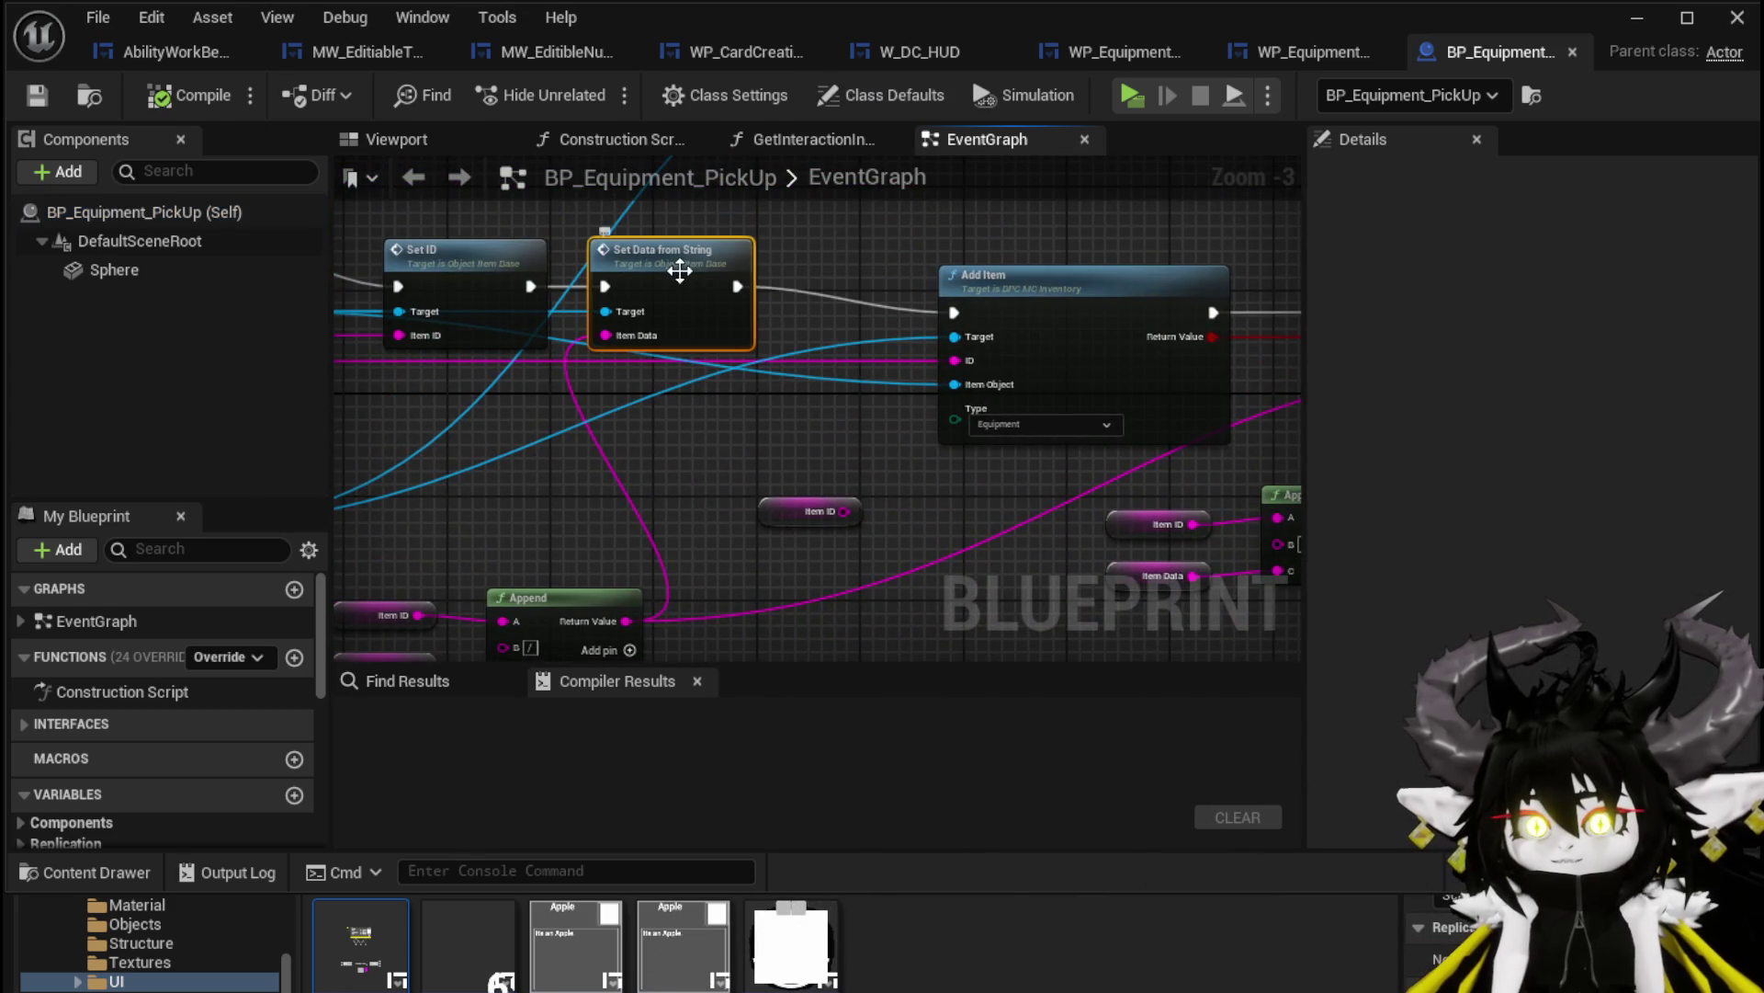
Open the SetDataFromString function and look over its graph
double_click(677, 268)
scroll(862, 357, "down", 2)
left_click_drag(610, 264, 674, 266)
scroll(511, 284, "up", 3)
scroll(511, 284, "down", 1)
mouse_move(511, 284)
left_mouse_down()
mouse_move(207, 246)
mouse_move(490, 230)
left_mouse_up()
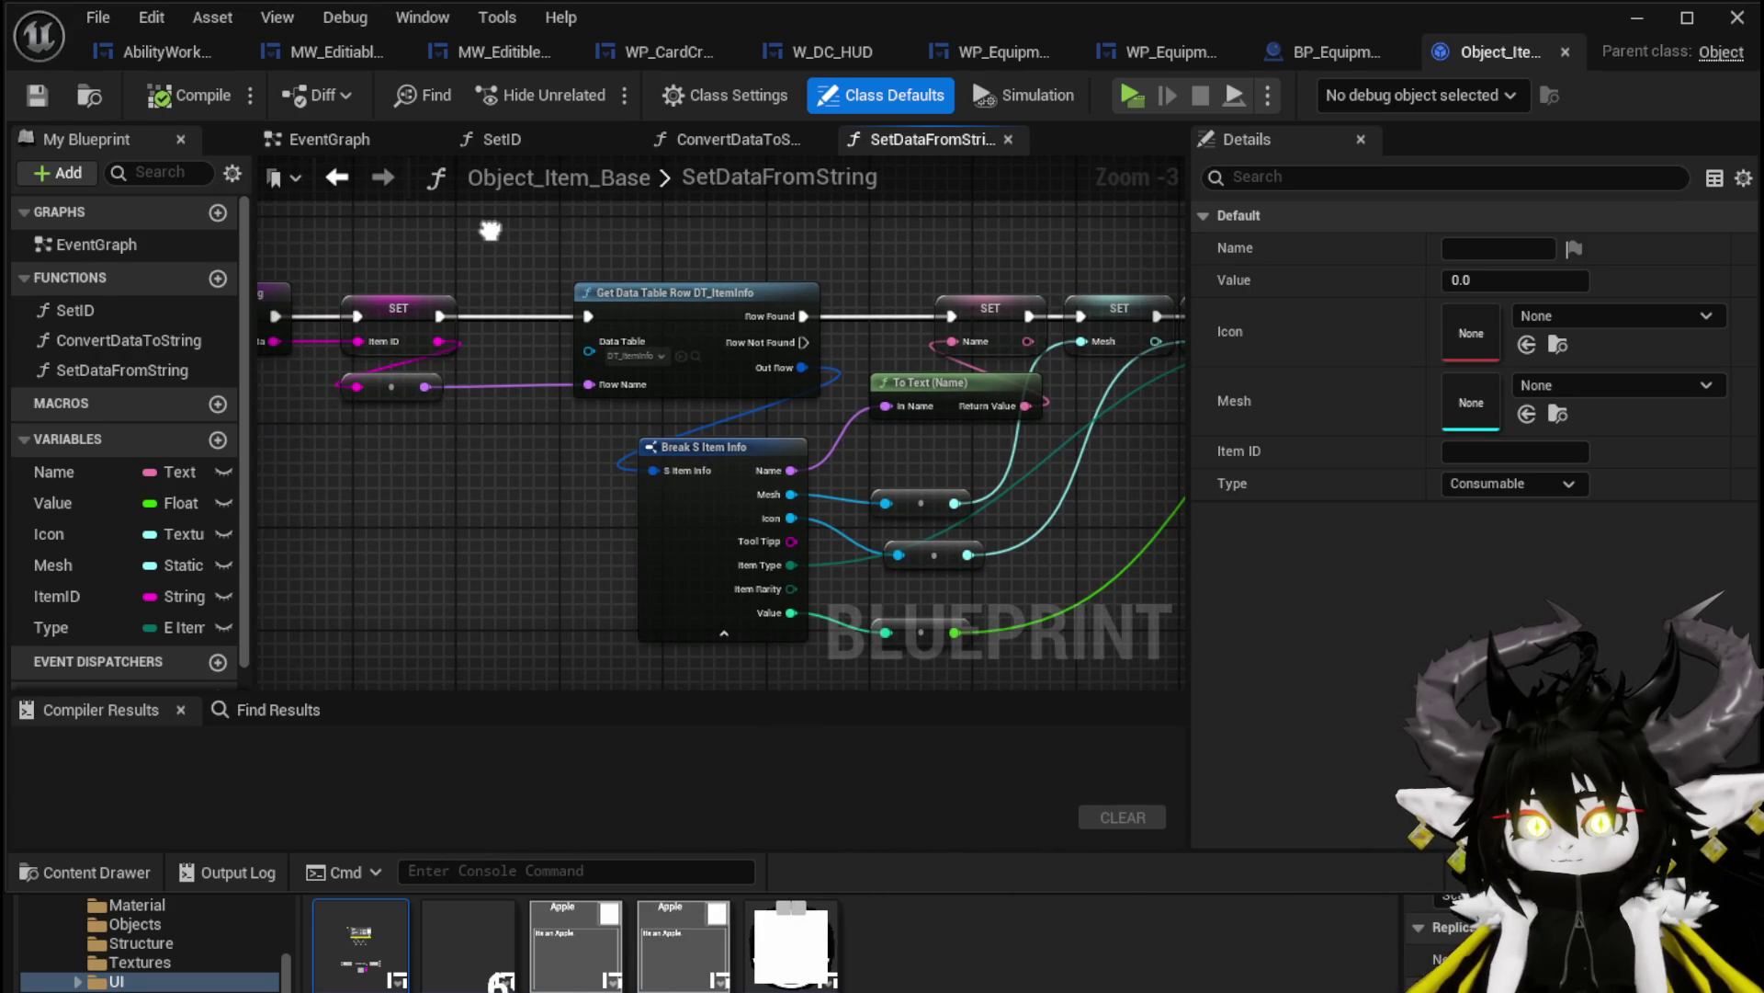
left_click(357, 184)
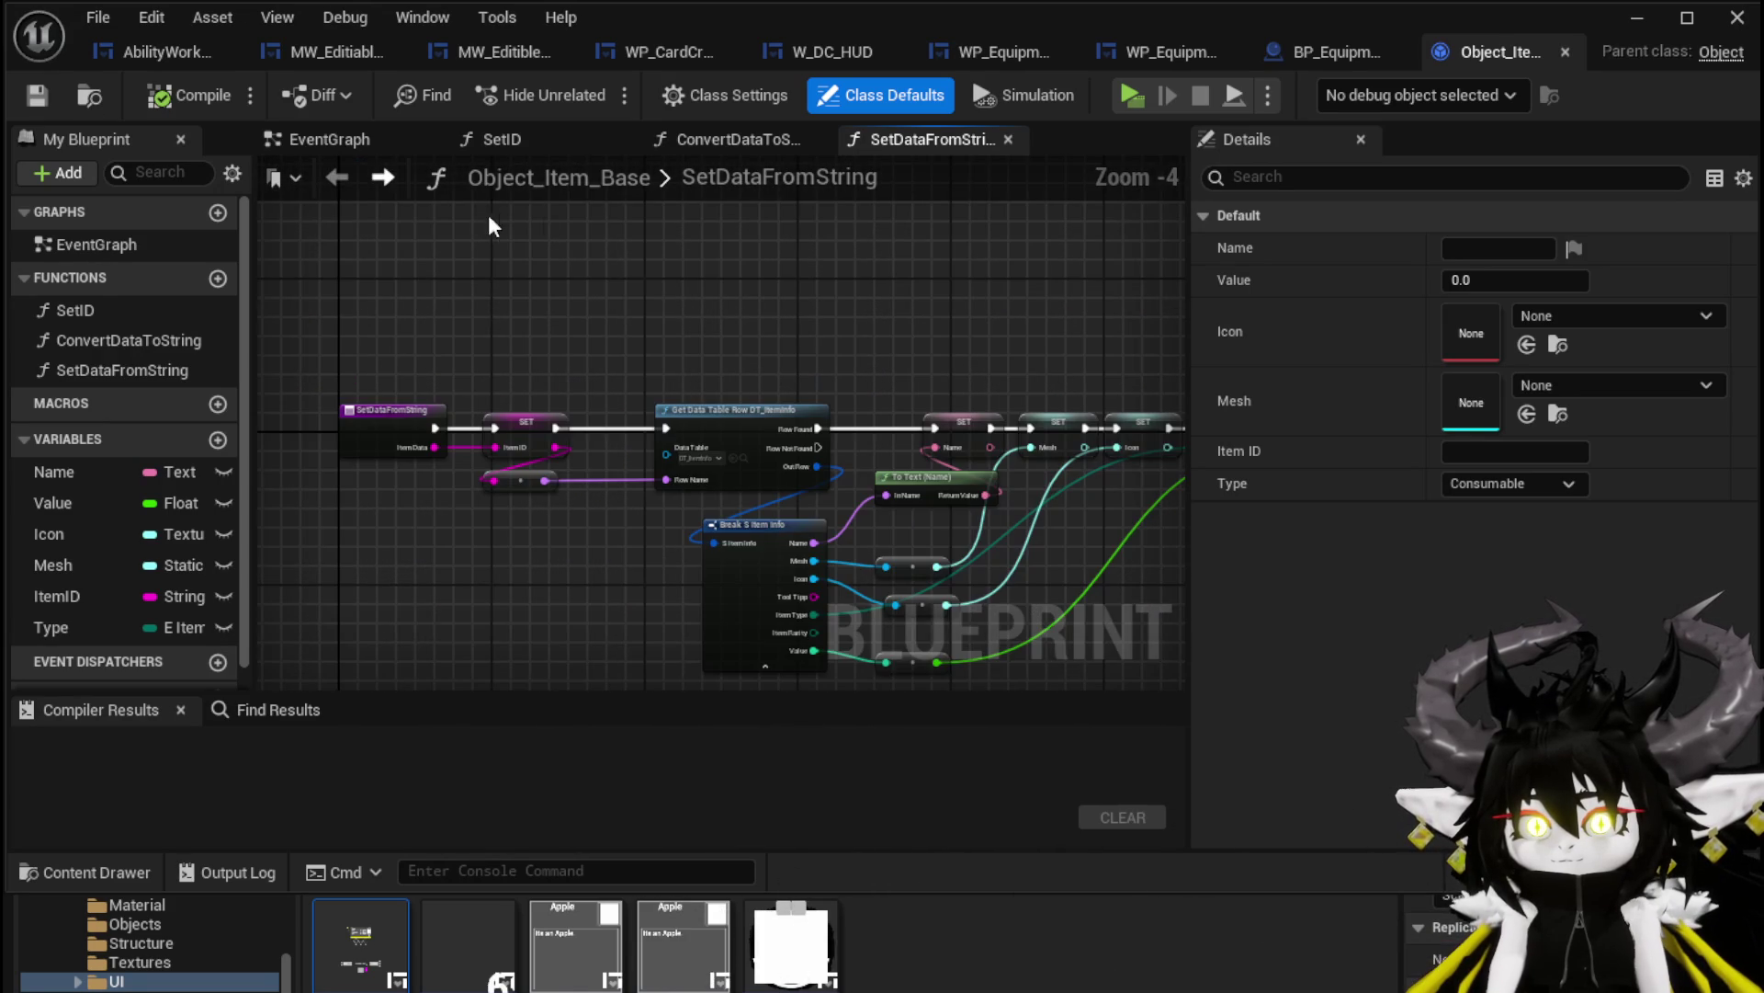
Close the Object_Item_Base blueprint and view the pickup graph's Construct Object and Cast nodes
left_click(1566, 53)
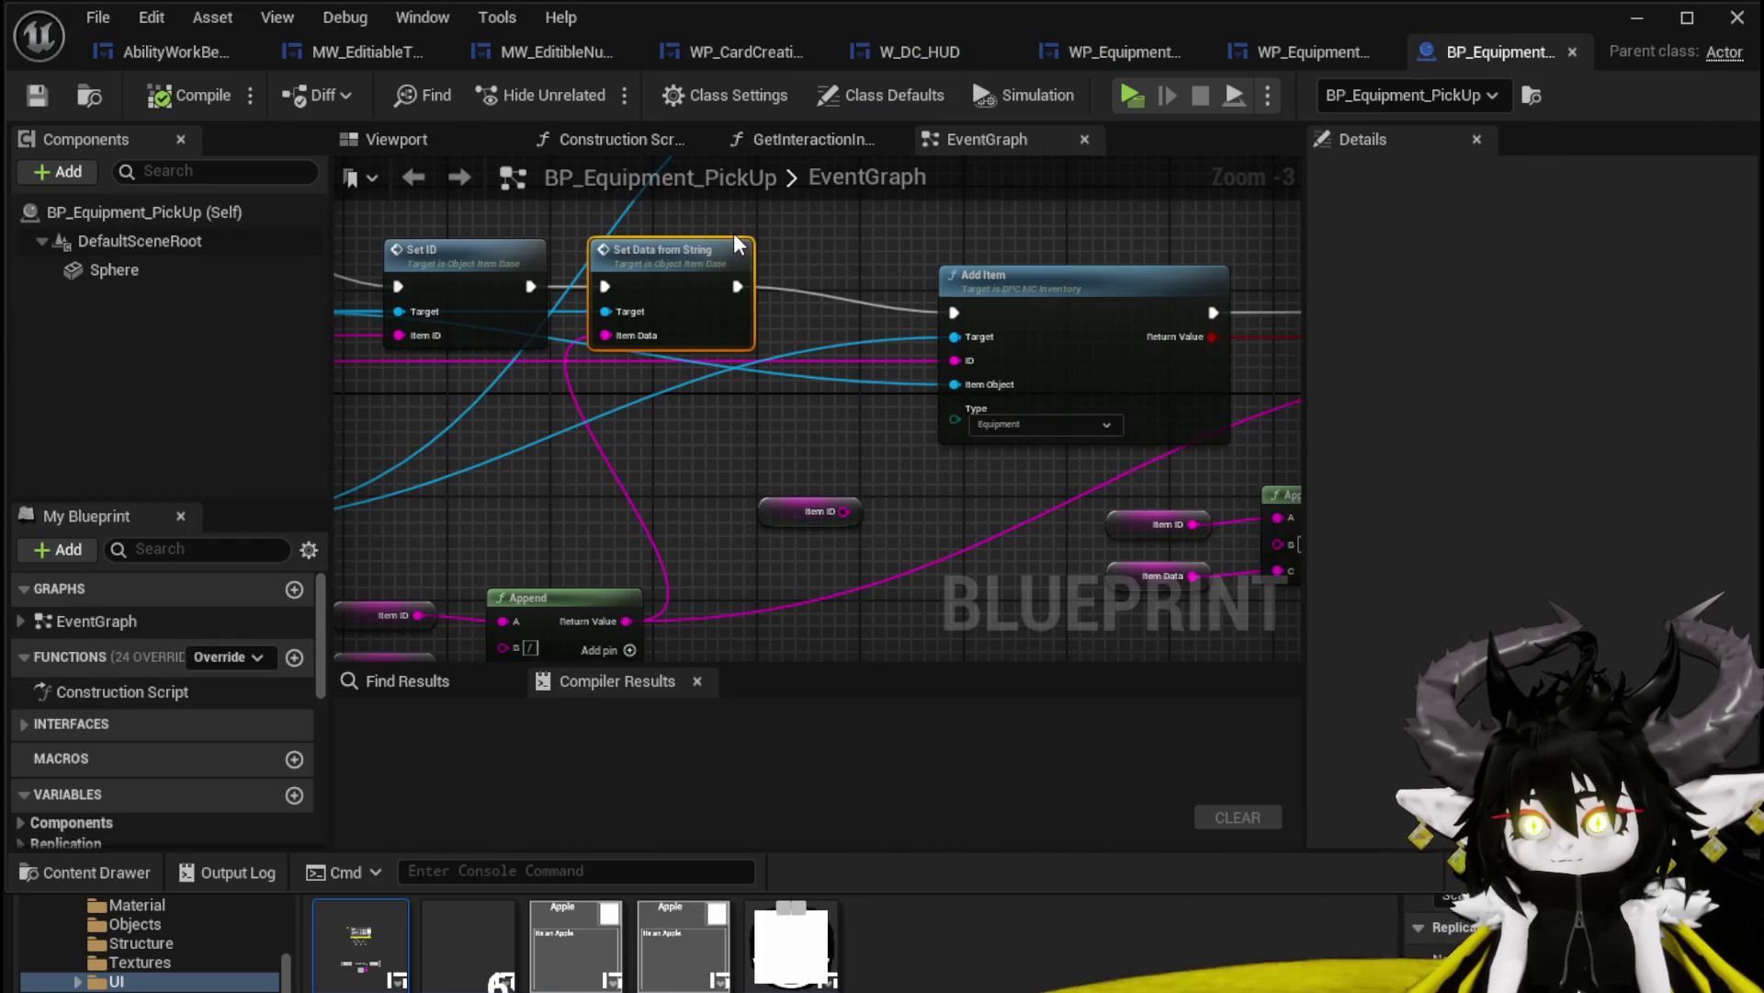
left_click(875, 239)
mouse_move(875, 240)
left_mouse_down()
mouse_move(1068, 226)
mouse_move(1029, 159)
mouse_move(1020, 211)
mouse_move(708, 192)
mouse_move(1011, 267)
left_mouse_up()
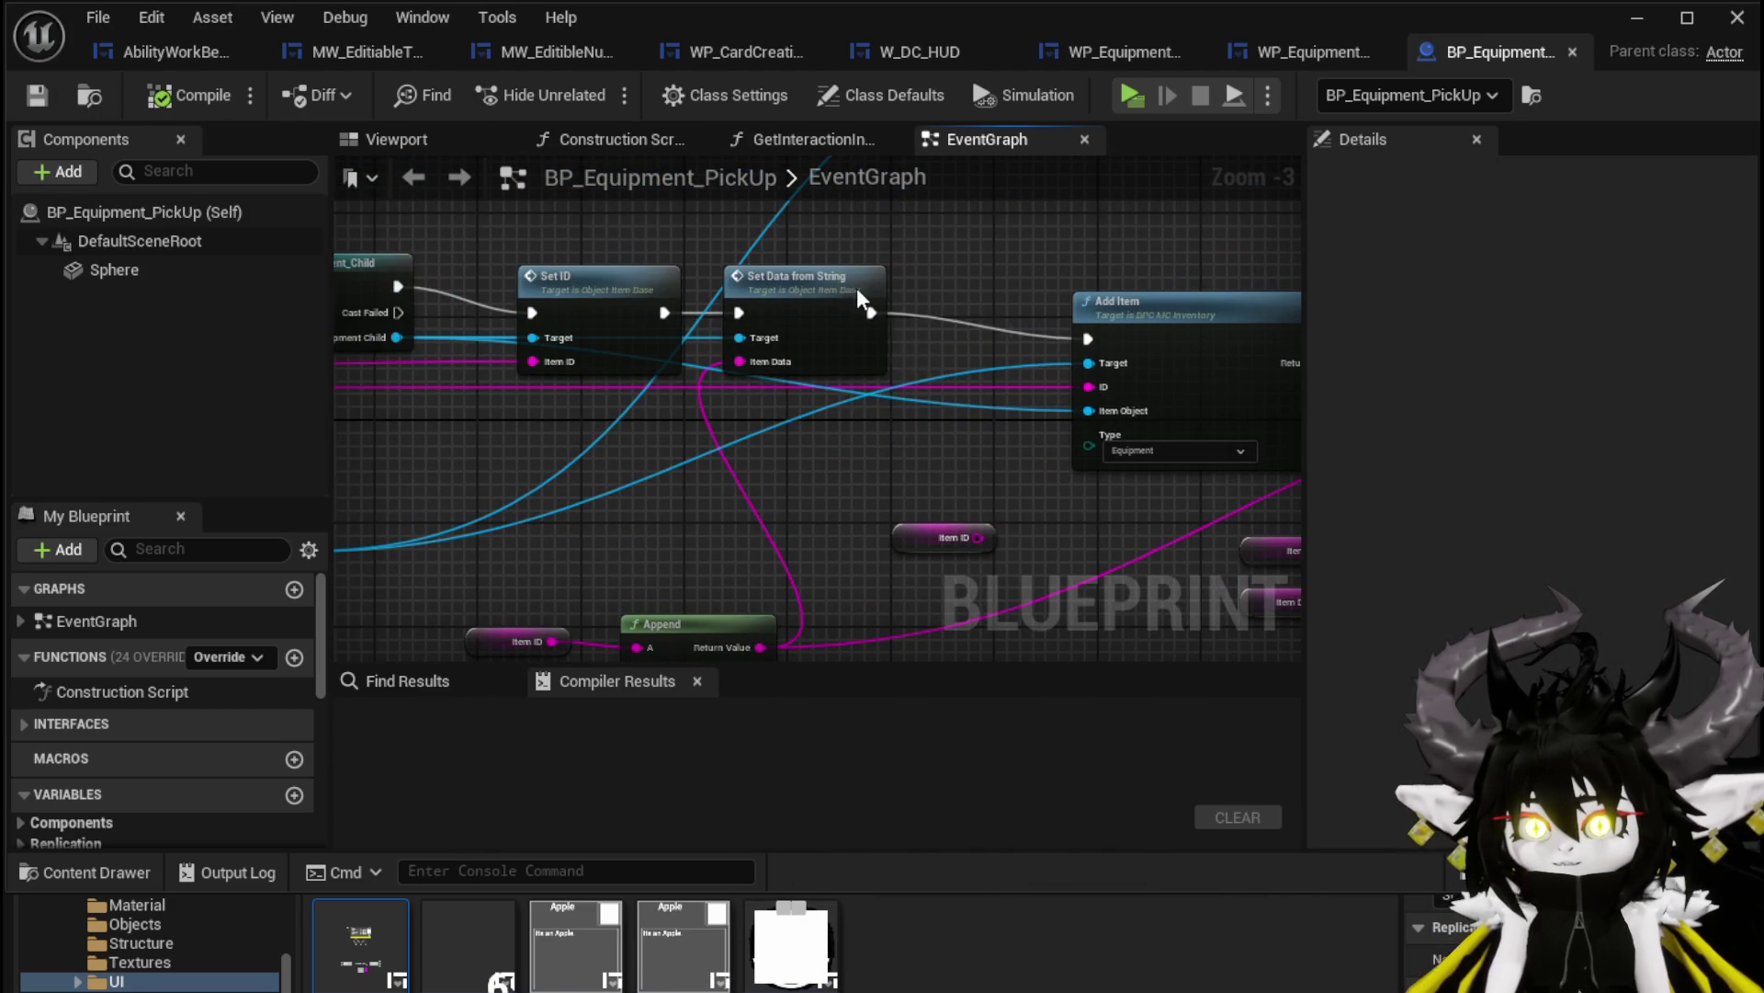
mouse_move(891, 274)
left_mouse_down()
mouse_move(1470, 262)
mouse_move(931, 246)
left_mouse_up()
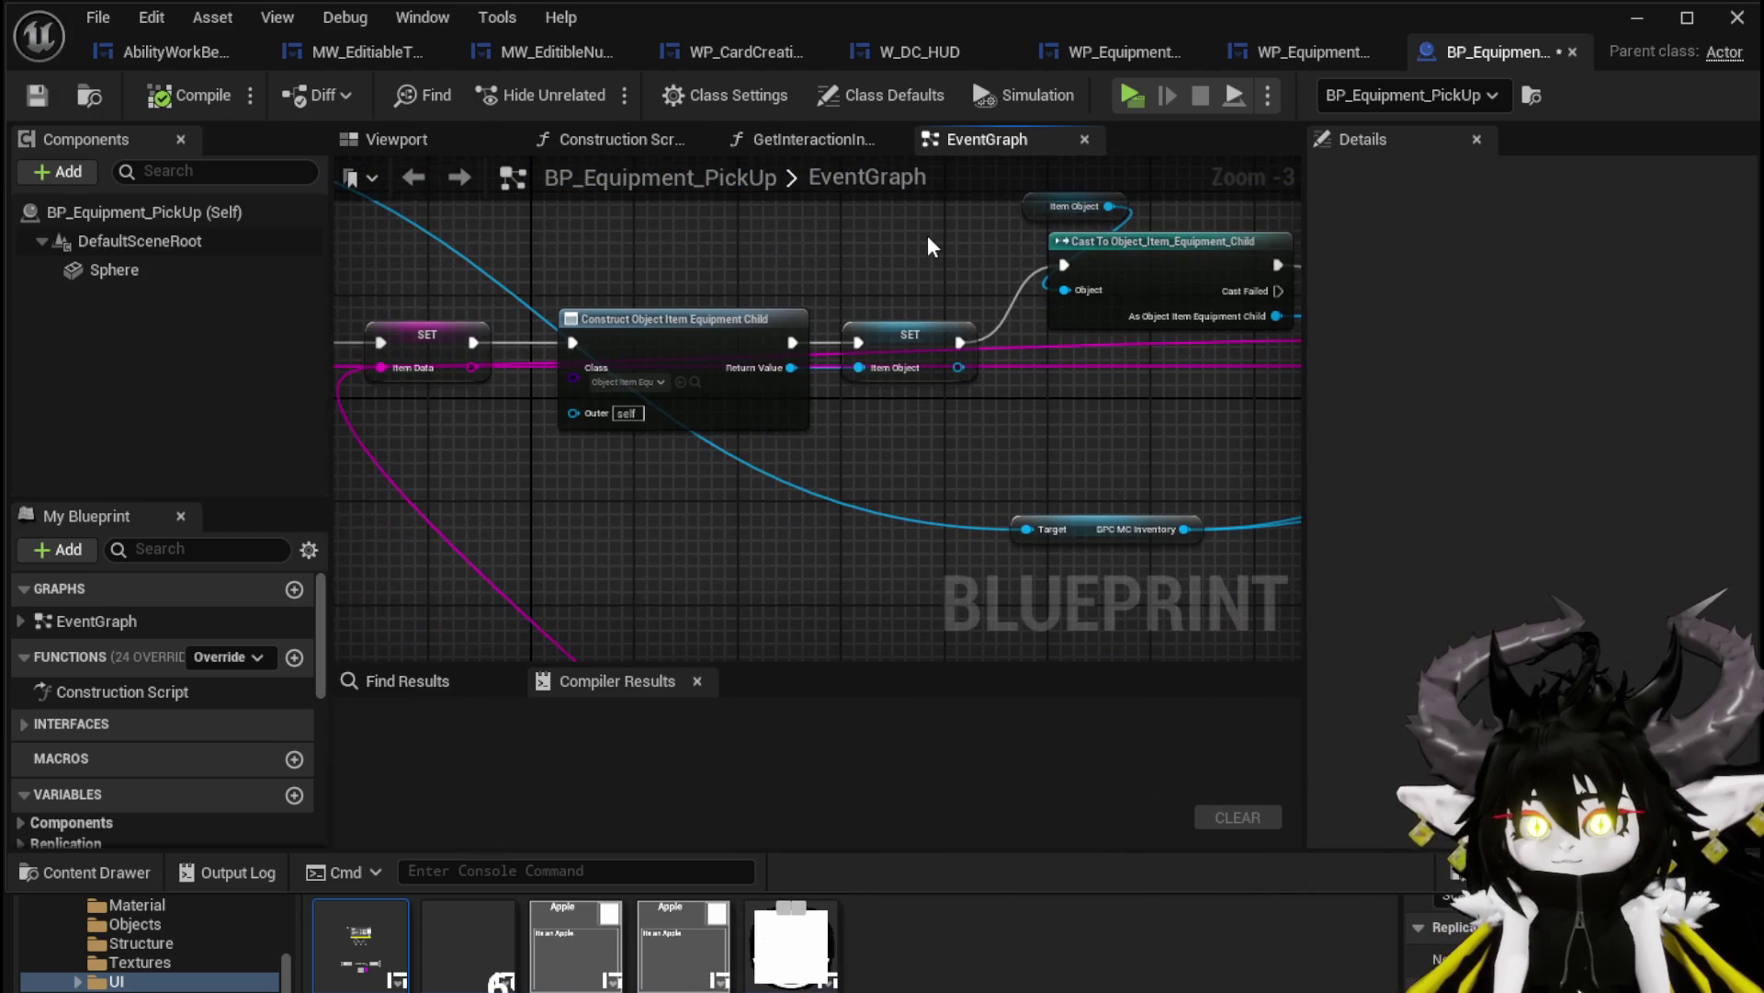
Open Object_Item_Equipment_Child from the Content Browser and go to its SetProgress function
left_click(694, 383)
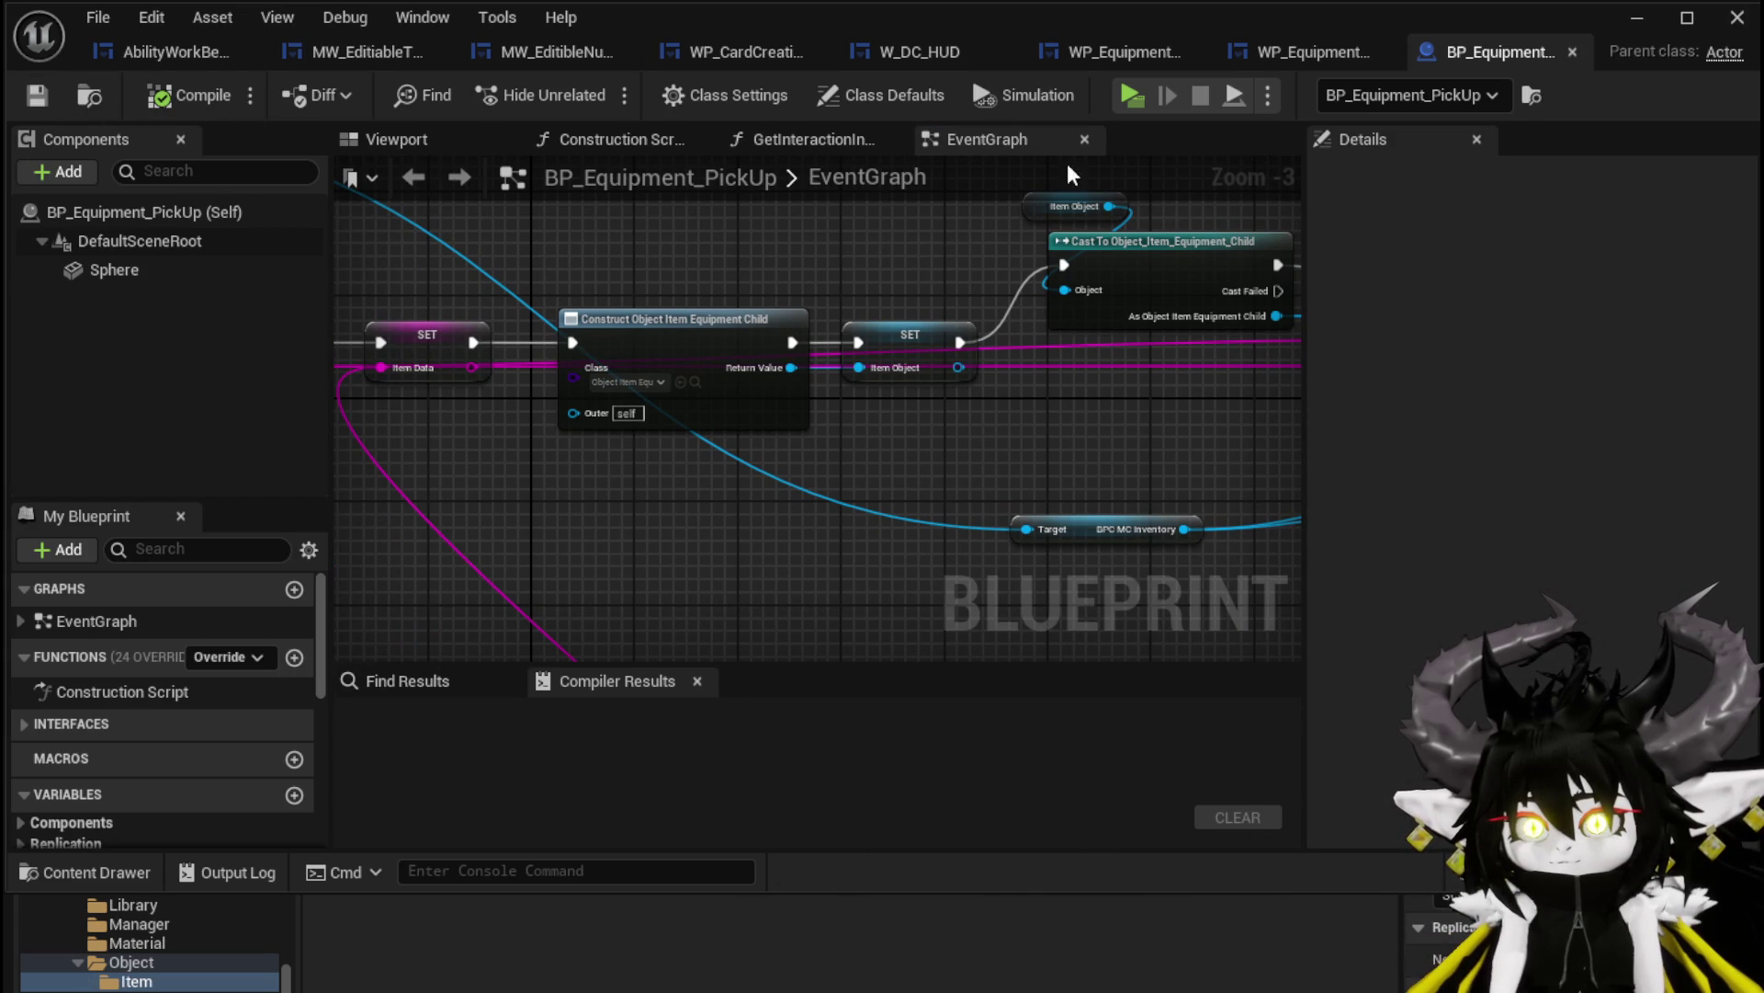
left_click(1637, 19)
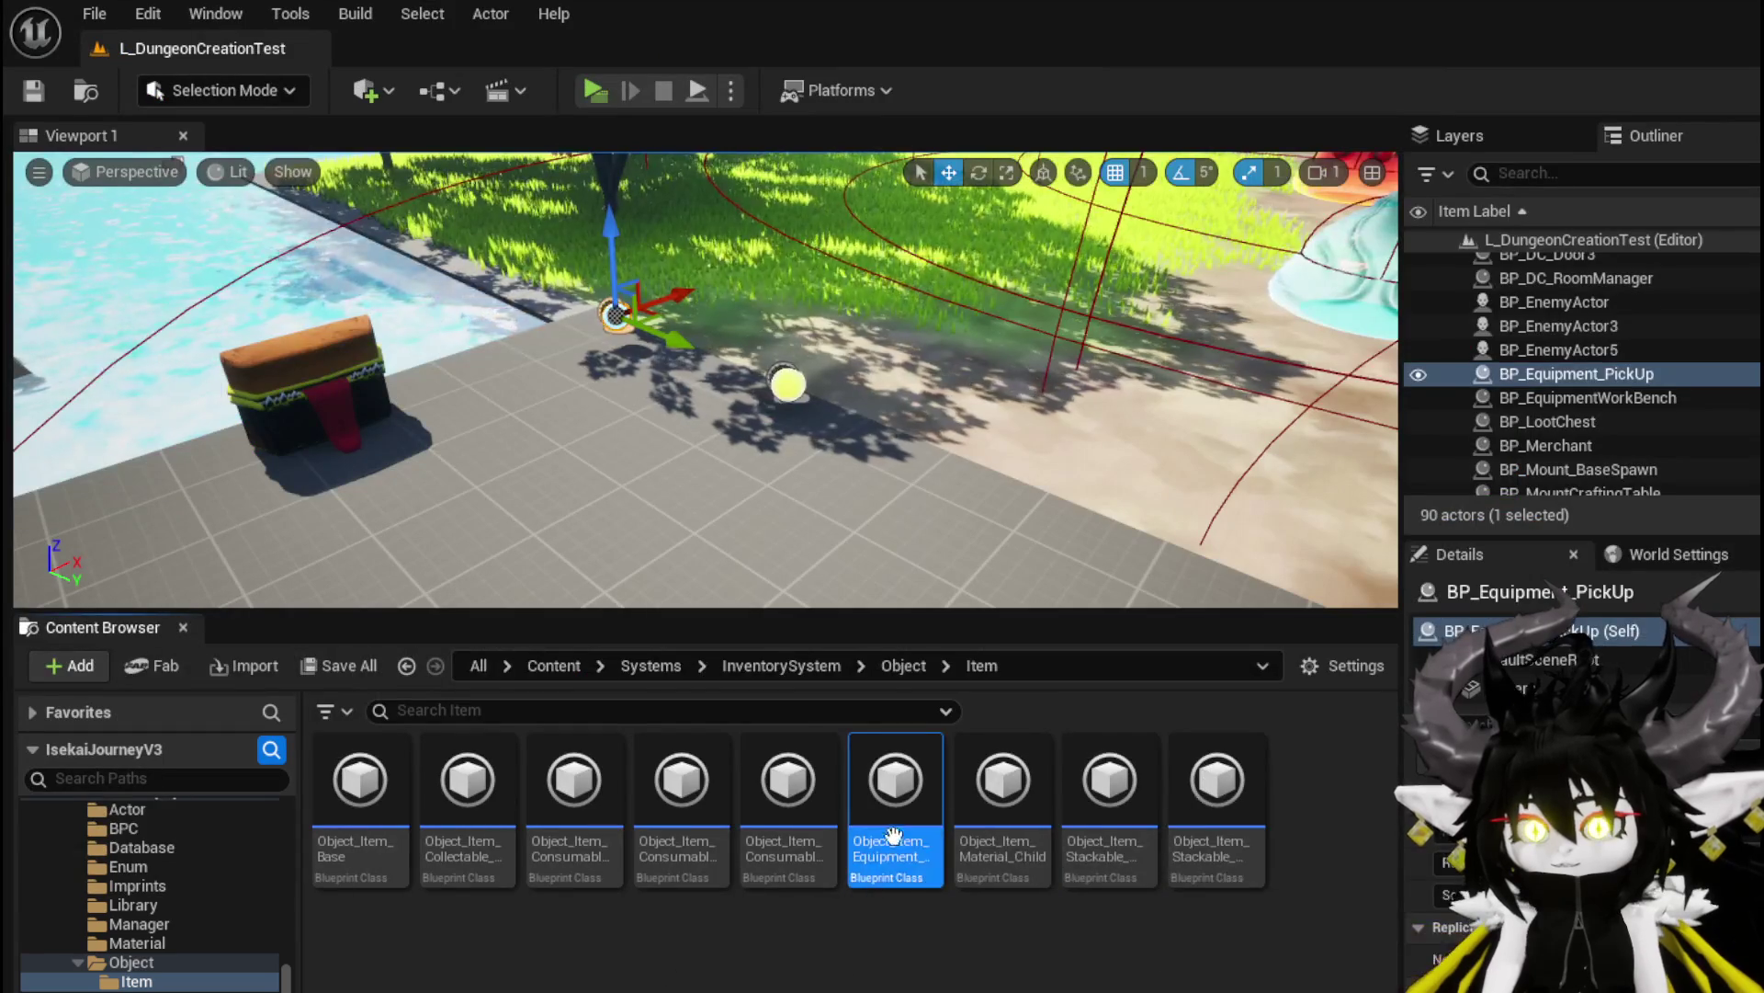
double_click(885, 832)
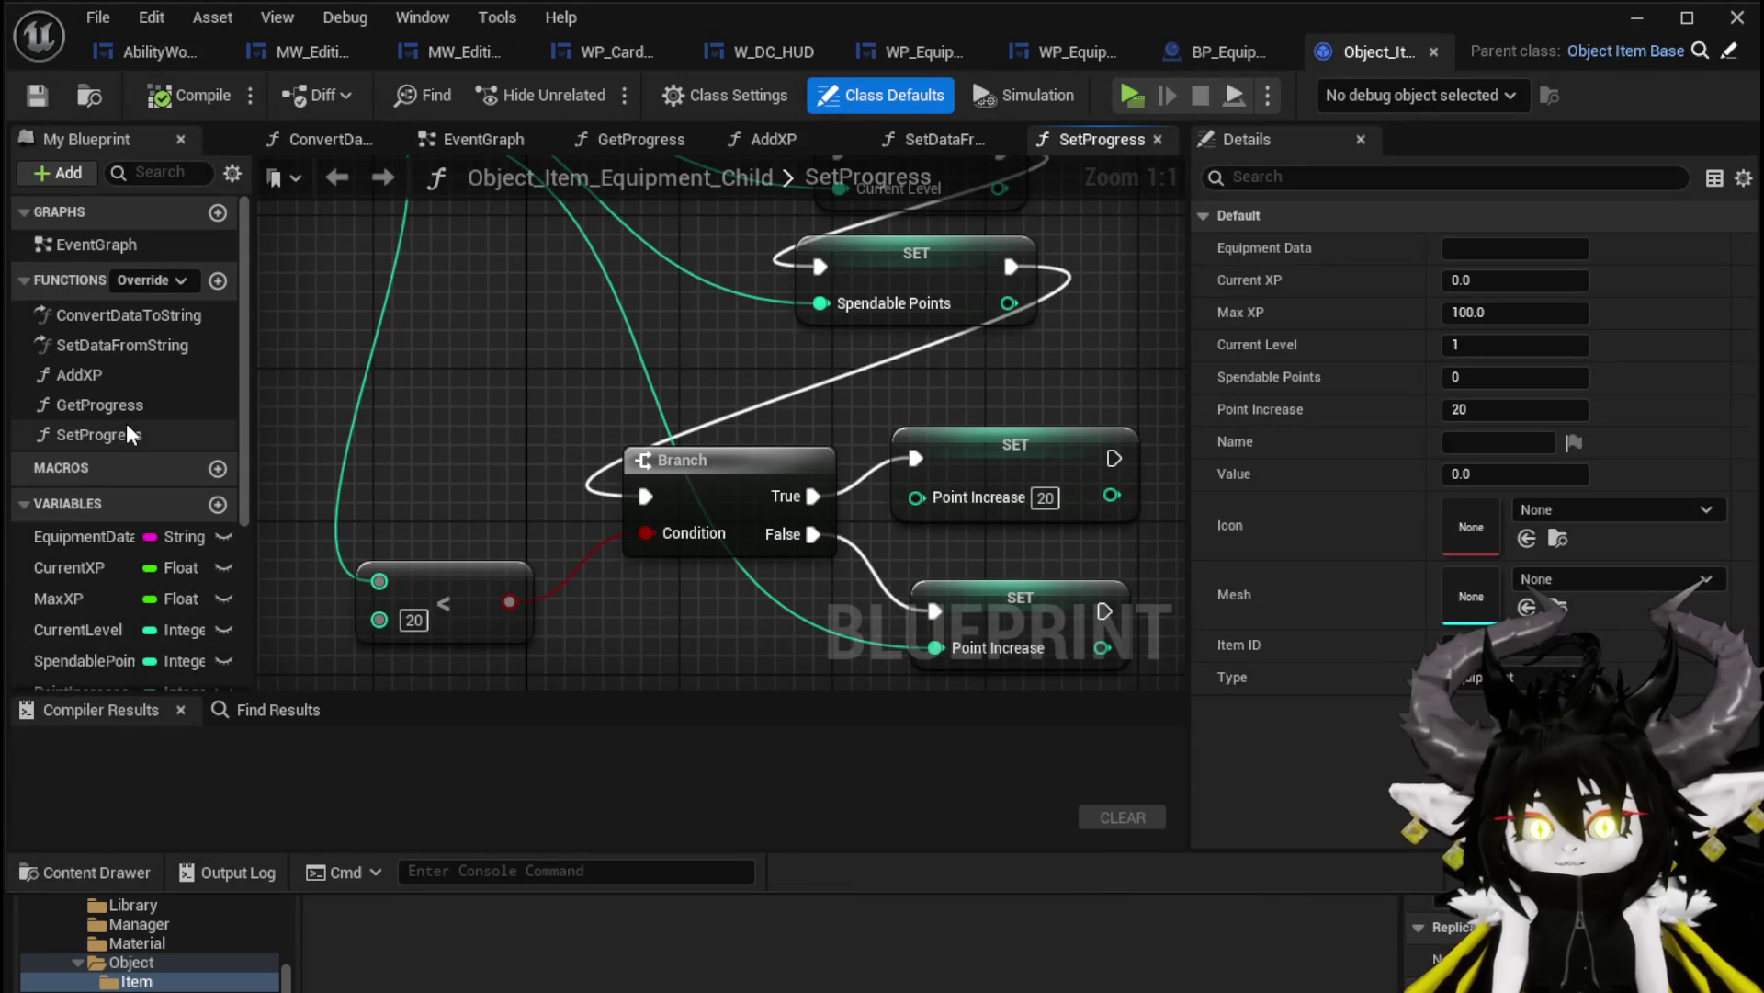
left_click(128, 432)
double_click(127, 432)
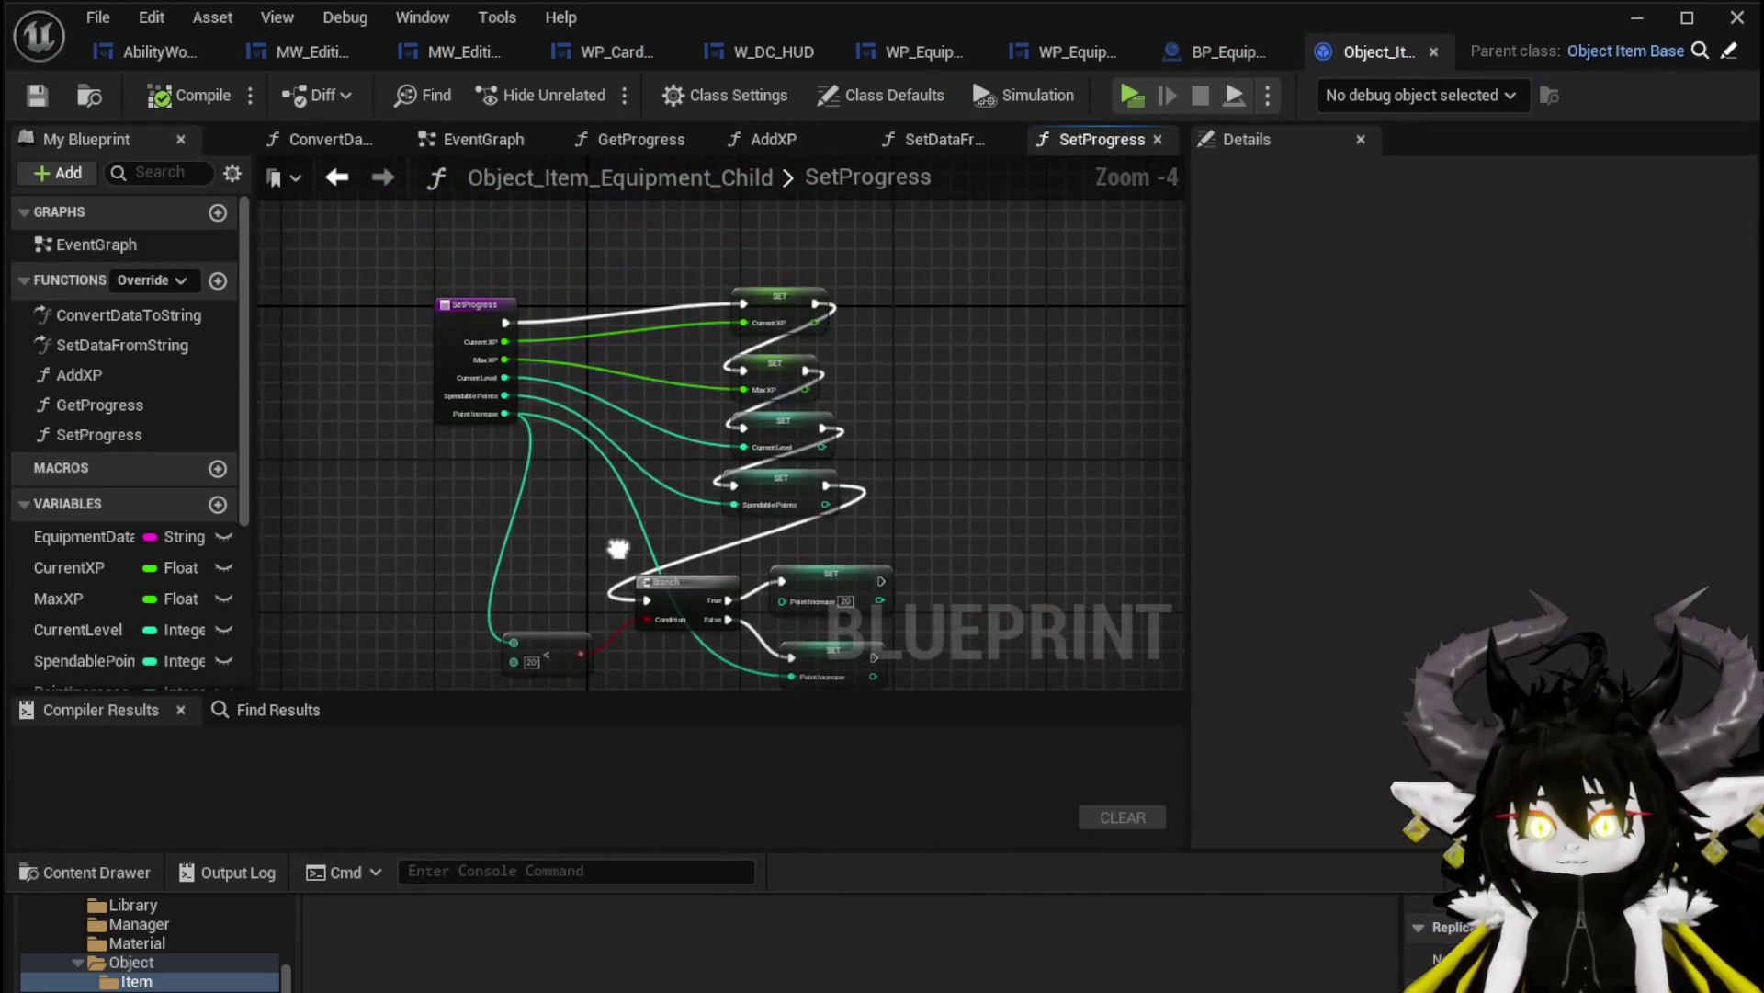
scroll(586, 515, "up", 2)
scroll(445, 538, "down", 1)
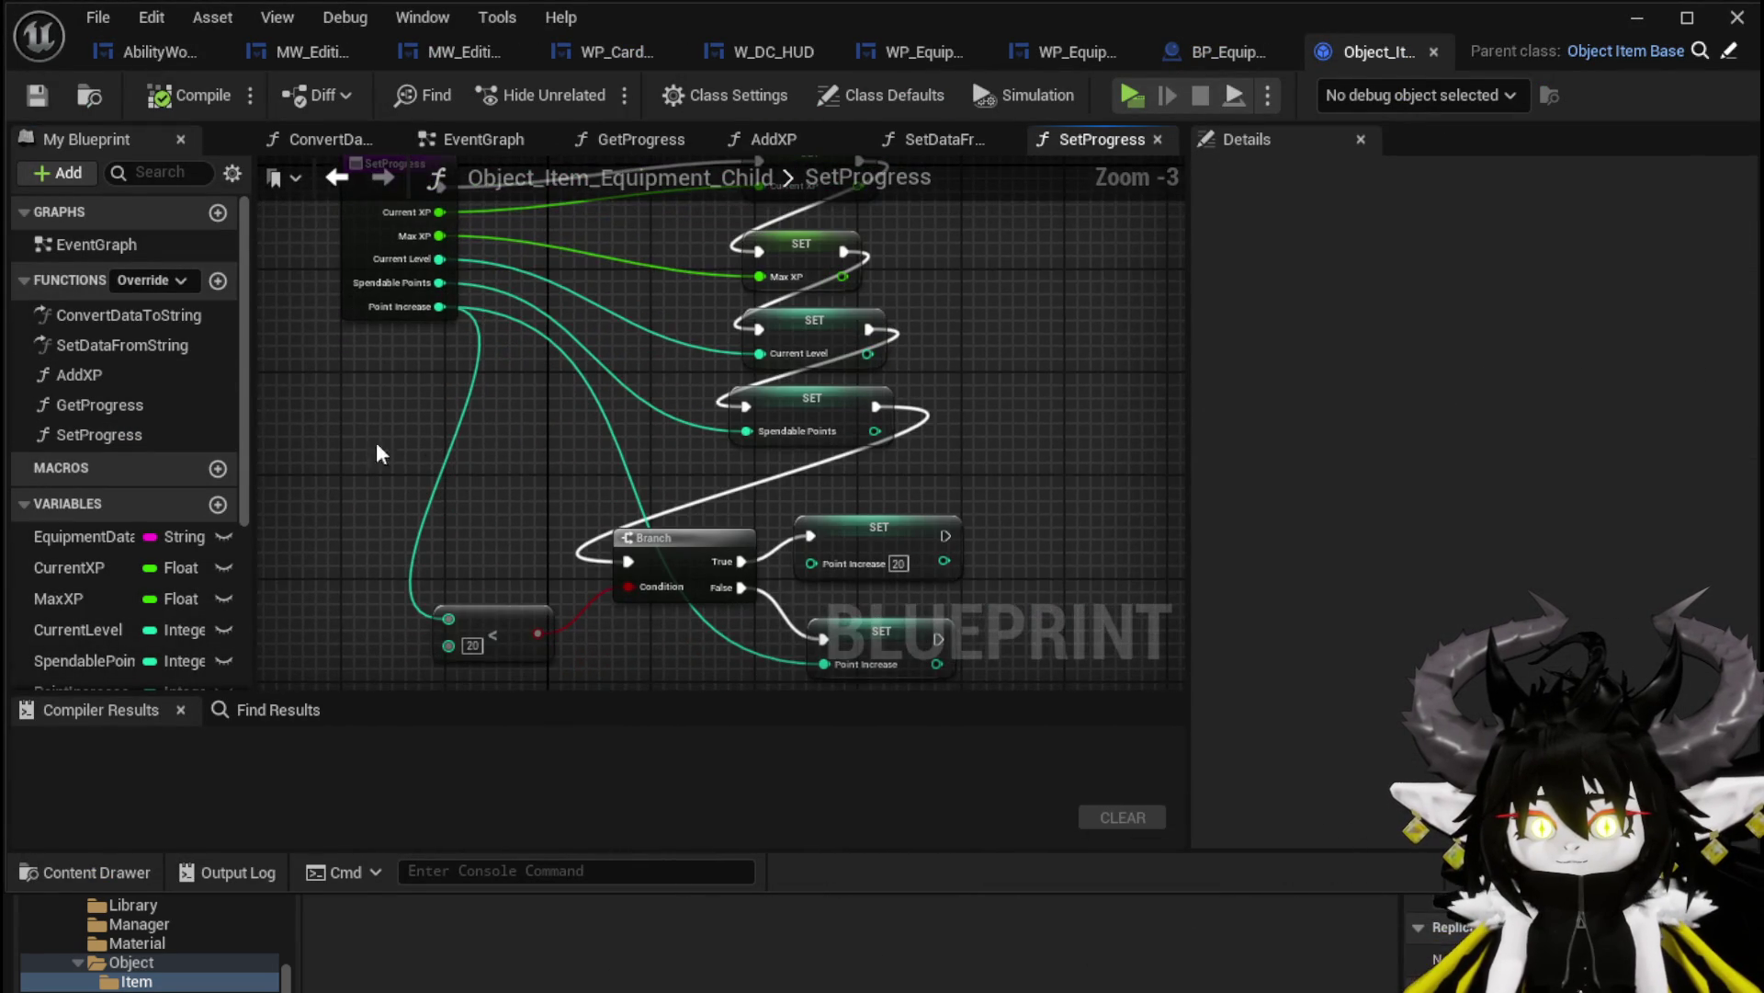
Open the SetDataFromString function graph of Object_Item_Equipment_Child
left_click(160, 358)
double_click(161, 358)
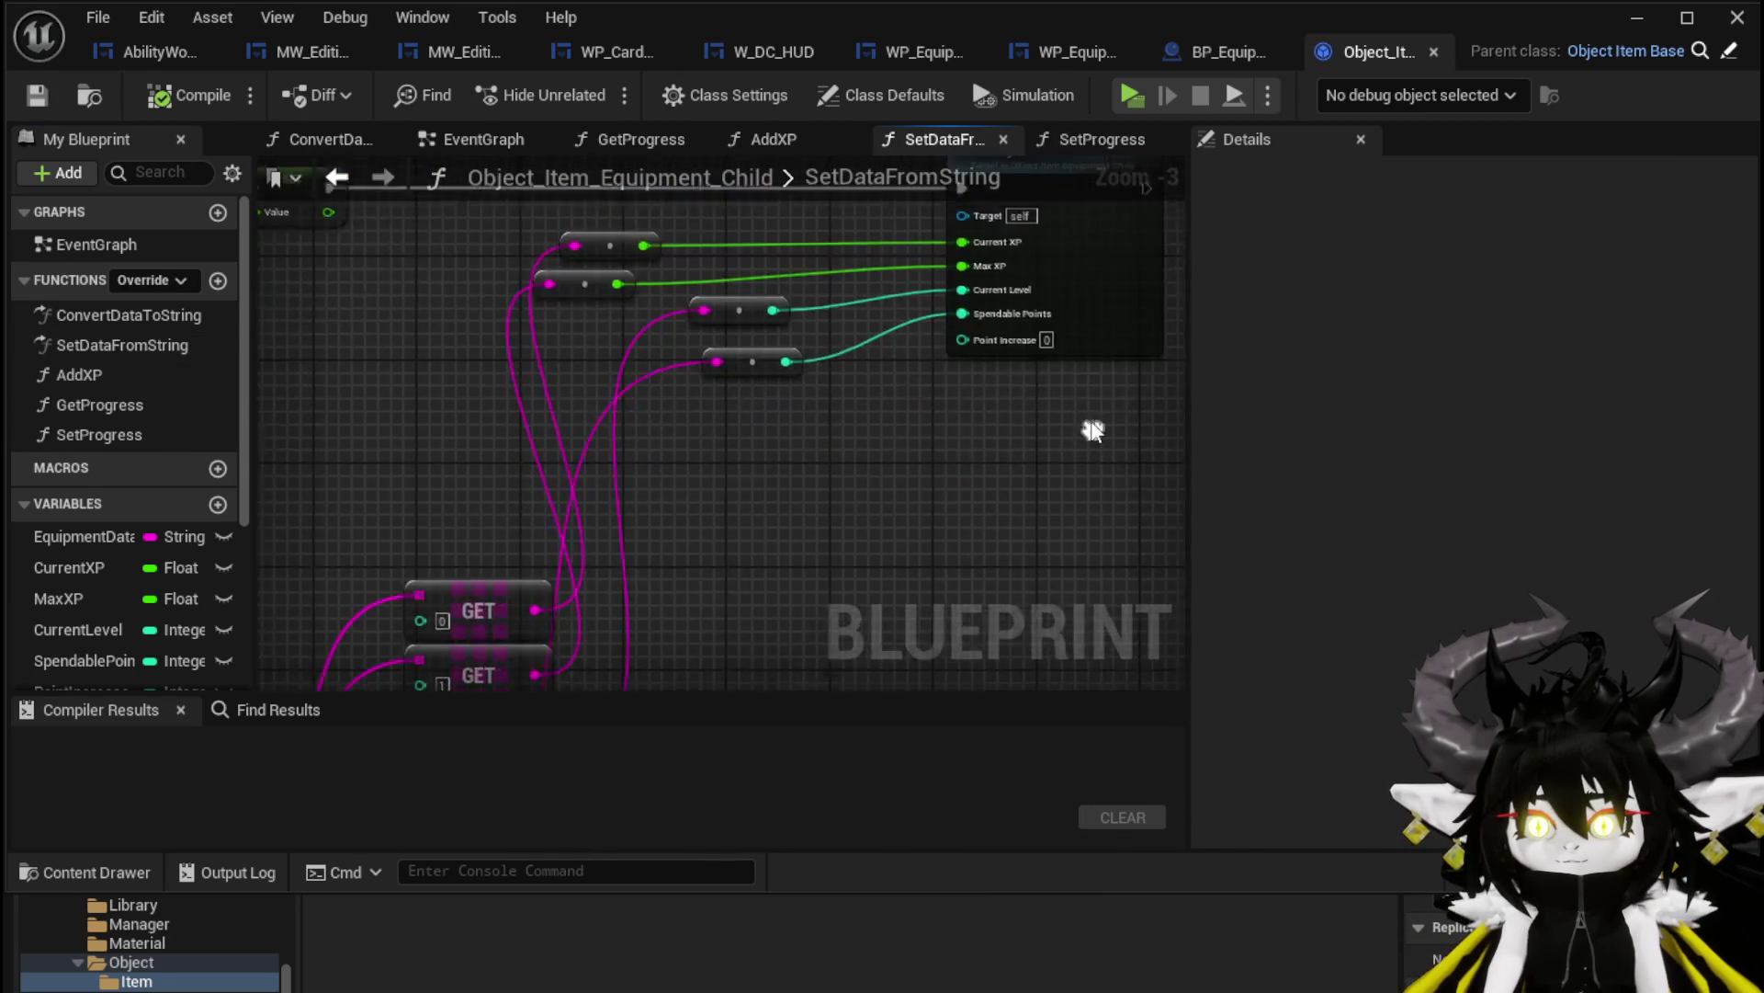
scroll(832, 471, "down", 2)
scroll(571, 471, "up", 2)
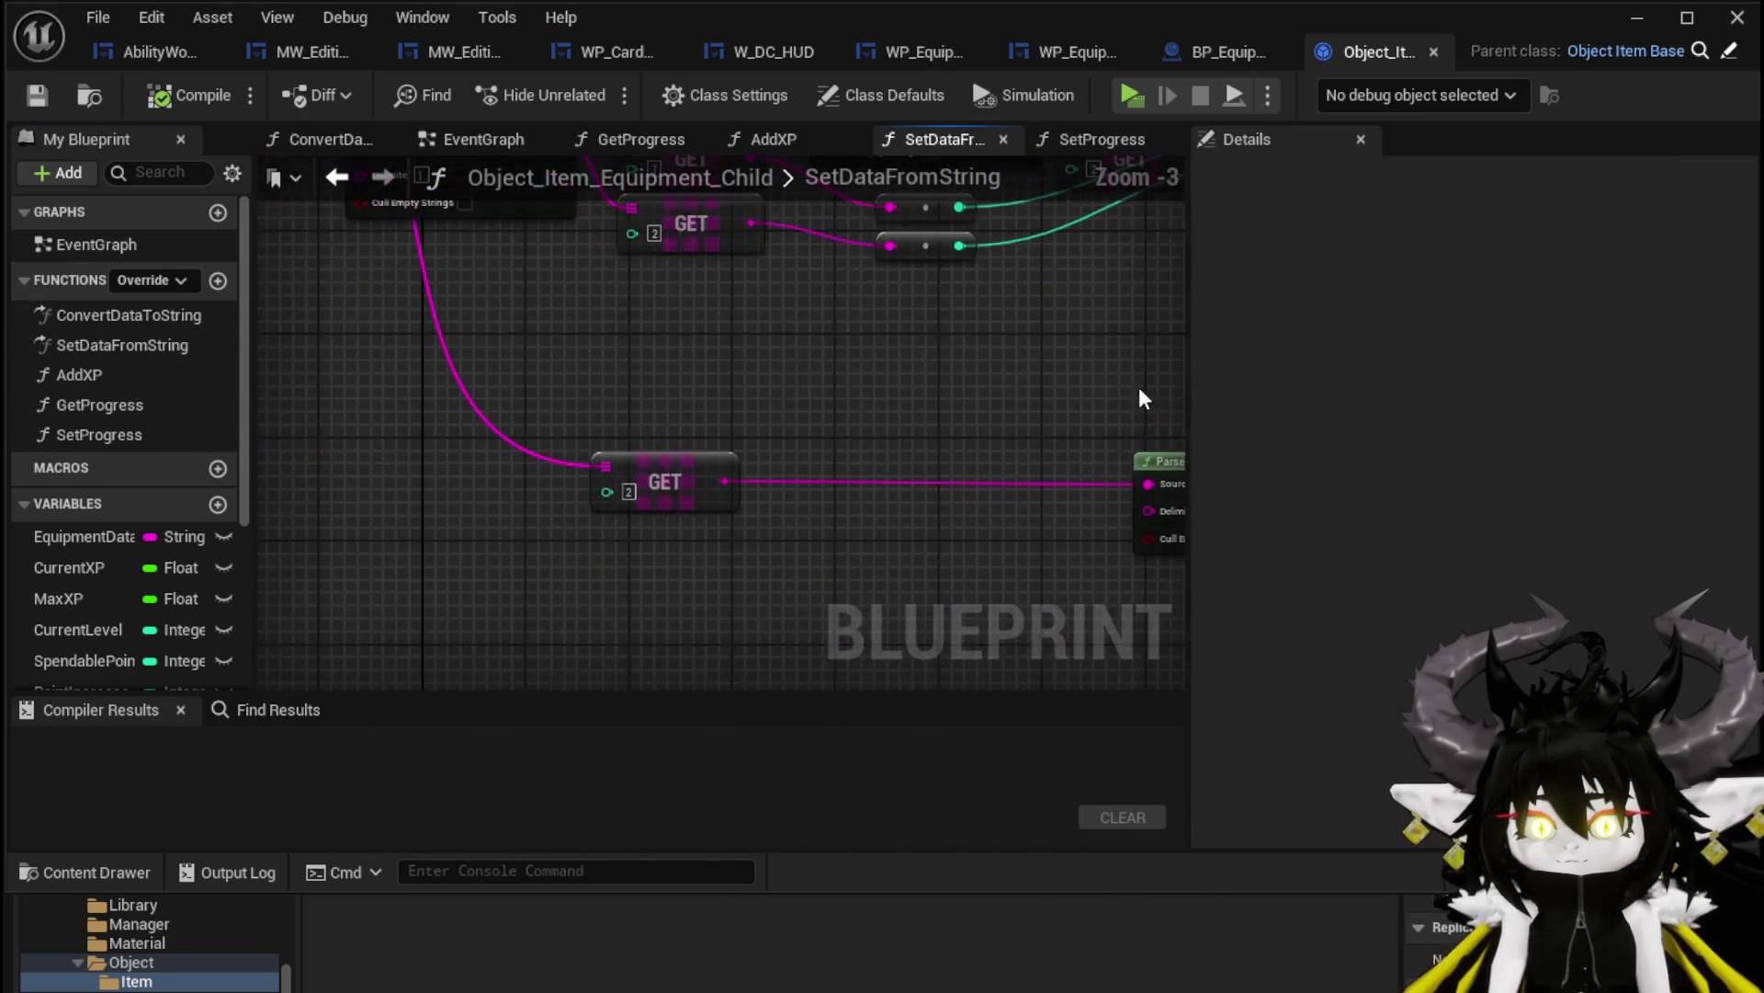
scroll(535, 460, "down", 2)
Marquee-select the progress Parse Into Array and GET nodes for copying
left_click_drag(670, 267, 996, 445)
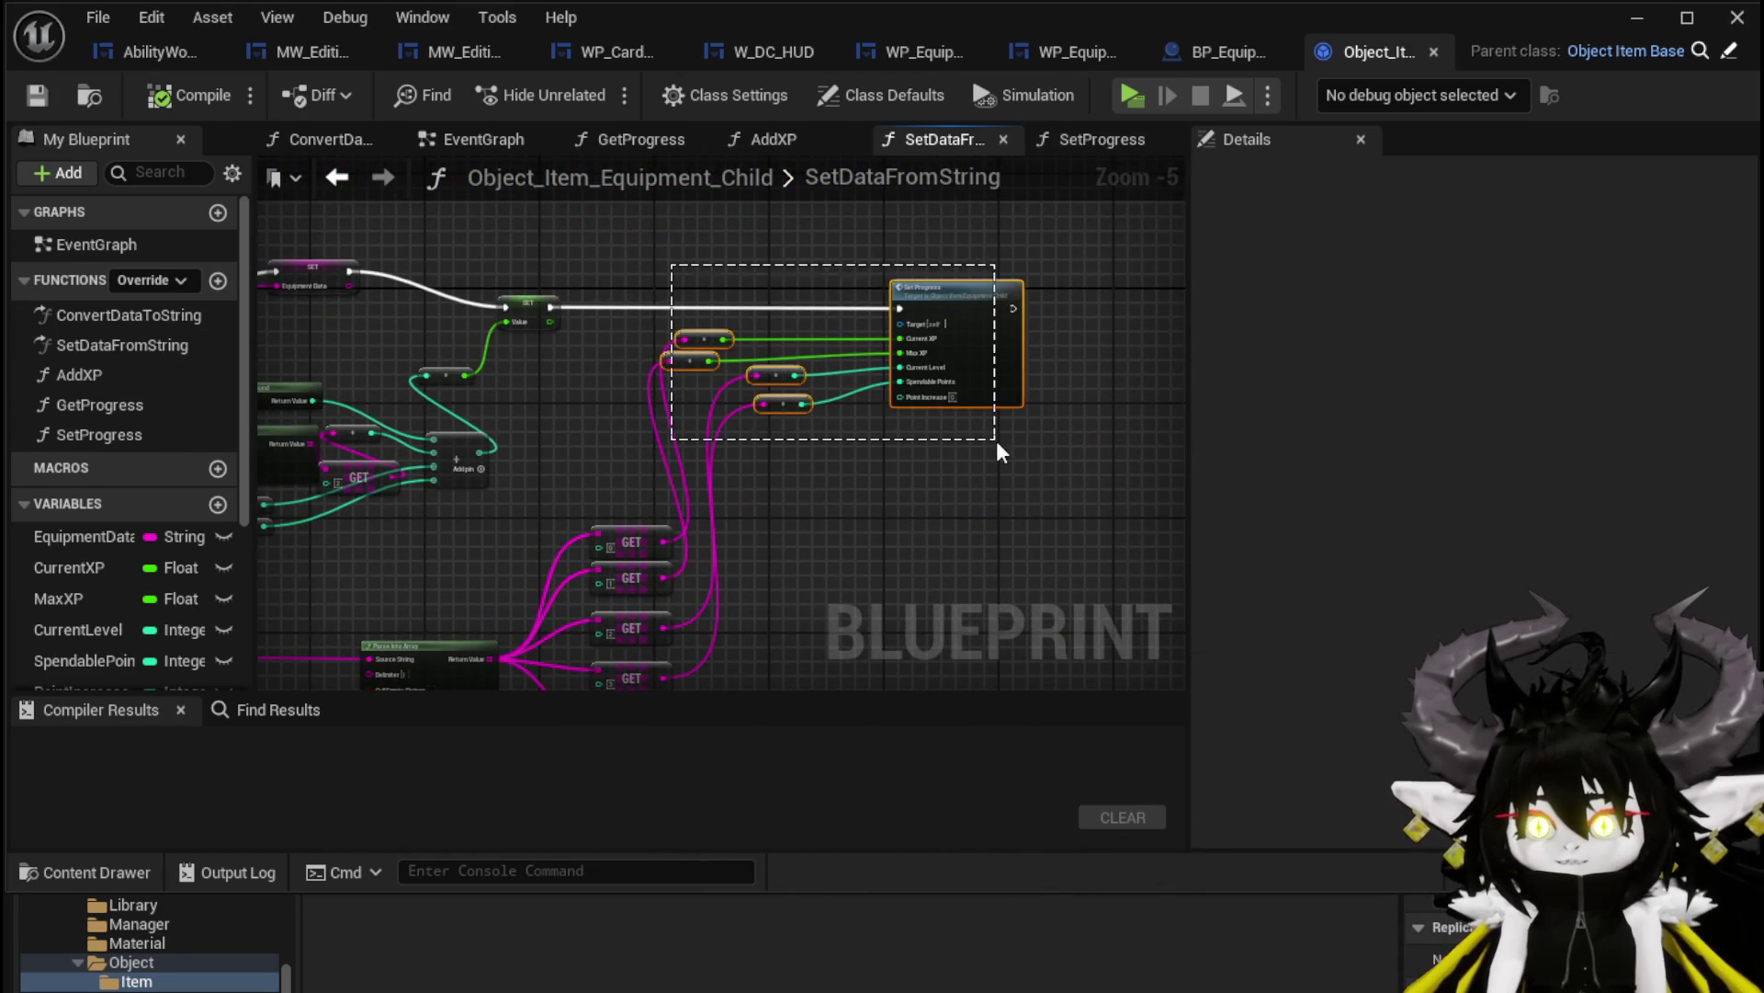
scroll(526, 497, "up", 2)
mouse_move(529, 497)
left_mouse_down()
mouse_move(1052, 442)
mouse_move(972, 641)
mouse_move(846, 598)
mouse_move(726, 490)
left_mouse_up()
scroll(847, 598, "down", 1)
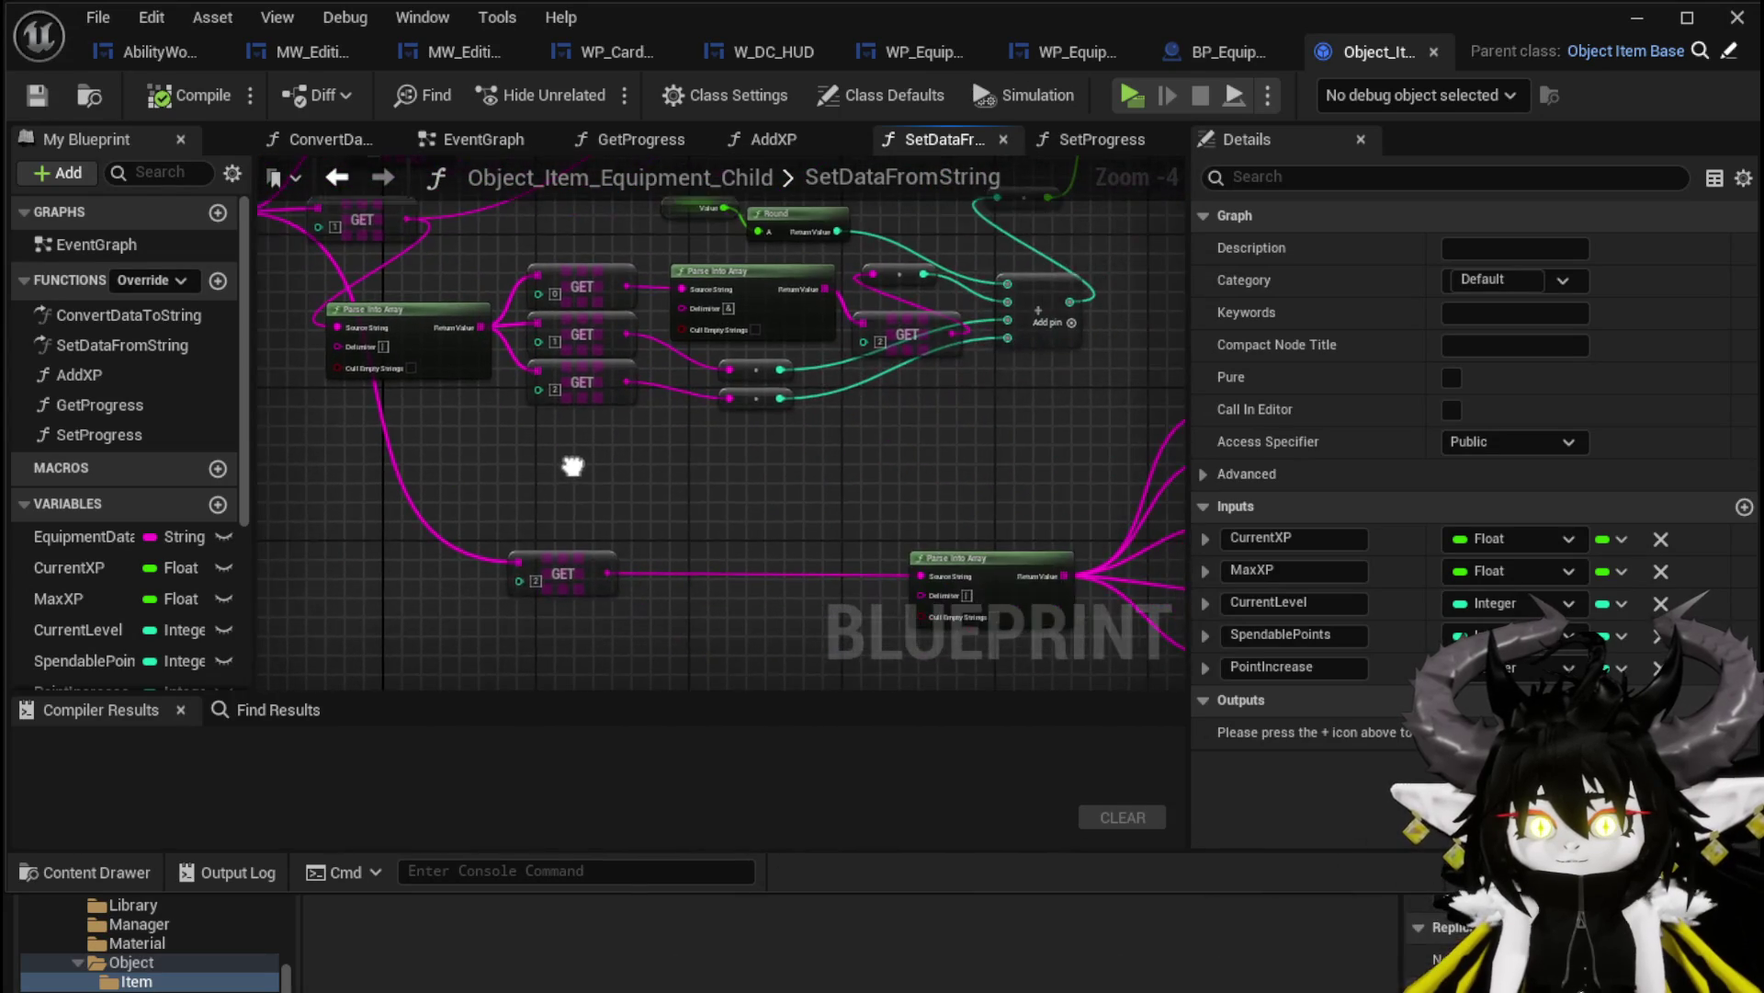
mouse_move(572, 468)
left_mouse_down()
mouse_move(515, 404)
mouse_move(432, 450)
mouse_move(345, 445)
mouse_move(760, 516)
mouse_move(346, 465)
left_mouse_up()
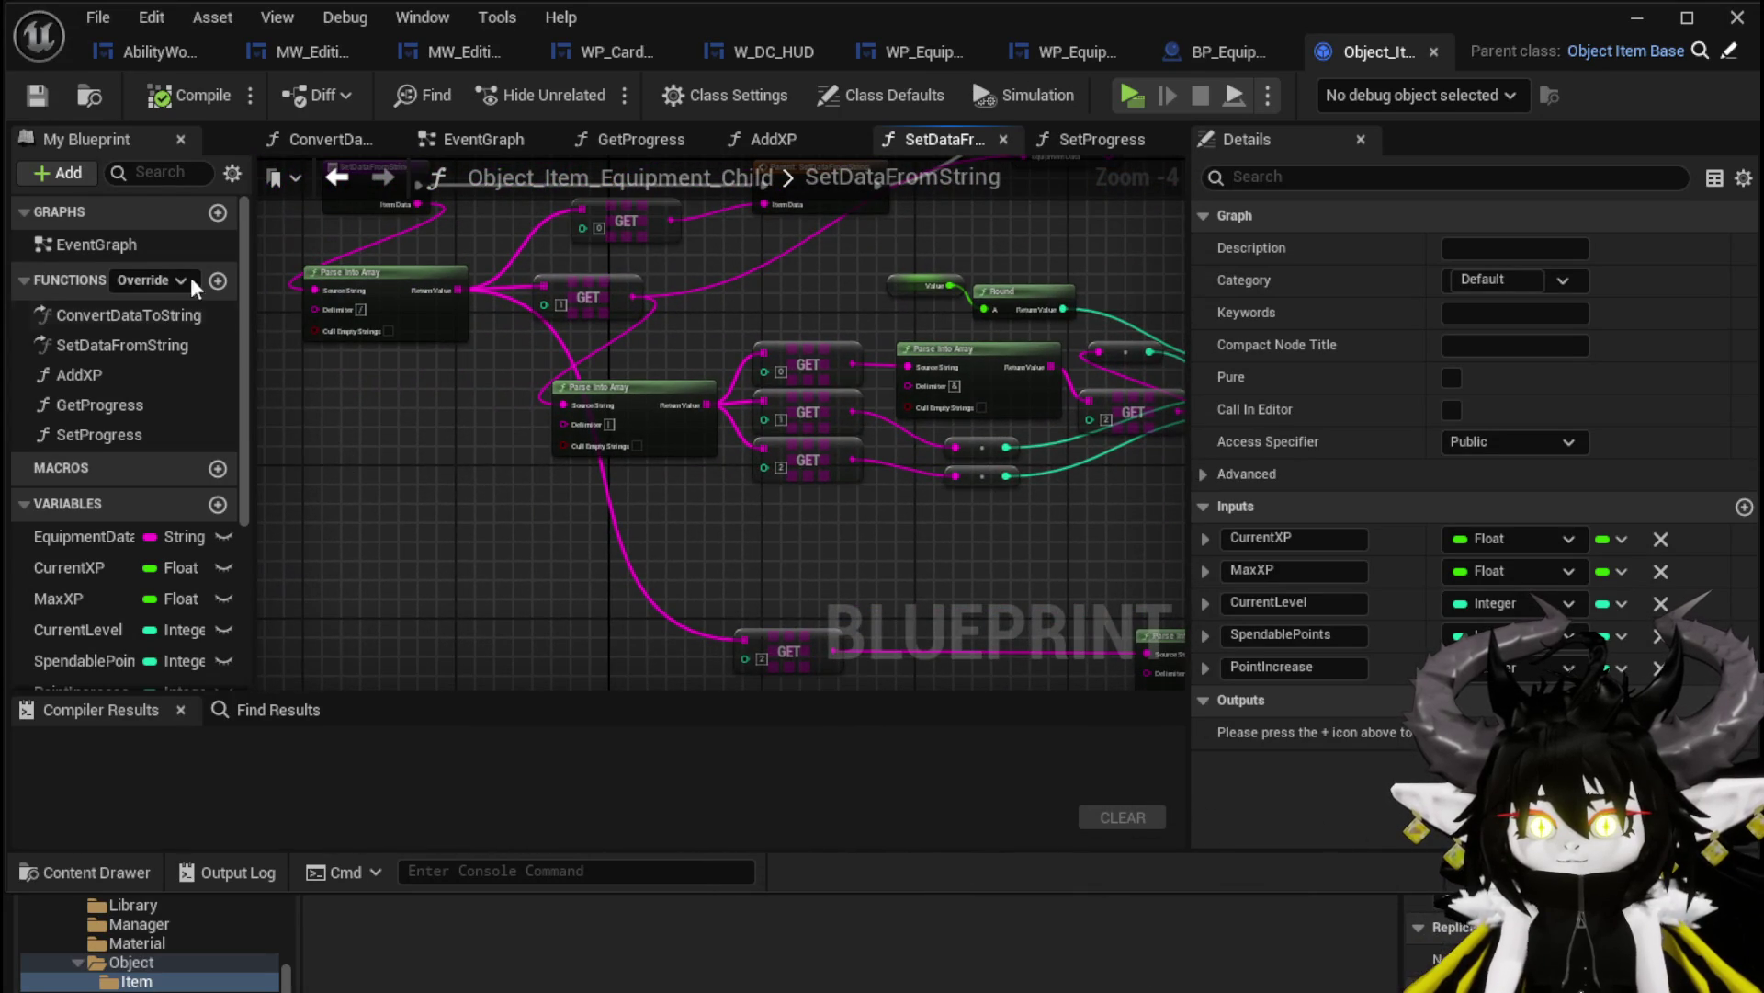
mouse_move(759, 577)
left_mouse_down()
mouse_move(559, 571)
mouse_move(518, 426)
mouse_move(691, 574)
mouse_move(760, 561)
mouse_move(731, 513)
left_mouse_up()
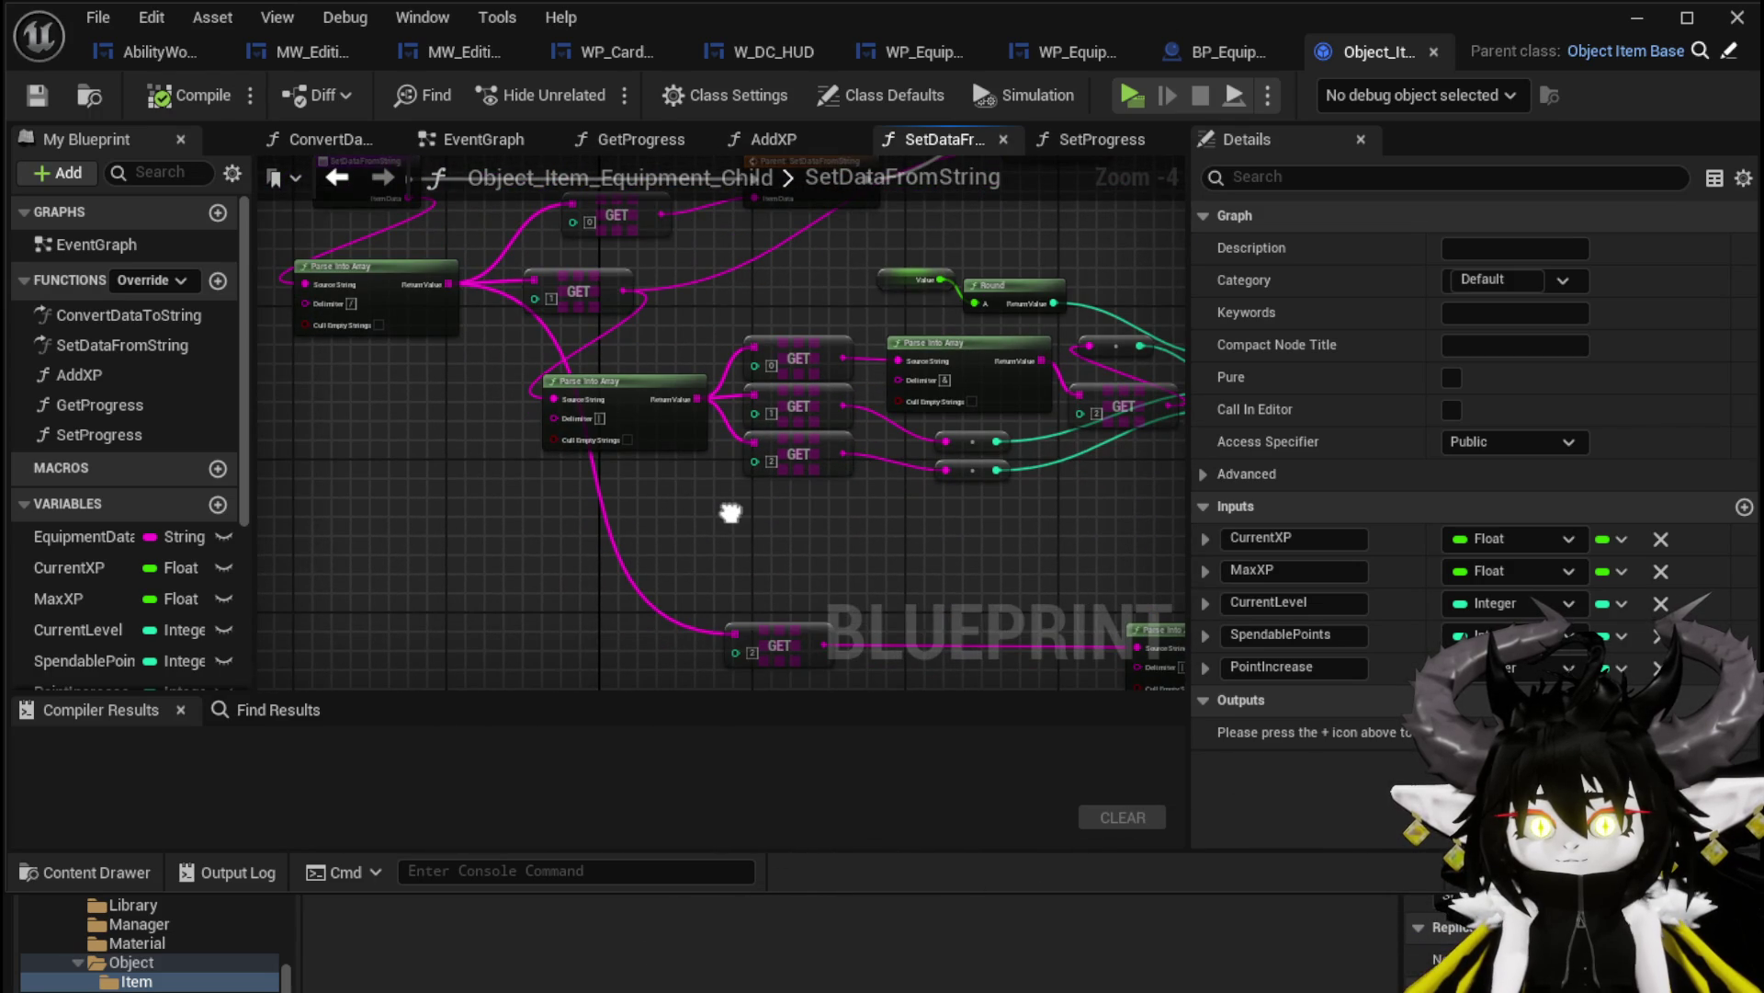
left_click(395, 294)
scroll(511, 522, "down", 2)
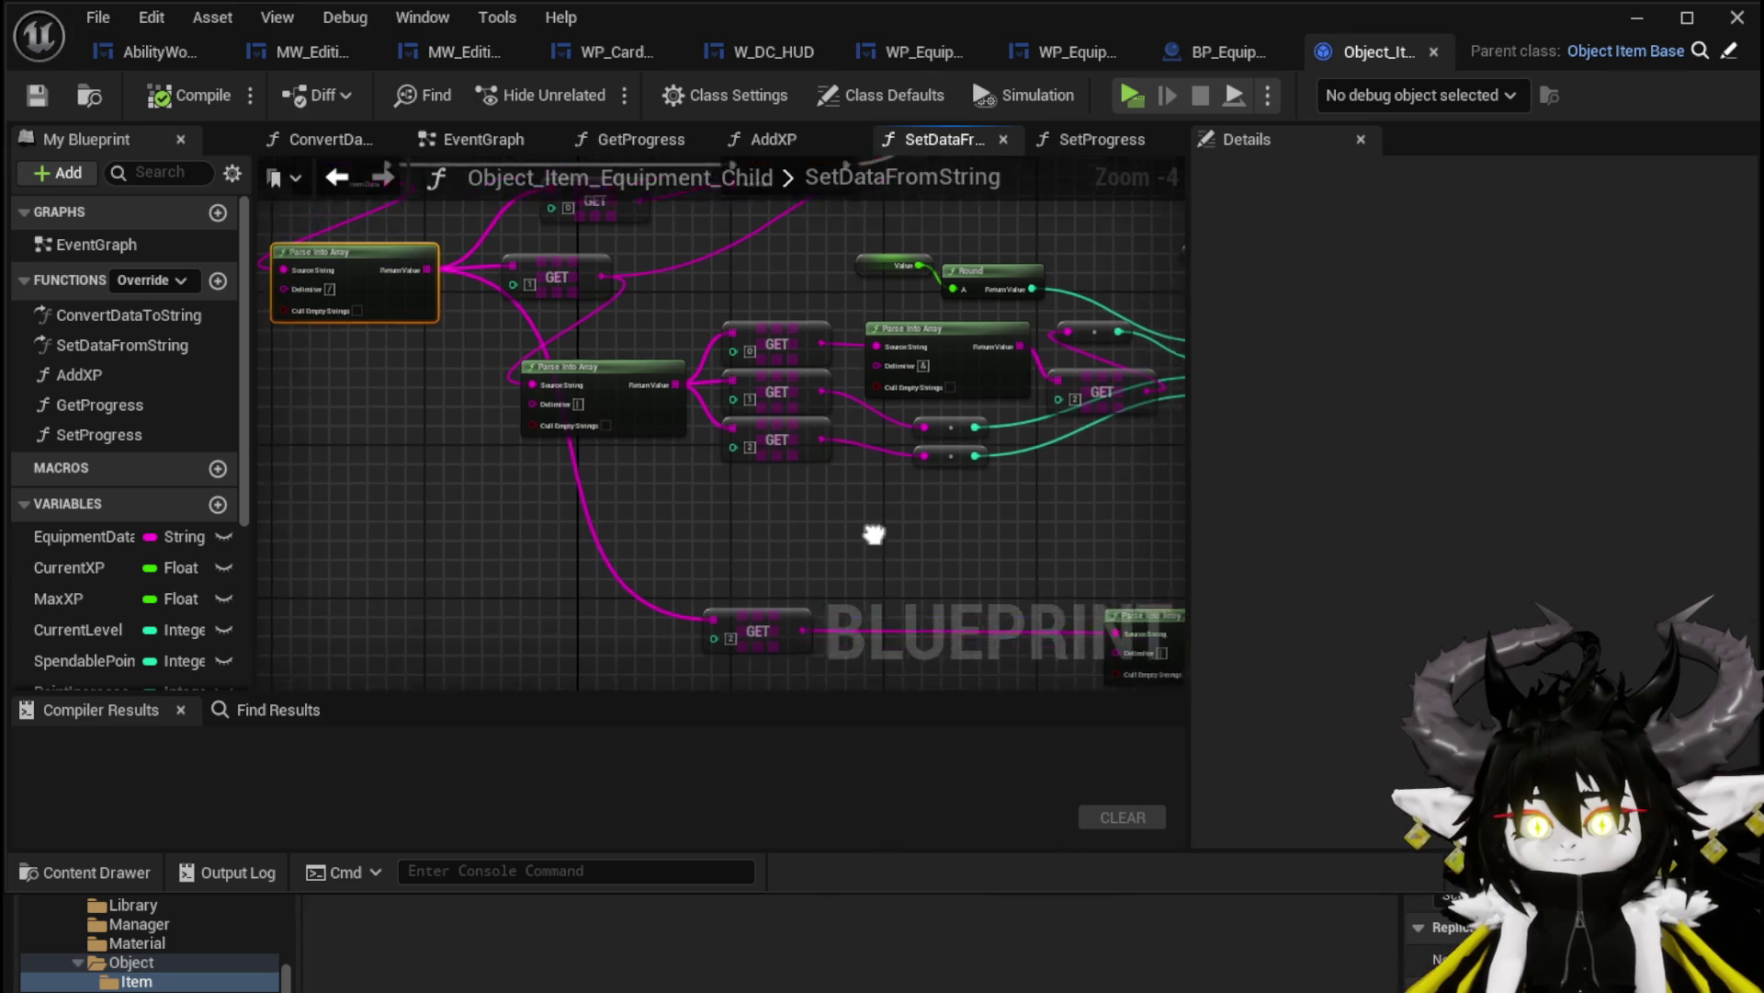
left_click_drag(474, 428, 806, 597)
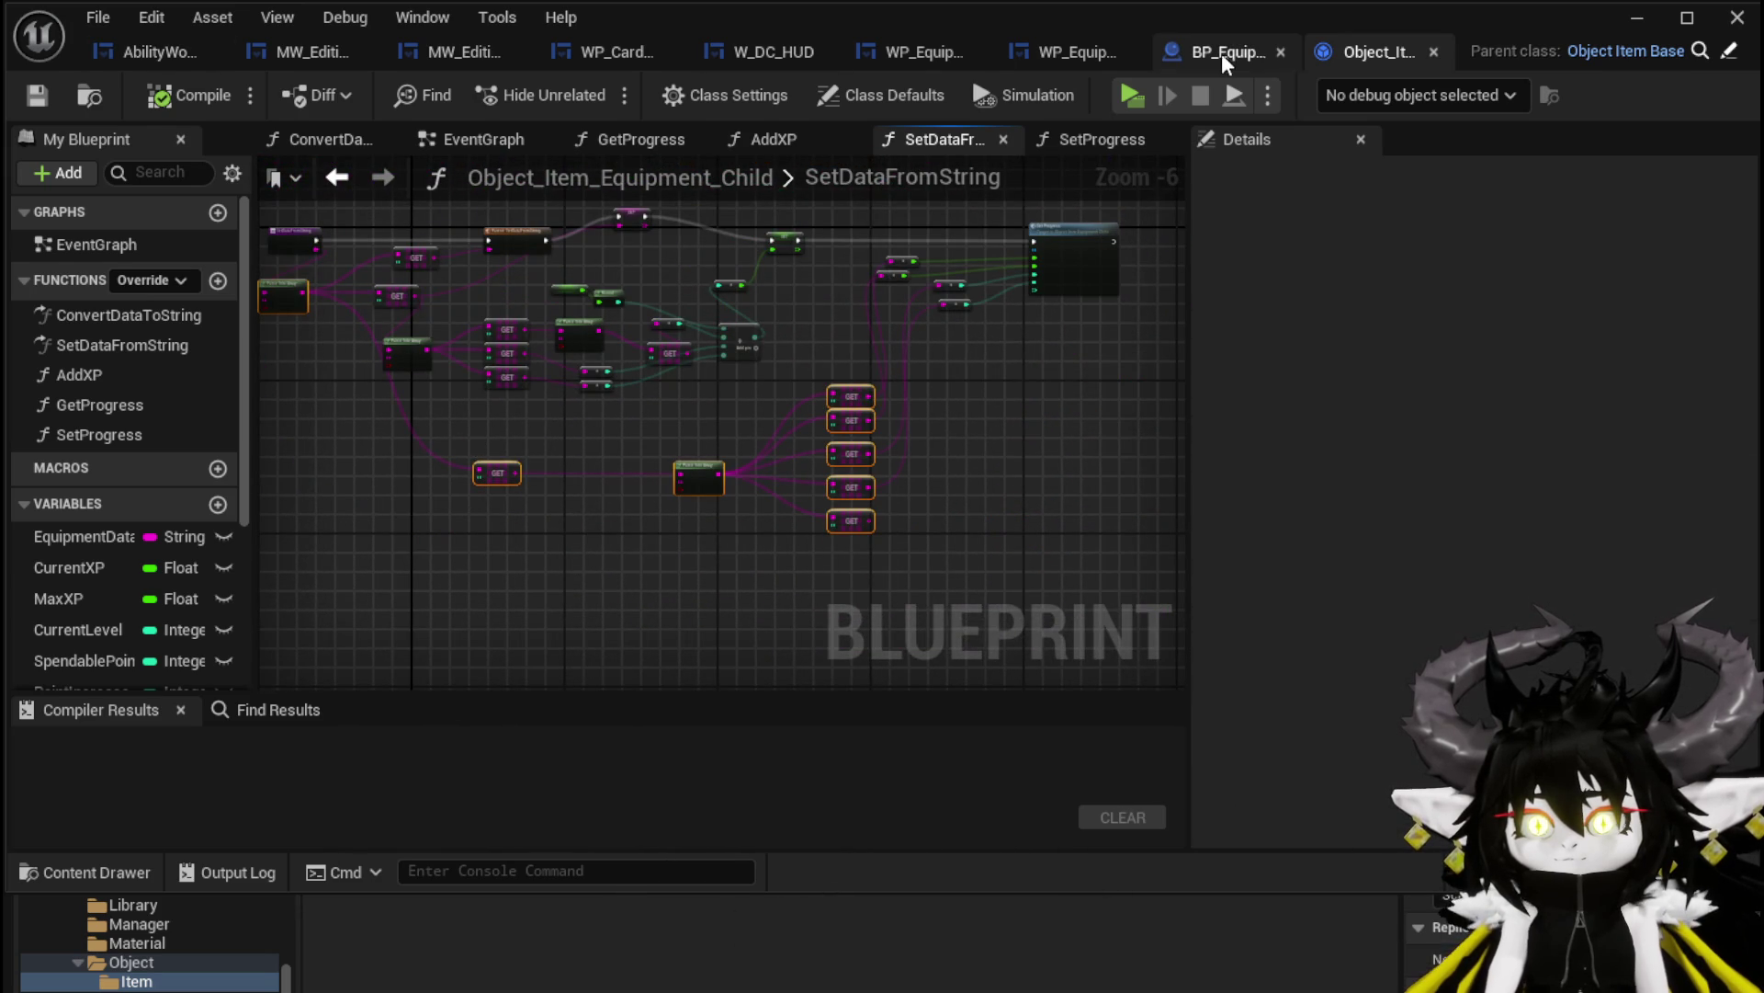
Paste the Parse Into Array and GET nodes into WP_EquipmentWorkbenchUI's BuildEquipmentData and arrange them compactly
left_click(1056, 52)
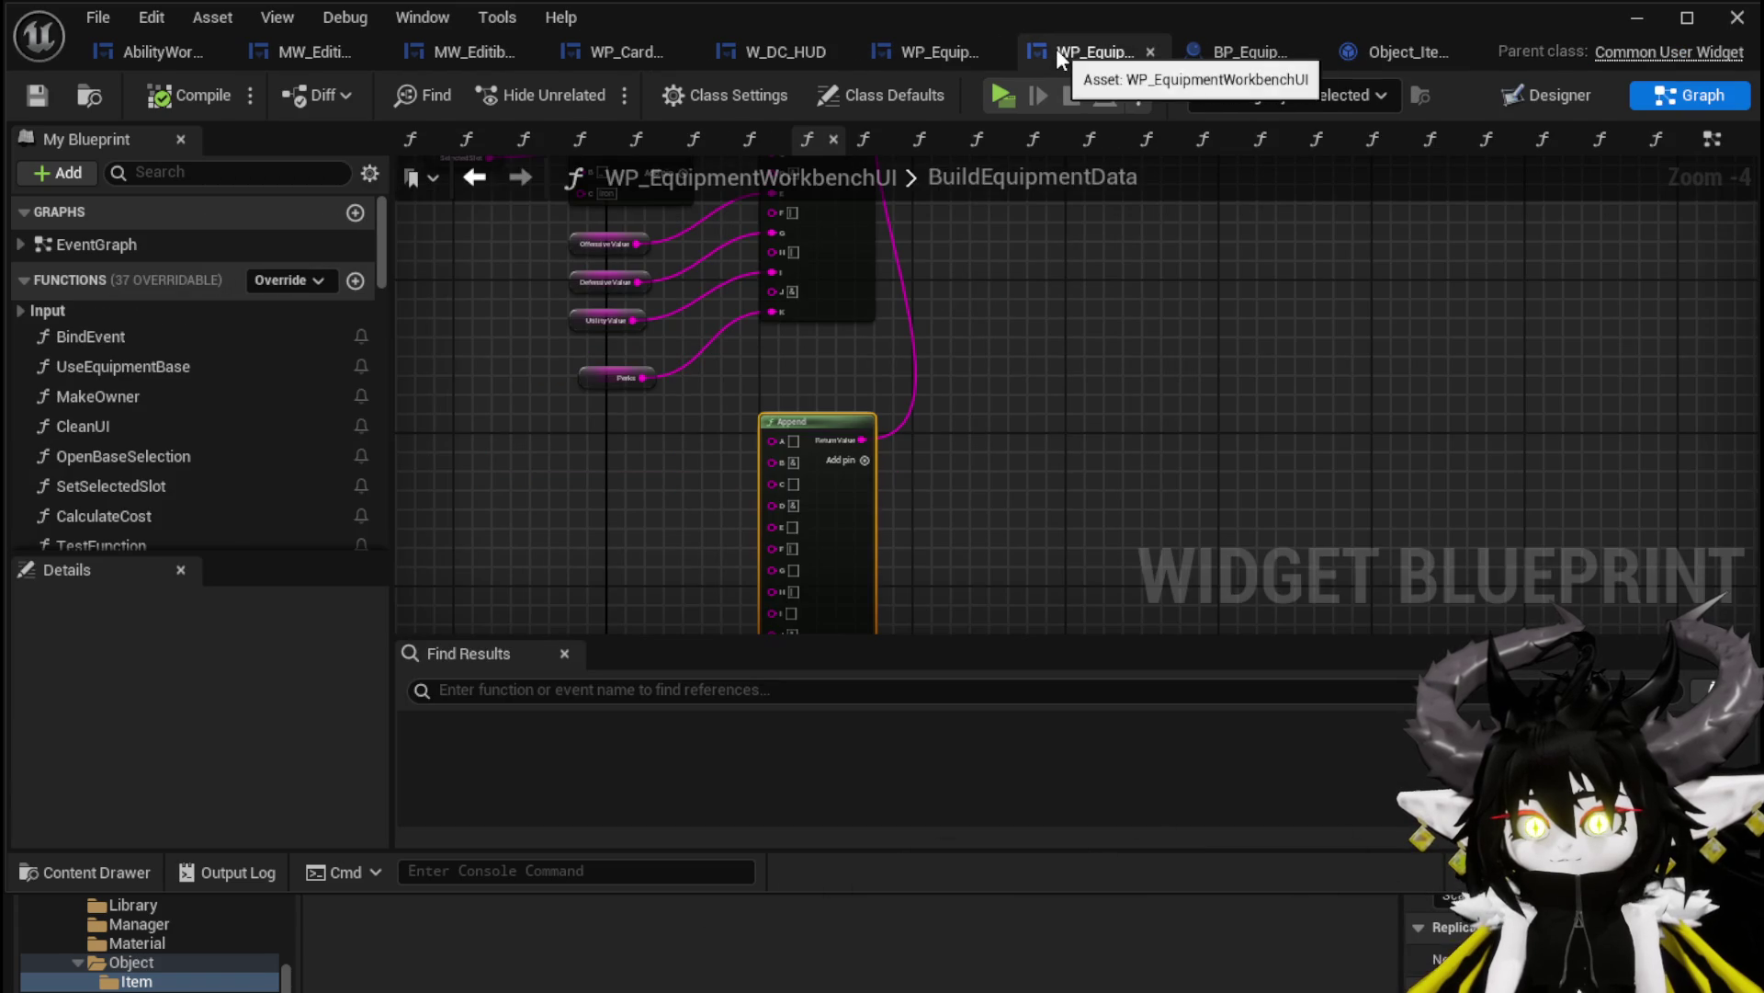
key("ctrl+v")
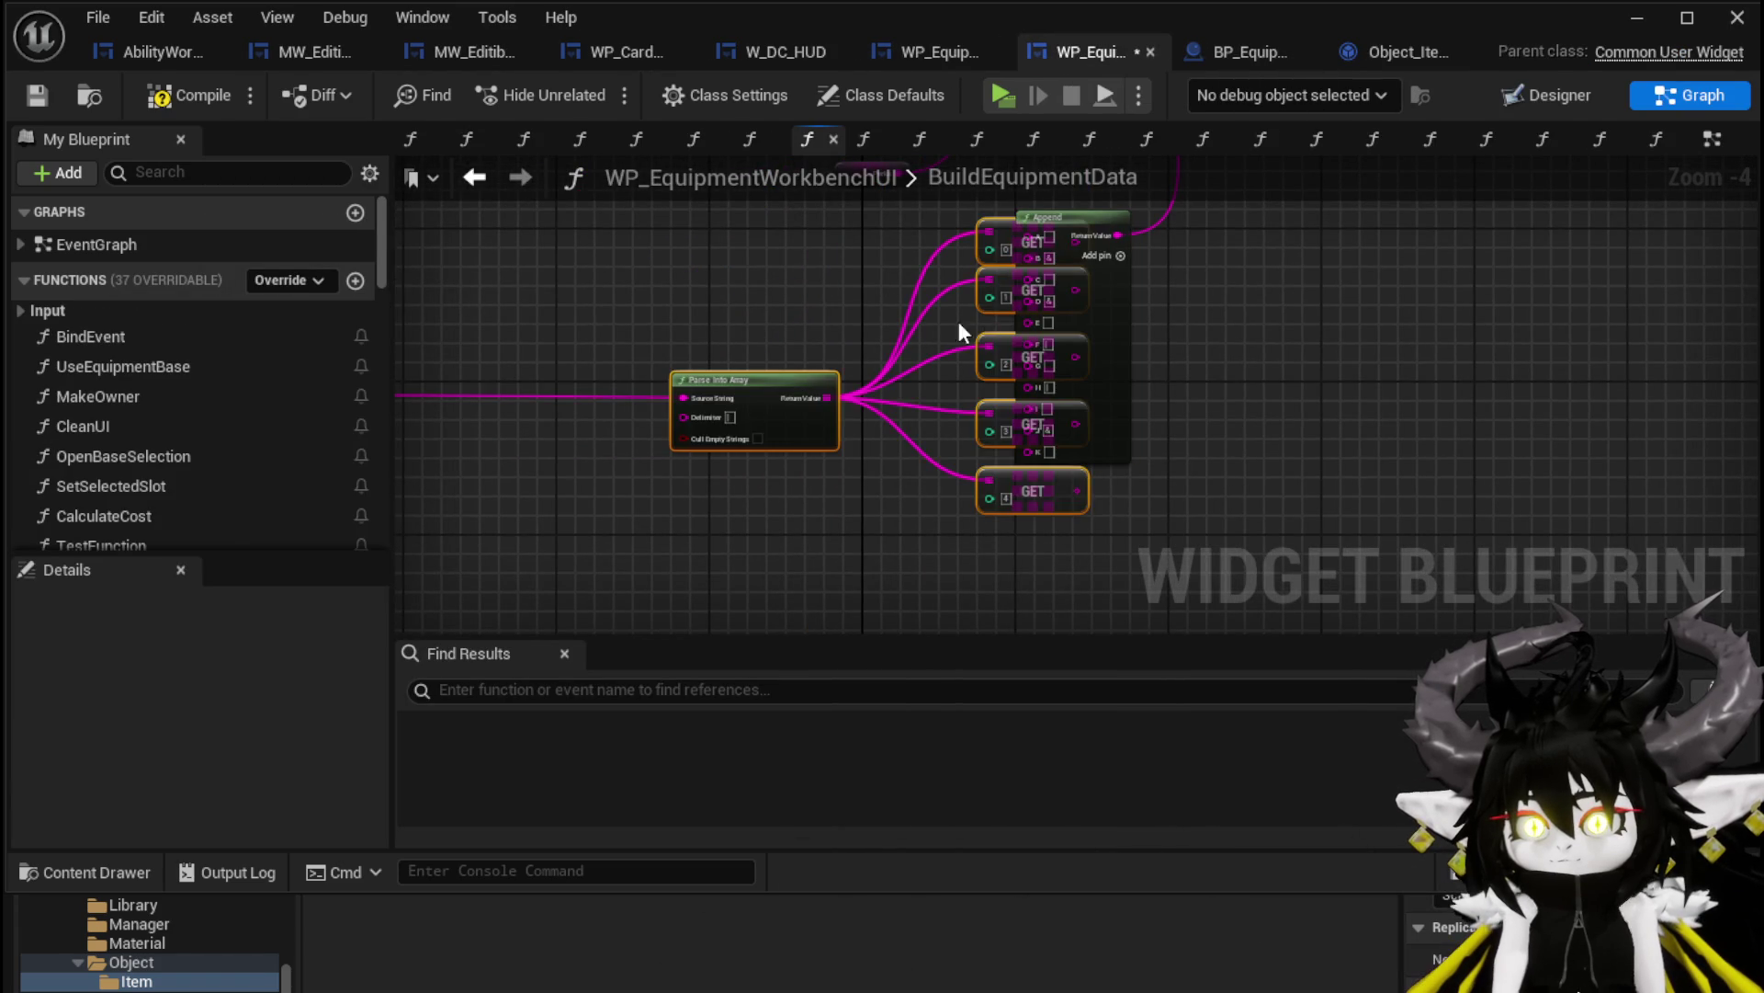
left_click_drag(783, 383, 680, 368)
mouse_move(460, 296)
left_mouse_down()
mouse_move(482, 322)
mouse_move(994, 379)
mouse_move(634, 288)
mouse_move(808, 363)
mouse_move(907, 364)
mouse_move(911, 400)
left_mouse_up()
scroll(990, 377, "up", 1)
scroll(721, 316, "down", 2)
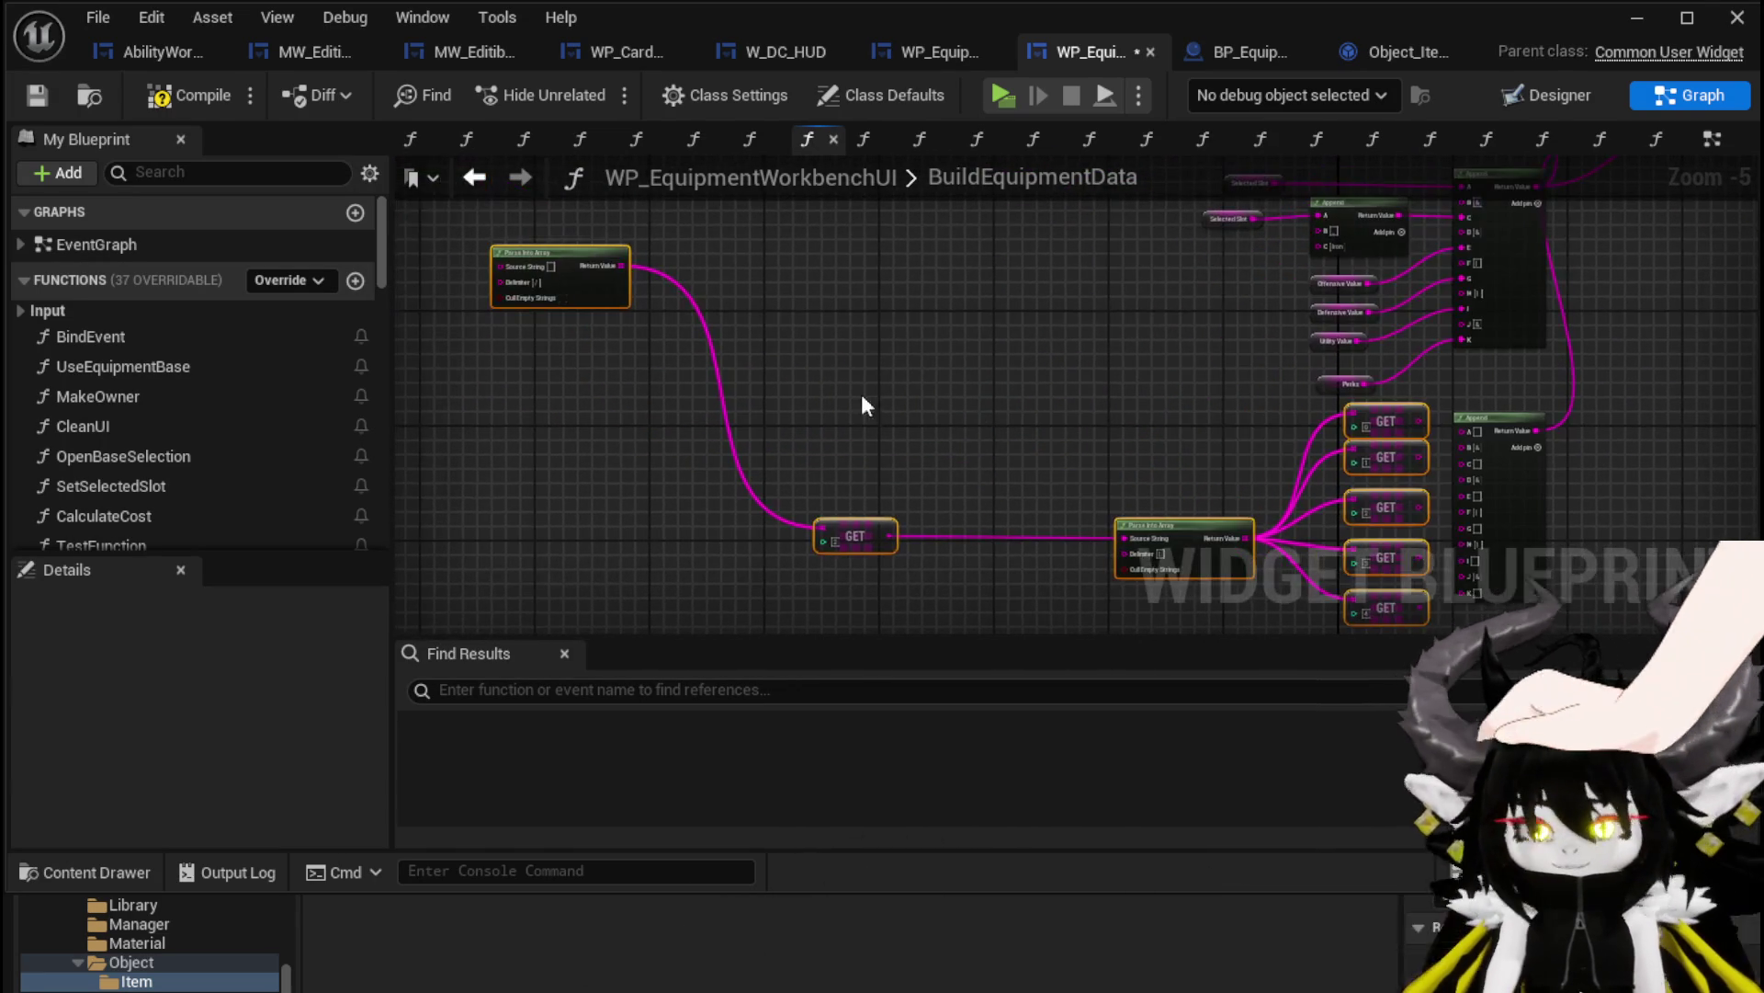
mouse_move(895, 515)
left_mouse_down()
mouse_move(708, 475)
mouse_move(667, 443)
left_mouse_up()
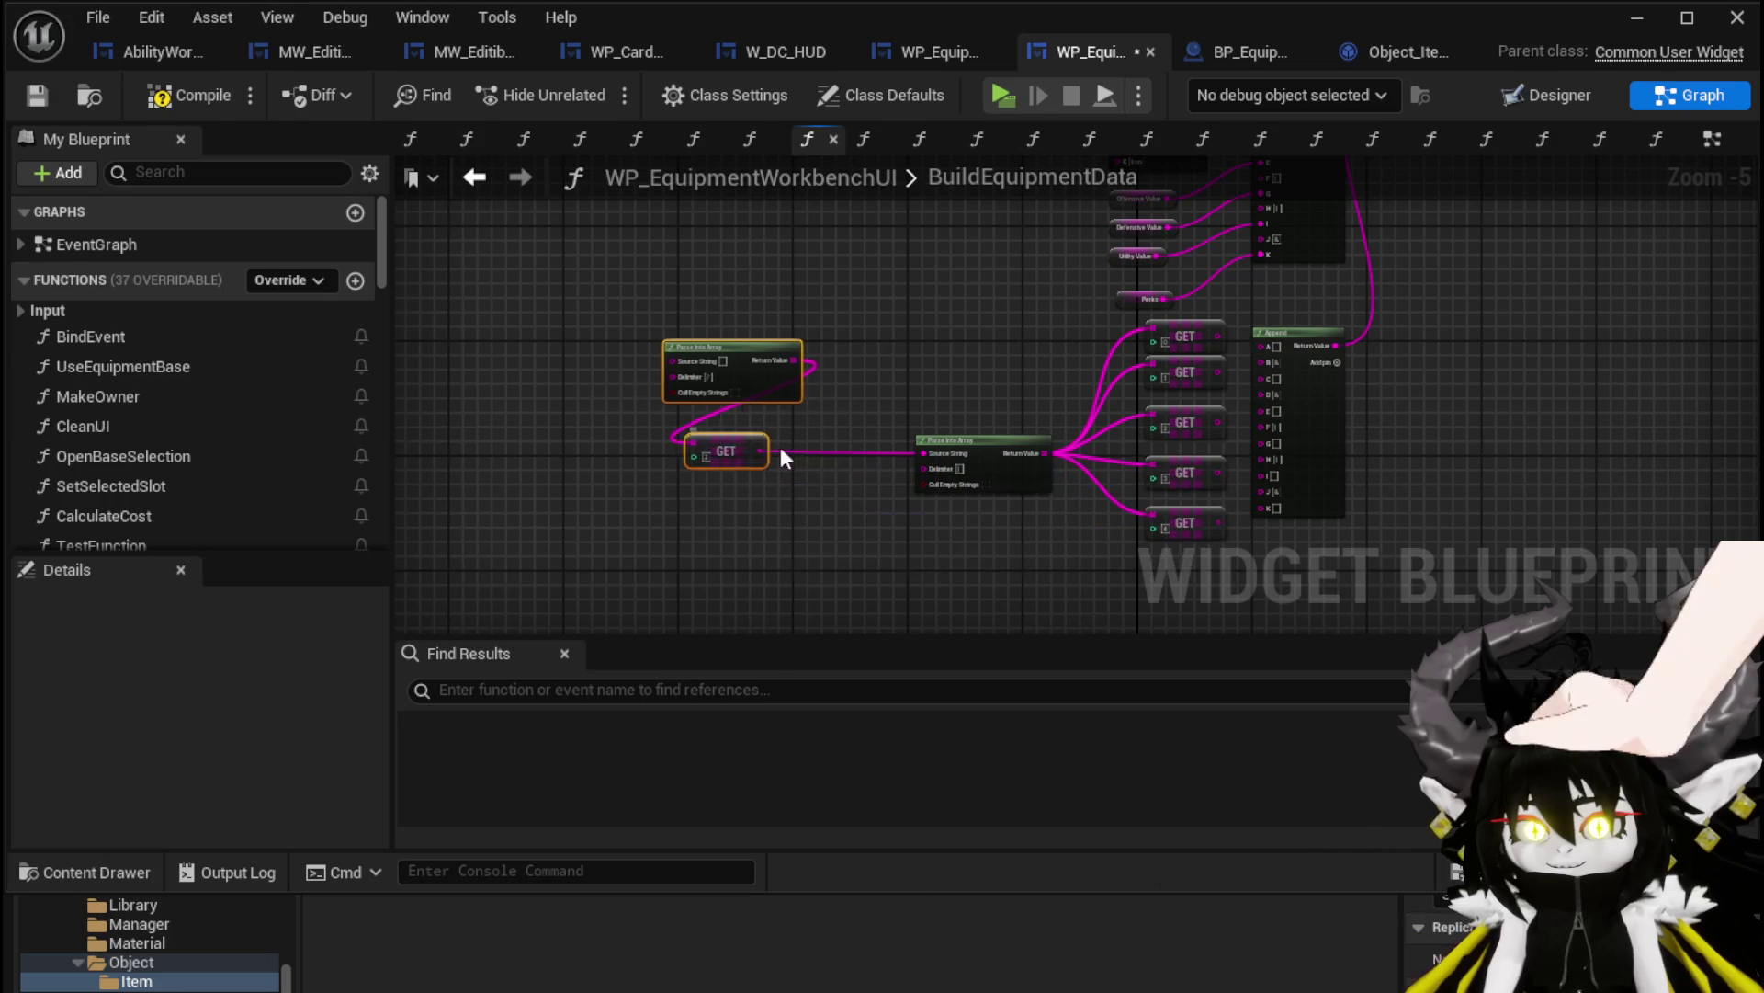
left_click_drag(1005, 384, 759, 419)
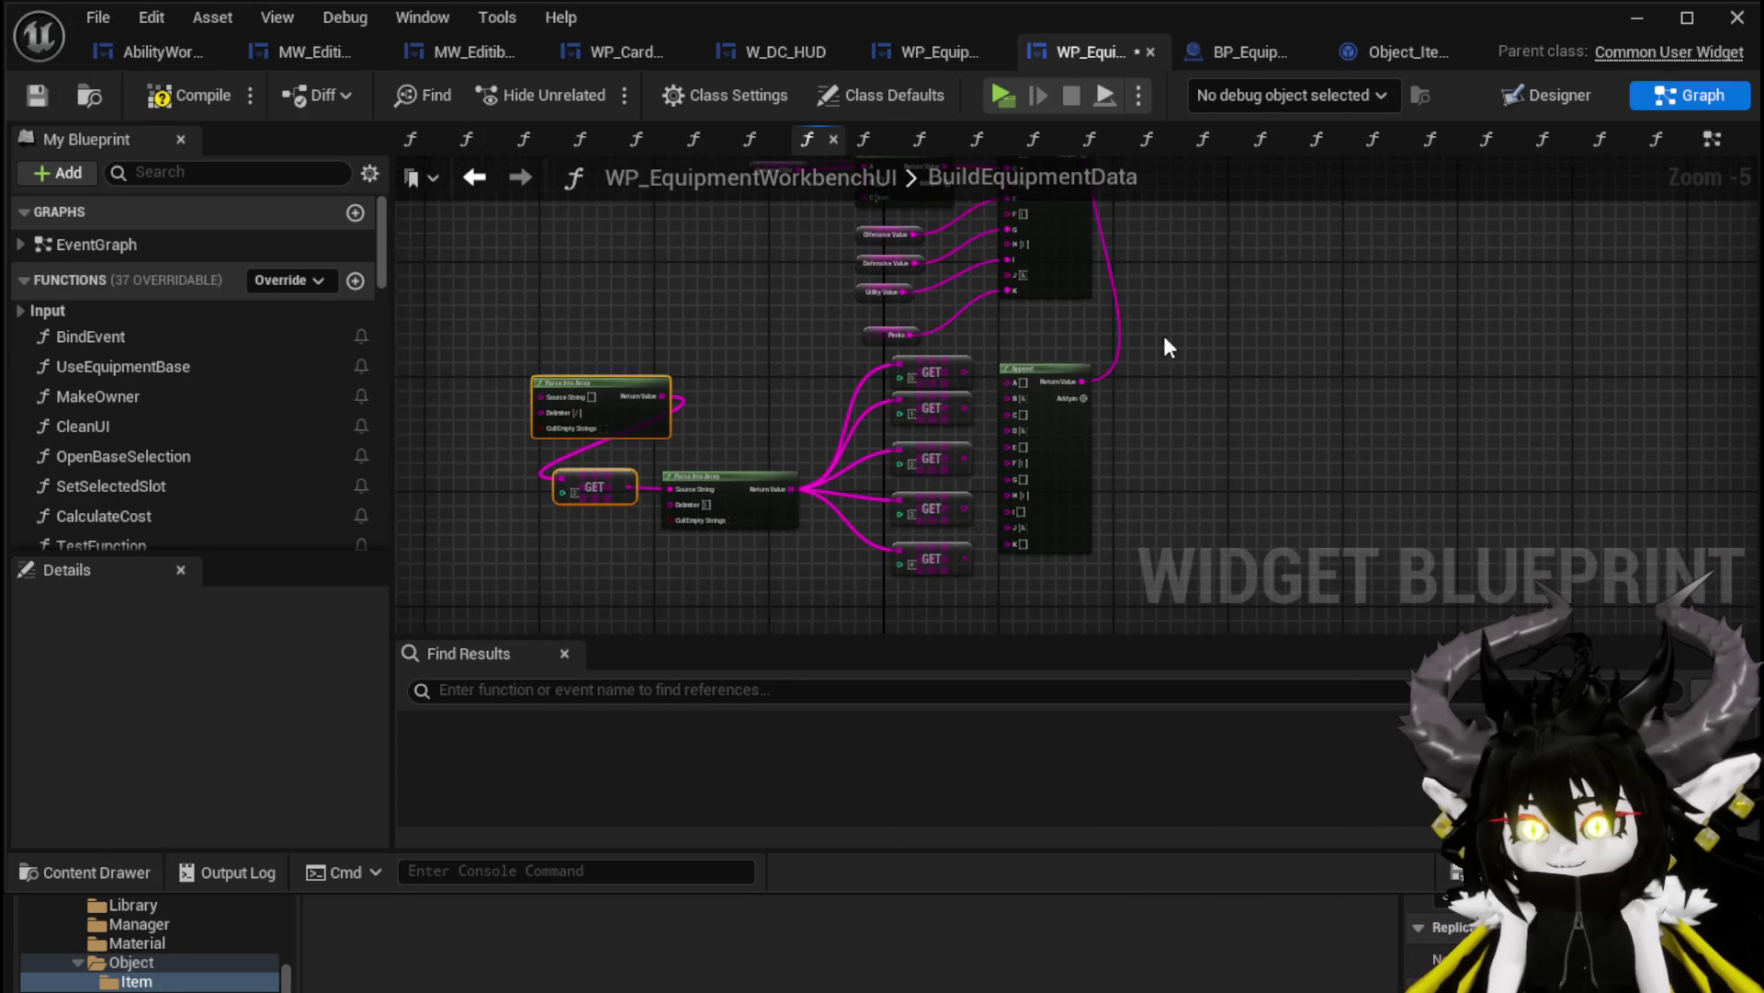
left_click_drag(445, 247, 511, 201)
Save and compile the widget, then shift the middle node group to the left
left_click(41, 96)
left_click_drag(825, 246, 830, 574)
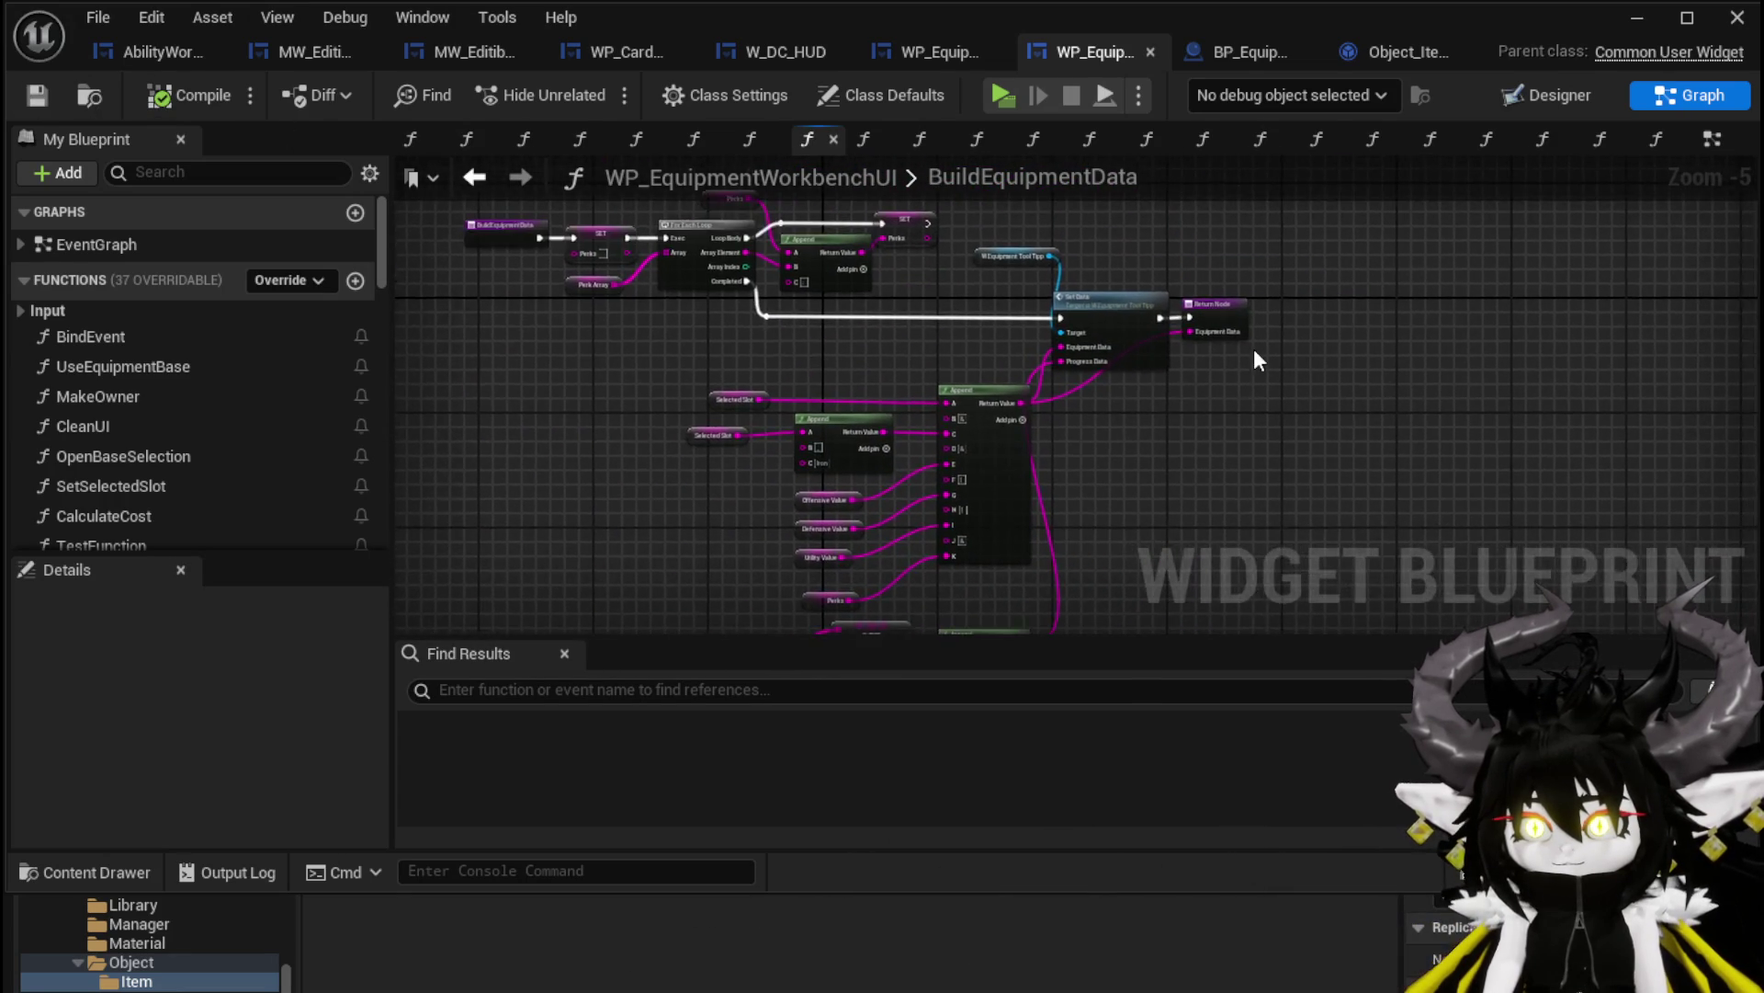
scroll(1334, 353, "up", 2)
left_click(1367, 286)
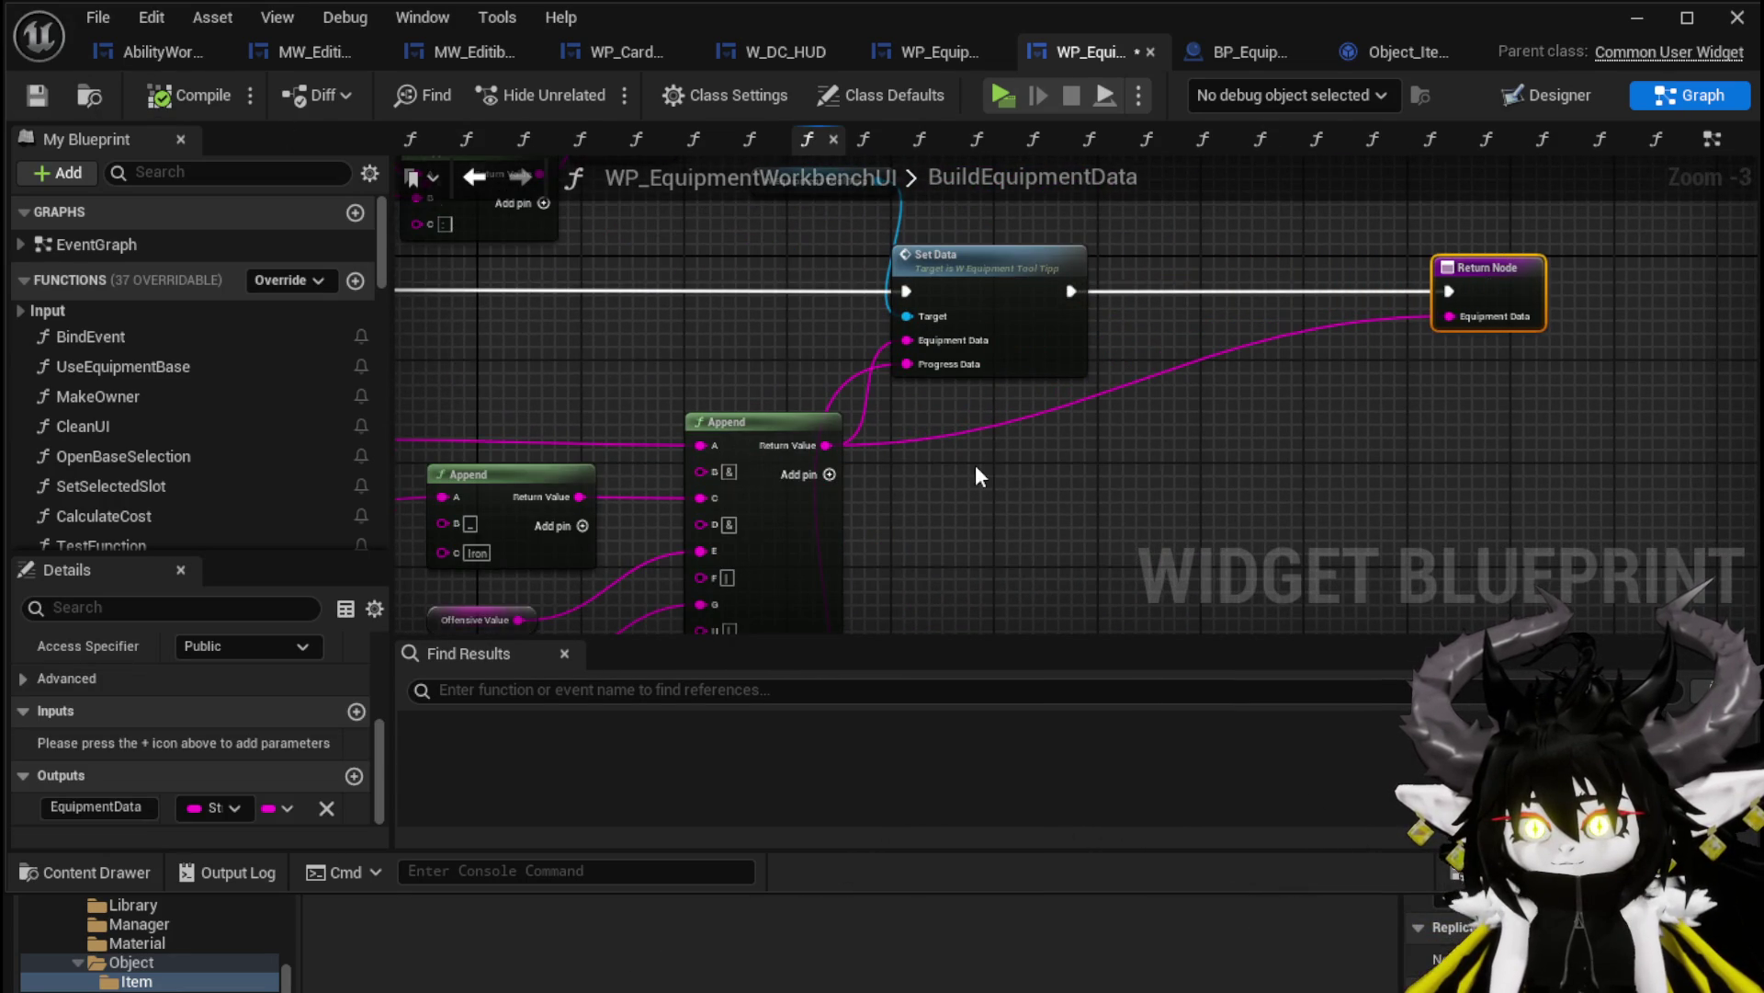
scroll(946, 414, "down", 3)
mouse_move(715, 317)
left_mouse_down()
mouse_move(985, 464)
mouse_move(952, 478)
left_mouse_up()
left_click_drag(922, 351, 810, 345)
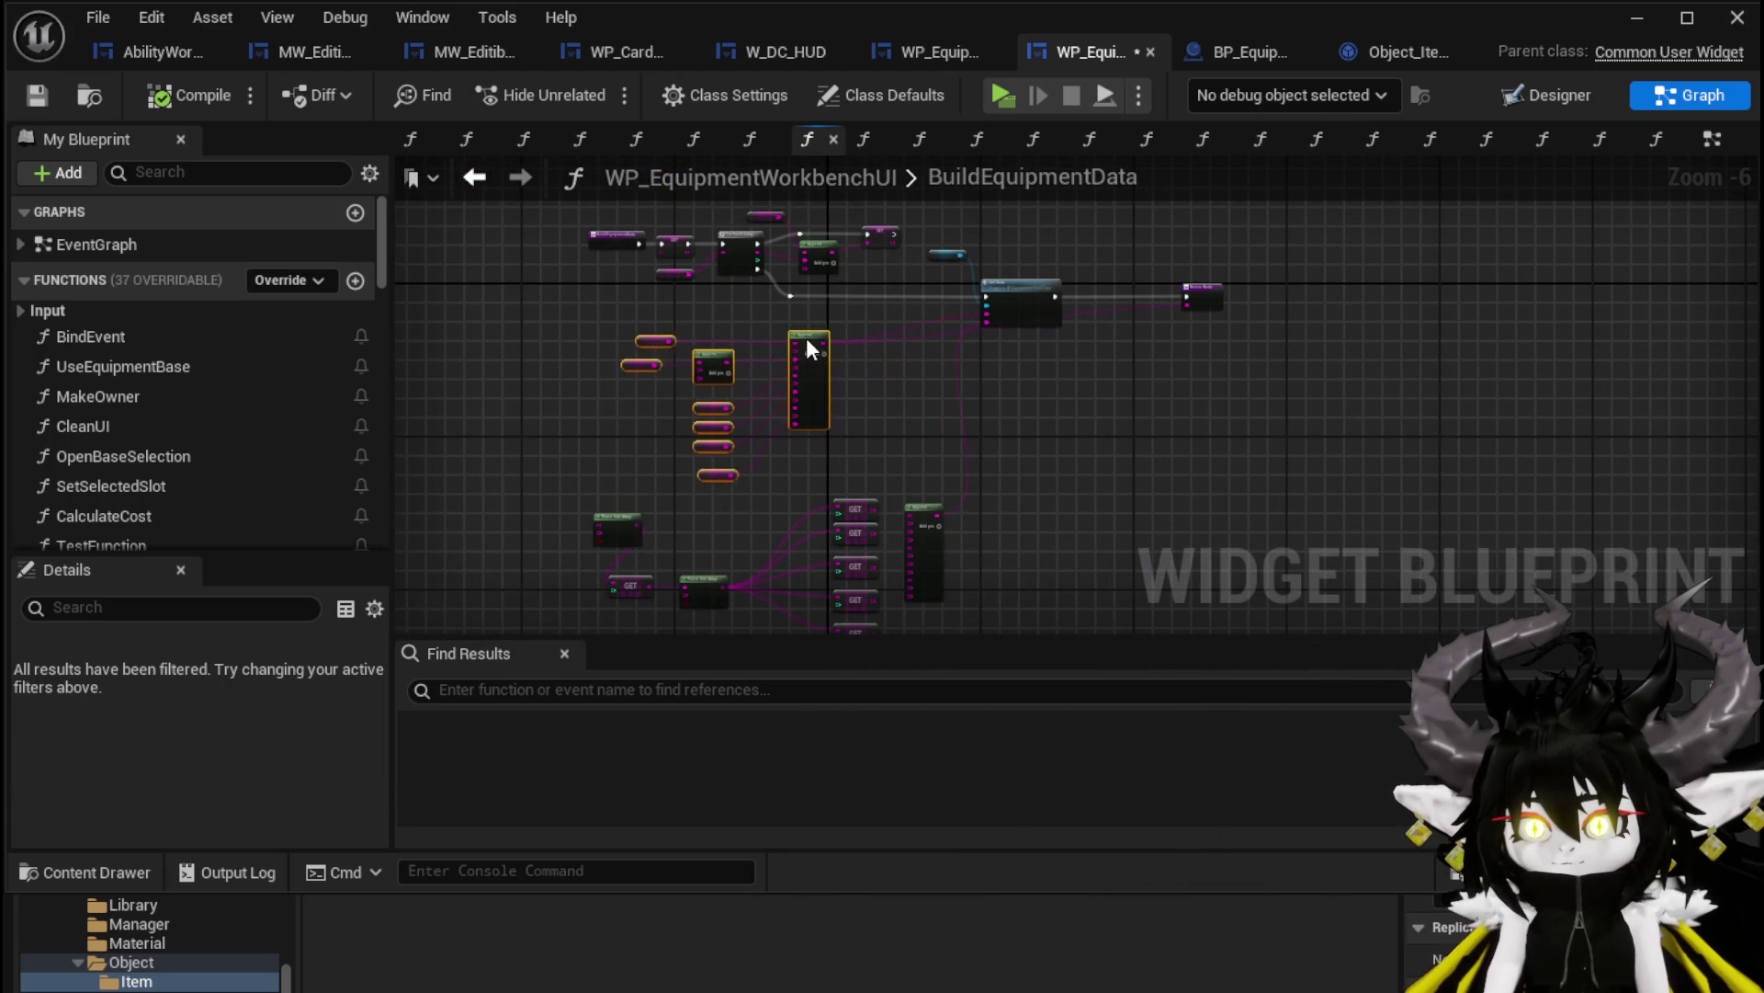
scroll(800, 349, "up", 3)
left_click_drag(634, 383, 712, 367)
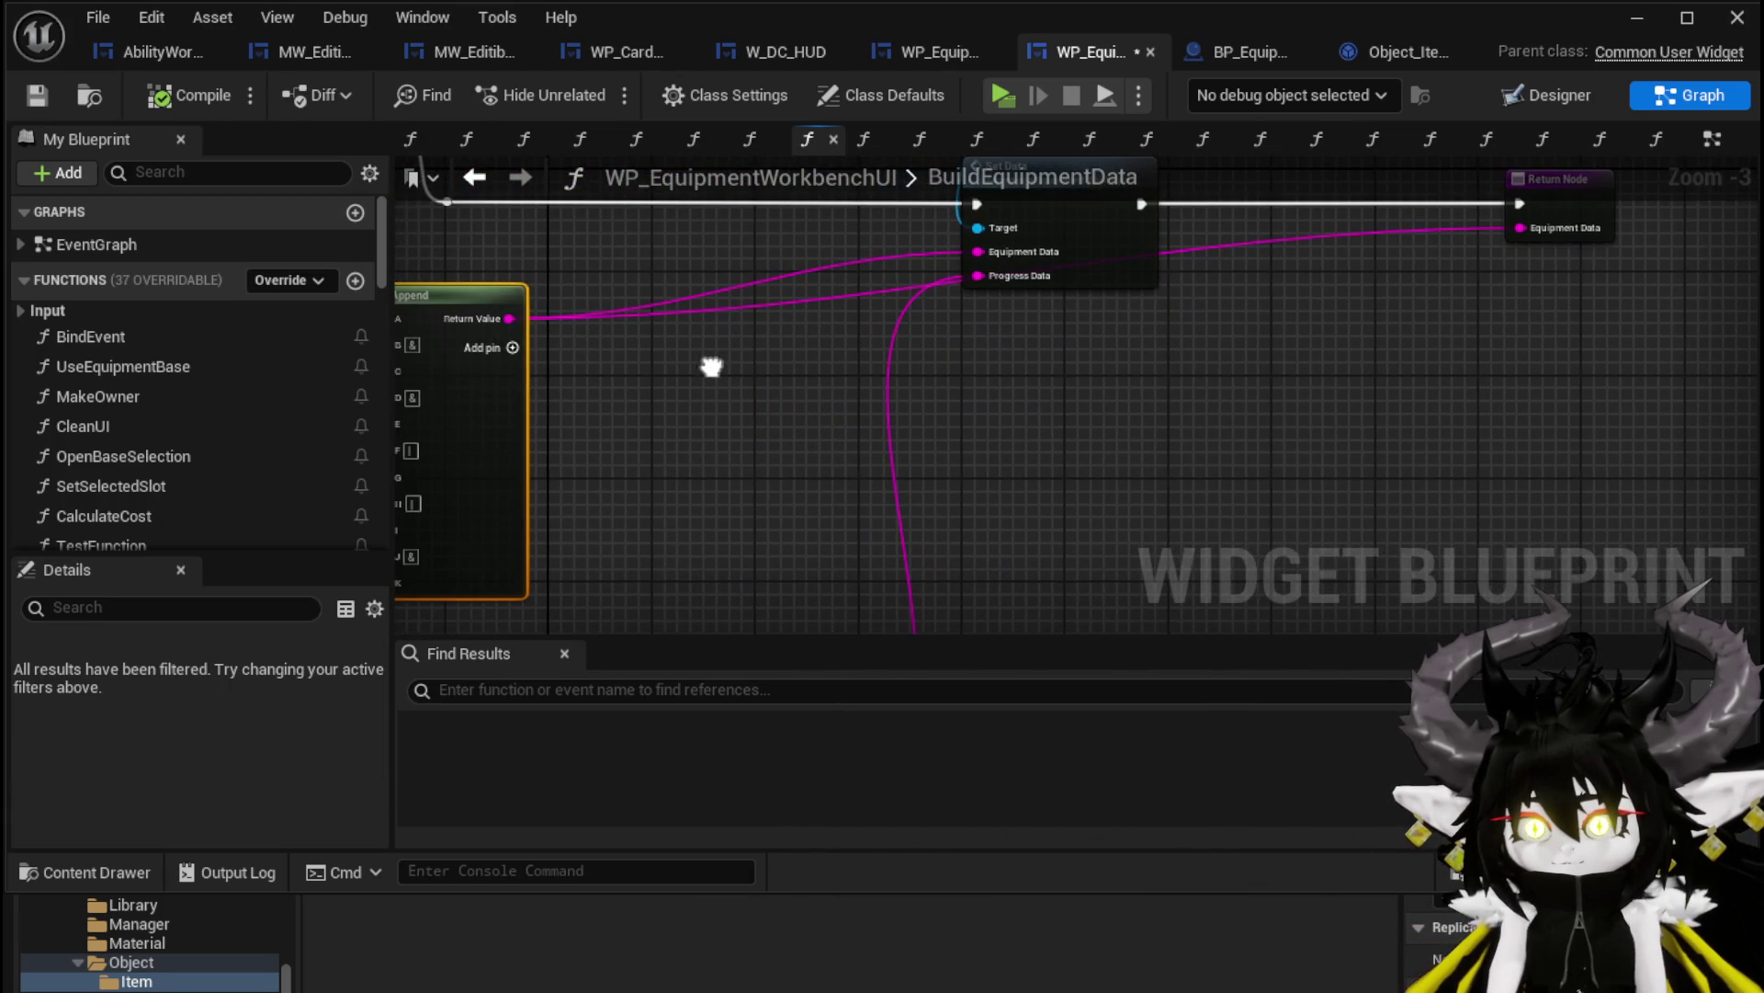
left_click_drag(977, 324, 1021, 393)
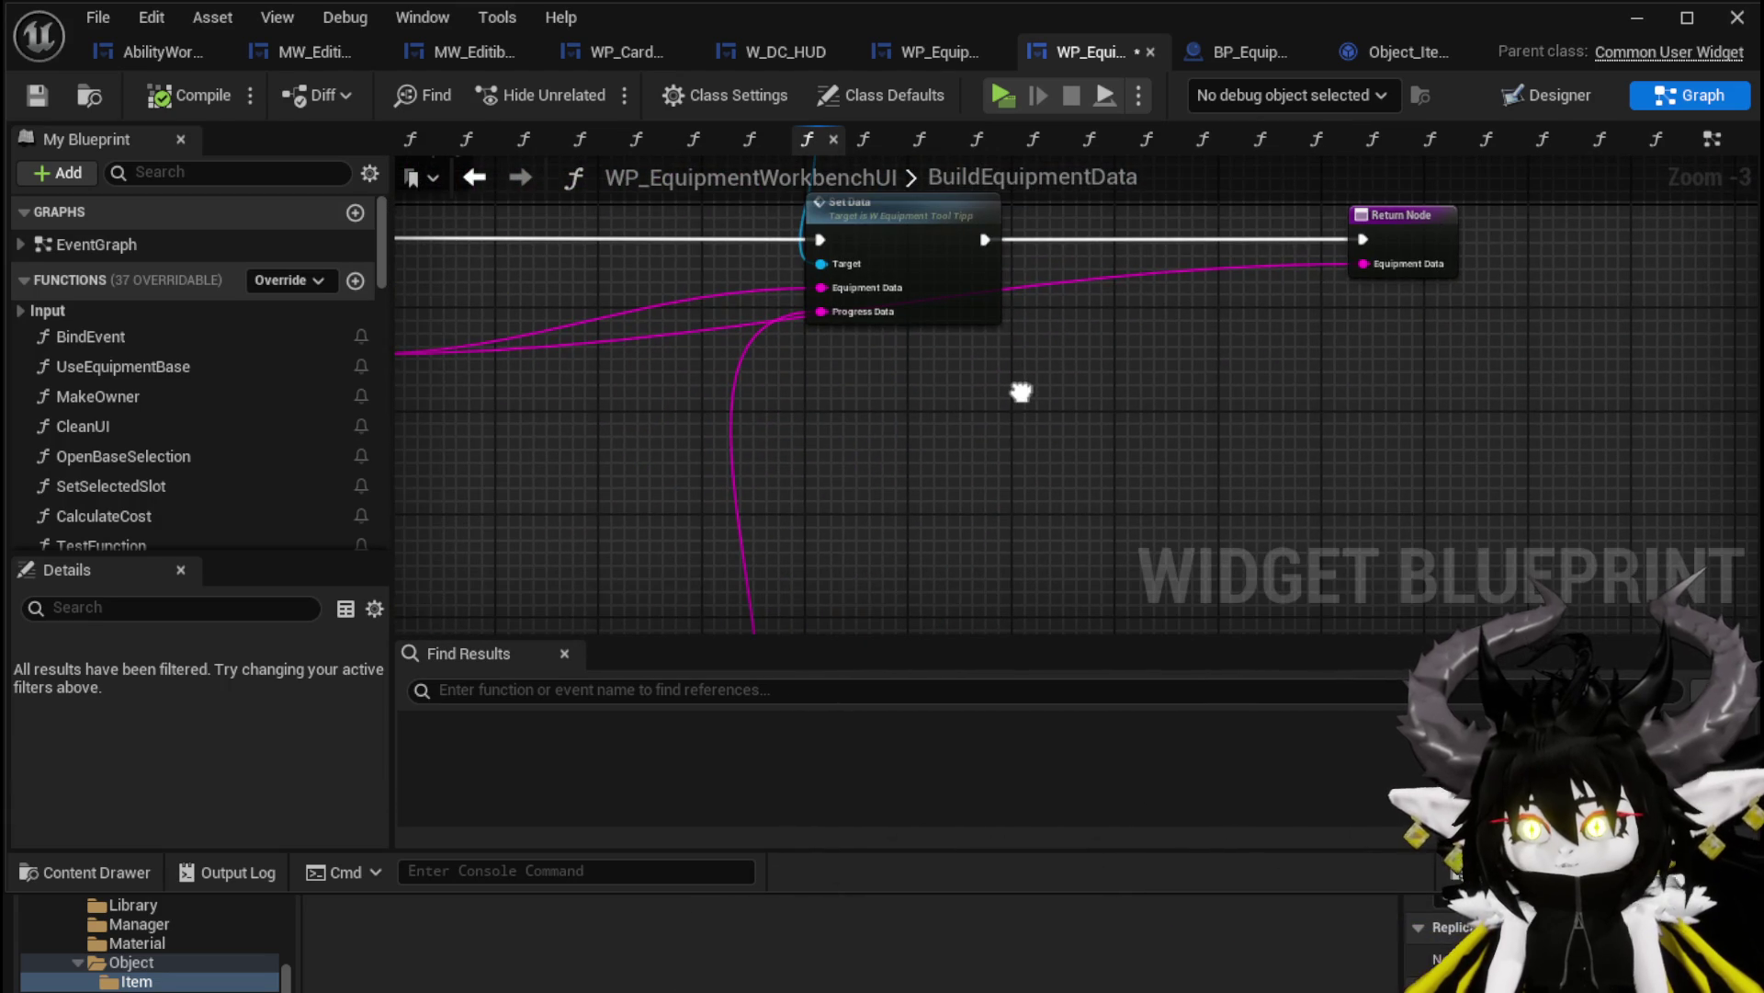
Add an Append node on the Return Node's Equipment Data and feed it into the small Append's A
left_click_drag(1284, 363, 1240, 375)
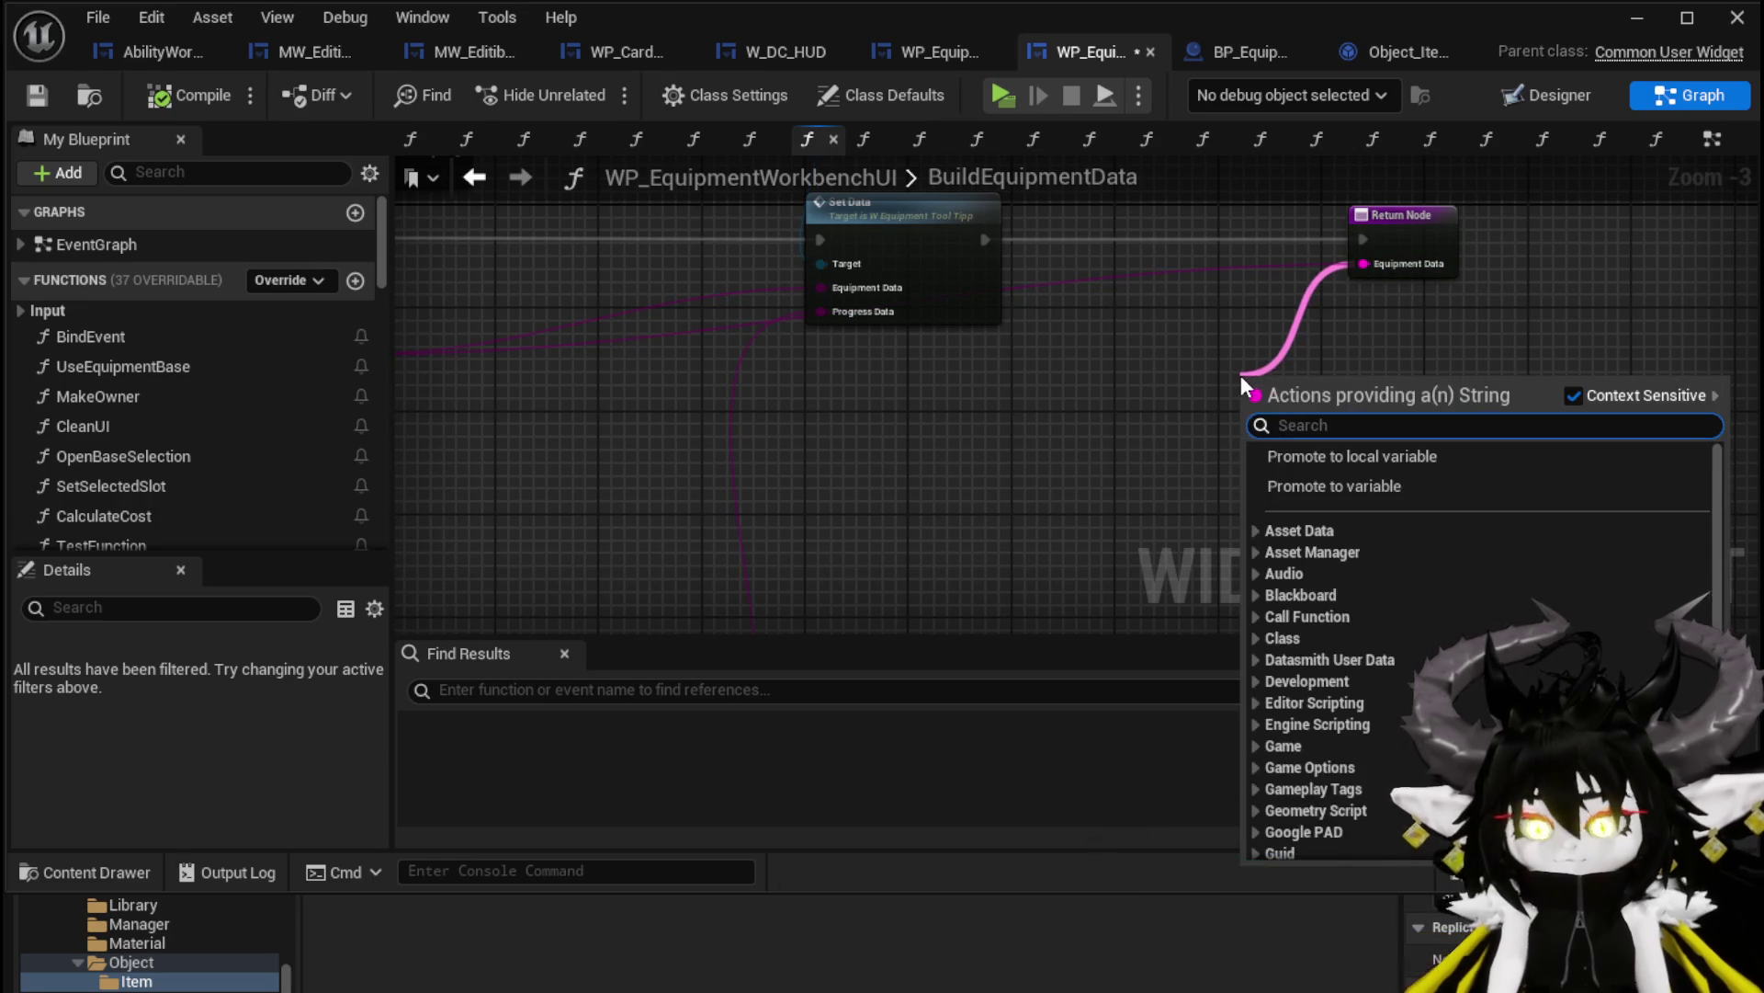
type("Append")
key("Return")
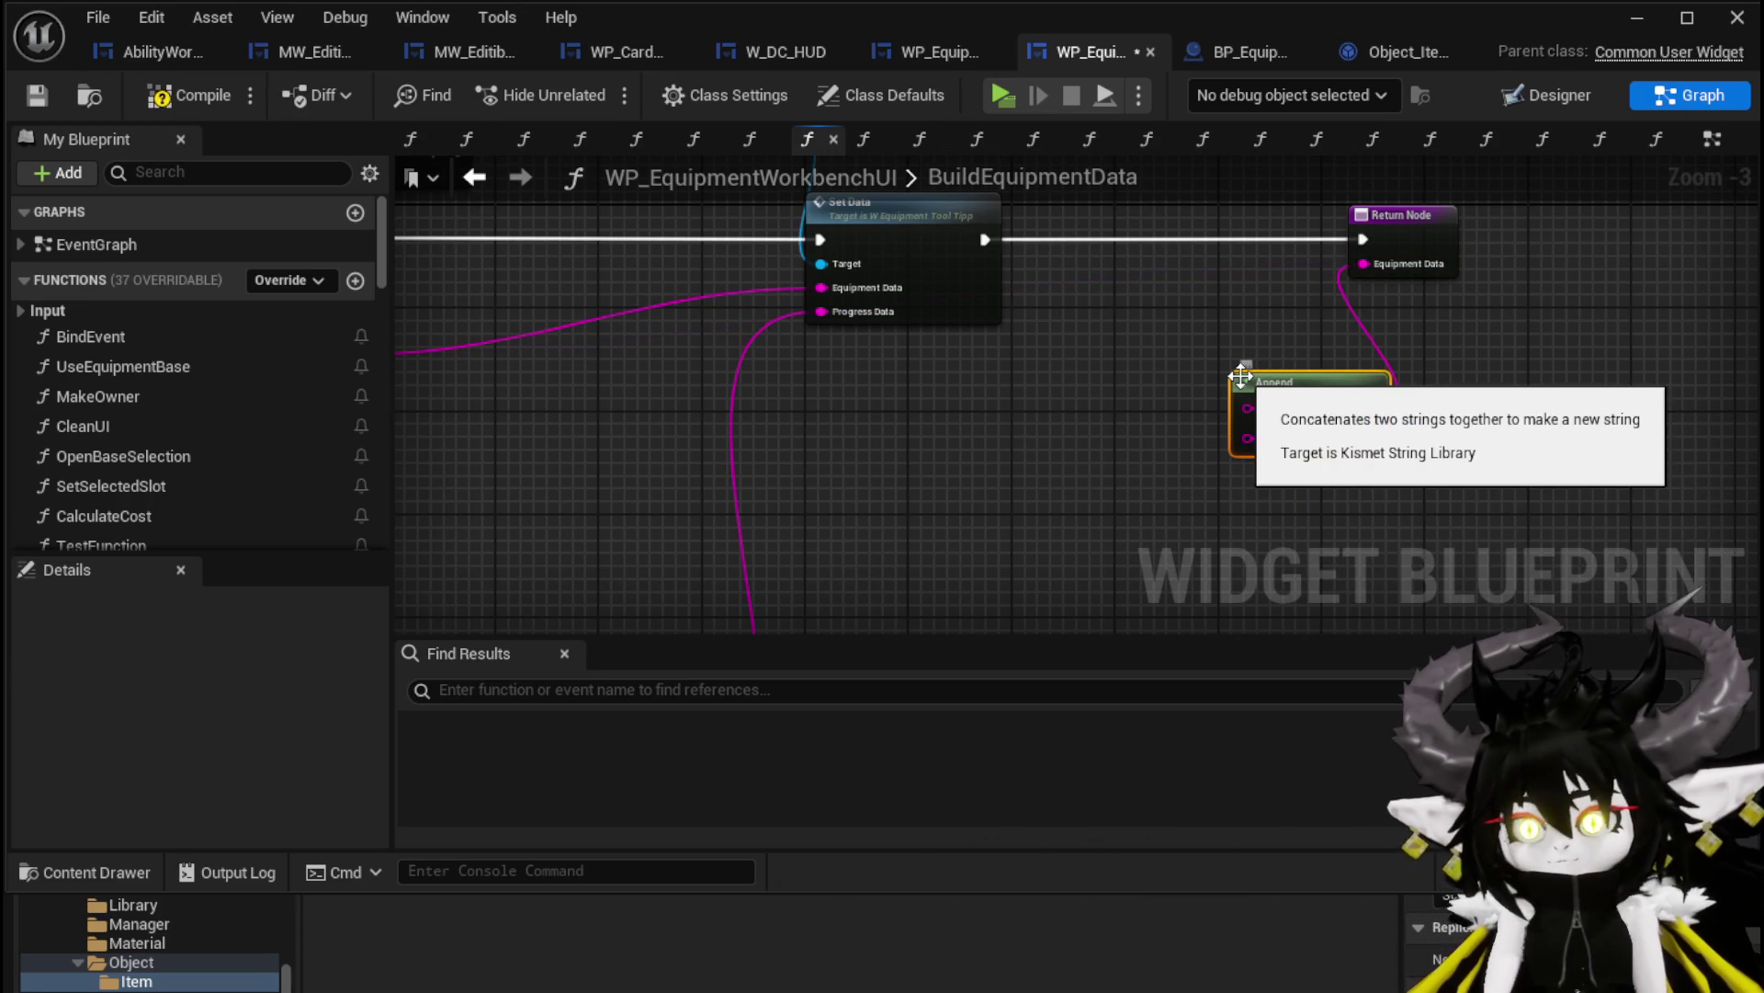
scroll(1005, 403, "left", 5)
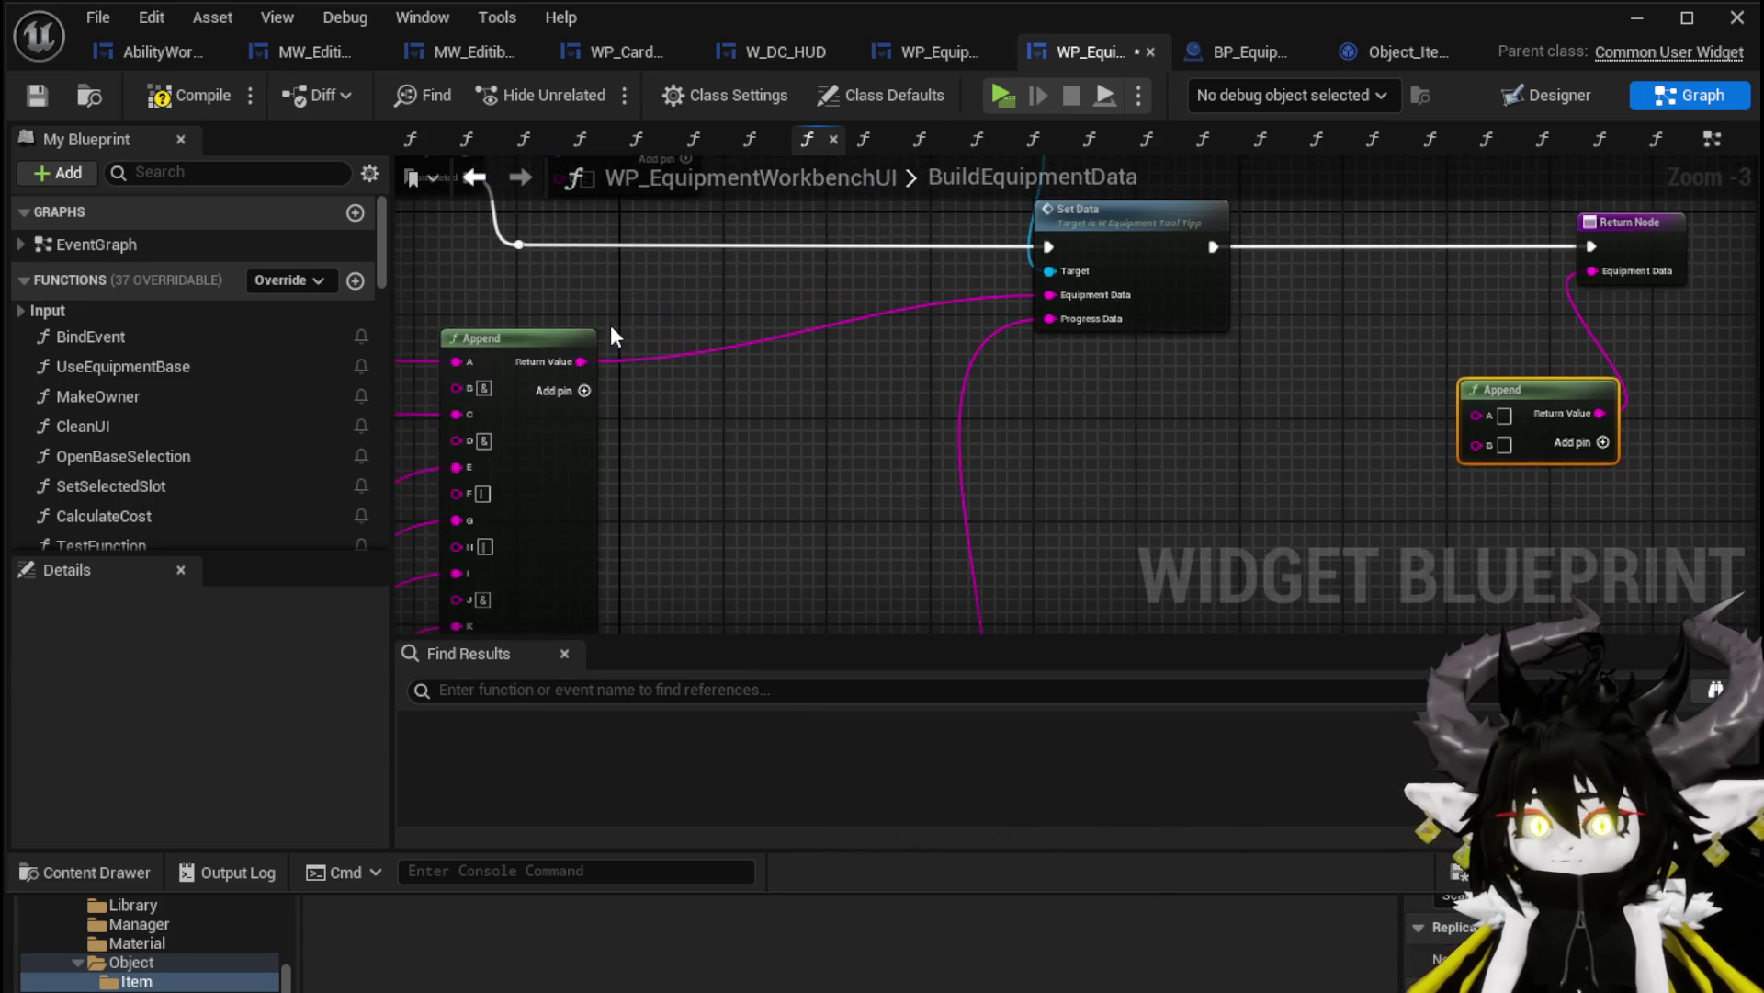
left_click_drag(1465, 400, 1467, 404)
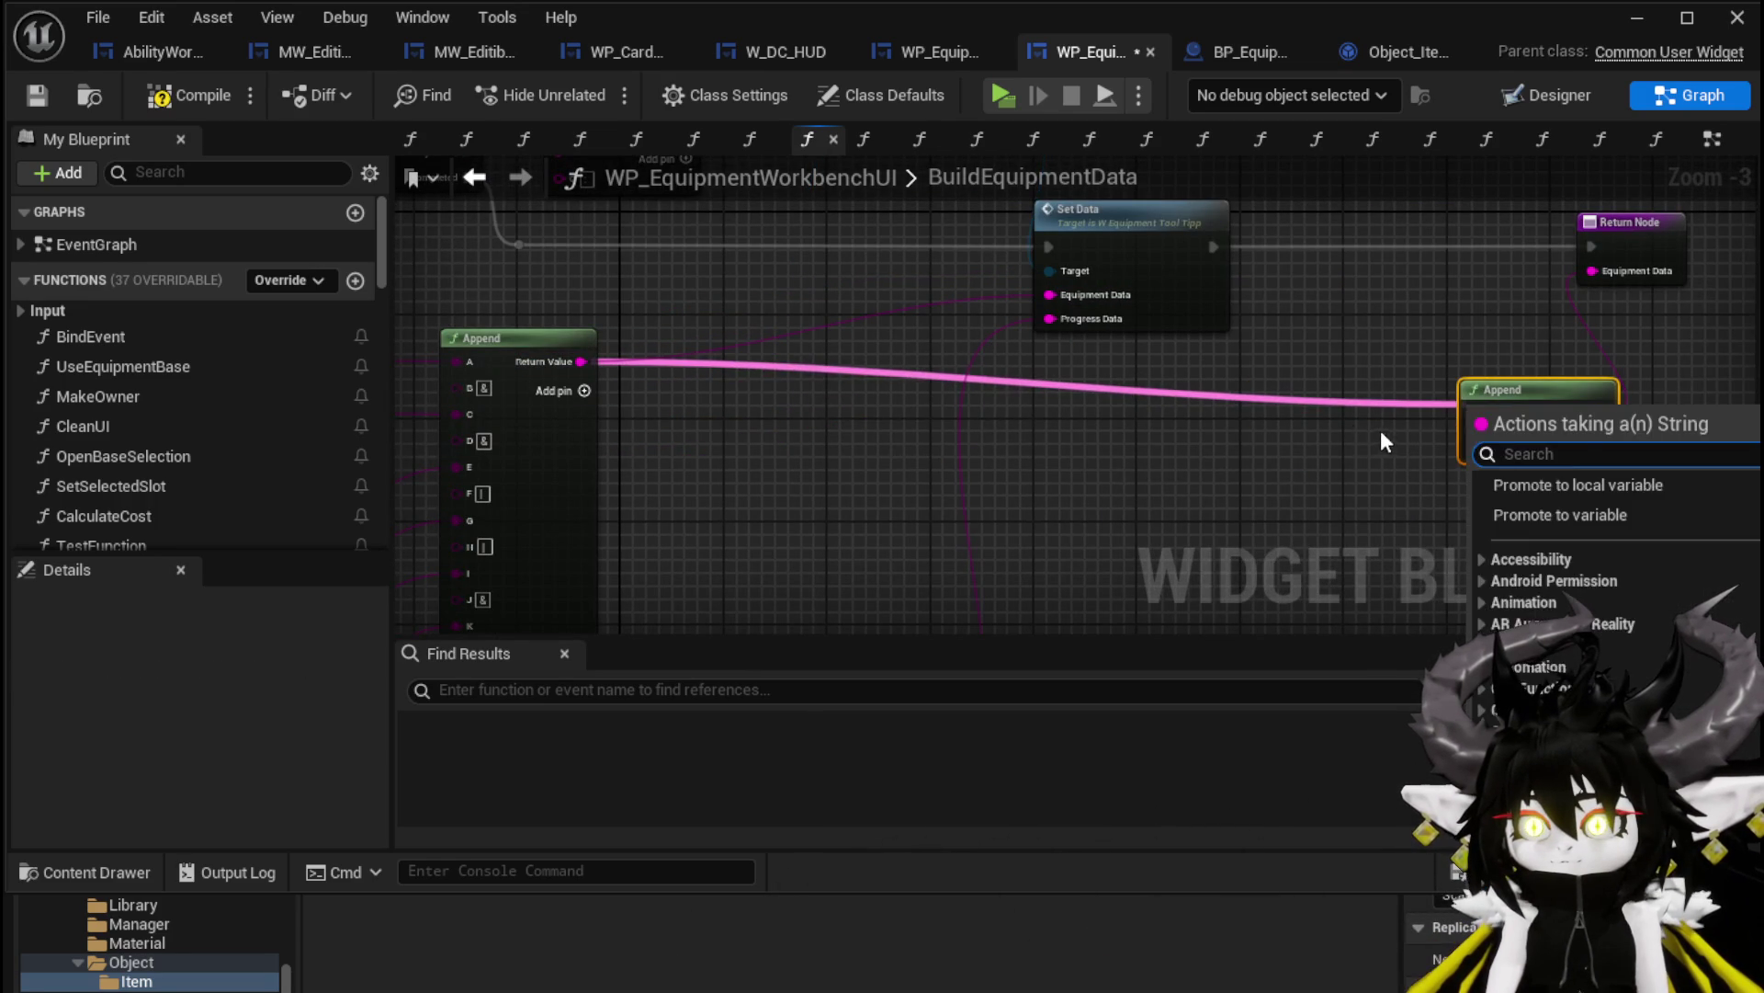
left_click_drag(577, 361, 1480, 415)
left_click_drag(1572, 379, 1572, 367)
Reroute the Progress Data string into the small Append's B pin
left_click_drag(1054, 319, 1051, 320)
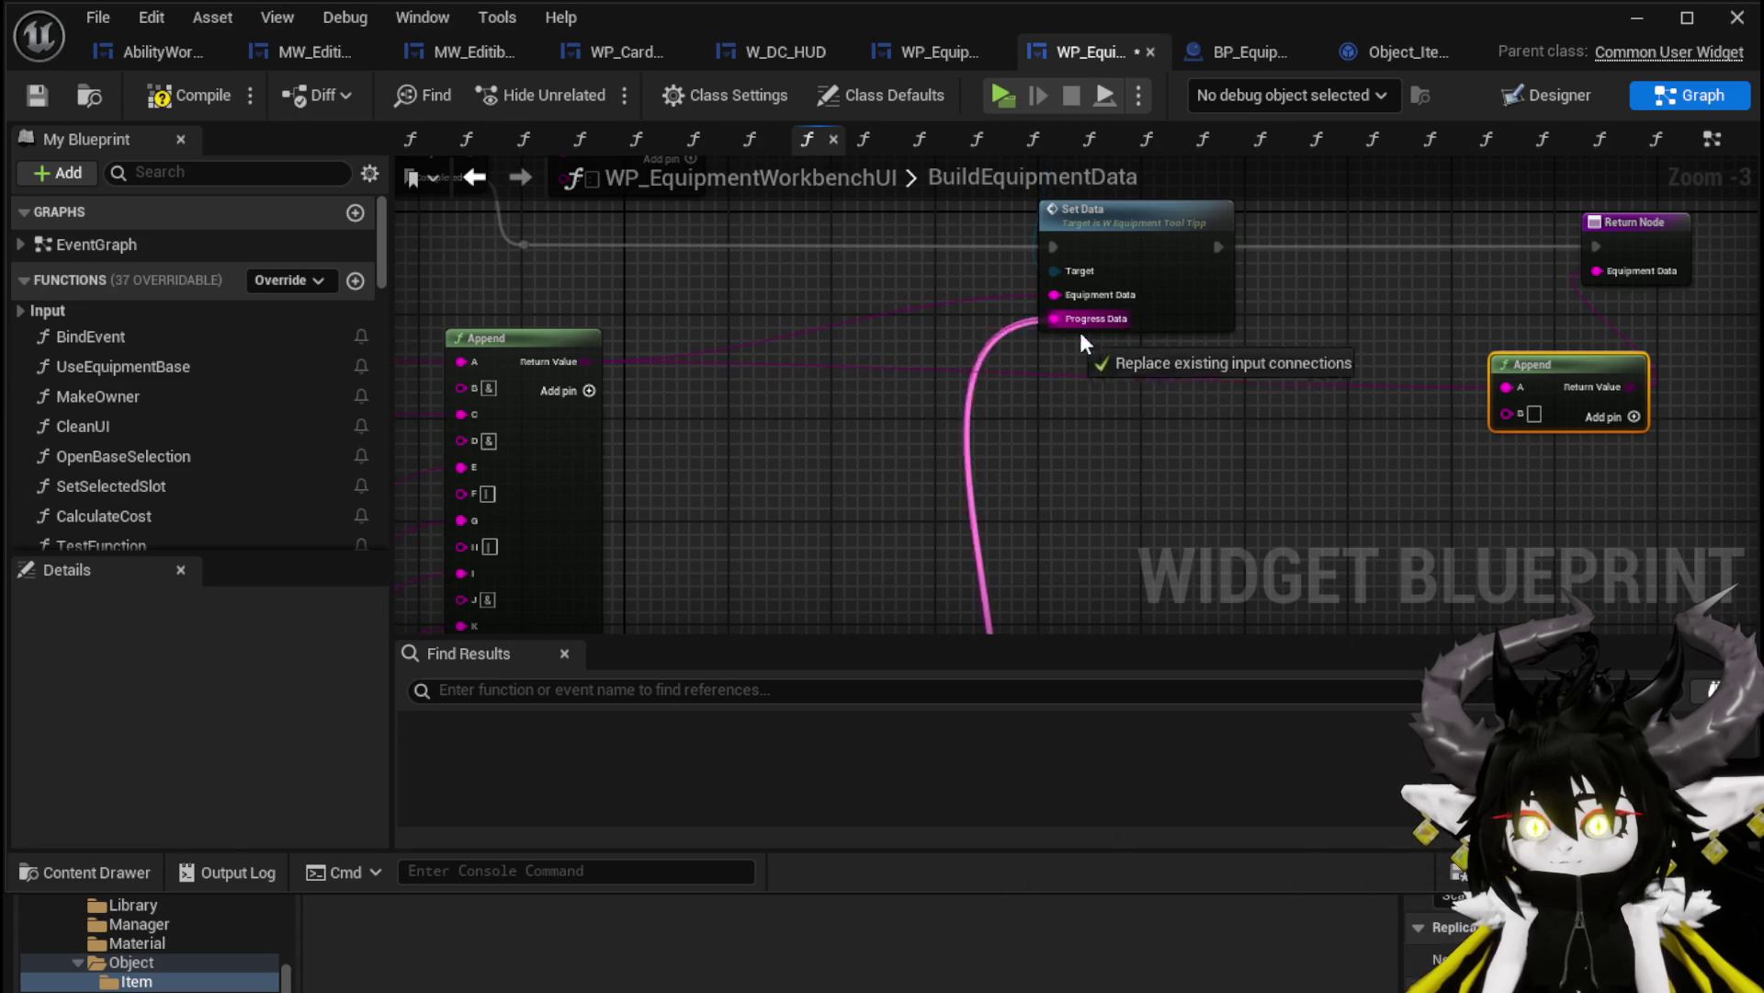
left_click_drag(1504, 419, 1507, 415)
mouse_move(1092, 468)
left_mouse_down()
mouse_move(1128, 334)
mouse_move(993, 488)
left_mouse_up()
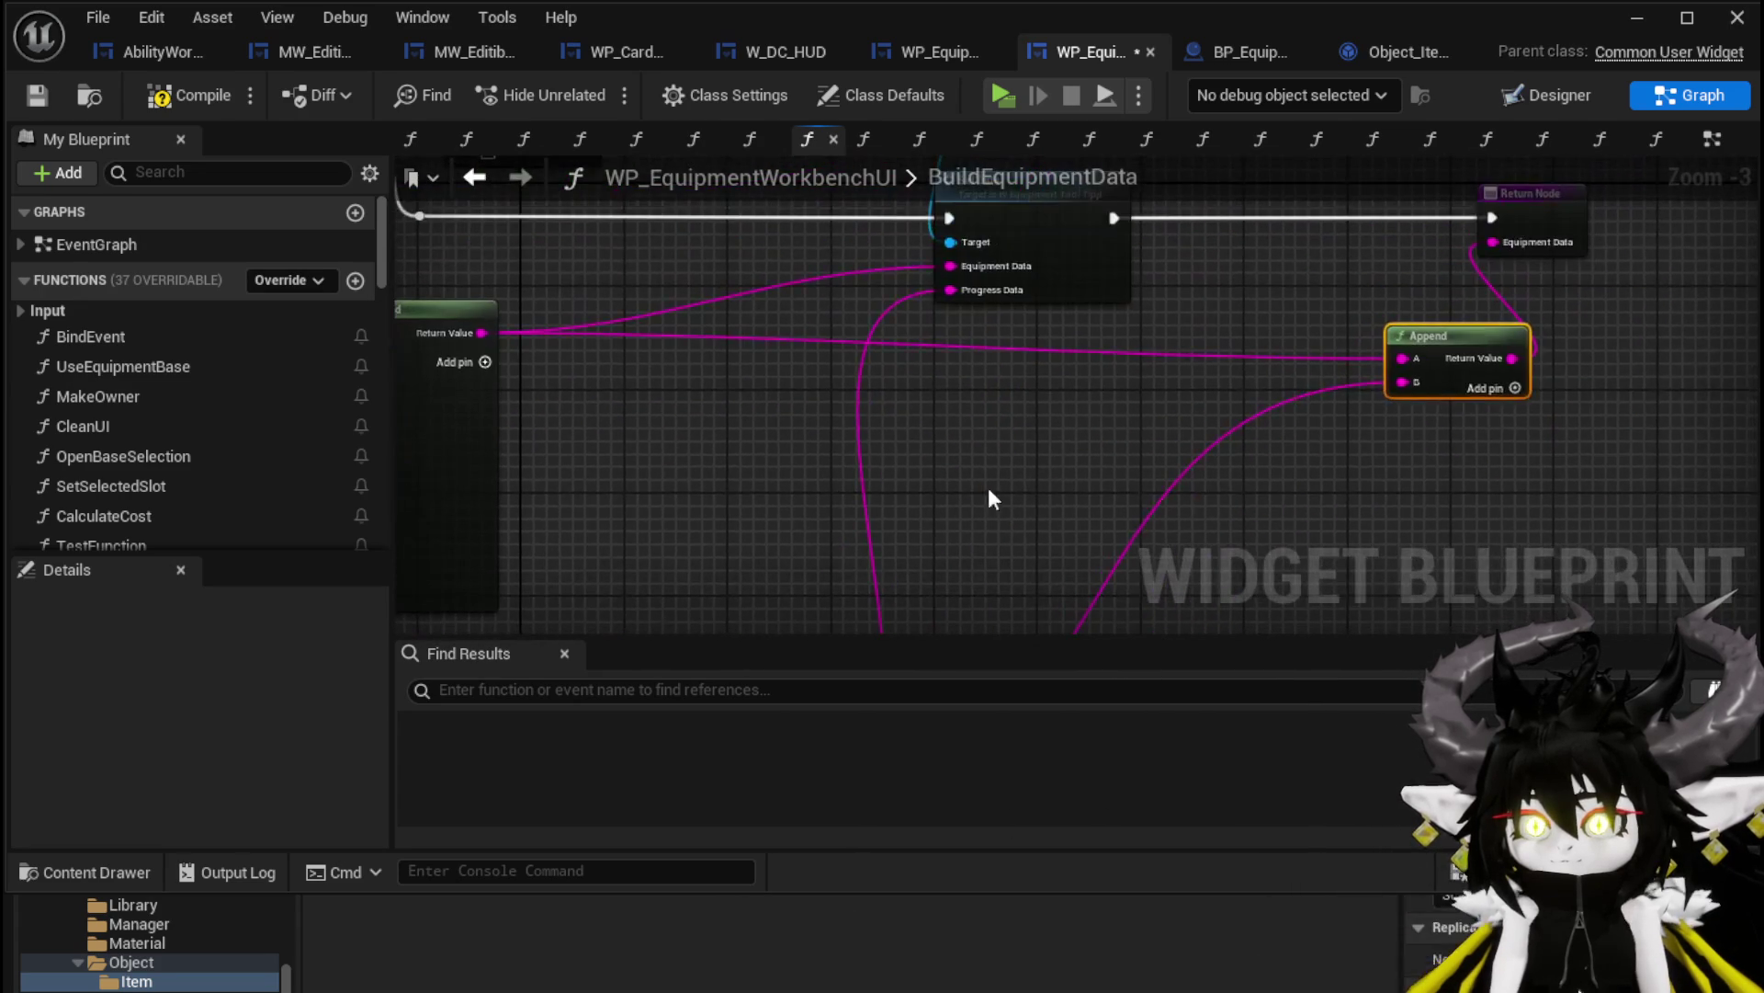
scroll(1071, 500, "down", 3)
scroll(992, 410, "up", 4)
left_click_drag(871, 409, 925, 349)
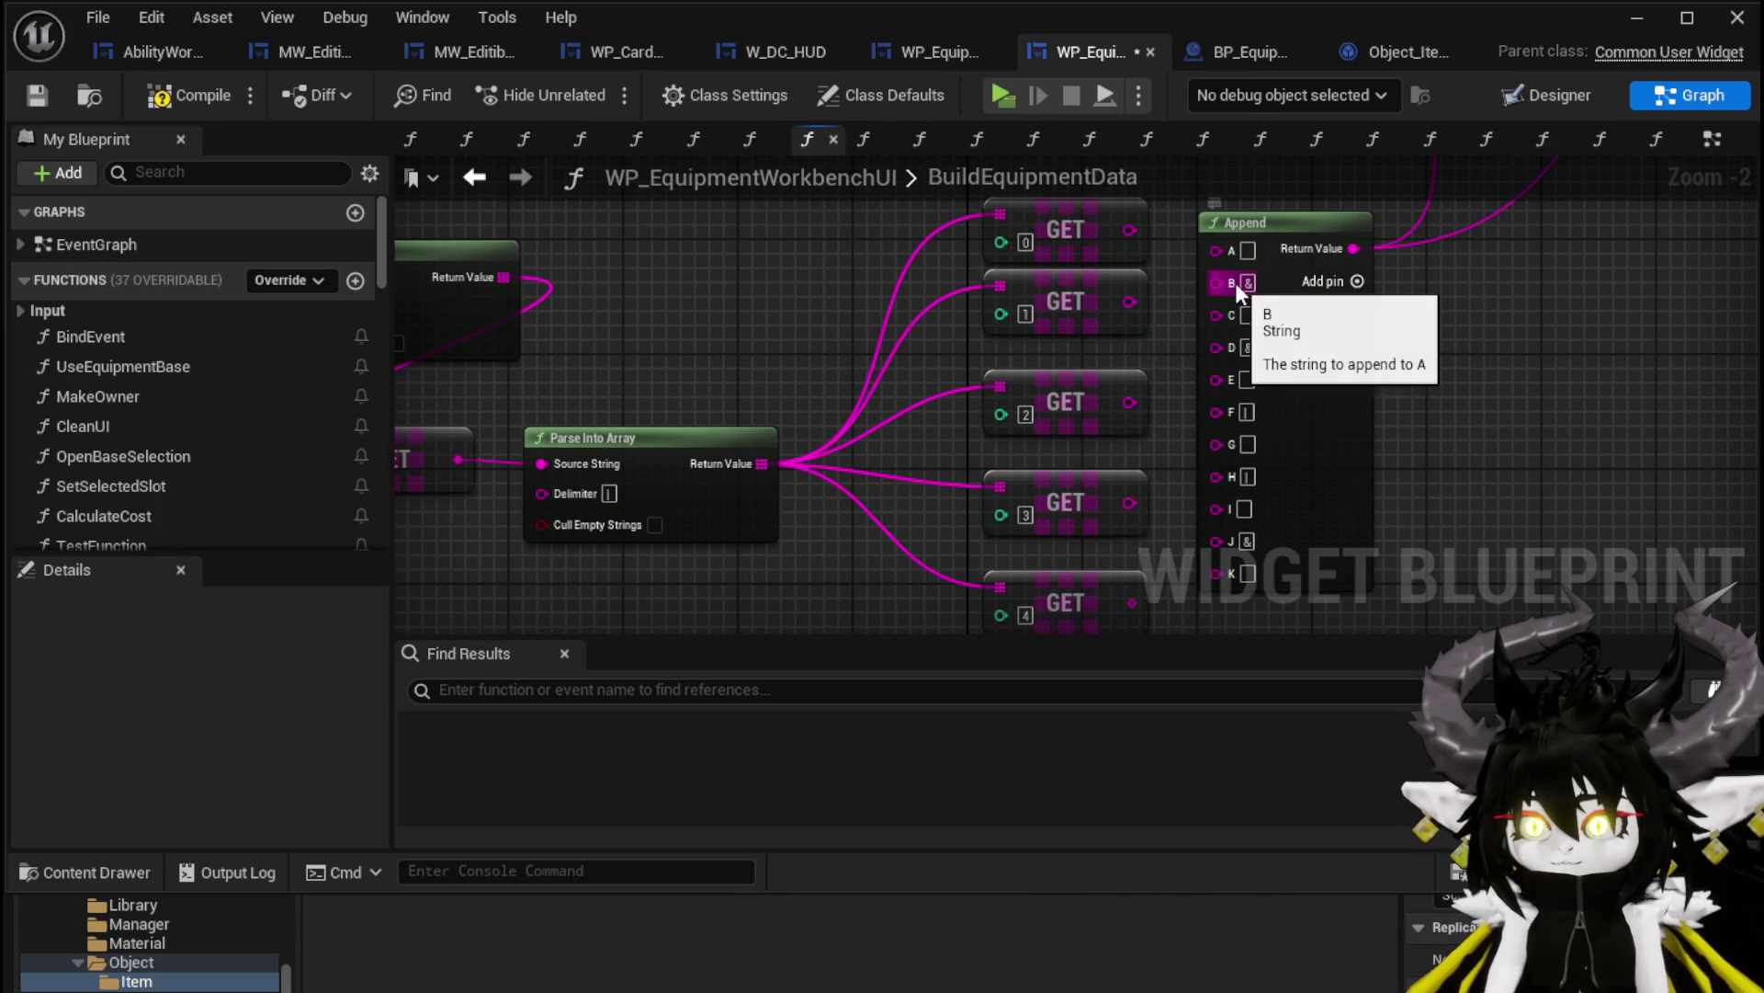
mouse_move(1116, 233)
left_mouse_down()
mouse_move(1014, 277)
mouse_move(1147, 288)
left_mouse_up()
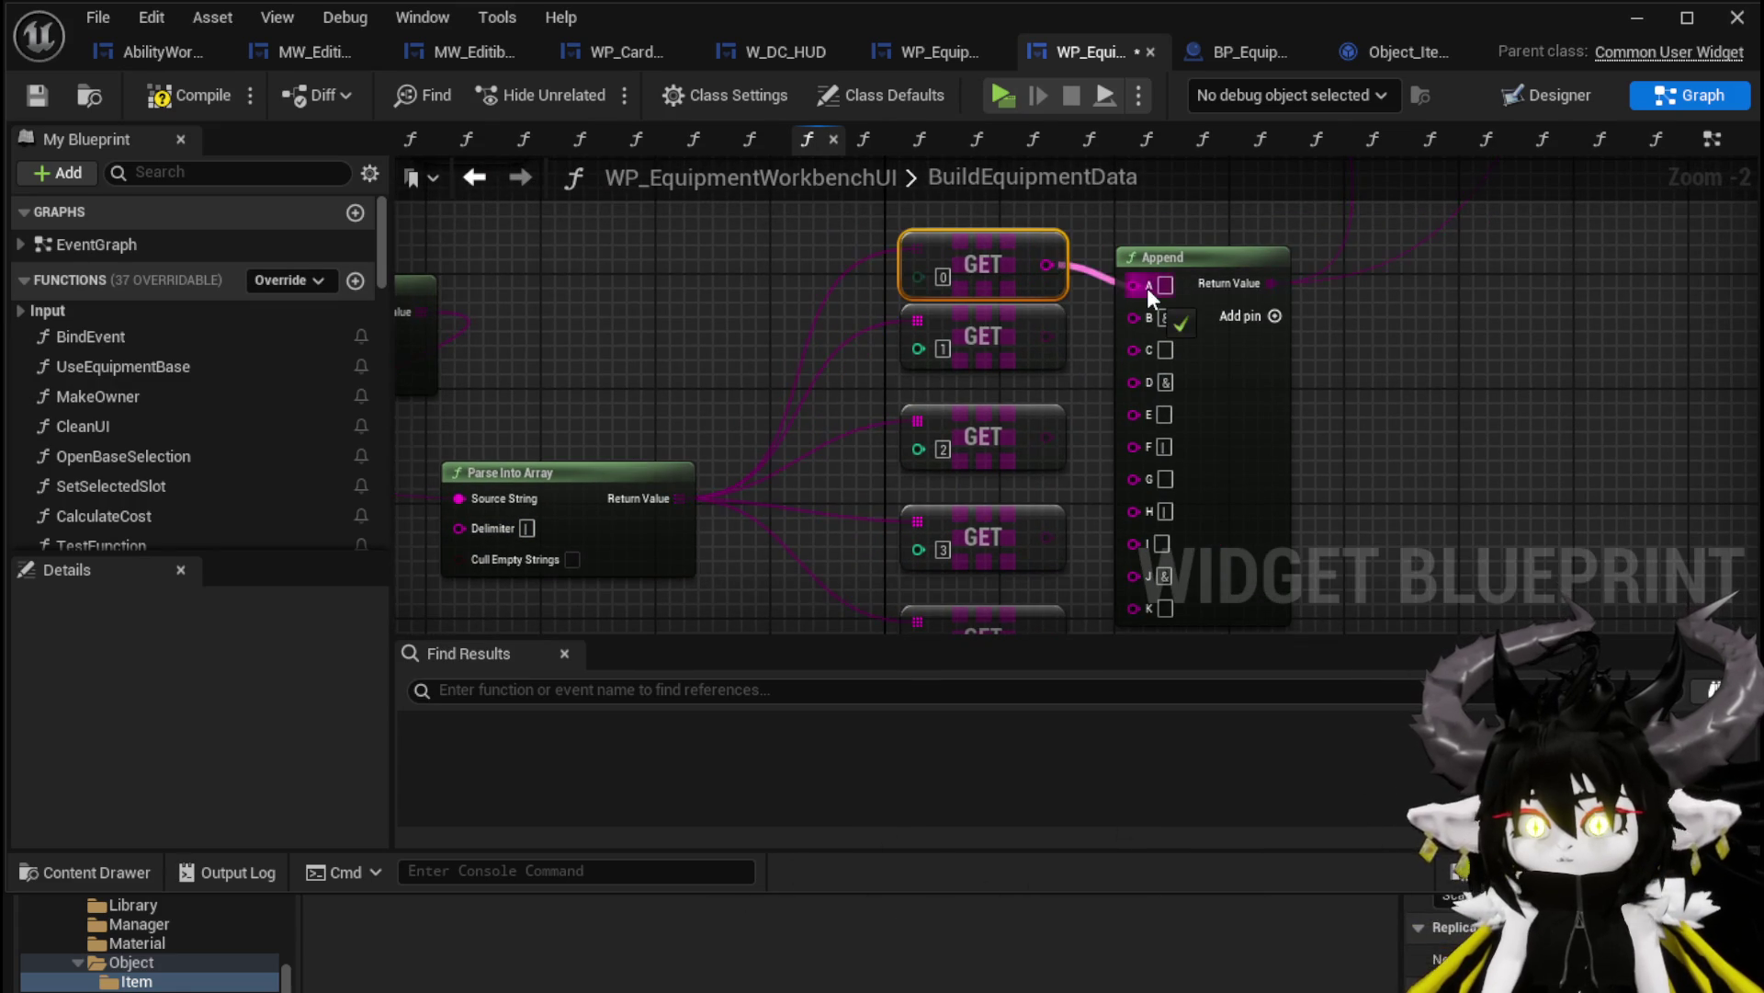
Wire GET 1, 2 and 3 into Append's C, E and G pins, removing unused pins J and K
left_click_drag(1047, 336, 1148, 344)
left_click_drag(1047, 436, 1138, 411)
left_click_drag(1049, 450, 1154, 378)
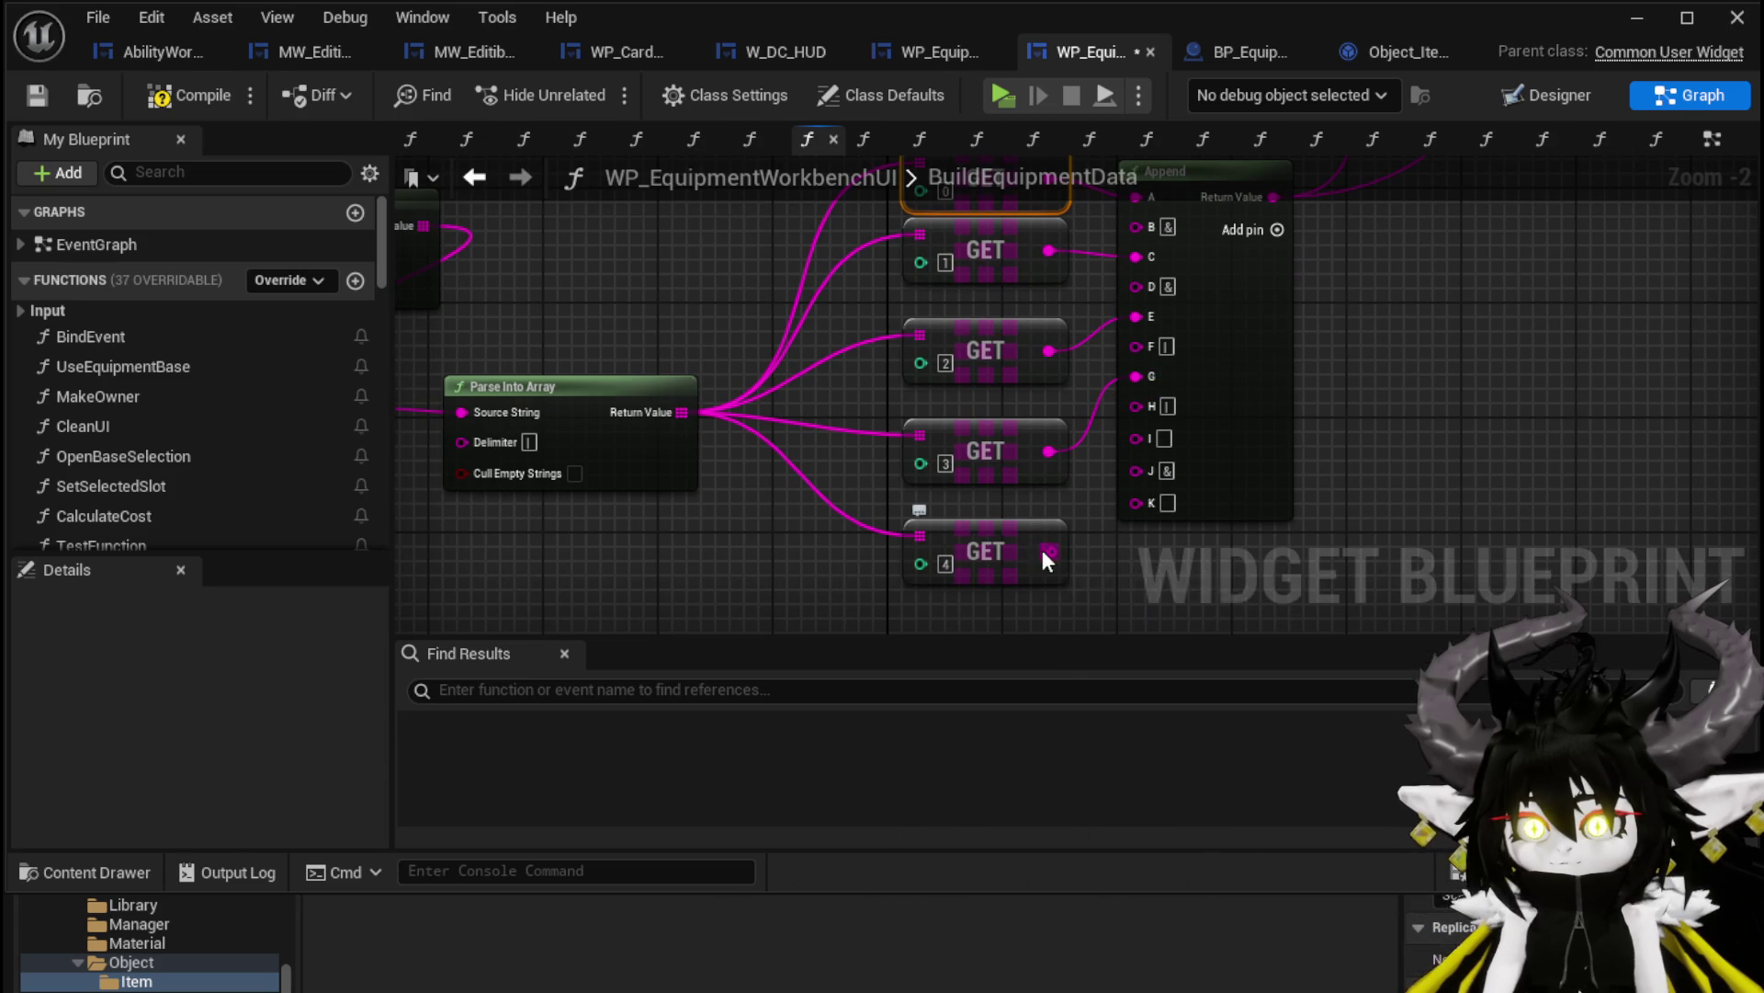
right_click(1145, 503)
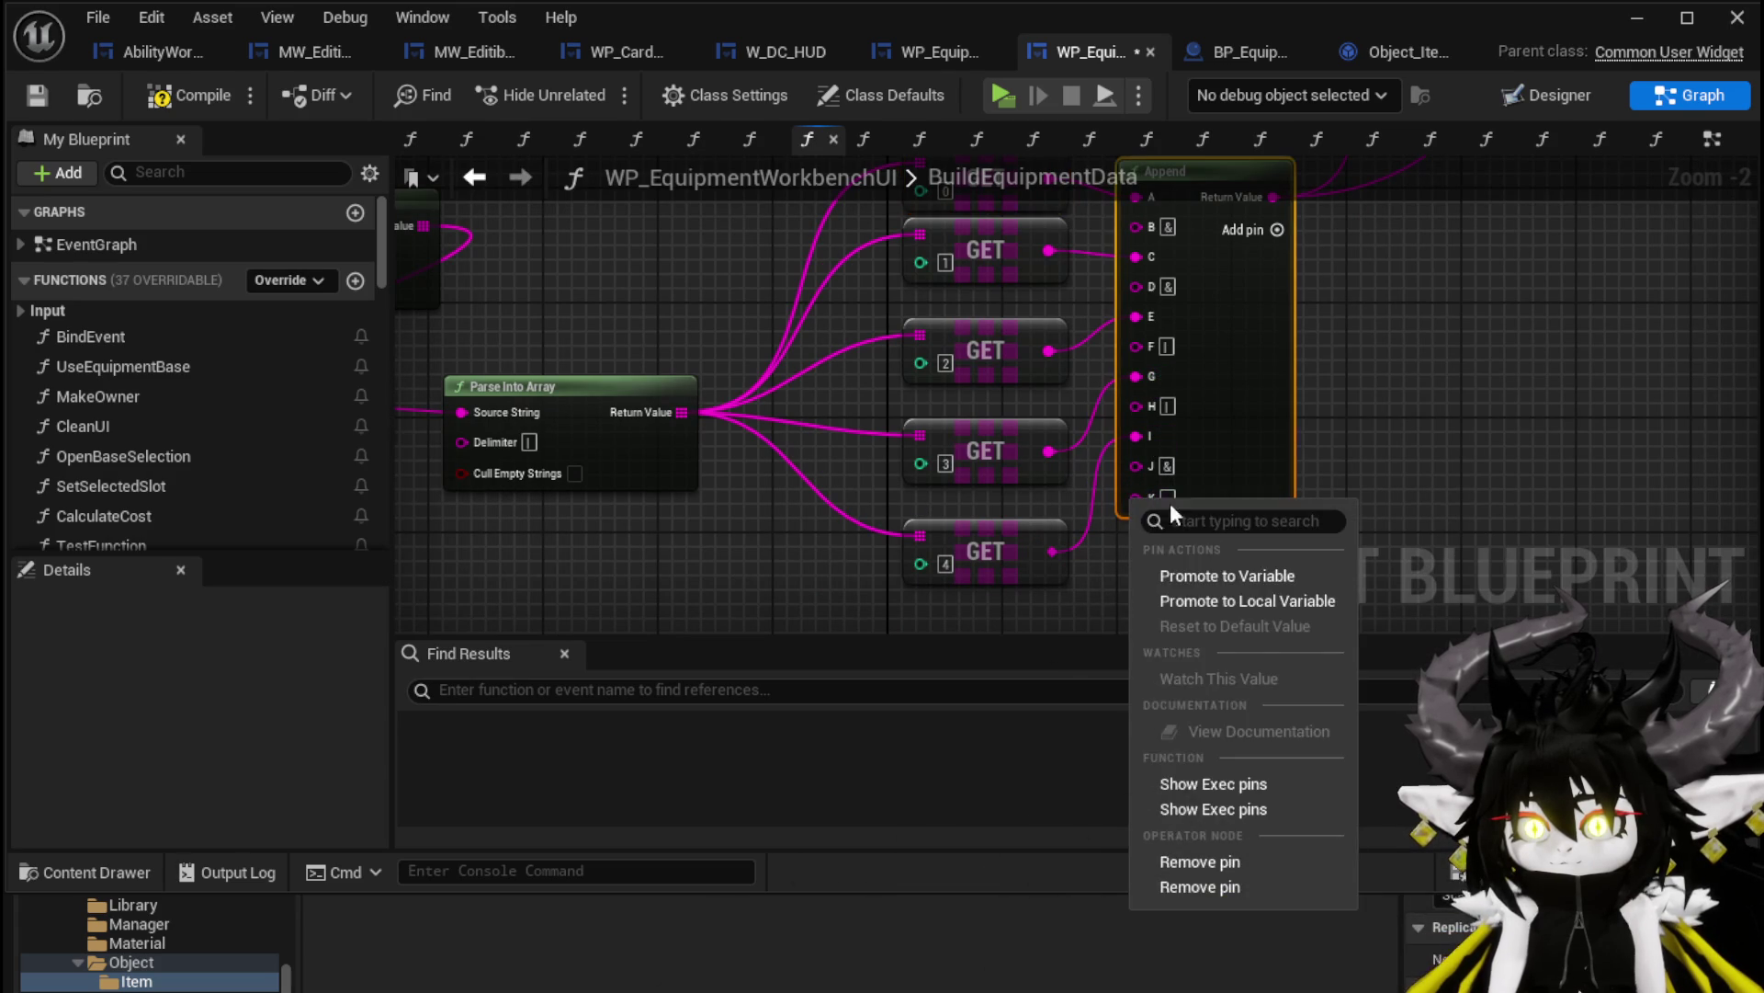
left_click(1214, 868)
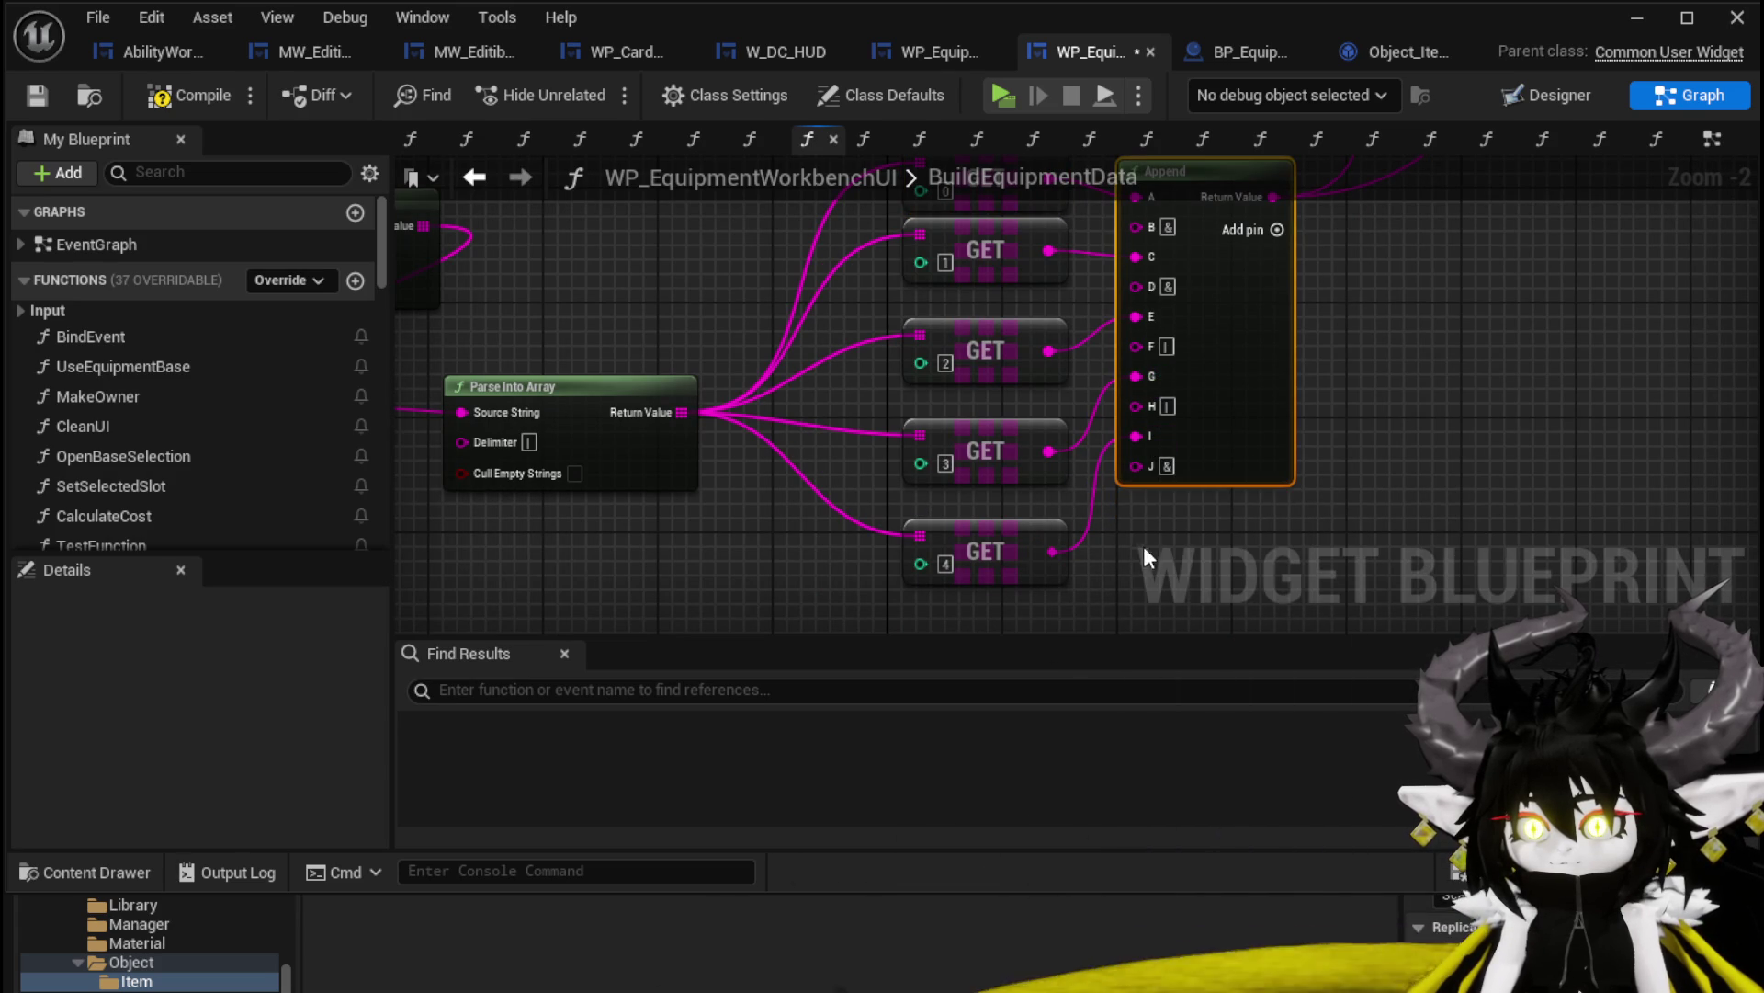
right_click(1135, 466)
left_click(1221, 831)
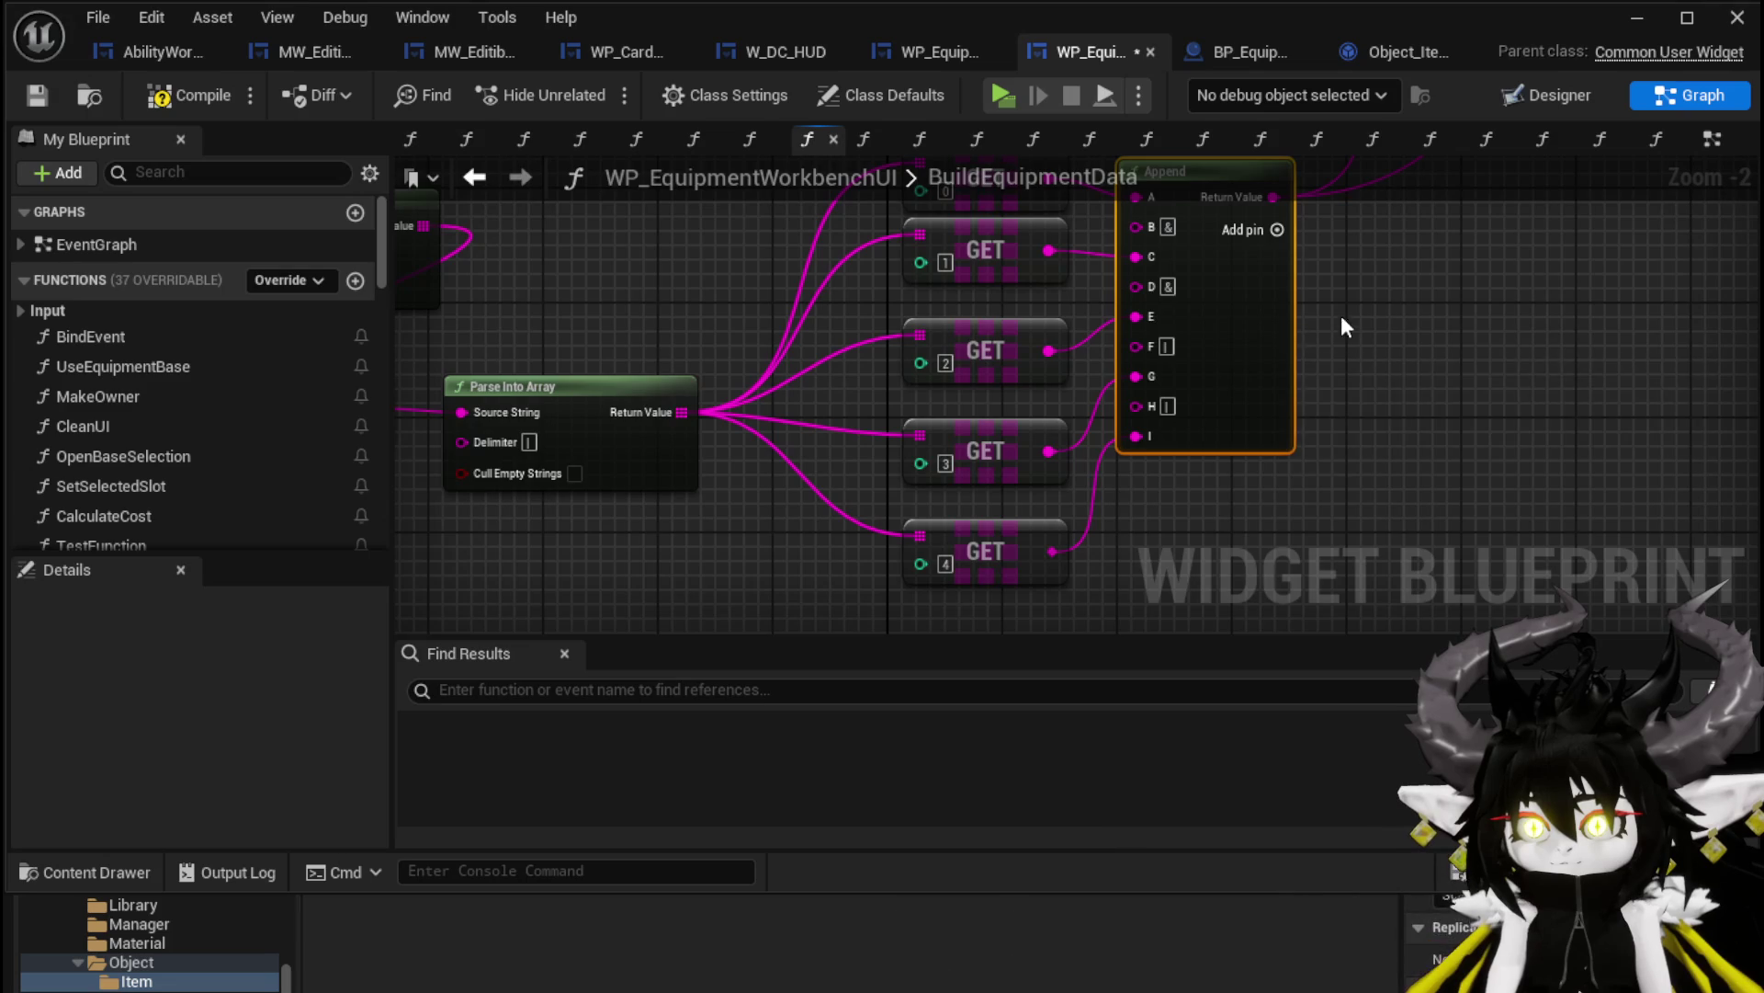
scroll(1211, 250, "up", 1)
left_click(1163, 222)
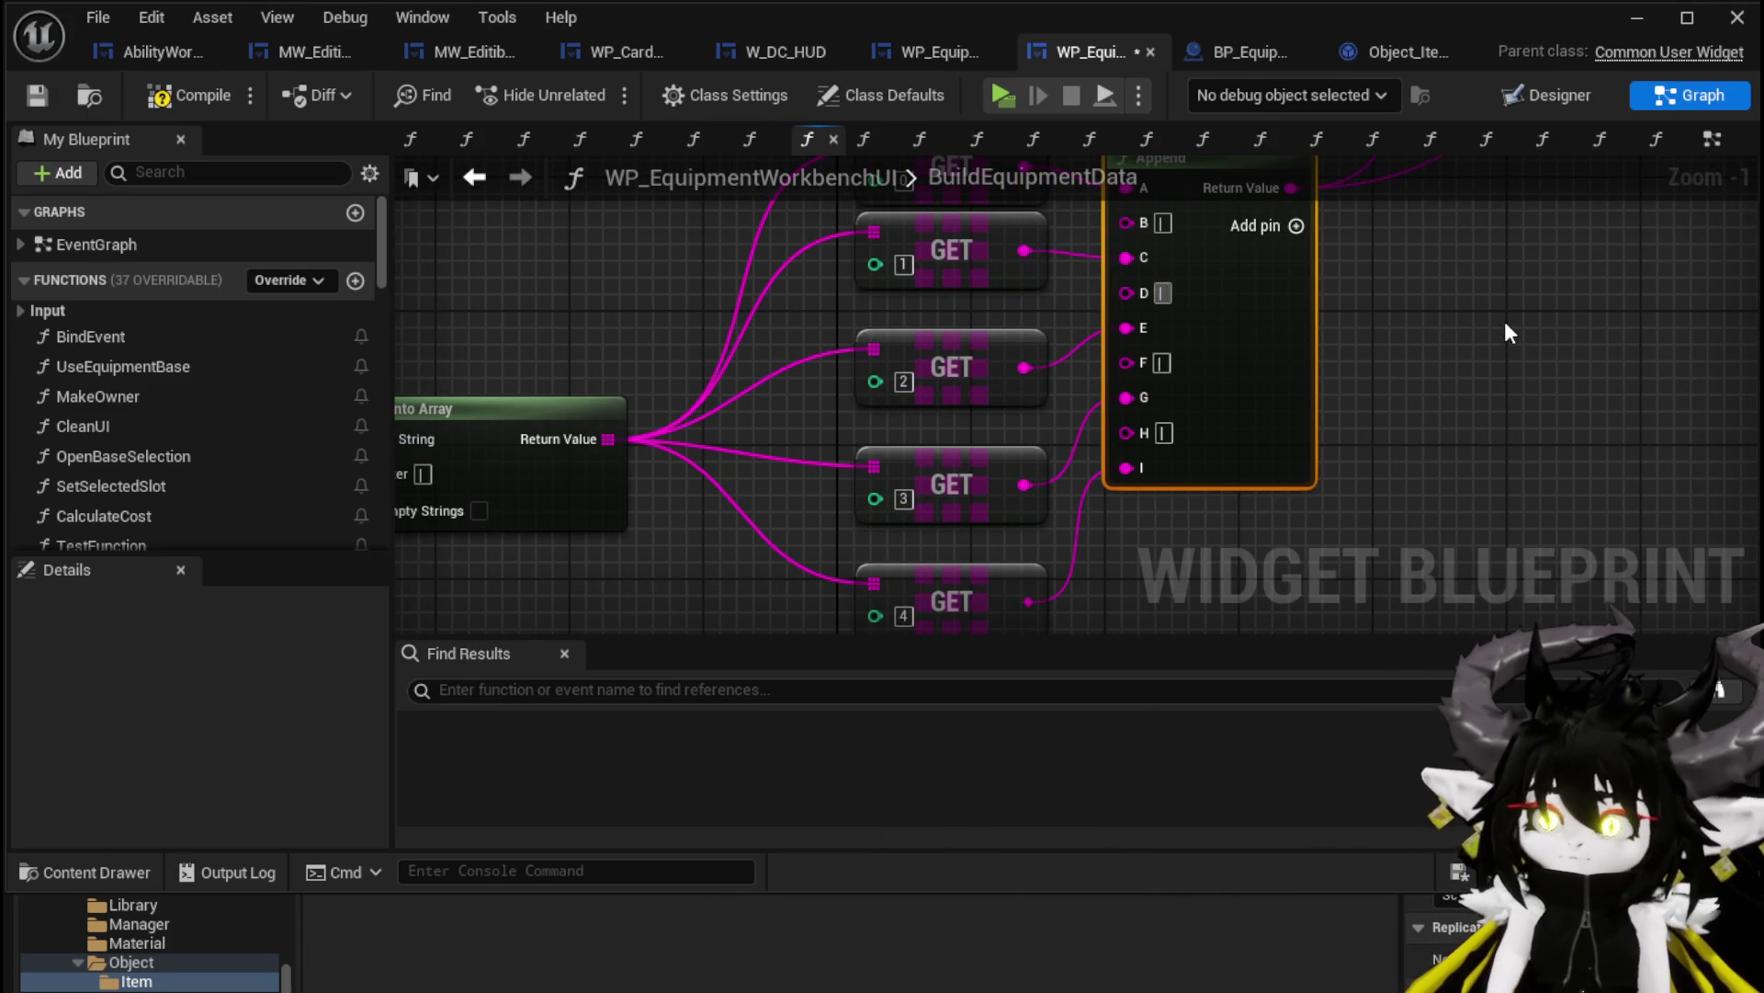
scroll(1503, 322, "down", 3)
left_click_drag(918, 374, 919, 386)
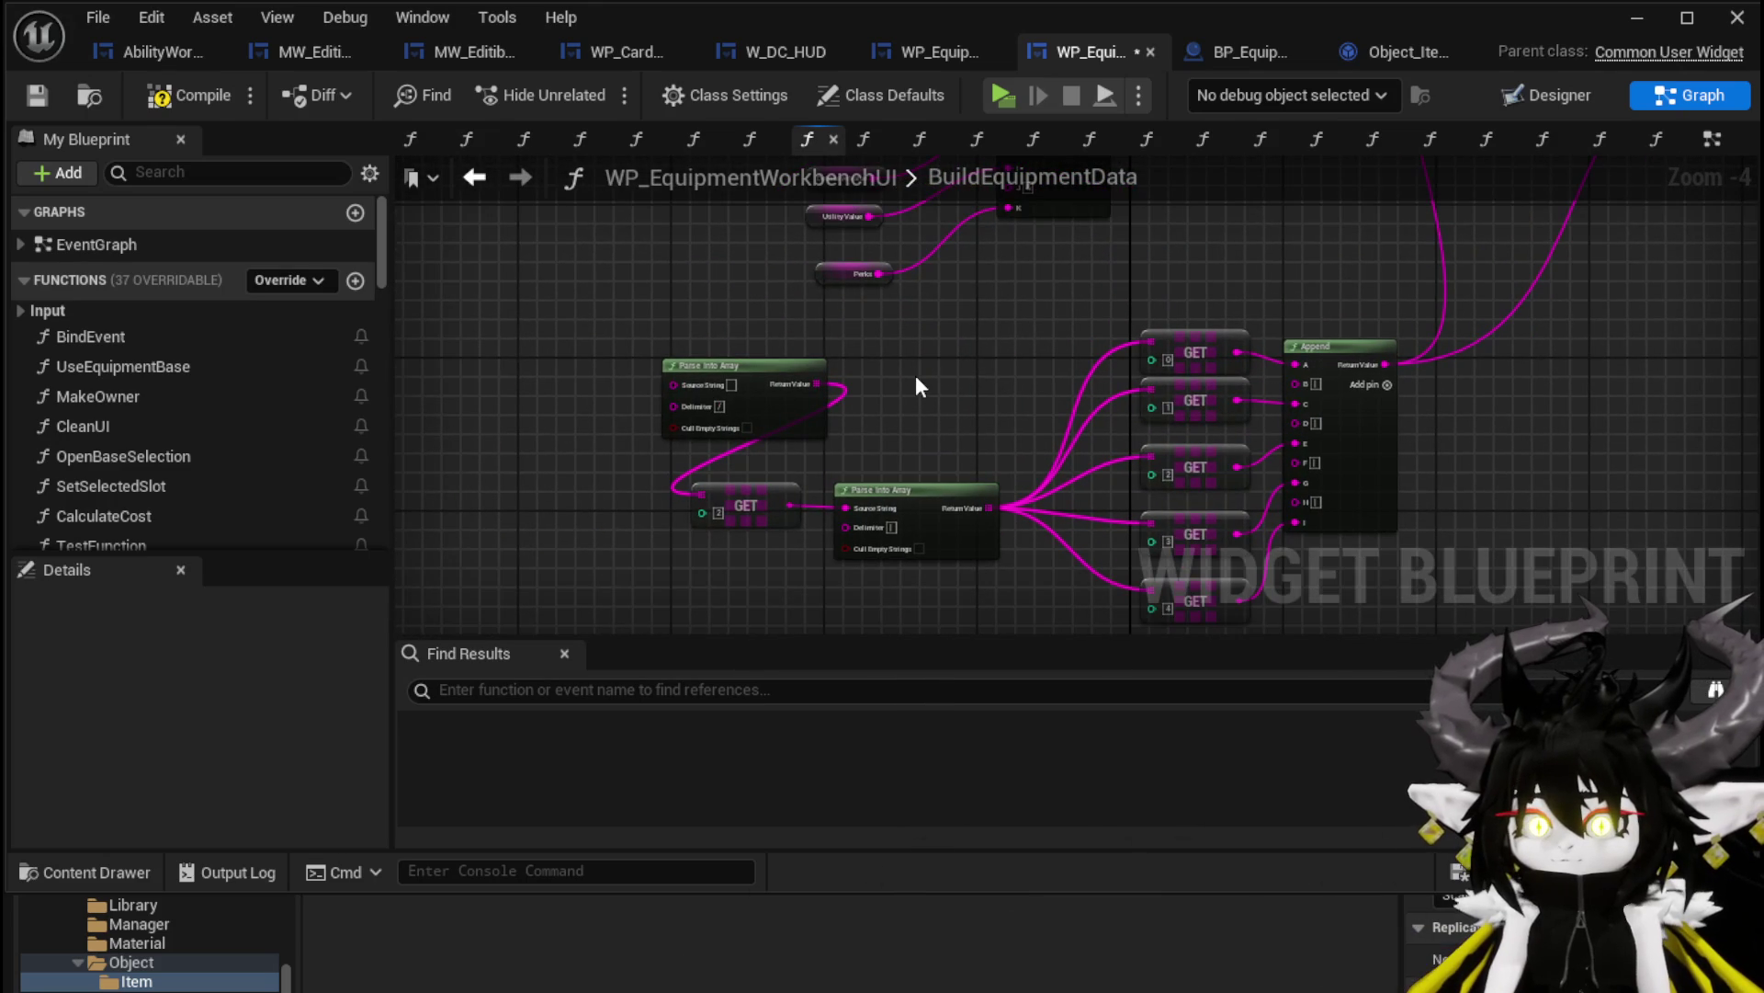
Save the widget blueprint and return to Object_Item_Equipment_Child
left_click(36, 95)
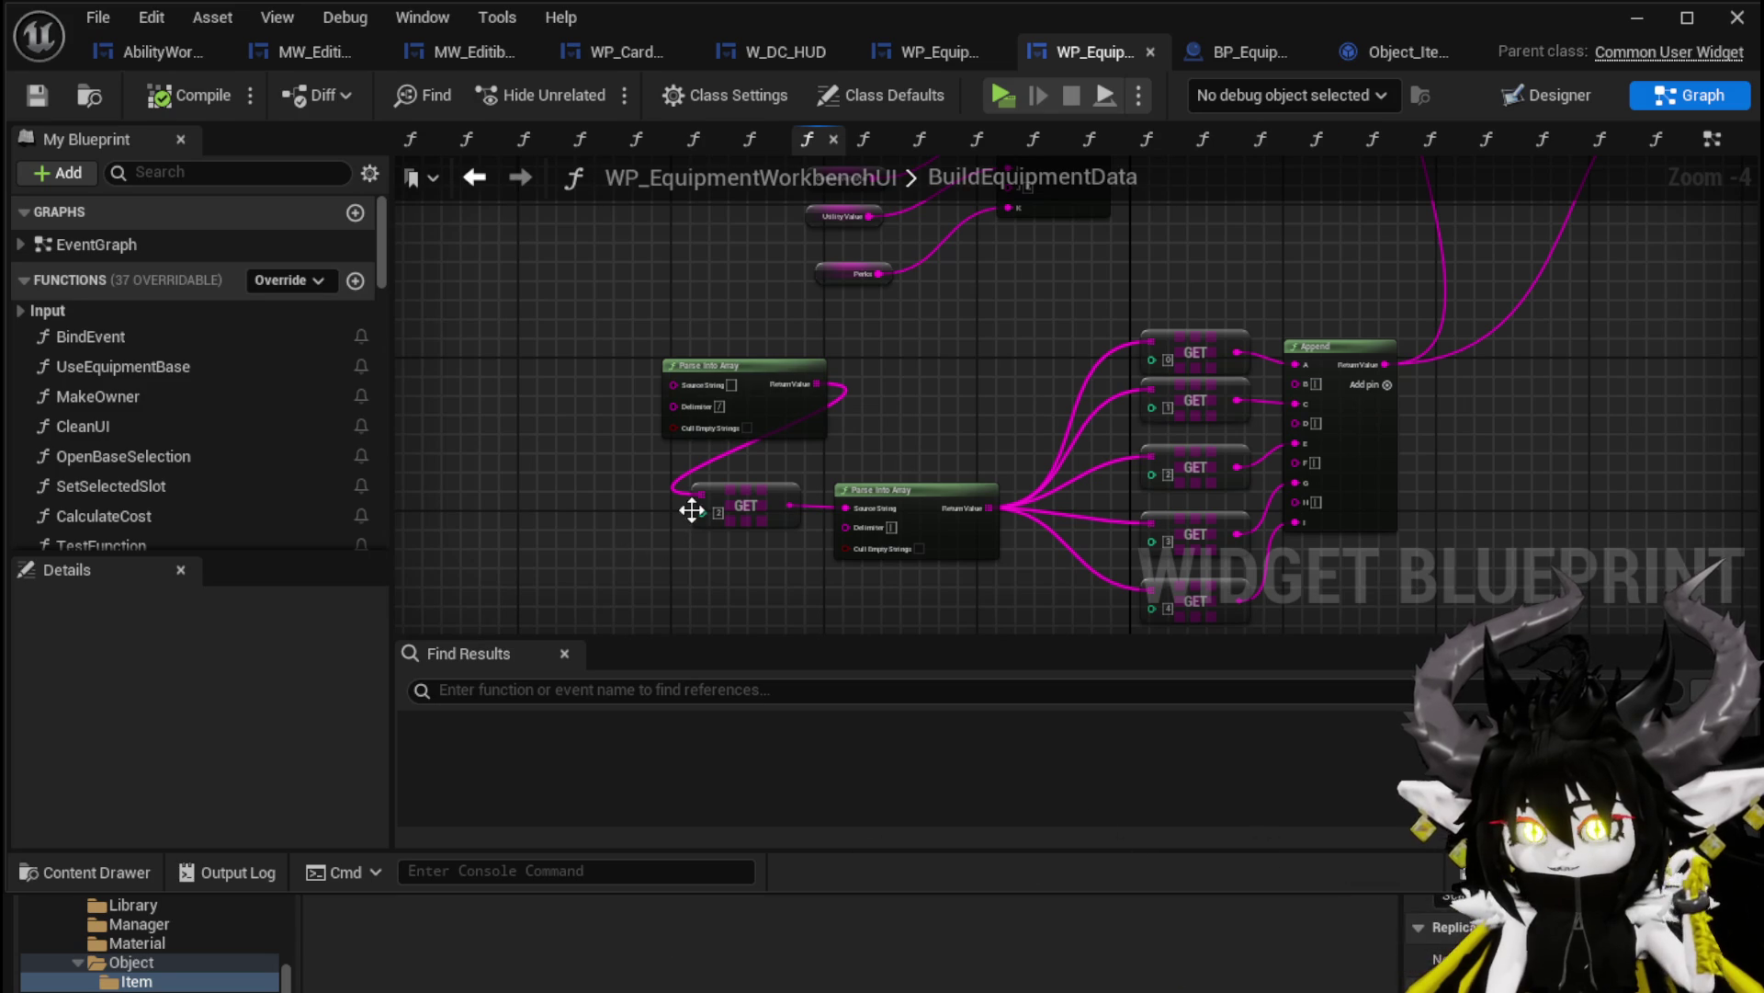
scroll(689, 504, "up", 4)
scroll(1290, 258, "down", 1)
scroll(1236, 372, "down", 1)
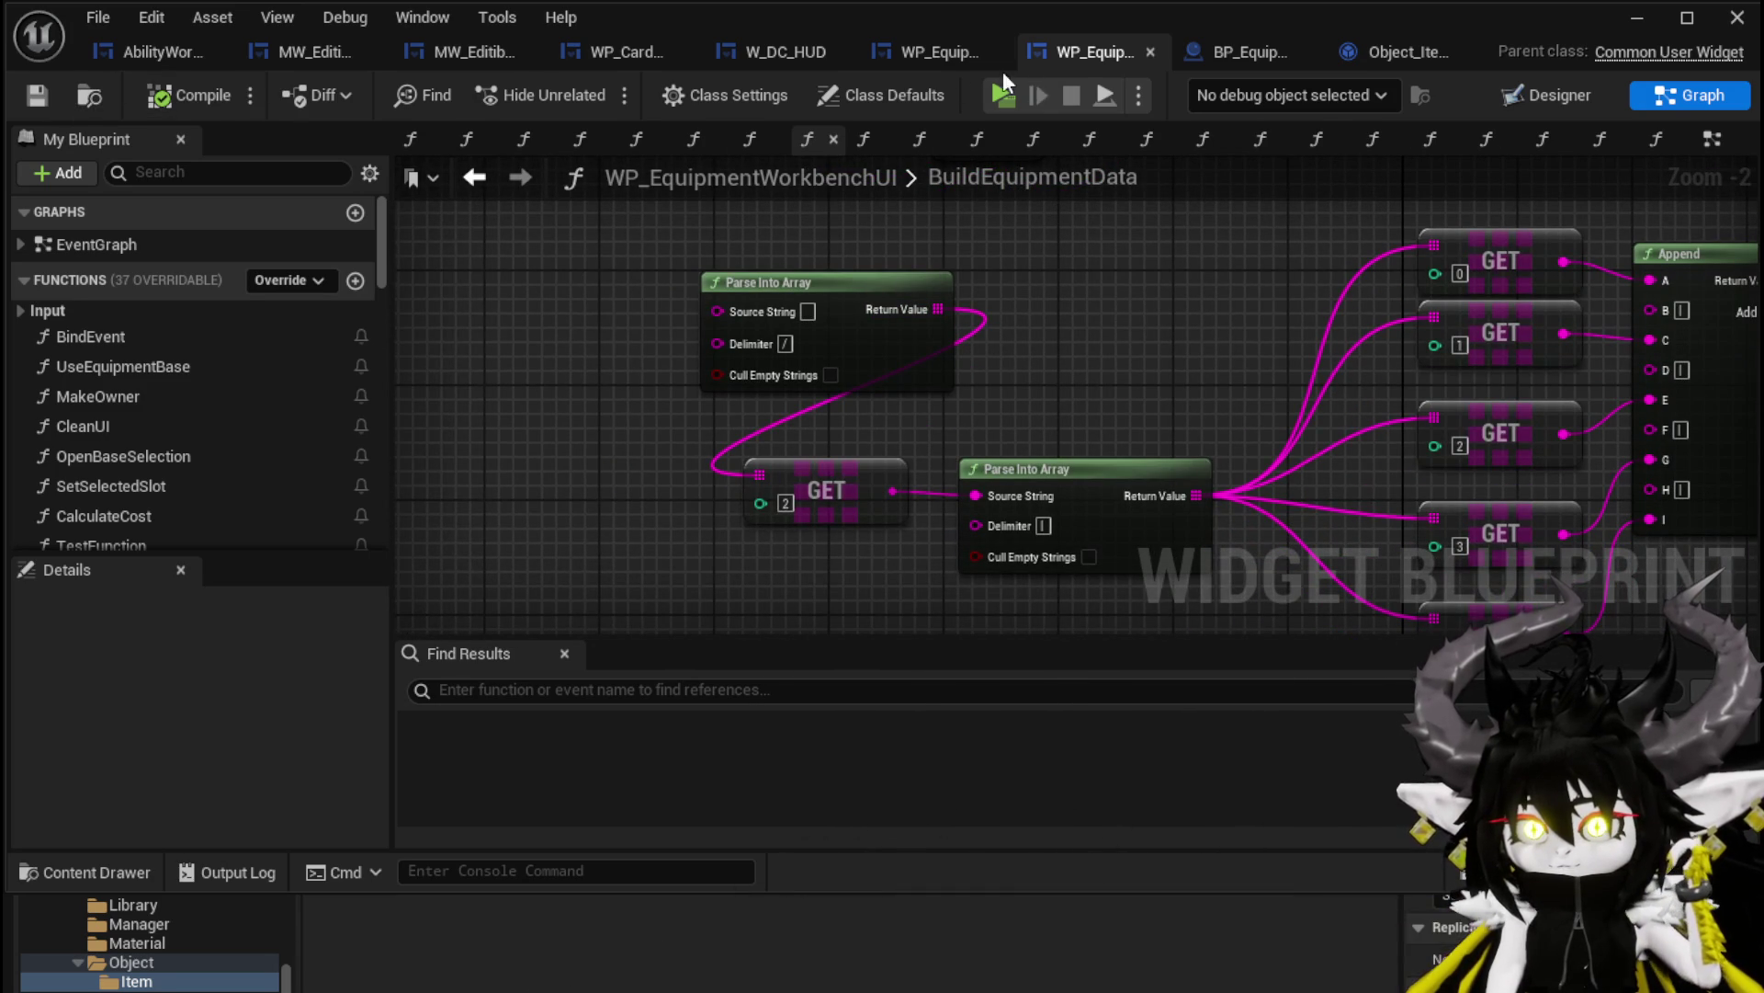
left_click(1395, 53)
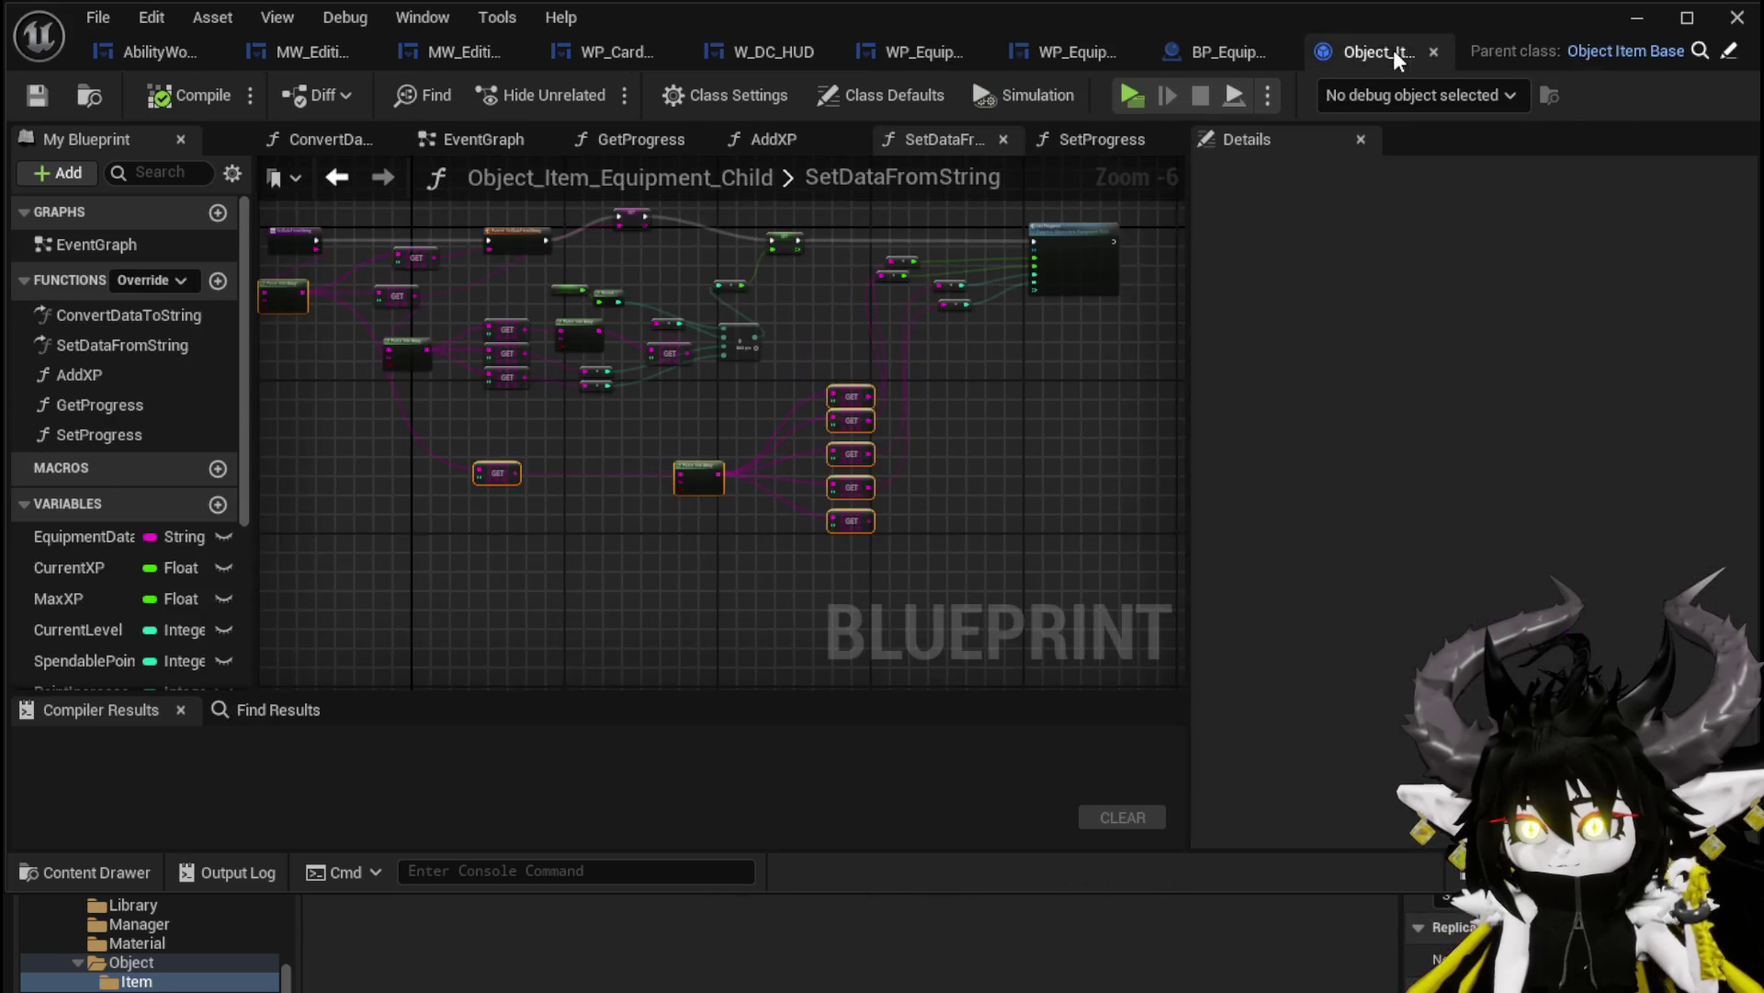
Move the Parent: SetDataFromString call, GET 0, GET 1 and the lower GET node left into a tidier layout
scroll(726, 413, "up", 3)
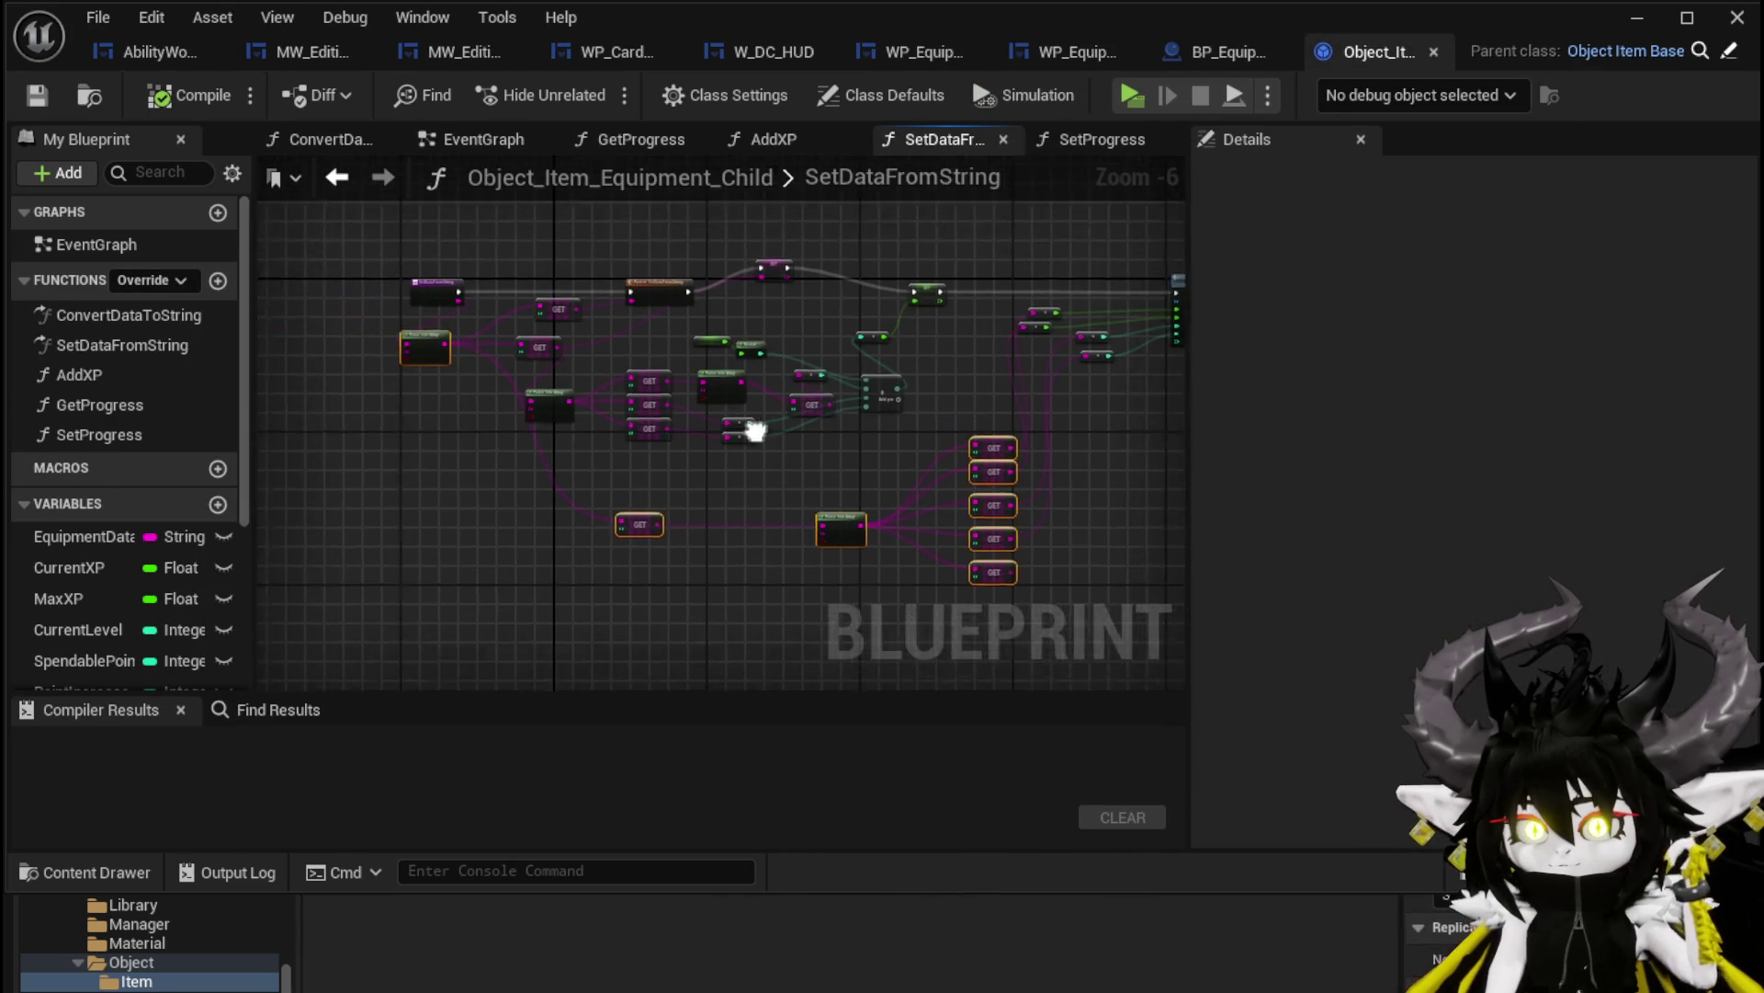
mouse_move(619, 398)
left_mouse_down()
mouse_move(450, 541)
mouse_move(276, 625)
left_mouse_up()
left_click_drag(782, 342, 623, 294)
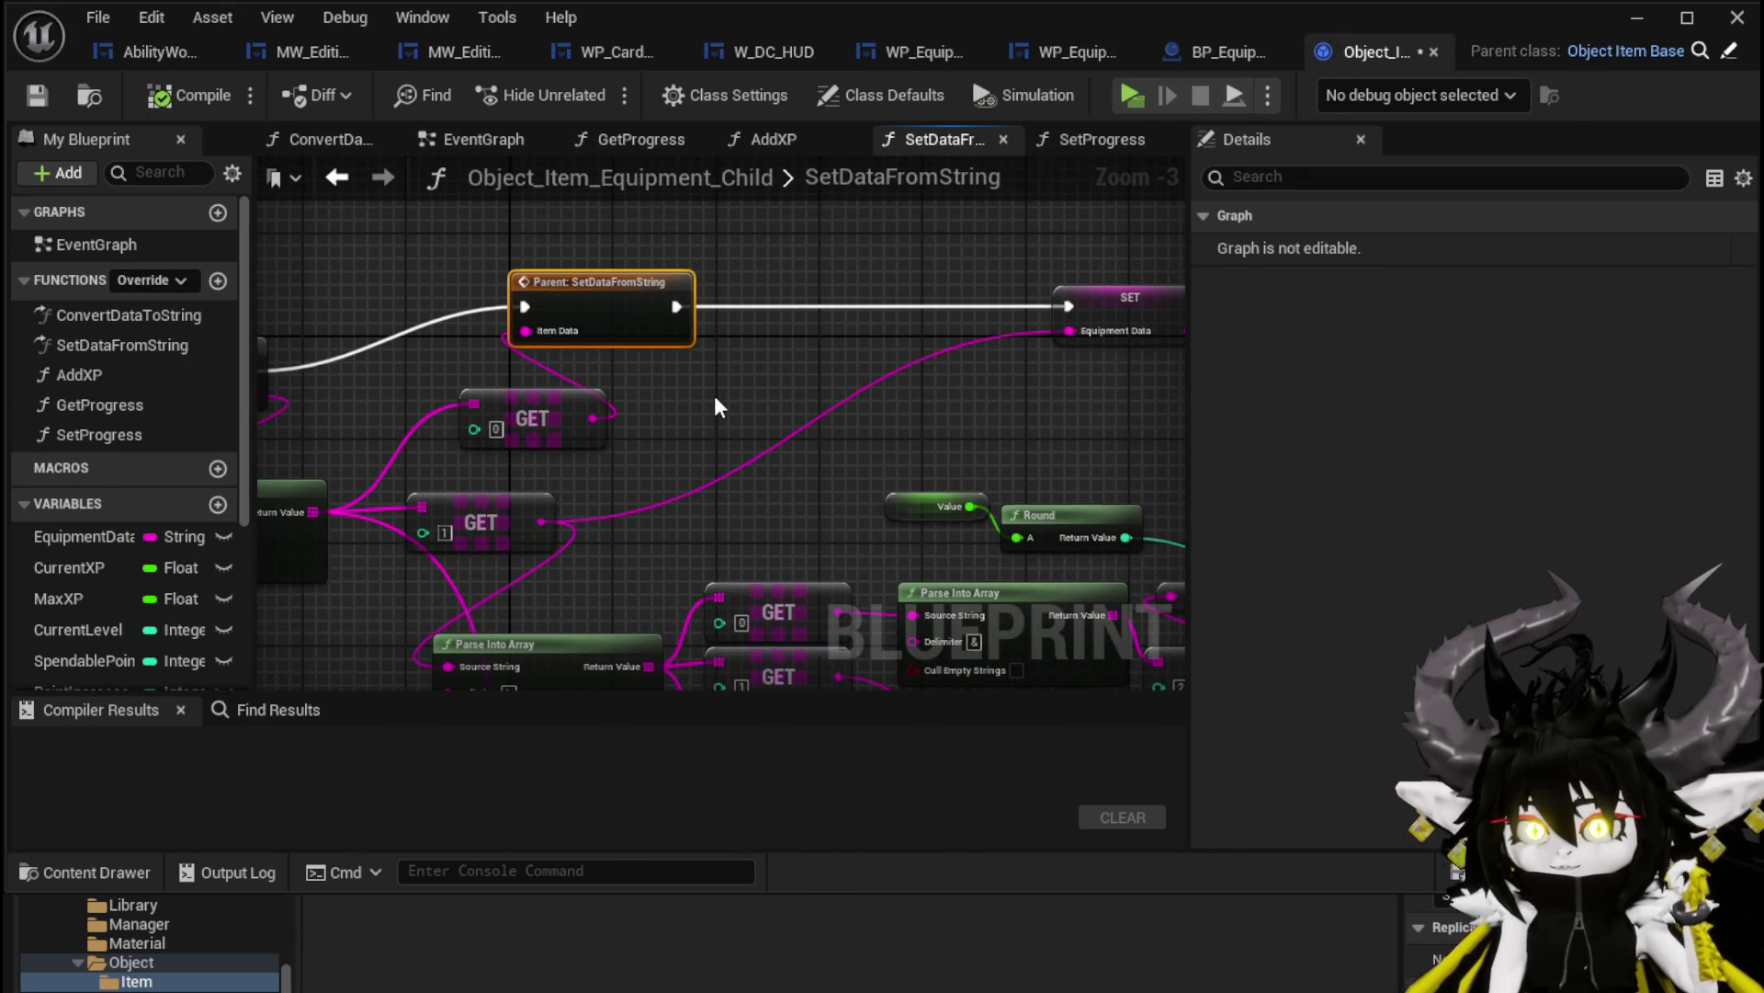
left_click_drag(714, 395, 735, 370)
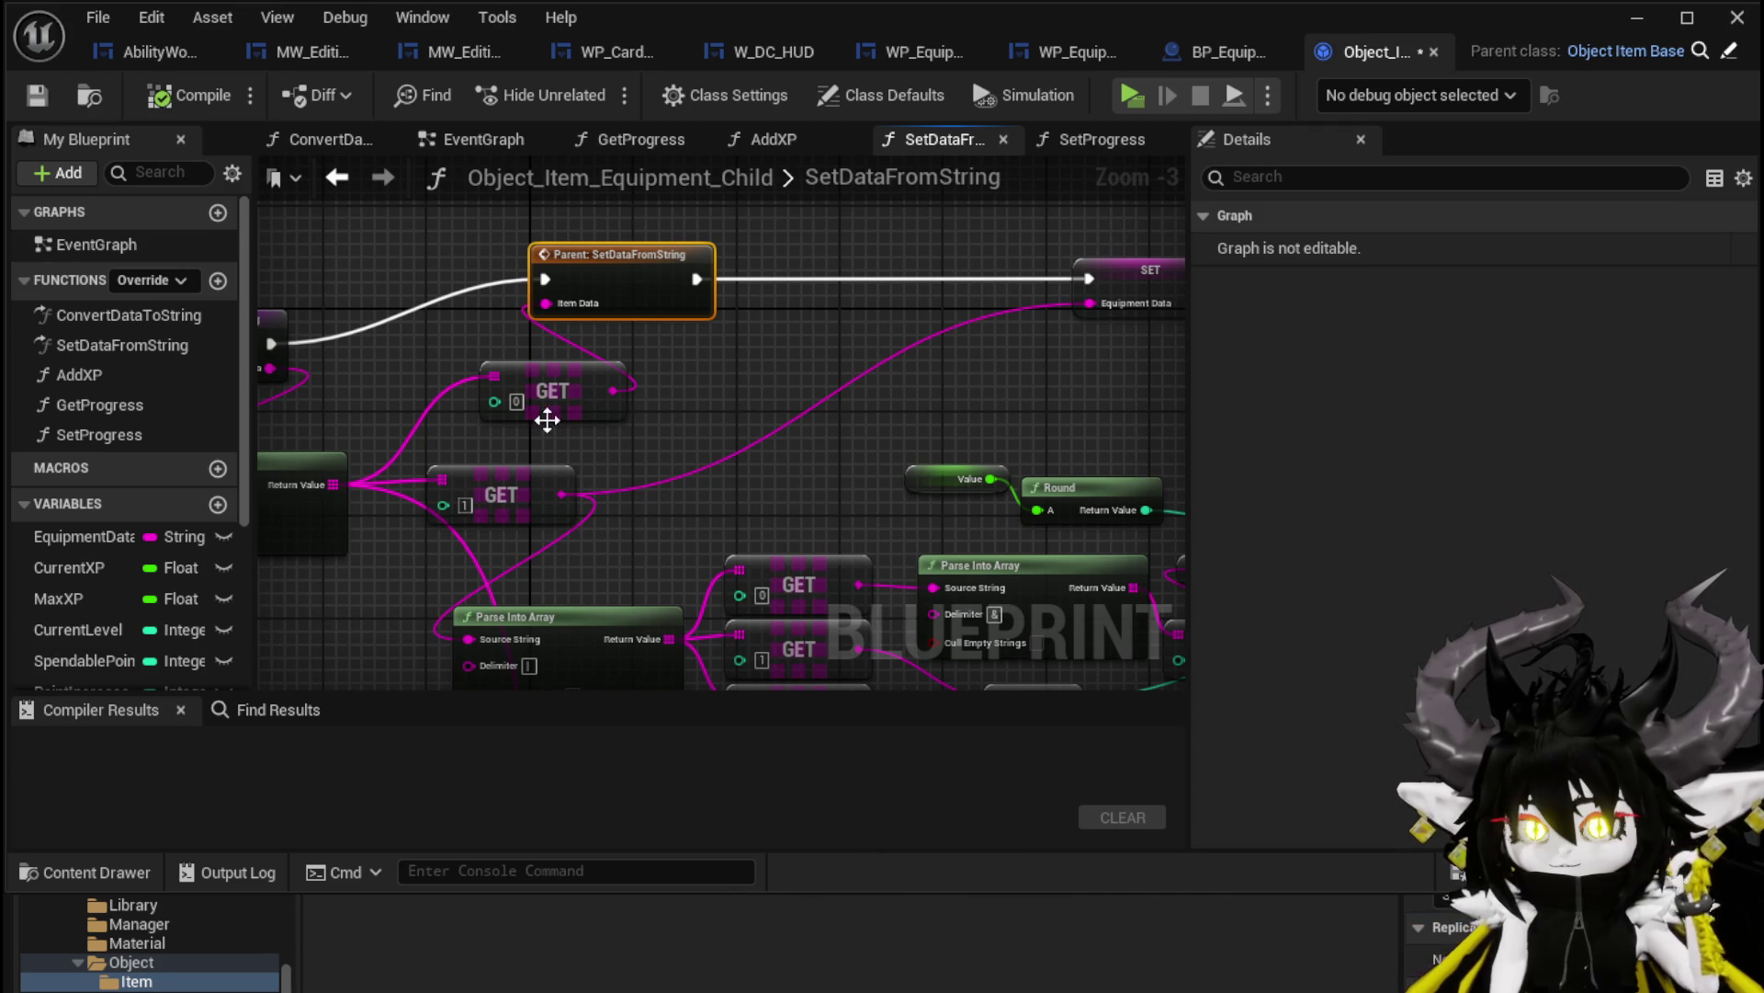
left_click_drag(607, 268, 545, 268)
left_click(704, 358)
mouse_move(704, 358)
left_mouse_down()
mouse_move(623, 325)
mouse_move(733, 349)
mouse_move(658, 288)
mouse_move(571, 375)
mouse_move(591, 347)
mouse_move(529, 479)
left_mouse_up()
mouse_move(549, 407)
left_mouse_down()
mouse_move(749, 366)
mouse_move(613, 420)
left_mouse_up()
scroll(765, 404, "down", 2)
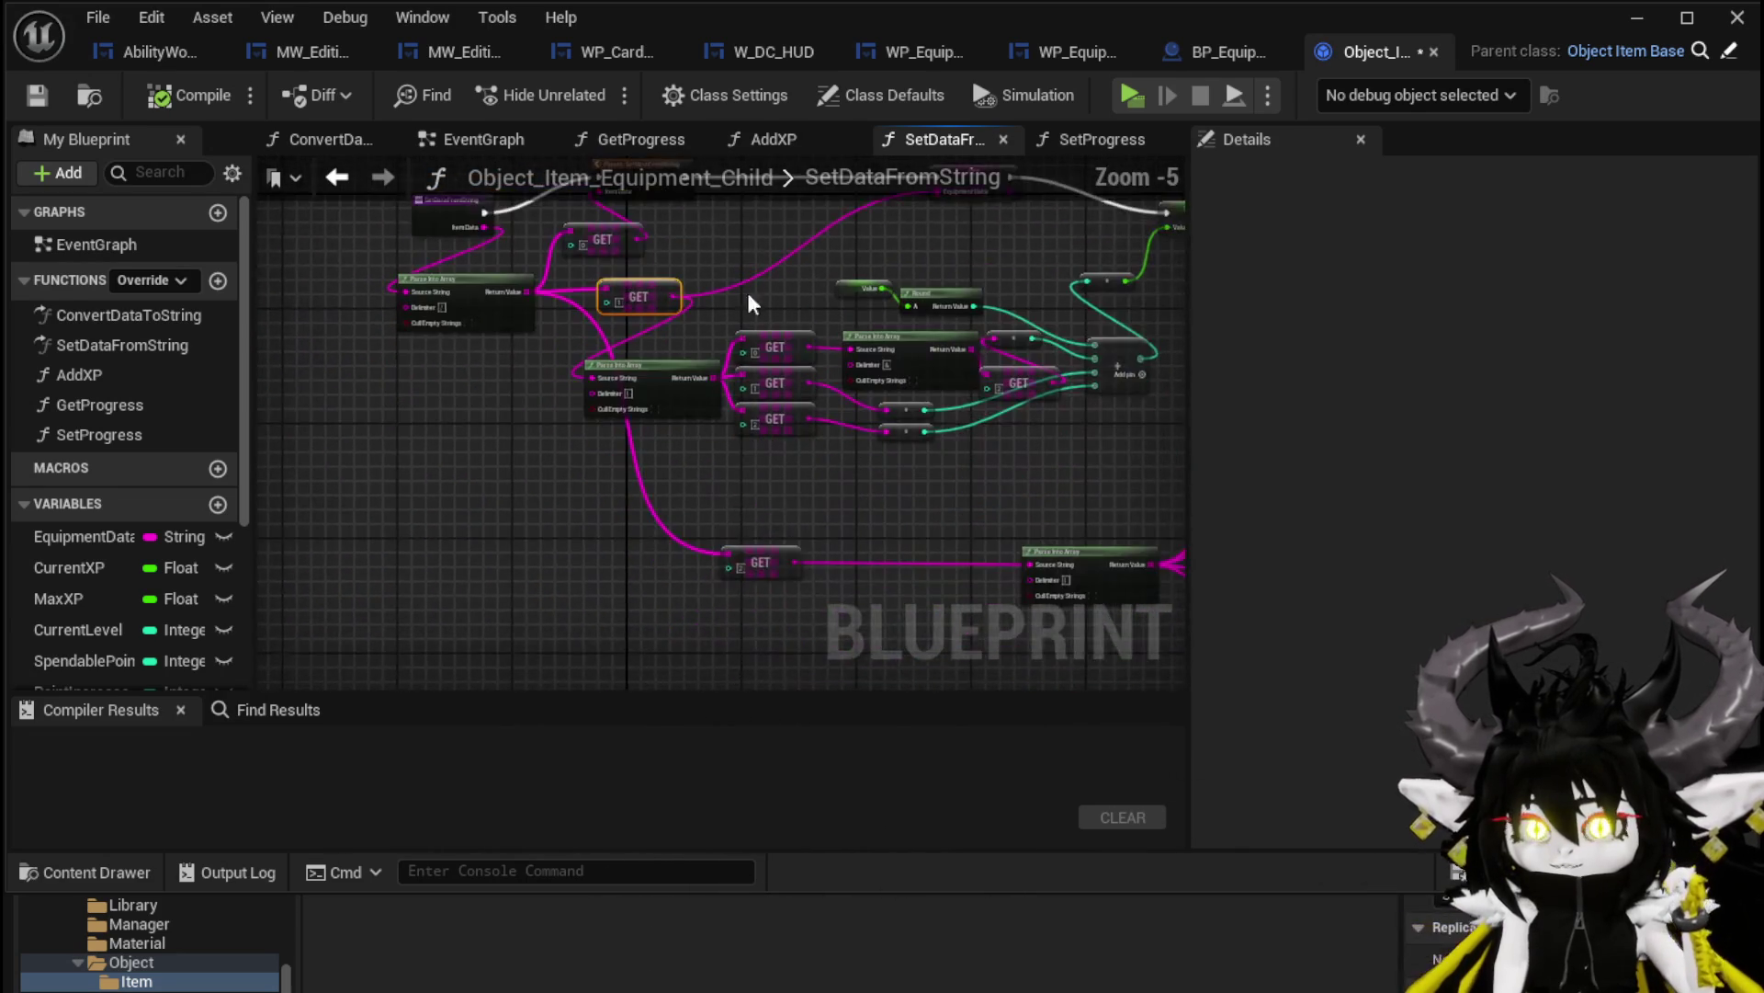
left_click_drag(556, 546, 504, 549)
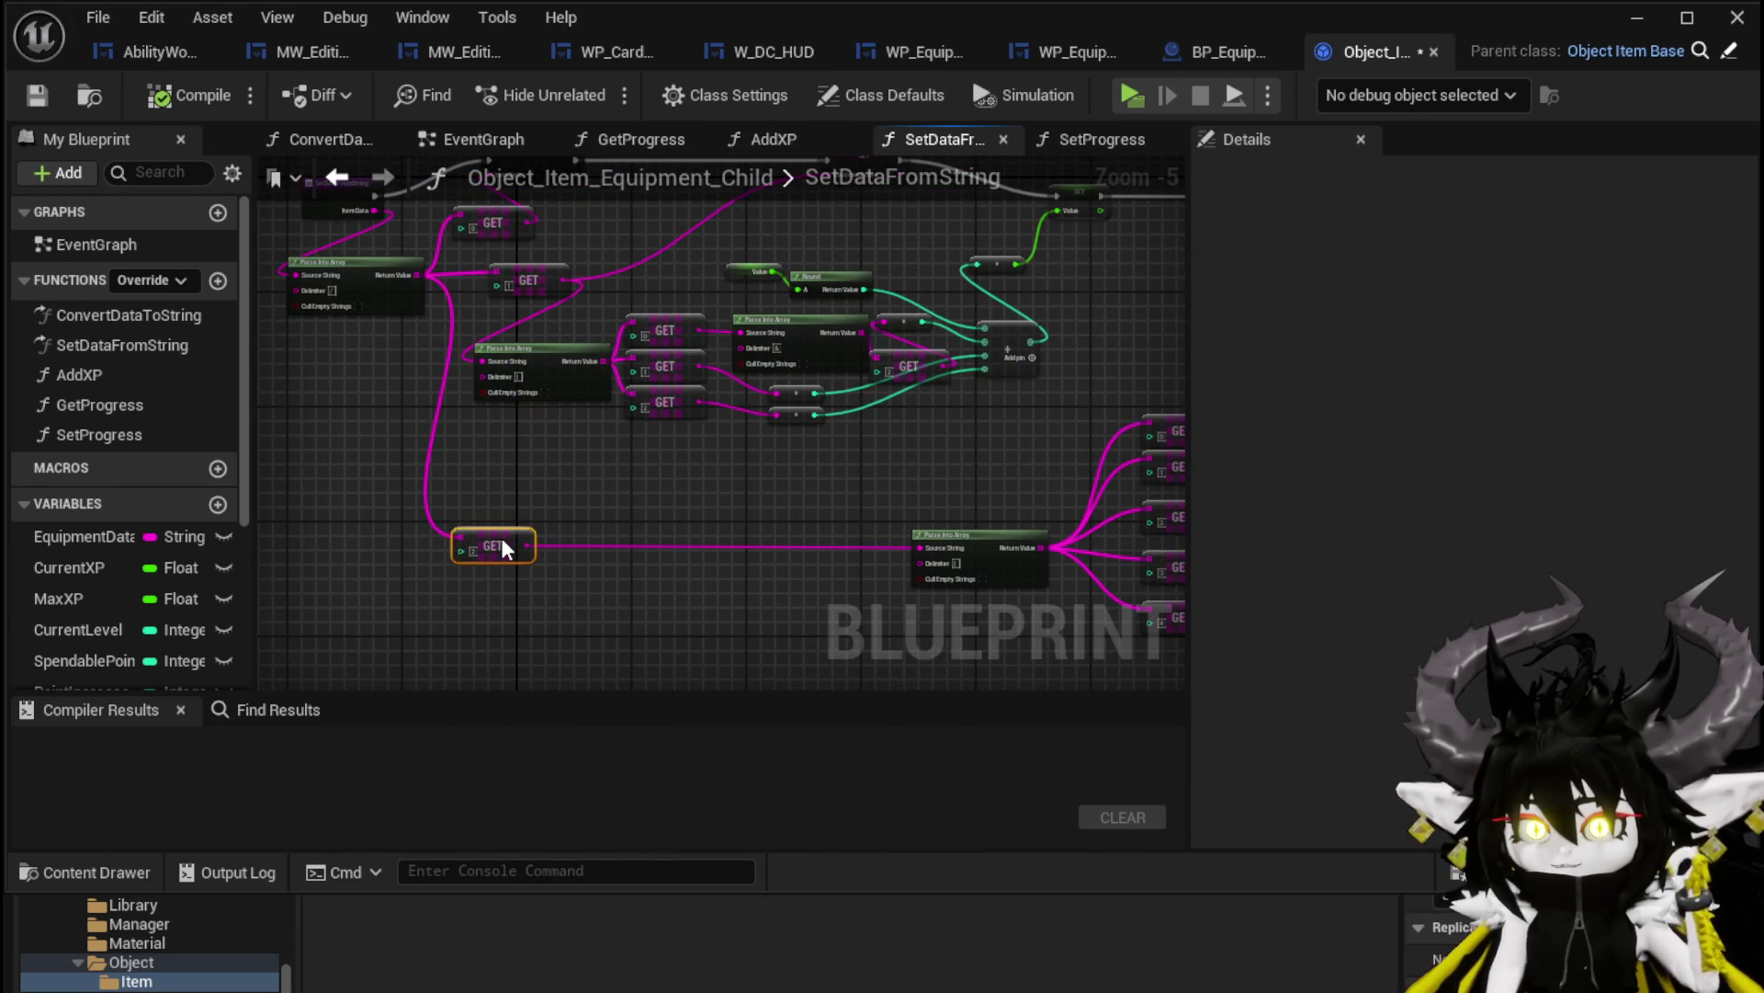
left_click(564, 487)
left_click_drag(563, 487, 595, 530)
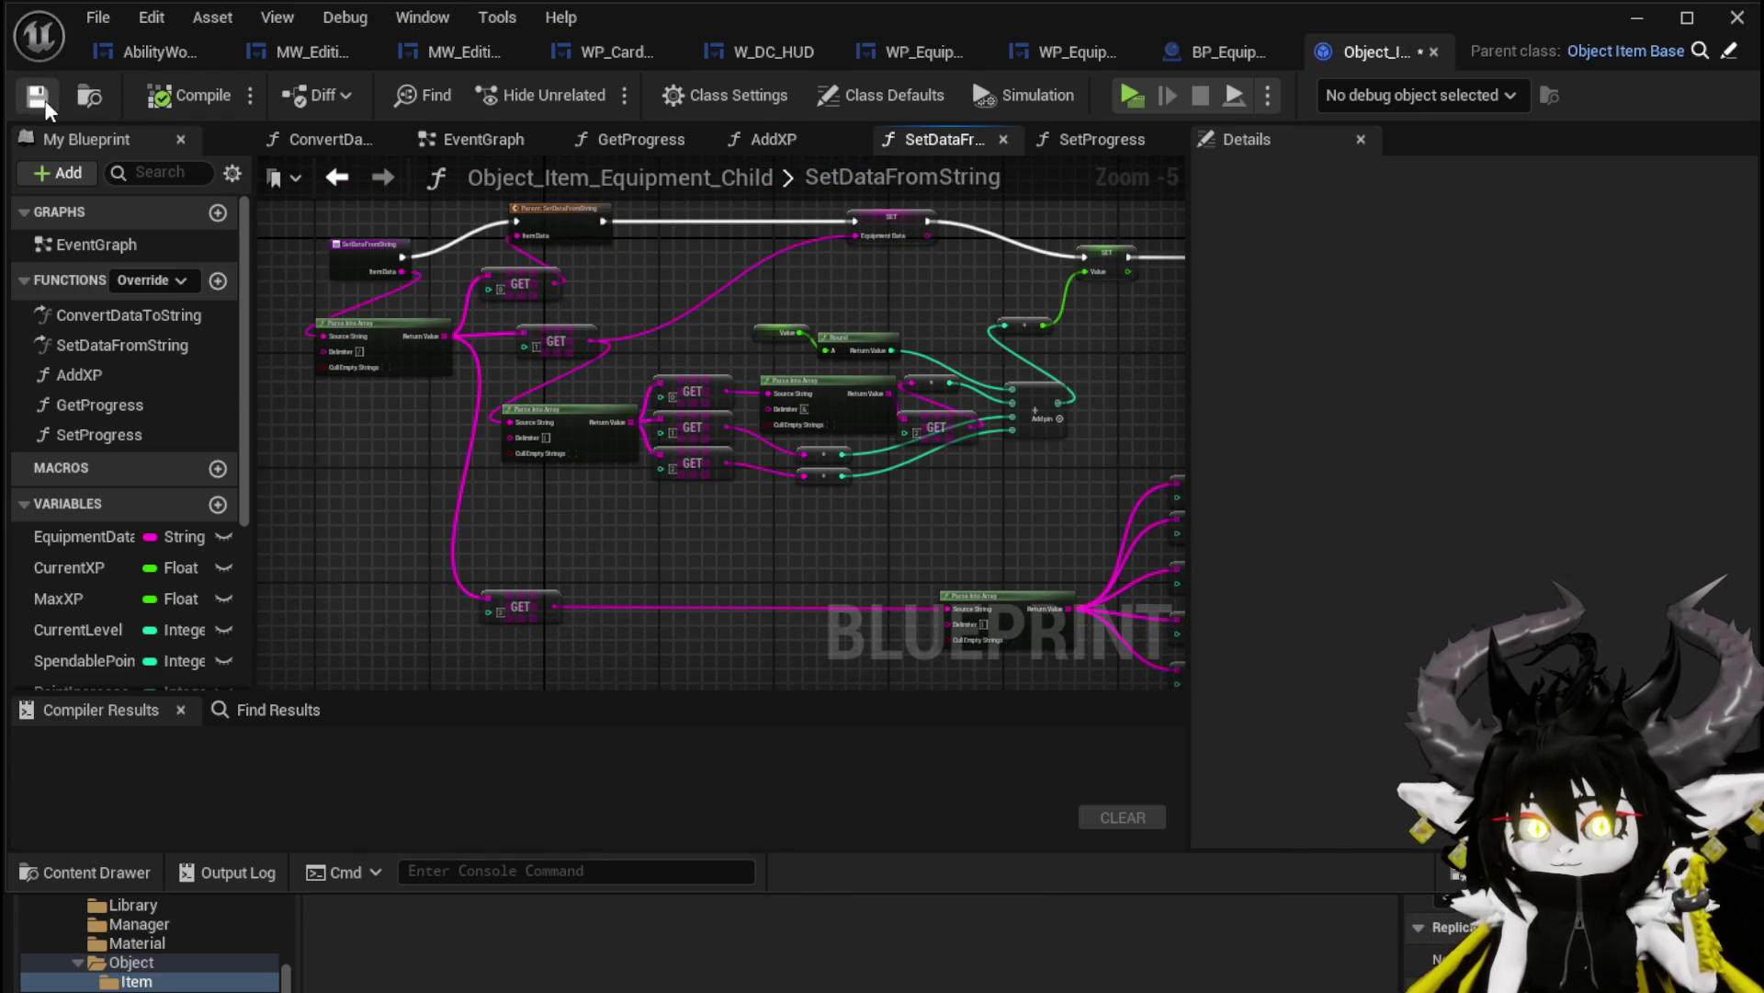
Play-test the equipment workbench in Standalone Game, view its stats panel, then exit and save the level
left_click(1635, 19)
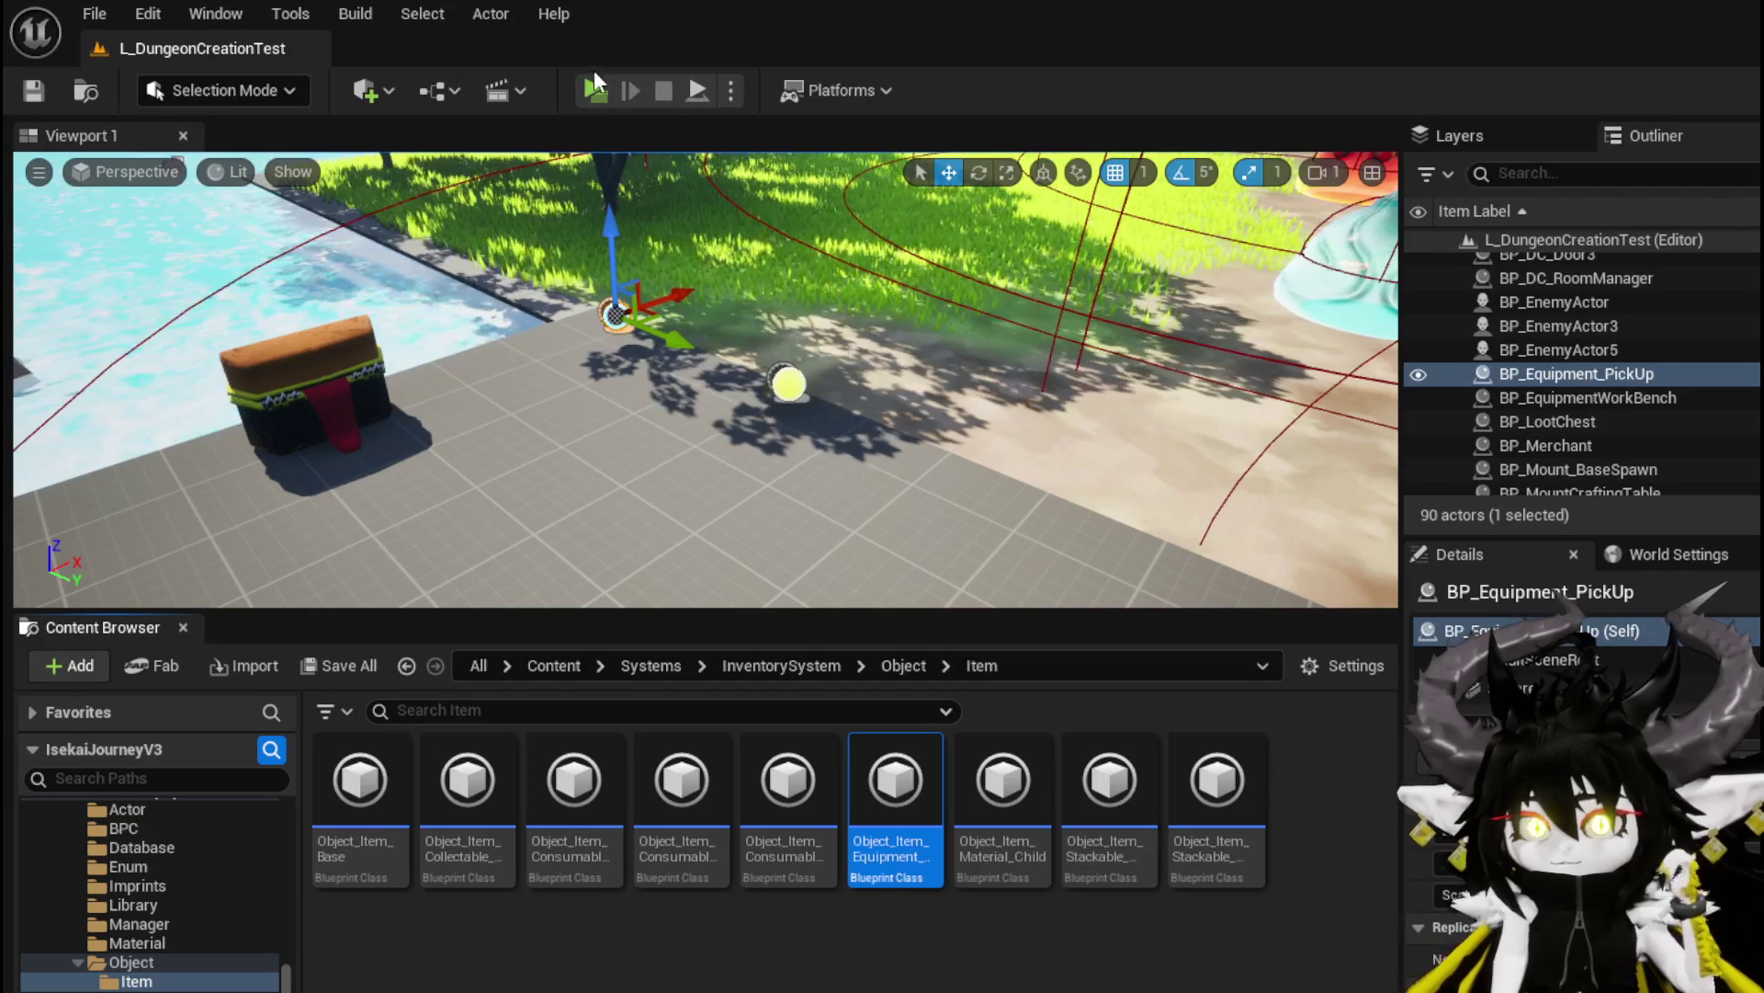
left_click(596, 77)
key("w")
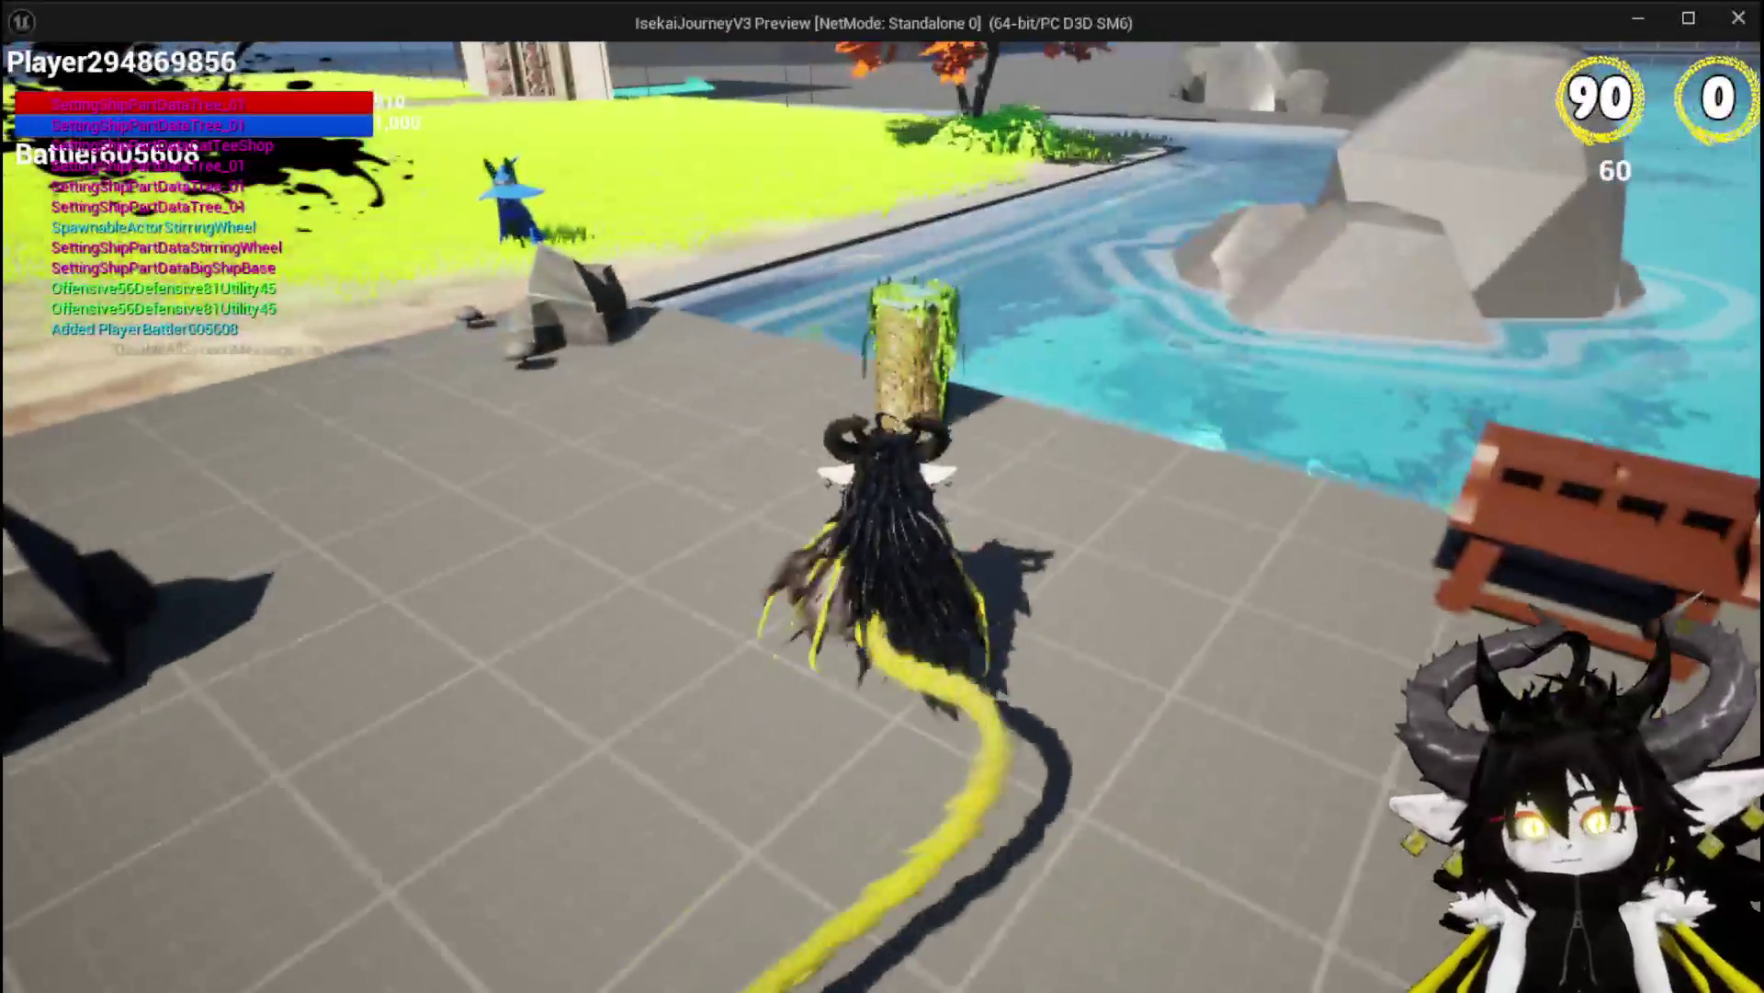
key("e")
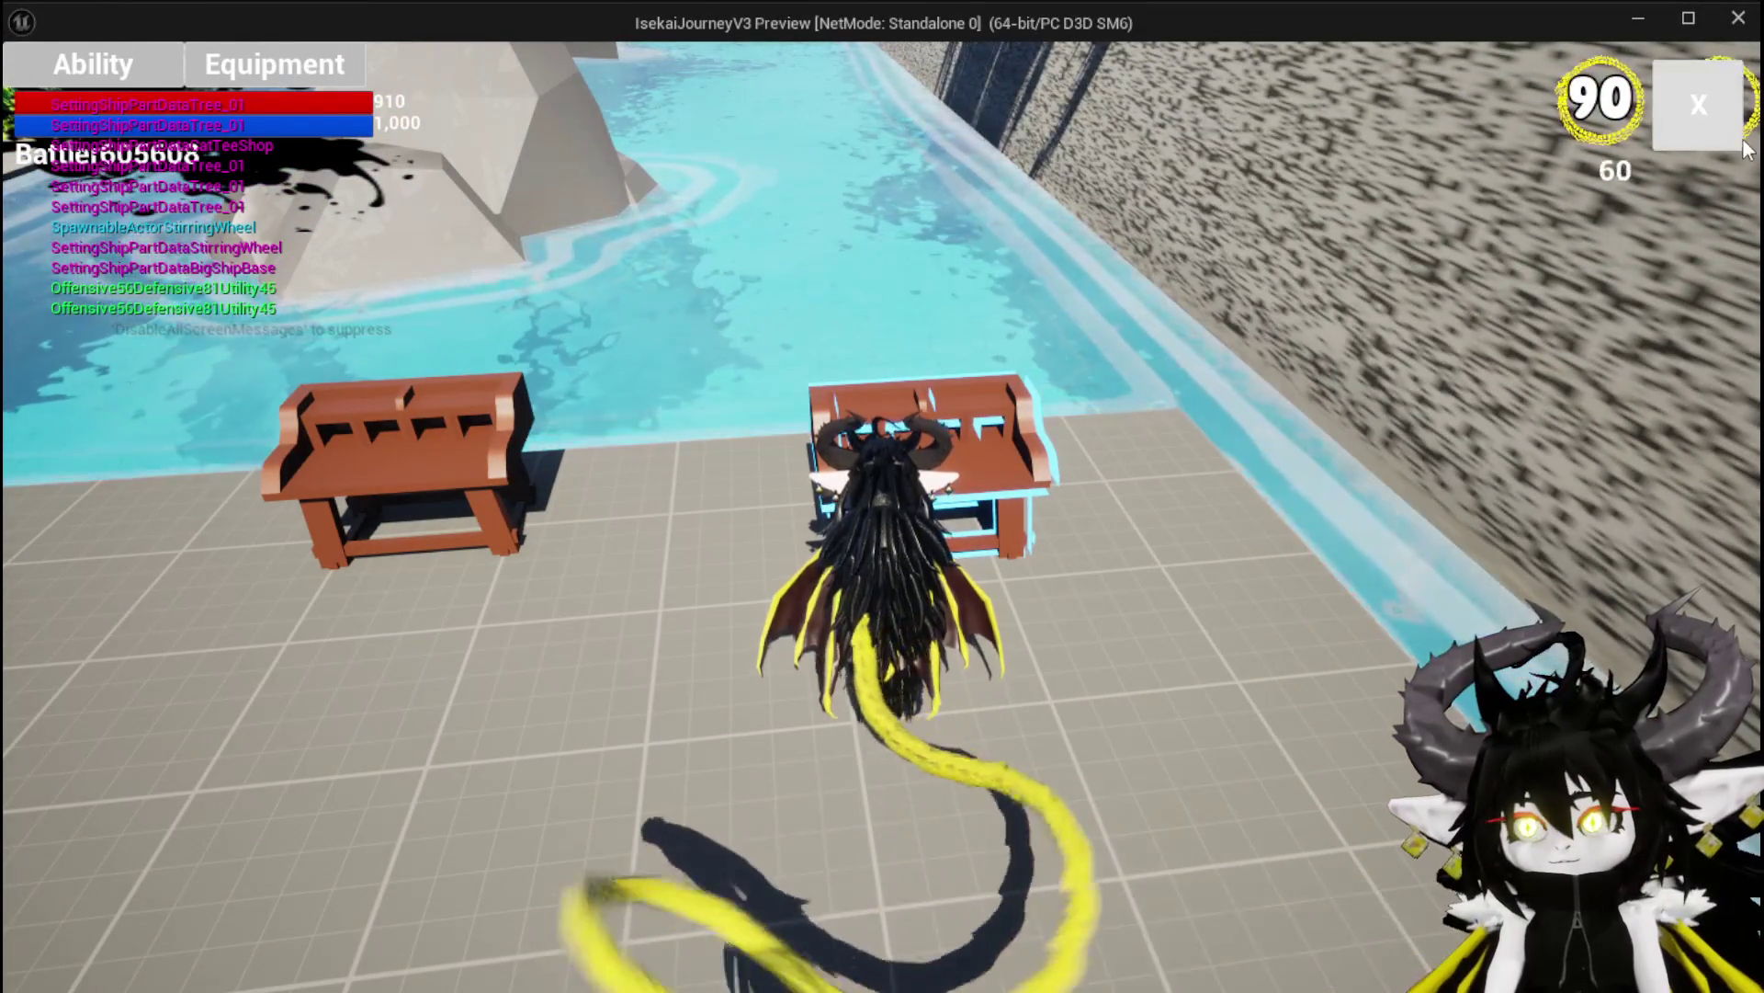
key("a")
key("e")
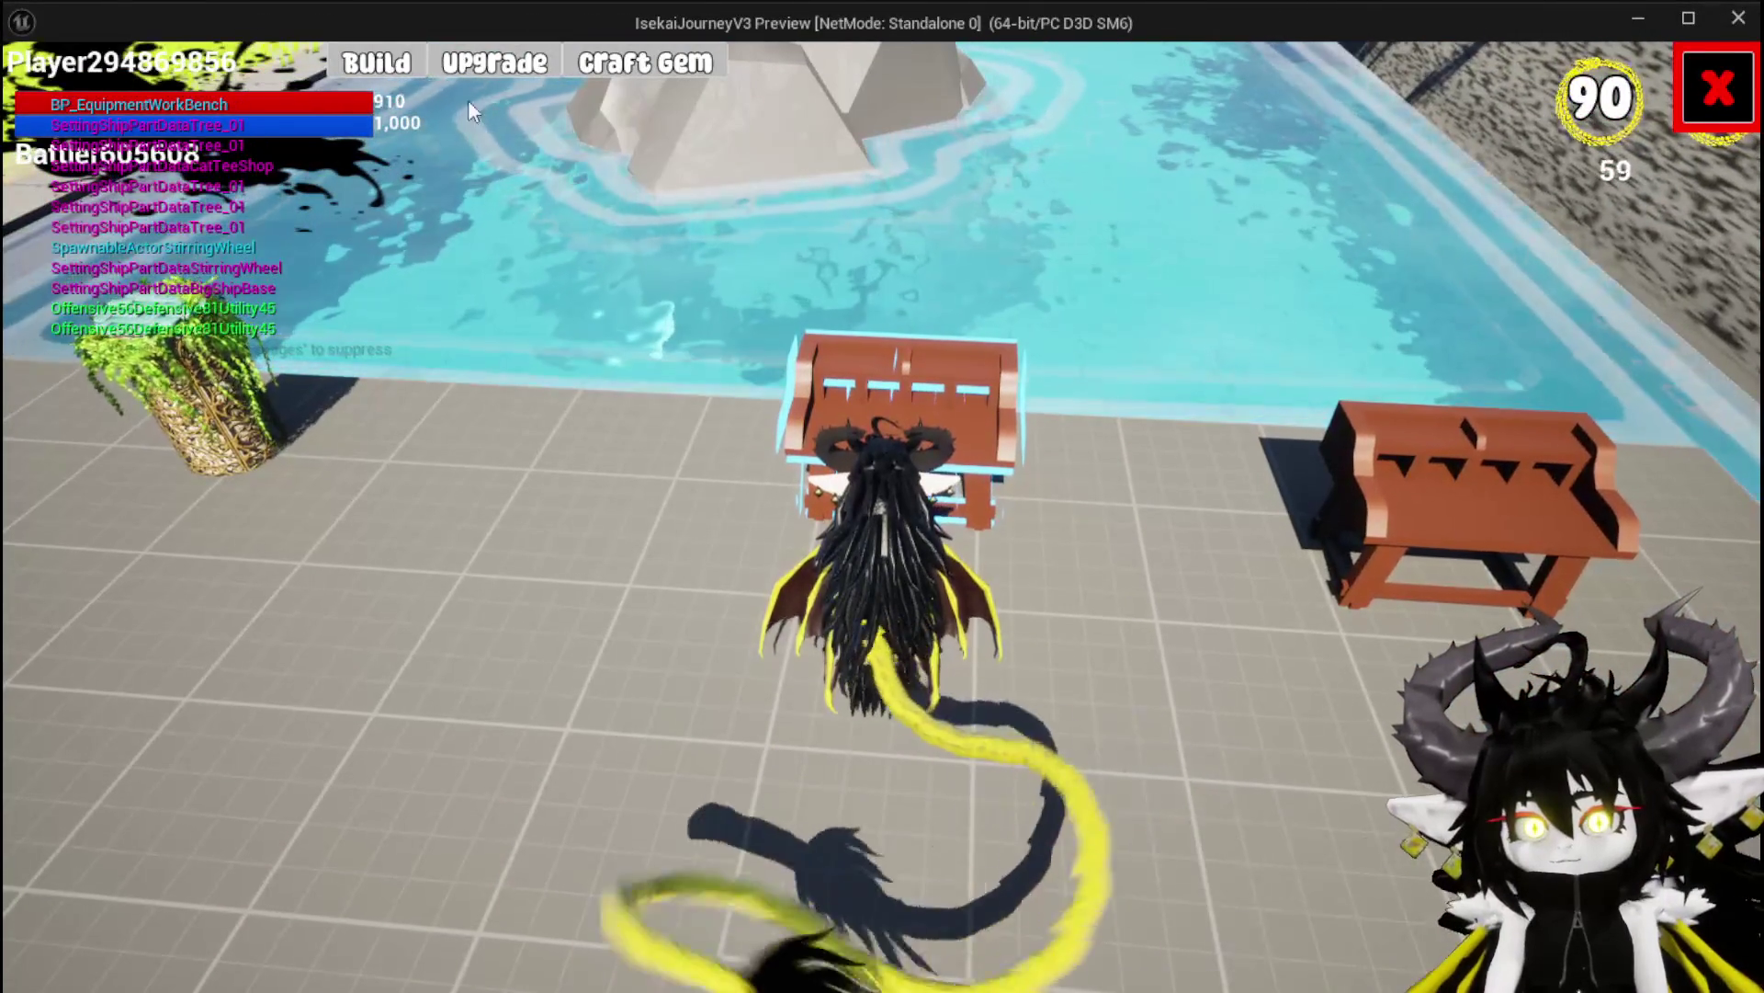
left_click(495, 62)
left_click(855, 976)
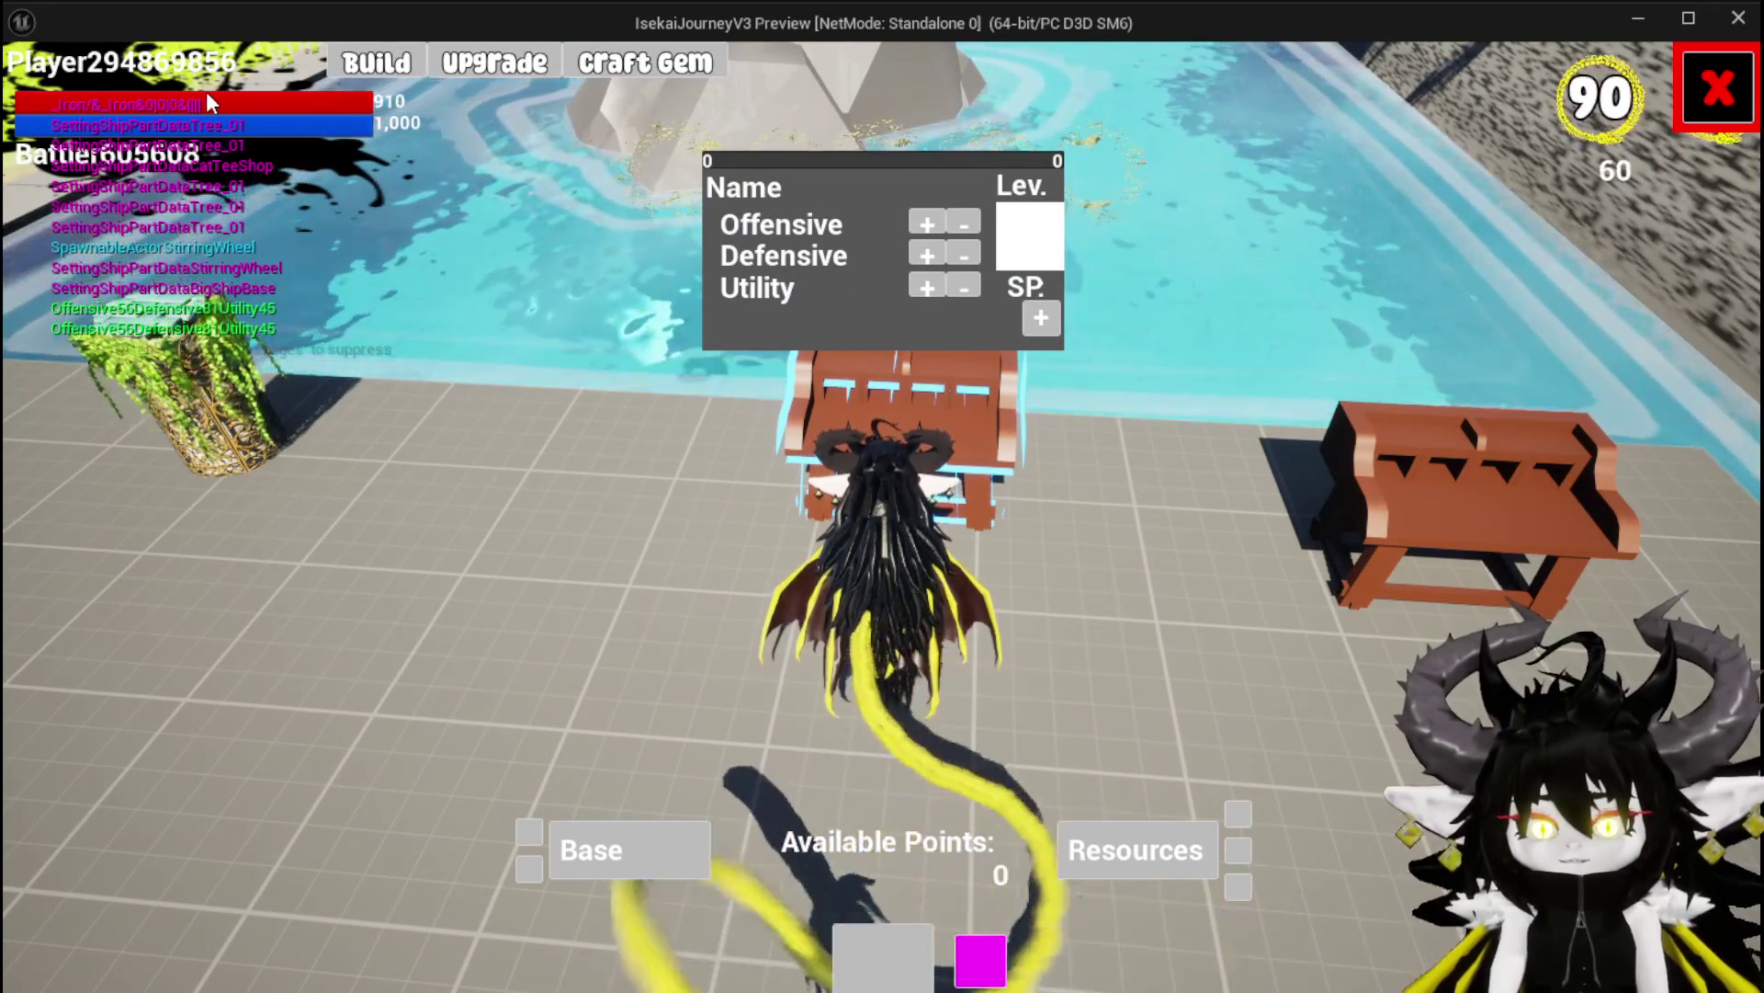
key("Escape")
left_click(35, 88)
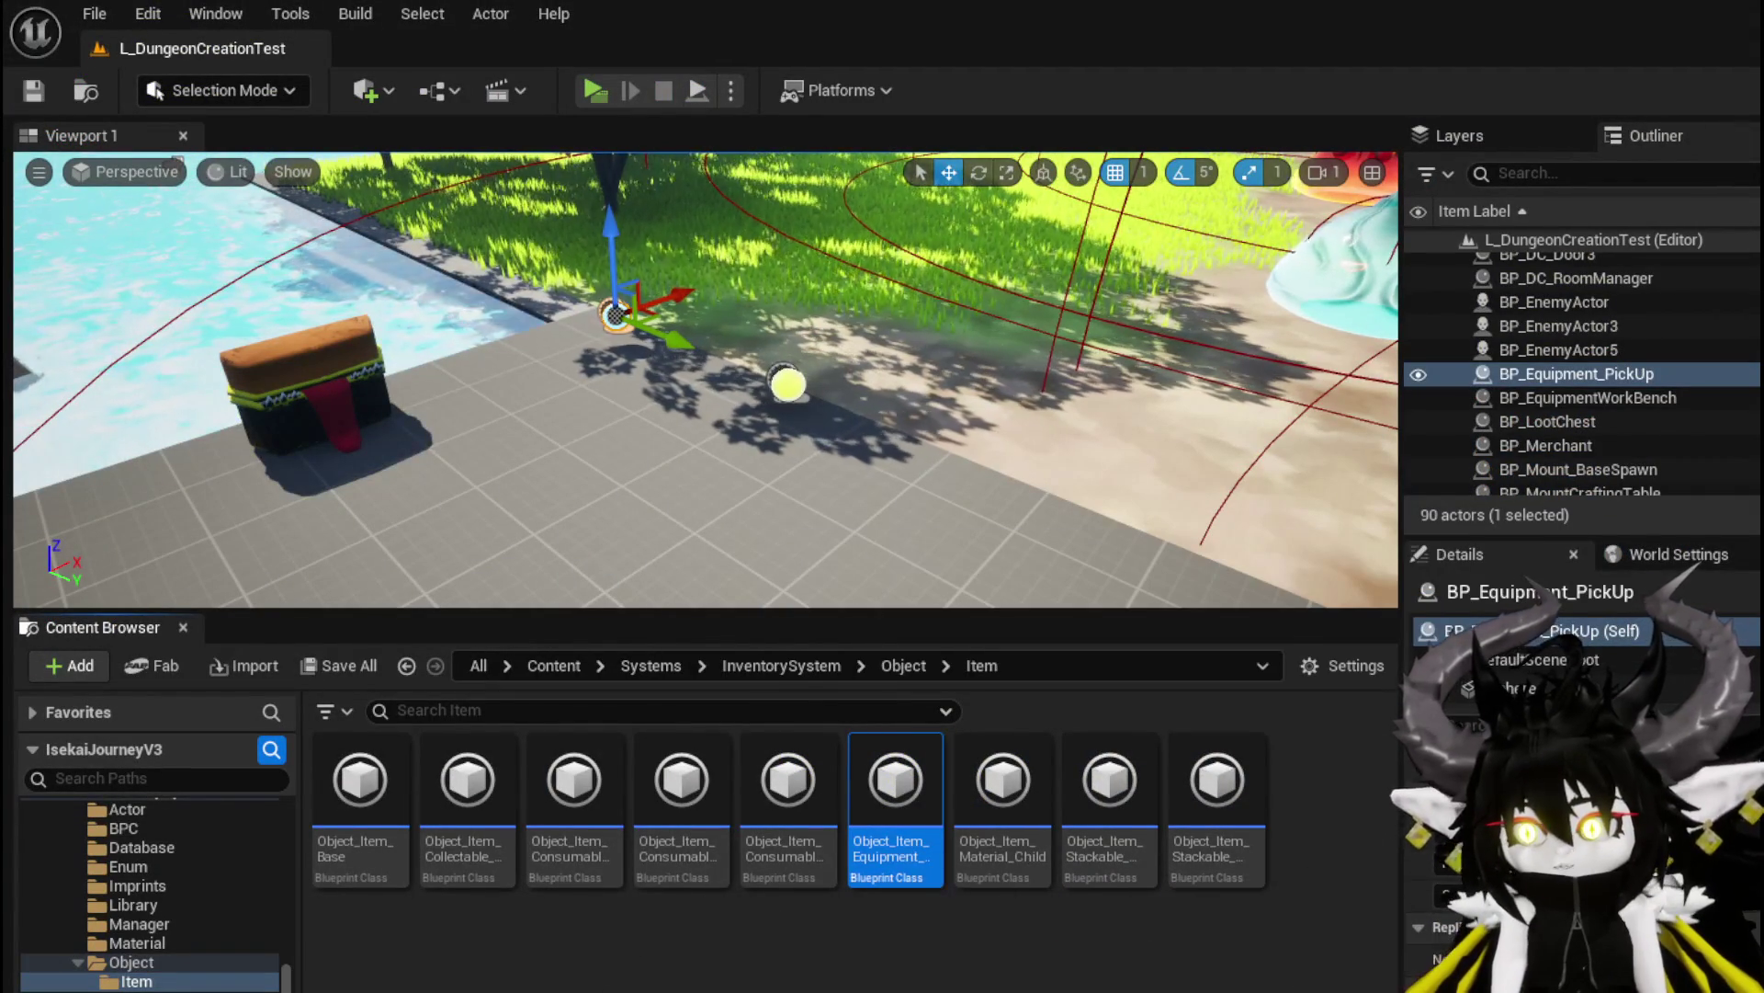
Go from BuildEquipmentData's Append nodes to the Set Data node and open the tooltip's Set Data function
double_click(896, 781)
mouse_move(986, 503)
left_mouse_down()
mouse_move(500, 460)
mouse_move(732, 410)
mouse_move(701, 343)
mouse_move(334, 626)
mouse_move(720, 472)
mouse_move(822, 460)
left_mouse_up()
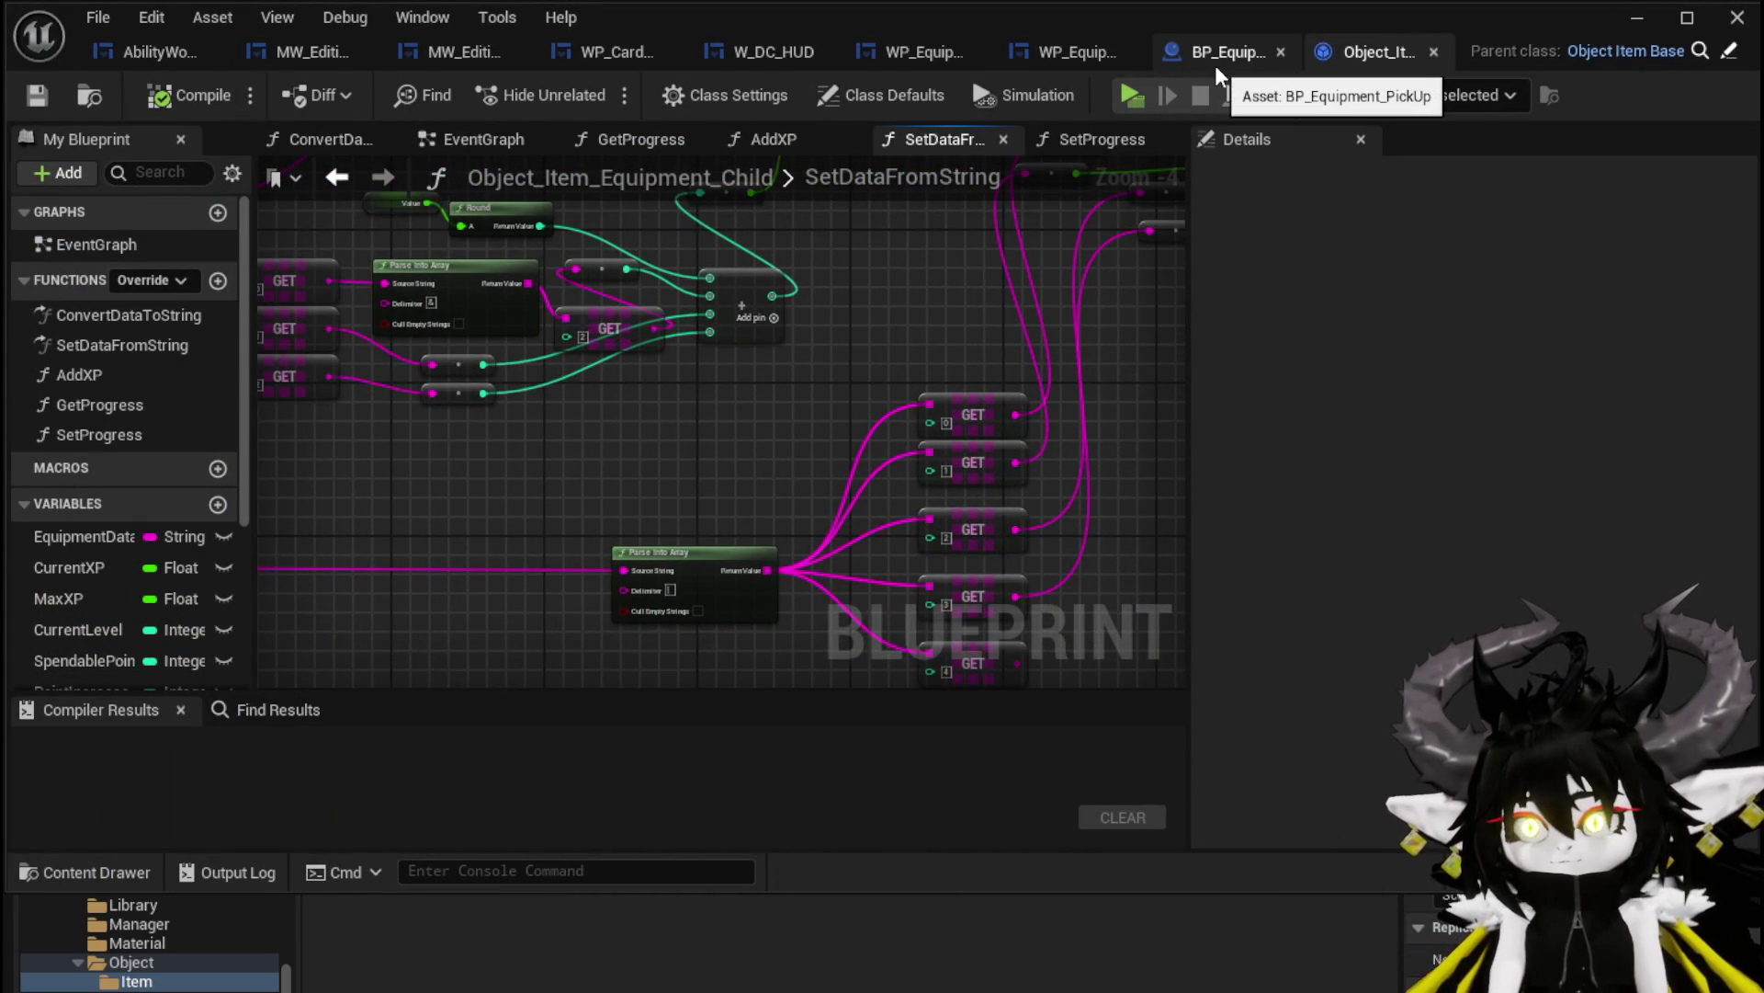
left_click(1086, 57)
mouse_move(1037, 446)
left_mouse_down()
mouse_move(969, 425)
mouse_move(642, 433)
left_mouse_up()
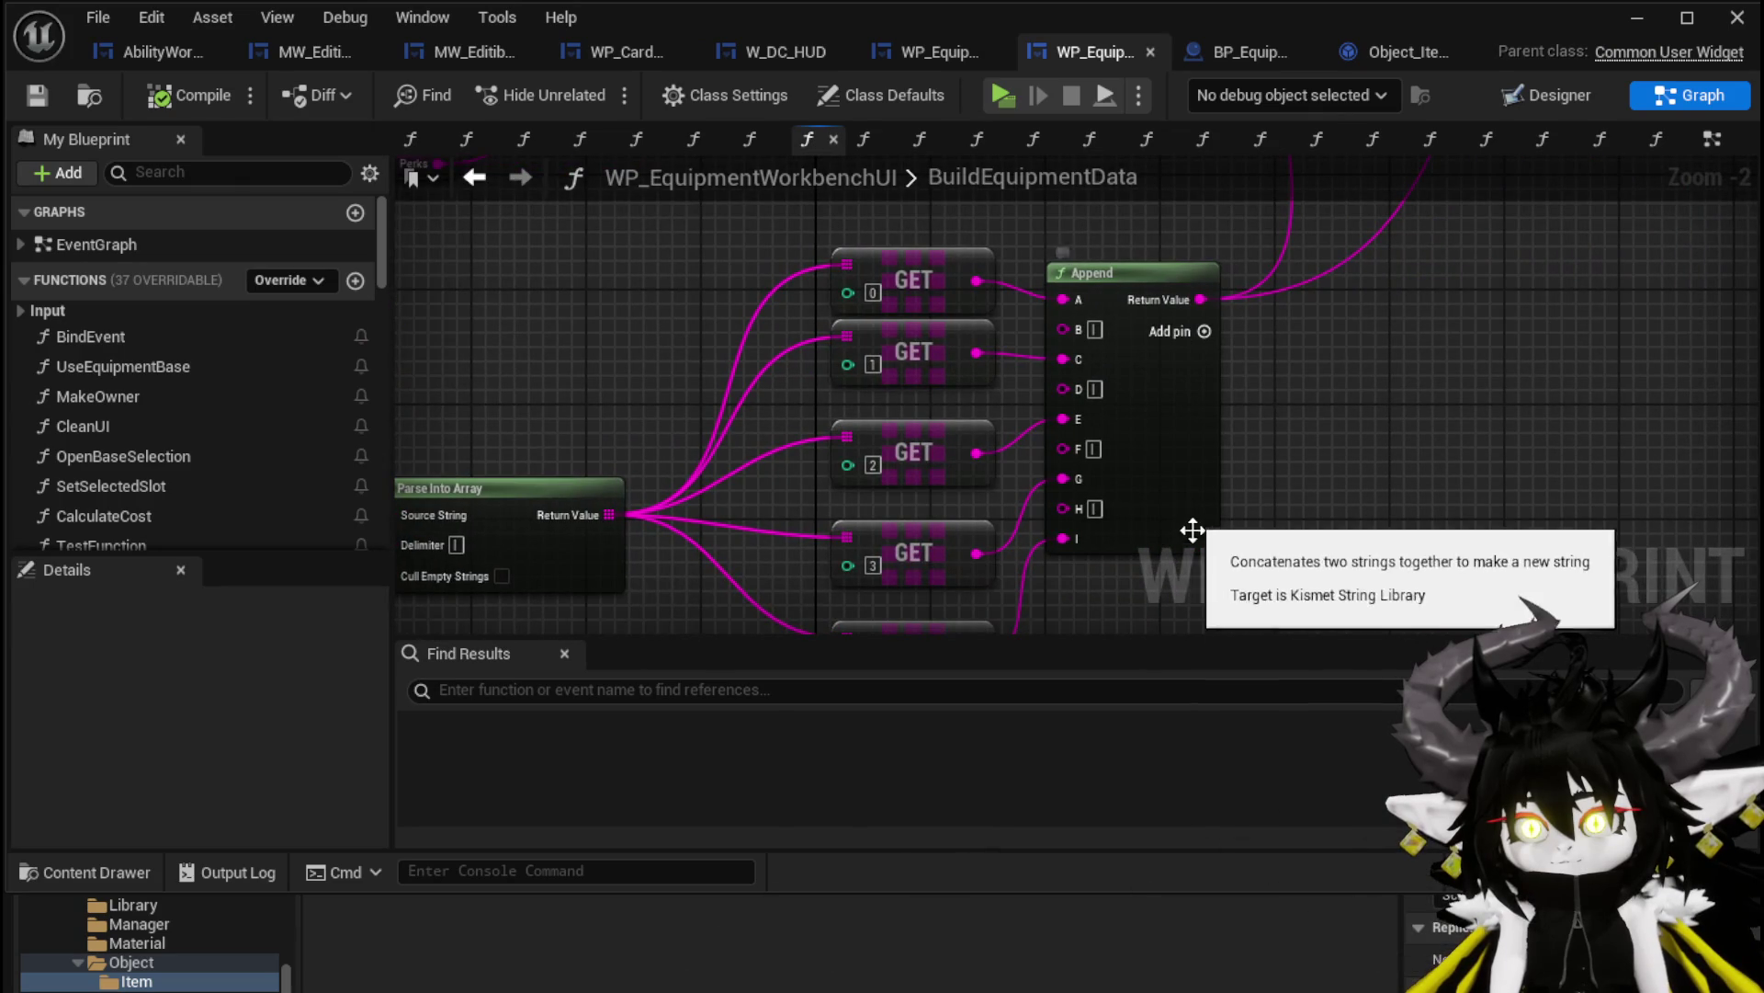
left_click_drag(1181, 554, 1111, 511)
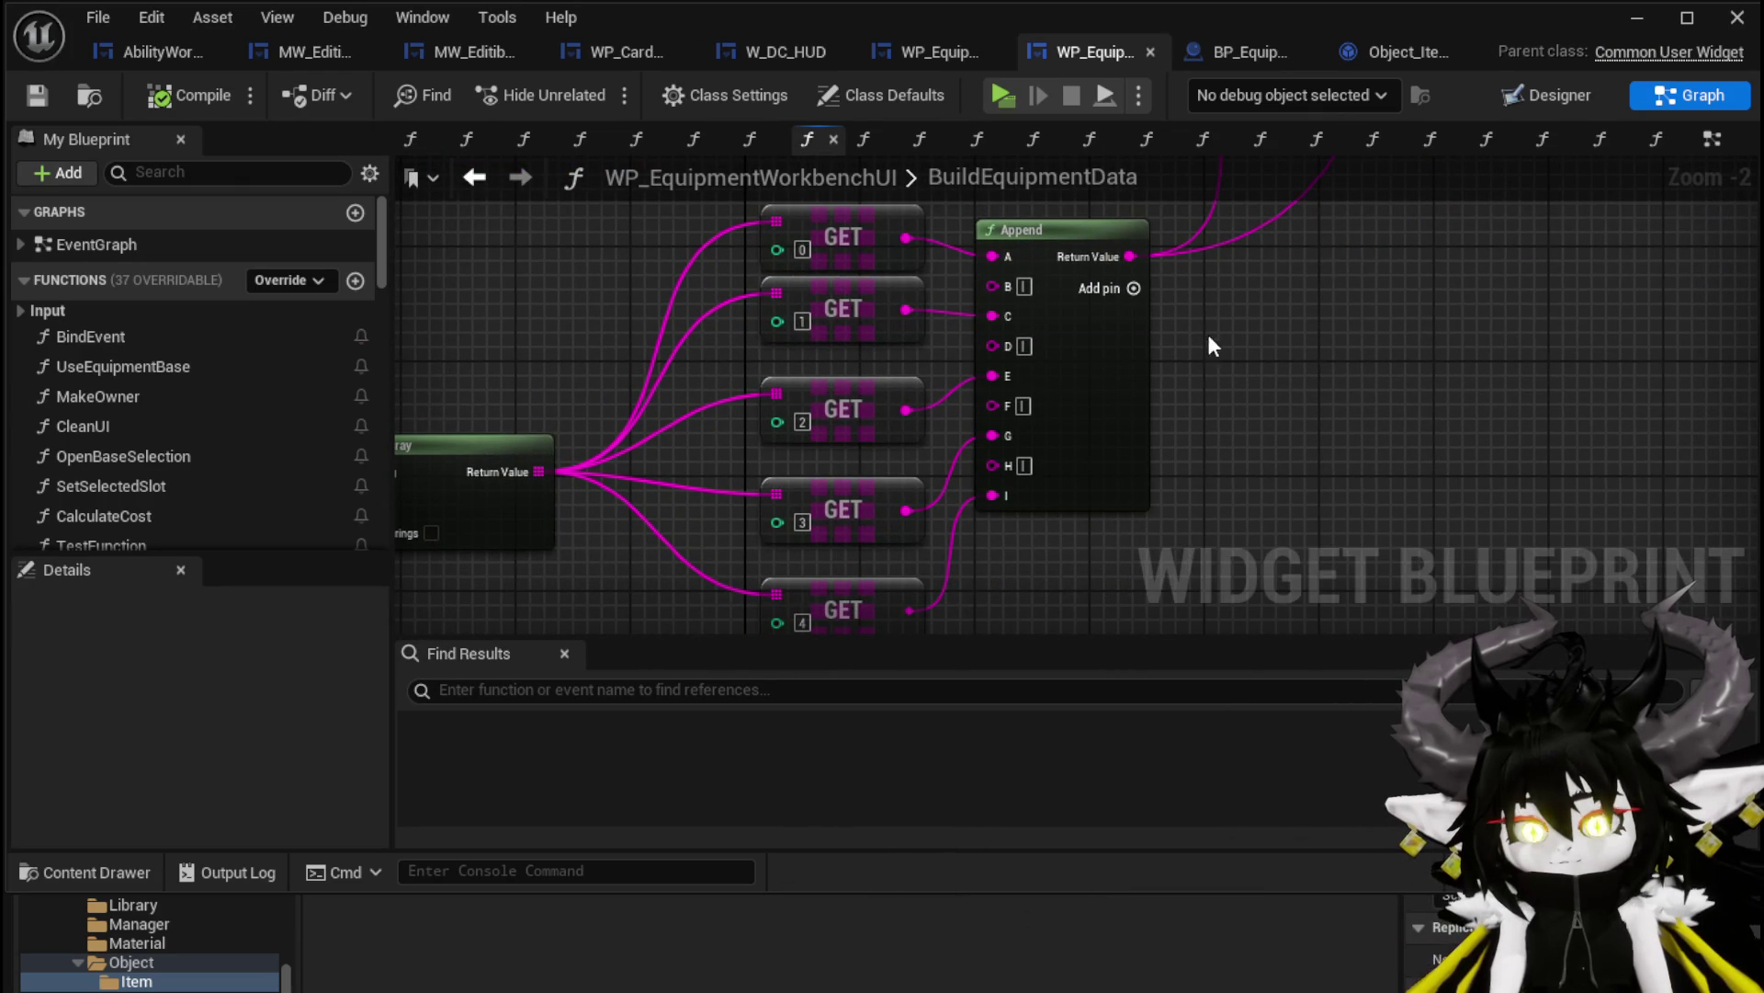
scroll(1000, 532, "down", 2)
scroll(921, 402, "up", 2)
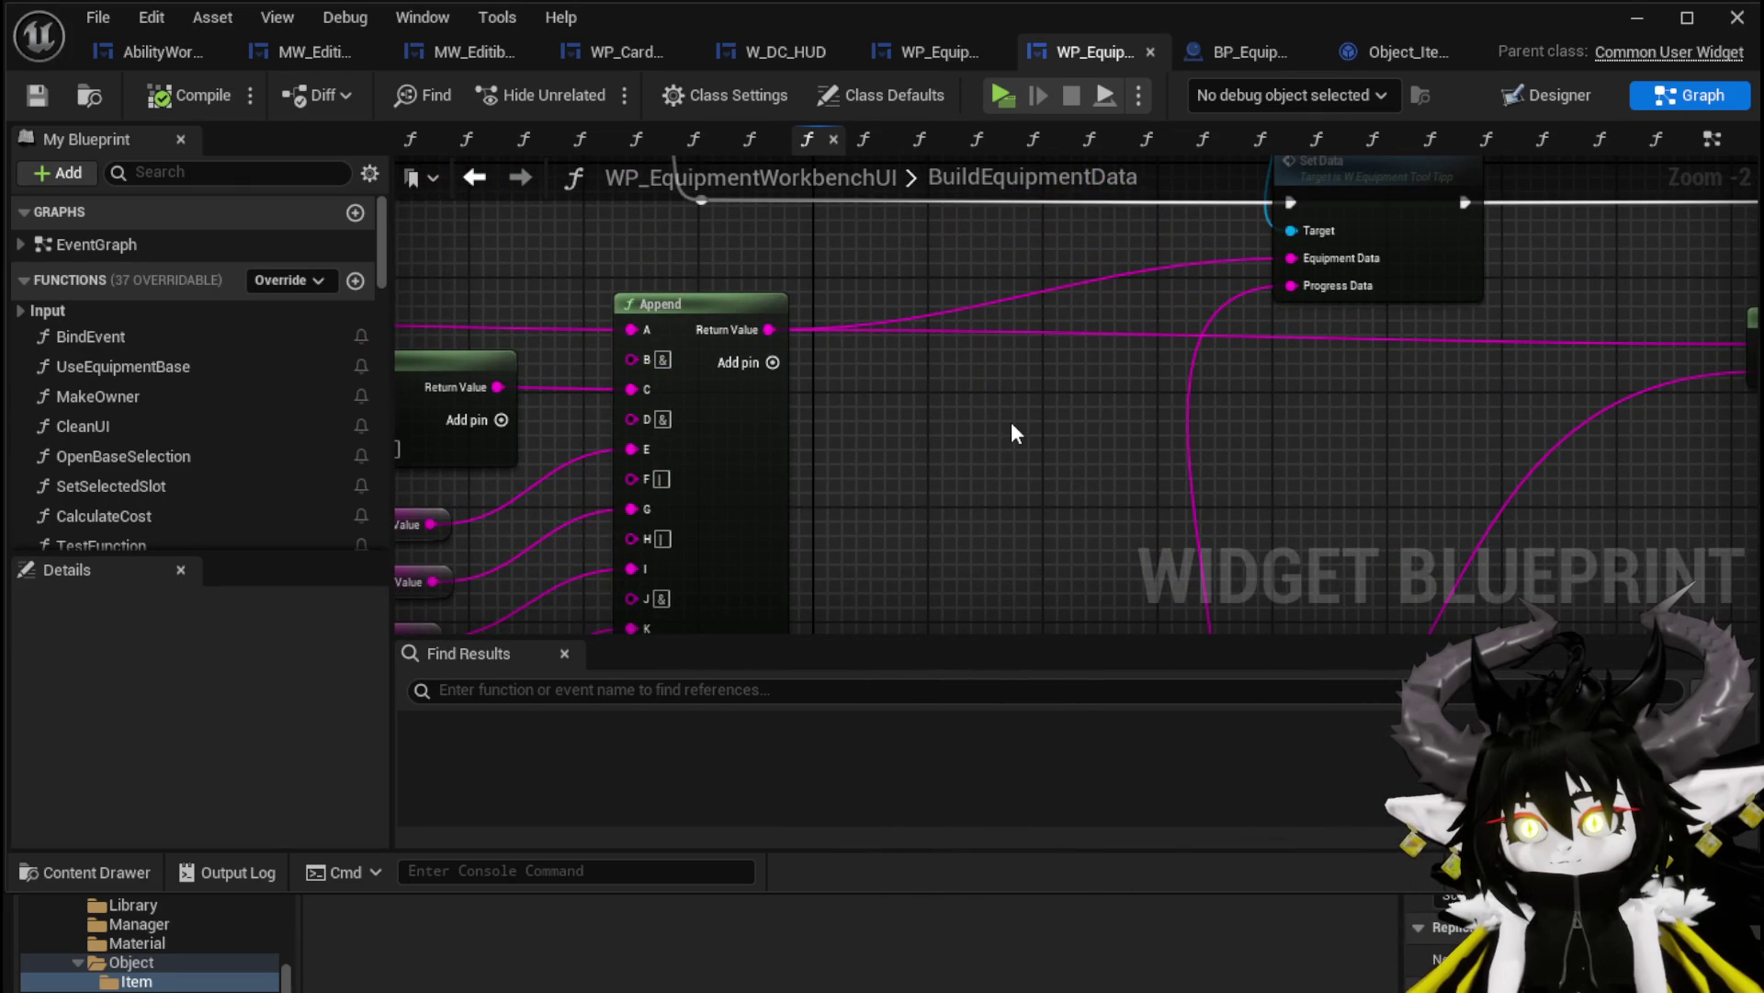
left_click_drag(1545, 267, 1349, 317)
left_click(1231, 294)
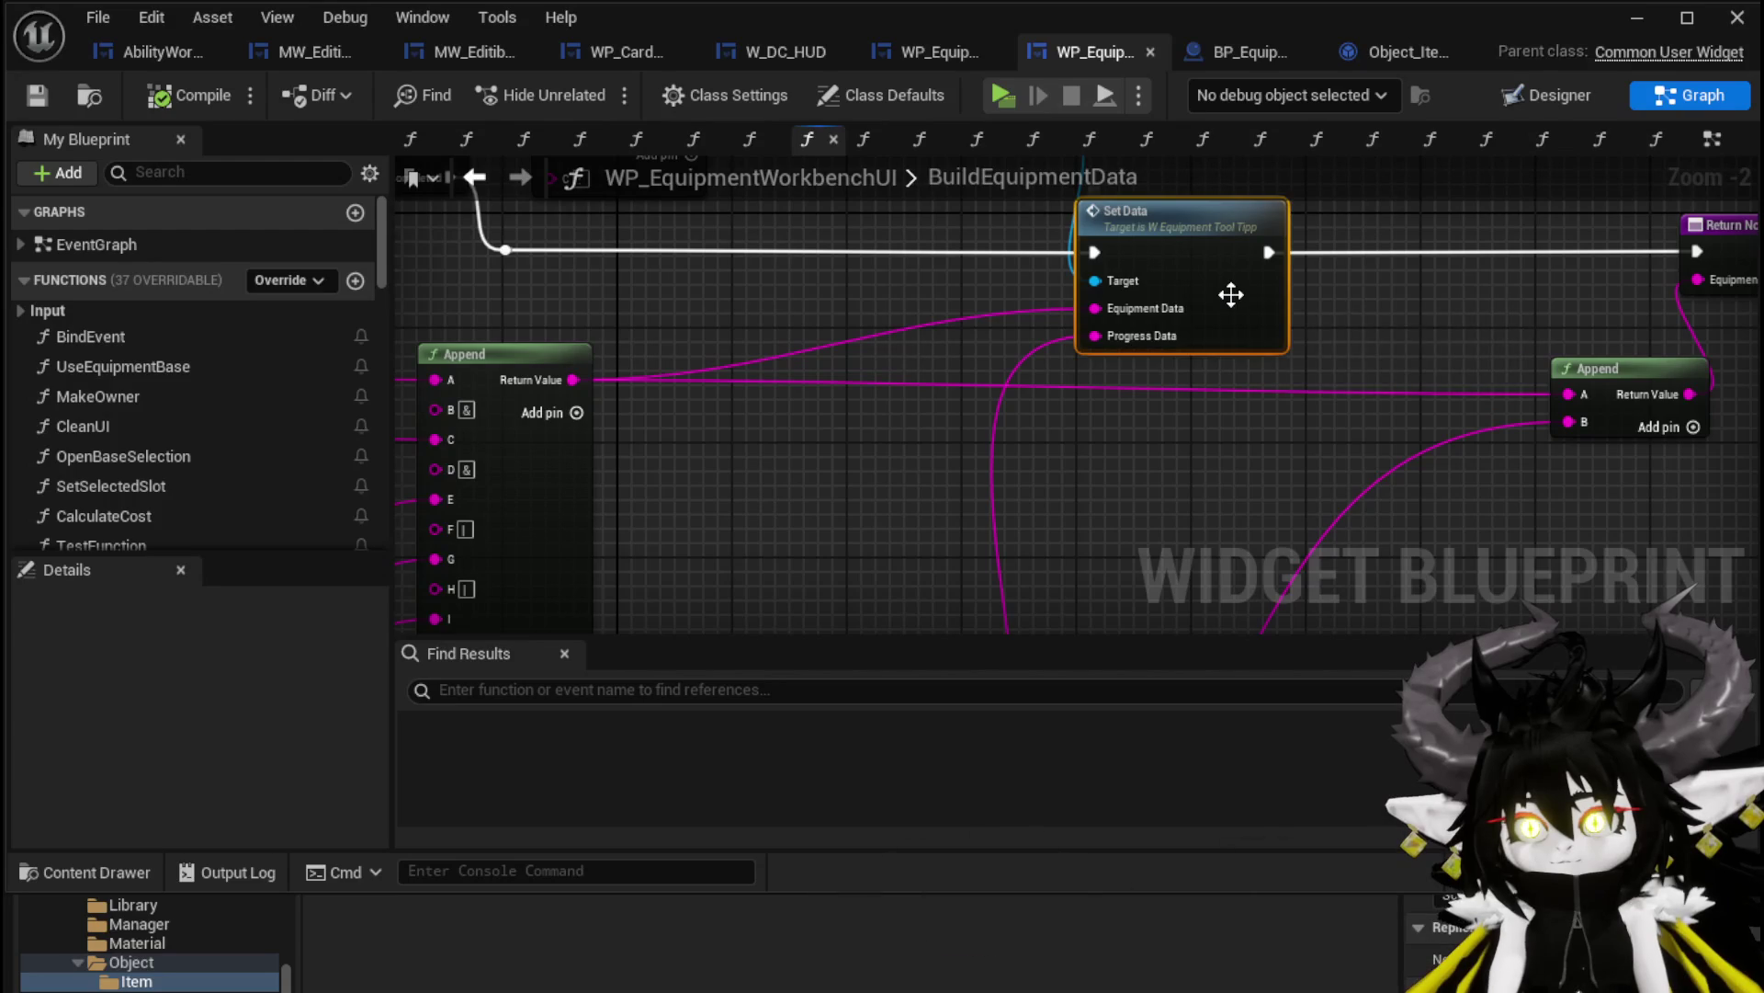
double_click(1176, 275)
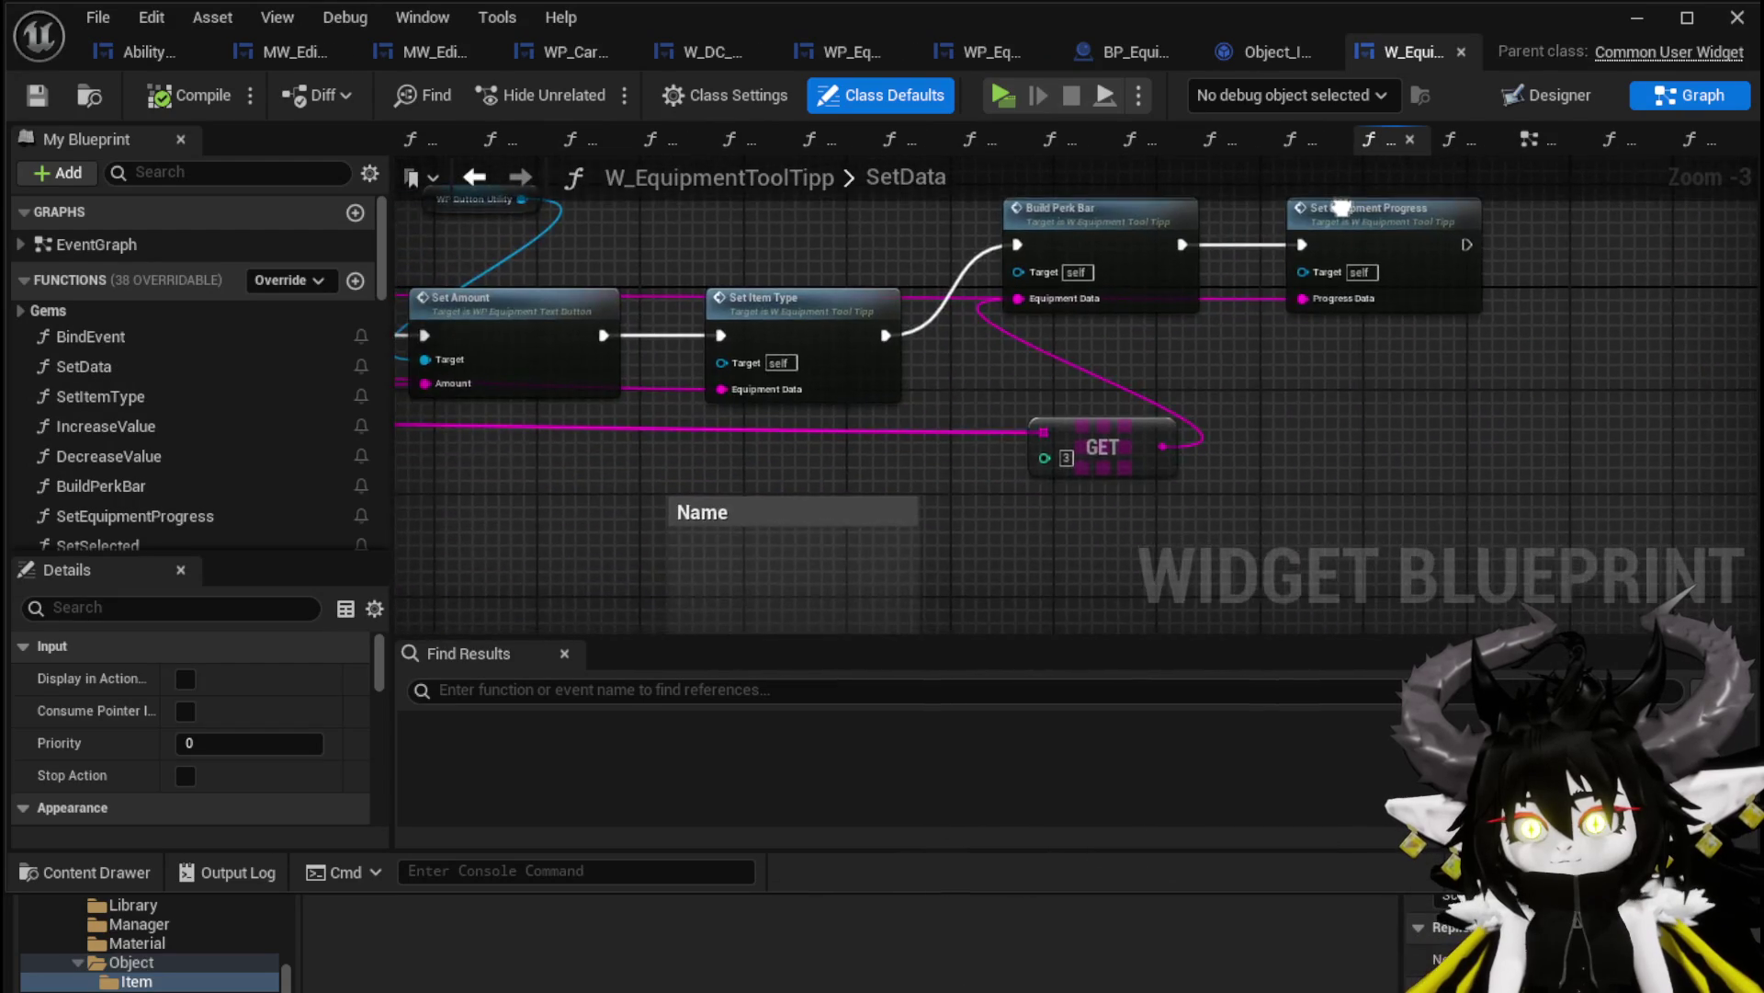
Pan across the tooltip's SetData graph and open the SetEquipmentProgress function
scroll(1253, 465, "down", 3)
scroll(713, 441, "up", 4)
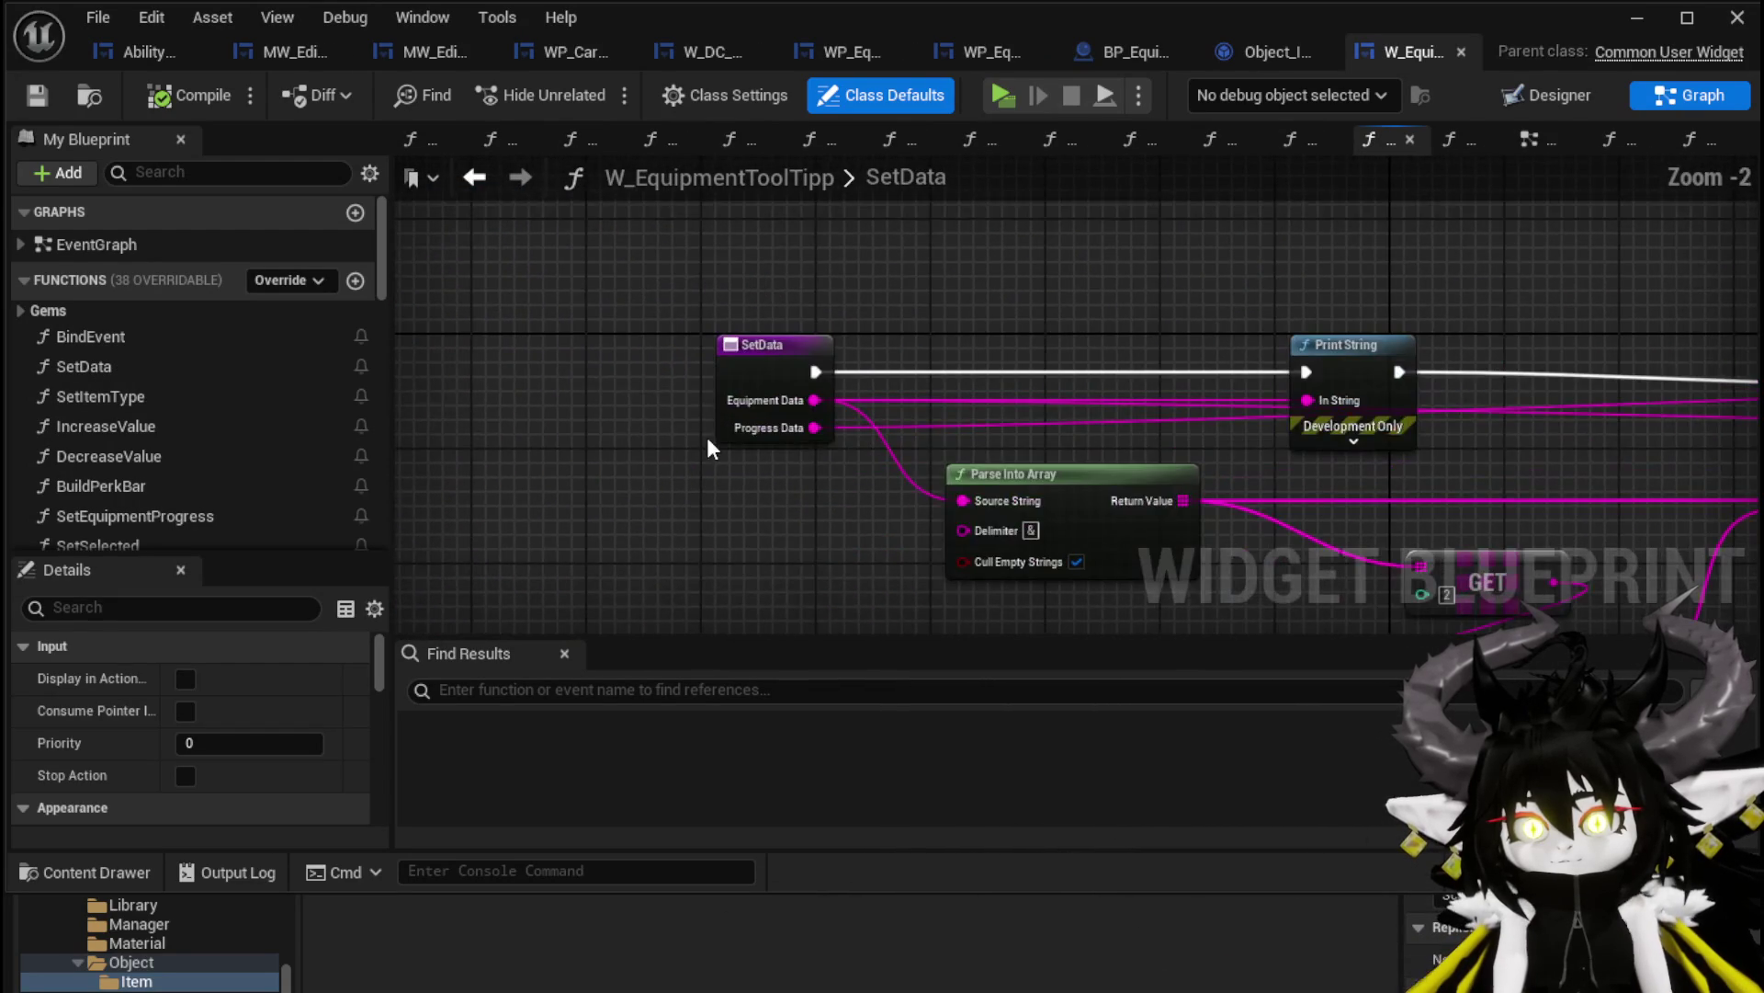
left_click_drag(710, 442, 462, 398)
left_click_drag(1594, 491, 1005, 481)
left_click_drag(1203, 490, 1006, 482)
left_click_drag(1272, 500, 1005, 481)
mouse_move(1439, 440)
left_mouse_down()
mouse_move(909, 524)
mouse_move(1000, 521)
left_mouse_up()
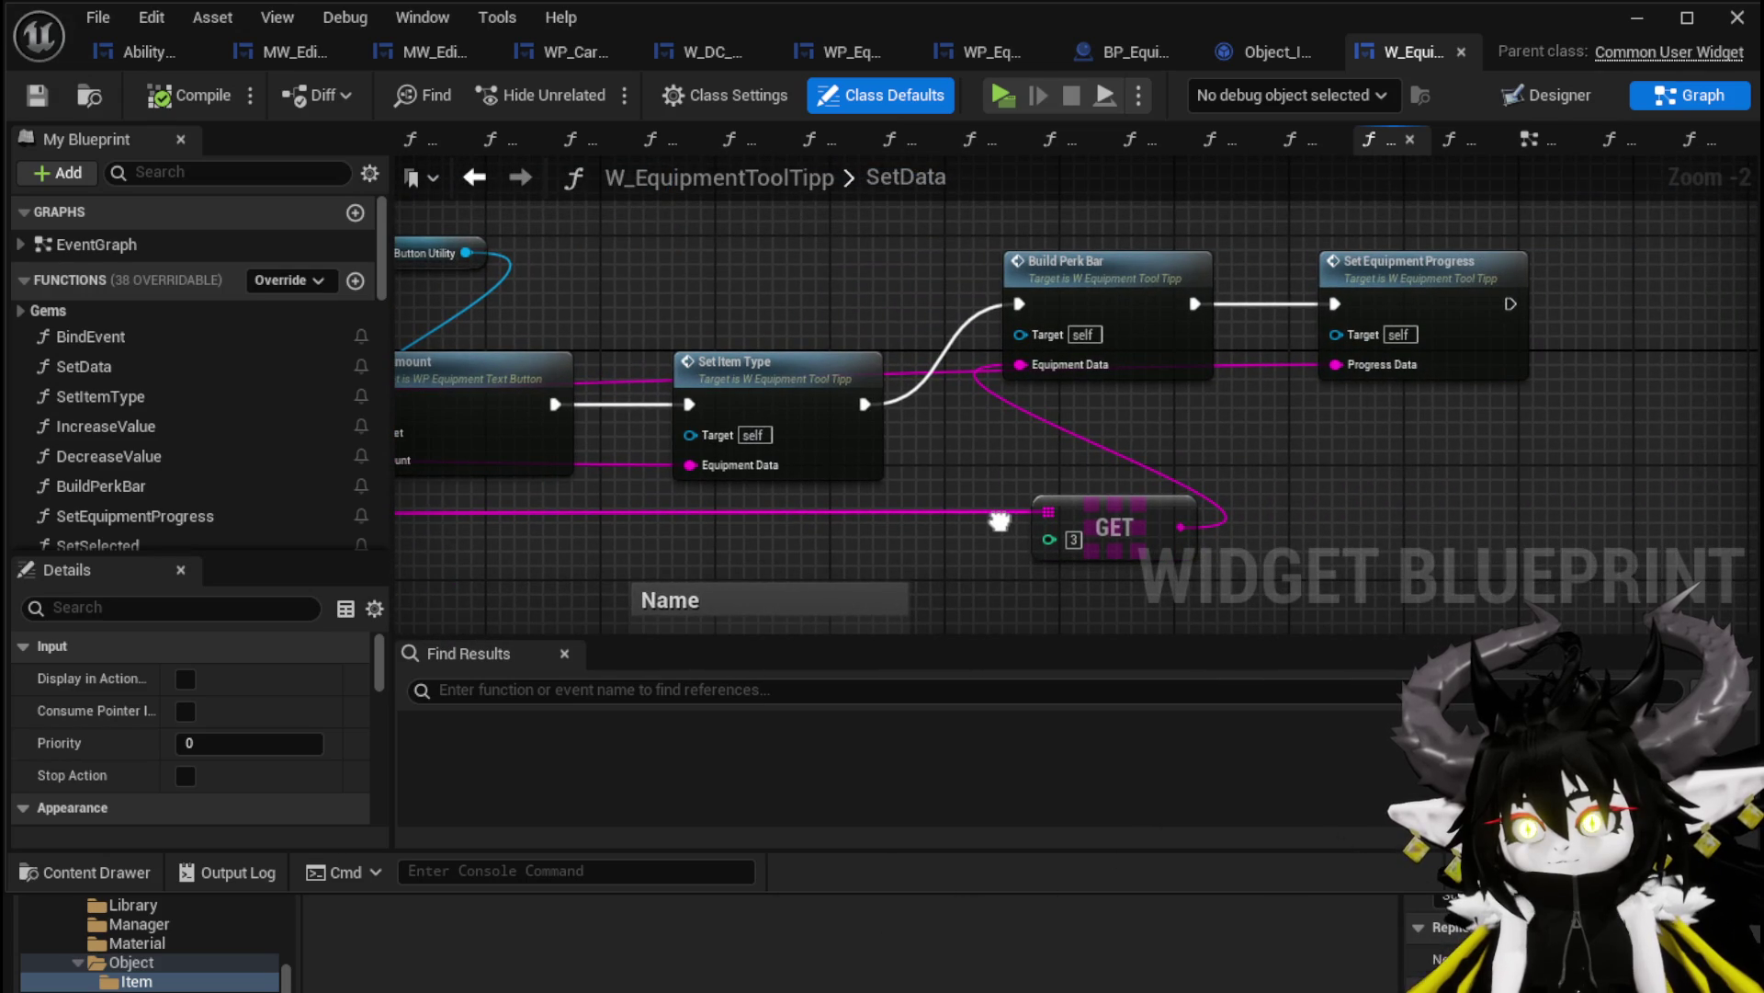
double_click(1425, 295)
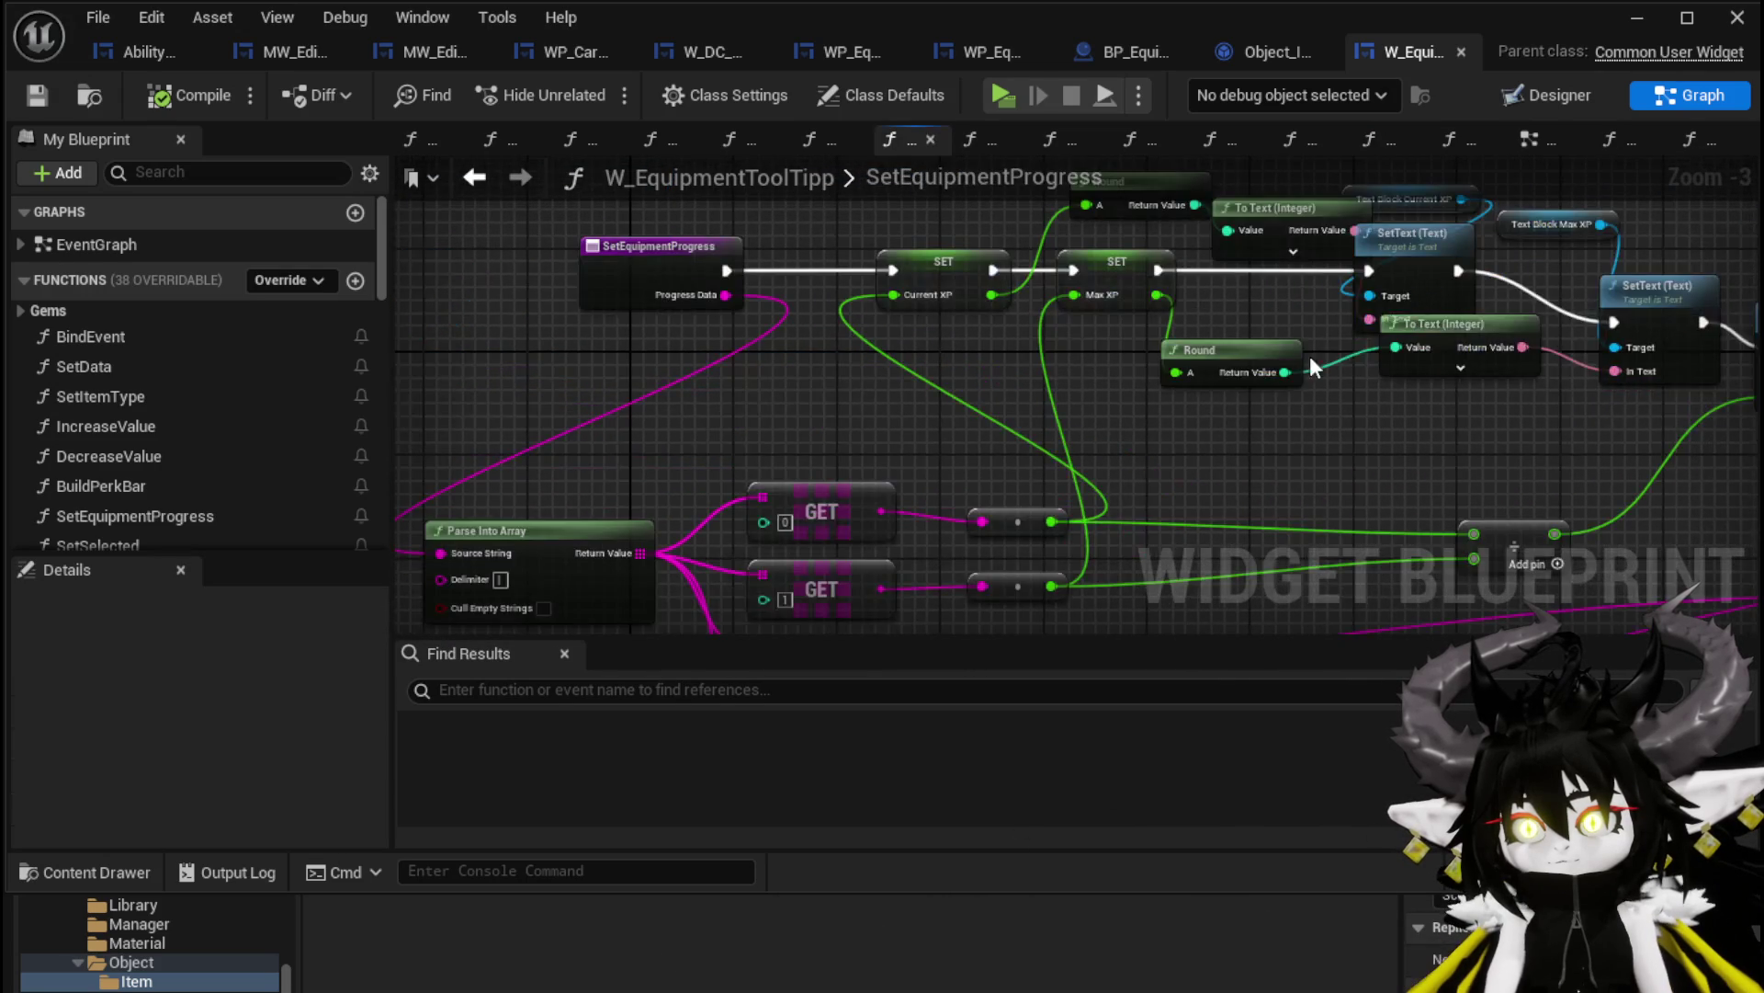
Line up GET [3] with the other GET nodes and move the Append nodes lower
scroll(1045, 366, "up", 3)
scroll(1118, 380, "down", 1)
mouse_move(1145, 377)
left_mouse_down()
mouse_move(701, 461)
mouse_move(707, 441)
mouse_move(1067, 422)
mouse_move(1027, 377)
left_mouse_up()
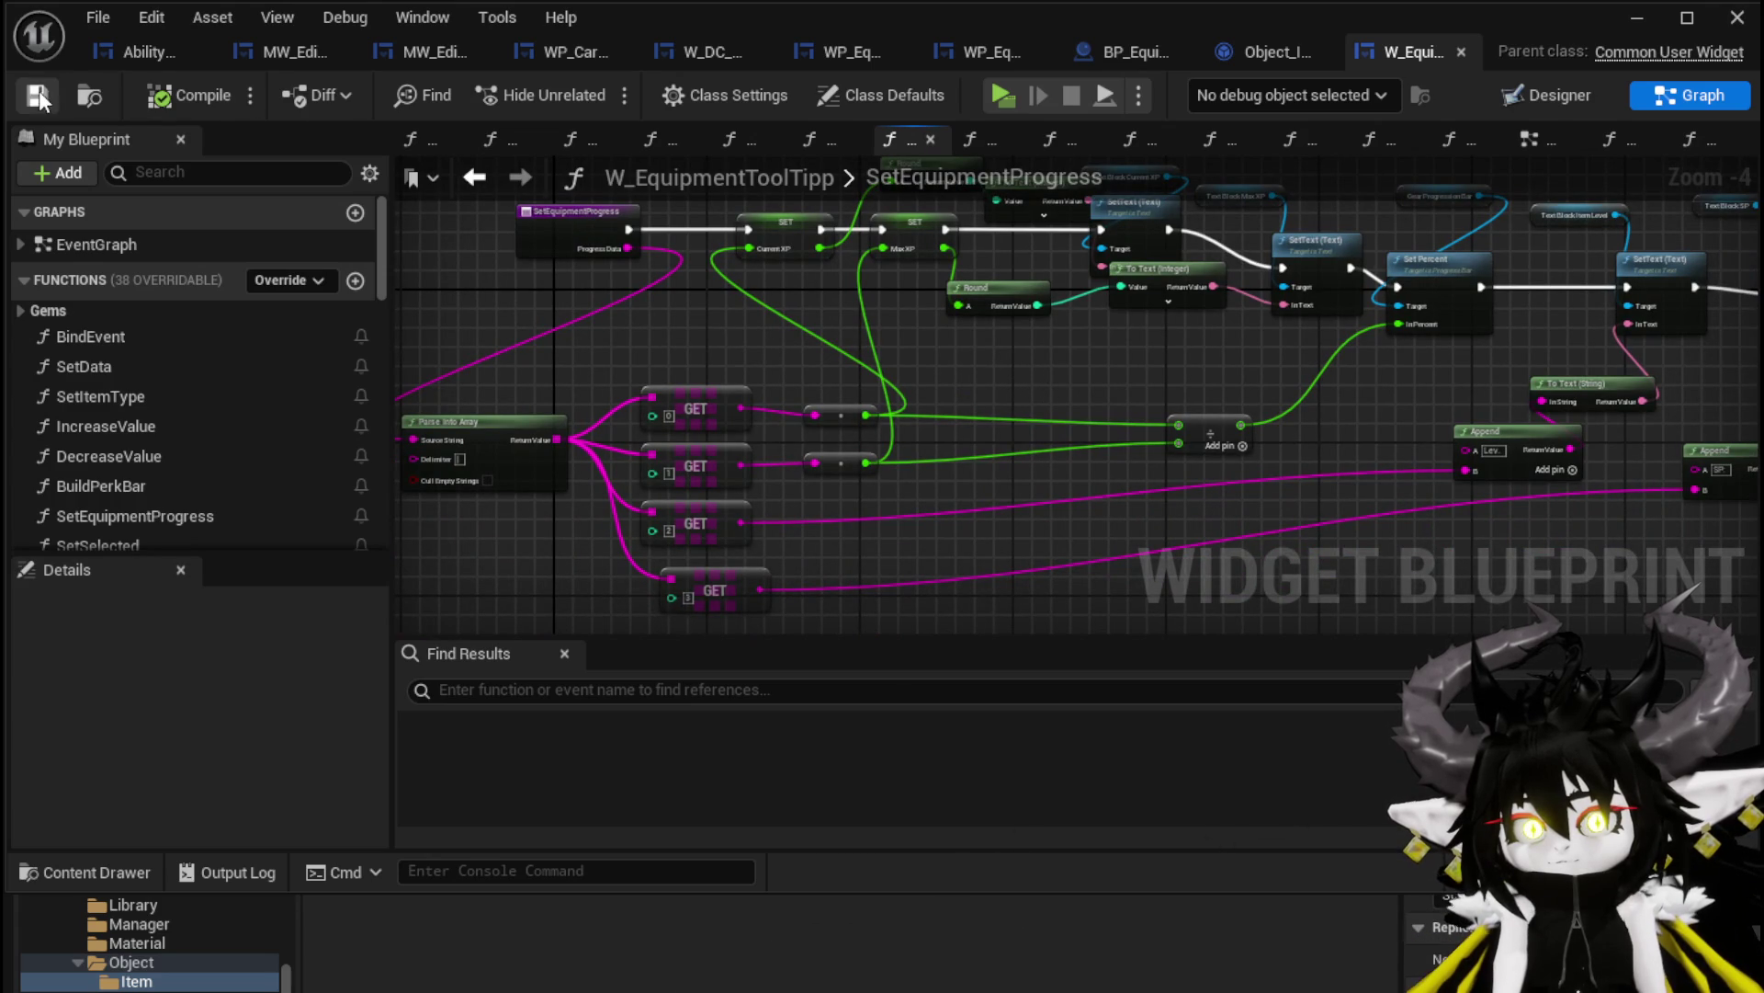
left_click(575, 229)
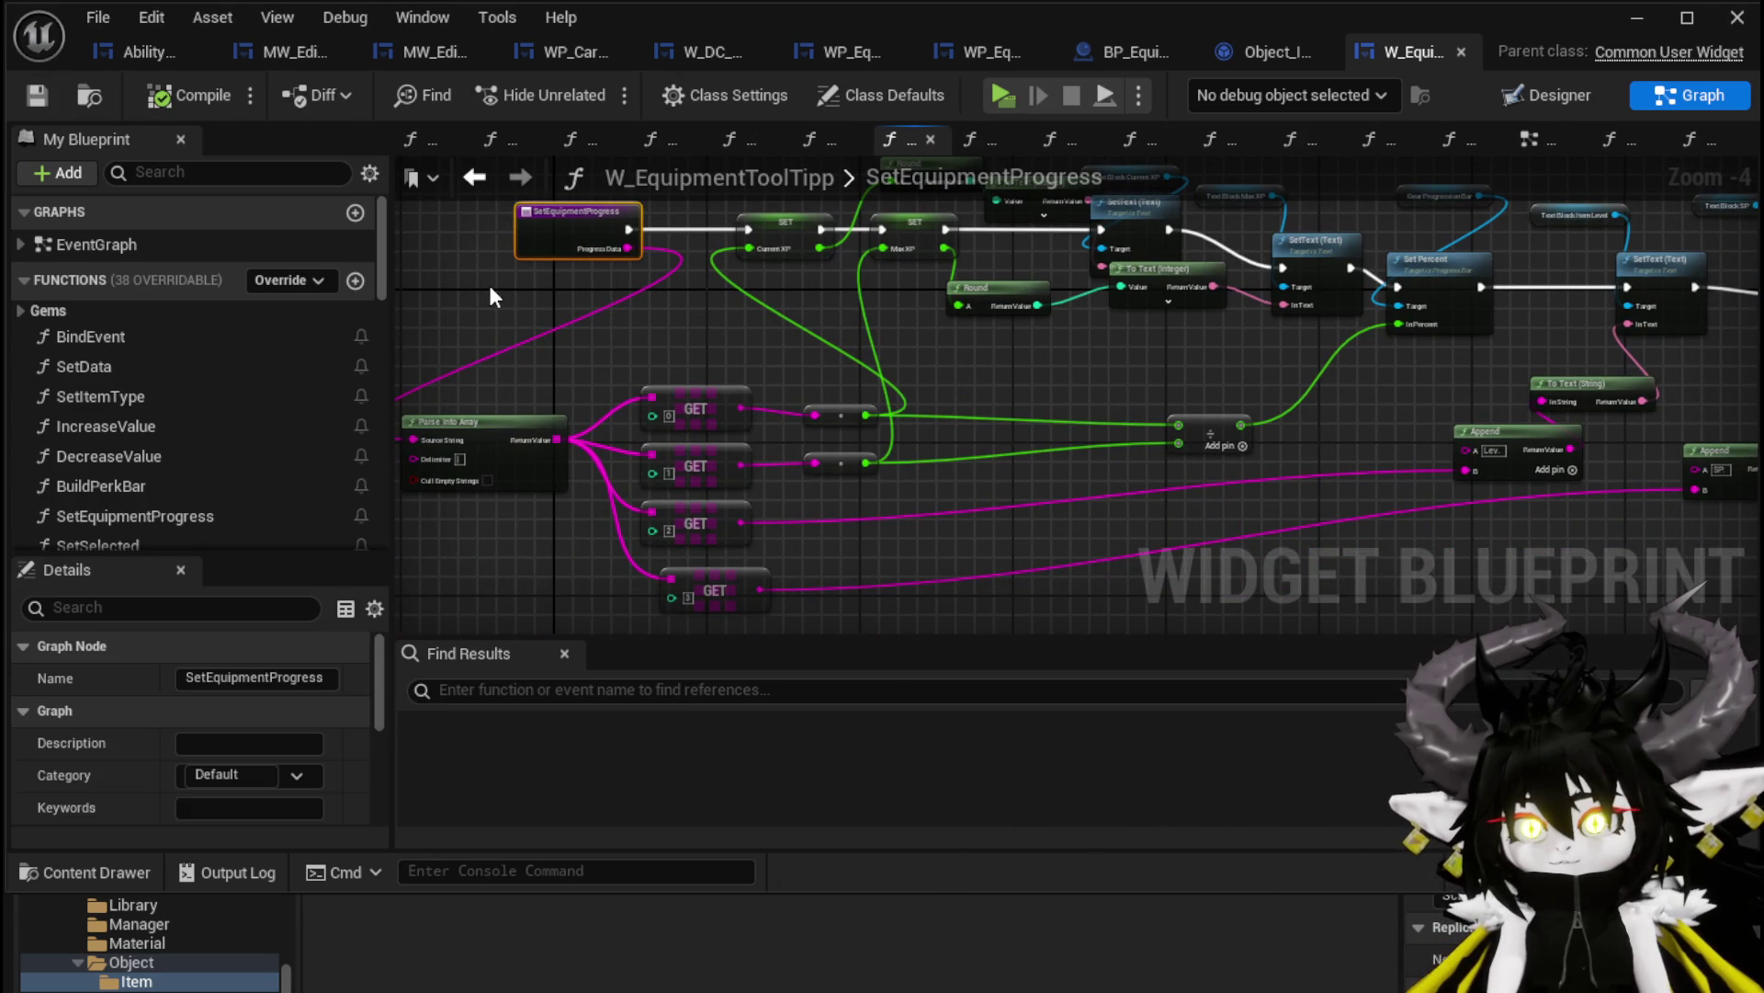
left_click(489, 285)
mouse_move(488, 285)
left_mouse_down()
mouse_move(522, 338)
mouse_move(398, 310)
mouse_move(436, 281)
left_mouse_up()
left_click_drag(778, 388, 814, 546)
left_click(741, 311)
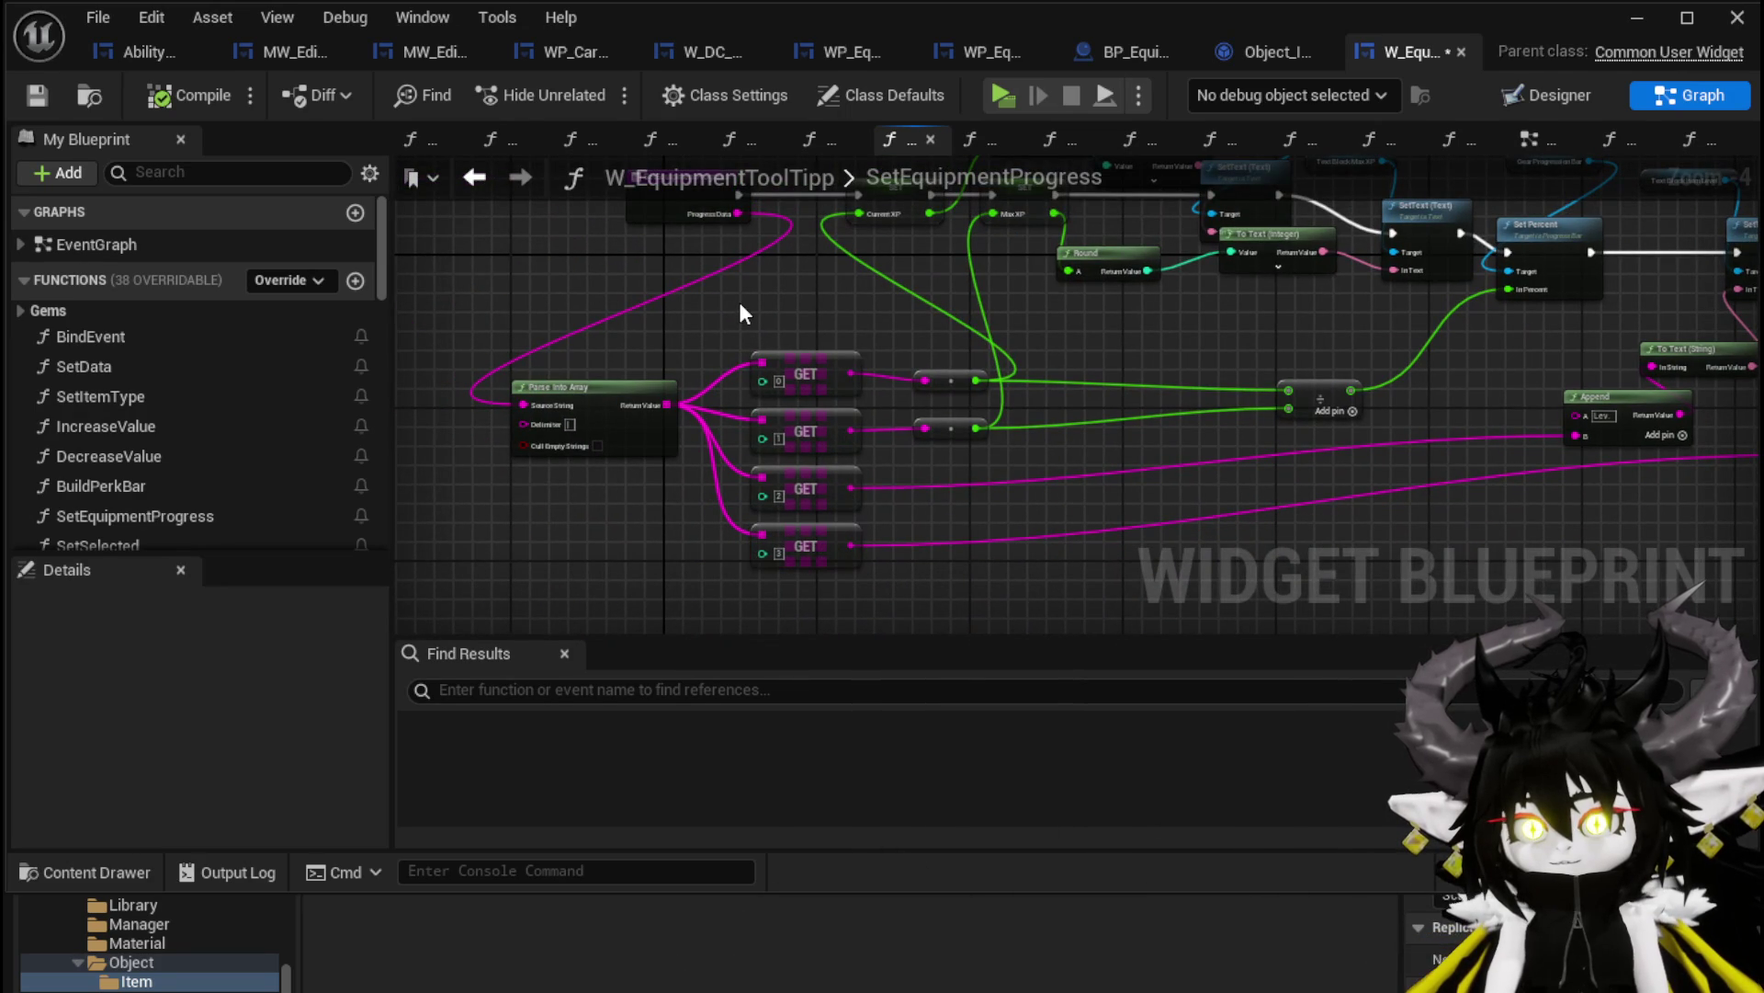
left_click_drag(742, 314, 445, 317)
left_click_drag(1541, 429, 1508, 505)
left_click_drag(1336, 410, 1315, 456)
left_click_drag(1186, 406, 1197, 458)
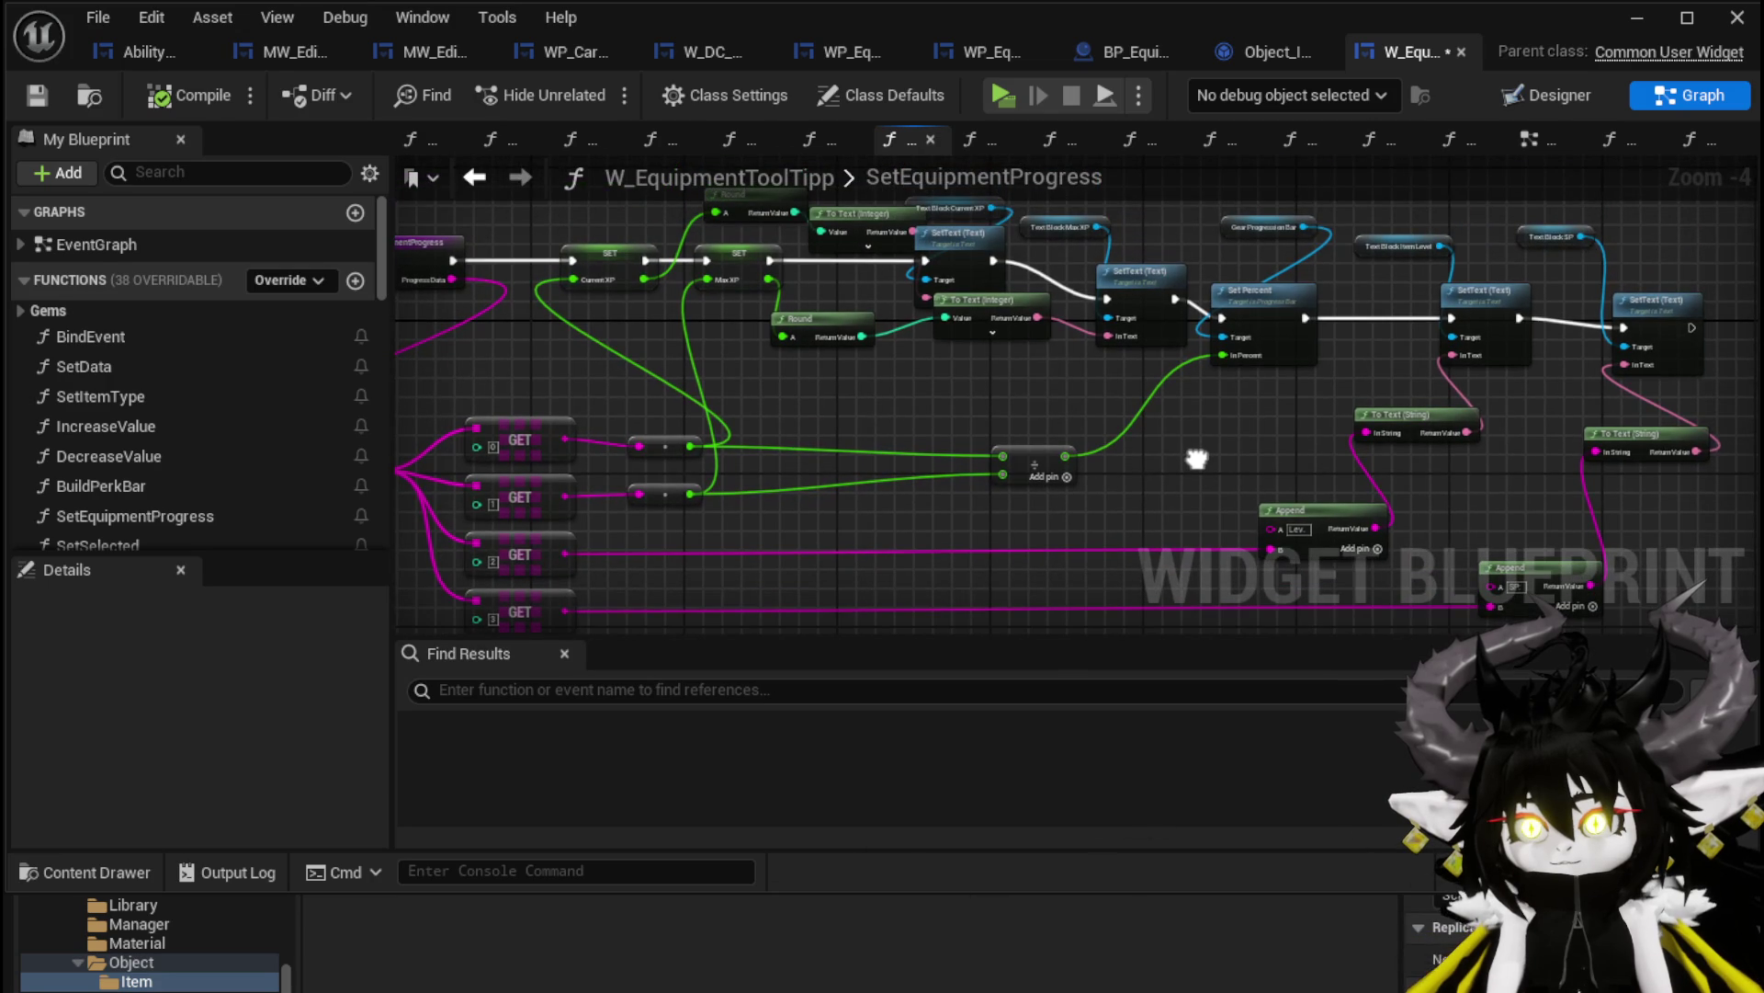
left_click_drag(900, 365, 1158, 397)
Save the W_EquipmentToolTipp widget and check its designer layout
left_click(41, 97)
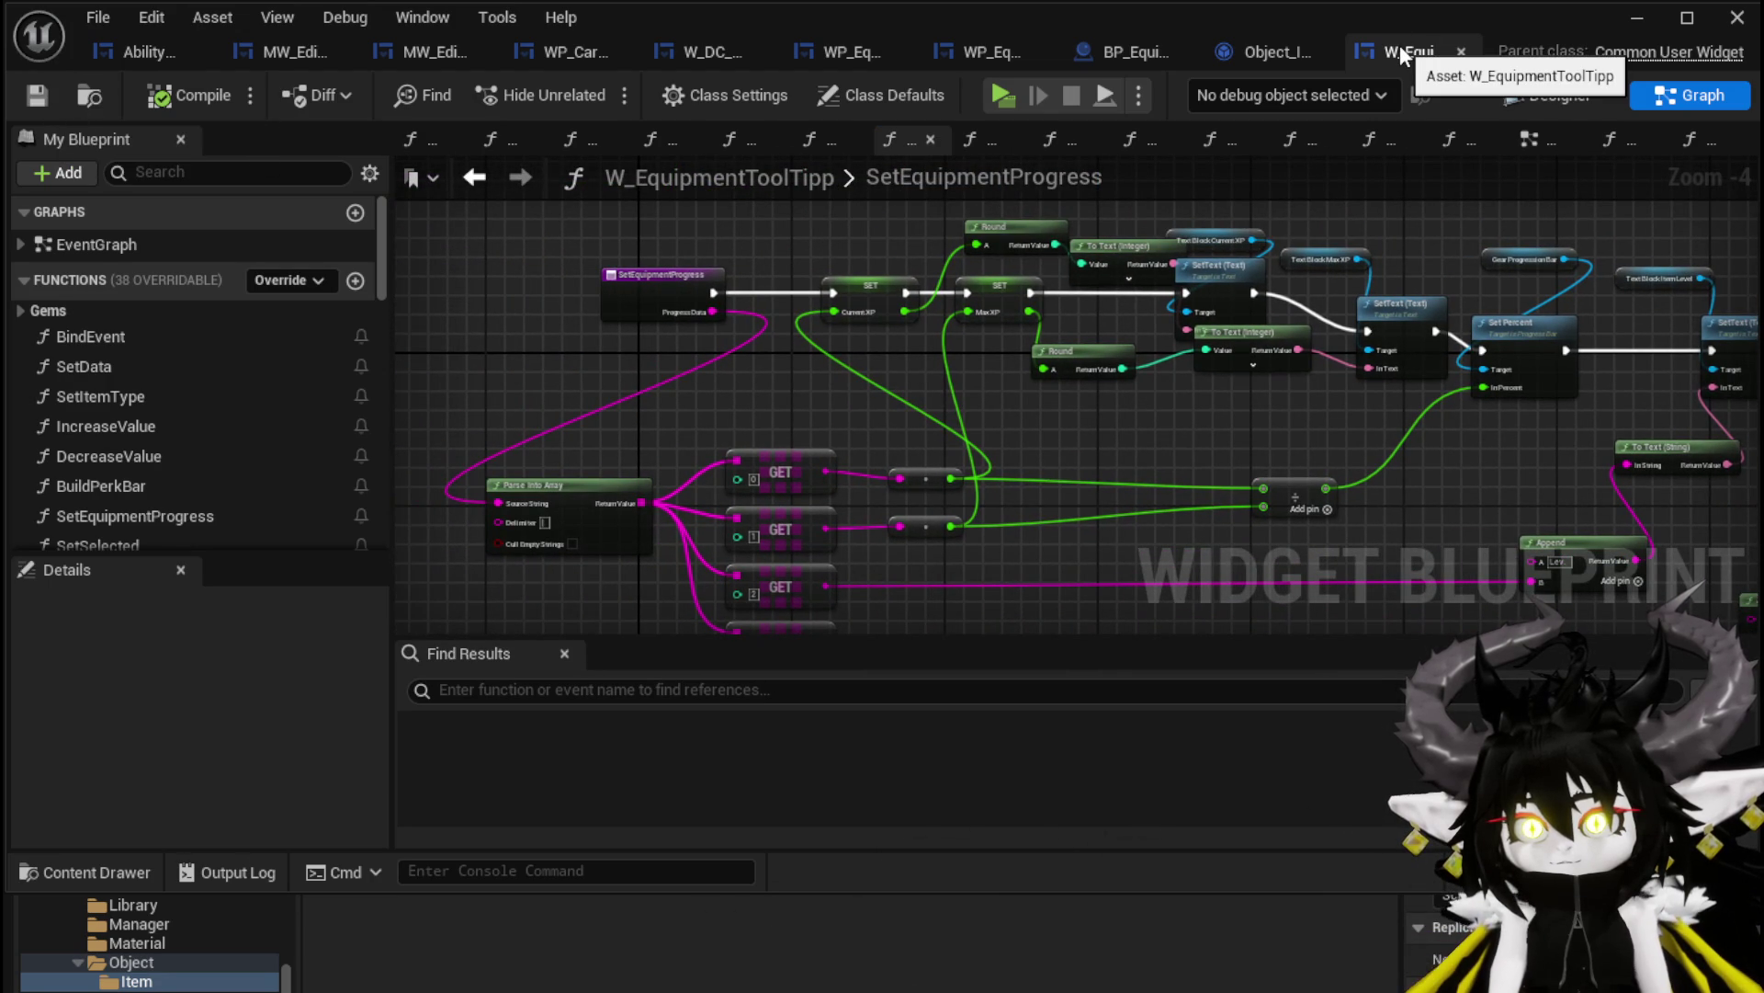
left_click(1575, 107)
left_click(1660, 98)
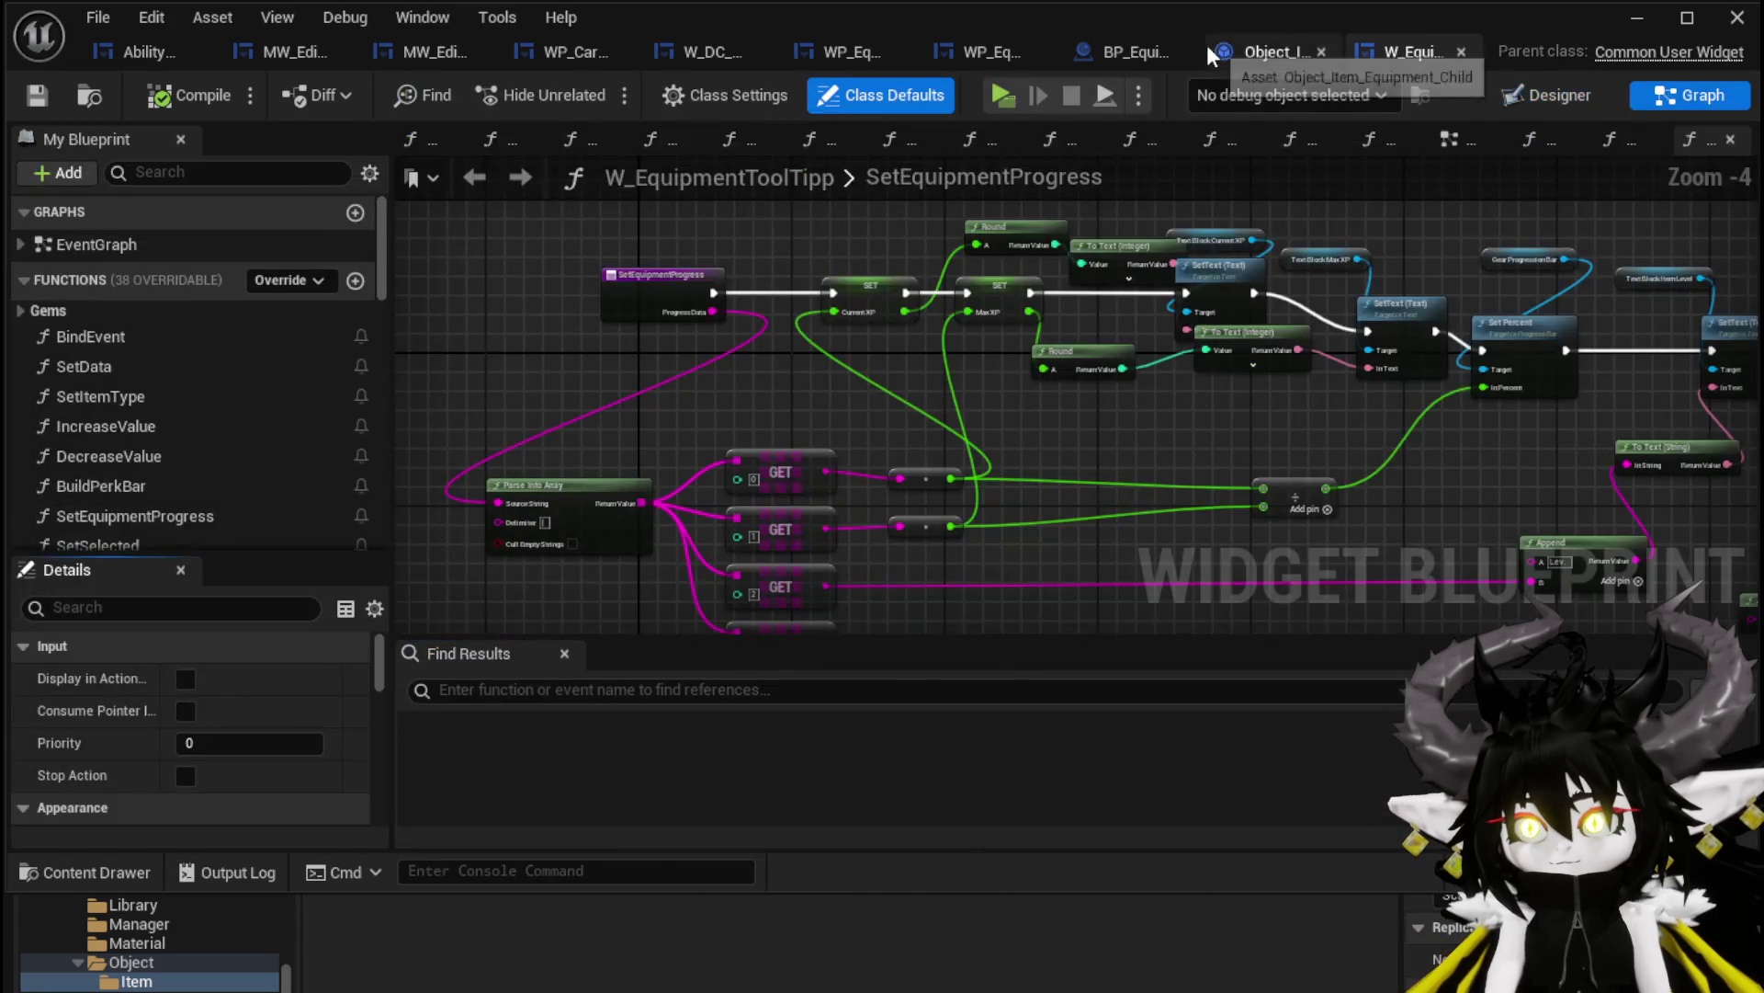
Switch to WP_EquipmentWorkbenchUI and review BuildEquipmentData's Append, GET and Set Data nodes and variables list
left_click(984, 53)
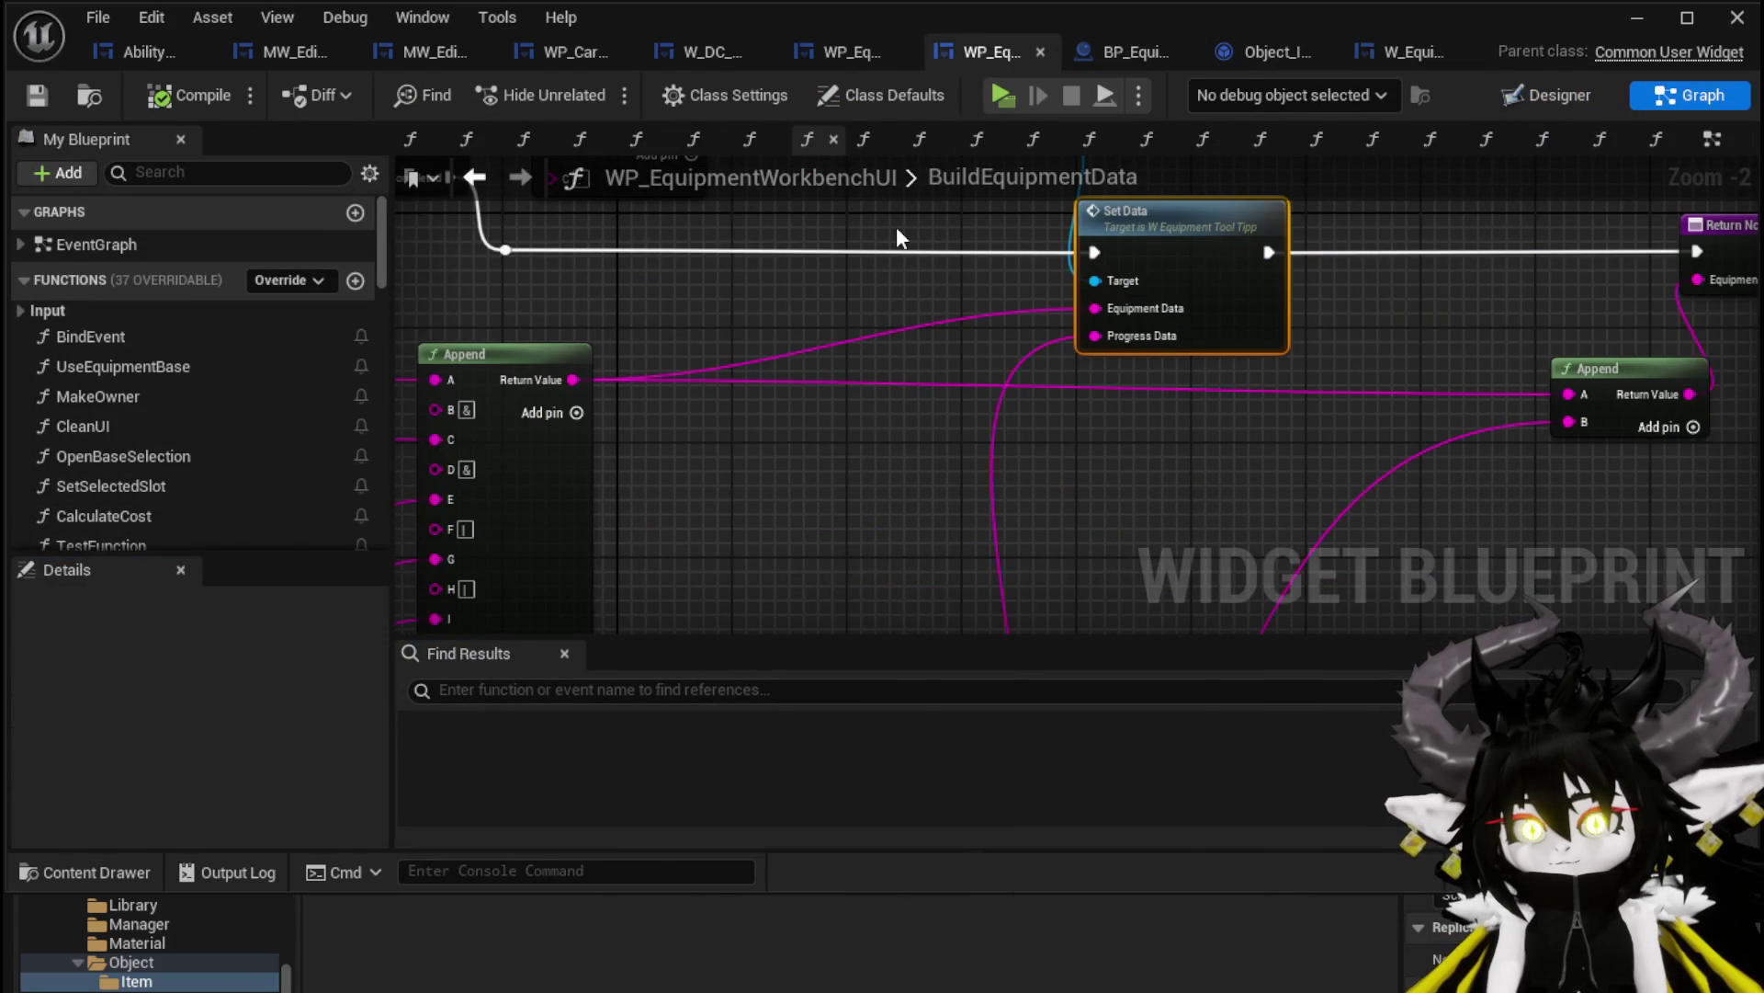
scroll(896, 226, "down", 2)
mouse_move(855, 240)
left_mouse_down()
mouse_move(1053, 314)
mouse_move(1272, 275)
left_mouse_up()
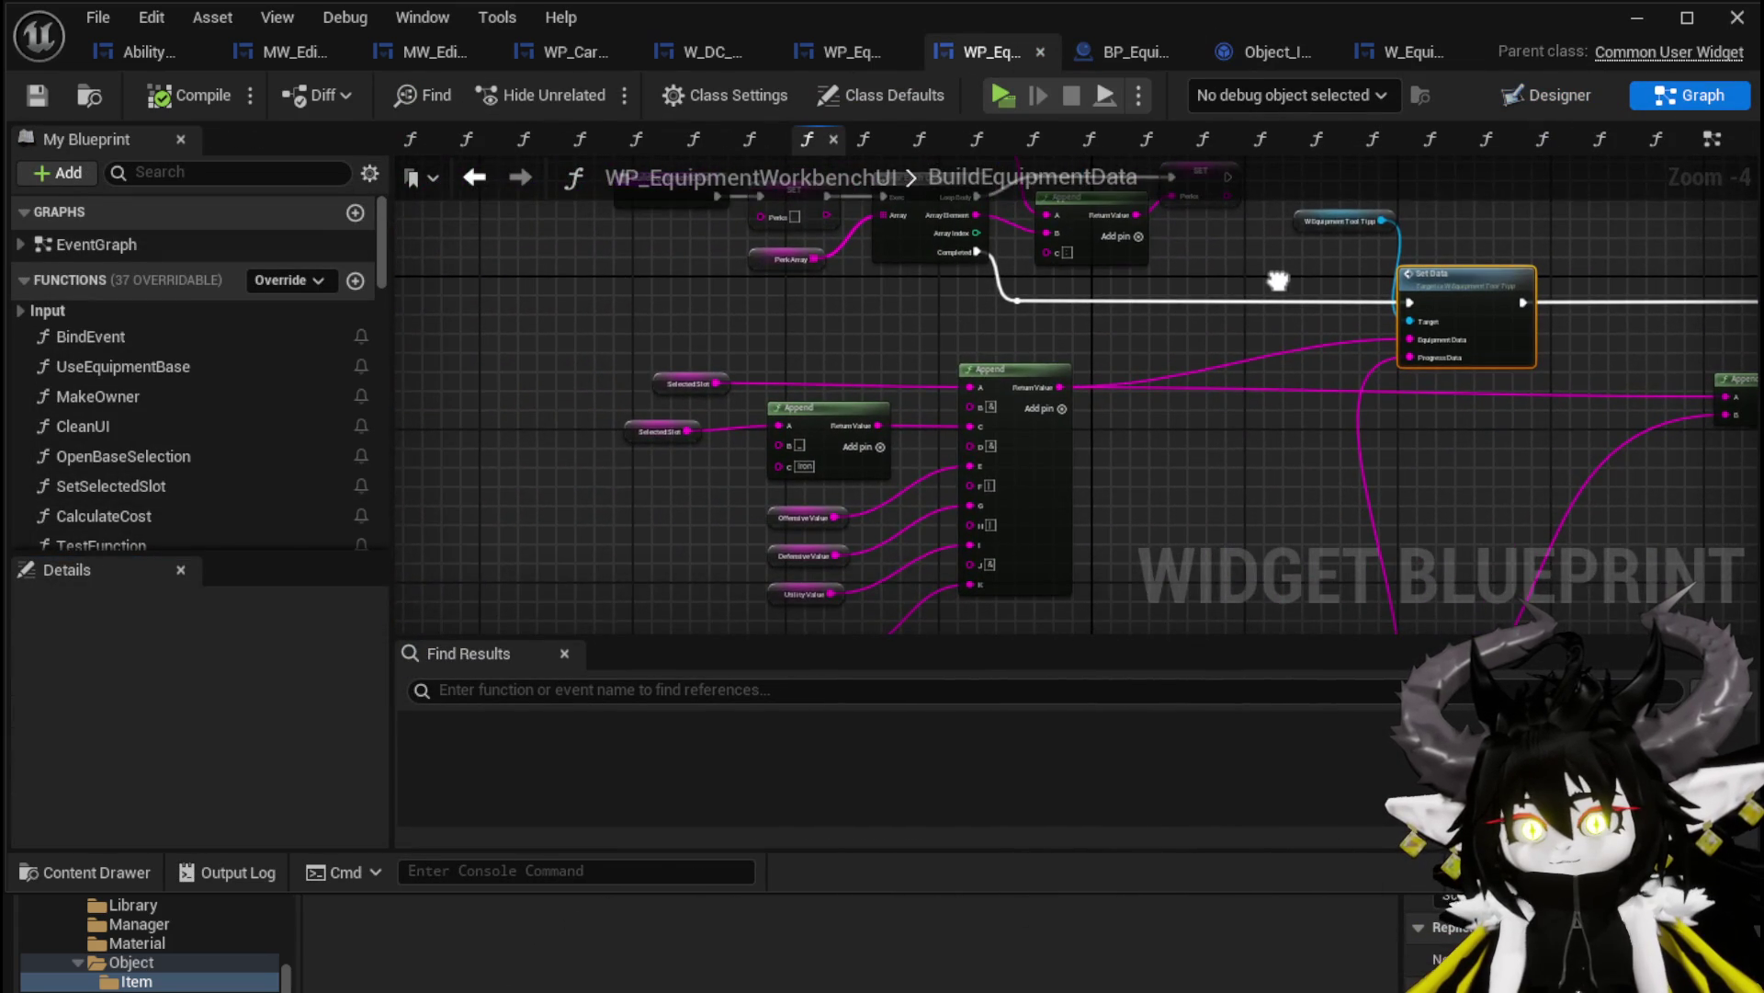
scroll(1130, 267, "up", 2)
scroll(1056, 386, "down", 2)
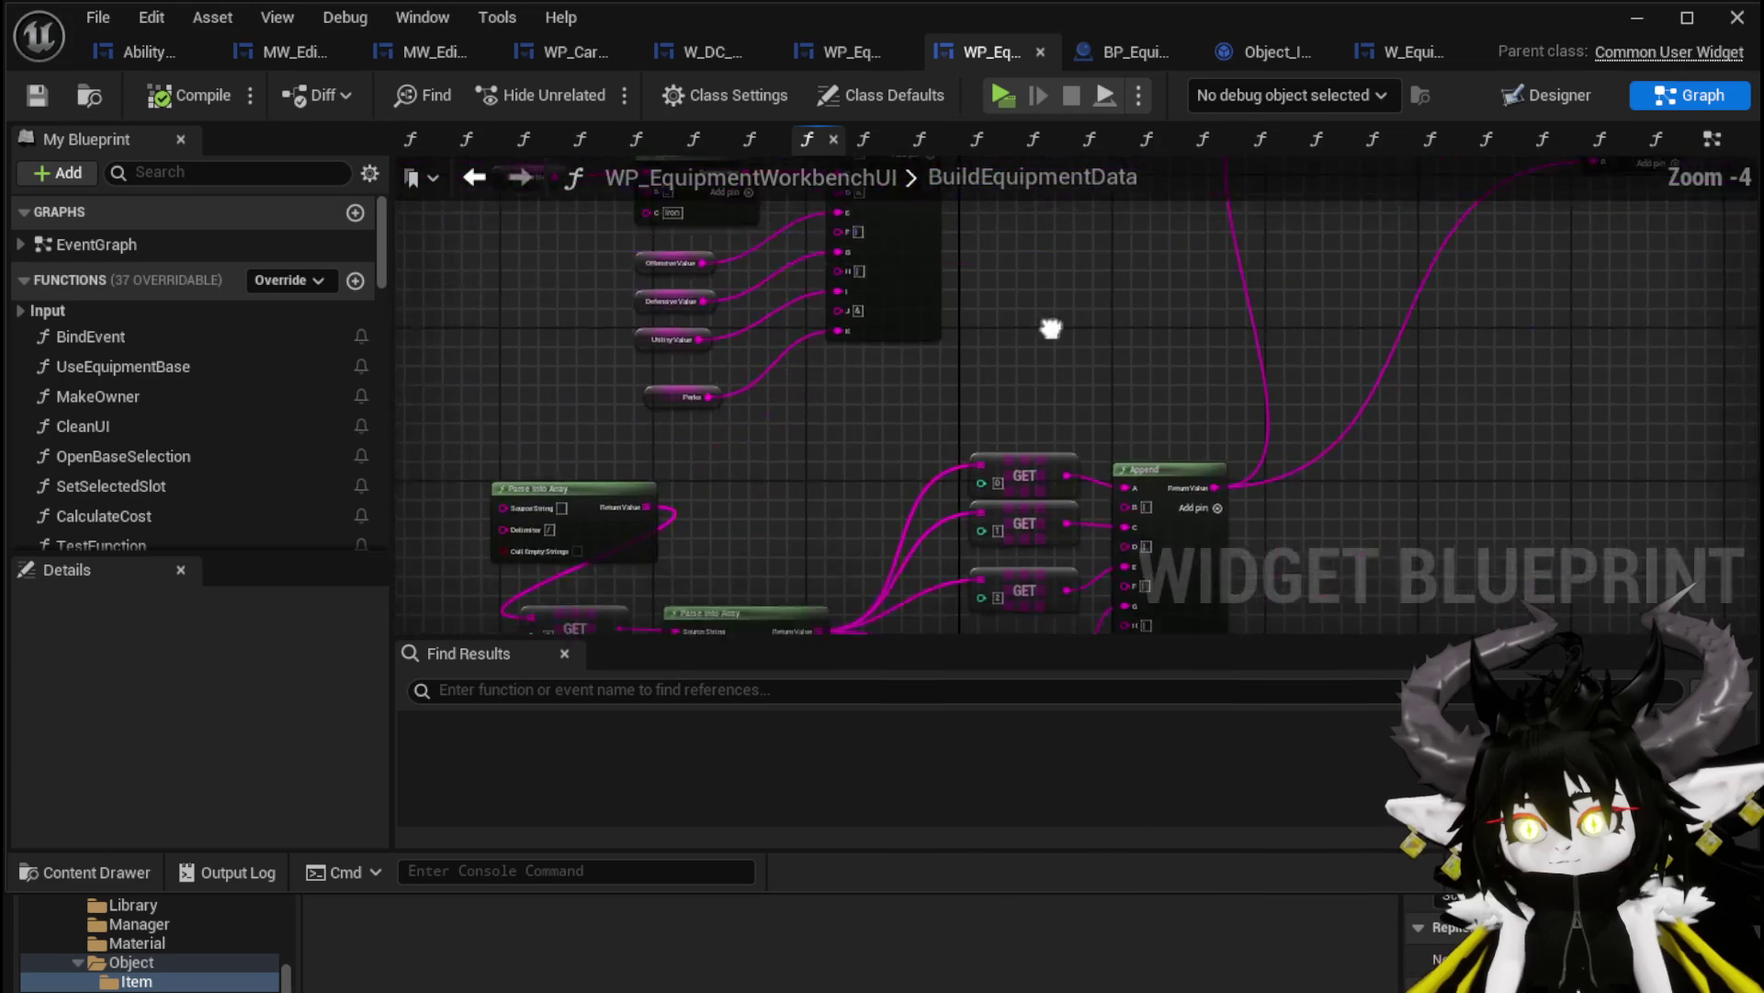
mouse_move(1129, 394)
left_mouse_down()
mouse_move(1136, 338)
mouse_move(1072, 367)
mouse_move(947, 301)
mouse_move(962, 363)
mouse_move(1022, 436)
left_mouse_up()
scroll(343, 420, "down", 10)
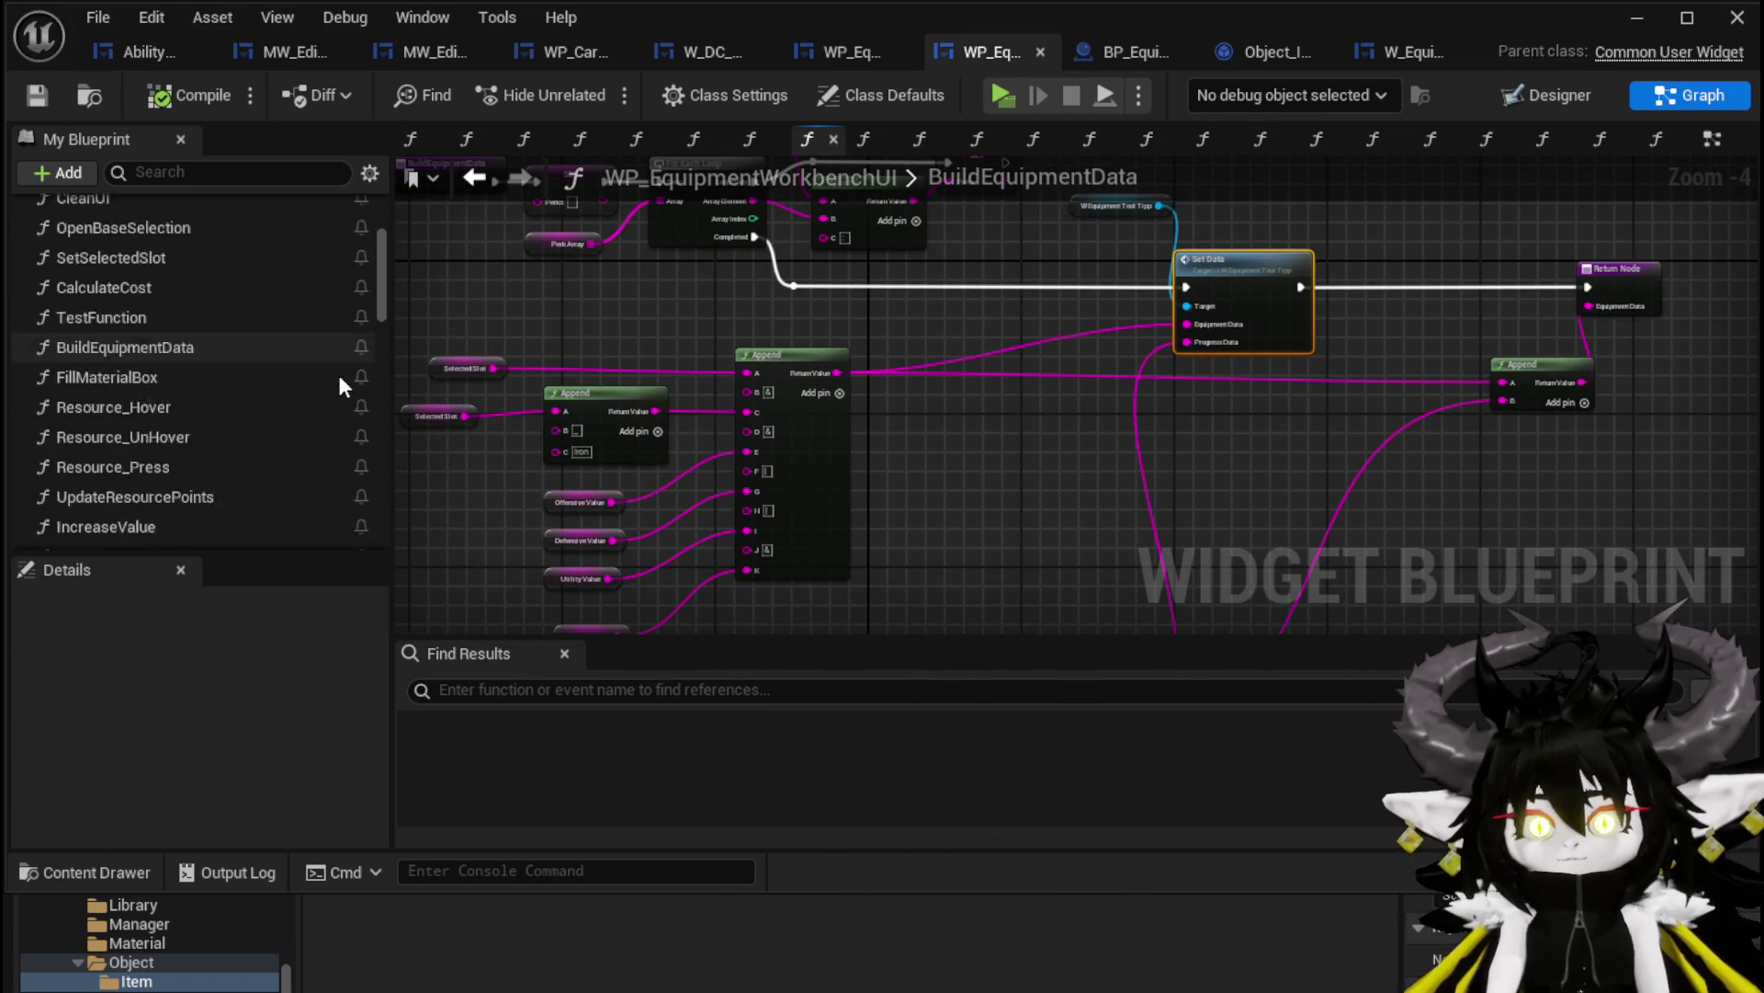
scroll(338, 379, "down", 6)
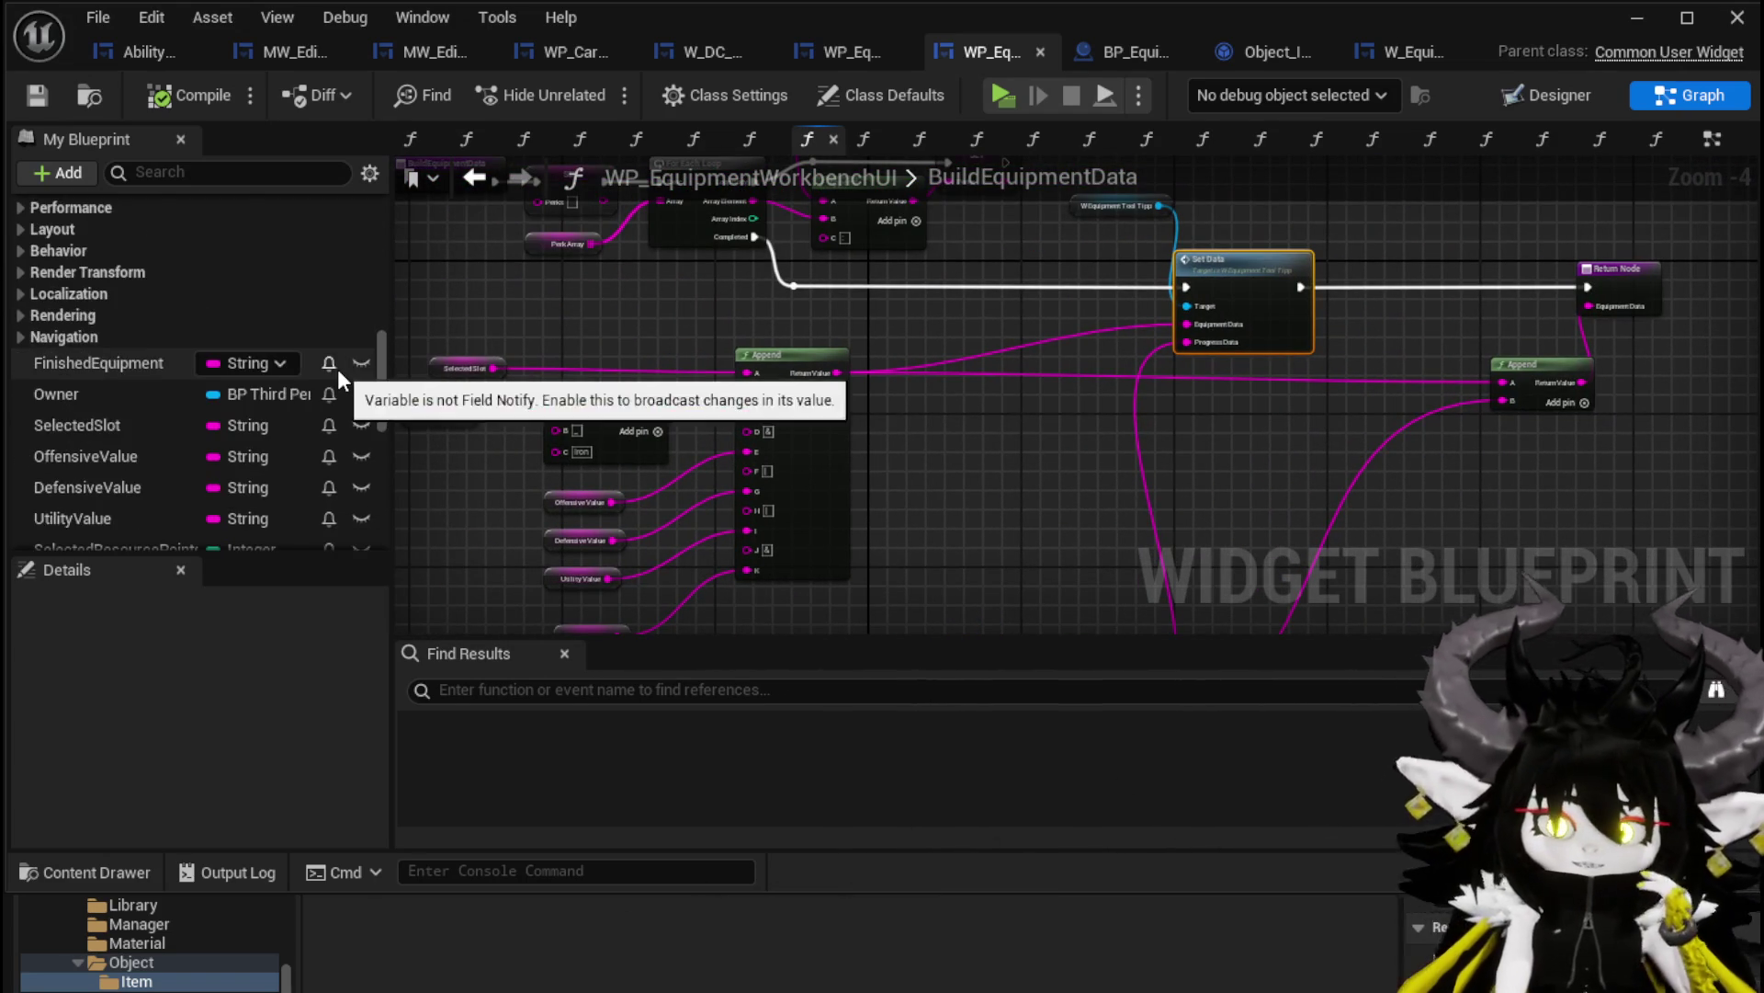
scroll(338, 367, "down", 2)
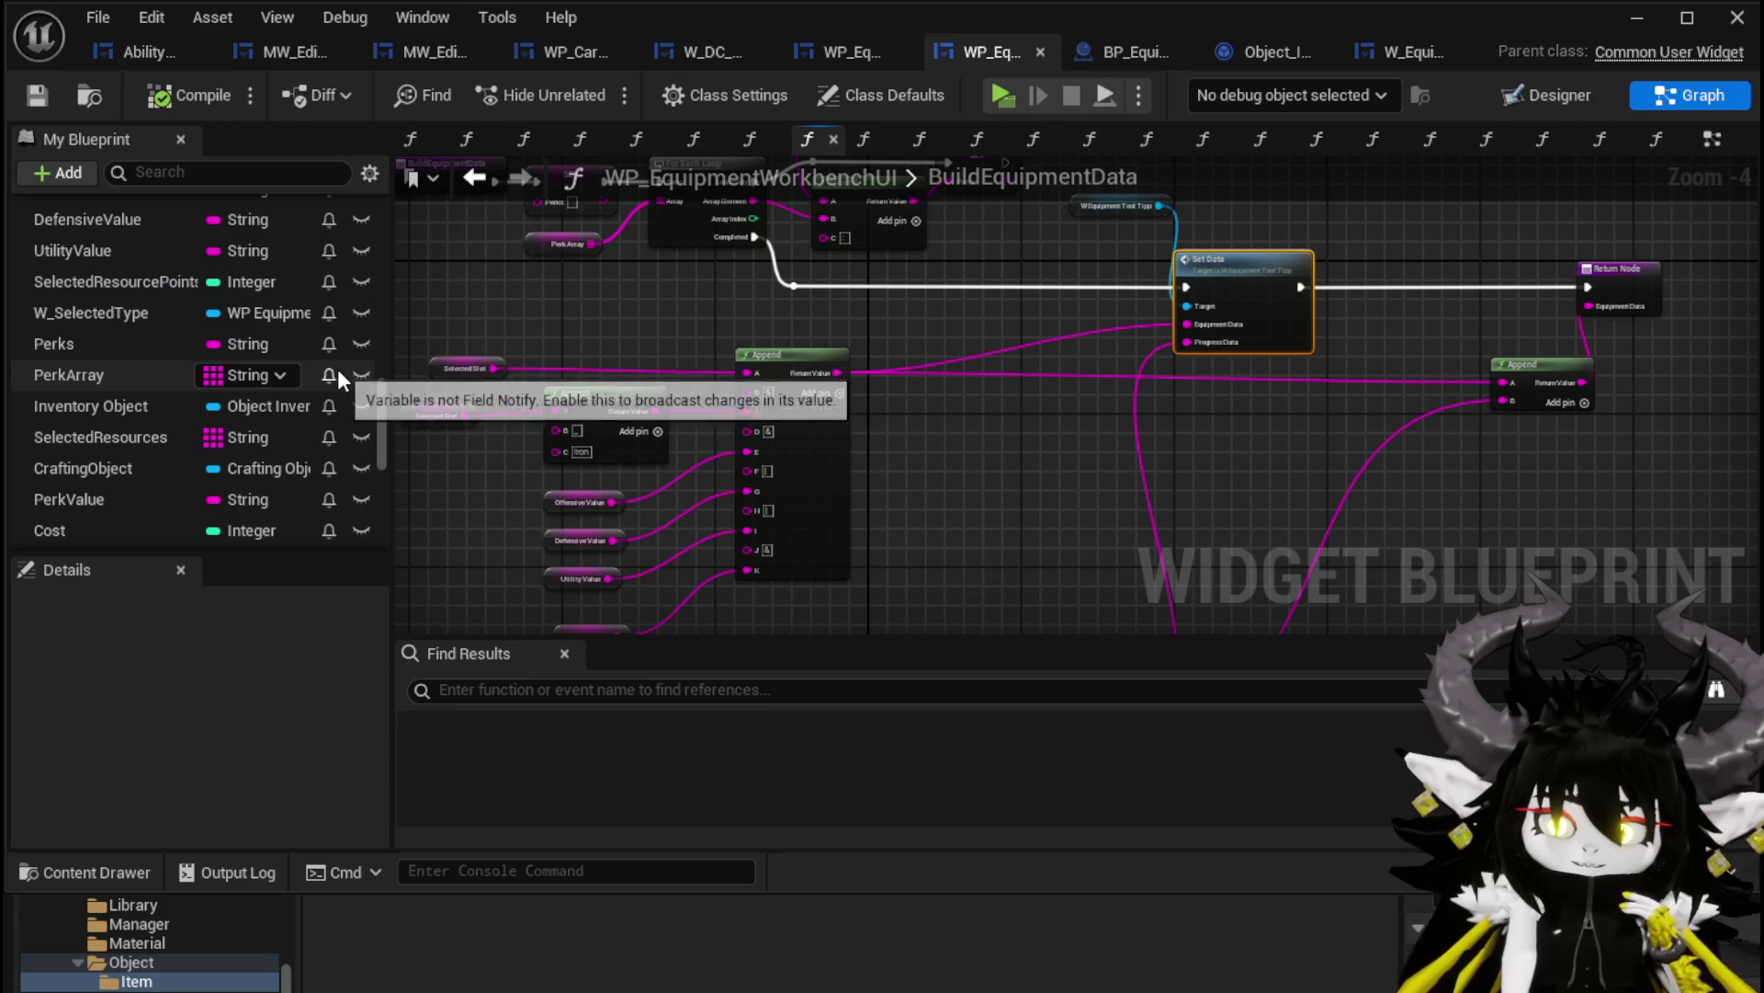
scroll(338, 367, "down", 5)
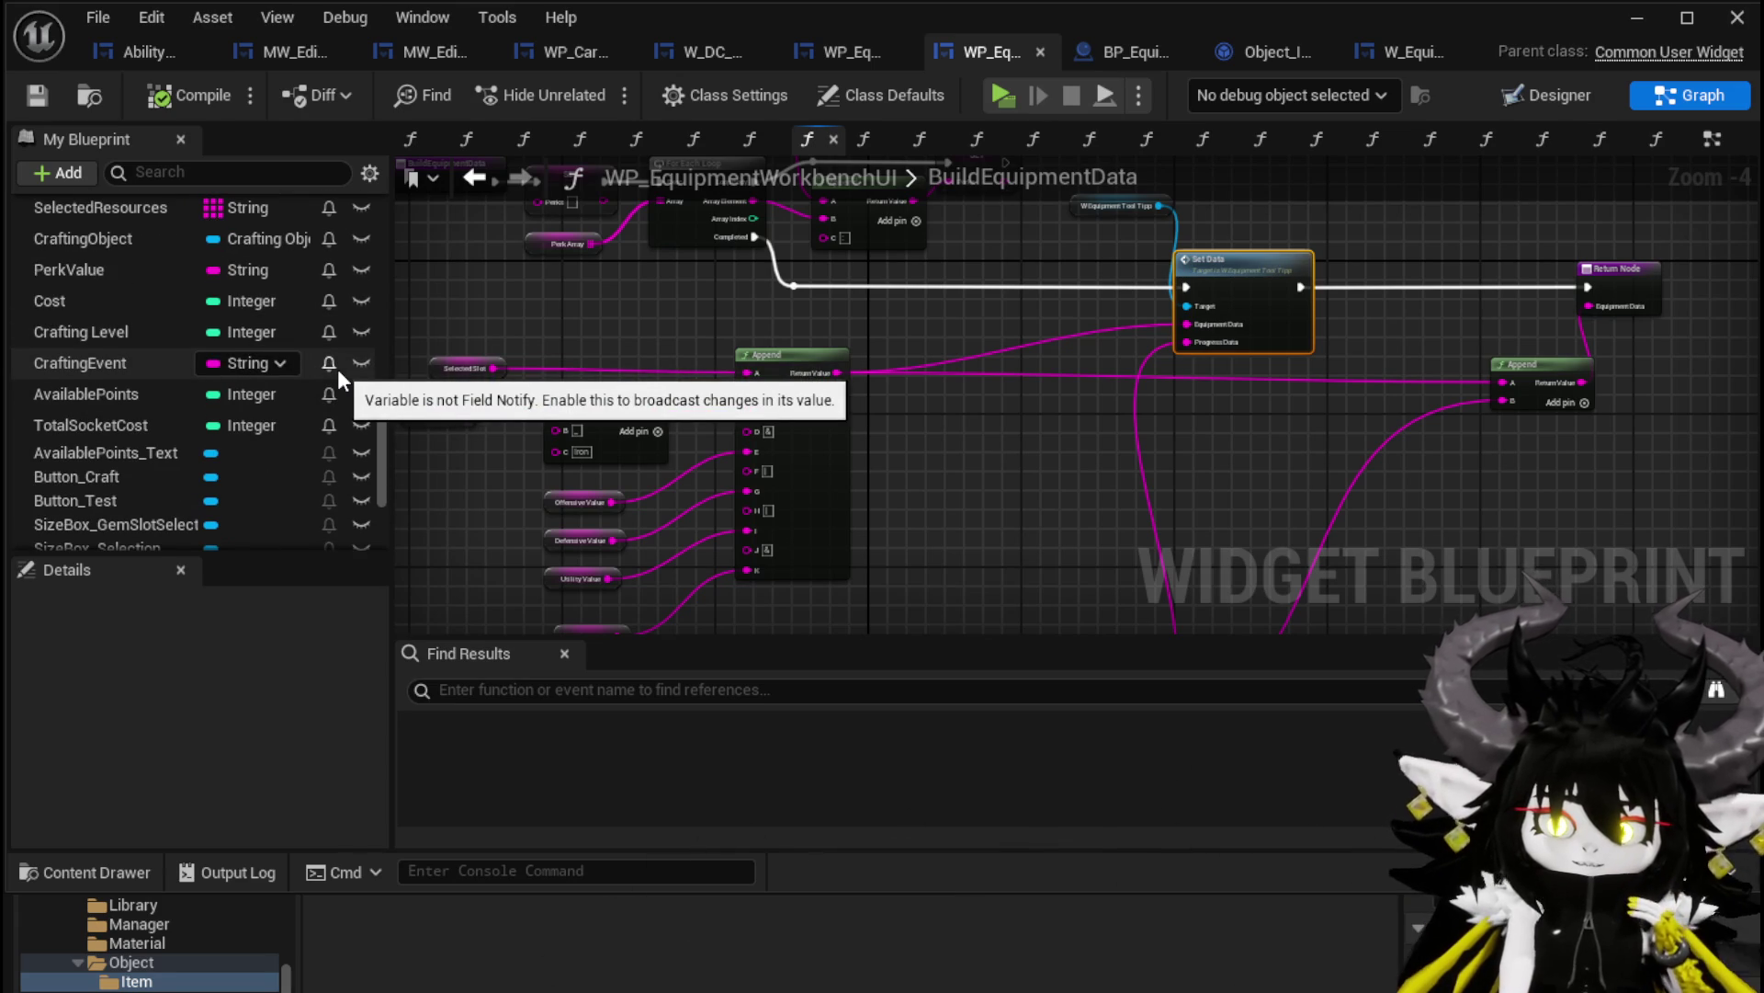
scroll(338, 368, "down", 5)
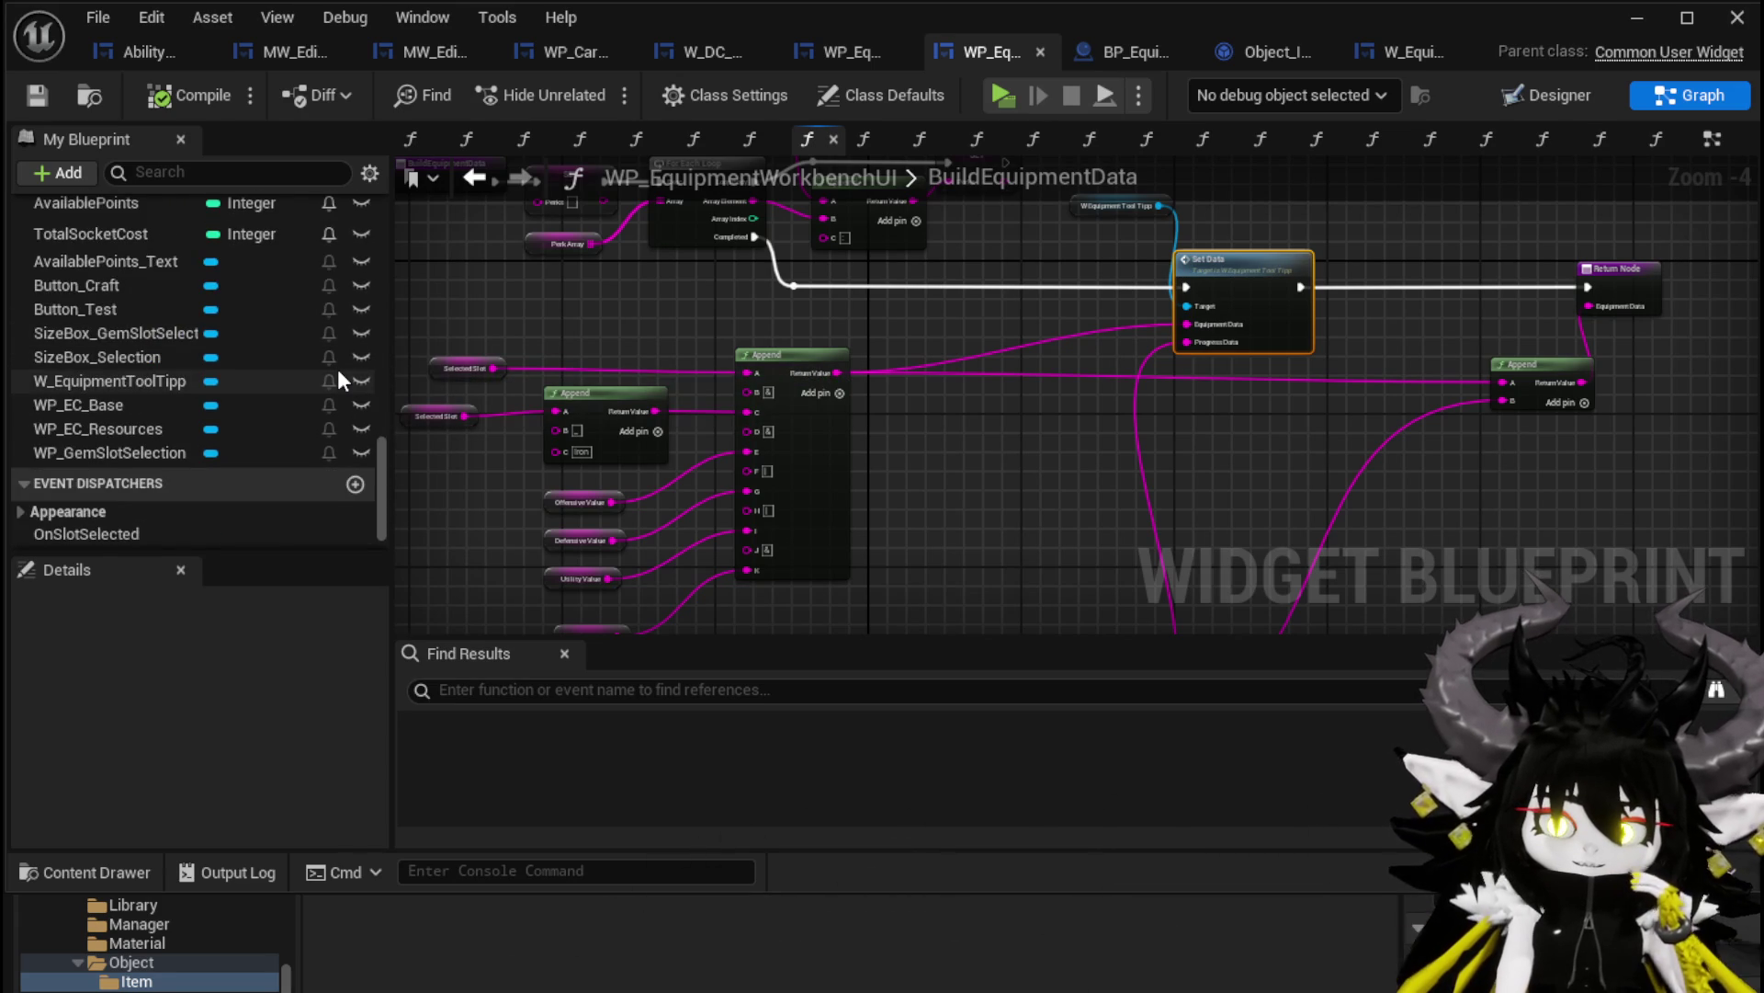
scroll(338, 367, "up", 4)
scroll(338, 368, "up", 3)
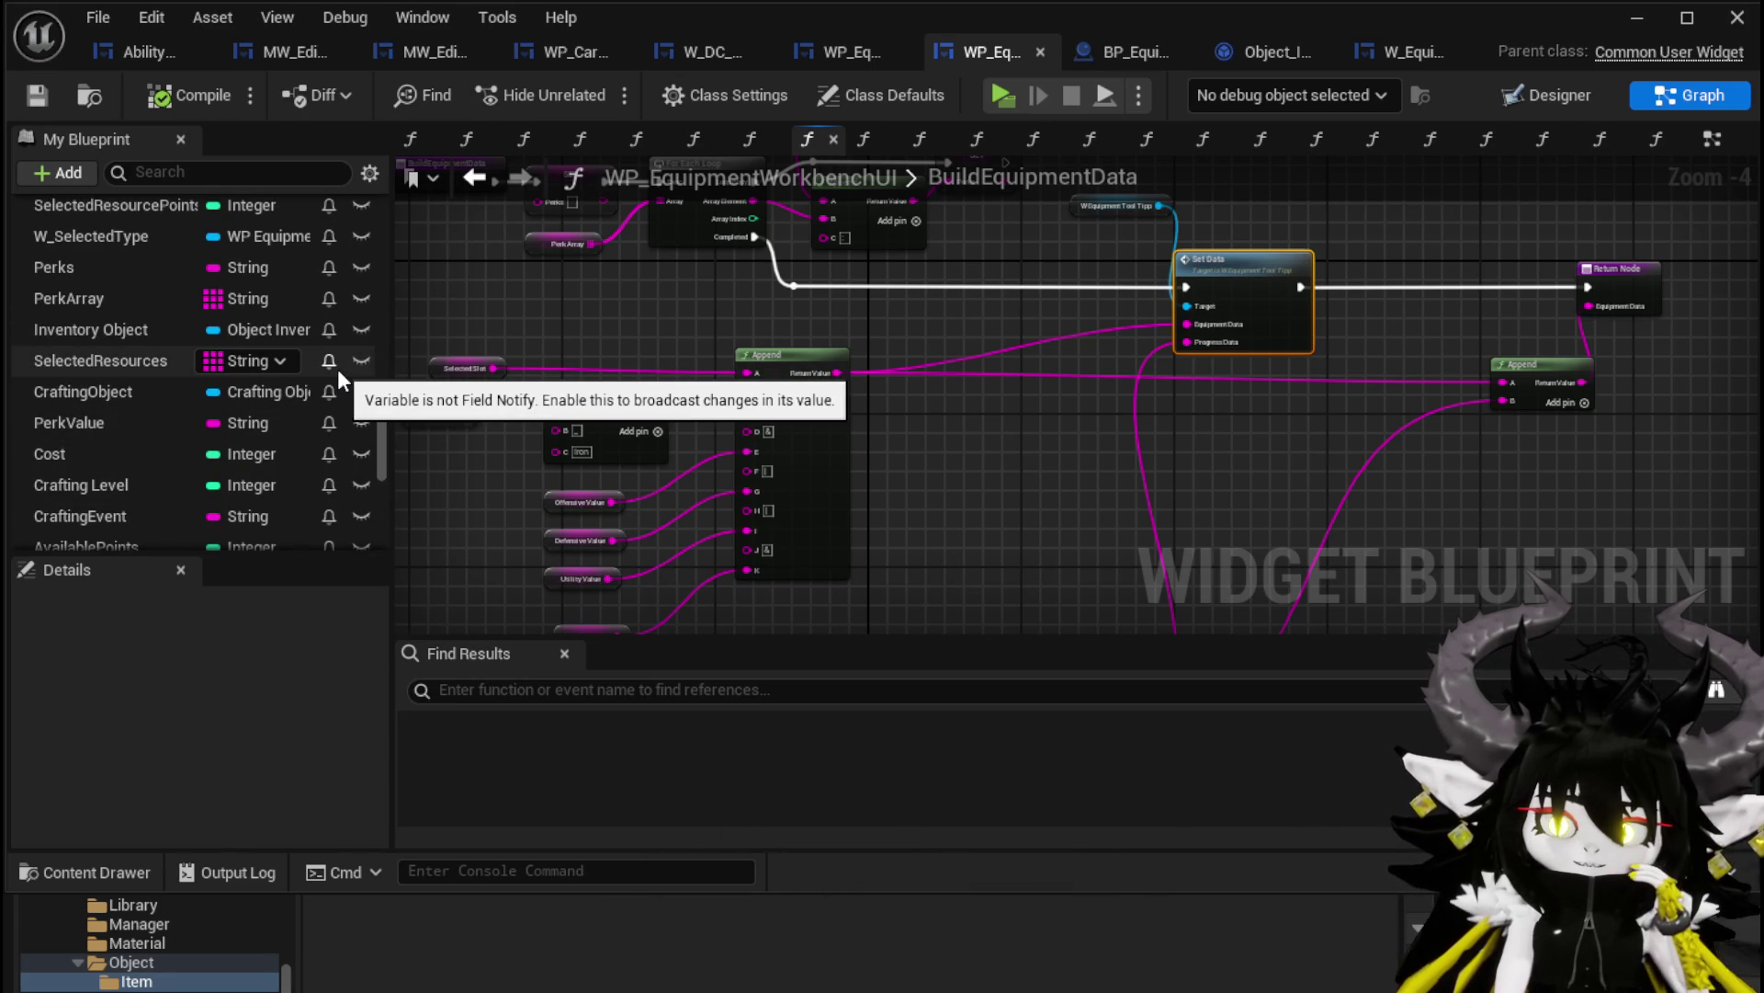
scroll(338, 368, "up", 10)
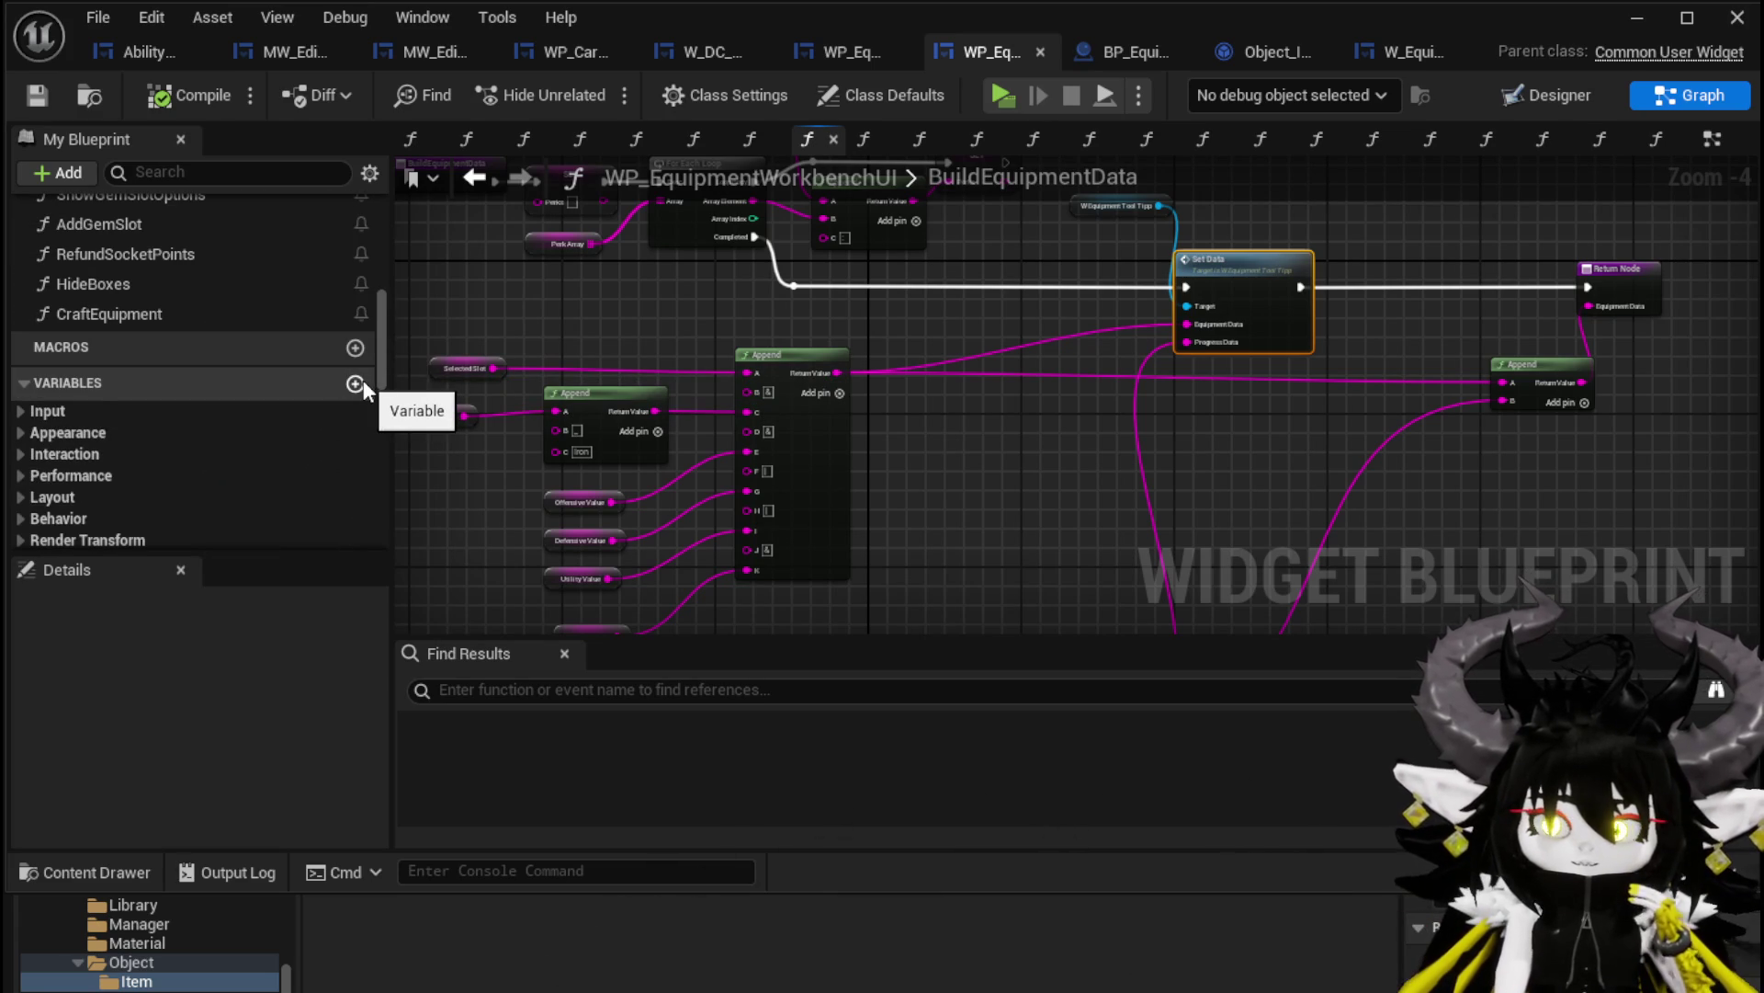
Add a new variable named ProgressData to the workbench widget and make it a String
left_click(363, 382)
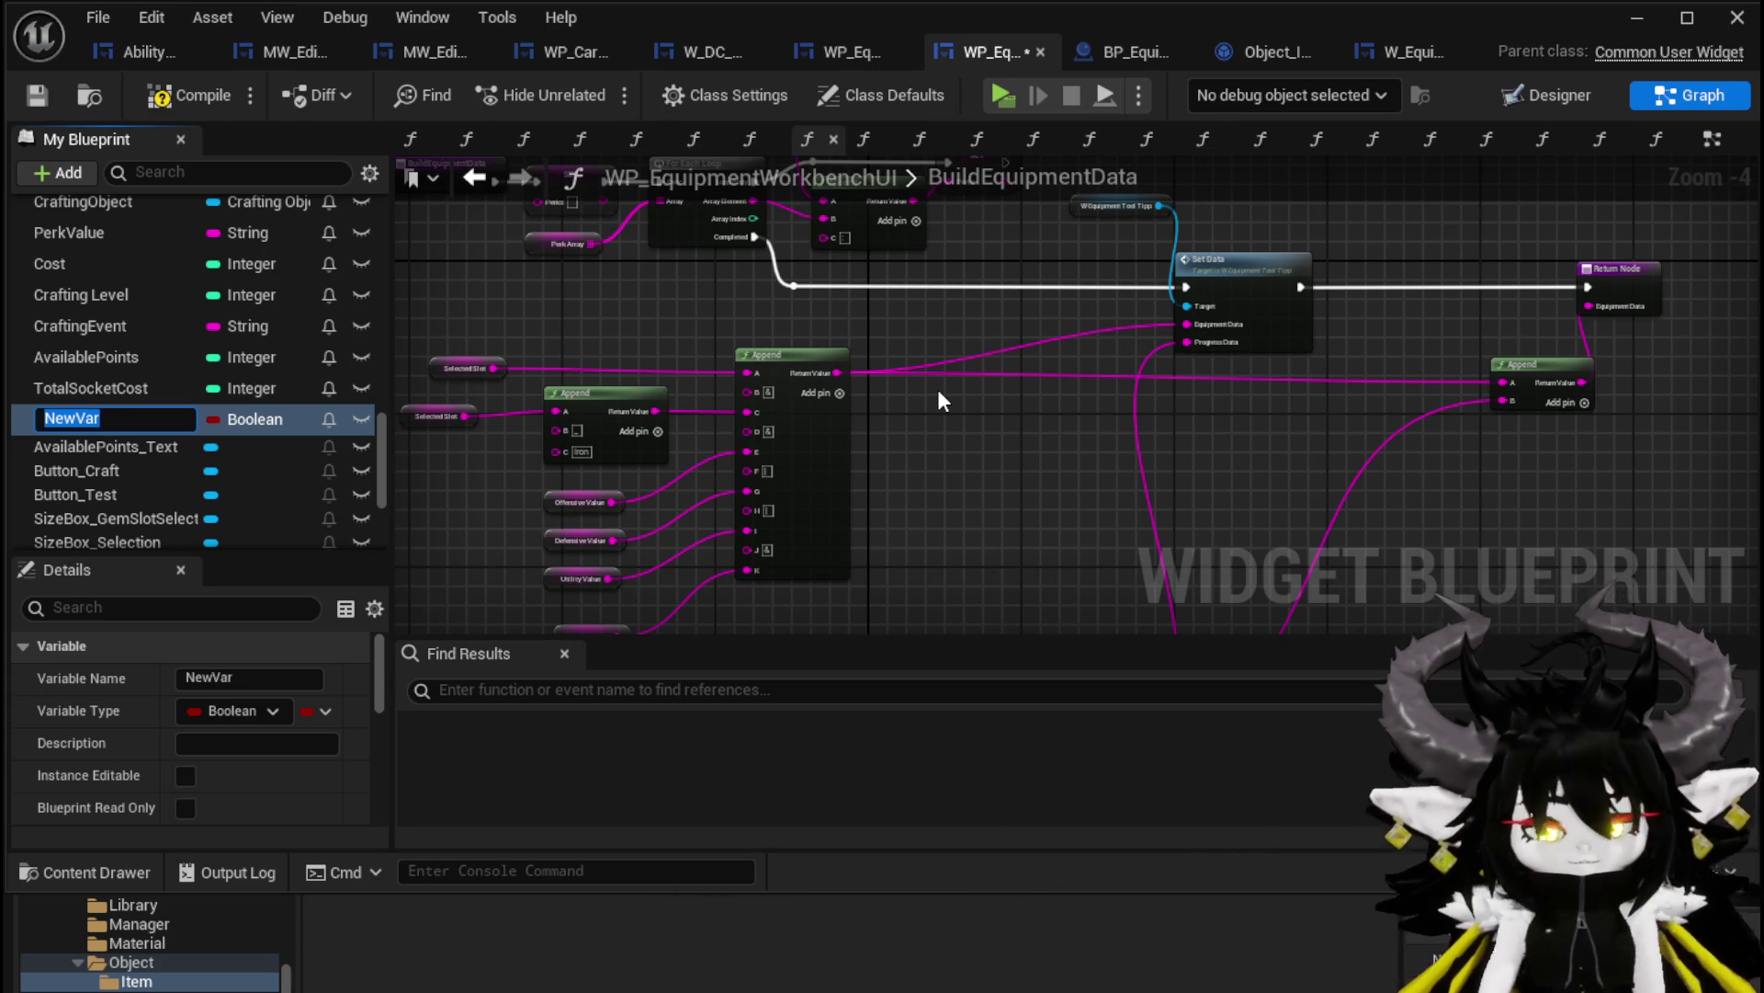
type("ProgressData")
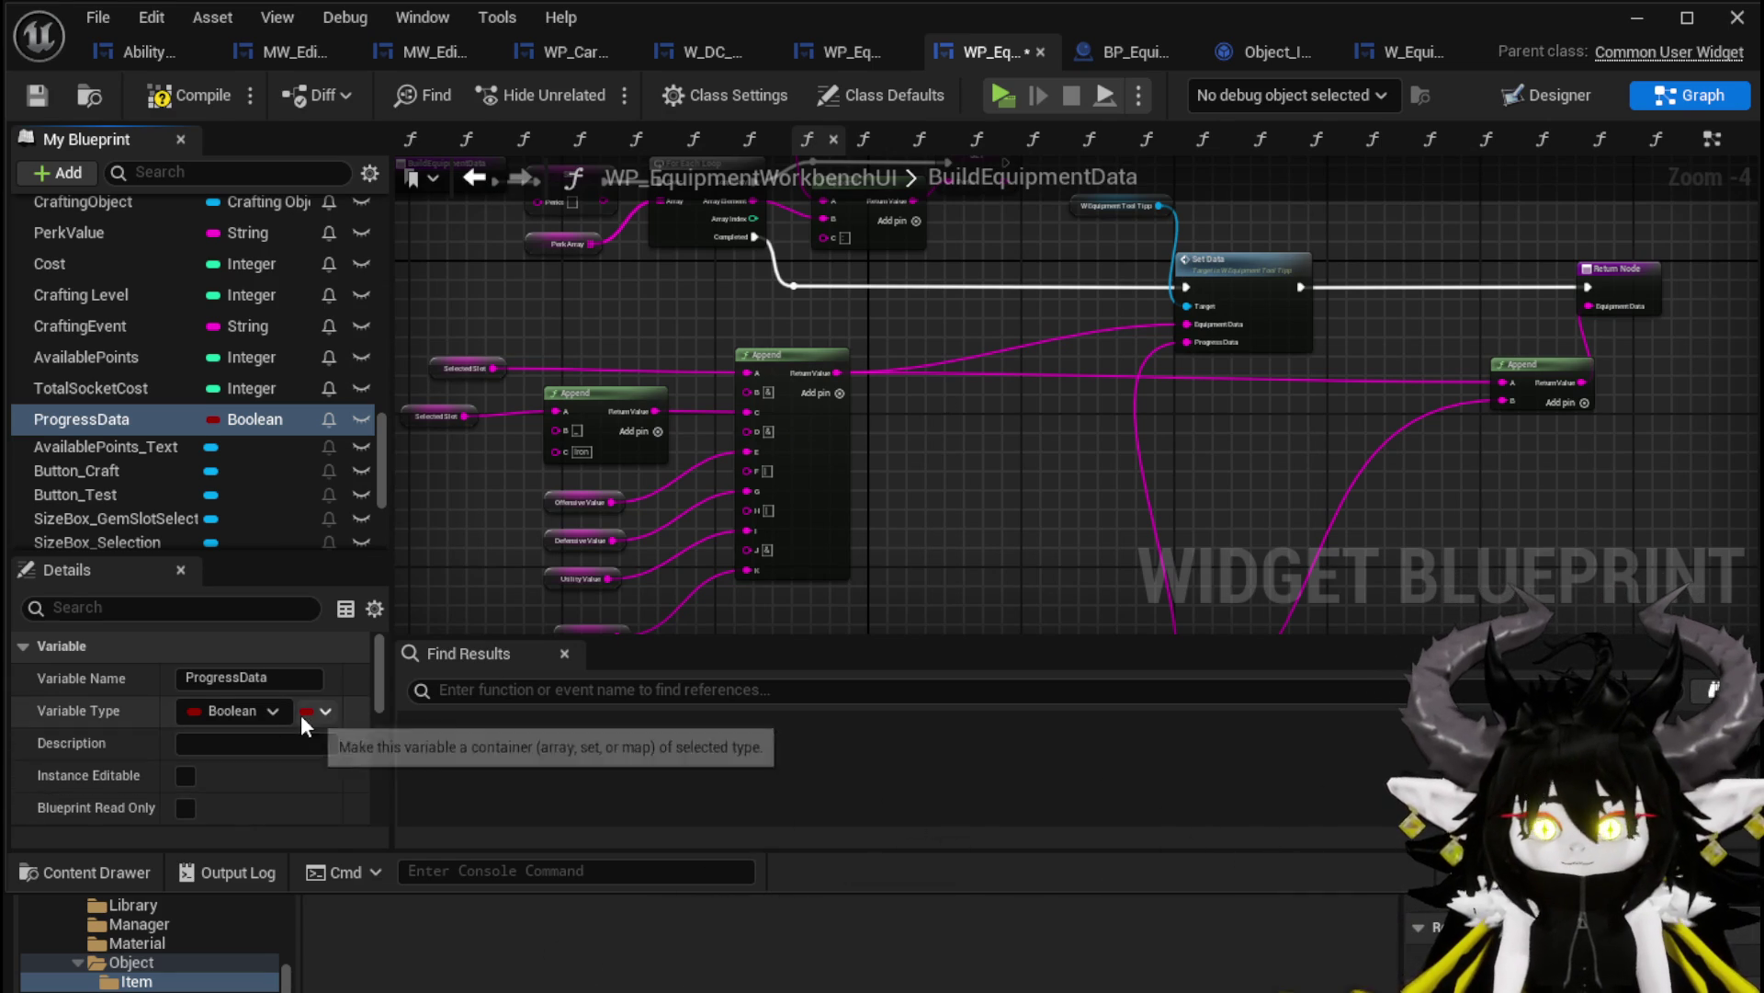
left_click(310, 712)
left_click(296, 750)
left_click(245, 713)
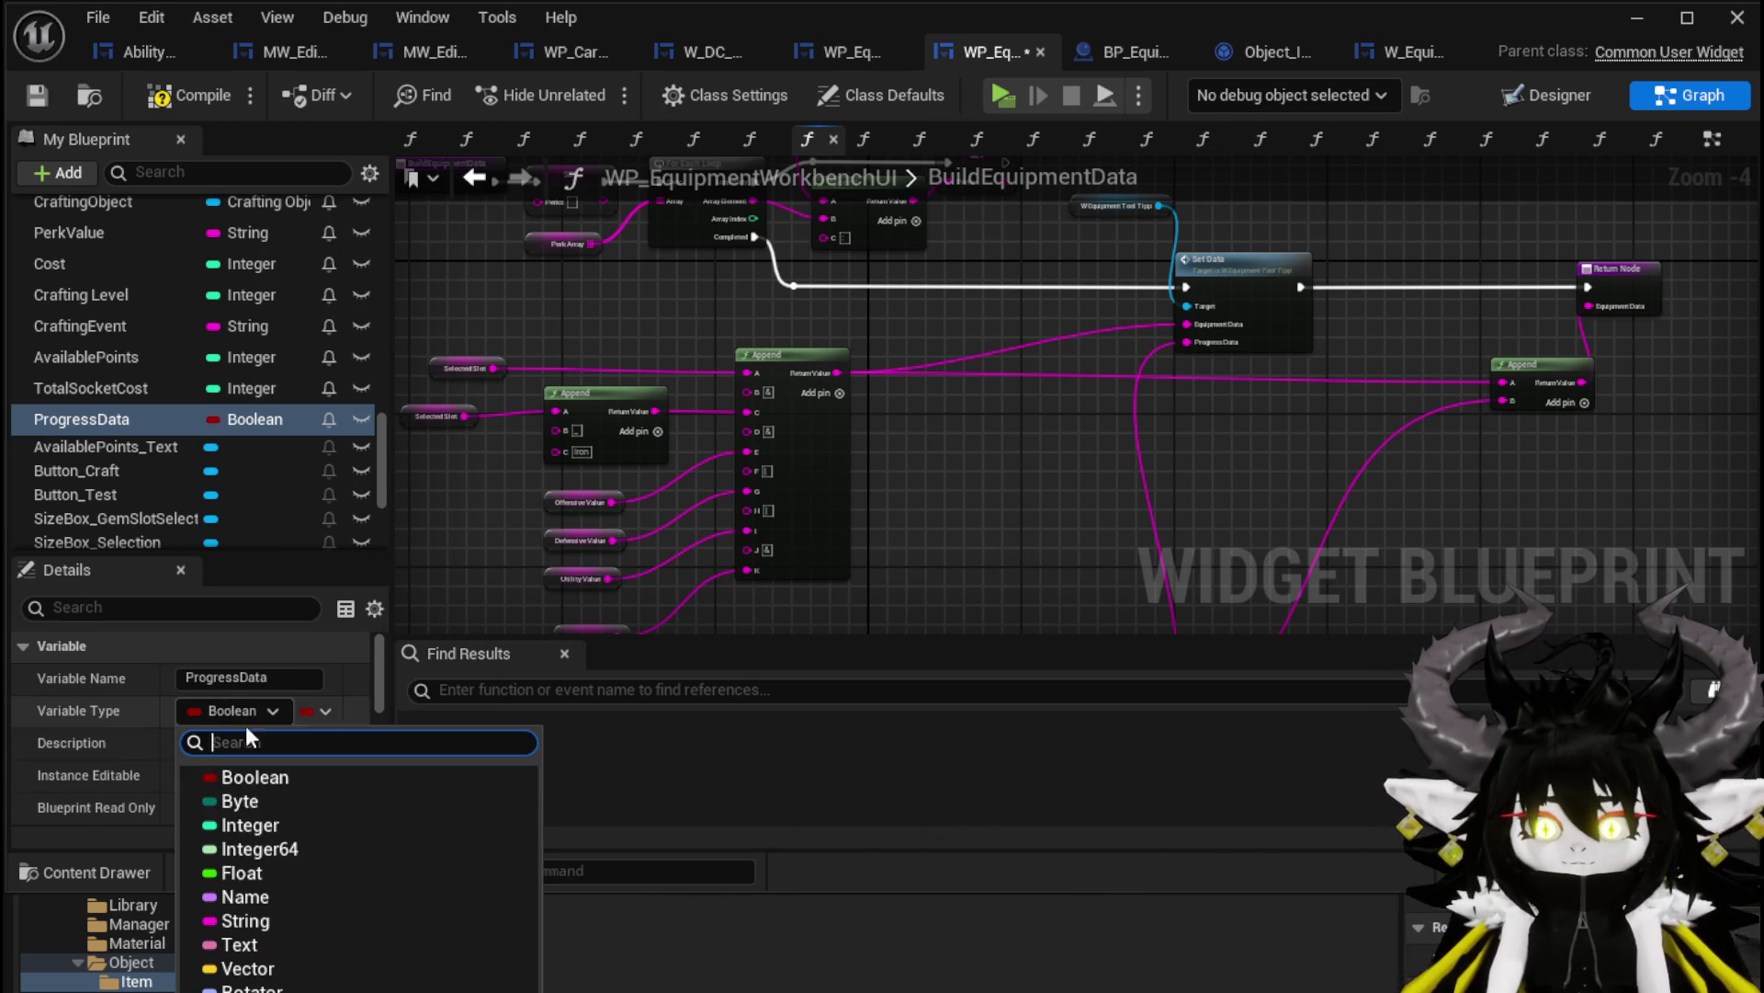
left_click(246, 920)
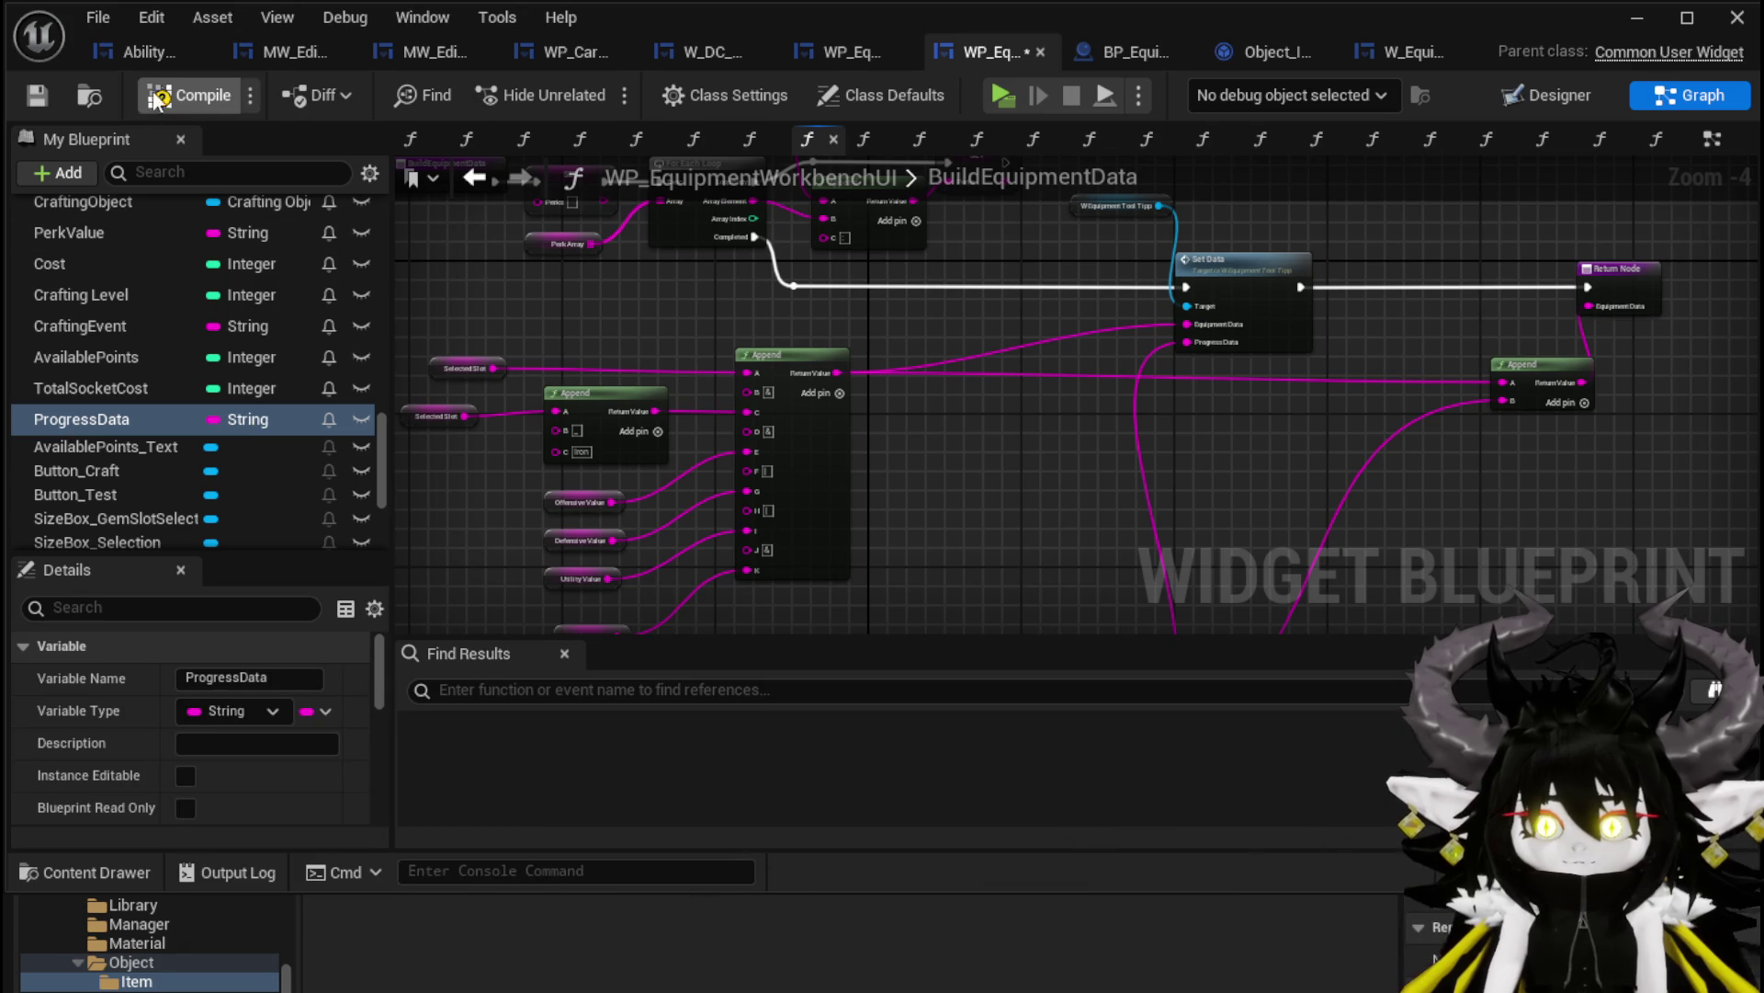
Save the workbench widget and bring the lower Parse Into Array and GET nodes into view
left_click(38, 93)
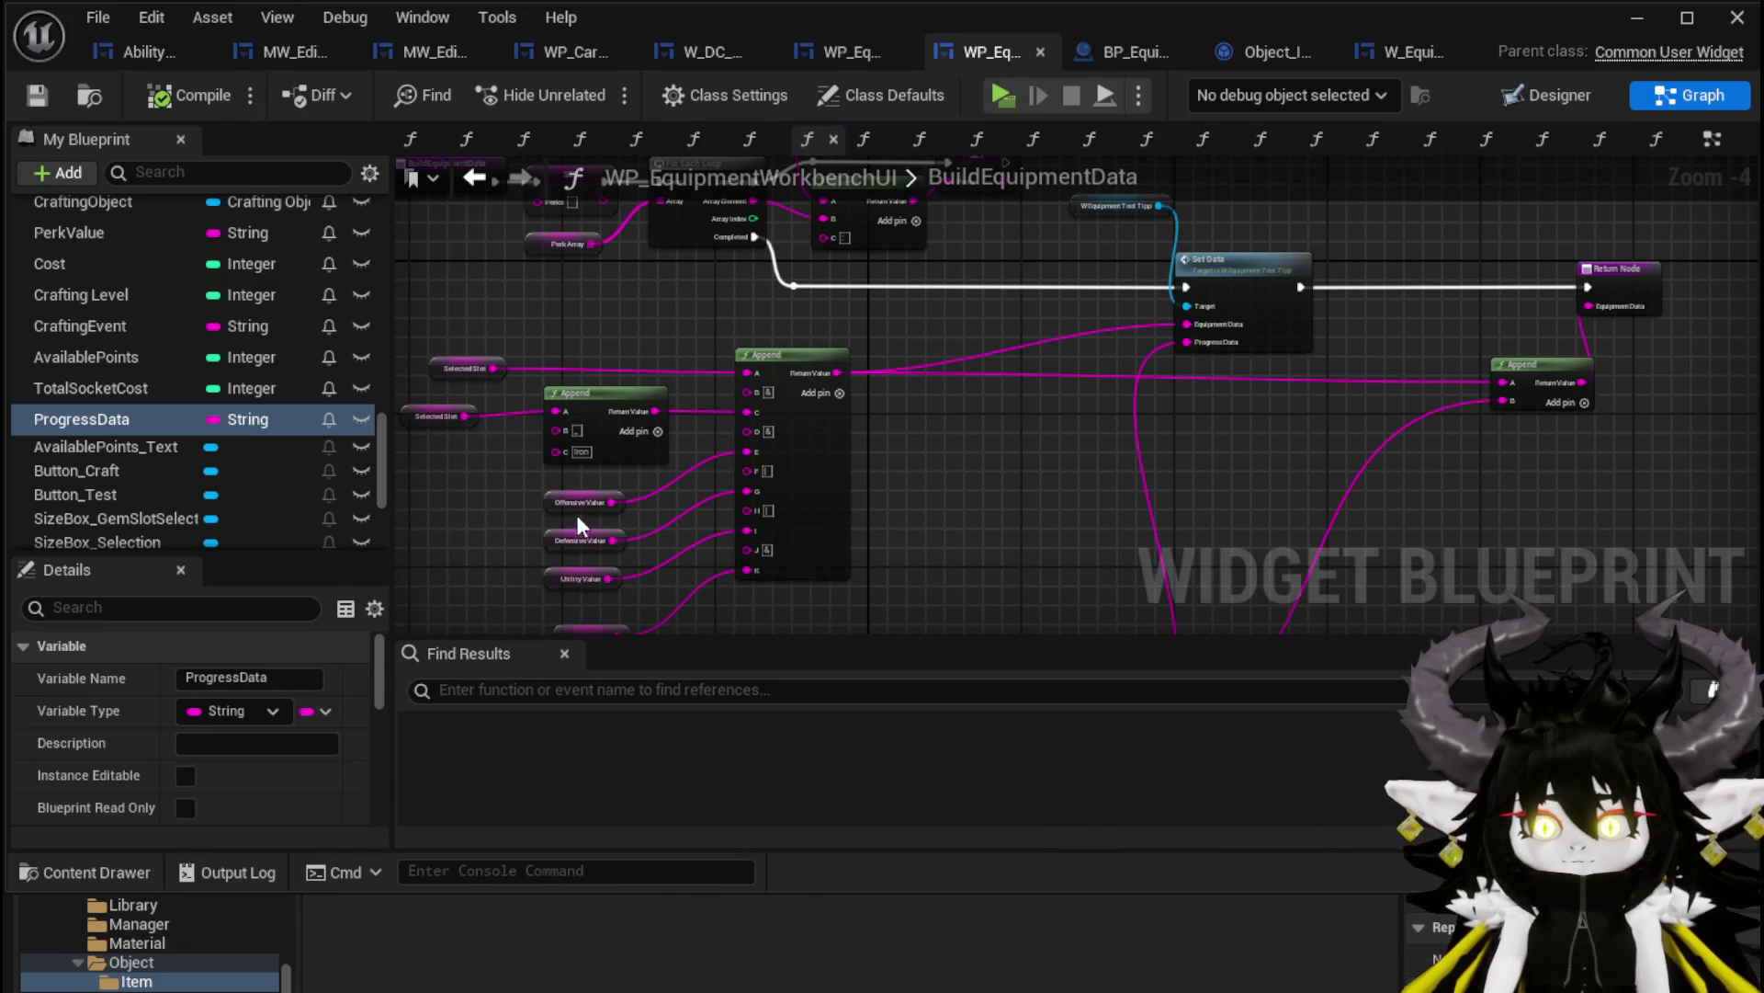
left_click_drag(576, 520, 624, 261)
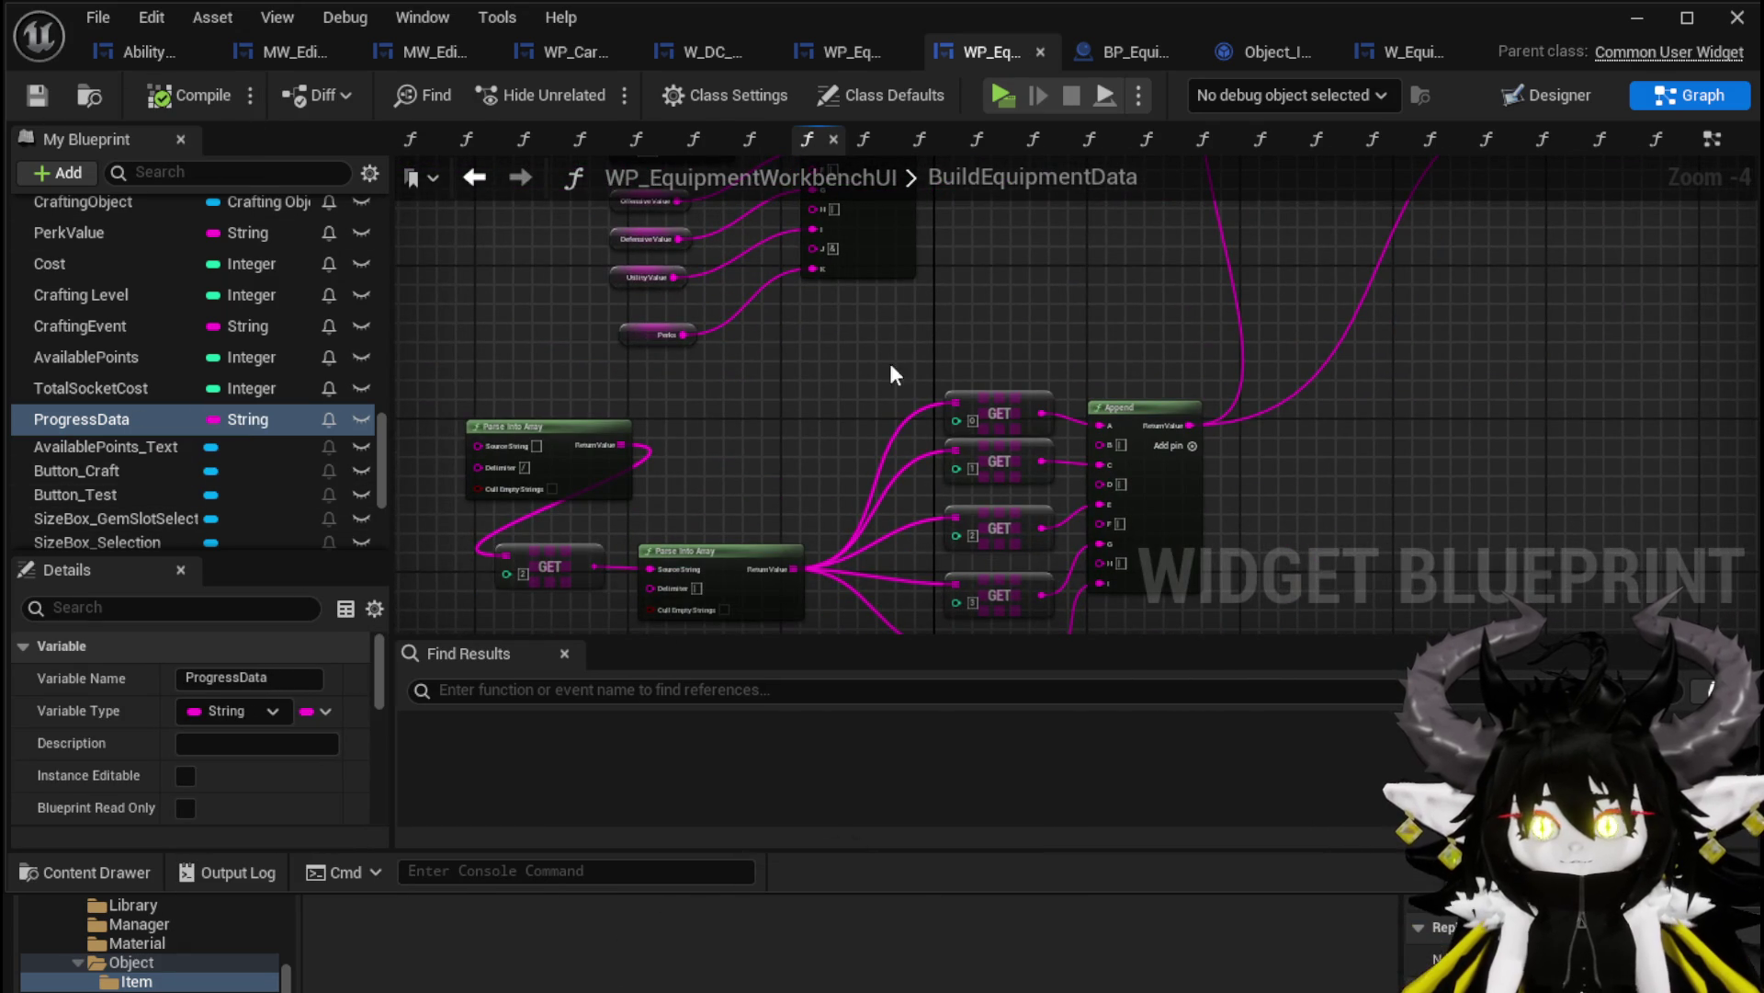
scroll(251, 706, "down", 10)
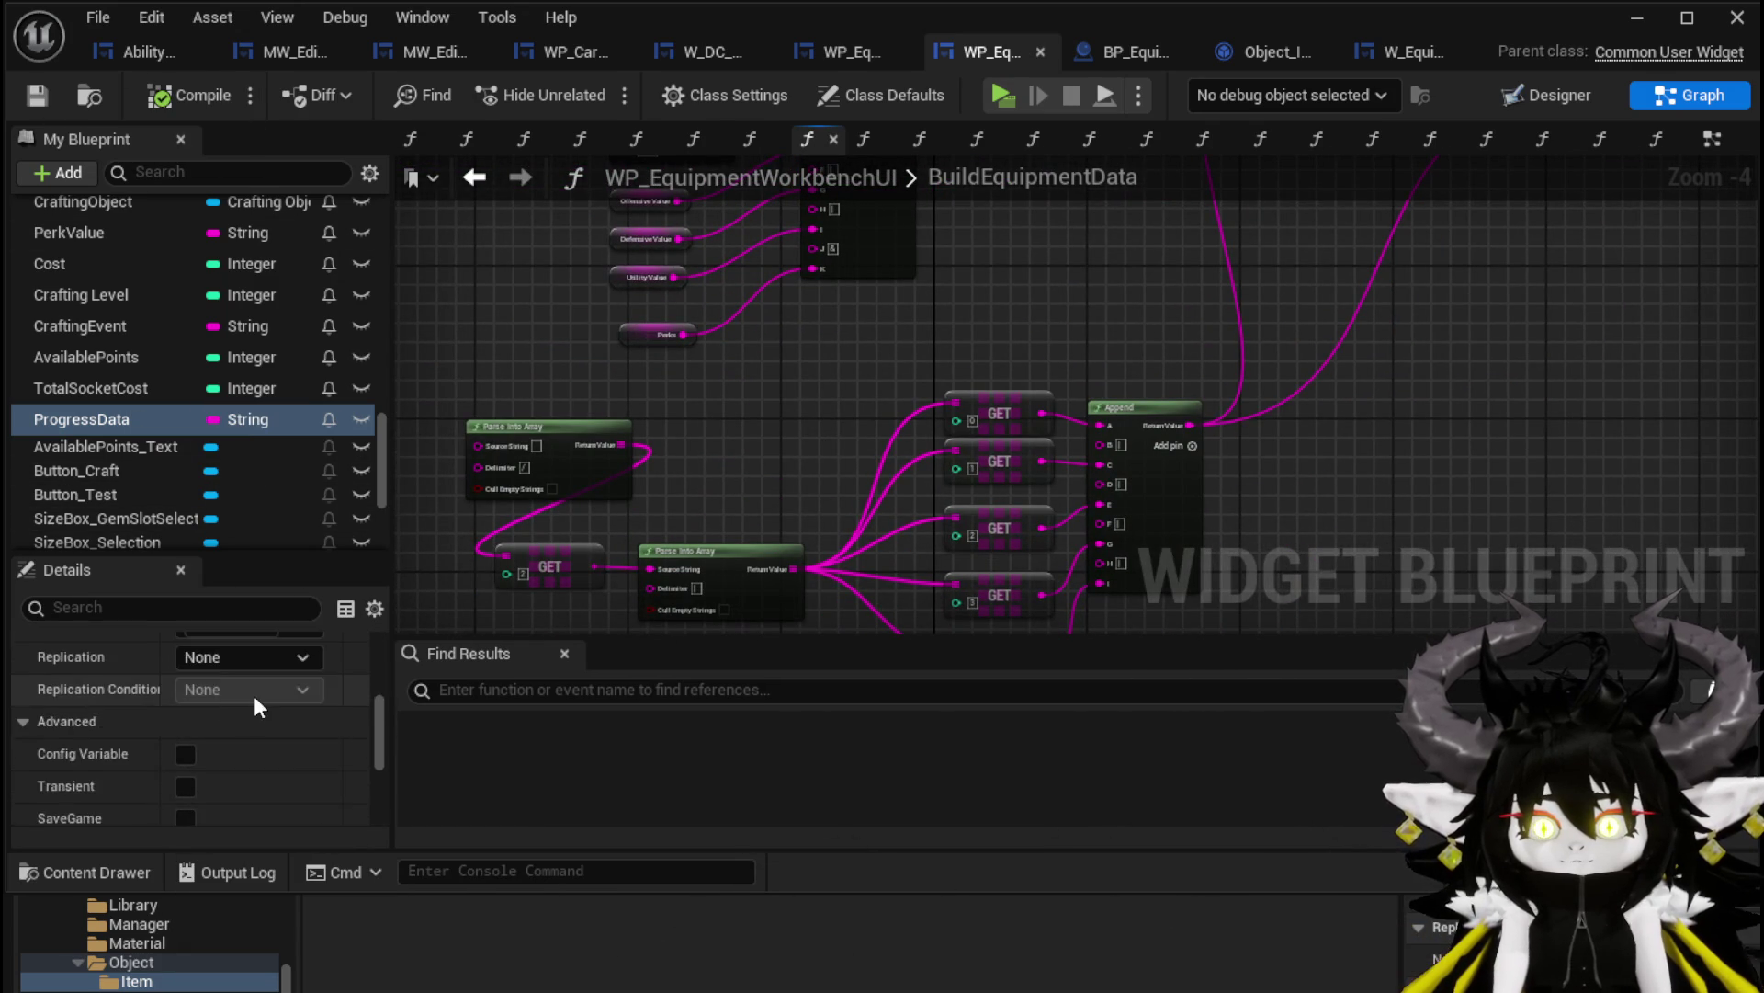
scroll(250, 689, "down", 2)
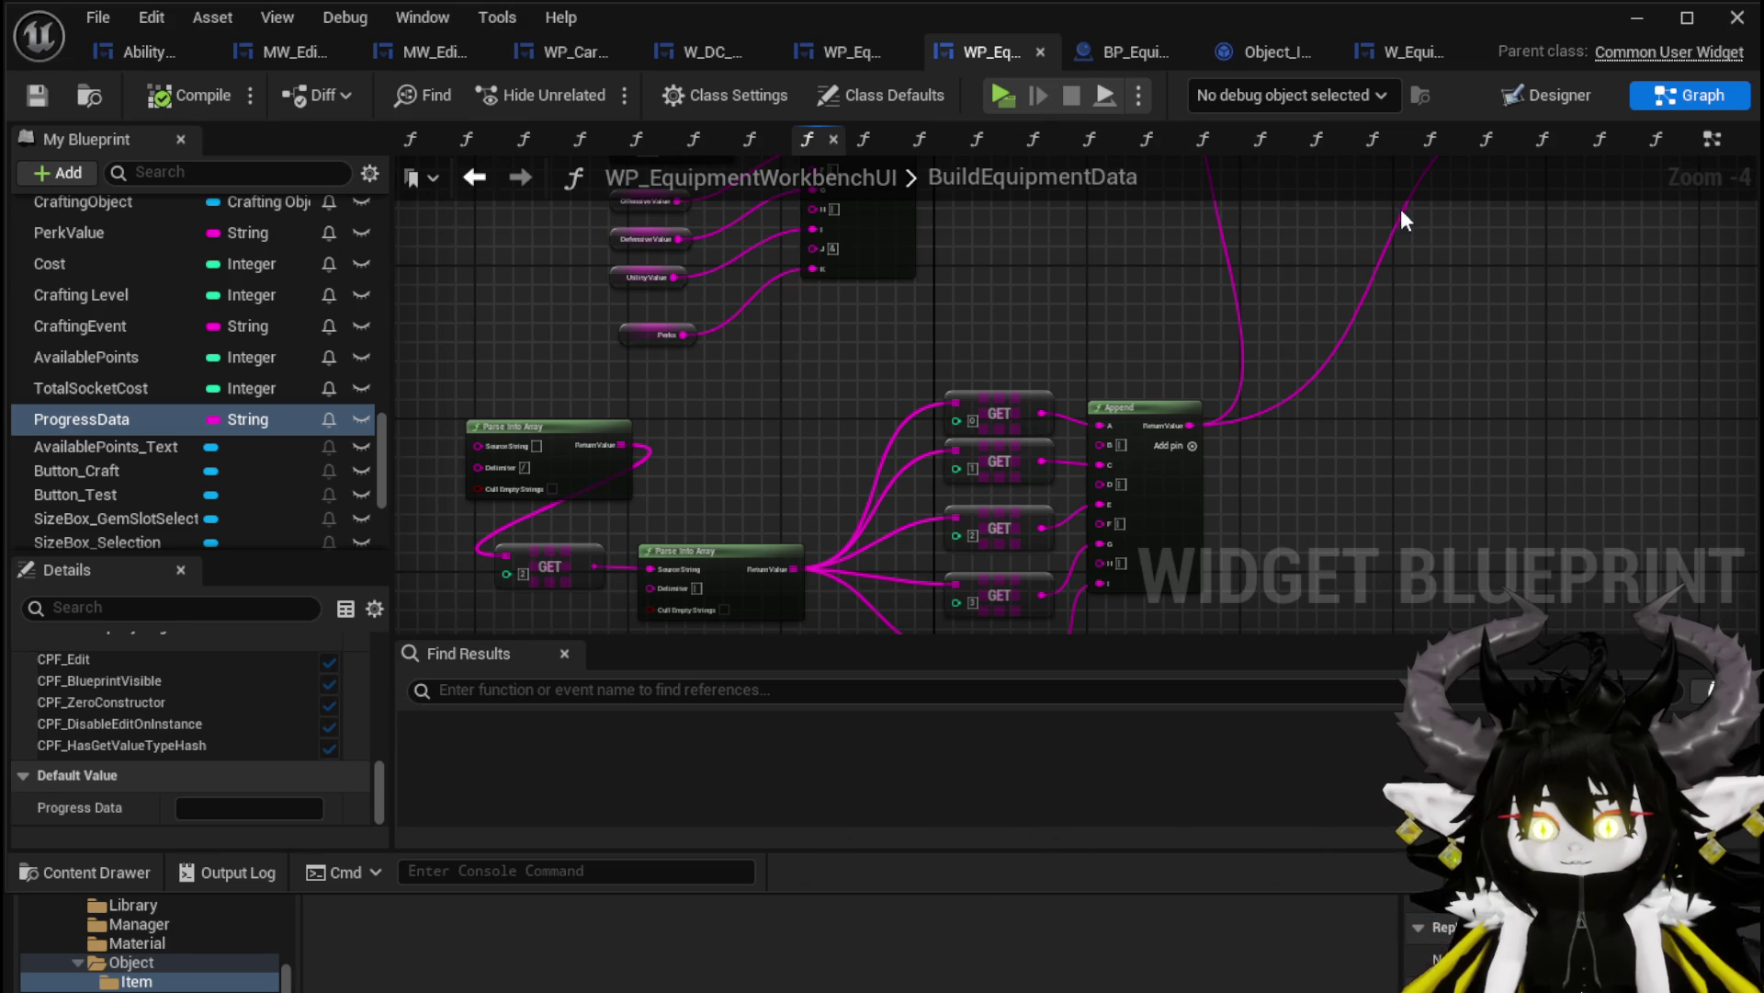
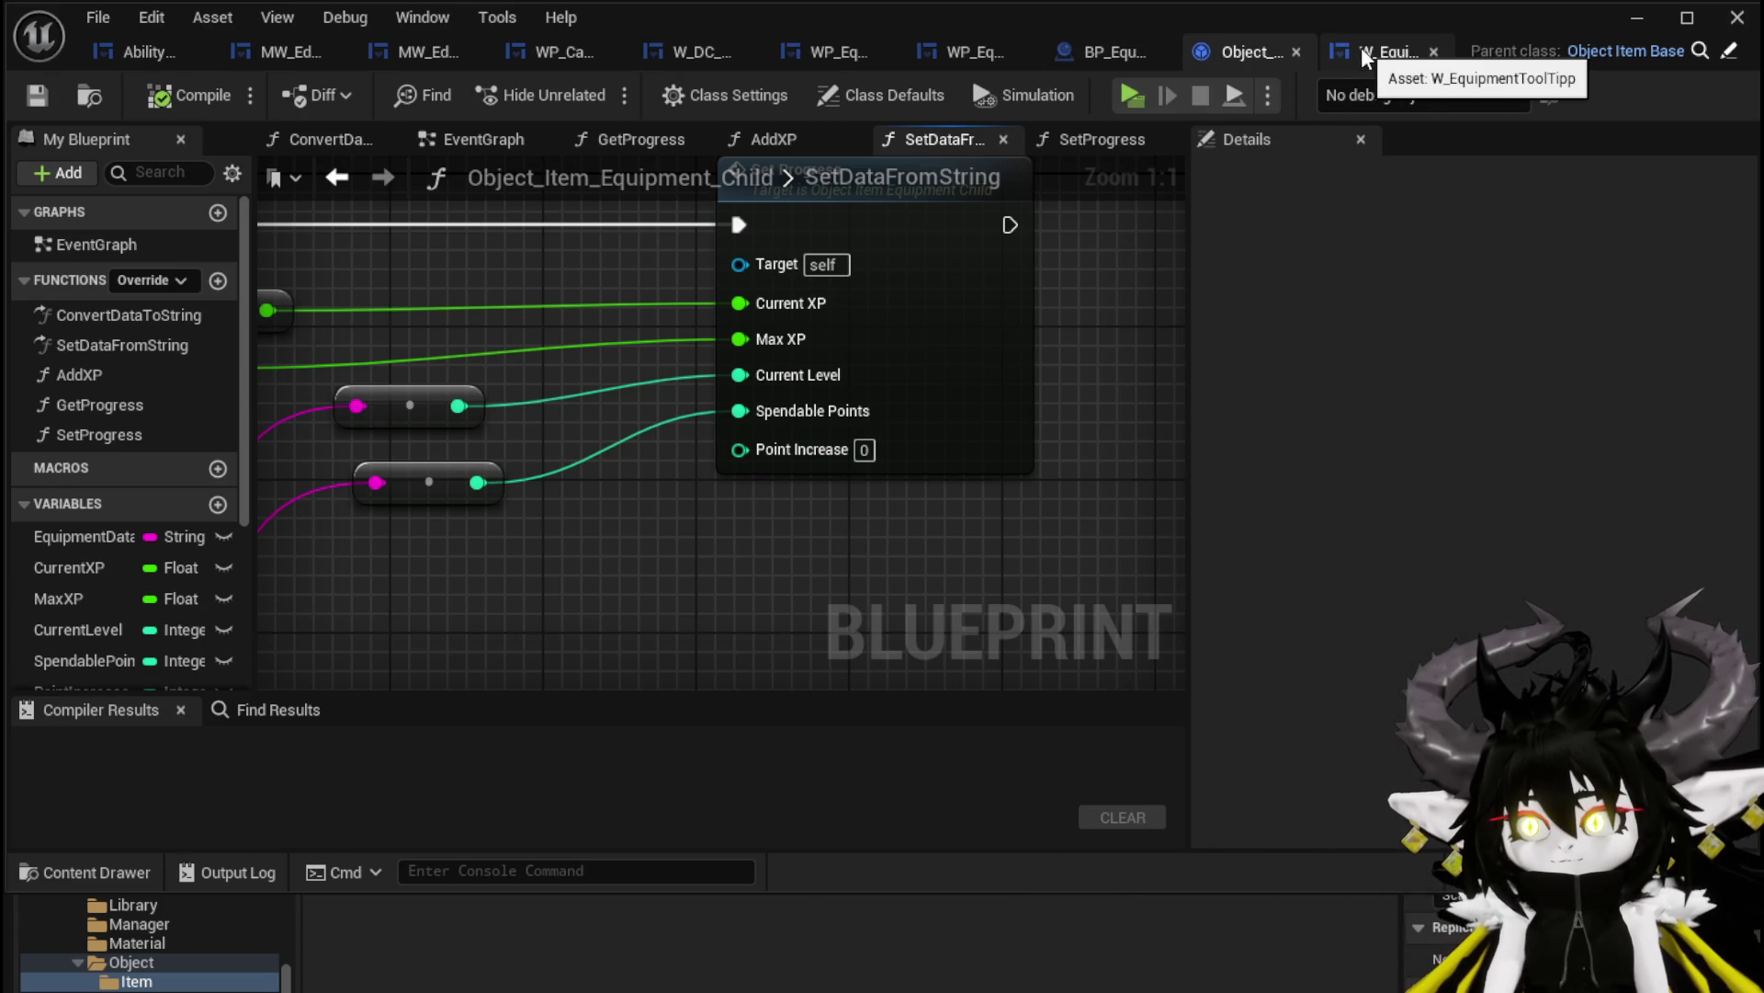
Set ProgressData's default value in WP_EquipmentWorkbenchUI to 0|100|1|0 and save
left_click(996, 50)
left_click(231, 809)
type("0|100|0|1")
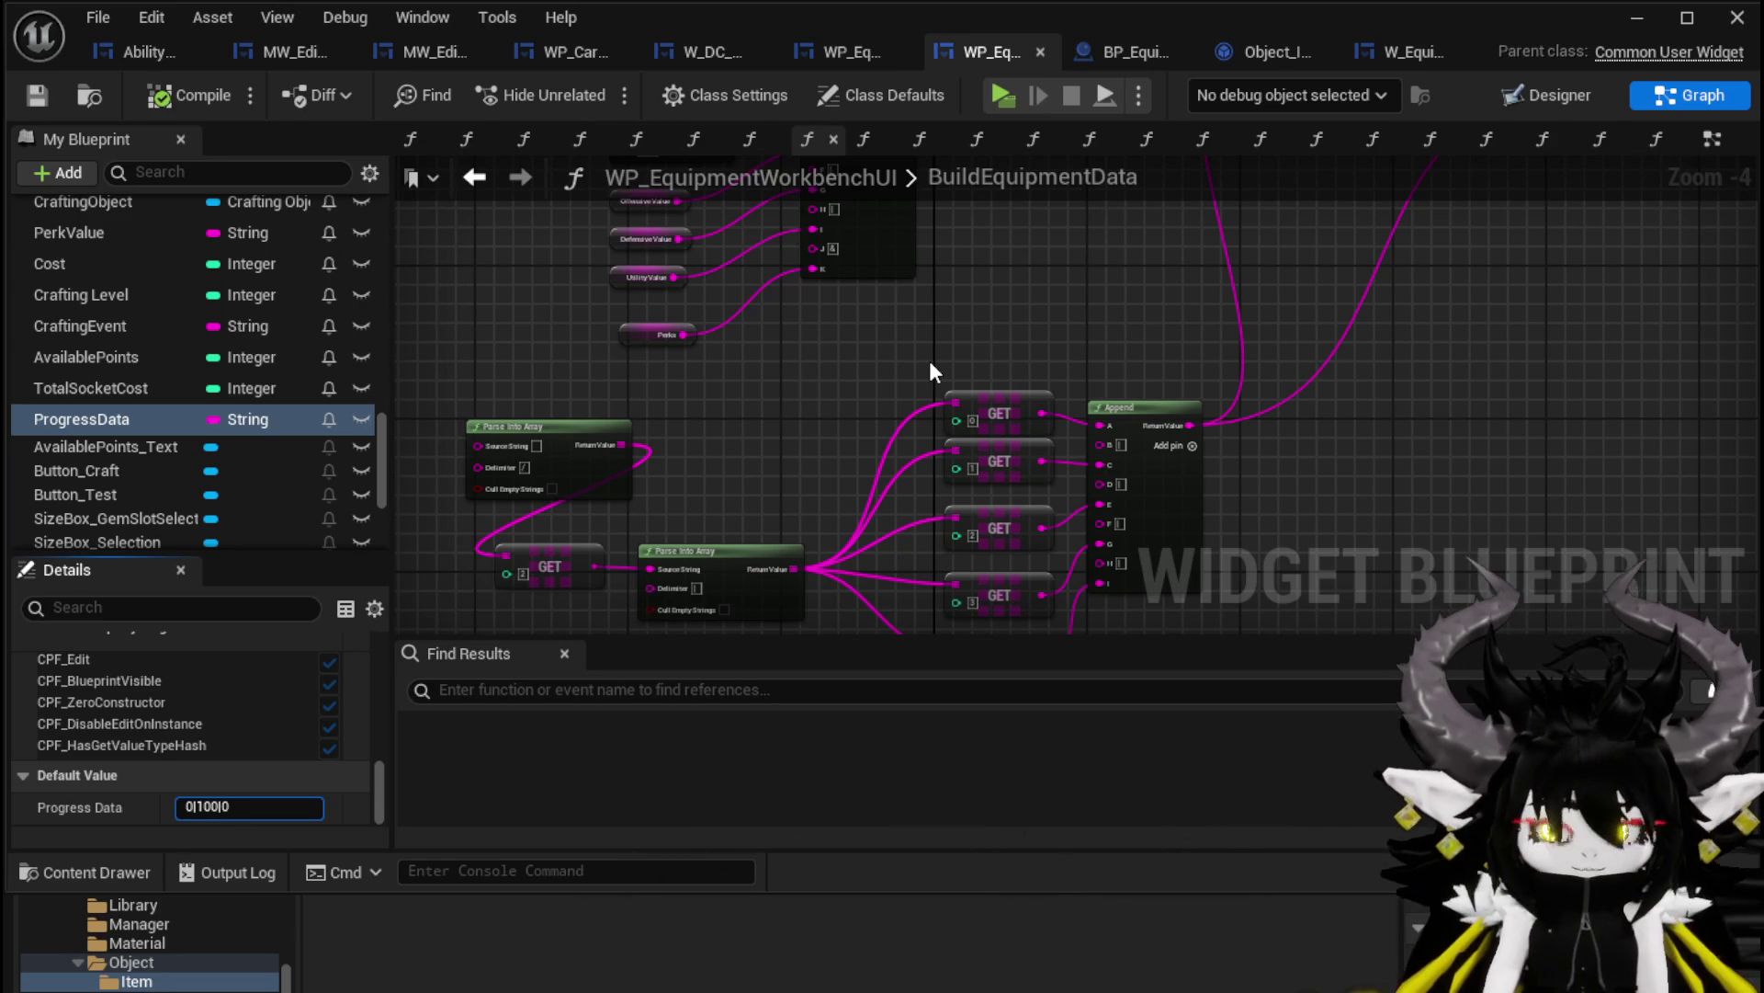
key("Return")
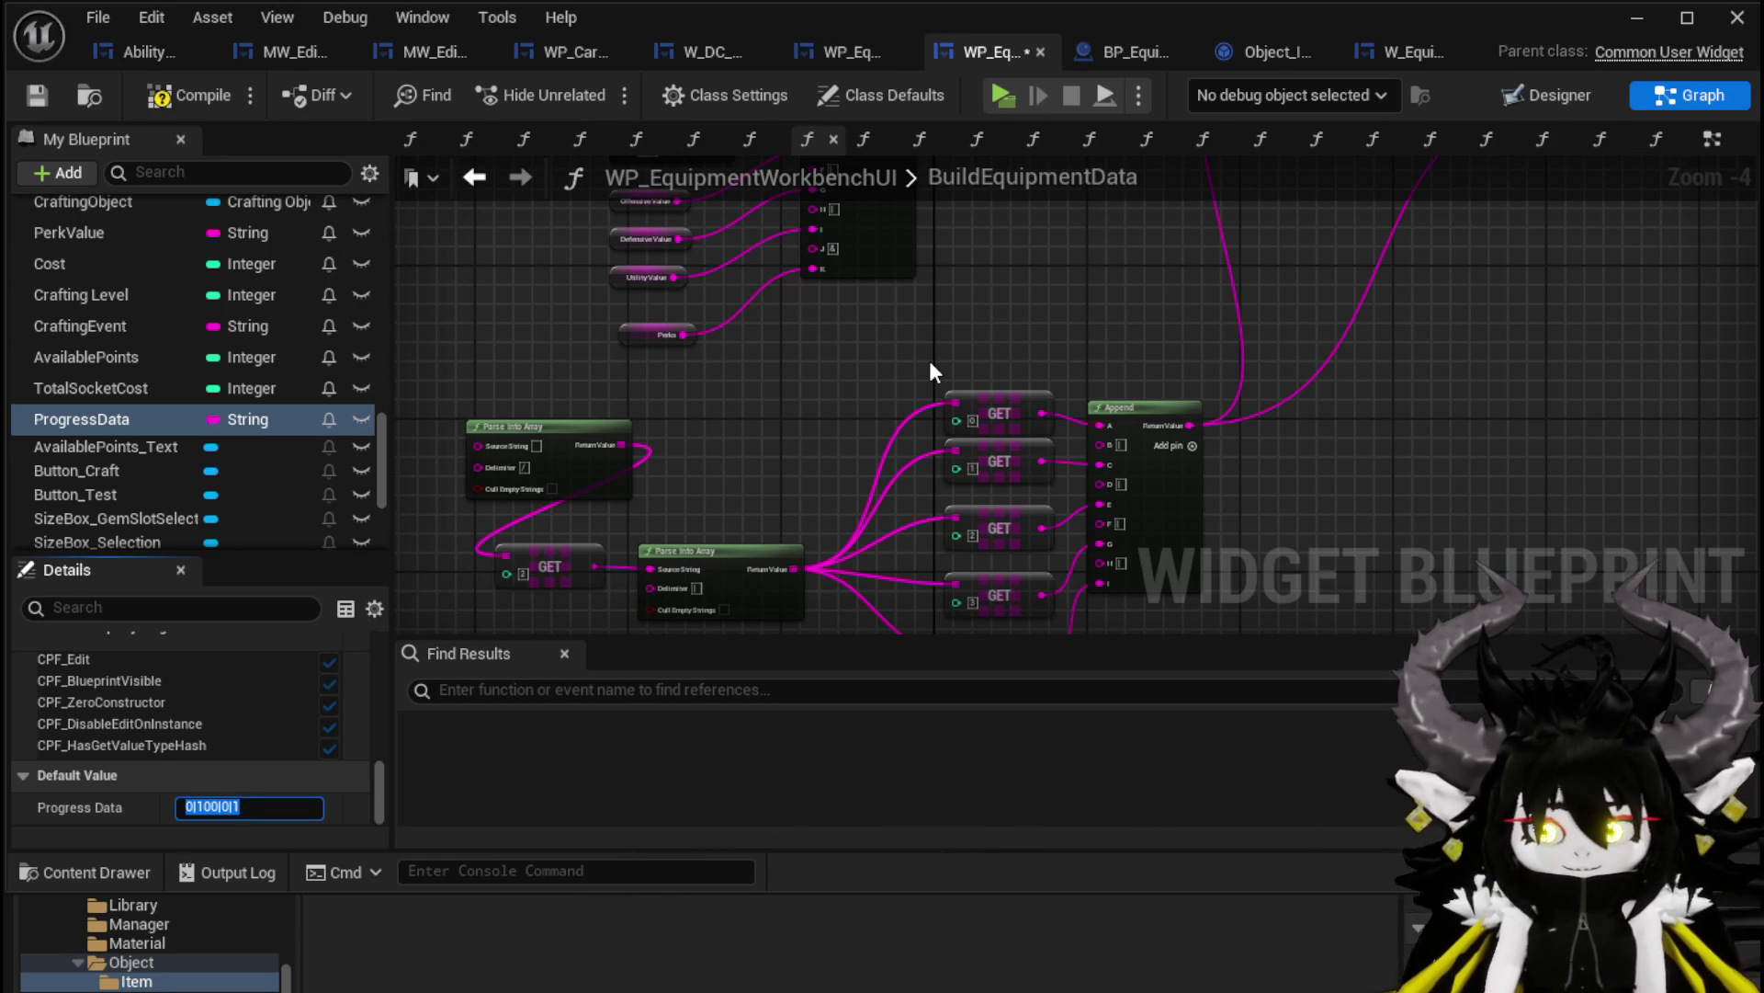
left_click(47, 90)
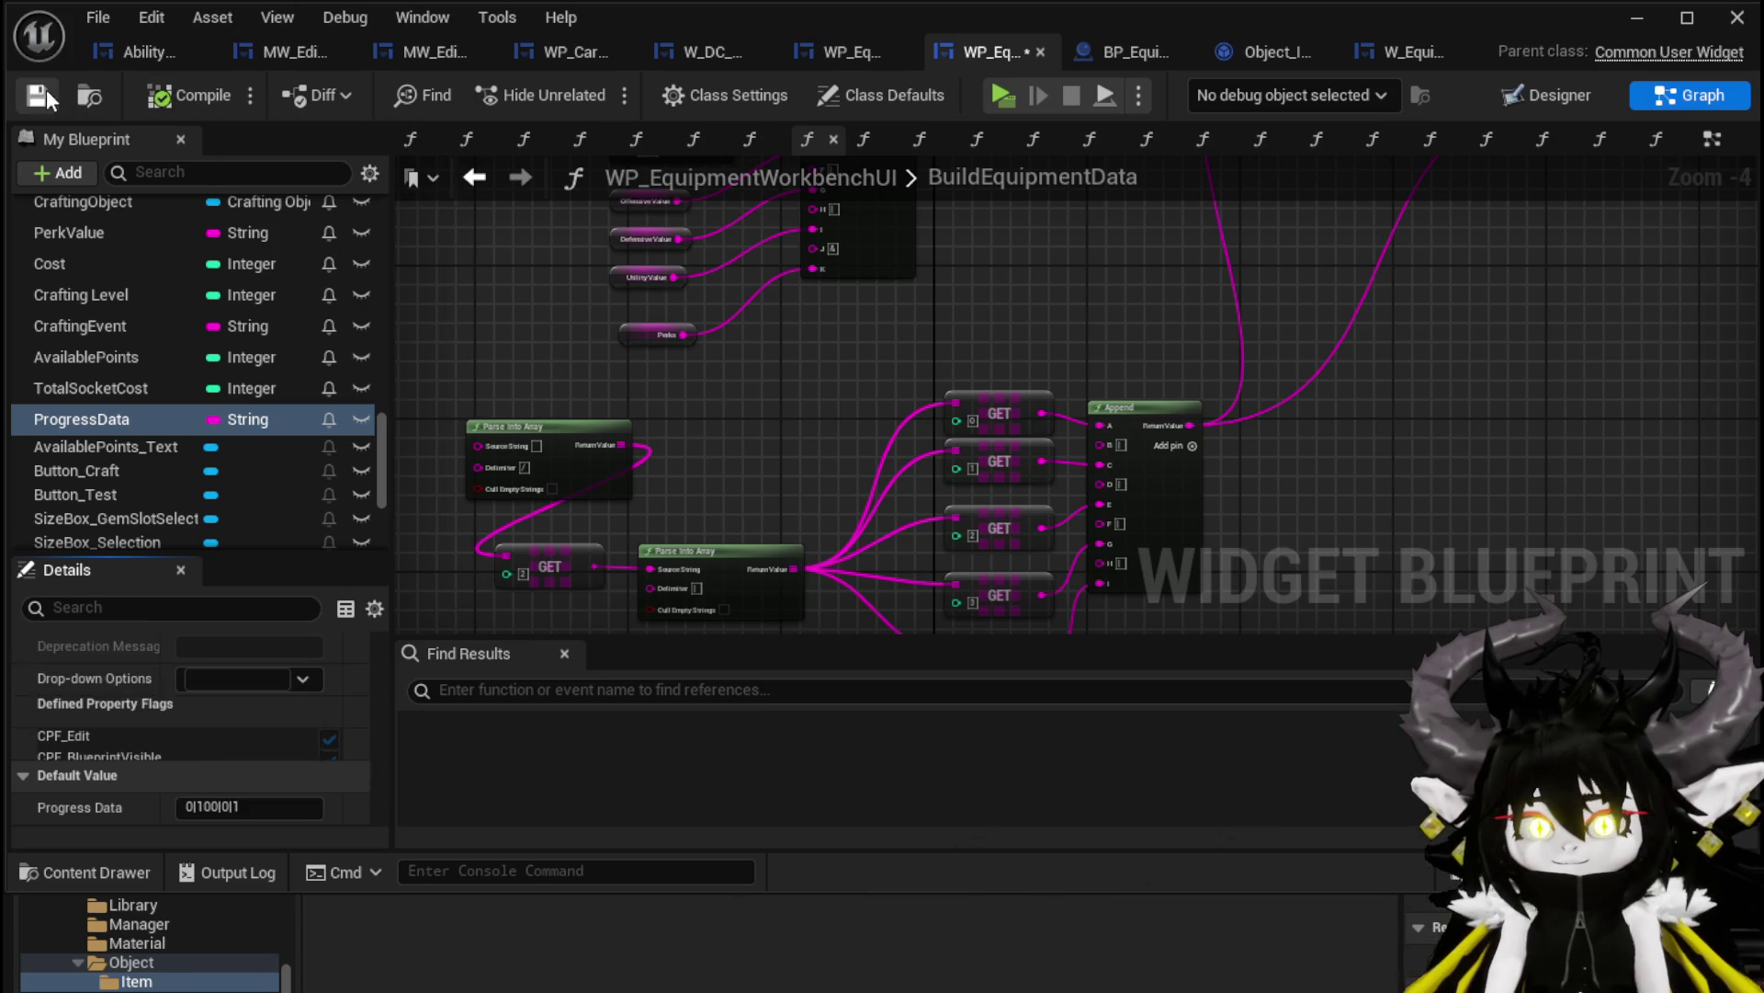
Glance at Object_Item_Equipment_Child and BP_Equipment_PickUp, then re-edit ProgressData's value and save again
left_click(1277, 56)
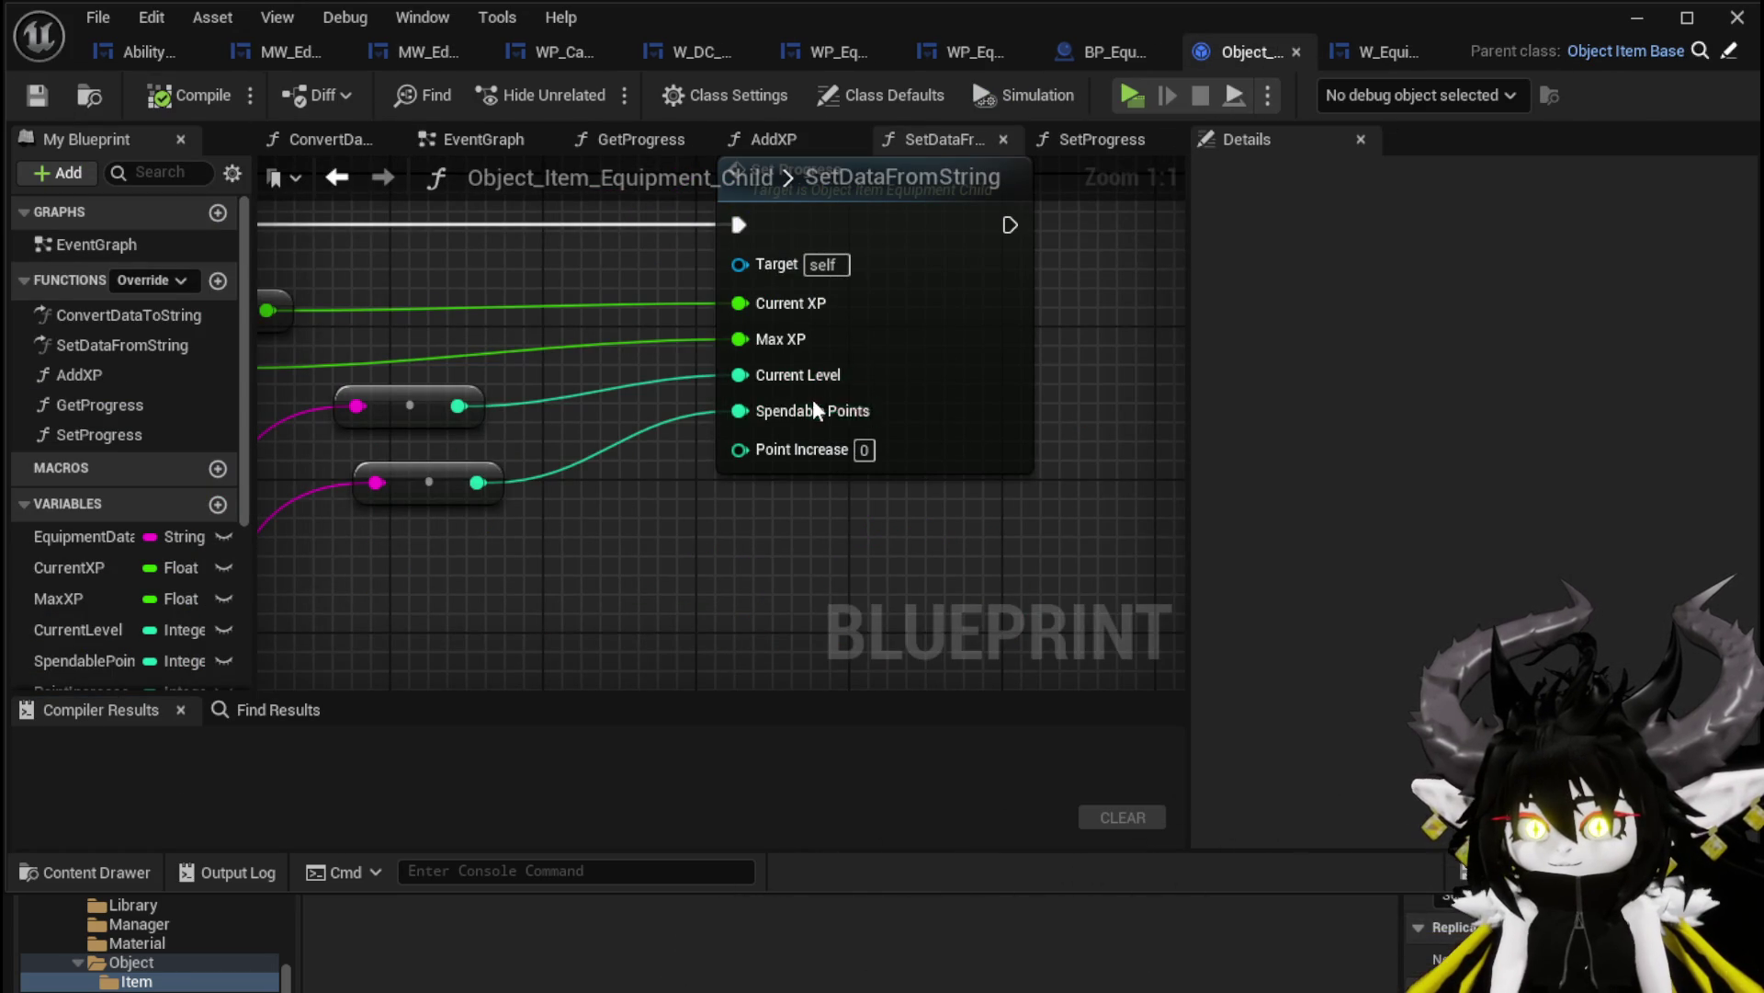
left_click(1119, 62)
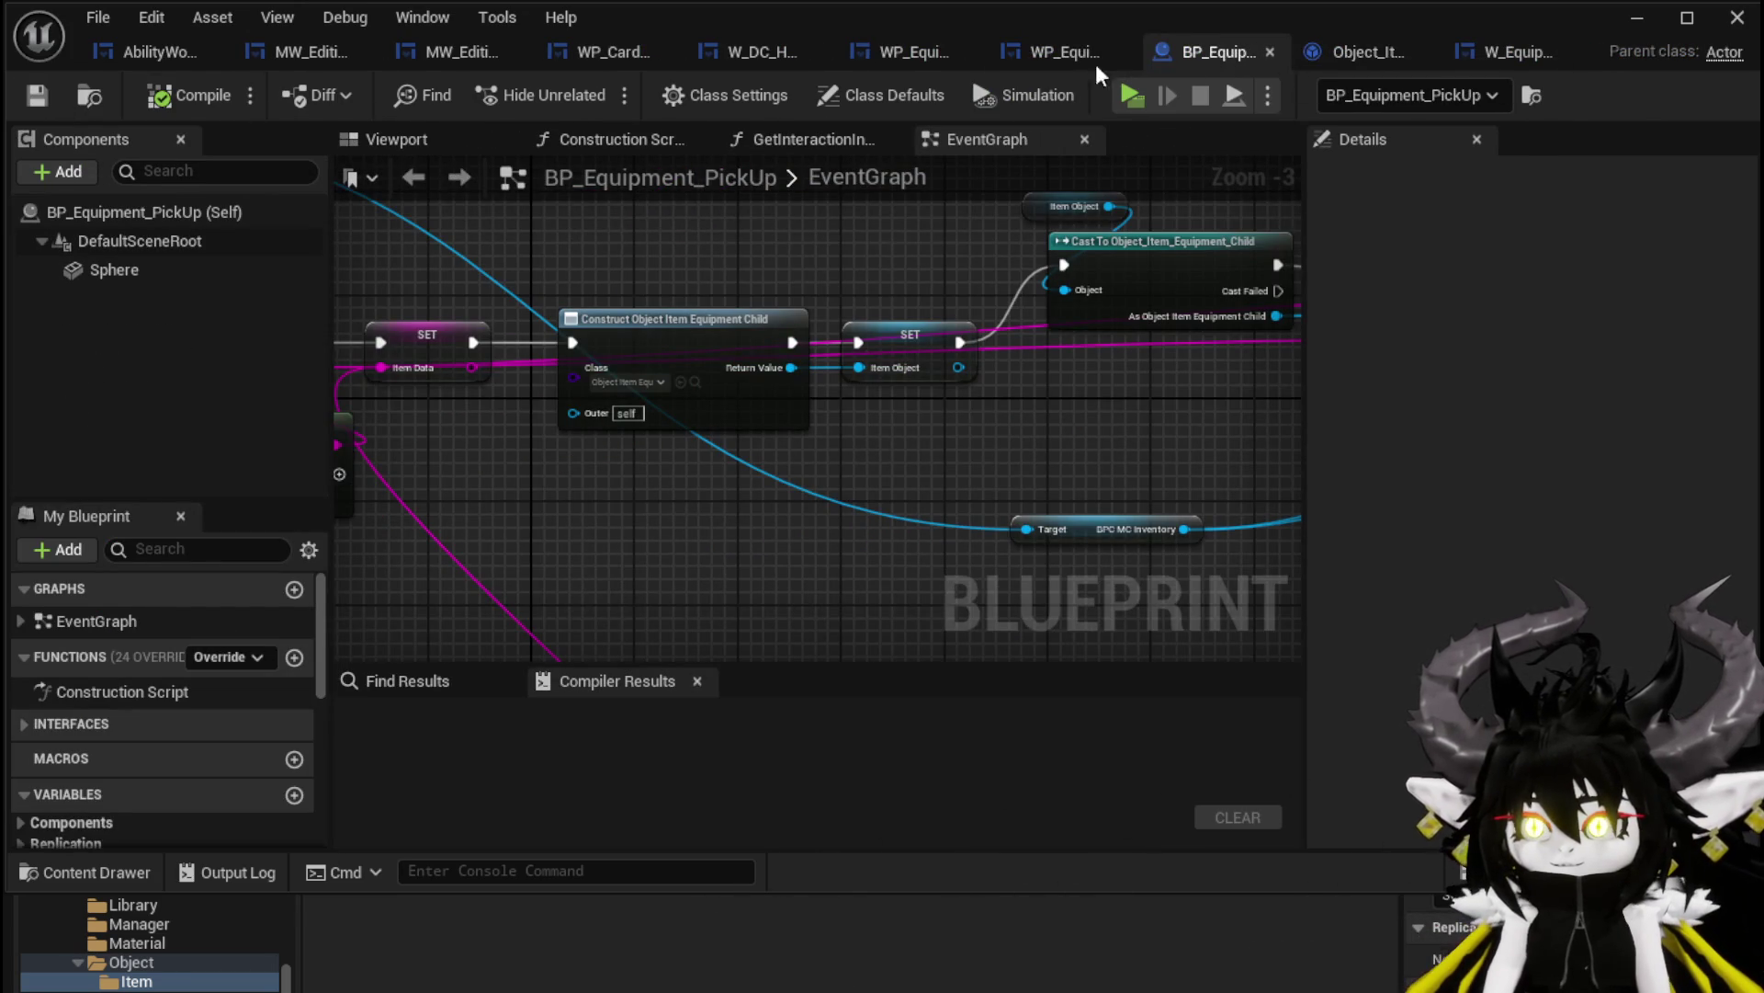
left_click(1061, 57)
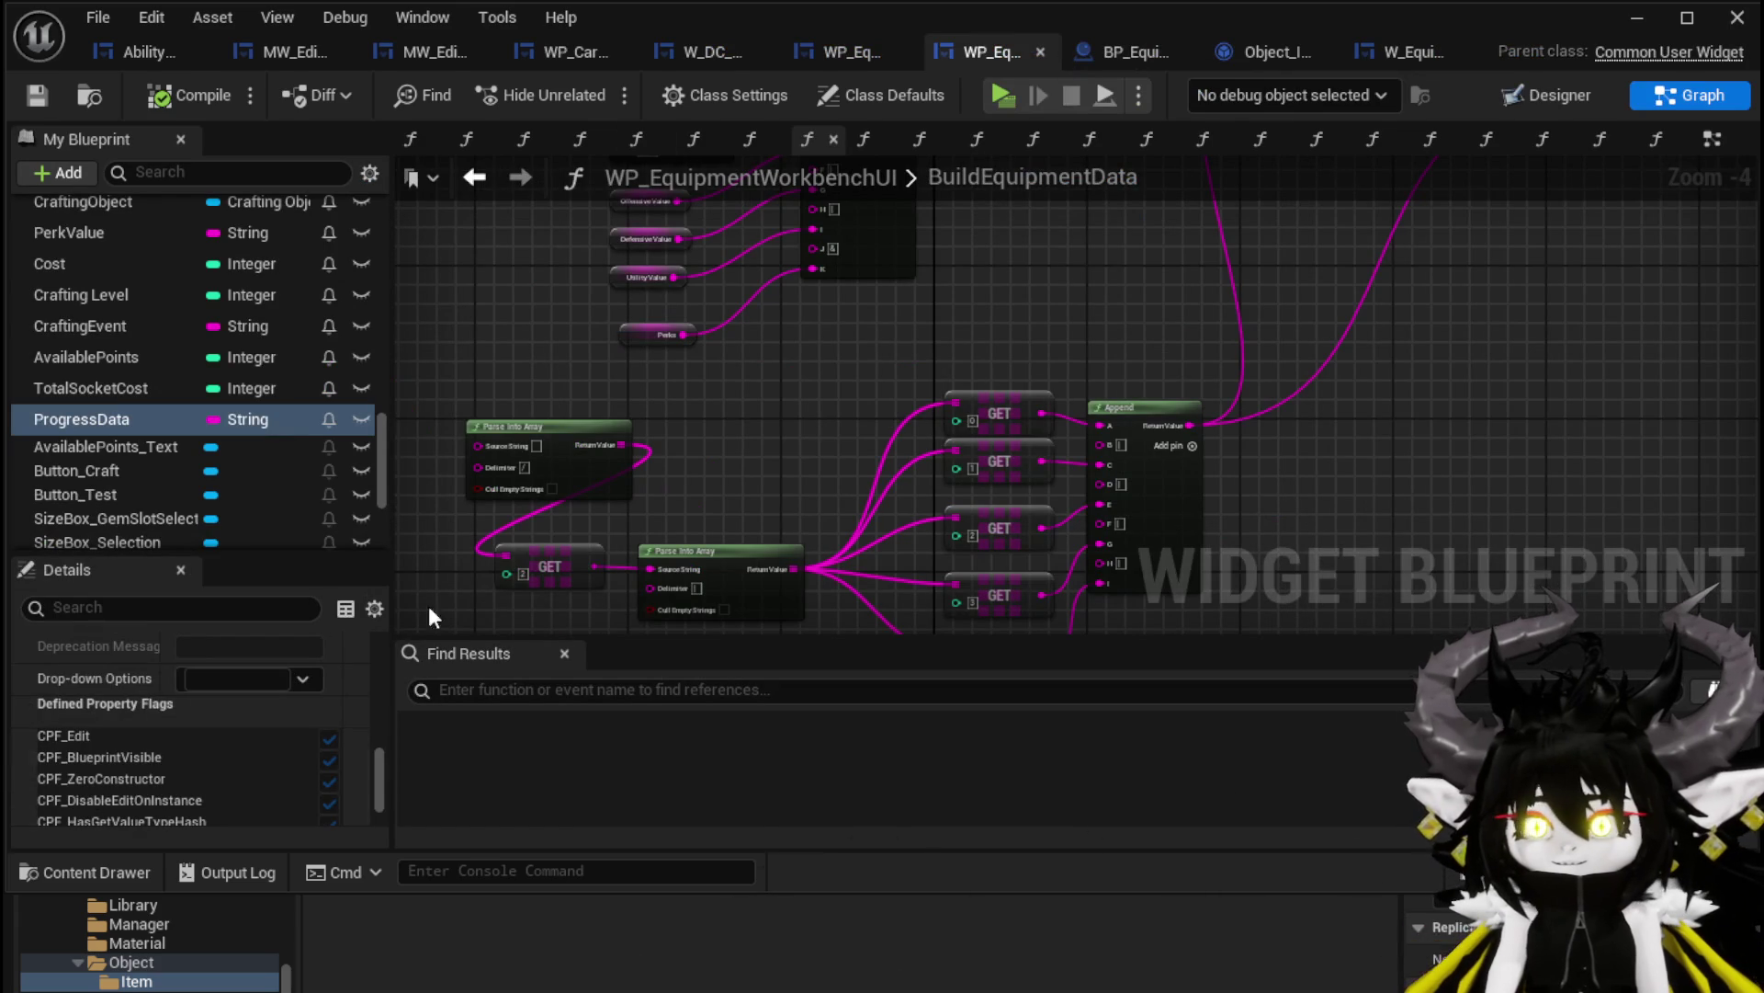
scroll(241, 676, "down", 2)
left_click(248, 809)
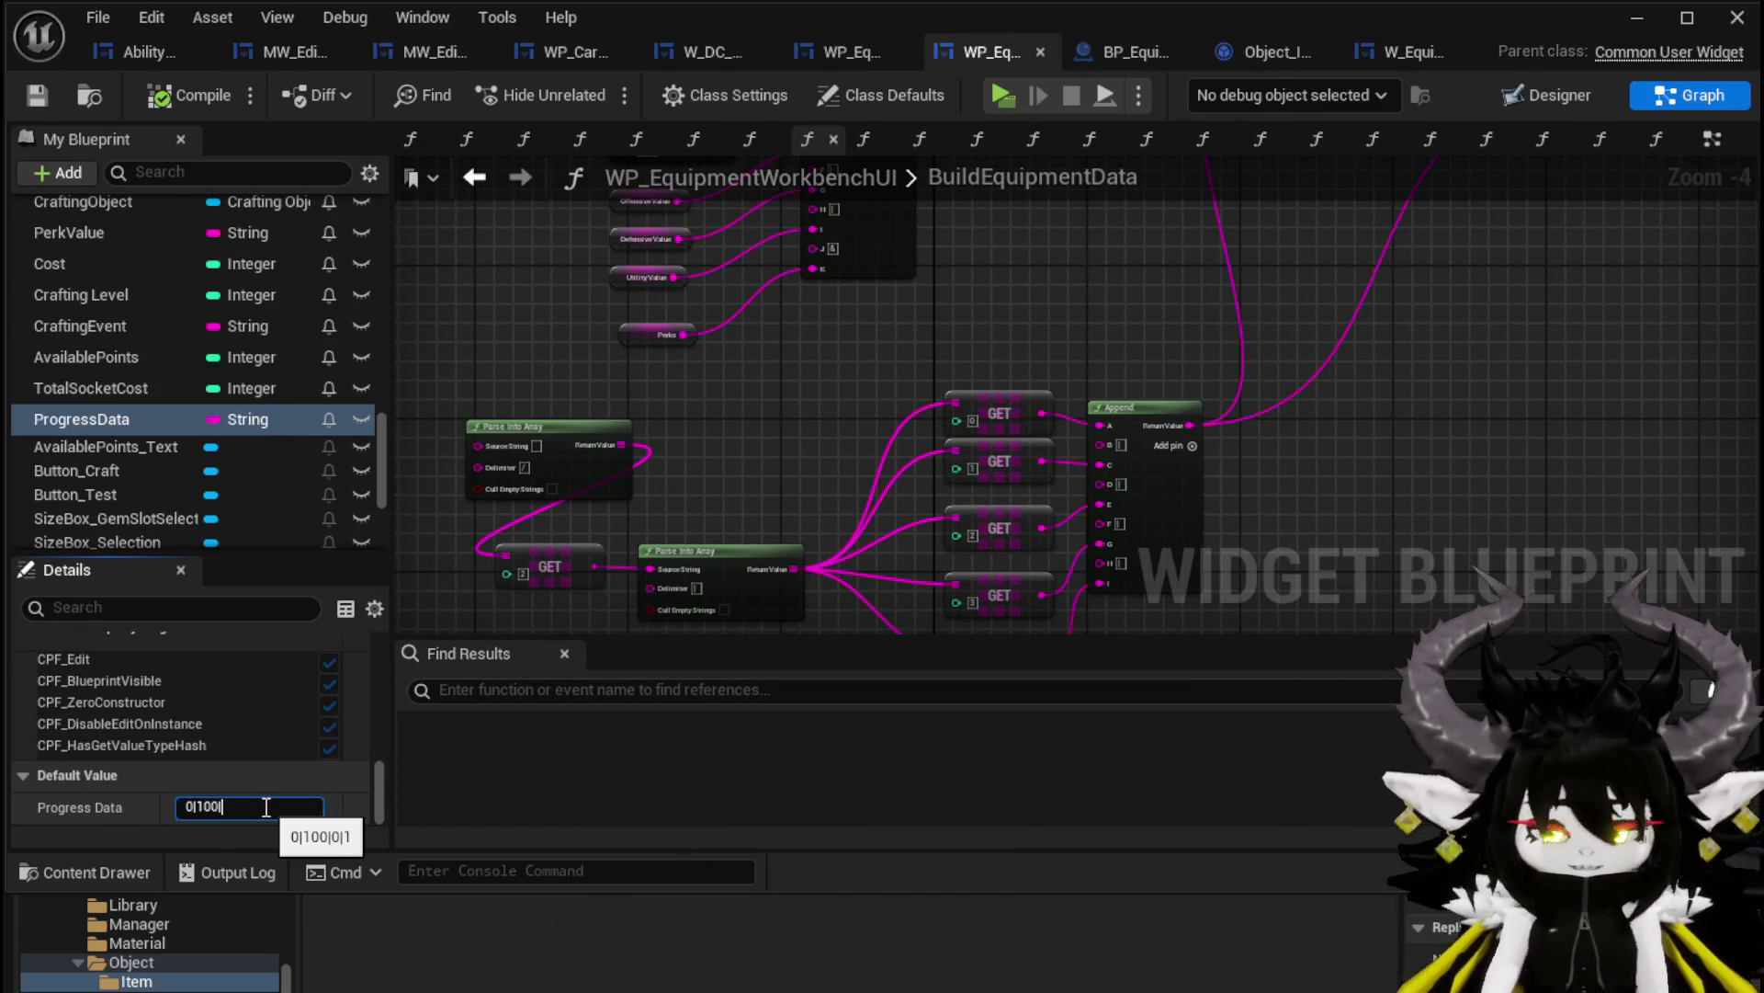
type("1|0")
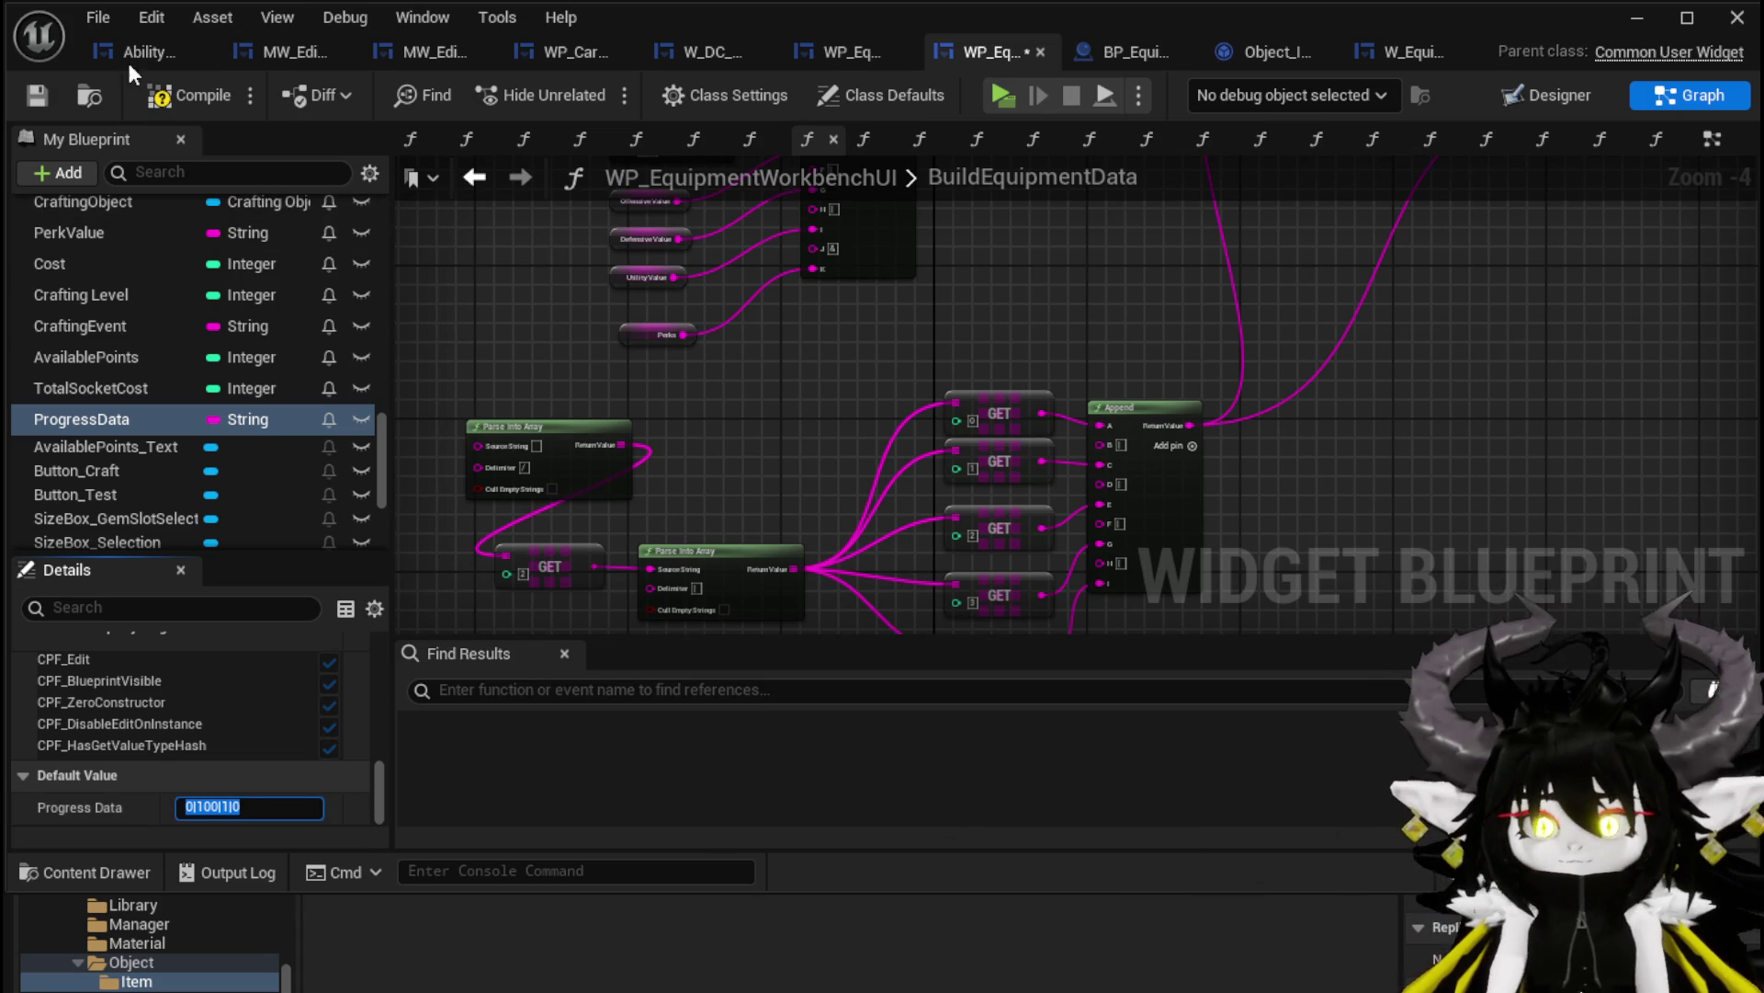
left_click(32, 99)
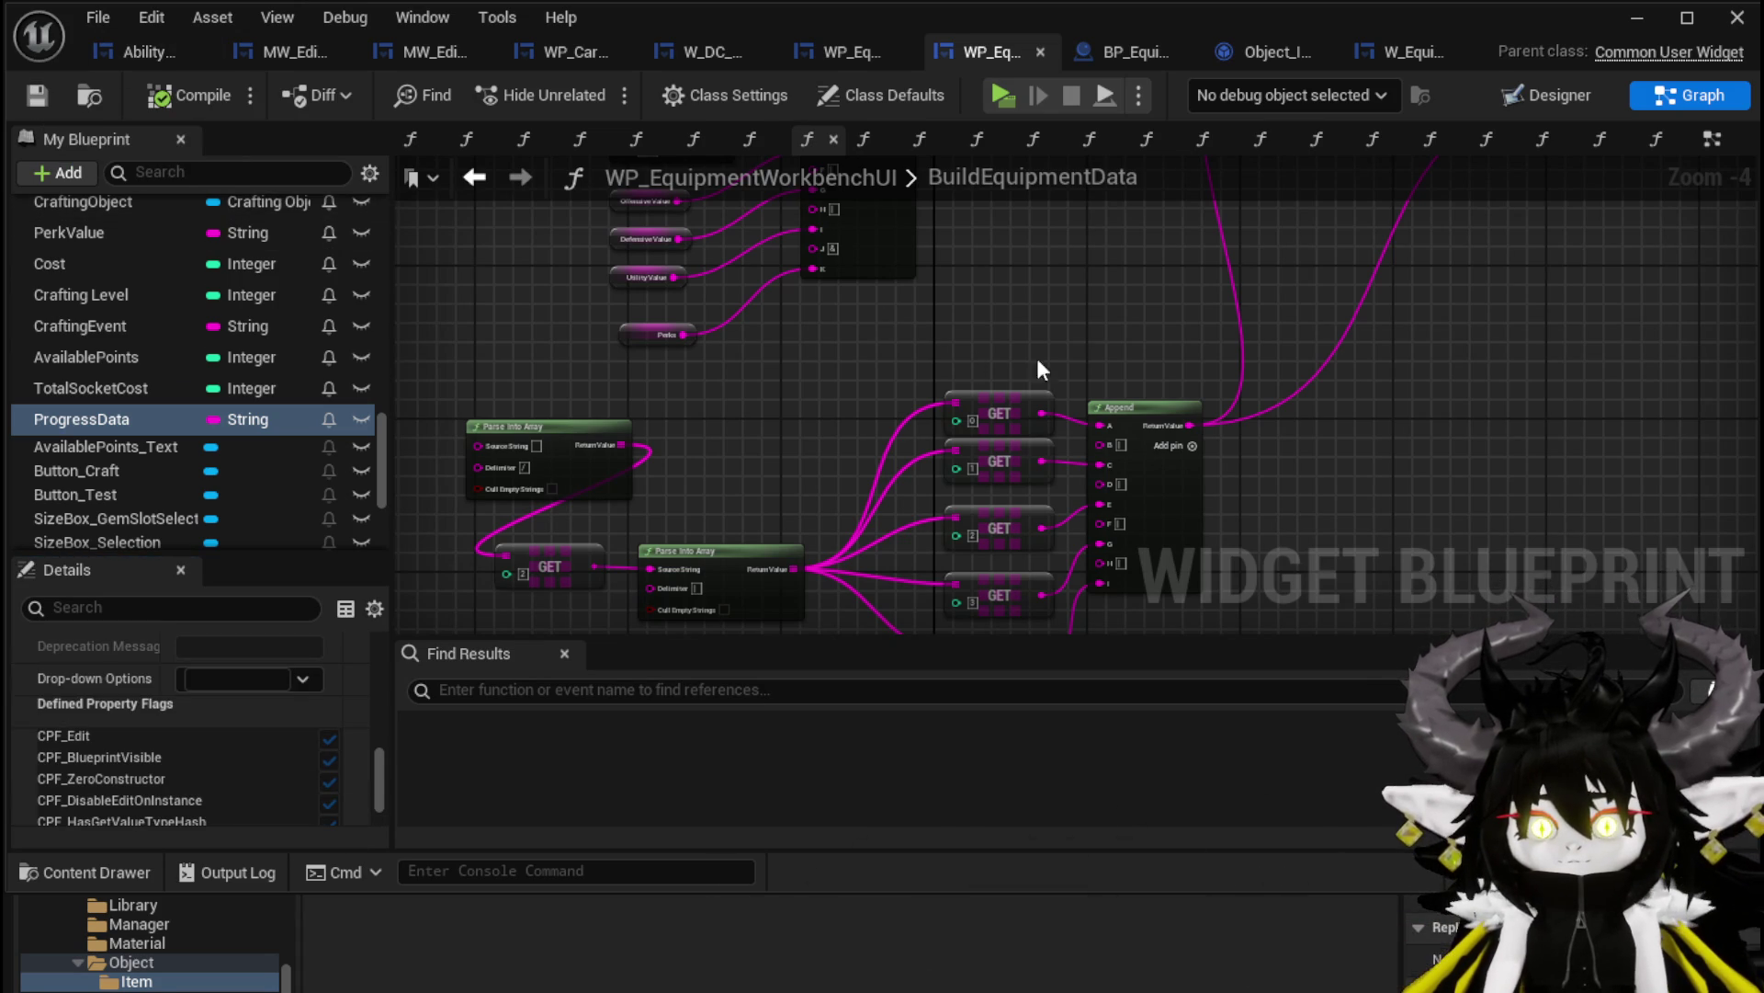
Place a ProgressData getter and wire it into Set Data's Progress Data input
left_click_drag(1035, 357, 777, 576)
mouse_move(78, 421)
left_mouse_down()
mouse_move(938, 377)
mouse_move(852, 379)
left_mouse_up()
scroll(920, 372, "up", 3)
left_click_drag(835, 488, 1012, 329)
scroll(1103, 386, "down", 3)
Duplicate the ProgressData getter into Append's B input, compile, and return to the level editor
left_click_drag(1178, 444, 747, 421)
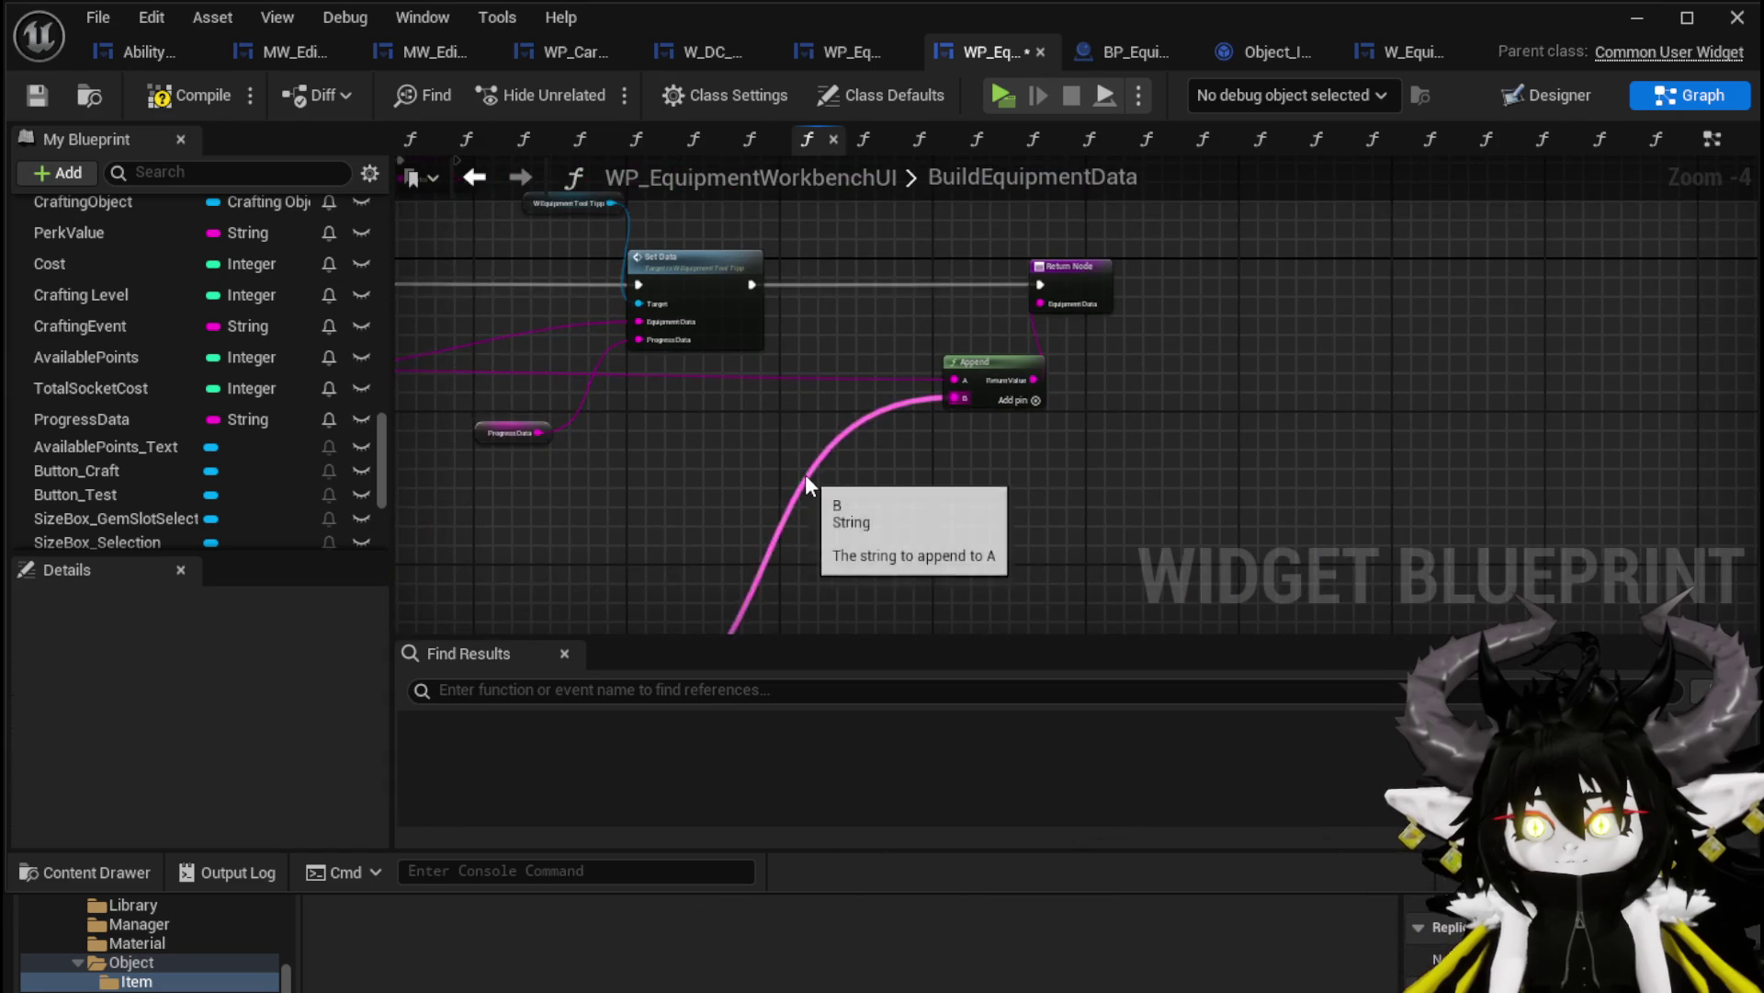
left_click_drag(805, 474, 963, 384)
key("ctrl+v")
left_click_drag(1037, 323, 1147, 314)
left_click(1200, 369)
left_click(183, 94)
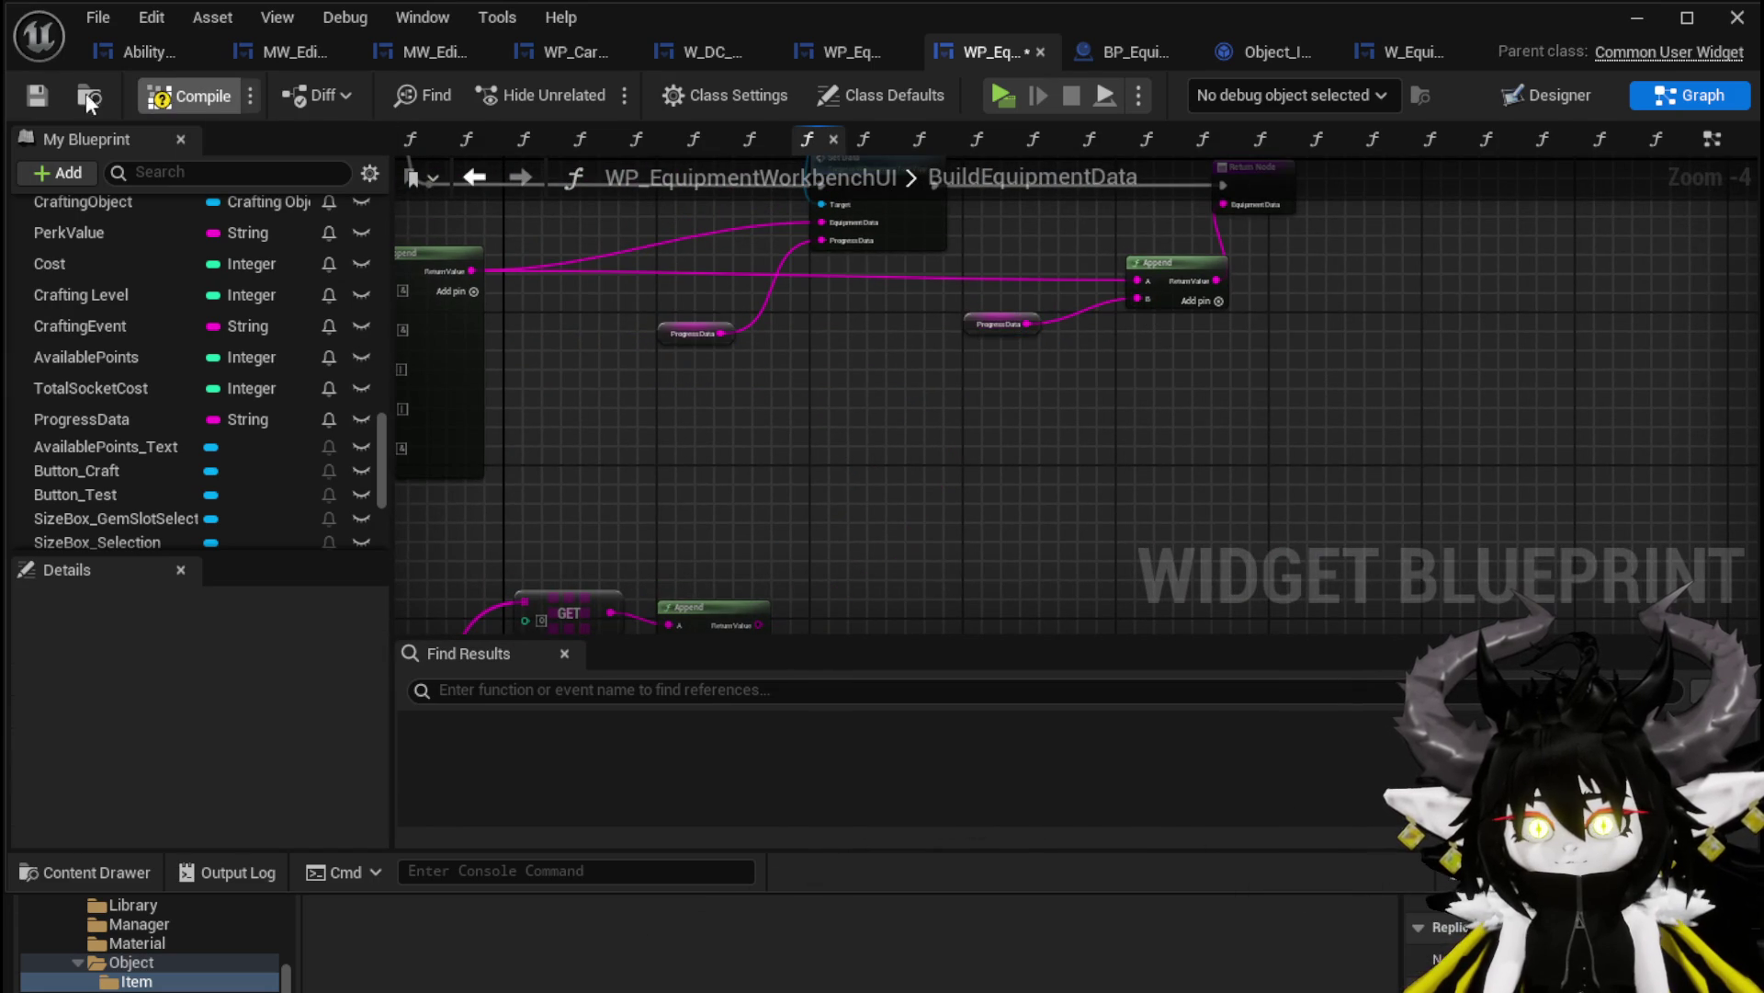
mouse_move(845, 278)
left_mouse_down()
mouse_move(1029, 432)
mouse_move(1268, 361)
left_mouse_up()
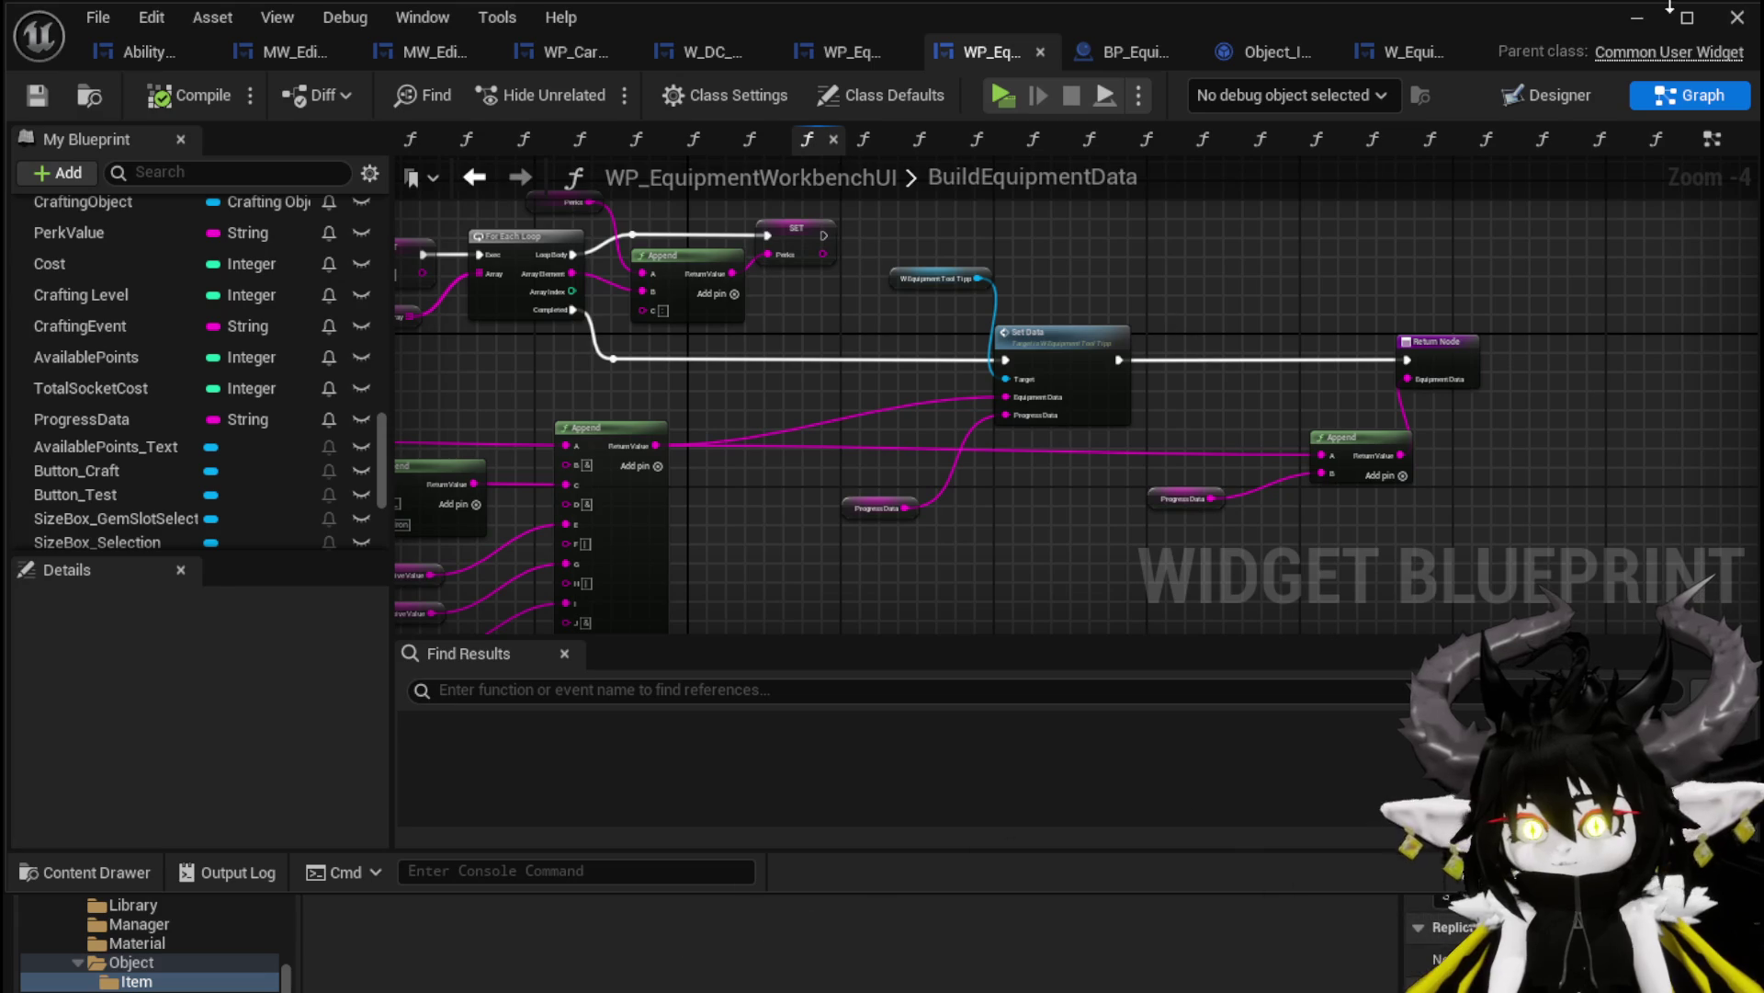
left_click(1638, 18)
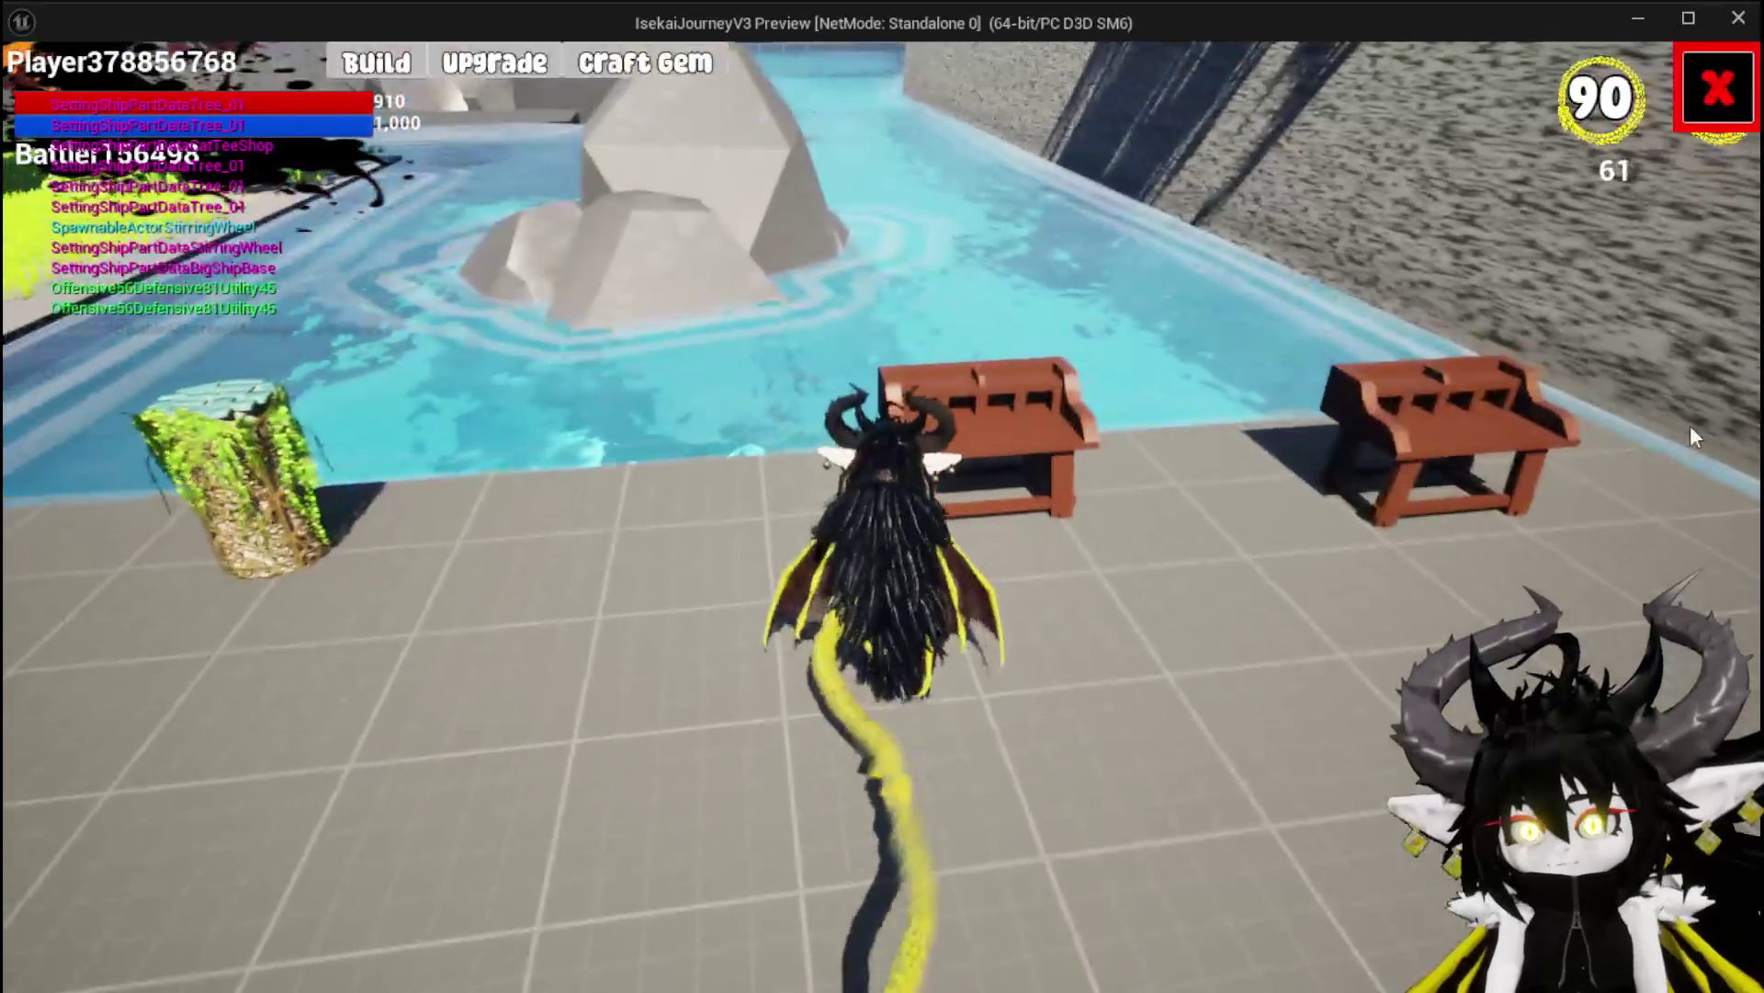
Play-test the workbench stats panel and item slot, then stop play and save all assets
left_click(495, 62)
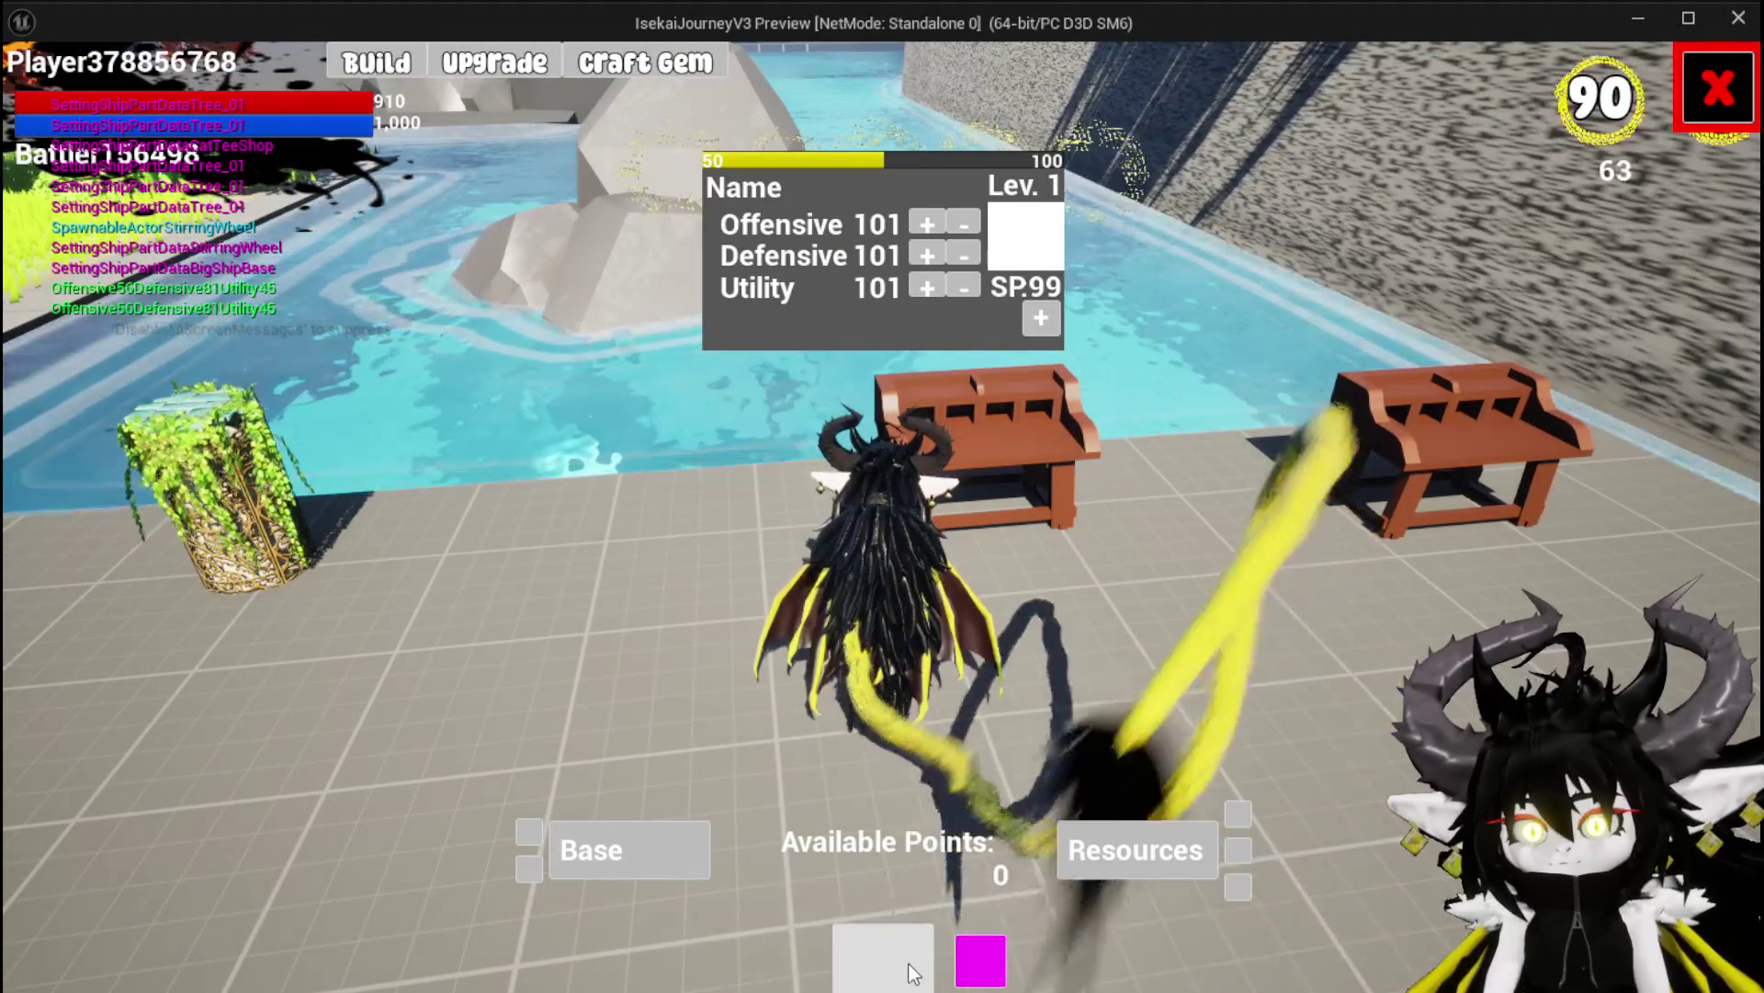
left_click(915, 968)
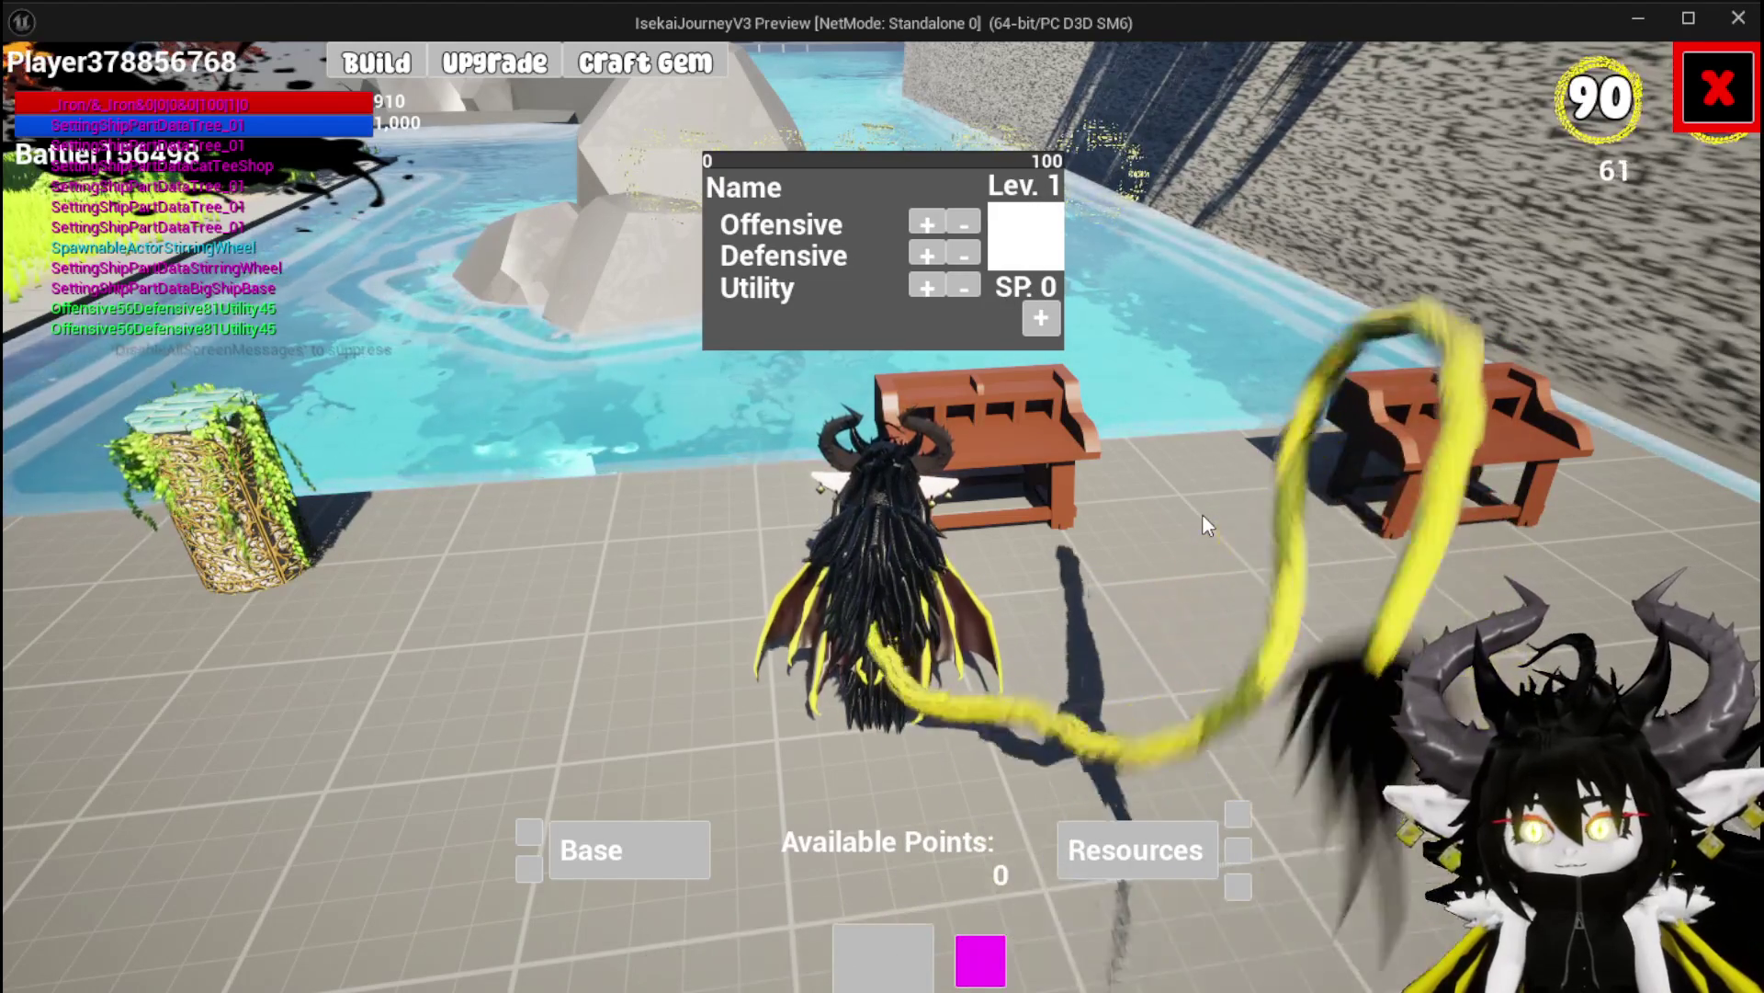
key("Escape")
left_click(32, 91)
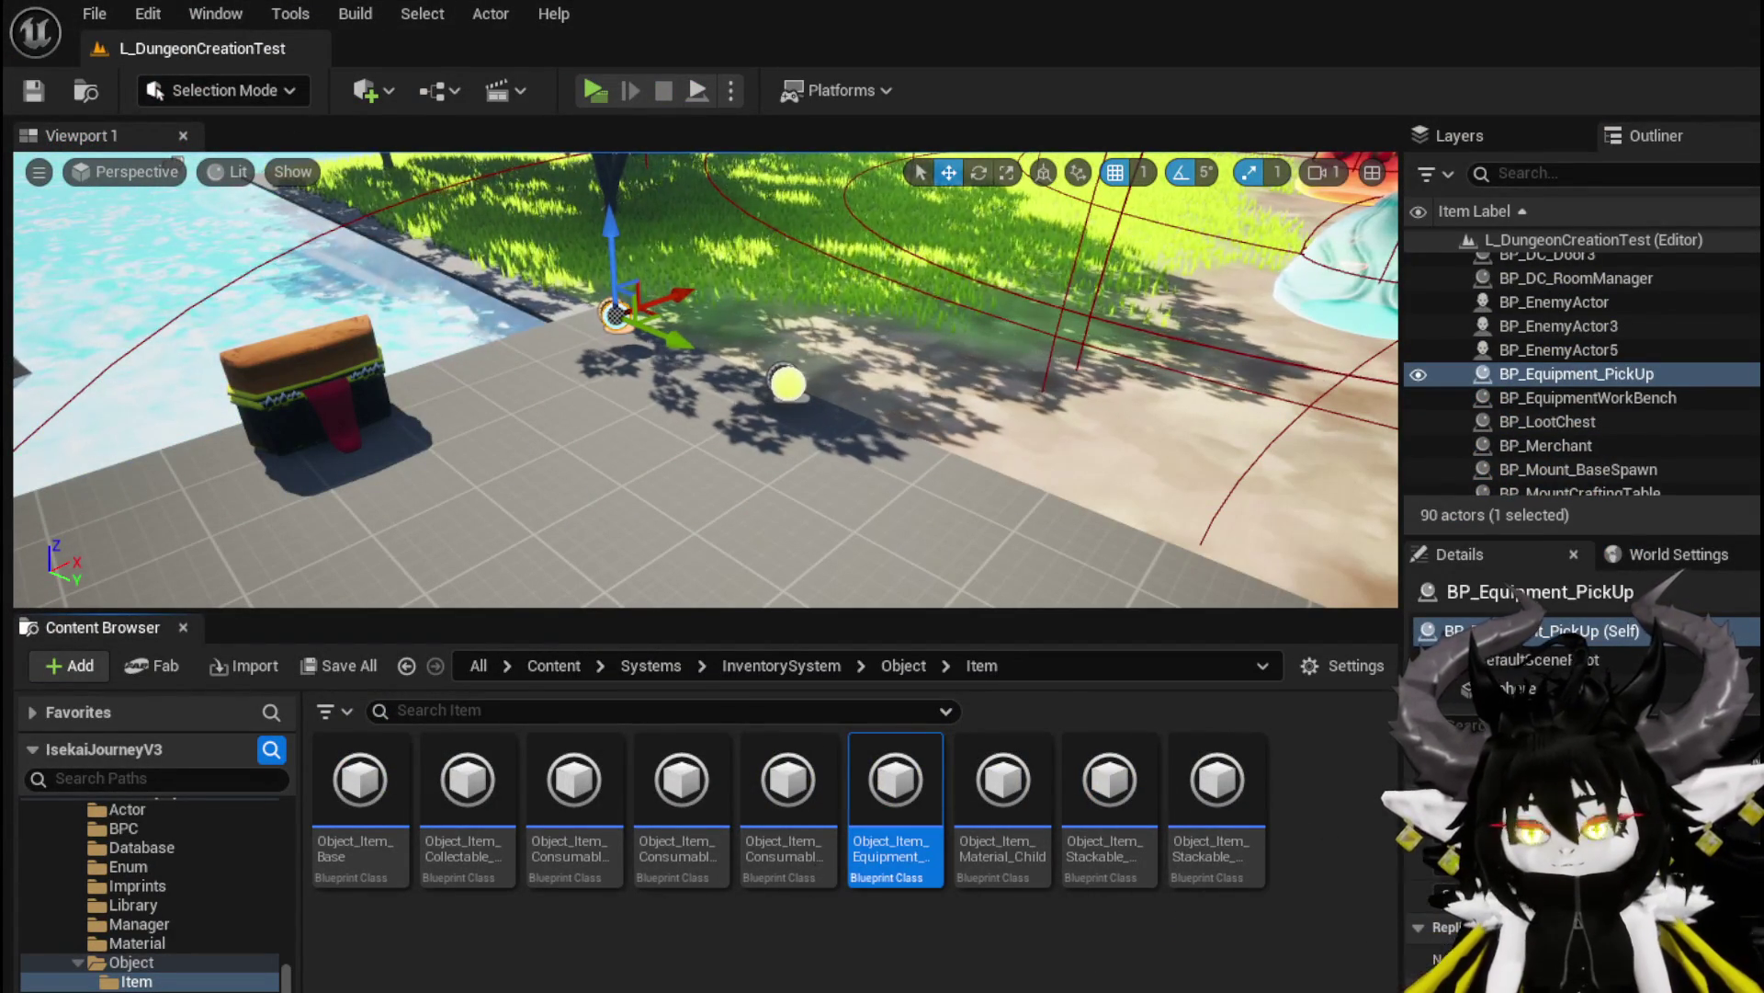
Return to WP_EquipmentWorkbenchUI, zoom out over BuildEquipmentData, and scroll up to the Functions list
key("alt+Tab")
left_click_drag(793, 529, 963, 360)
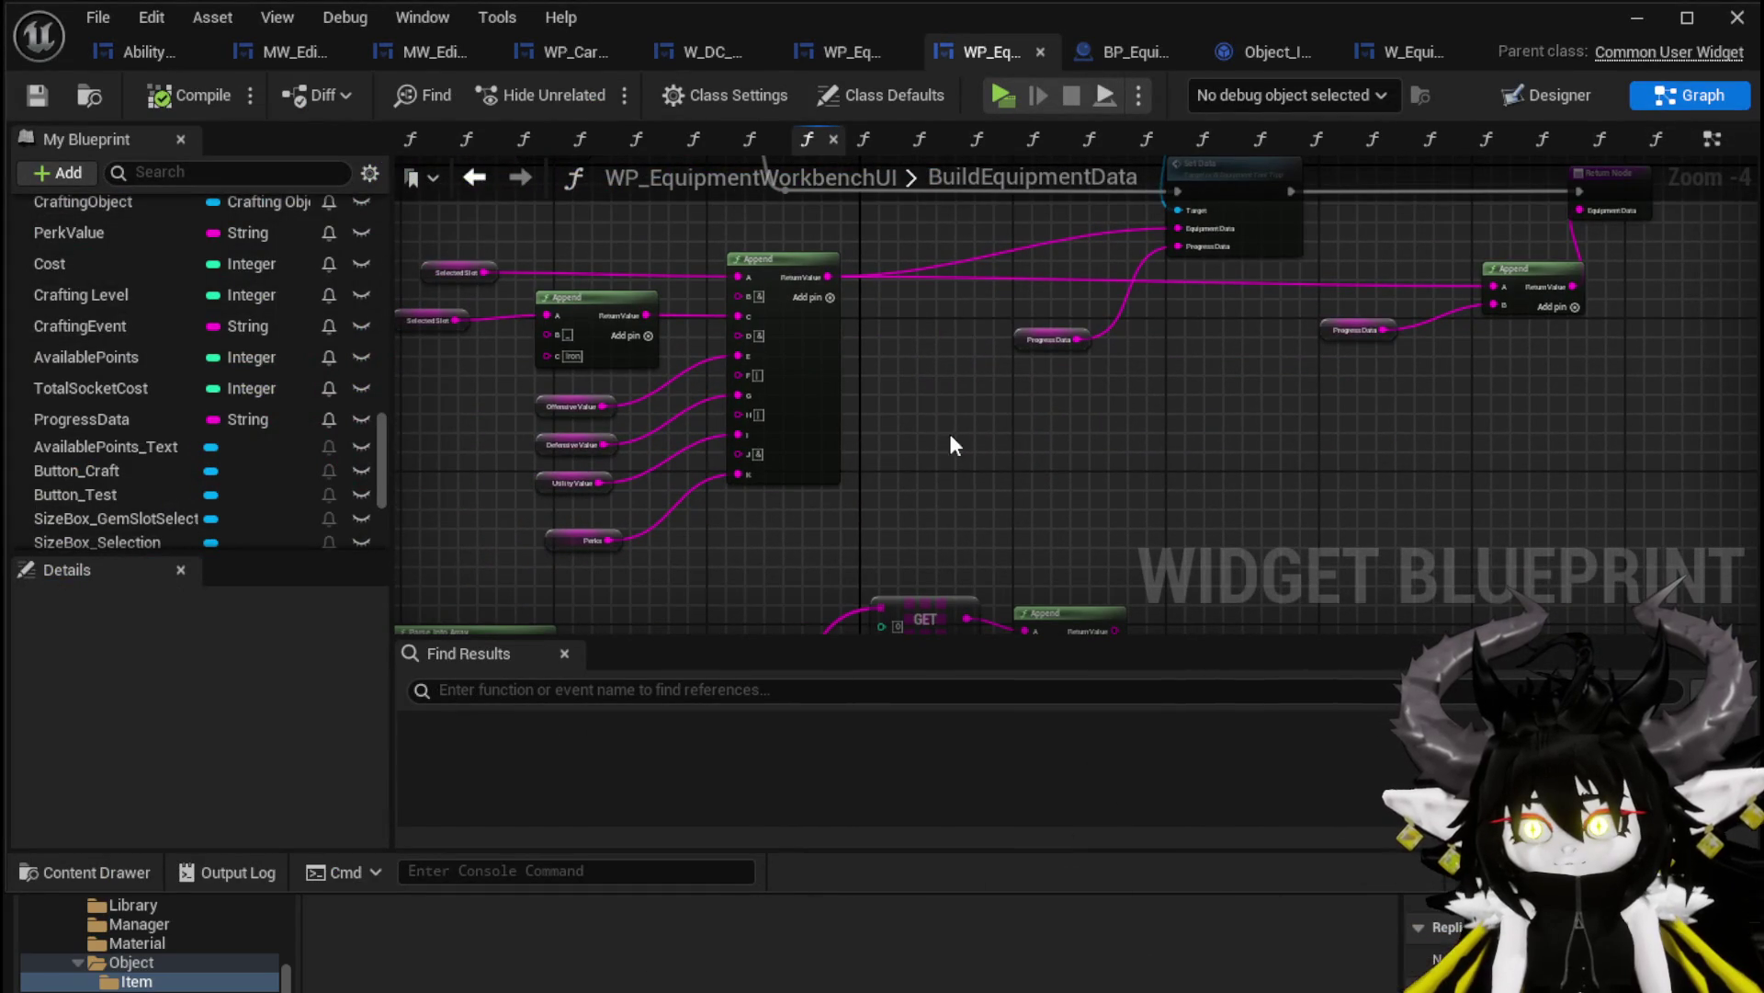
scroll(993, 405, "down", 2)
left_click_drag(981, 374, 923, 342)
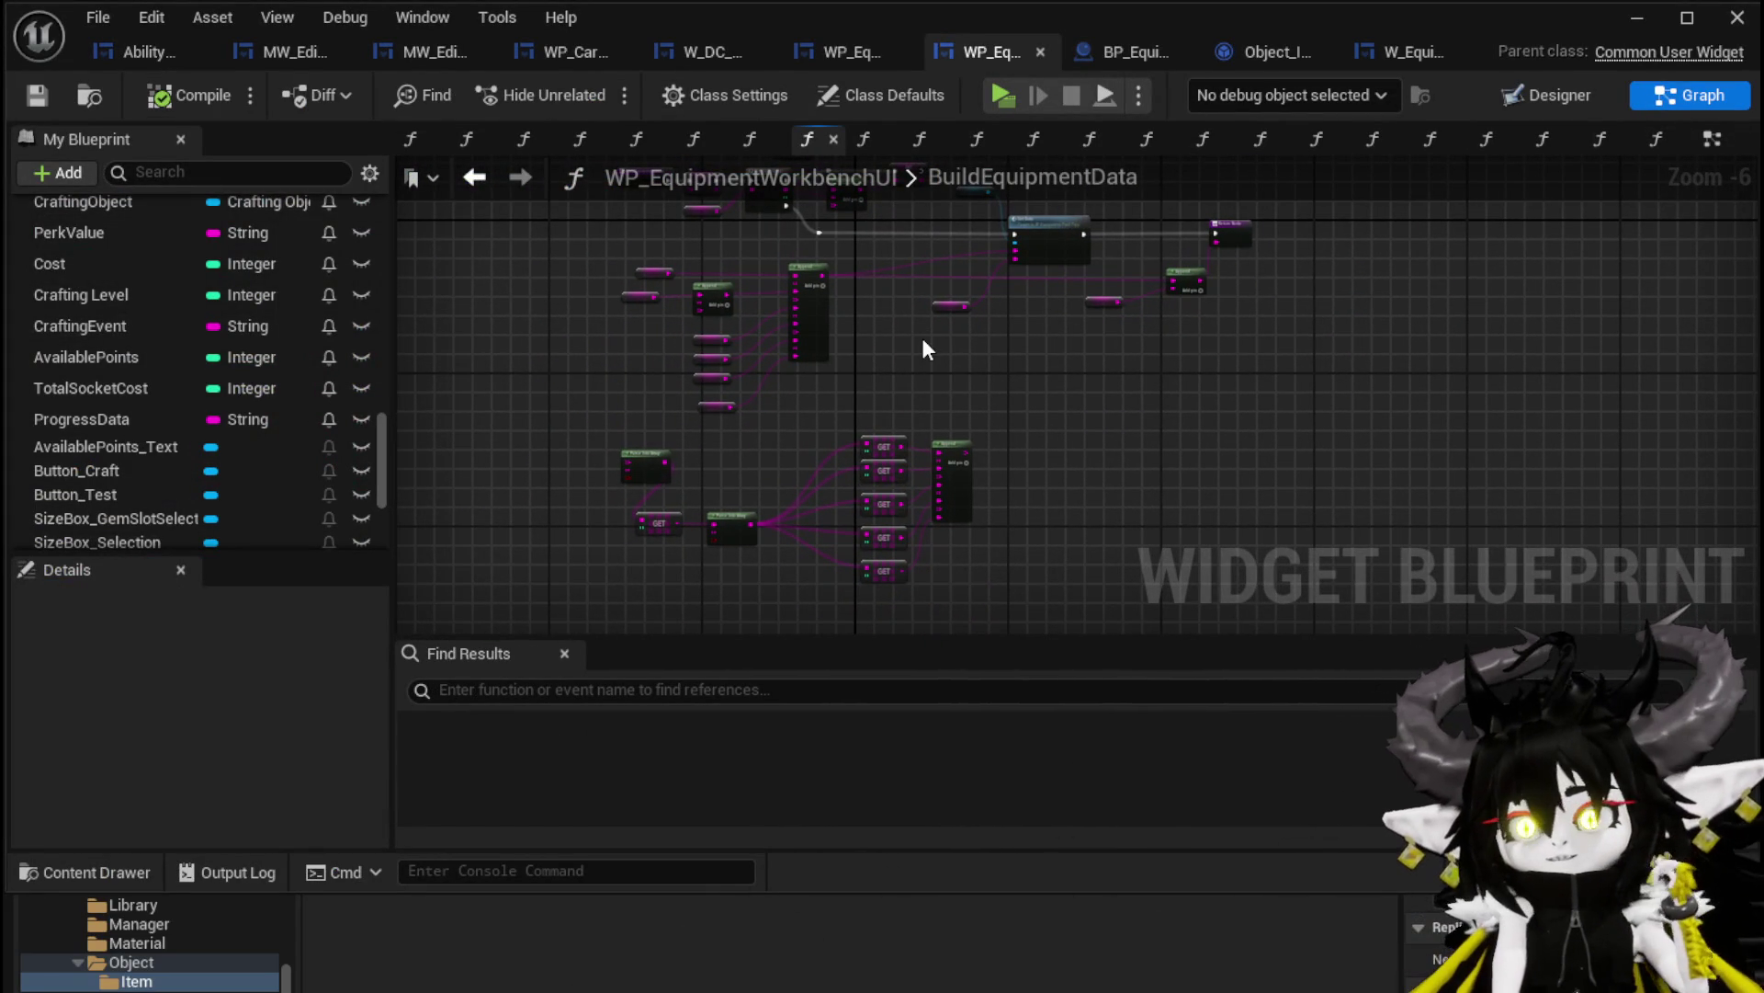
scroll(233, 373, "up", 6)
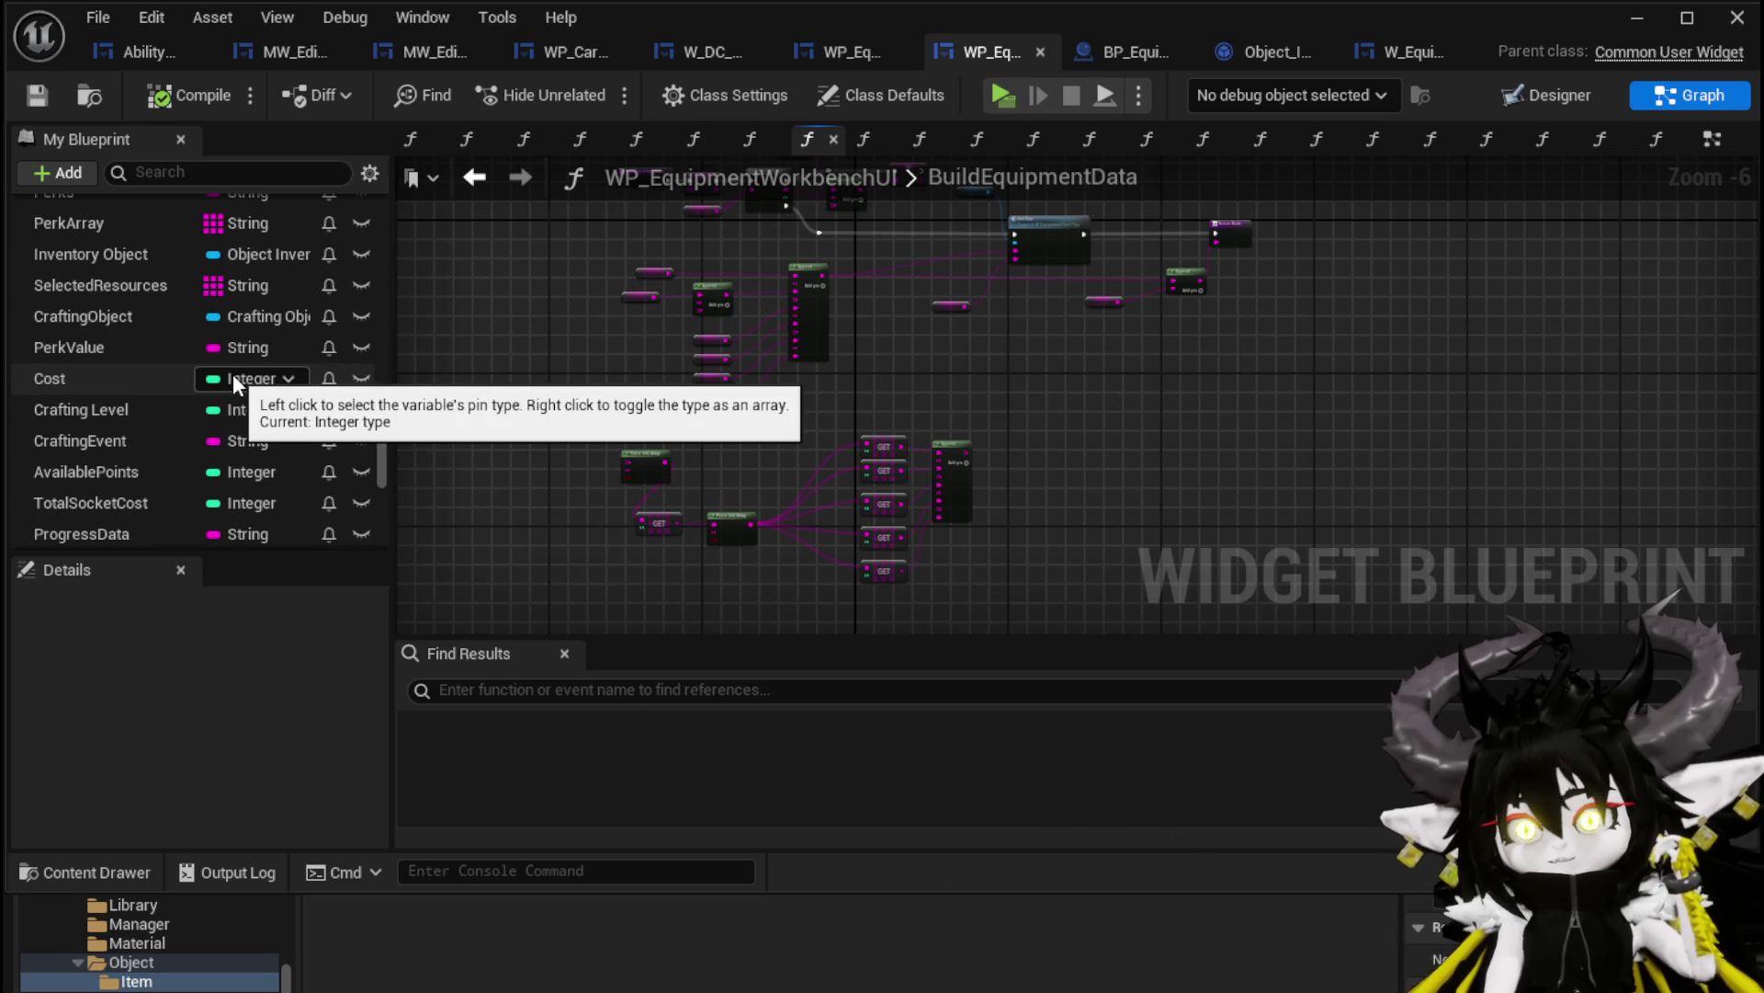
scroll(234, 373, "up", 5)
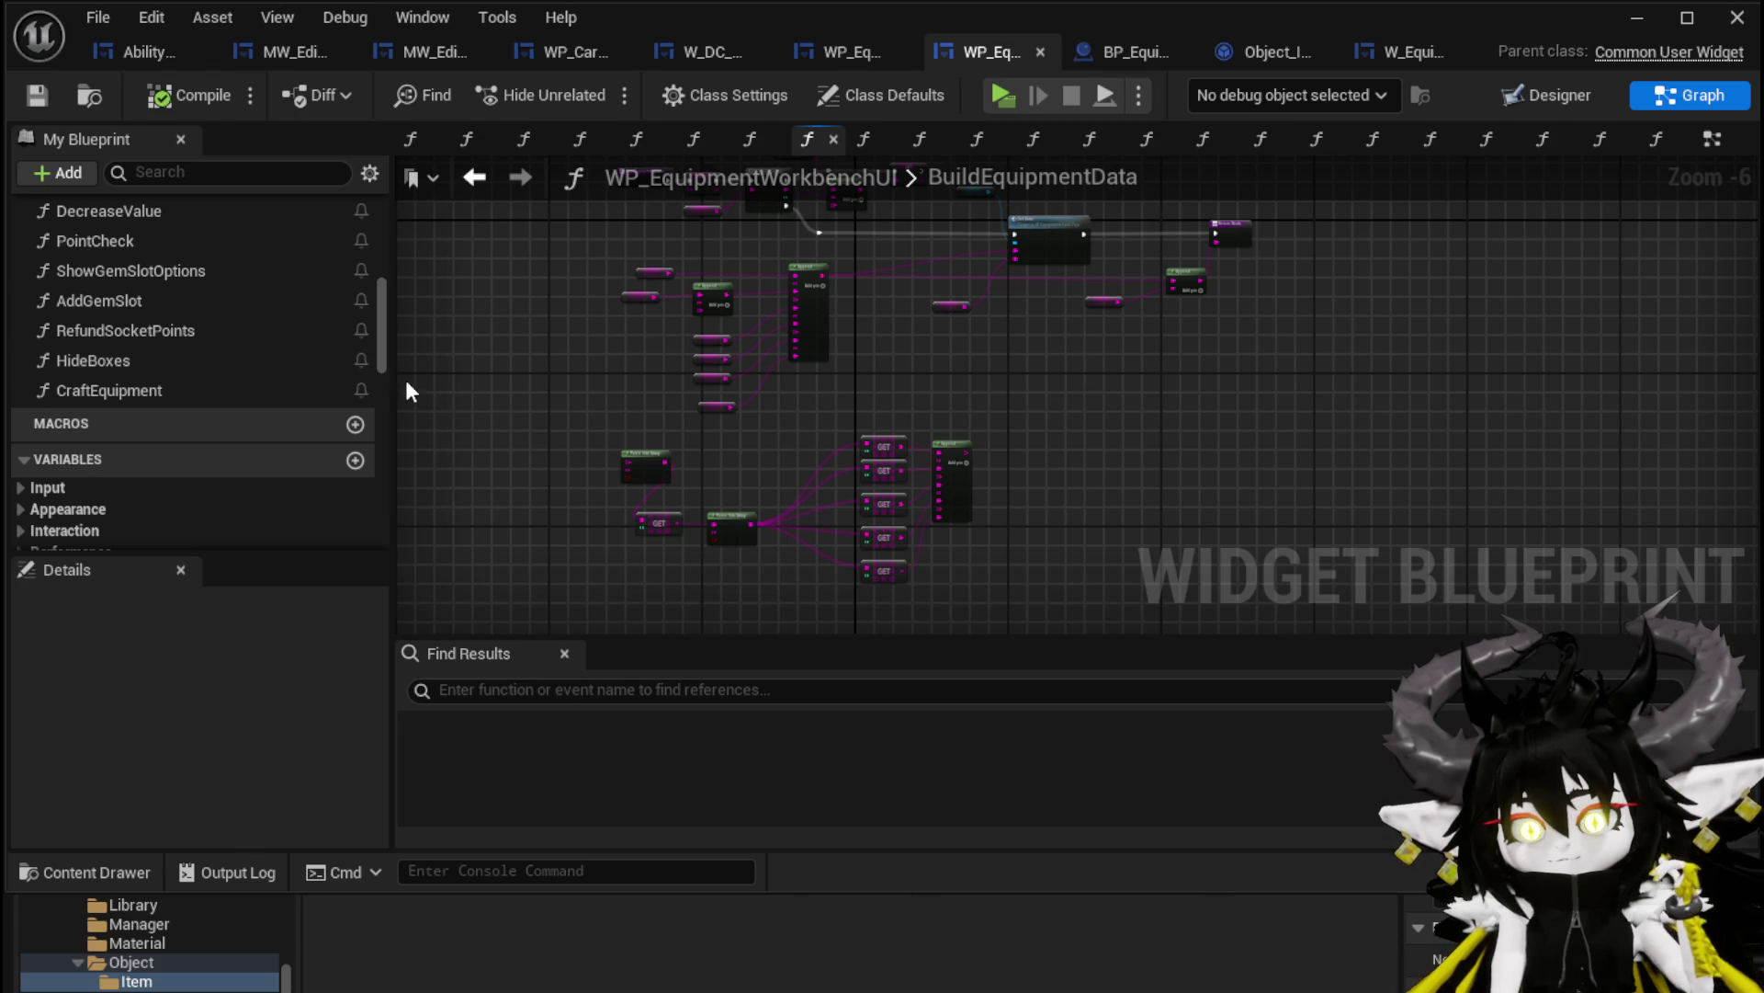
scroll(279, 378, "up", 5)
scroll(281, 380, "up", 6)
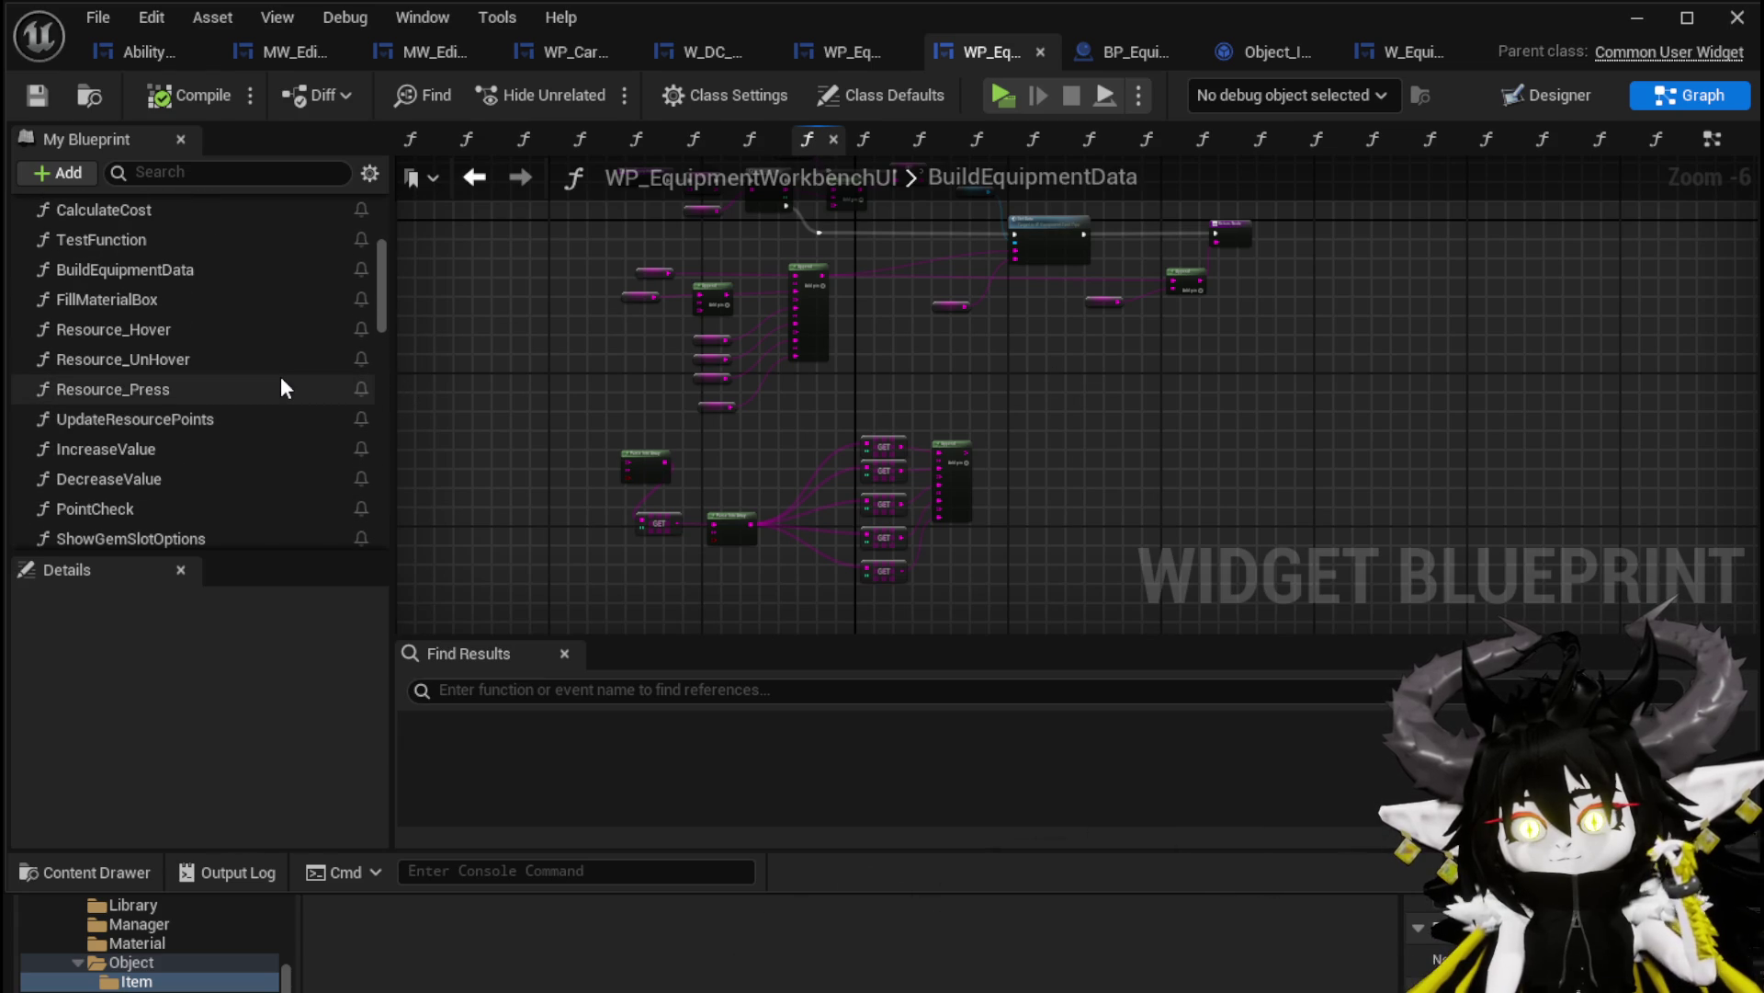
scroll(281, 380, "up", 1)
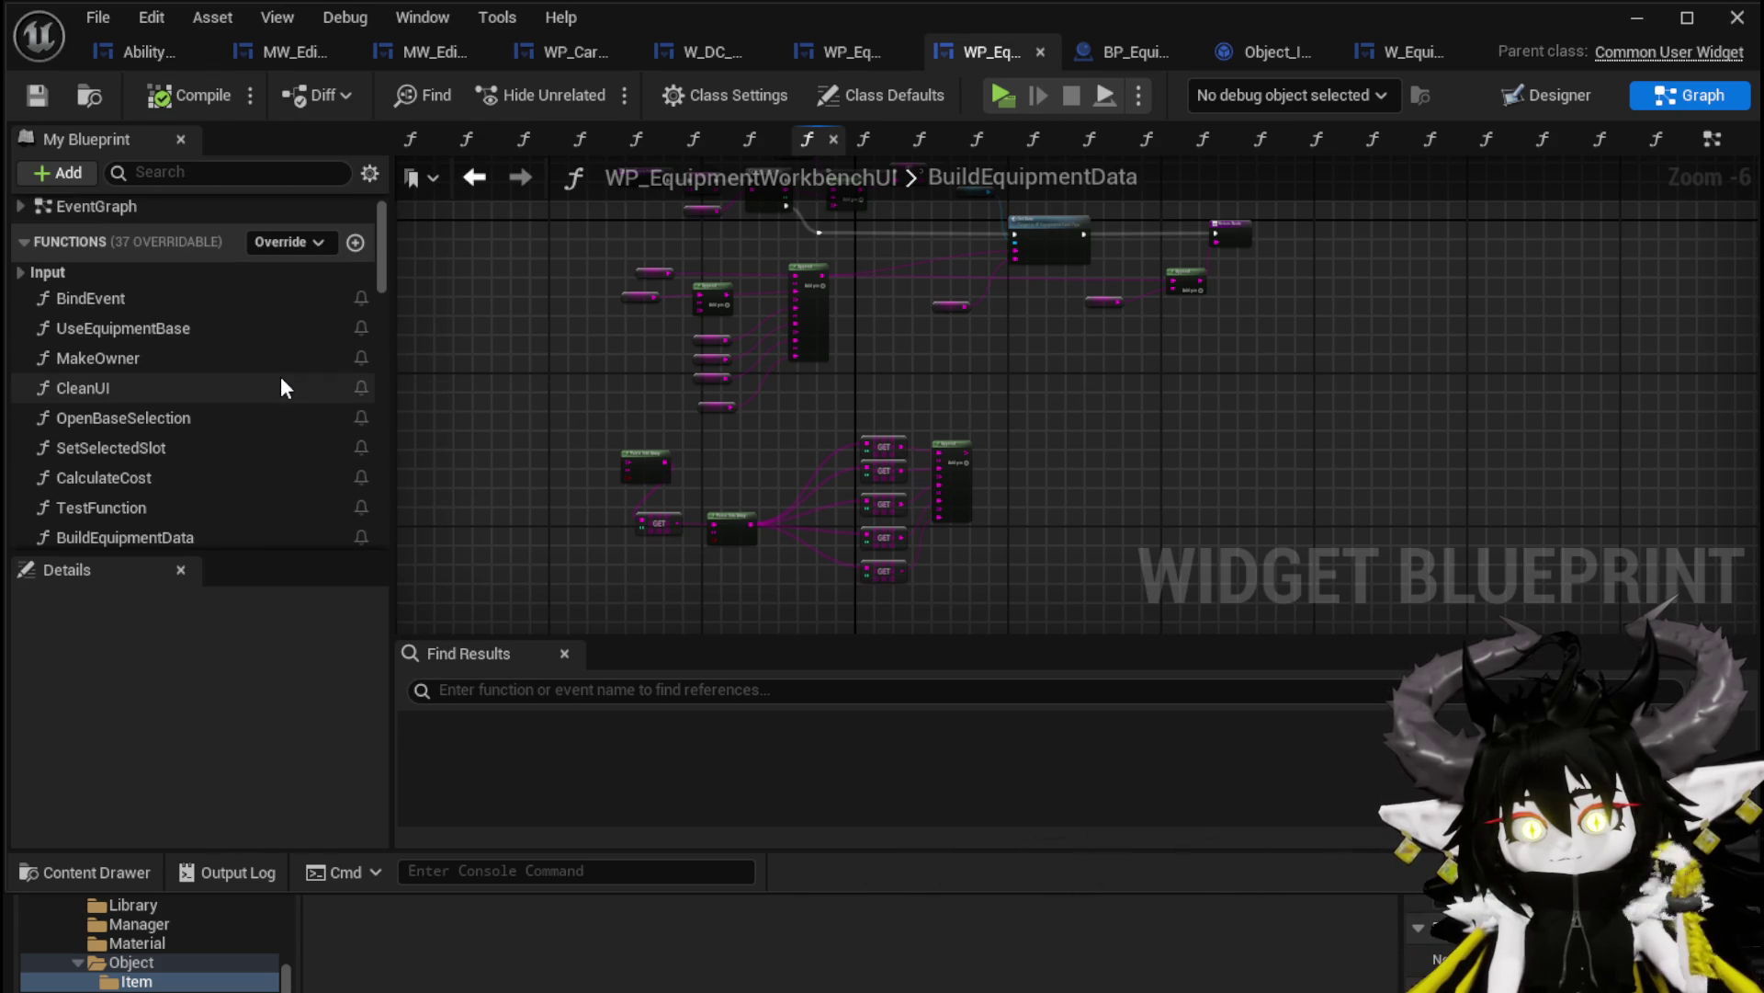
Run another workbench play-test, save the level, and switch back to WP_EquipmentWorkbenchUI
left_click(1625, 26)
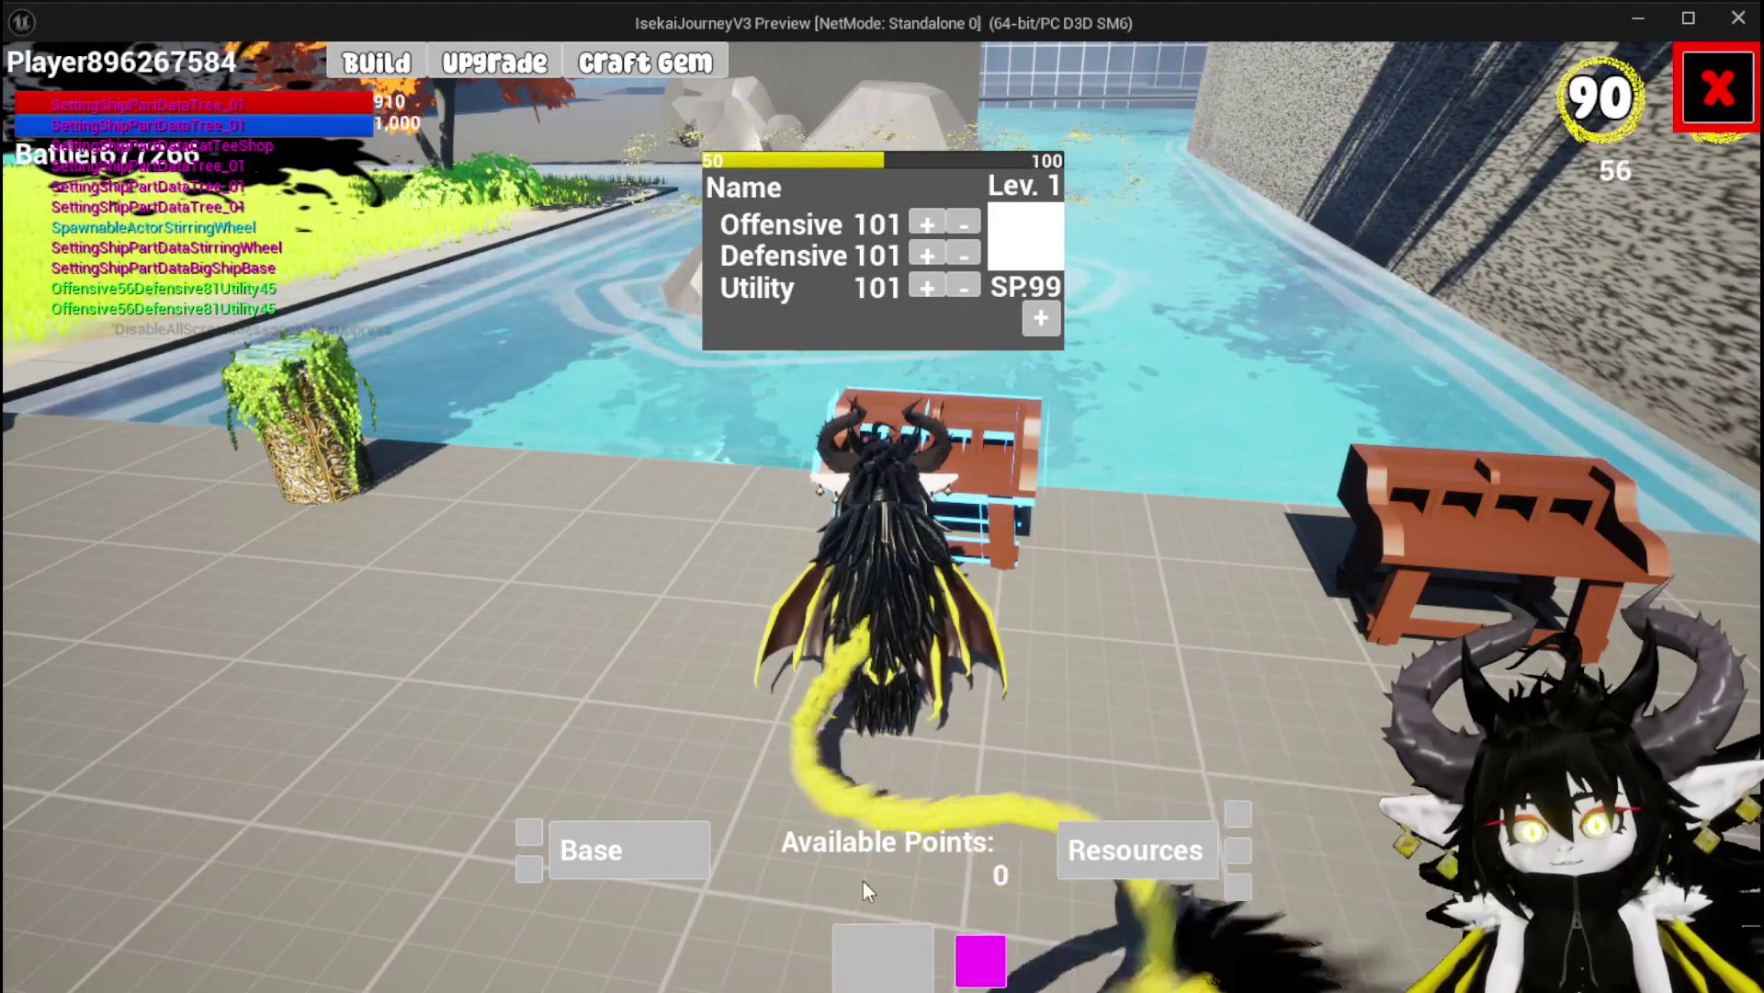
key("Escape")
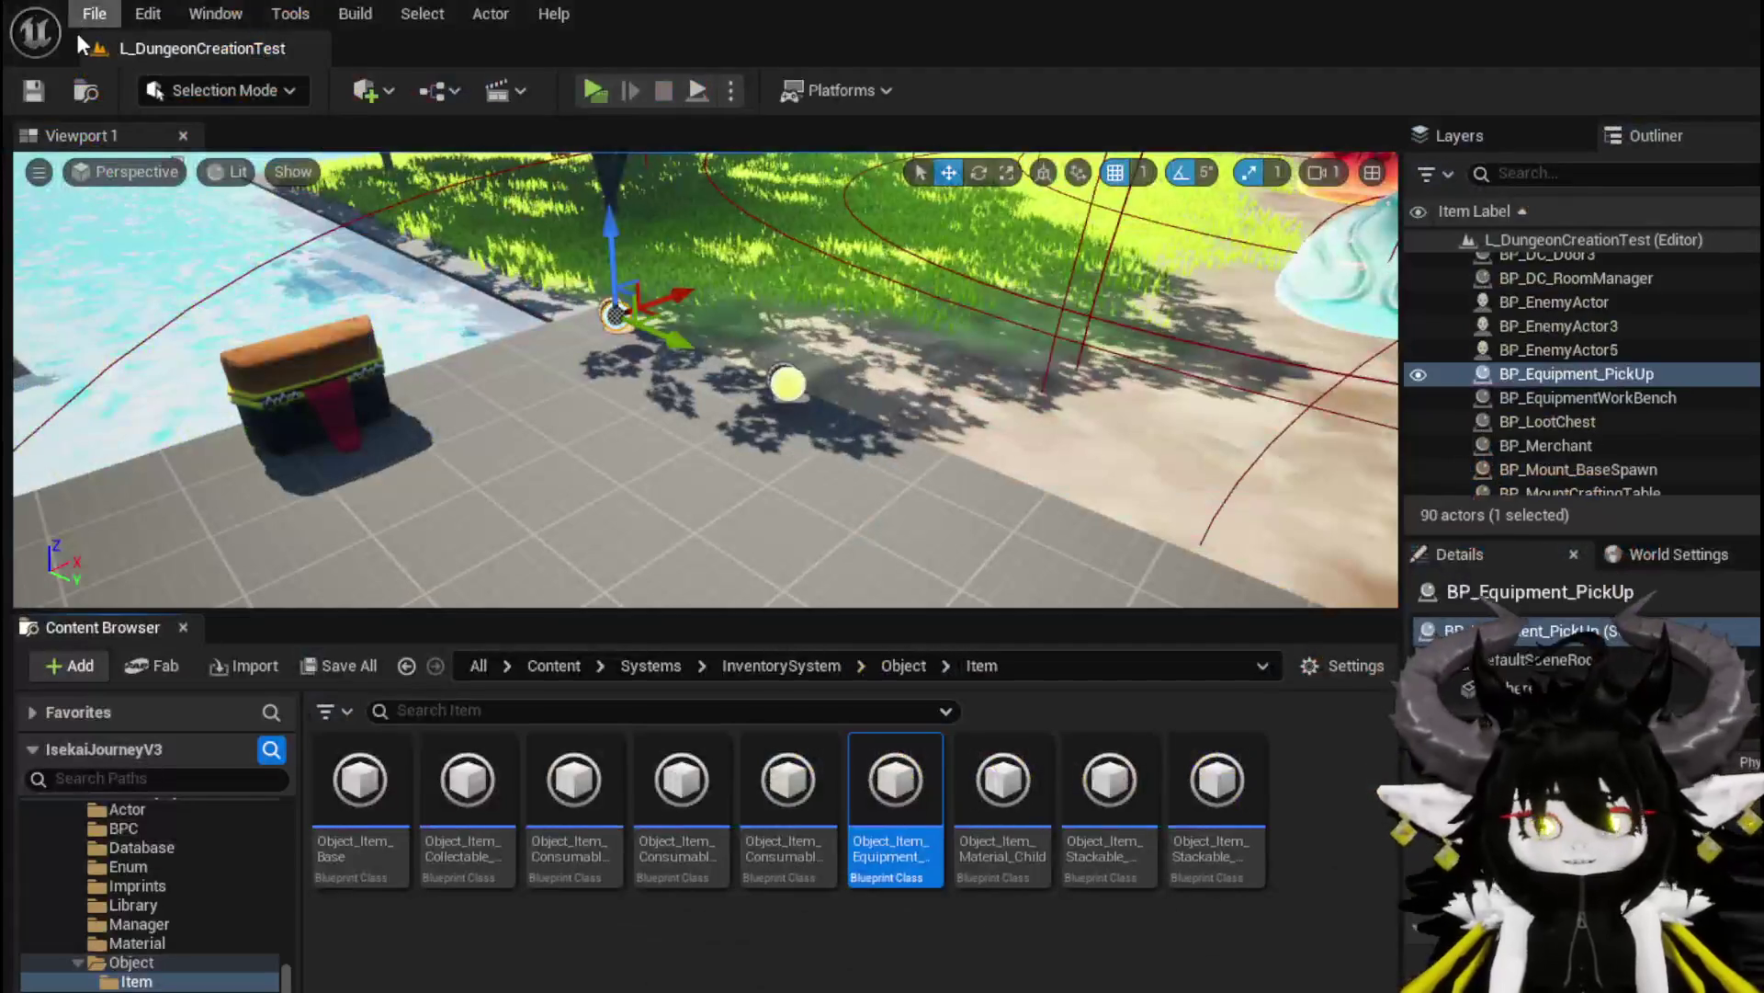
left_click(34, 90)
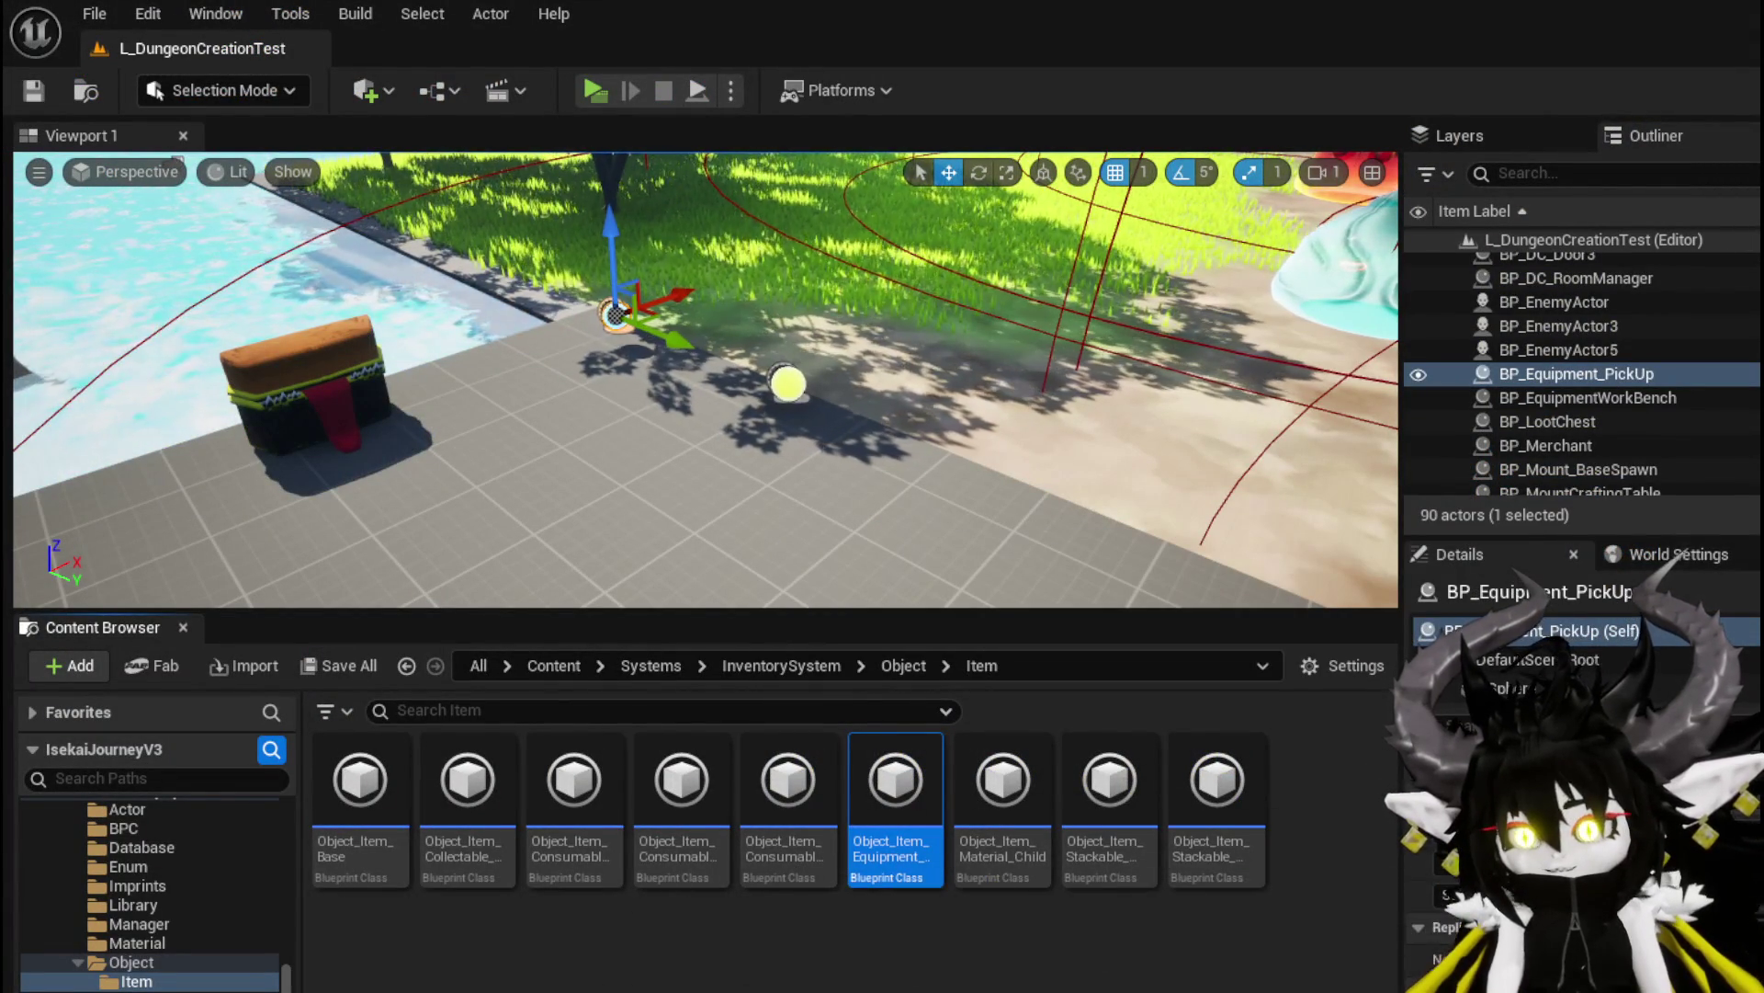
key("alt+Tab")
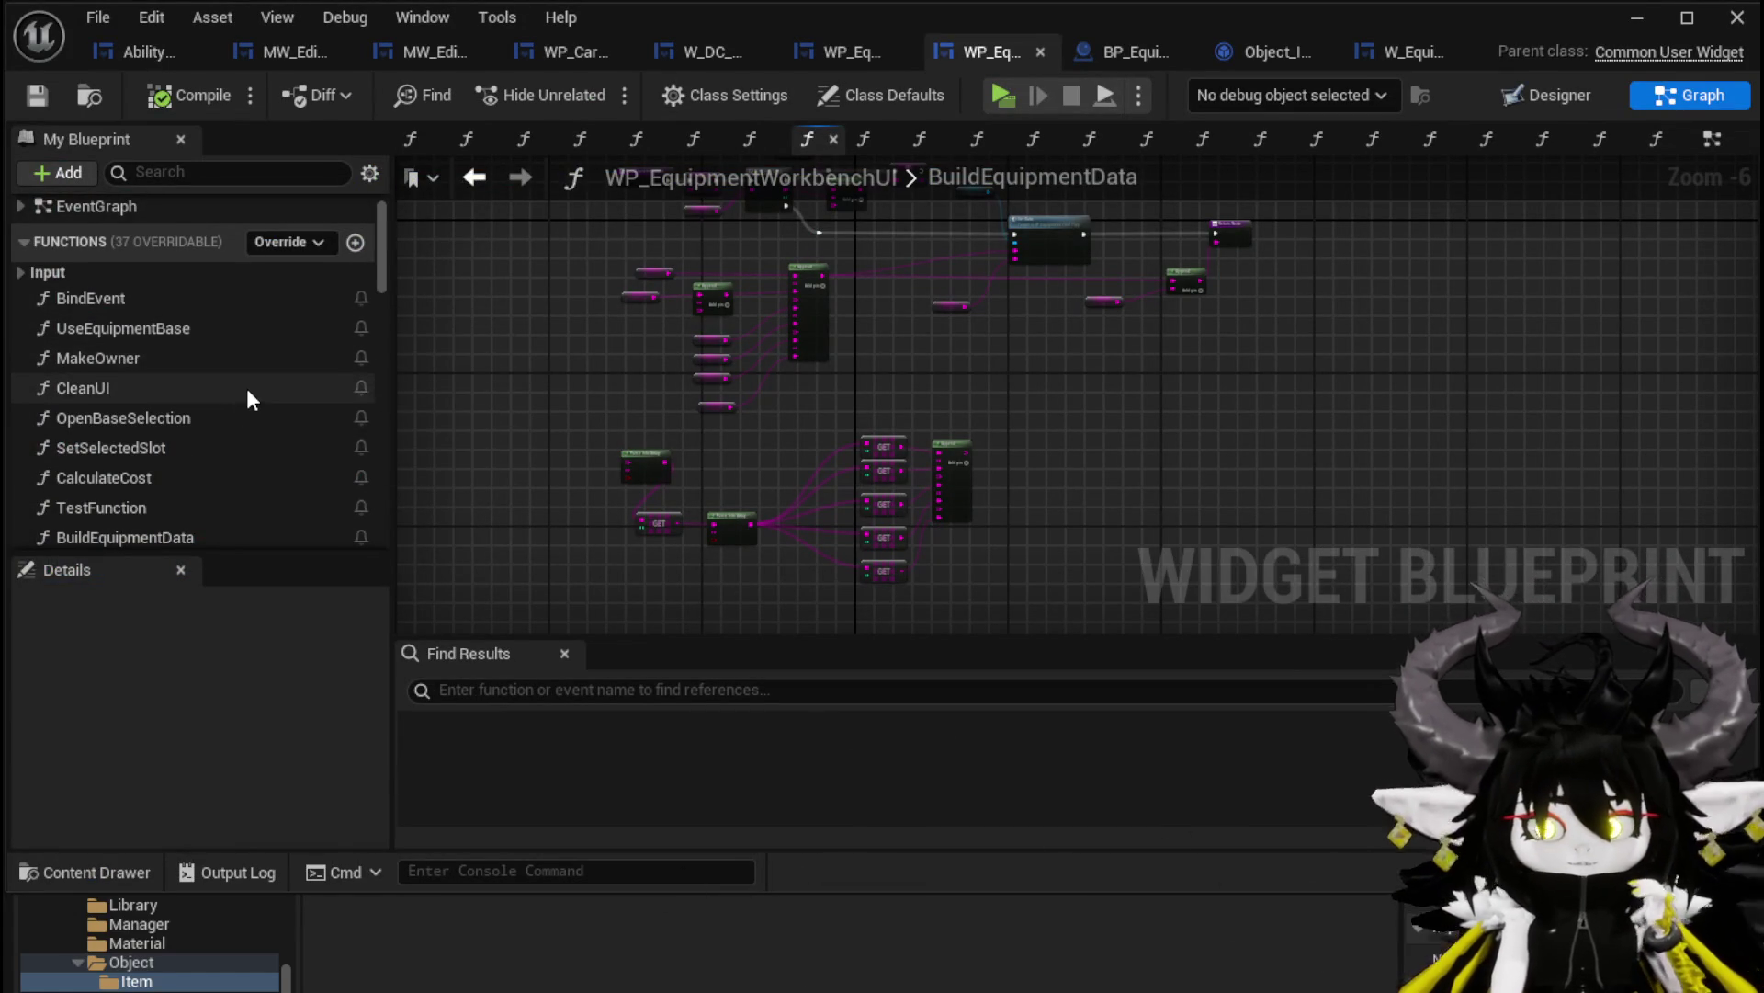
scroll(244, 386, "down", 1)
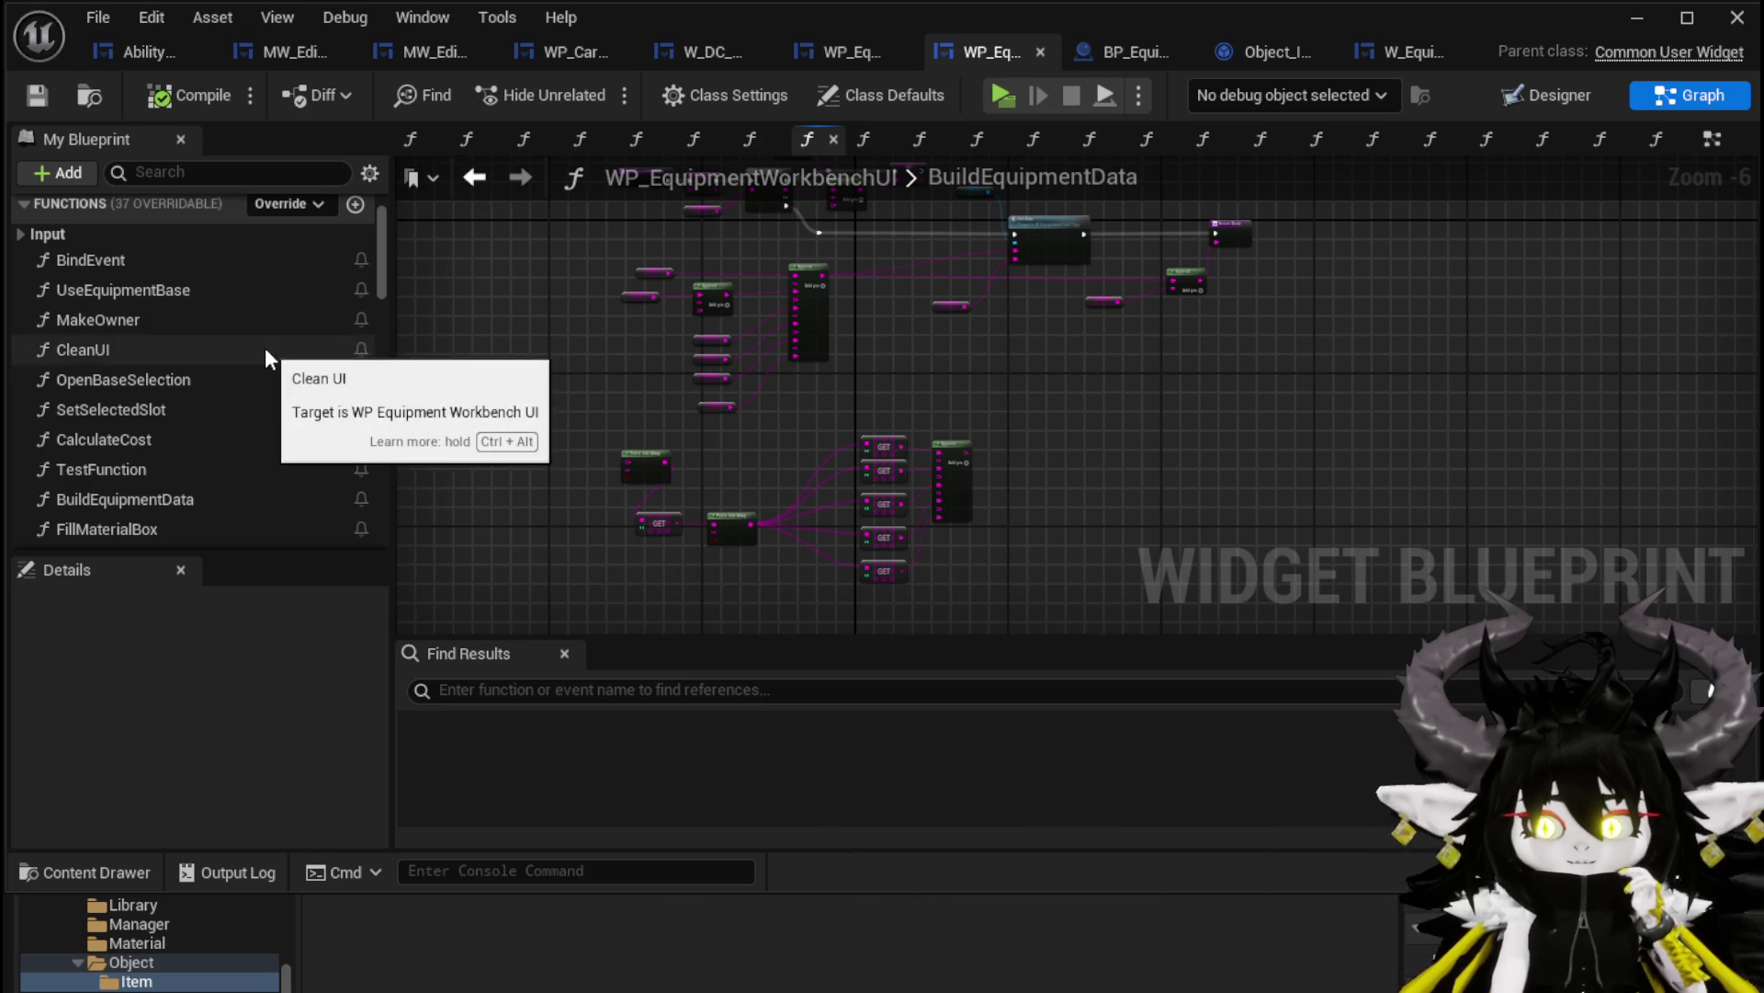
scroll(265, 347, "down", 2)
scroll(268, 358, "down", 9)
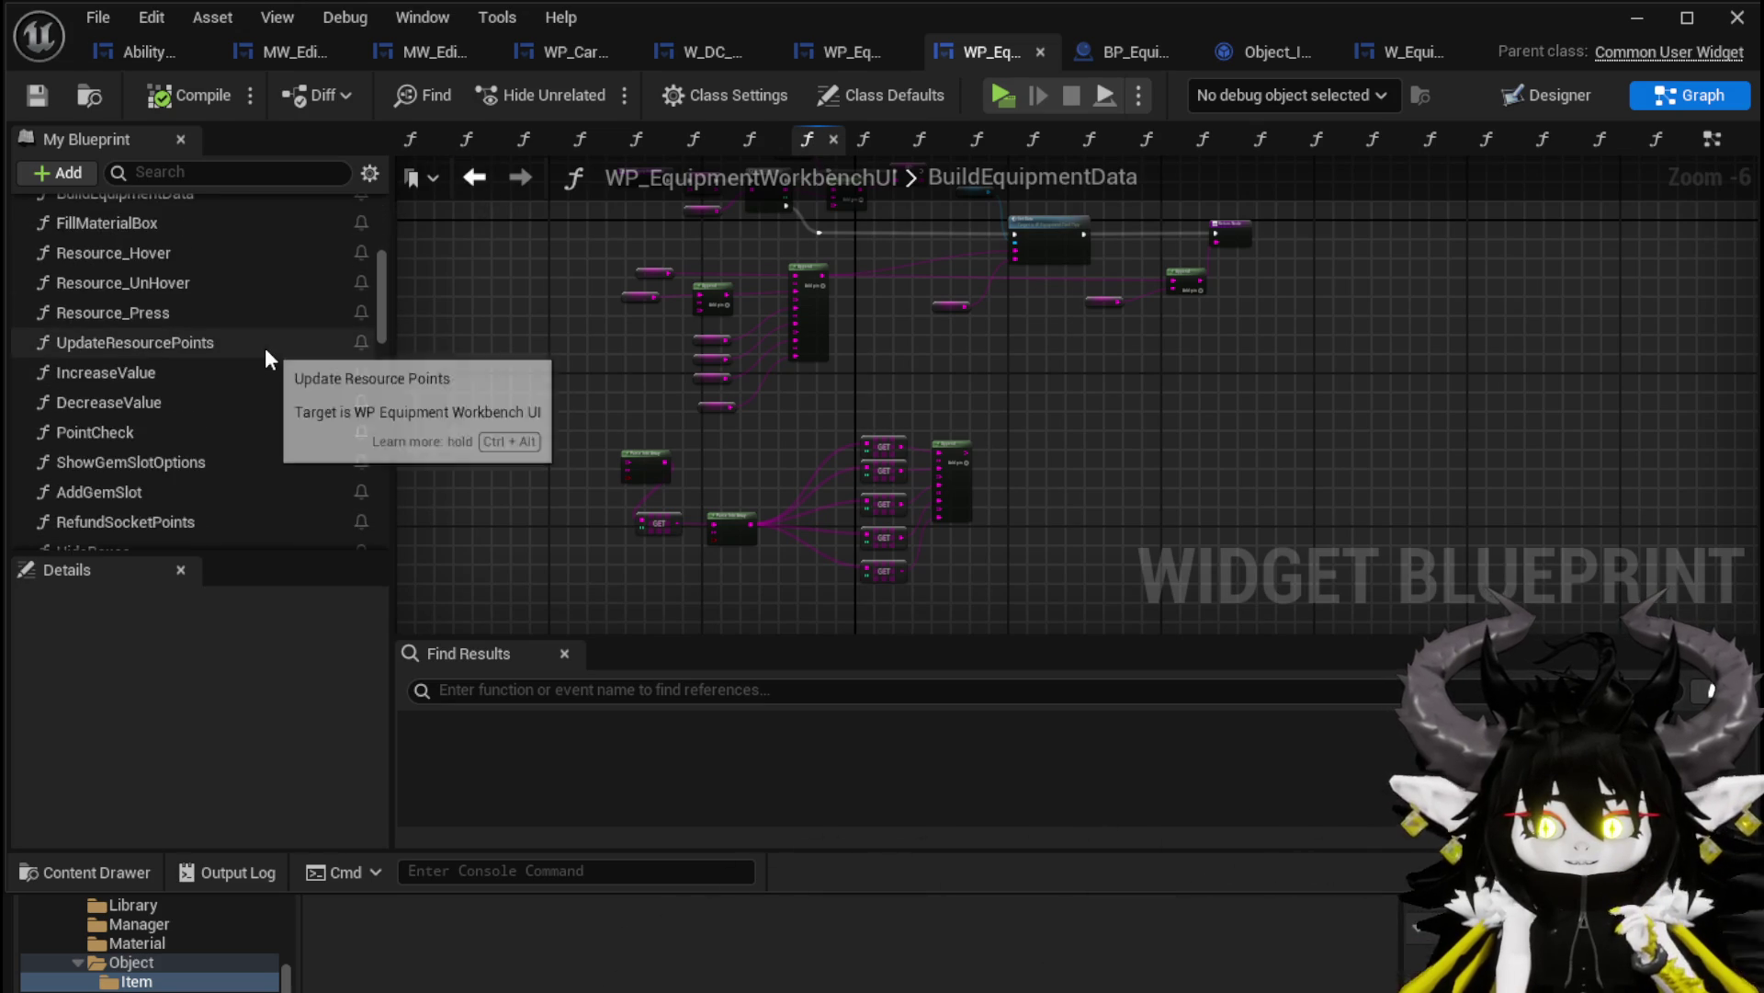
scroll(265, 359, "up", 3)
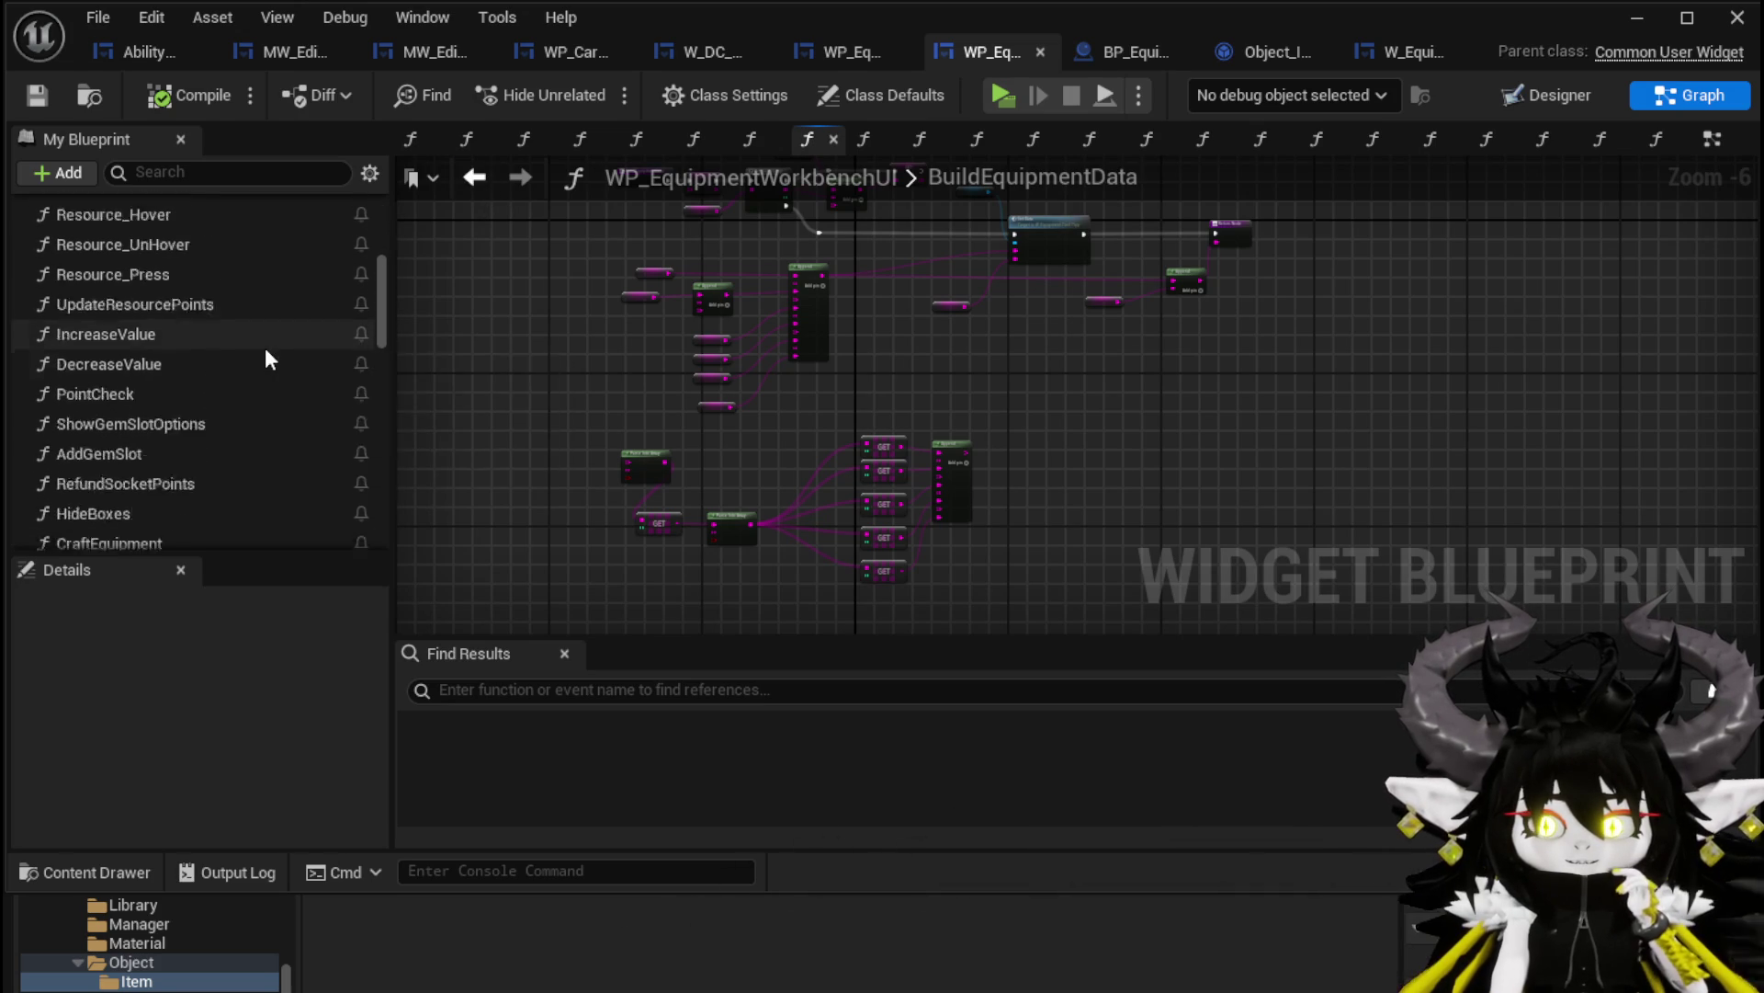
scroll(266, 351, "up", 2)
scroll(269, 359, "up", 2)
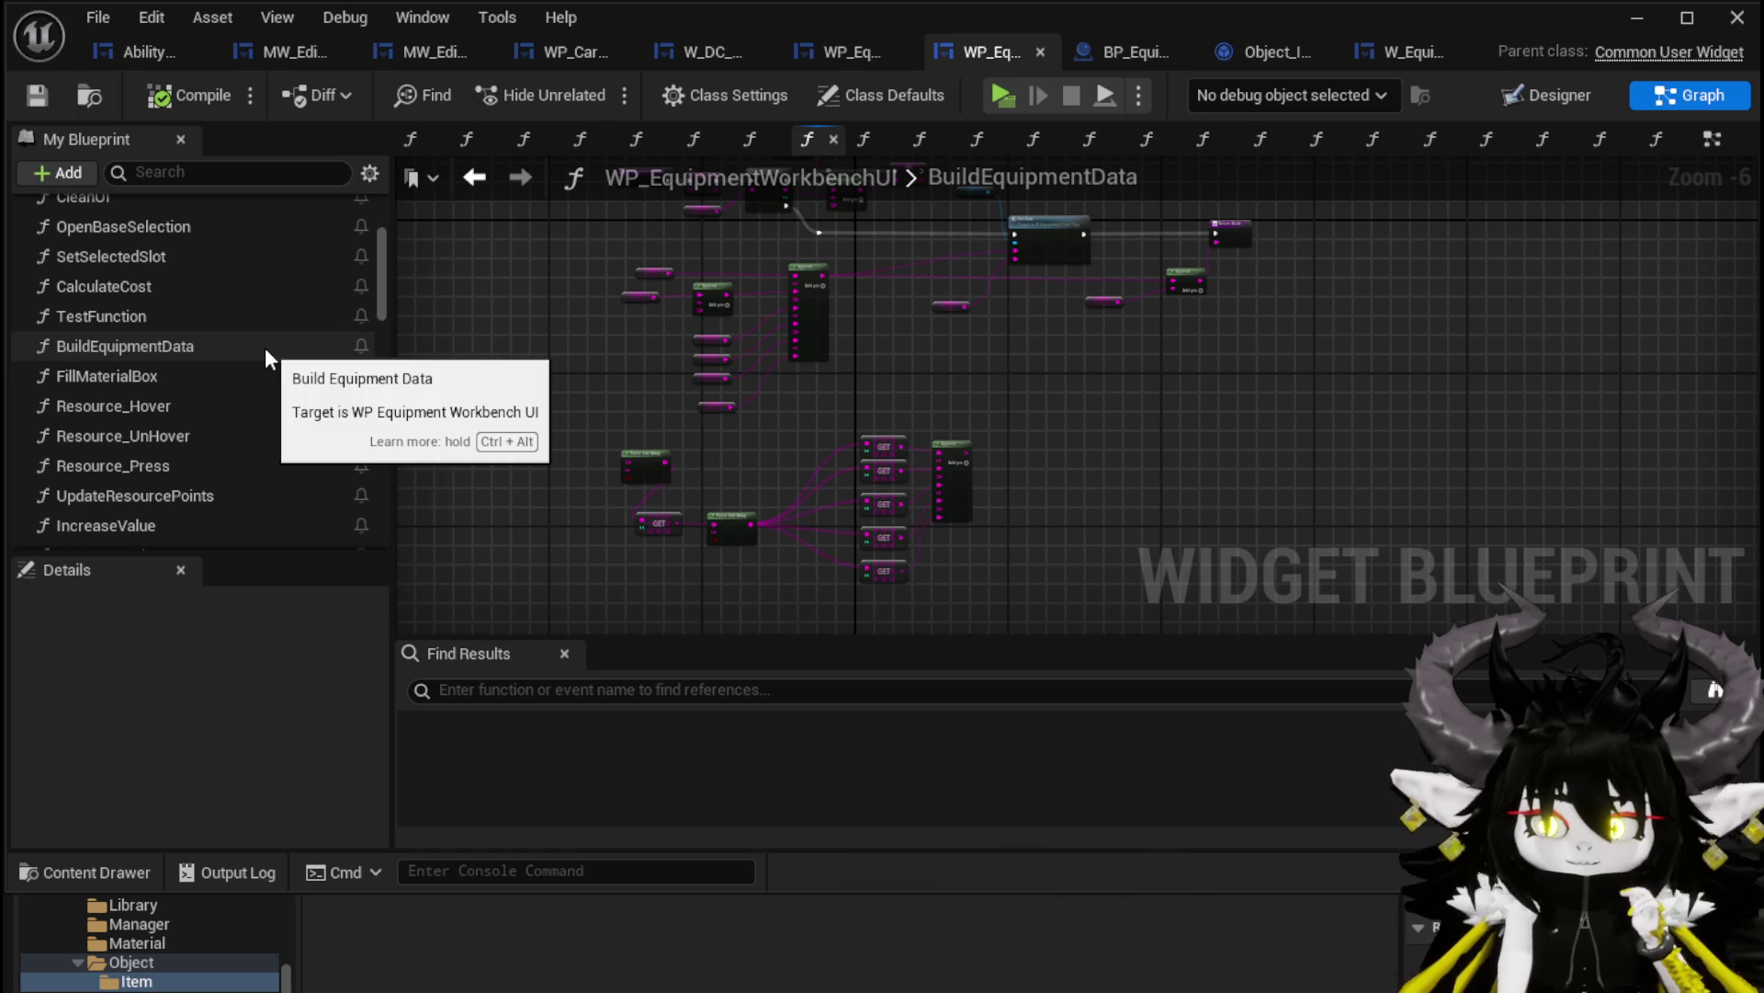
scroll(203, 322, "up", 2)
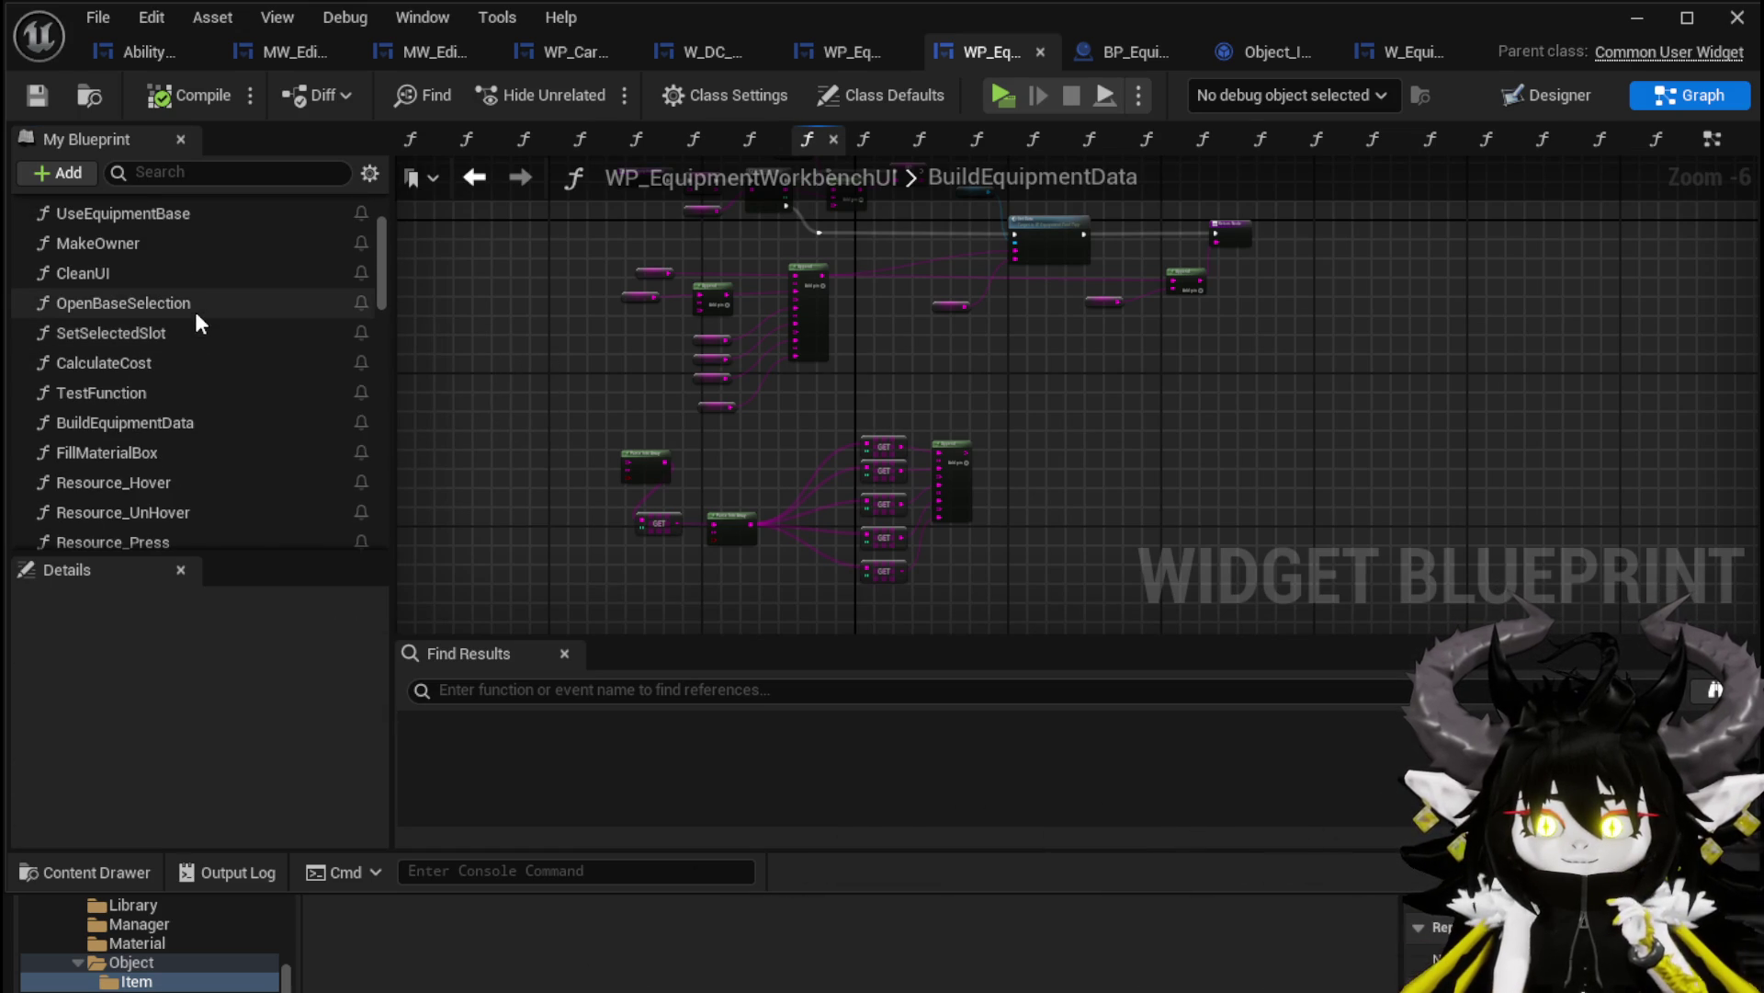
double_click(195, 315)
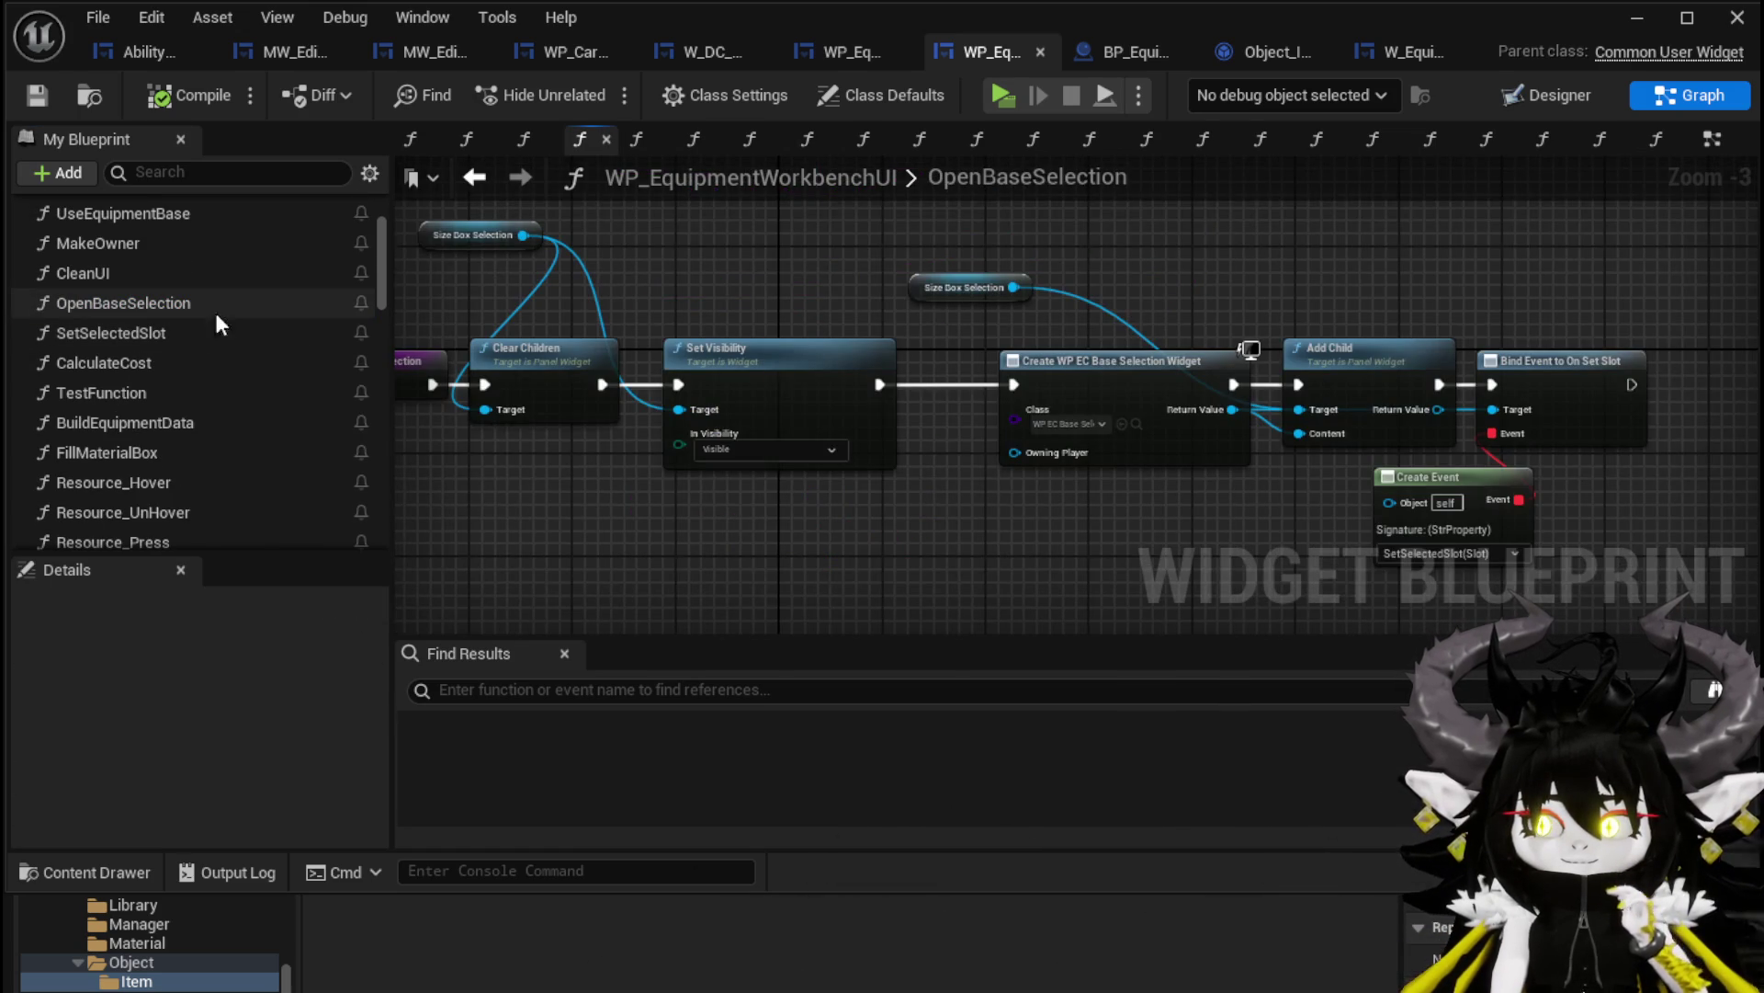
scroll(786, 329, "up", 2)
left_click_drag(785, 329, 776, 338)
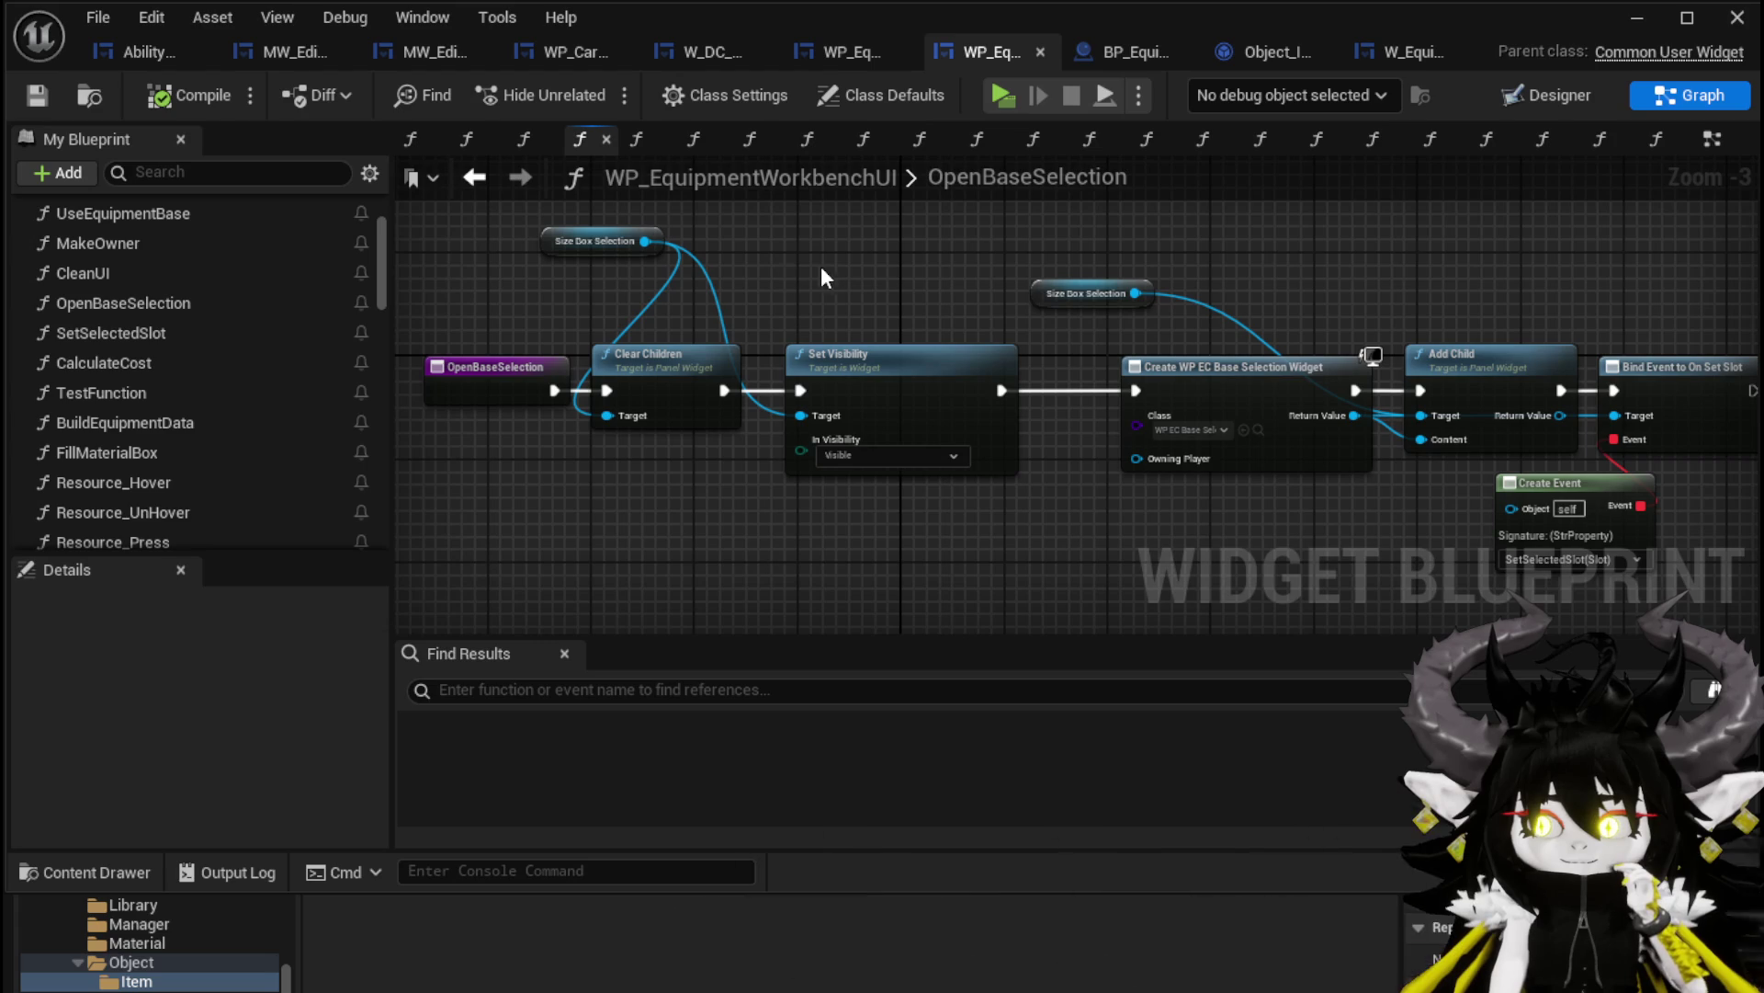
left_click(474, 177)
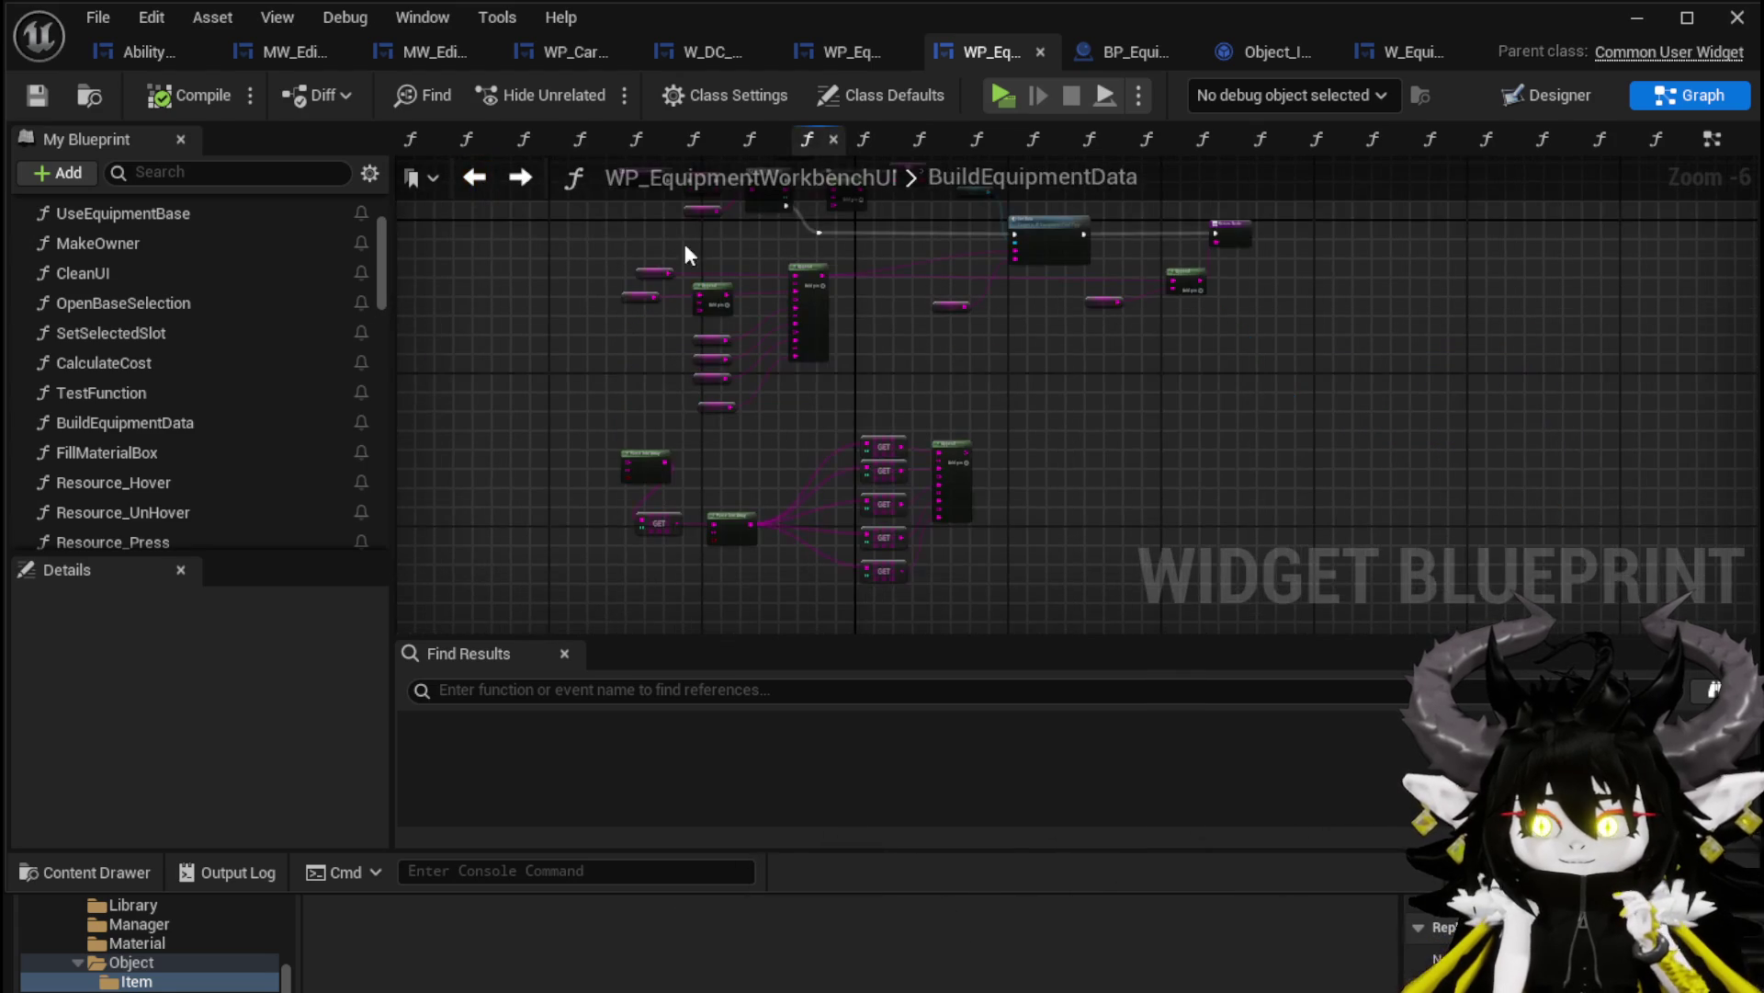
left_click(1685, 139)
Pan the EventGraph to the Button_Test handler, Test Function, Set Data and Bind Event rows
scroll(1000, 329, "down", 9)
scroll(776, 436, "up", 8)
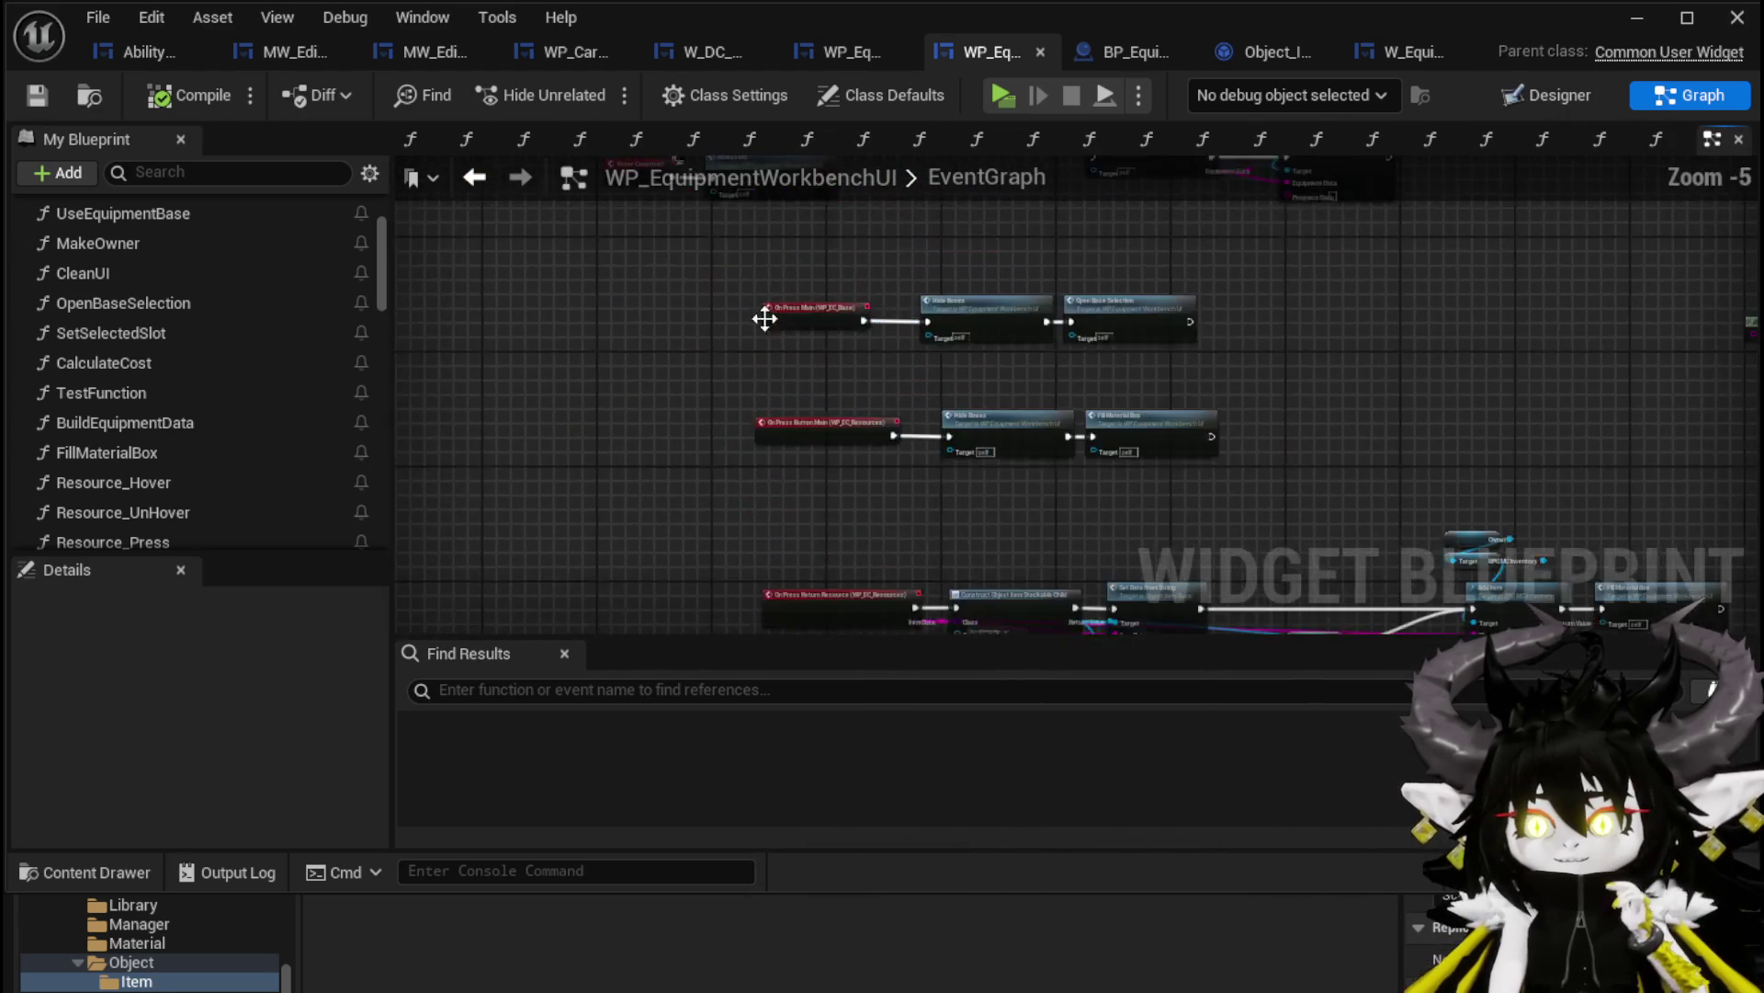
mouse_move(828, 559)
left_mouse_down()
mouse_move(813, 598)
mouse_move(822, 571)
left_mouse_up()
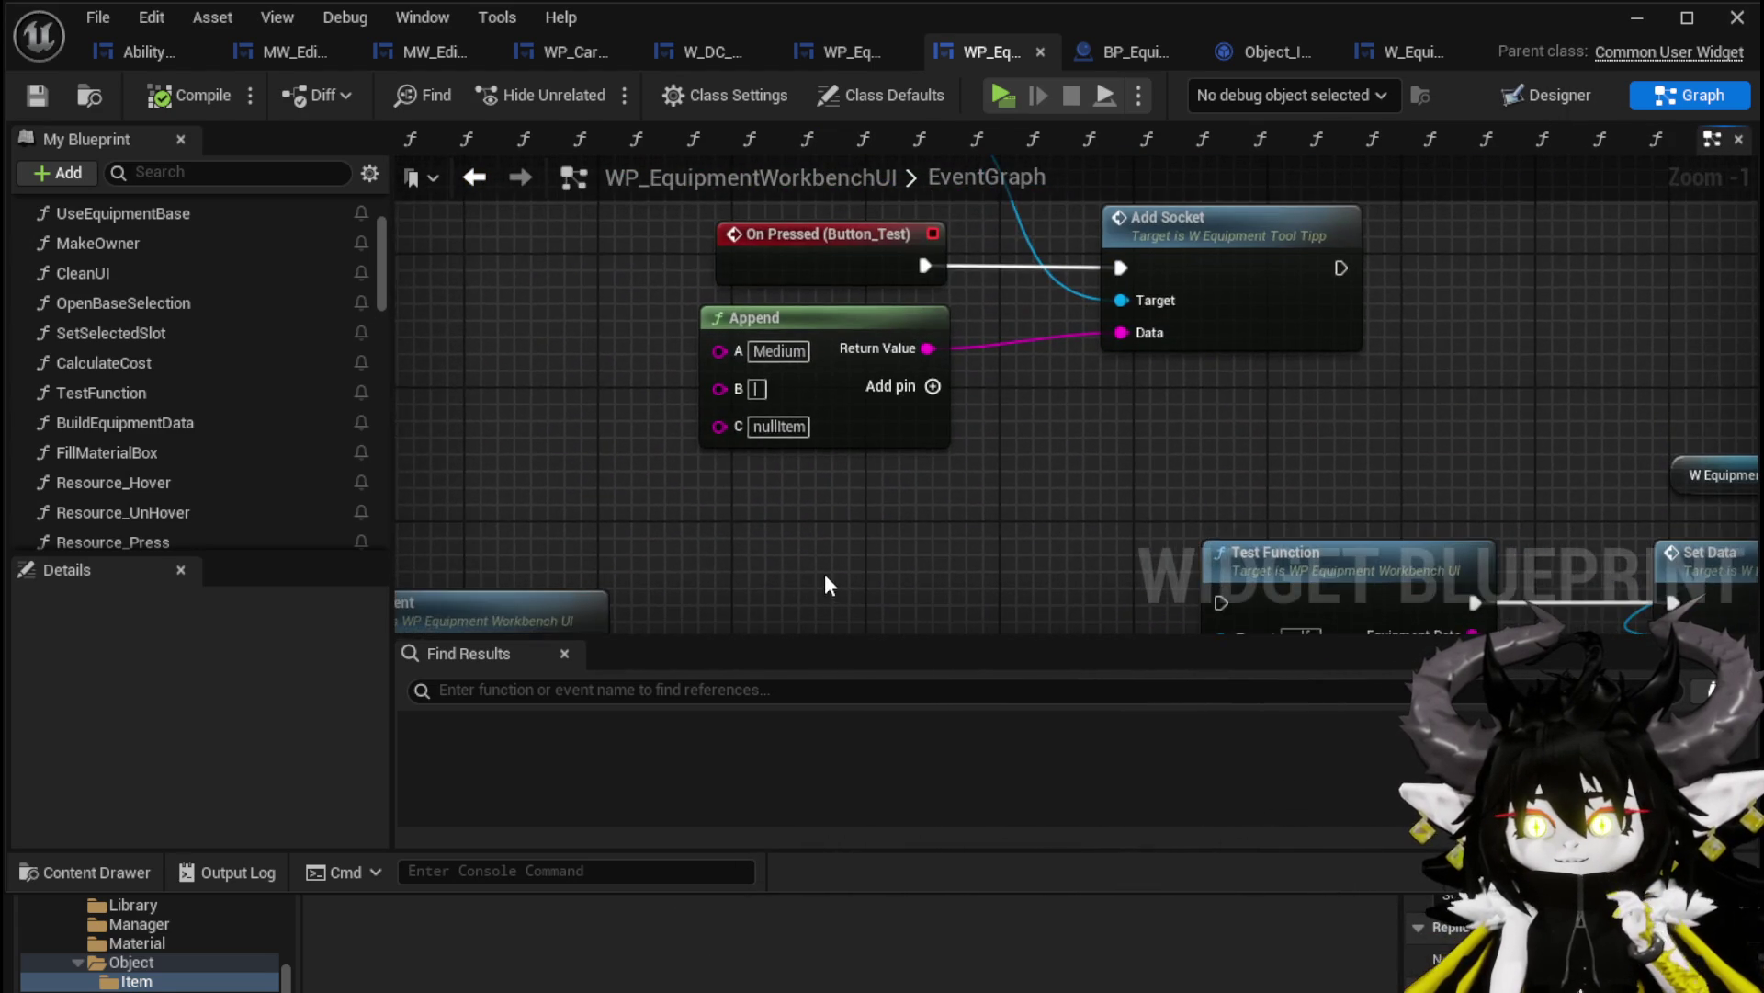
scroll(823, 572, "down", 3)
left_click_drag(919, 479, 691, 429)
scroll(691, 428, "up", 2)
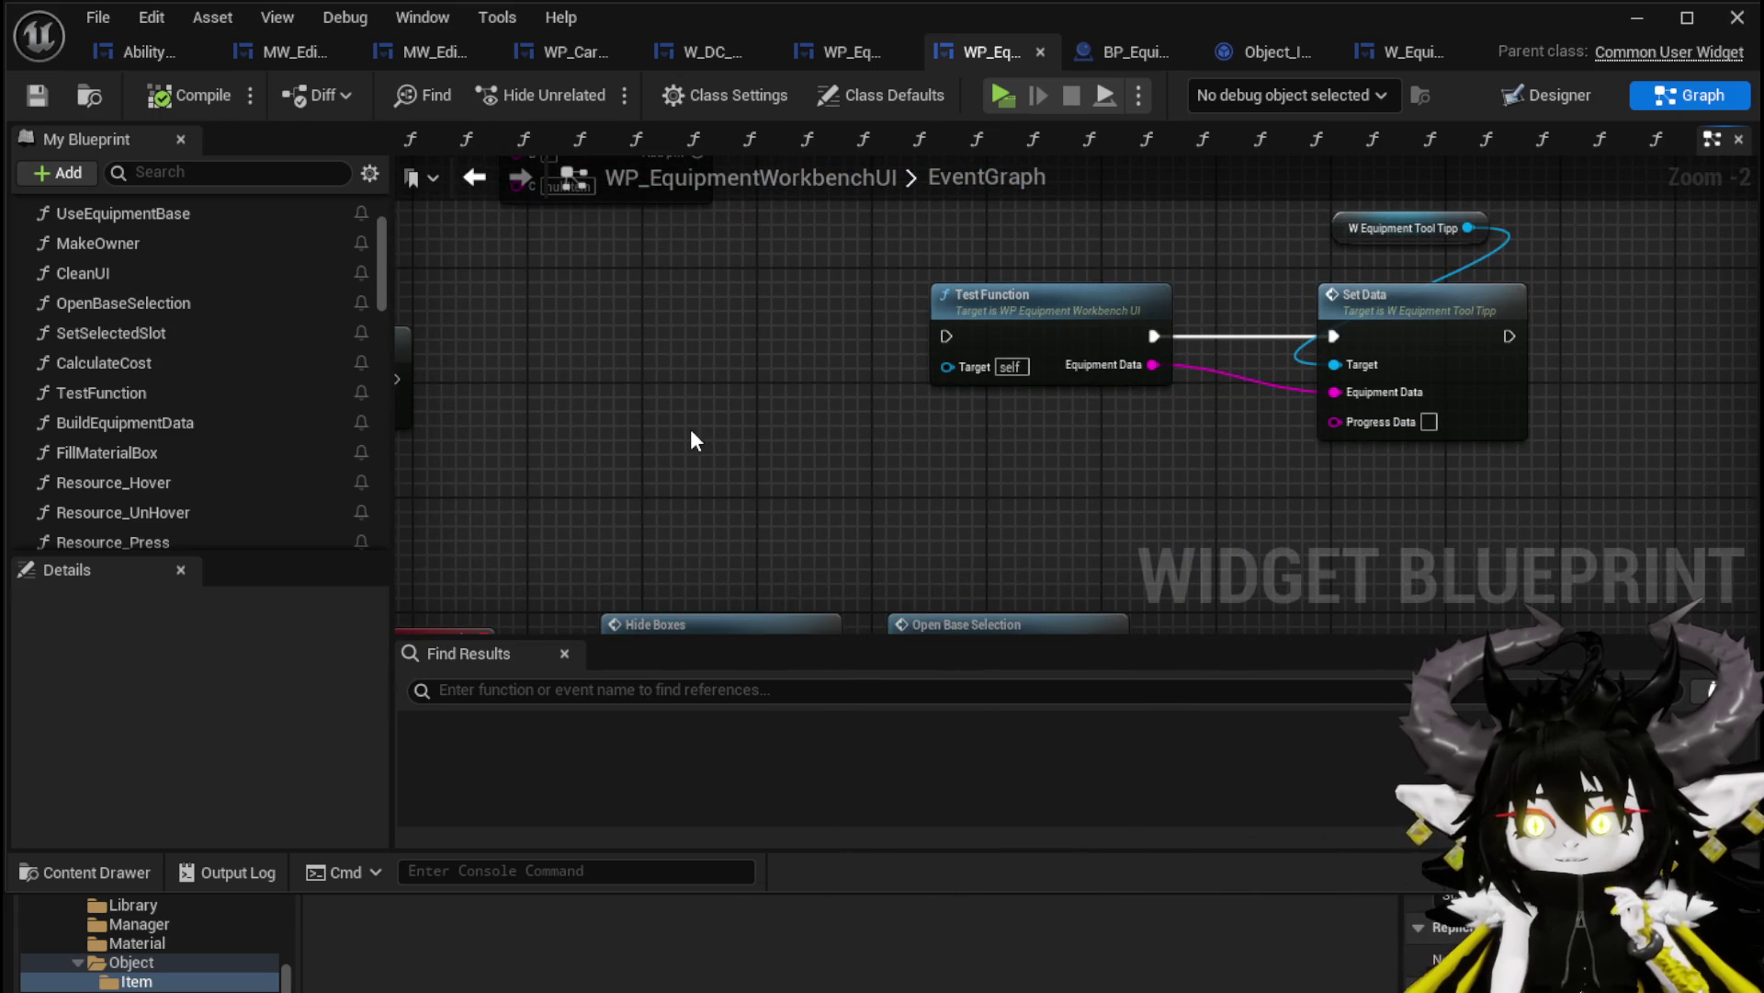
scroll(691, 428, "down", 2)
mouse_move(692, 428)
left_mouse_down()
mouse_move(795, 345)
mouse_move(892, 342)
mouse_move(875, 421)
mouse_move(1113, 448)
mouse_move(1064, 480)
mouse_move(1532, 414)
mouse_move(1060, 367)
mouse_move(1132, 320)
left_mouse_up()
scroll(1011, 432, "up", 3)
scroll(1121, 468, "down", 3)
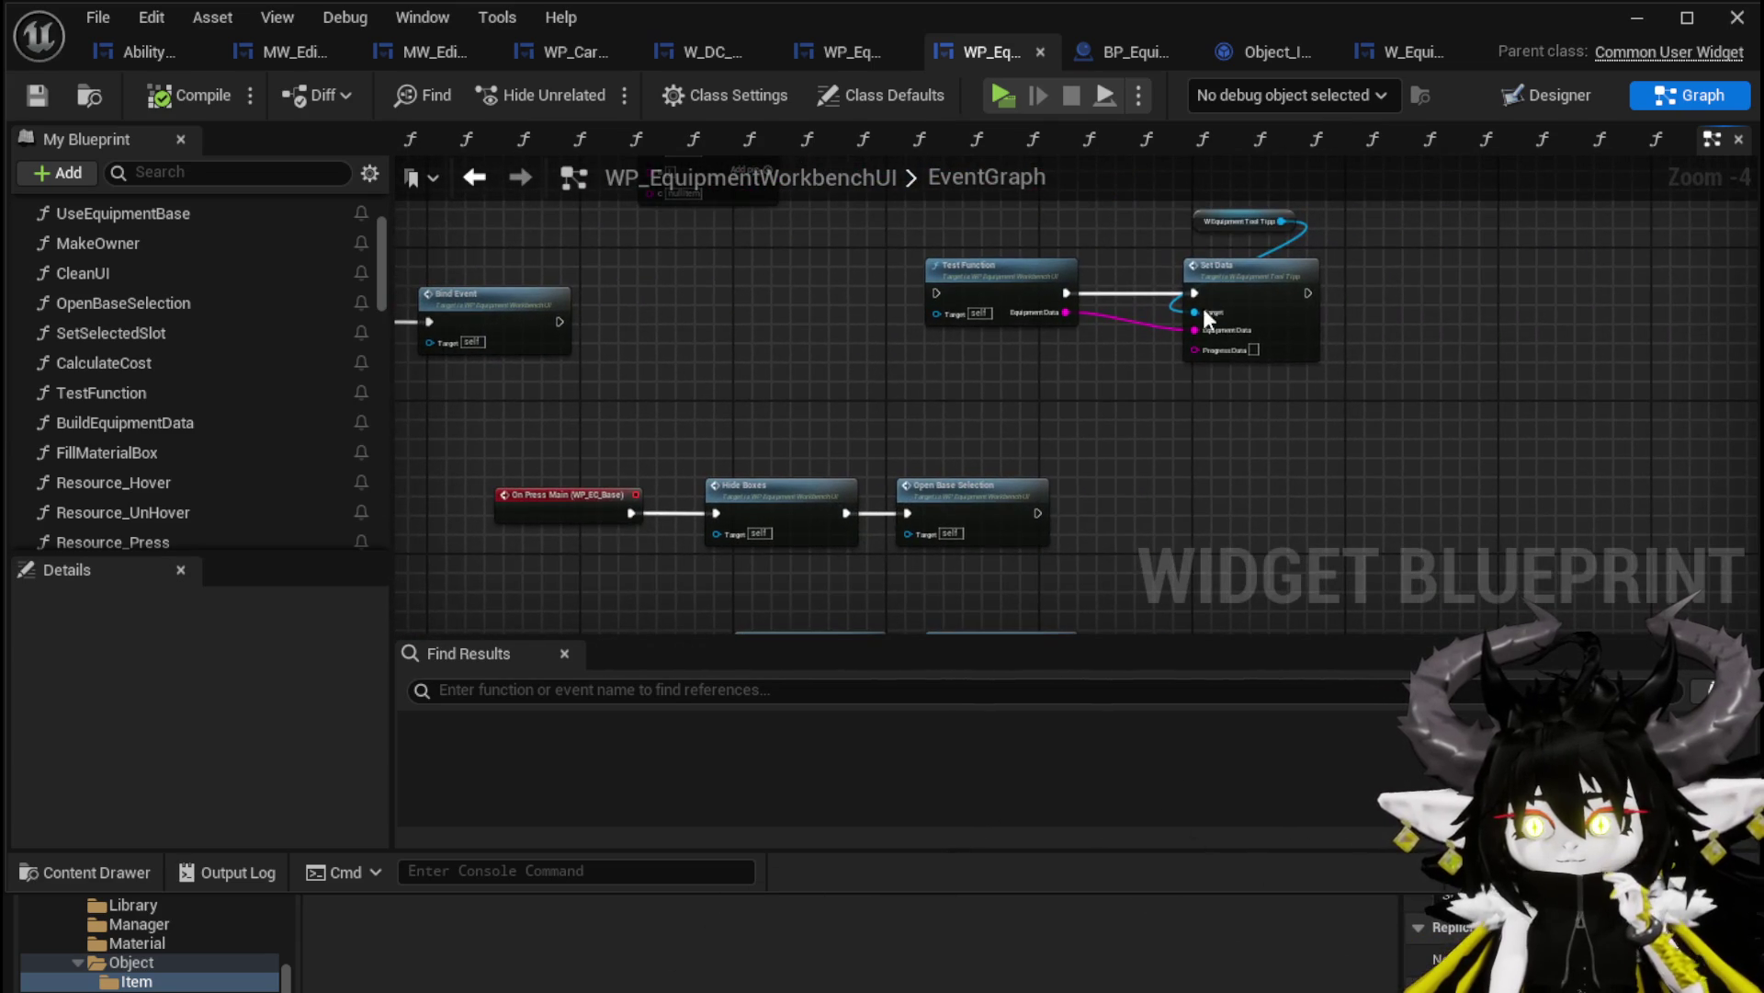
Pan to the WP_EC_Resources press event, On Press Return Resource, Craft Equipment and Clean UI nodes
left_click_drag(1147, 397, 1162, 364)
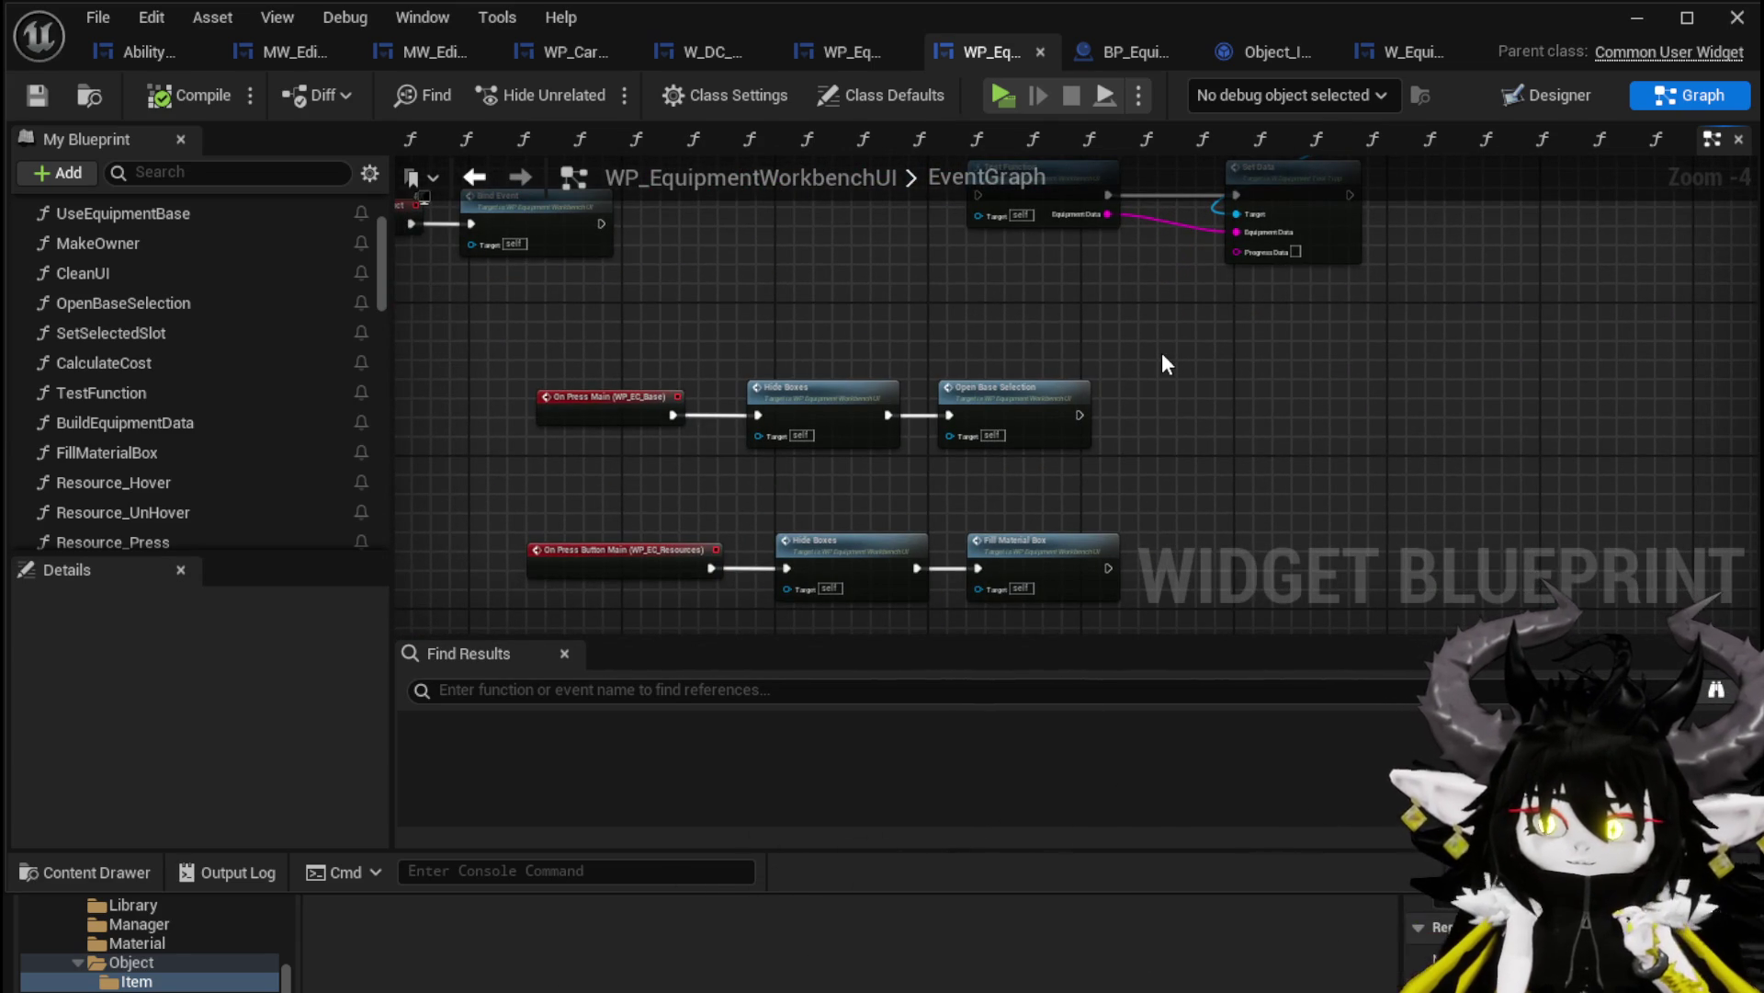
scroll(882, 349, "up", 2)
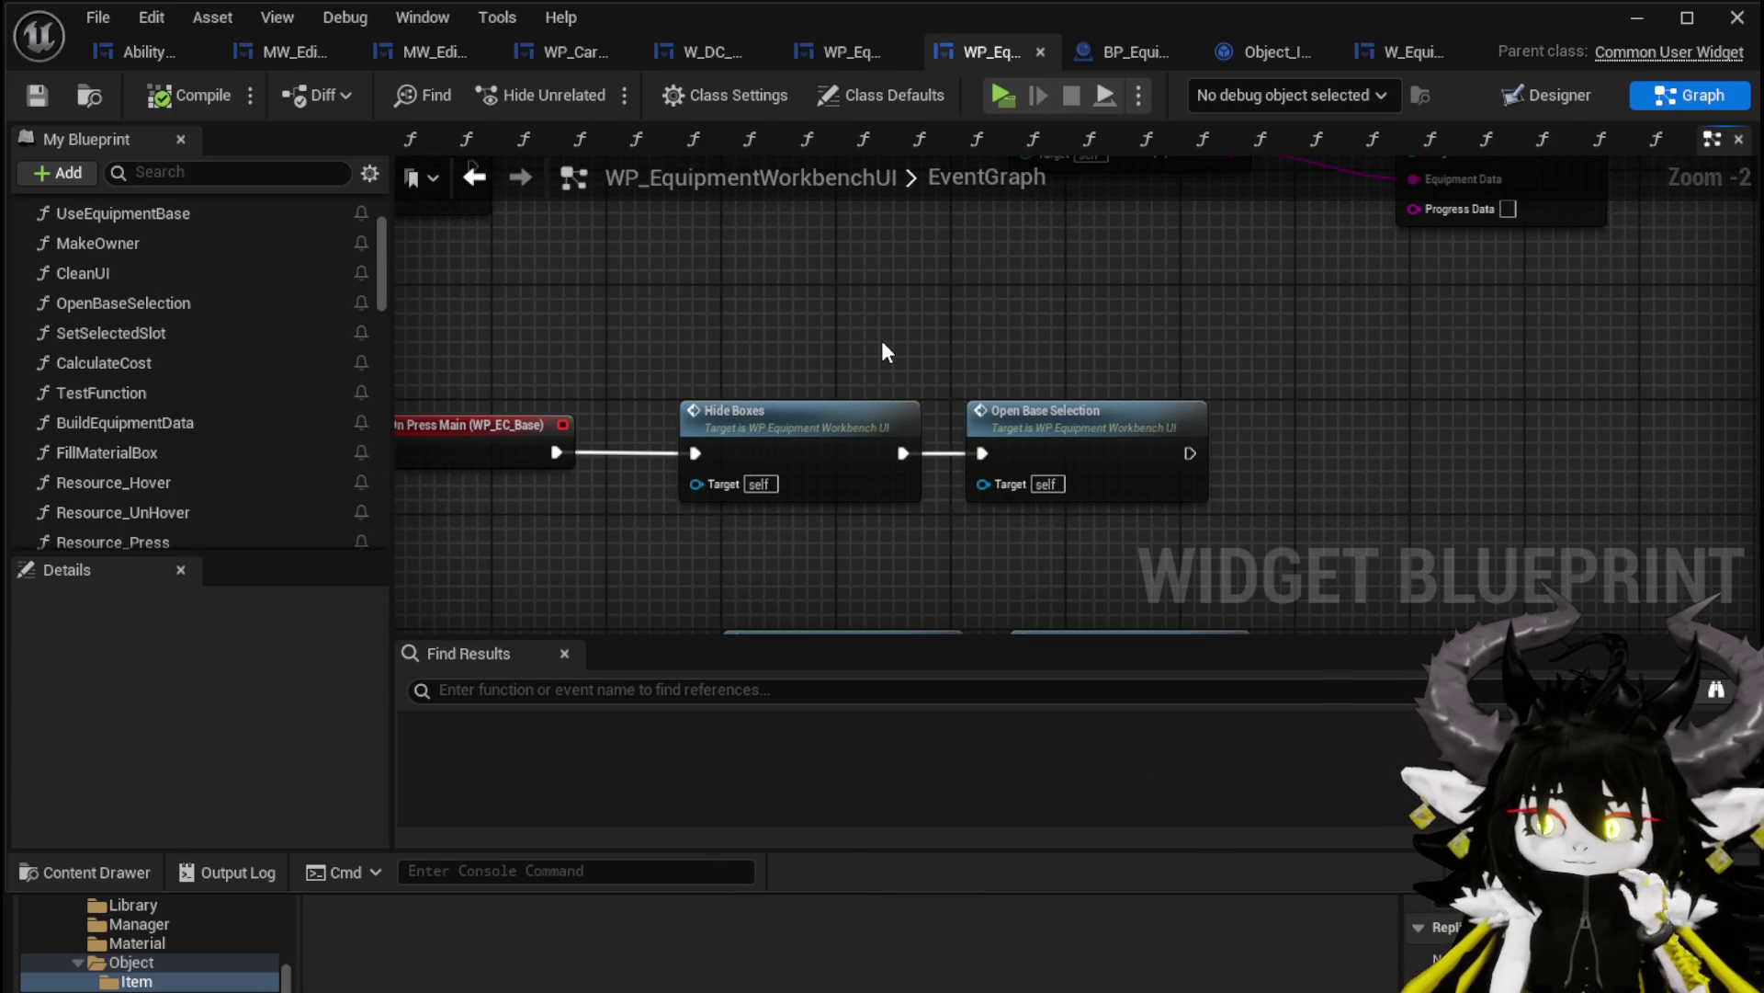
scroll(882, 349, "down", 1)
left_click_drag(1052, 452, 1028, 315)
scroll(1027, 315, "down", 1)
mouse_move(787, 520)
left_mouse_down()
mouse_move(788, 420)
mouse_move(886, 372)
mouse_move(1345, 373)
mouse_move(931, 432)
mouse_move(614, 446)
left_mouse_up()
scroll(886, 372, "down", 4)
scroll(972, 530, "up", 4)
scroll(1119, 377, "up", 2)
Break Test Function's link to Set Data and wire Bind Event's execution into Set Data
left_click(1220, 460, "alt")
mouse_move(507, 458)
left_mouse_down()
mouse_move(664, 426)
mouse_move(625, 437)
left_mouse_up()
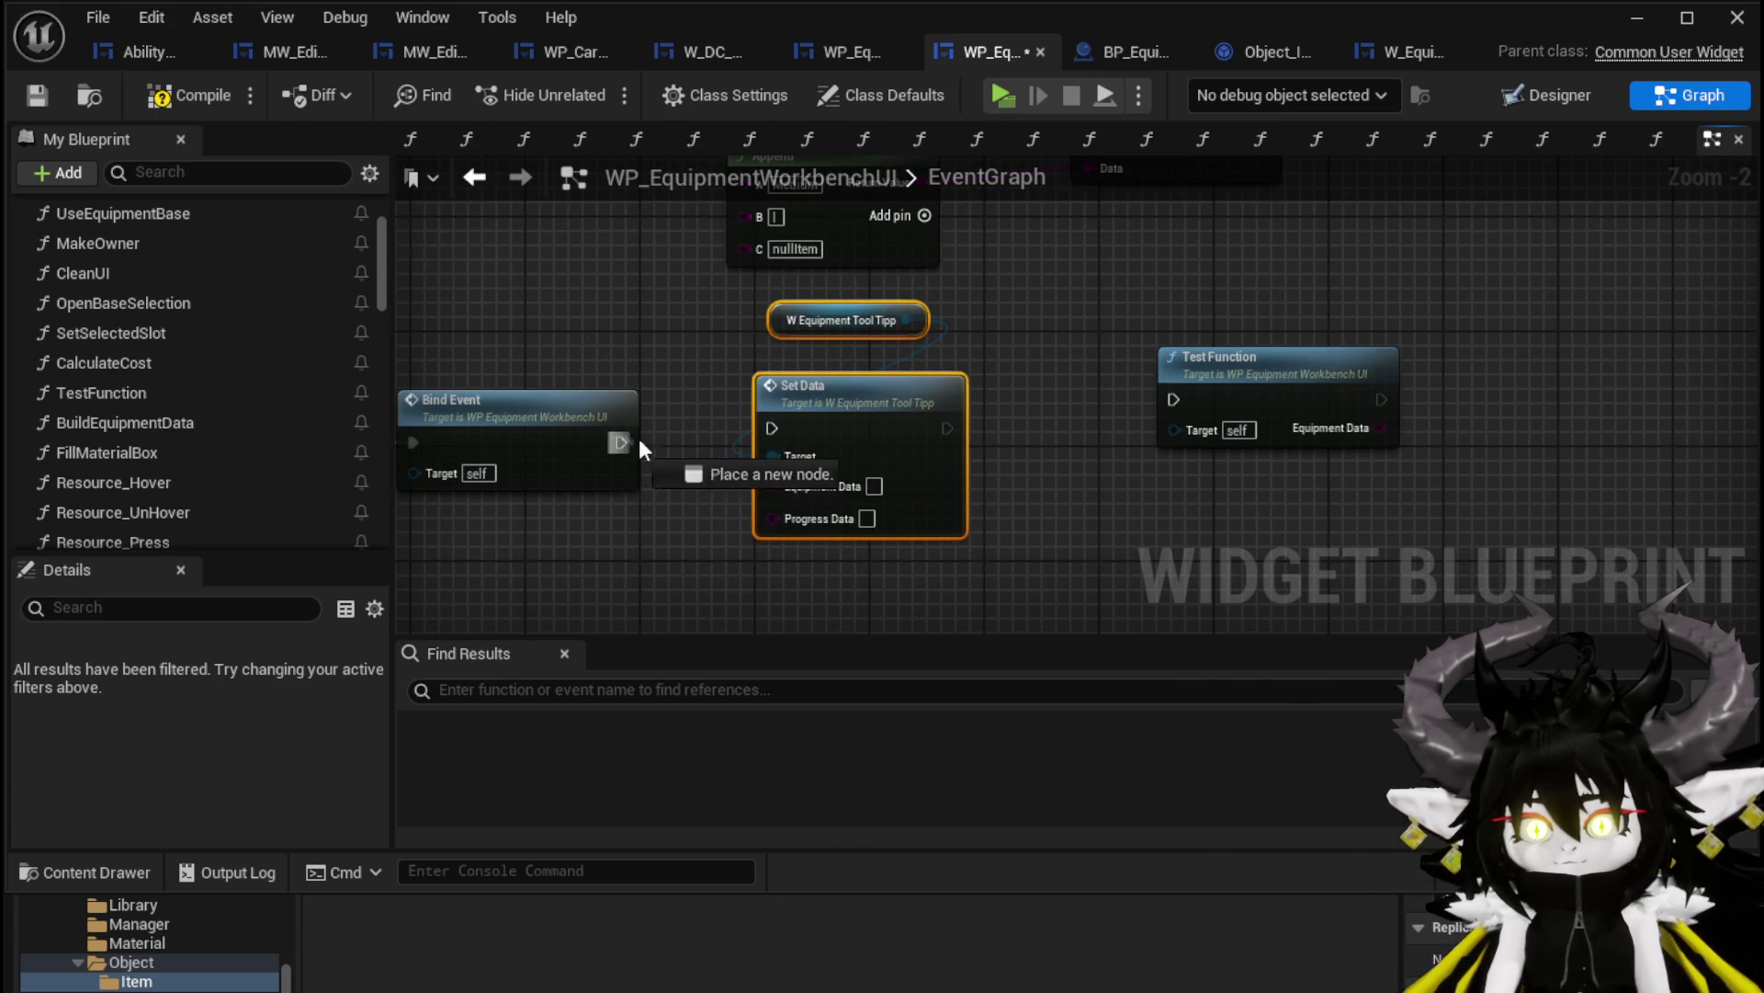
mouse_move(838, 421)
left_mouse_down()
mouse_move(956, 436)
mouse_move(1005, 340)
left_mouse_up()
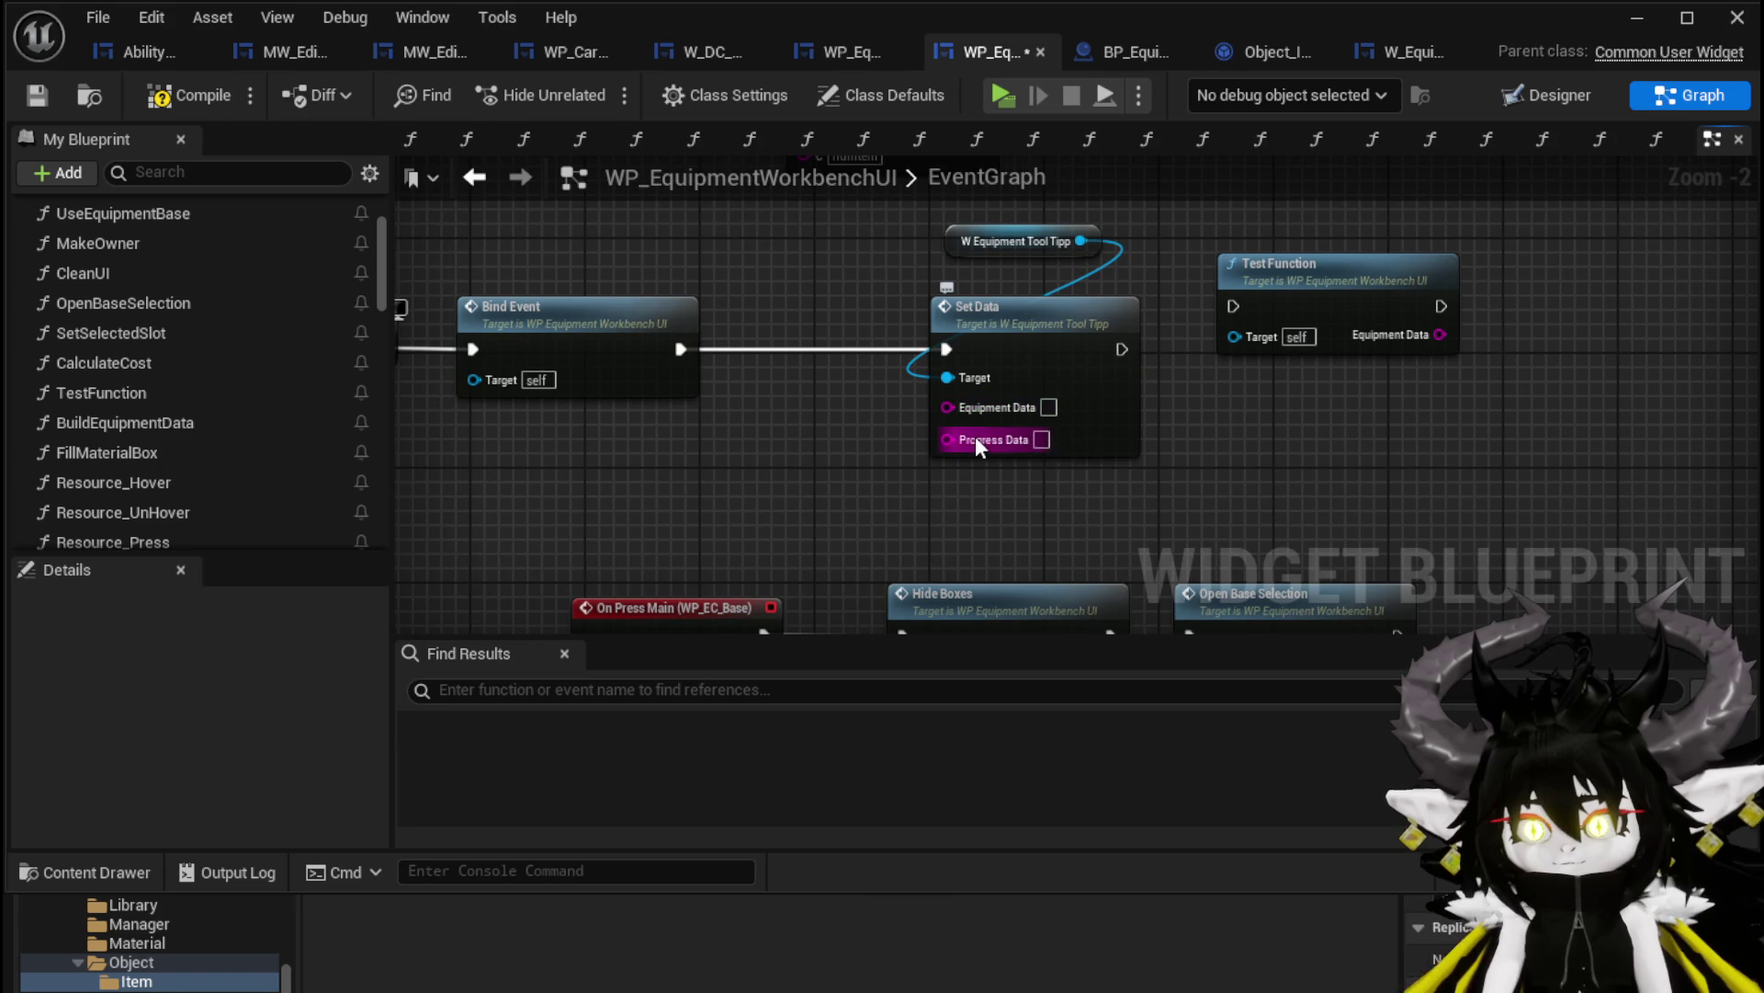
left_click_drag(765, 454, 818, 403)
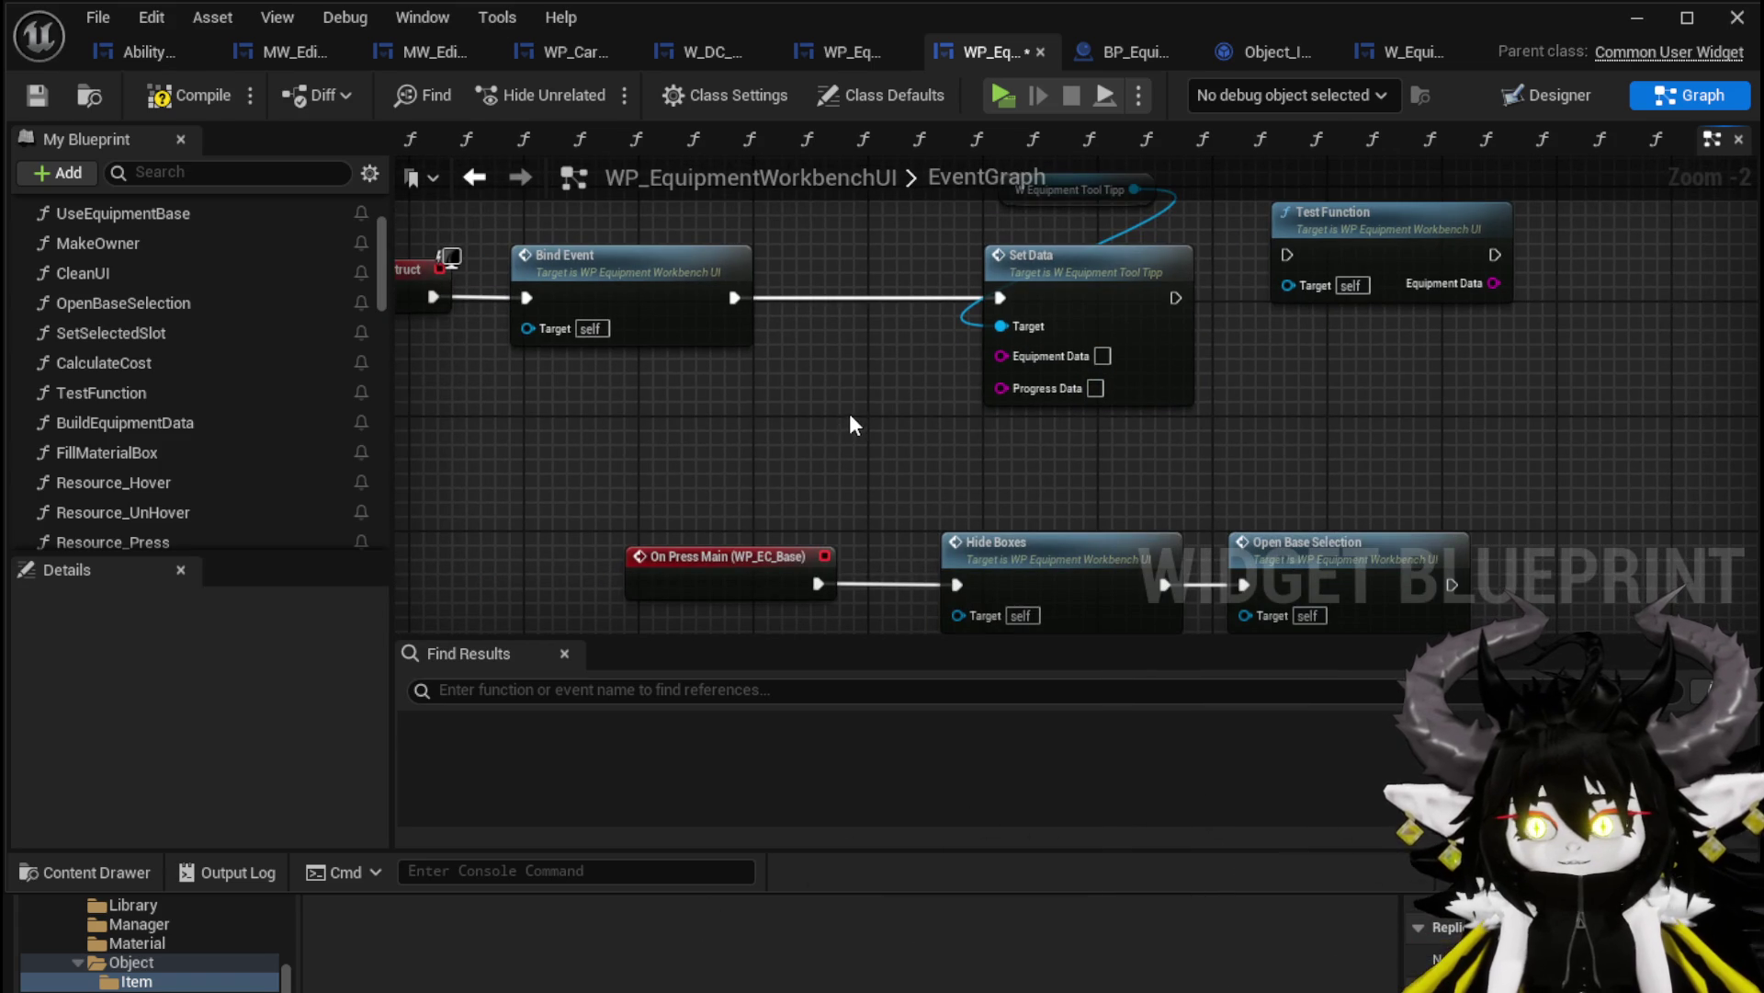
scroll(259, 422, "down", 15)
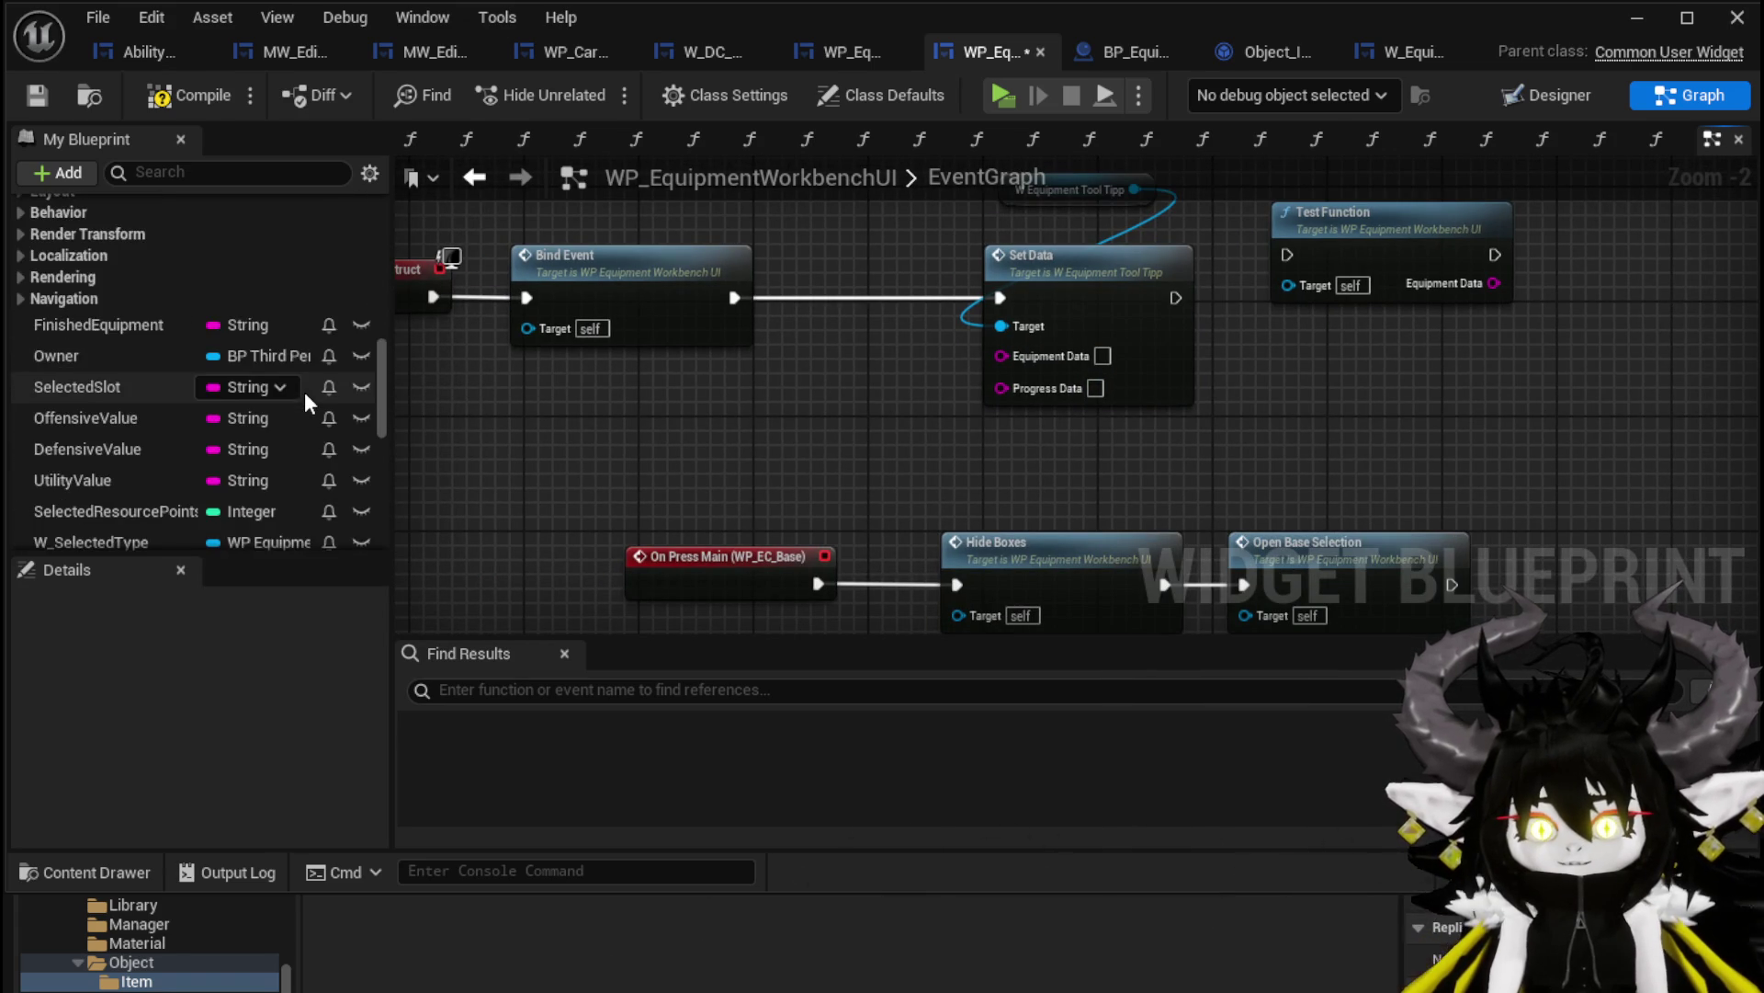
scroll(172, 352, "down", 5)
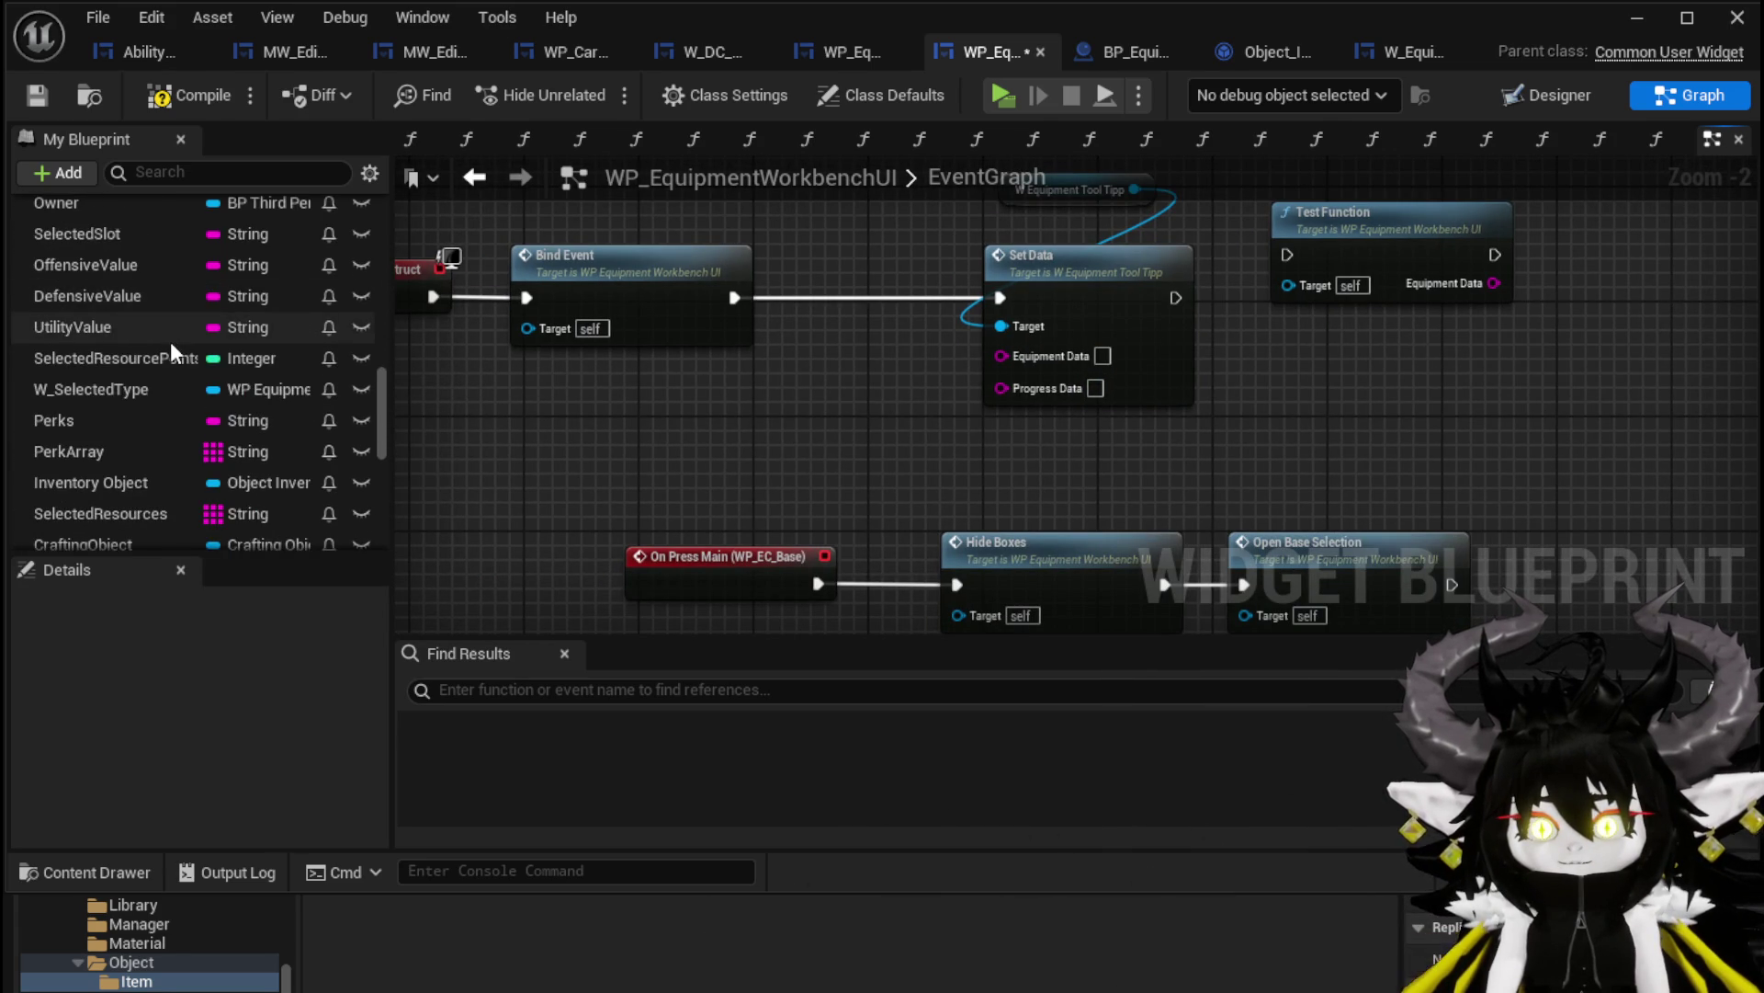
Check DefensiveValue and the TestFunction graph, compile and save, then open Set Data's tooltip implementation
left_click(129, 296)
scroll(175, 698, "down", 10)
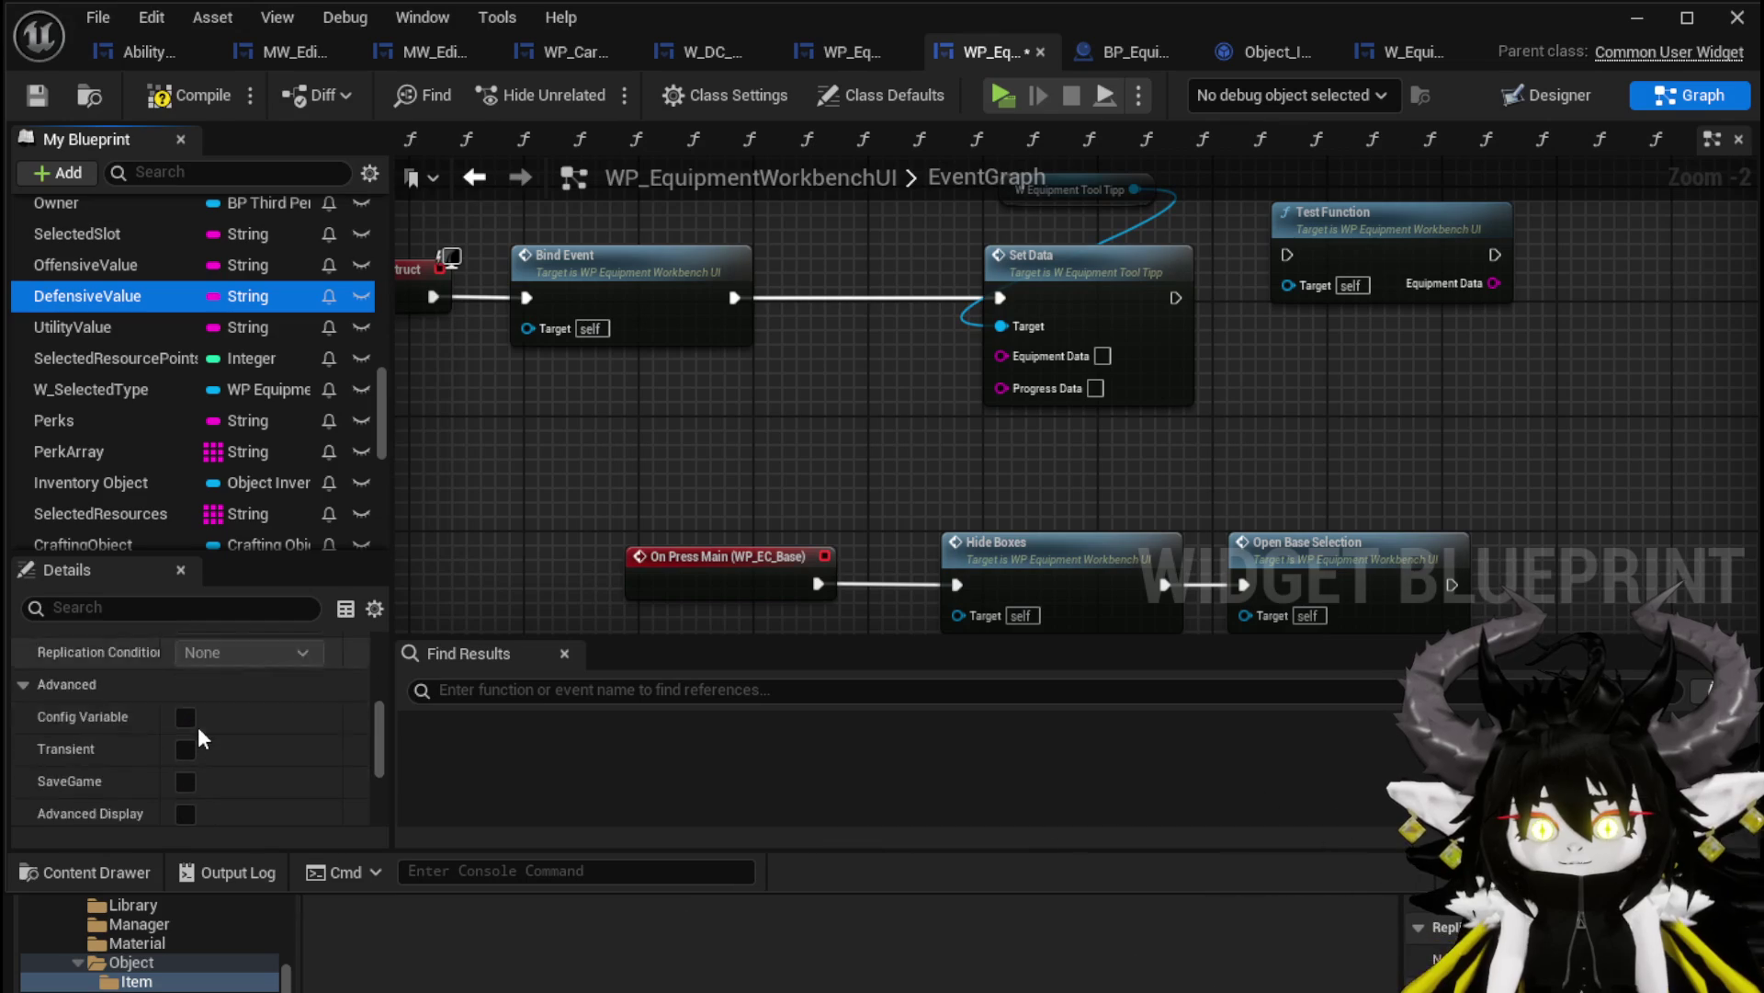
scroll(199, 724, "down", 3)
mouse_move(779, 410)
left_mouse_down()
mouse_move(807, 453)
mouse_move(1308, 337)
mouse_move(1086, 301)
mouse_move(1215, 291)
mouse_move(1201, 350)
mouse_move(1205, 332)
mouse_move(1233, 394)
mouse_move(1232, 563)
mouse_move(1286, 526)
mouse_move(1182, 601)
mouse_move(1194, 551)
left_mouse_up()
double_click(1309, 337)
left_click_drag(626, 530, 833, 384)
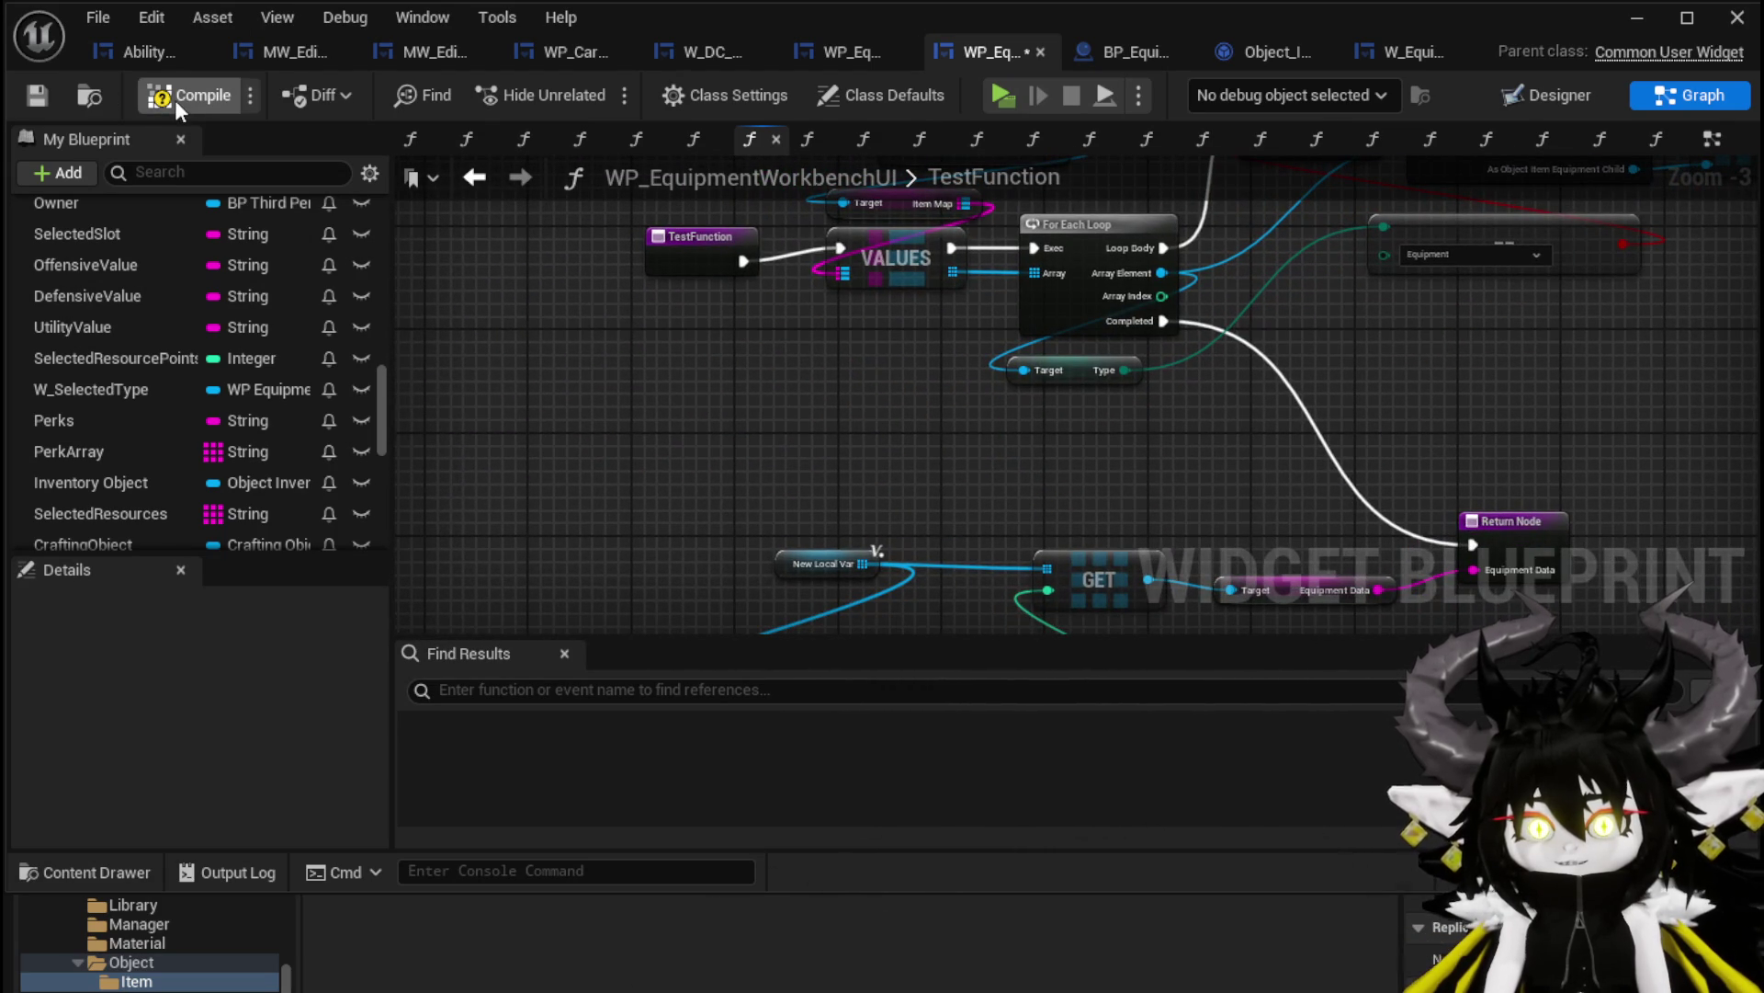
left_click(36, 96)
left_click(474, 177)
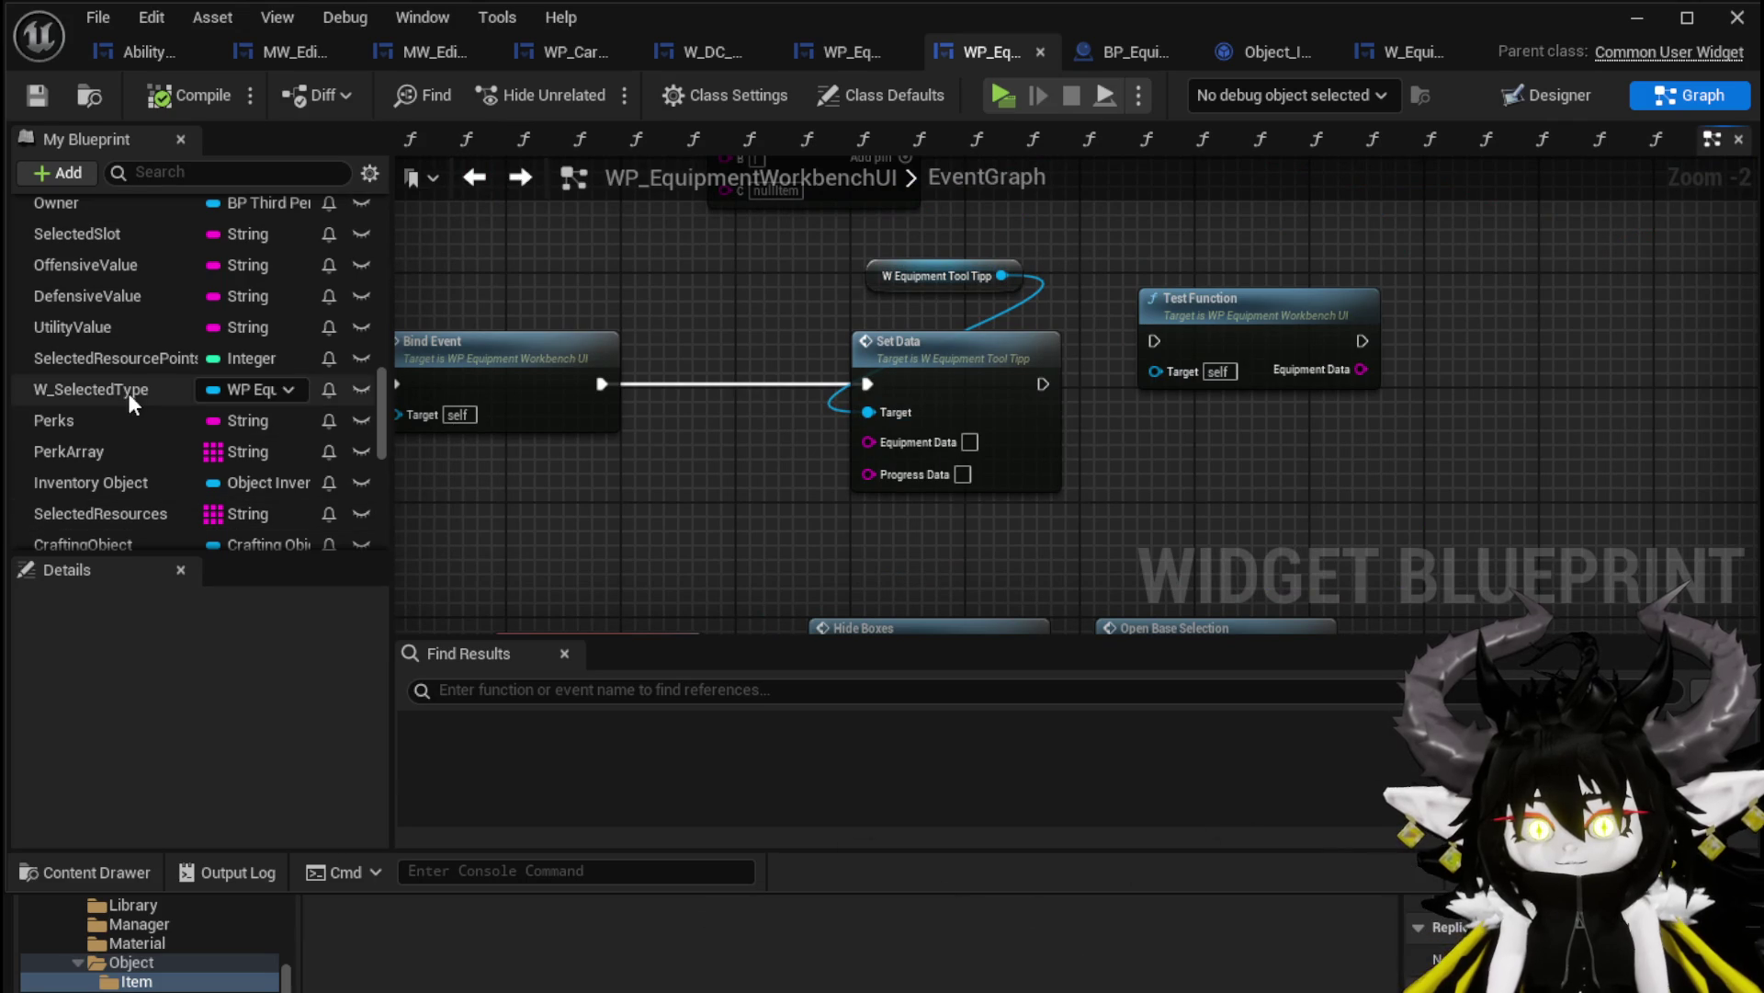
double_click(950, 394)
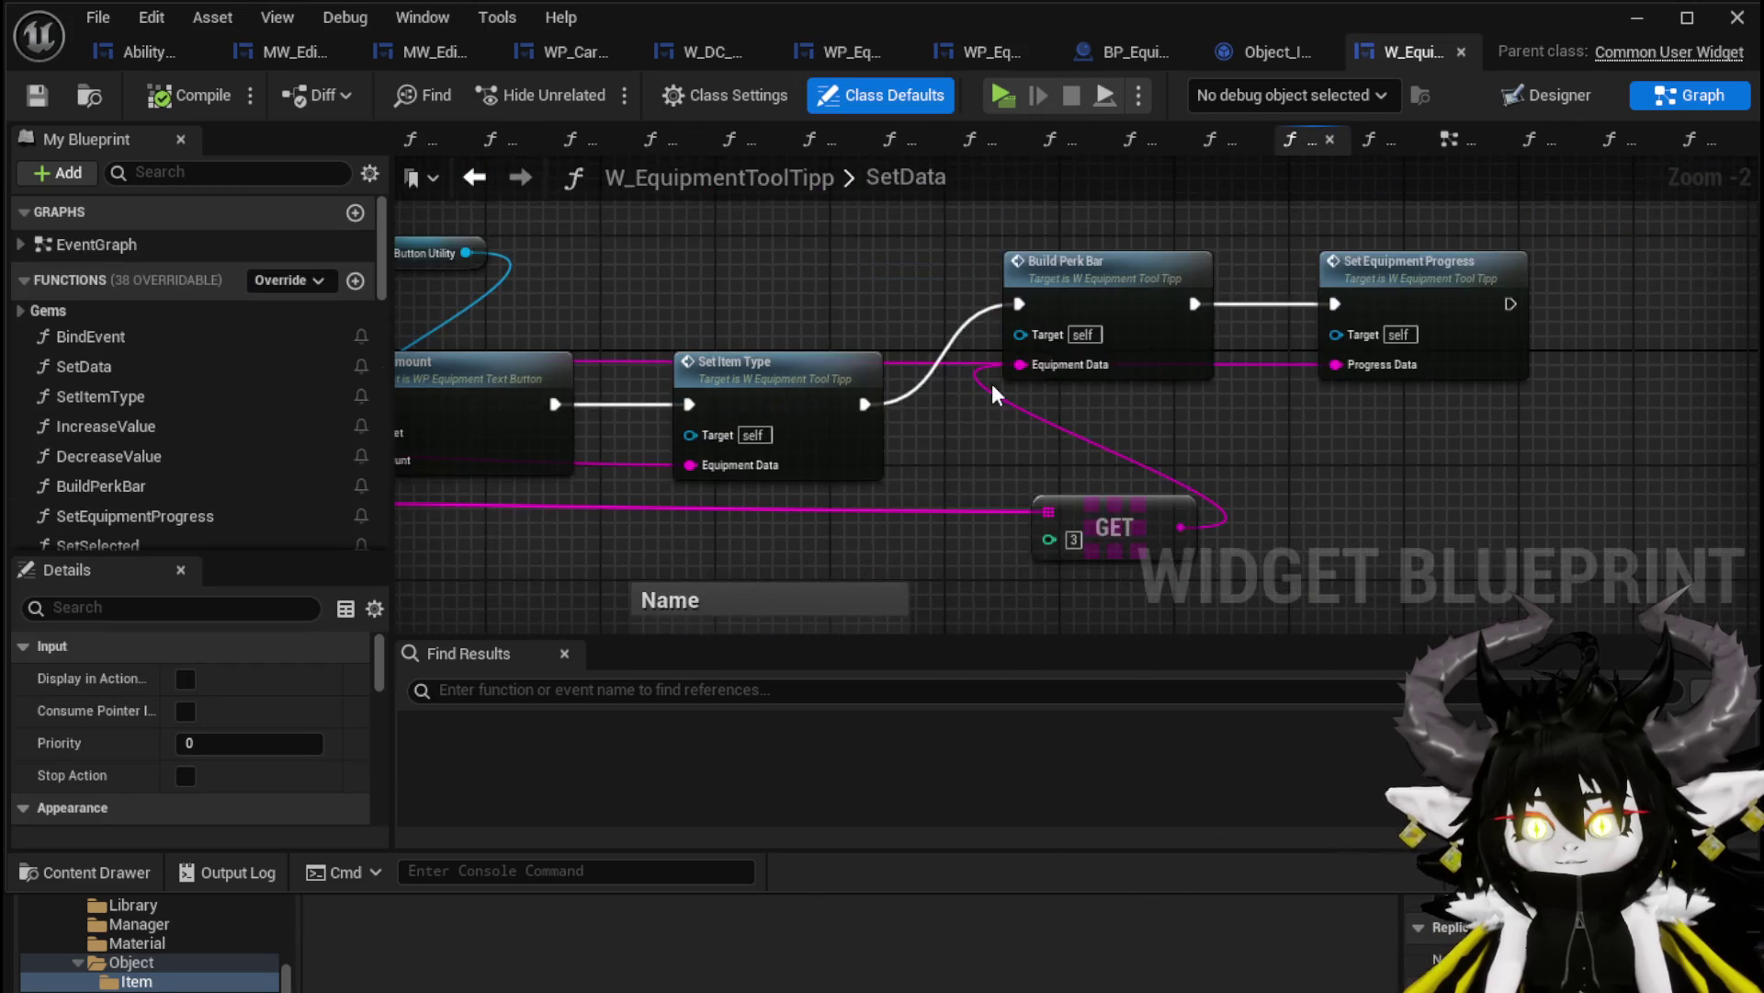
Review the tooltip's SetData graph, then go back to SetEquipmentProgress
scroll(933, 384, "up", 3)
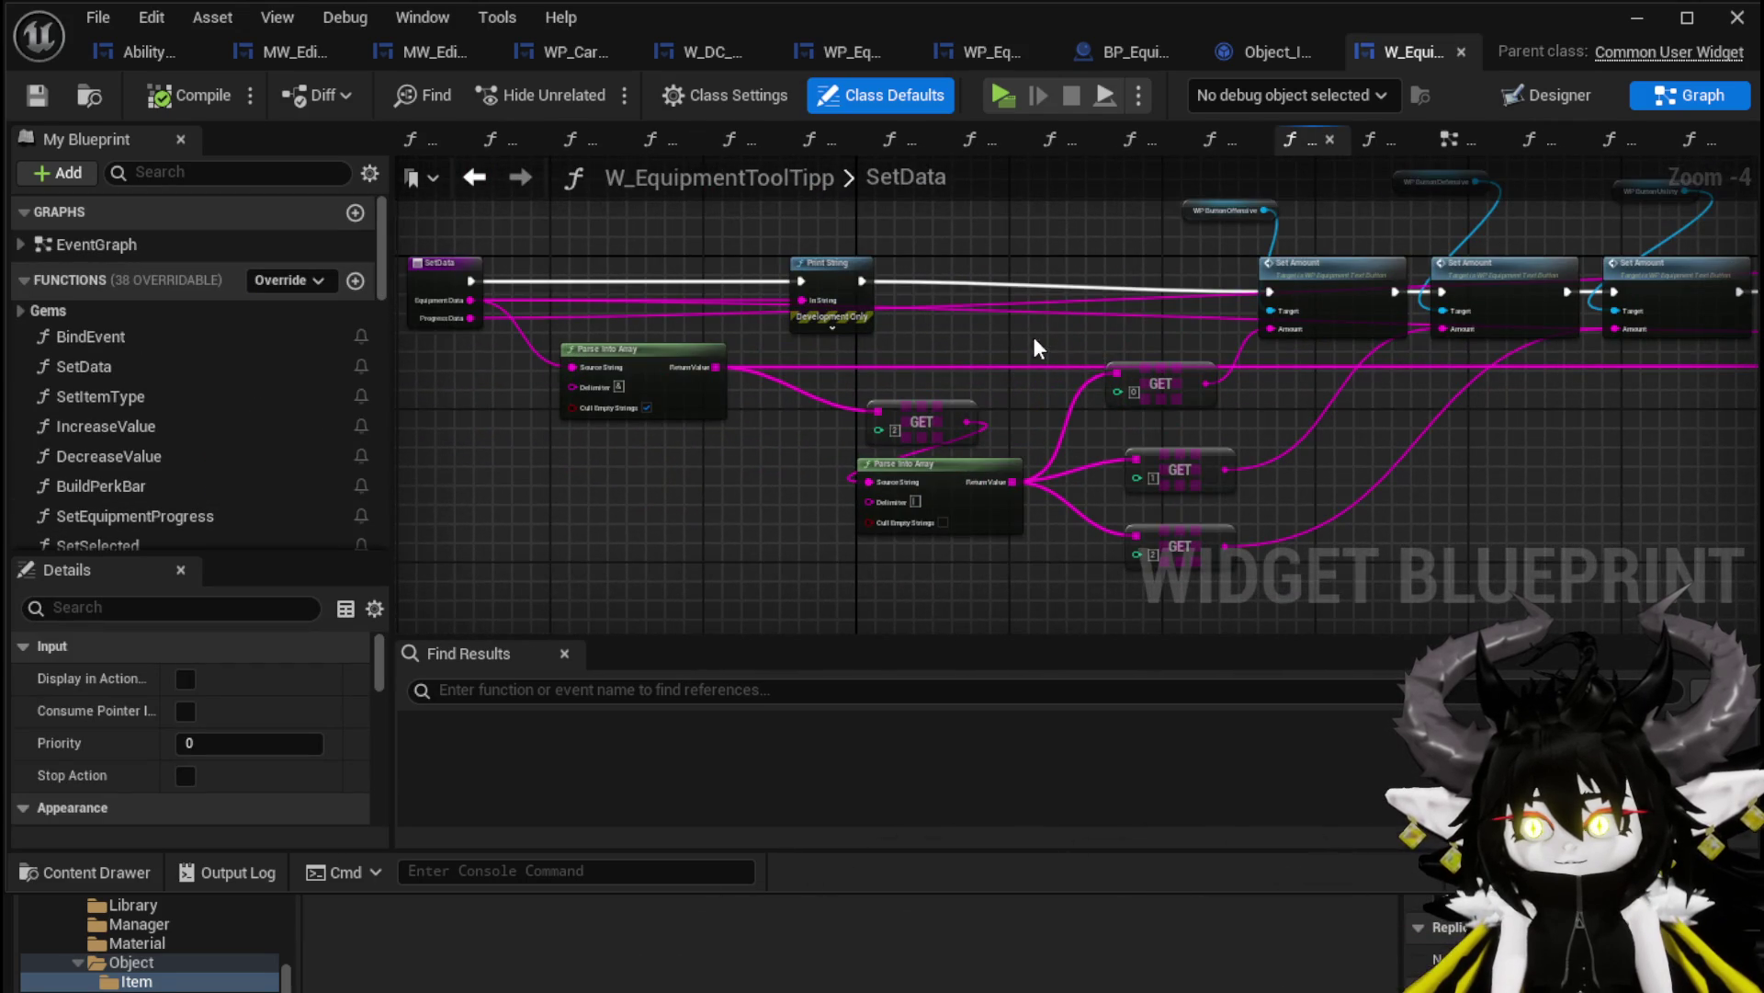
left_click_drag(586, 383, 913, 410)
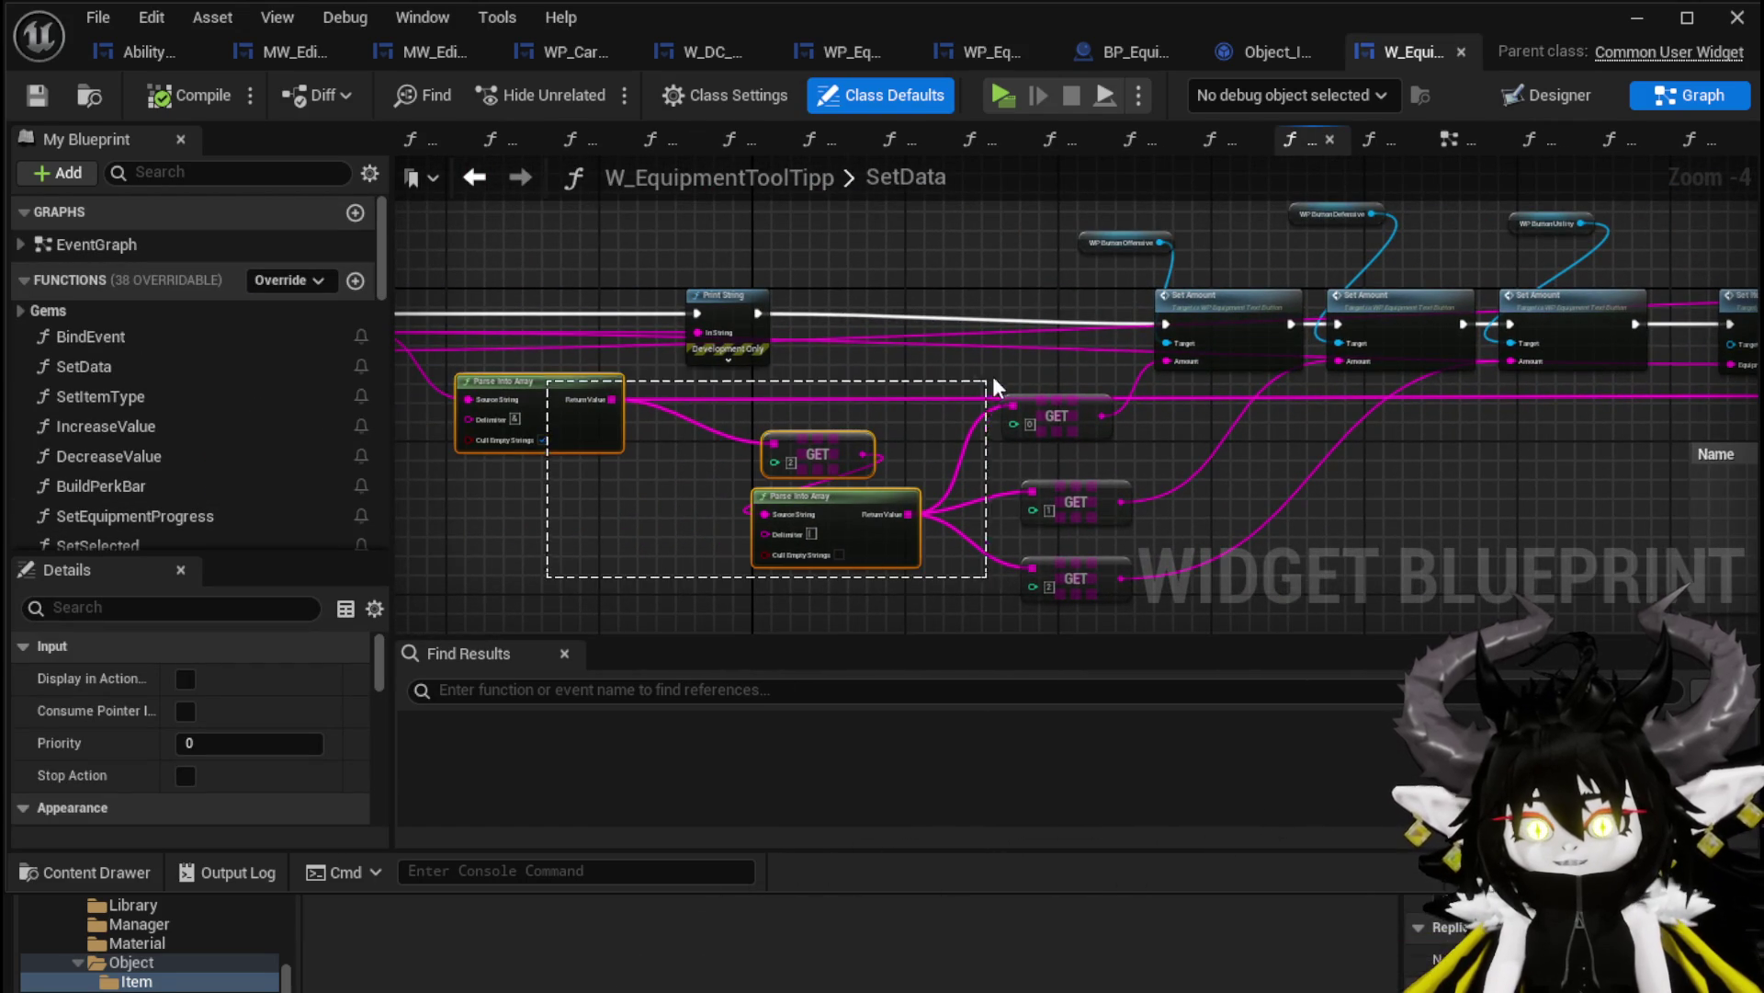
left_click_drag(1031, 373, 1031, 372)
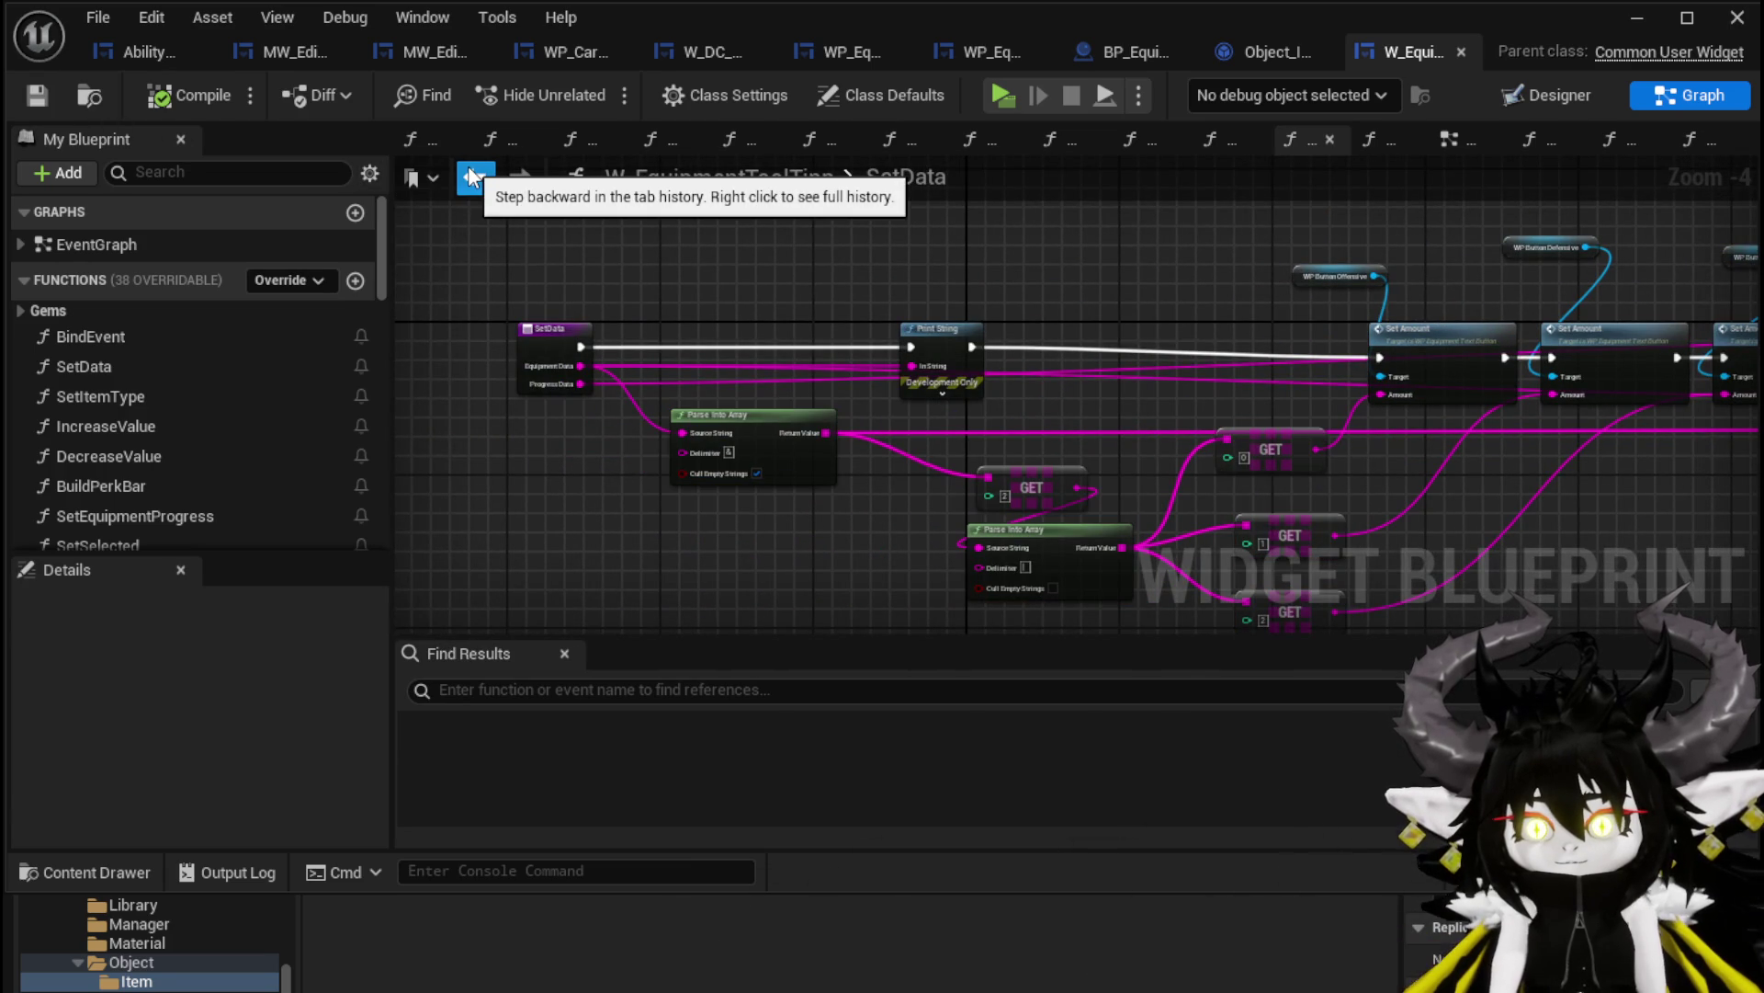
scroll(1186, 377, "down", 2)
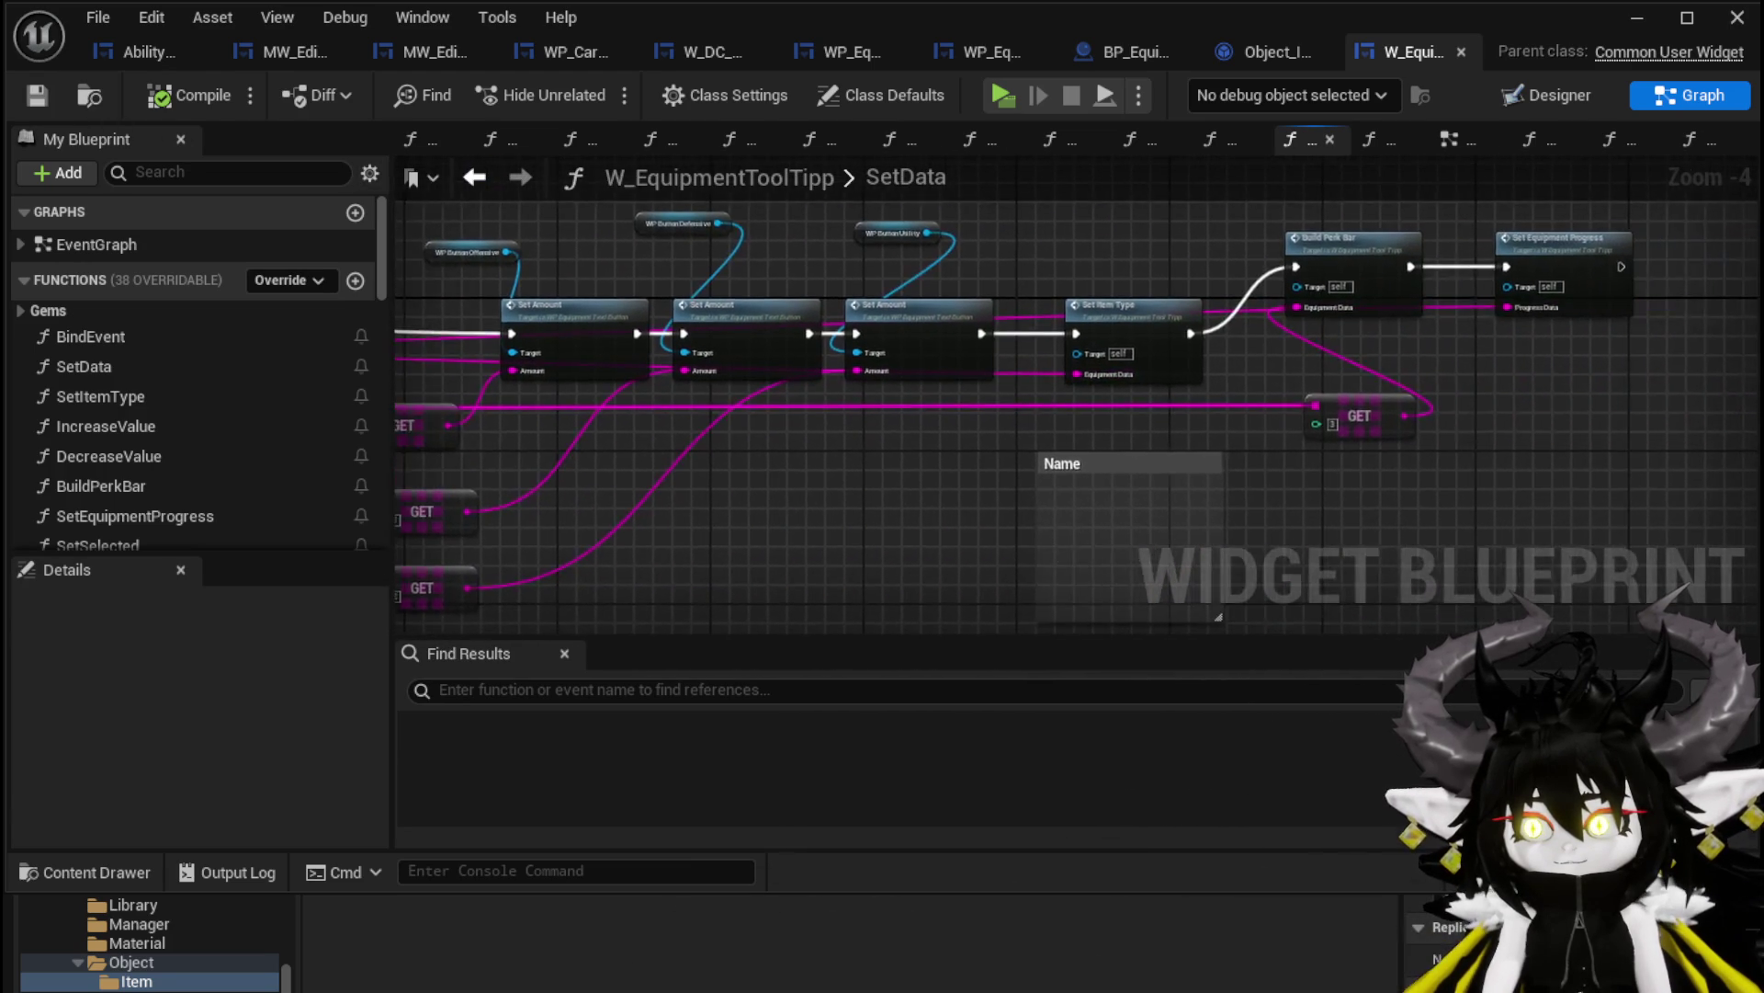
scroll(1037, 359, "up", 2)
left_click(474, 176)
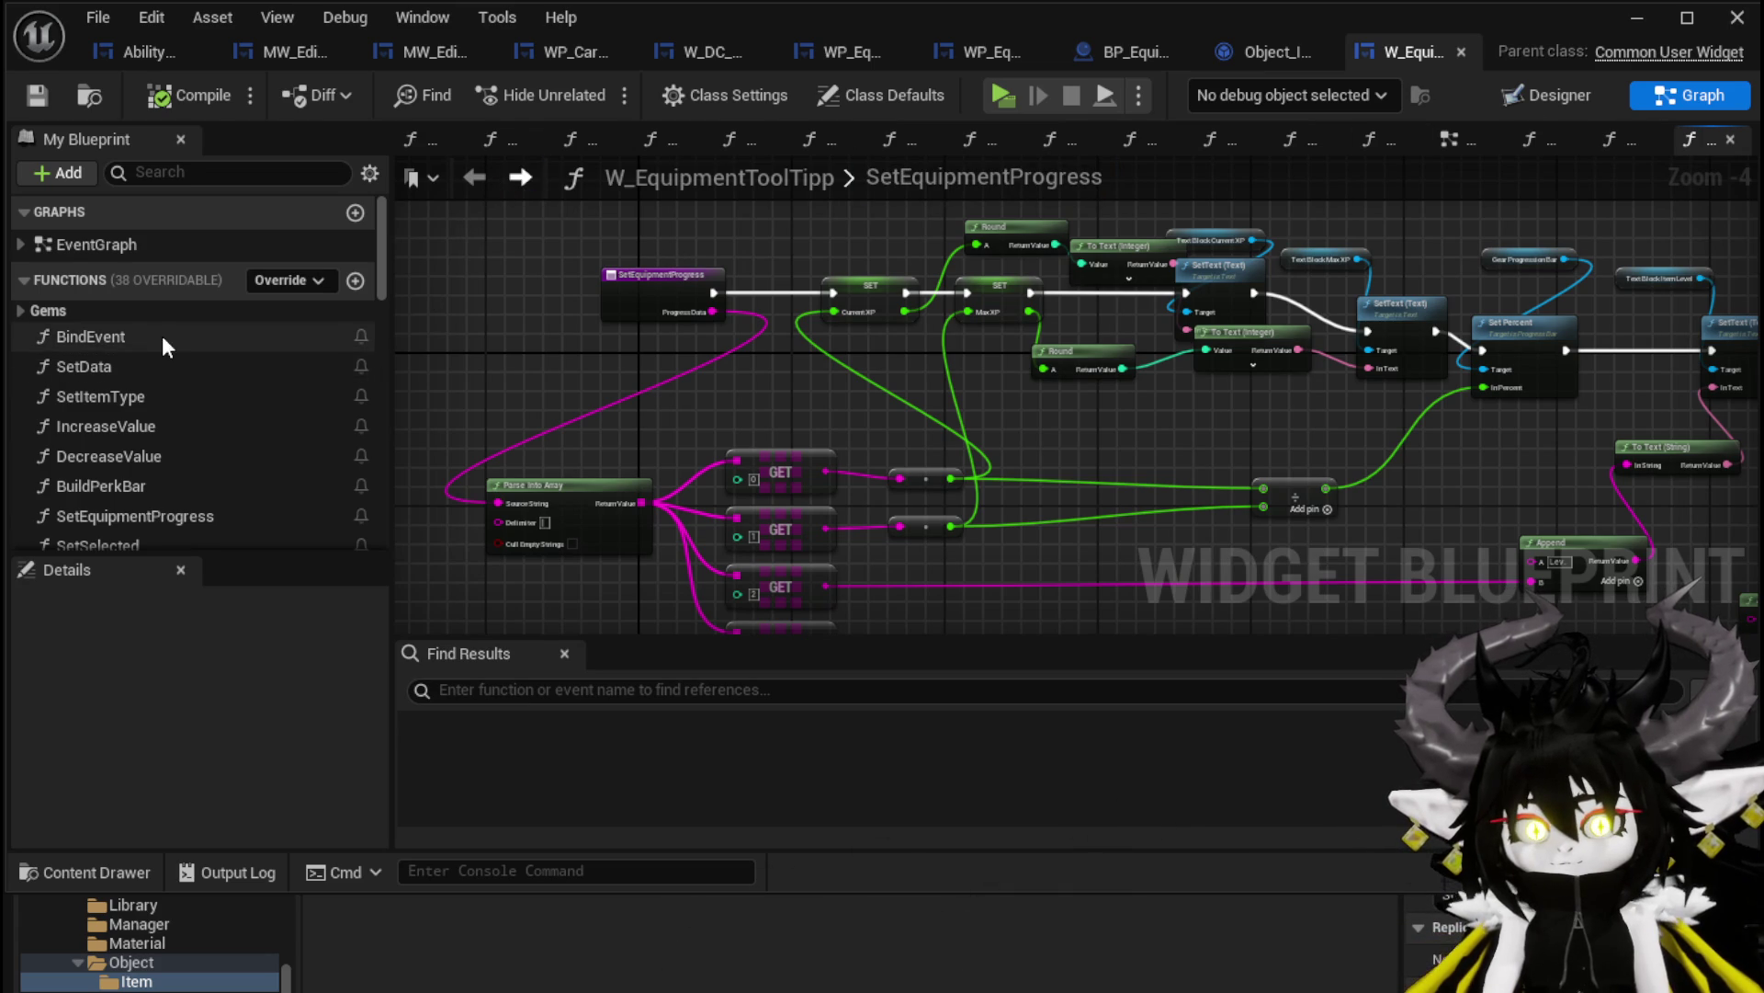
Inspect the tooltip EventGraph's construct chain, then return to the workbench widget's EventGraph
left_click(1448, 141)
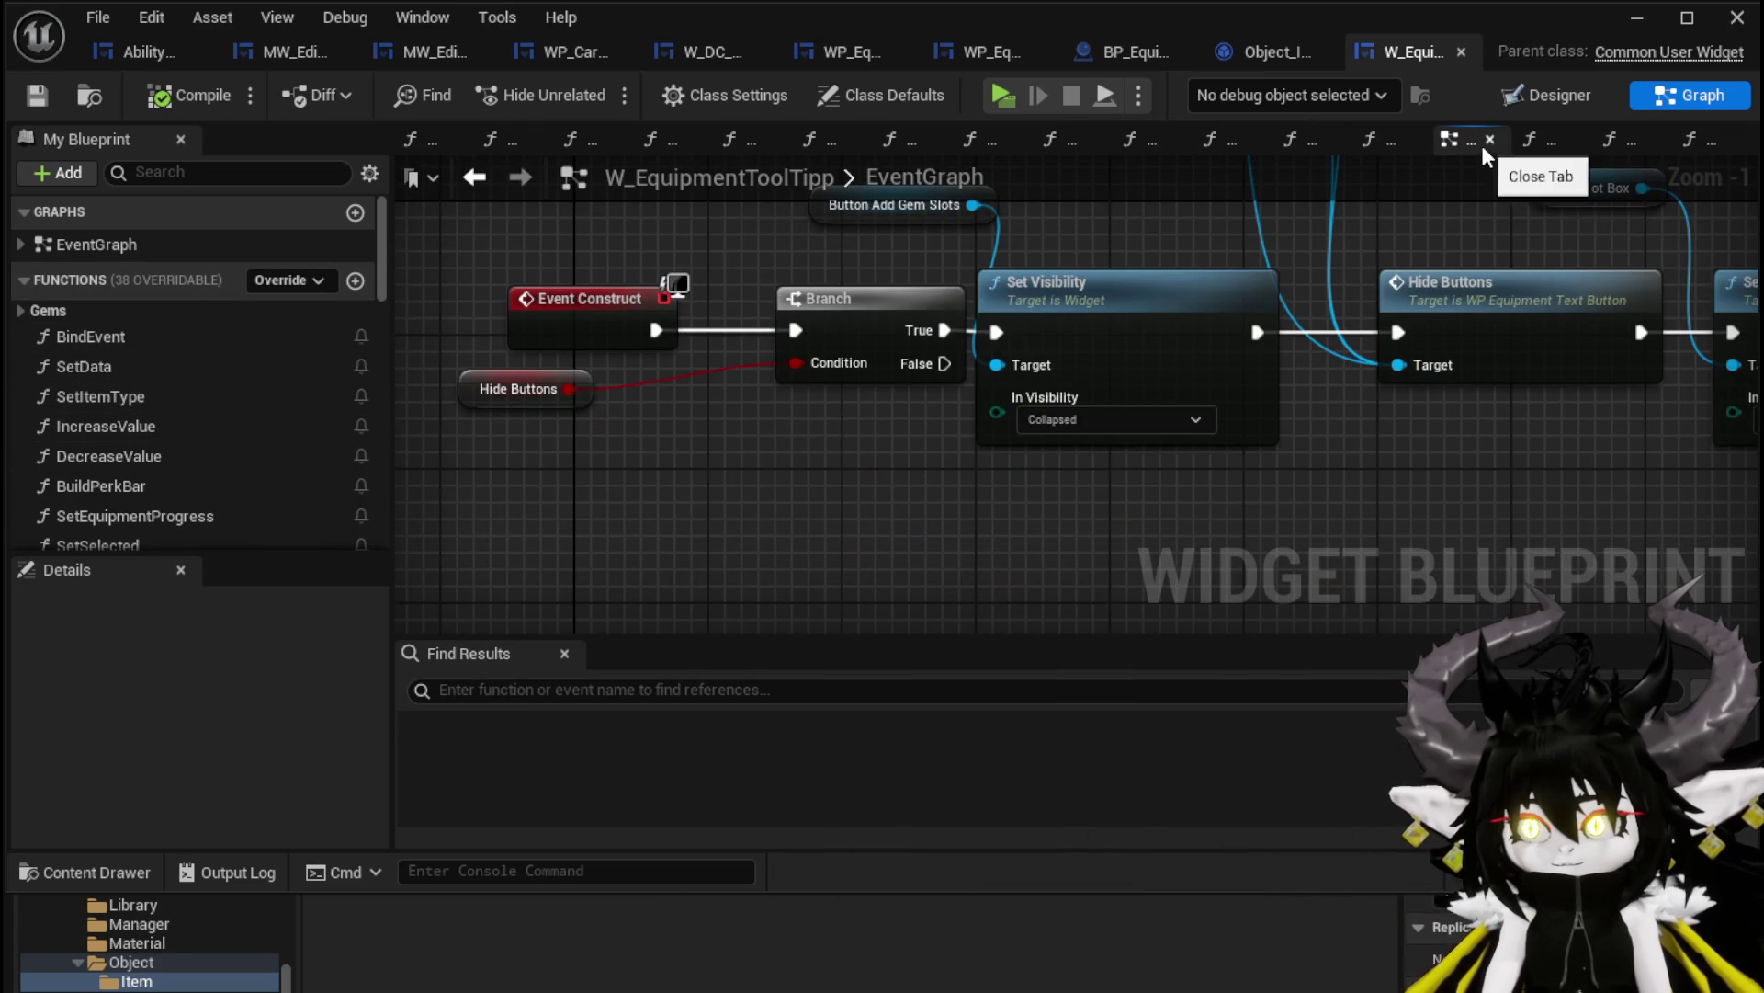
scroll(813, 334, "down", 4)
scroll(773, 512, "up", 4)
mouse_move(768, 512)
left_mouse_down()
mouse_move(783, 461)
mouse_move(485, 508)
mouse_move(488, 549)
mouse_move(579, 571)
mouse_move(702, 512)
mouse_move(696, 597)
mouse_move(709, 545)
left_mouse_up()
scroll(483, 505, "down", 2)
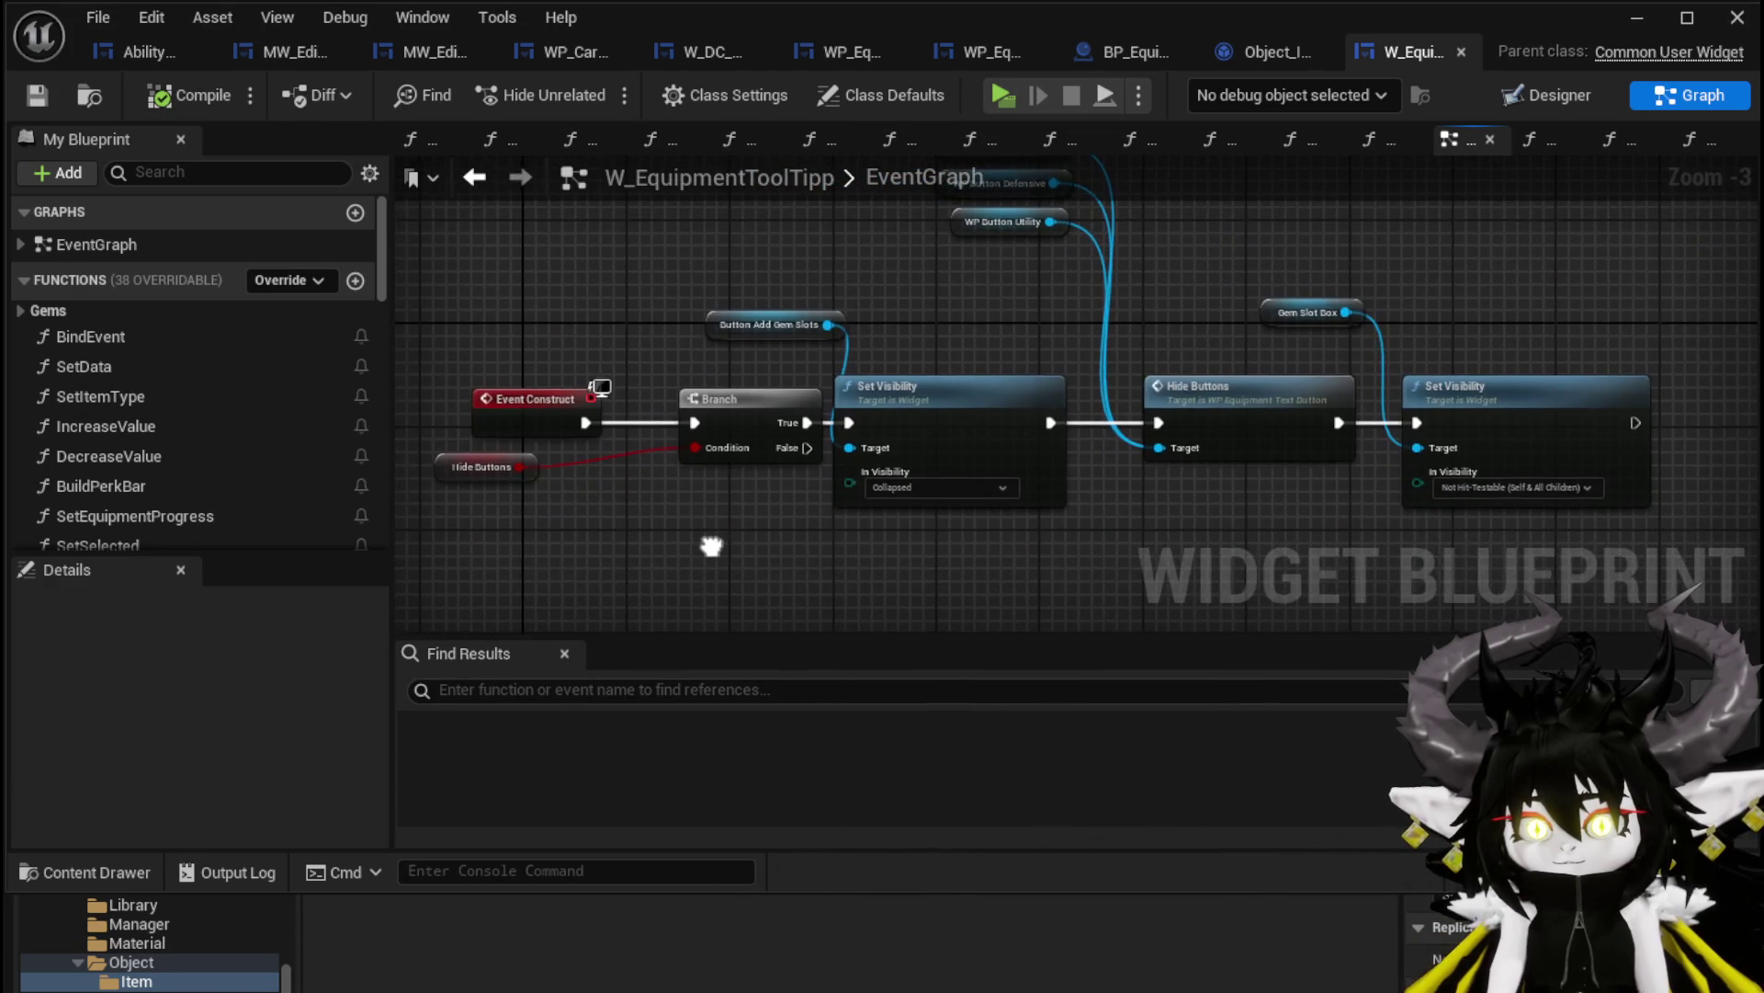
scroll(709, 544, "down", 2)
scroll(709, 544, "up", 1)
scroll(723, 445, "up", 2)
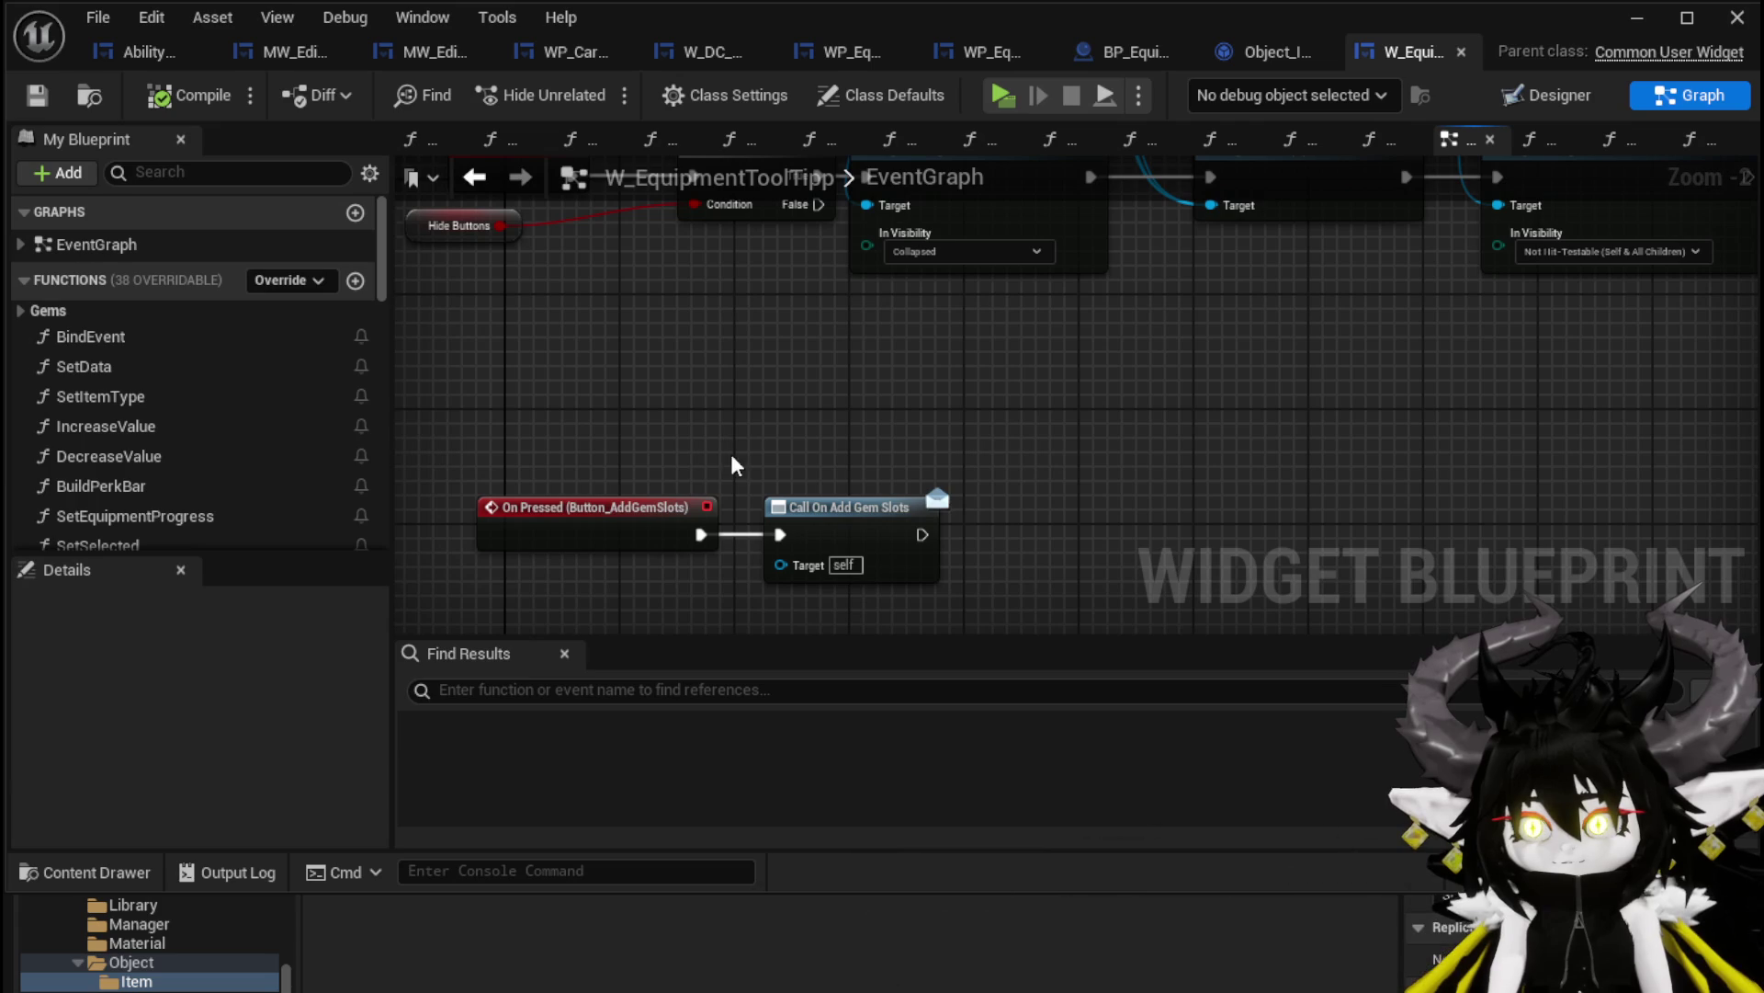
left_click(1009, 64)
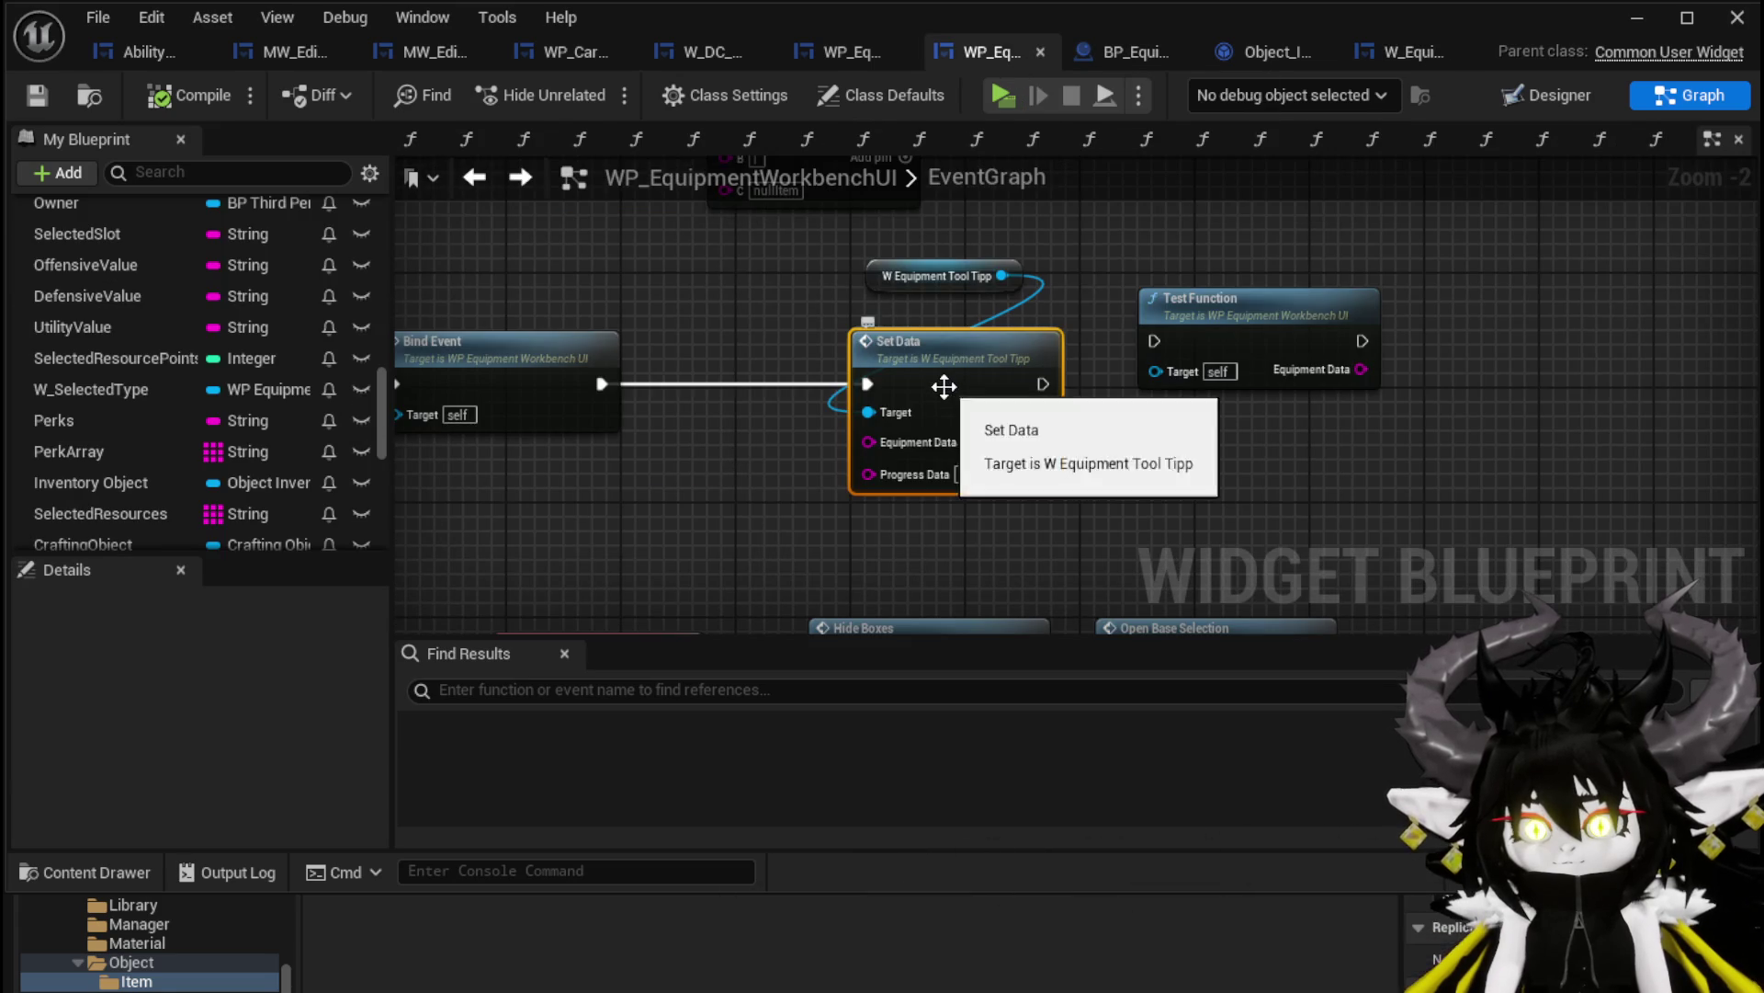
Drop a ProgressData getter onto Set Data's Progress Data pin and return to the level editor
left_click_drag(956, 414, 1107, 377)
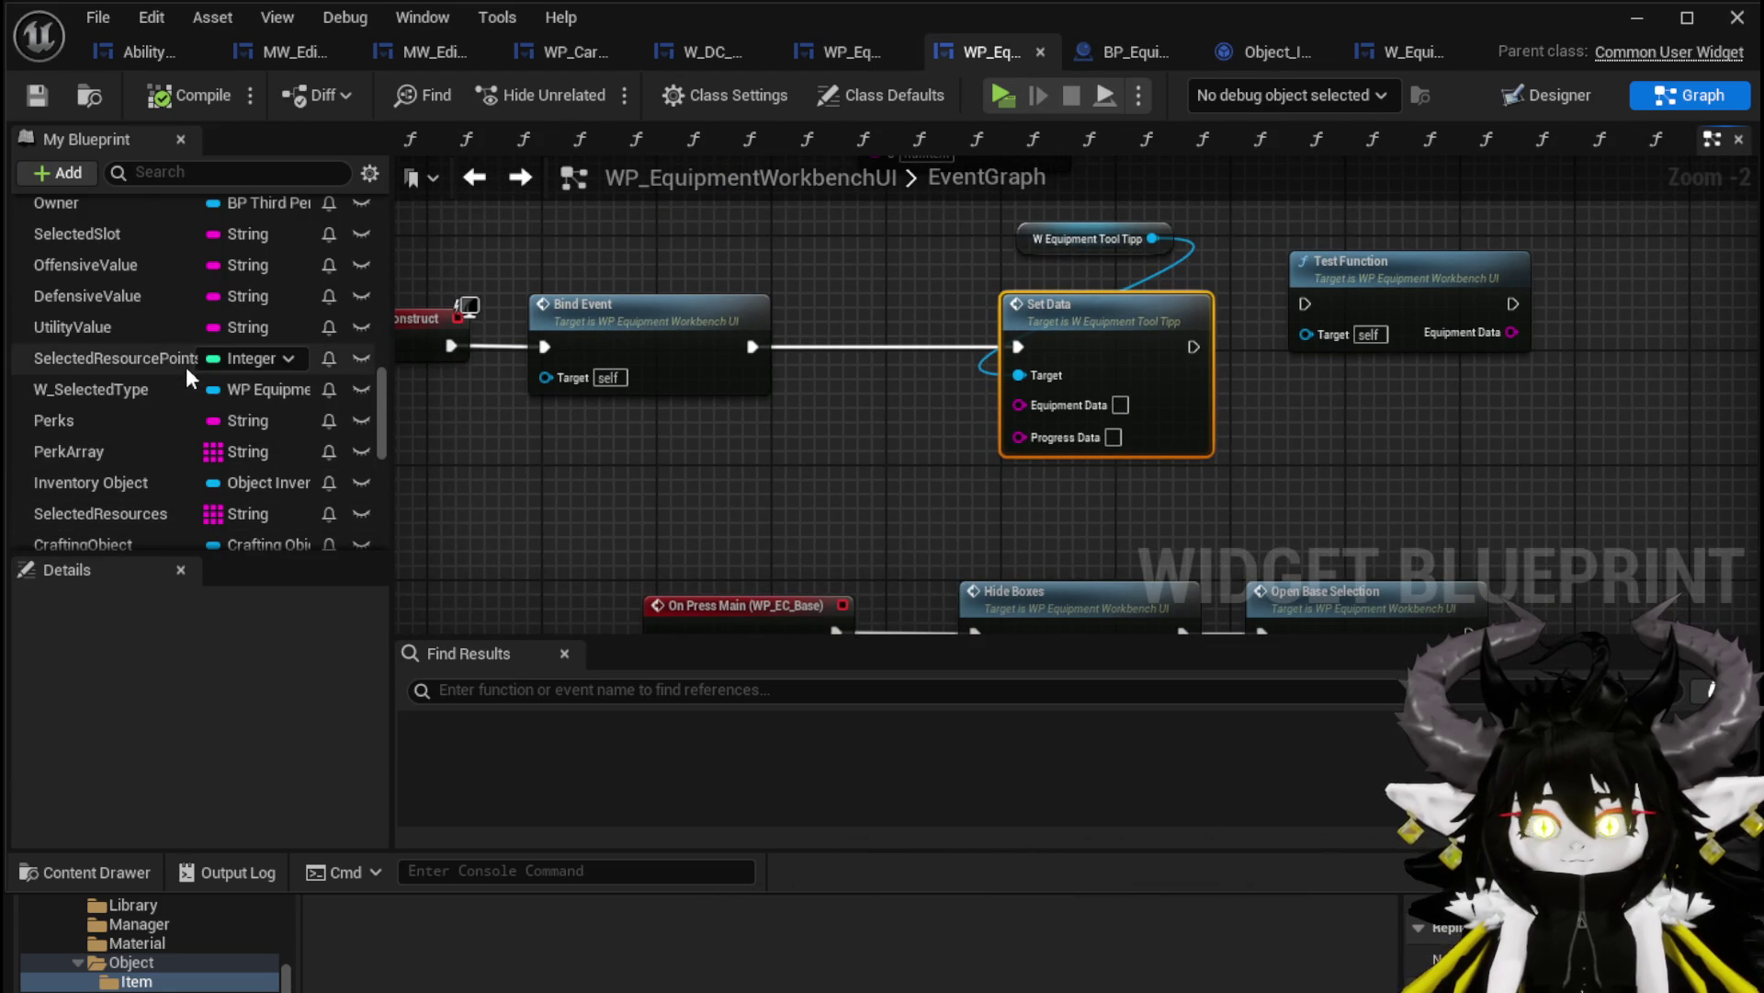
scroll(189, 407, "down", 3)
scroll(189, 407, "down", 3)
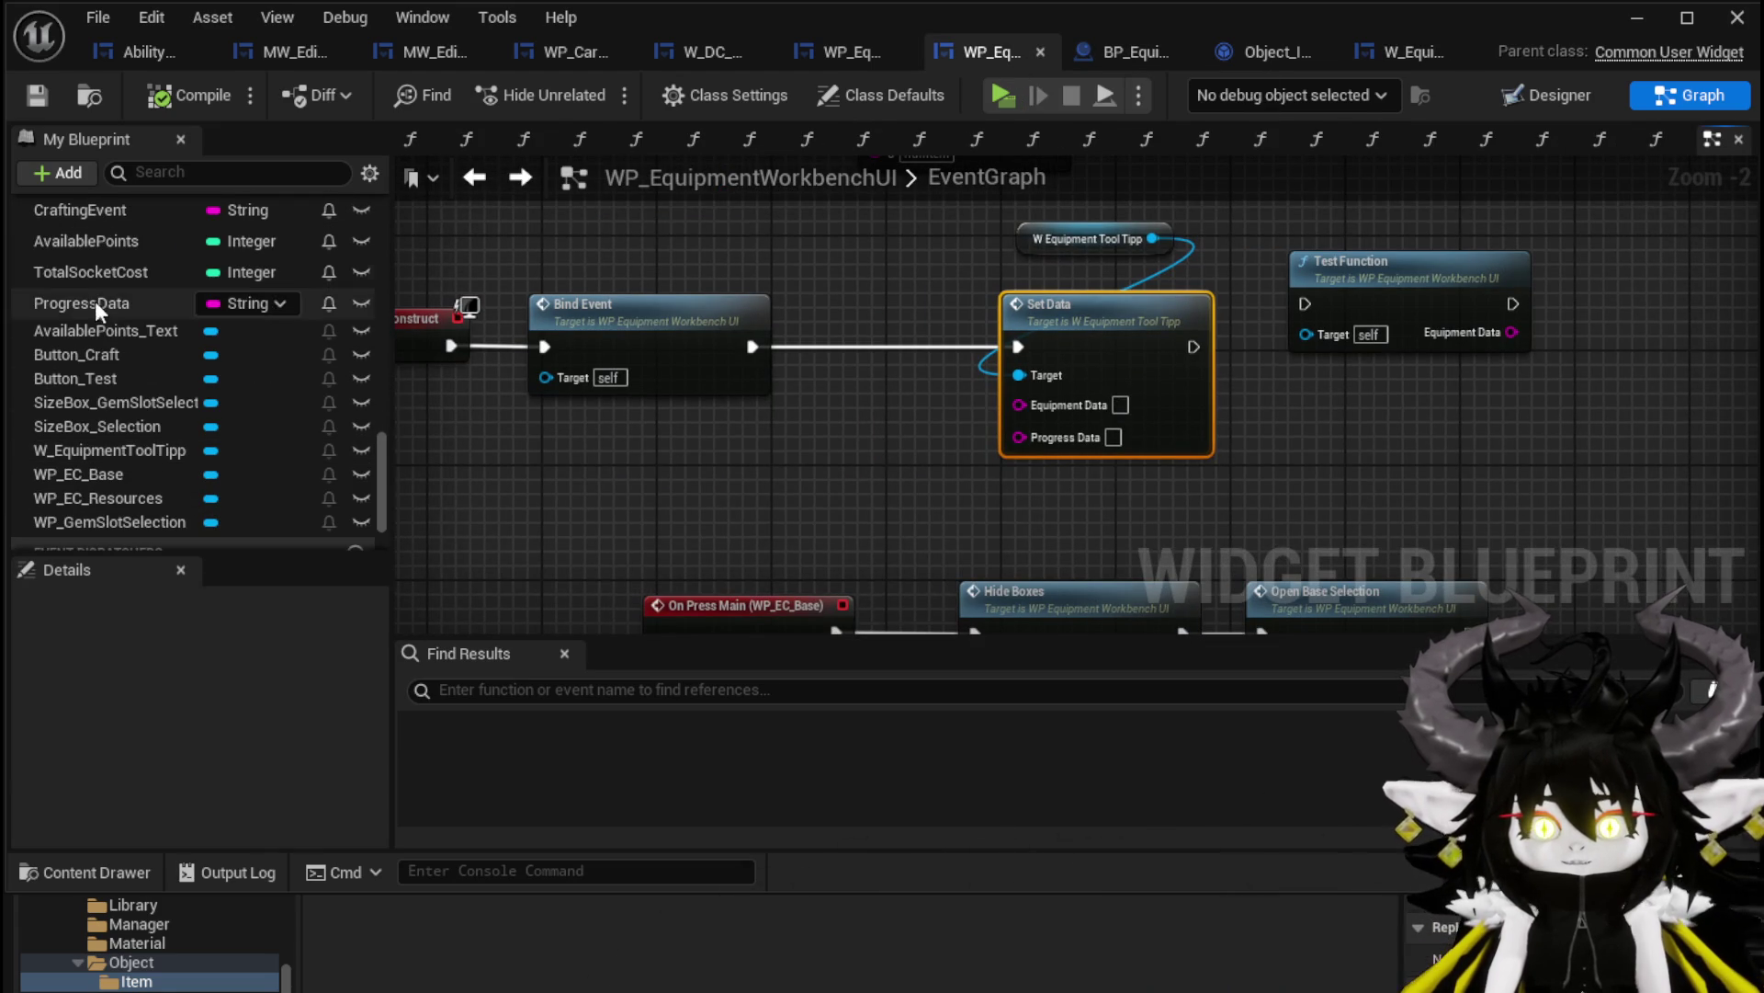
left_click_drag(81, 303, 1034, 456)
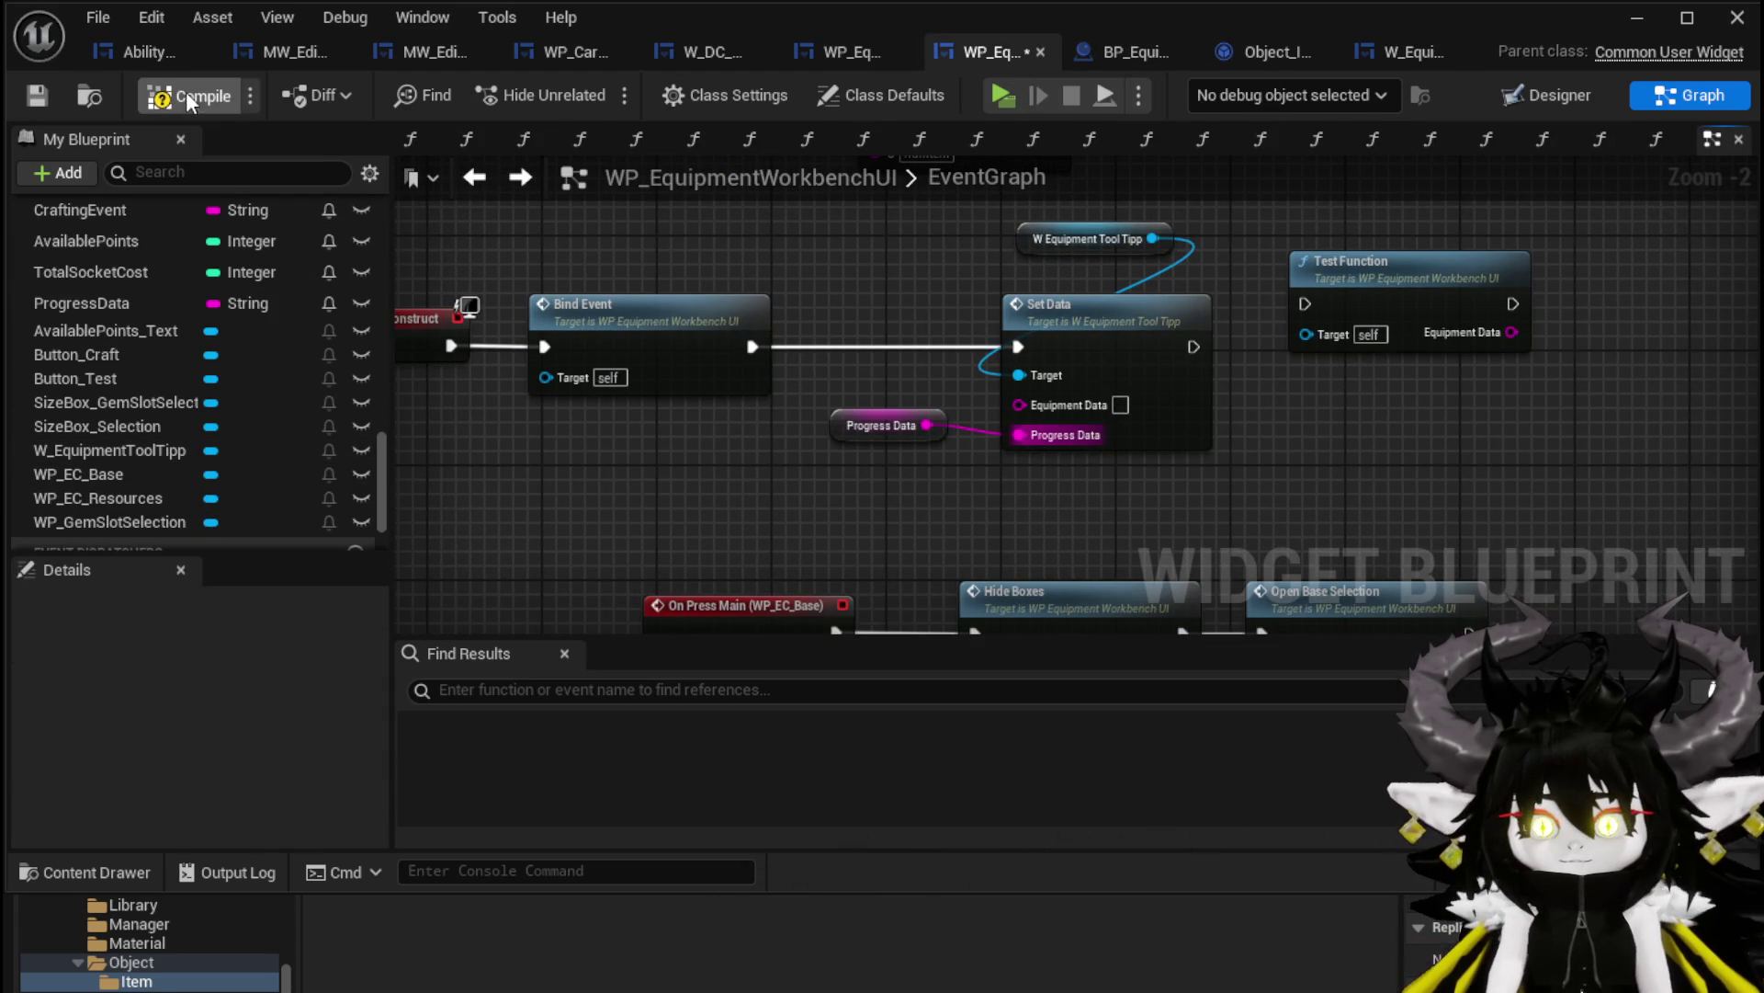
left_click(1638, 18)
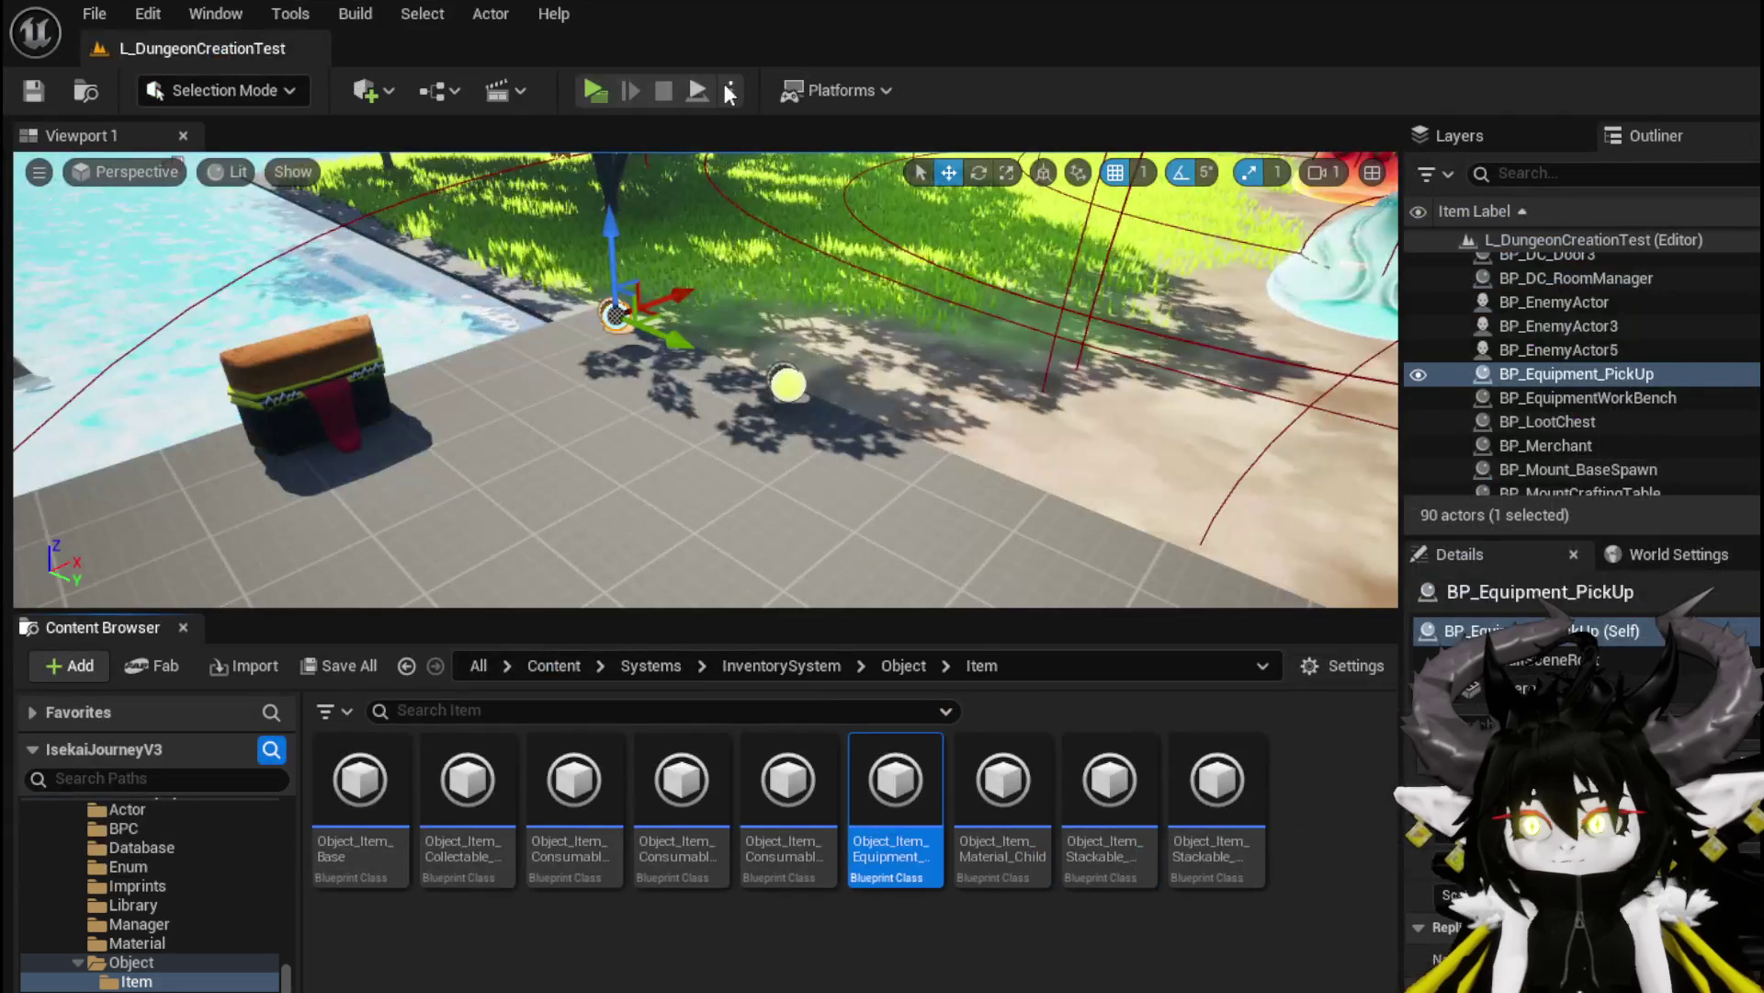
Start play mode with Alt+P, open the workbench, and toggle the Iron_Head upgrade view repeatedly
key("alt+p")
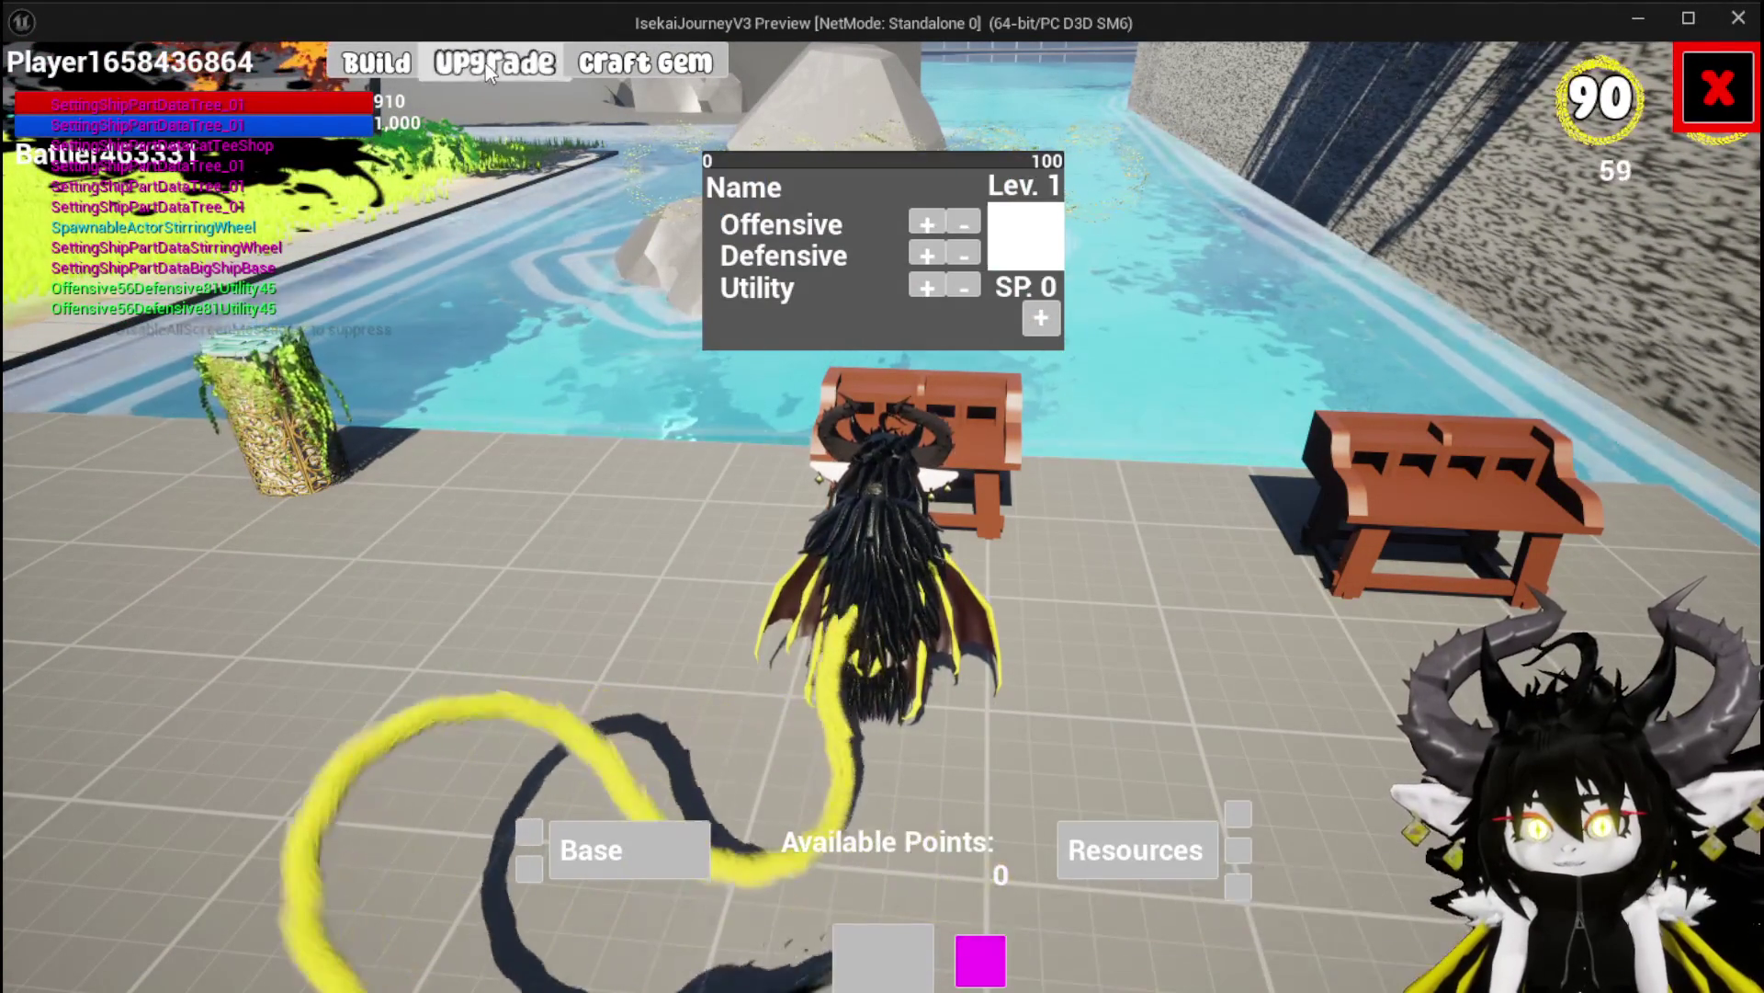
key("i")
left_click(432, 62)
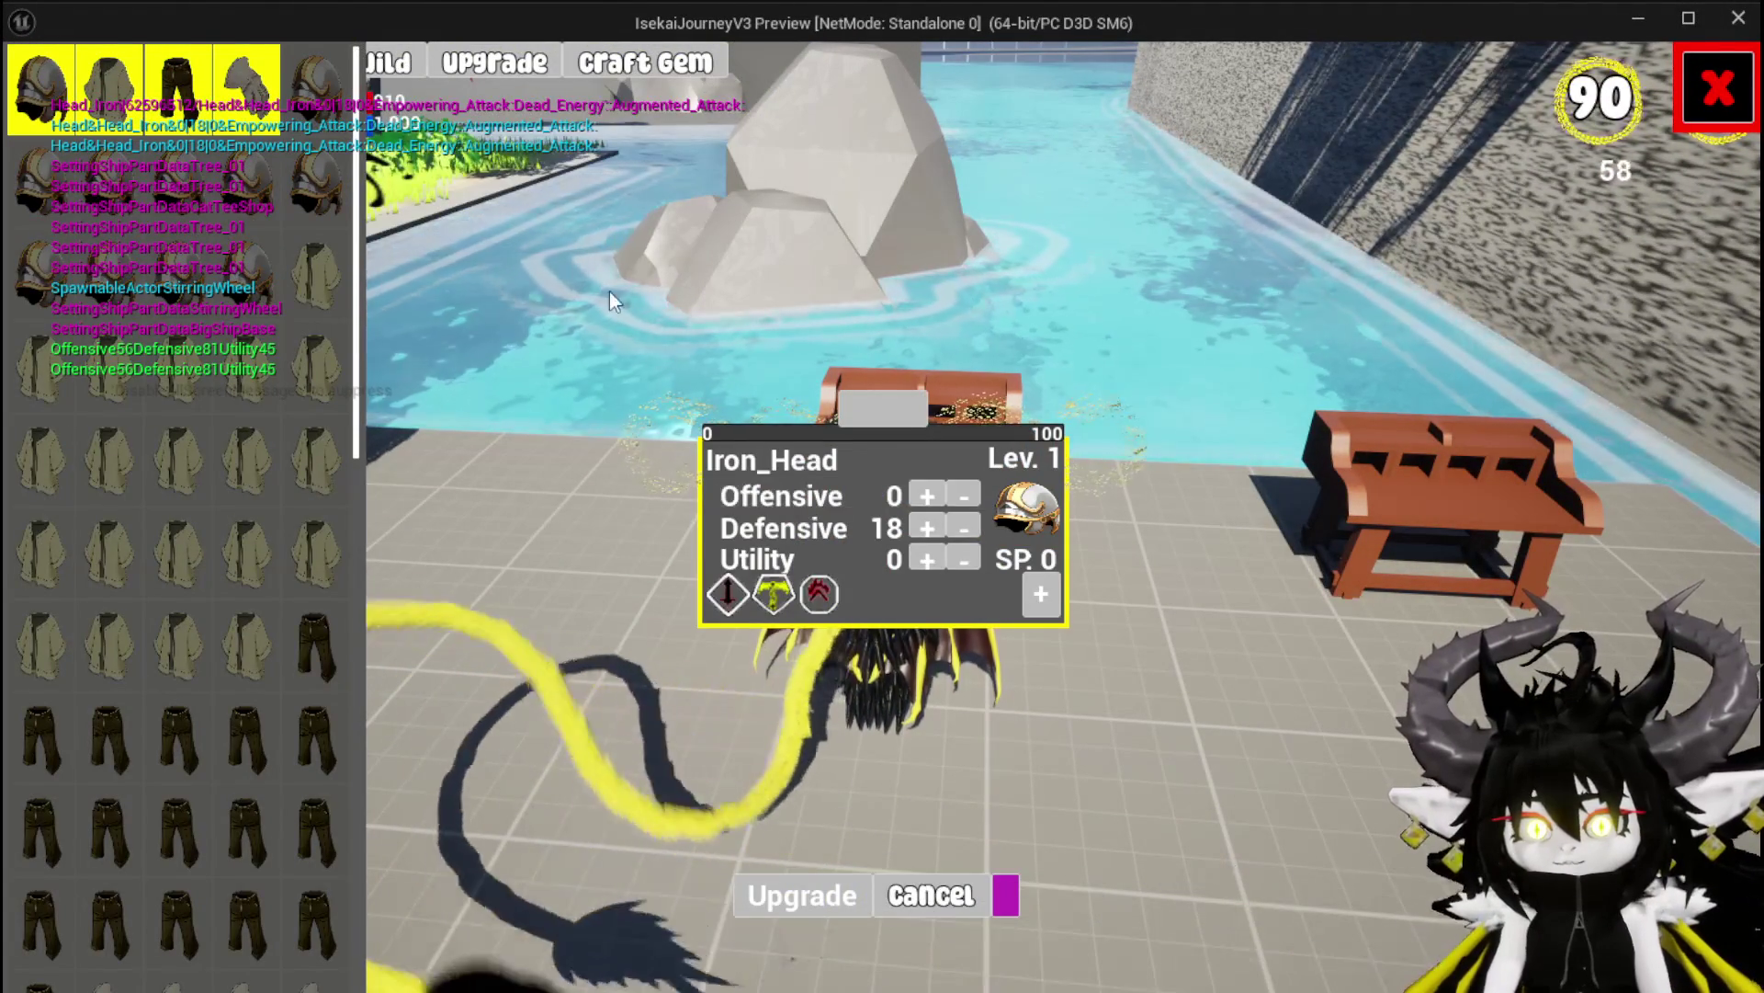
left_click(432, 62)
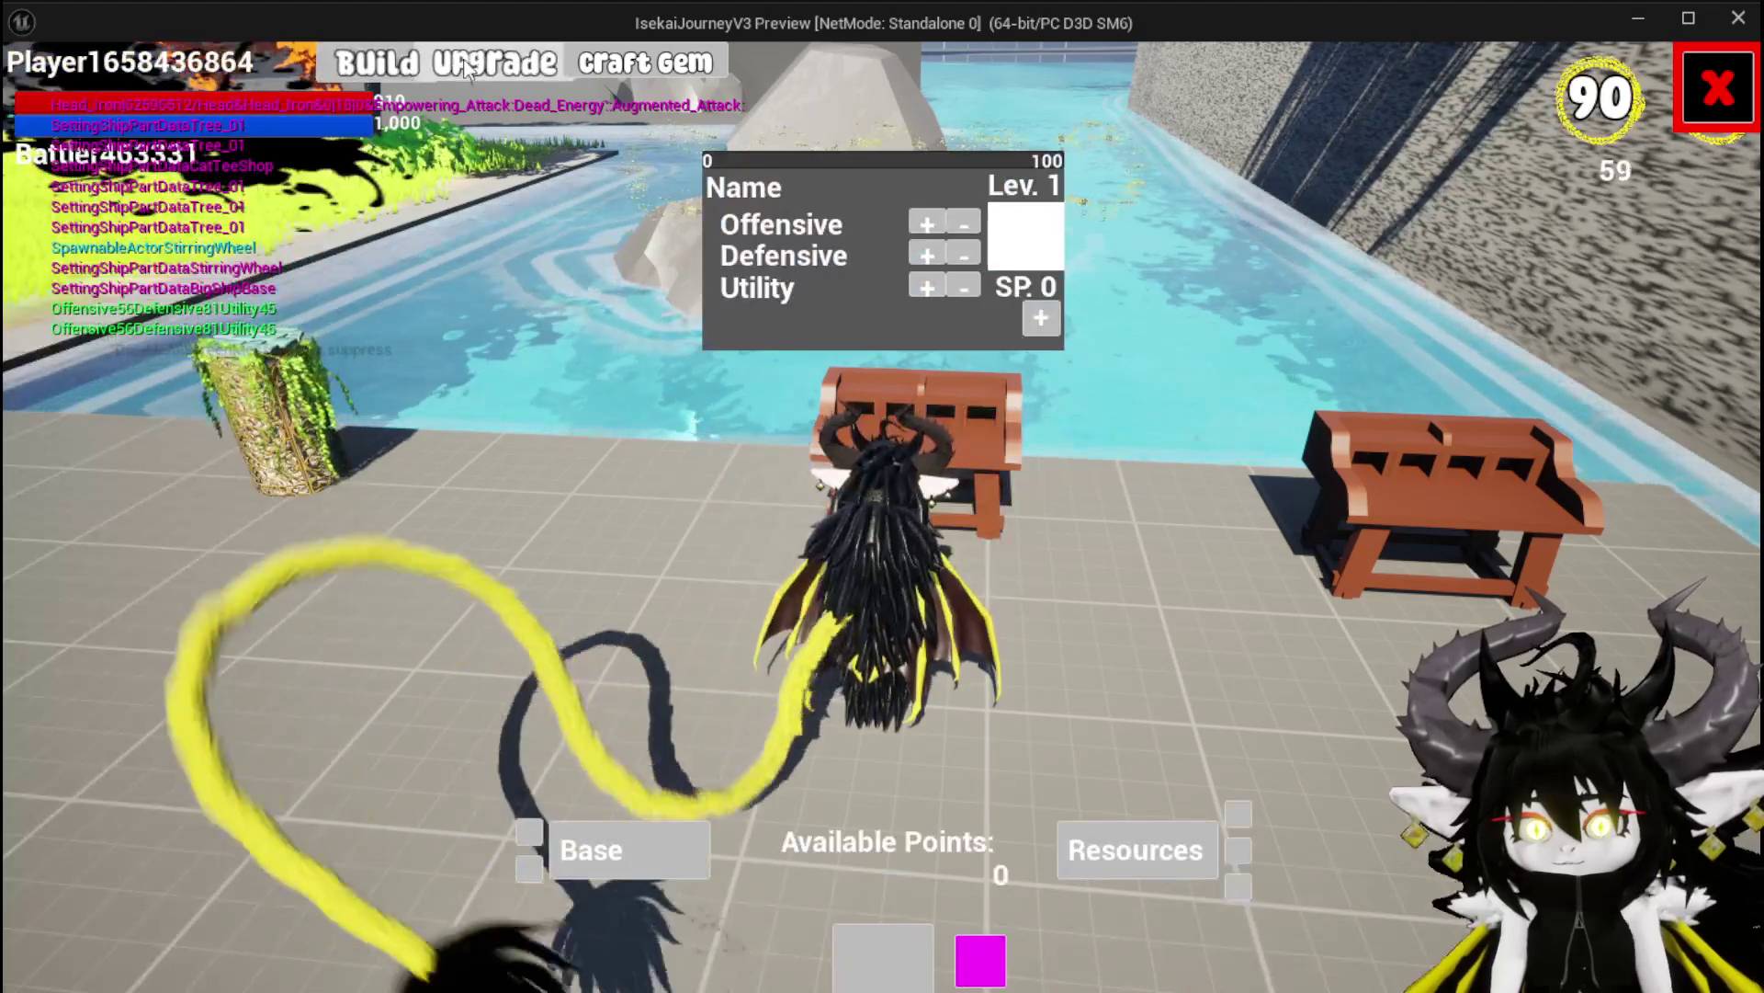
left_click(432, 63)
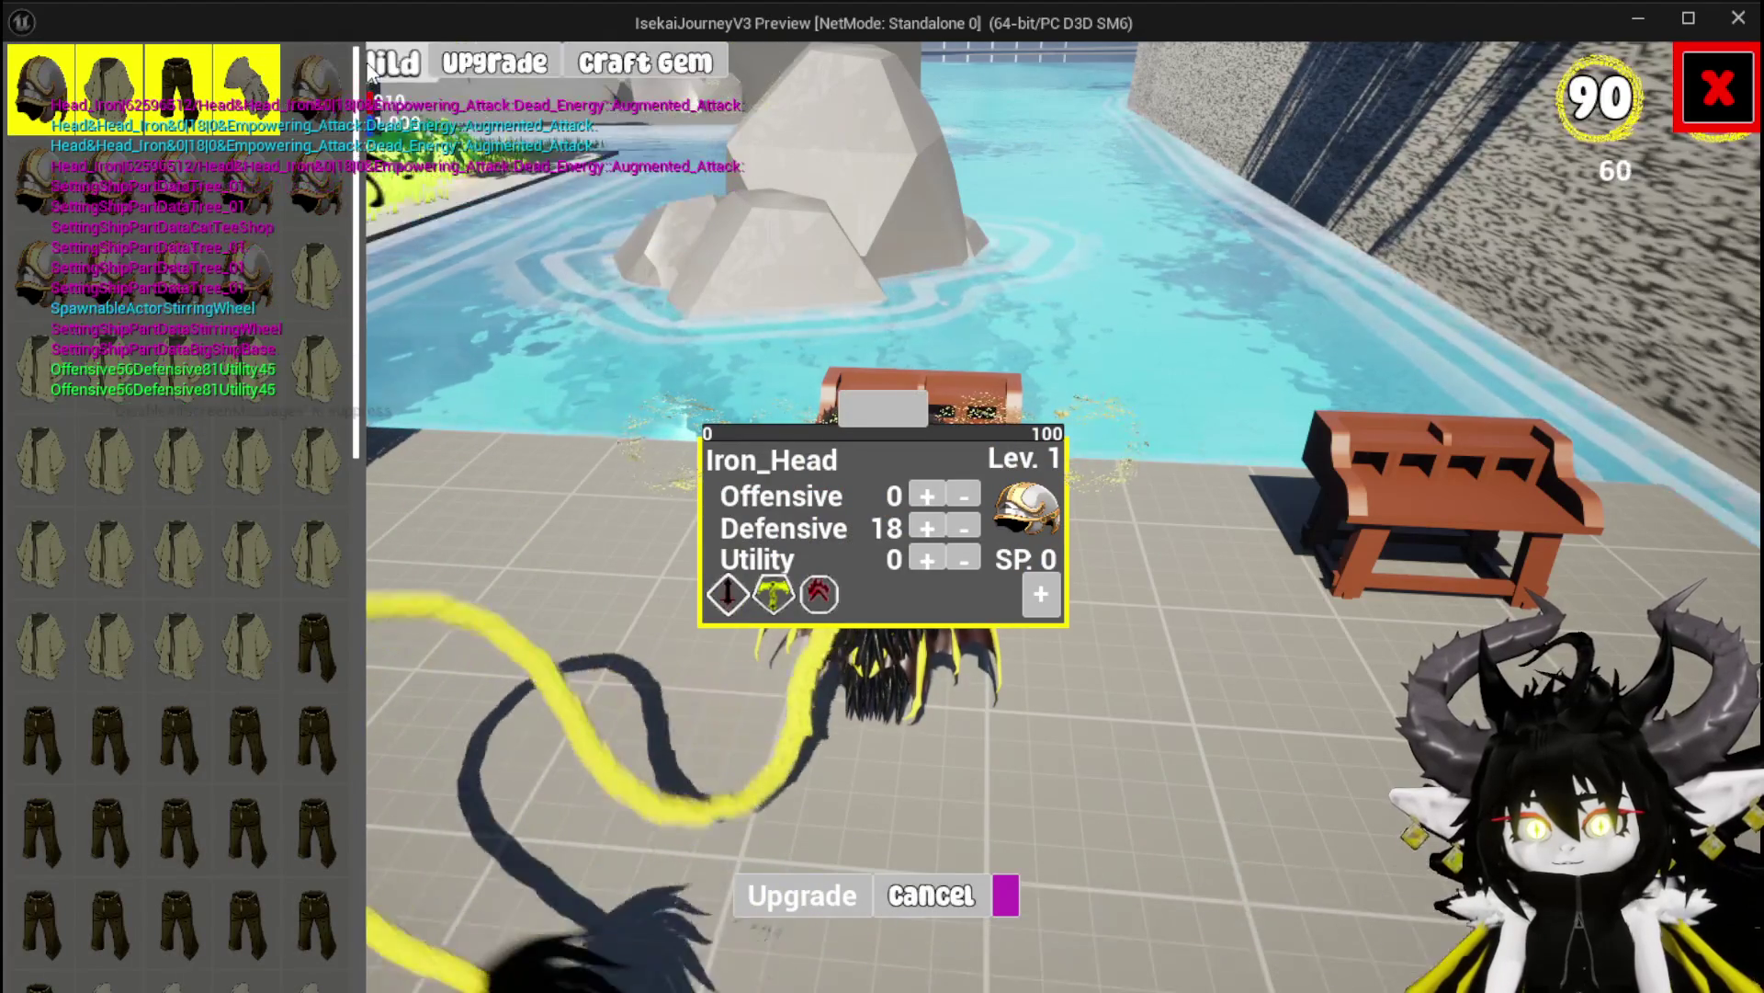
left_click(432, 63)
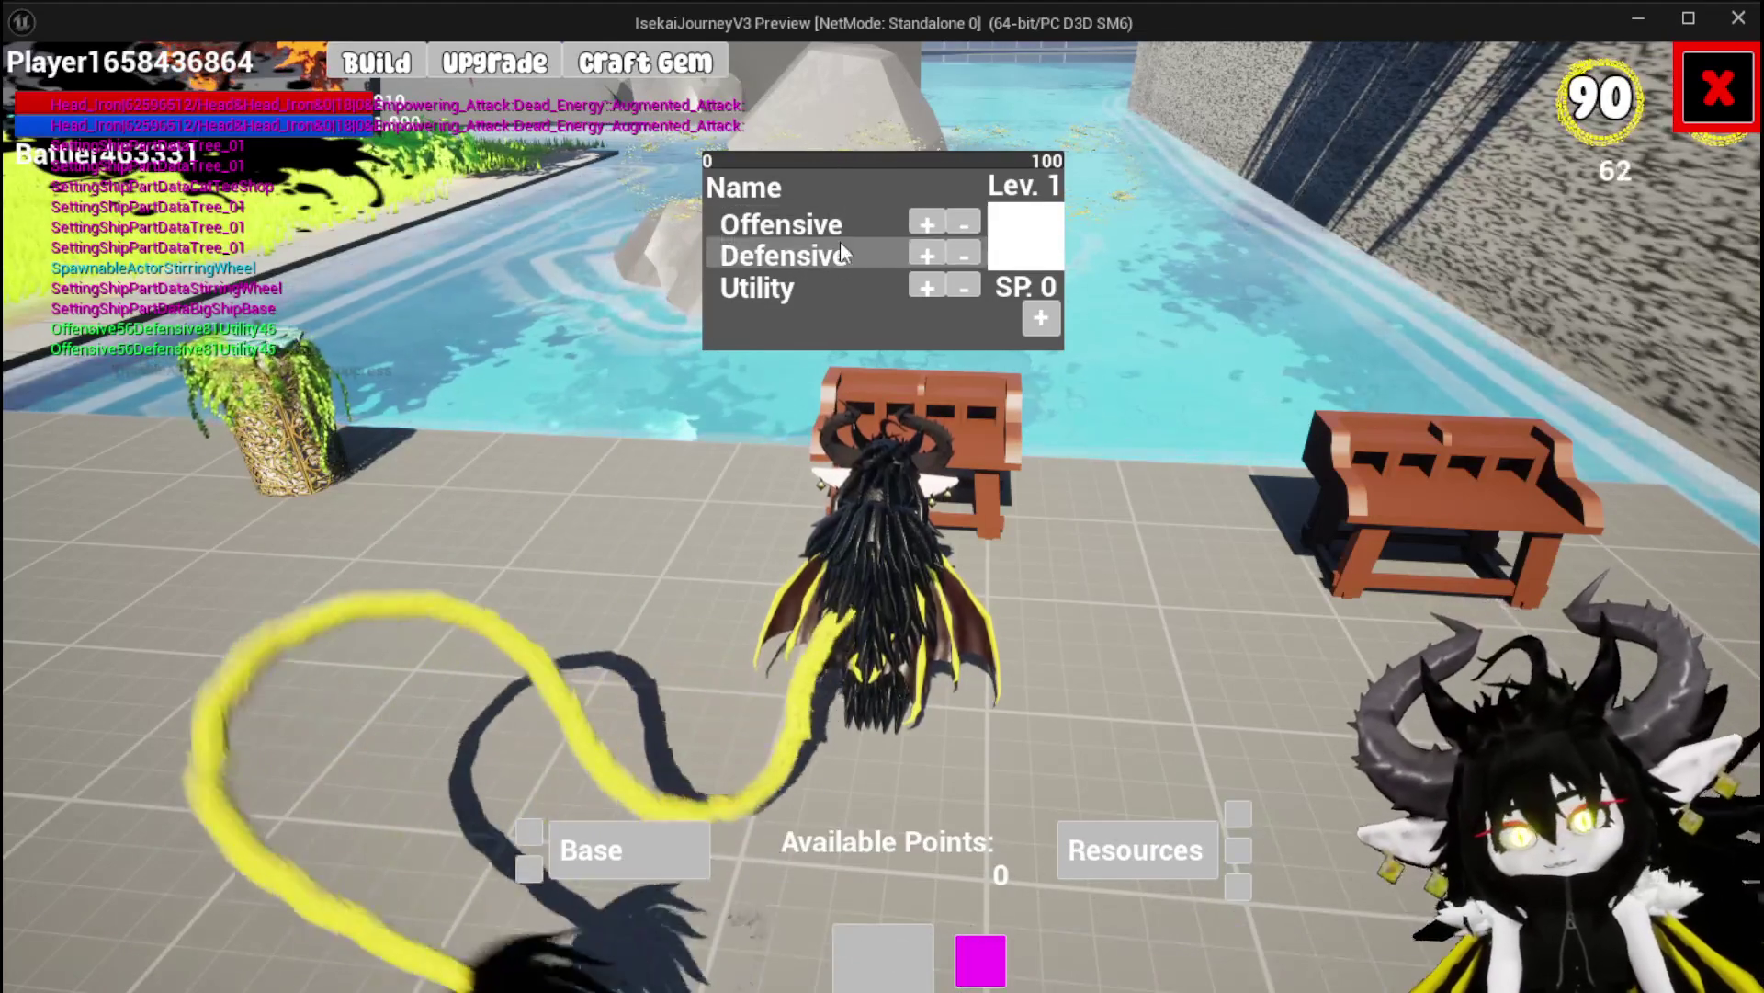
Pick Head from the Base part list, close the workbench menu, and stop the game
left_click(581, 851)
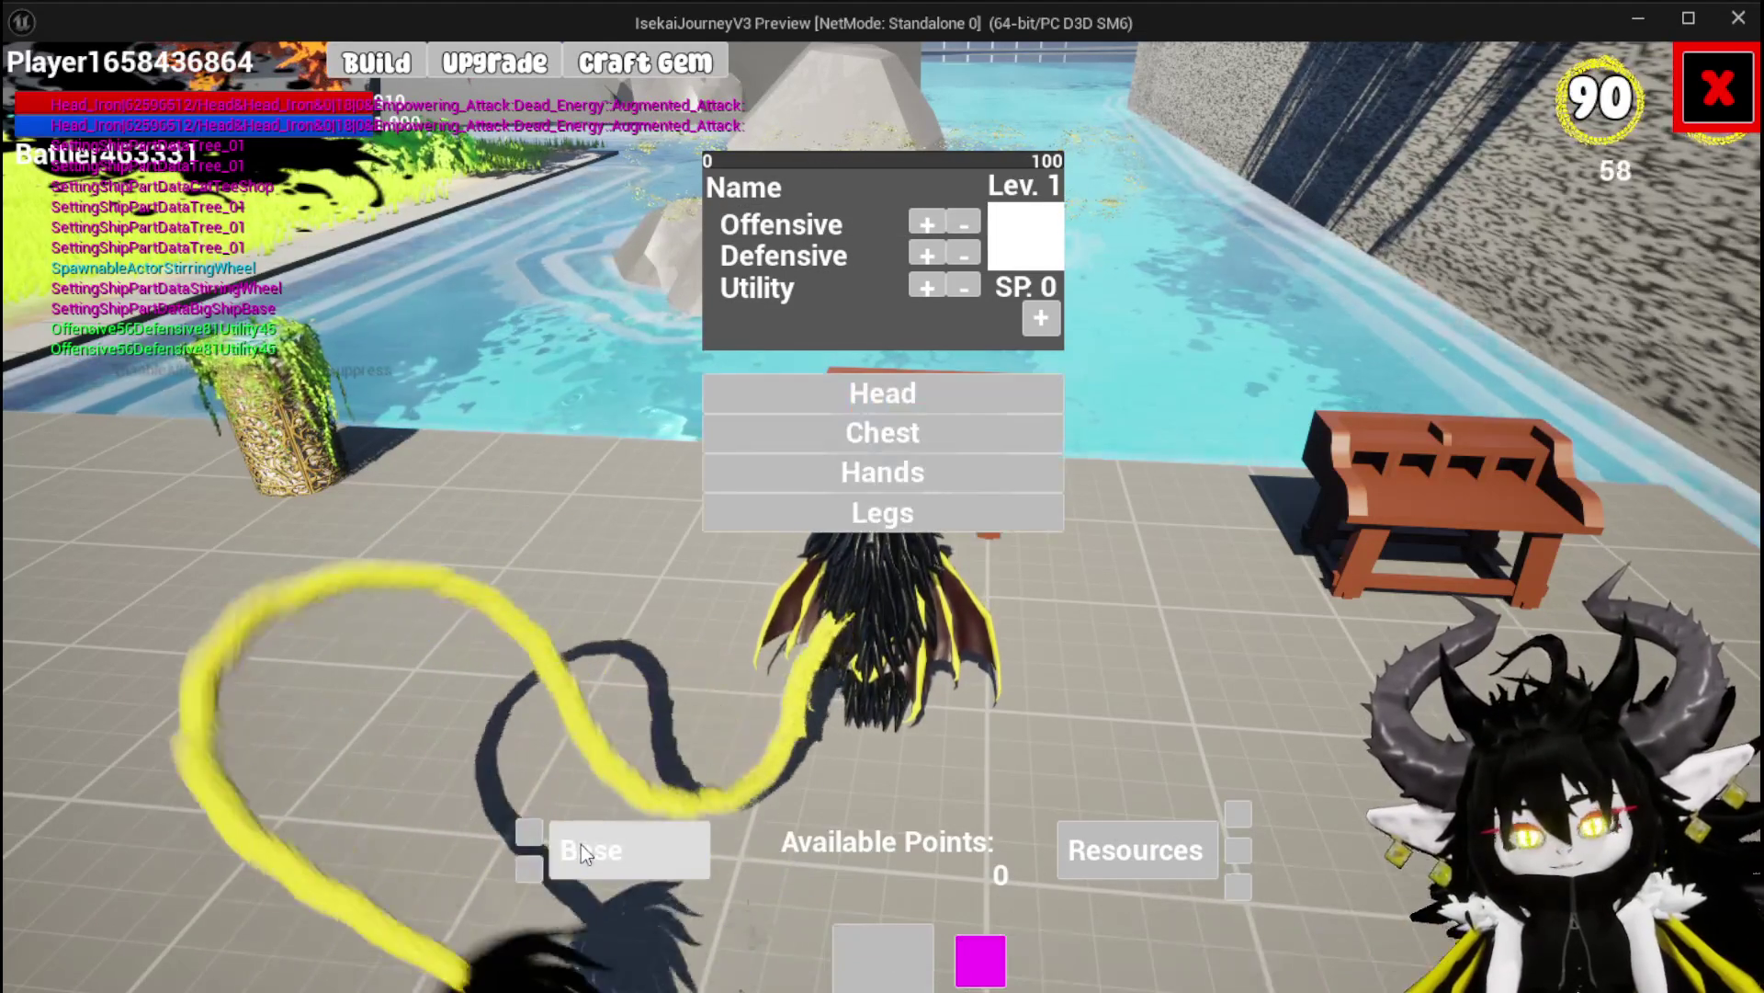
left_click(888, 397)
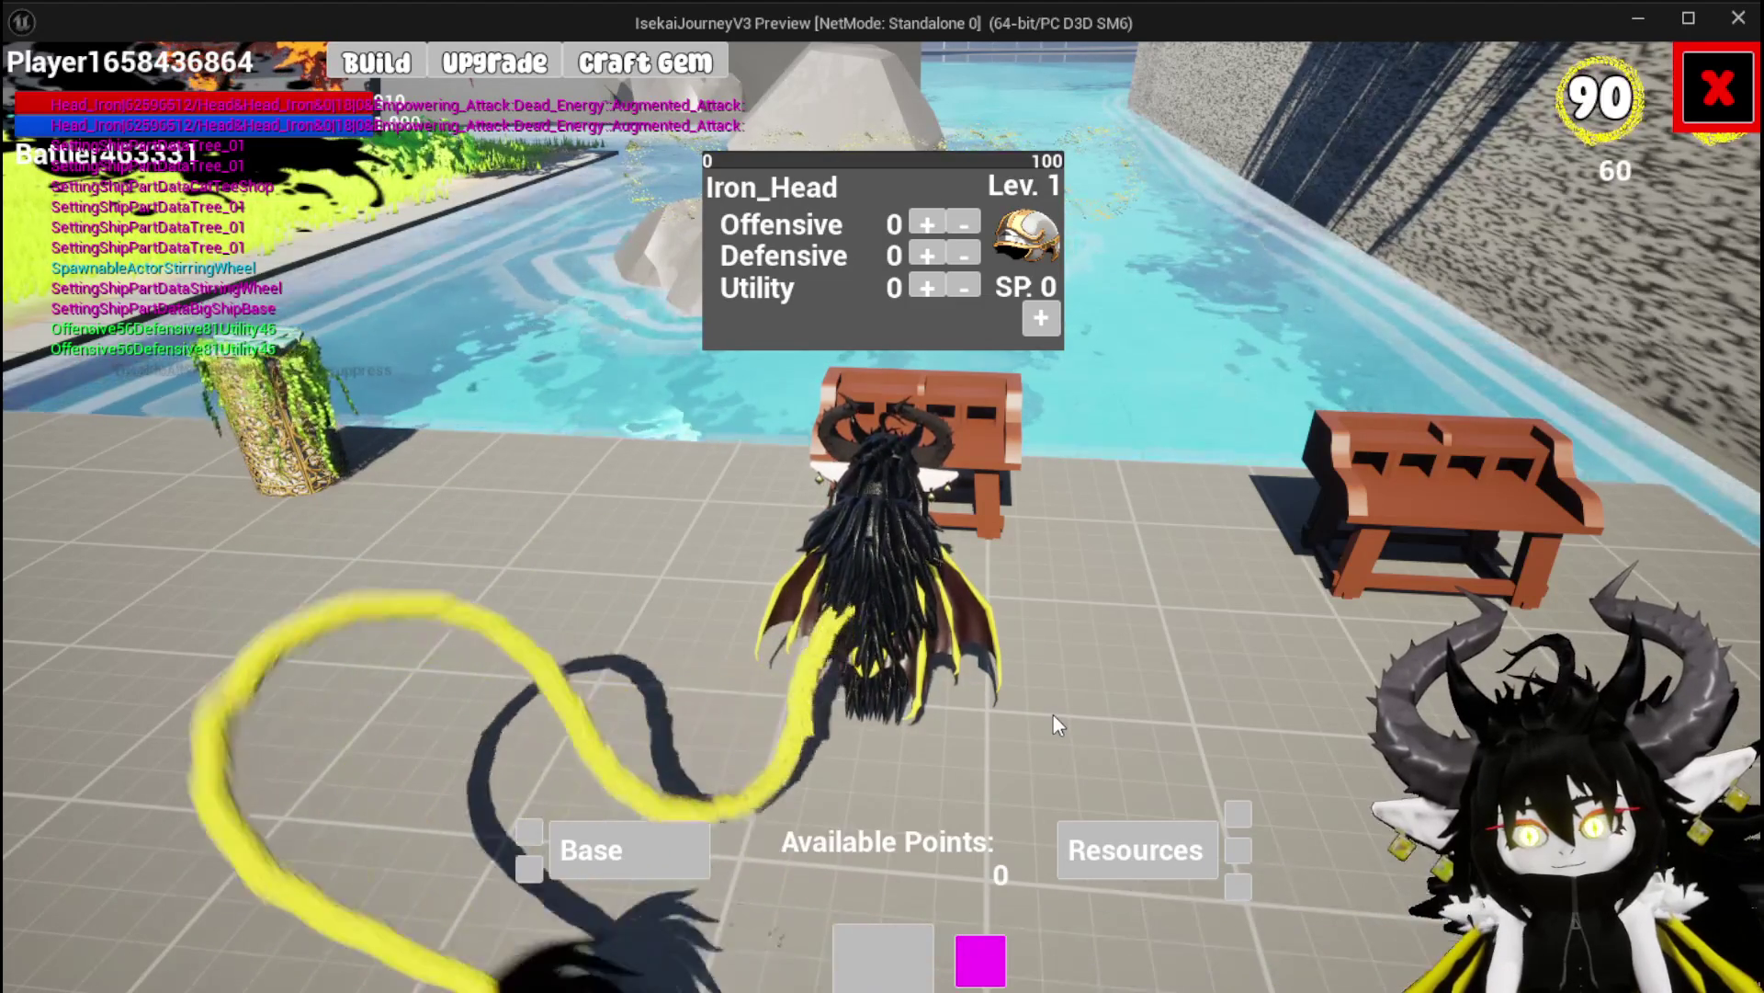
left_click(1717, 89)
key("Escape")
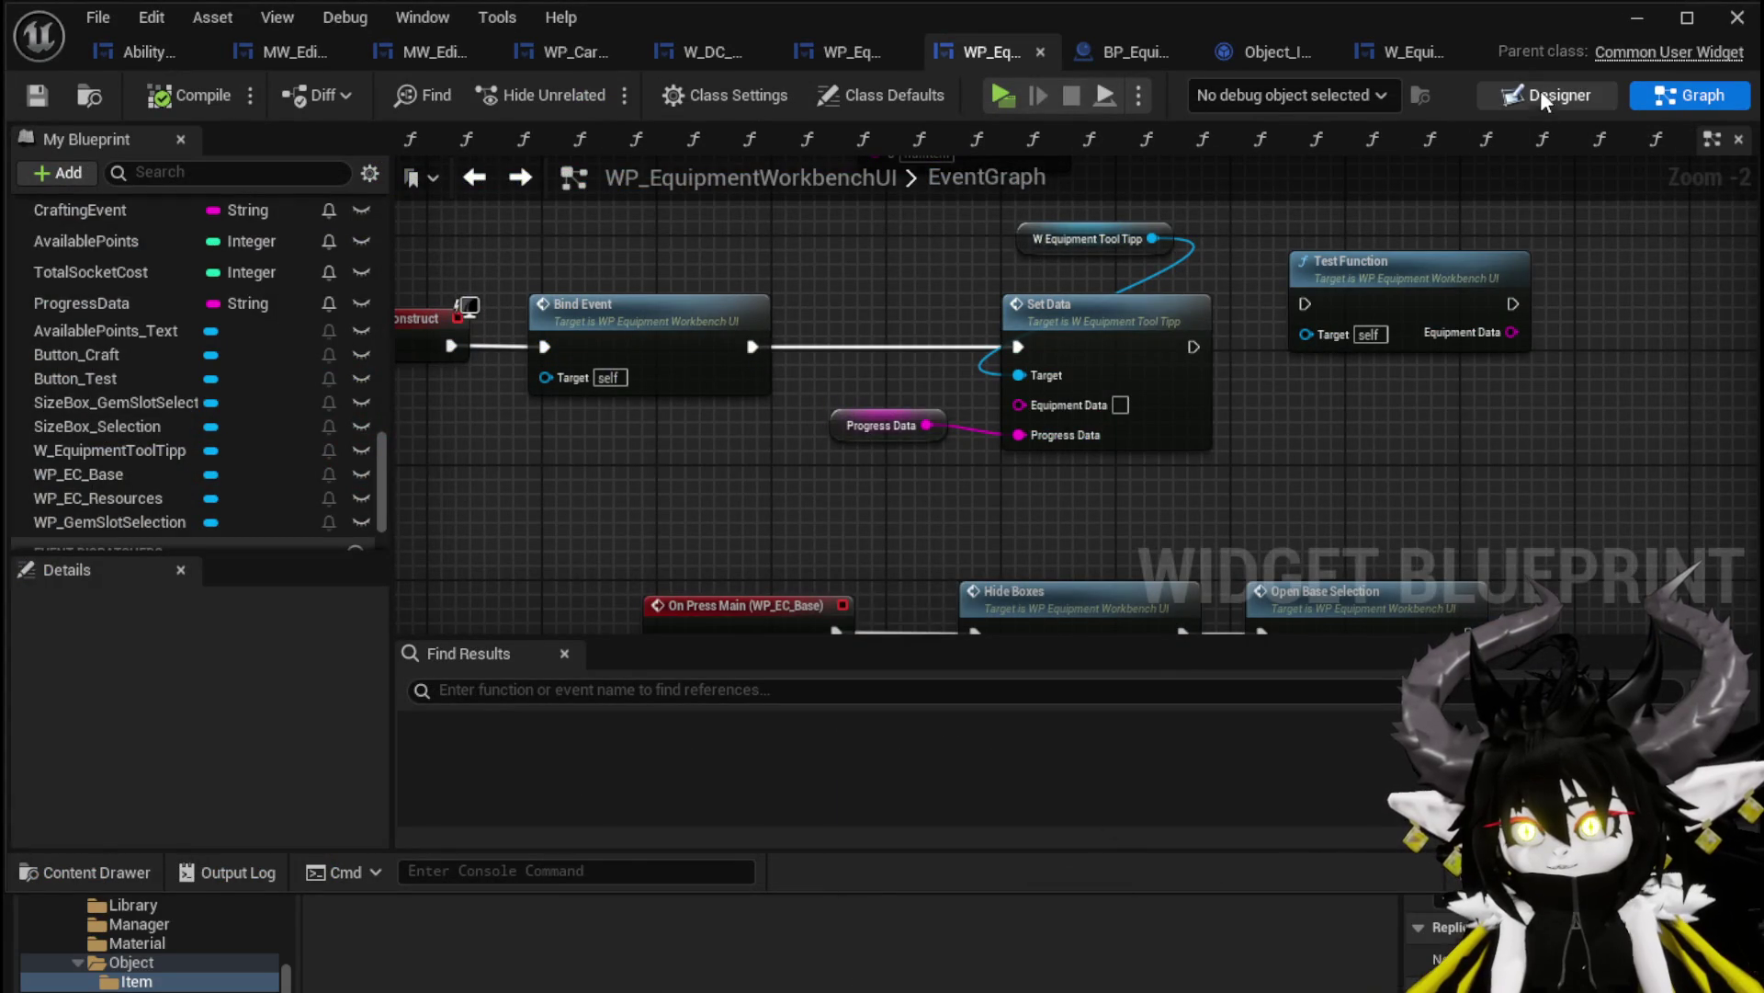
In the Designer, set the W_EquipmentToolTipp widget's Position Y to 0
left_click(1545, 96)
left_click(873, 333)
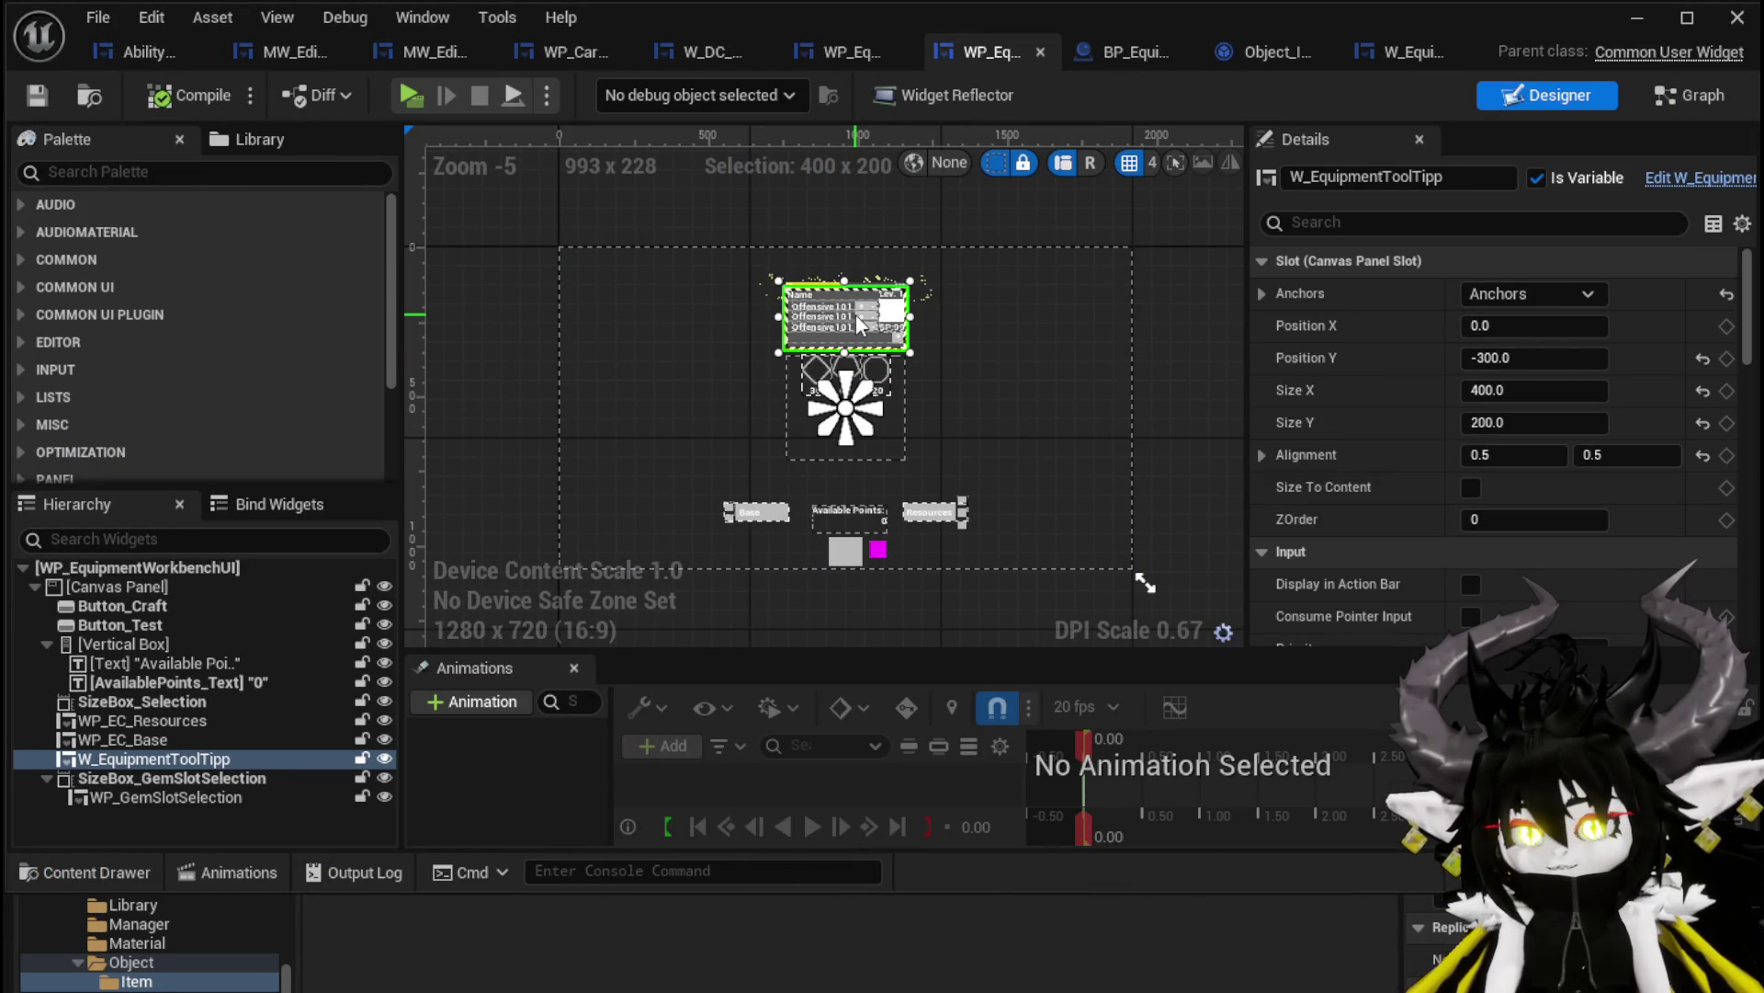
scroll(857, 318, "up", 2)
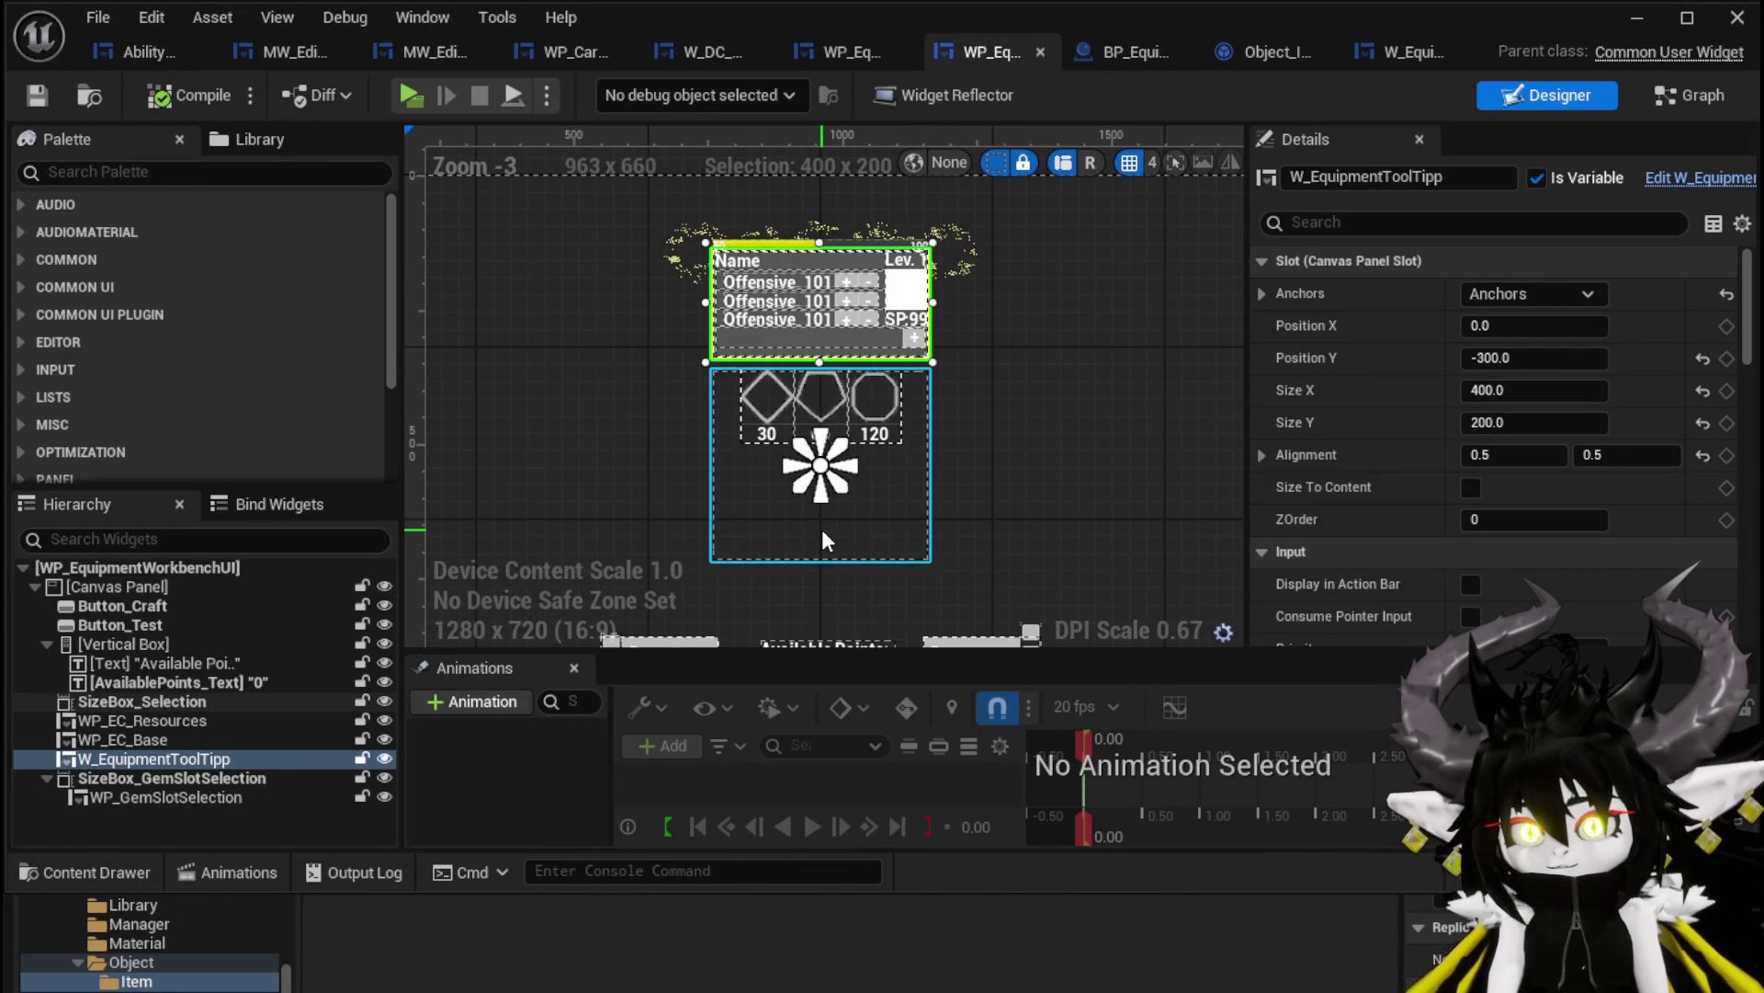
scroll(846, 443, "up", 1)
left_click(1595, 293)
left_click(1588, 336)
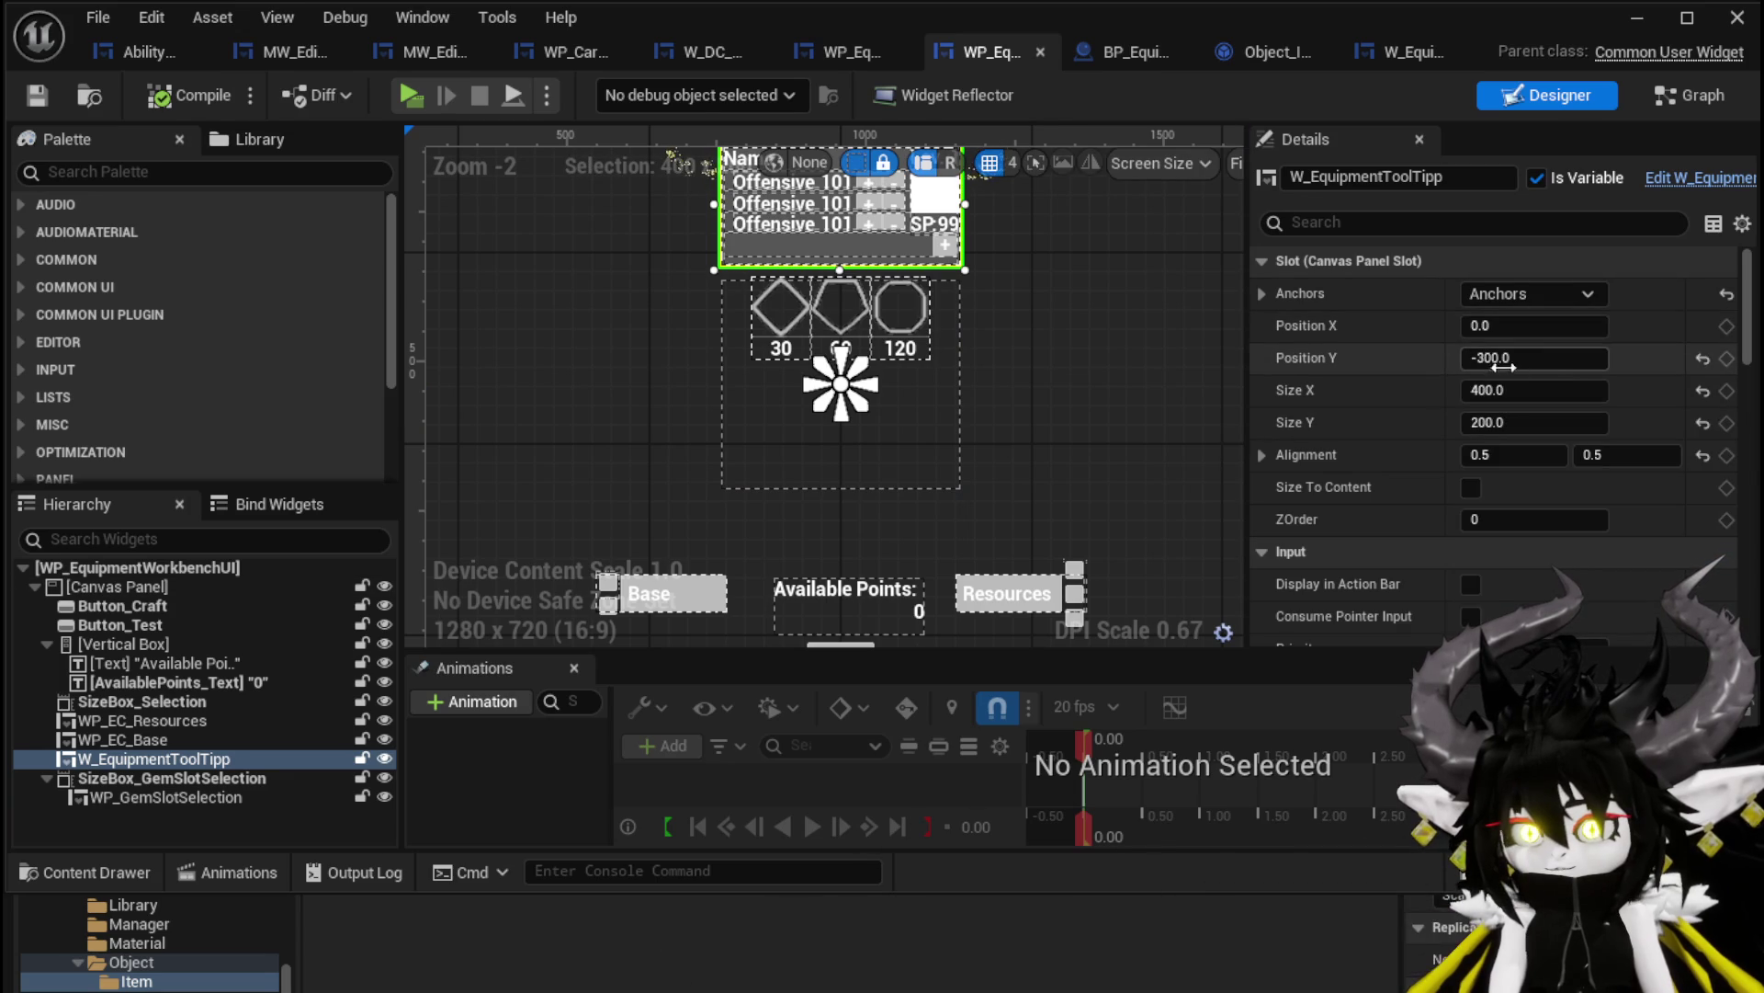
type("0")
key("Return")
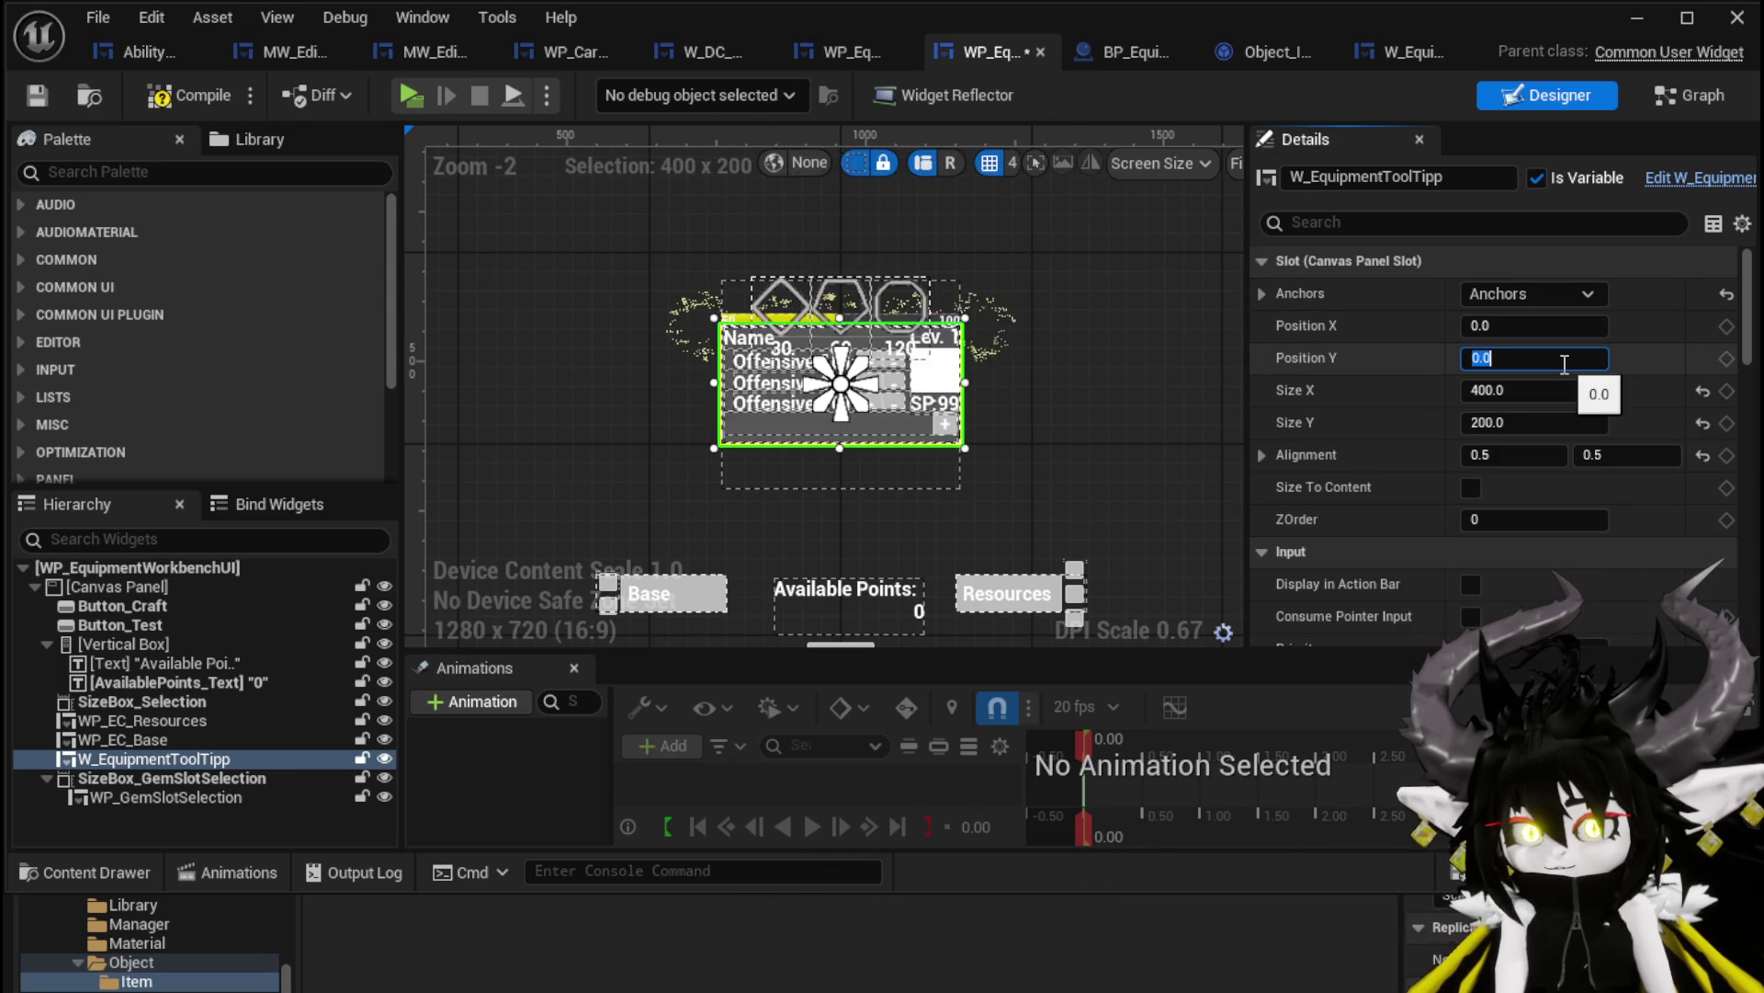
Widen SizeBox_Selection and move it up above the tooltip
left_click(831, 294)
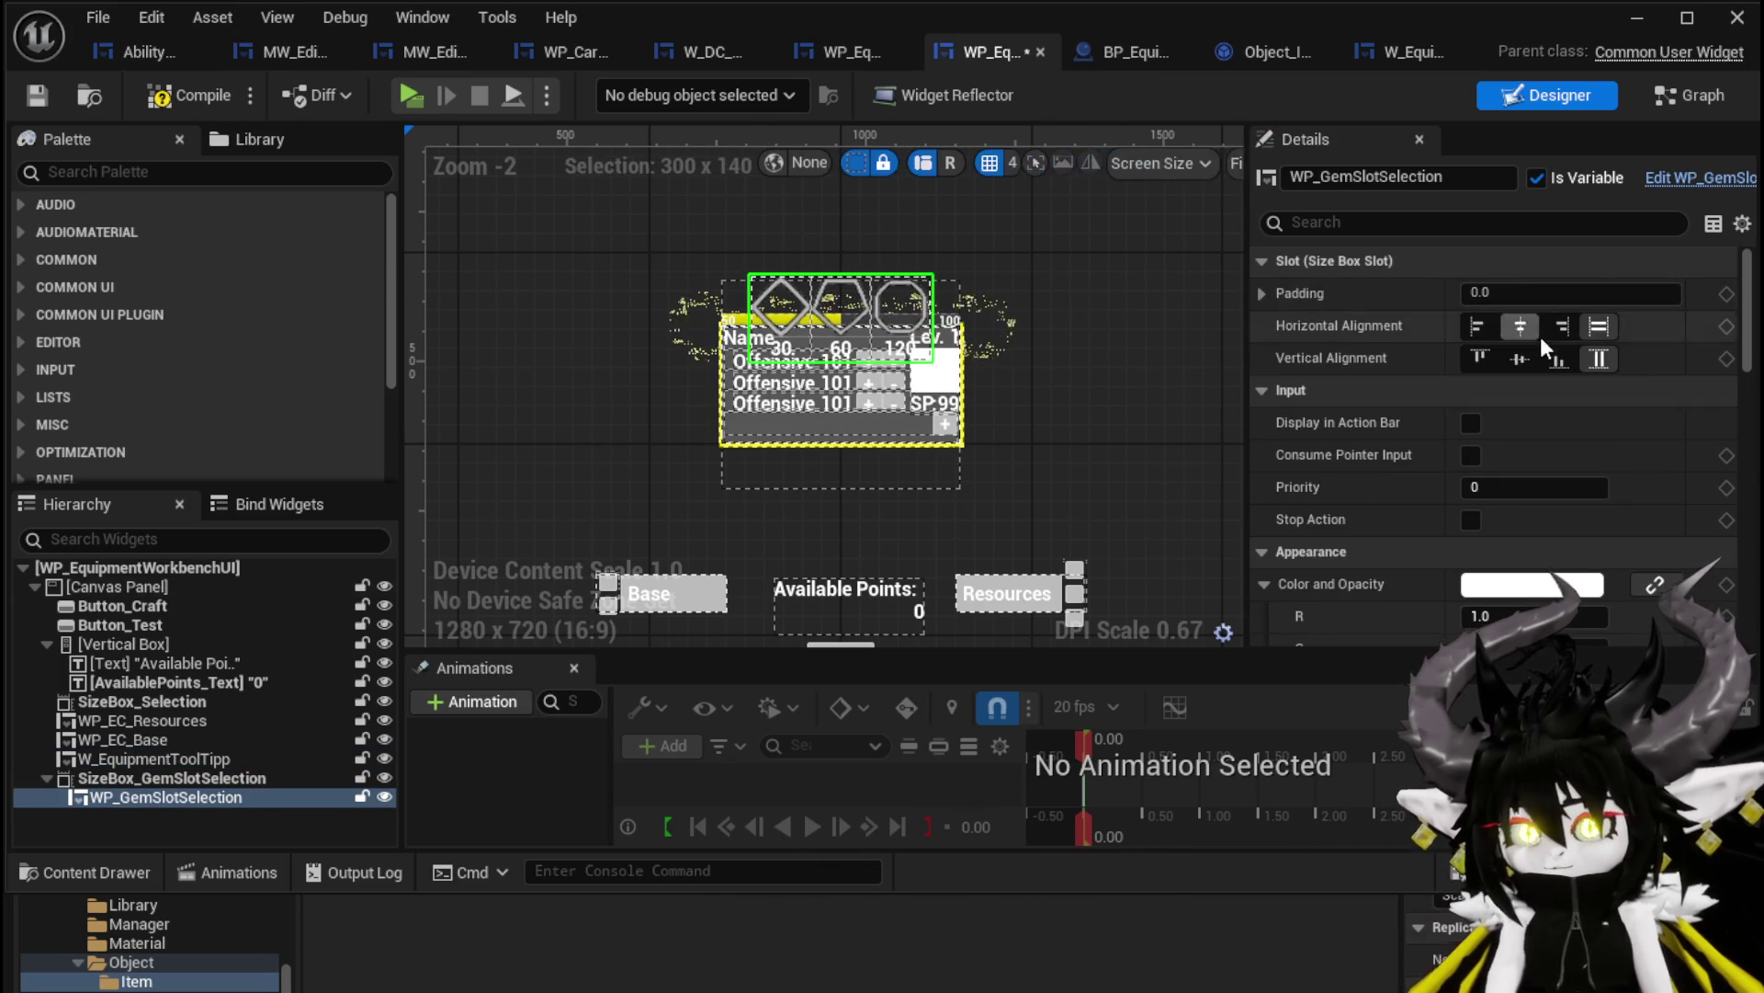
scroll(892, 417, "down", 1)
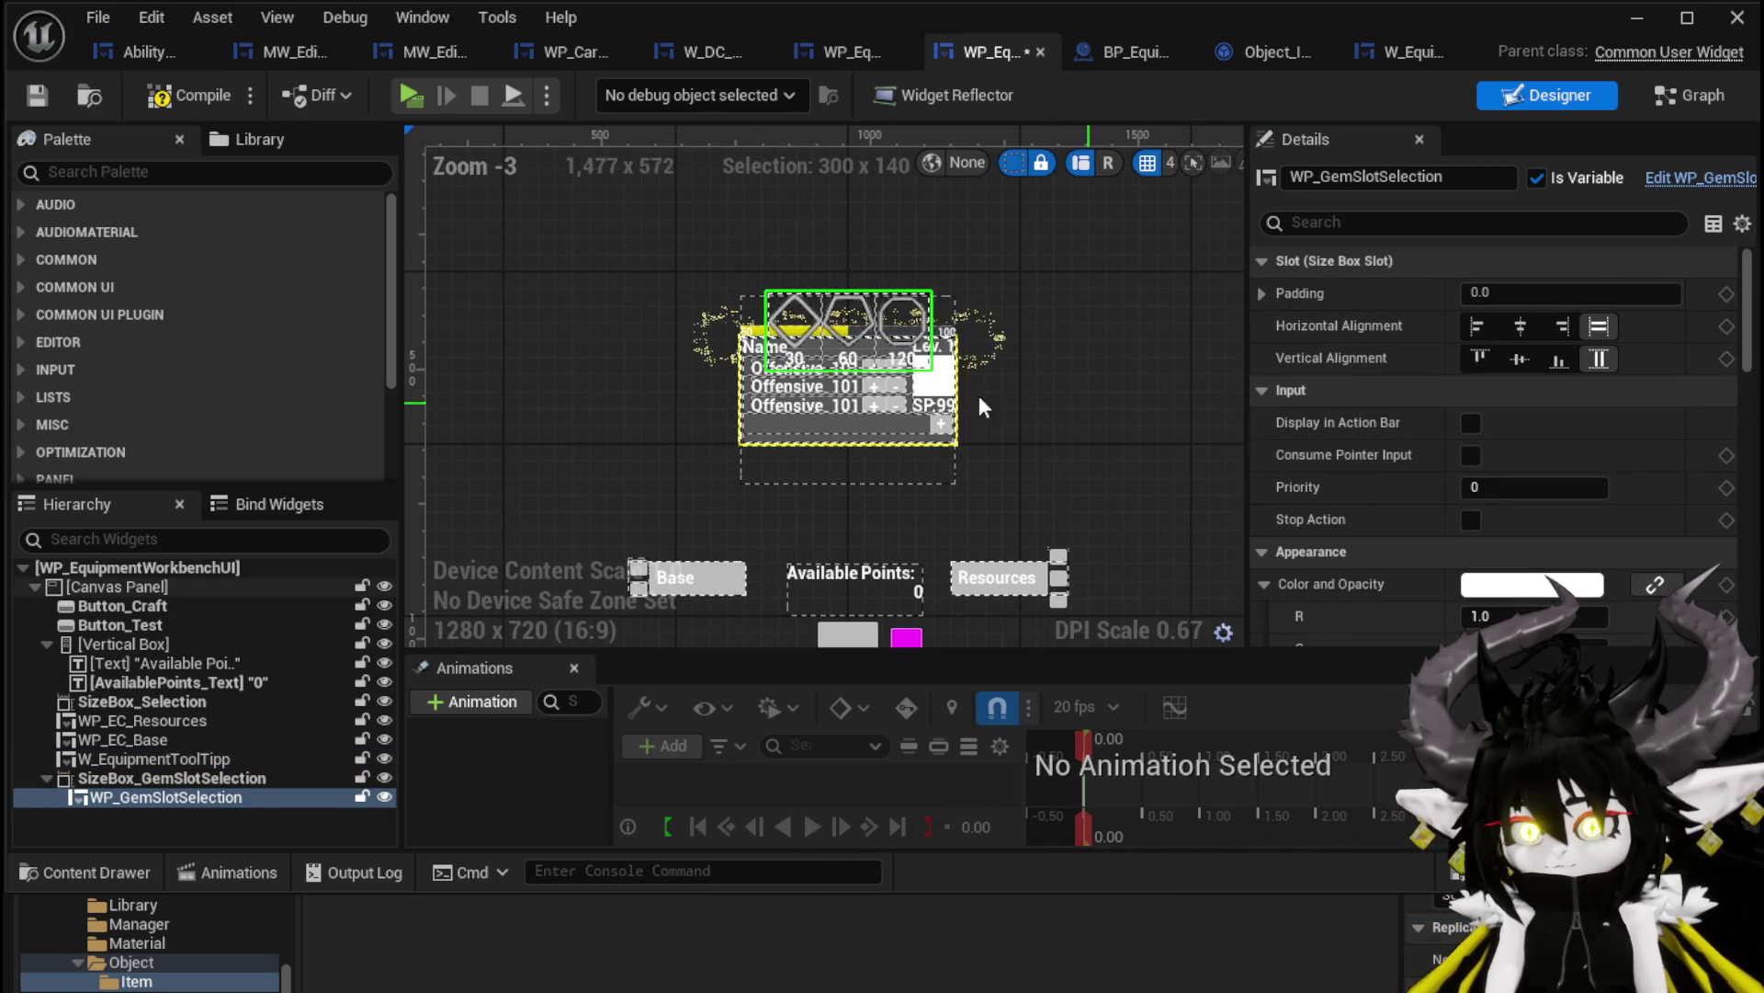
left_click(862, 454)
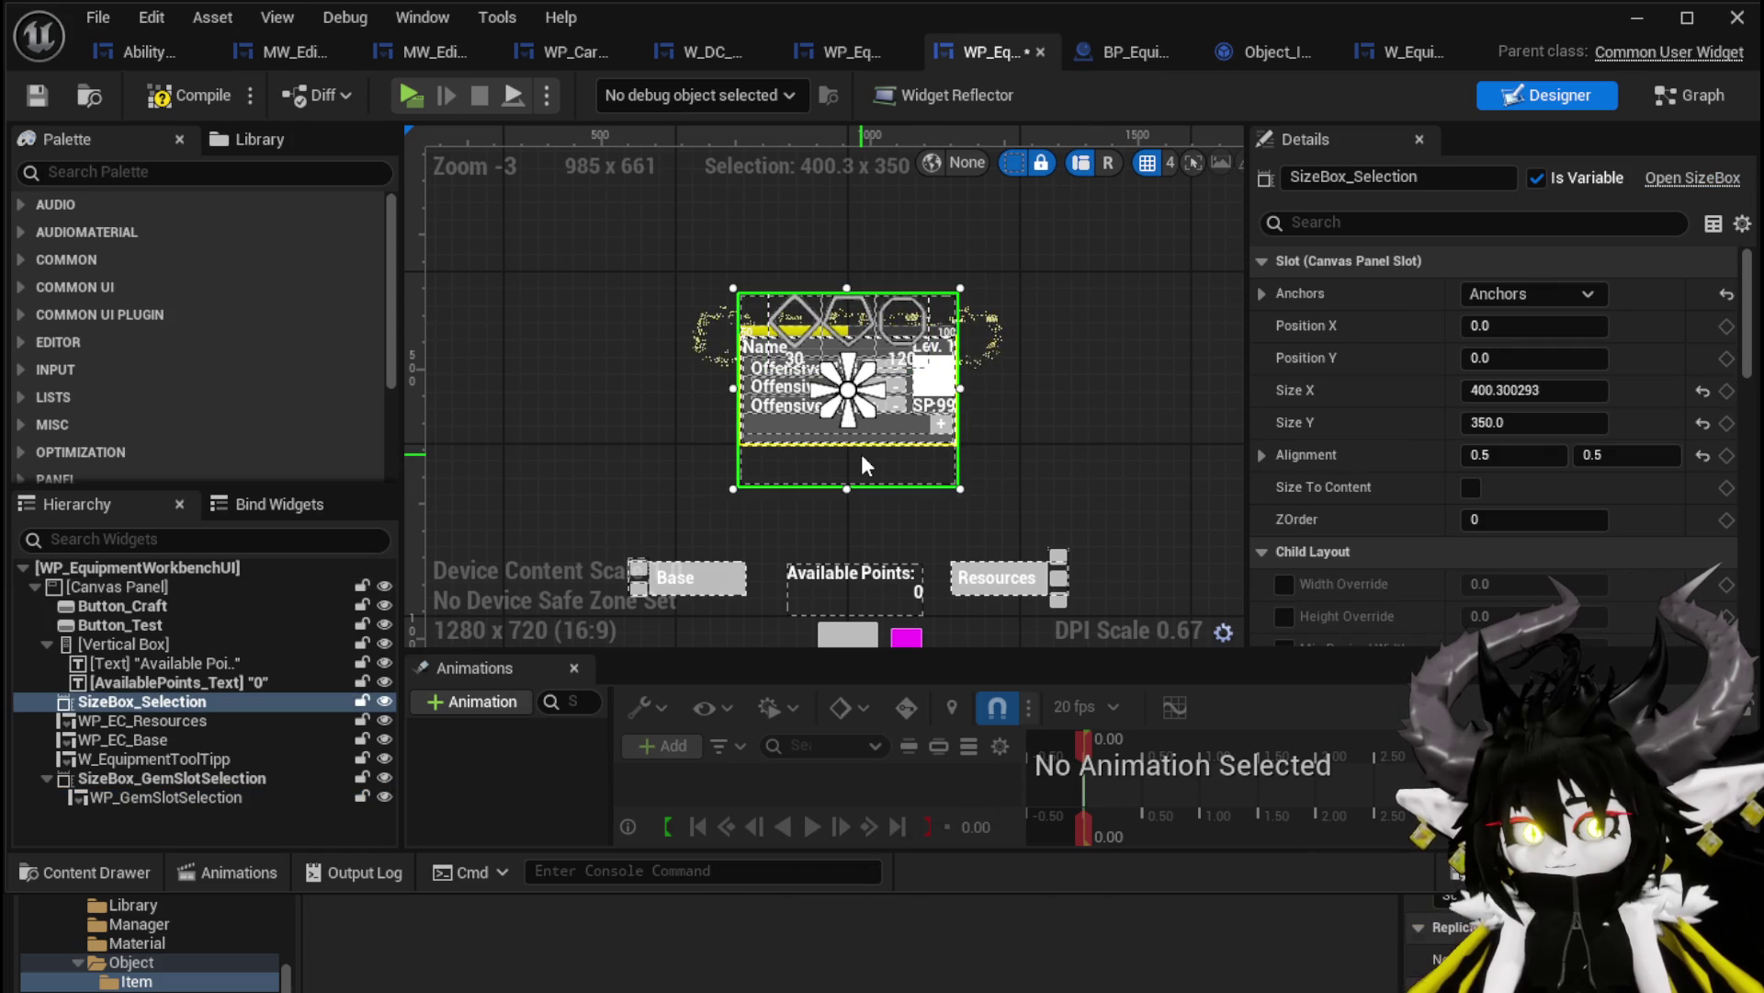
mouse_move(1505, 396)
left_mouse_down()
mouse_move(1562, 396)
mouse_move(1595, 422)
left_mouse_up()
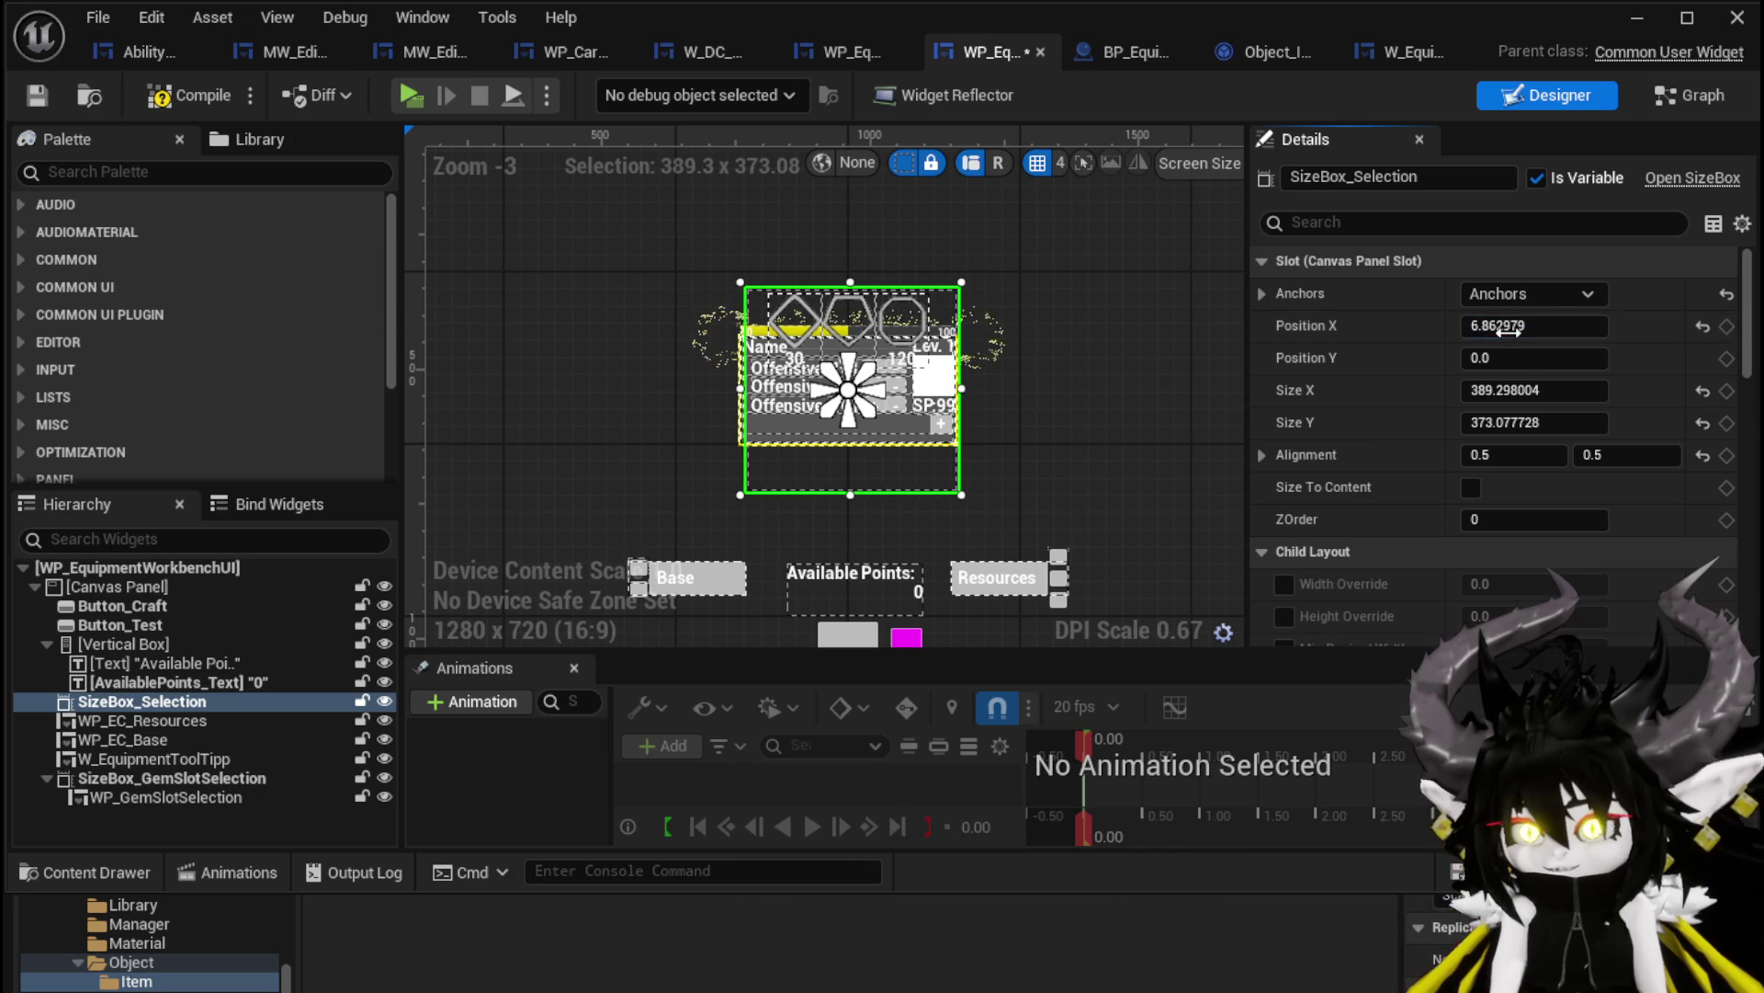
left_click_drag(1535, 358, 1521, 357)
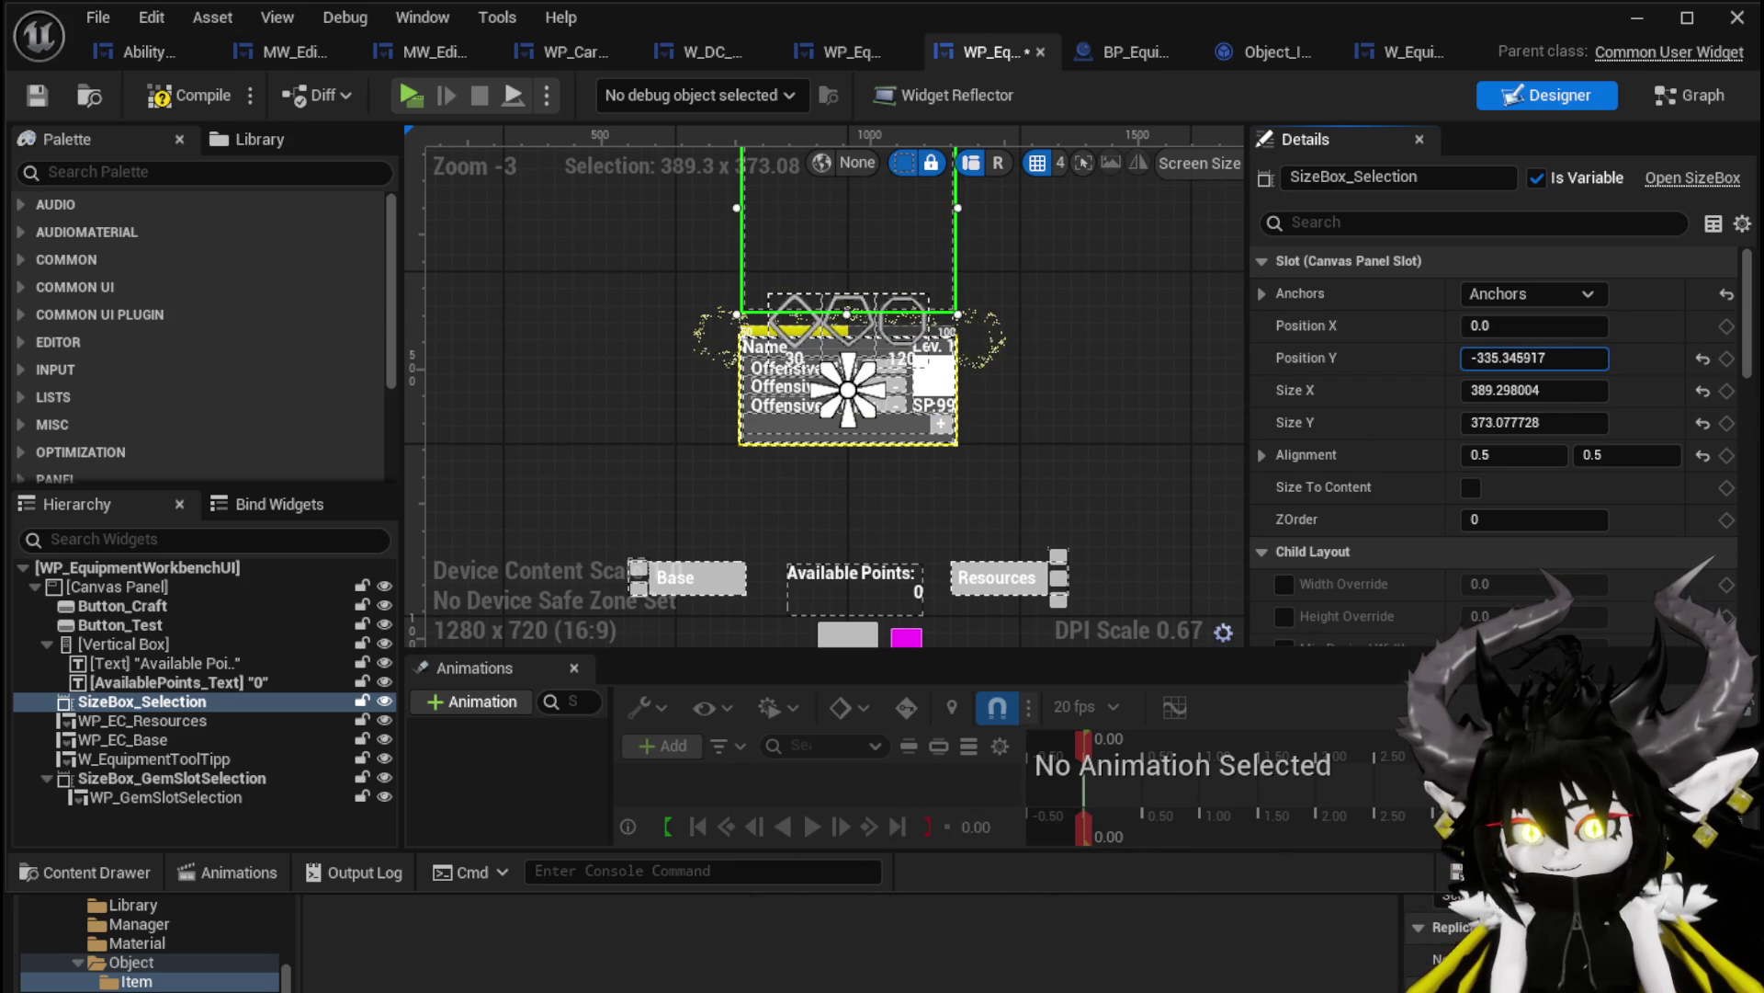
Move SizeBox_GemSlotSelection below the tooltip to Position Y 117.076126, then compile and save
left_click(780, 339)
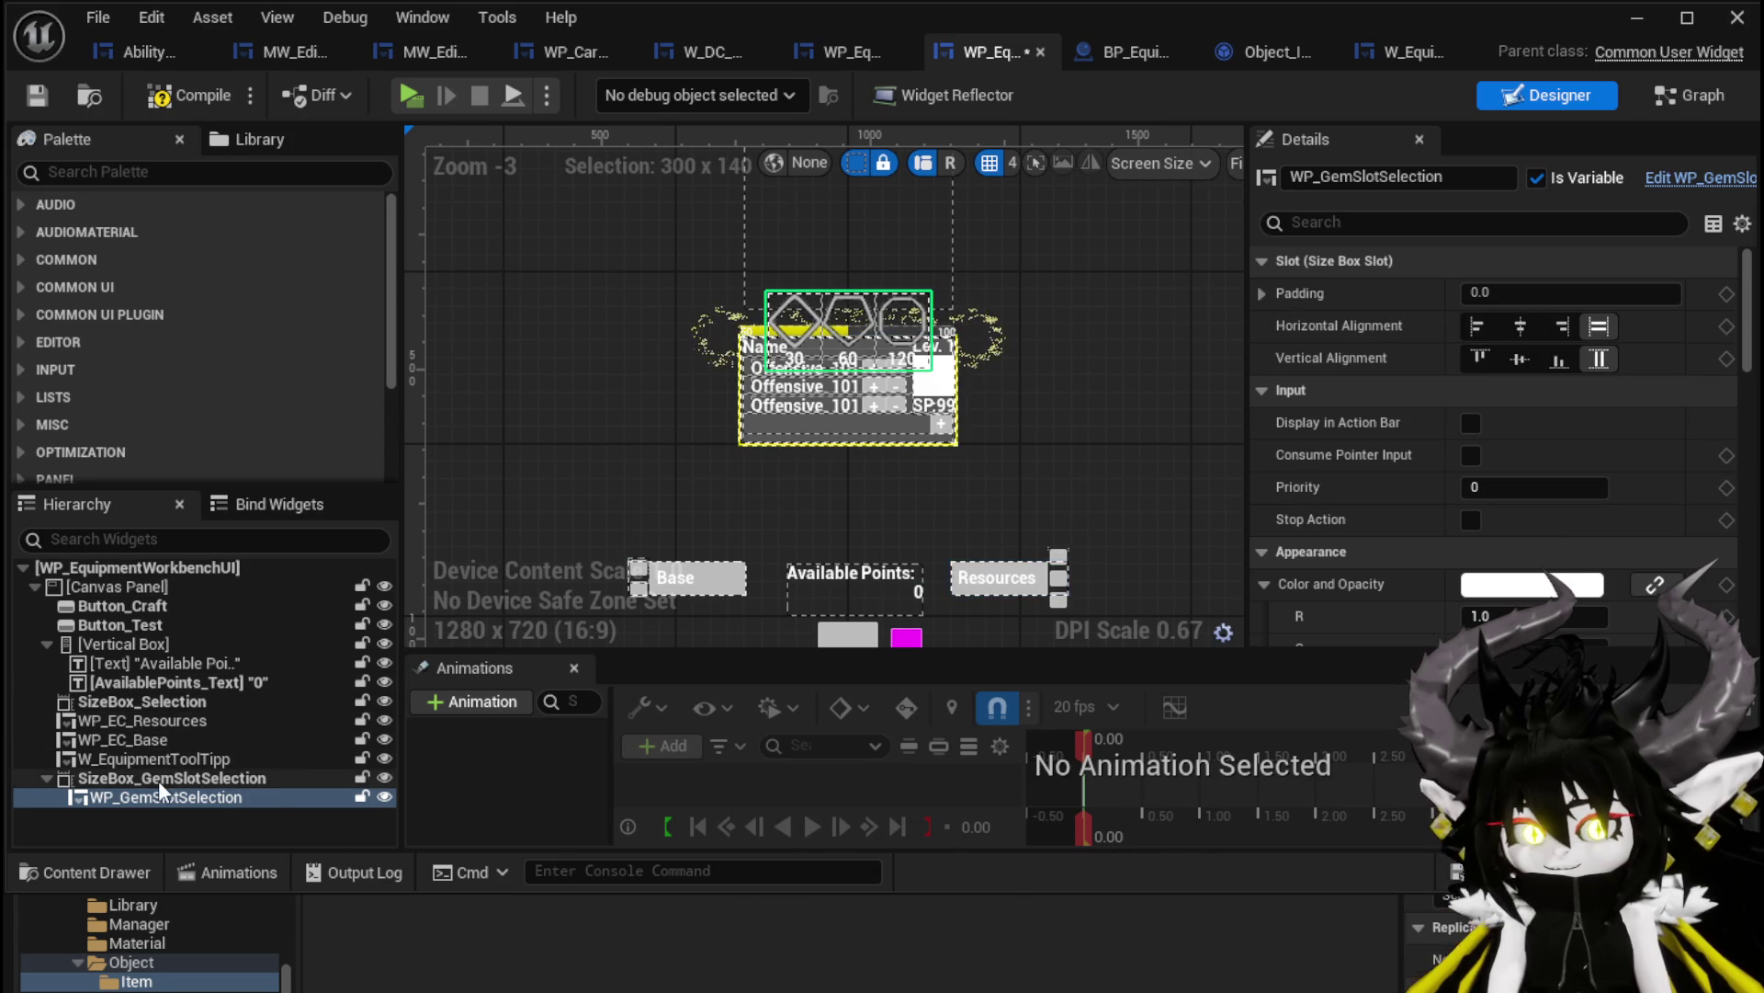
left_click(267, 777)
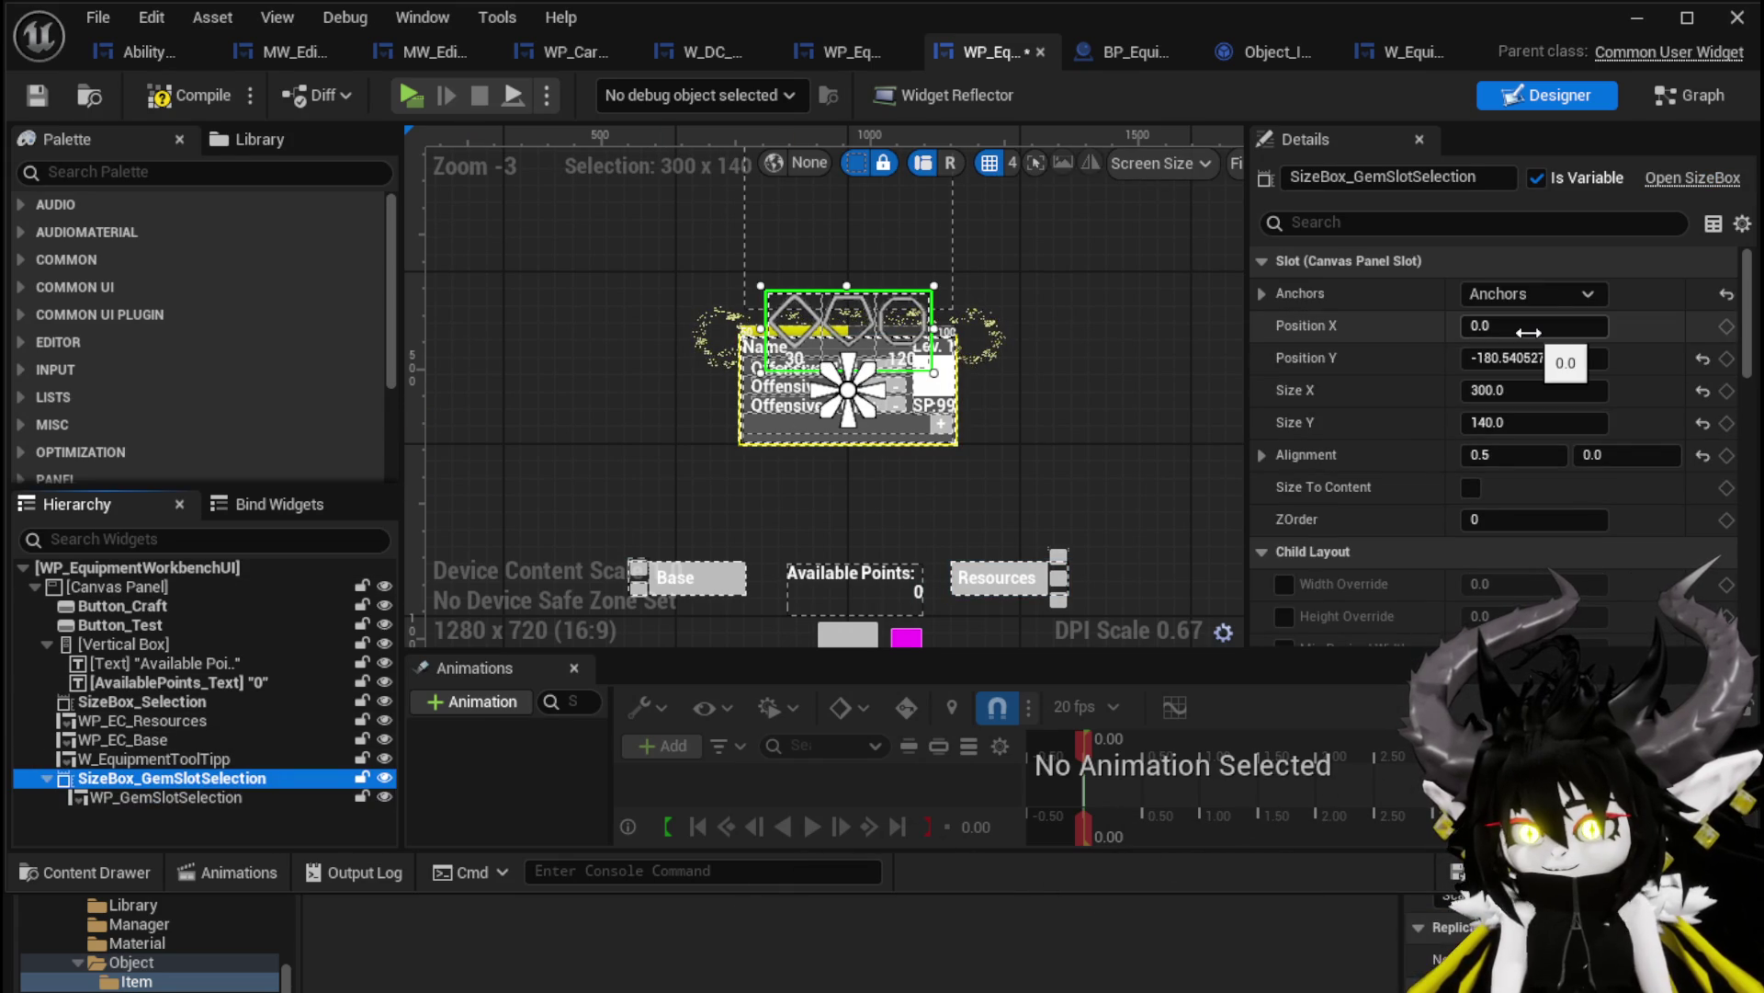
left_click_drag(1534, 357, 1617, 357)
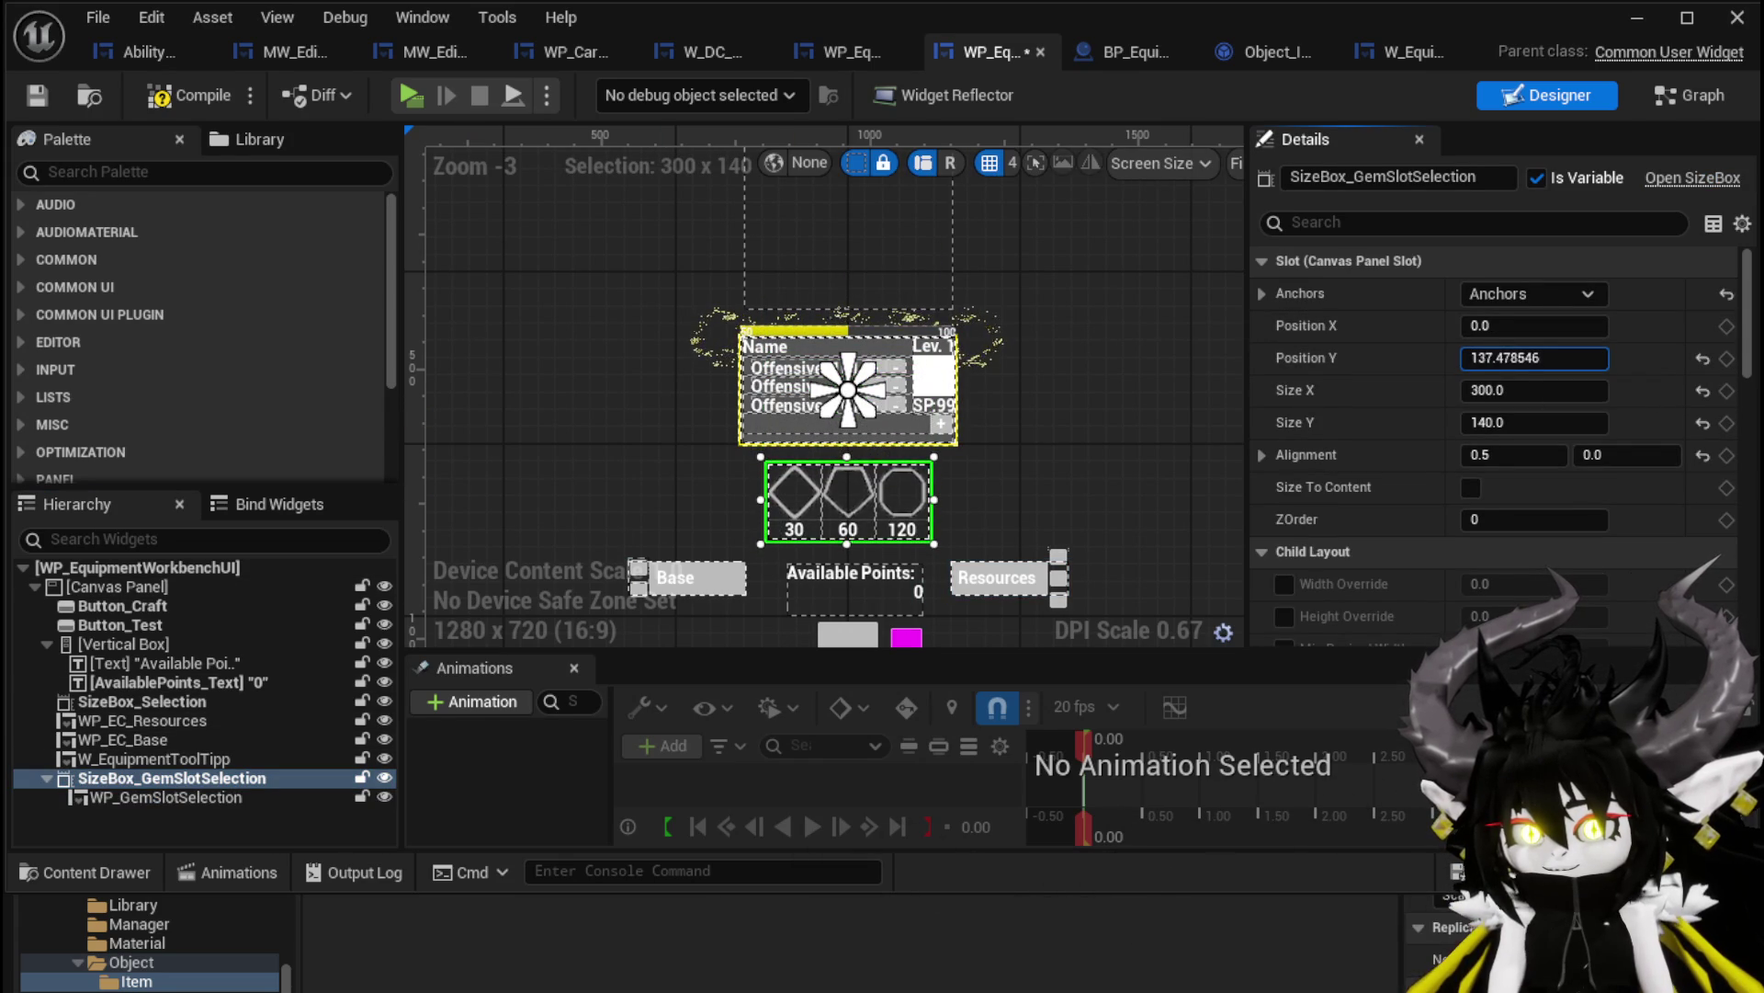
scroll(593, 326, "down", 2)
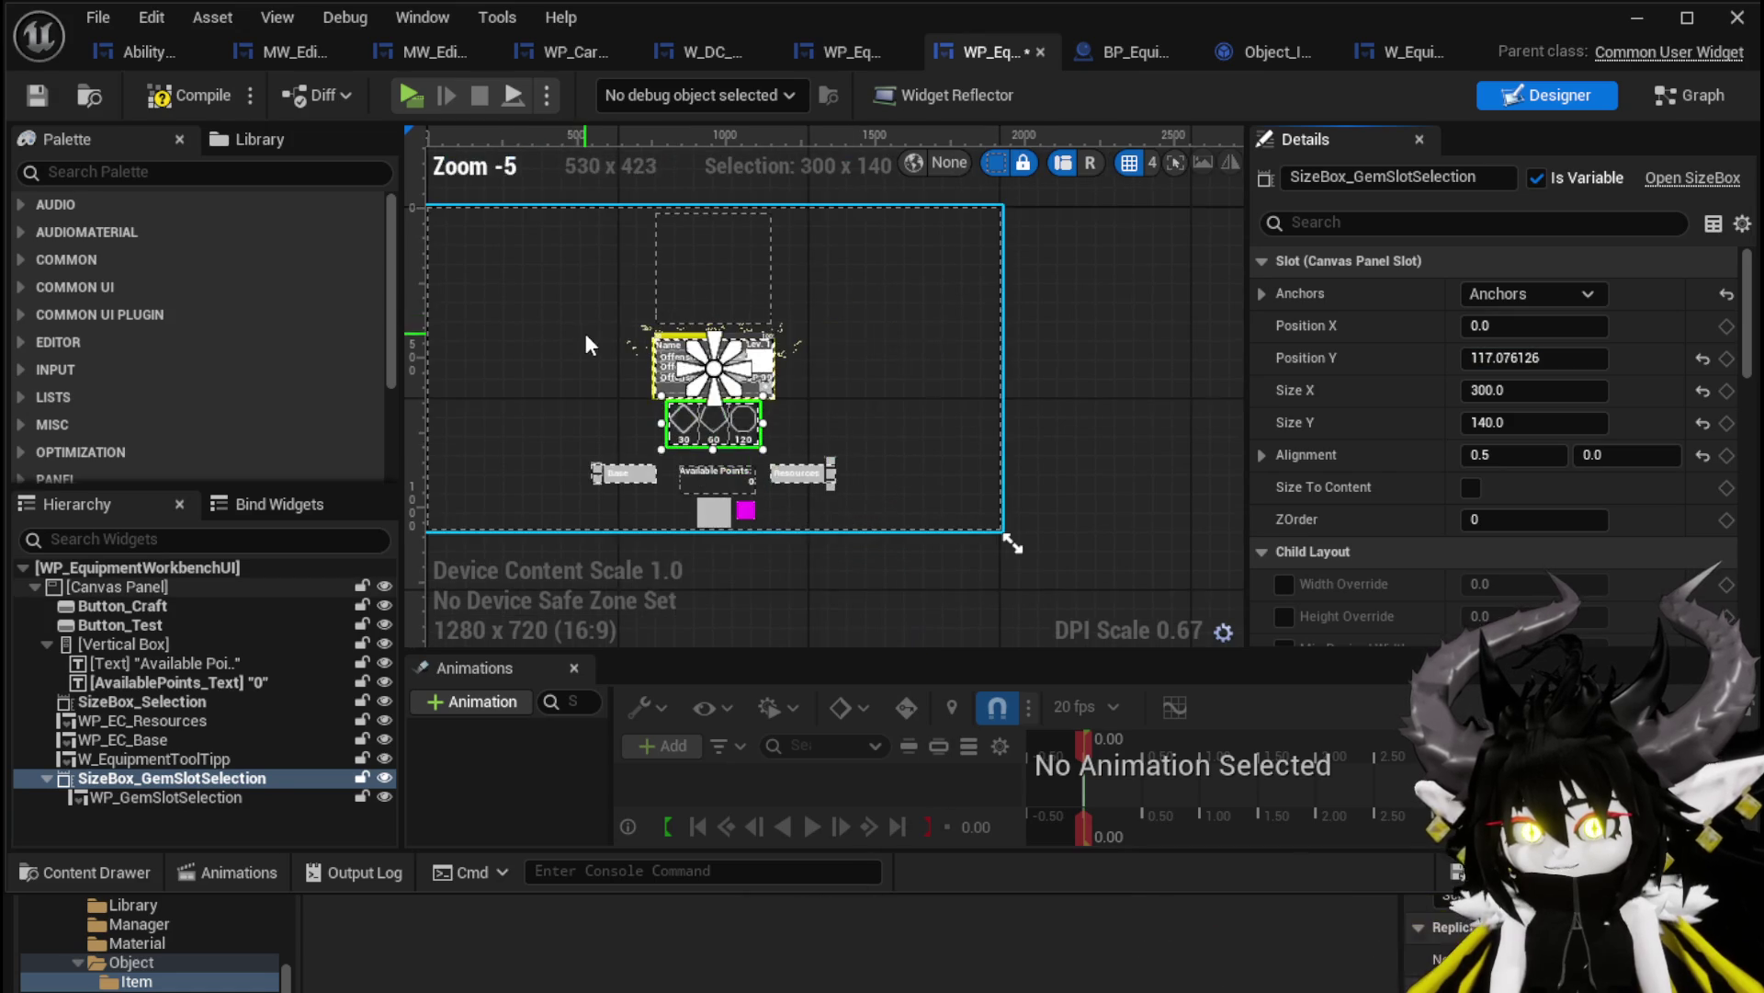
left_click(46, 102)
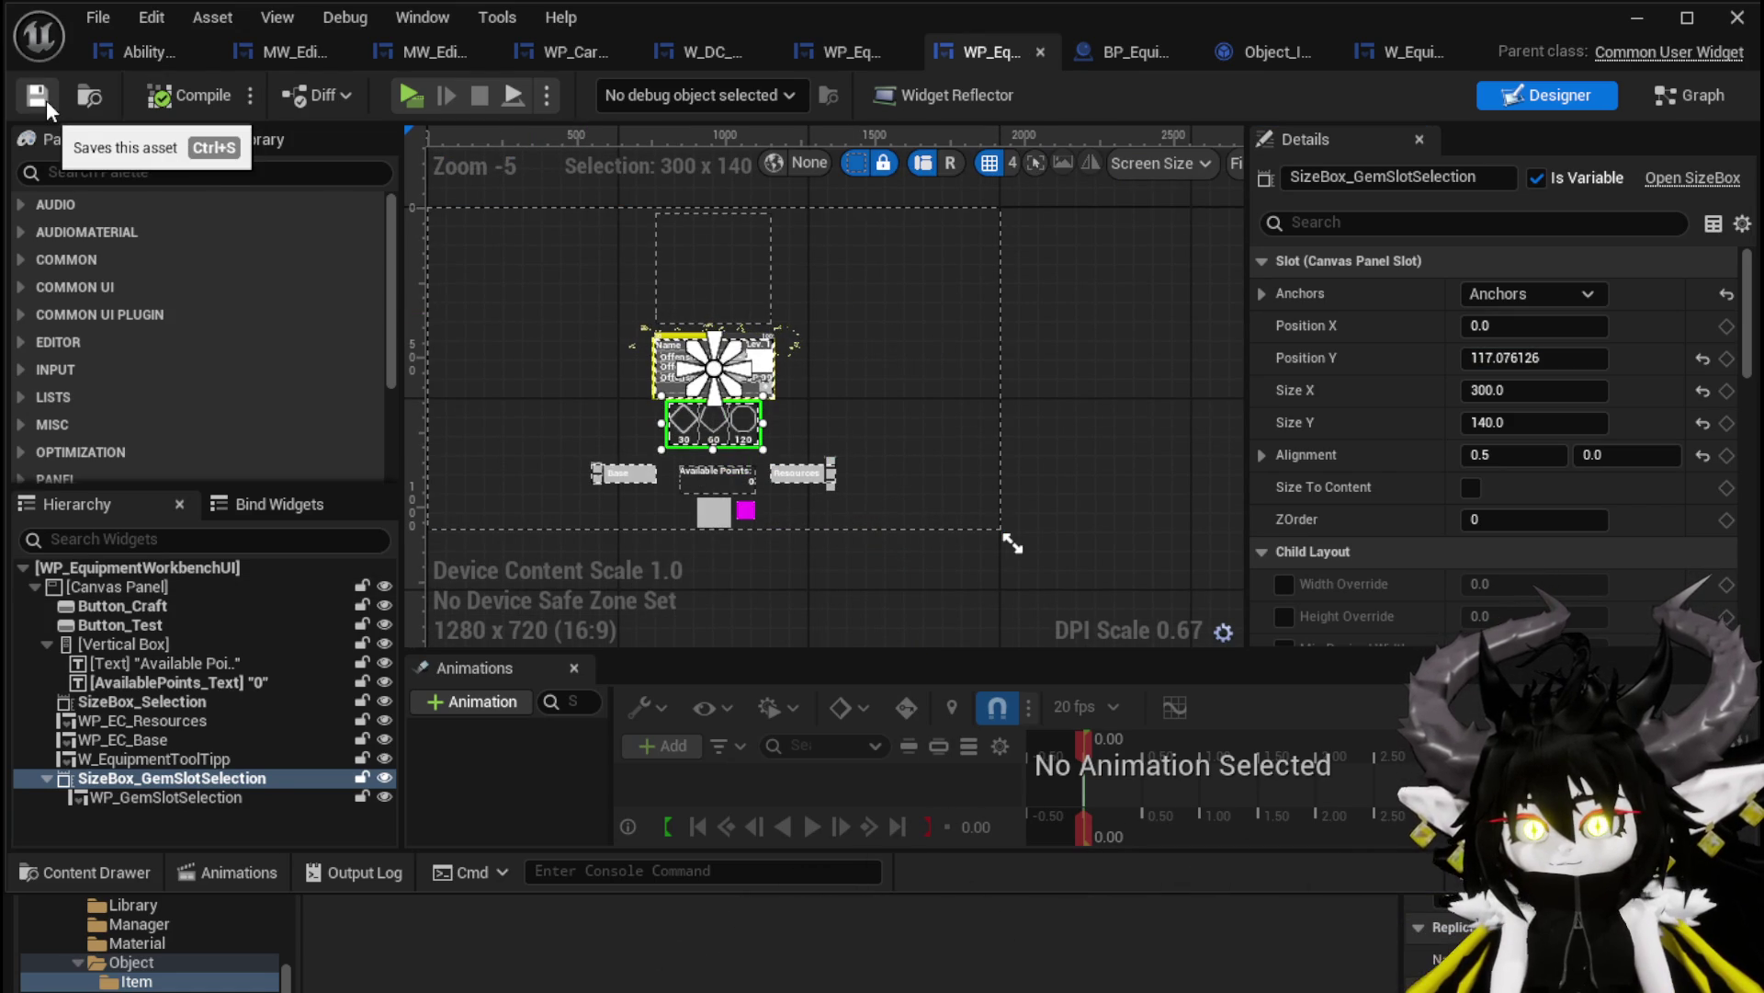
left_click(713, 261)
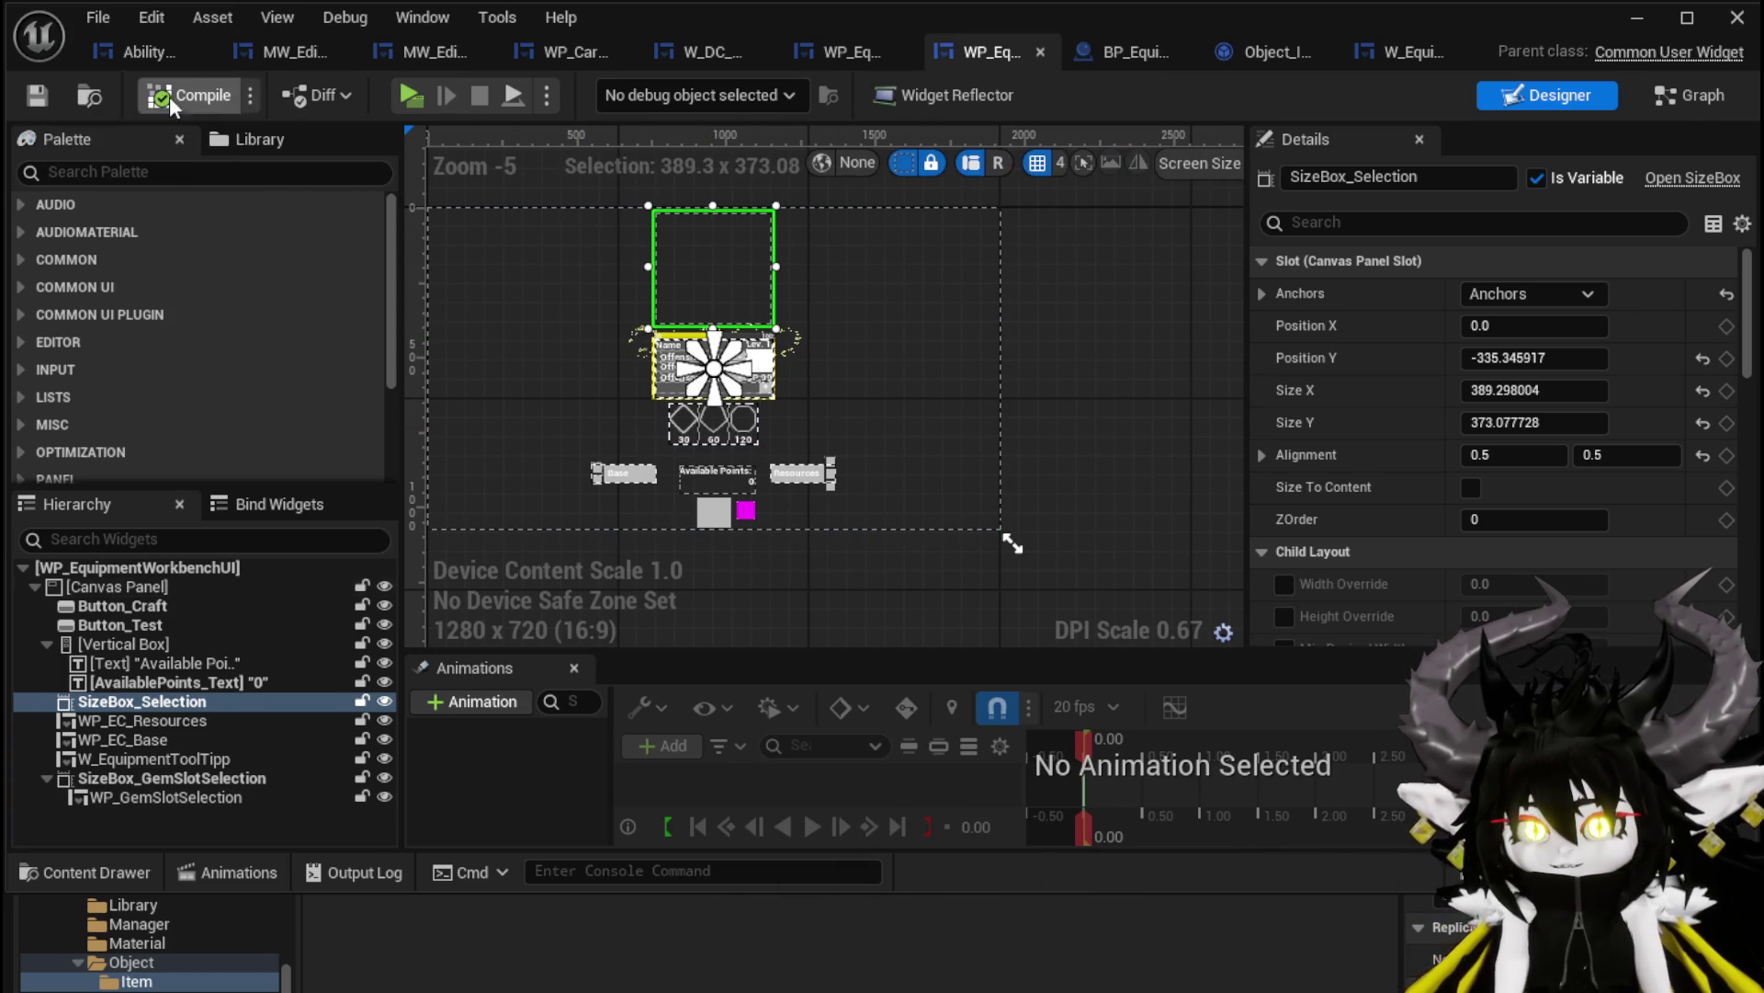
Start a play session and open the workbench's Iron_Chest upgrade view, then go back to the build view
left_click(1651, 29)
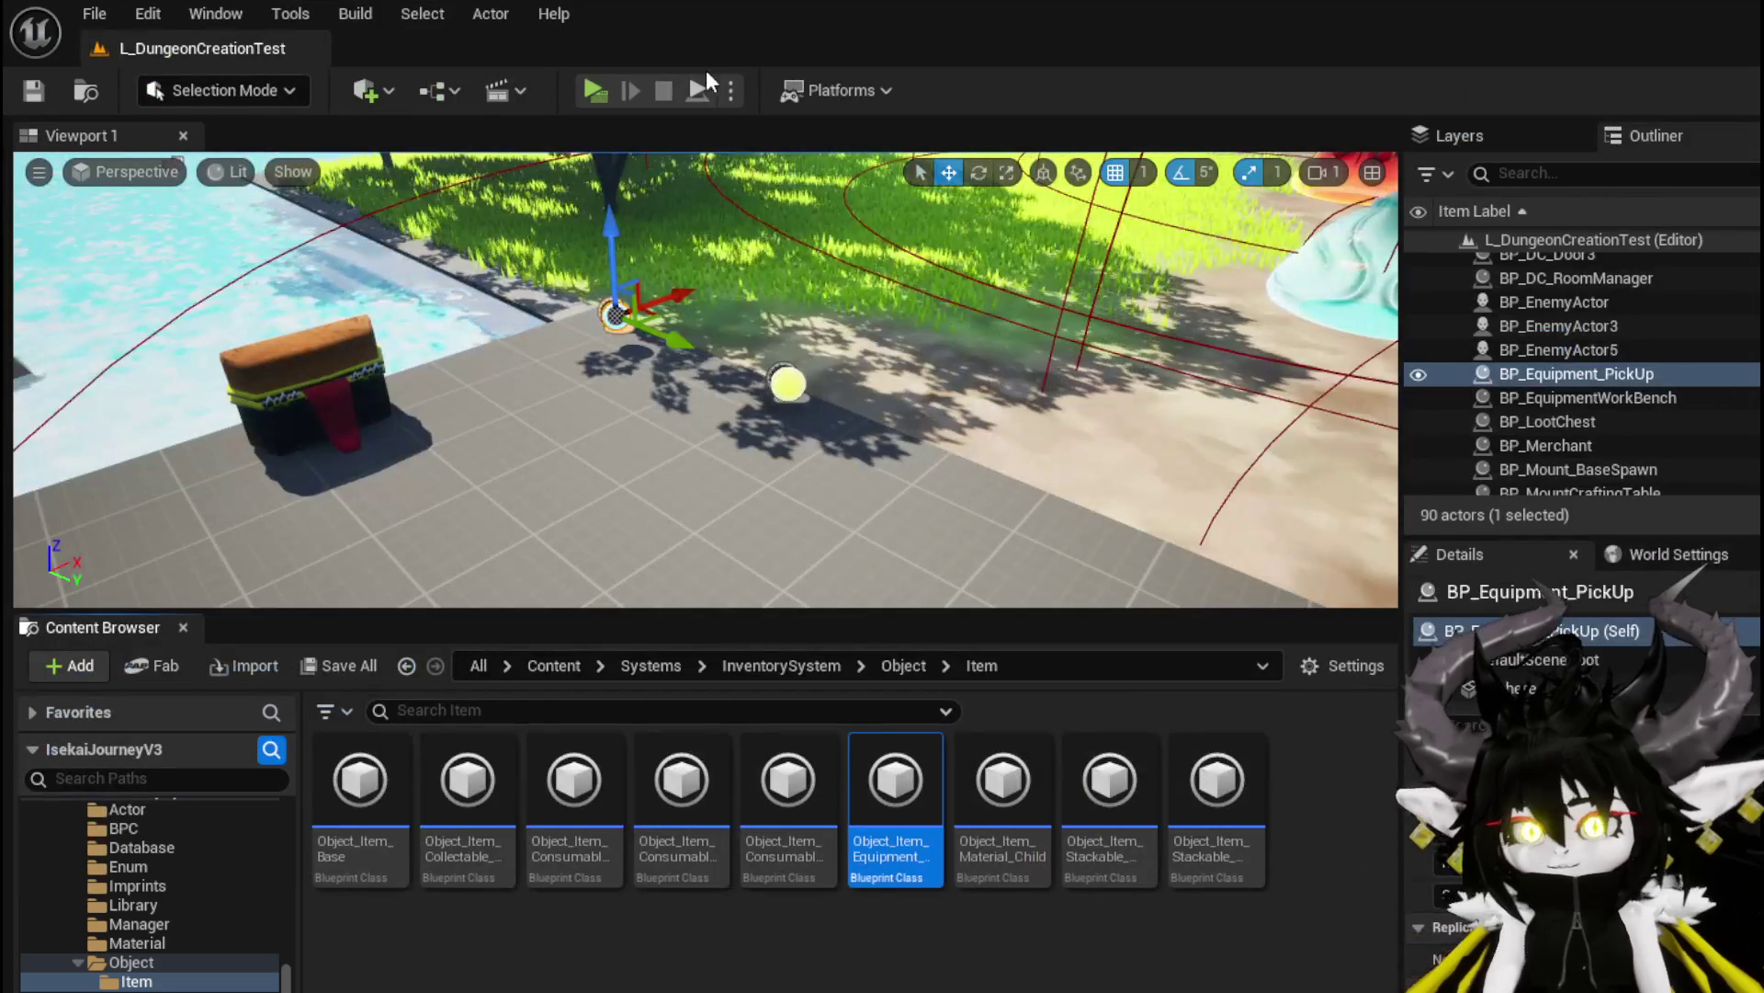
left_click(595, 91)
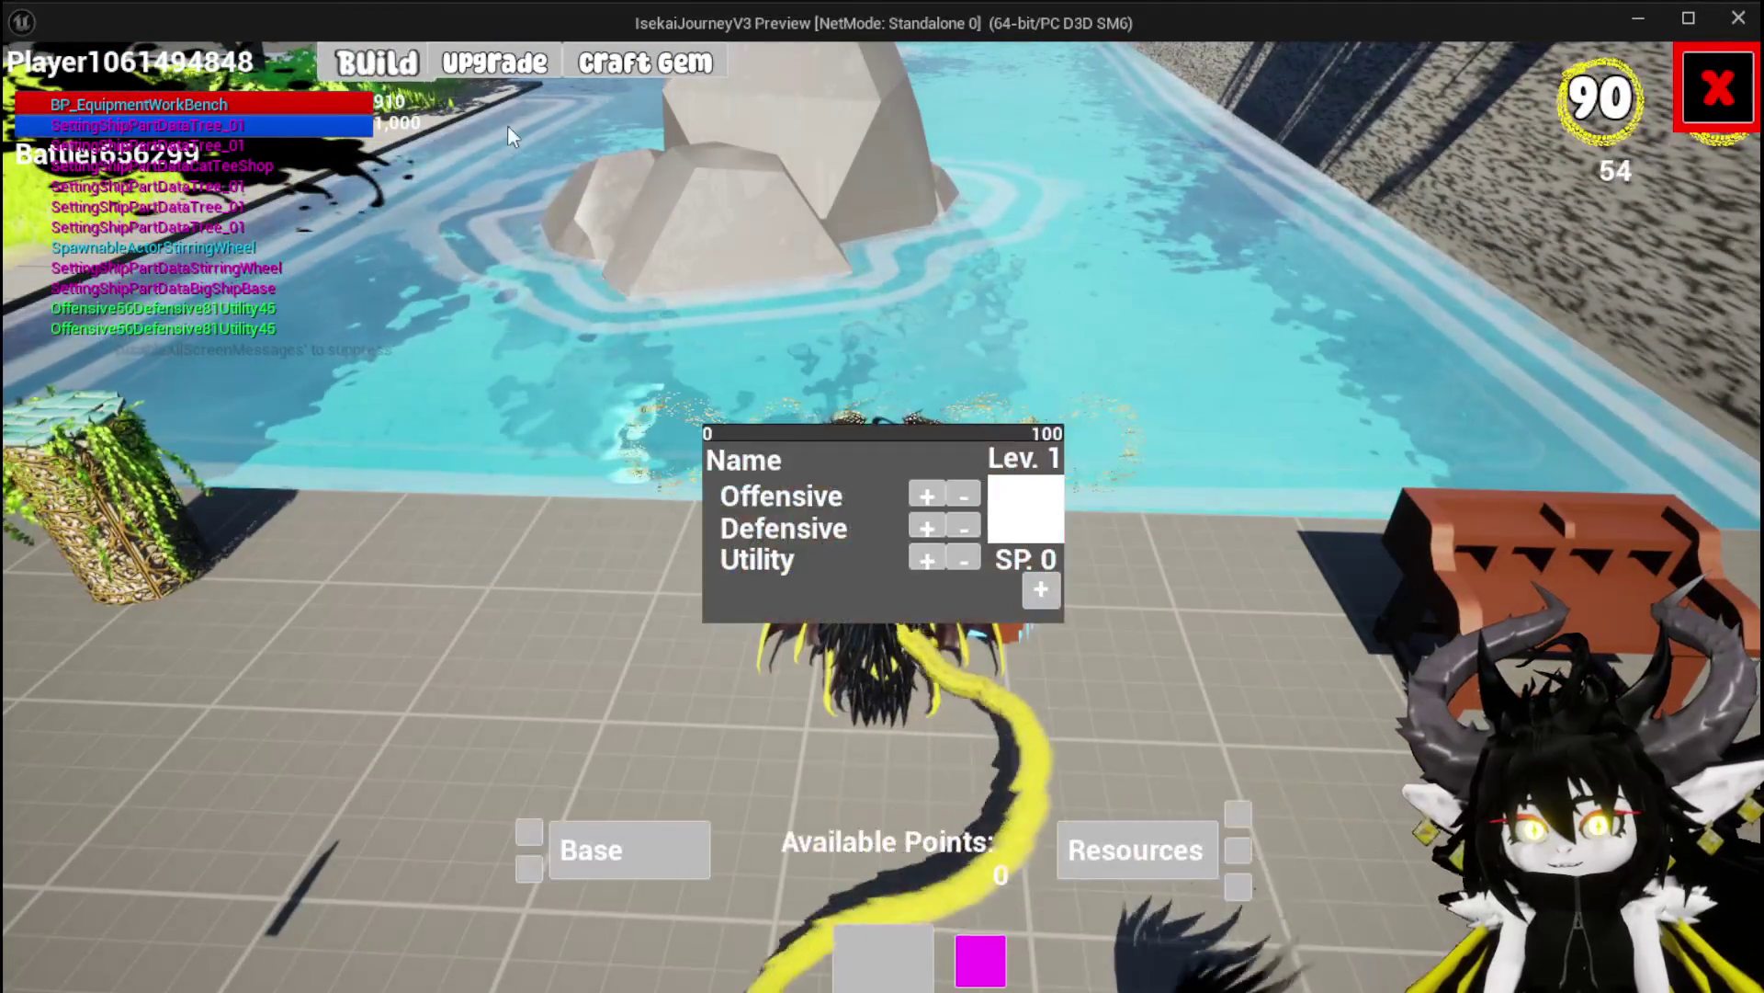
left_click(495, 62)
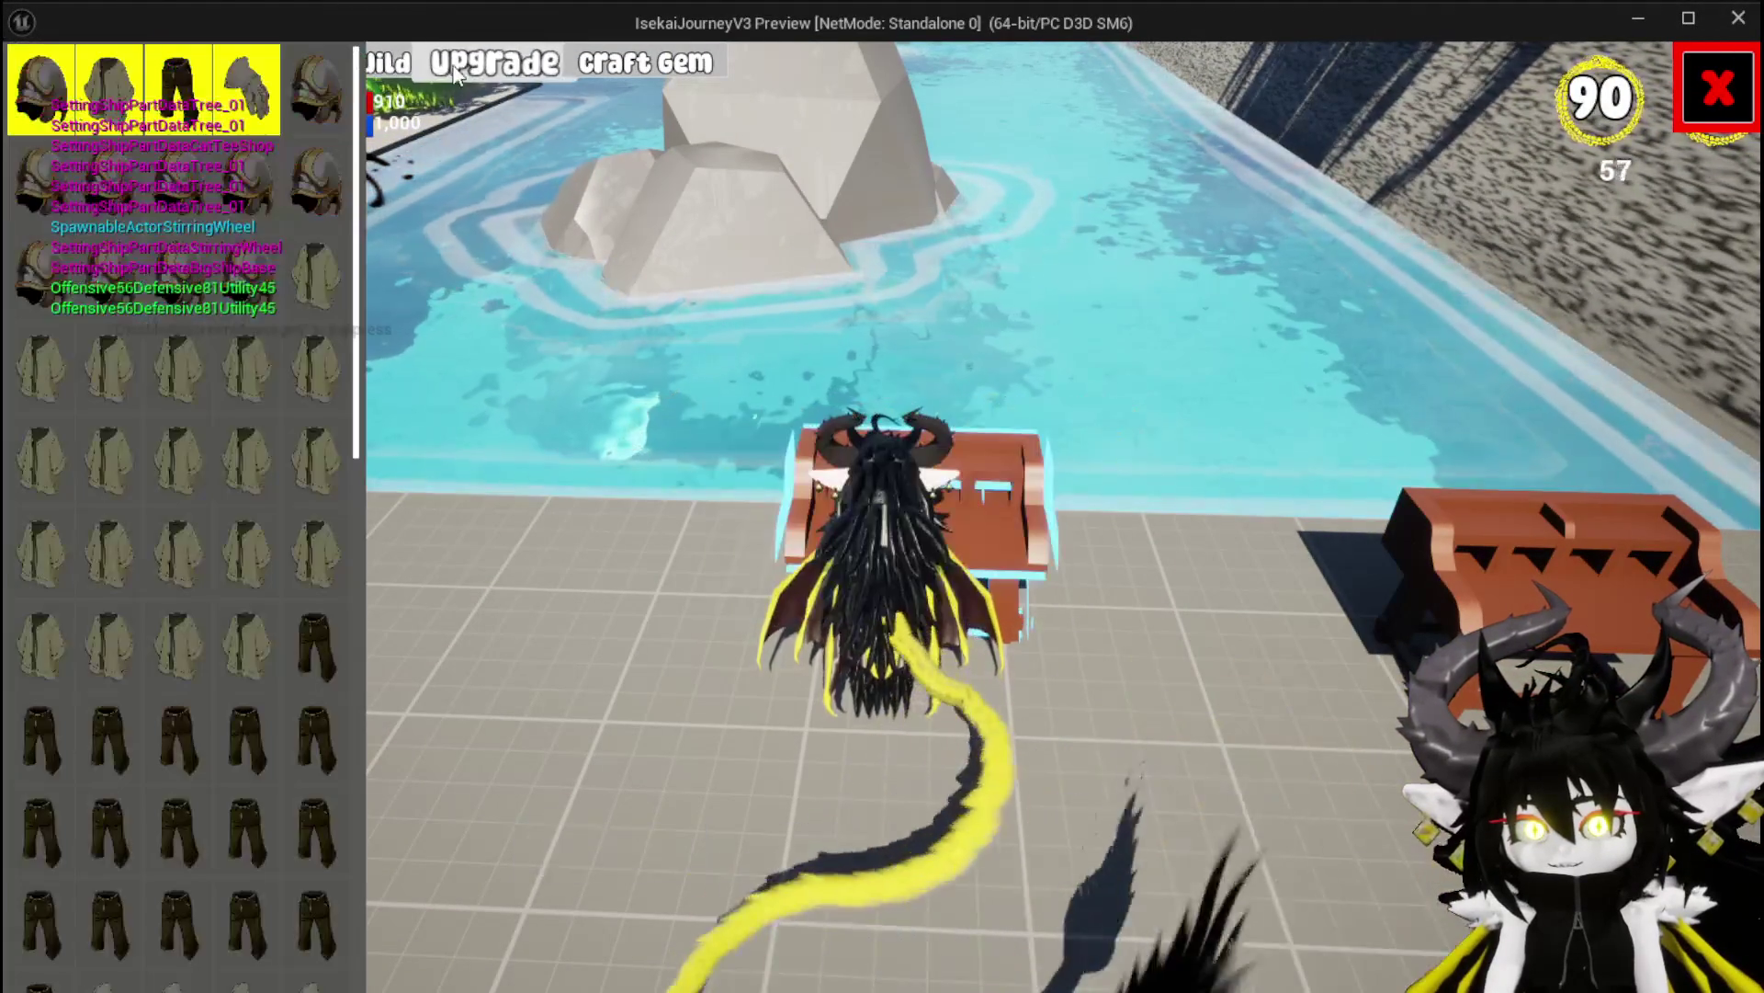
left_click(194, 364)
left_click(477, 71)
left_click(477, 72)
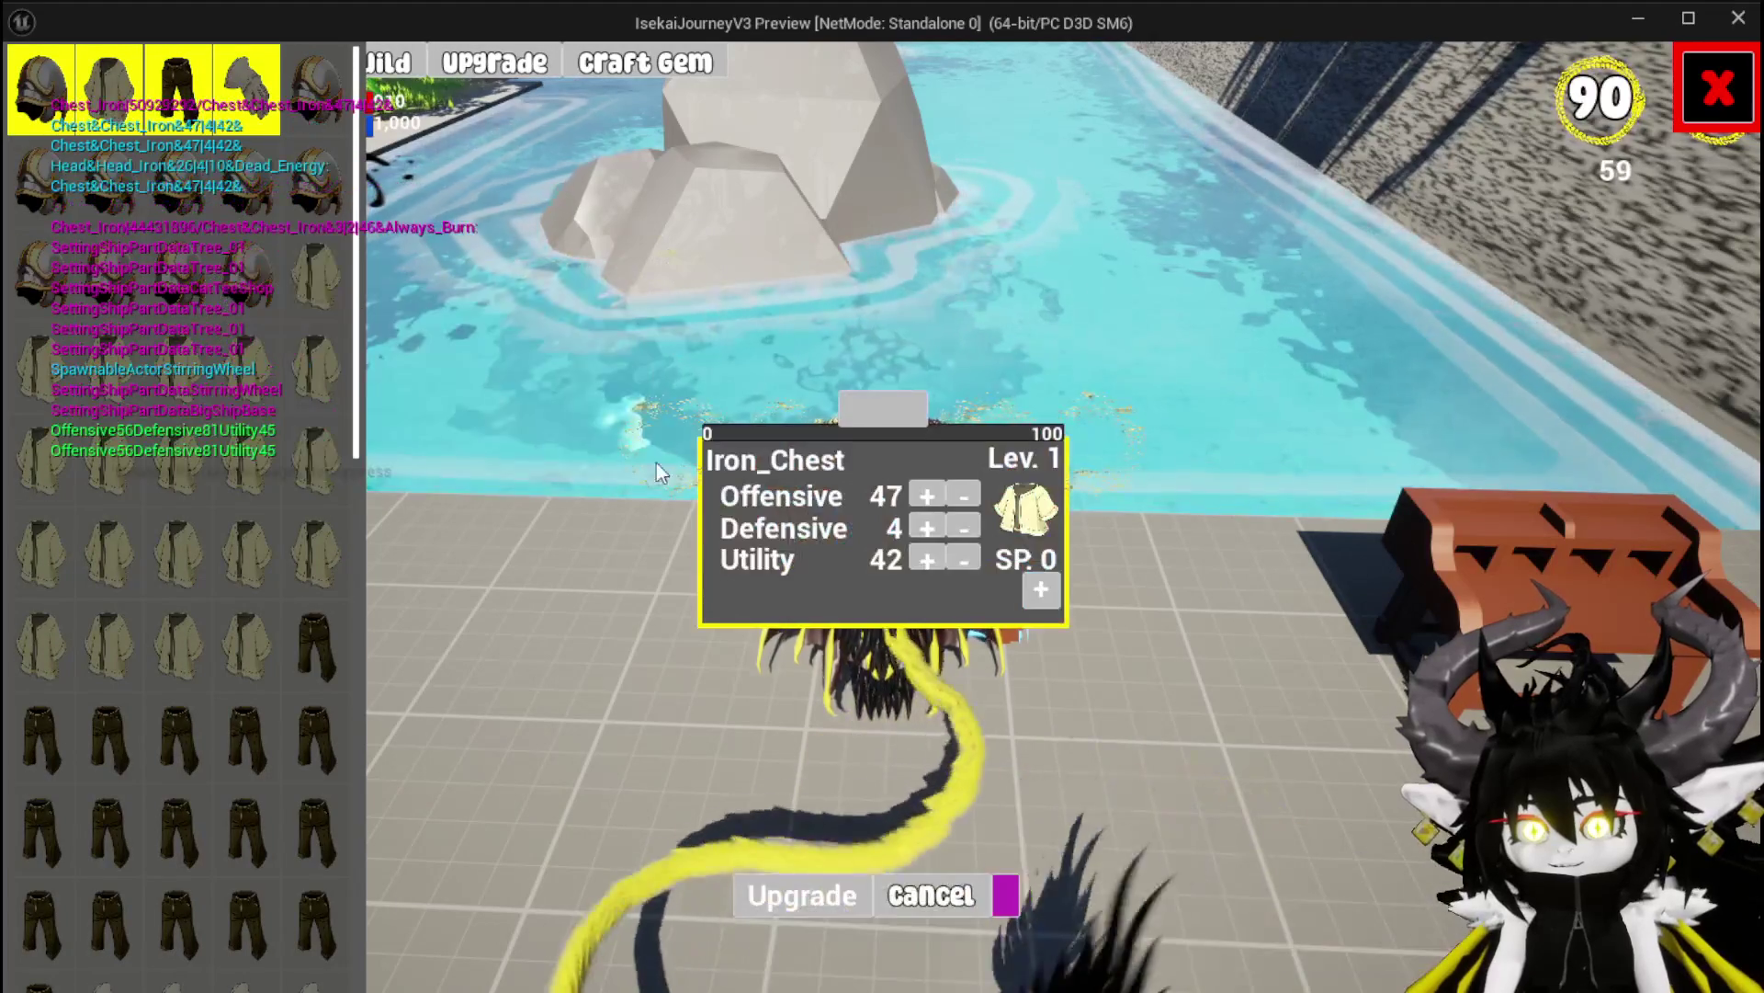
left_click(391, 61)
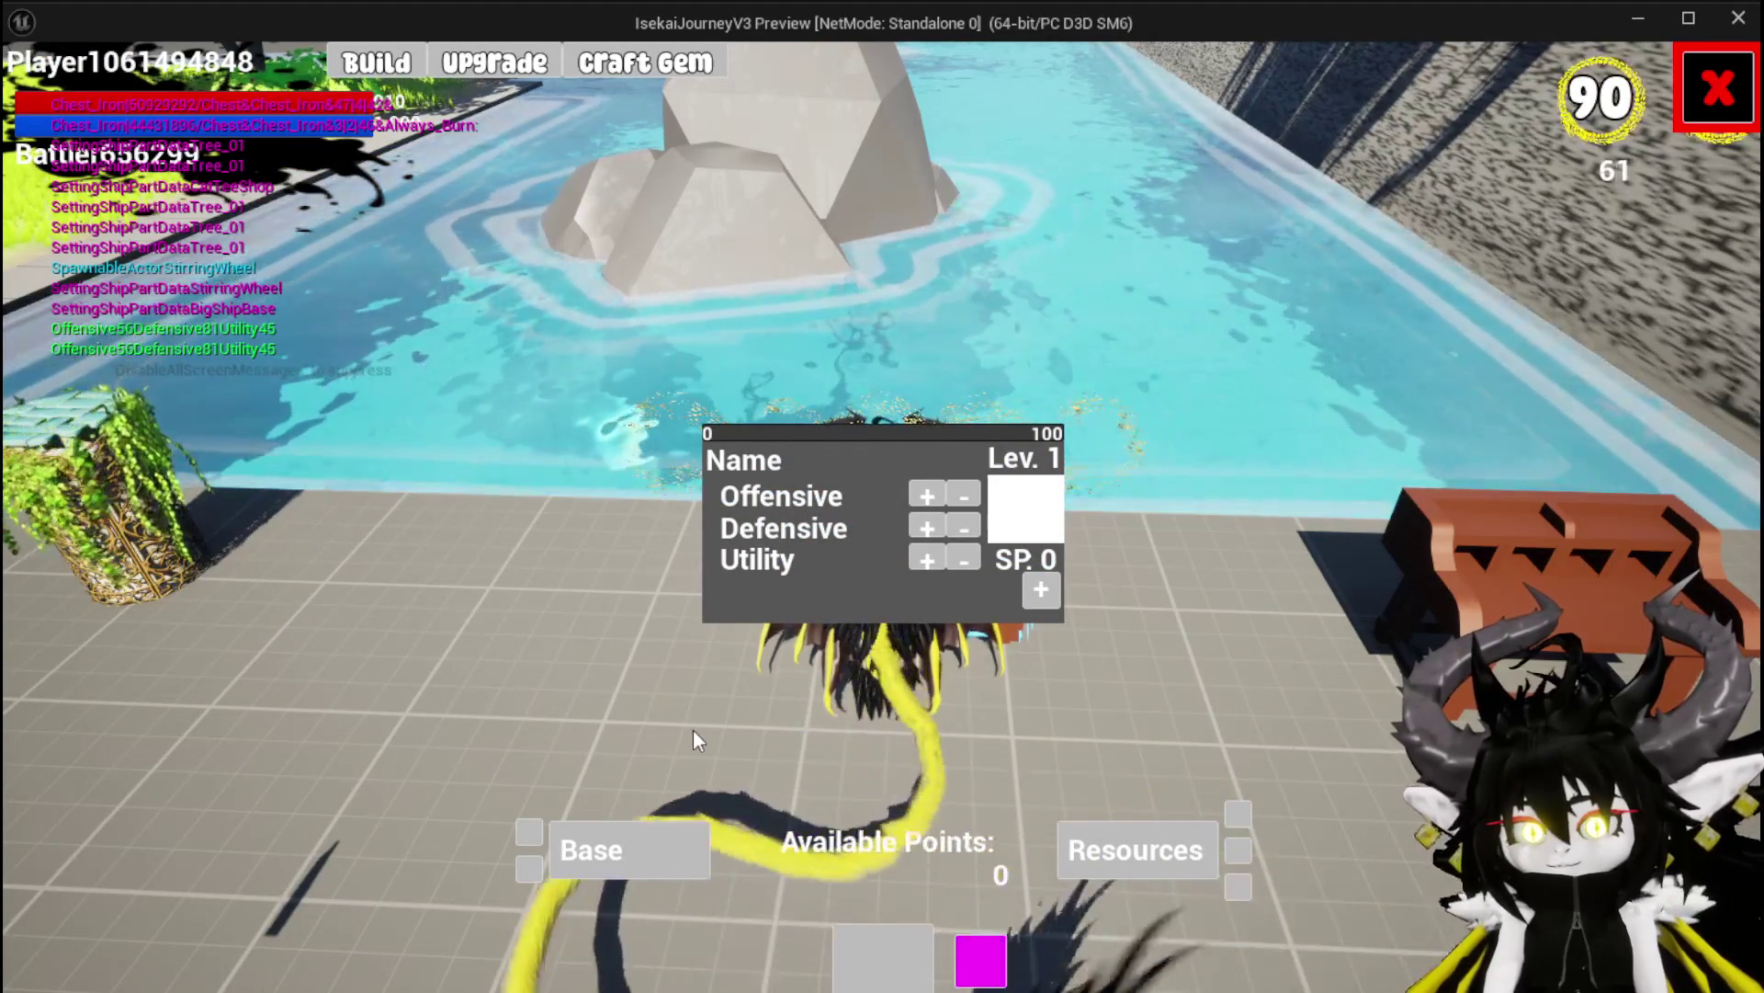
Toggle twice between the Base equipment-slot list and the Resources grid, then close the workbench and stop play
left_click(655, 847)
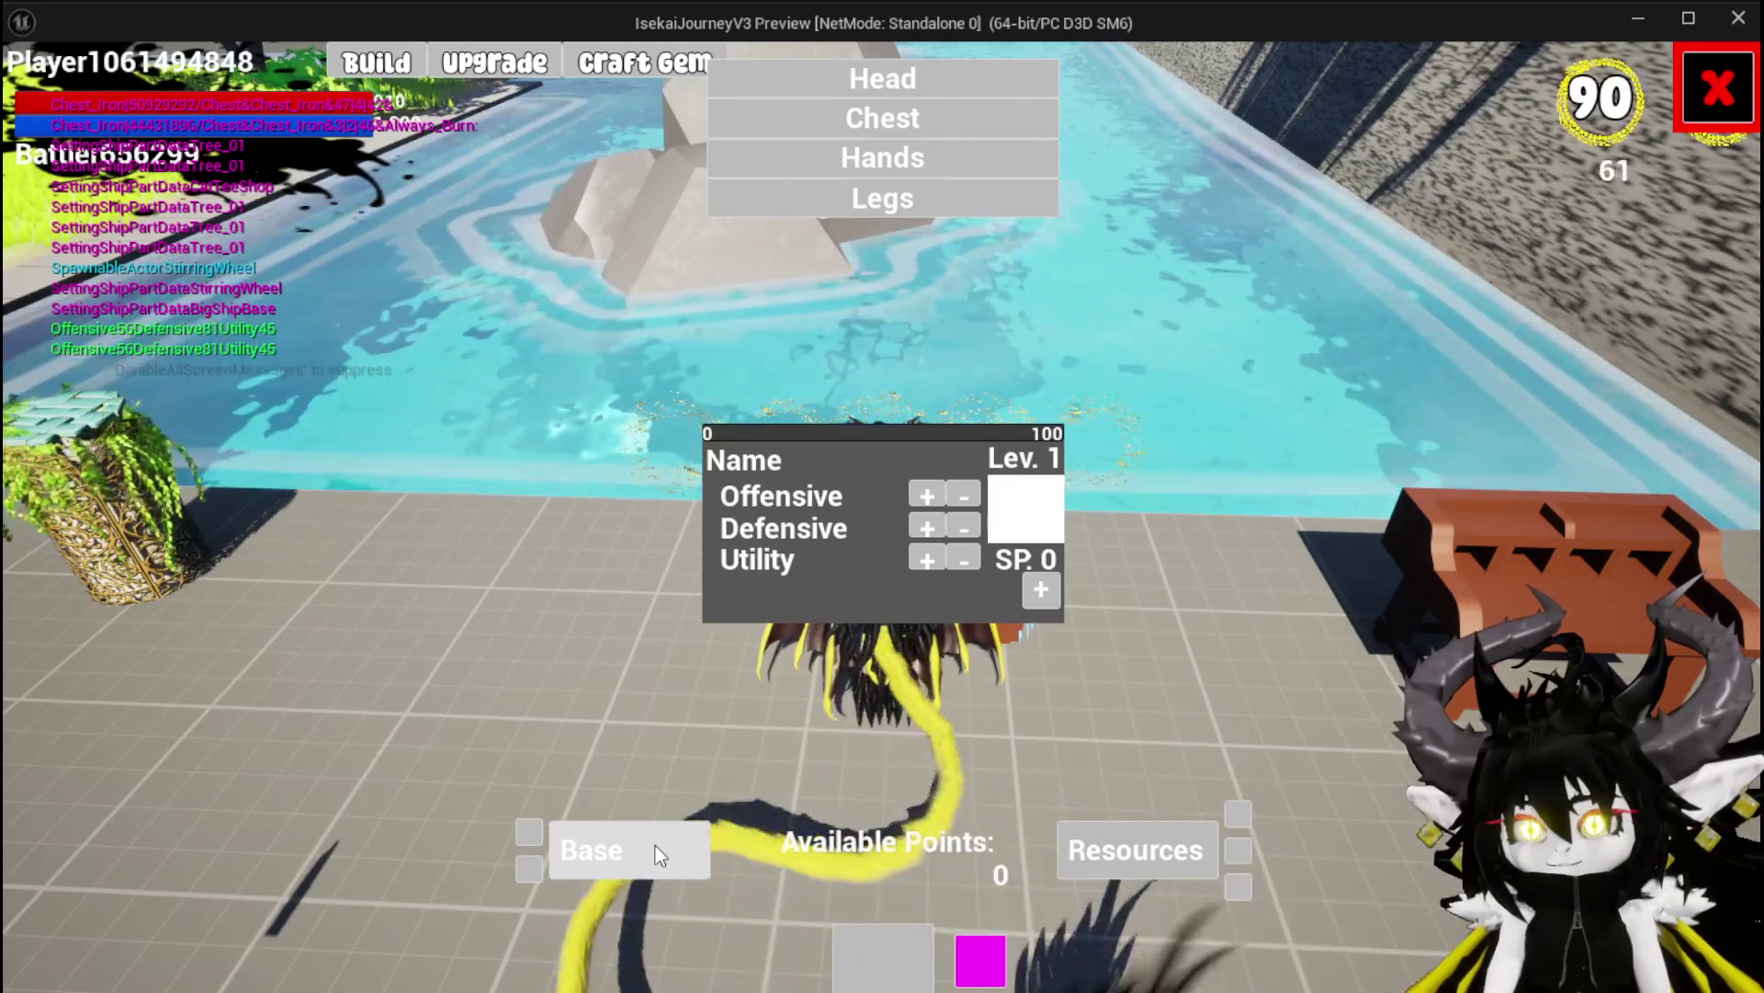
left_click(1110, 840)
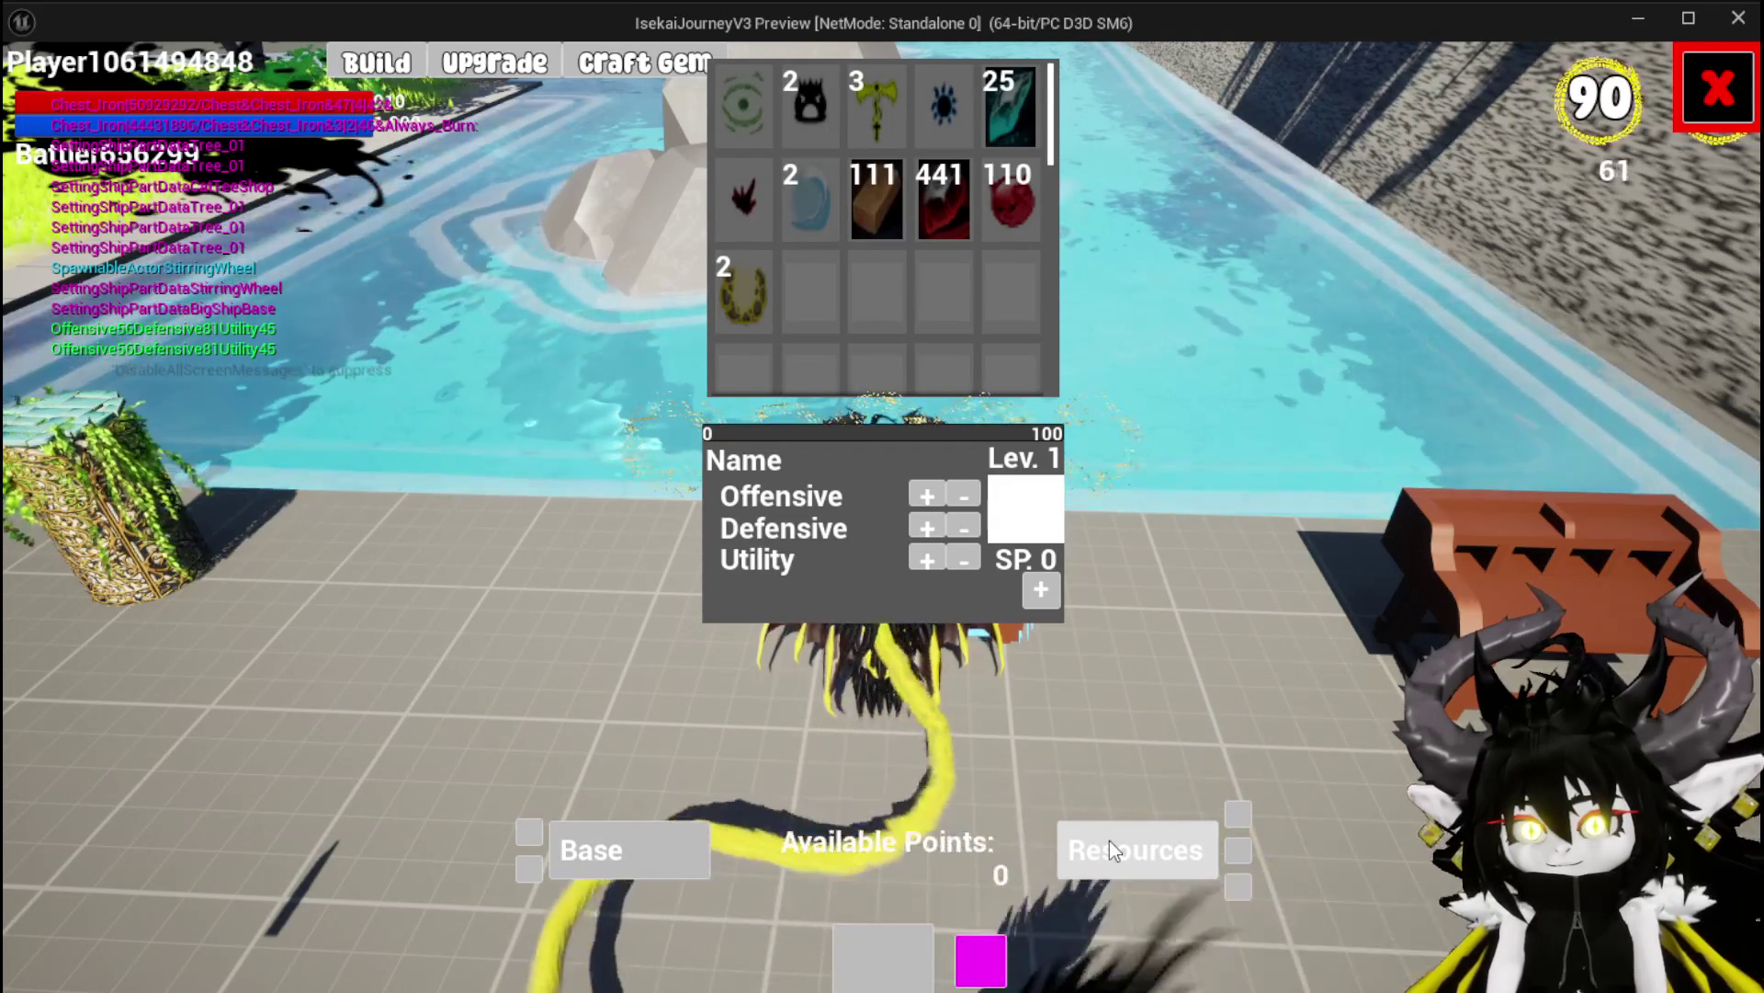
left_click(592, 850)
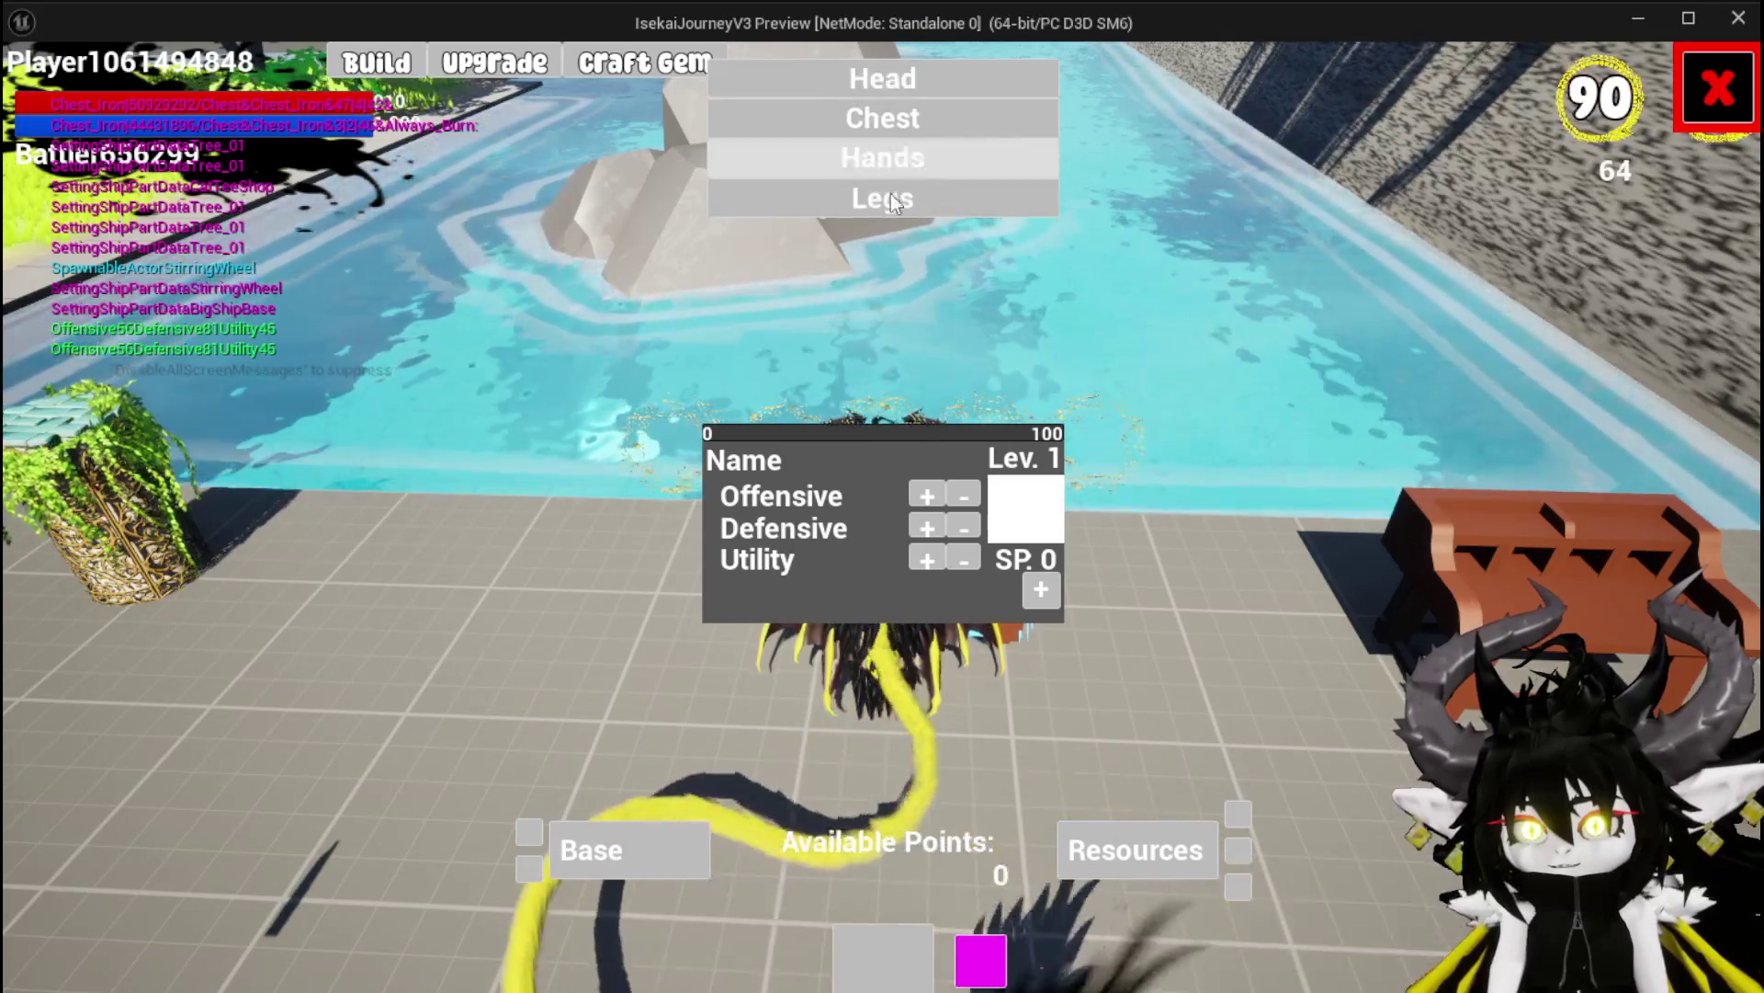
left_click(1137, 855)
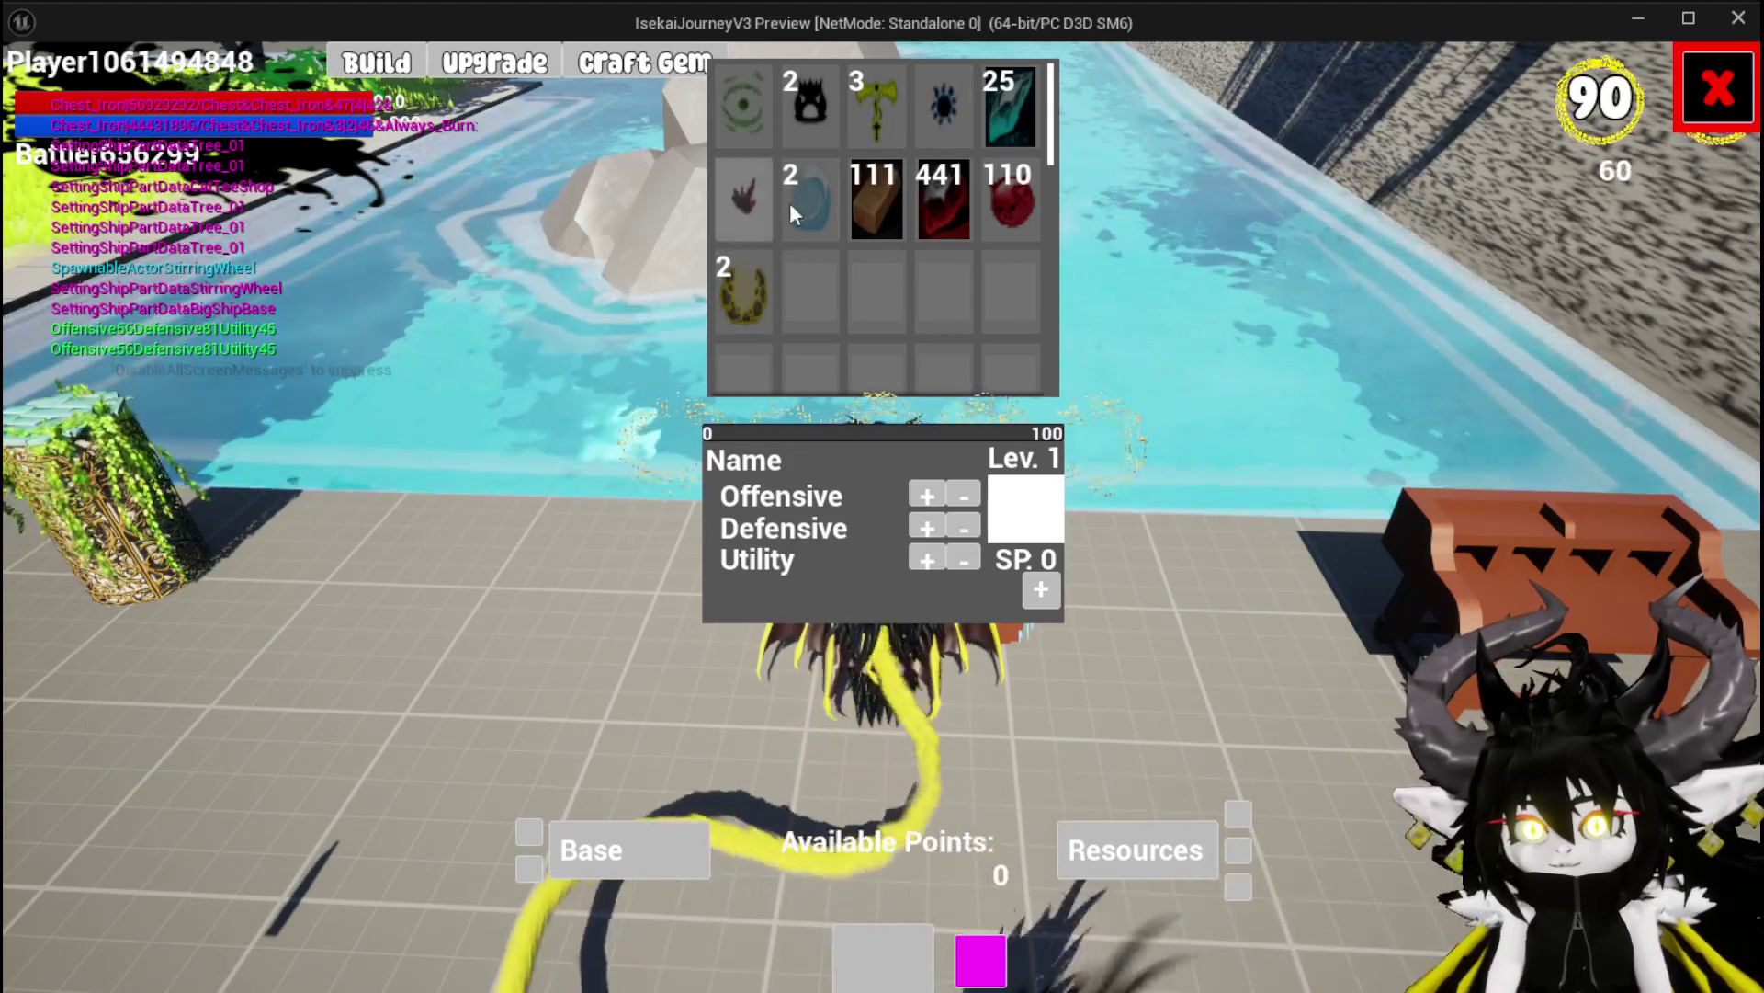
left_click(1717, 88)
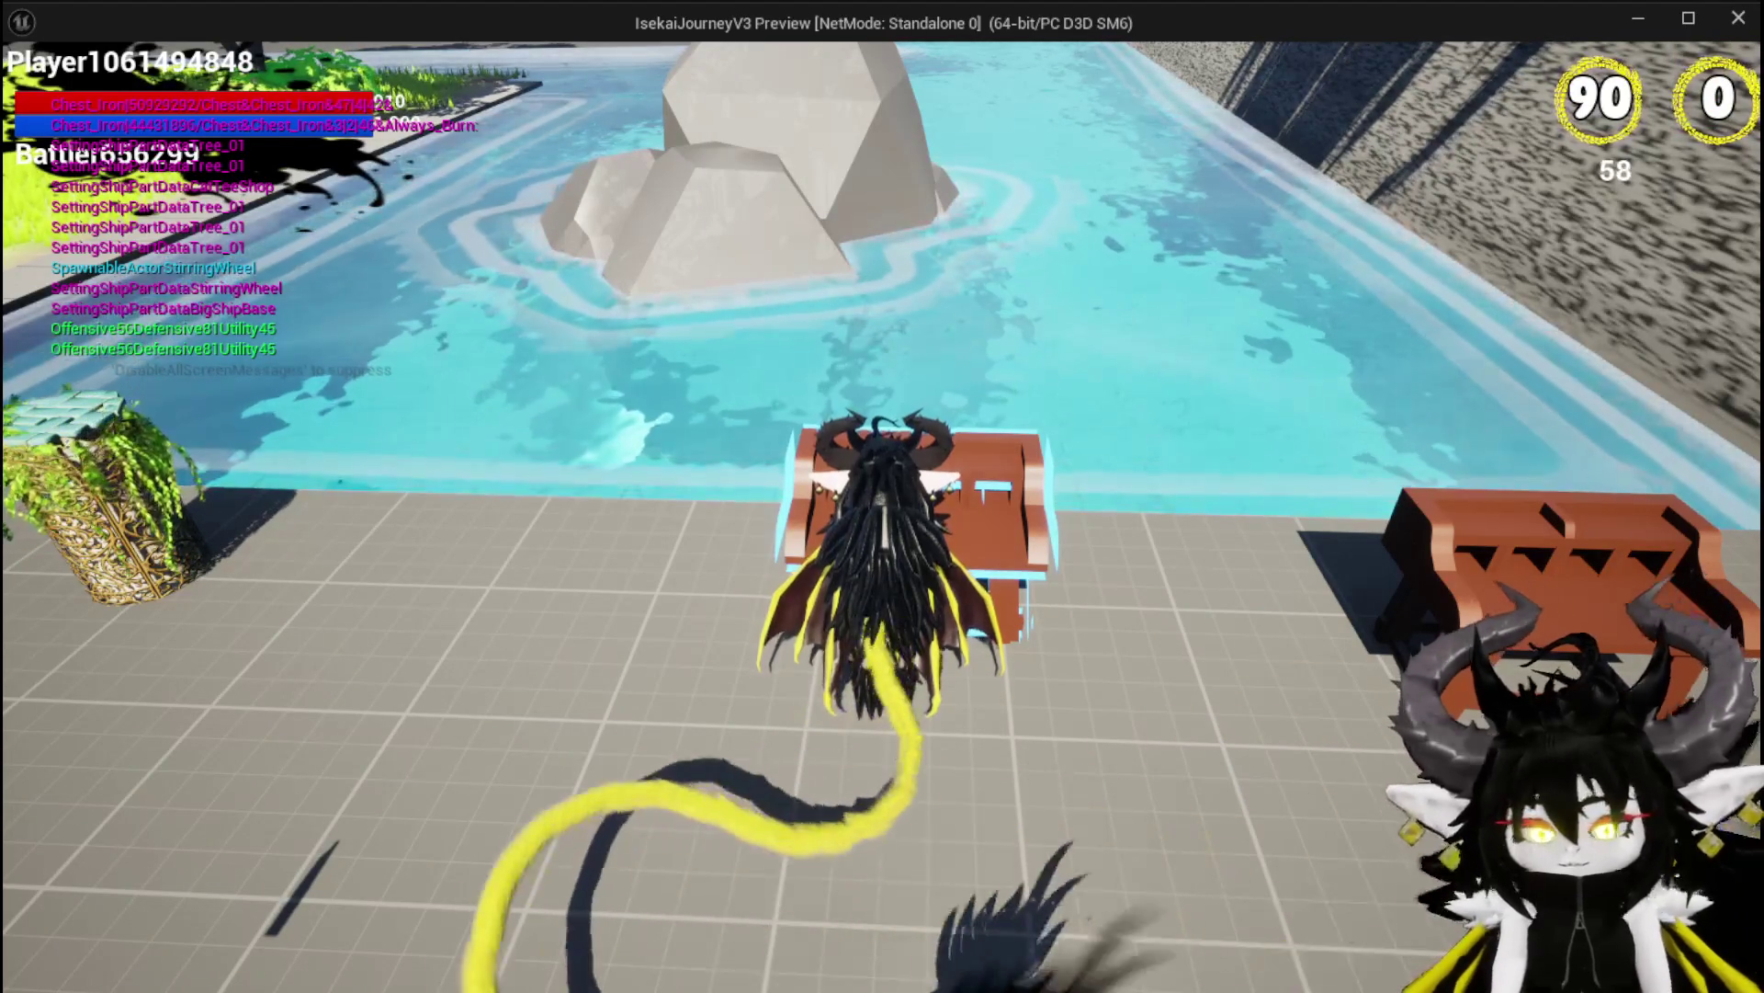
key("Escape")
Save all, then bring up the On Press Button Main event of WP_EC_Resources in WP_EquipmentWorkbenchUI's graph
key("ctrl+s")
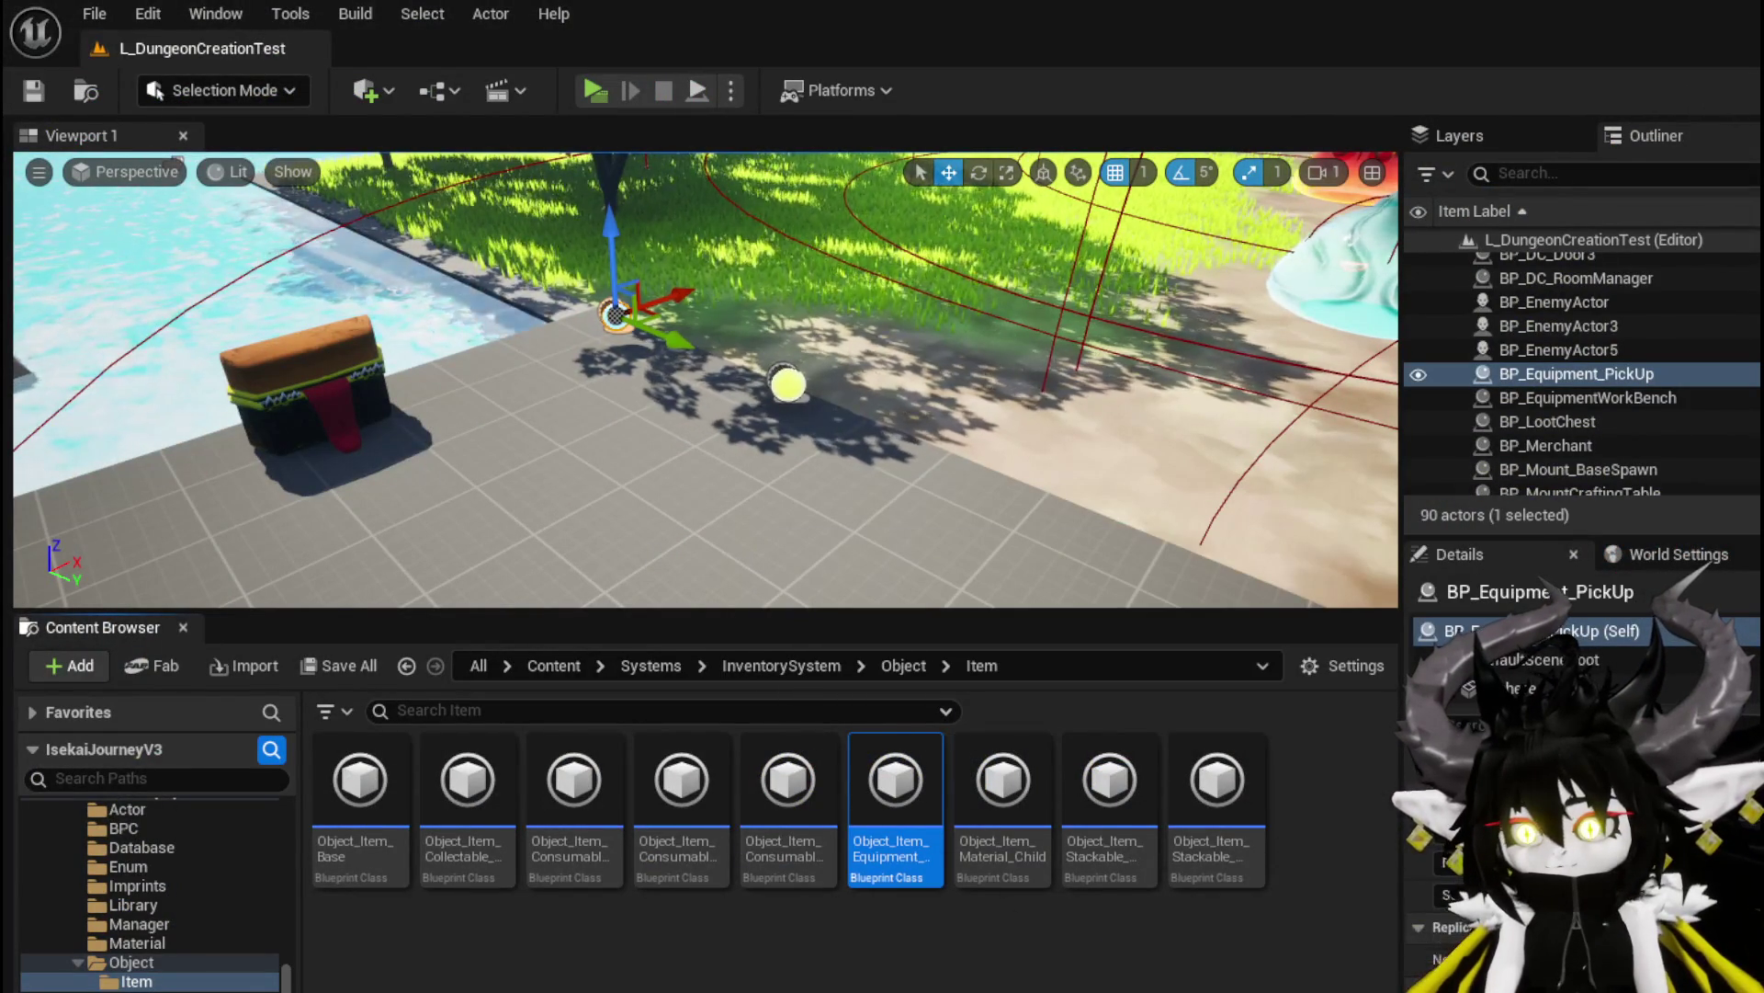
key("alt+Tab")
scroll(745, 506, "up", 2)
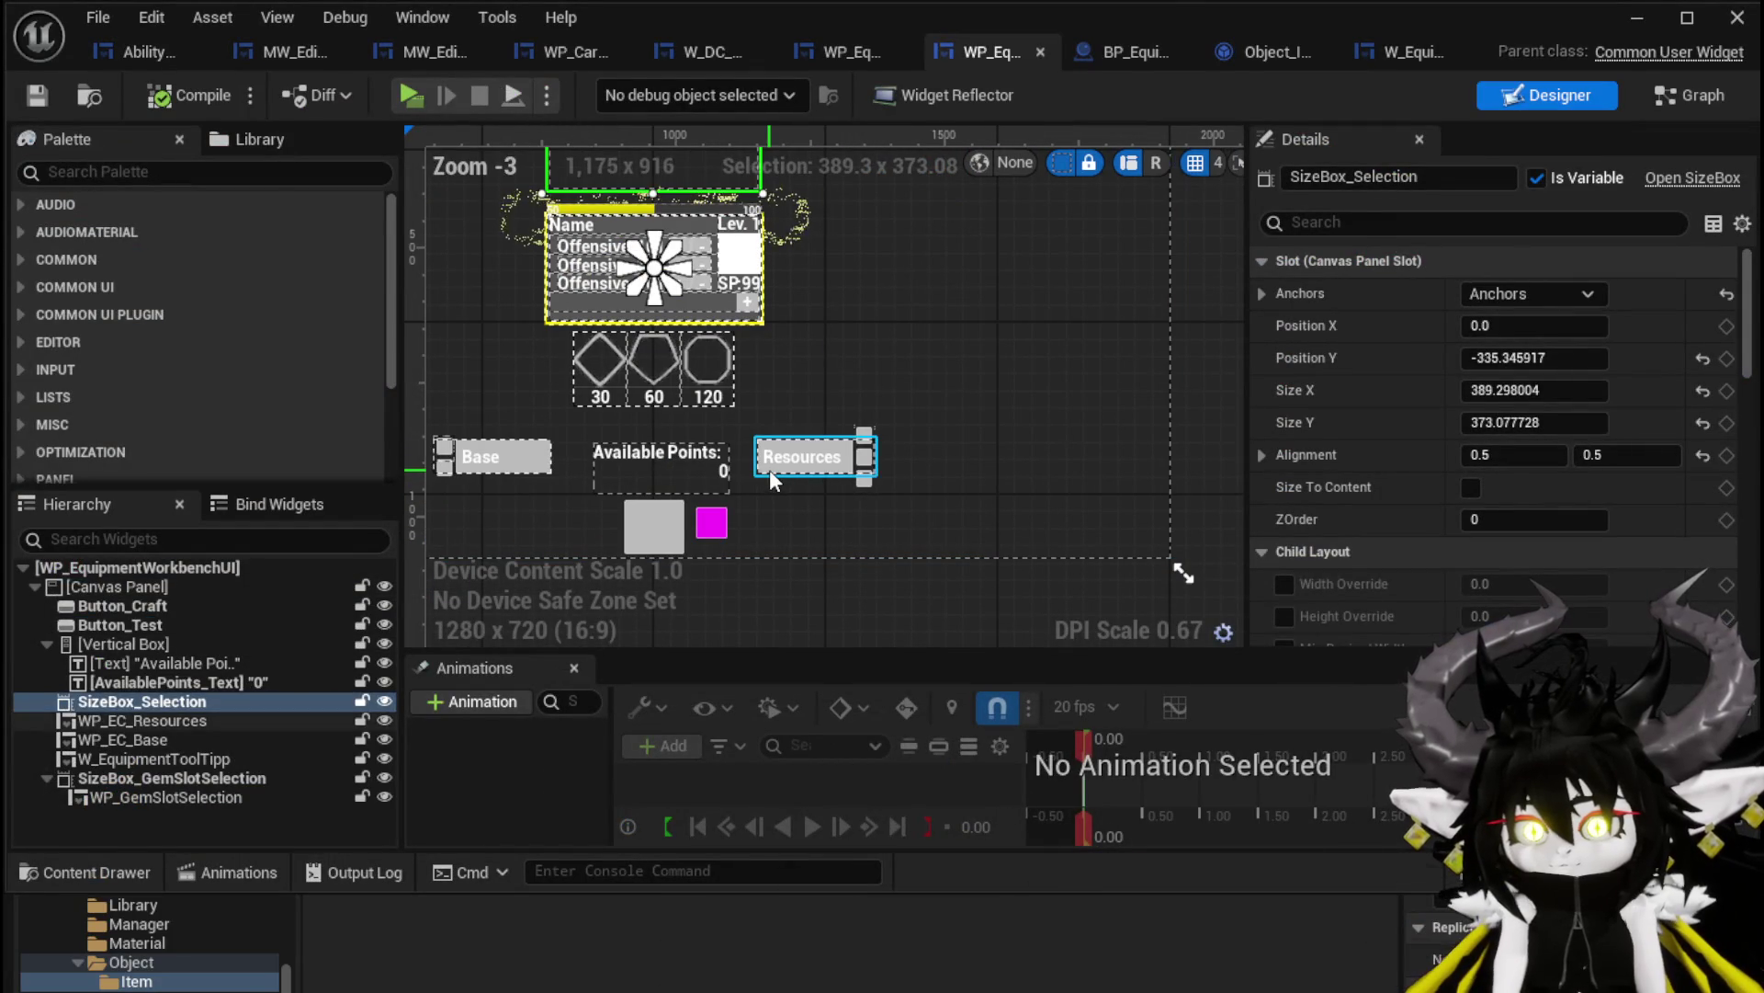
left_click(802, 456)
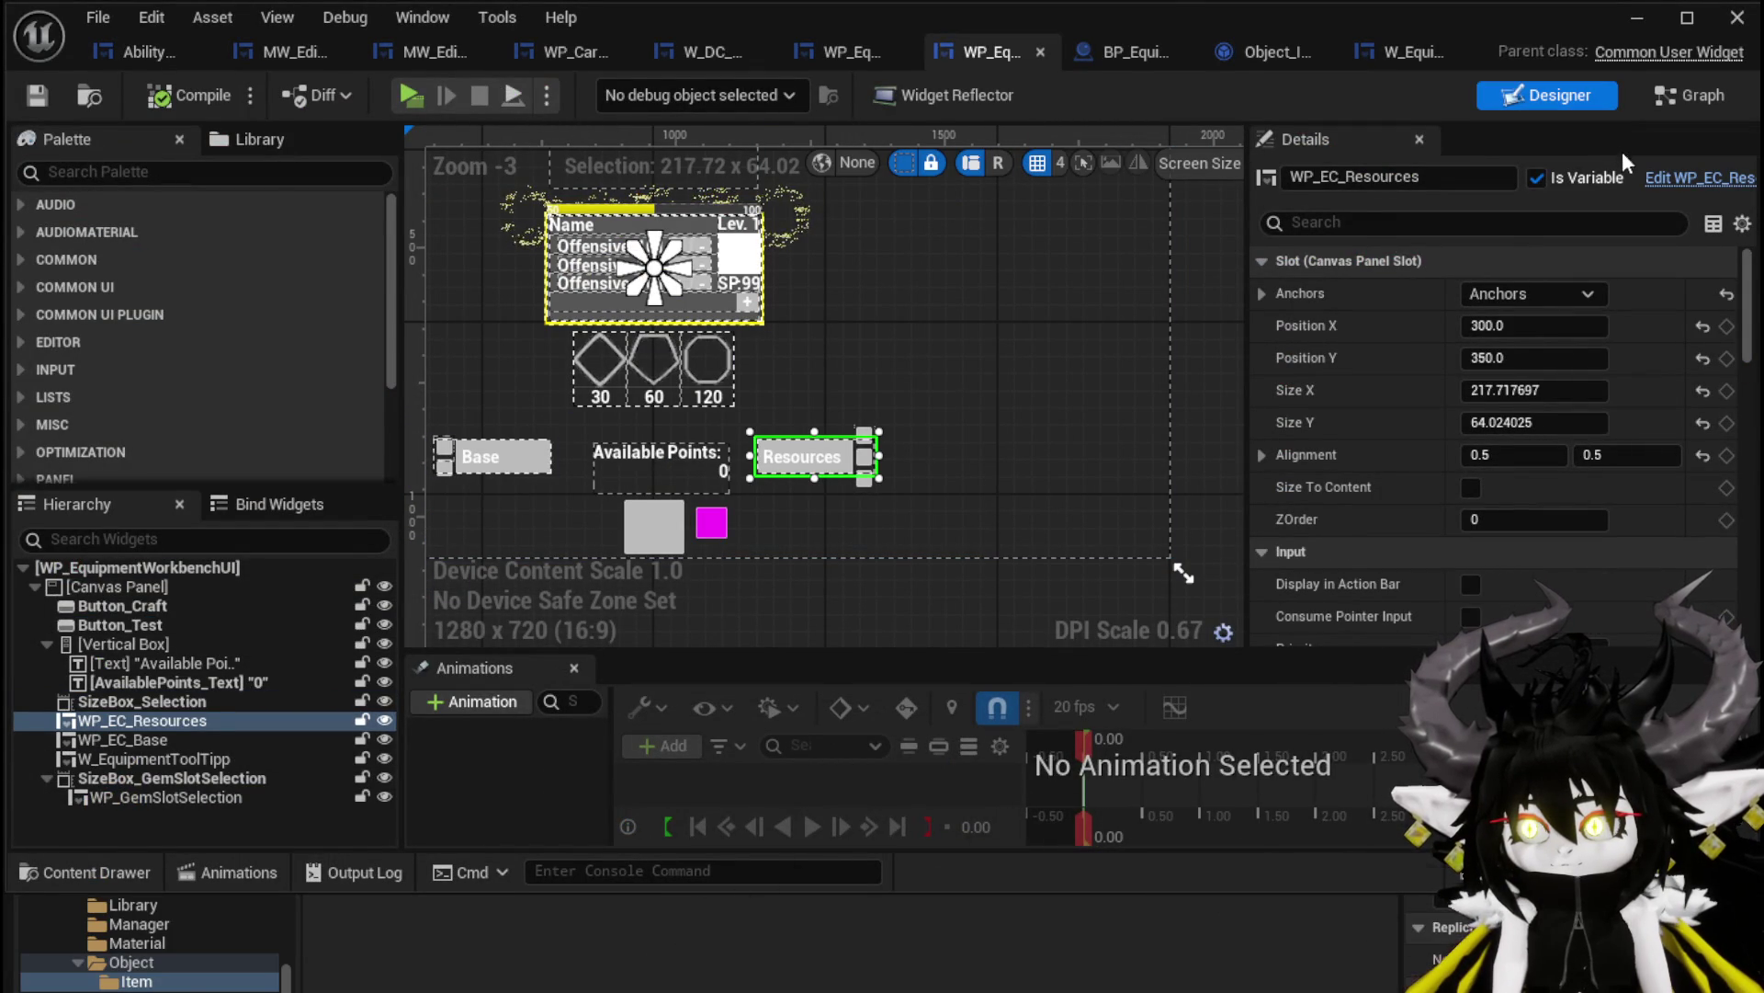
left_click(1687, 92)
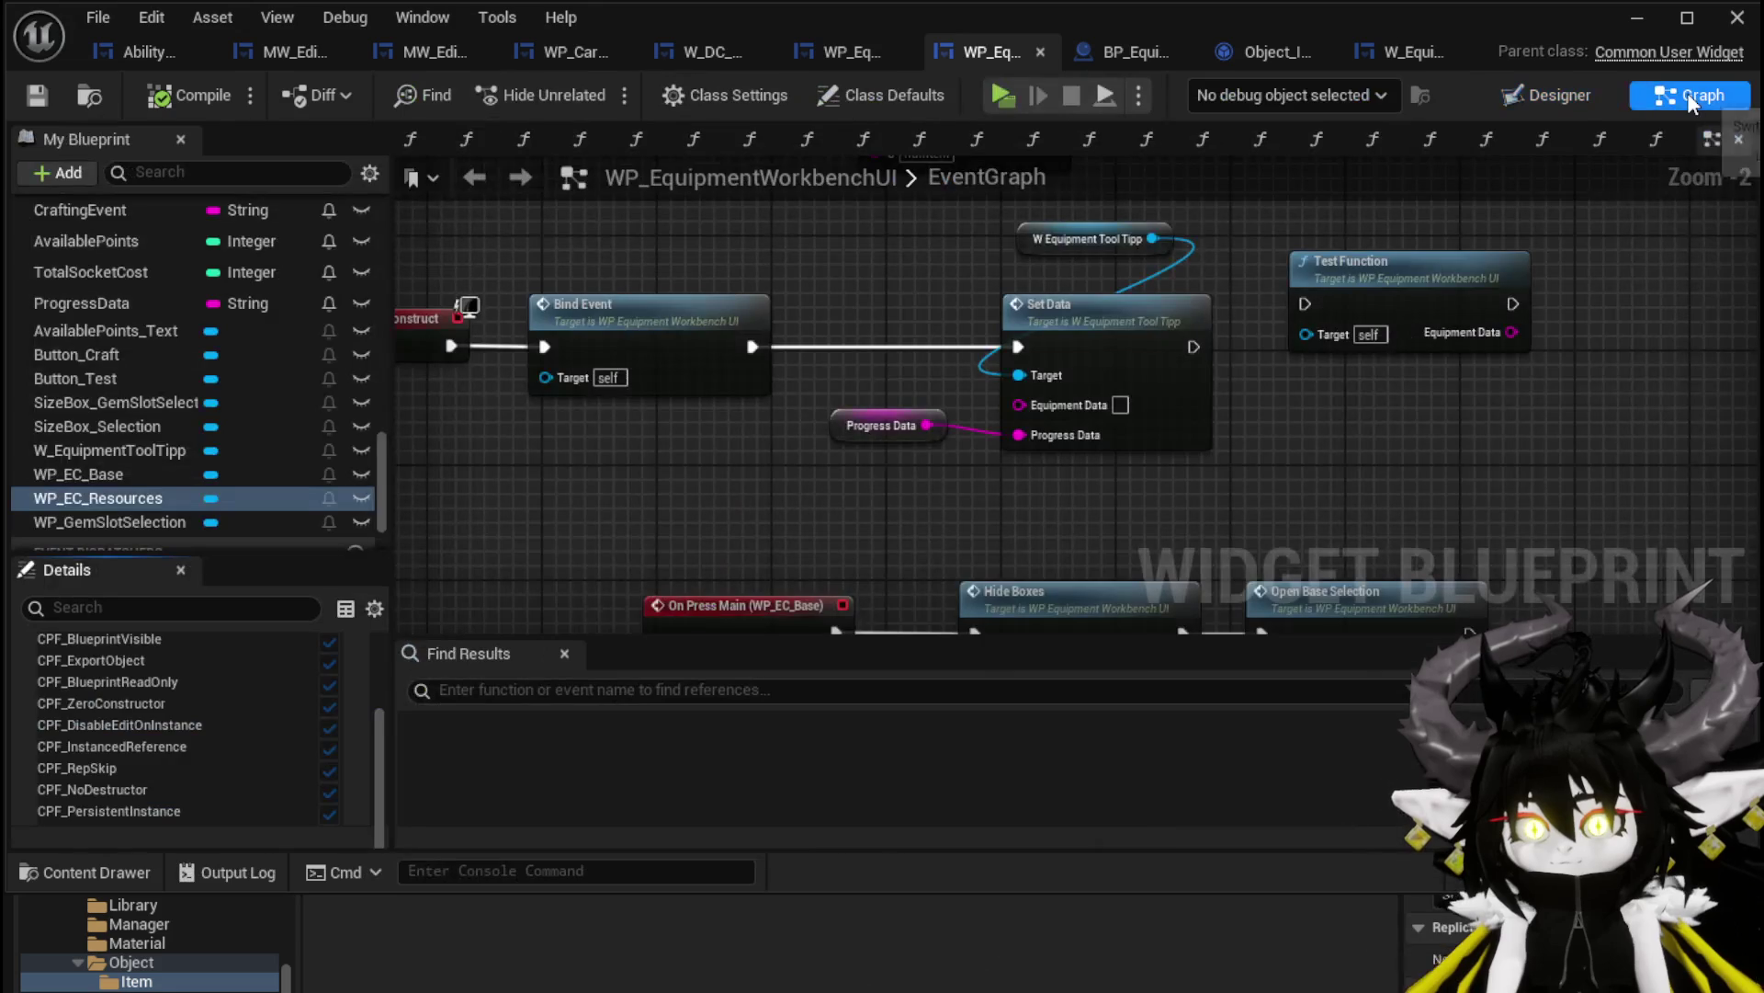
left_click(1546, 97)
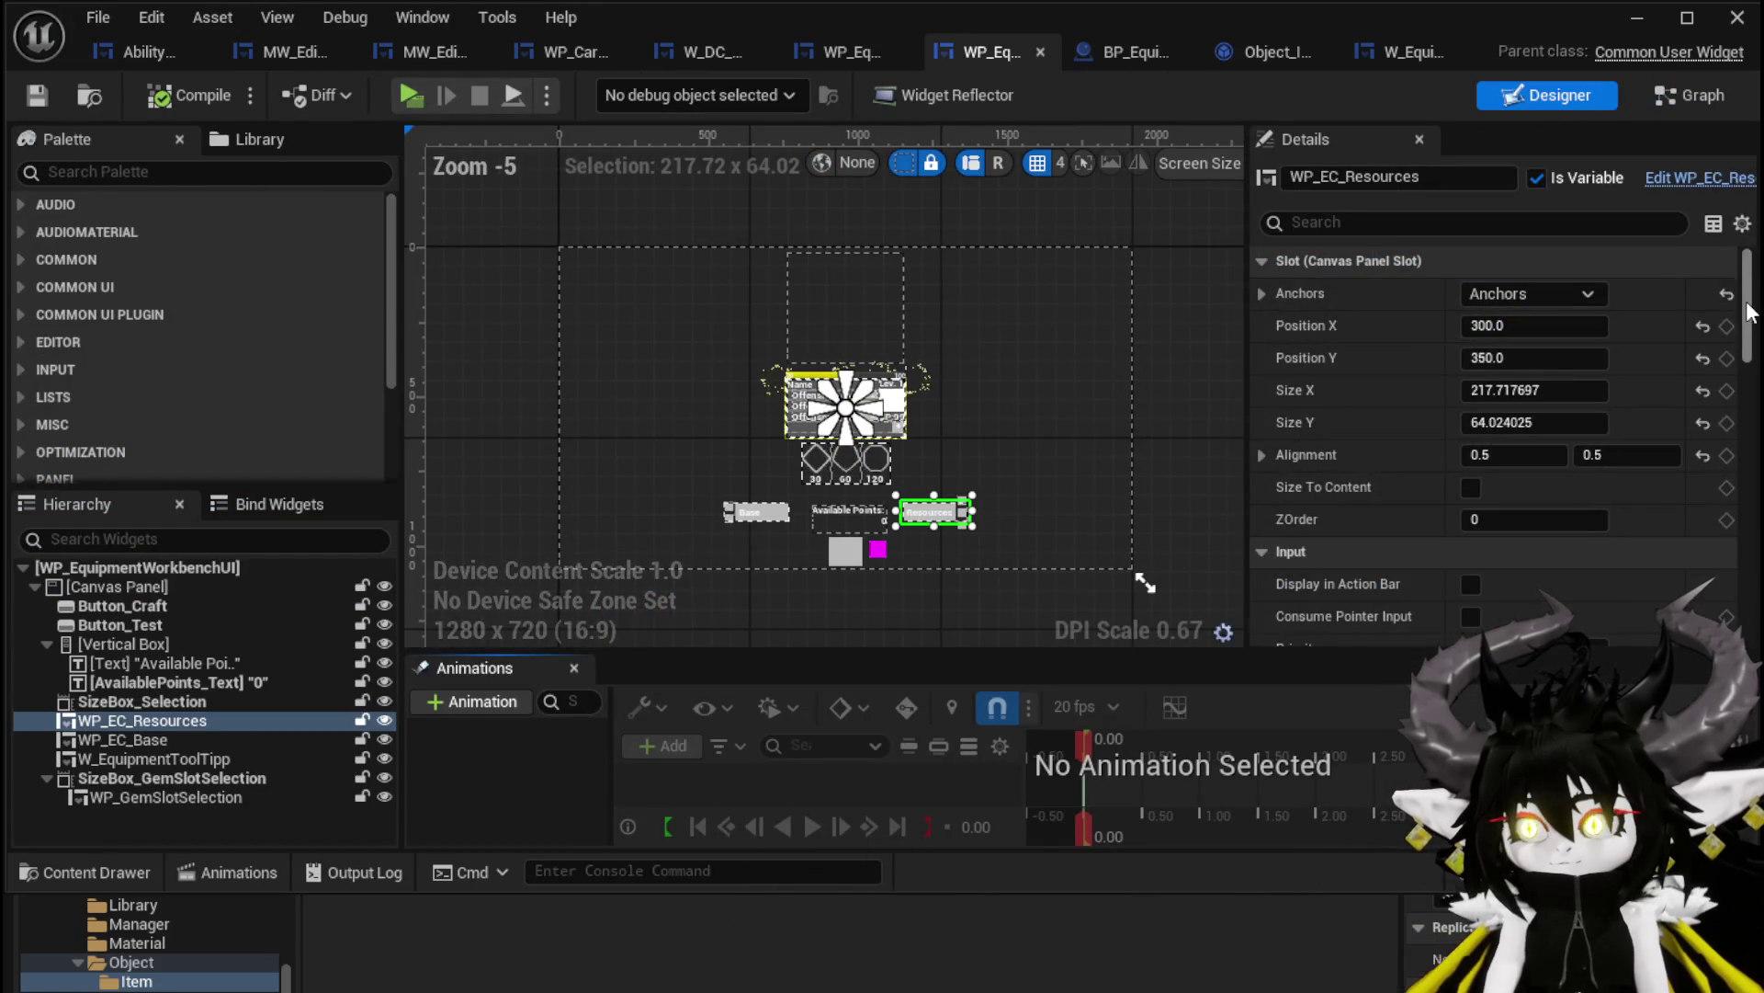
left_click_drag(1748, 304, 1756, 627)
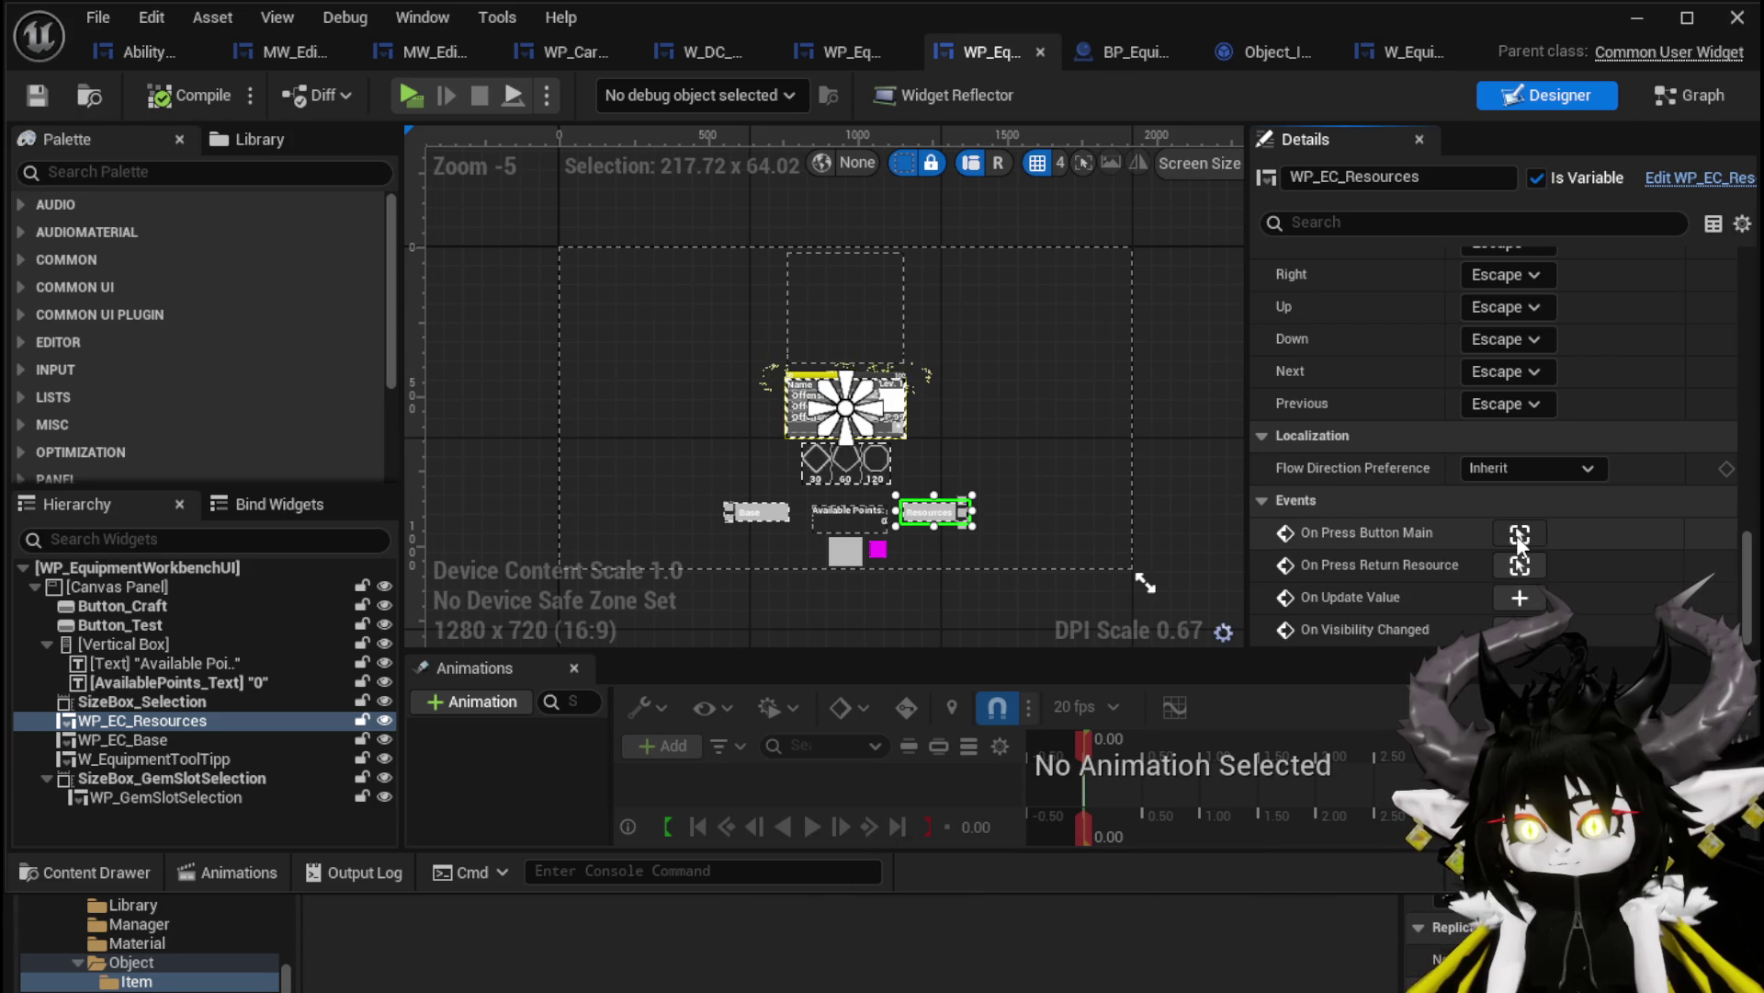
left_click(1519, 537)
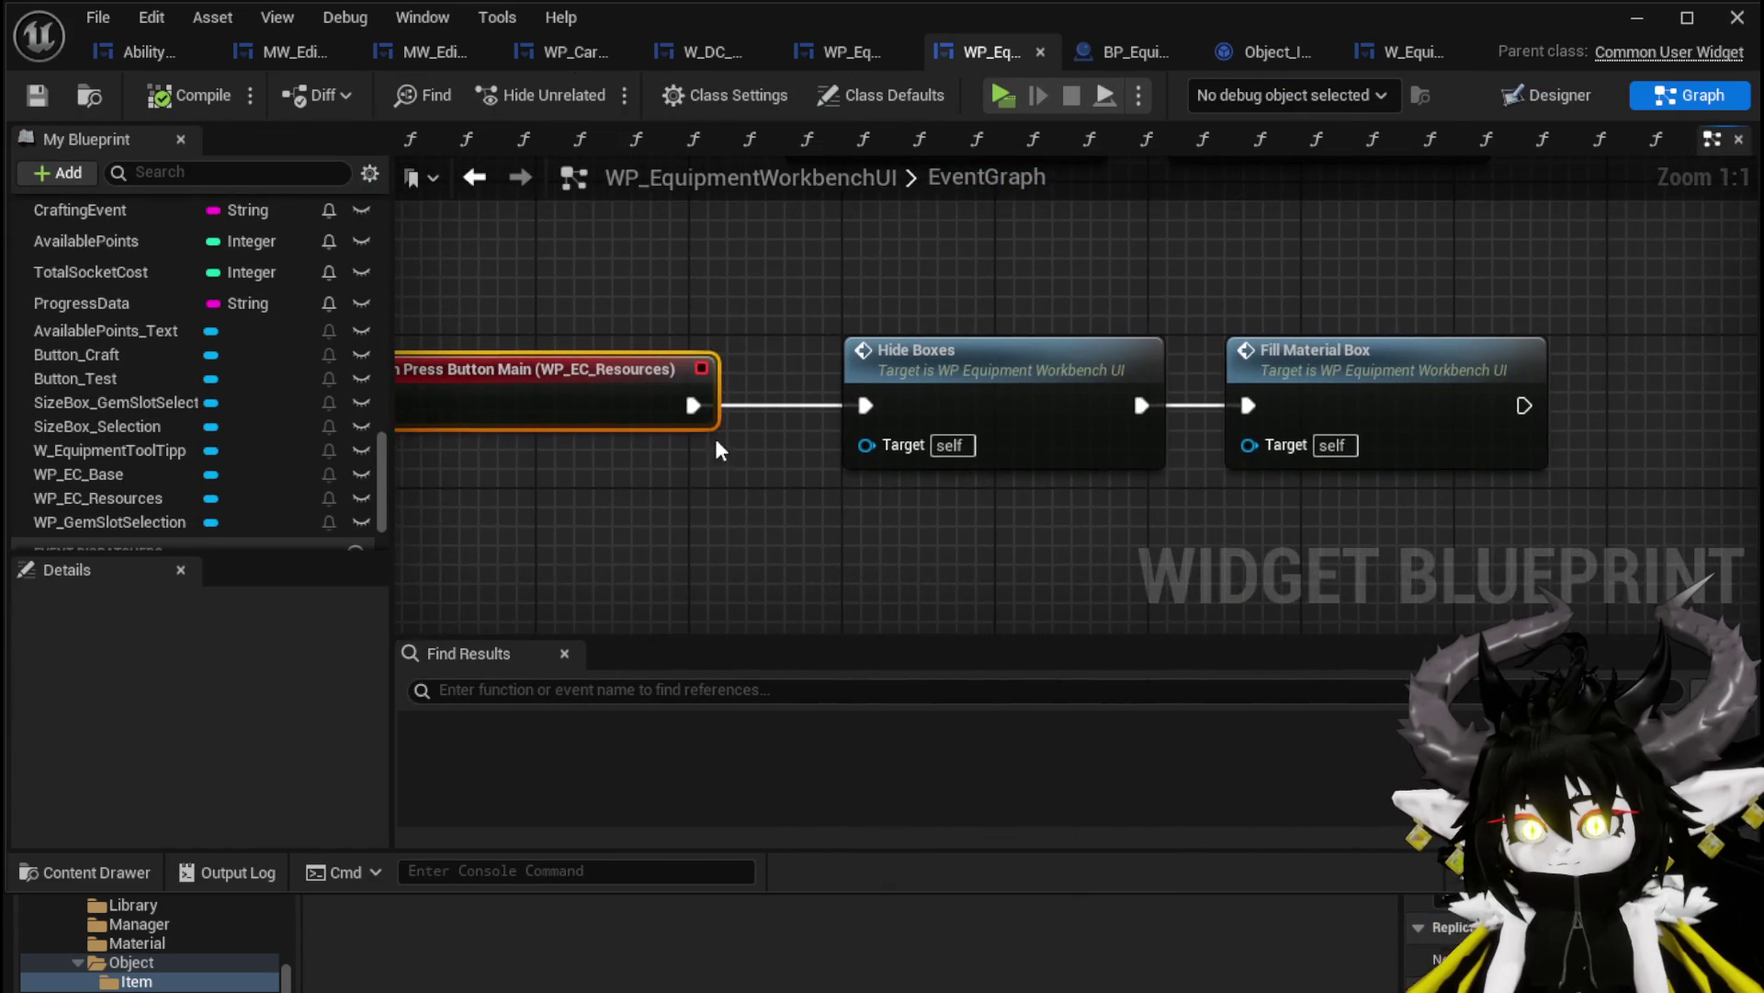
Inside Fill Material Box, shift the Add Items, Add Child and Size Box nodes right, then enter Add Items for Equipment Crafting
double_click(1312, 367)
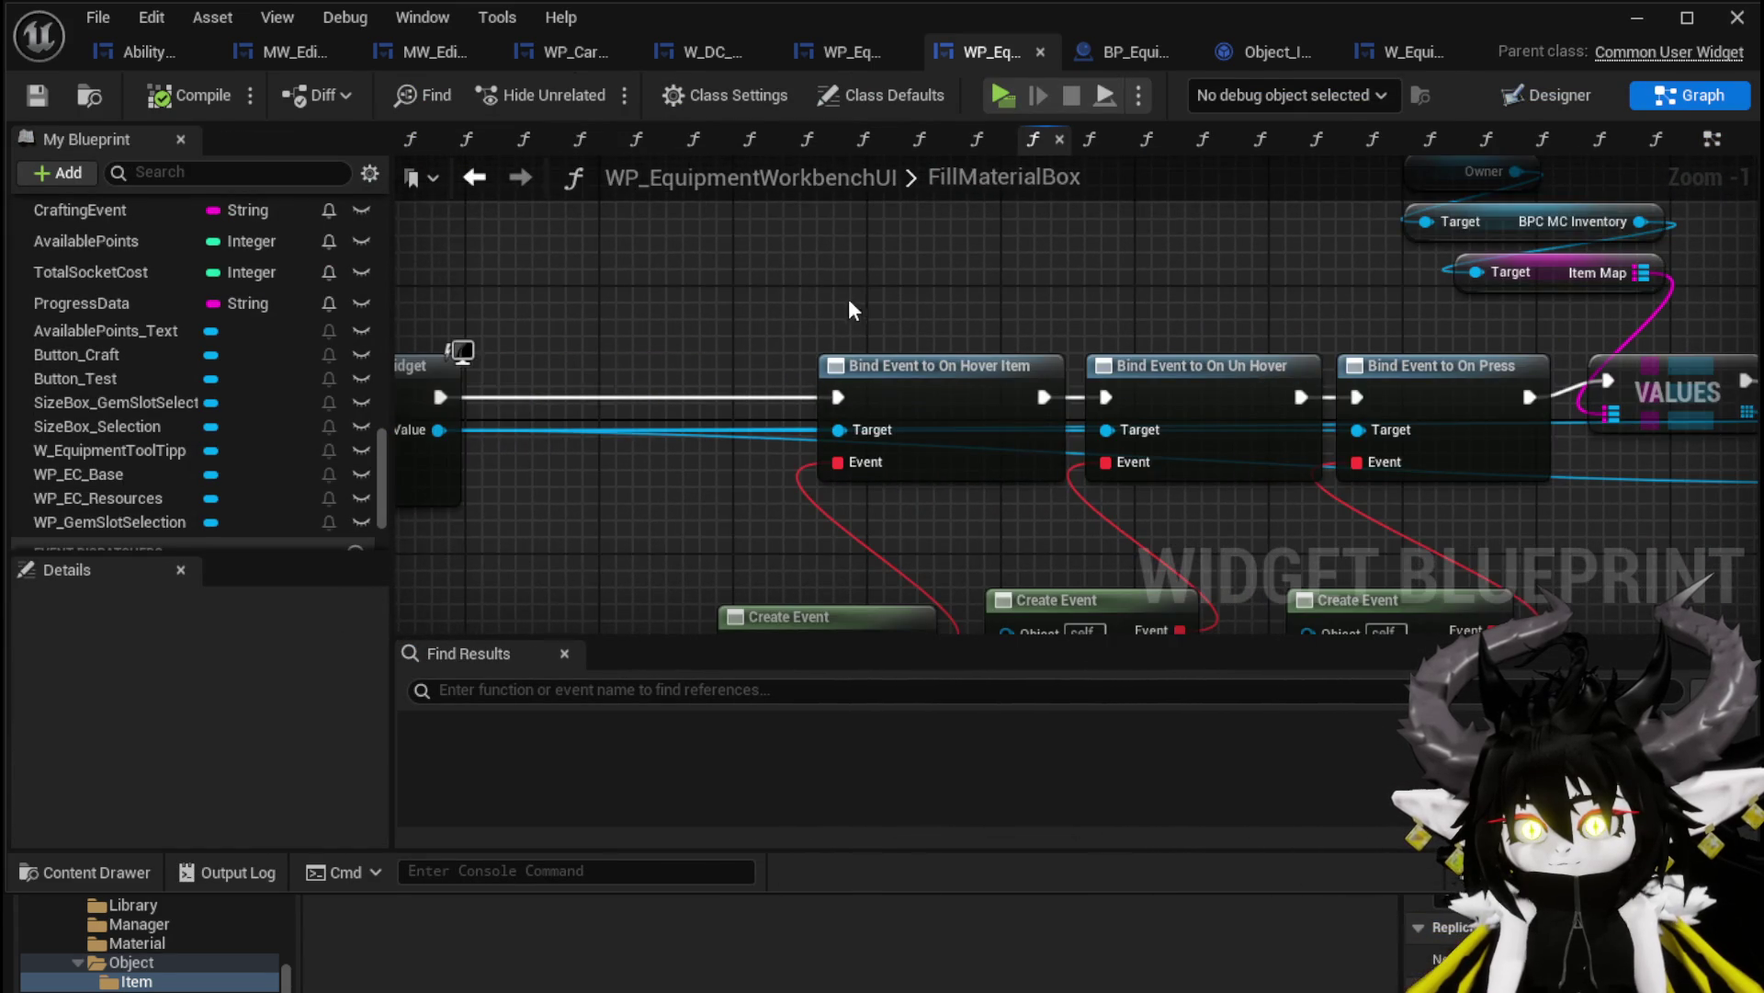
scroll(853, 299, "down", 2)
mouse_move(566, 296)
left_mouse_down()
mouse_move(1151, 315)
mouse_move(1724, 289)
mouse_move(460, 285)
left_mouse_up()
mouse_move(1101, 324)
left_mouse_down()
mouse_move(1210, 288)
mouse_move(1296, 304)
mouse_move(930, 268)
left_mouse_up()
left_click_drag(902, 264, 1347, 465)
mouse_move(973, 343)
left_mouse_down()
mouse_move(1188, 356)
mouse_move(963, 487)
left_mouse_up()
scroll(1075, 313, "up", 3)
scroll(963, 487, "down", 3)
scroll(1072, 411, "up", 2)
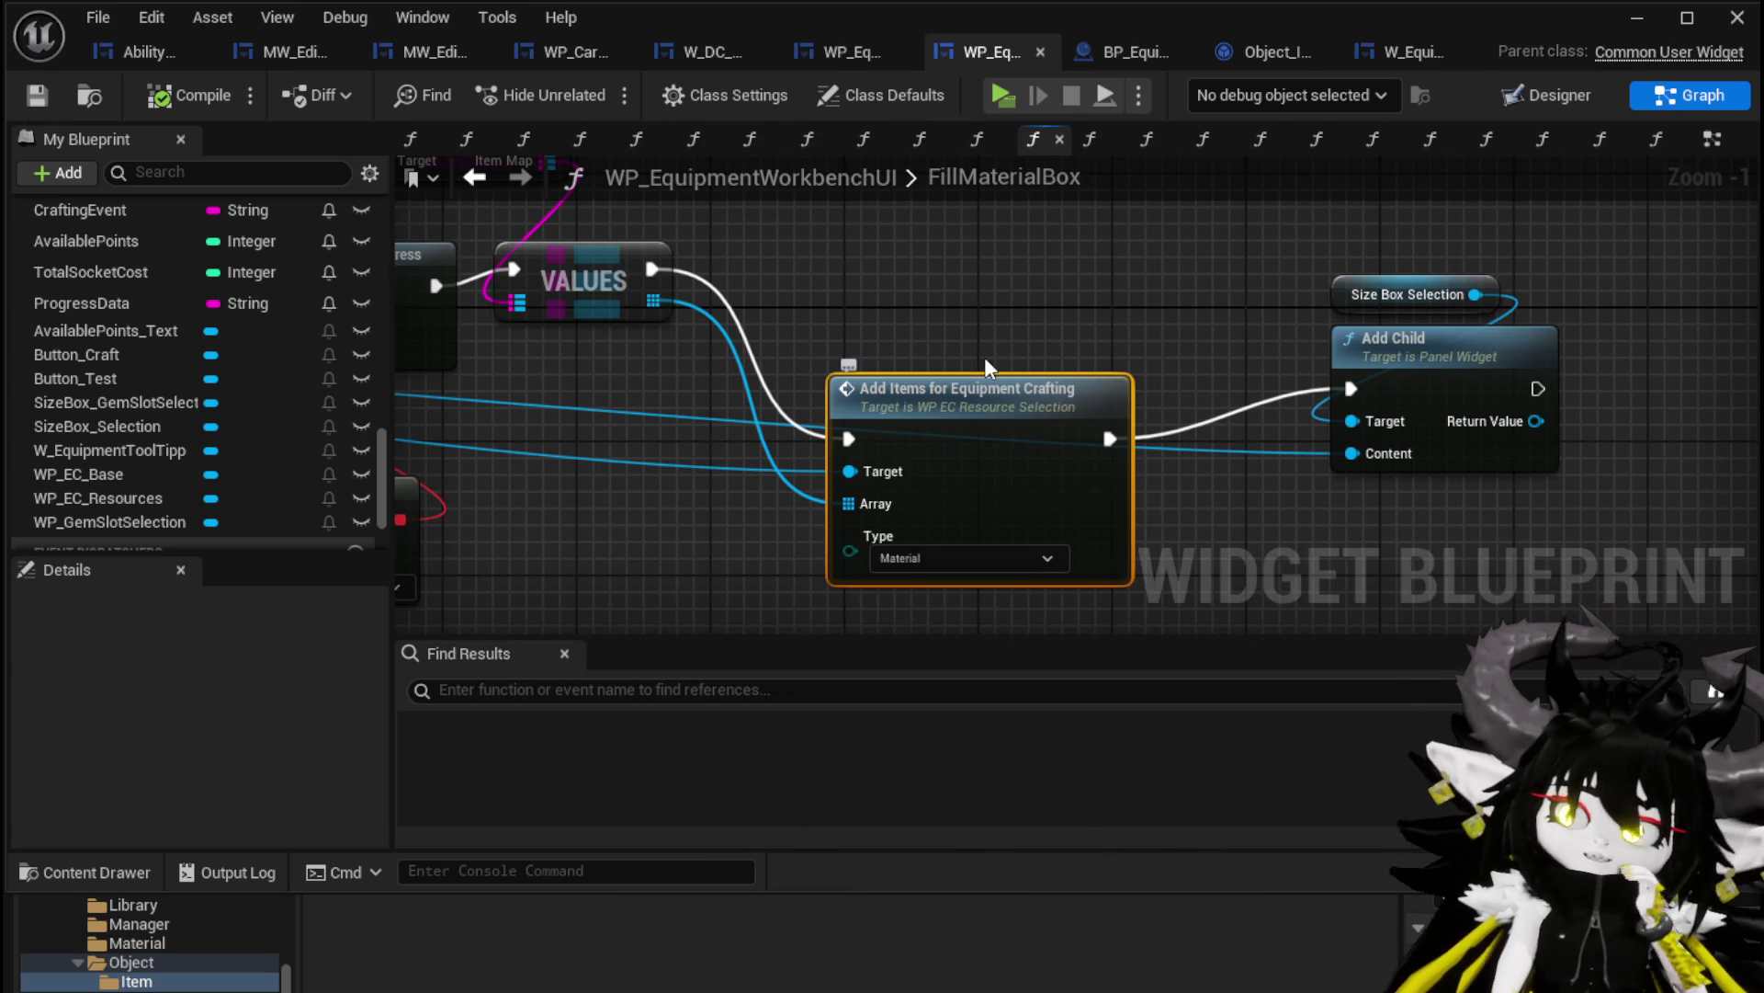
double_click(986, 388)
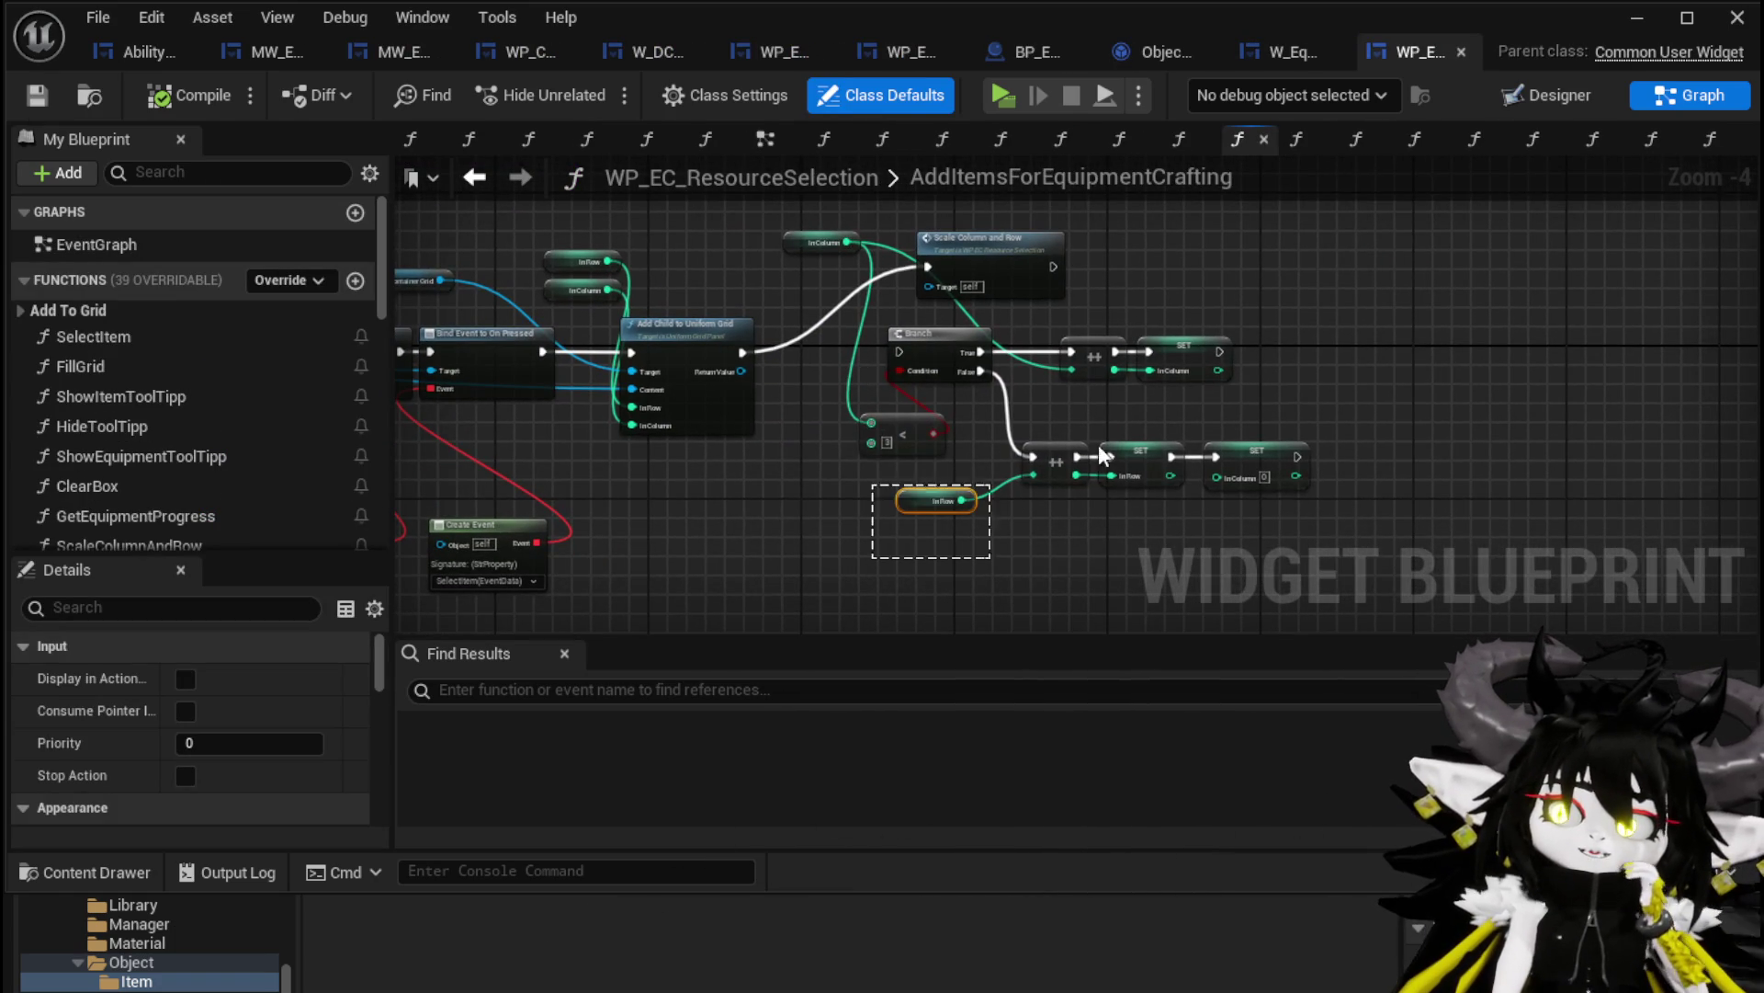
Delete the column/row counting nodes and InColumn getter, and move Scale Column and Row beside Add Child
left_click_drag(1296, 354, 1296, 354)
key("Delete")
left_click(812, 237)
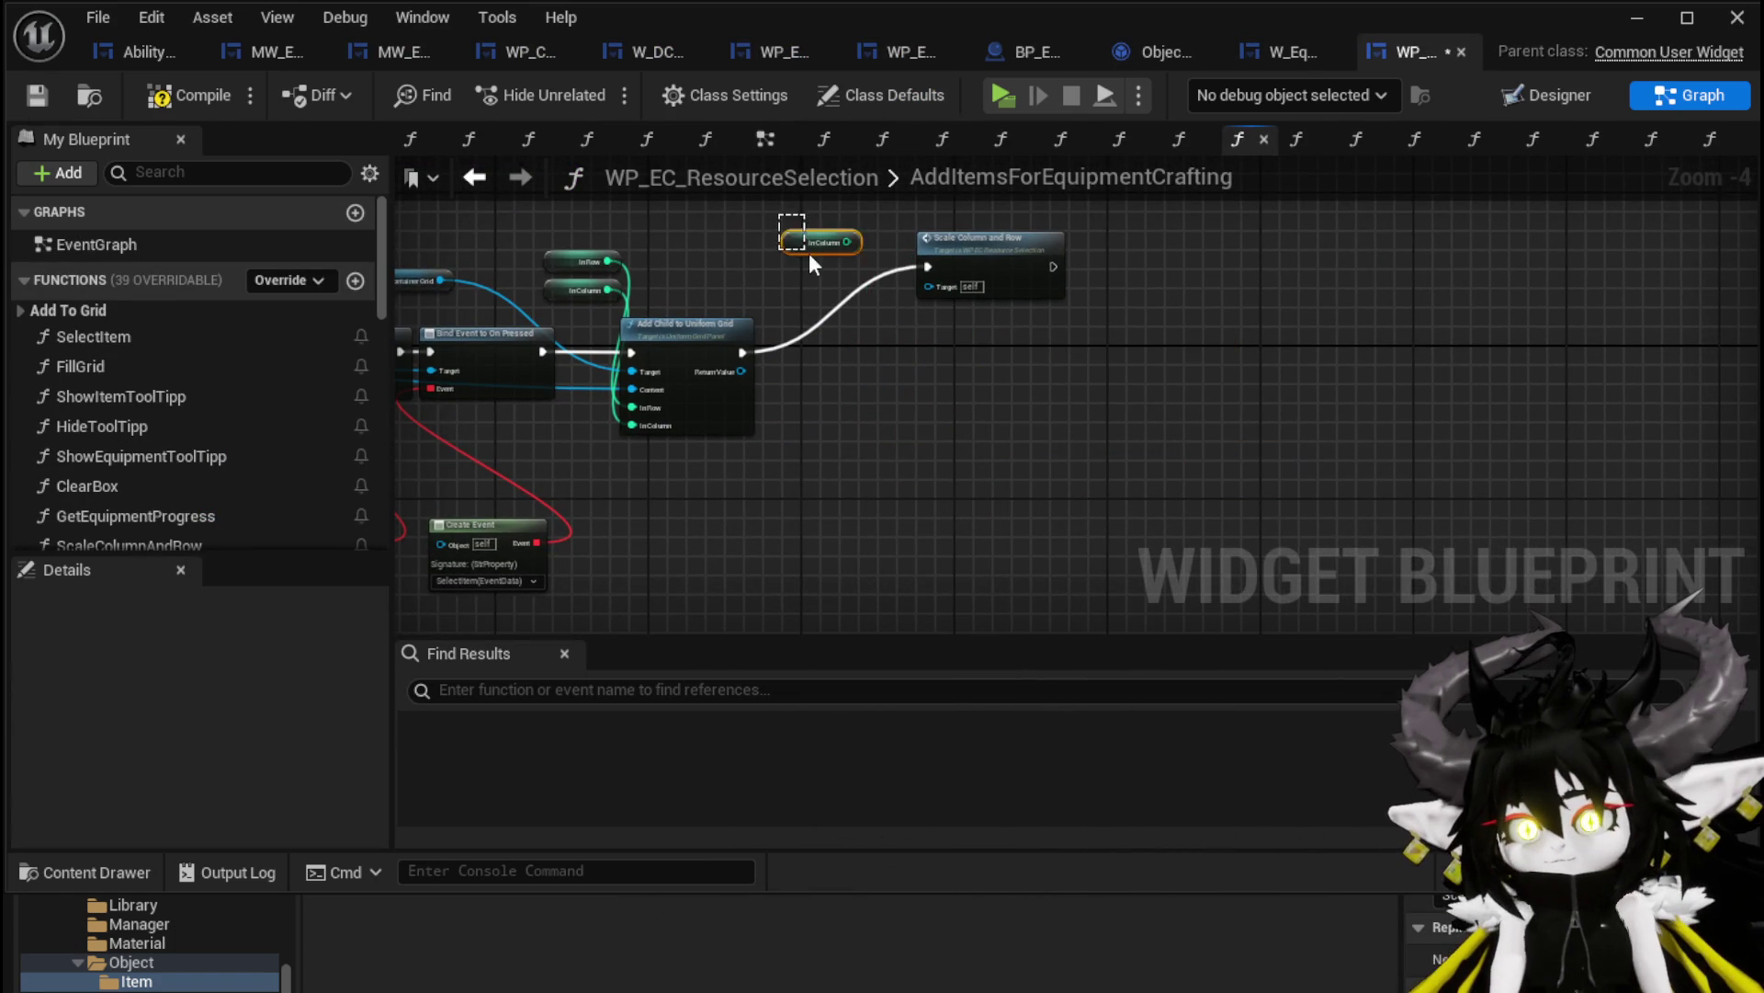
key("Delete")
left_click_drag(956, 241, 890, 331)
mouse_move(1365, 310)
left_mouse_down()
mouse_move(1386, 336)
mouse_move(1504, 256)
mouse_move(1119, 256)
mouse_move(1356, 256)
mouse_move(976, 294)
left_mouse_up()
Arrange the Item ID getter and the Essence comparison node near the Branch
scroll(939, 515, "up", 2)
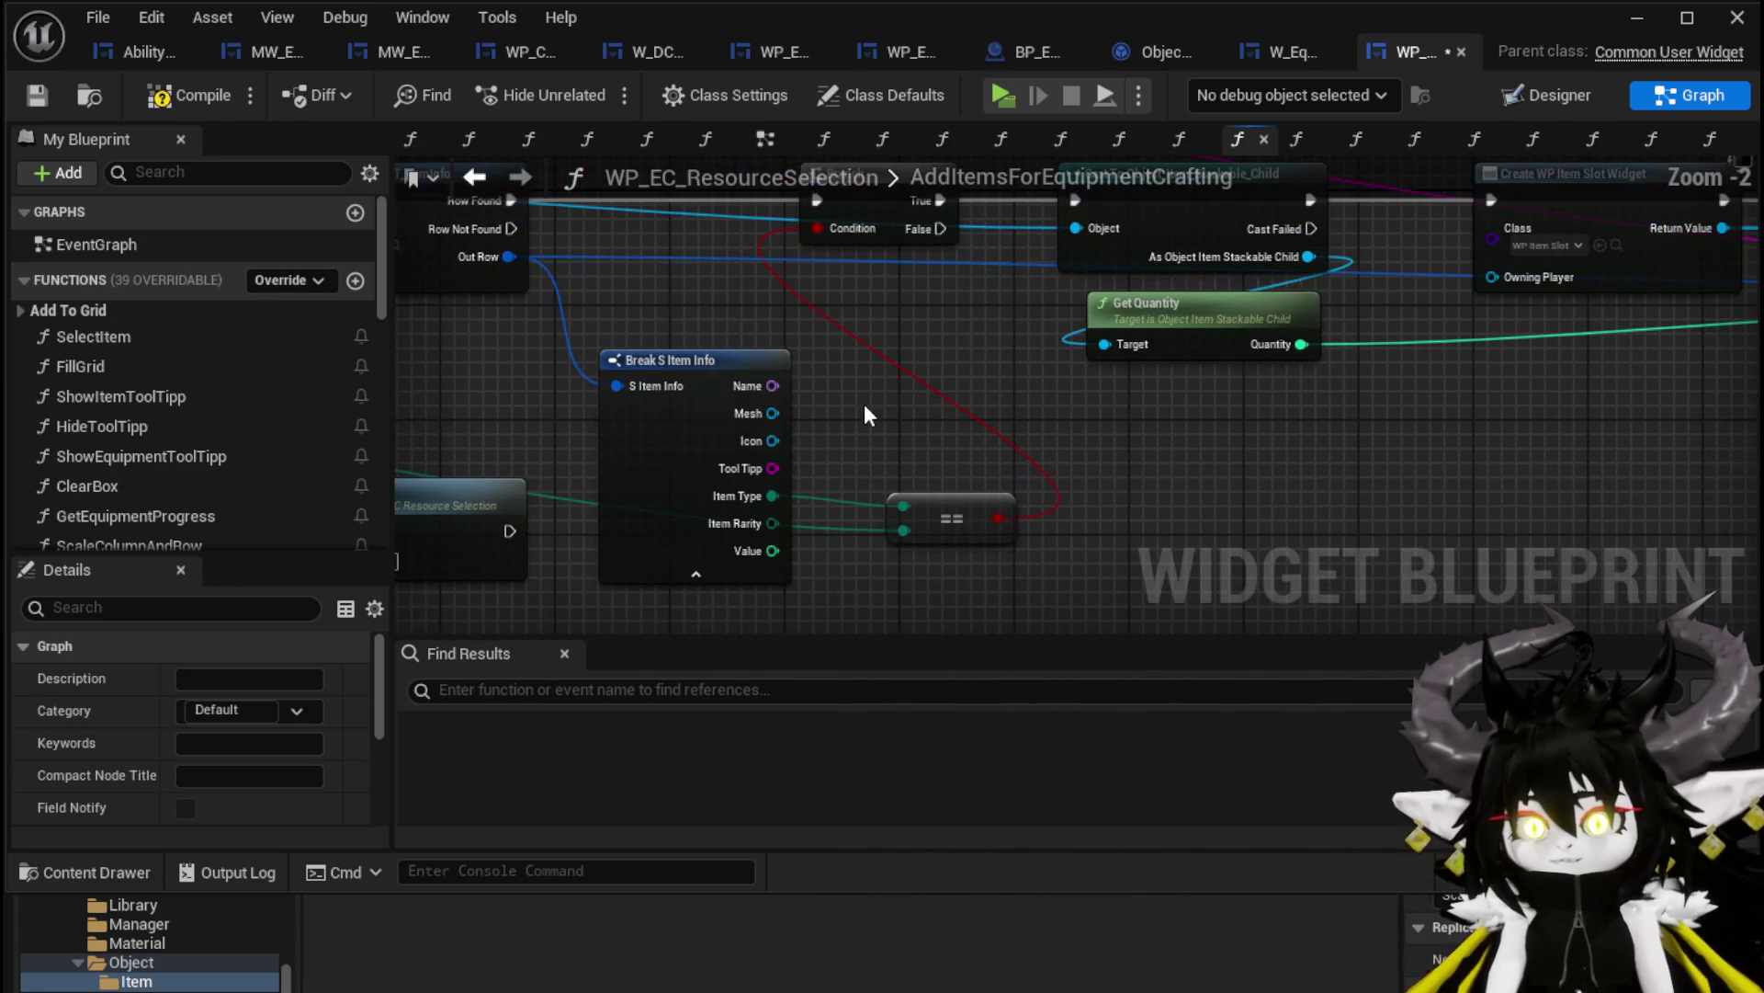
mouse_move(866, 409)
left_mouse_down()
mouse_move(977, 382)
mouse_move(1049, 469)
mouse_move(1079, 461)
mouse_move(953, 445)
mouse_move(914, 591)
left_mouse_up()
left_click_drag(921, 339, 1013, 419)
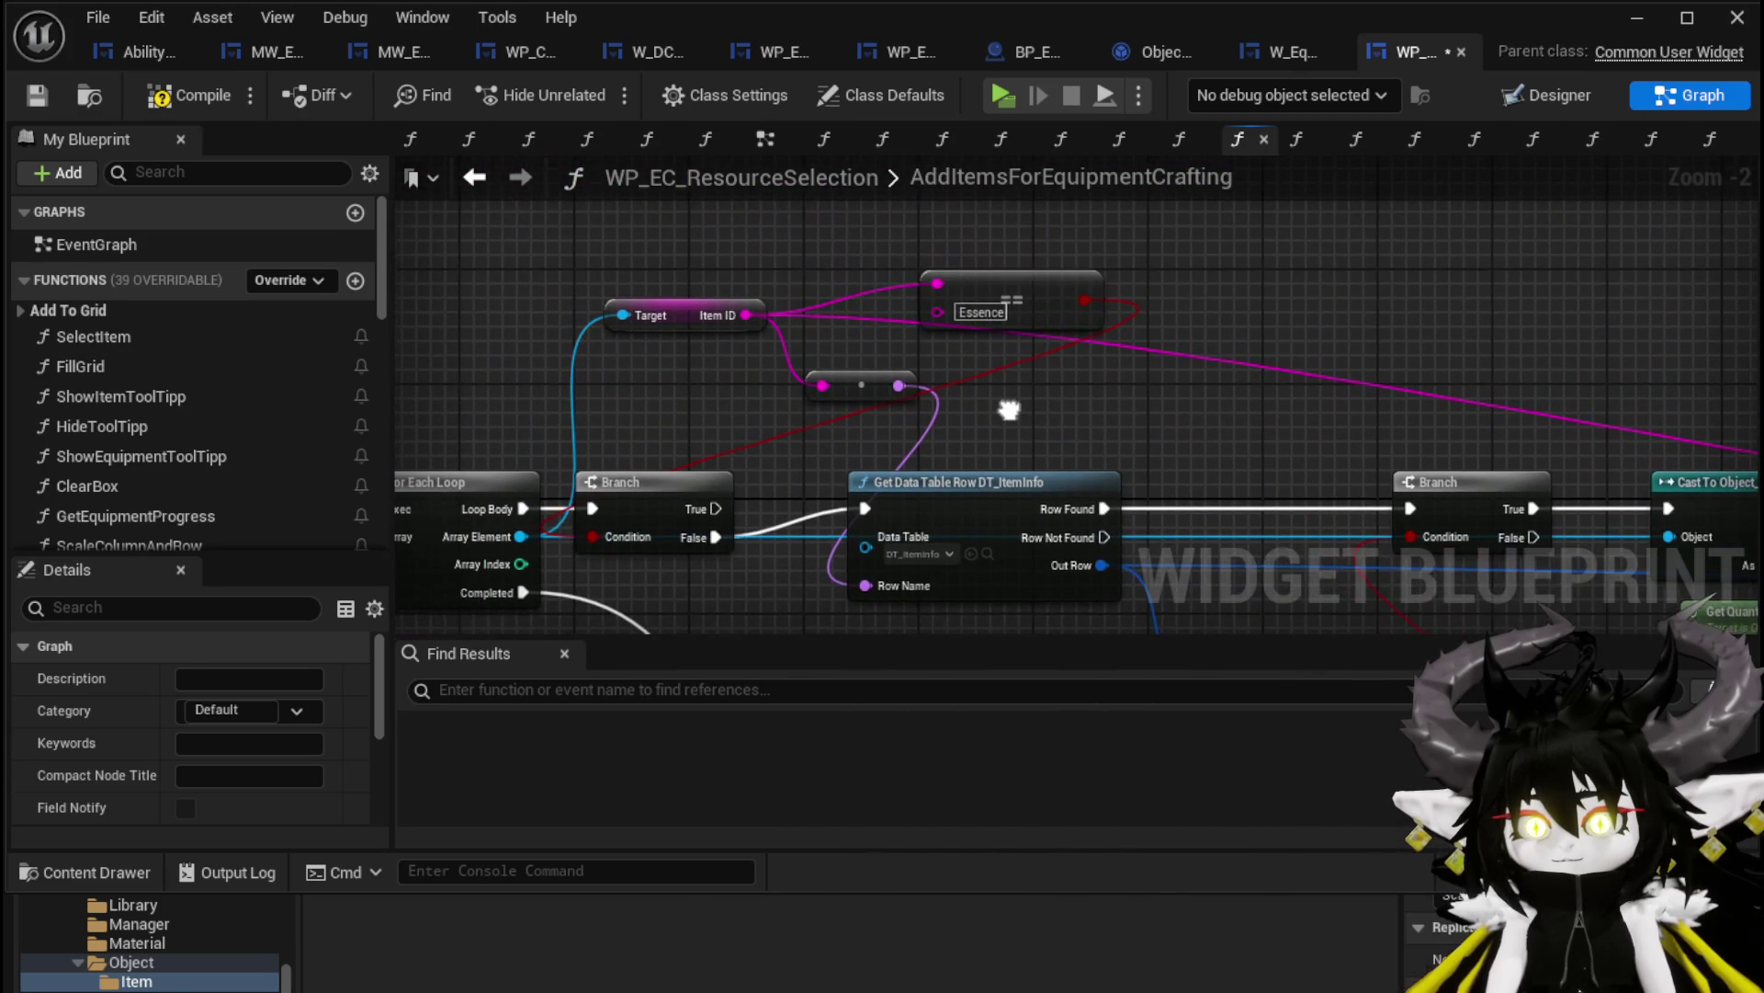
left_click_drag(1016, 289, 673, 401)
left_click_drag(703, 328, 559, 257)
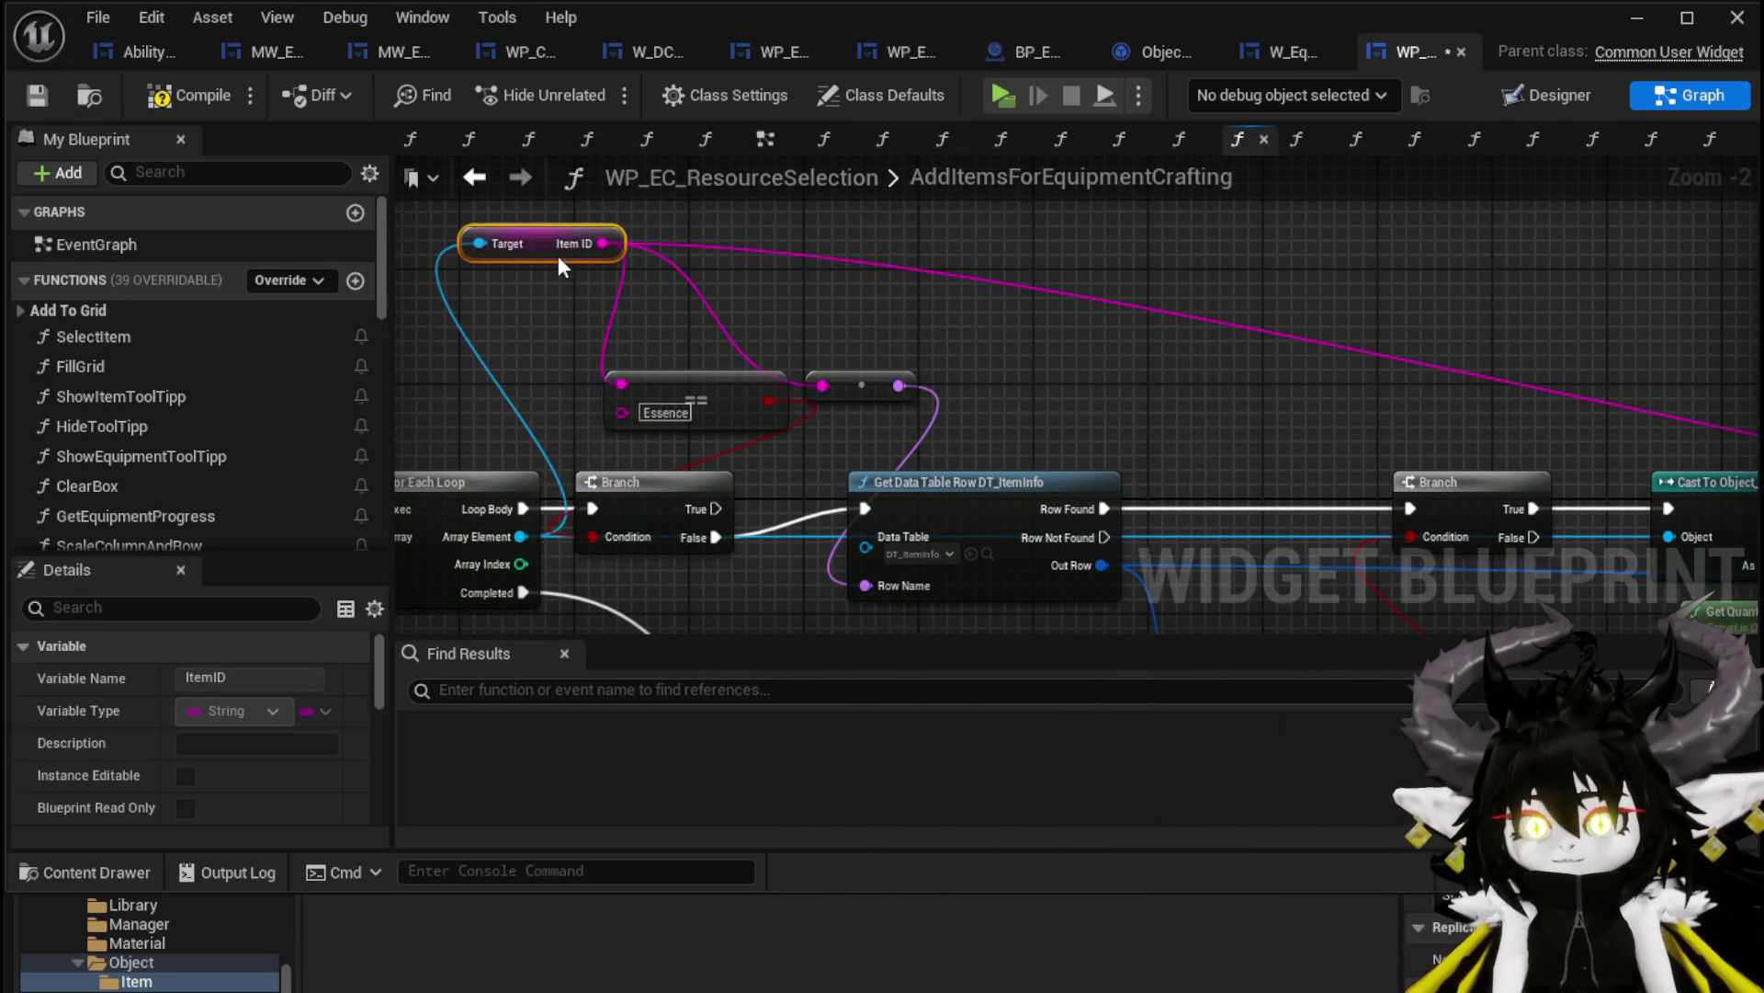
mouse_move(696, 376)
left_mouse_down()
mouse_move(638, 347)
mouse_move(1027, 453)
left_mouse_up()
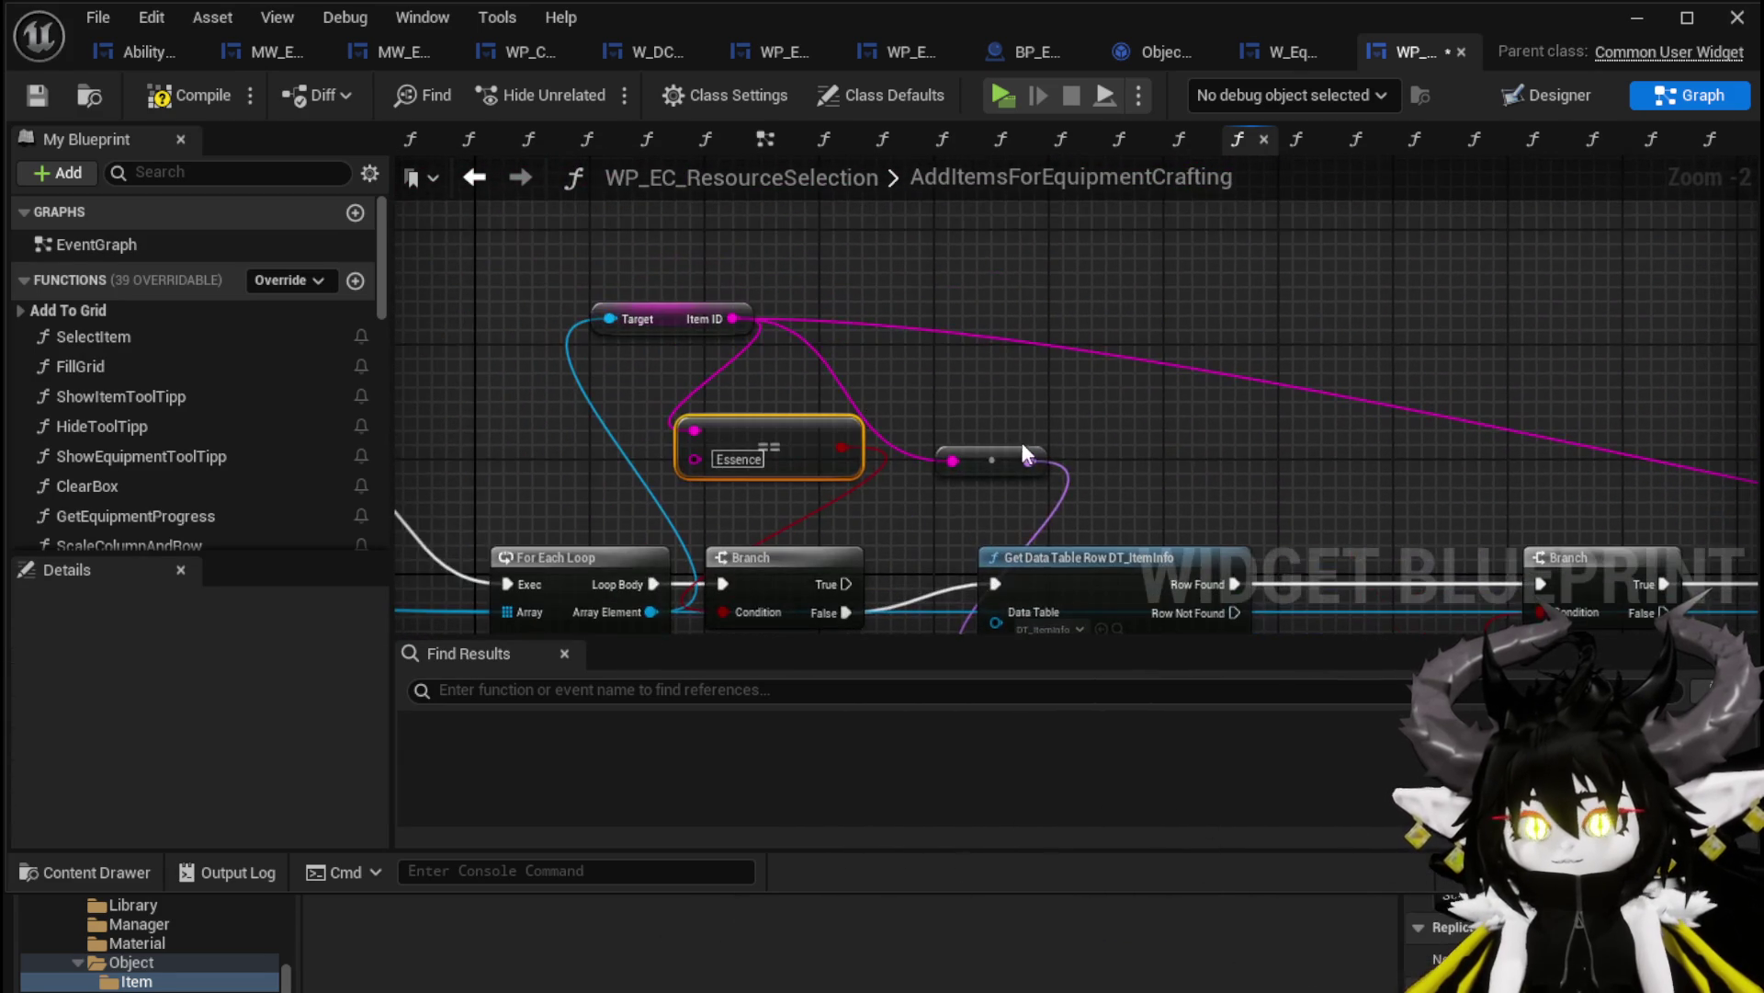
left_click_drag(745, 380, 730, 380)
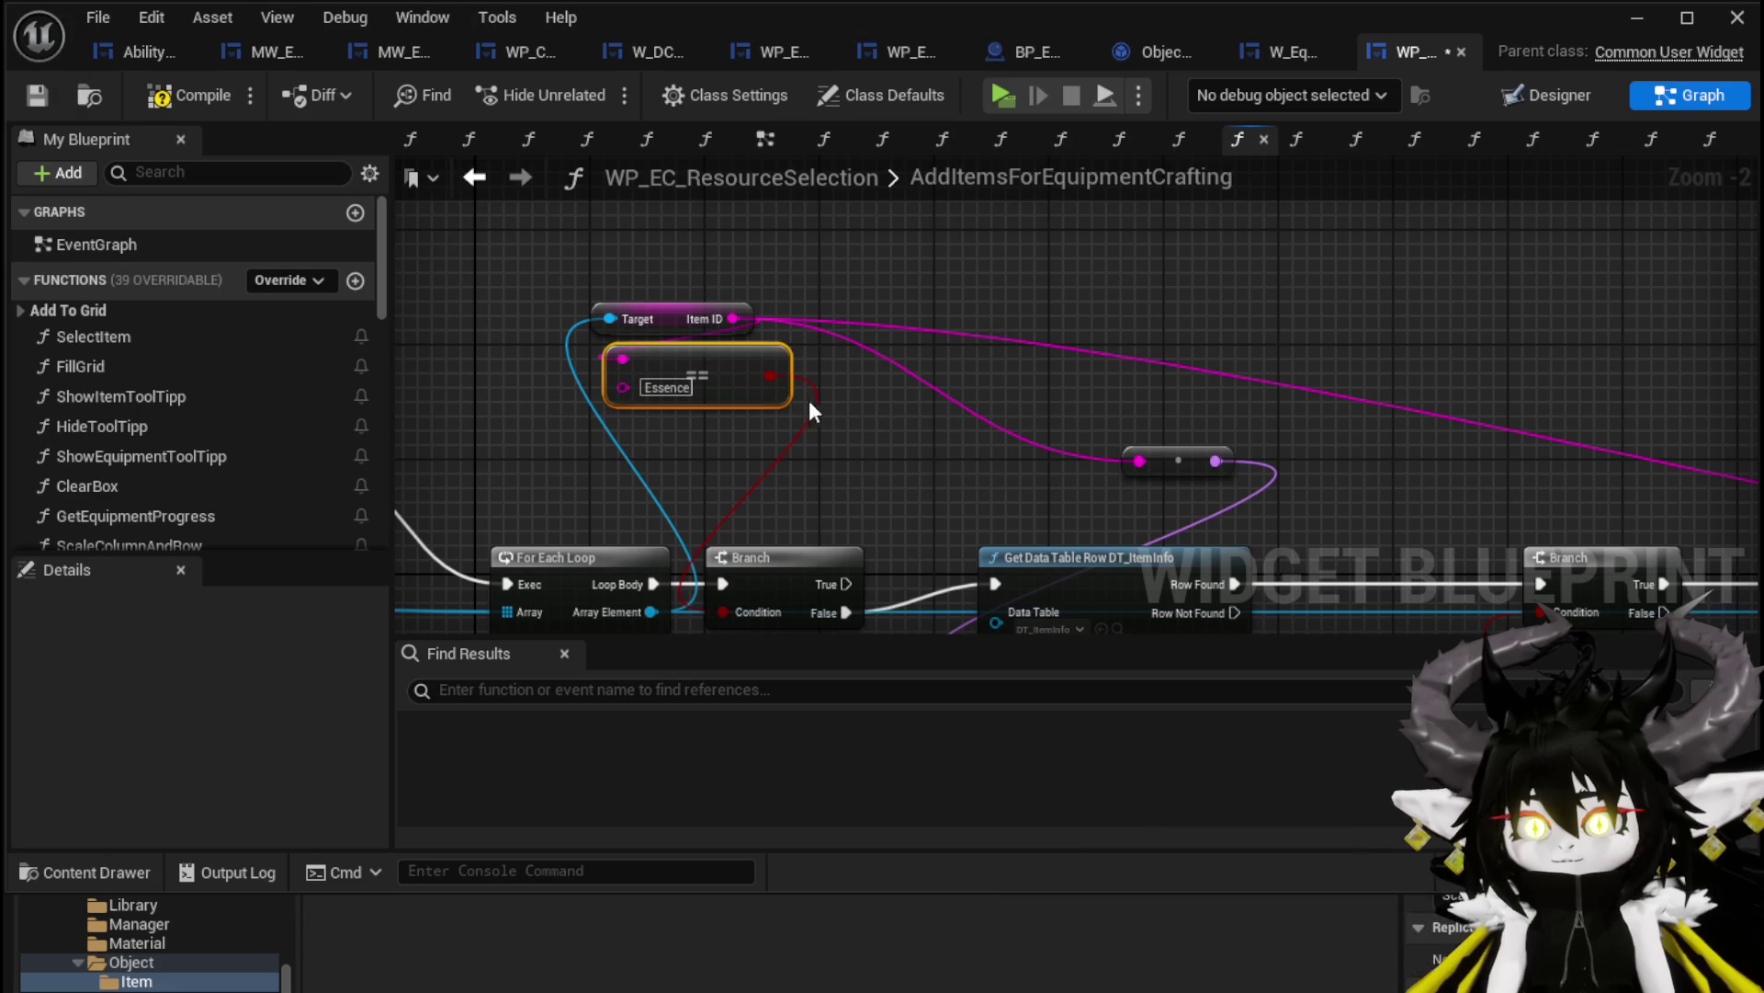
Reposition the Branch, For Each Loop and Item ID nodes into a neater layout
scroll(821, 441, "down", 3)
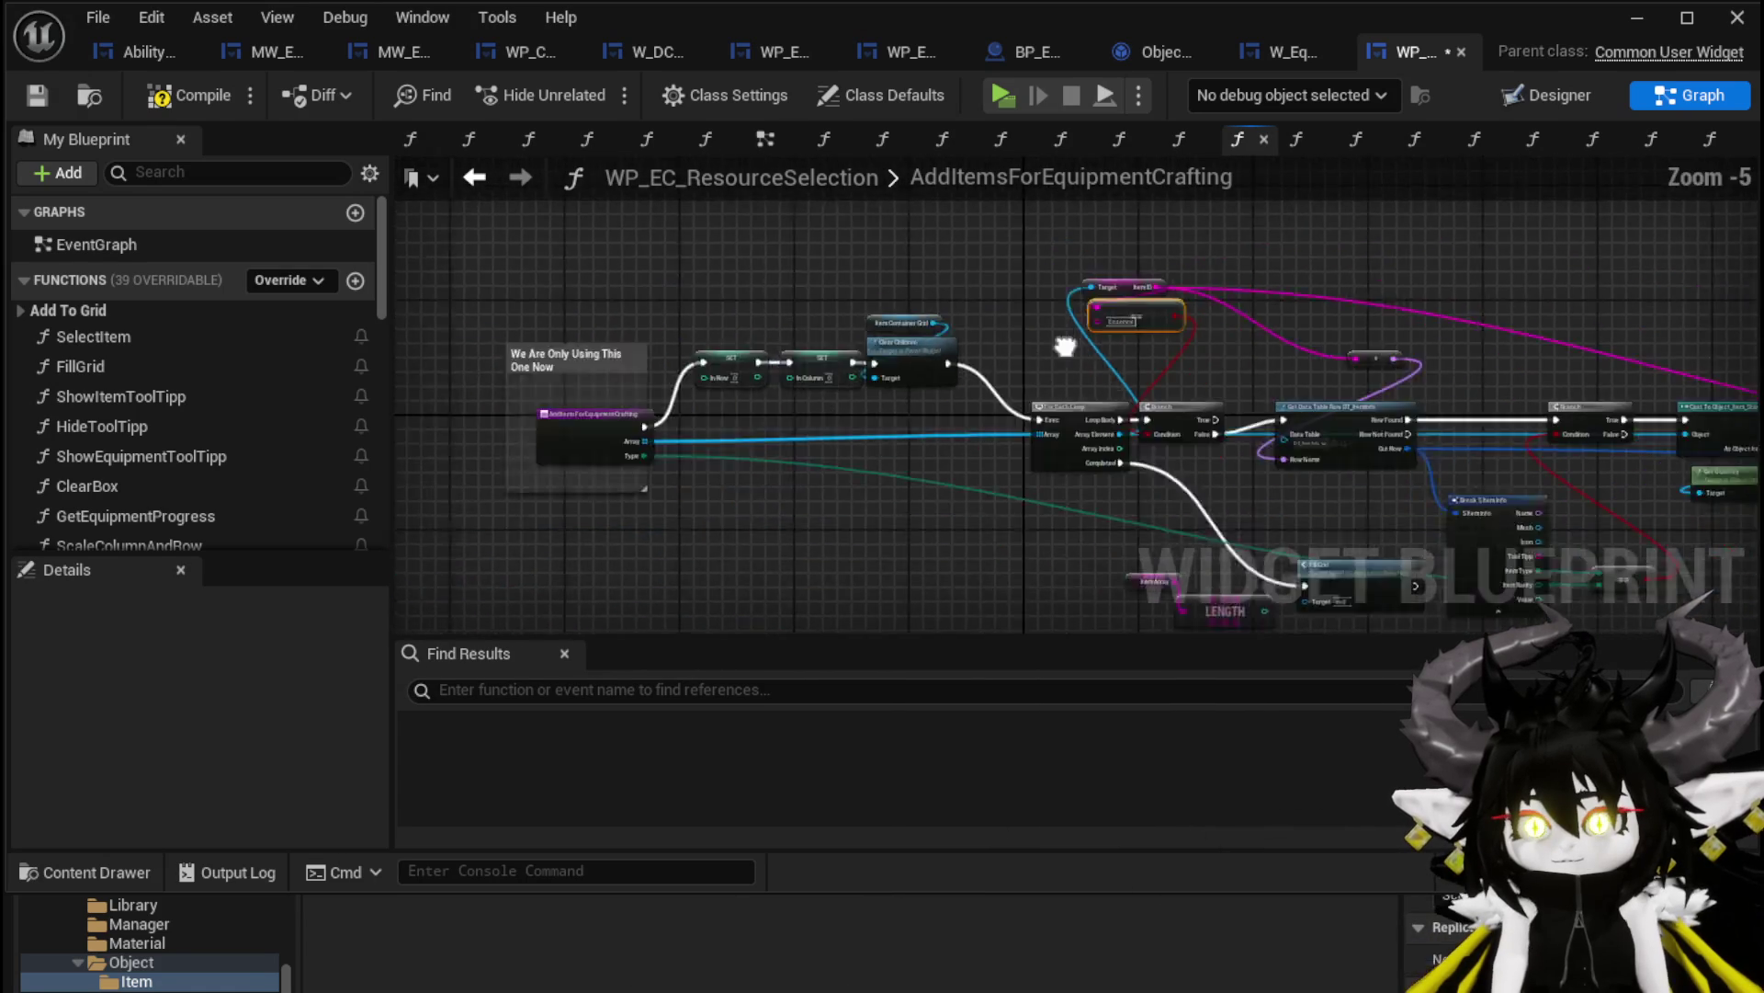
scroll(904, 329, "up", 1)
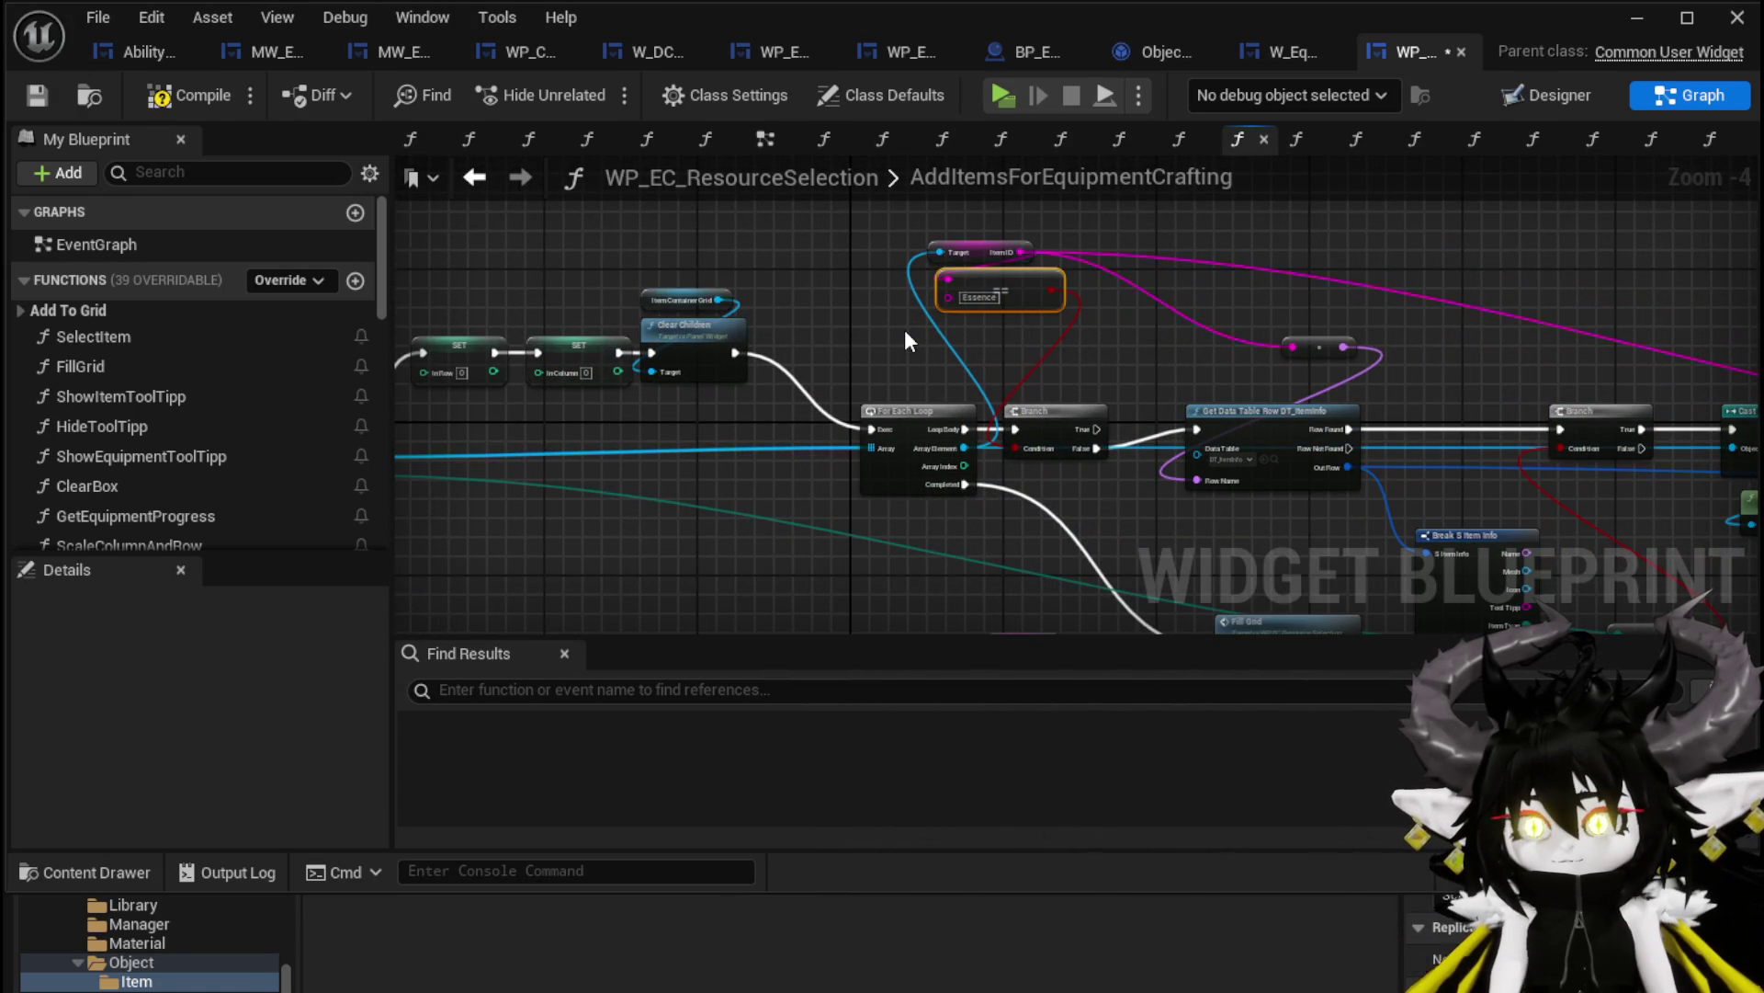
mouse_move(905, 329)
left_mouse_down()
mouse_move(1285, 299)
mouse_move(787, 369)
left_mouse_up()
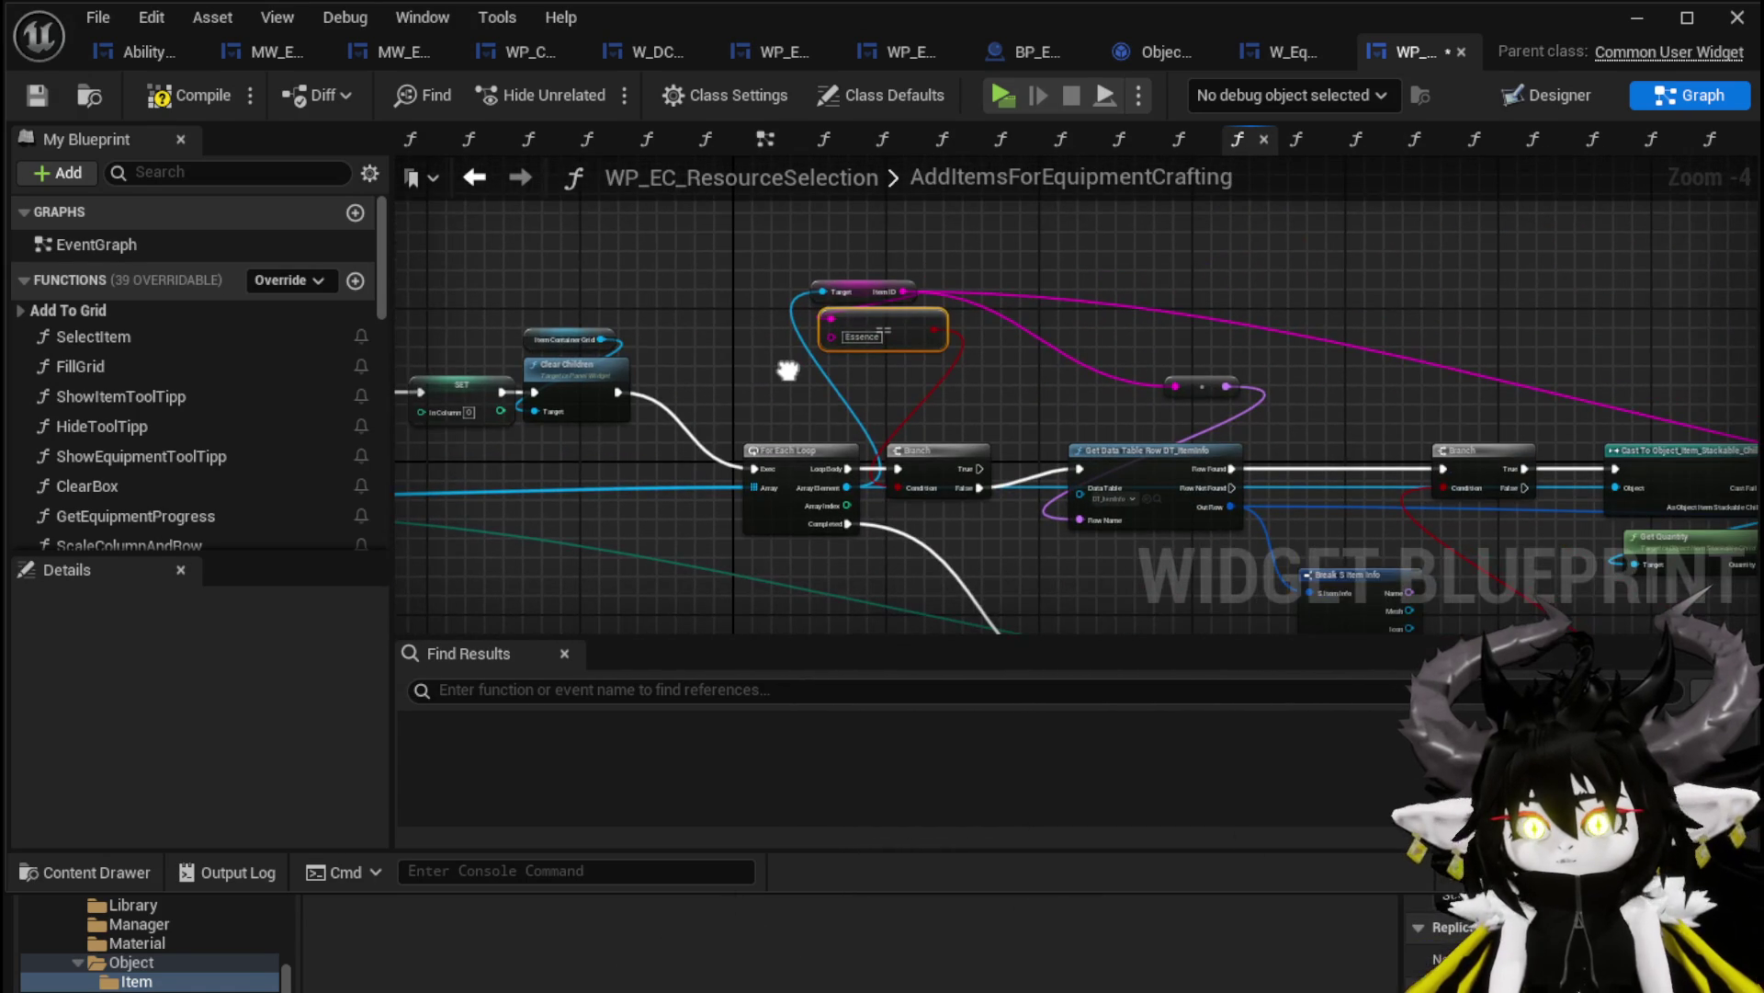
left_click_drag(943, 454, 984, 446)
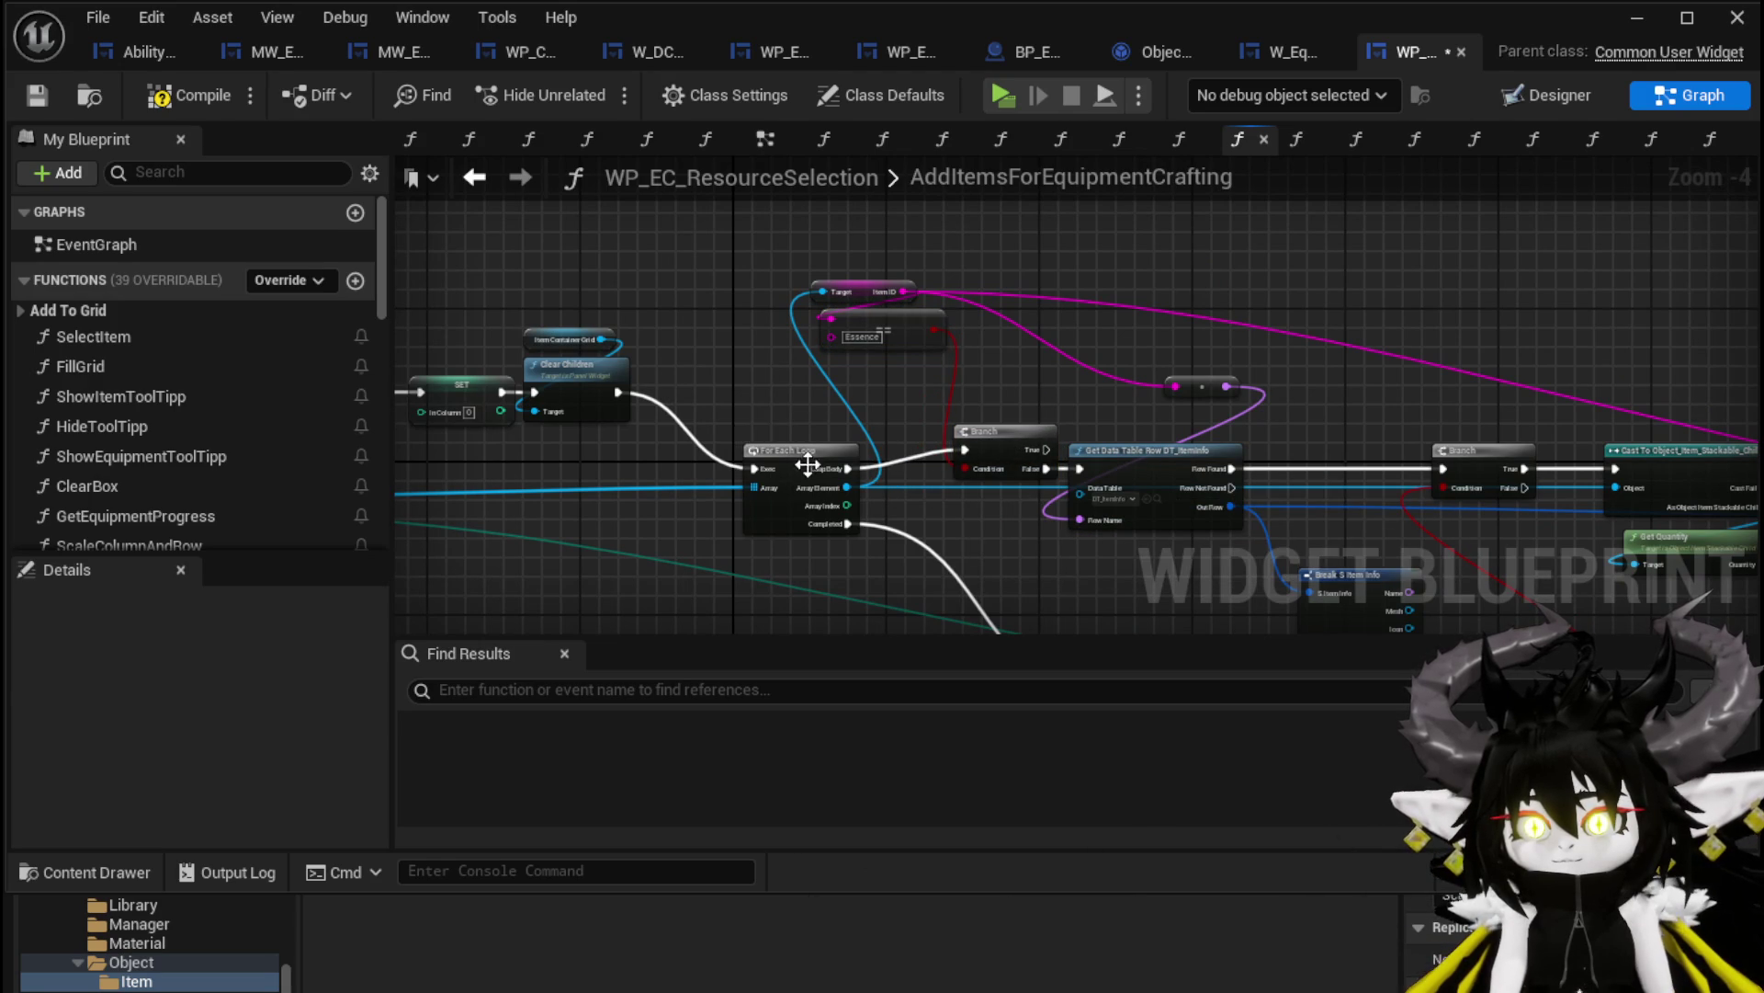
left_click_drag(805, 462, 694, 443)
scroll(731, 400, "up", 3)
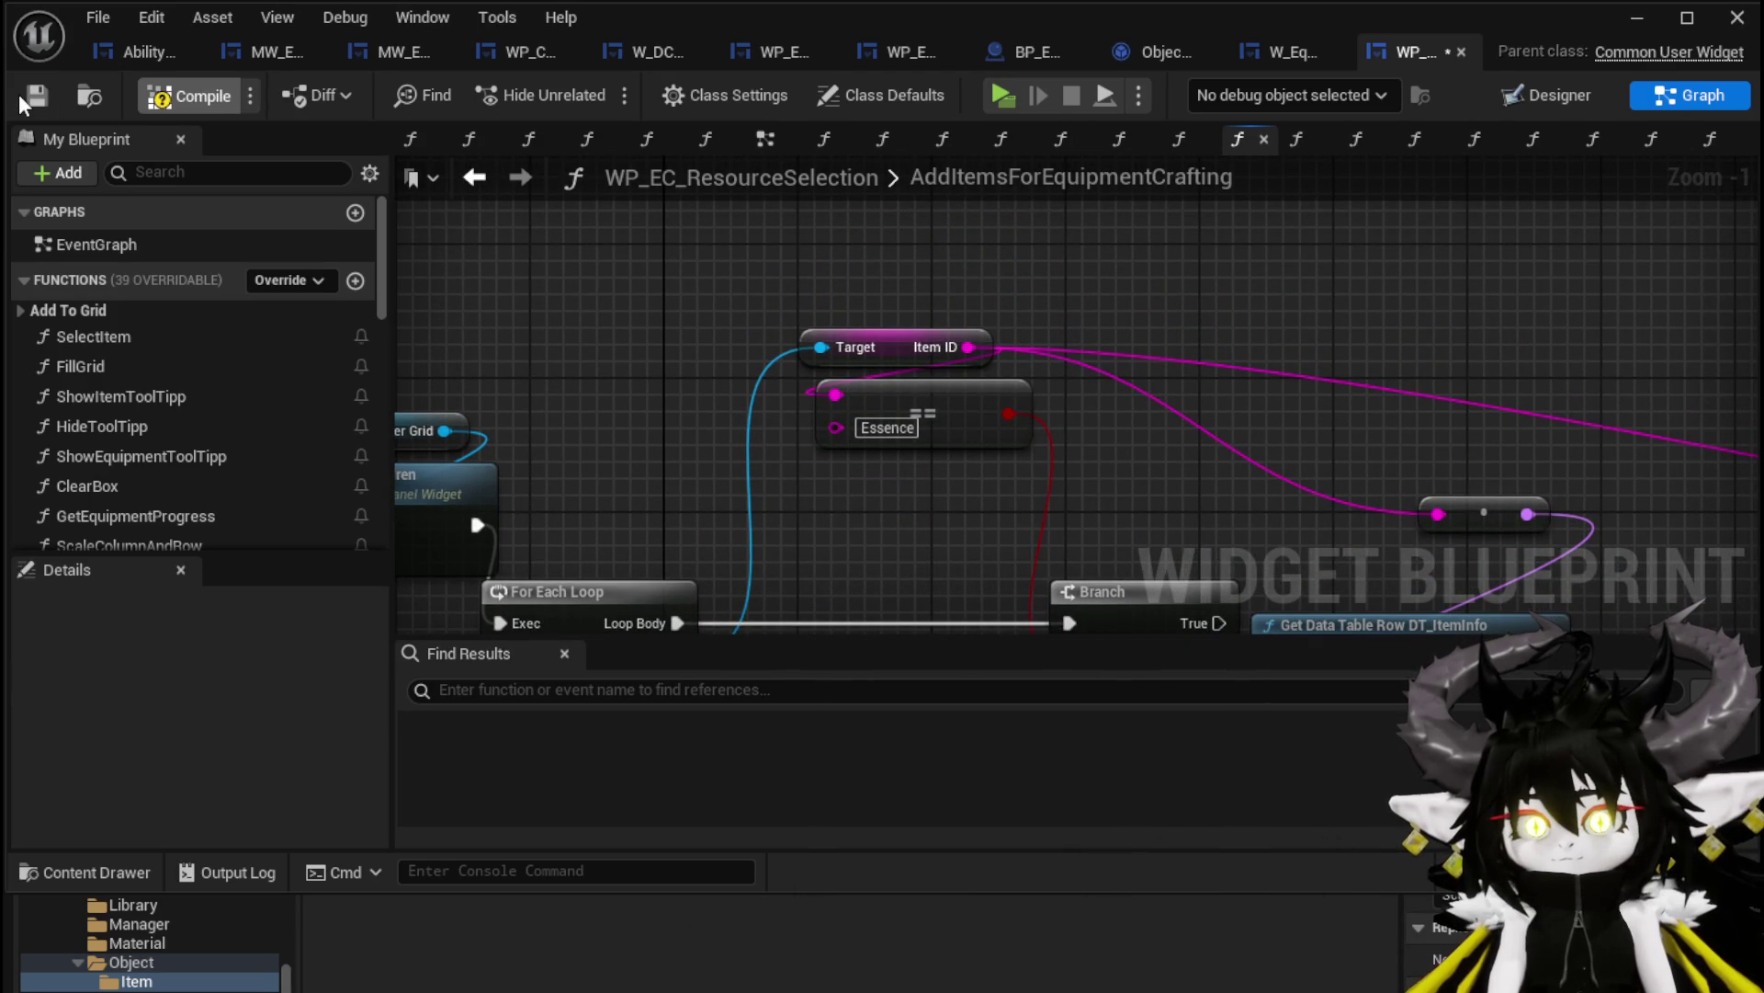
left_click_drag(894, 342, 675, 253)
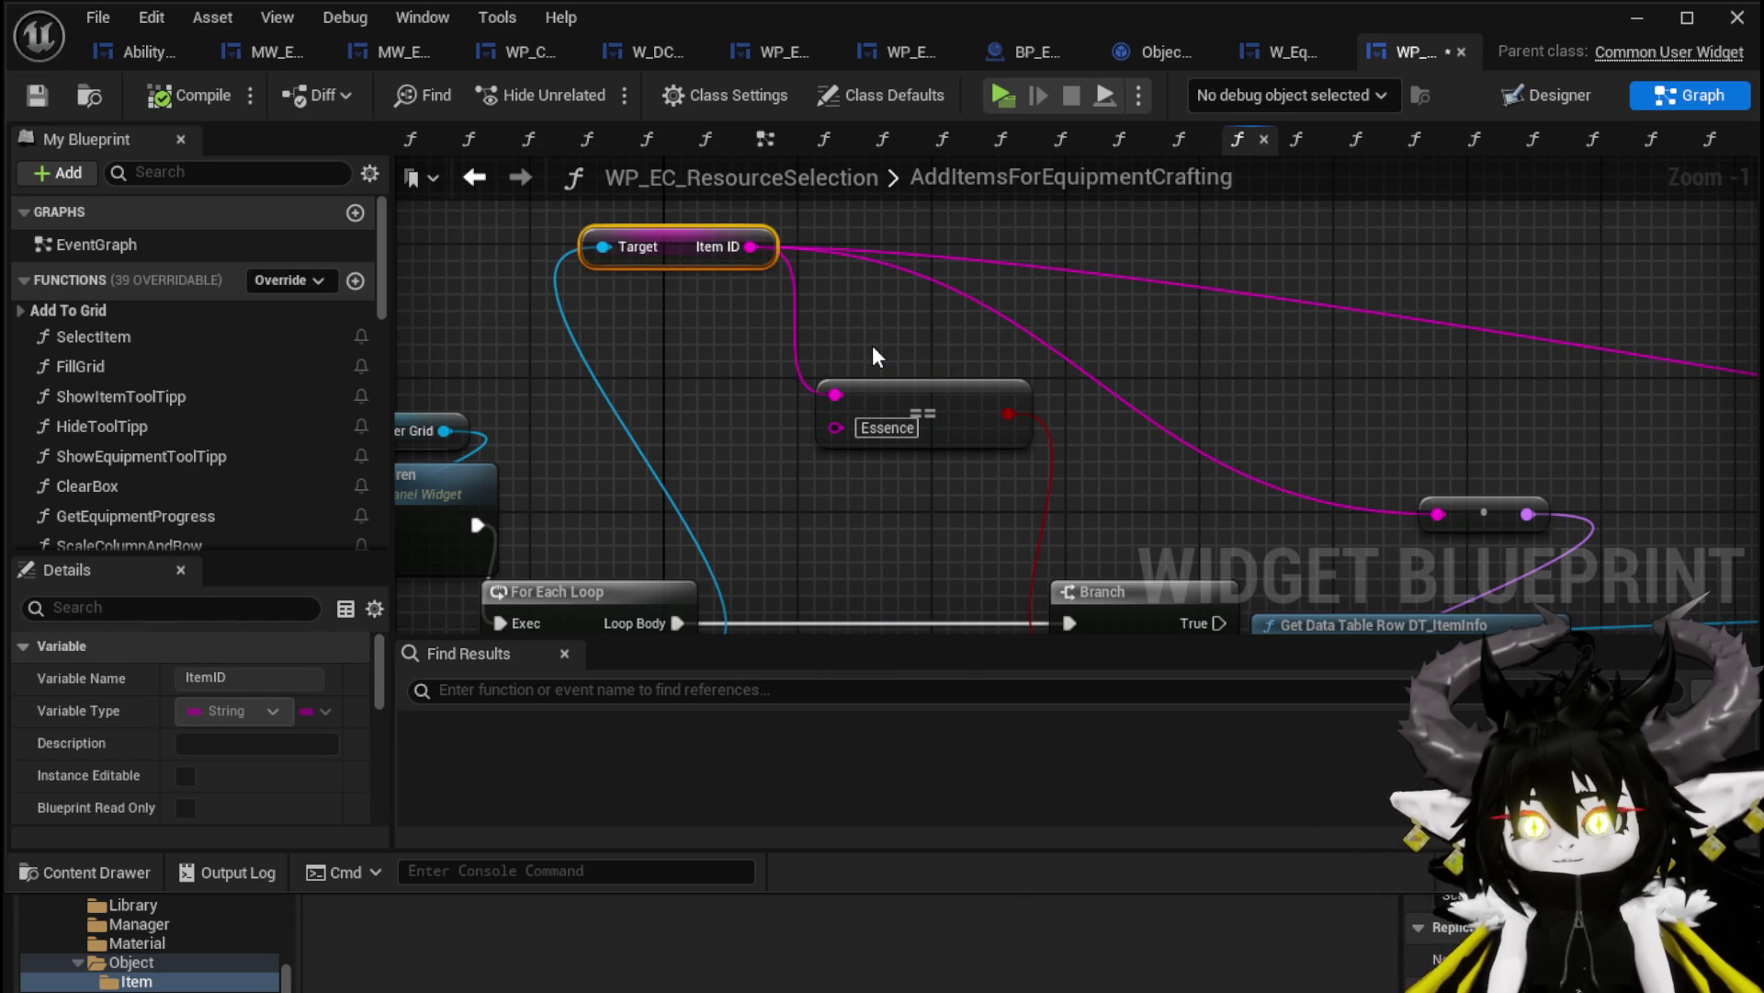
right_click(896, 309)
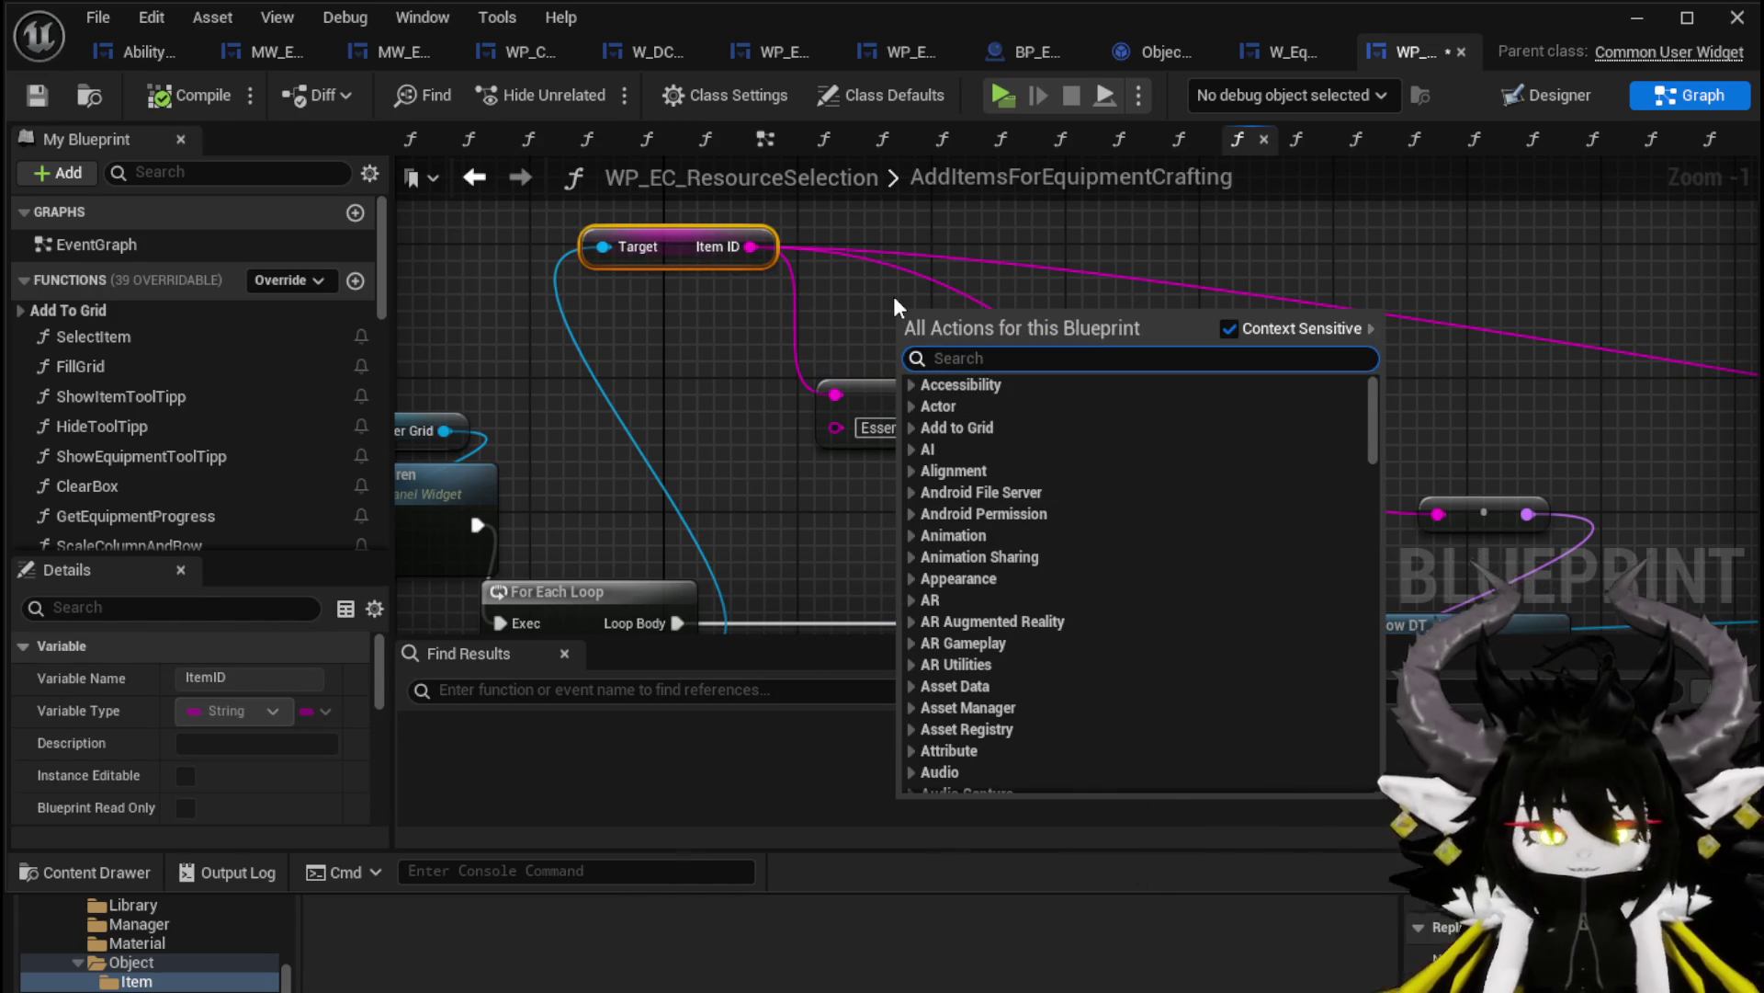
Add a String Contains node on Item ID checking for 'Essence', and wire its result into the Branch condition
type("C")
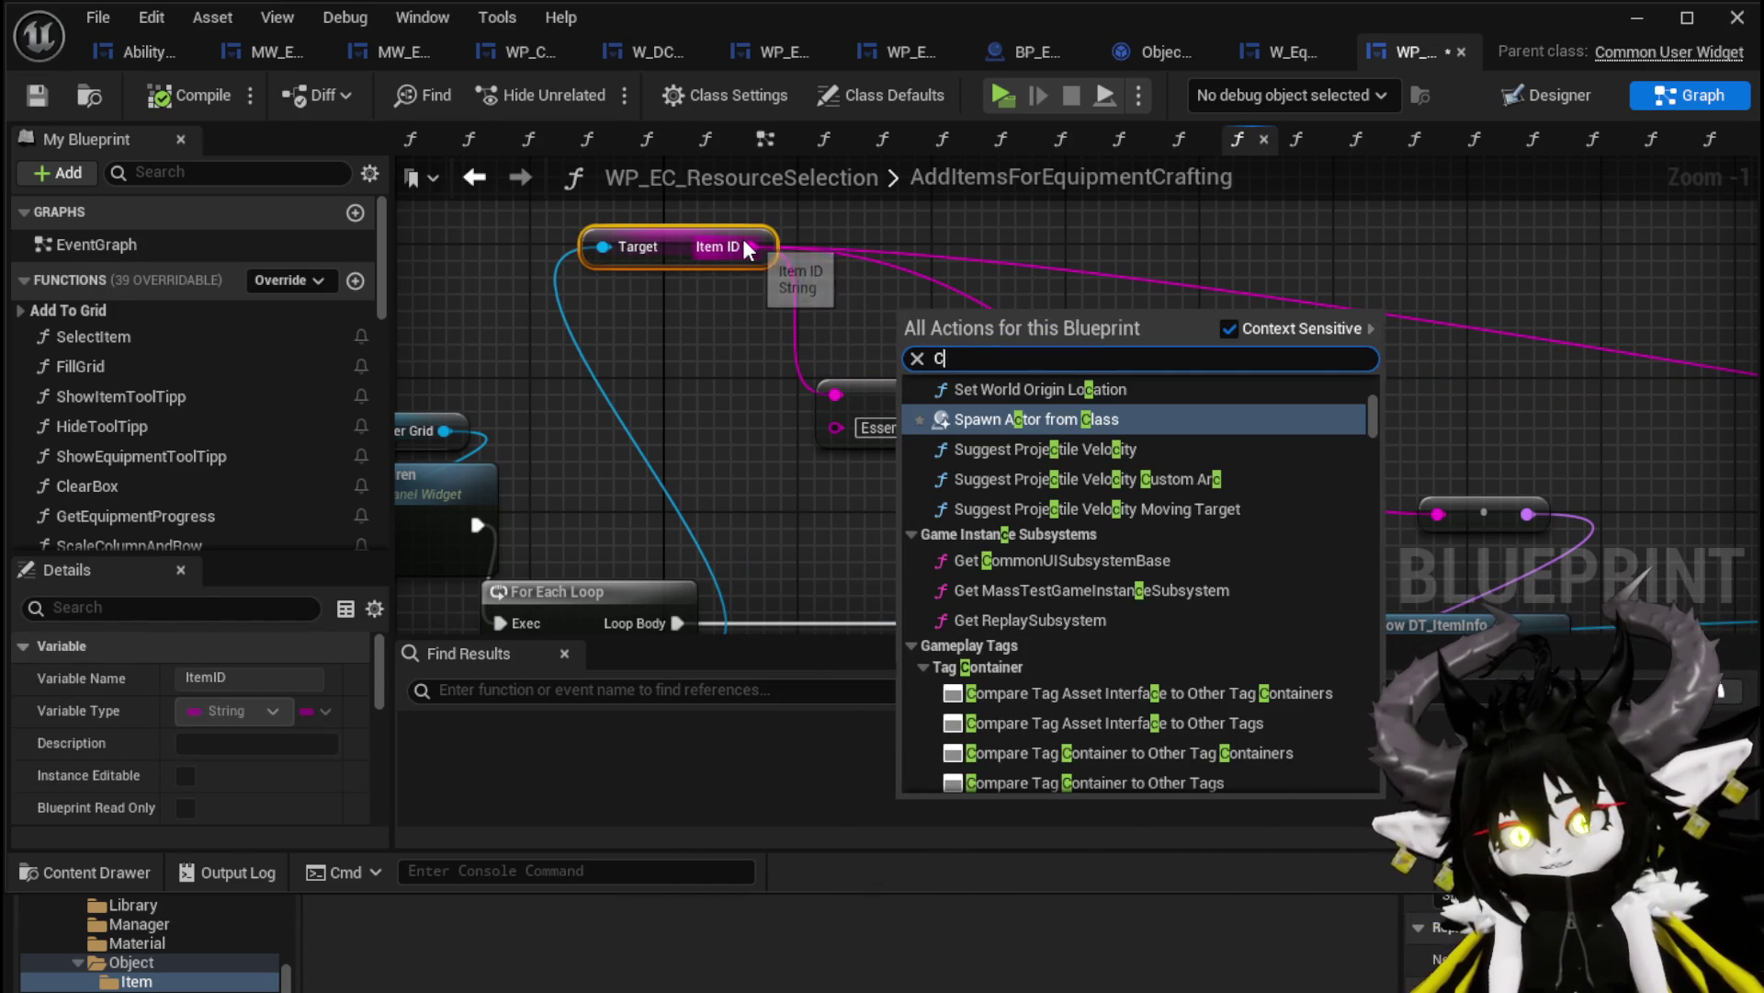
left_click_drag(750, 246, 901, 316)
type("ontains")
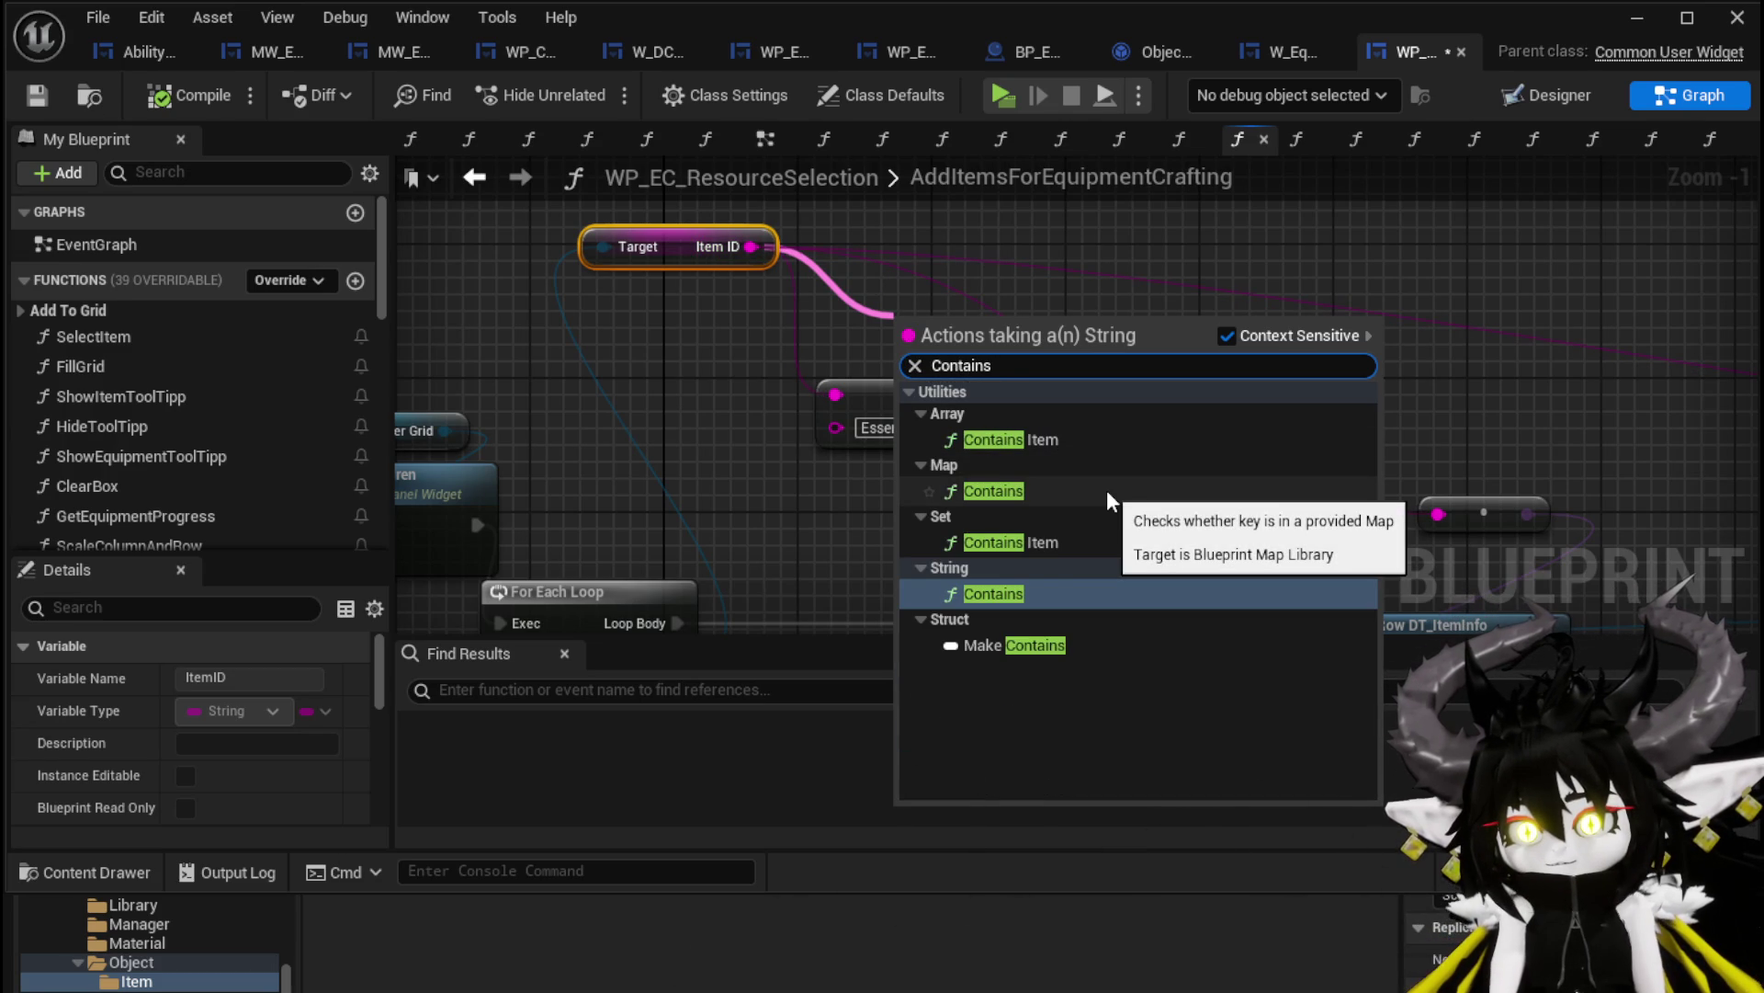
left_click(1056, 588)
mouse_move(1049, 361)
left_mouse_down()
mouse_move(933, 321)
mouse_move(928, 273)
left_mouse_up()
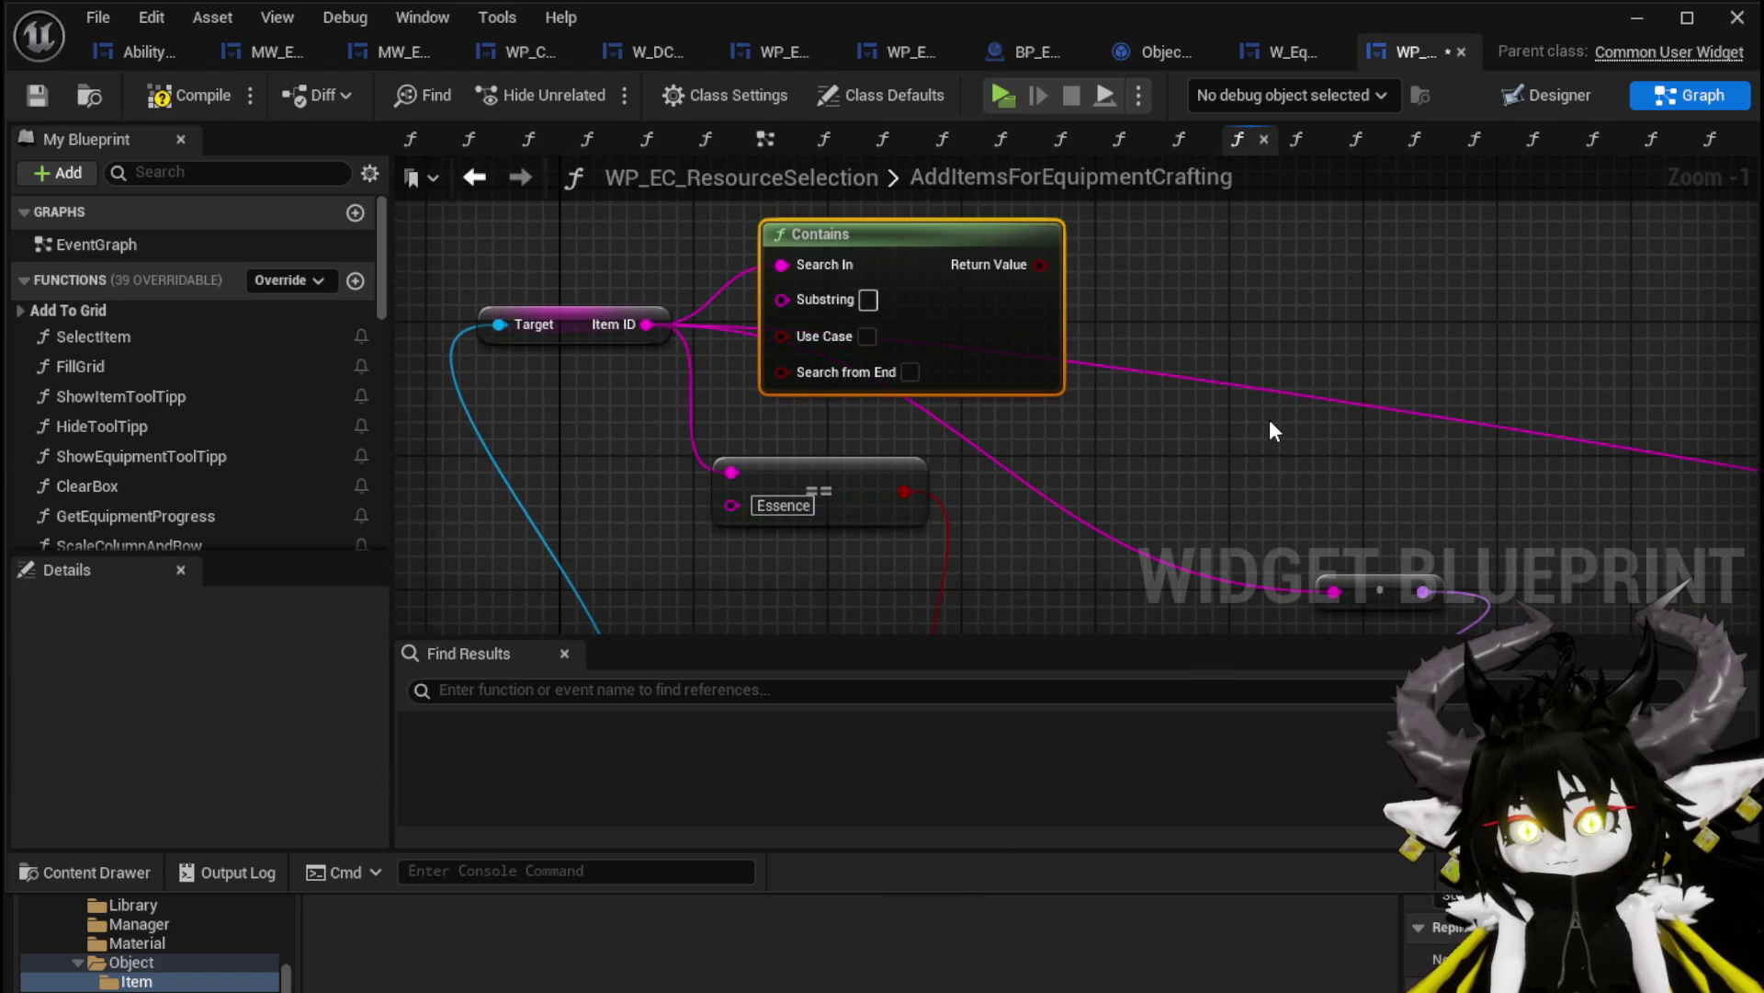
left_click_drag(580, 323, 581, 257)
left_click_drag(921, 259, 854, 310)
left_click_drag(844, 500, 830, 558)
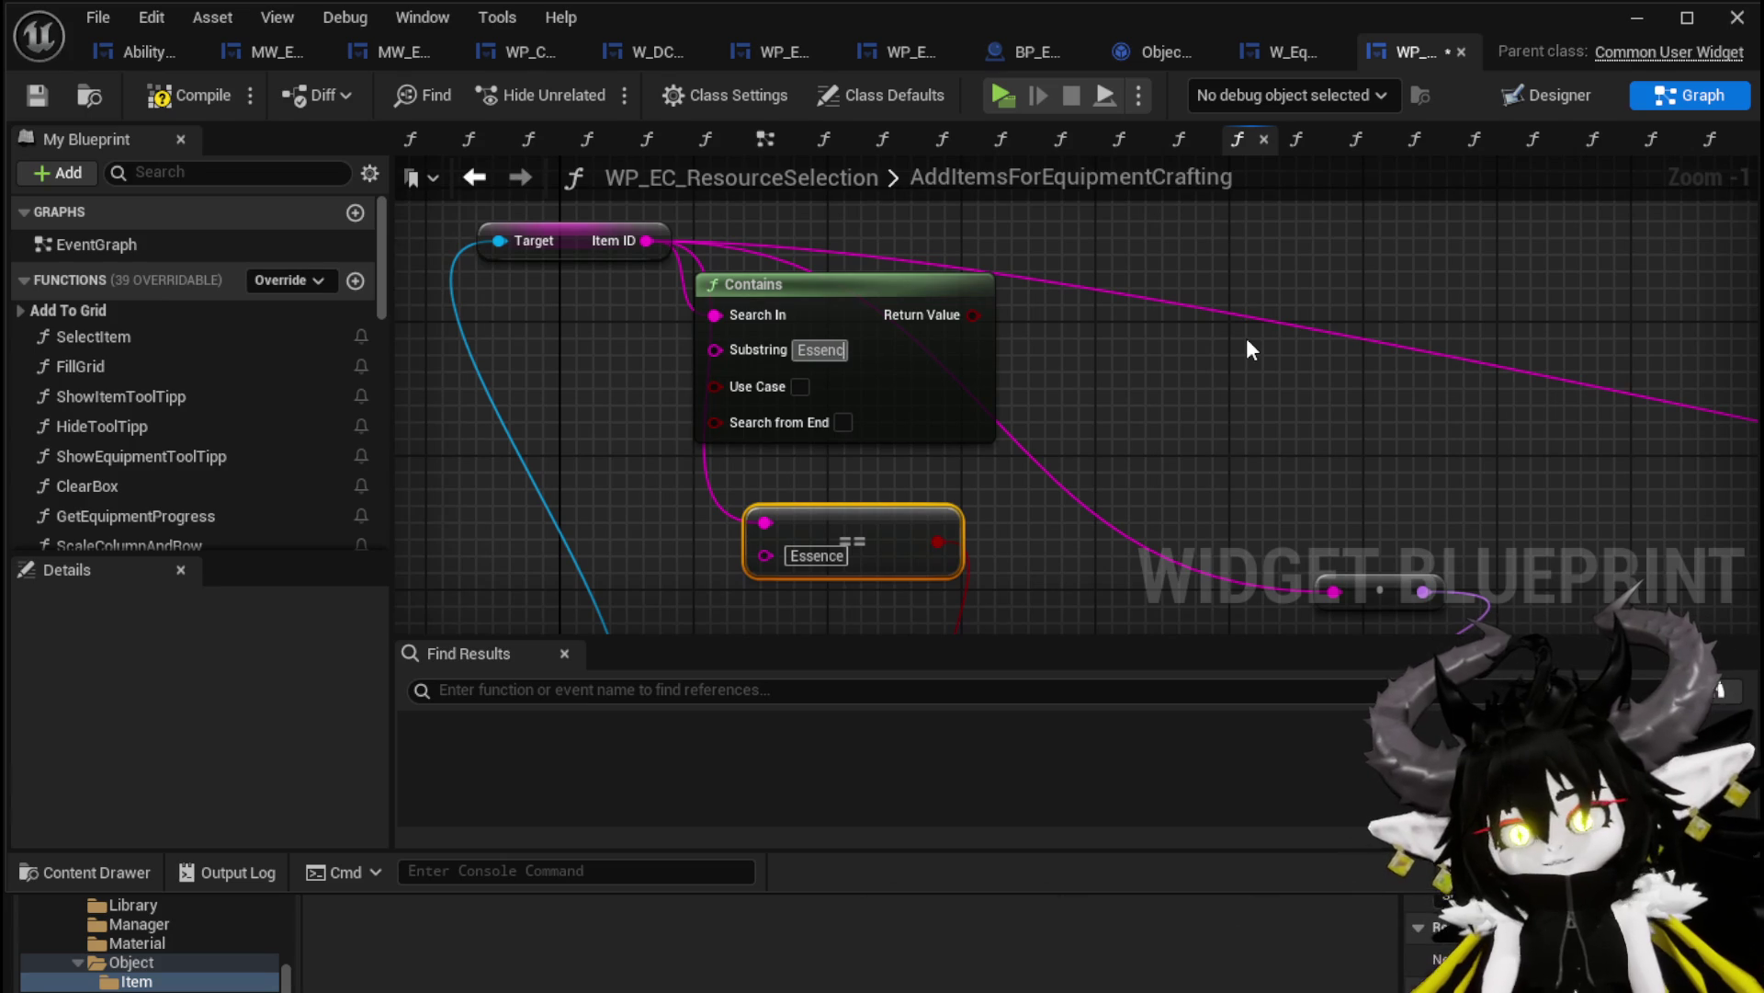
scroll(1244, 356, "down", 2)
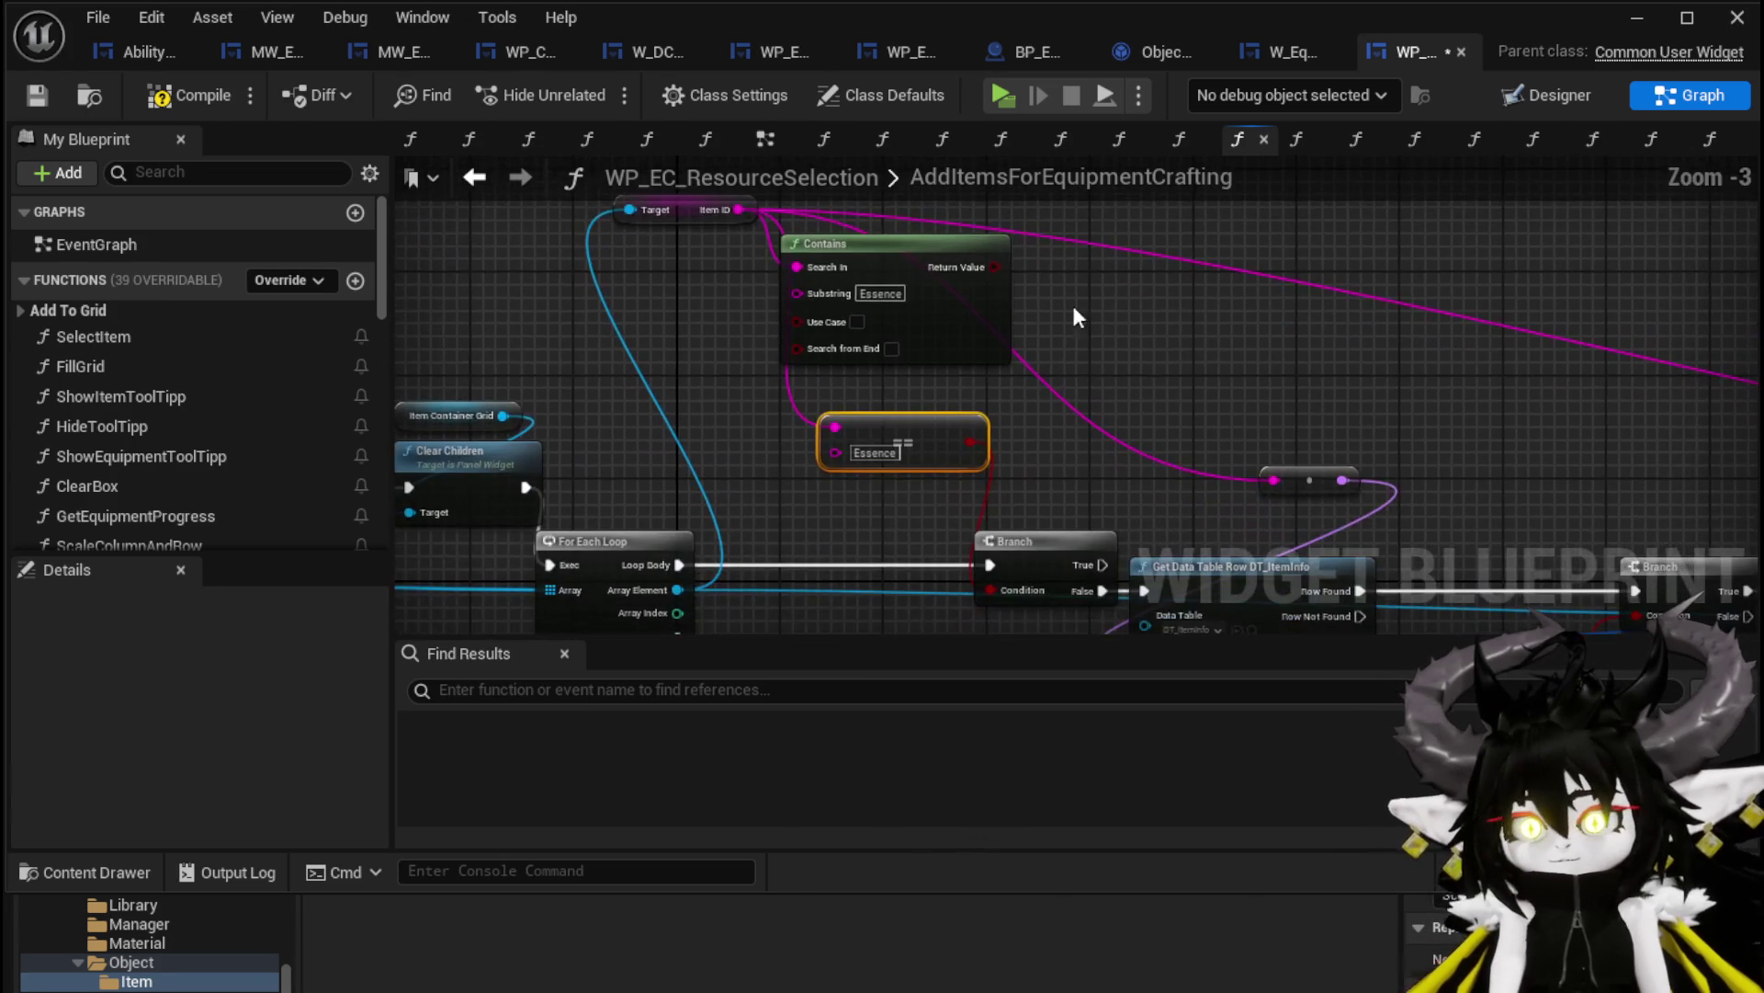
left_click_drag(985, 591, 989, 591)
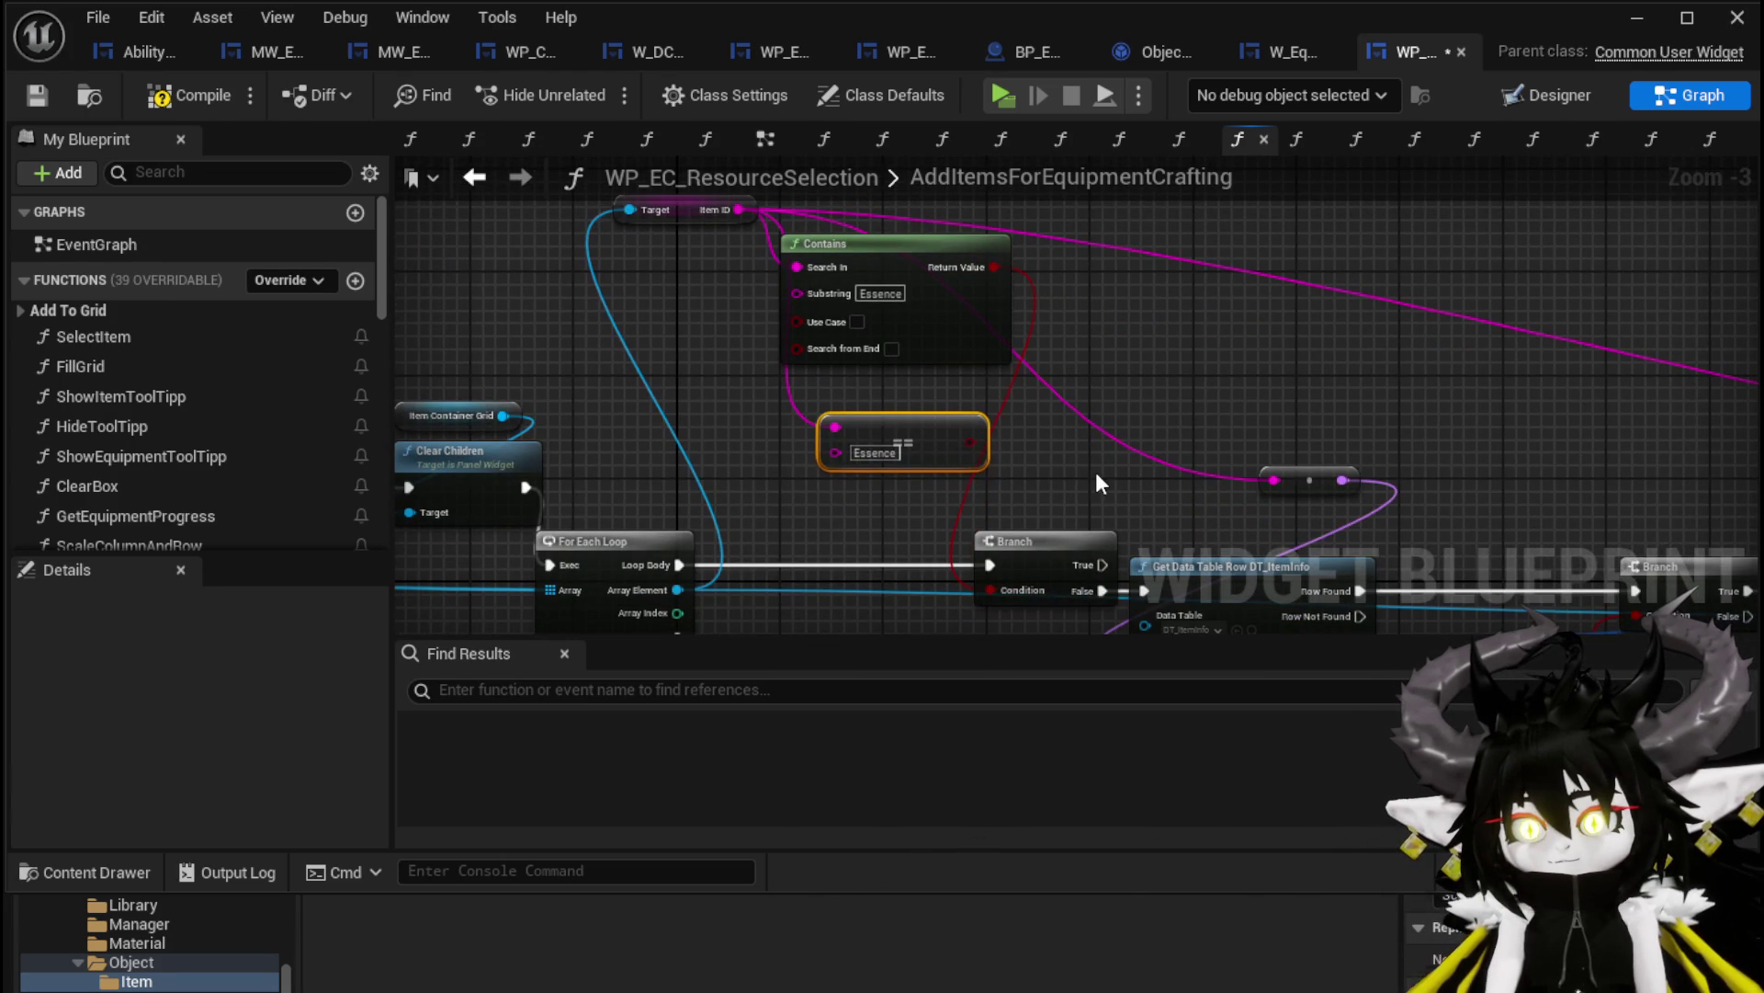
Compile and save the widget blueprint
left_click(193, 96)
left_click(37, 95)
left_click(1636, 18)
Play-test the workbench upgrade panel's Resources grid, then close it and stop play
left_click(612, 96)
key("w")
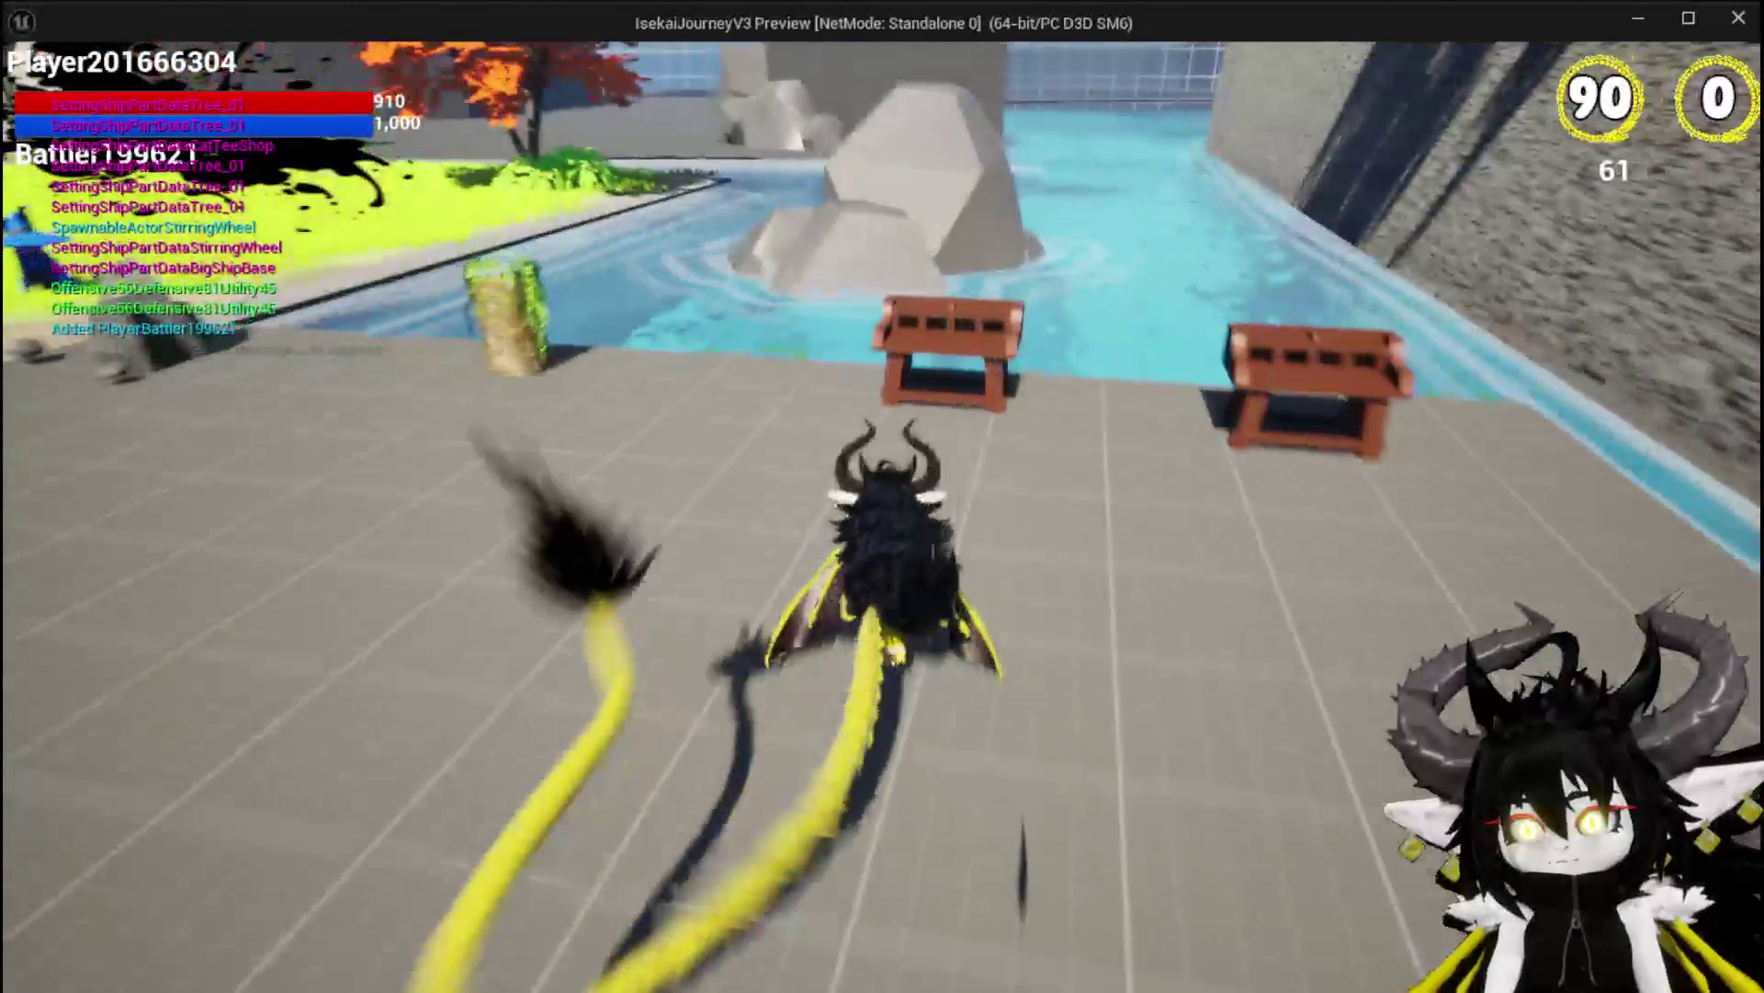
key("e")
left_click(494, 63)
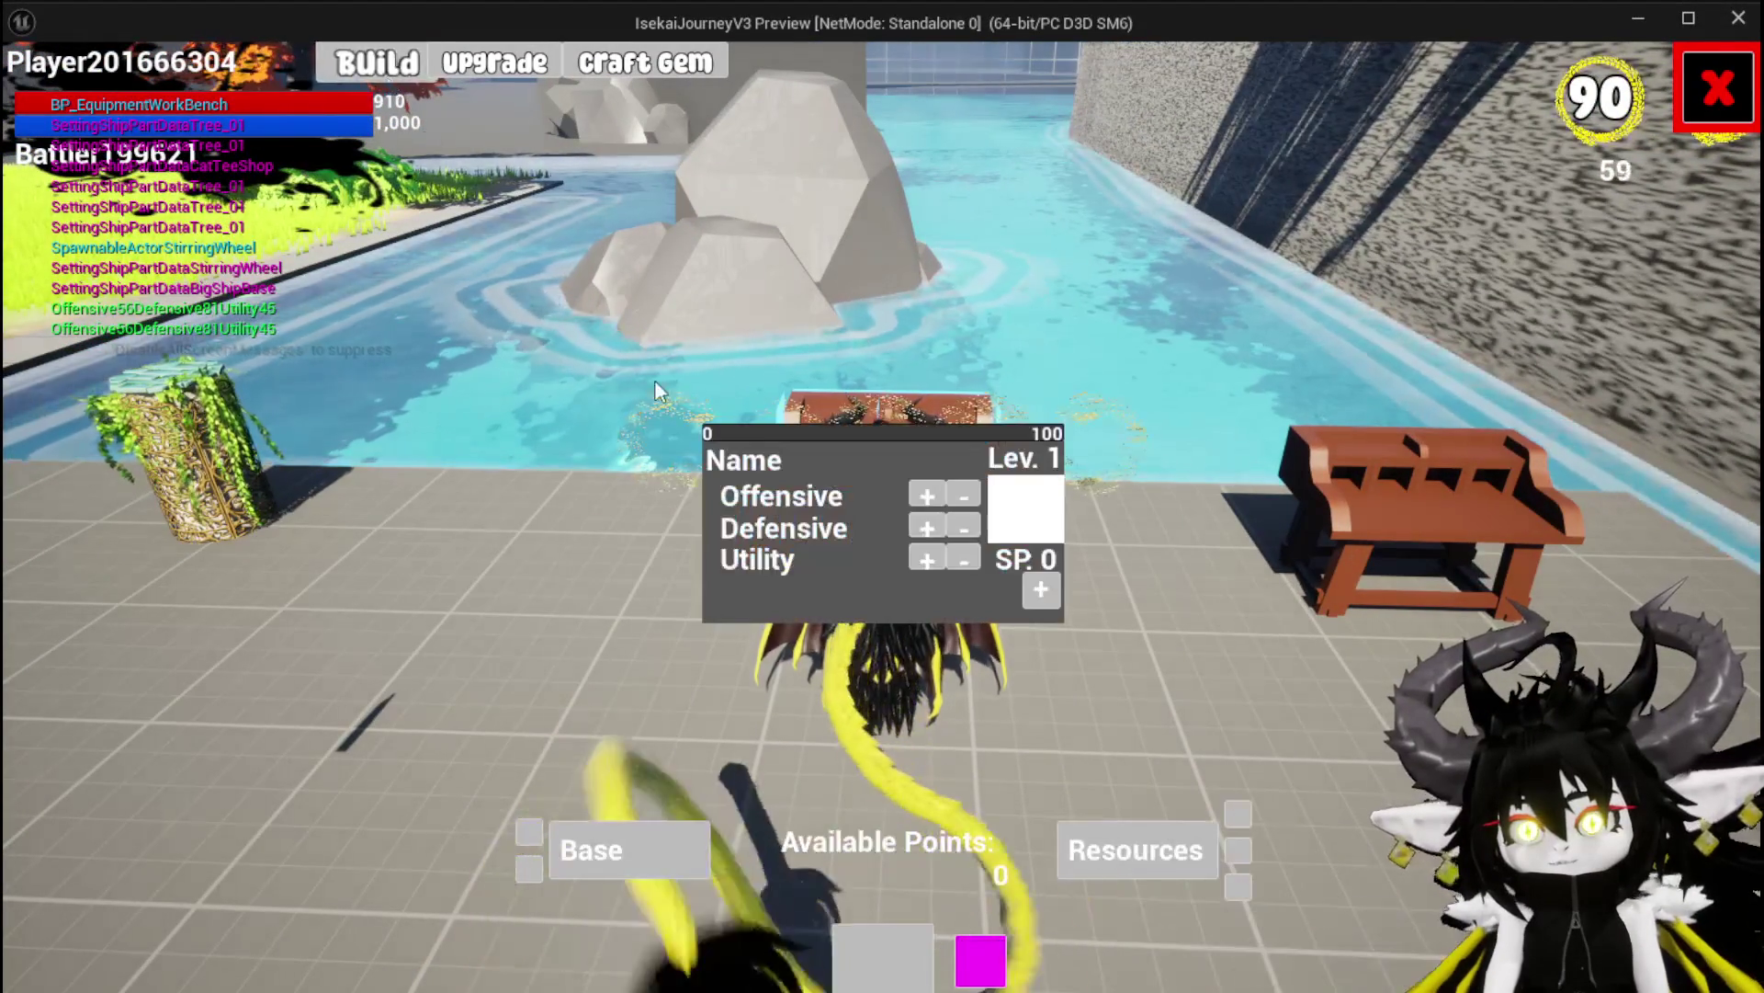
left_click(1106, 861)
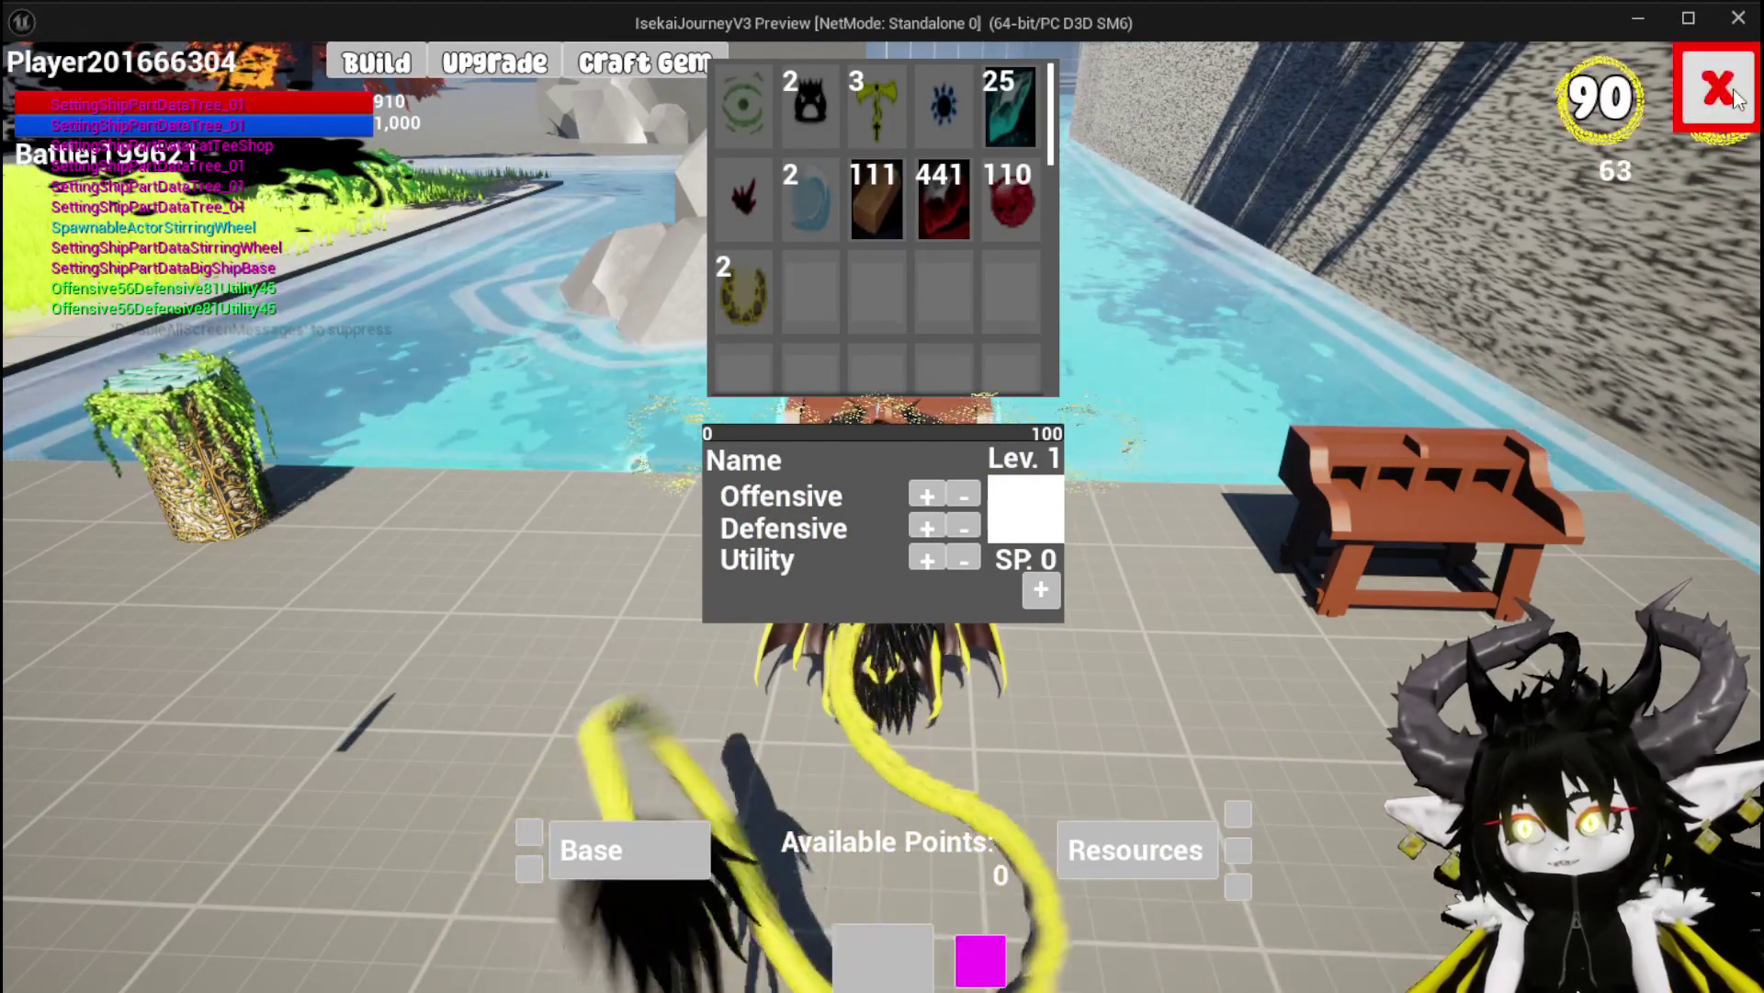
key("e")
key("Escape")
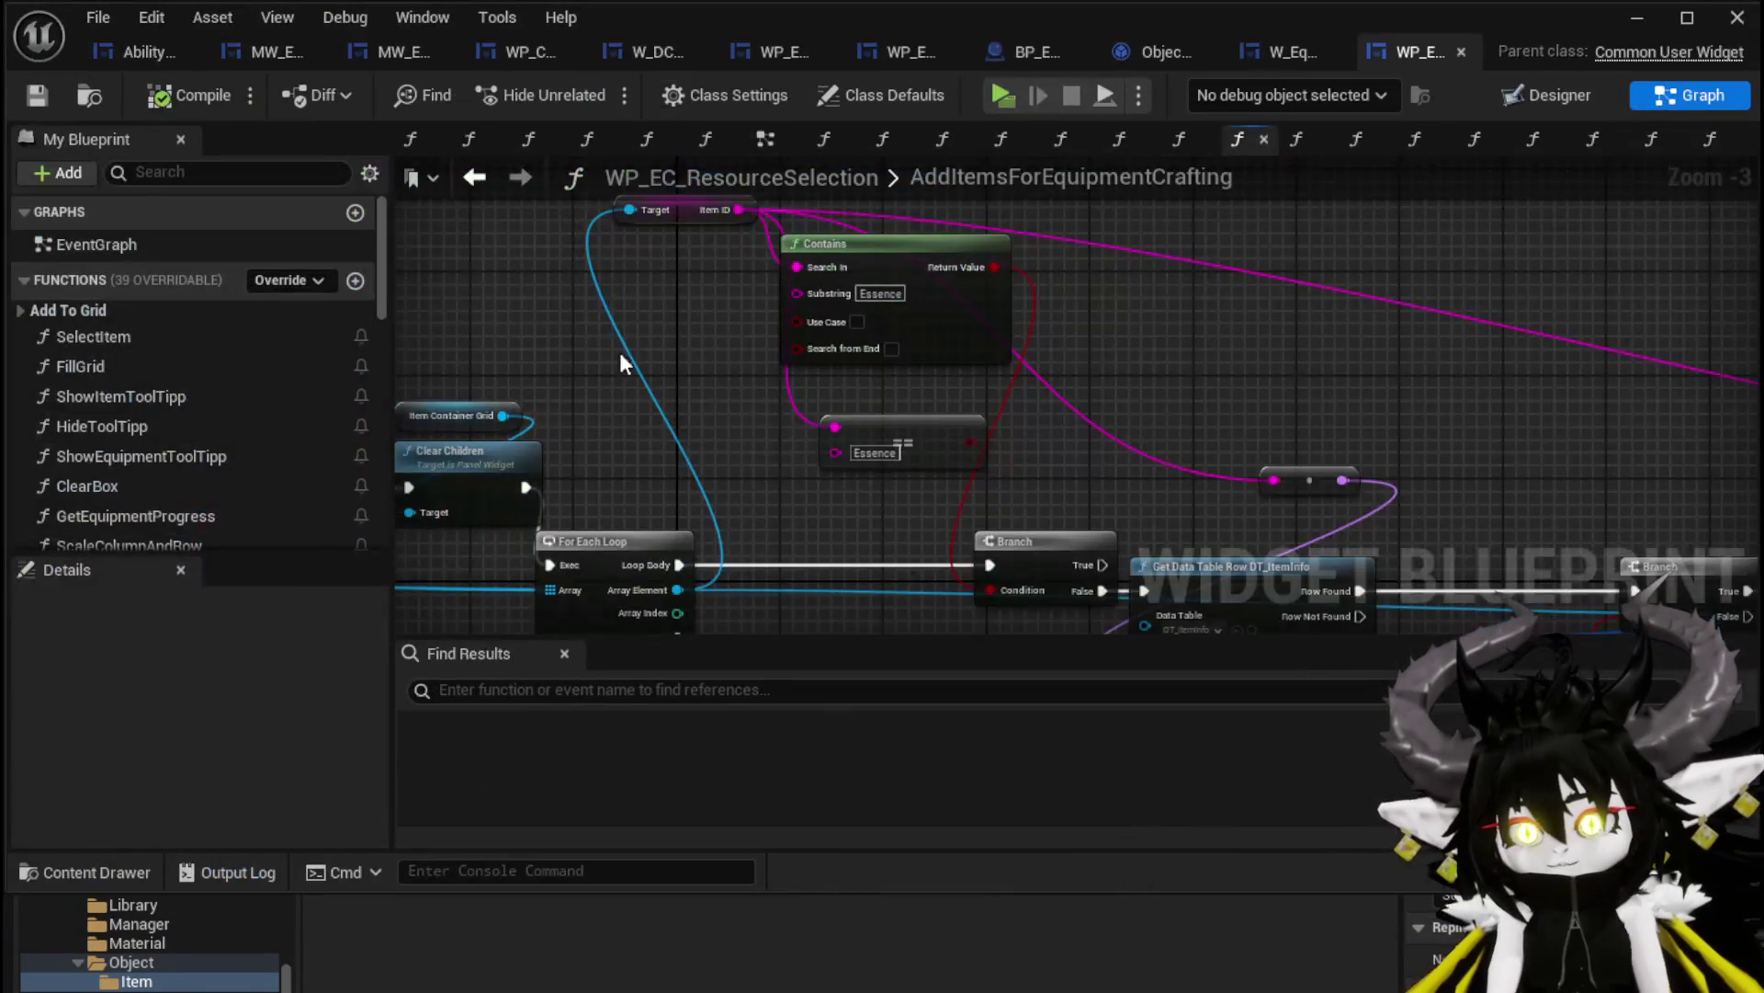
Duplicate the Contains node as a 'Gem' check on Item ID and OR both results into the Branch
left_click_drag(857, 522, 906, 236)
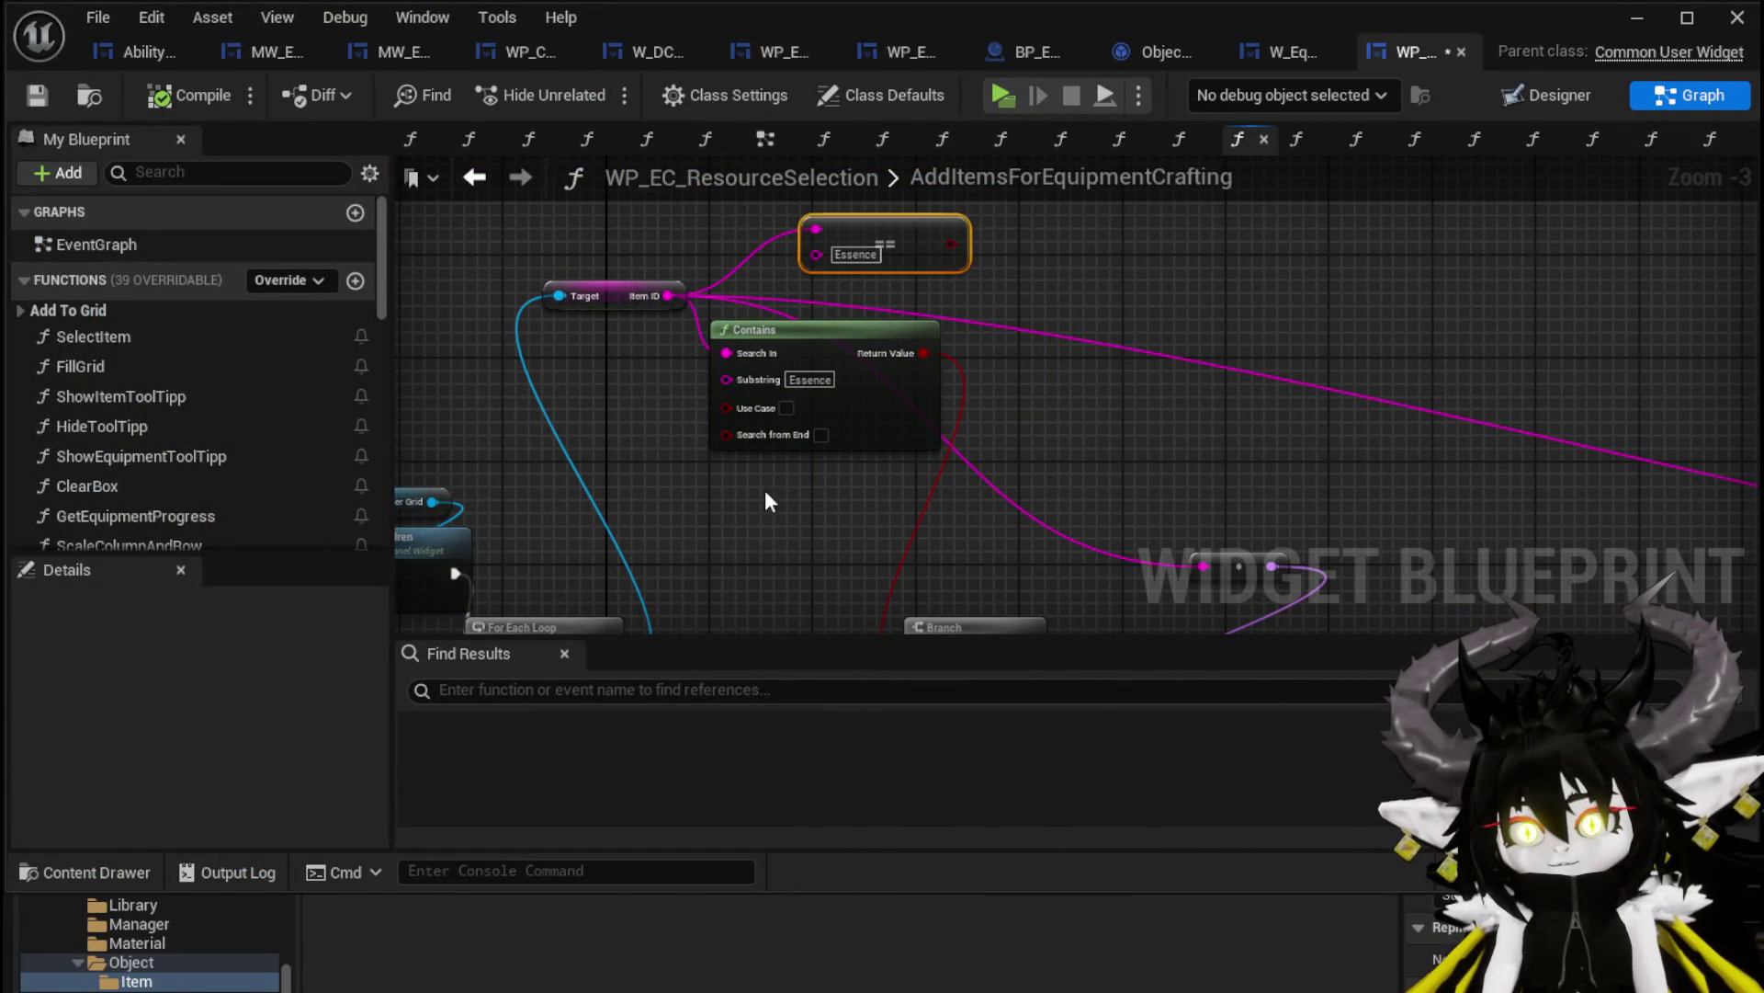
key("ctrl+d")
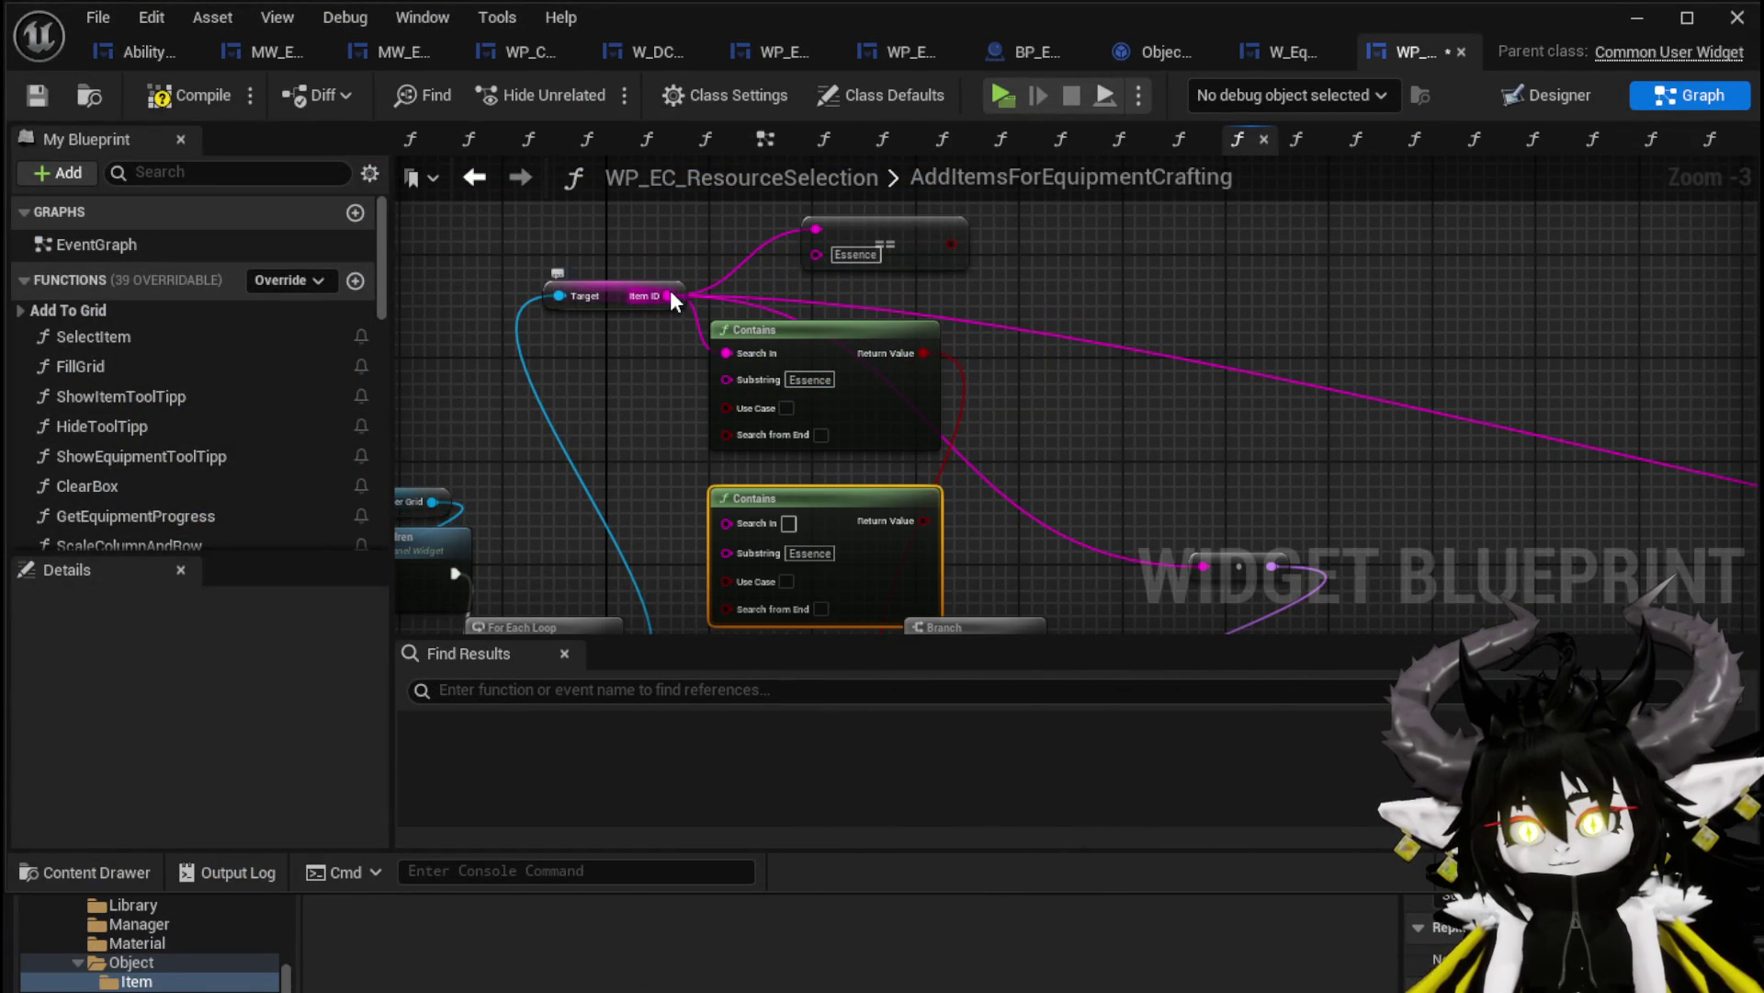
left_click_drag(744, 551, 743, 511)
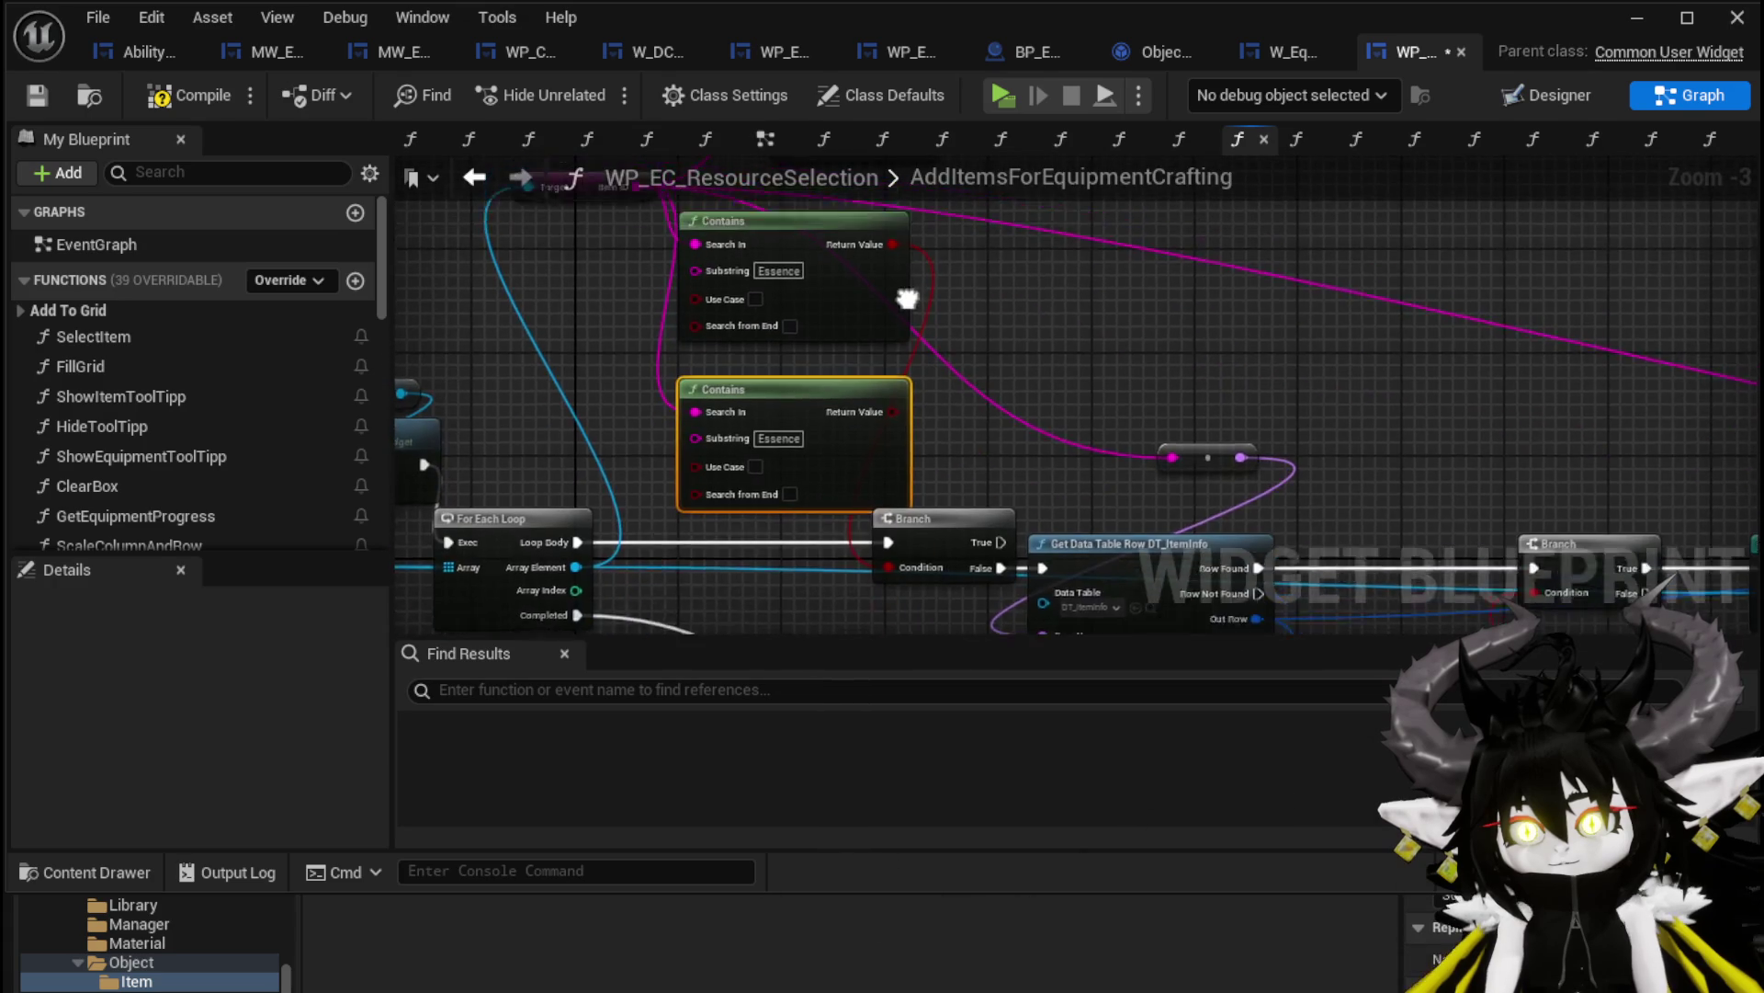
left_click_drag(888, 280, 969, 295)
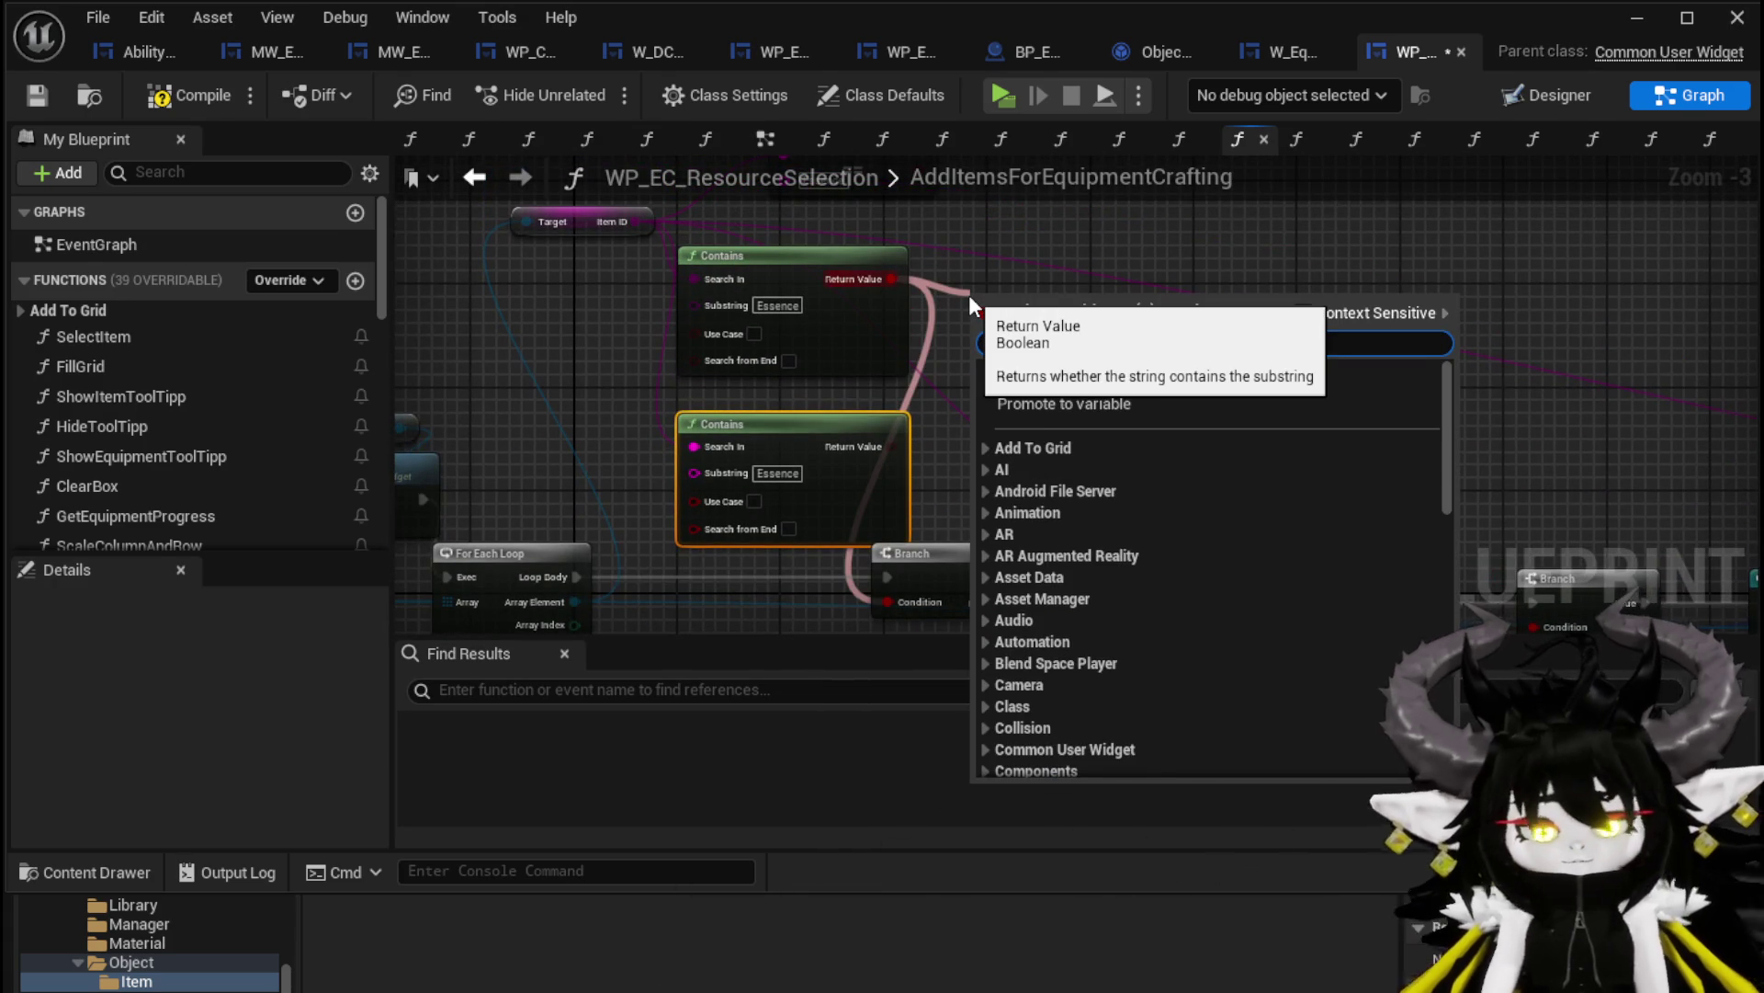
type("or")
left_click(1105, 405)
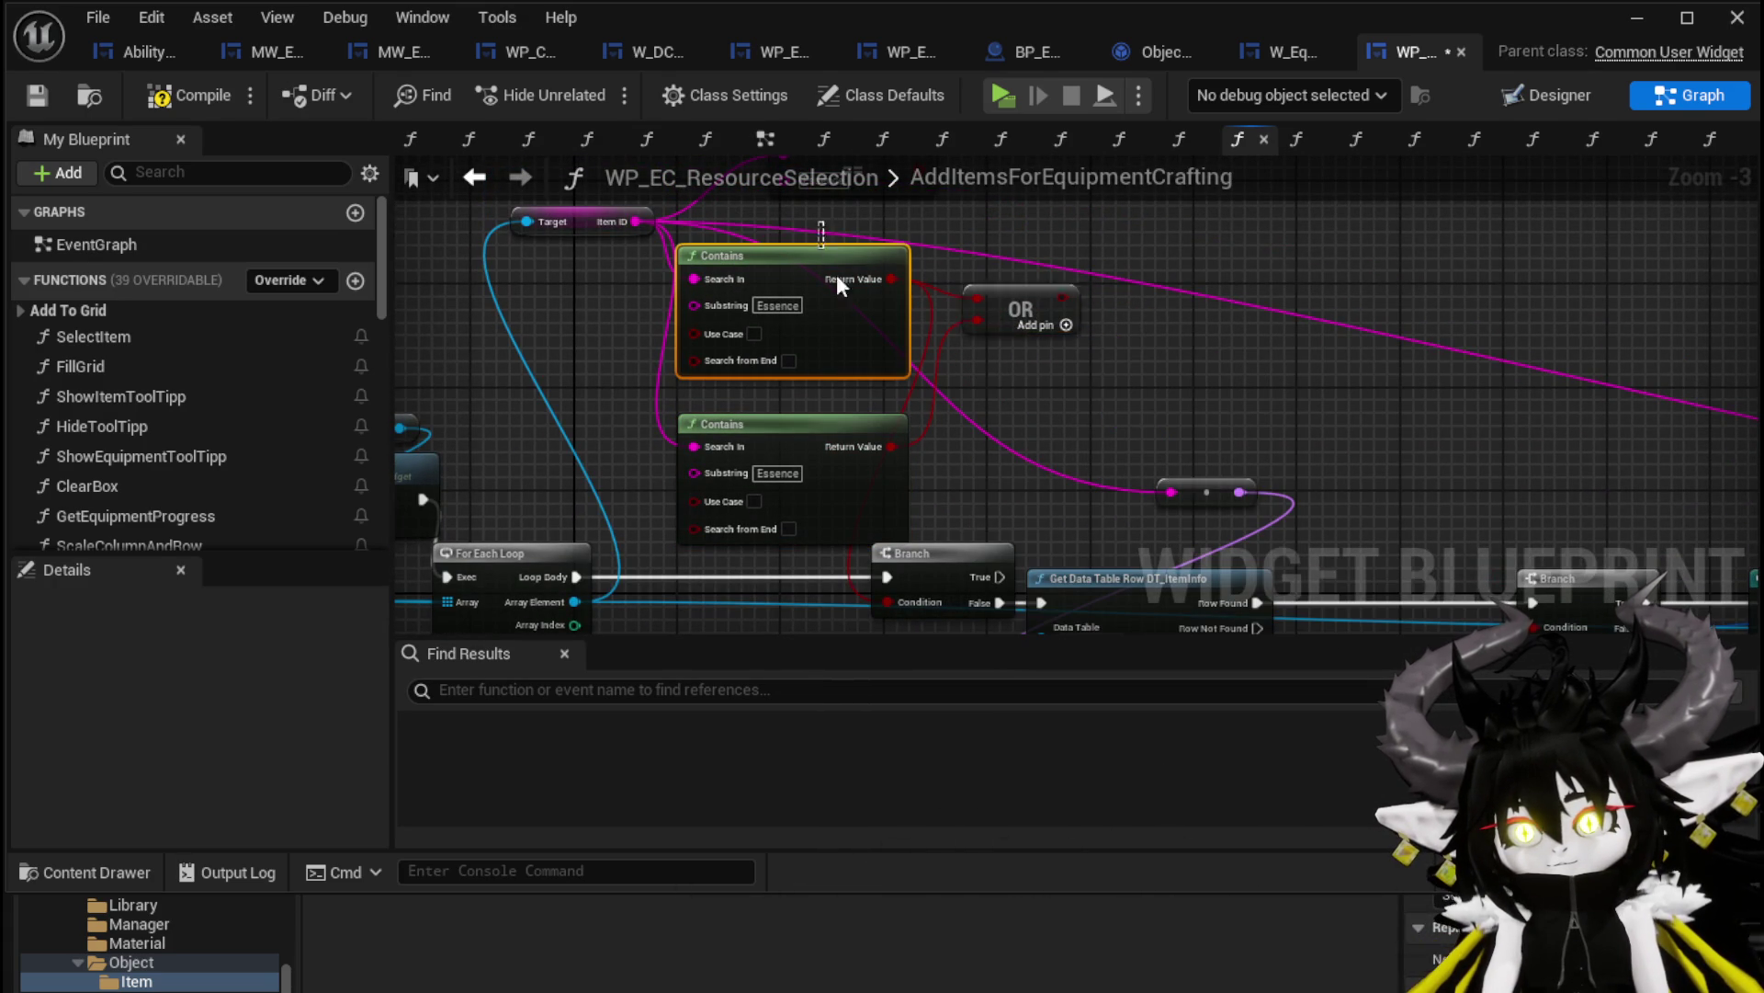
left_click_drag(835, 450, 835, 399)
mouse_move(1064, 244)
left_mouse_down()
mouse_move(889, 599)
mouse_move(888, 555)
left_mouse_up()
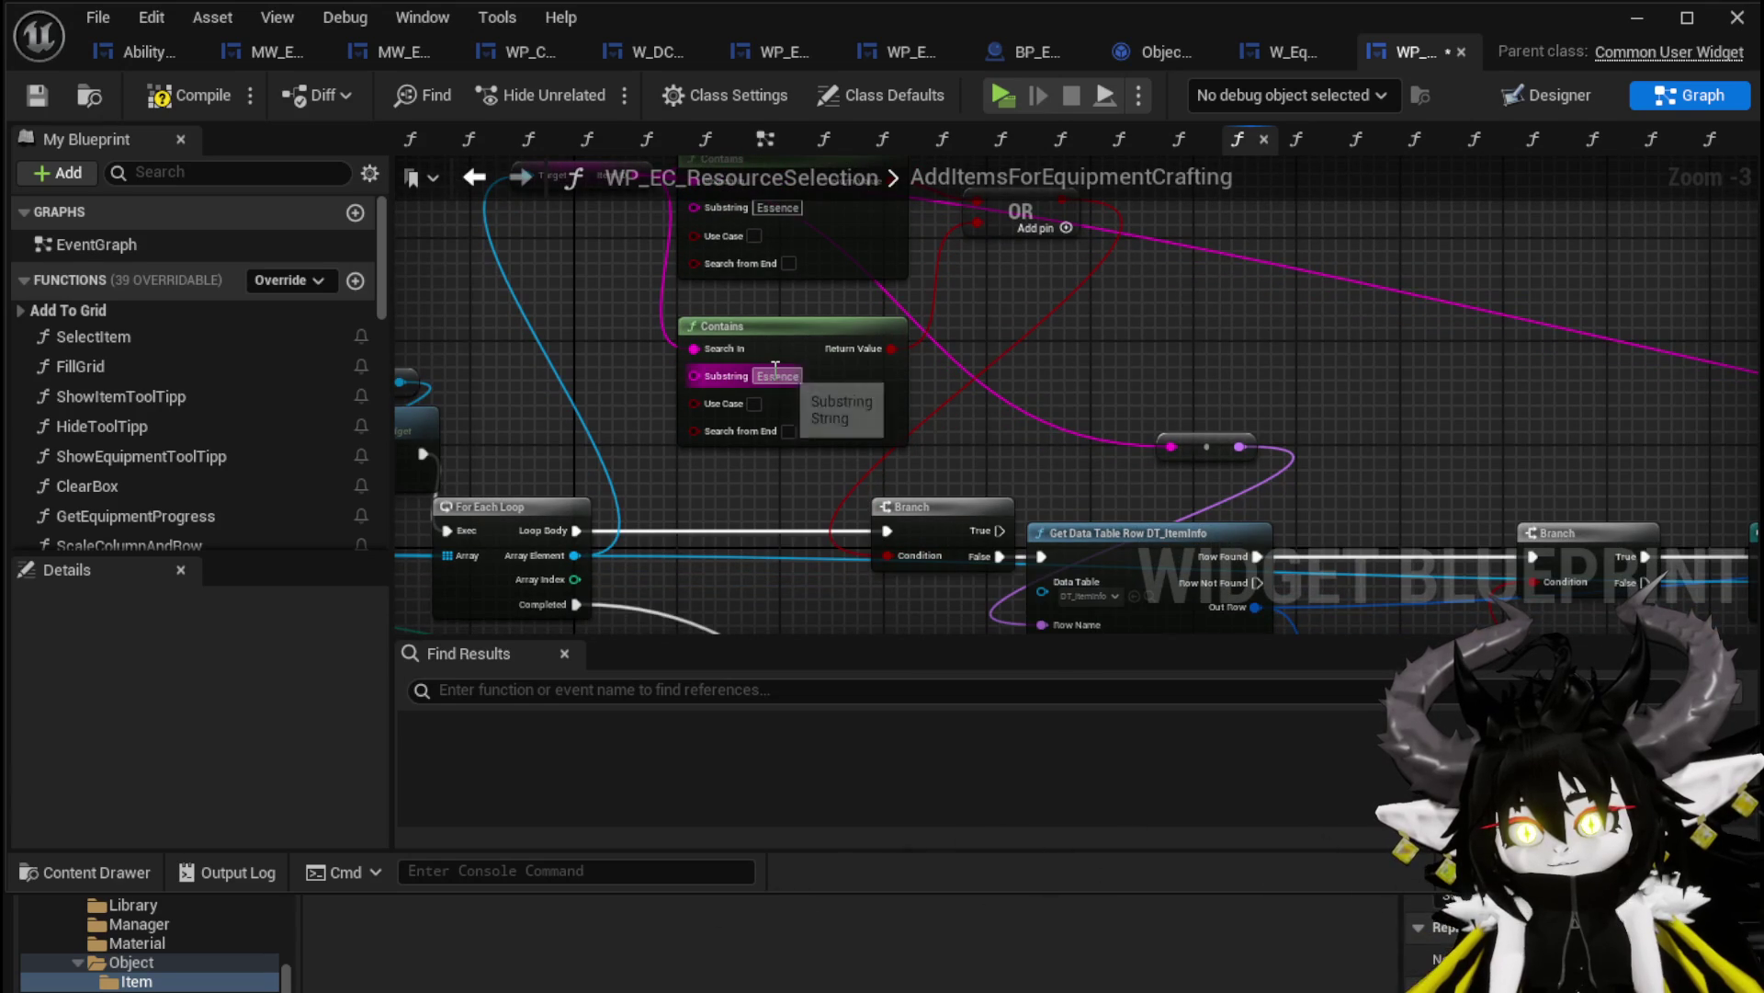
Save, then move the Item ID getter, SET, Clear Children and For Each Loop nodes into place
type("Gem")
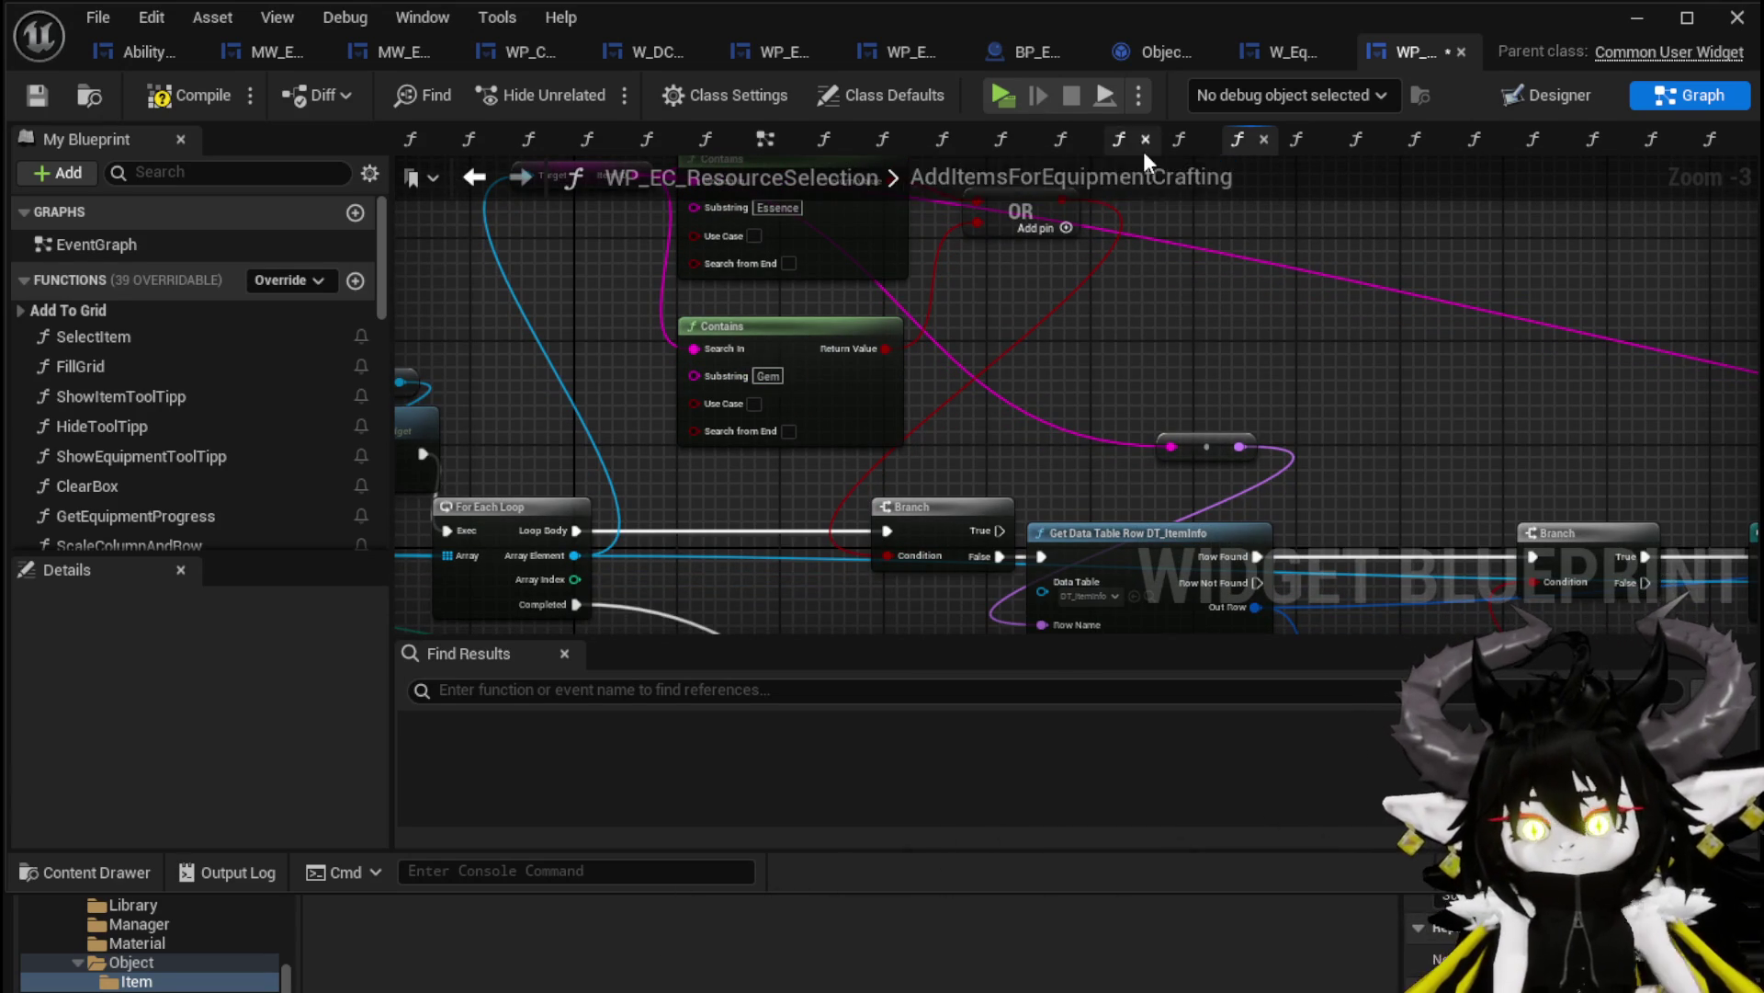
left_click(36, 95)
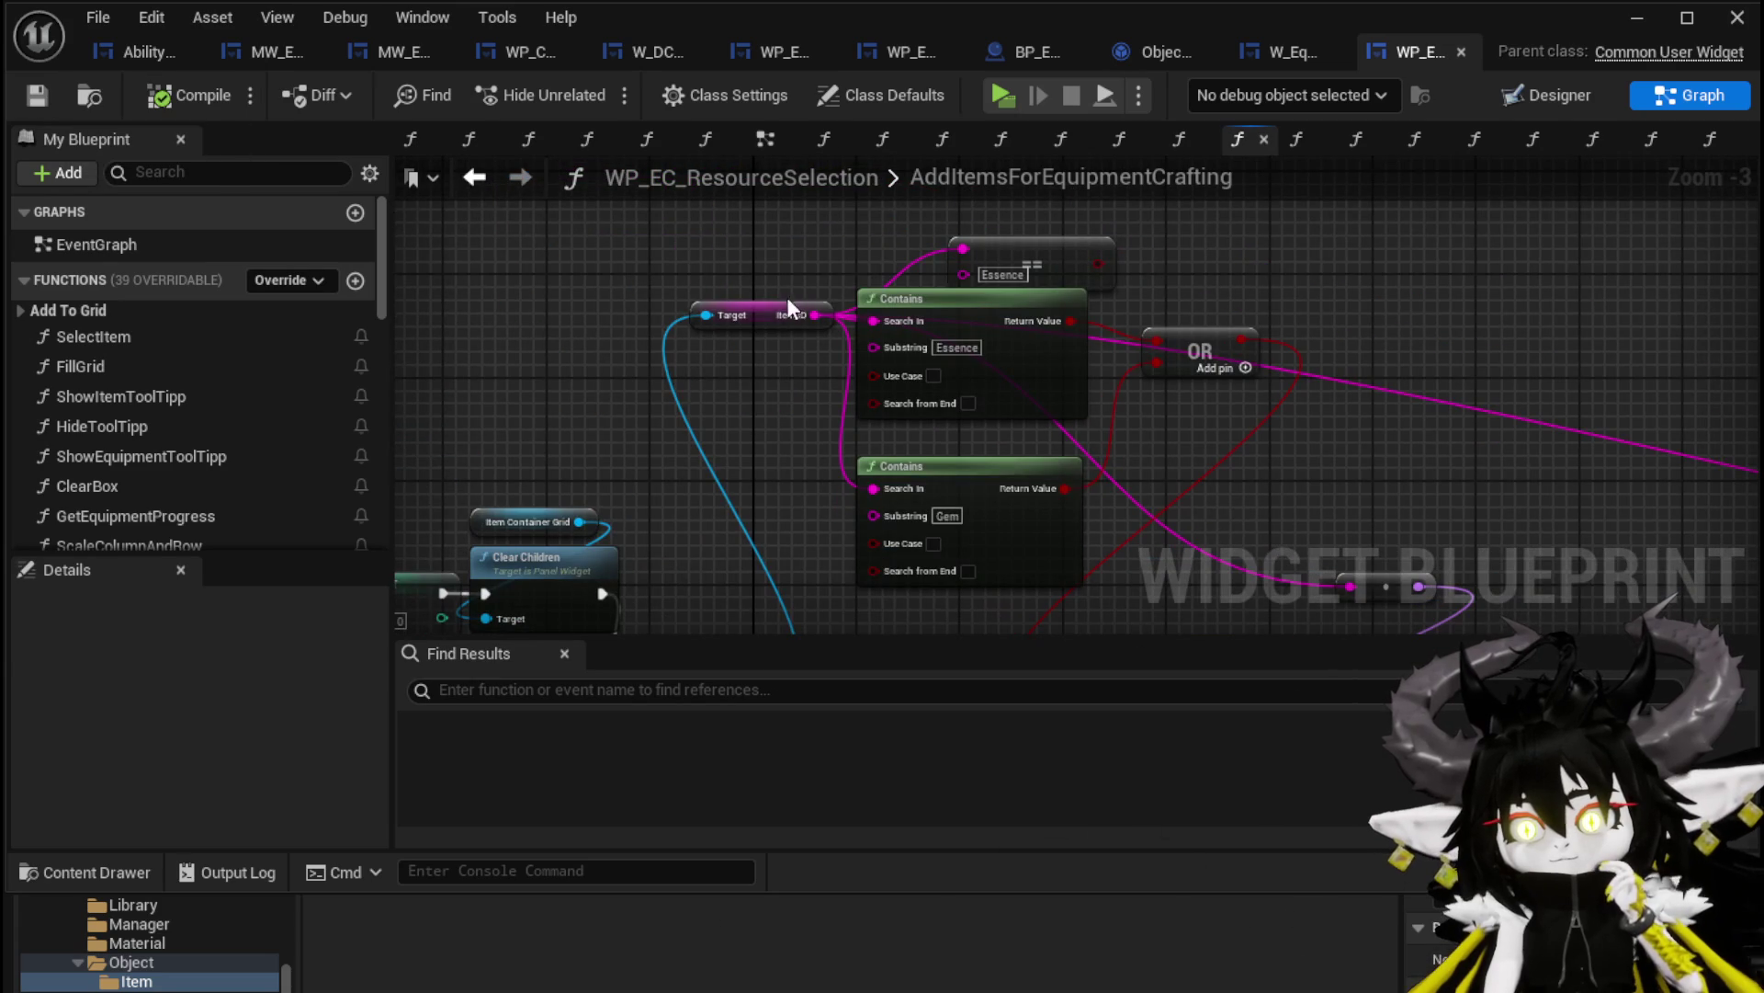
left_click_drag(792, 296, 636, 272)
mouse_move(1146, 276)
left_mouse_down()
mouse_move(1131, 216)
mouse_move(829, 439)
mouse_move(1142, 337)
left_mouse_up()
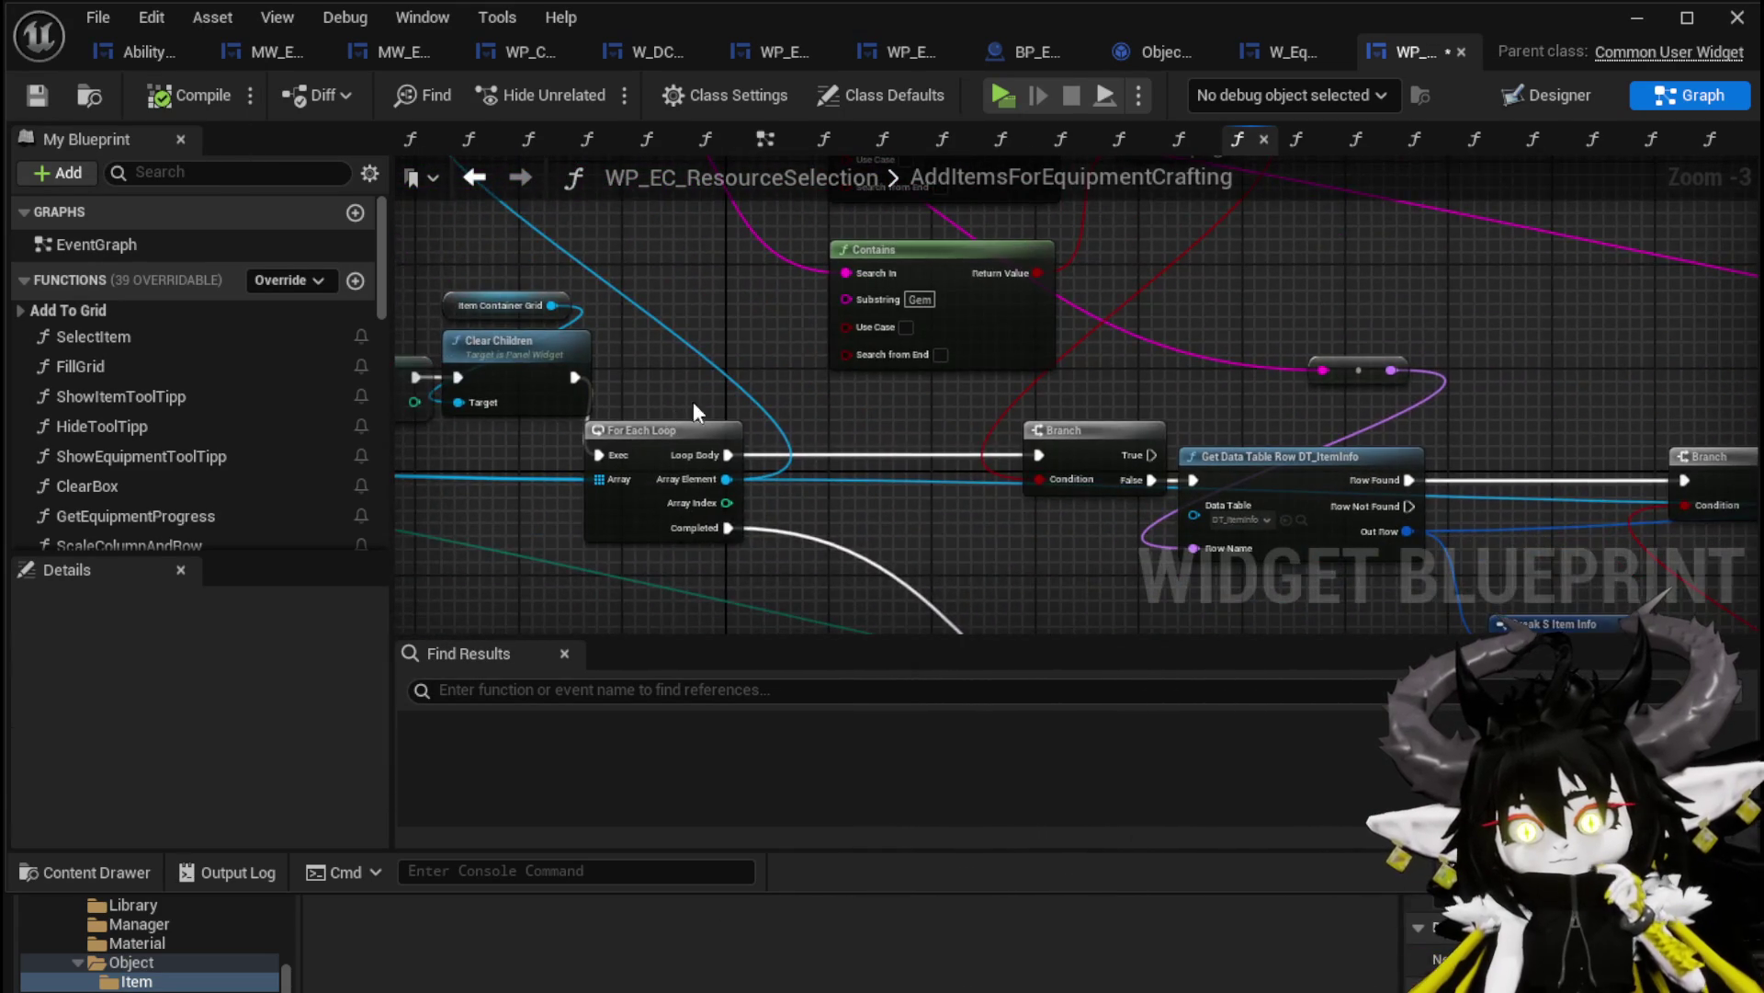
left_click_drag(681, 412, 1090, 398)
left_click_drag(936, 365, 828, 249)
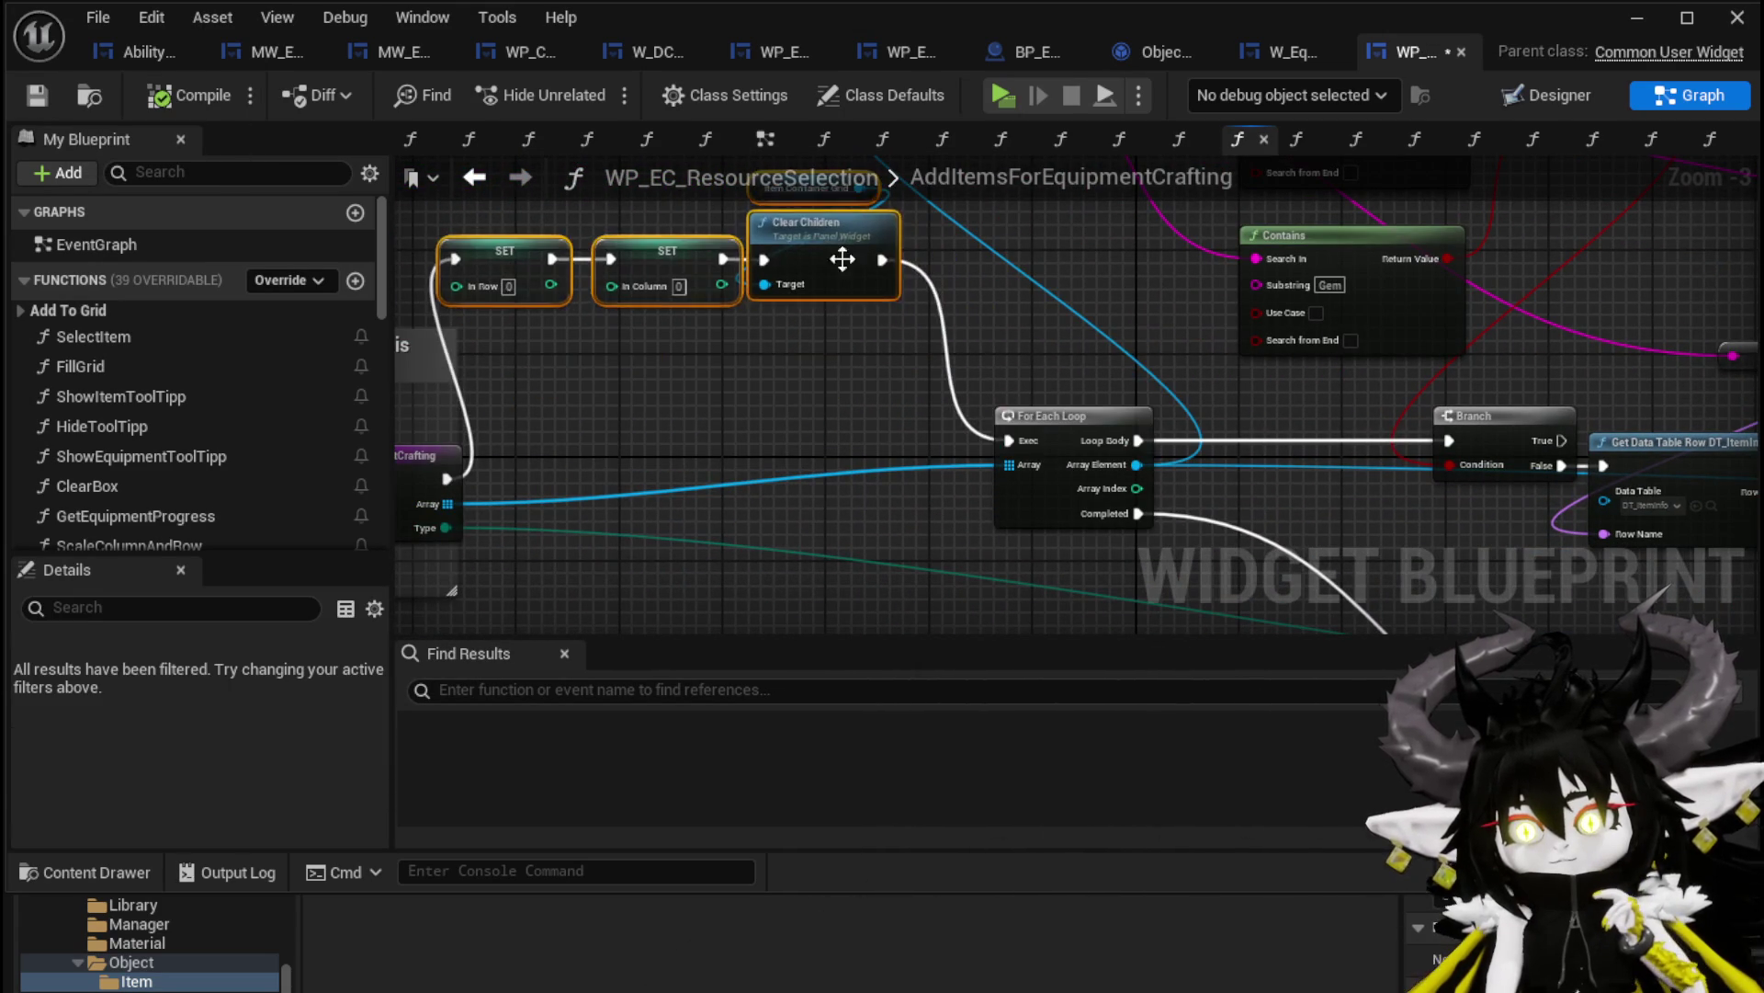
left_click_drag(1080, 427, 910, 430)
mouse_move(1128, 389)
left_mouse_down()
mouse_move(664, 454)
mouse_move(689, 465)
mouse_move(631, 522)
mouse_move(685, 524)
mouse_move(727, 485)
mouse_move(816, 545)
left_mouse_up()
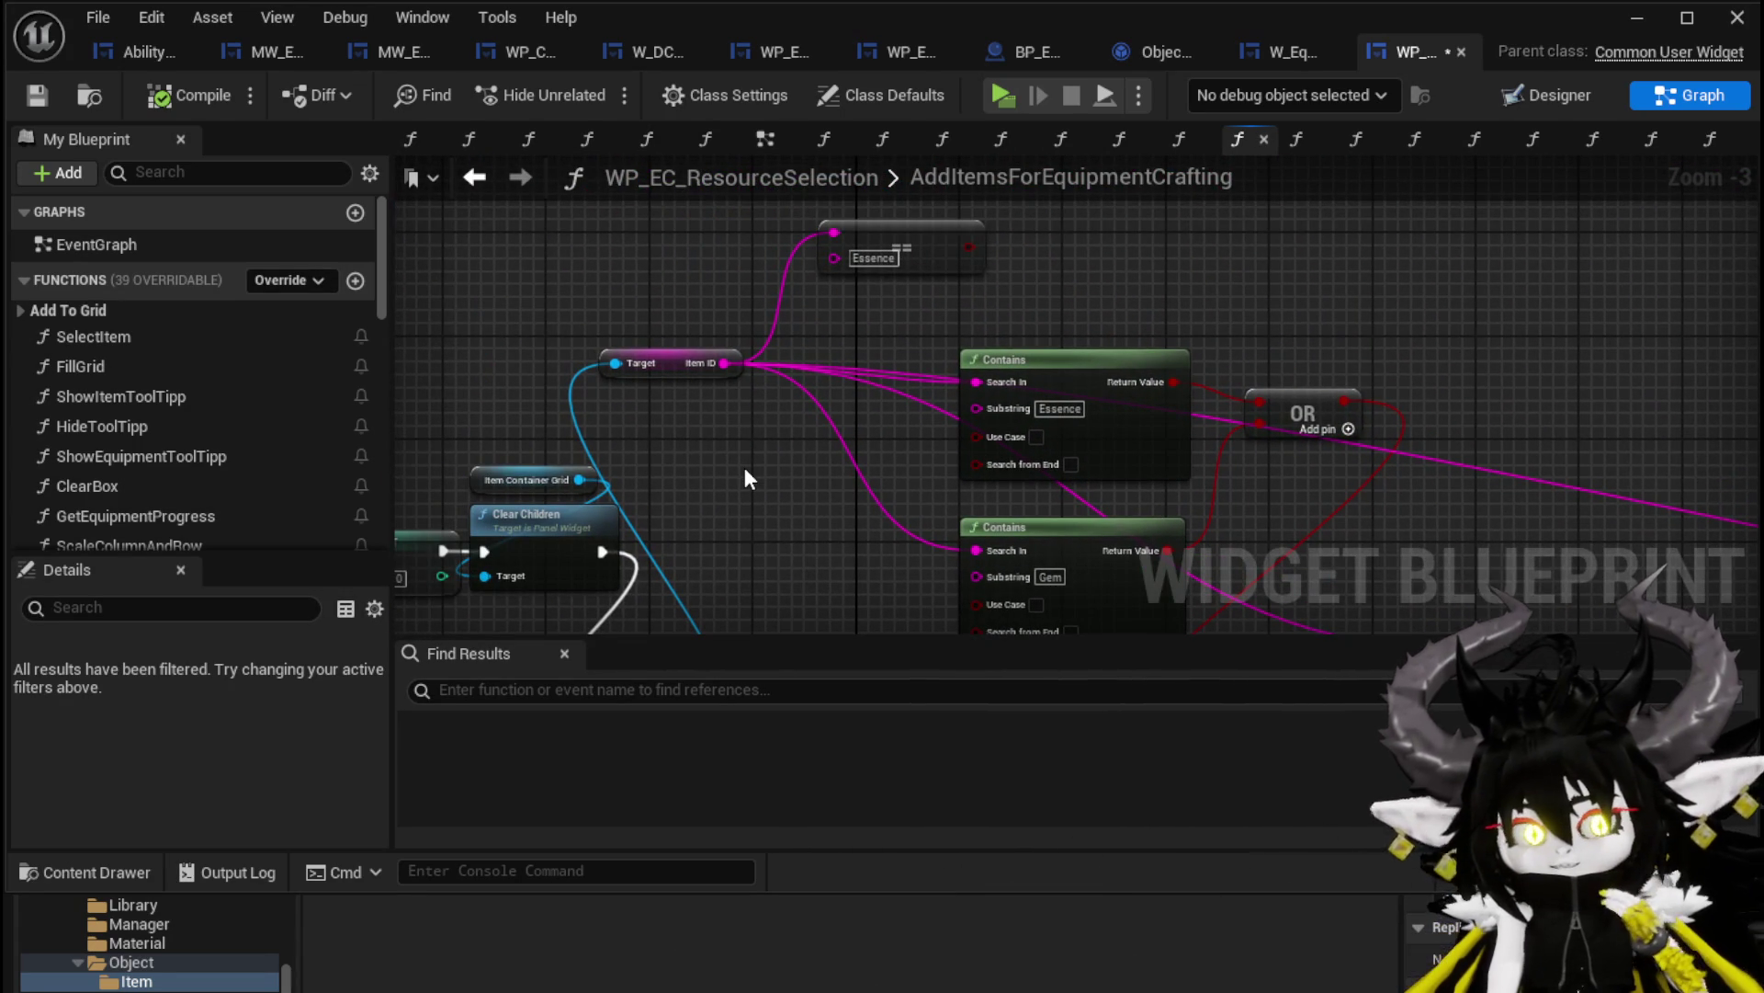
Review the entry node, Contains, OR and Branch nodes in the graph and save again
left_click_drag(746, 478, 574, 497)
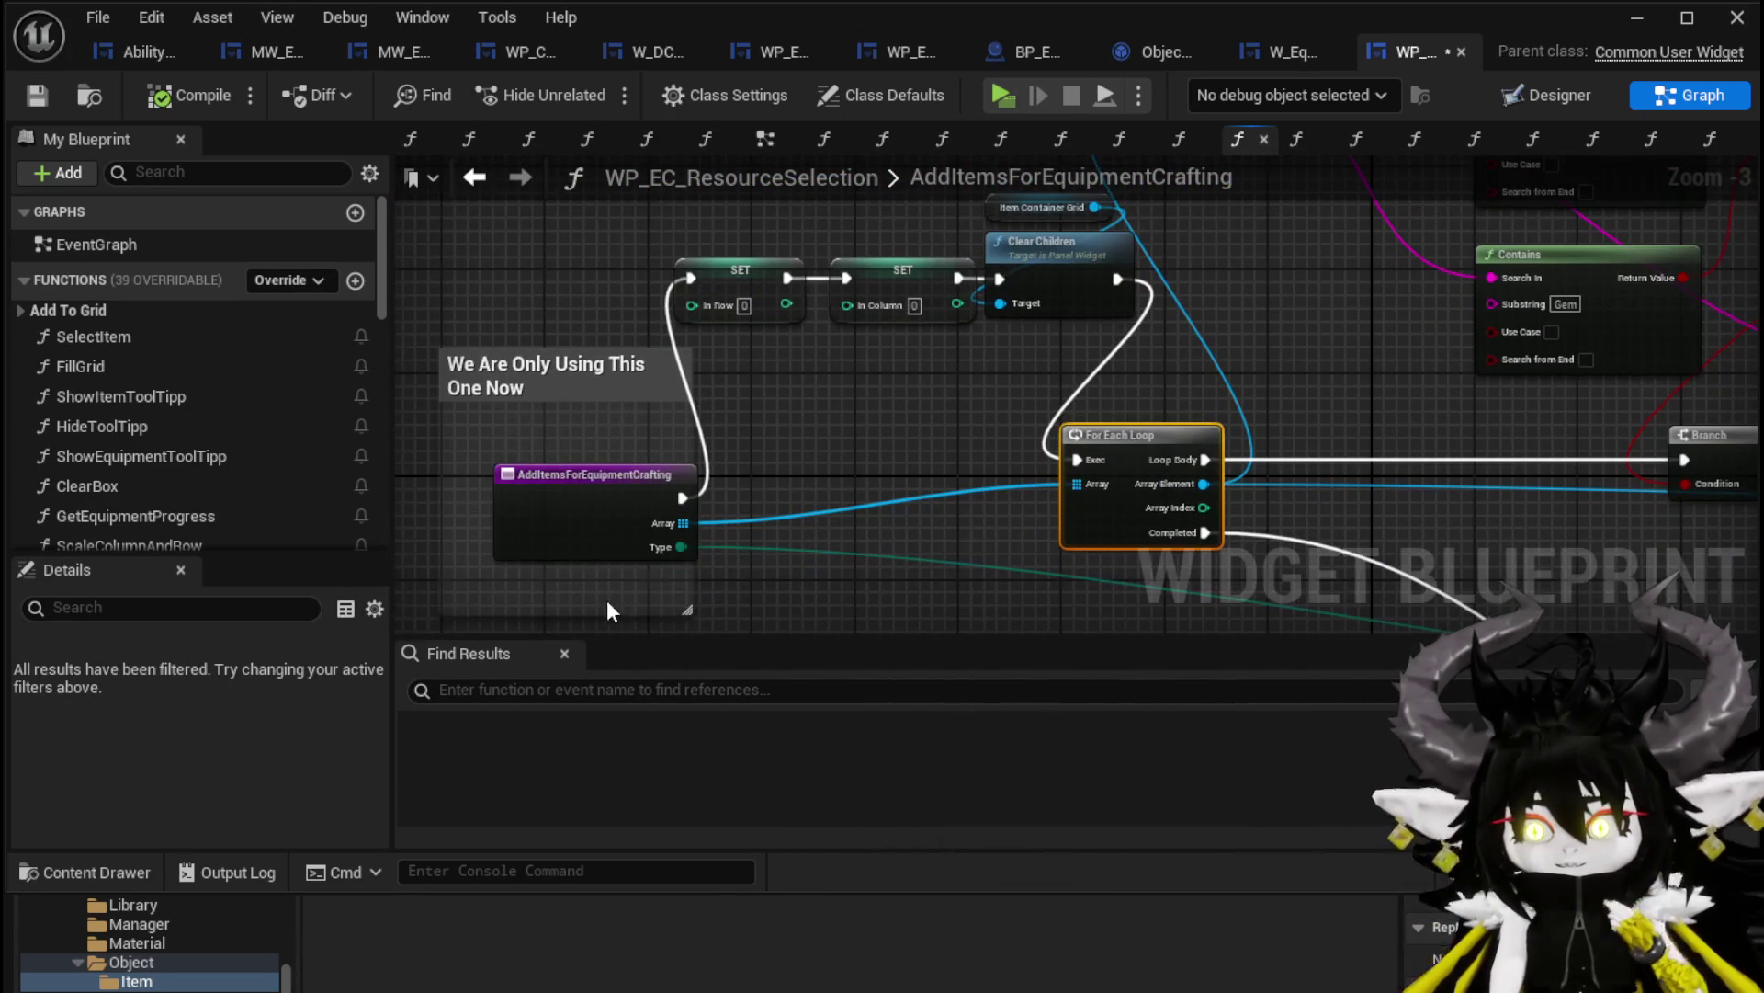
left_click_drag(584, 599, 565, 539)
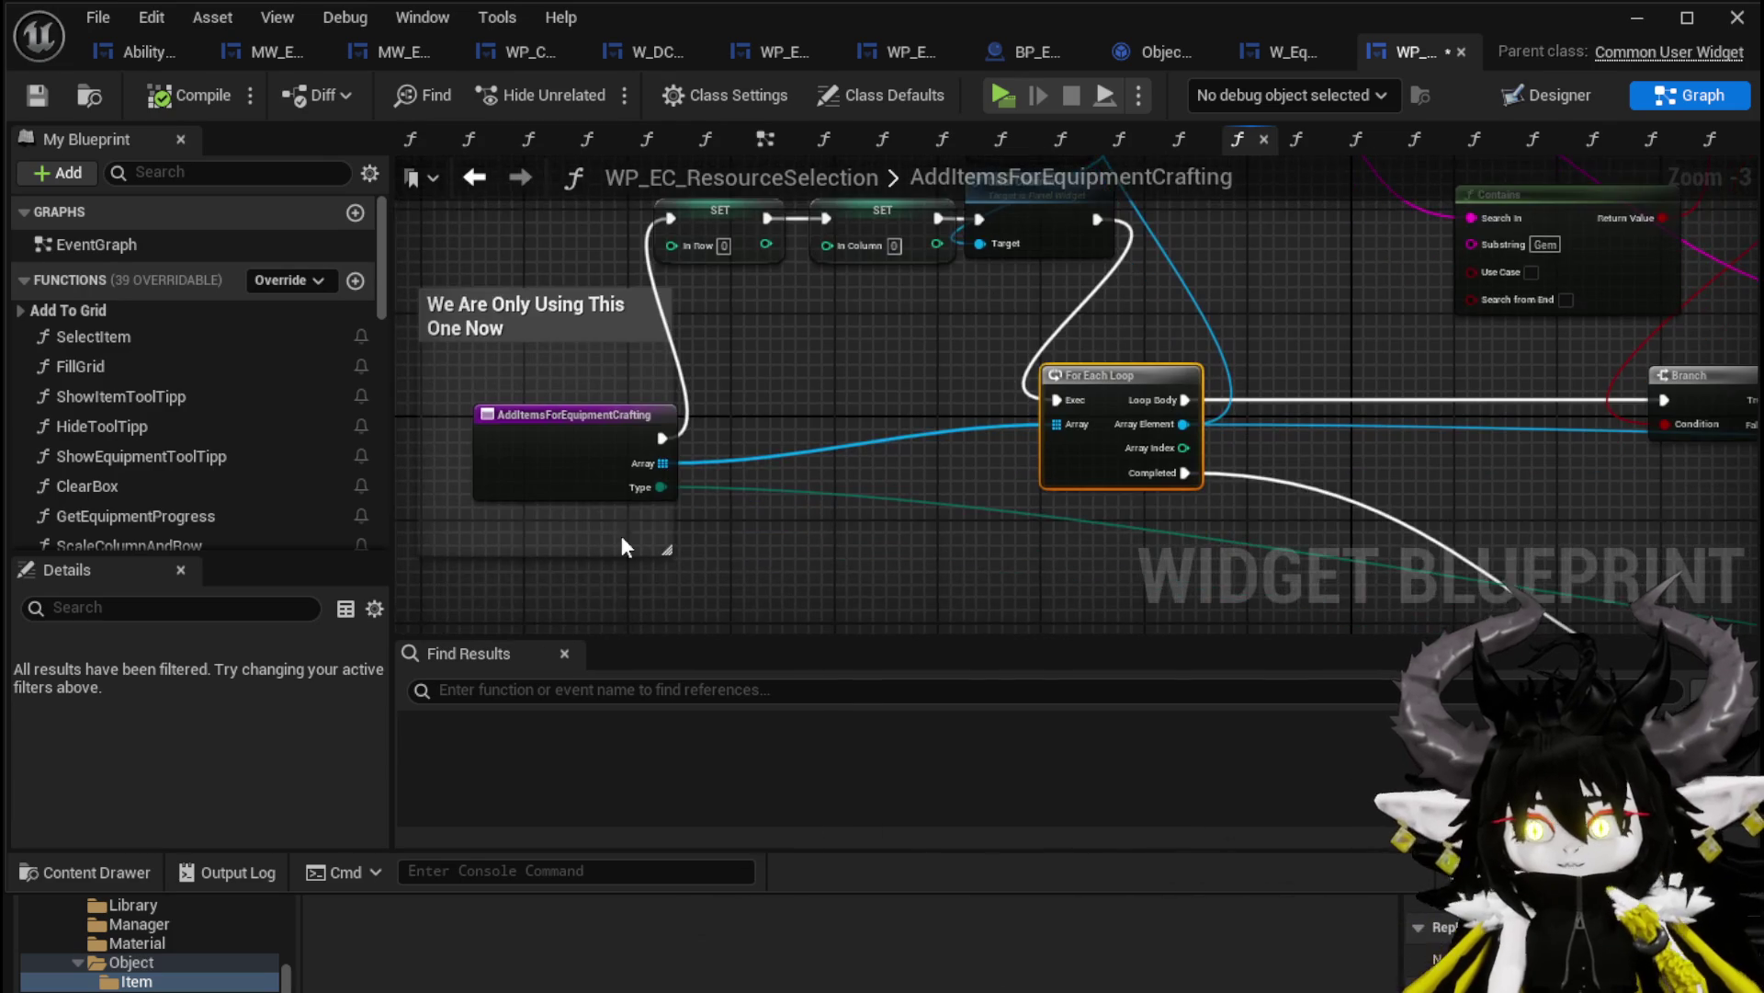
left_click_drag(834, 549, 805, 415)
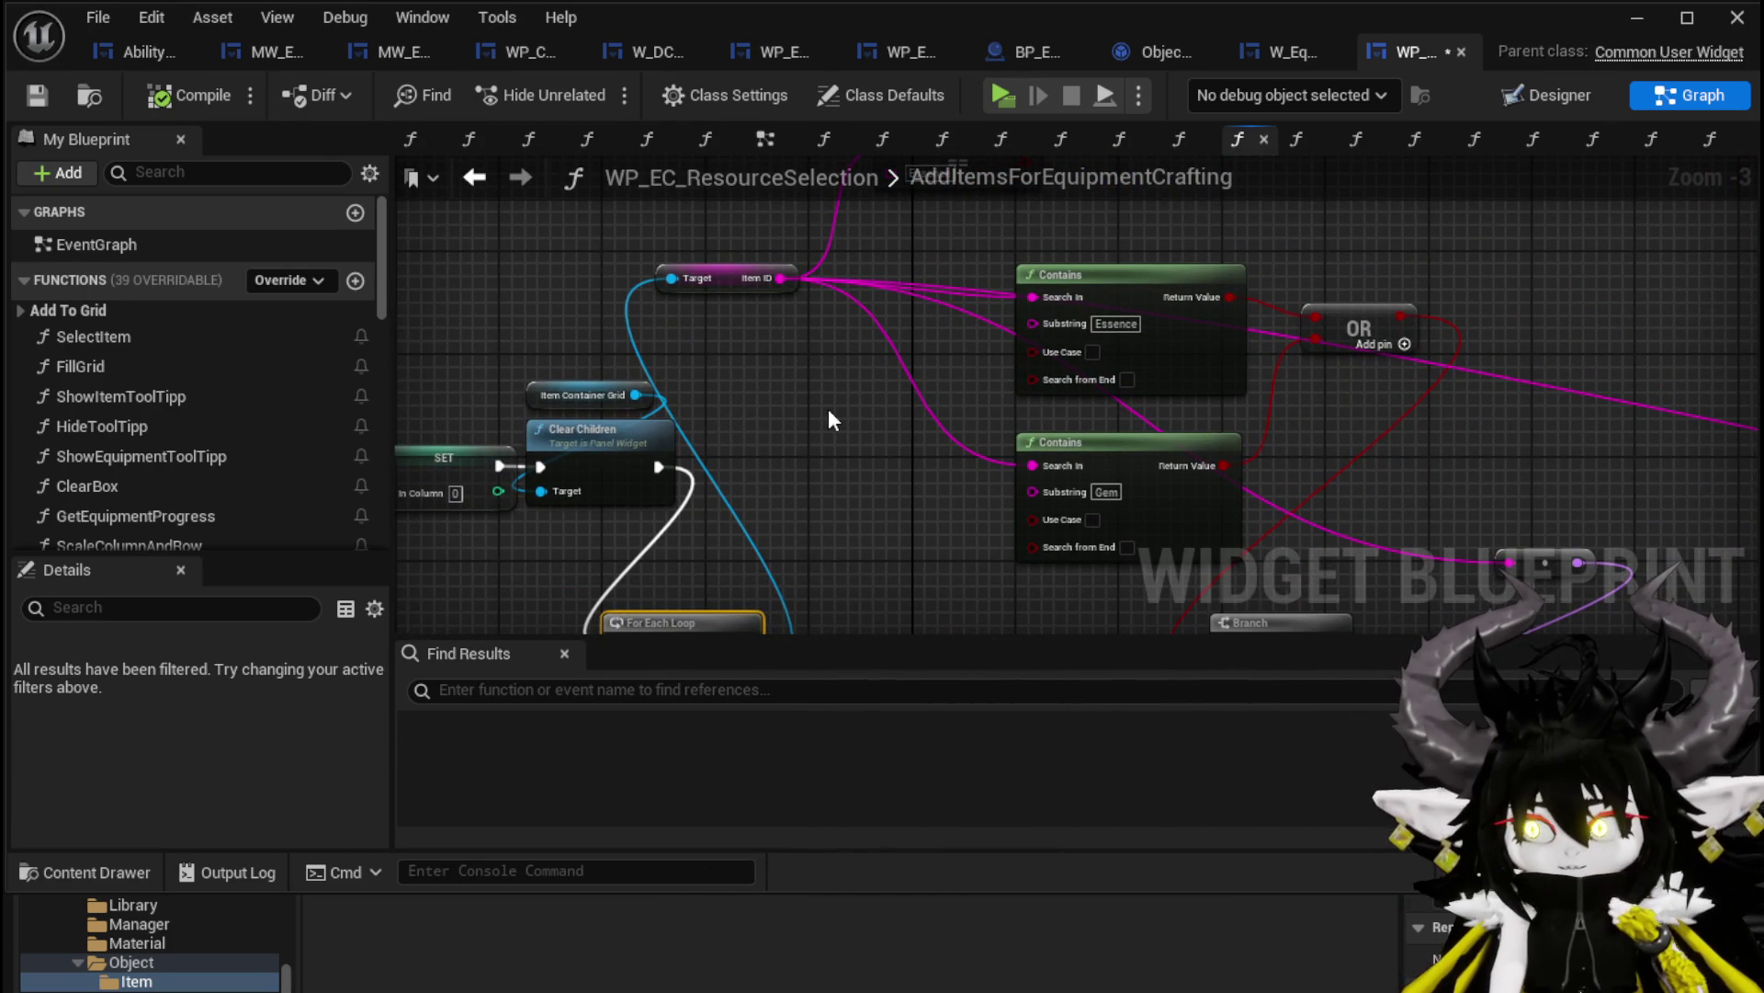
left_click_drag(830, 412, 753, 313)
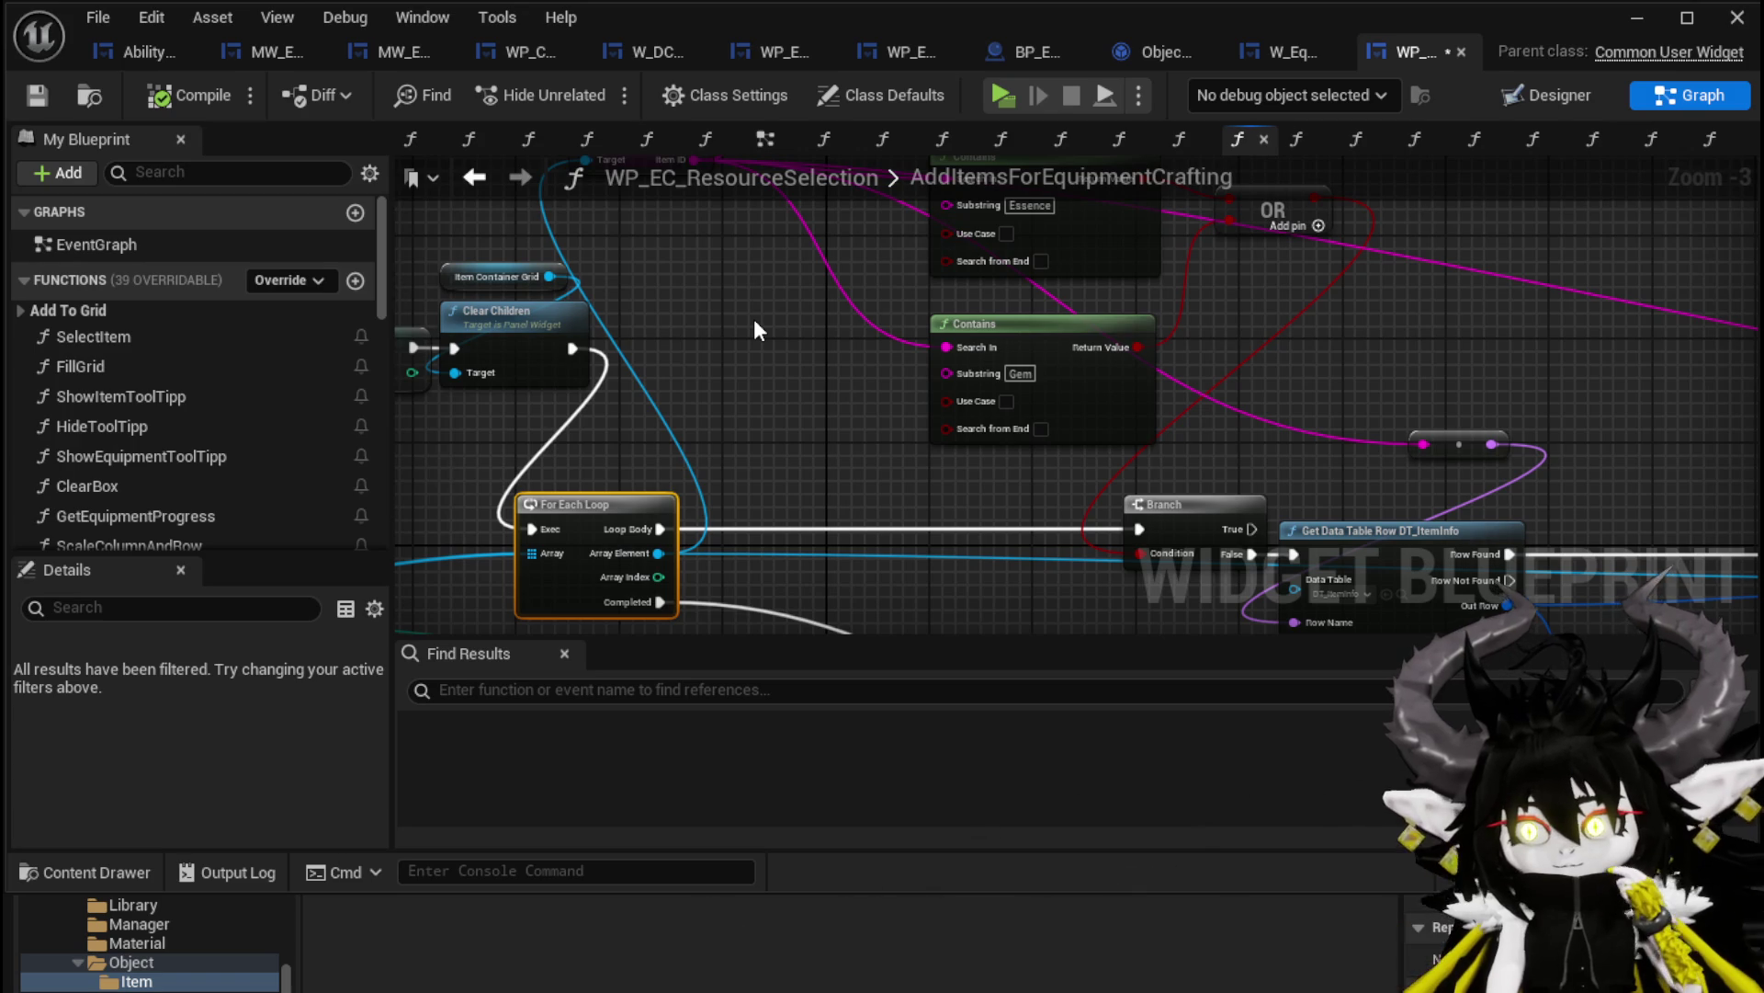
left_click_drag(753, 318, 717, 417)
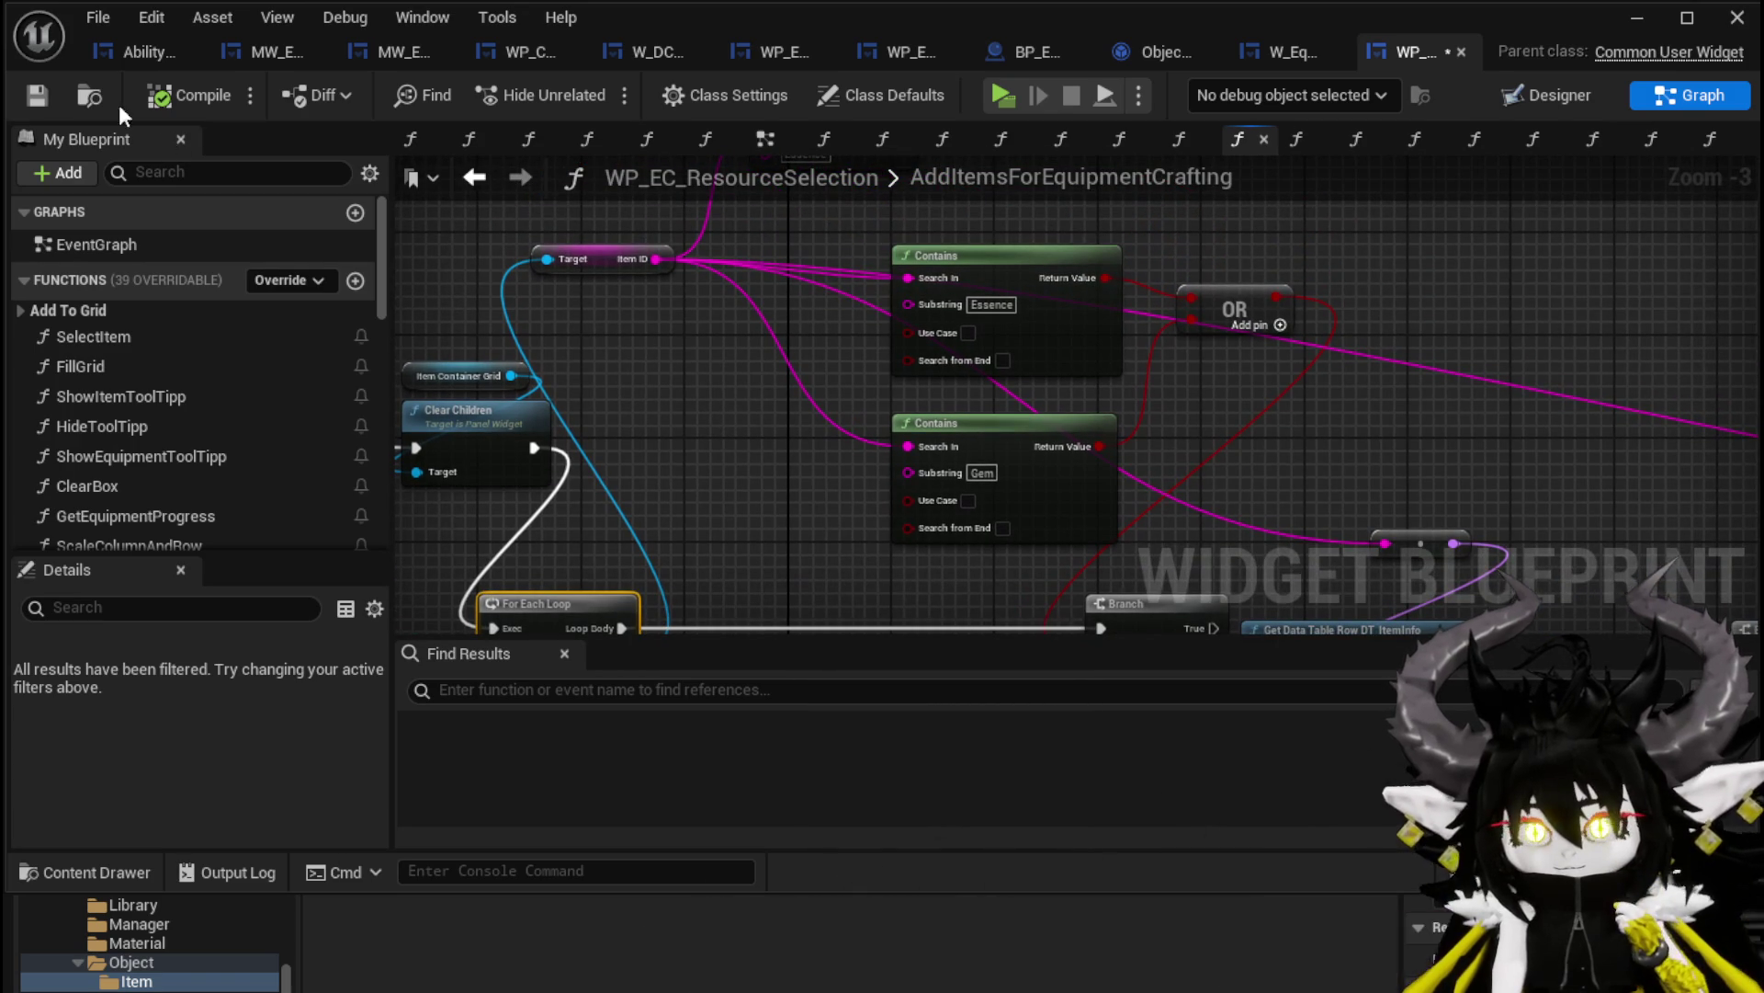
left_click(39, 93)
left_click_drag(678, 415, 660, 364)
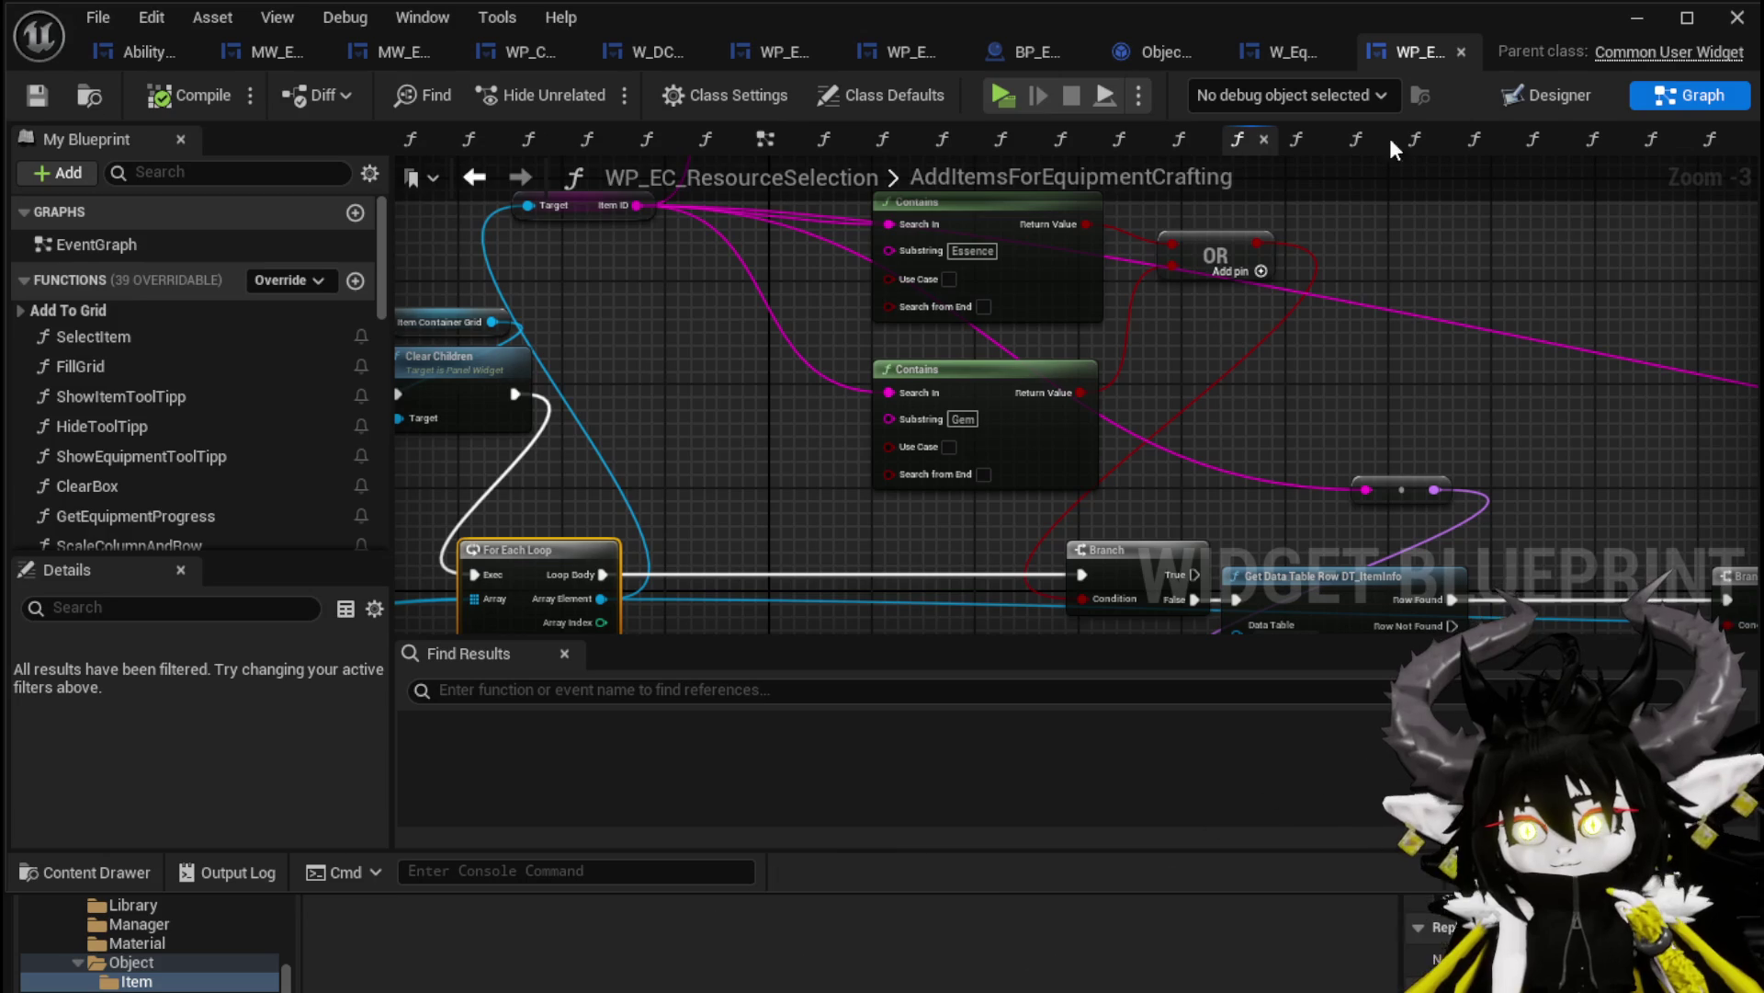
left_click(1646, 18)
Start play, view the workbench's Resources inventory, then close the workbench menu
left_click(598, 90)
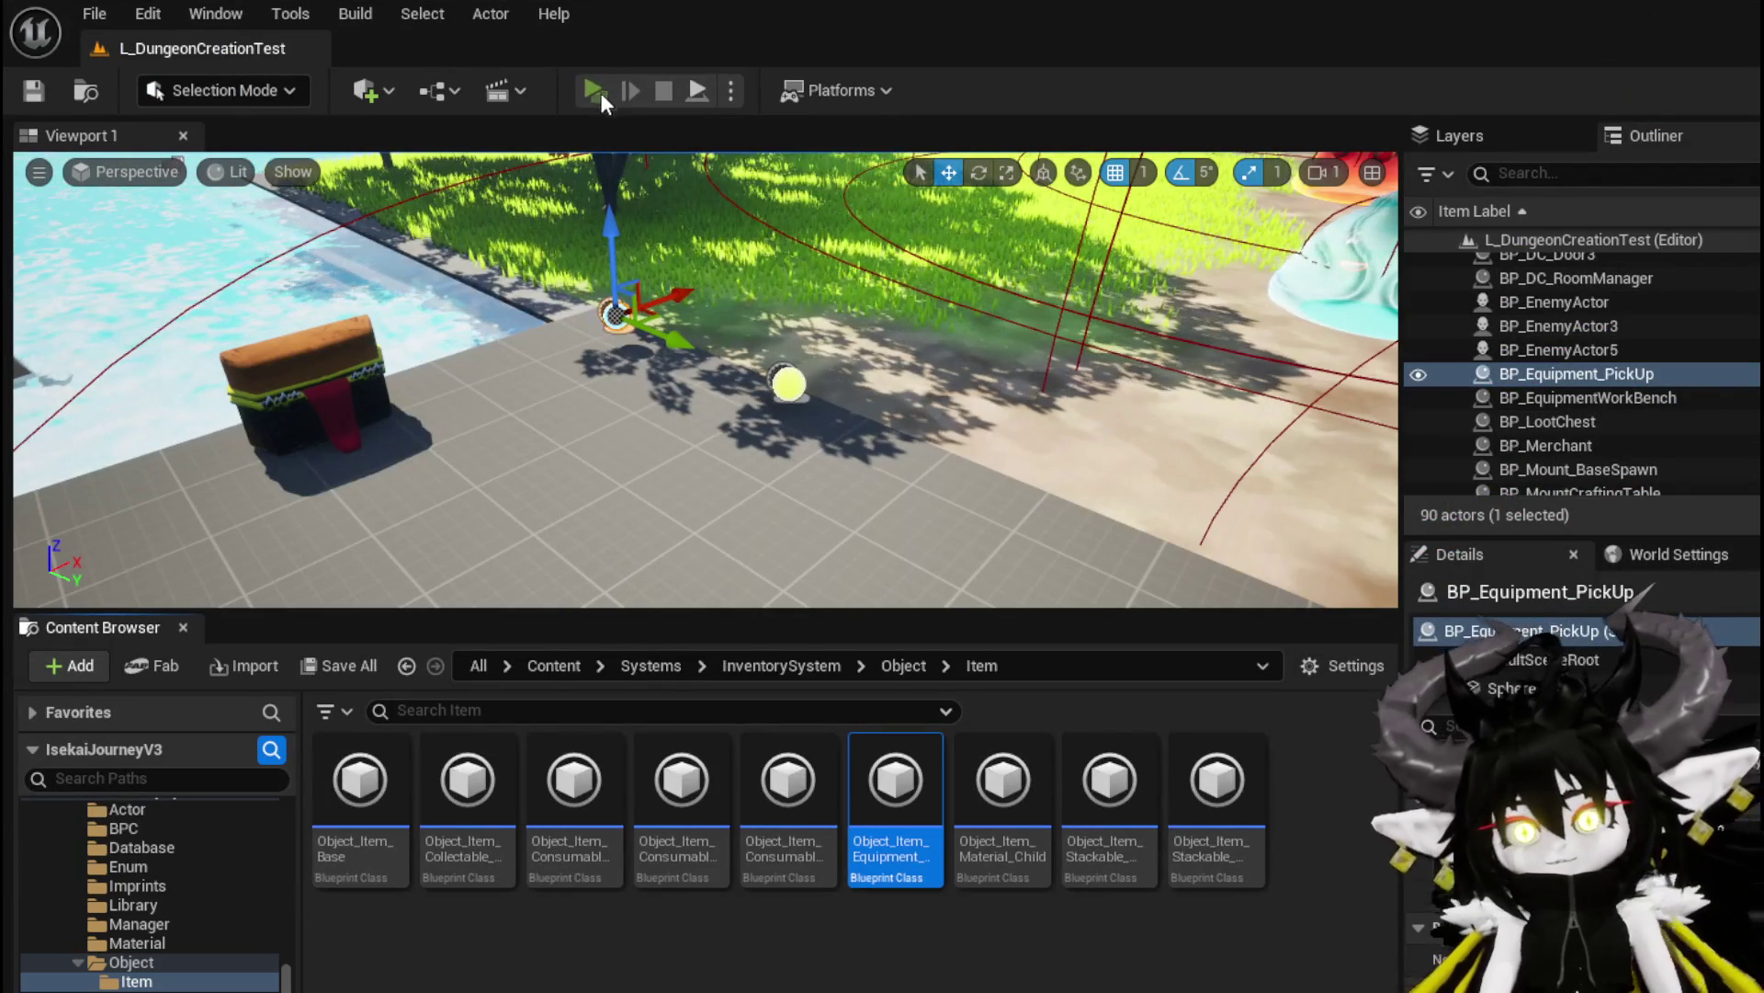
key("w")
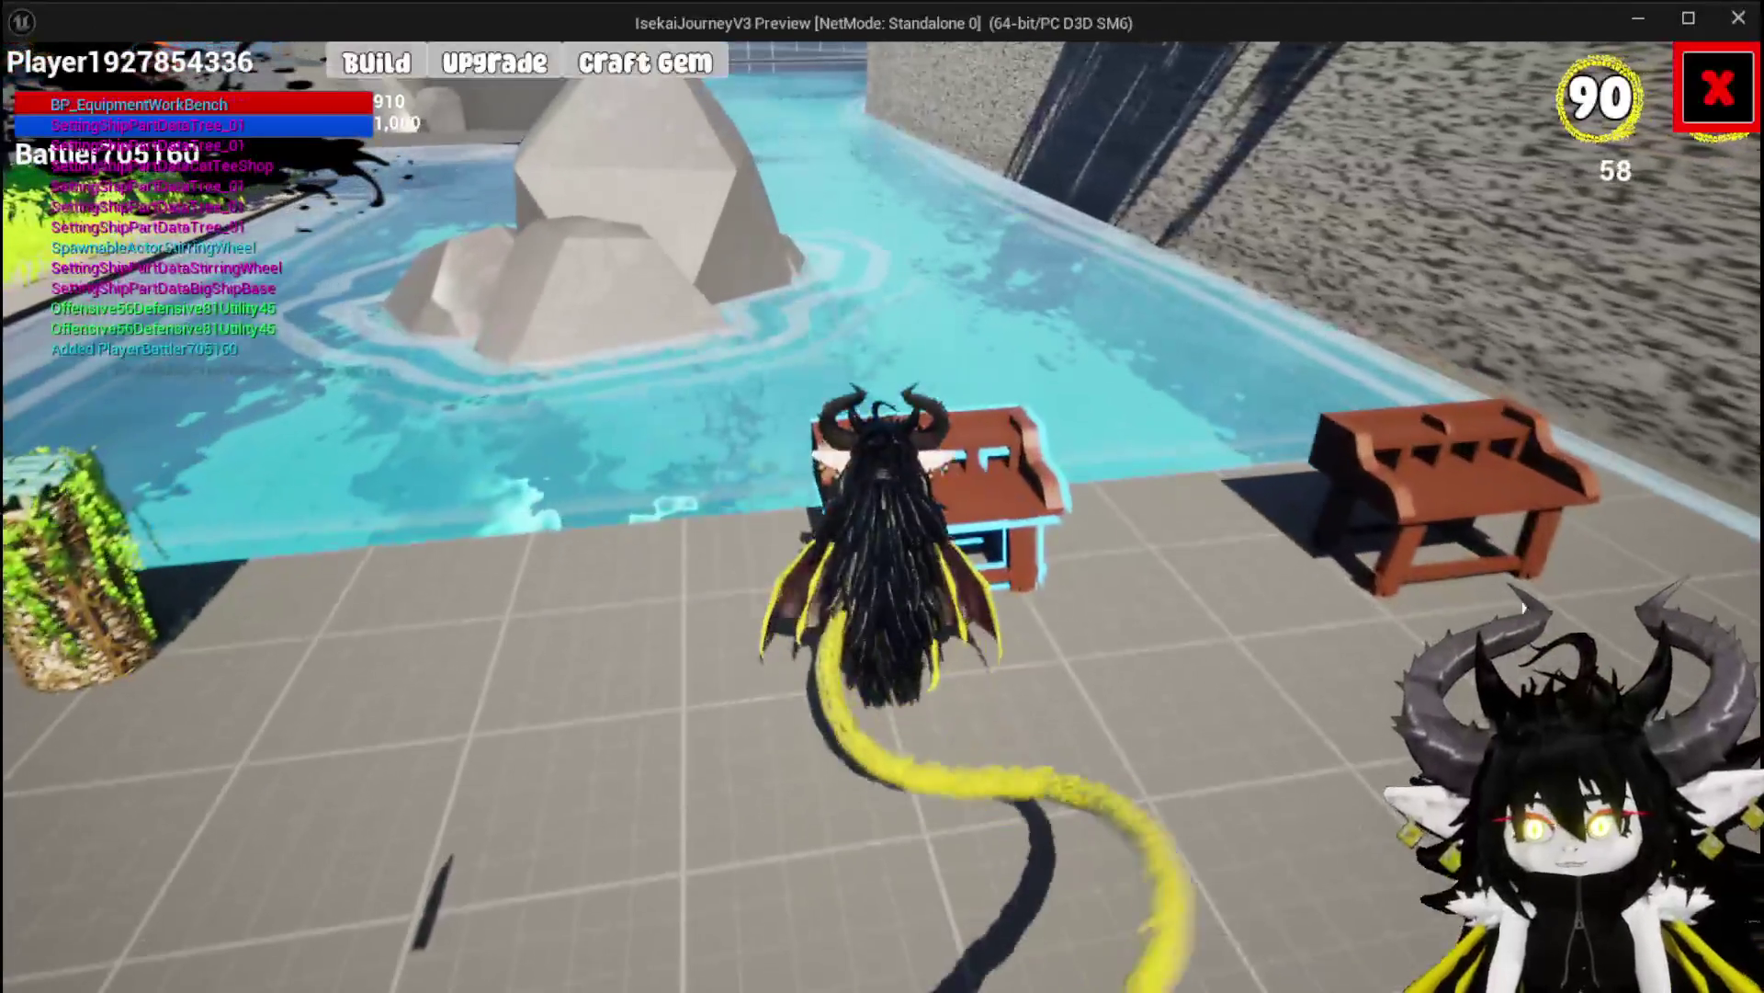
left_click(390, 78)
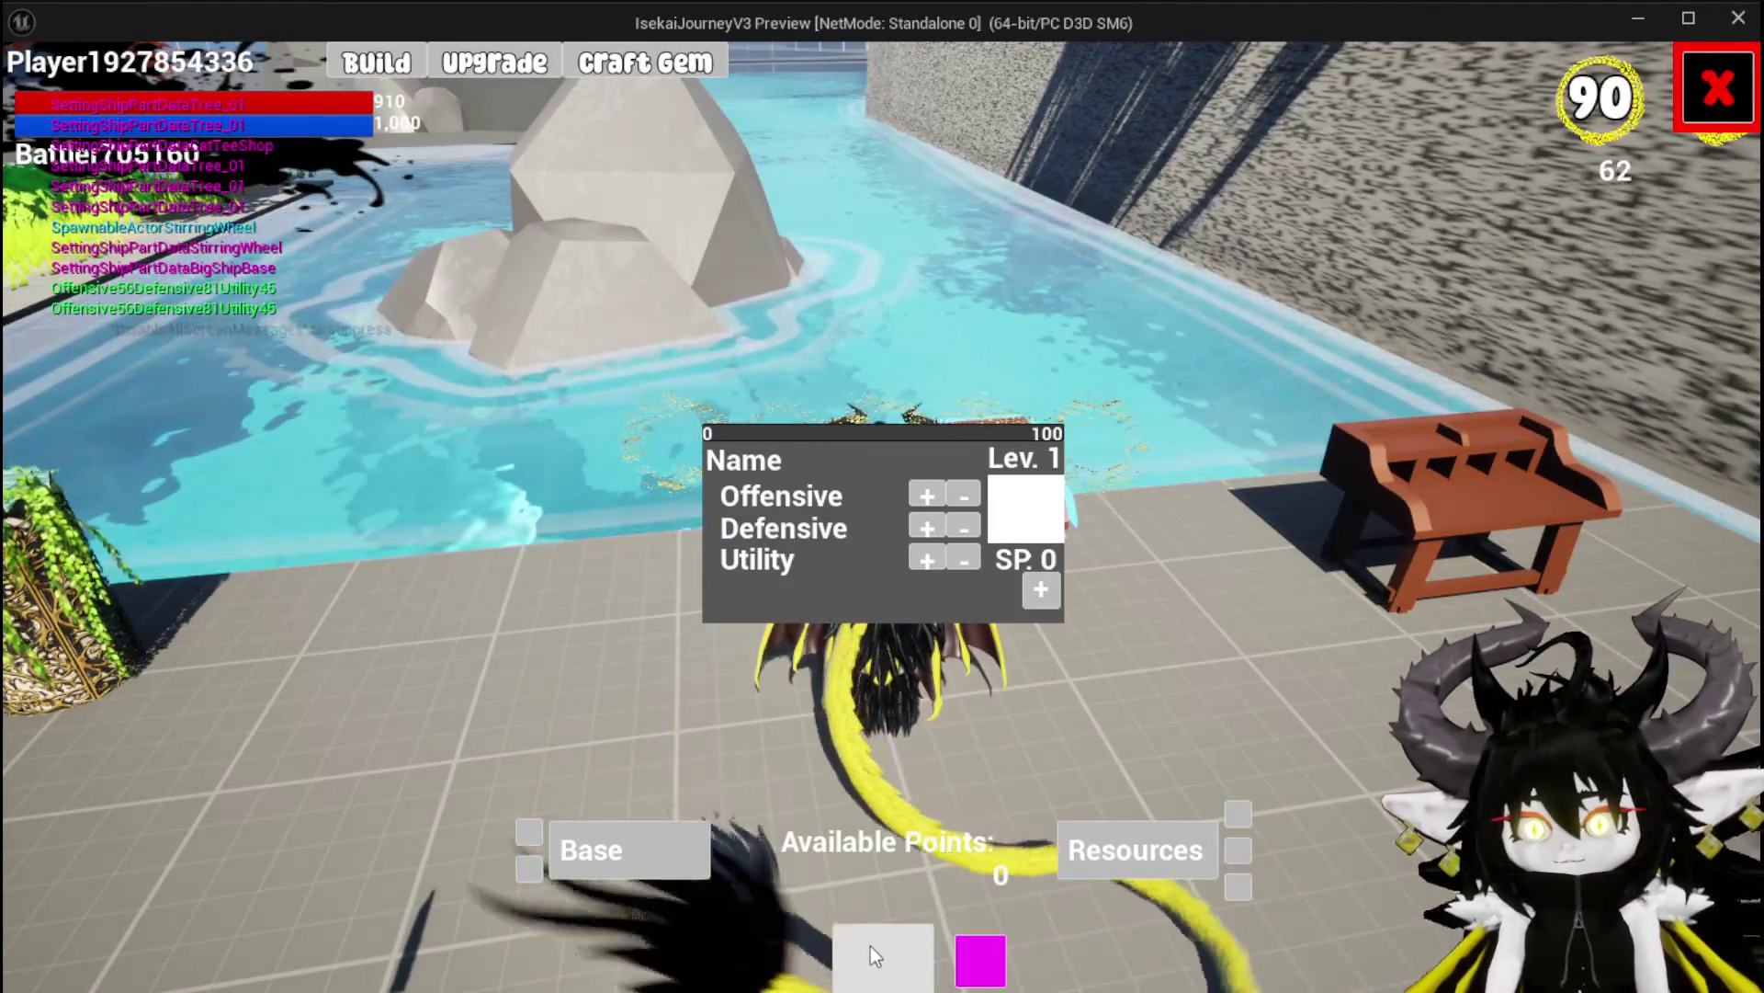
left_click(1112, 862)
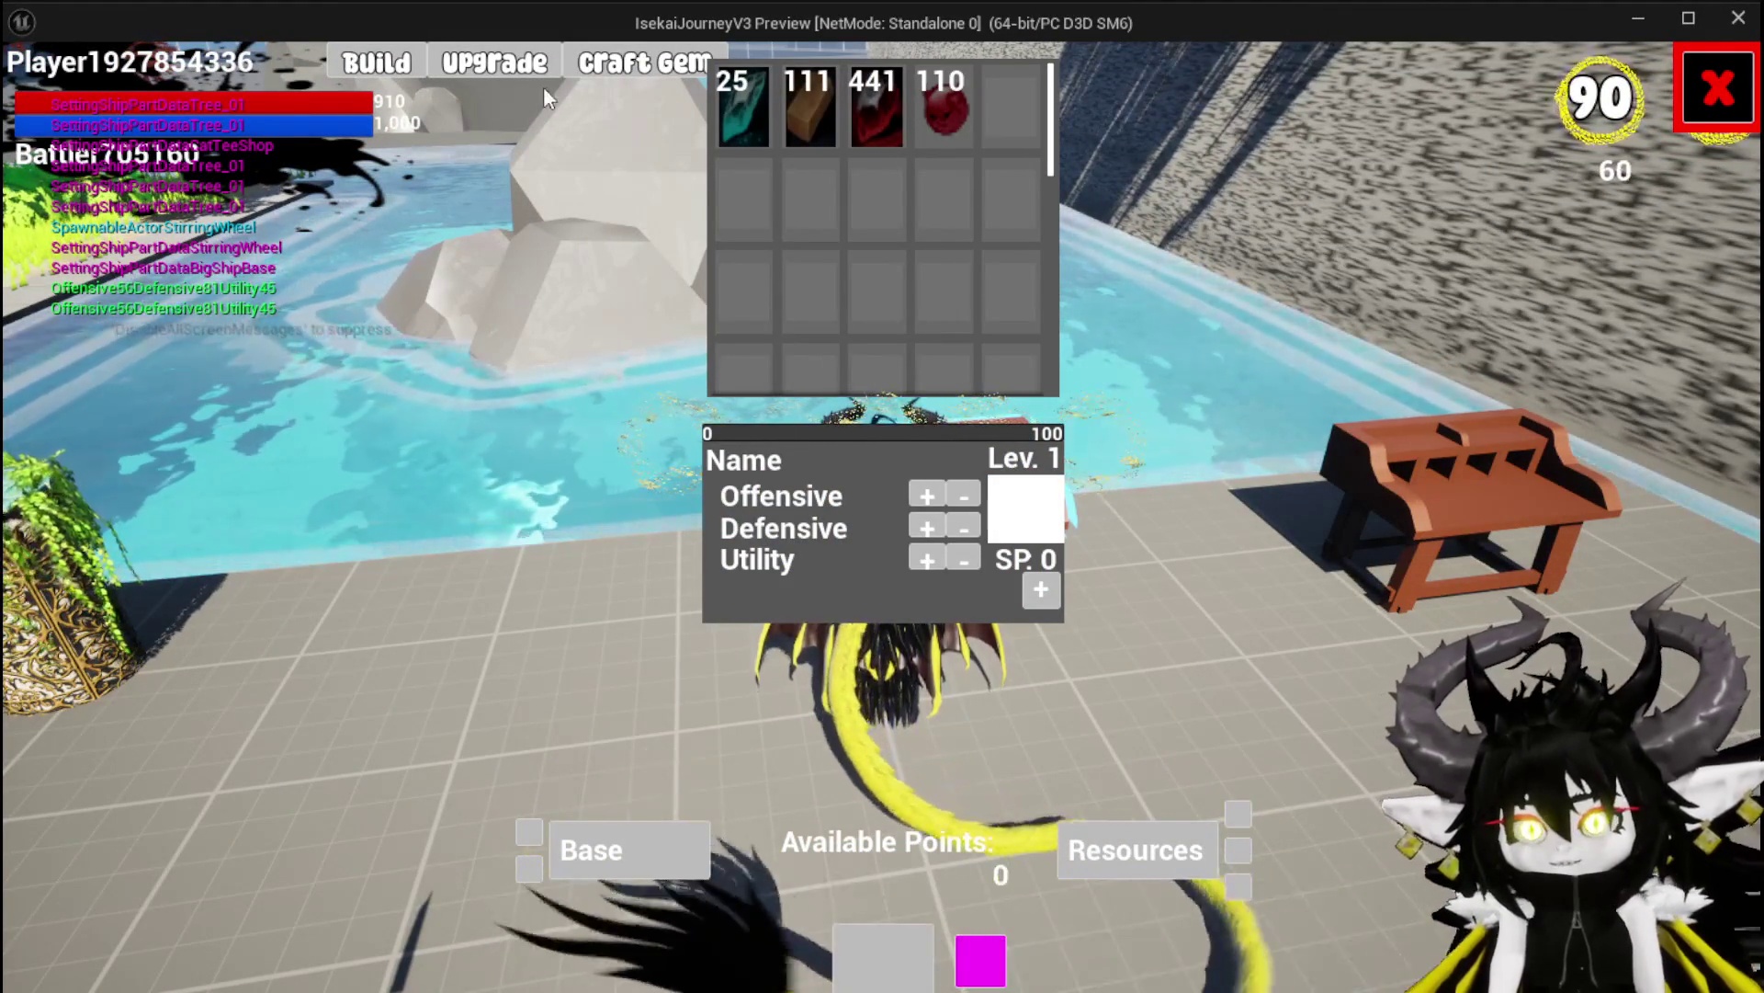
left_click(1714, 87)
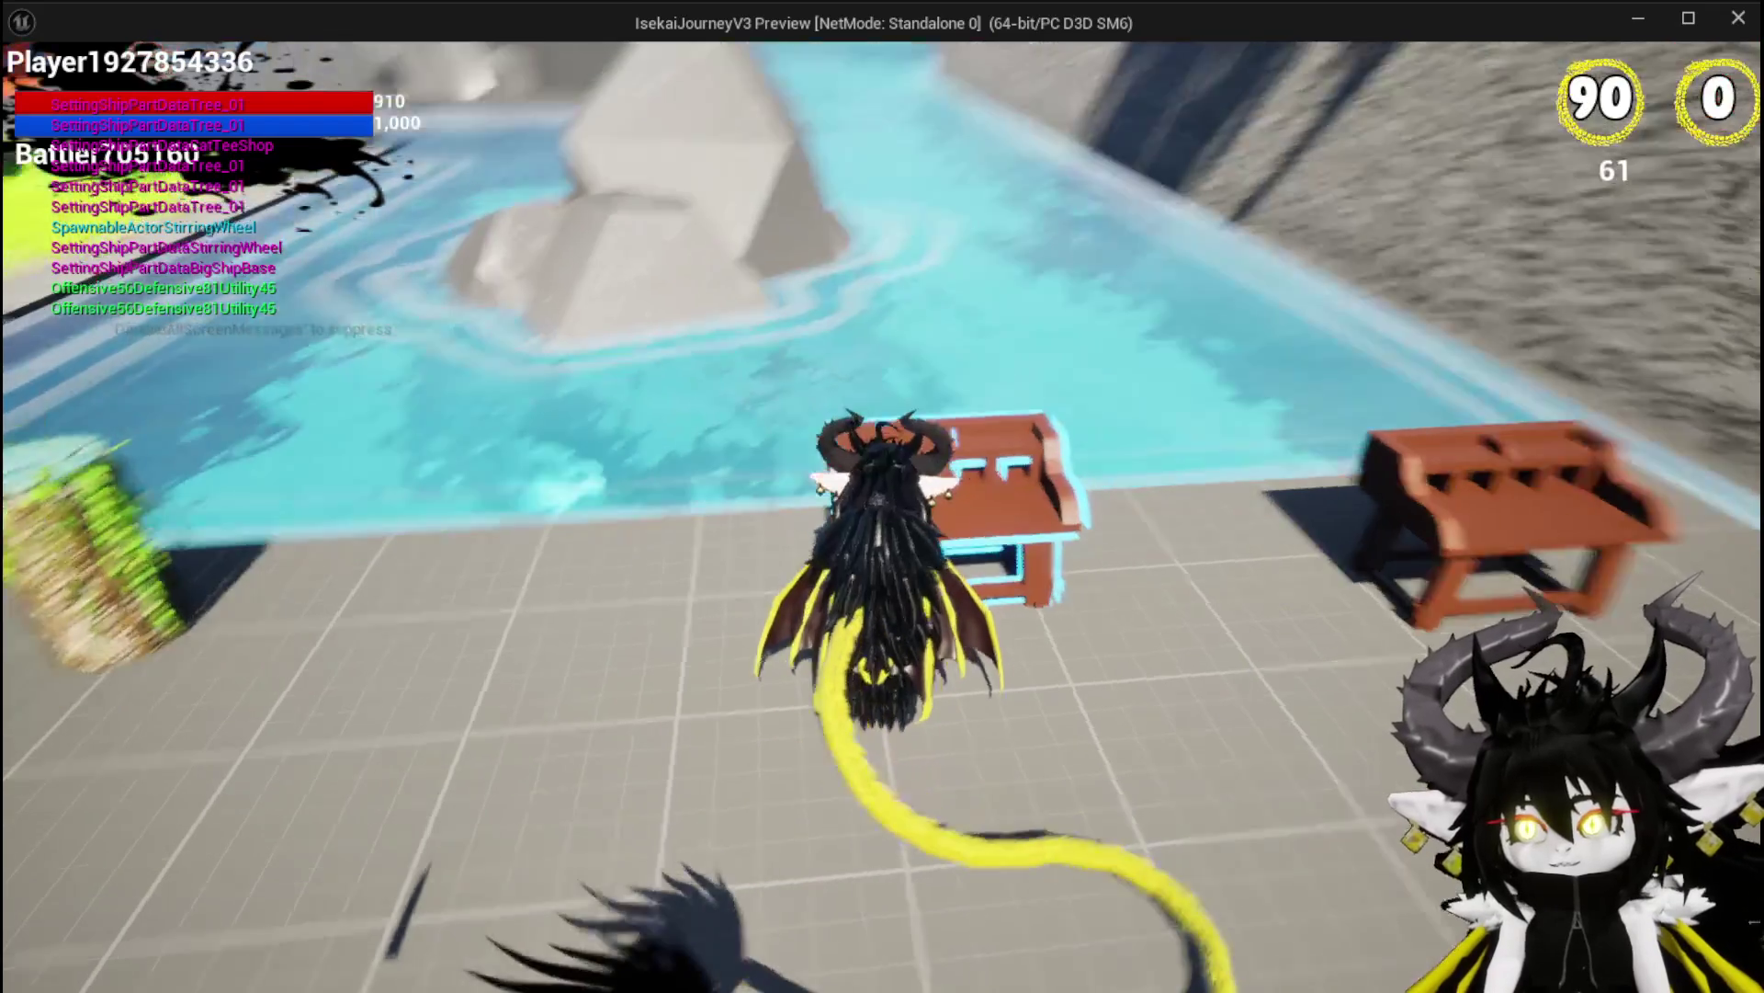
Check the essence and gem items in the player's Materials inventory, then close it
left_click(311, 64)
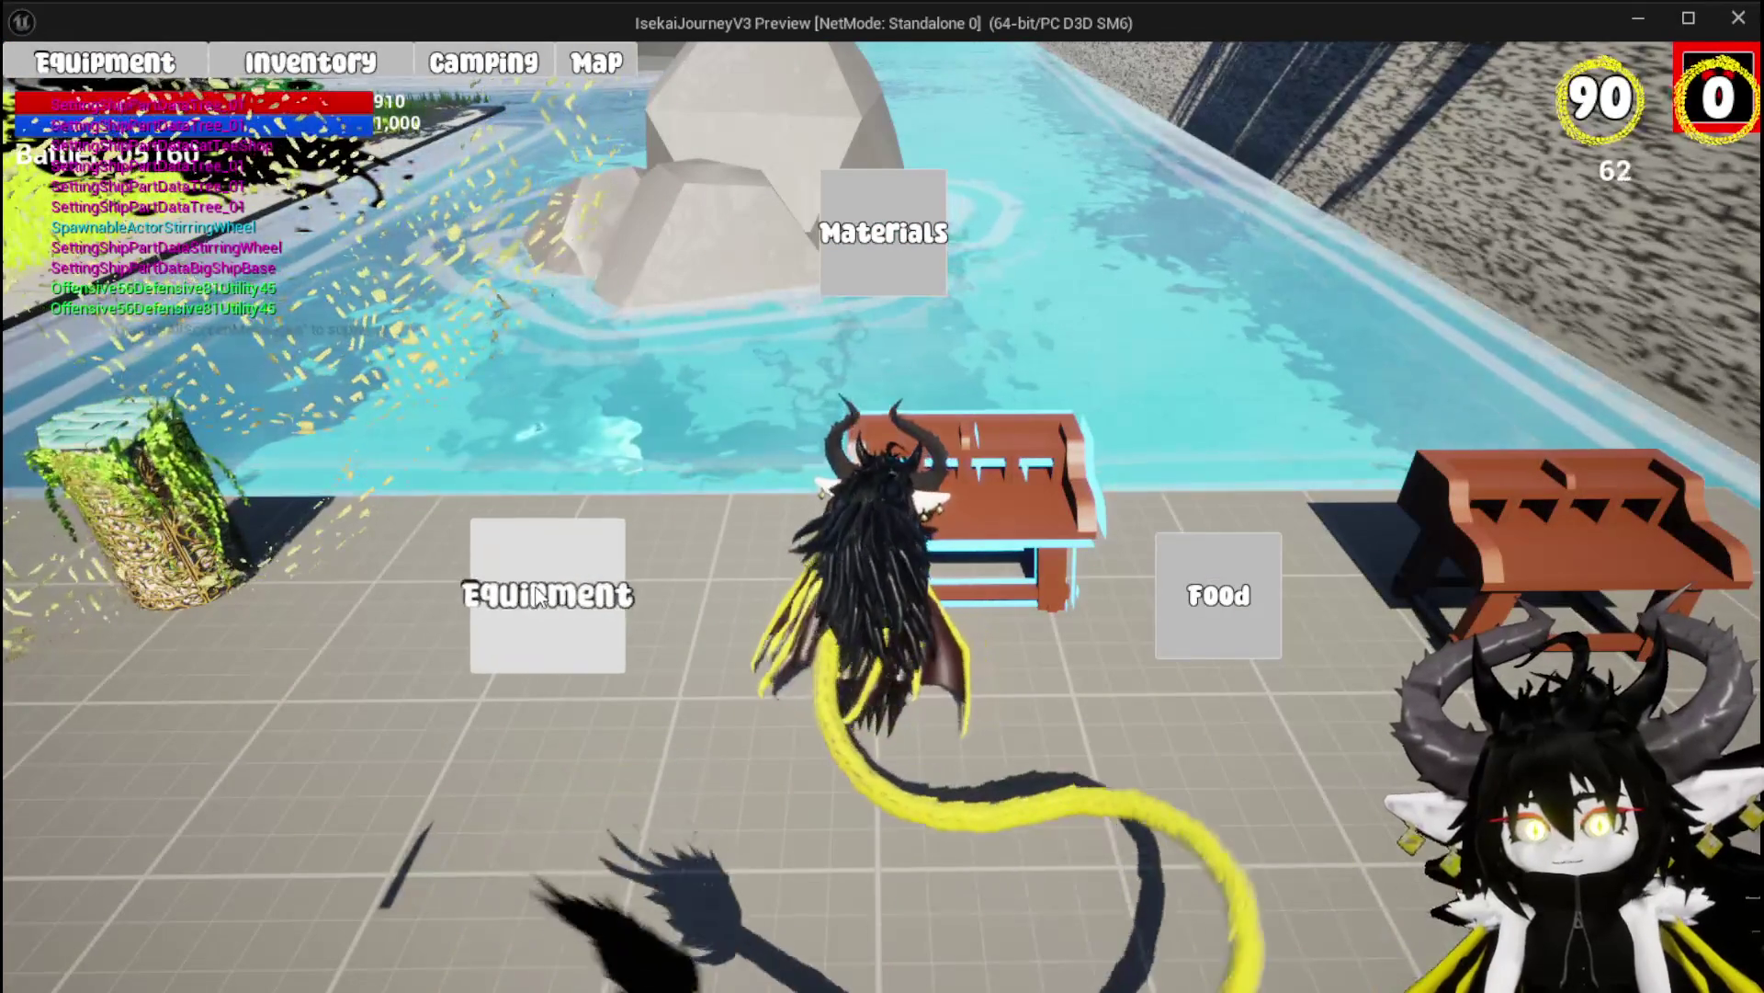
left_click(890, 243)
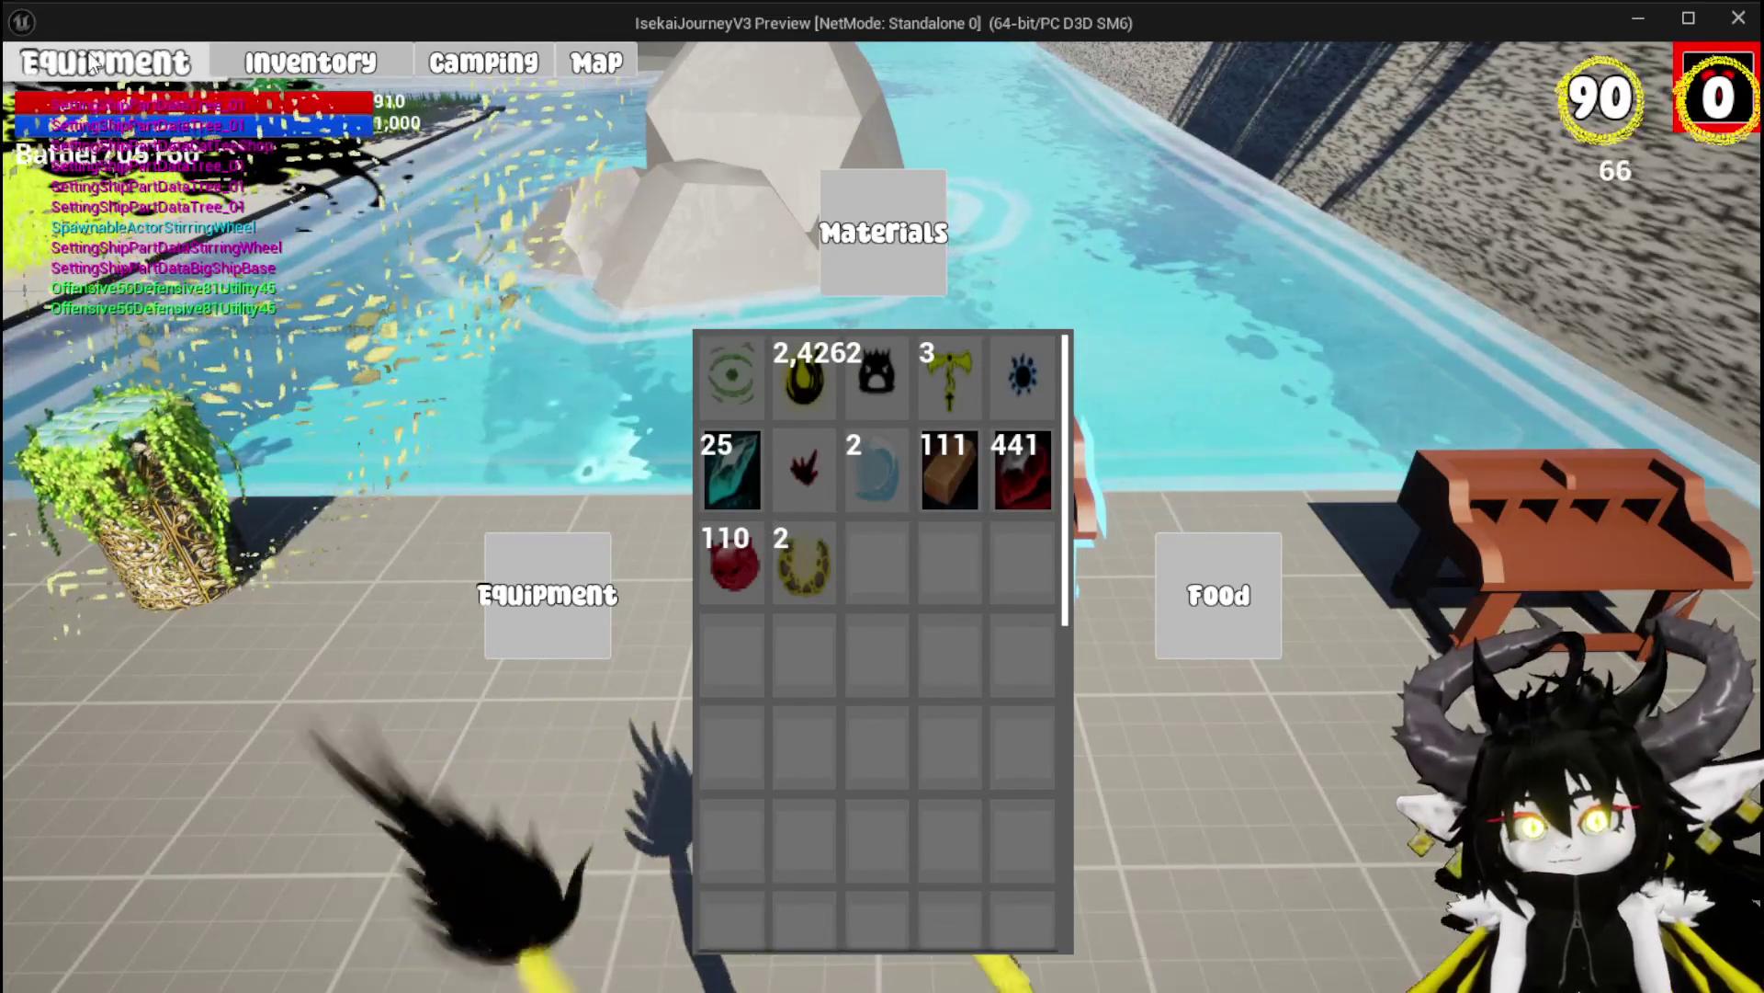
left_click(1715, 94)
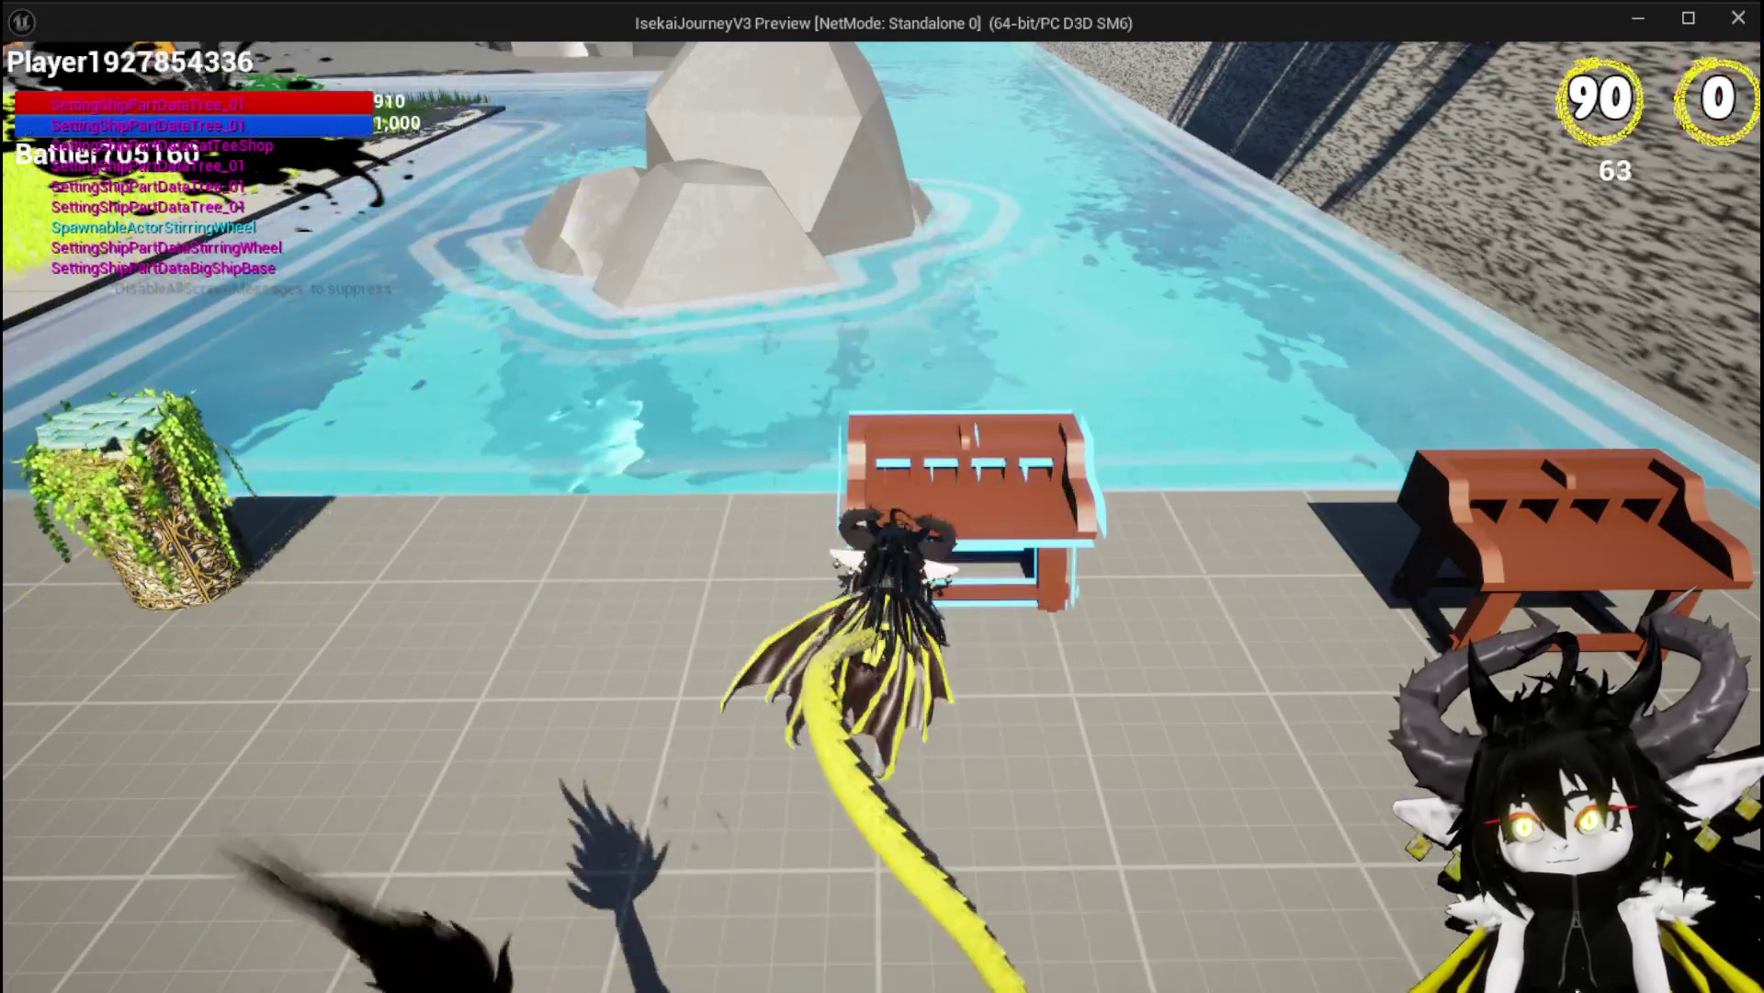
In the workbench's gem crafting, preview the black creature, shadow, black face, blue lightning, blue sun and arrow gems
key("b")
left_click(628, 77)
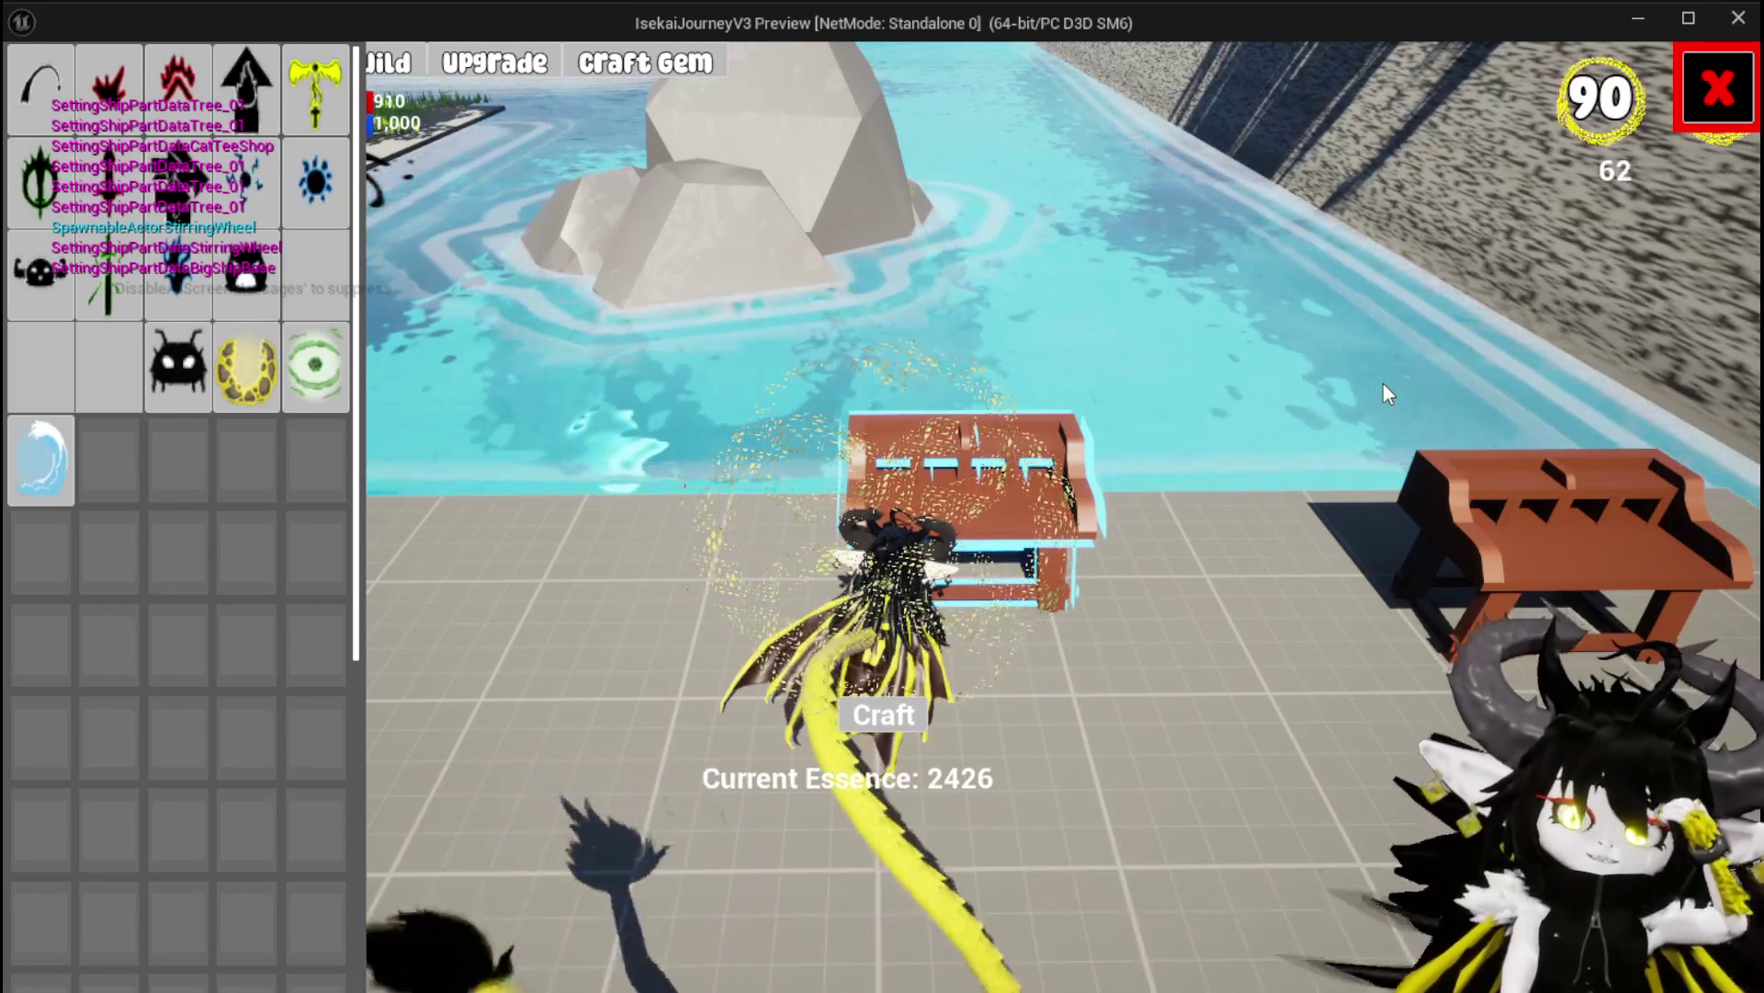
left_click(181, 393)
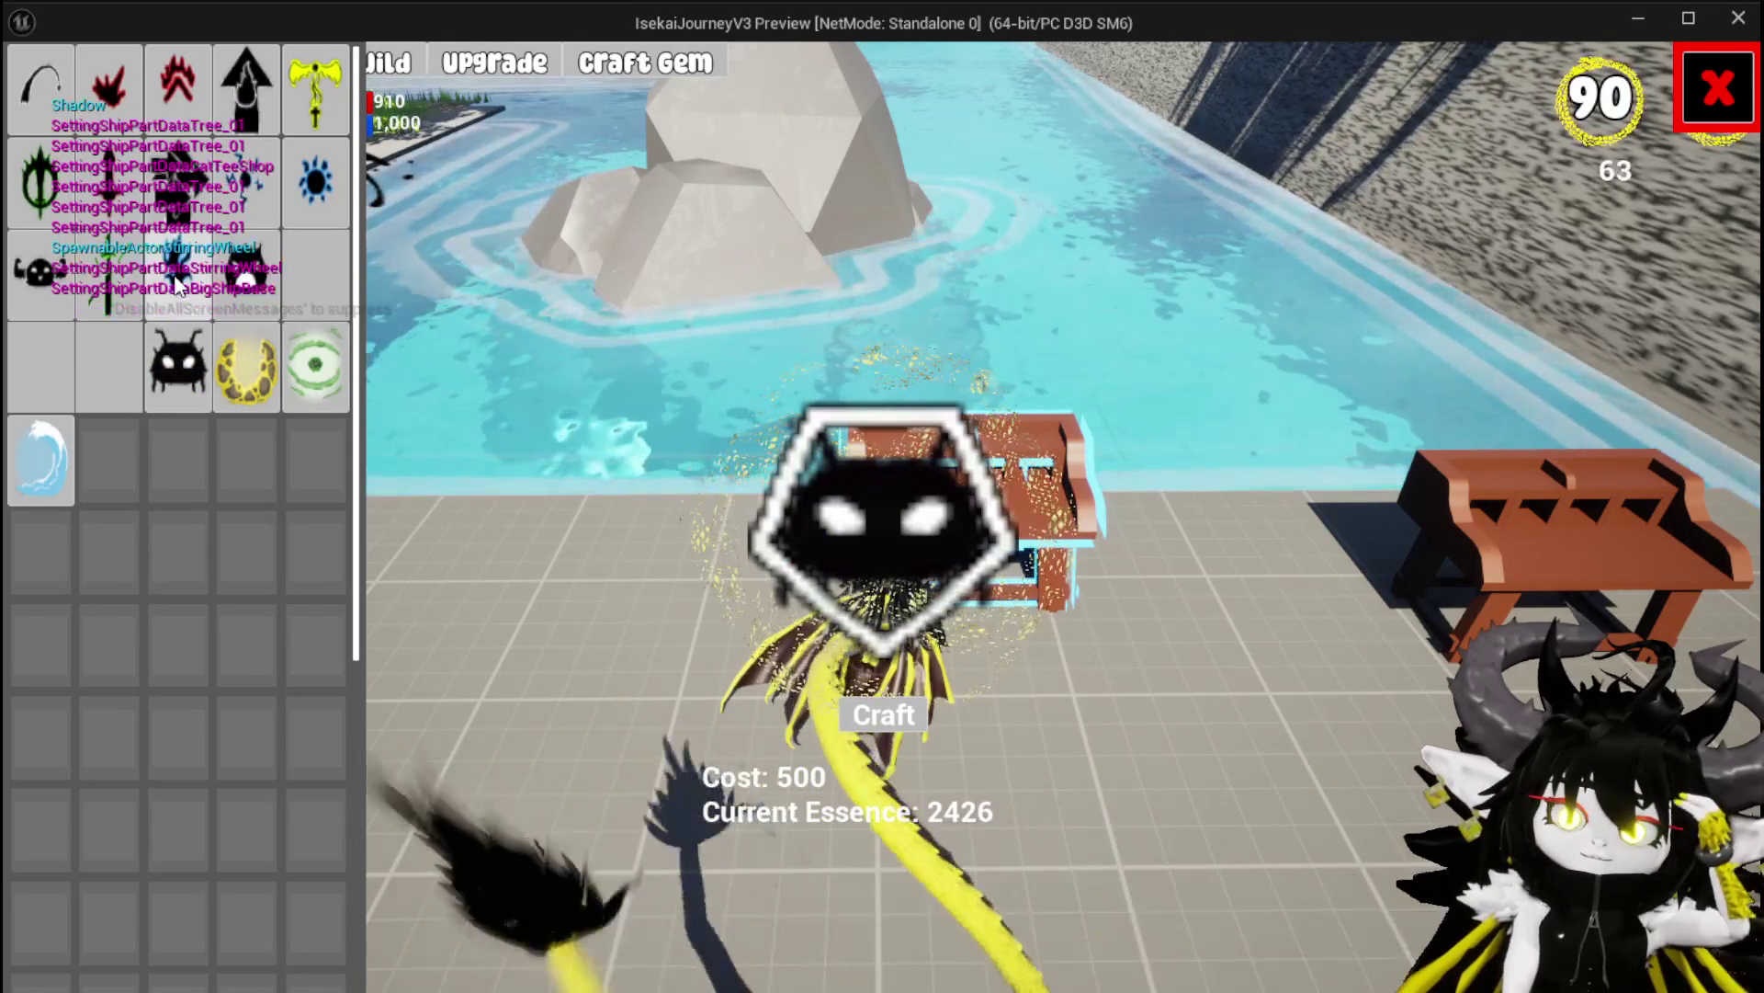
left_click(179, 280)
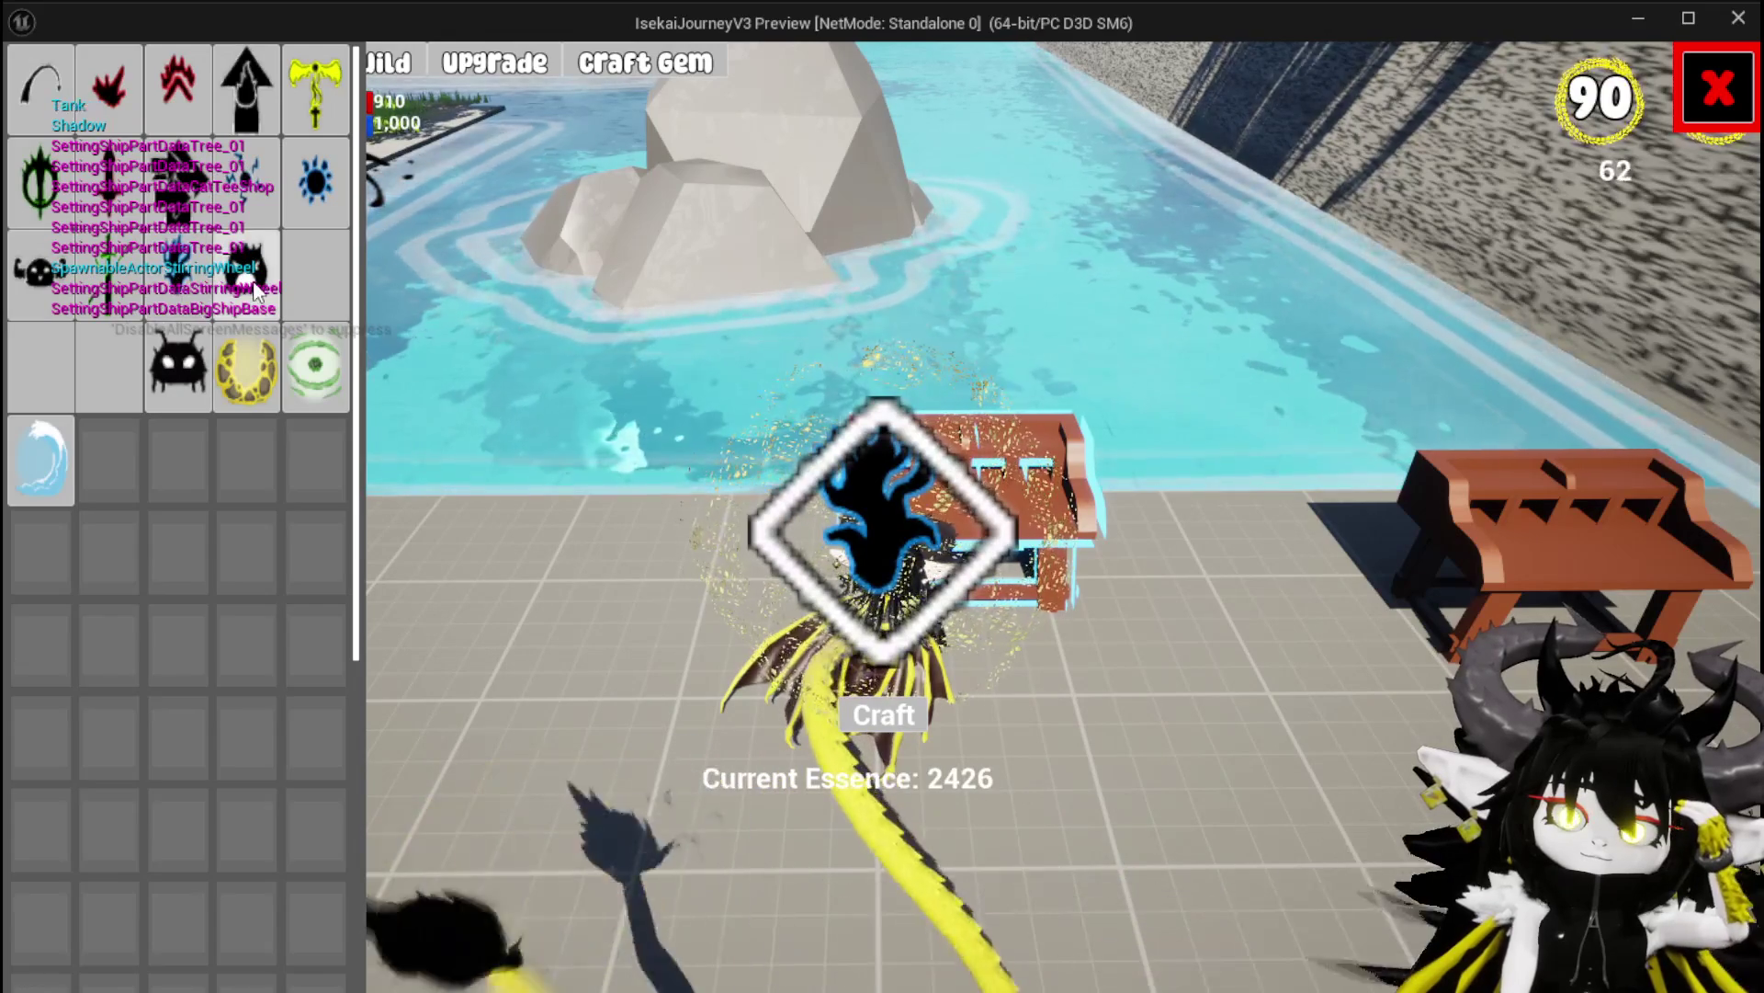
left_click(247, 268)
left_click(272, 198)
left_click(322, 193)
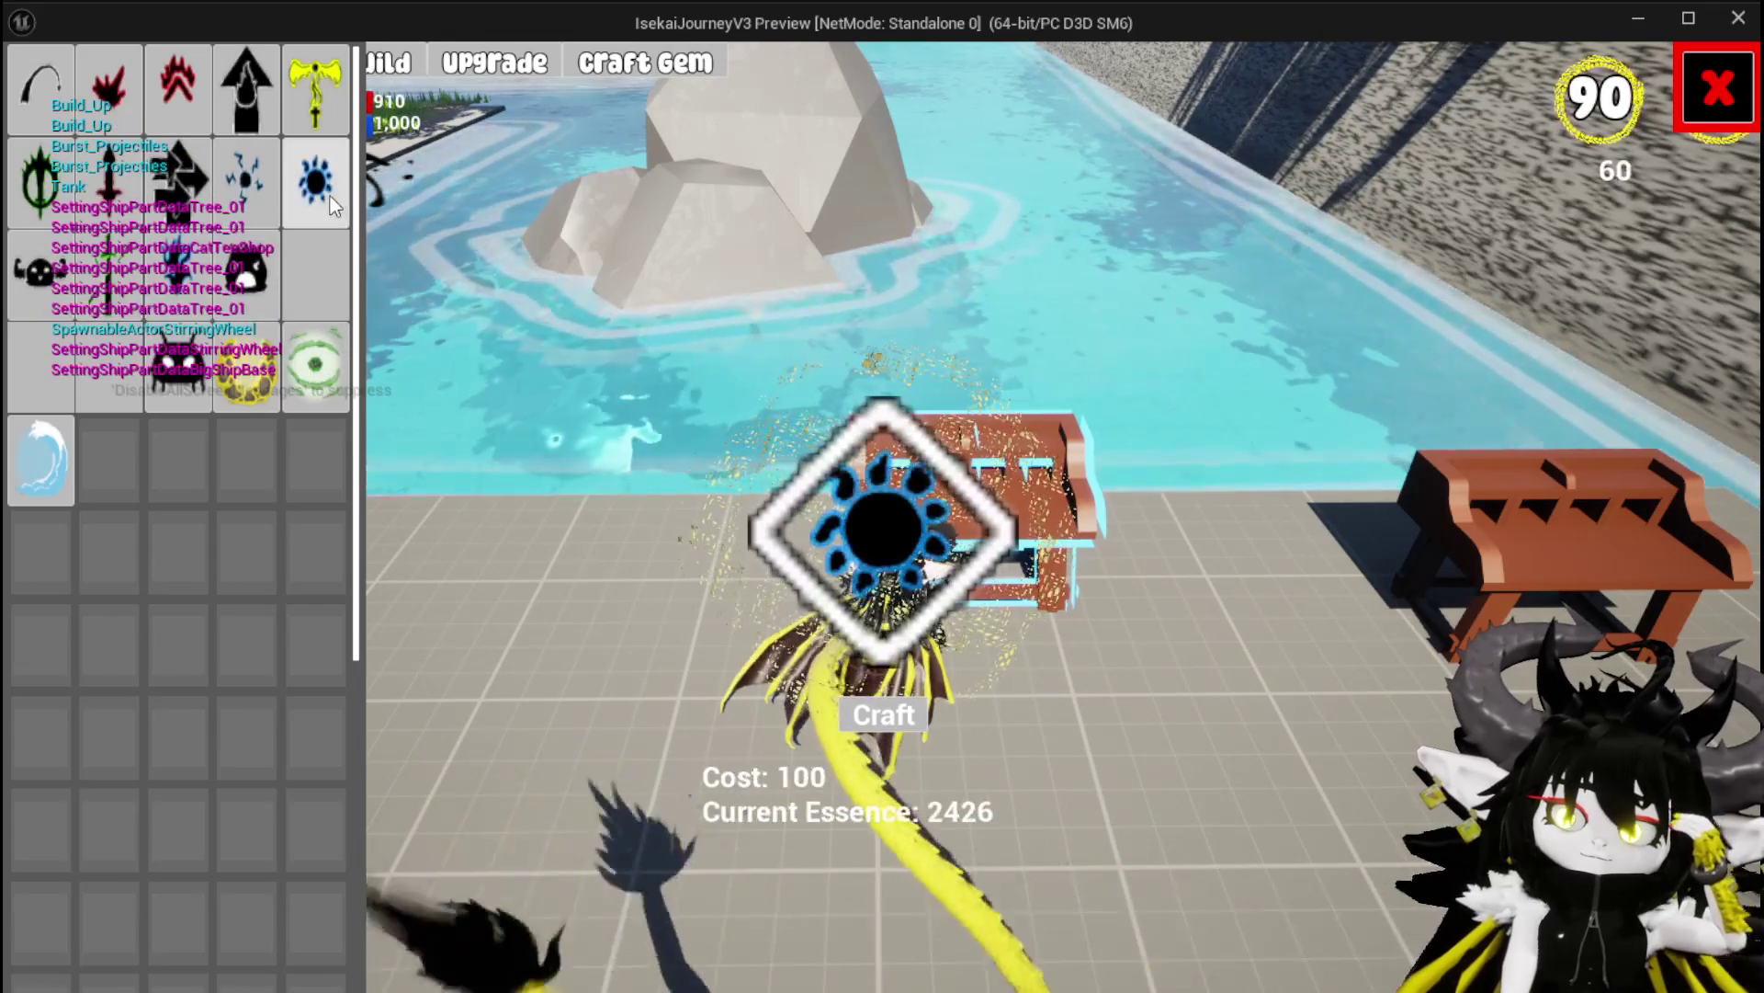
left_click(206, 217)
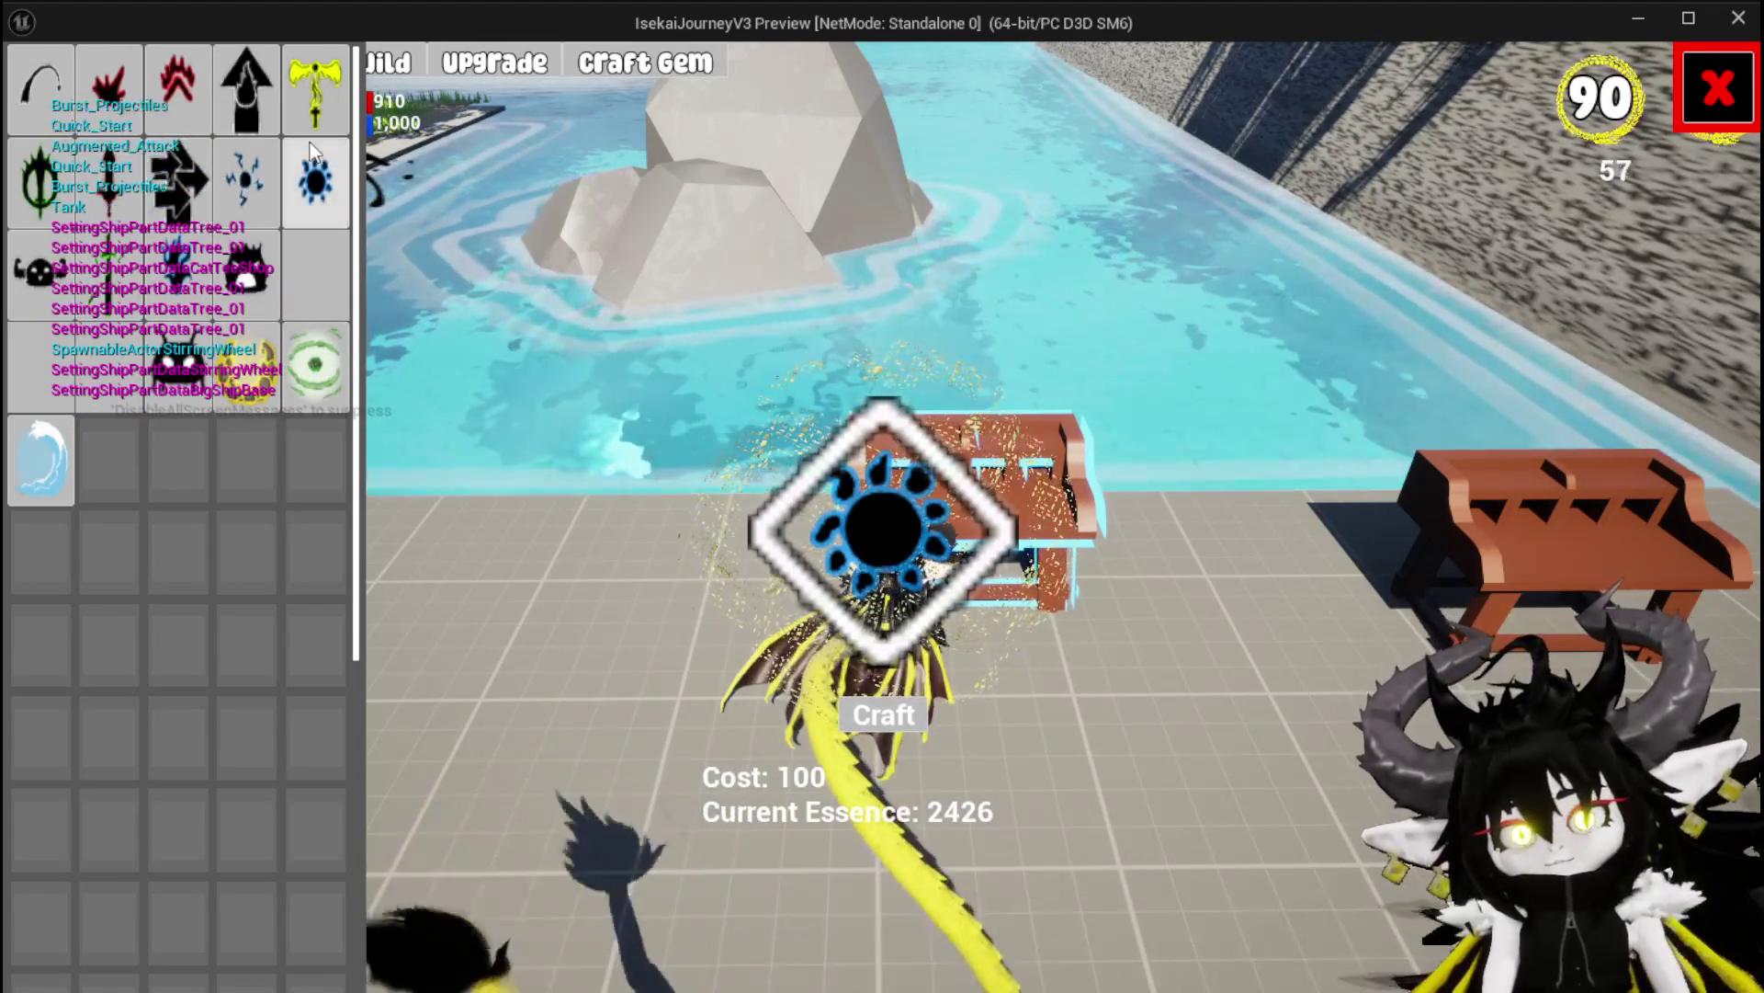
Back at the workbench stats, test the Resources and Base buttons, then stop play
key("Tab")
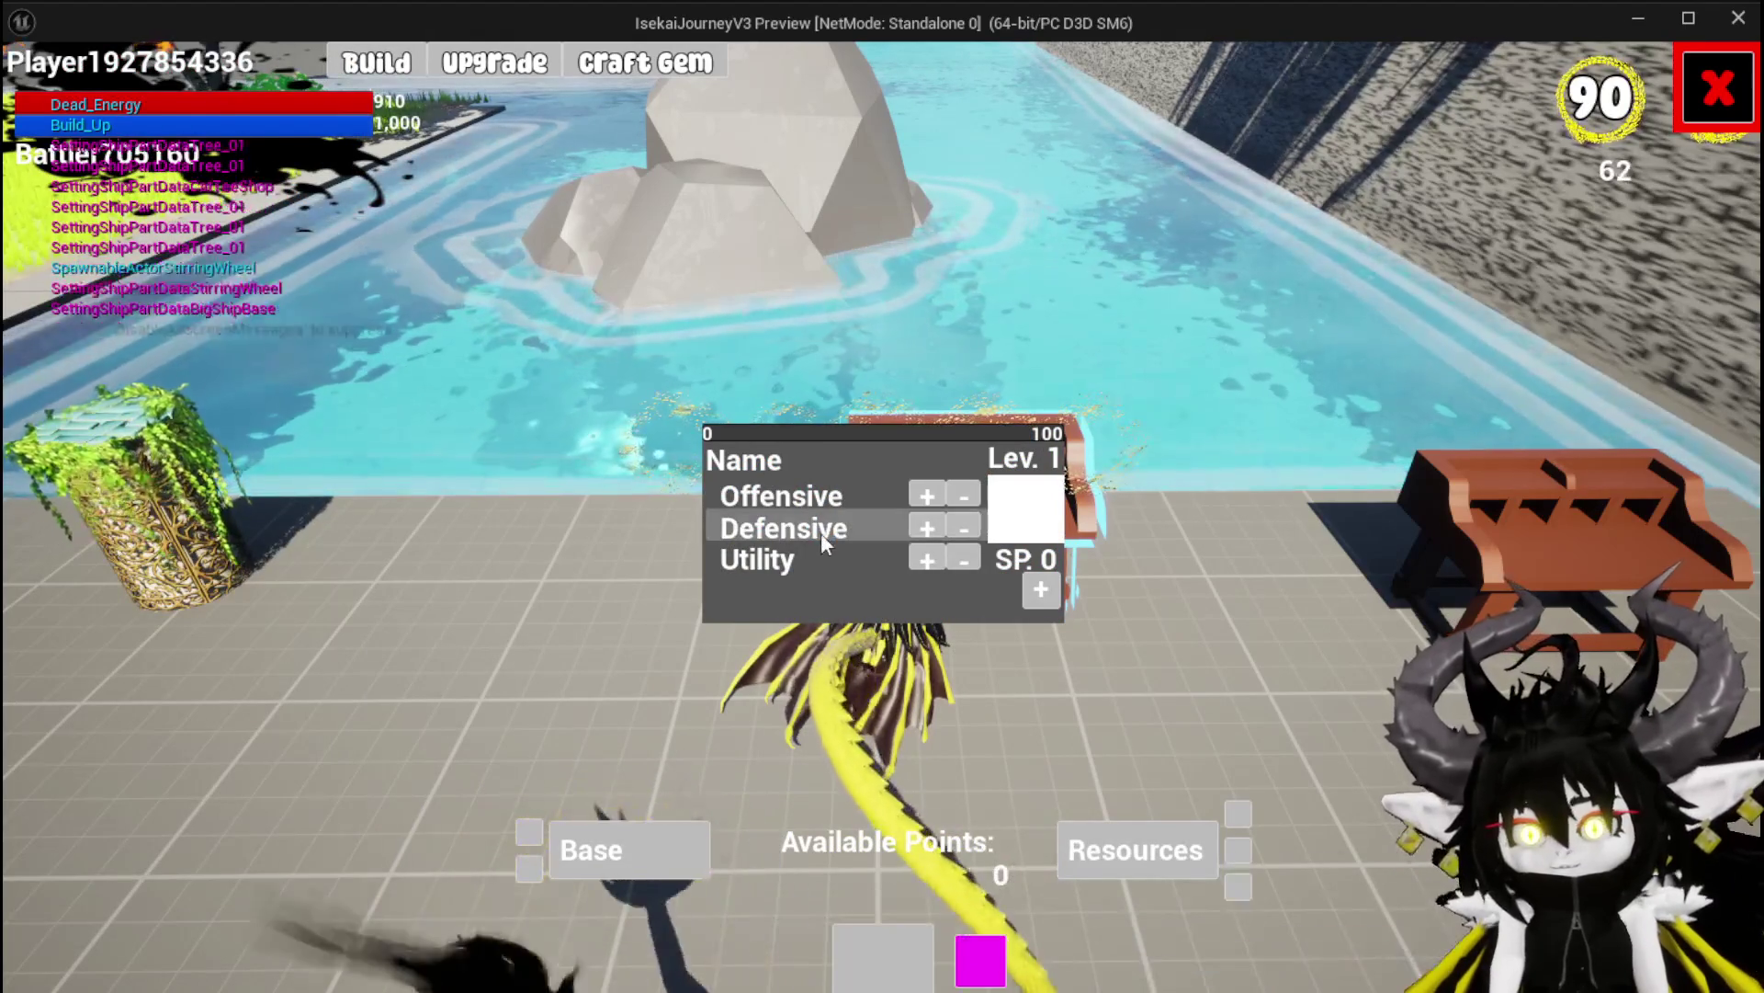
left_click(1177, 842)
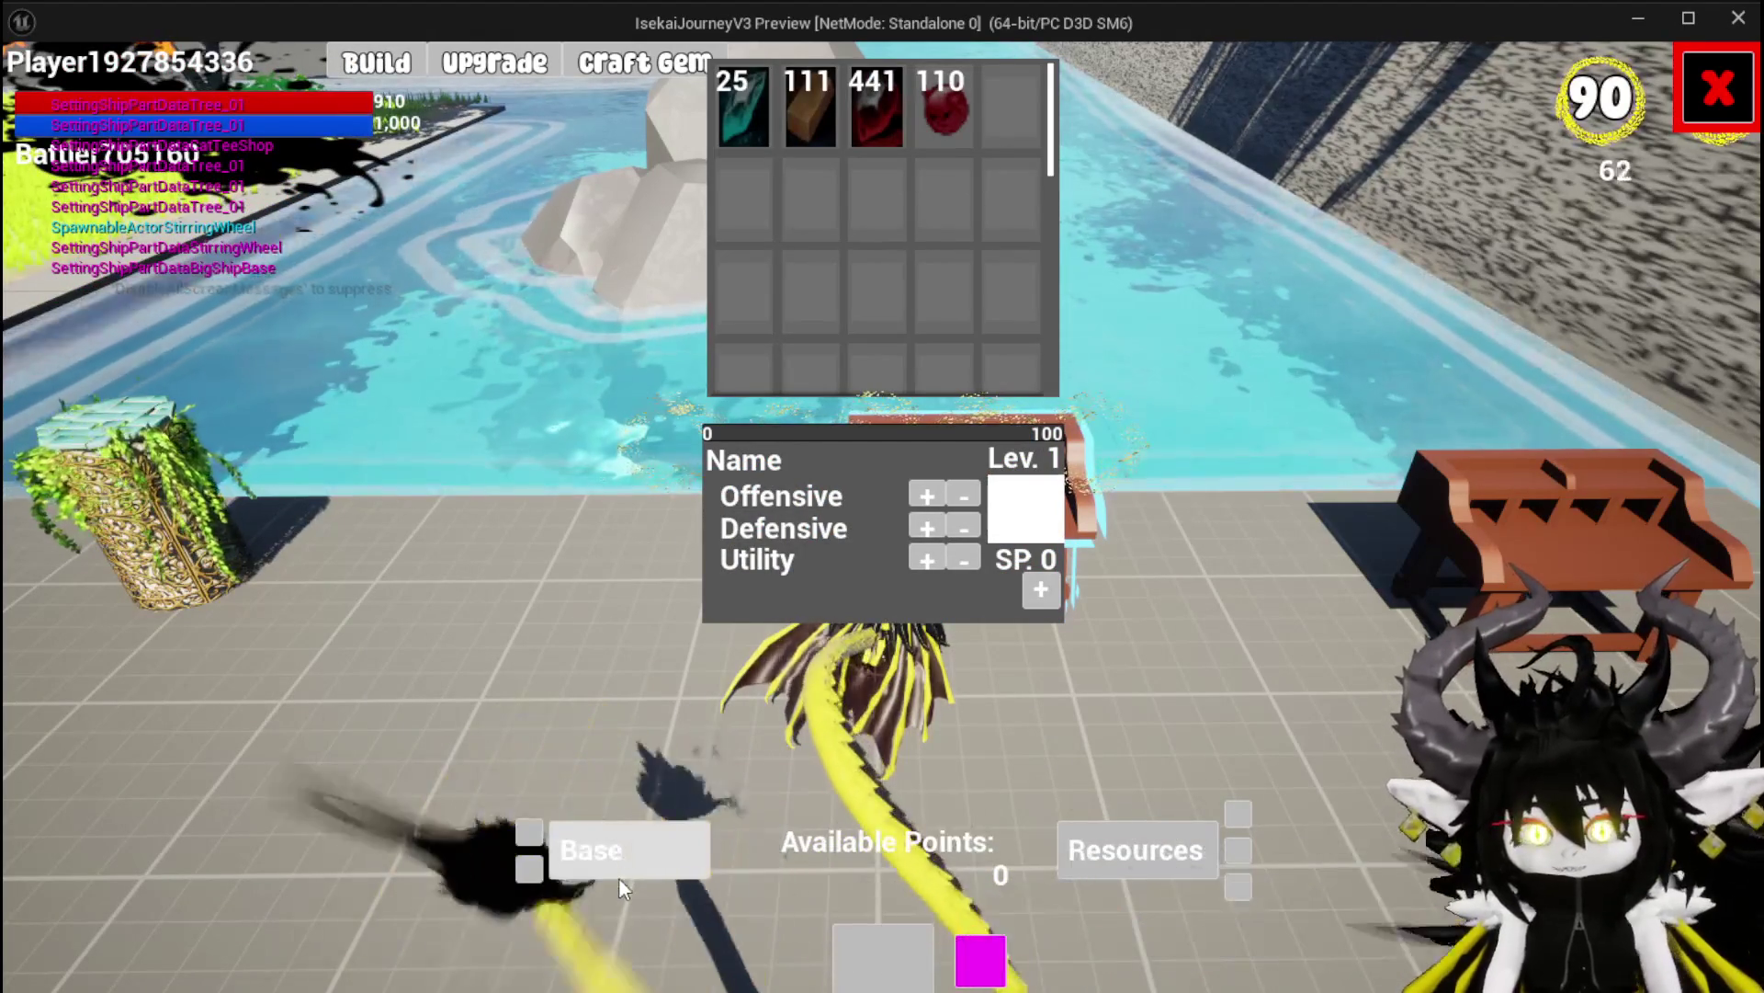
left_click(602, 847)
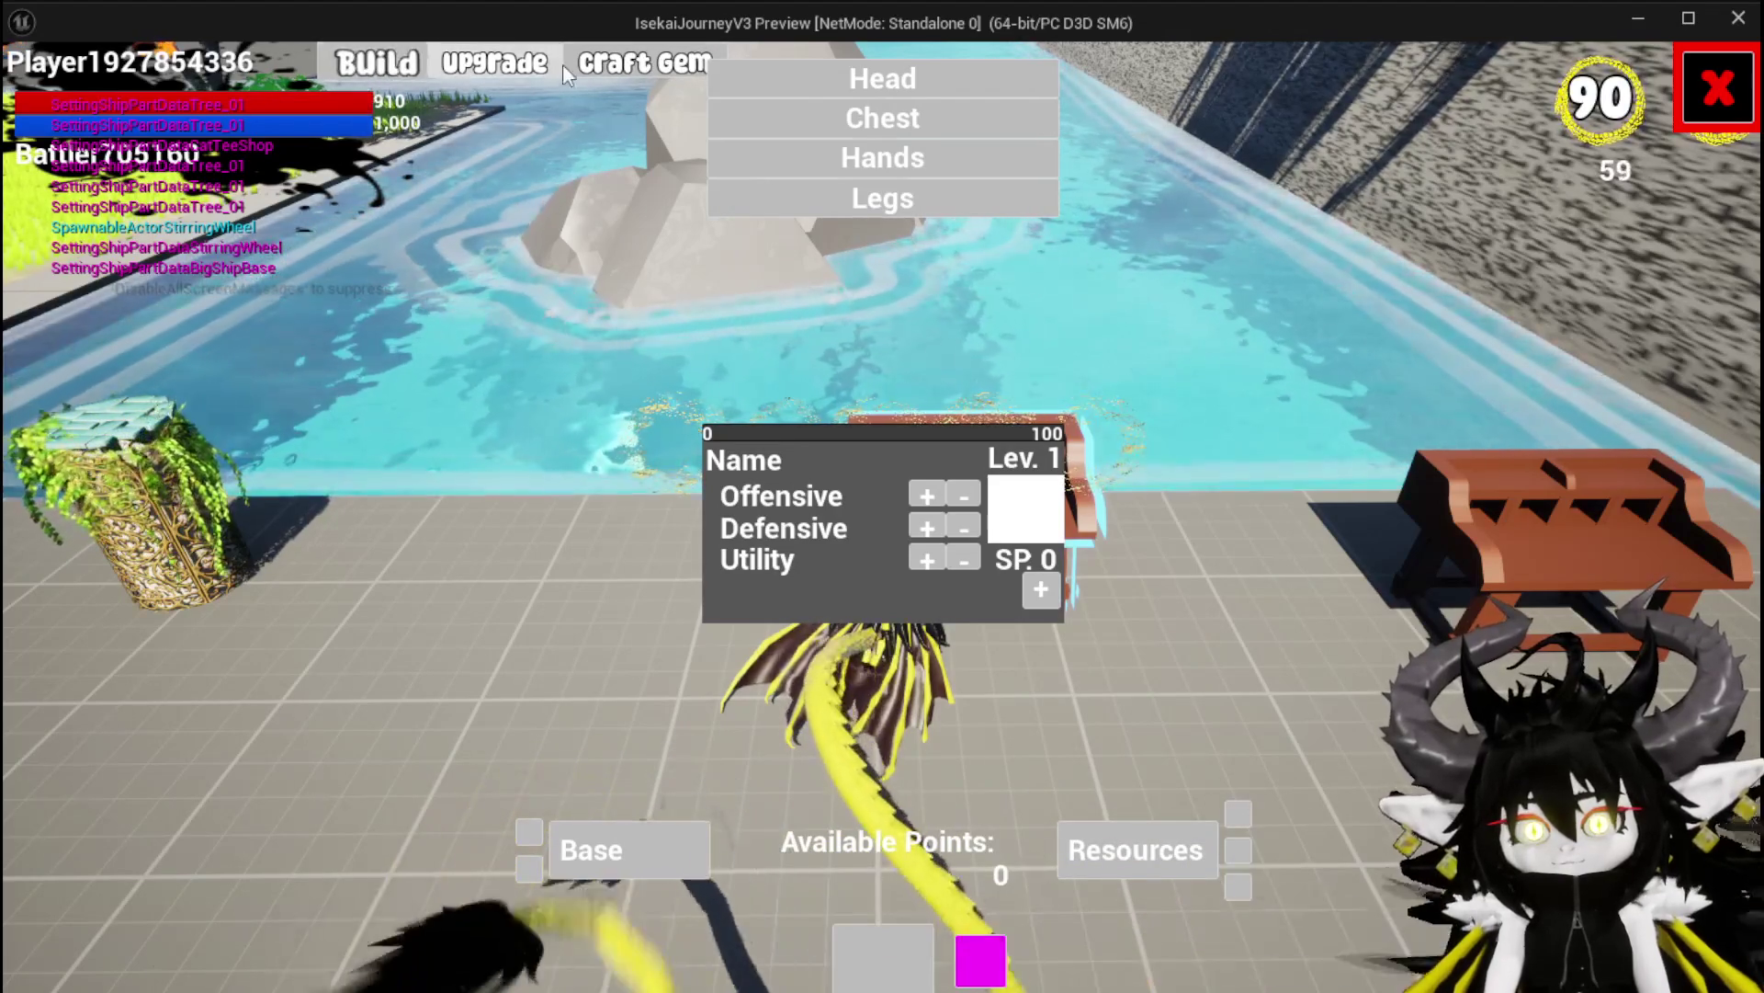
key("Escape")
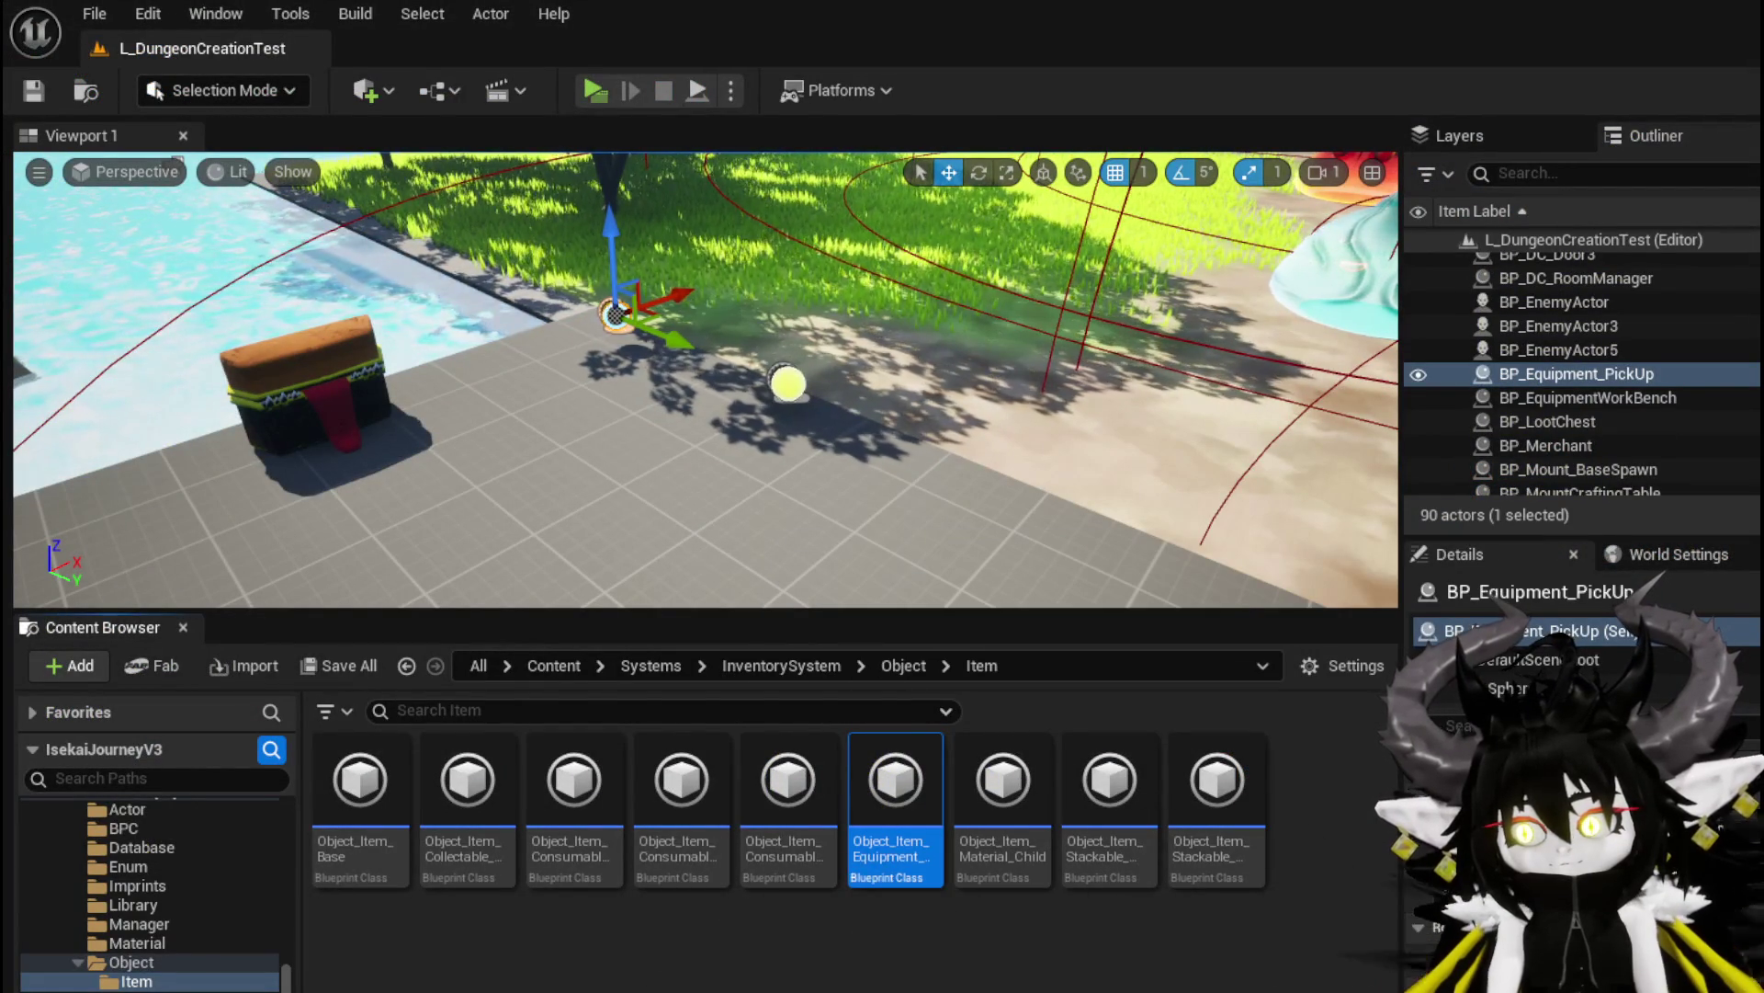
Return to the WP_EC_ResourceSelection graph and move the comment block and entry node up-left
key("alt+Tab")
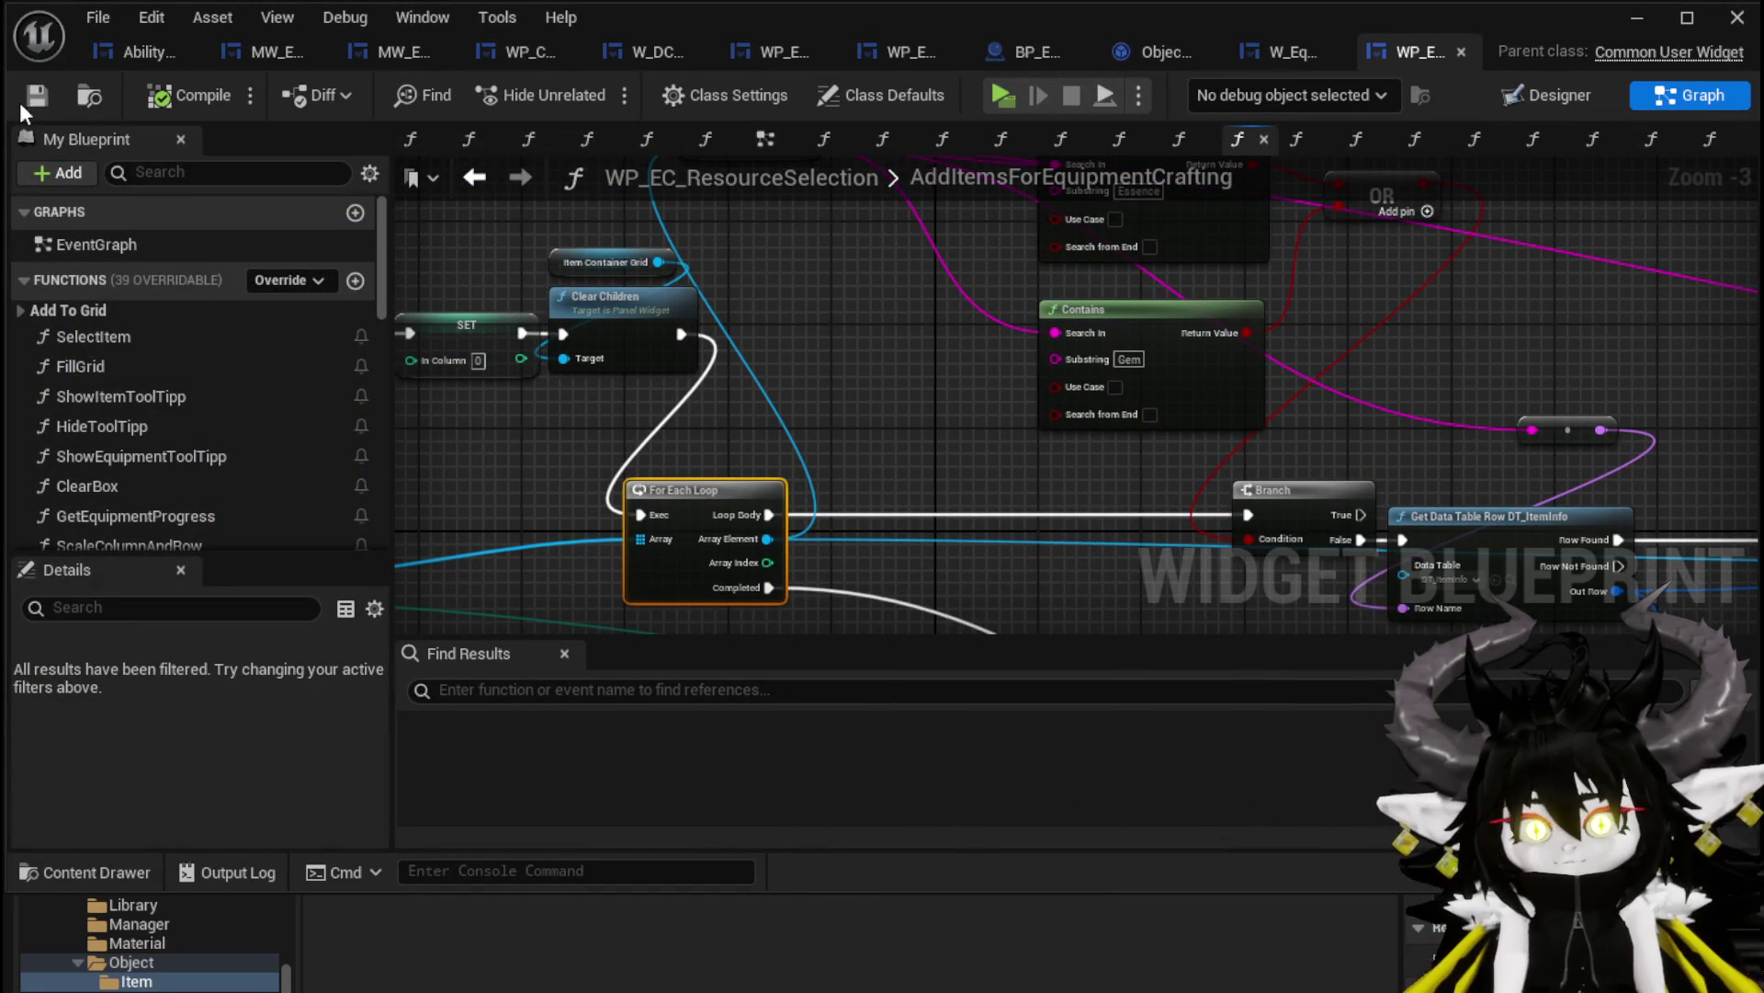
scroll(860, 322, "down", 2)
scroll(940, 381, "up", 3)
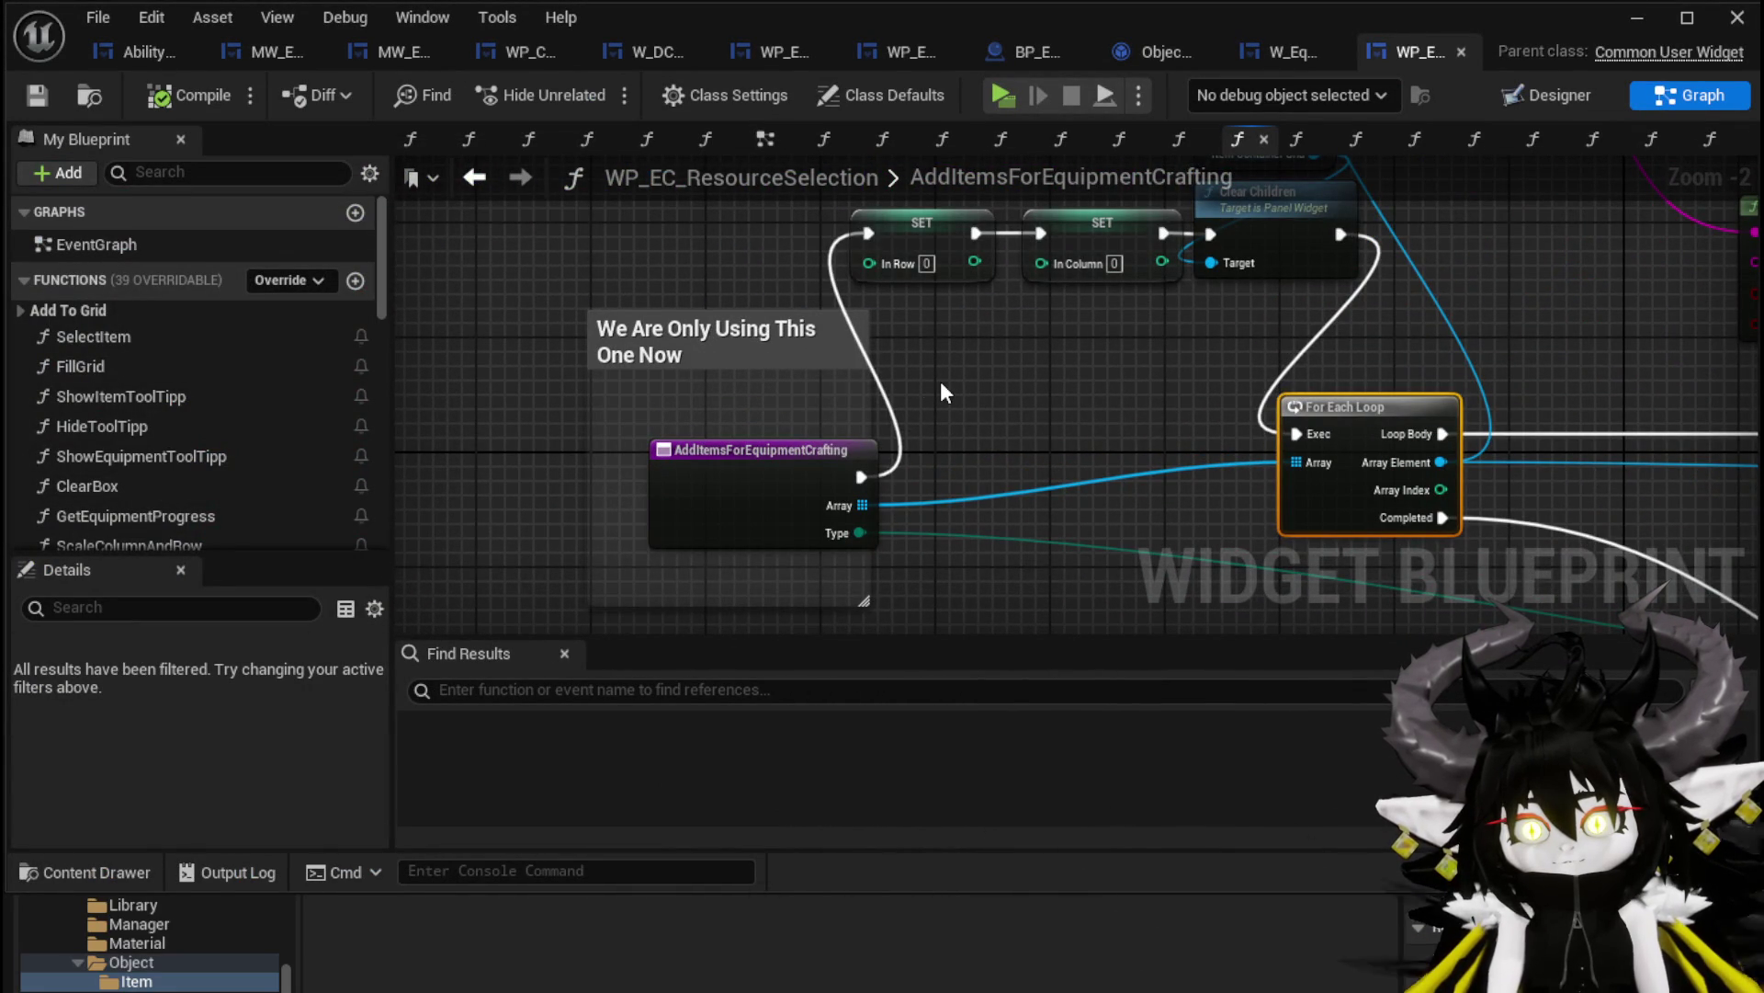
mouse_move(540, 257)
left_mouse_down()
mouse_move(760, 484)
mouse_move(610, 433)
left_mouse_up()
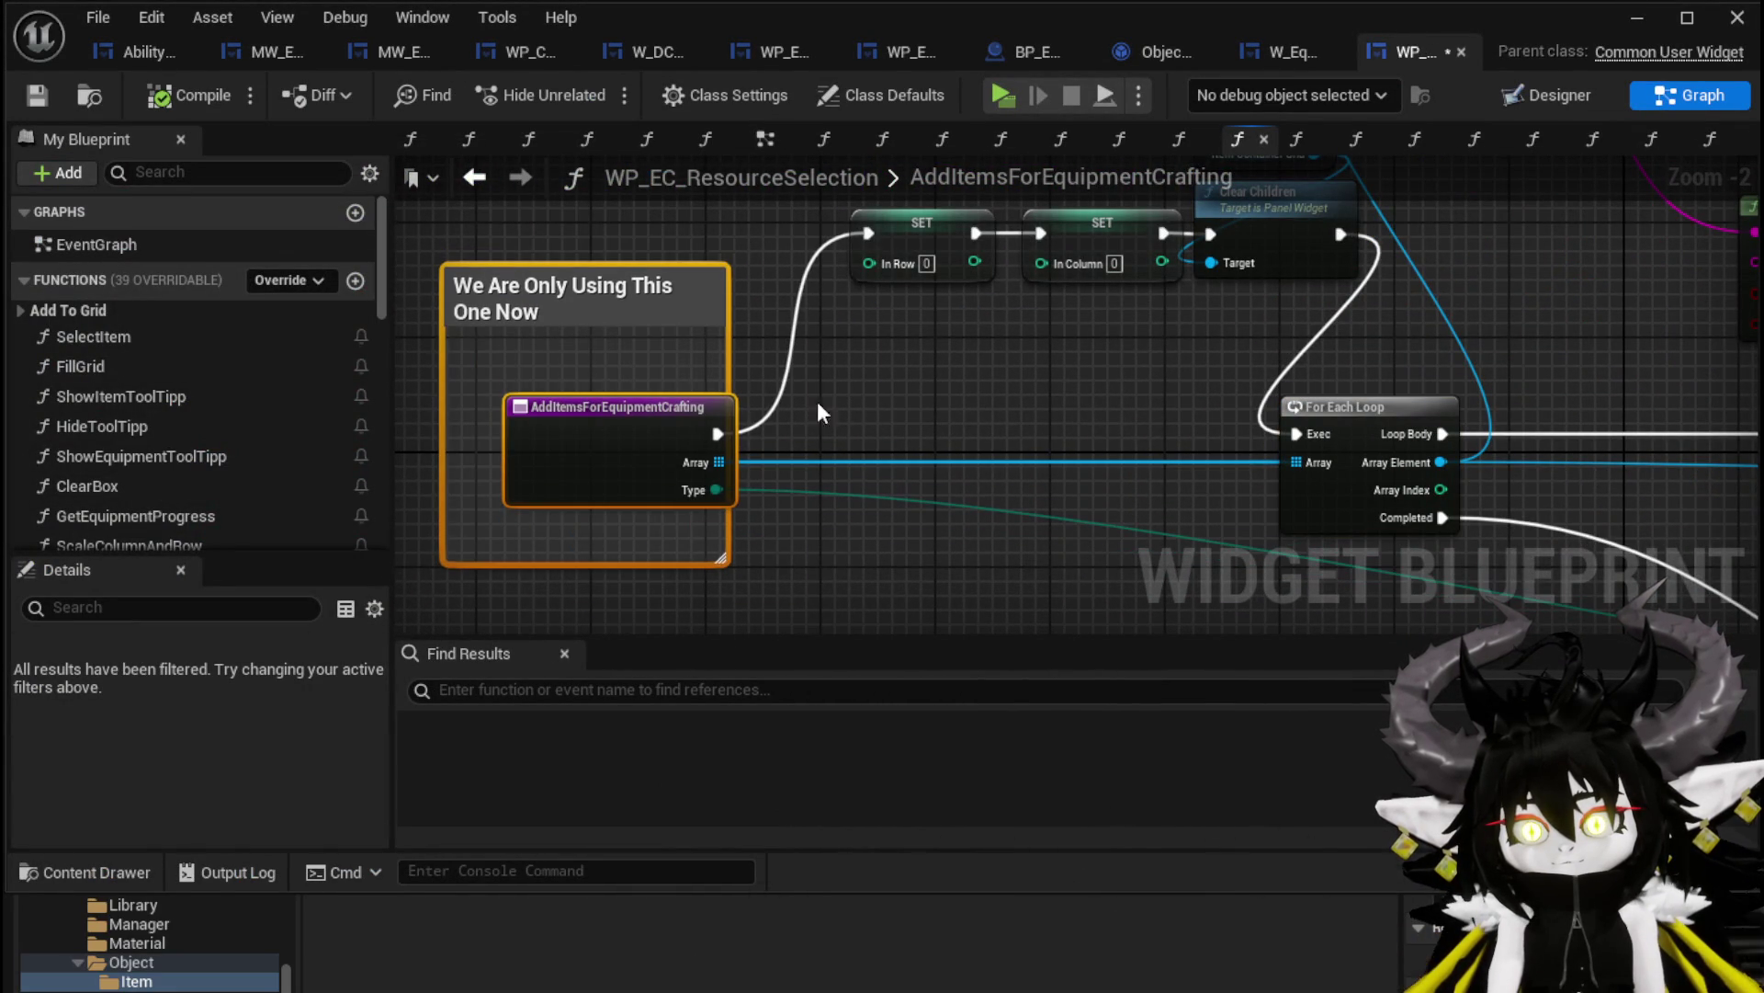
mouse_move(1144, 411)
left_mouse_down()
mouse_move(693, 456)
mouse_move(651, 623)
left_mouse_up()
scroll(1101, 450, "down", 1)
mouse_move(1101, 450)
left_mouse_down()
mouse_move(1011, 441)
mouse_move(748, 343)
mouse_move(714, 405)
mouse_move(894, 474)
mouse_move(1065, 445)
left_mouse_up()
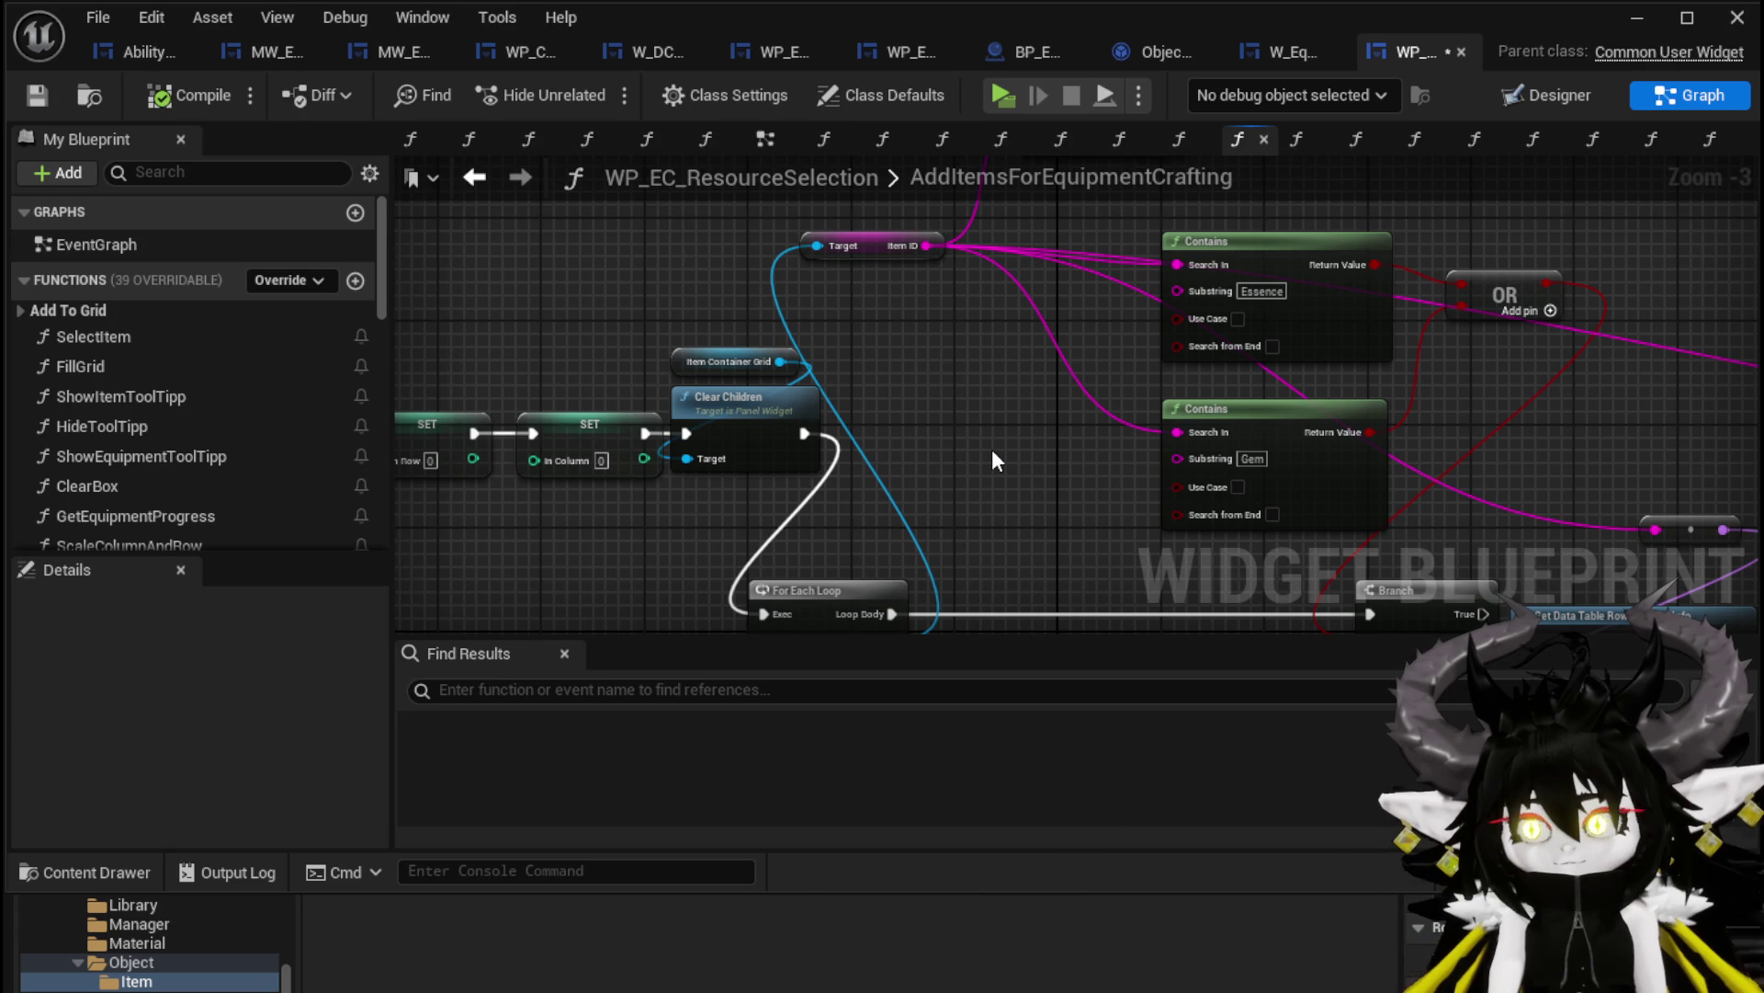
left_click_drag(990, 449, 830, 572)
left_click_drag(914, 329, 717, 257)
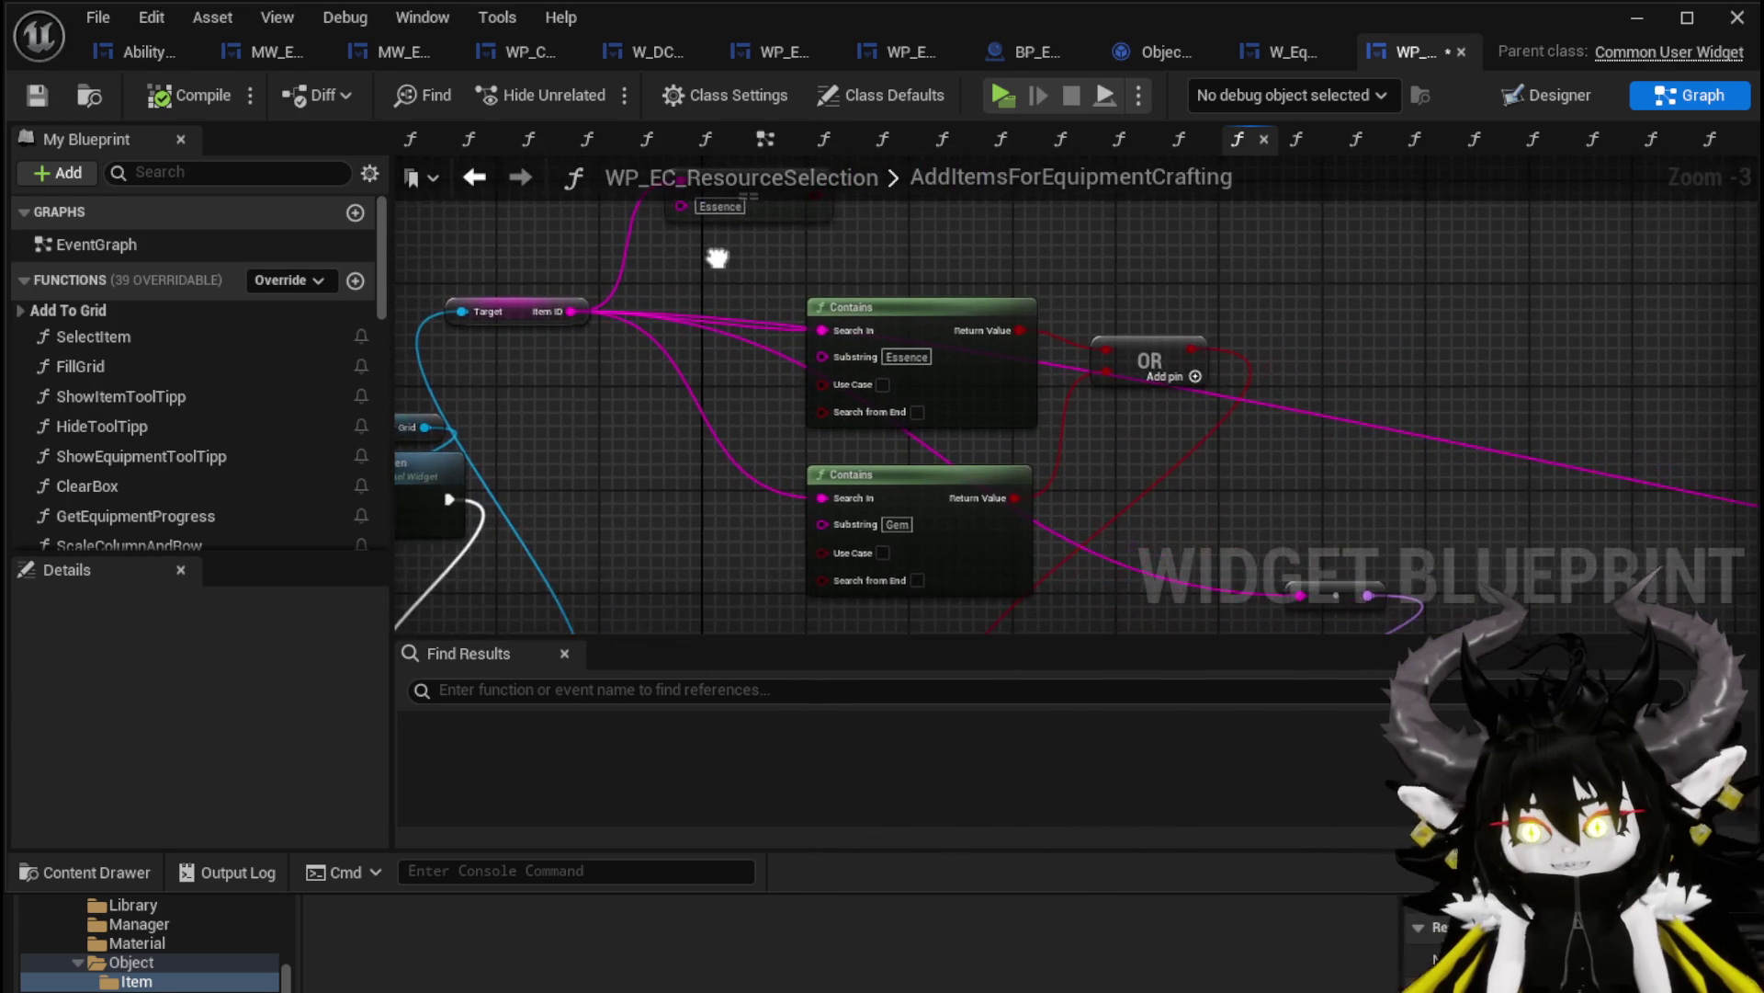
Position both Contains nodes neatly and save the widget blueprint
mouse_move(980, 486)
left_mouse_down()
mouse_move(830, 476)
mouse_move(824, 528)
mouse_move(864, 503)
left_mouse_up()
mouse_move(759, 240)
left_mouse_down()
mouse_move(914, 315)
mouse_move(1136, 206)
mouse_move(1105, 149)
mouse_move(1049, 160)
left_mouse_up()
left_click_drag(1132, 314, 1139, 327)
left_click(868, 351)
mouse_move(508, 302)
left_mouse_down()
mouse_move(741, 227)
mouse_move(996, 236)
left_mouse_up()
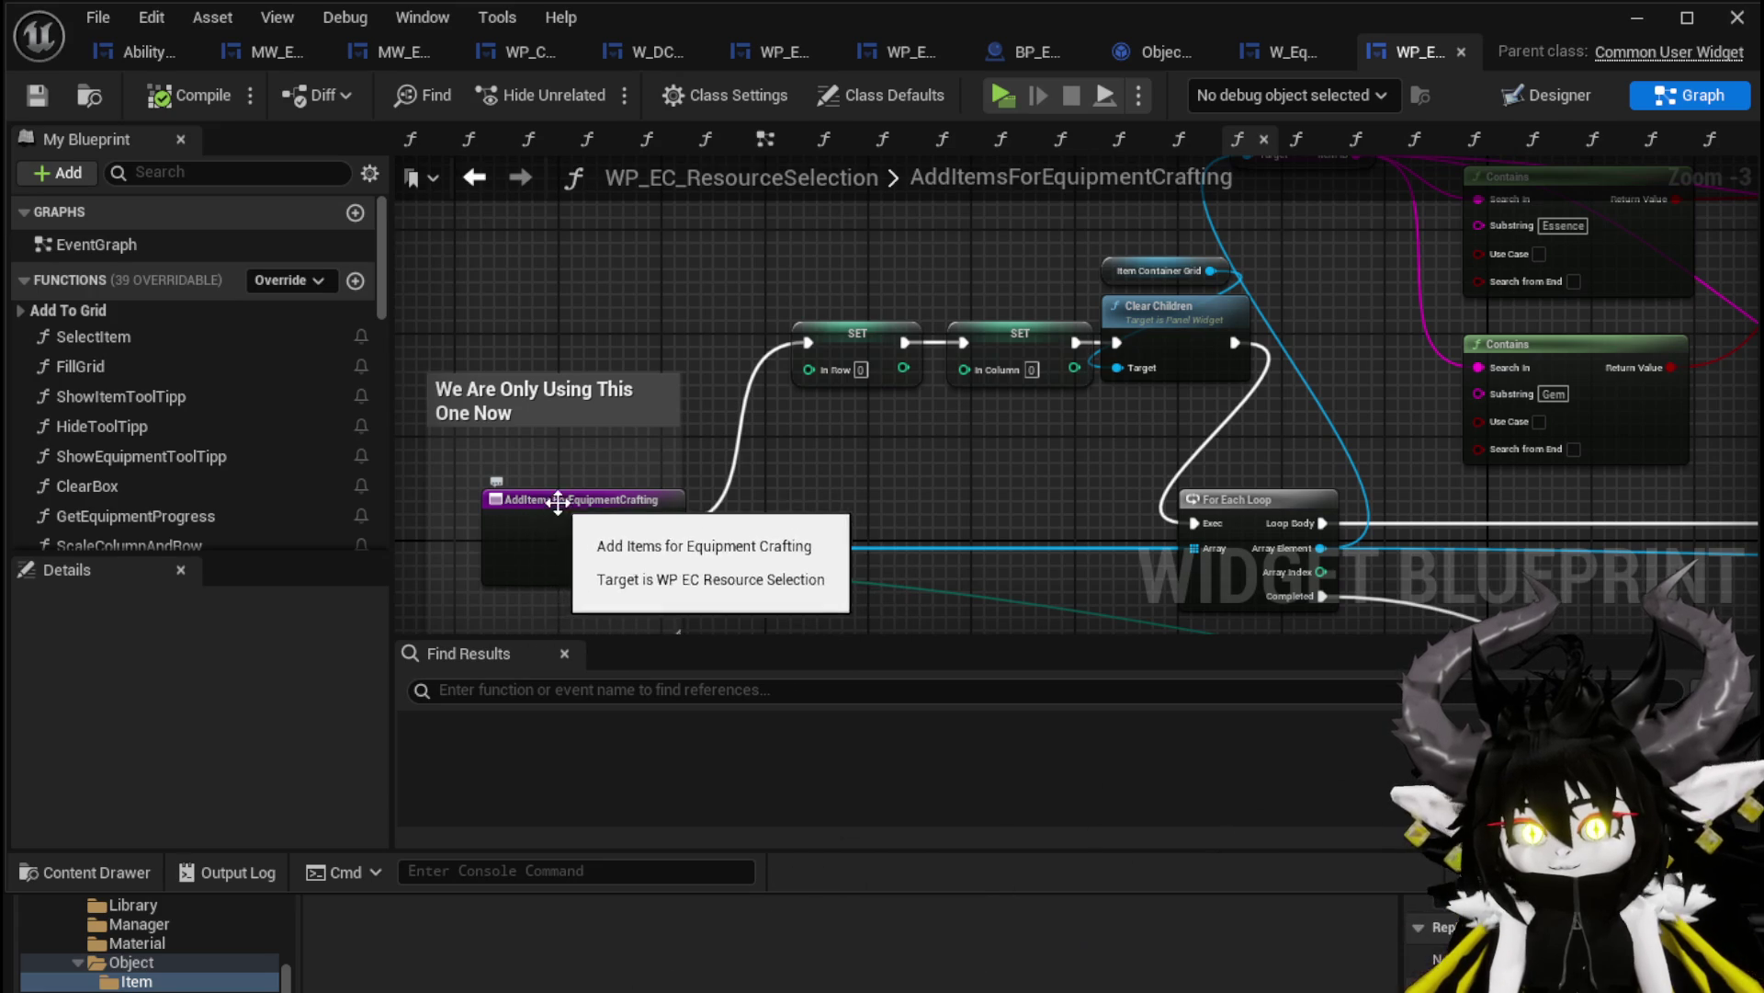
left_click(609, 516)
left_click(753, 424)
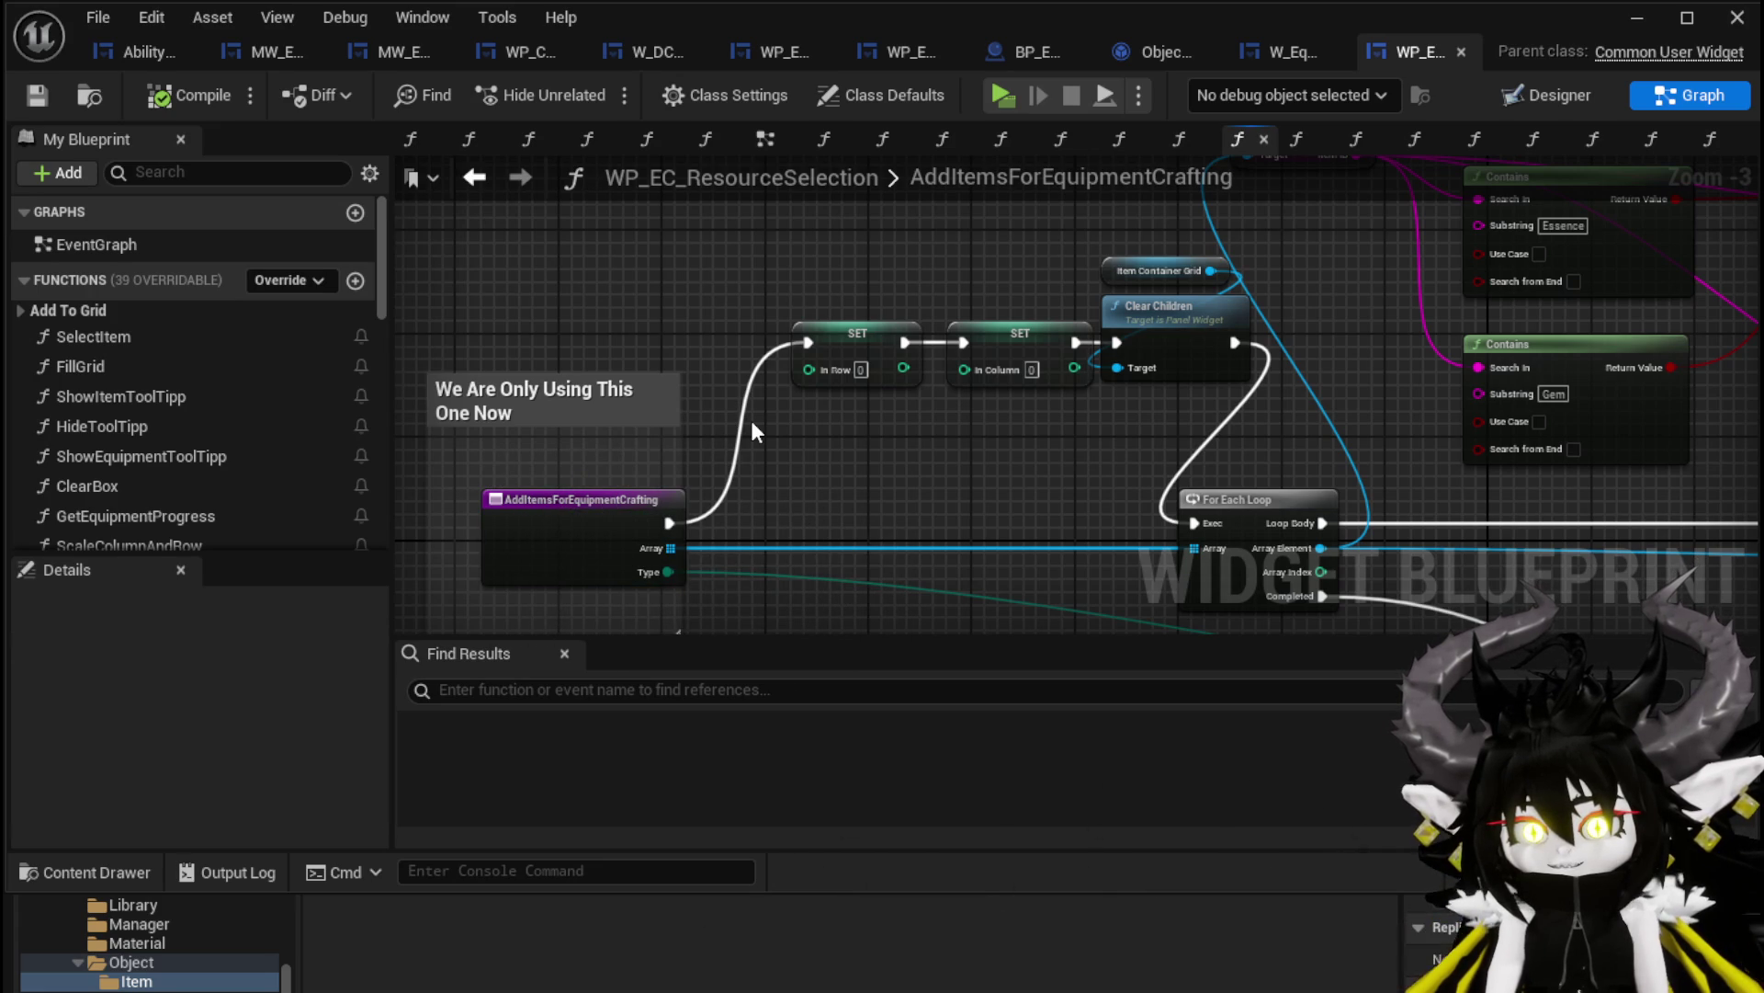
left_click(33, 99)
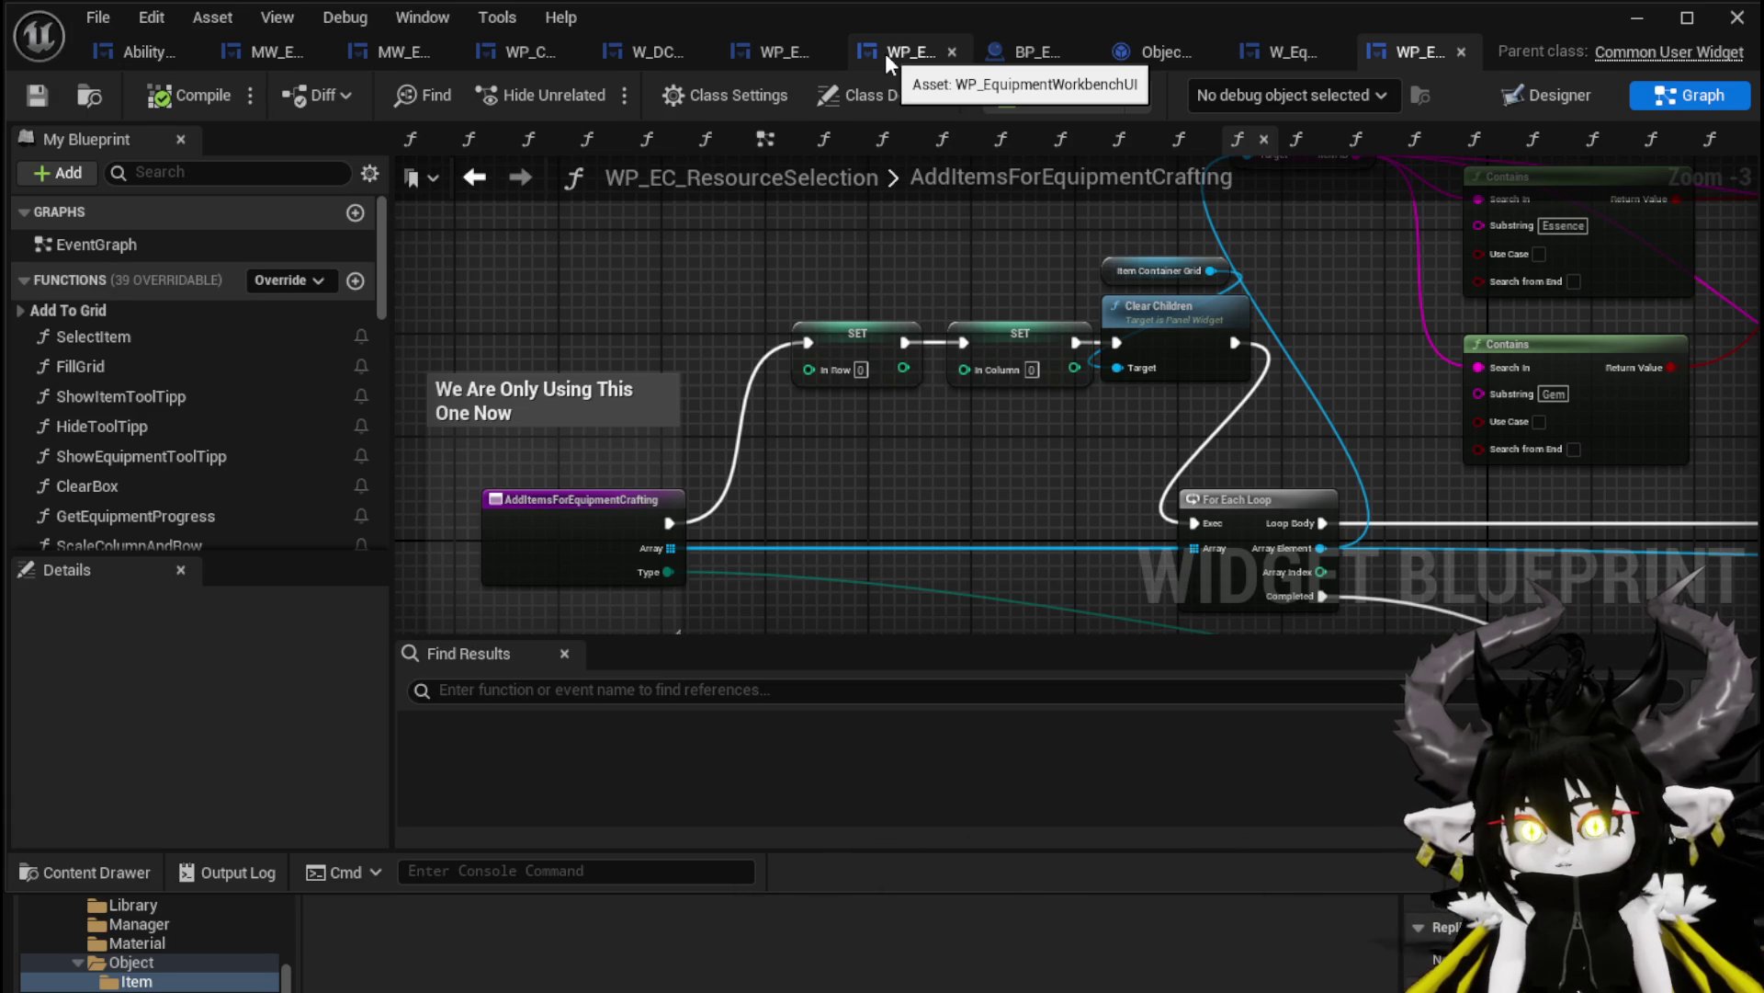
Move three nodes together into alignment in the AddItemsForEquipmentCrafting graph
left_click_drag(774, 239, 603, 255)
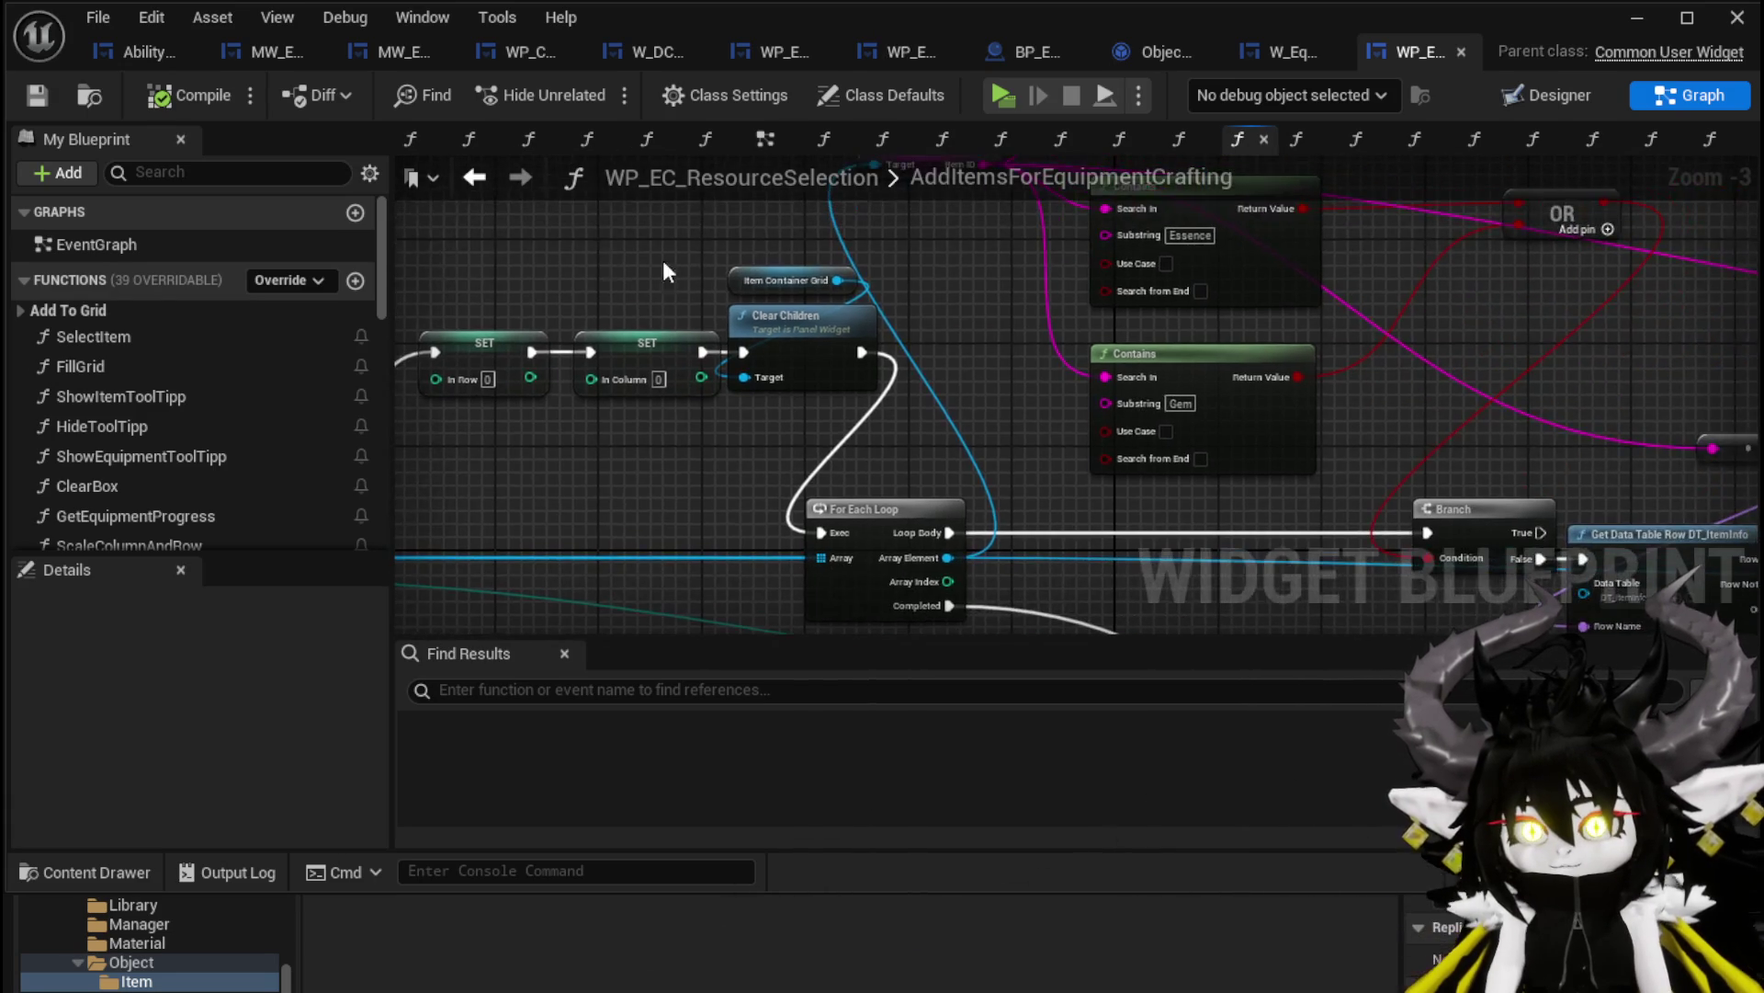
scroll(897, 234, "down", 2)
left_click_drag(849, 362, 743, 340)
mouse_move(980, 281)
left_mouse_down()
mouse_move(507, 262)
mouse_move(1367, 288)
mouse_move(1498, 257)
left_mouse_up()
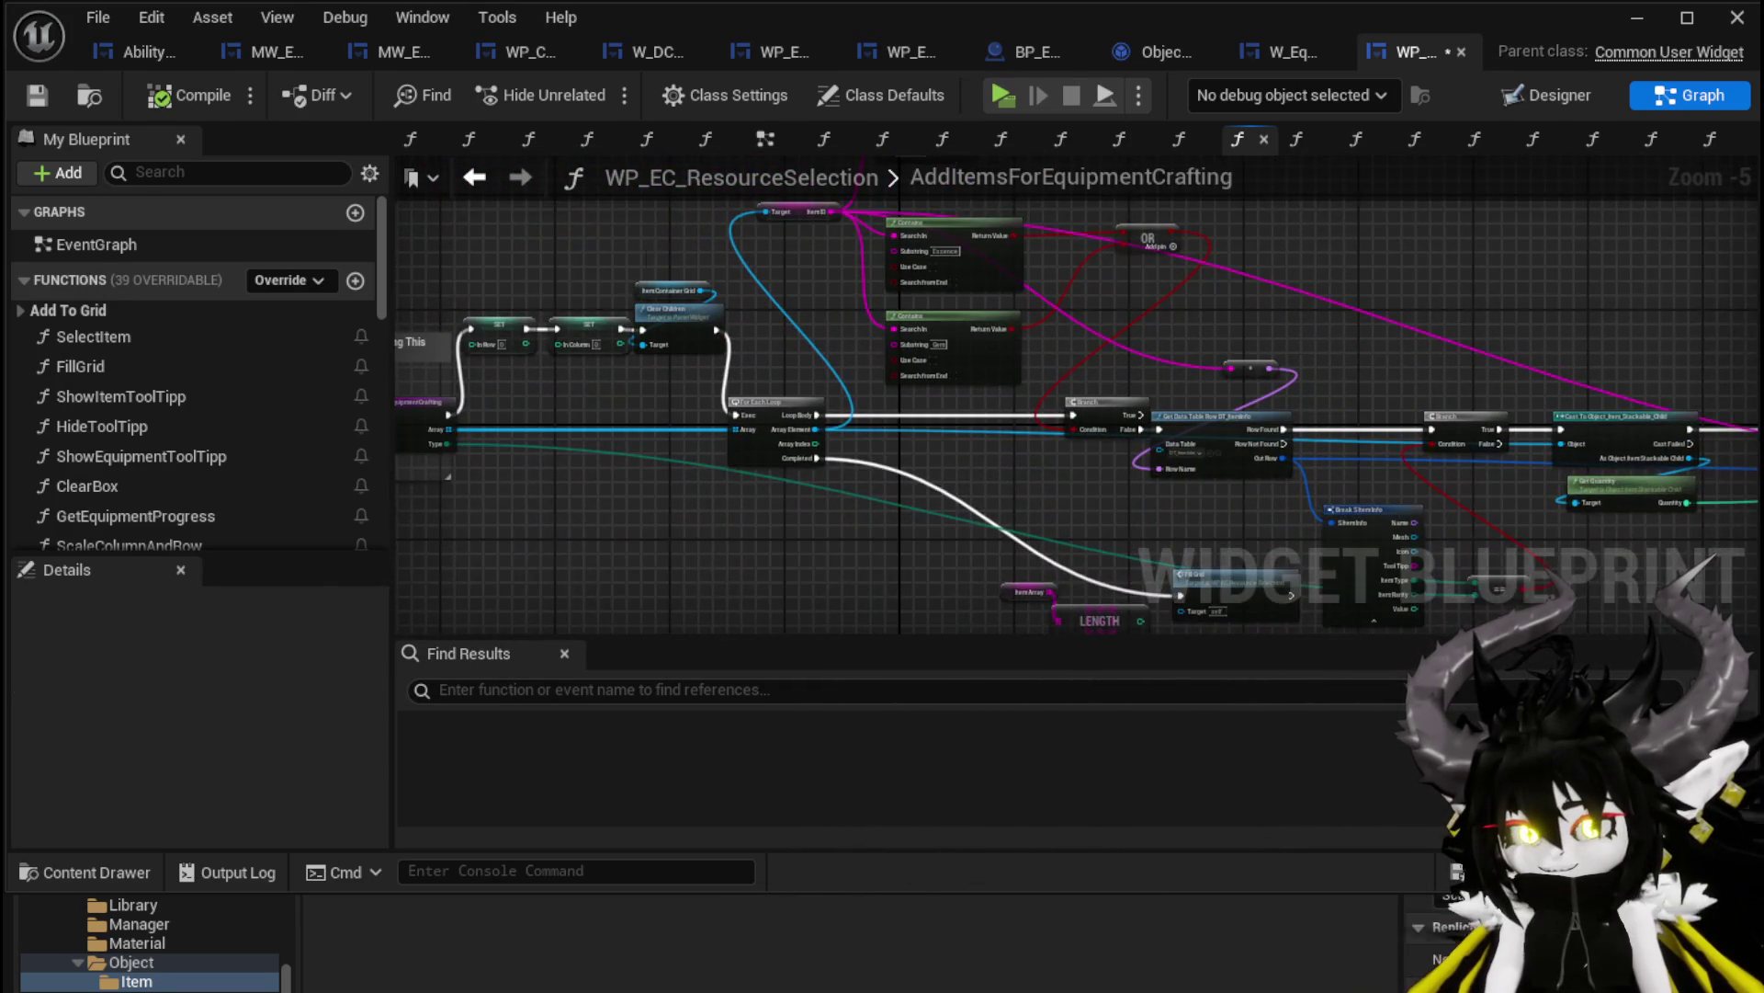
left_click_drag(647, 246, 641, 262)
Save the blueprint, close BP_Equipment_PickUp, and show the widget's Designer layout
left_click(37, 95)
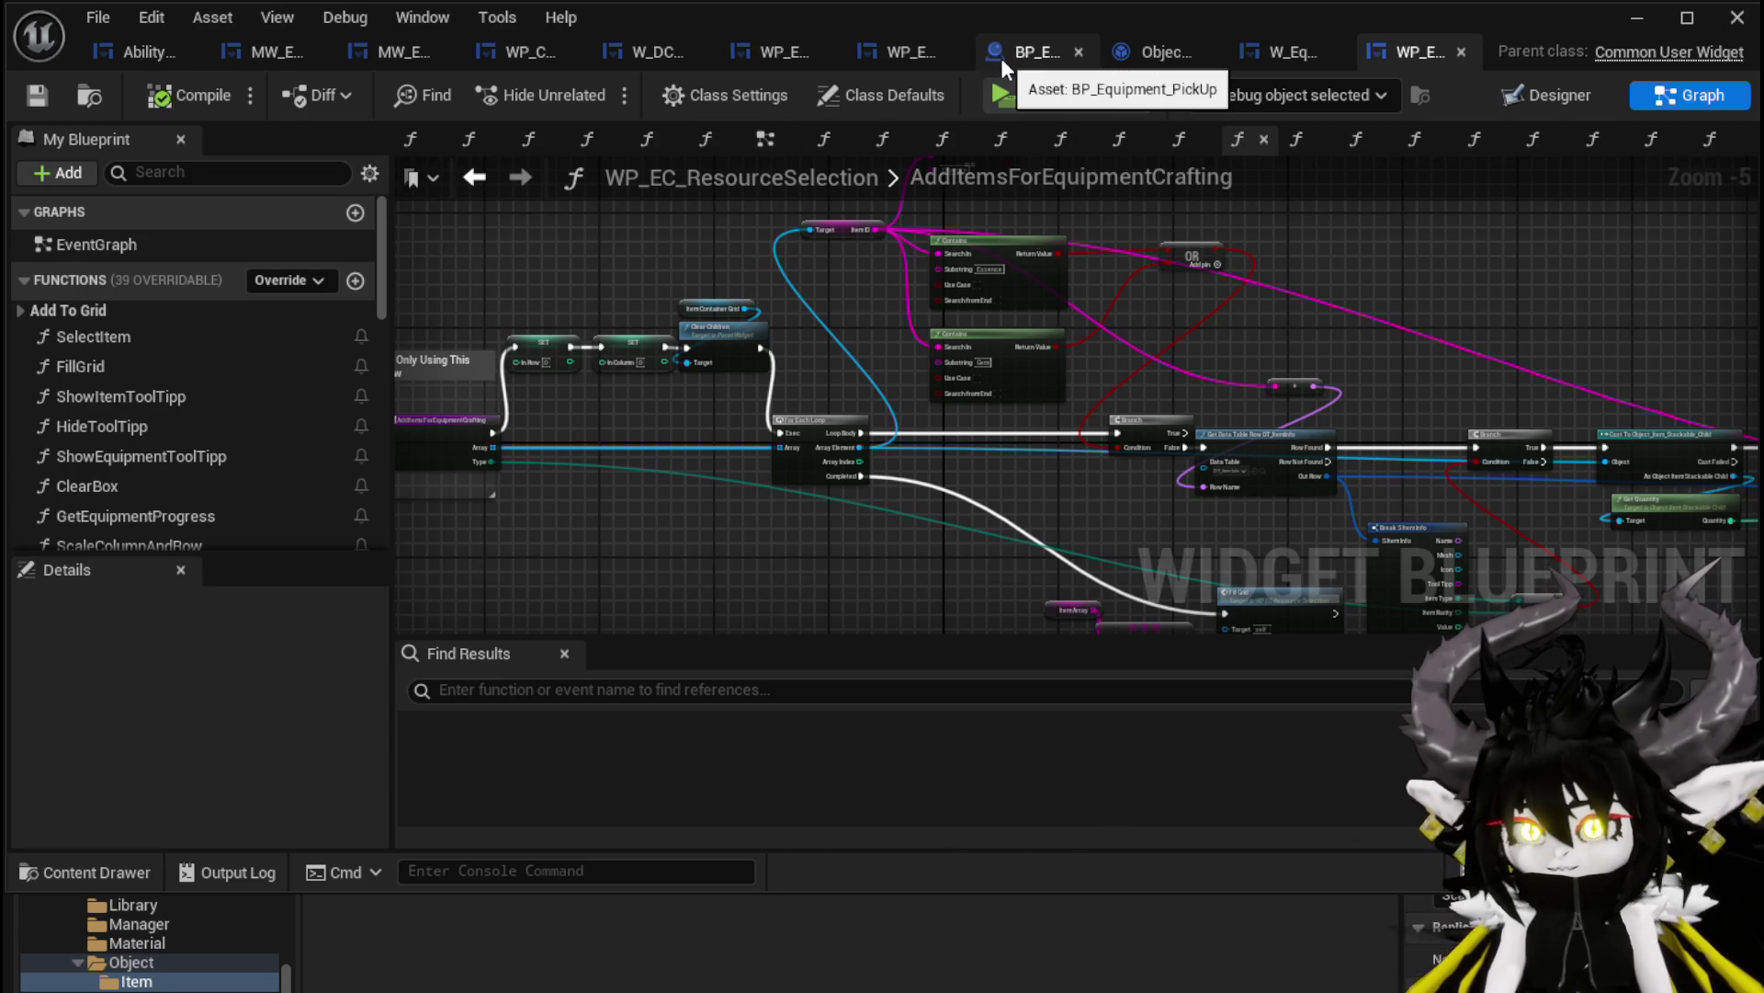
left_click(1078, 53)
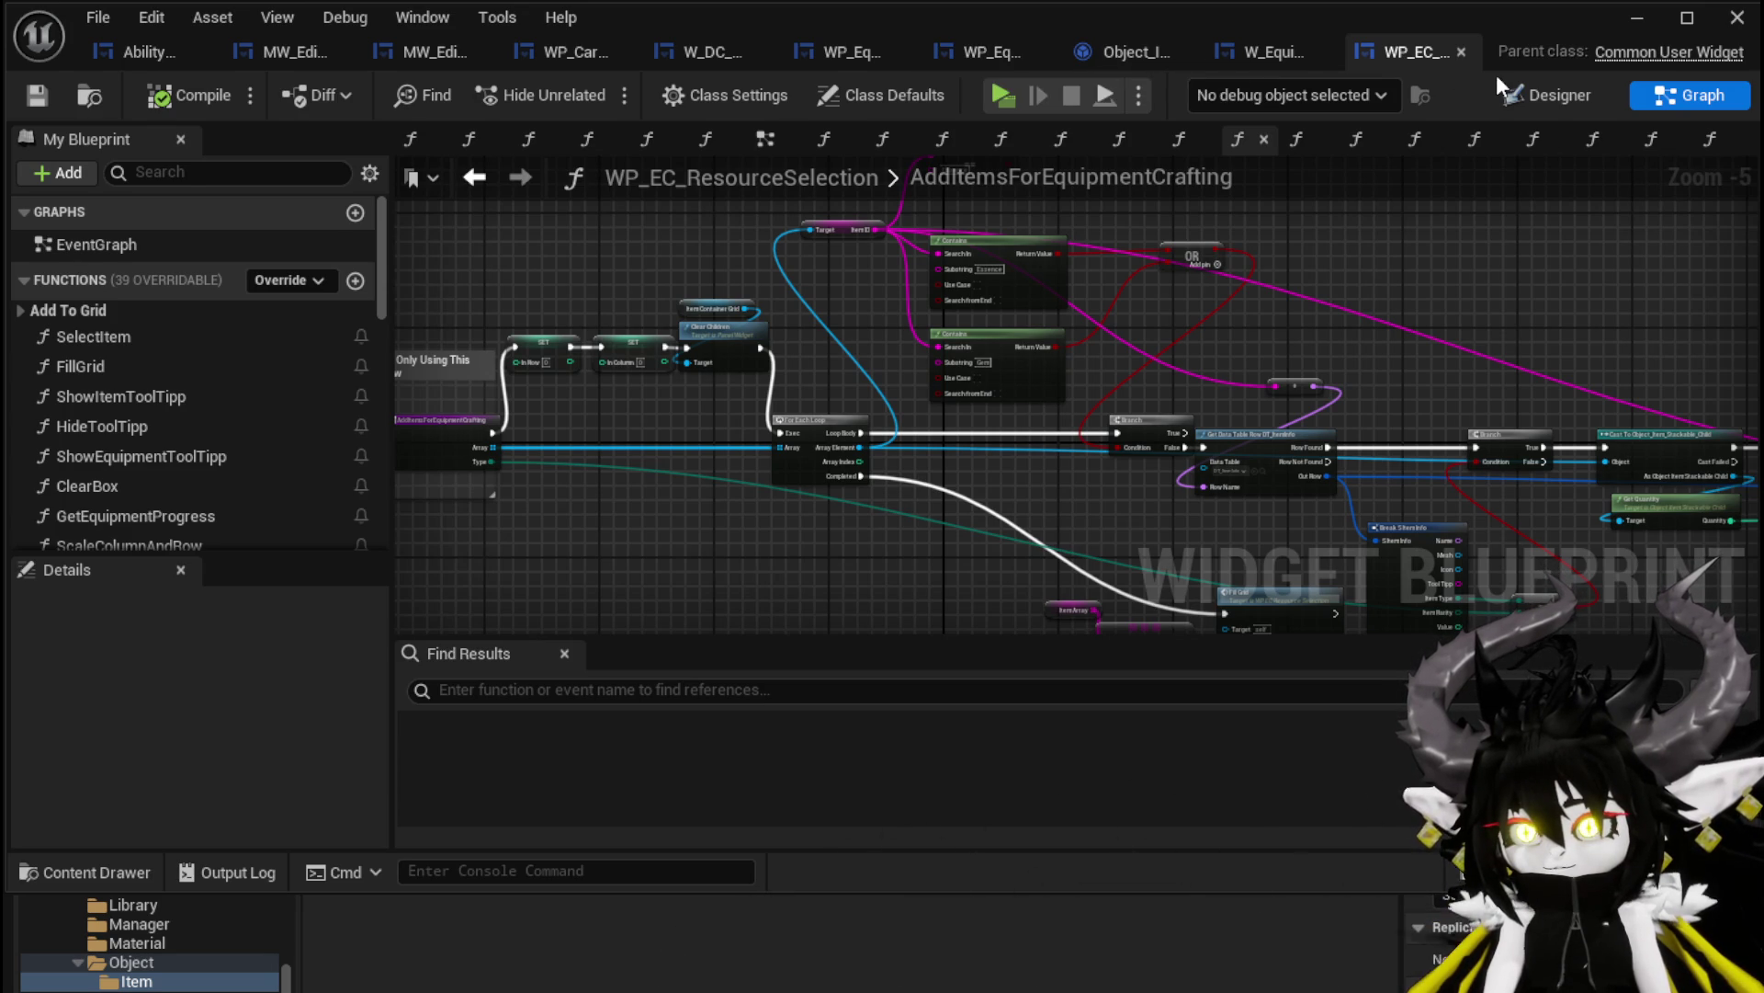
left_click(1528, 93)
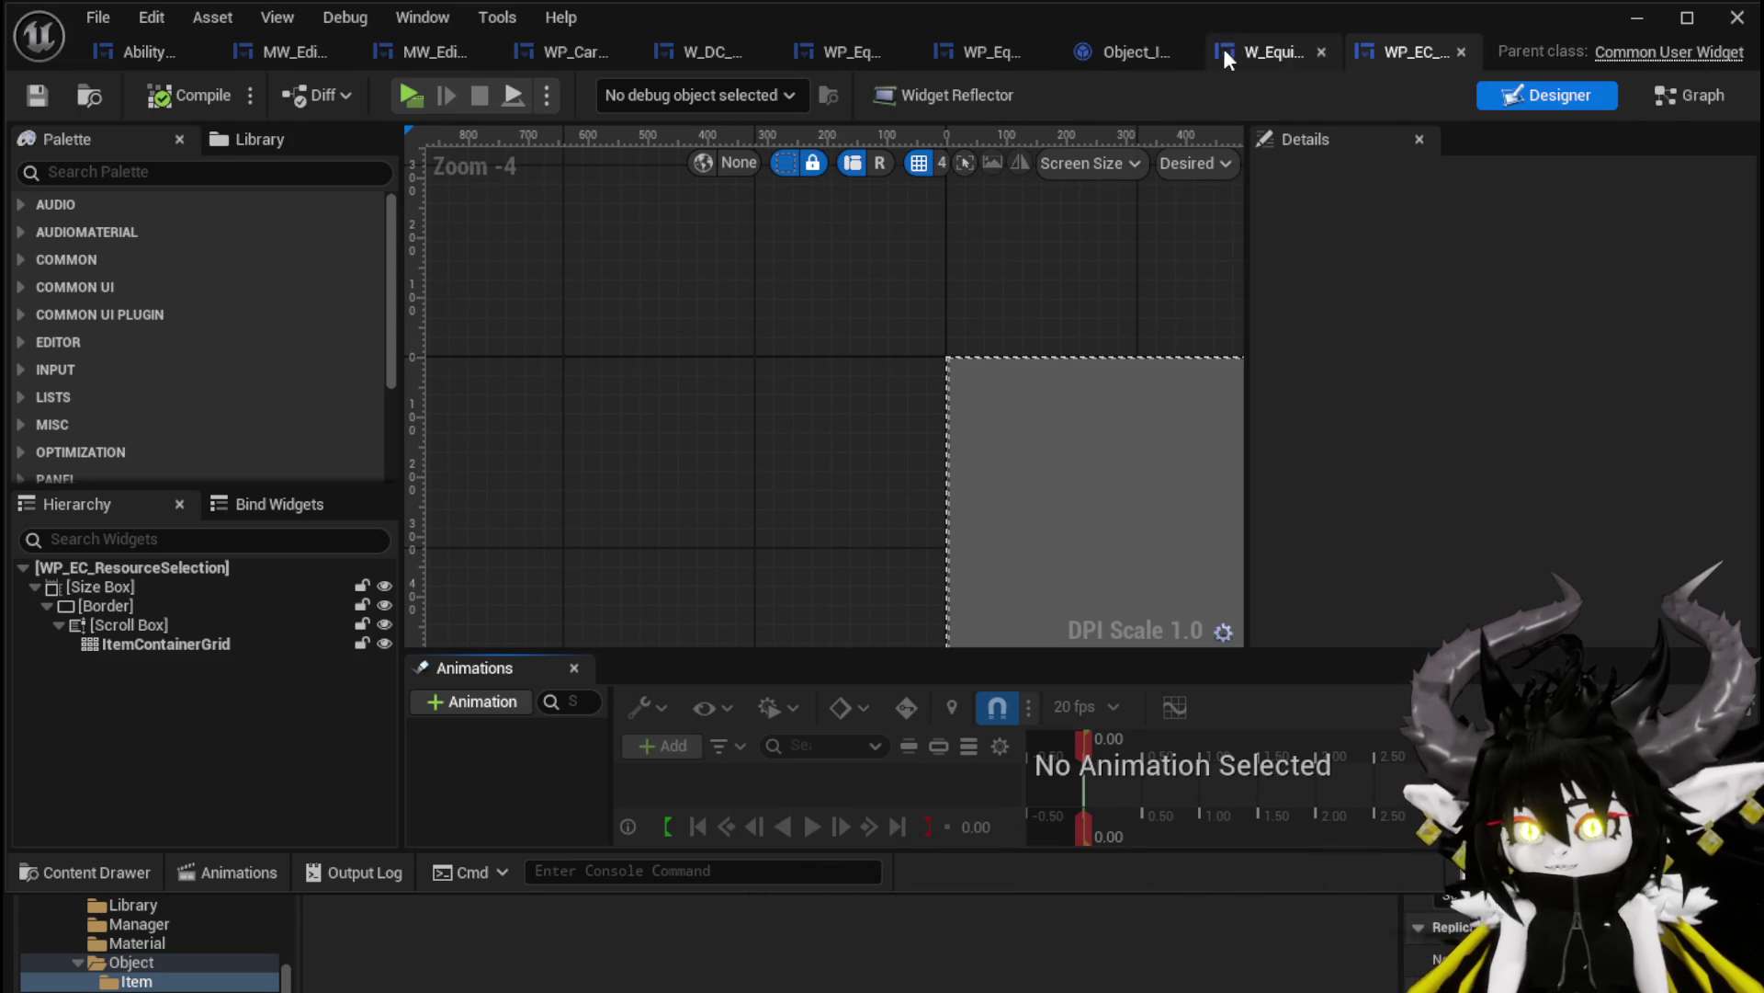
Open WP_EC_Resources from WP_EquipmentWorkbenchUI and select its main Resources button
left_click(982, 53)
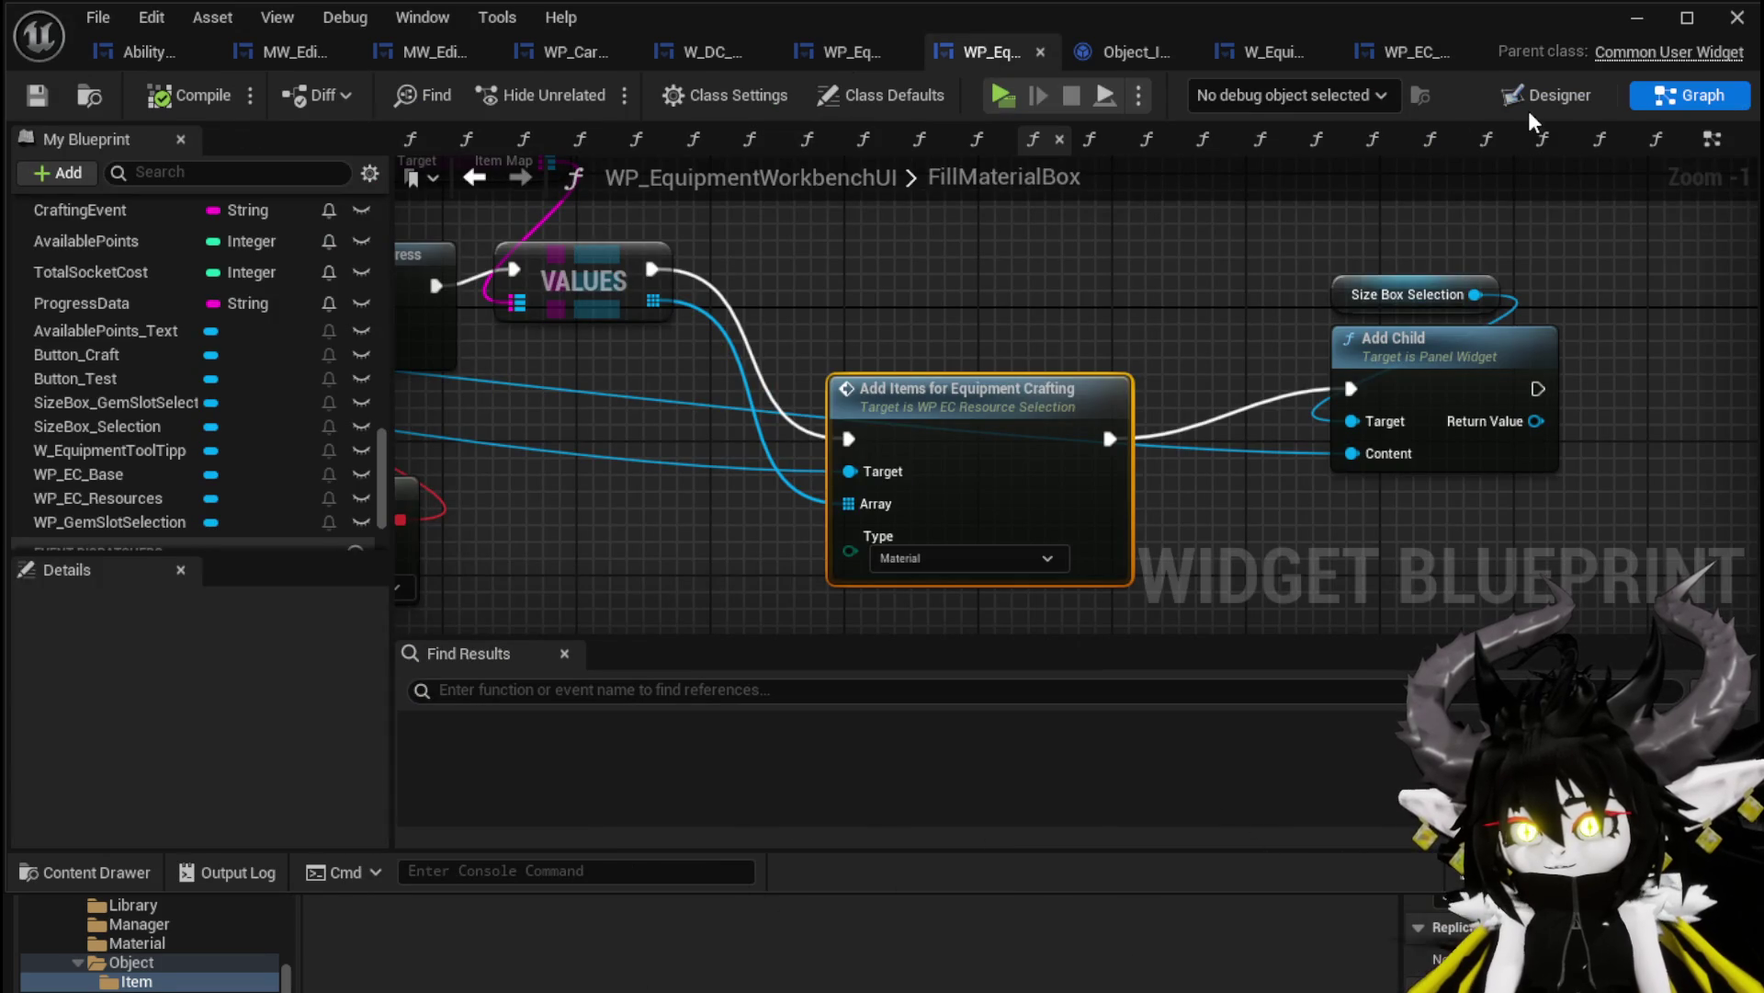
scroll(1057, 432, "up", 4)
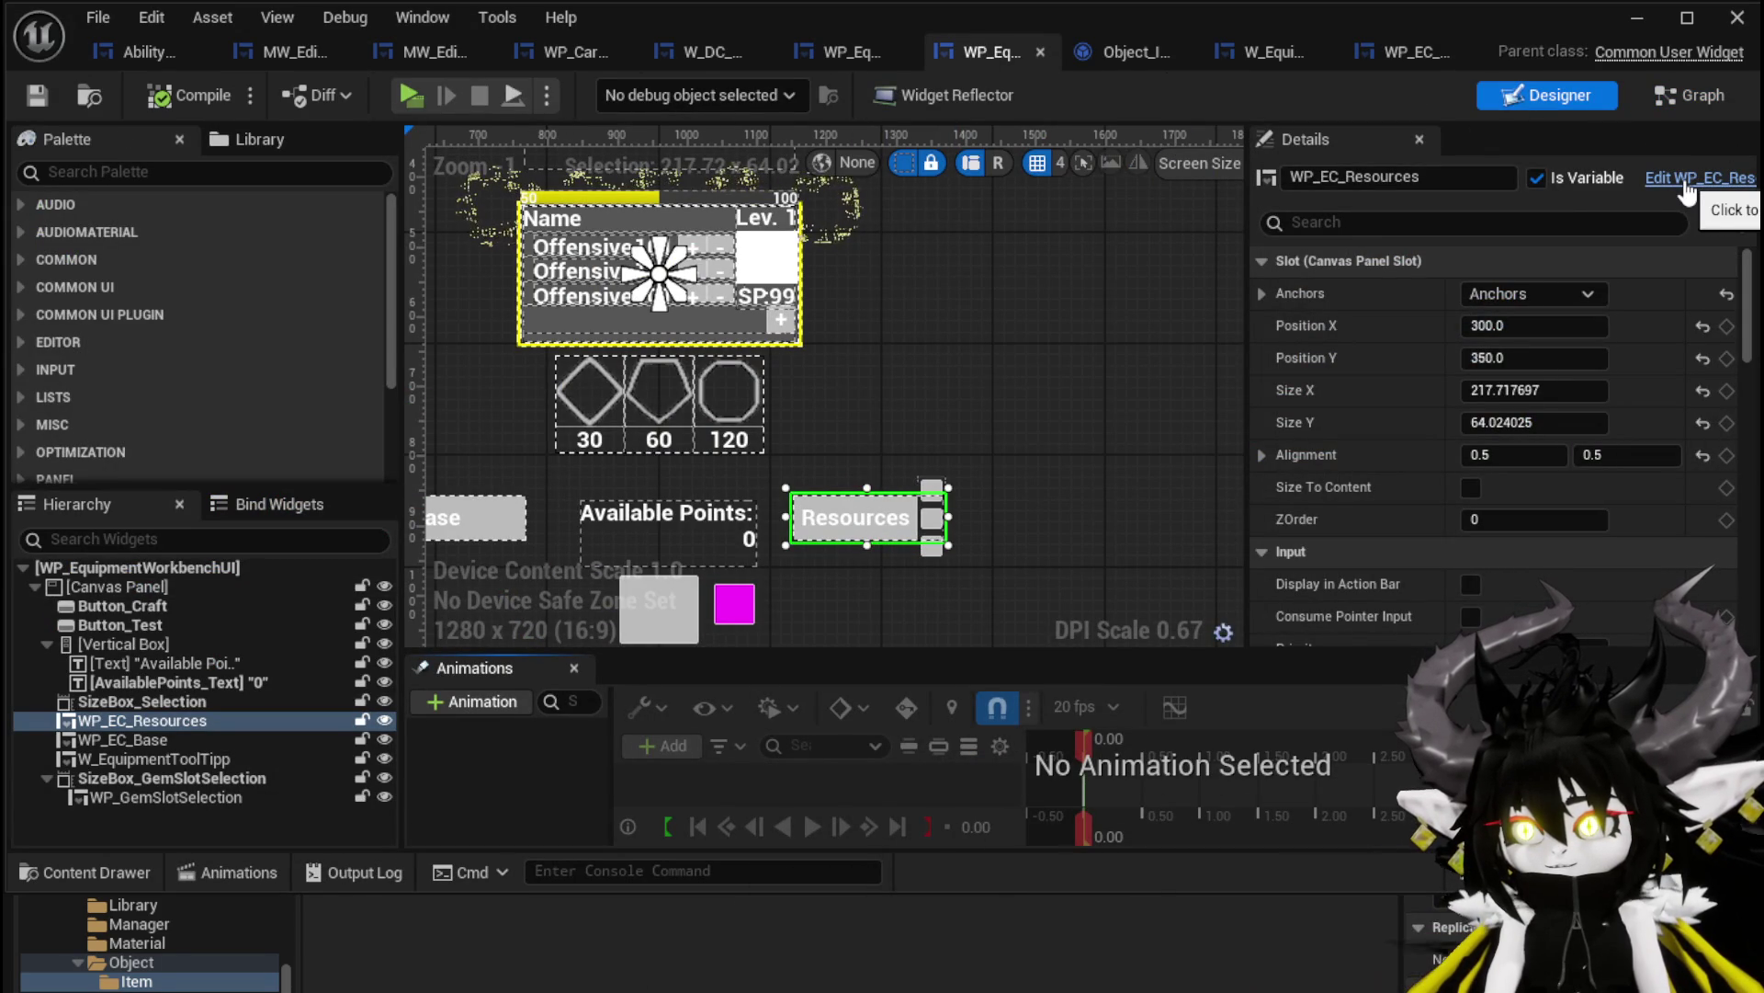
left_click(1721, 179)
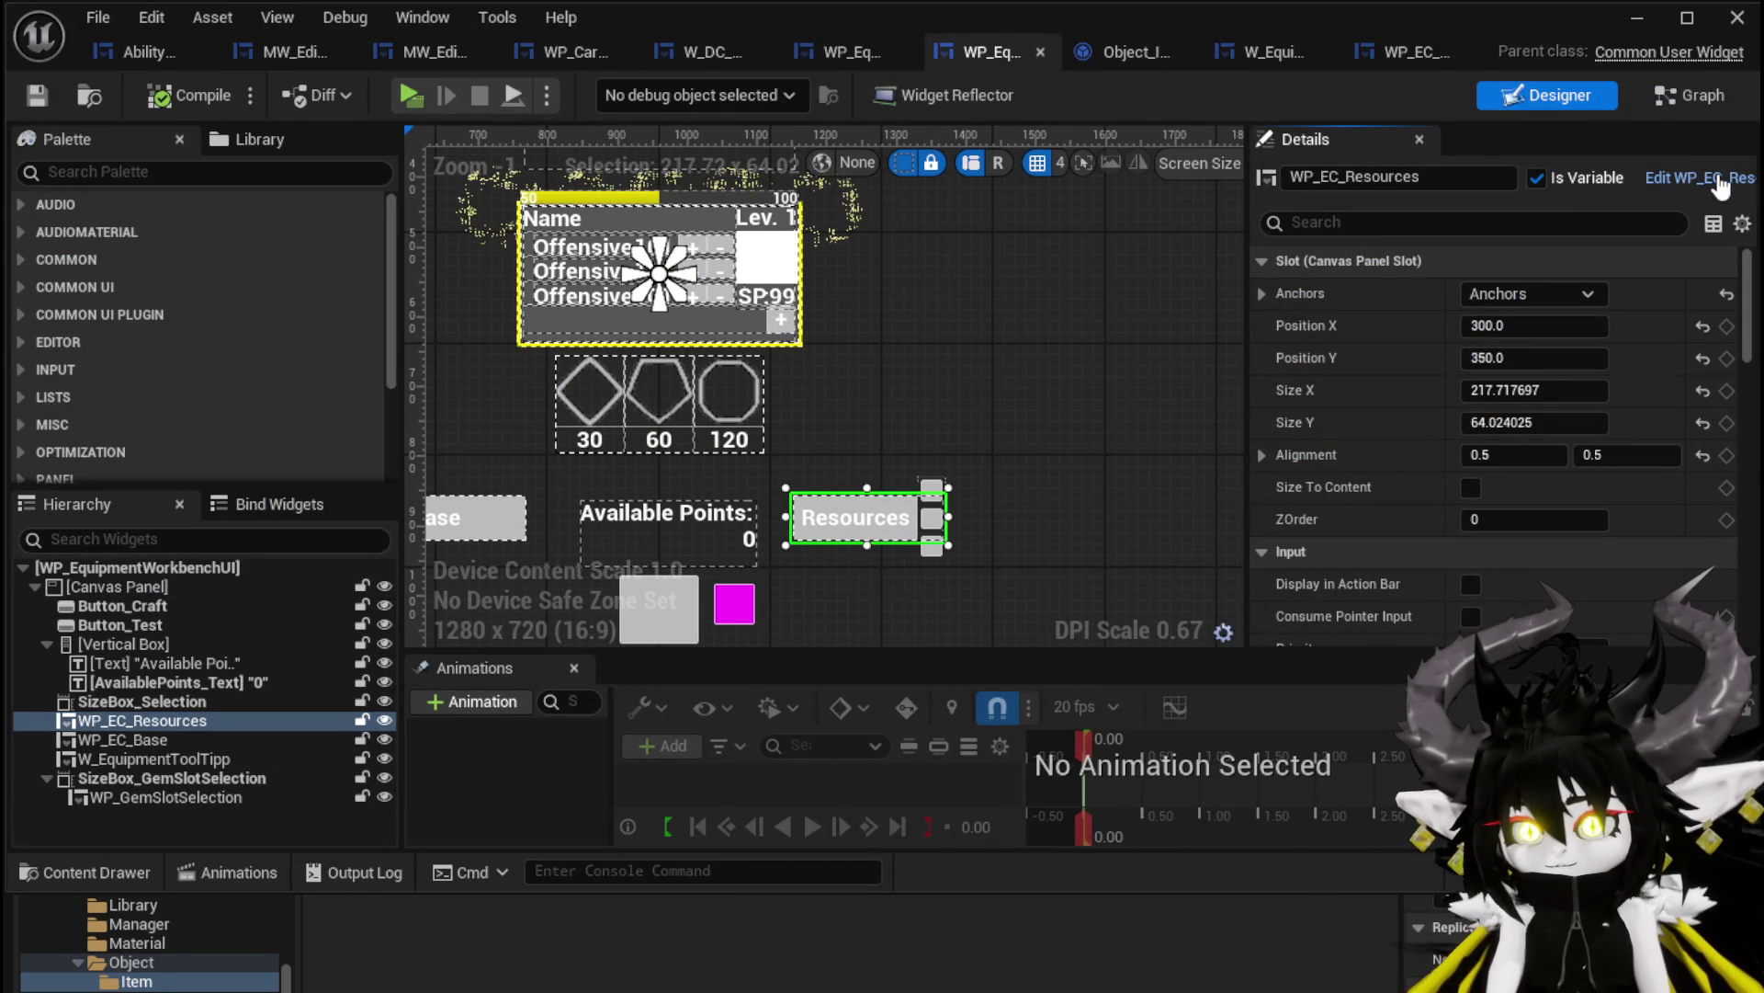
left_click(907, 417)
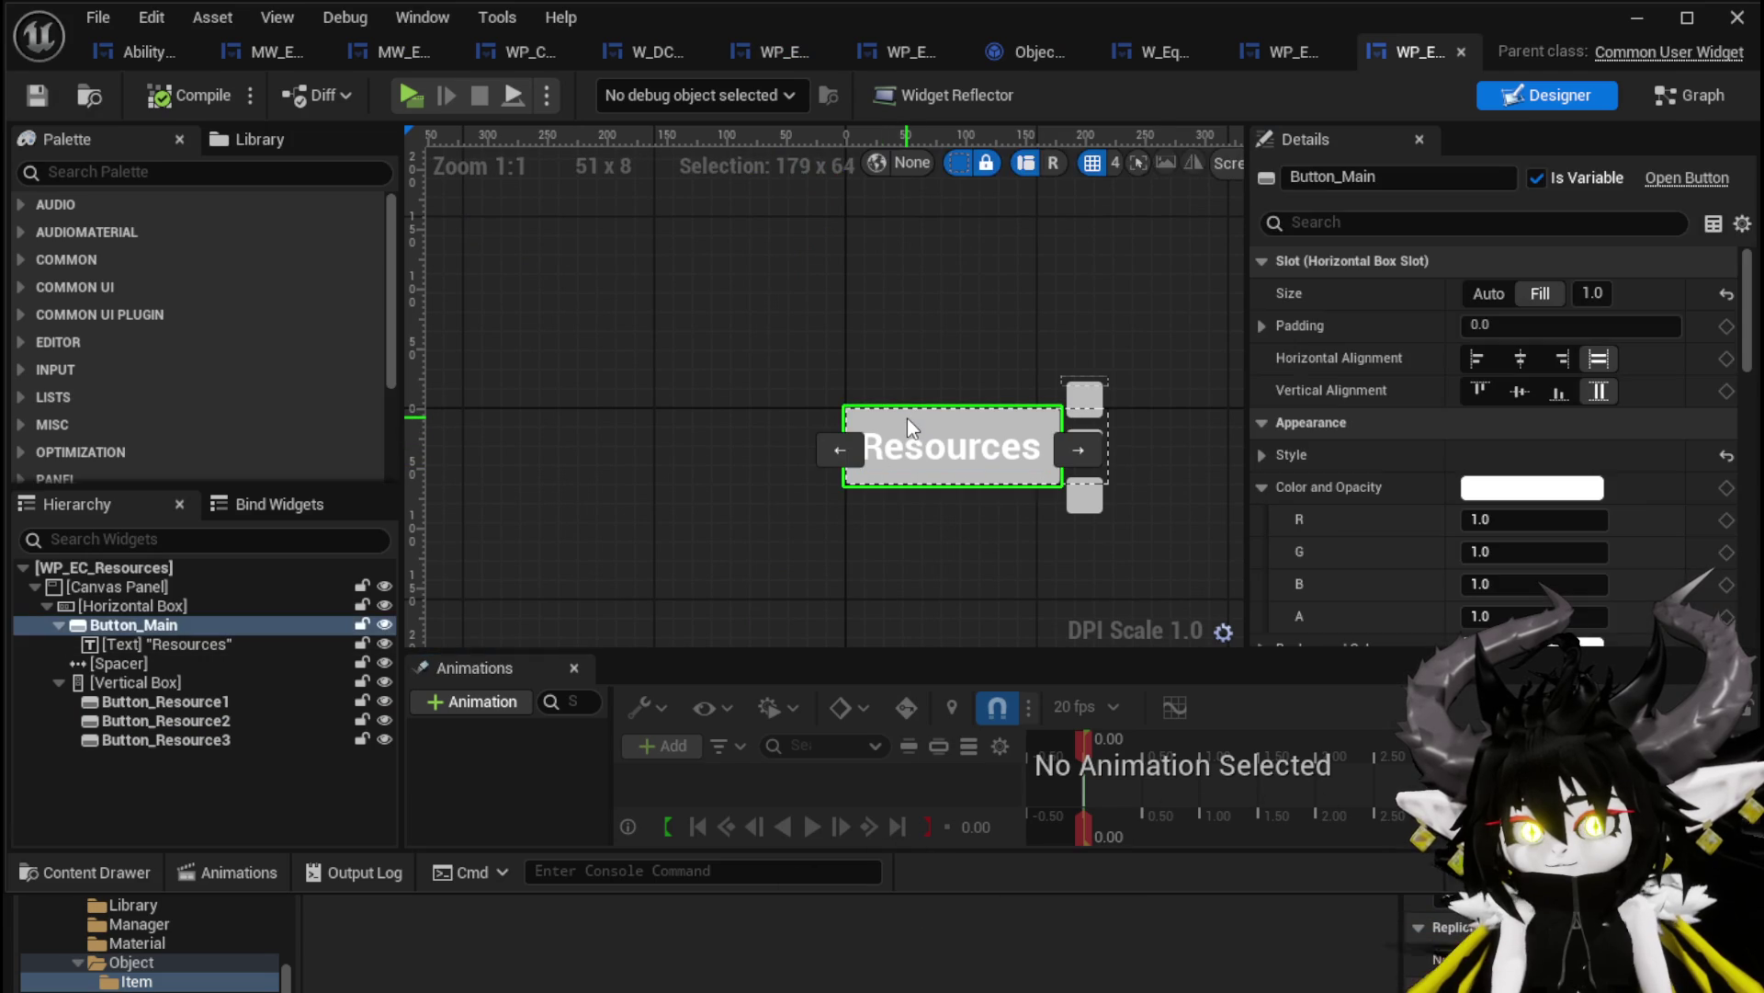
left_click(171, 173)
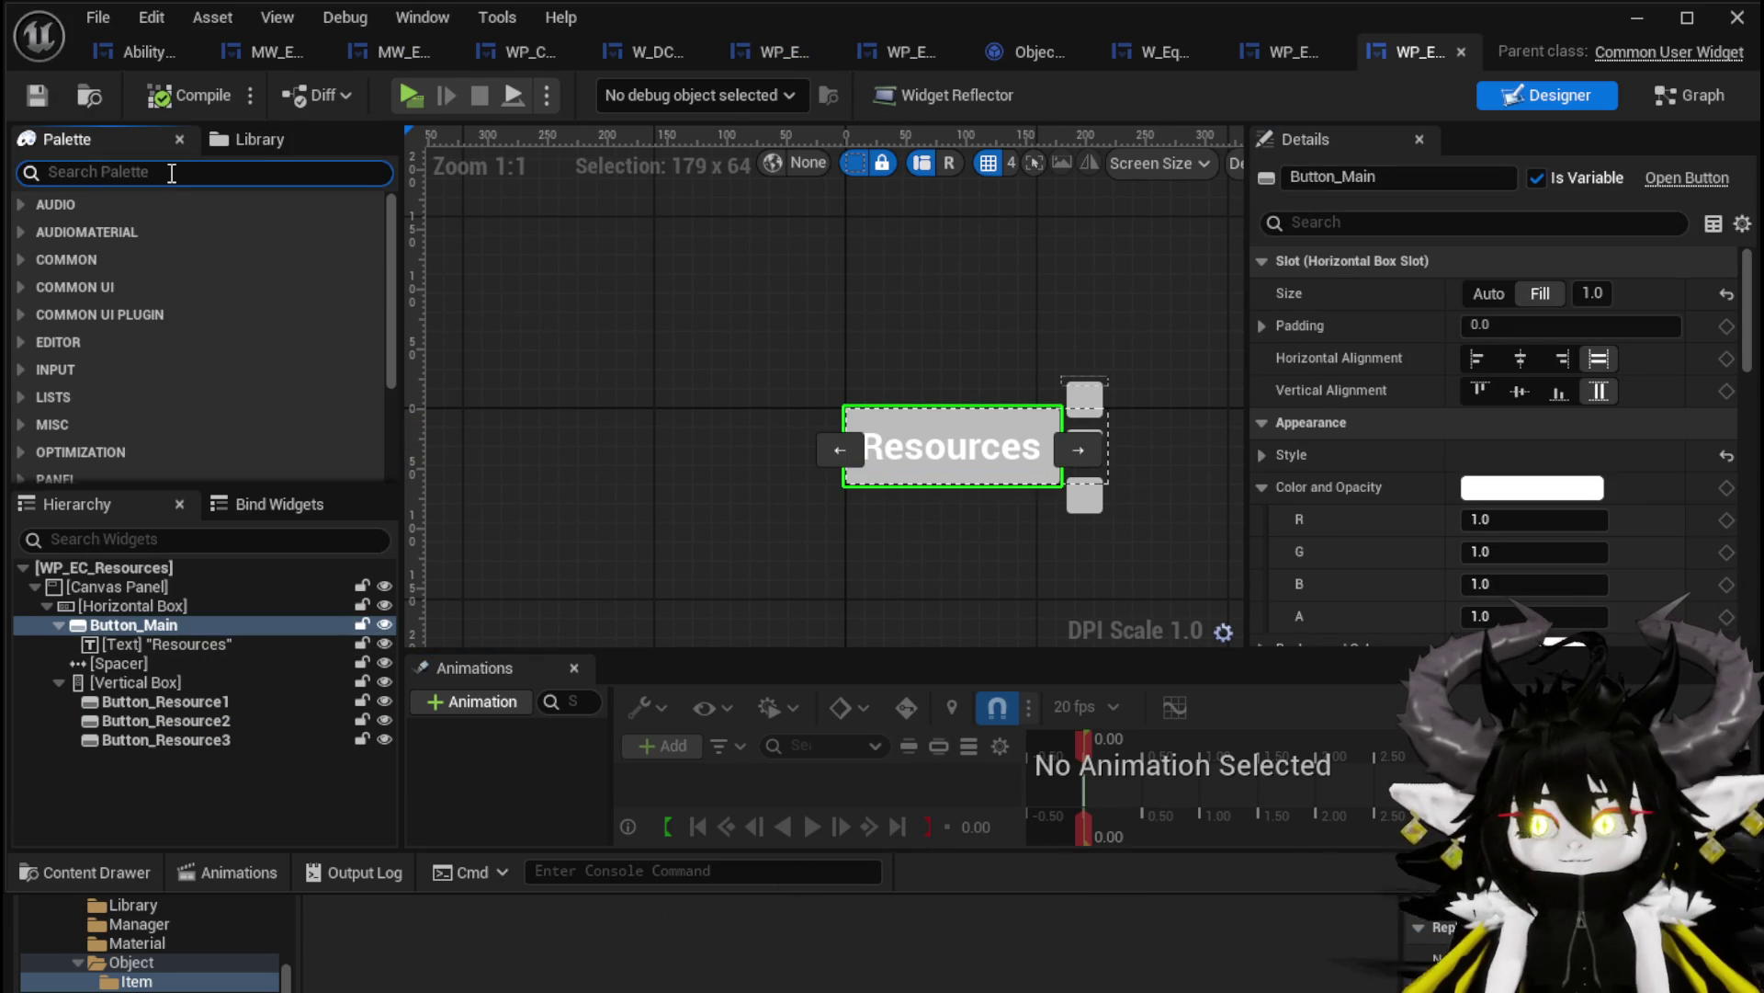
Add an MW_Button to the Horizontal Box and delete the old Button_Main with its text
type("Button")
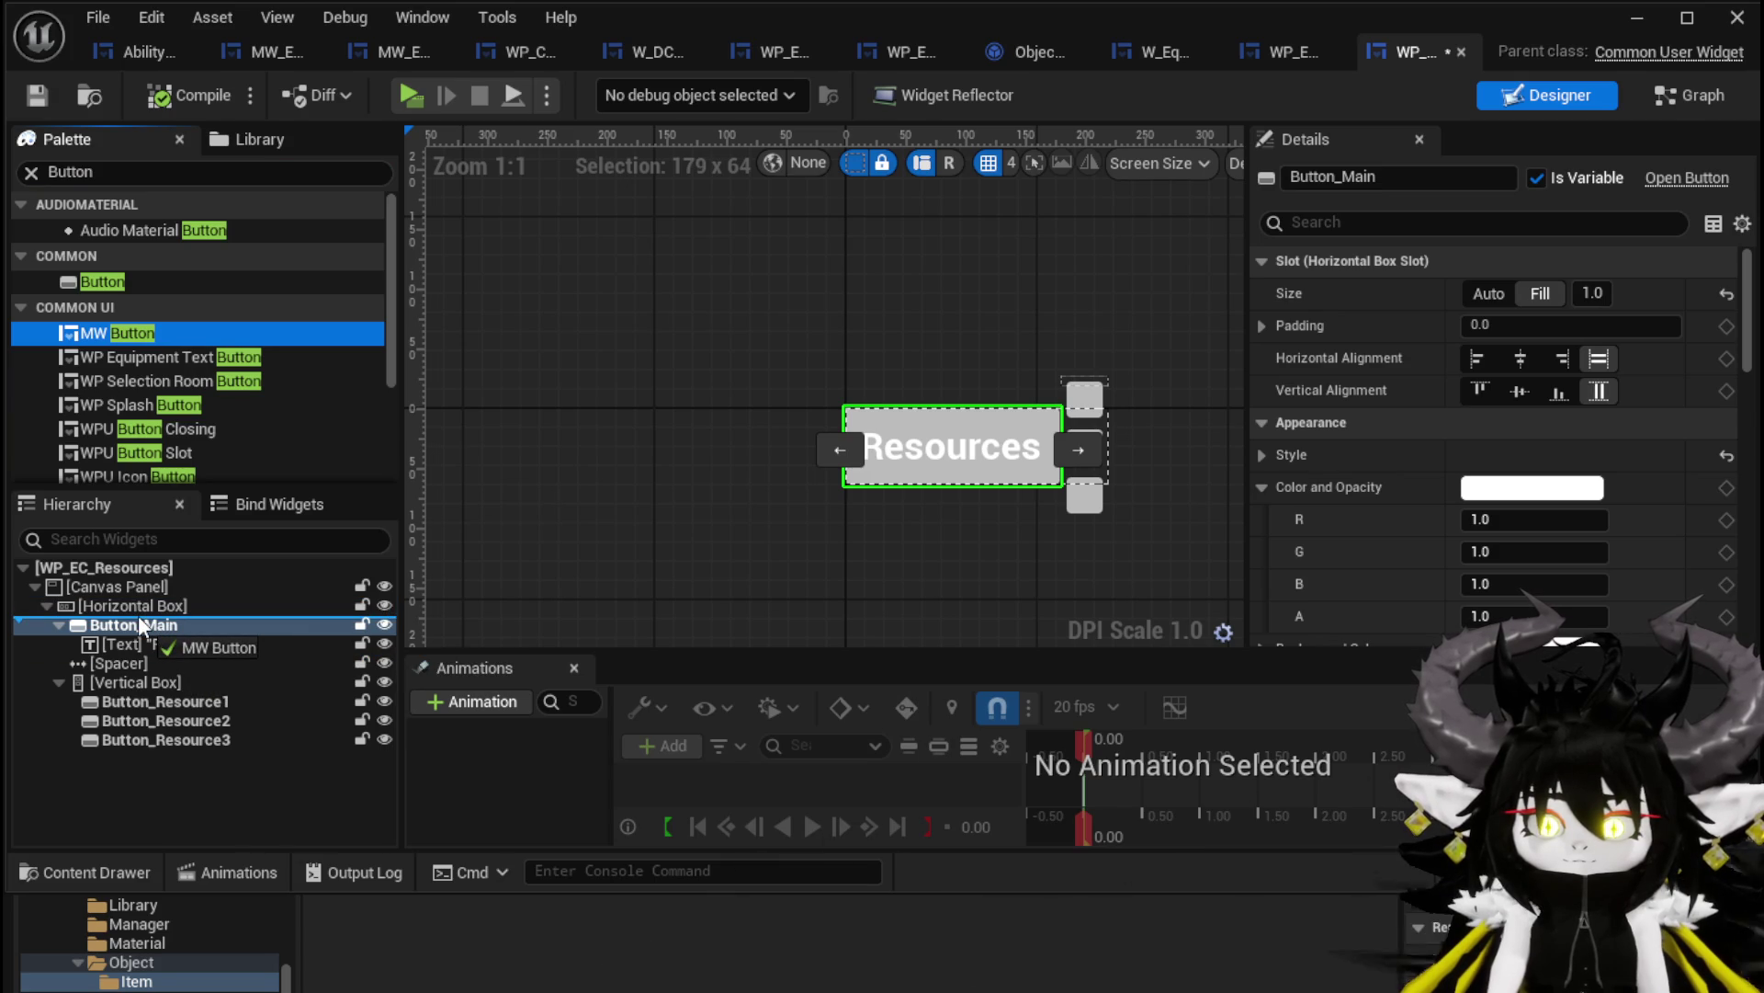
left_click_drag(142, 628, 142, 625)
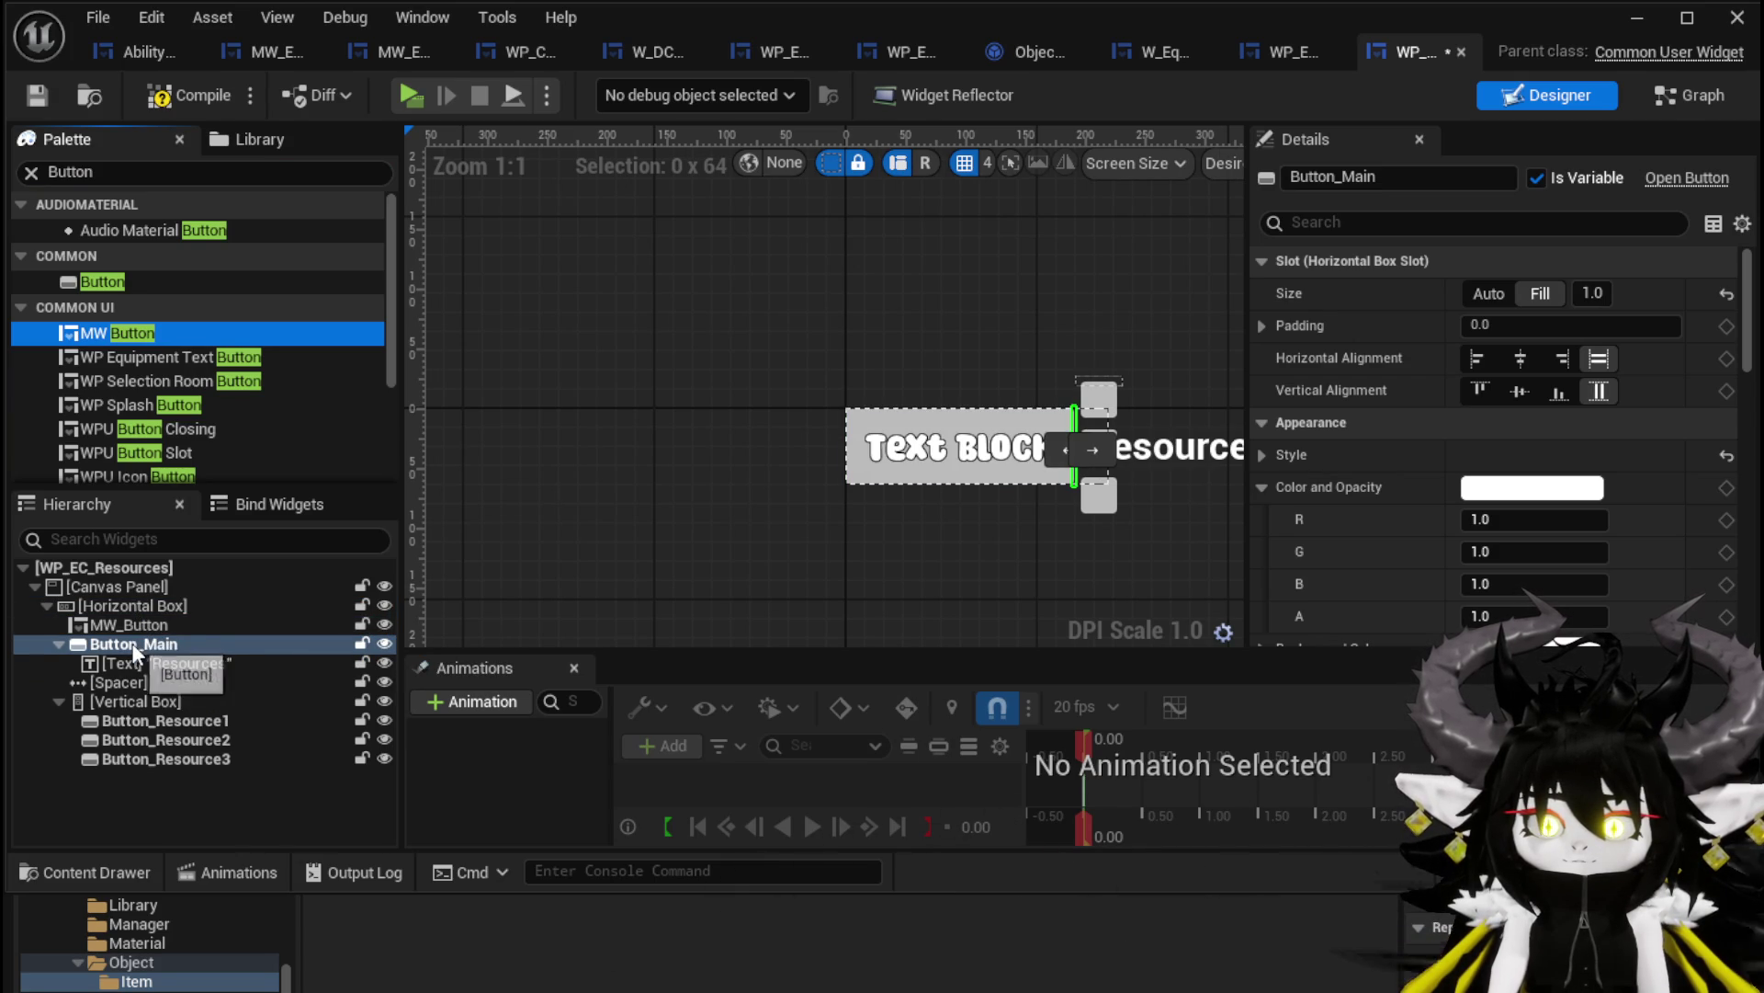
left_click(136, 656, "ctrl")
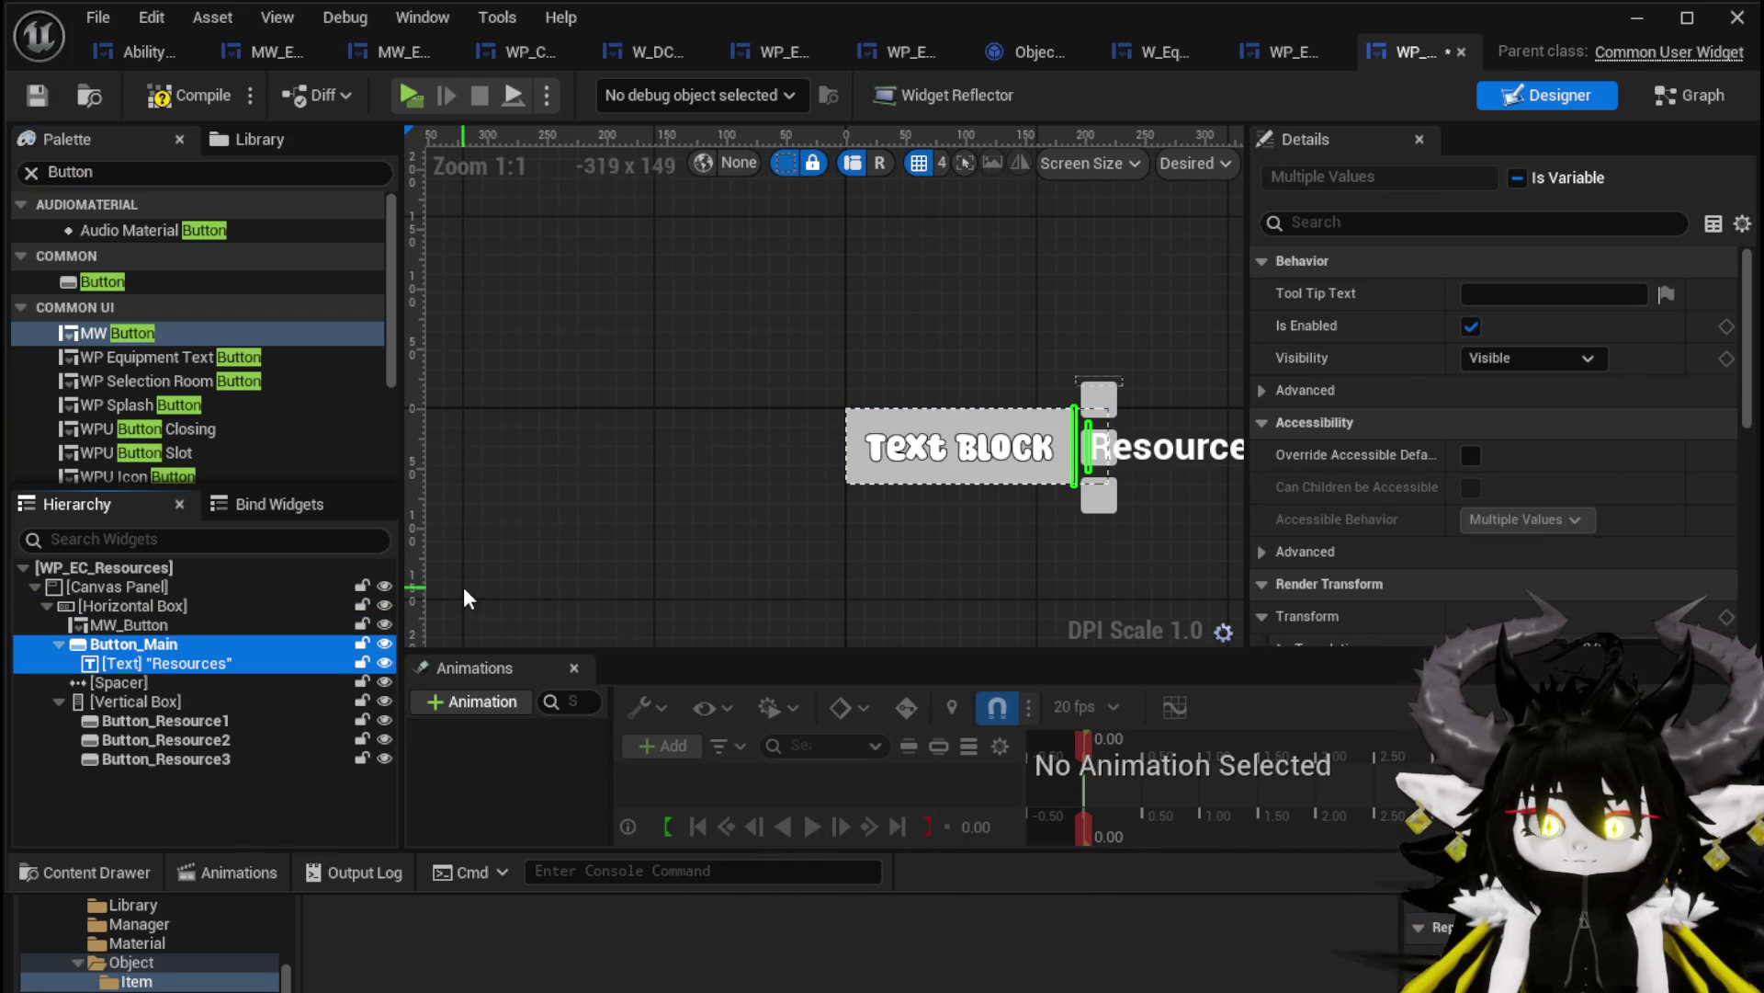
key("Delete")
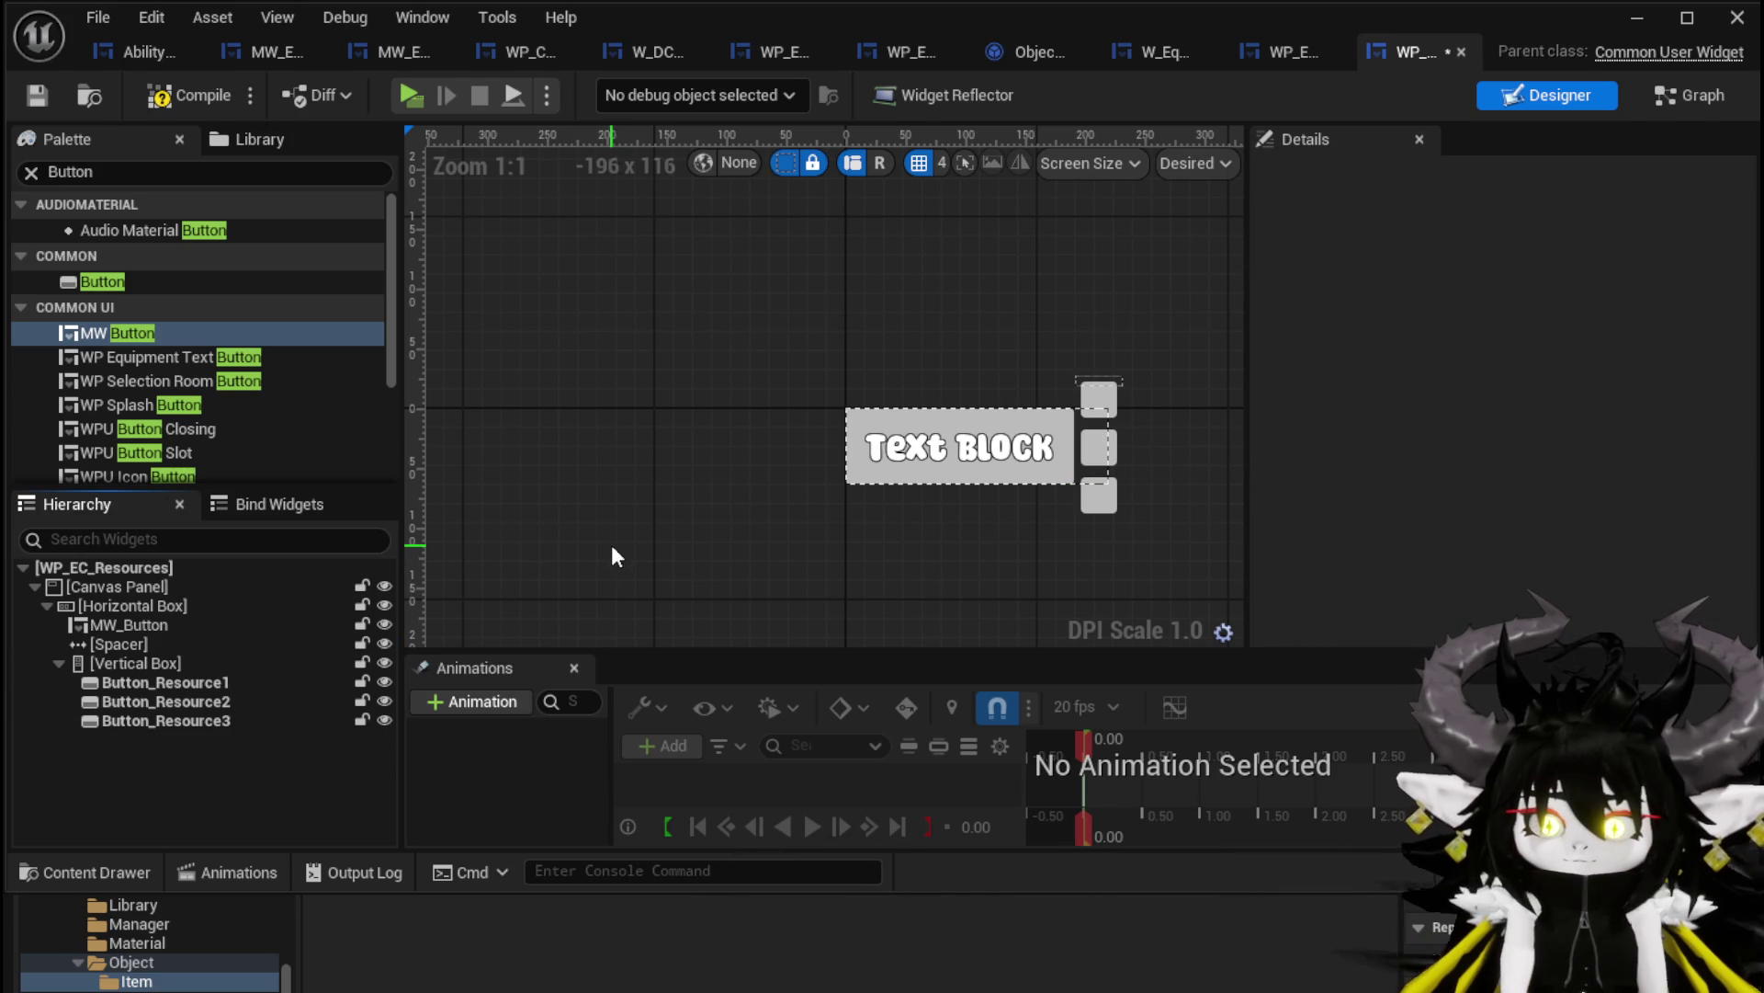
Set the new MW_Button's Data to Resources and compile the widget
left_click(151, 622)
scroll(1579, 435, "down", 10)
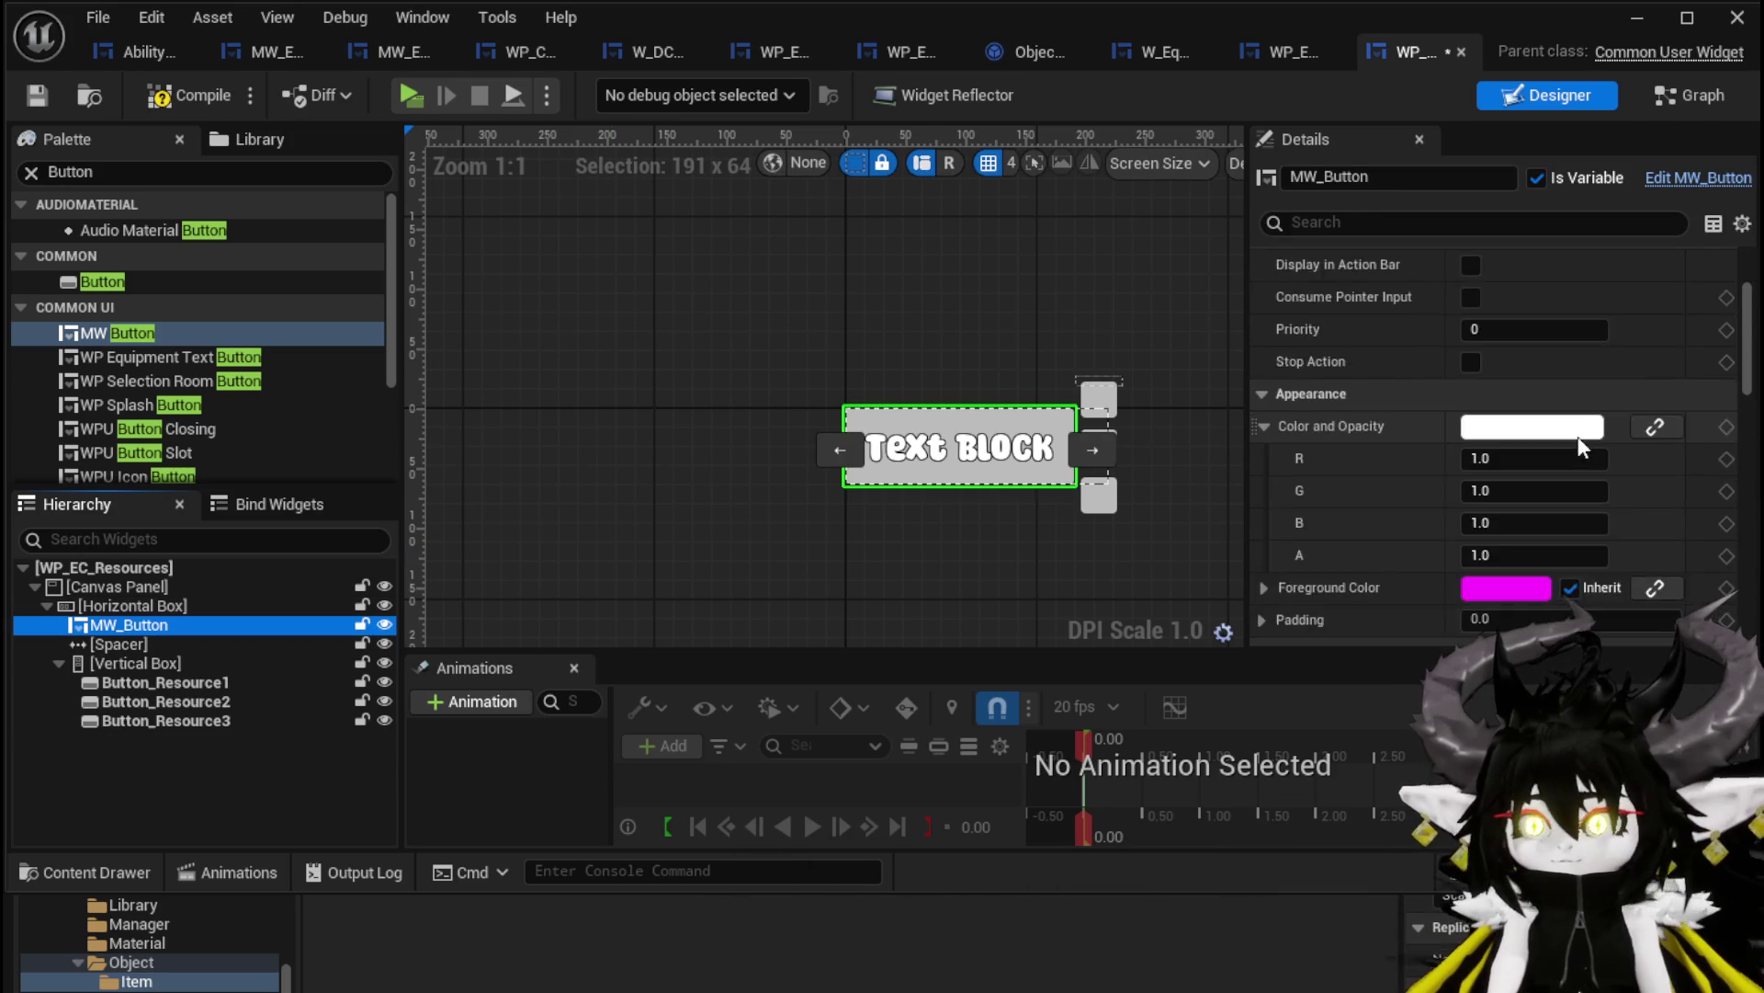
scroll(1577, 435, "down", 15)
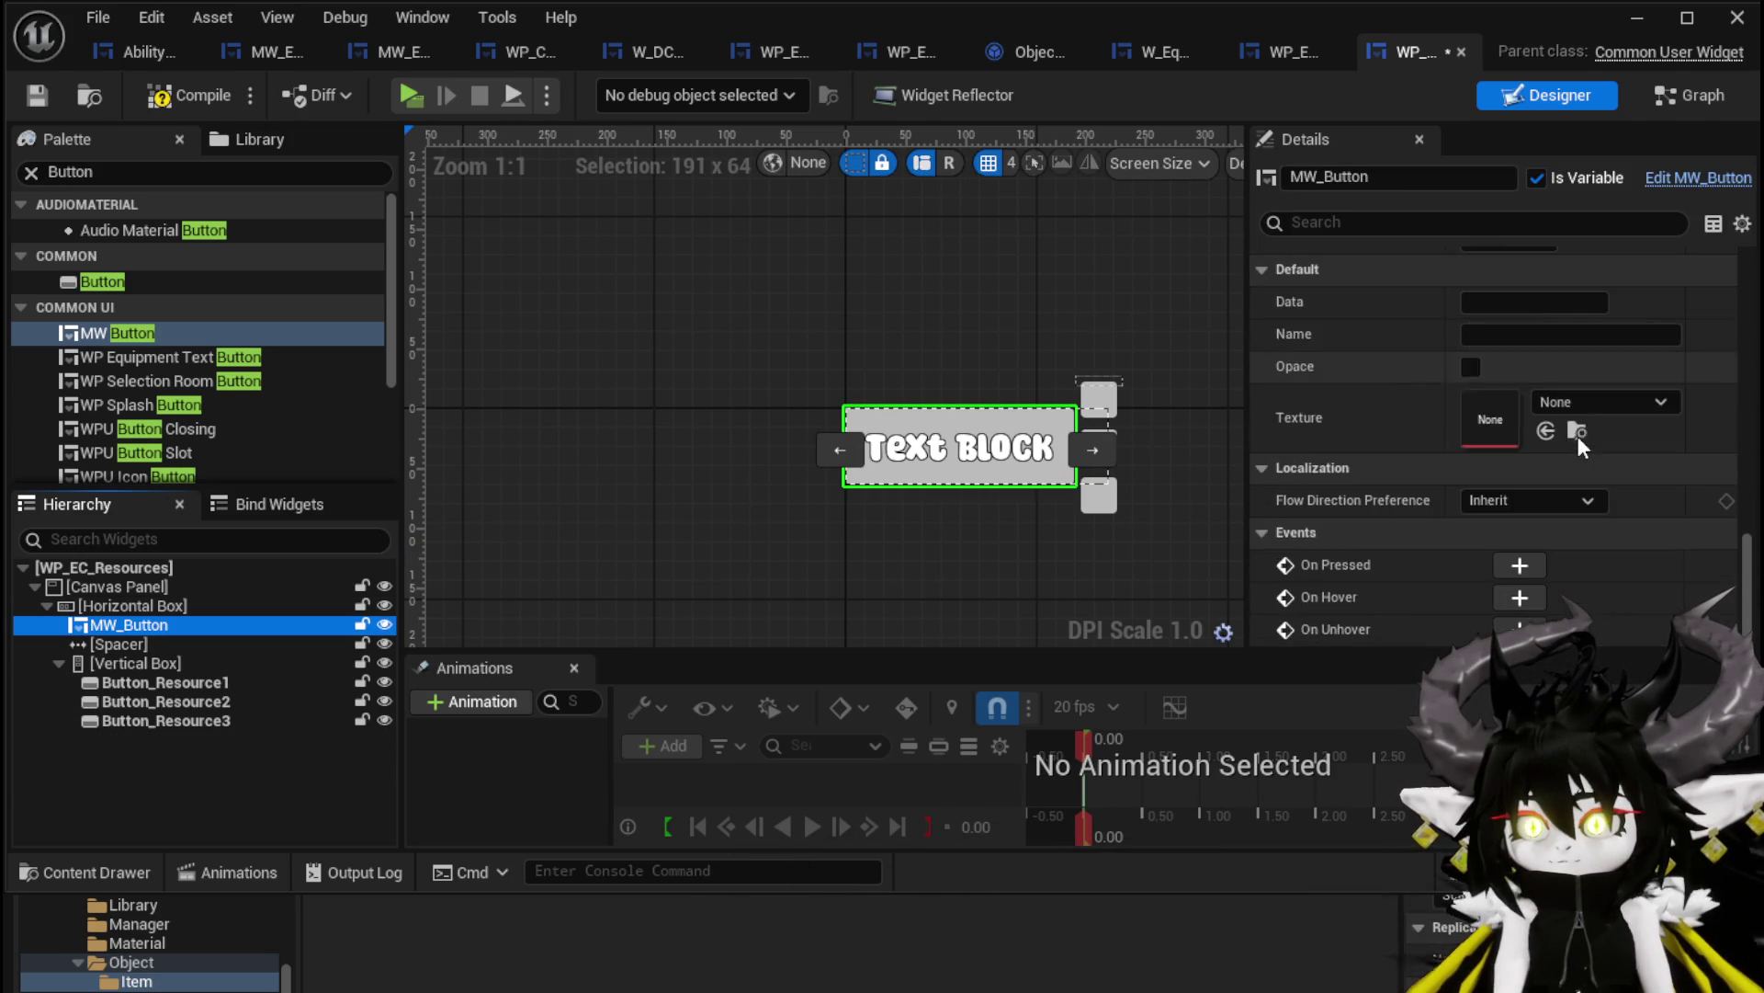
left_click(1509, 301)
type("Resources")
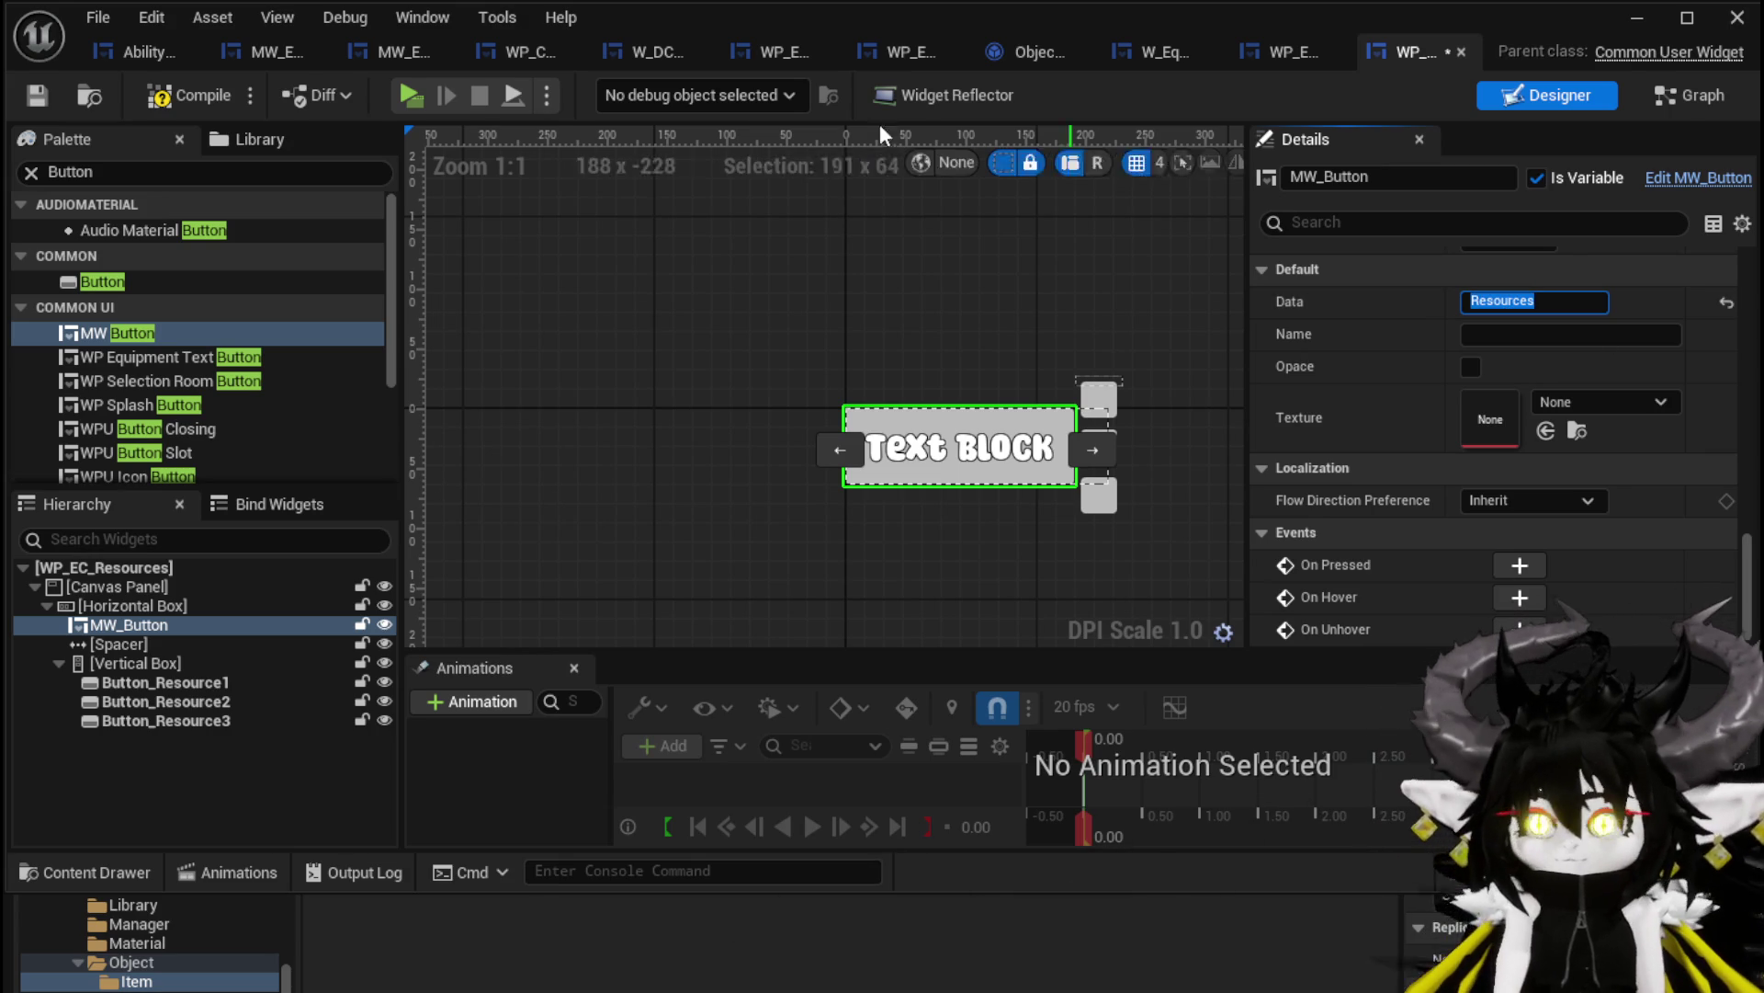
left_click(38, 95)
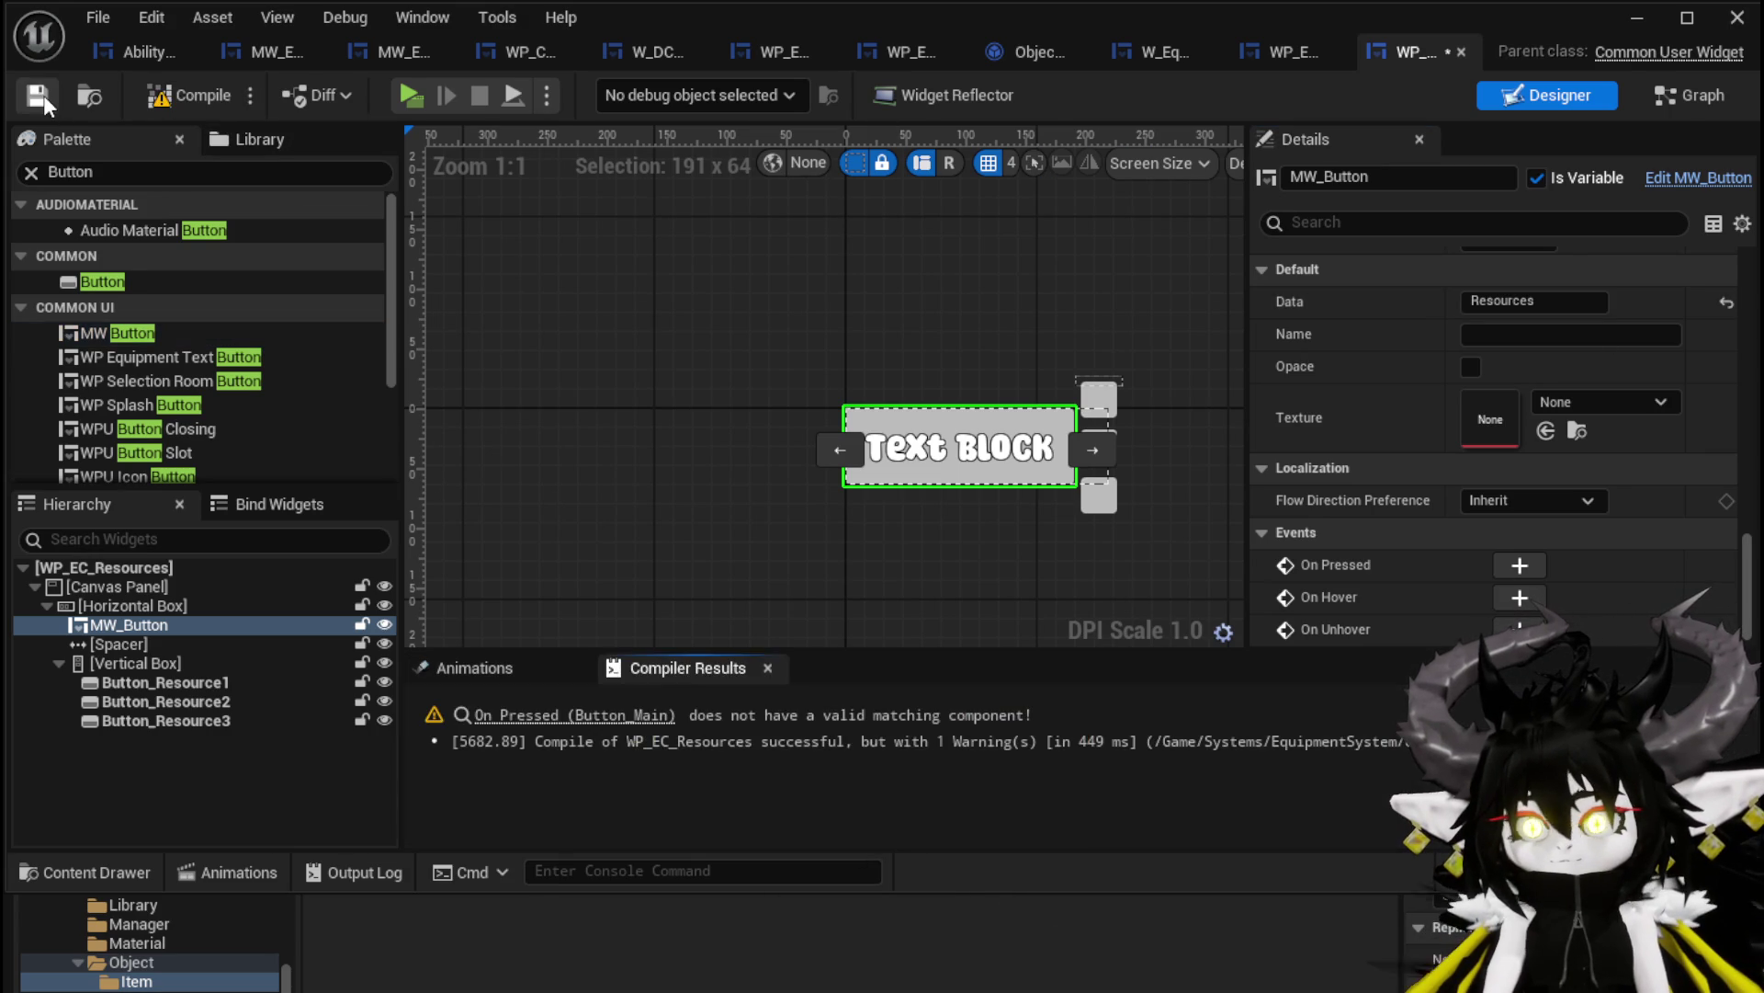
Change the MW_Button's foreground colour from magenta to white
scroll(1450, 423, "up", 15)
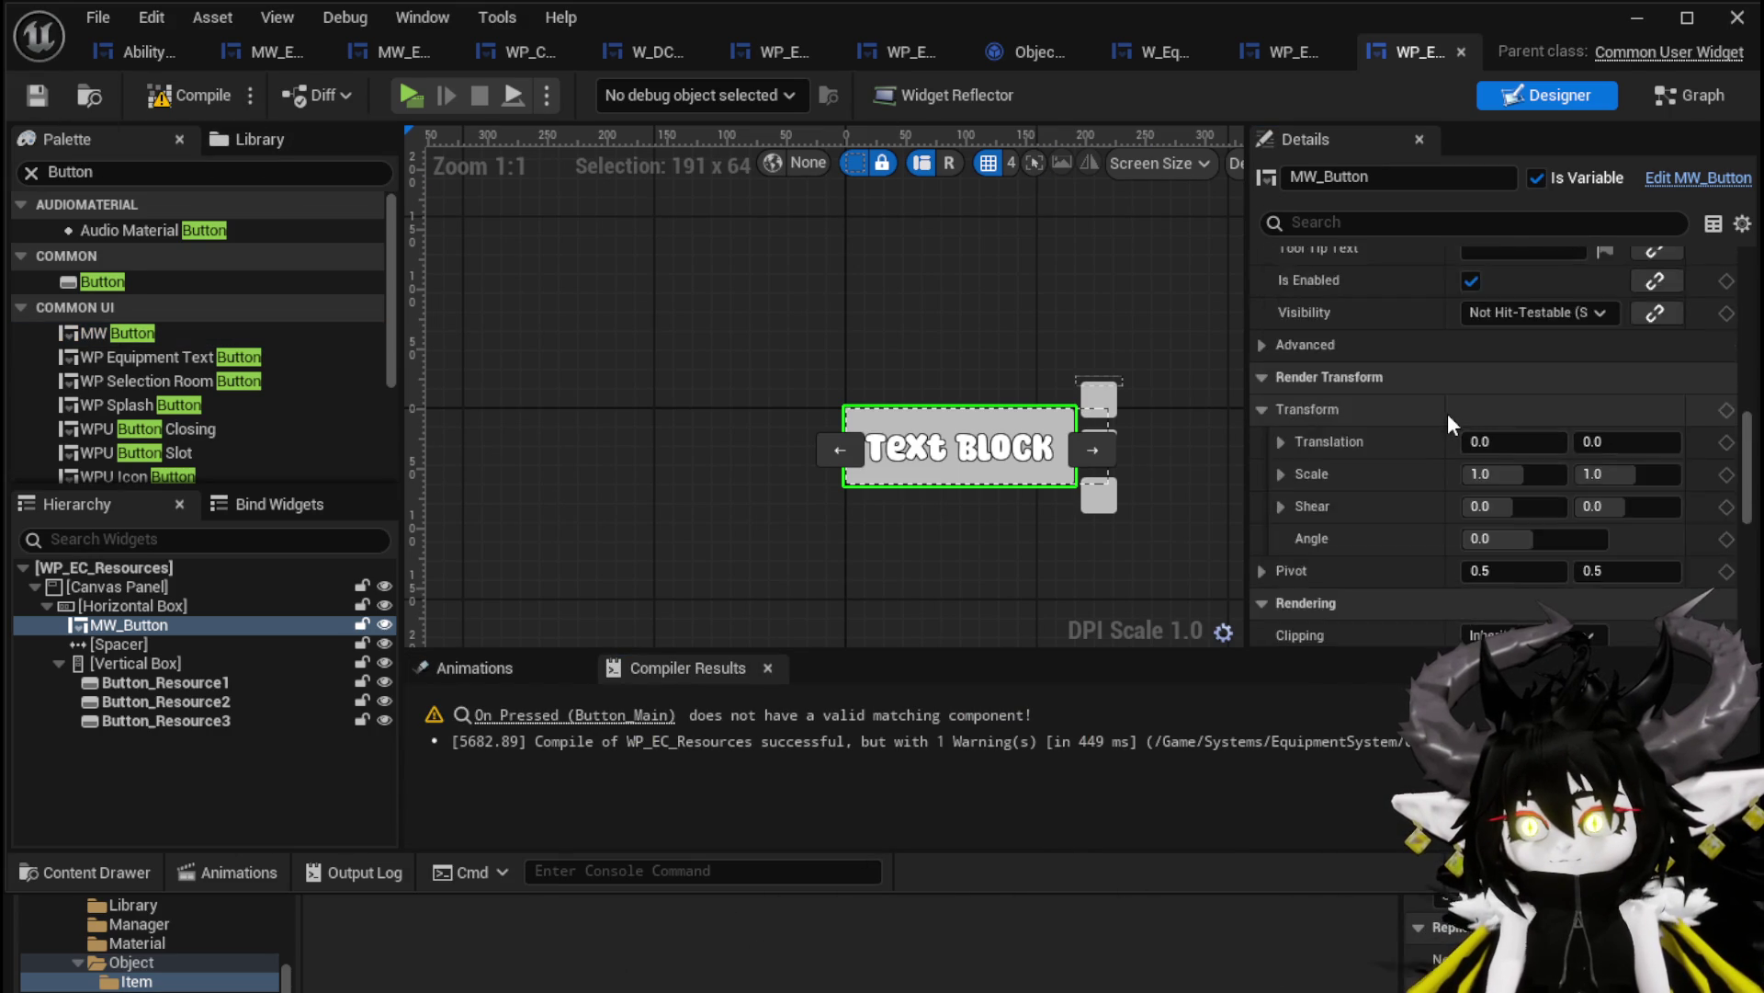
scroll(1450, 424, "up", 5)
left_click(1485, 394)
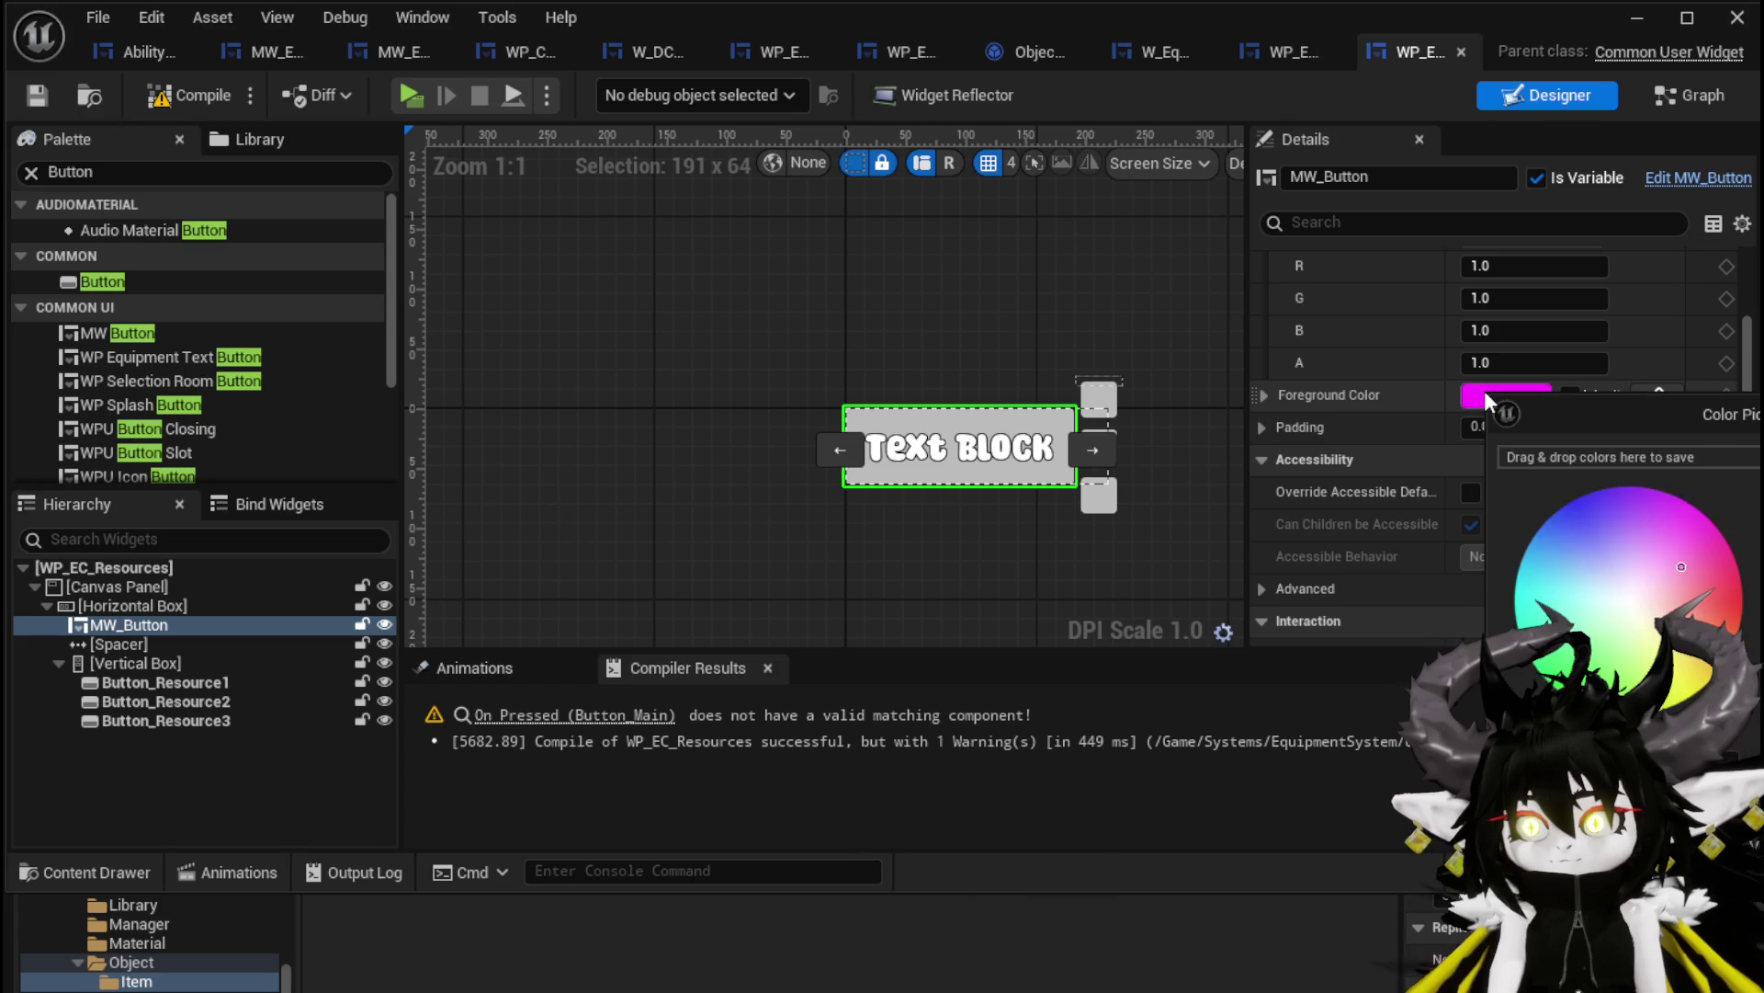
left_click(1629, 597)
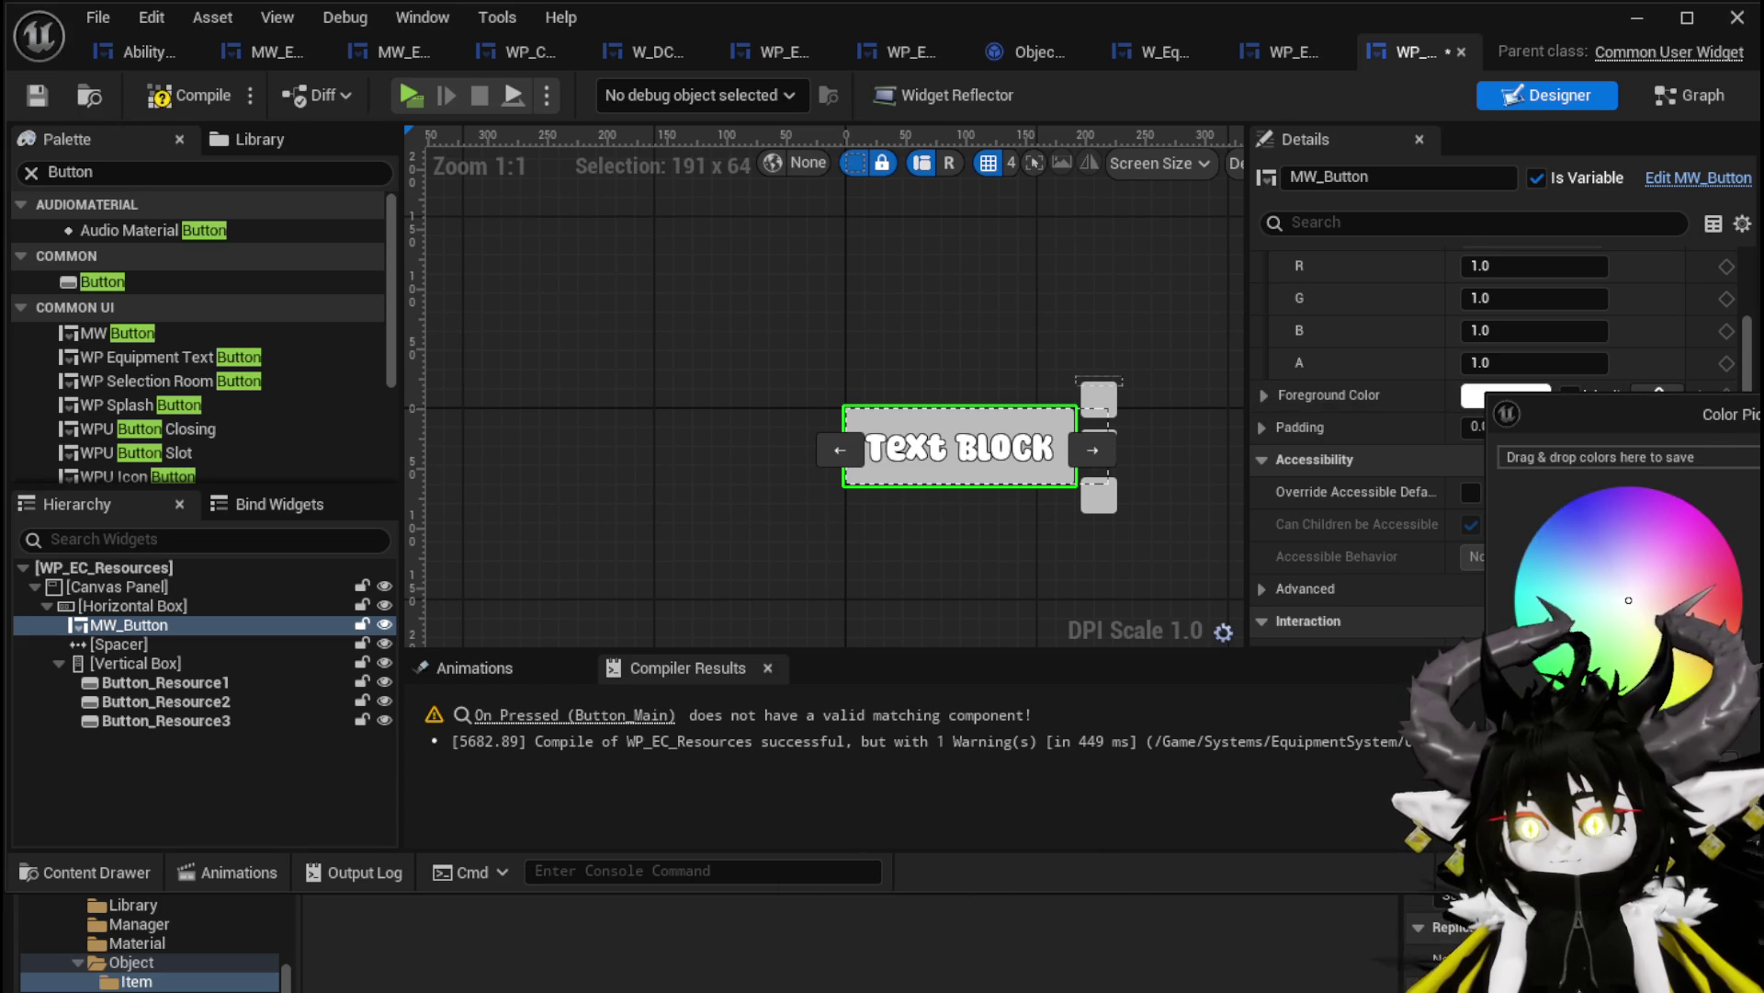
left_click(1360, 588)
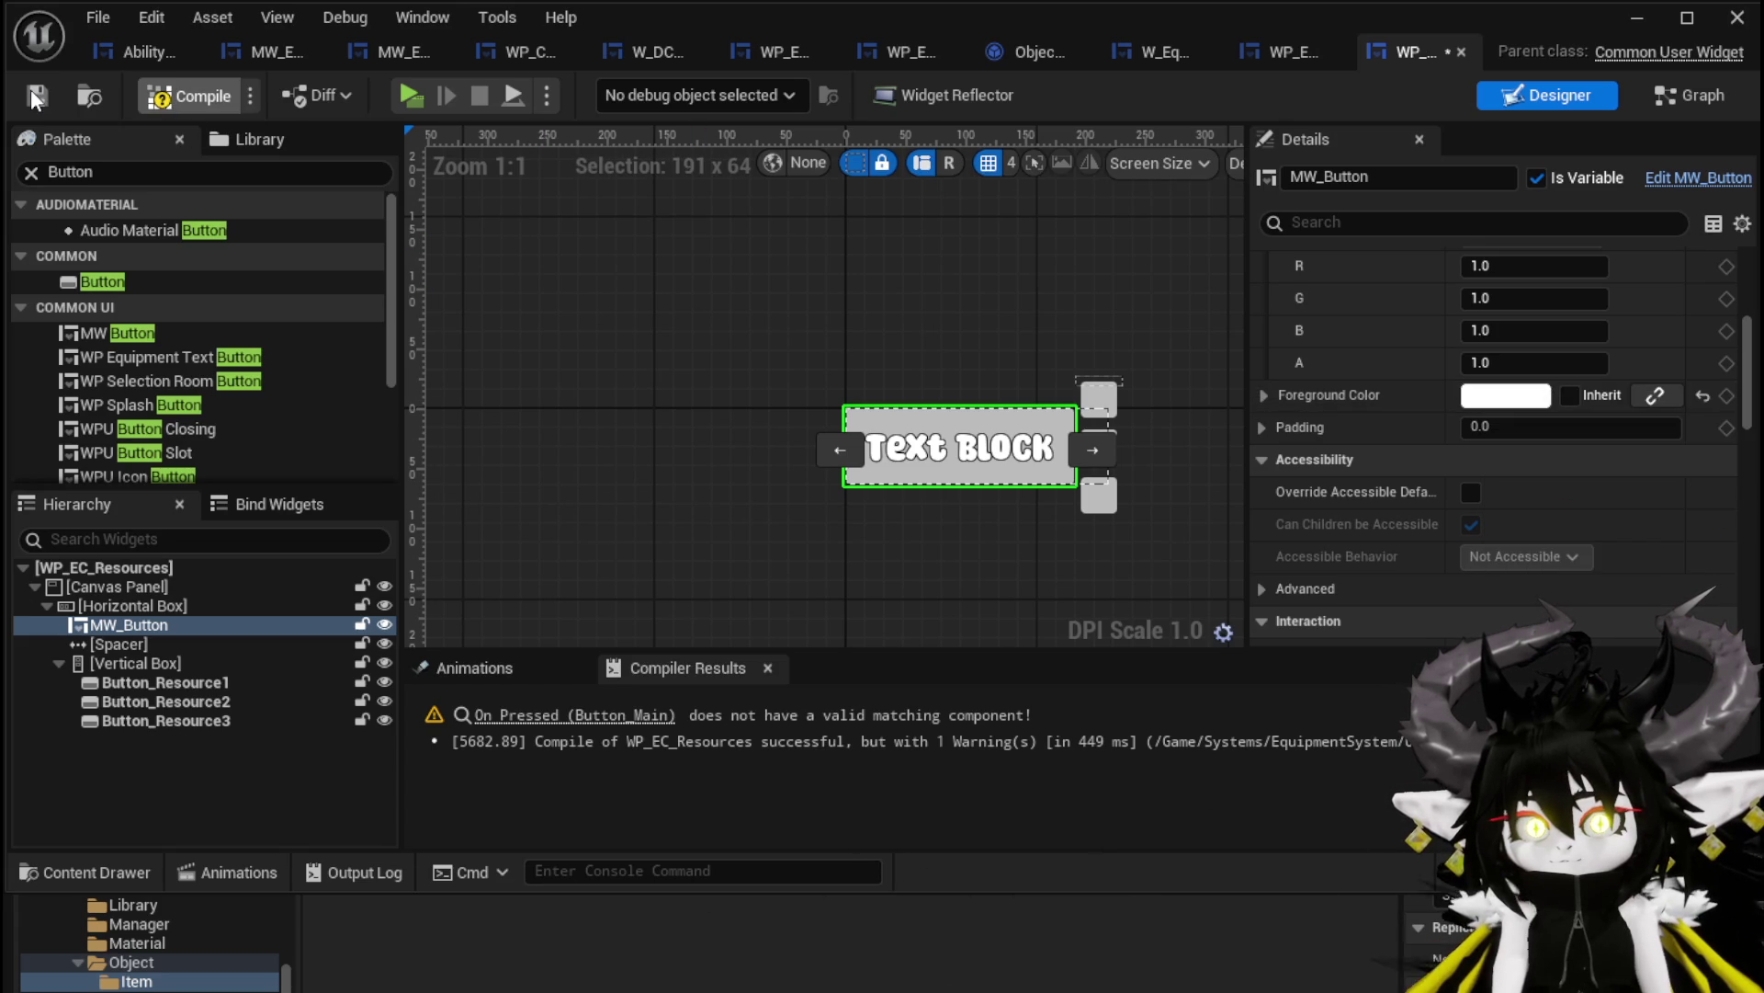
Add an On Pressed event for MW_Button in the event graph
left_click(623, 714)
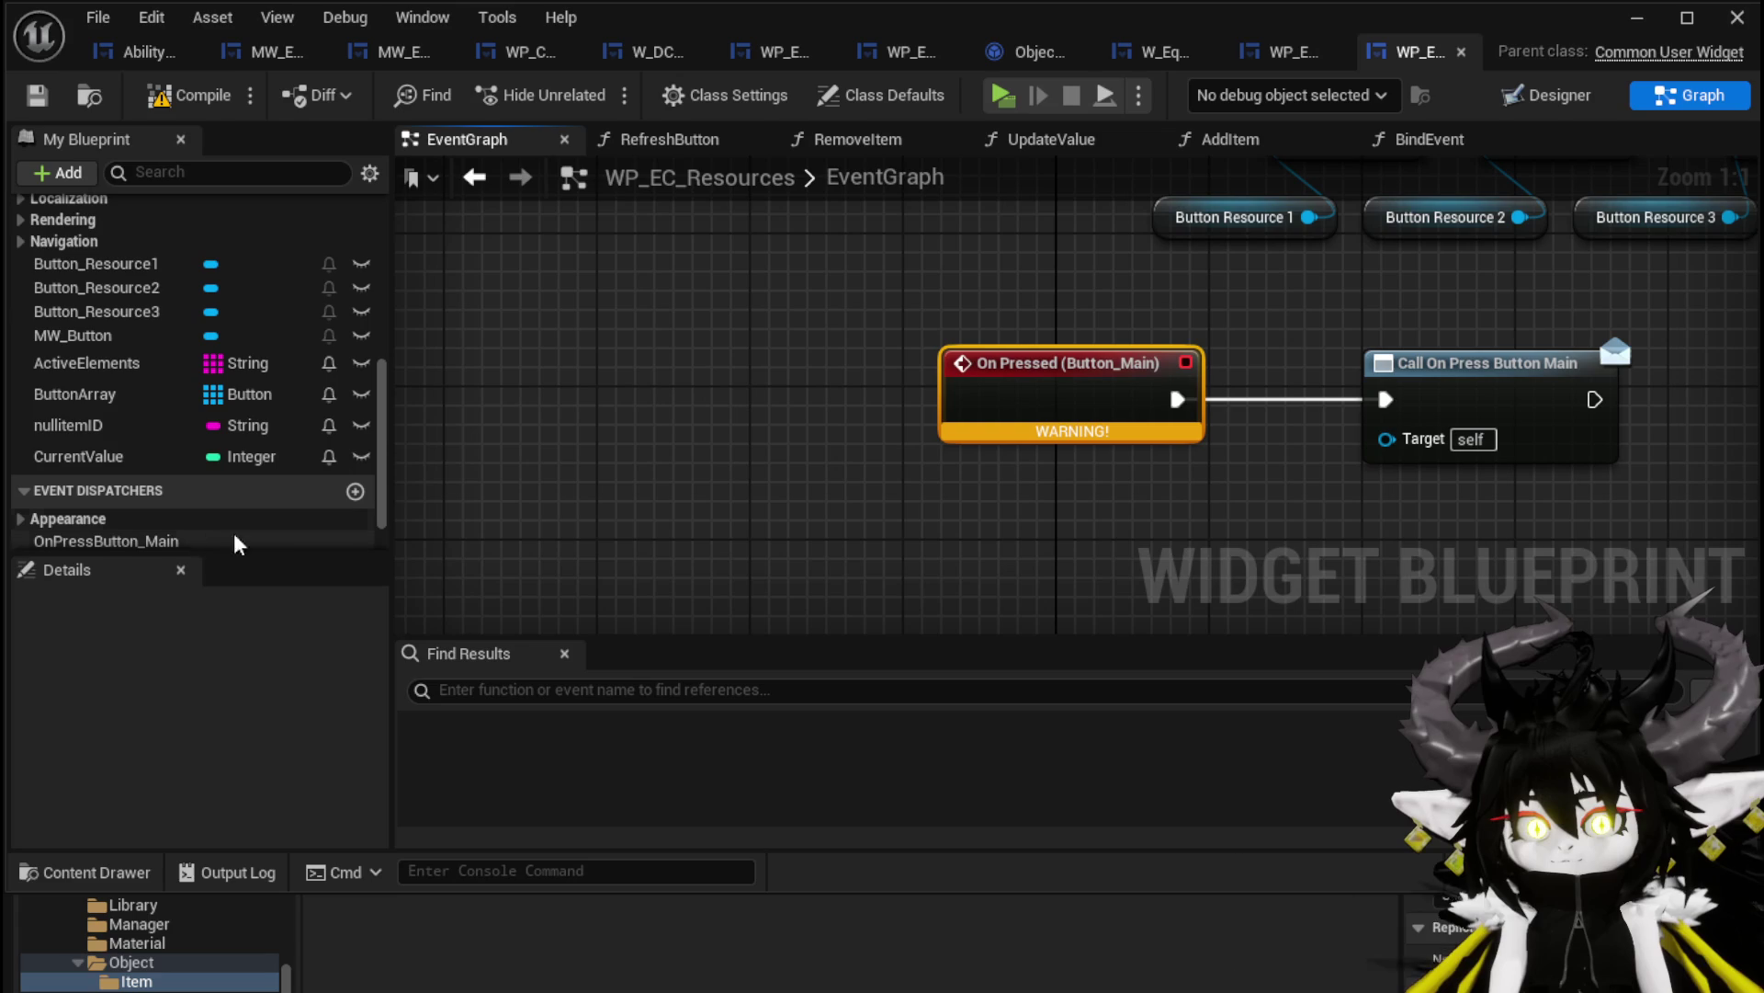
left_click_drag(74, 335, 817, 485)
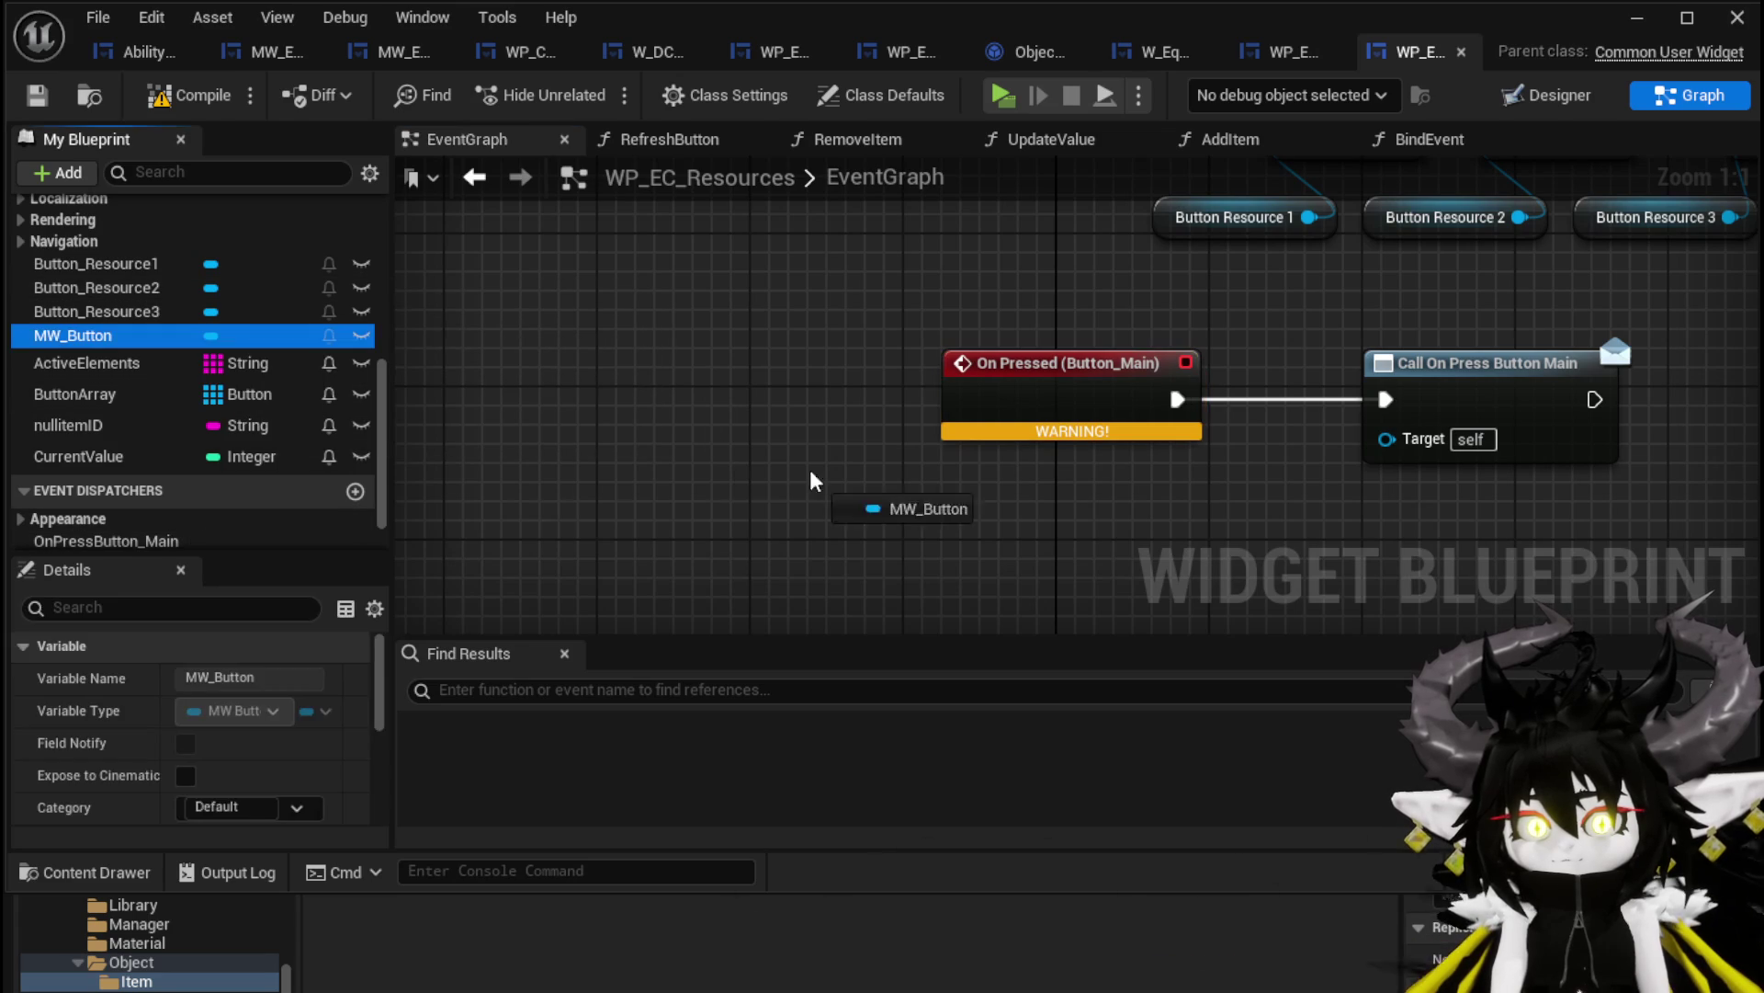
left_click(91, 335)
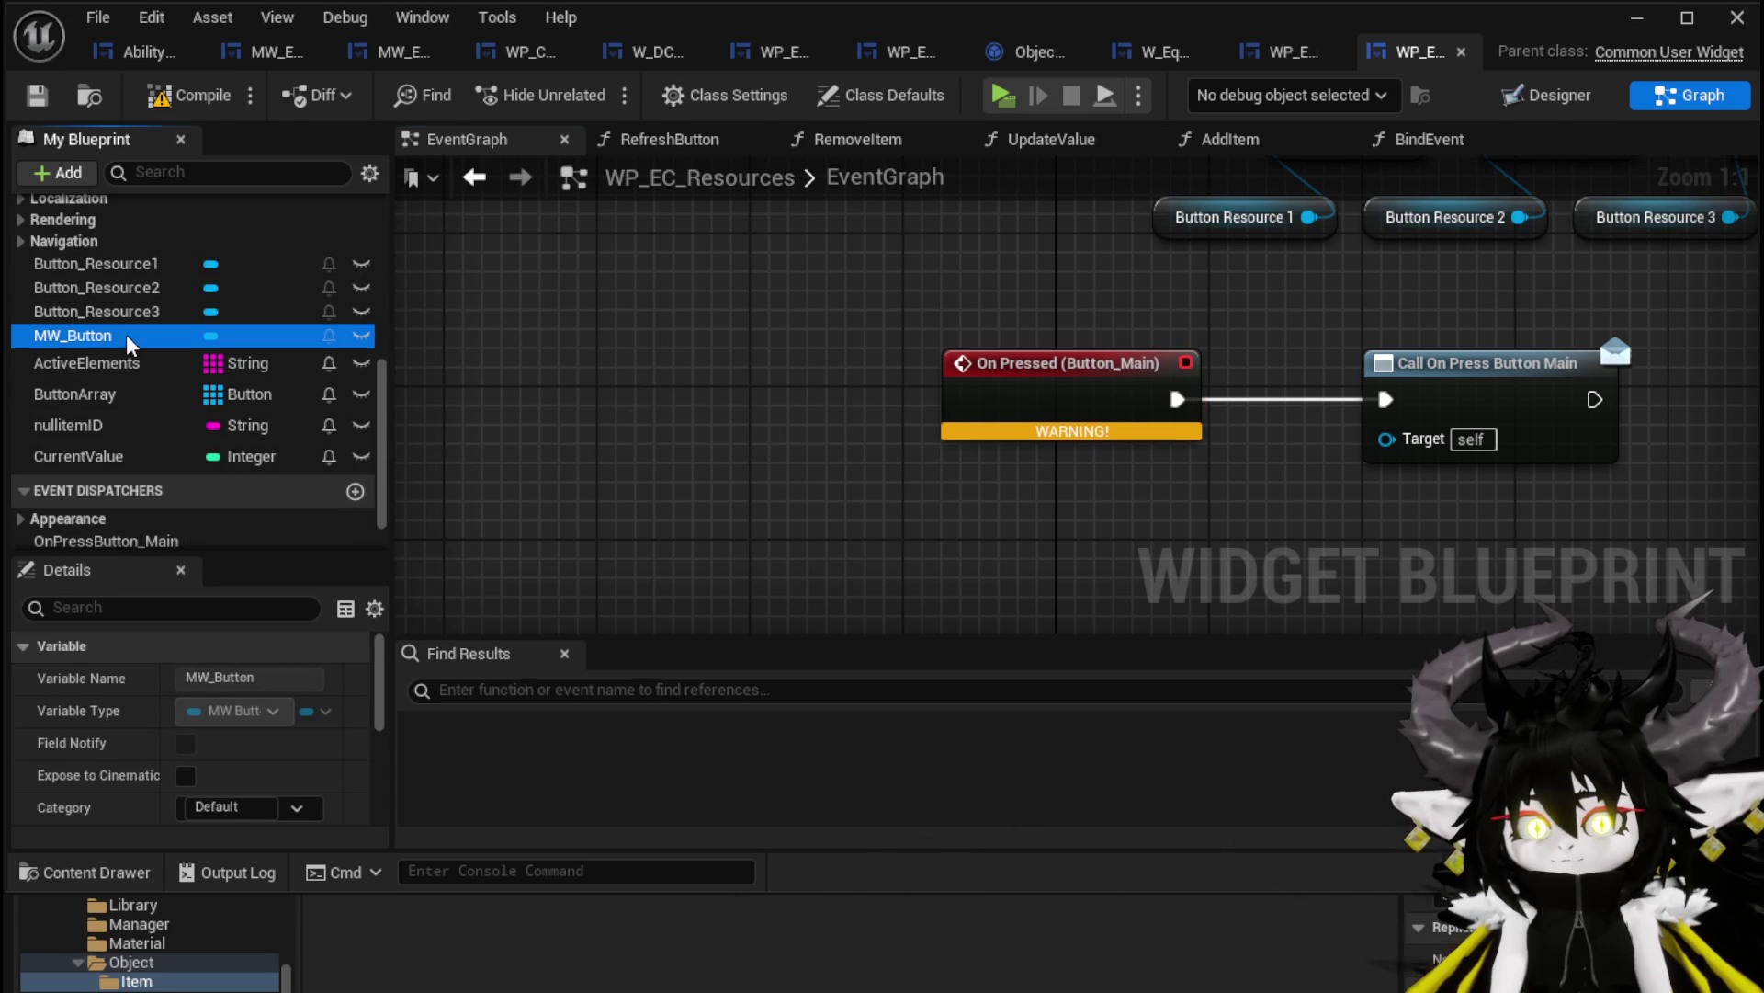
scroll(306, 782, "down", 10)
scroll(306, 782, "down", 3)
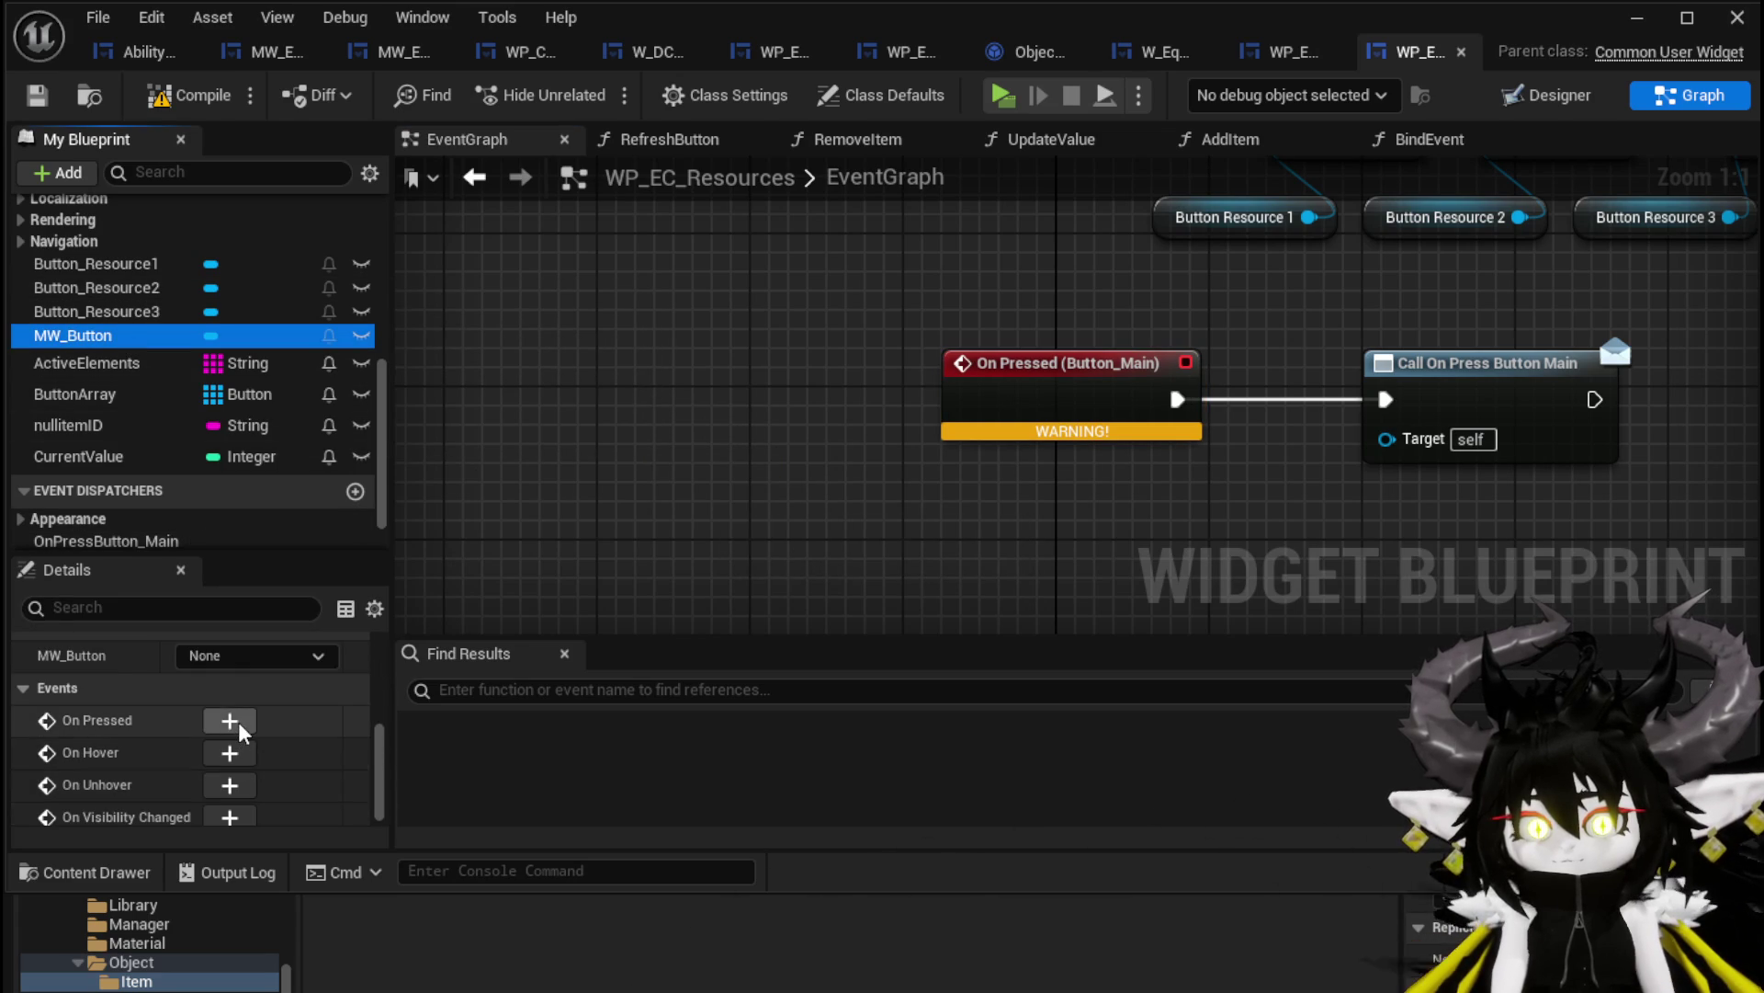
left_click(239, 720)
Wire it to Call On Press Button Main, delete the old Button_Main event, and save
scroll(935, 613, "down", 5)
scroll(984, 395, "up", 3)
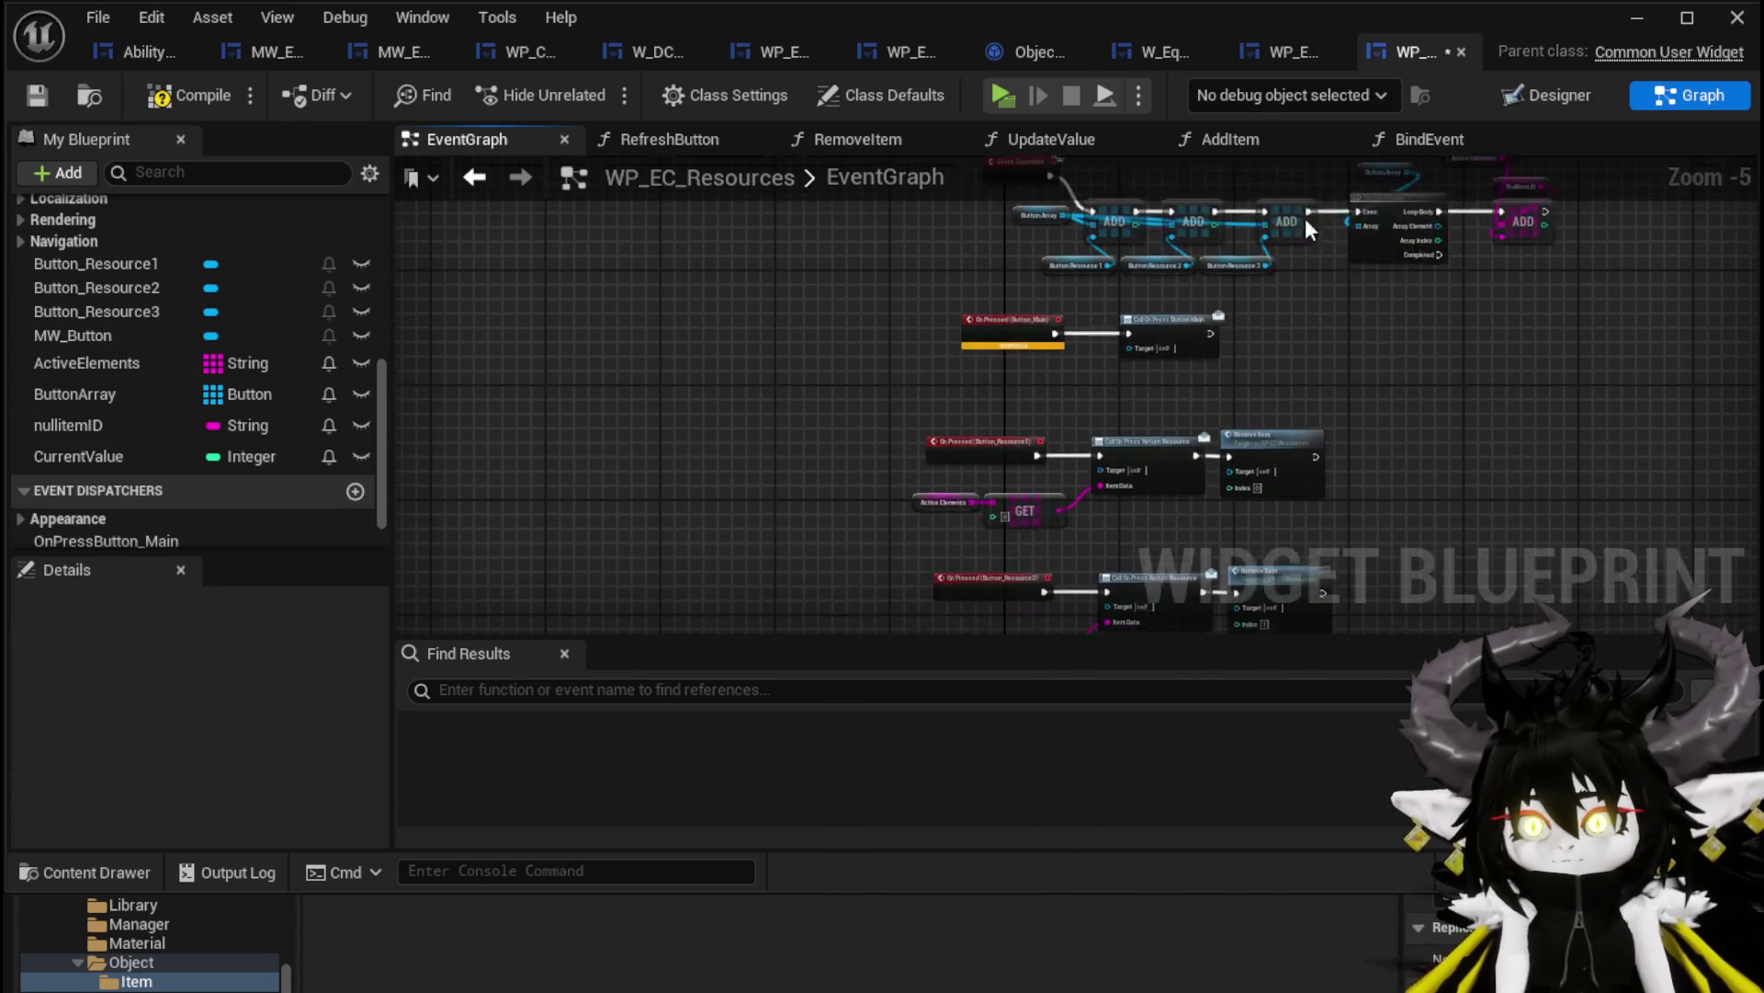
scroll(1029, 388, "up", 1)
left_click_drag(1046, 383, 1261, 282)
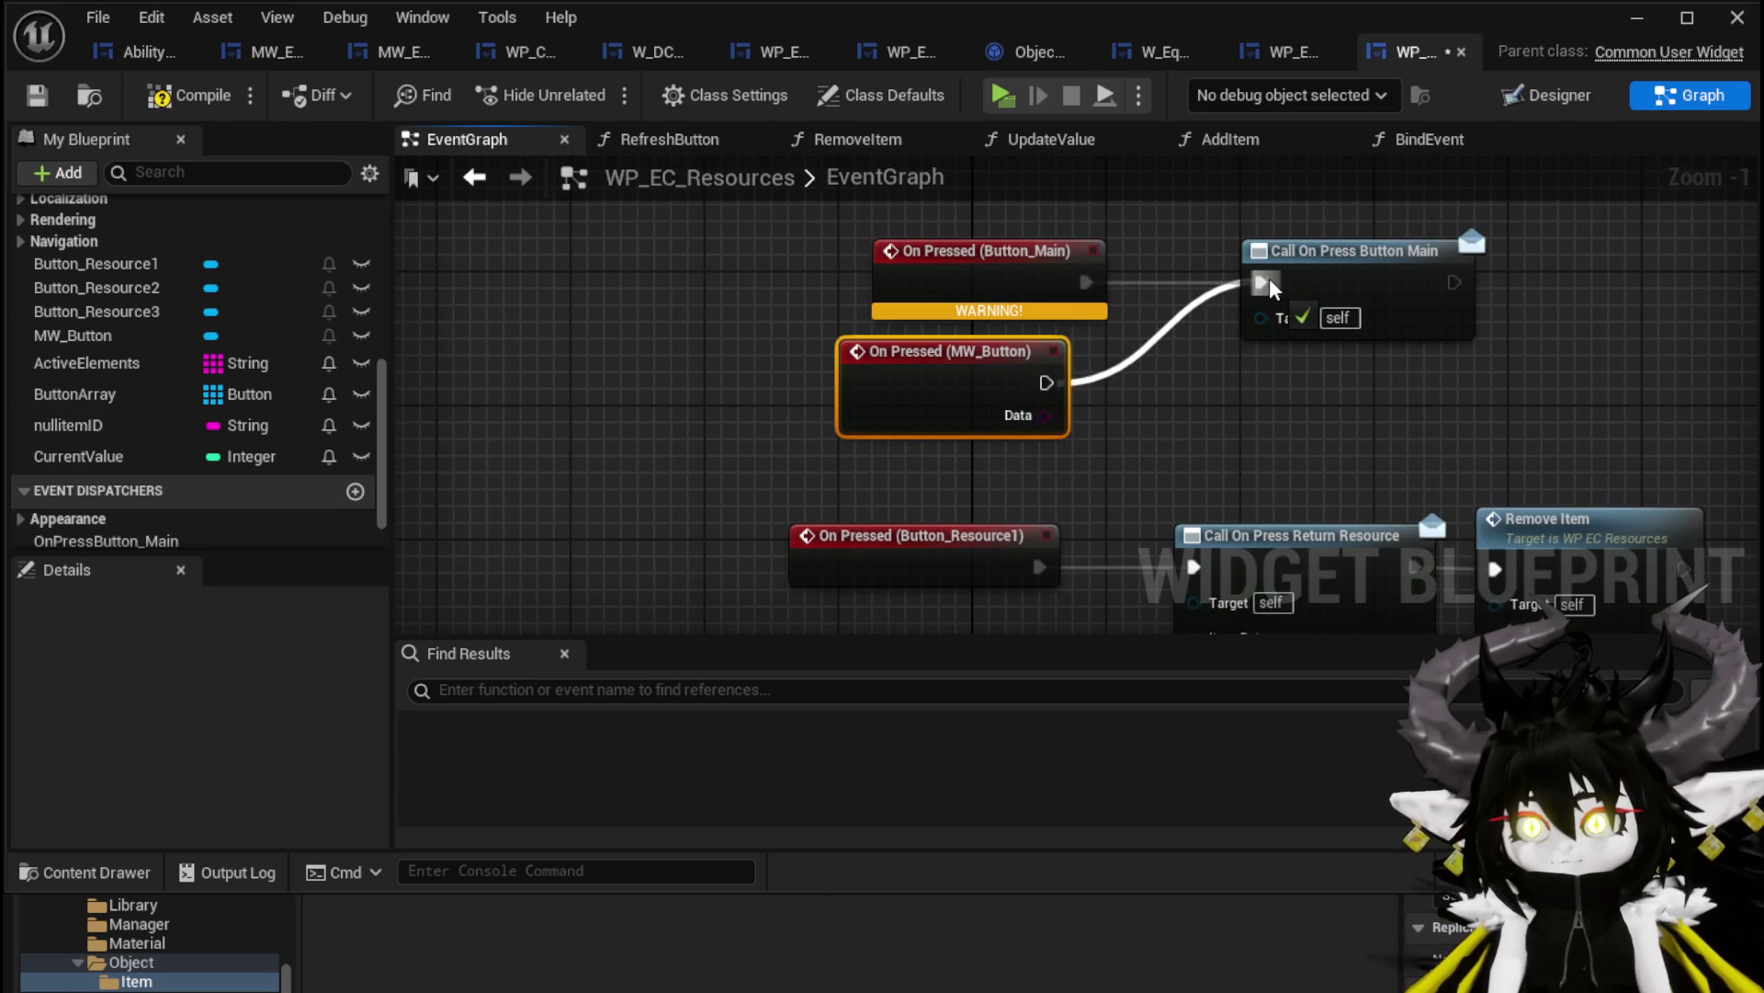
left_click(965, 262)
key("Delete")
left_click_drag(908, 380, 906, 281)
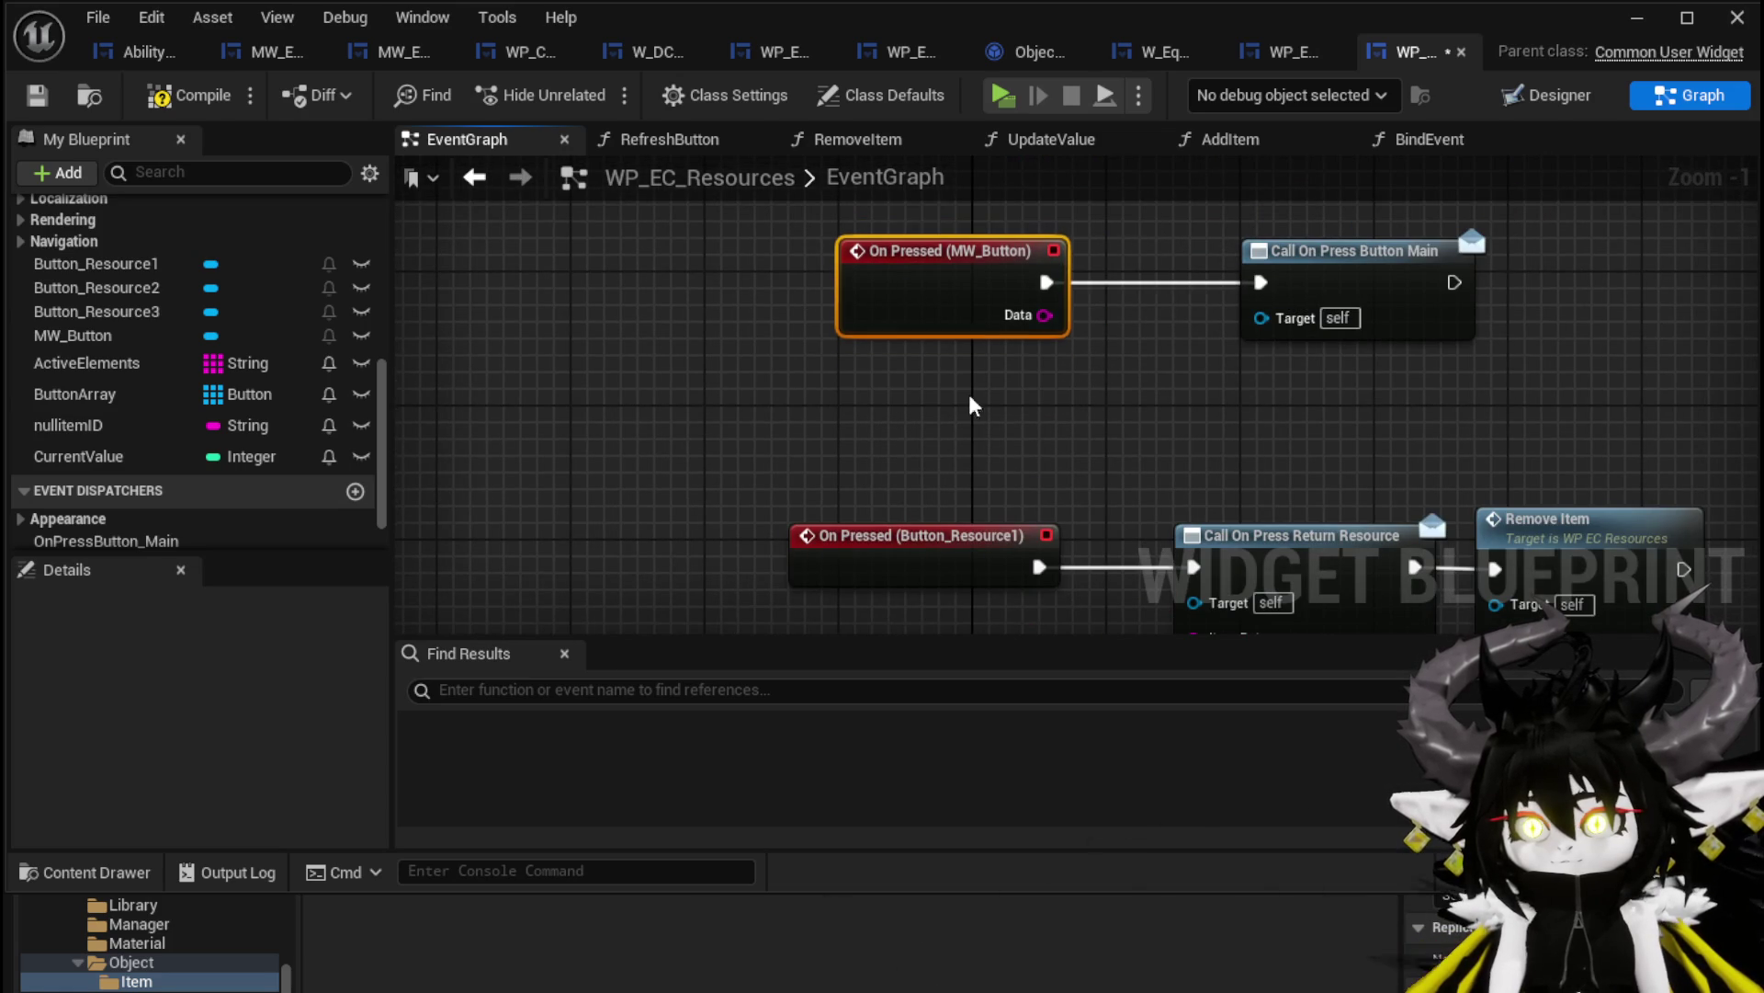
left_click(24, 104)
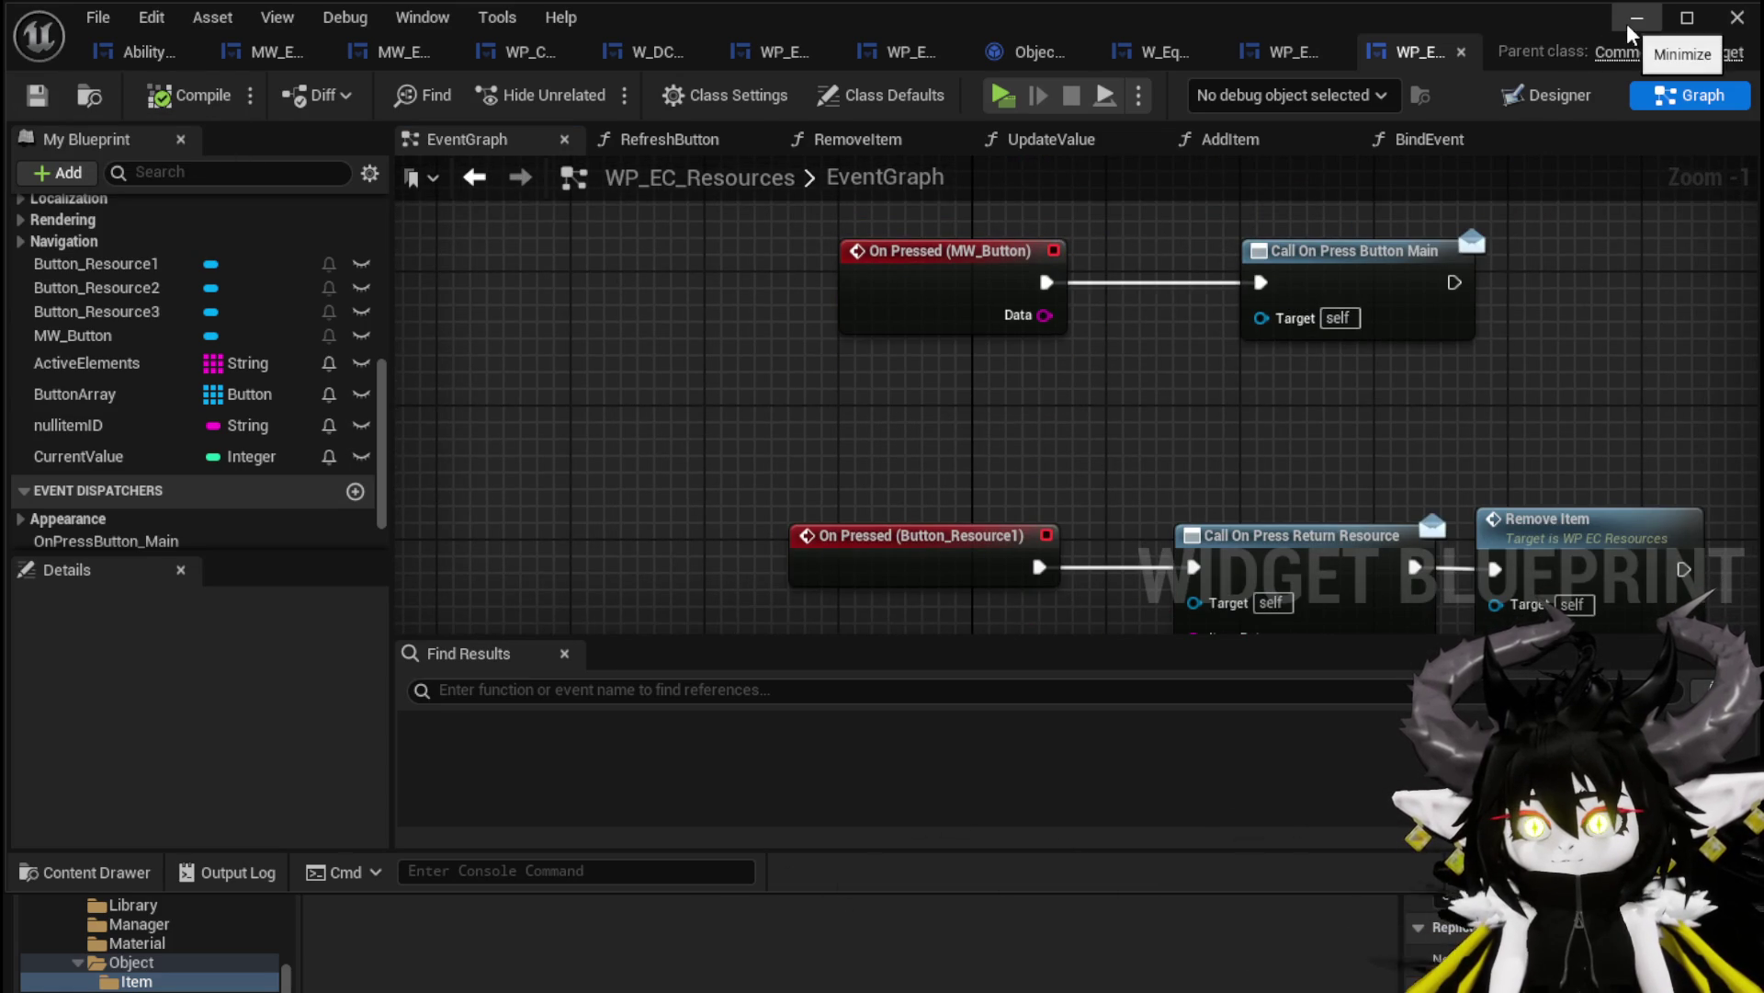
left_click(1630, 34)
Play-test the workbench's resources inventory, then save the level and return to WP_EC_Resources
left_click(594, 86)
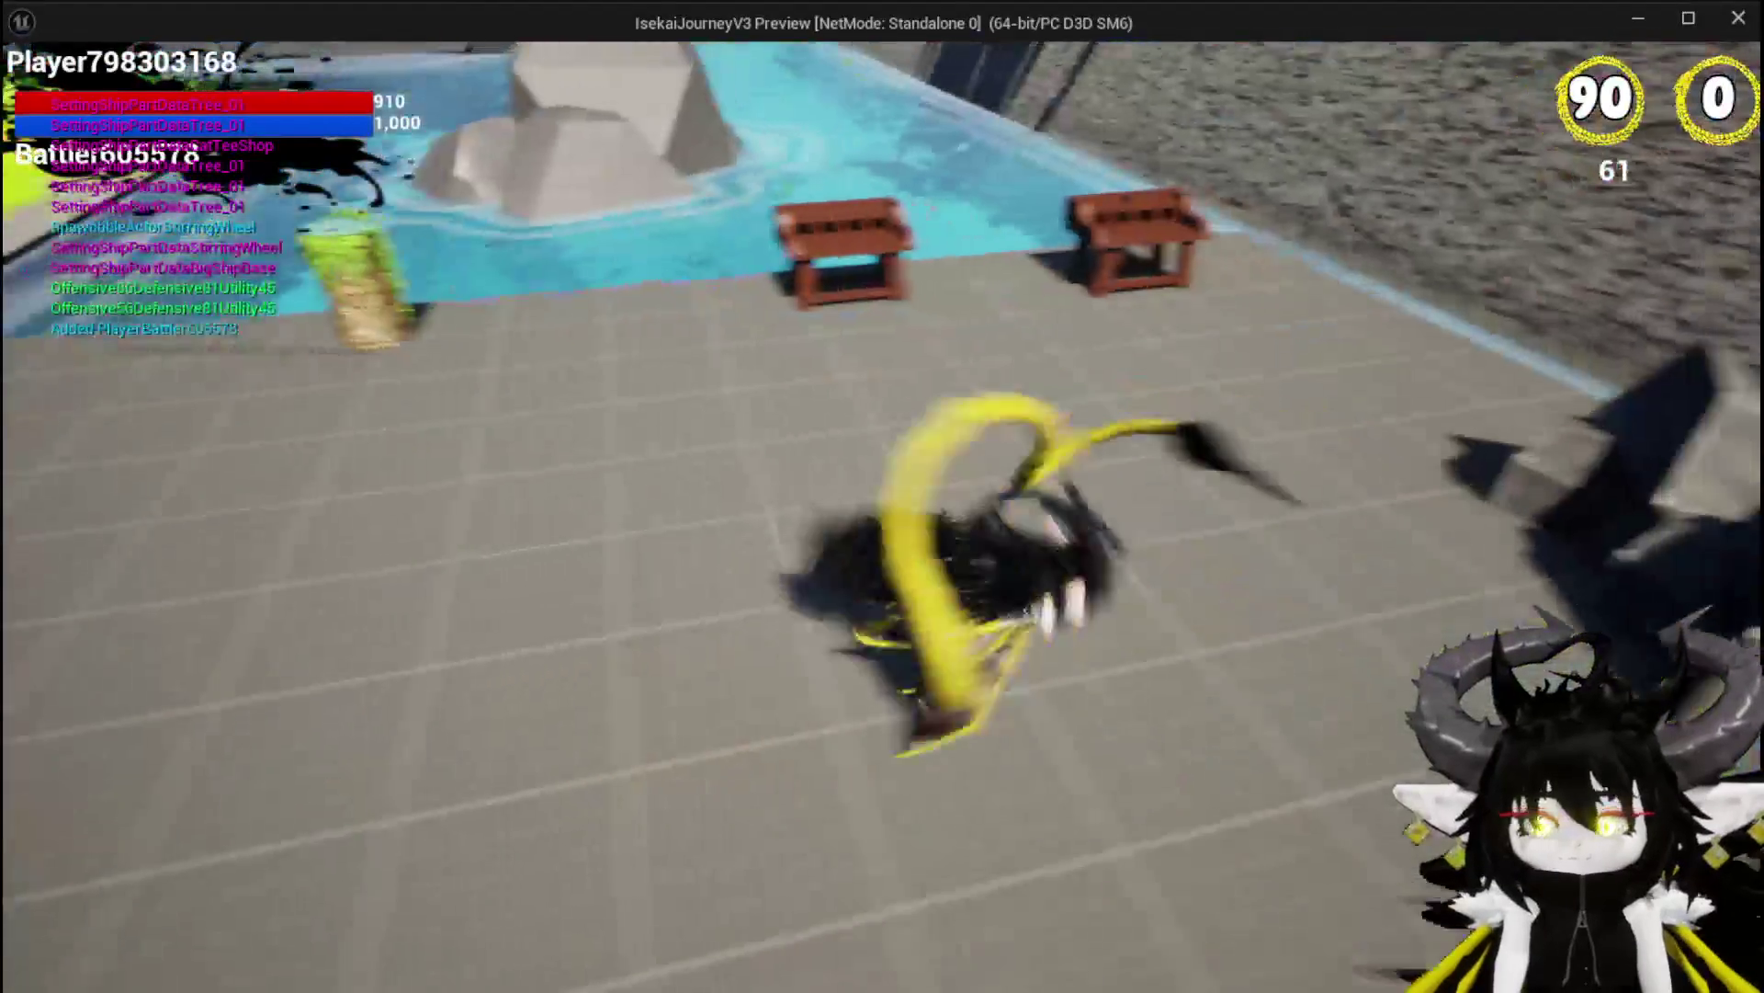
key("w")
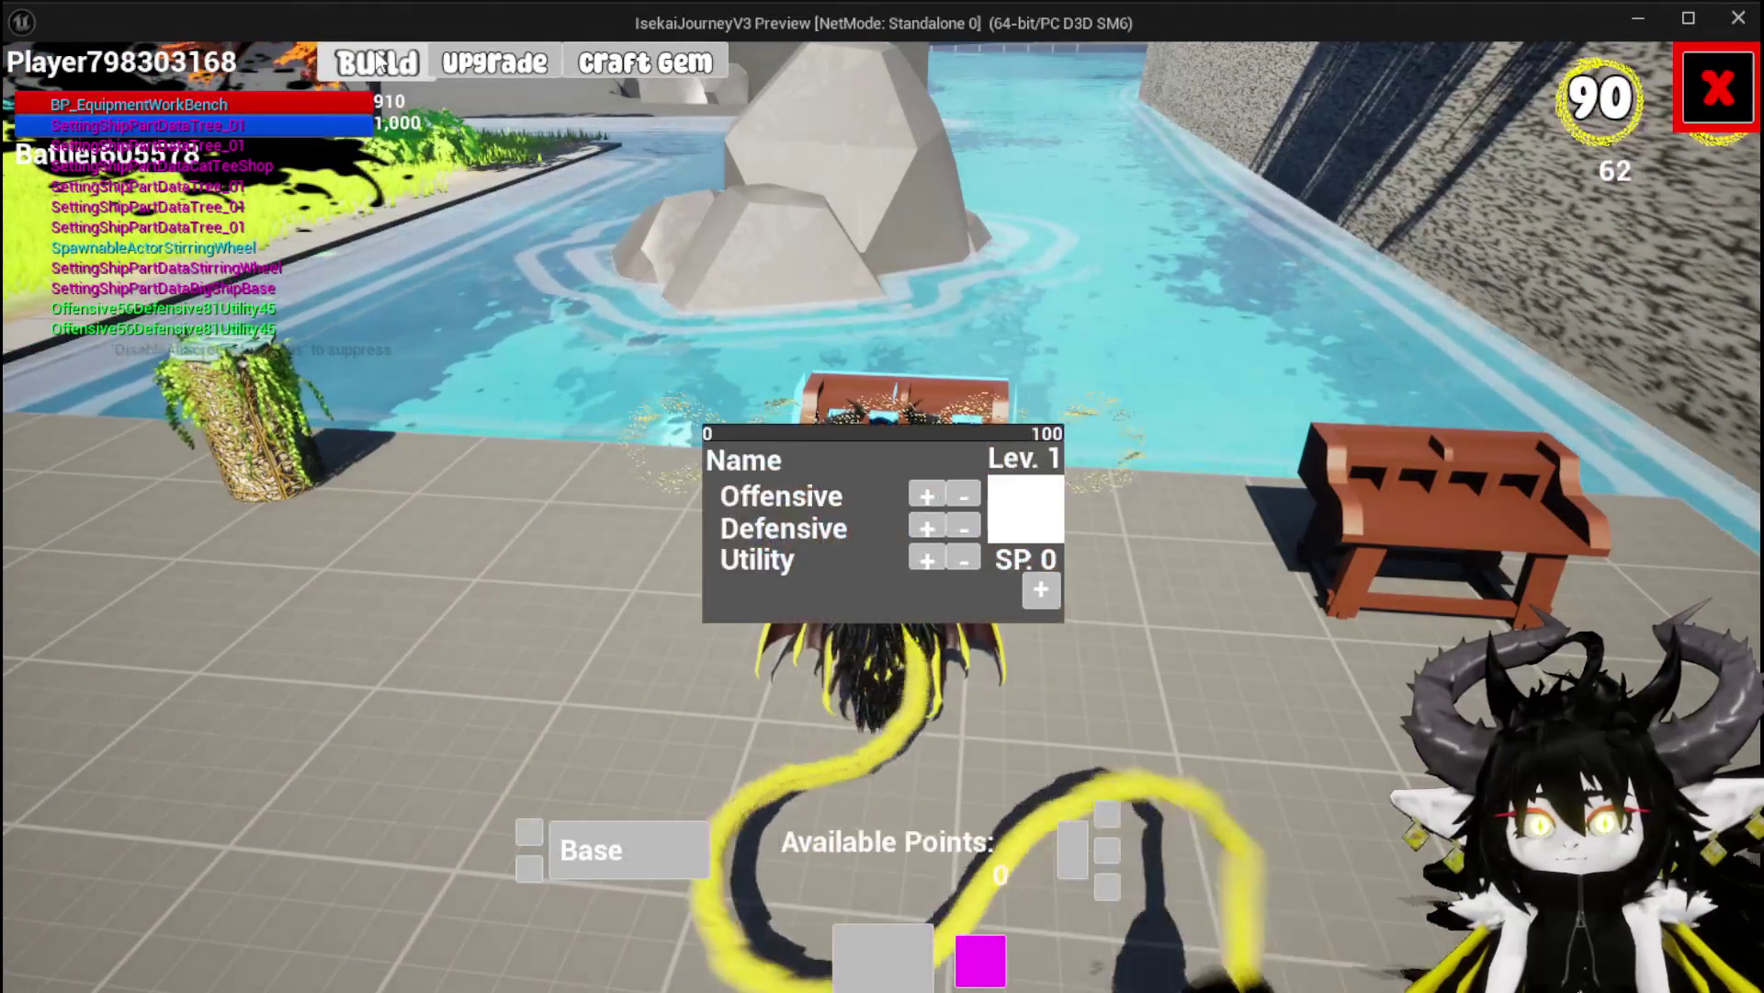
left_click(1109, 814)
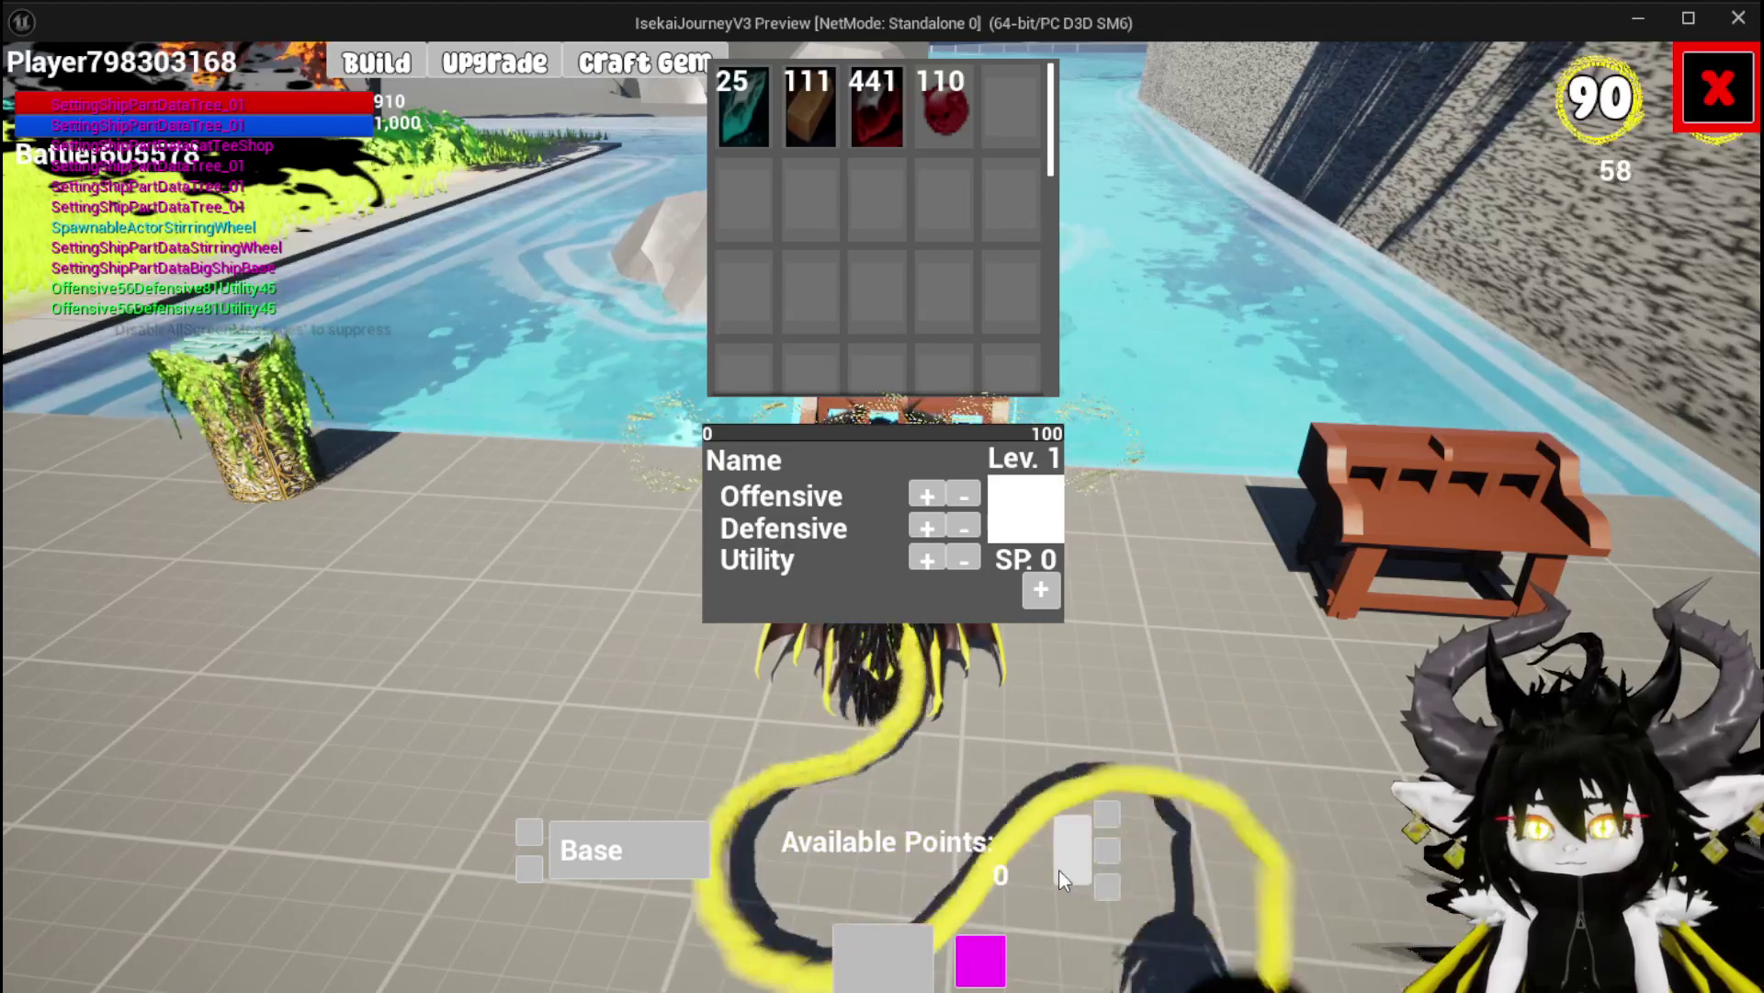
key("Escape")
left_click(35, 90)
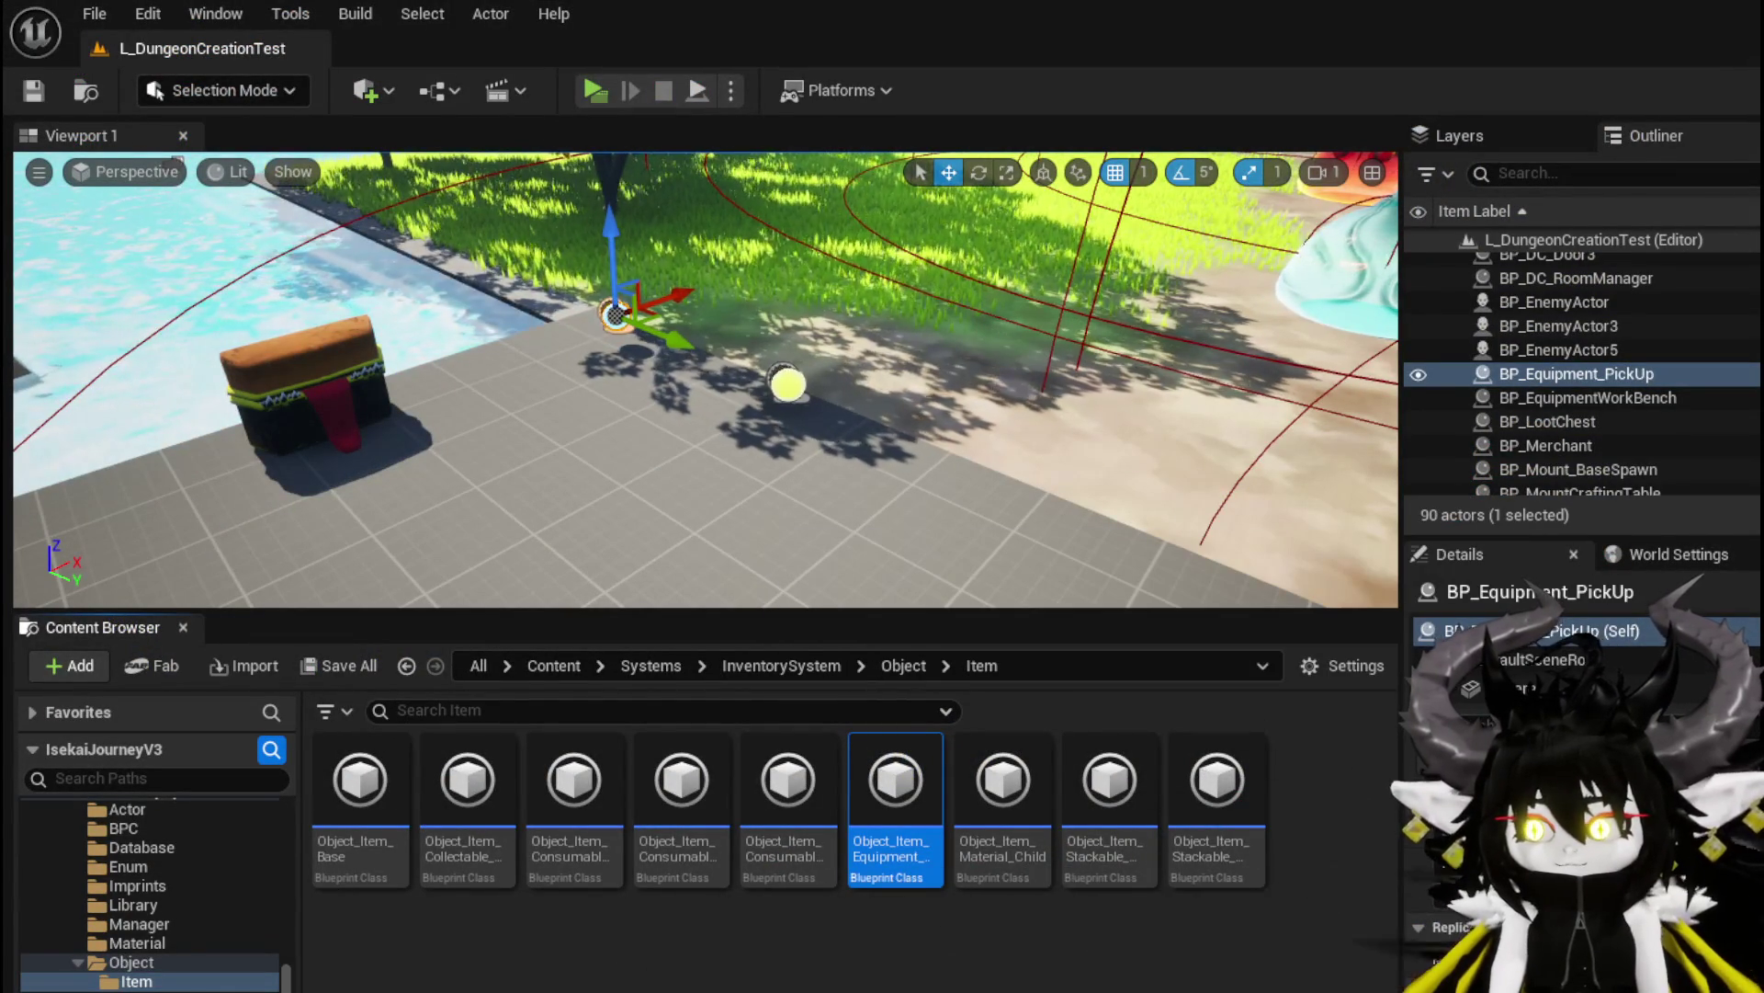
key("alt+Tab")
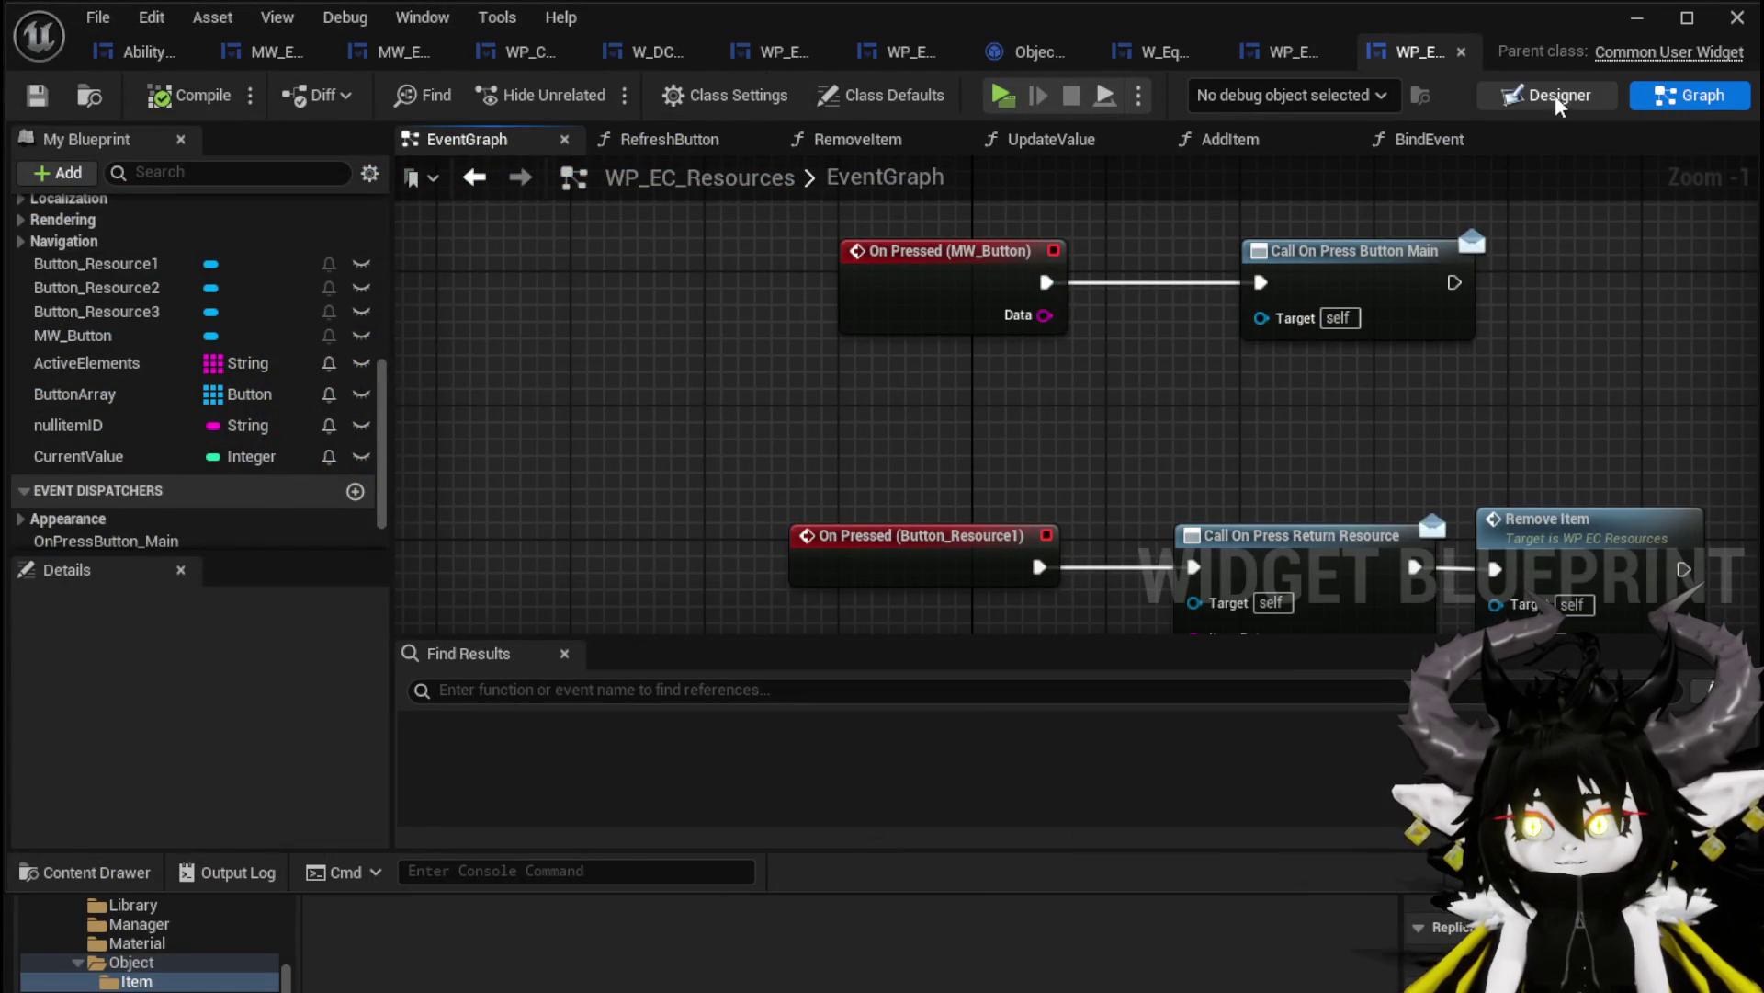
Set the MW_Button's Name to Resources, compile and save WP_EC_Resources, then return to the level
left_click(1553, 96)
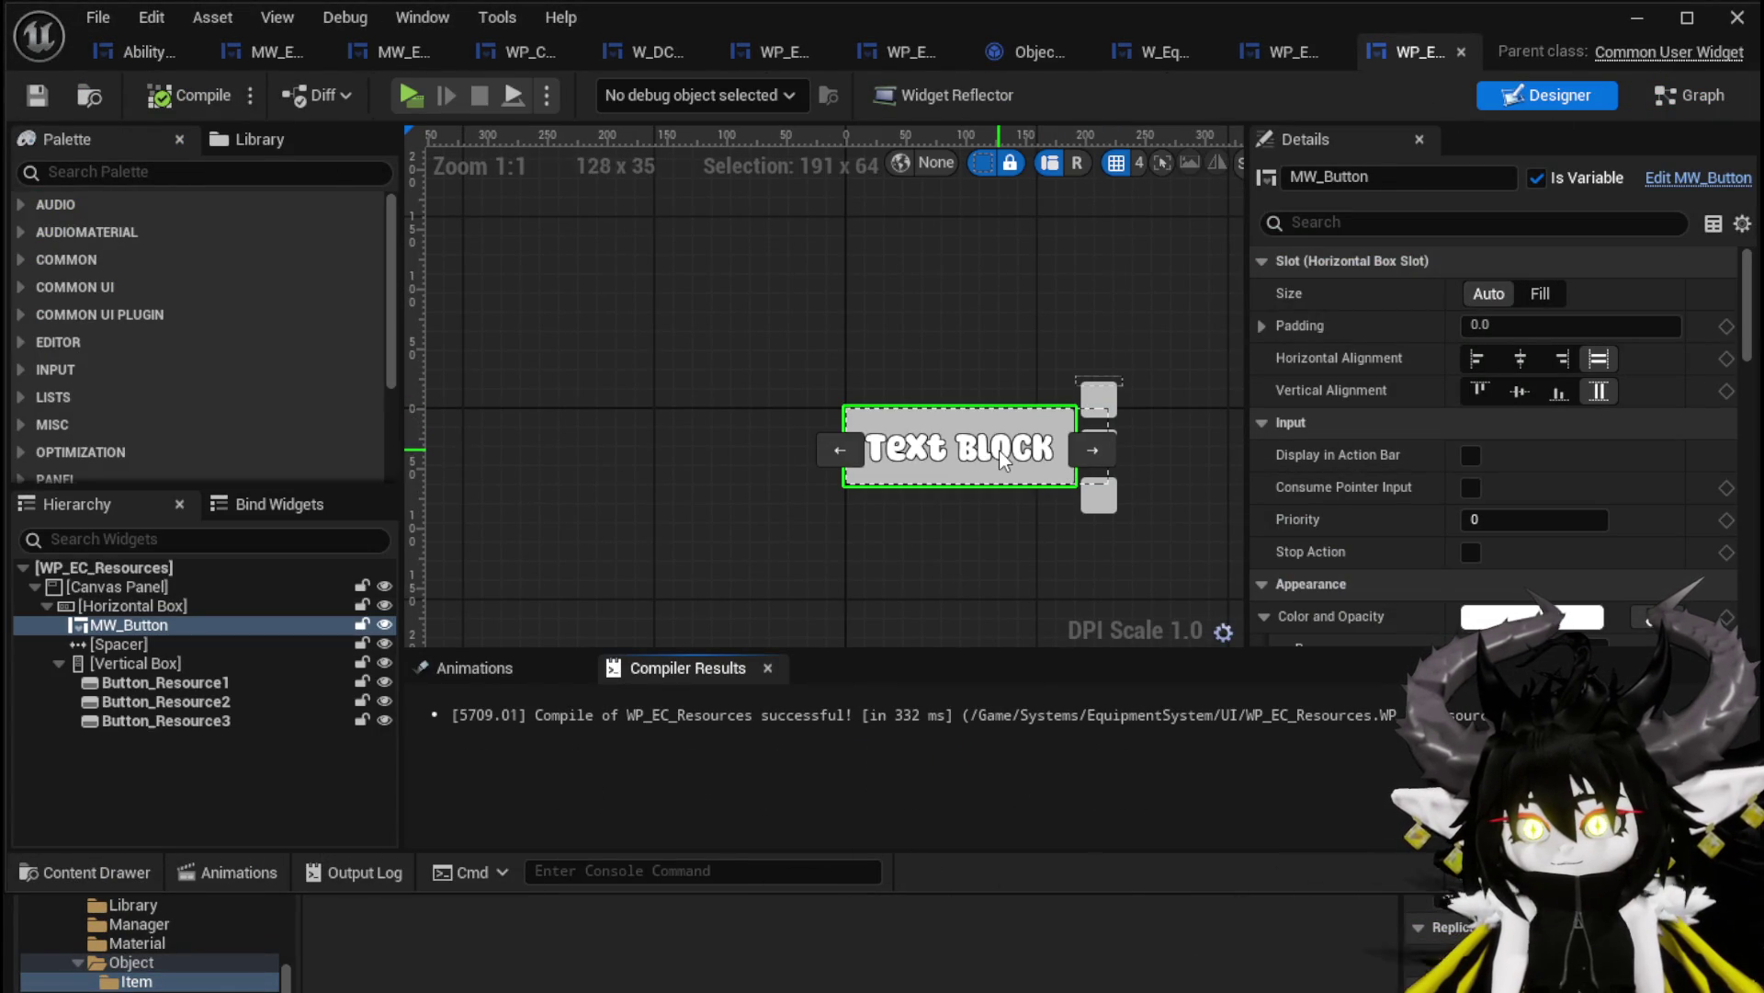
scroll(1404, 411, "down", 15)
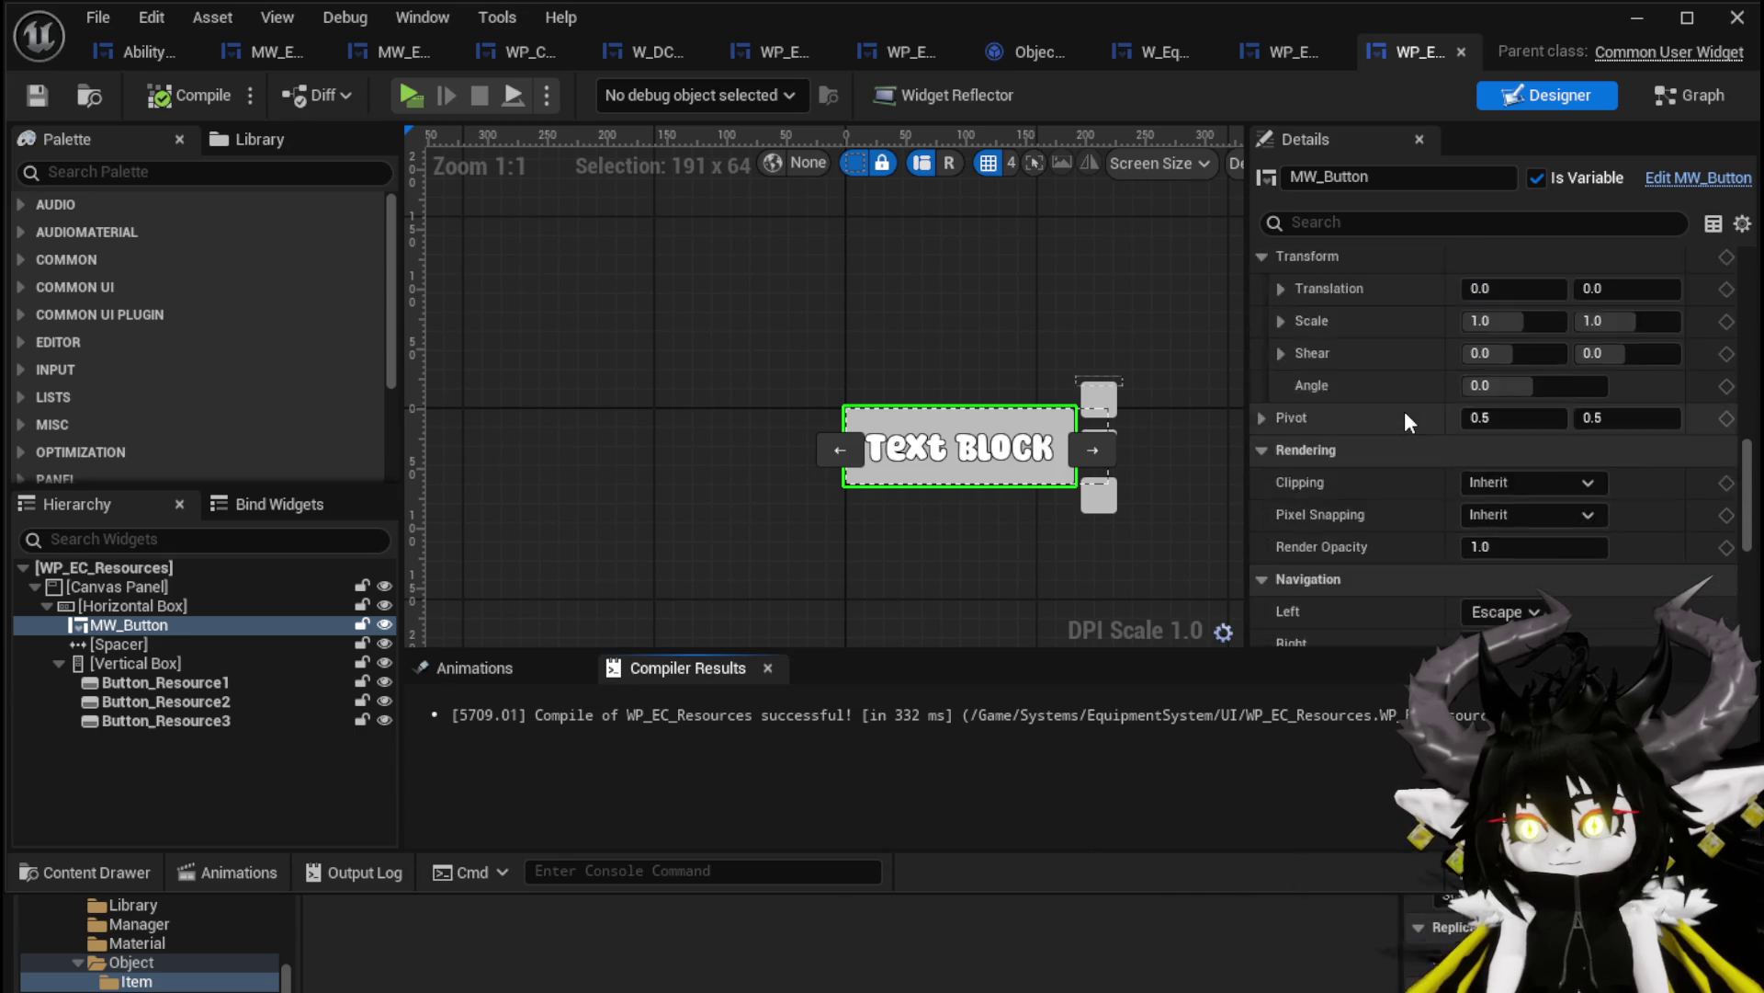
scroll(1404, 410, "down", 5)
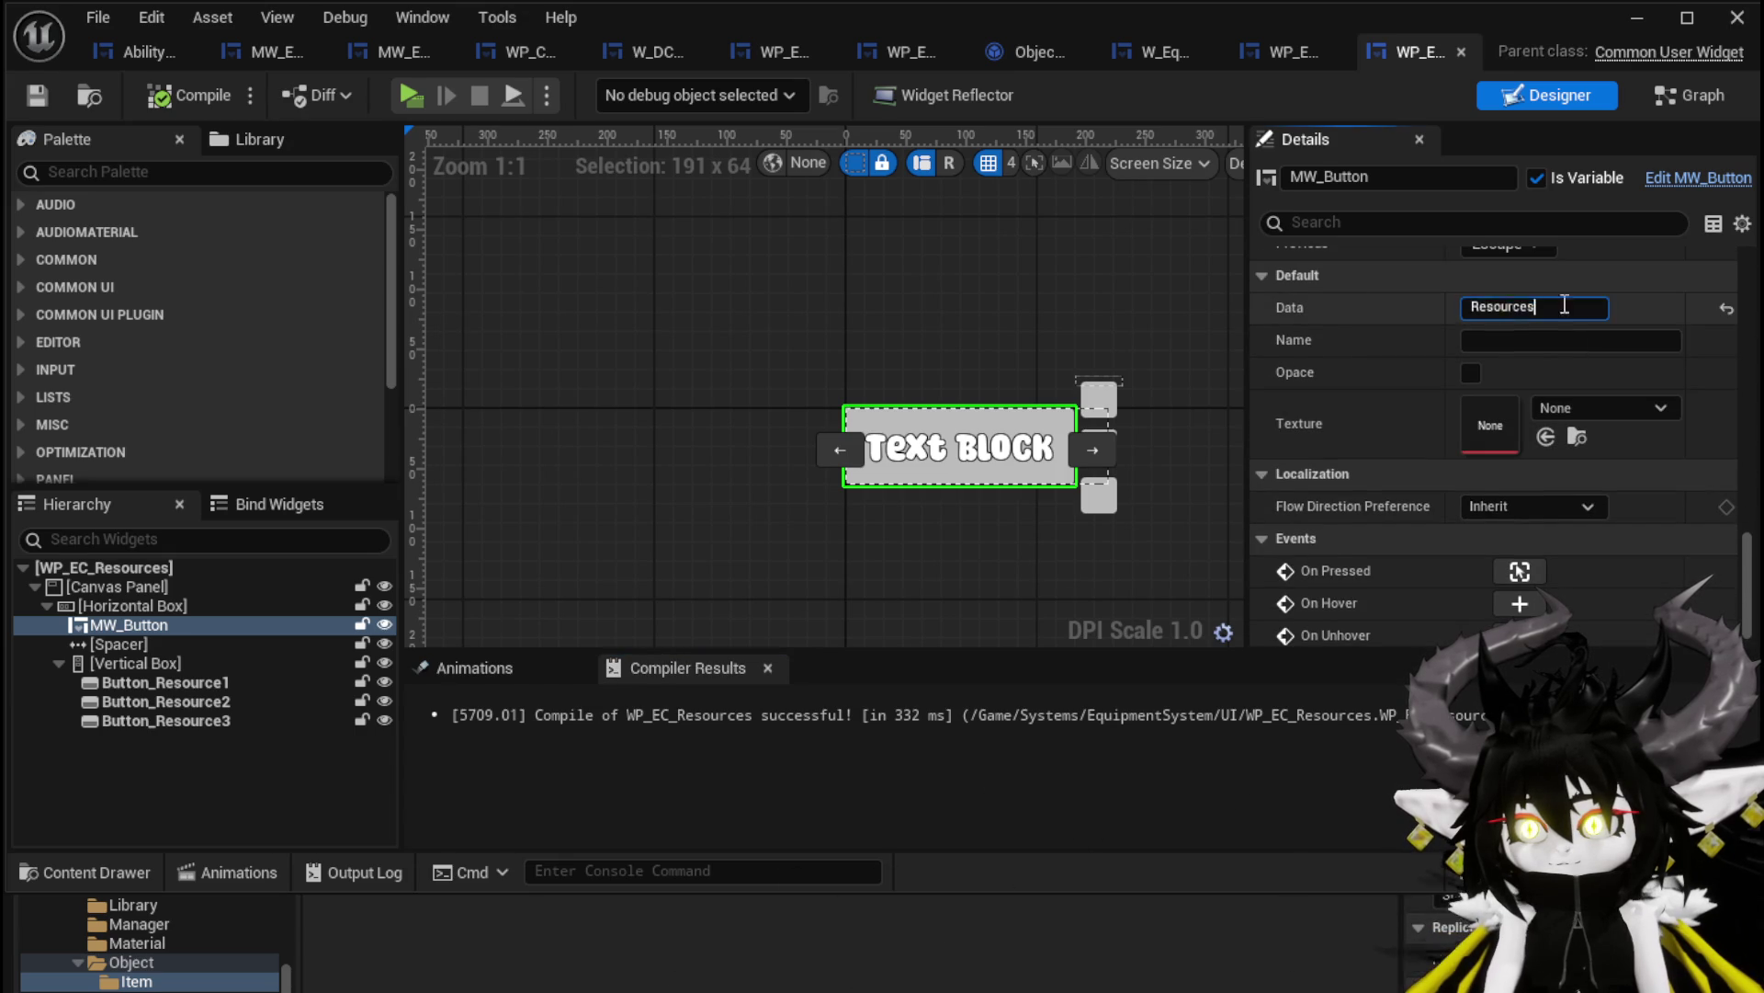
type("Resources")
left_click(1553, 305)
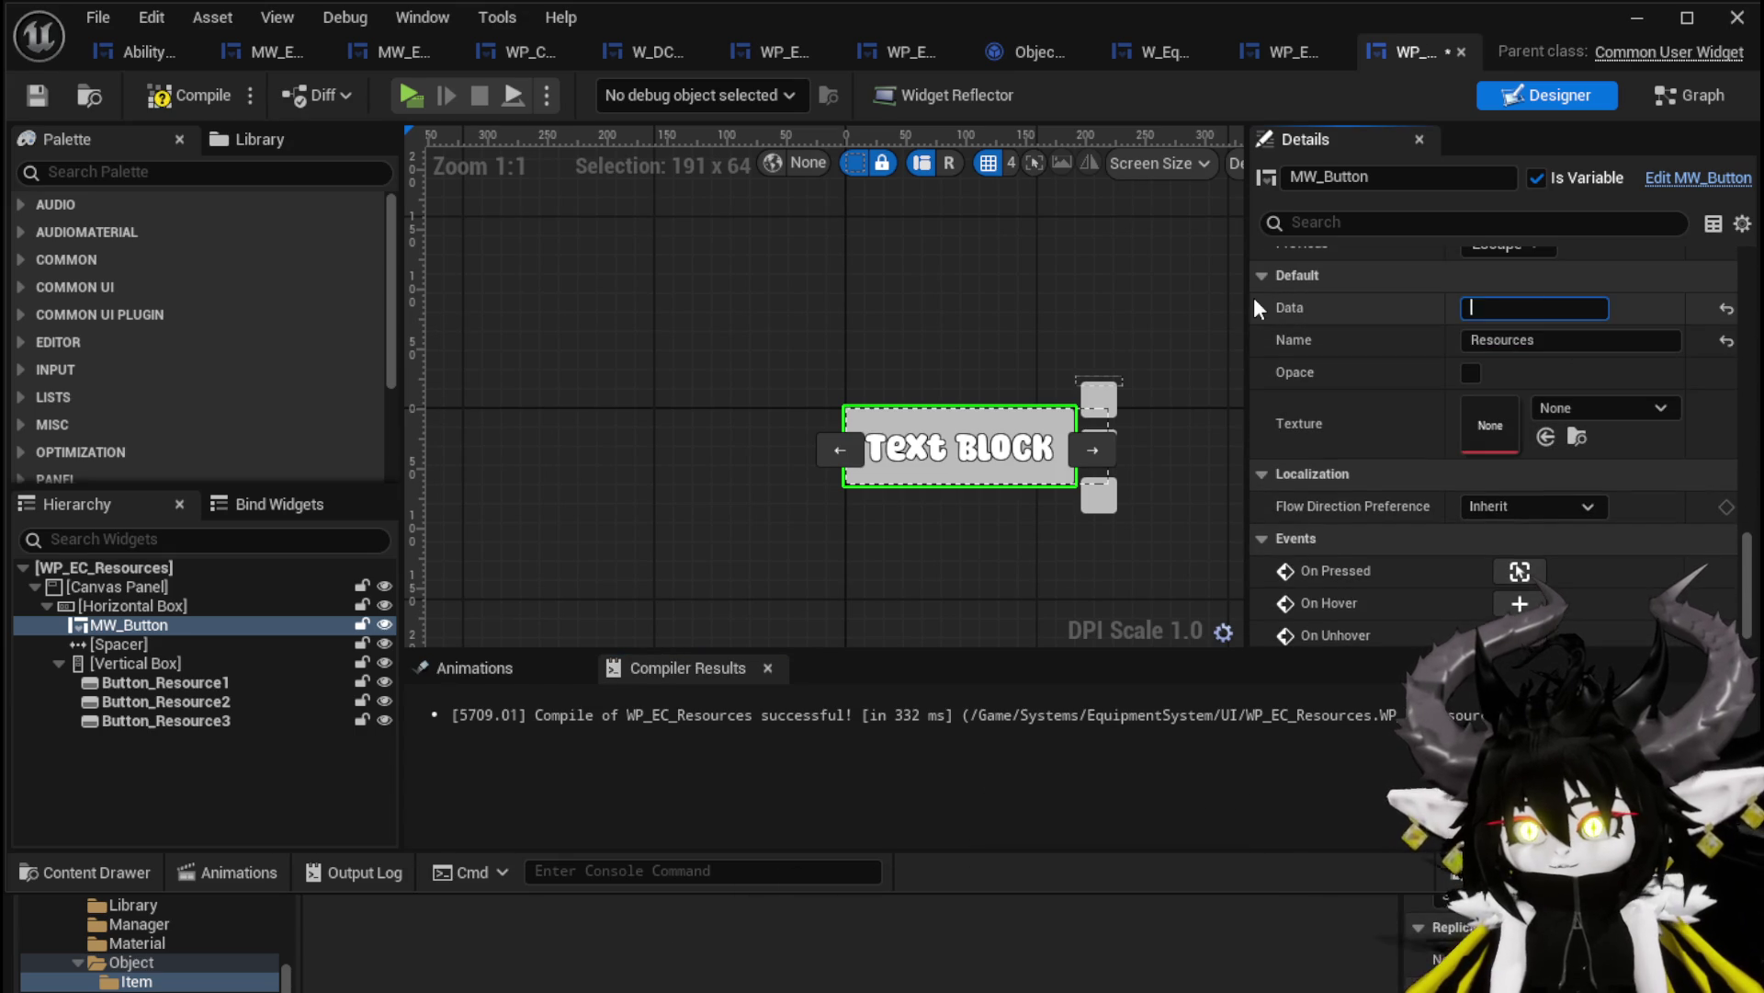
left_click(35, 92)
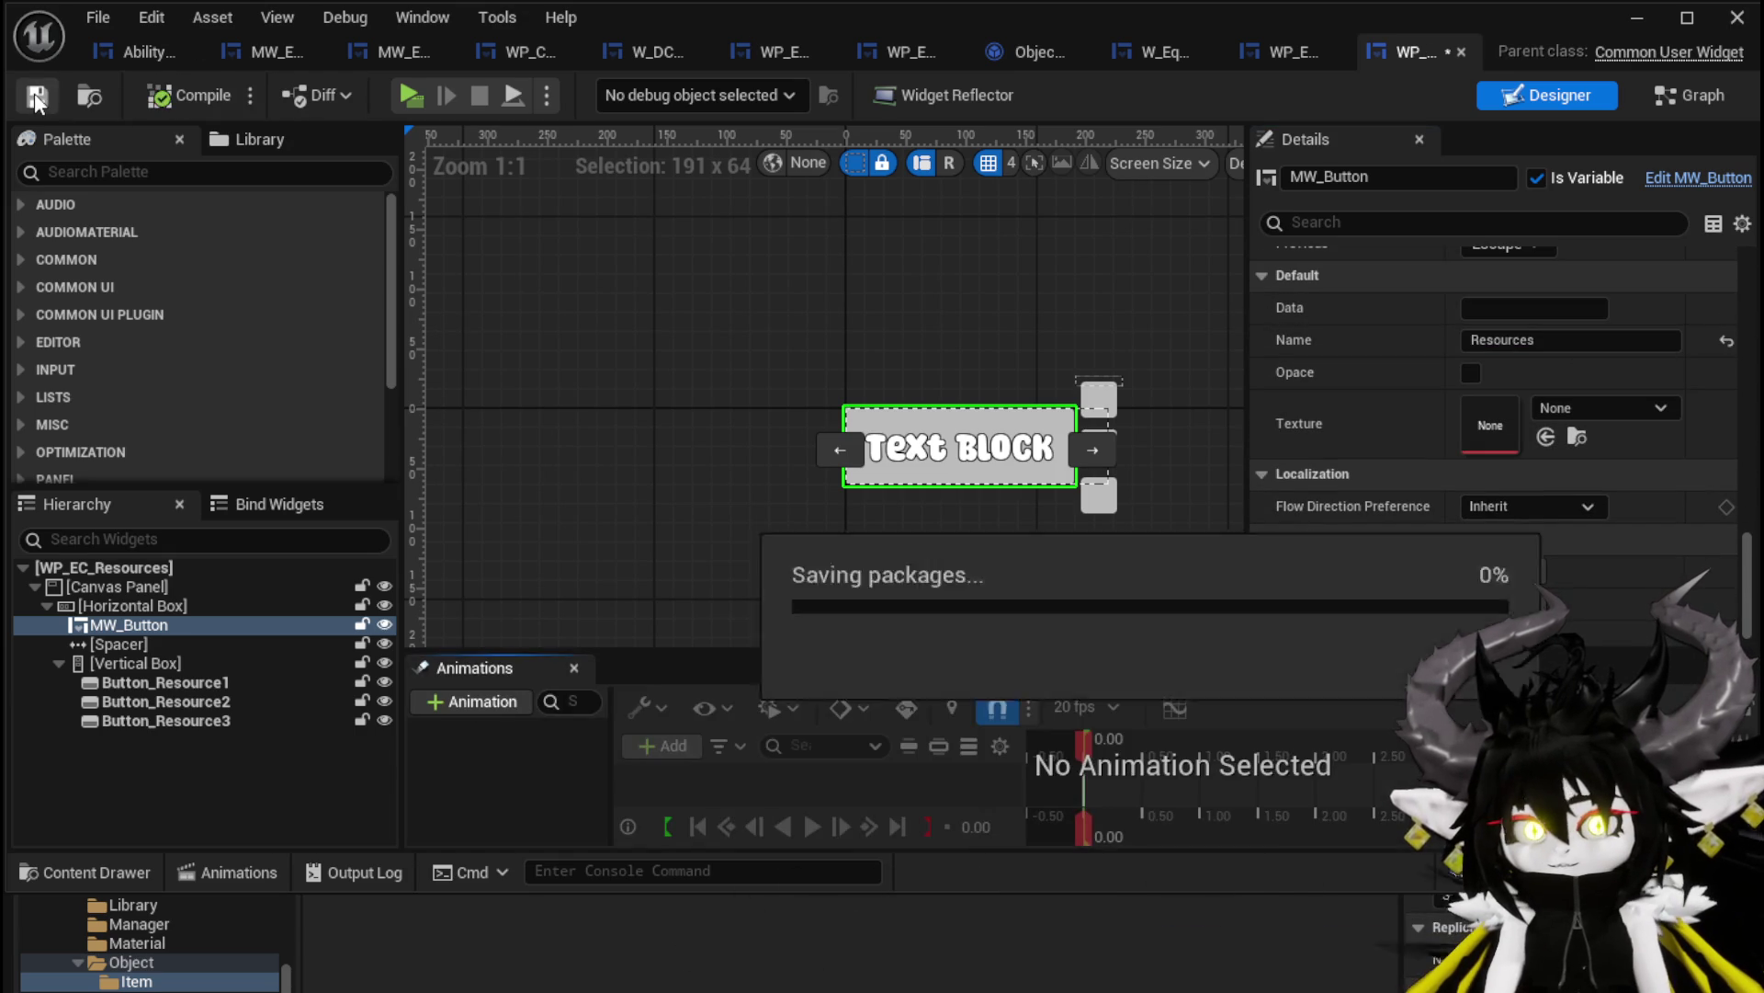
left_click(1619, 18)
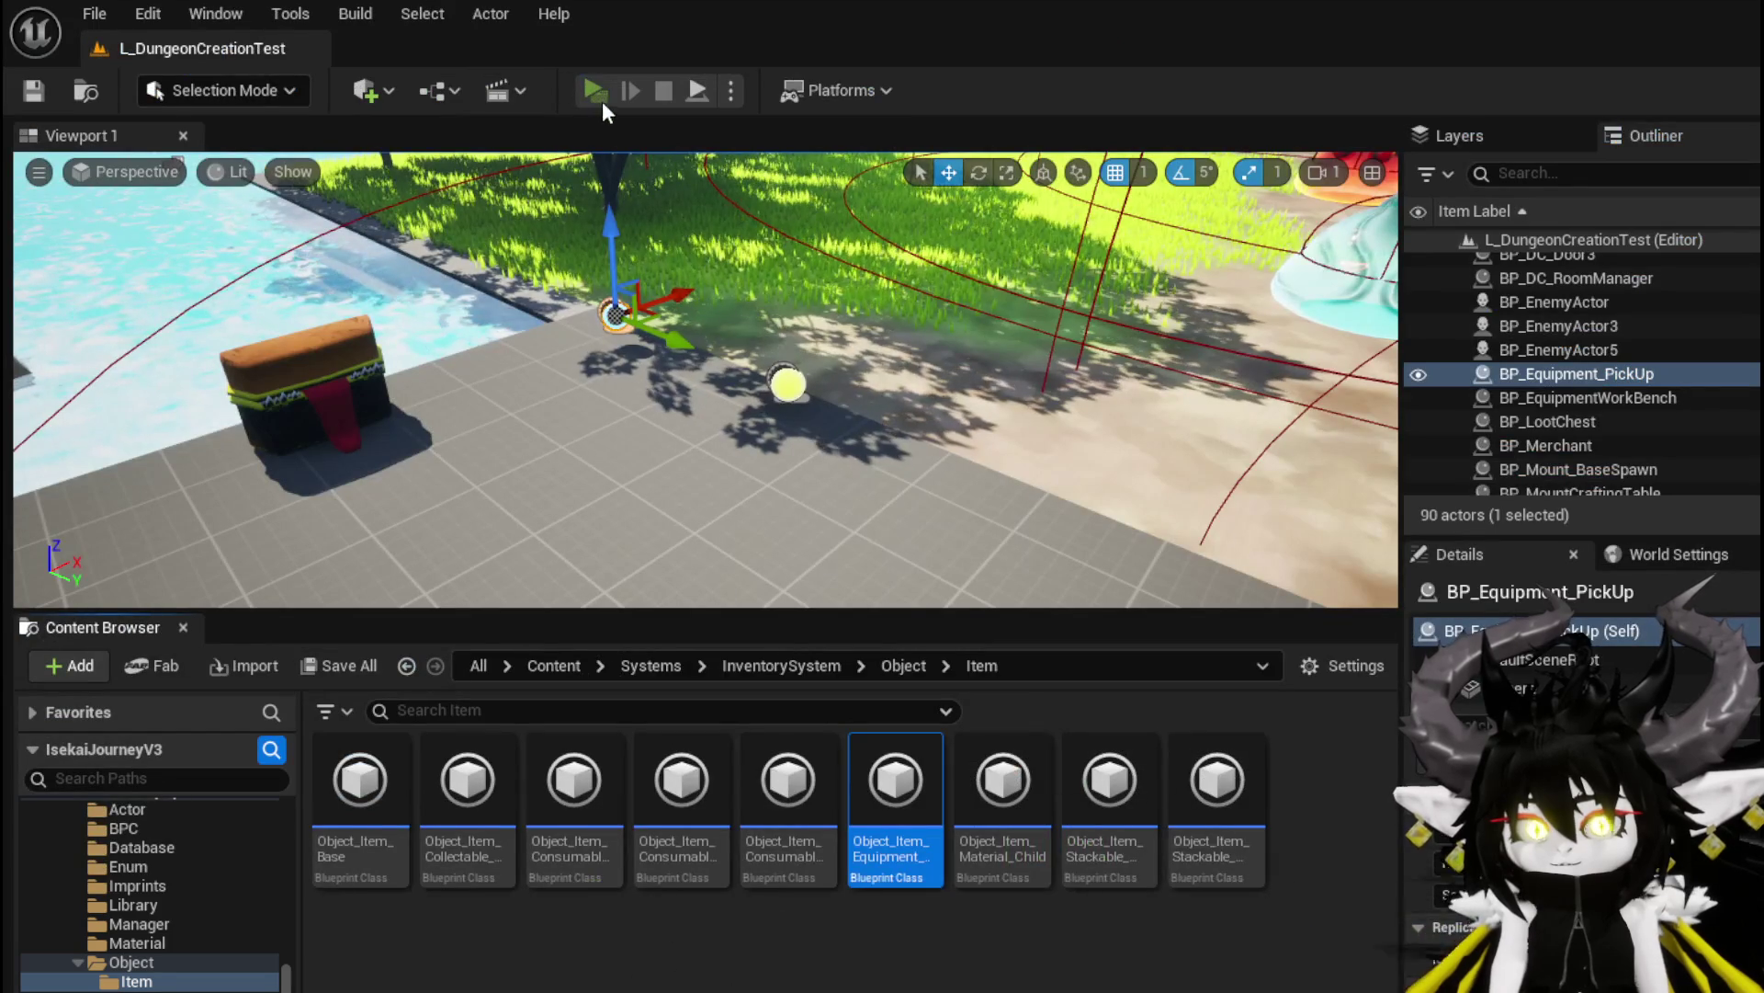
Play-test the workbench's Build panel to confirm the button reads 'Resources', then return to the widget editor
left_click(599, 93)
key("w")
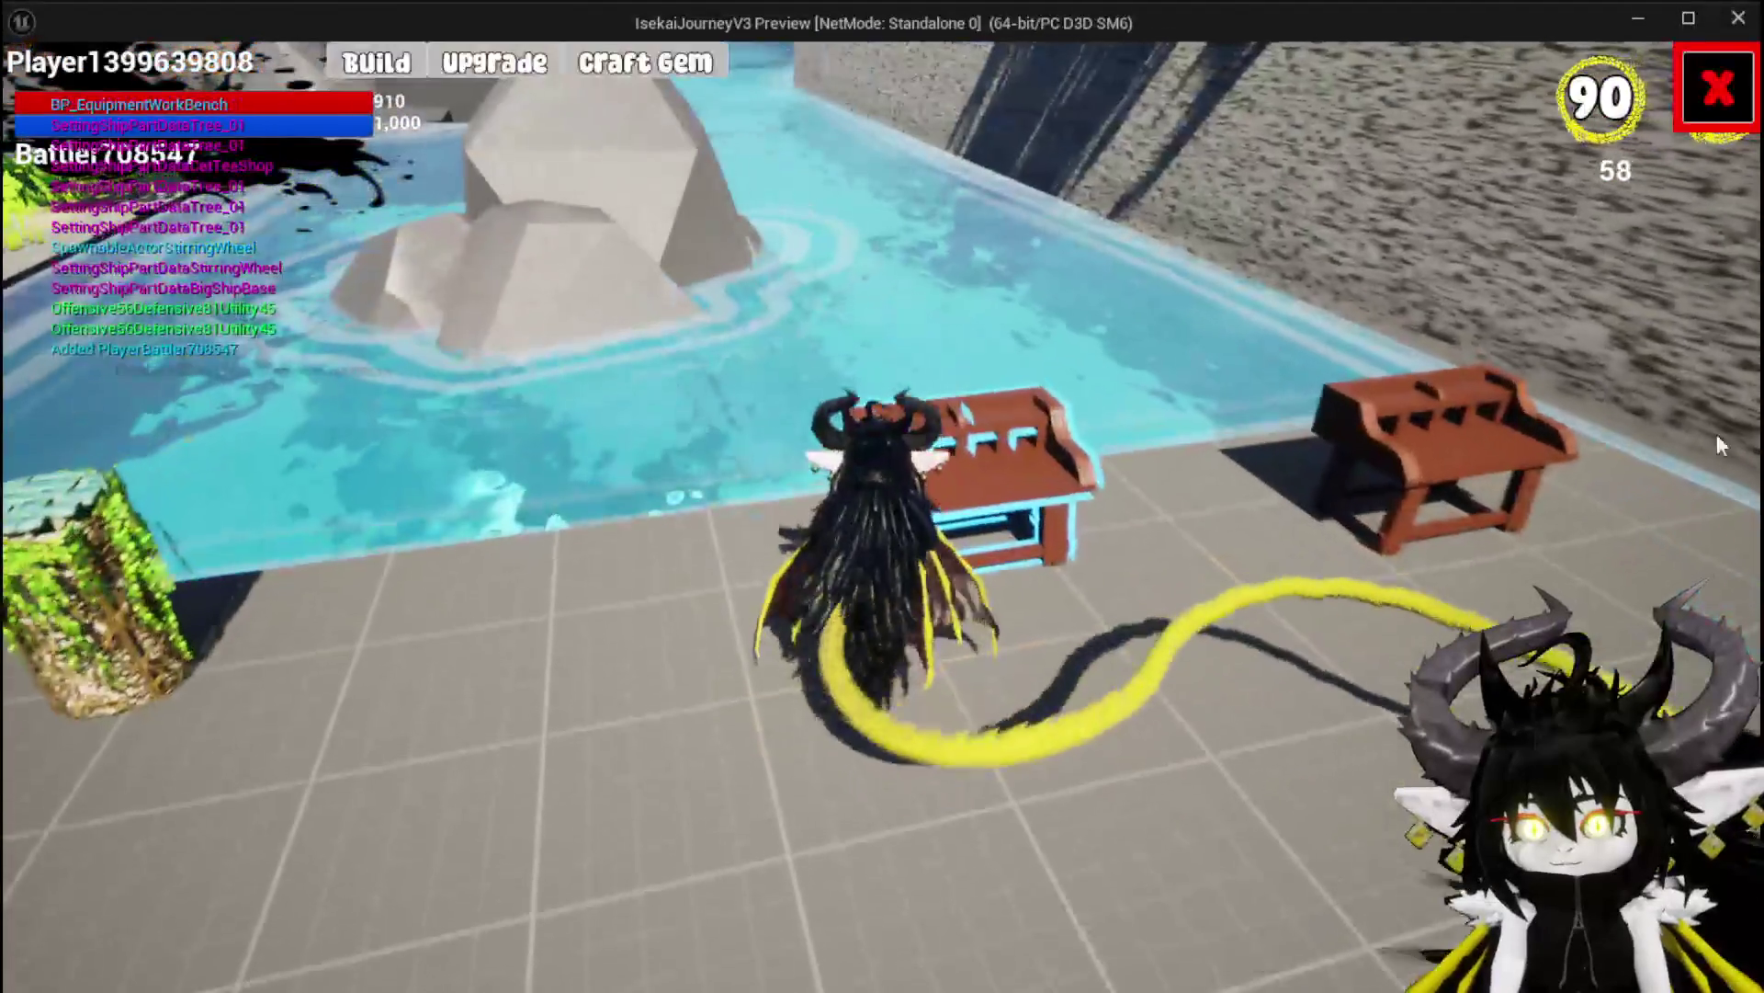
left_click(366, 63)
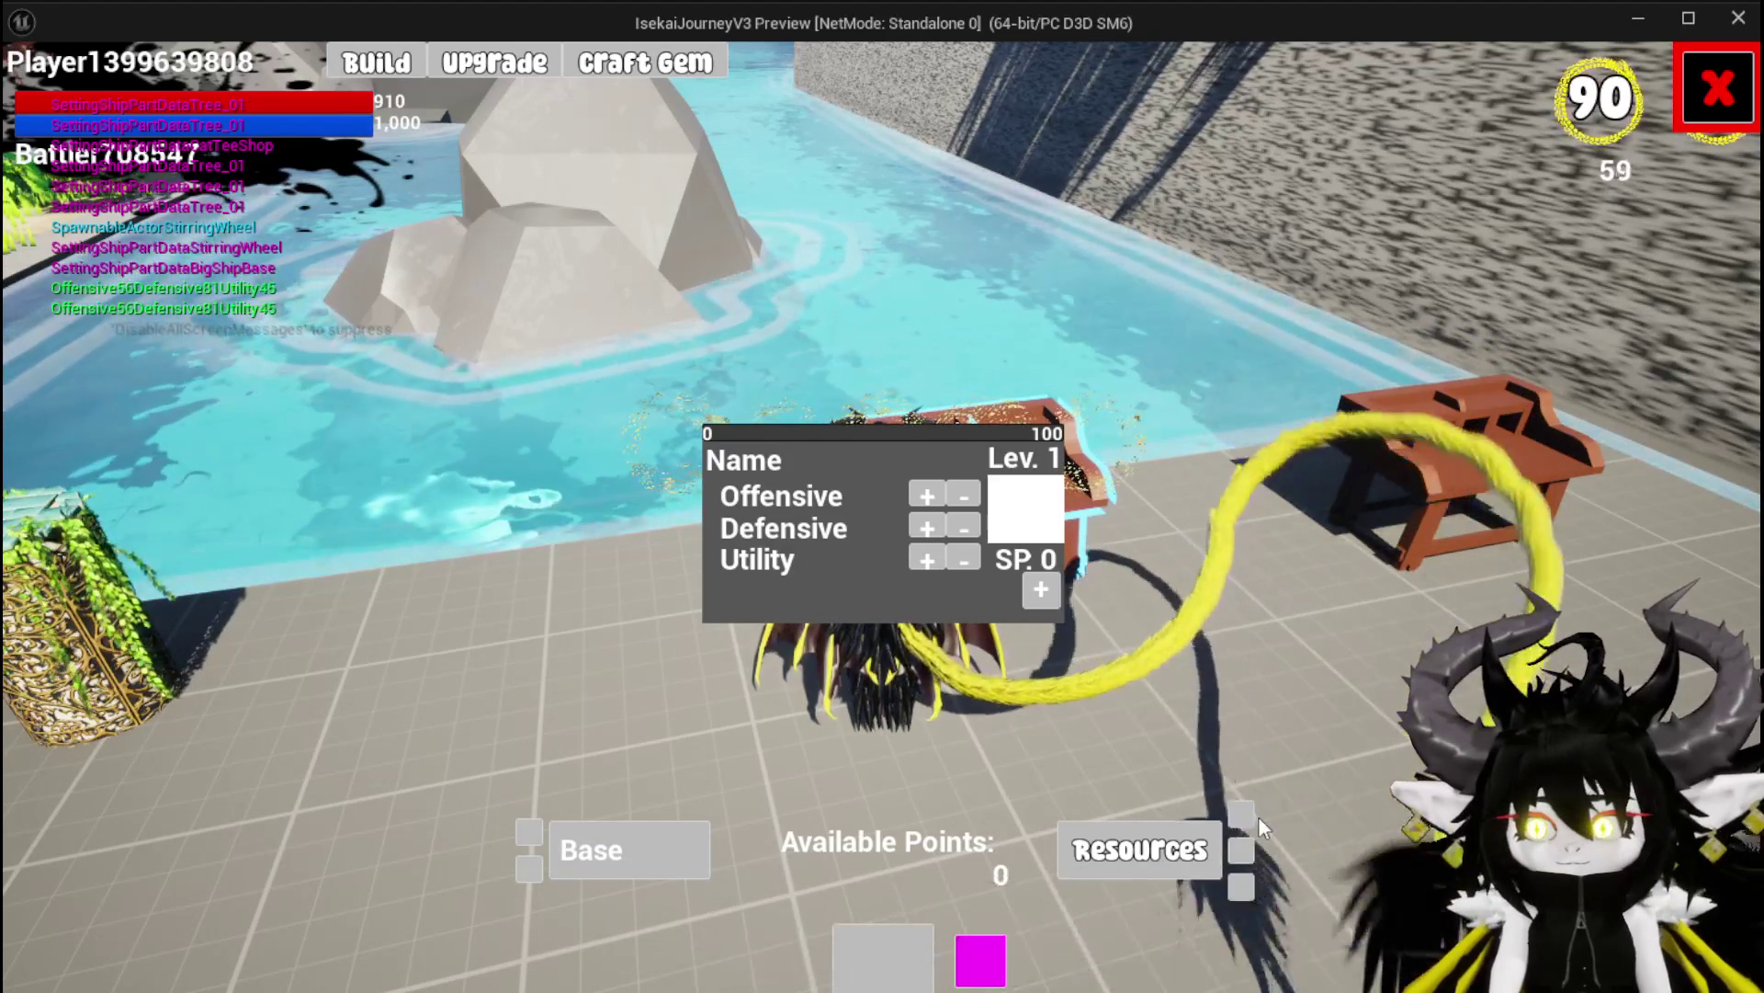
key("Escape")
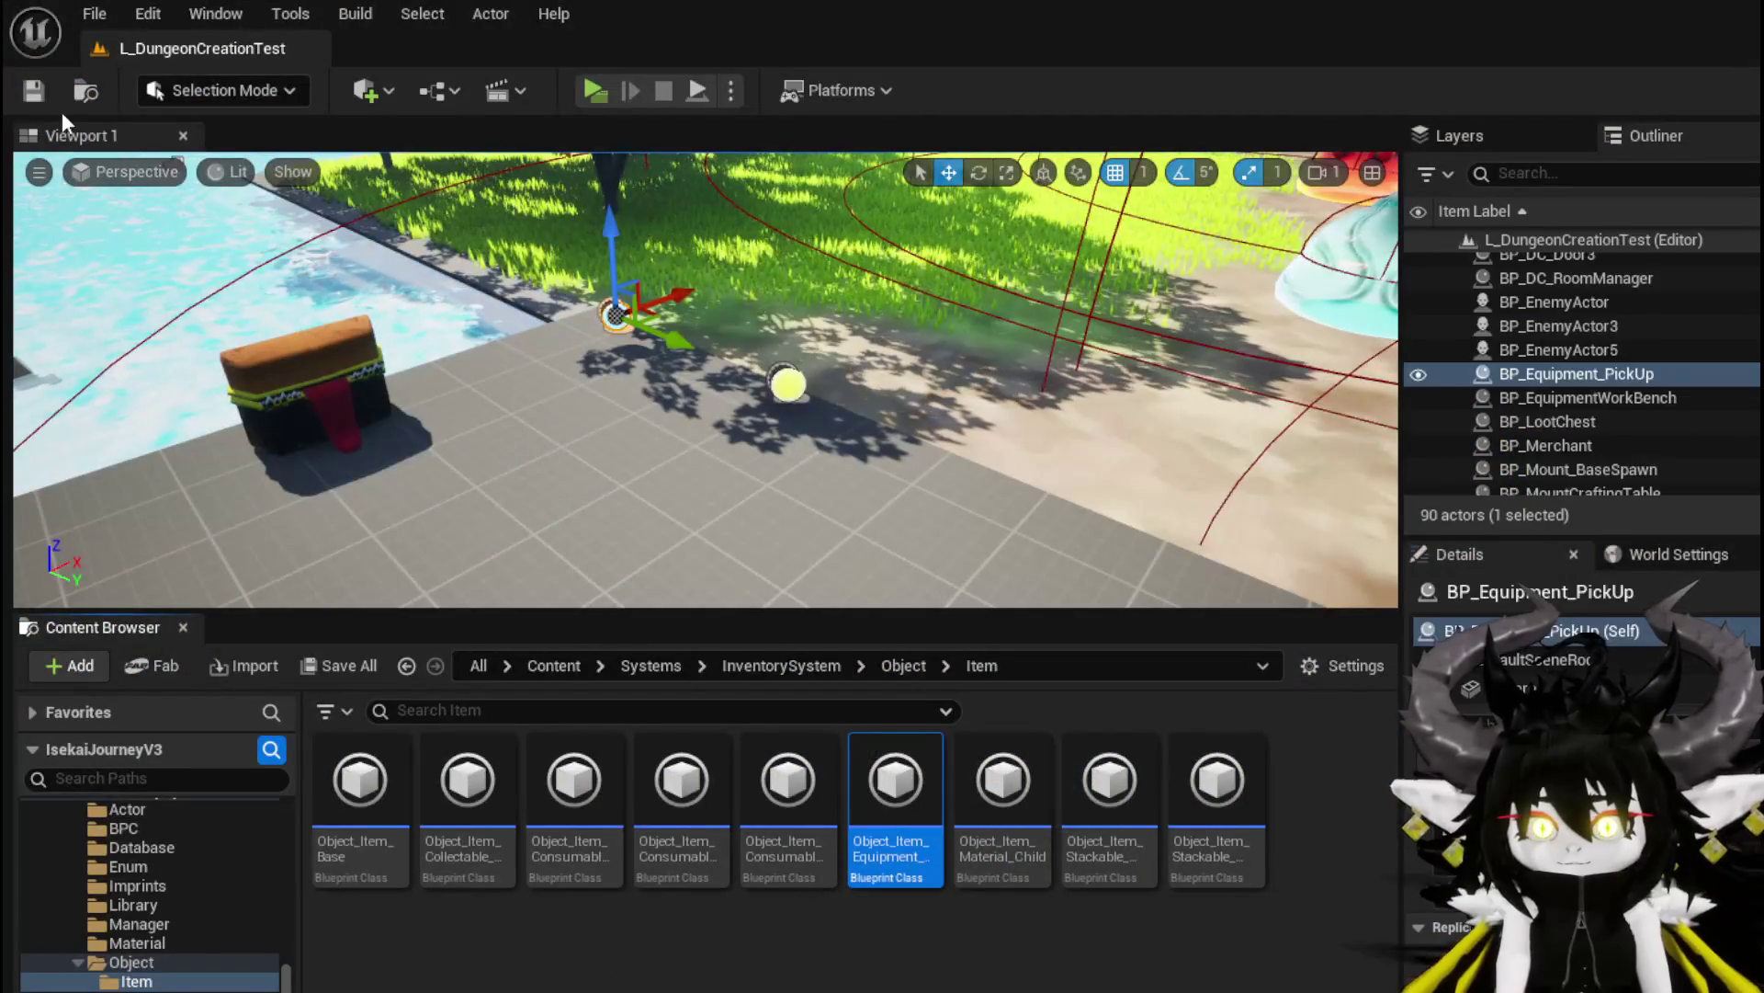
key("ctrl+s")
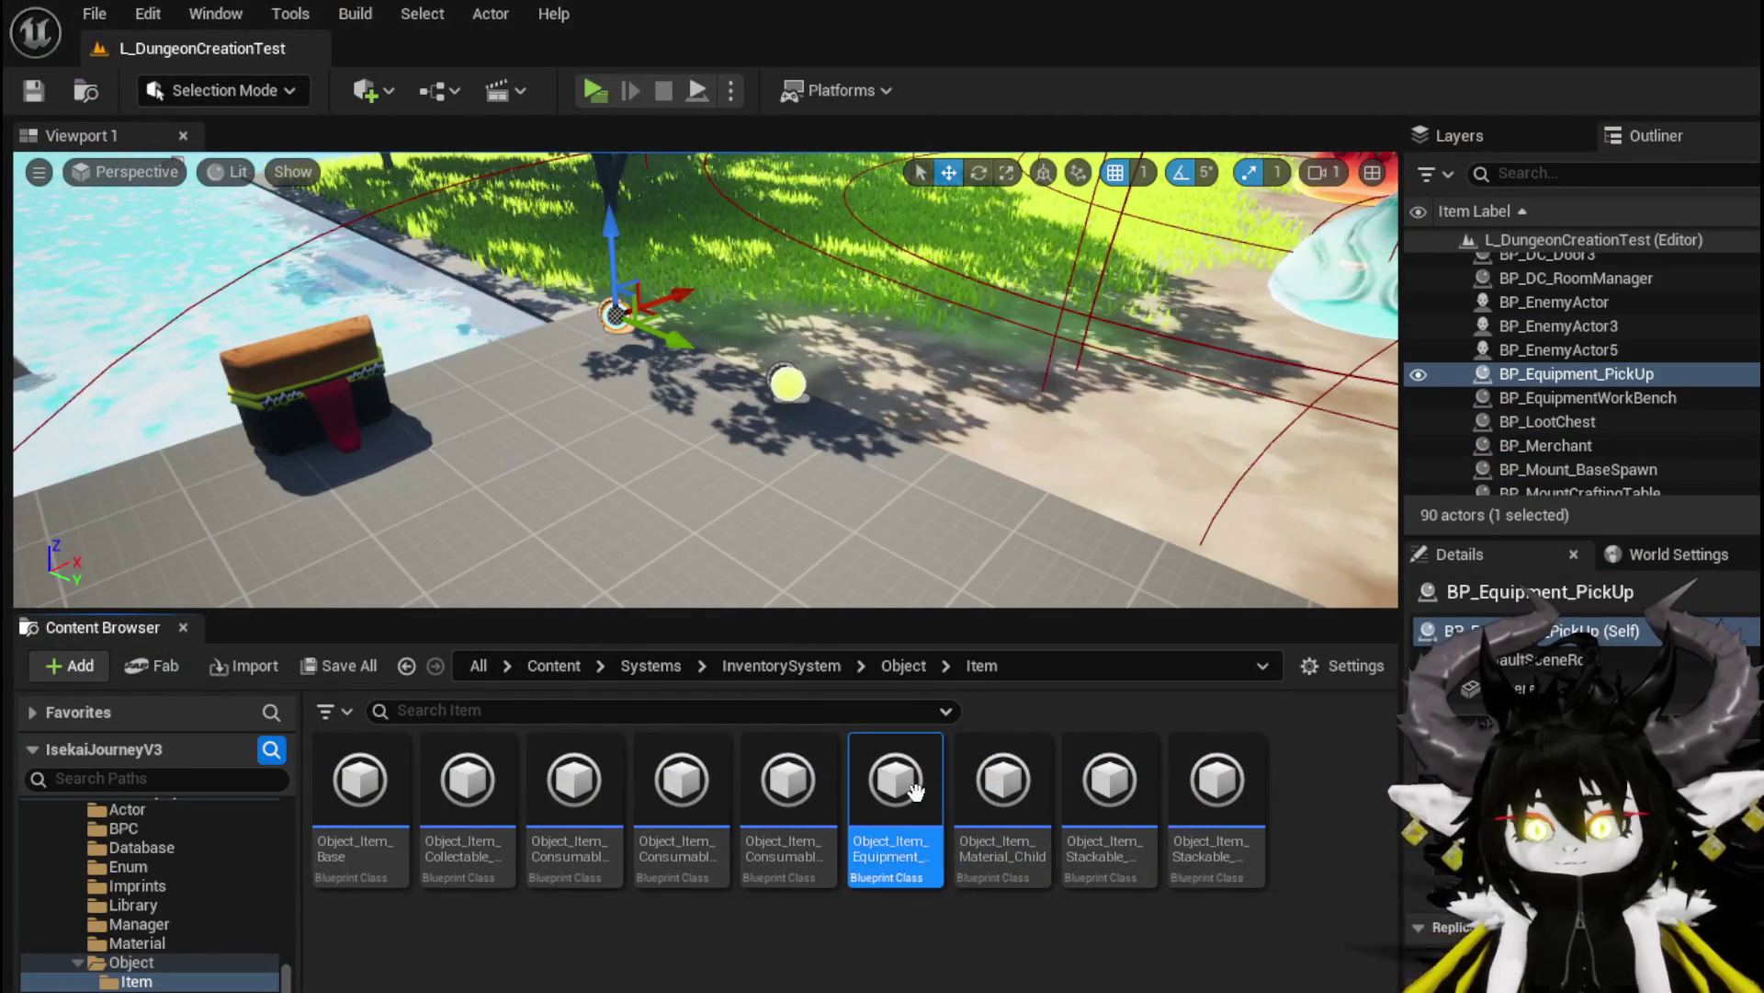
key("alt+Tab")
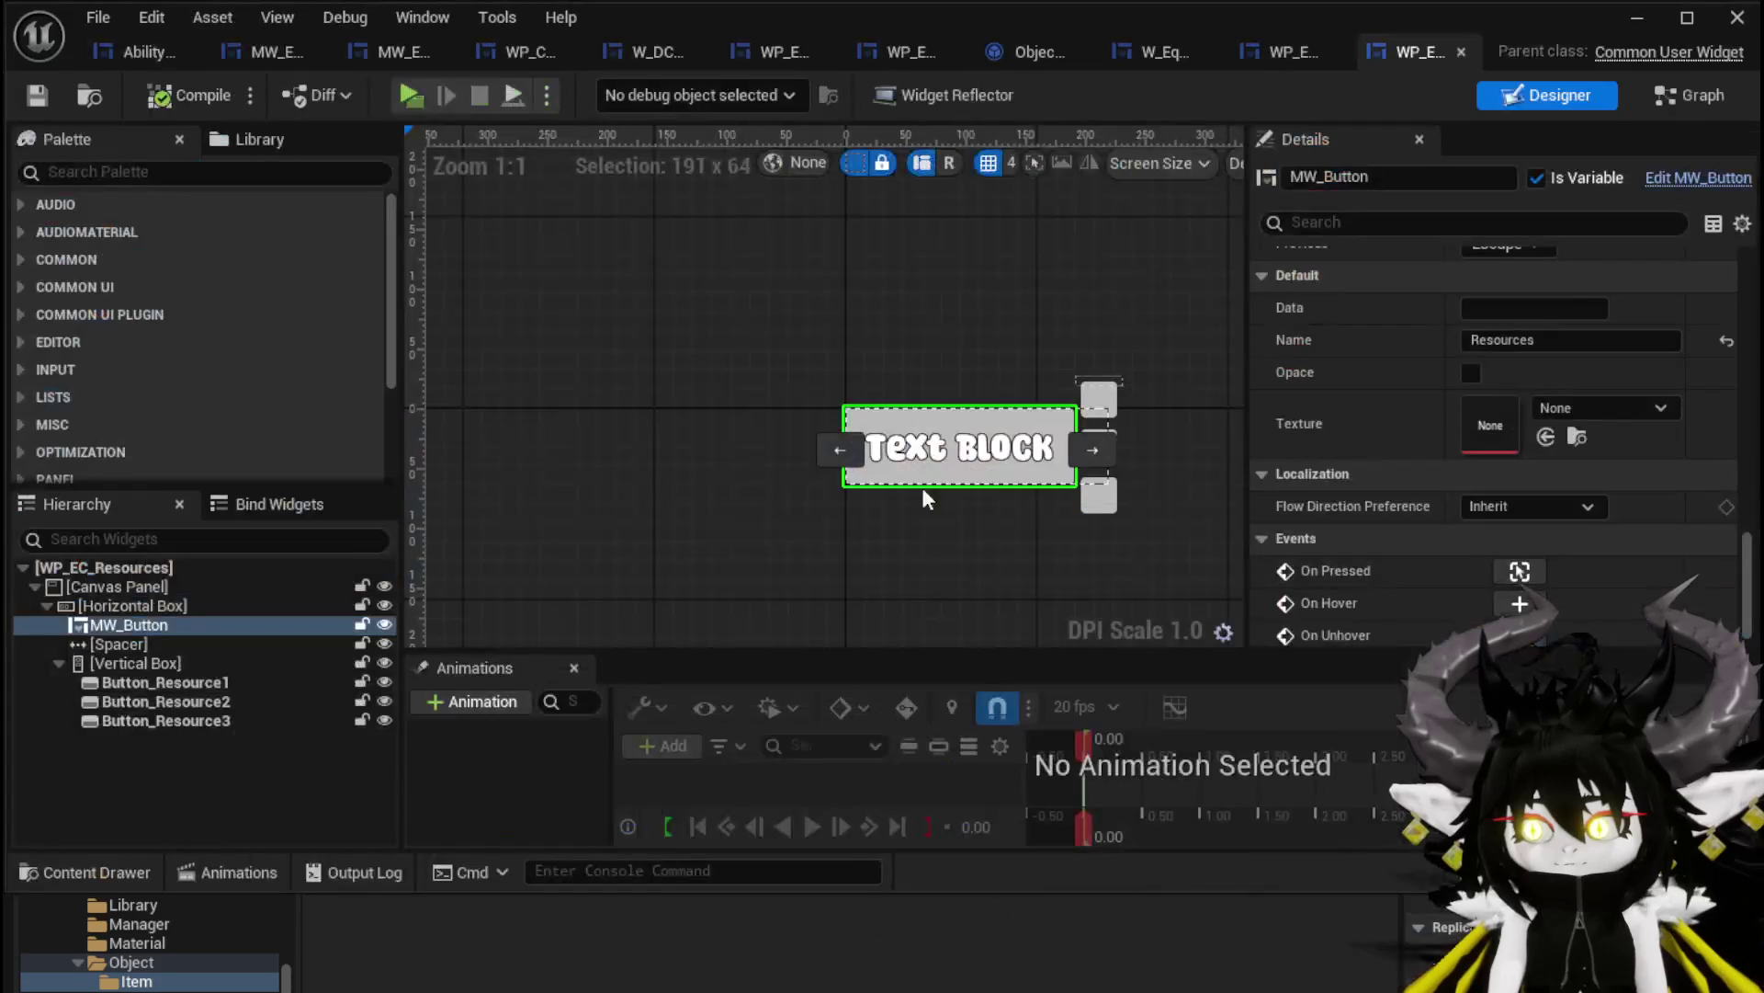
Close WP_EC_Resources and select WP_EC_Base in WP_EquipmentWorkbenchUI for editing
left_click(1461, 53)
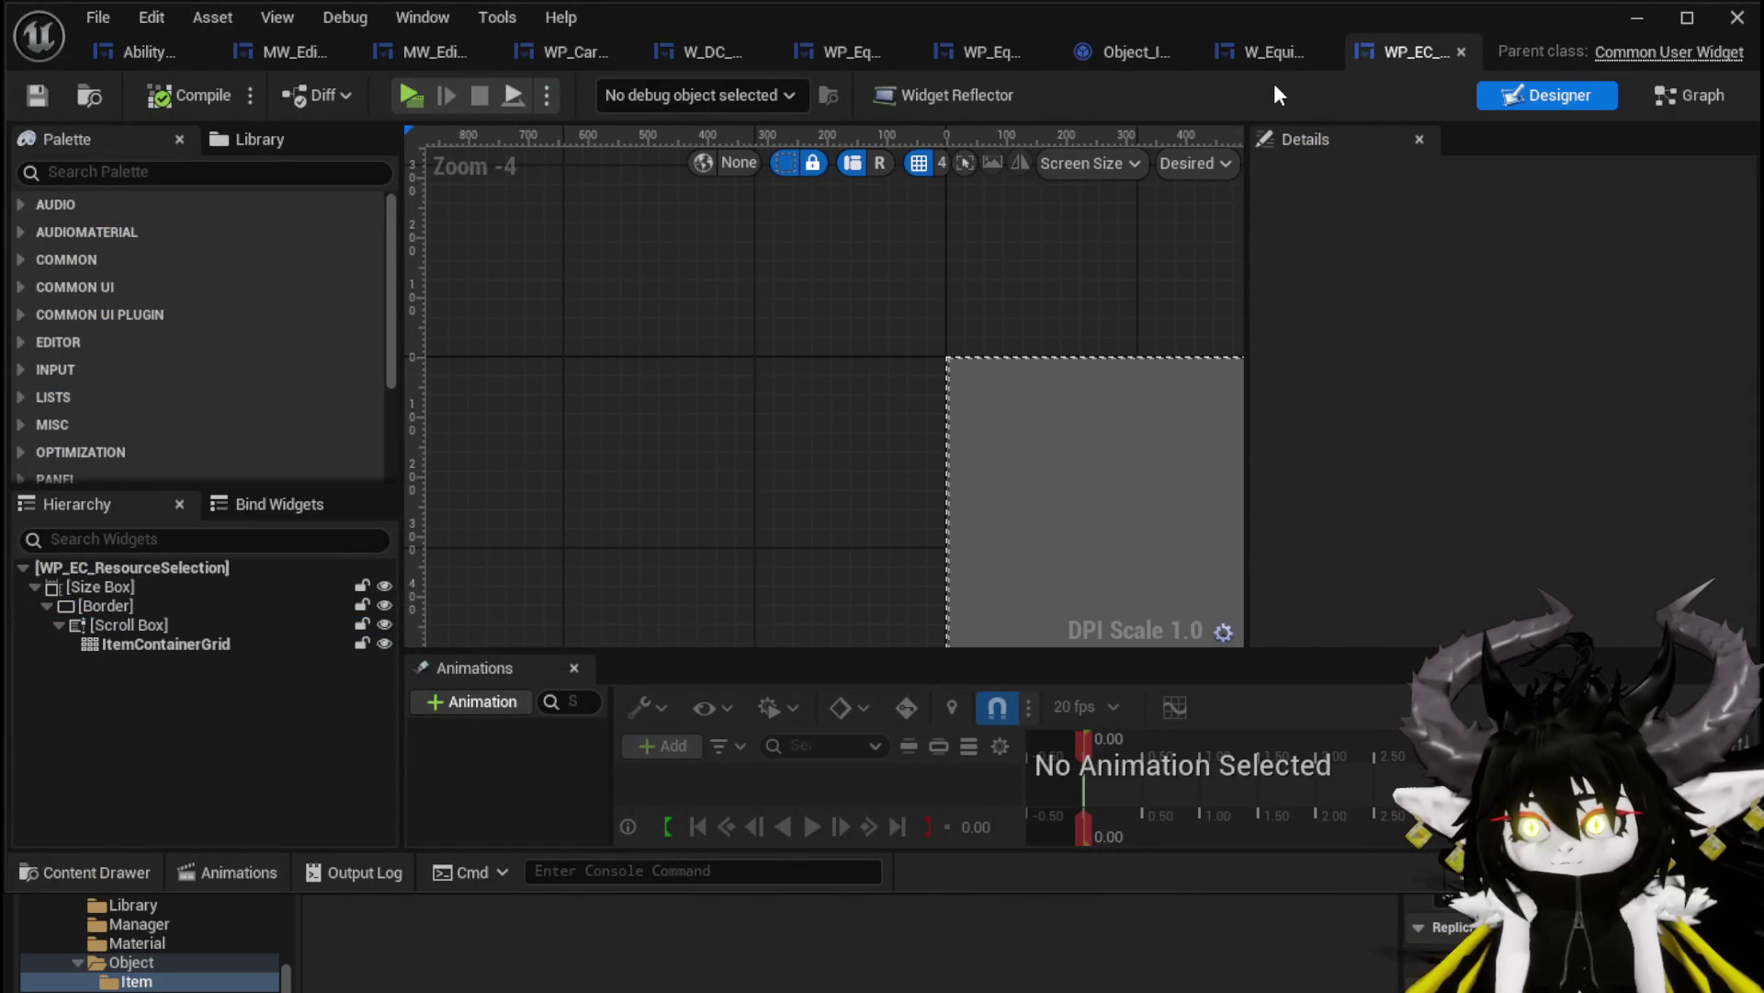
left_click(961, 53)
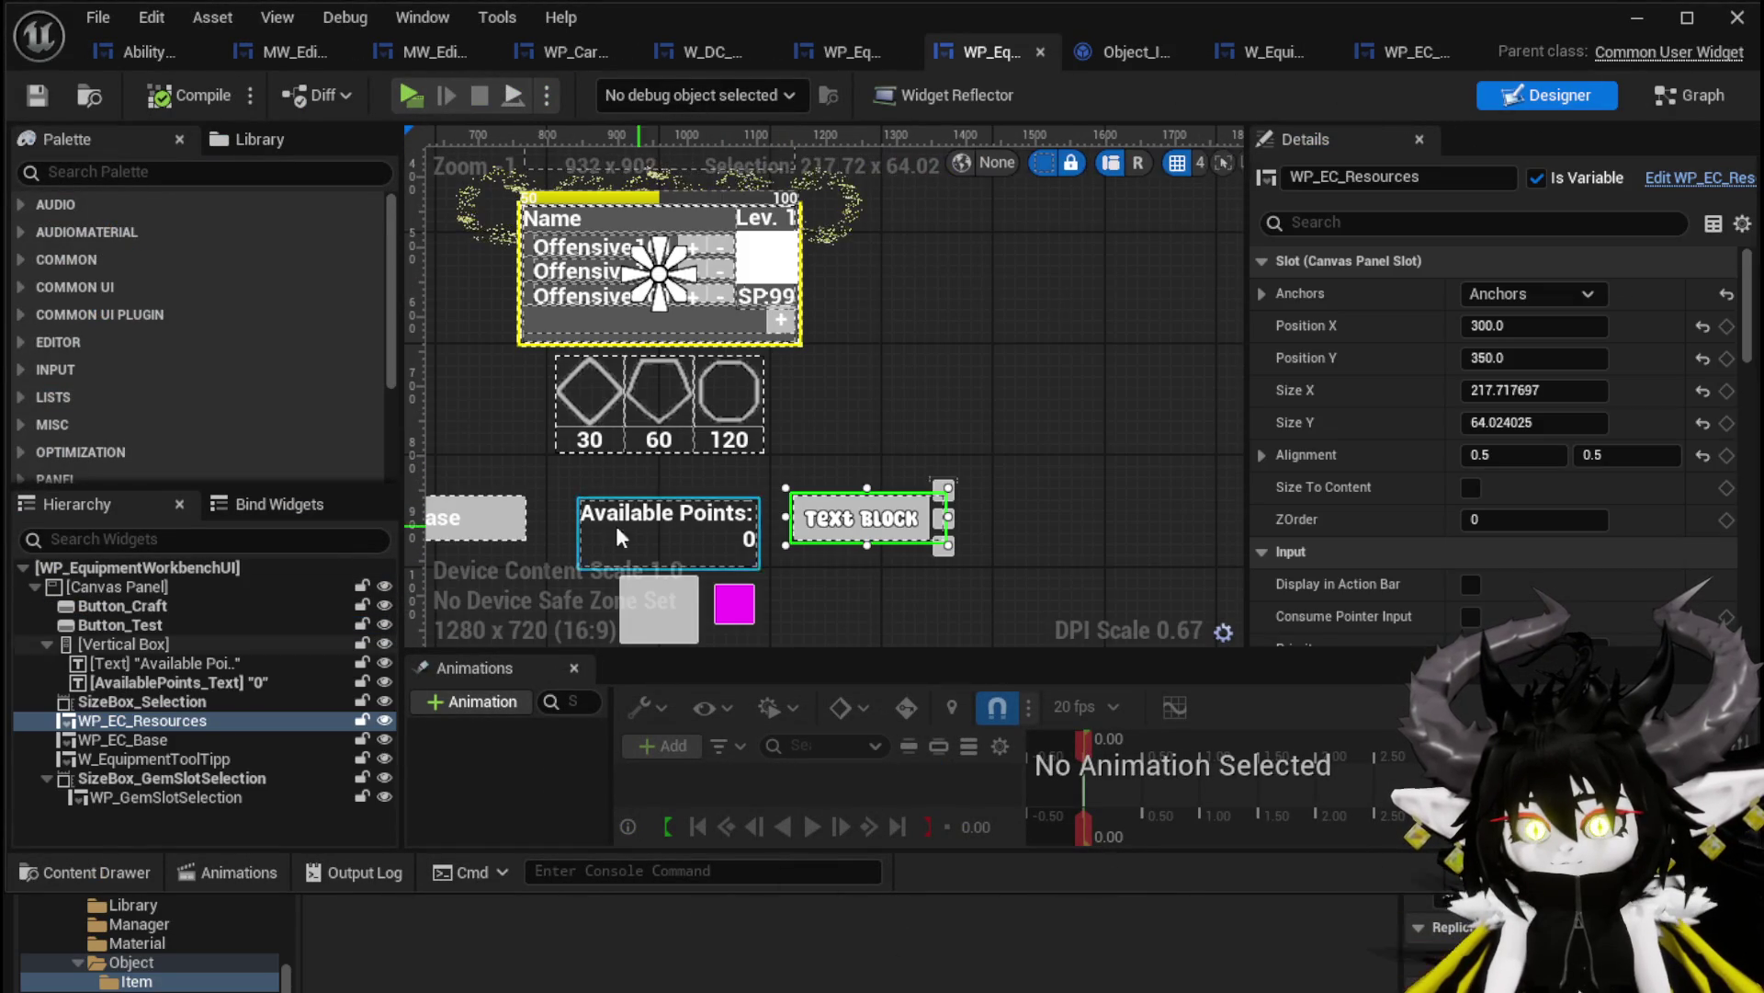
left_click(489, 522)
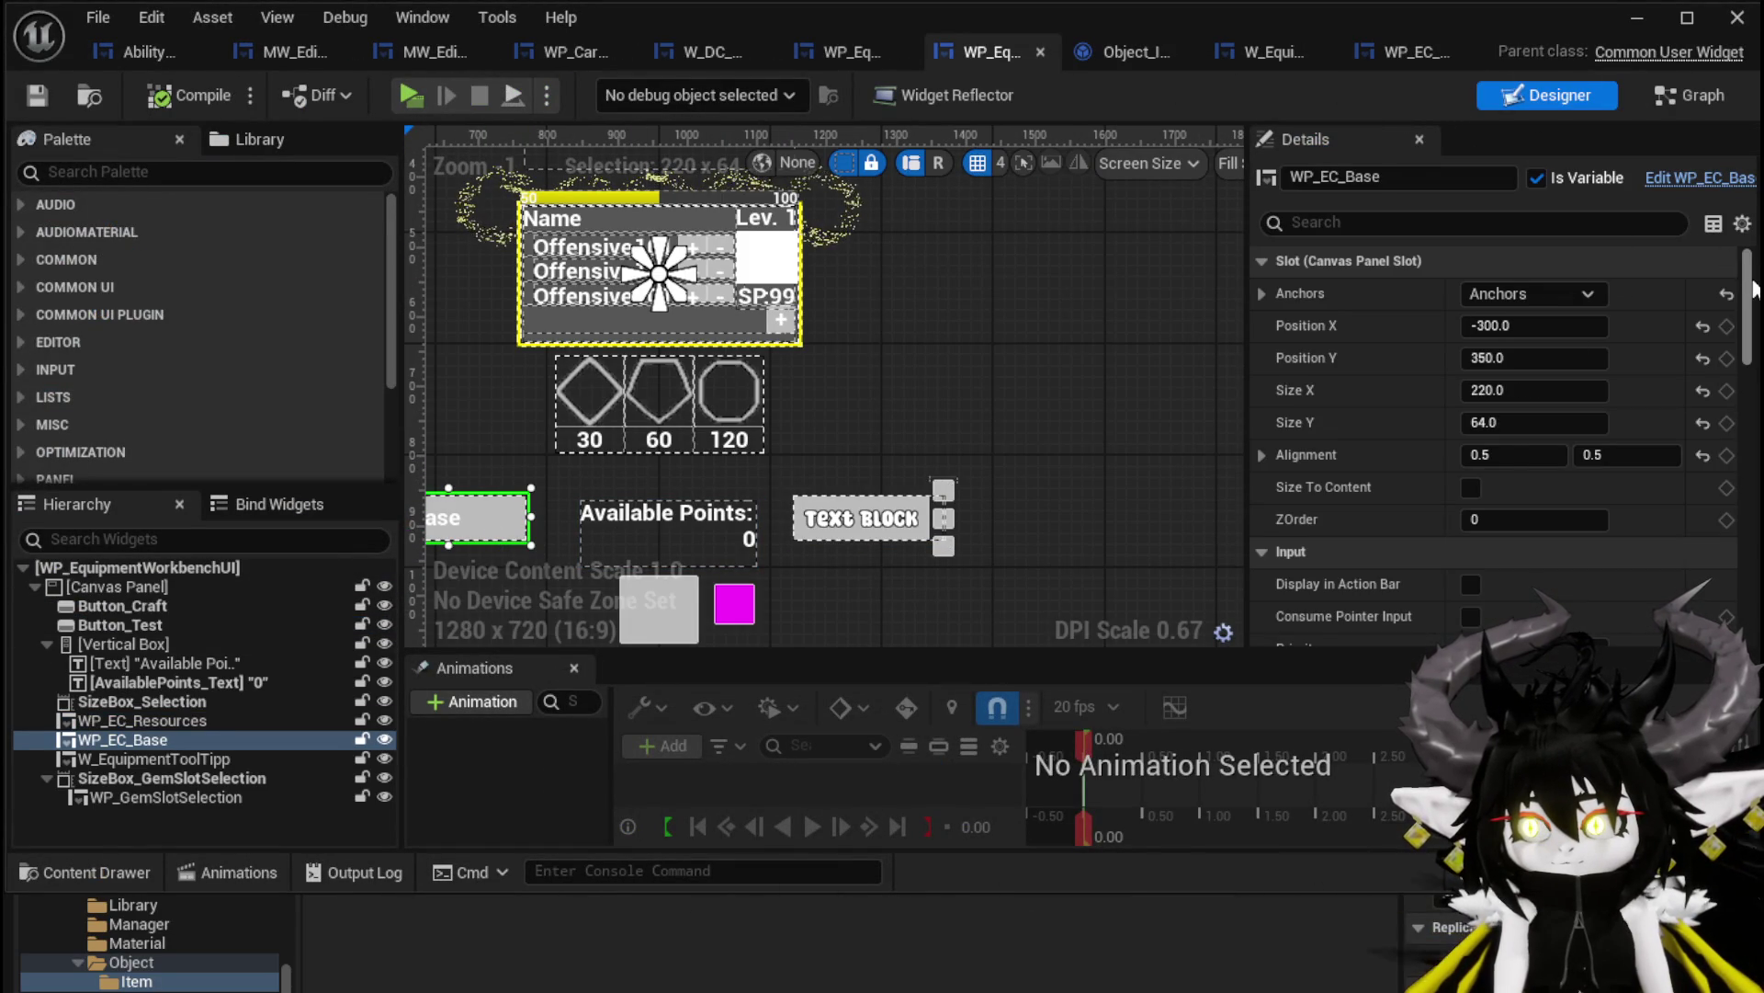
scroll(1754, 290, "down", 5)
scroll(1753, 289, "up", 4)
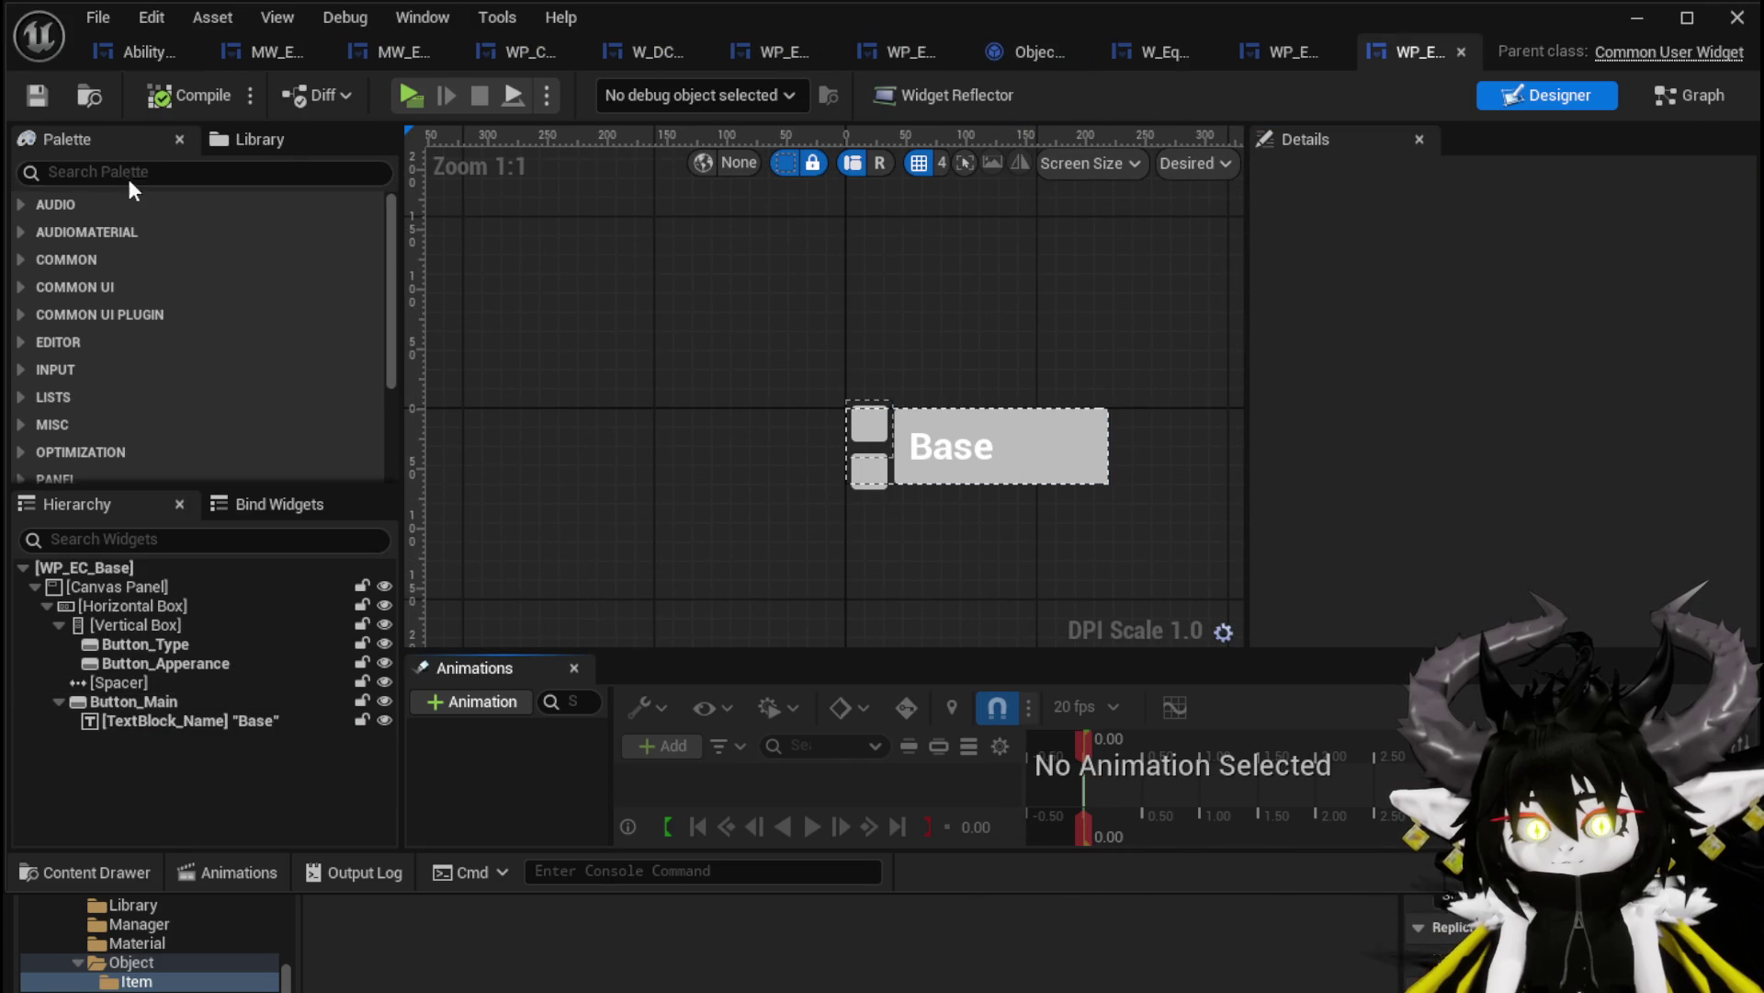
Add an MW_Button under the Horizontal Box and delete Button_Main with its TextBlock_Name
type("MW B")
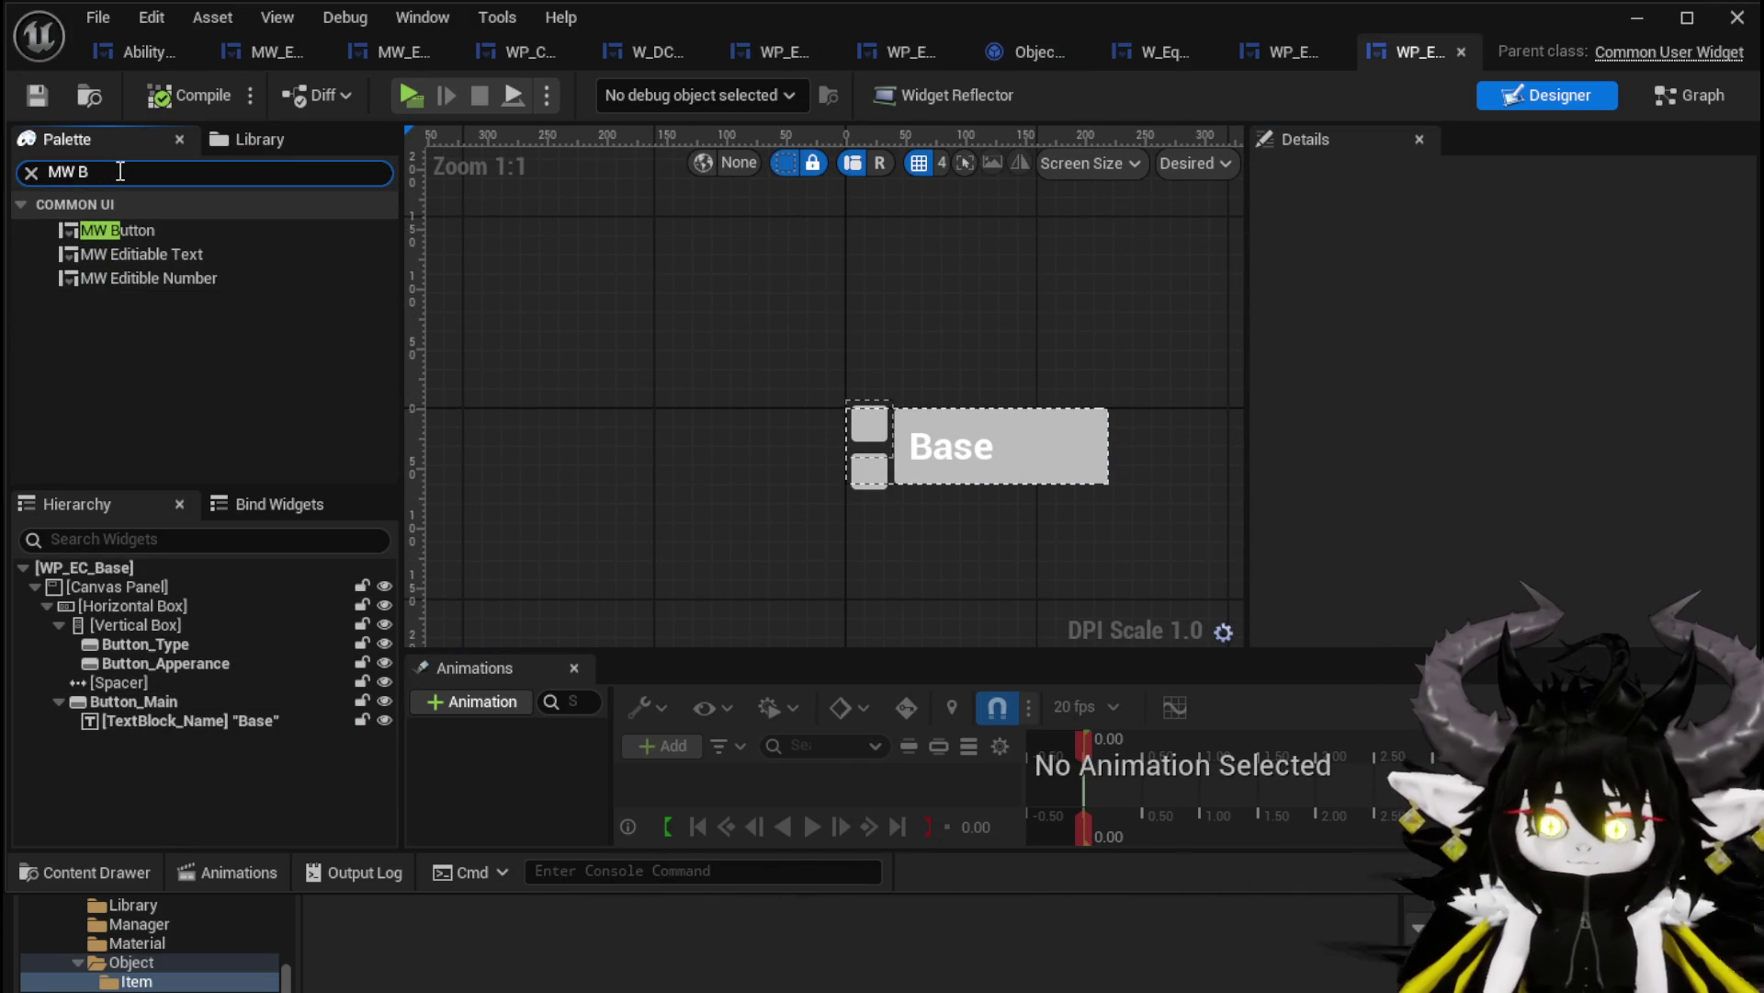
left_click_drag(137, 738, 125, 608)
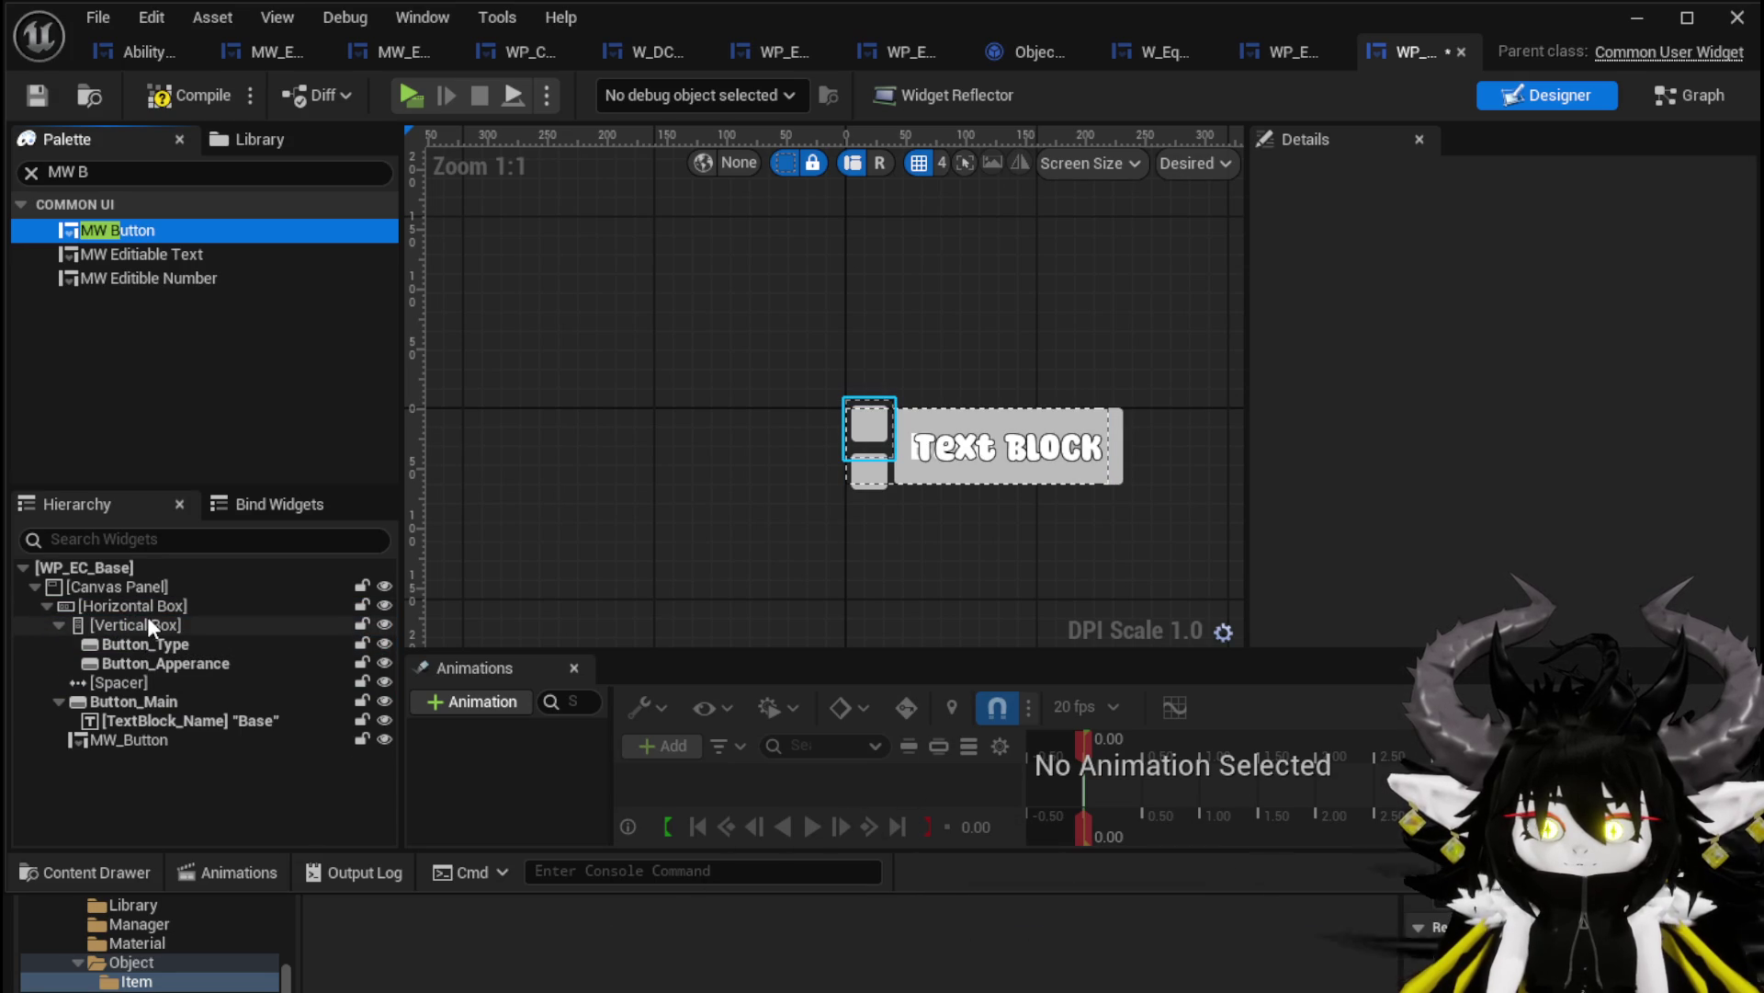
left_click(130, 700)
left_click(133, 718, "ctrl")
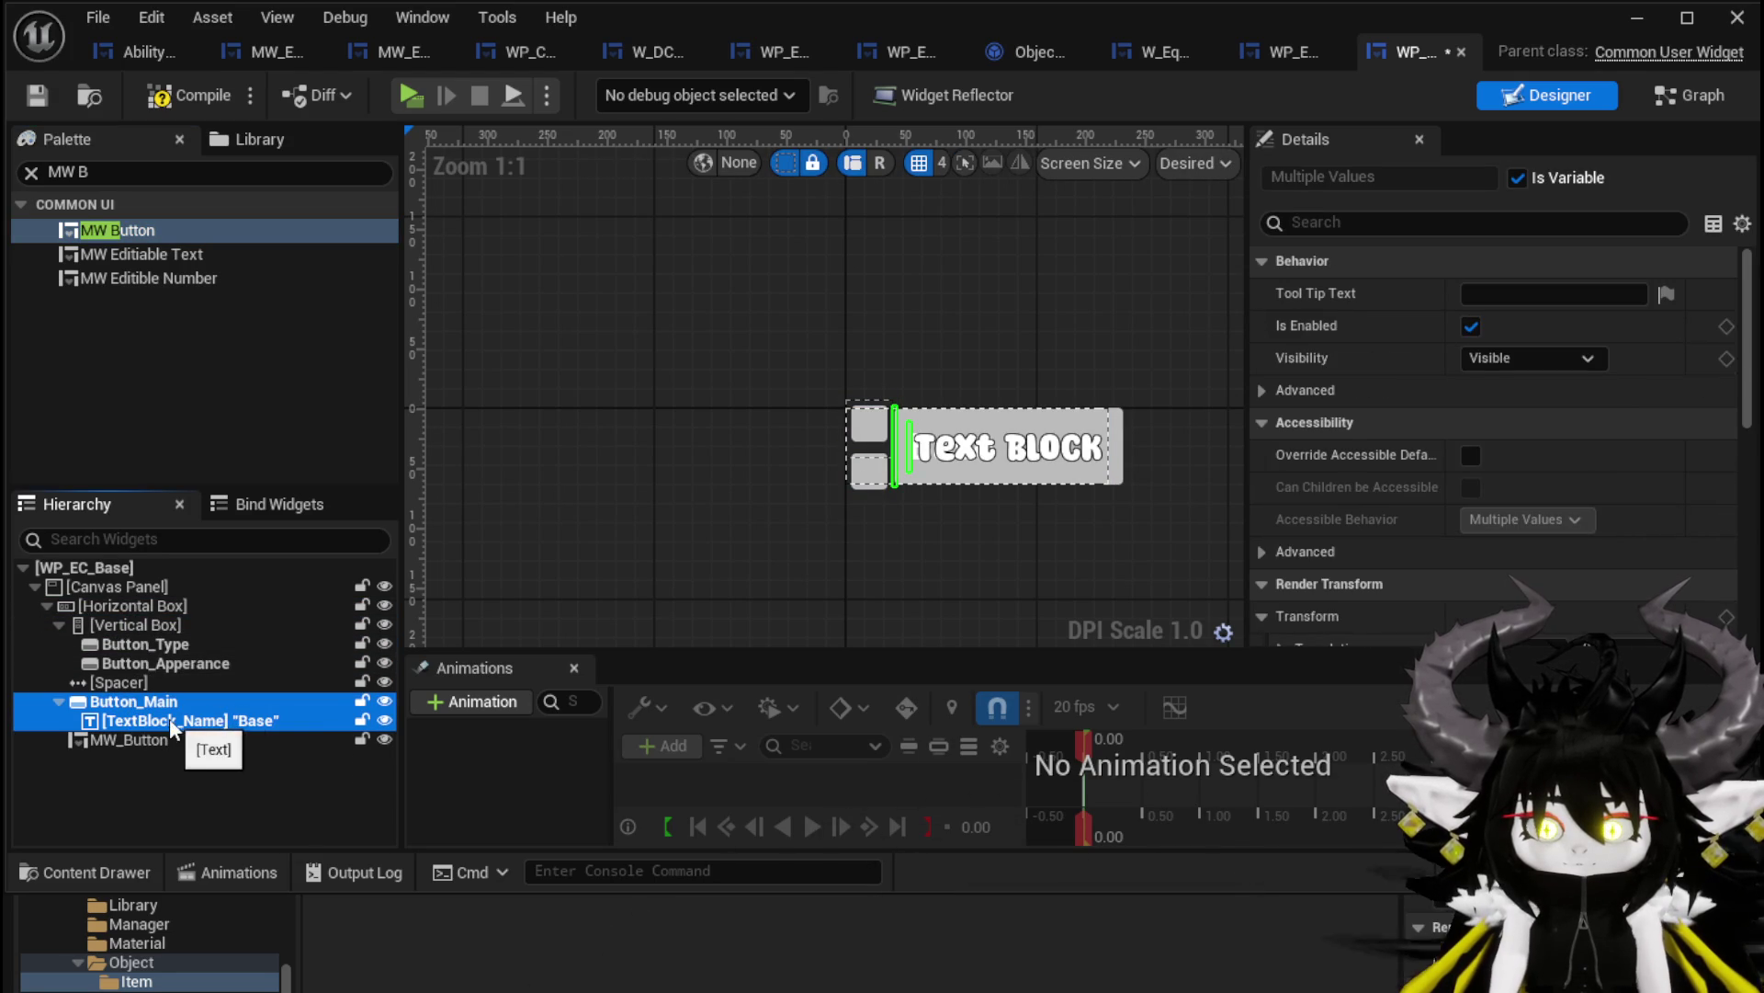
key("Delete")
left_click(223, 708)
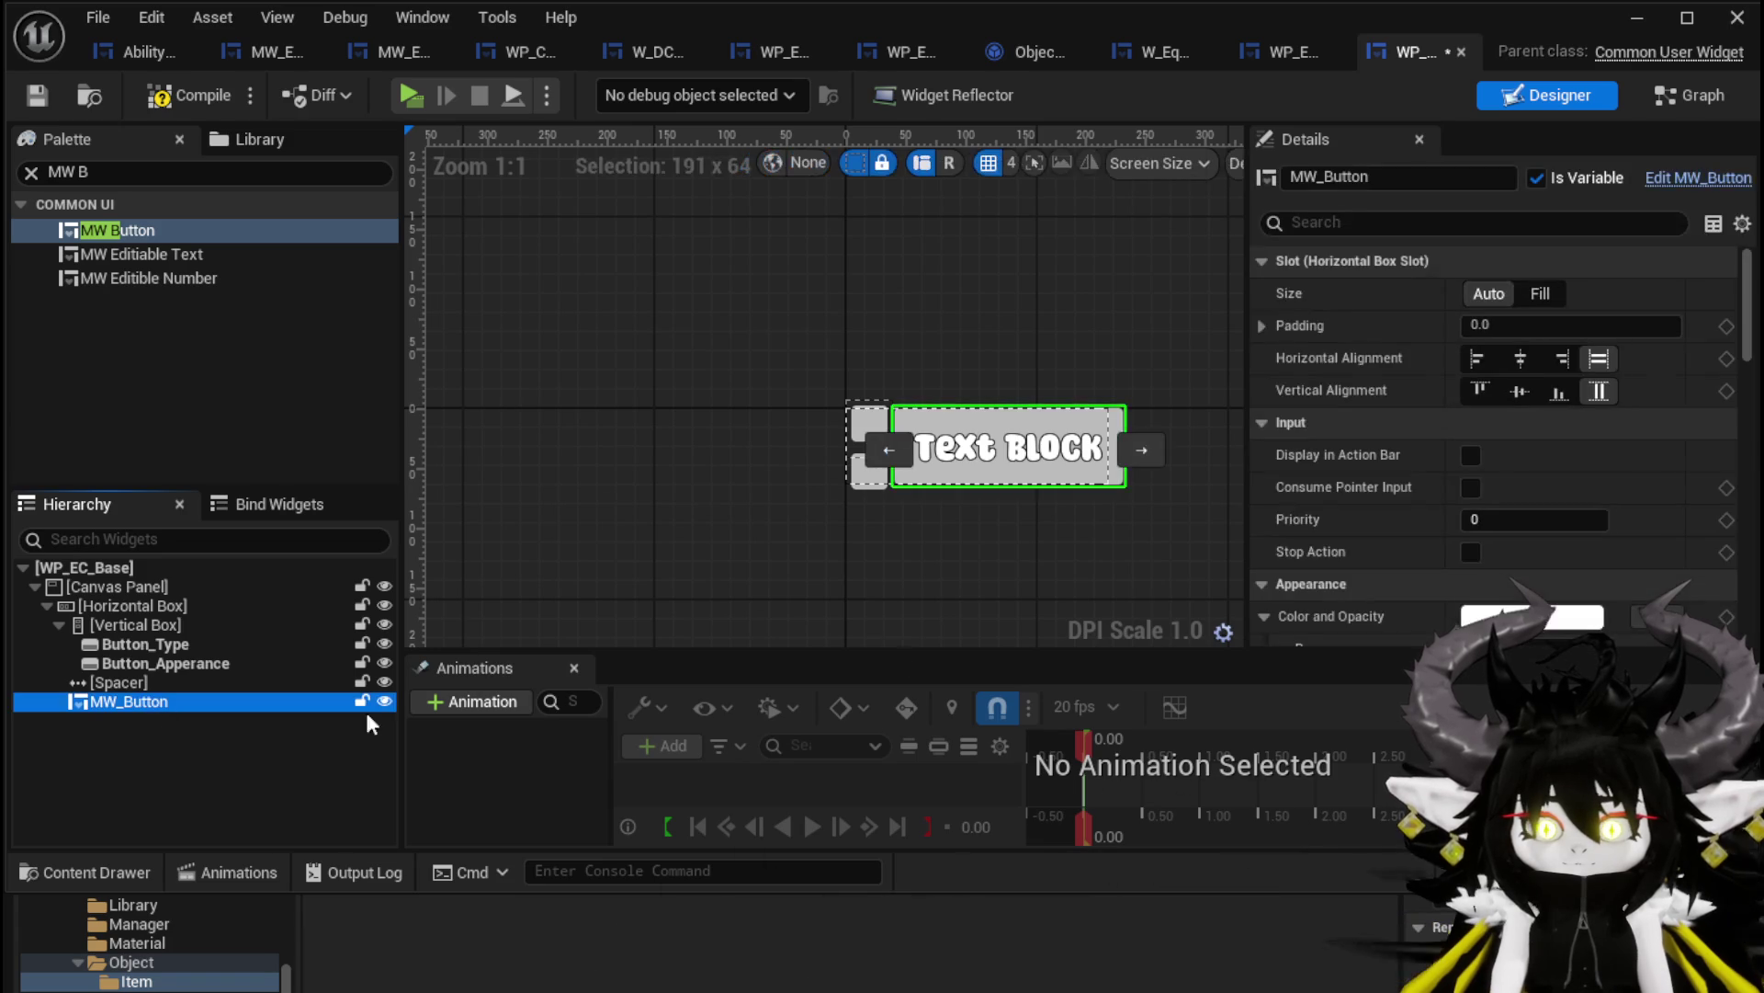
scroll(1438, 401, "down", 10)
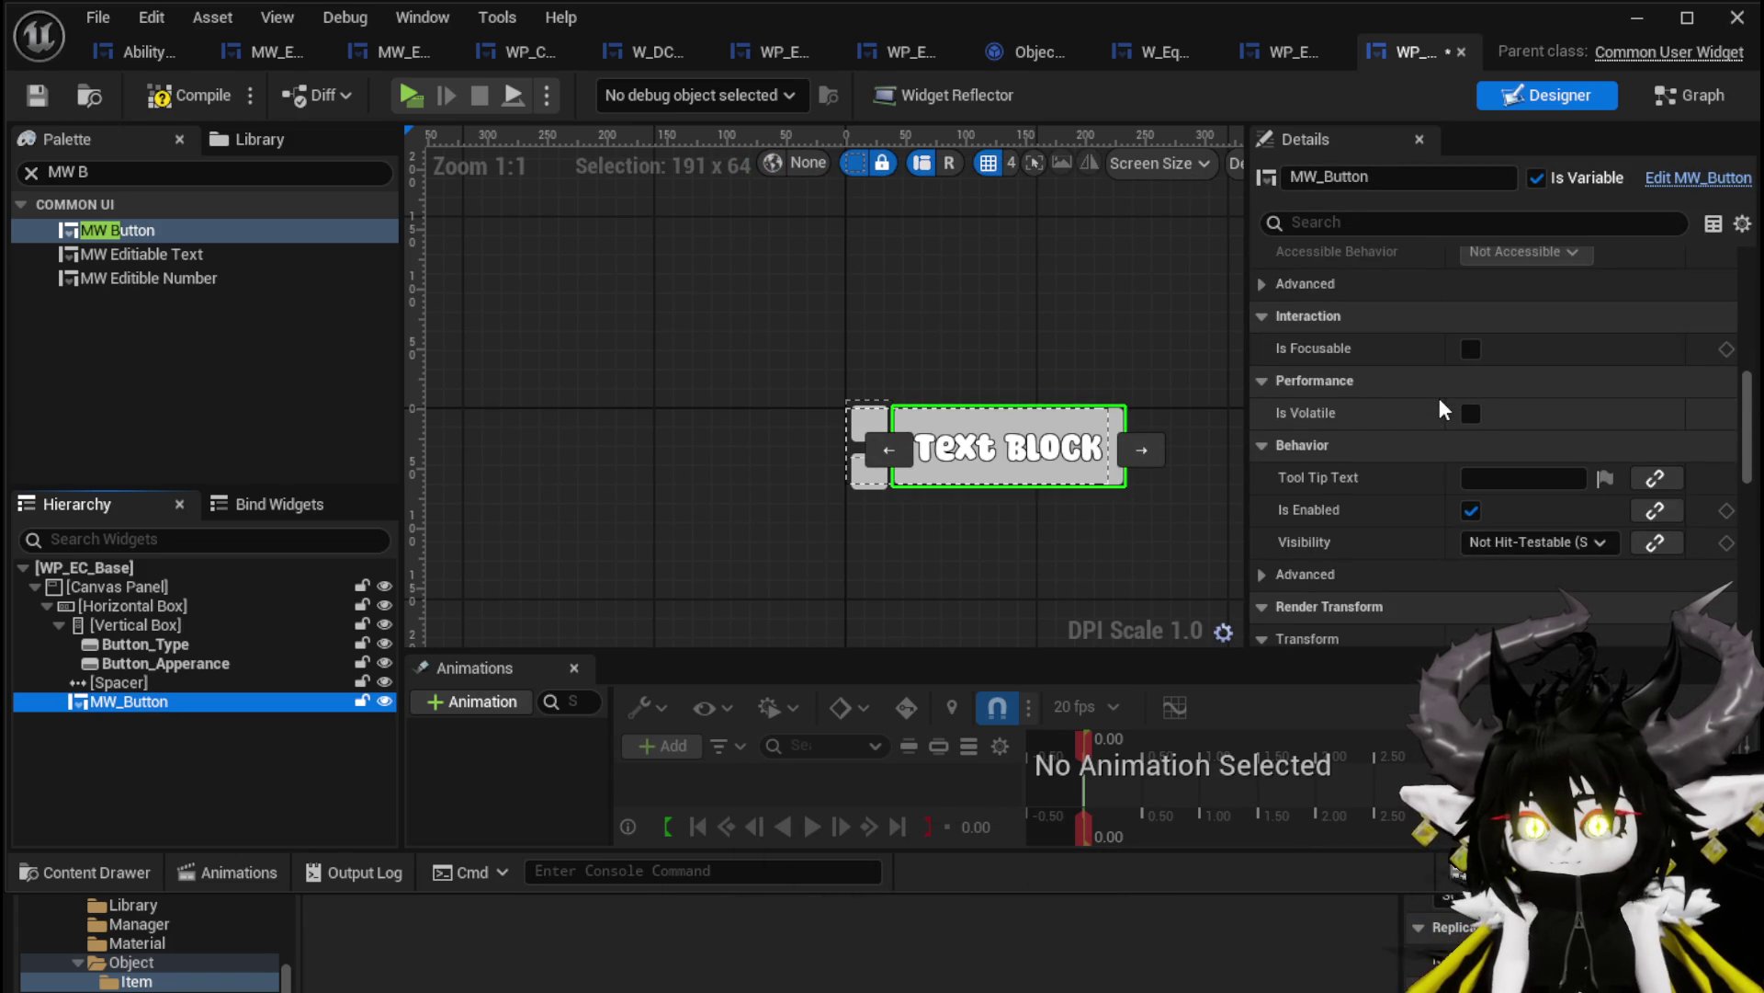
scroll(1439, 399, "down", 5)
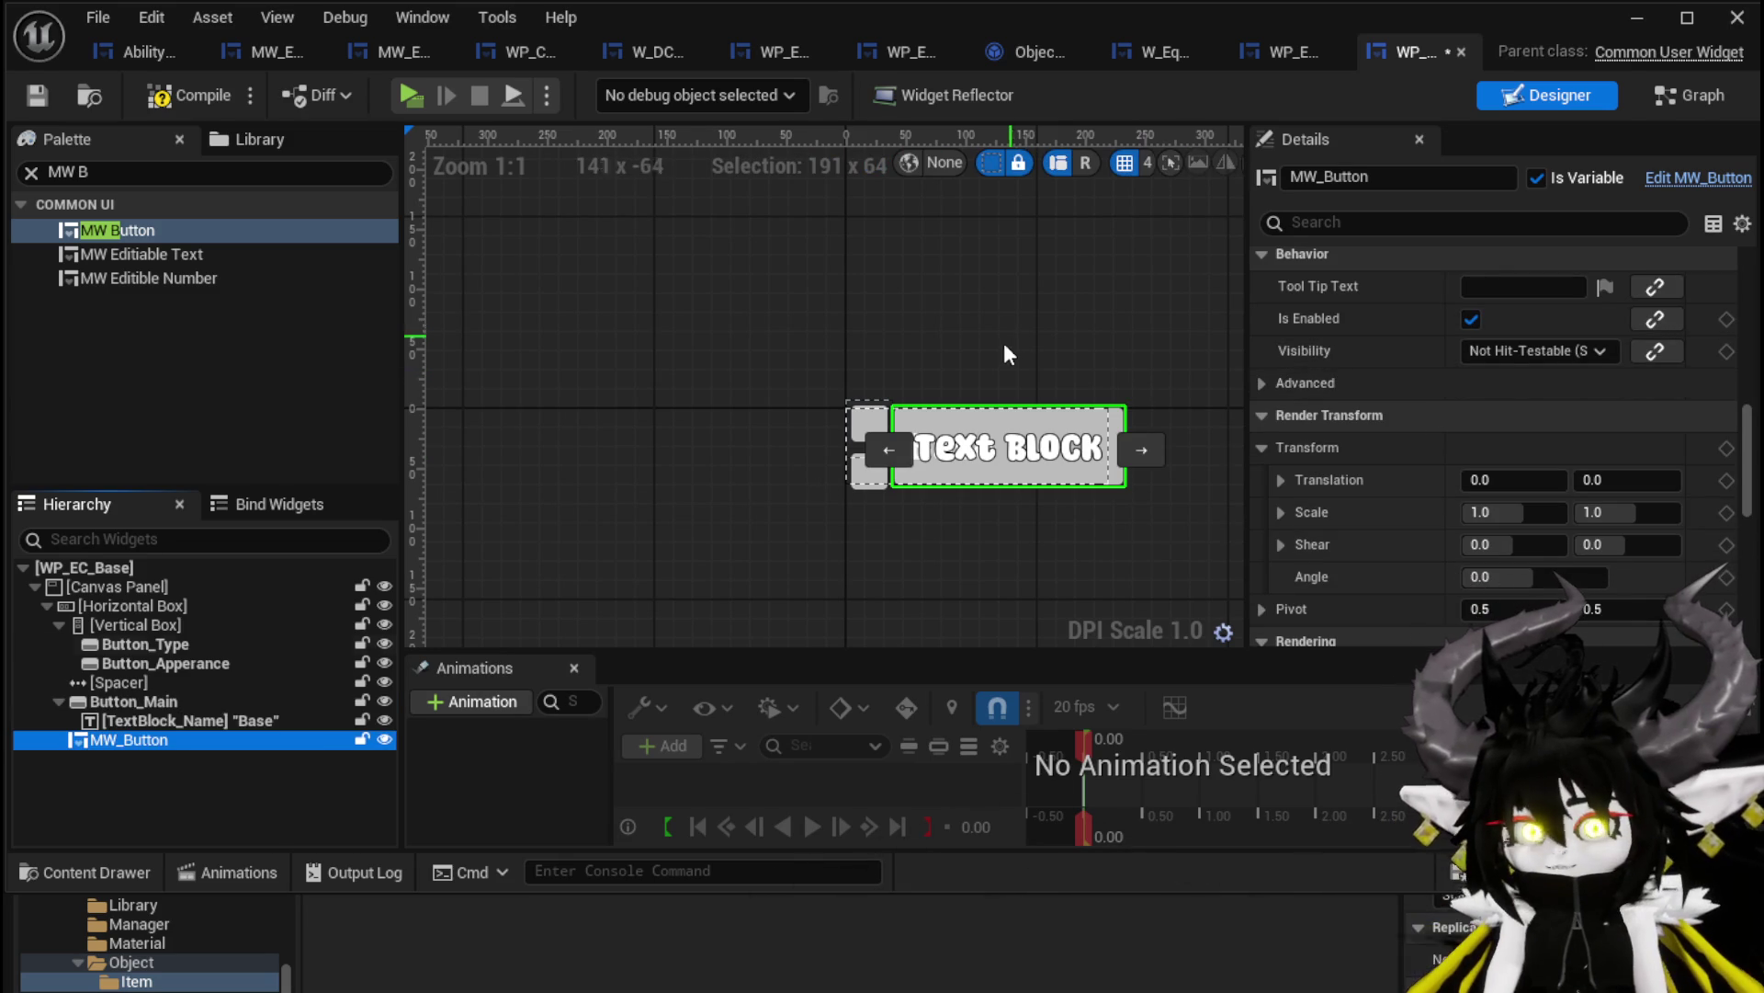
Delete the remaining Button_Main and its text block, keeping the MW_Button selected
left_click(138, 703)
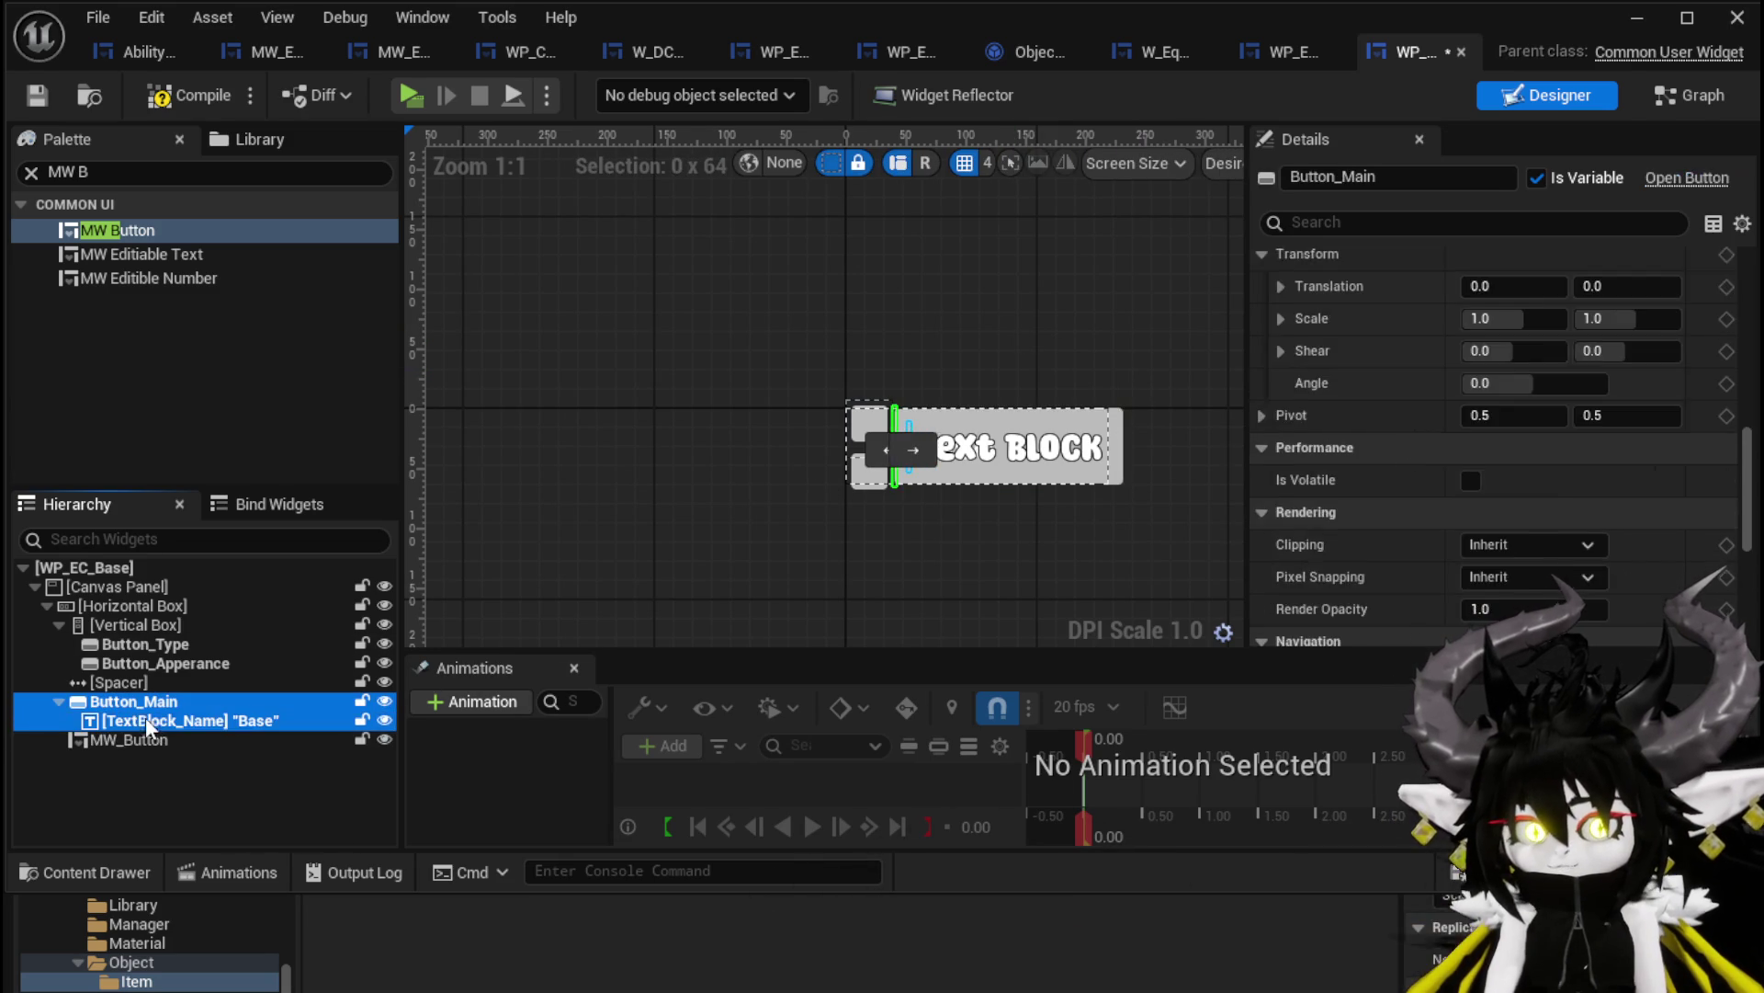
left_click(145, 719, "ctrl")
key("Delete")
left_click(186, 700)
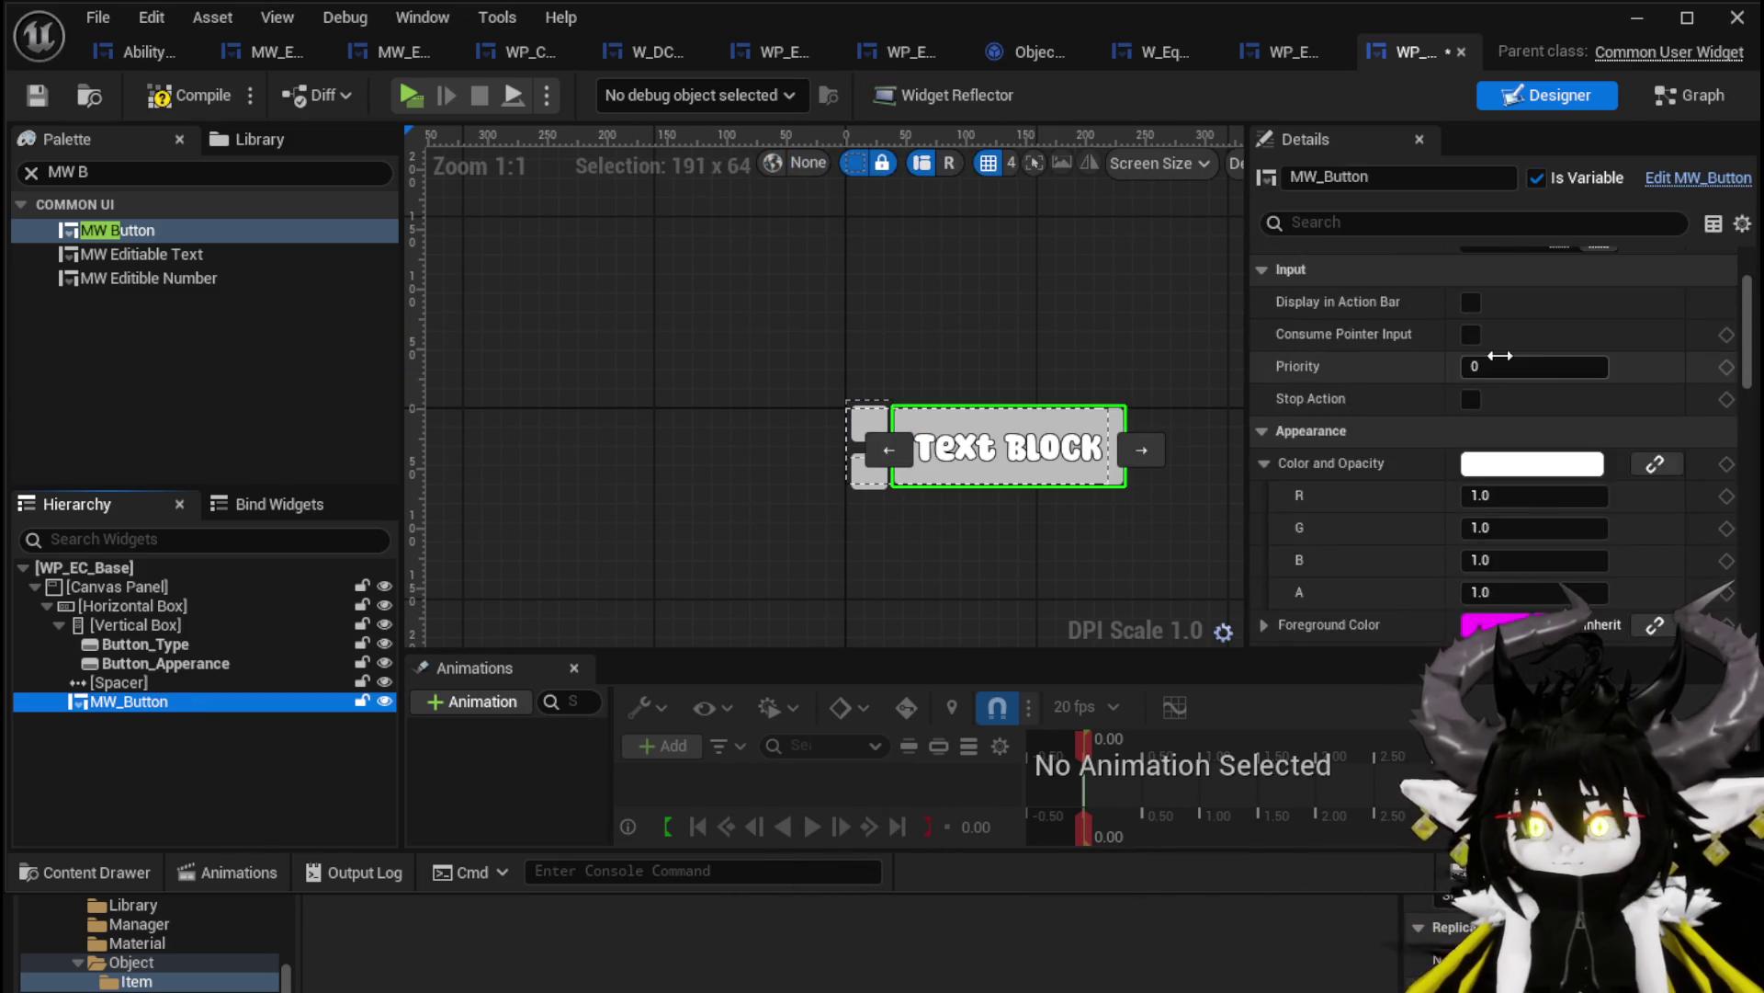
scroll(1501, 353, "down", 10)
scroll(1504, 349, "down", 15)
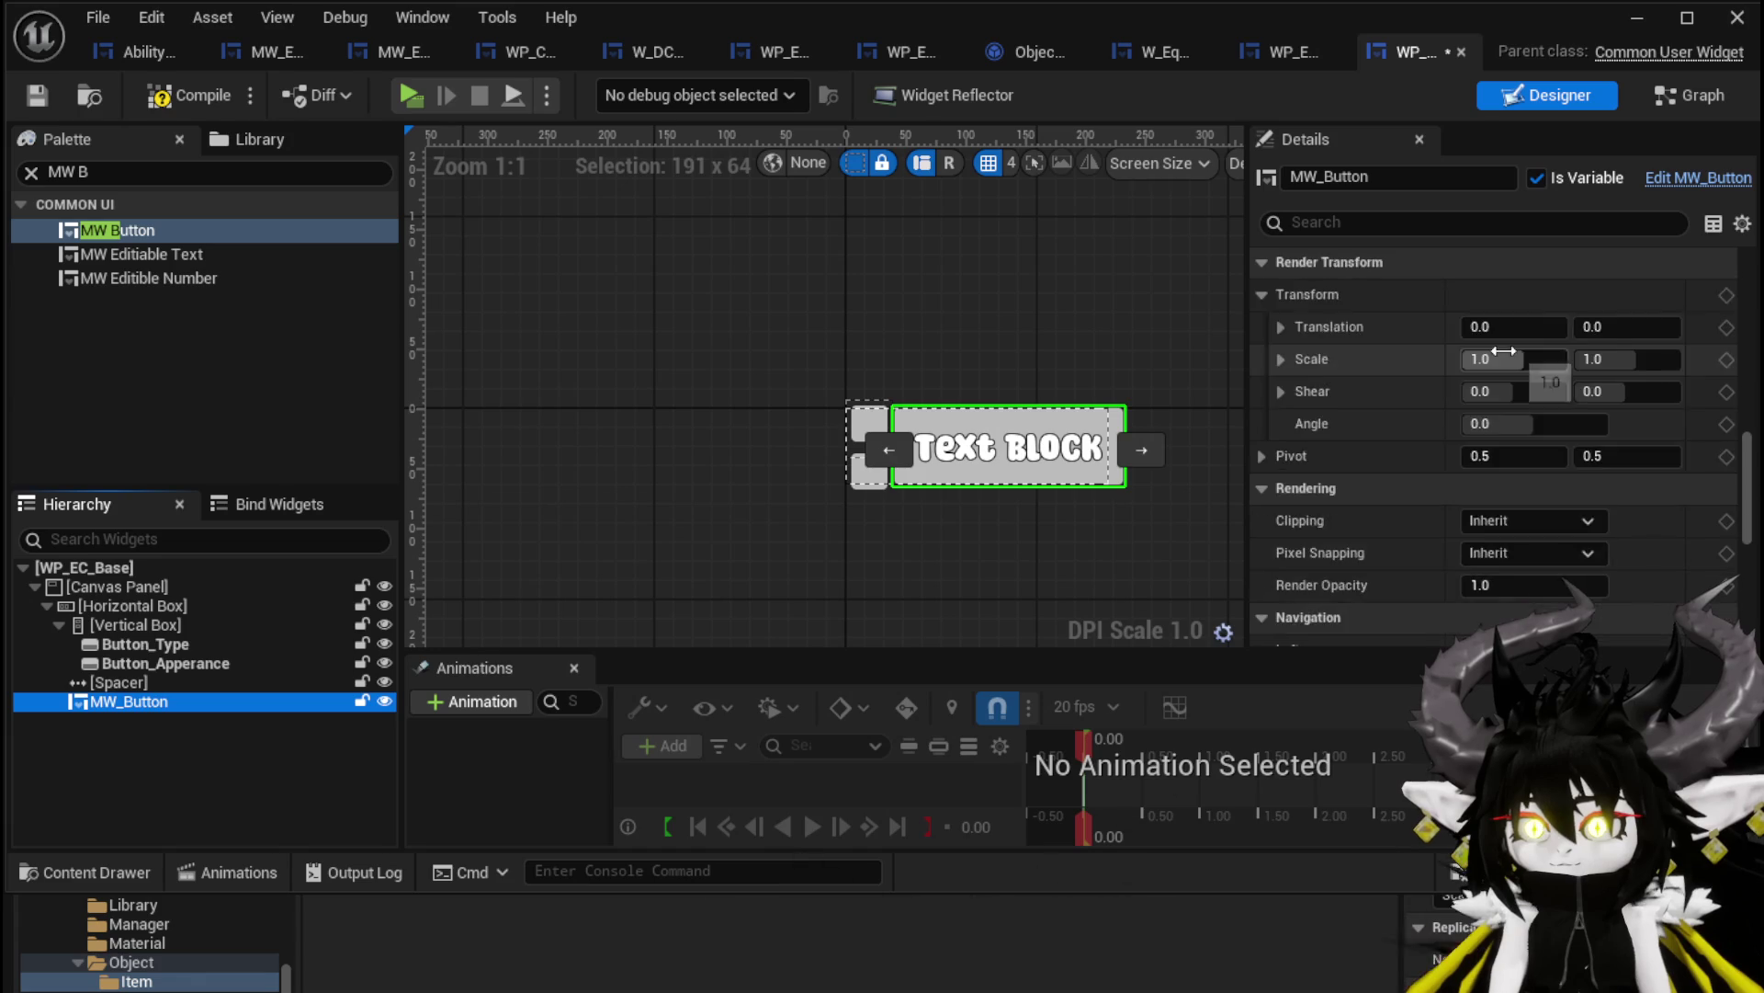
Name the MW_Button 'Base', compile and save WP_EC_Base, and go to the warned On Pressed node
left_click(1482, 303)
type("Base")
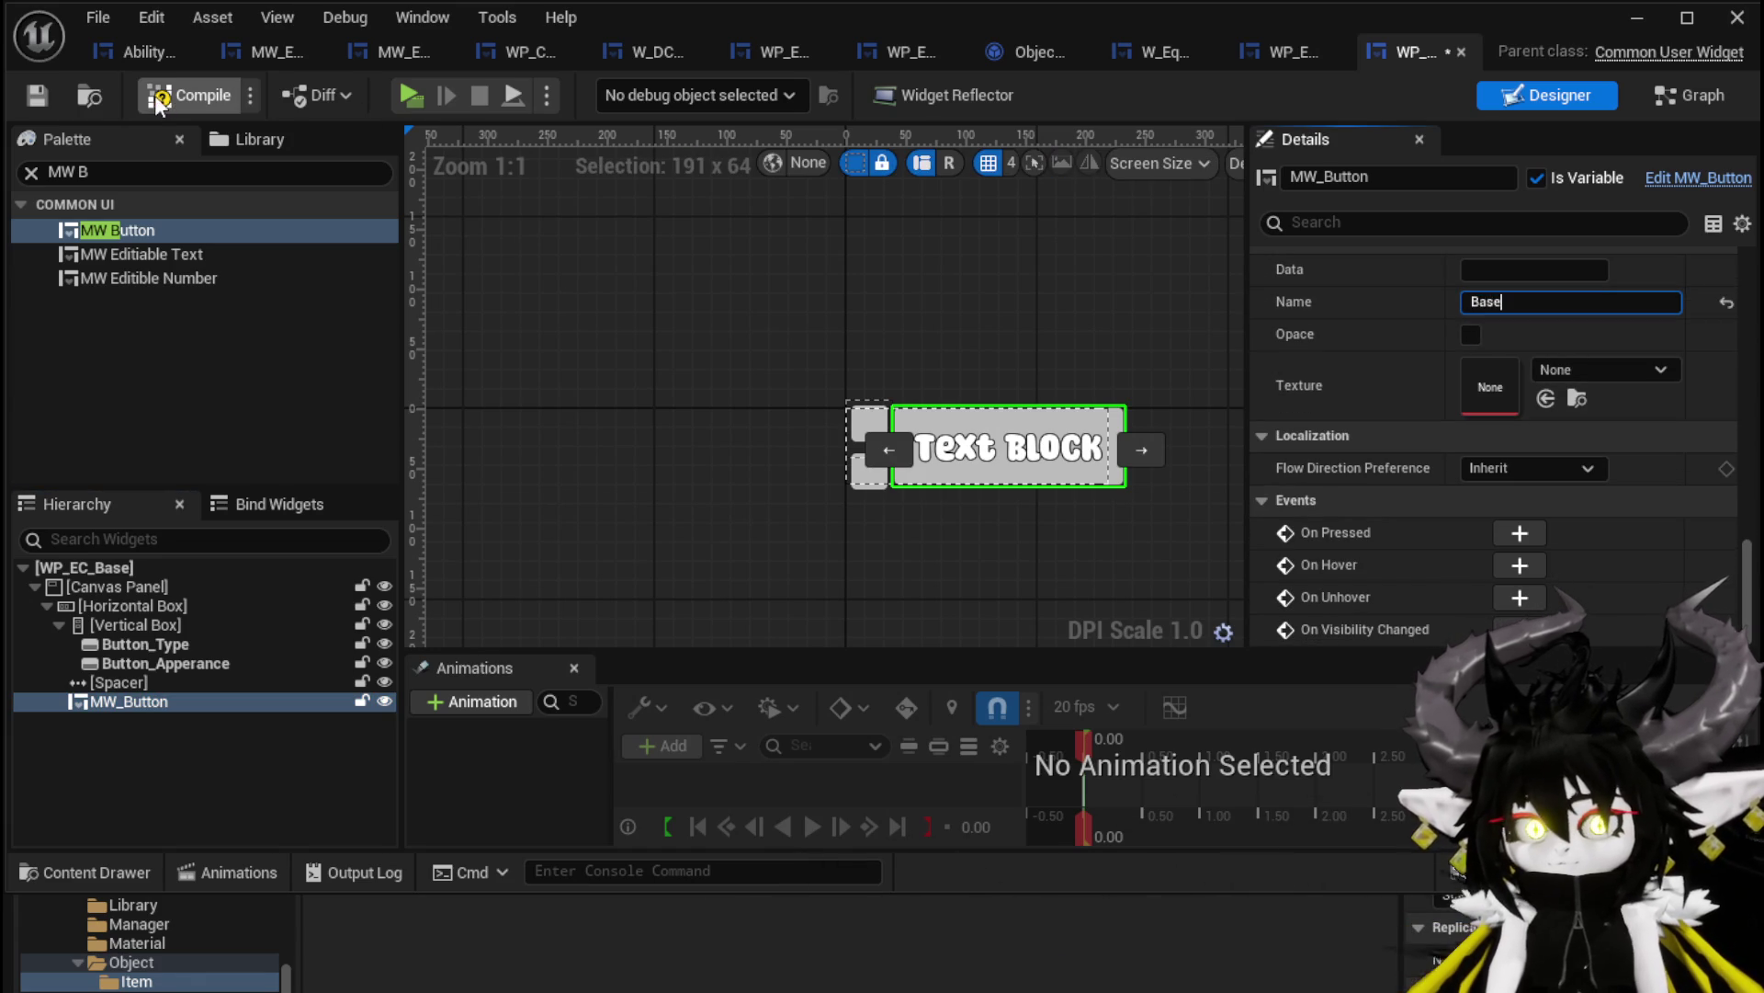
left_click(34, 96)
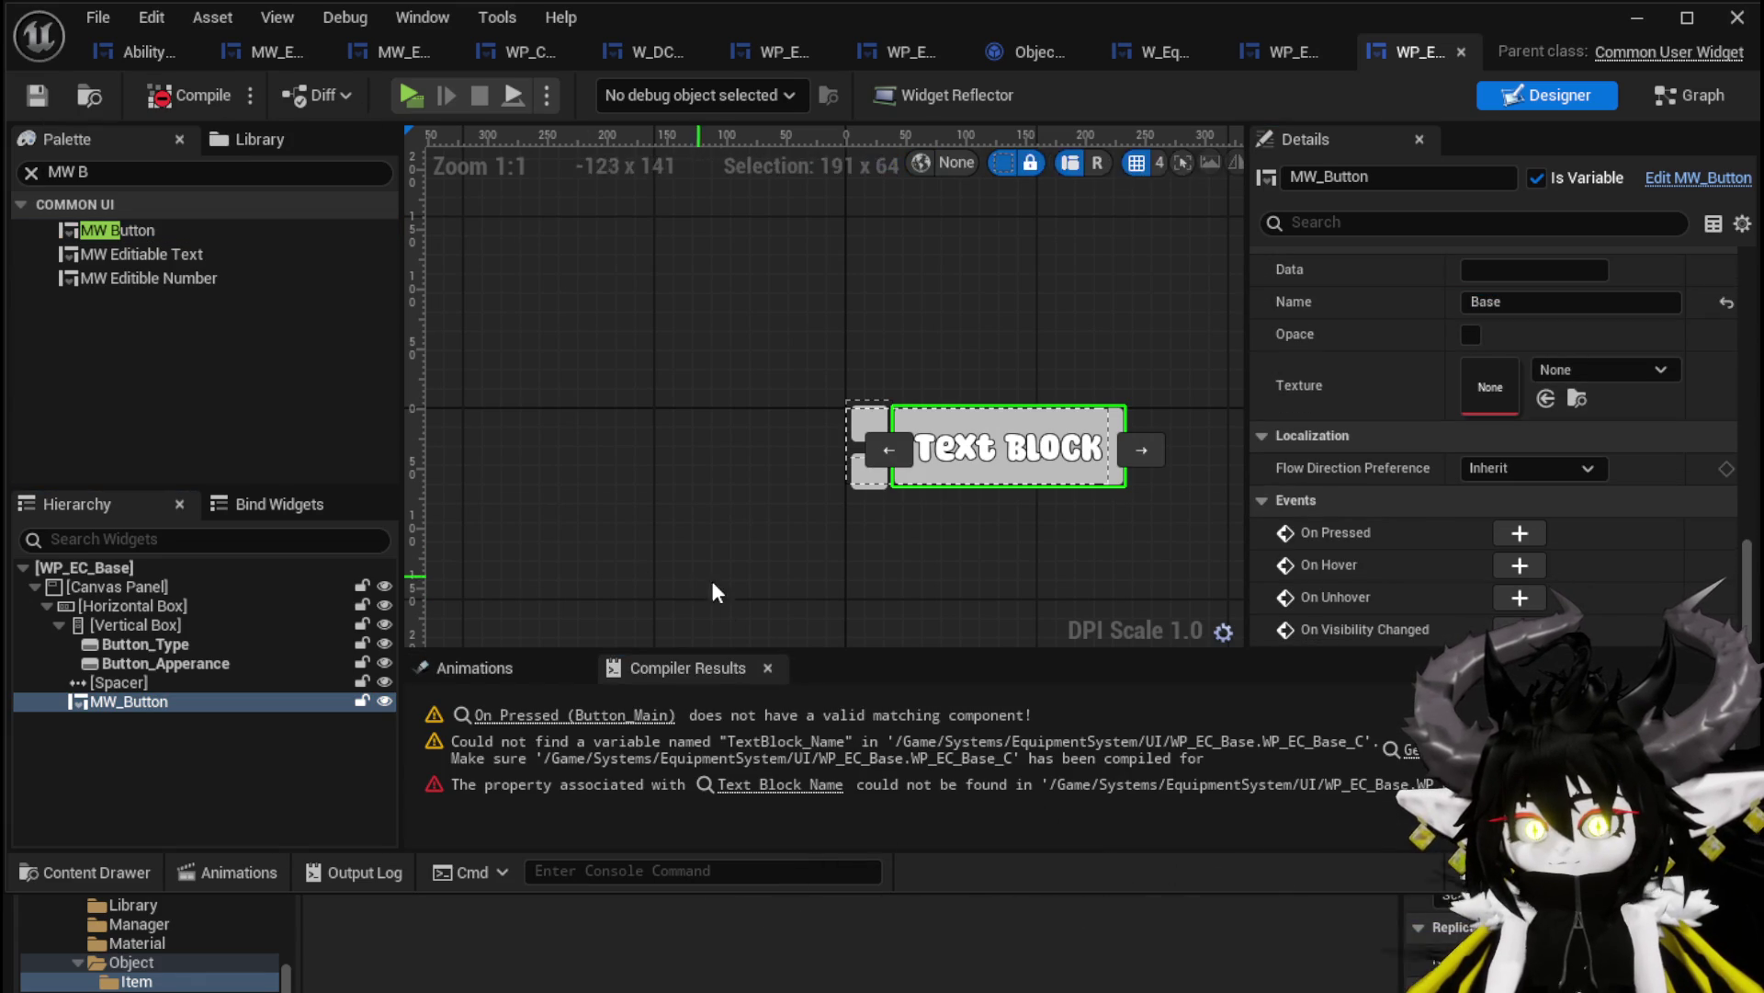
left_click(559, 715)
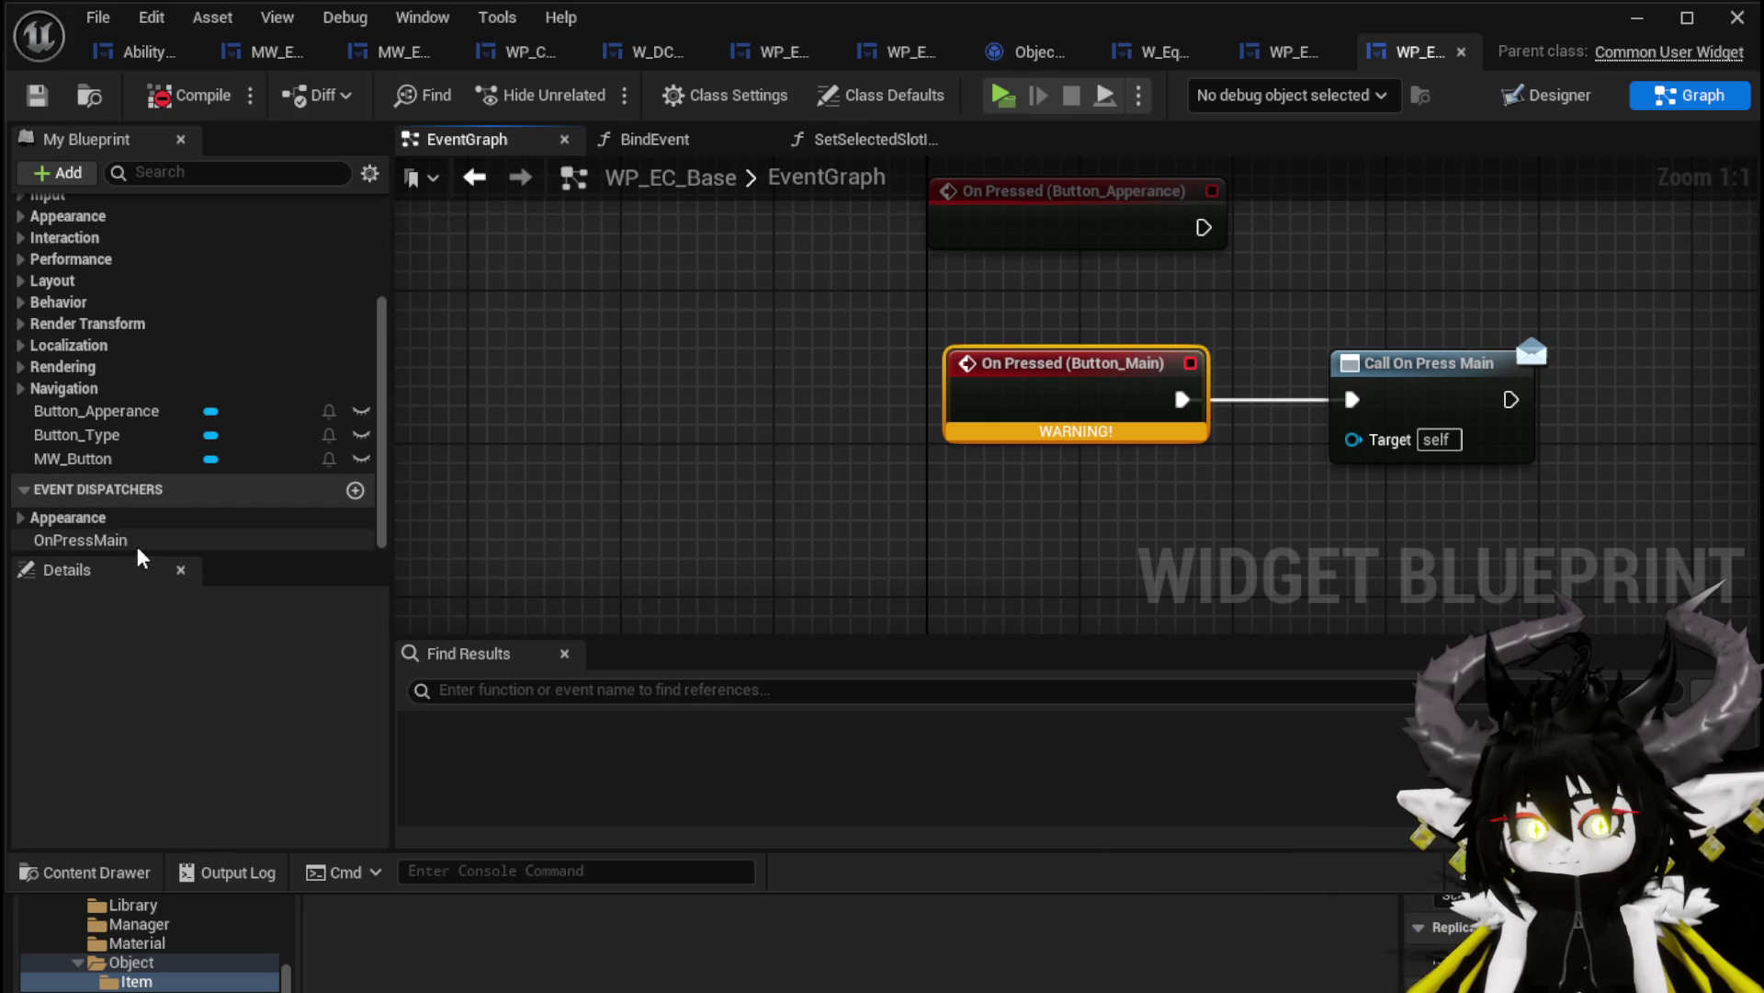
Add an On Pressed event for the MW_Button in the WP_EC_Base graph
scroll(140, 553, "up", 3)
scroll(140, 552, "down", 3)
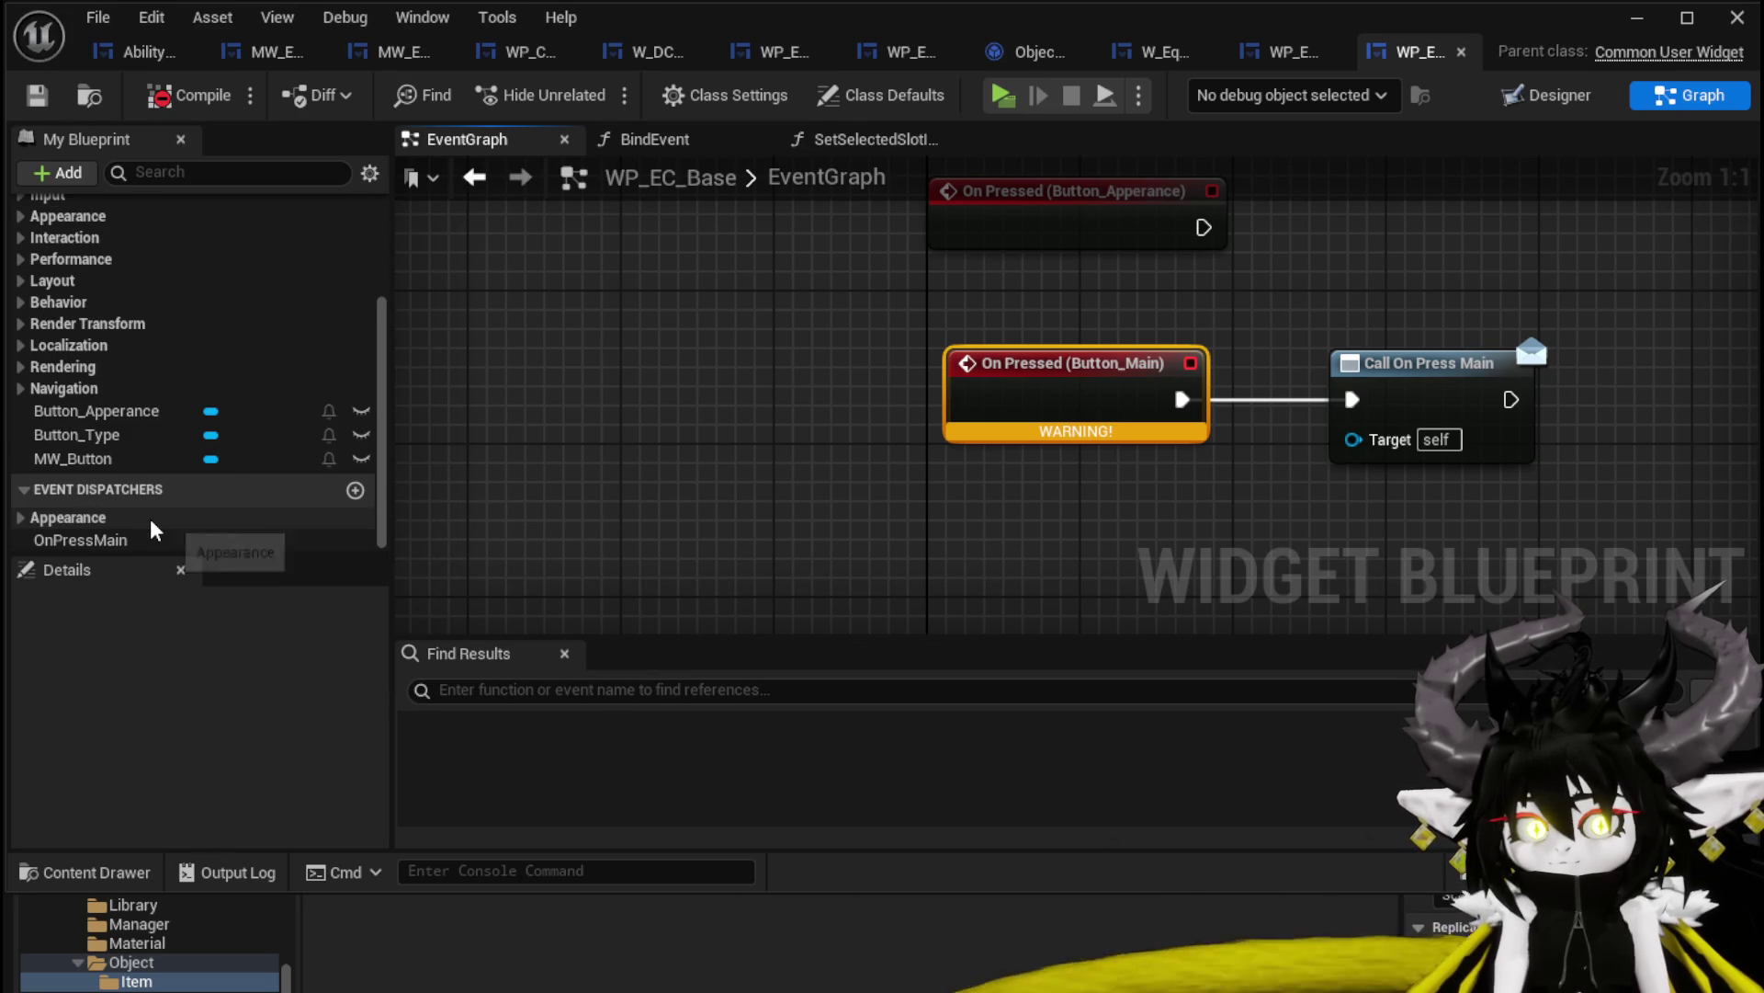
left_click(138, 459)
scroll(221, 762, "down", 5)
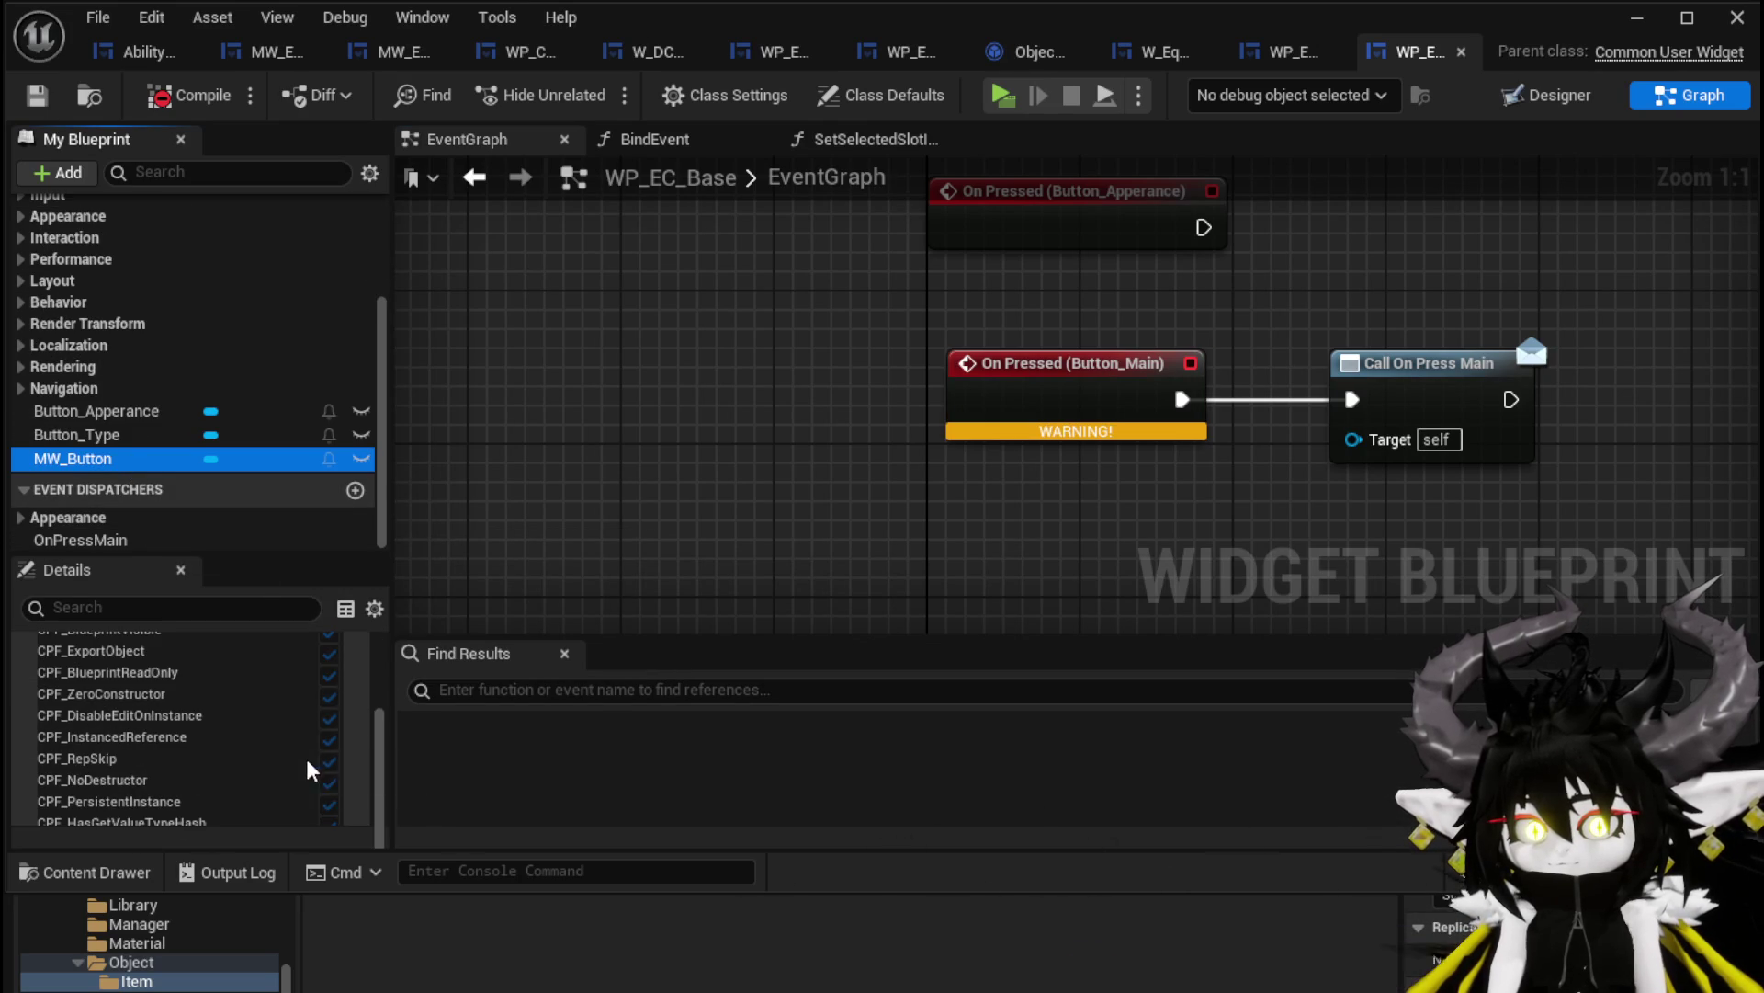
scroll(310, 758, "up", 5)
scroll(311, 754, "down", 10)
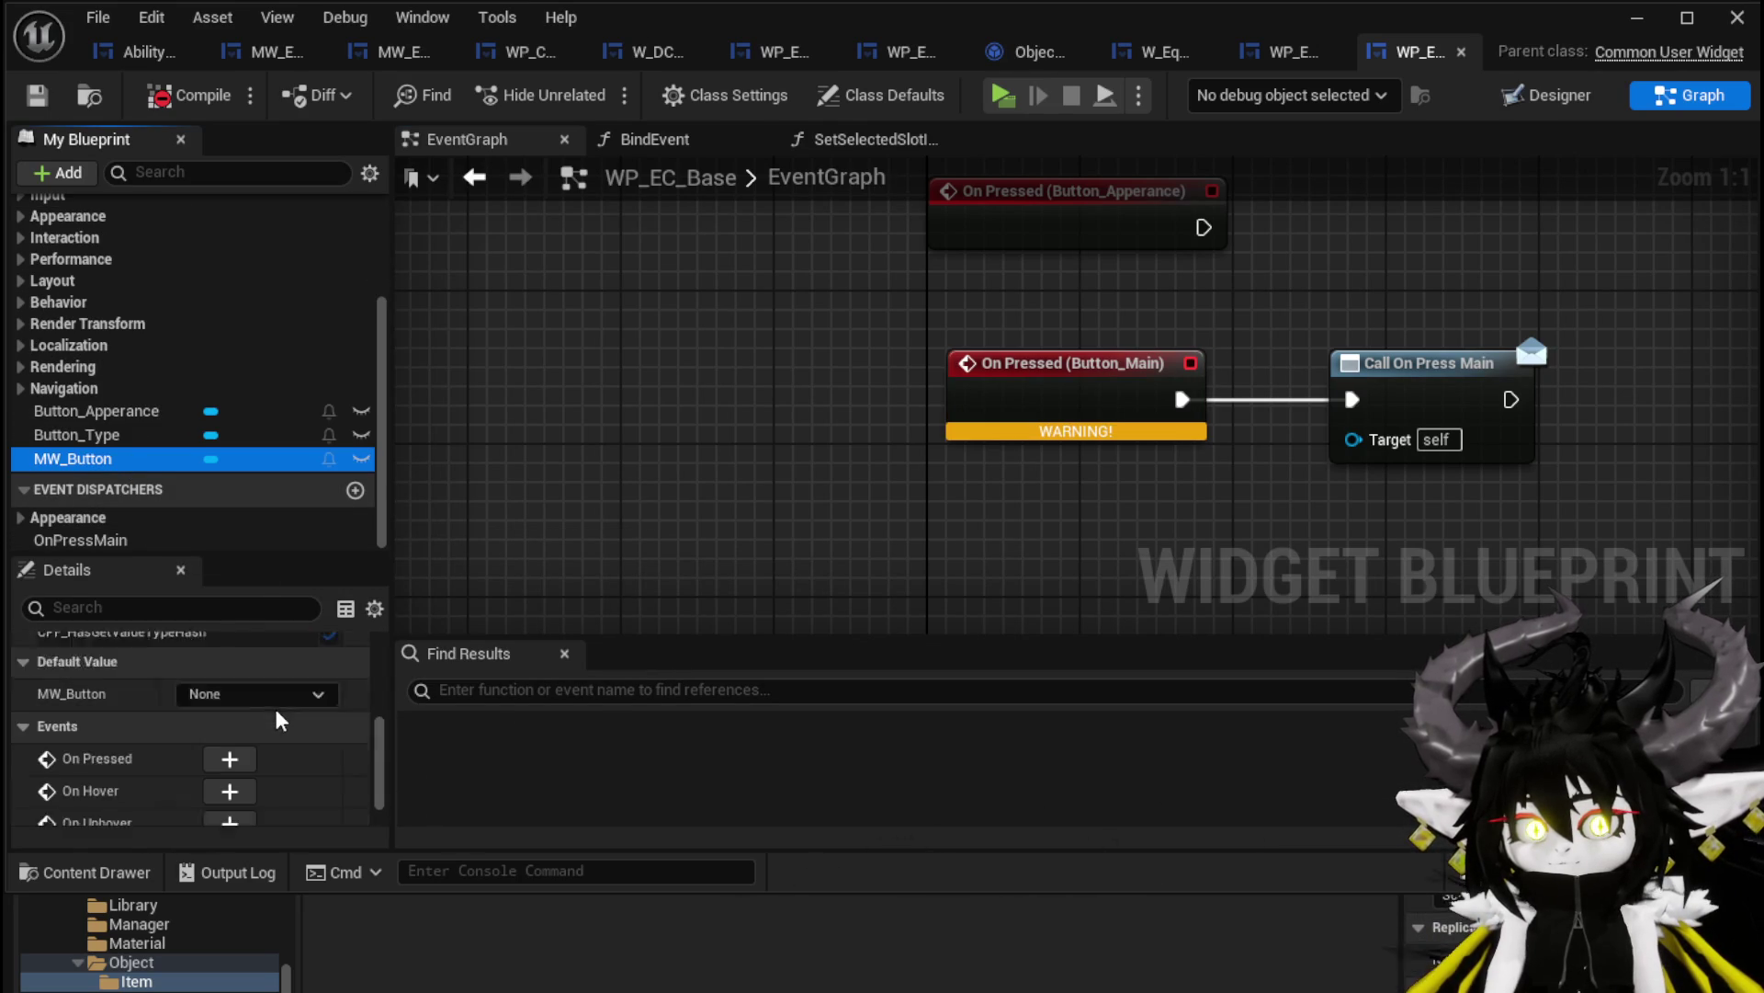
left_click(230, 717)
Line the new press event up with Call On Press Main and recompile WP_EC_Base
mouse_move(965, 488)
left_mouse_down()
mouse_move(1030, 432)
mouse_move(1014, 393)
left_mouse_up()
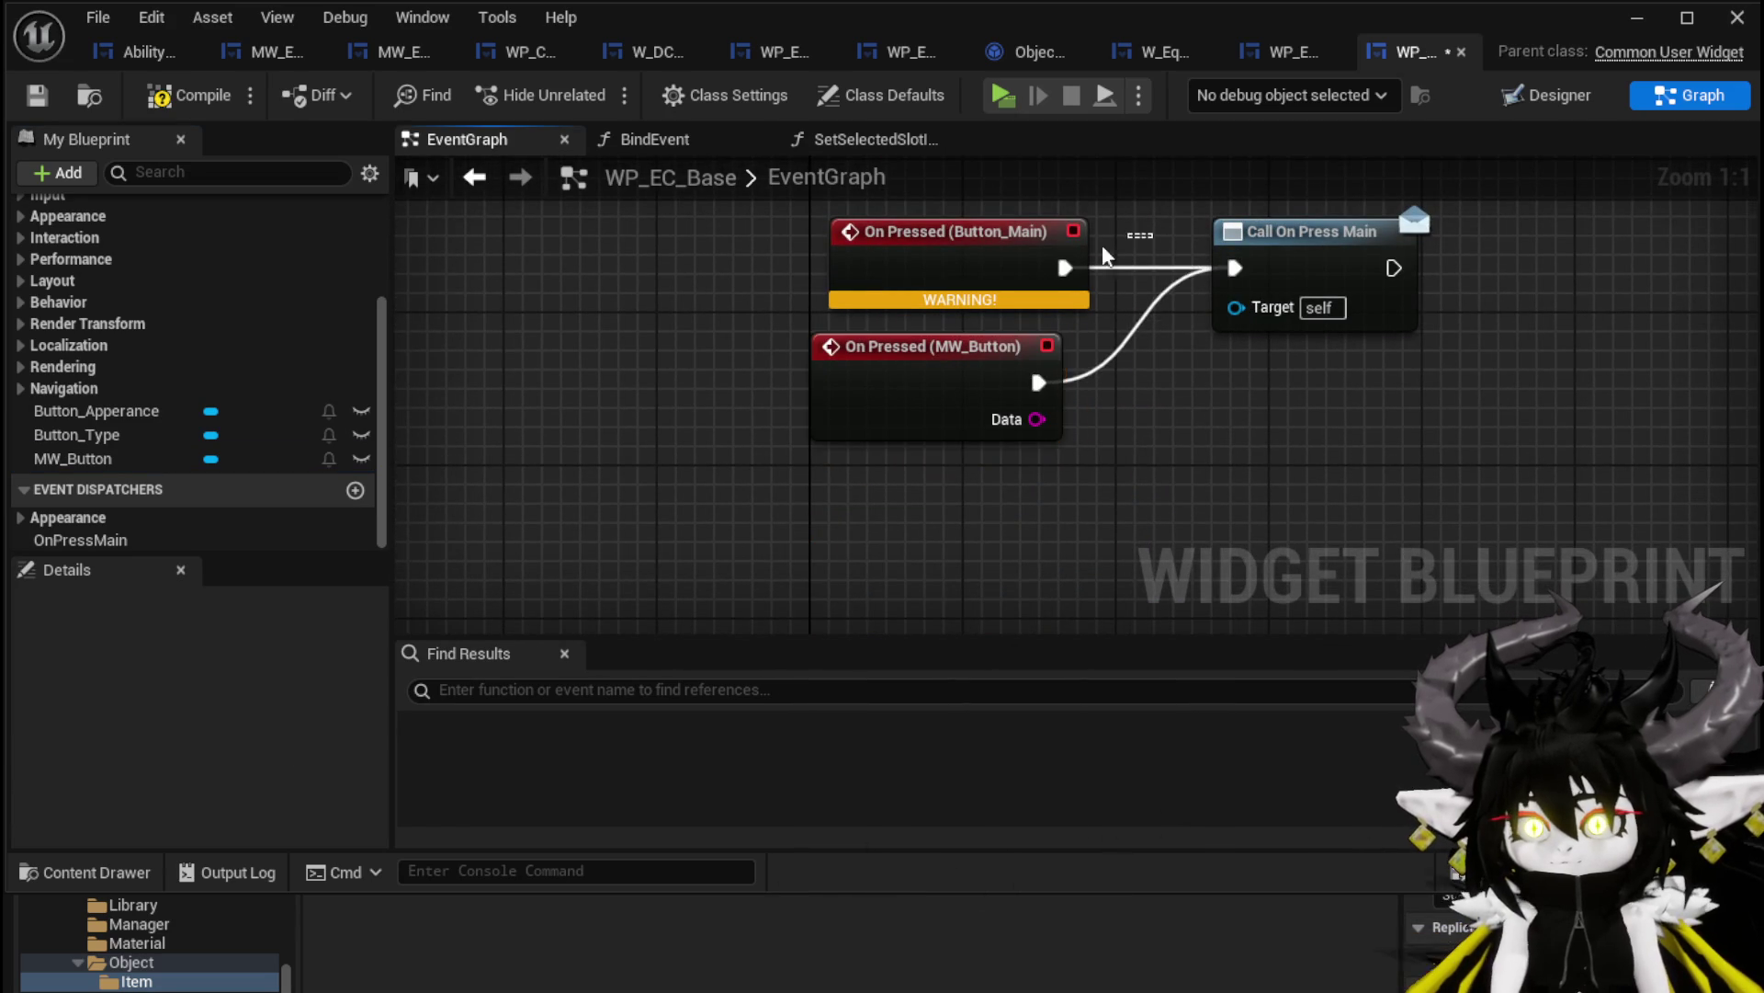
key("q")
left_click(175, 96)
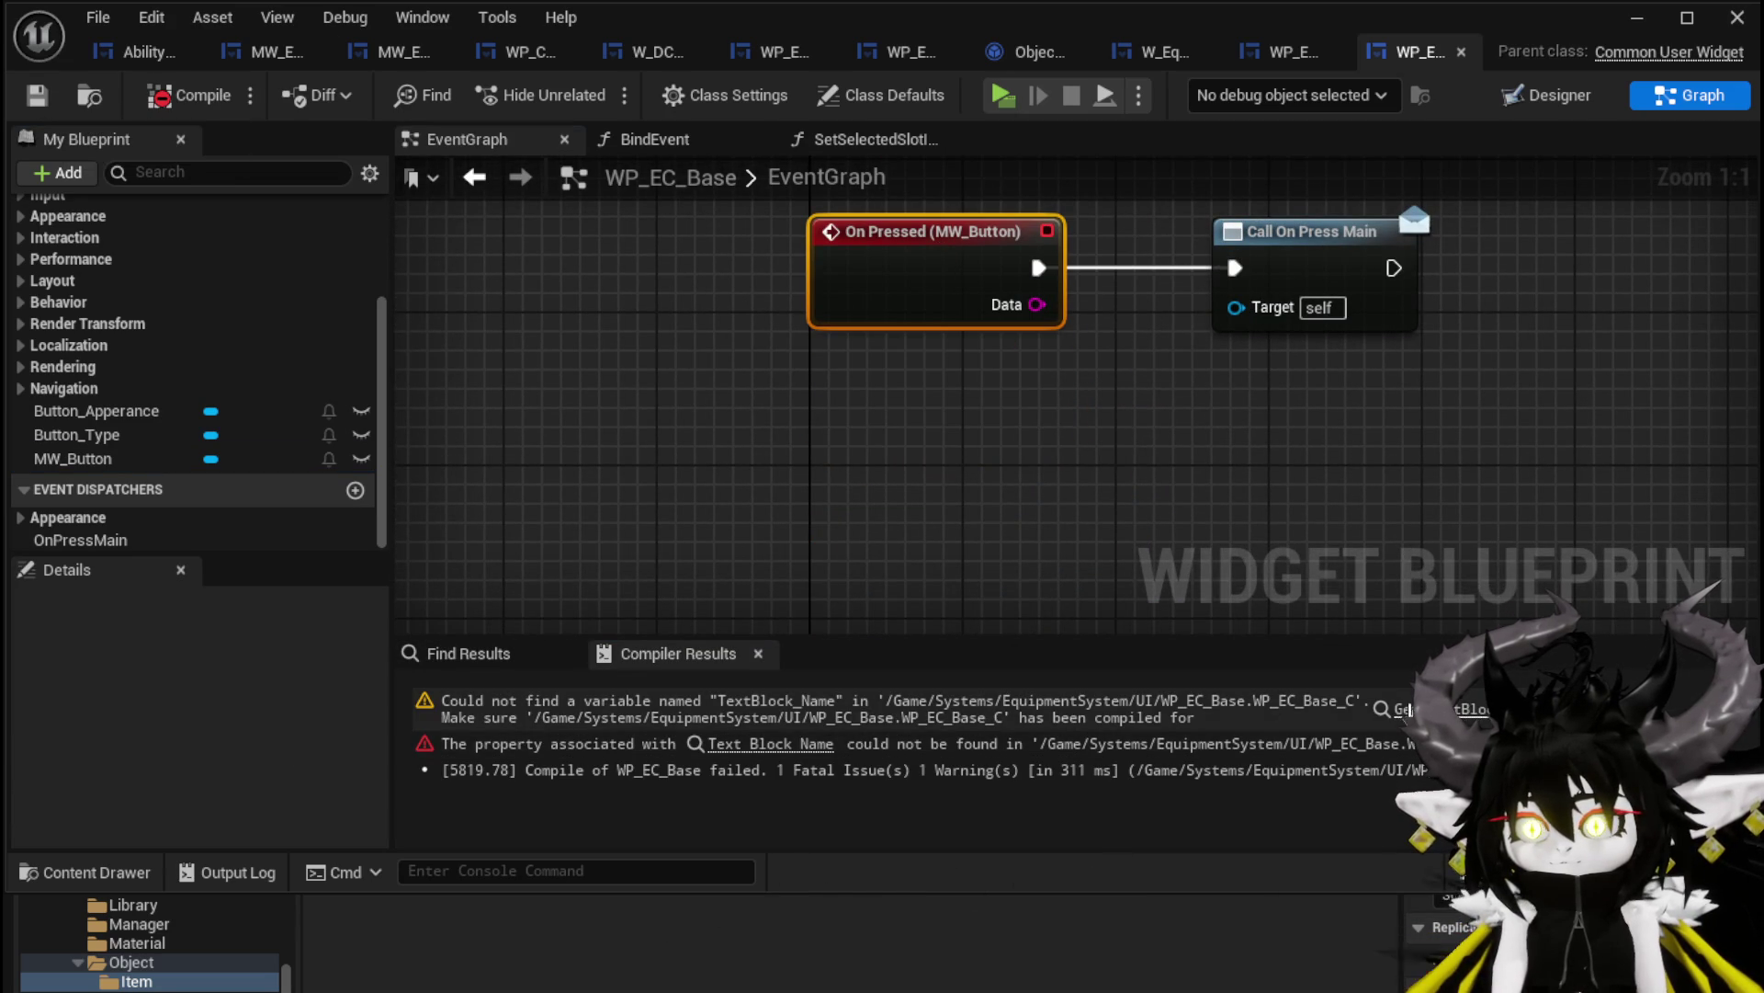
left_click(1399, 710)
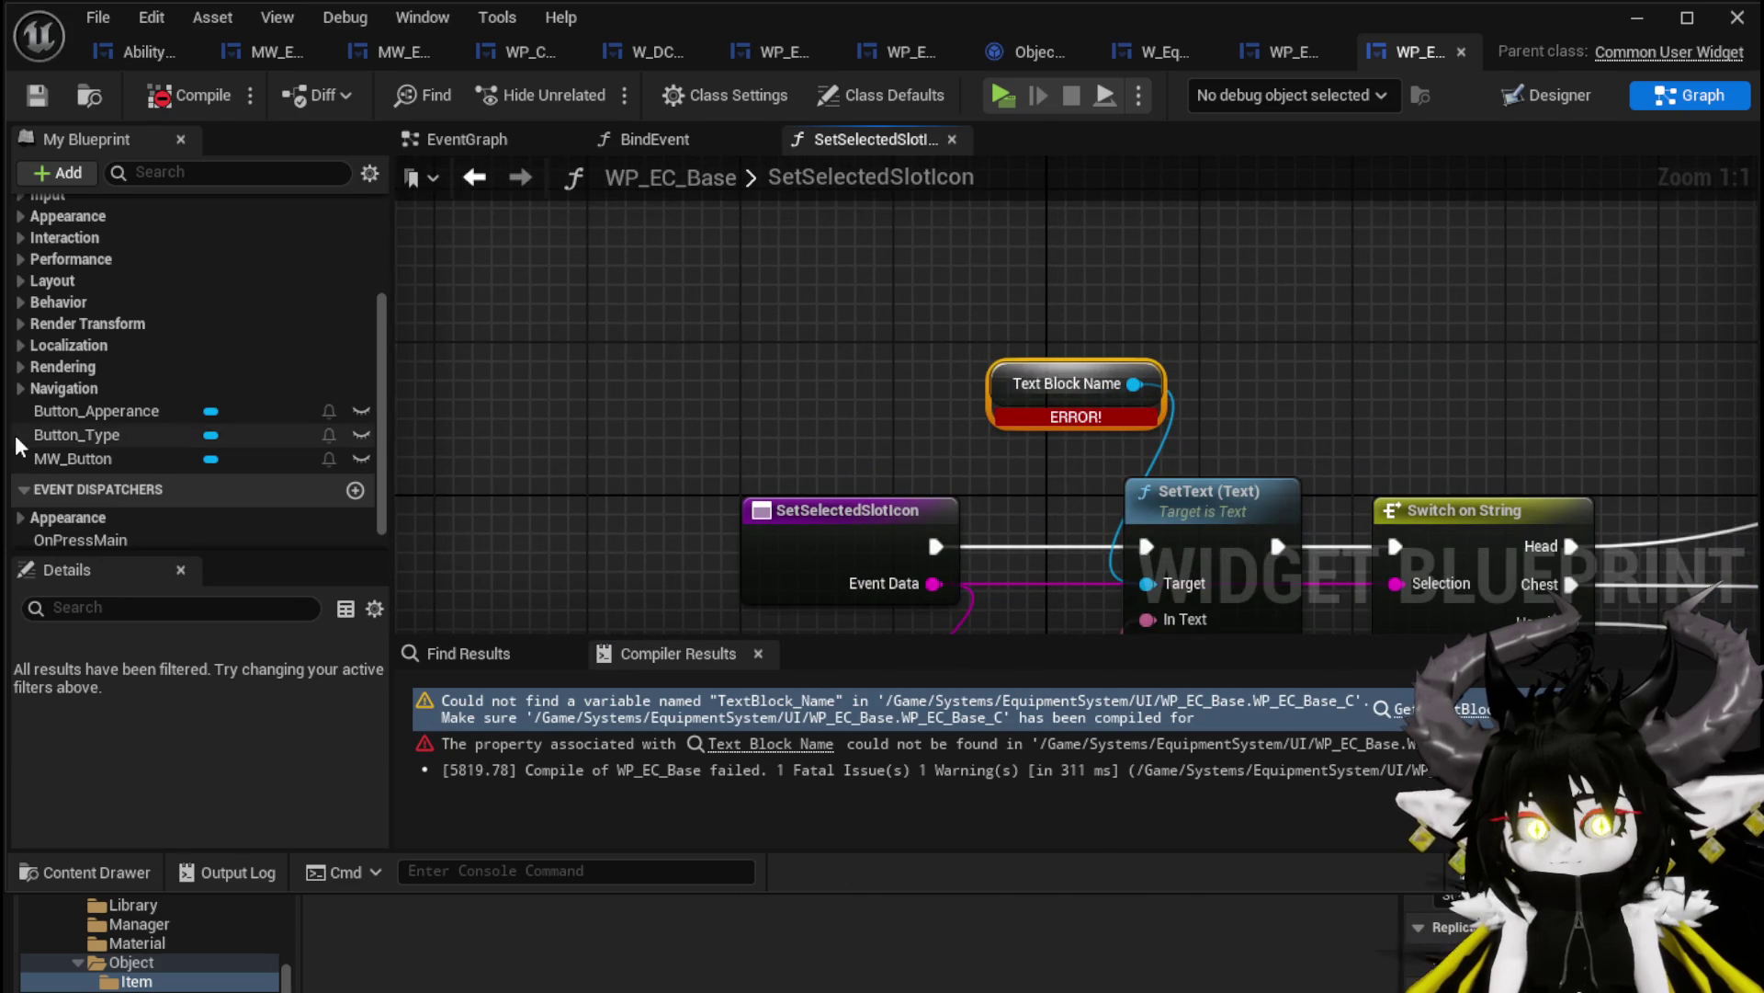
Add an MW_Button reference with a Set Text node after SetSelectedSlotIcon
left_click_drag(176, 448, 522, 261)
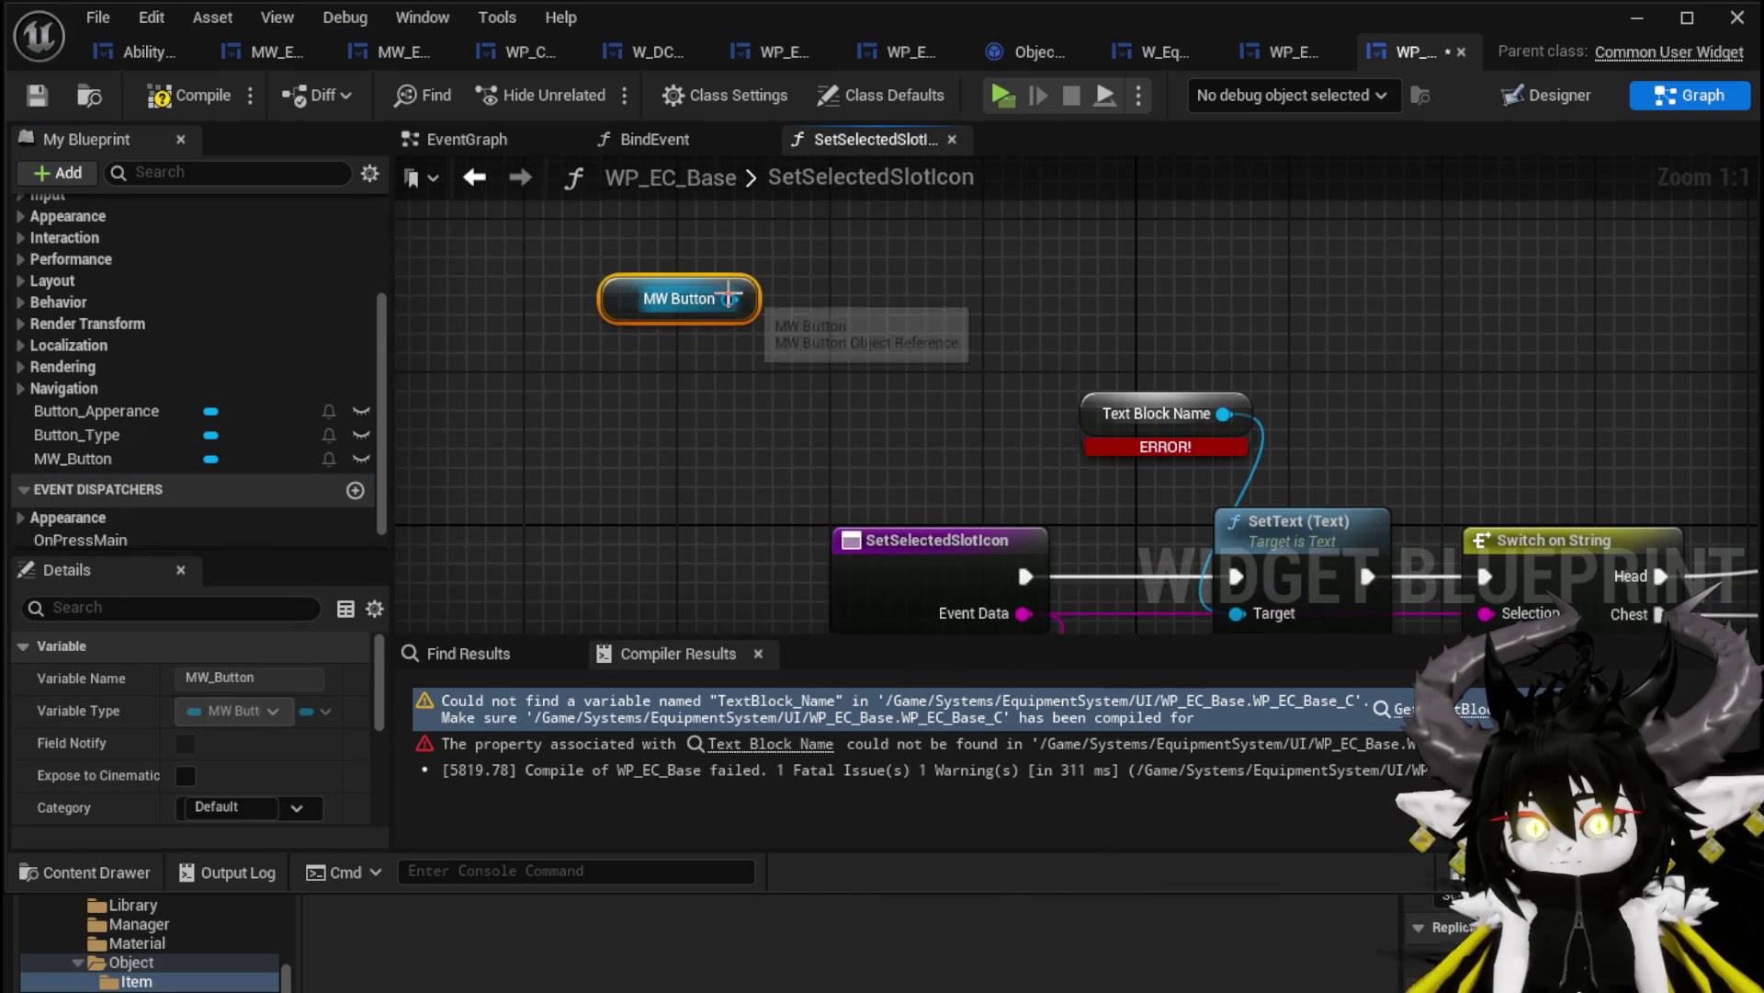
left_click_drag(729, 299, 825, 301)
type("Set Text")
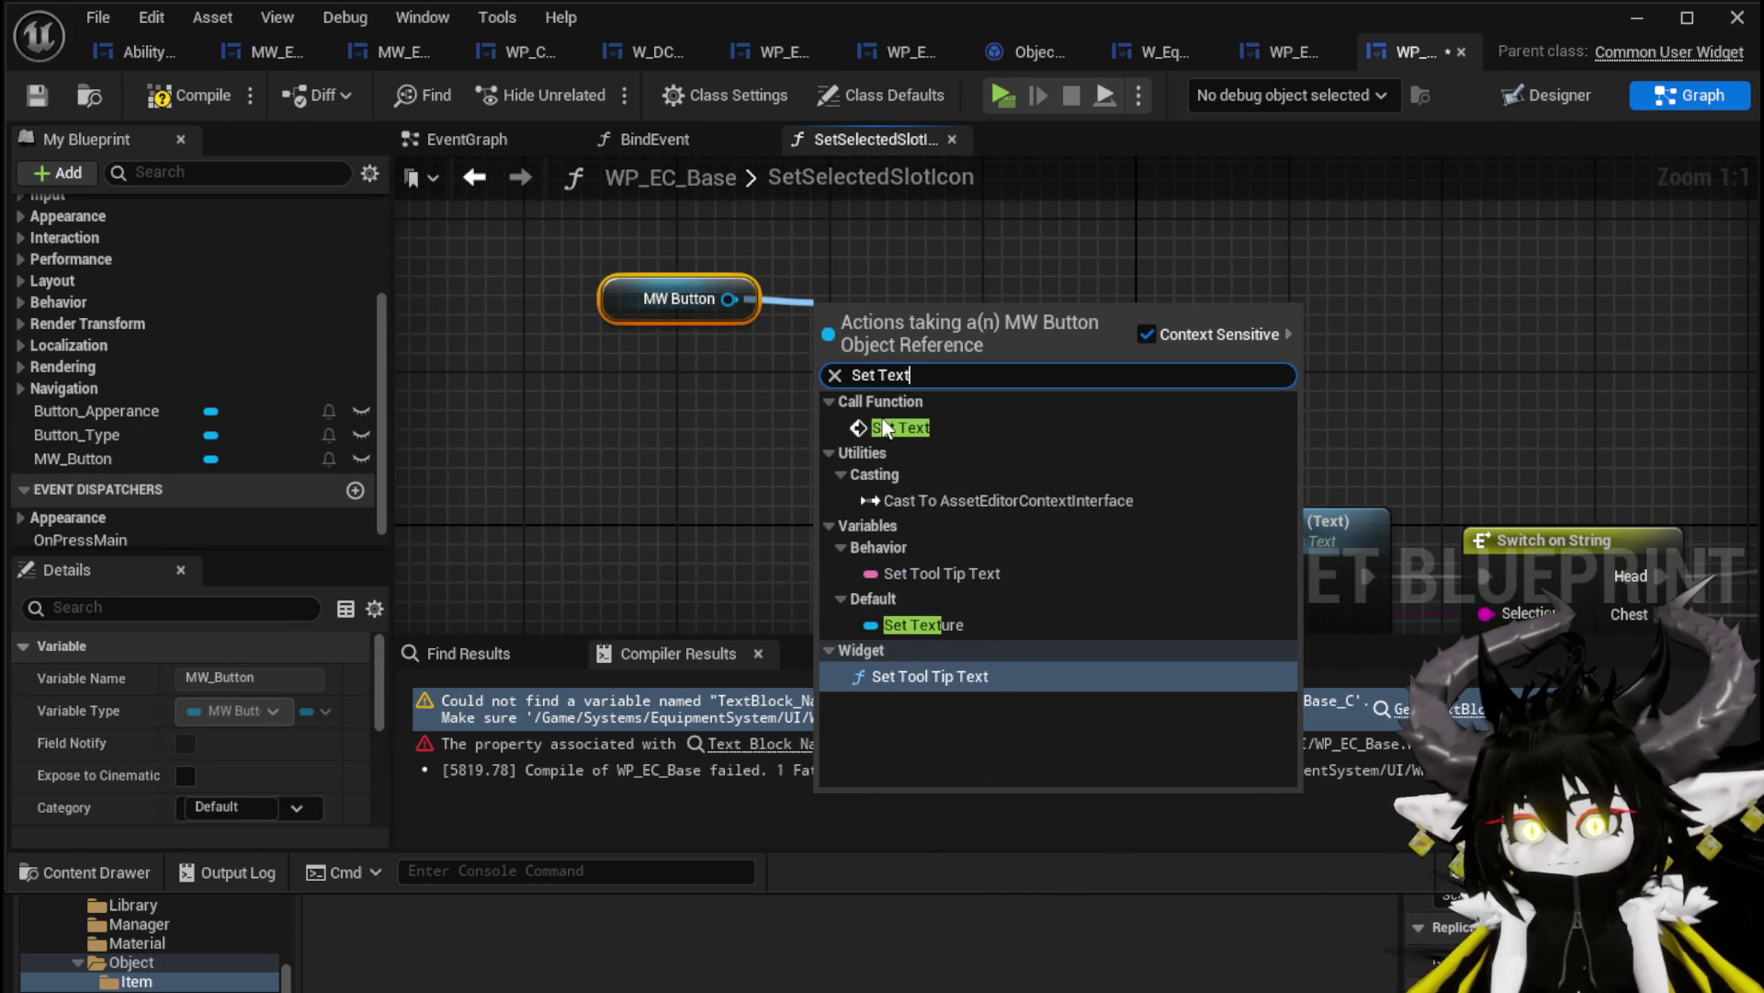
left_click(908, 428)
left_click_drag(989, 433, 869, 377)
right_click(989, 534)
left_click_drag(717, 393, 450, 393)
mouse_move(730, 293)
left_mouse_down()
mouse_move(767, 389)
mouse_move(877, 522)
mouse_move(896, 482)
left_mouse_up()
Route execution and the slot name text through Set Text, and delete the old SetText (Text) node
left_click_drag(585, 436, 769, 430)
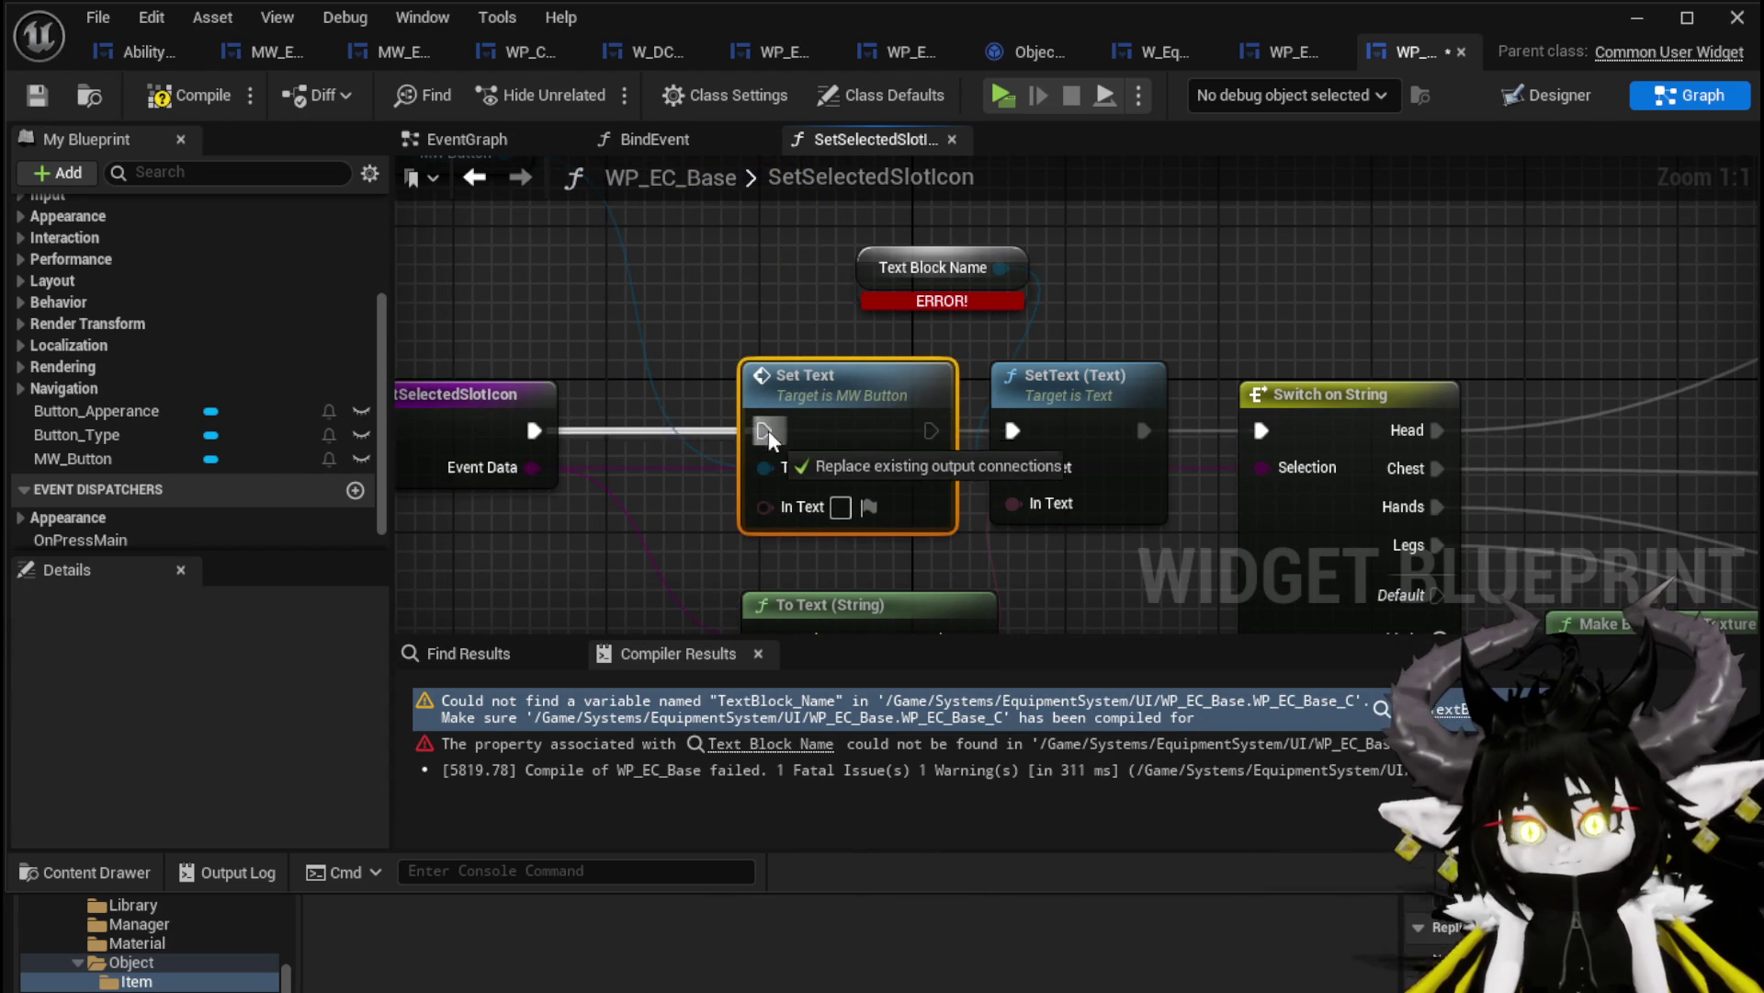
left_click_drag(1262, 439, 1306, 348)
mouse_move(990, 514)
left_mouse_down()
mouse_move(606, 520)
mouse_move(808, 414)
left_mouse_up()
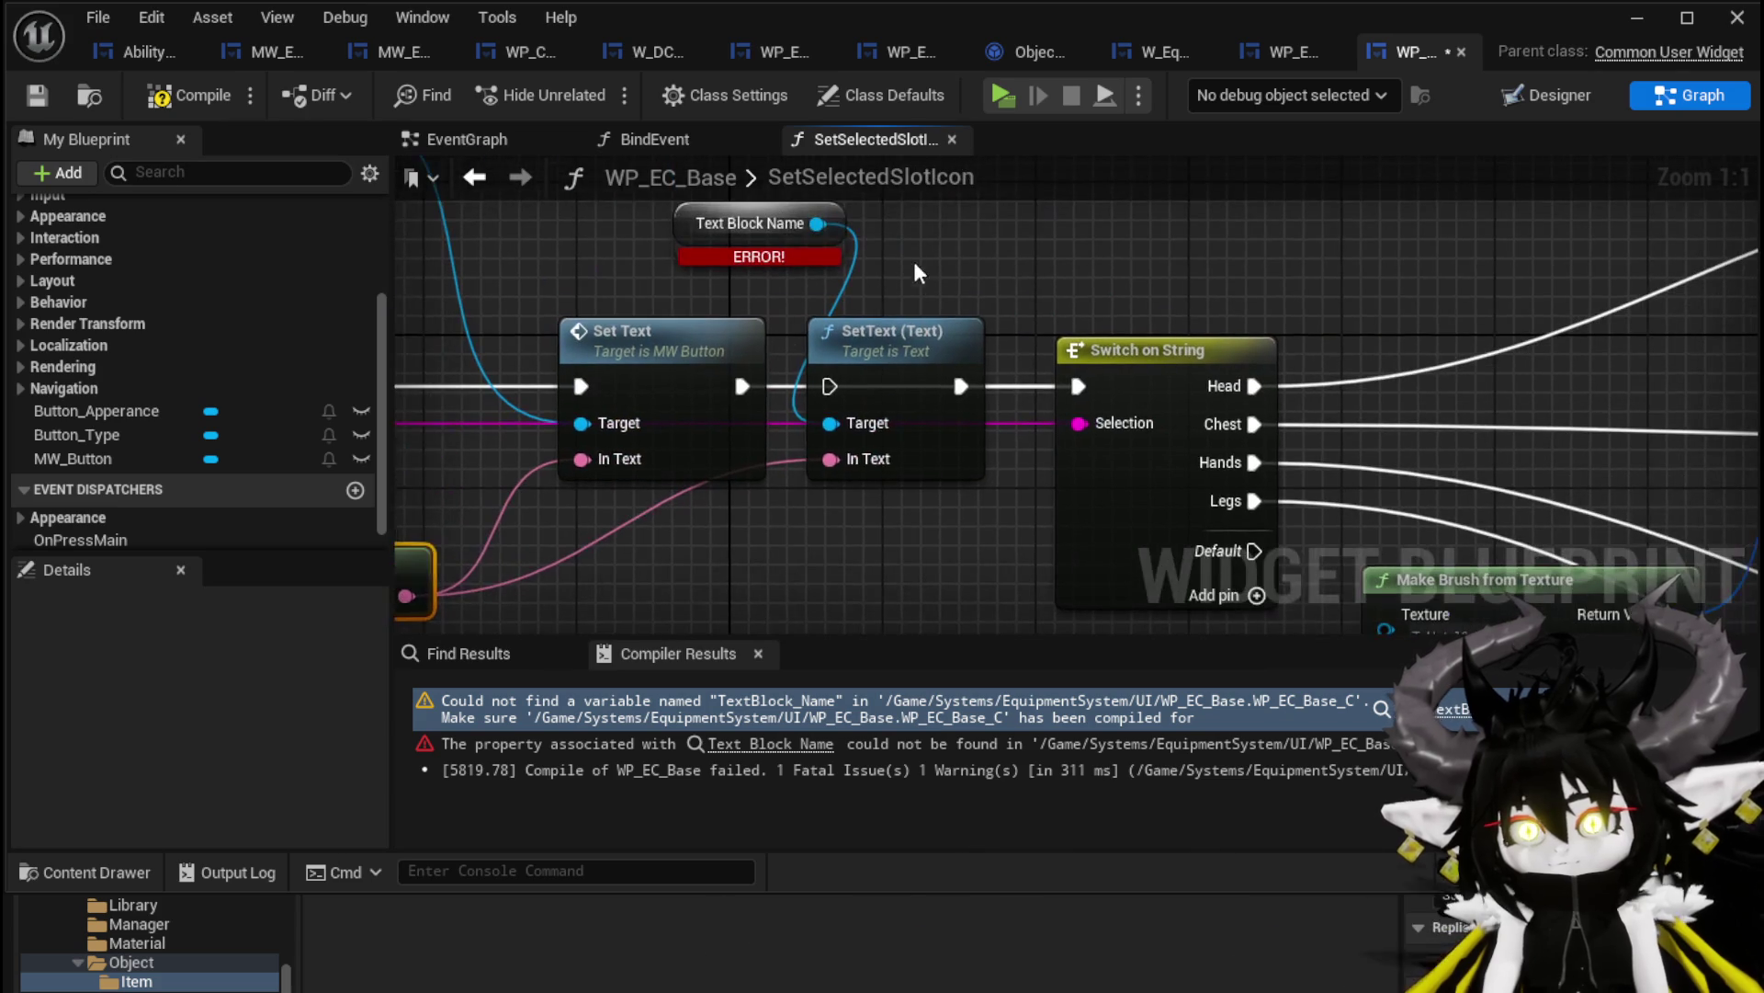
key("Delete")
left_click(809, 235)
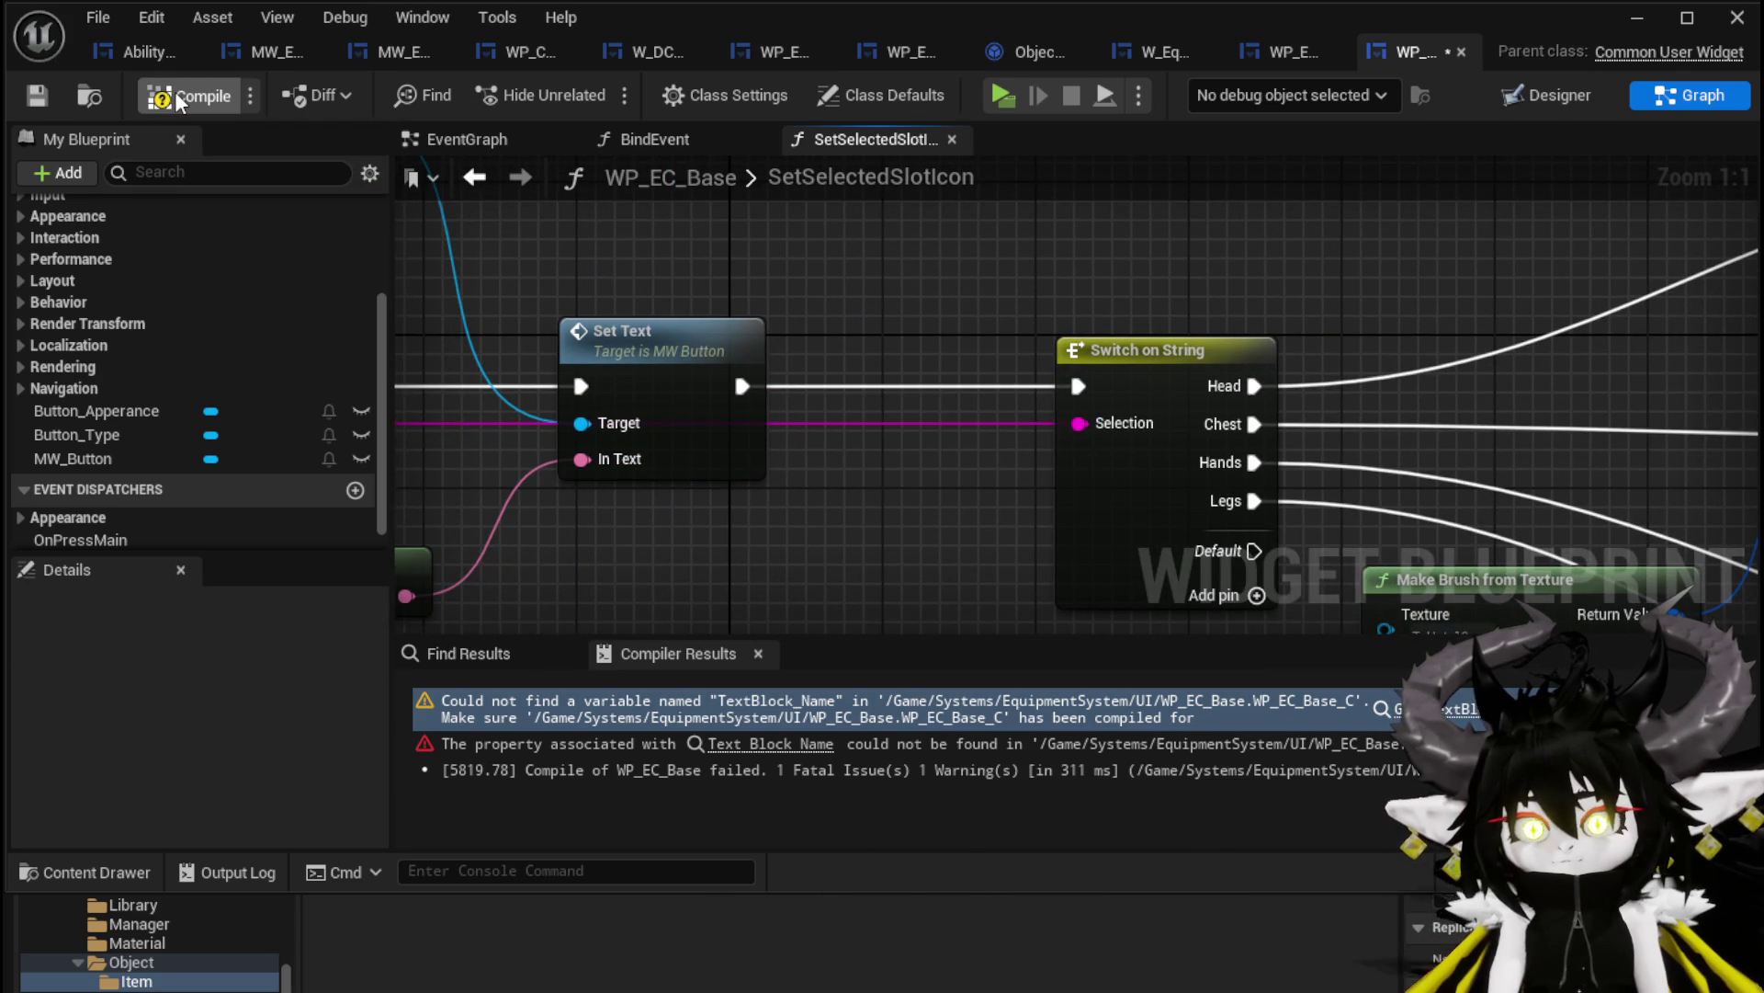
Compile WP_EC_Base and return to the level
left_click(174, 91)
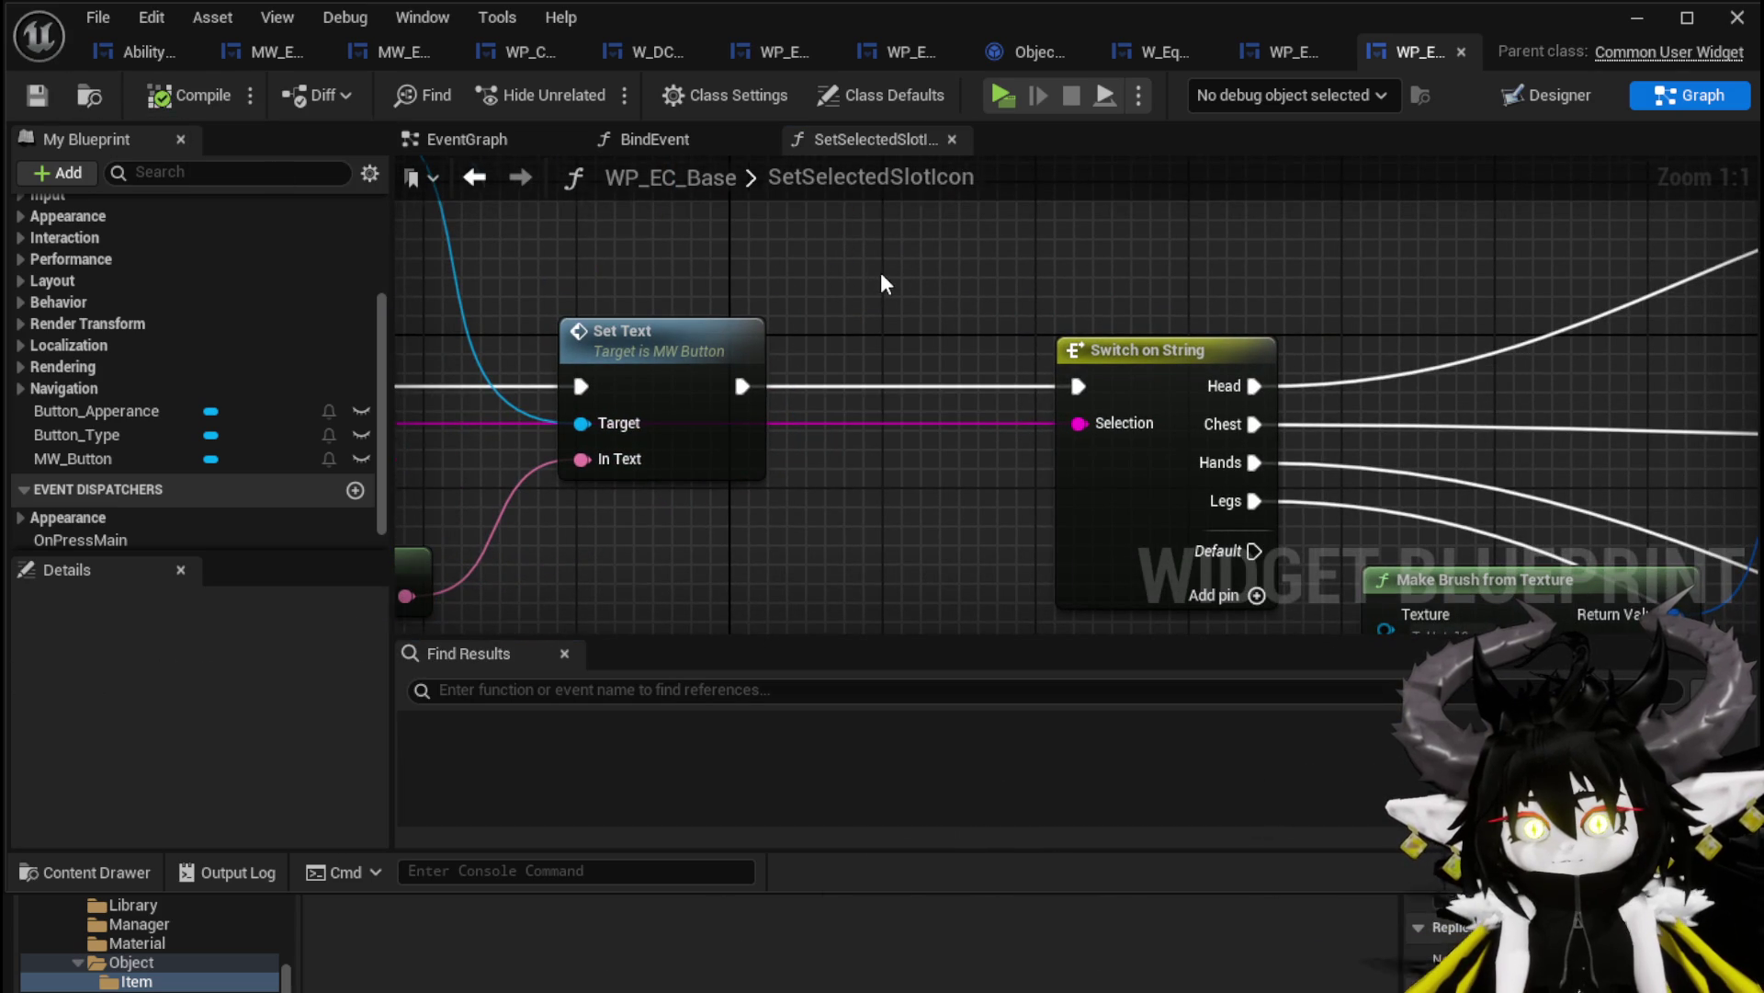
scroll(523, 354, "down", 5)
mouse_move(524, 354)
left_mouse_down()
mouse_move(559, 217)
mouse_move(598, 164)
left_mouse_up()
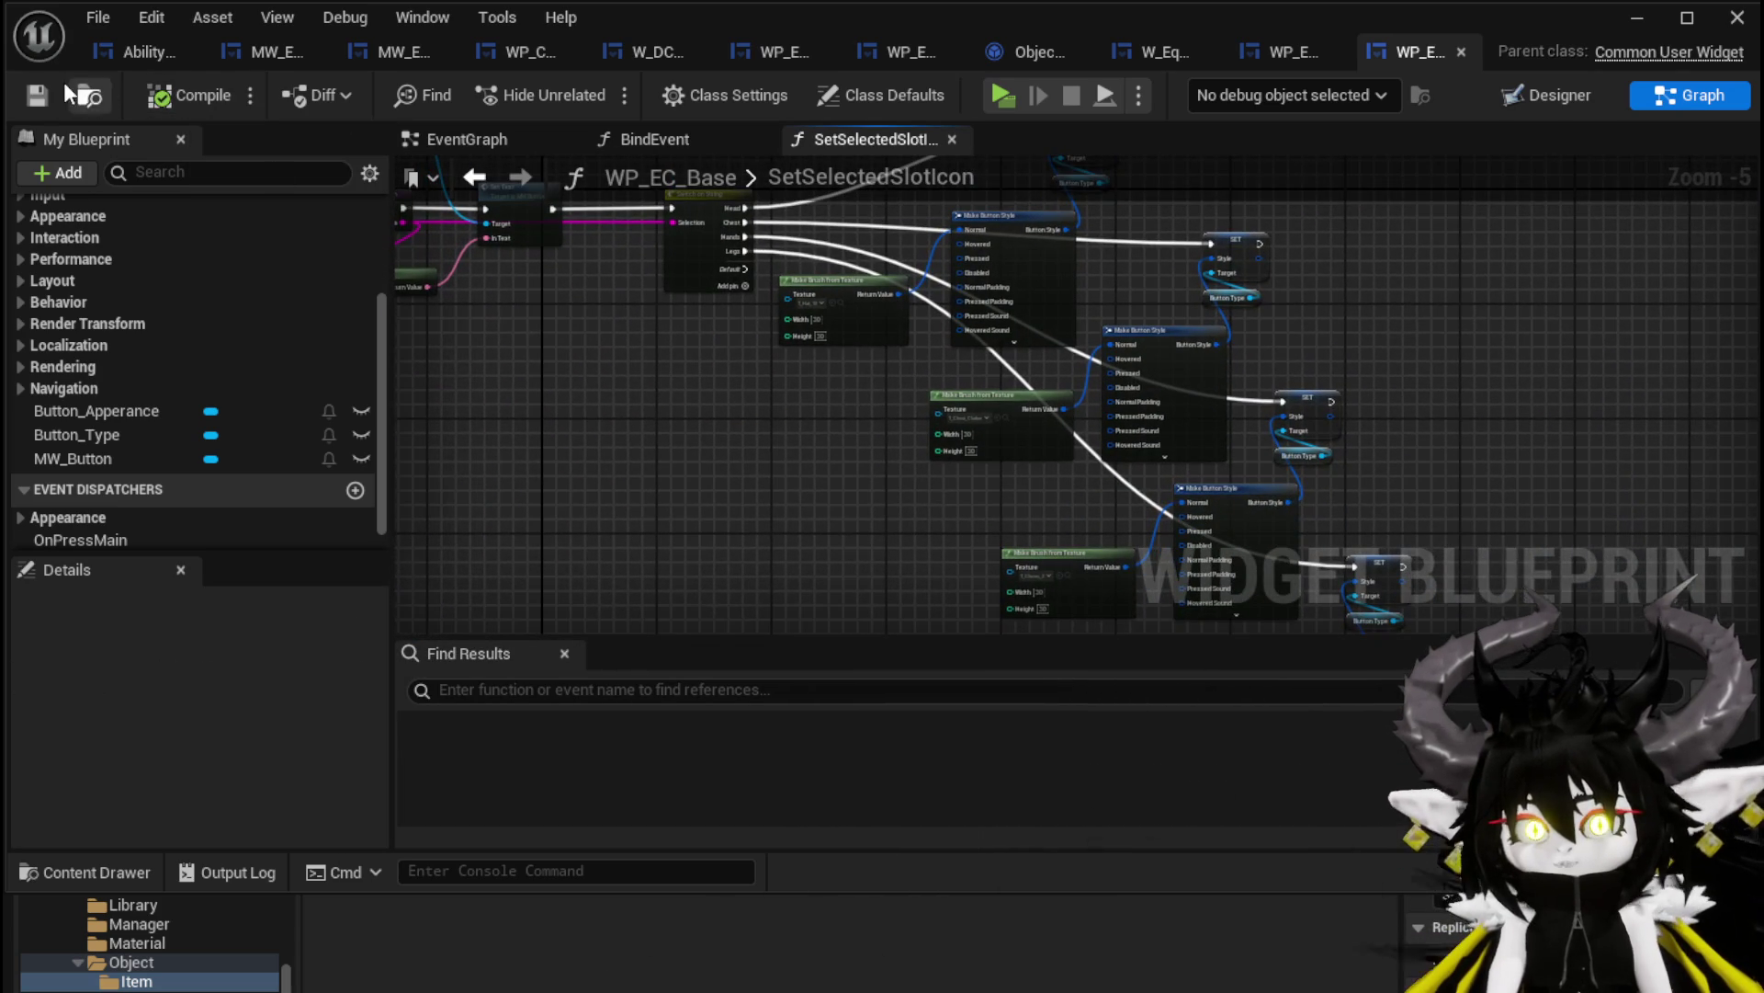
left_click(1637, 17)
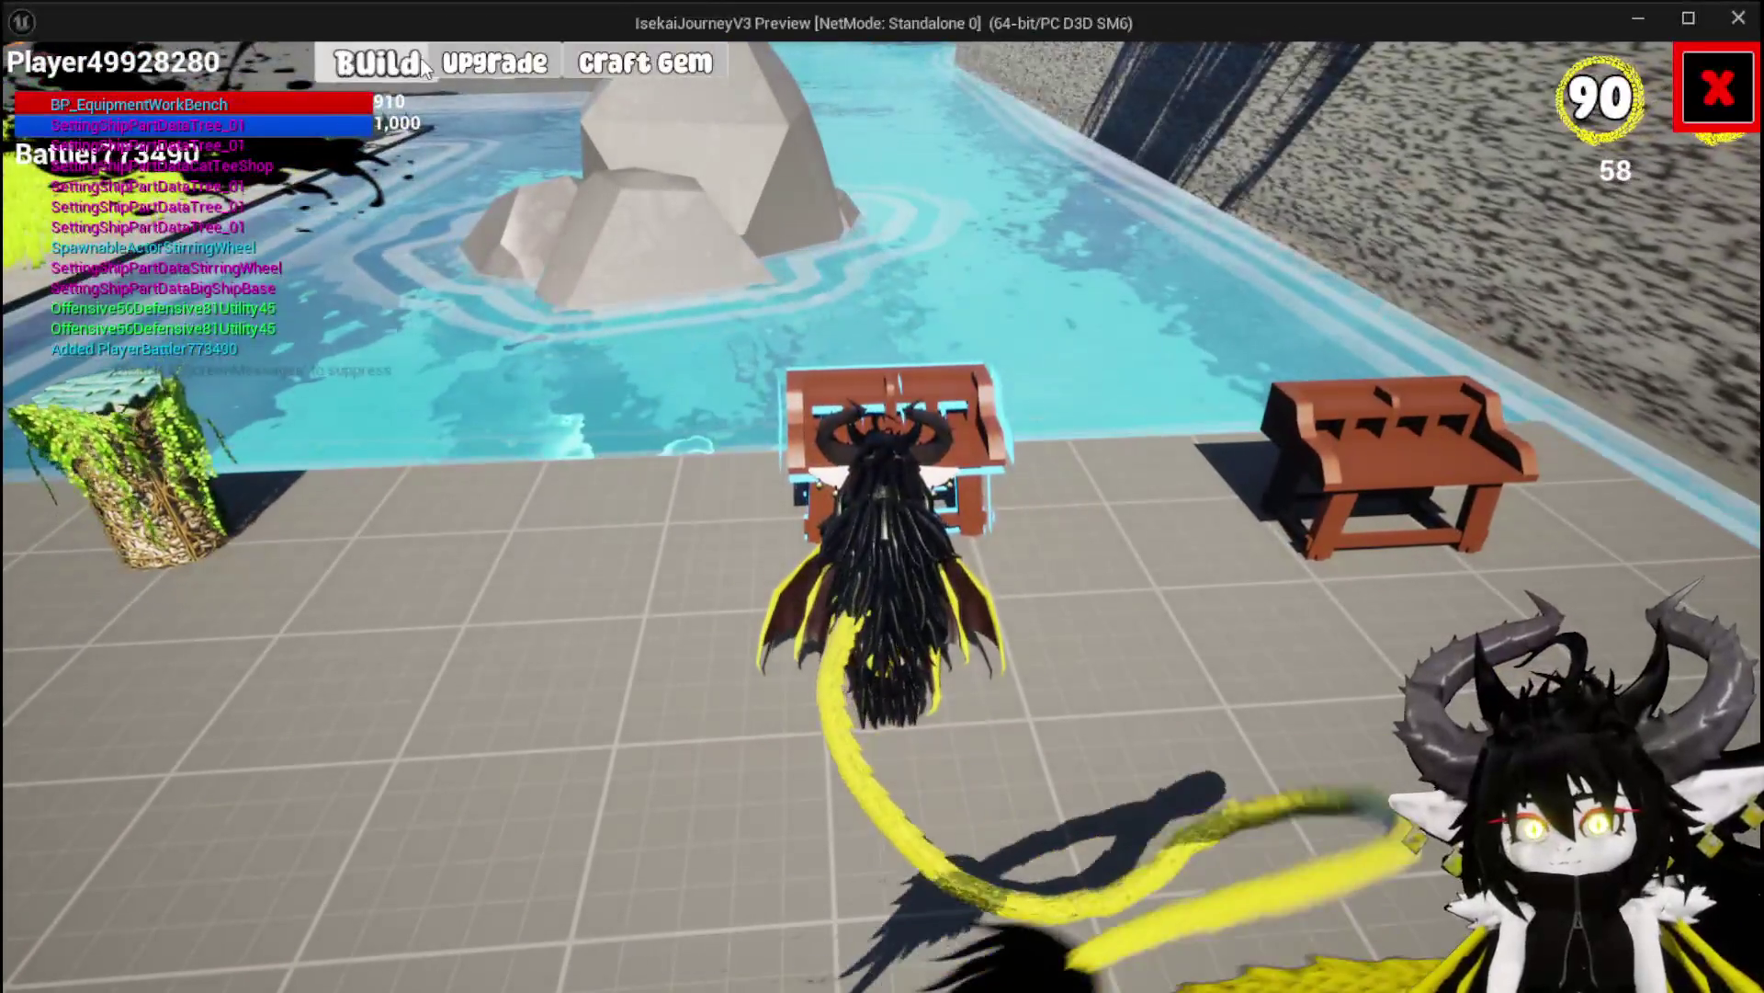
Play-test the workbench: choose Head as the base slot, then reopen the slot list
left_click(424, 66)
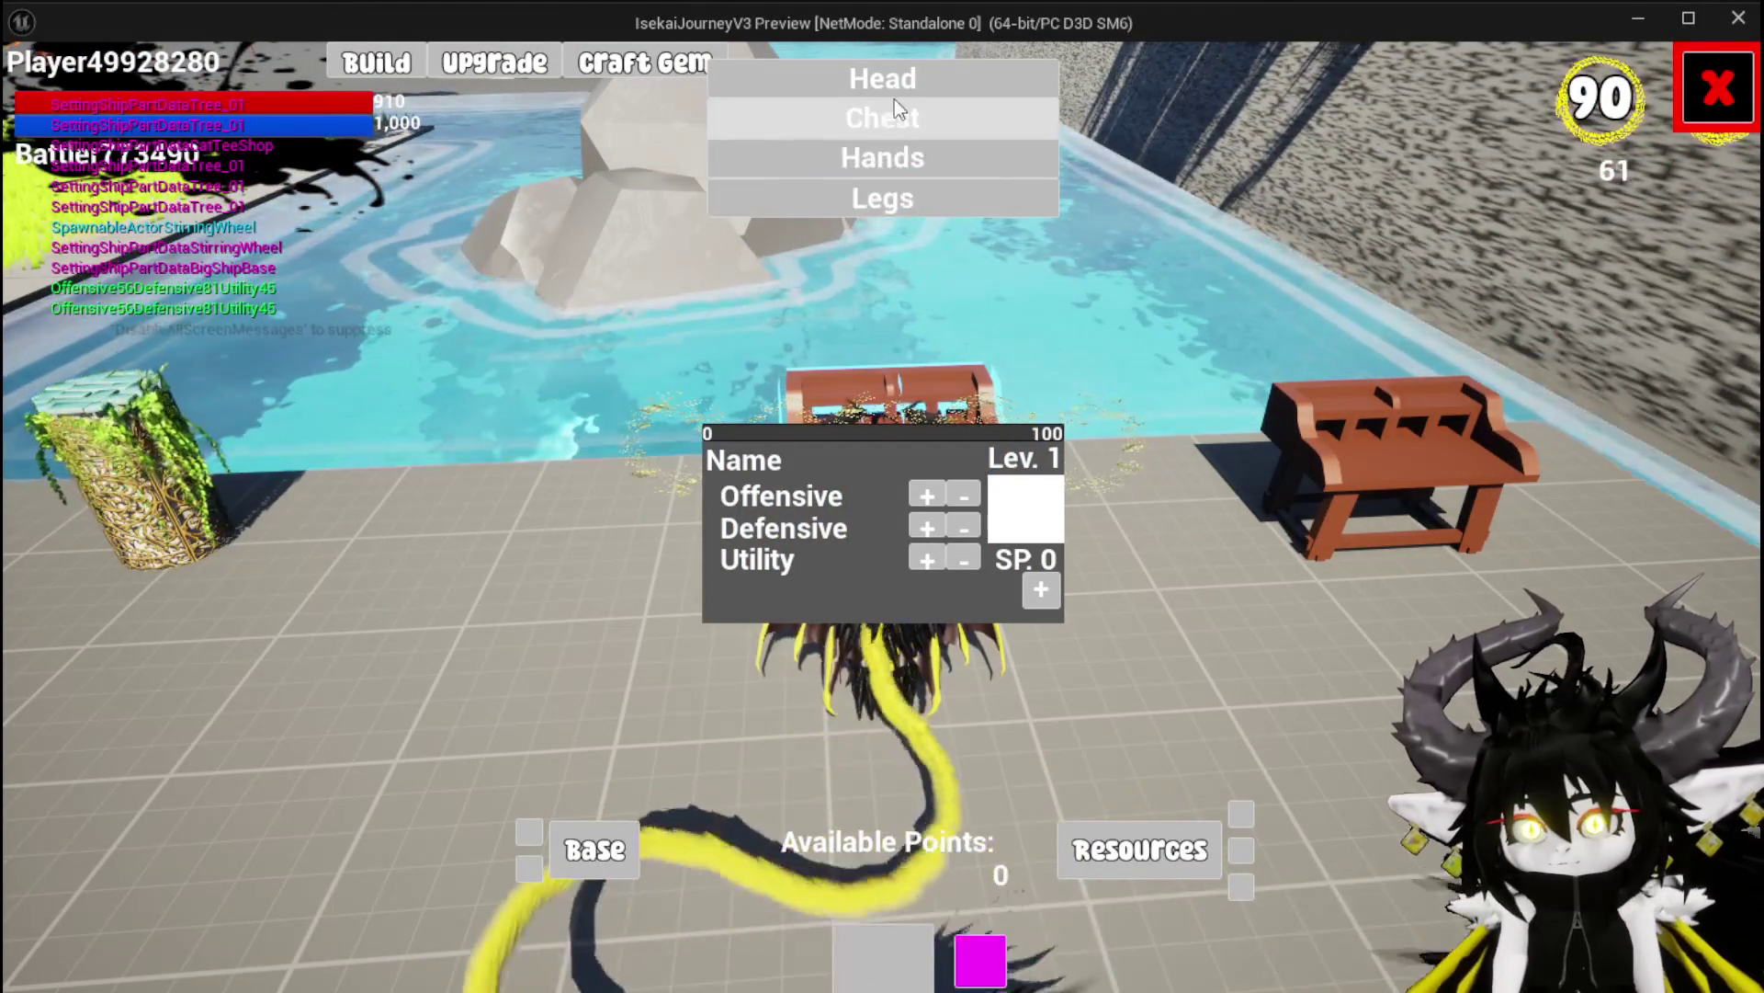
left_click(902, 79)
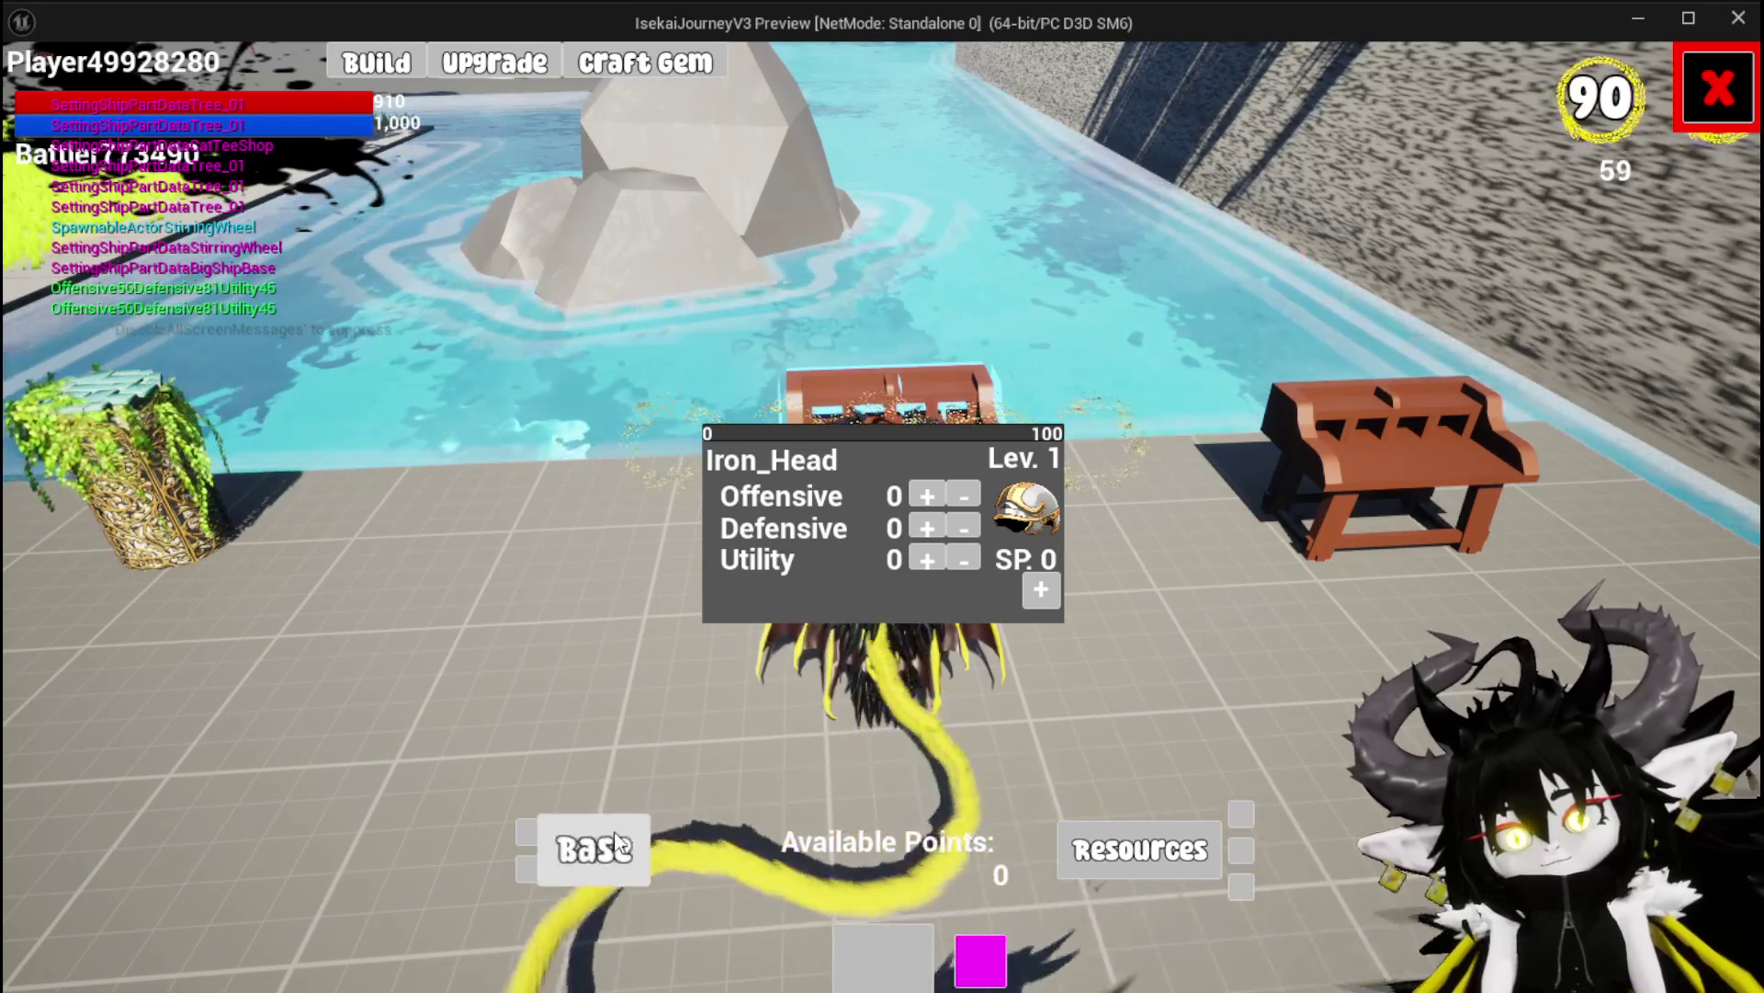
left_click(772, 460)
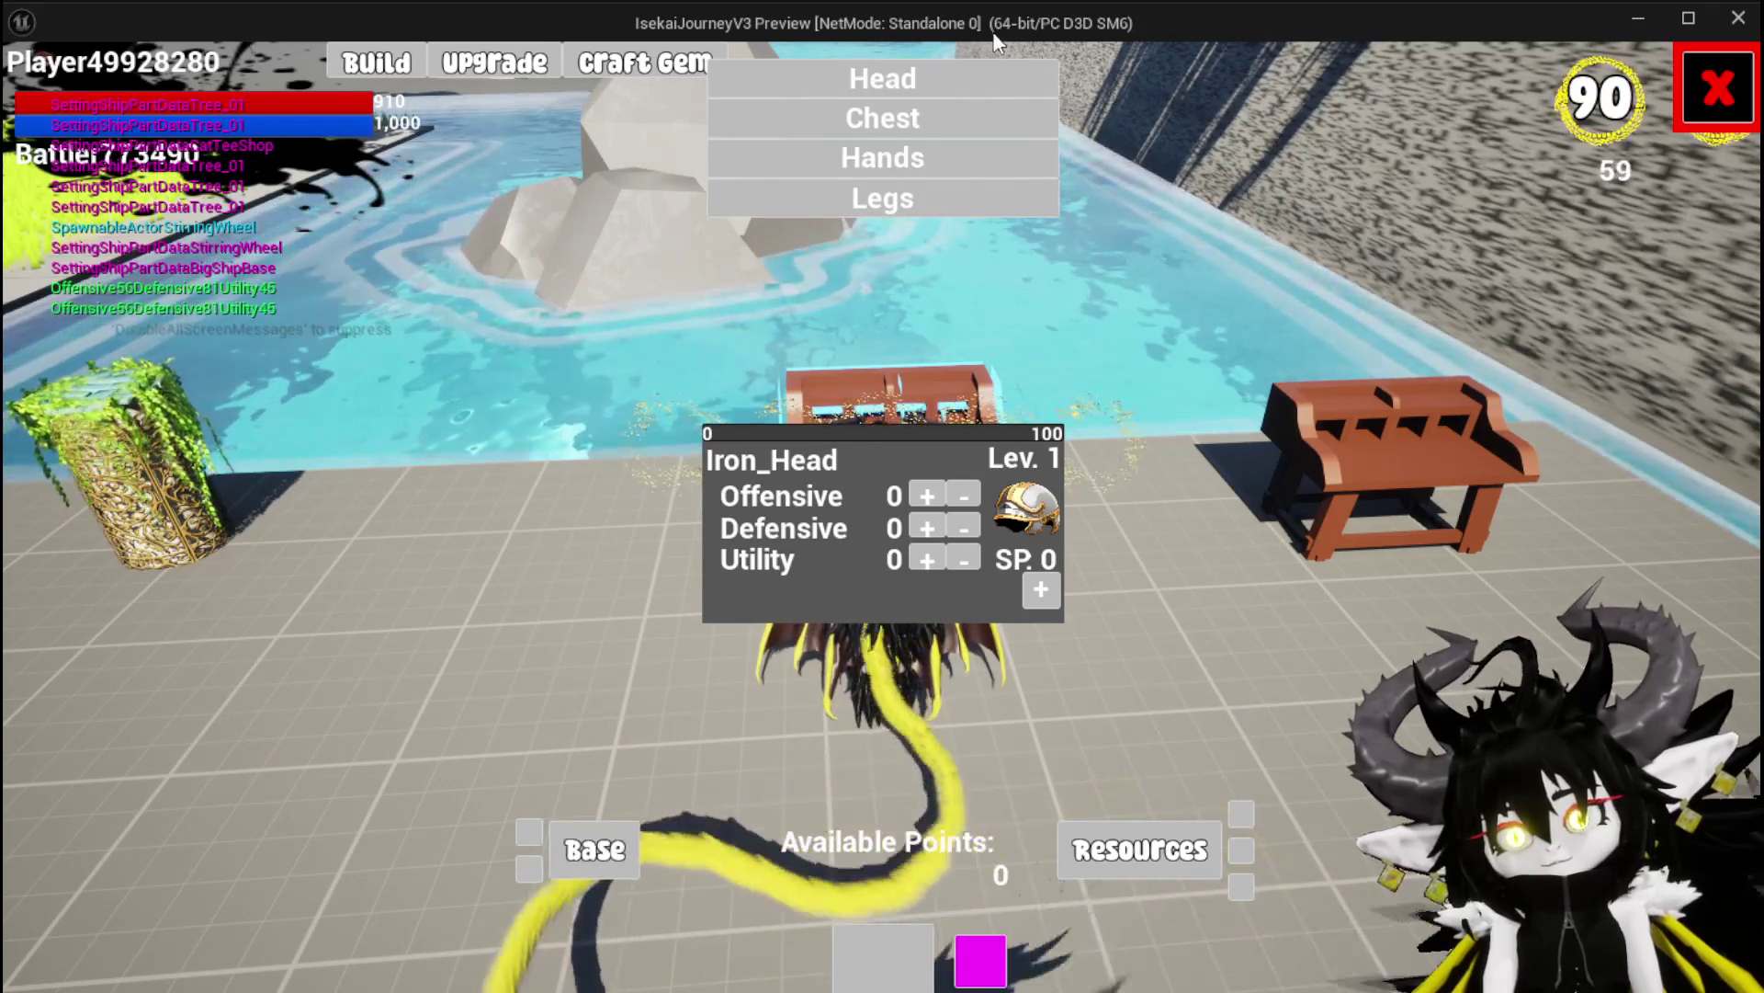
Stop the play session, save all assets and return to WP_EC_Base
key("Escape")
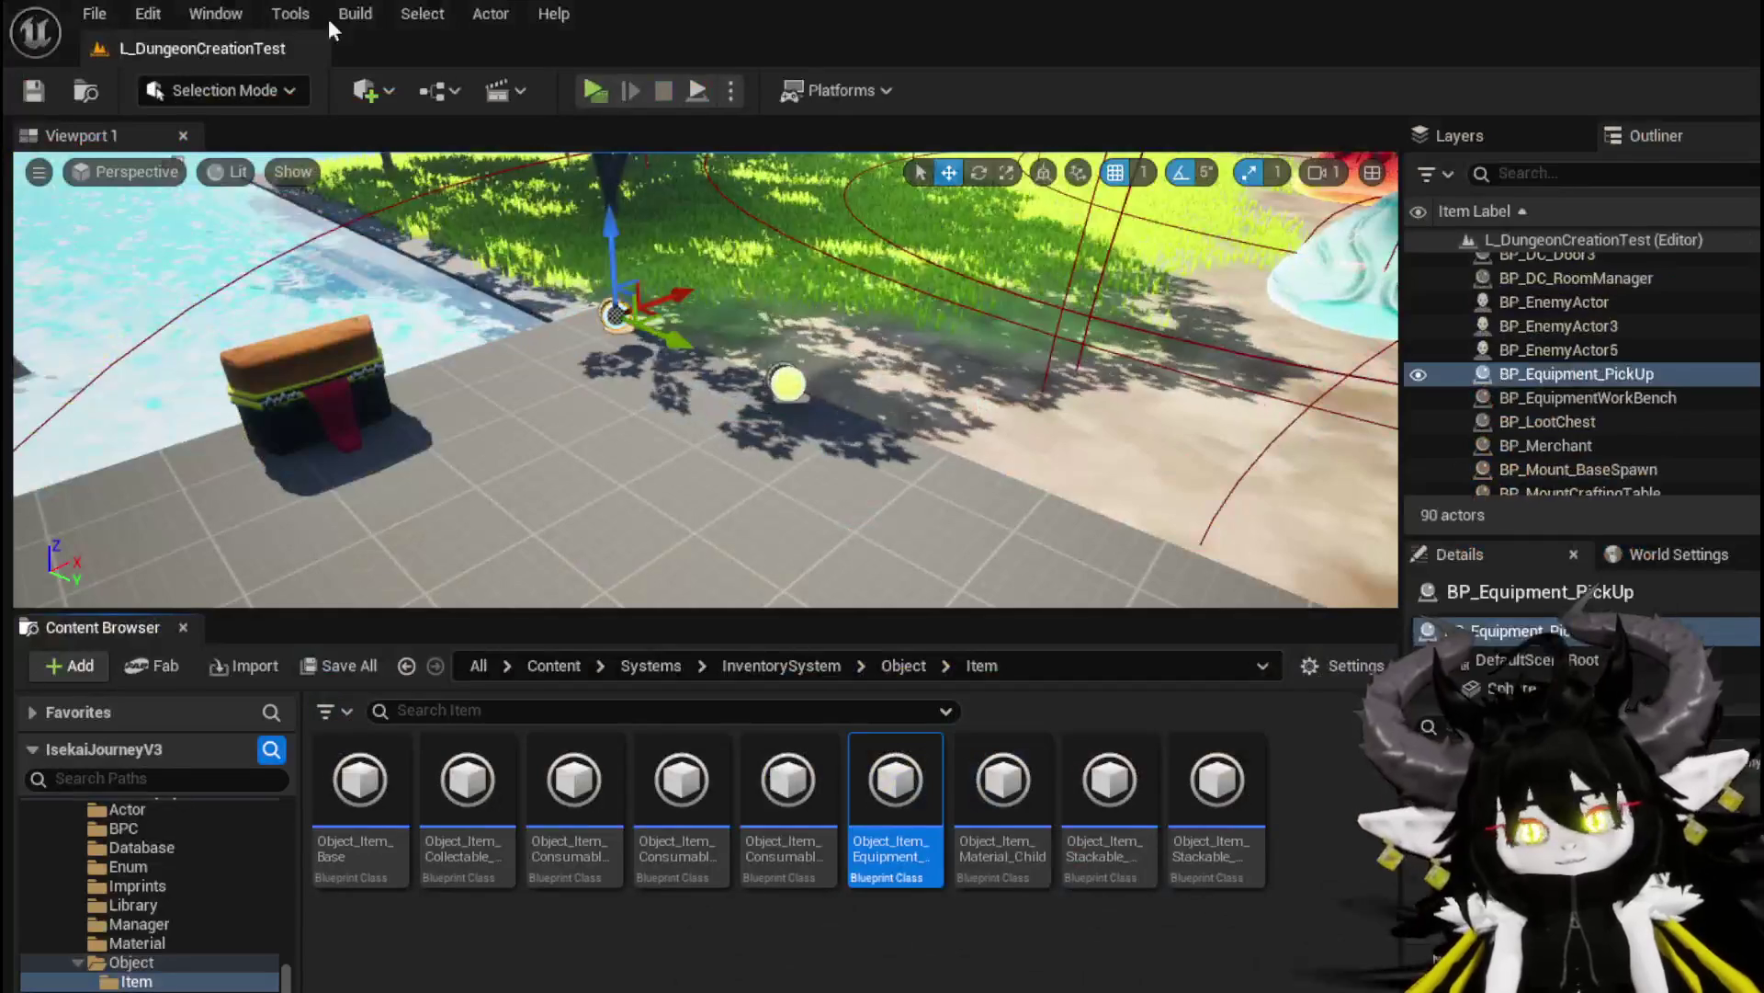
key("ctrl+s")
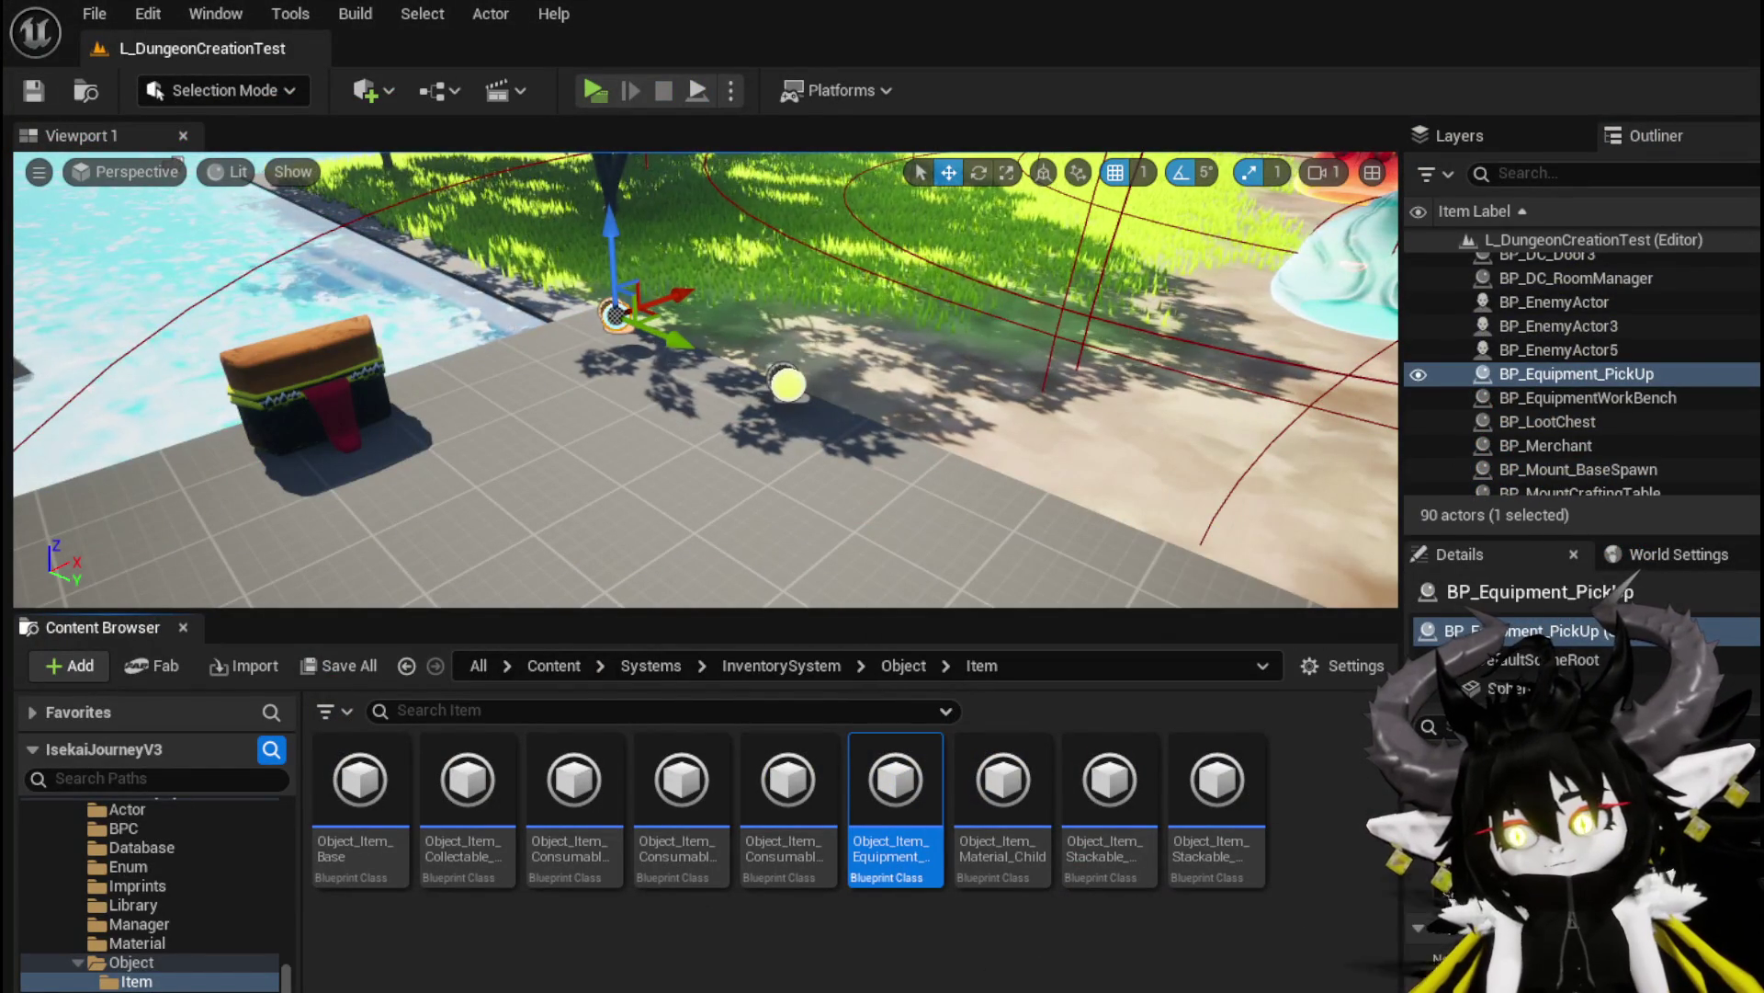
key("alt+Tab")
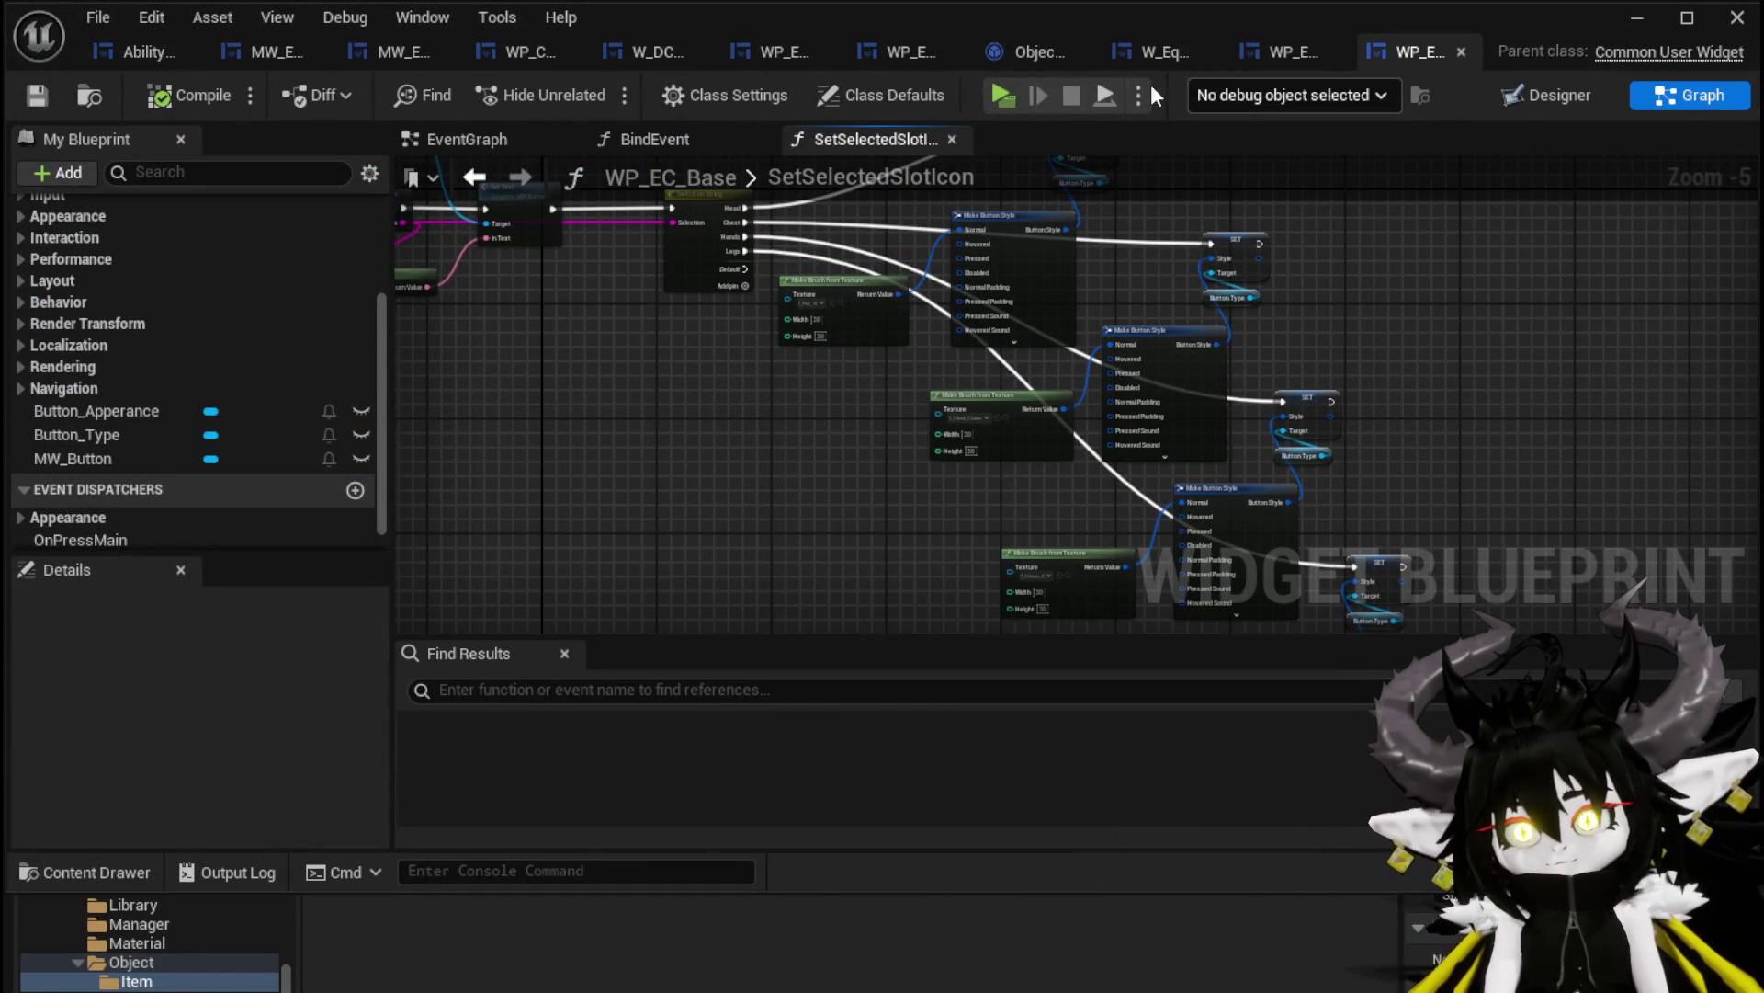
Inspect WP_EquipmentWorkbenchUI's BindEvent chain and open WP_EC_Resources' BindEvent function
left_click(901, 52)
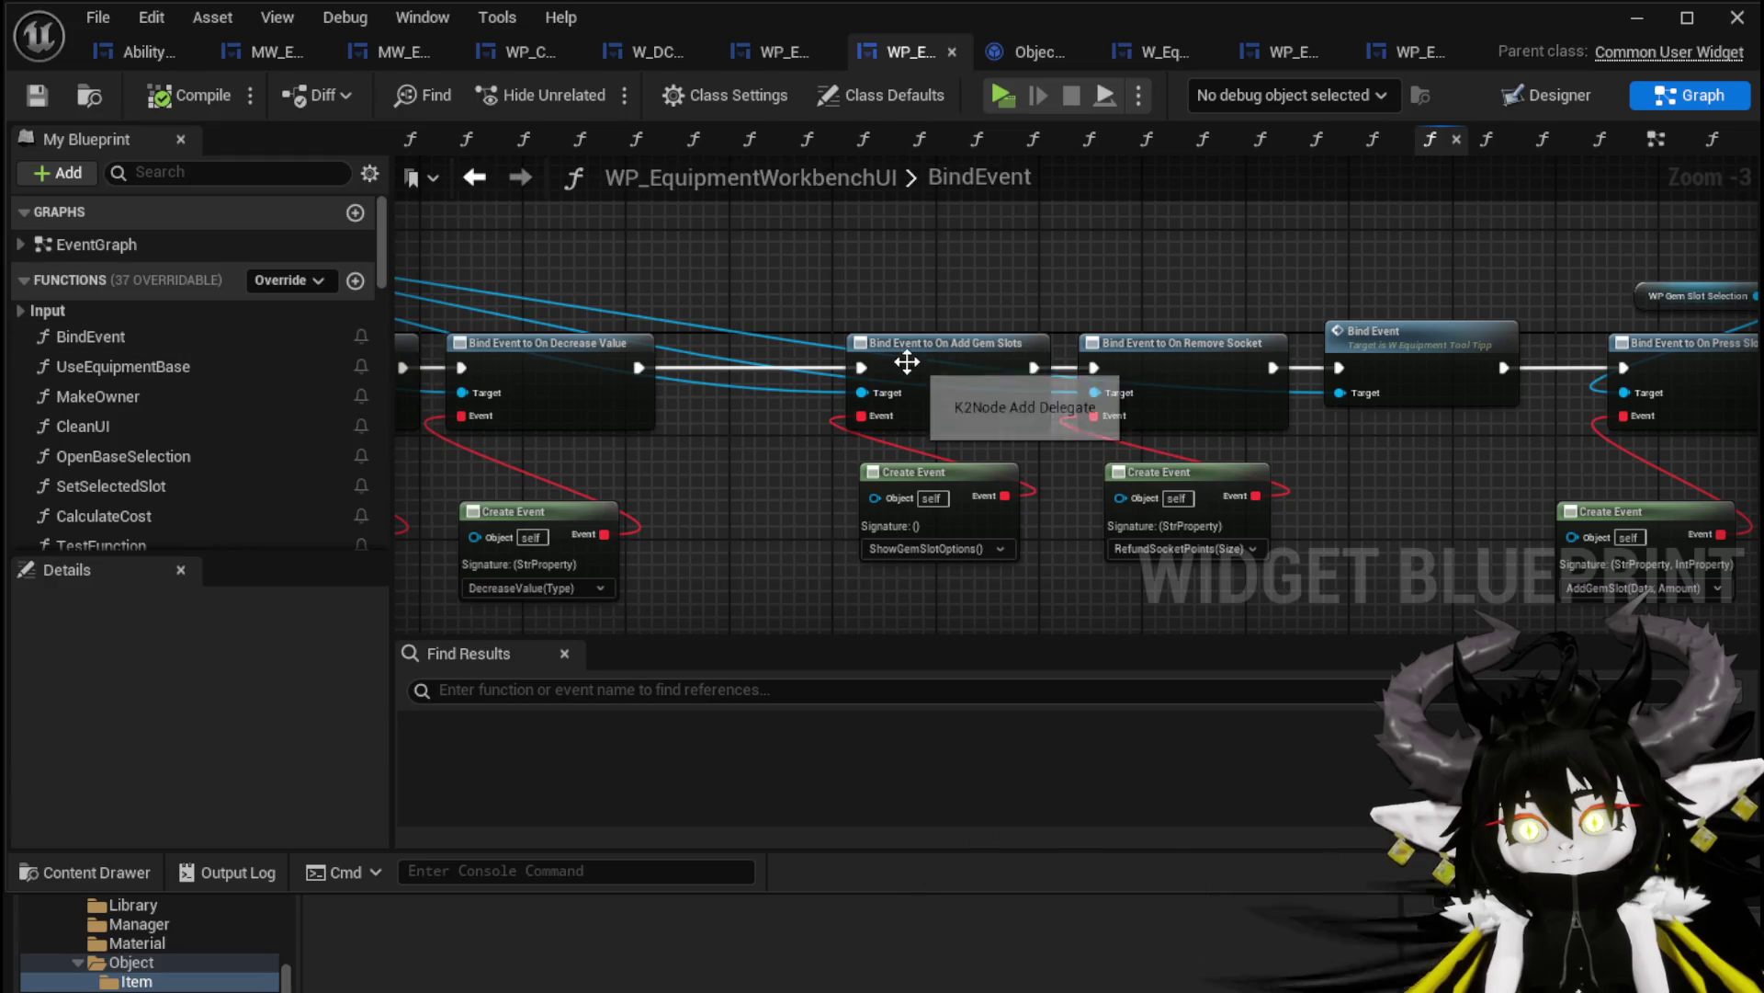
left_click_drag(792, 345, 1027, 365)
left_click(780, 306)
mouse_move(409, 321)
left_mouse_down()
mouse_move(1268, 365)
mouse_move(1216, 309)
left_mouse_up()
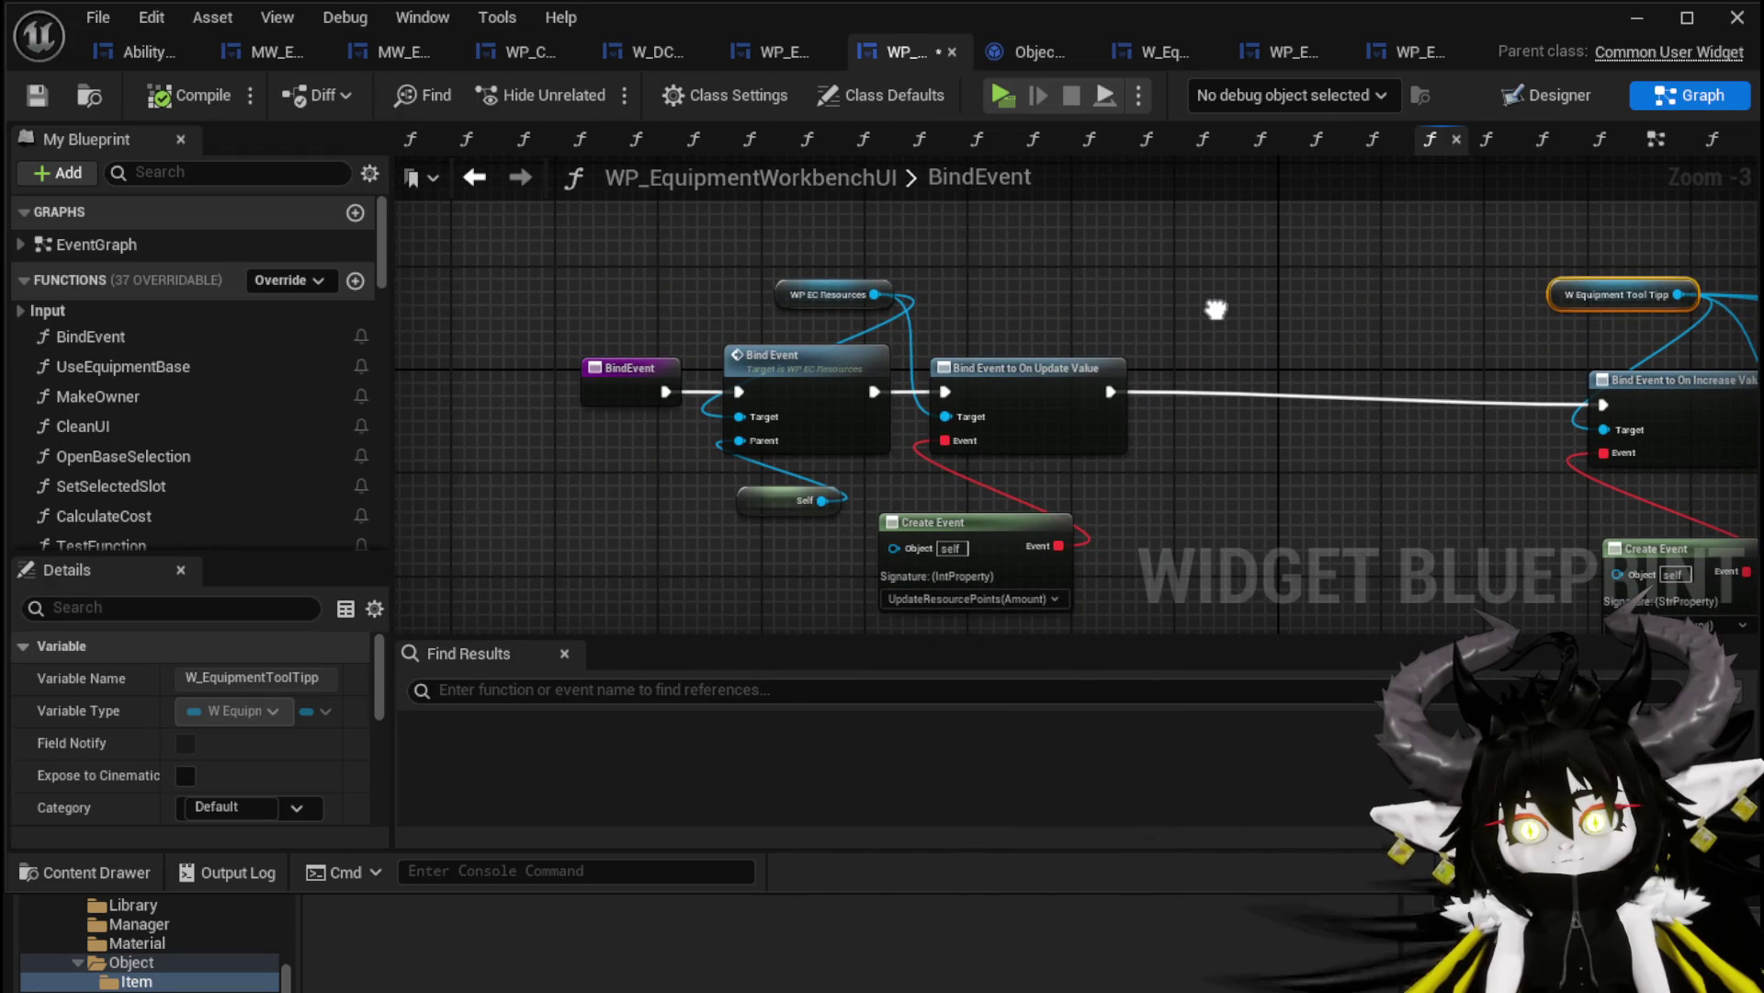
double_click(810, 357)
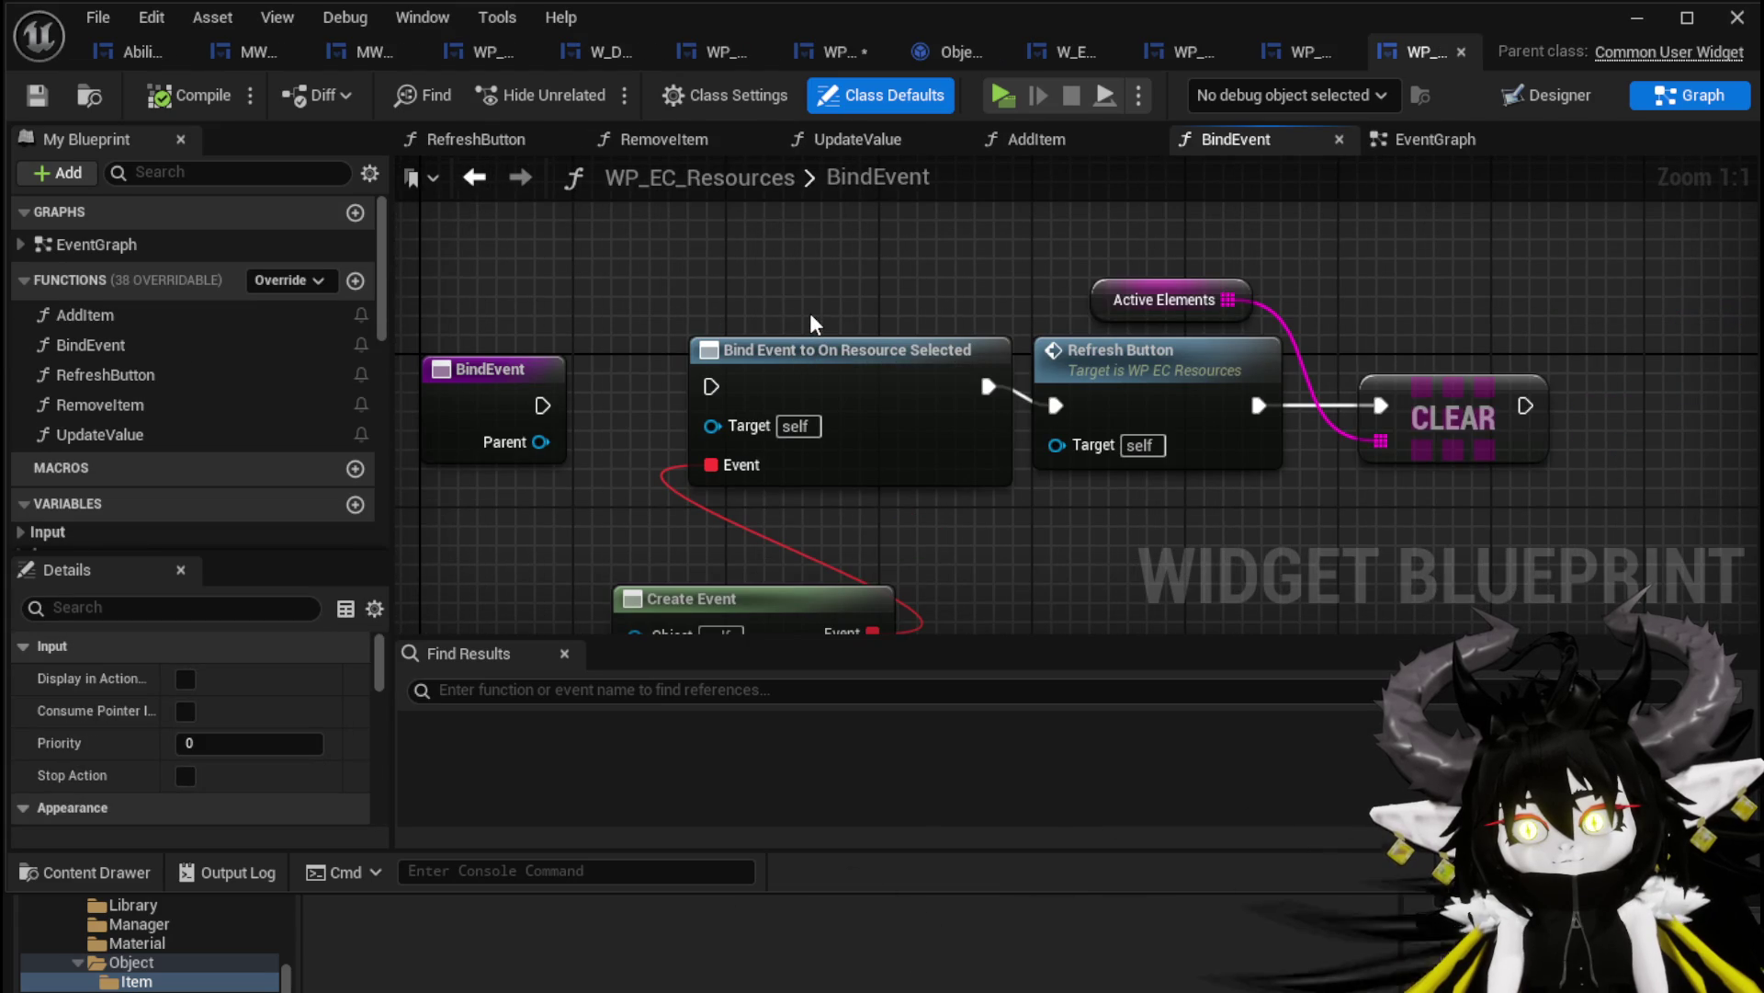
left_click_drag(809, 316, 828, 256)
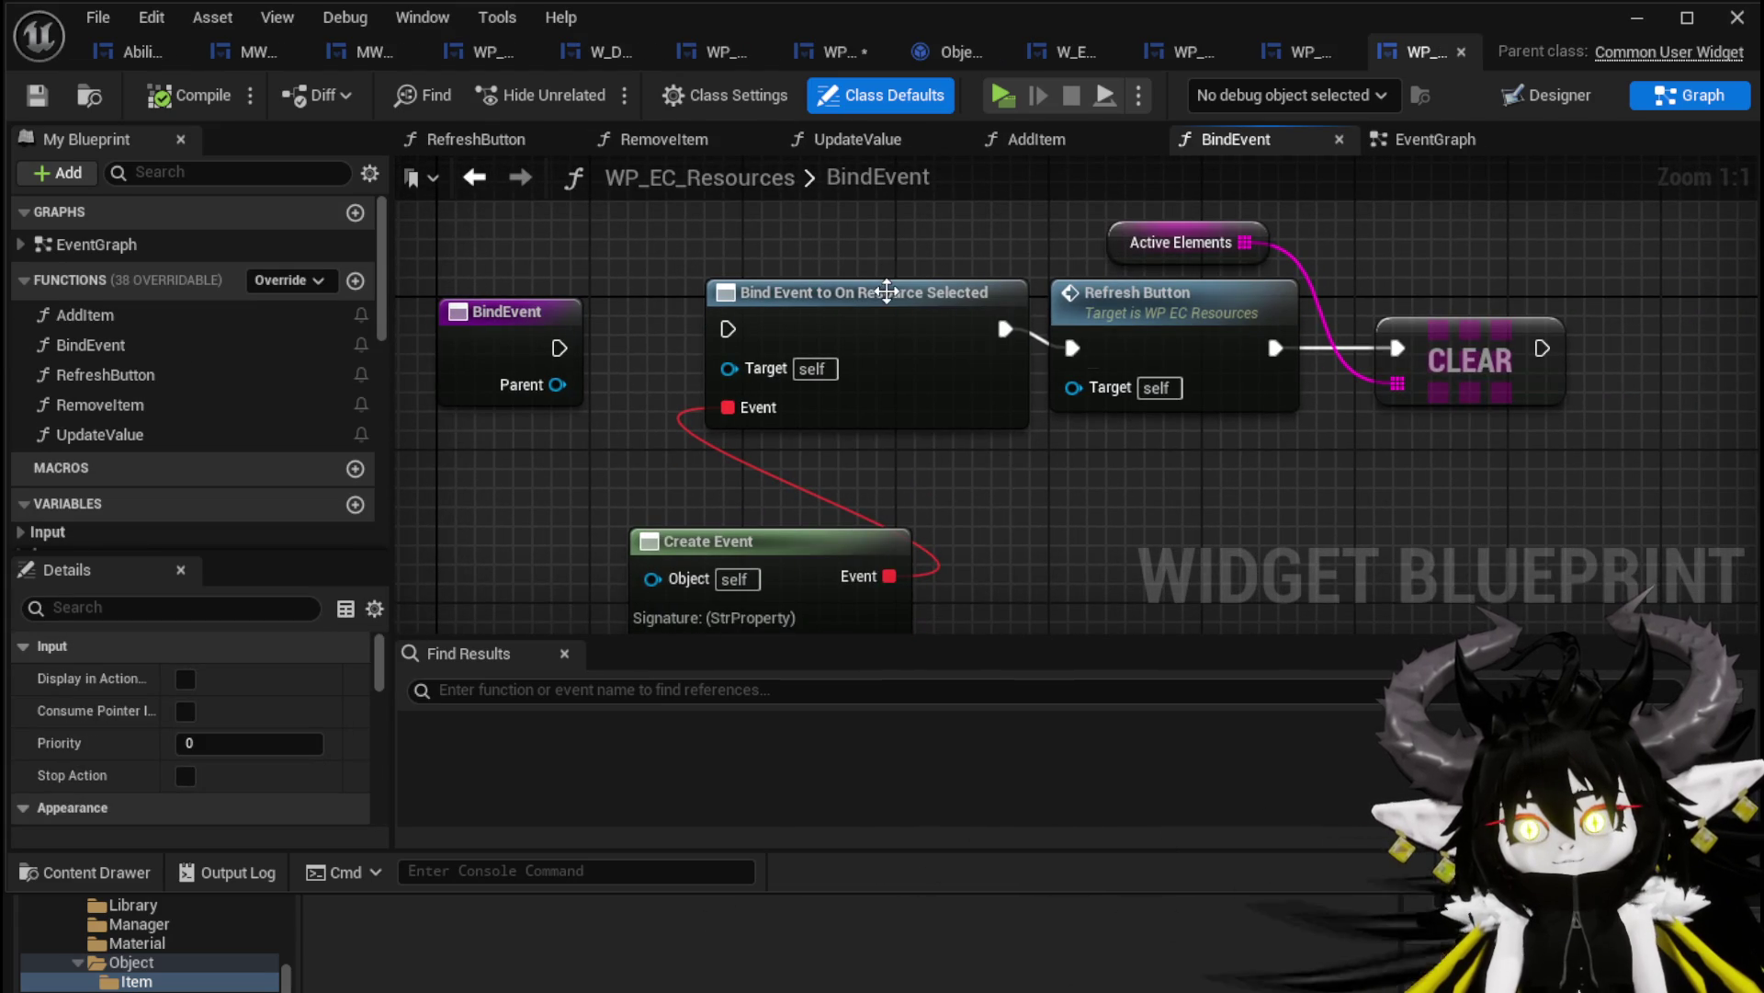
Review WP_EC_Resources' EventGraph, then the workbench's gem slot and value bindings
left_click(474, 176)
scroll(1261, 343, "down", 2)
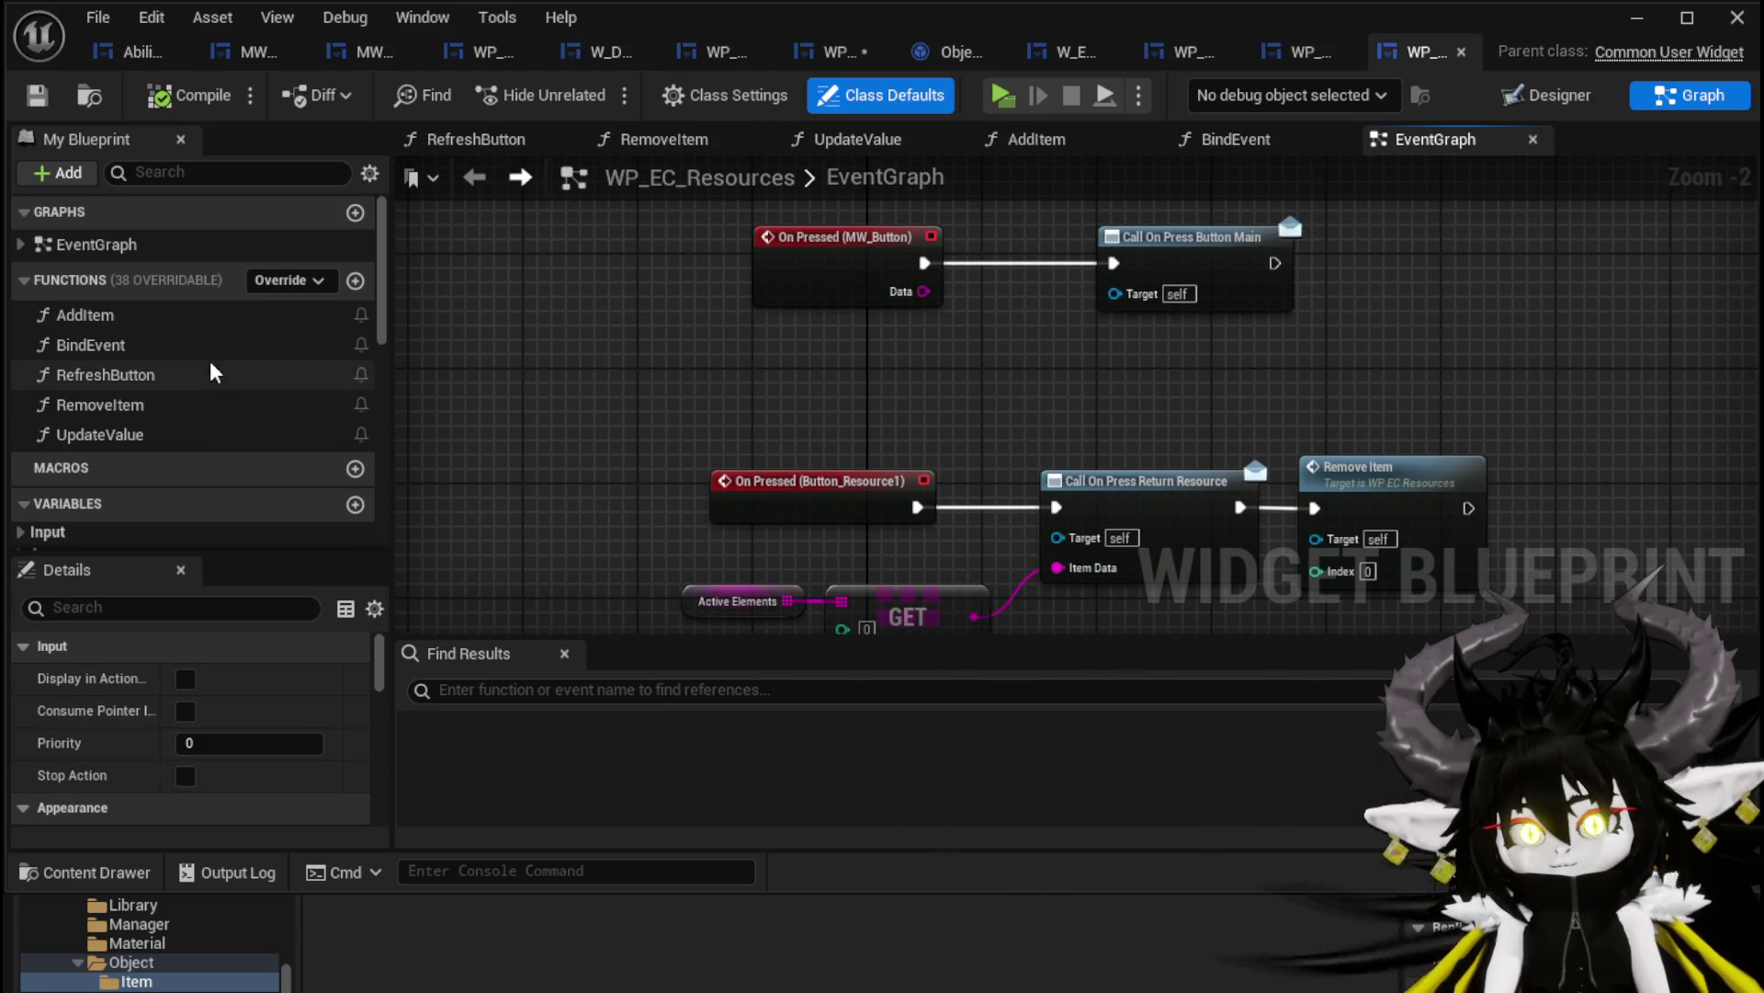
left_click(837, 52)
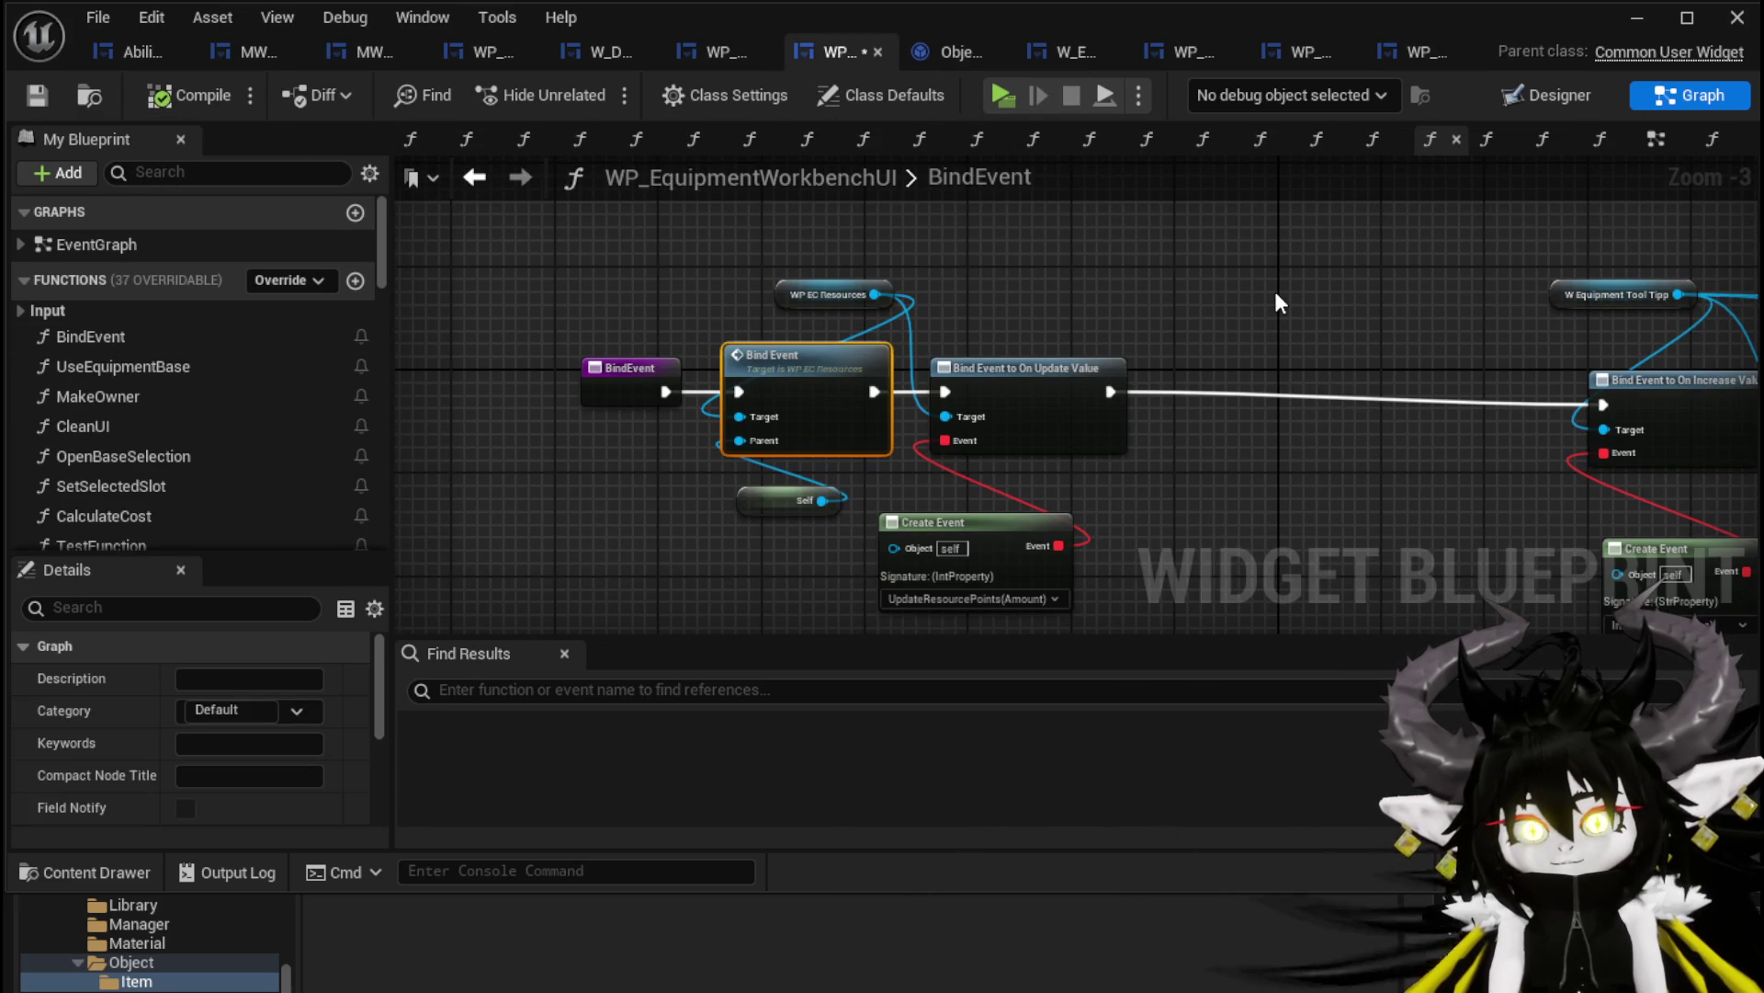
left_click_drag(1273, 288, 662, 315)
mouse_move(1323, 315)
left_mouse_down()
mouse_move(922, 294)
mouse_move(734, 308)
mouse_move(1516, 288)
left_mouse_up()
left_click_drag(791, 294, 901, 294)
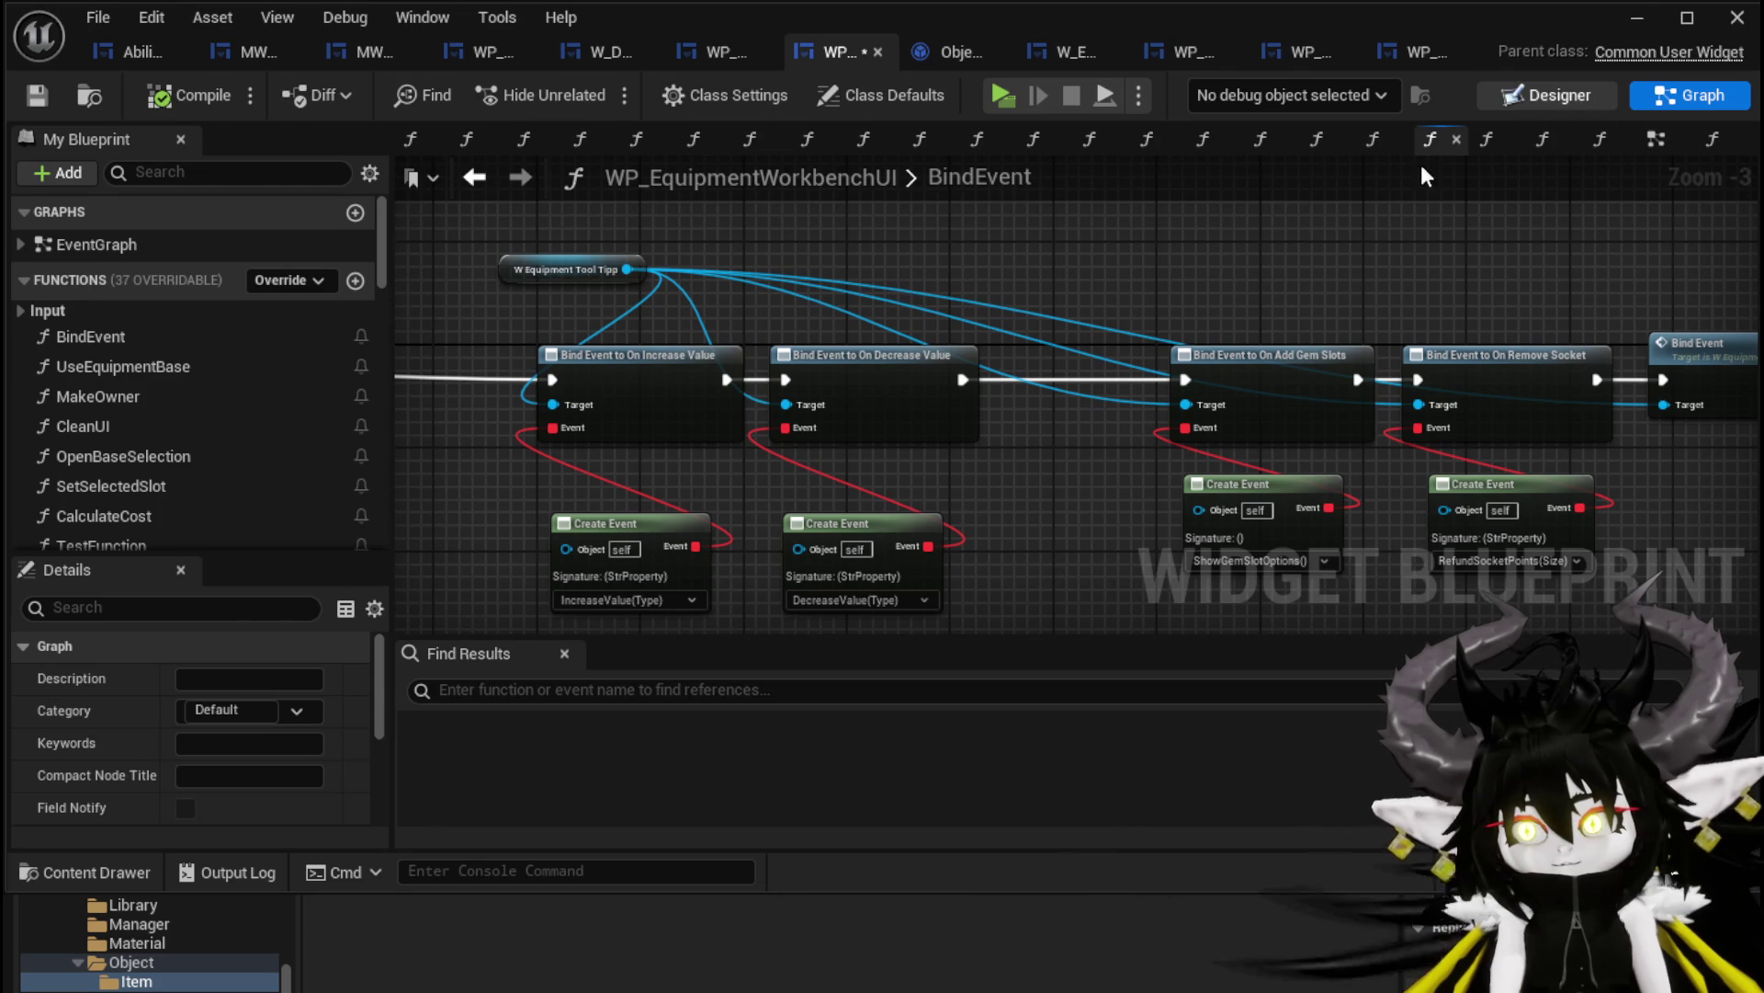
Inspect the OpenBaseSelection widget creation nodes, then open WP_EC_BaseSelection from the Content Browser
left_click(1544, 96)
scroll(1453, 448, "down", 8)
scroll(1457, 449, "down", 10)
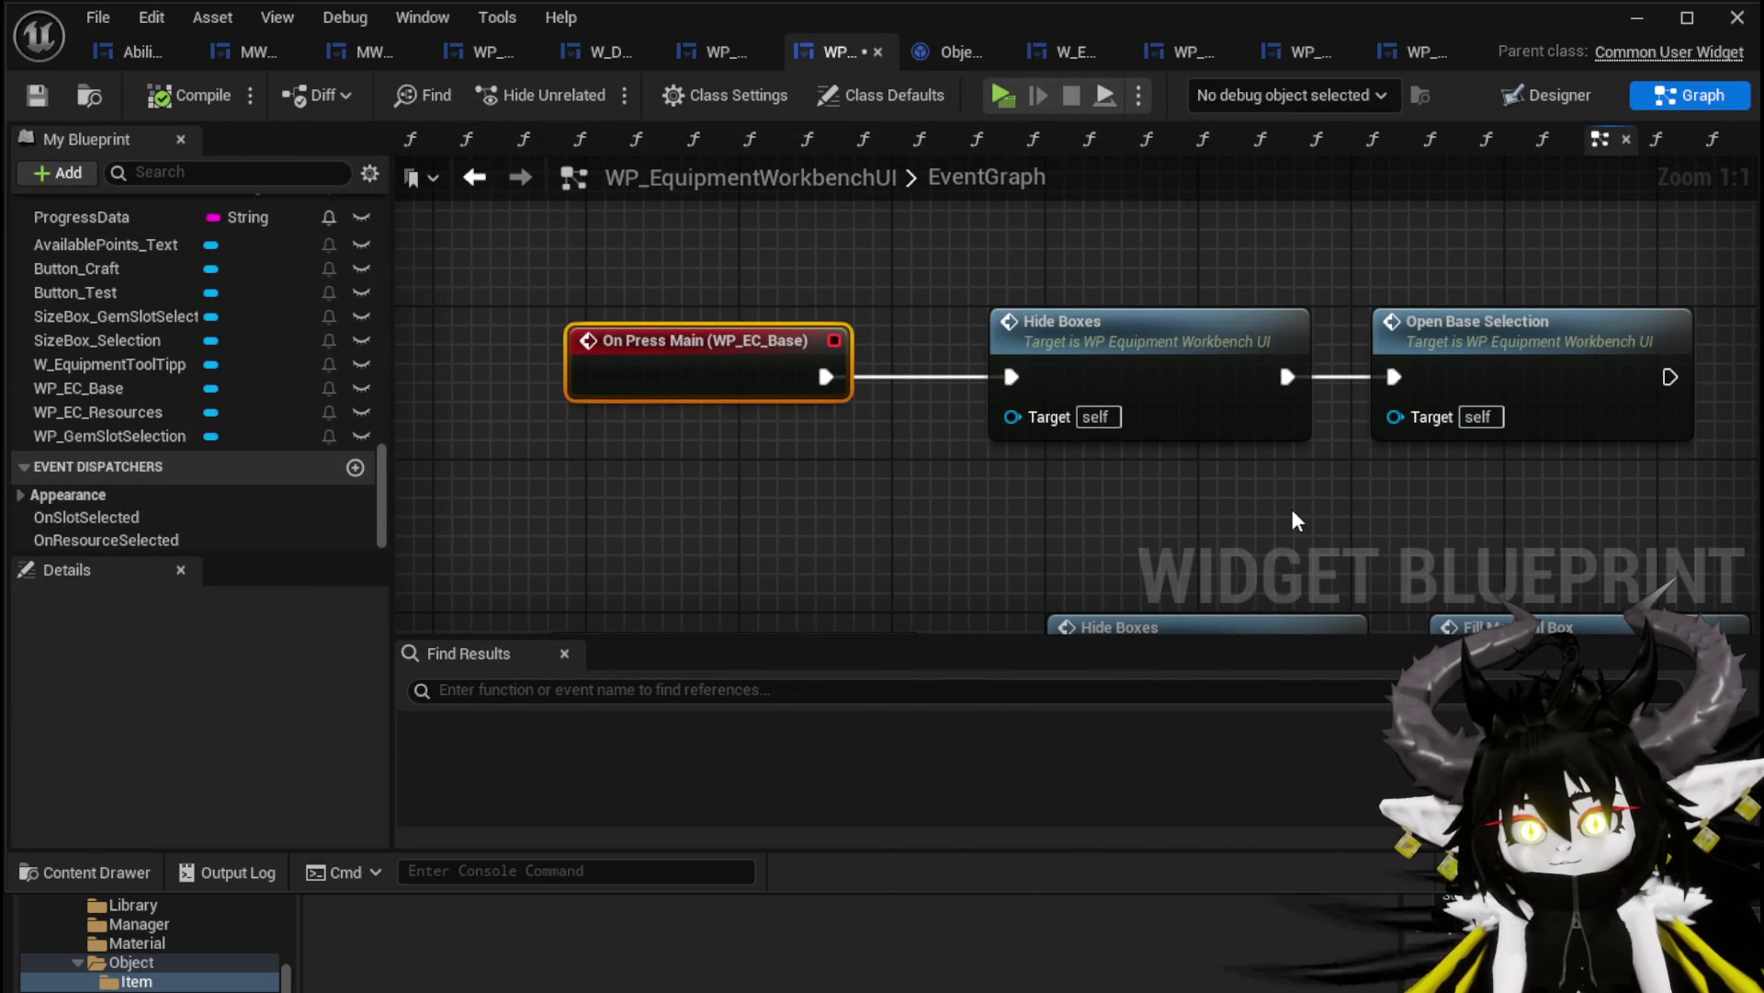
double_click(1516, 374)
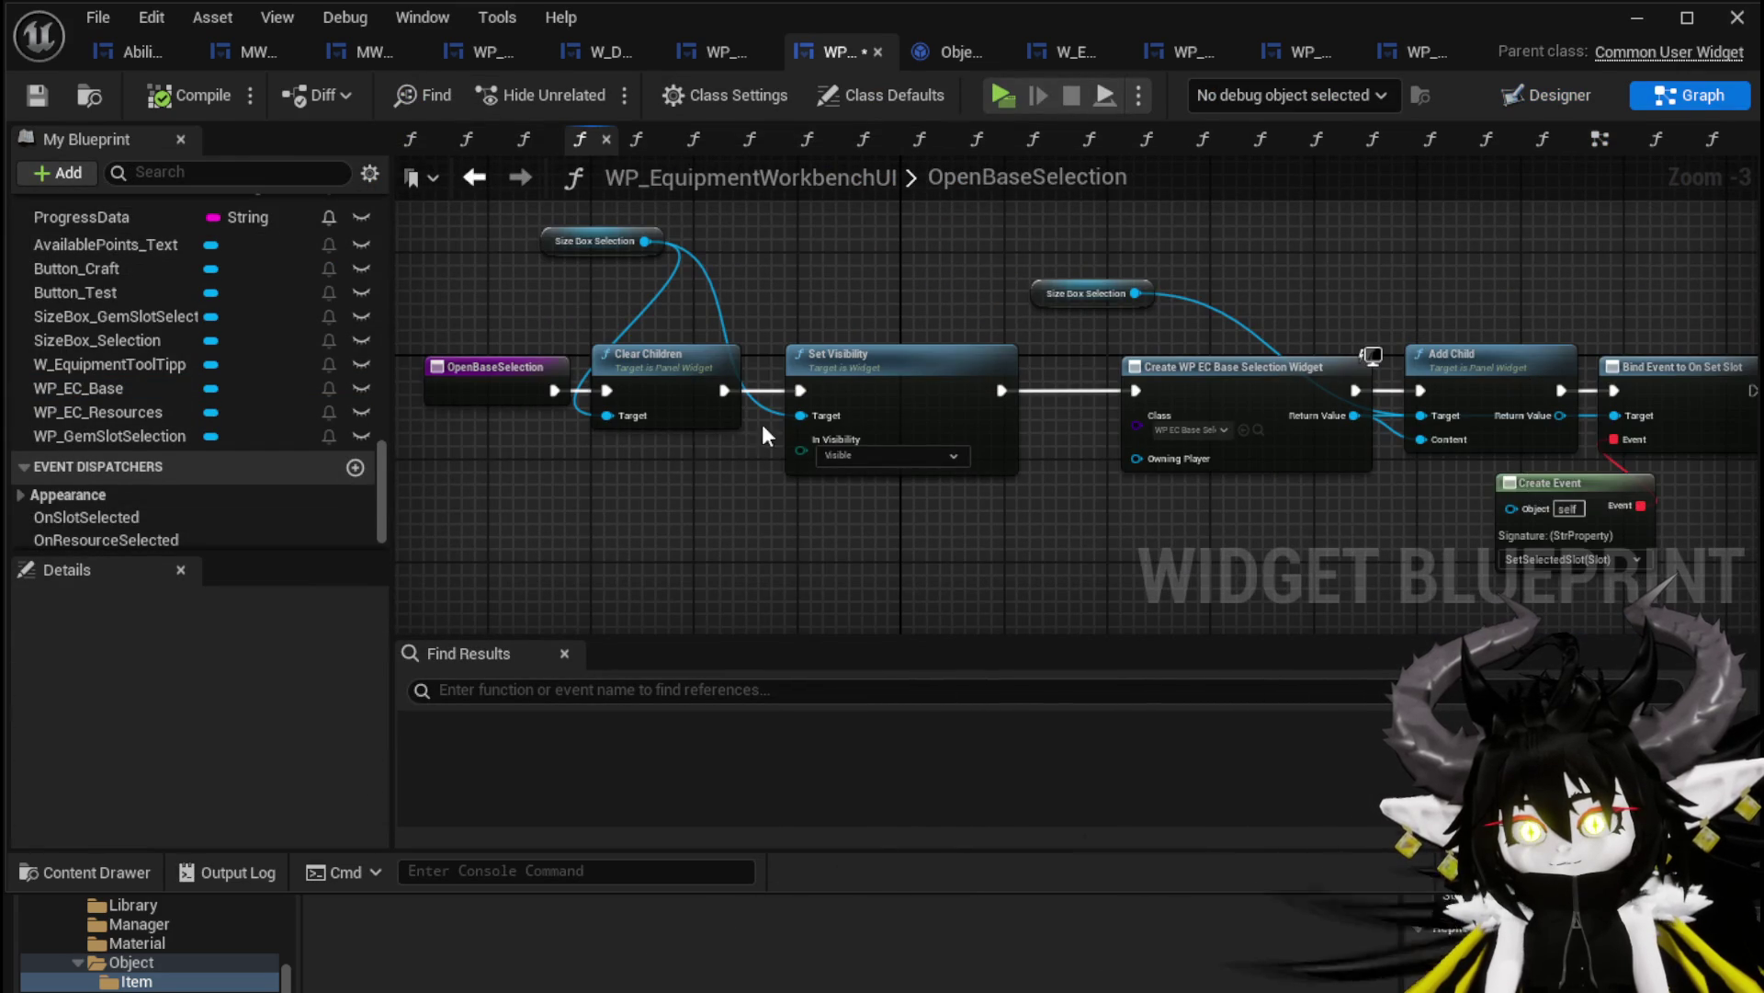
left_click_drag(984, 544, 870, 509)
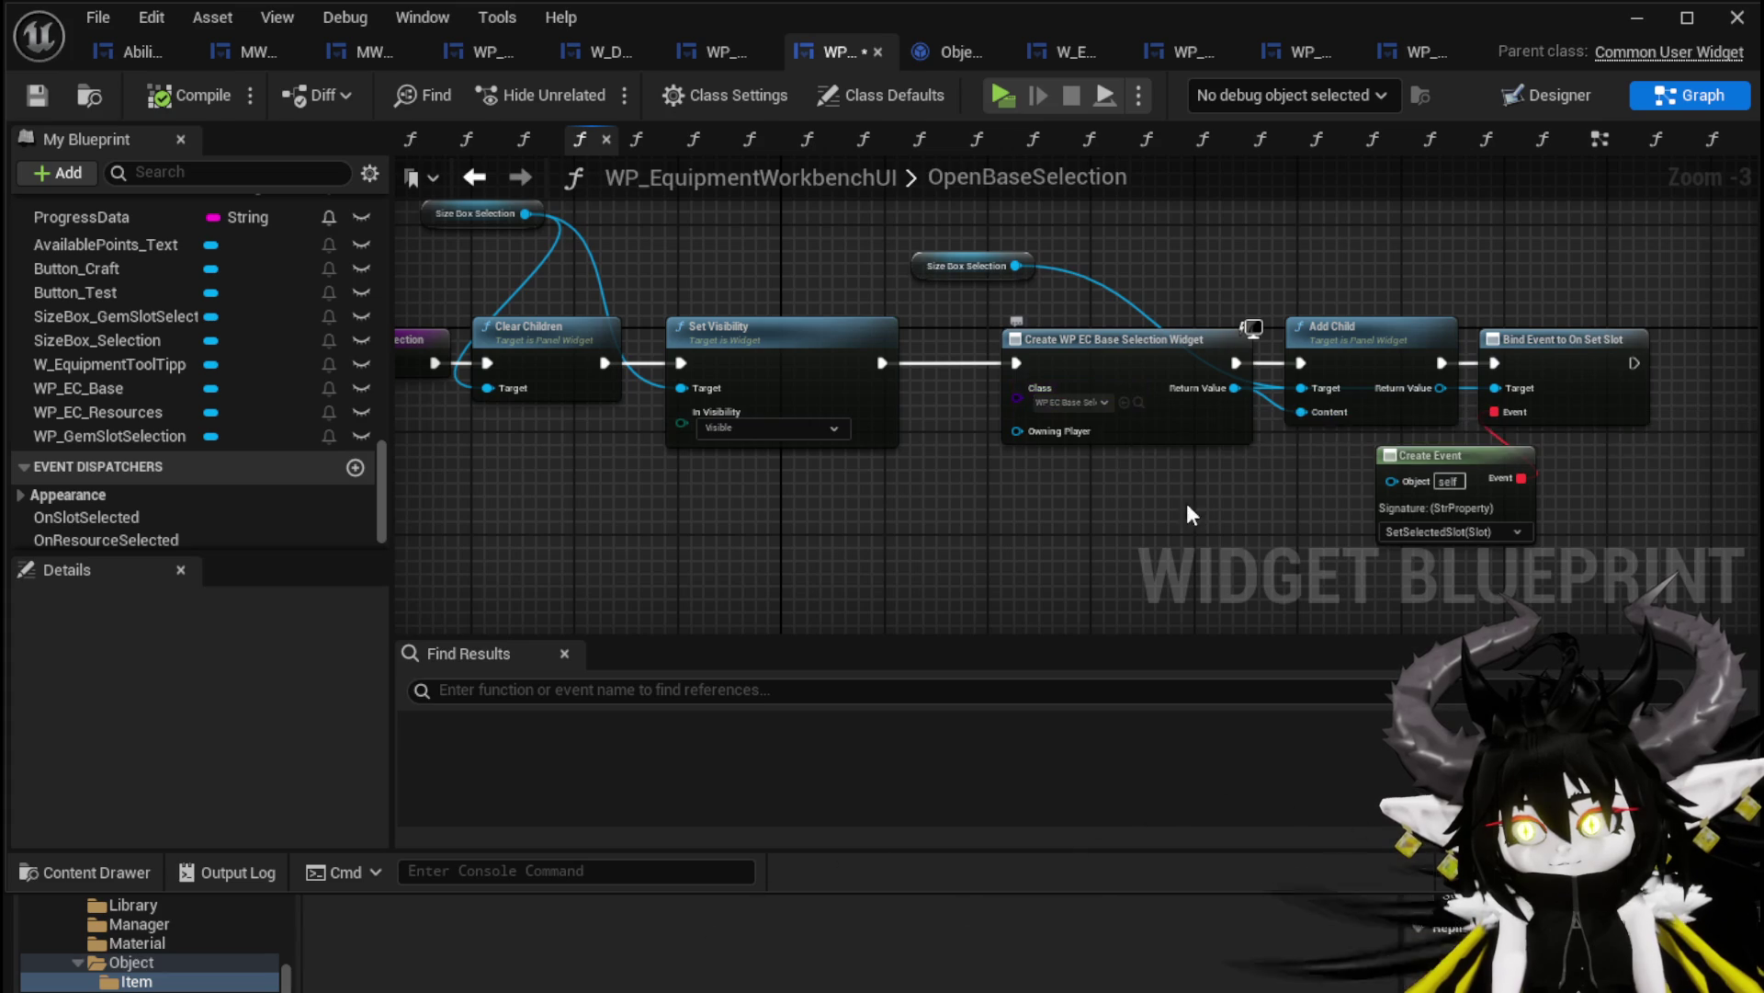
left_click_drag(1128, 448, 1123, 538)
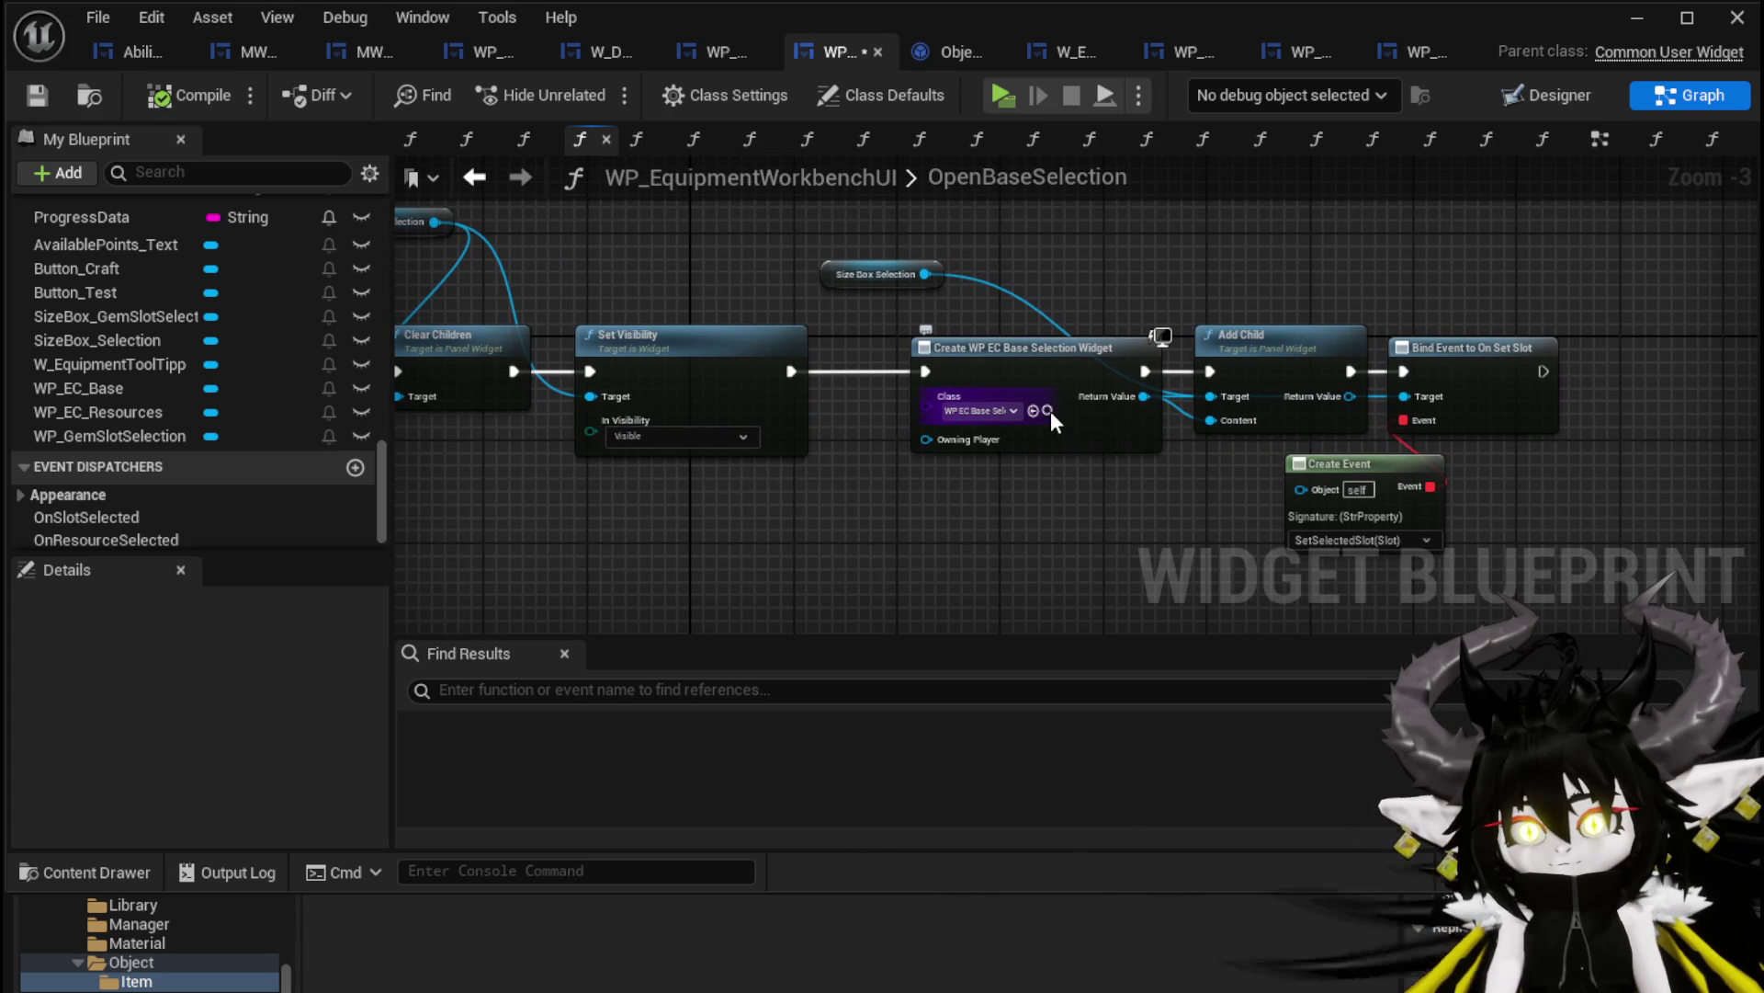
left_click(1635, 20)
double_click(796, 784)
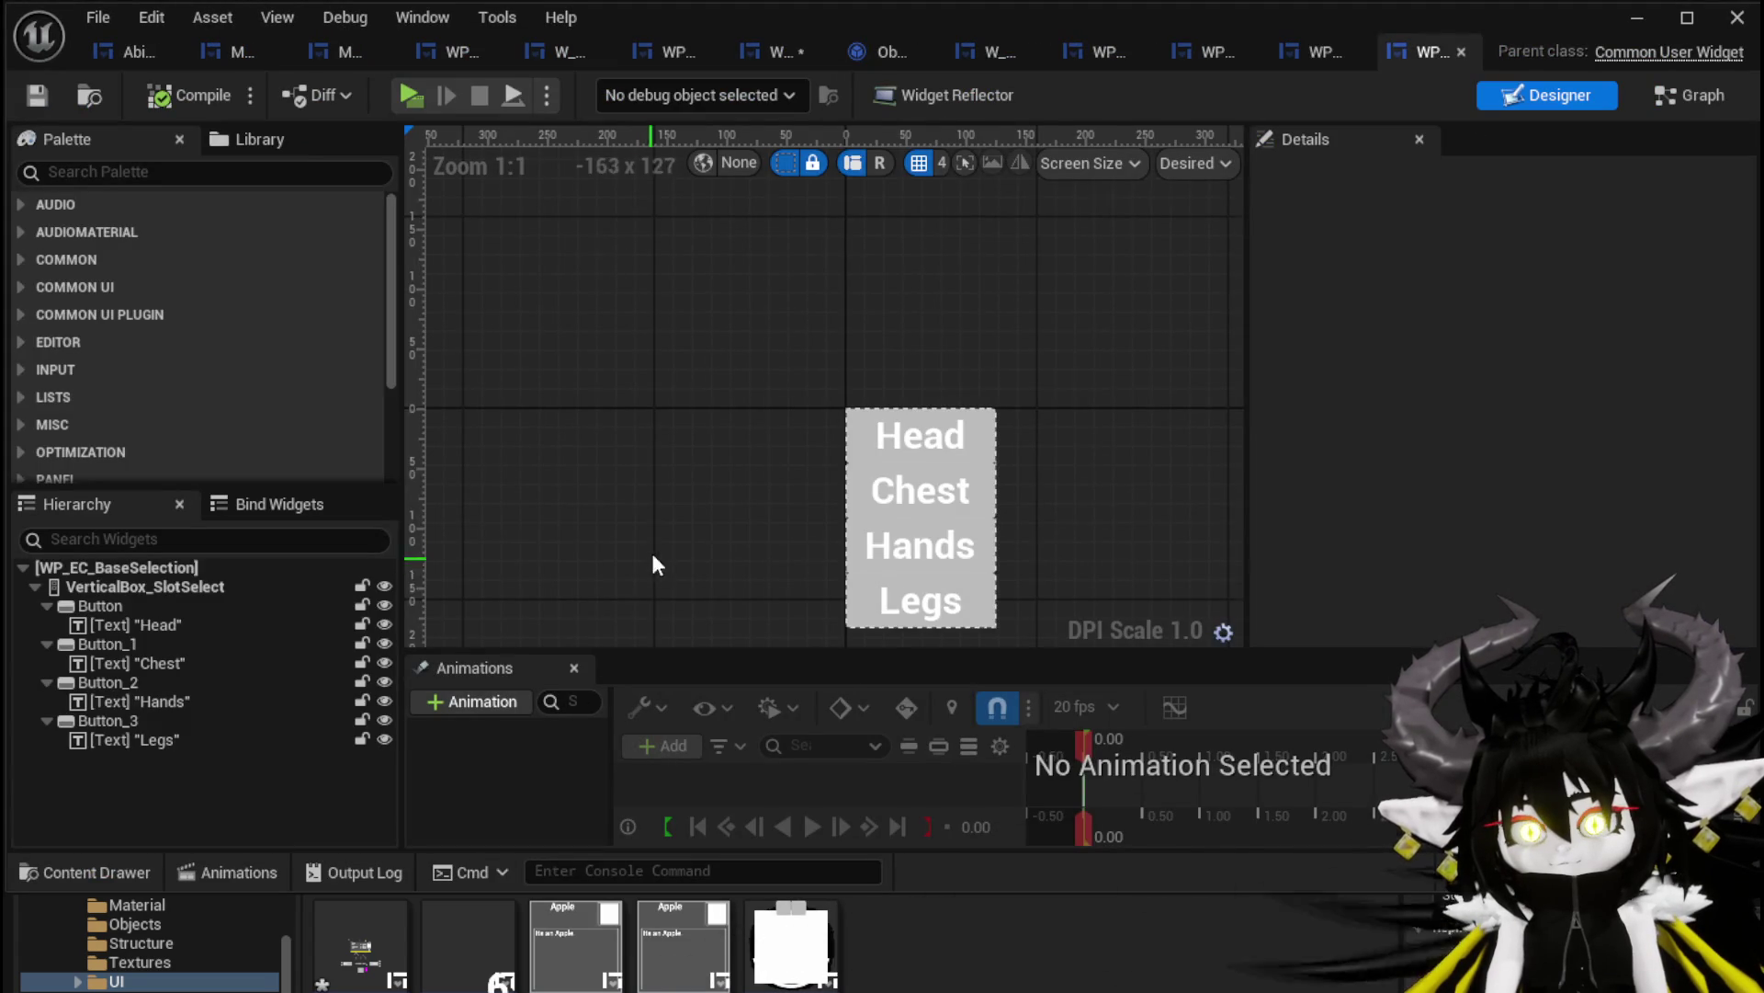
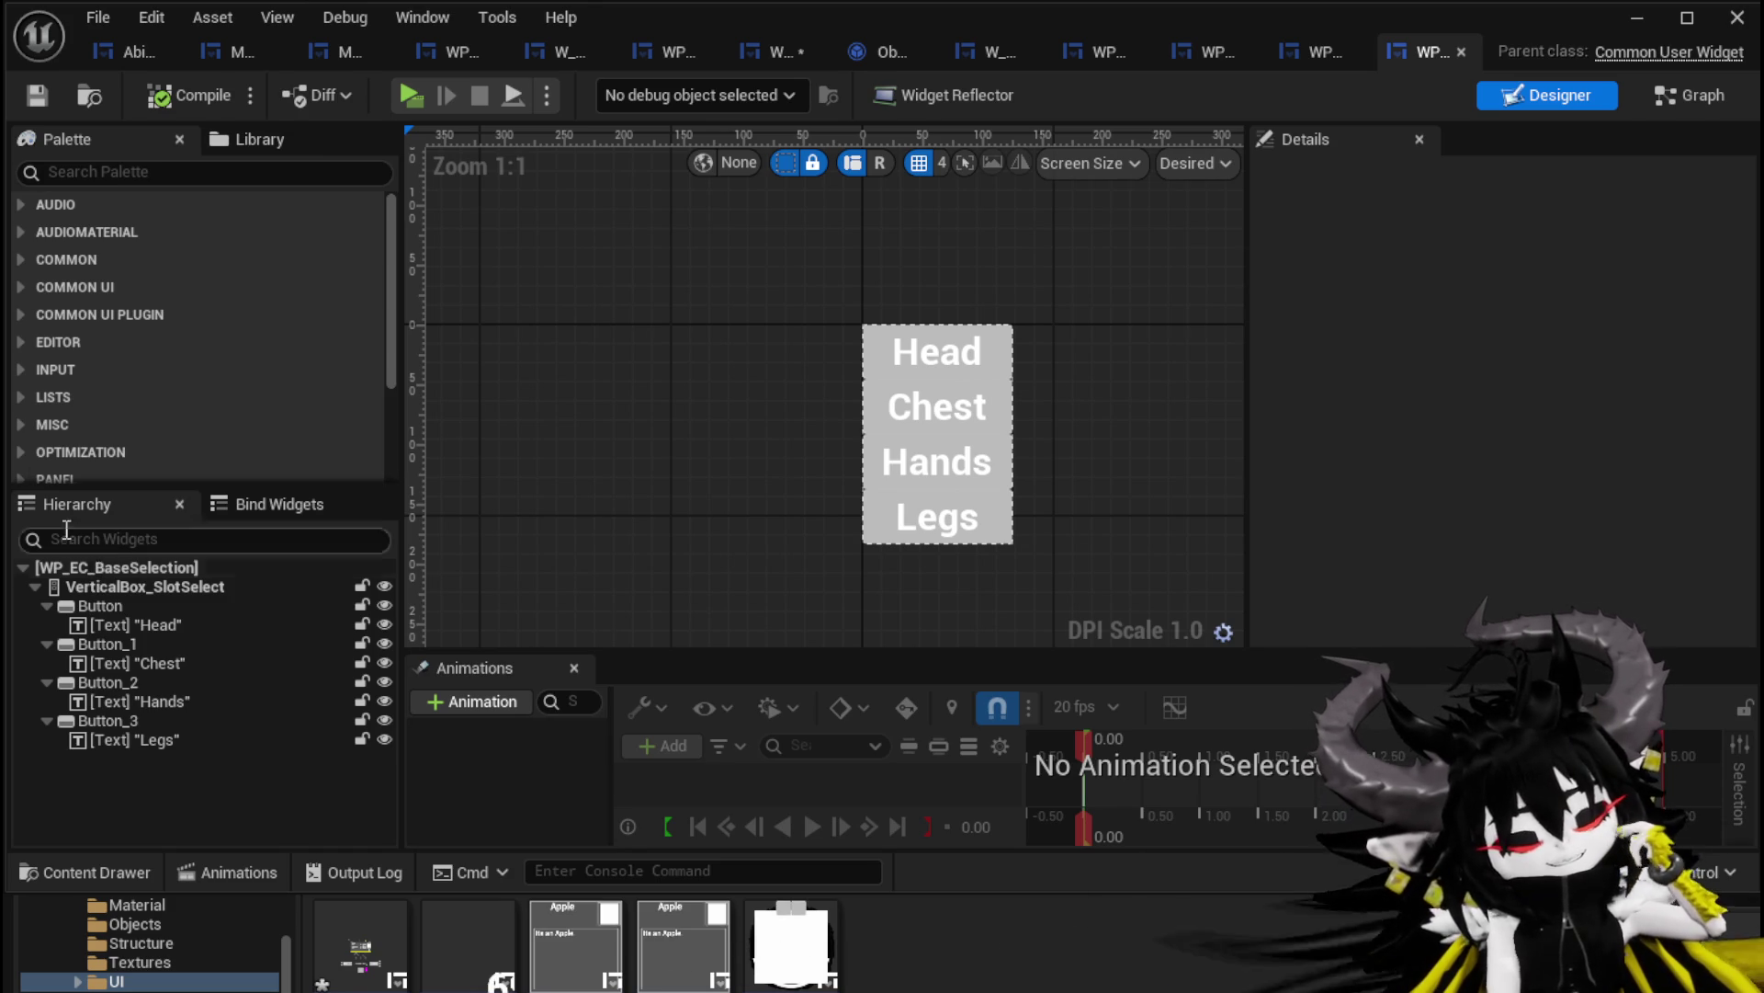
Search the Palette for MW and place an MW Button into VerticalBox_SlotSelect
left_click(168, 173)
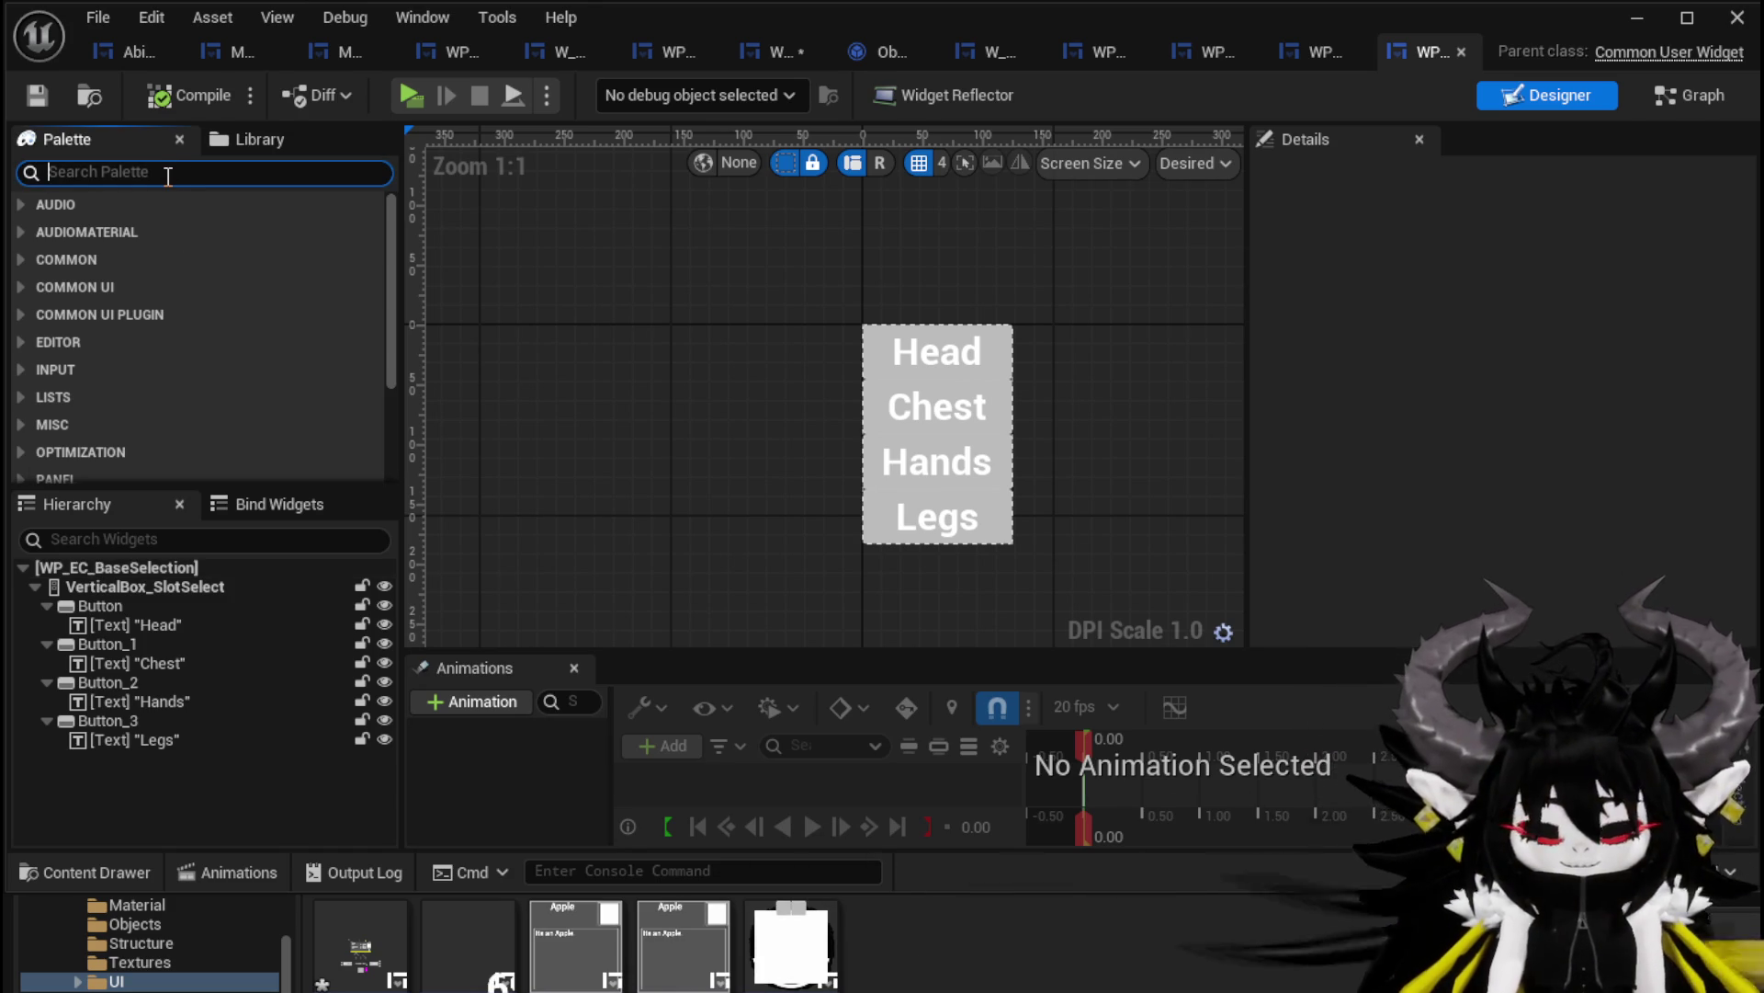
type("MW")
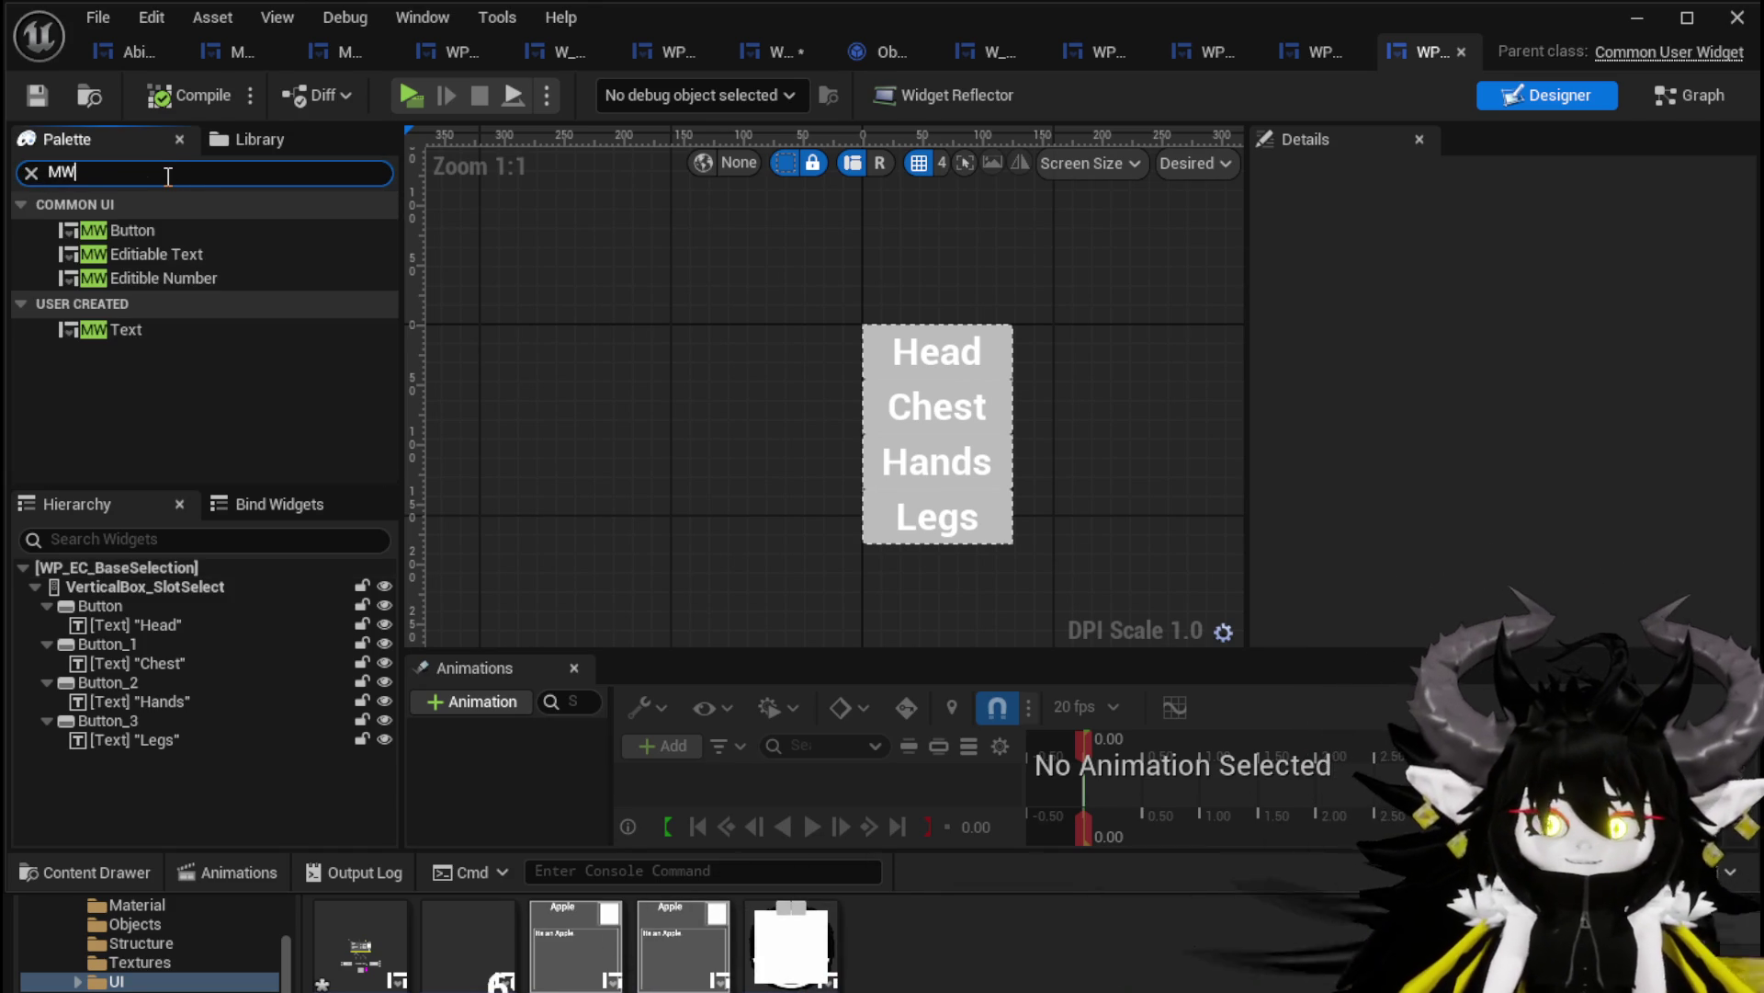
left_click_drag(162, 228, 117, 599)
left_click(147, 606)
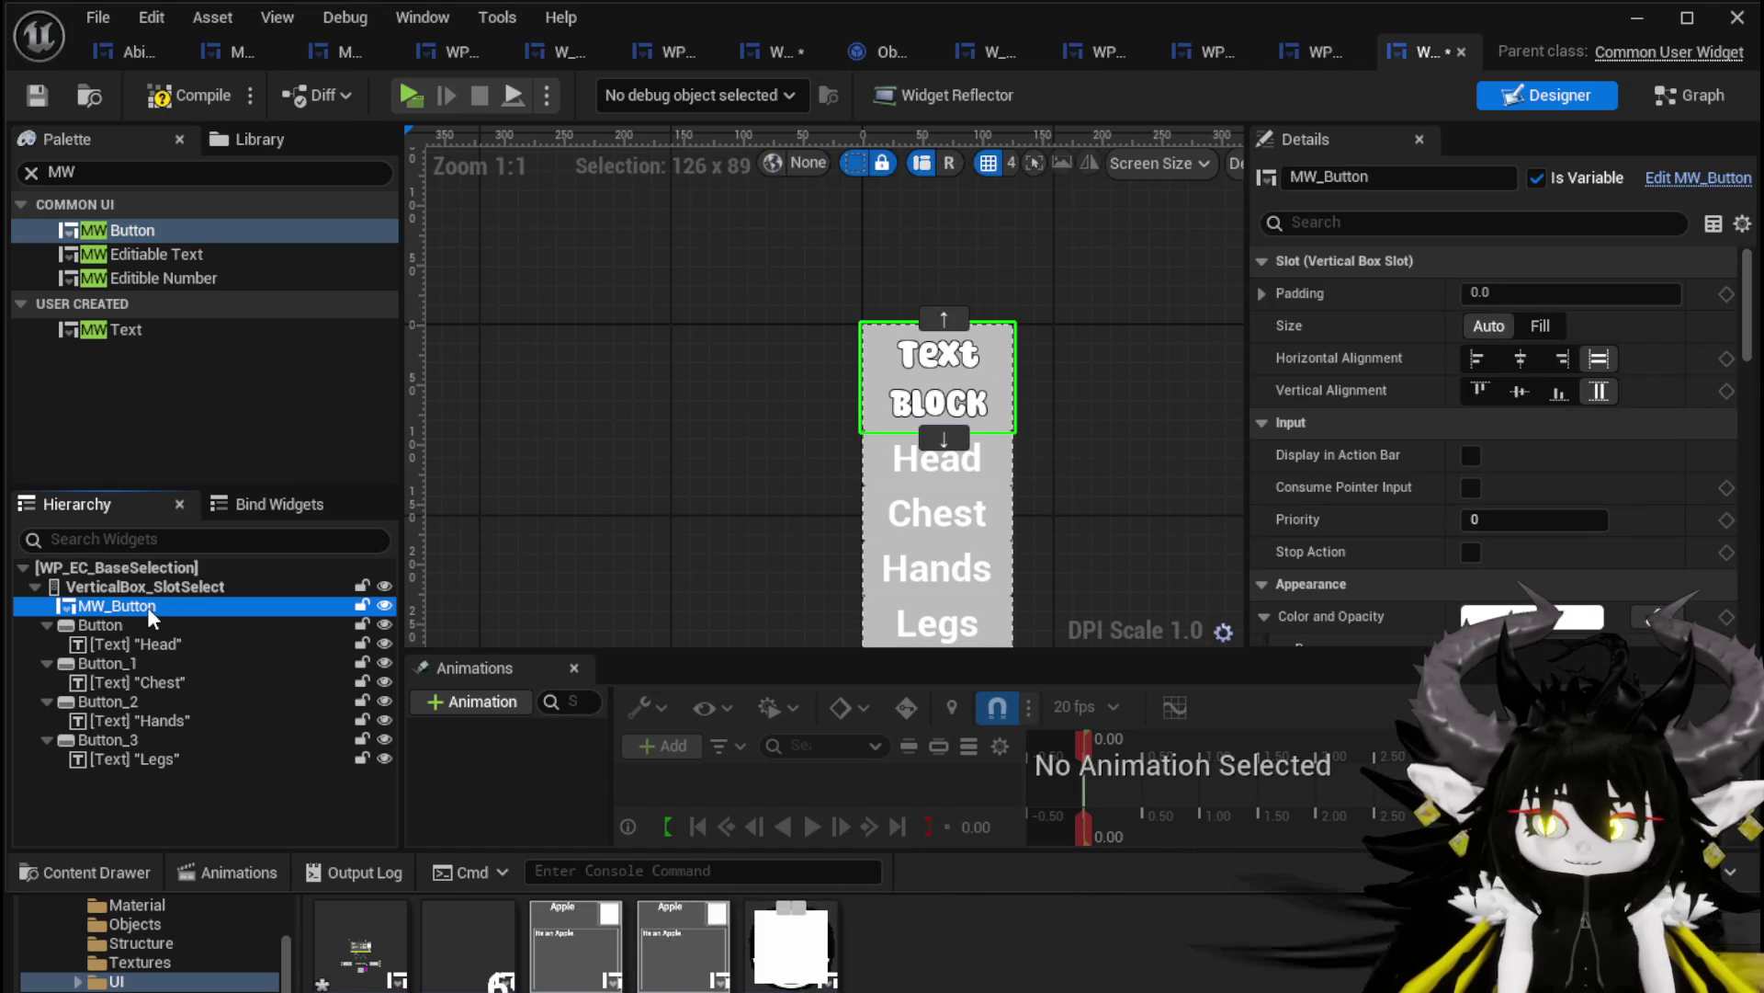
scroll(1459, 454, "down", 15)
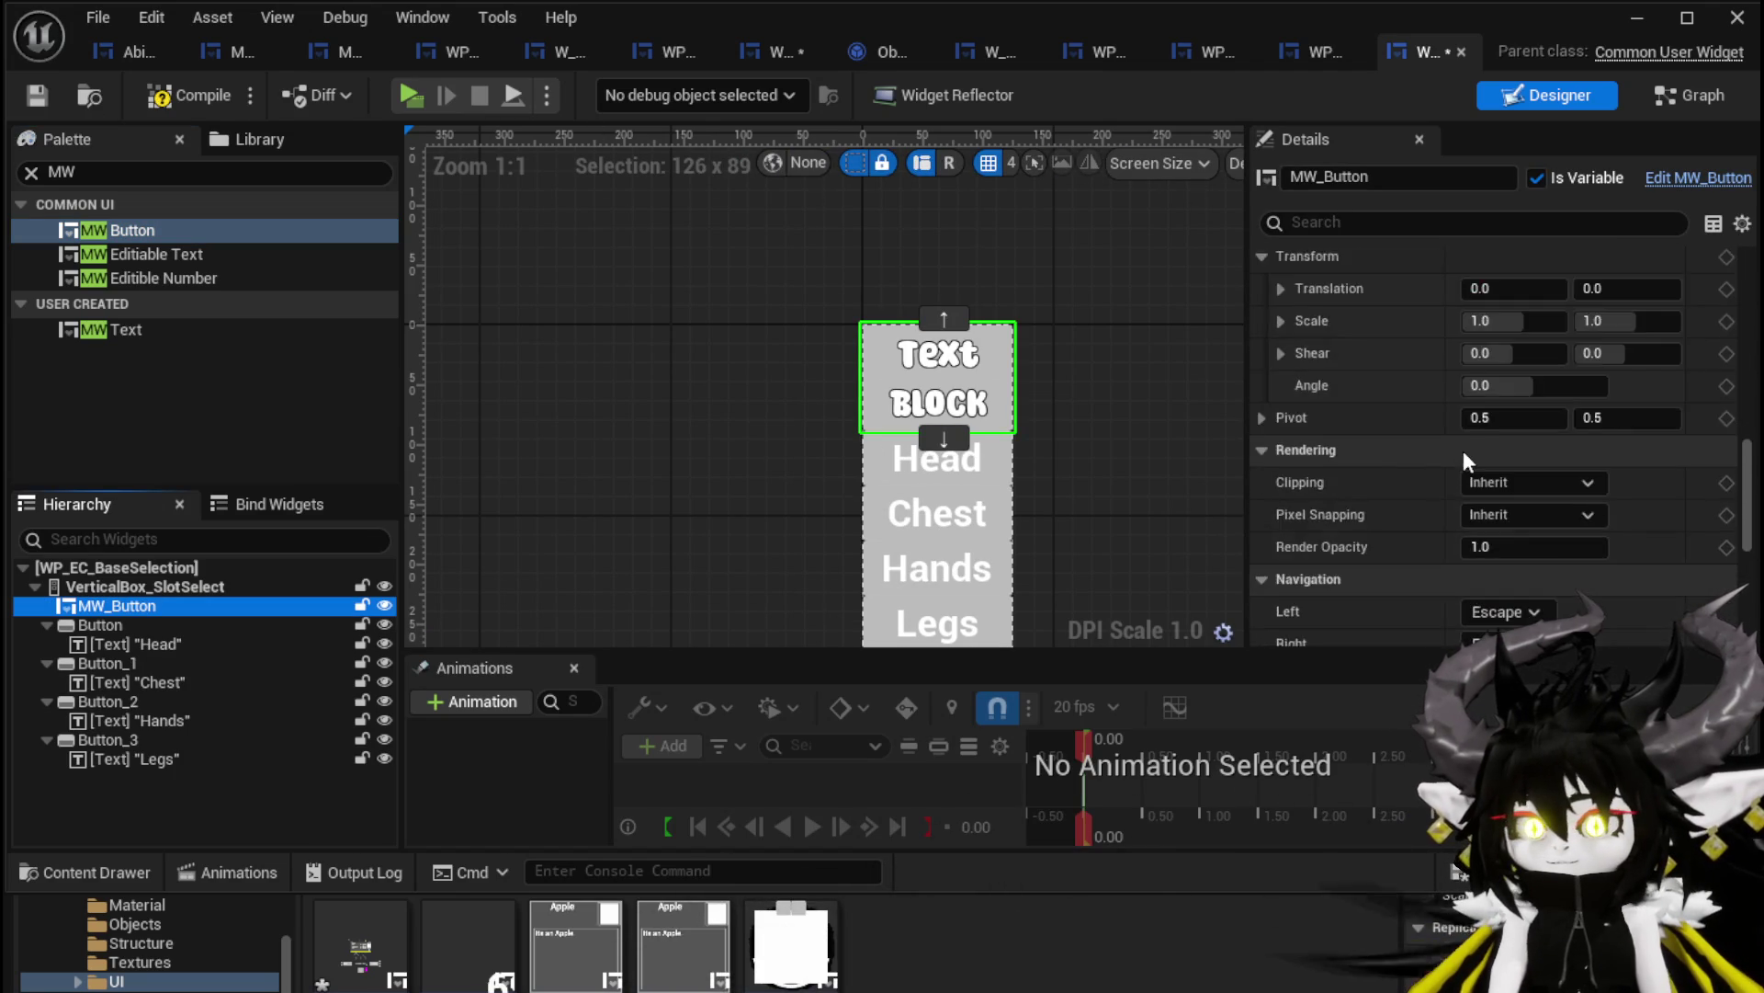
scroll(1463, 457, "down", 5)
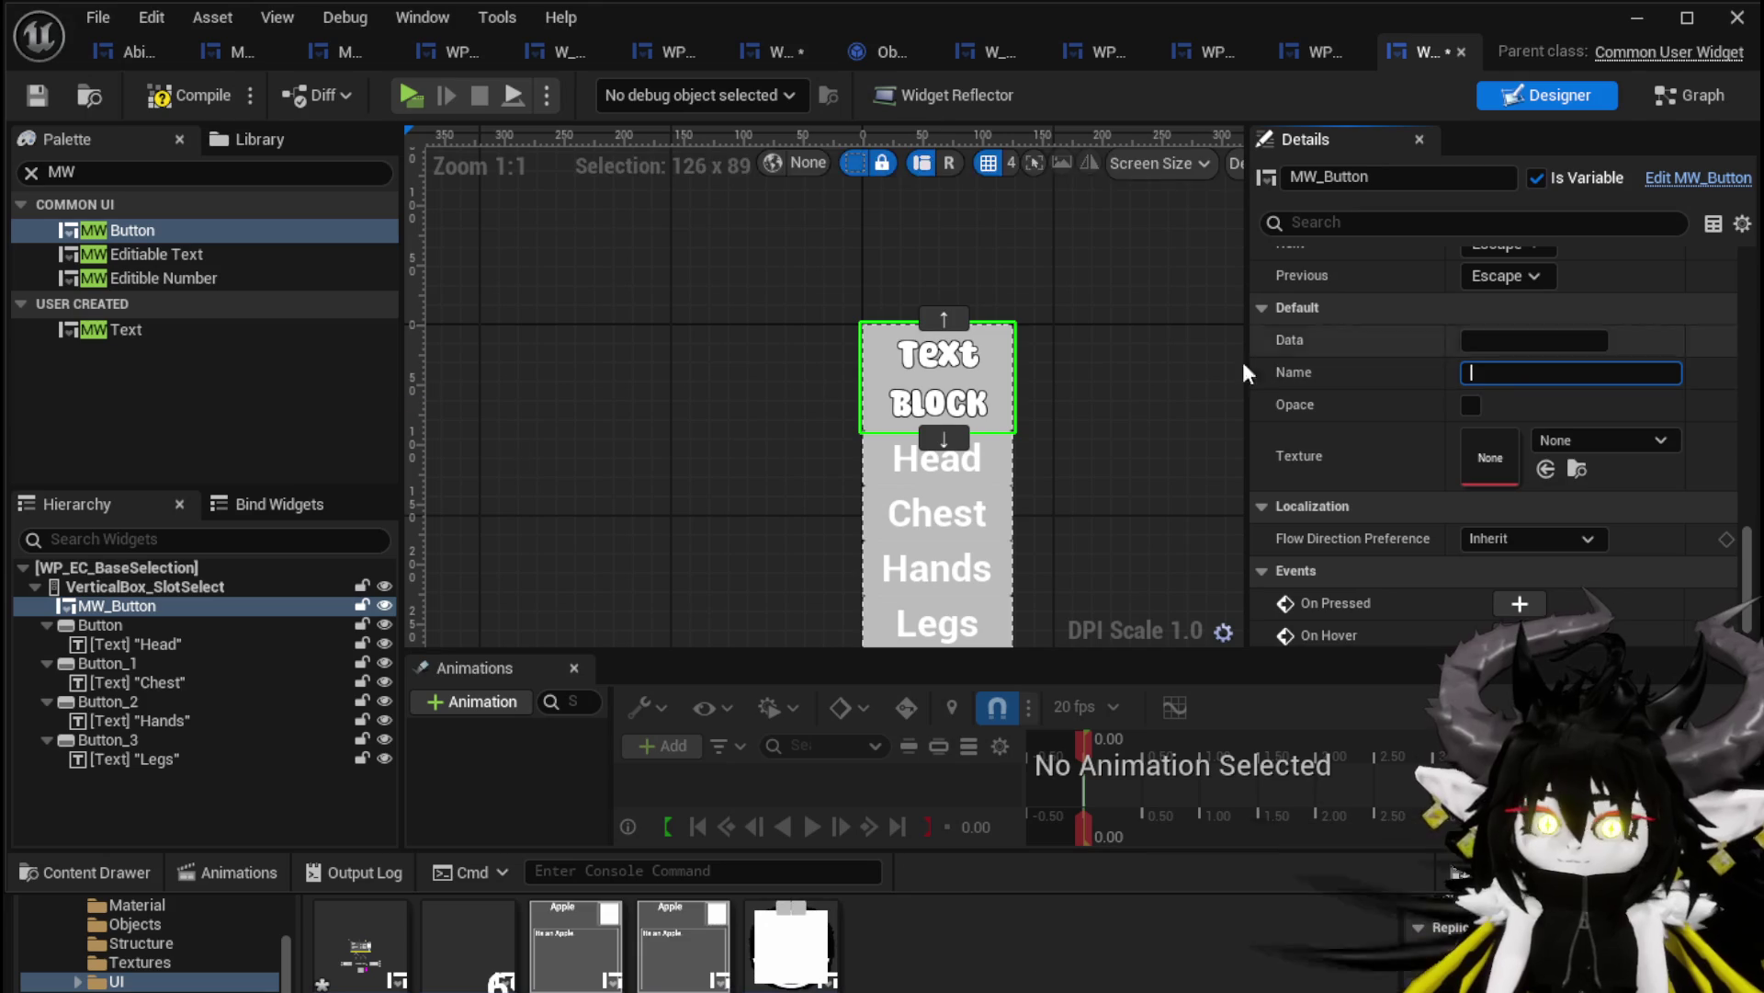
Copy the MW_Button and paste duplicates into the slot-selection box
left_click(123, 607)
key("ctrl+c")
left_click(179, 587)
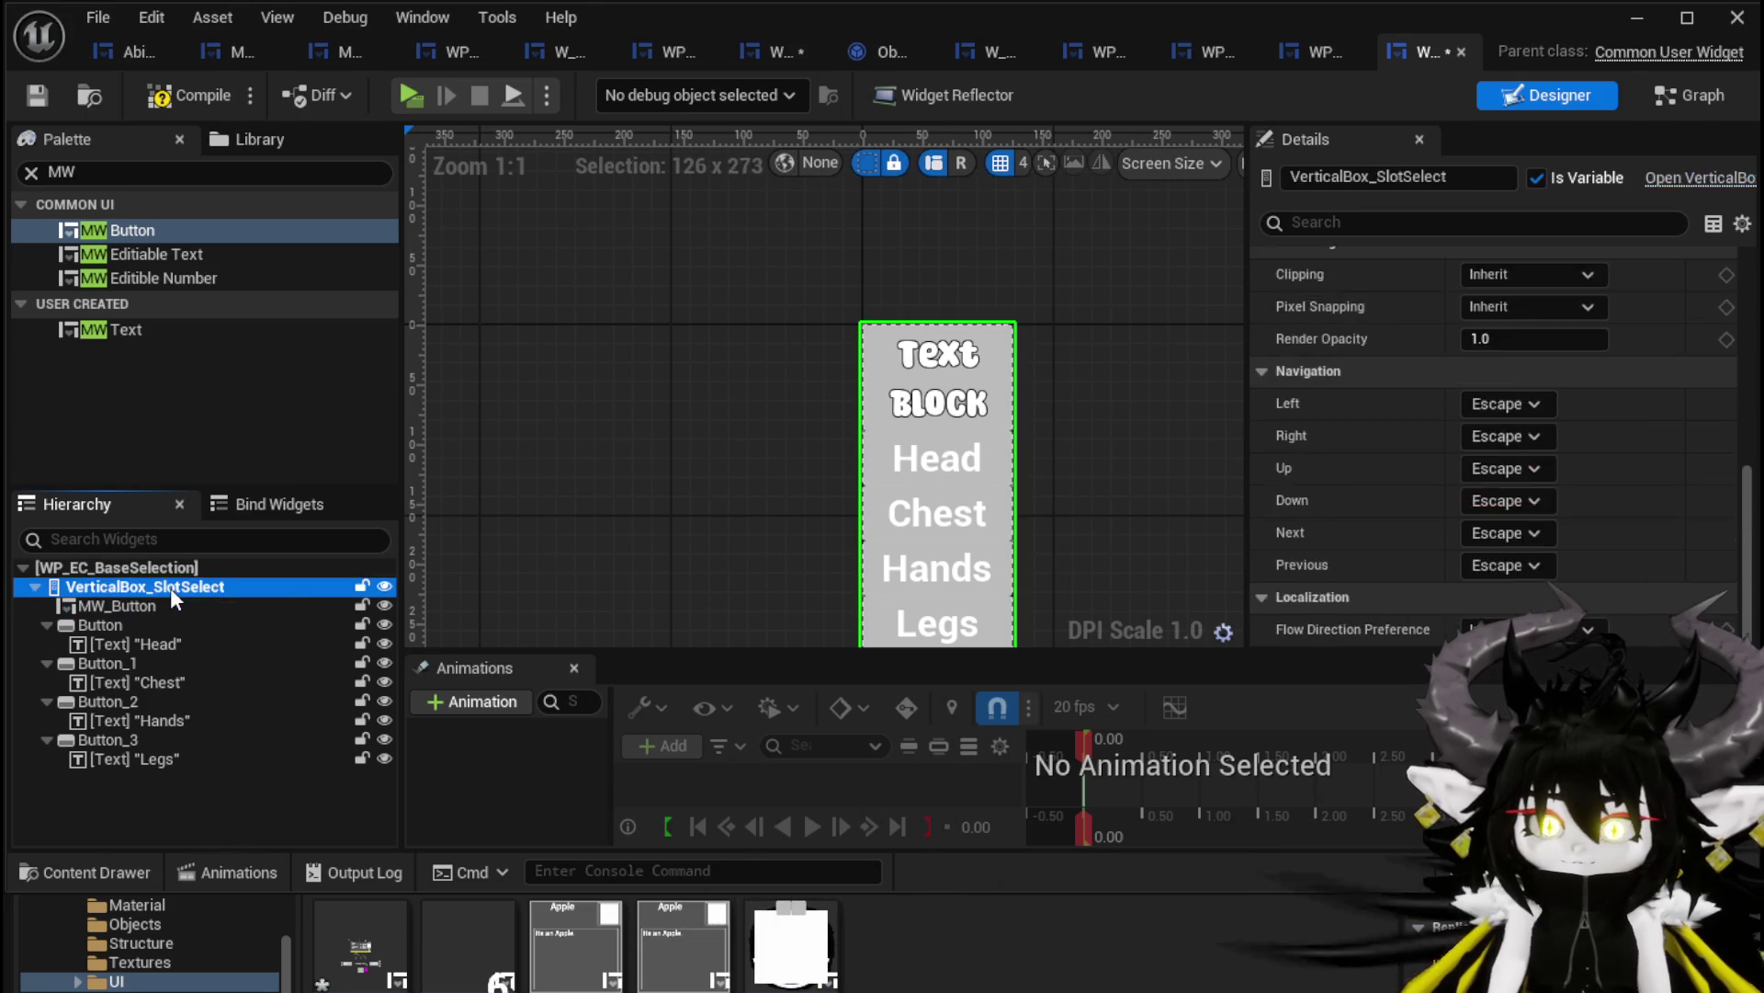
key("ctrl+v")
key("ctrl+v")
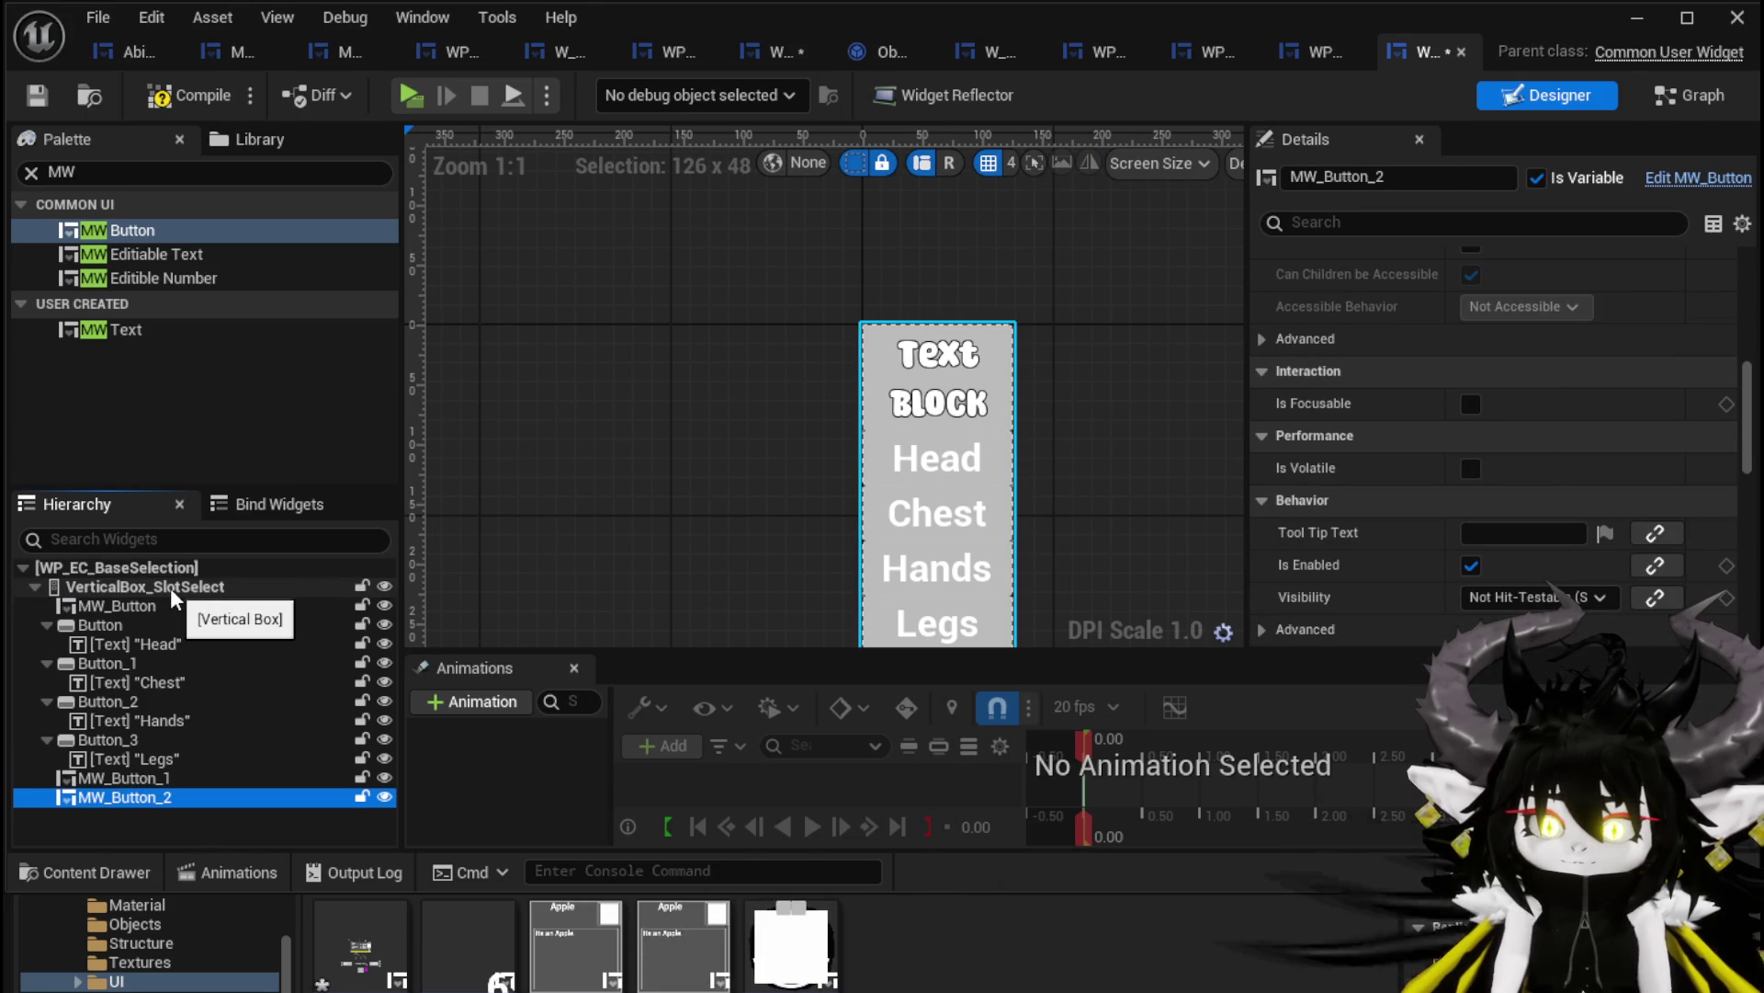
key("ctrl+v")
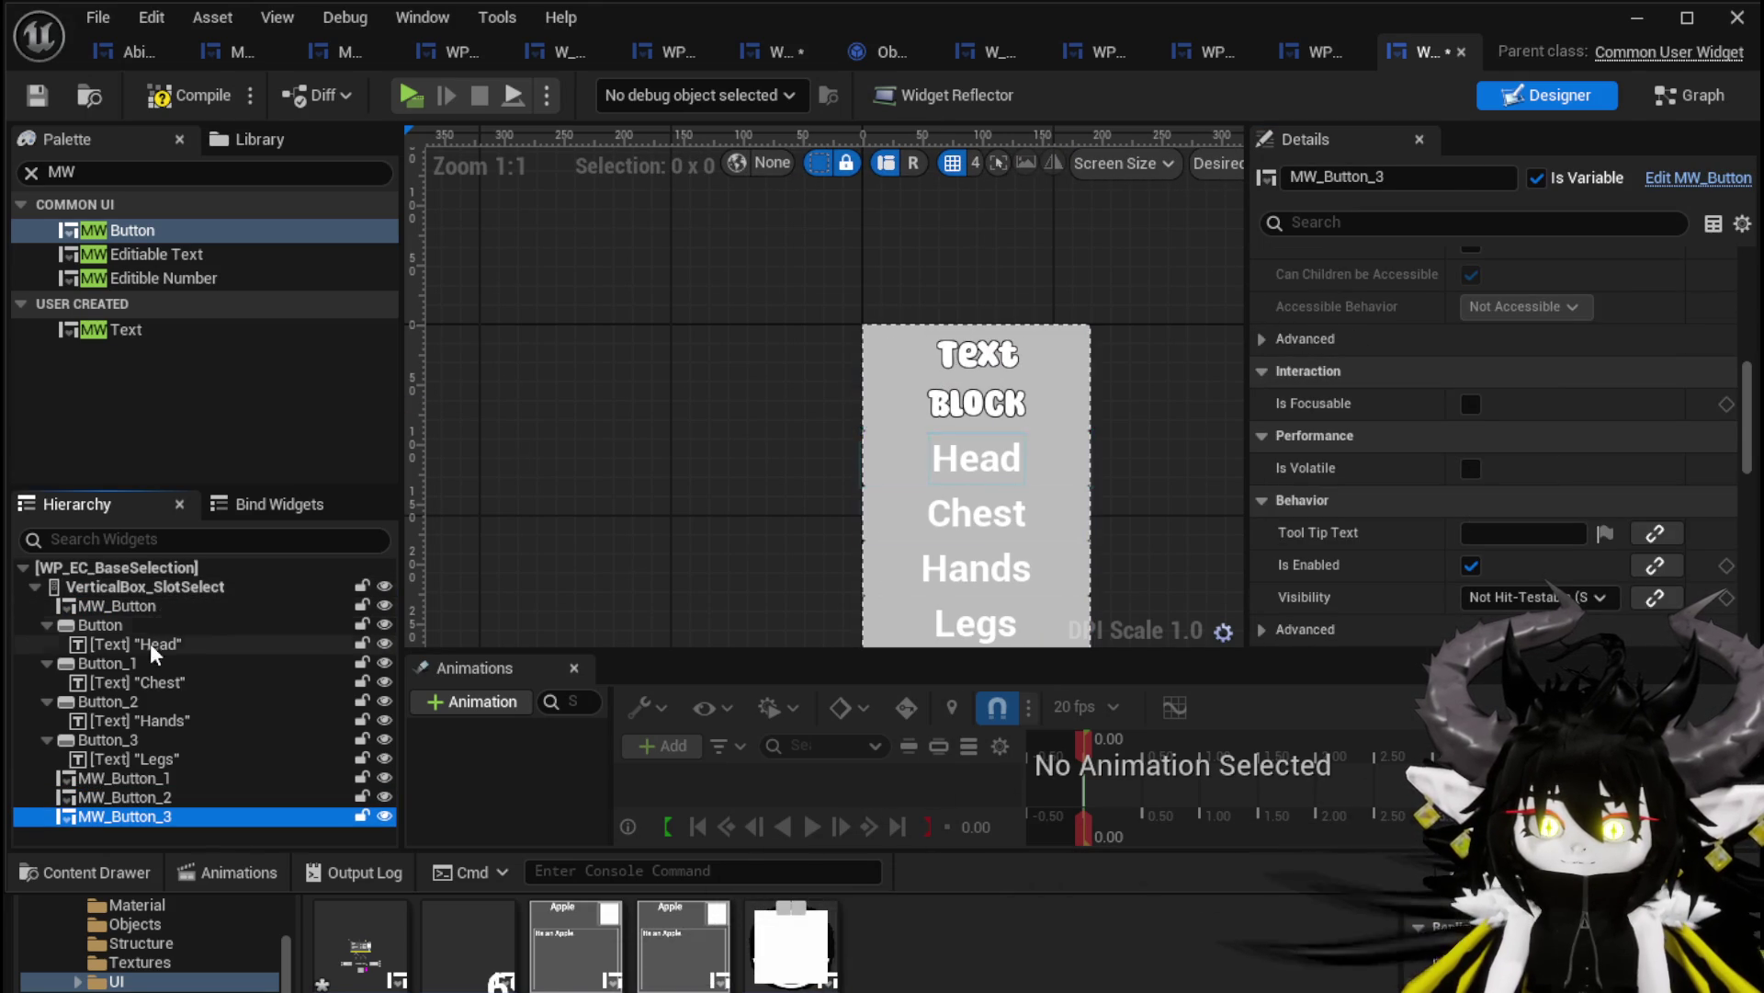
Select the first MW_Button and enter 'Head' as its Name
left_click(145, 608)
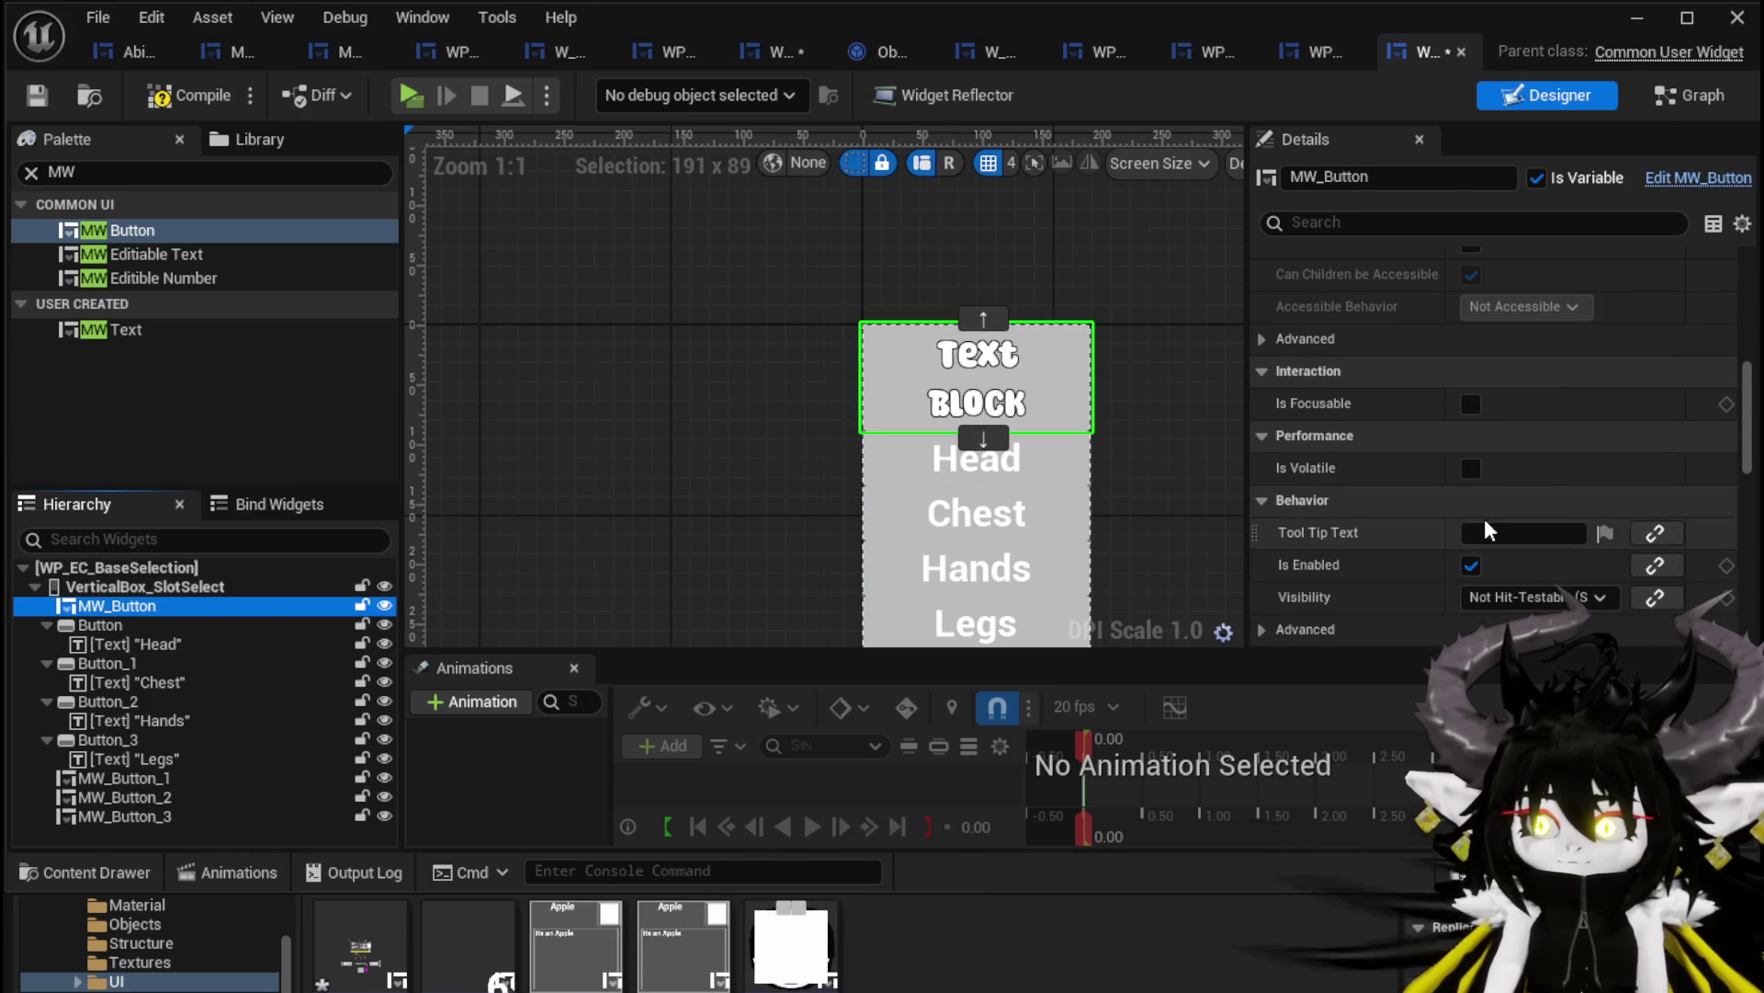
scroll(1481, 527, "down", 5)
scroll(1485, 518, "down", 10)
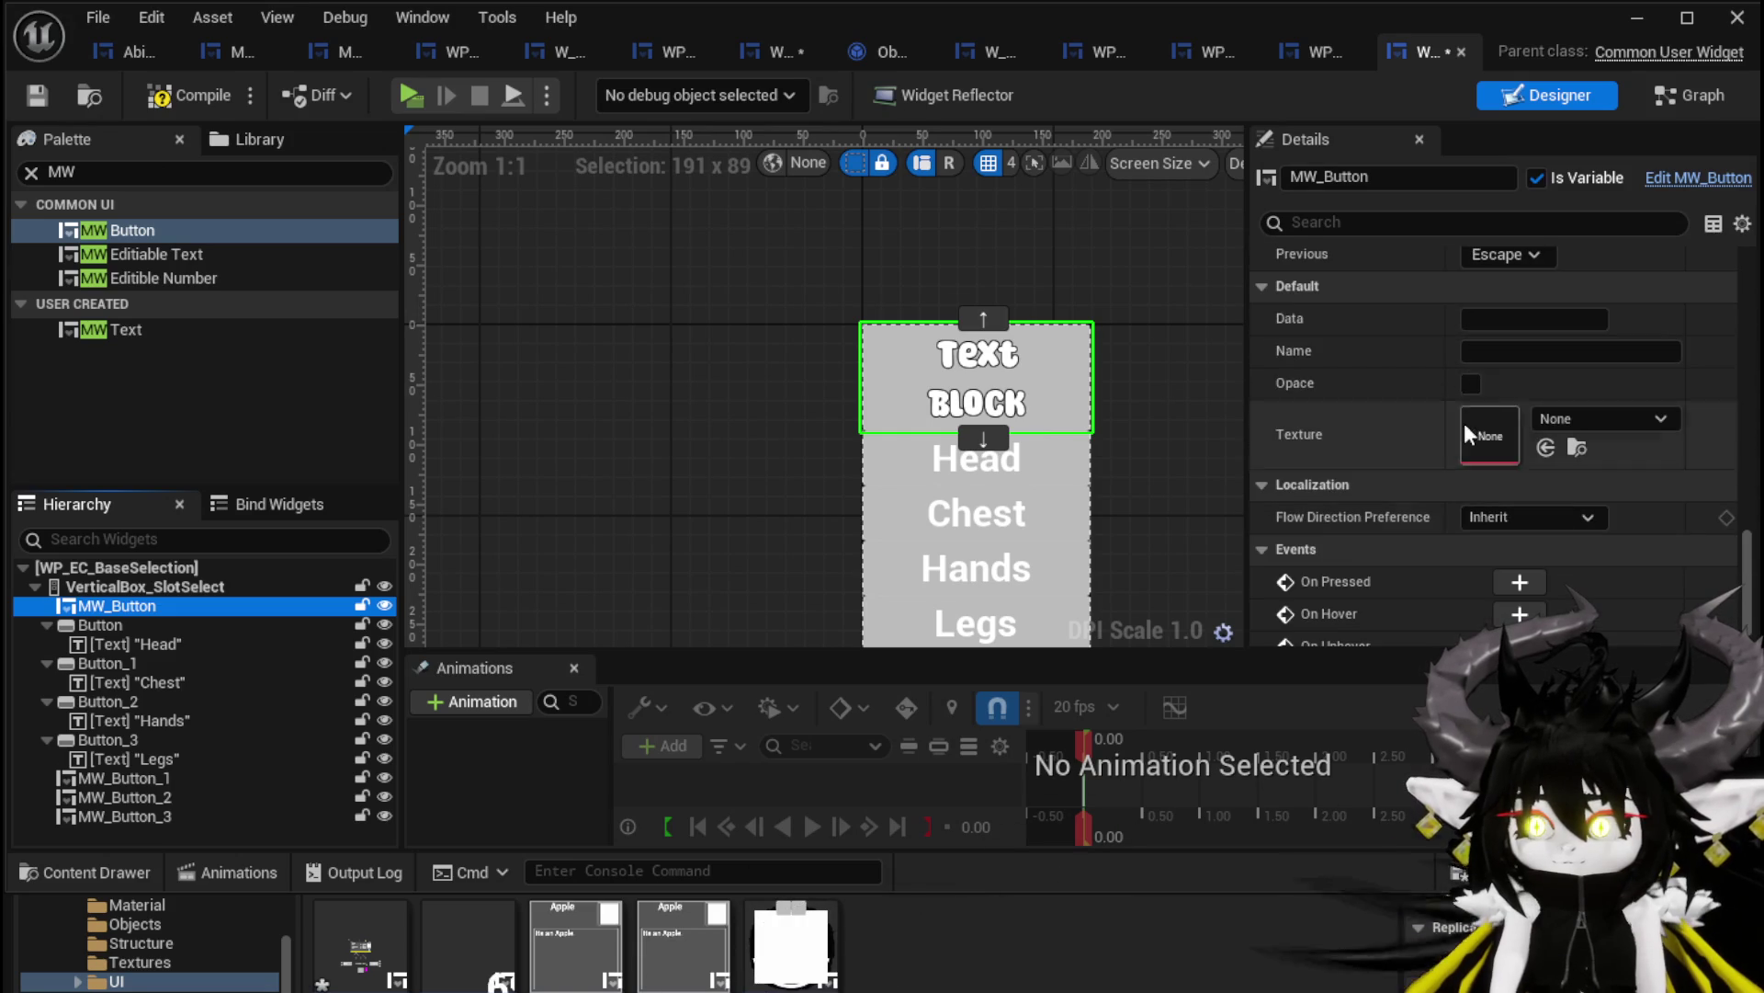
left_click(1521, 349)
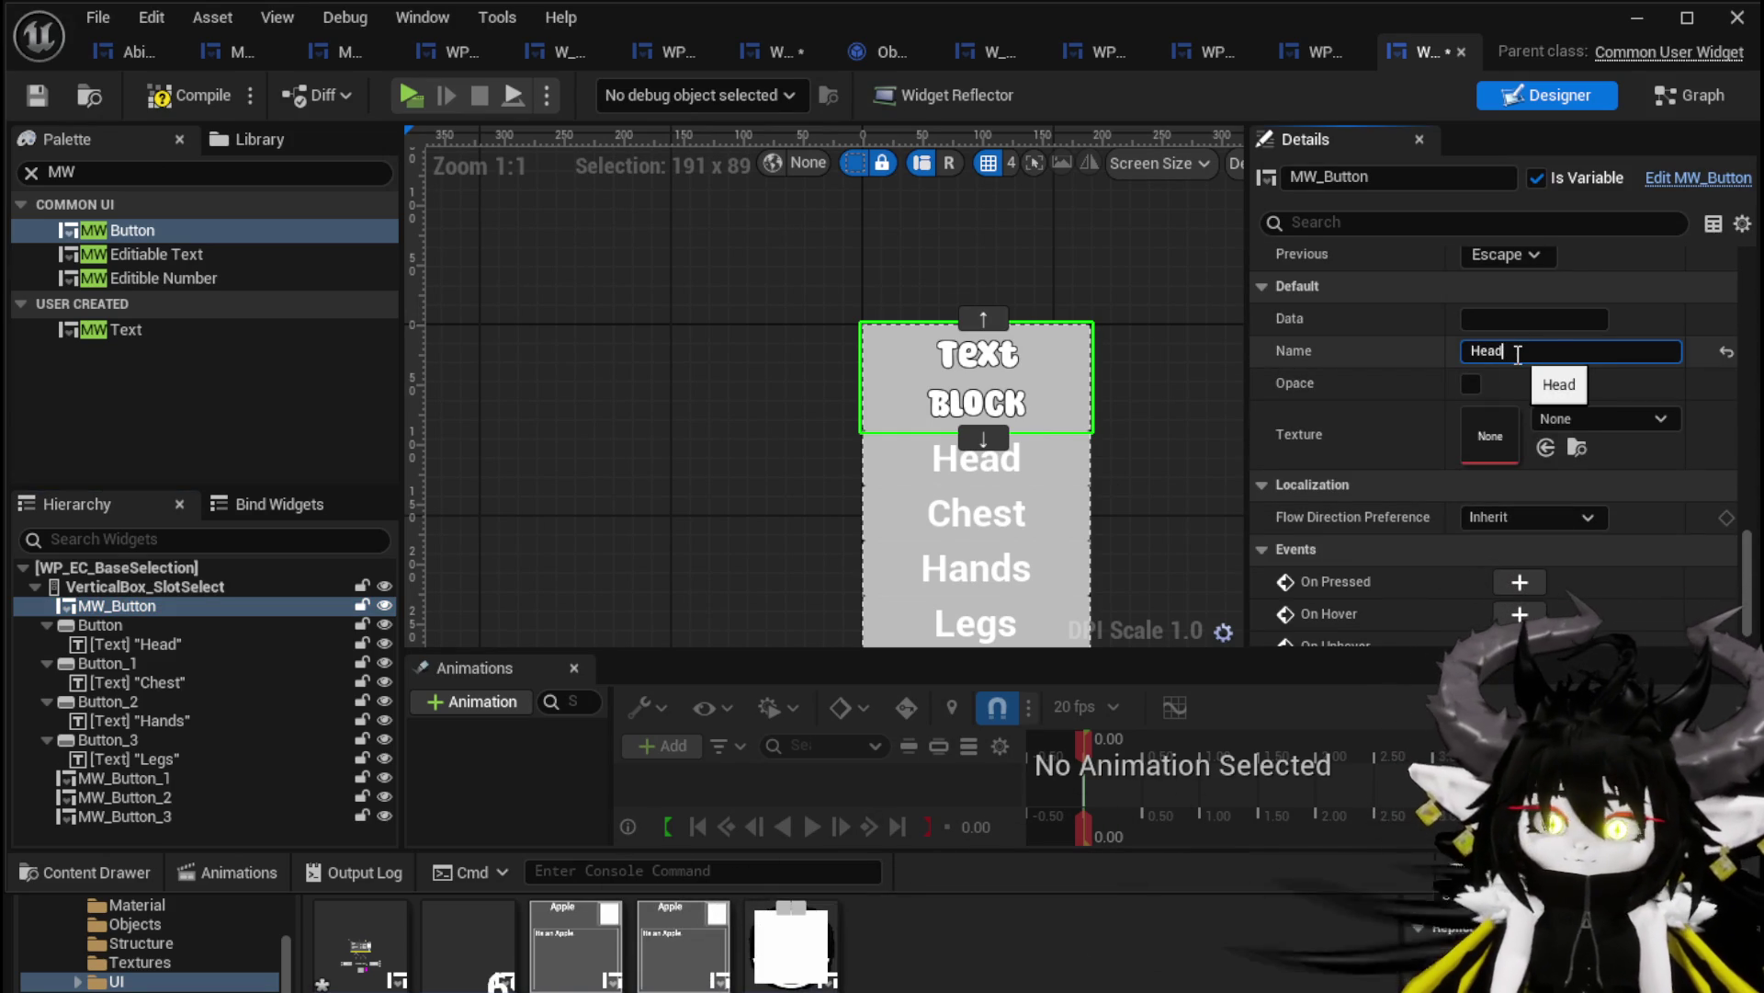
Name the MW buttons Head, Chest, Hands and Legs, then save the blueprint
key("Return")
left_click(124, 778)
left_click(1486, 352)
type("Chest")
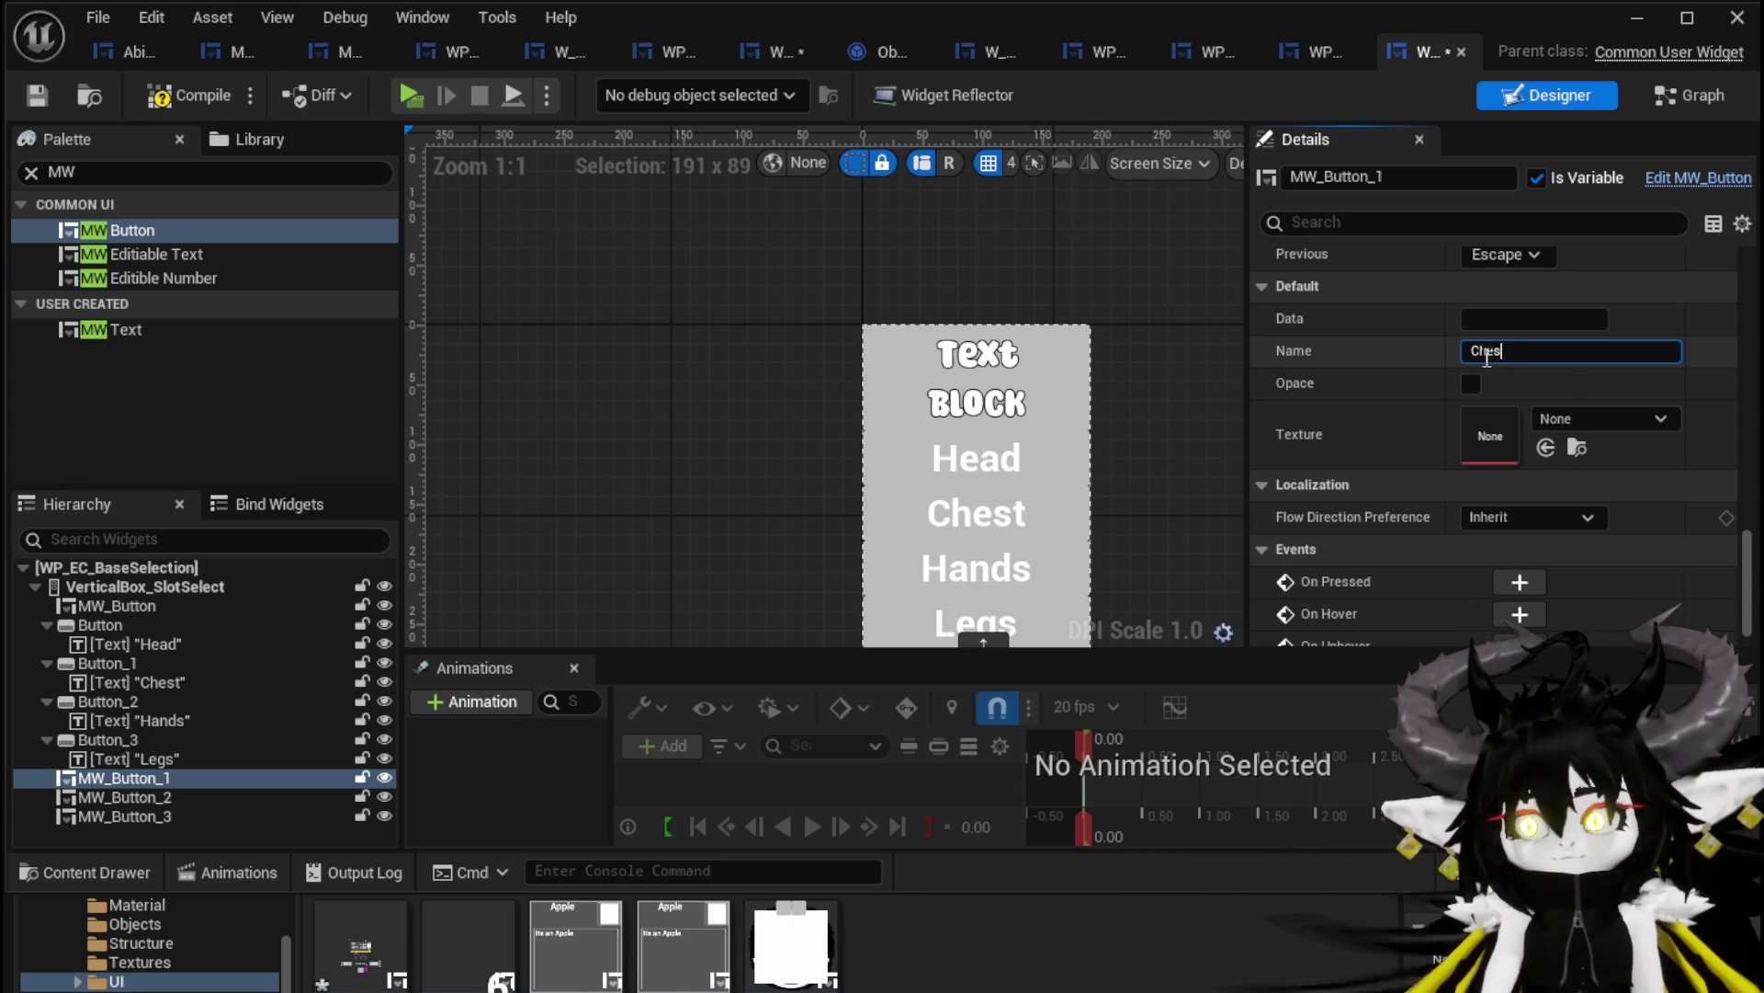
left_click(114, 797)
left_click(1515, 350)
type("Hands")
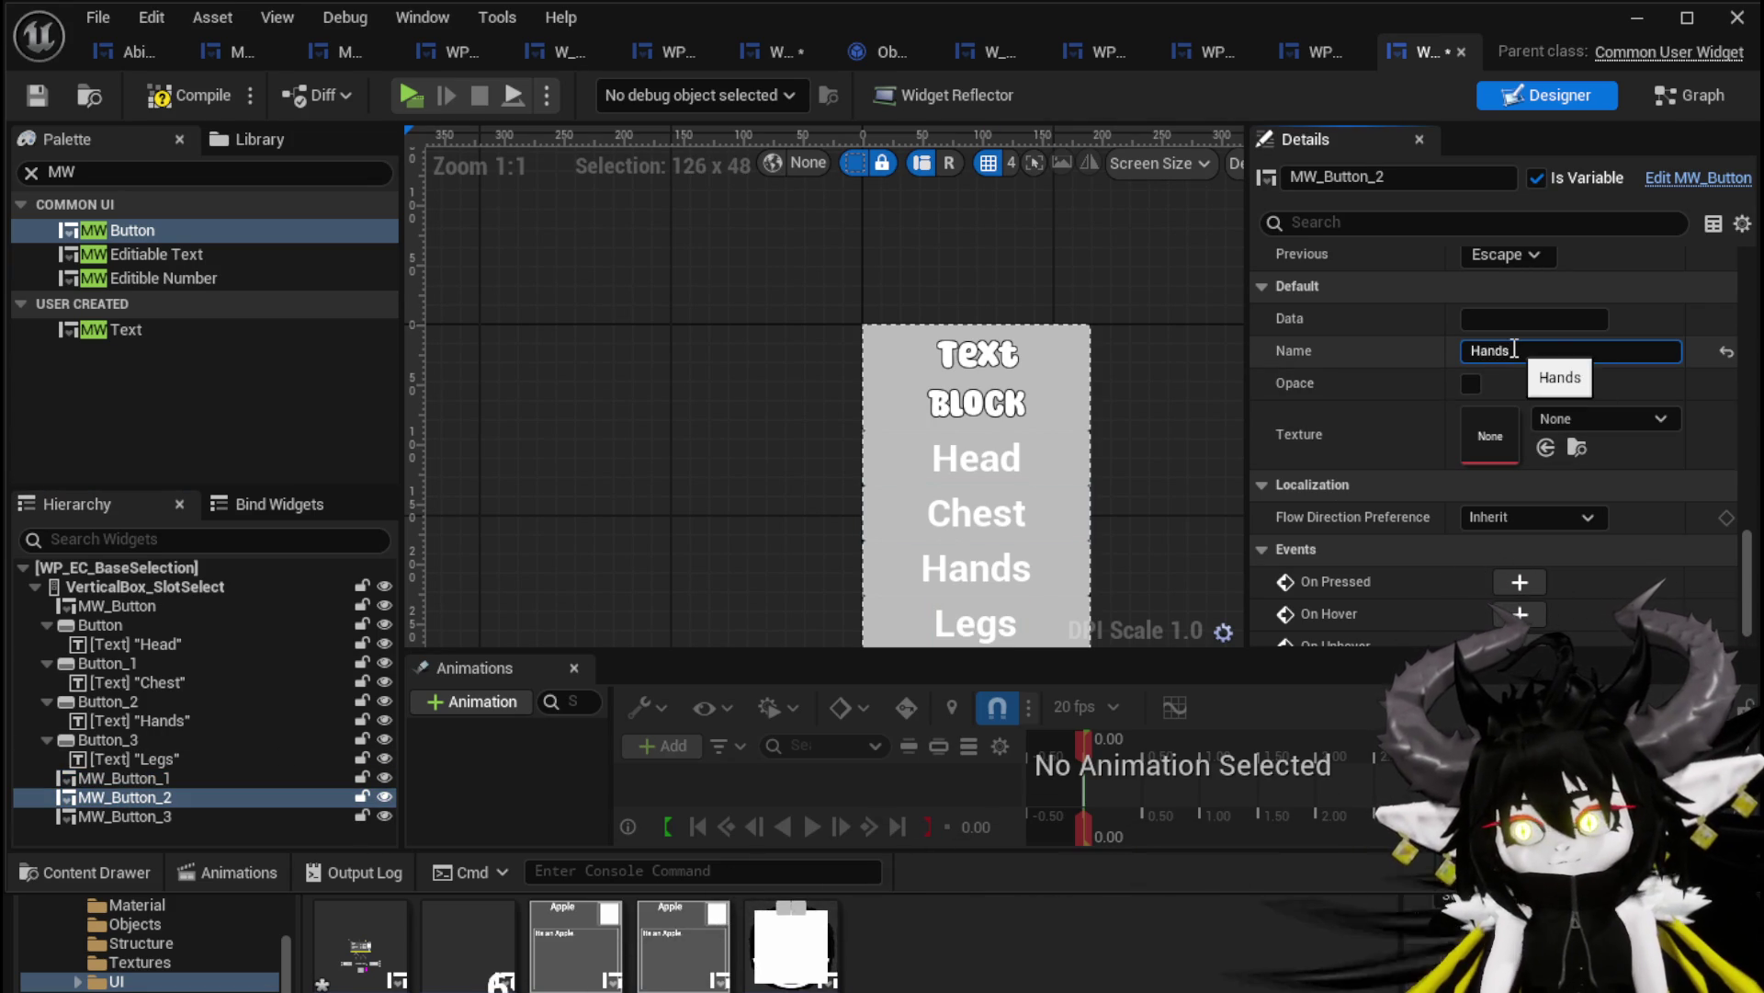
left_click(124, 817)
left_click(1505, 351)
type("Legs")
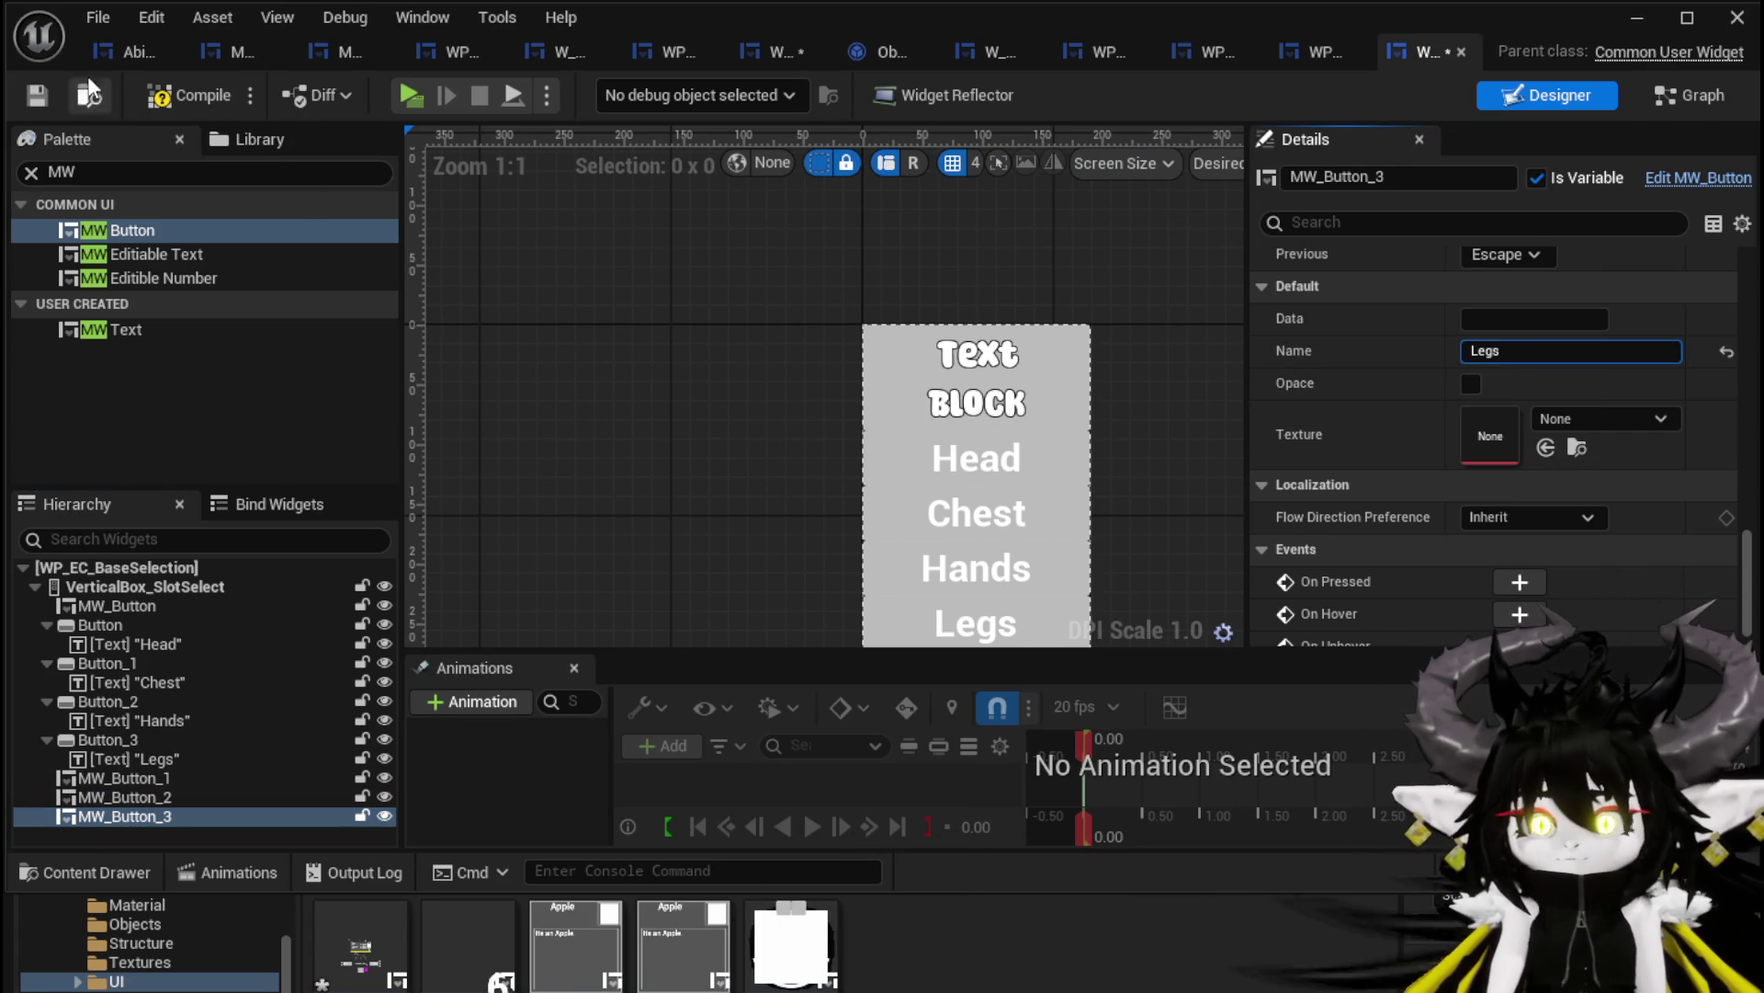
left_click(21, 101)
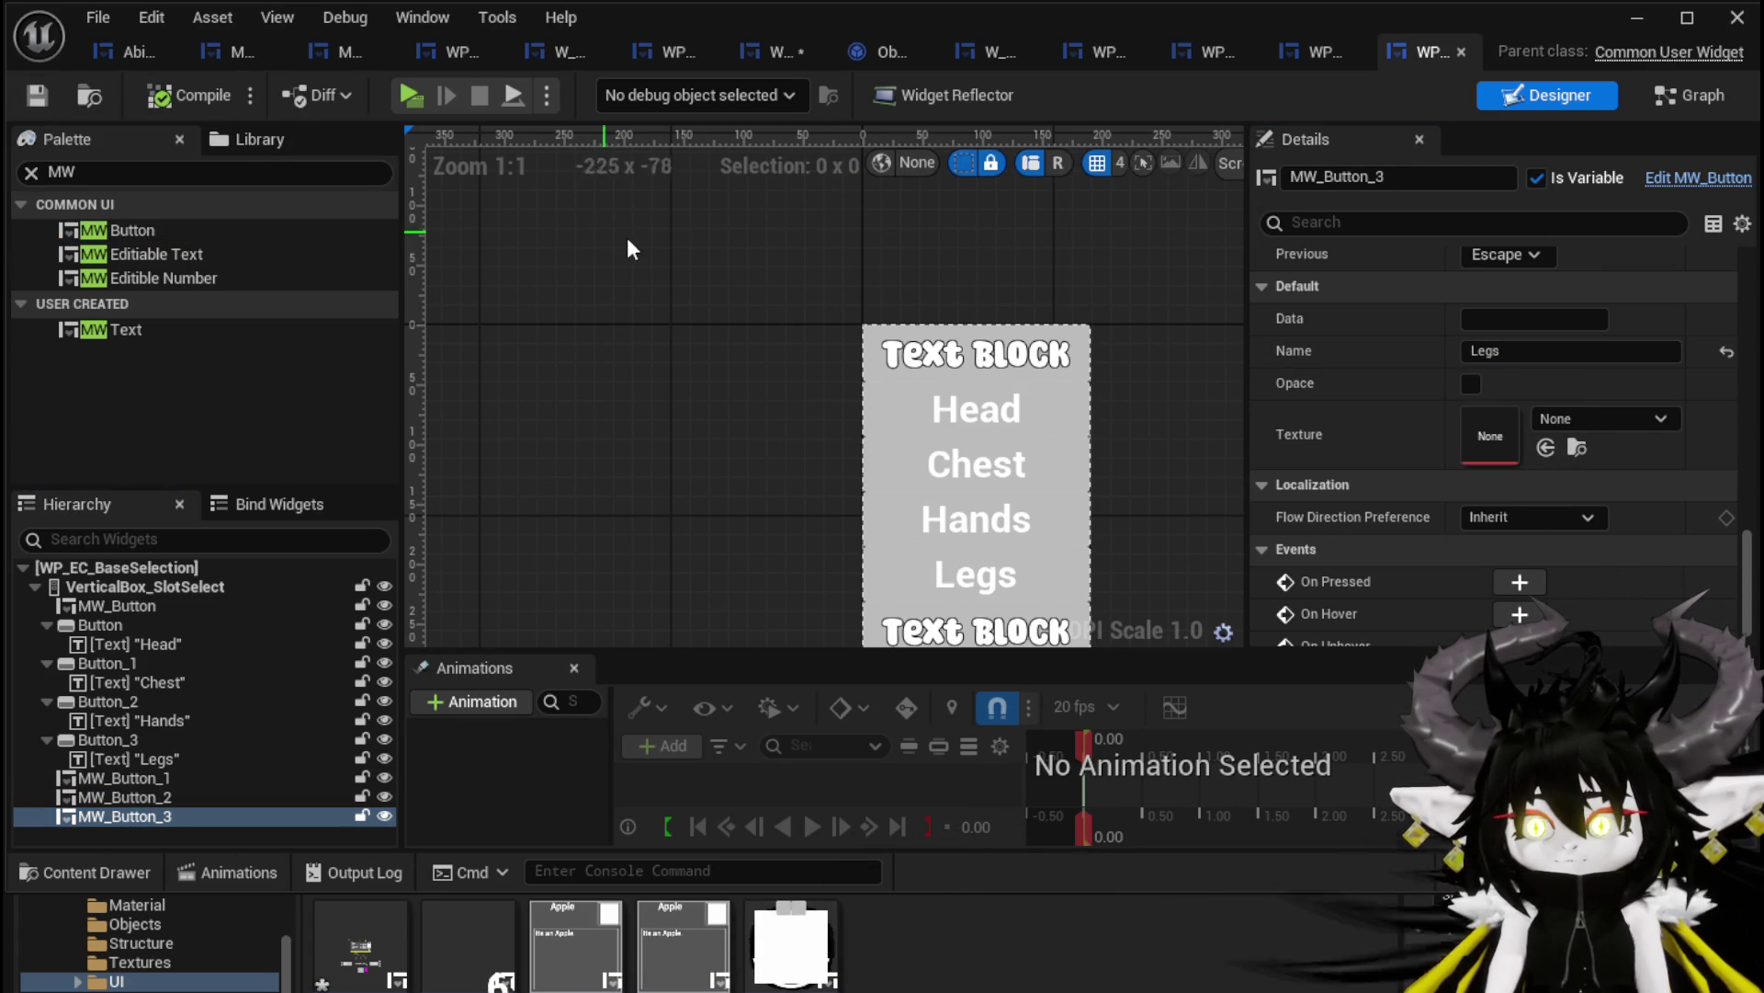
Delete the old Head, Chest, Hands and Legs buttons from the canvas
left_click(892, 412)
key("Delete")
left_click(899, 409)
key("Delete")
left_click(897, 400)
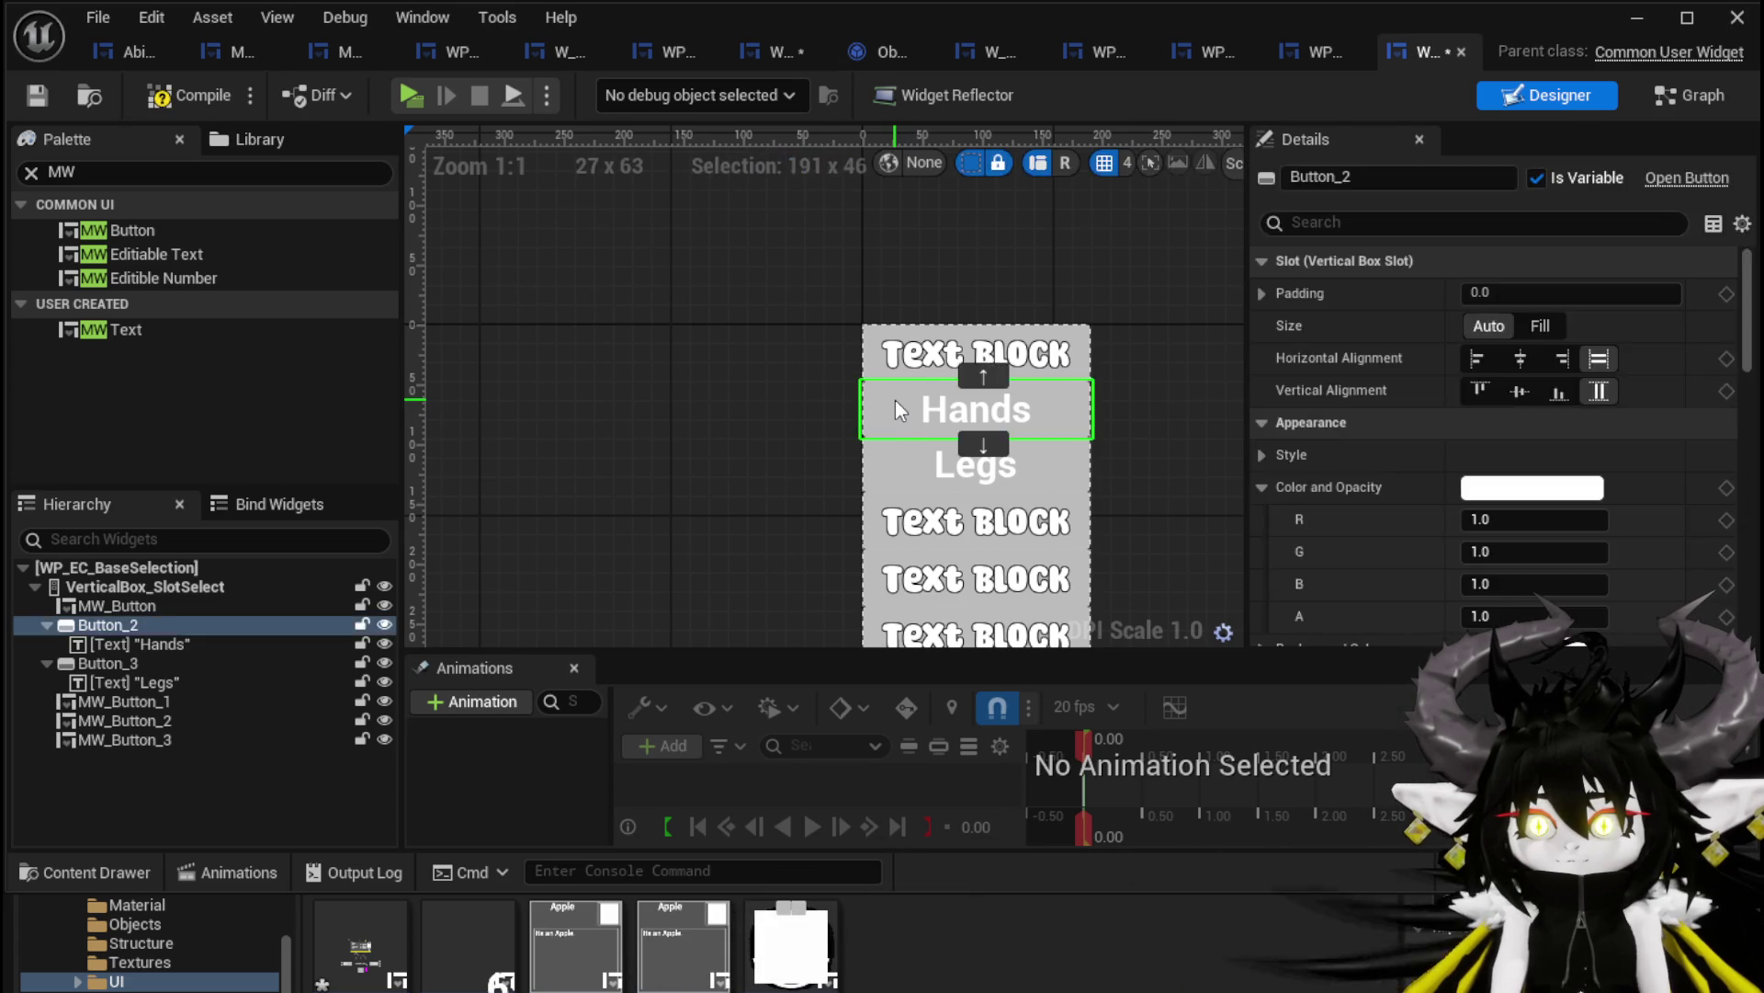
key("Delete")
left_click(895, 399)
key("Delete")
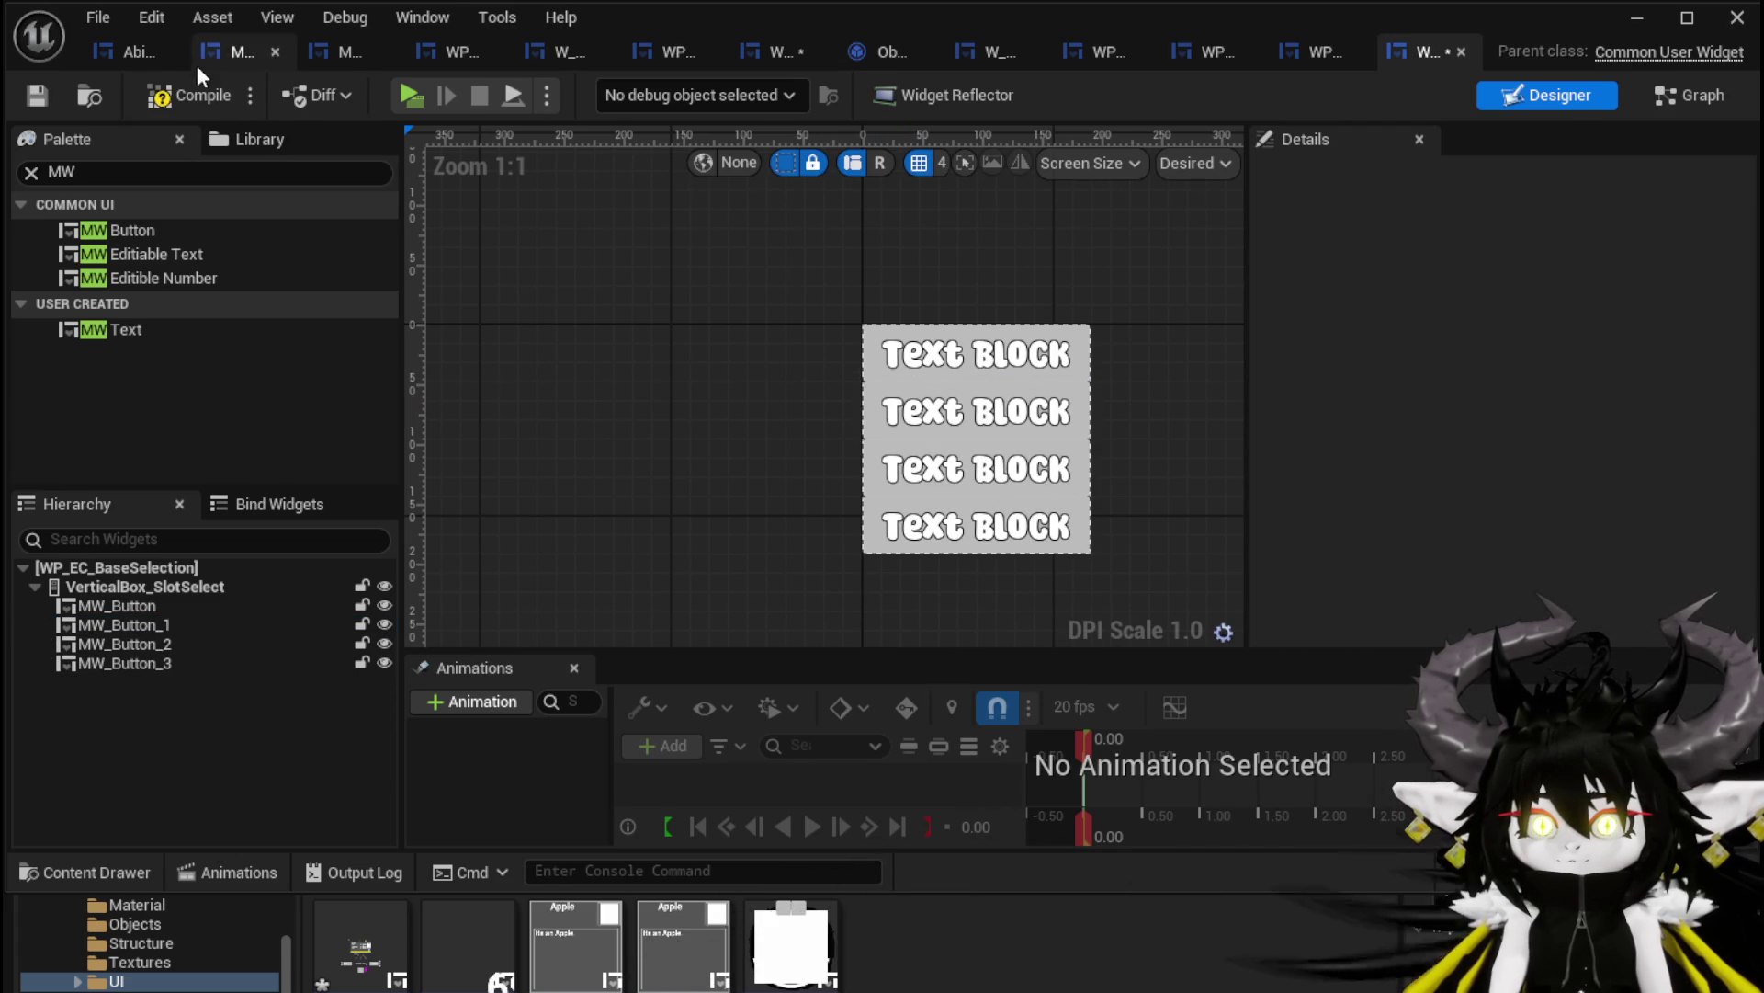
Compile the widget and review the broken On Pressed events in the Event Graph
left_click(37, 96)
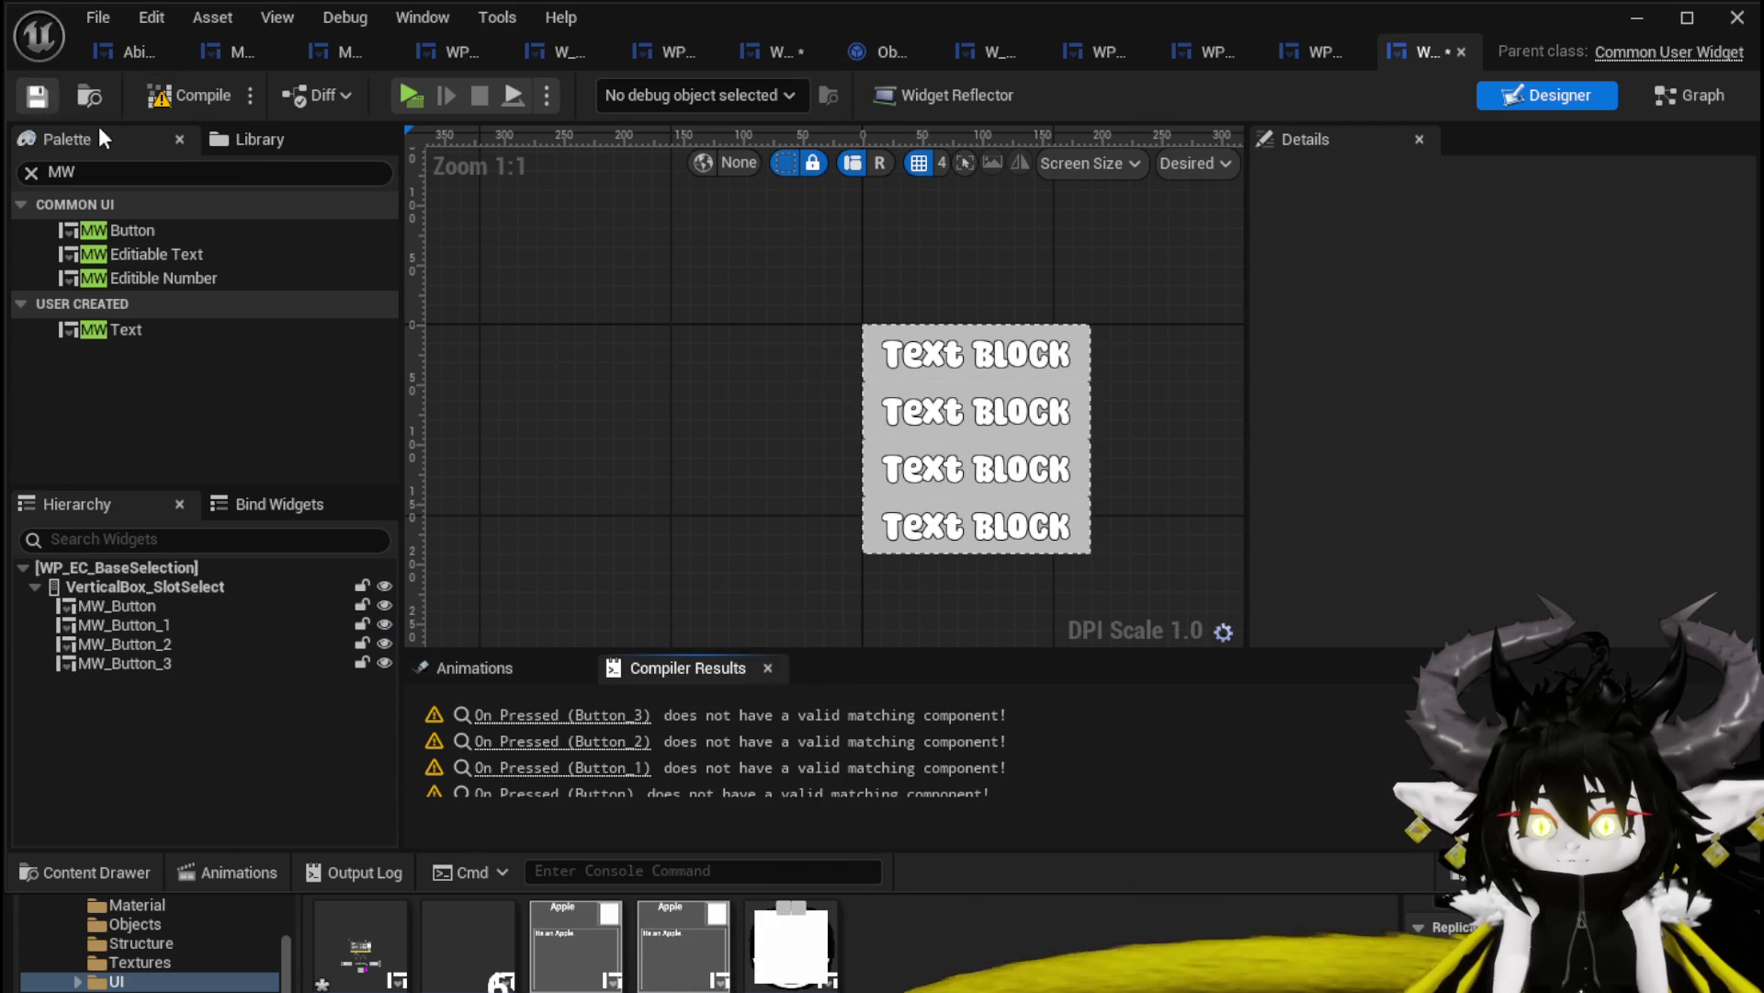
left_click(529, 717)
scroll(757, 388, "down", 2)
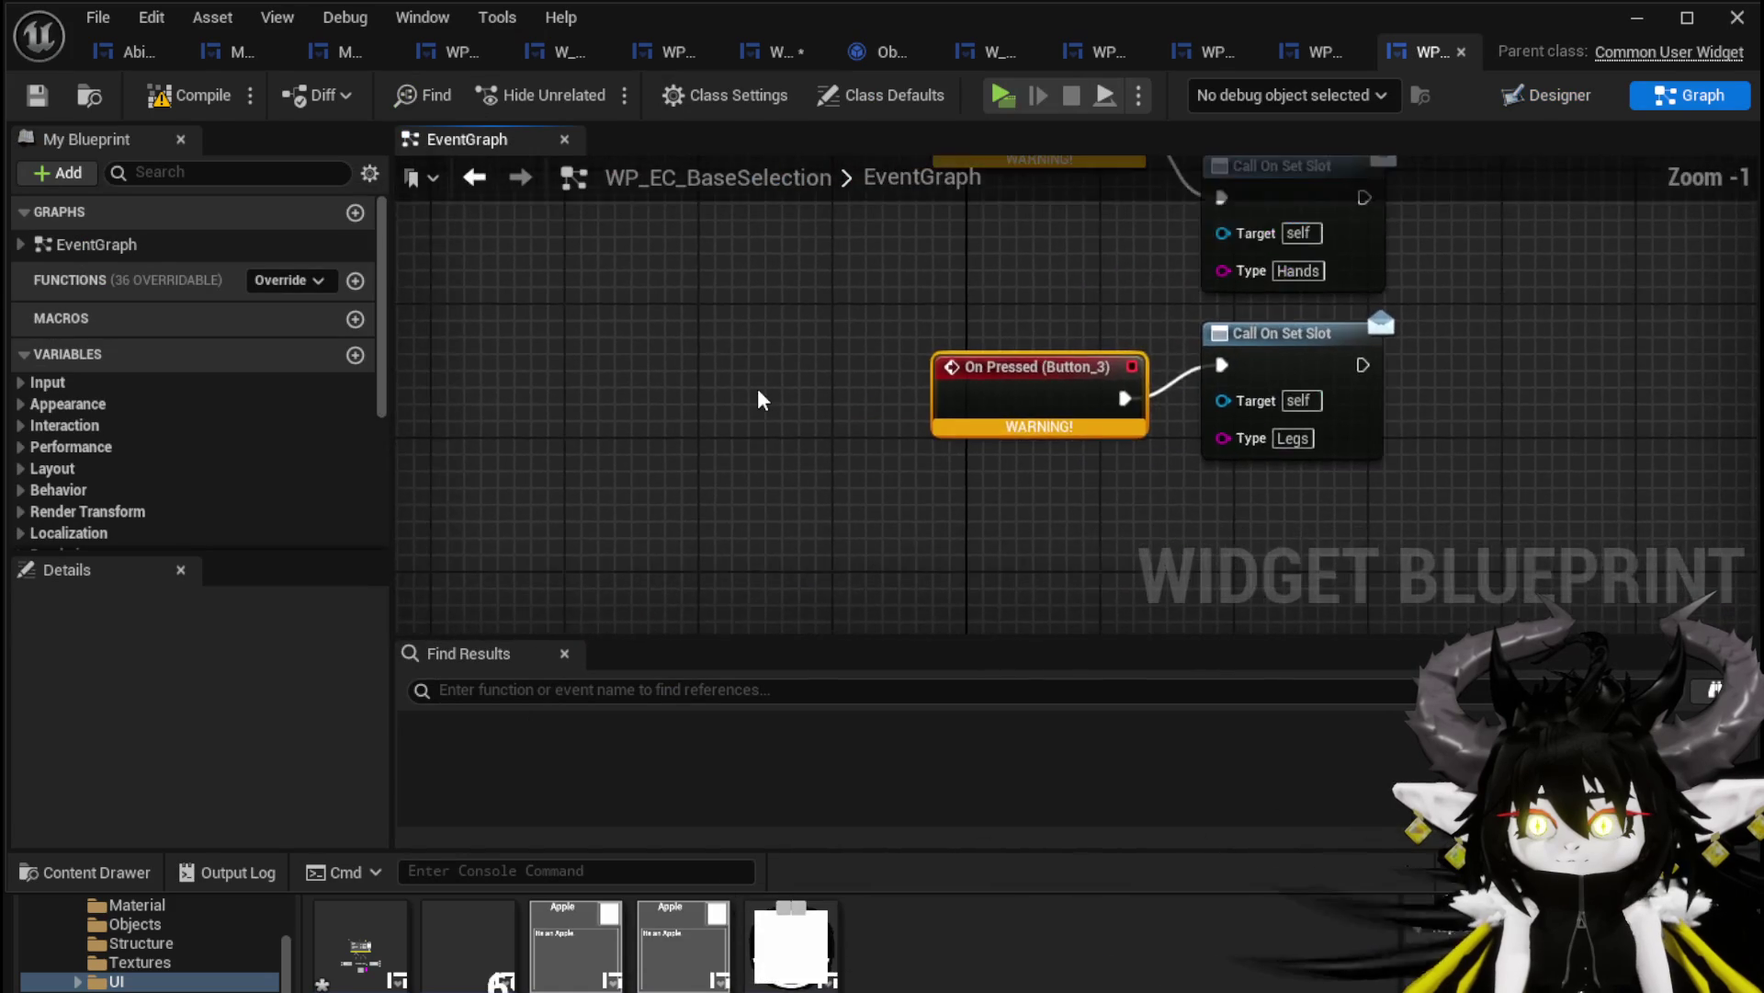
mouse_move(791, 321)
left_mouse_down()
mouse_move(702, 584)
mouse_move(679, 580)
mouse_move(671, 550)
mouse_move(678, 657)
mouse_move(654, 540)
mouse_move(658, 647)
left_mouse_up()
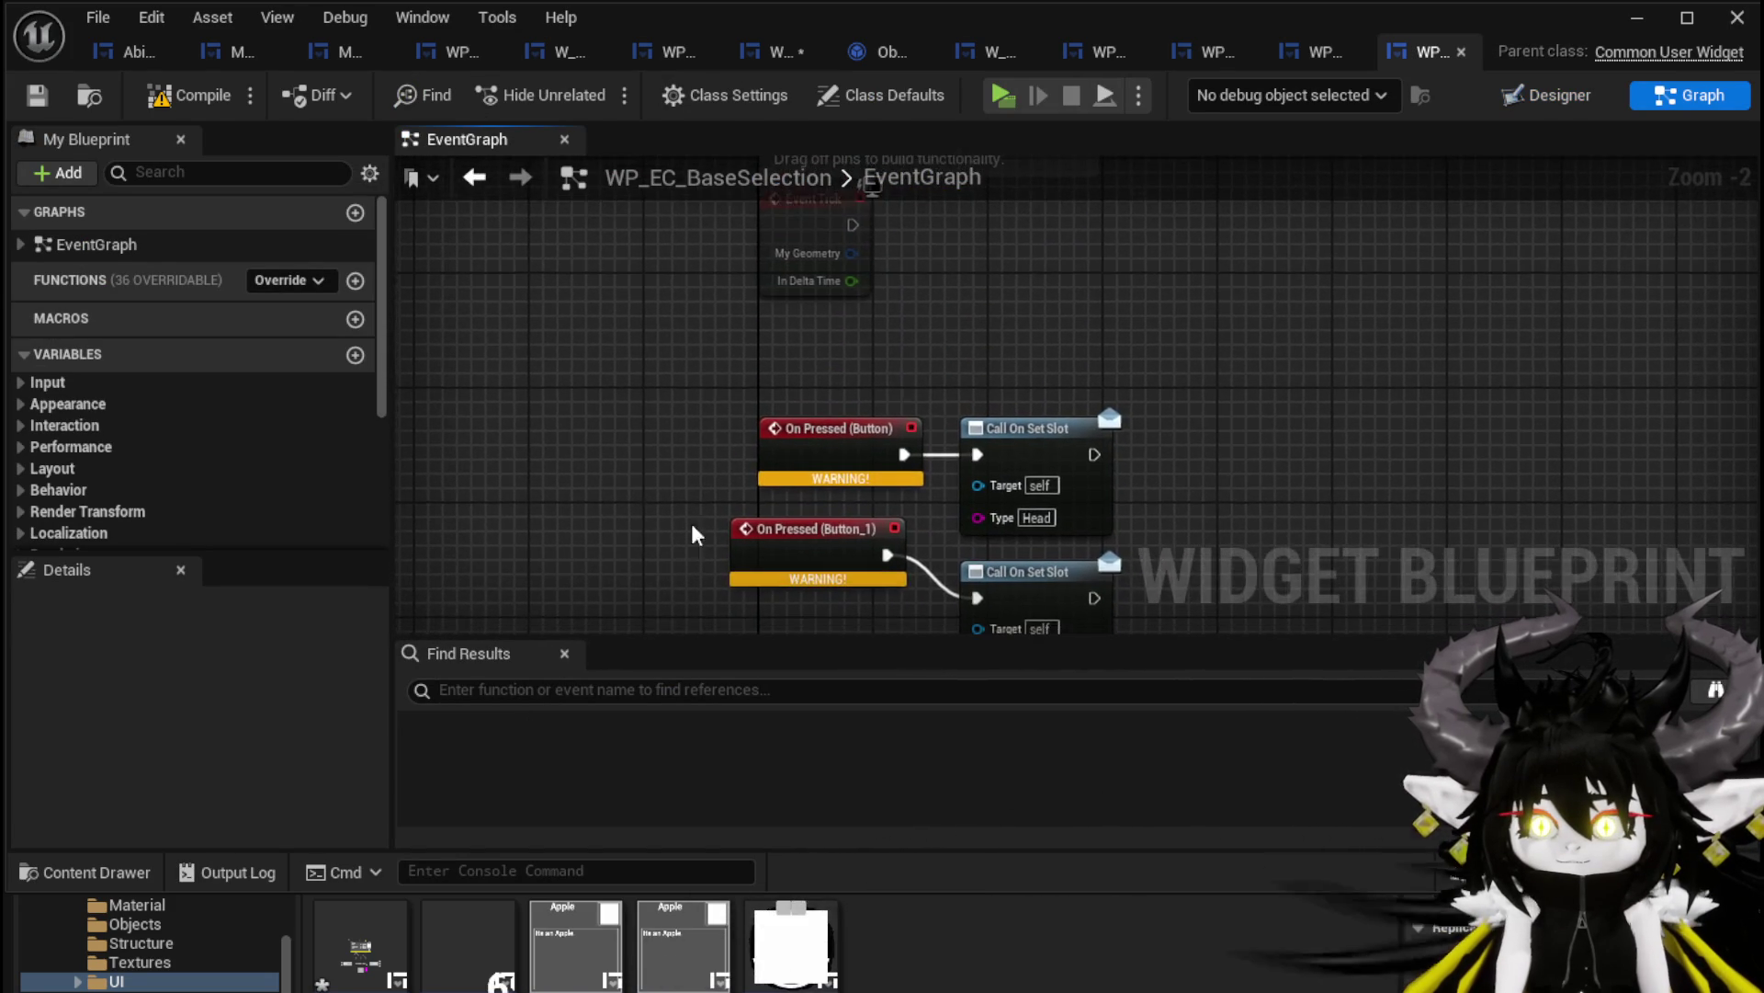
scroll(701, 422, "down", 2)
mouse_move(702, 422)
left_mouse_down()
mouse_move(705, 614)
mouse_move(750, 341)
left_mouse_up()
scroll(748, 349, "up", 2)
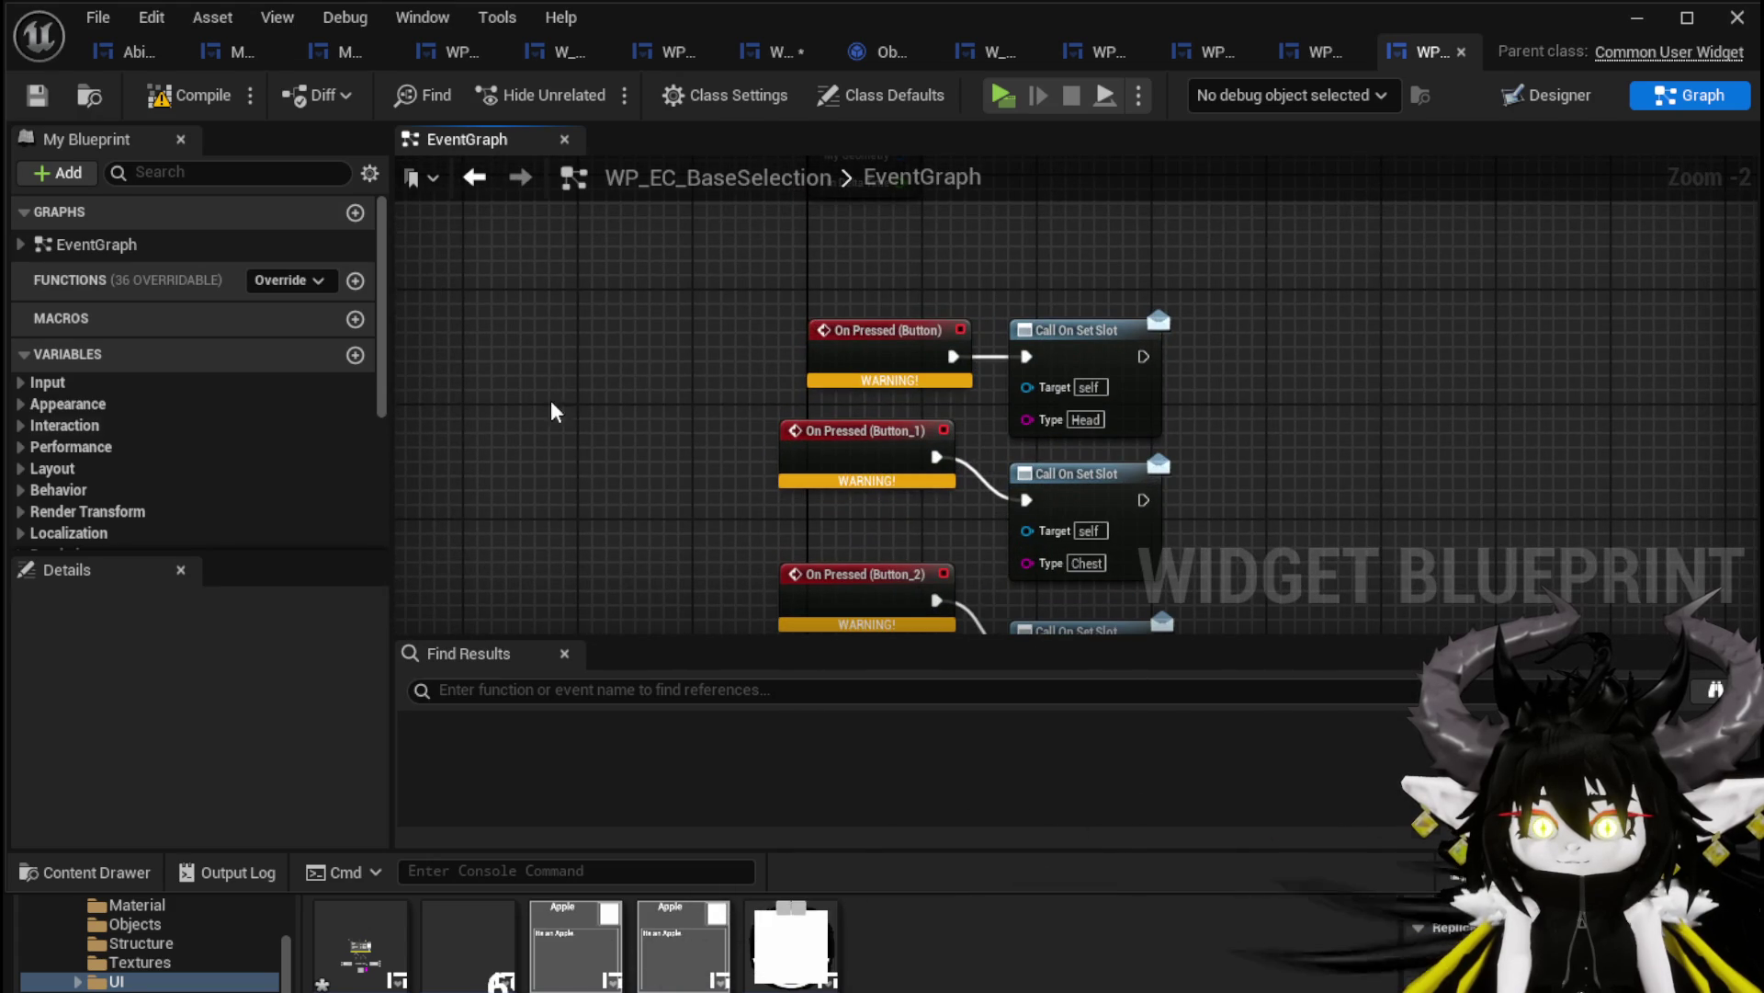
scroll(249, 460, "down", 5)
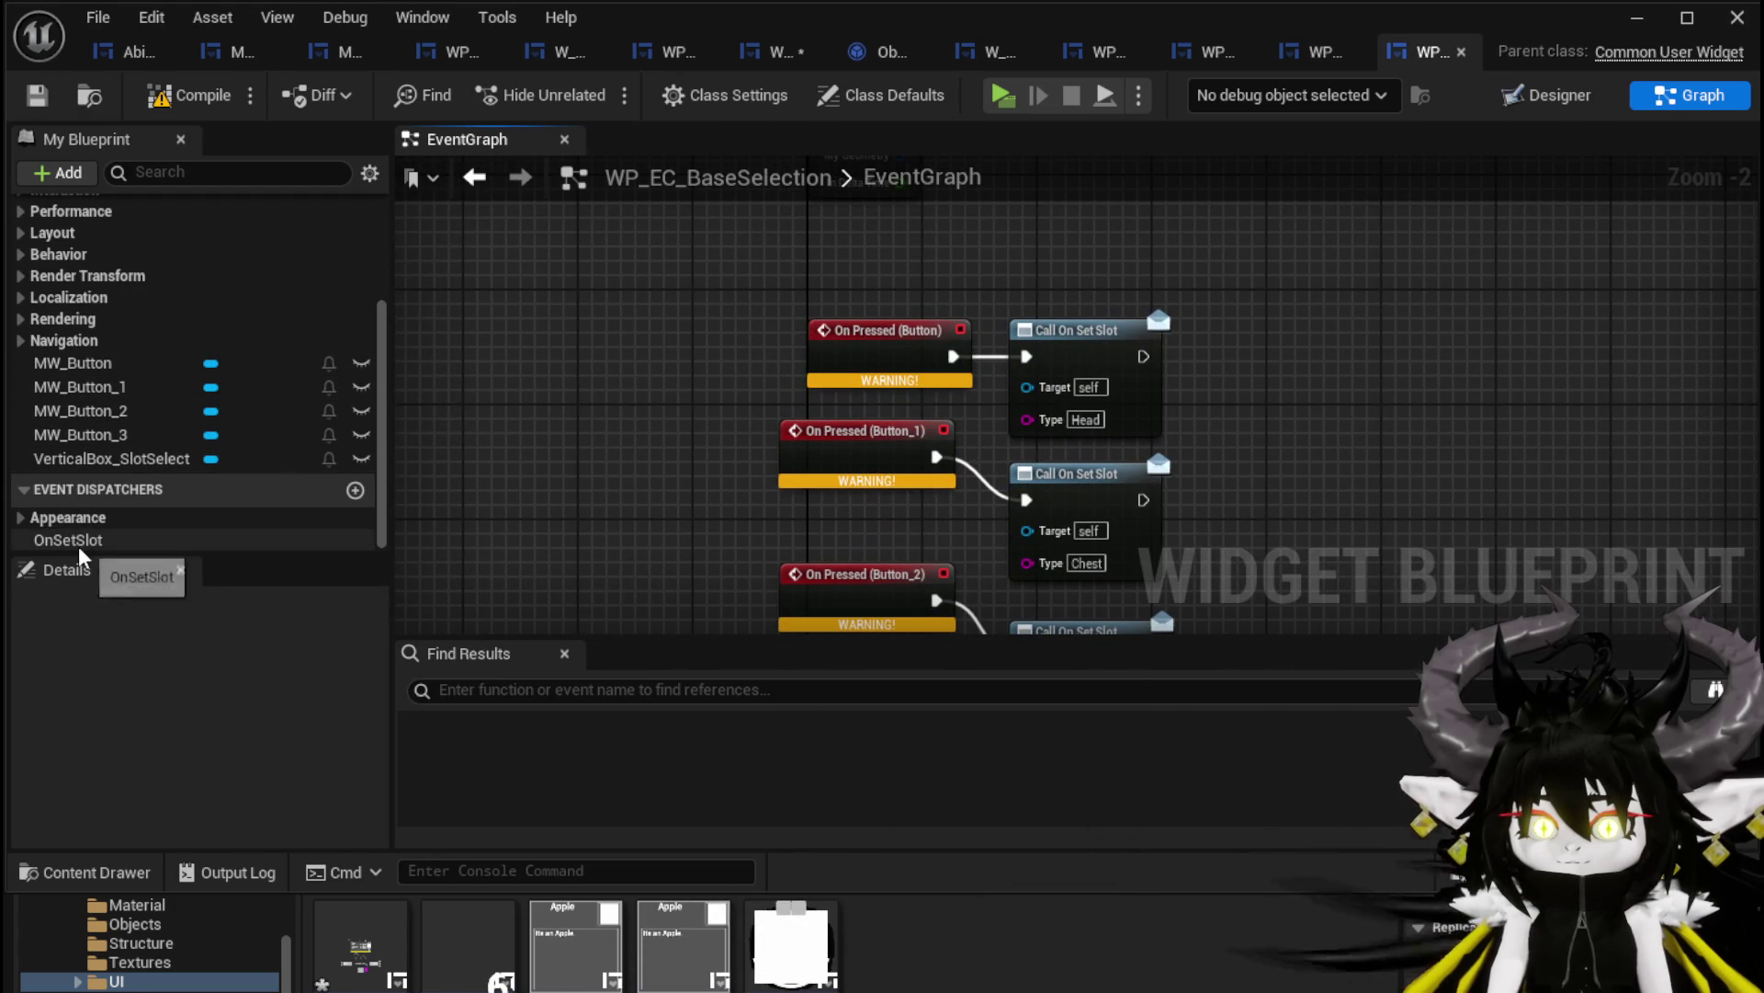
Select the MW_Button variable, discarding an accidentally created getter node
mouse_move(125, 368)
left_mouse_down()
mouse_move(698, 303)
mouse_move(680, 303)
left_mouse_up()
left_click(681, 327)
key("Delete")
left_click(118, 365)
scroll(295, 735, "down", 10)
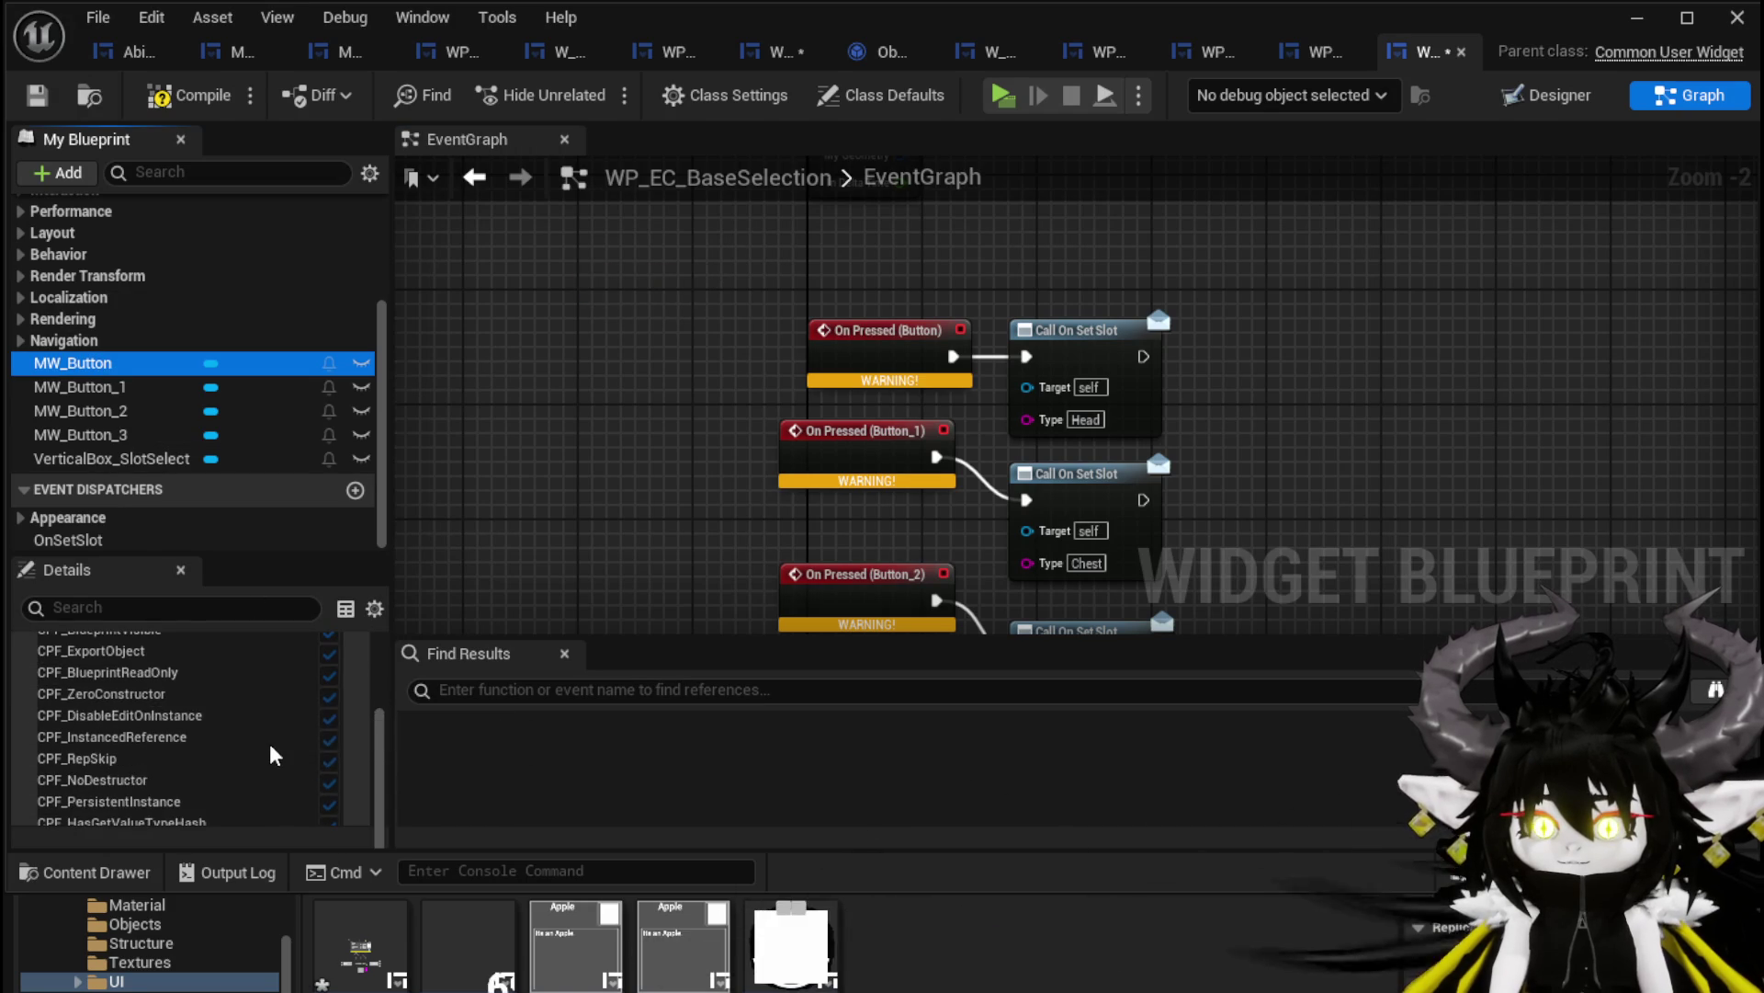
scroll(289, 721, "up", 6)
scroll(276, 724, "down", 4)
scroll(276, 724, "down", 5)
Replace the old Head press event with On Pressed (MW_Button), wiring exec and Data to Set Slot's Type
left_click(225, 710)
mouse_move(915, 611)
left_mouse_down()
mouse_move(788, 244)
mouse_move(813, 373)
left_mouse_up()
key("Delete")
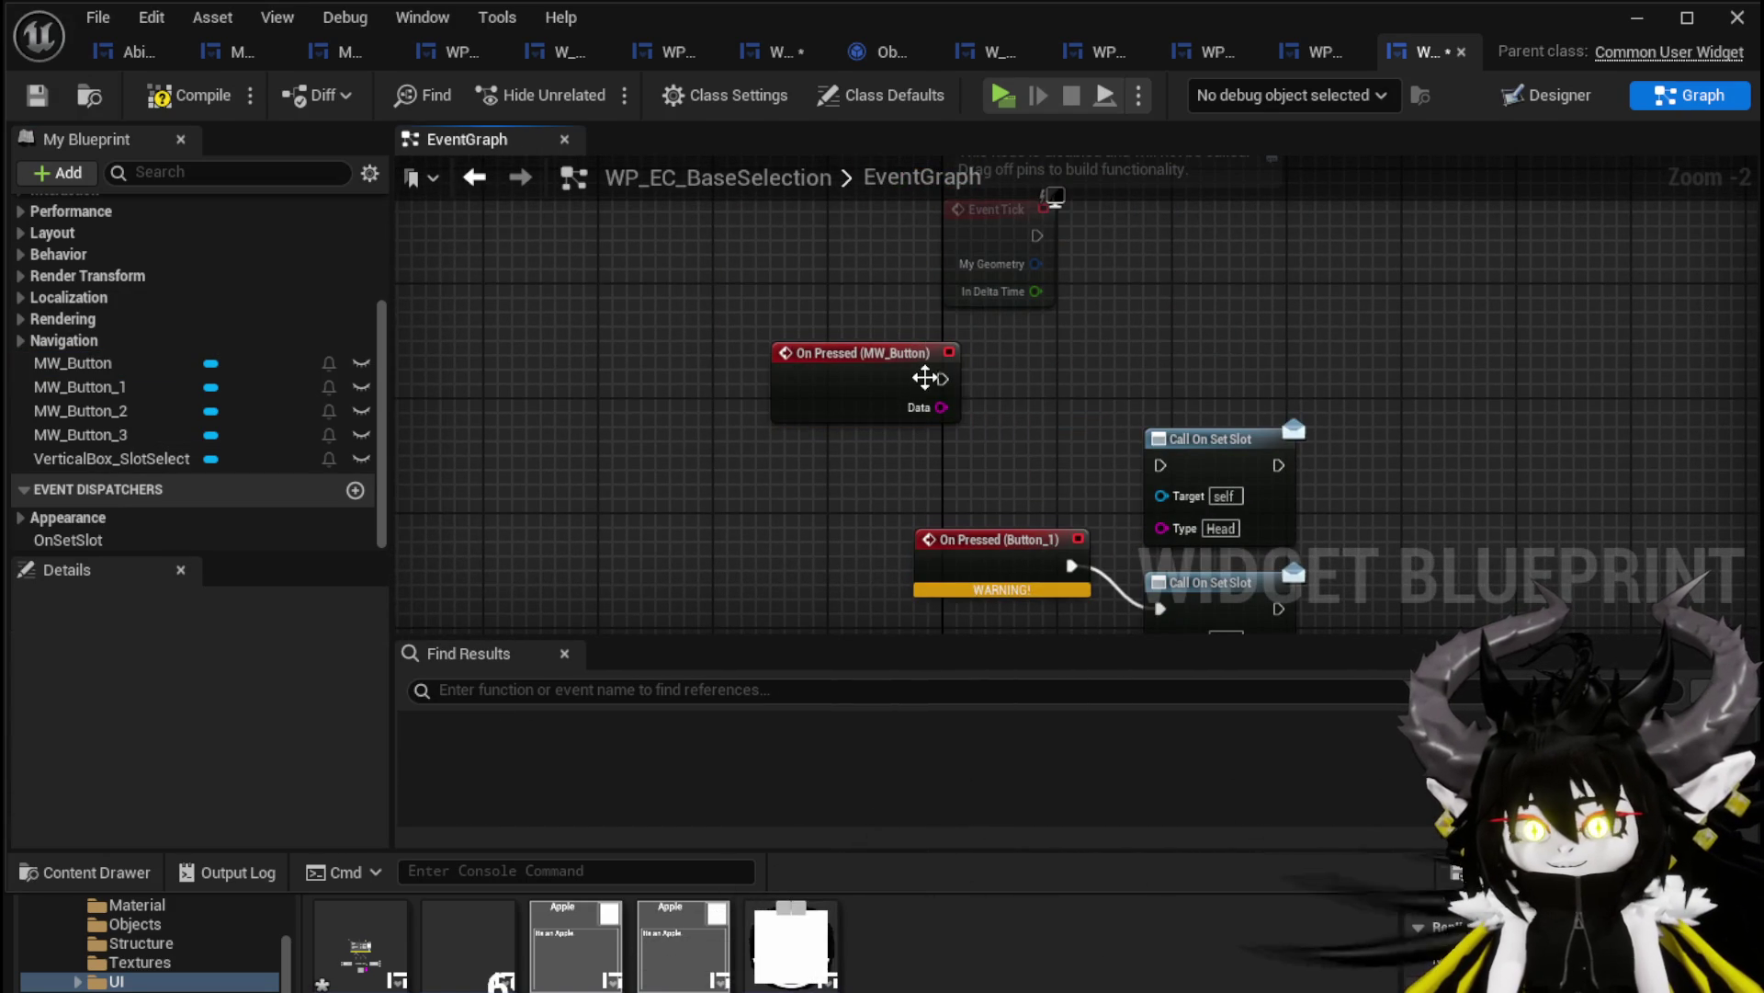
mouse_move(939, 379)
left_mouse_down()
mouse_move(1135, 466)
mouse_move(1206, 338)
mouse_move(1117, 377)
left_mouse_up()
mouse_move(937, 410)
left_mouse_down()
mouse_move(1059, 445)
mouse_move(923, 241)
mouse_move(908, 303)
left_mouse_up()
left_click_drag(1063, 342, 1061, 339)
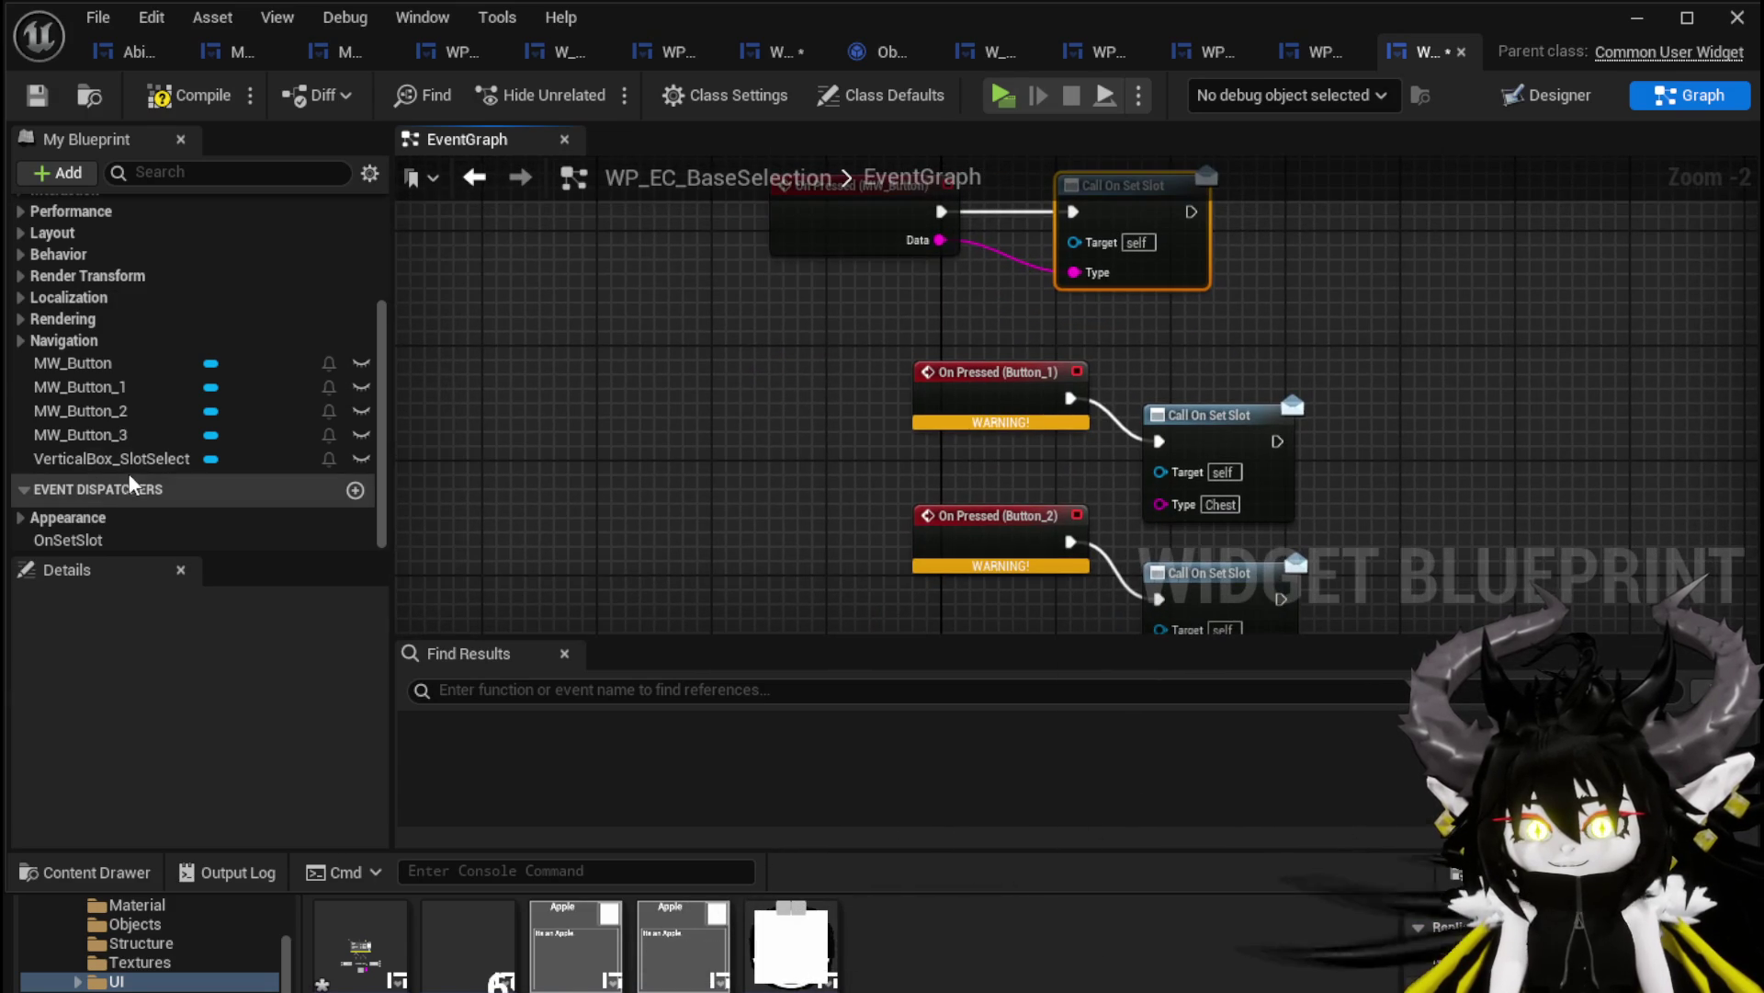
left_click(101, 387)
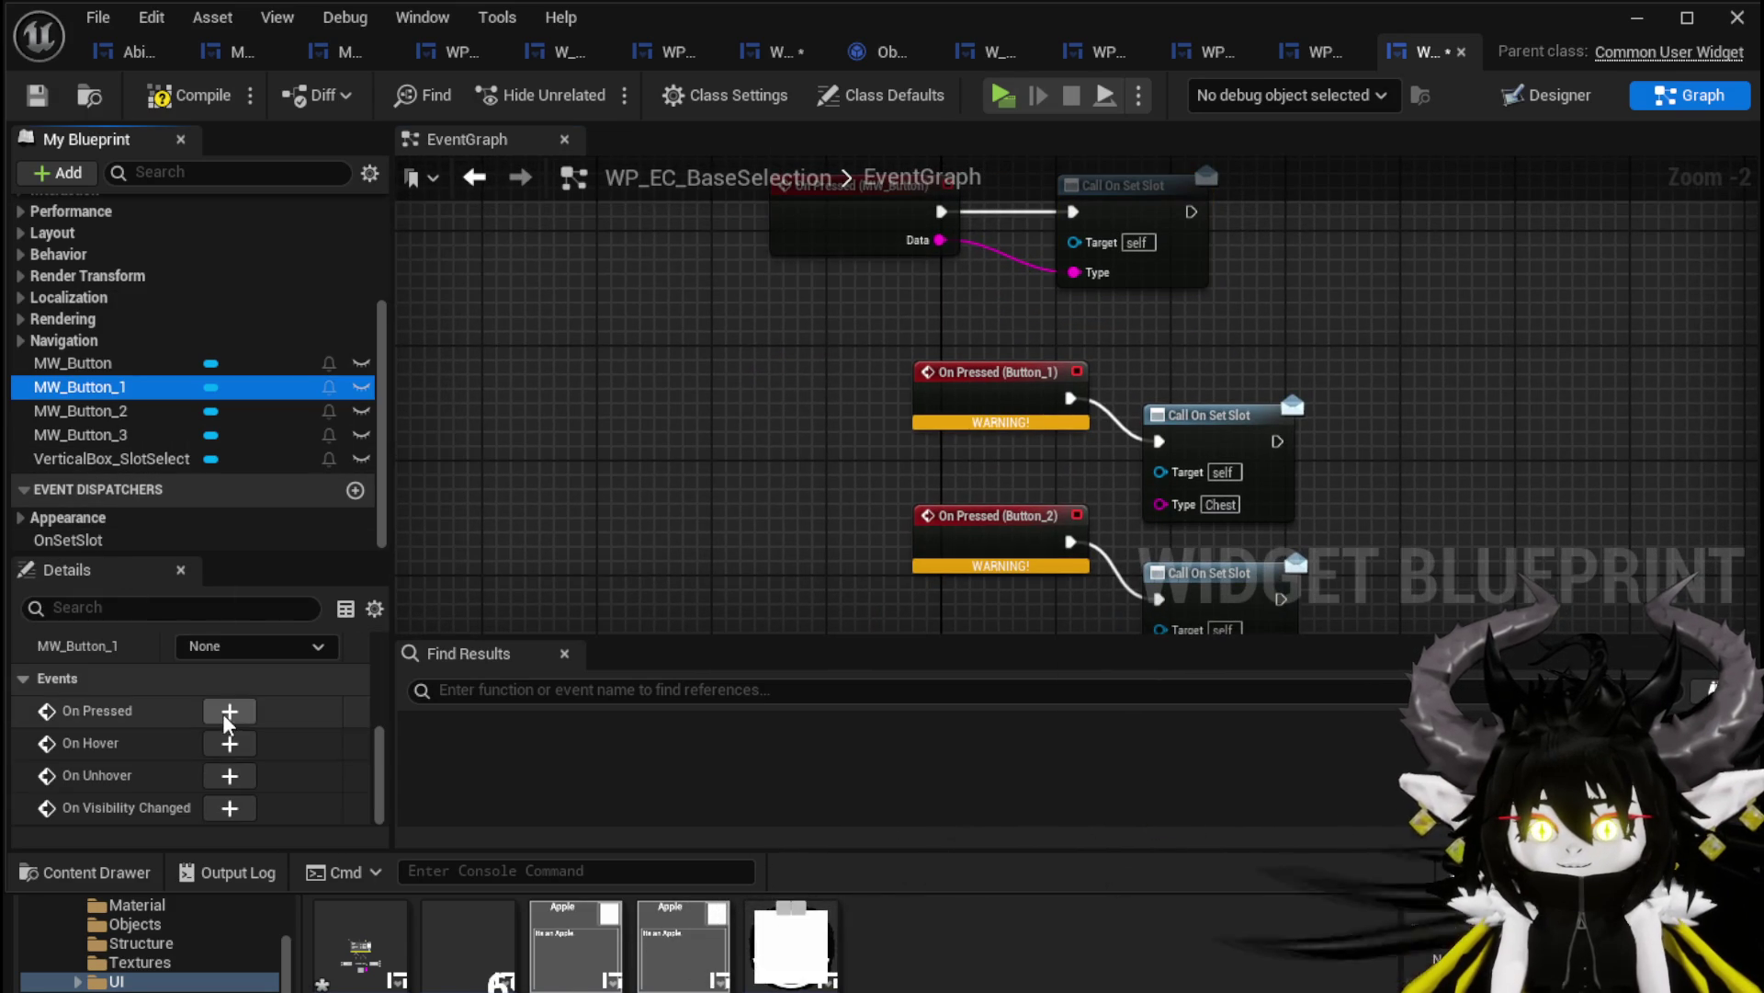
Add On Pressed (MW_Button_1) wired to the Chest Set Slot call and delete the old Chest event
left_click(230, 710)
scroll(790, 374, "down", 3)
left_click_drag(975, 212, 837, 524)
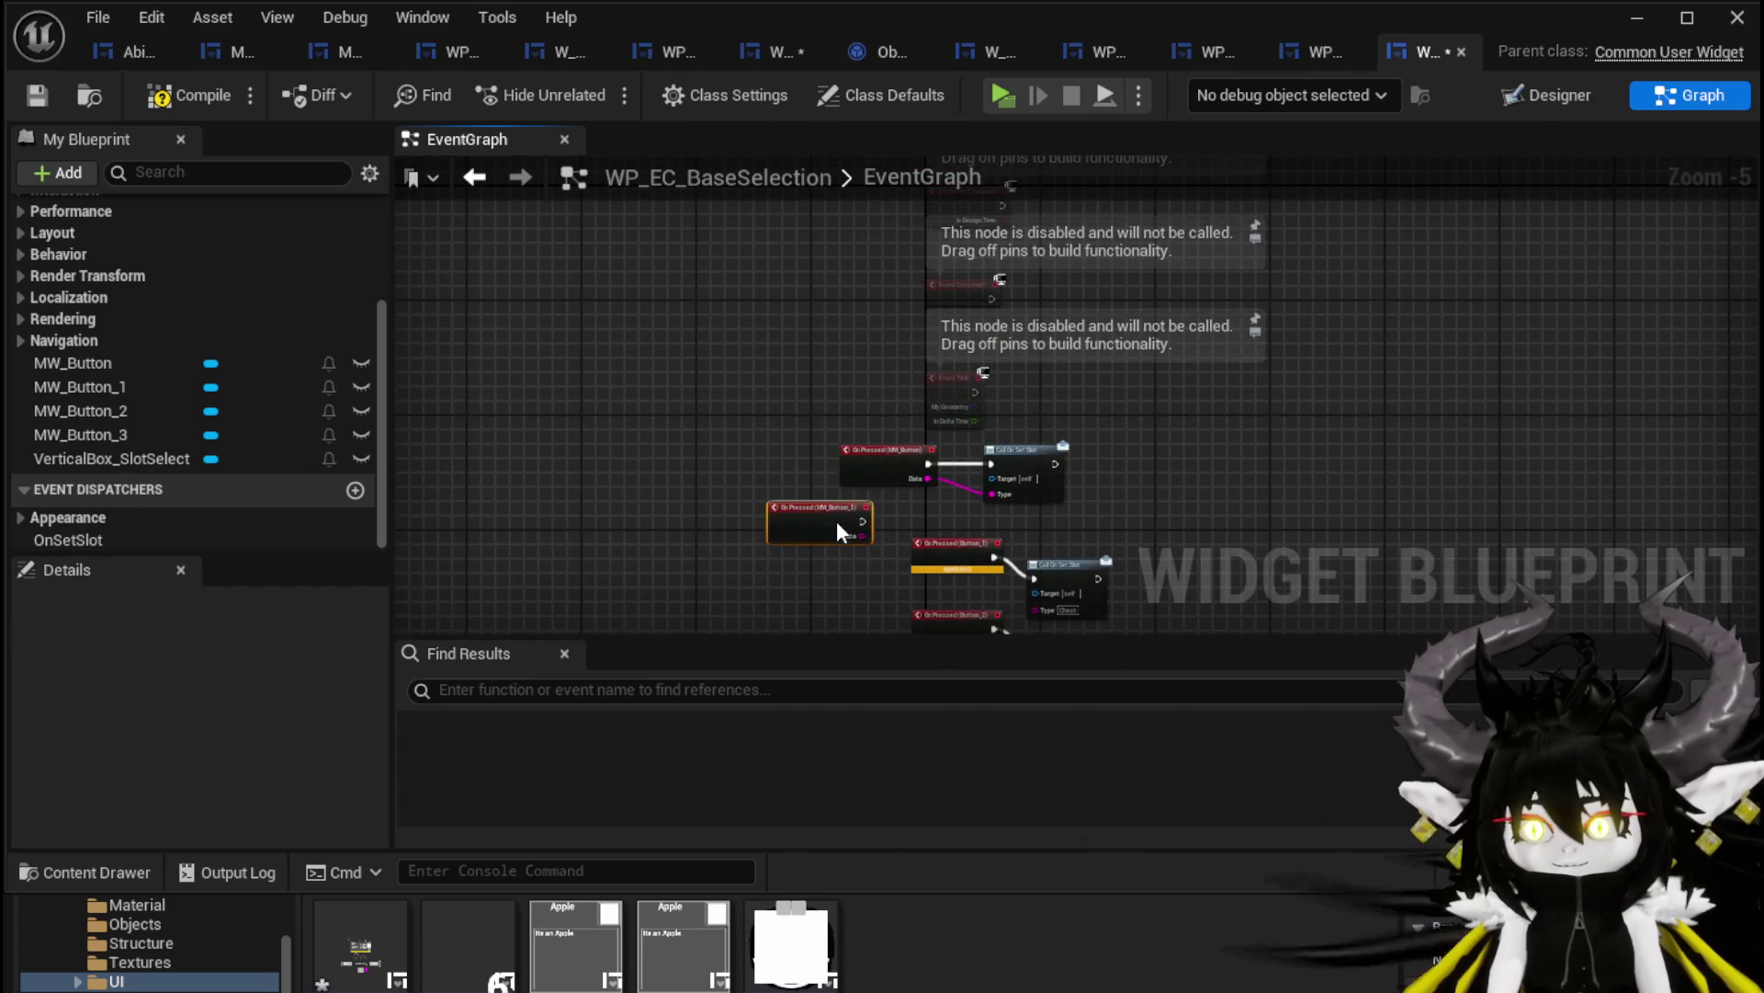
scroll(873, 552, "up", 4)
mouse_move(672, 393)
left_mouse_down()
mouse_move(1029, 487)
mouse_move(947, 456)
left_mouse_up()
mouse_move(999, 443)
left_mouse_down()
mouse_move(1177, 362)
mouse_move(1154, 382)
left_mouse_up()
left_click_drag(671, 426, 1094, 464)
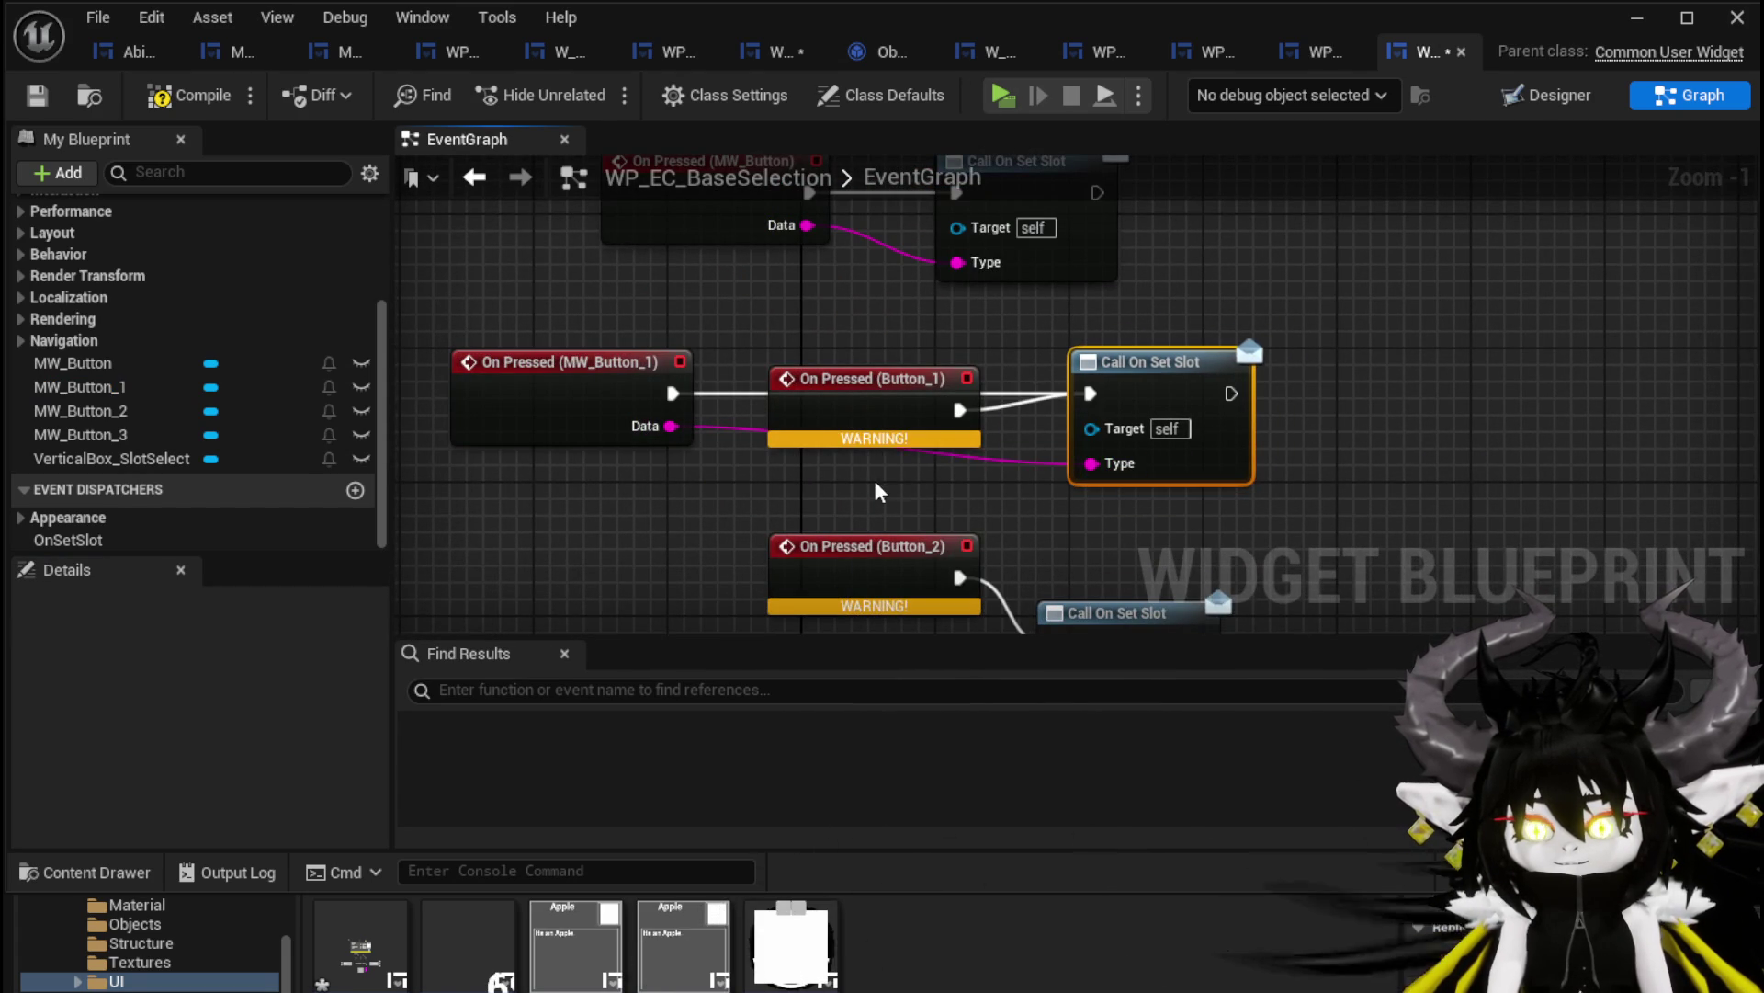
left_click(873, 395)
key("Delete")
left_click_drag(602, 379, 835, 380)
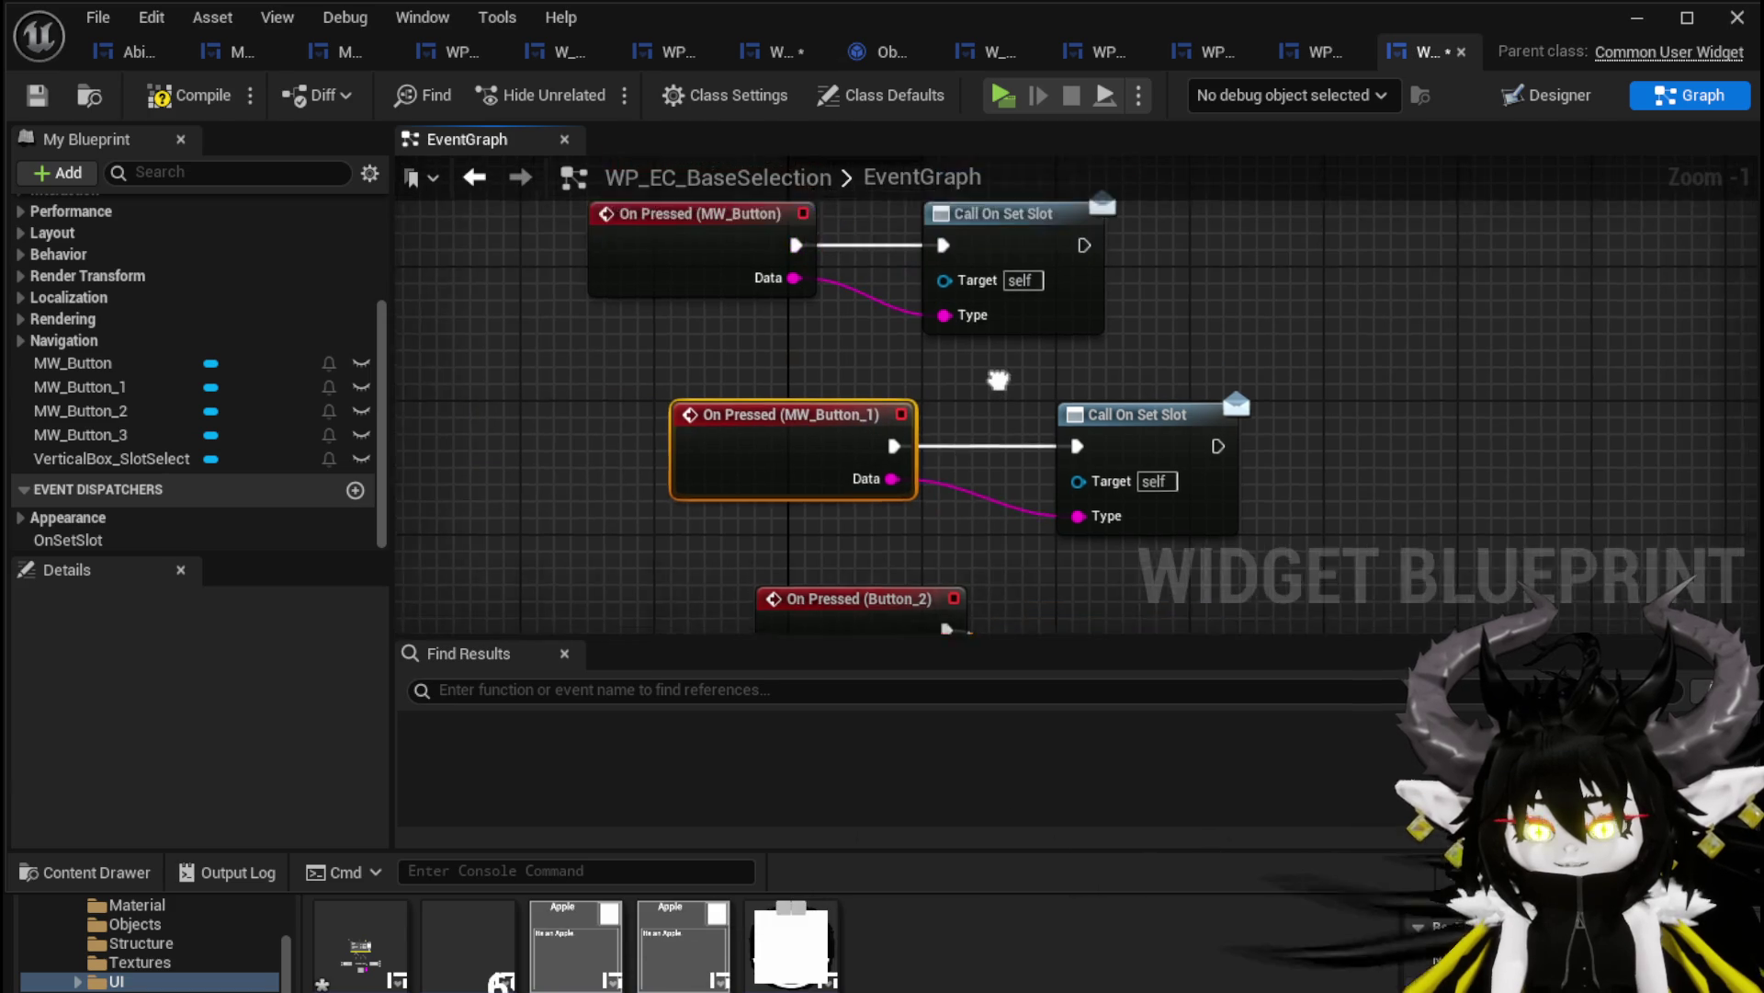
Break both Data→Type wires, set the Type pins to Head and Chest, and compile
left_click(923, 364, "alt")
left_click(1056, 562, "alt")
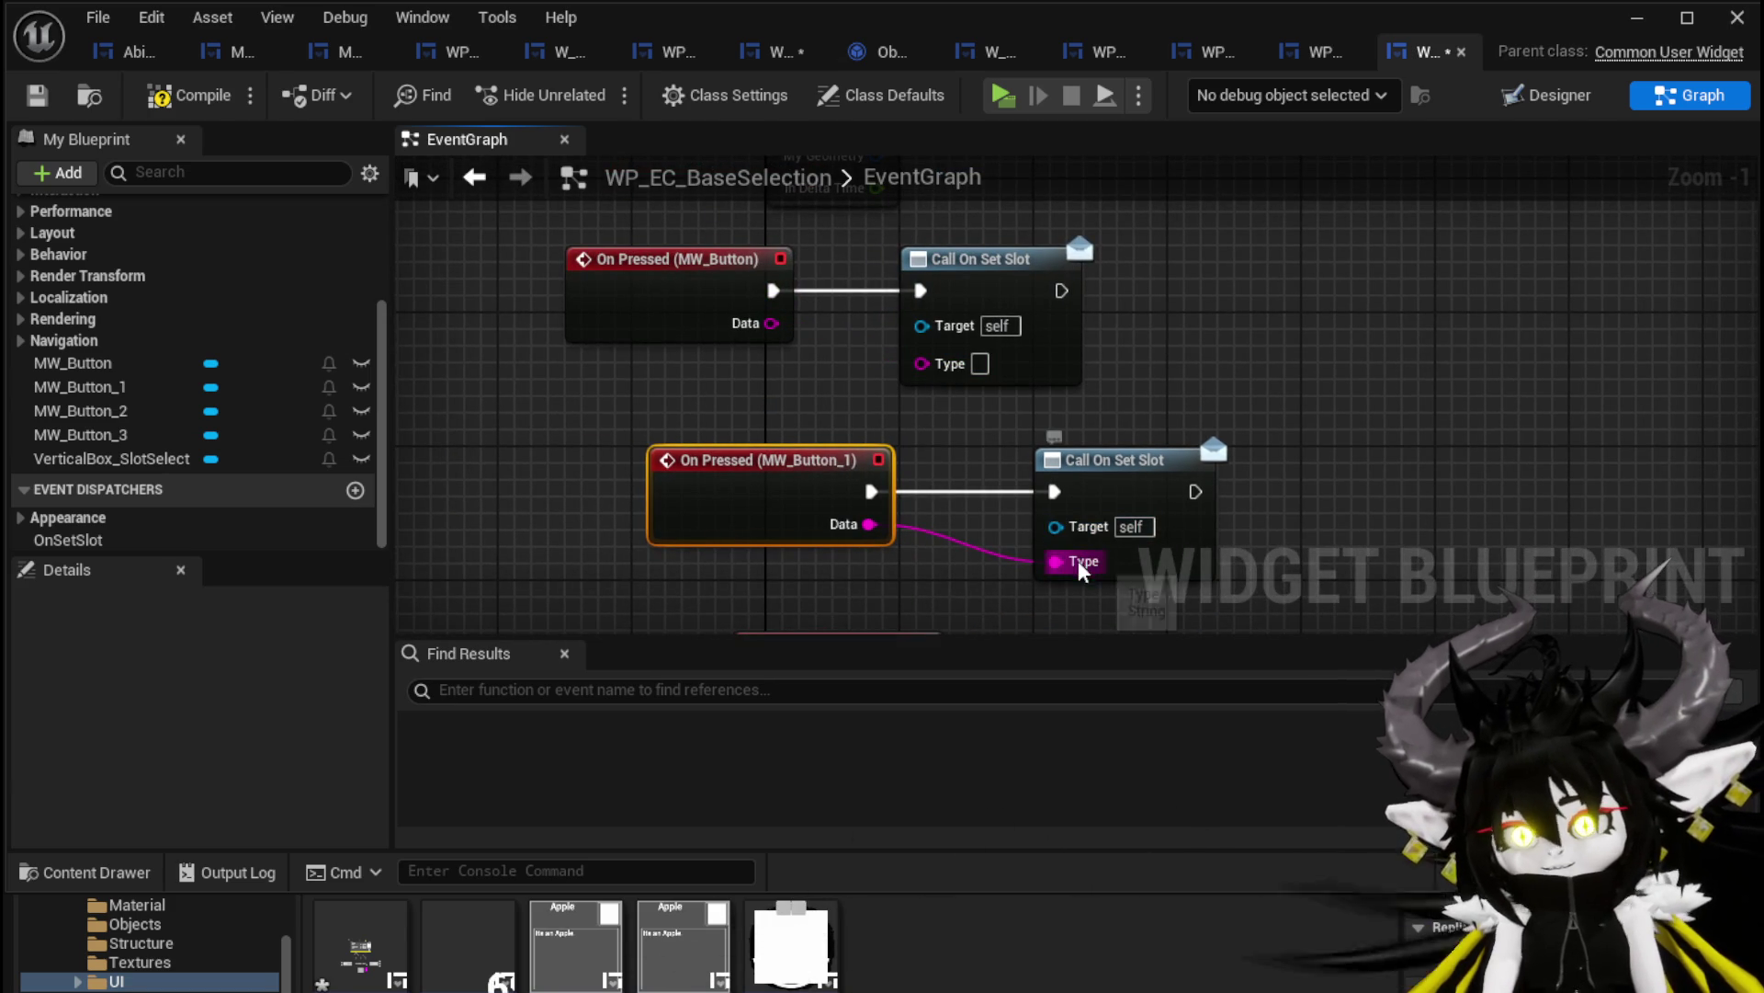
type("Head")
key("Return")
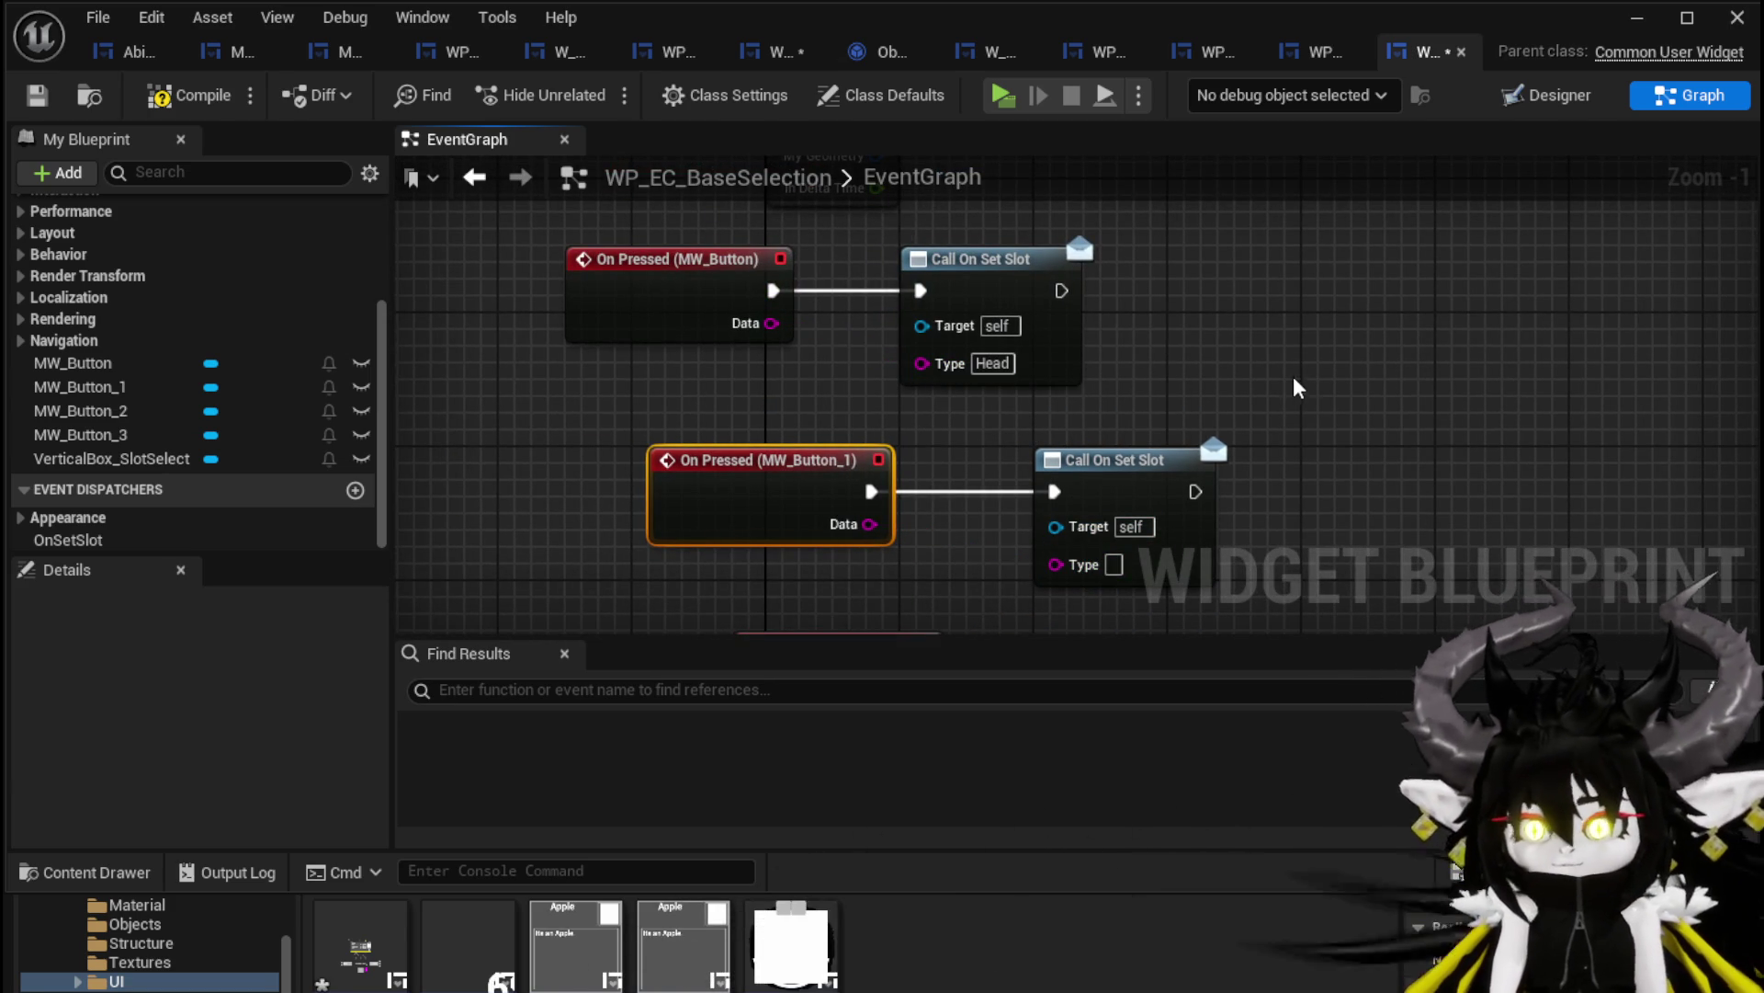
left_click(1116, 565)
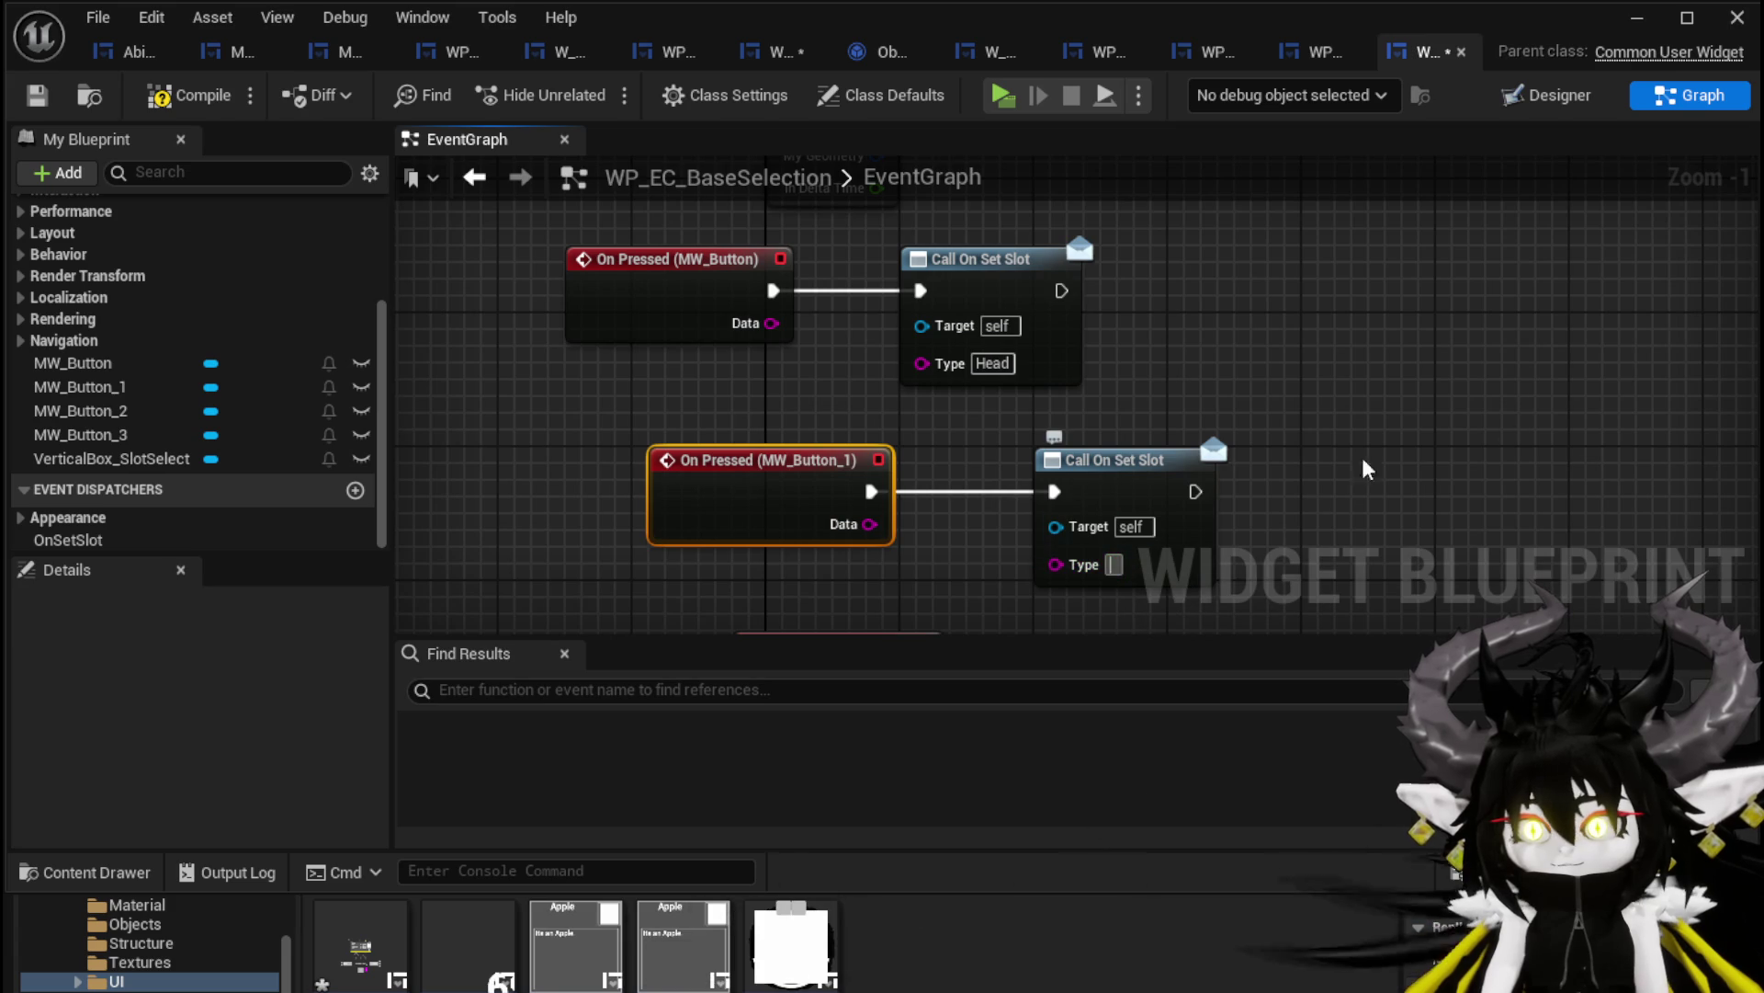
type("Chest")
key("Return")
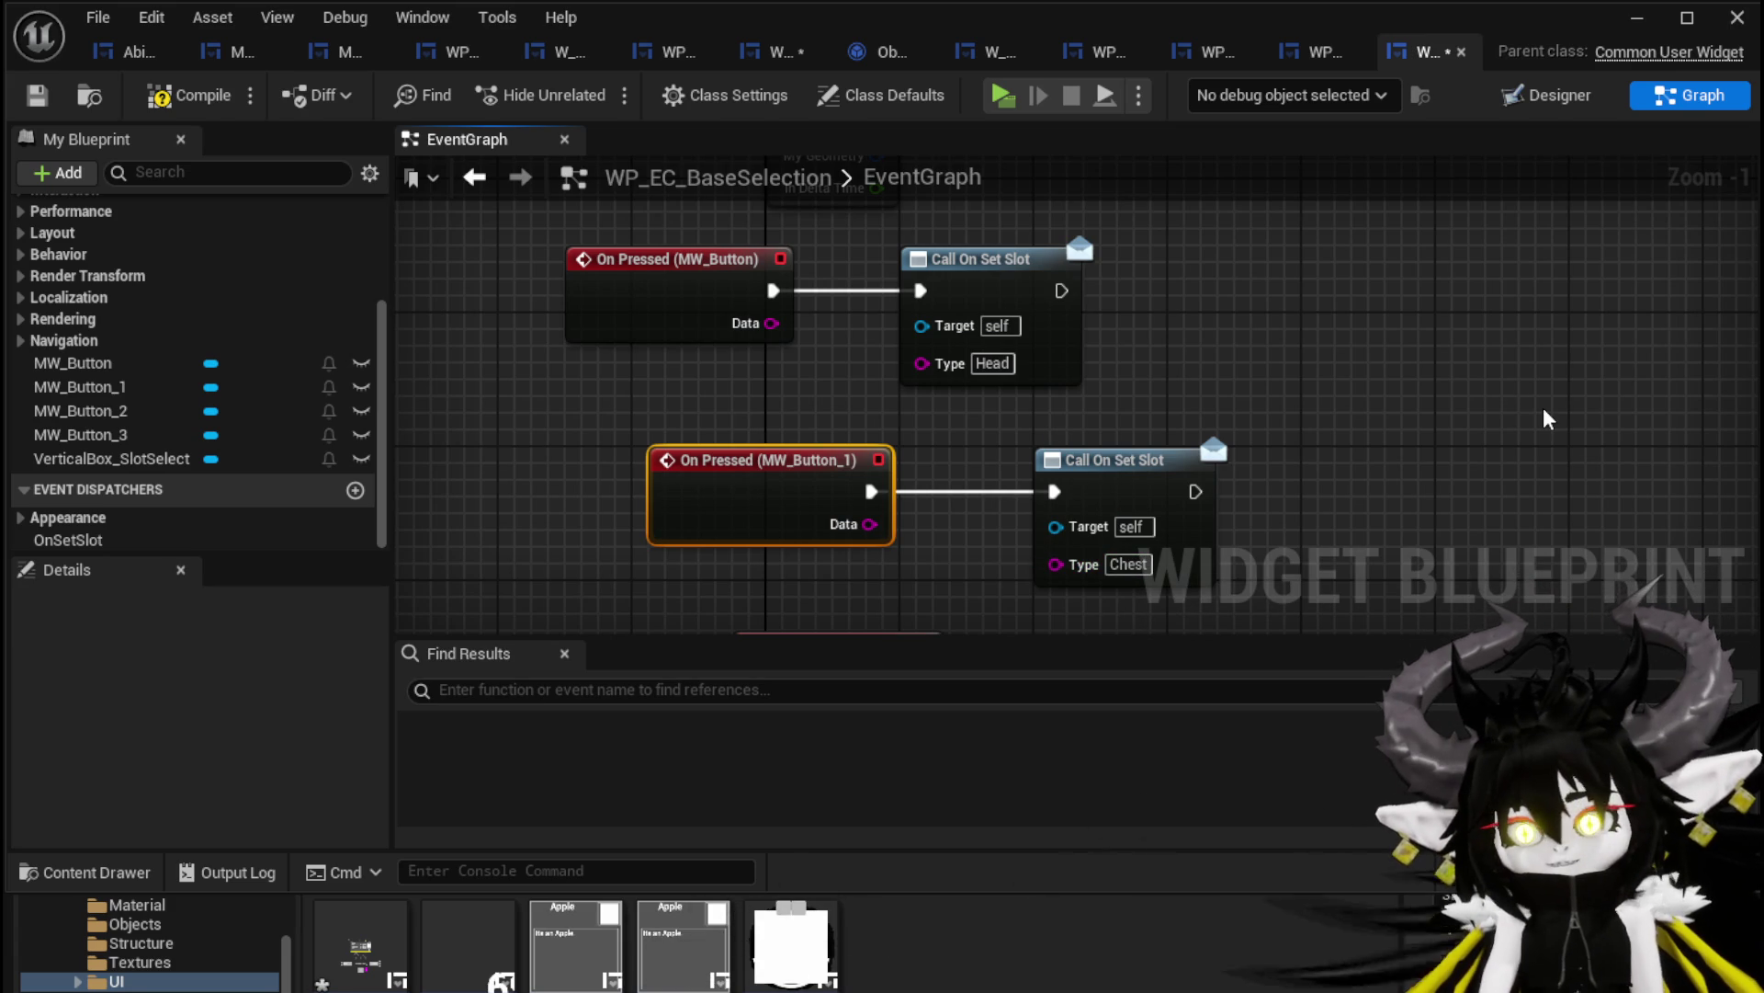
left_click(189, 95)
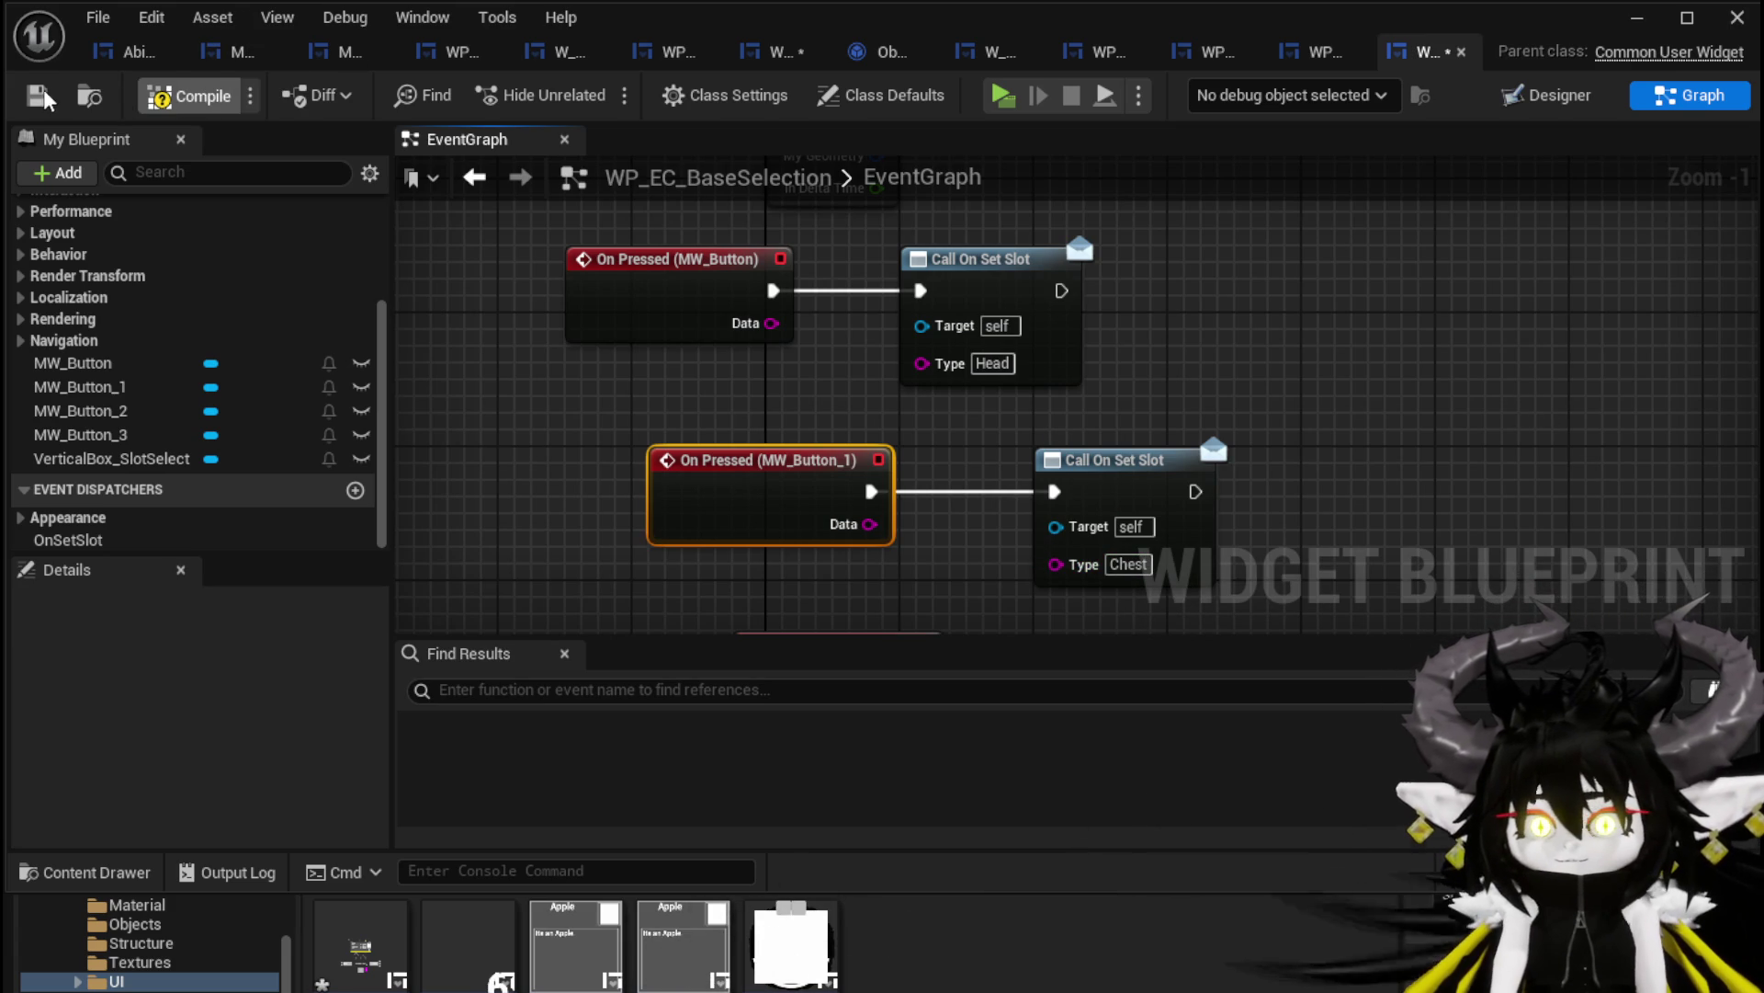
scroll(1045, 332, "down", 2)
left_click_drag(1045, 333, 1045, 220)
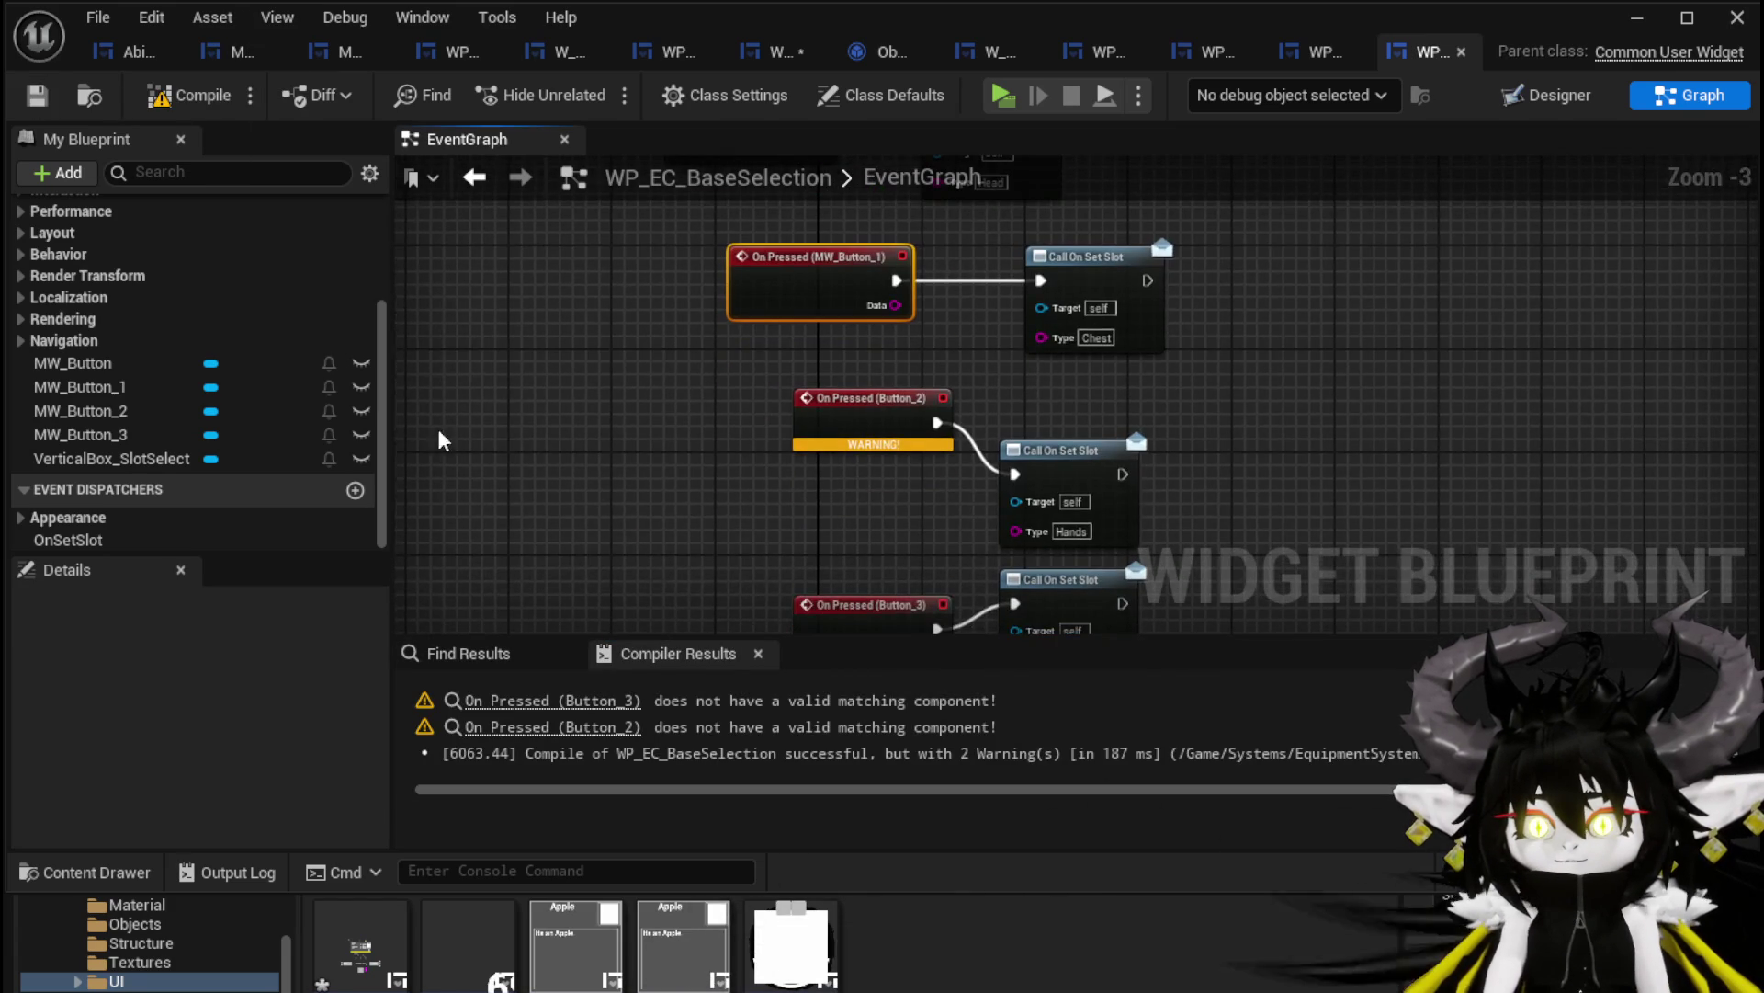
Replace the broken Button_2 event with an On Pressed (MW_Button_2) event for the Hands call
left_click(139, 411)
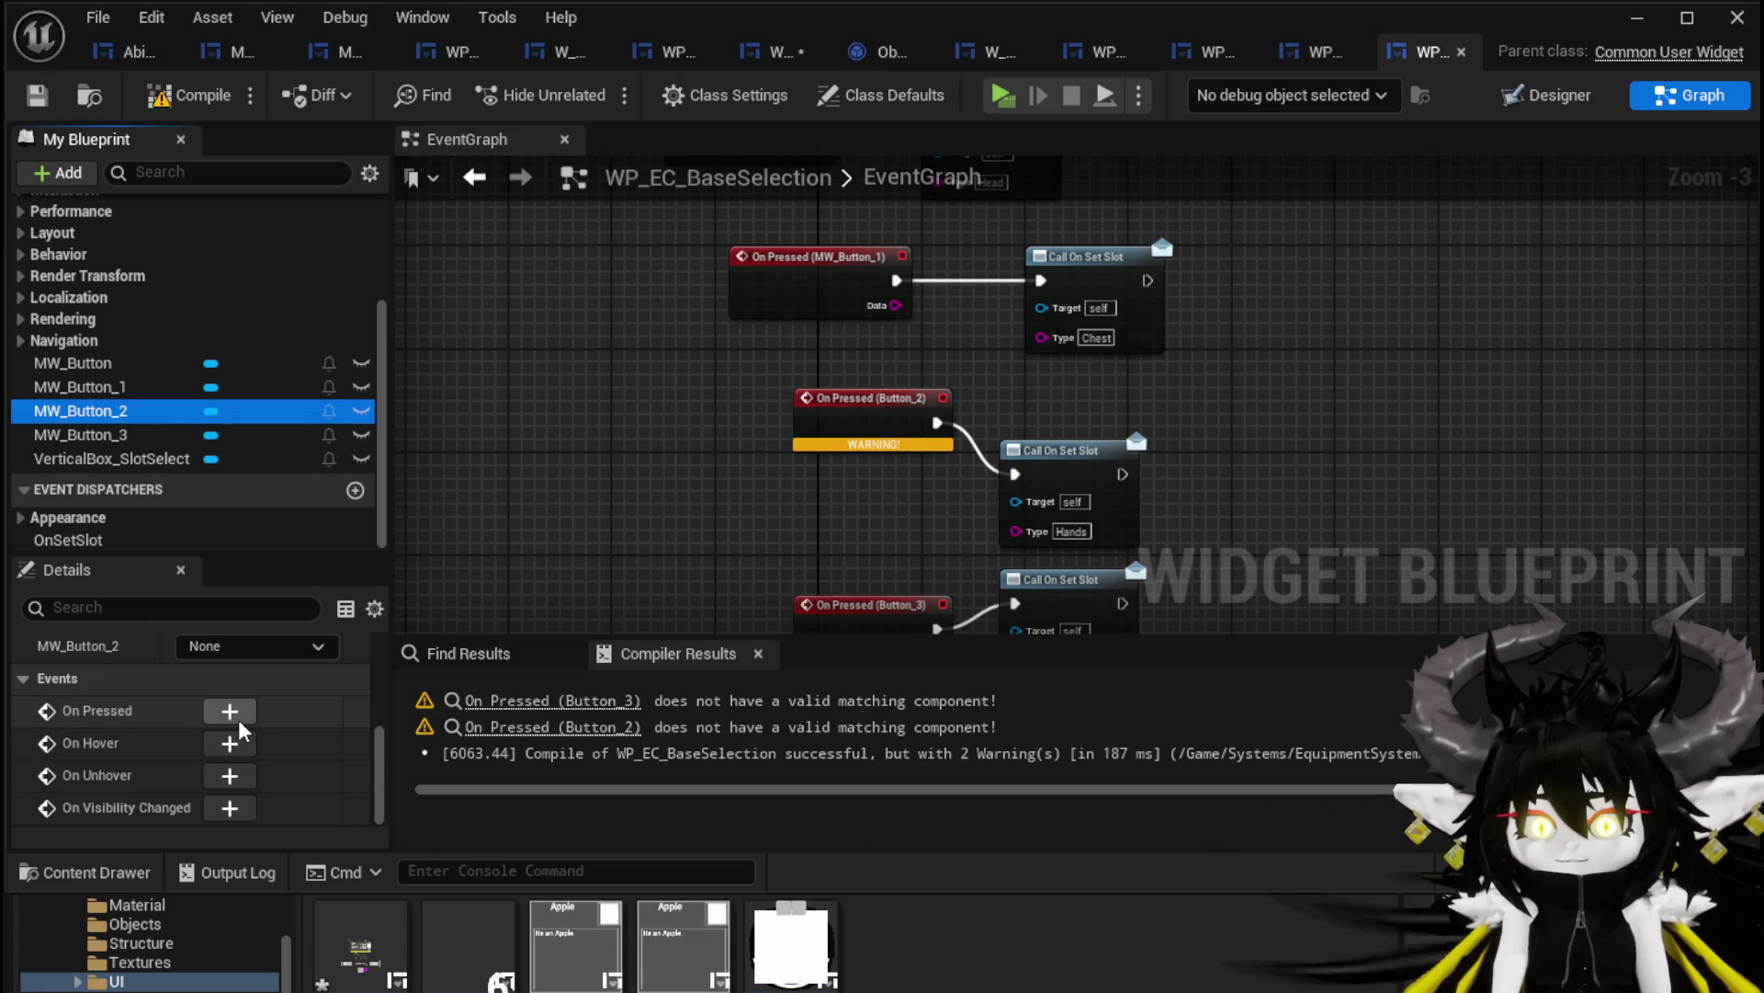
left_click(237, 718)
scroll(663, 467, "down", 4)
scroll(664, 473, "up", 3)
mouse_move(658, 511)
left_mouse_down()
mouse_move(644, 327)
mouse_move(699, 290)
mouse_move(851, 273)
mouse_move(903, 245)
left_mouse_up()
scroll(773, 317, "up", 3)
left_click(699, 275)
key("Delete")
mouse_move(639, 431)
left_mouse_down()
mouse_move(658, 323)
mouse_move(656, 360)
left_mouse_up()
Replace the broken Button_3 event with On Pressed (MW_Button_3) wired to the Legs call
left_click(110, 435)
left_click(229, 714)
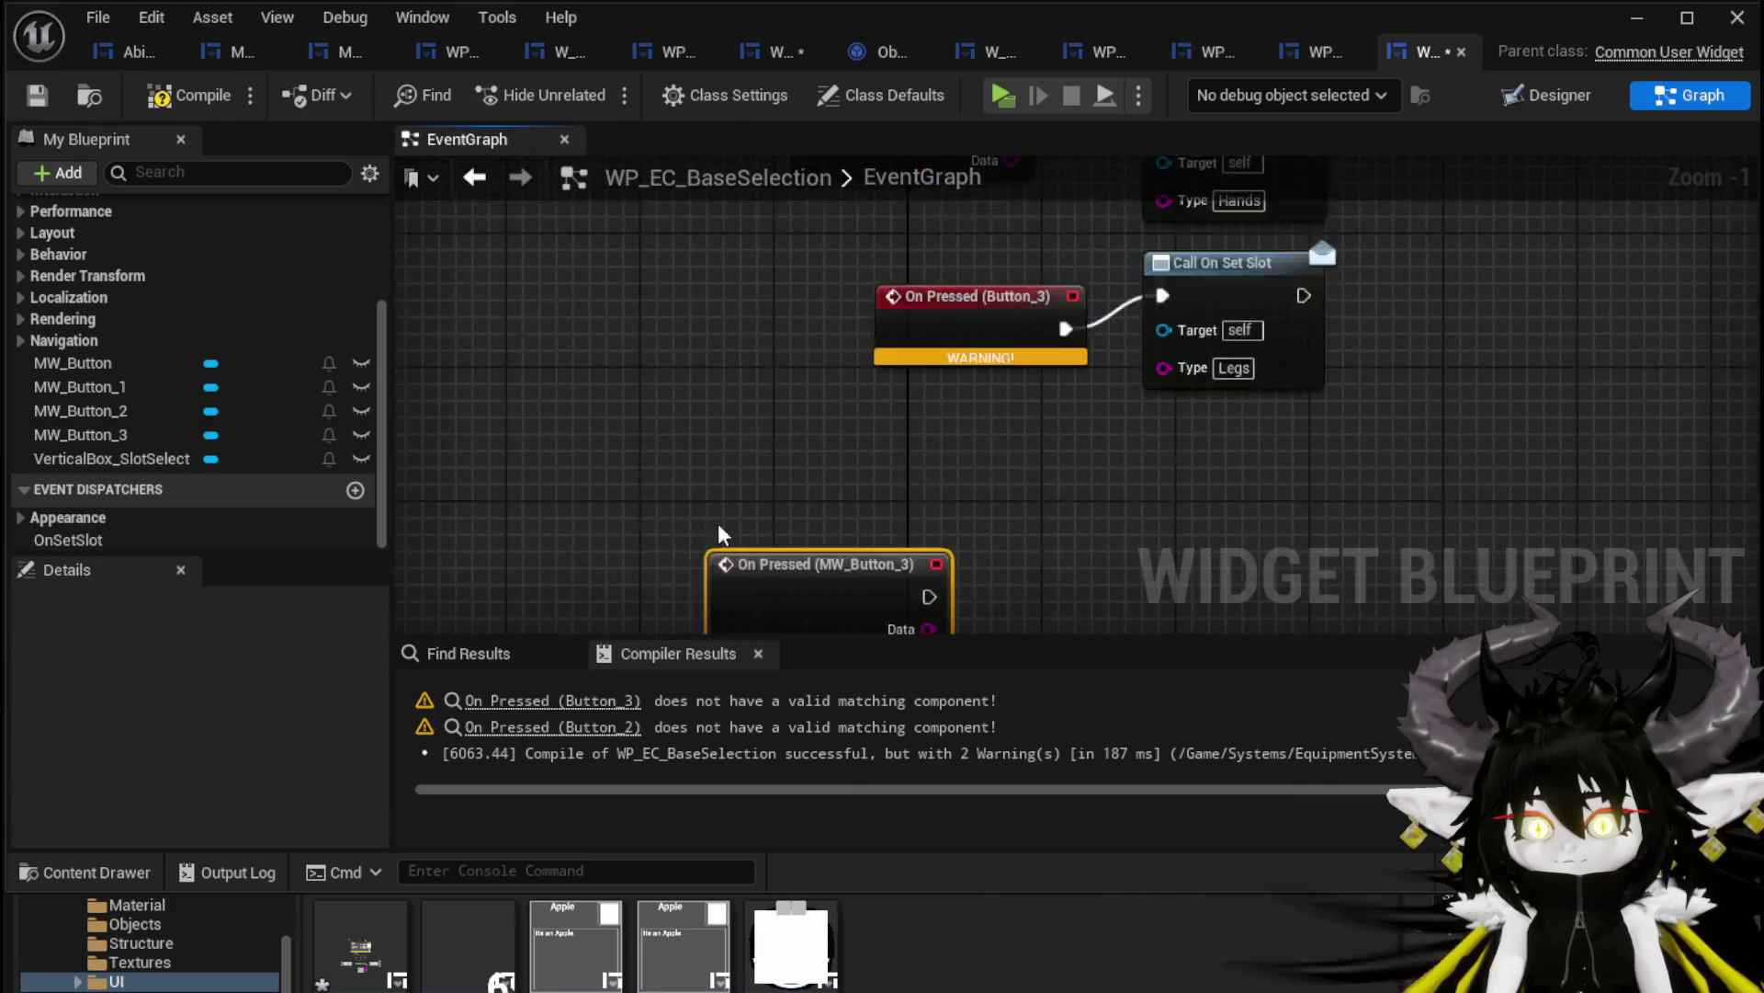
left_click_drag(862, 433, 984, 306)
key("Delete")
left_click_drag(845, 590, 961, 306)
mouse_move(1083, 317)
left_mouse_down()
mouse_move(1130, 327)
mouse_move(1200, 301)
left_mouse_up()
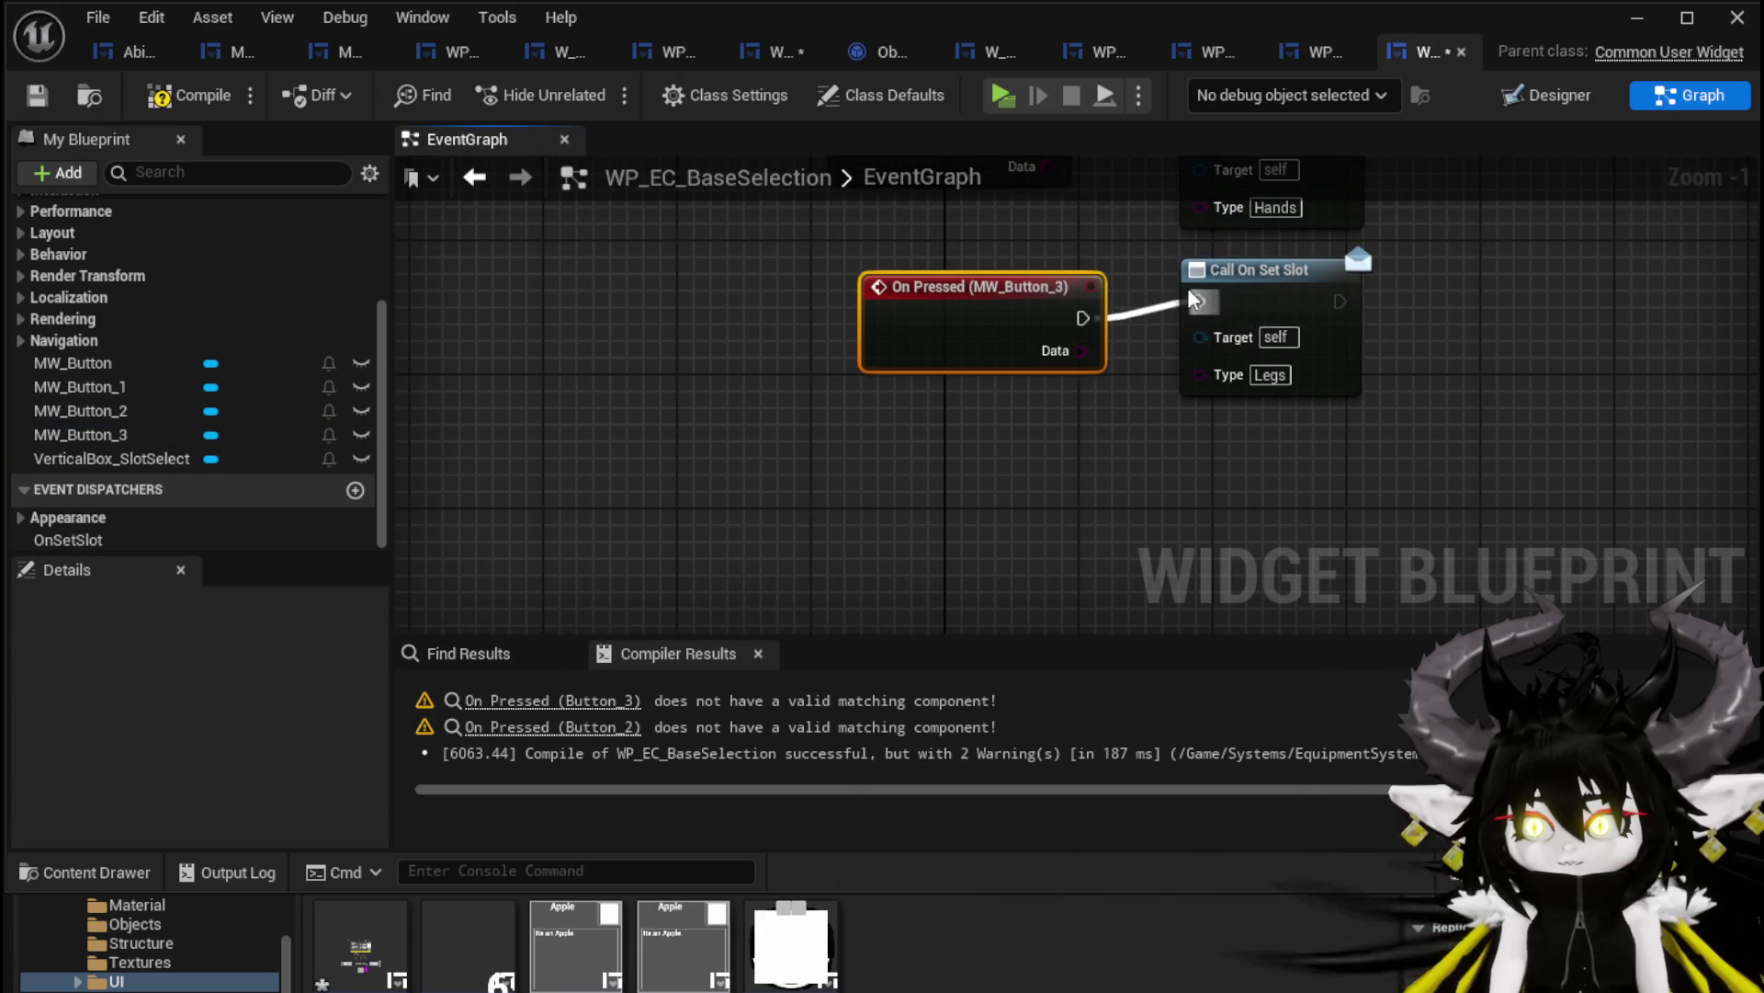
scroll(1205, 300, "down", 2)
left_click_drag(1019, 410, 962, 516)
Compile and save the selection widget, then return to the level editor
left_click(175, 92)
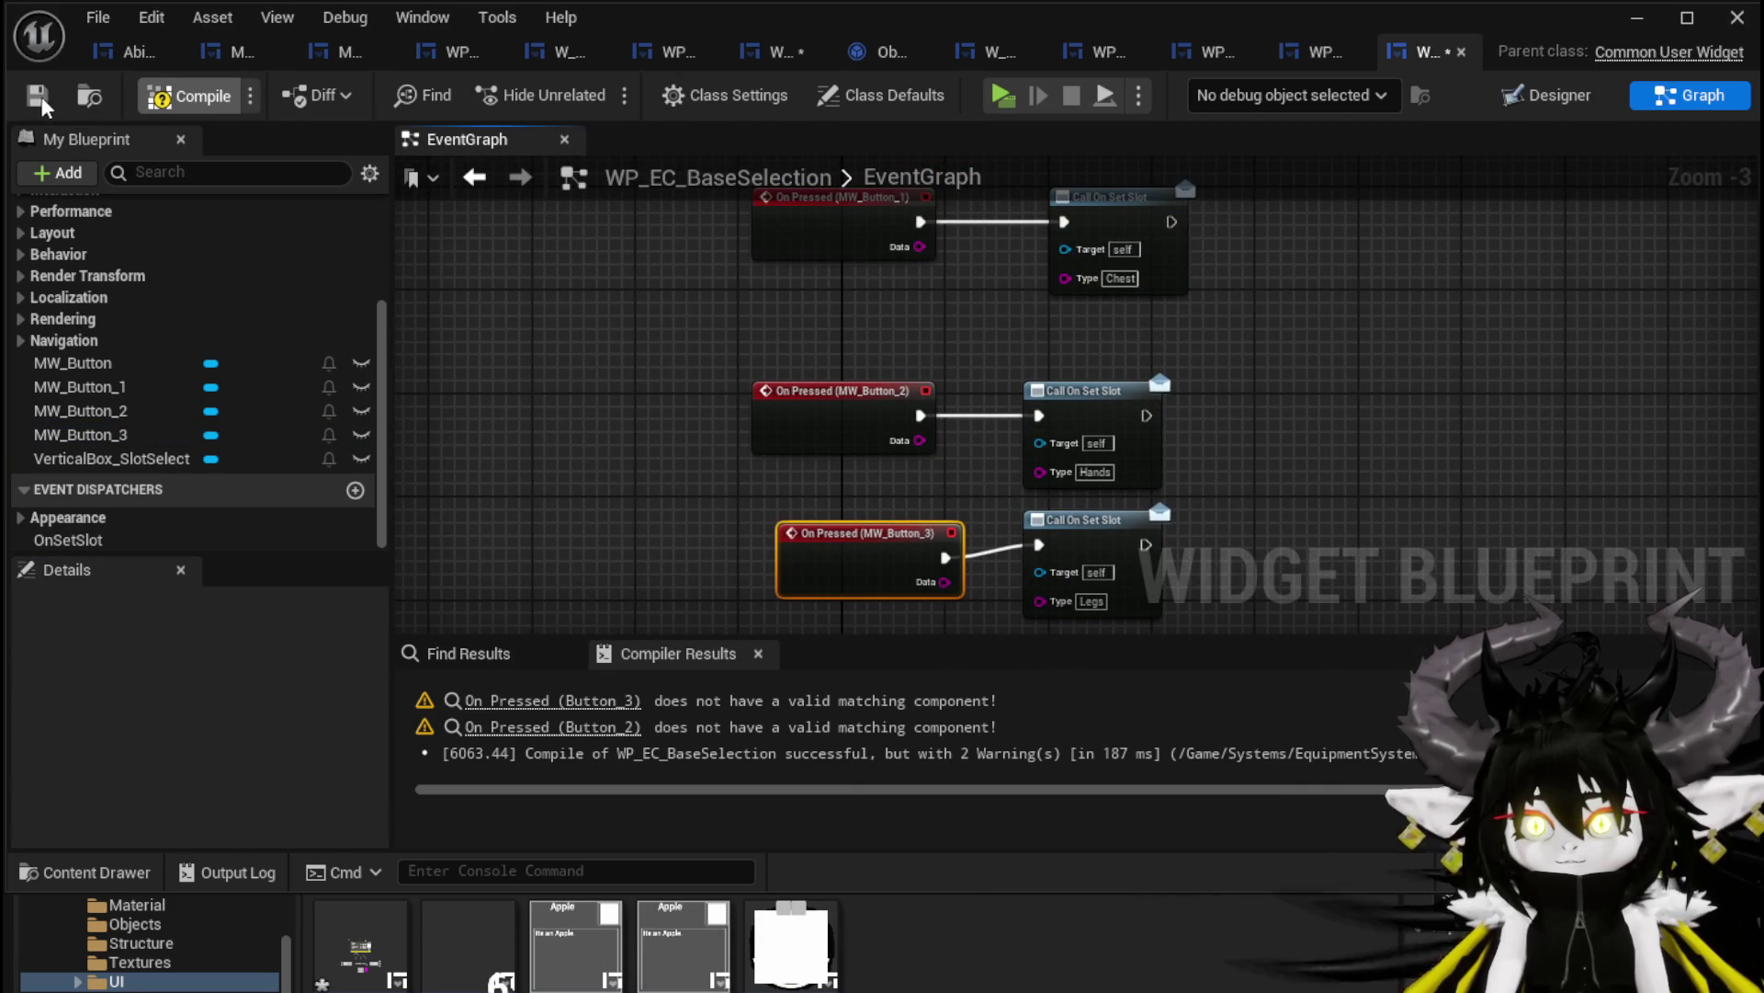
left_click(38, 97)
left_click(798, 53)
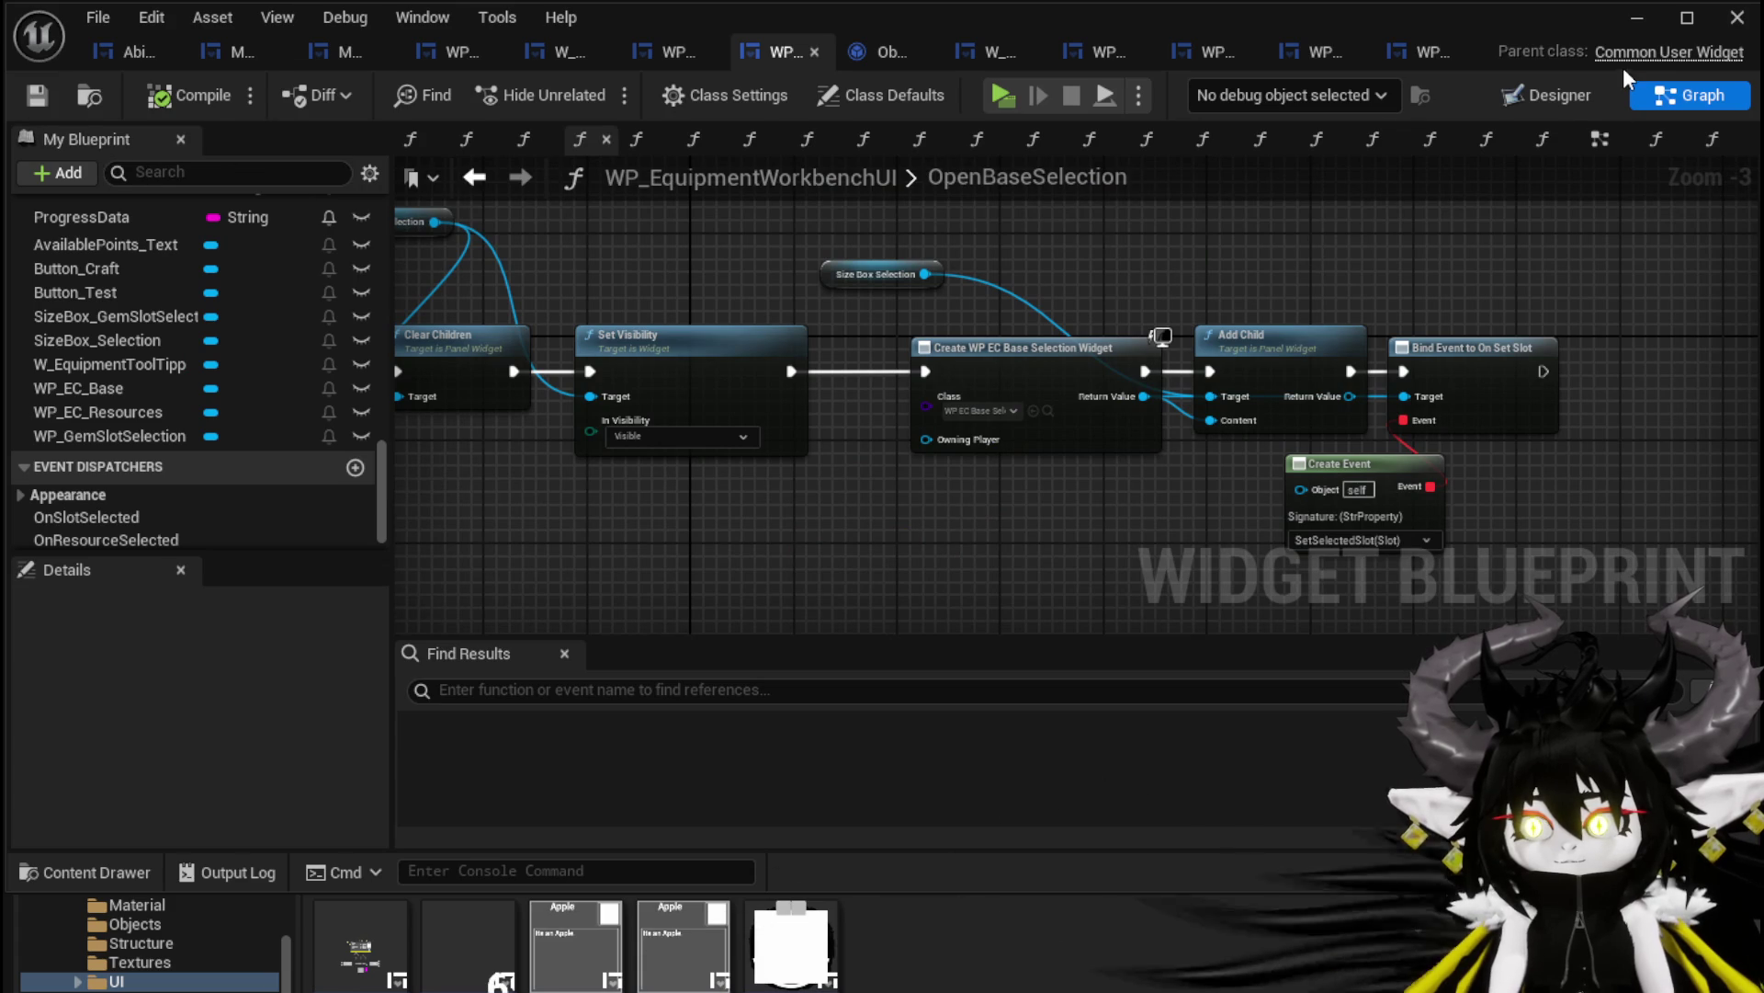
left_click(1636, 18)
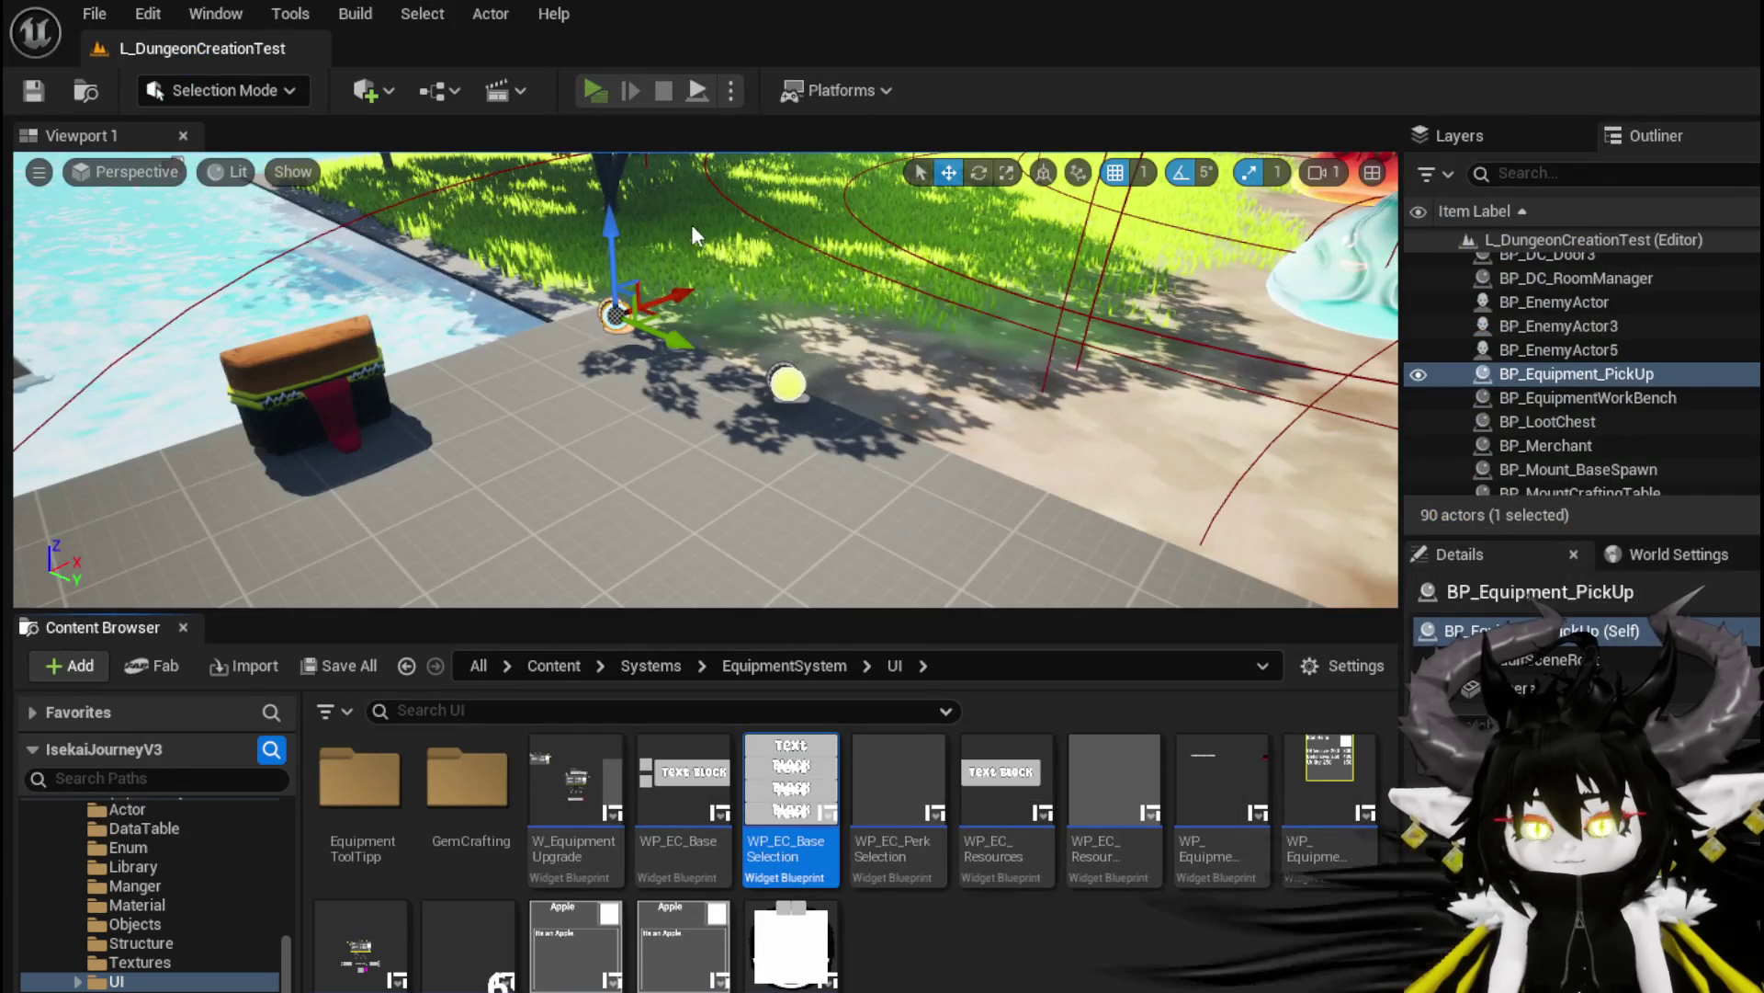
Play-test the workbench picking Head, Chest and Legs bases, then stop and save the map
key("alt+p")
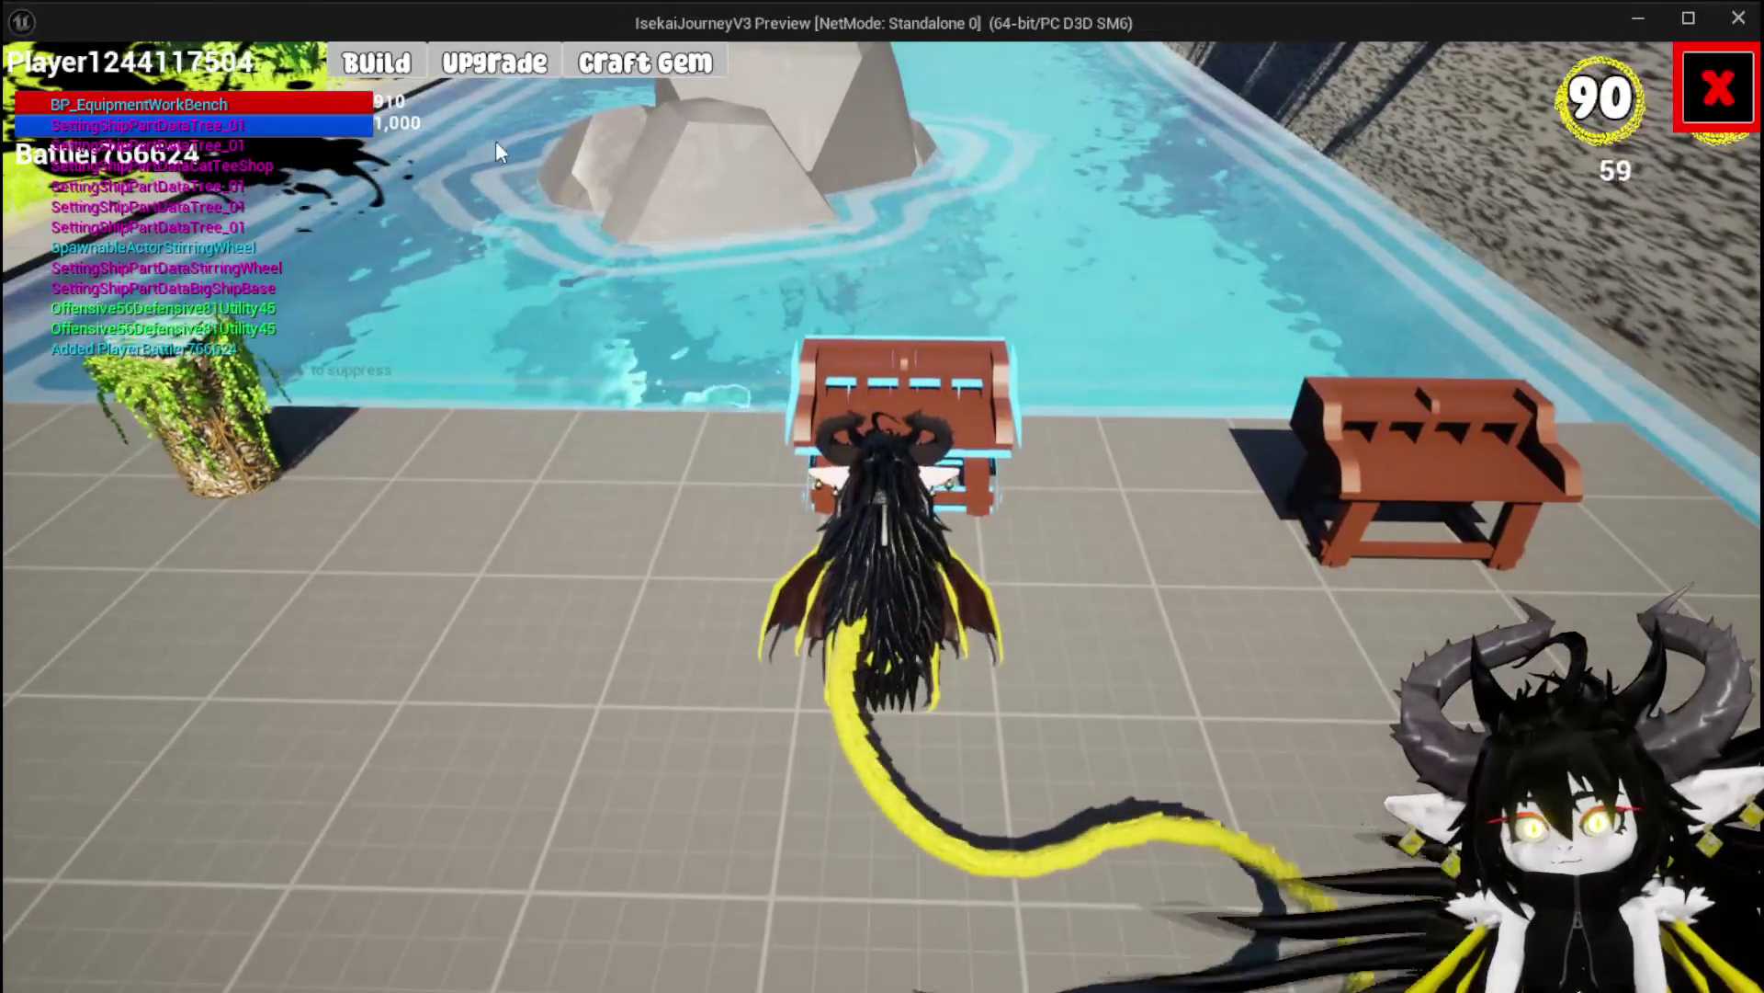
left_click(389, 74)
left_click(598, 832)
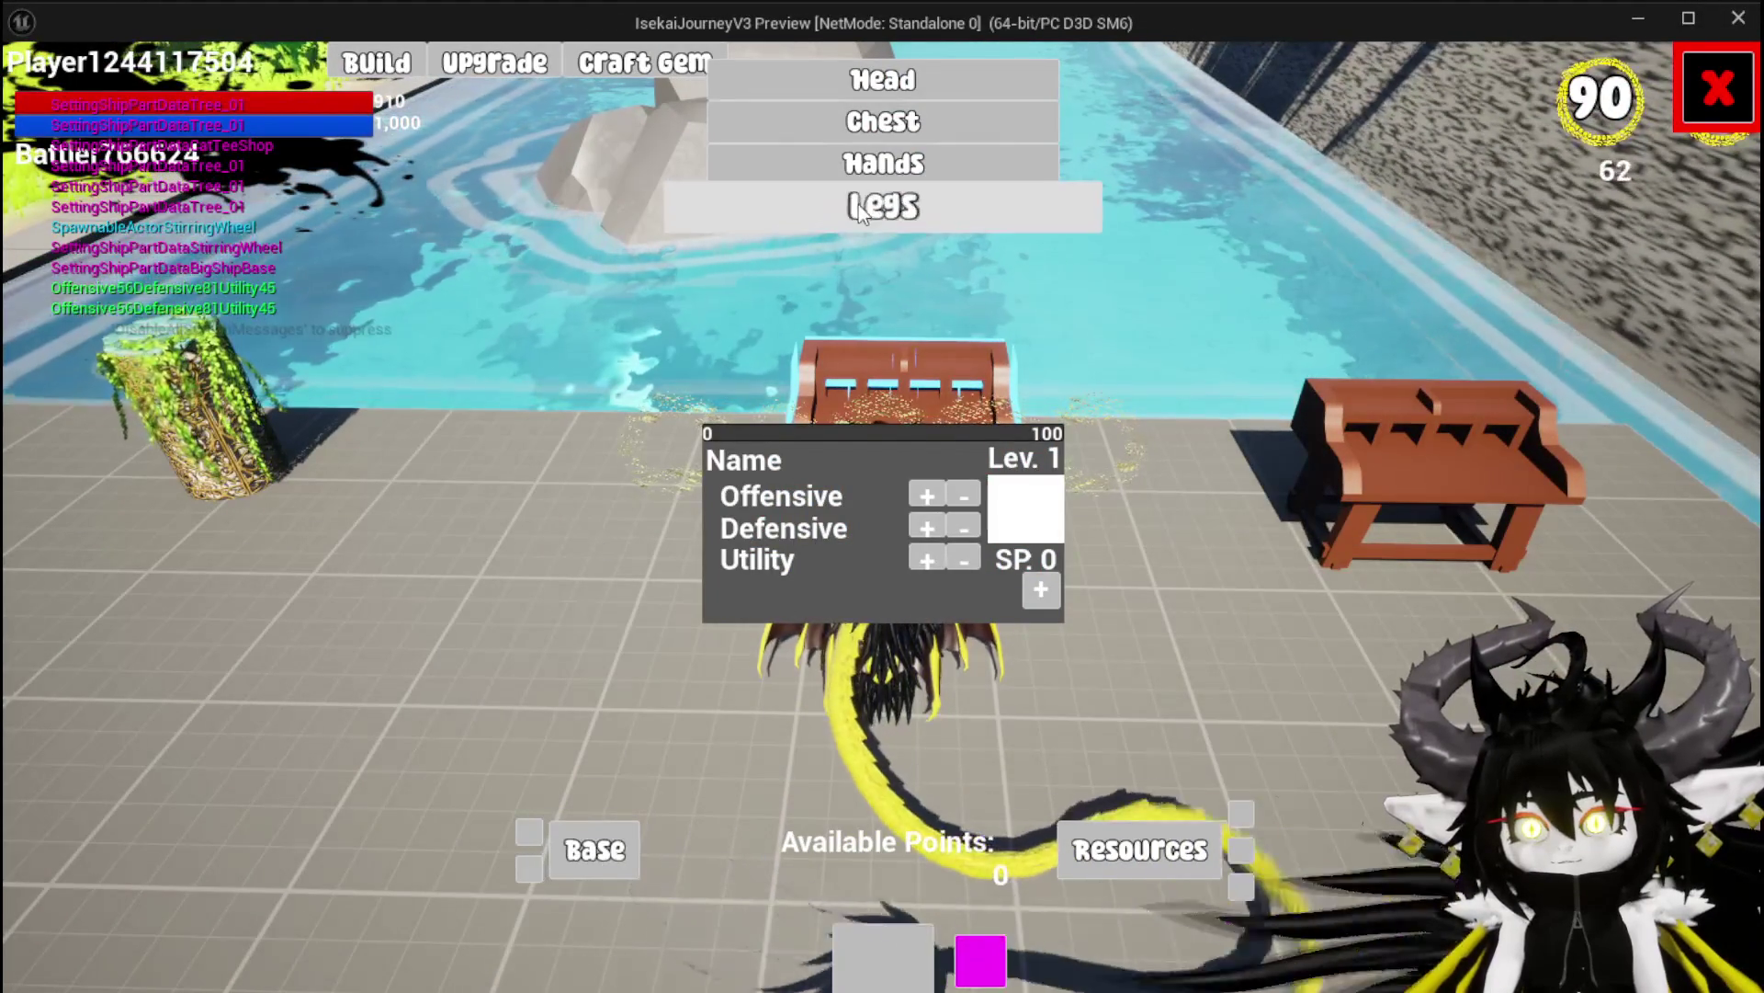
left_click(890, 85)
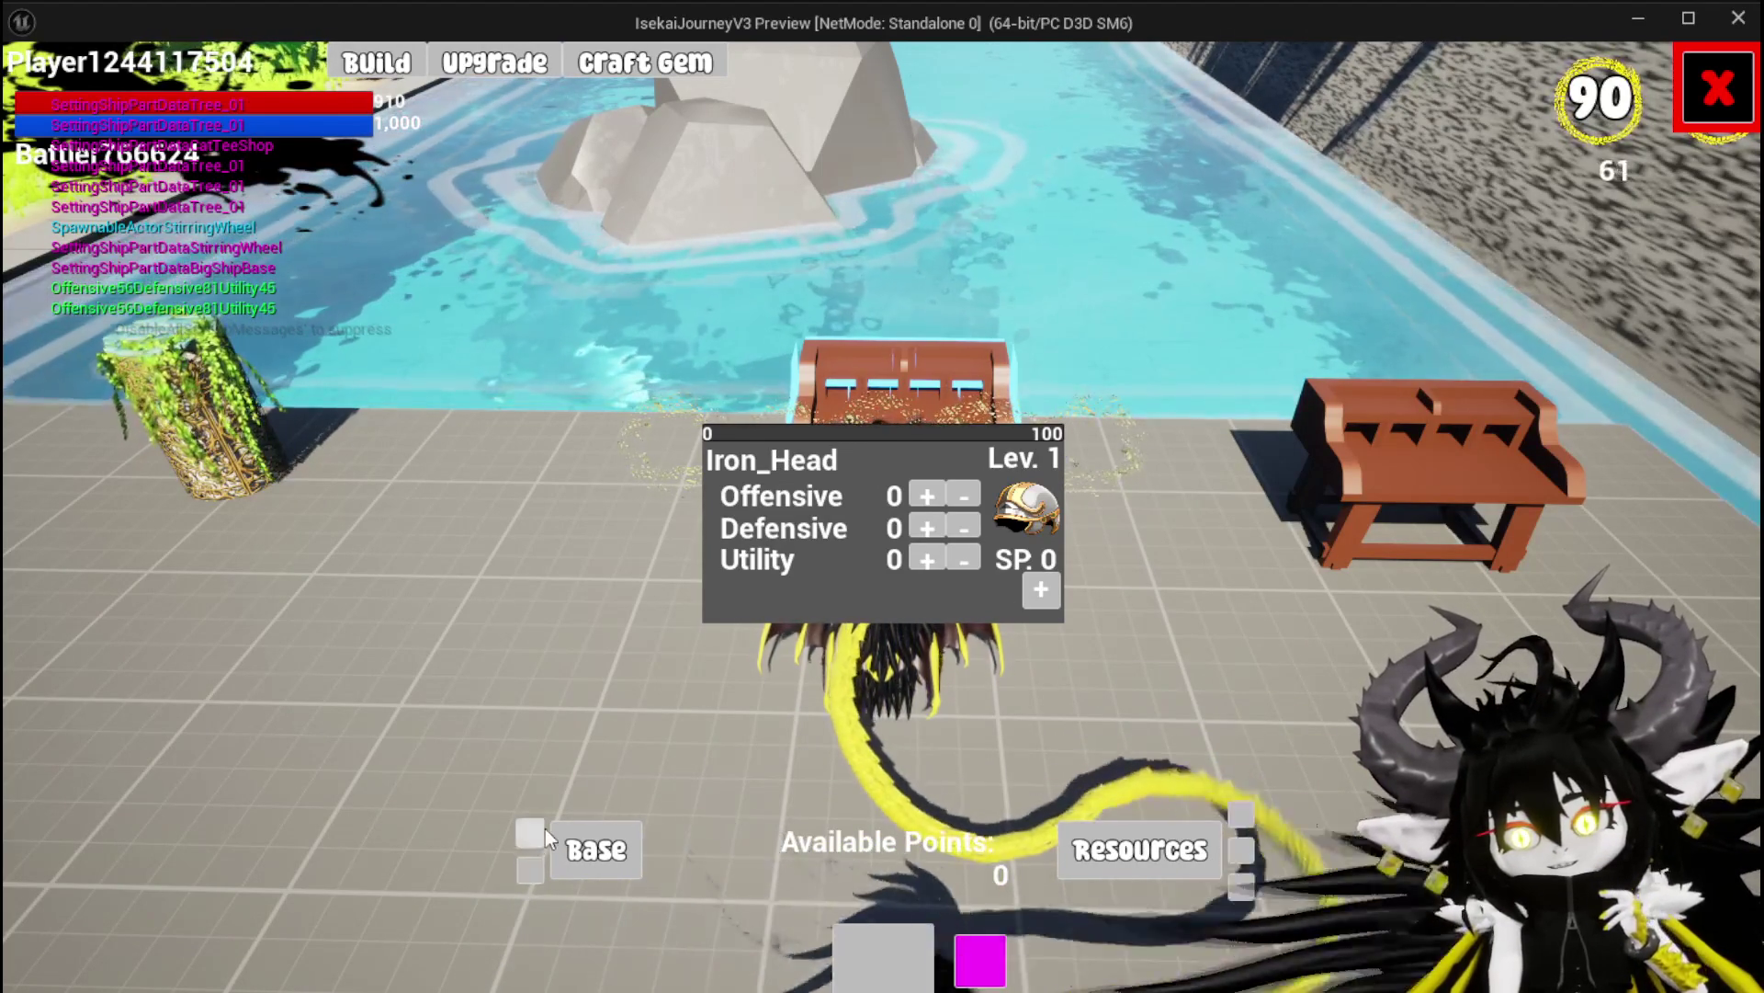
left_click(588, 841)
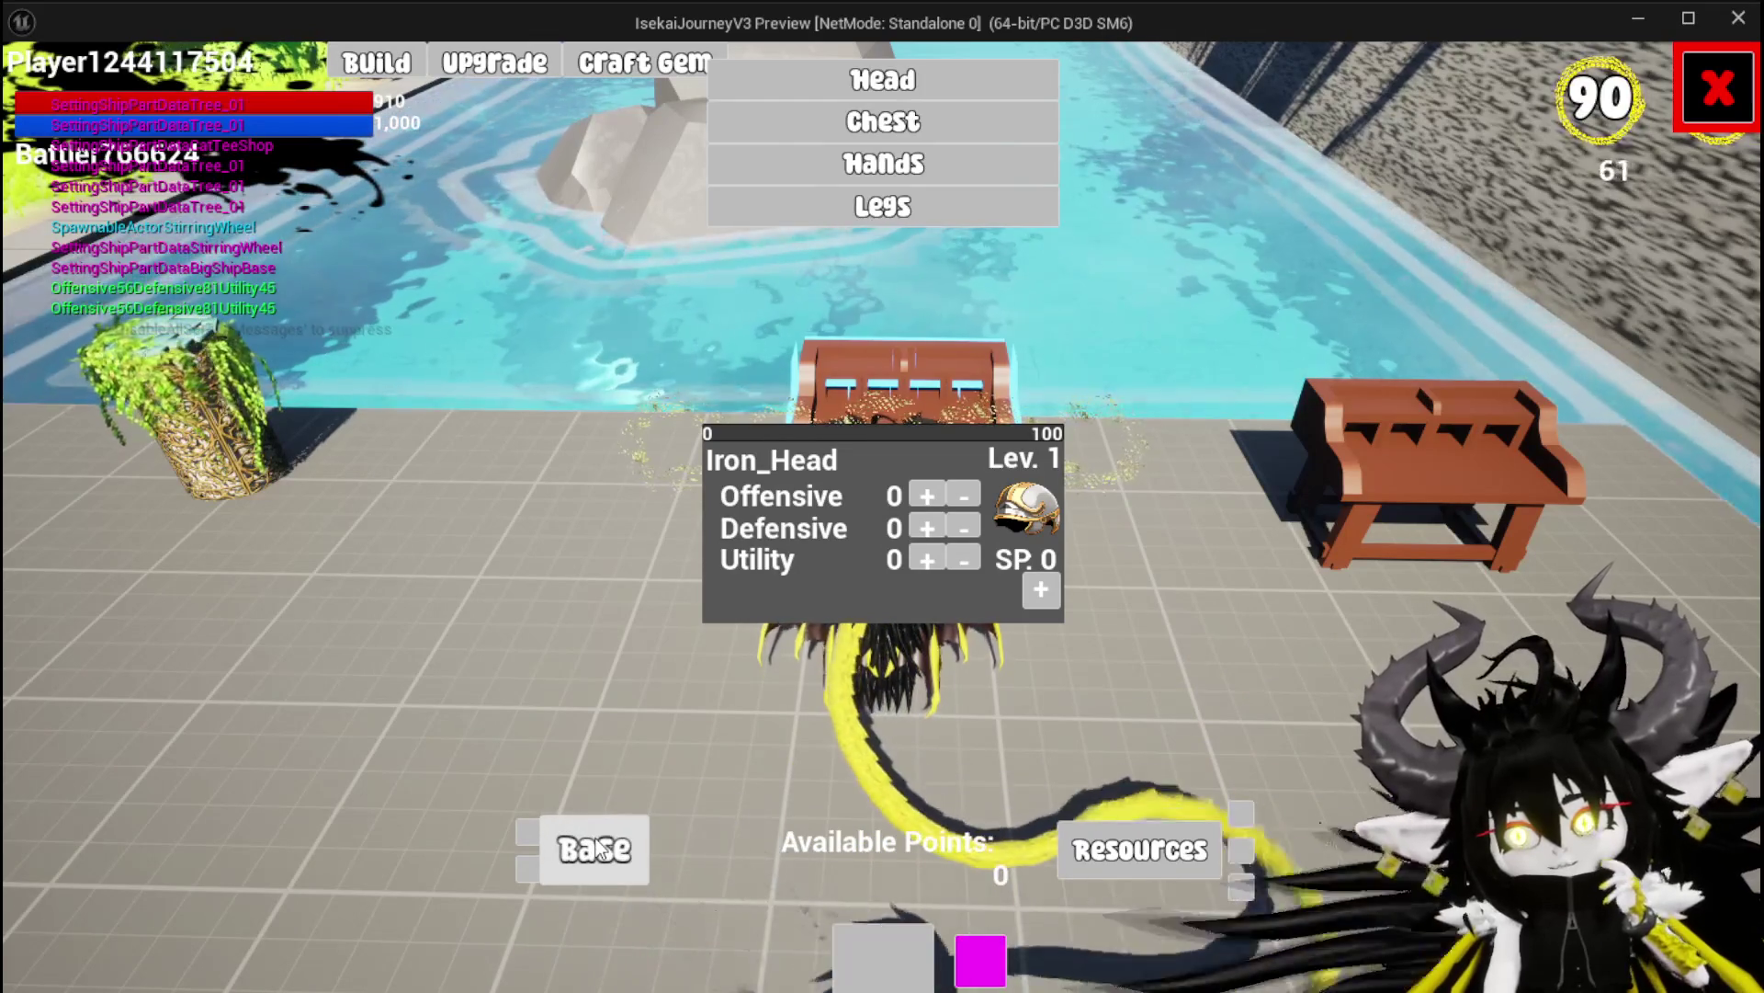
left_click(908, 109)
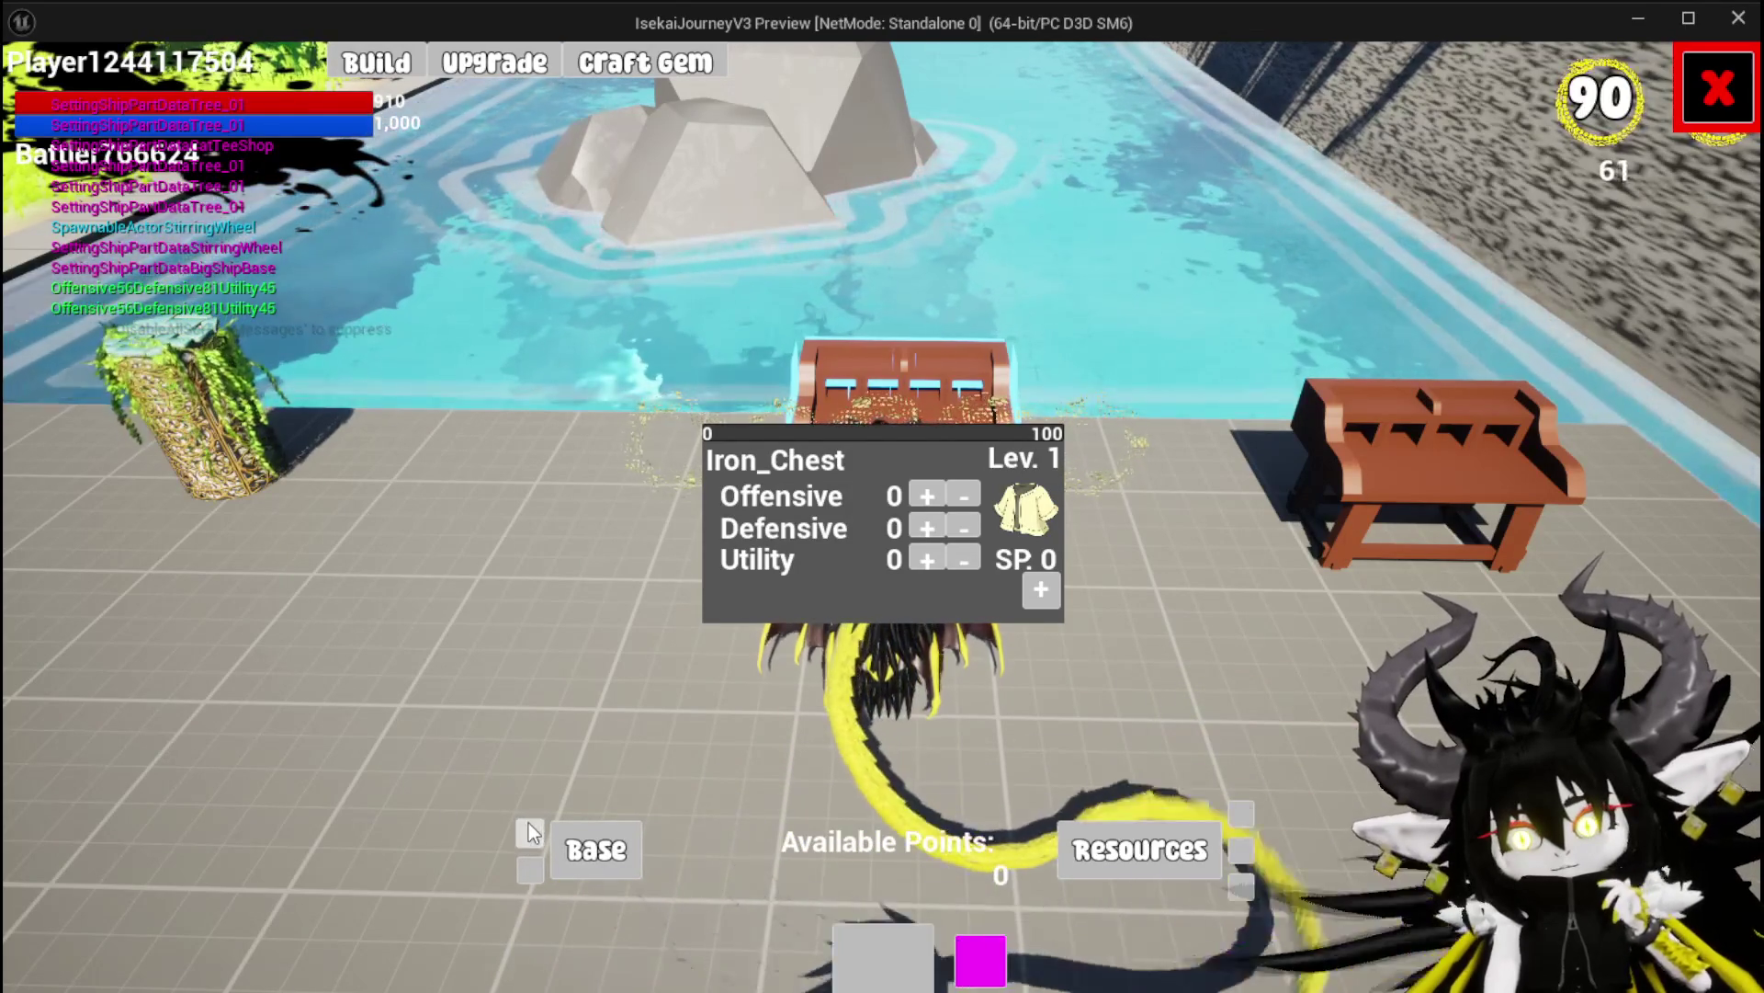
left_click(599, 855)
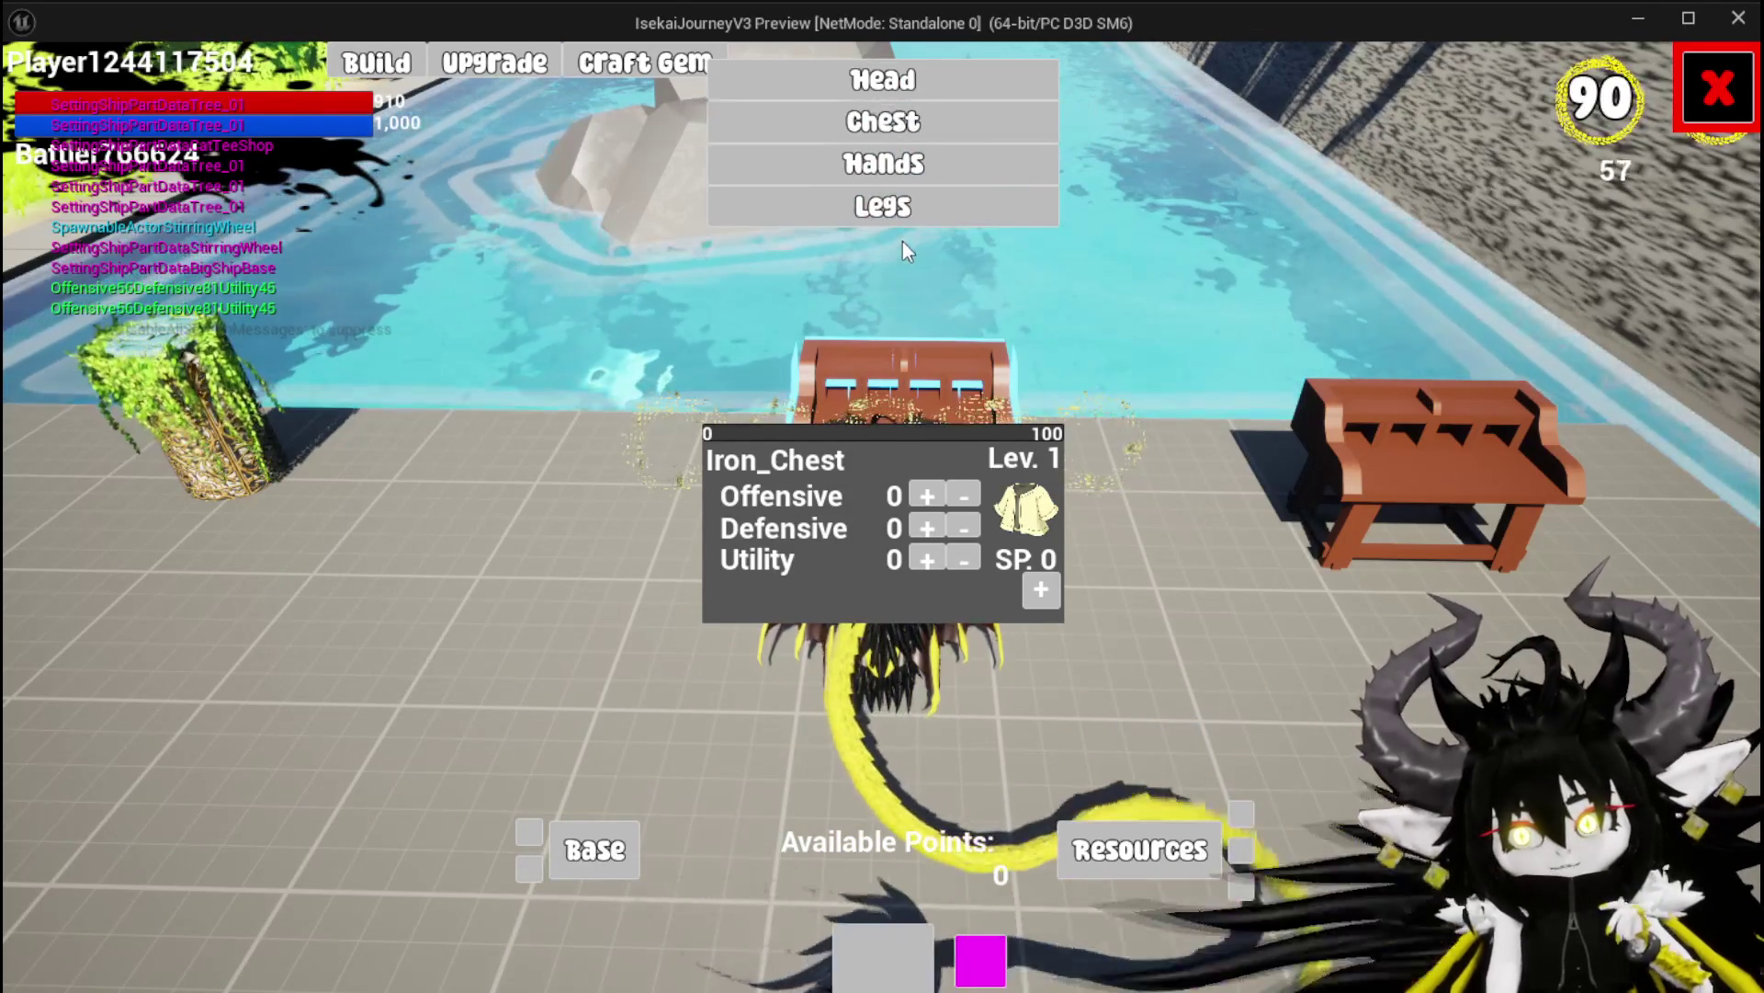
left_click(897, 212)
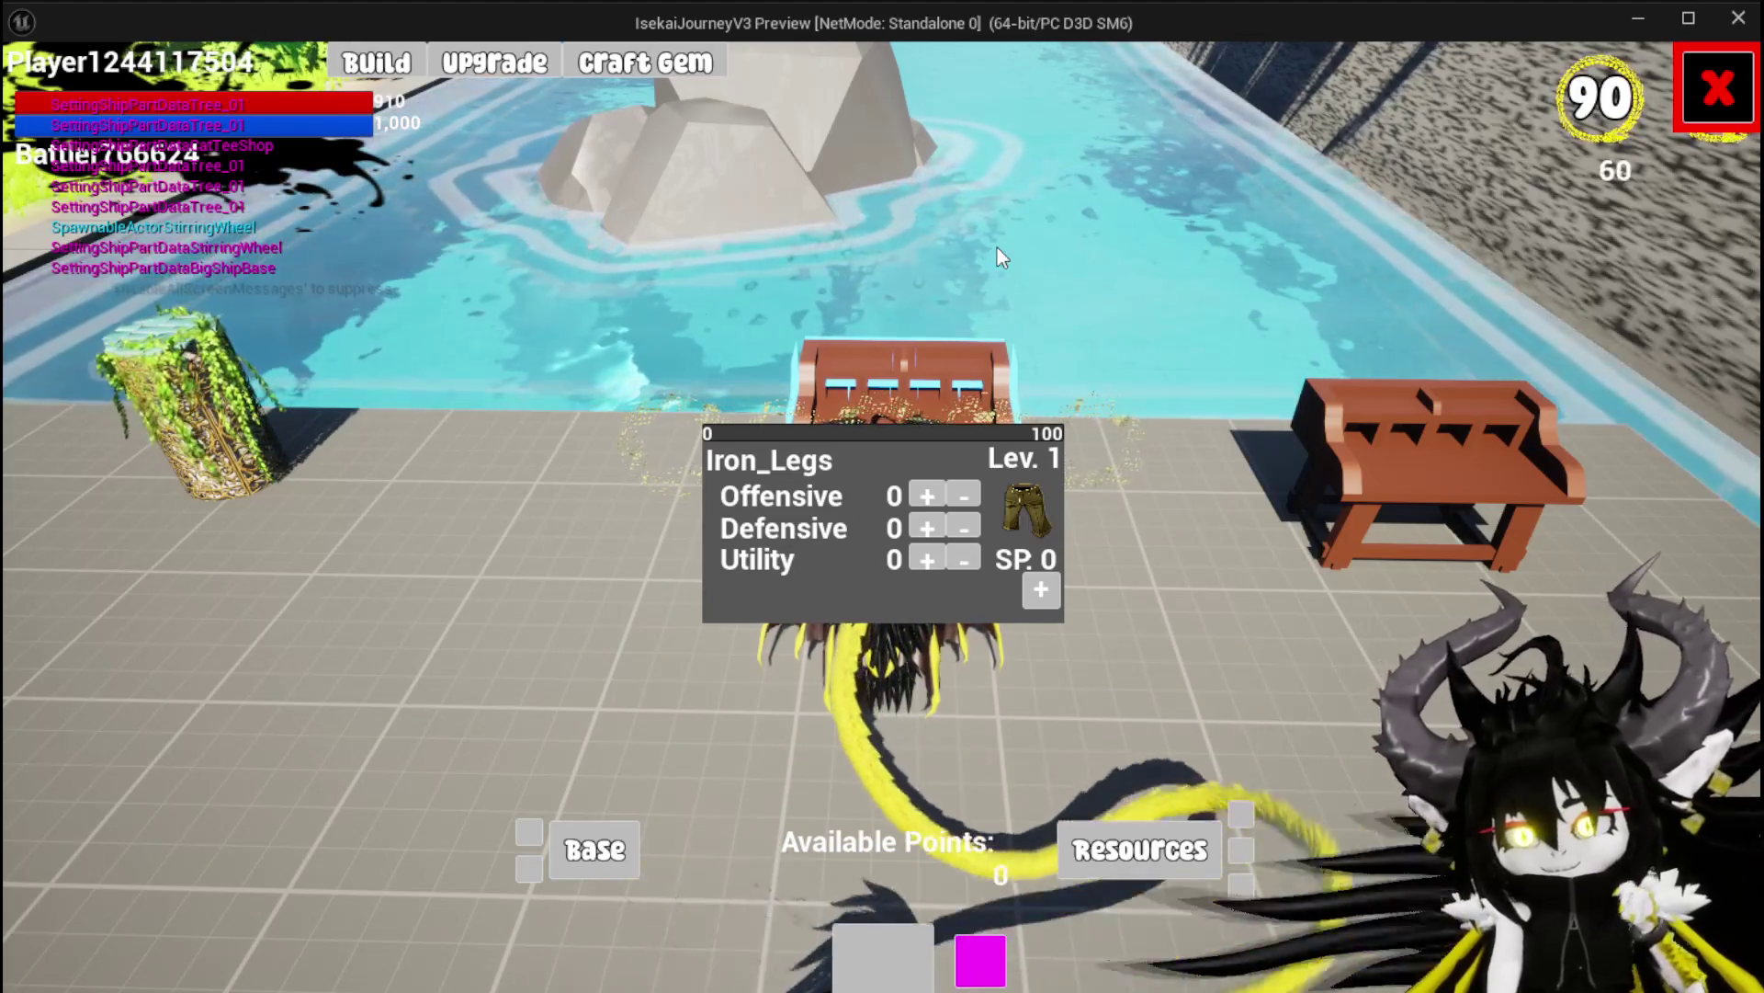
key("Escape")
key("ctrl+s")
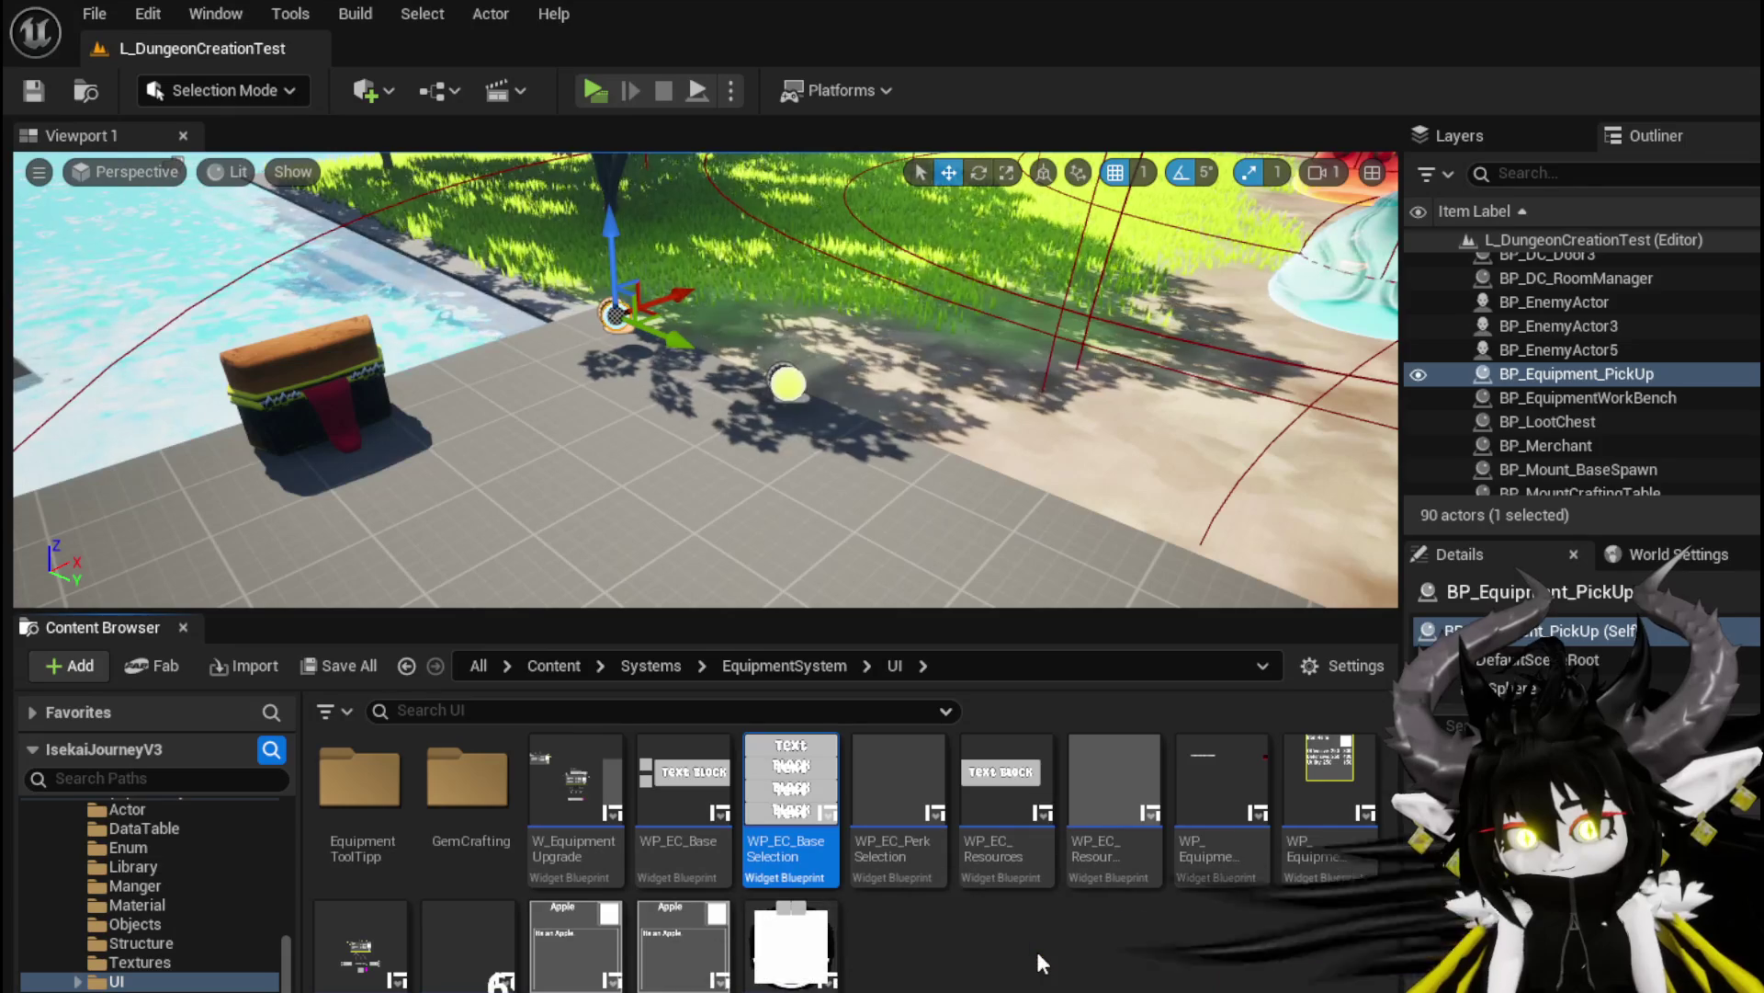
Open WP_EC_Base in the Designer and set Button_Type's Visibility to Collapsed
double_click(689, 809)
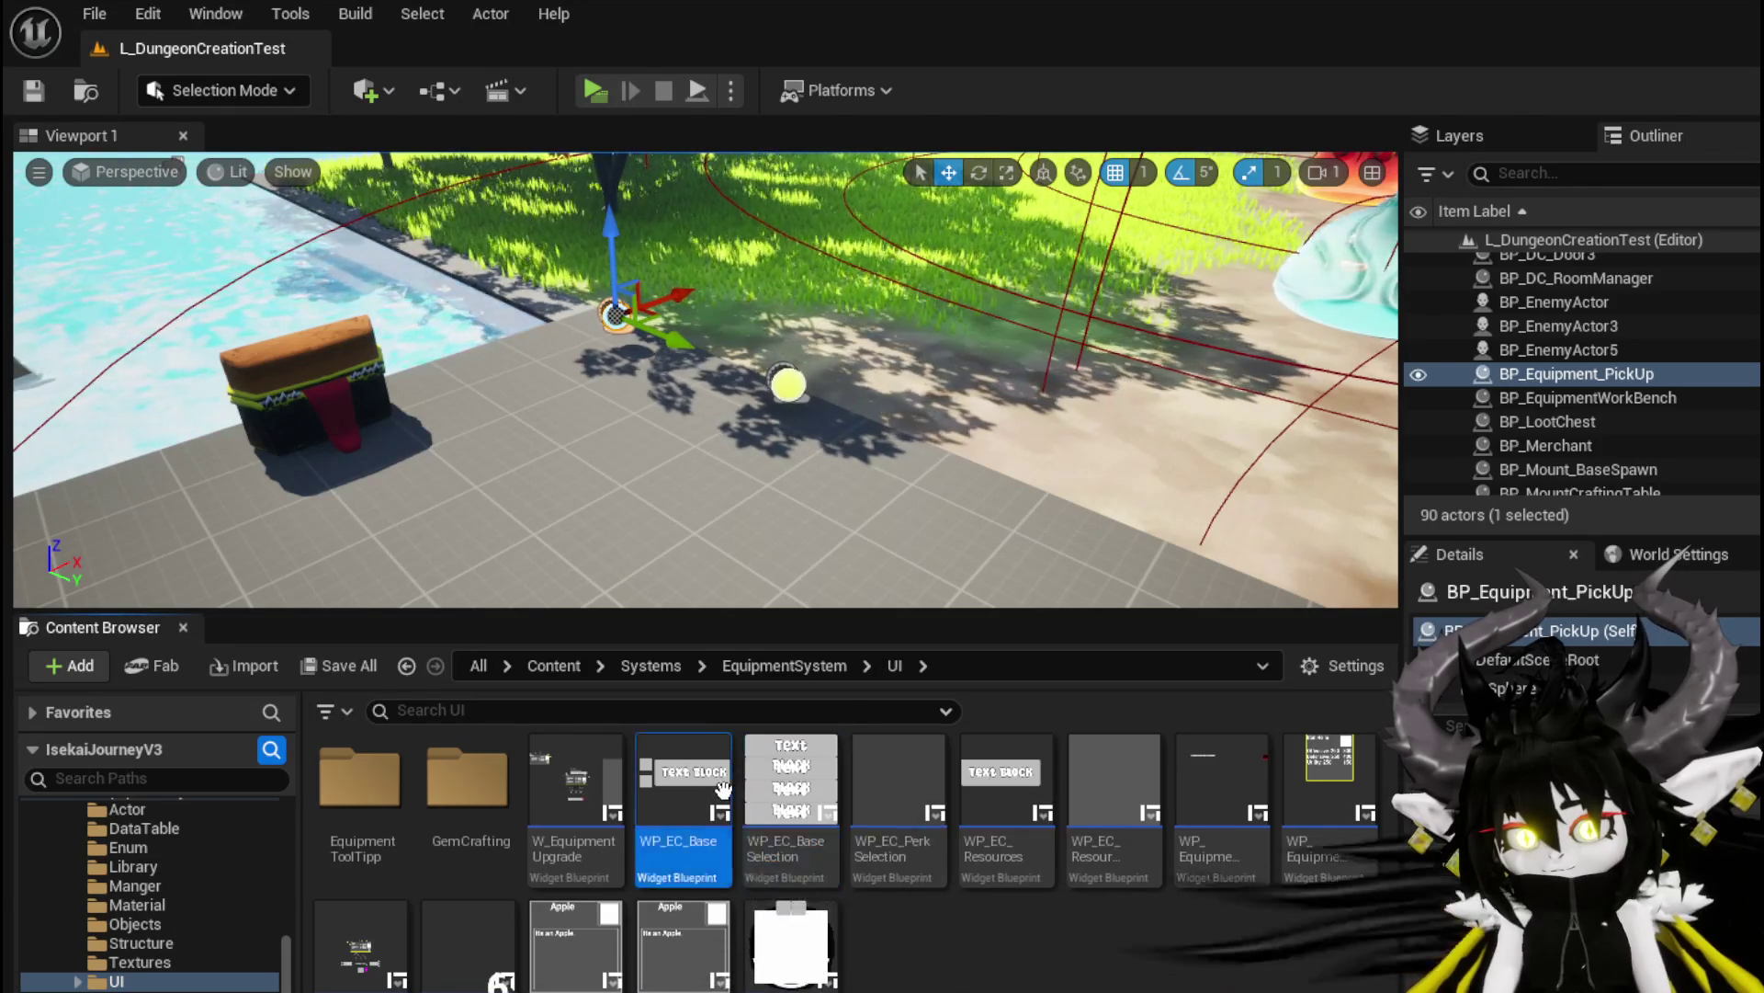
left_click(1553, 95)
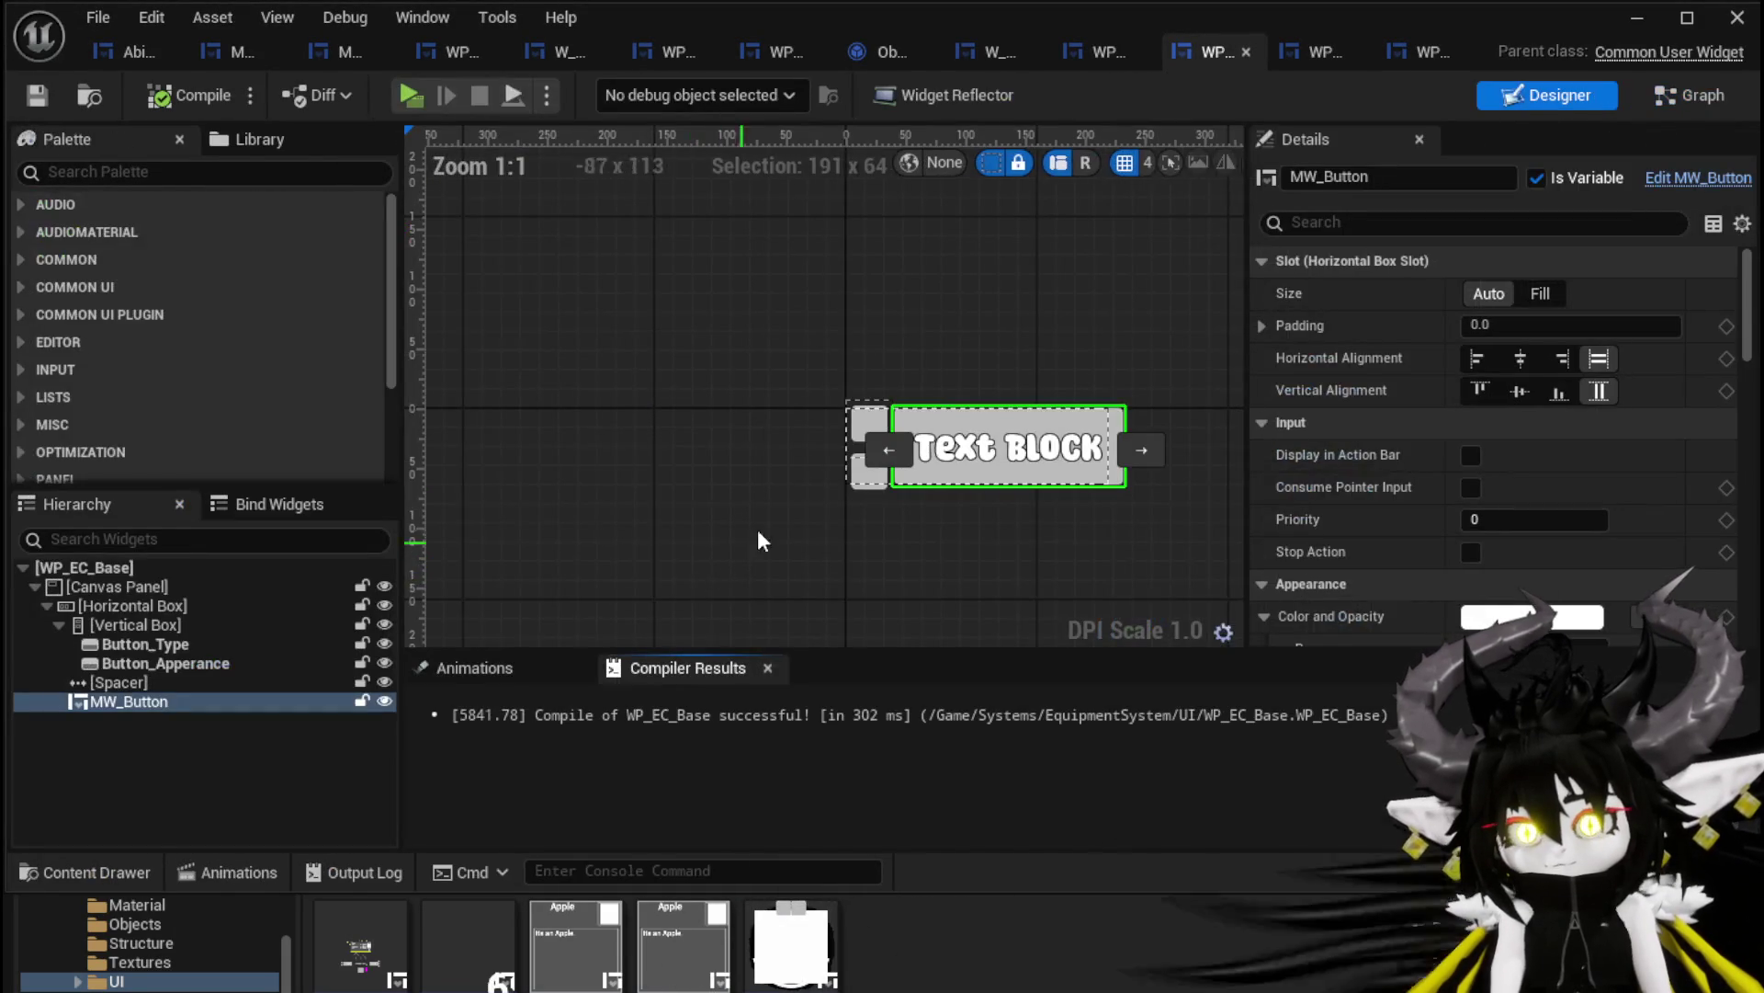
left_click(864, 428)
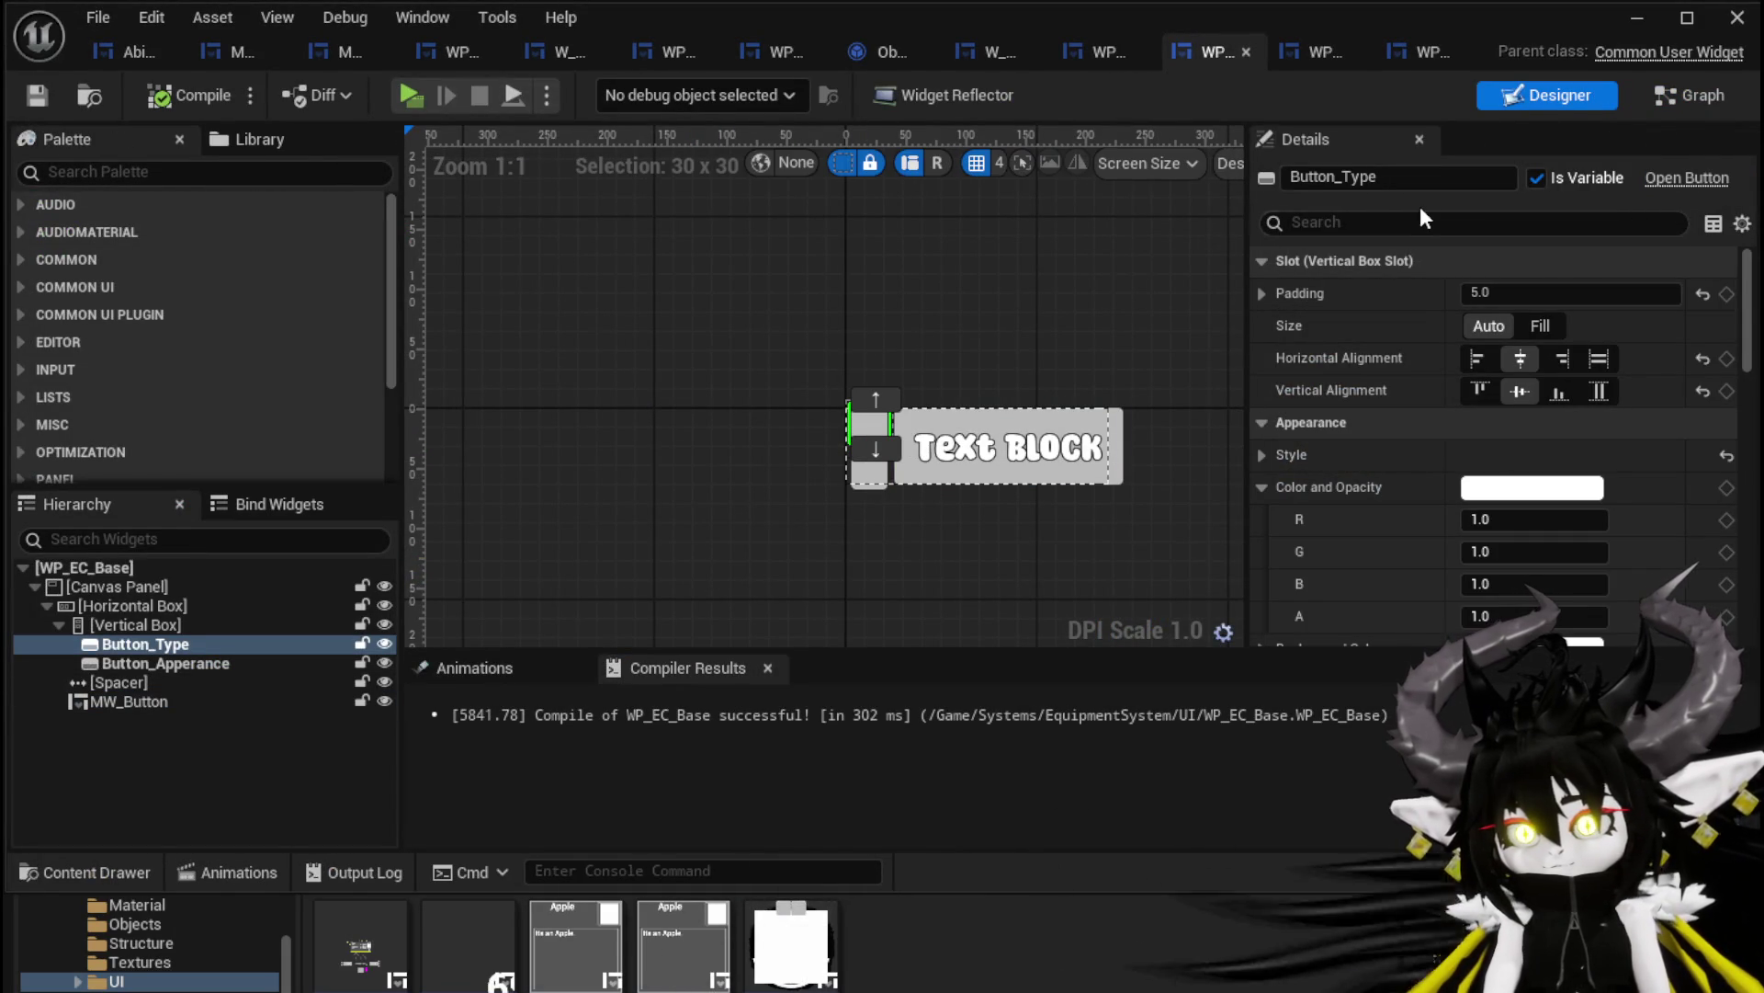
scroll(1572, 441, "down", 3)
left_click_drag(1748, 386, 1750, 625)
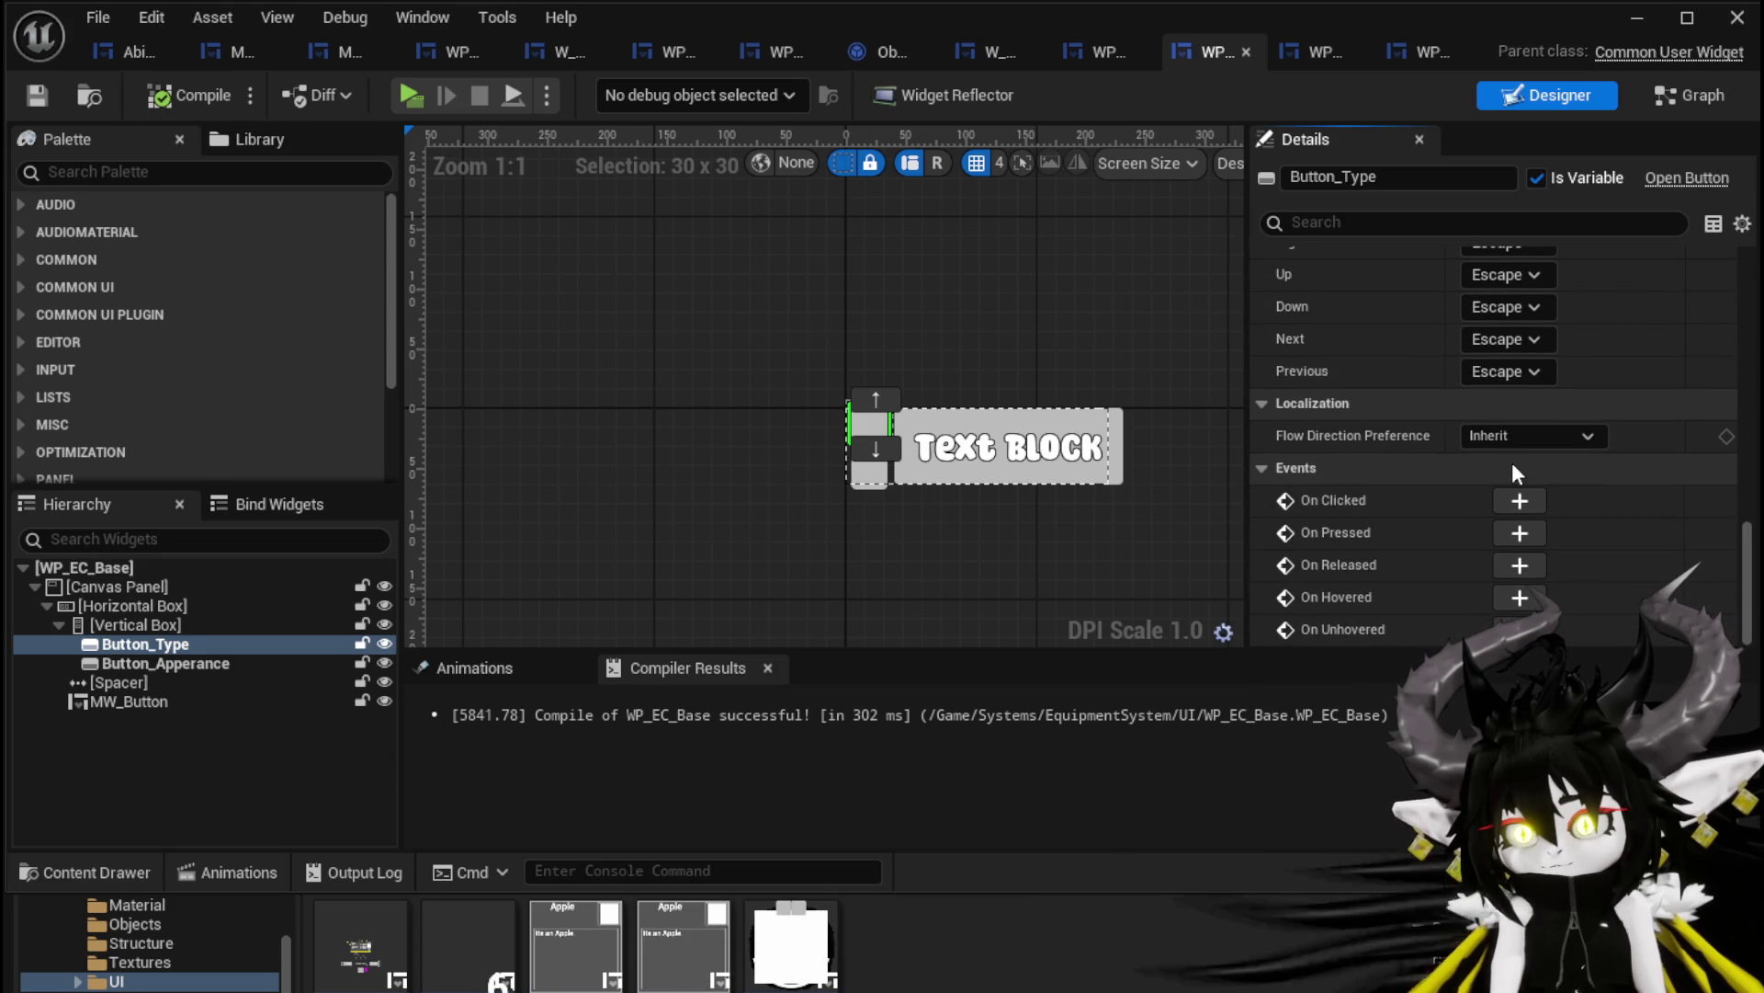
scroll(1496, 429, "up", 10)
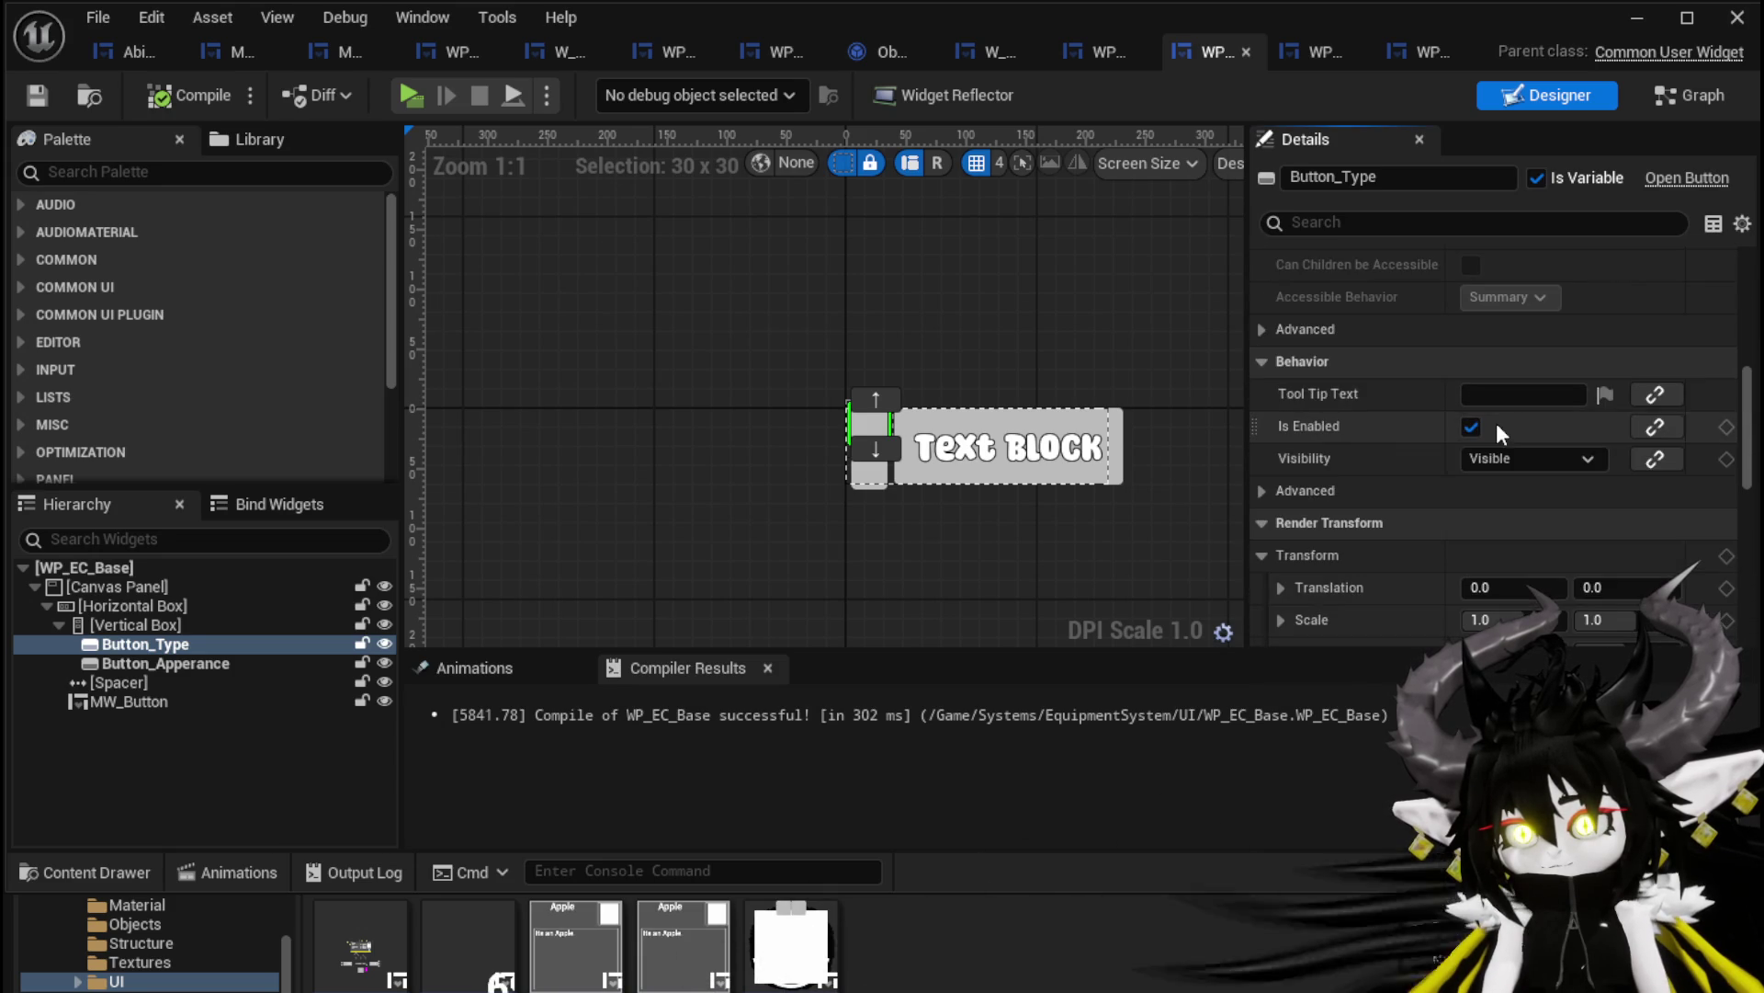
left_click(1498, 460)
left_click(1505, 505)
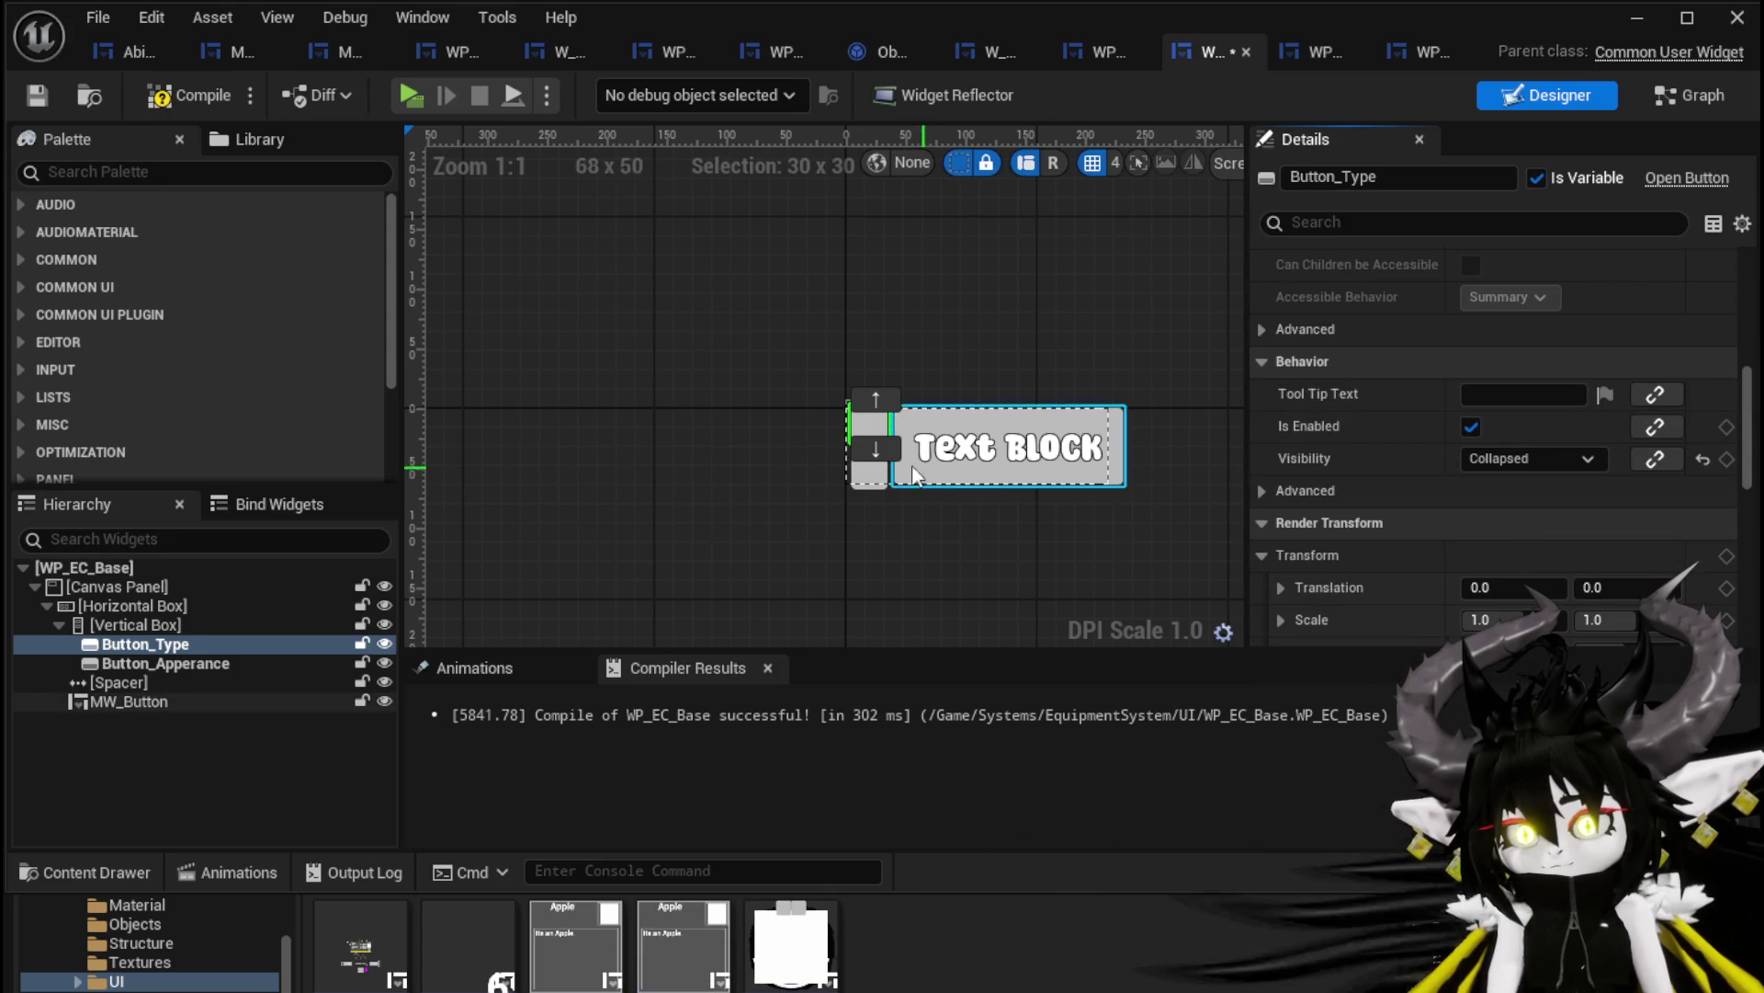
Set Button_Apperance's Visibility to Collapsed and save the blueprint
left_click(862, 479)
left_click(1527, 458)
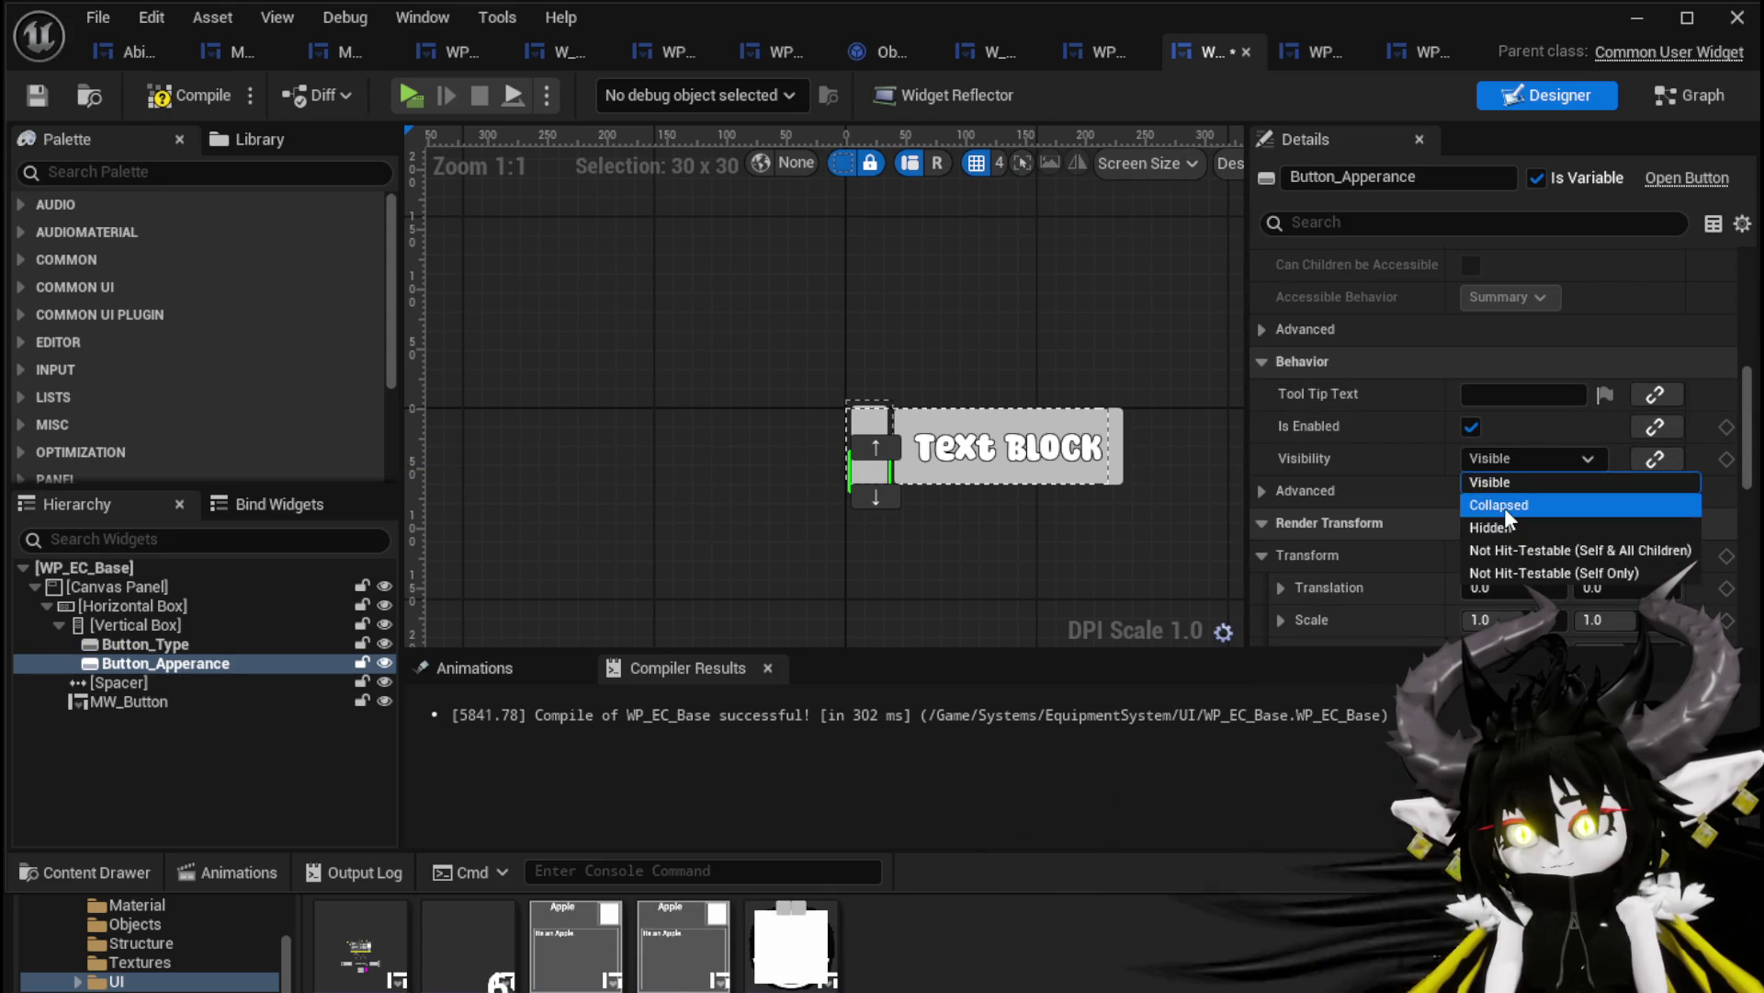
left_click(1503, 504)
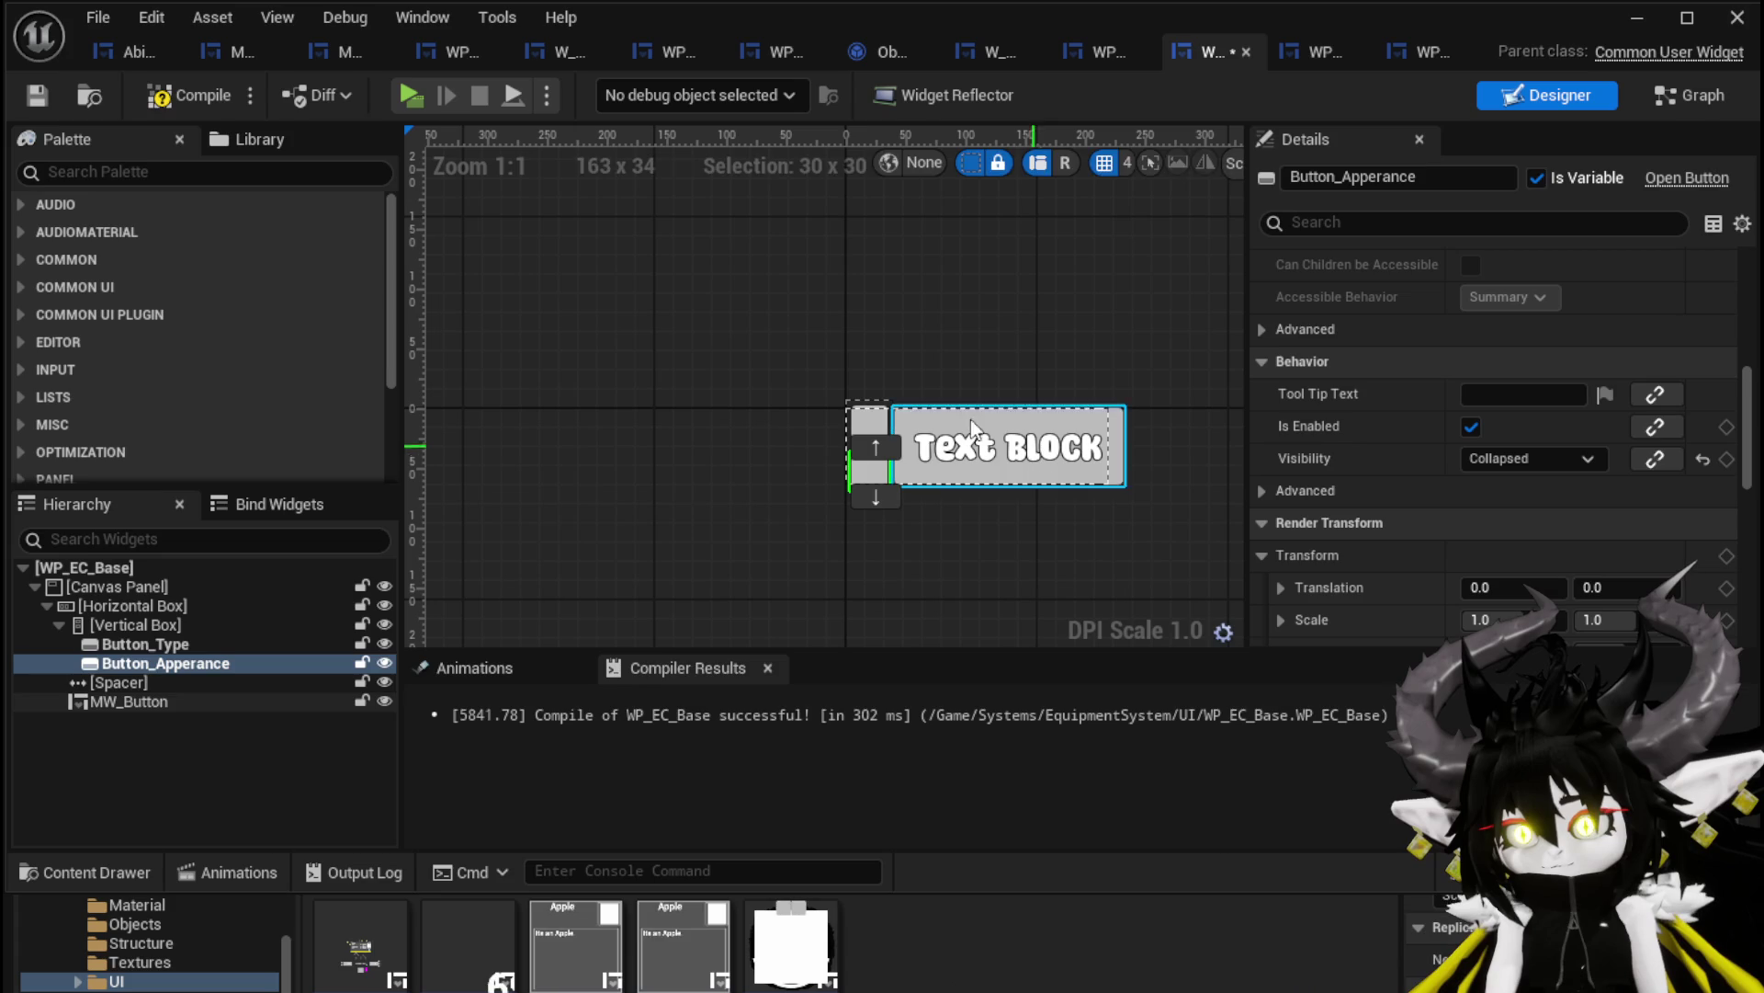
left_click(33, 92)
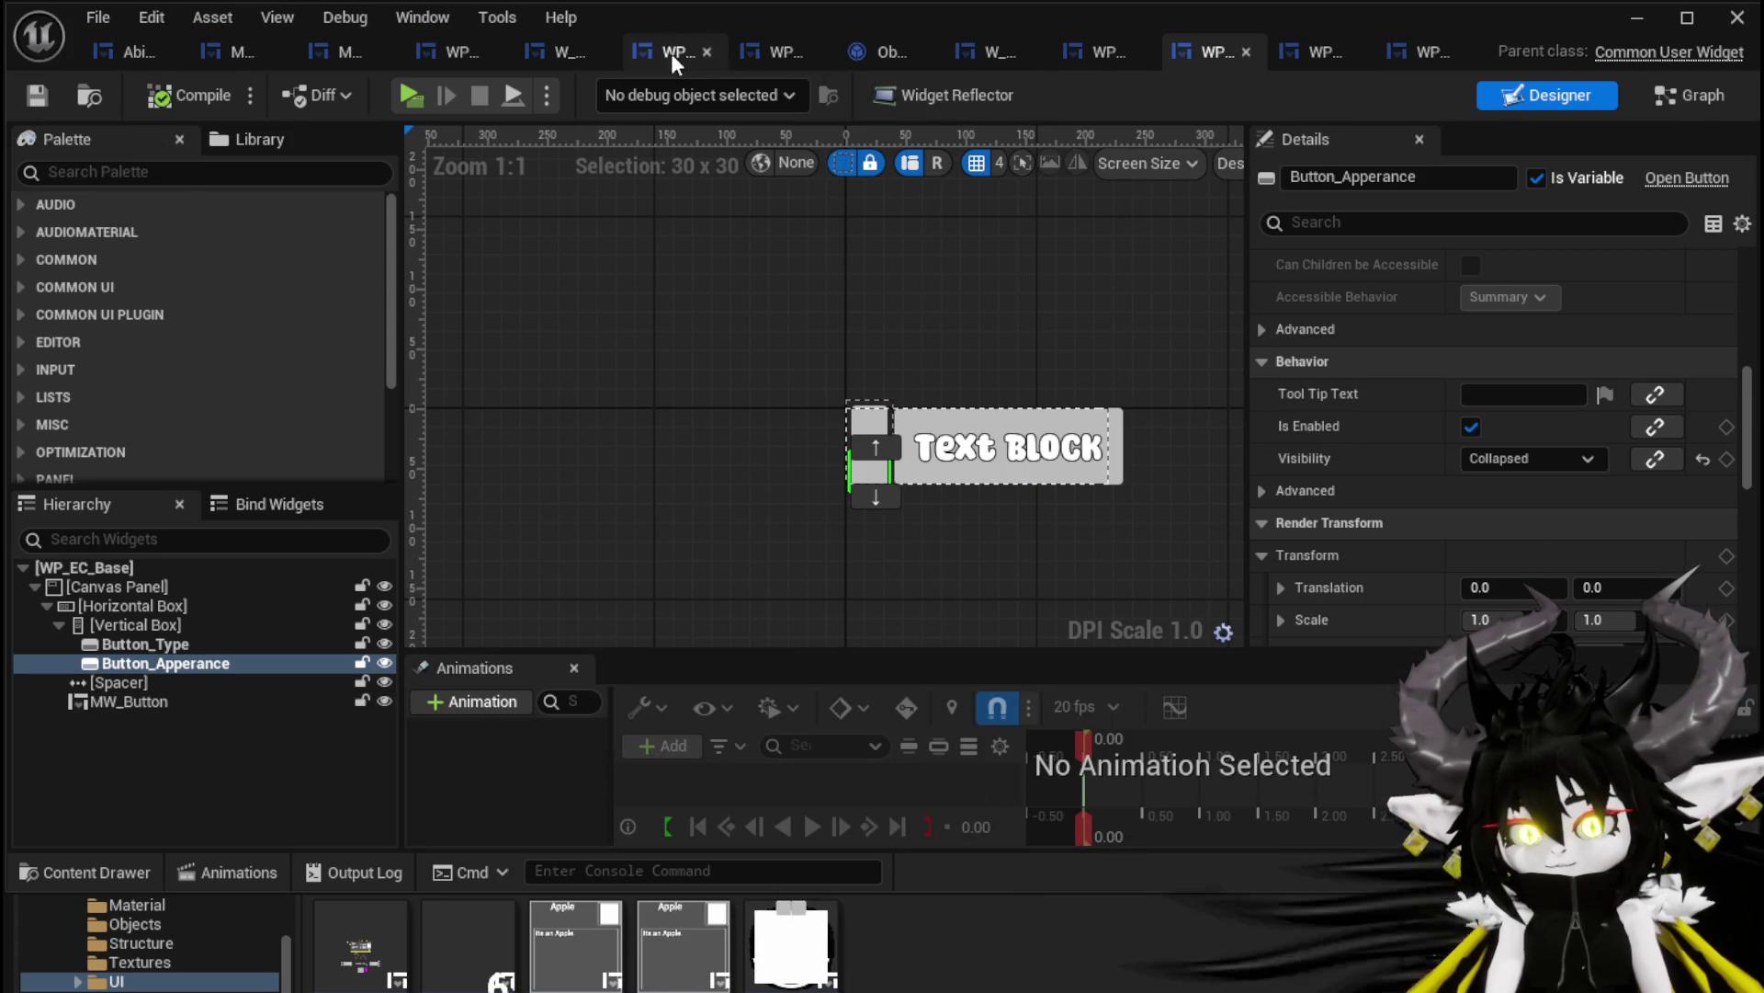
In WP_EquipmentWorkbenchUI, move WP_EC_Base beside the Name panel and Resources left of the stats panel
left_click(771, 51)
left_click(1557, 97)
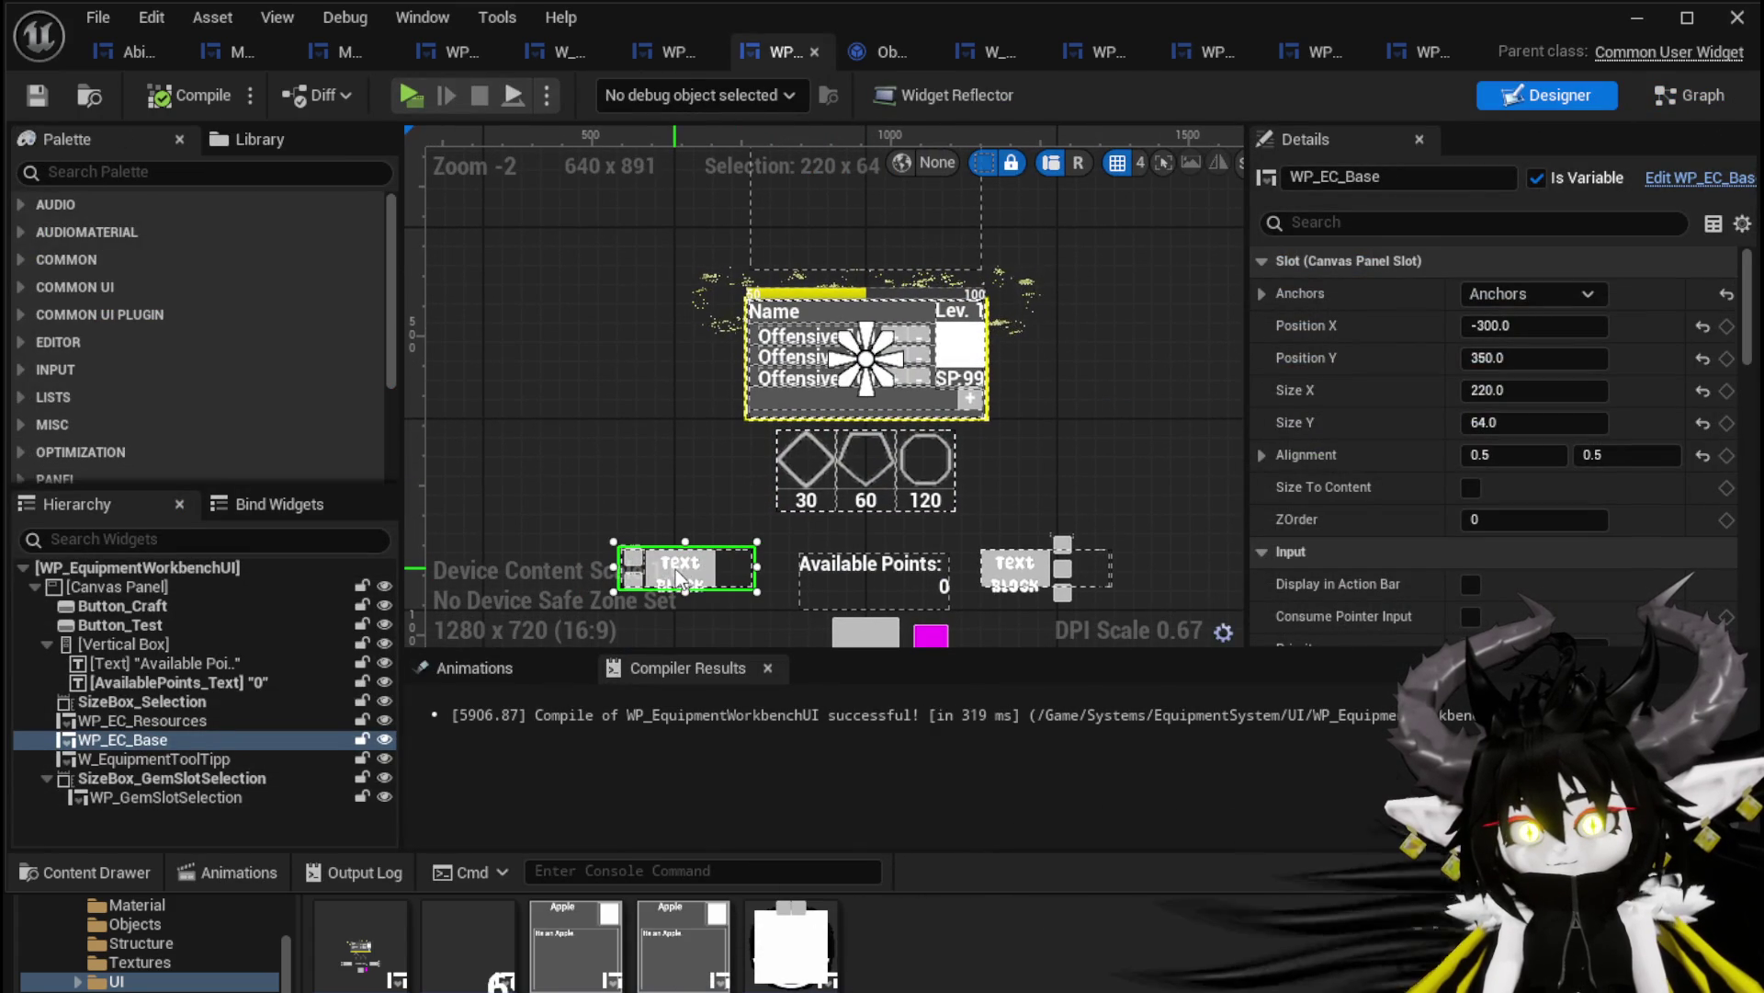
mouse_move(687, 566)
left_mouse_down()
mouse_move(726, 563)
mouse_move(1109, 322)
mouse_move(1066, 342)
left_mouse_up()
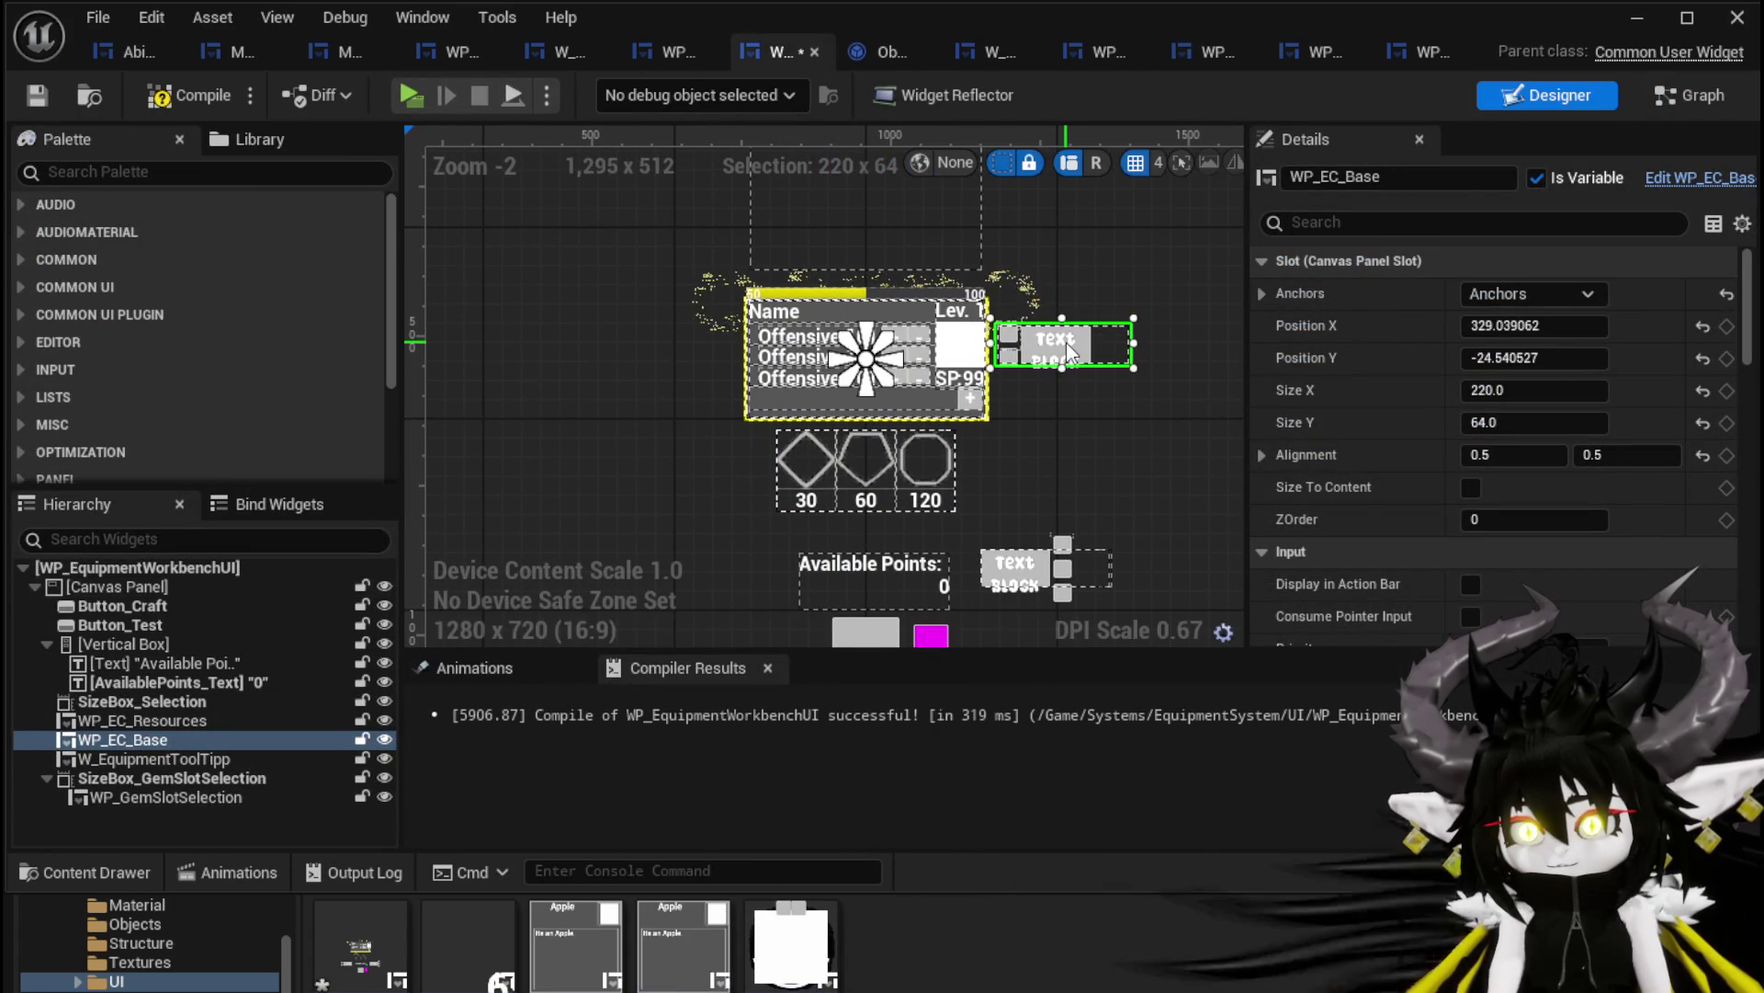
left_click_drag(1014, 571, 628, 352)
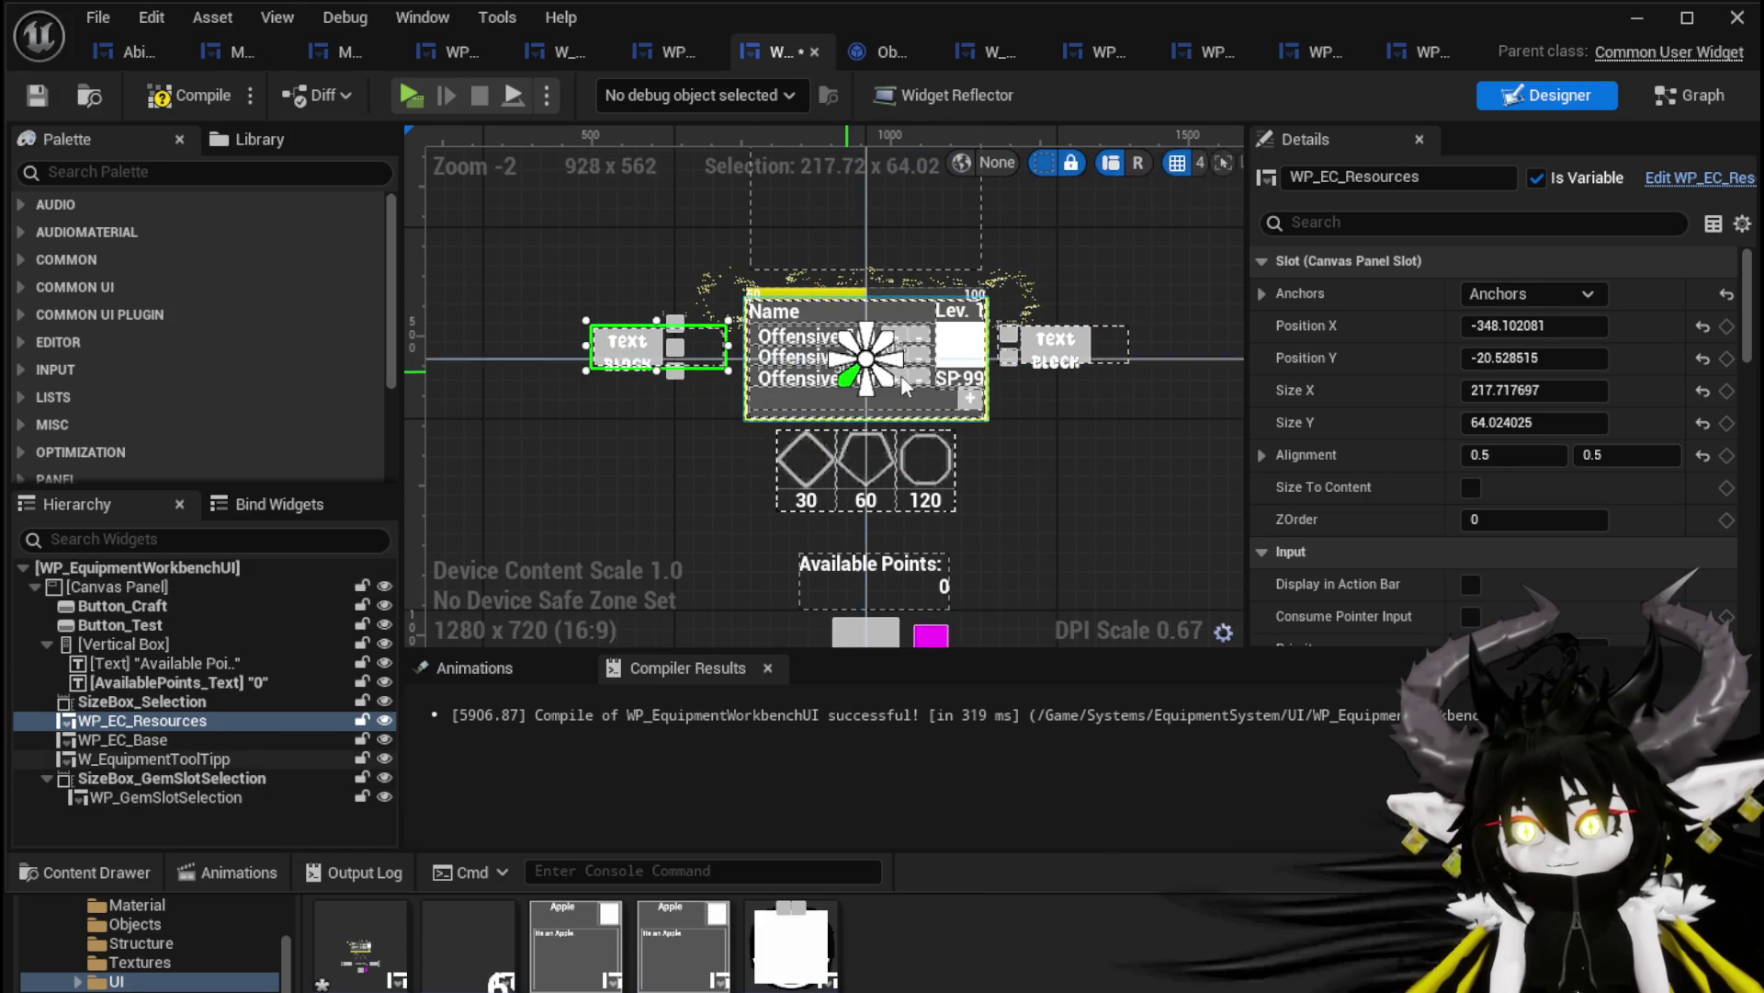
Position the Resources and Base blocks at X -330 and 330, Y -25
scroll(946, 397, "up", 3)
left_click(1147, 319)
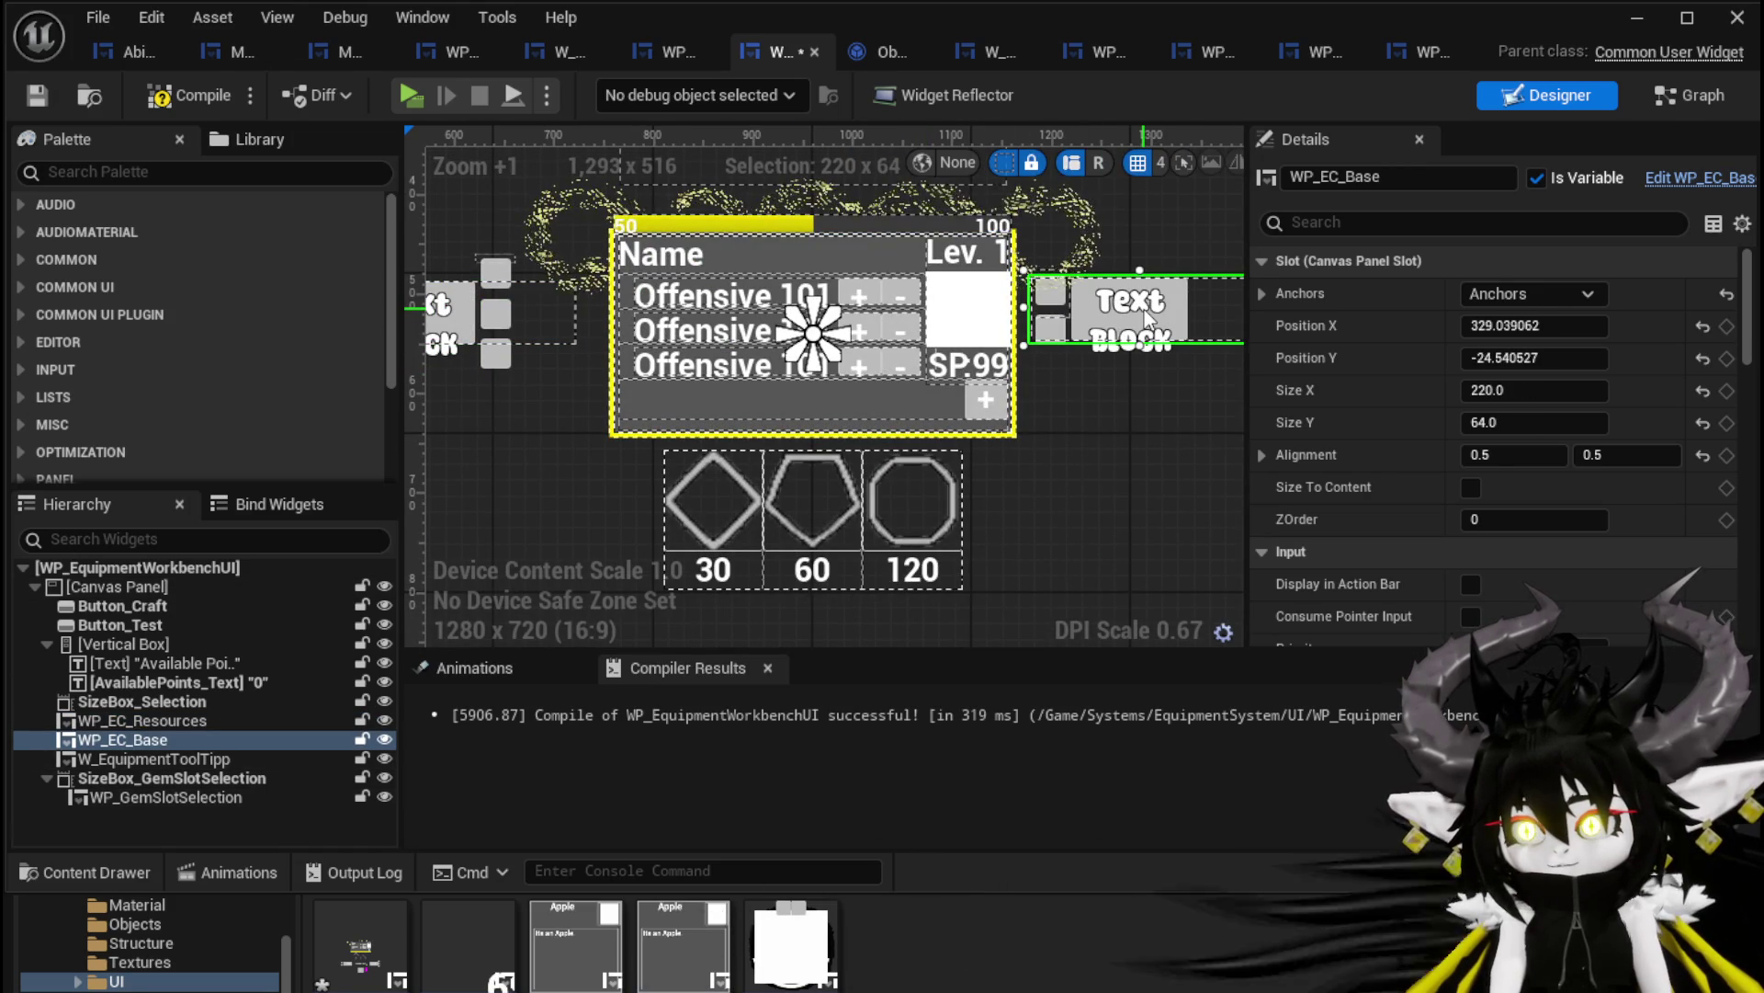
scroll(1147, 319, "down", 1)
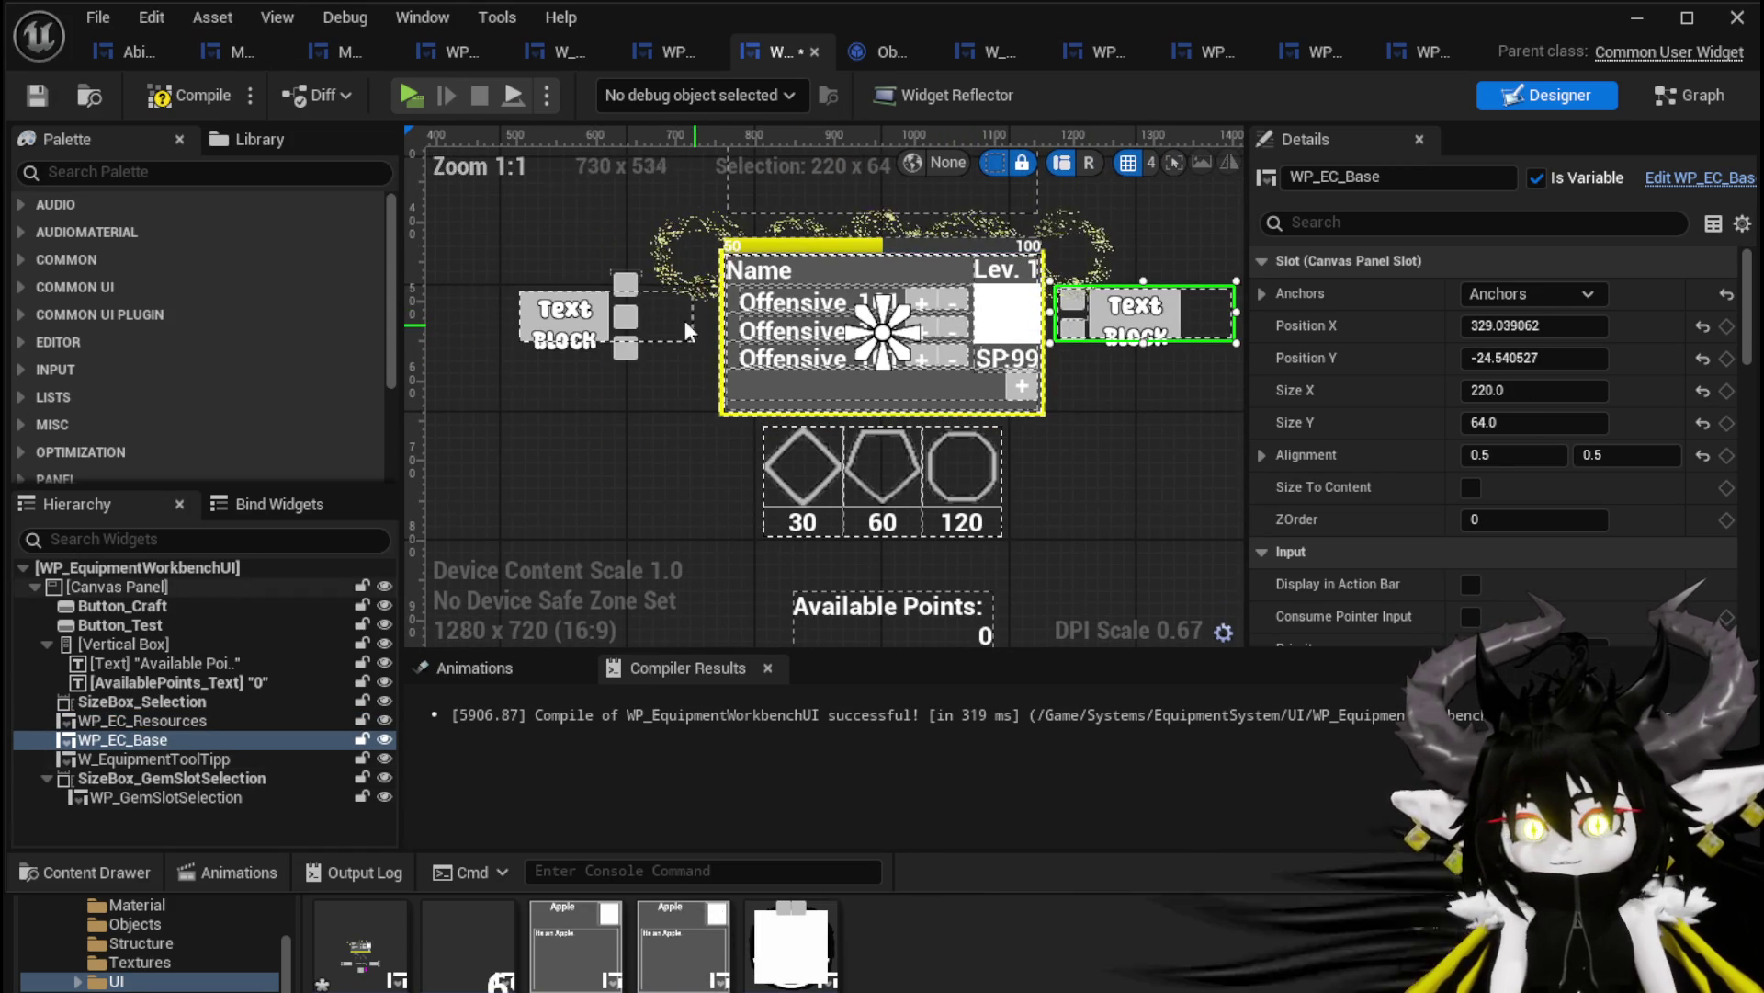
left_click(660, 321)
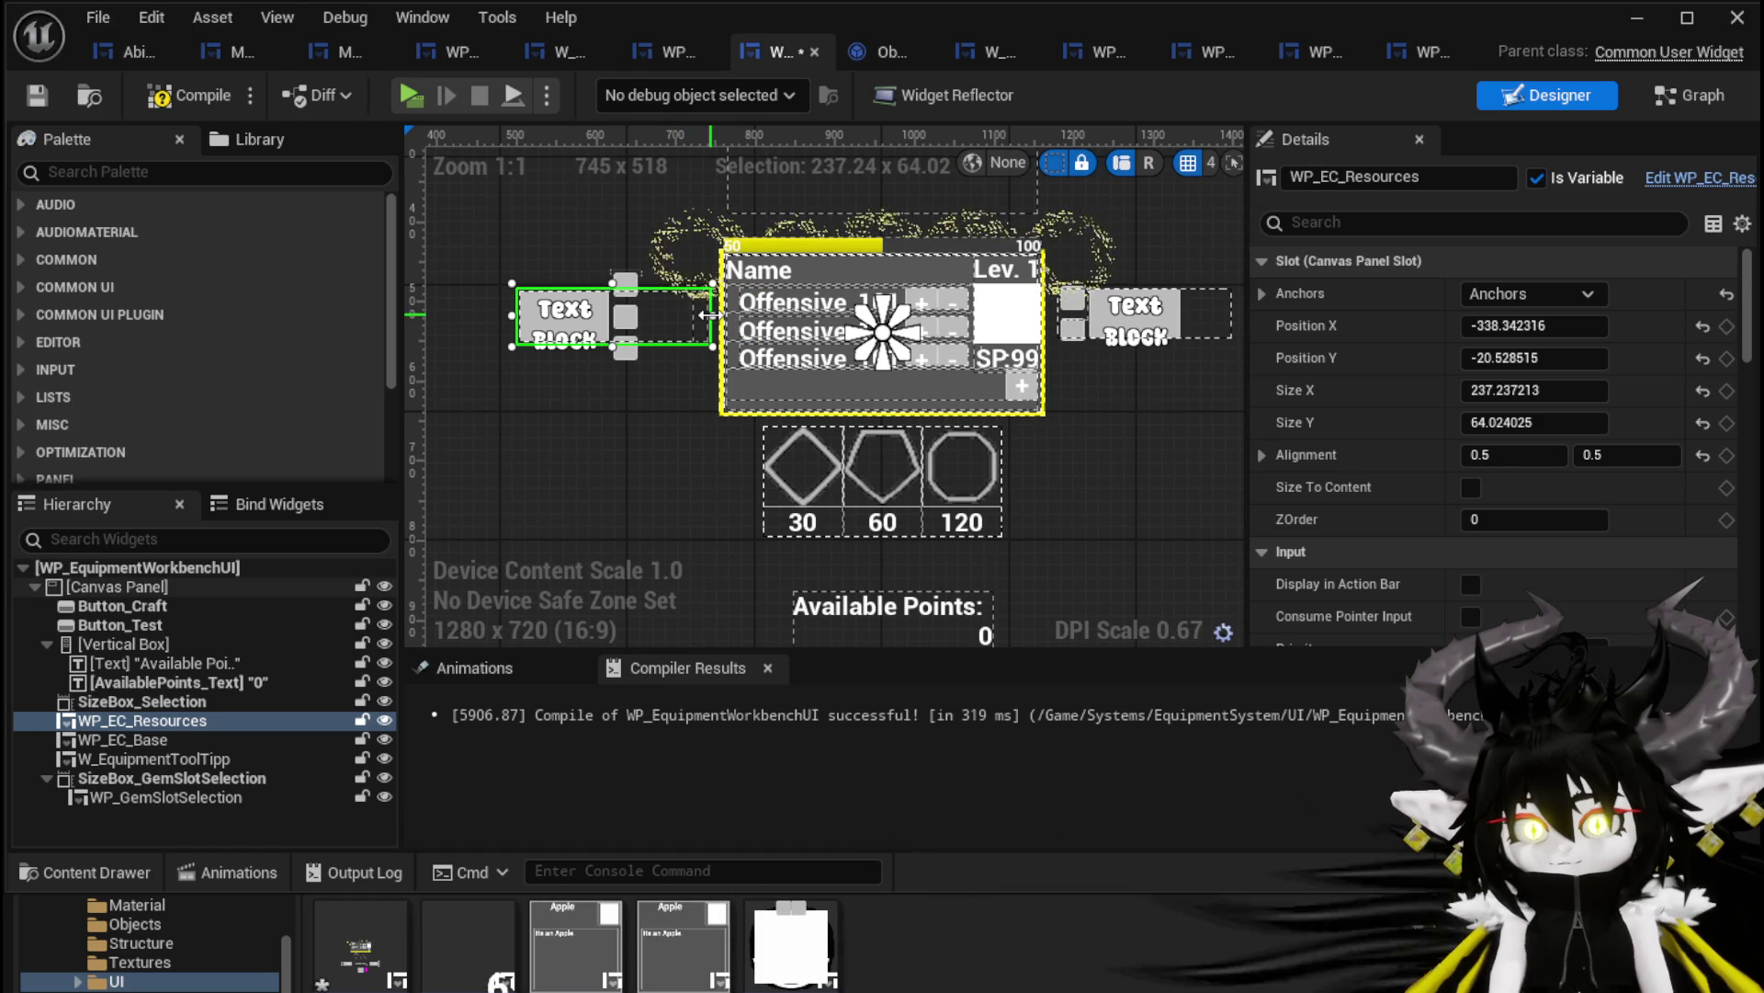
scroll(632, 314, "up", 1)
left_click_drag(658, 311, 654, 307)
left_click(1211, 308)
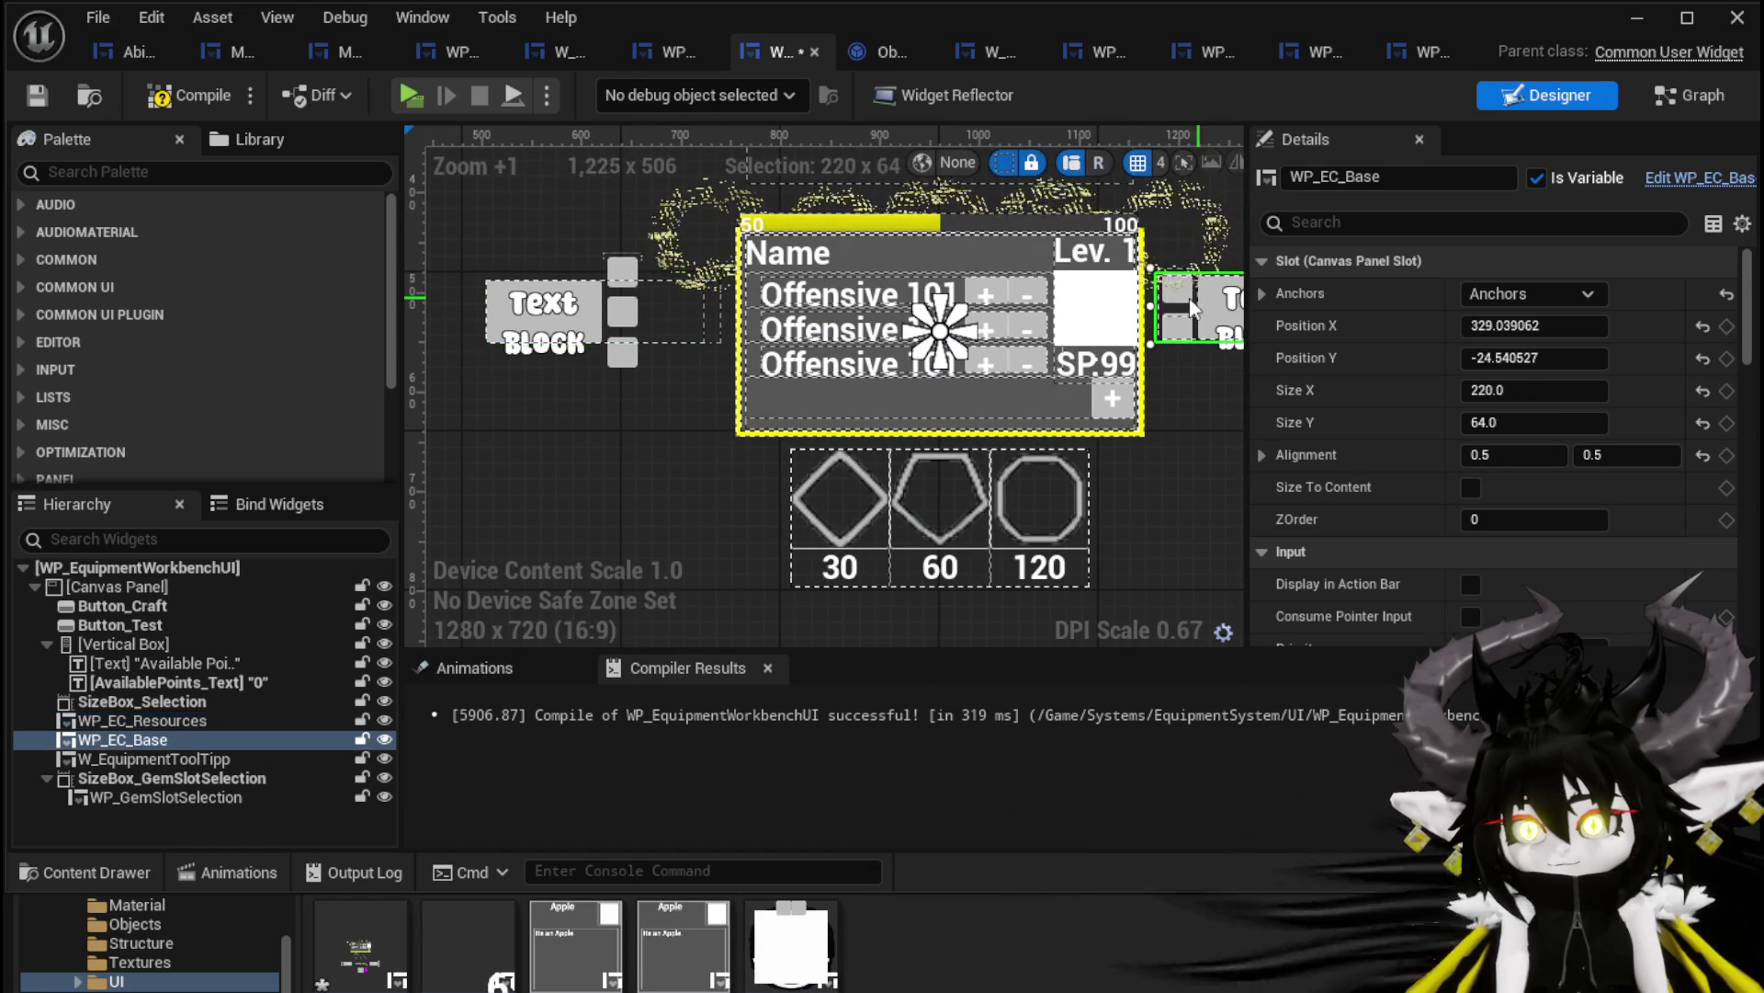
left_click_drag(1190, 308, 1046, 313)
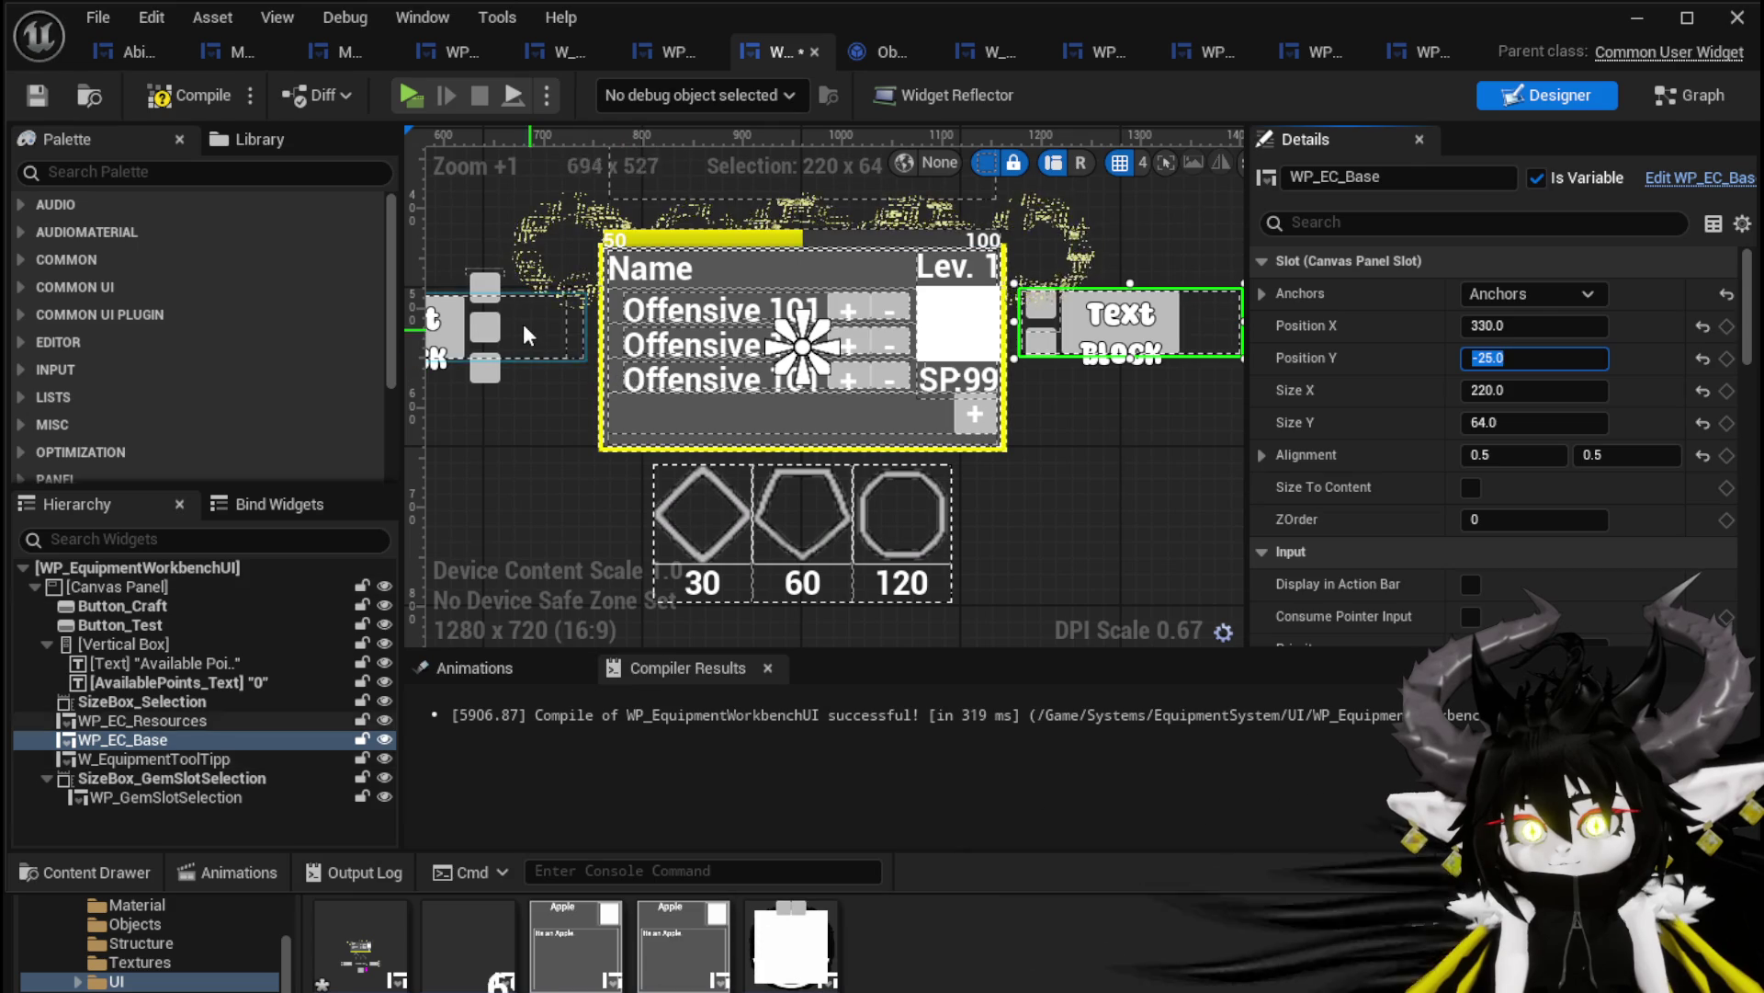
Give both the Resources and Base blocks Size X 220, then compile and save
left_click(143, 720)
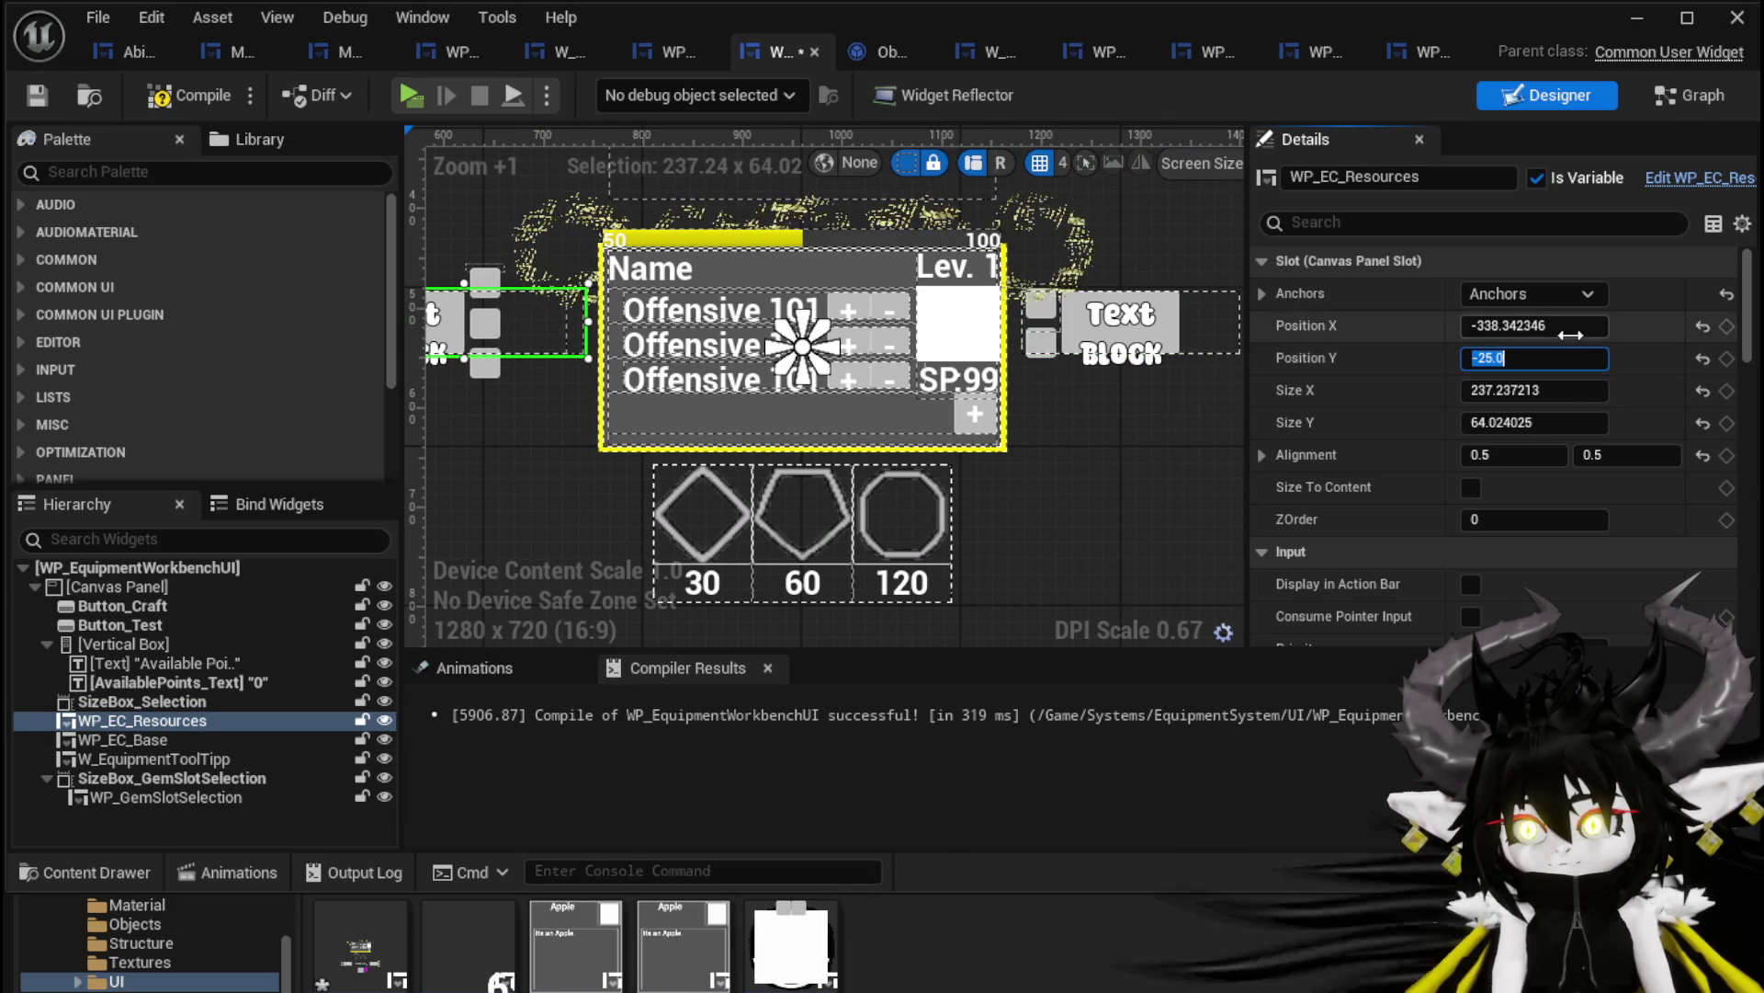
left_click_drag(617, 337, 688, 345)
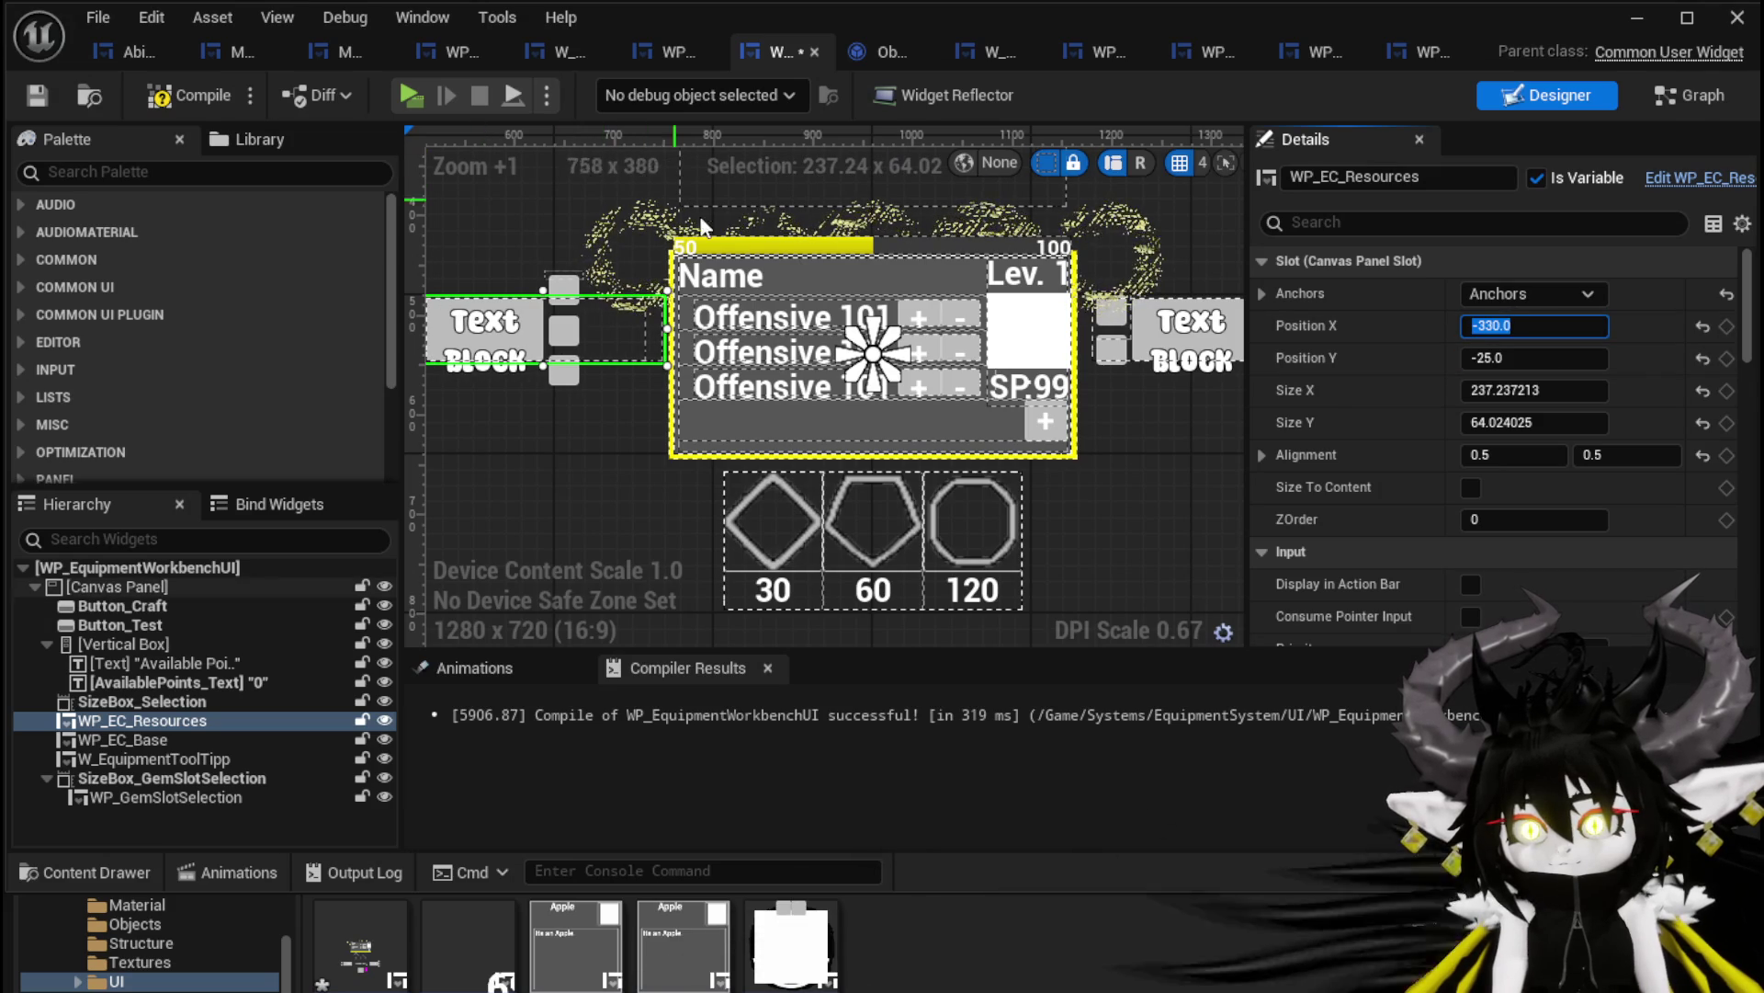
left_click(1183, 334)
left_click(1535, 390)
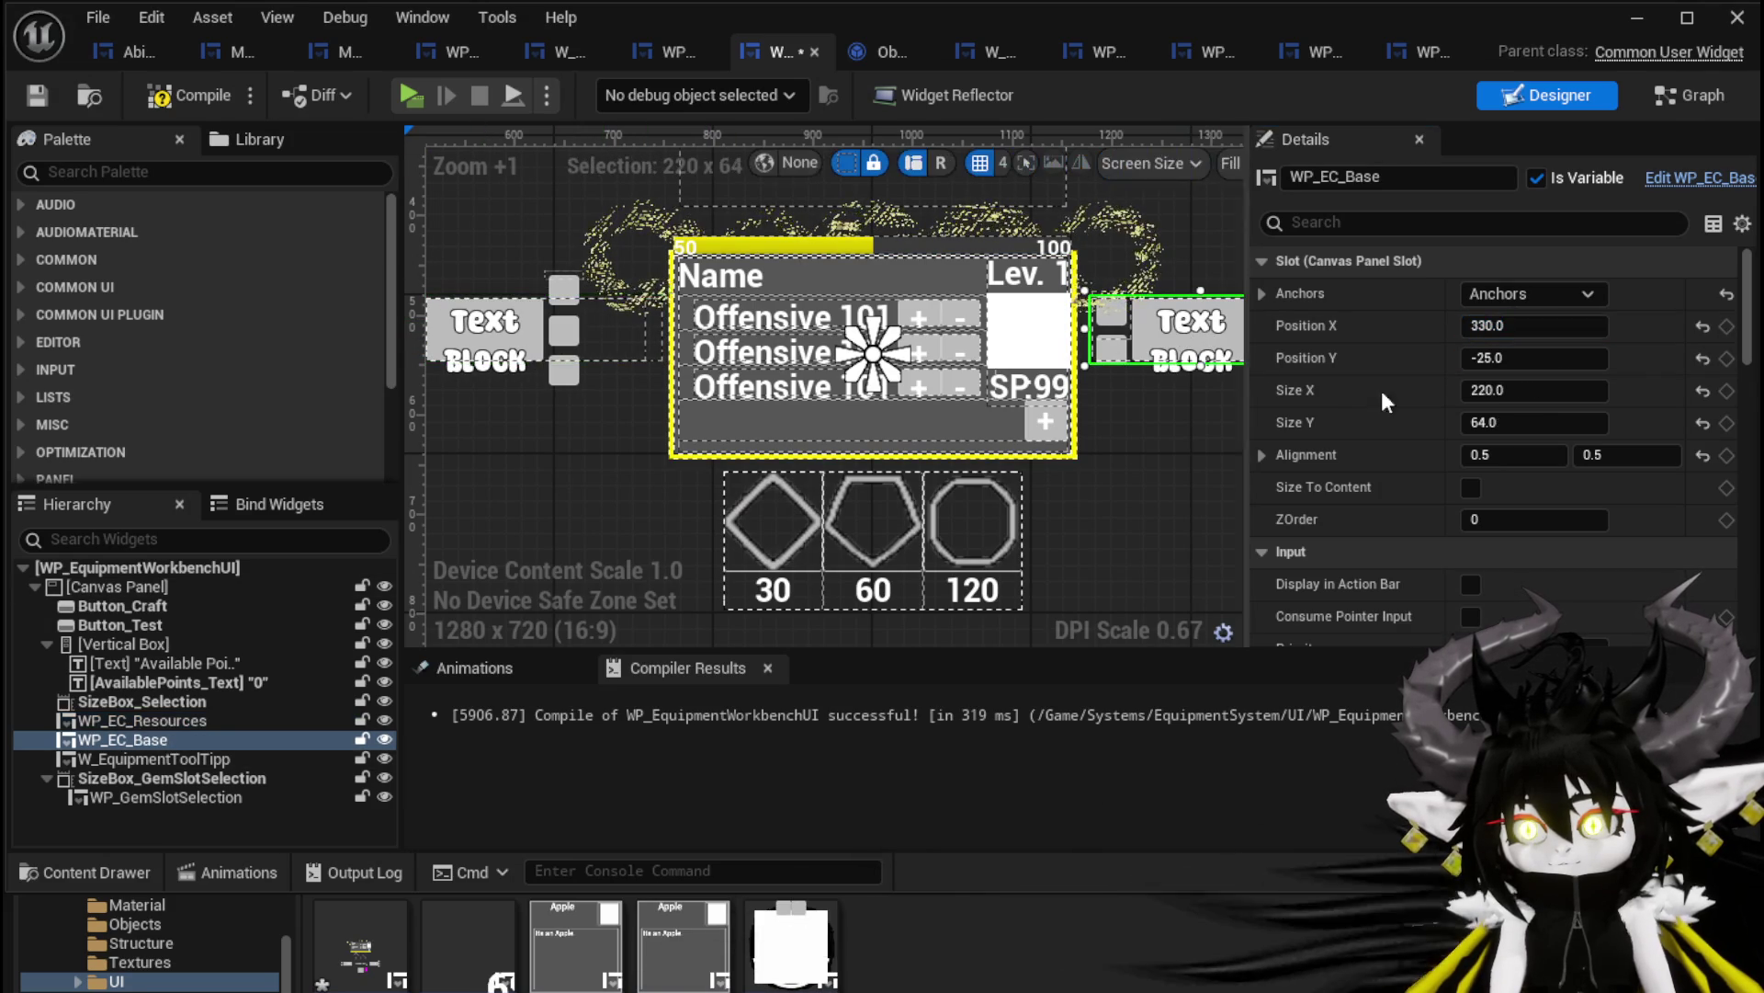
scroll(1112, 346, "down", 1)
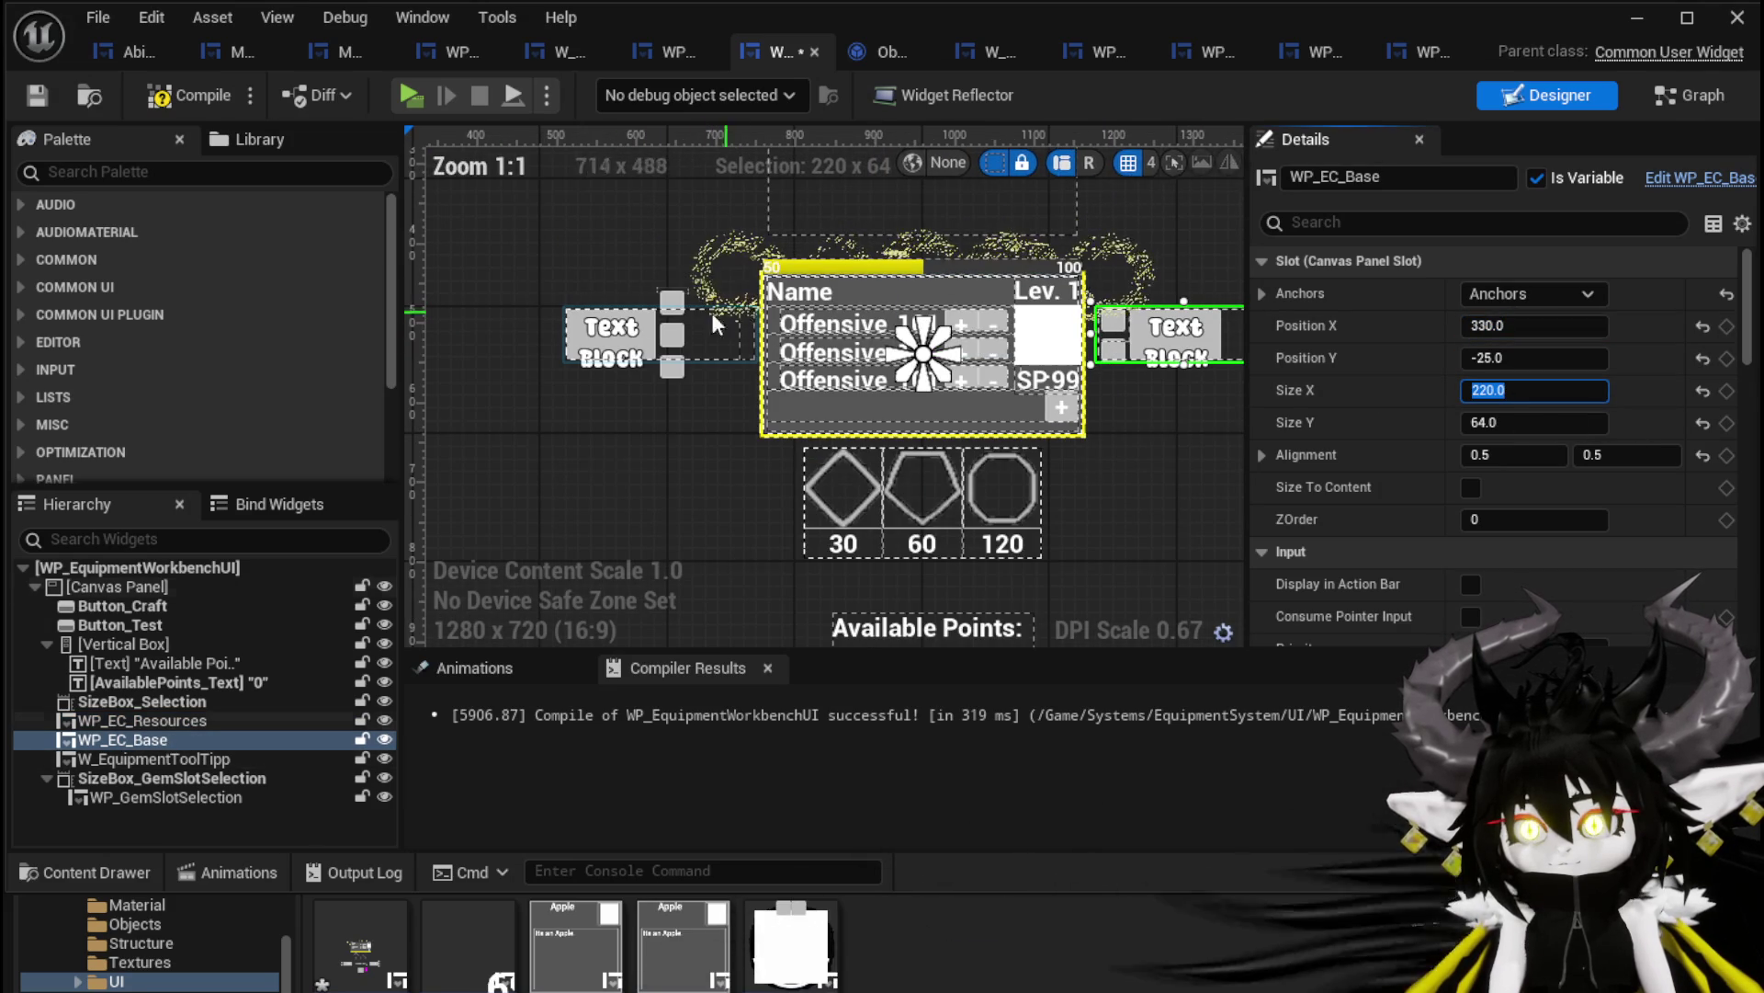
left_click(142, 720)
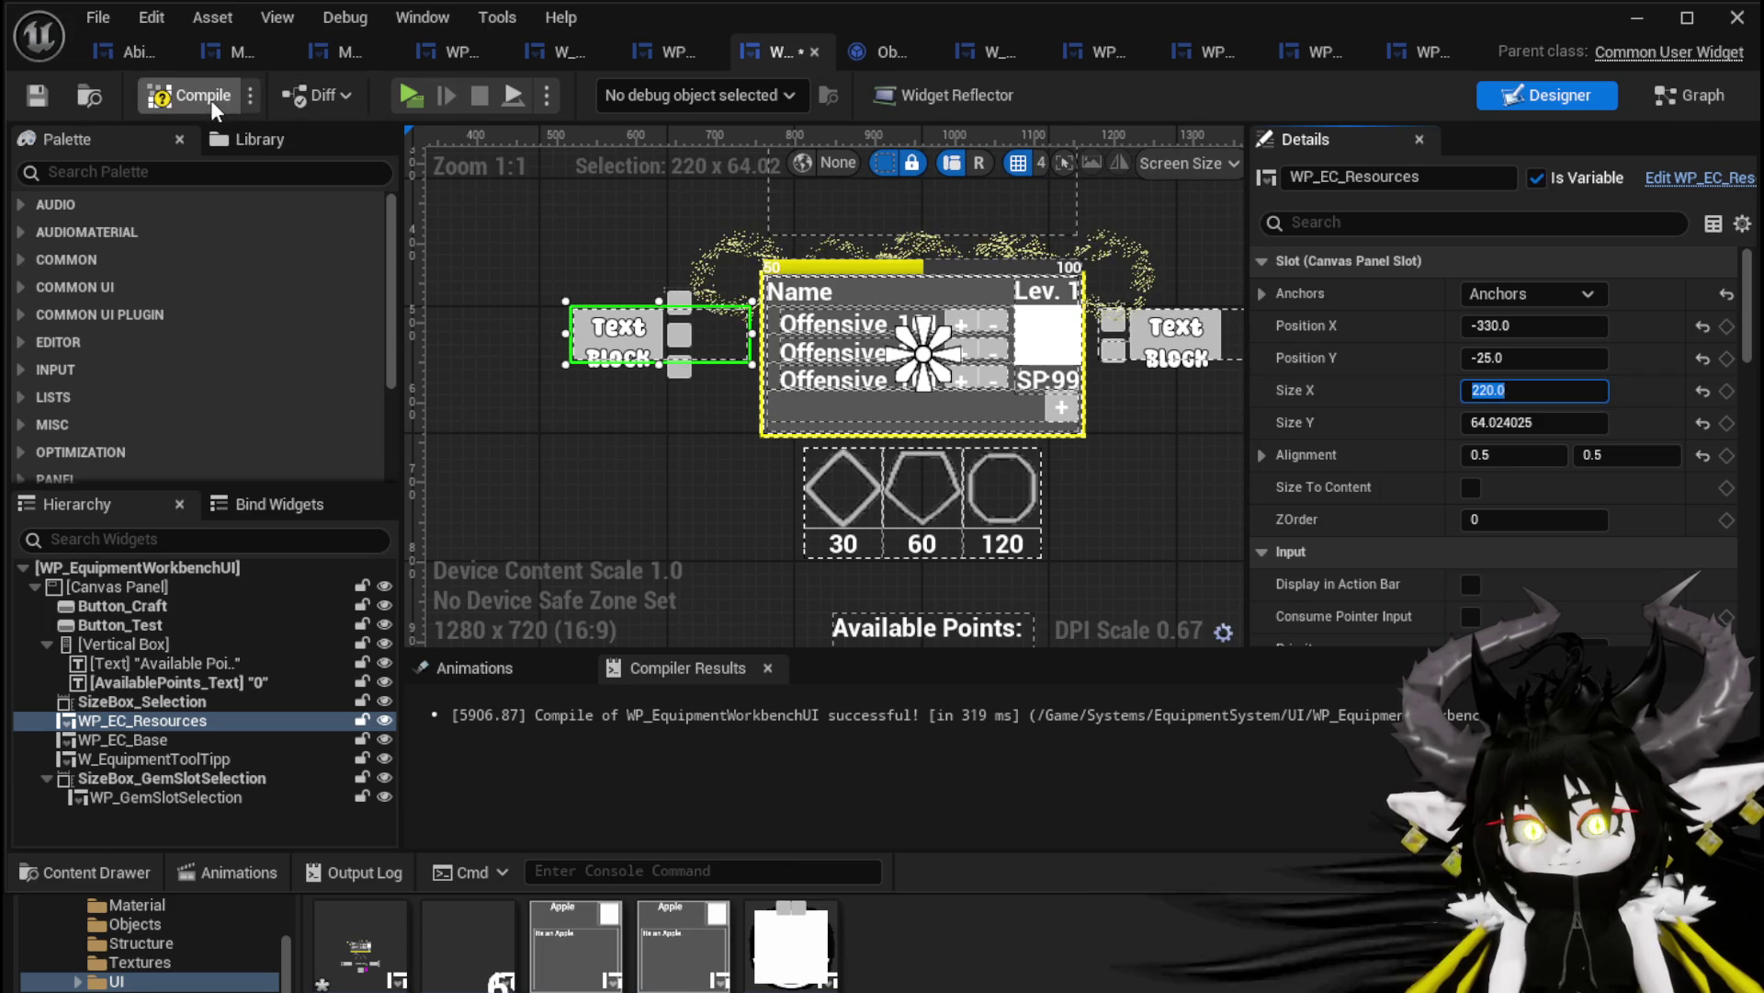
left_click(32, 95)
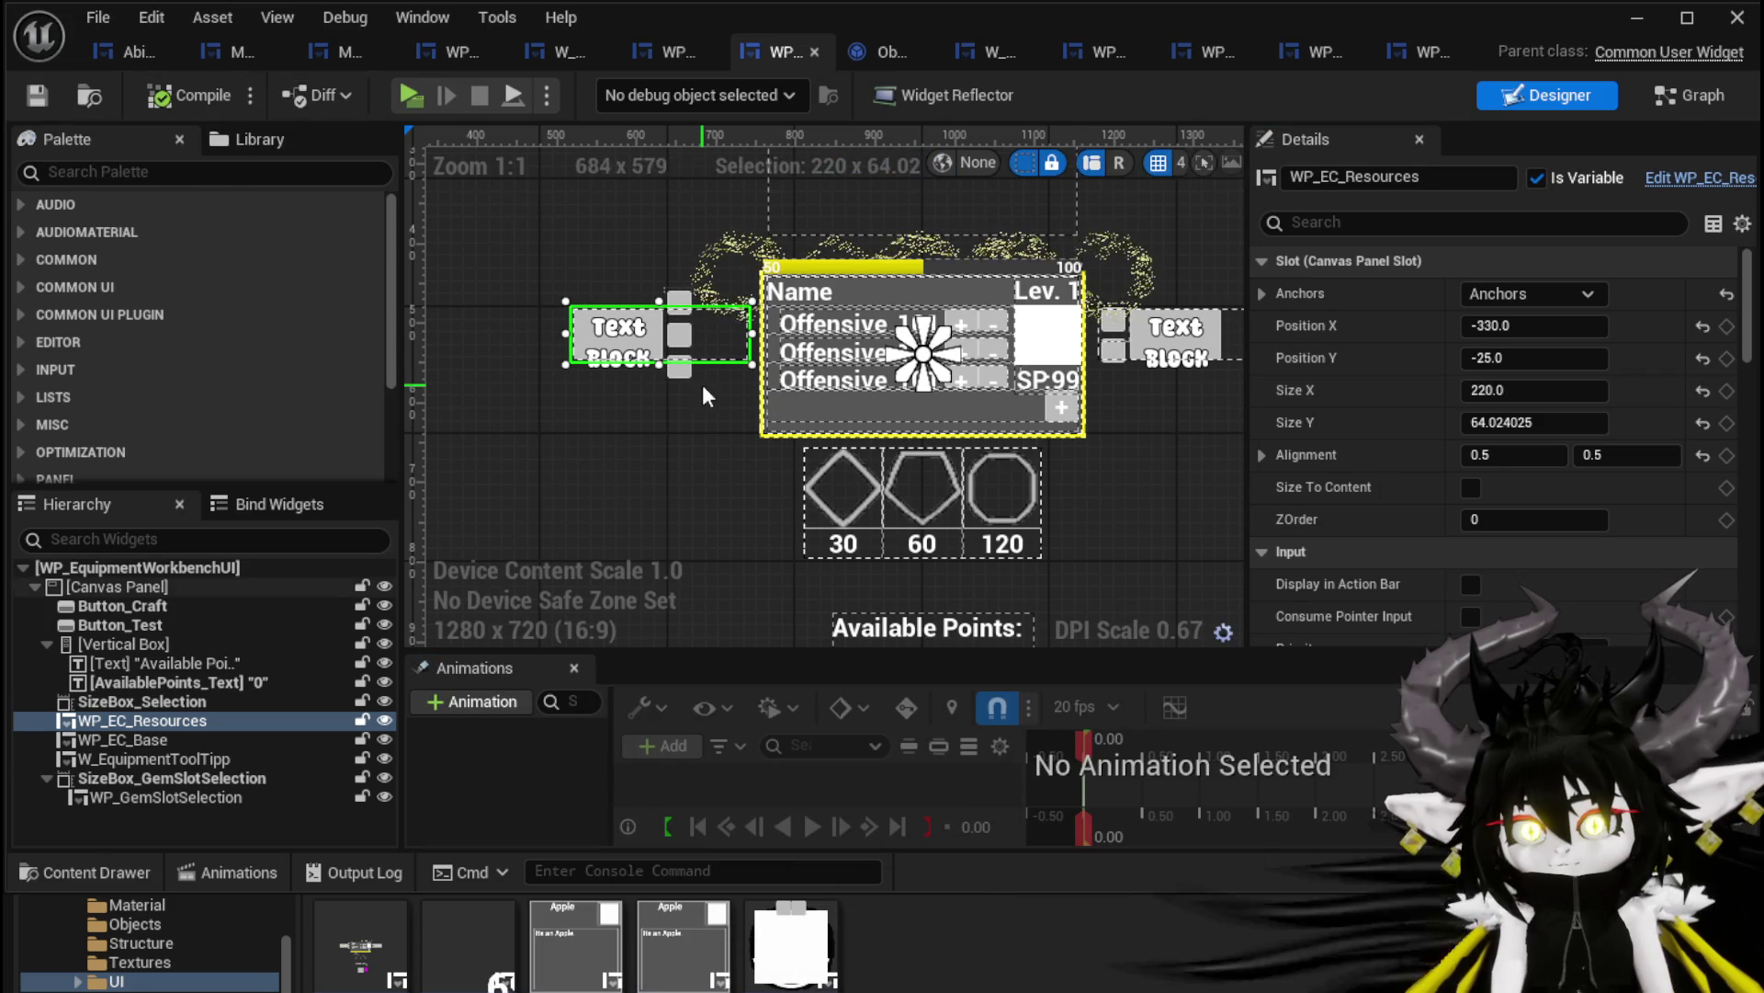
left_click(1639, 21)
left_click(590, 90)
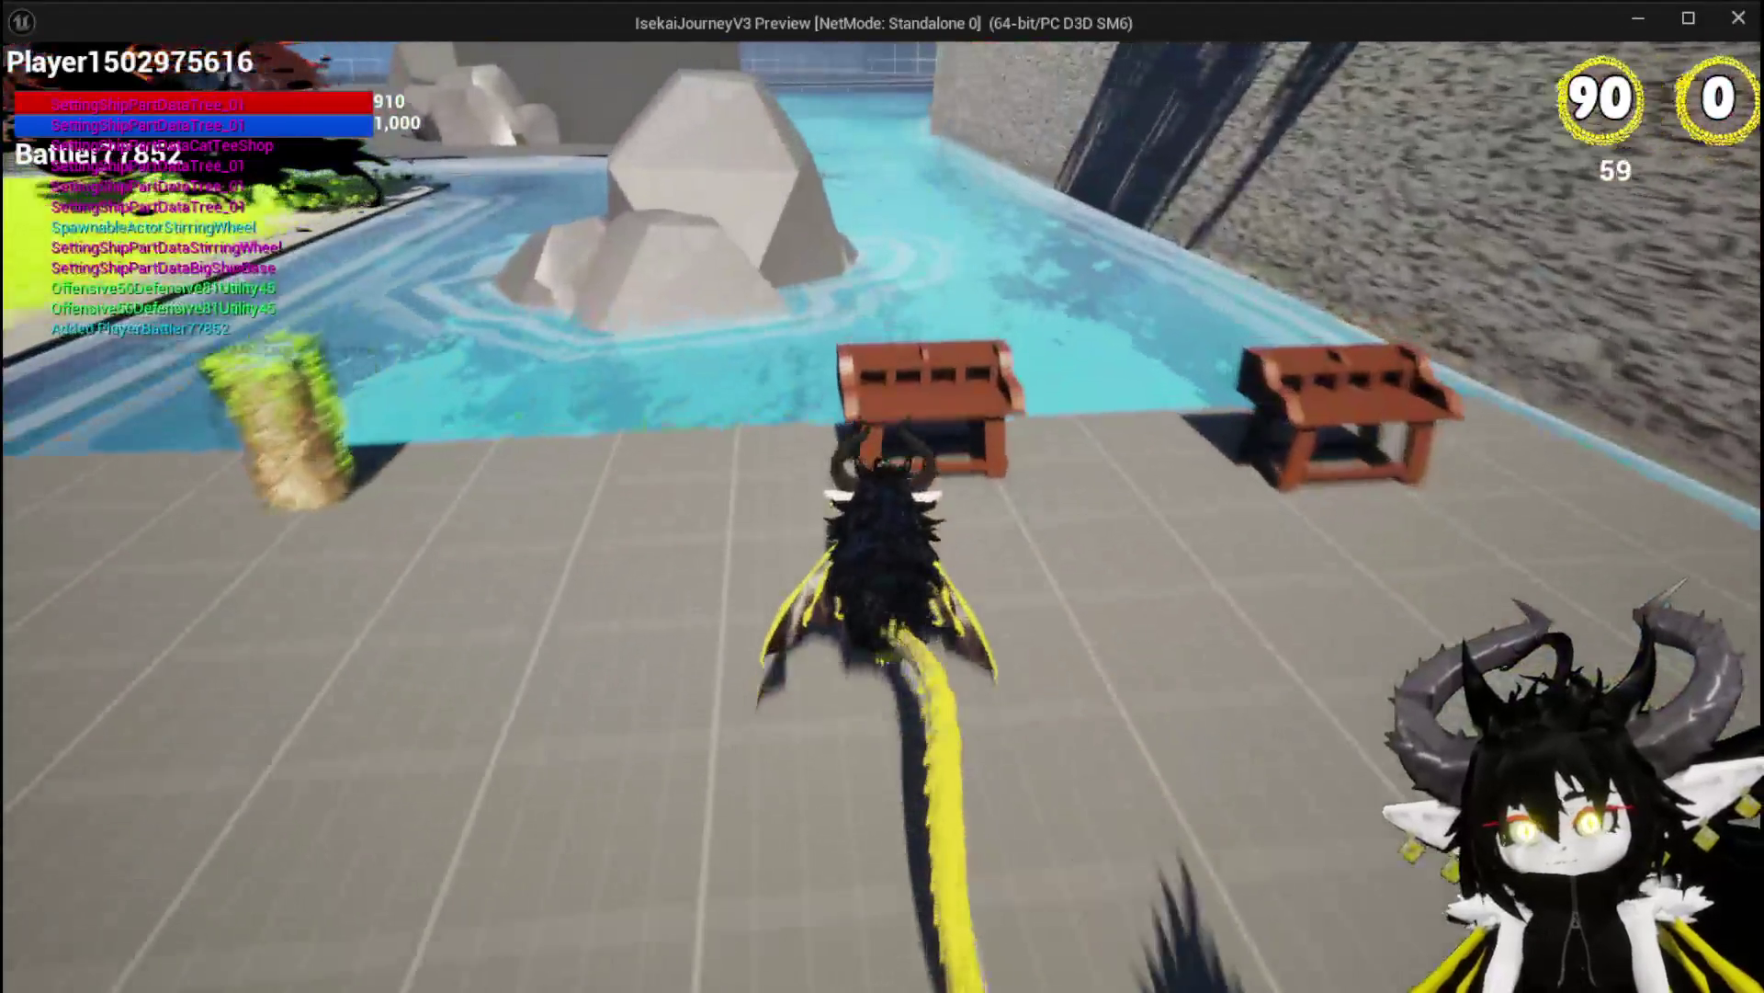
key("w")
left_click(376, 64)
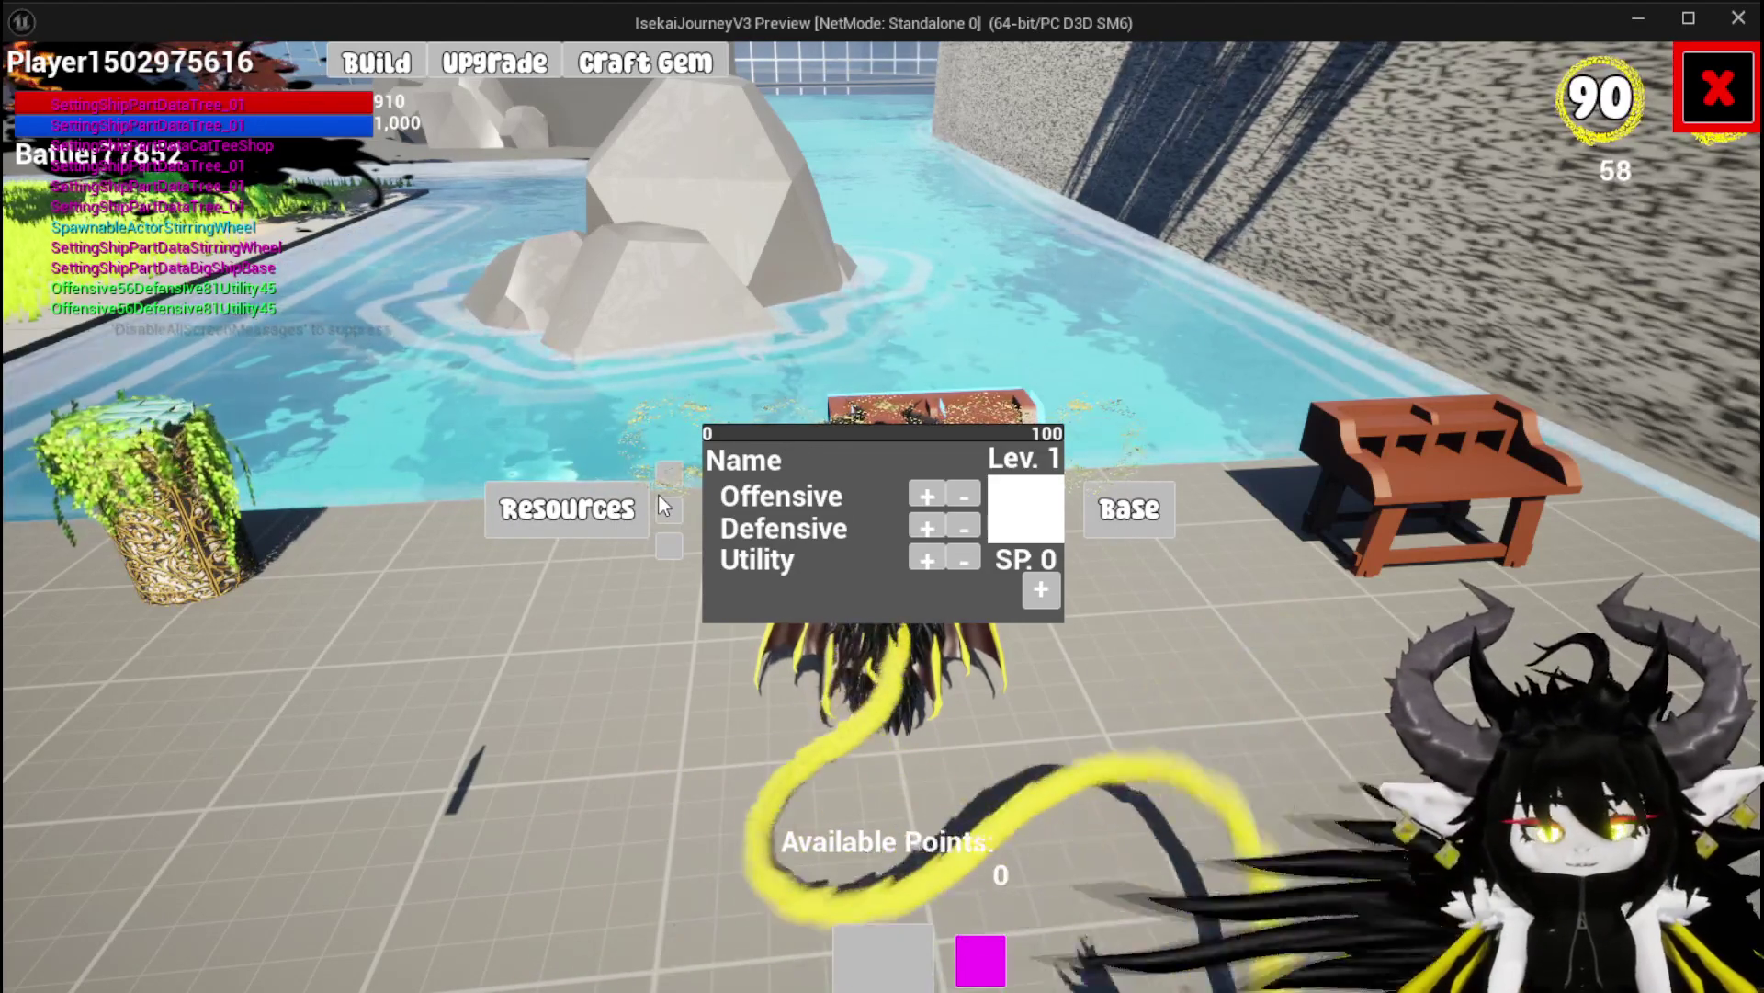
key("Escape")
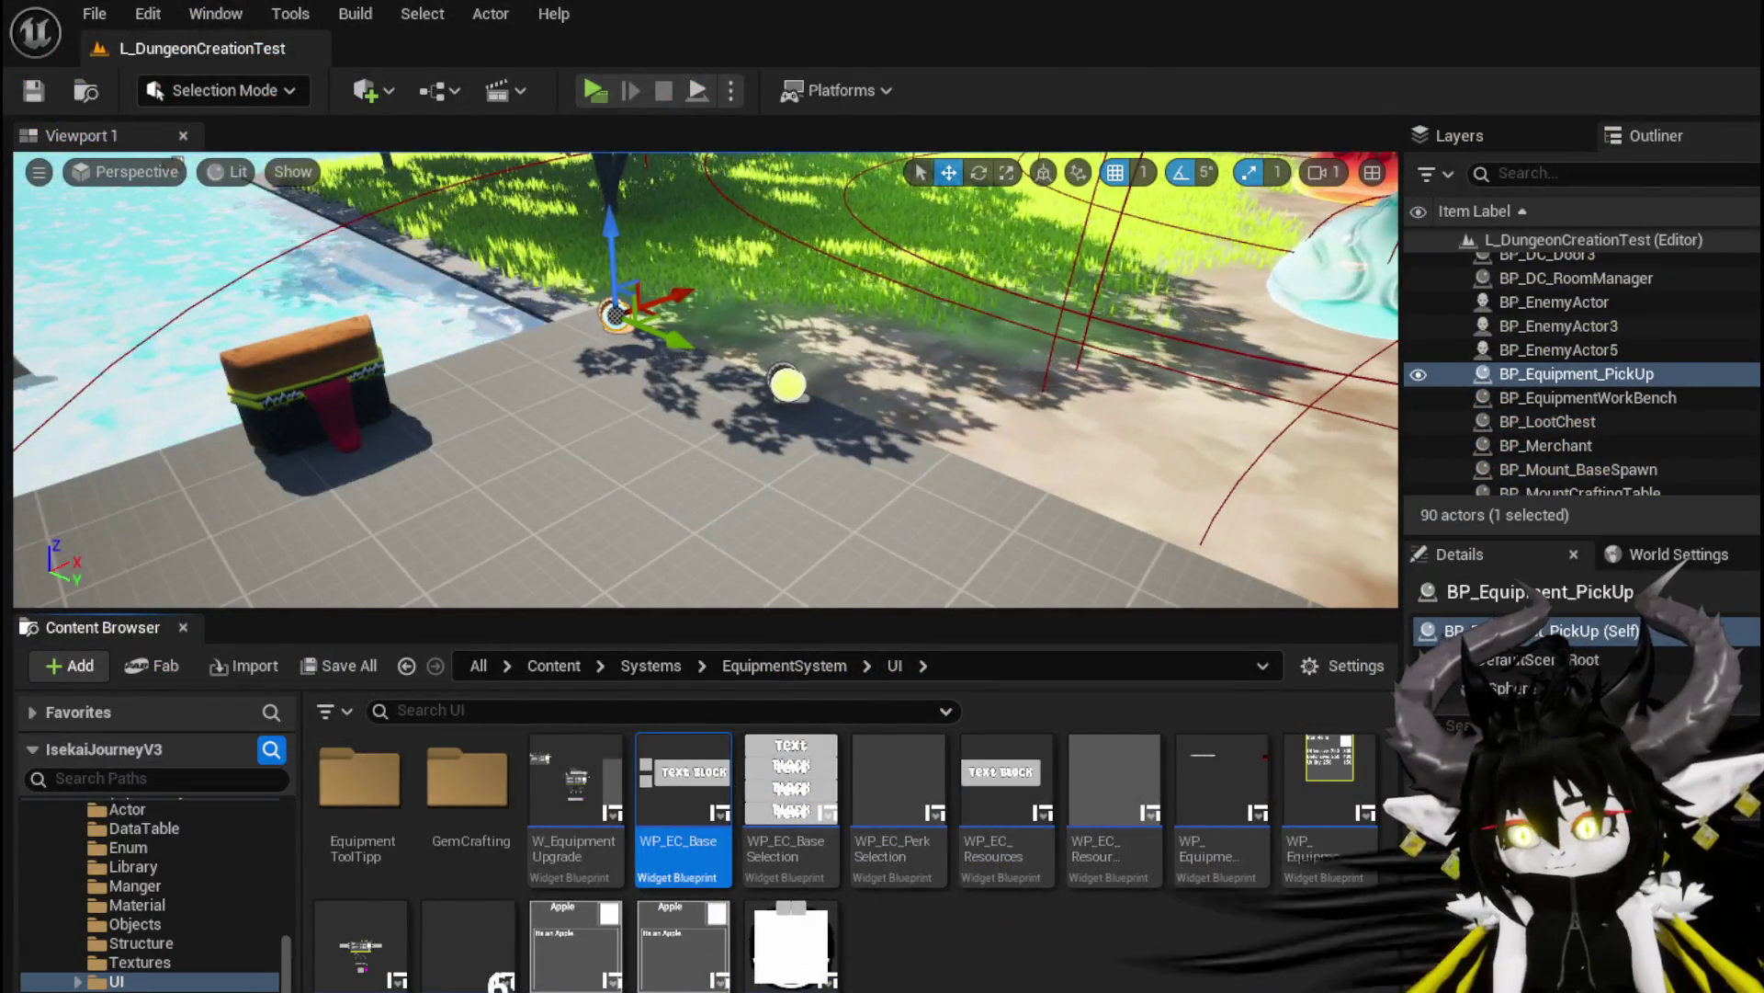
key("alt+Tab")
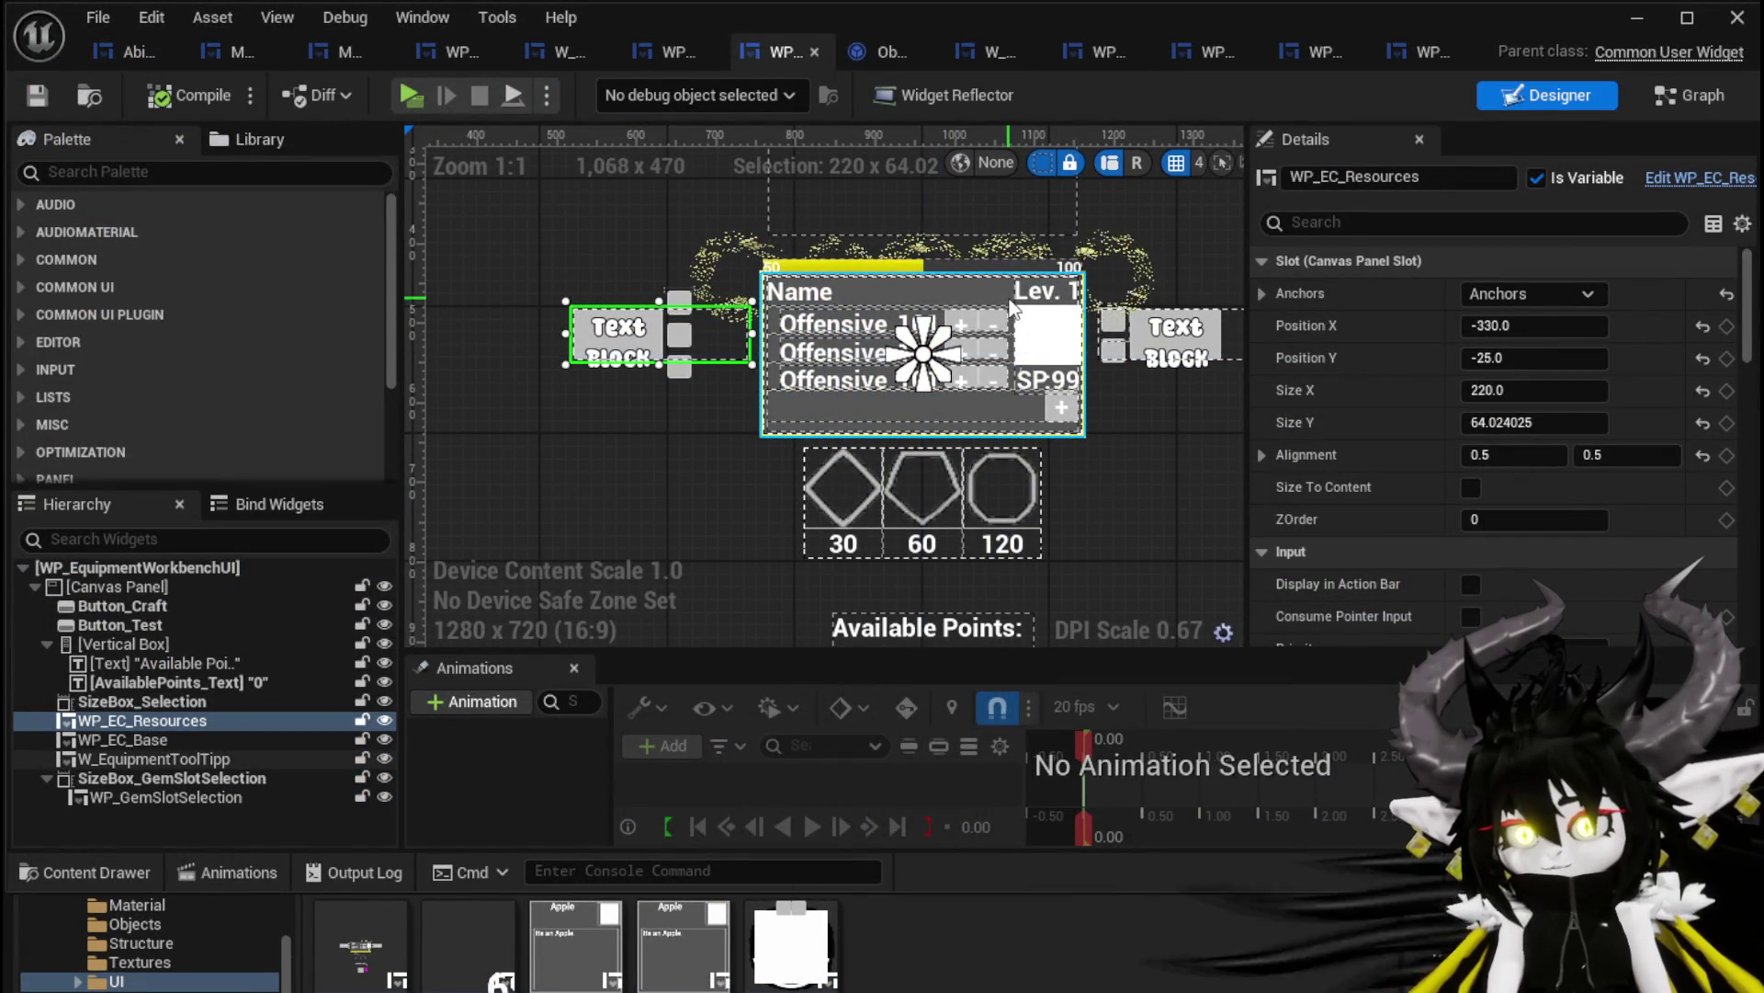
Set Z-order 1 on the WP_EC_Resources and WP_EC_Base text blocks
left_click(1011, 287)
left_click(596, 331)
left_click(1535, 519)
type("1")
left_click(1198, 341)
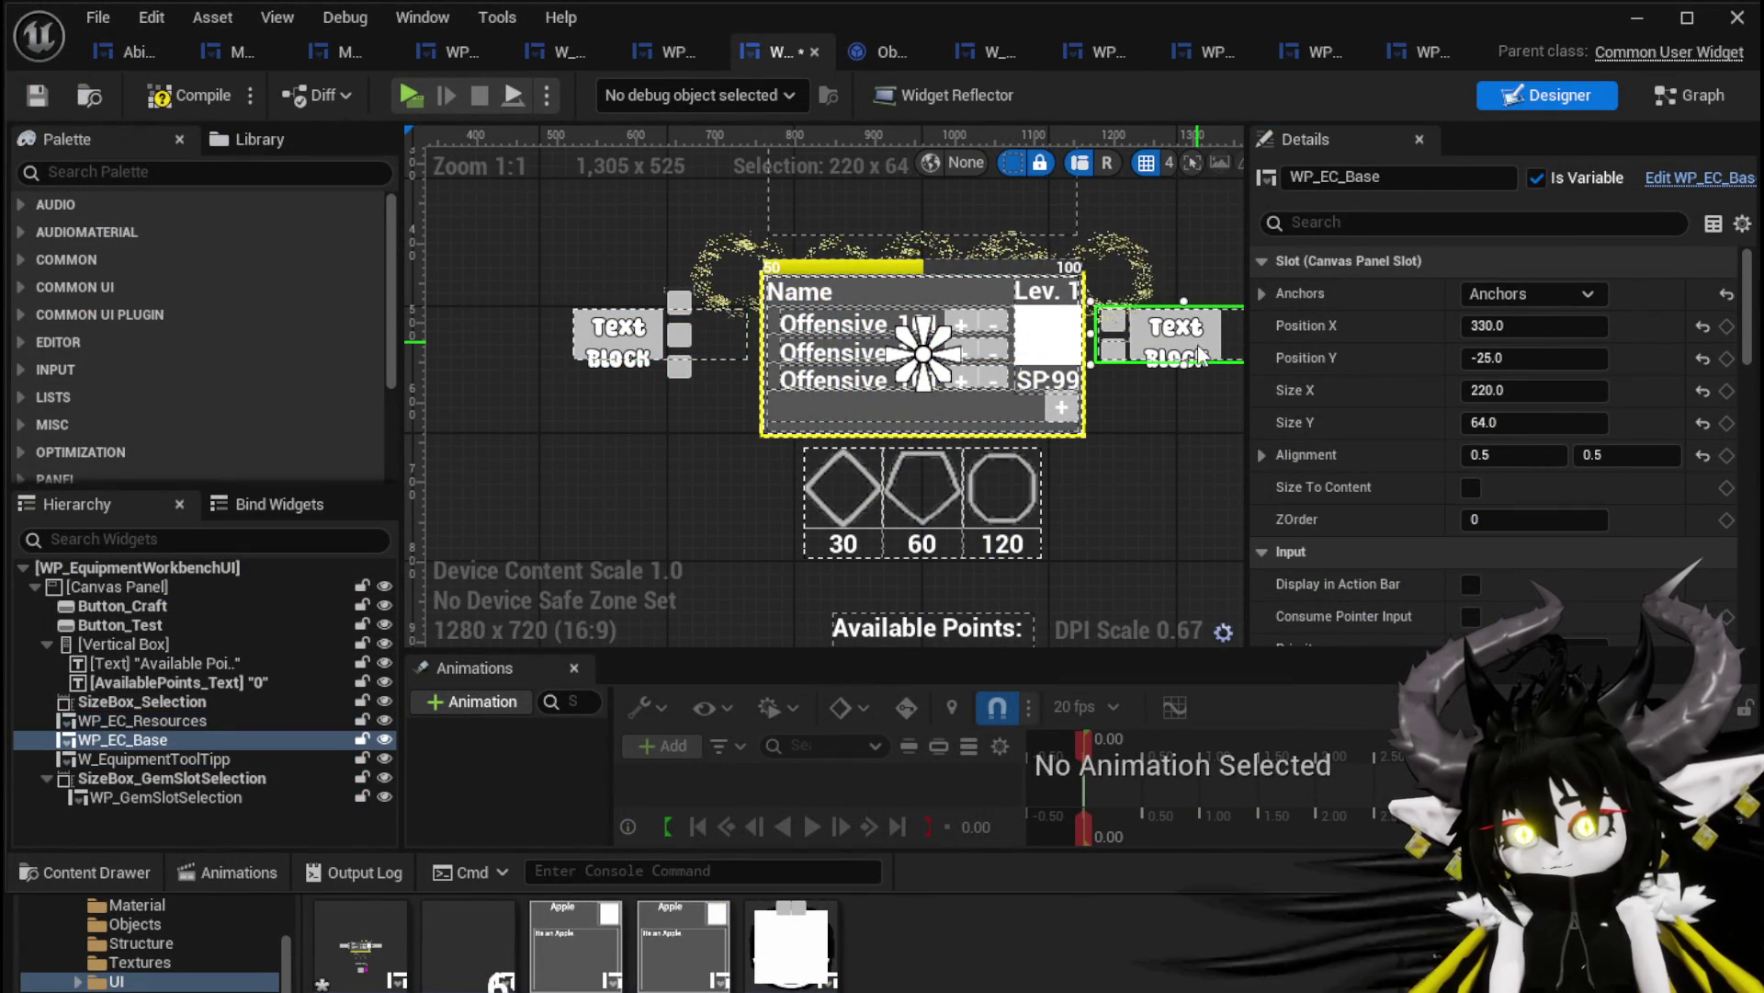
left_click(1518, 520)
type("1")
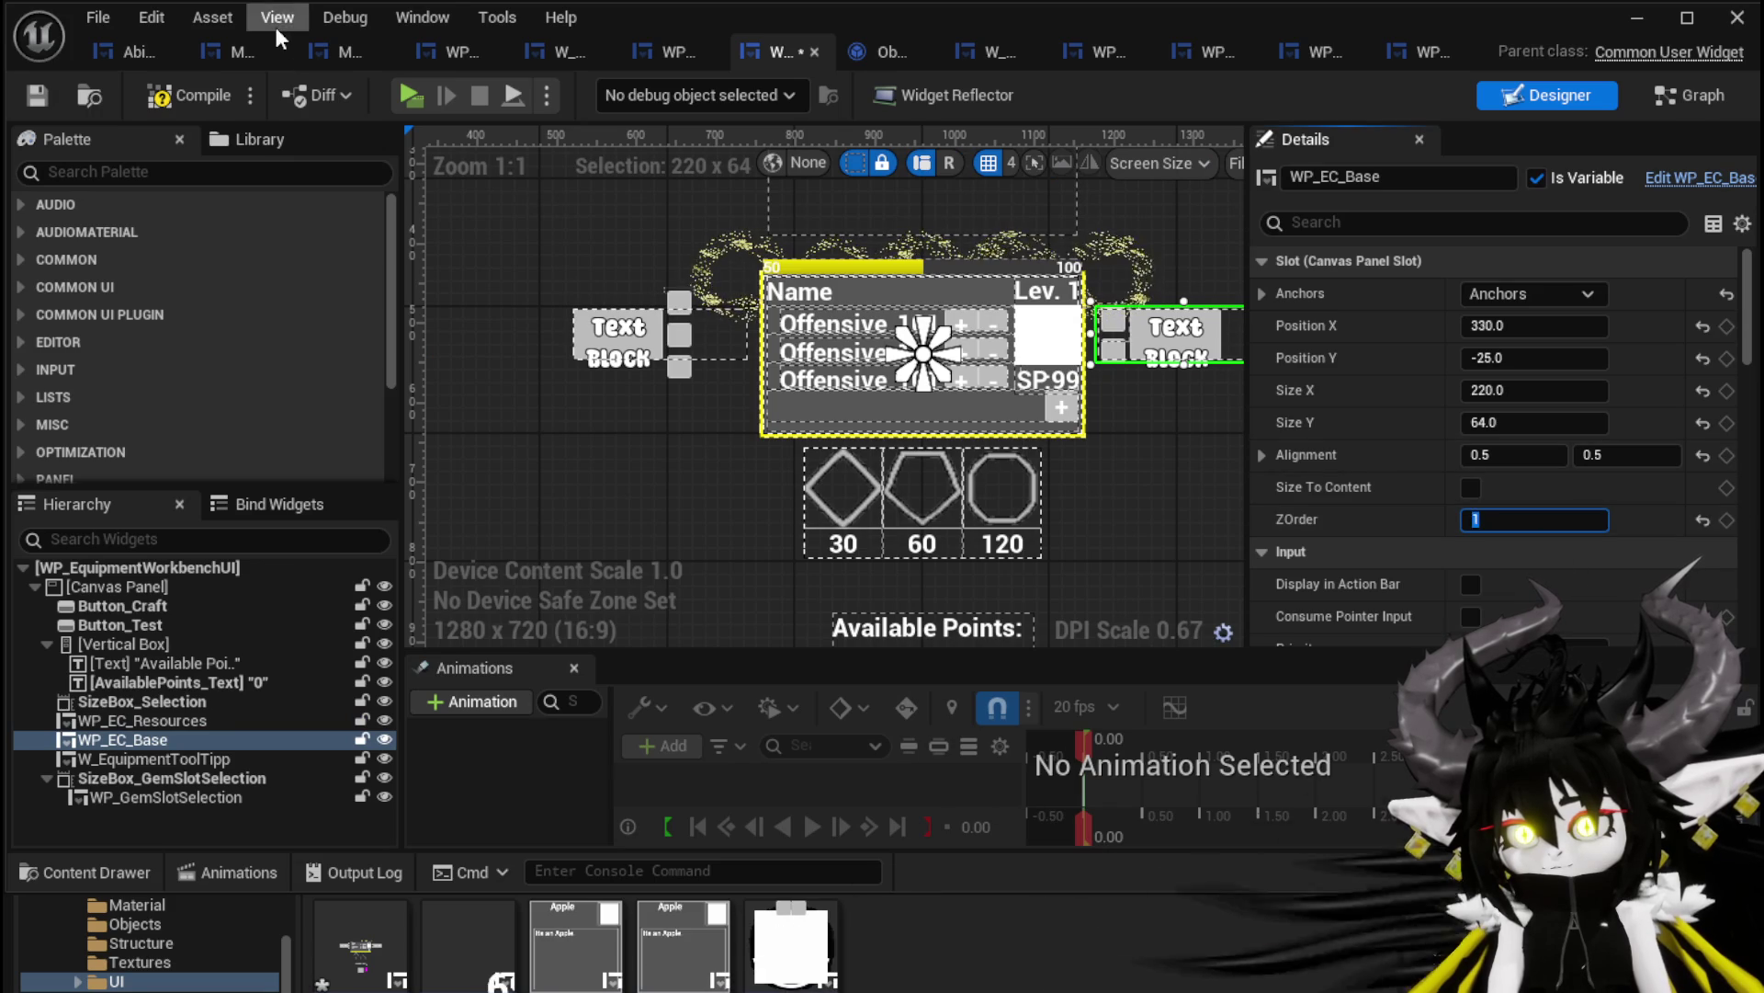
Compile and save the widget blueprint, then start a Play session in the level editor
left_click(198, 94)
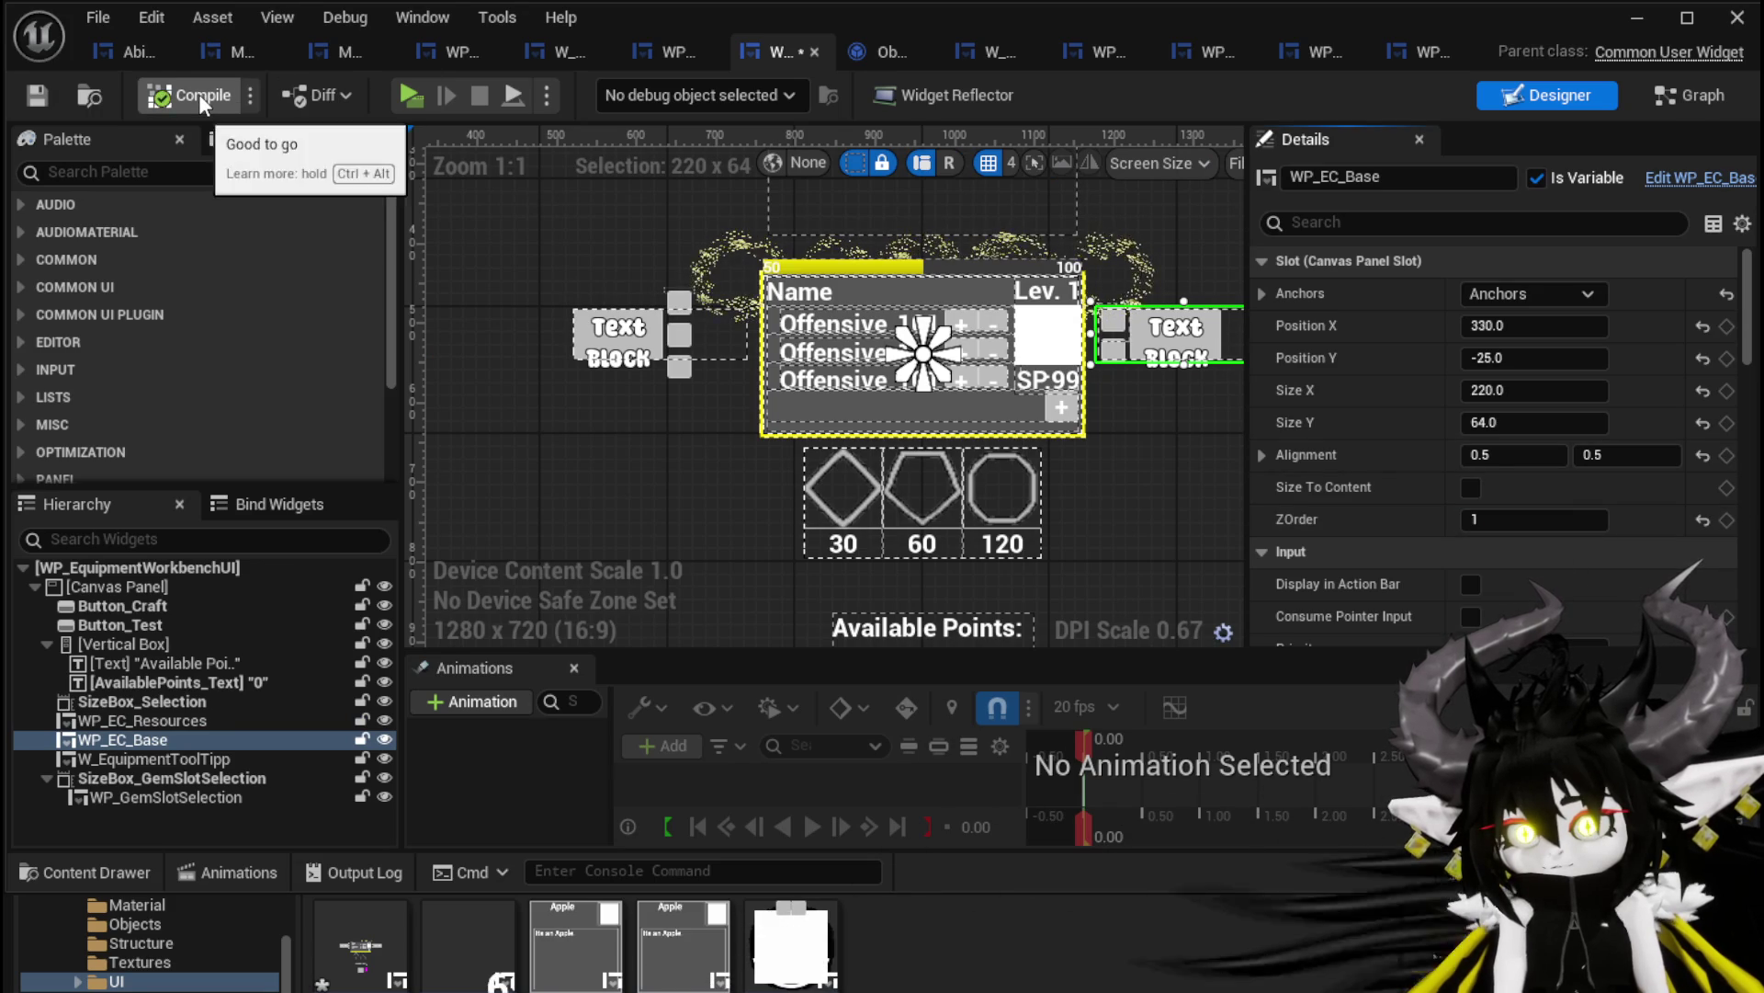
left_click(38, 92)
left_click(1661, 20)
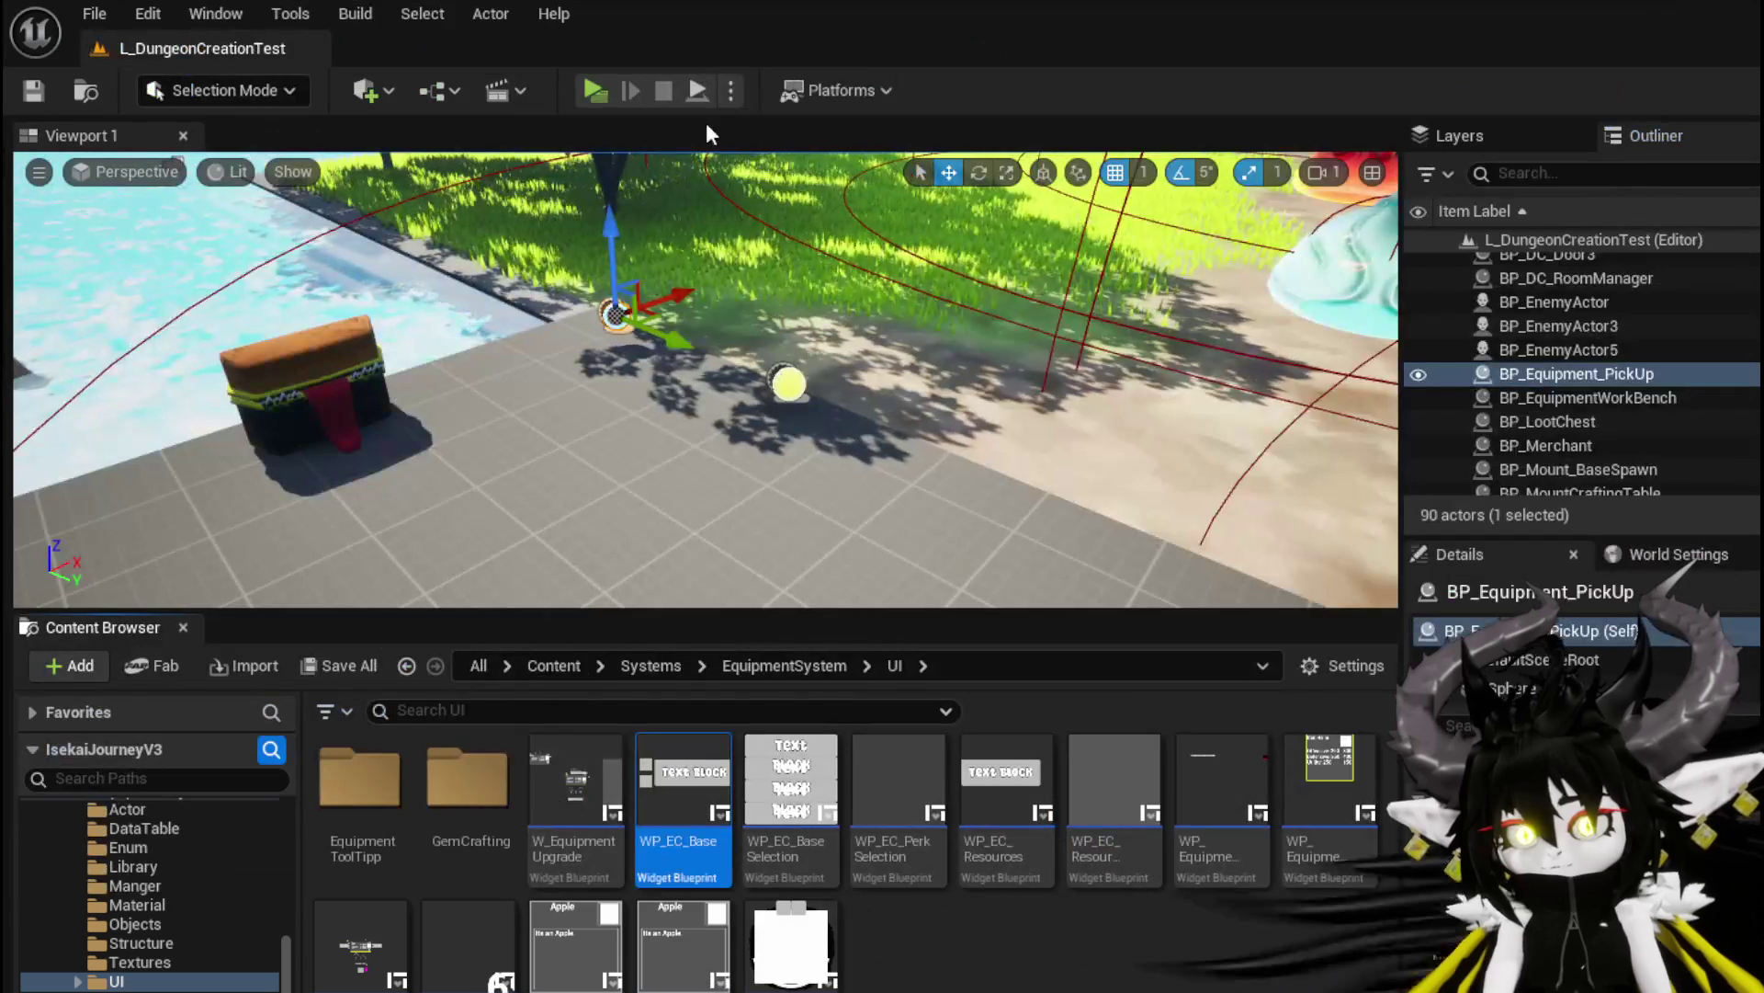
left_click(599, 91)
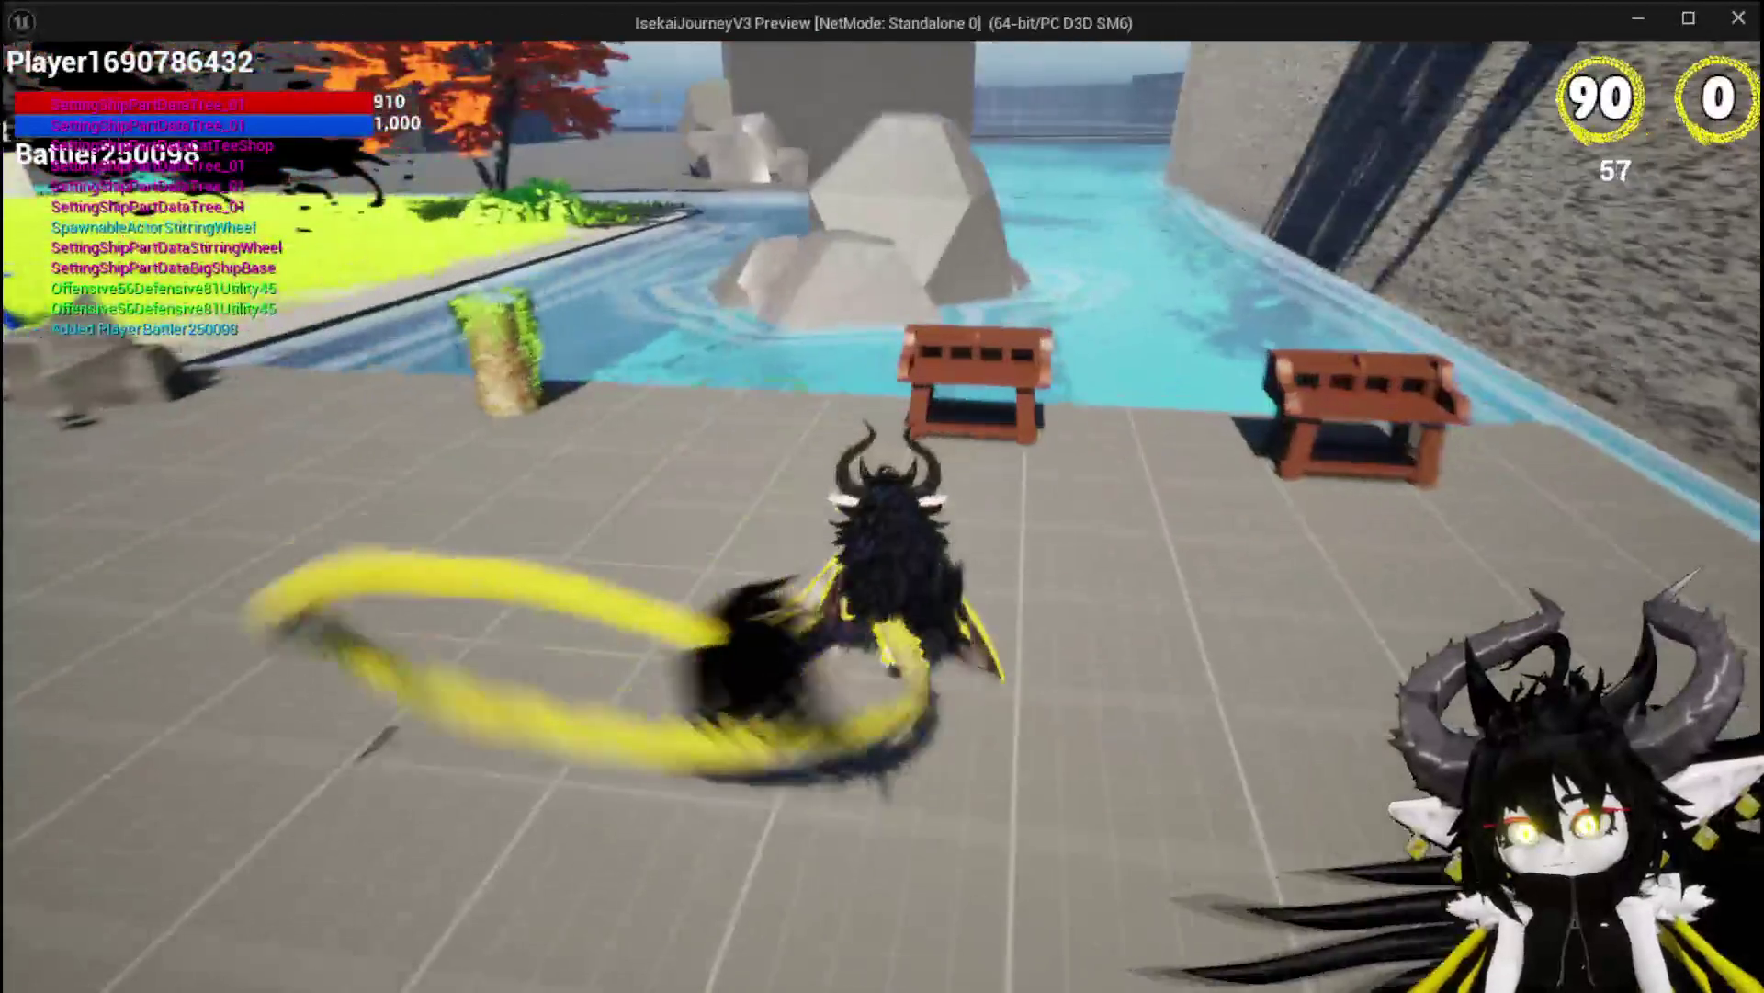
Open the workbench Build panel, add red gems to the resource slots, then end play and save the level
key("e")
left_click(415, 65)
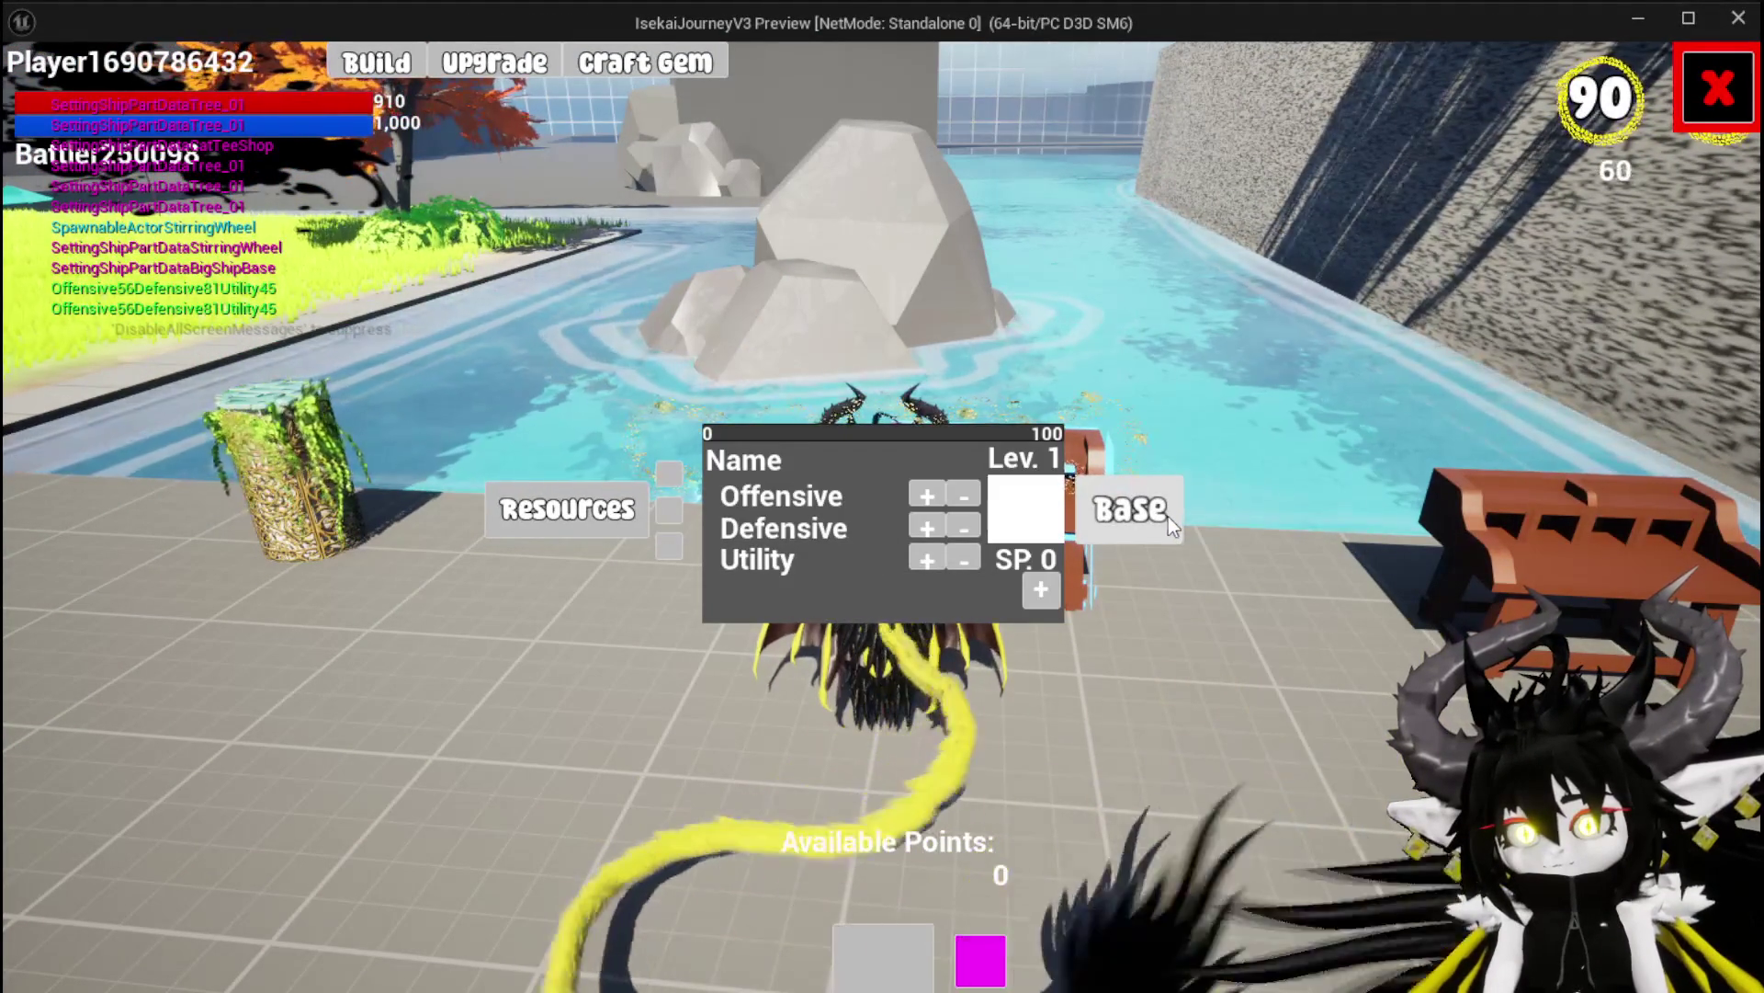
left_click(567, 508)
left_click(924, 118)
left_click(925, 118)
left_click(925, 116)
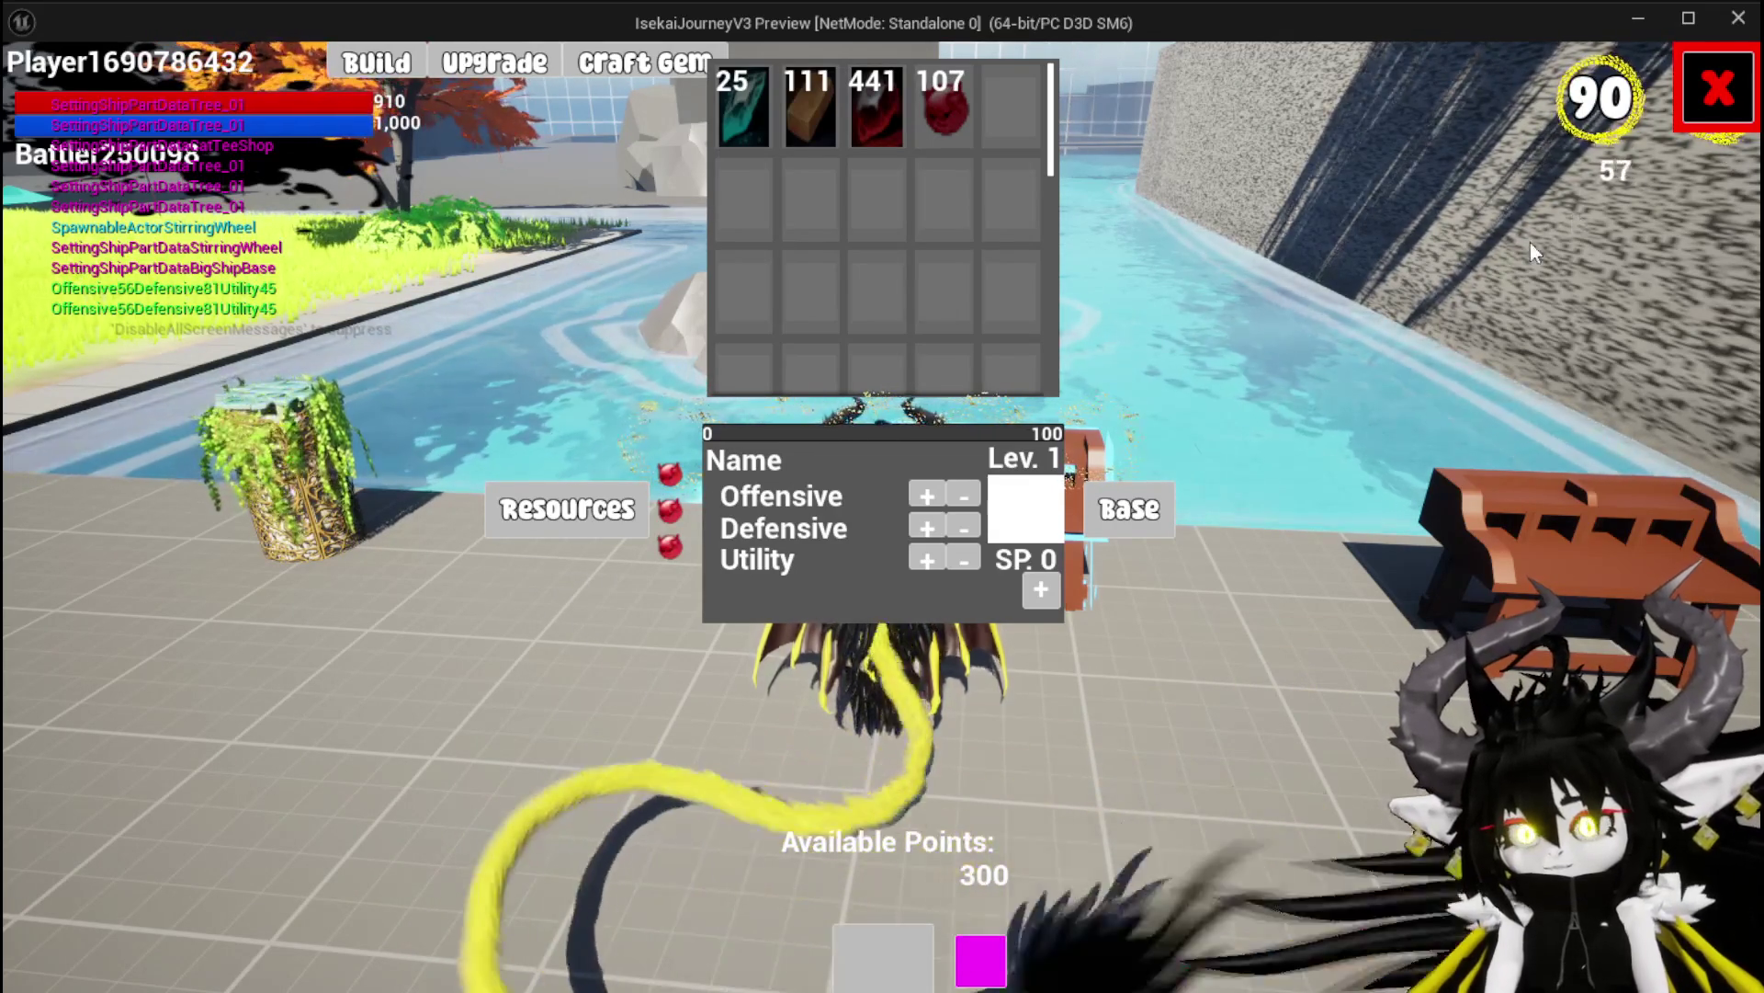
left_click(1712, 124)
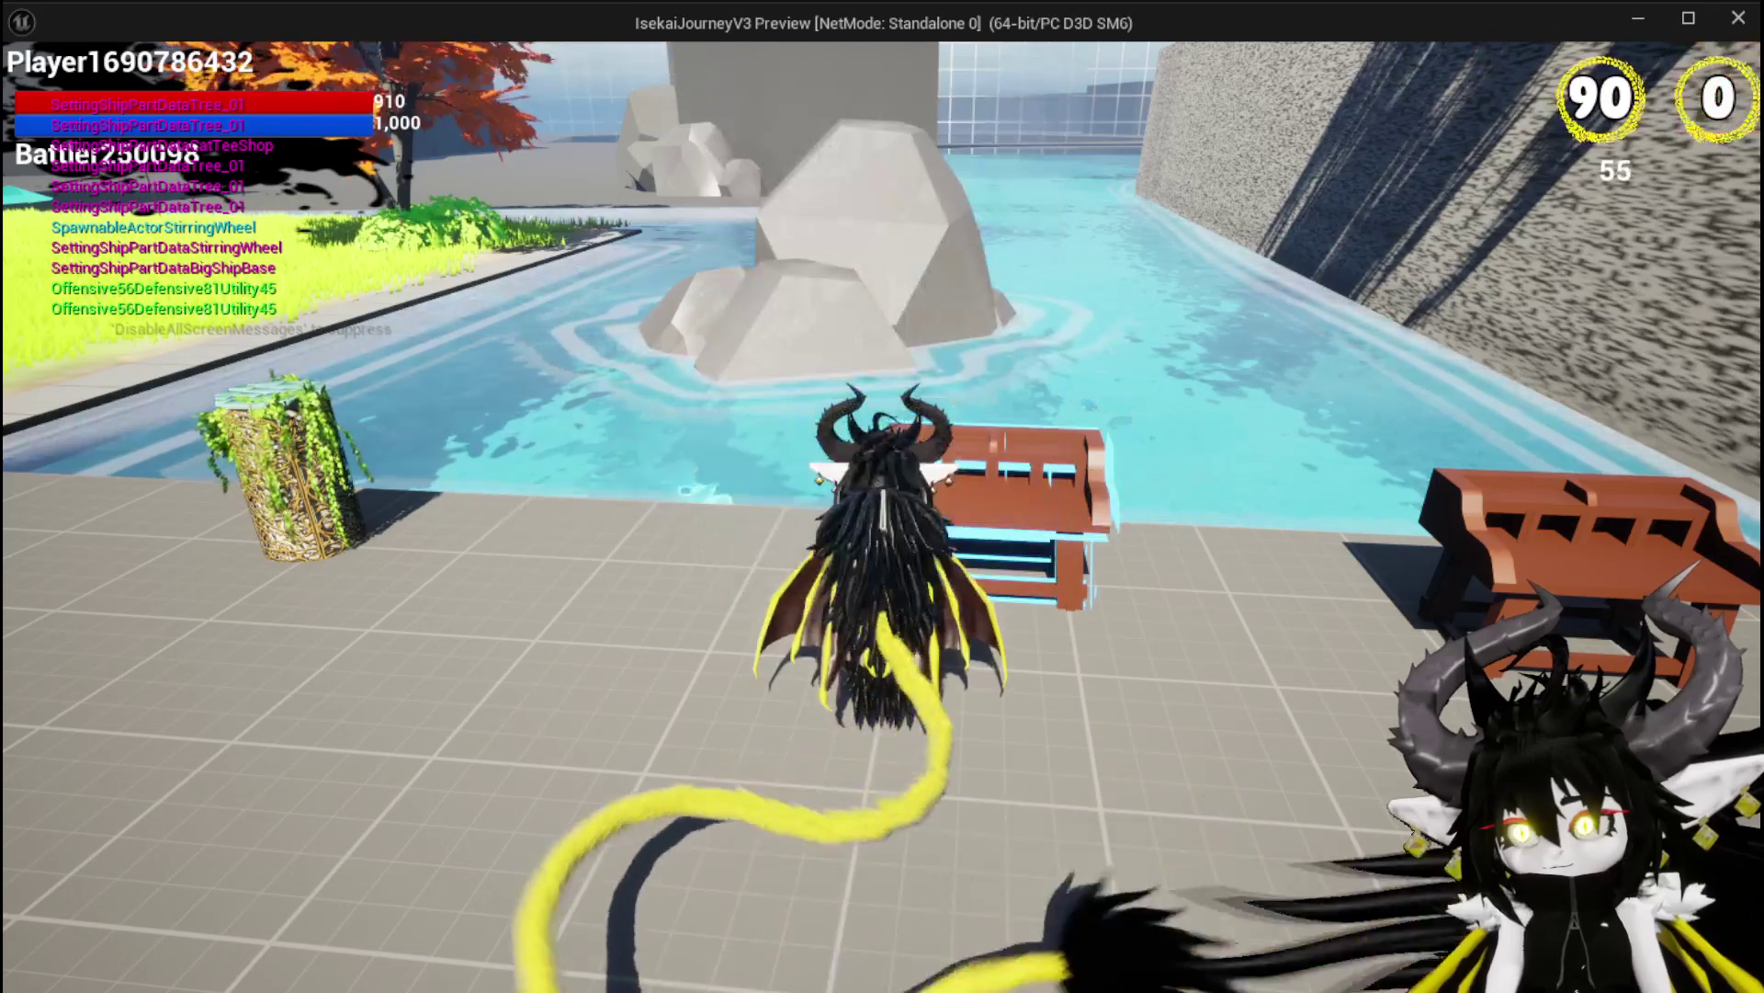
key("Escape")
key("ctrl+s")
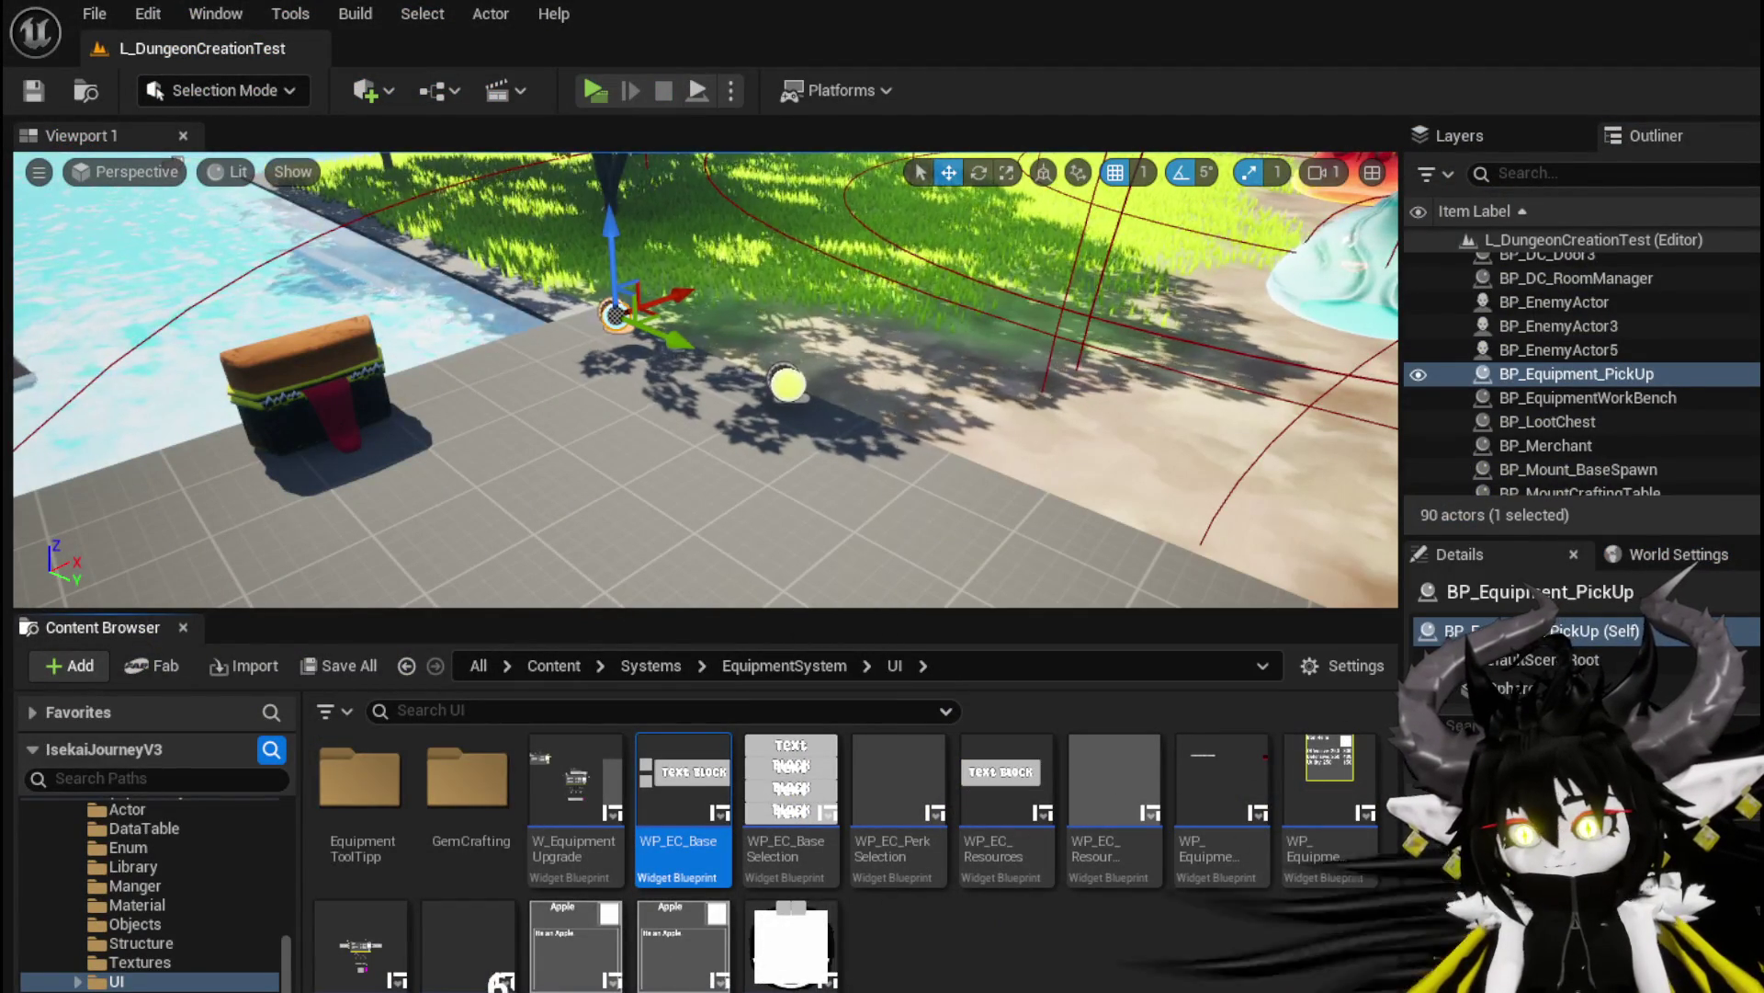
Move the Available Points vertical box up beside the stats panel and select WP_EC_Resources
key("alt+Tab")
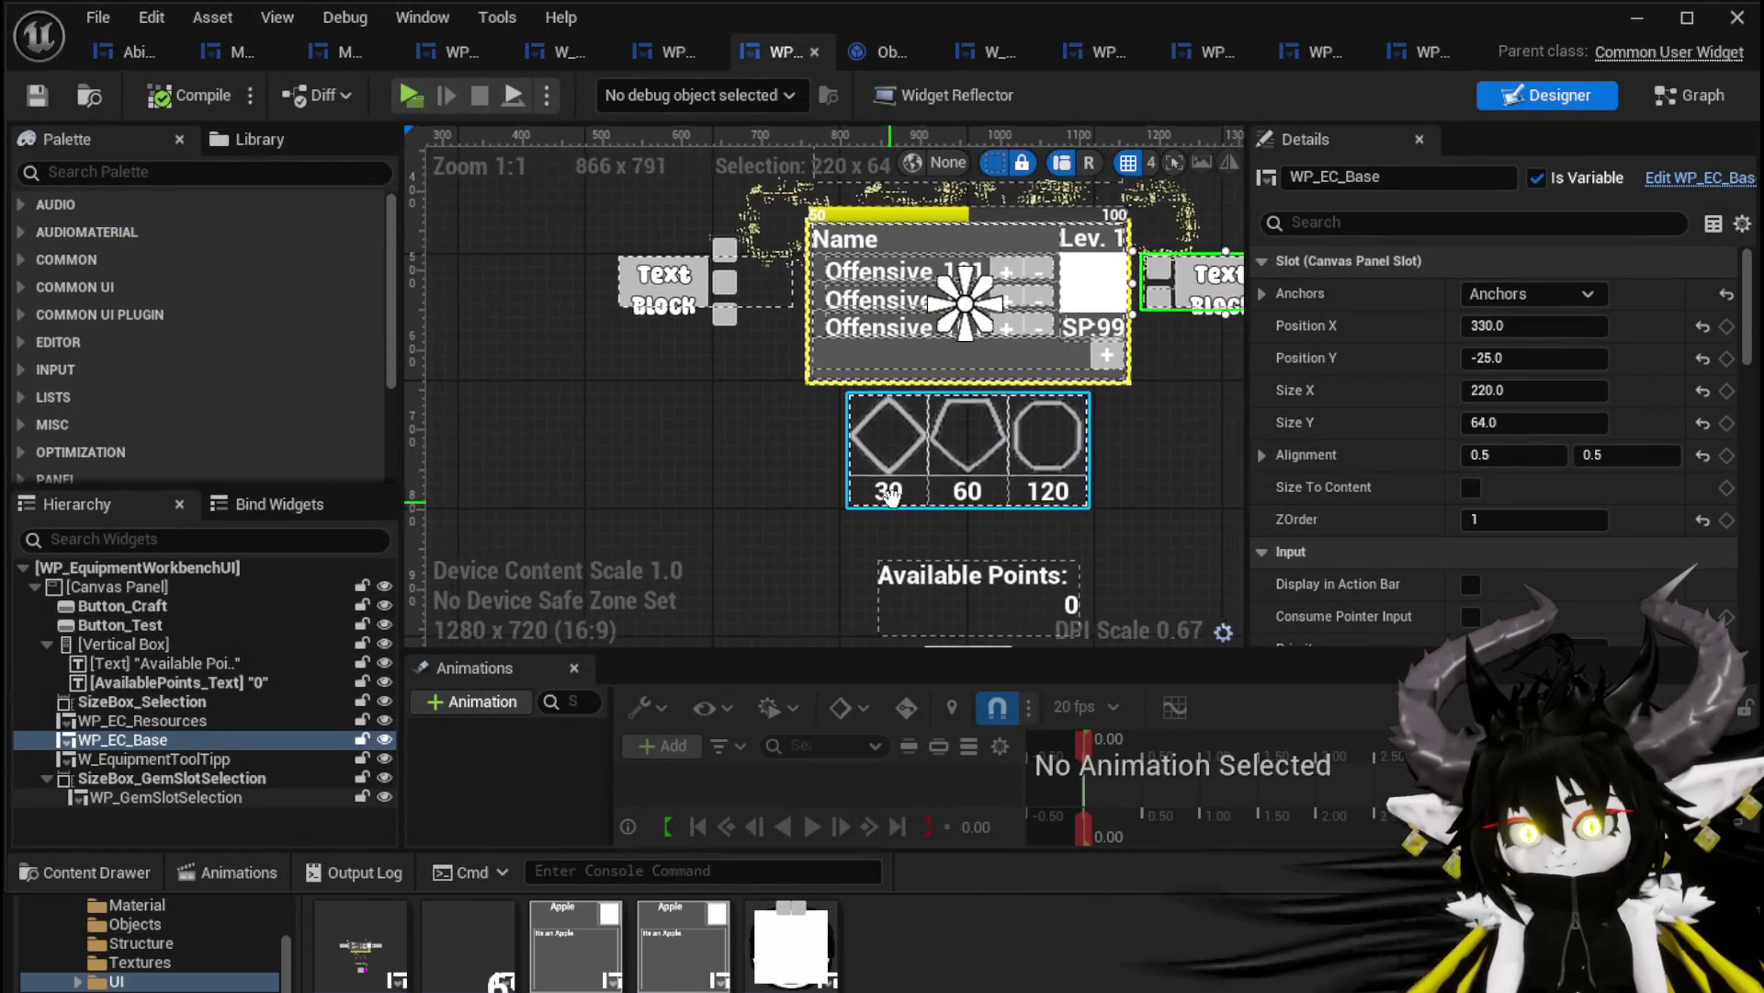
mouse_move(923, 624)
left_mouse_down()
mouse_move(583, 406)
mouse_move(635, 397)
mouse_move(638, 364)
left_mouse_up()
scroll(609, 396, "up", 3)
left_click(608, 344)
scroll(615, 367, "down", 2)
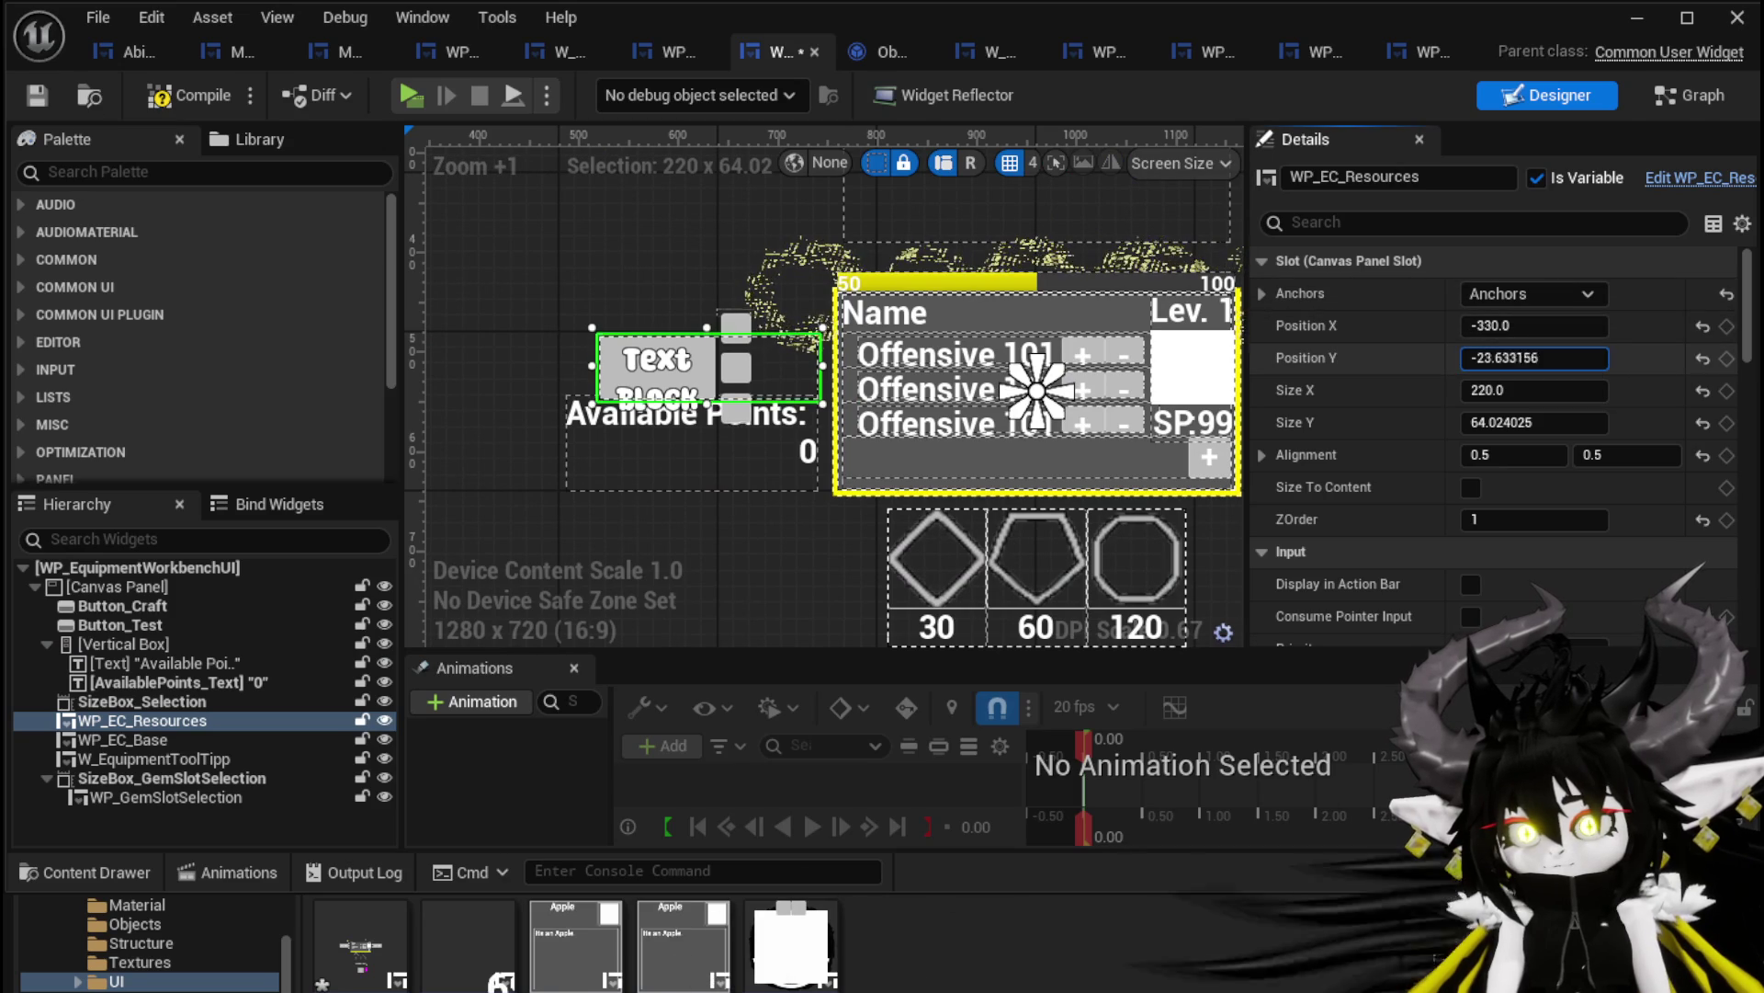
Set WP_EC_Resources Position Y to about -62, then compile and save the widget
left_click_drag(1534, 358, 1516, 358)
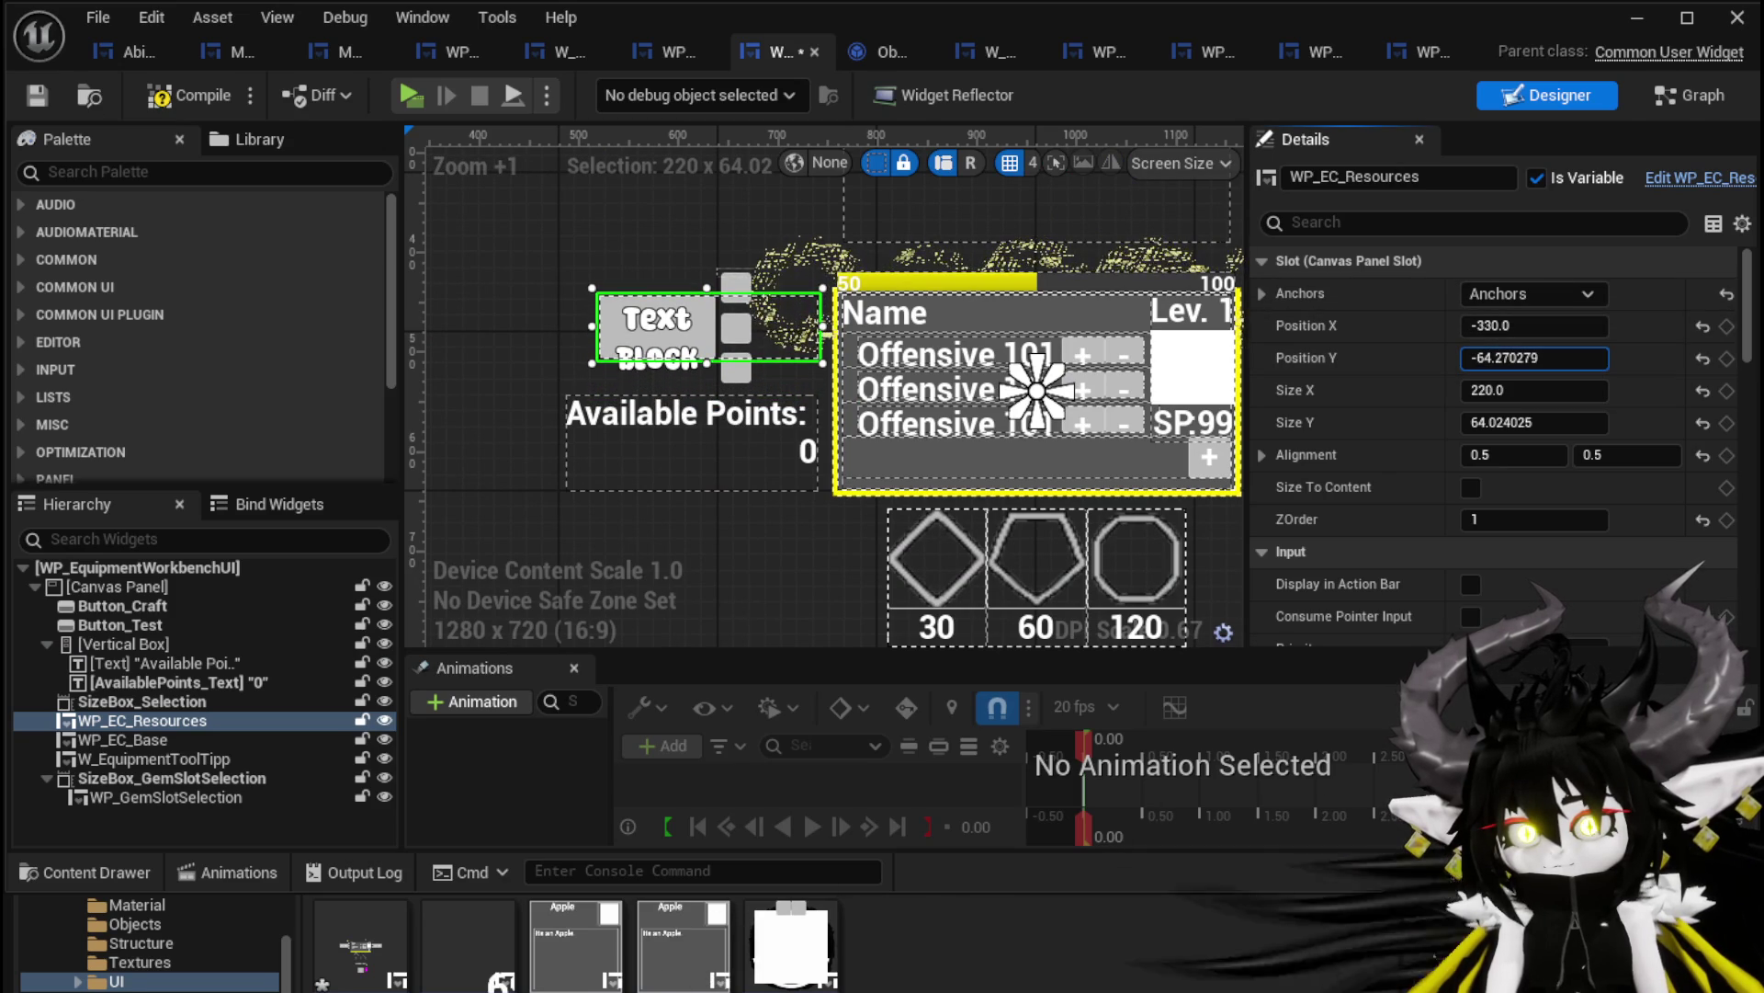
left_click_drag(1534, 358, 1534, 358)
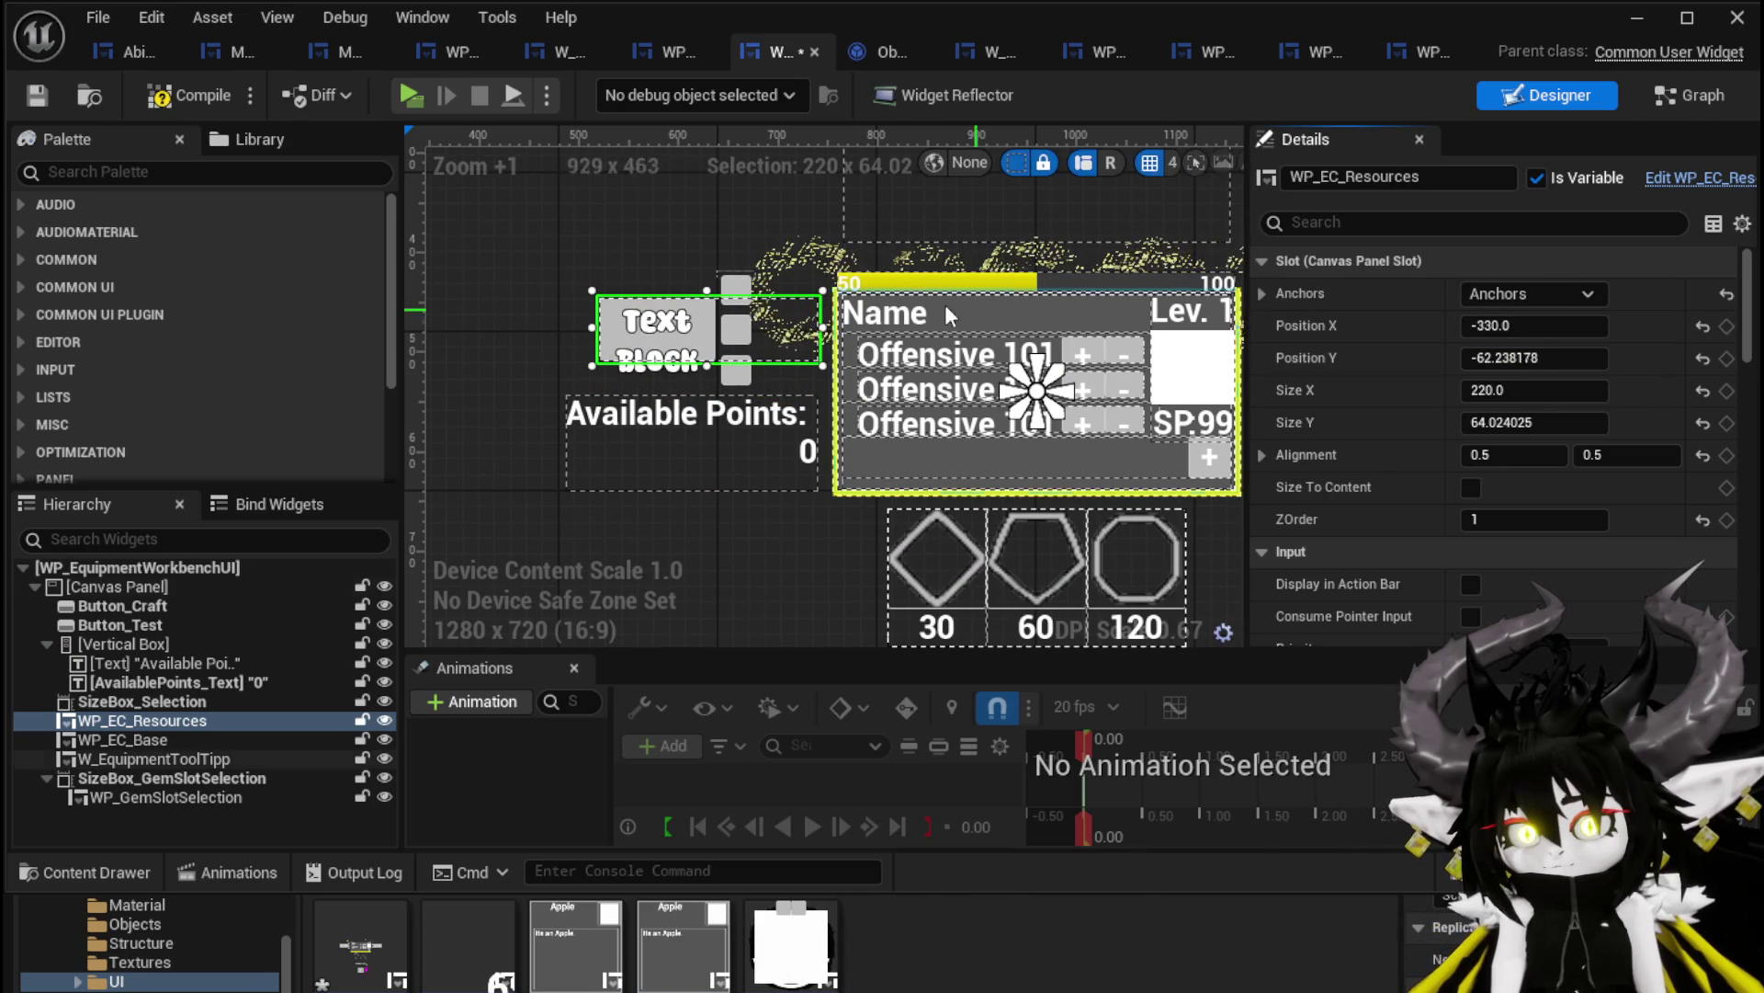
left_click(36, 90)
left_click(641, 418)
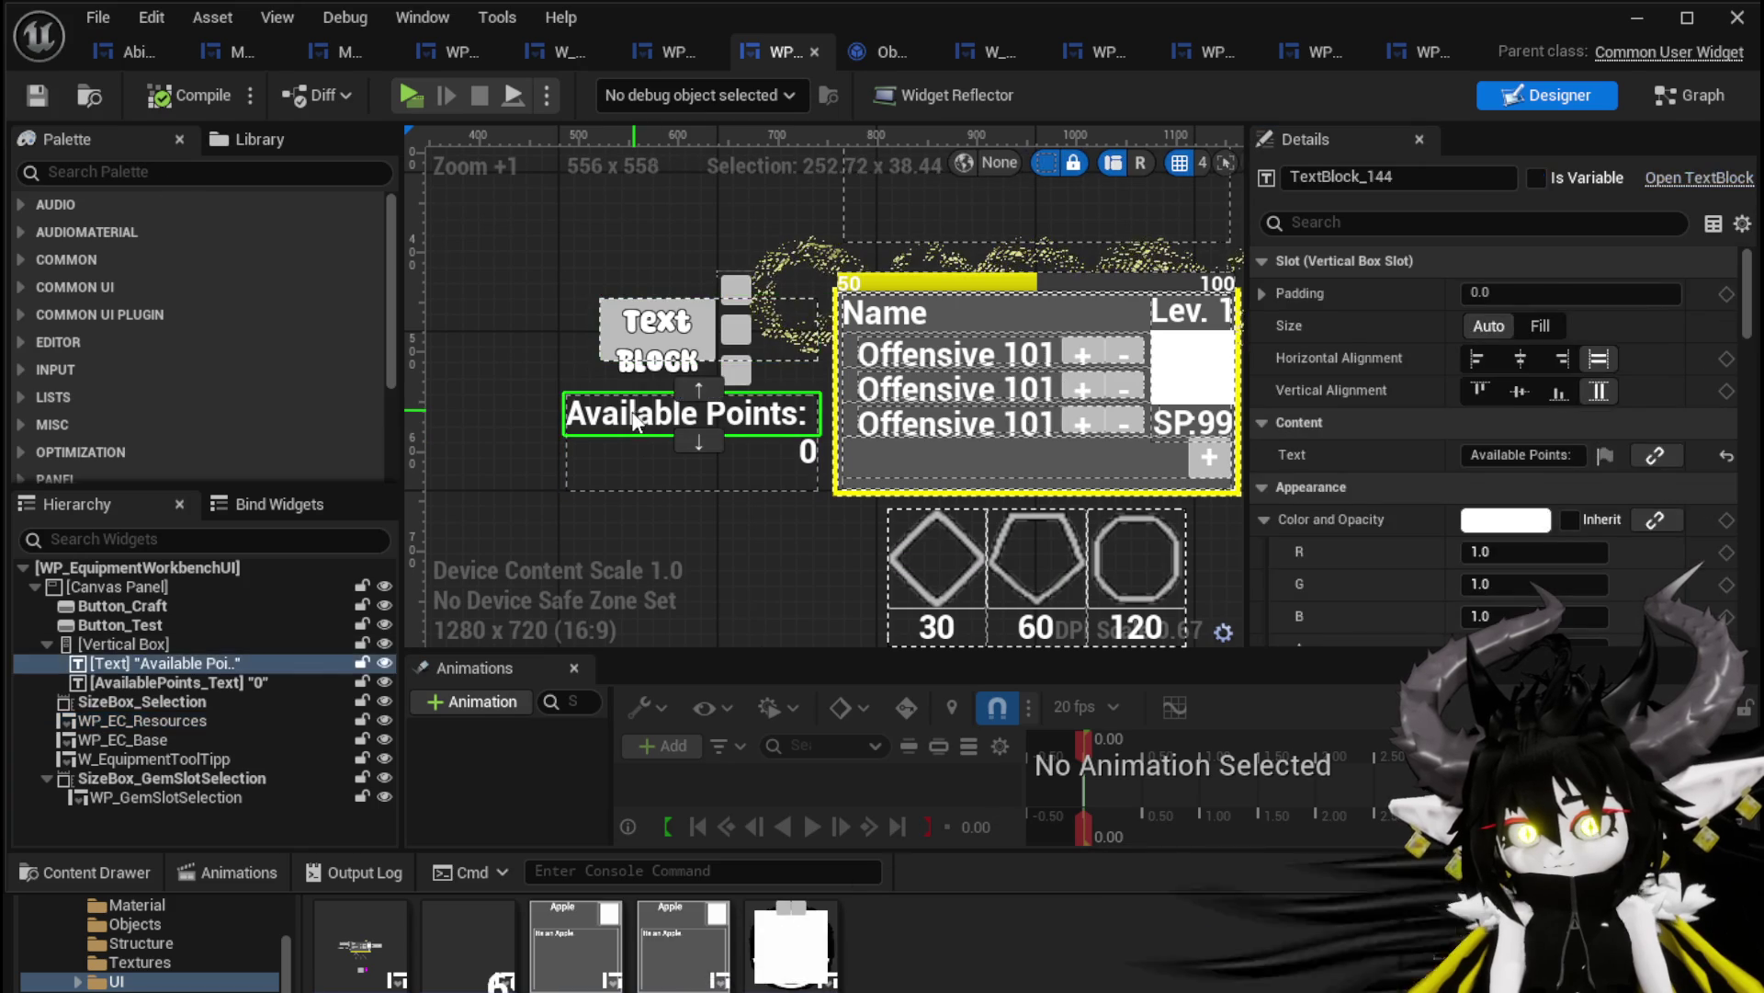
Add an MW Text block from the Palette above the Available Points label
left_click(125, 171)
type("MW")
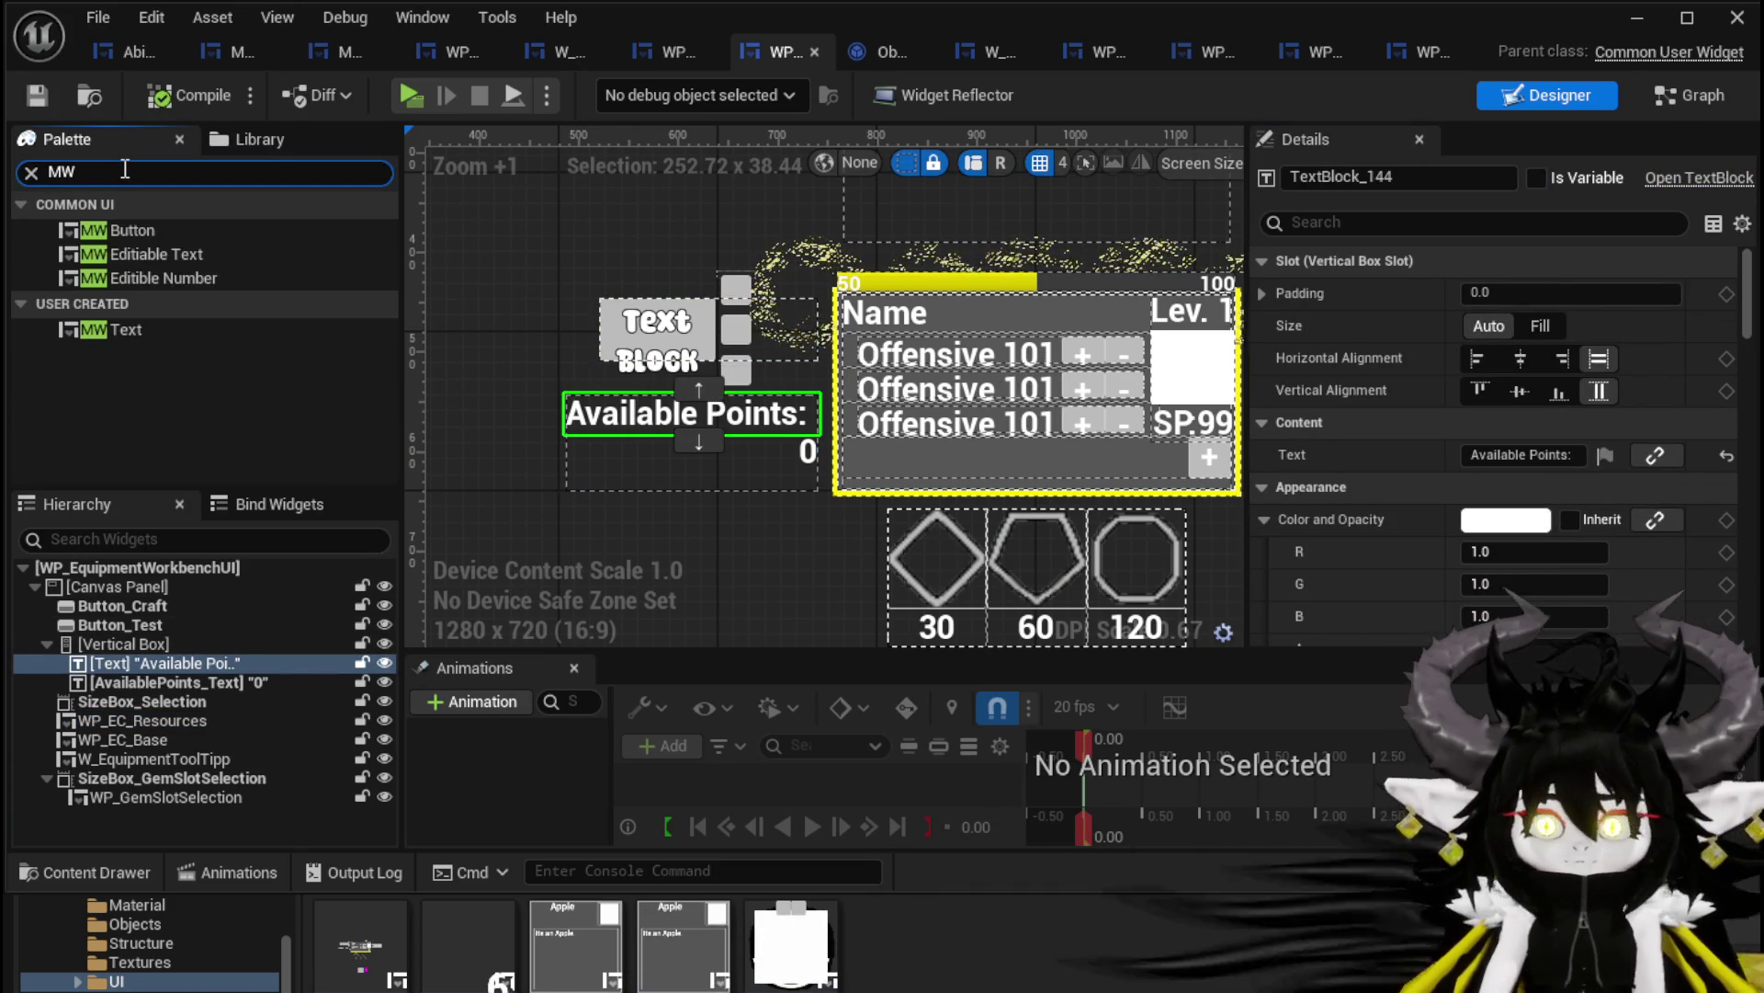
mouse_move(134, 331)
left_mouse_down()
mouse_move(163, 671)
mouse_move(149, 656)
left_mouse_up()
left_click(146, 660)
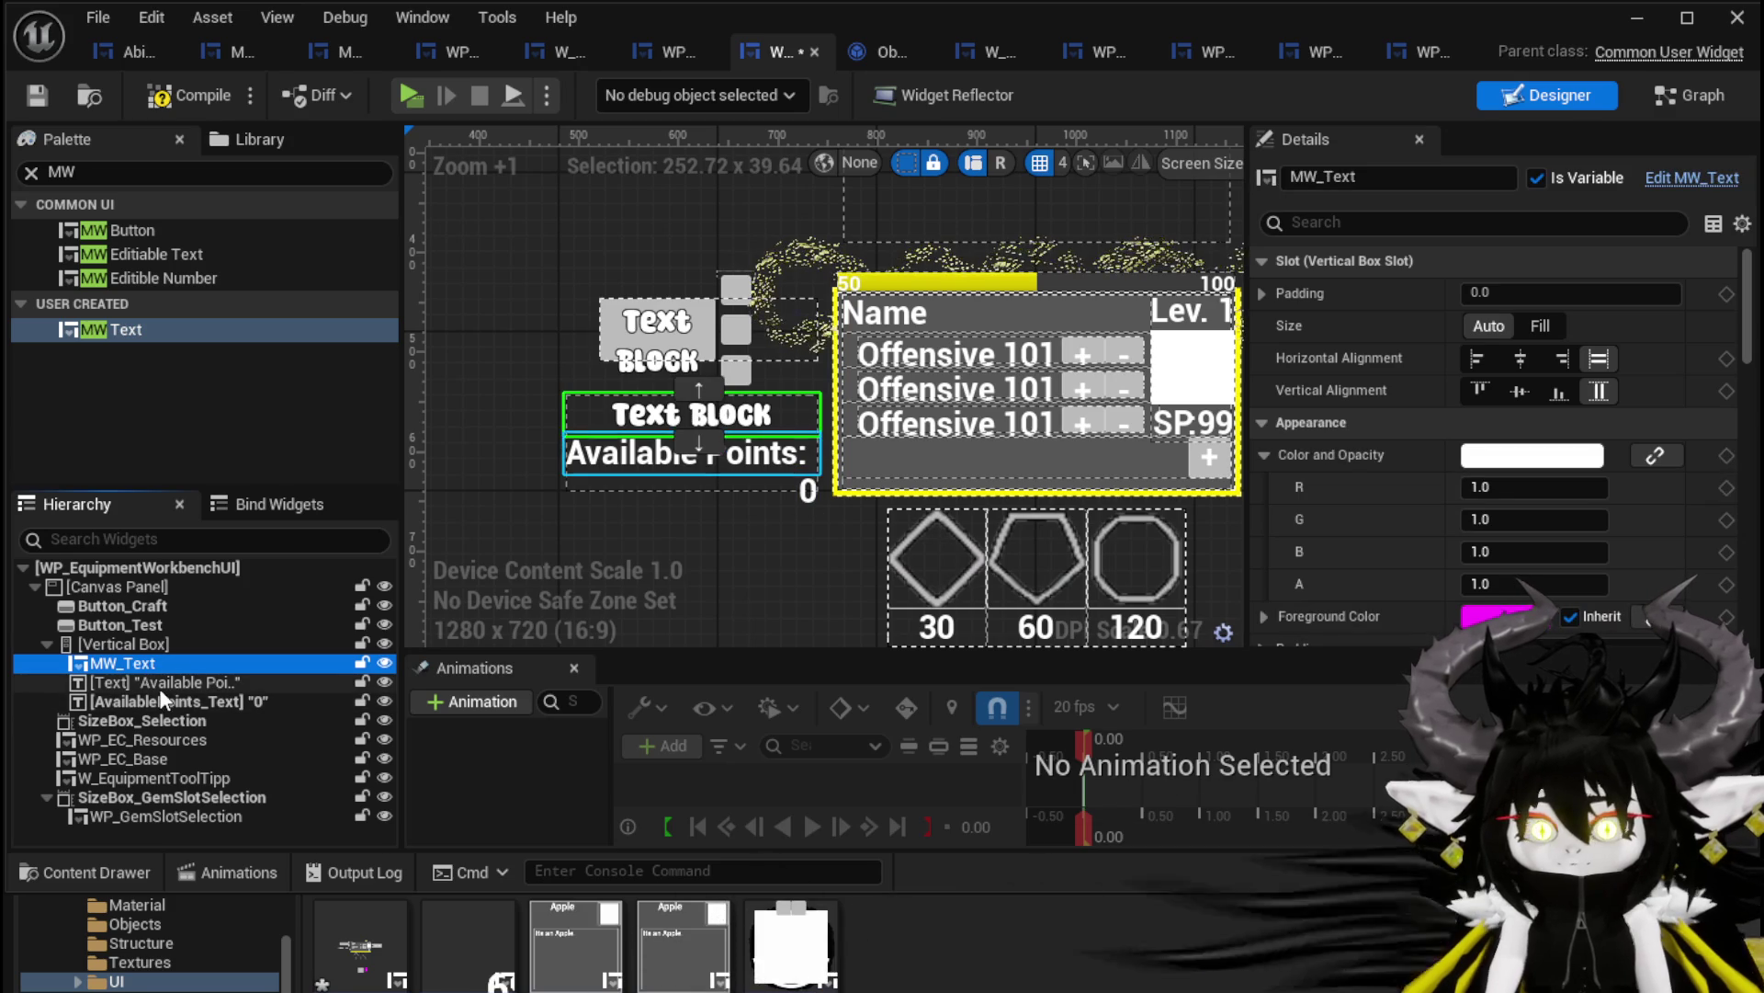
left_click(152, 682)
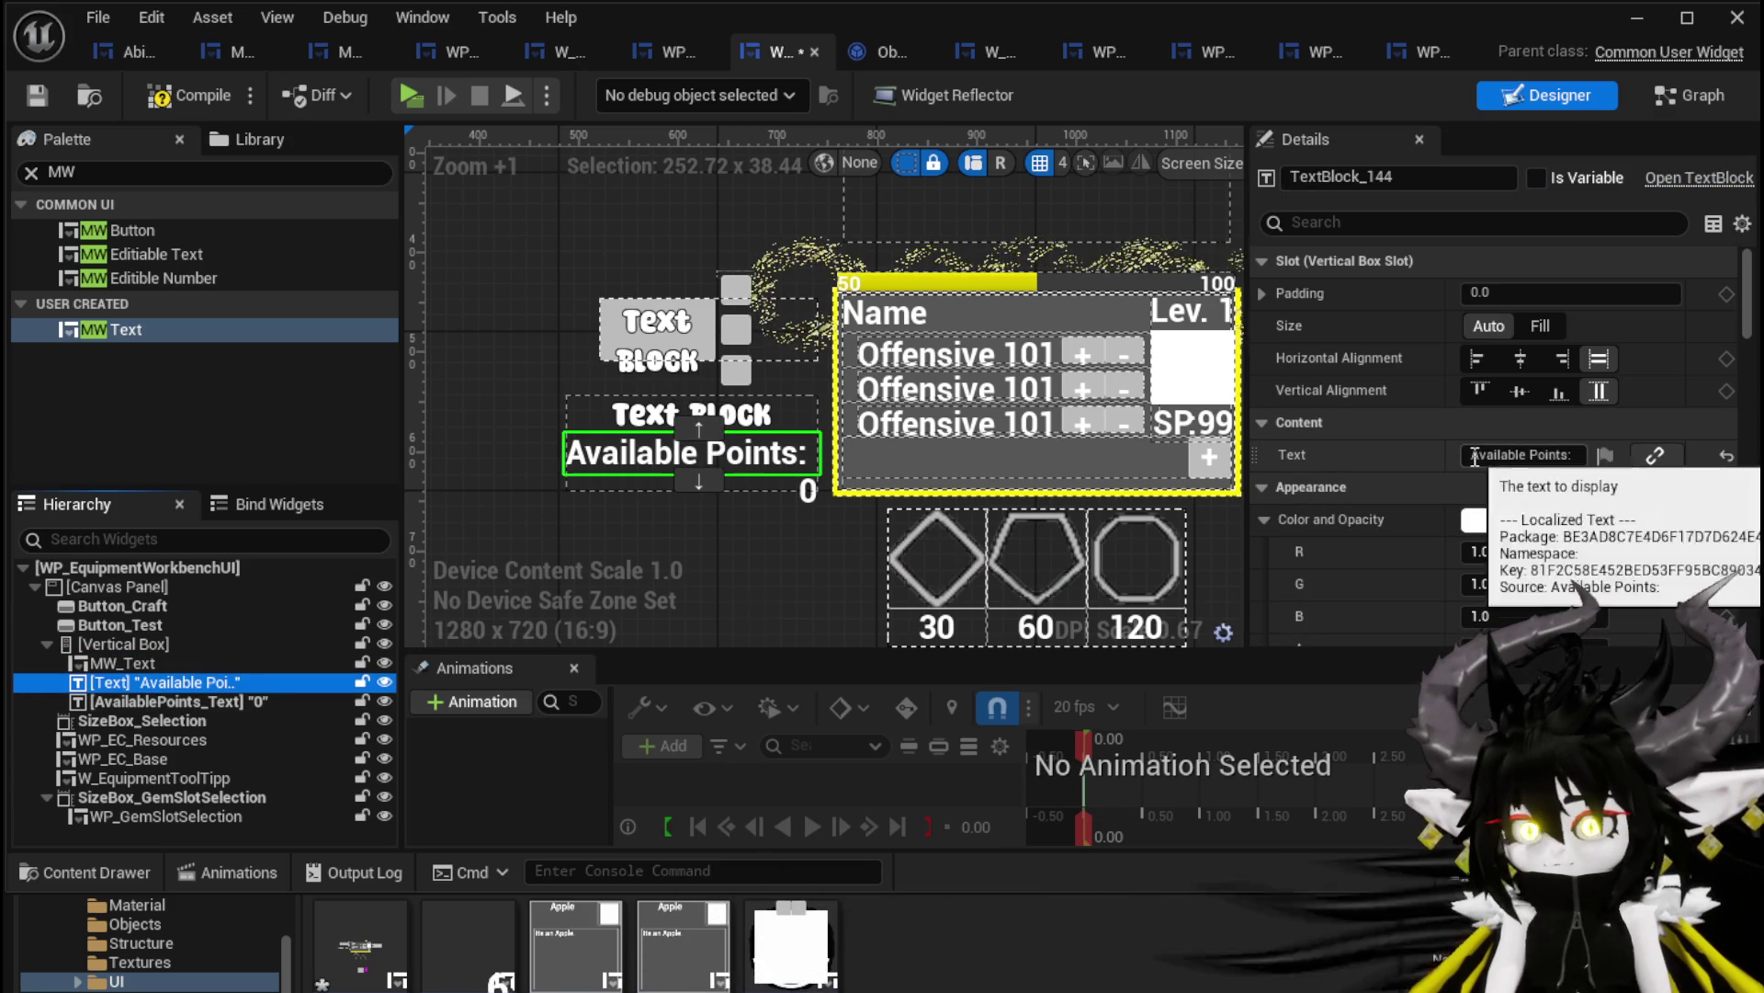
left_click(1521, 455)
Review the new MW_Text's foreground colour, delete the old Available Points label, and compile
left_click(146, 661)
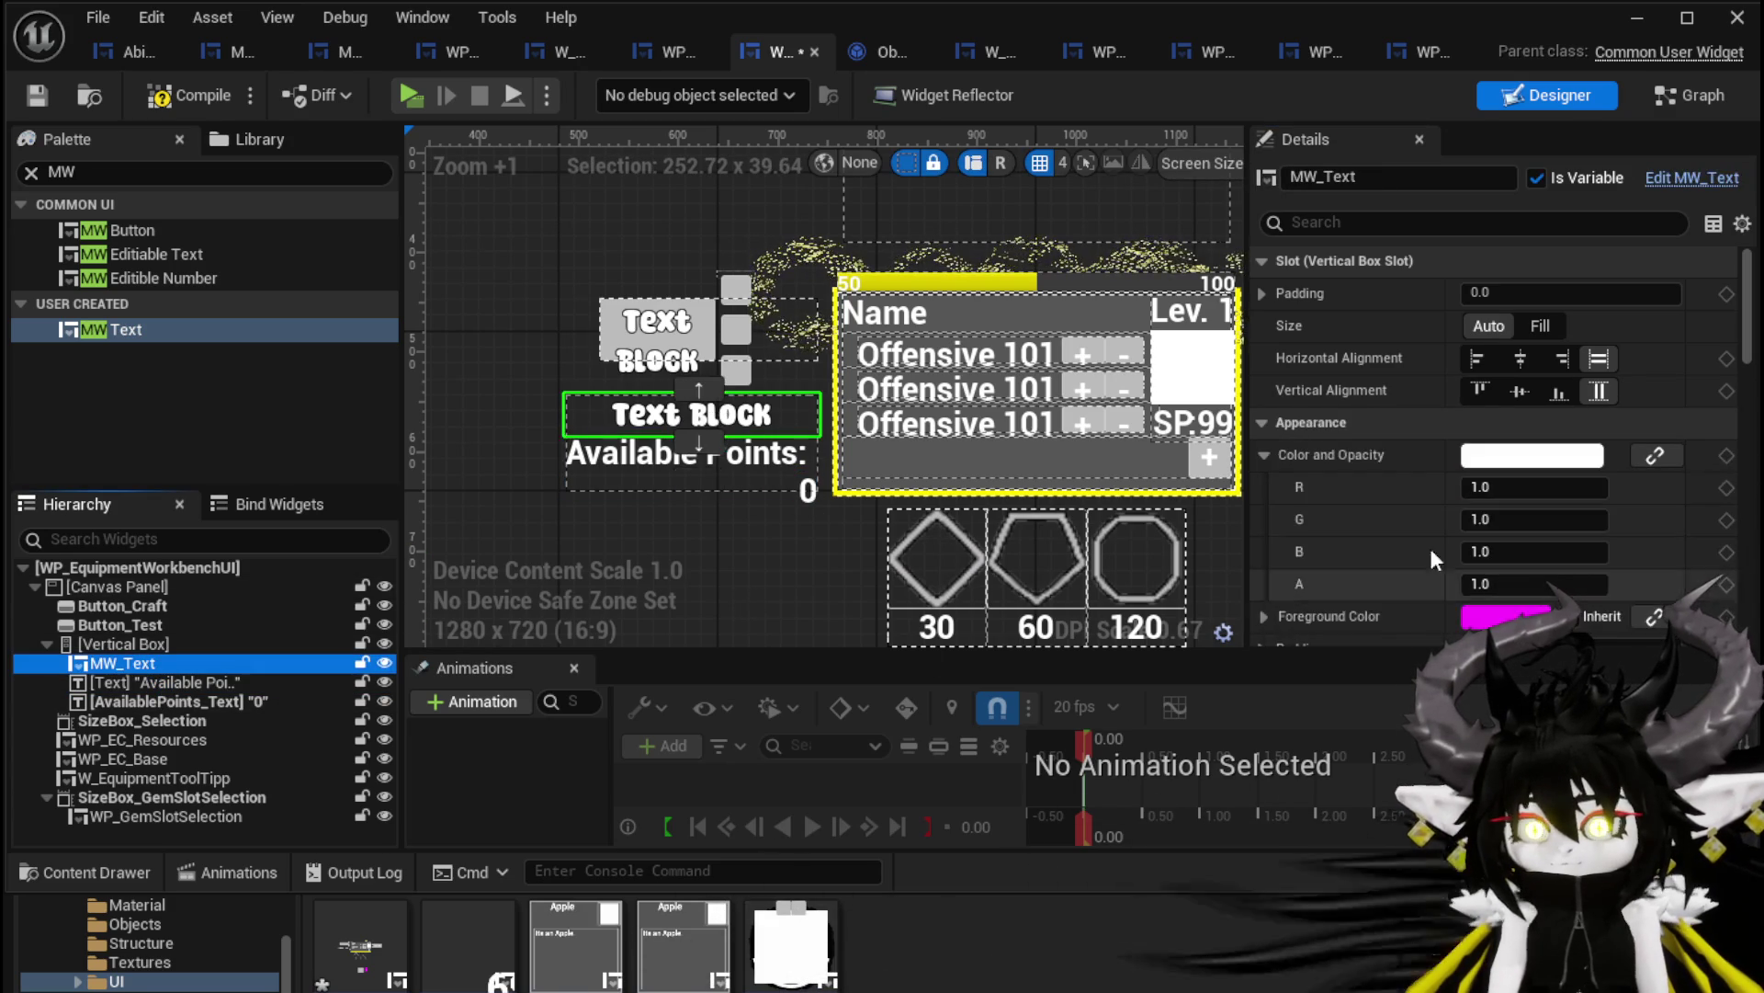
scroll(1378, 570, "down", 2)
left_click(1491, 505)
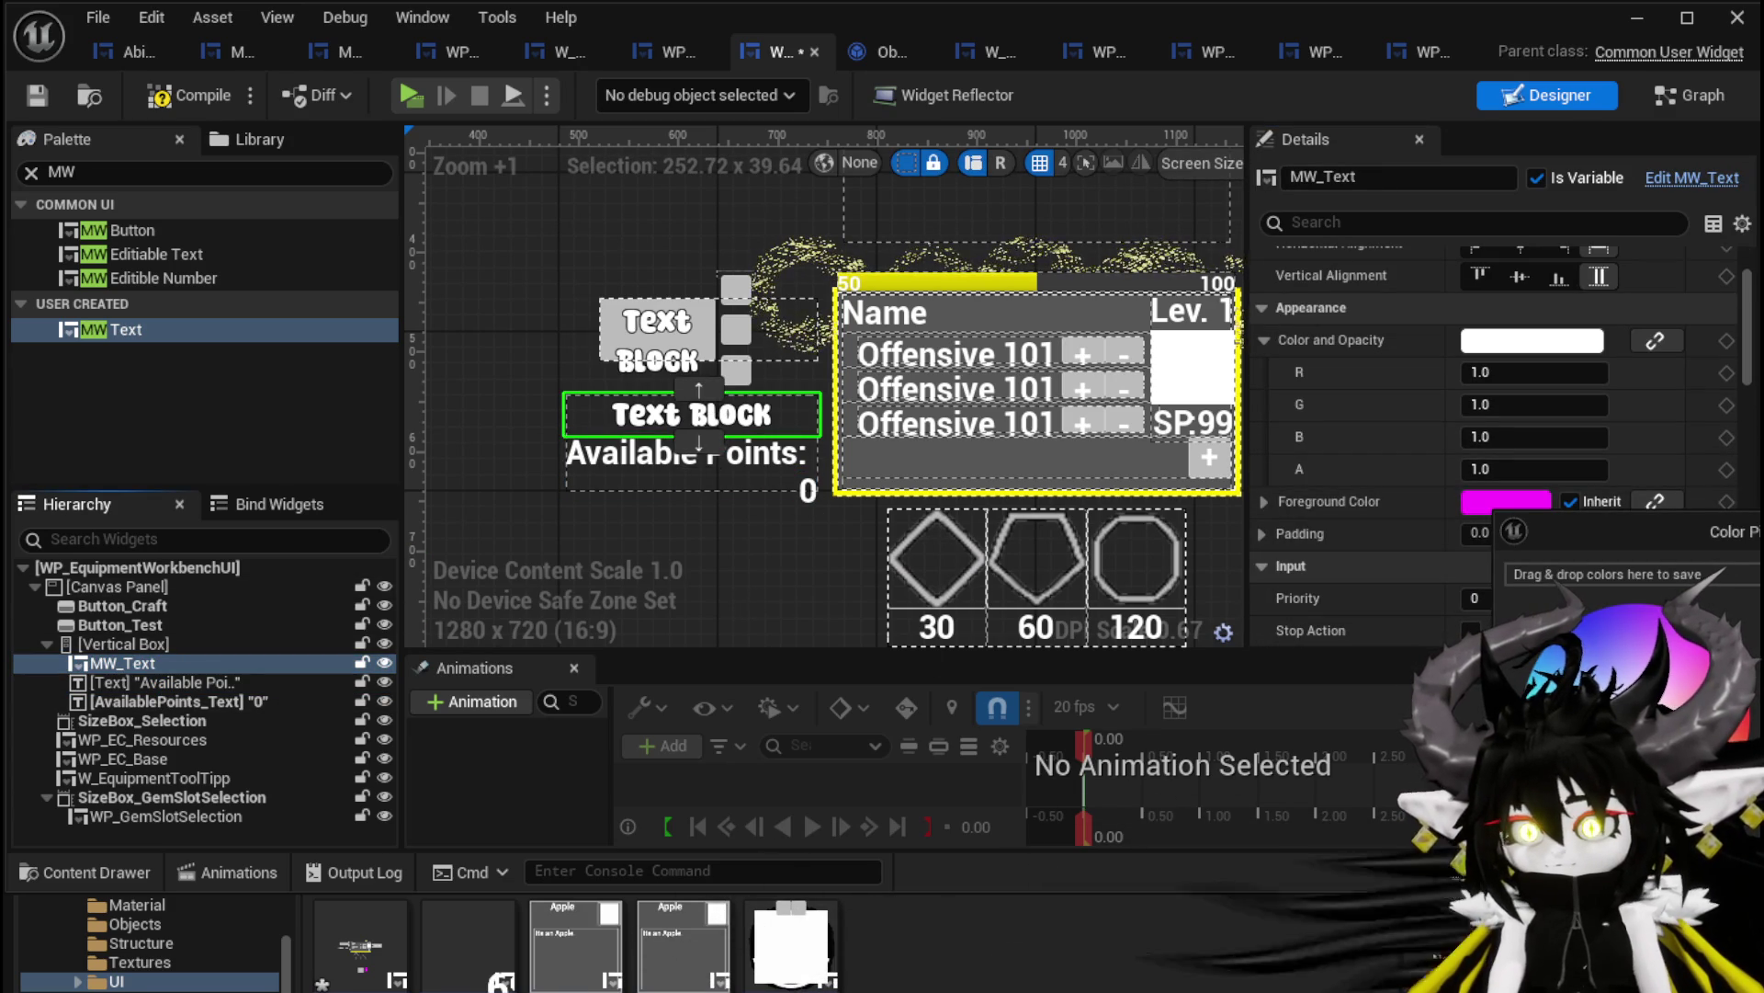
scroll(1333, 465, "down", 10)
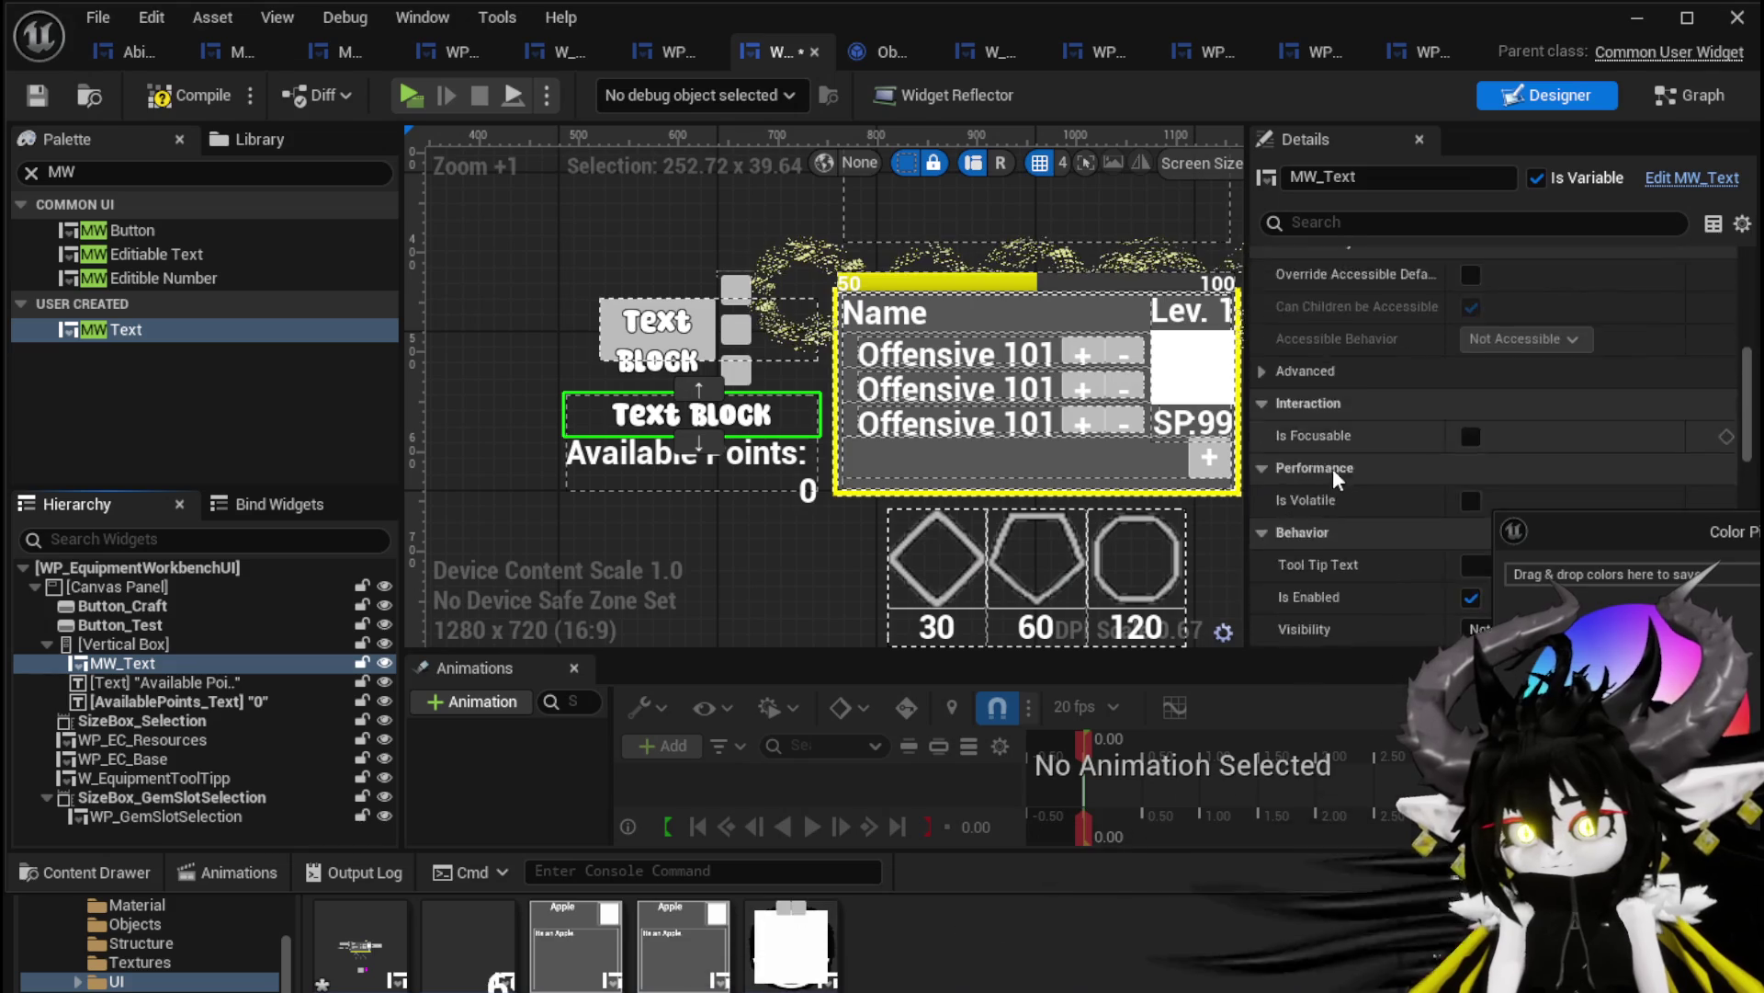
scroll(1338, 470, "down", 5)
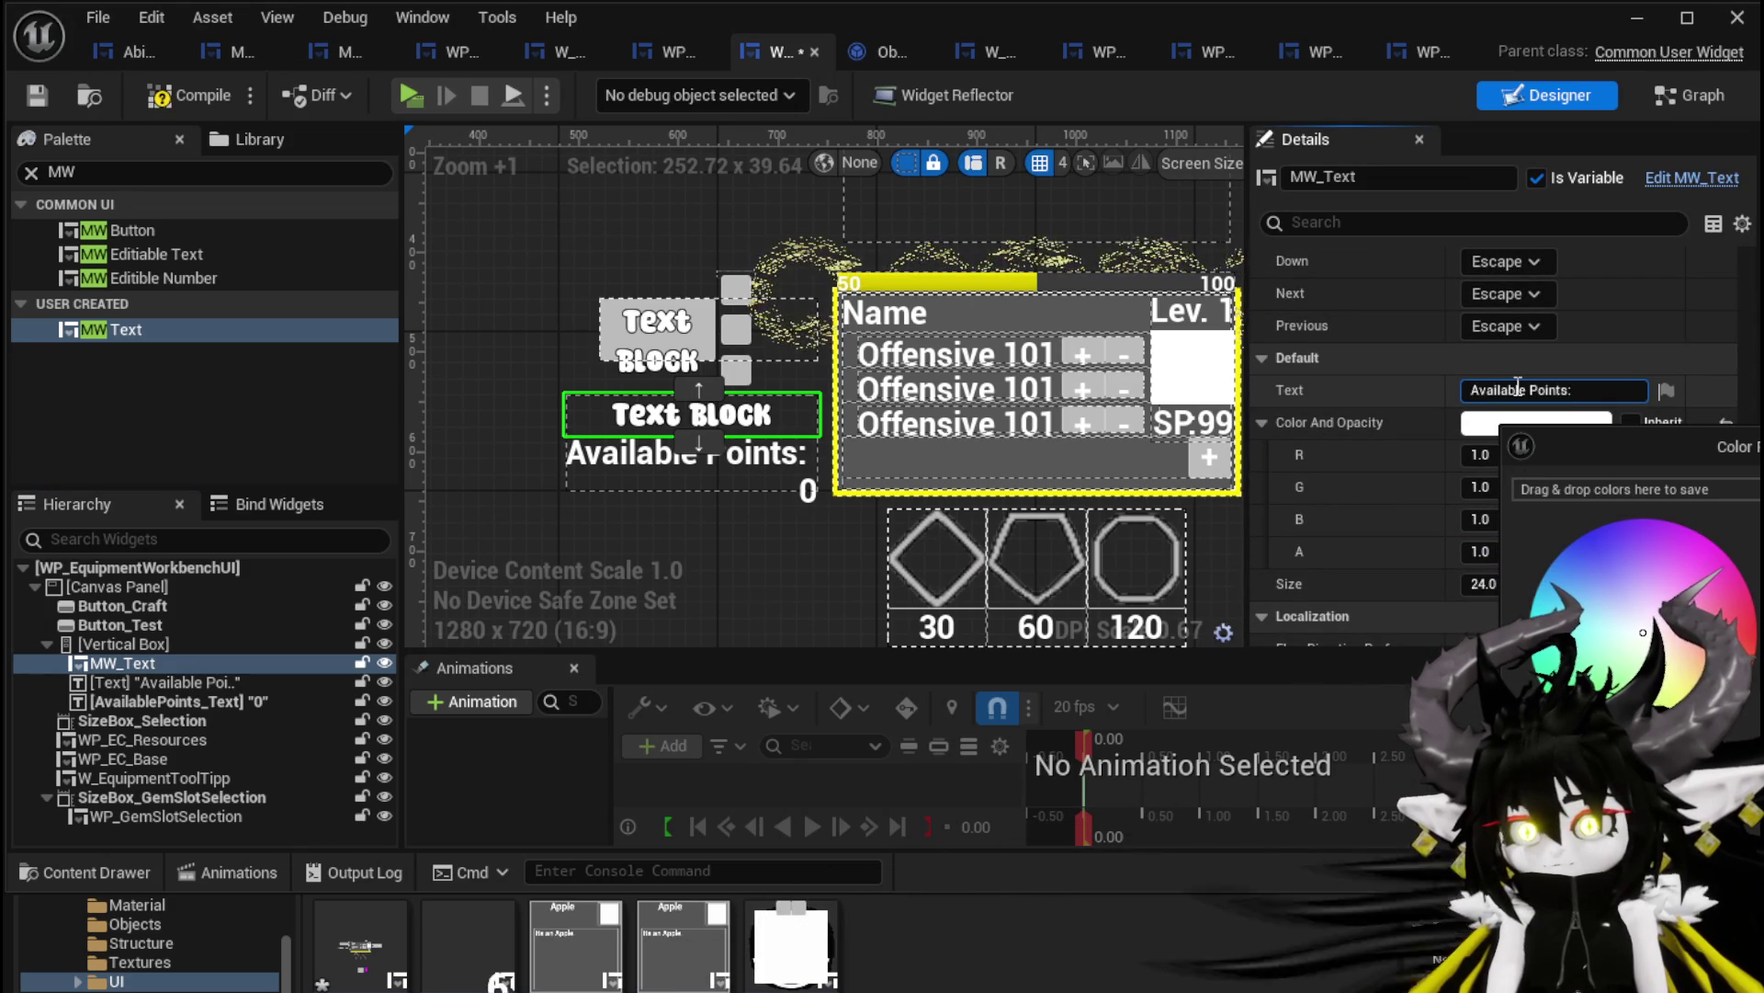
left_click(637, 461)
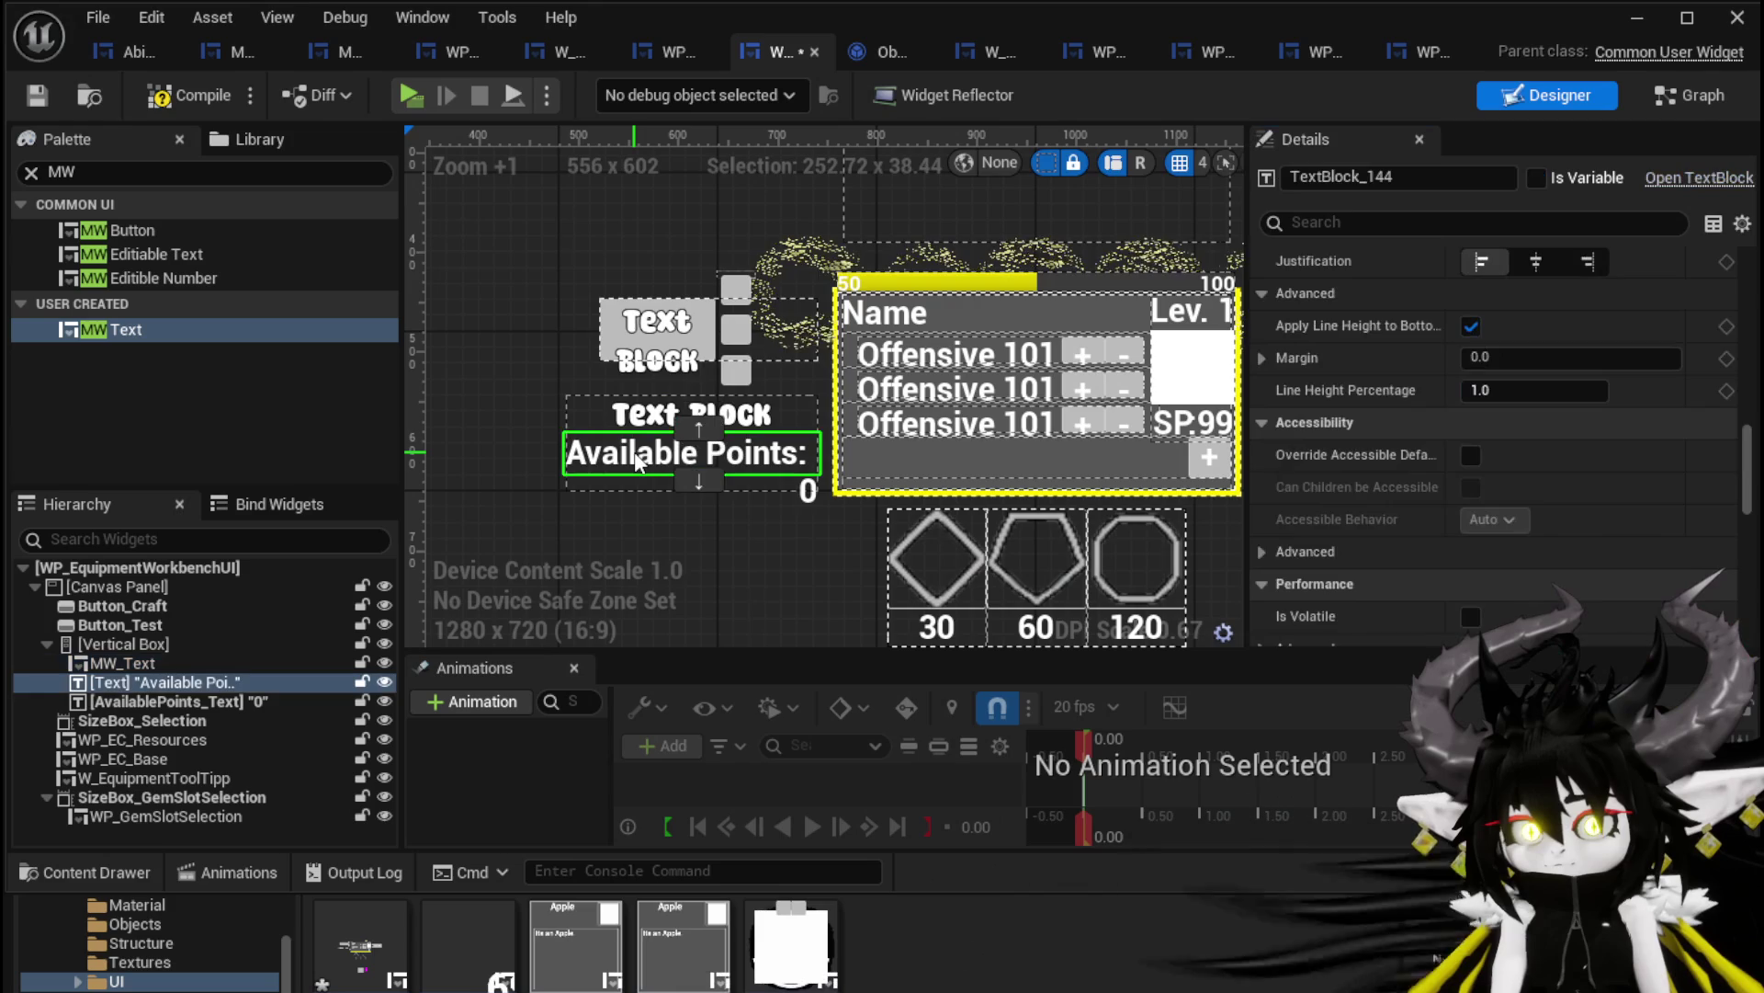
key("Delete")
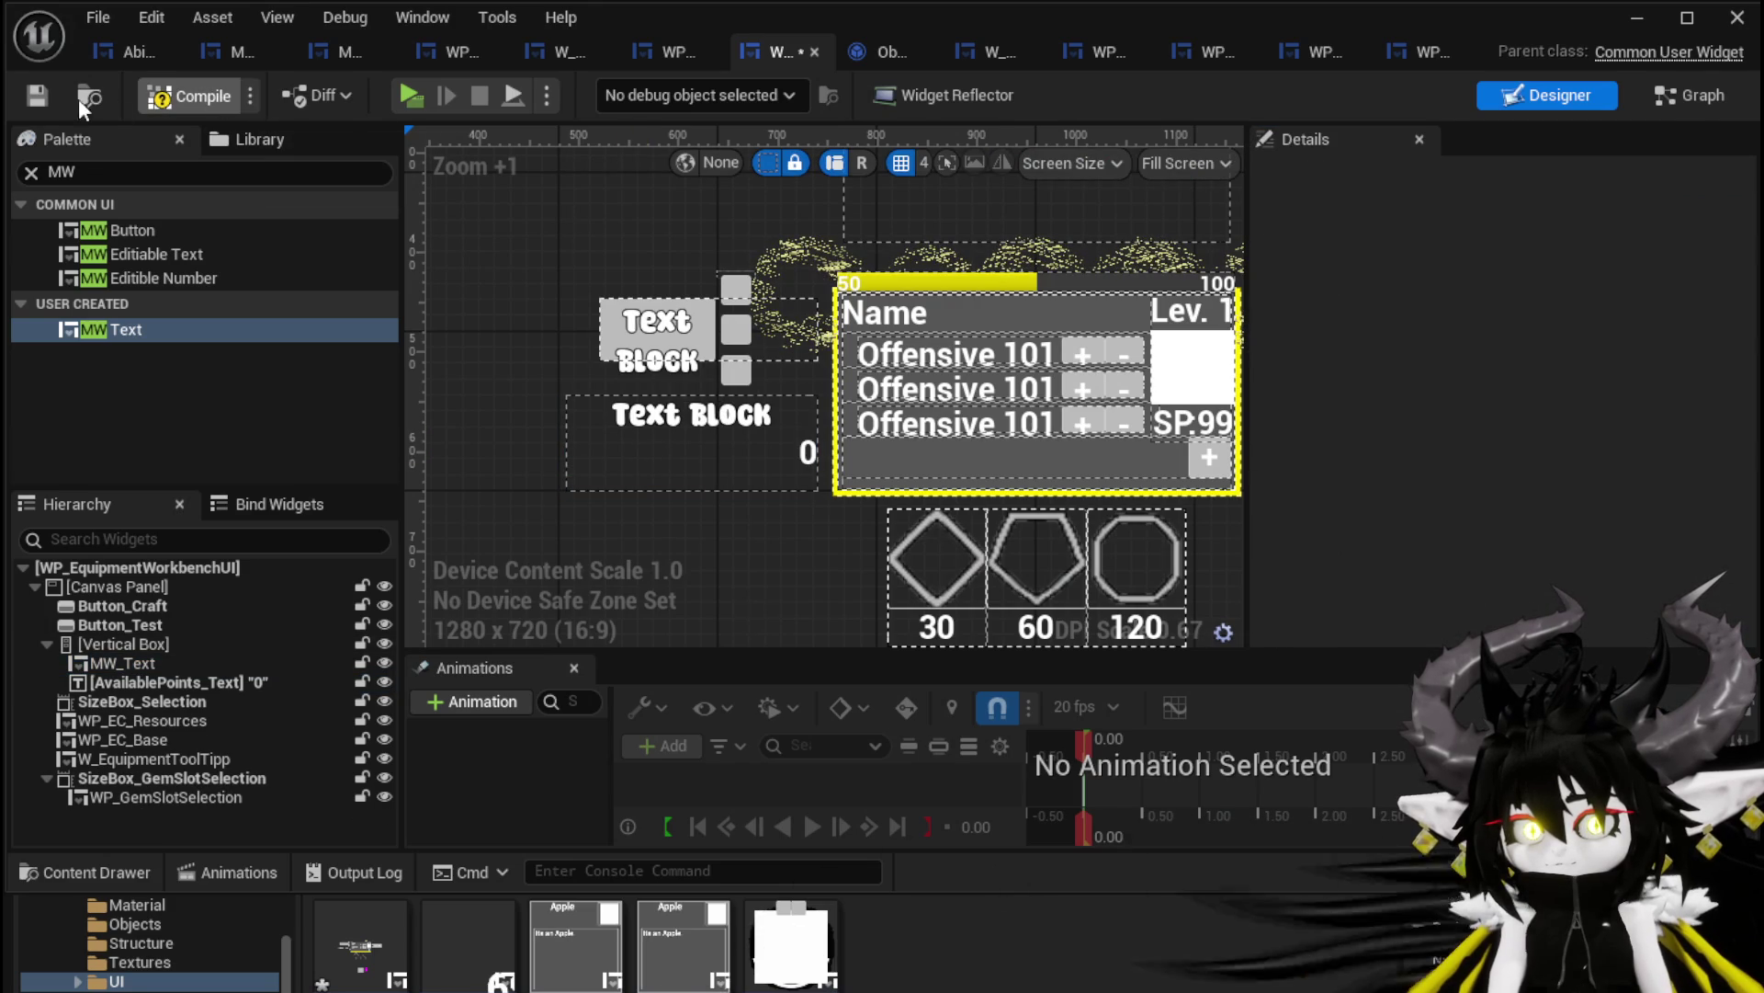
left_click(41, 96)
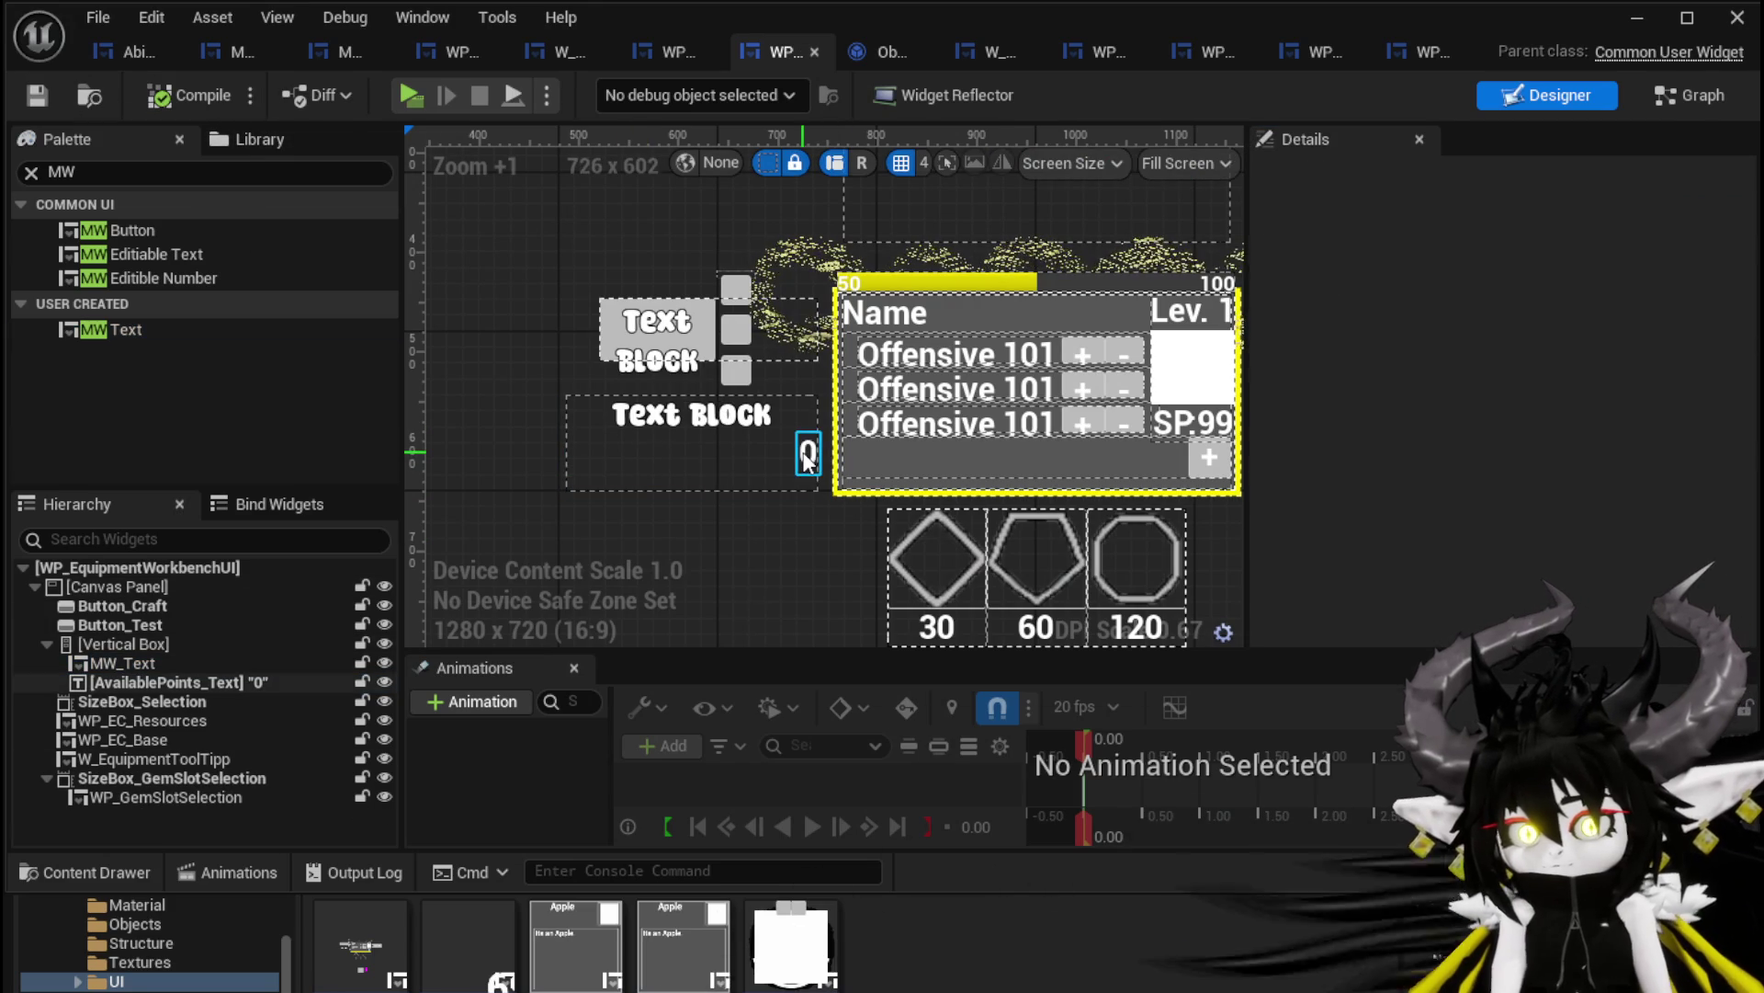
Add a second MW Text block to the vertical box and centre it horizontally
left_click(808, 452)
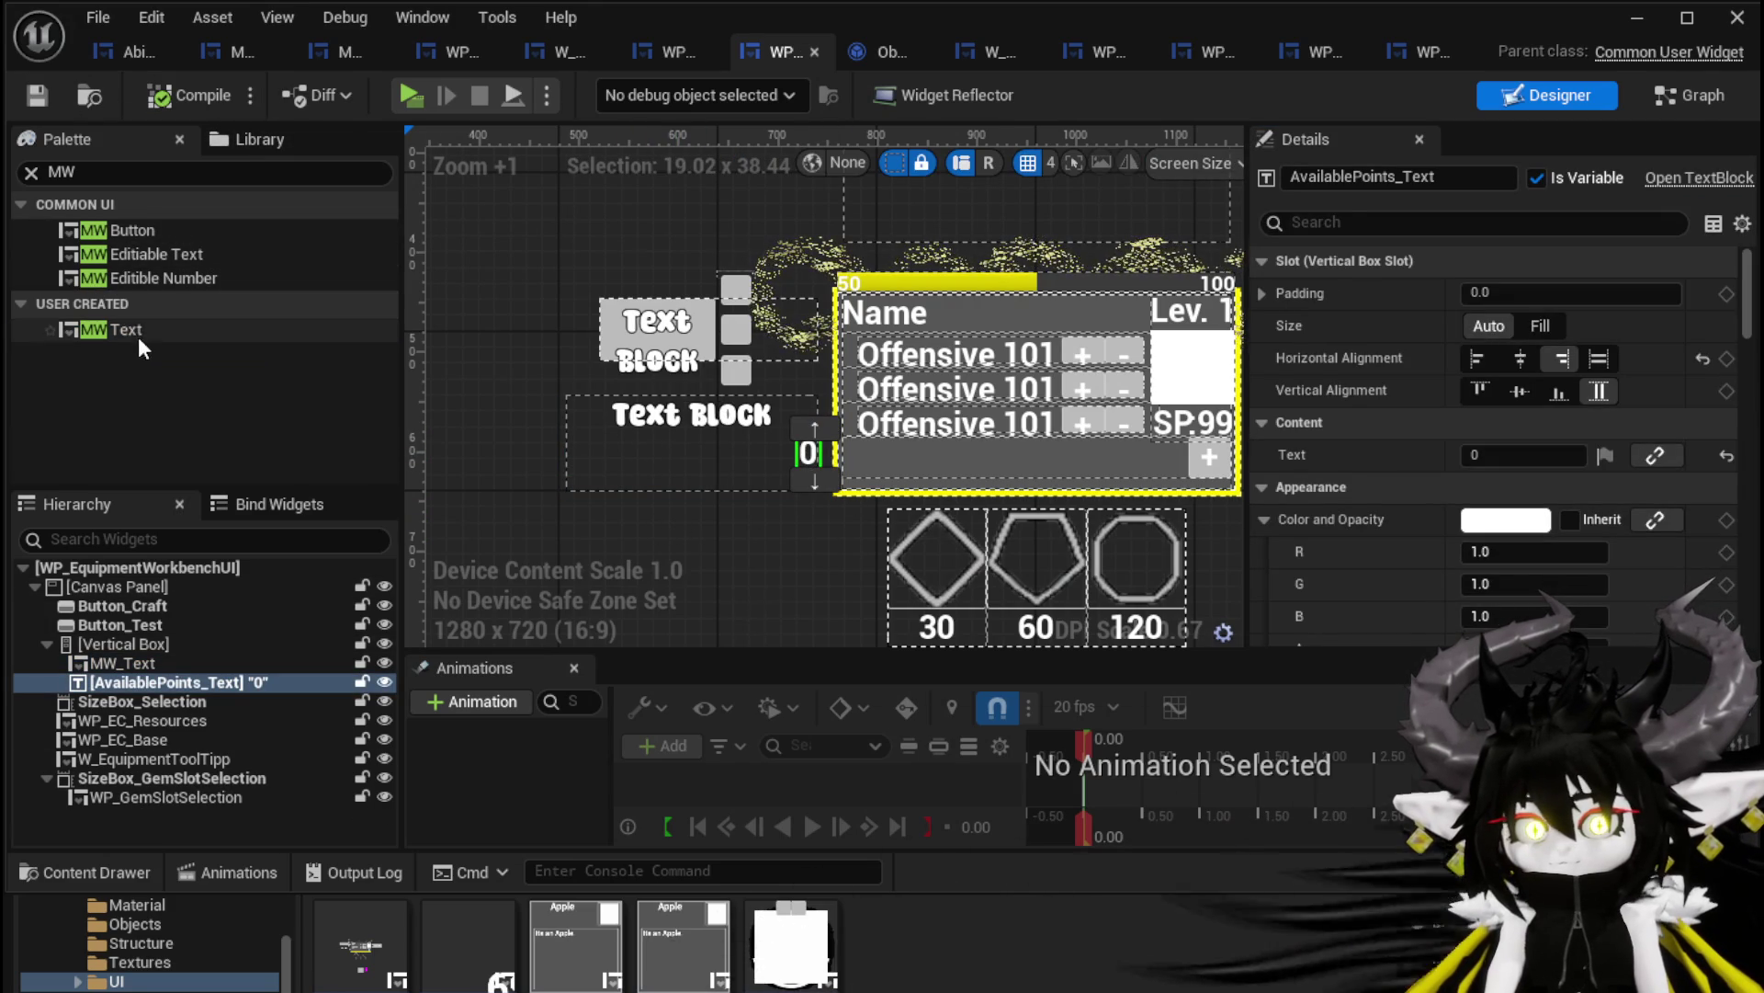
left_click_drag(123, 331, 156, 682)
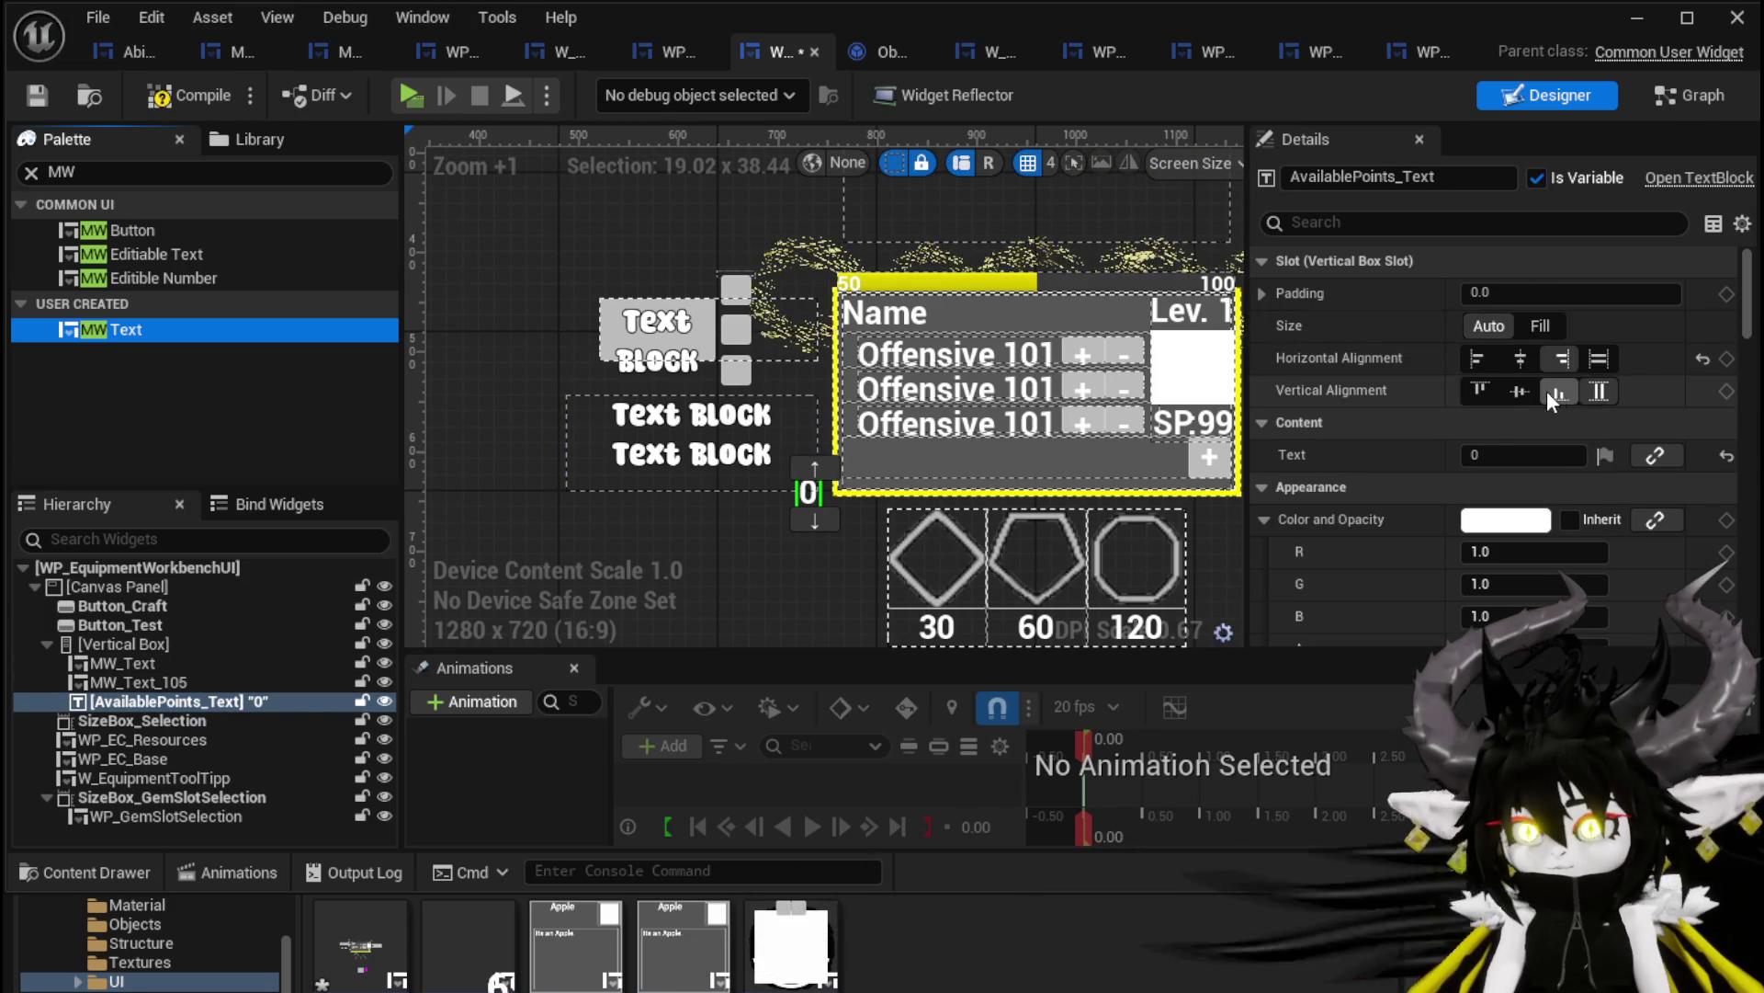
left_click(1521, 361)
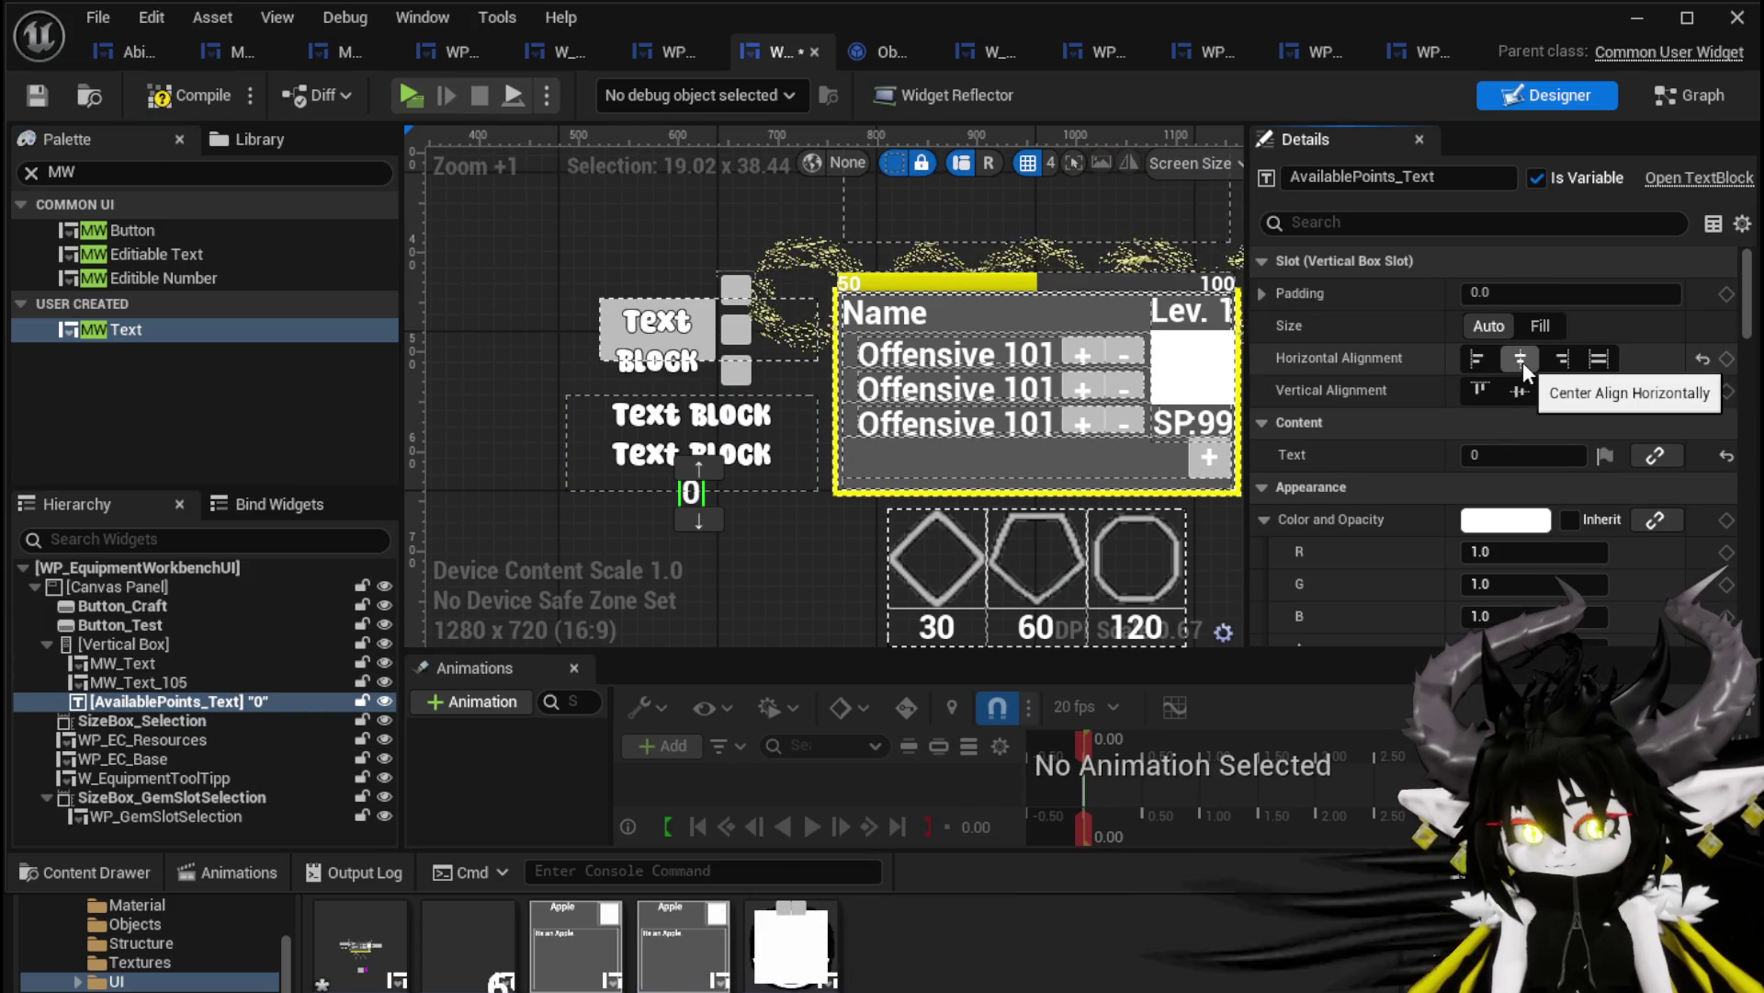
left_click(174, 682)
left_click(1520, 359)
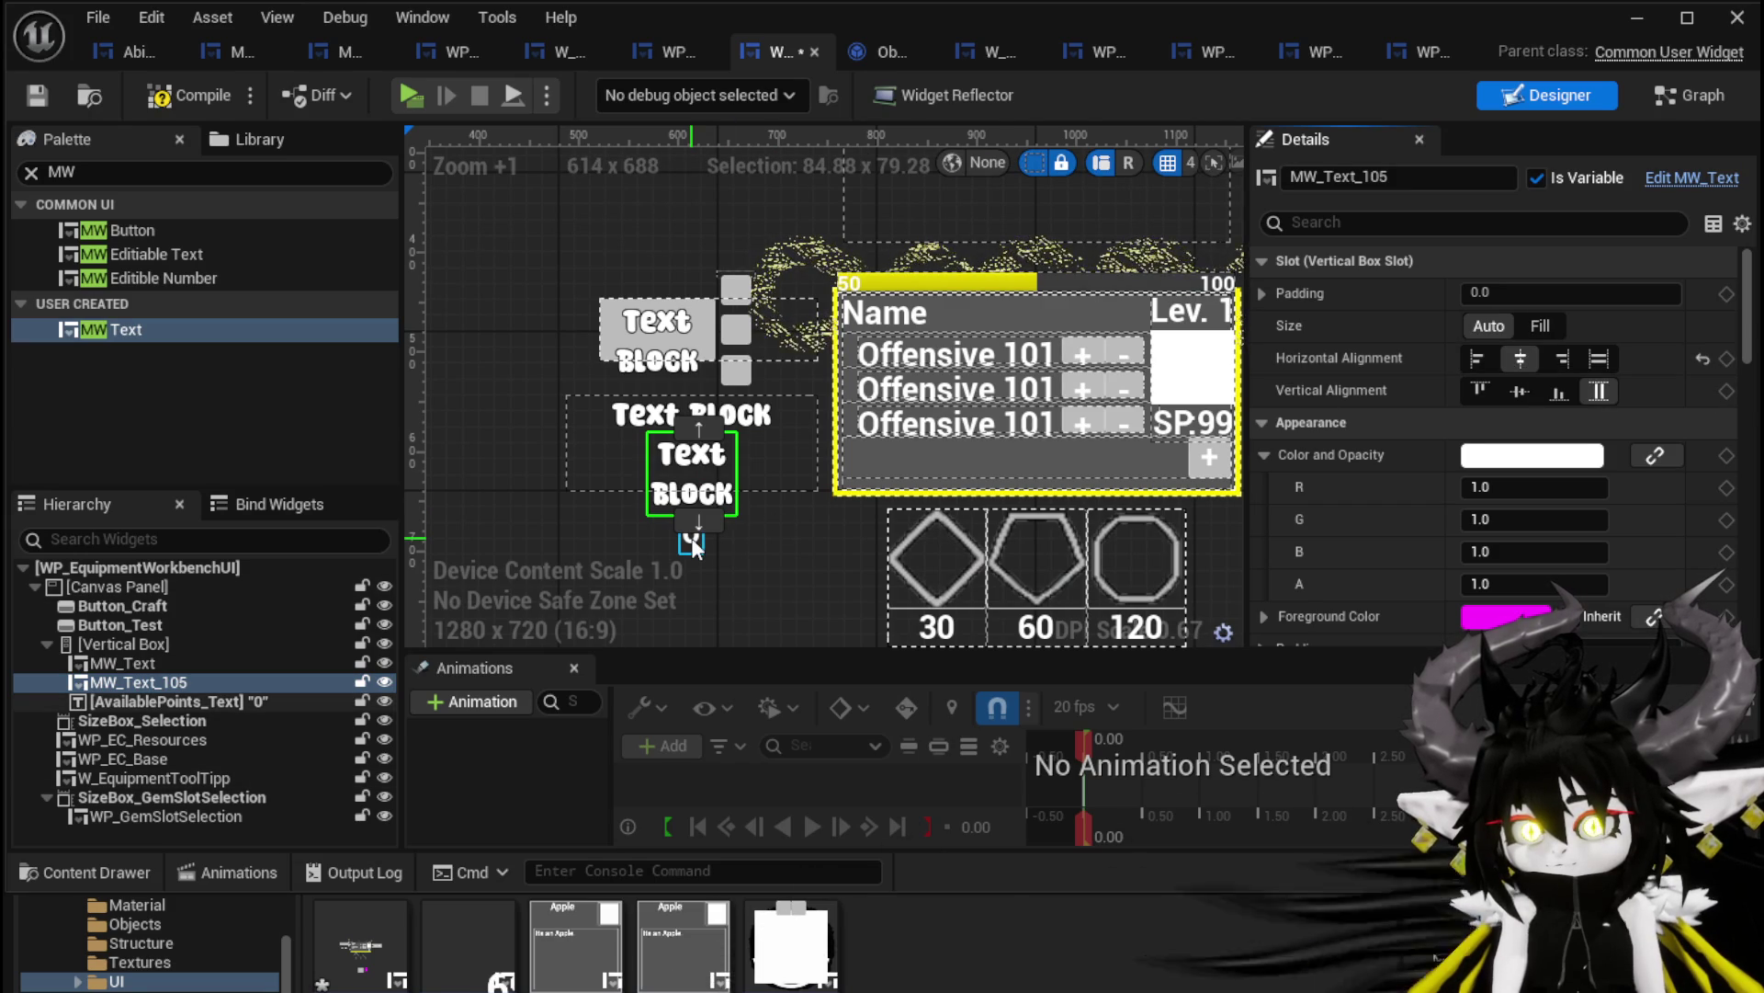
Rename the second MW Text block to MW_Text_PointsText and compile
left_click(204, 701)
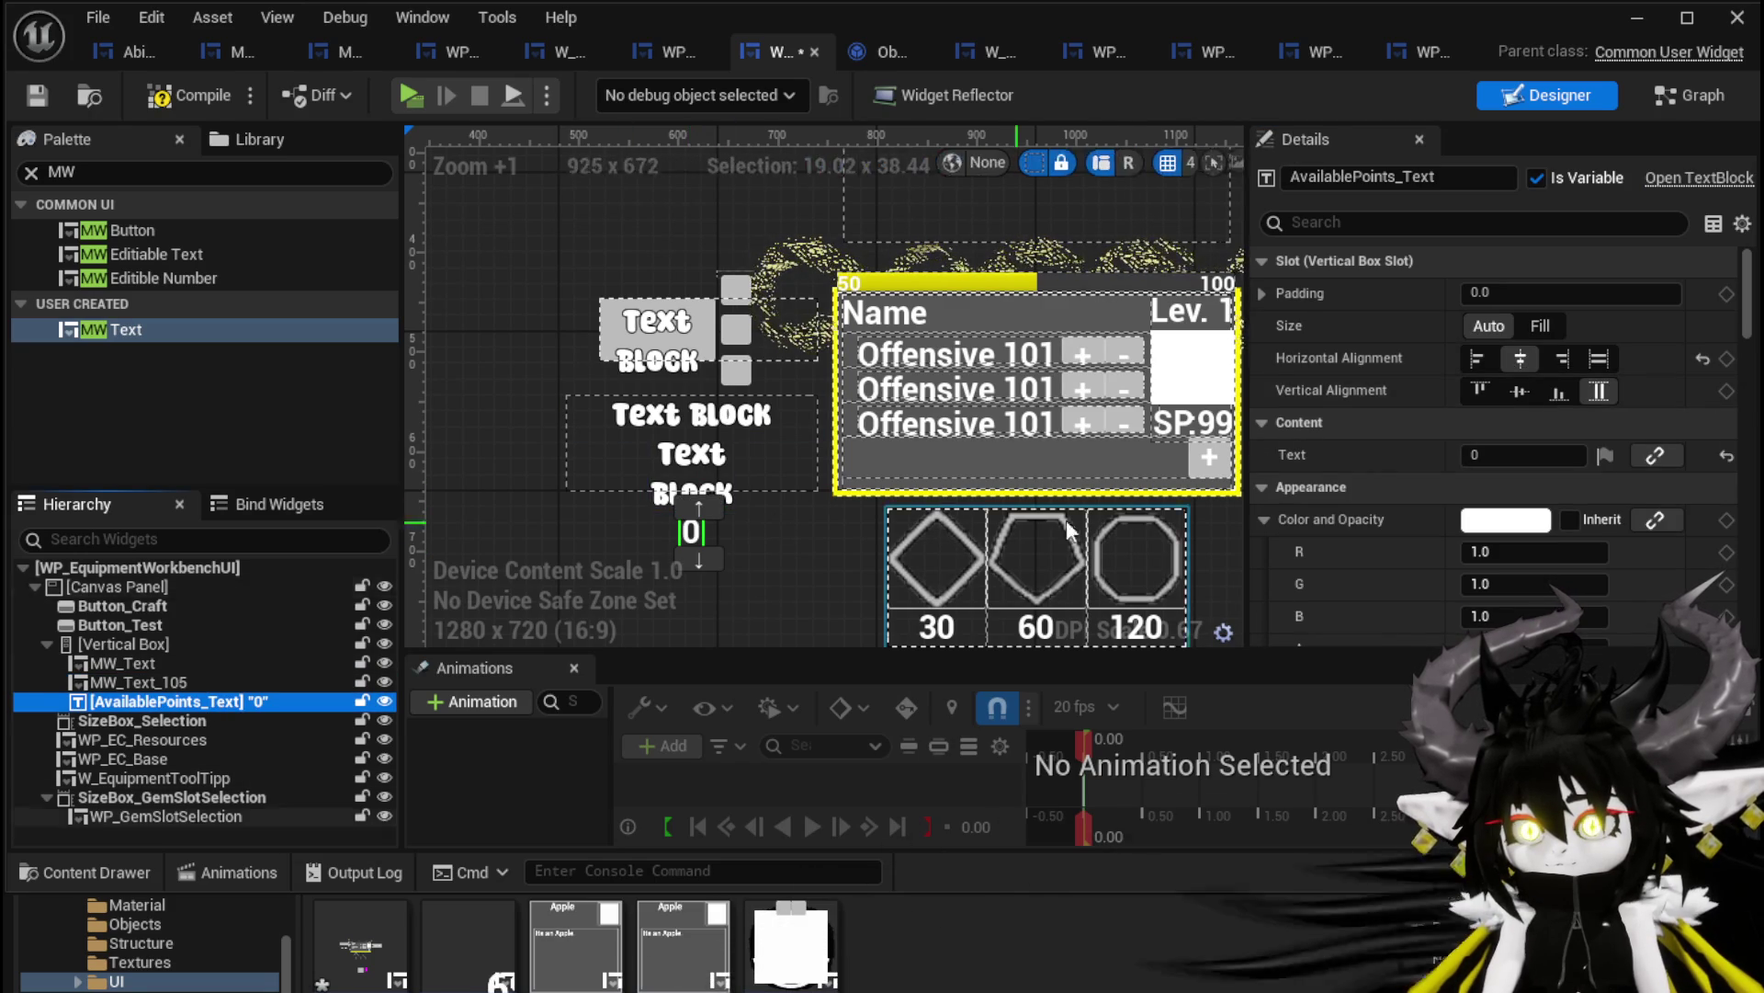
left_click(1478, 453)
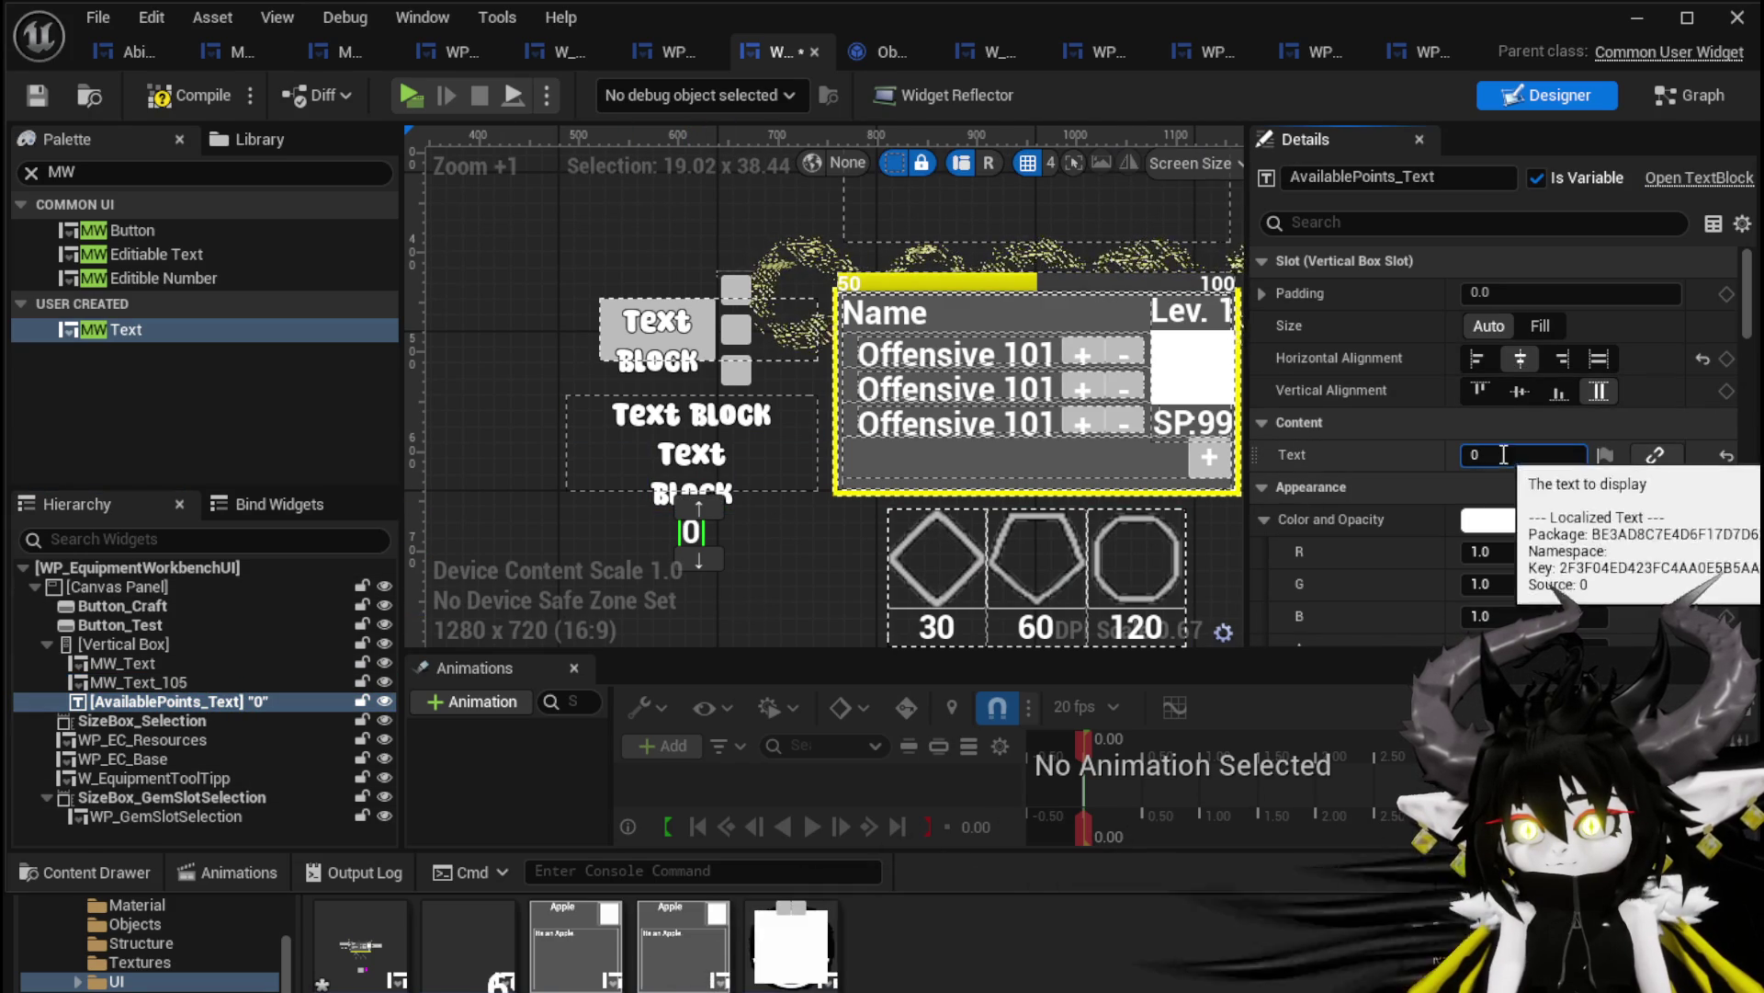
left_click(129, 682)
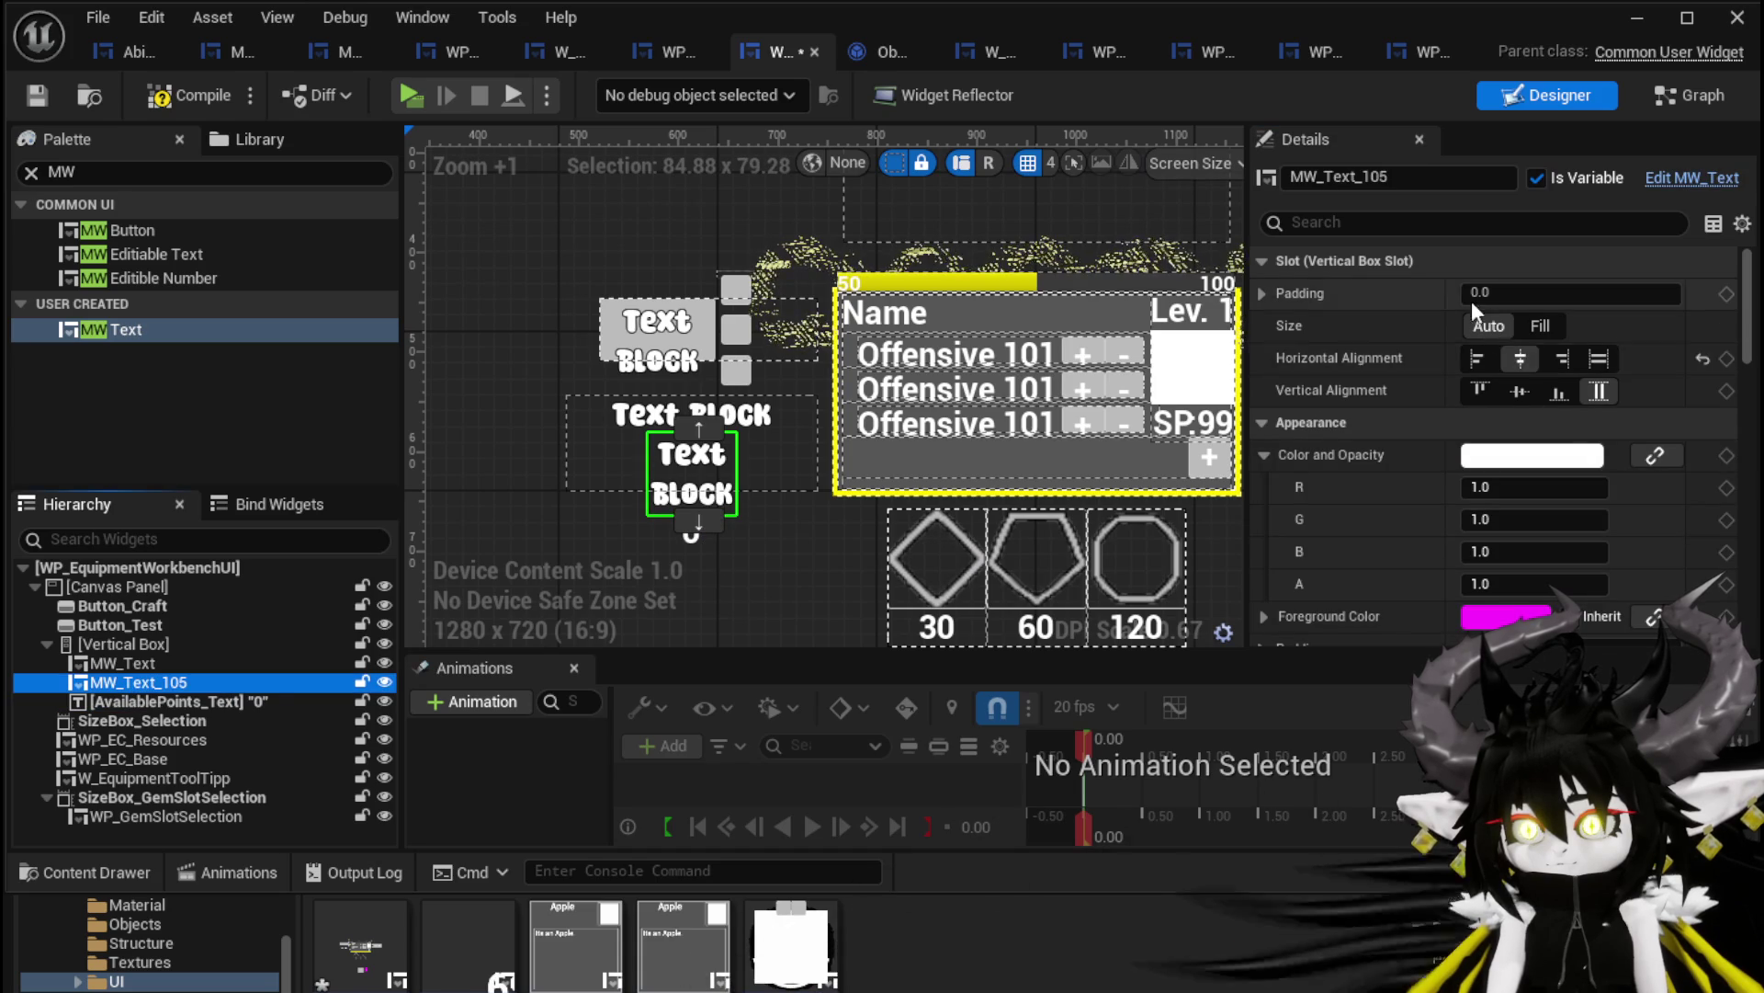
left_click(1364, 175)
type("PointsText")
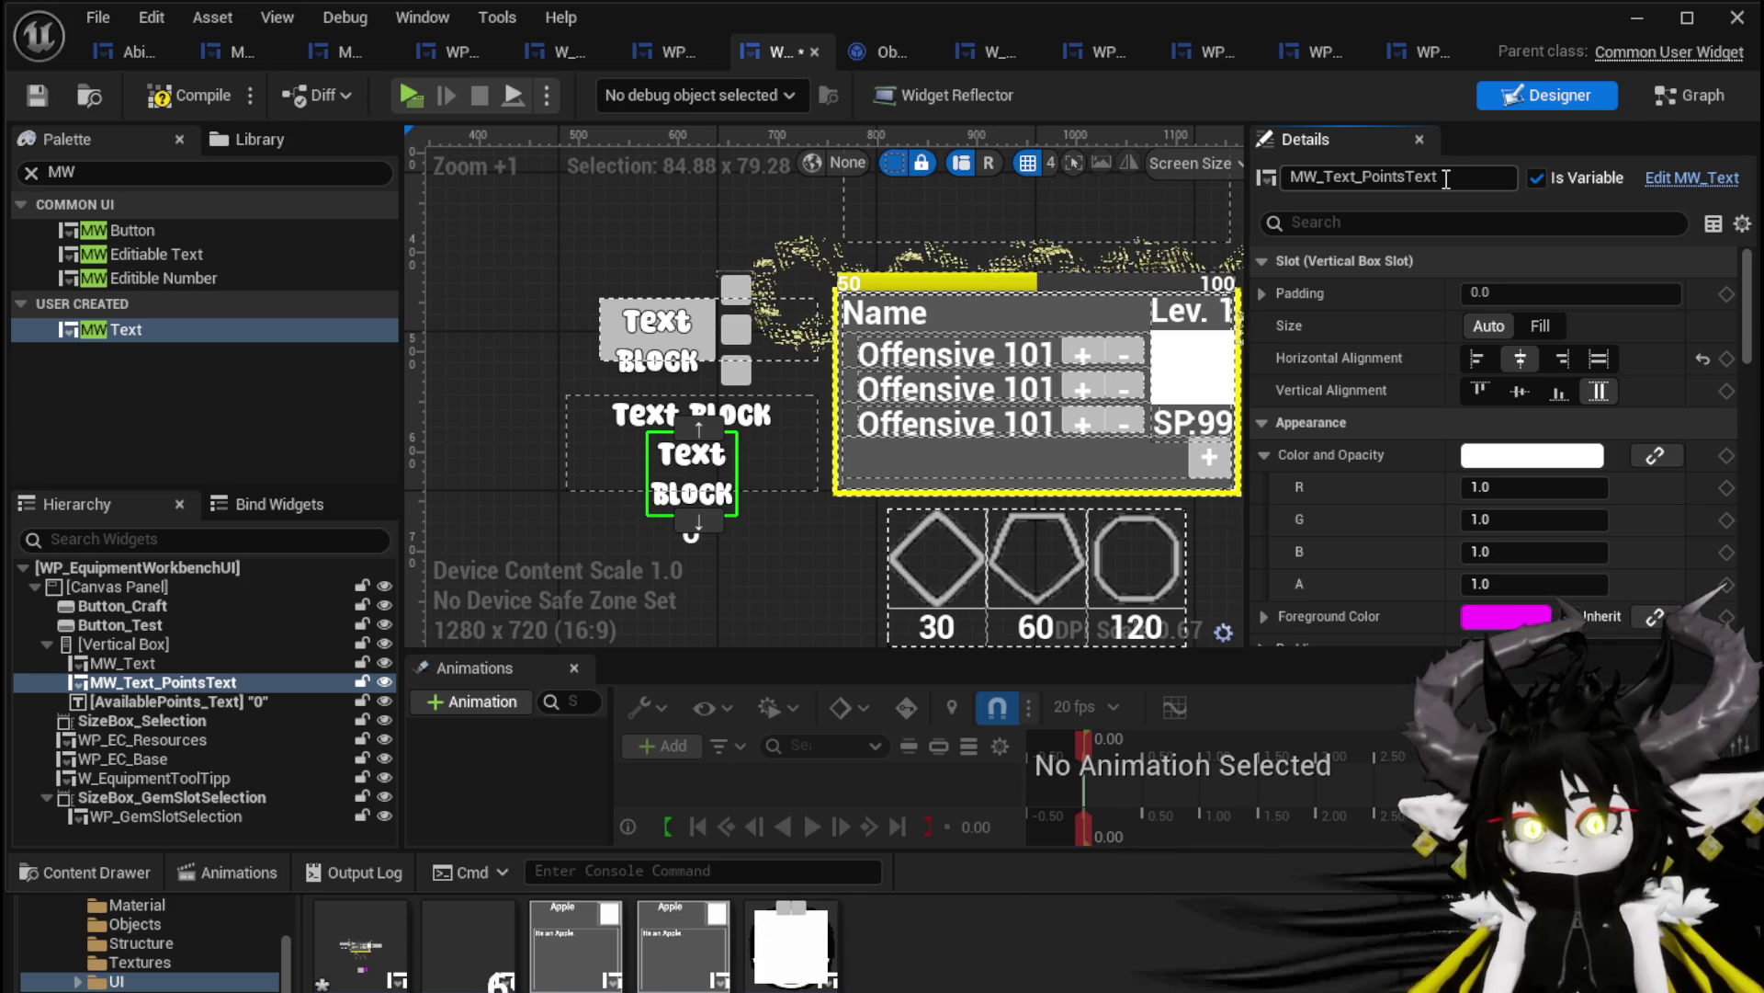
left_click(37, 95)
Set MW_Text_PointsText's foreground and text colours to white, then compile and save
scroll(1333, 529, "down", 3)
left_click(1507, 463)
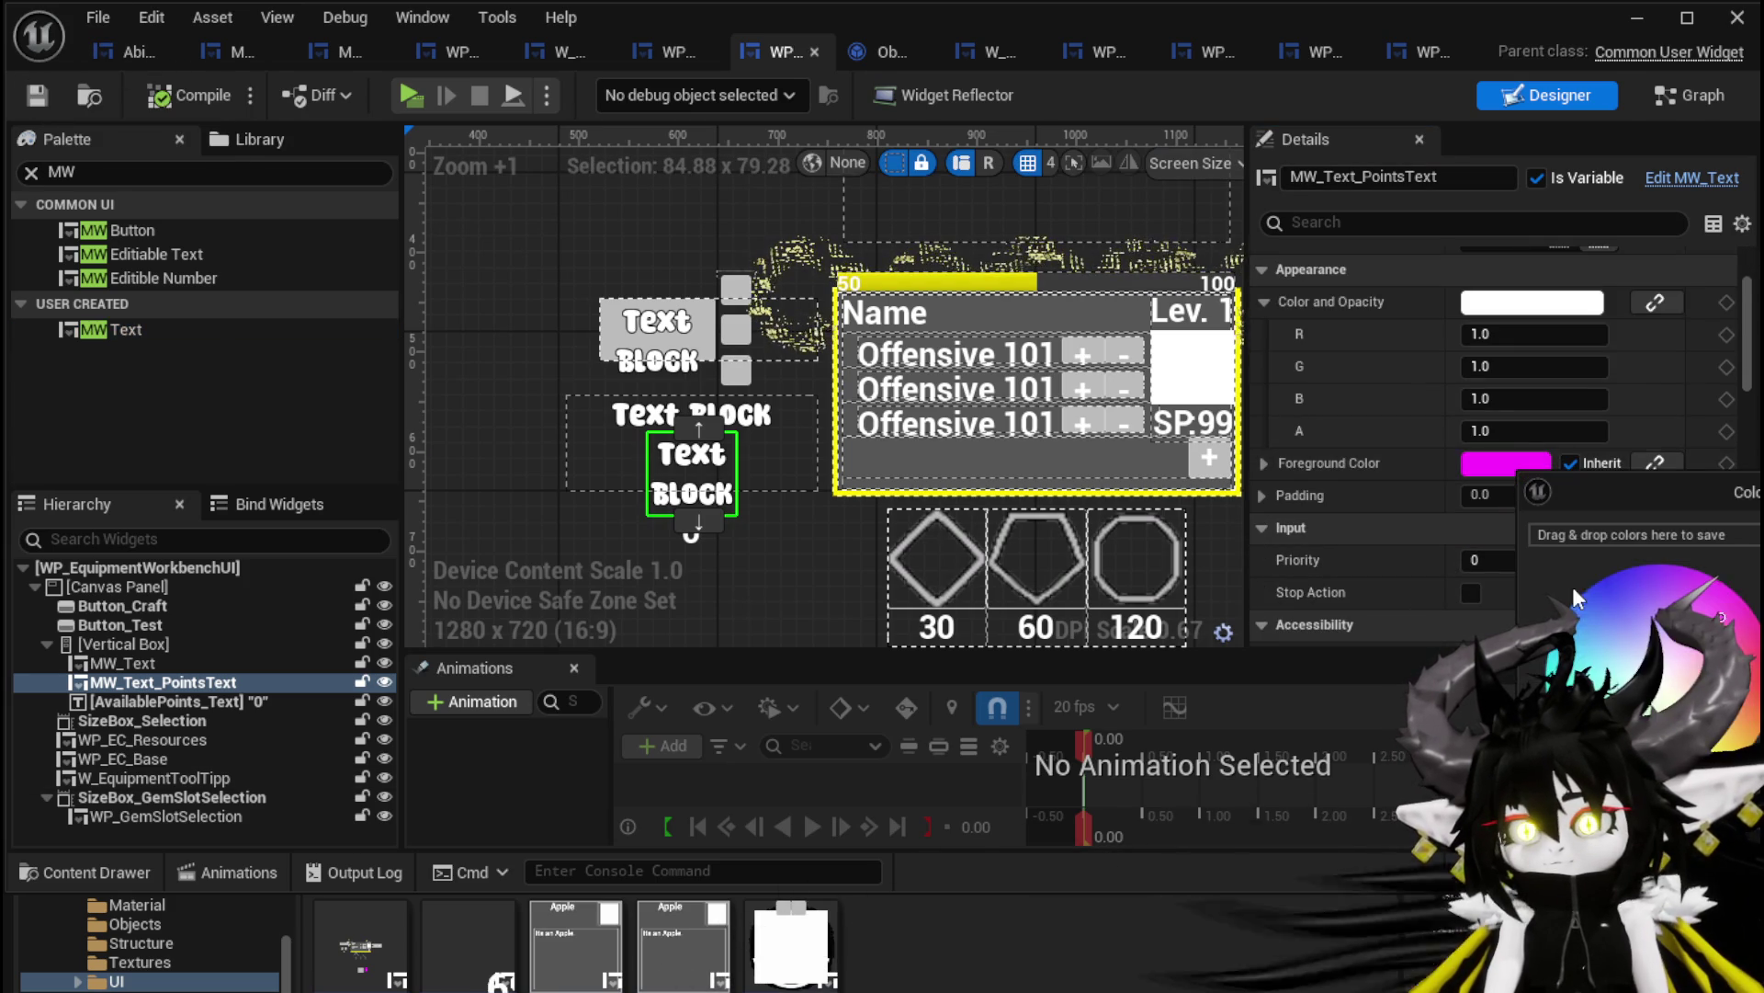
left_click(1331, 461)
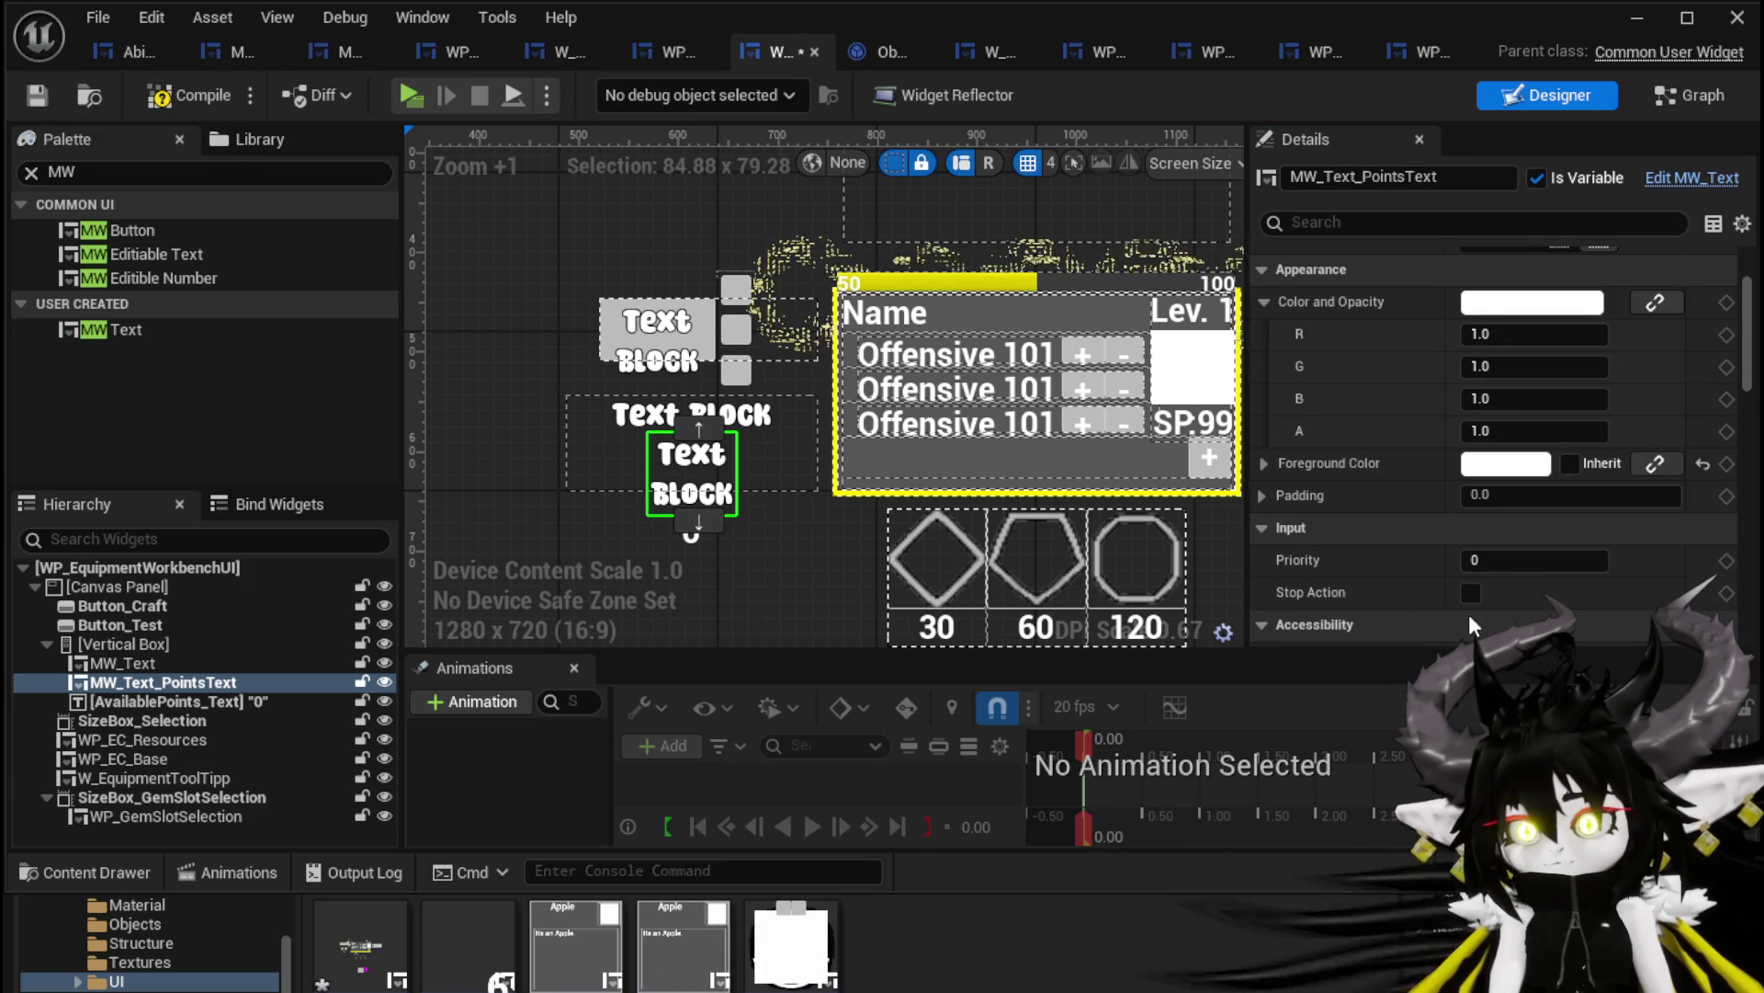
scroll(1331, 460, "down", 10)
scroll(1381, 454, "down", 5)
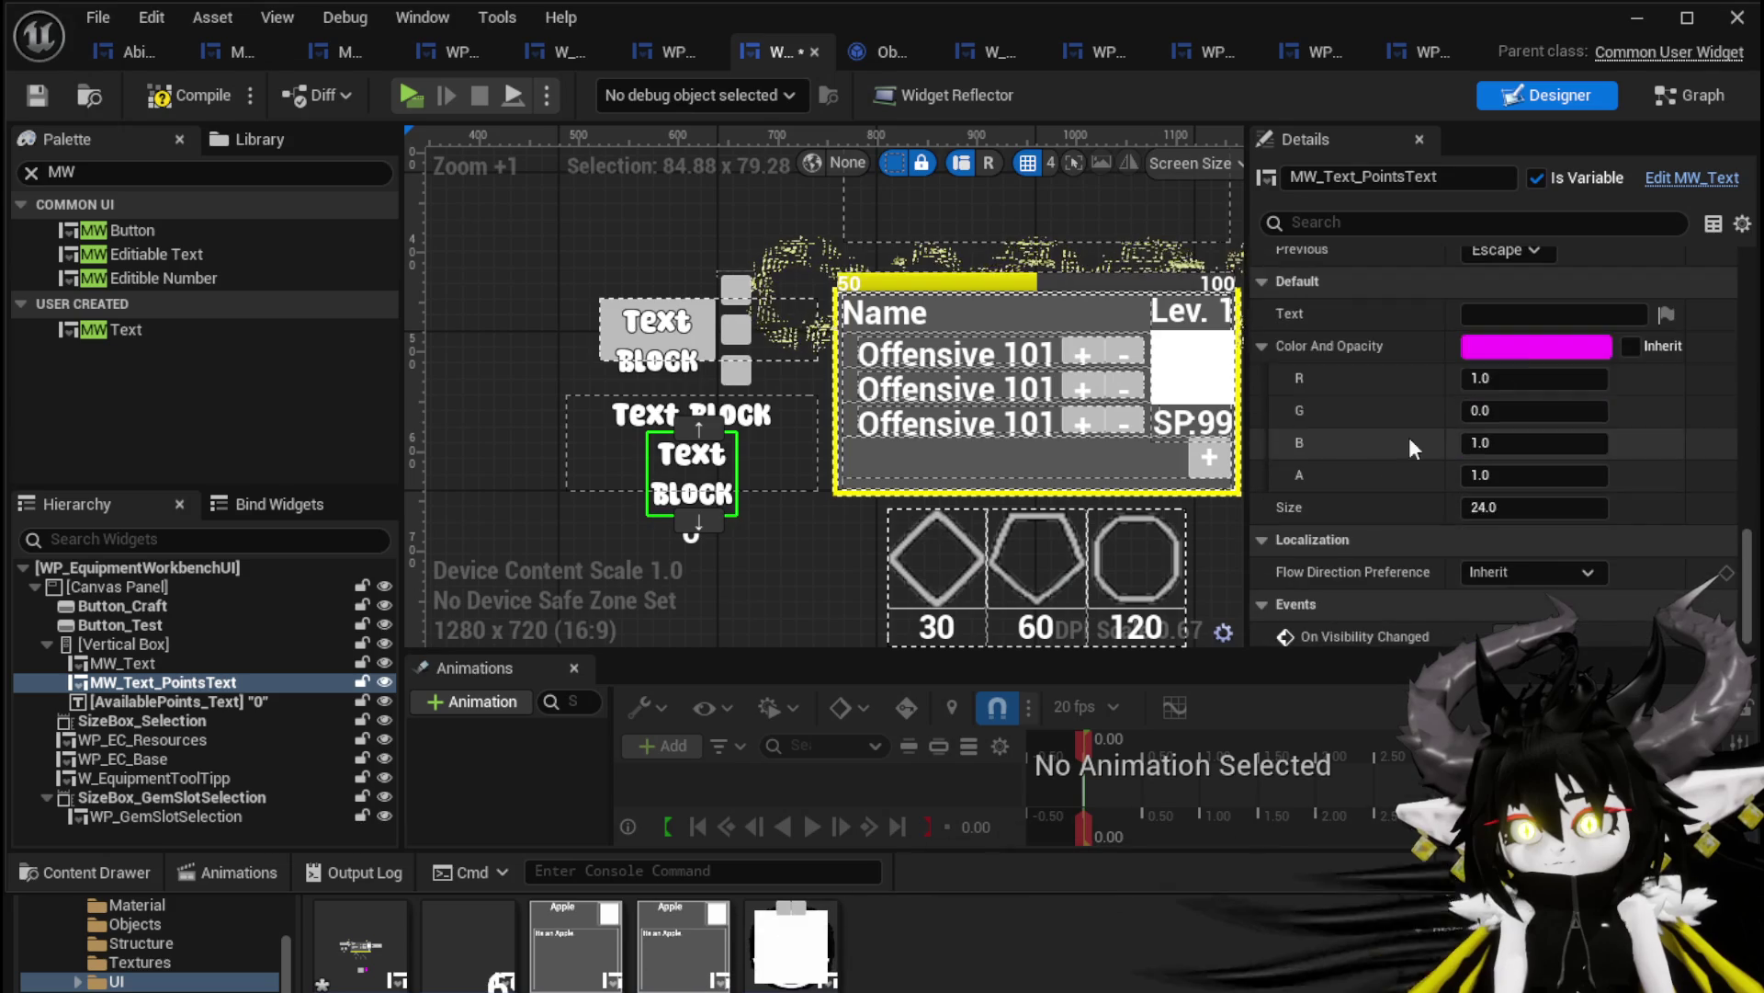
left_click(1521, 342)
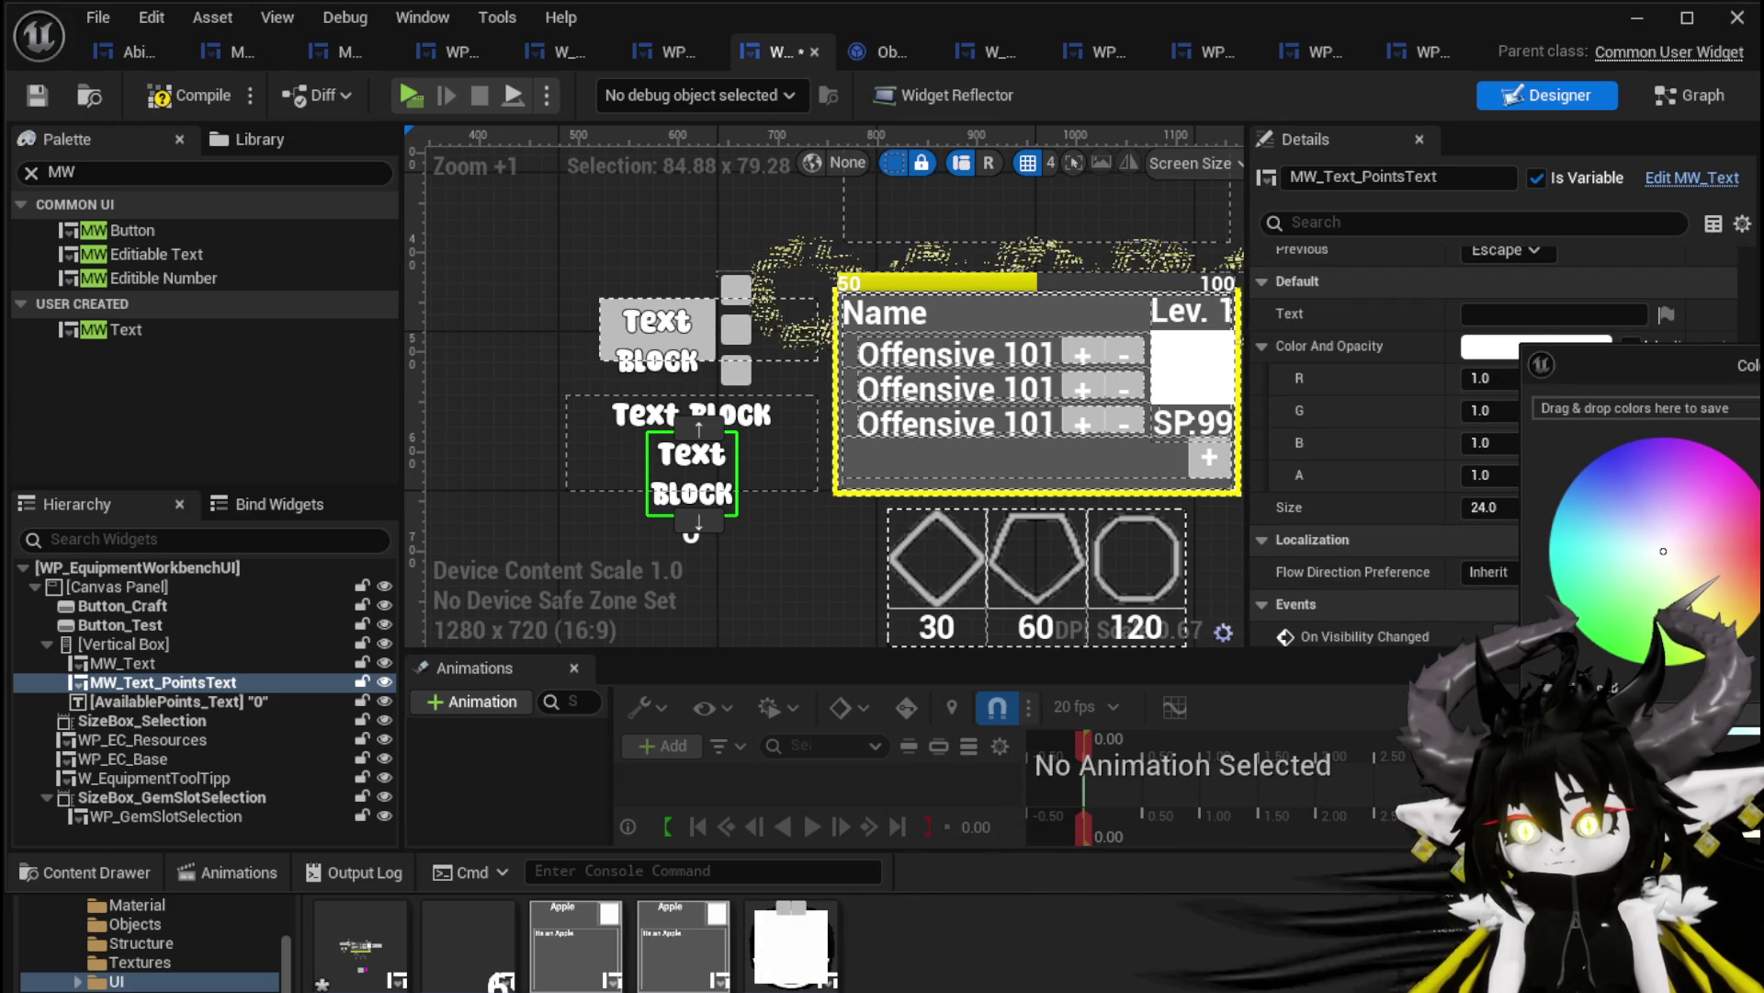
left_click(1486, 304)
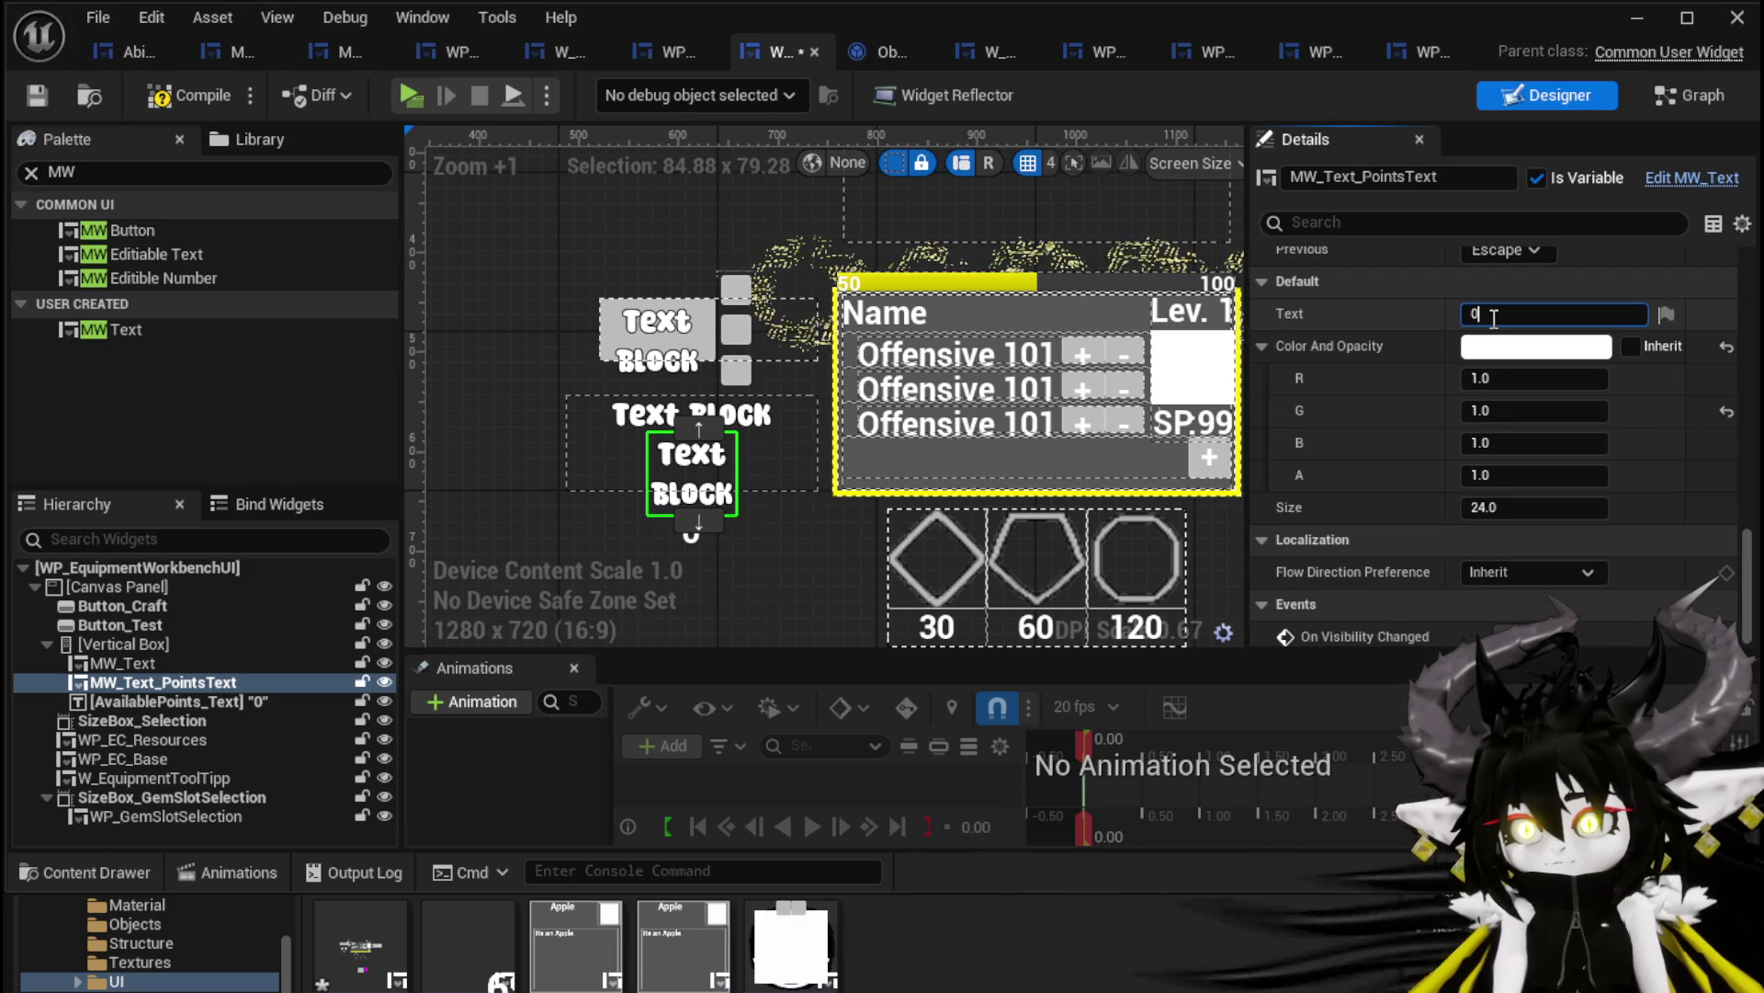
left_click(37, 97)
Delete the old AvailablePoints_Text block and recompile
left_click(239, 698)
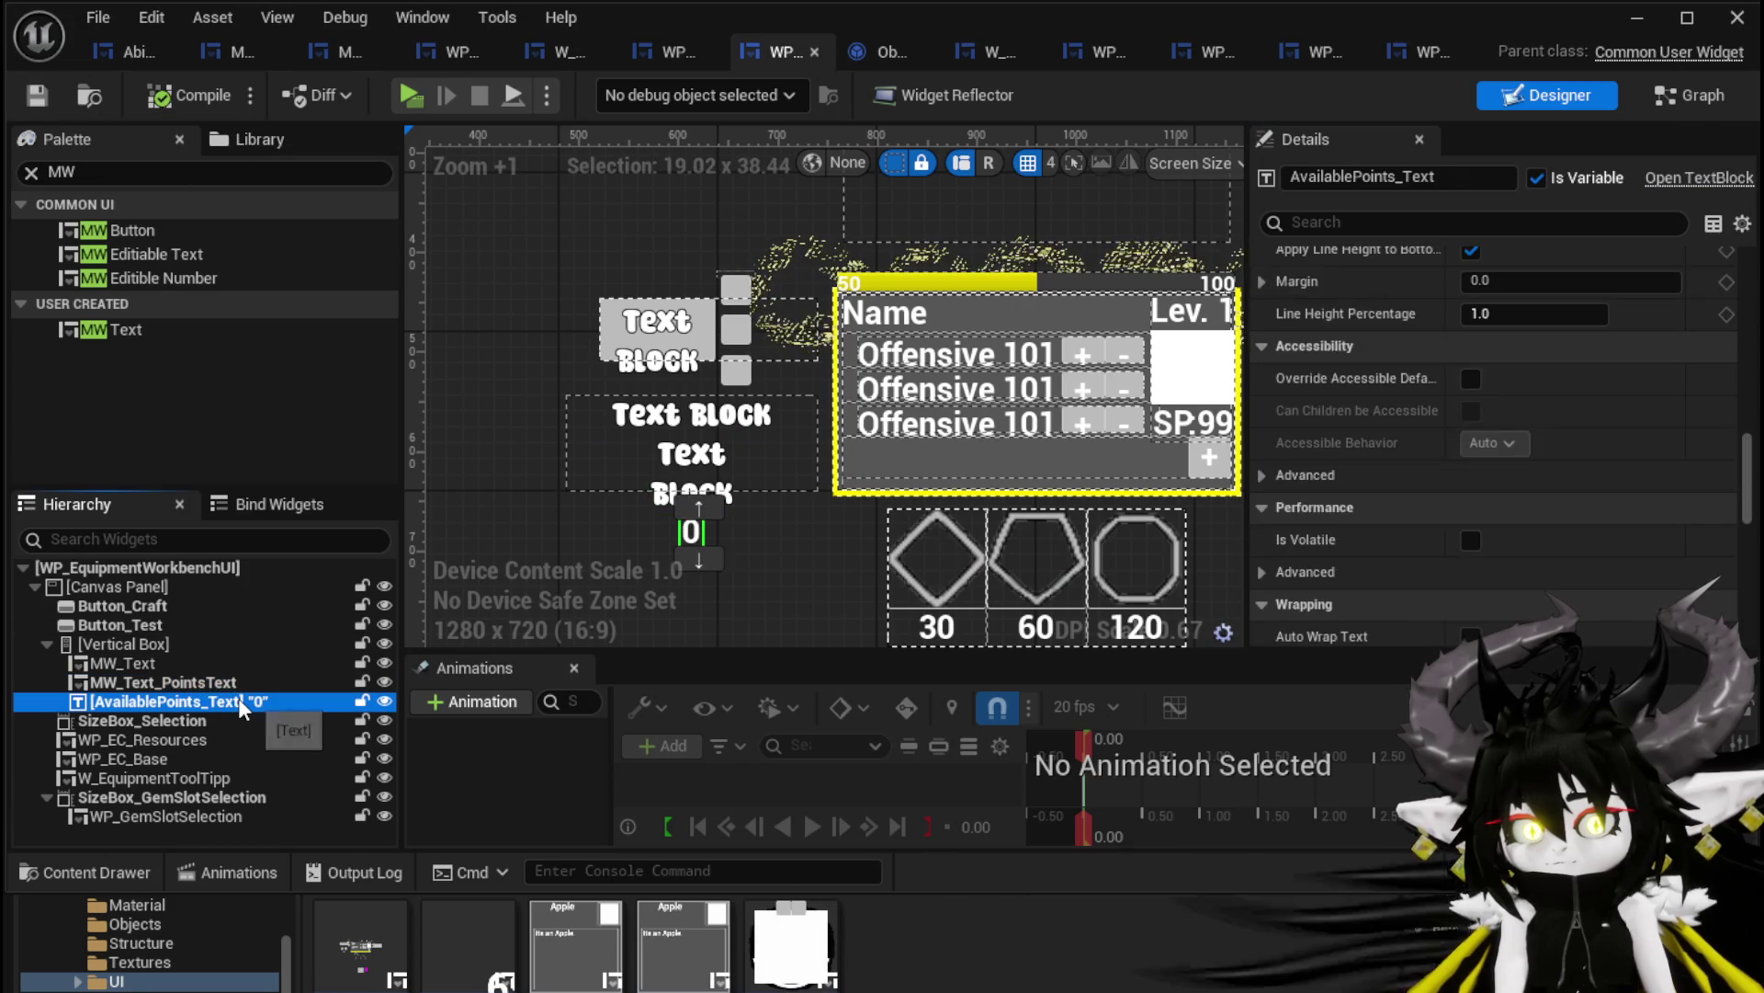
key("Delete")
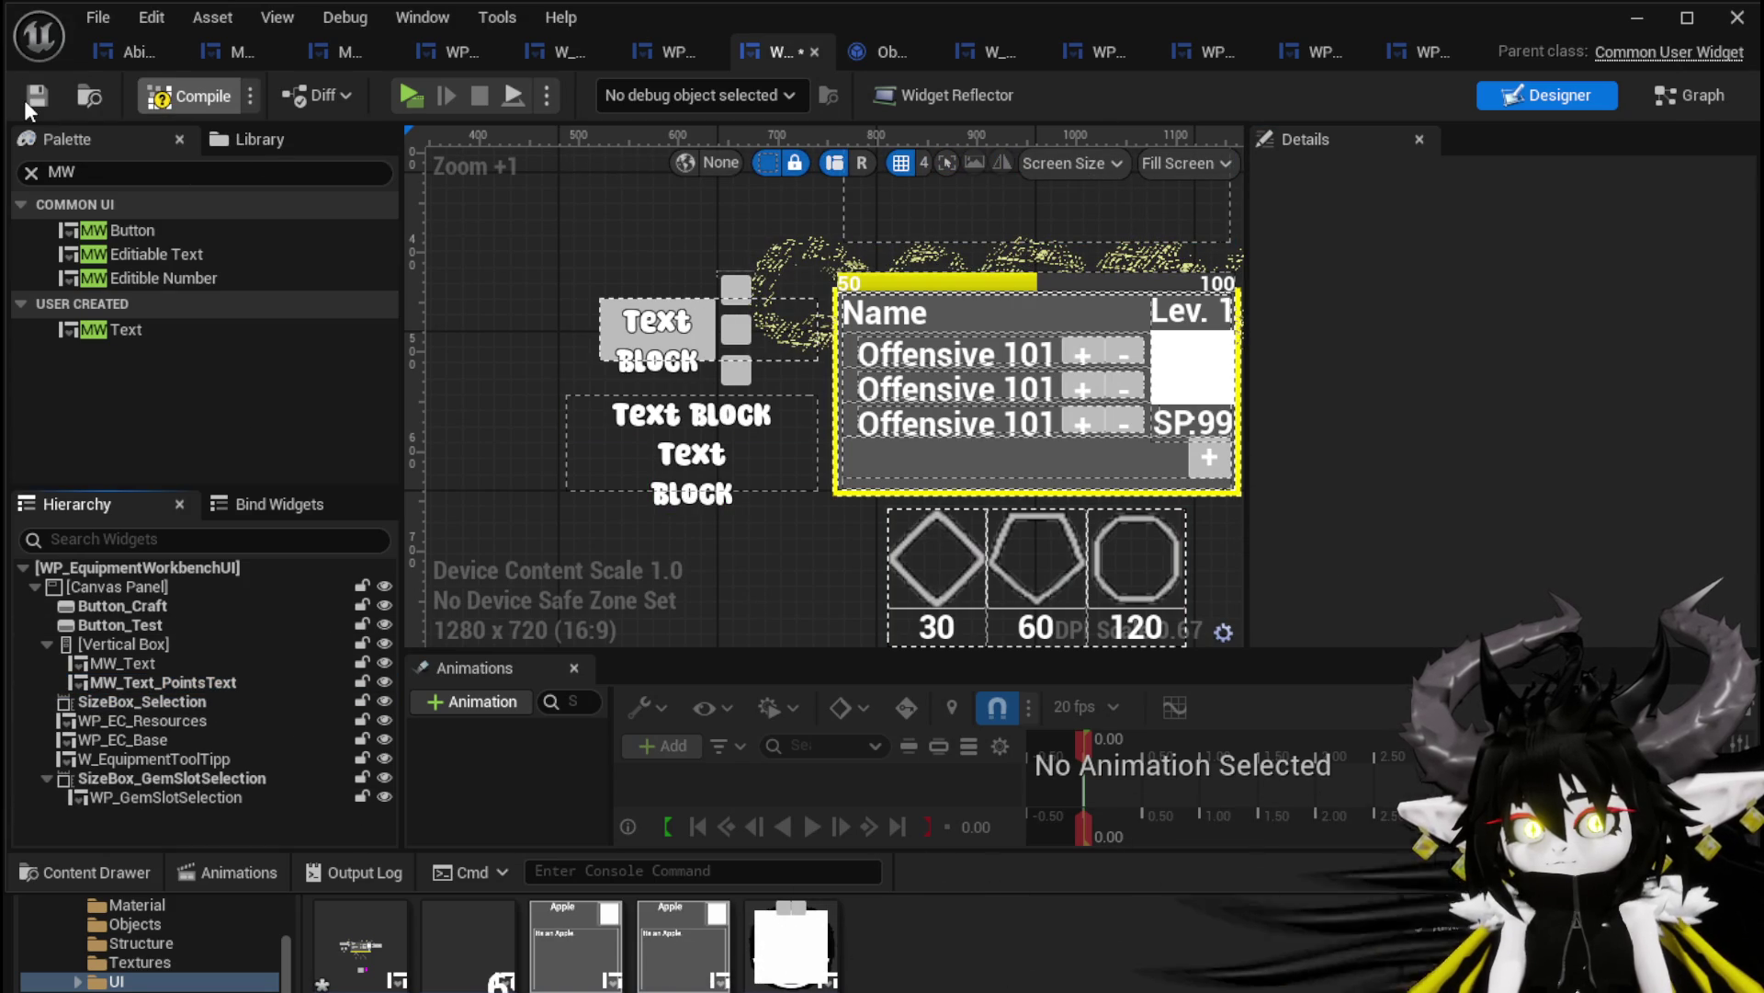
left_click(25, 99)
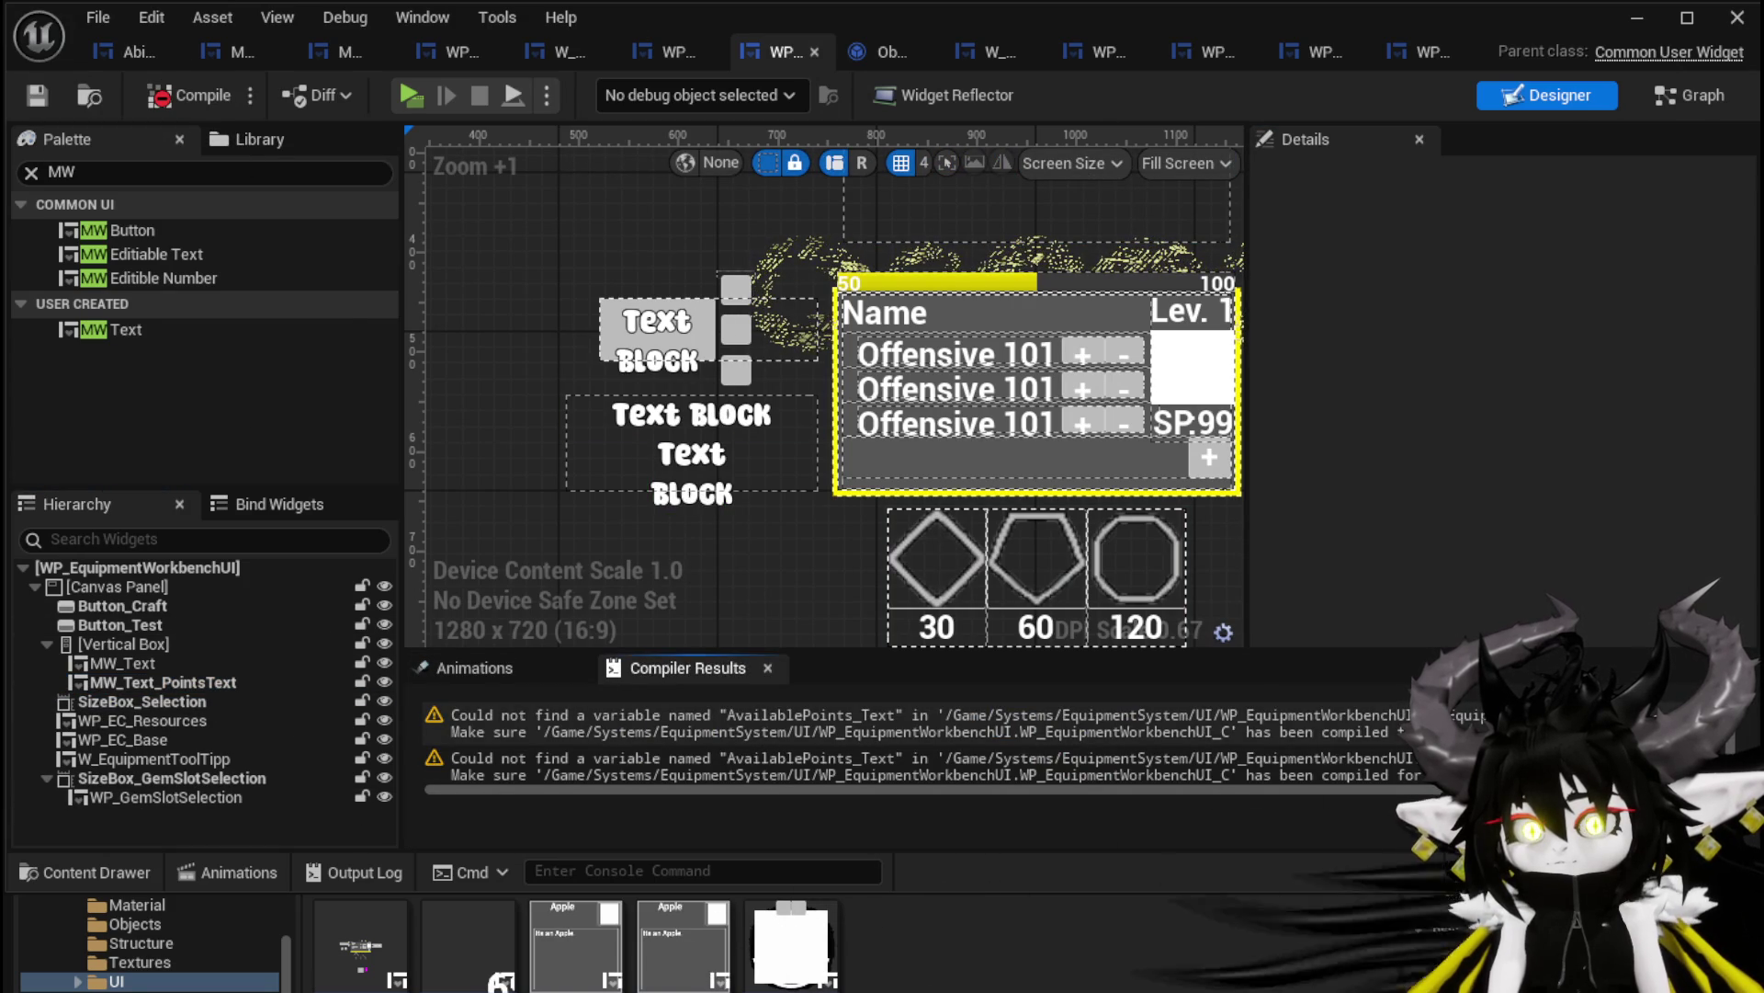
At the CalculateCost error, add an MW_Text_PointsText getter with a Set Text node
left_click(1341, 715)
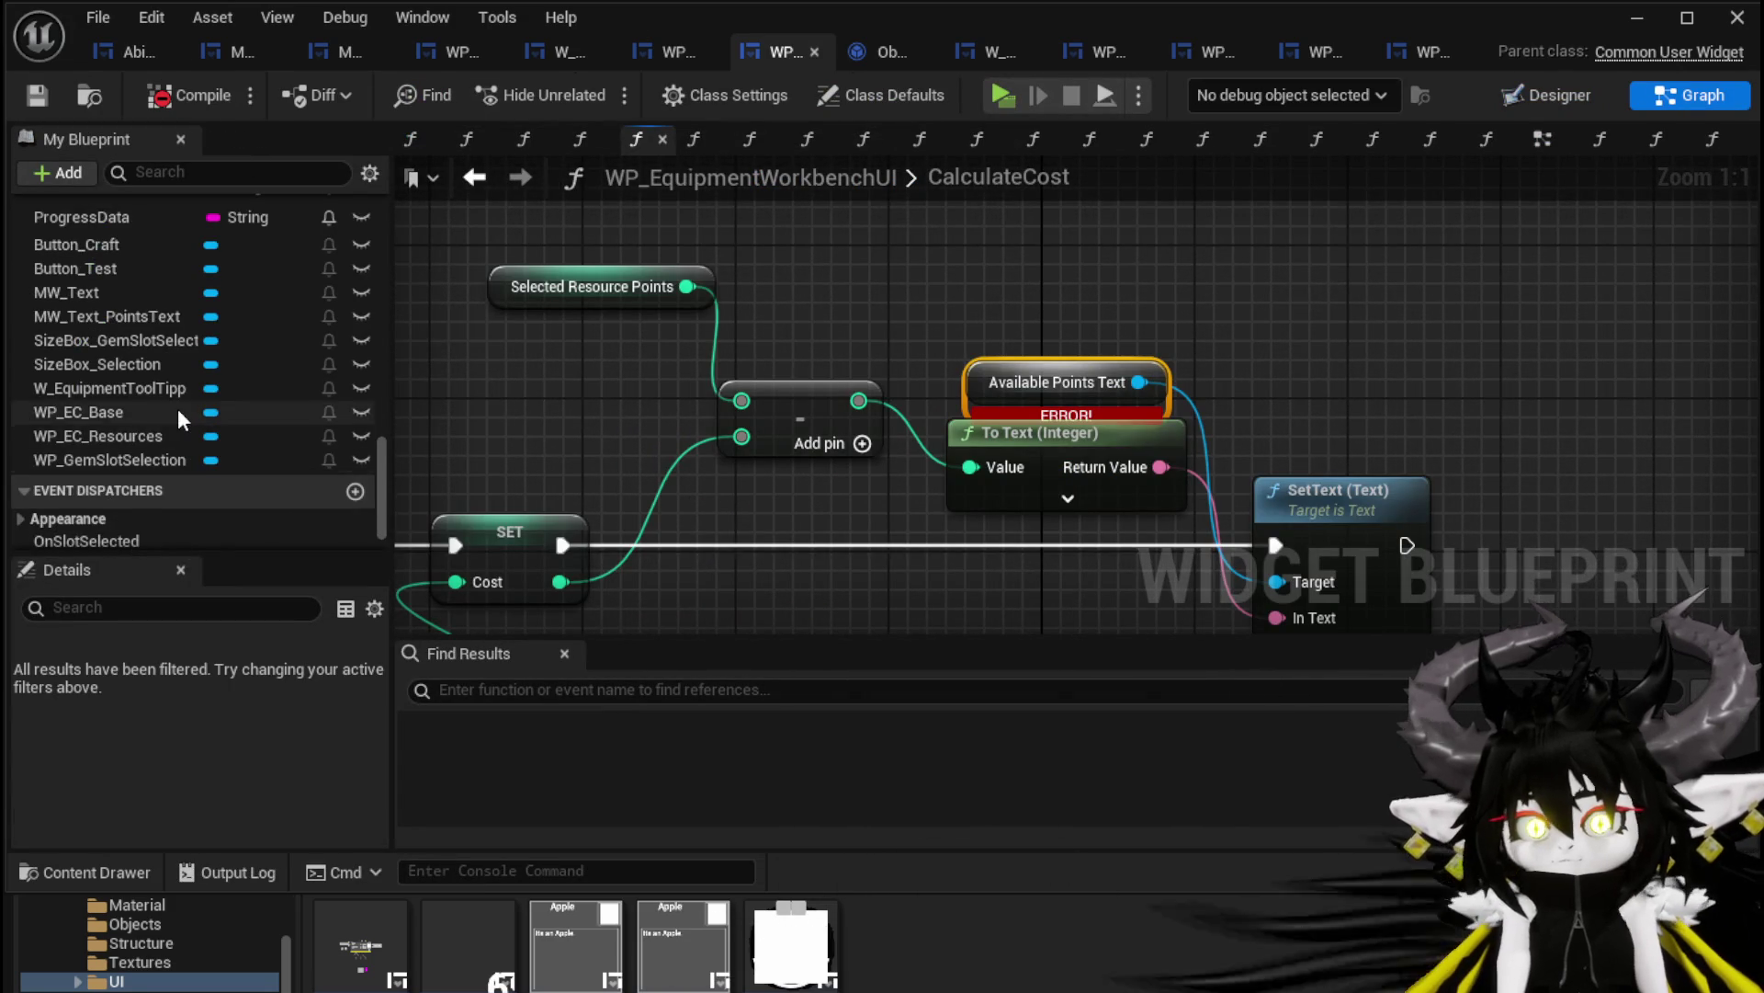
scroll(178, 408, "up", 3)
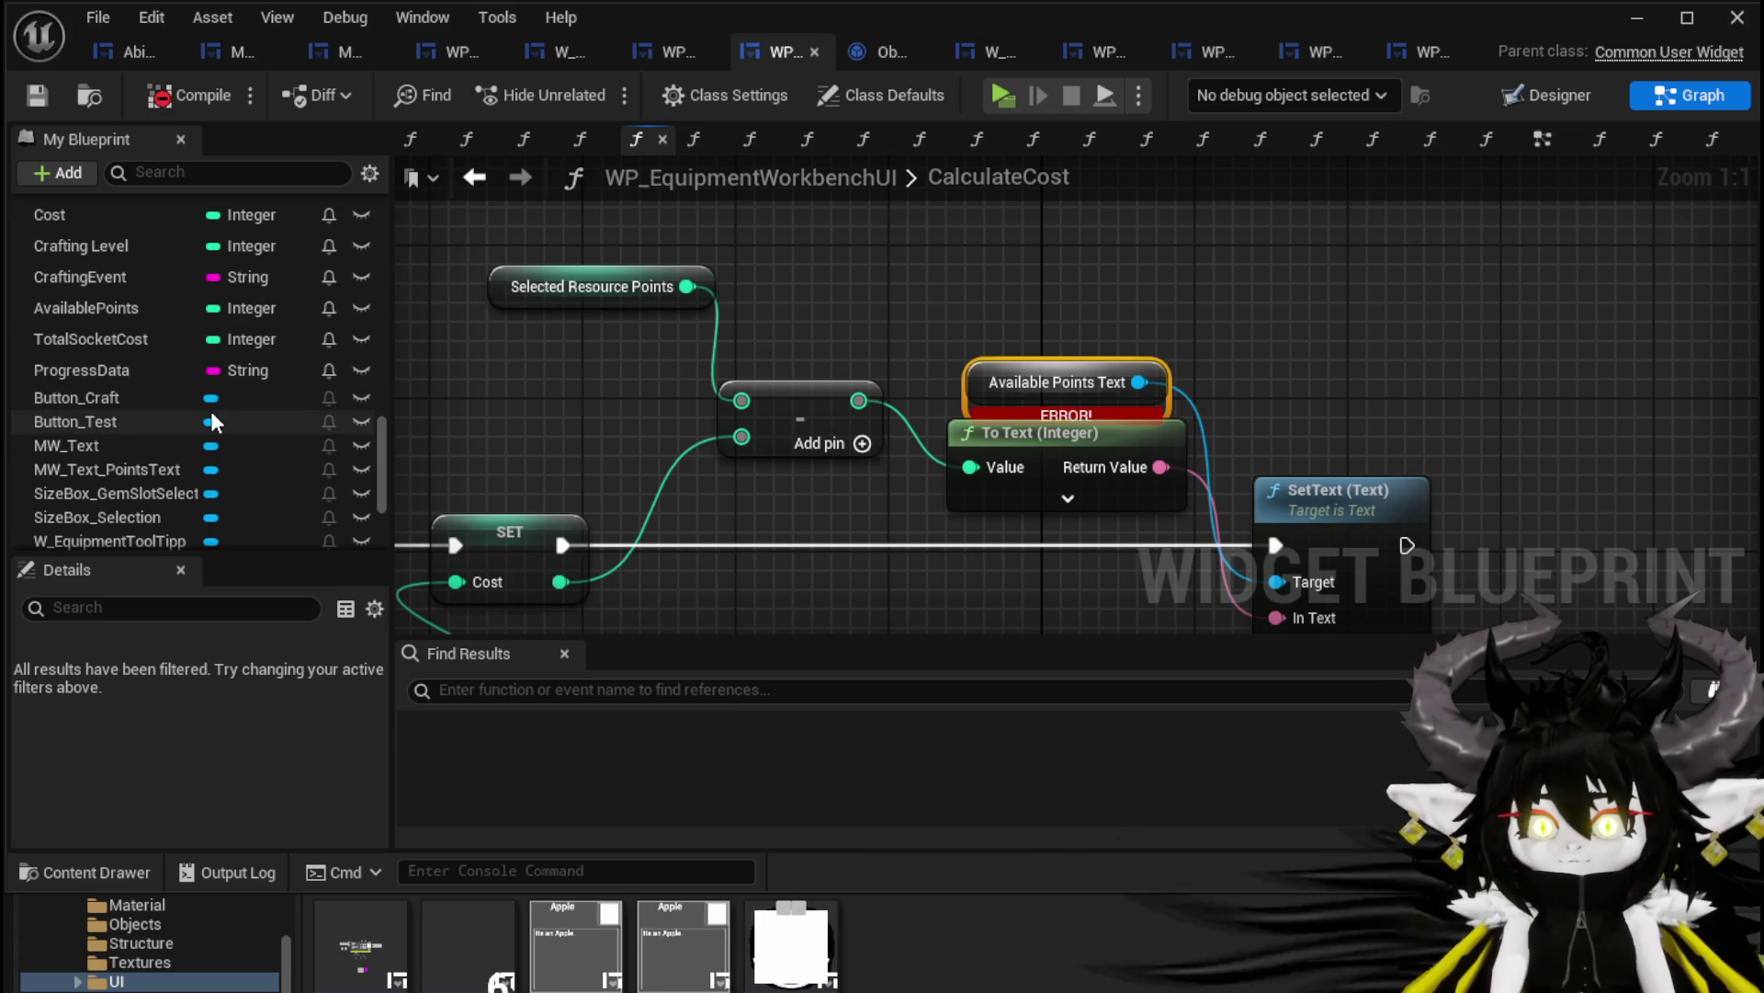
scroll(212, 421, "down", 2)
mouse_move(147, 395)
left_mouse_down()
mouse_move(967, 245)
mouse_move(1037, 287)
left_mouse_up()
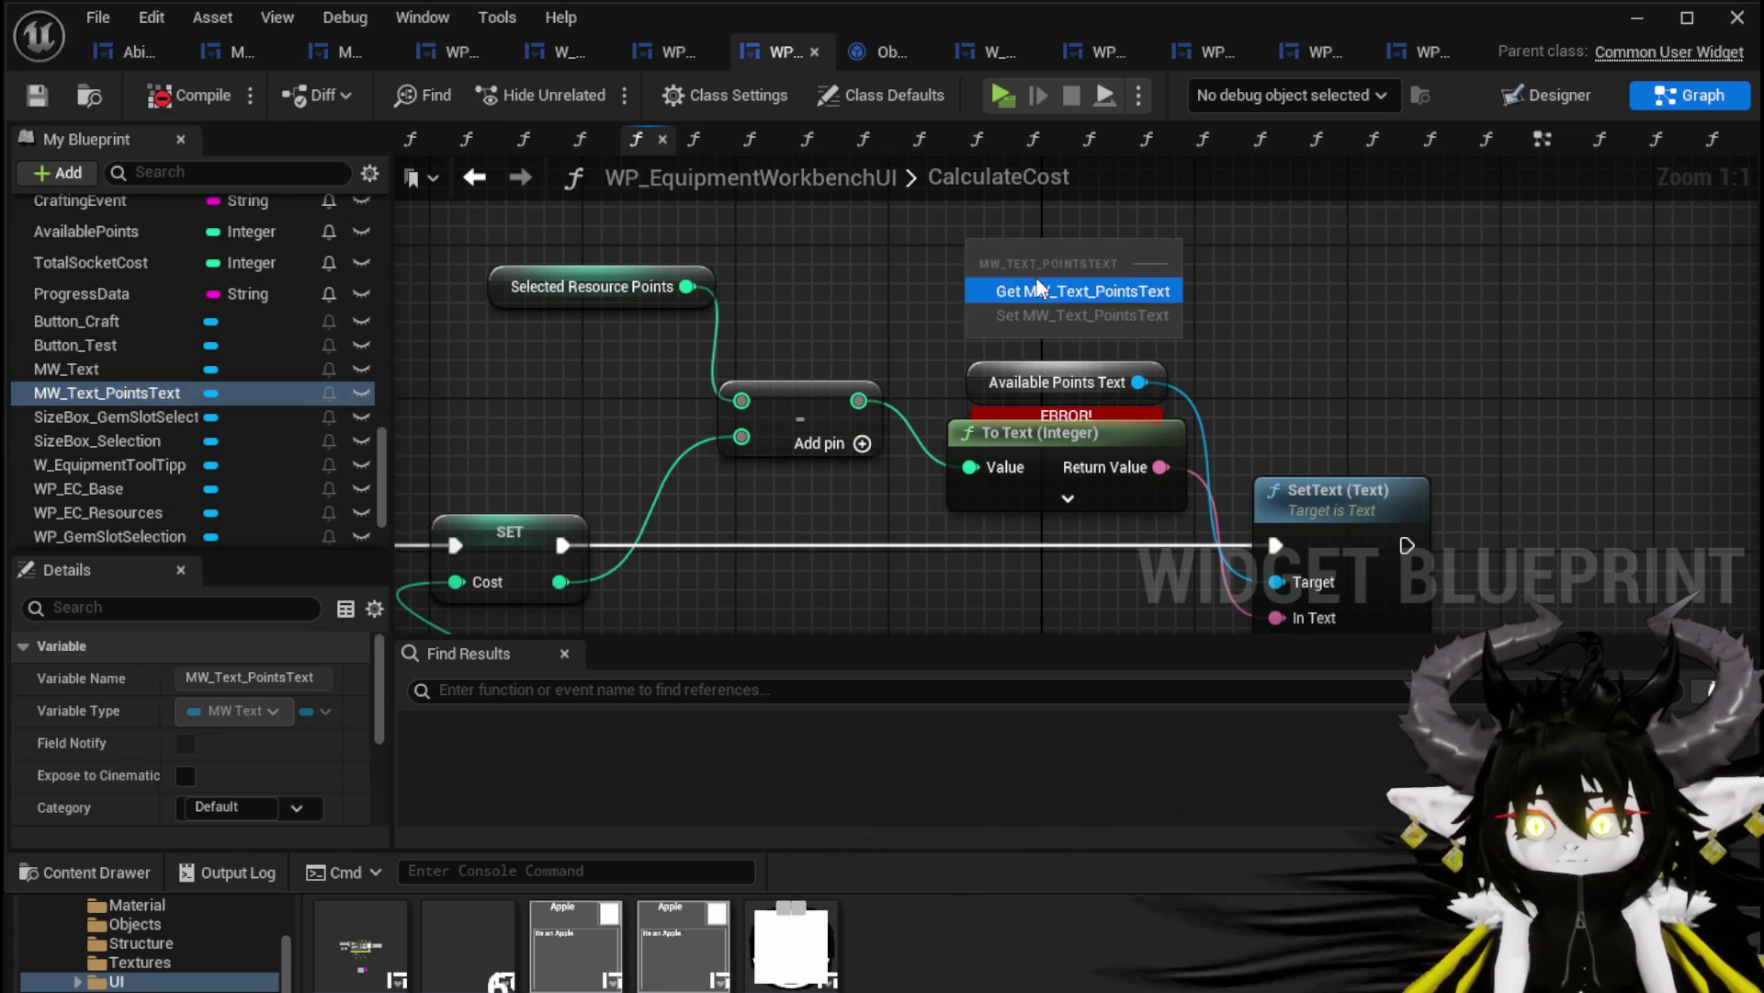
left_click(1036, 290)
left_click_drag(1136, 248, 1254, 292)
type("set Text")
left_click(1360, 420)
Wire the points value and execution into Set Text, delete the broken SetText, and recompile
left_click_drag(1310, 341, 1485, 341)
mouse_move(1064, 395)
left_mouse_down()
mouse_move(1348, 371)
mouse_move(1316, 355)
left_mouse_up()
mouse_move(1177, 473)
left_mouse_down()
mouse_move(1327, 276)
mouse_move(1370, 390)
mouse_move(1335, 438)
left_mouse_up()
left_click(1231, 418)
key("Delete")
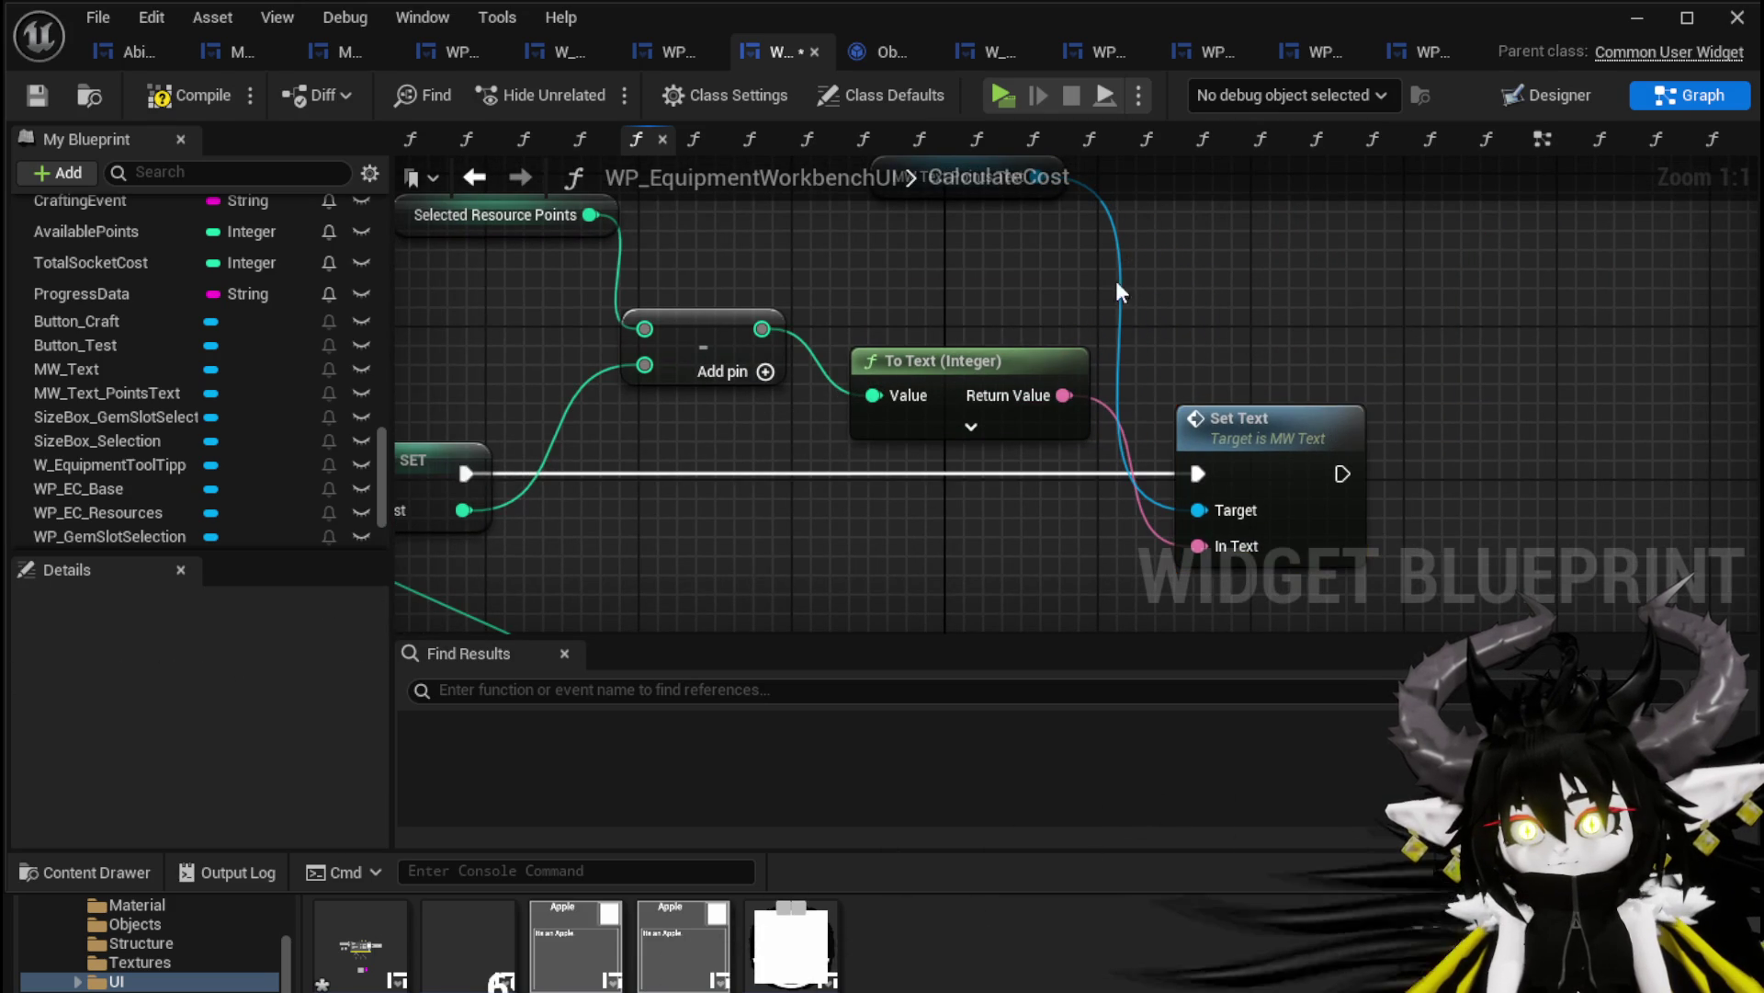
left_click(37, 99)
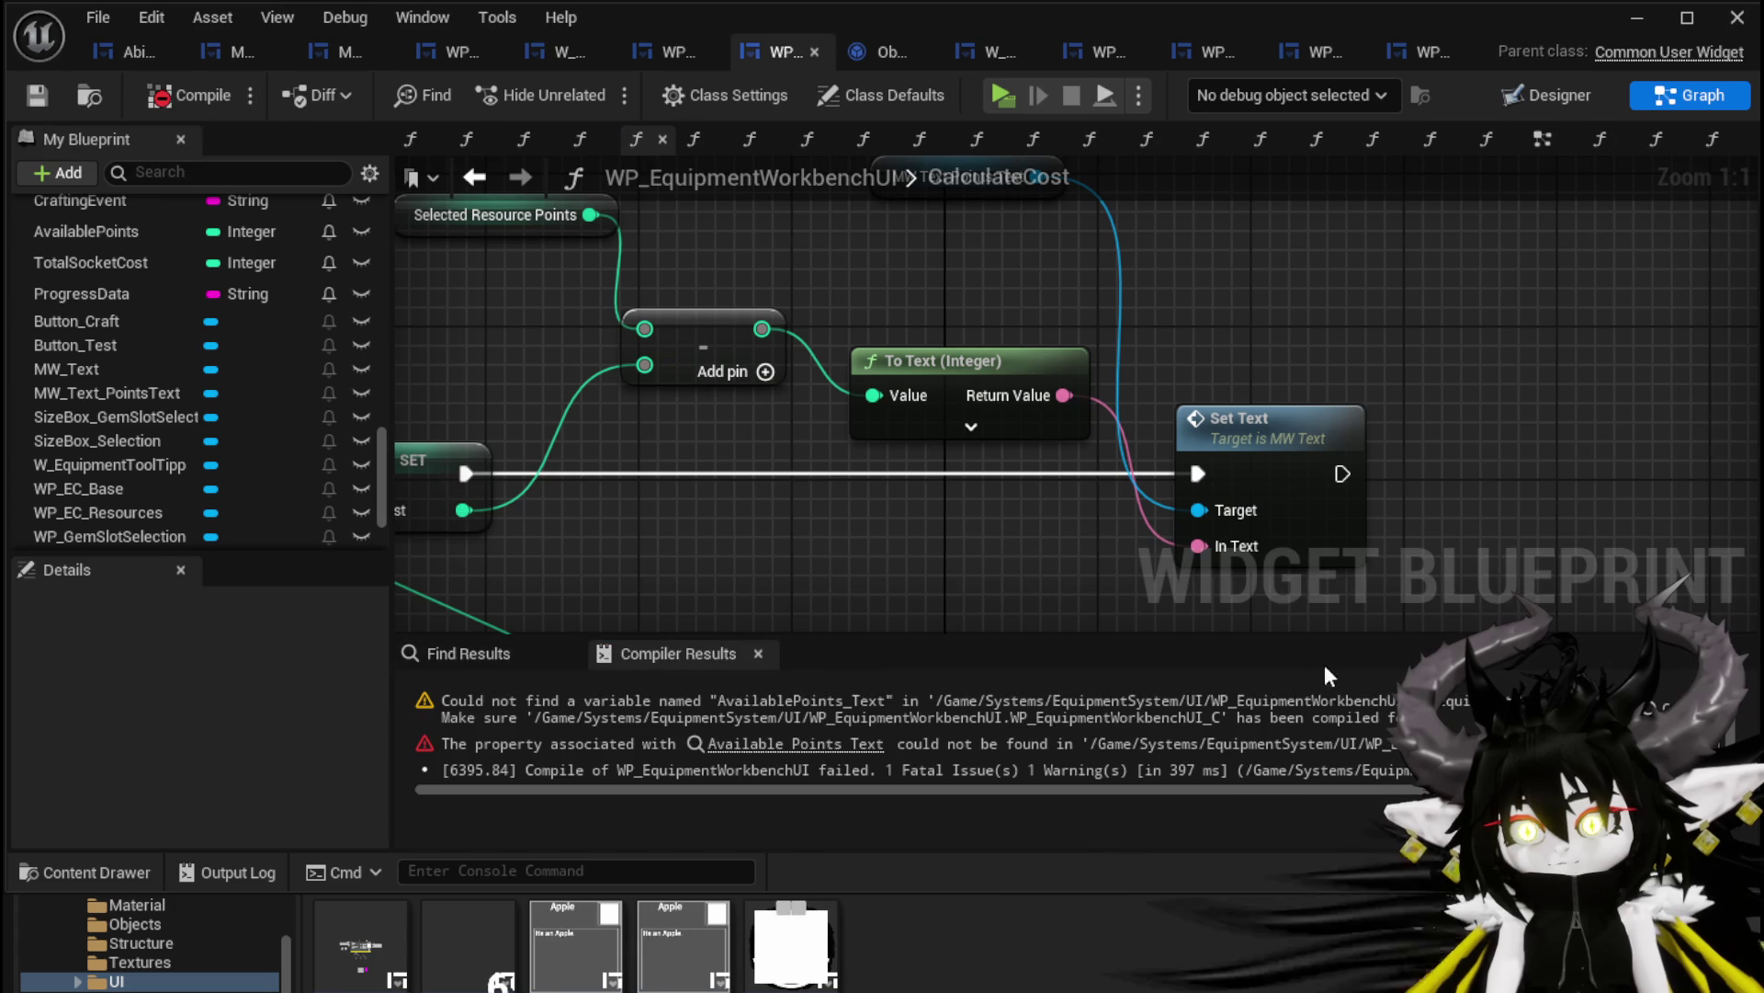
left_click(735, 708)
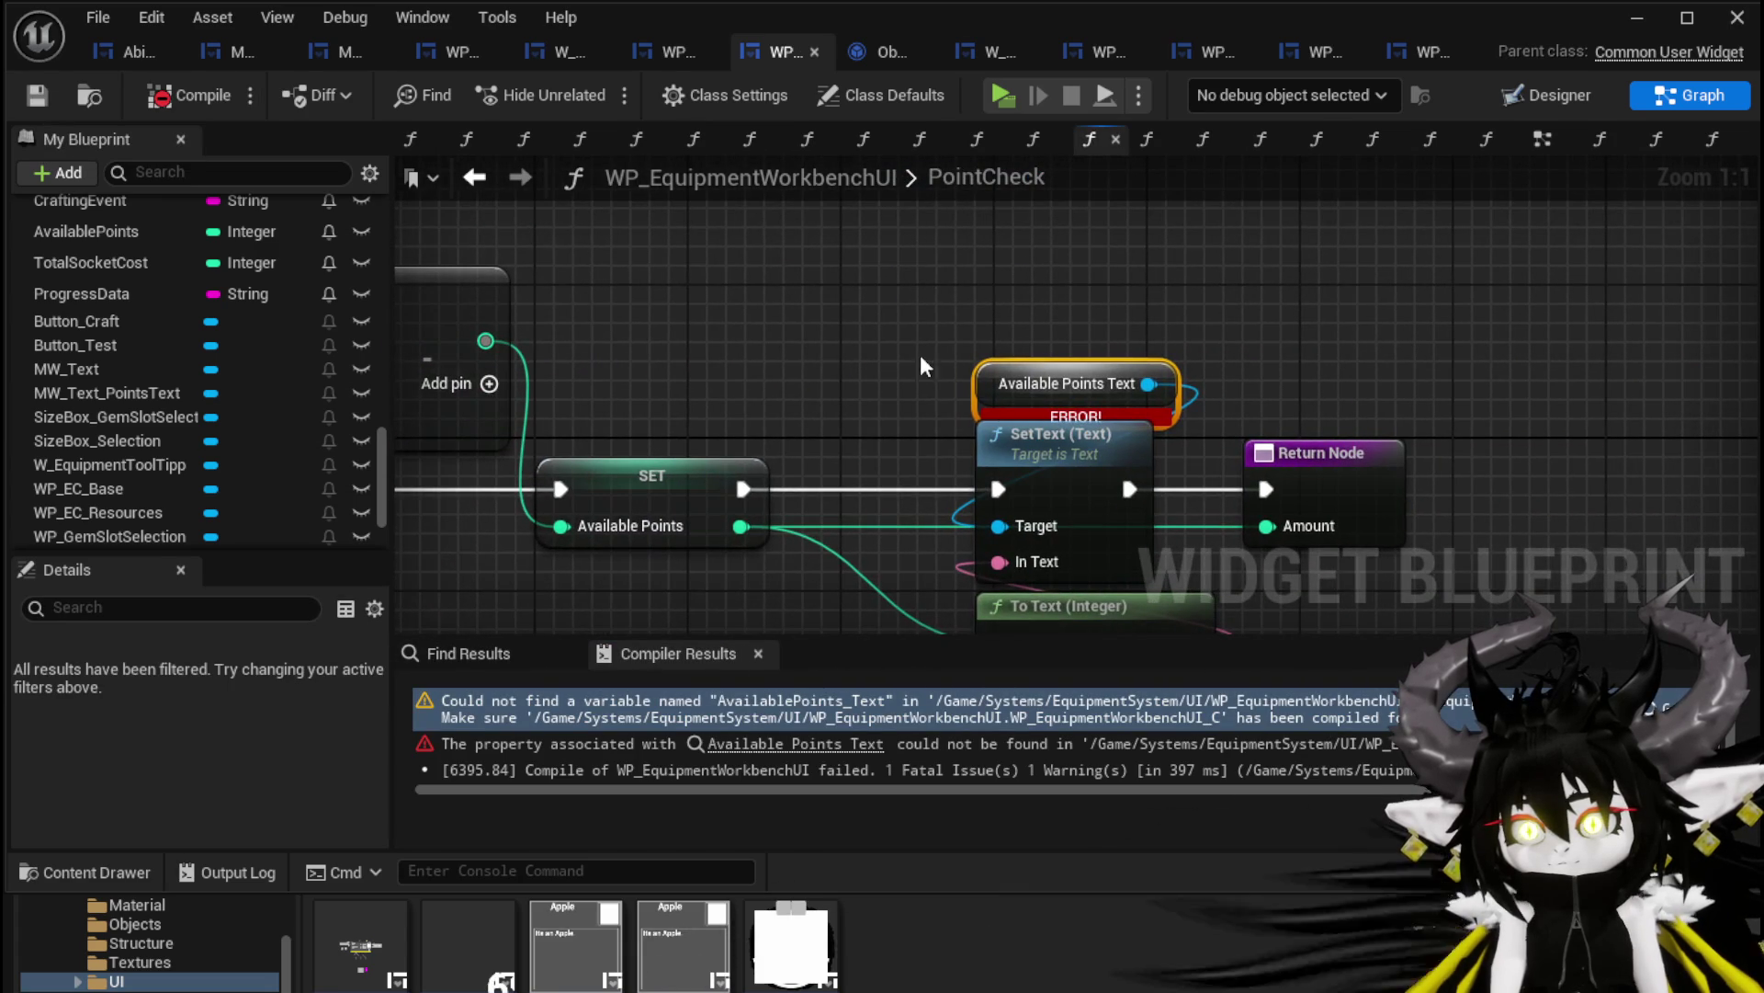
In PointCheck, add an MW Text Points Text getter feeding a new Set Text node
left_click_drag(1071, 401, 956, 327)
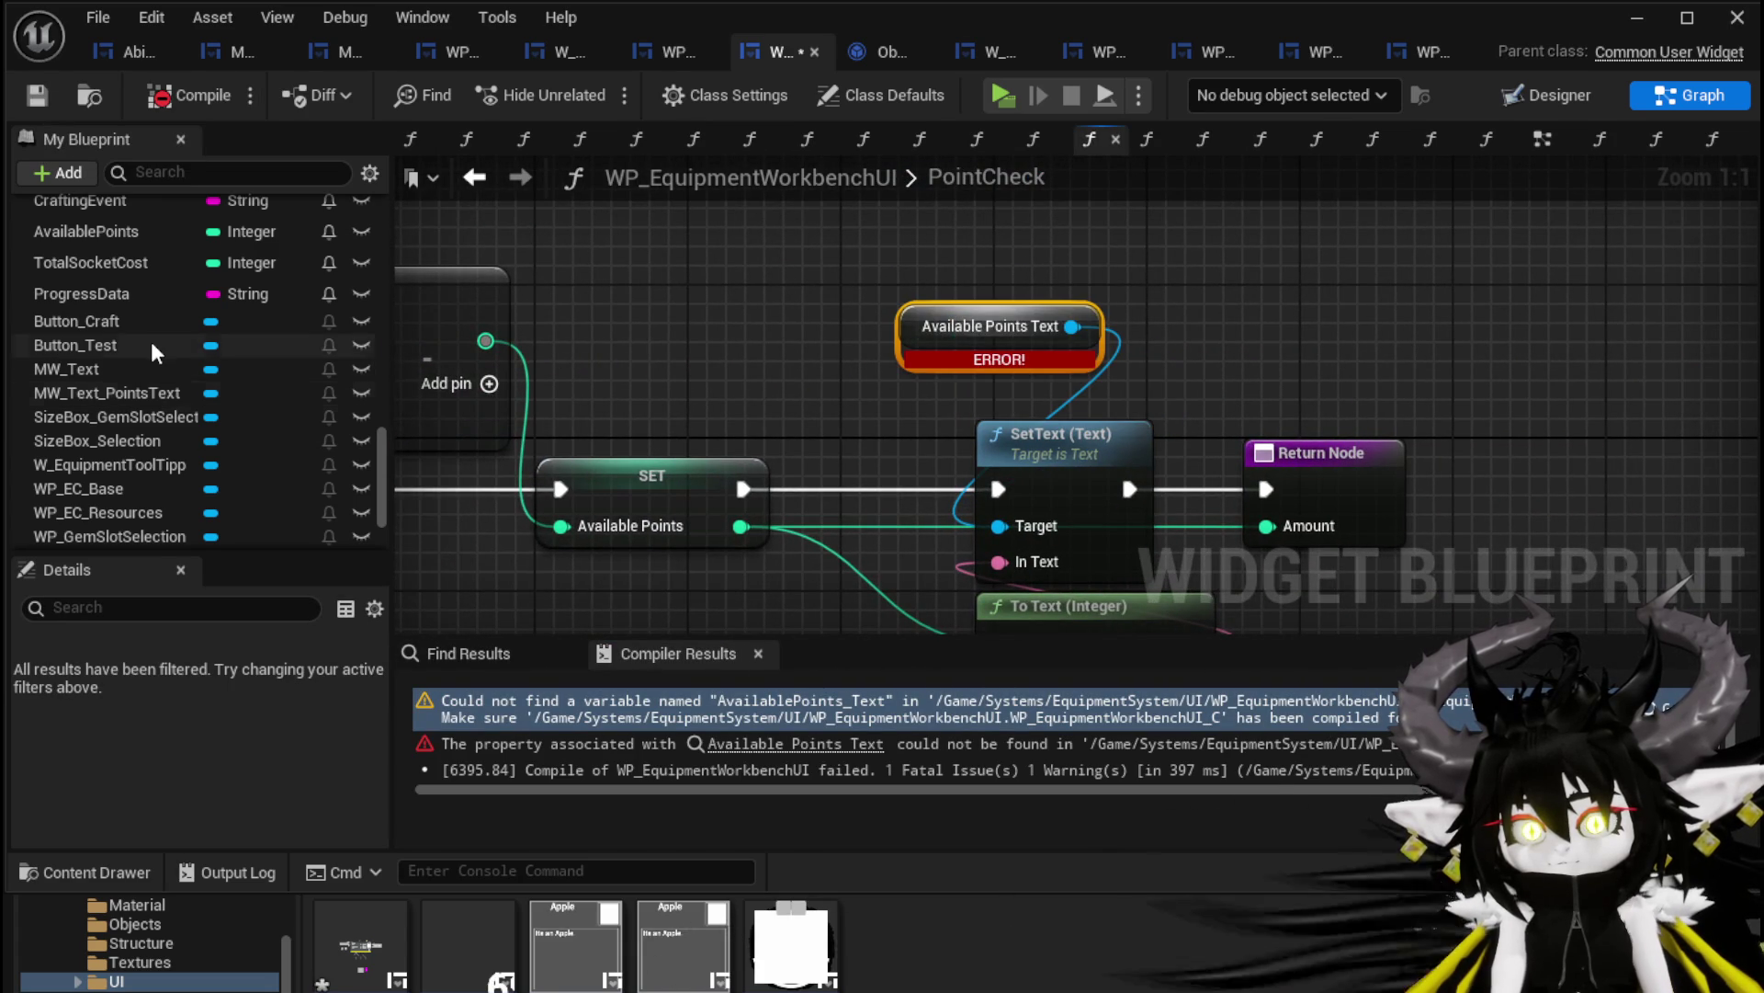
left_click_drag(107, 392, 754, 240)
left_click(791, 276)
left_click_drag(914, 230, 1094, 245)
type("Se")
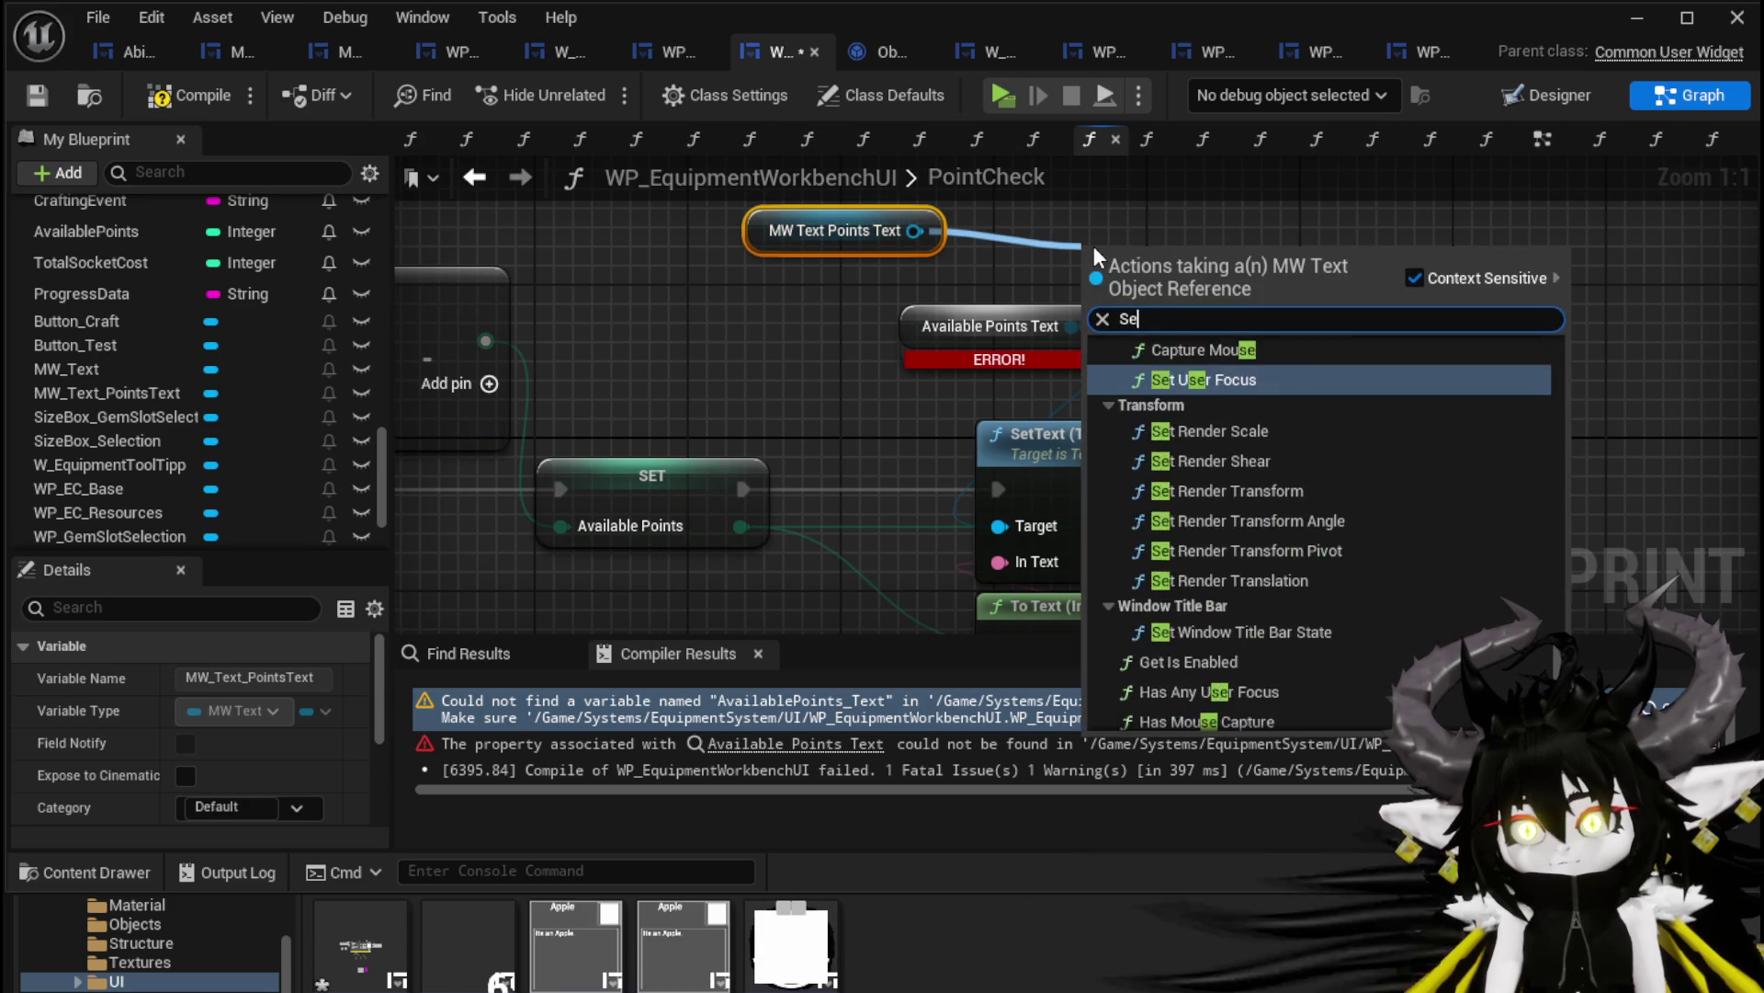
type("t Text")
left_click(1194, 366)
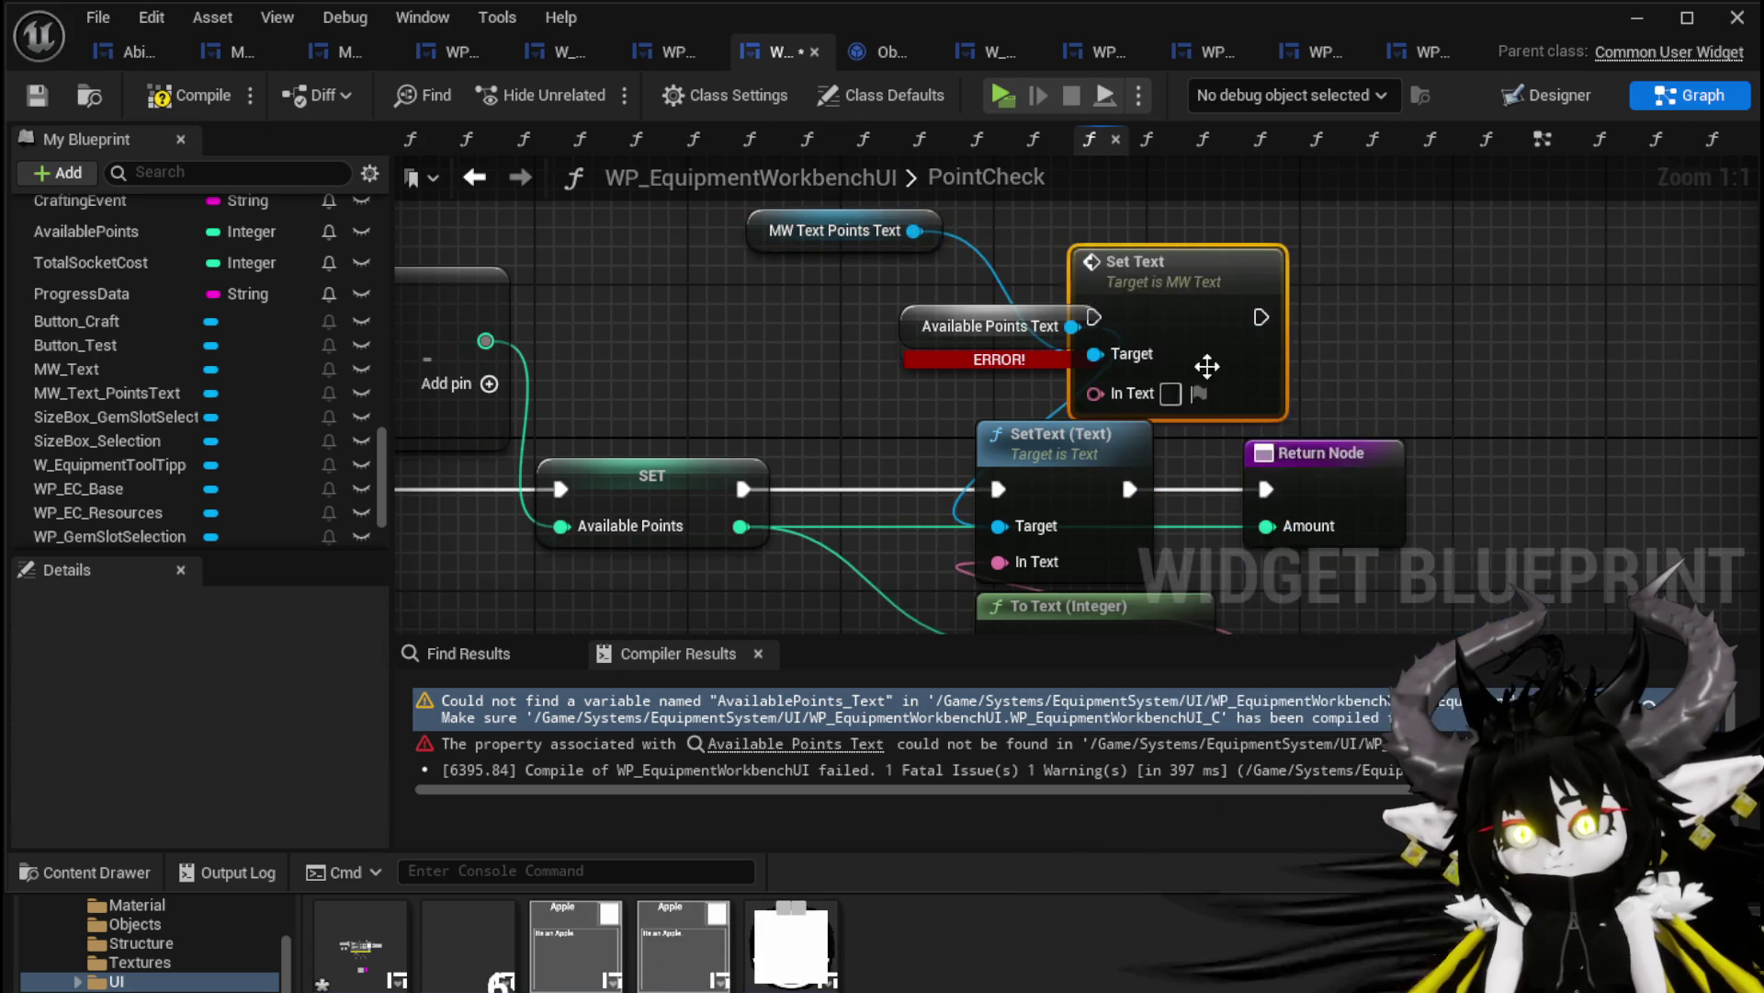
Wire To Text into In Text, chain SET → Set Text → Return Node, and delete the old SetText
left_click_drag(1206, 366, 1301, 328)
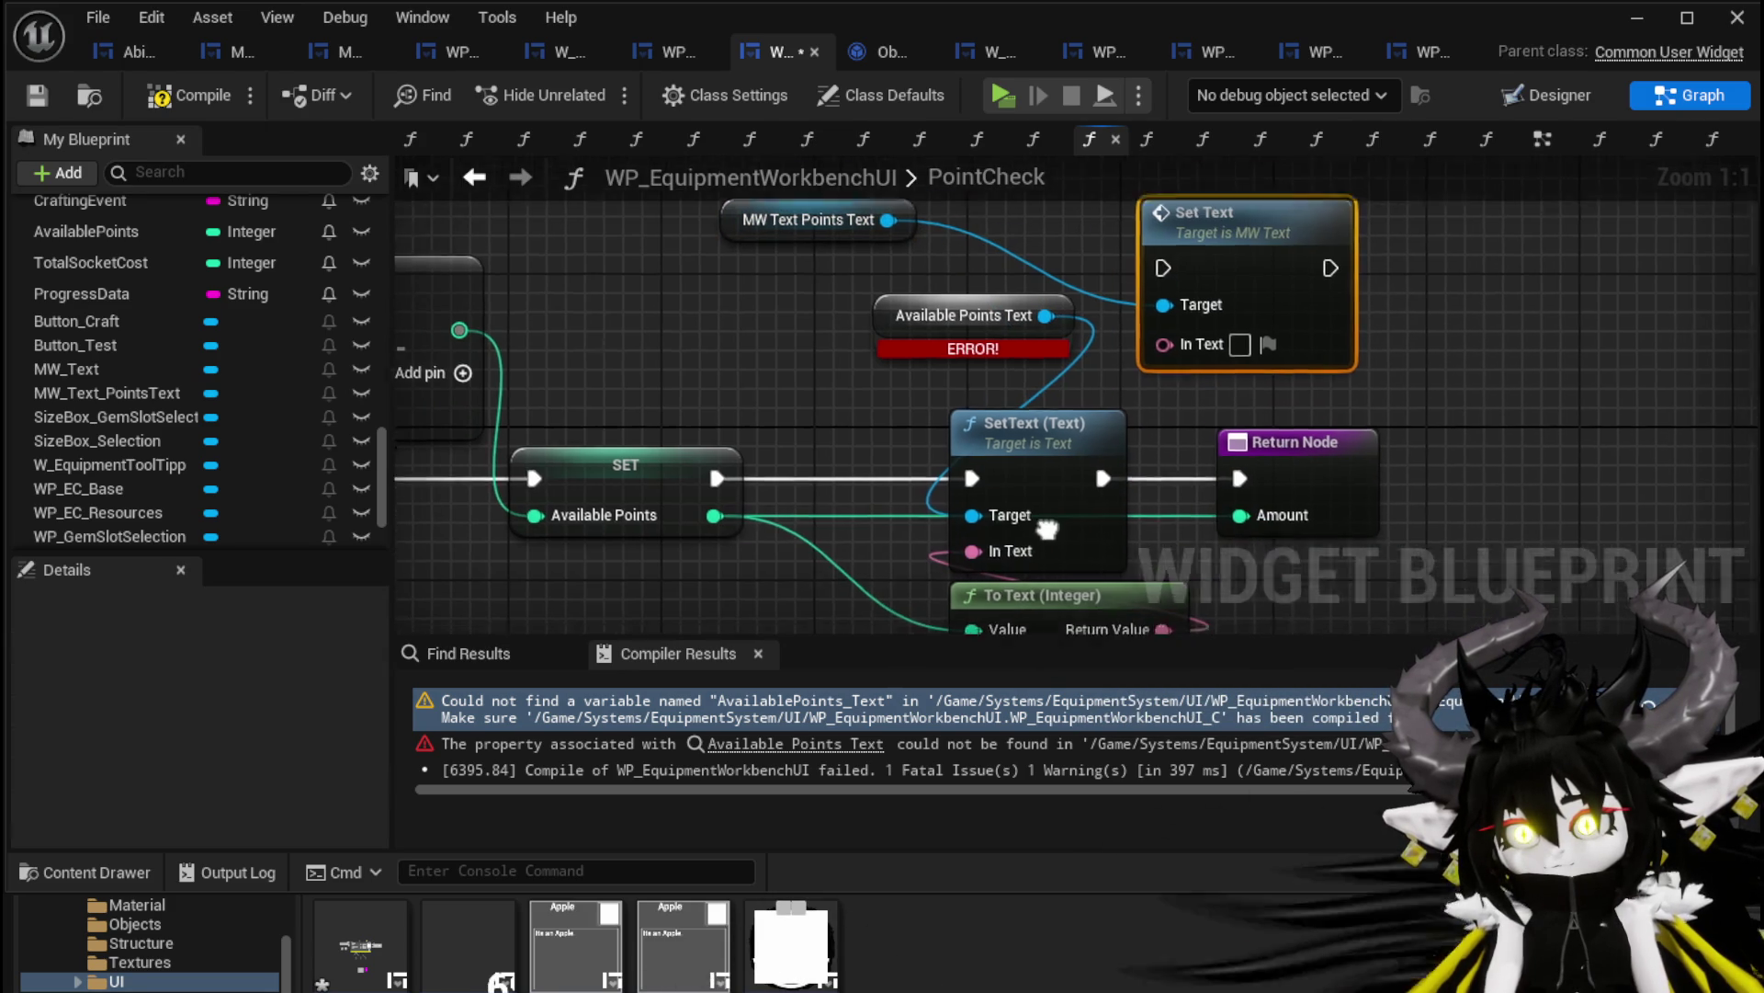
left_click_drag(1047, 535, 1026, 451)
mouse_move(1143, 552)
left_mouse_down()
mouse_move(1198, 285)
mouse_move(1144, 263)
mouse_move(1129, 373)
left_mouse_up()
left_click_drag(972, 484, 1154, 277)
mouse_move(1298, 275)
left_mouse_down()
mouse_move(1210, 473)
mouse_move(1229, 485)
left_mouse_up()
left_click(1066, 441)
key("Delete")
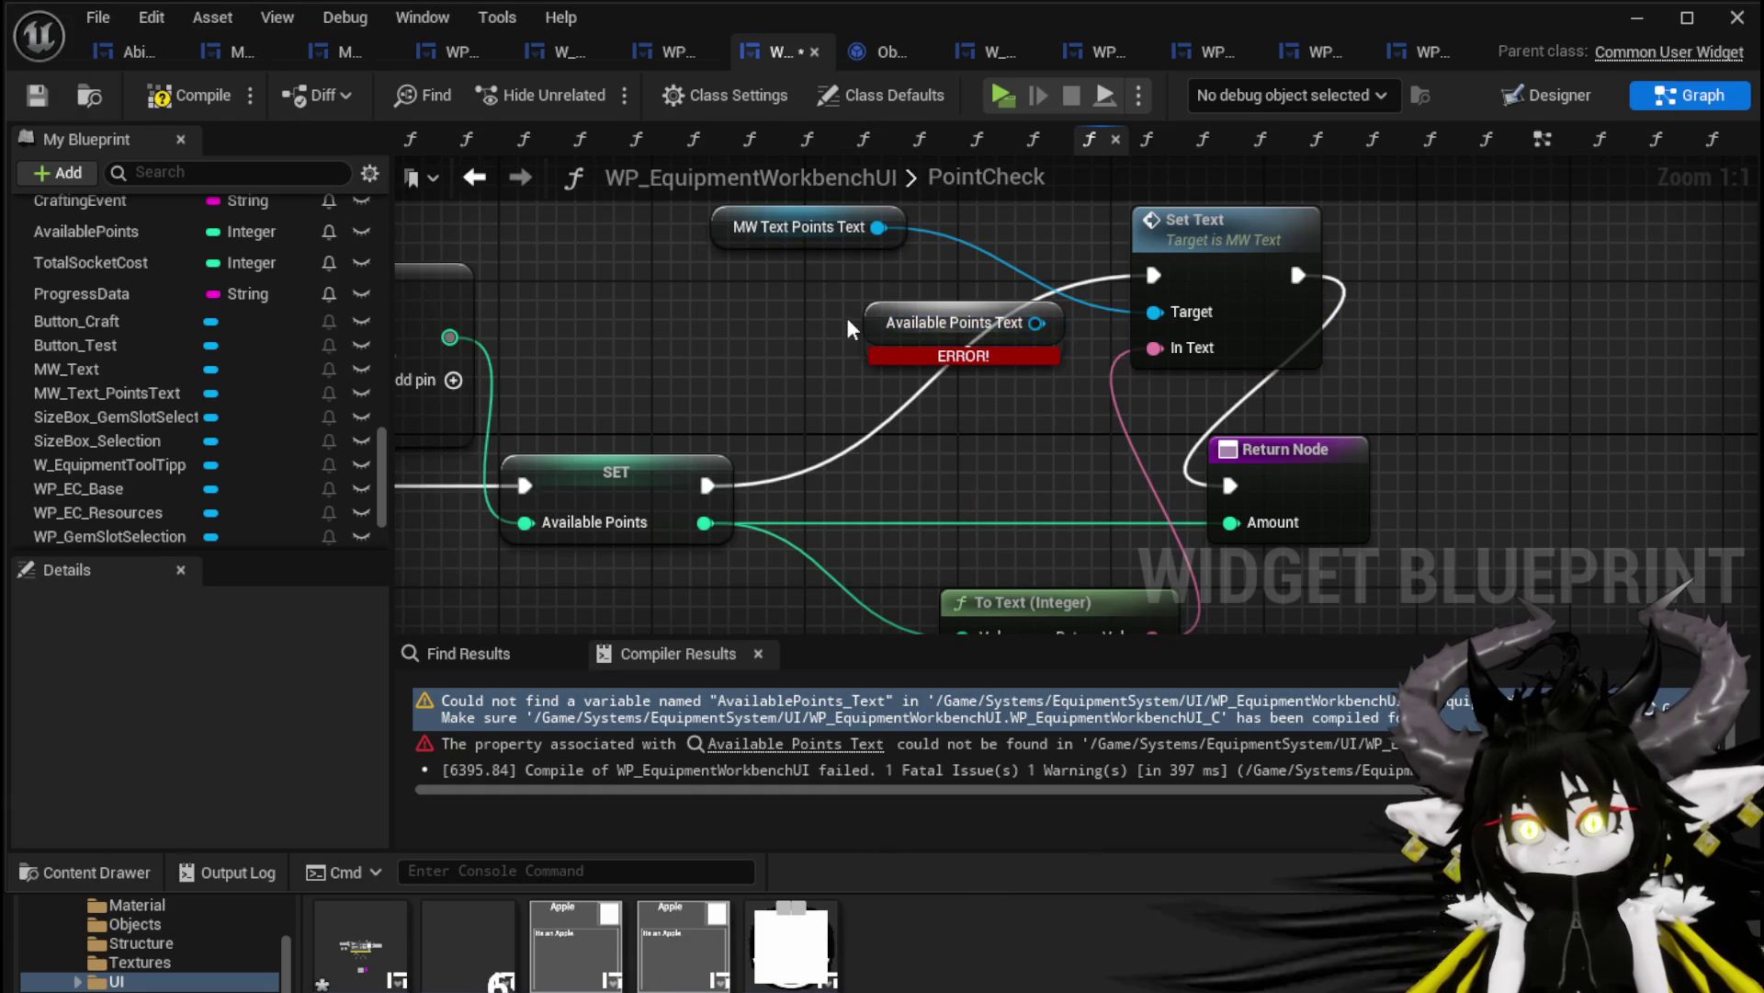
mouse_move(1192, 264)
left_mouse_down()
mouse_move(1014, 379)
mouse_move(957, 384)
left_mouse_up()
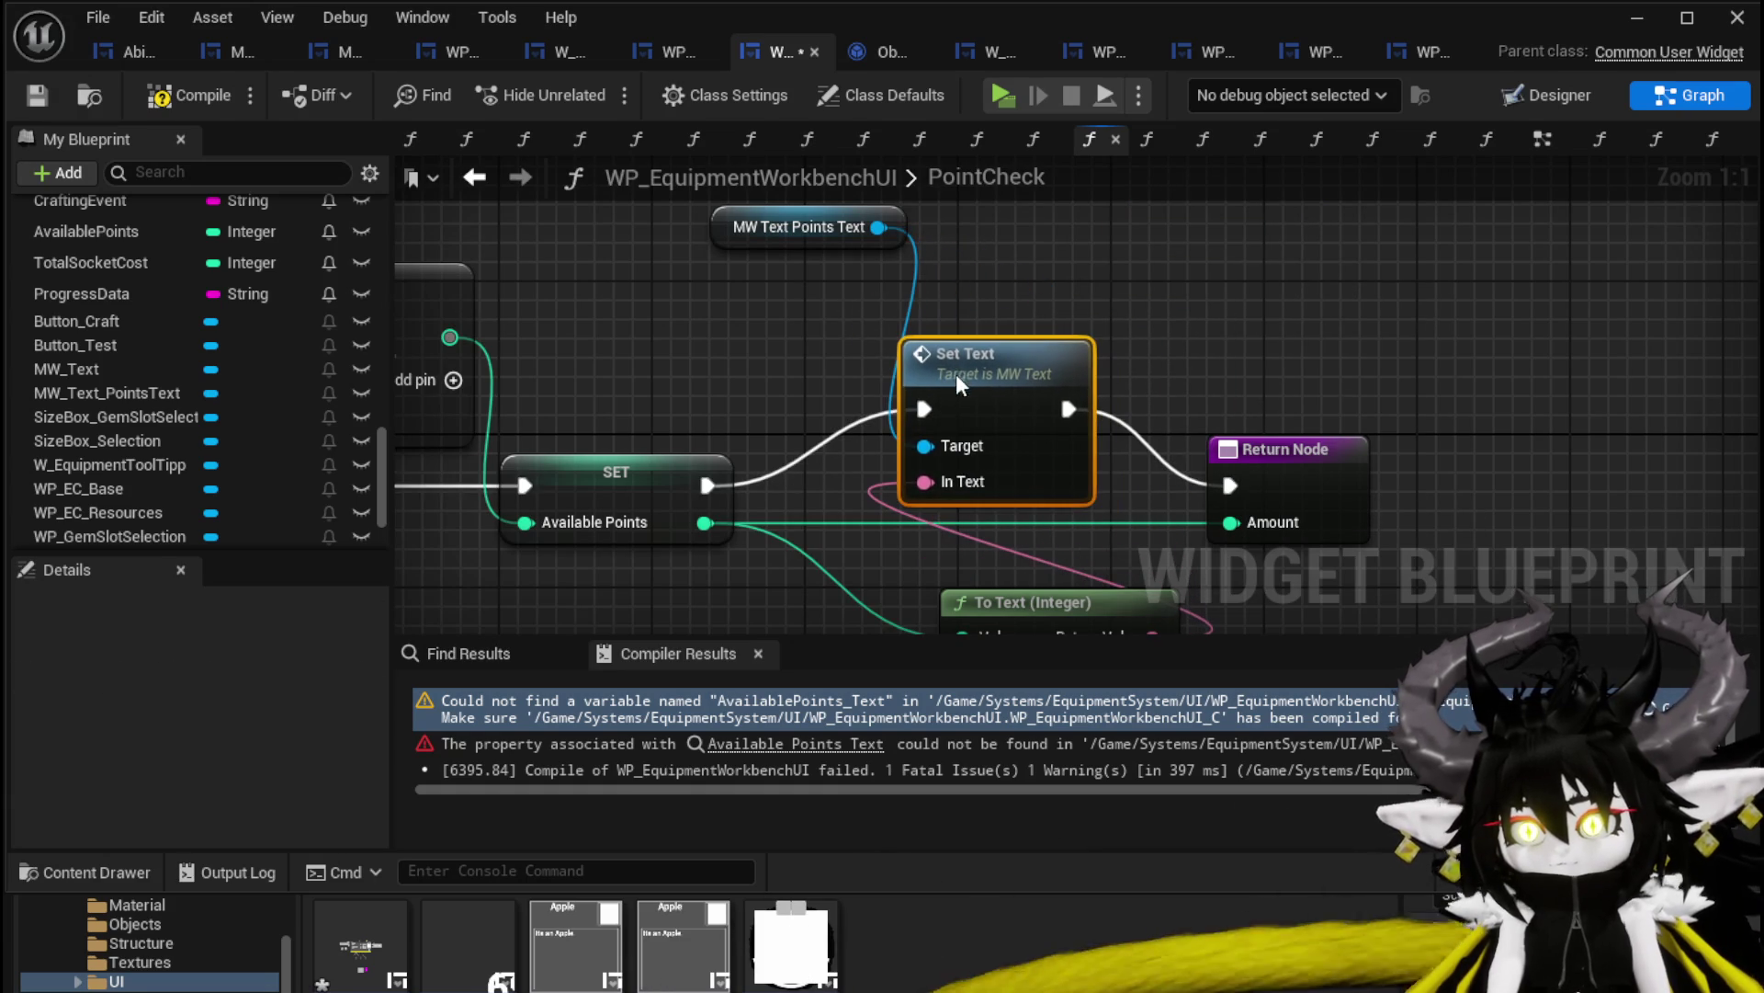
Save the widget blueprint and return to the level editor
left_click(26, 96)
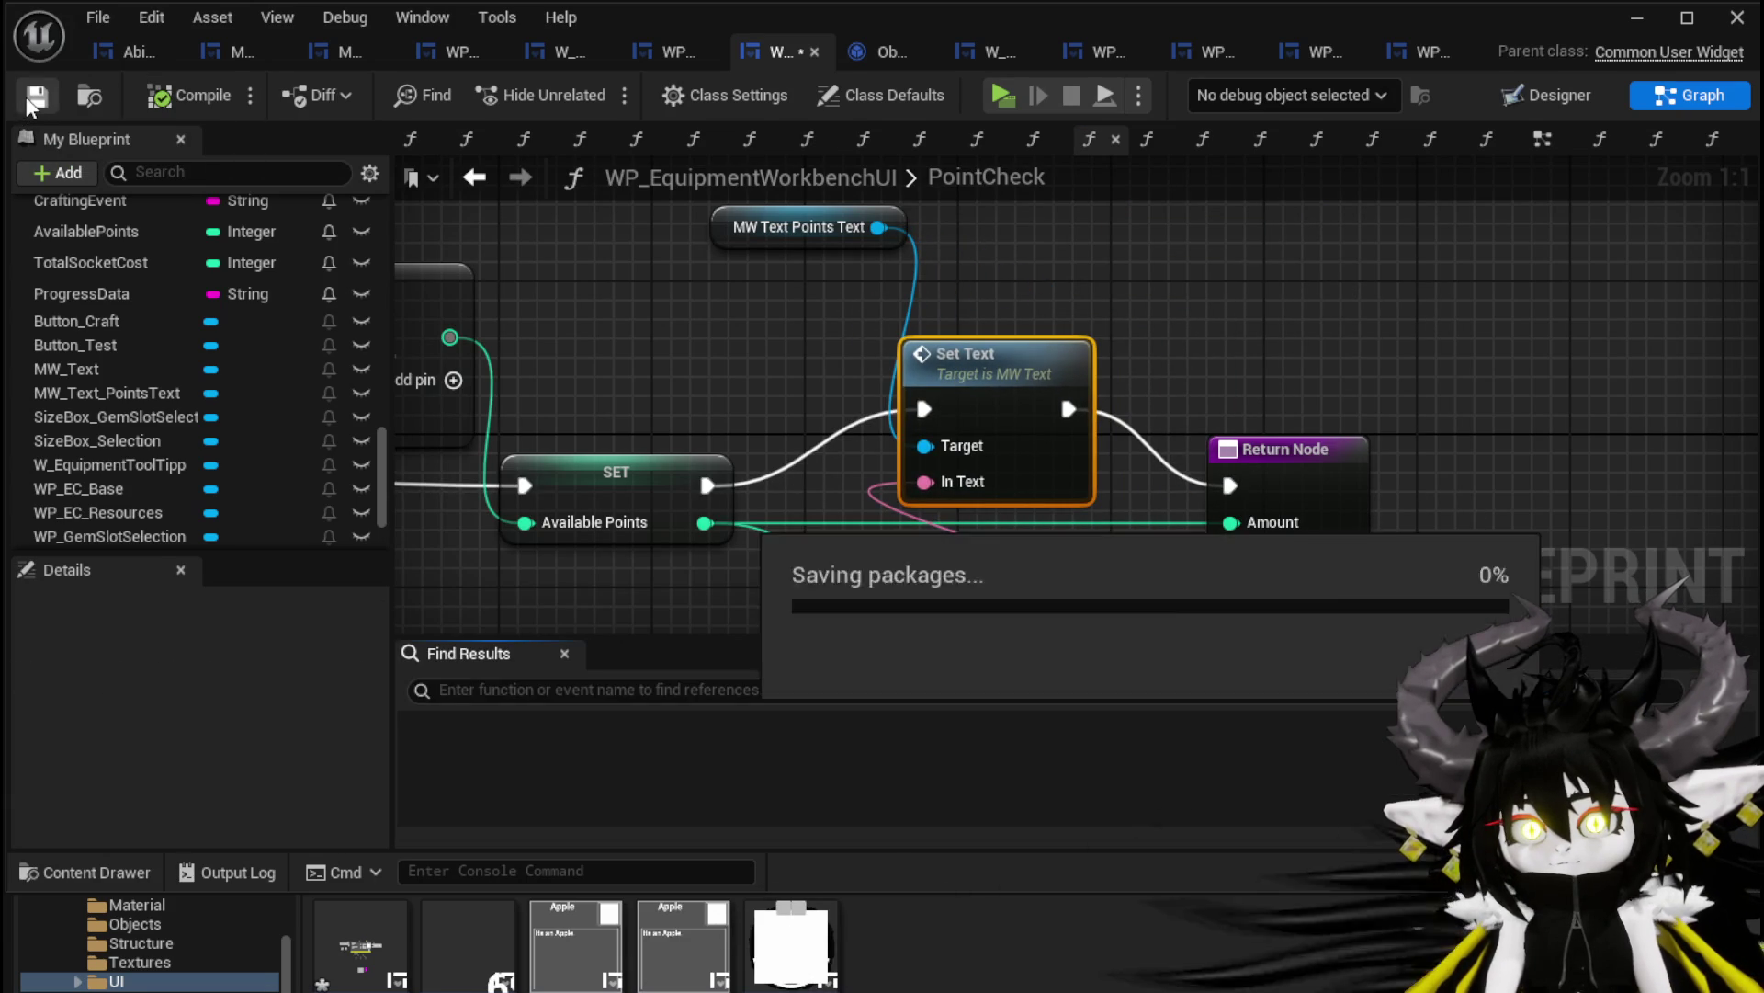
scroll(1298, 370, "down", 3)
left_click(1668, 20)
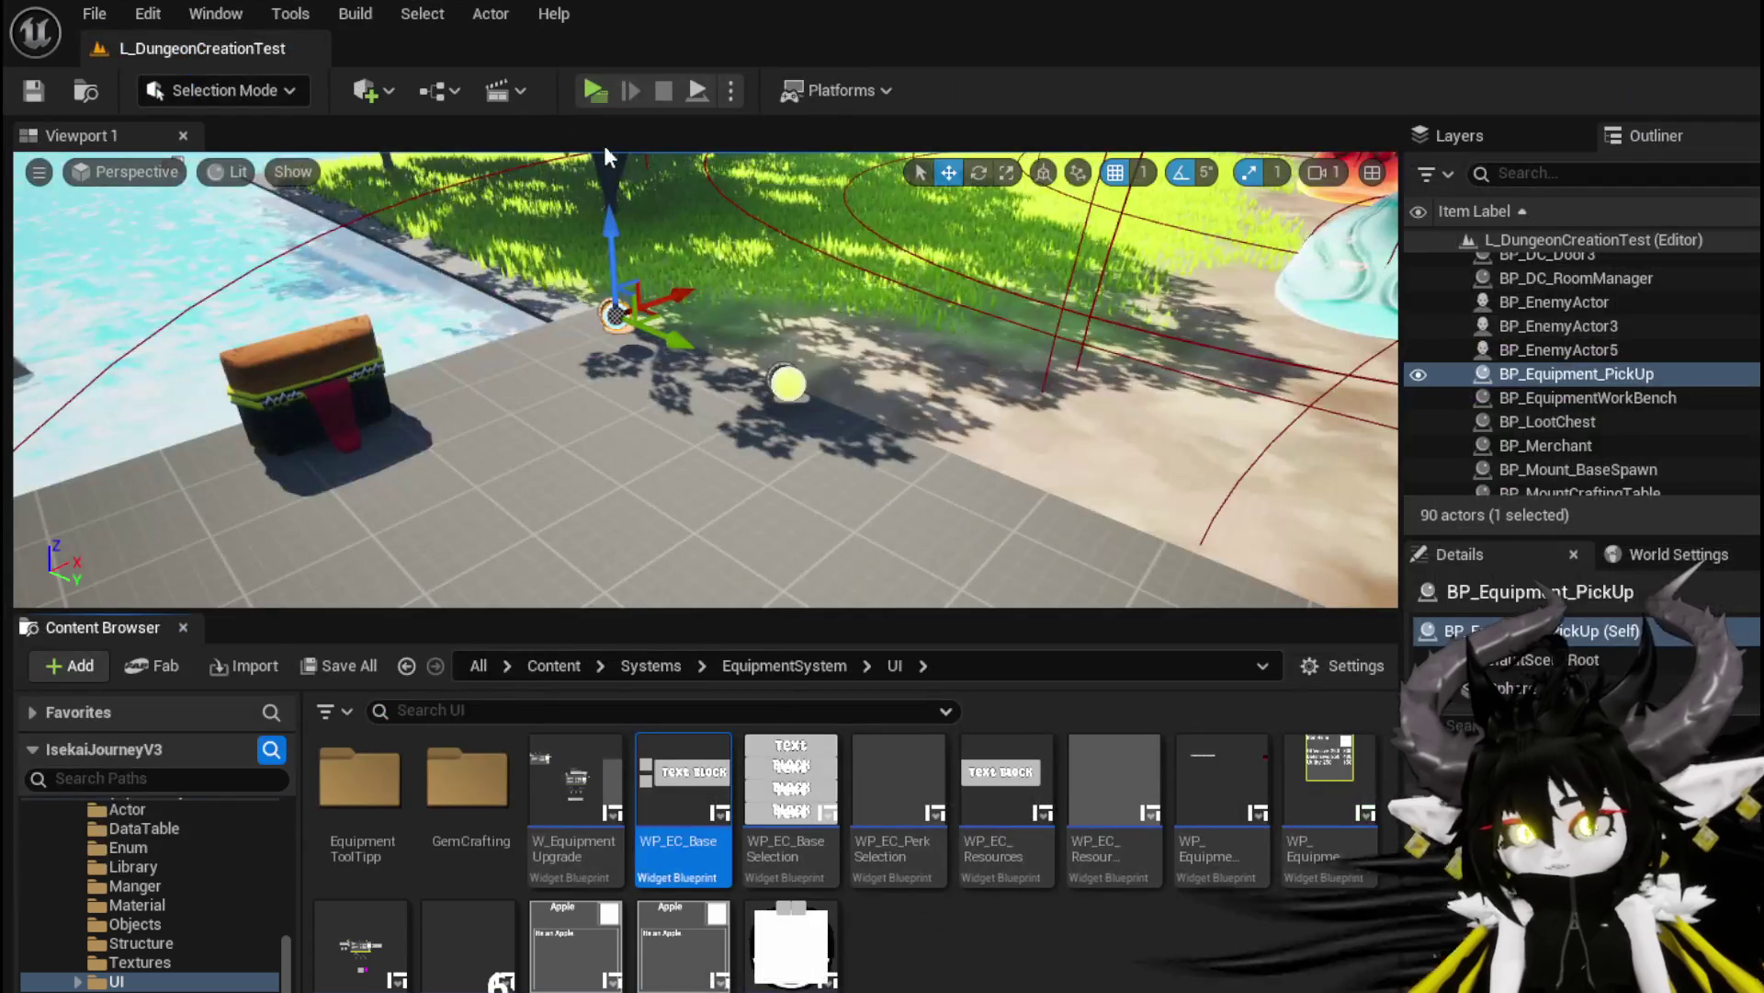
Launch a Standalone Game, open the workbench Upgrade and Resources panels, and add wood
left_click(584, 92)
key("w")
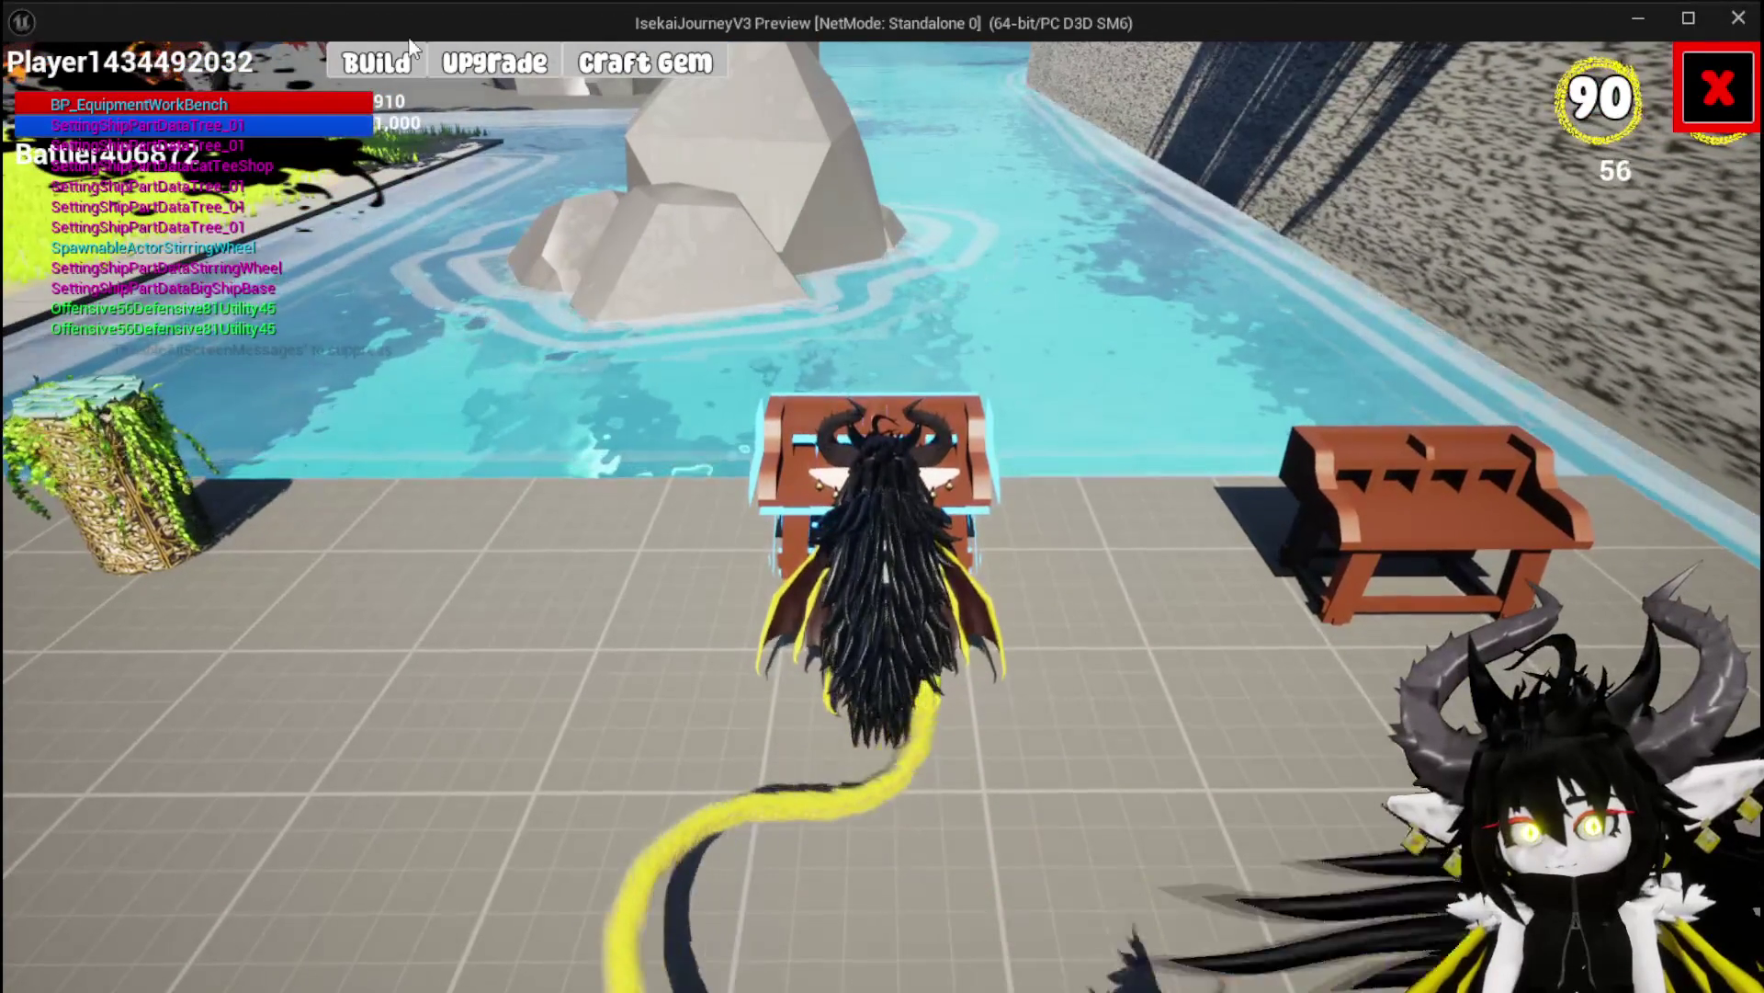
left_click(368, 63)
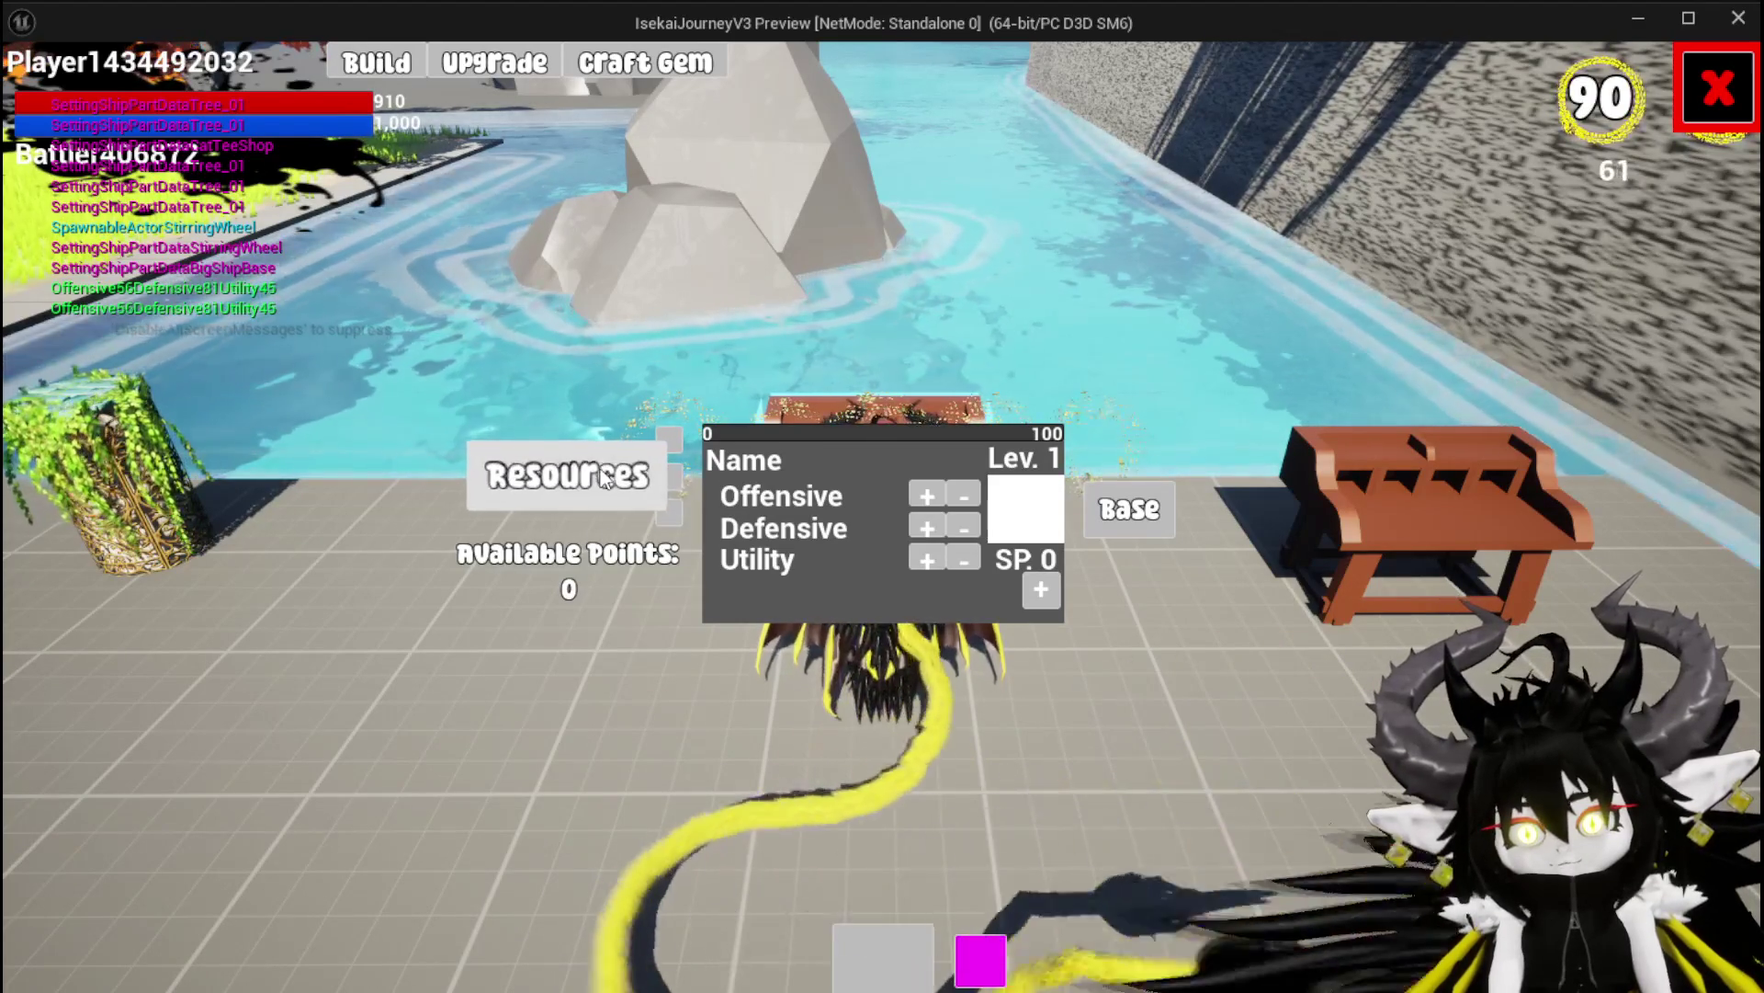
left_click(634, 464)
left_click(798, 113)
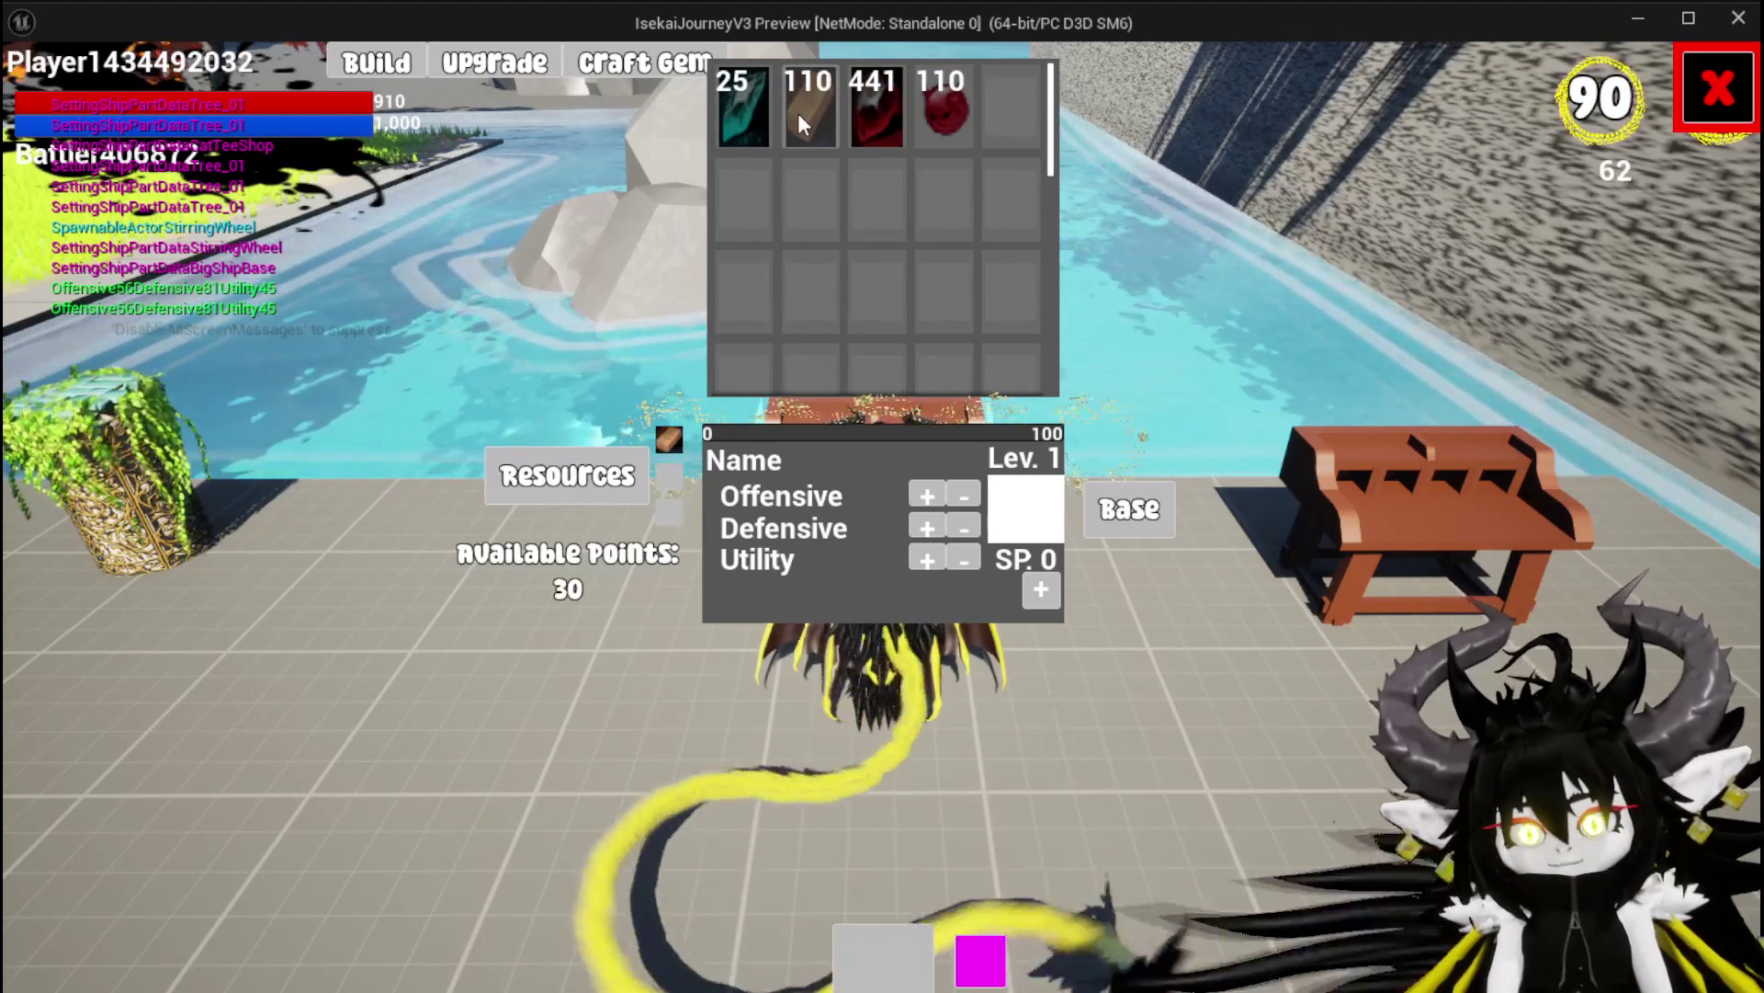
left_click(797, 113)
left_click(798, 113)
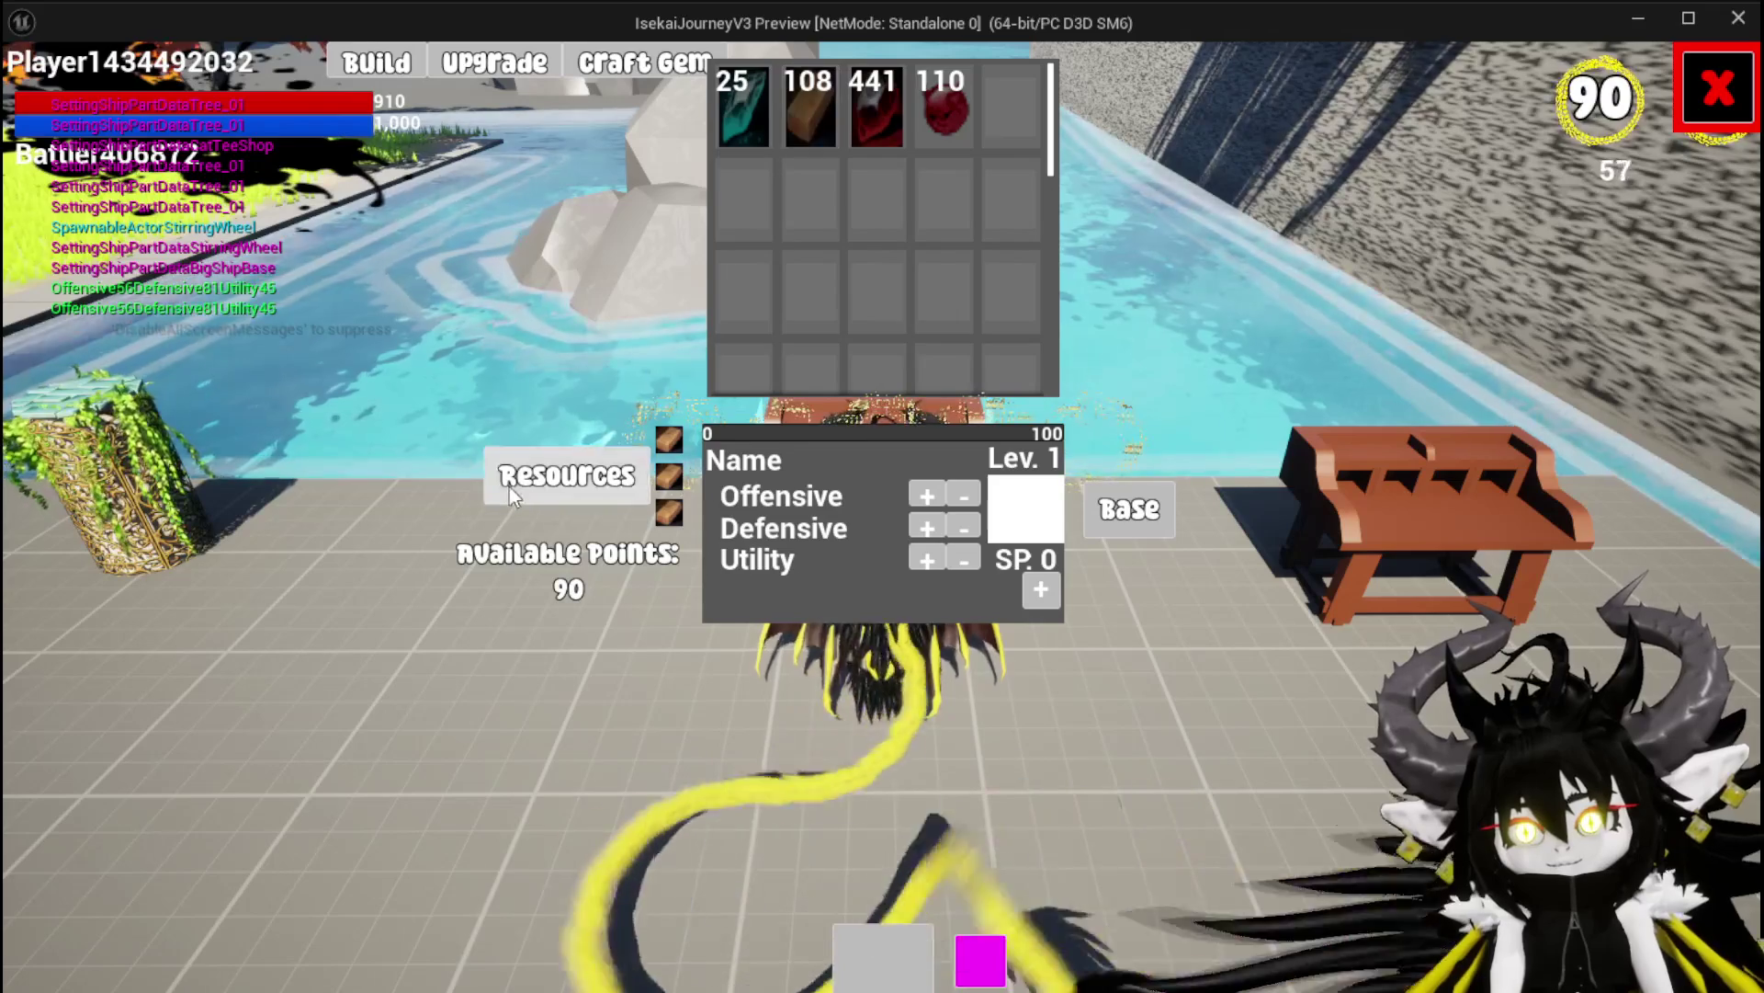
Remove the wood, add three wood again, then remove all three, watching Available Points
left_click(667, 513)
left_click(680, 481)
left_click(669, 440)
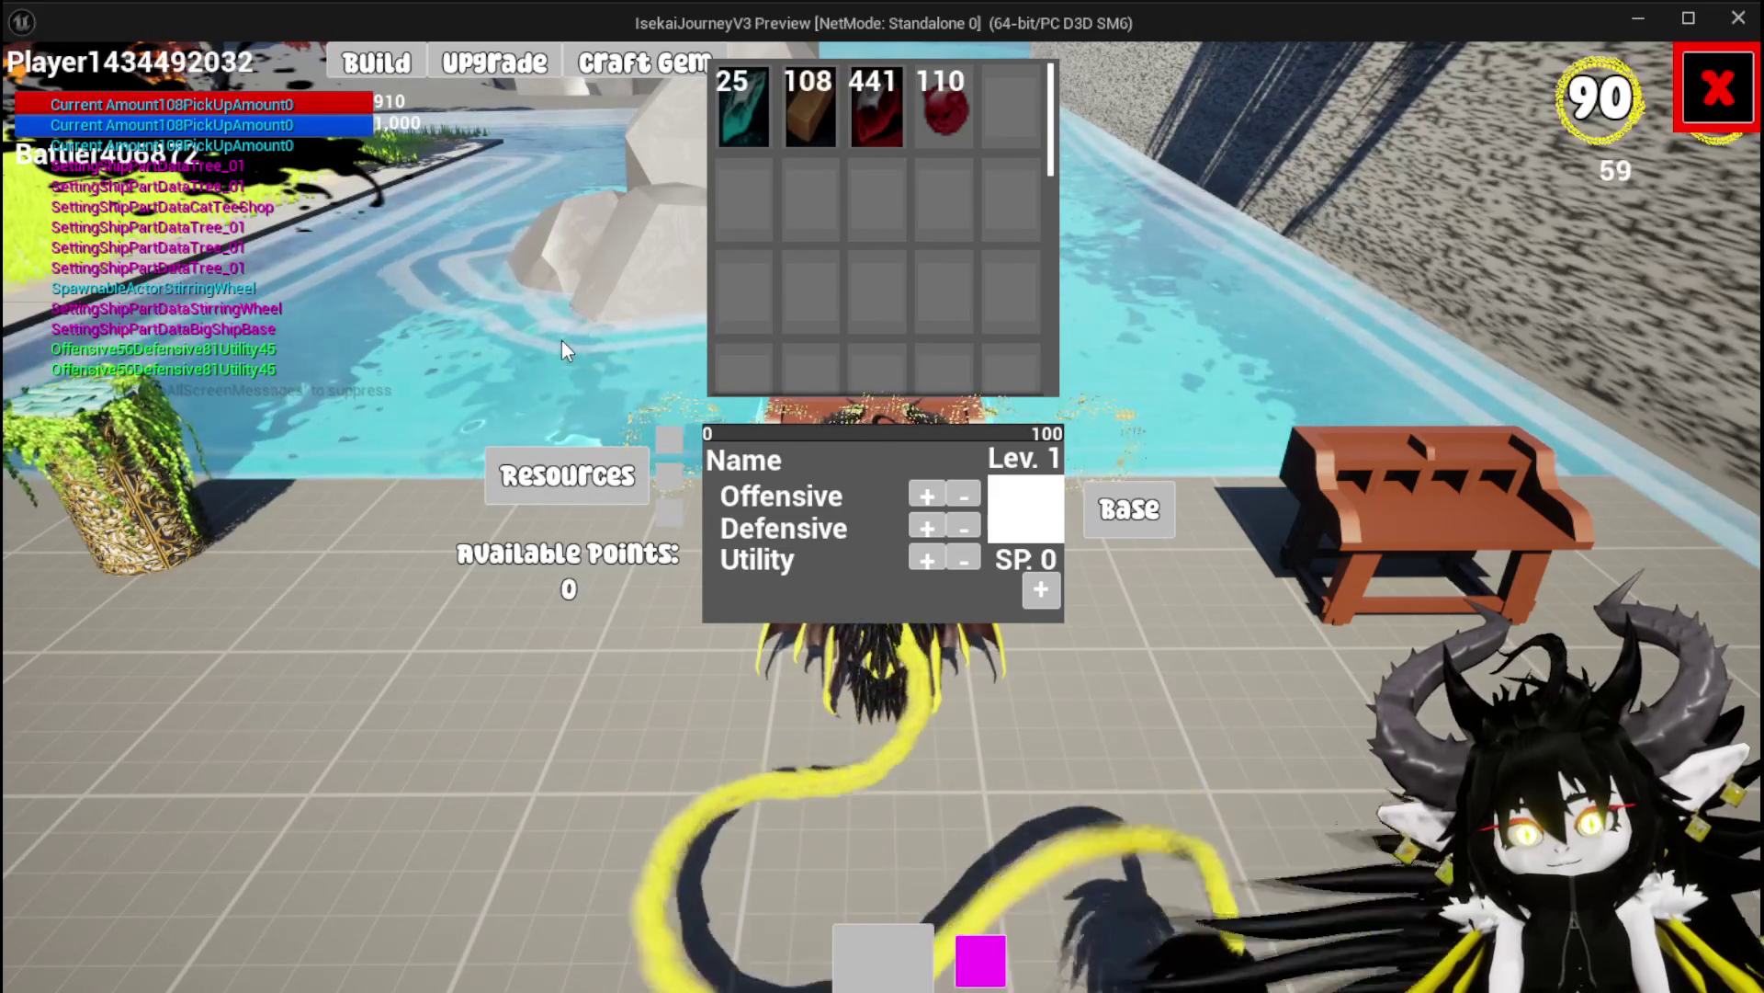
left_click(809, 95)
left_click(808, 96)
left_click(809, 96)
left_click(677, 438)
left_click(674, 475)
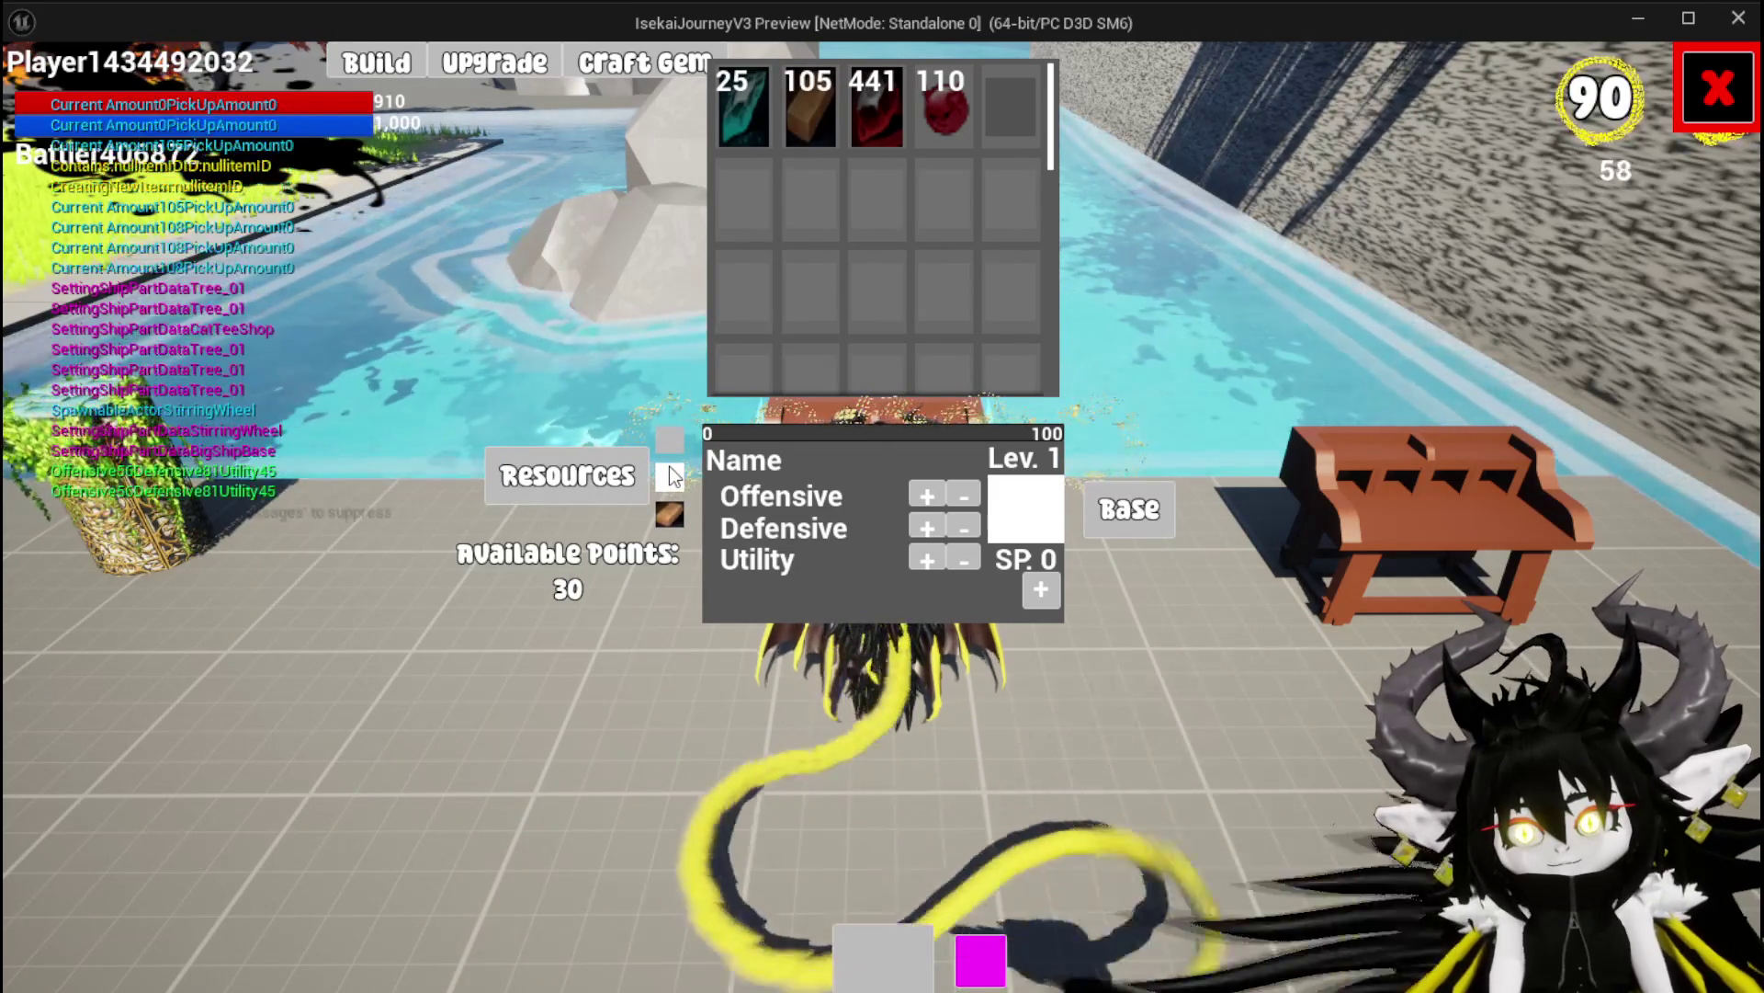
left_click(672, 464)
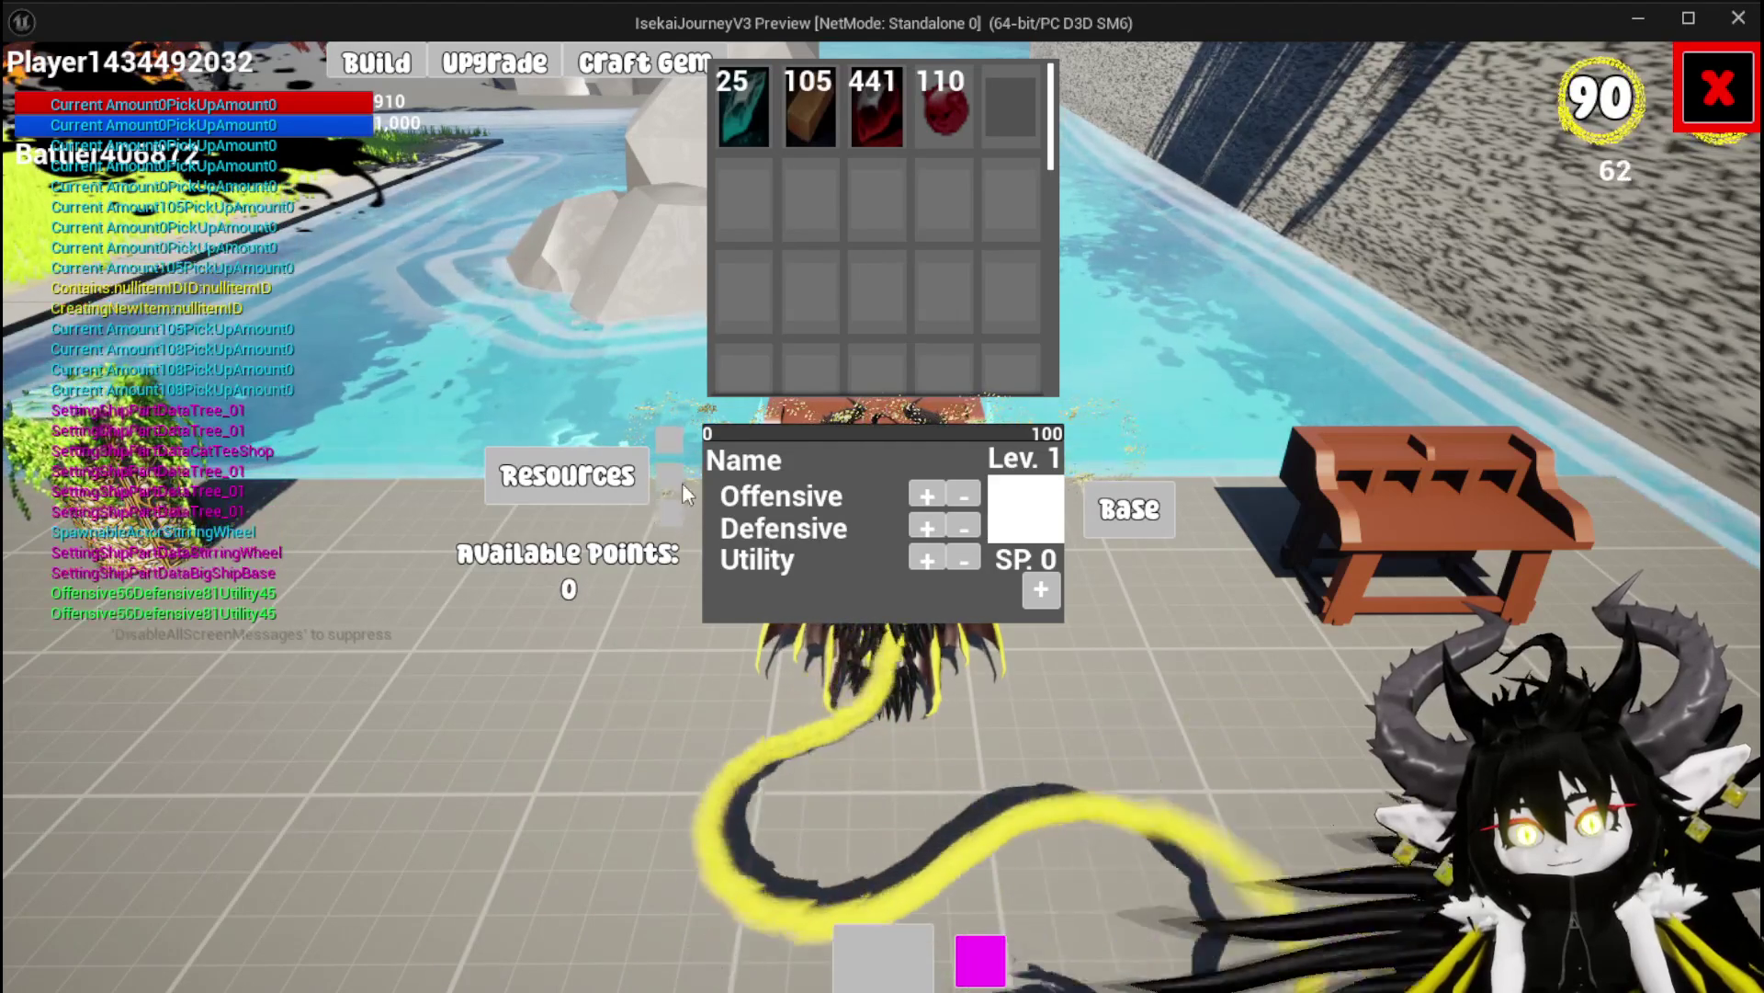
Refill and empty the three wood slots, then close the preview and save the level
left_click(820, 114)
left_click(819, 114)
left_click(820, 114)
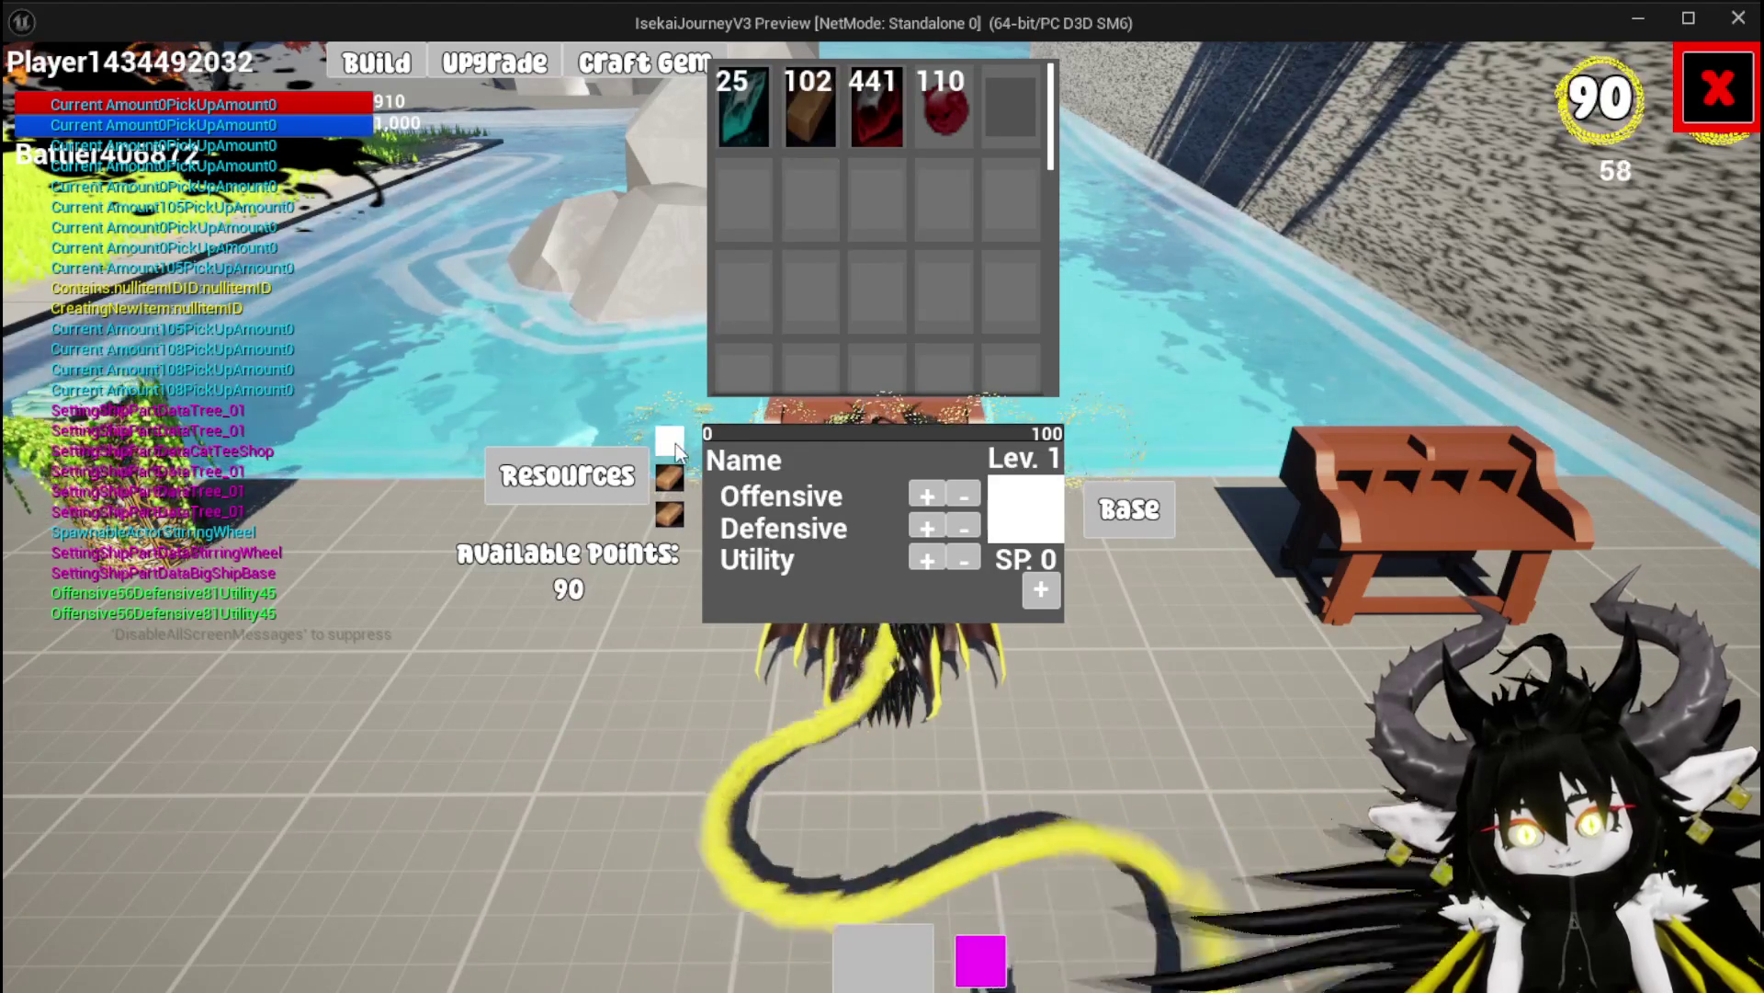
left_click(669, 439)
left_click(669, 476)
left_click(675, 515)
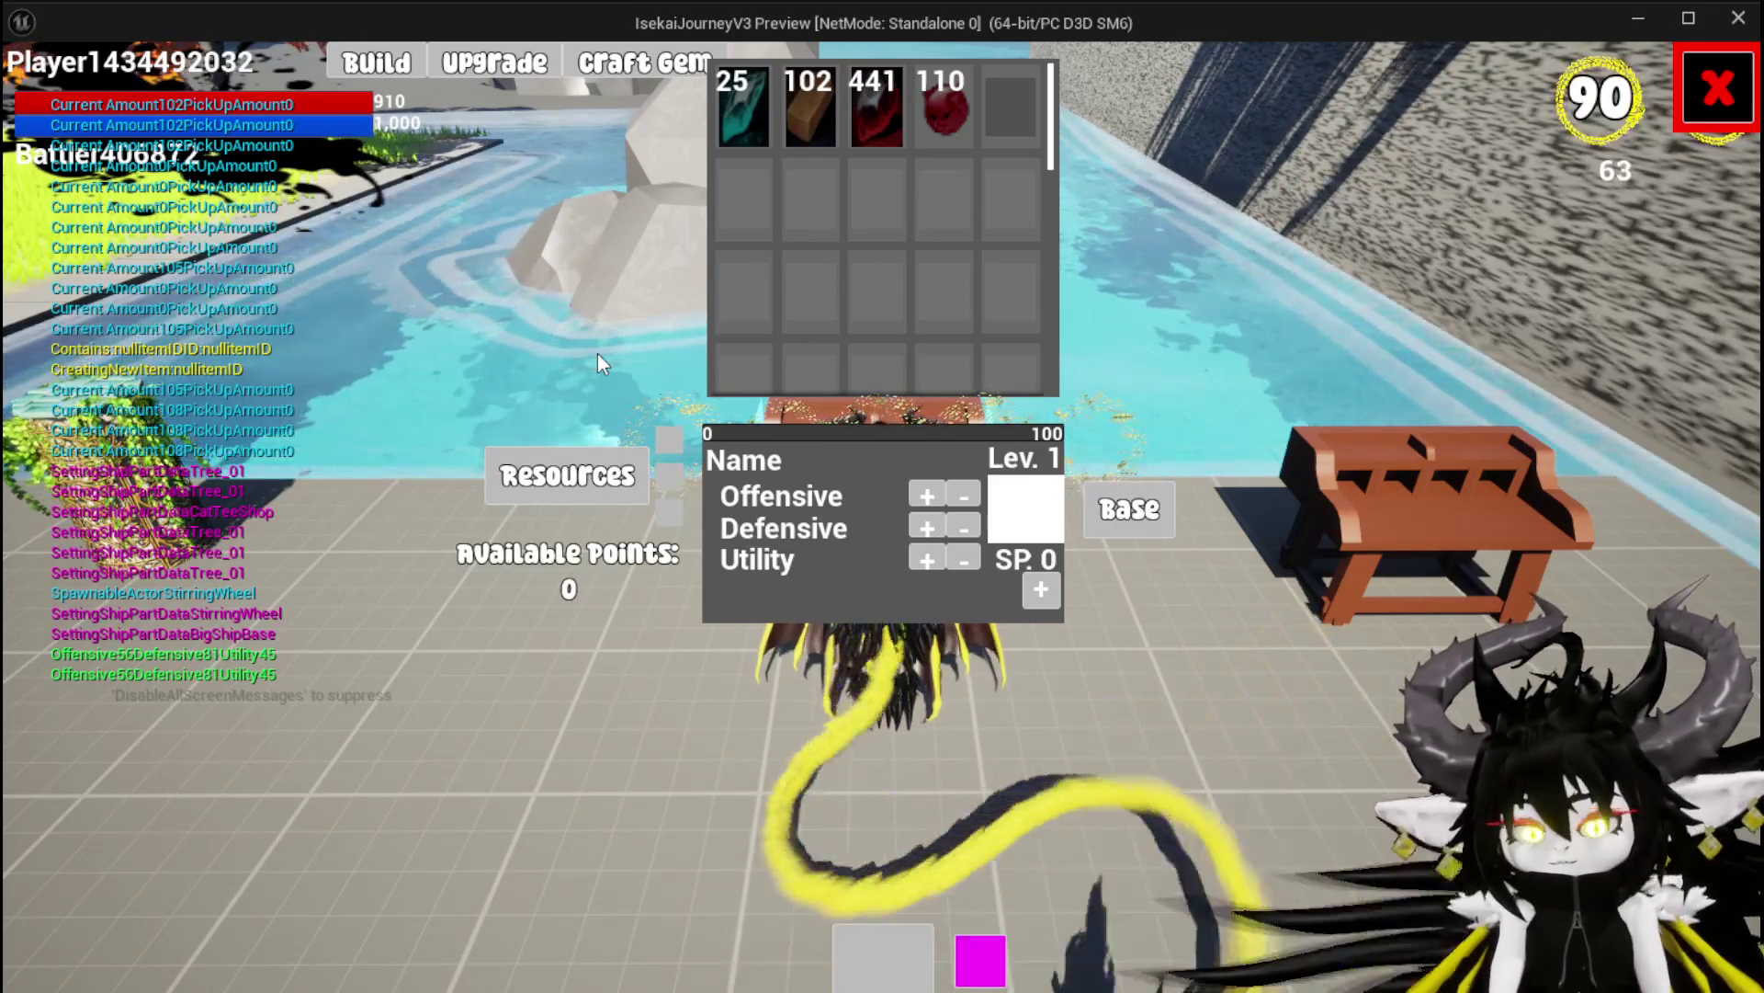
key("Escape")
left_click(42, 96)
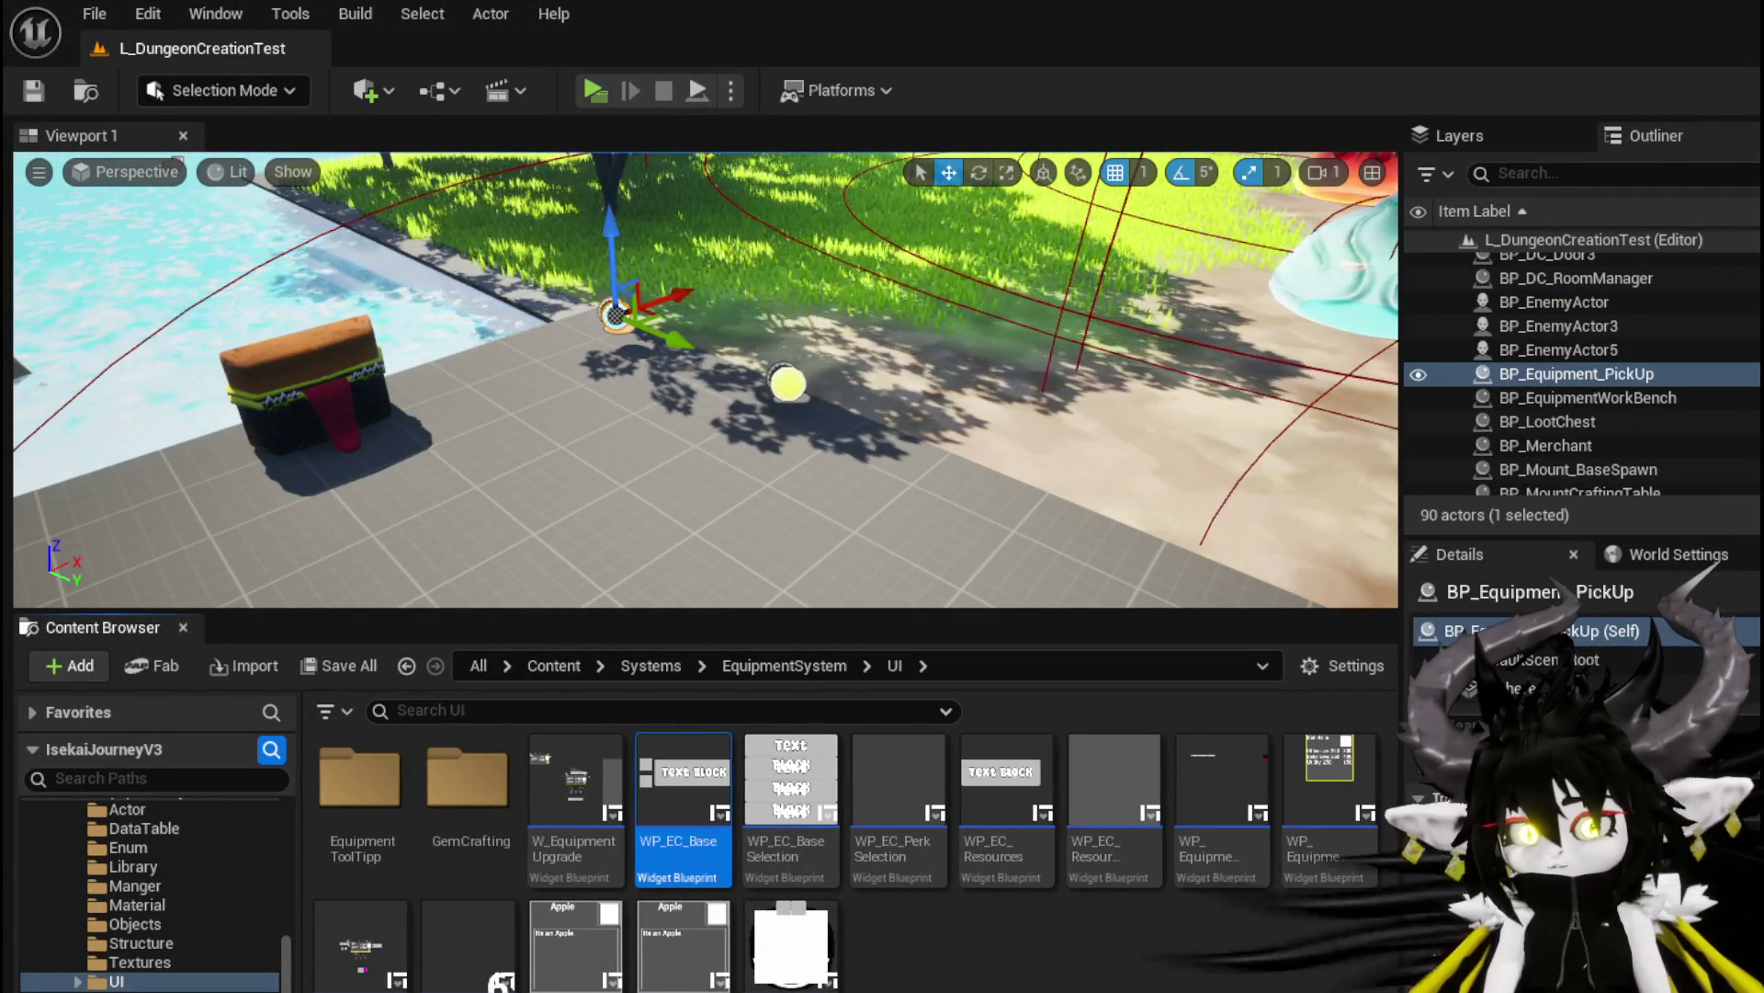
Back in the workbench widget's Designer, open WP_EC_Resources in its own Designer view
key("alt+Tab")
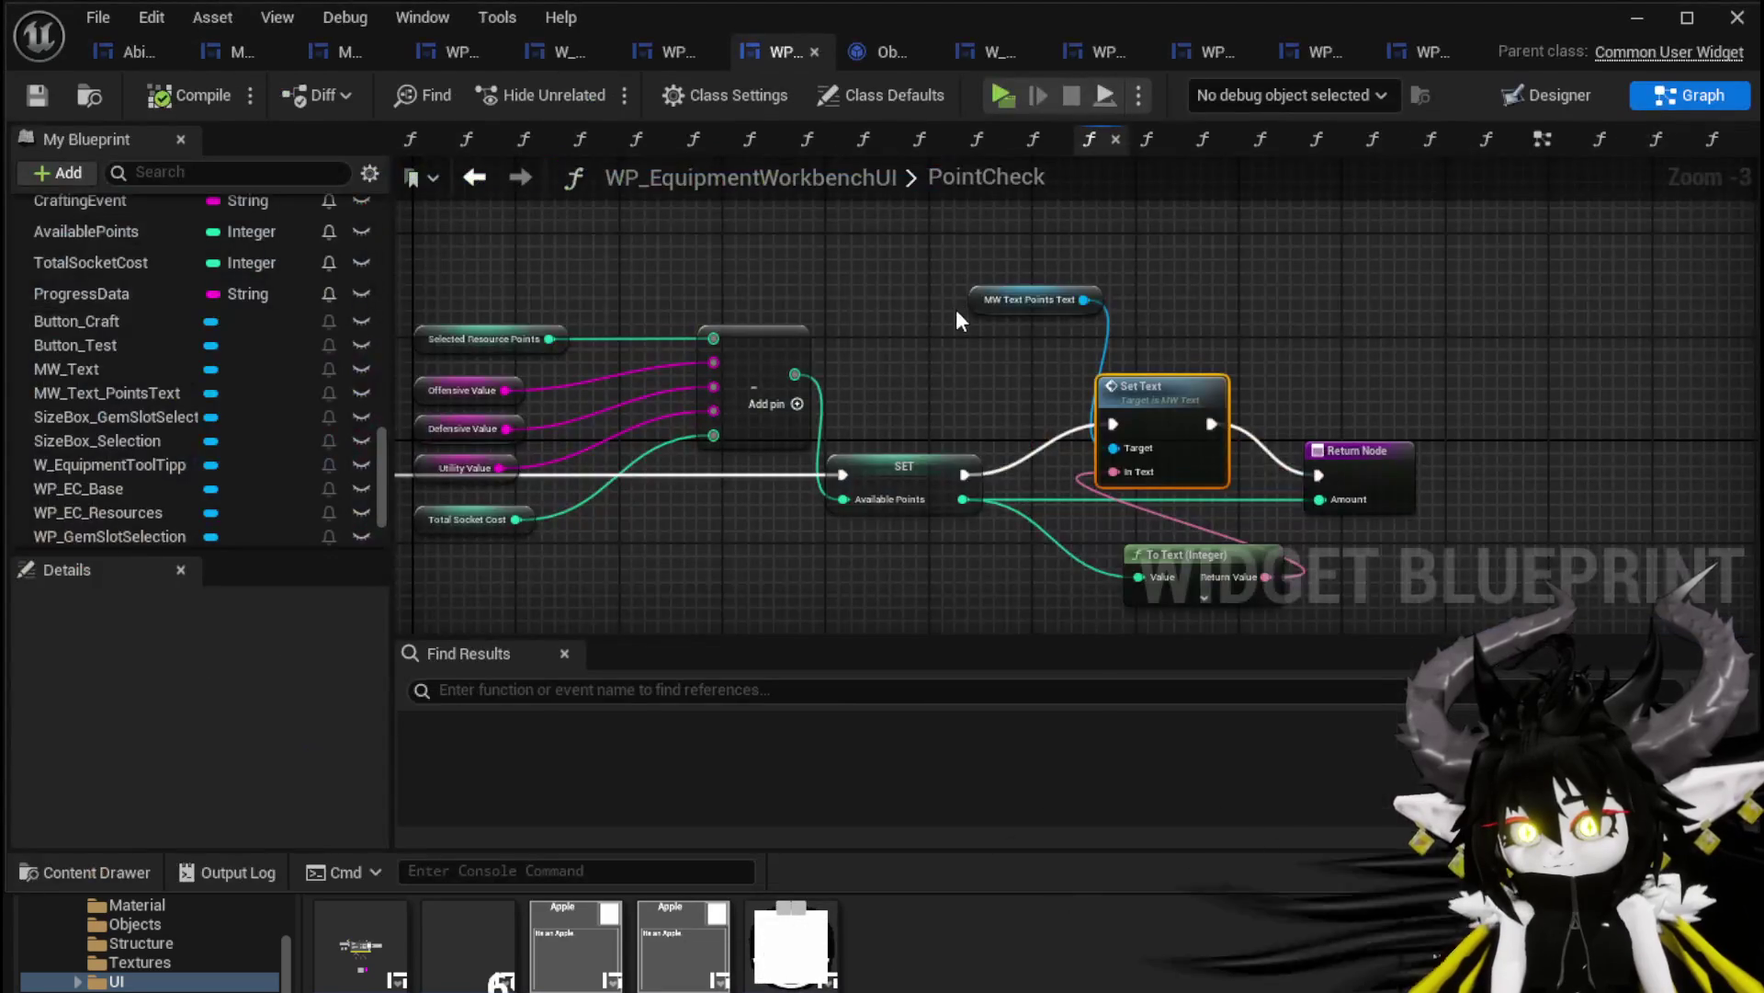
left_click(1547, 94)
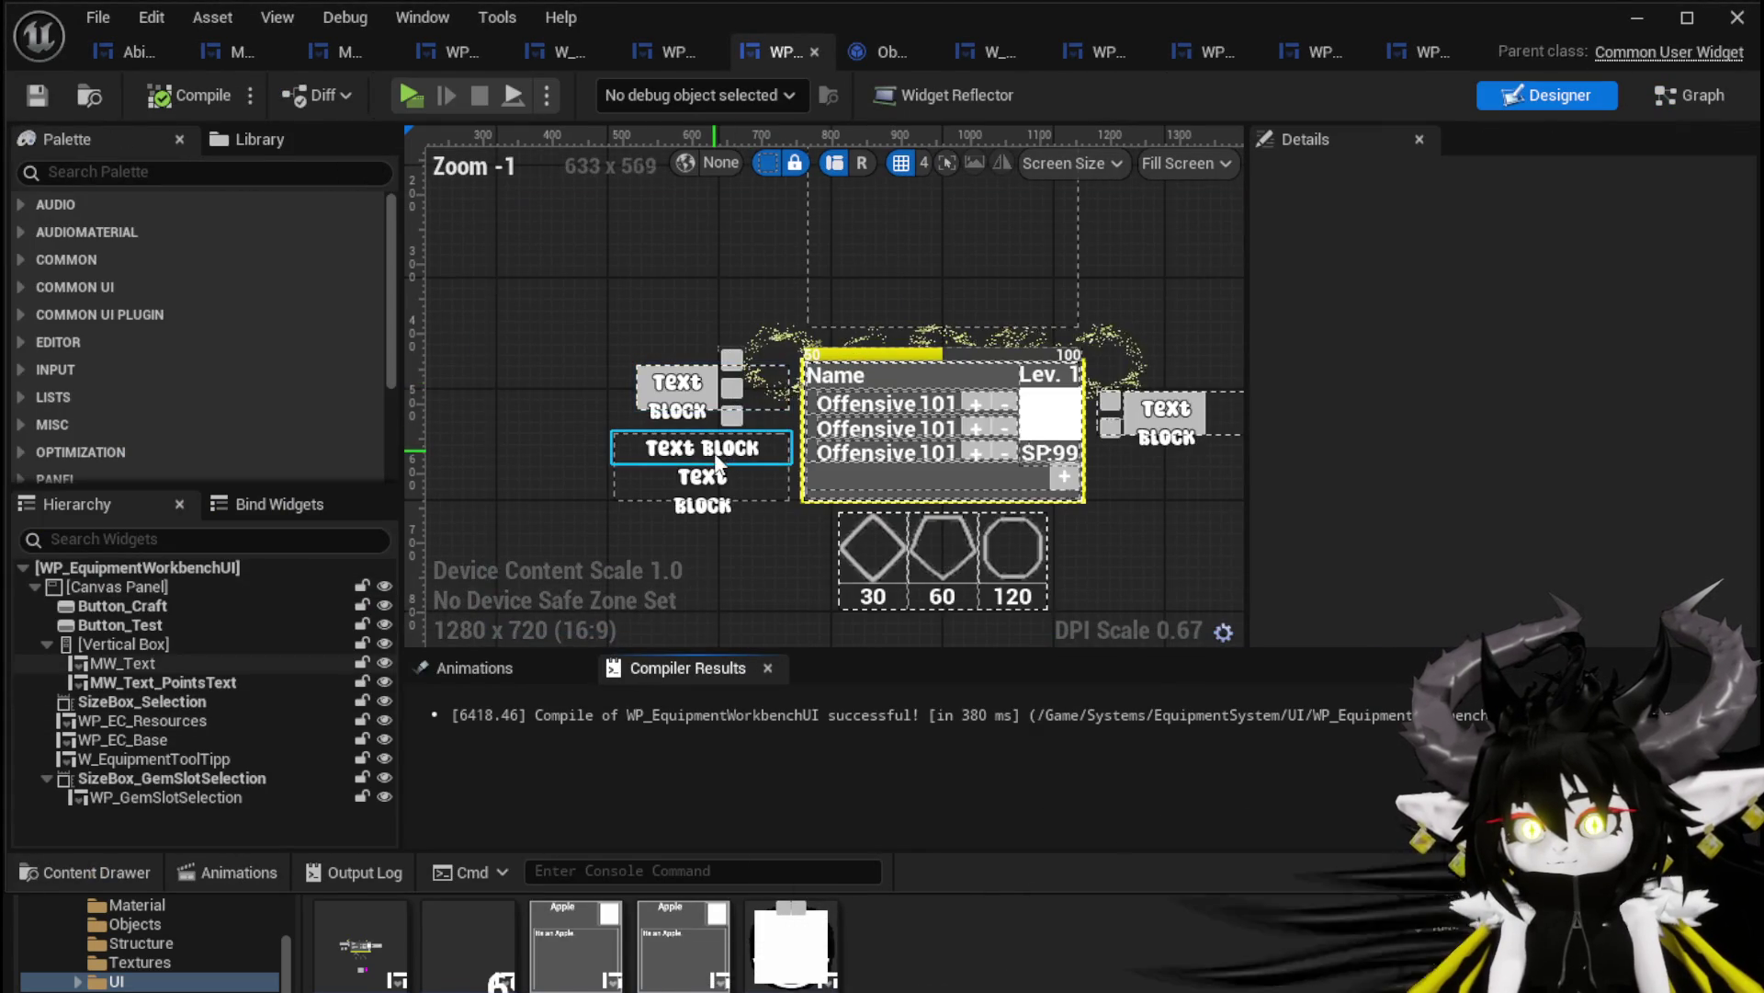
left_click(707, 386)
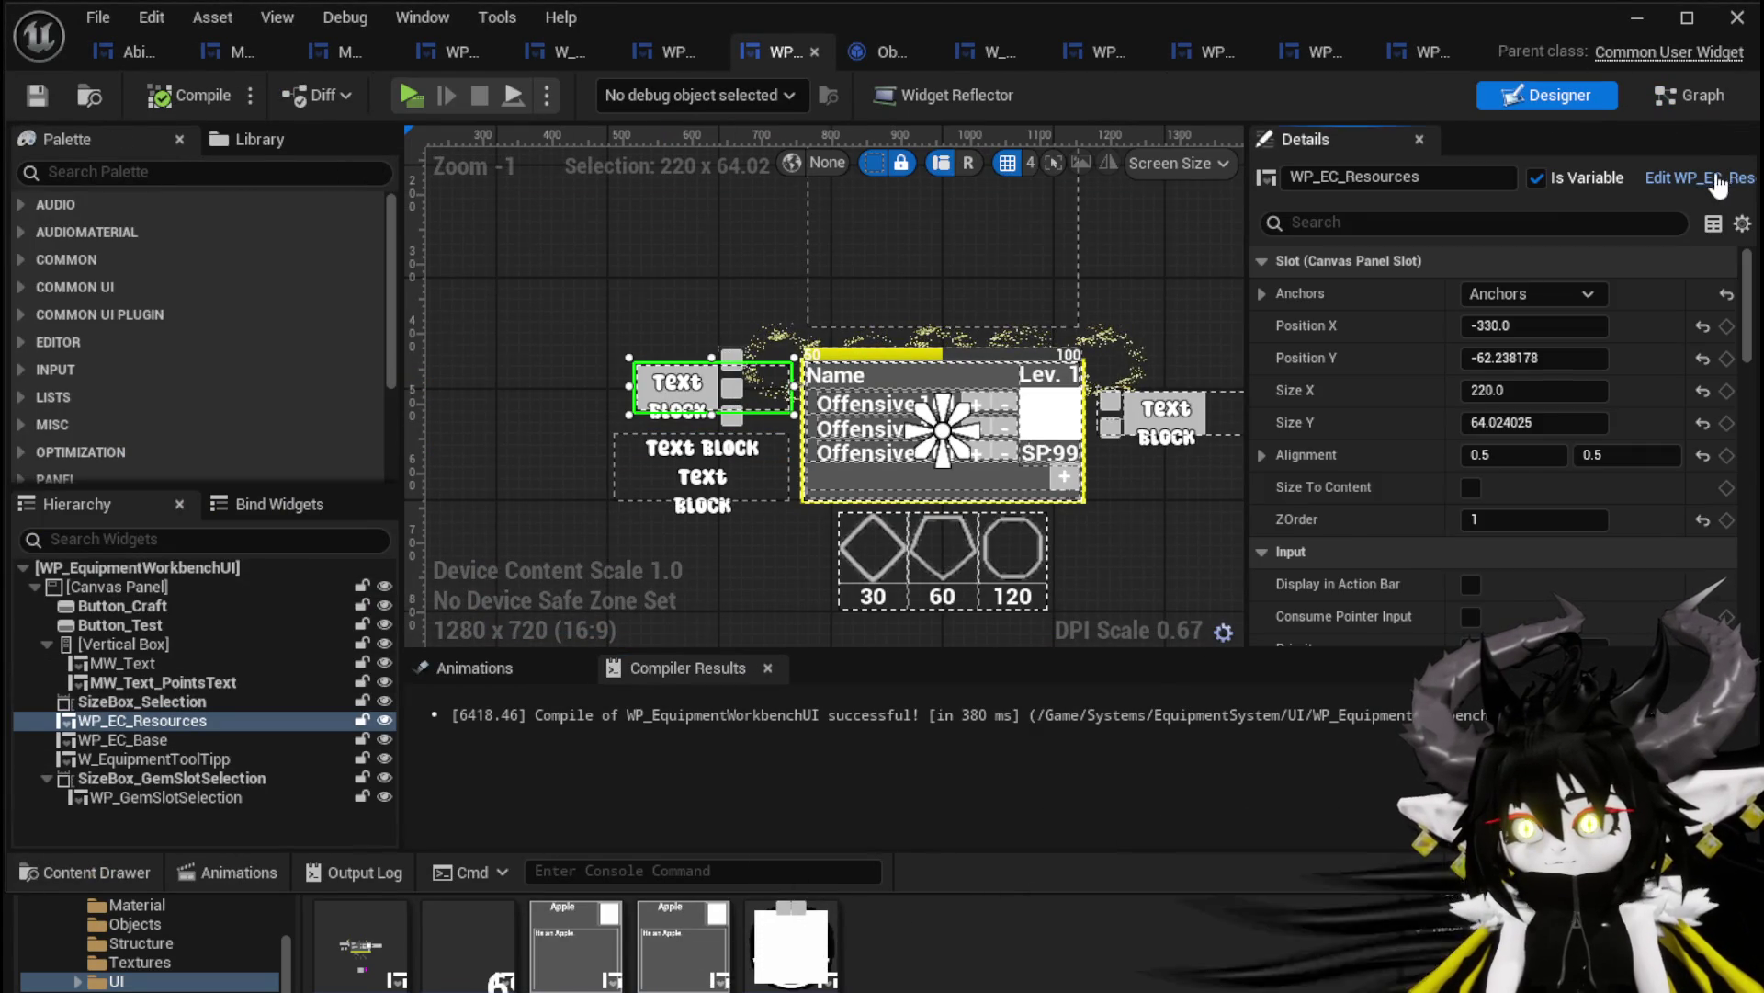
double_click(707, 386)
left_click(1547, 95)
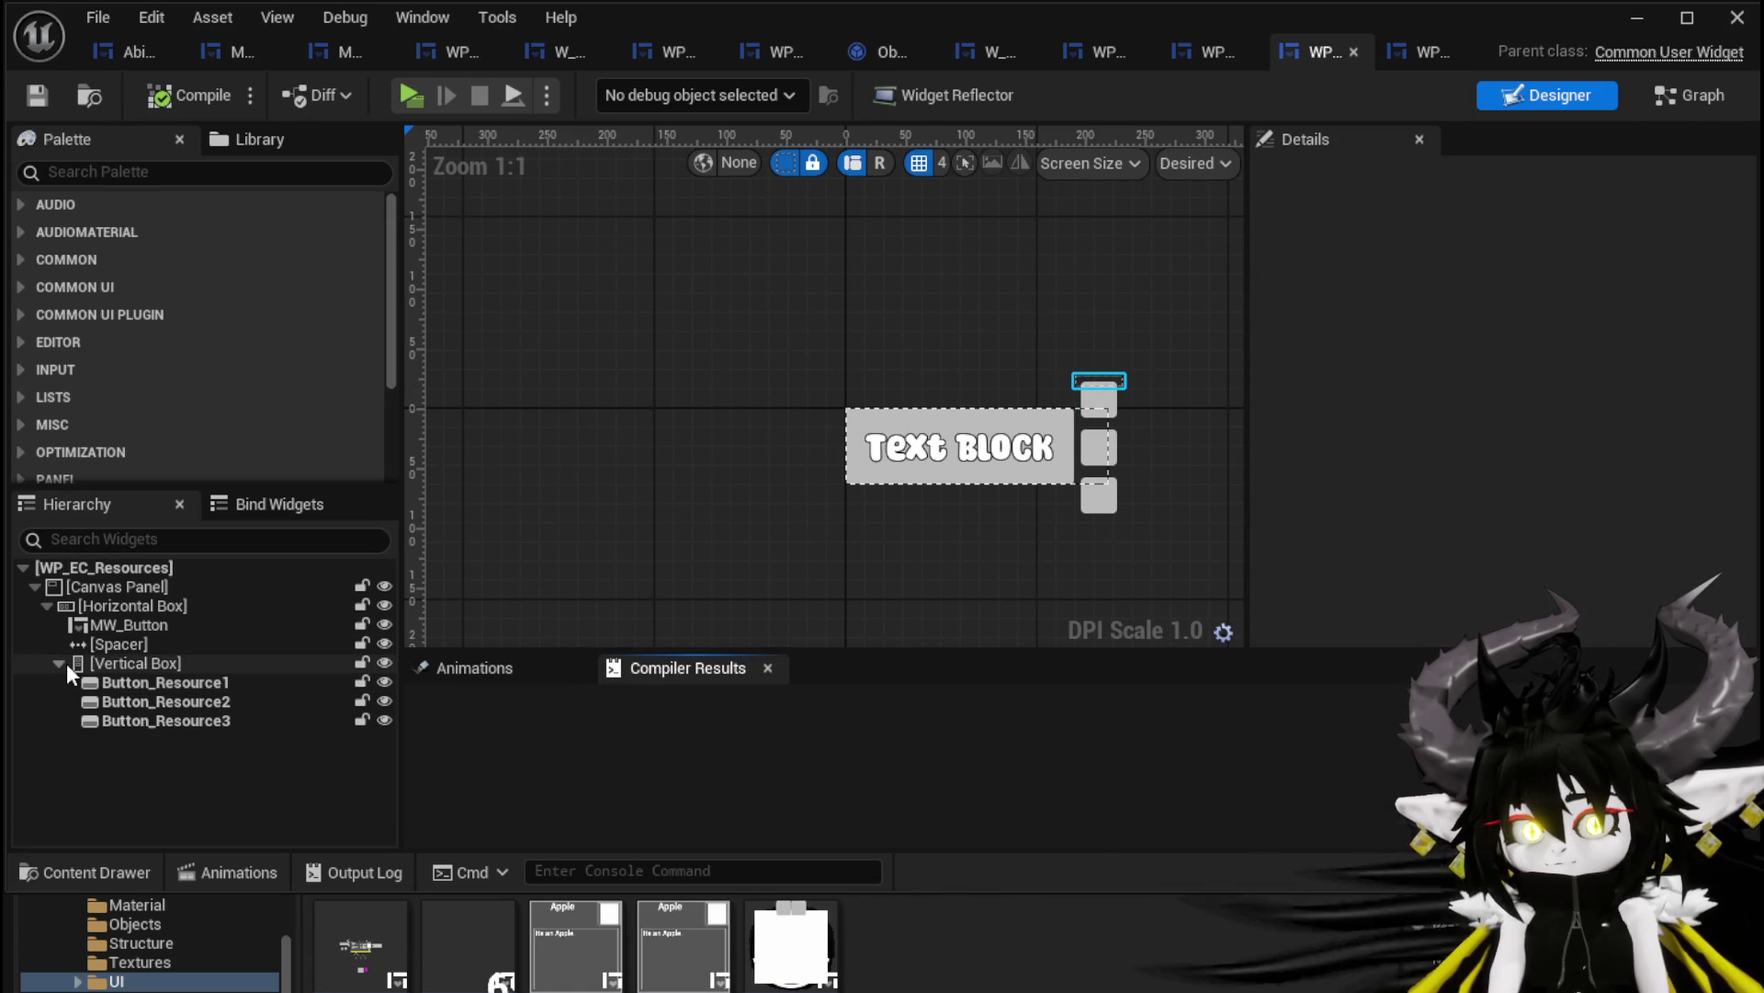
Wrap the button-row Horizontal Box in a Vertical Box and move Button_Resource1 into it
left_click(96, 608)
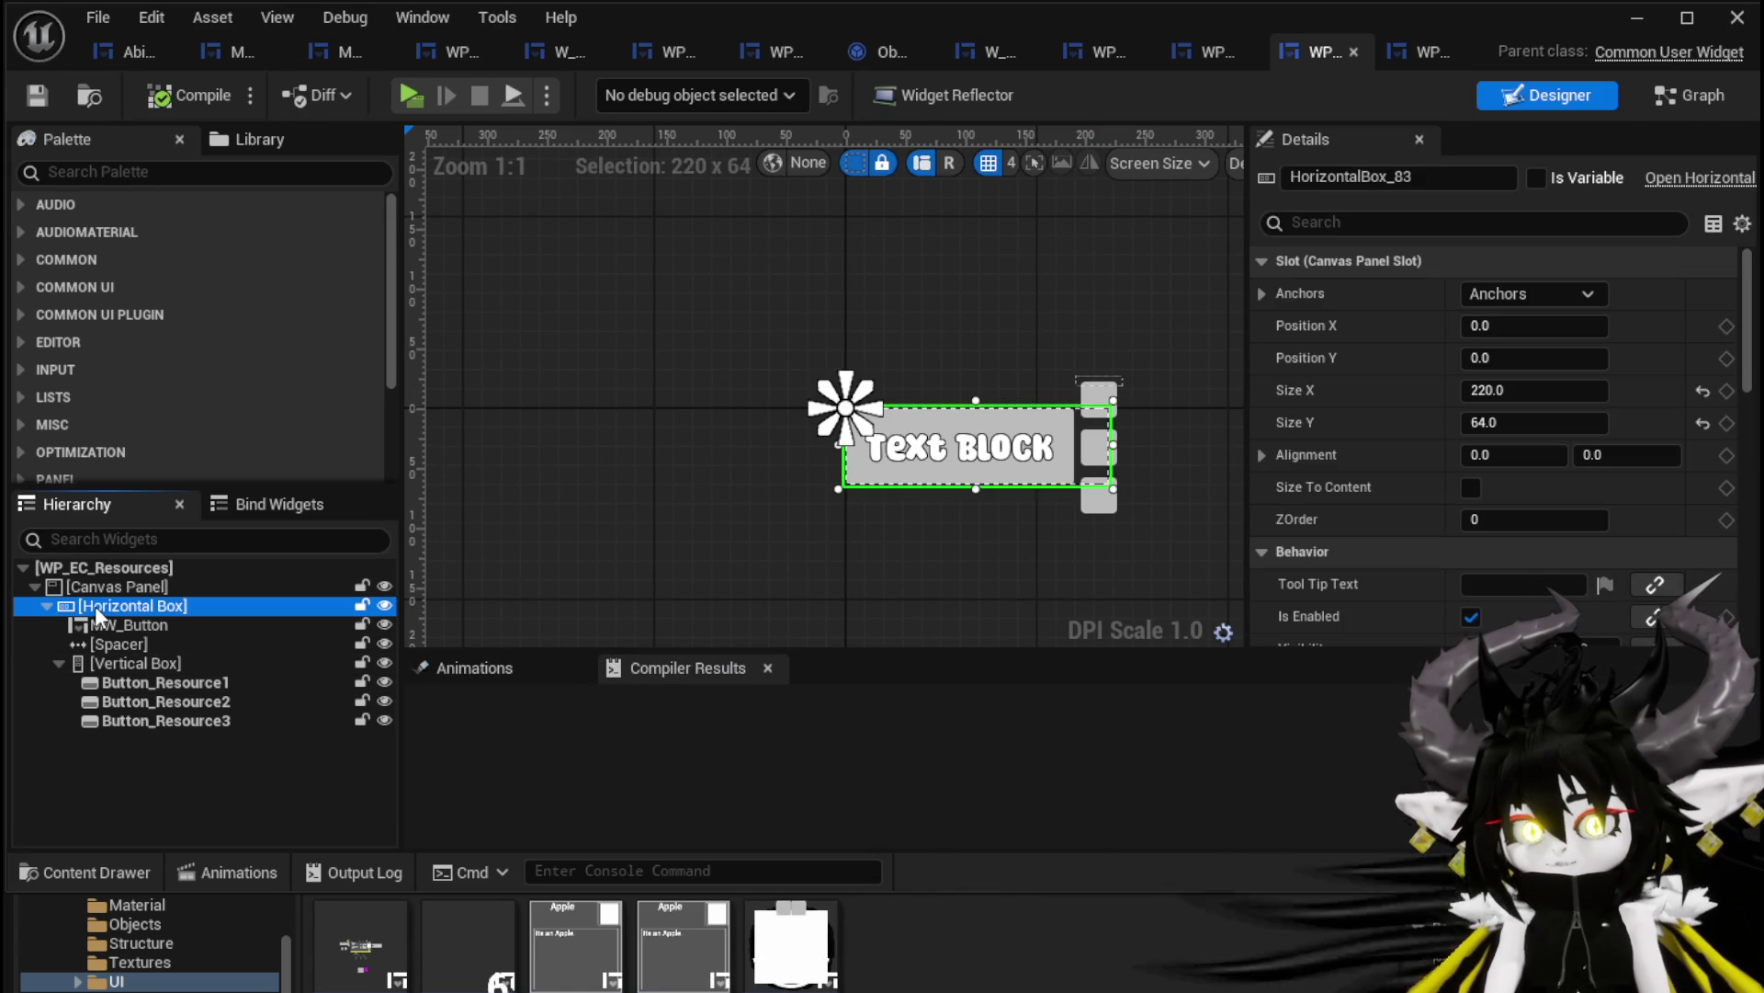
right_click(96, 603)
mouse_move(206, 864)
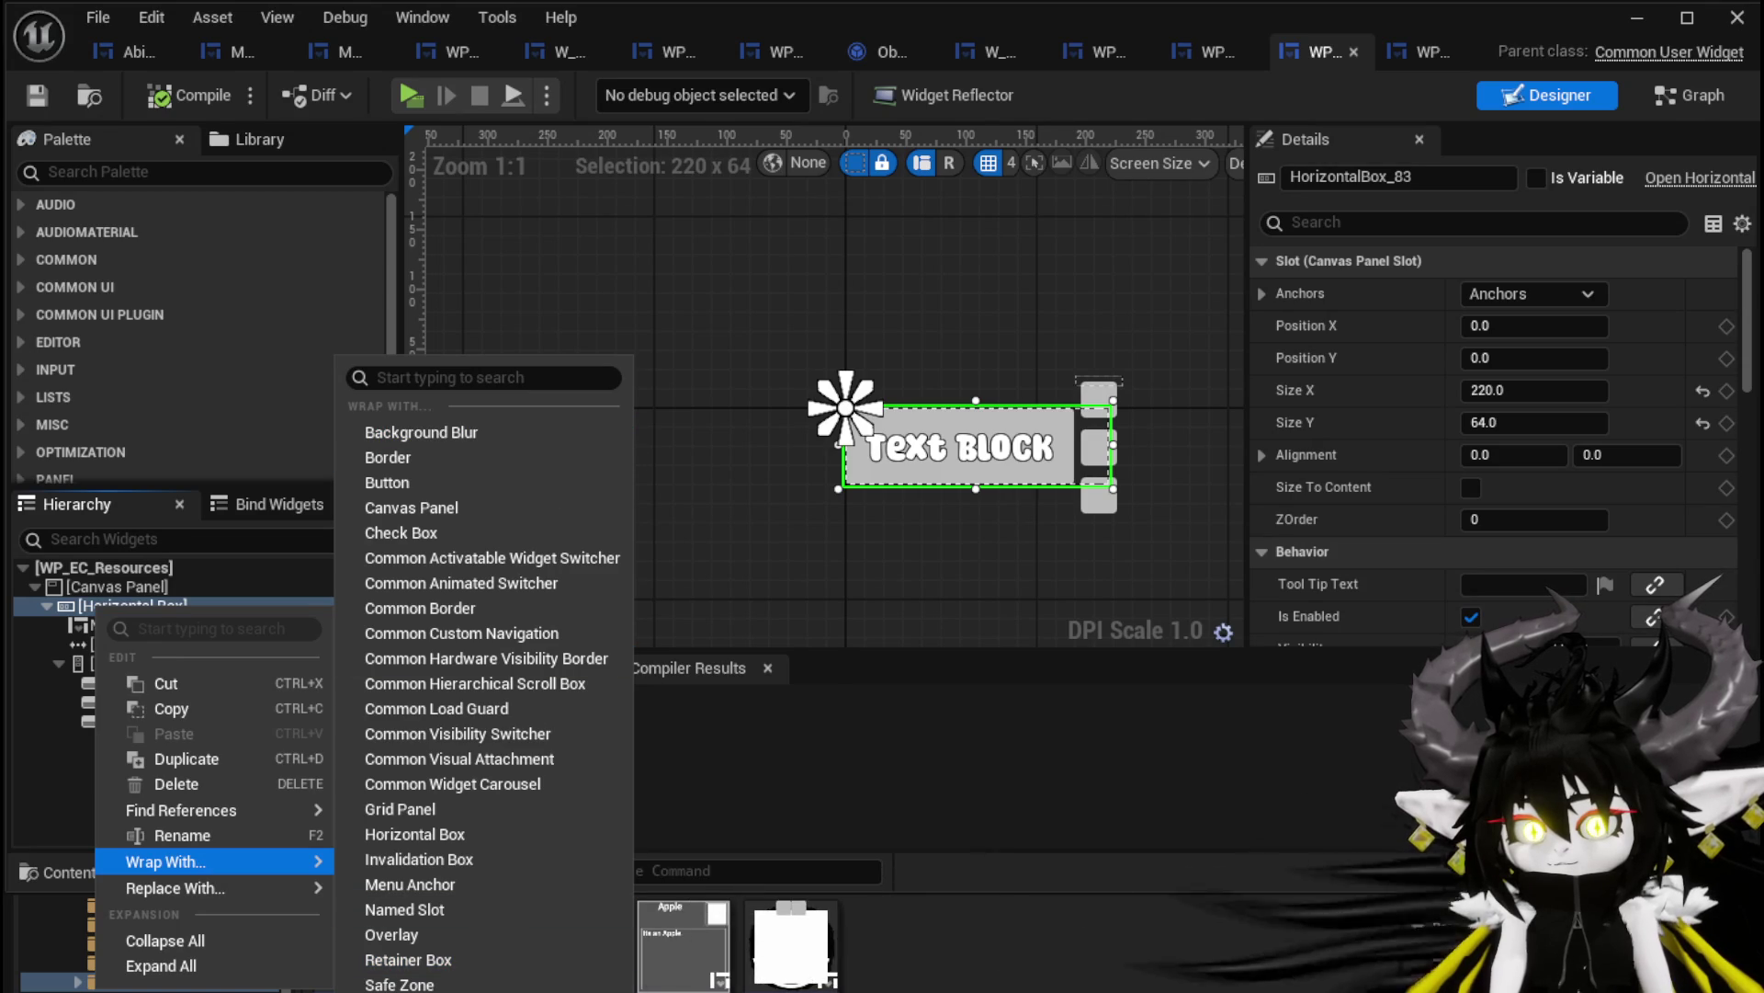
left_click(395, 974)
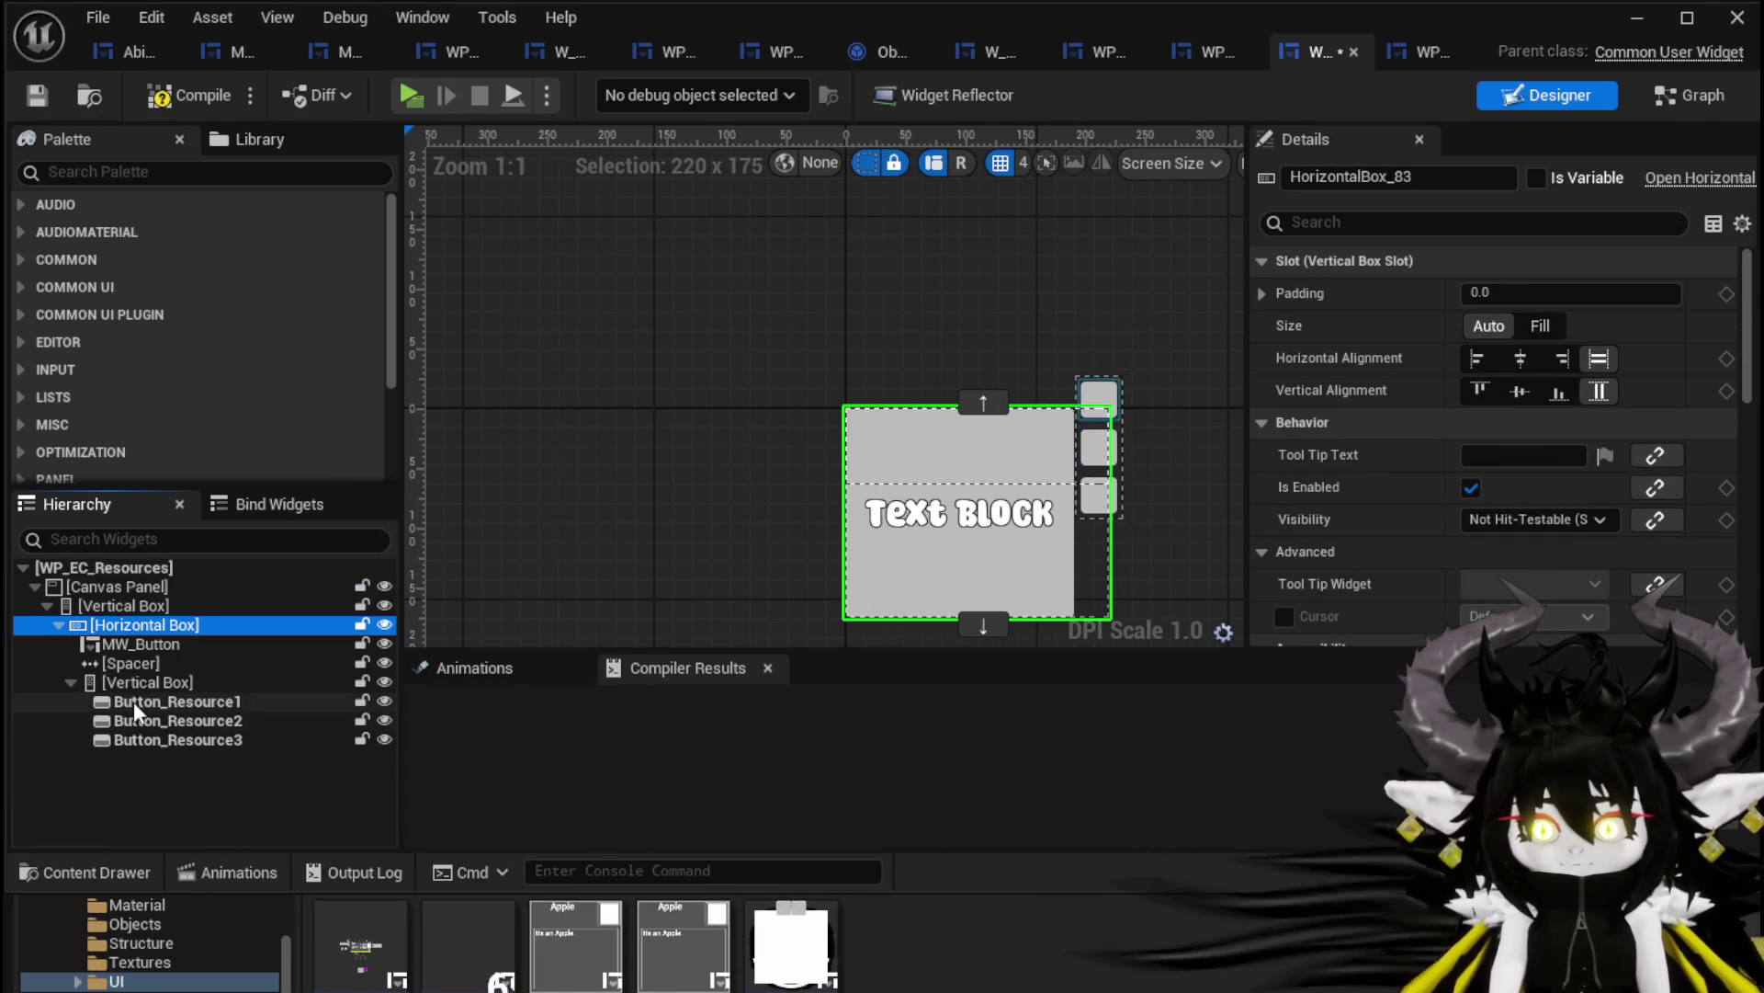
left_click(133, 685)
mouse_move(134, 698)
left_mouse_down()
mouse_move(114, 604)
mouse_move(130, 709)
left_mouse_up()
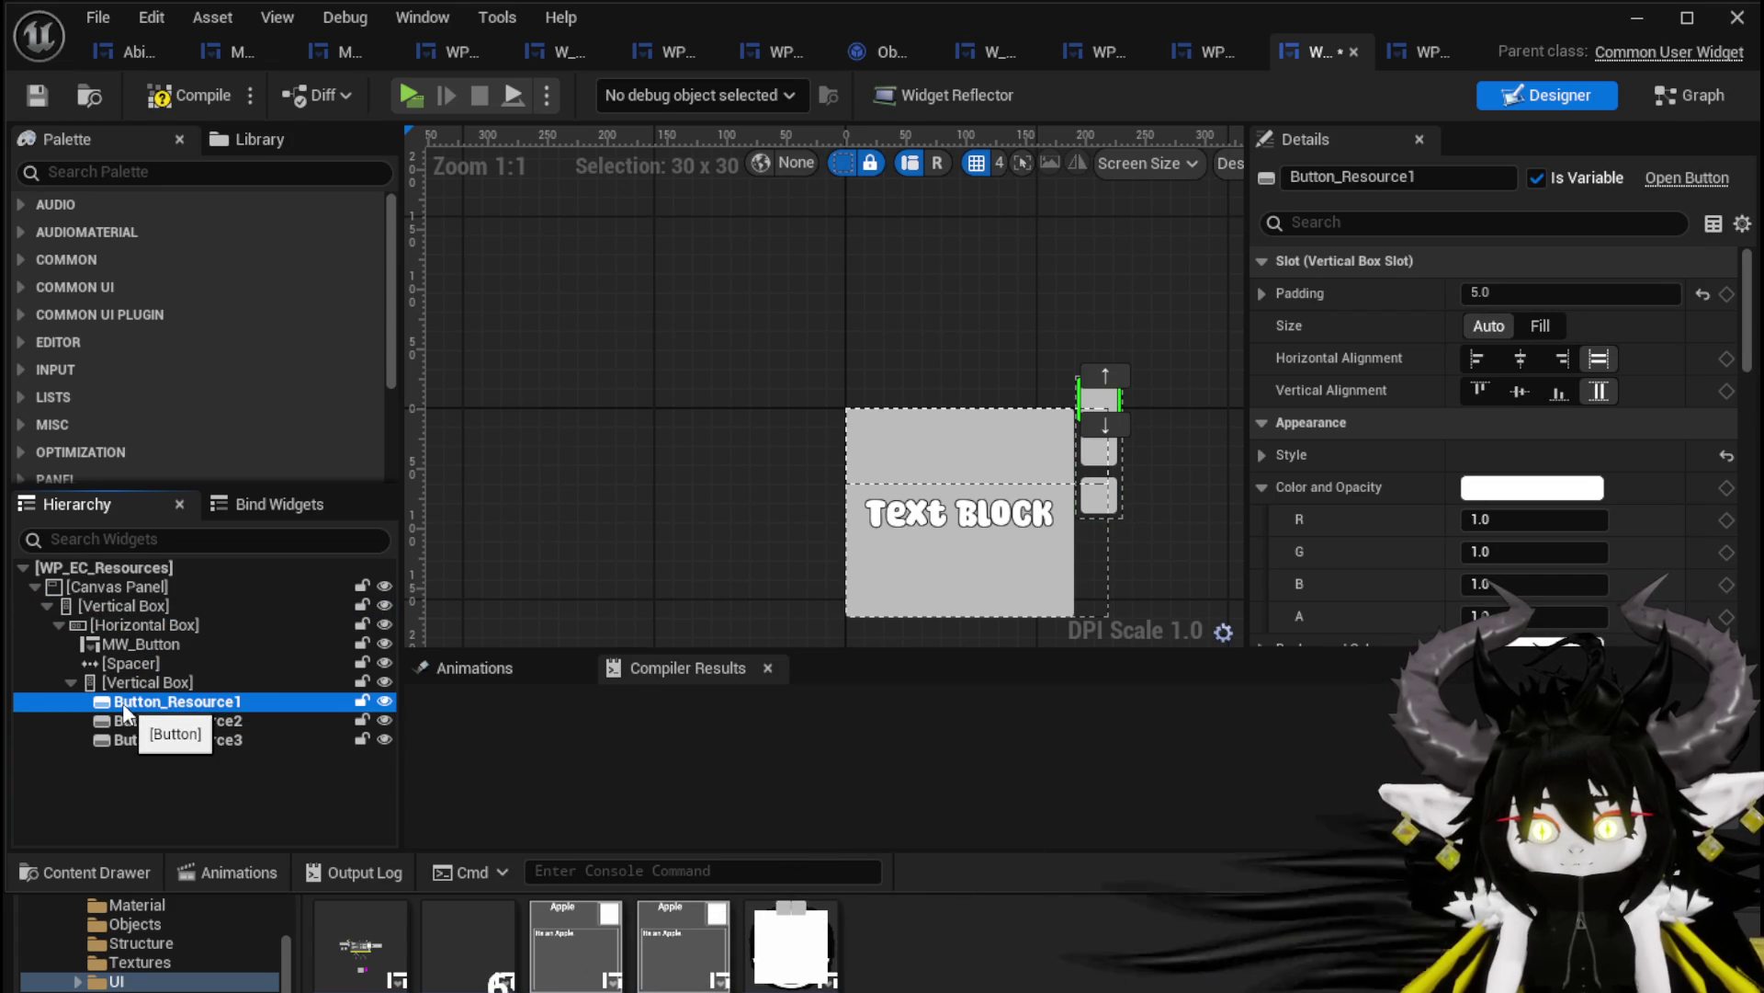
left_click_drag(113, 614, 107, 601)
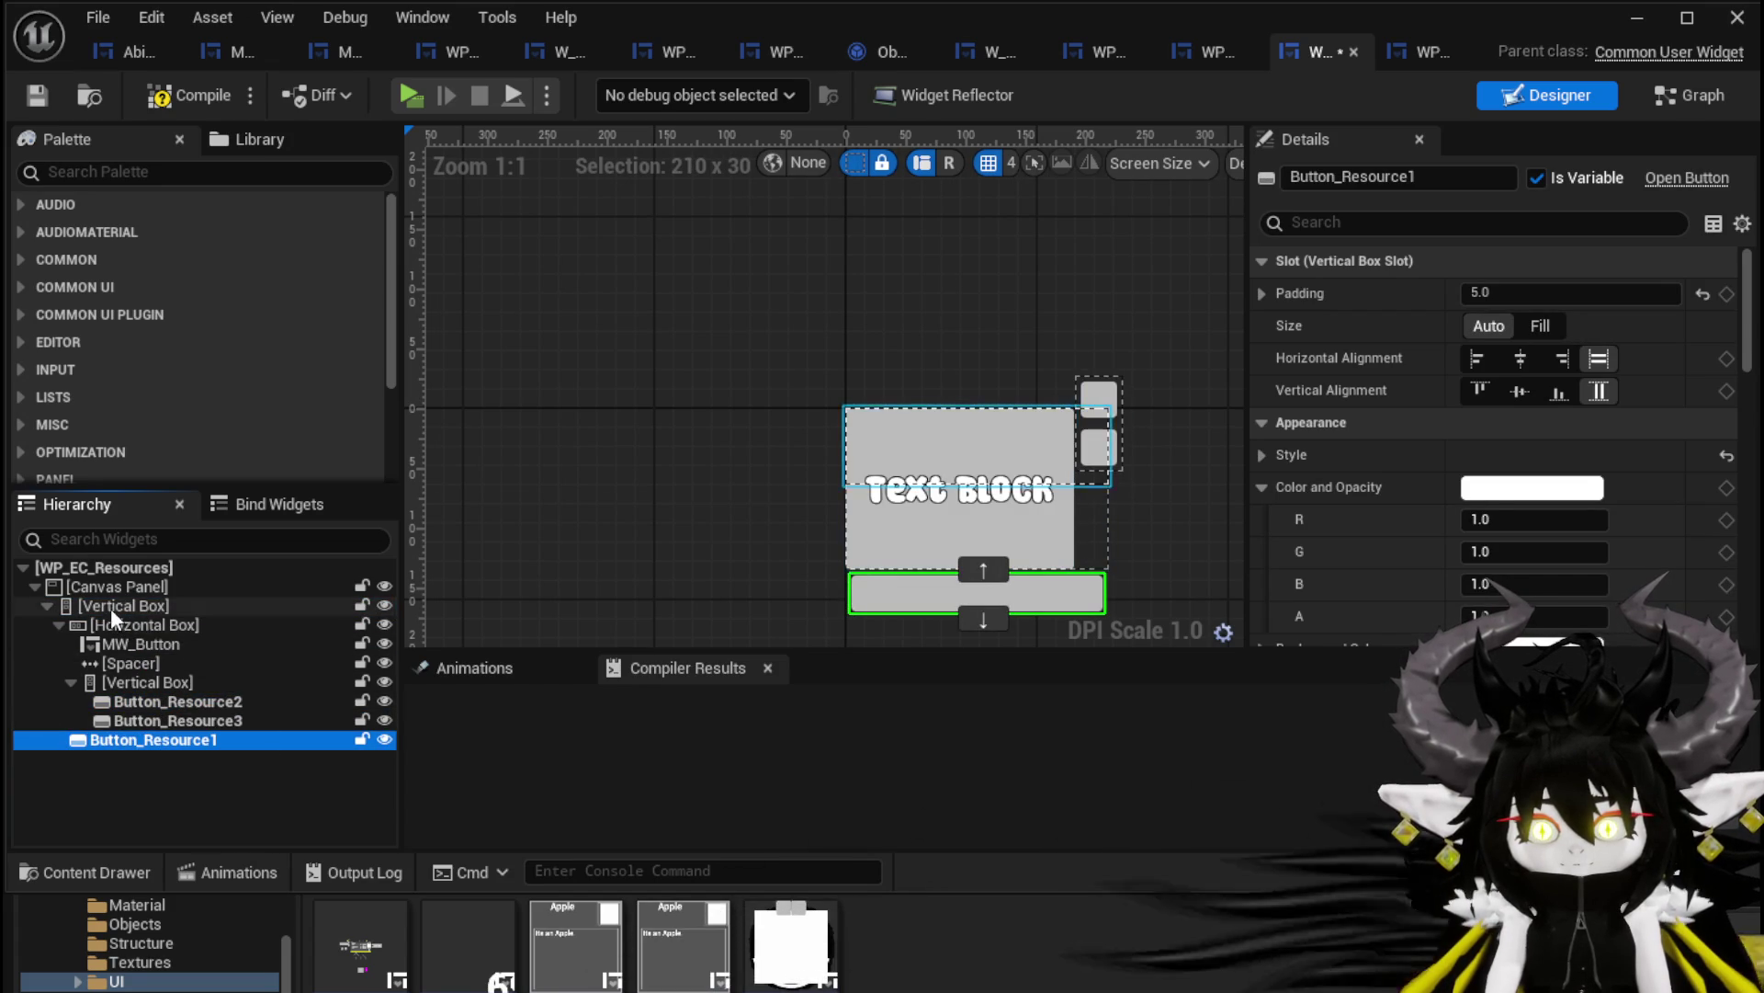
Wrap Button_Resource1 in a new Horizontal Box and drag Button_Resource2 into it
right_click(123, 734)
mouse_move(223, 988)
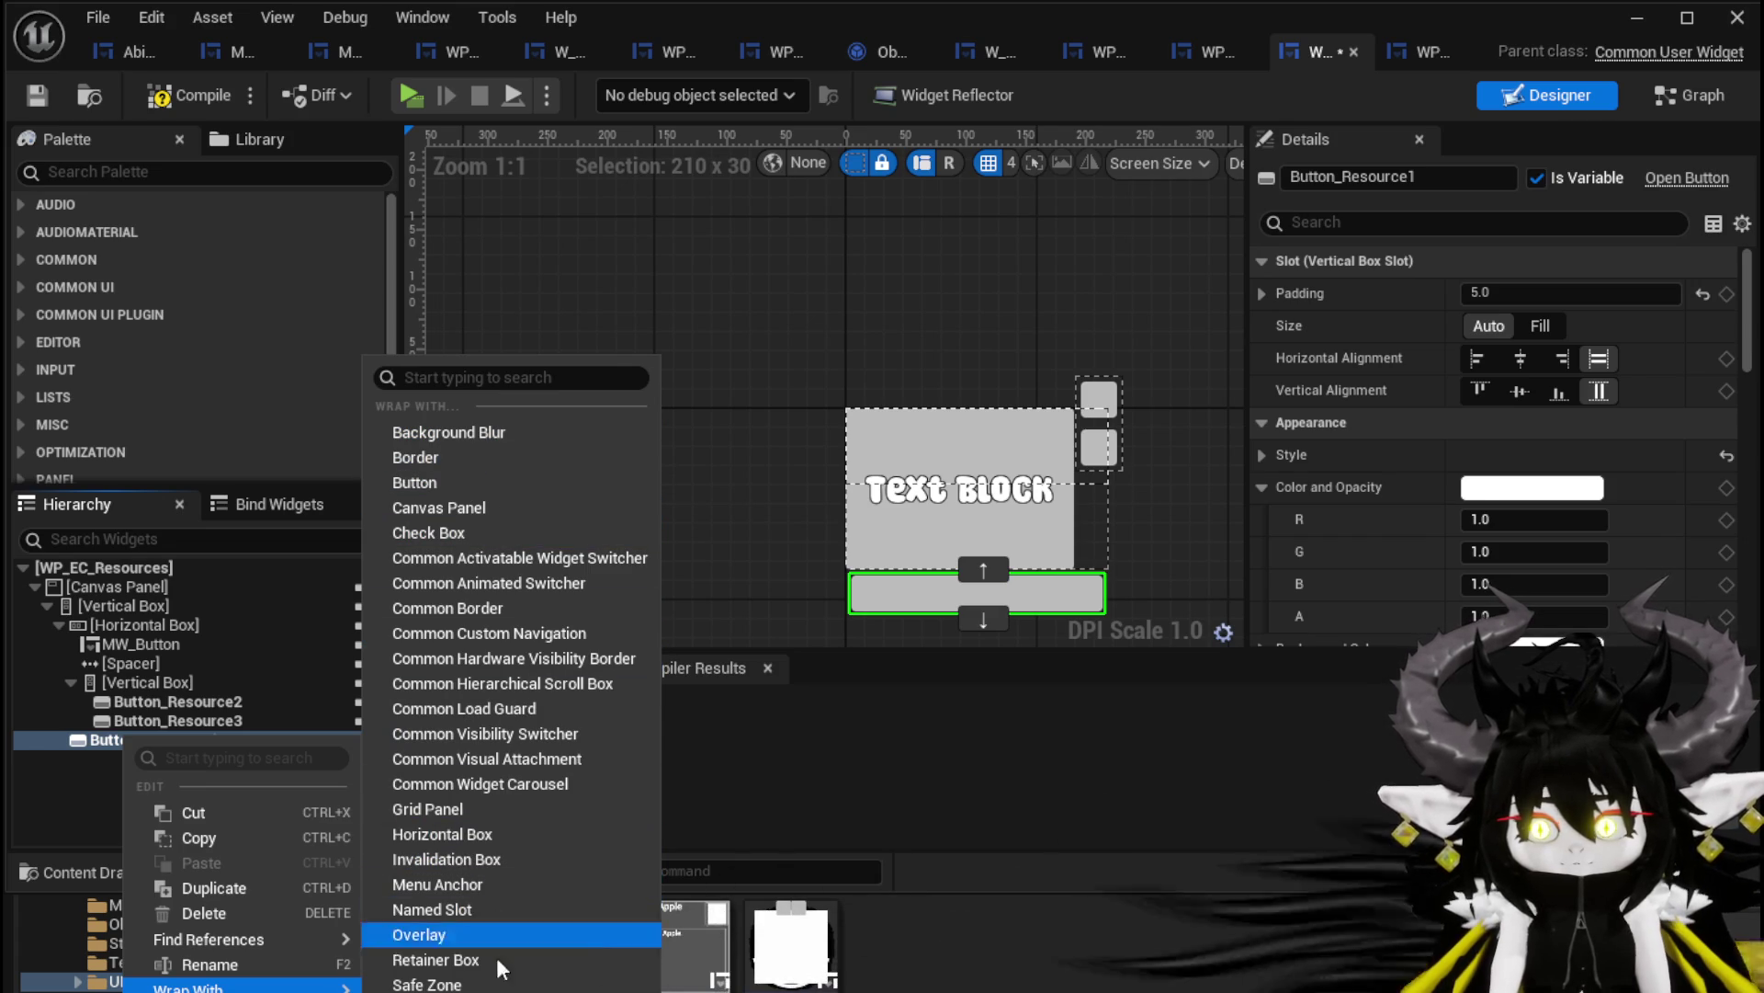
left_click(473, 836)
mouse_move(142, 704)
left_mouse_down()
mouse_move(145, 749)
mouse_move(170, 731)
mouse_move(154, 719)
left_mouse_up()
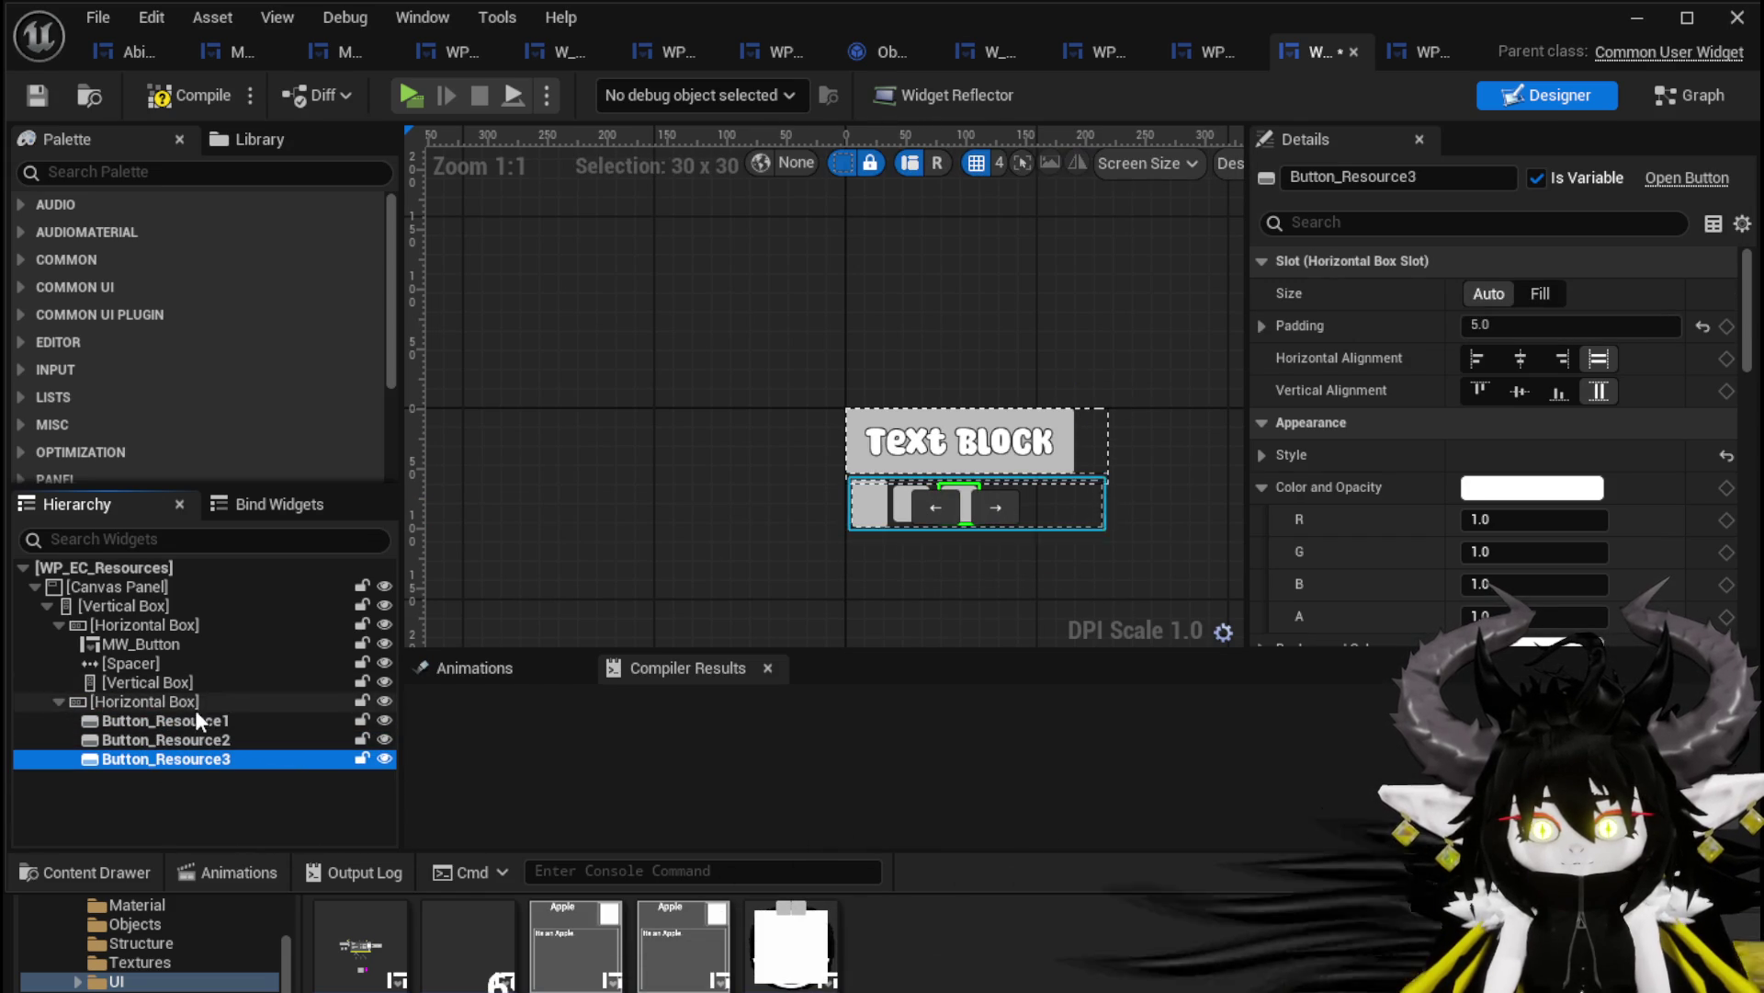
Compare the three resource buttons' padding, set Button_Resource1's padding to 5.0, and compile
left_click(192, 720)
scroll(824, 583, "up", 3)
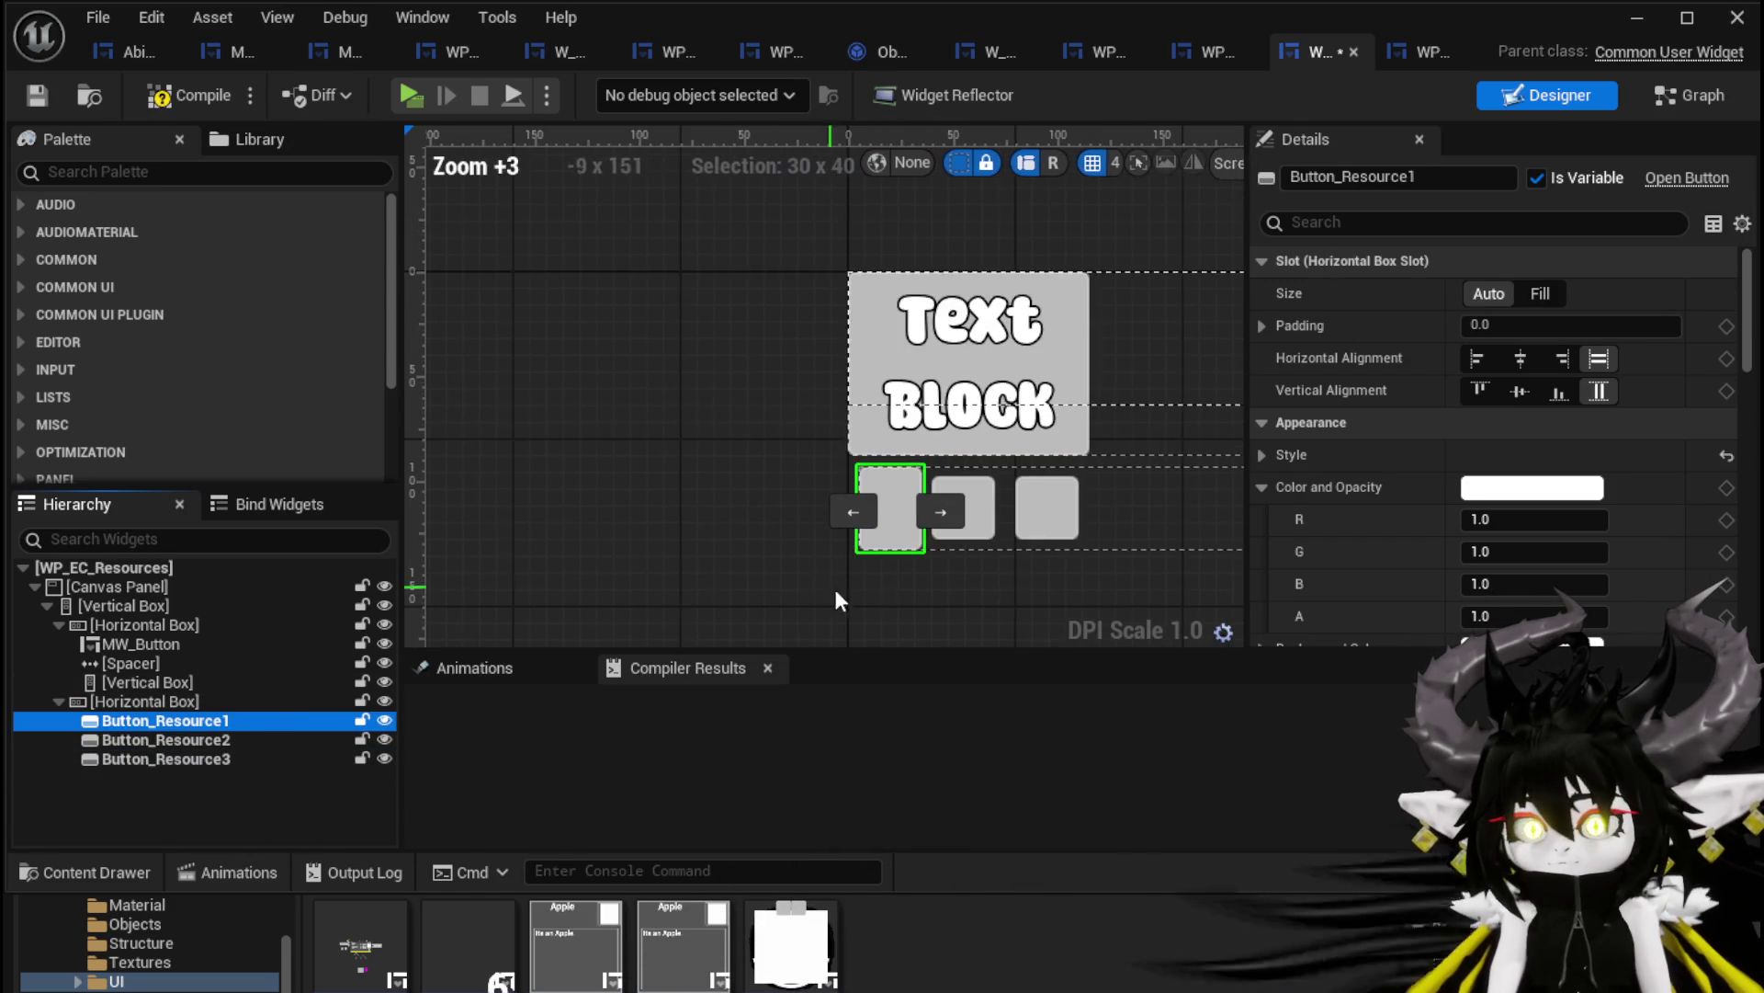
left_click(182, 740)
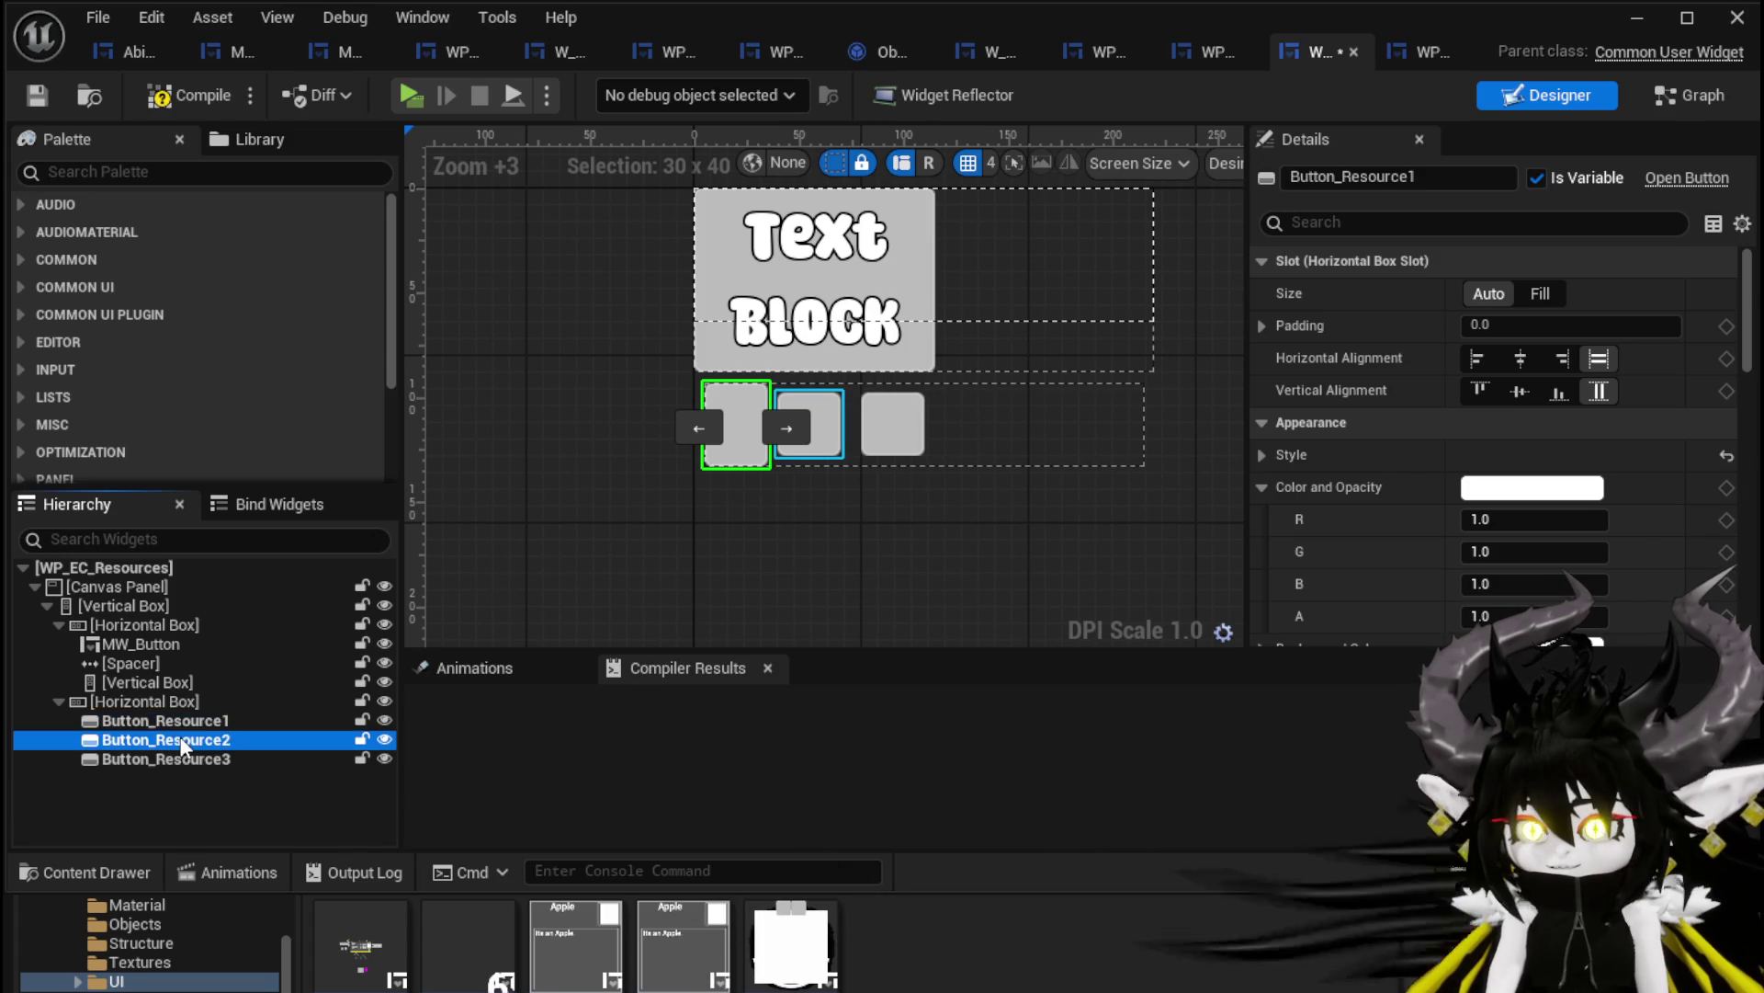
left_click(180, 760)
left_click(179, 739)
left_click(180, 721)
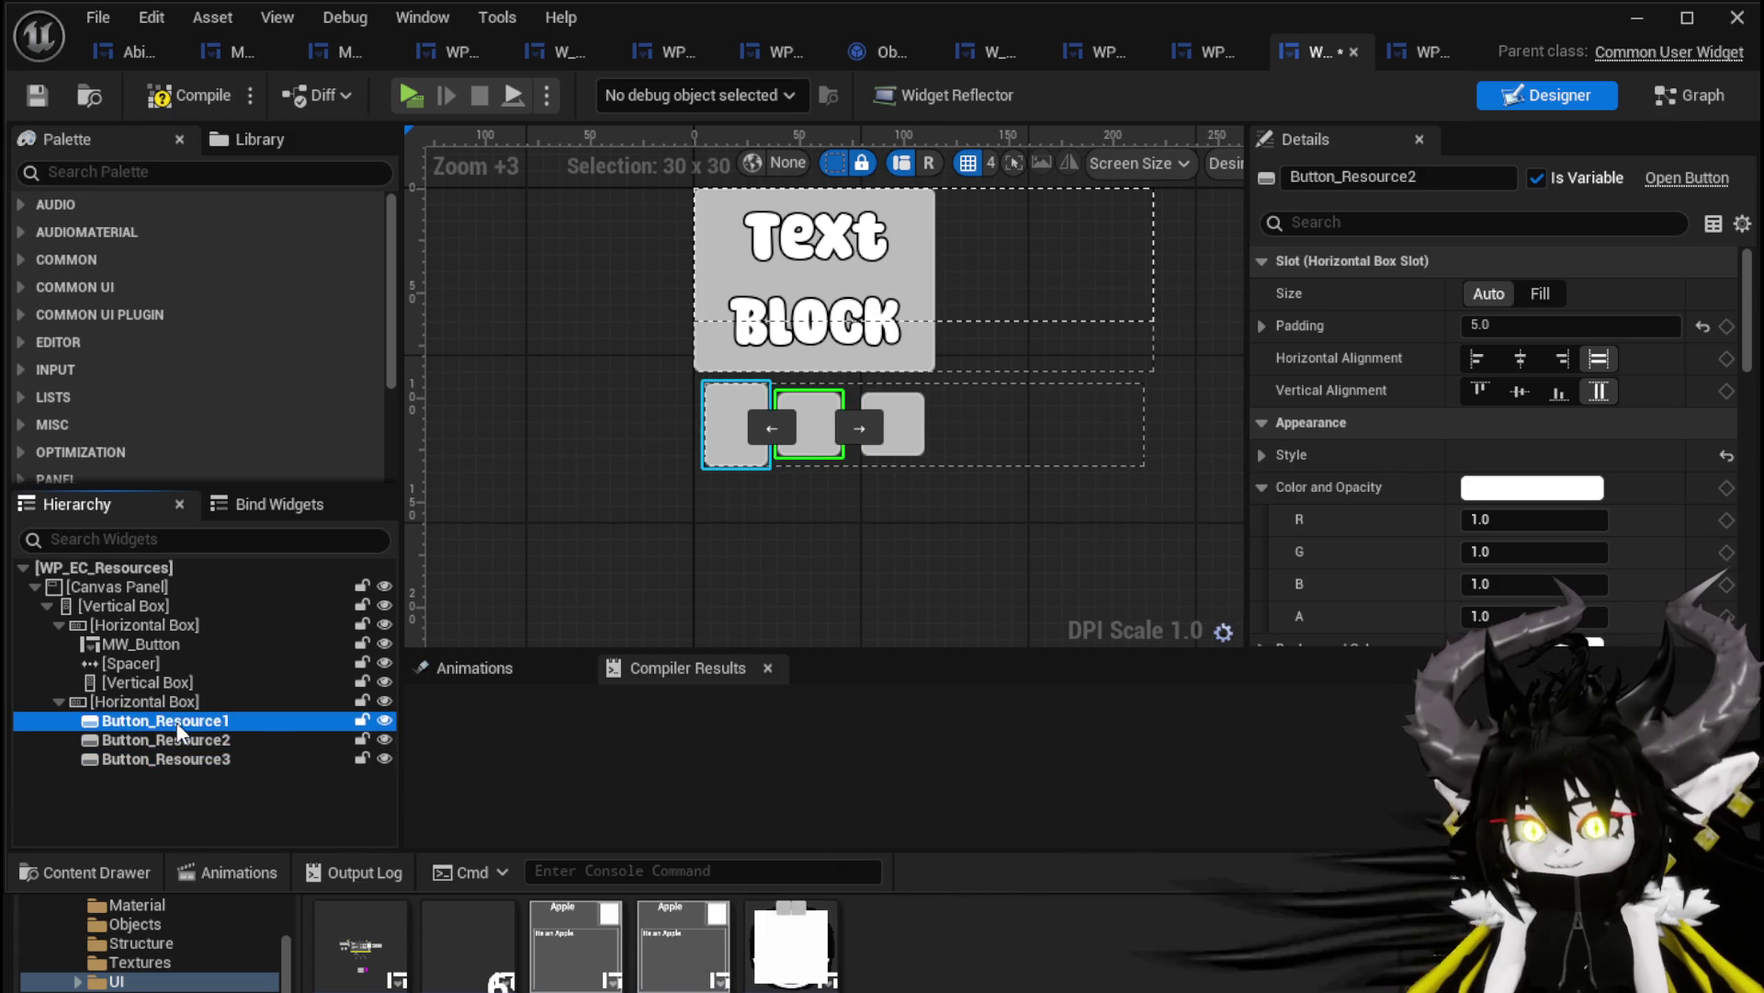
left_click(1521, 327)
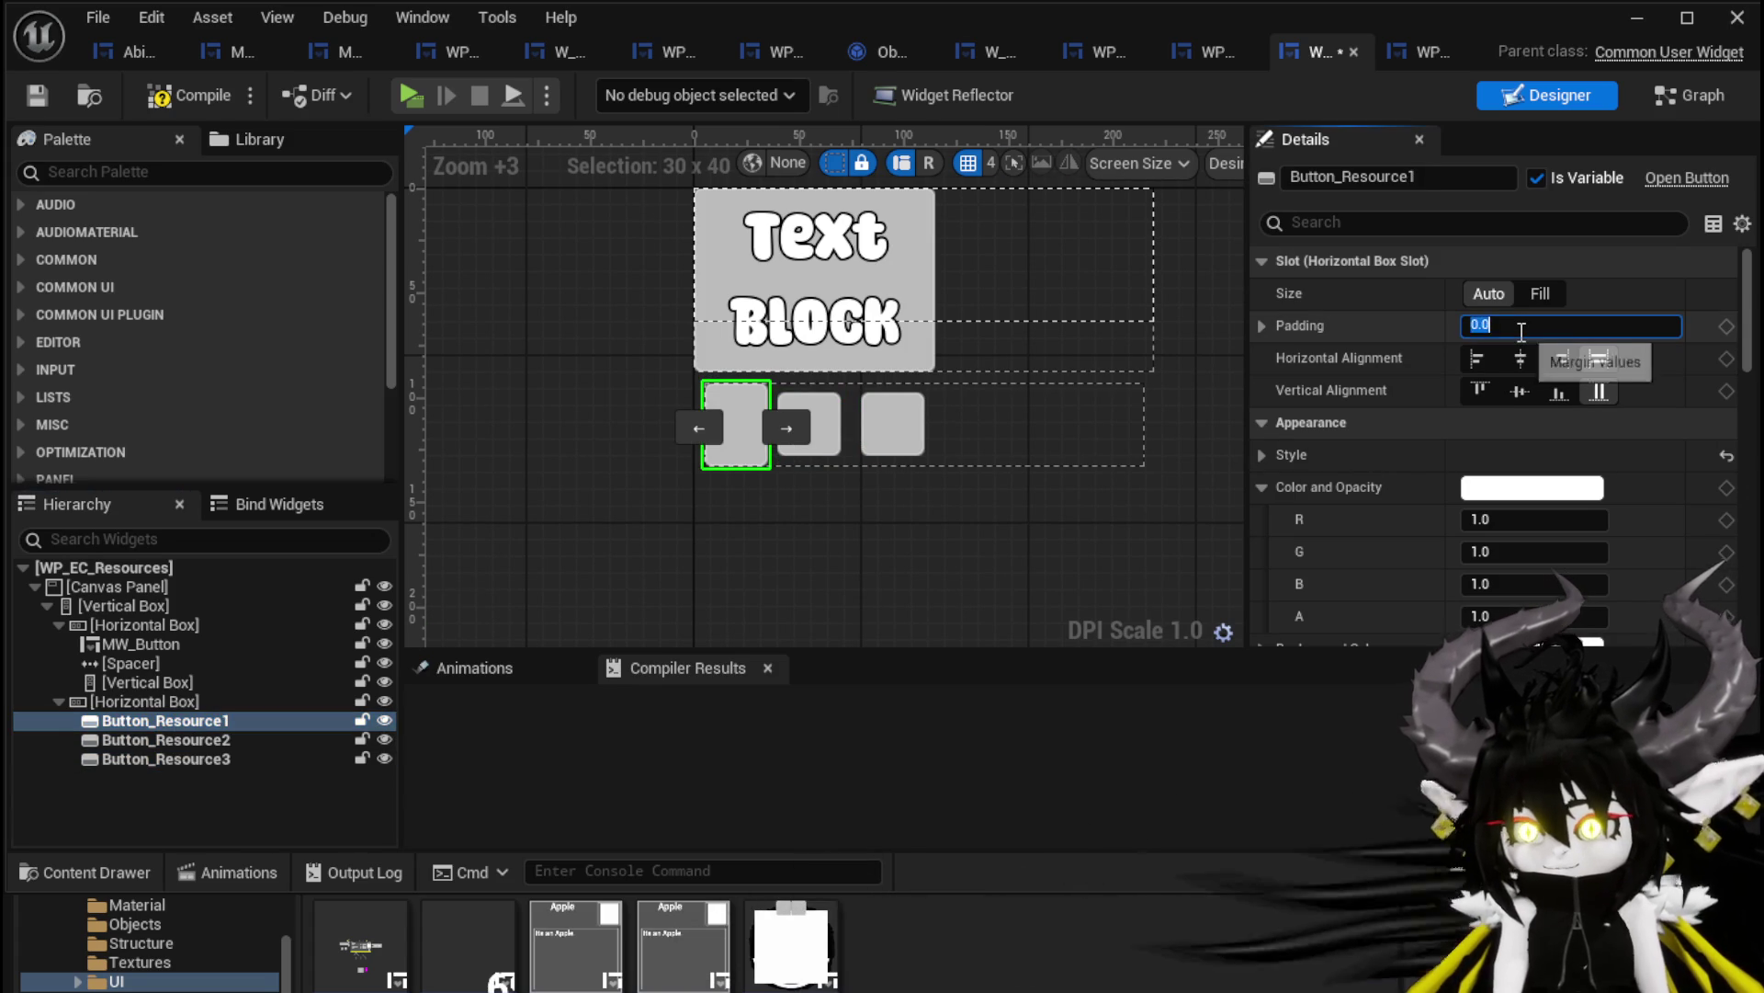
type("5")
key("Return")
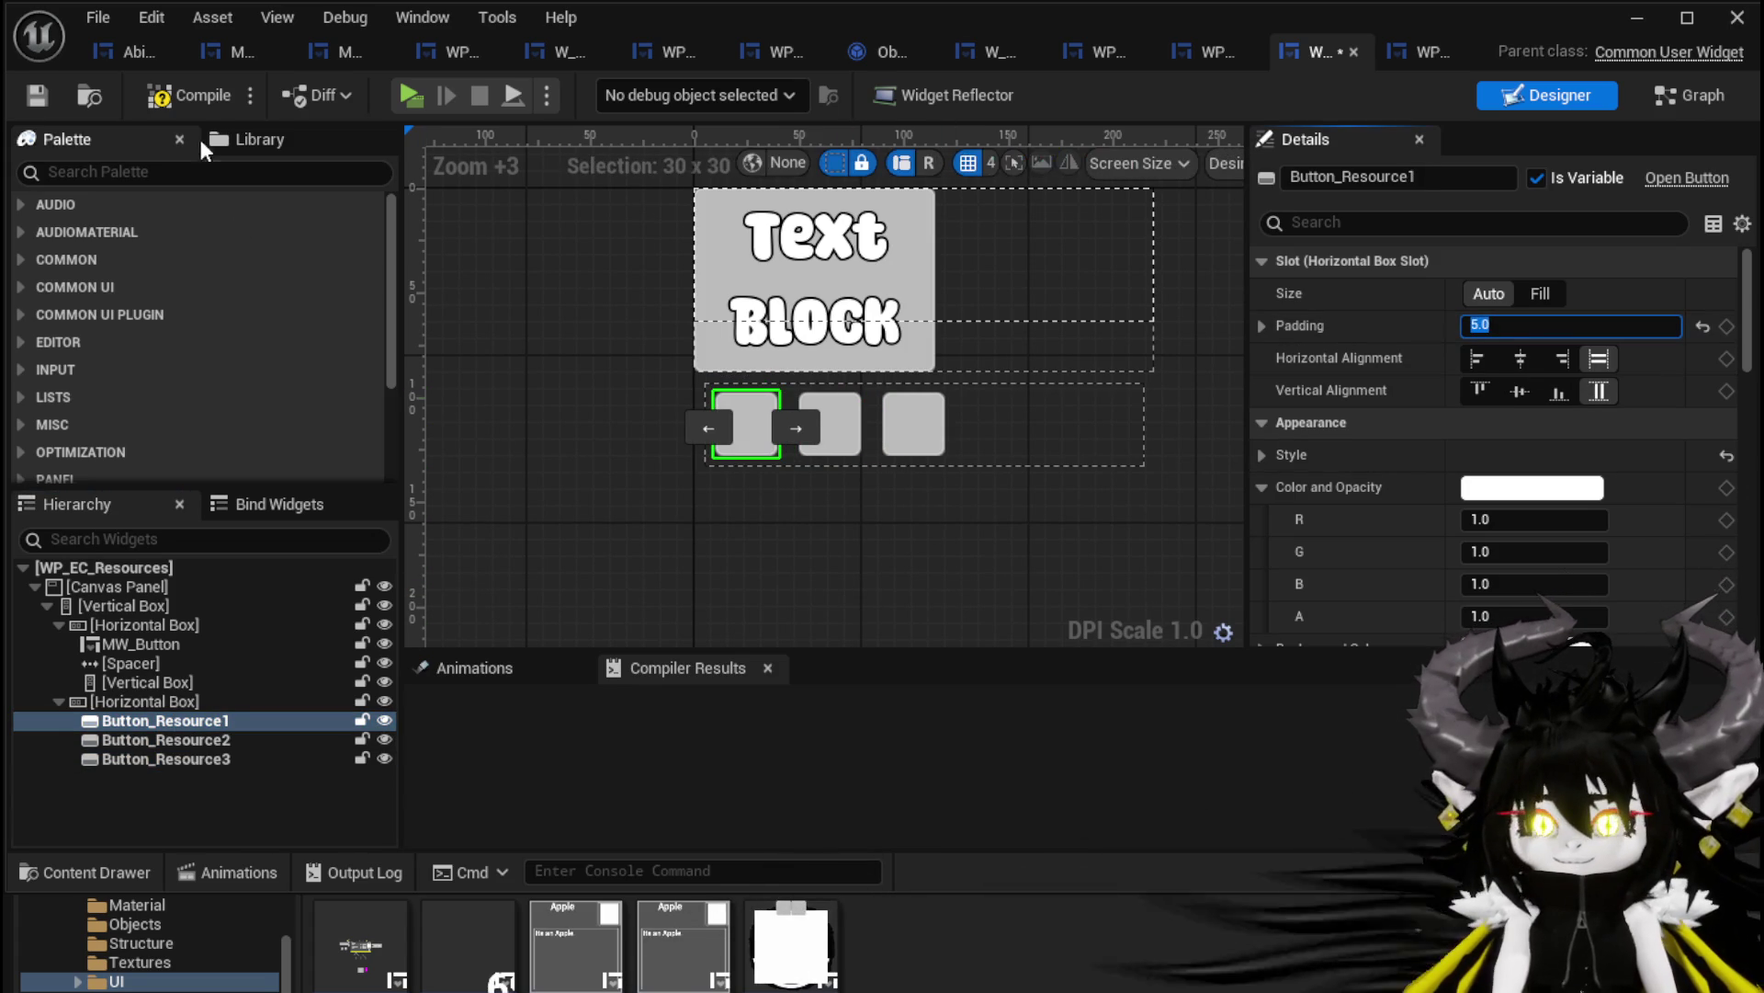
left_click(36, 91)
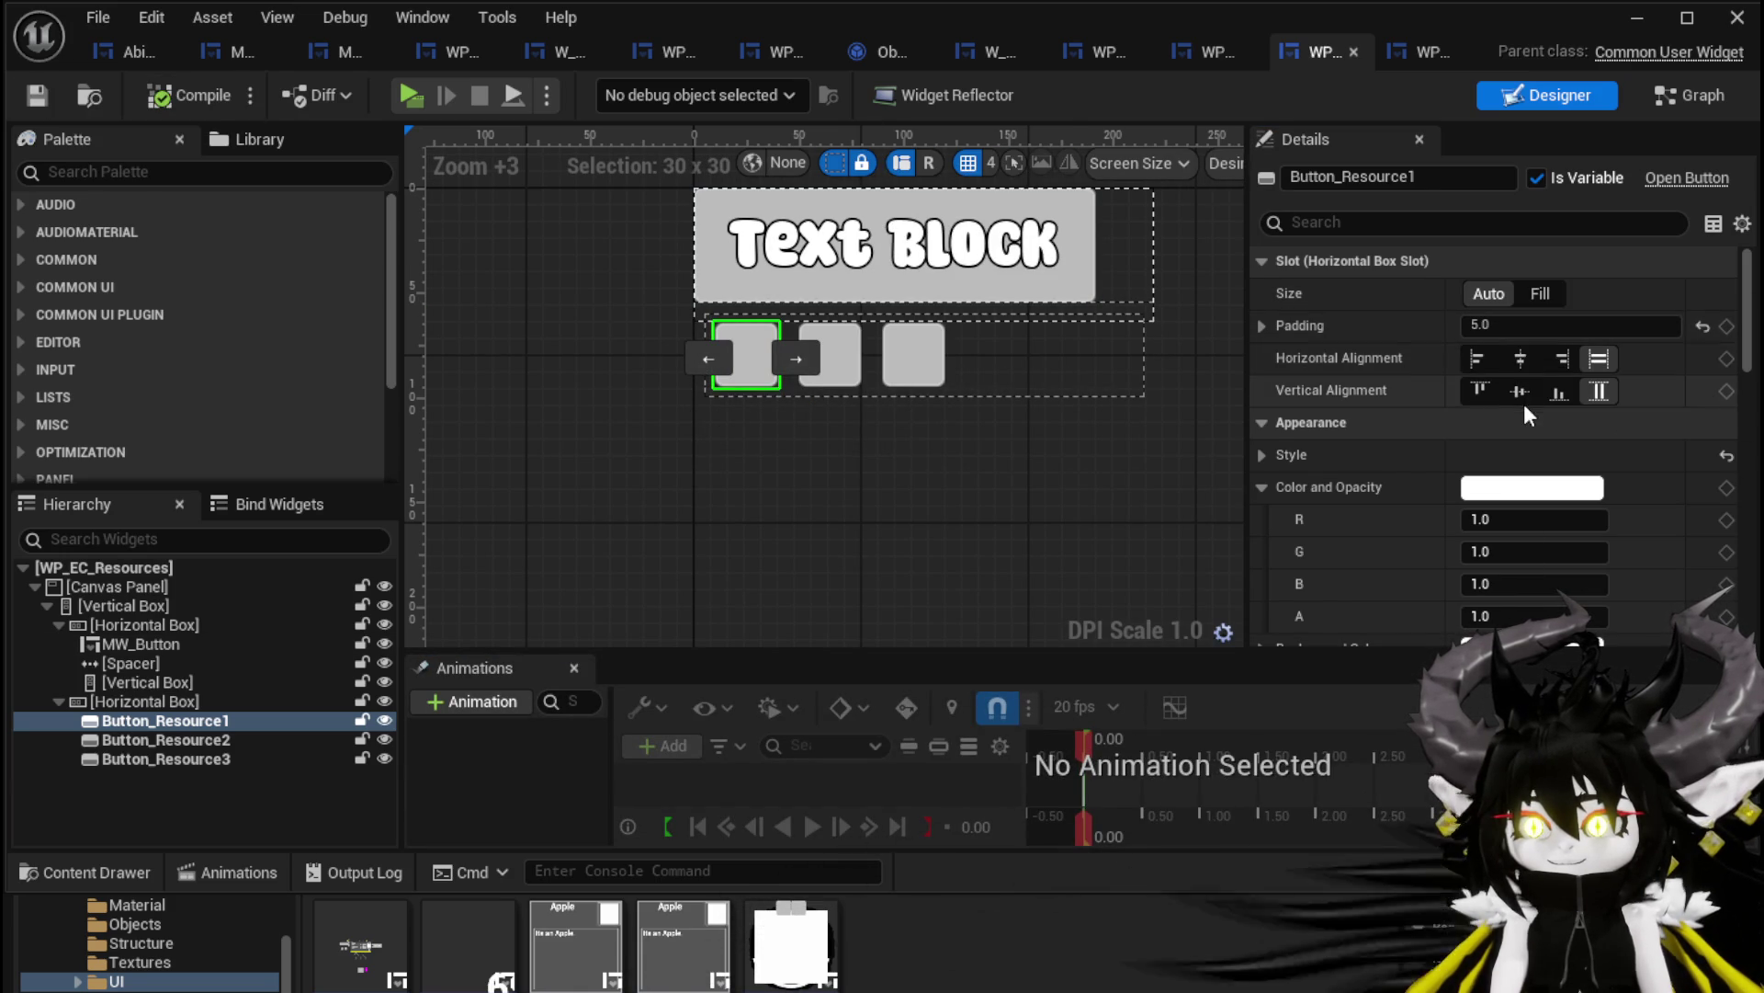
Set Horizontal Alignment to Center on Button_Resource1, Button_Resource2 and Button_Resource3
left_click(1522, 358)
left_click(154, 741)
left_click(1520, 360)
left_click(212, 760)
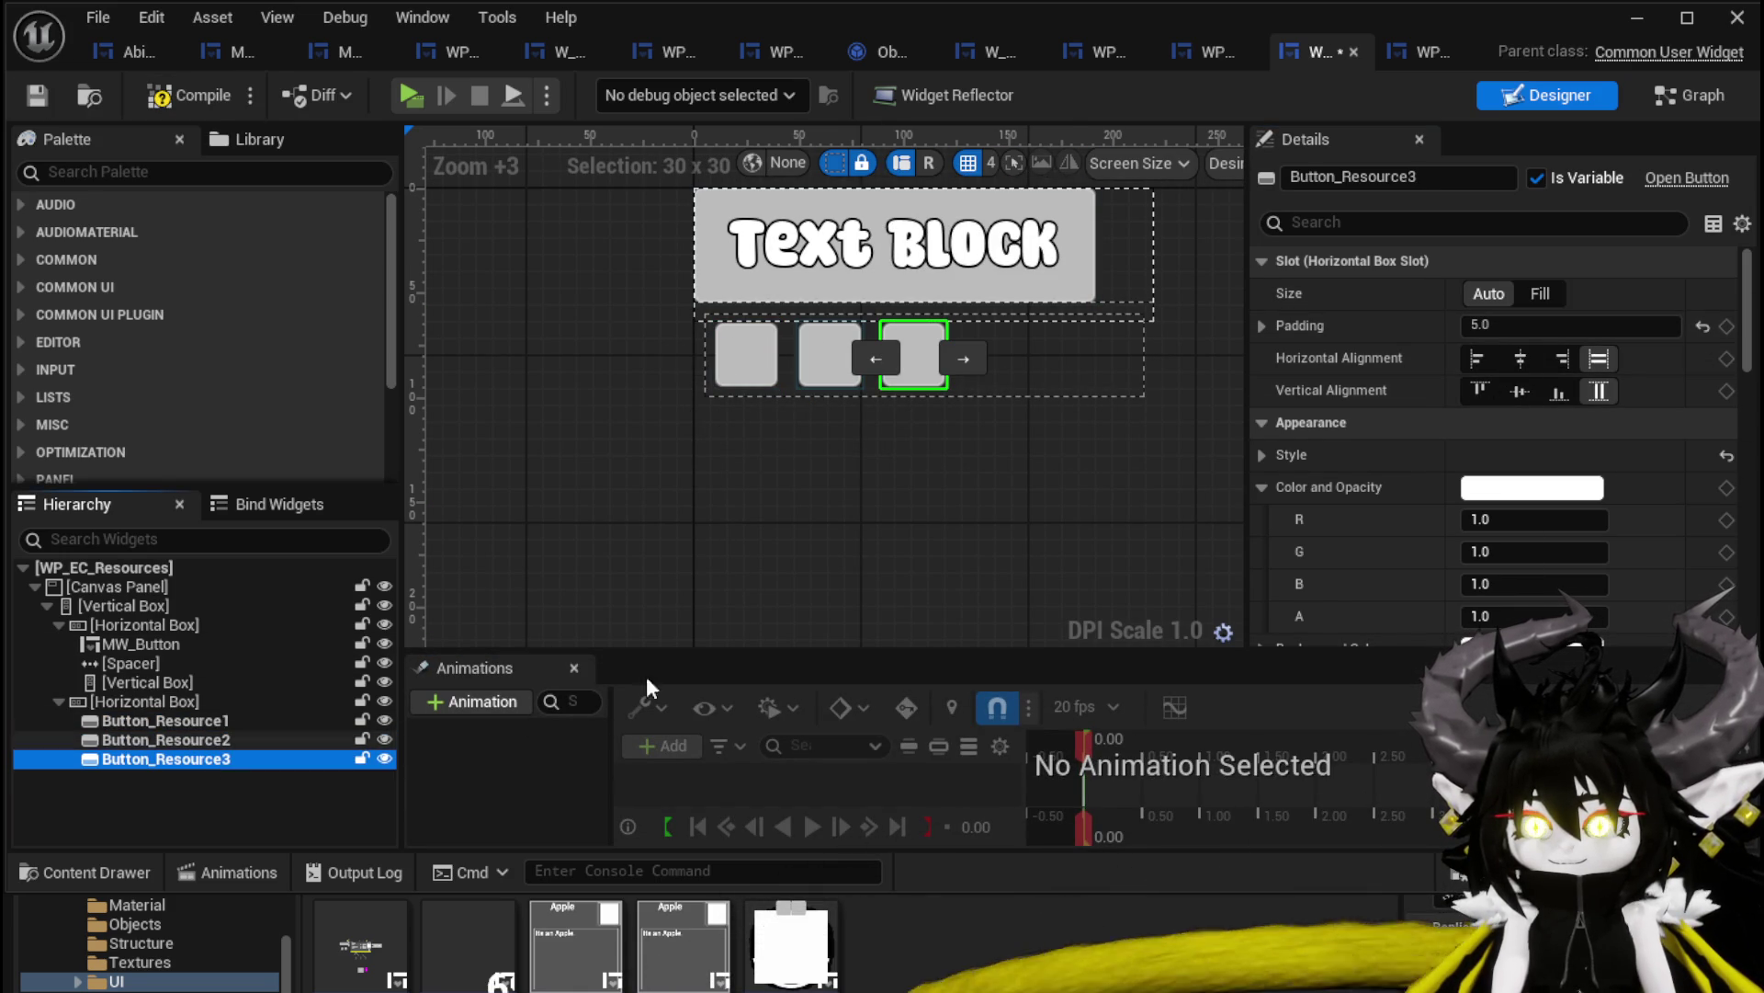
left_click(1521, 358)
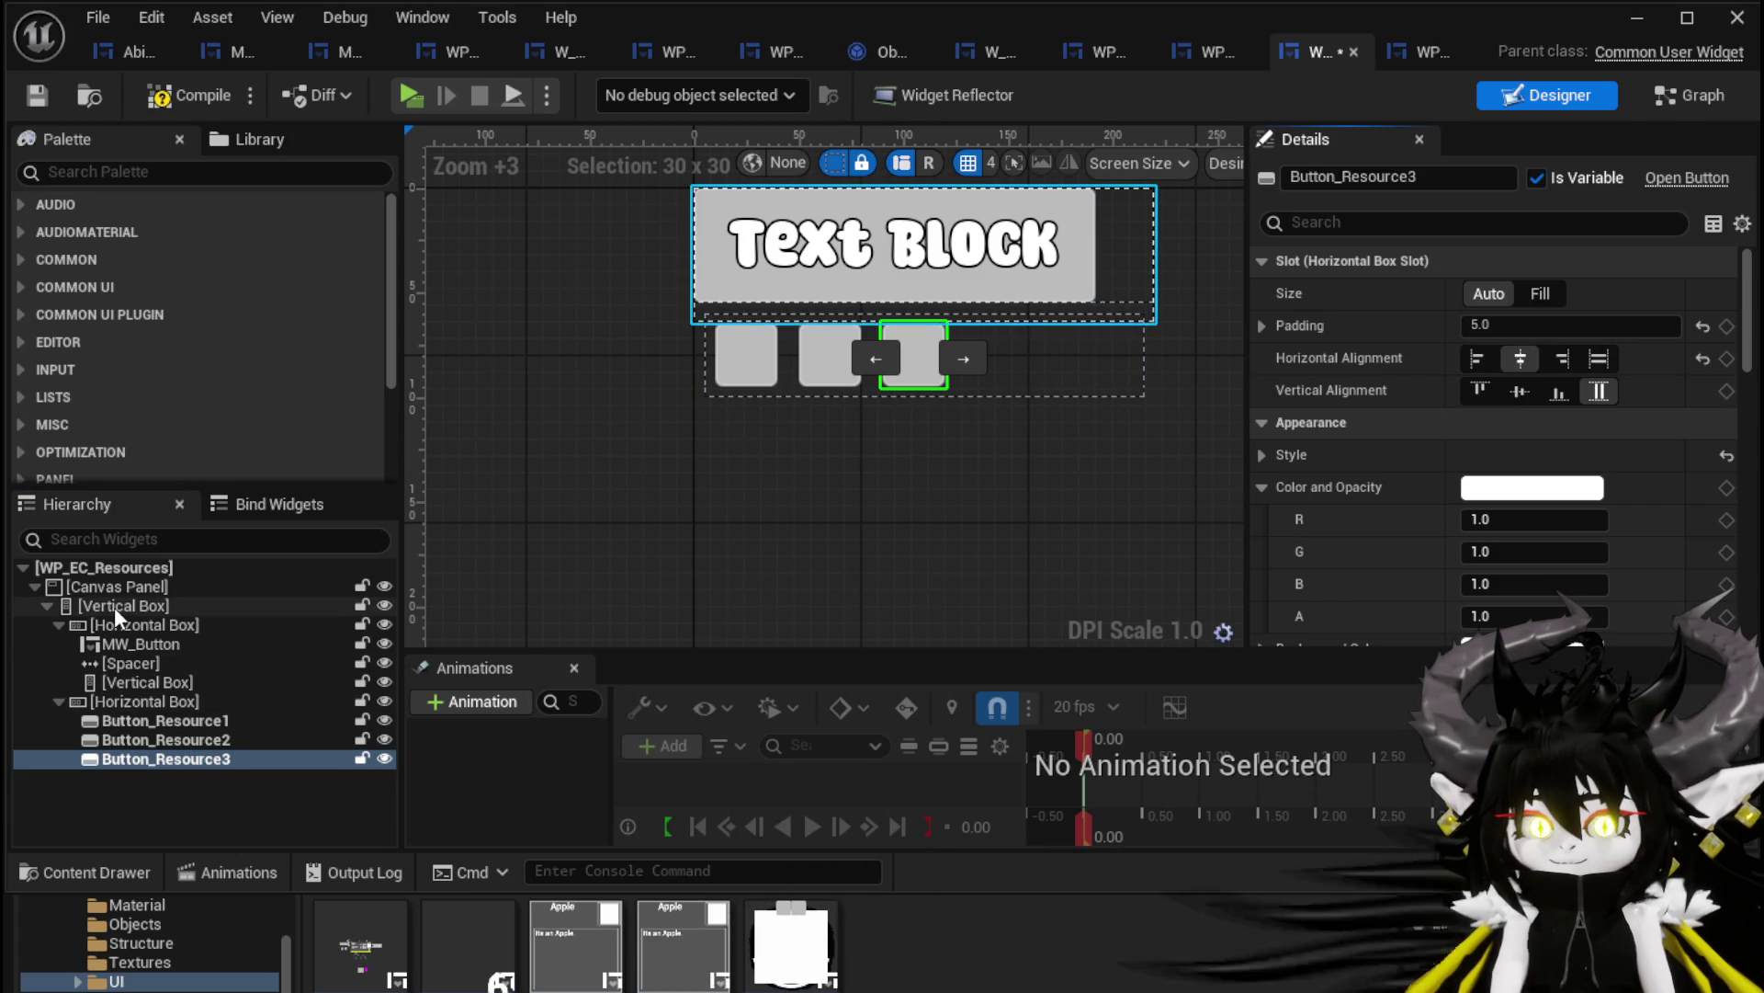
Delete the unused vertical box beside MW_Button and compile
left_click(144, 684)
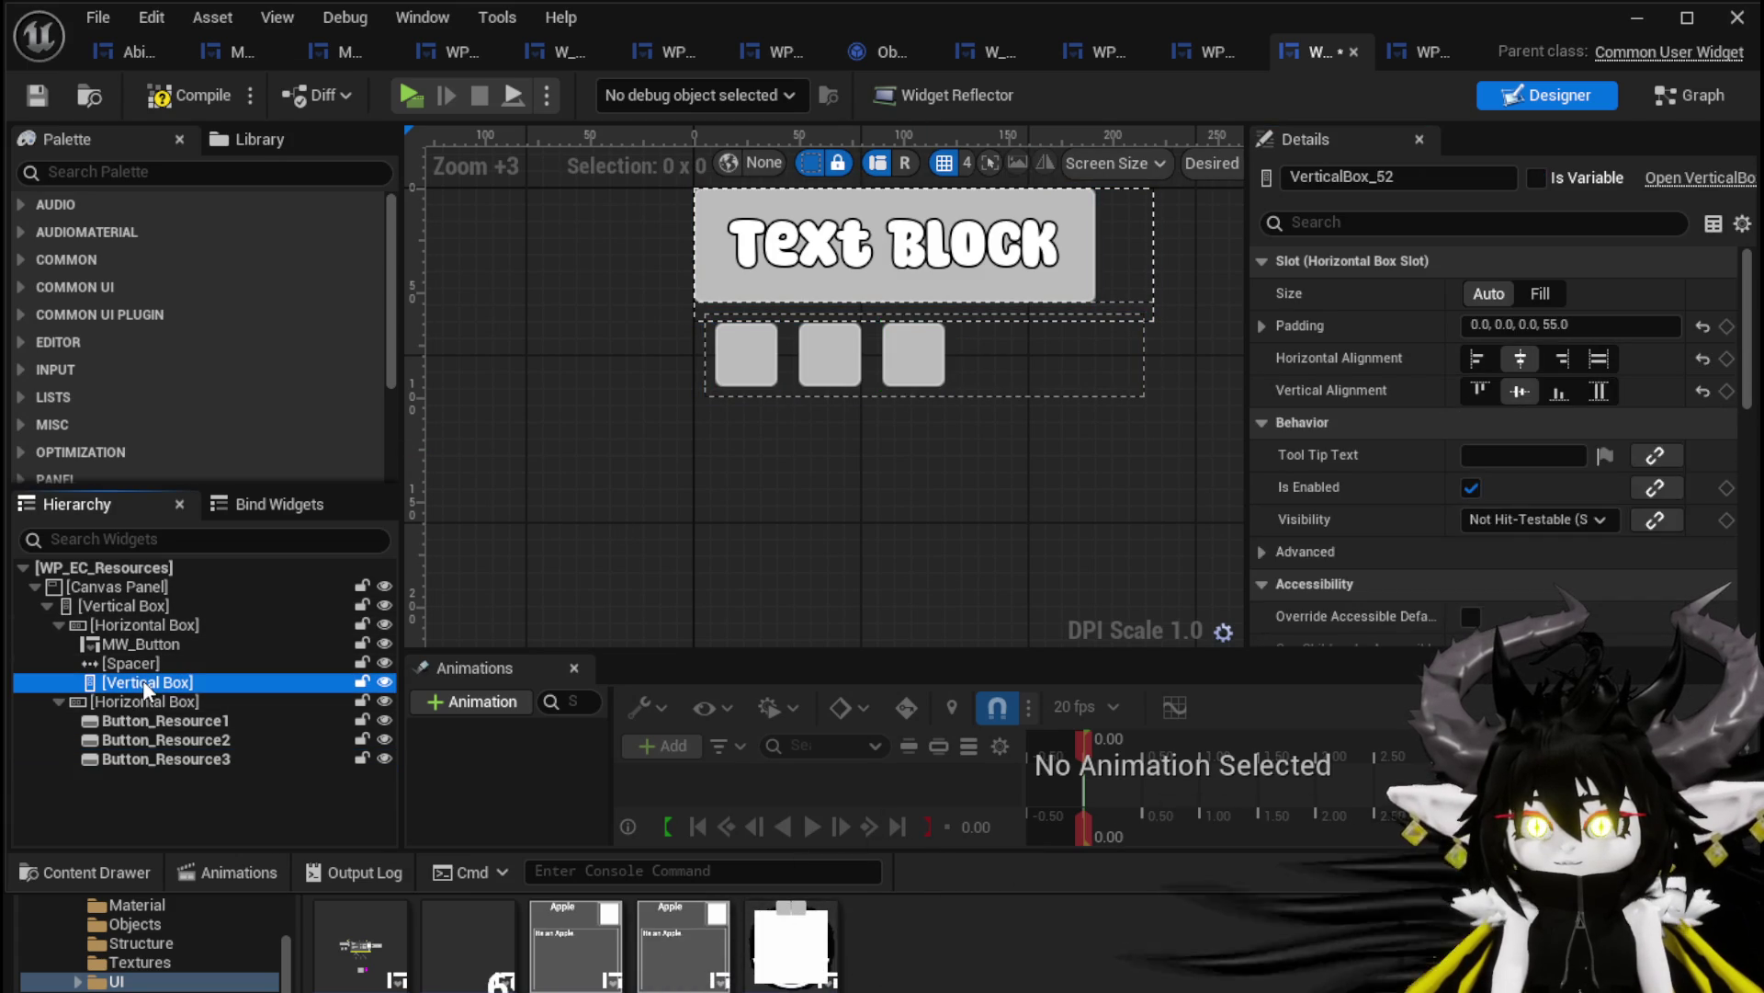
key("Delete")
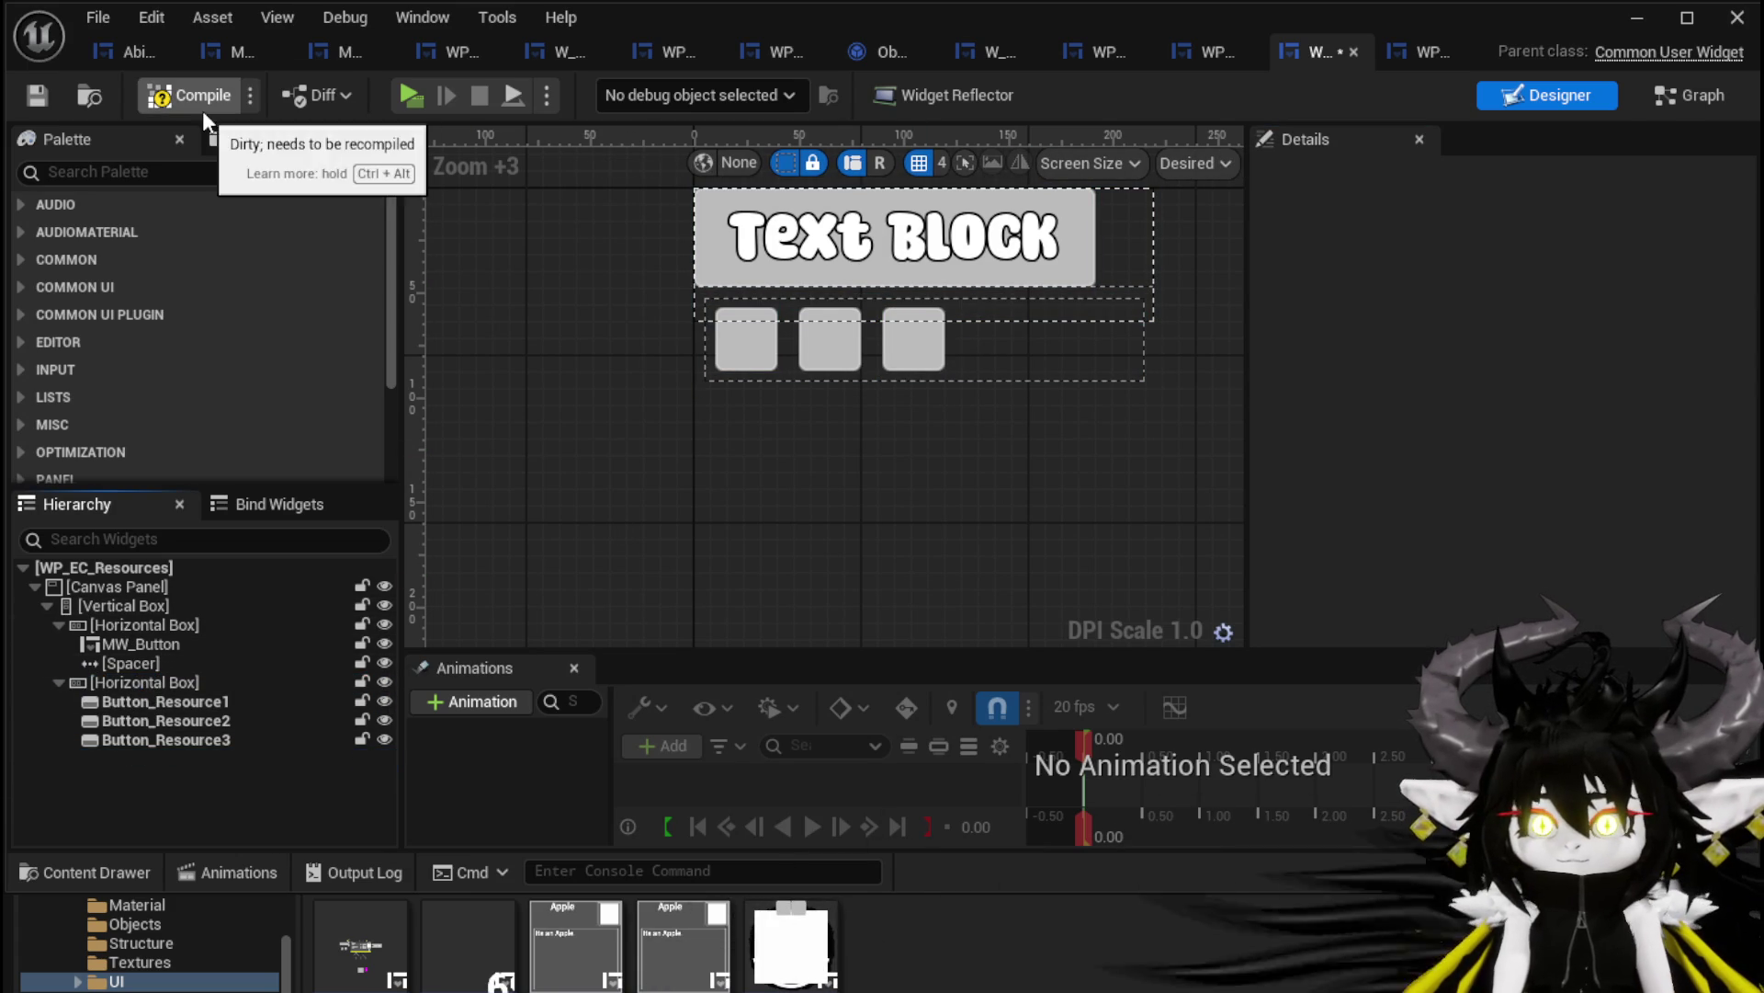
left_click(34, 102)
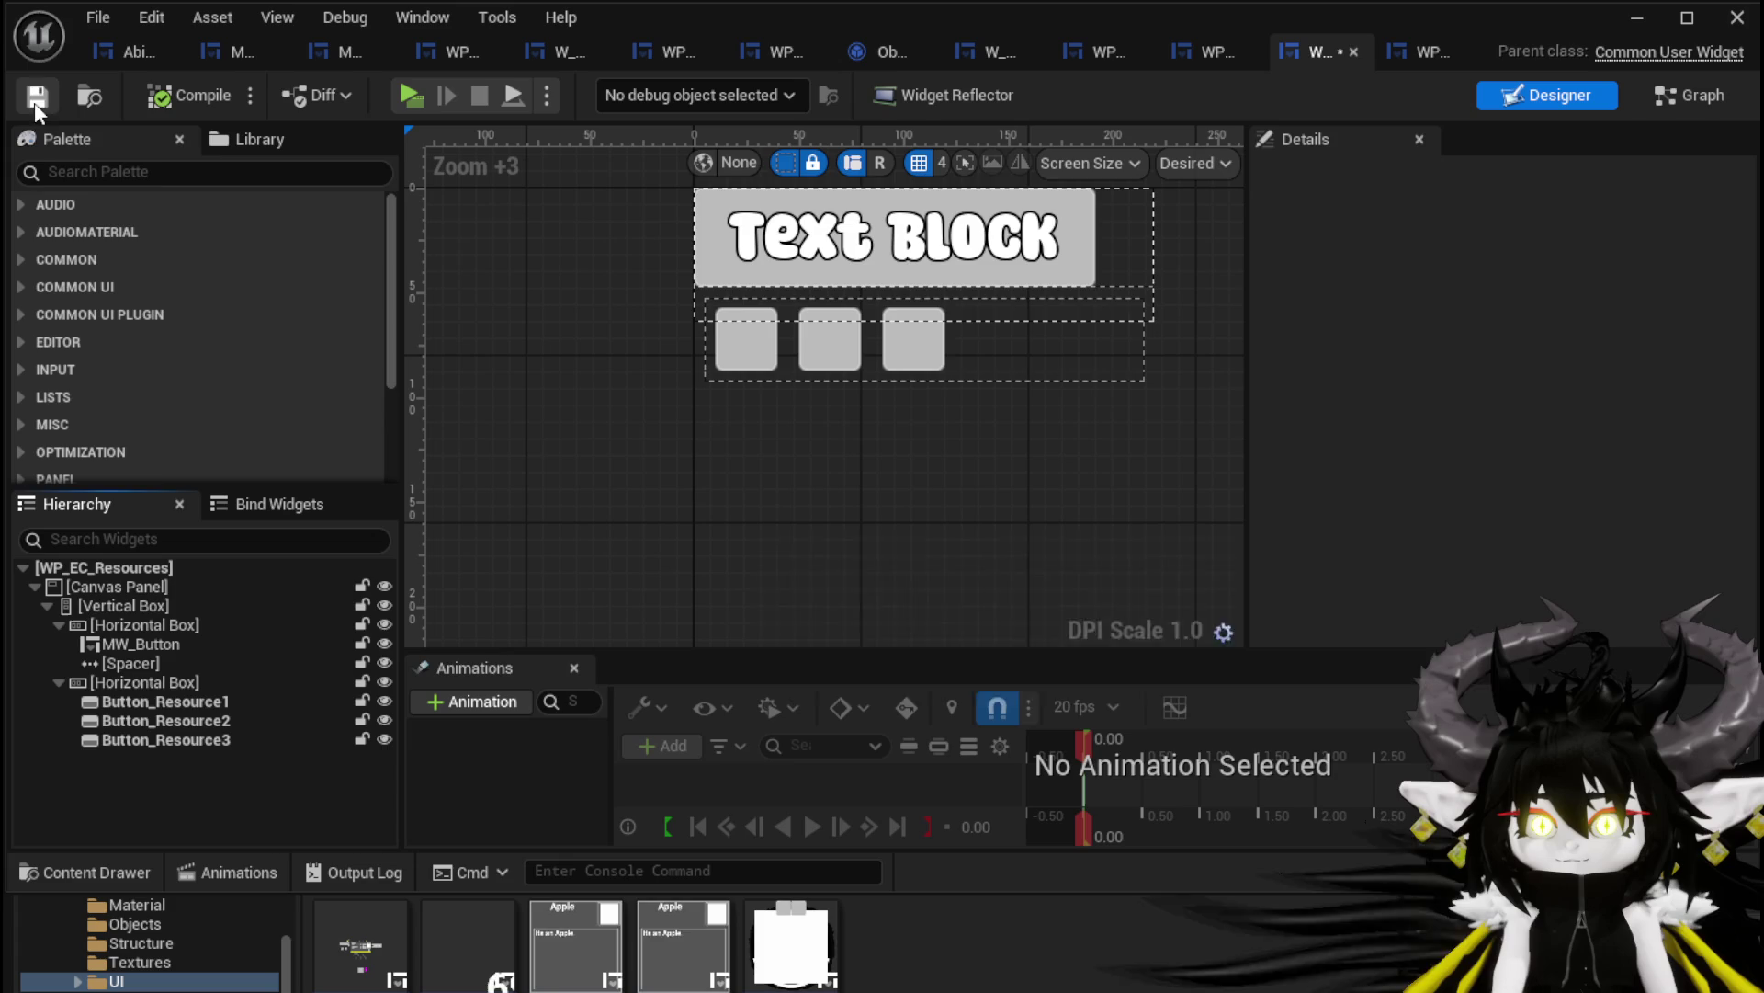
Center the horizontal boxes holding the resource buttons and the text block, then compile and save
left_click(147, 682)
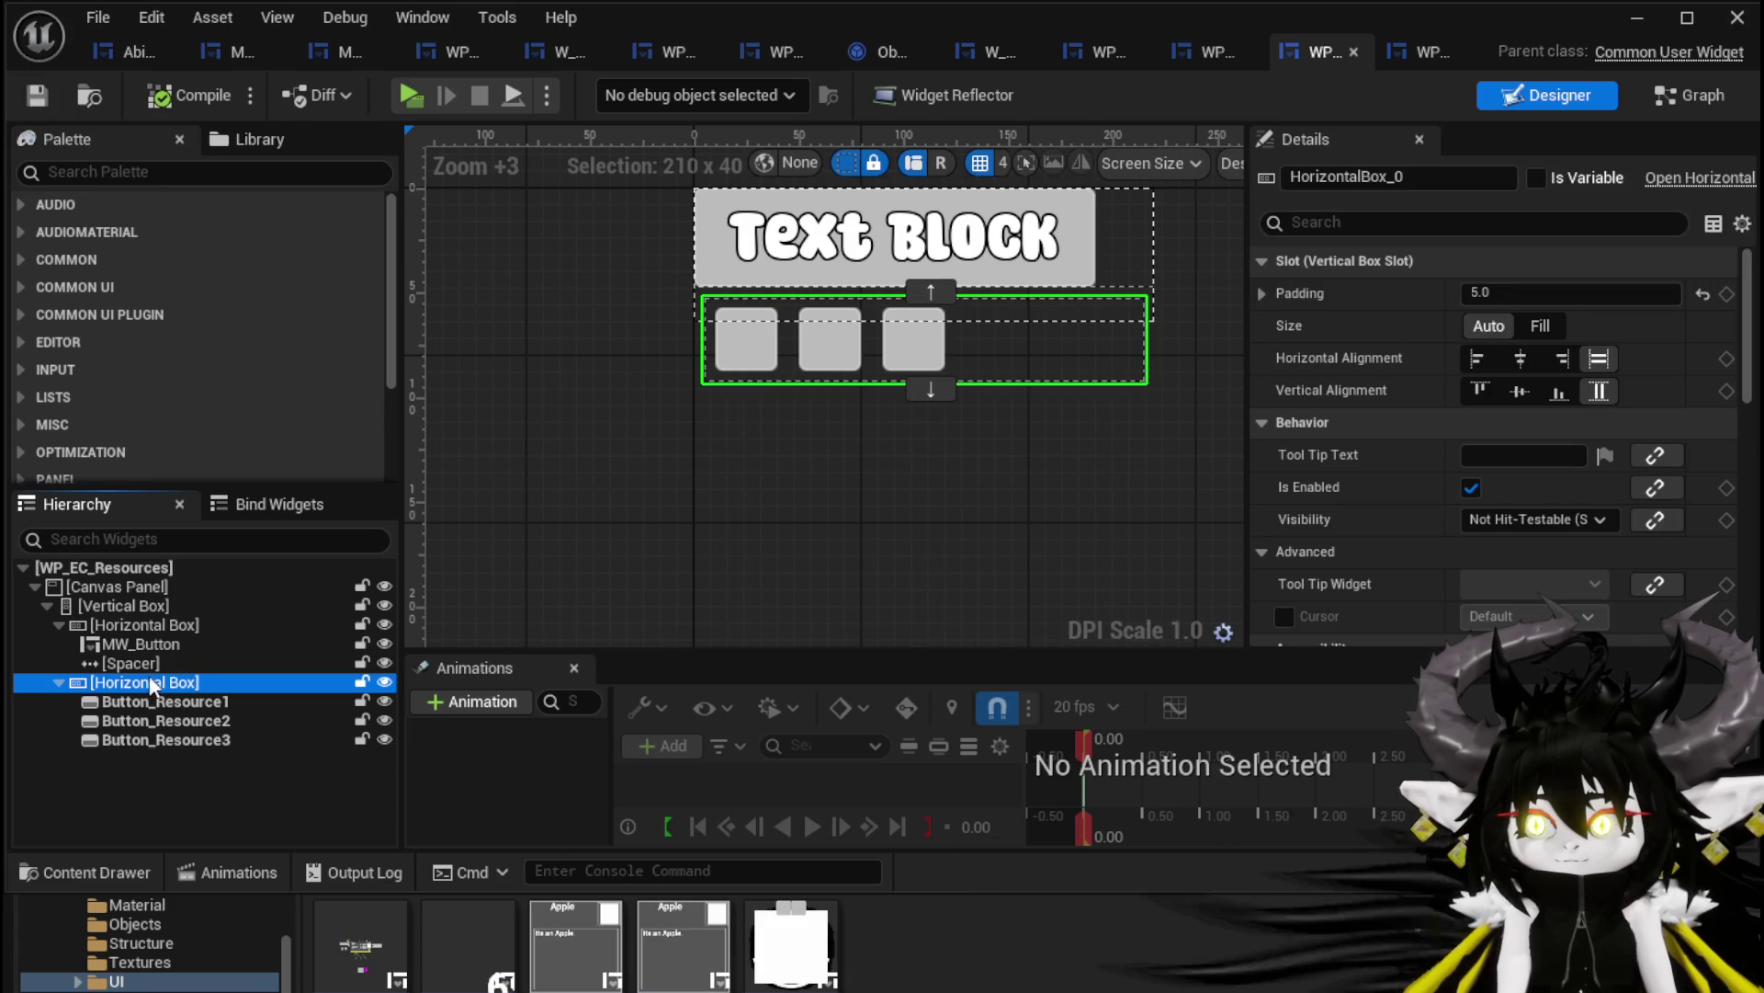
left_click(1520, 360)
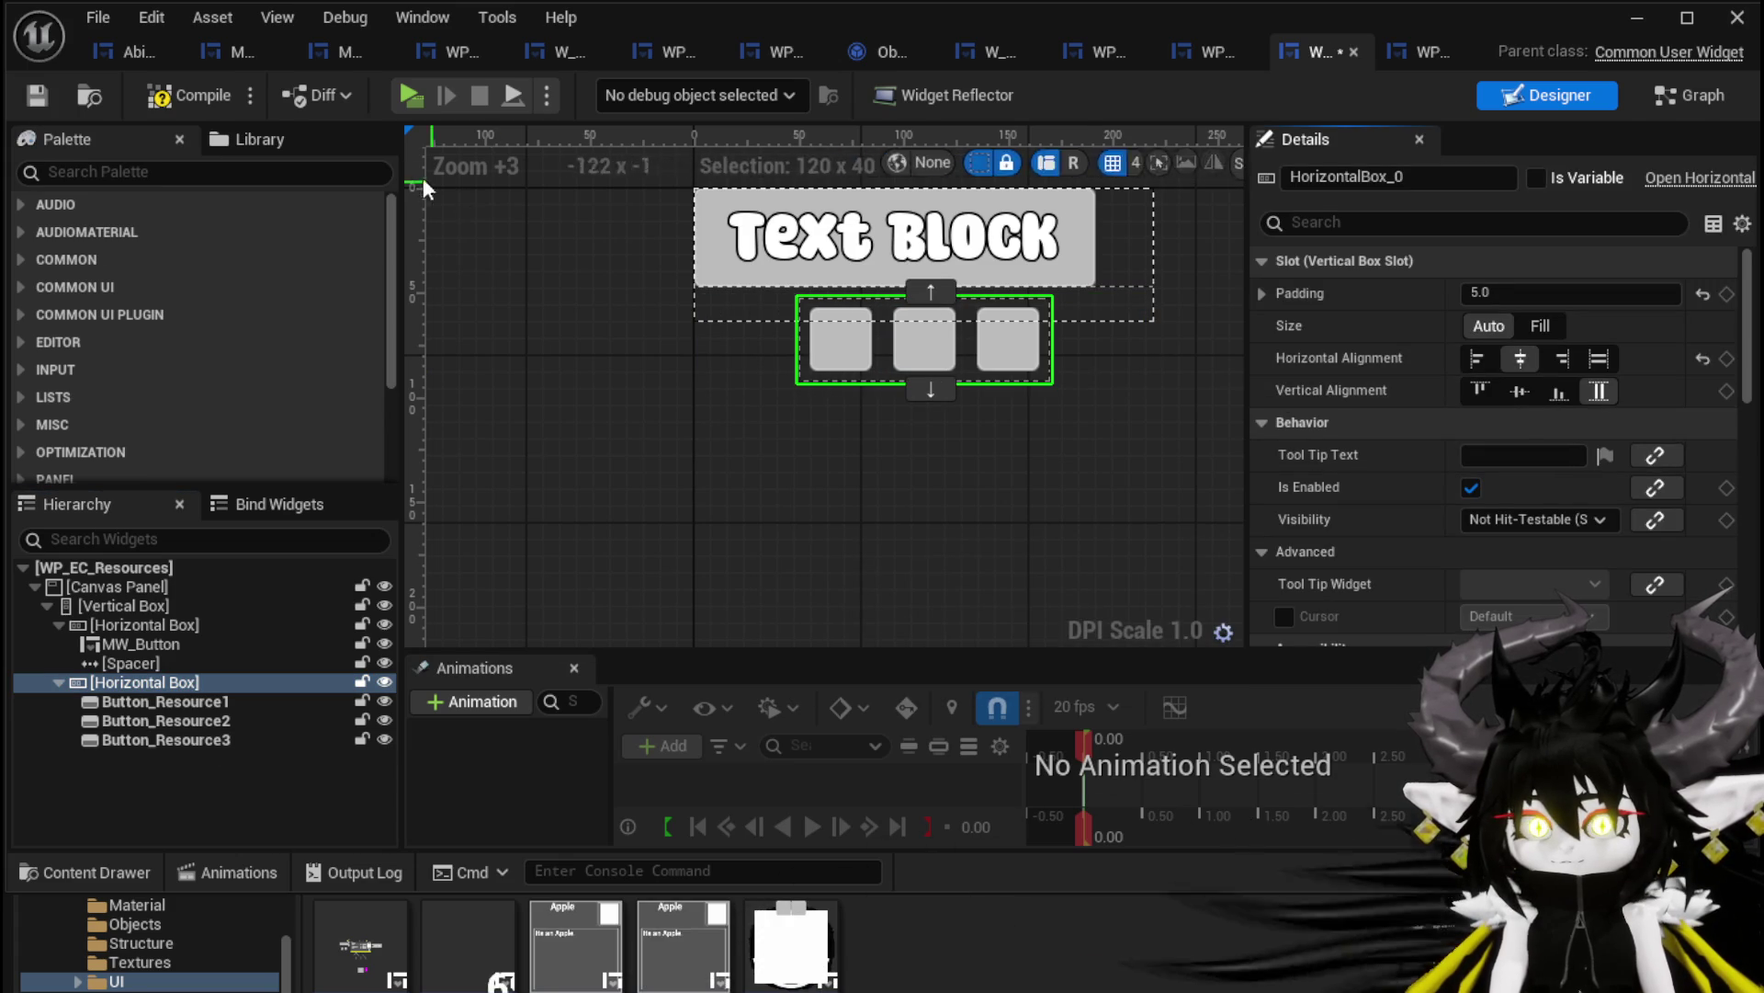
left_click(49, 92)
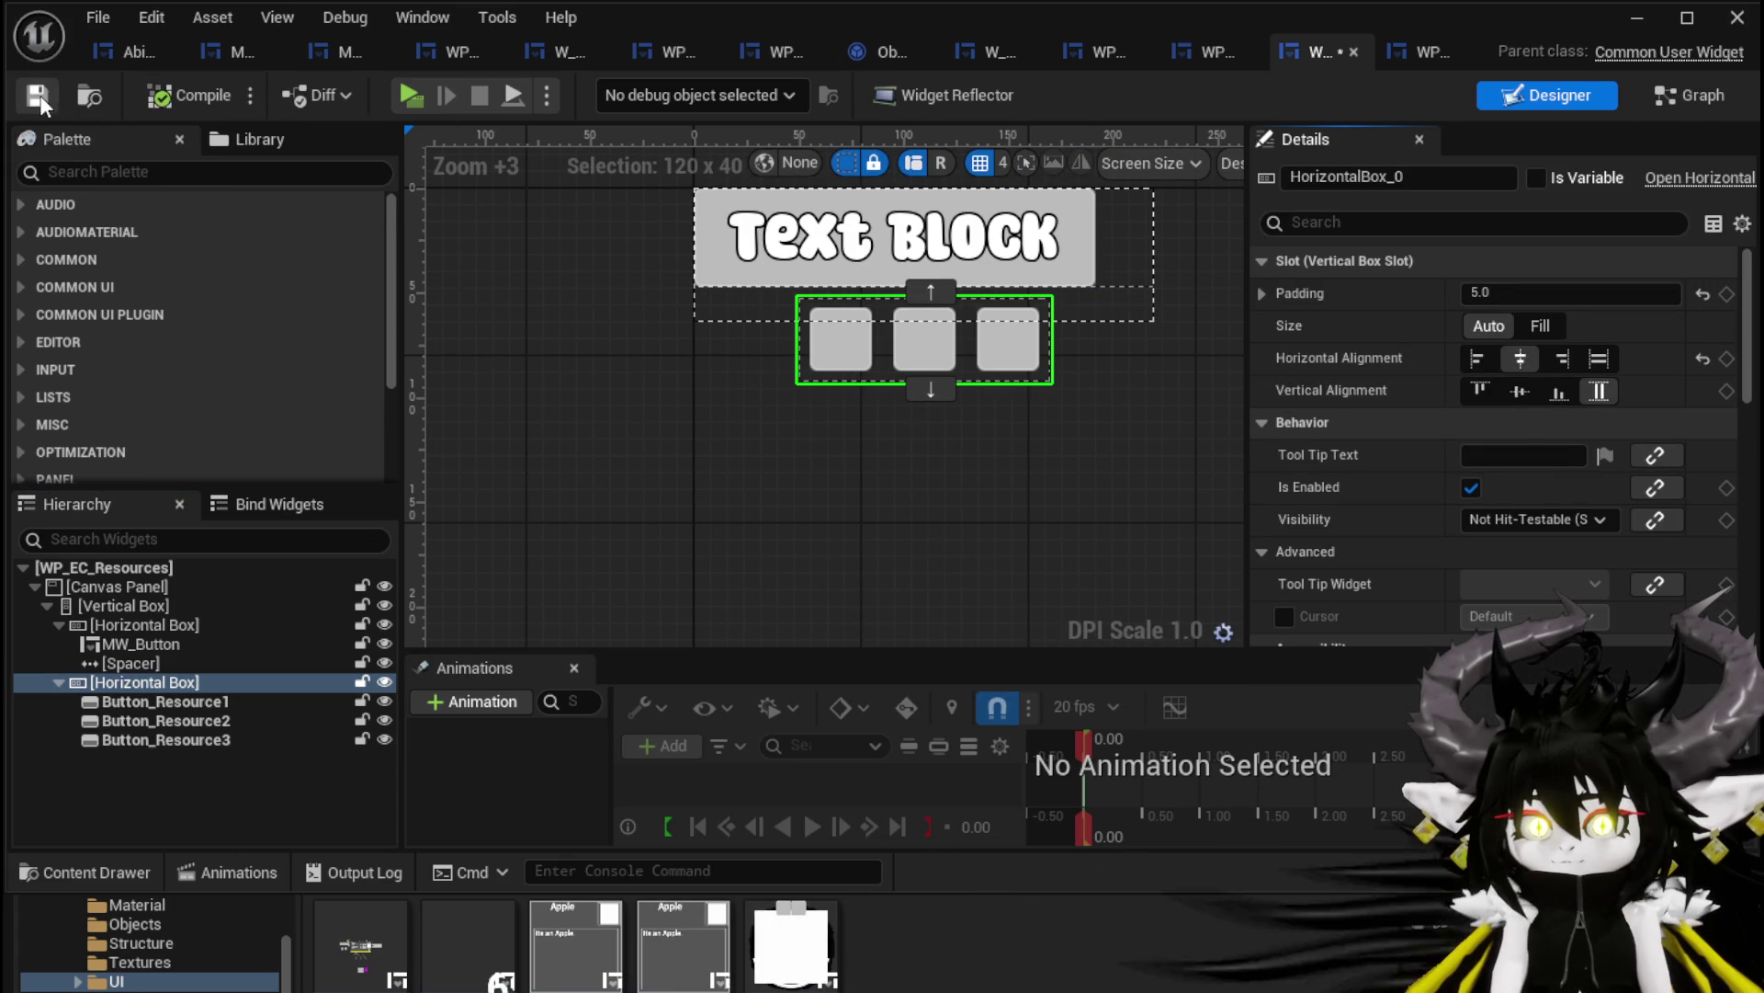
left_click(136, 615)
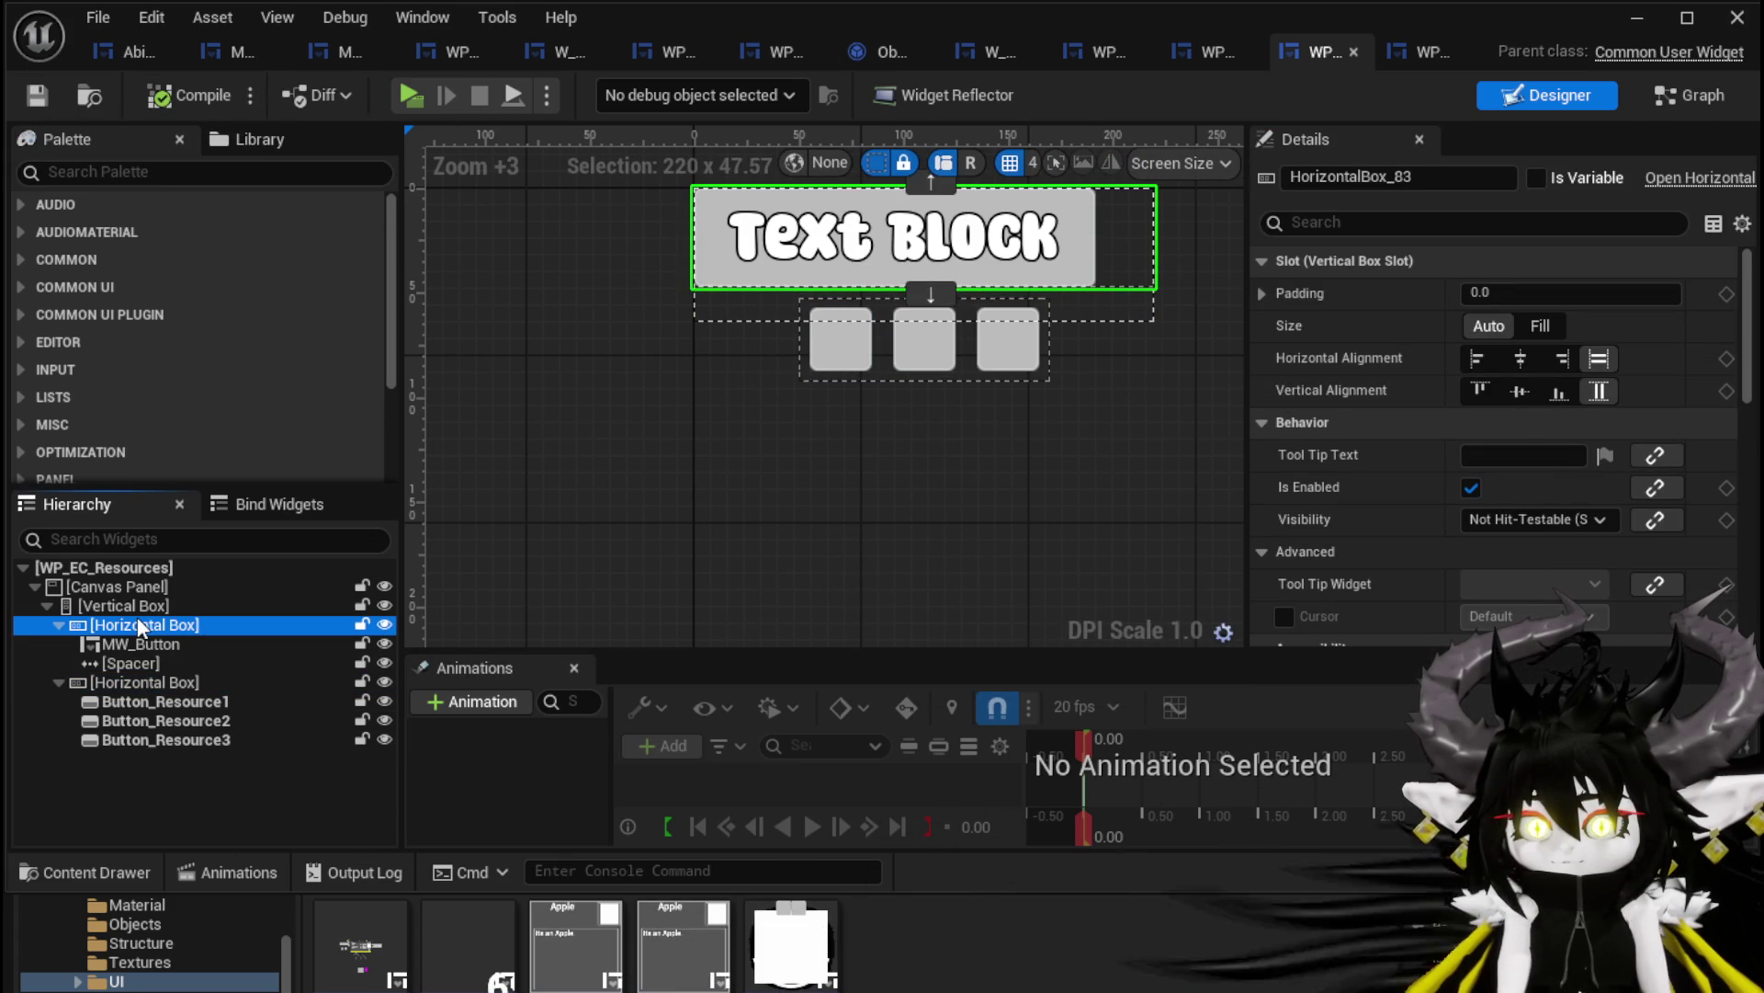
left_click(1520, 360)
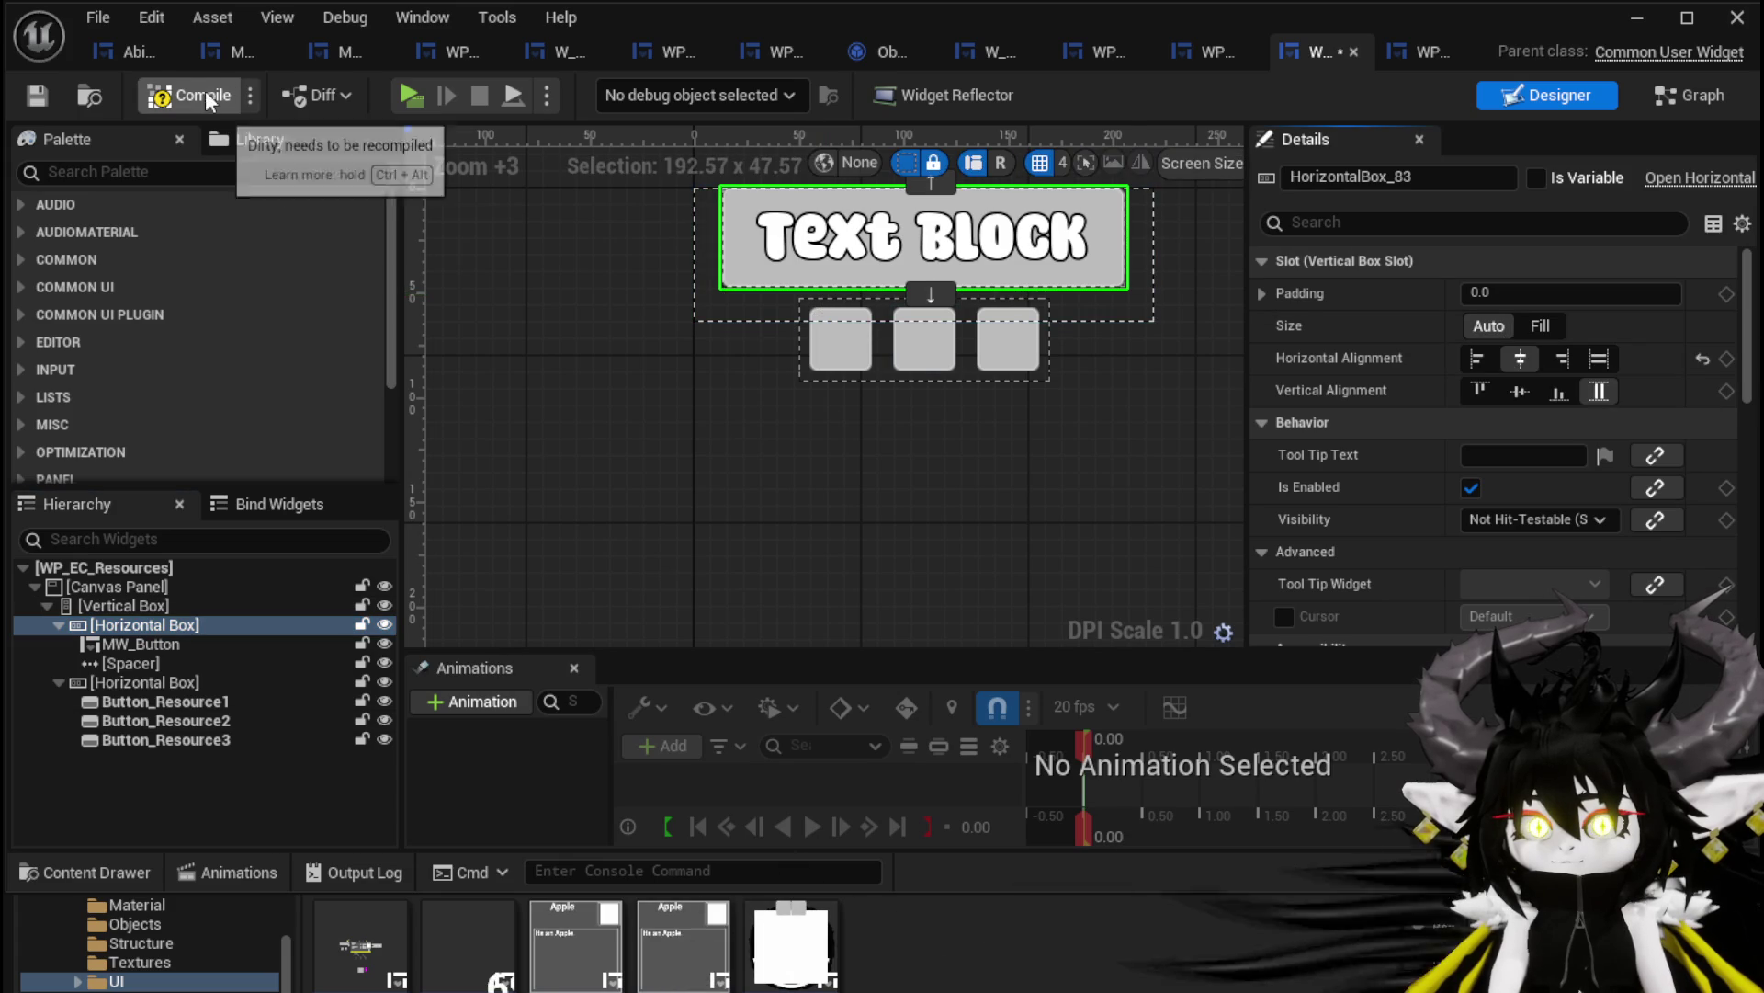
left_click(30, 93)
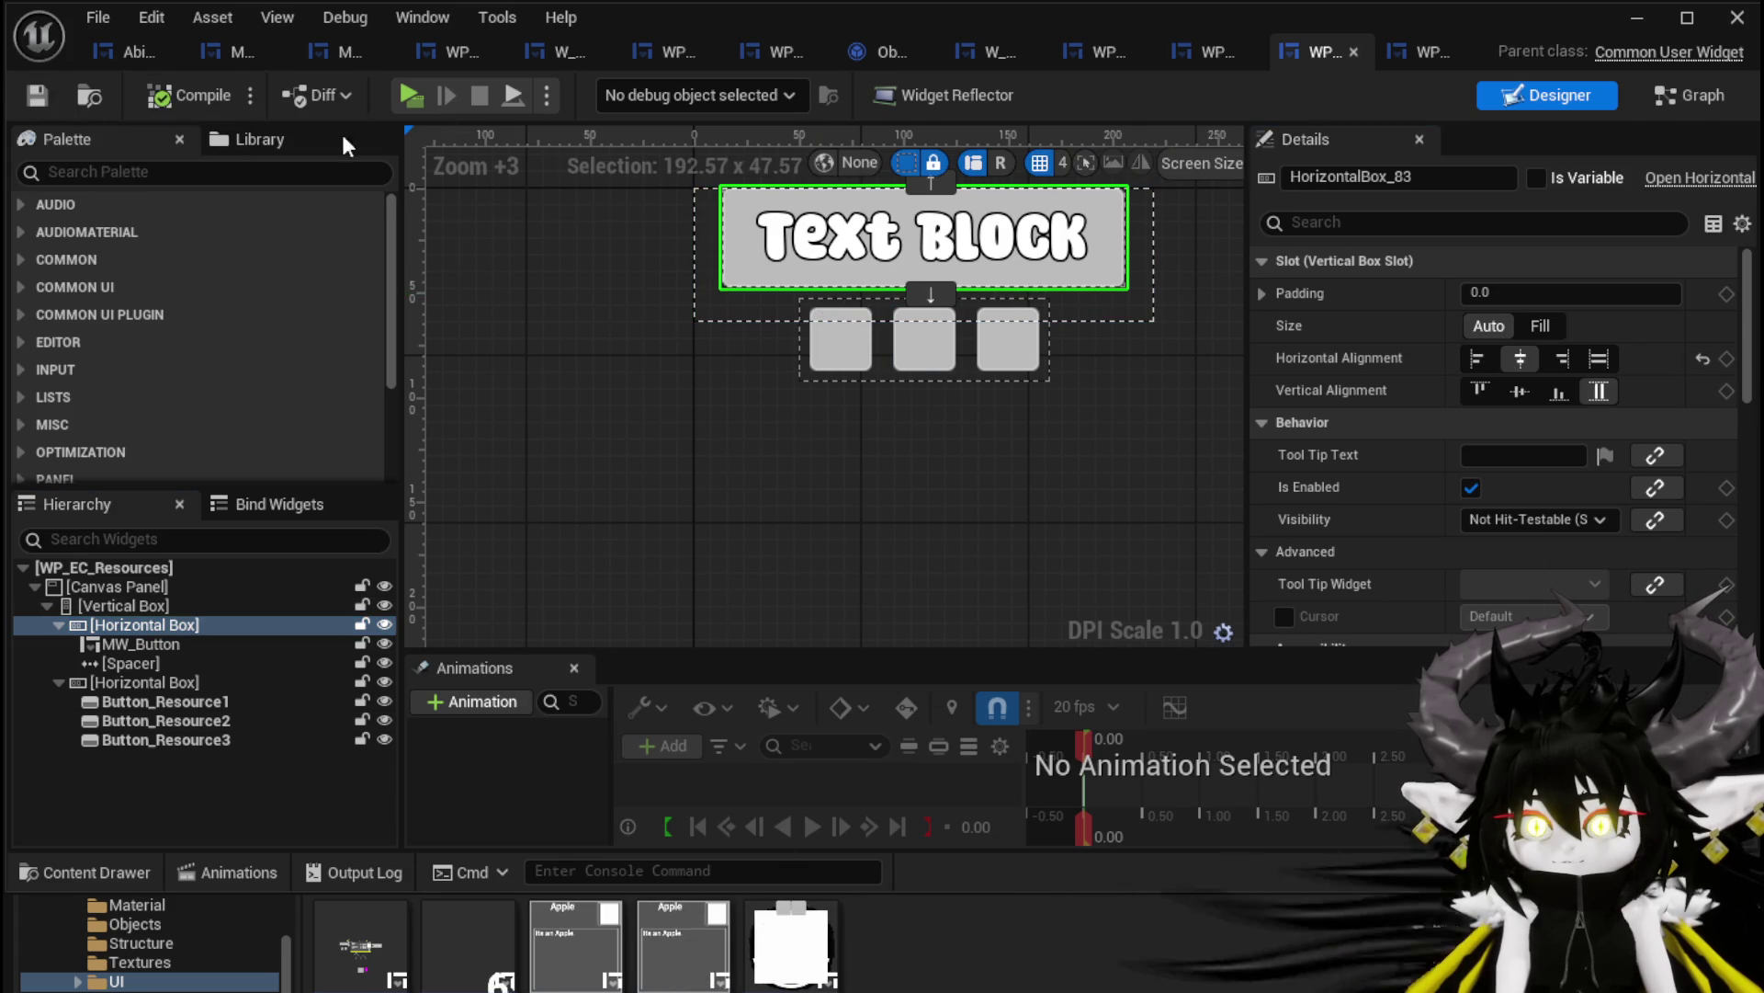
left_click(1637, 17)
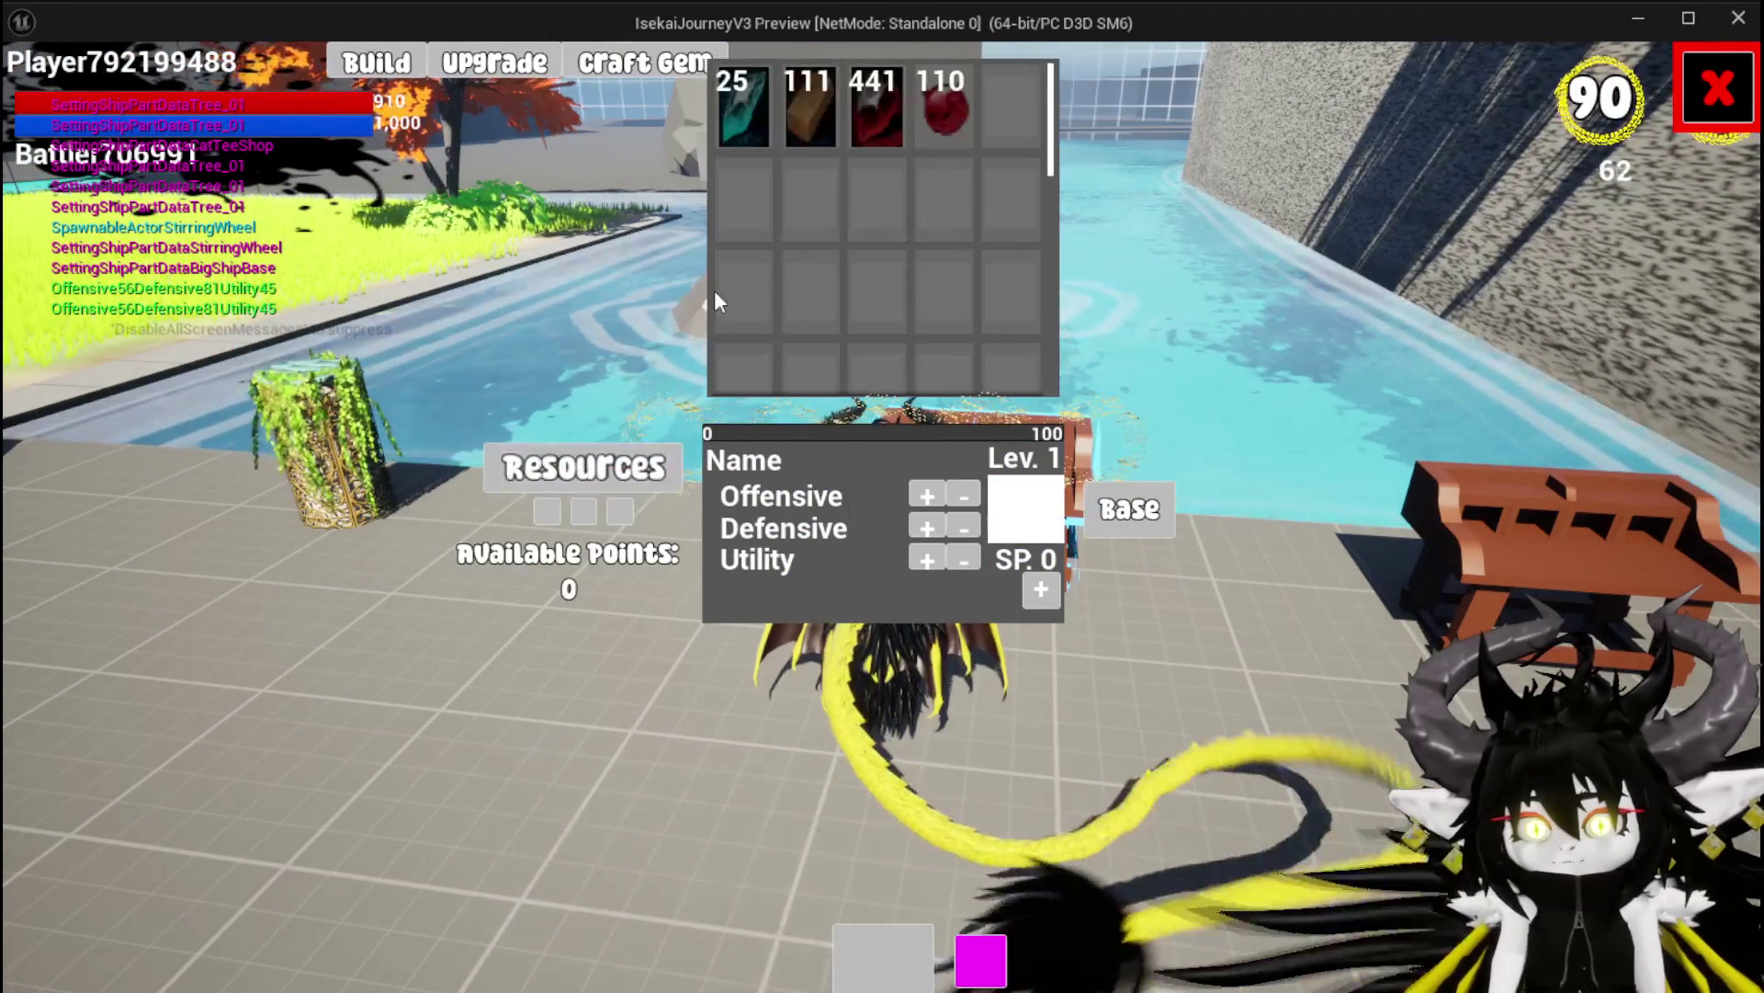
In play, drop the red resource, wood and teal gem into the Resources slots
left_click(873, 114)
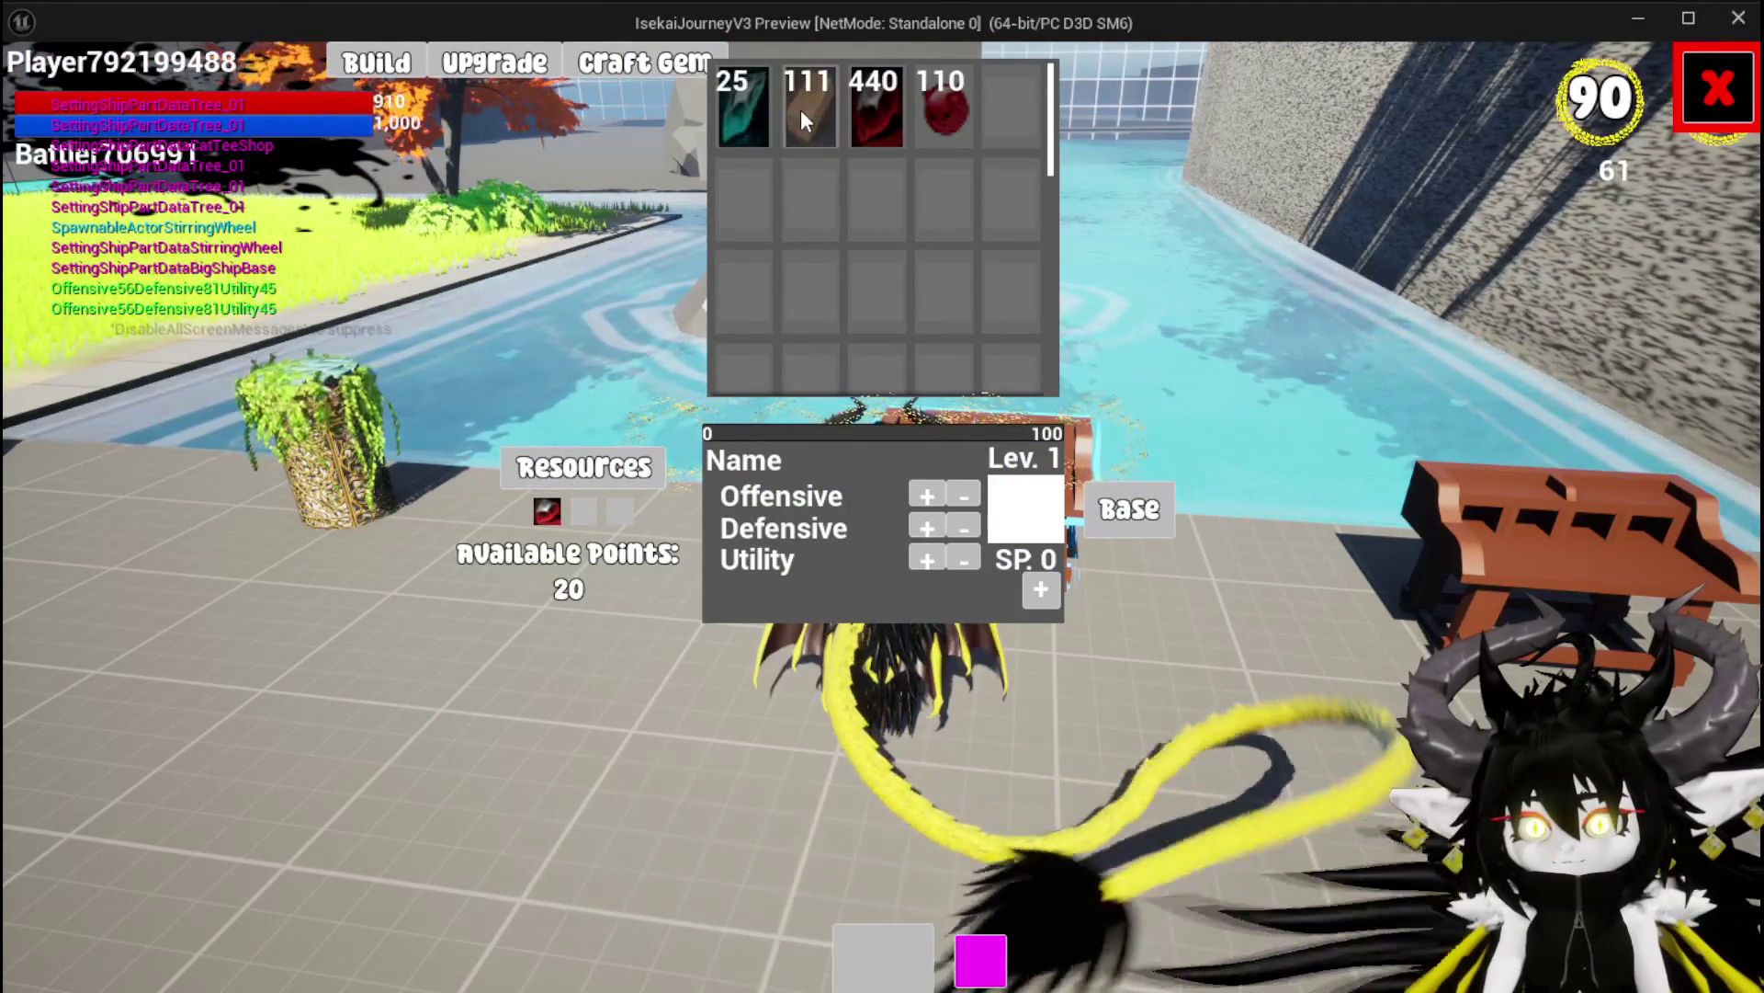
left_click(801, 108)
left_click(742, 109)
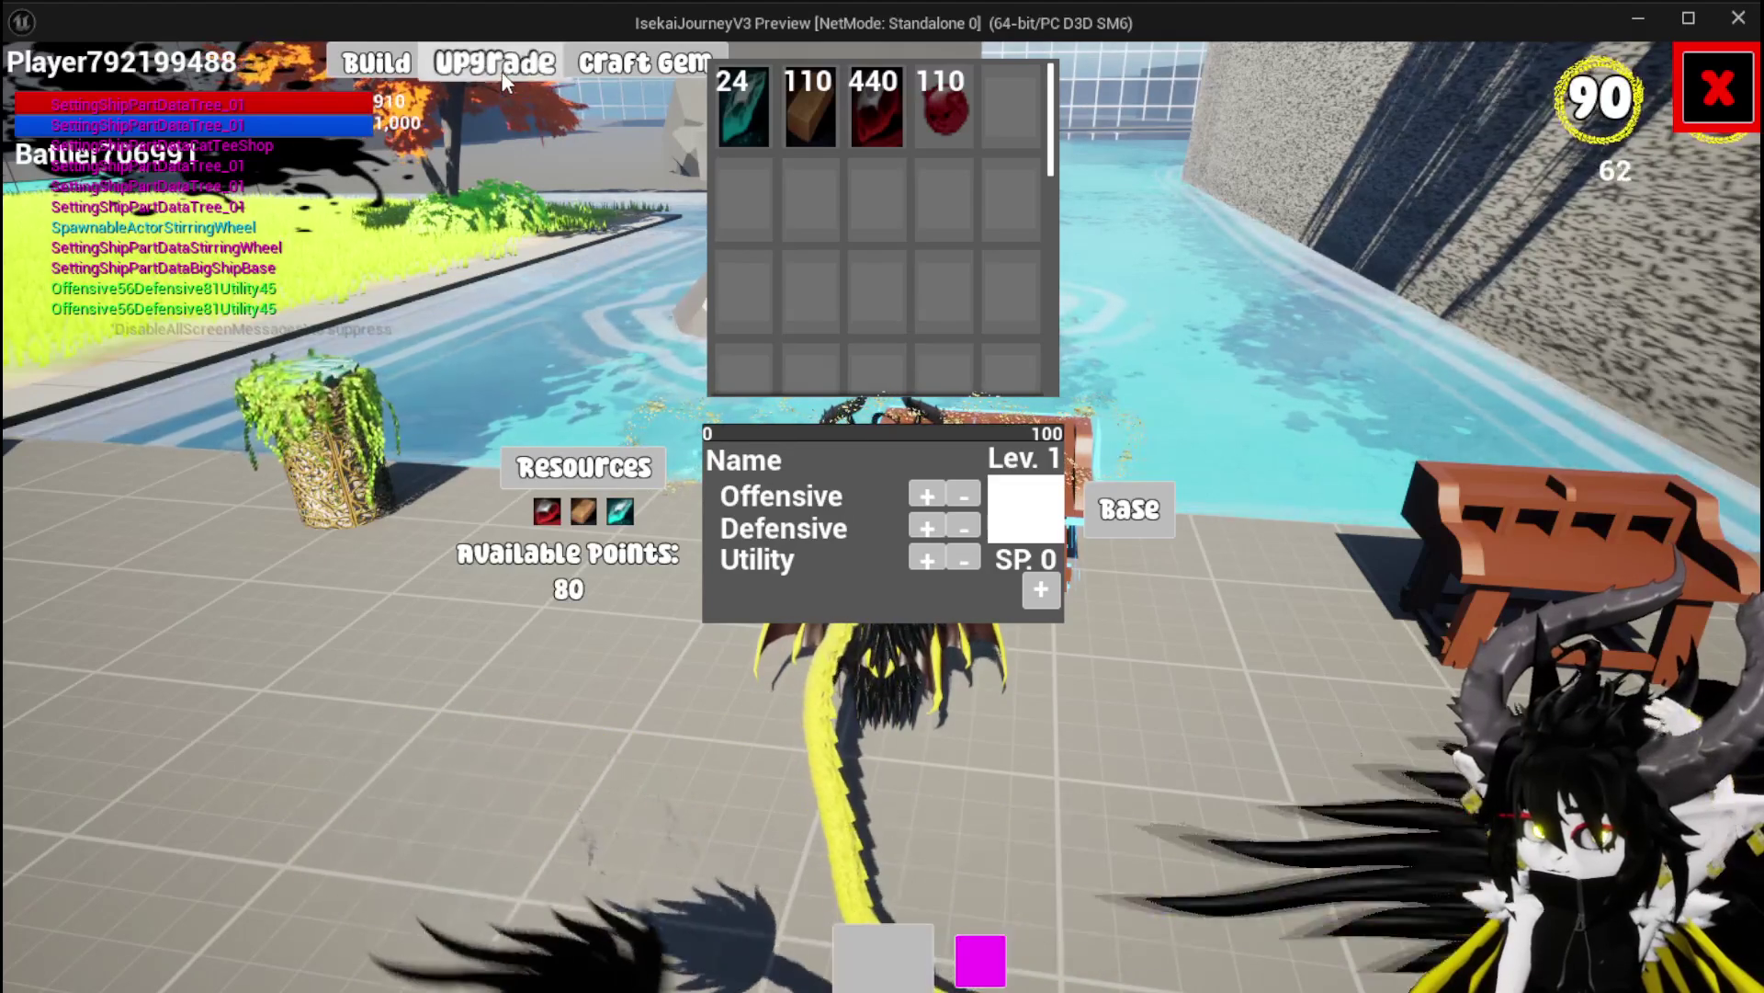
Check the Upgrade view with Iron_Head loaded, return to Build, stop the preview and save the level
left_click(503, 82)
left_click(327, 120)
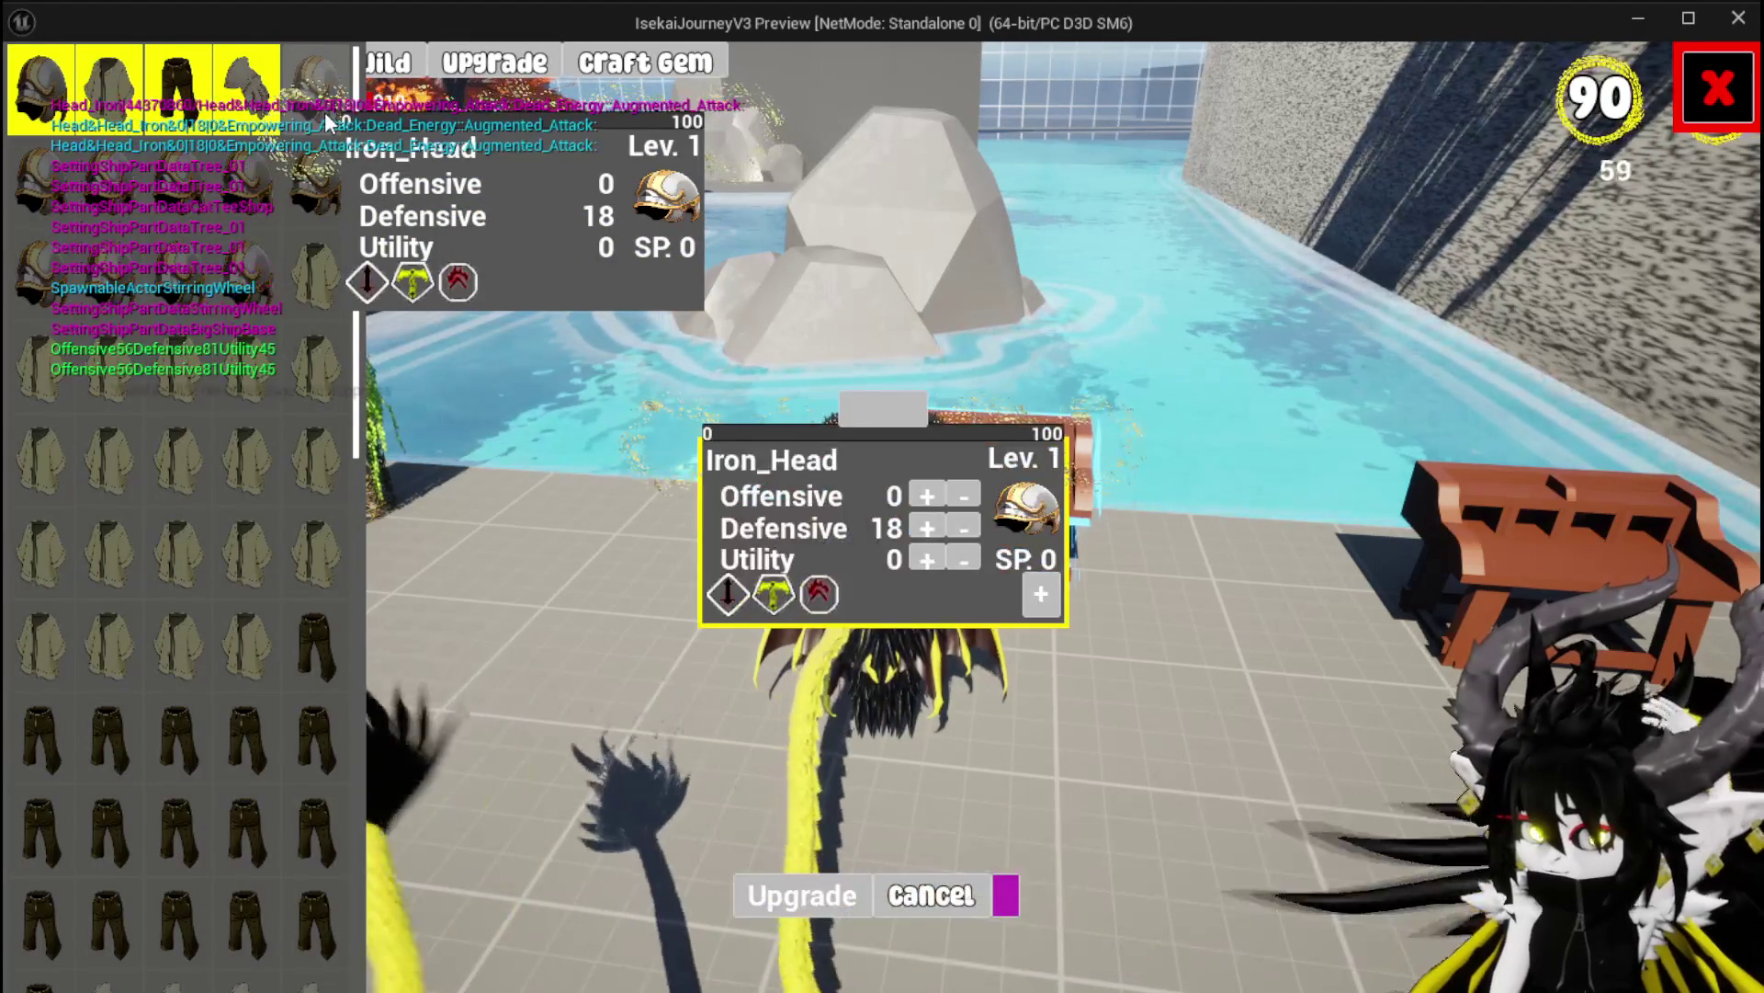
left_click(416, 71)
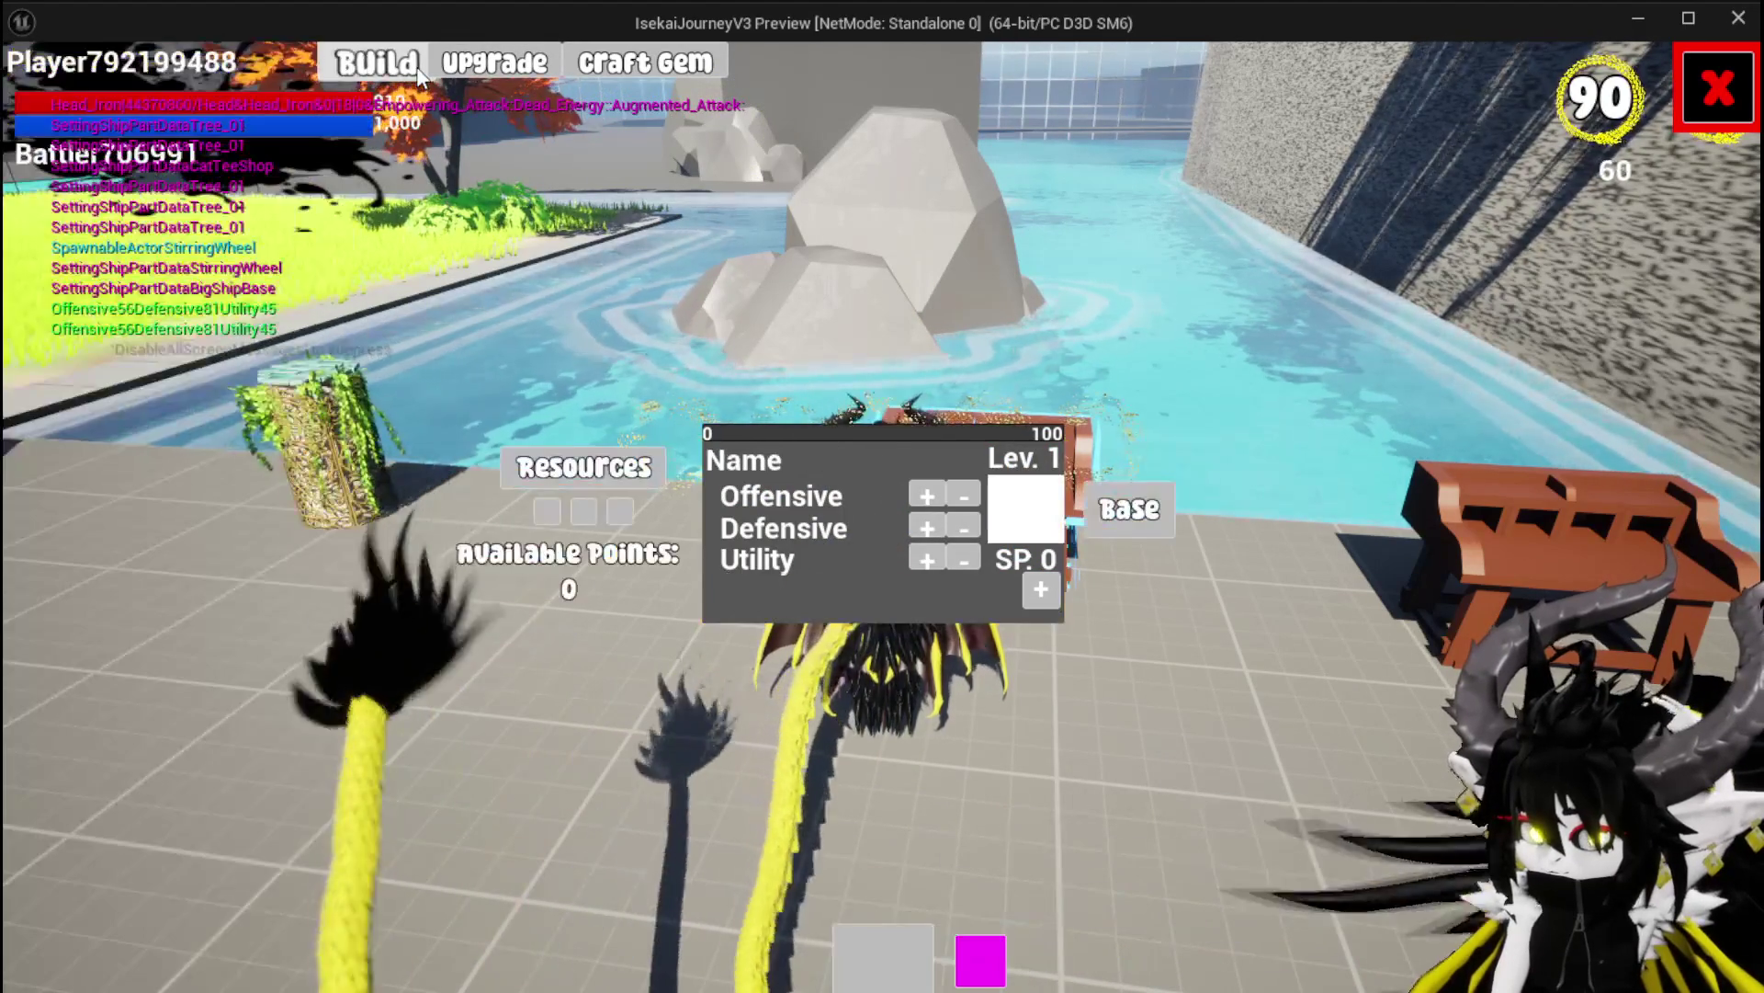
left_click(495, 63)
left_click(339, 105)
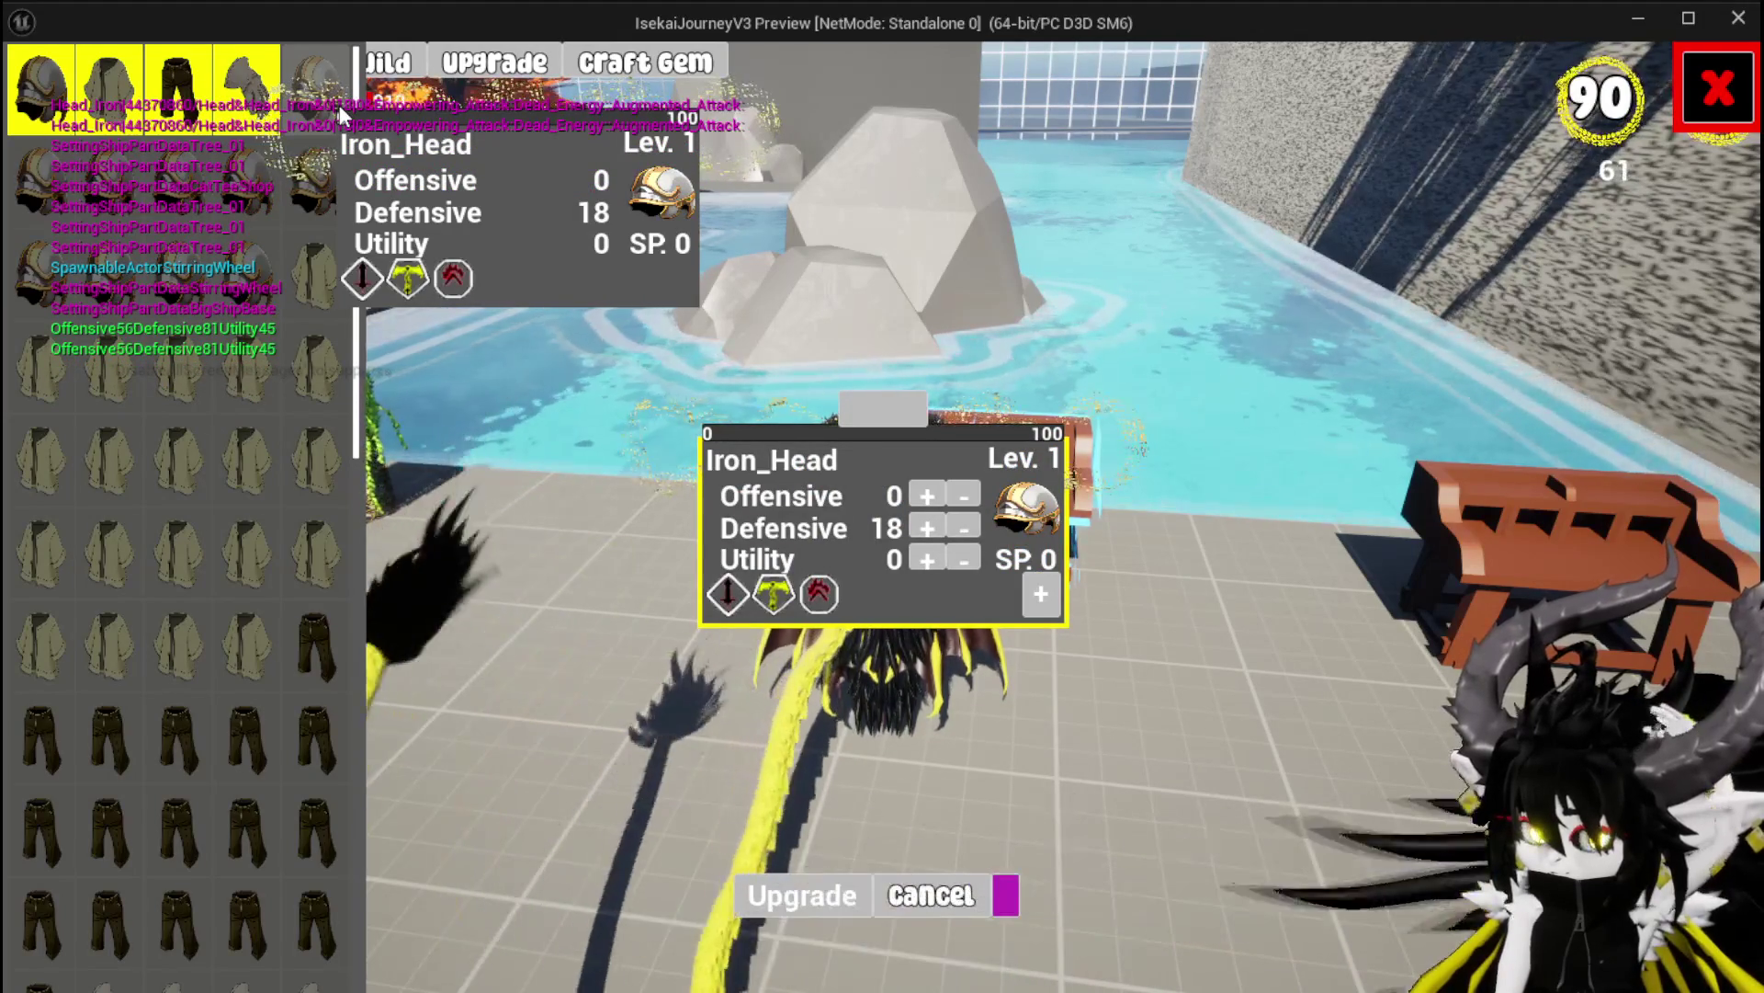
left_click(385, 95)
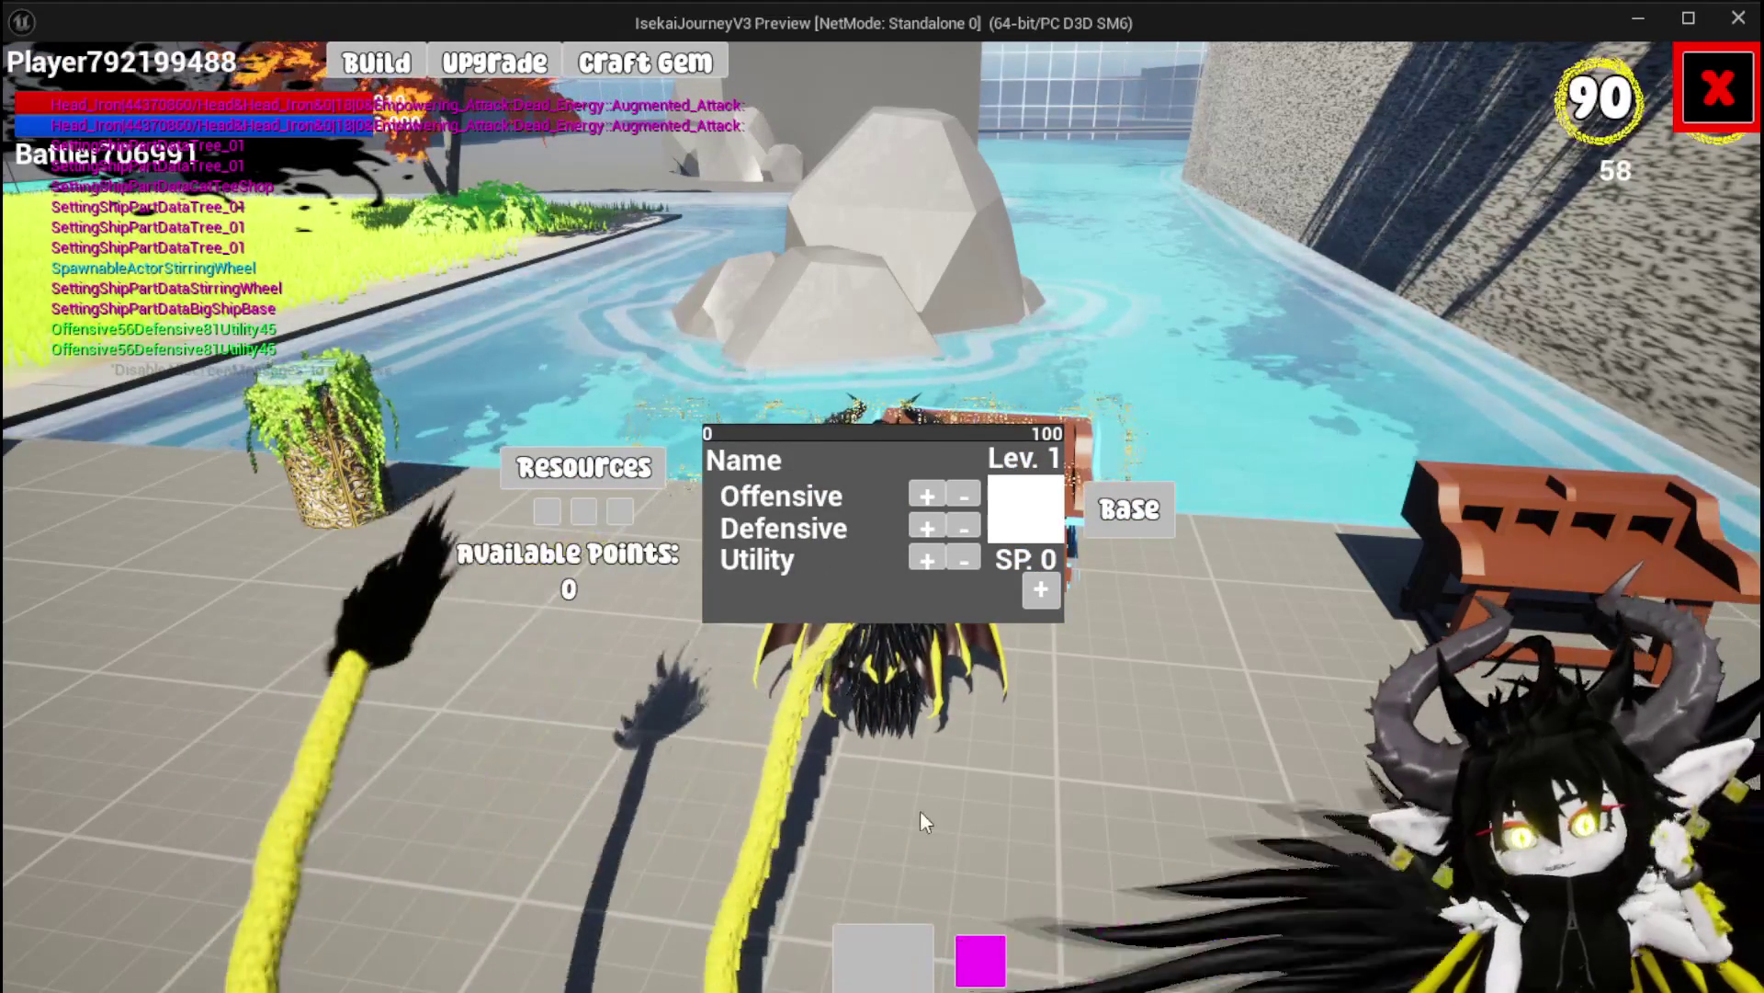
key("Escape")
left_click(35, 92)
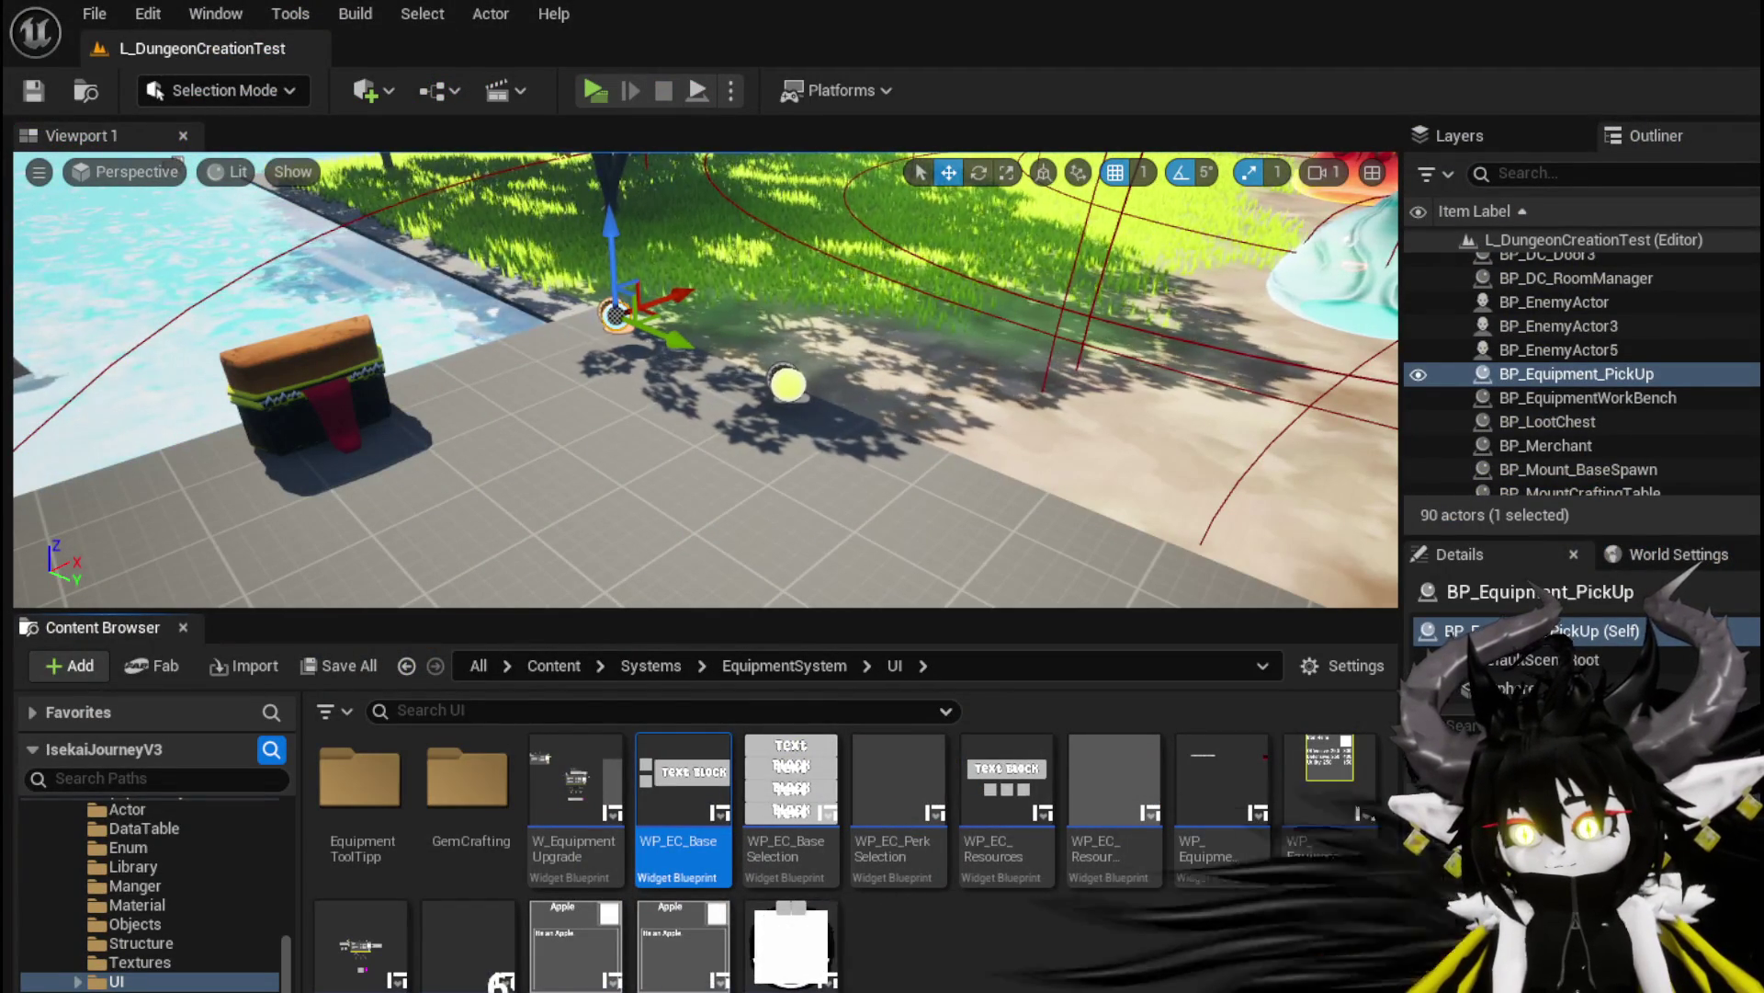
Show the W_EquipmentToolTipp widget in Designer, then switch to the WP_EquipmentWorkbenchUI editor
key("alt+Tab")
scroll(919, 439, "down", 3)
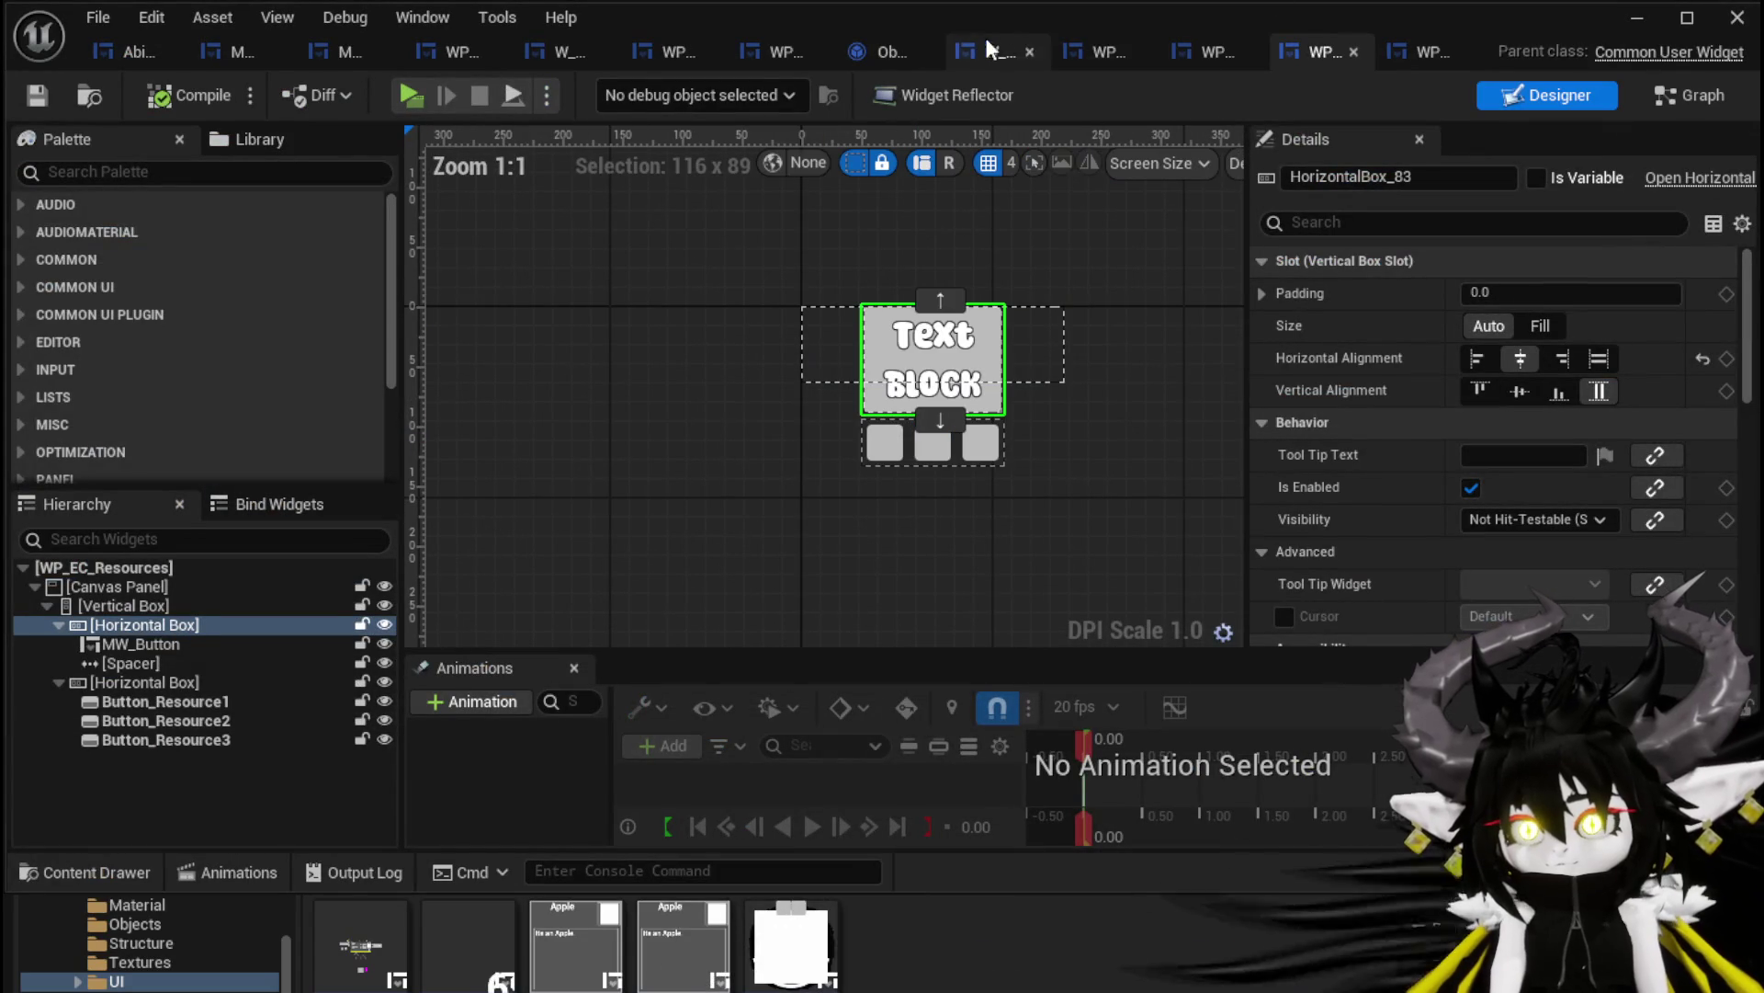
left_click(963, 53)
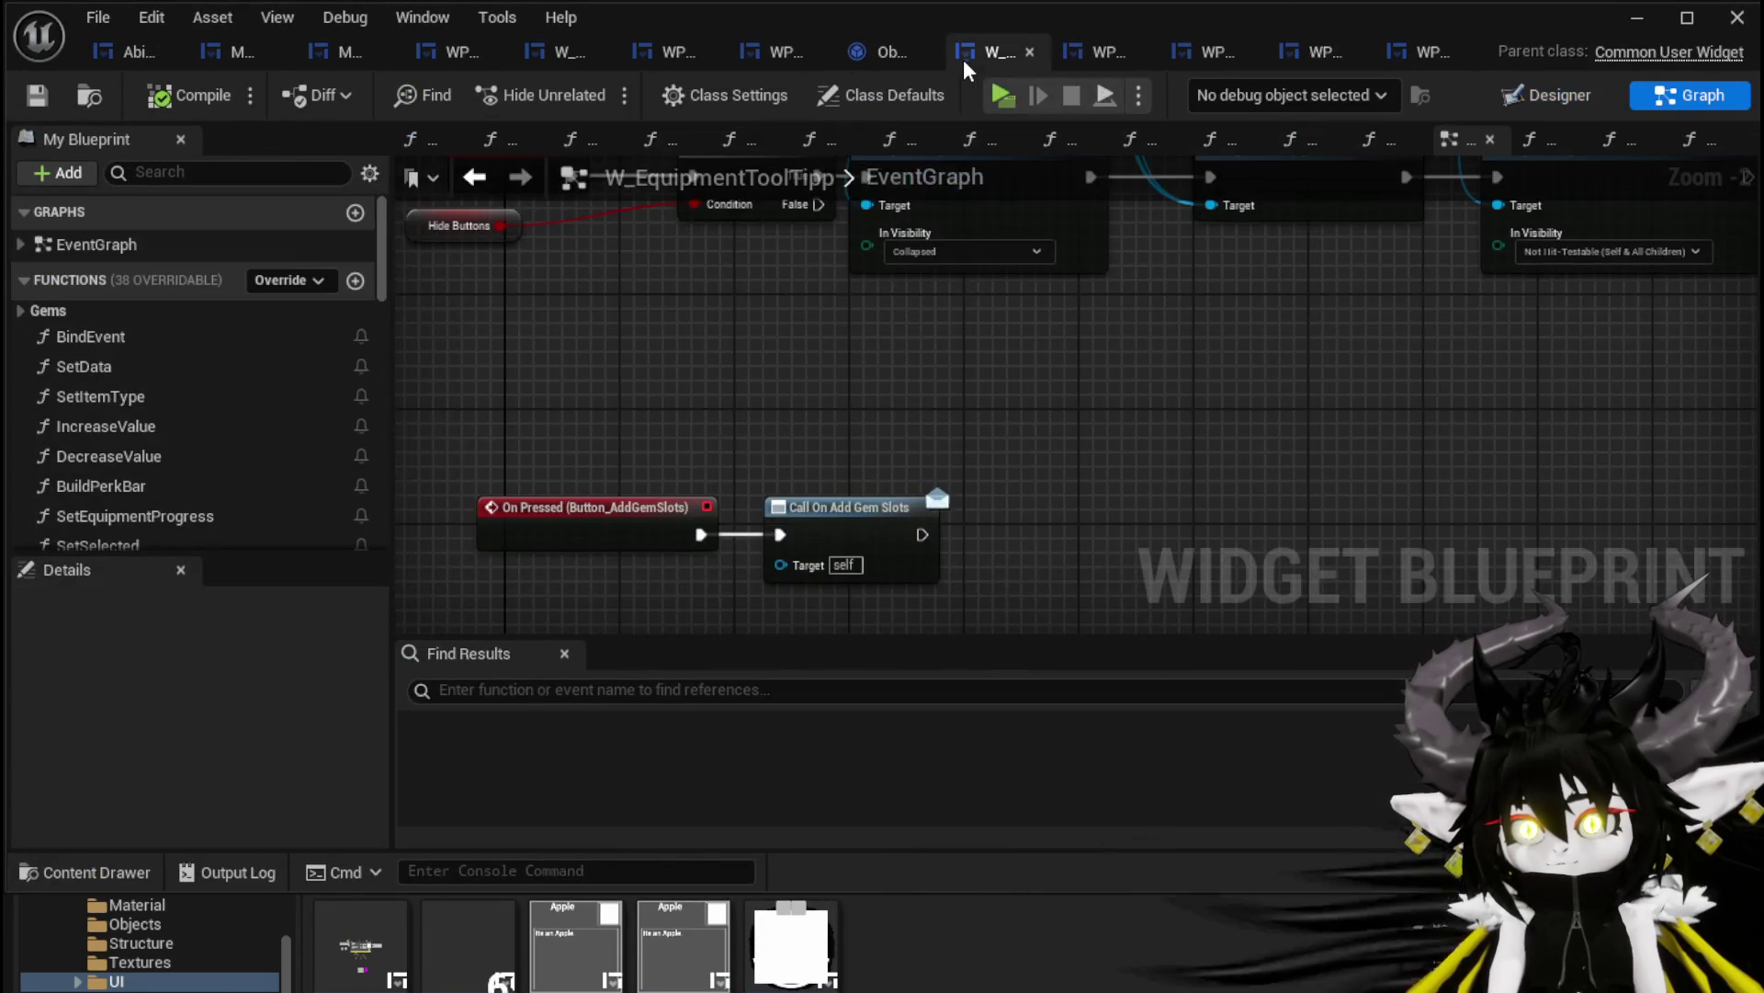
left_click(1562, 96)
scroll(873, 360, "down", 4)
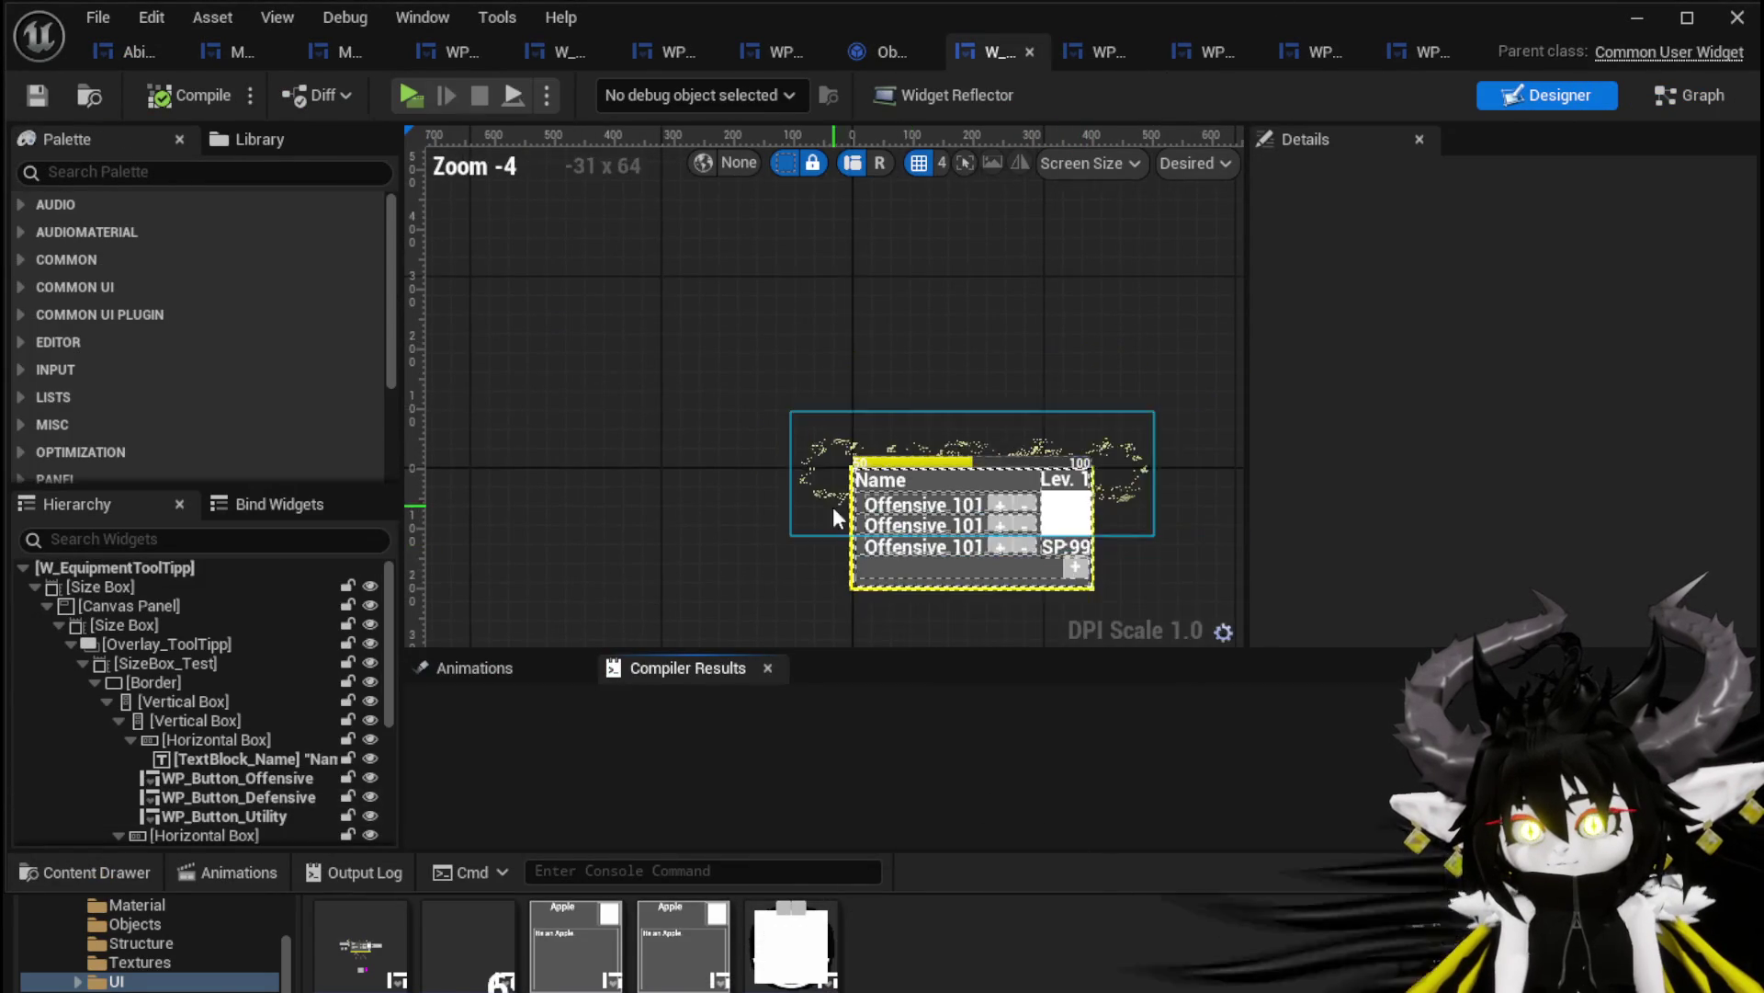
left_click(770, 55)
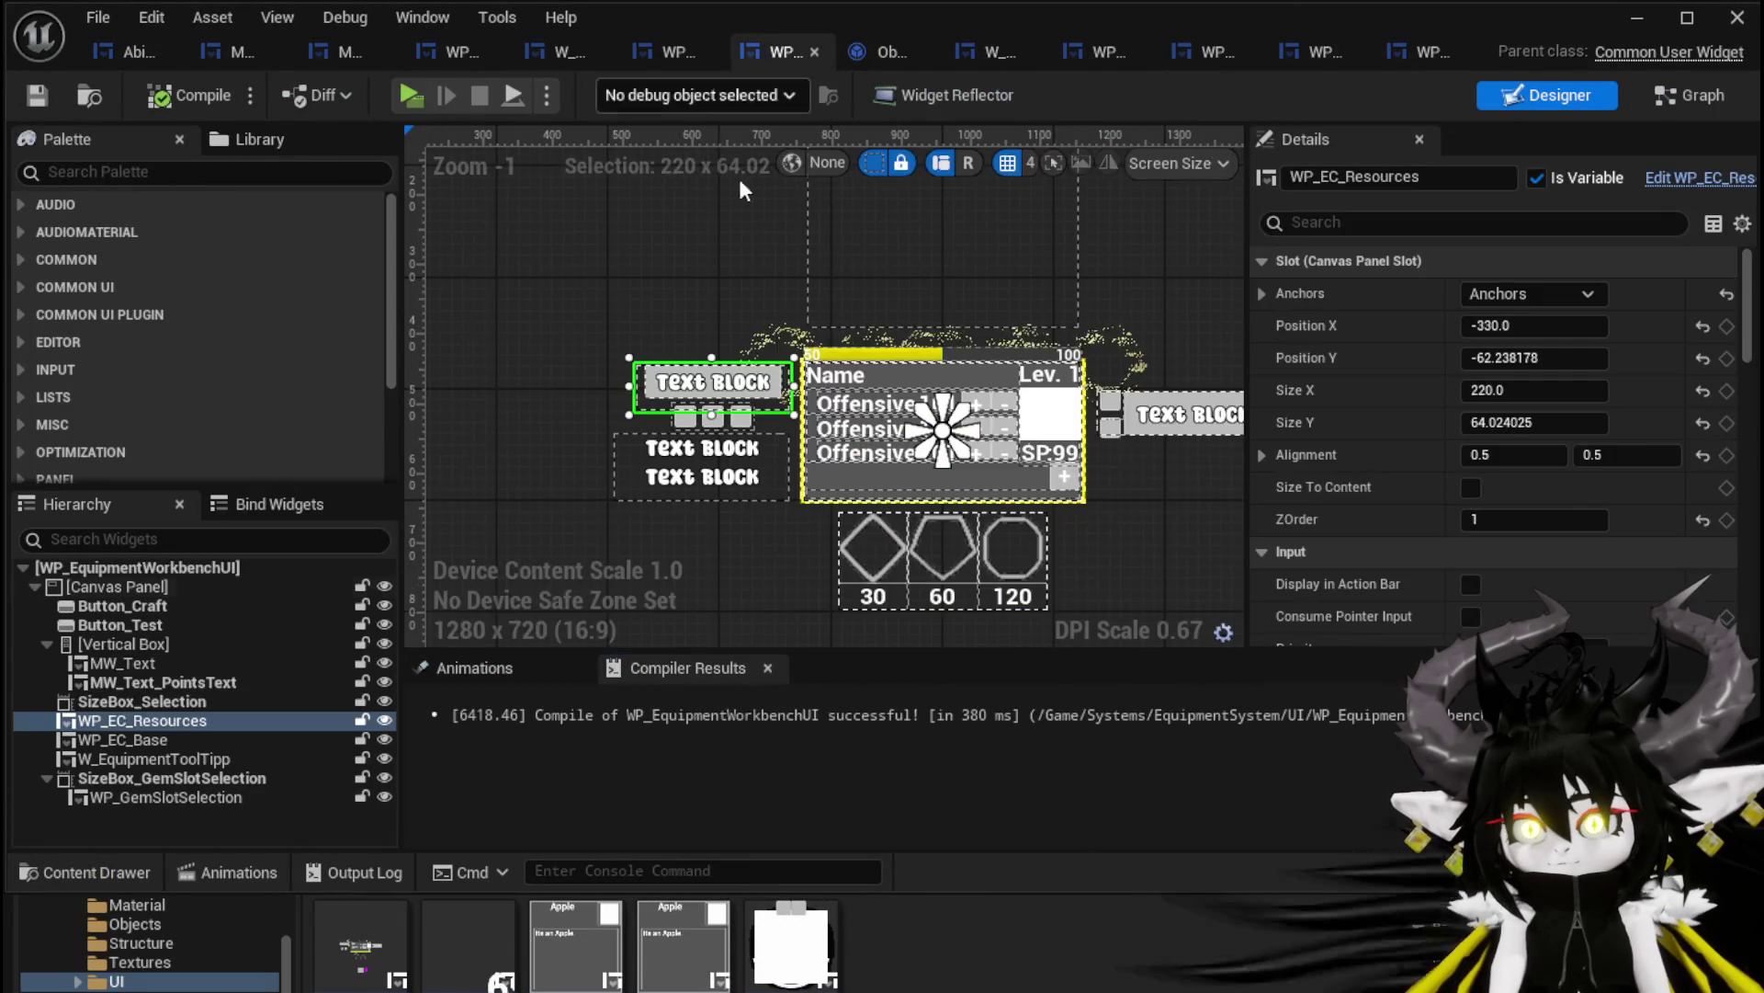
Search the Palette for MW and drop an MW Button into the Canvas Panel
left_click(844, 450)
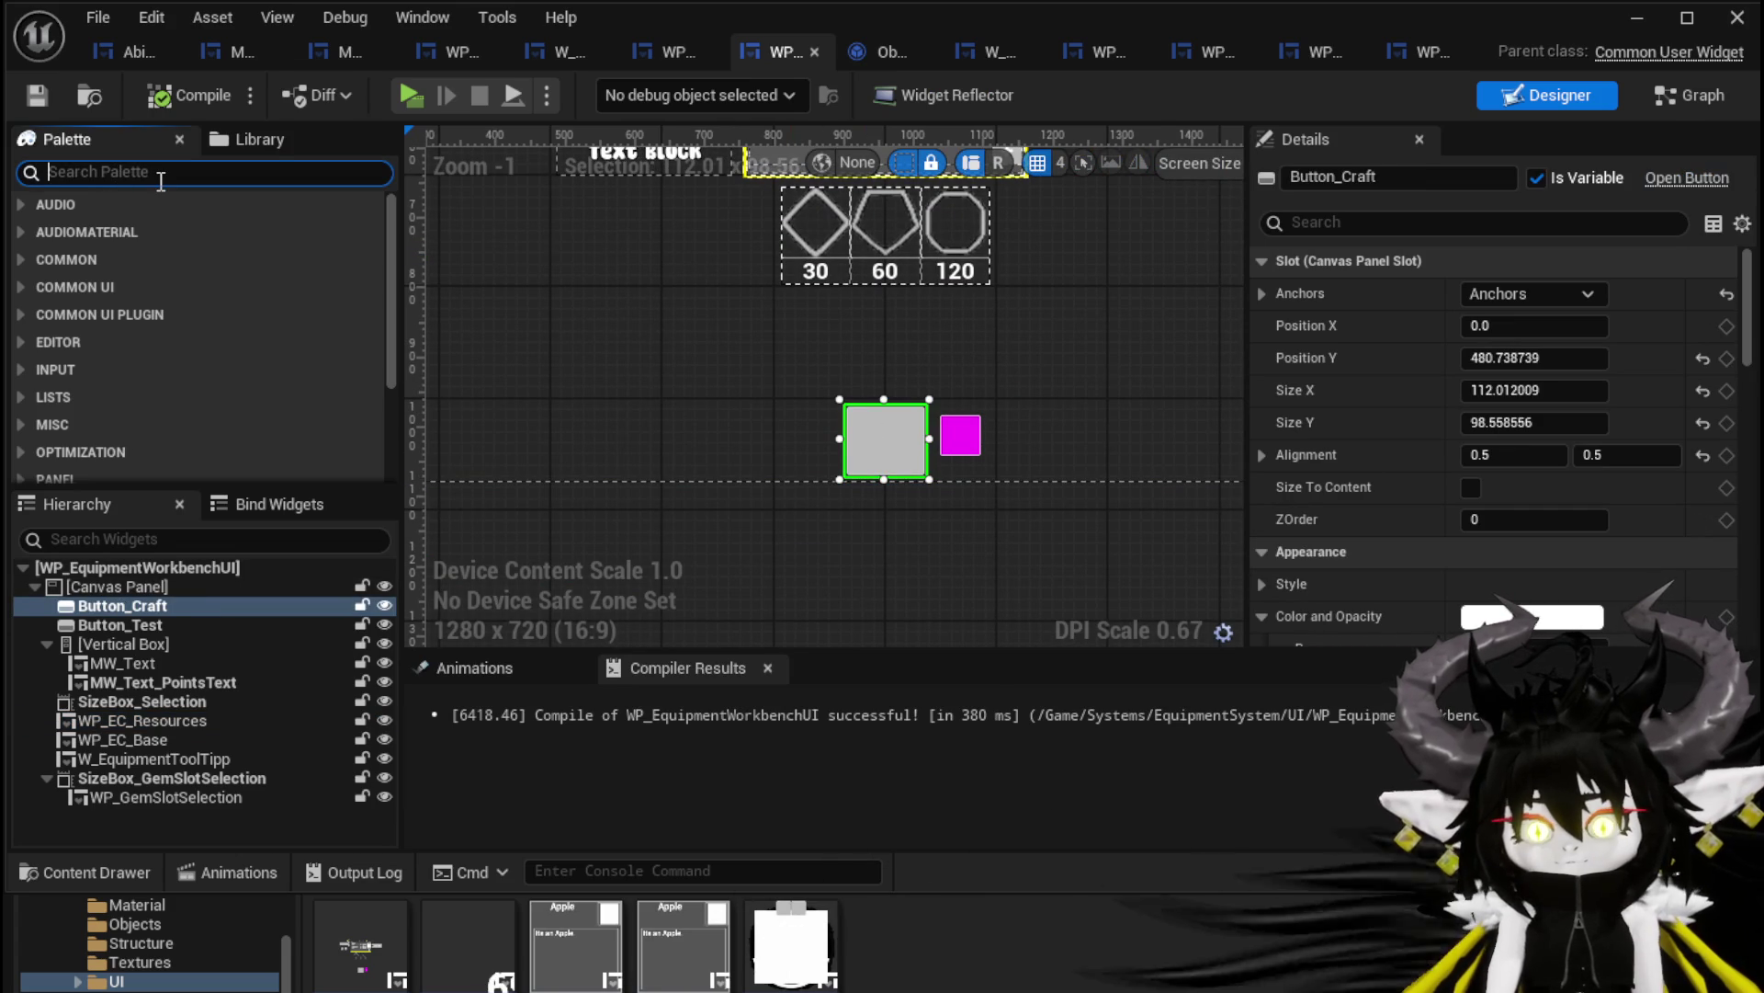
type("MW")
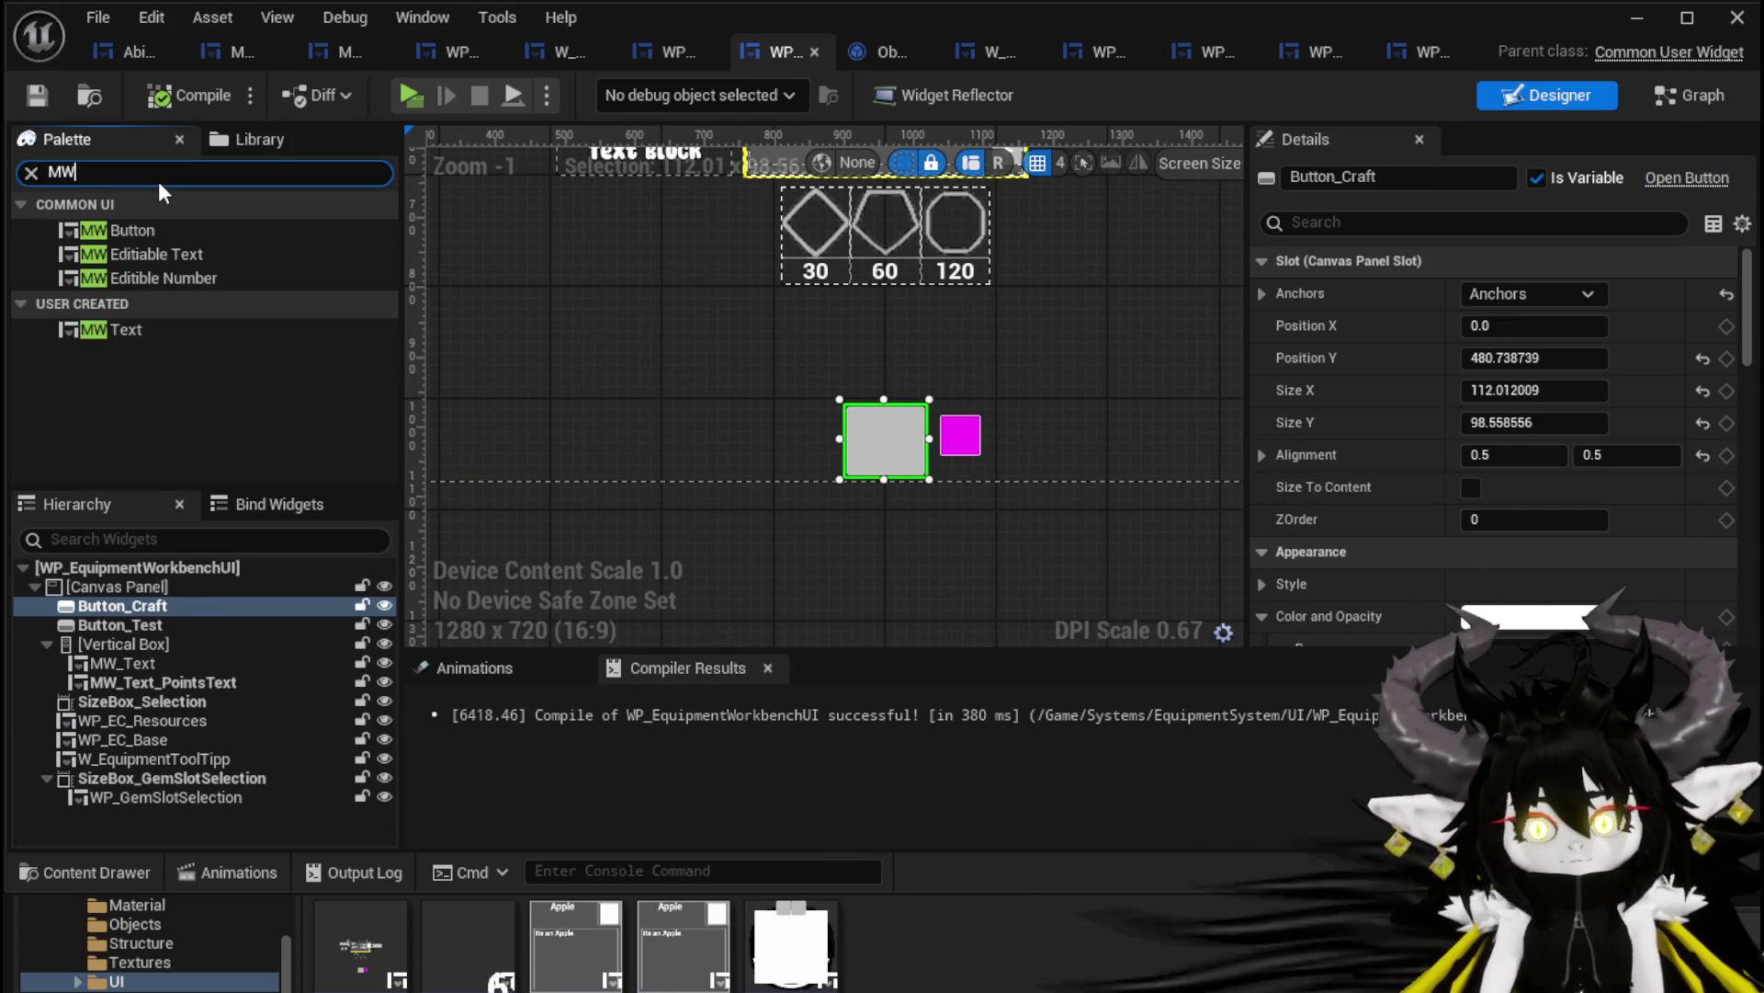
left_click_drag(123, 232, 146, 294)
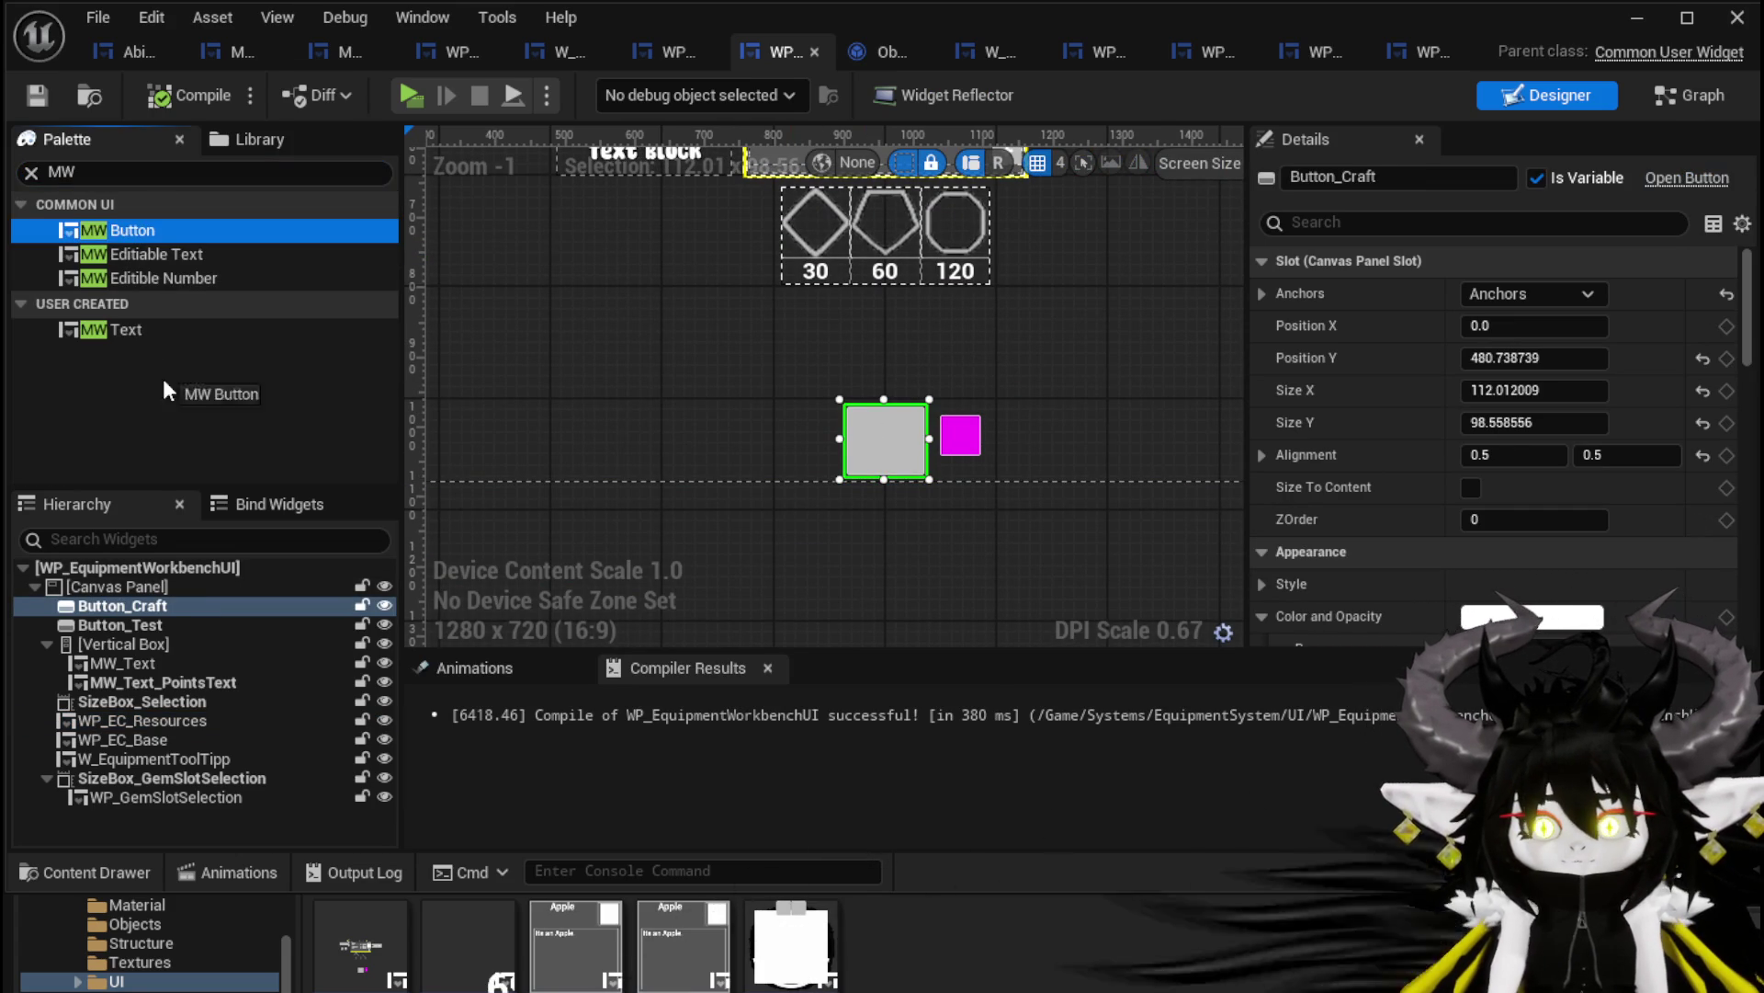
left_click_drag(113, 587, 112, 583)
Anchor the new MW_Button to the screen-centre preset
scroll(778, 620, "down", 3)
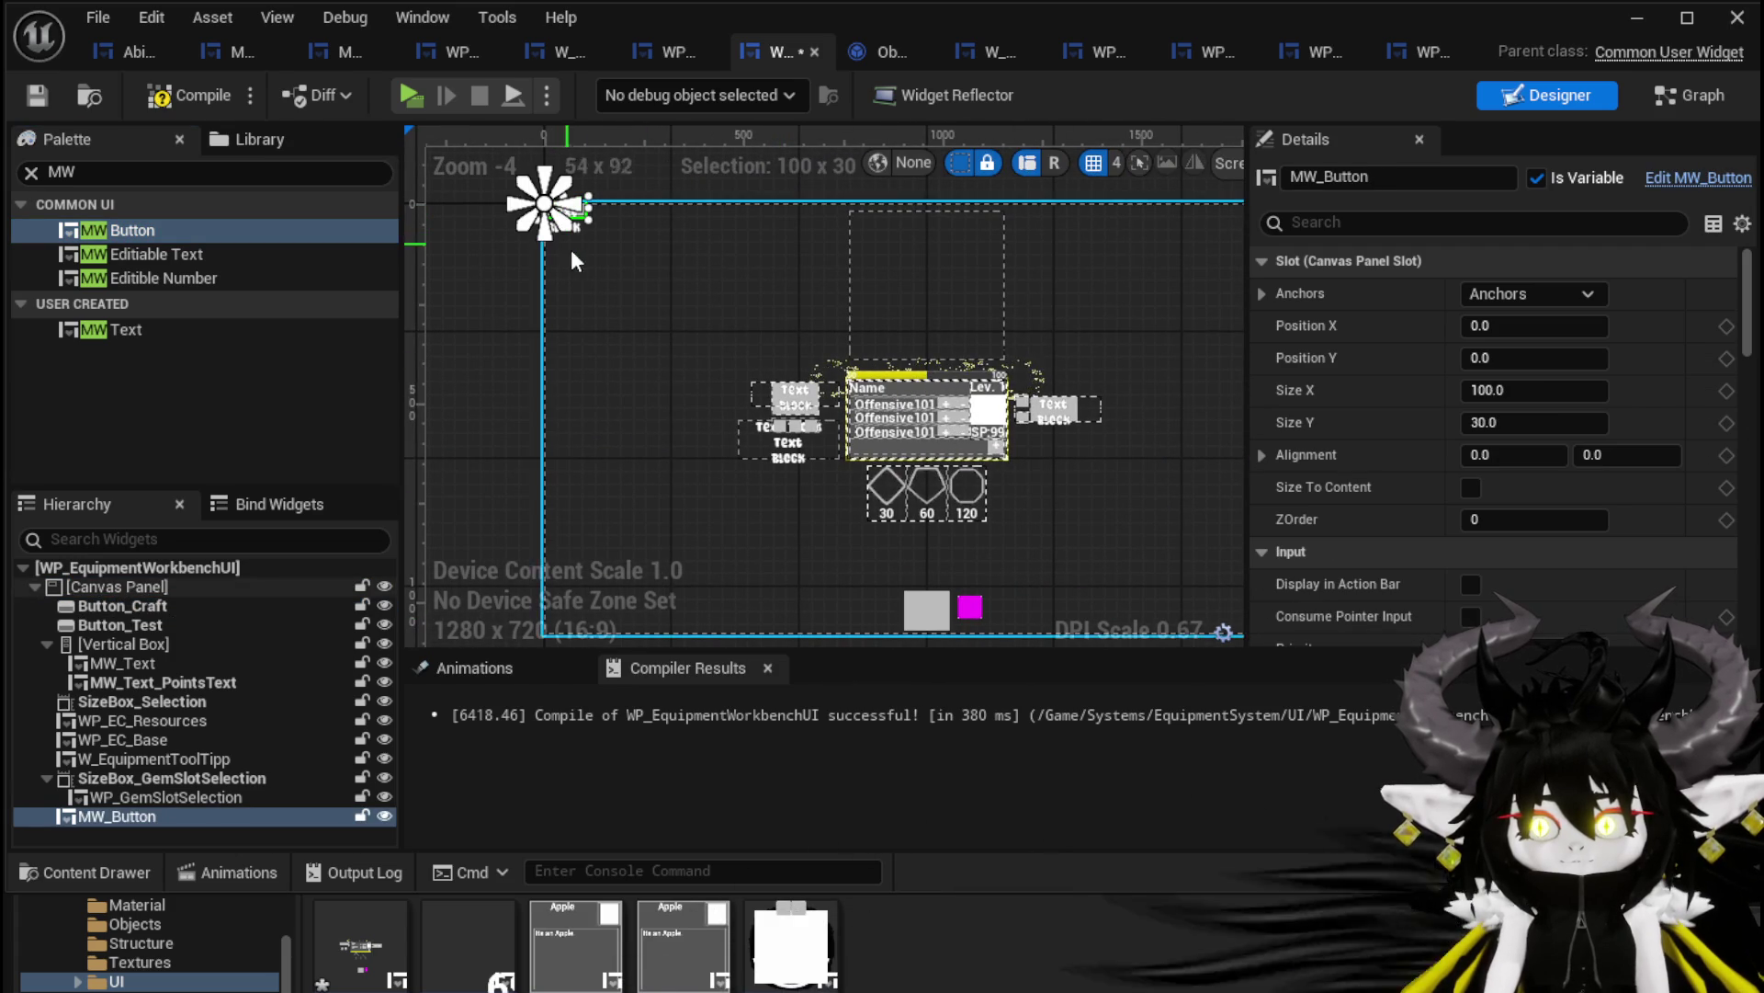
left_click(1530, 293)
left_click(1583, 434)
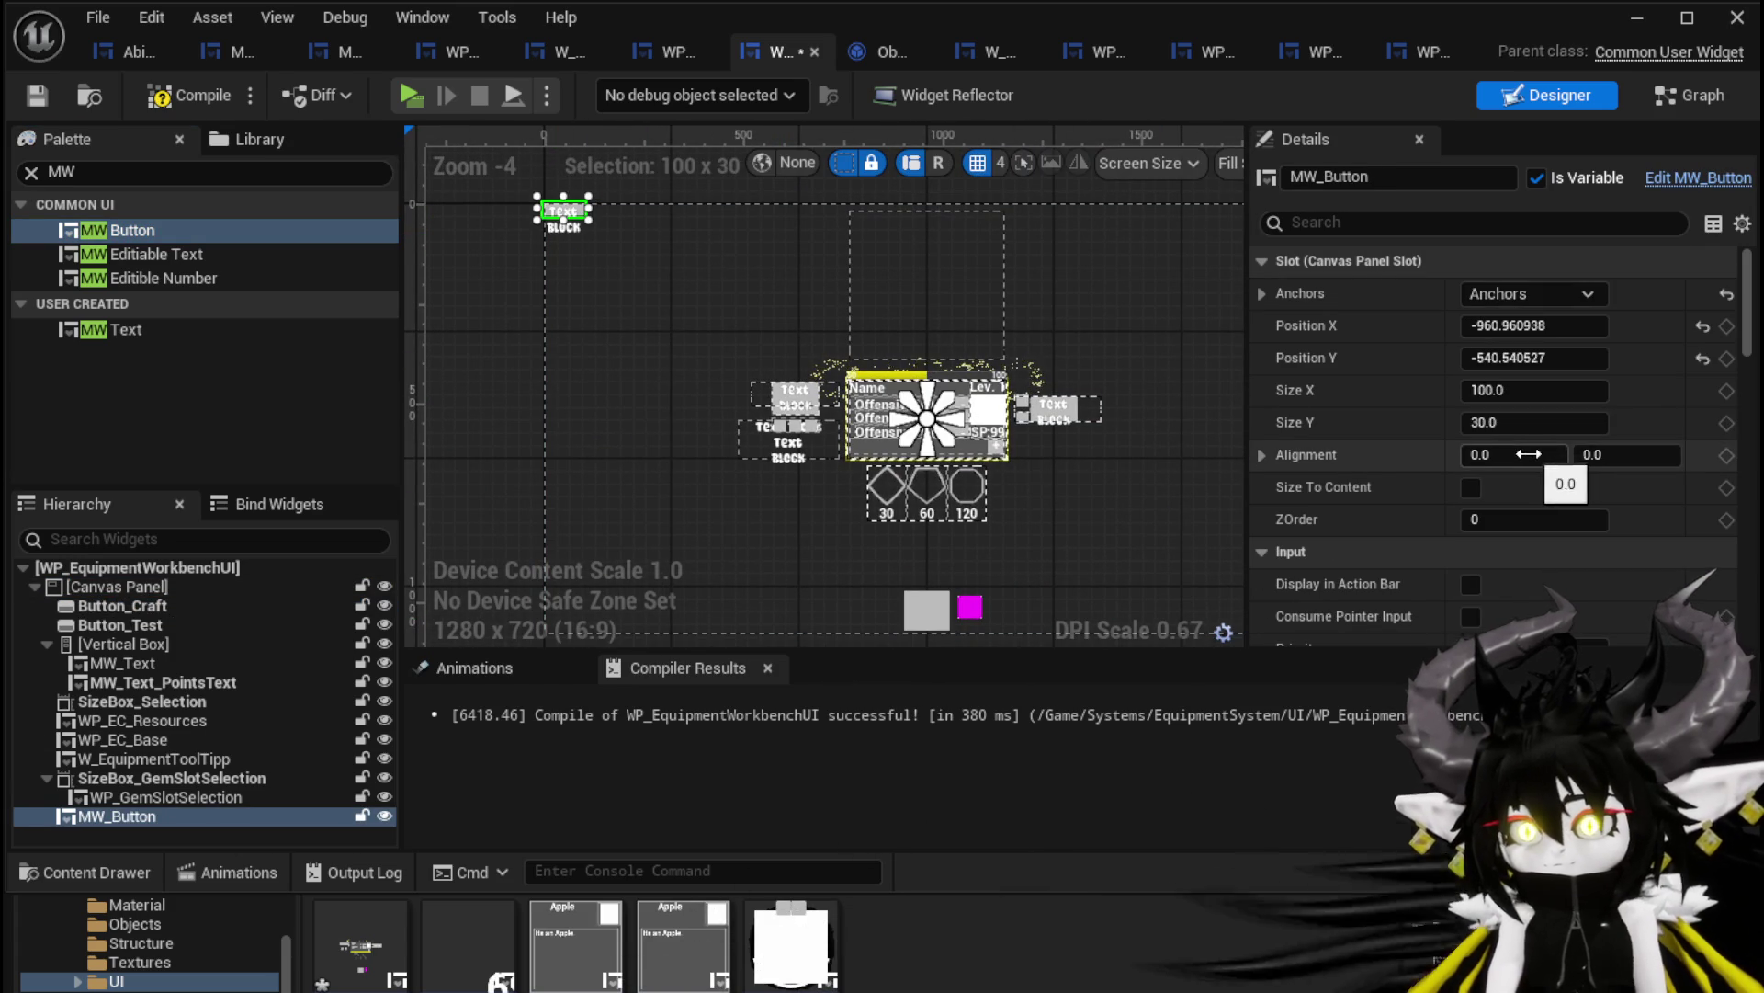
scroll(561, 211, "up", 3)
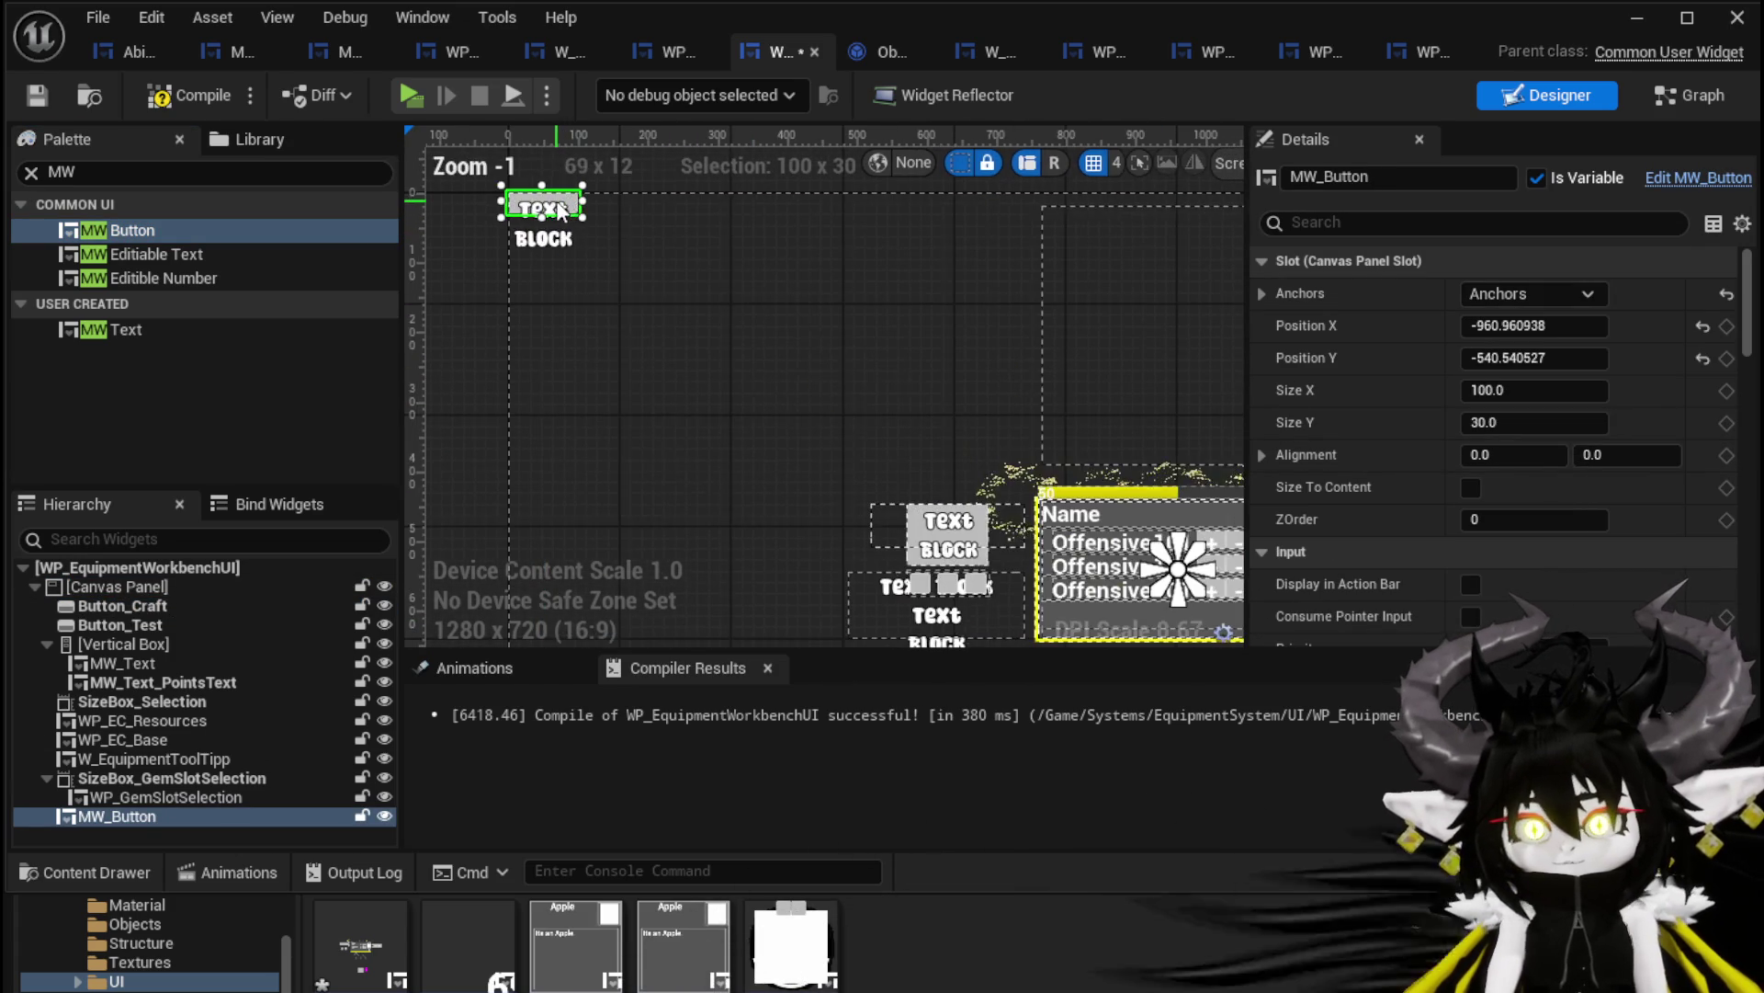
right_click(562, 211)
mouse_move(634, 481)
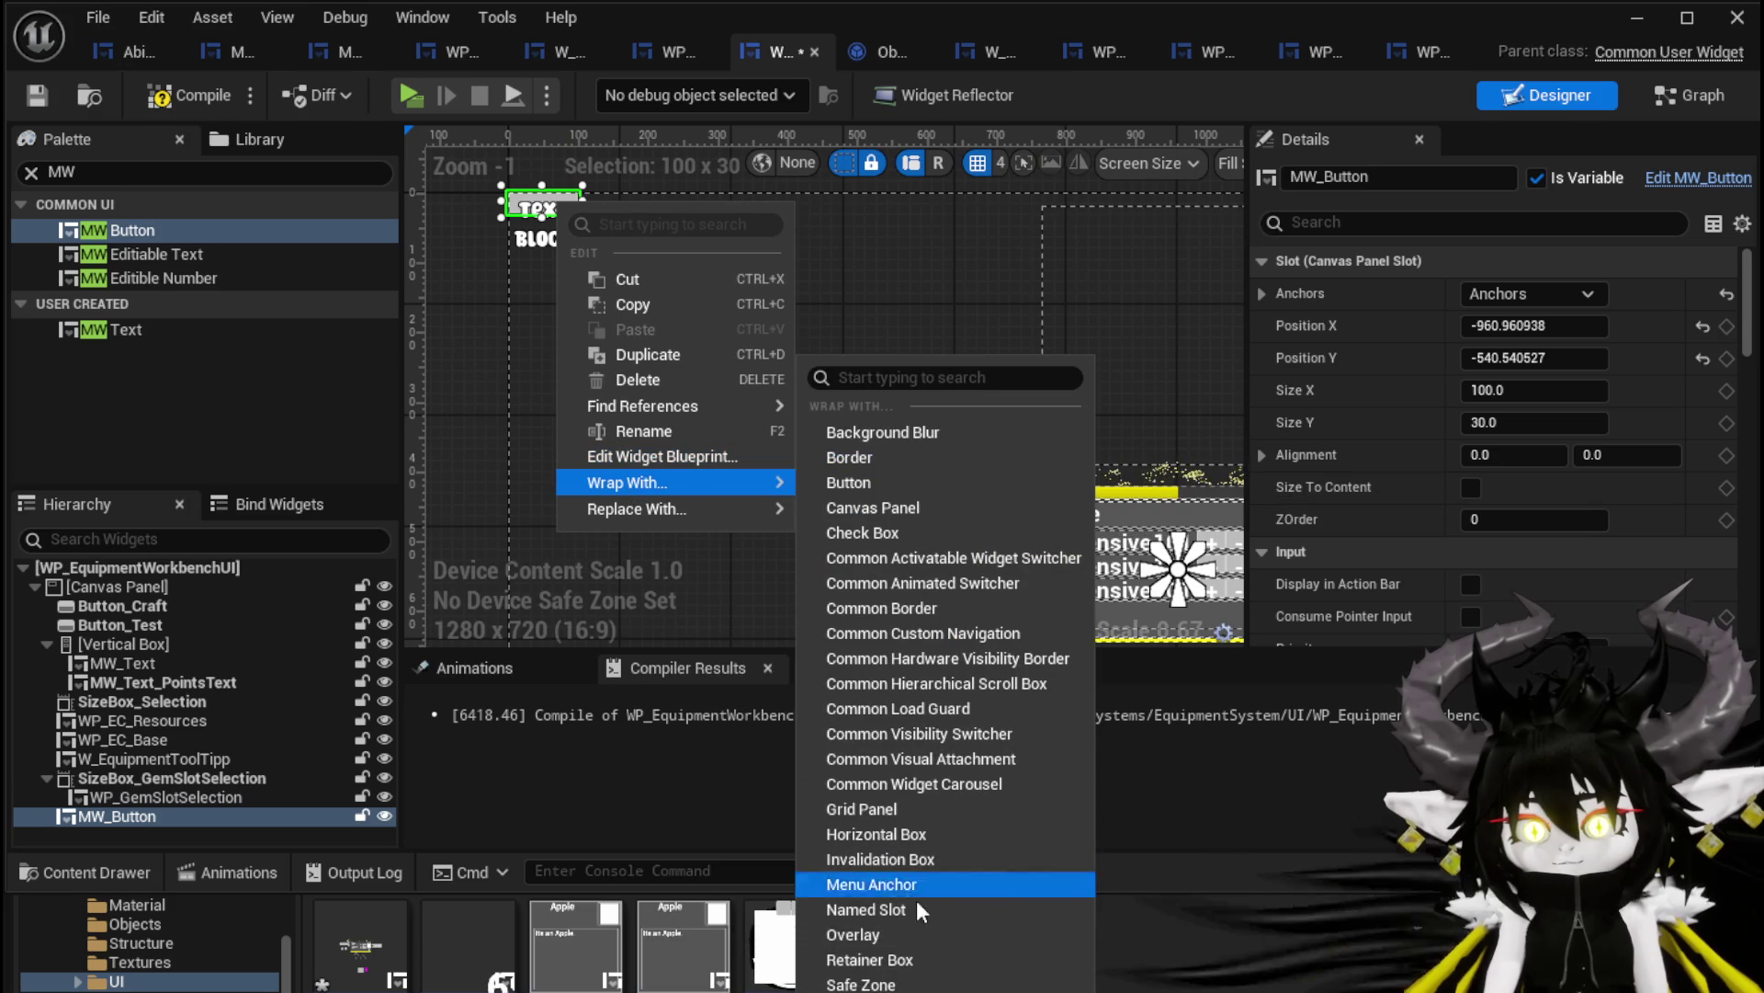
Wrap MW_Button in a Horizontal Box and add a second MW Button beside it
left_click(896, 839)
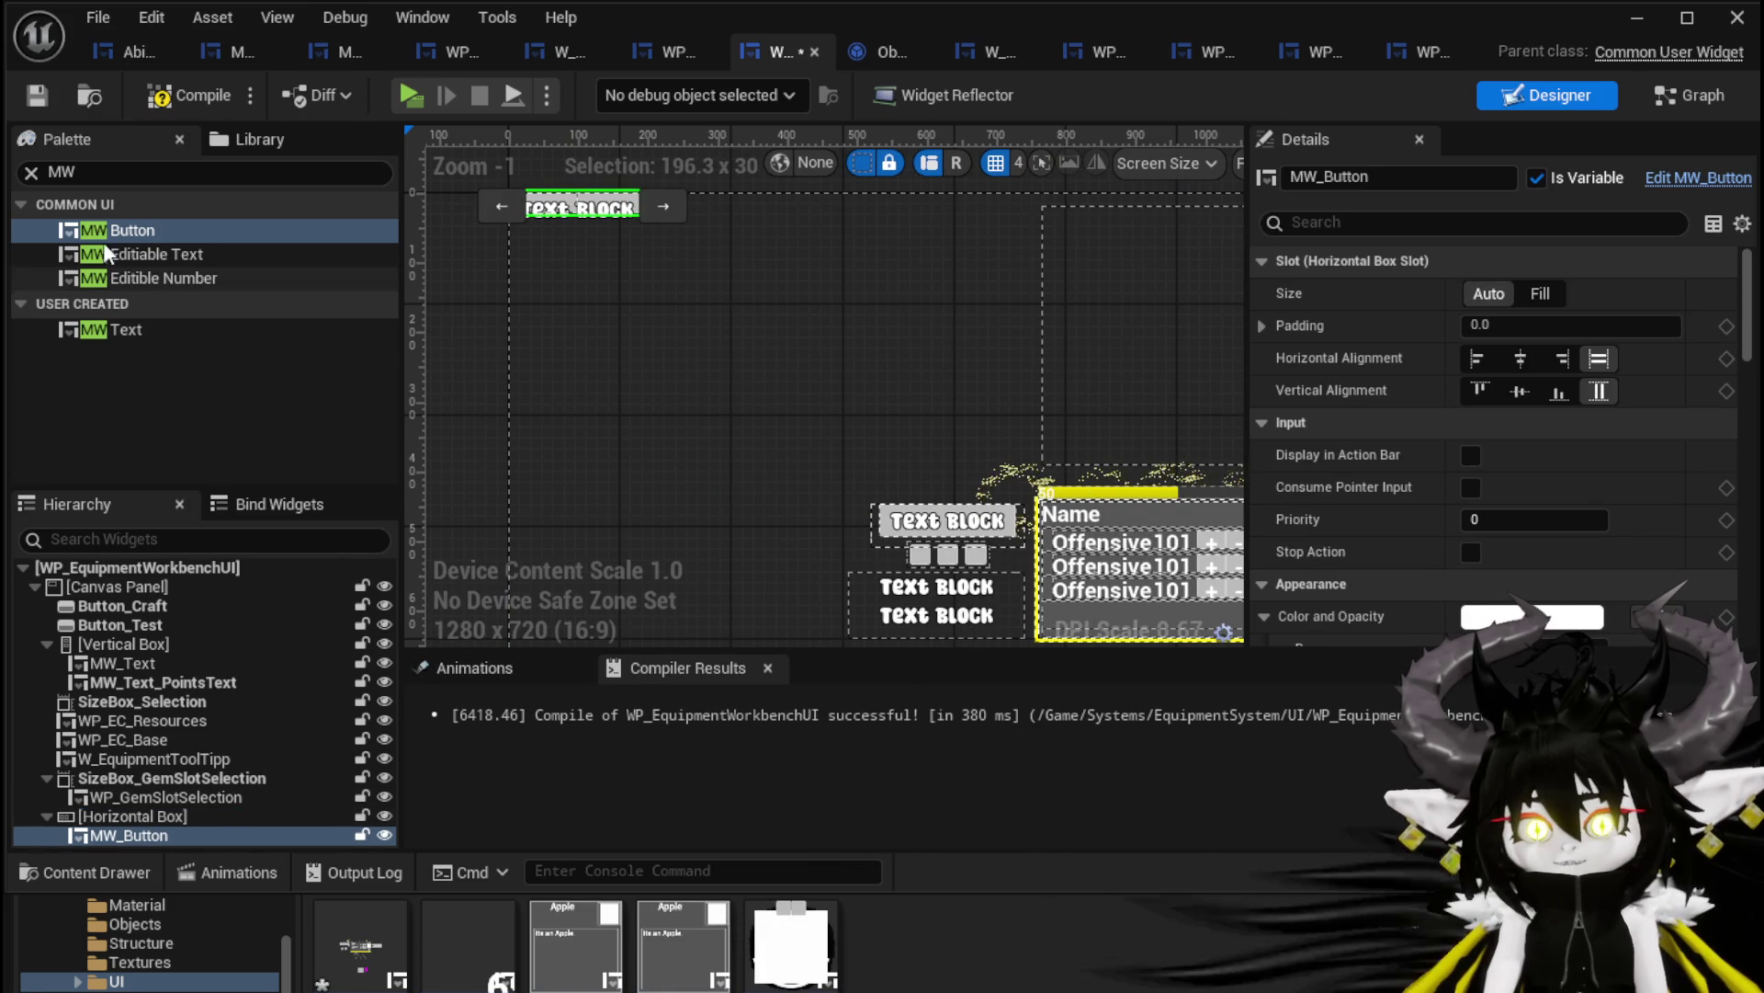
mouse_move(101, 223)
left_mouse_down()
mouse_move(185, 427)
mouse_move(123, 818)
mouse_move(570, 221)
left_mouse_up()
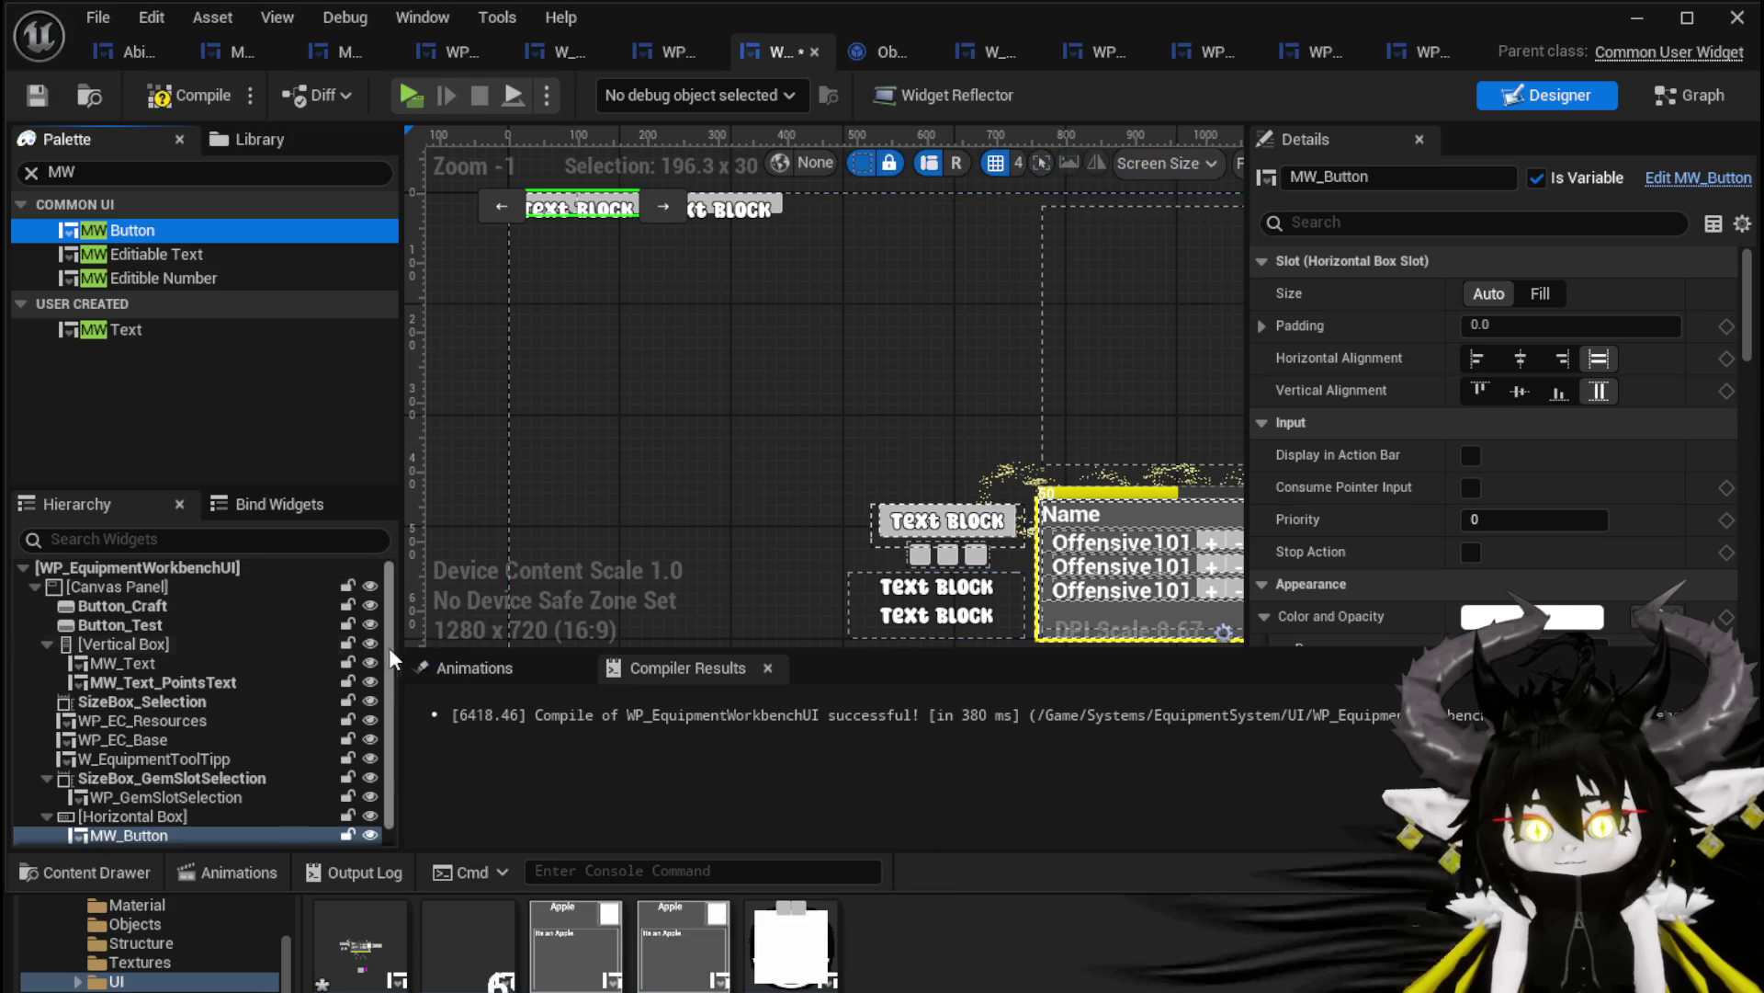
left_click(182, 813)
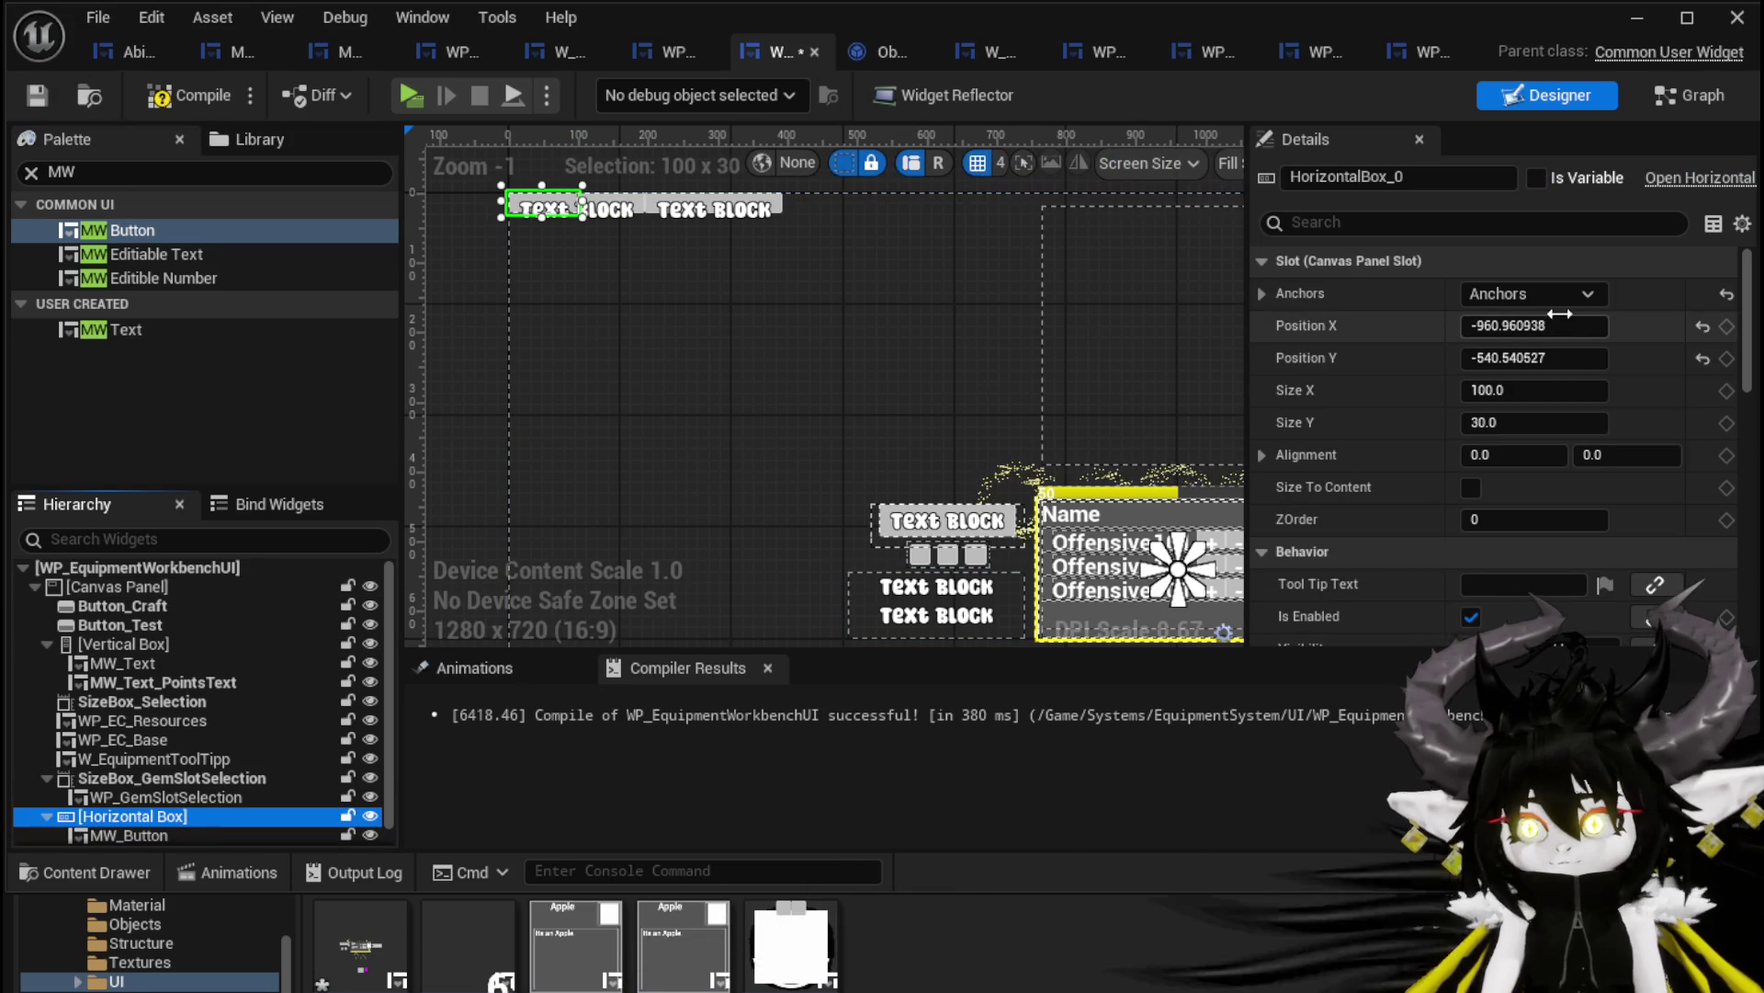
left_click(1533, 390)
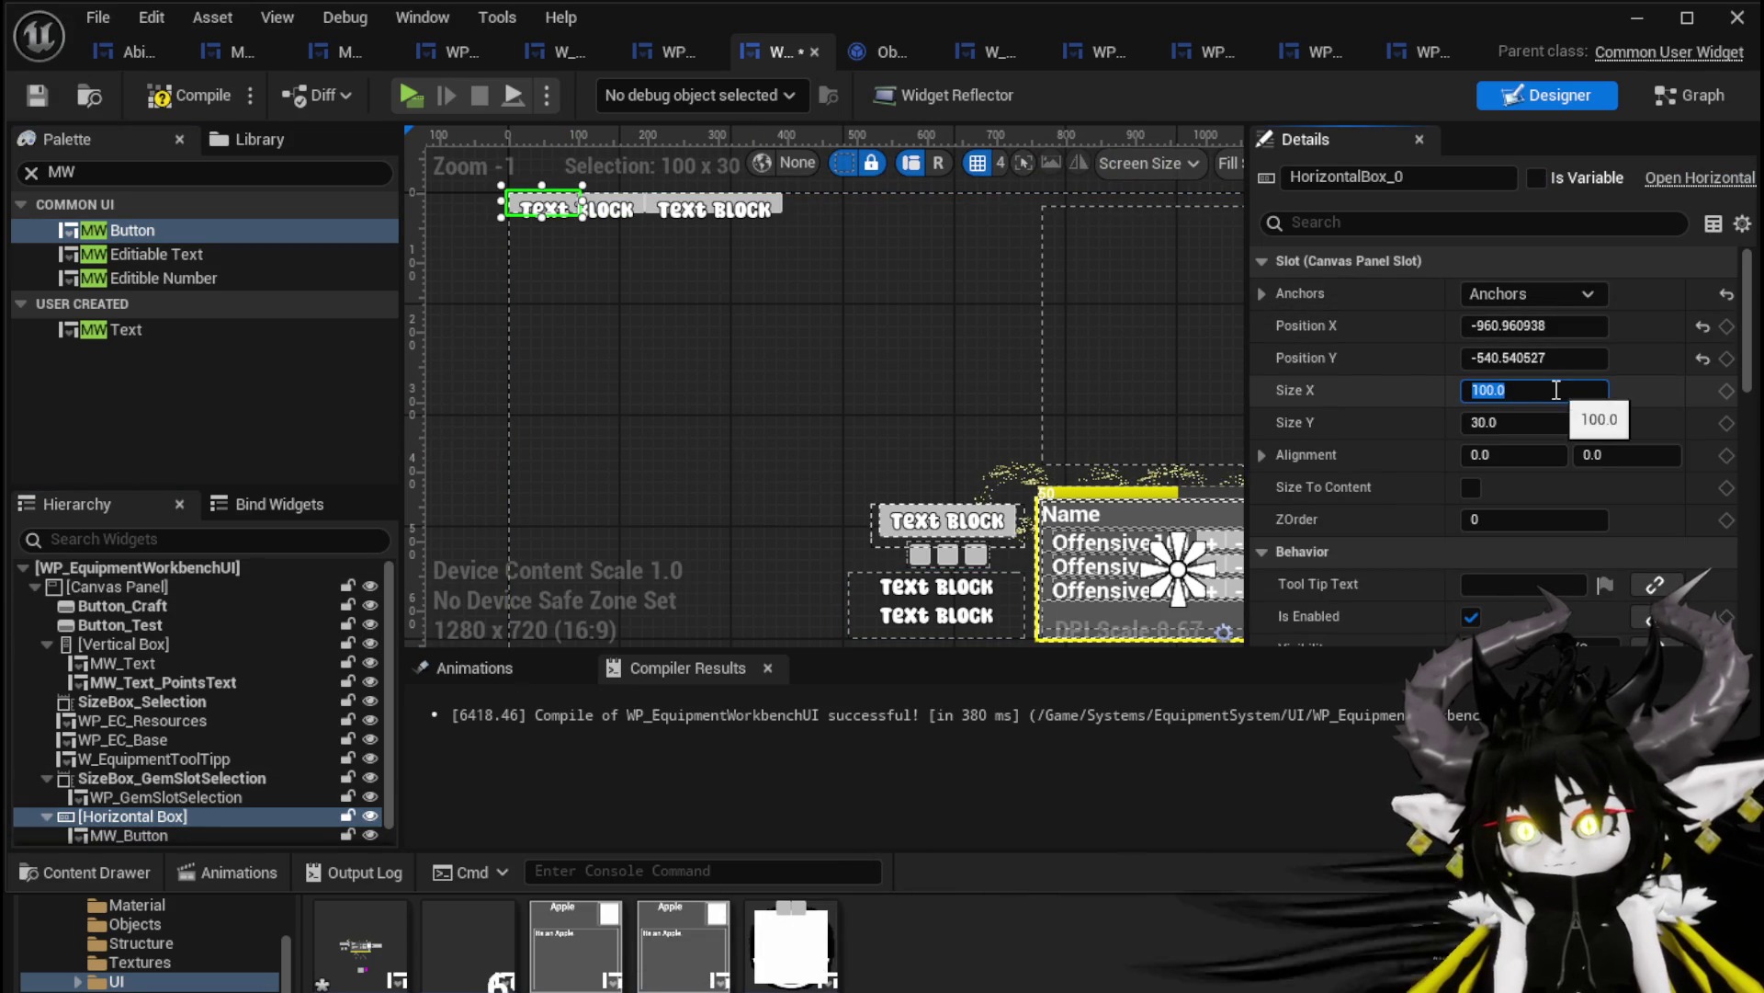
Set the two buttons' Name properties to Craft and Cancel
scroll(164, 787, "down", 1)
left_click(147, 817)
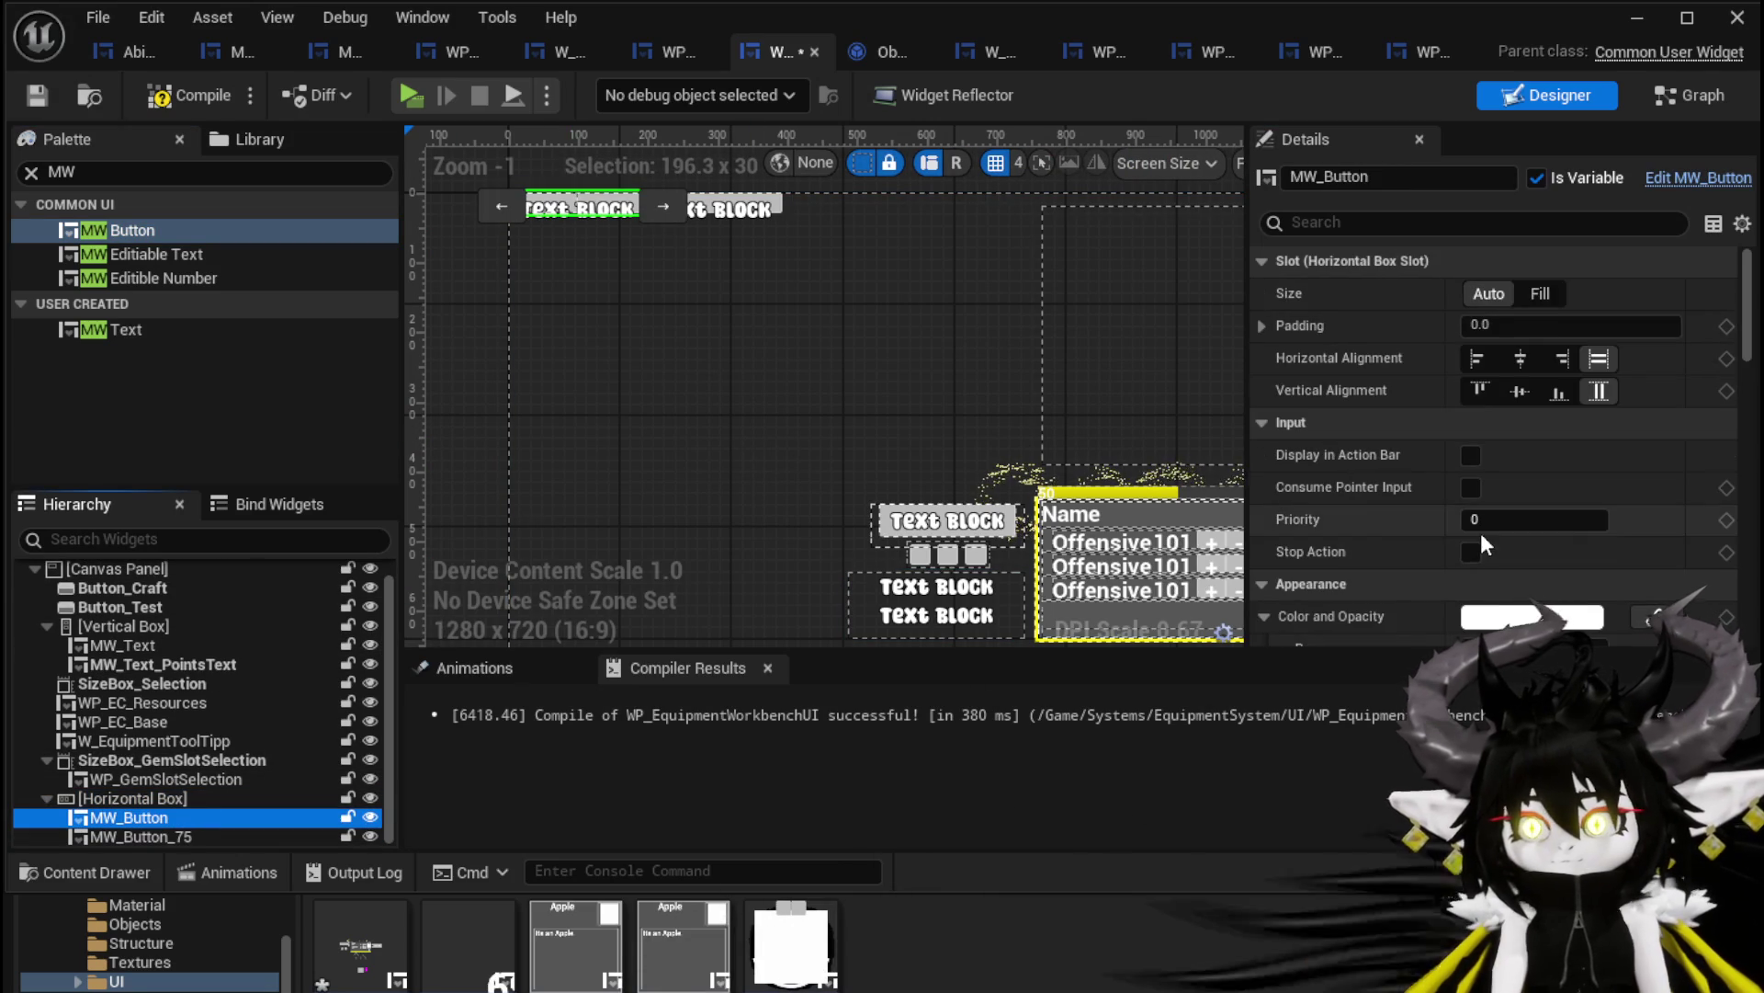
scroll(1480, 528, "down", 5)
scroll(1481, 522, "down", 15)
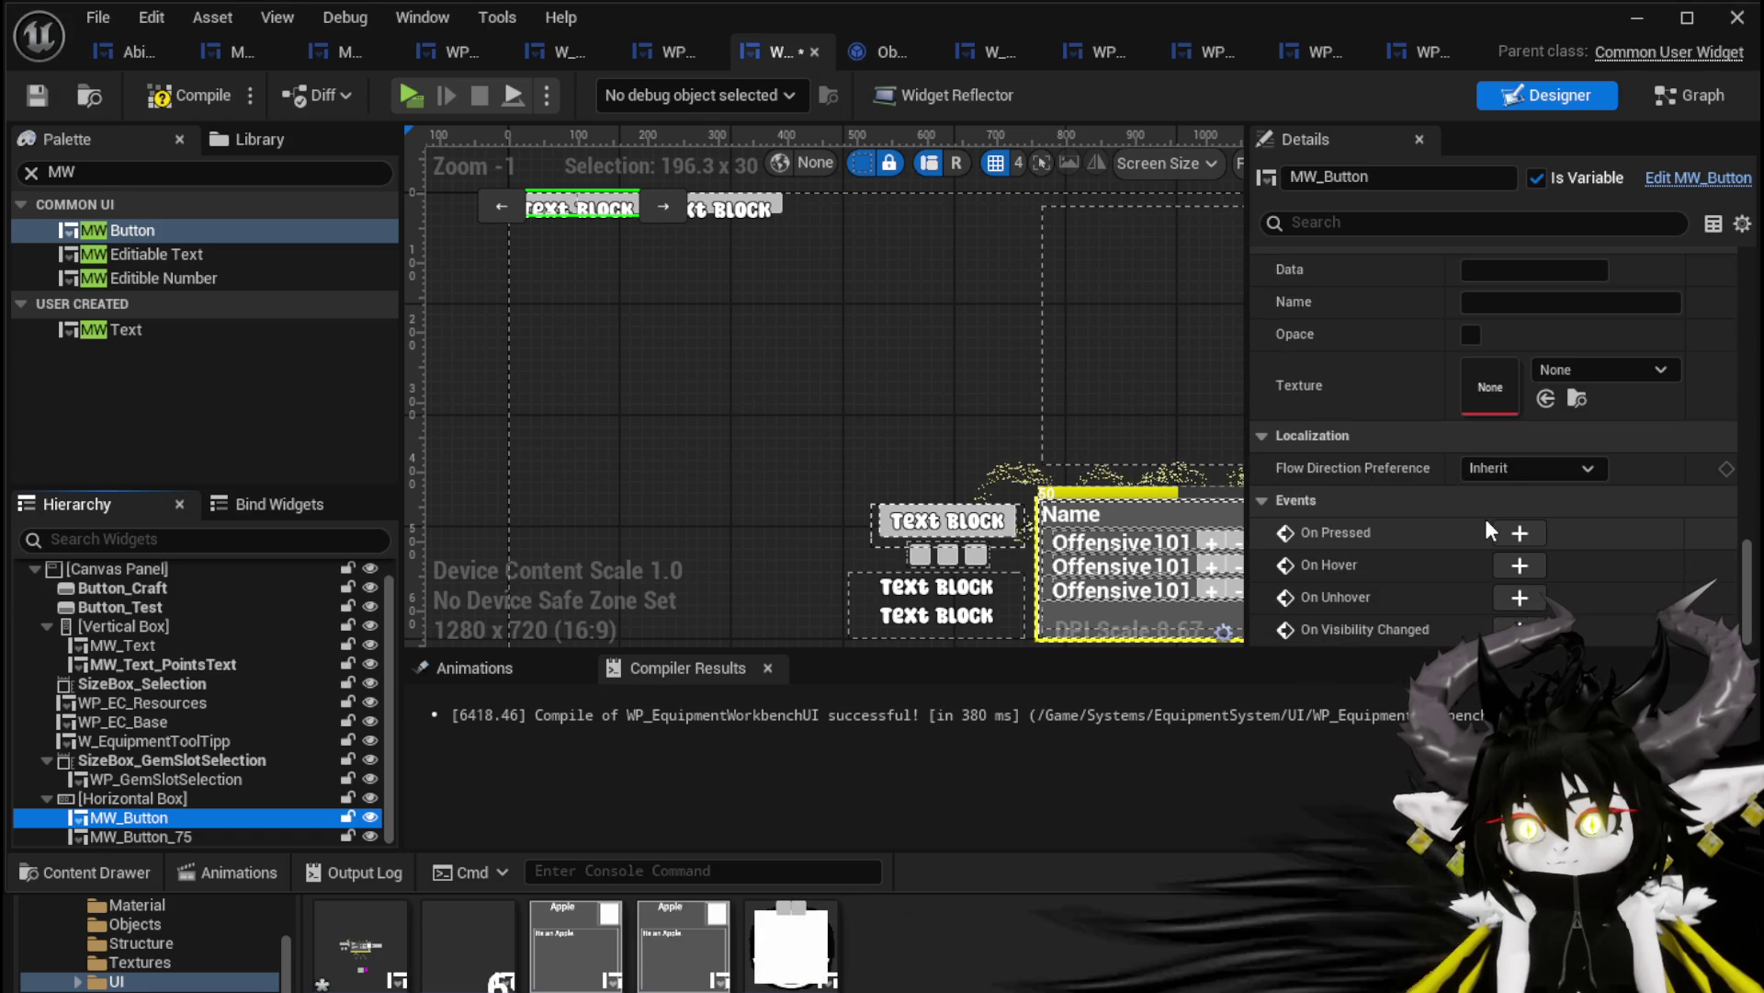
scroll(1485, 520, "up", 3)
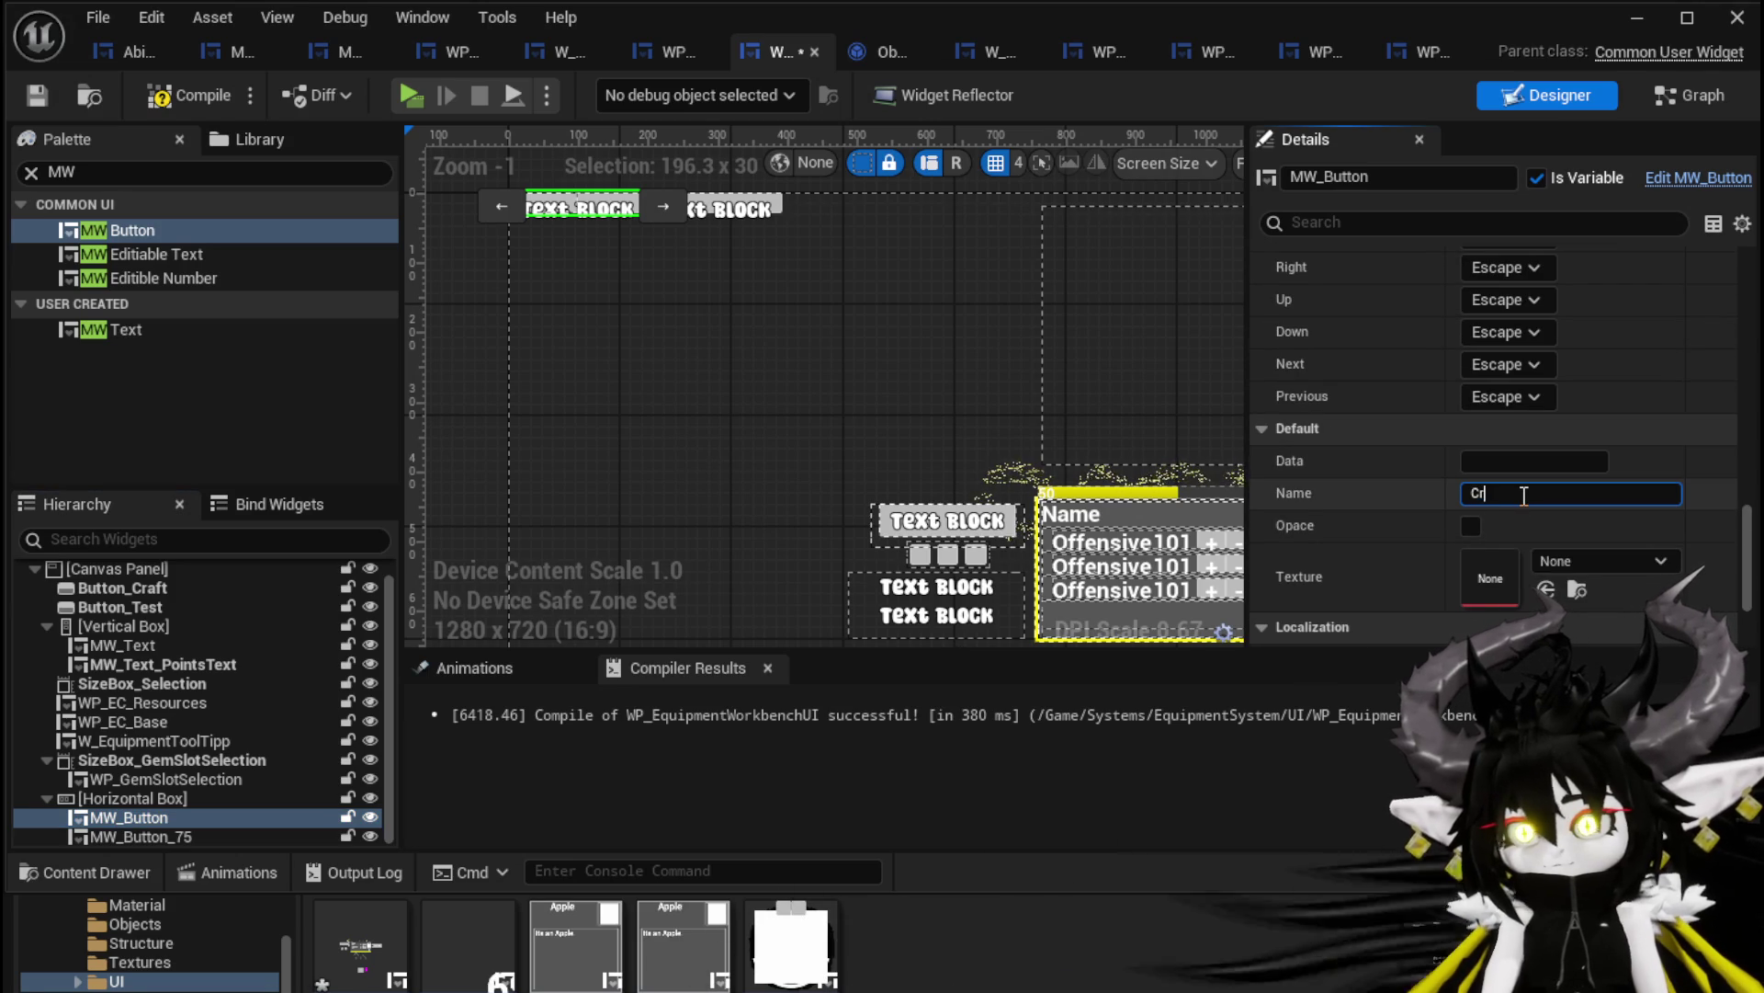
left_click(141, 836)
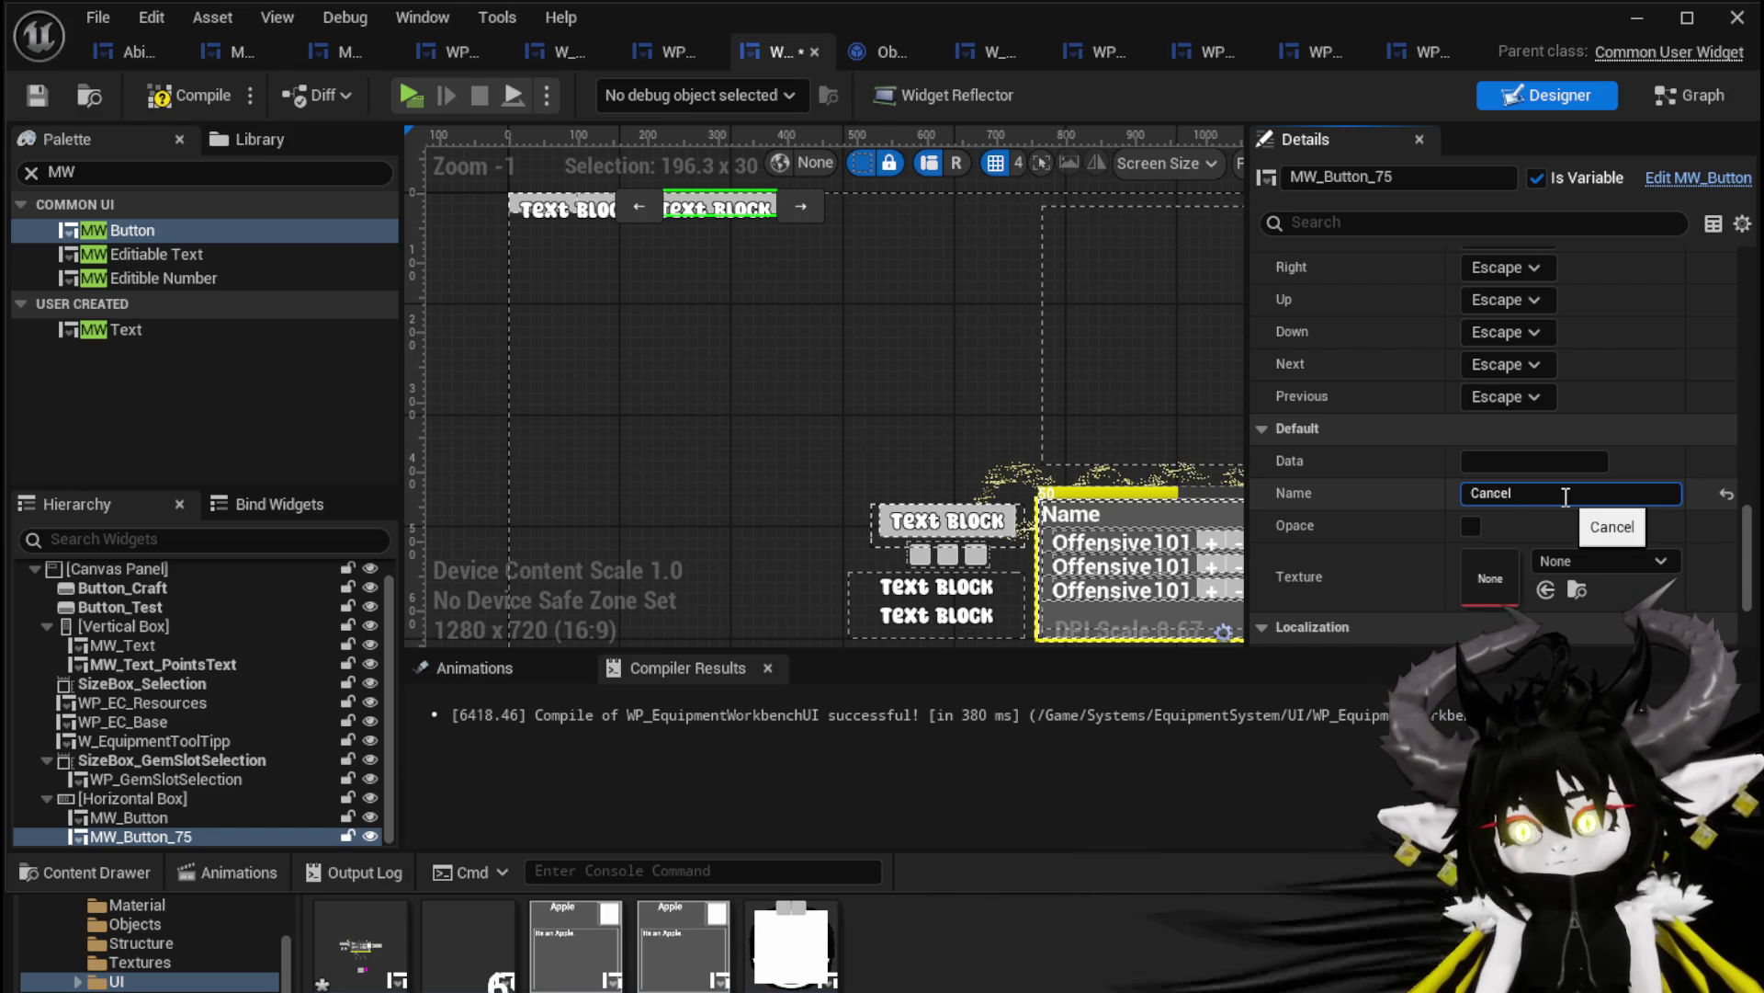
Rename the widgets to MW_Button_Craft and MW_Button_Cancel, then save and compile
left_click(120, 817)
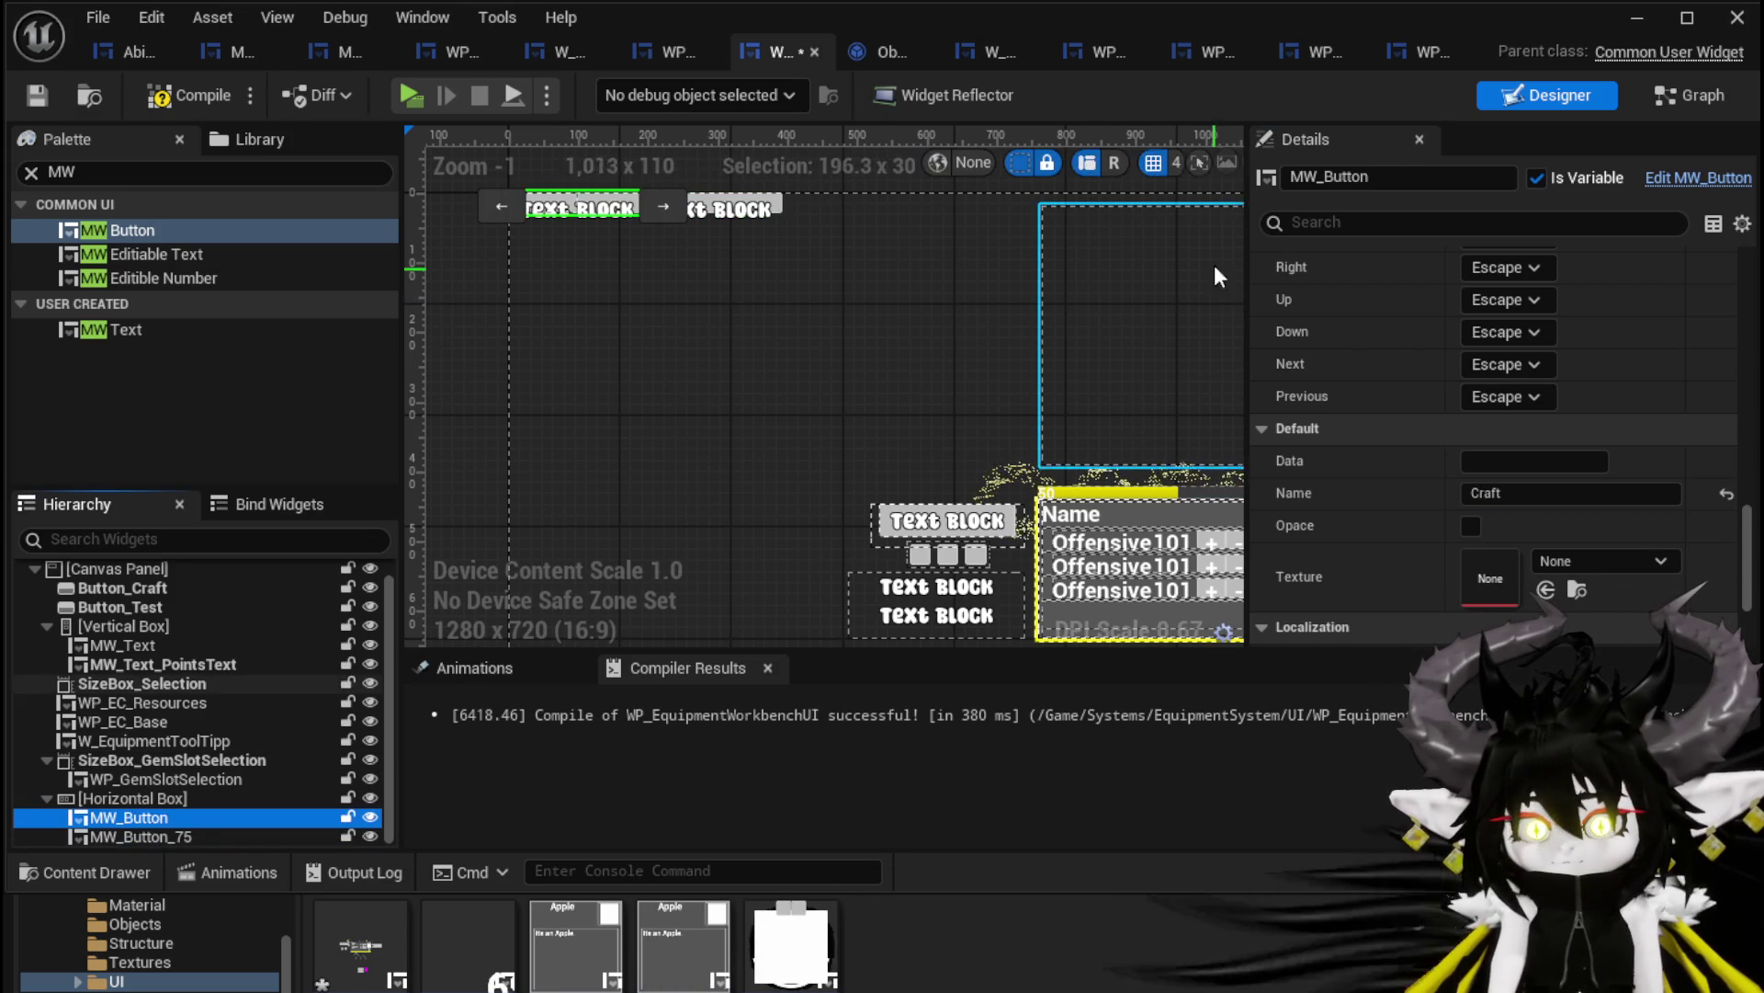
type("_Craft")
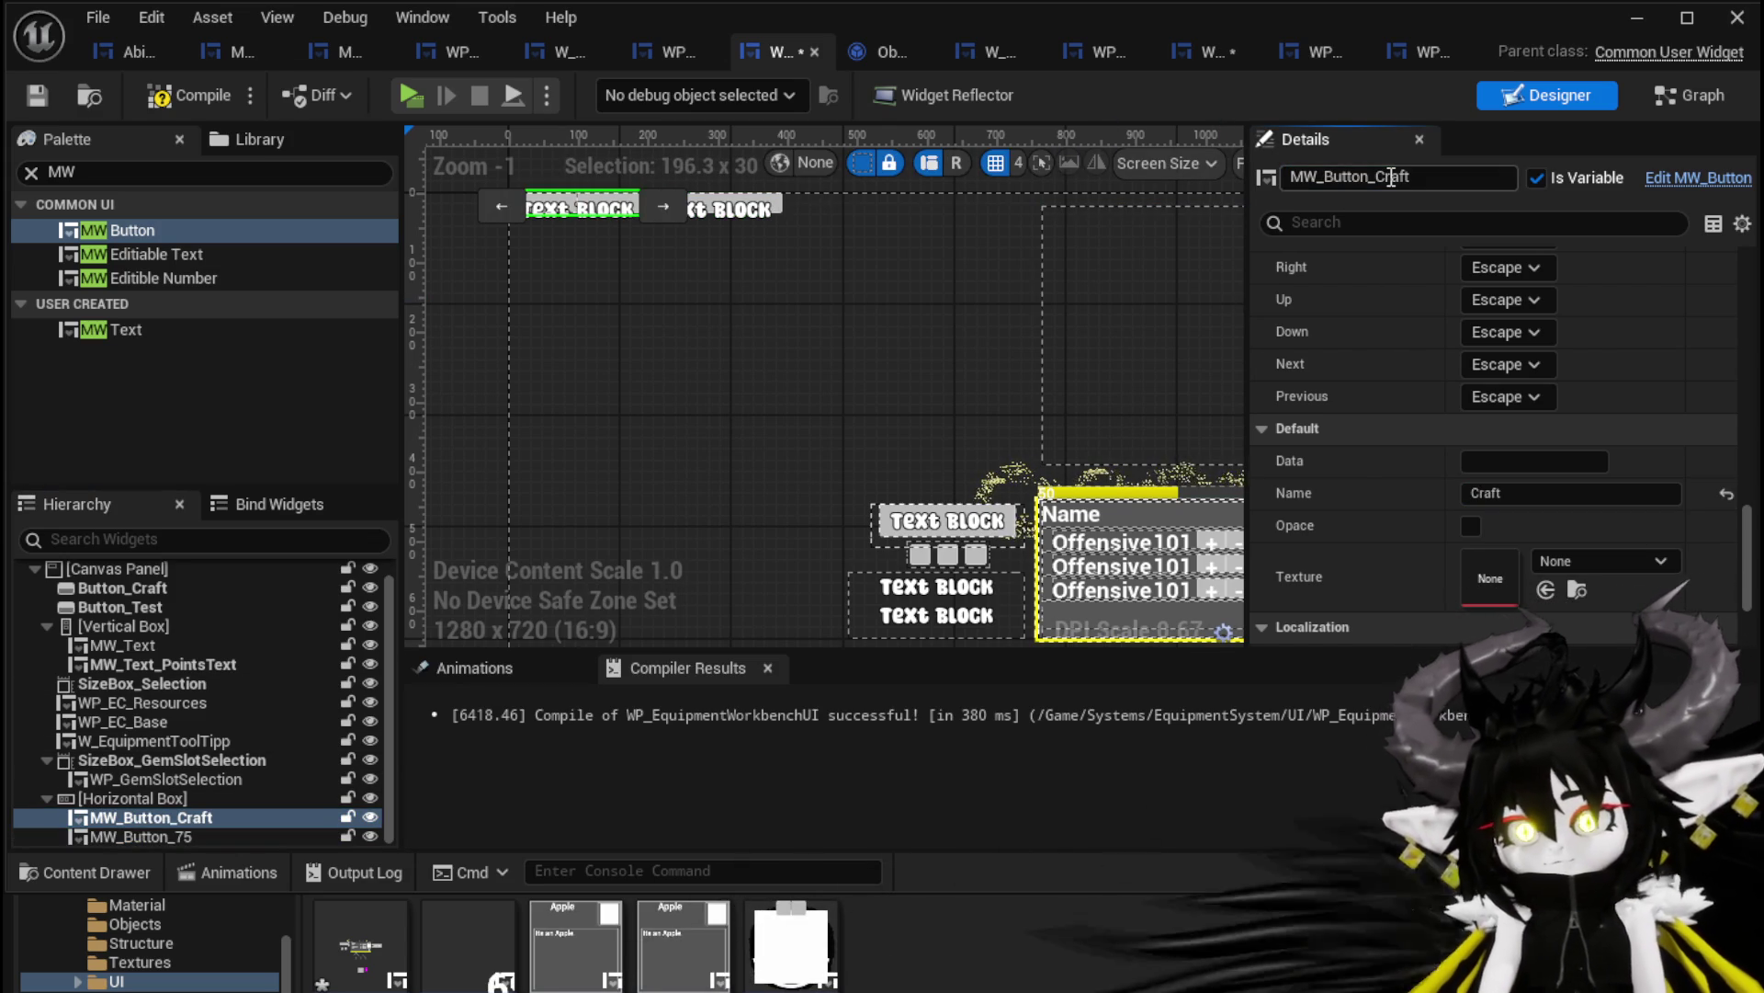
left_click(202, 833)
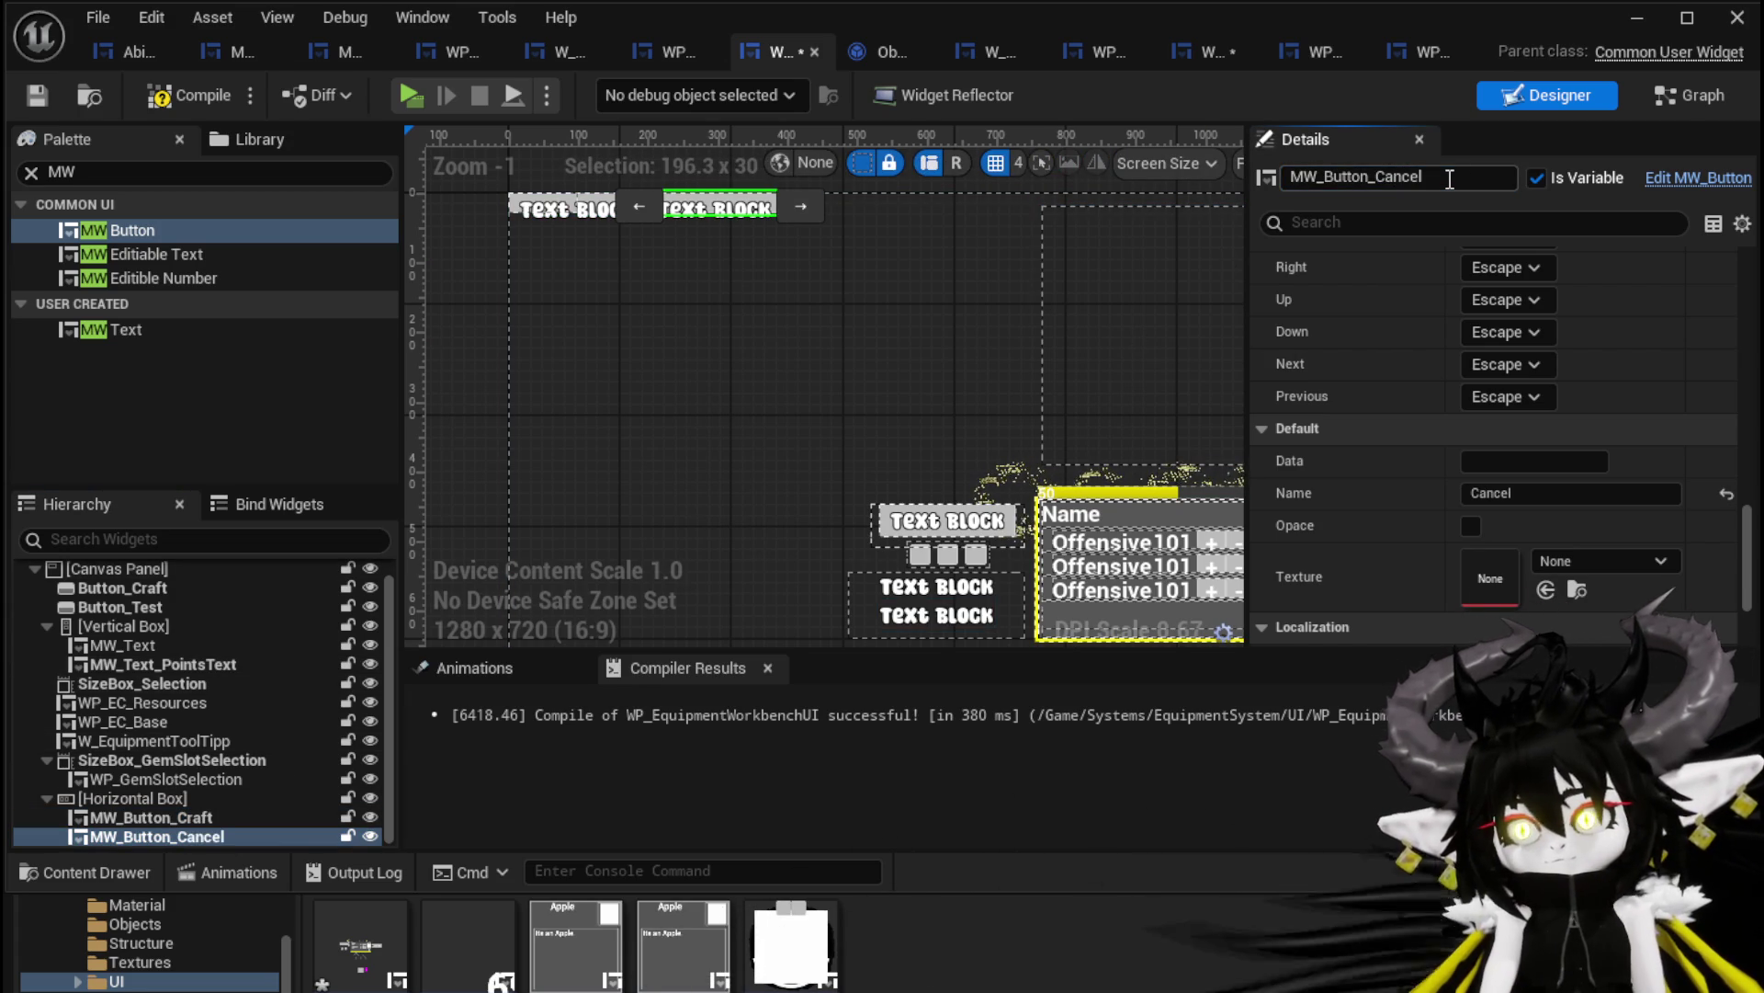
left_click(38, 91)
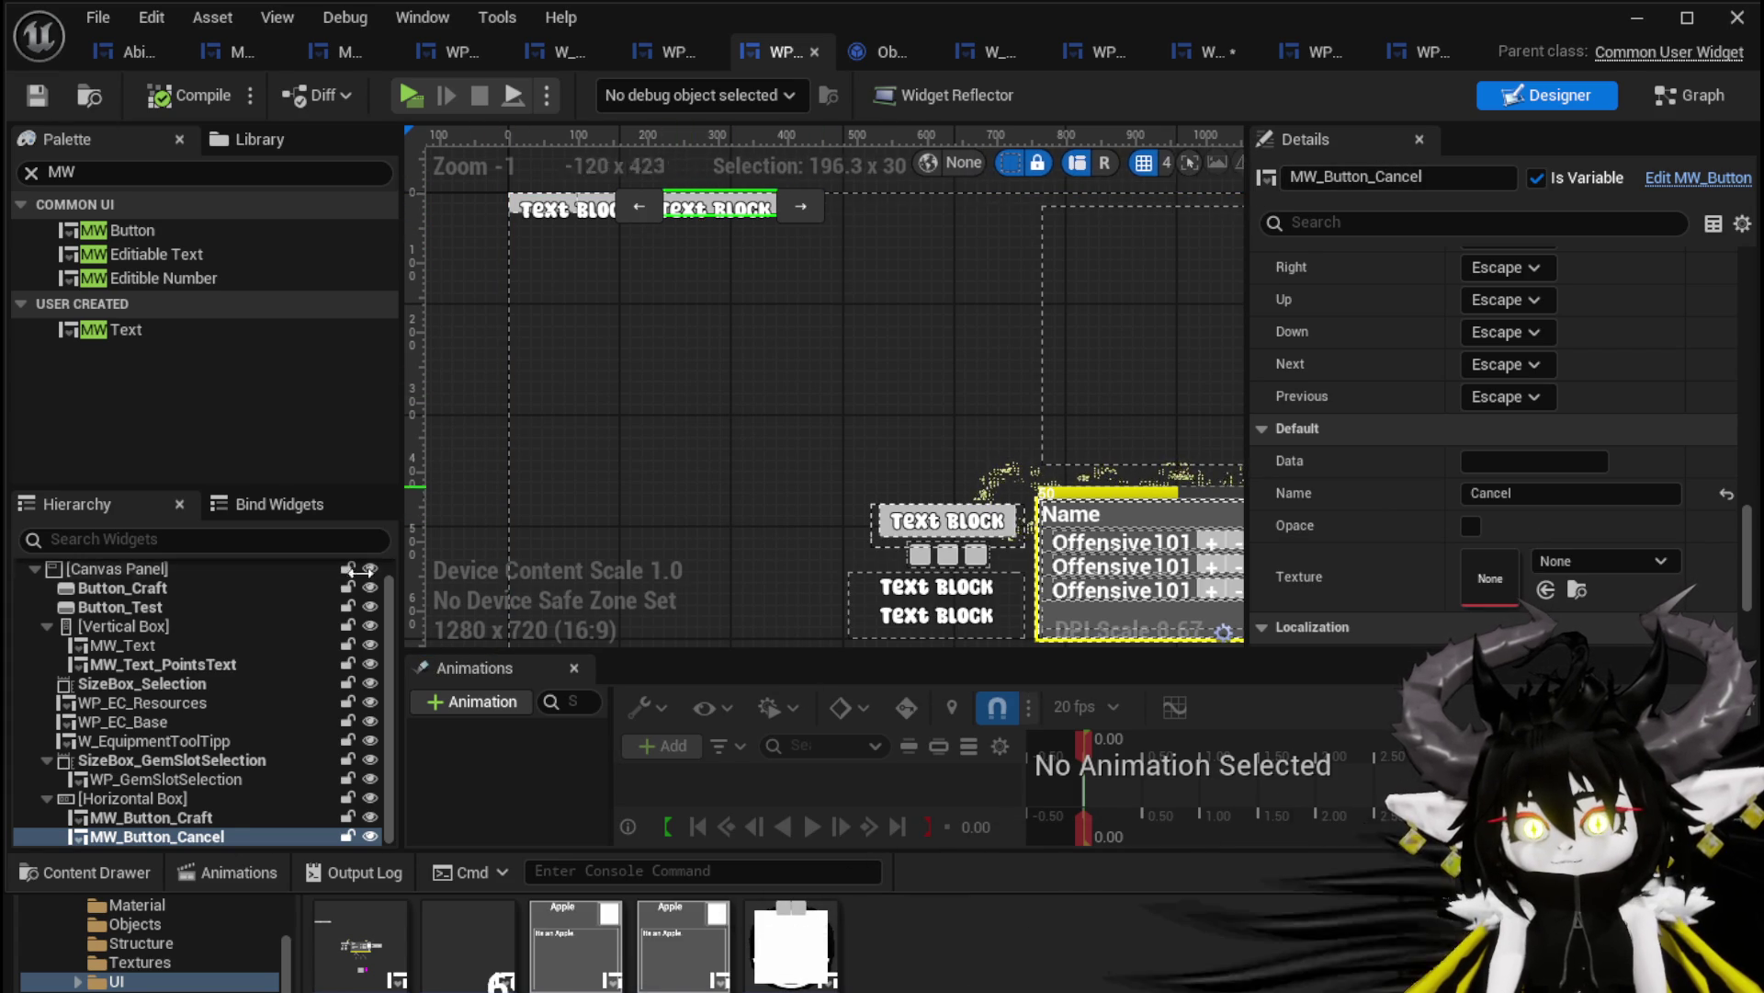
Stretch the horizontal box, set its X position to 0 and alignment to 0.5
left_click(576, 209)
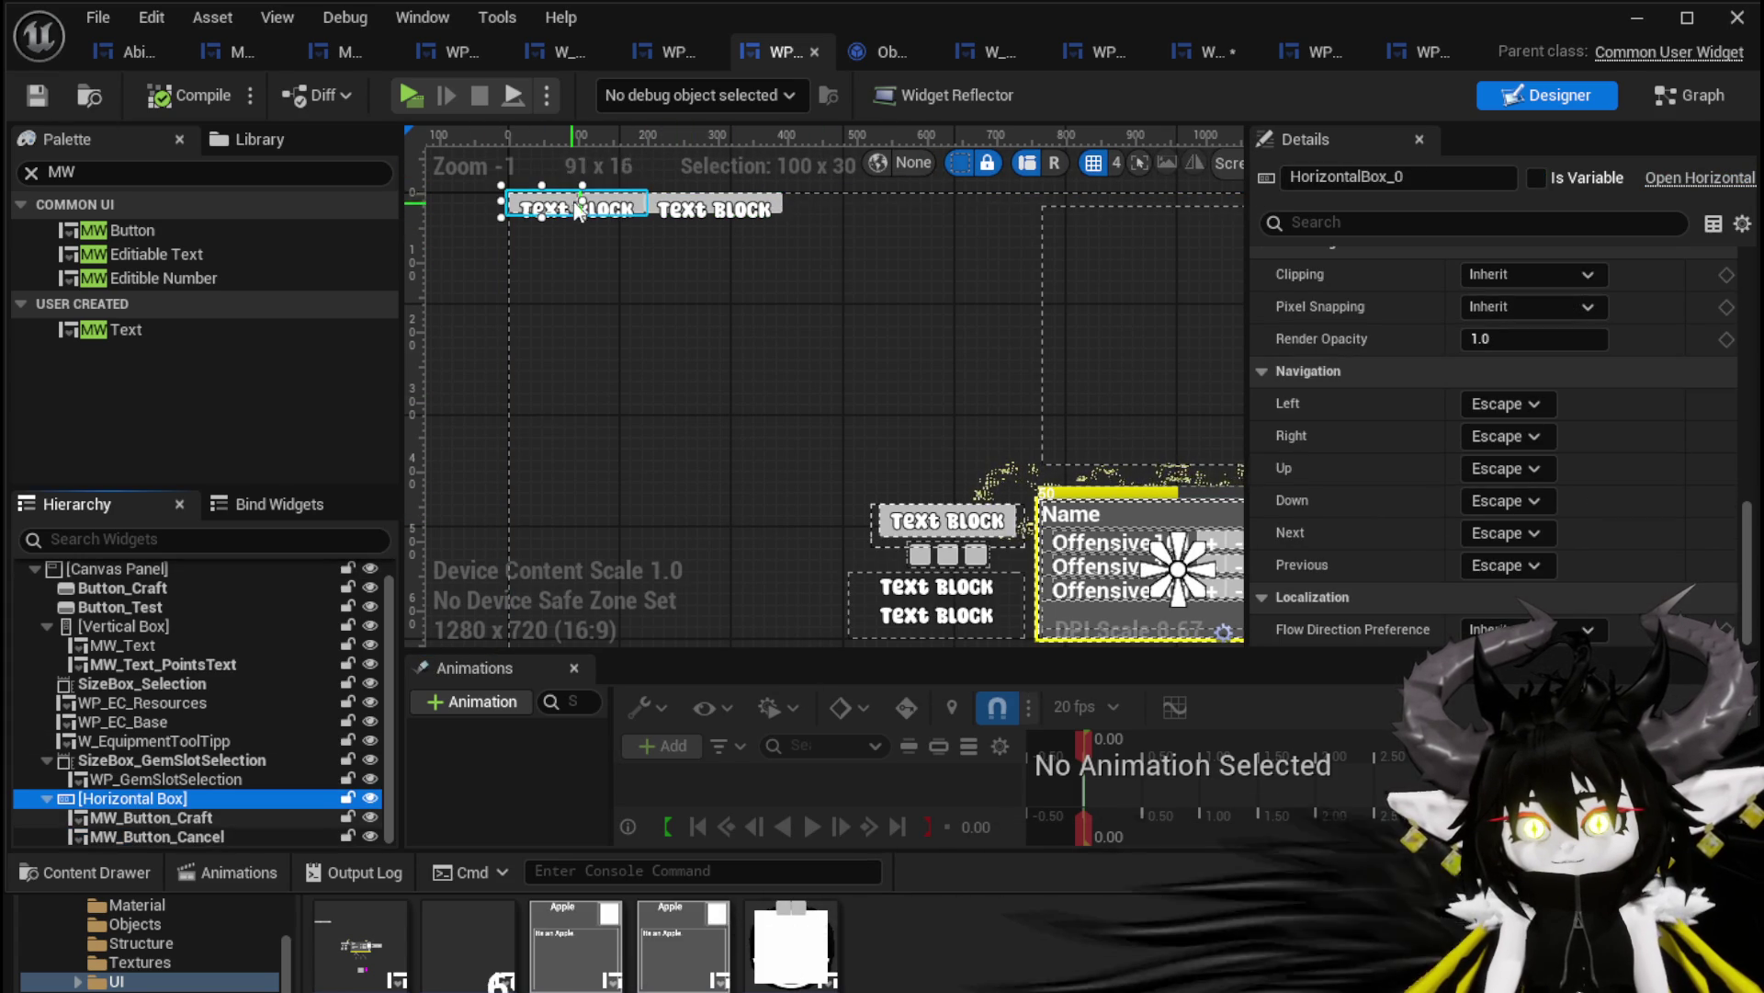
left_click_drag(579, 202, 781, 204)
left_click_drag(644, 218, 644, 230)
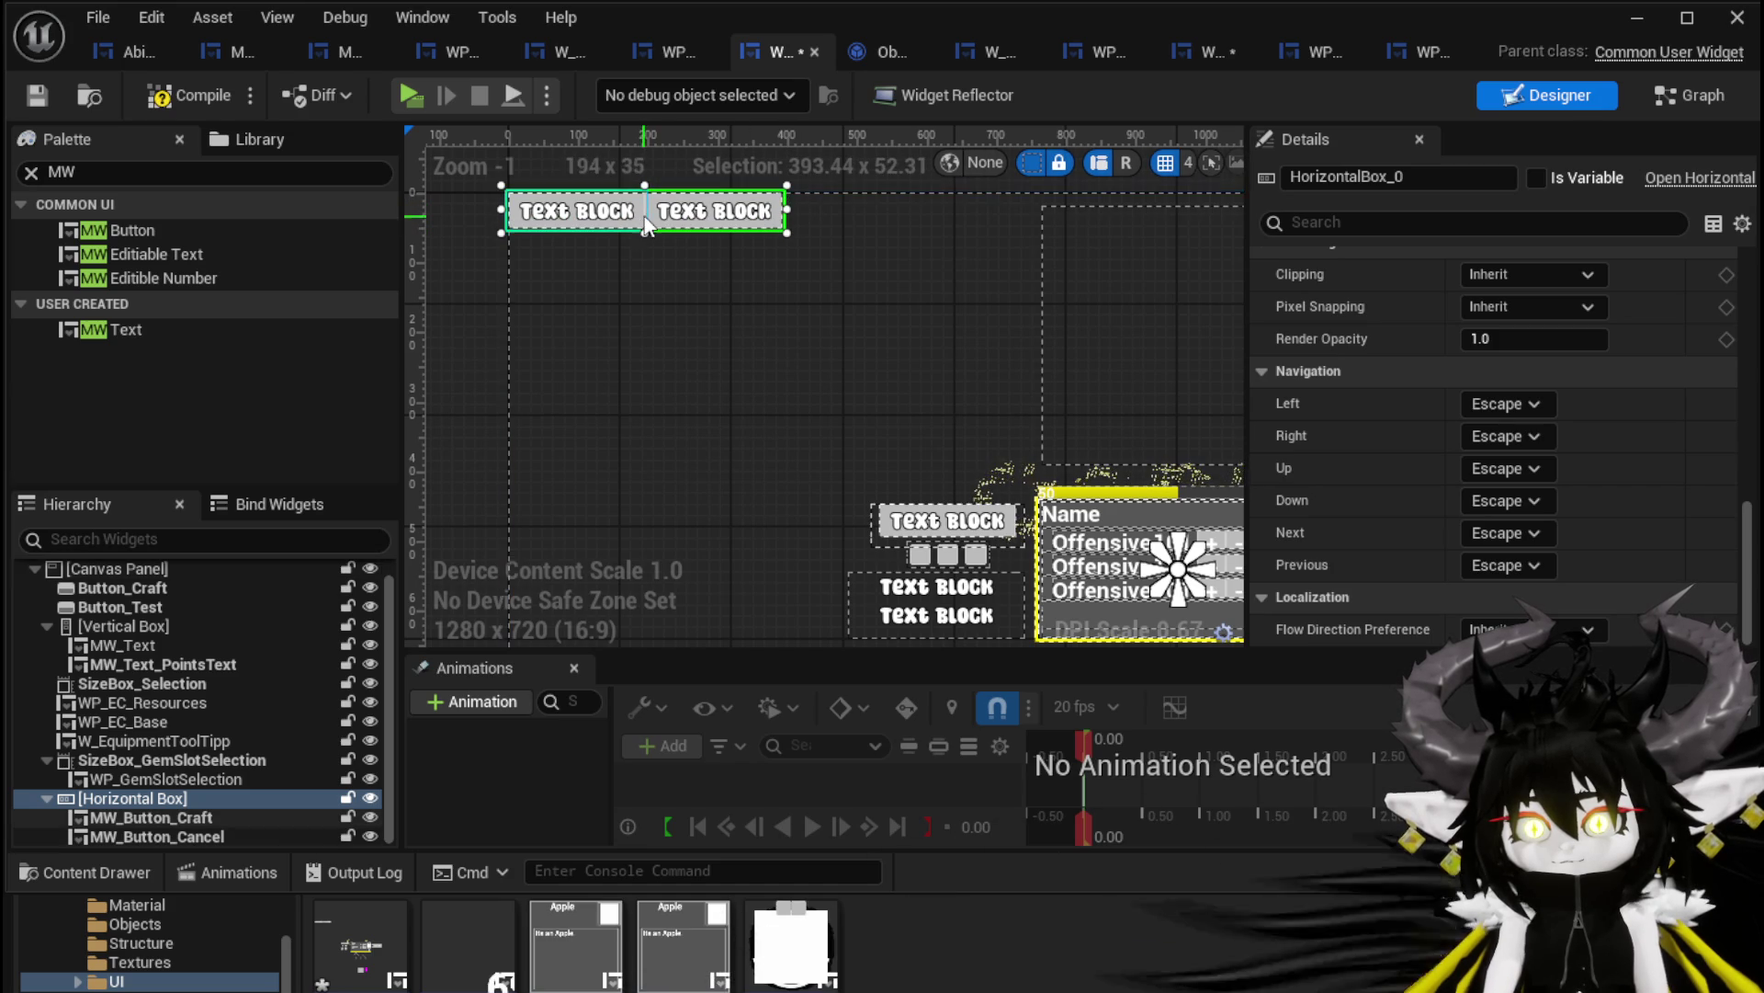
scroll(811, 294, "down", 3)
left_click_drag(810, 294, 715, 263)
scroll(1496, 389, "up", 10)
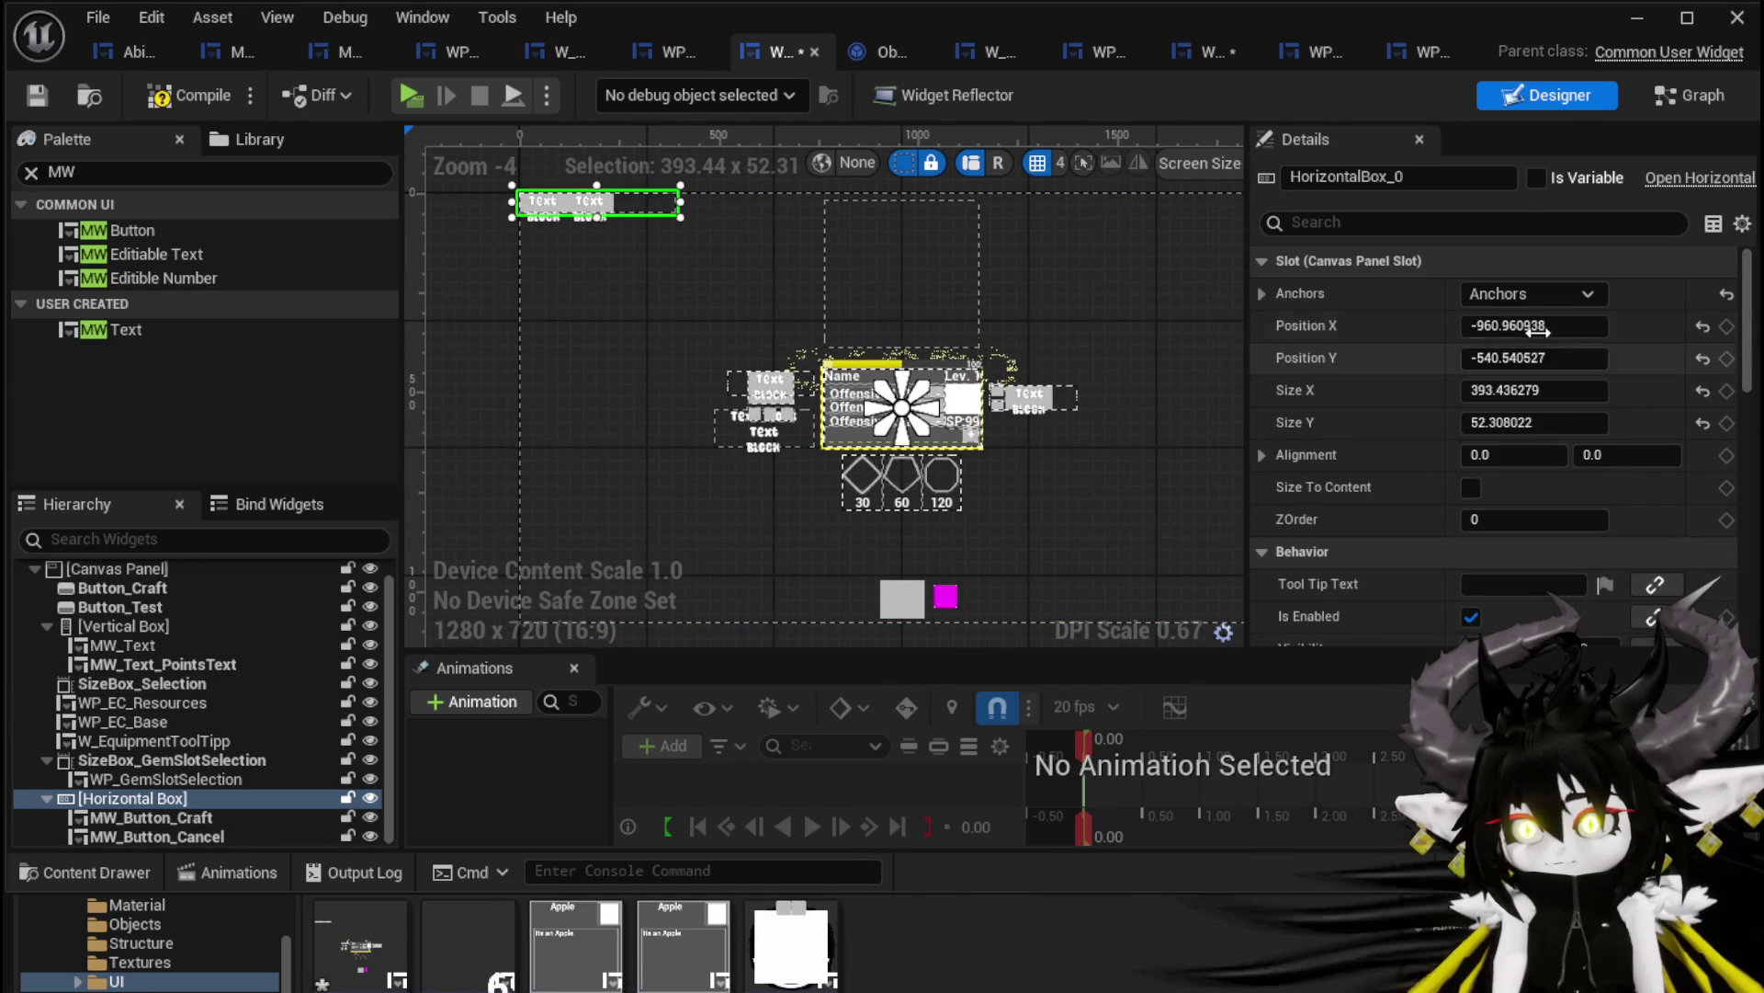
type("0")
key("Return")
left_click(1486, 455)
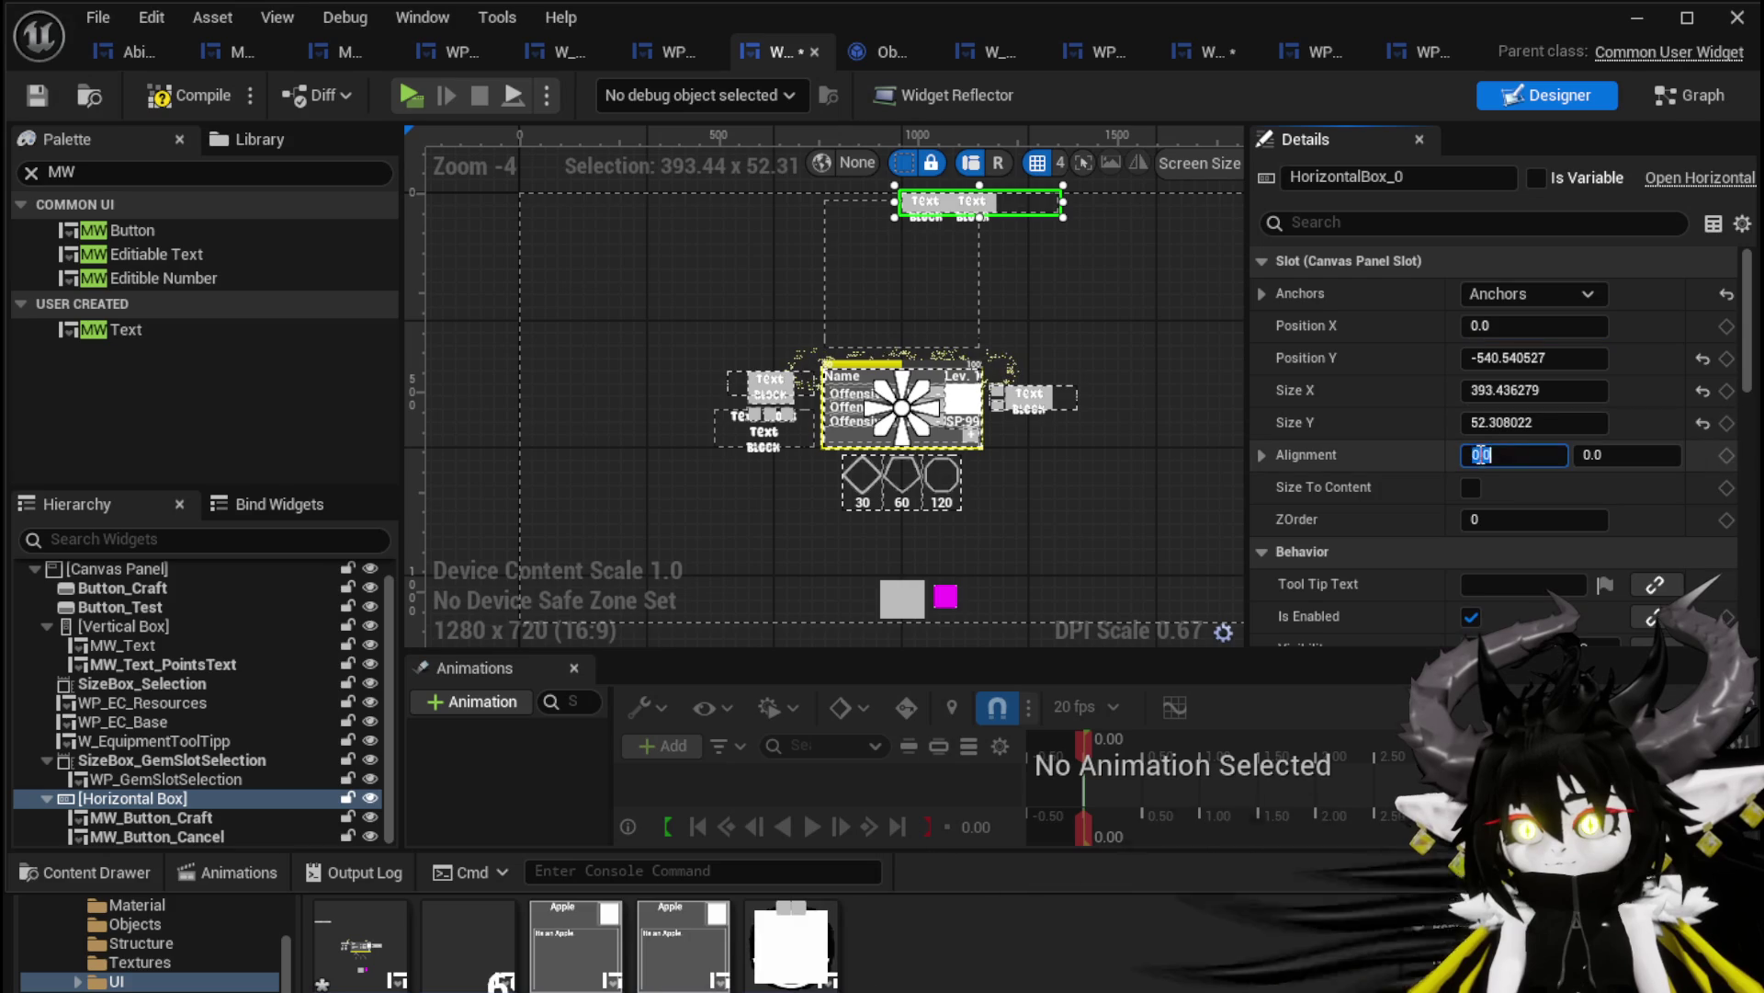
type("0.5")
key("Return")
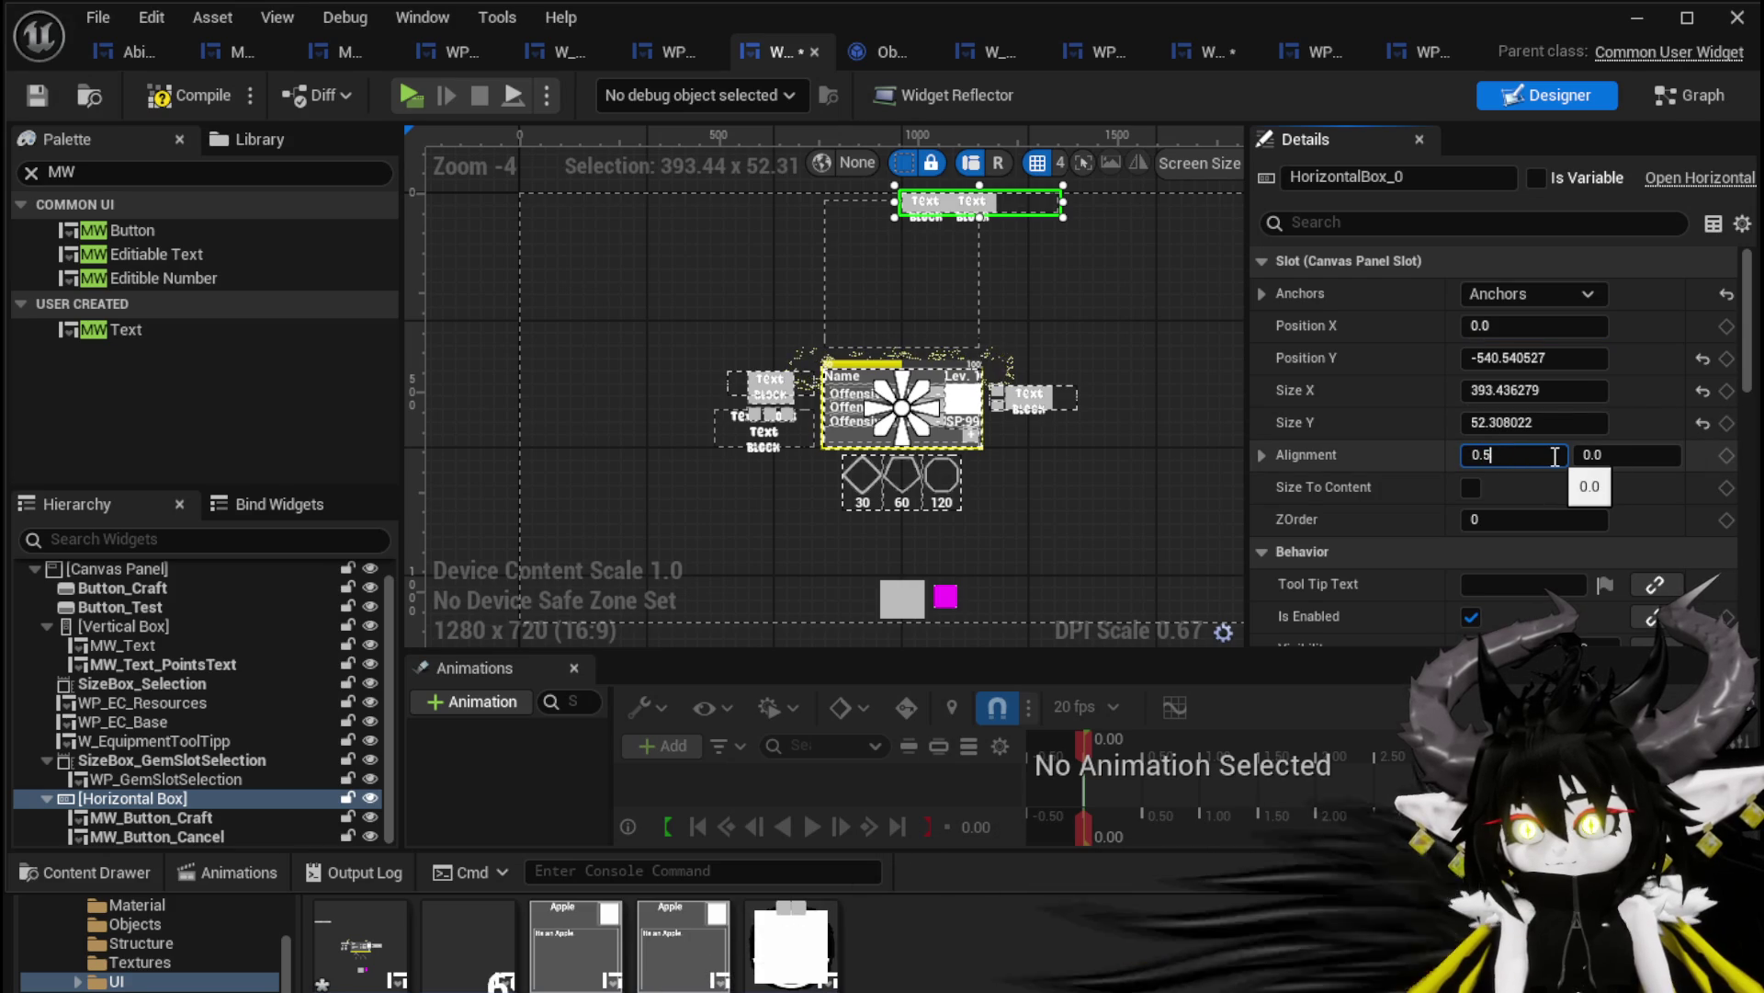
Position the box at Y 250 below the gem slots, saving and compiling along the way
left_click_drag(1535, 357, 1599, 357)
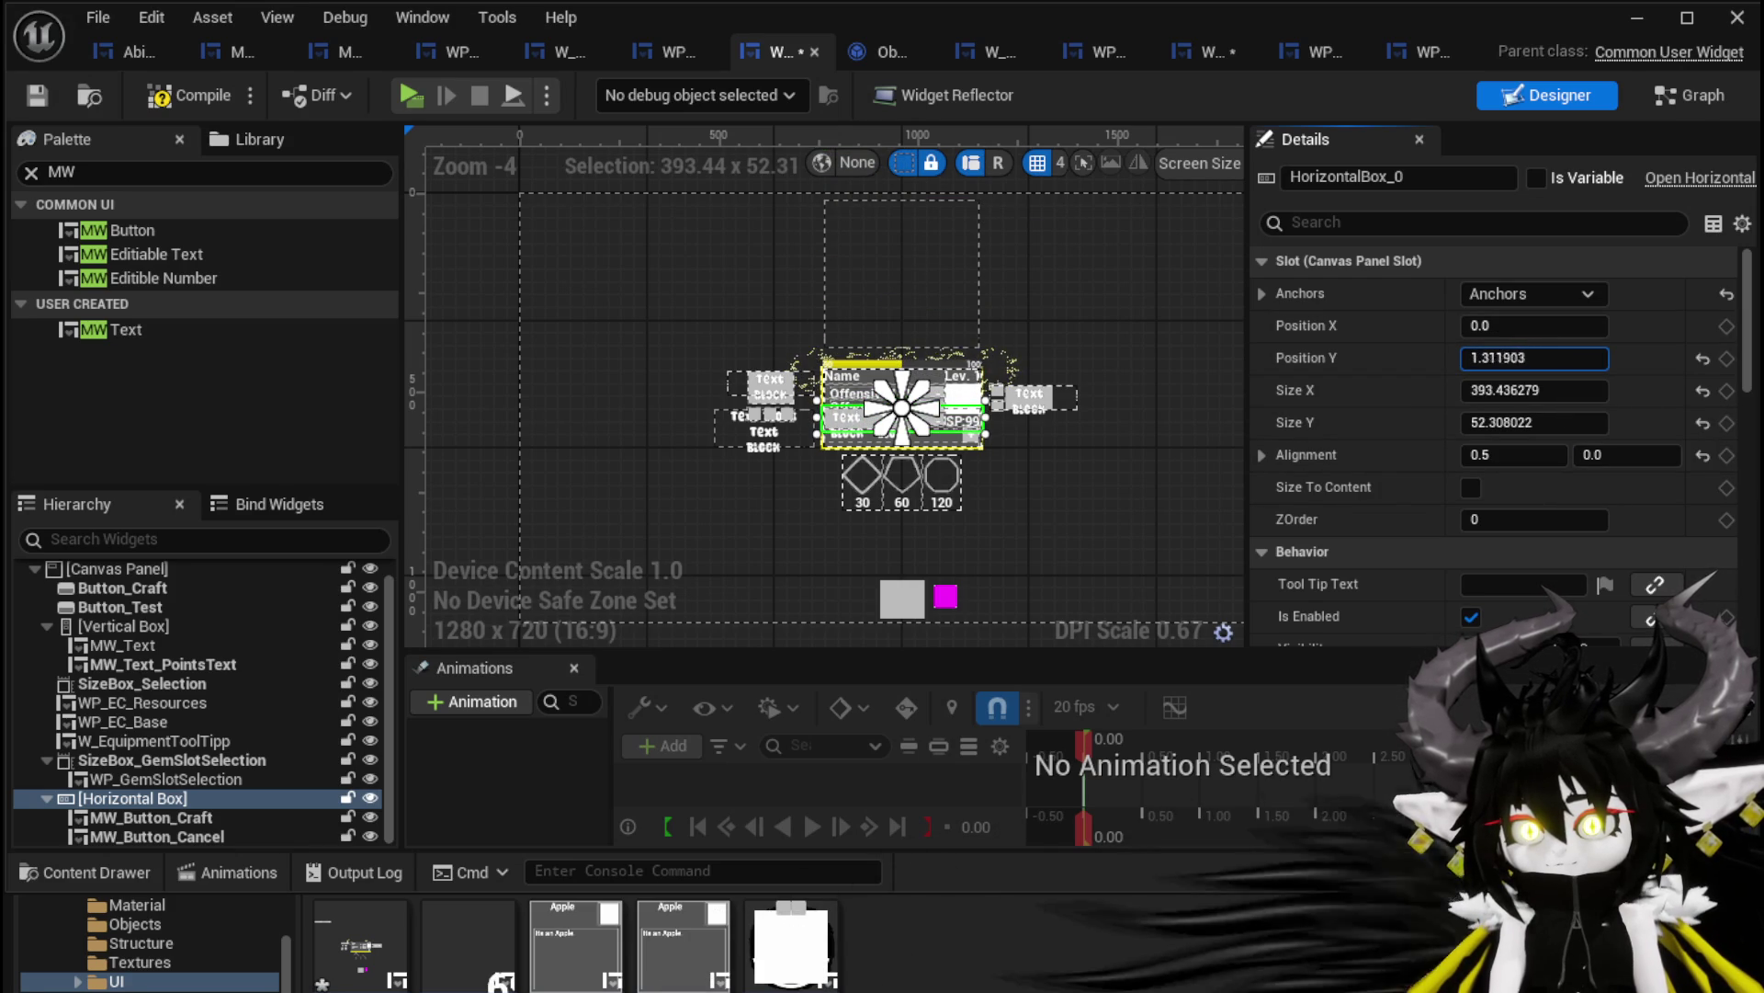
left_click_drag(1535, 358, 1507, 358)
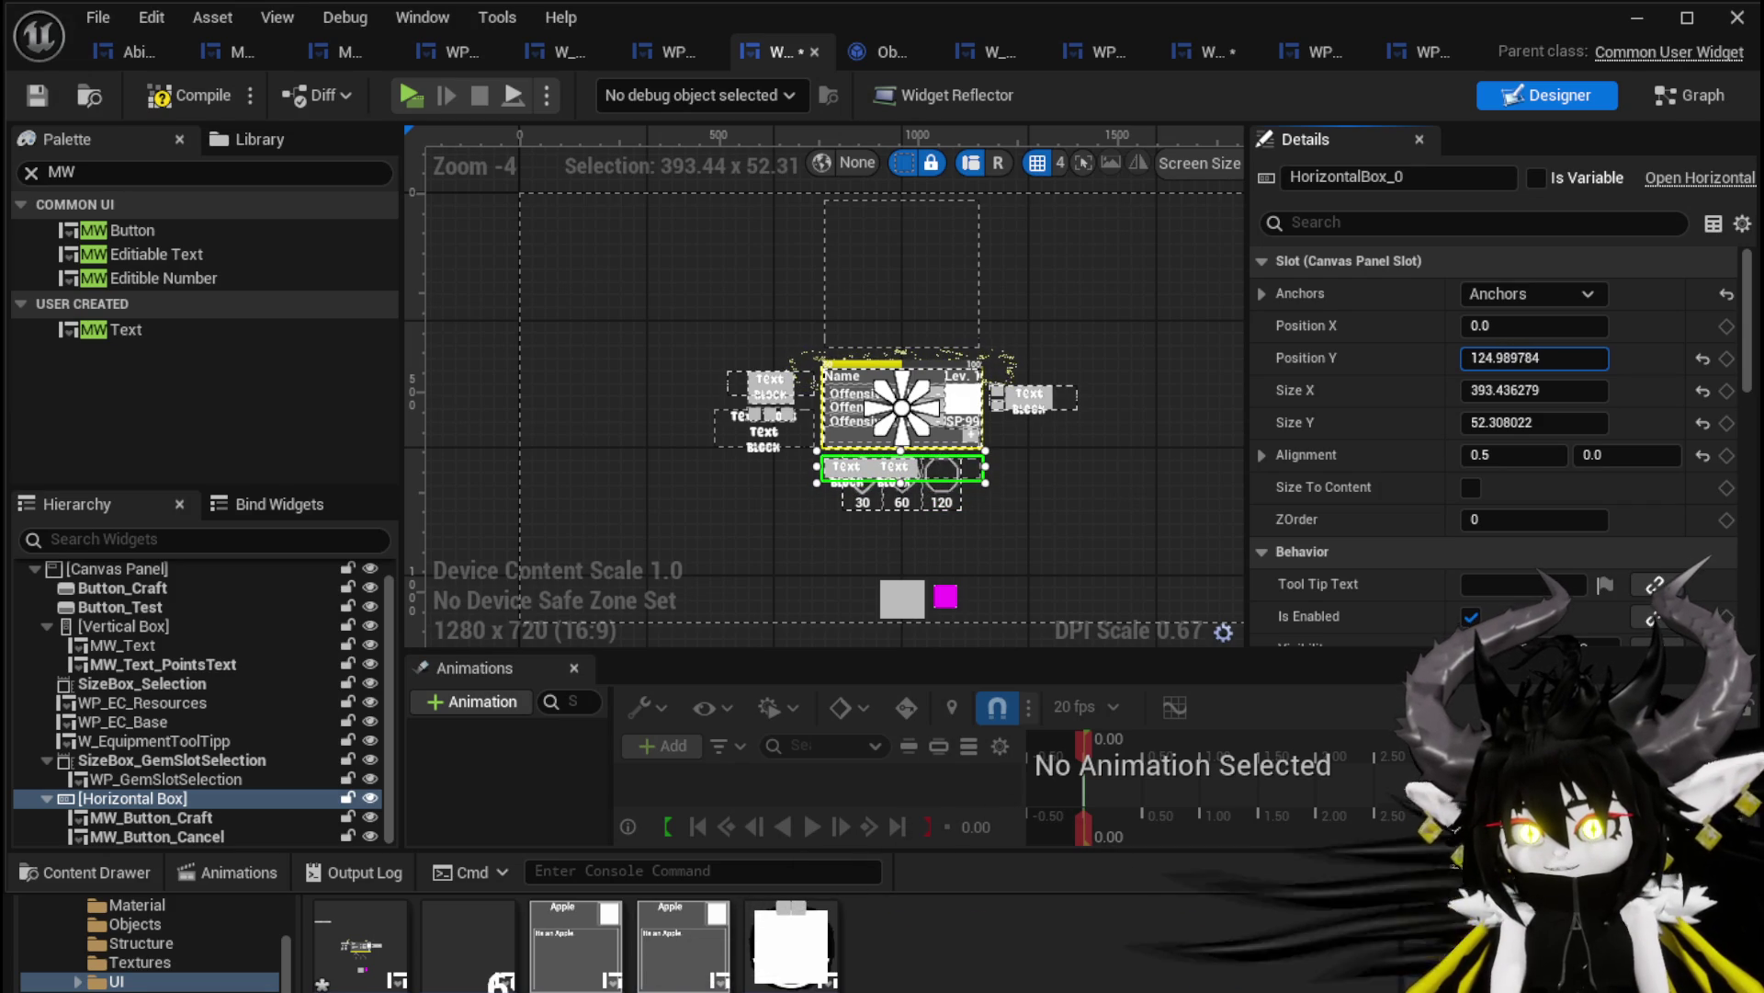
left_click_drag(1535, 358, 1526, 358)
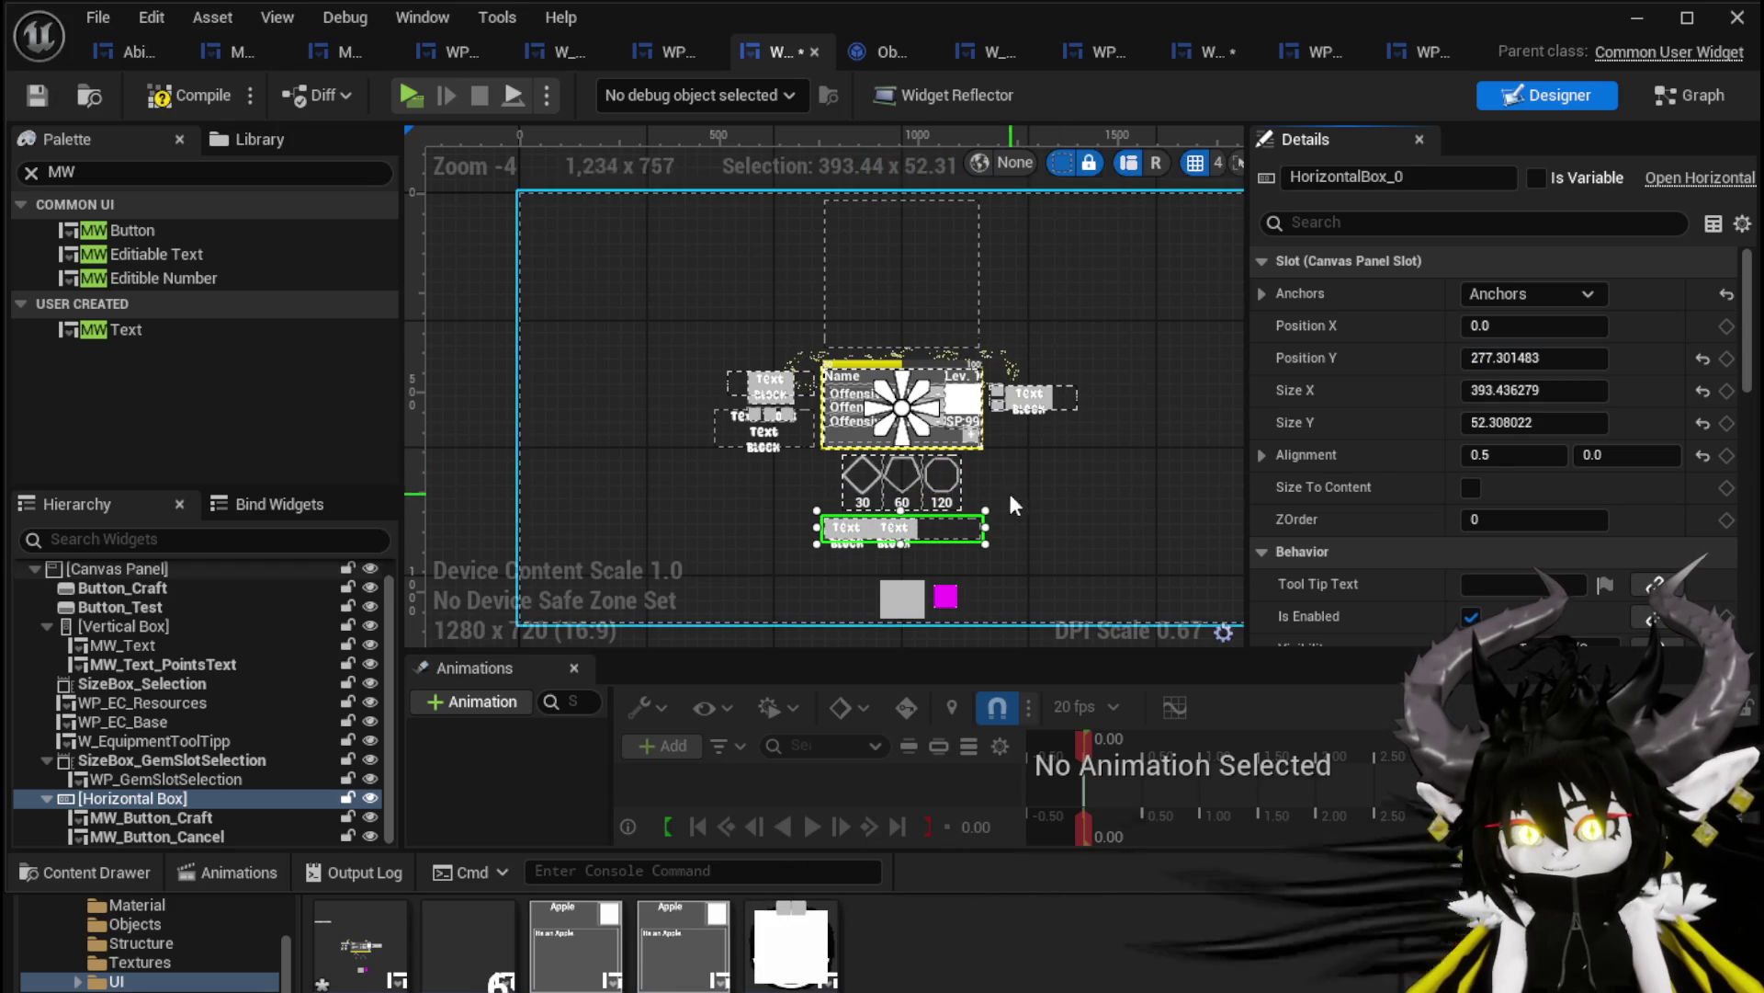
left_click(35, 97)
scroll(903, 472, "up", 4)
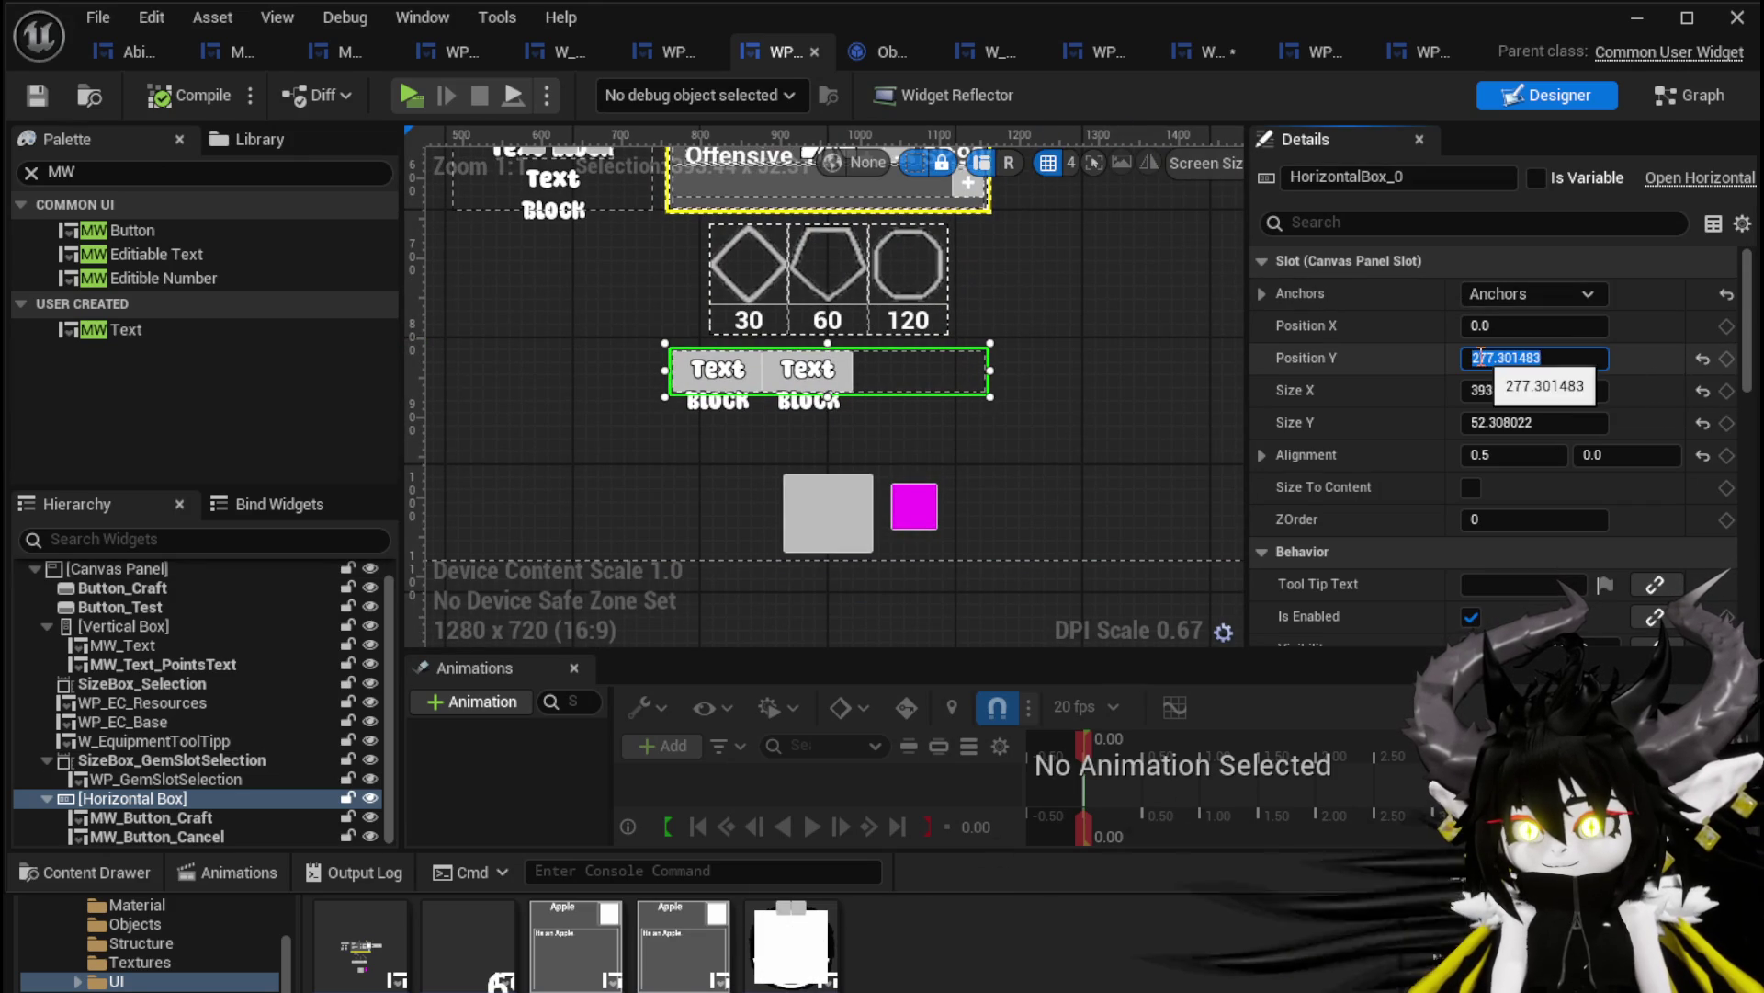
type("50")
key("Return")
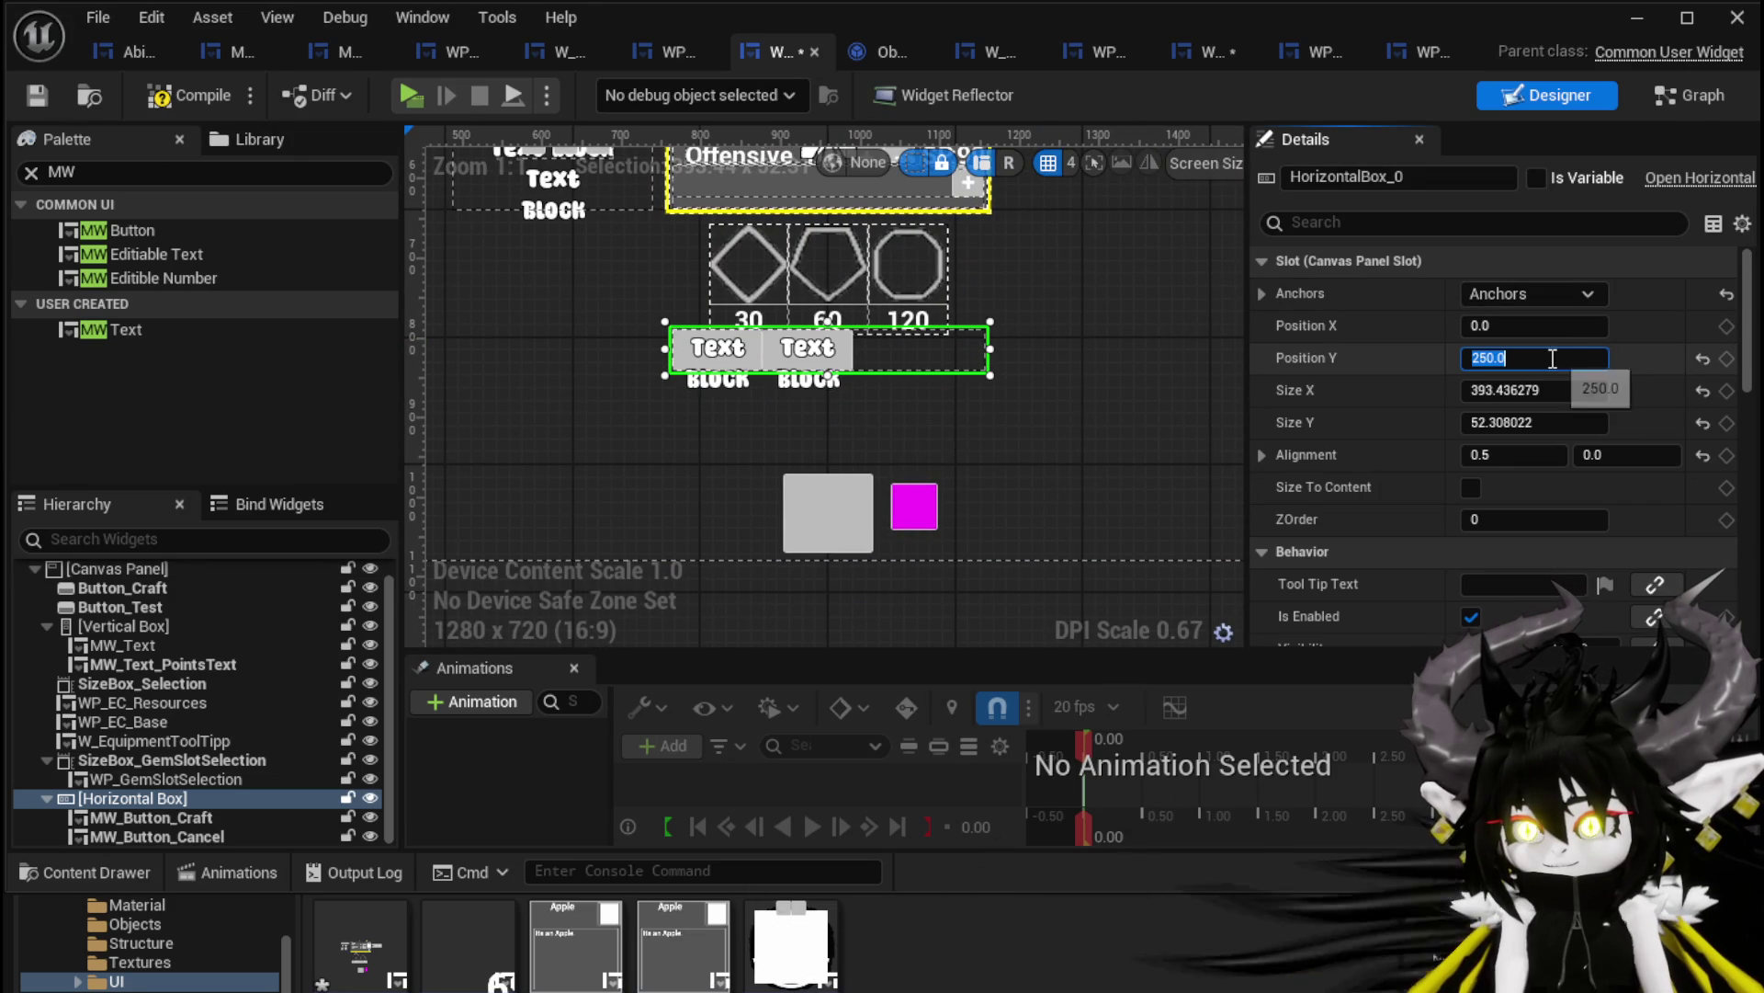
mouse_move(1534, 357)
left_mouse_down()
mouse_move(1563, 357)
mouse_move(1501, 389)
left_mouse_up()
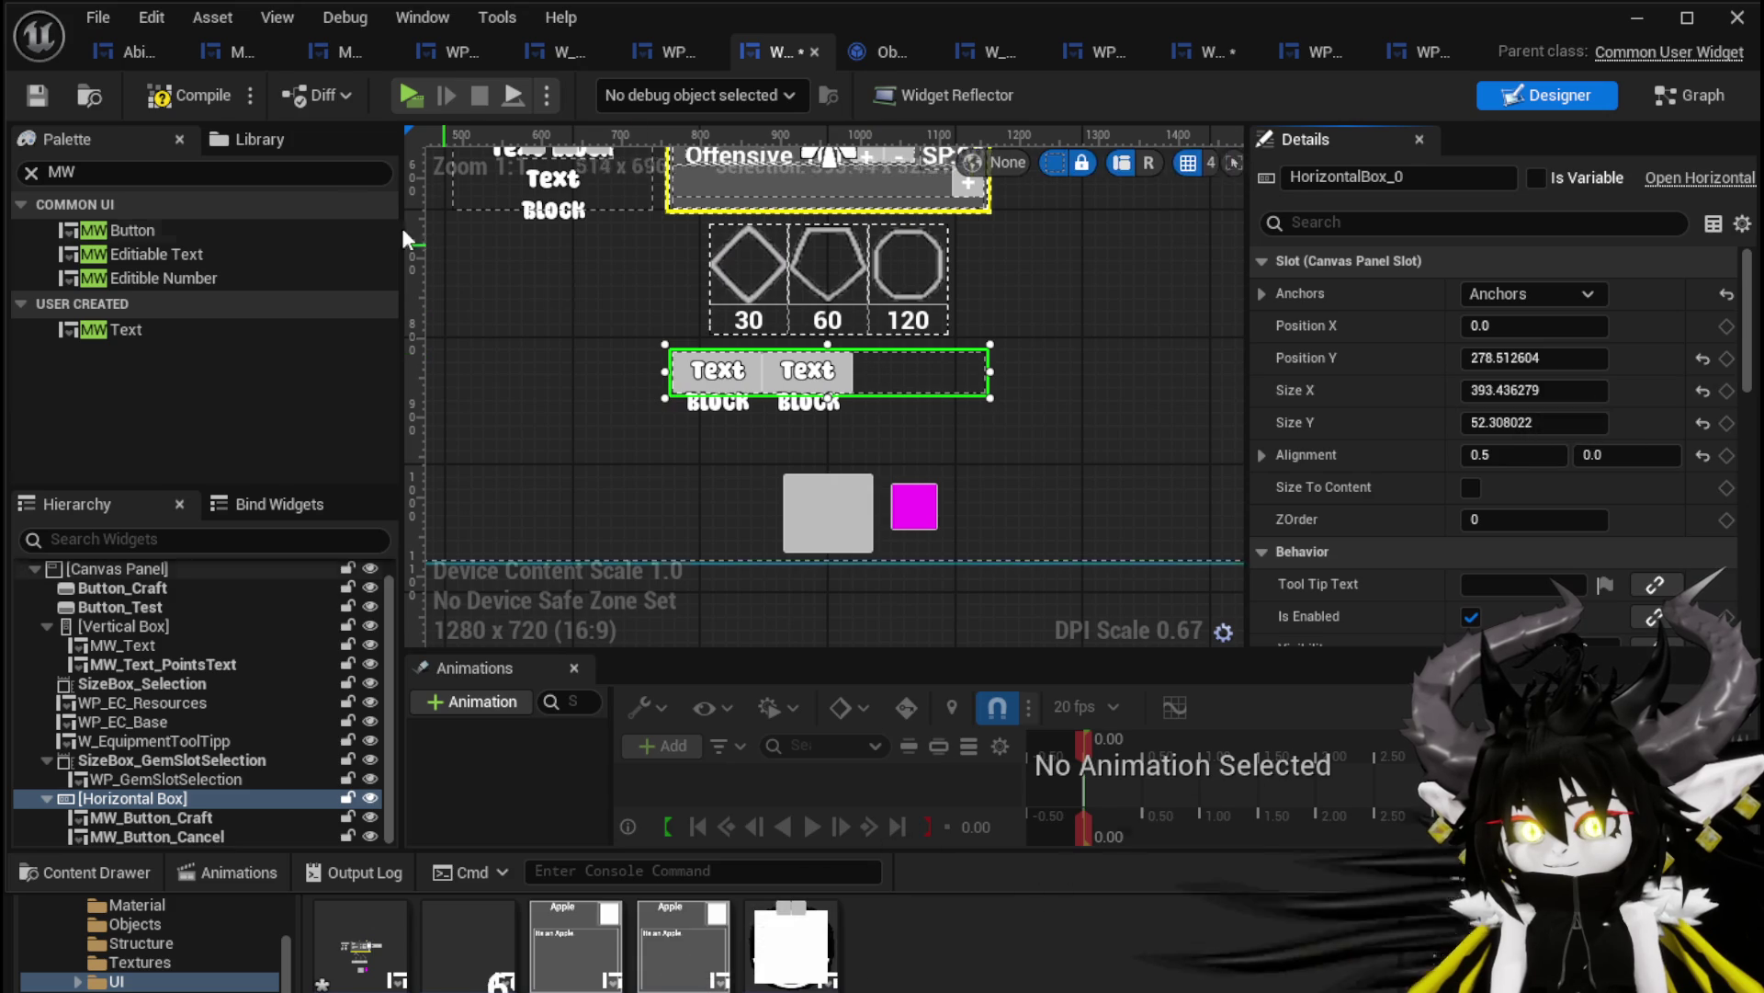
Set the box's size to 400 by 55 and start a play test
left_click(1565, 393)
left_click(1567, 392)
type("400")
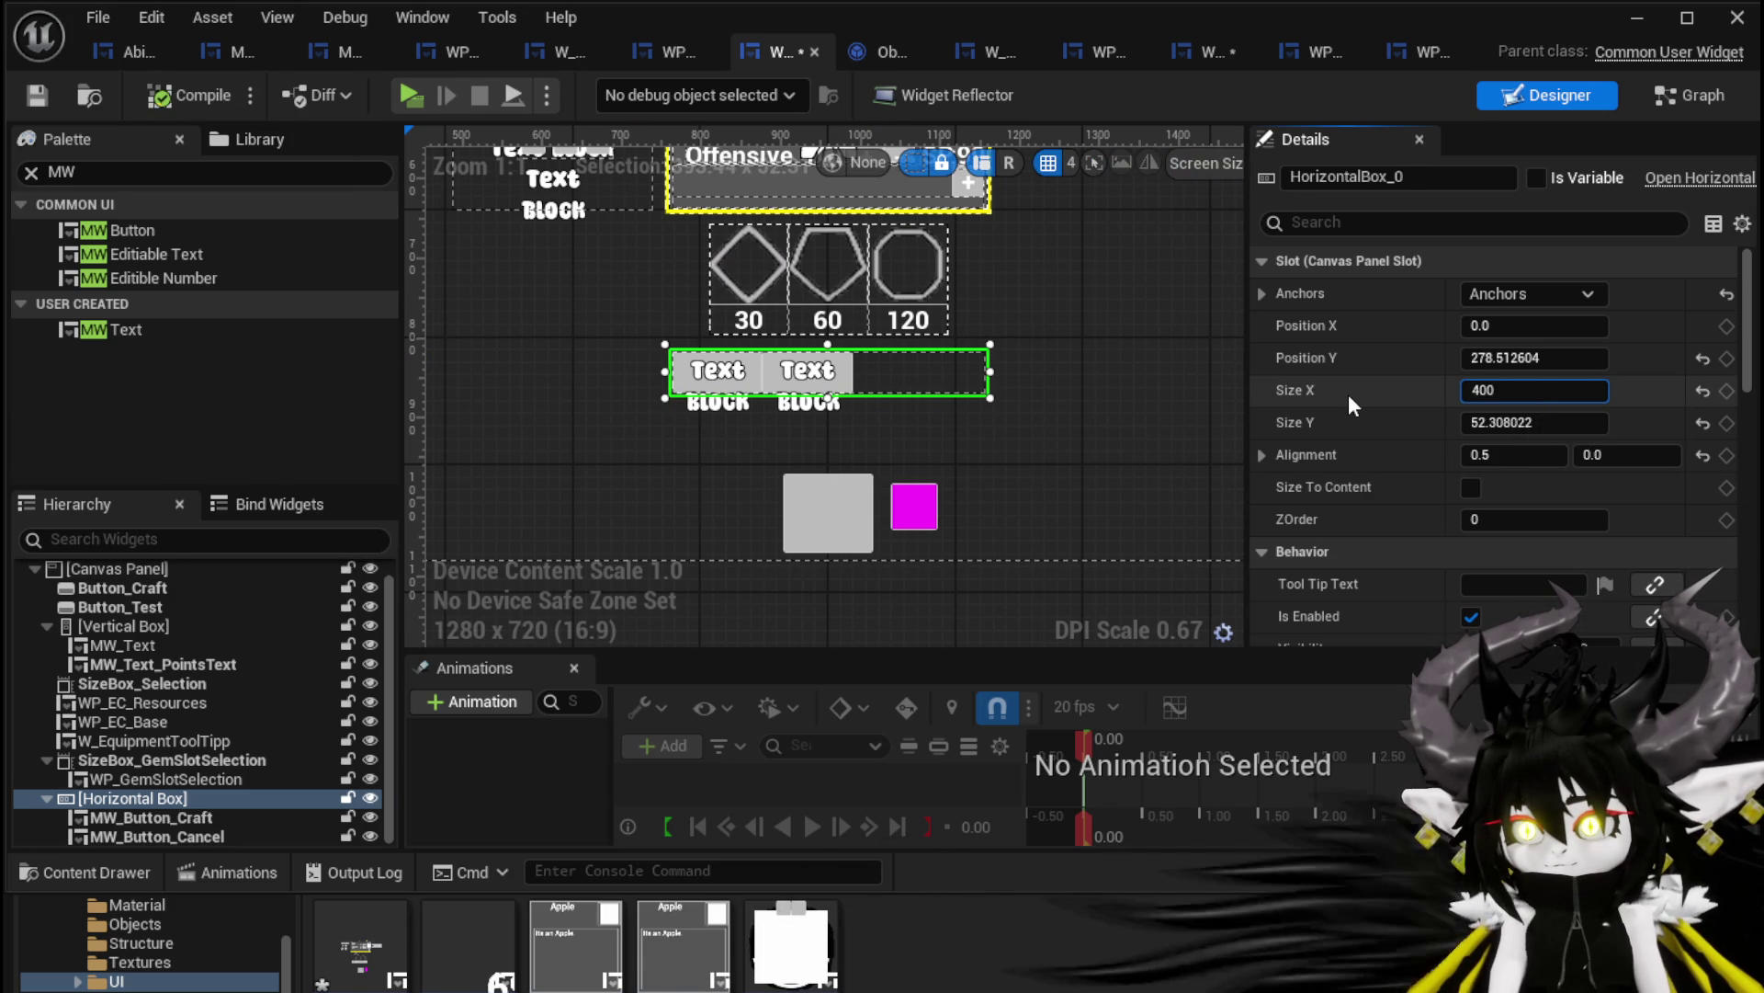
left_click(1551, 424)
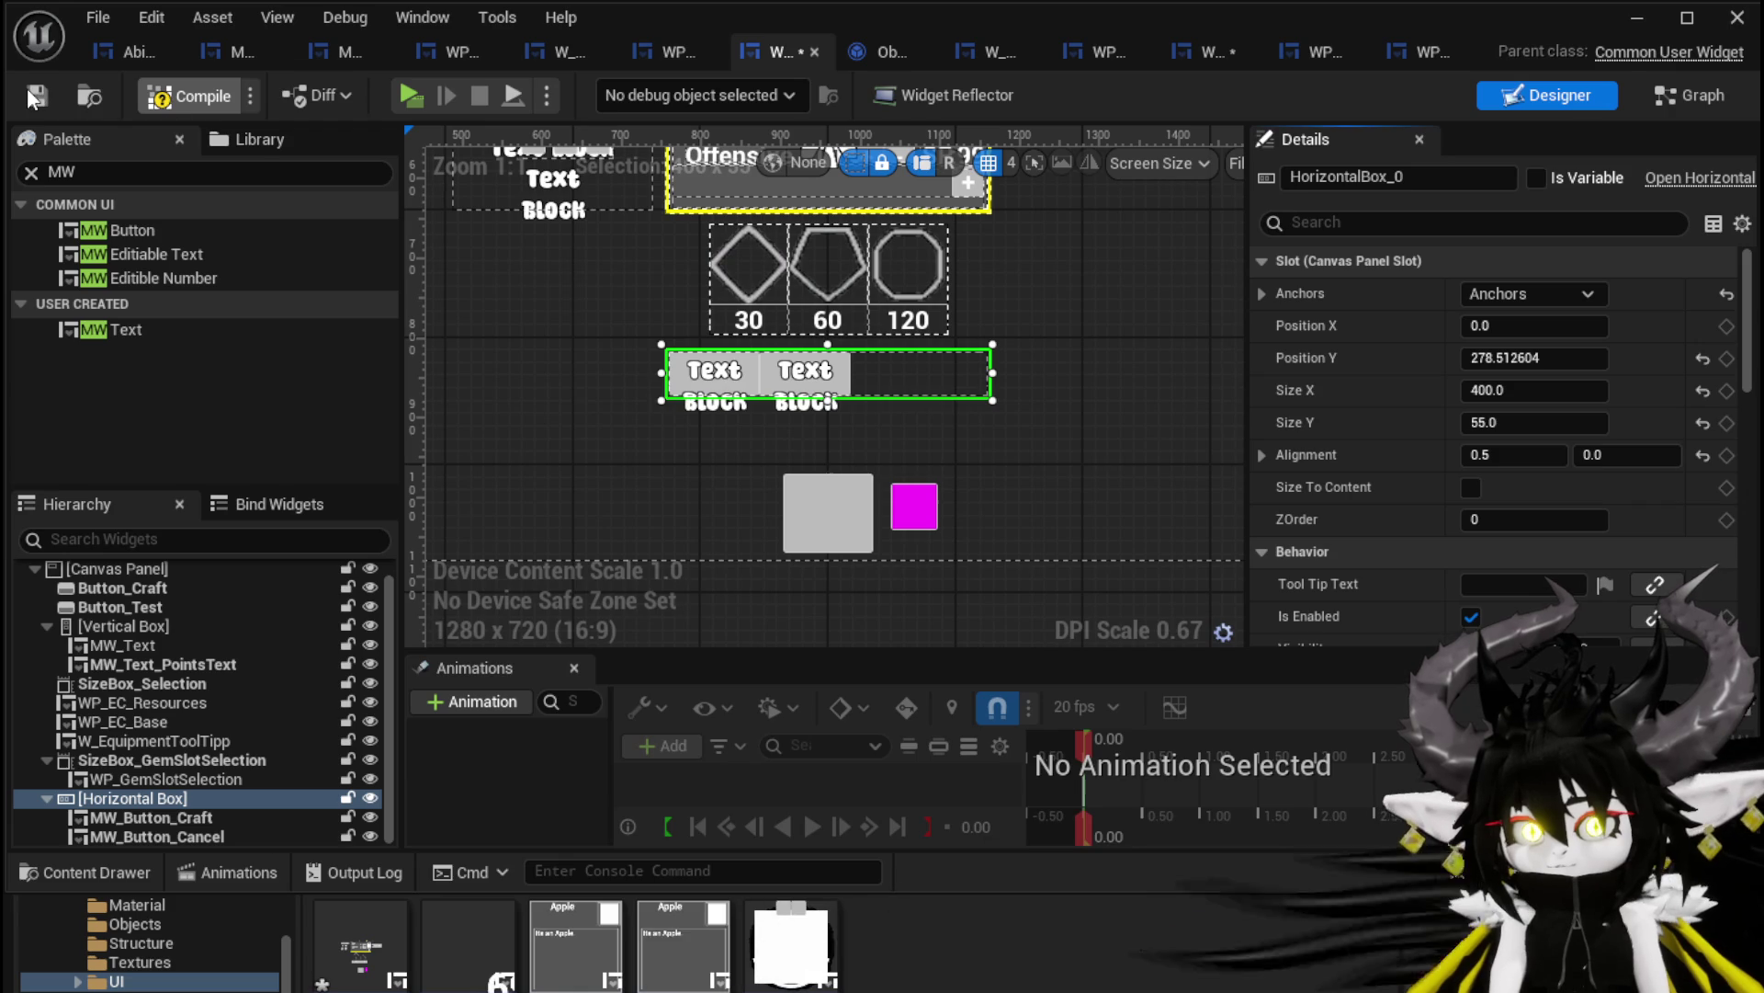
left_click(1637, 17)
left_click(588, 89)
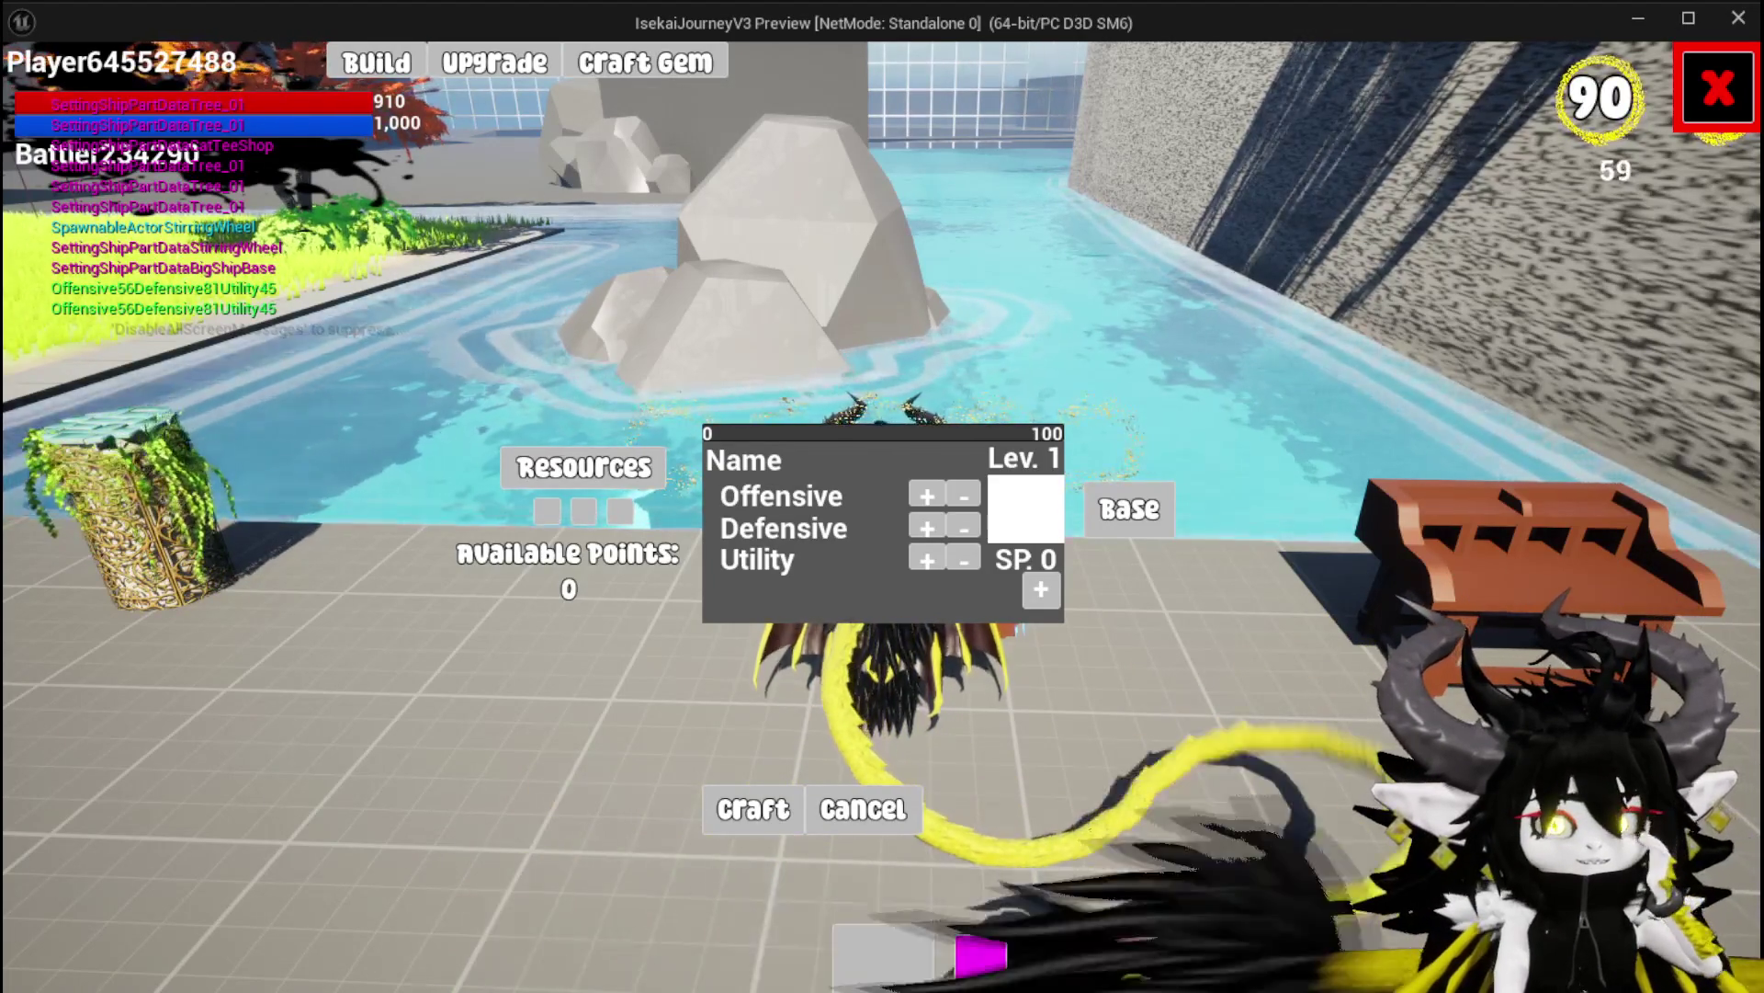
Stop the play session, save WP_EC_Base, and bring the workbench widget editor back
key("alt+Tab")
left_click(660, 93)
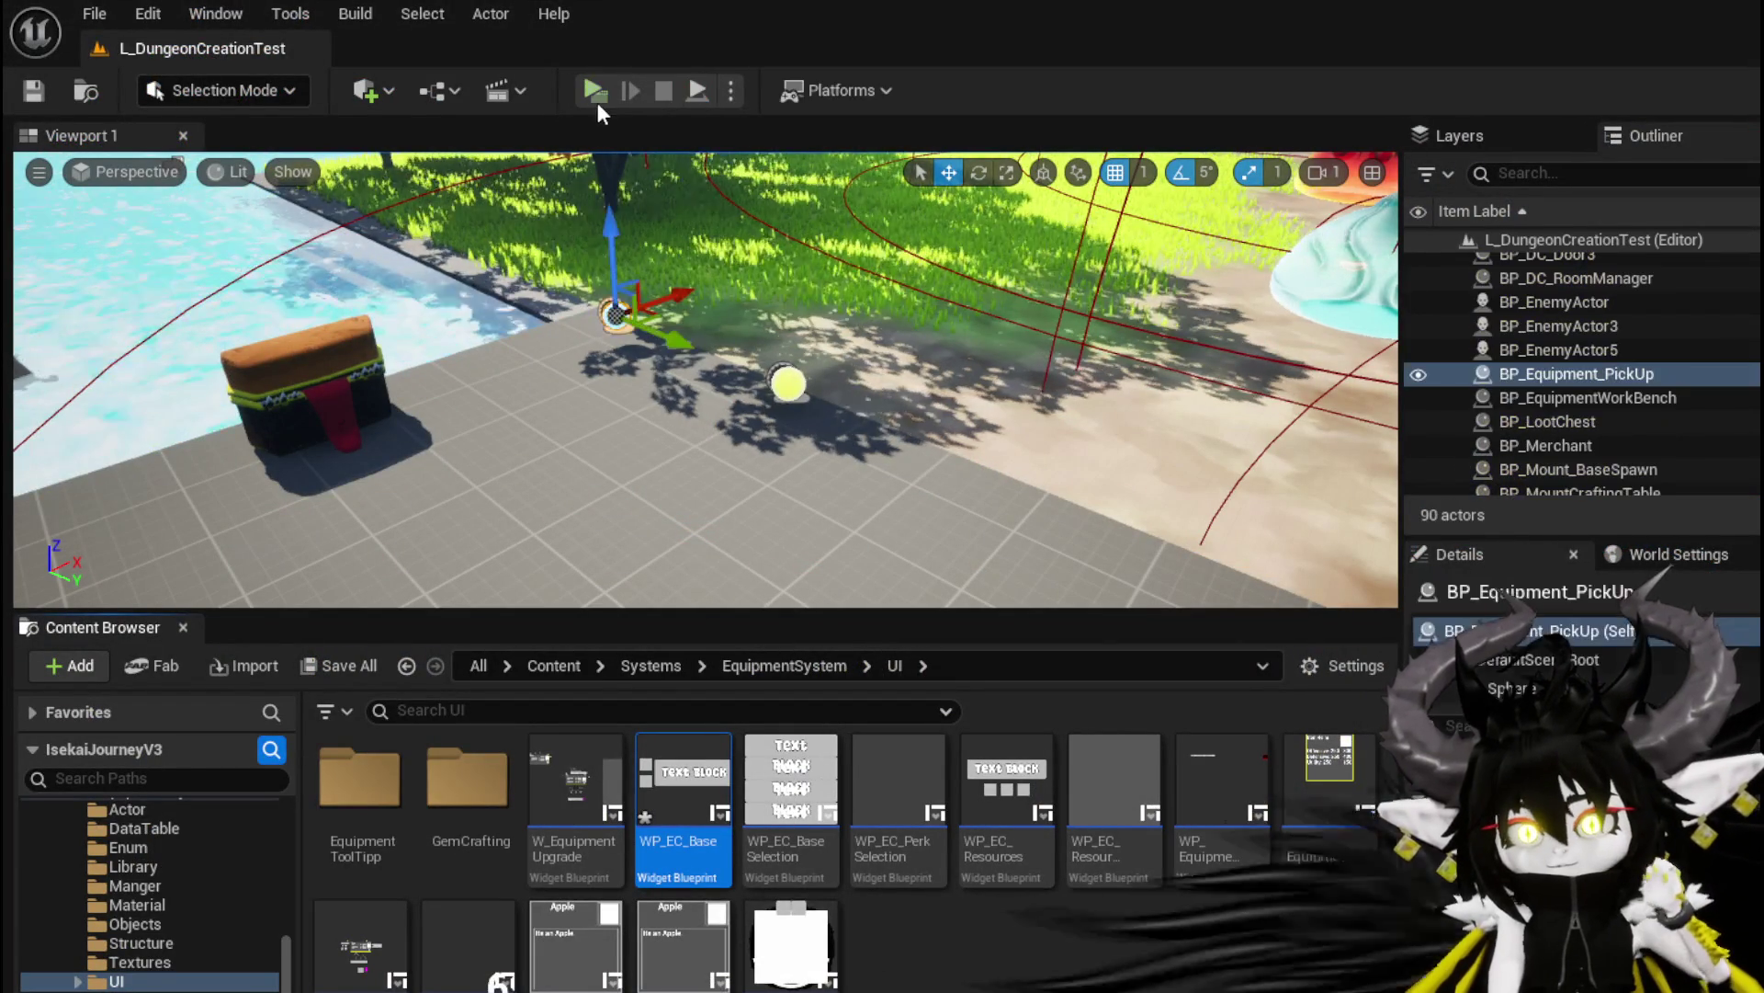
key("ctrl+shift+s")
left_click(1288, 905)
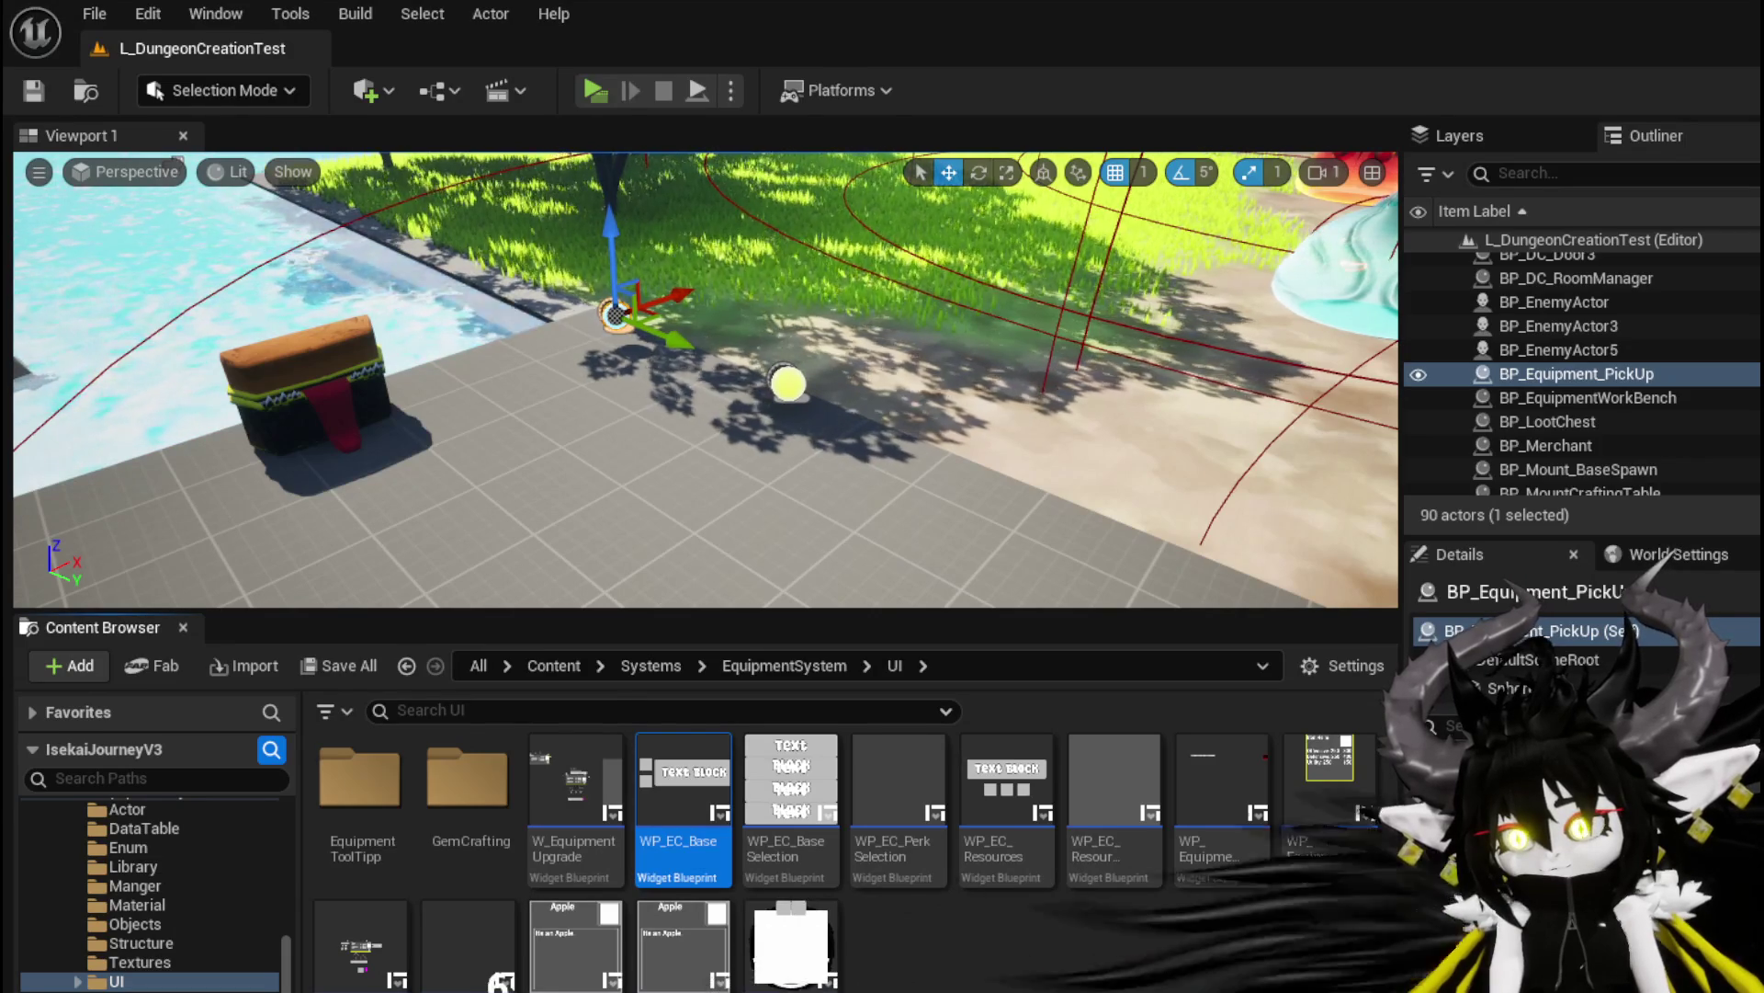
key("alt+Tab")
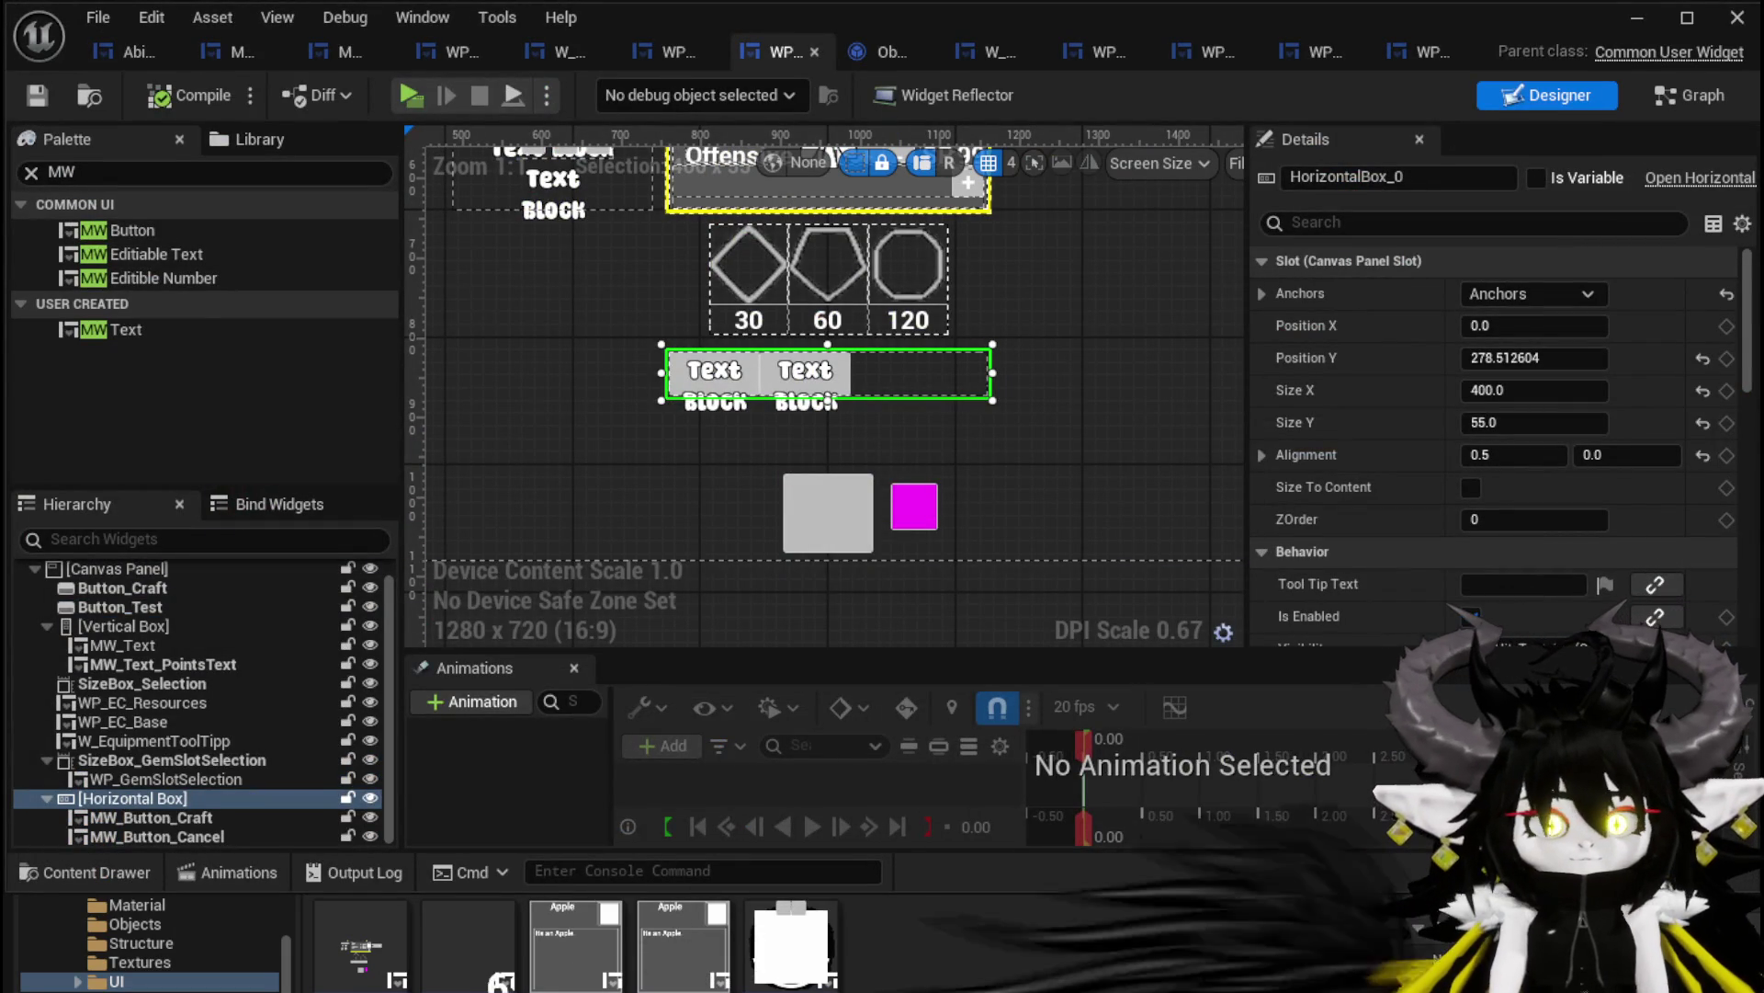
Delete the old Button_Craft, compile, and jump to its On Pressed warning node
left_click(798, 543)
key("Delete")
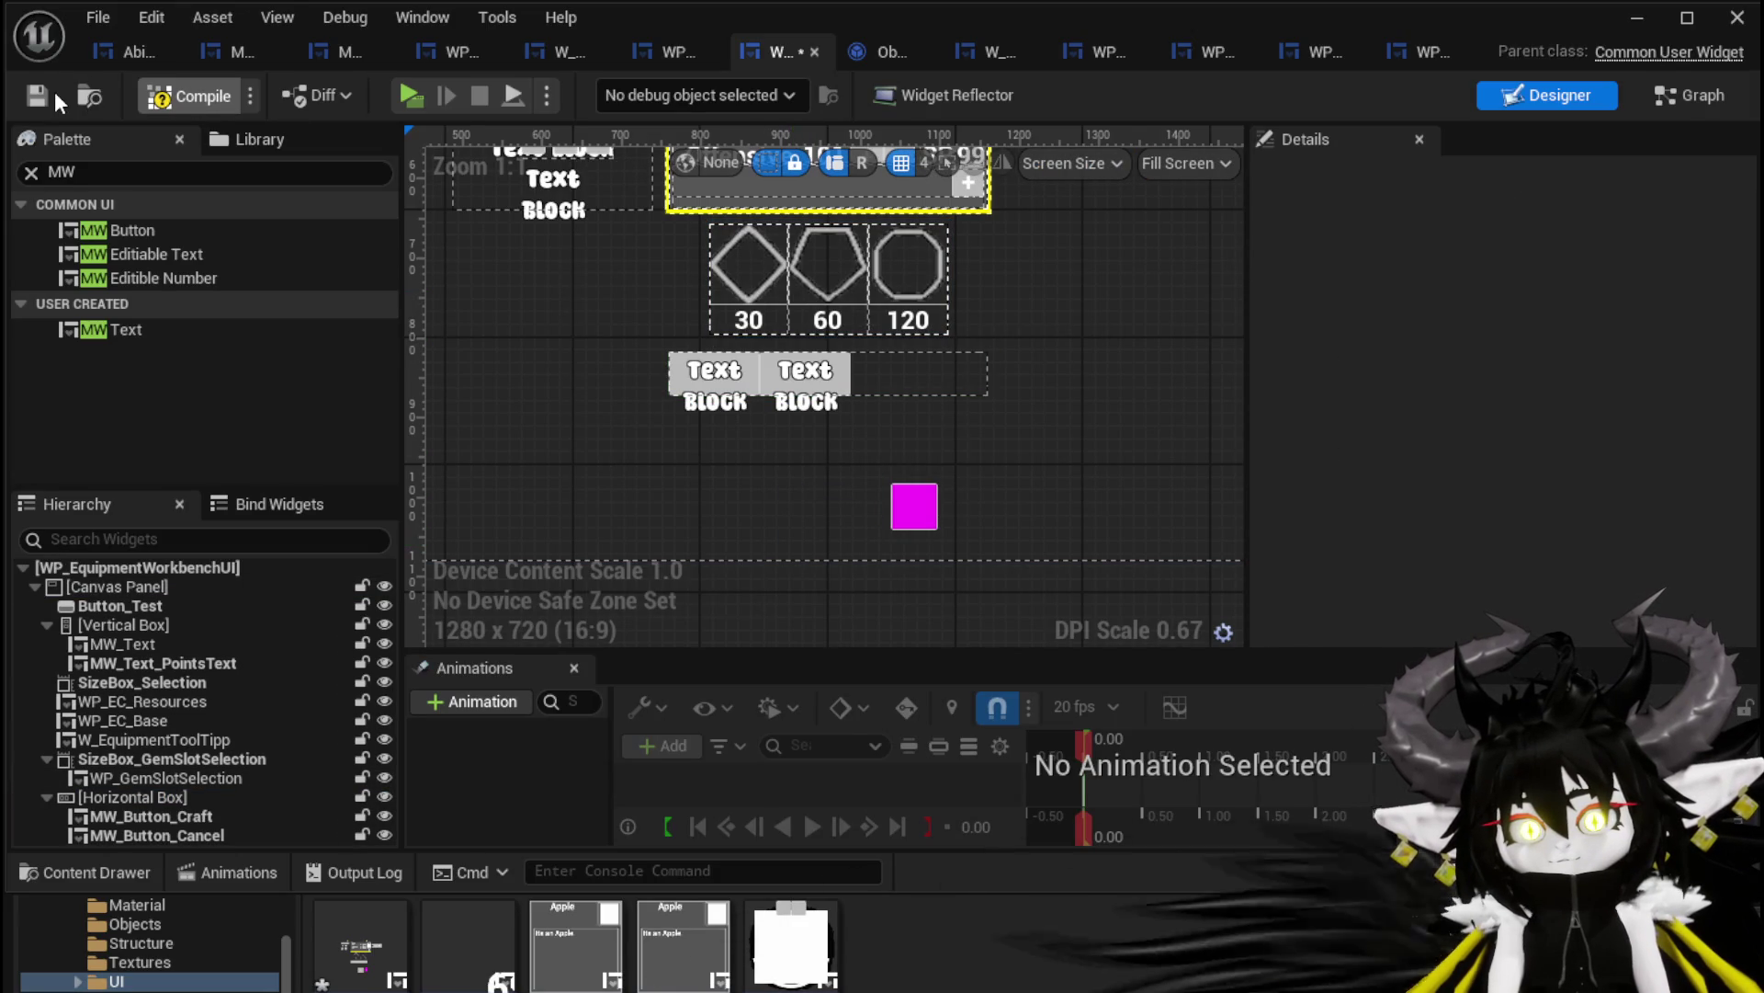
left_click(41, 94)
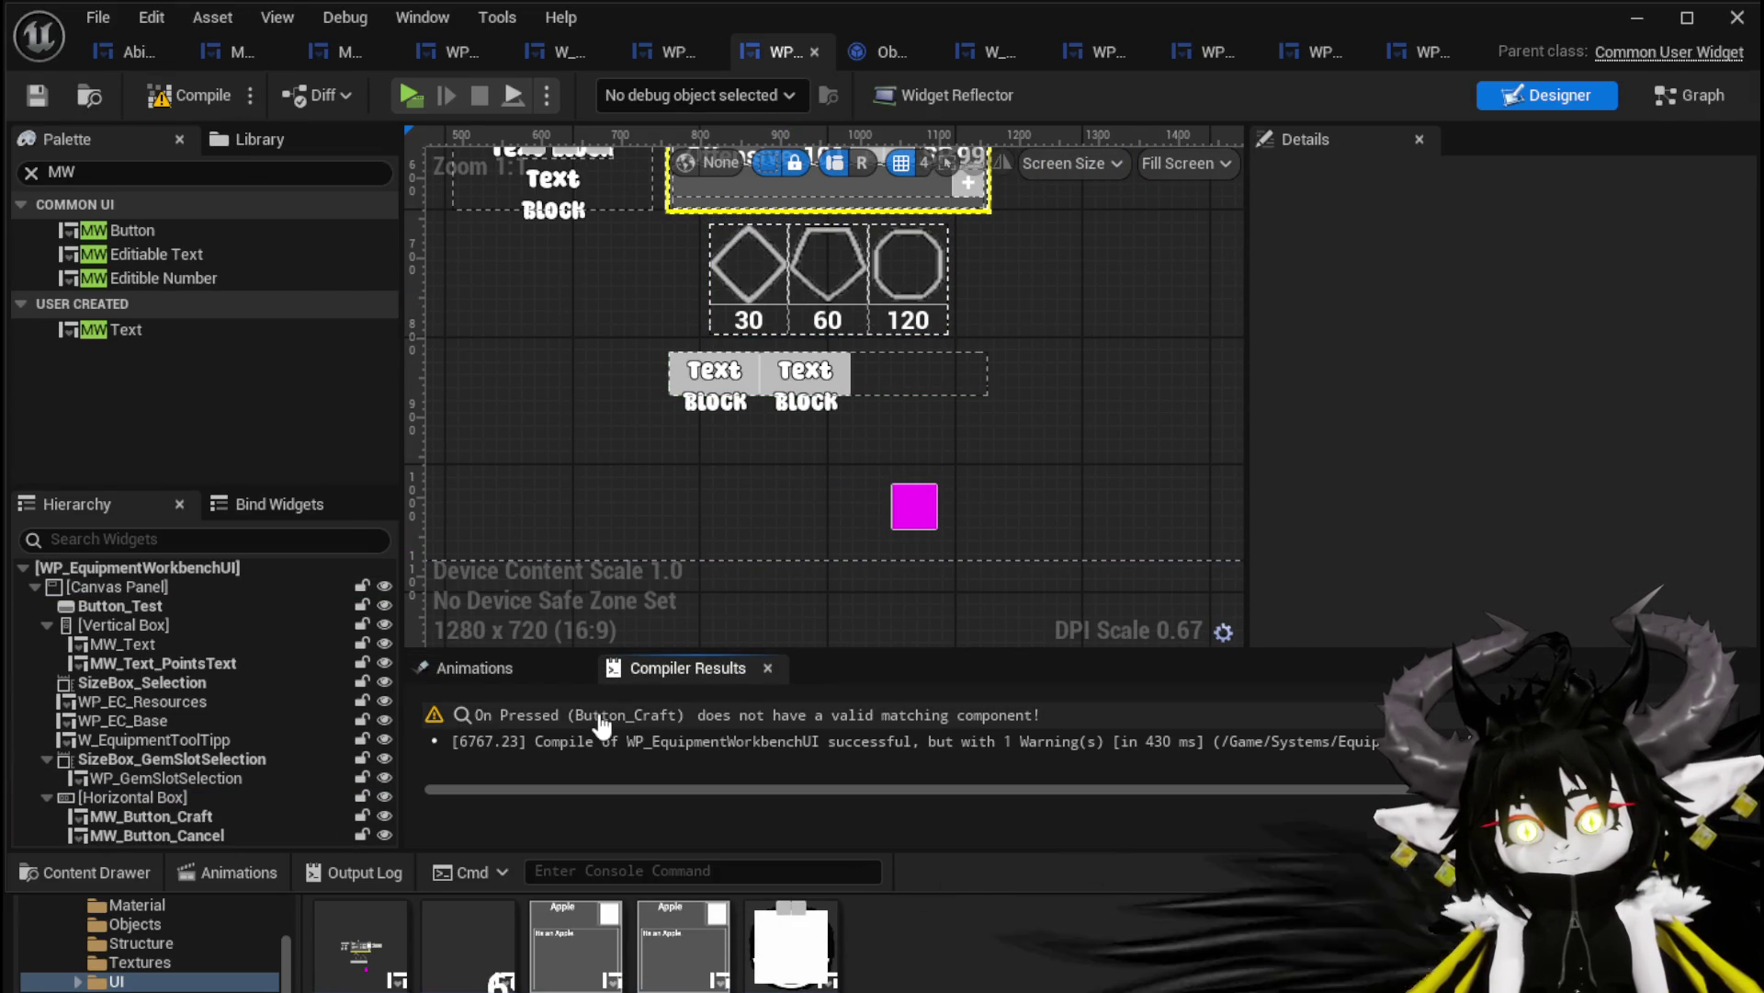
left_click(602, 717)
Add an On Pressed event for MW_Button_Craft next to the old event
mouse_move(171, 366)
left_mouse_down()
mouse_move(654, 351)
mouse_move(720, 415)
mouse_move(257, 372)
left_mouse_up()
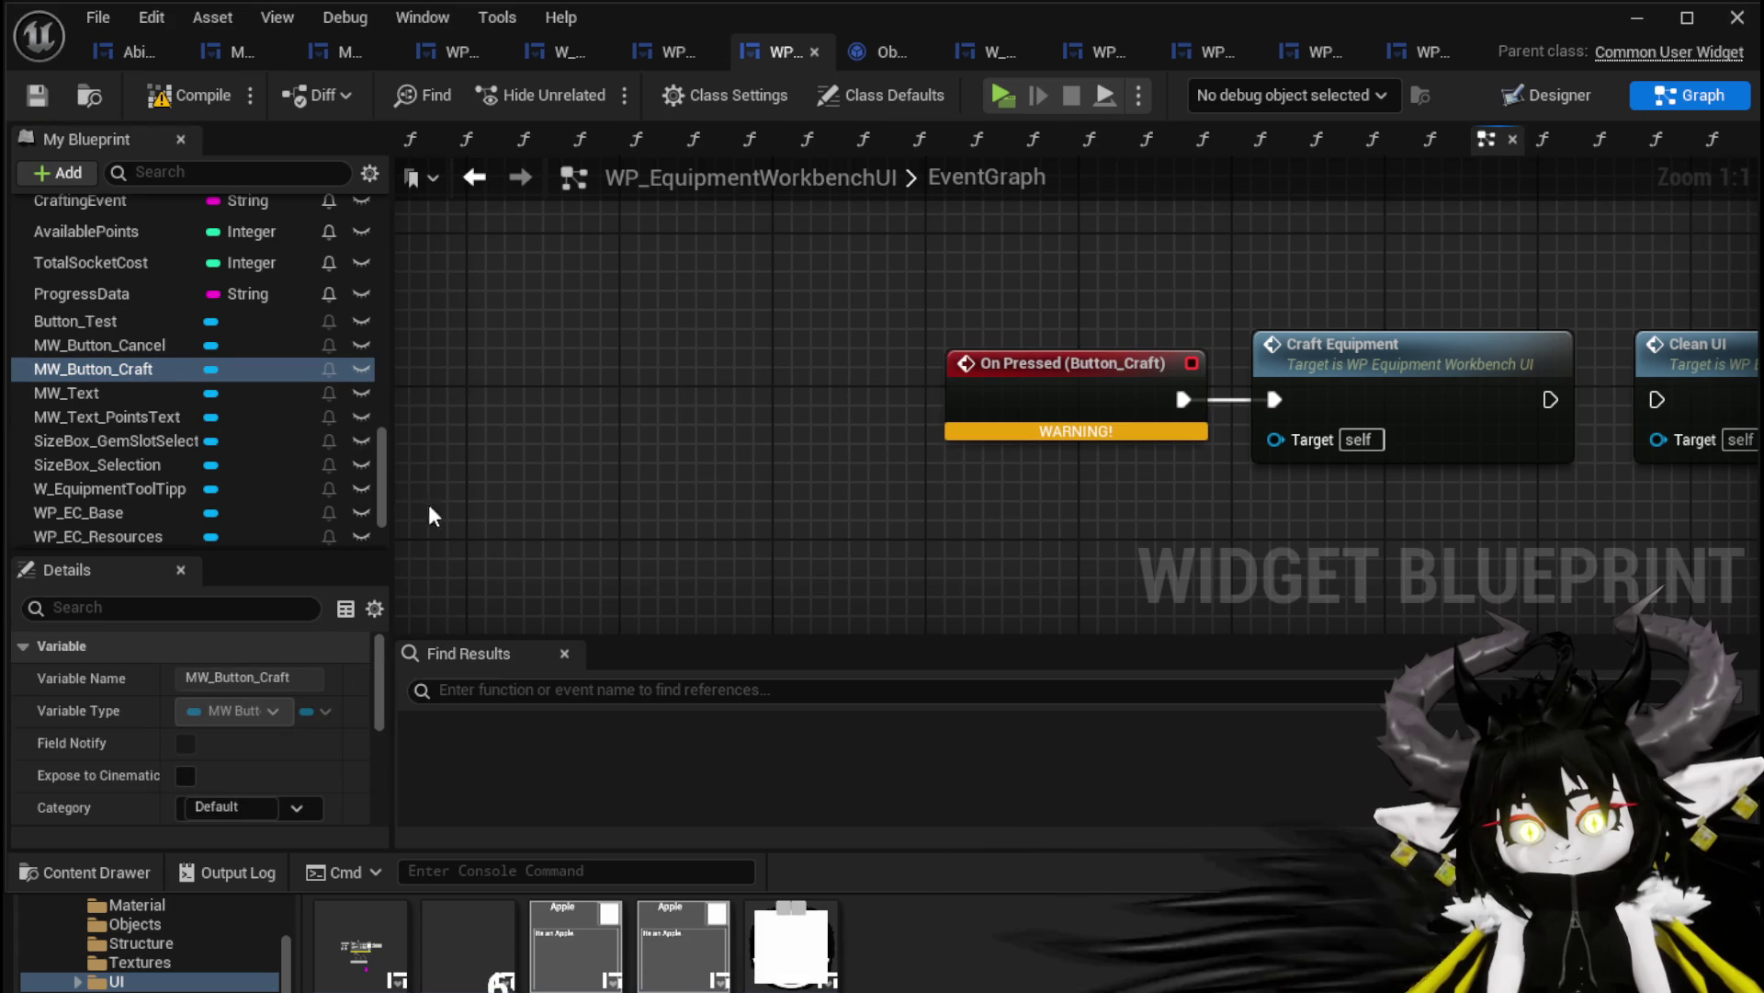
scroll(385, 478, "down", 3)
scroll(285, 720, "down", 5)
scroll(292, 741, "up", 3)
scroll(292, 741, "down", 5)
scroll(294, 735, "up", 6)
scroll(294, 720, "down", 6)
scroll(294, 709, "down", 3)
left_click(229, 712)
left_click_drag(817, 593, 910, 346)
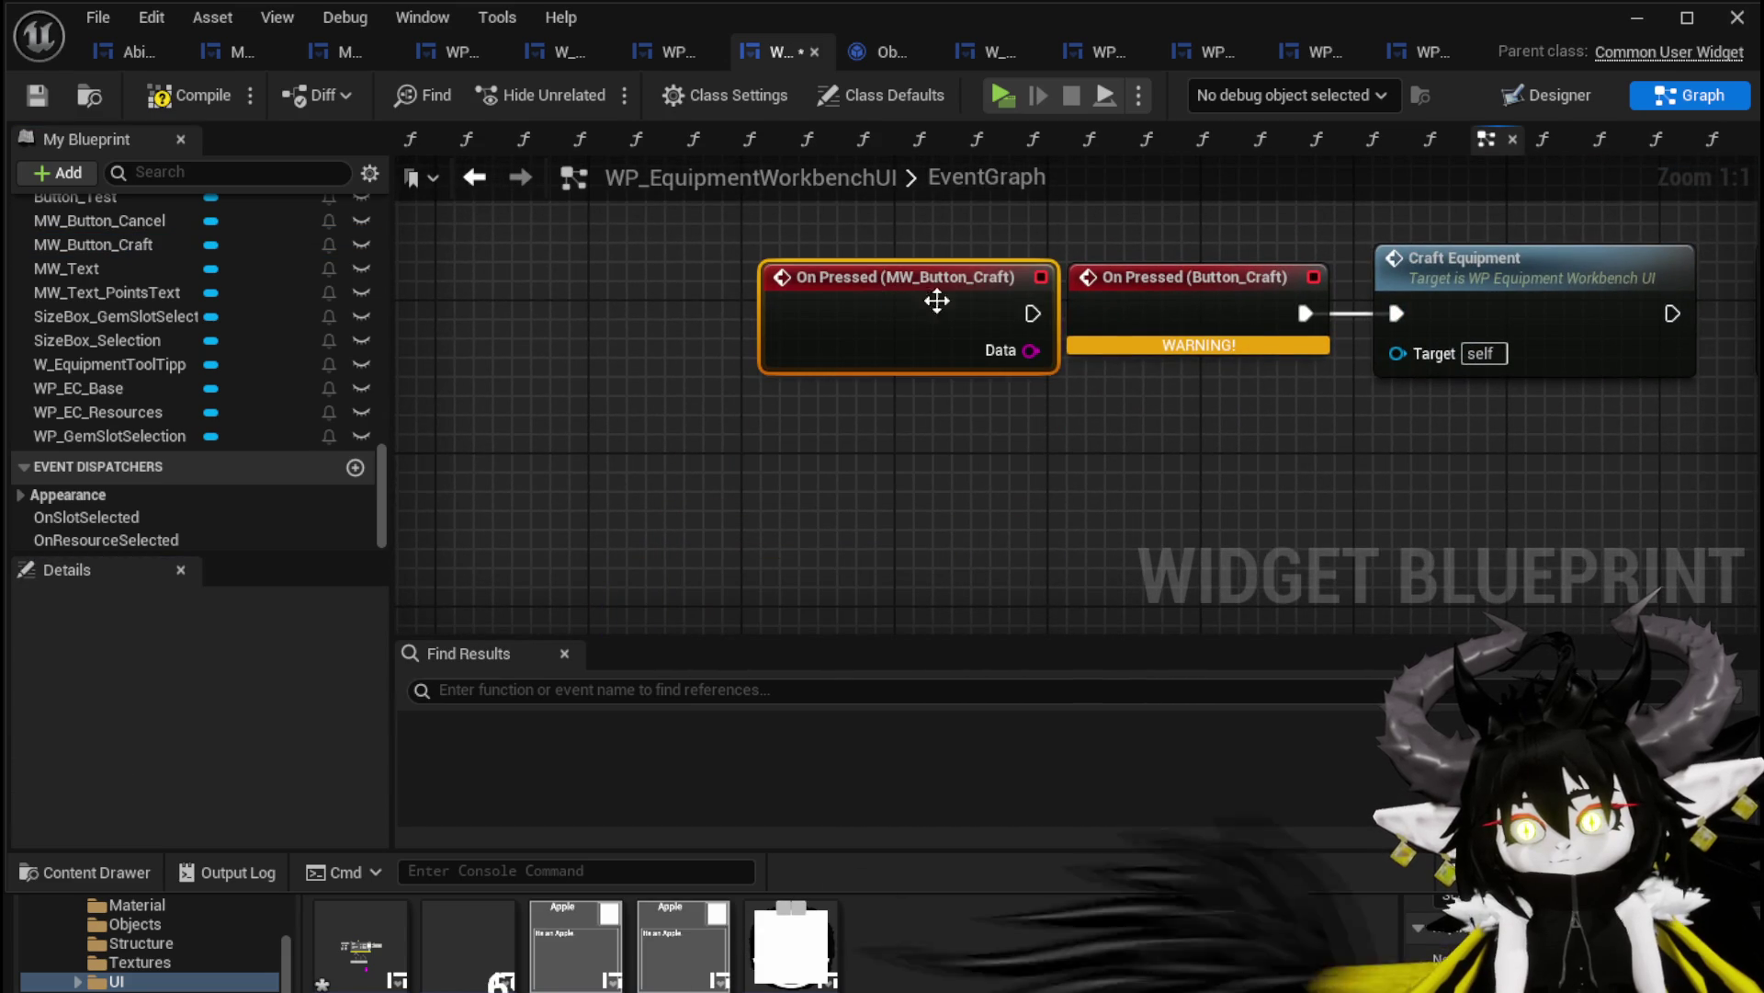
Replace the old Button_Craft event with the new one calling Craft Equipment, then compile and save
left_click(1296, 272)
key("Delete")
left_click_drag(849, 292, 1118, 292)
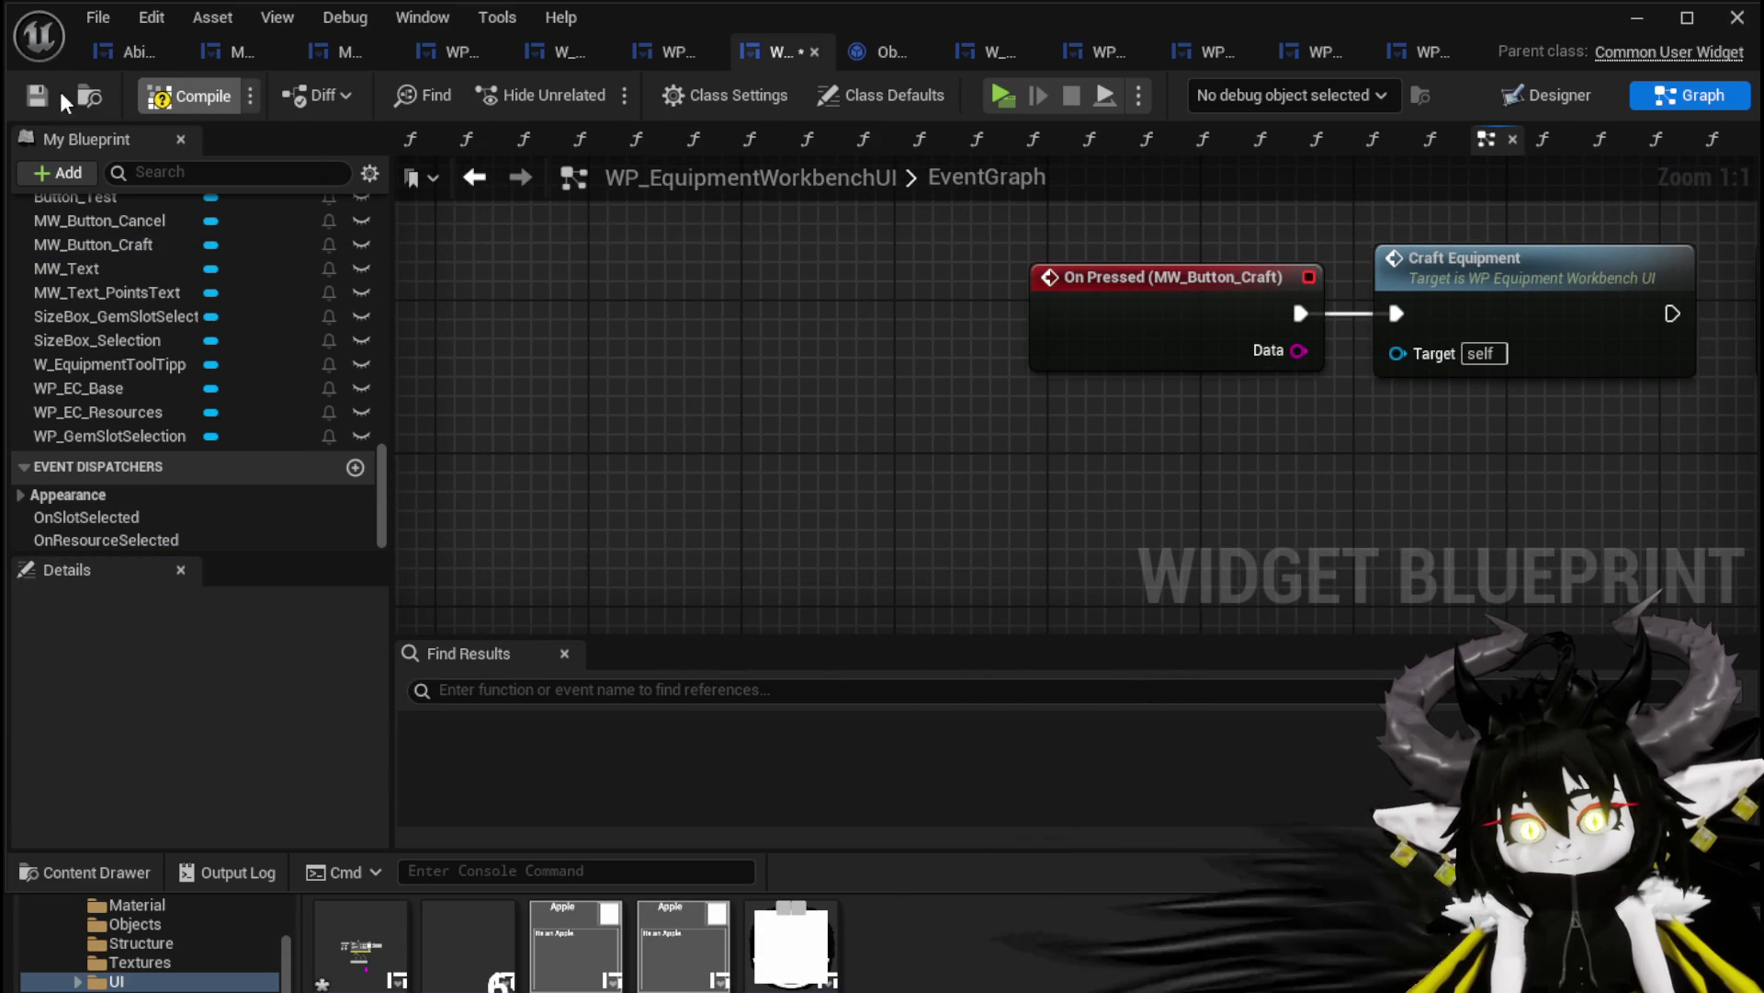
left_click(31, 91)
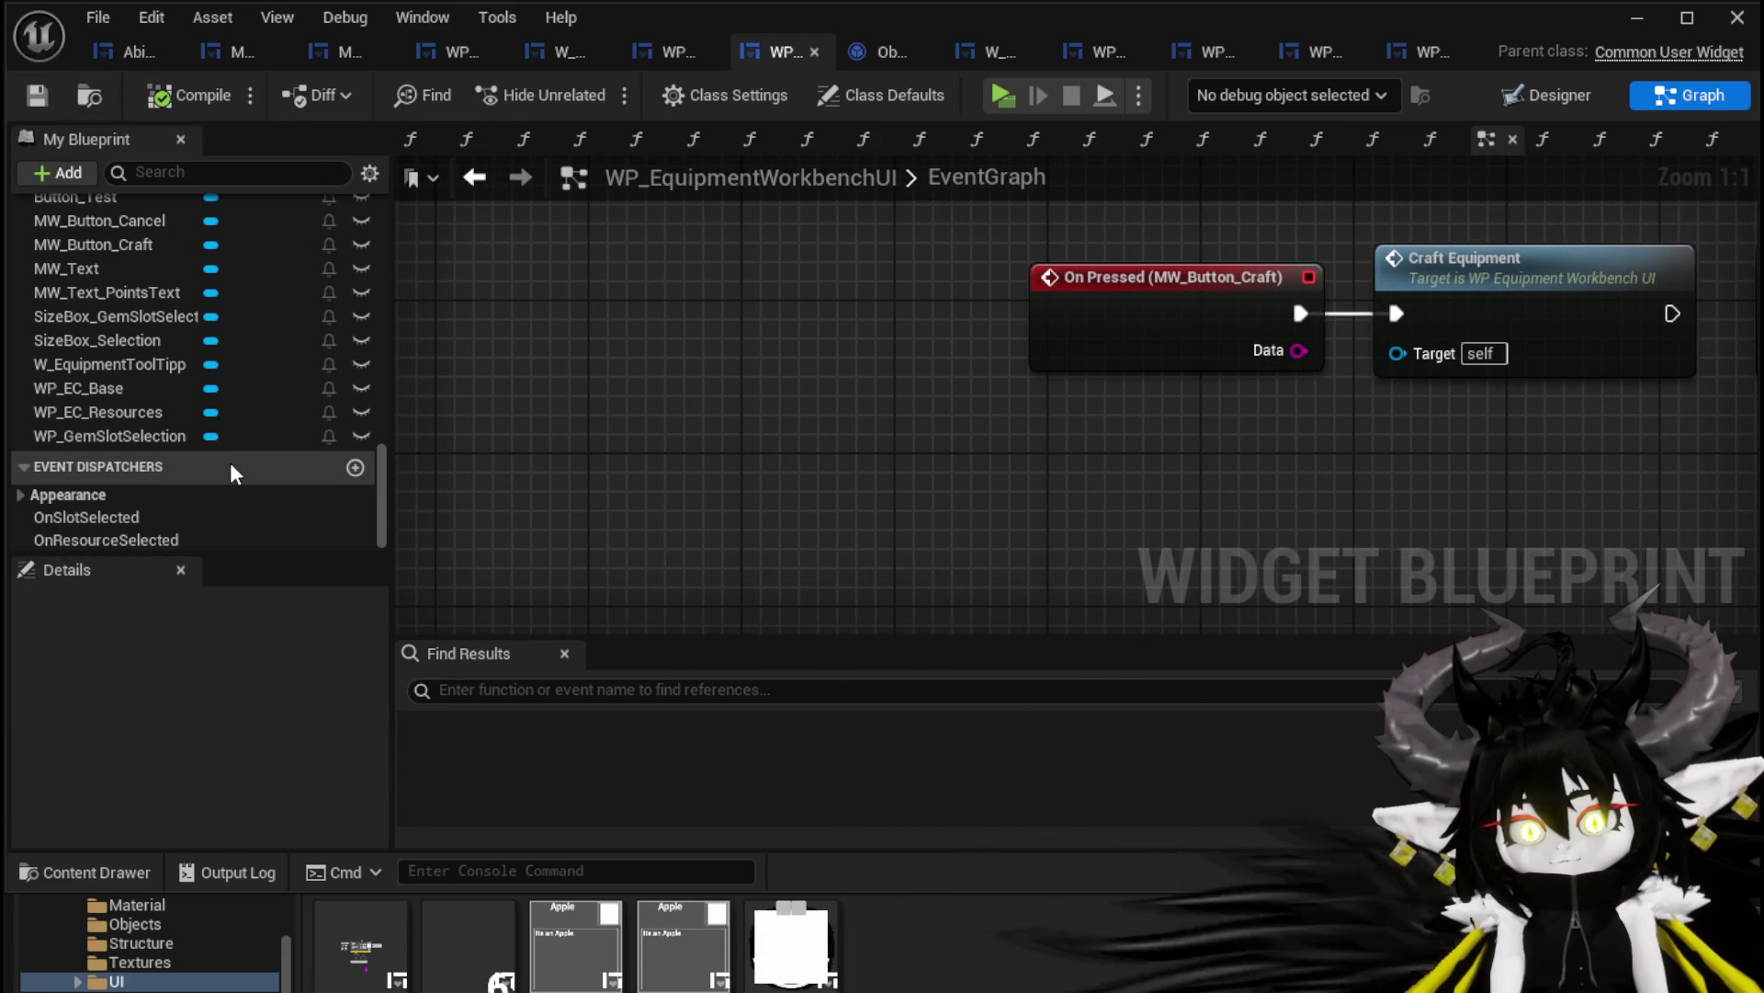
left_click(1544, 101)
scroll(1159, 522, "up", 4)
left_click(974, 632)
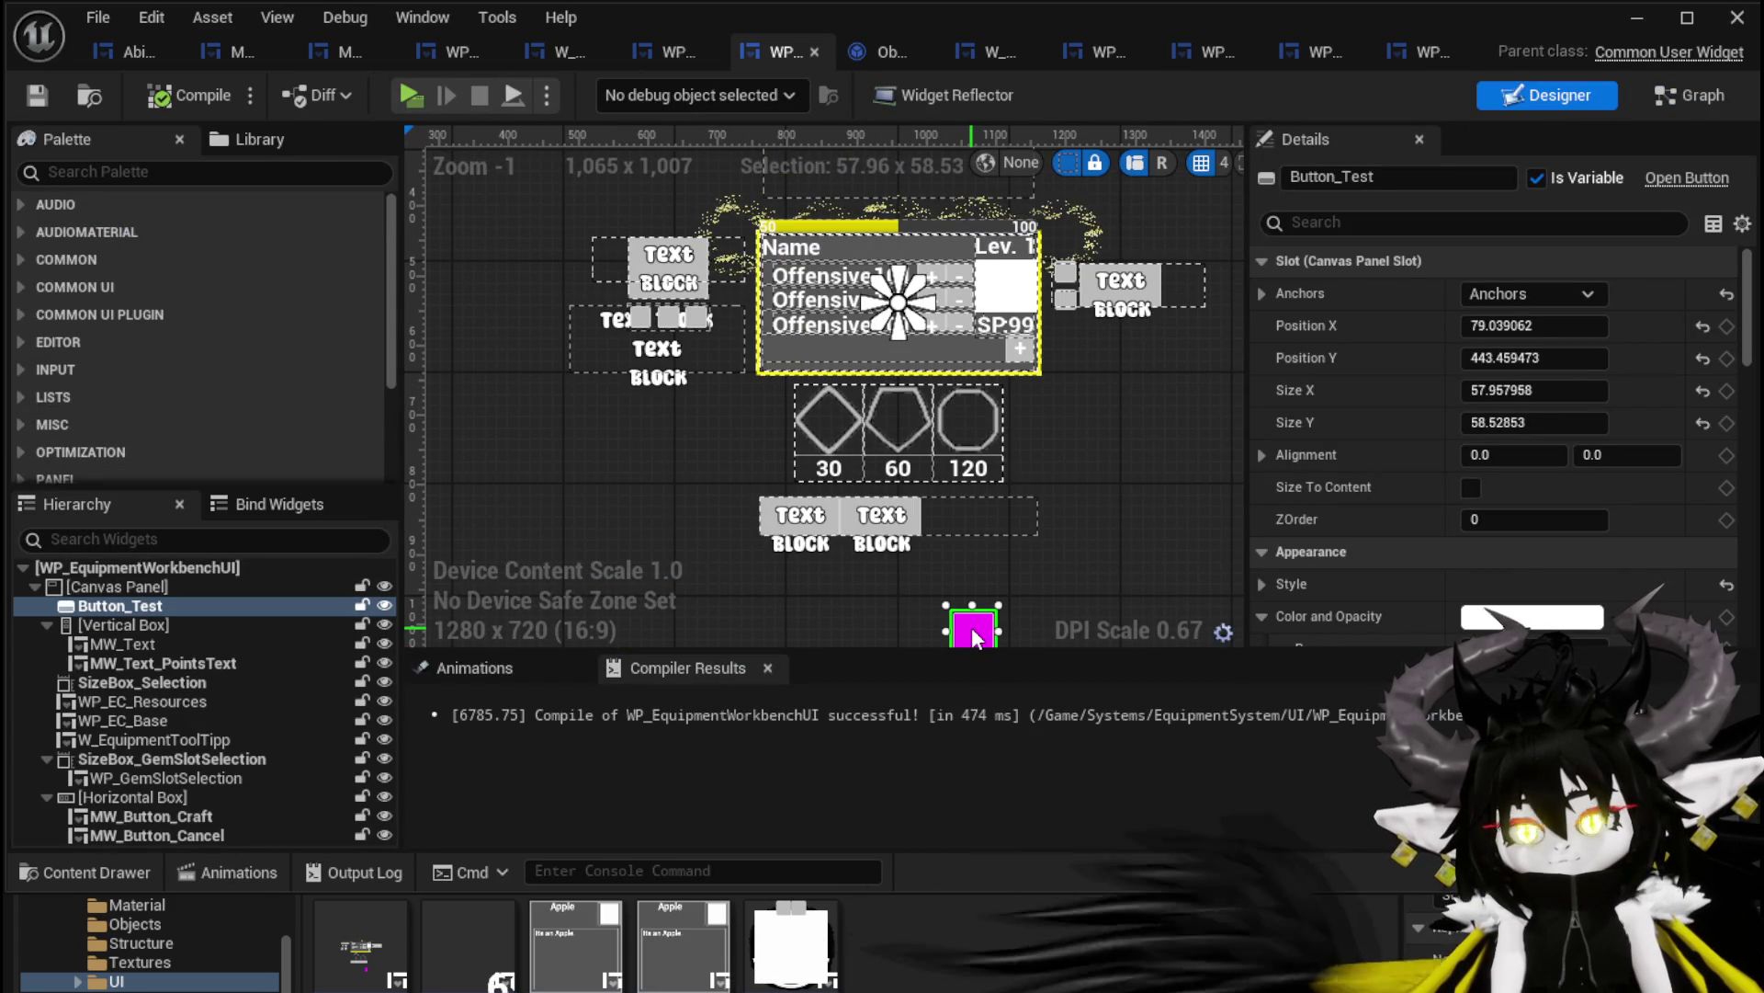
Move the magenta Button_Test into the Horizontal Box after Craft and Cancel, and compile
left_click_drag(957, 637, 1080, 522)
mouse_move(974, 529)
left_mouse_down()
mouse_move(179, 609)
mouse_move(267, 742)
mouse_move(156, 802)
mouse_move(952, 560)
left_mouse_up()
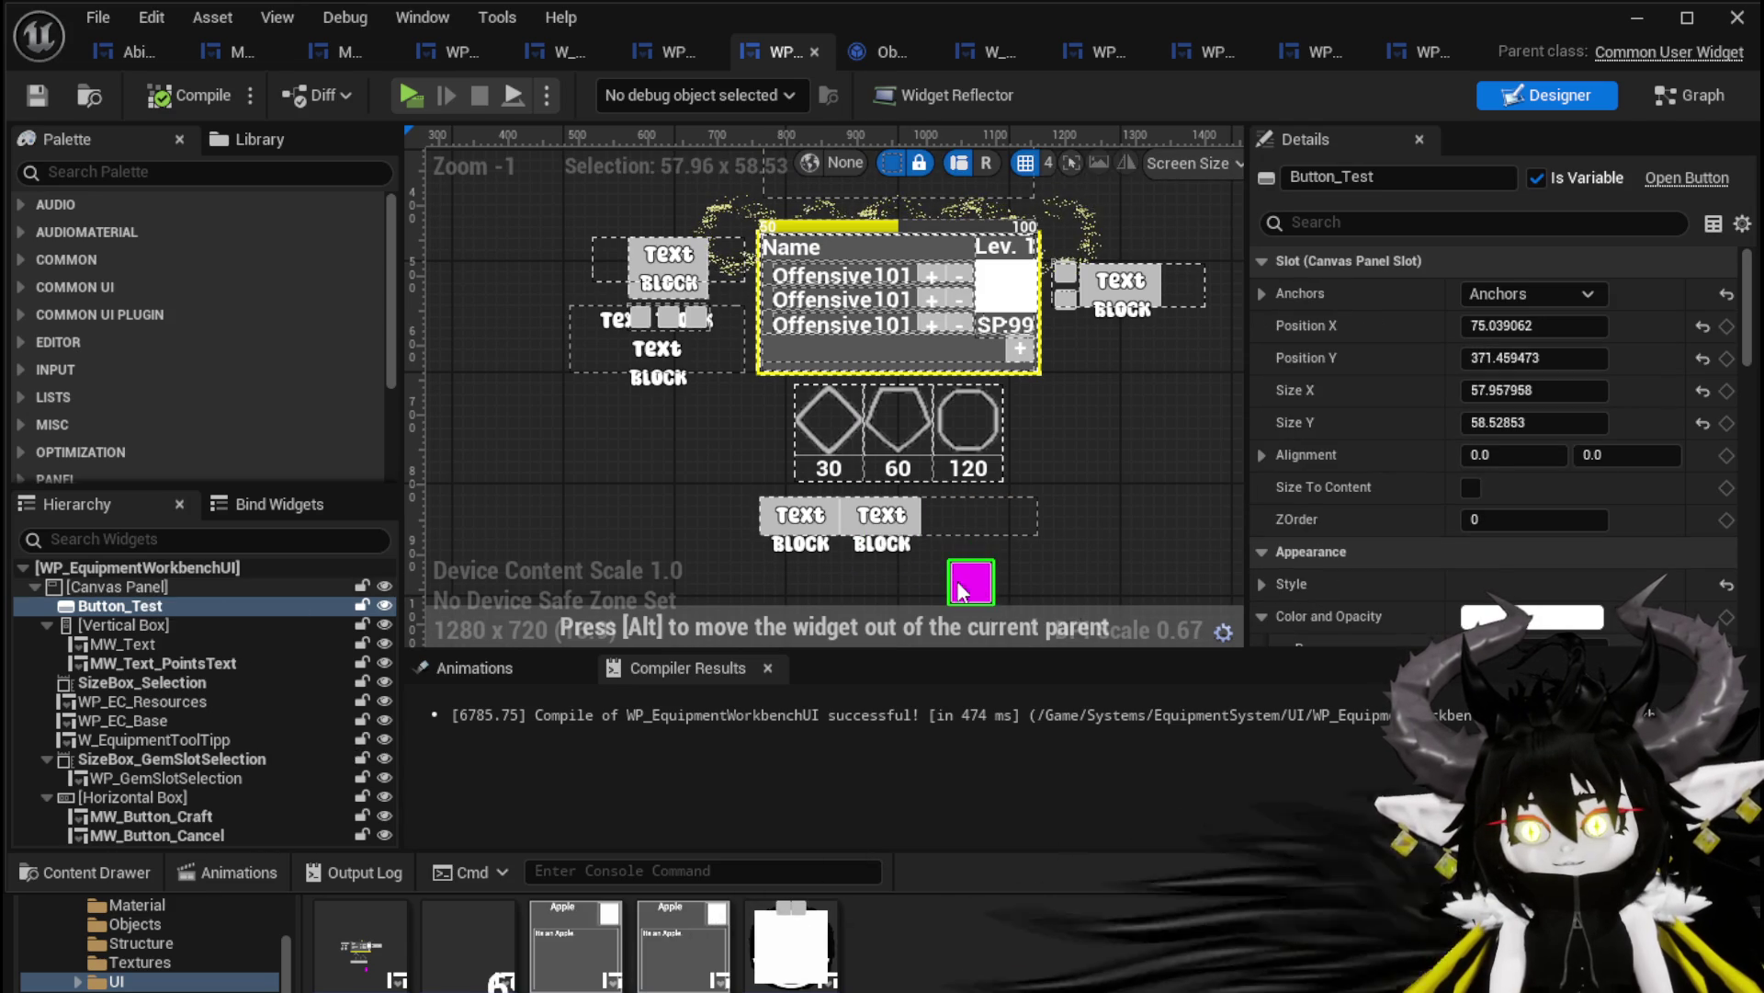
left_click_drag(122, 606, 118, 800)
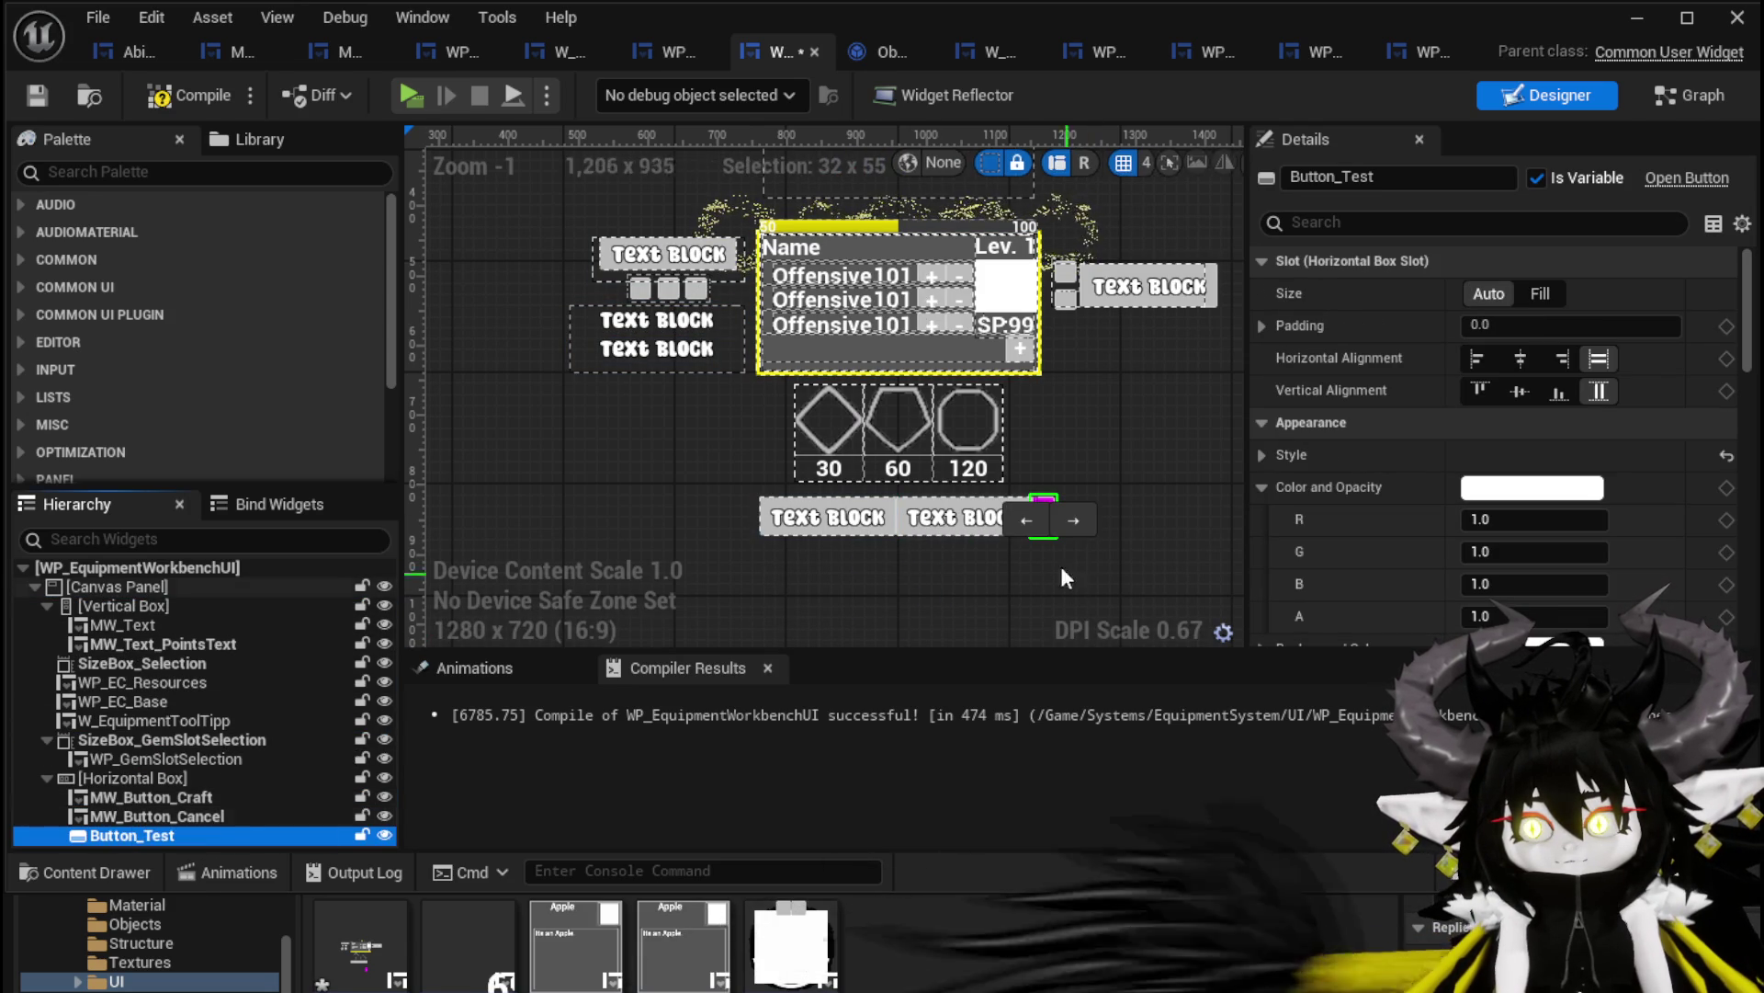
left_click(173, 101)
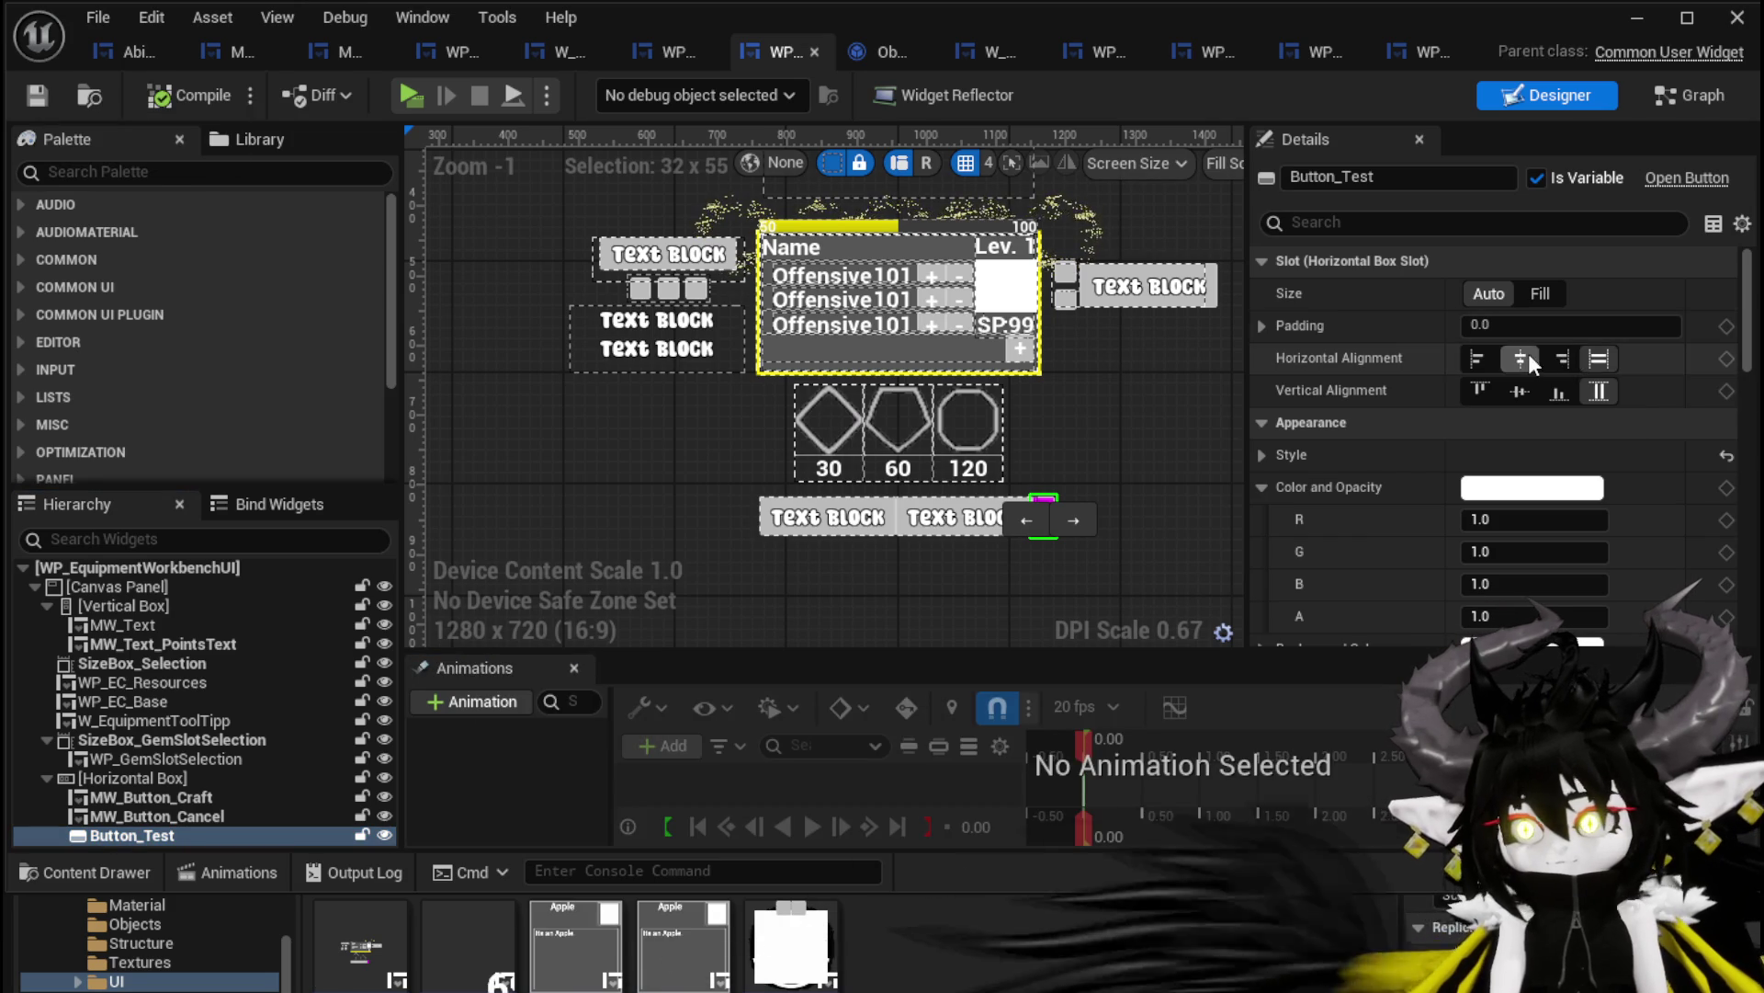
Set Button_Test to Right horizontal and Fill vertical alignment, save, and start a play test
left_click(1520, 391)
left_click(1561, 358)
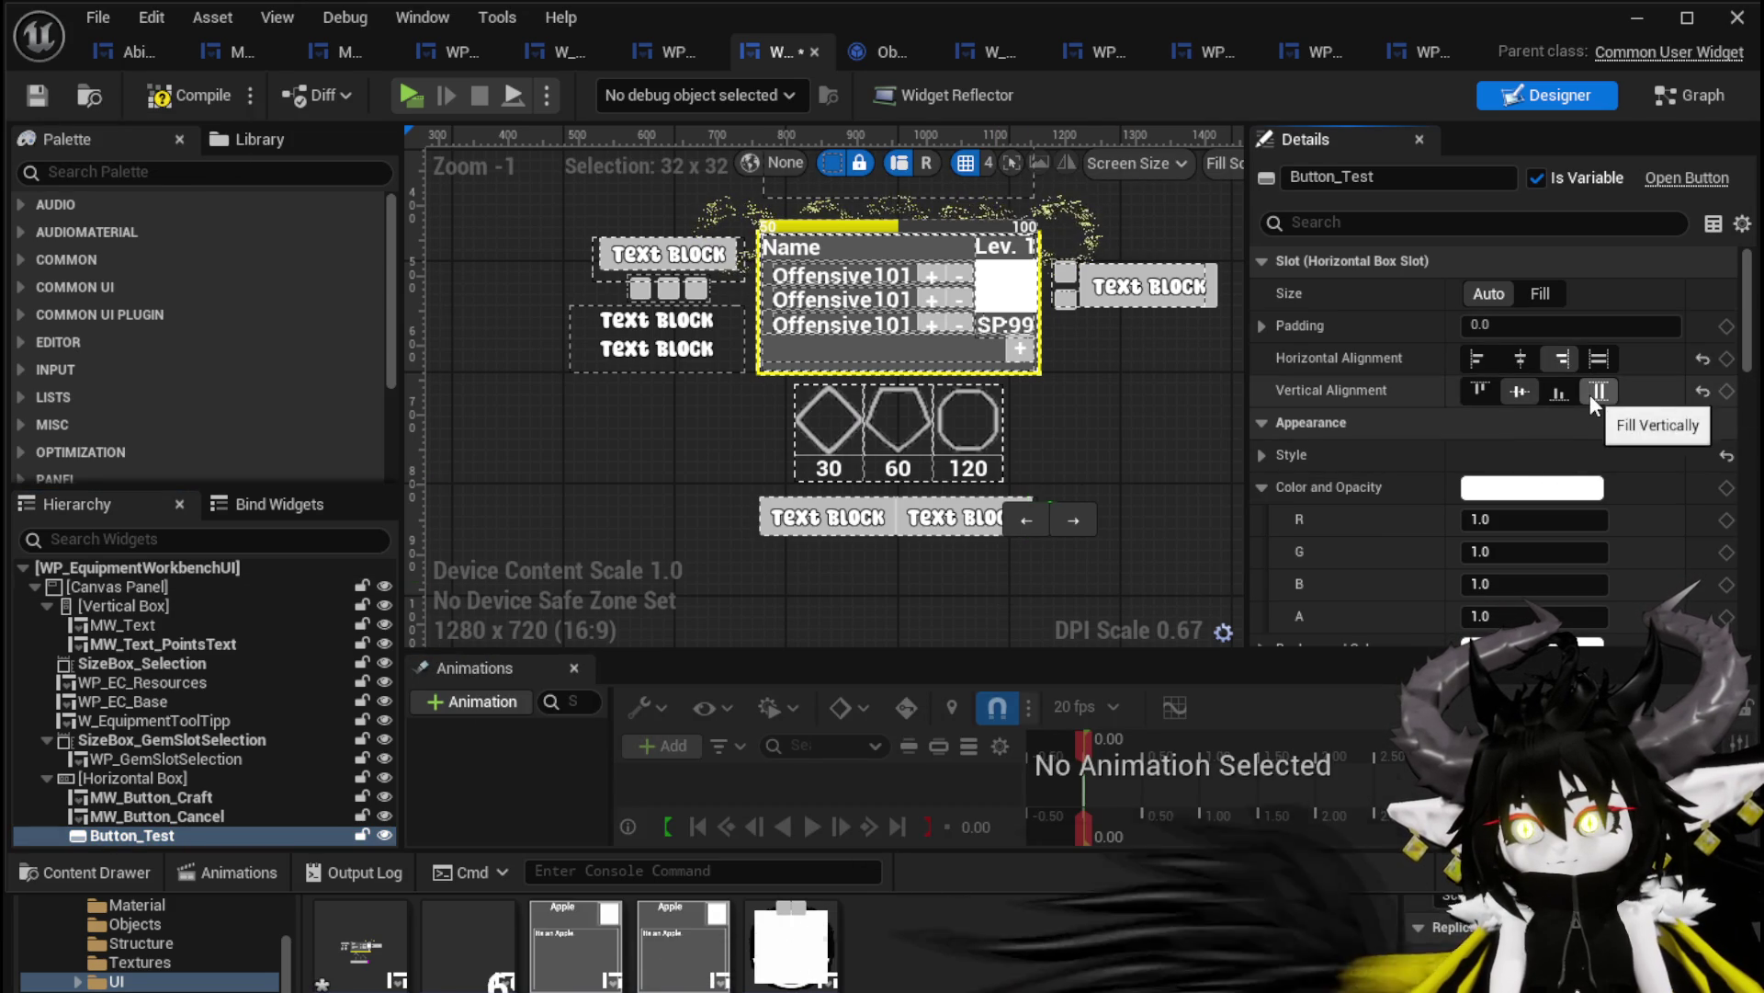
left_click(1597, 393)
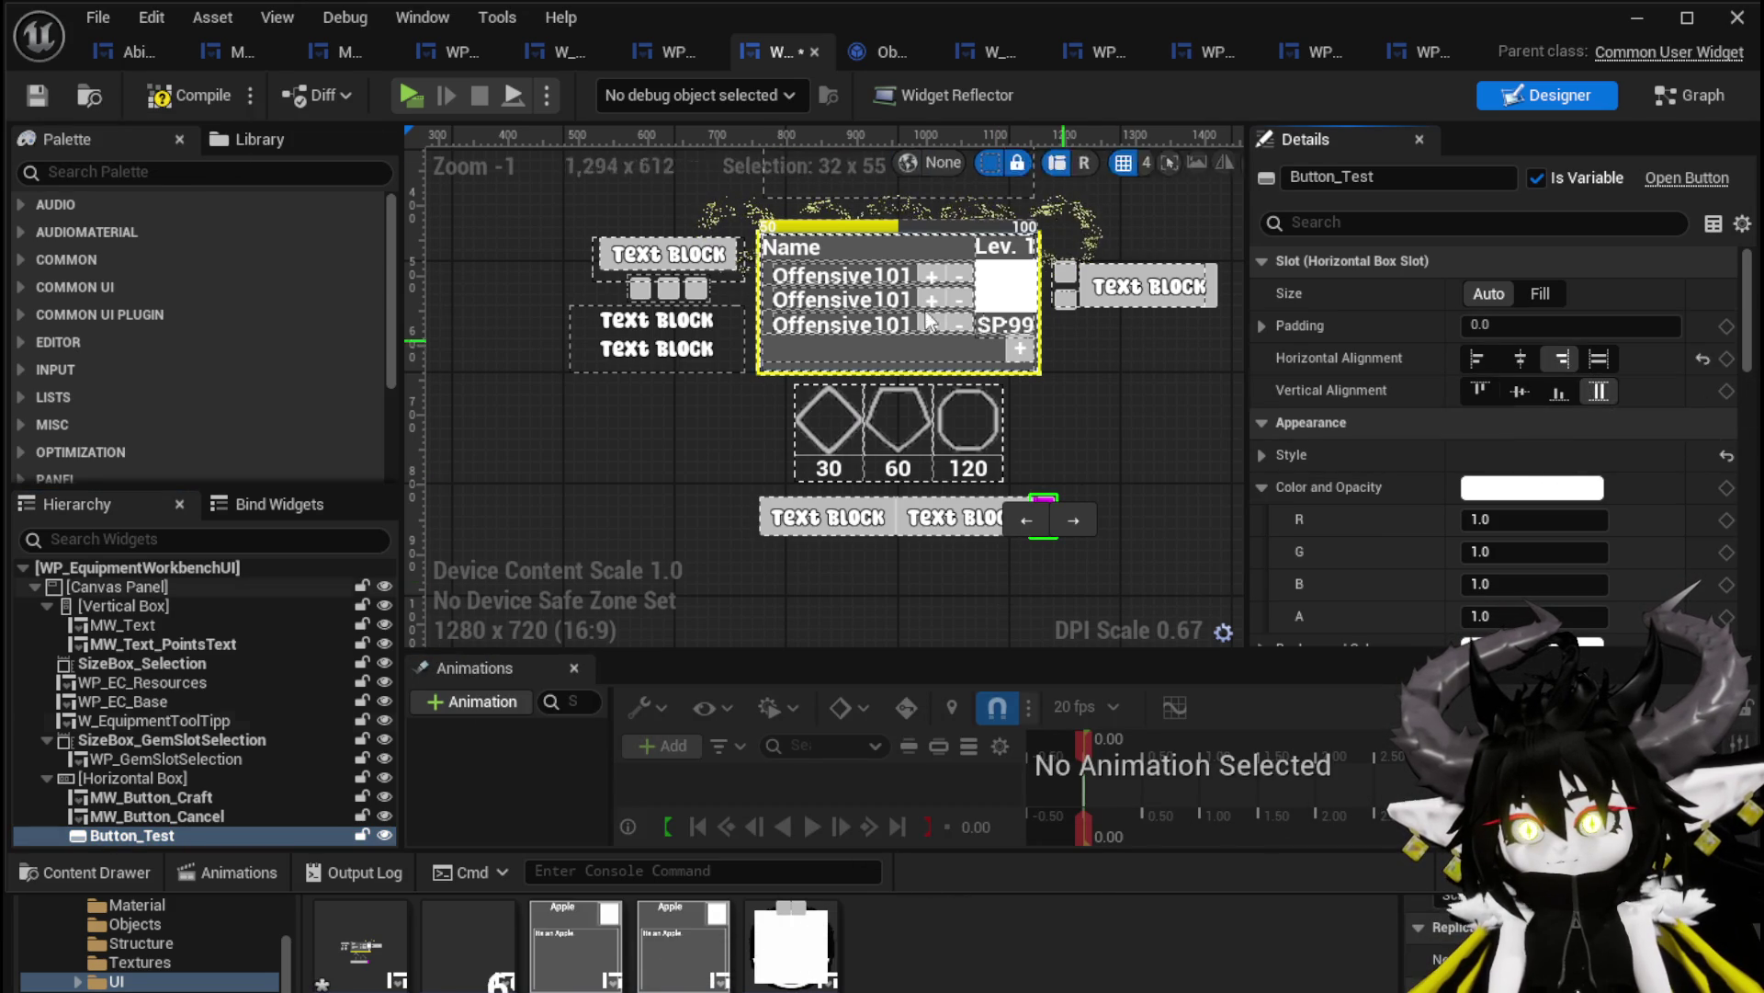
left_click(34, 98)
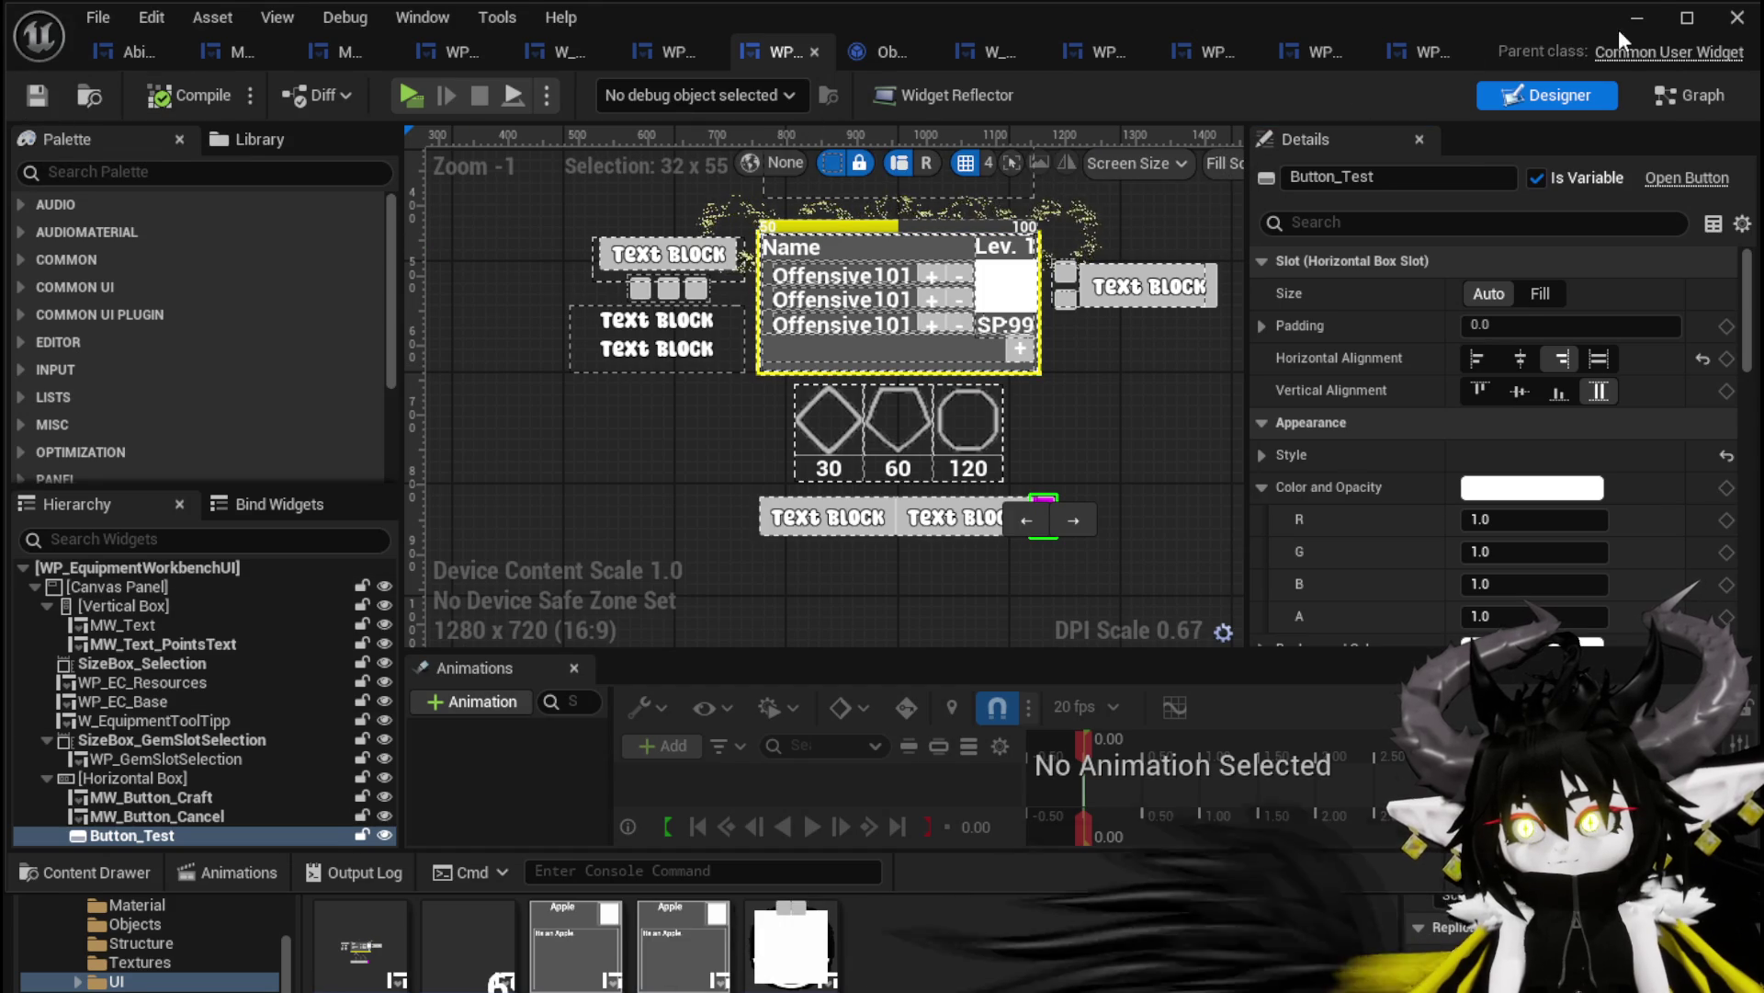
left_click(1636, 18)
left_click(608, 85)
Walk to the workbench, open its UI to check Button_Test beside Craft and Cancel, then quit
key("w")
key("e")
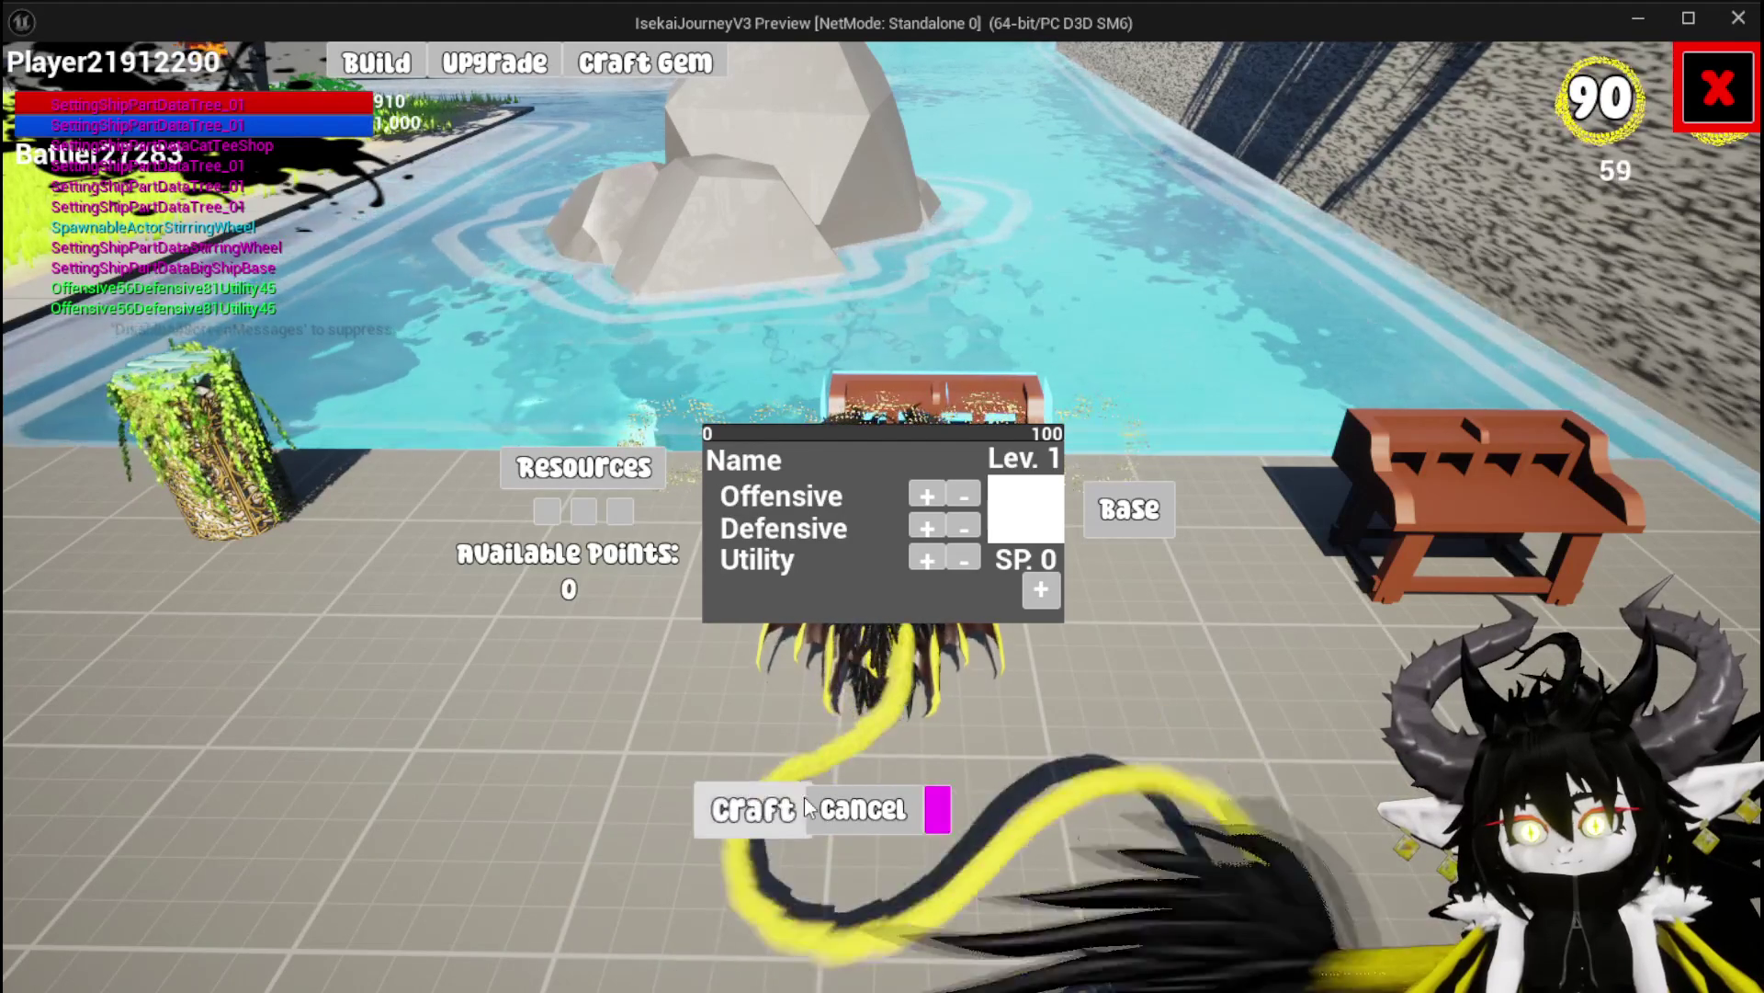
key("Escape")
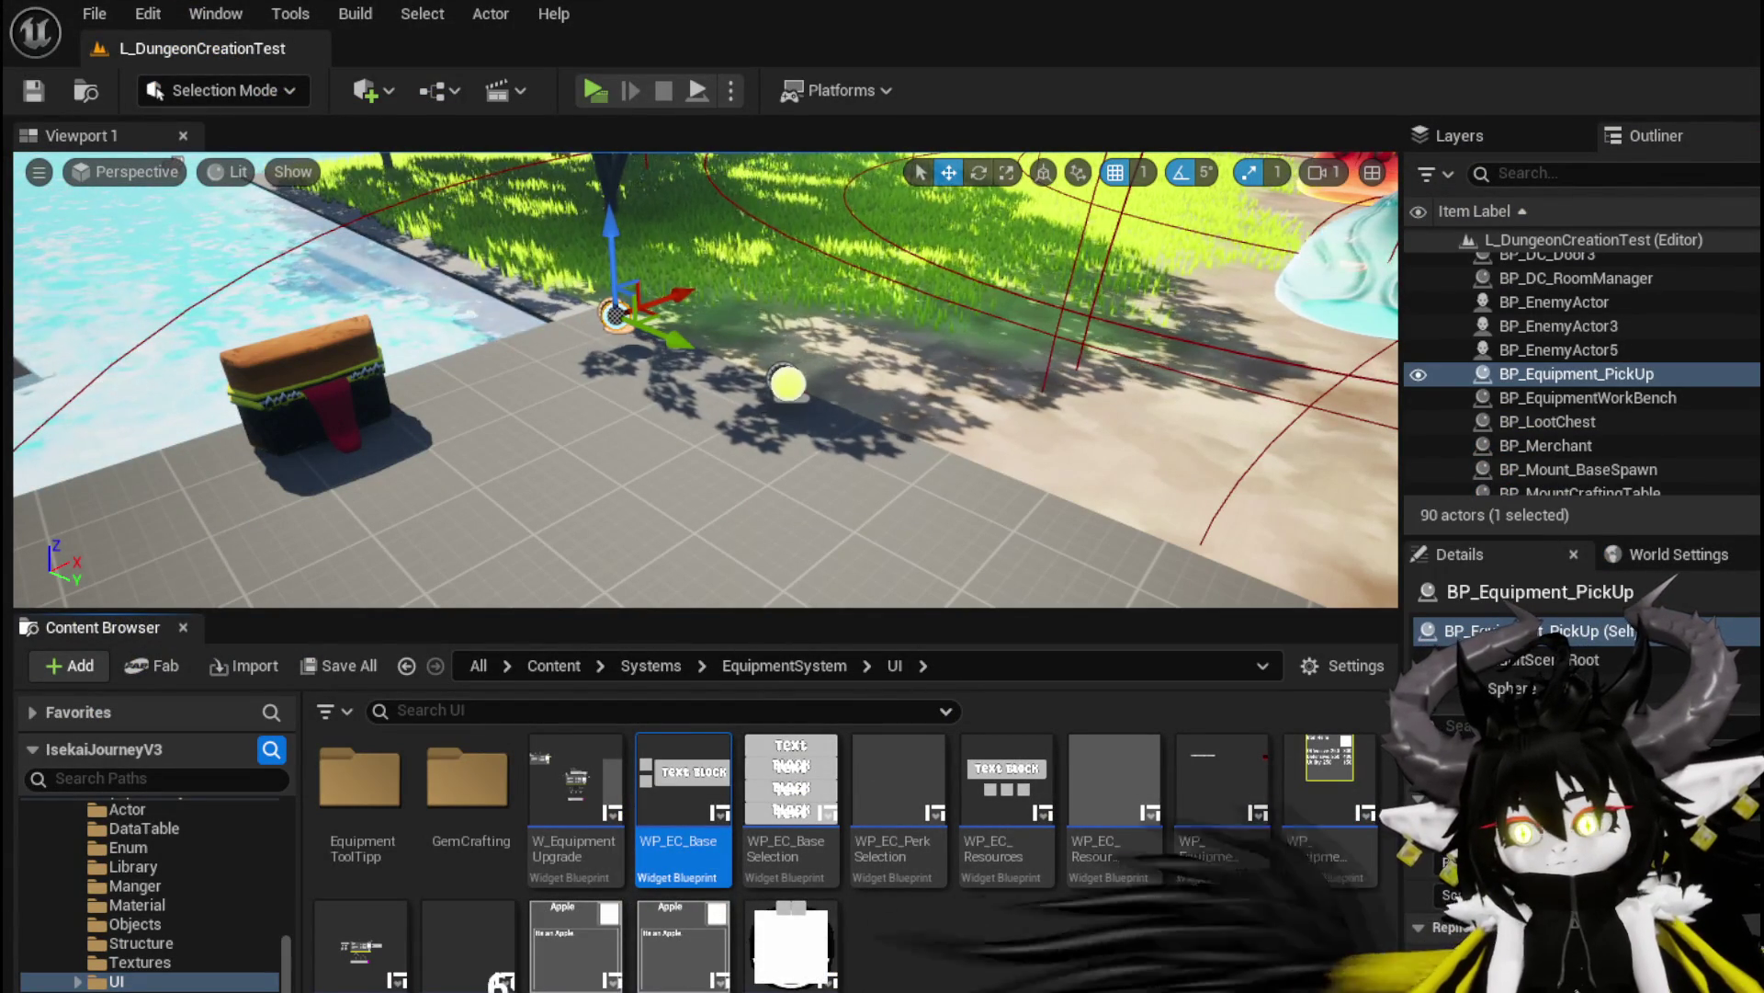
key("alt+Tab")
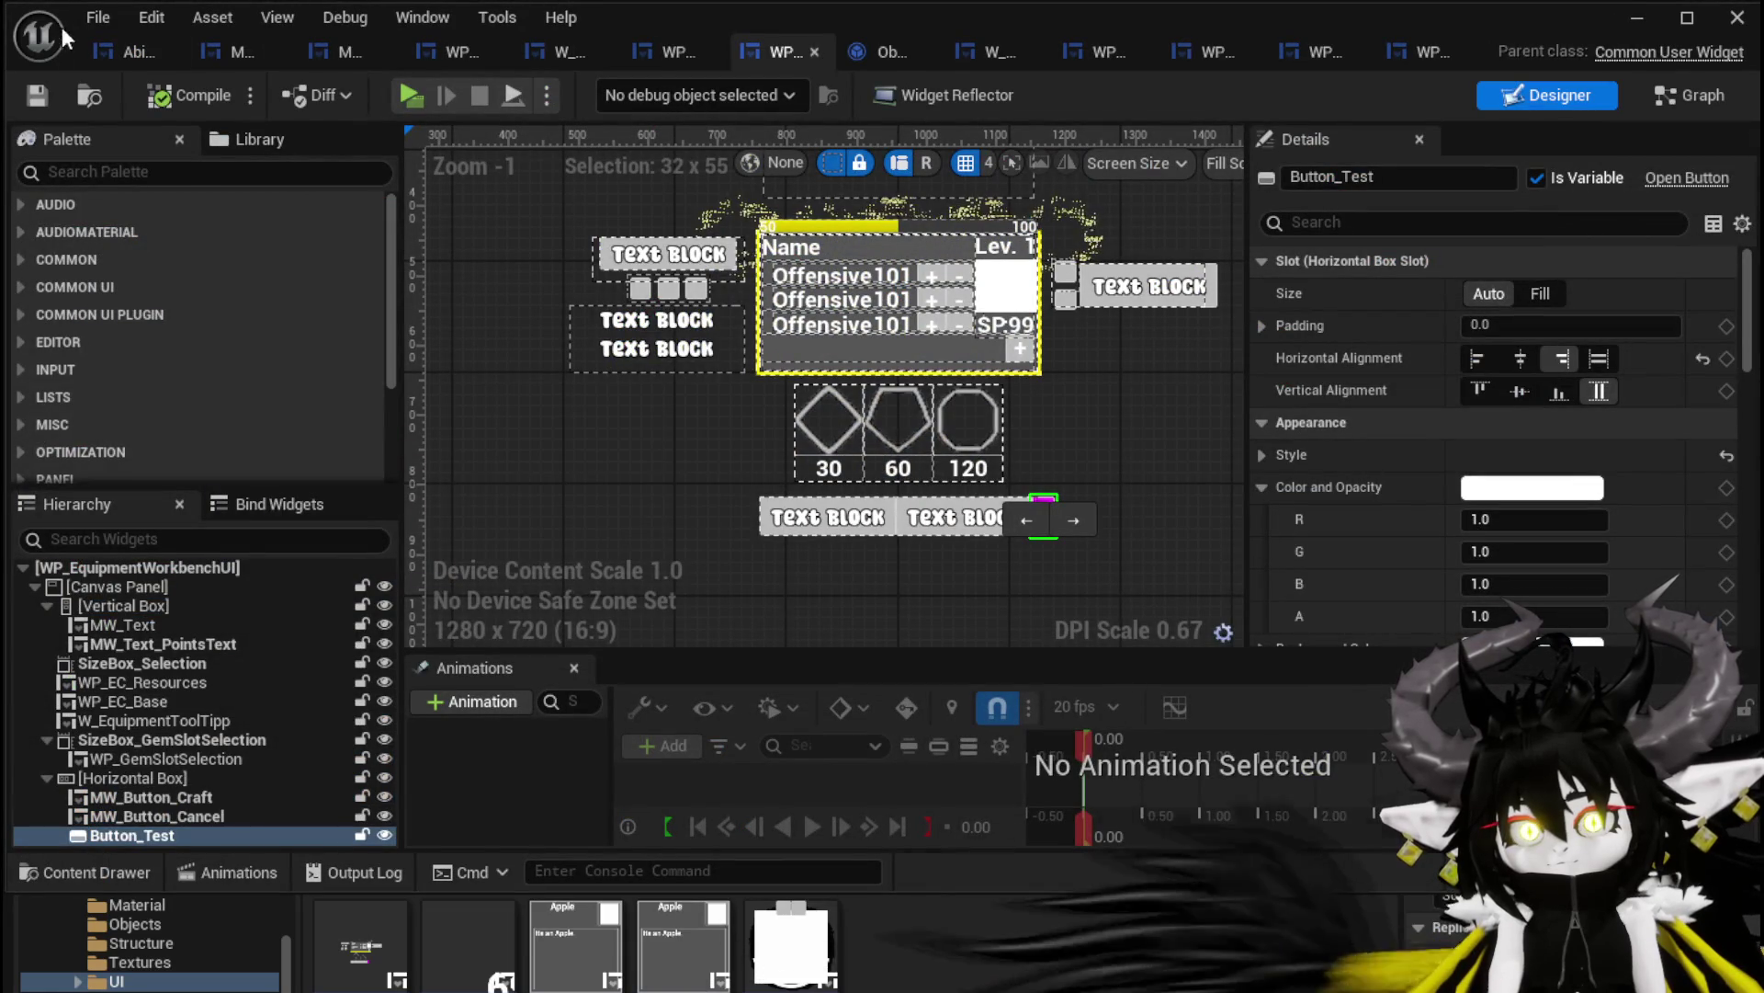
Open MW_Button from the MW_Button_Craft details and inspect its MW_Text and Button_31 elements
left_click(813, 526)
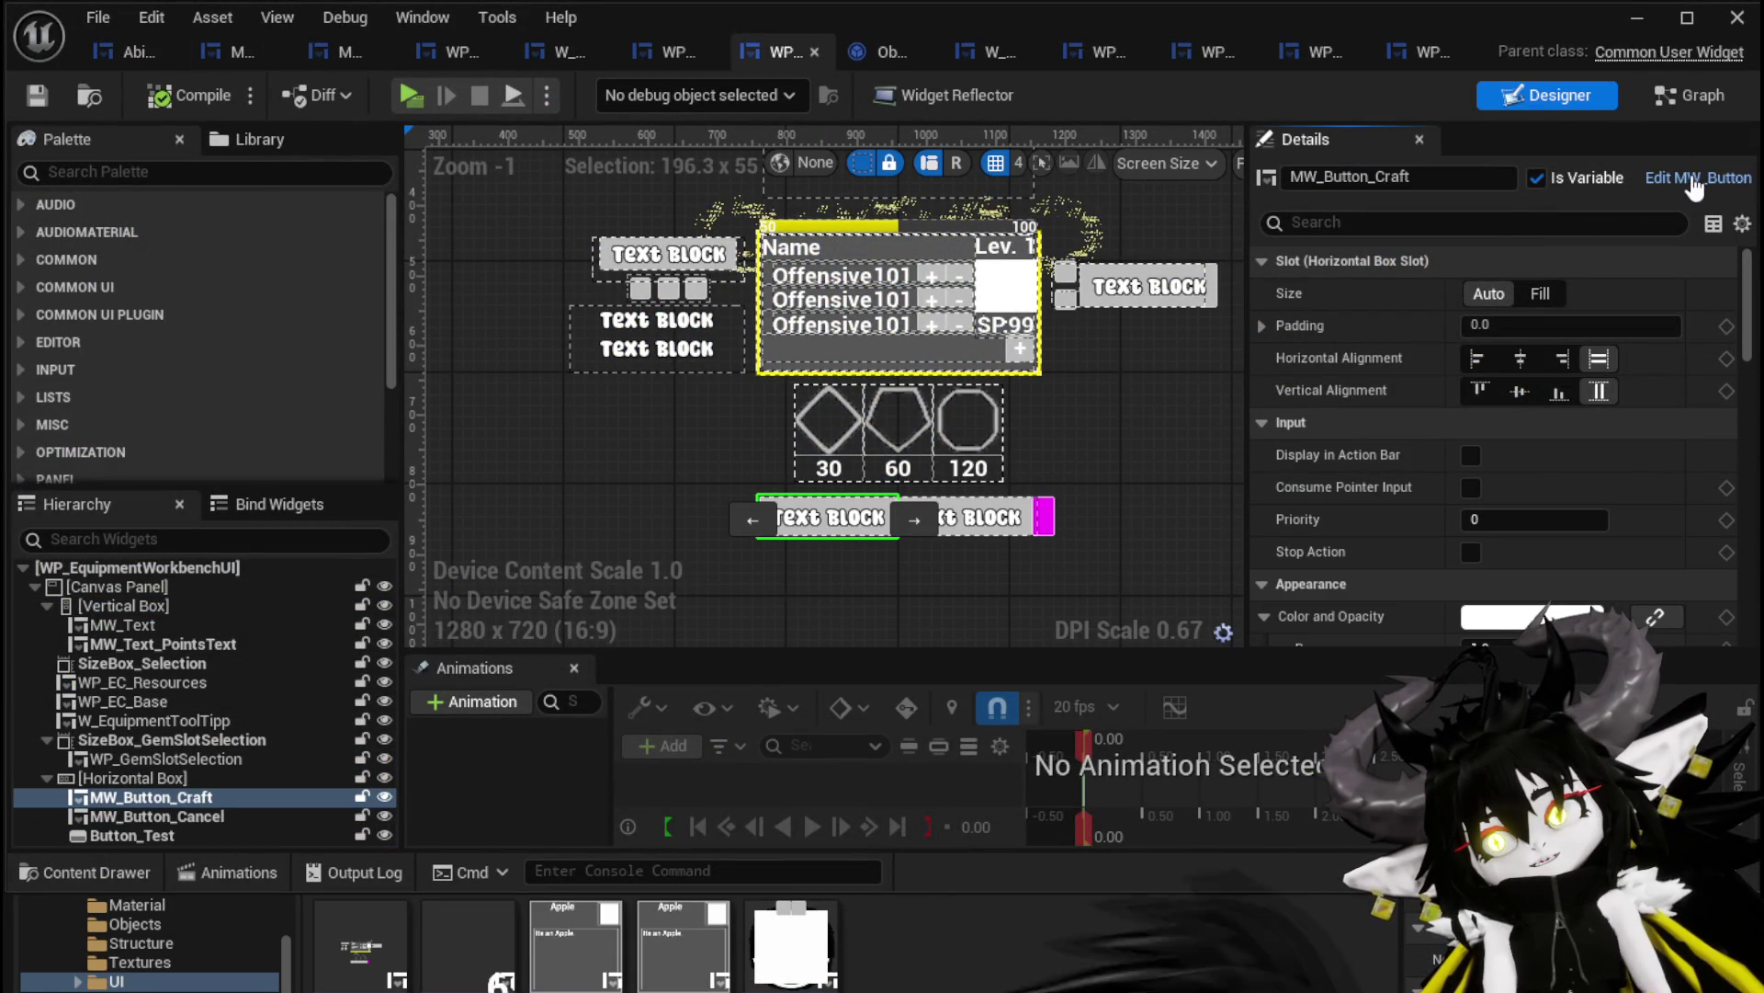
double_click(977, 364)
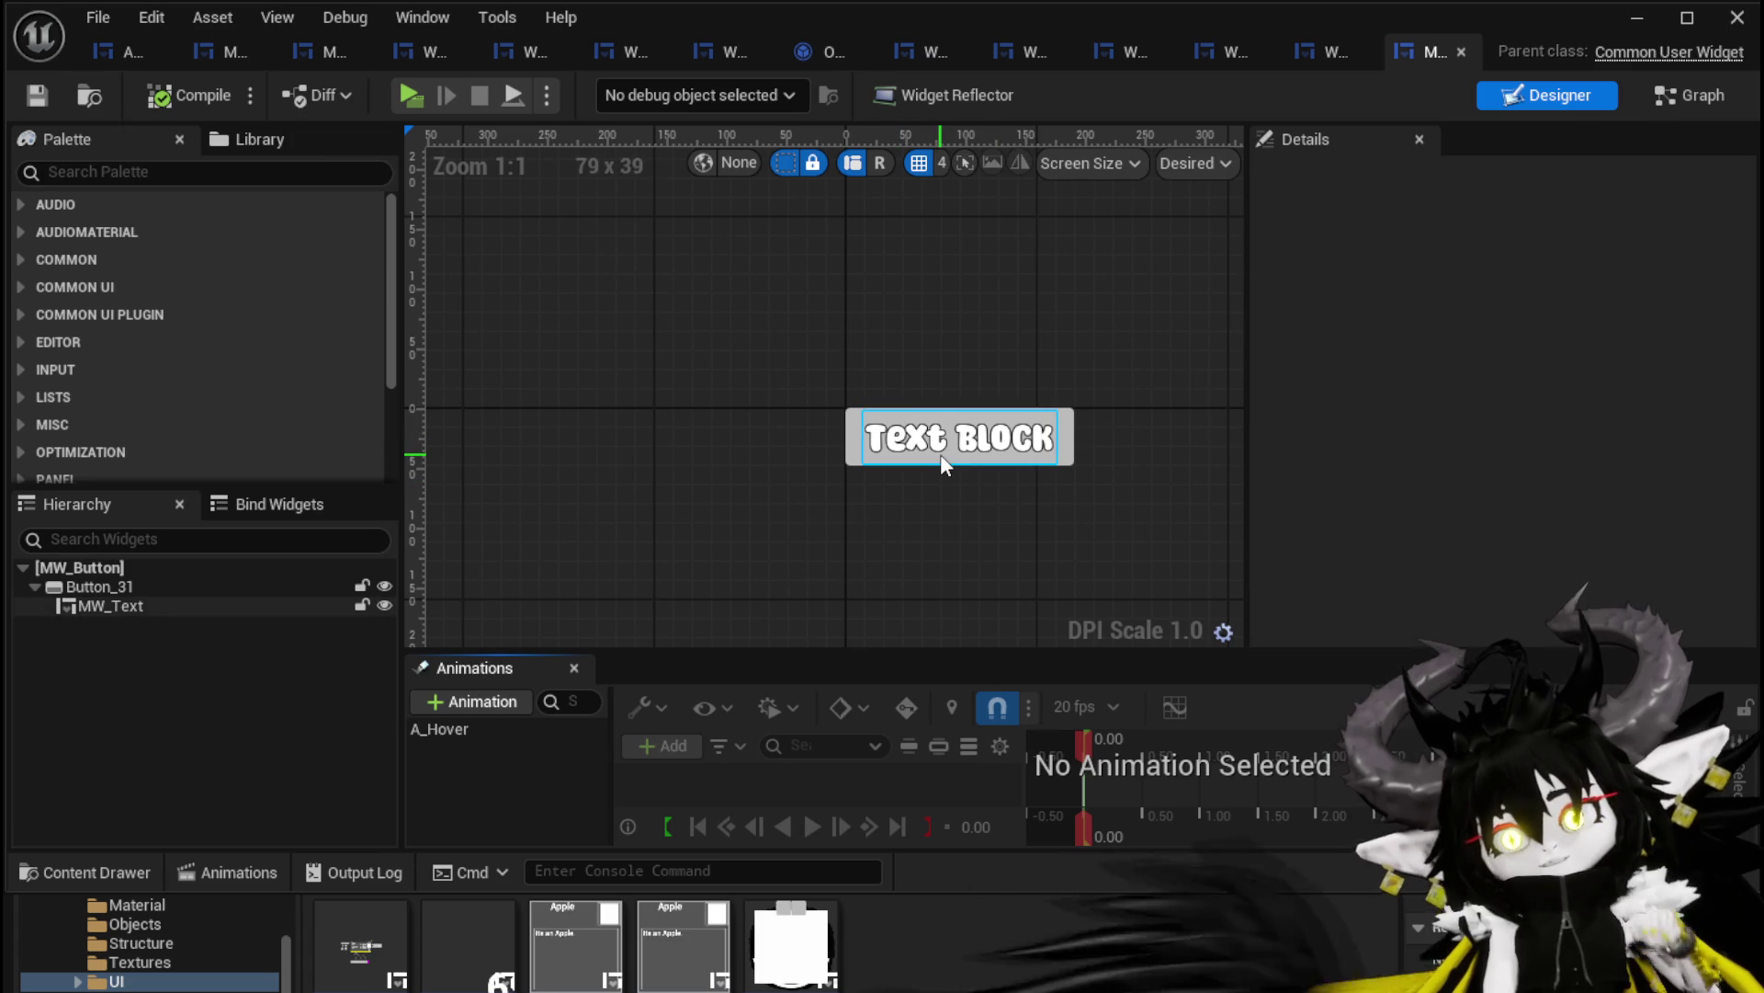
left_click(940, 454)
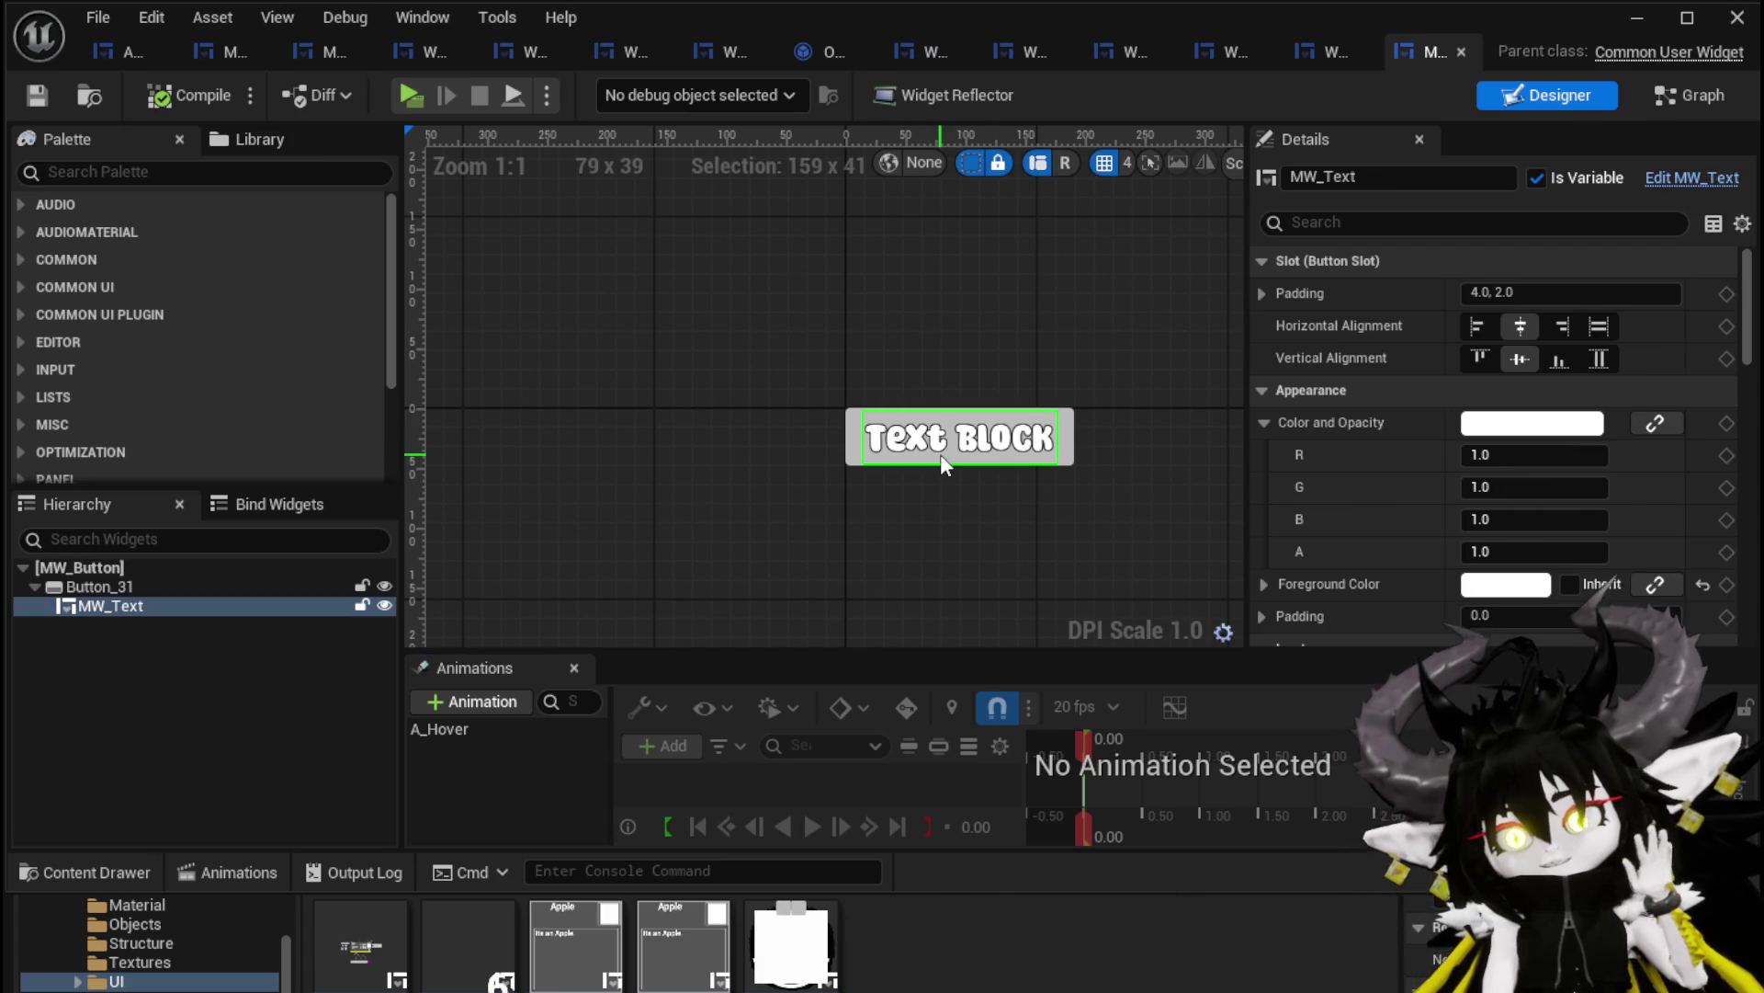
left_click(856, 426)
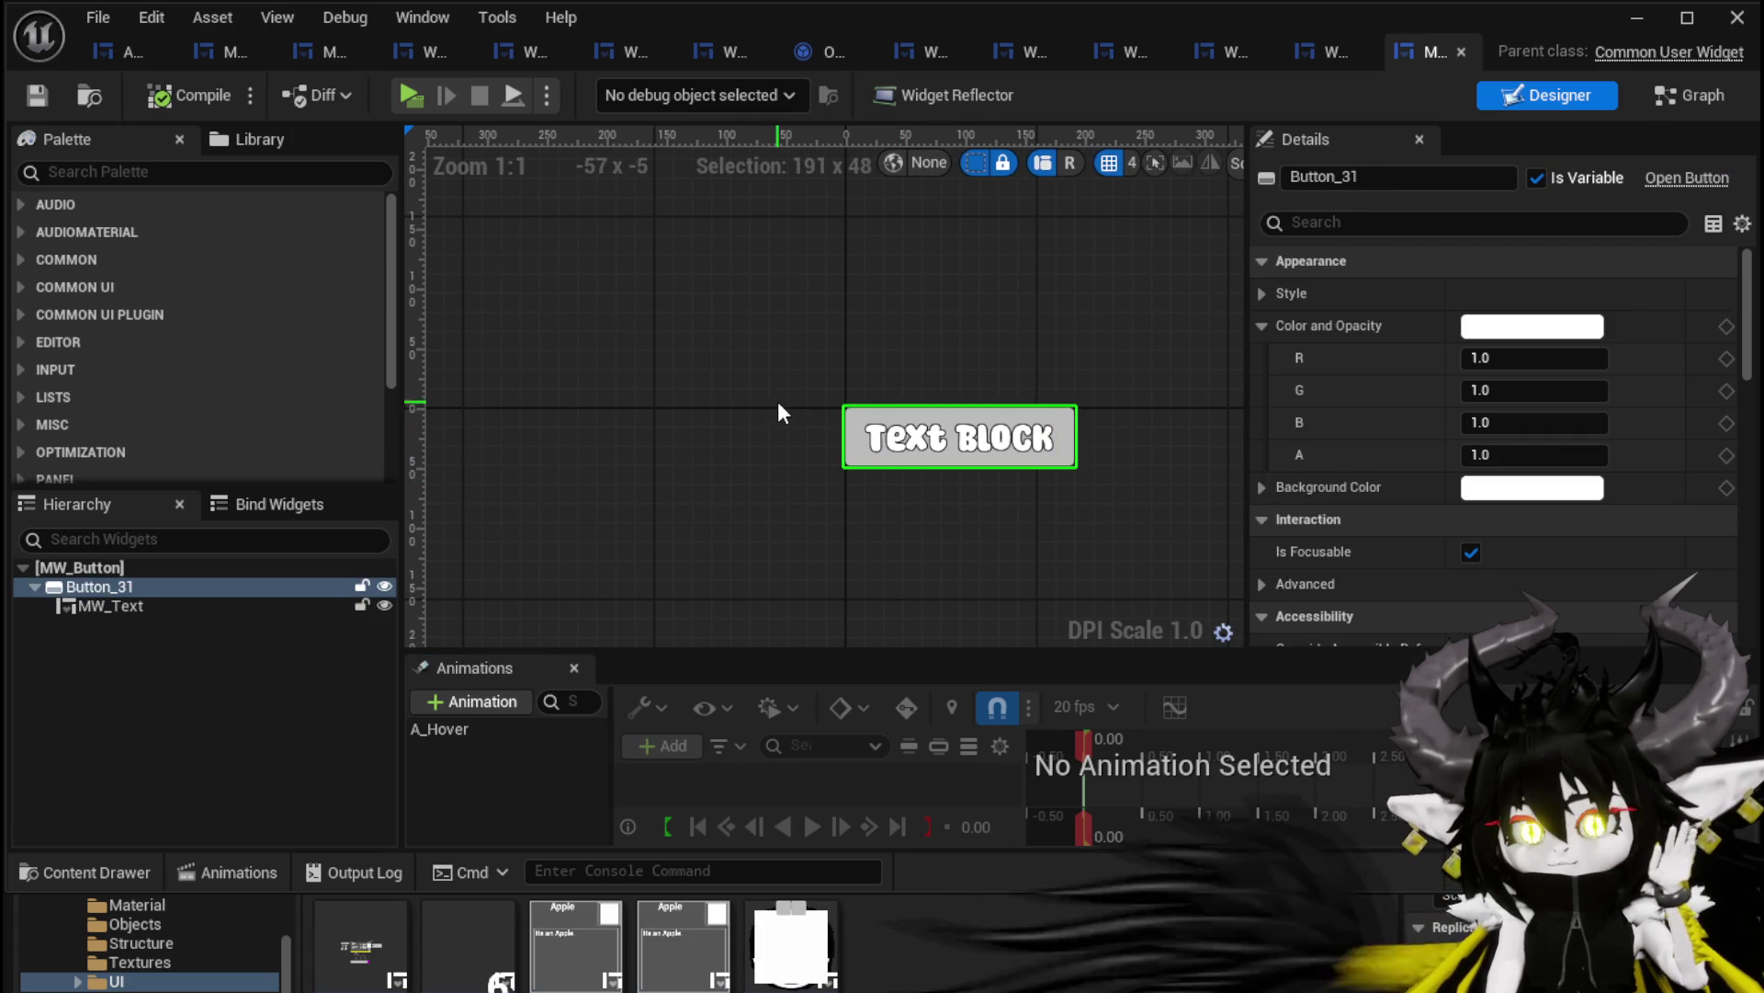
left_click(1682, 95)
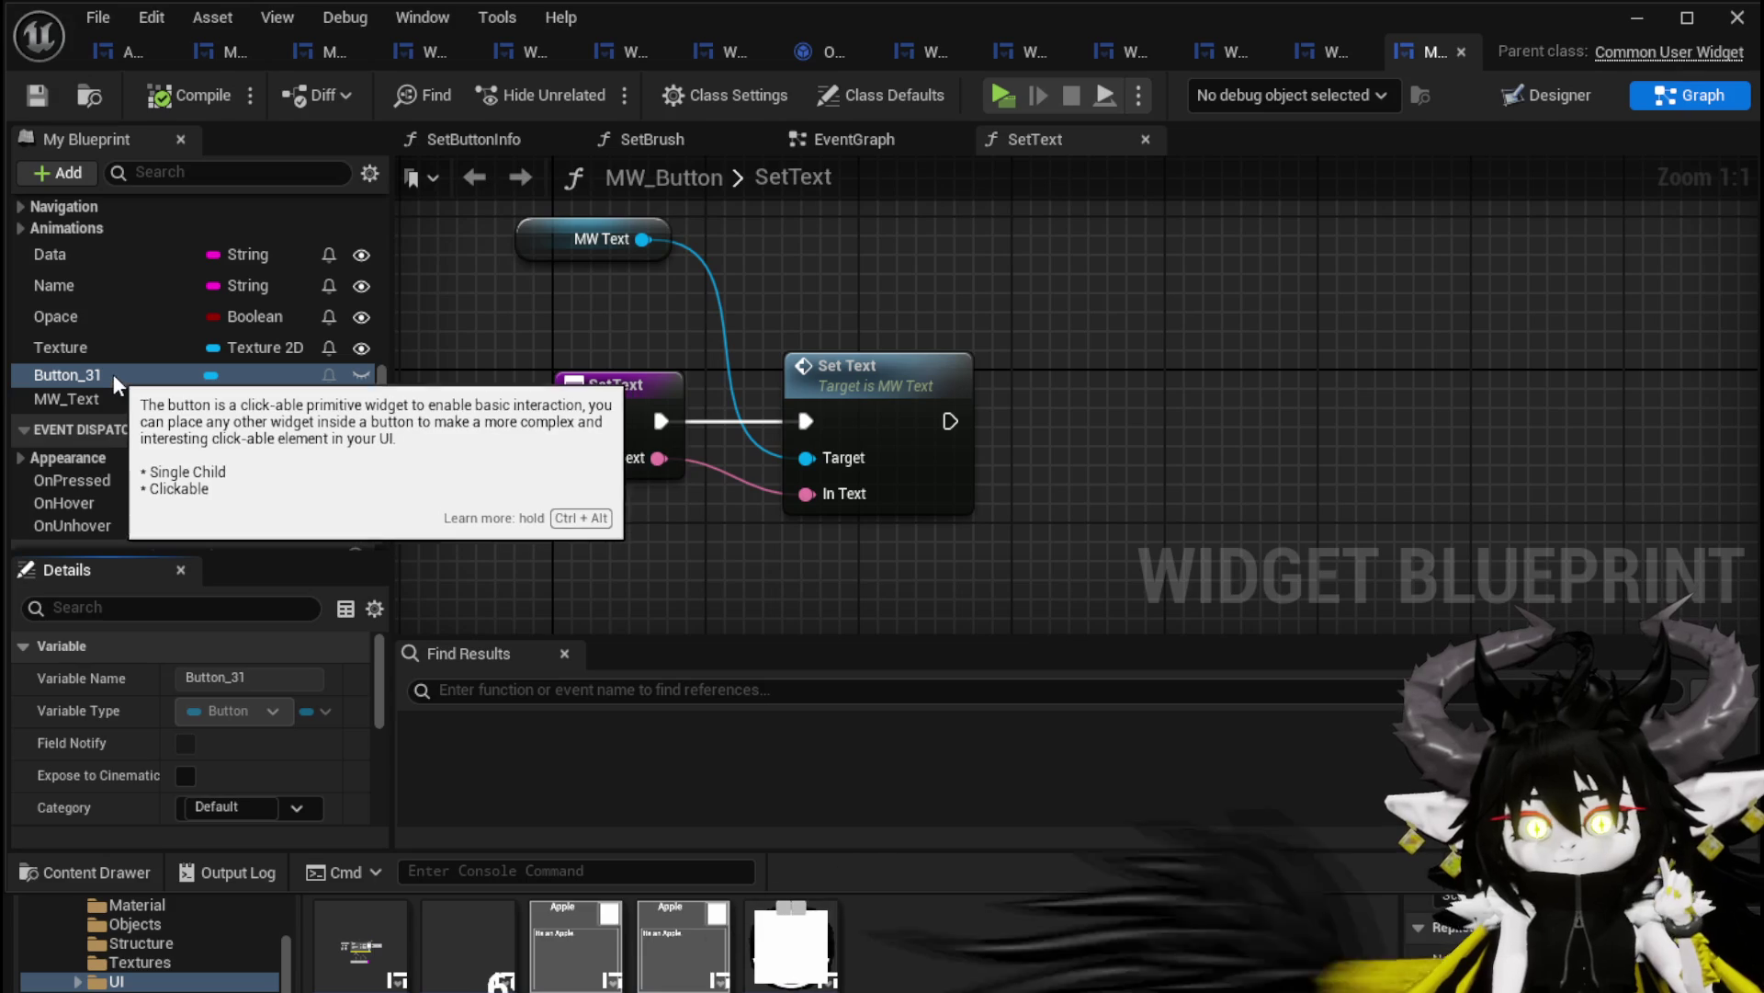
scroll(135, 392, "up", 10)
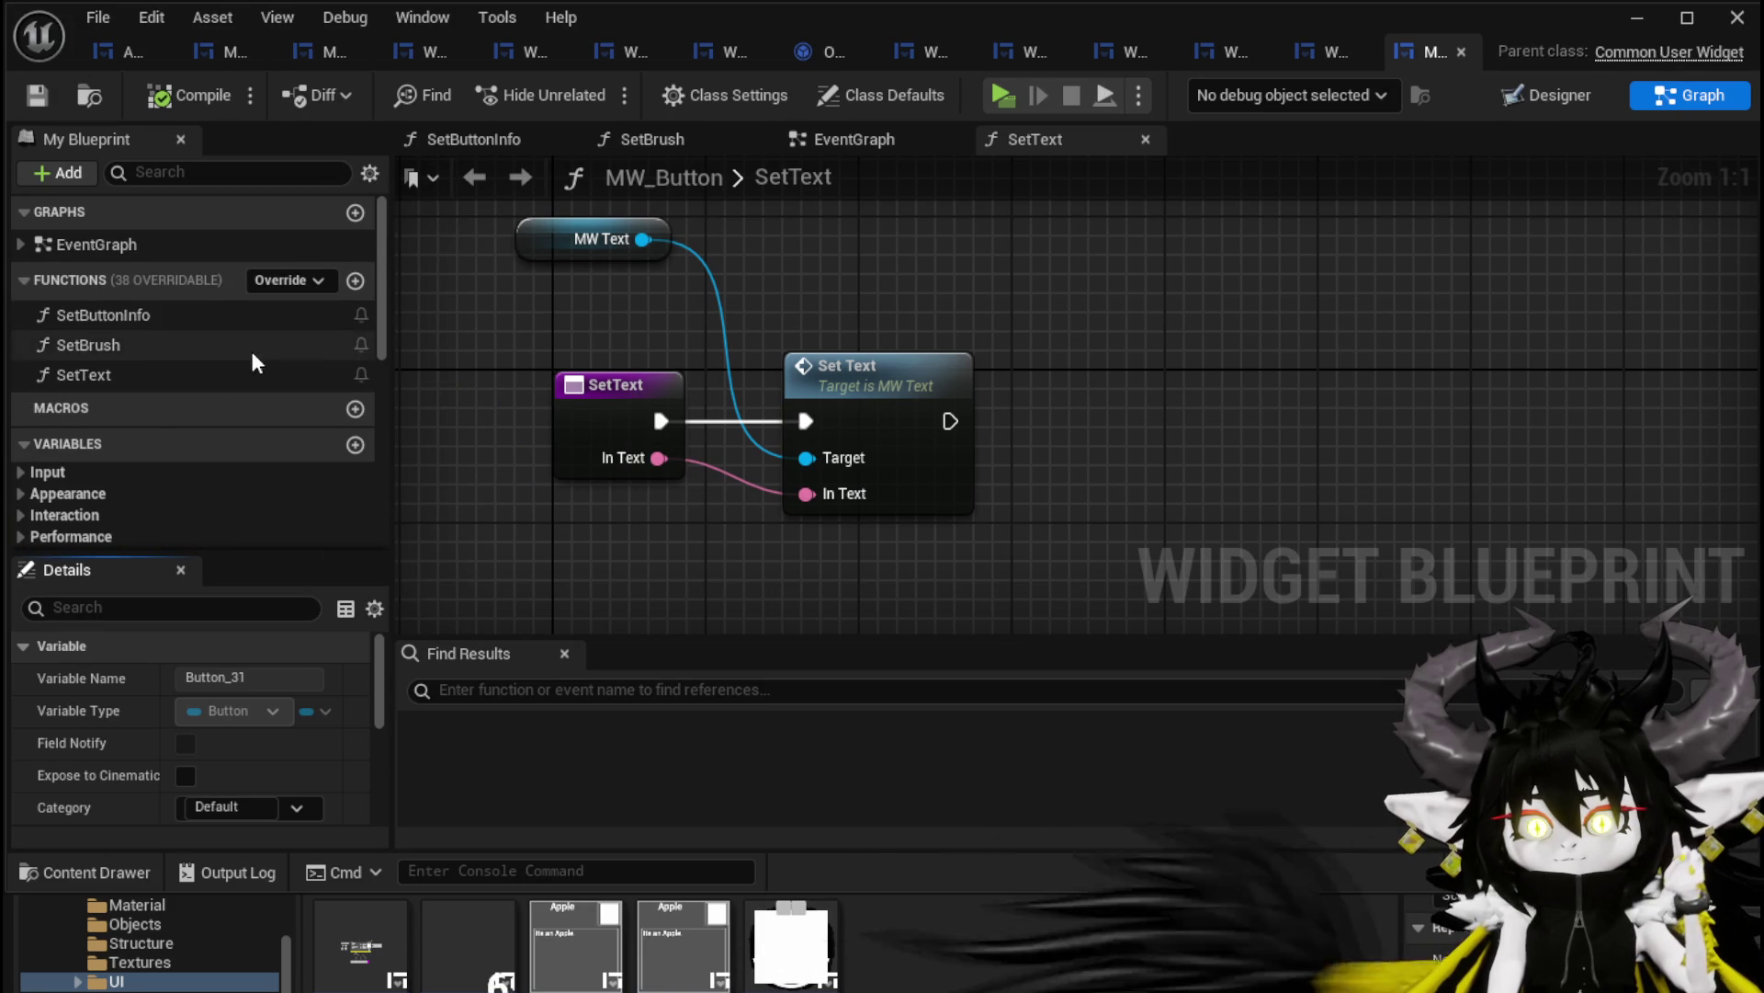
scroll(251, 358, "down", 5)
right_click(1088, 260)
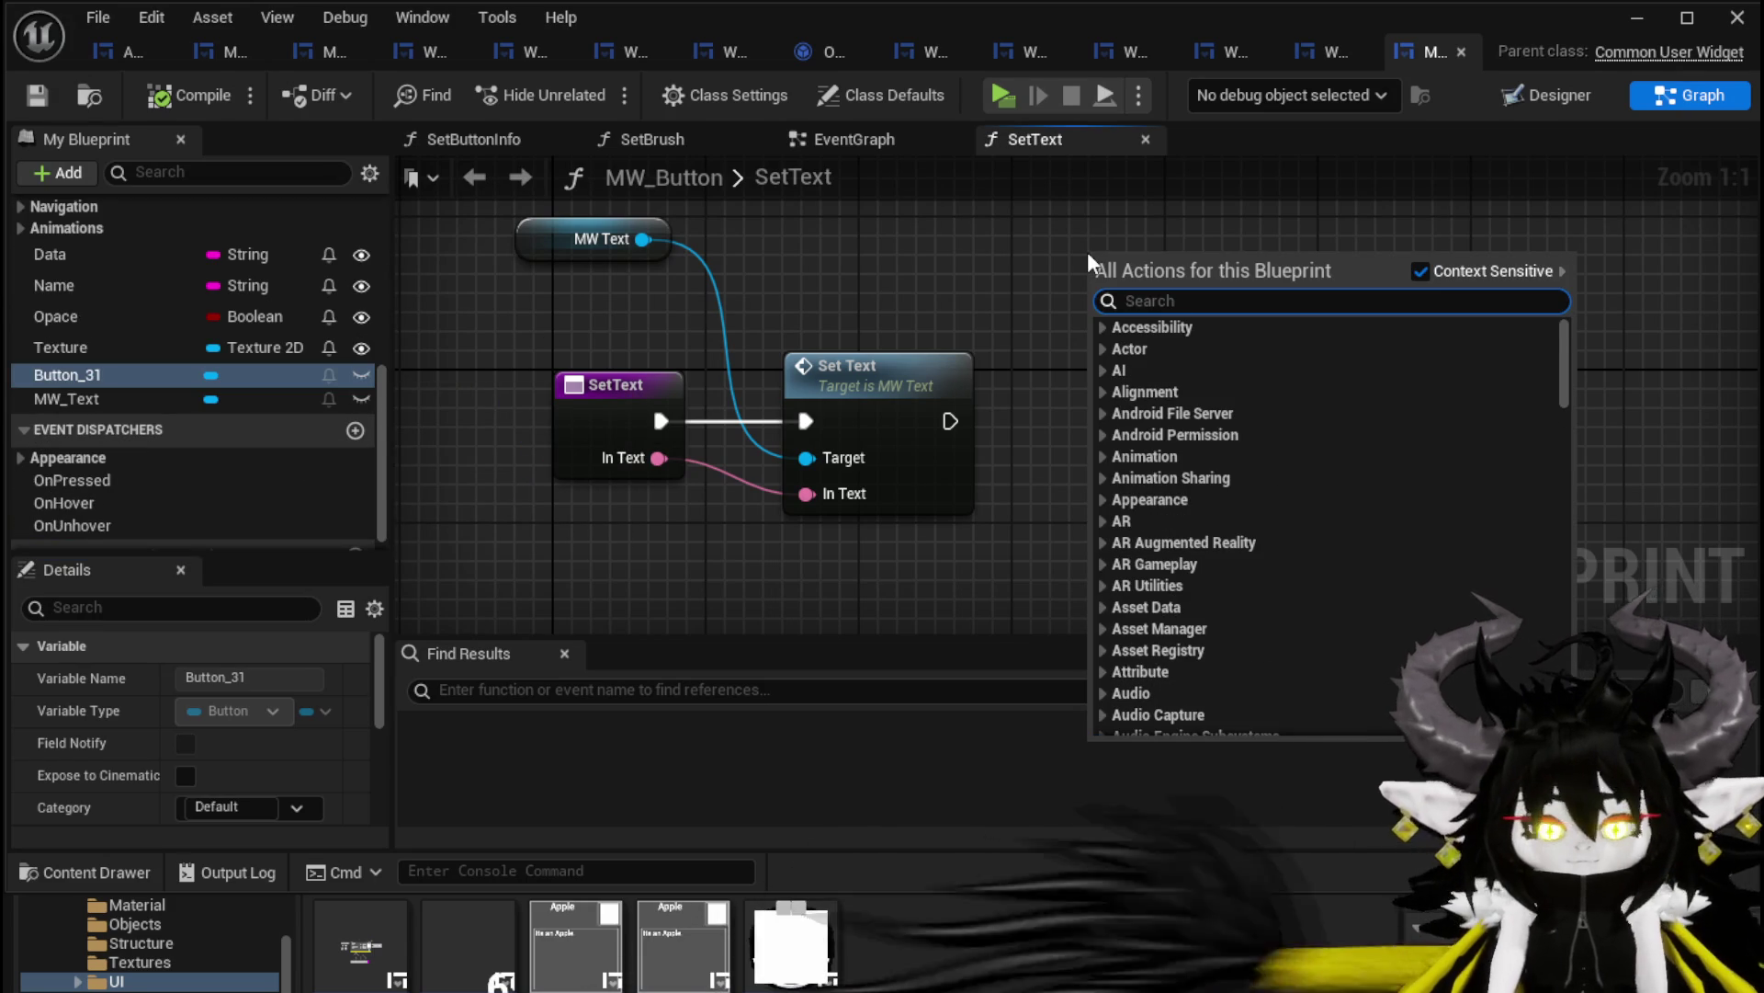
type("chang")
key("BackSpace")
key("BackSpace")
key("BackSpace")
key("BackSpace")
key("BackSpace")
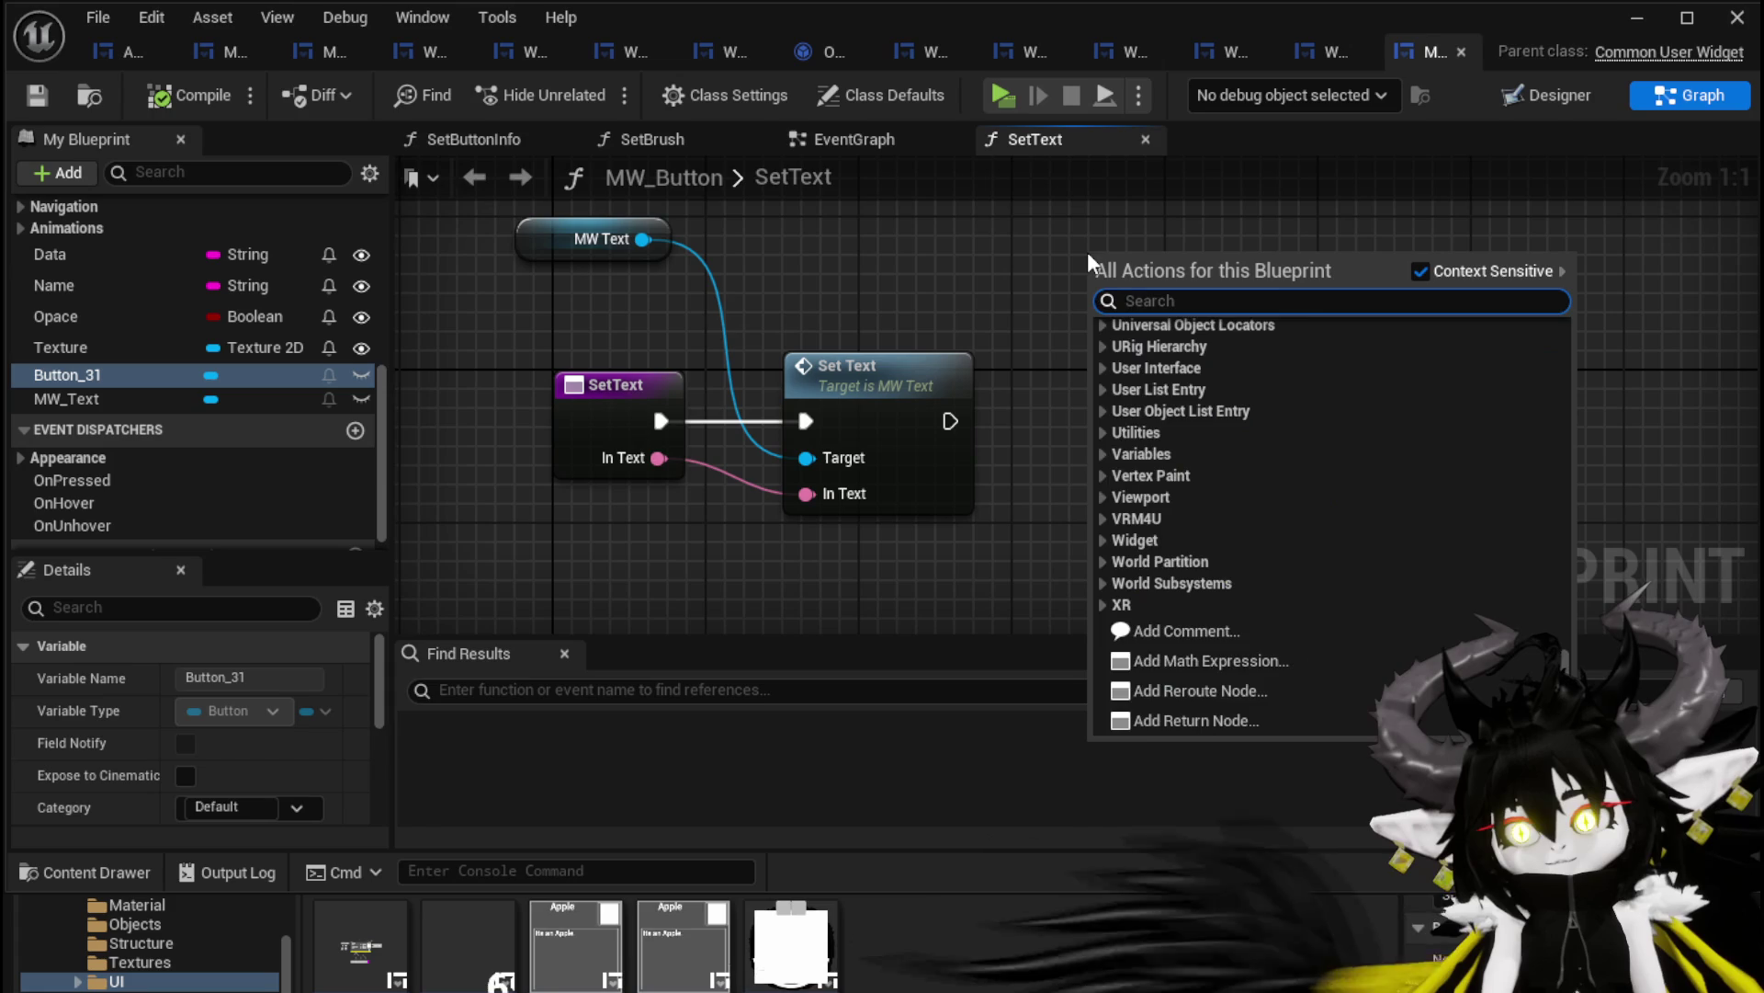
type("Z")
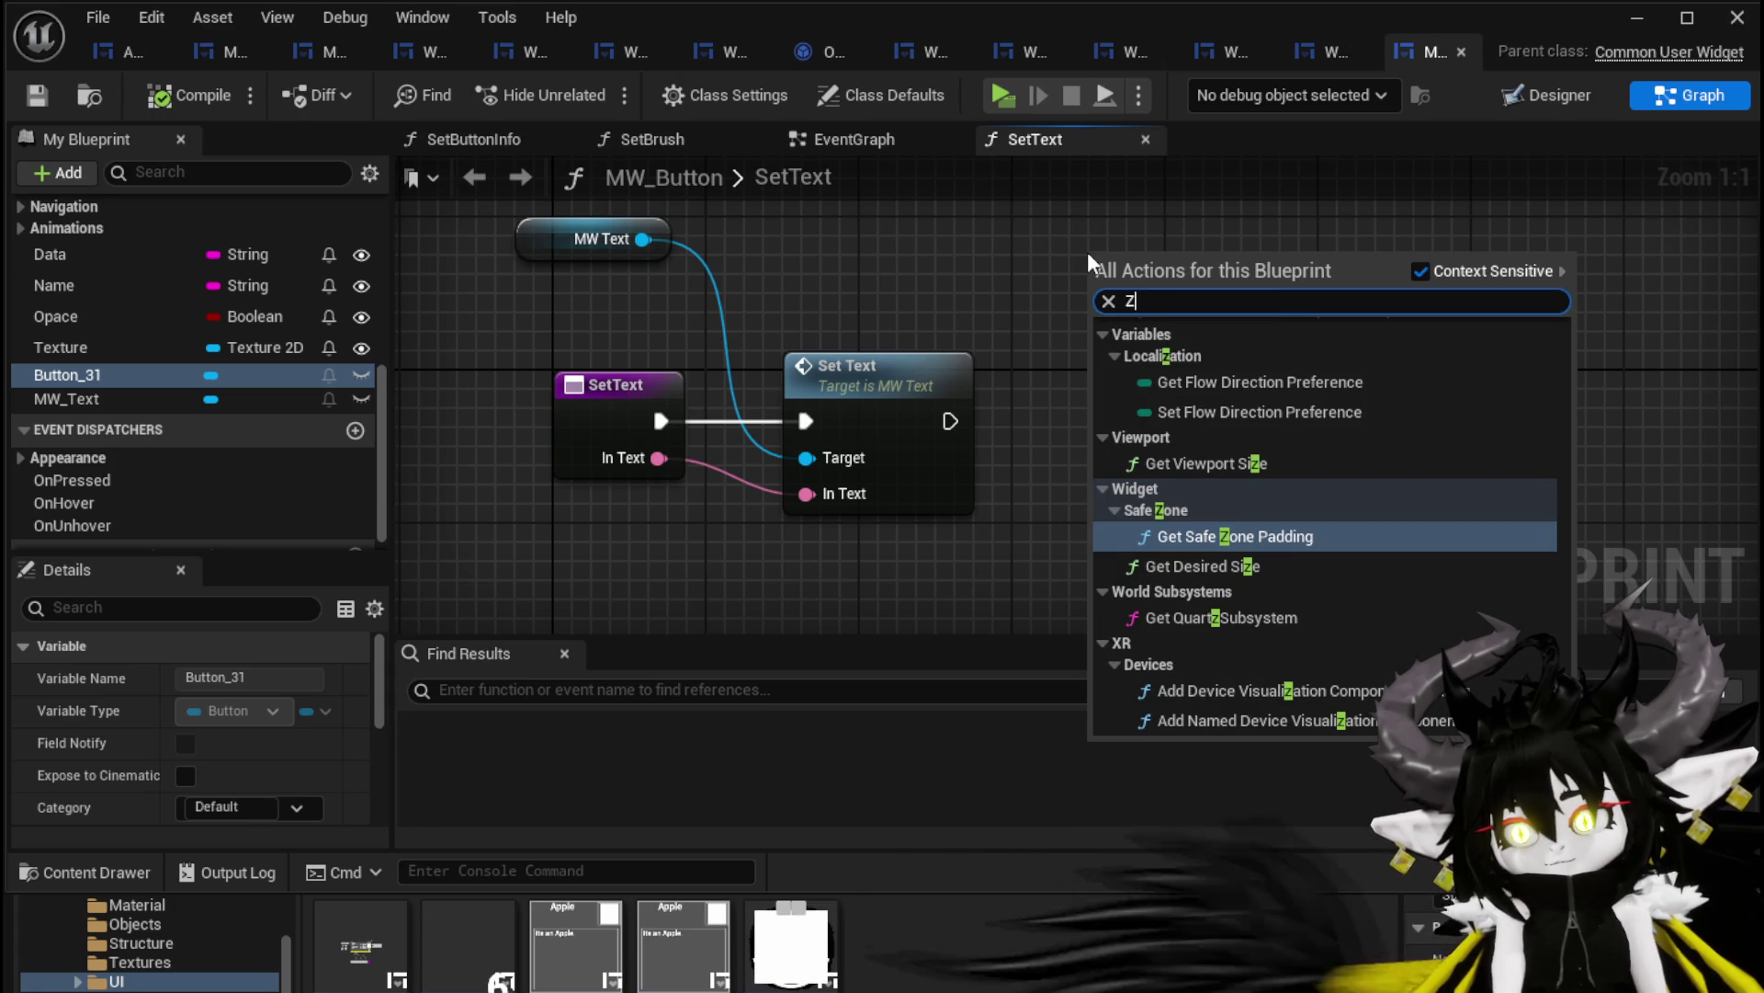
type(" ord")
key("BackSpace")
key("BackSpace")
key("BackSpace")
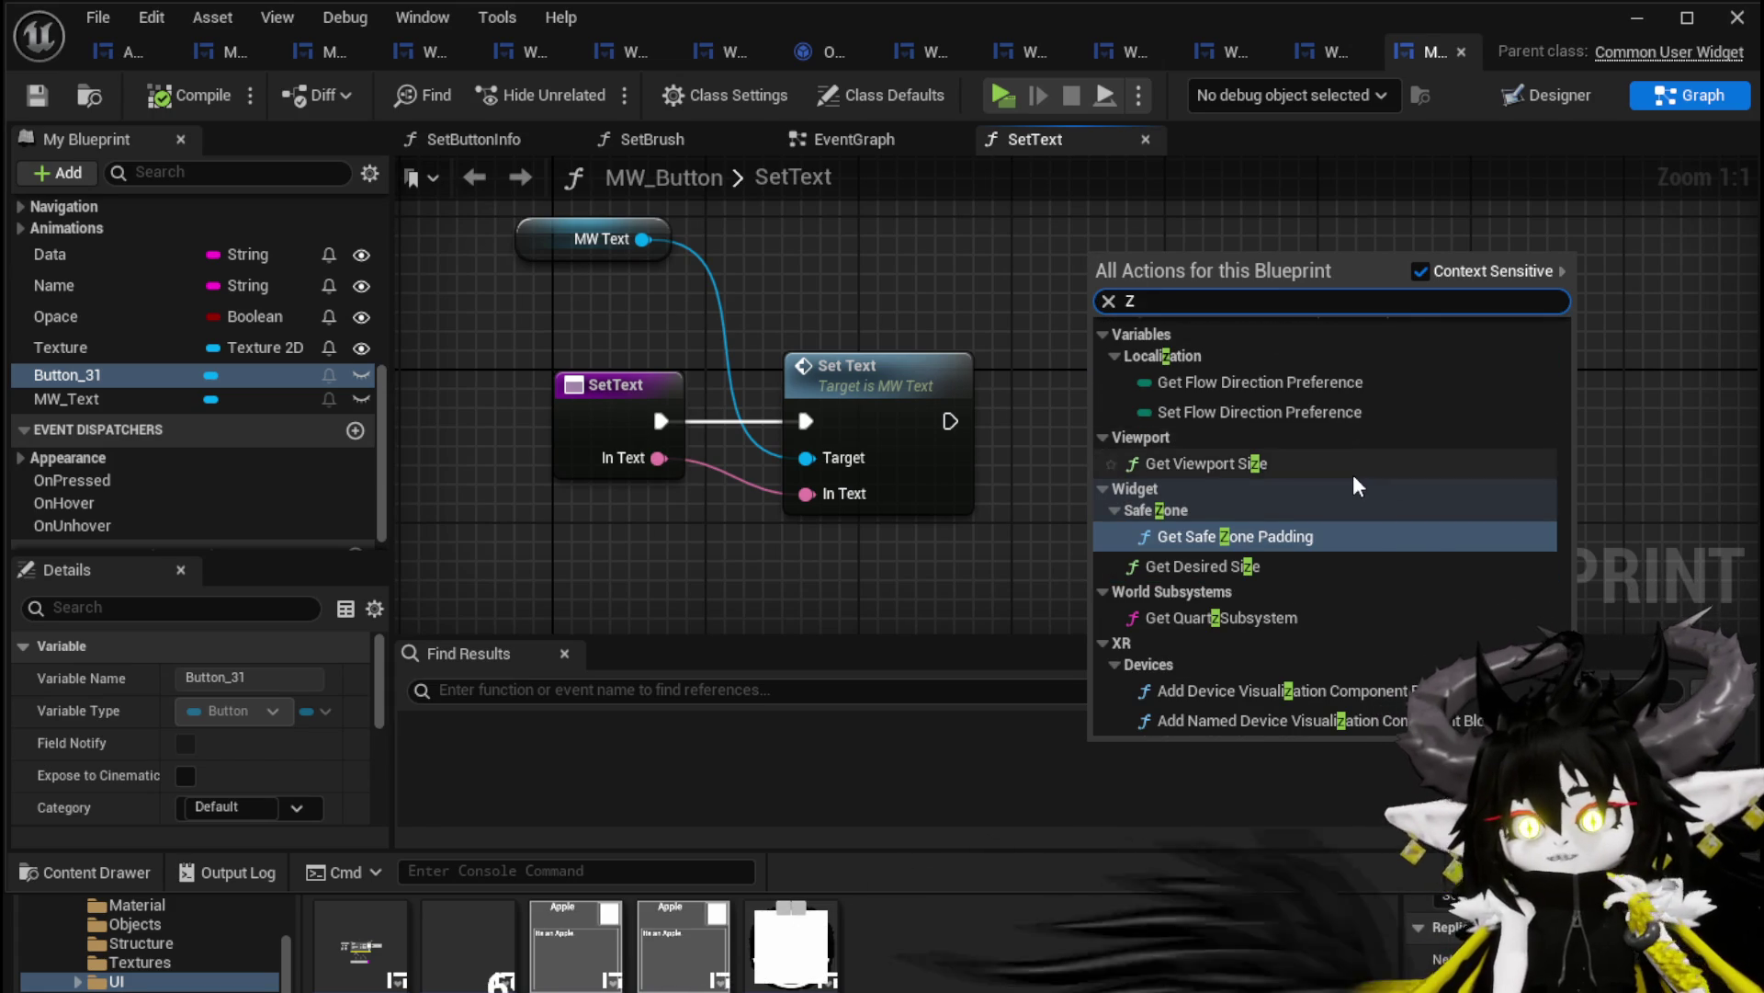
scroll(1352, 474, "up", 5)
scroll(1378, 481, "up", 10)
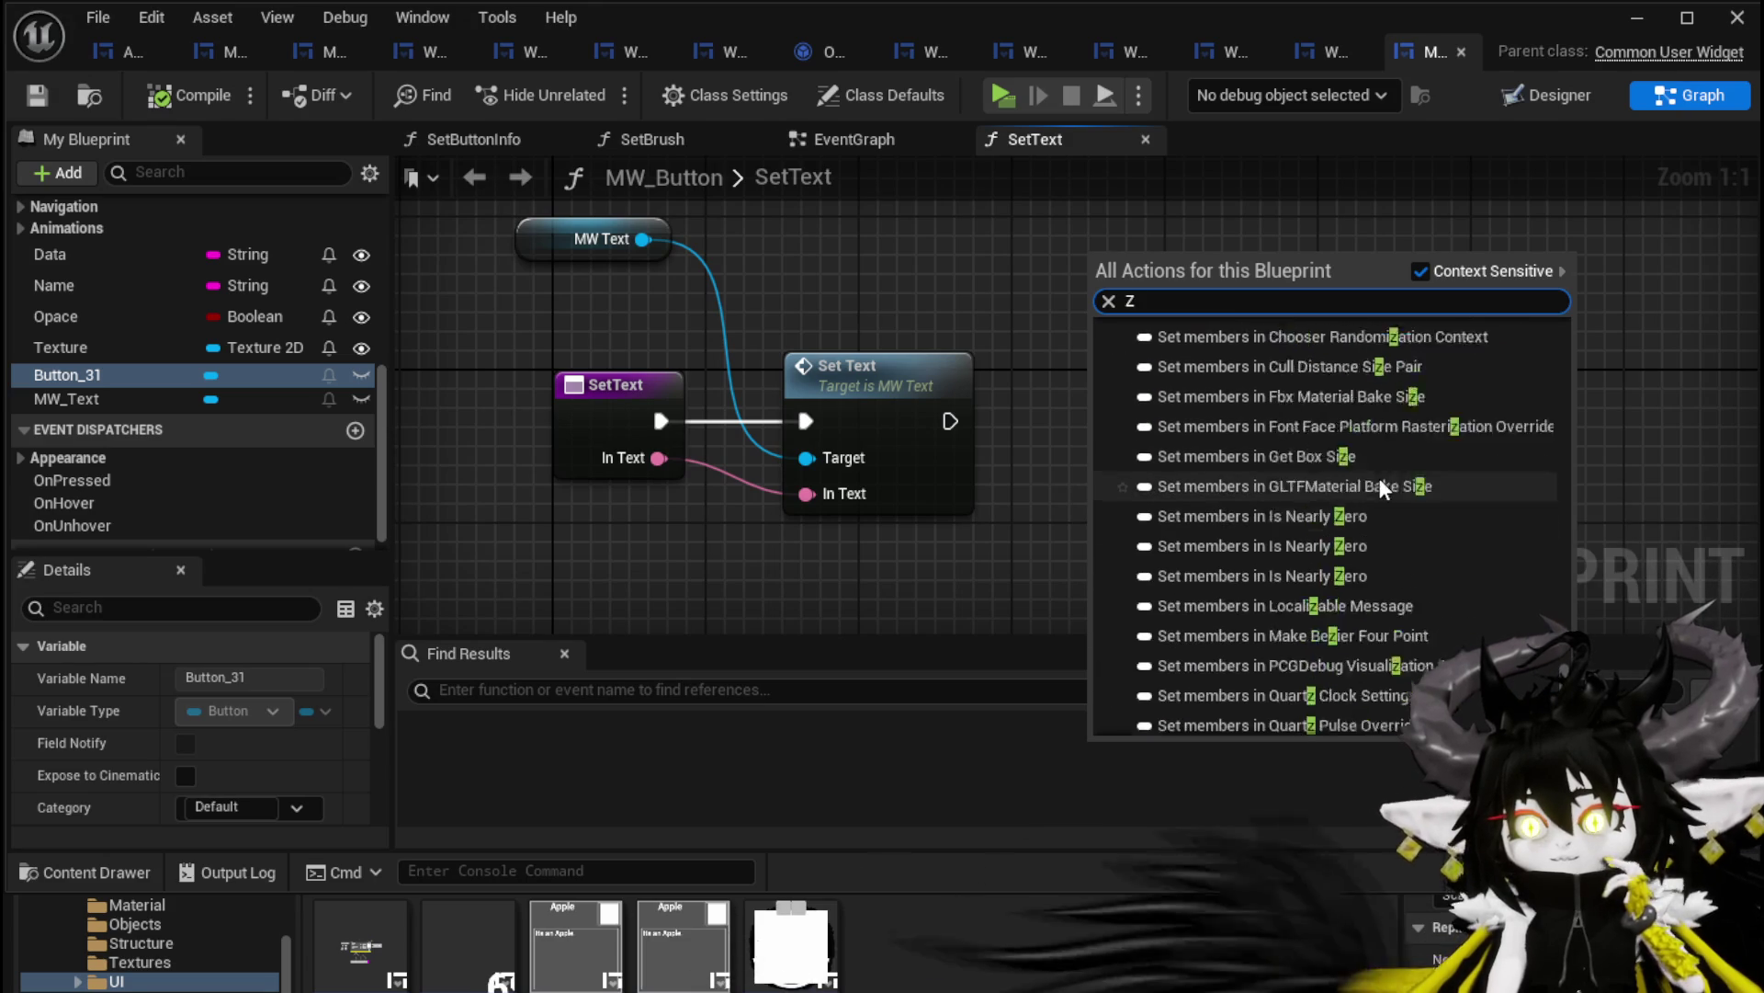
scroll(1378, 476, "up", 10)
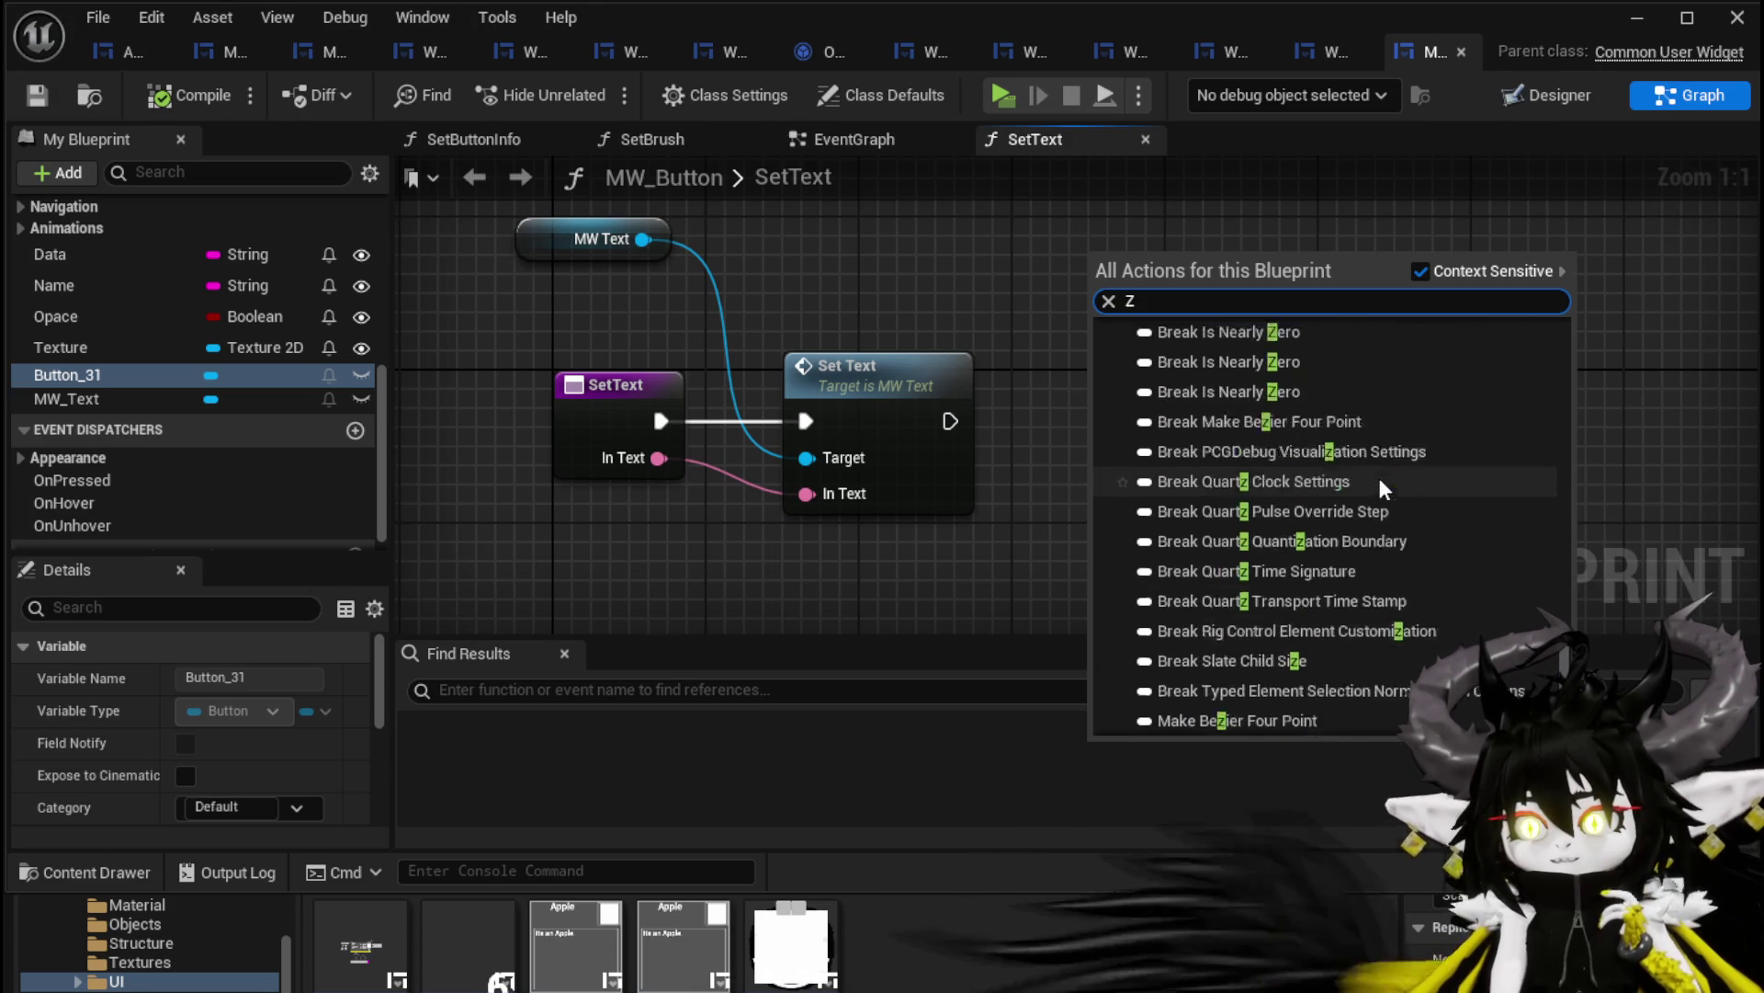
scroll(1380, 477, "up", 3)
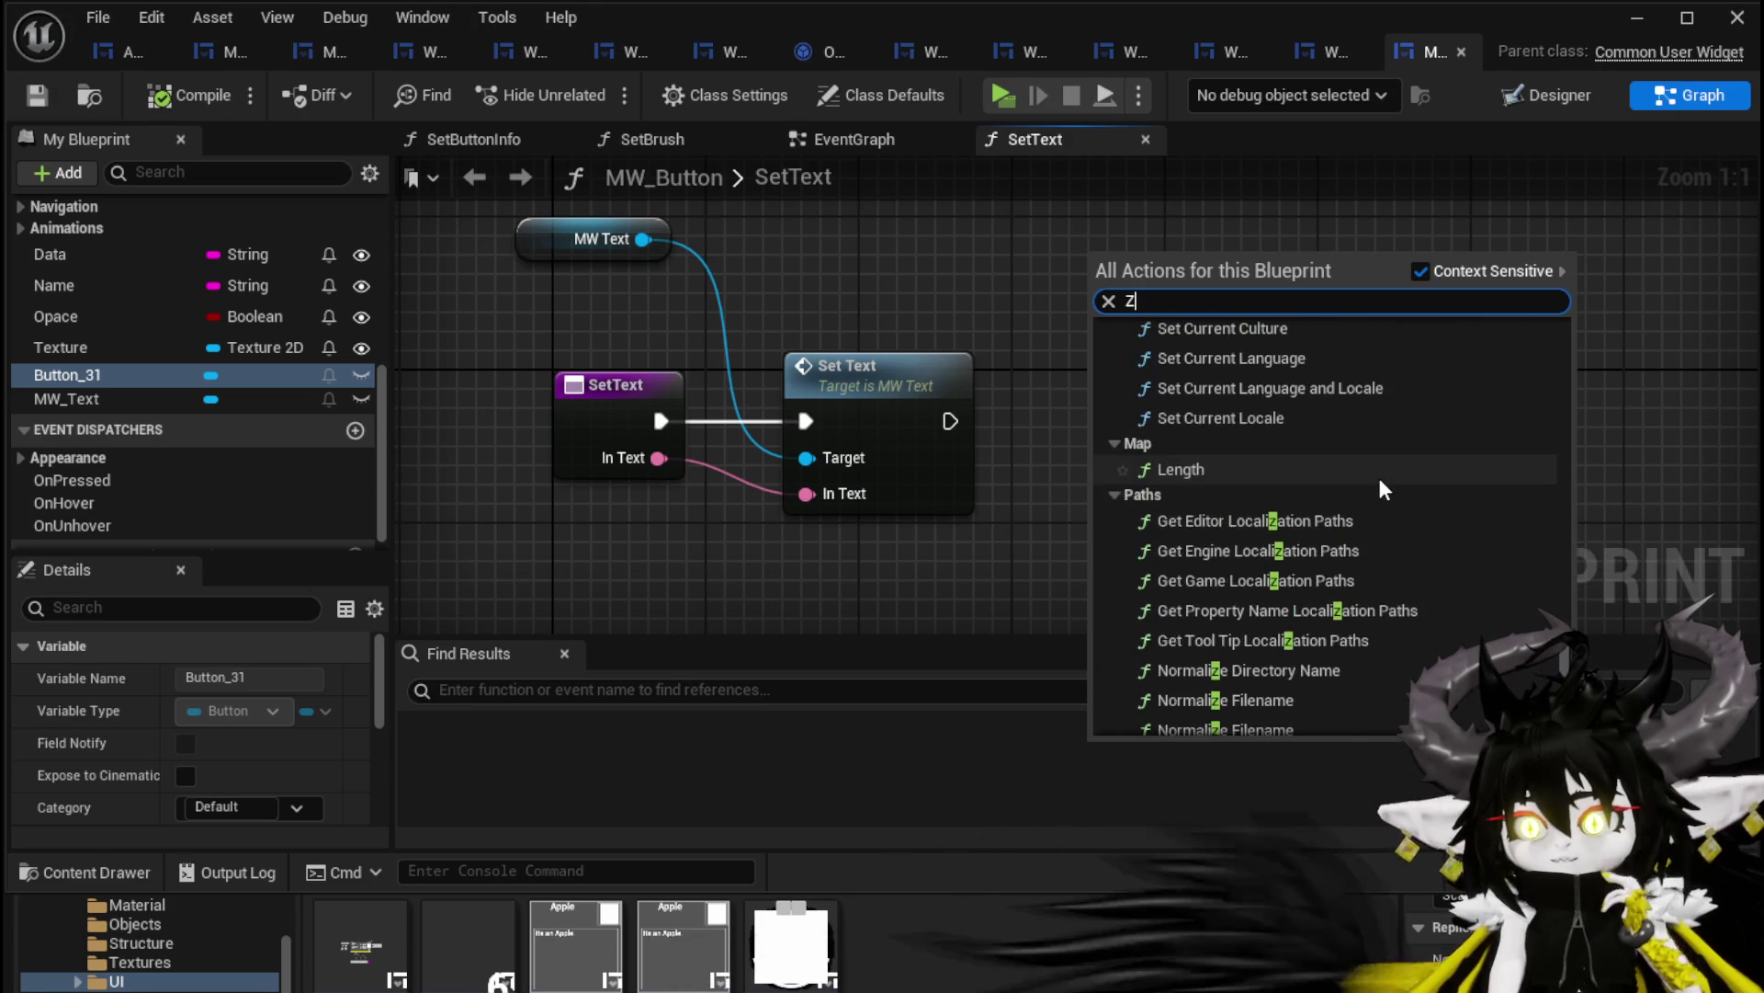
scroll(1383, 487, "up", 3)
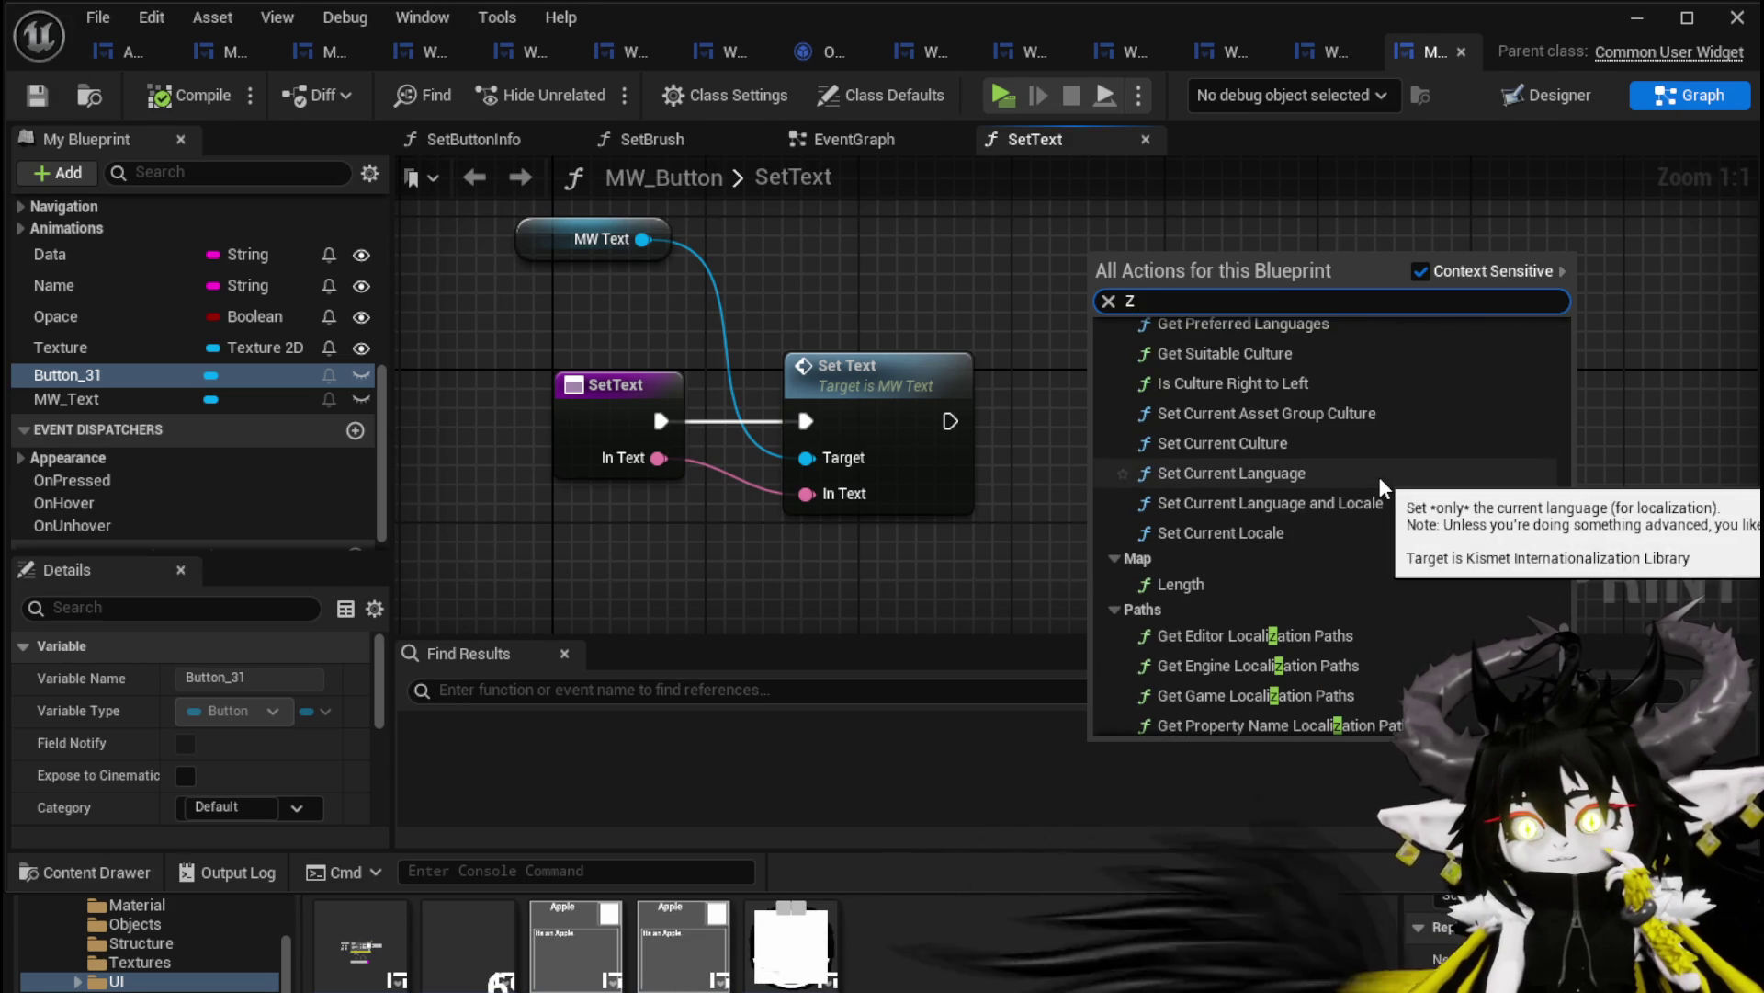
scroll(1383, 487, "up", 4)
scroll(1380, 480, "up", 1)
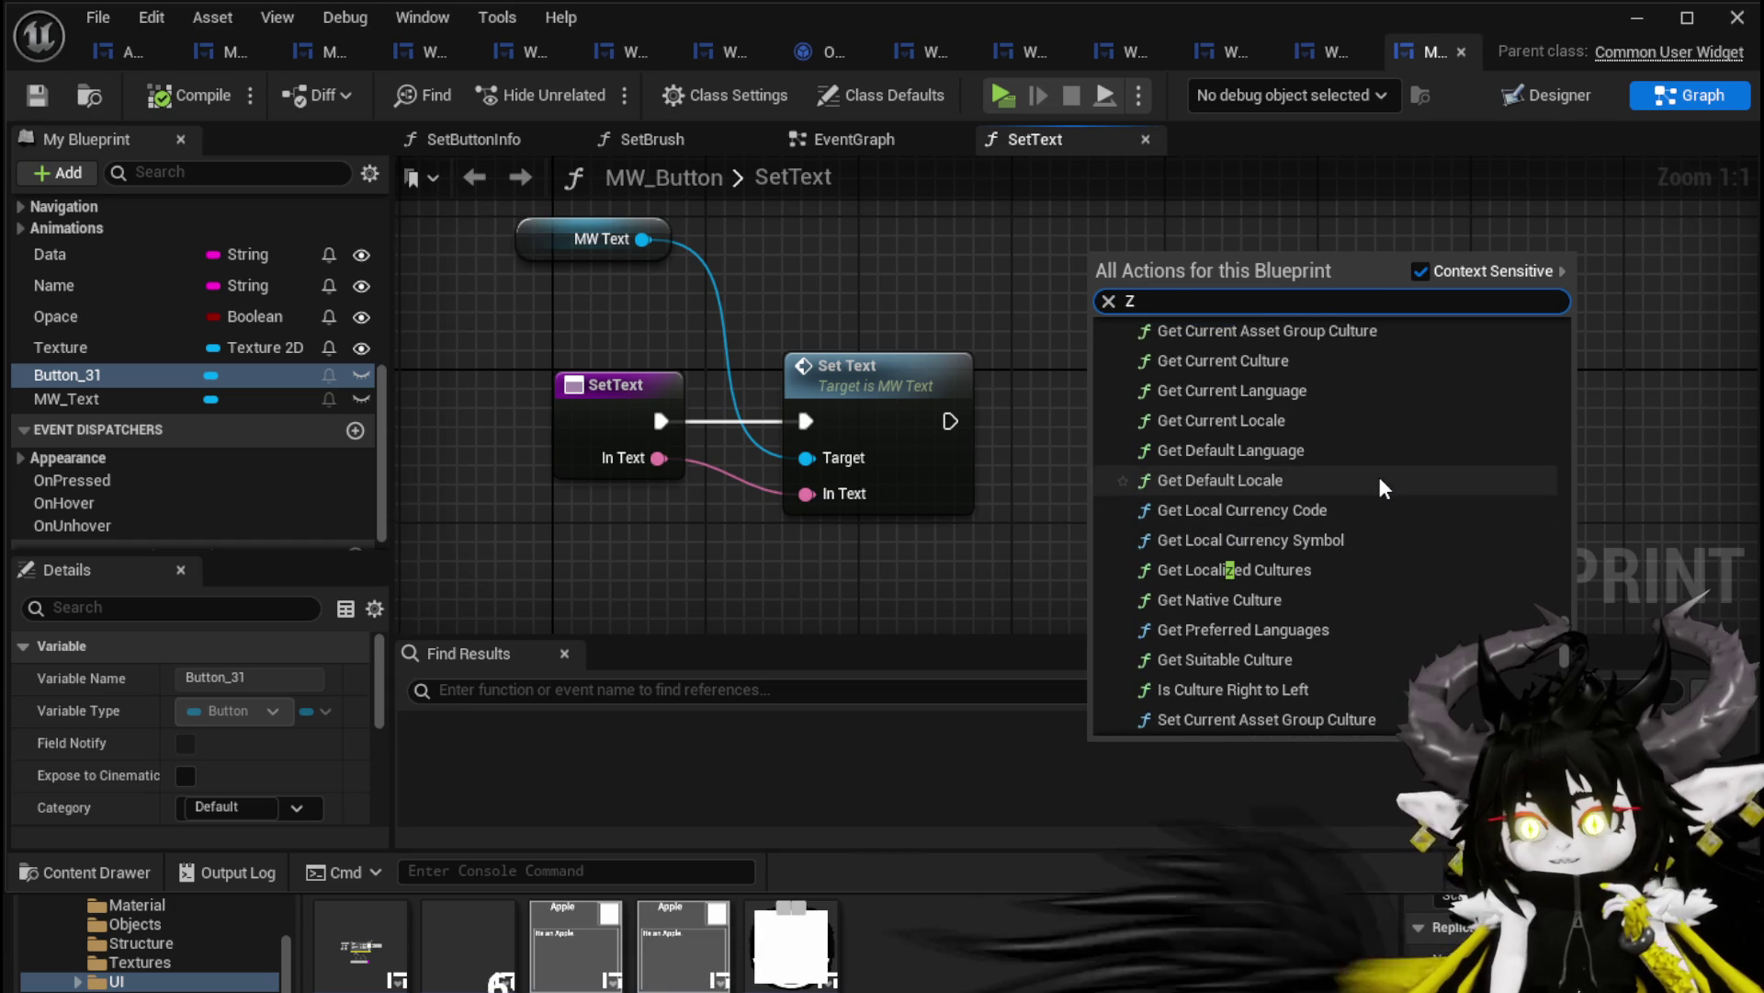
scroll(1380, 480, "up", 4)
scroll(1381, 485, "up", 6)
scroll(1381, 476, "up", 10)
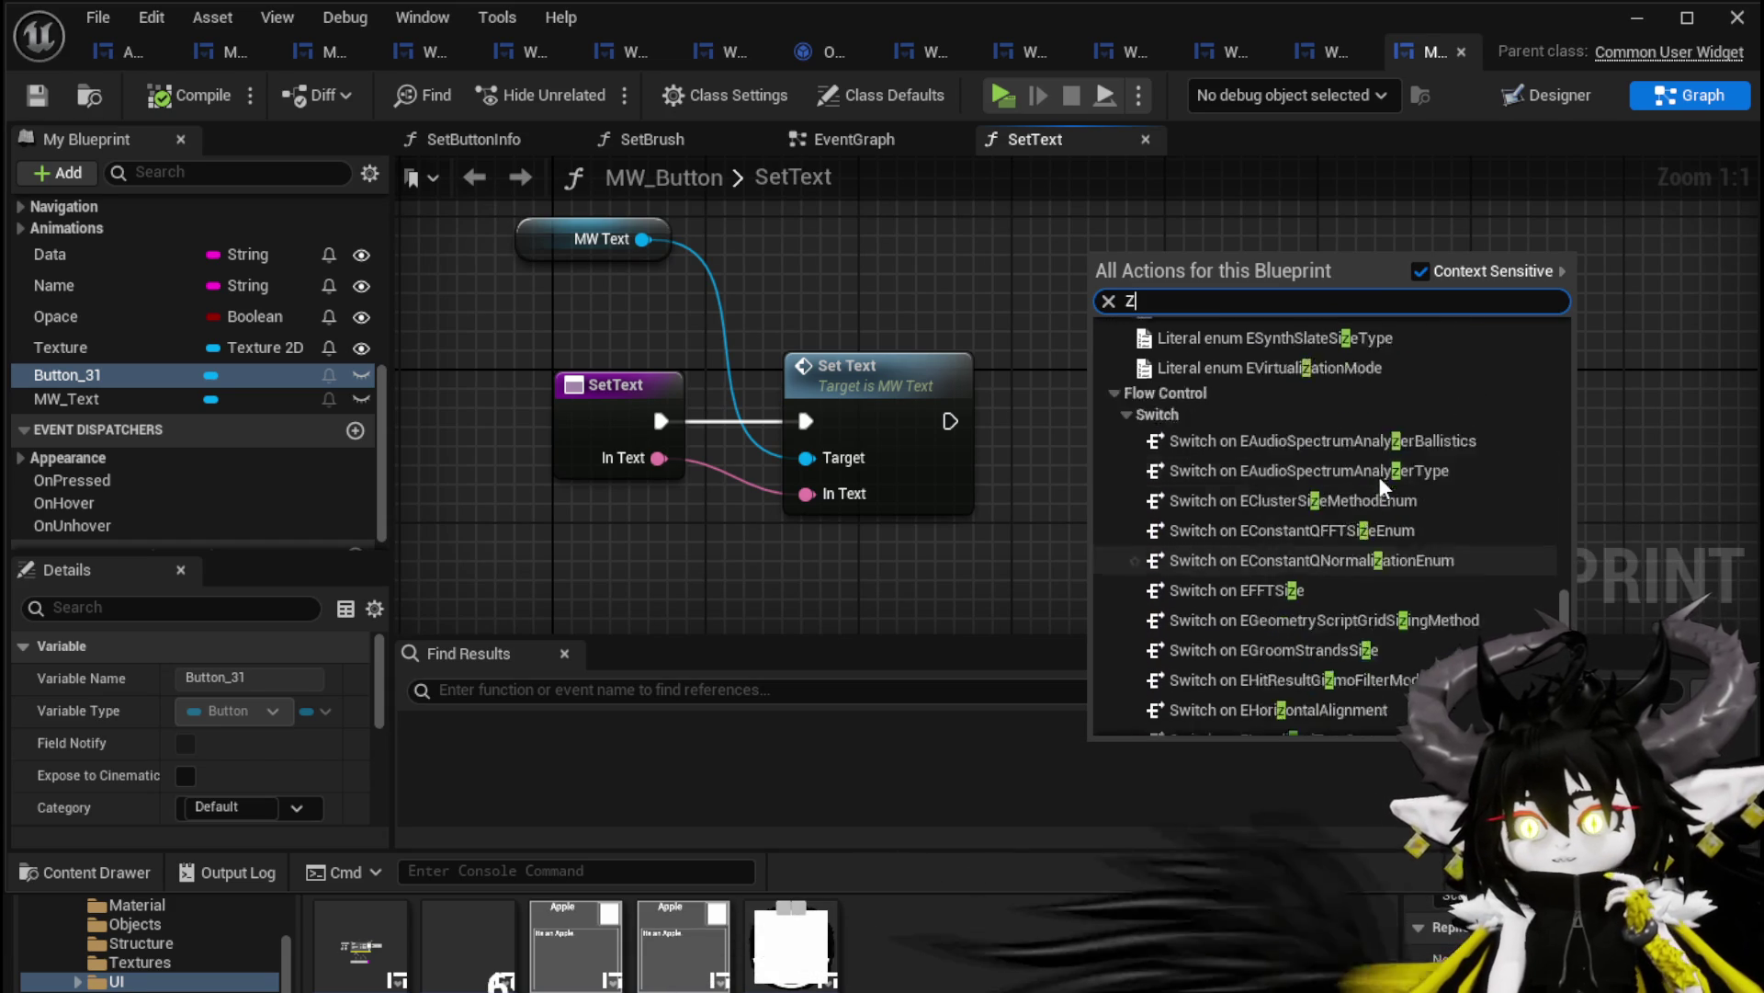
scroll(1381, 476, "up", 10)
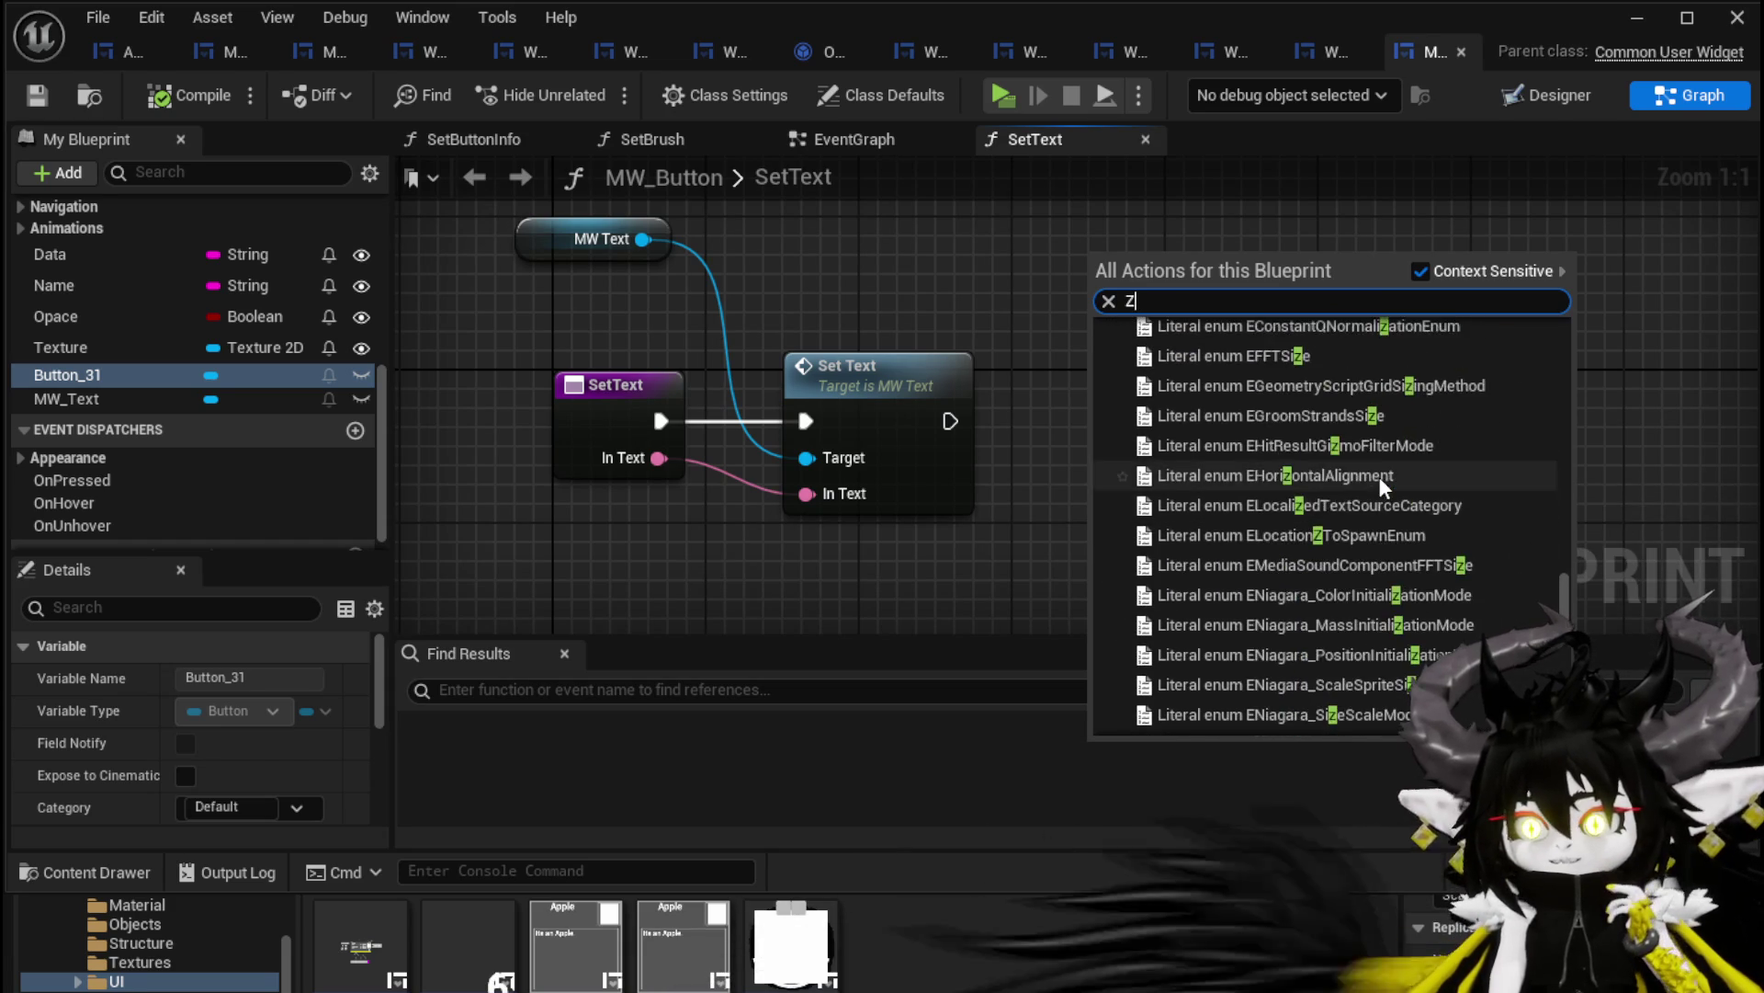
scroll(1527, 459, "up", 10)
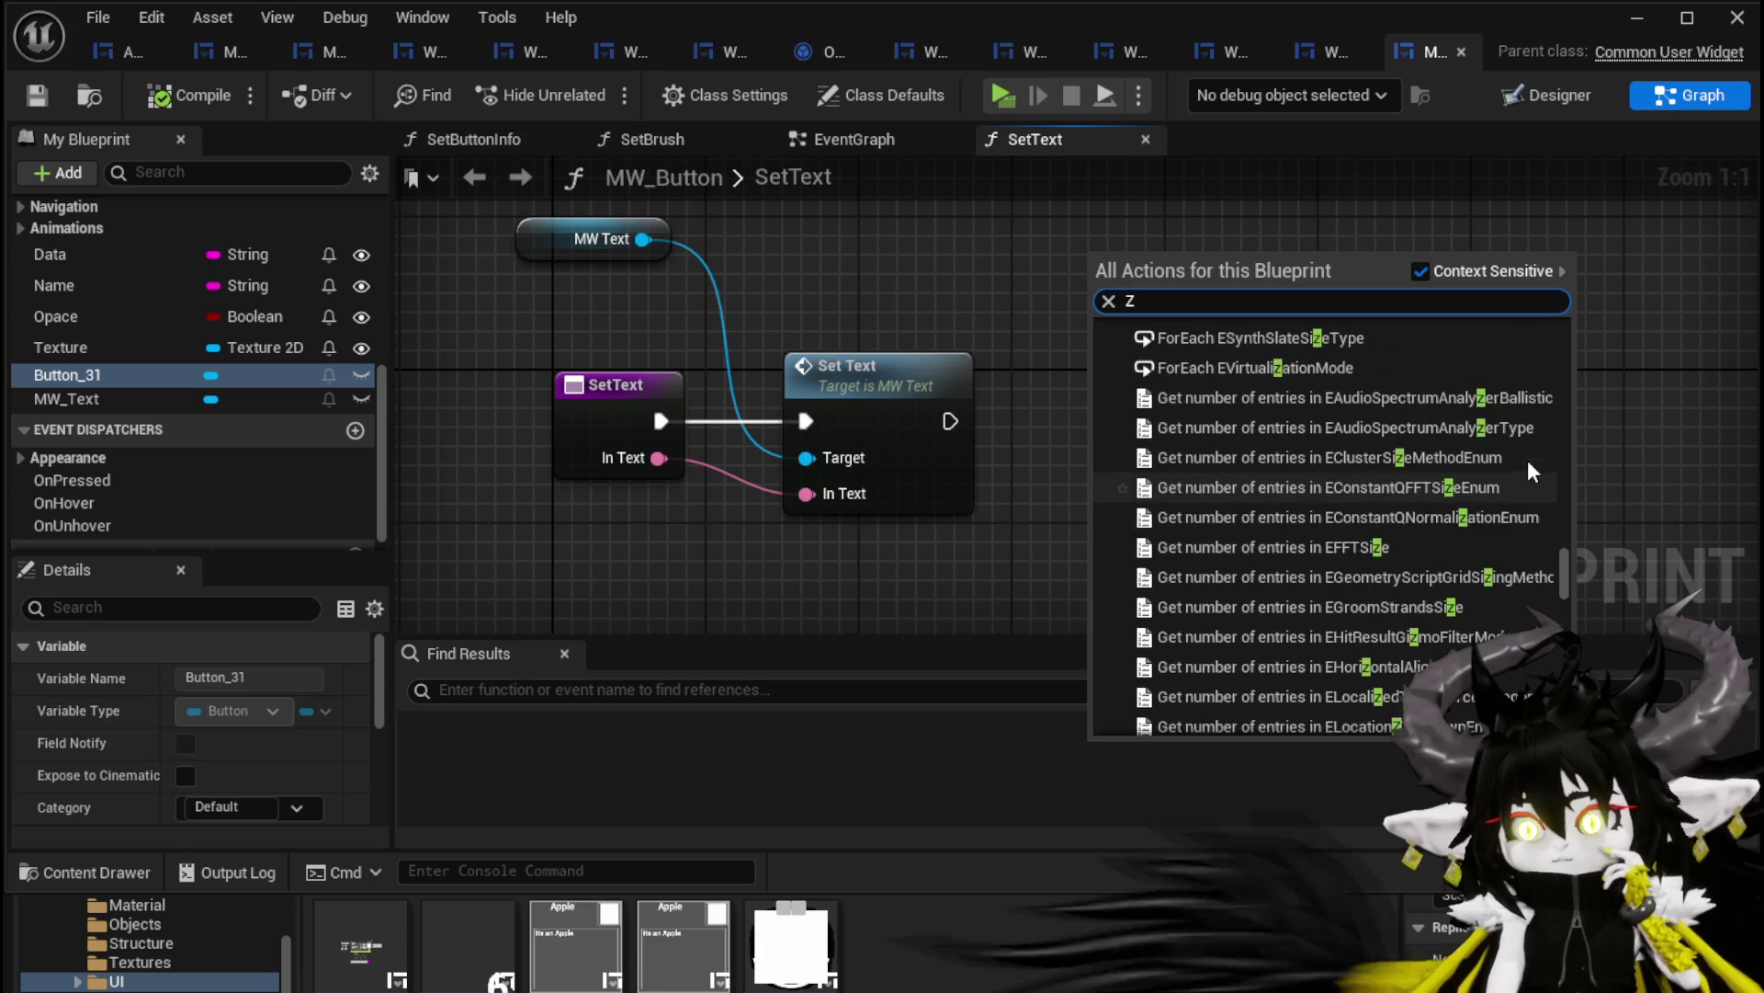
left_click_drag(1566, 569, 1552, 305)
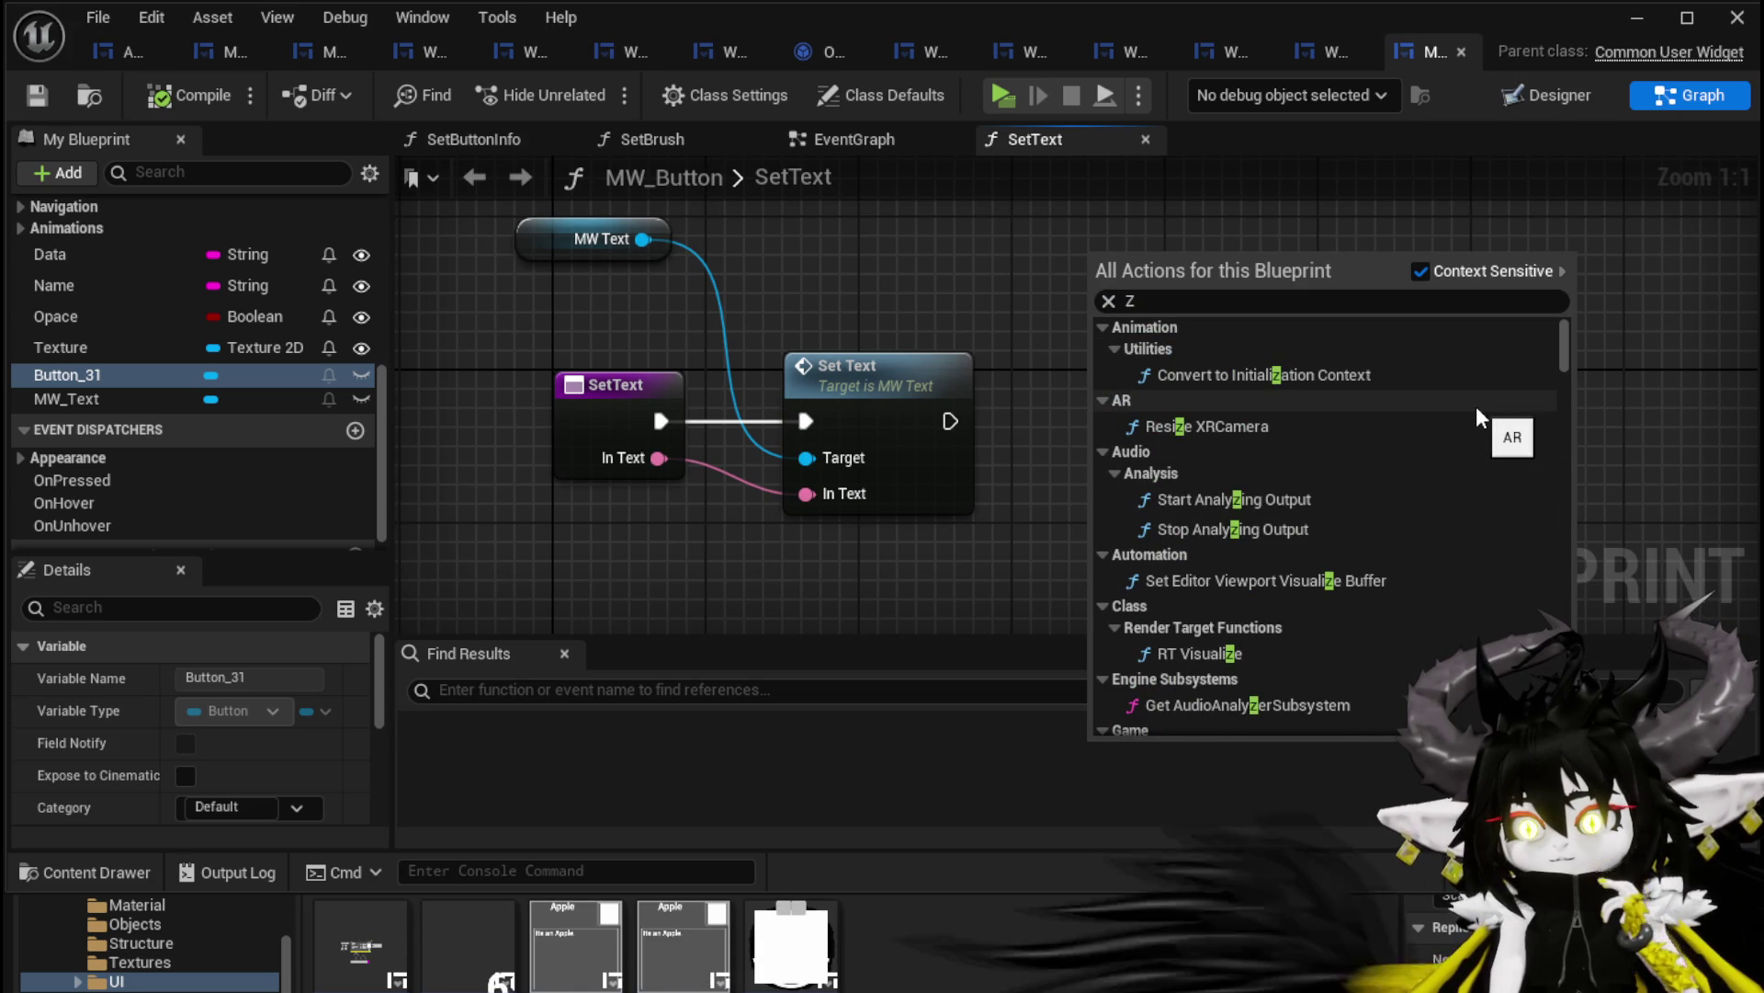
scroll(1476, 409, "down", 3)
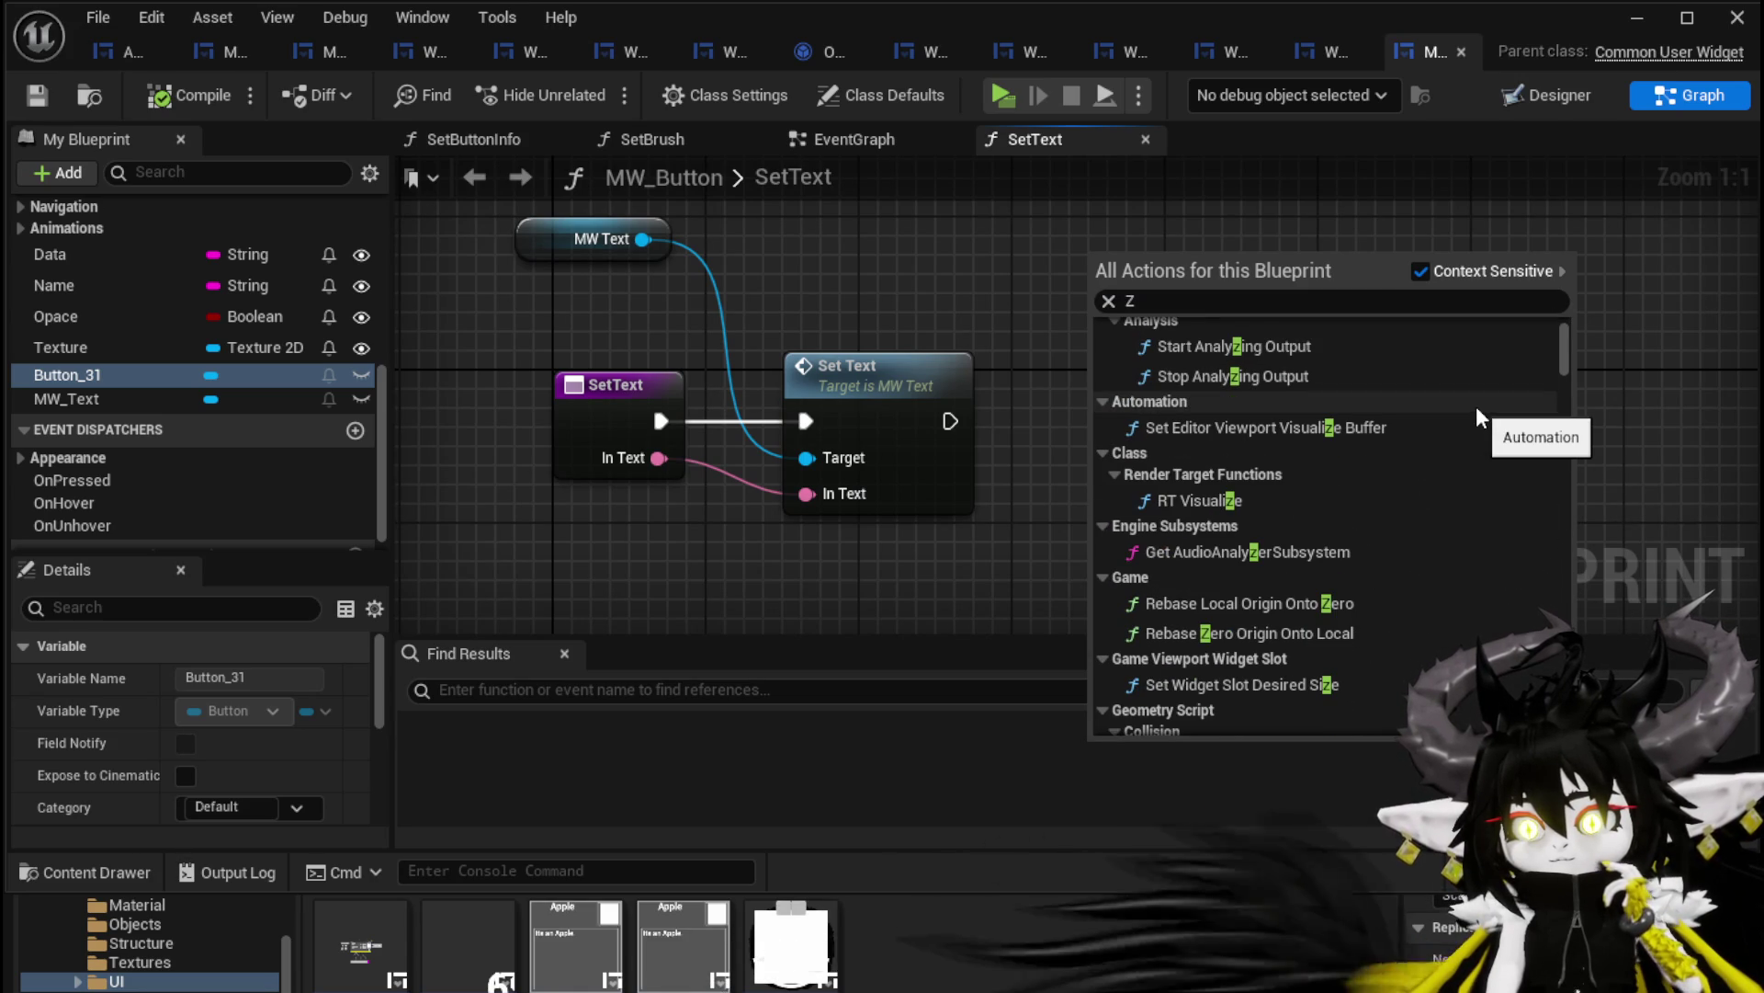
scroll(1477, 410, "down", 2)
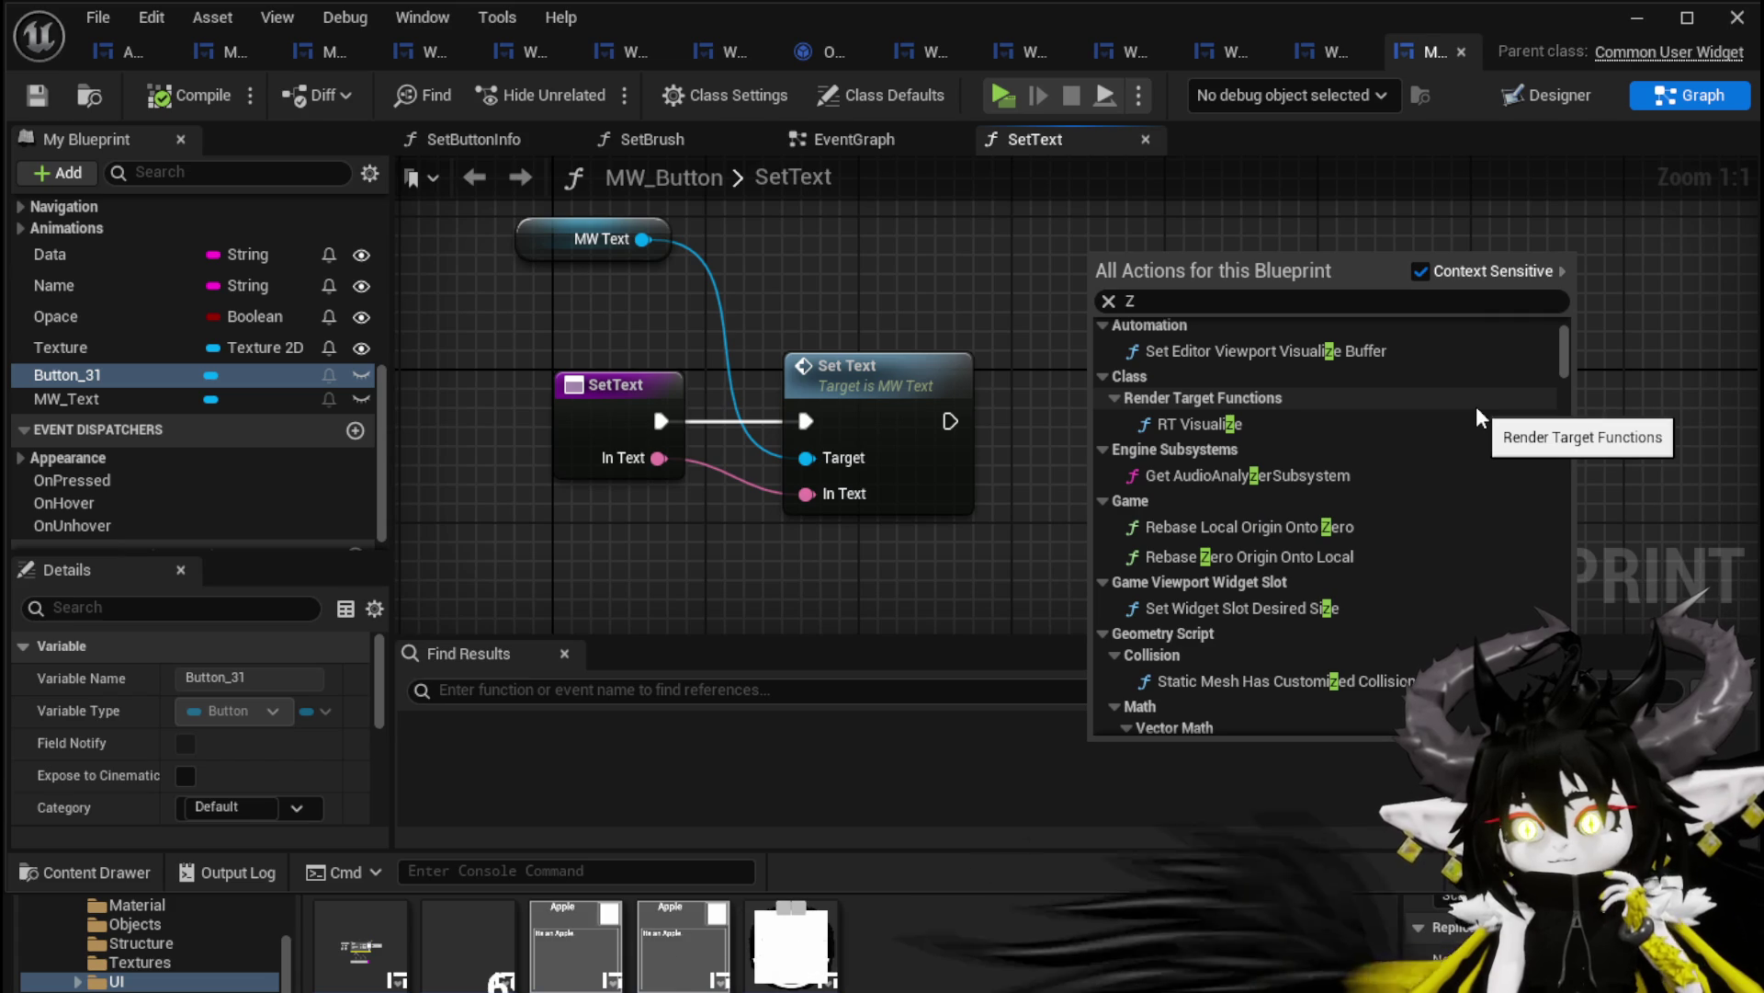
scroll(1476, 410, "down", 3)
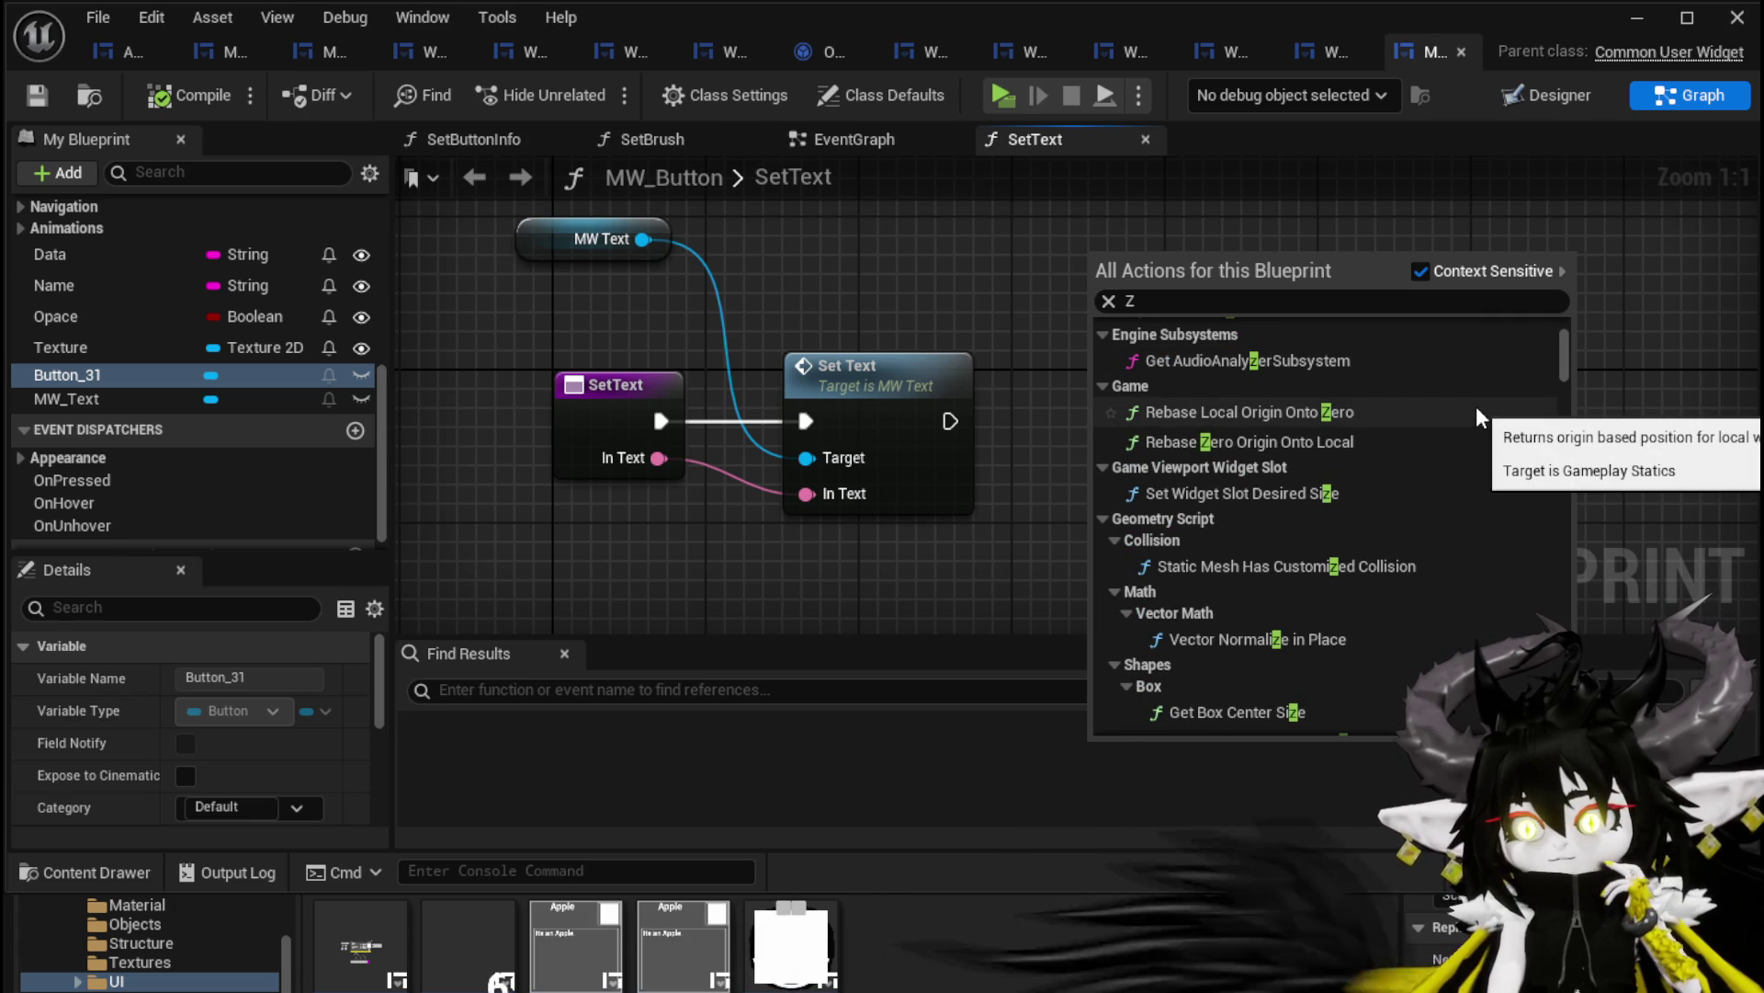
scroll(1477, 411, "down", 2)
scroll(1476, 406, "down", 2)
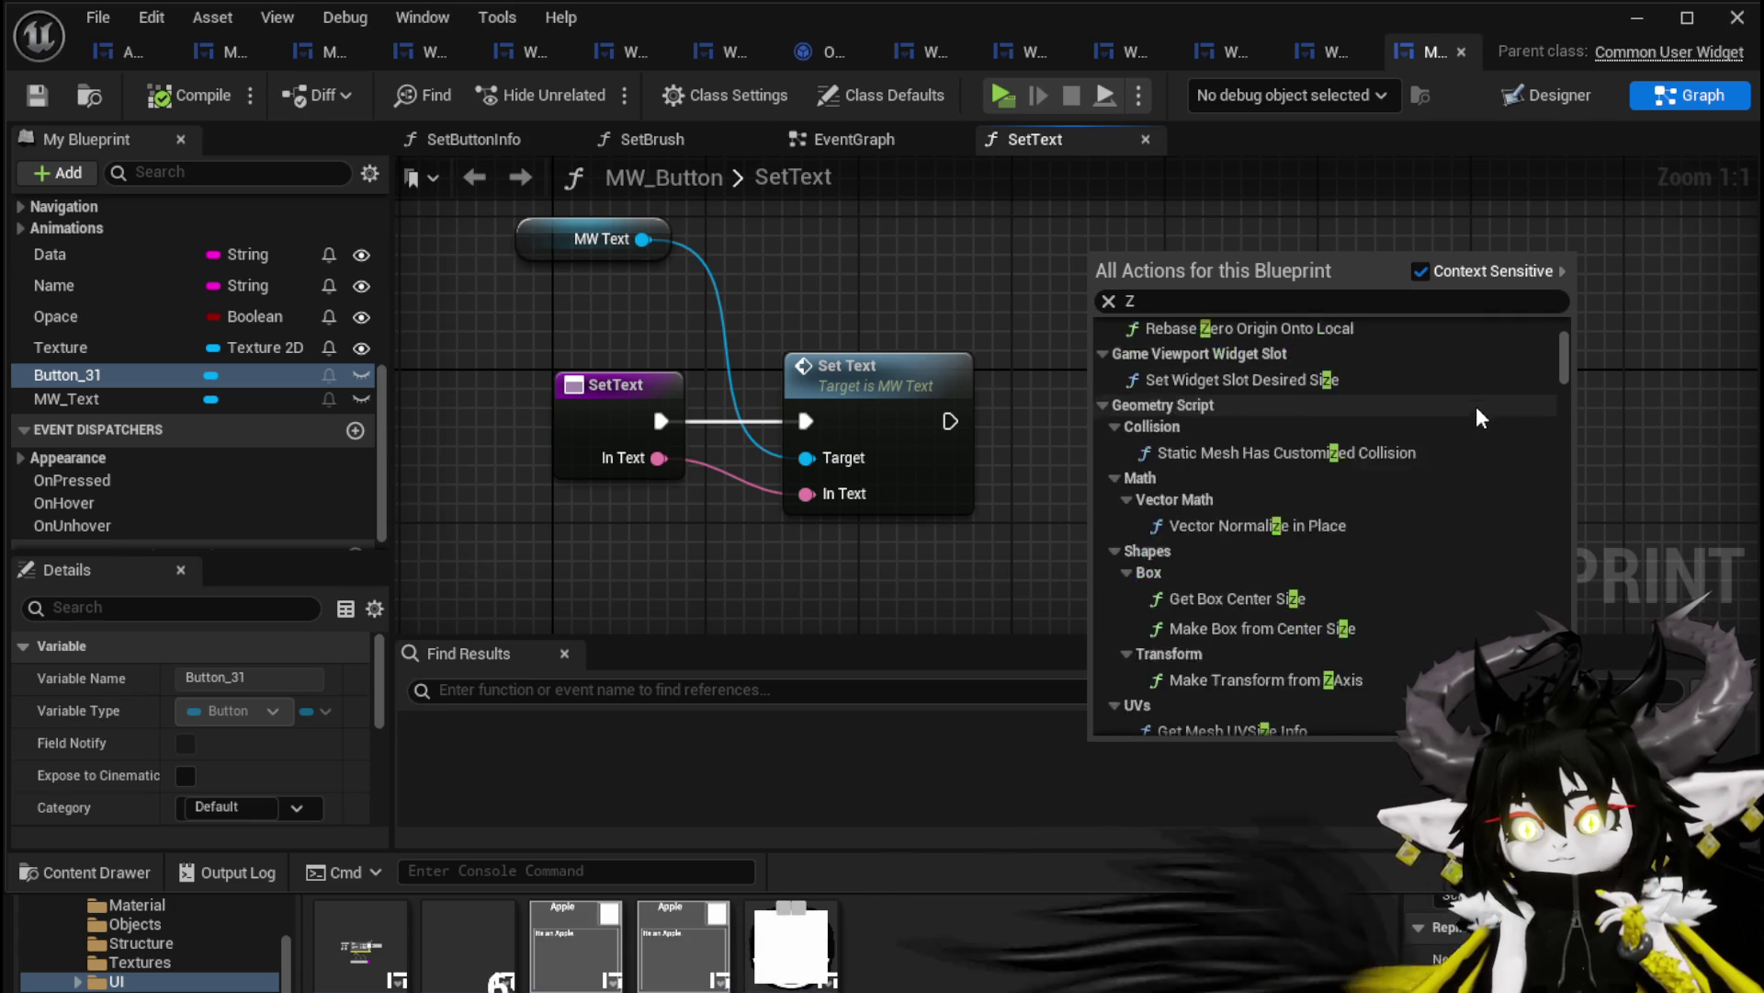
scroll(1477, 409, "down", 3)
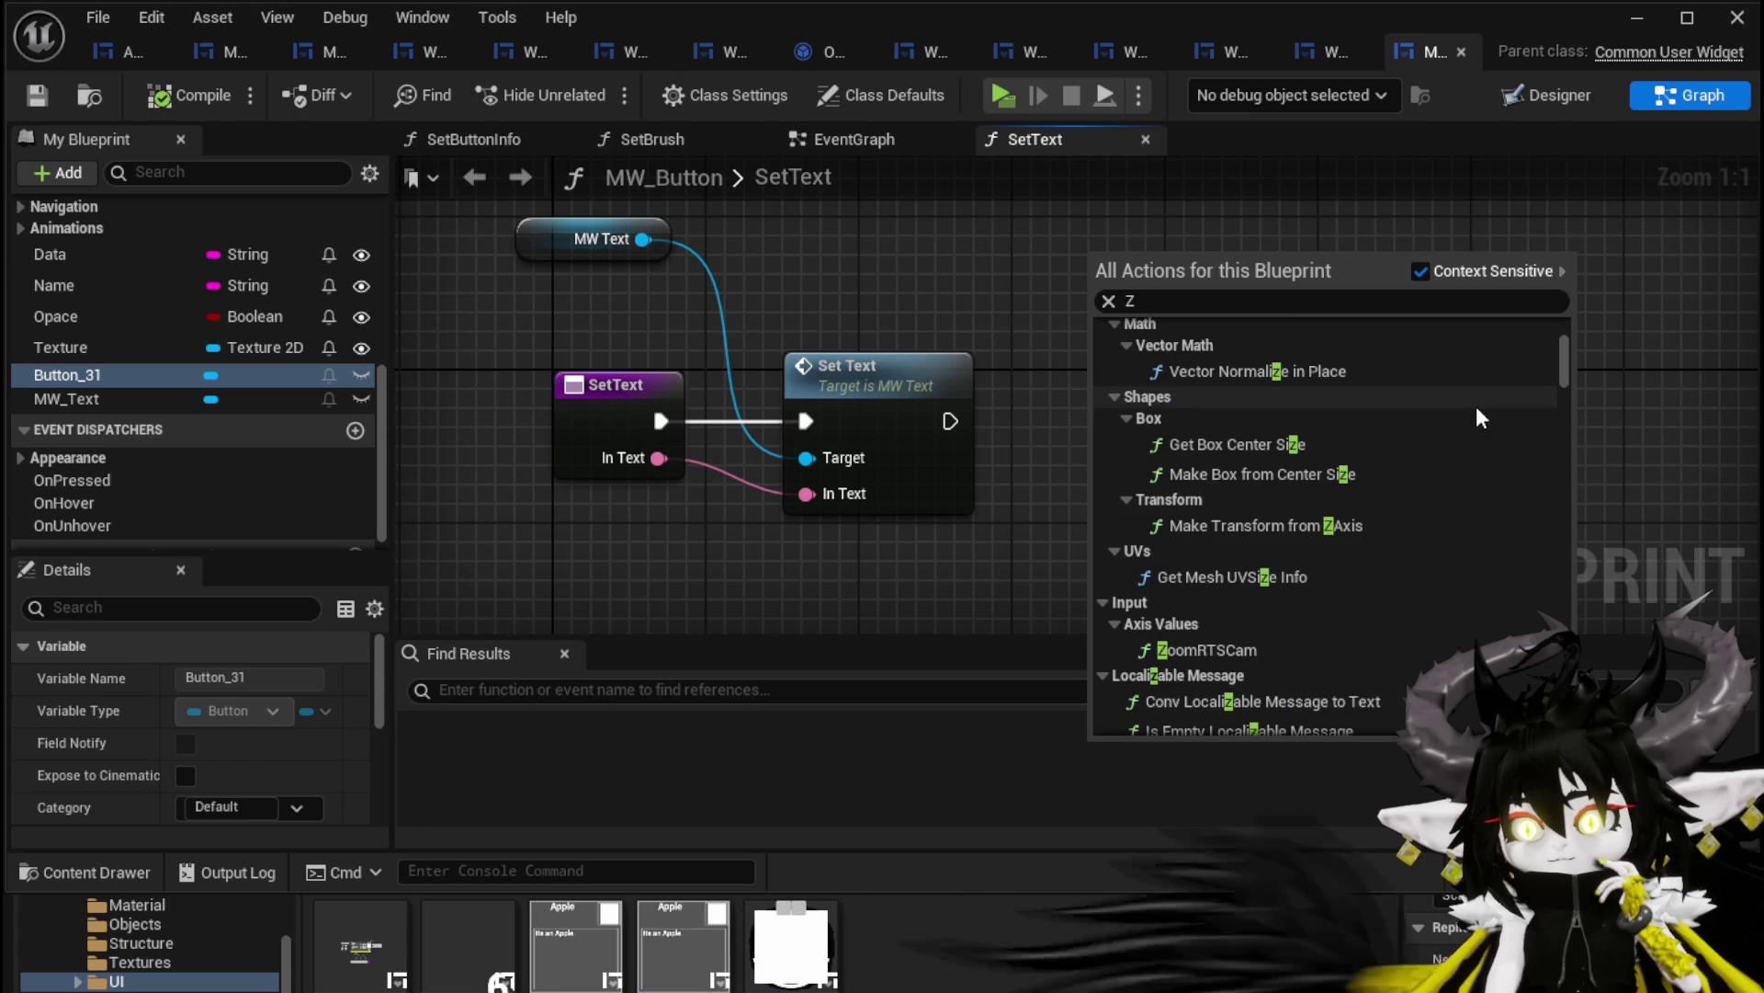
scroll(1476, 406, "down", 5)
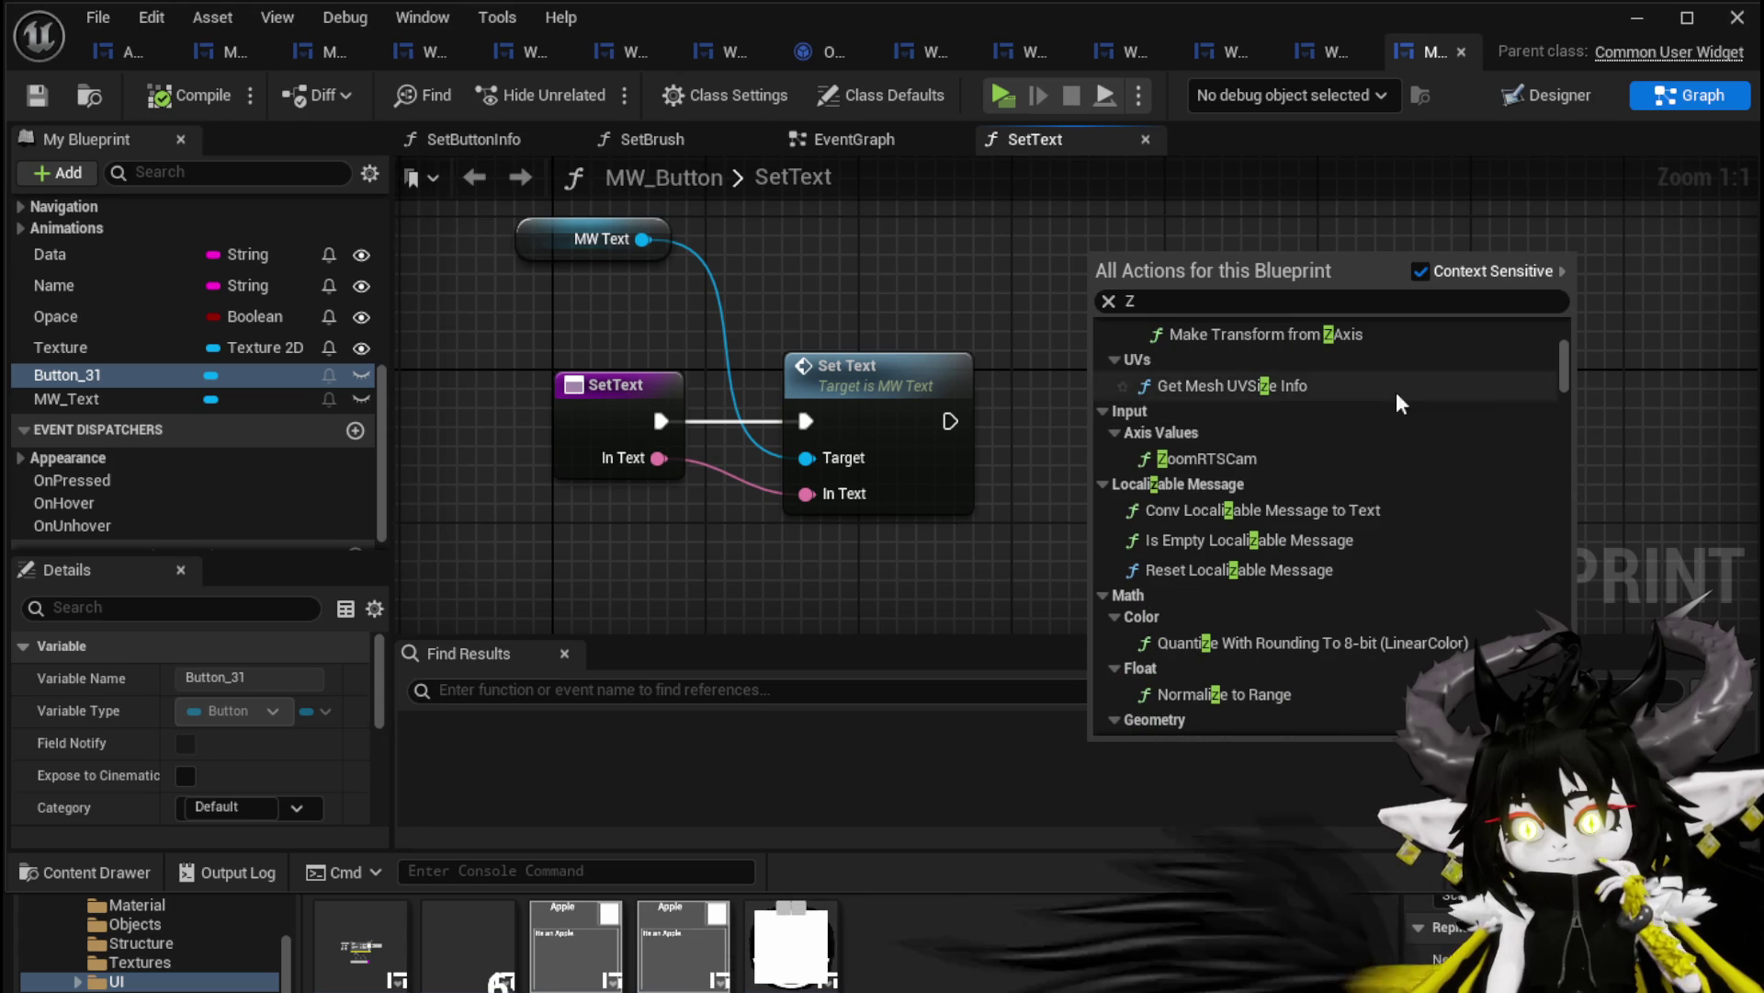
left_click(905, 267)
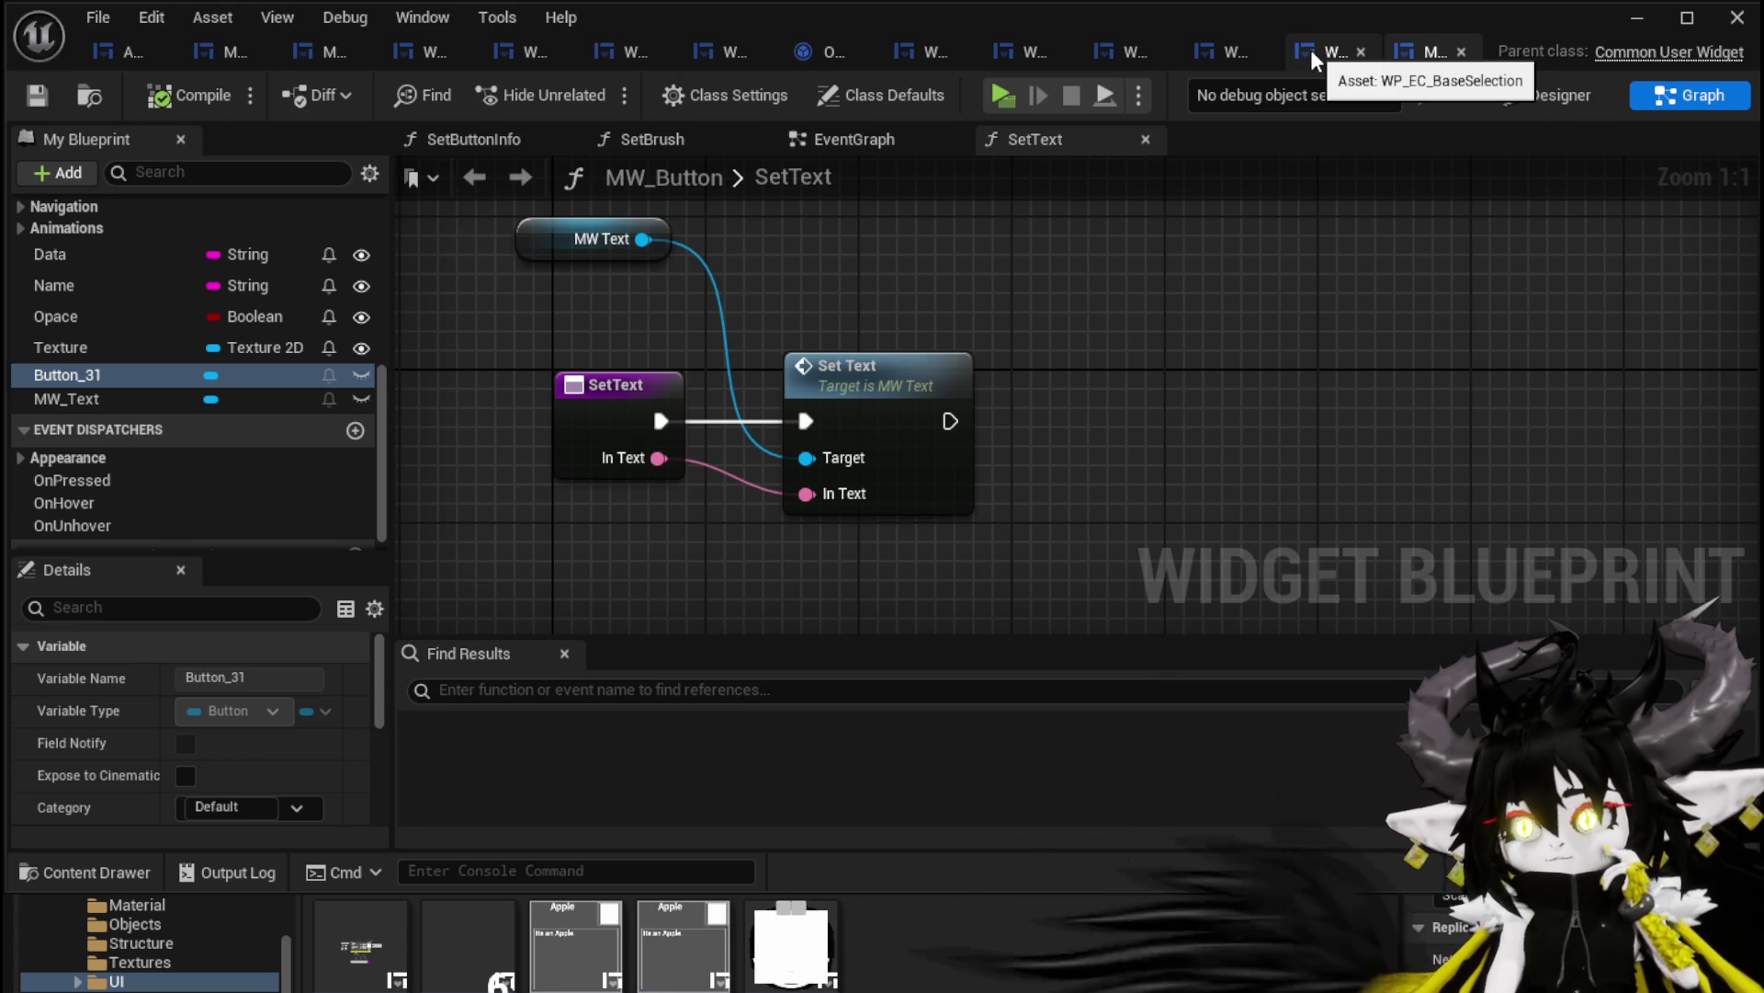
left_click(914, 57)
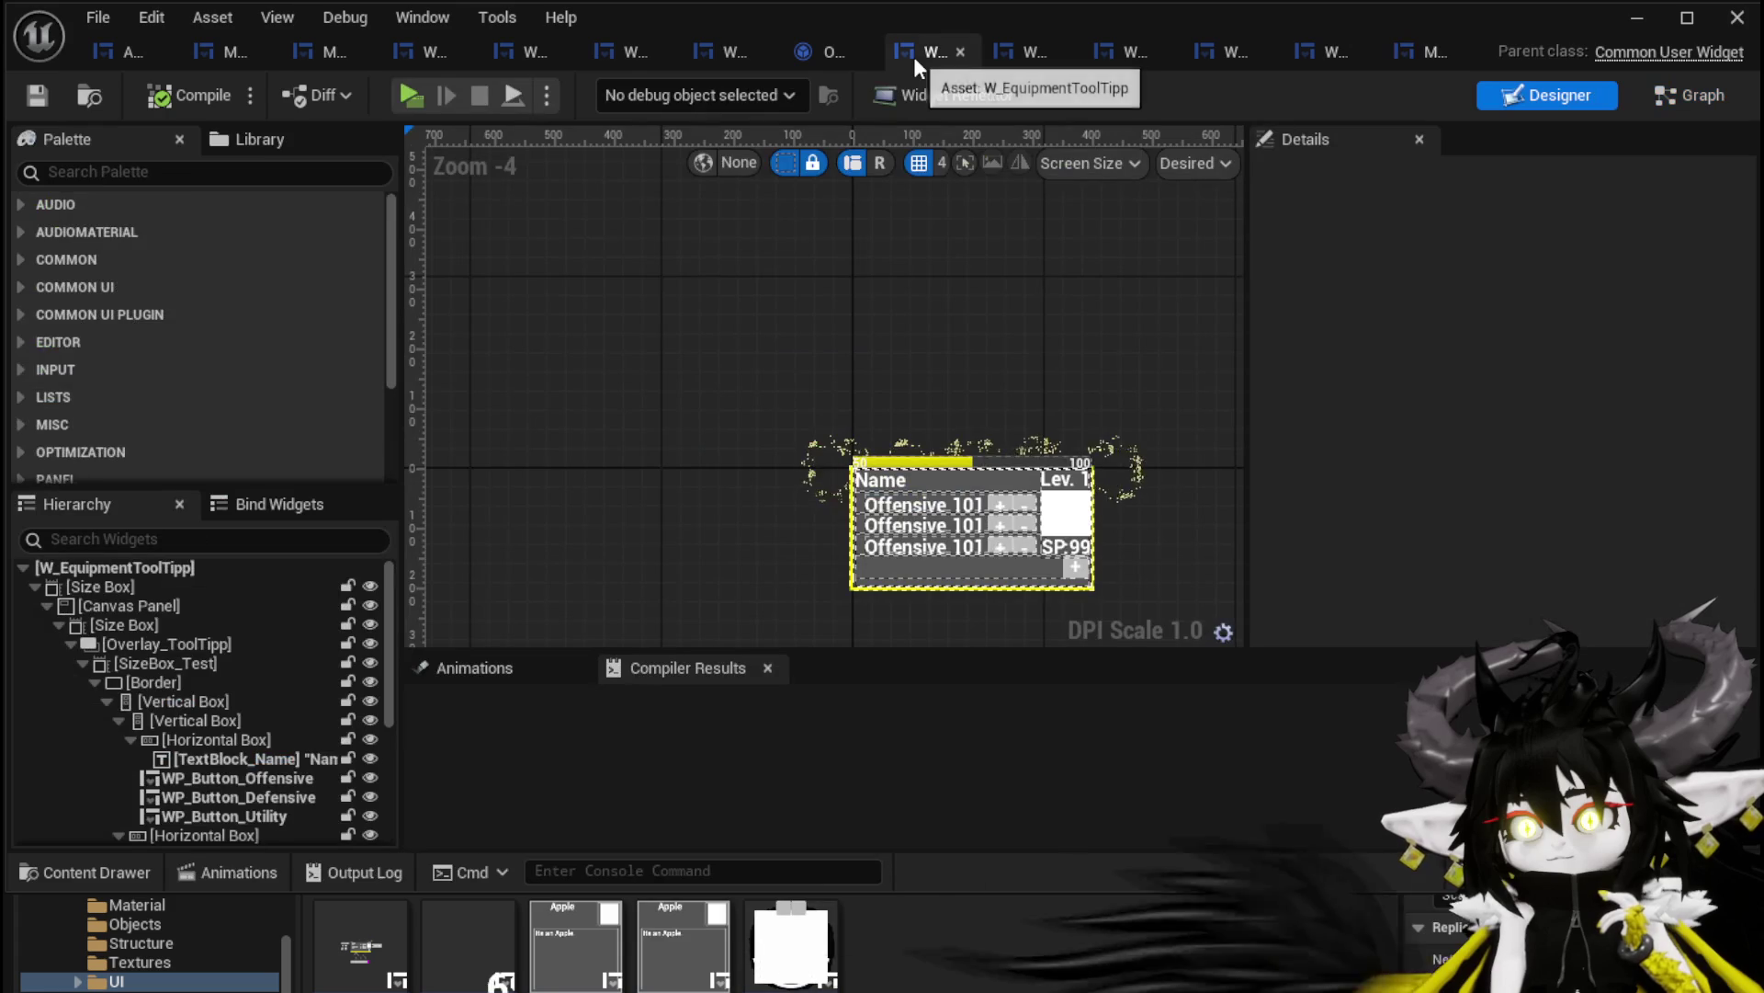
In WP_EquipmentWorkbenchUI, review MW_Button_Craft's Details and its 400×55 Horizontal Box at Position Y 278.51
left_click(729, 57)
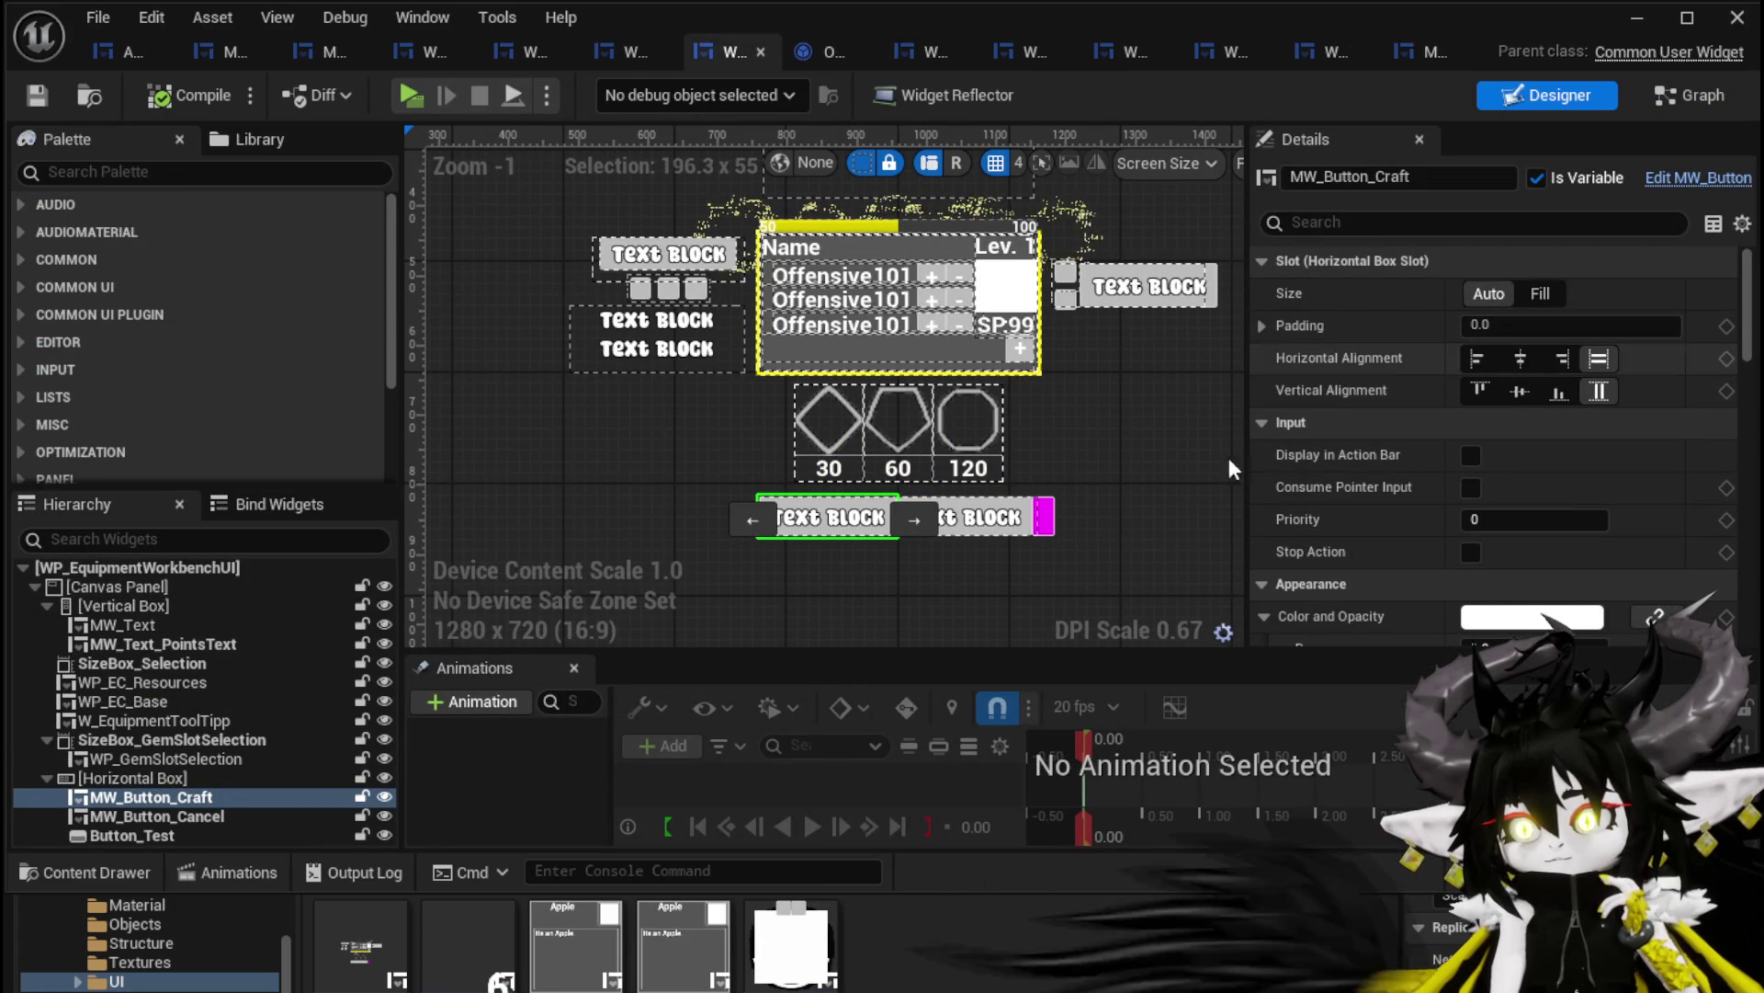
scroll(1416, 503, "down", 5)
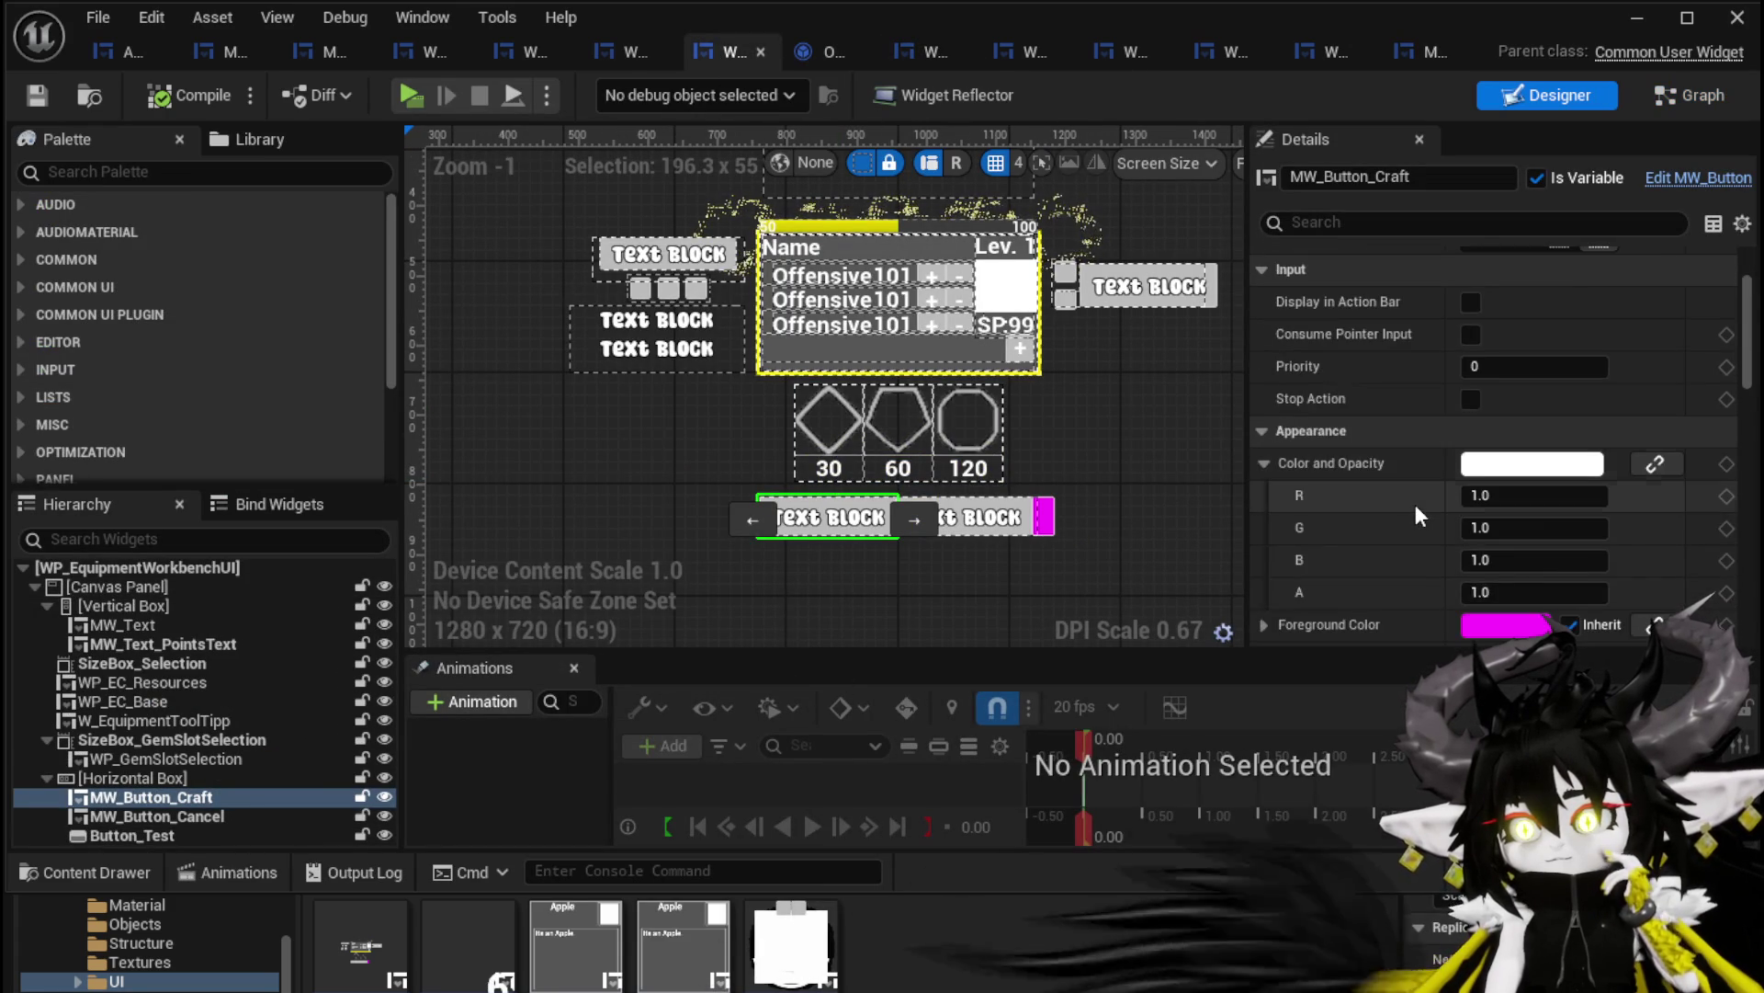
scroll(1413, 503, "down", 4)
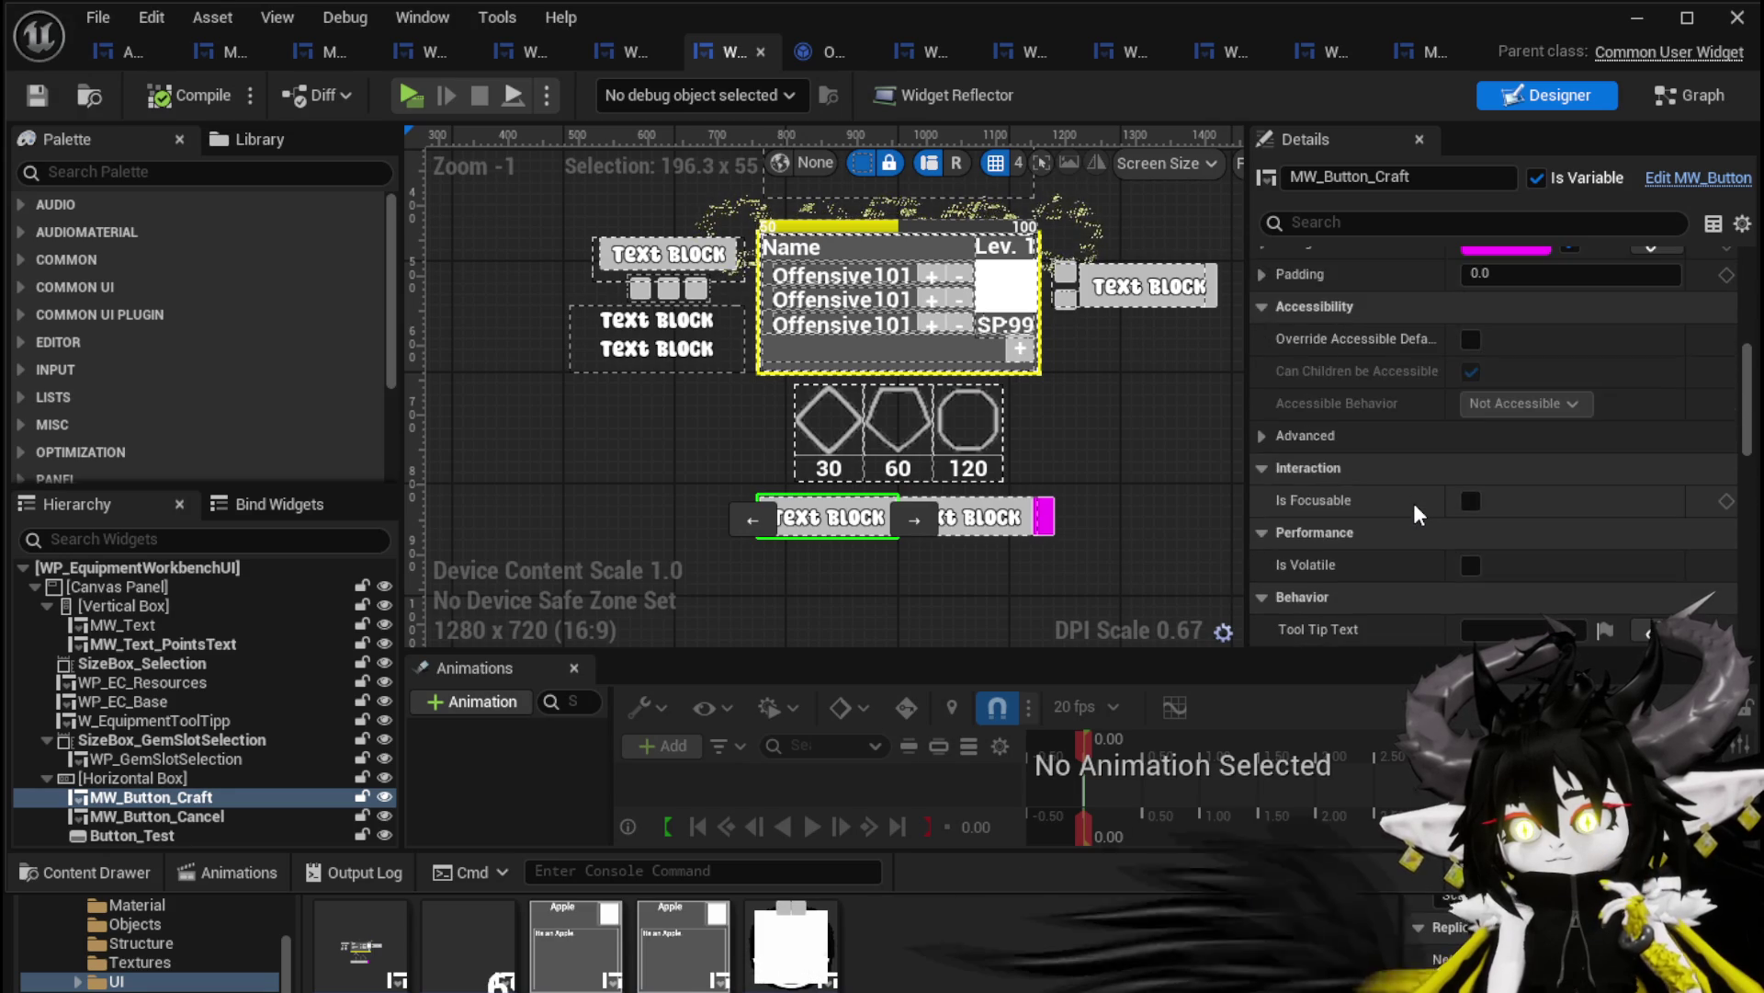
scroll(1414, 503, "down", 4)
scroll(1413, 504, "down", 5)
scroll(1414, 499, "up", 6)
scroll(1413, 506, "up", 6)
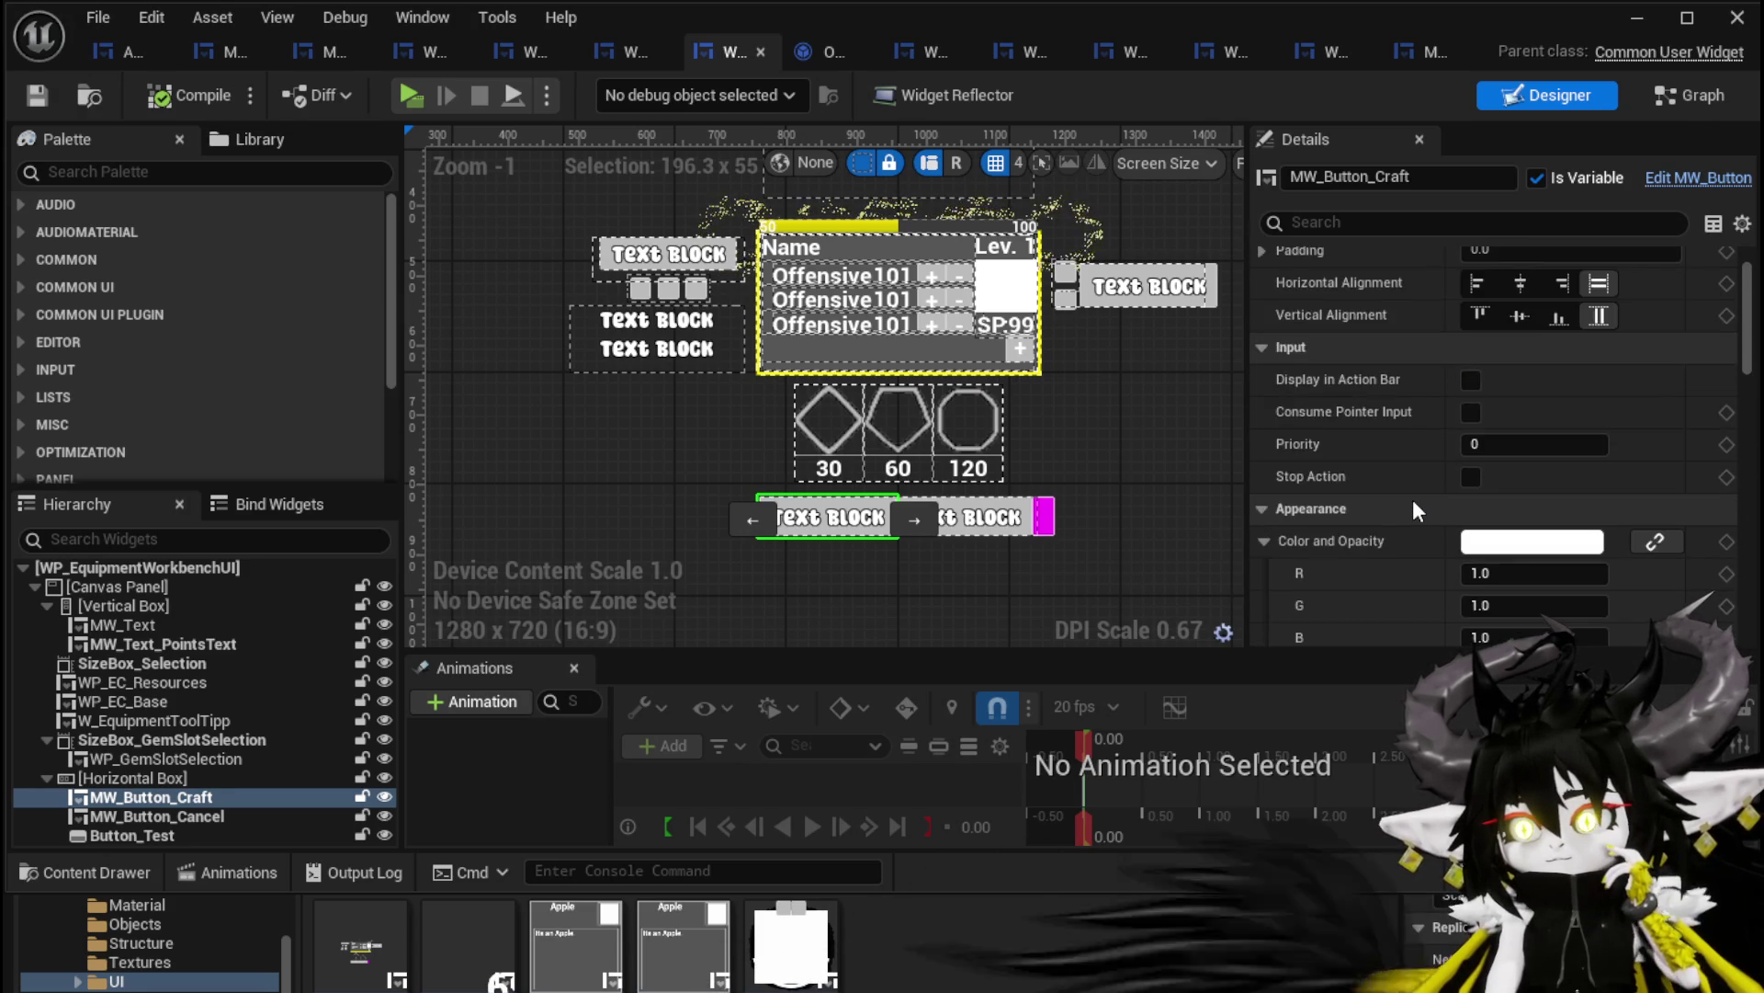
scroll(1413, 506, "up", 2)
left_click(133, 778)
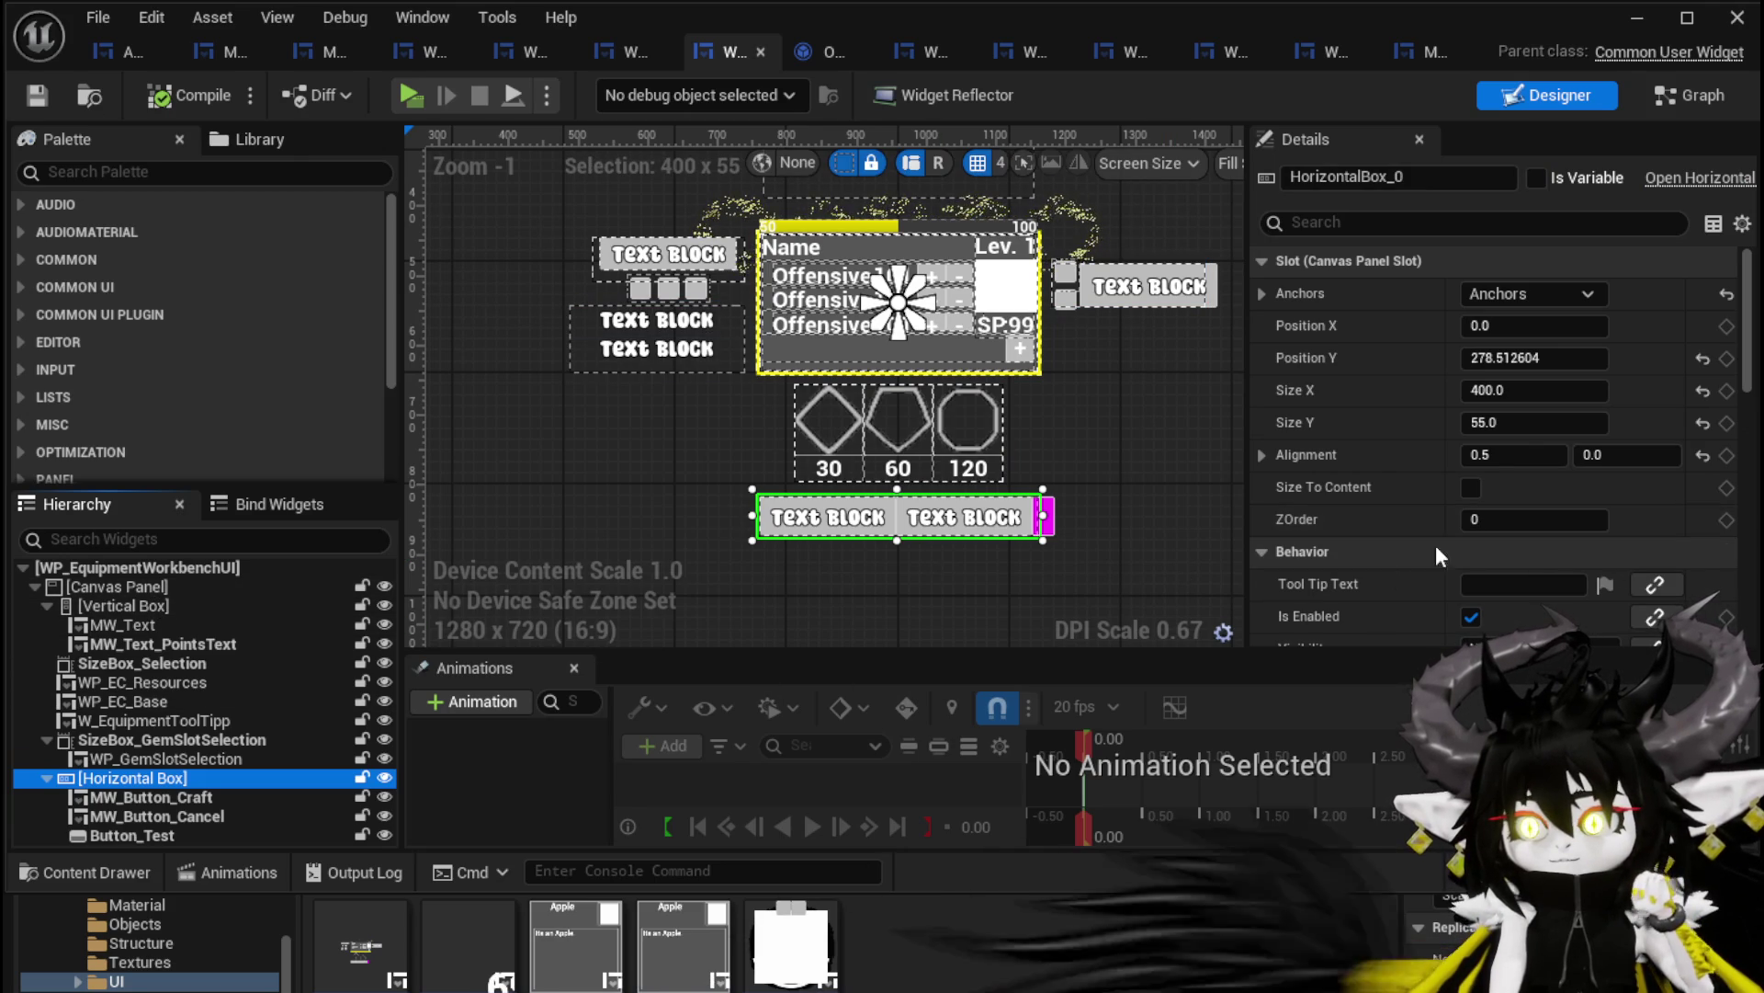
left_click(884, 504)
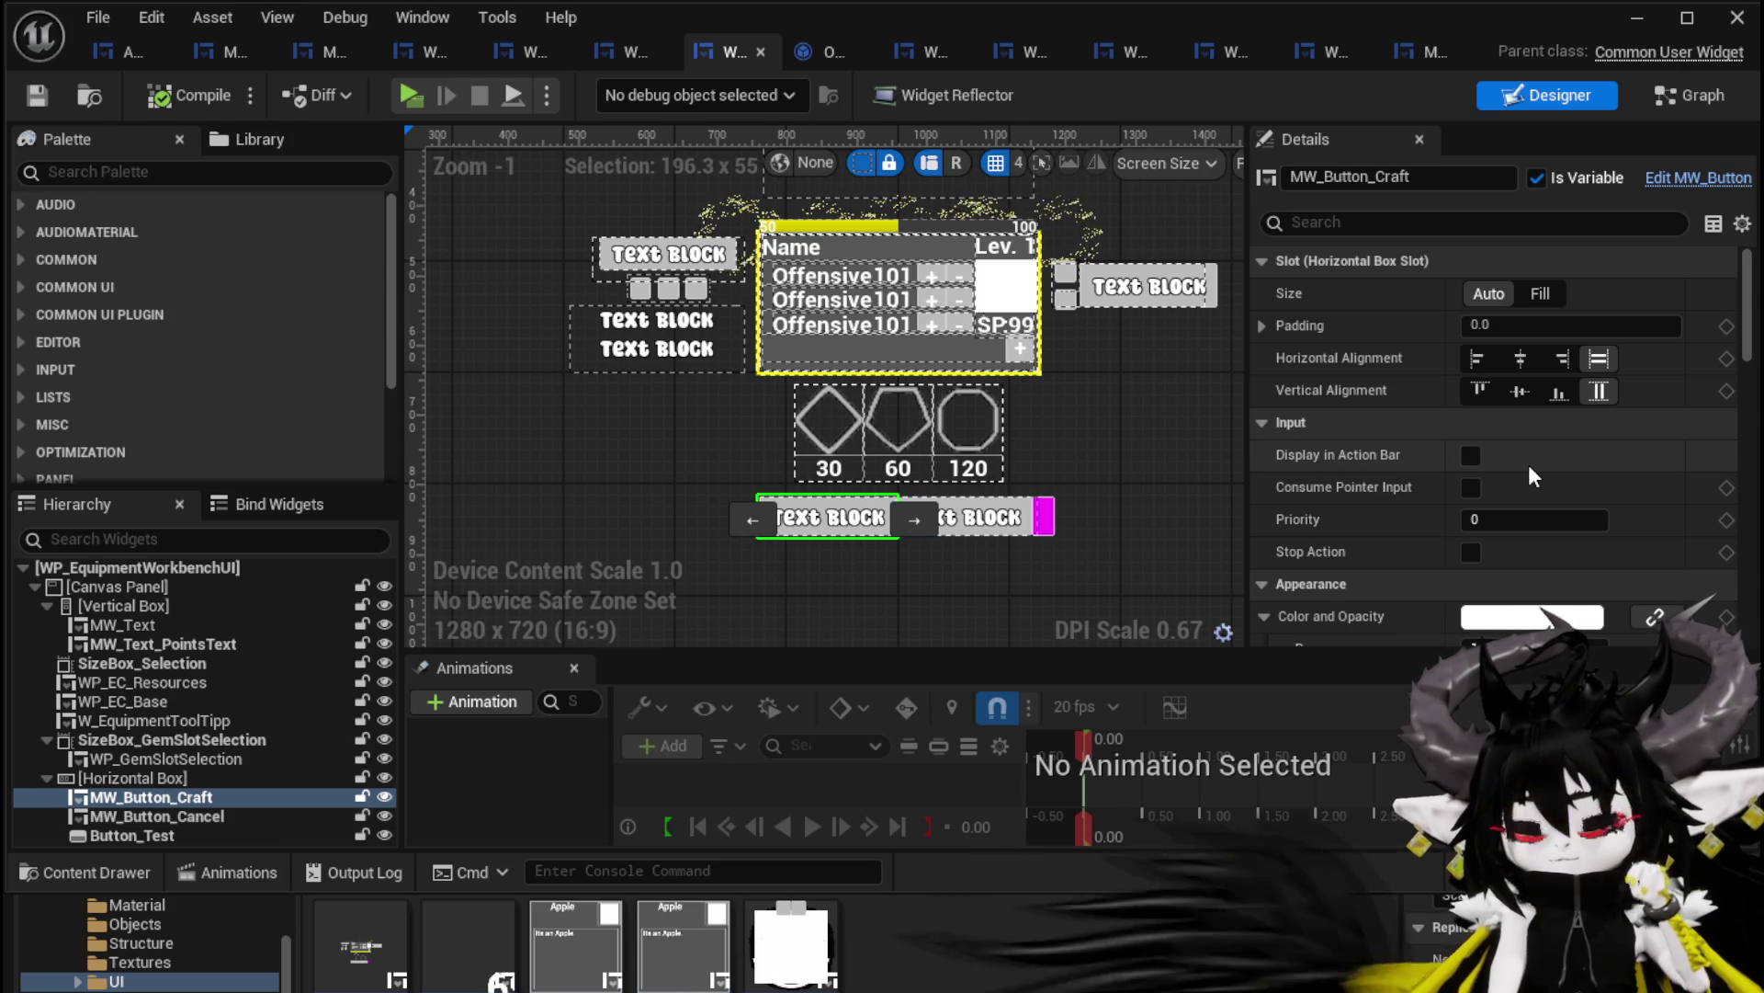
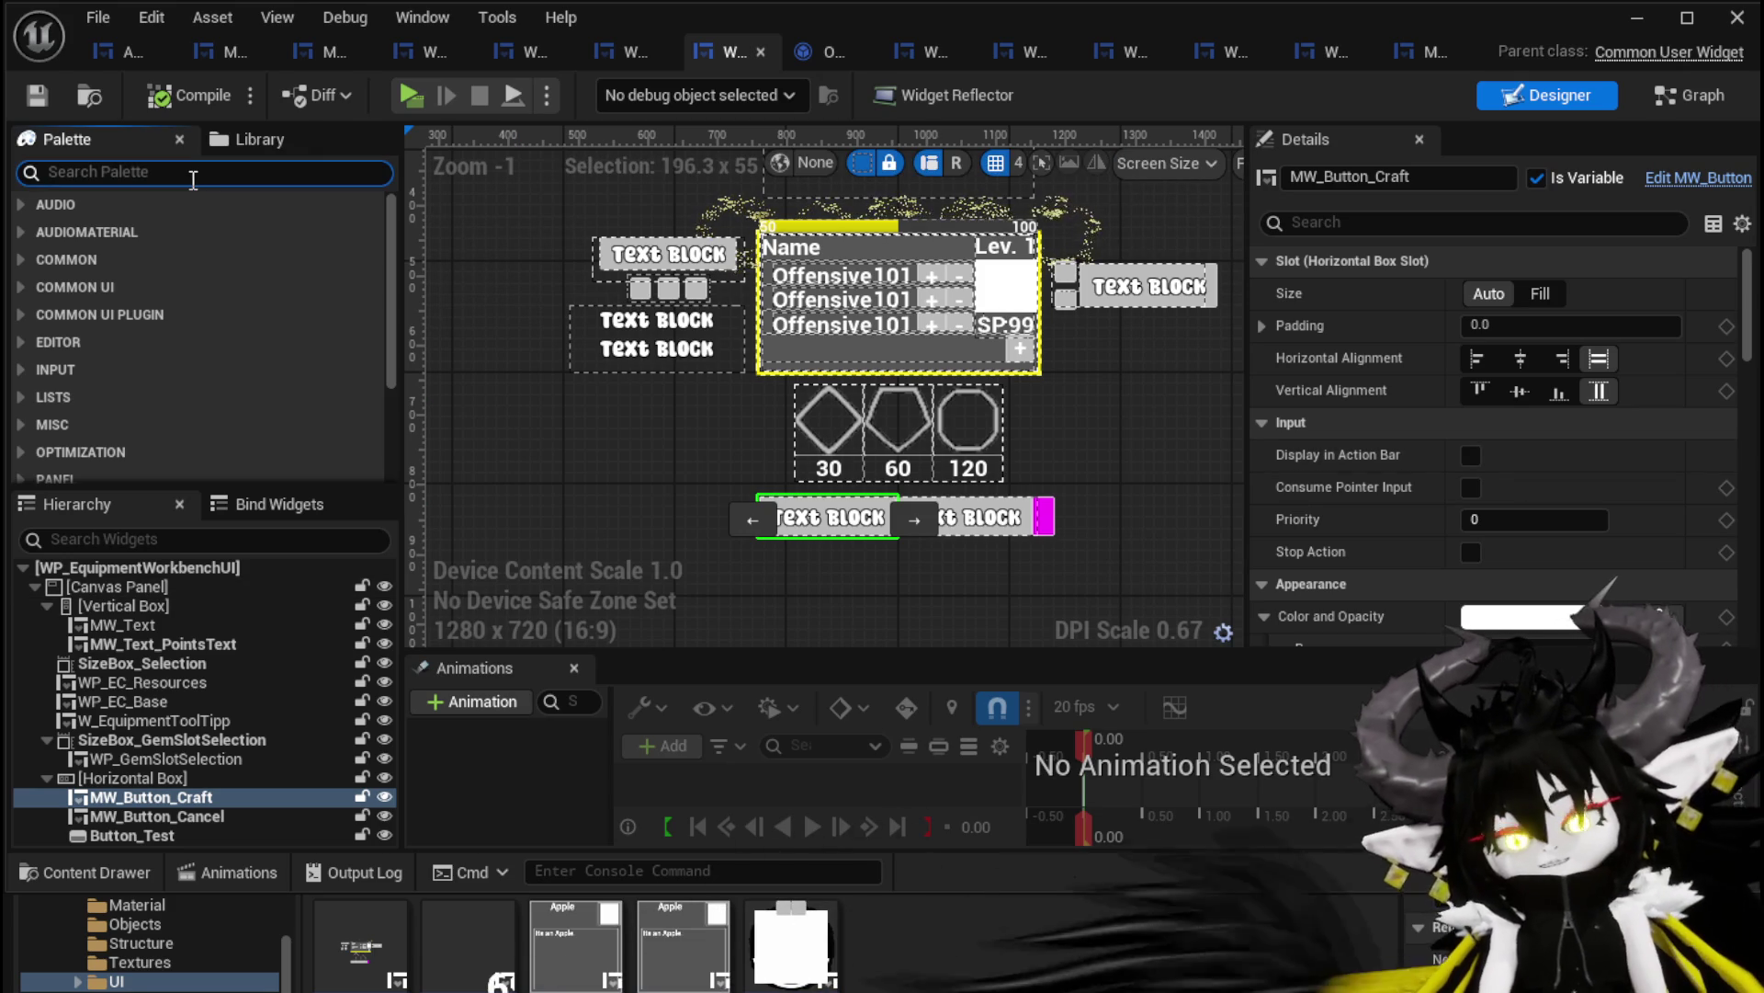
Place a Spacer set to Fill between MW_Button_Craft and MW_Button_Cancel, then minimize the editor
type("Spaver")
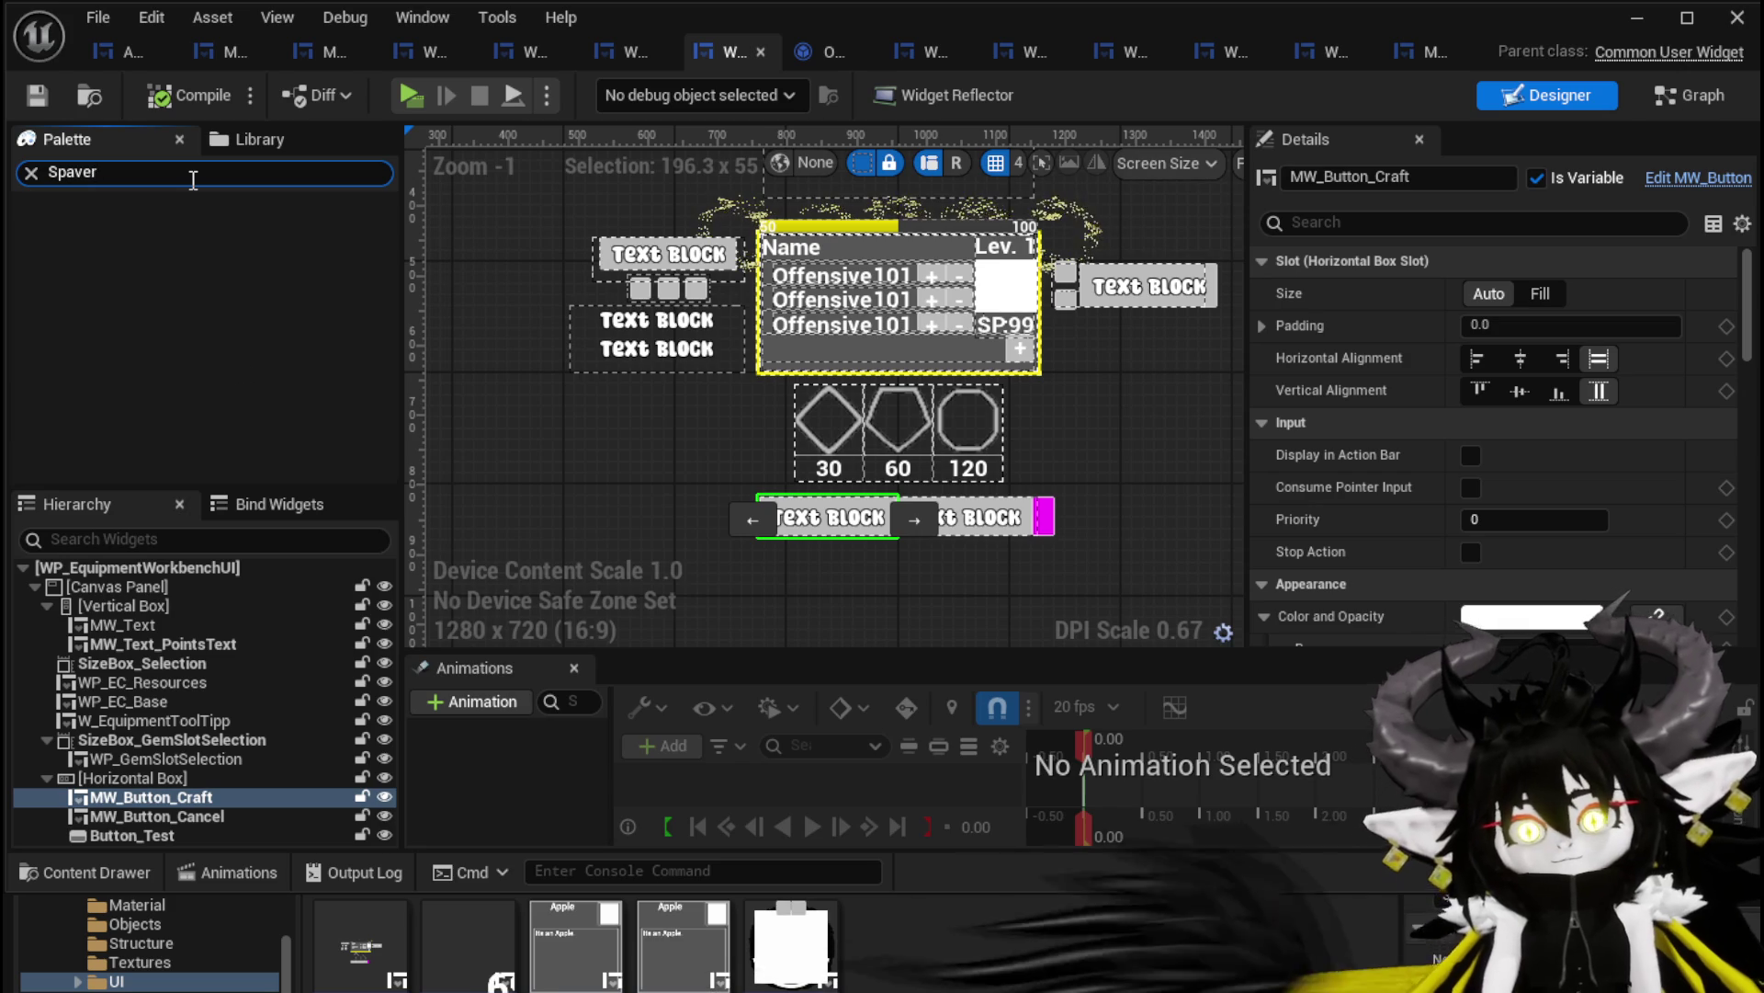
key("BackSpace")
key("BackSpace")
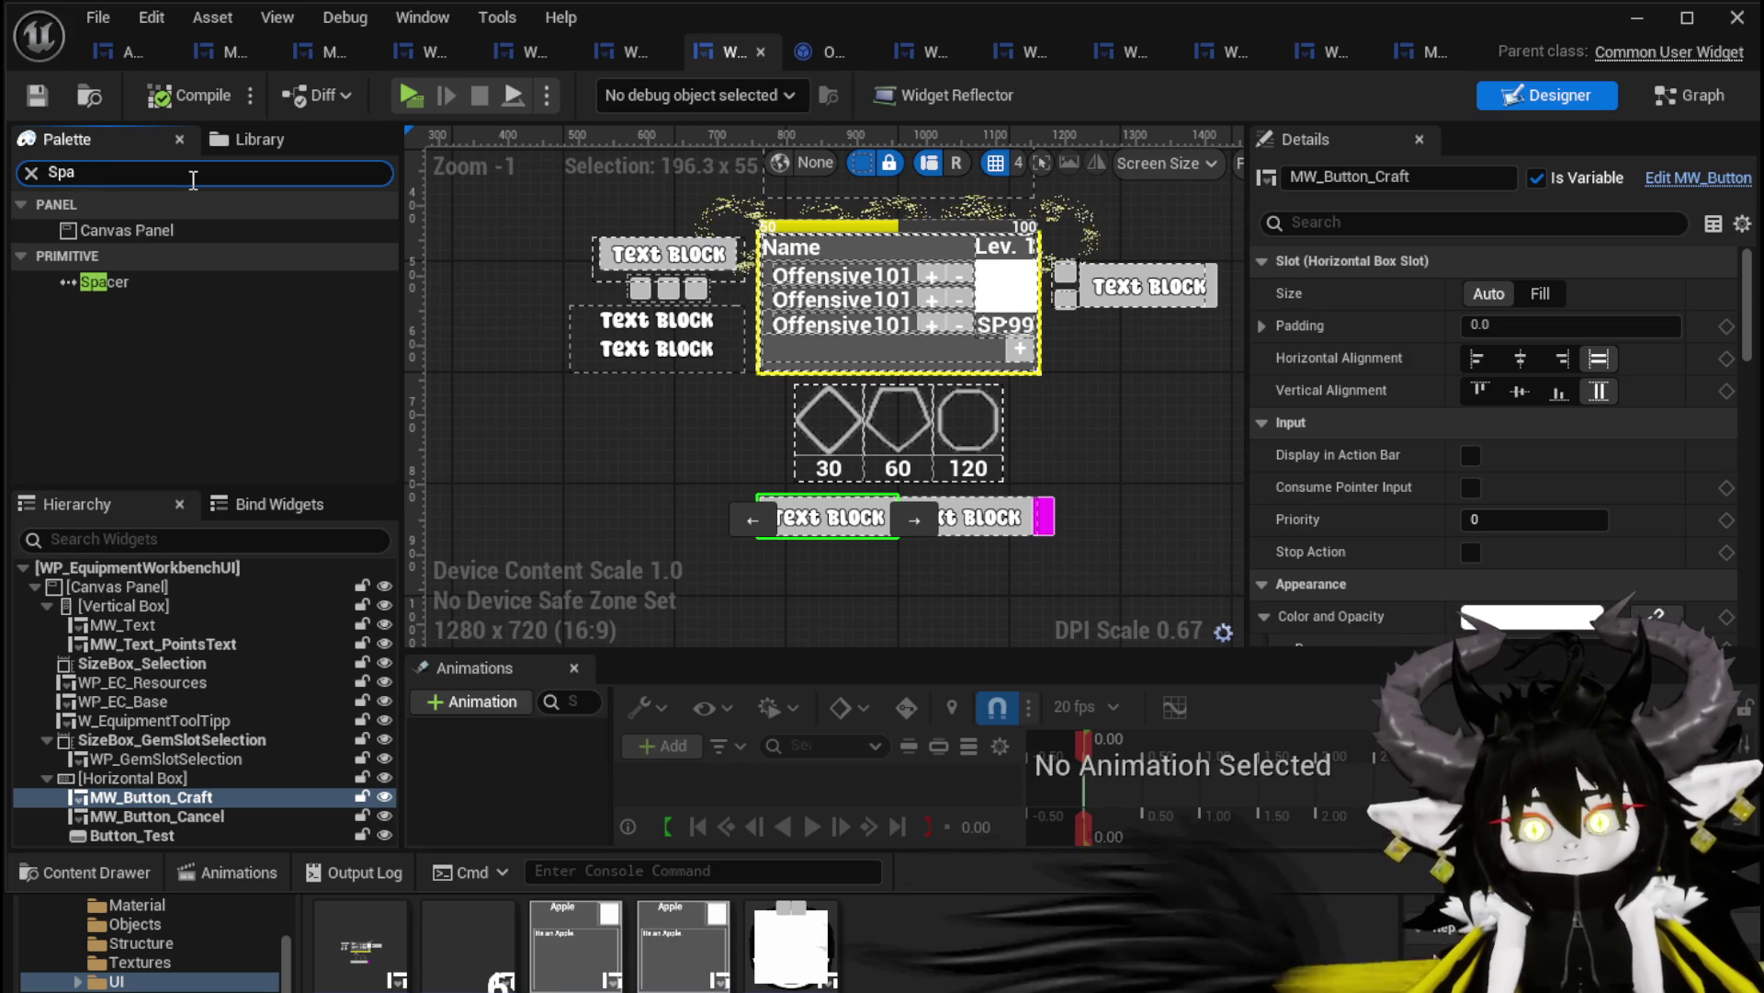
left_click(103, 282)
mouse_move(154, 811)
left_mouse_down()
mouse_move(161, 827)
mouse_move(103, 818)
left_mouse_up()
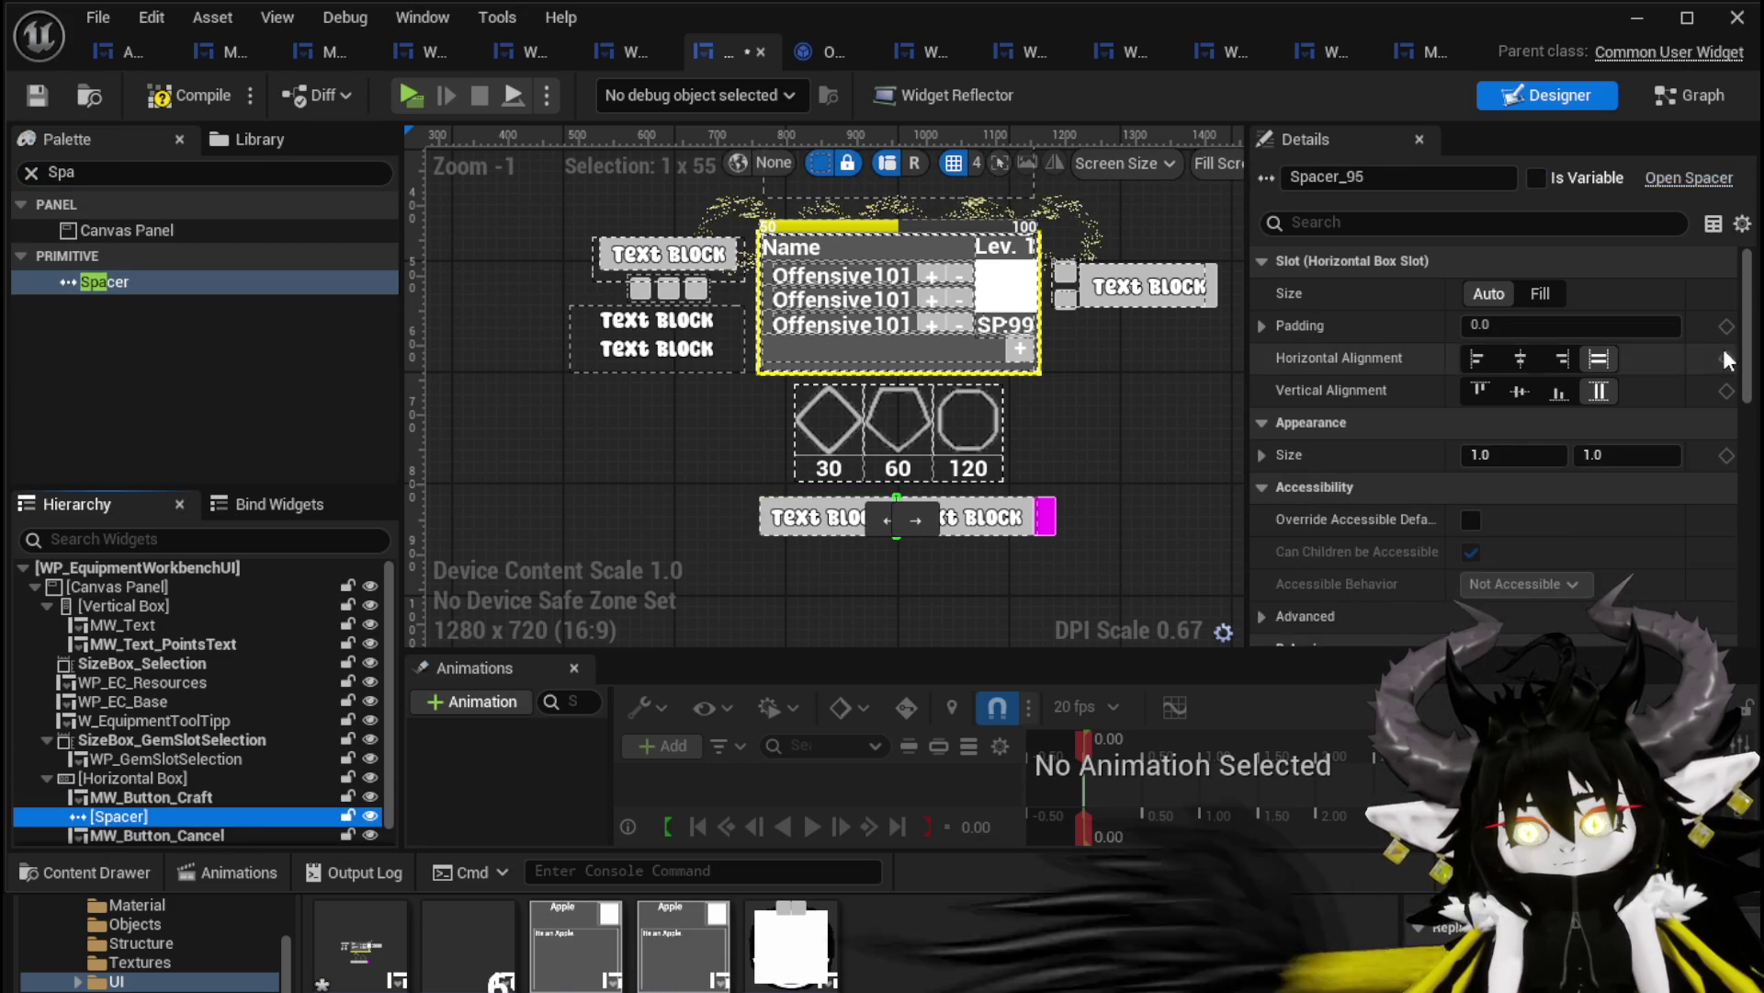
left_click(1553, 293)
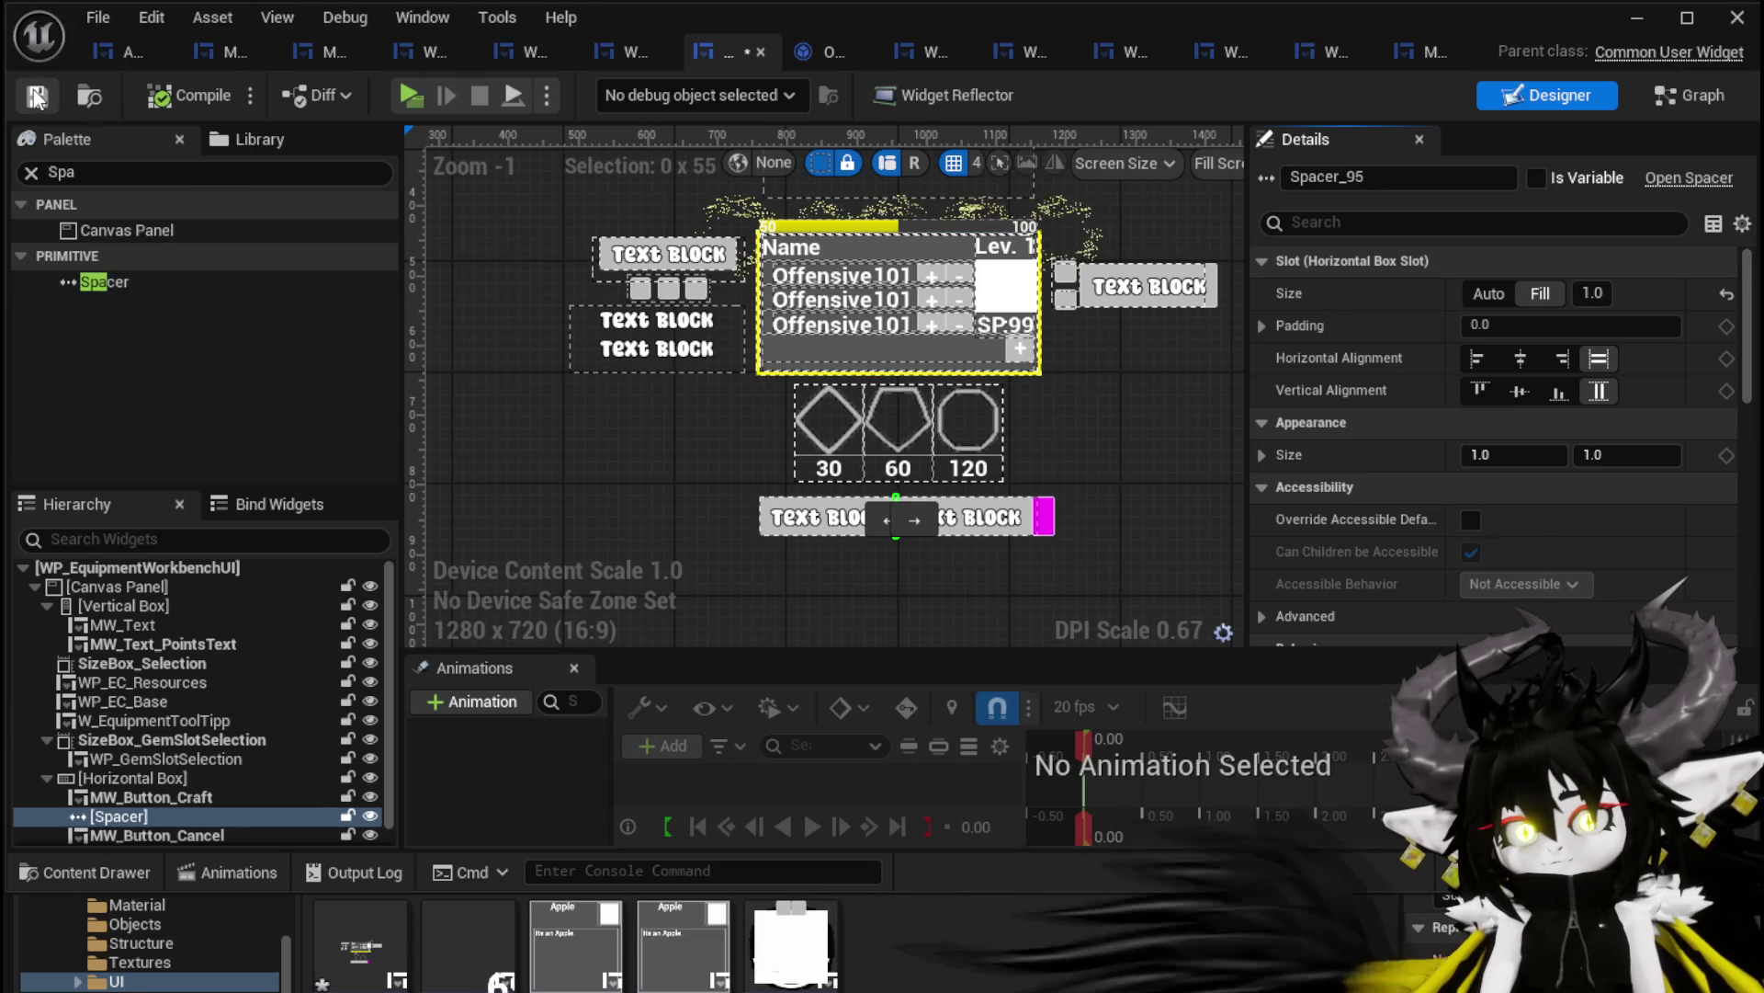
left_click(1645, 22)
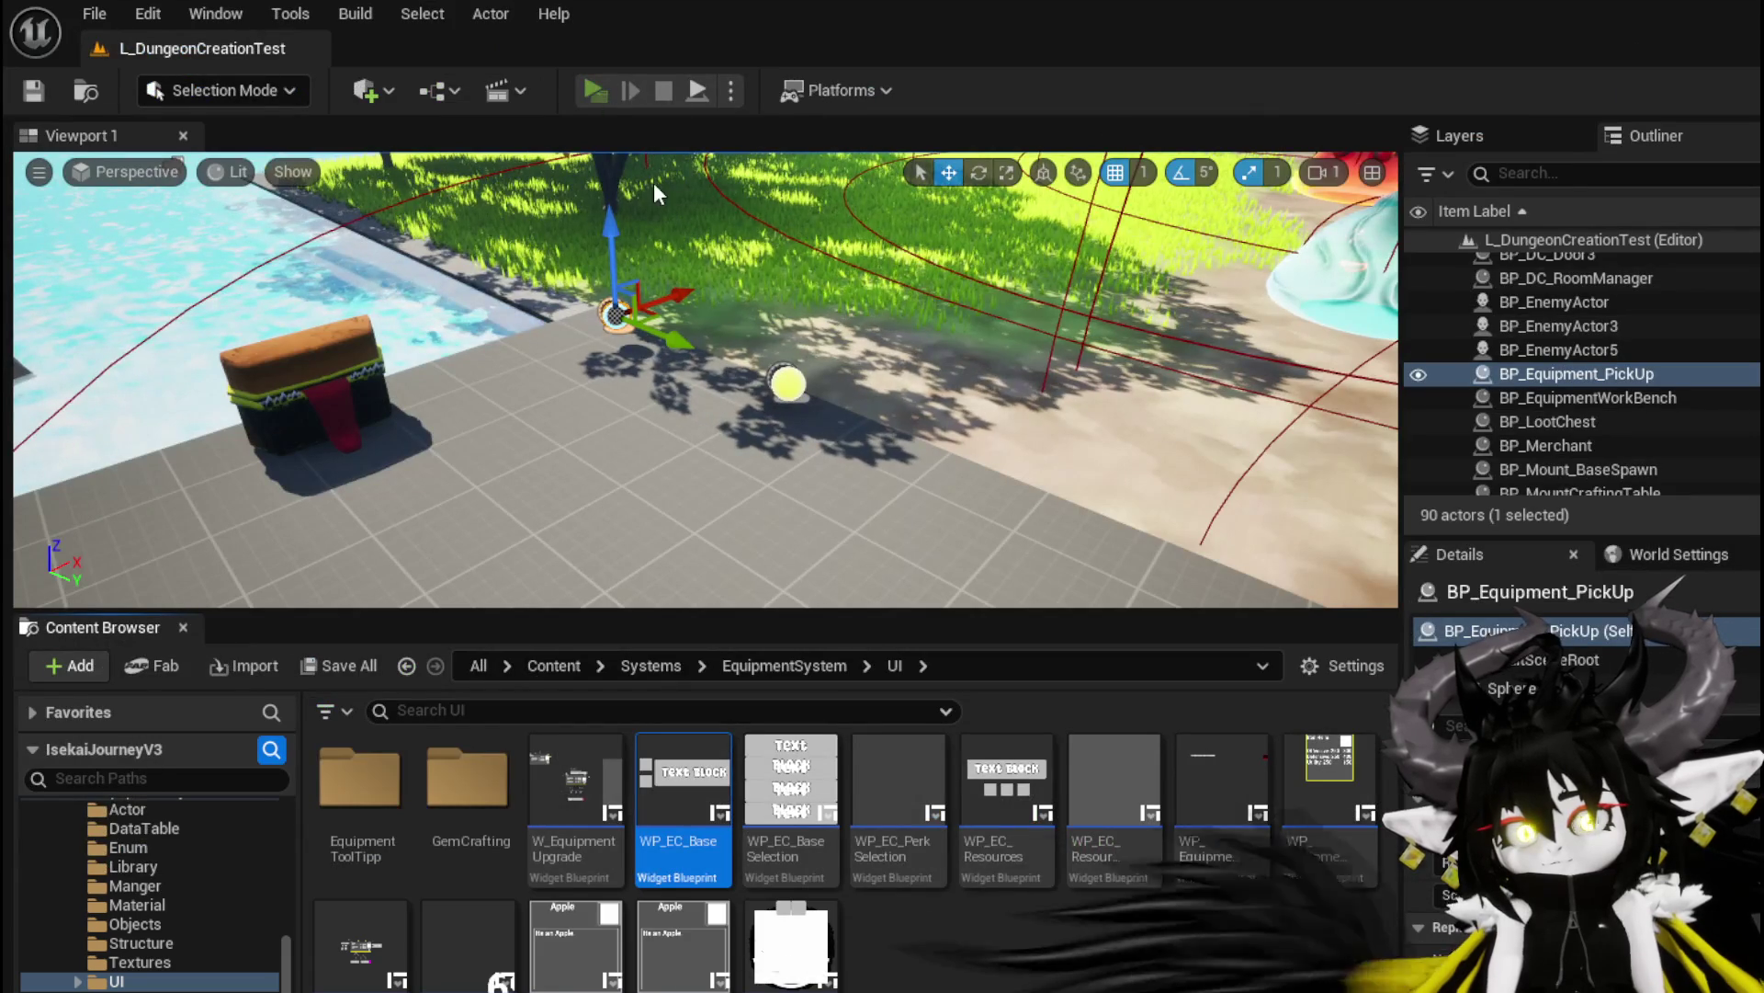
key("alt+p")
key("w")
key("e")
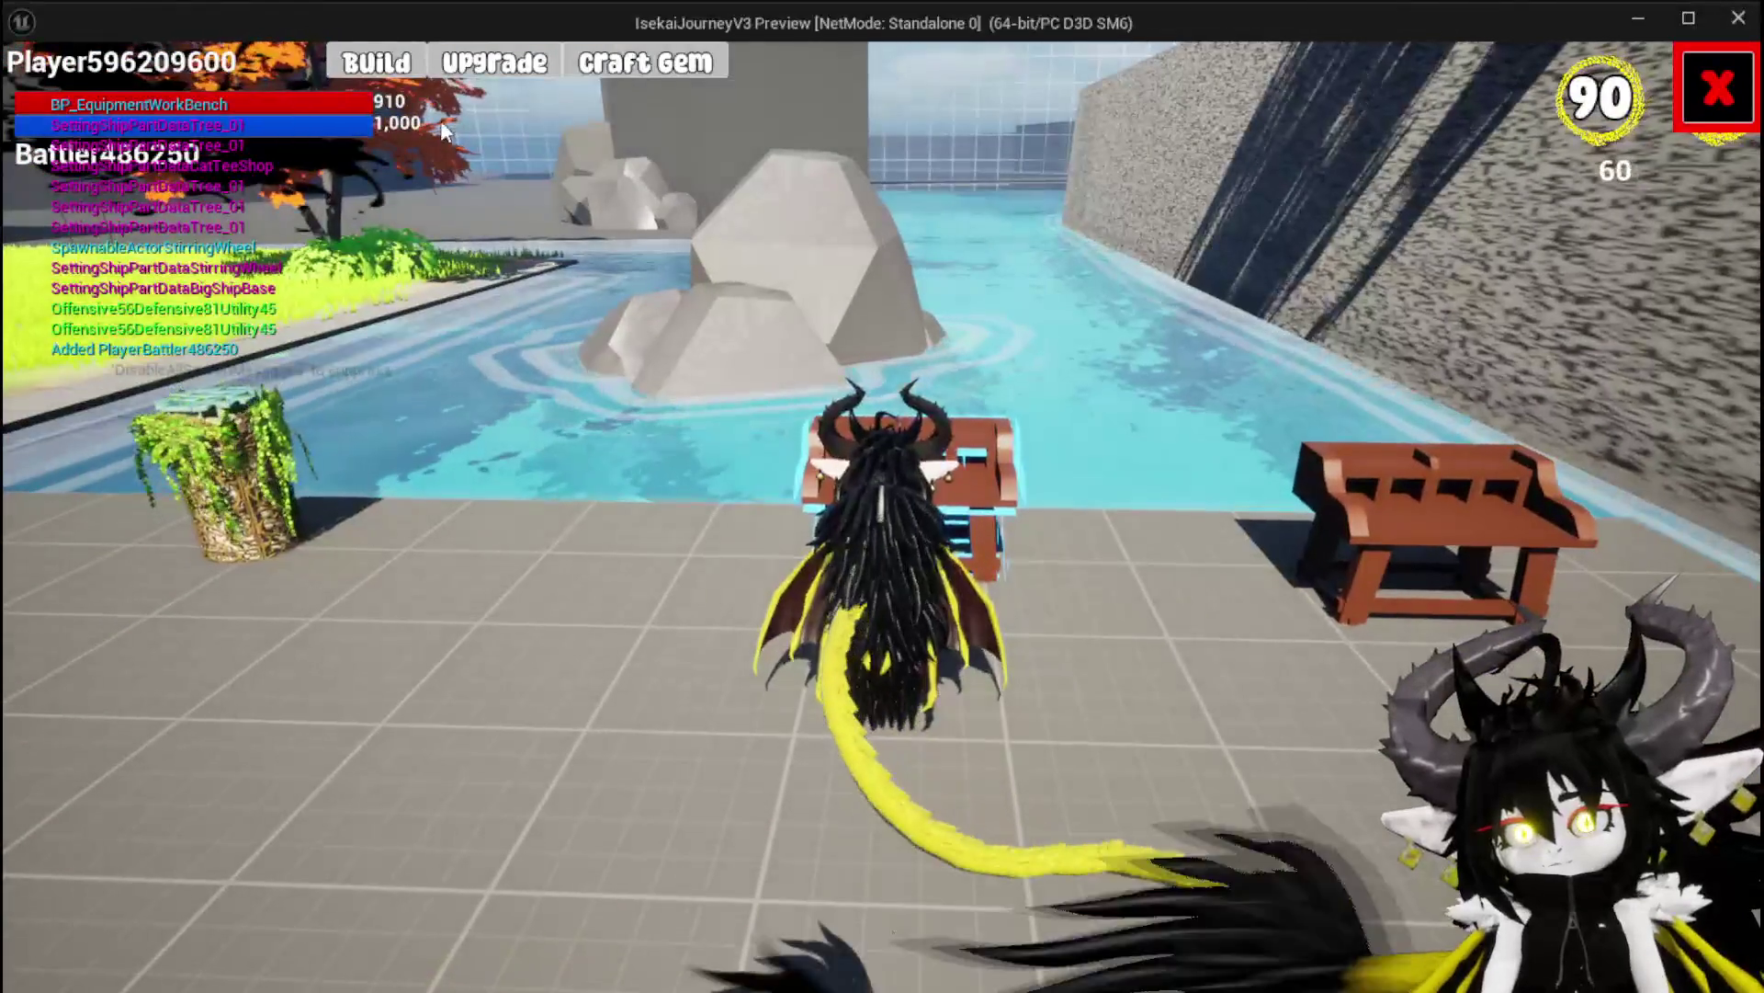
left_click(379, 62)
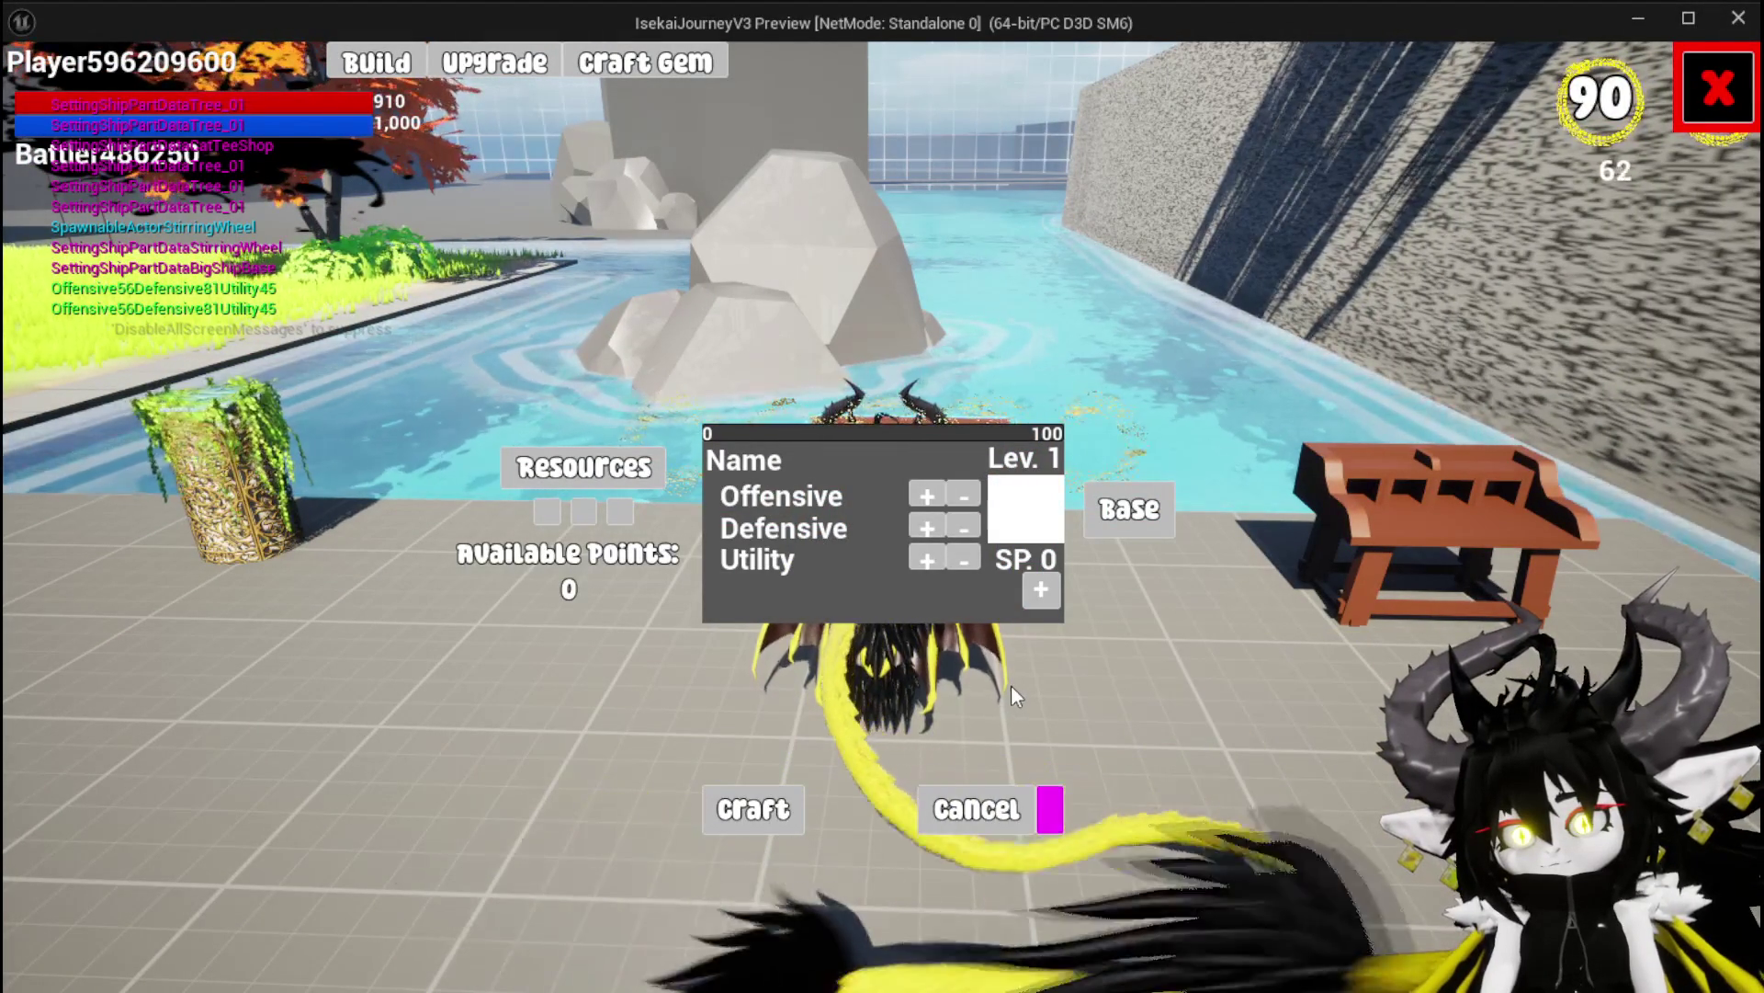
key("Escape")
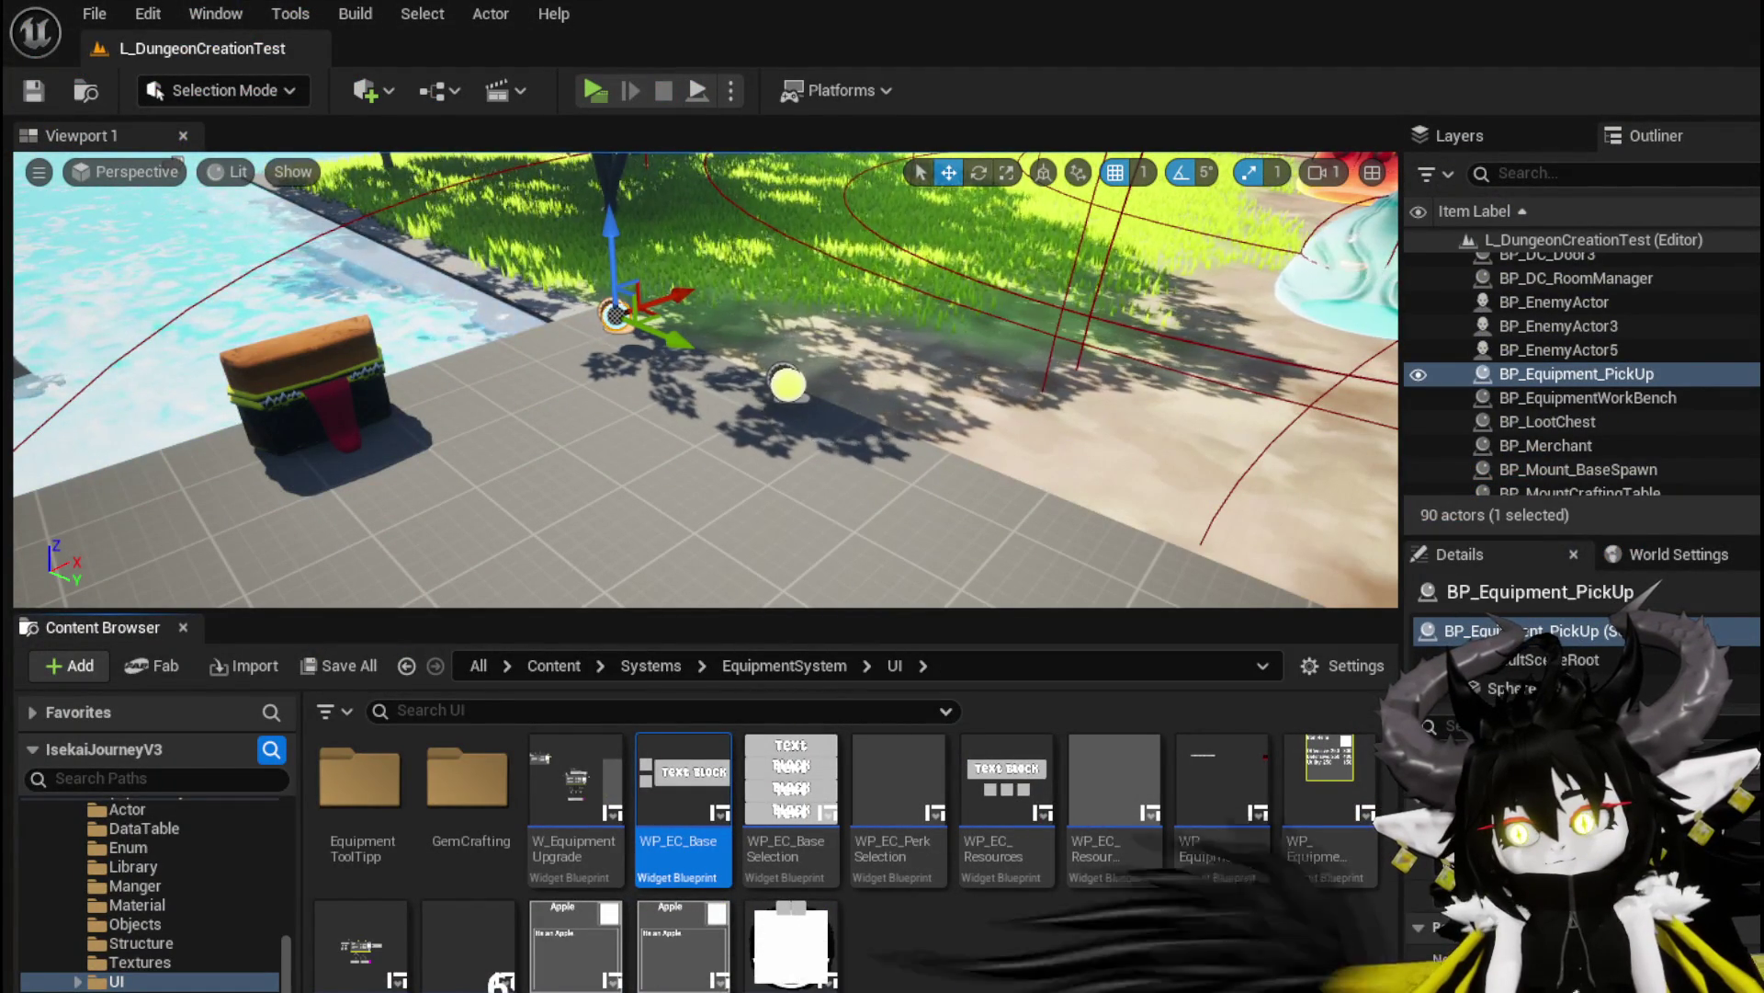
key("alt+Tab")
Move the magenta Button_Test one slot left so it follows MW_Button_Craft, and save
scroll(923, 589, "up", 5)
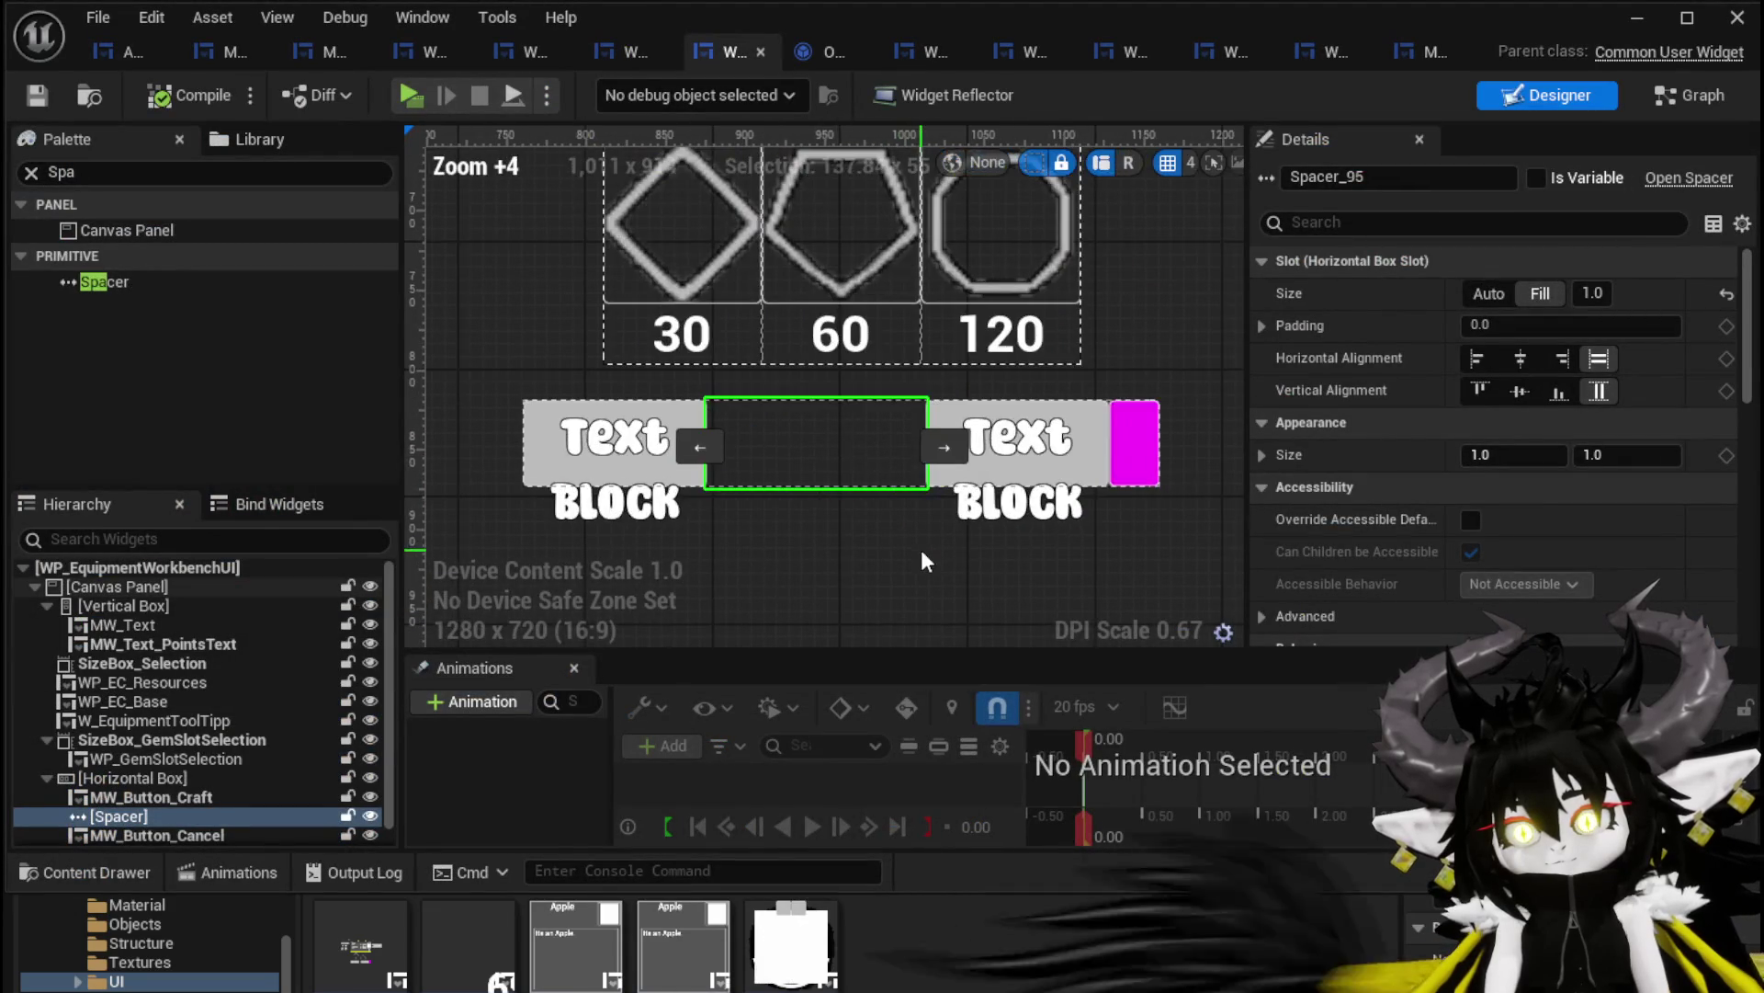
left_click(1126, 452)
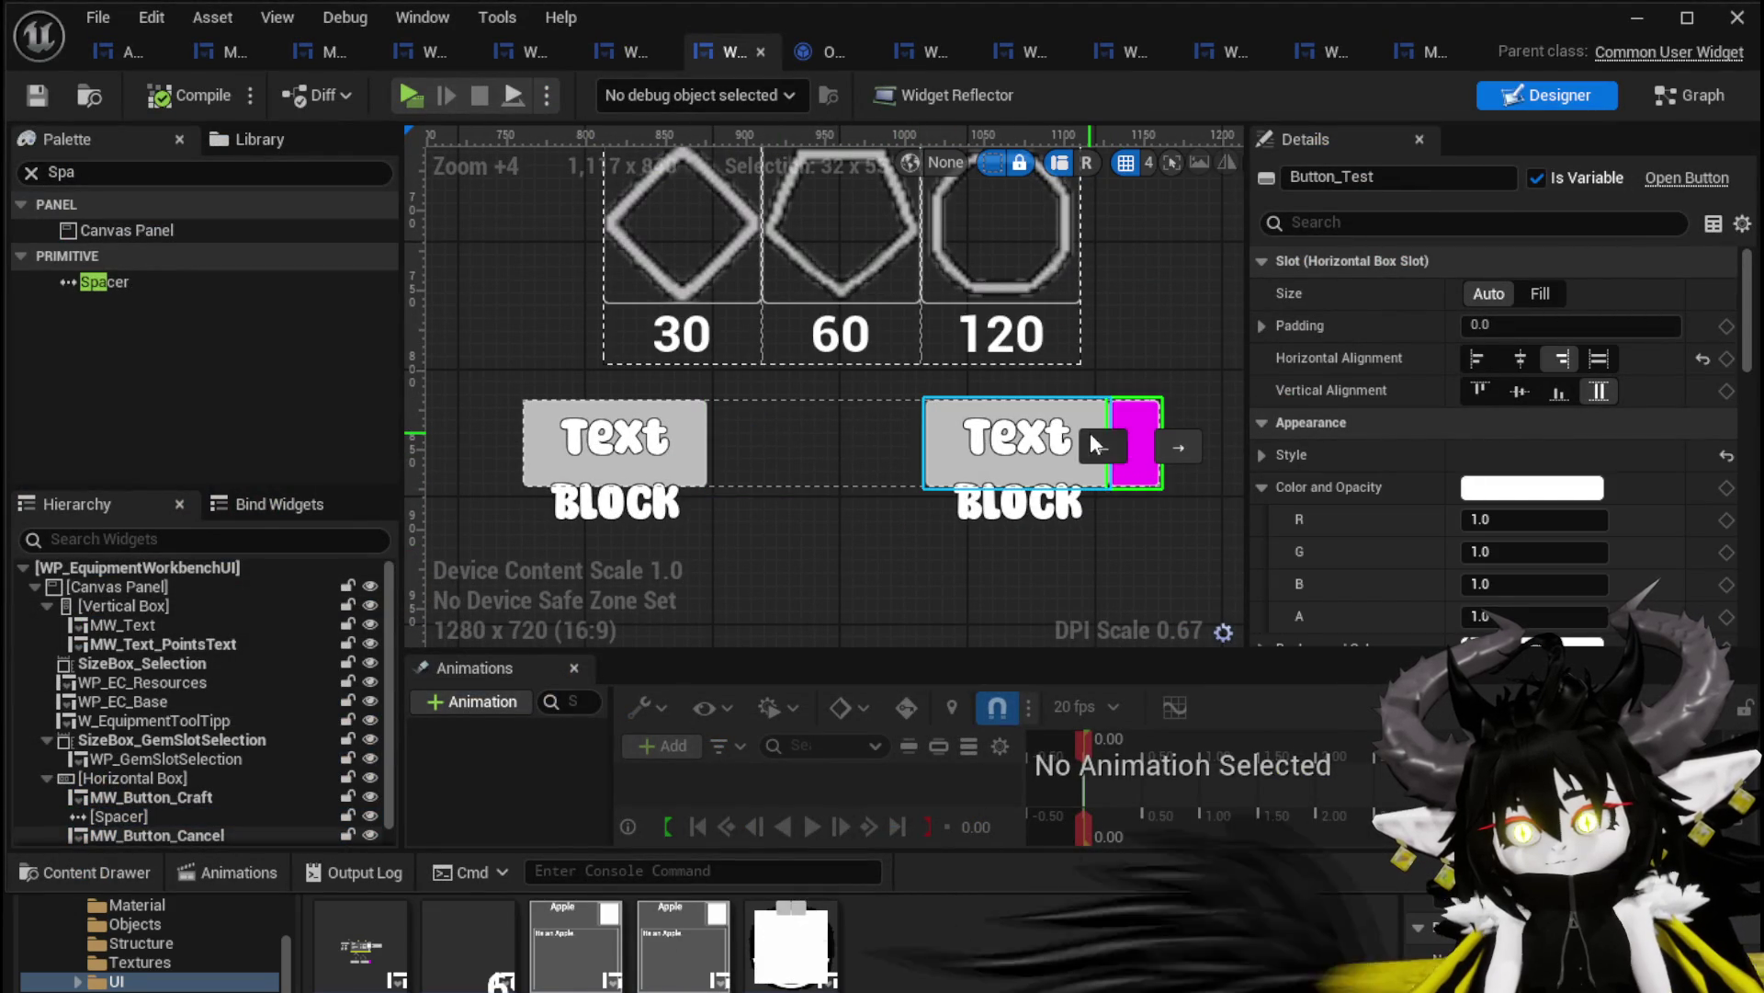
left_click(1101, 446)
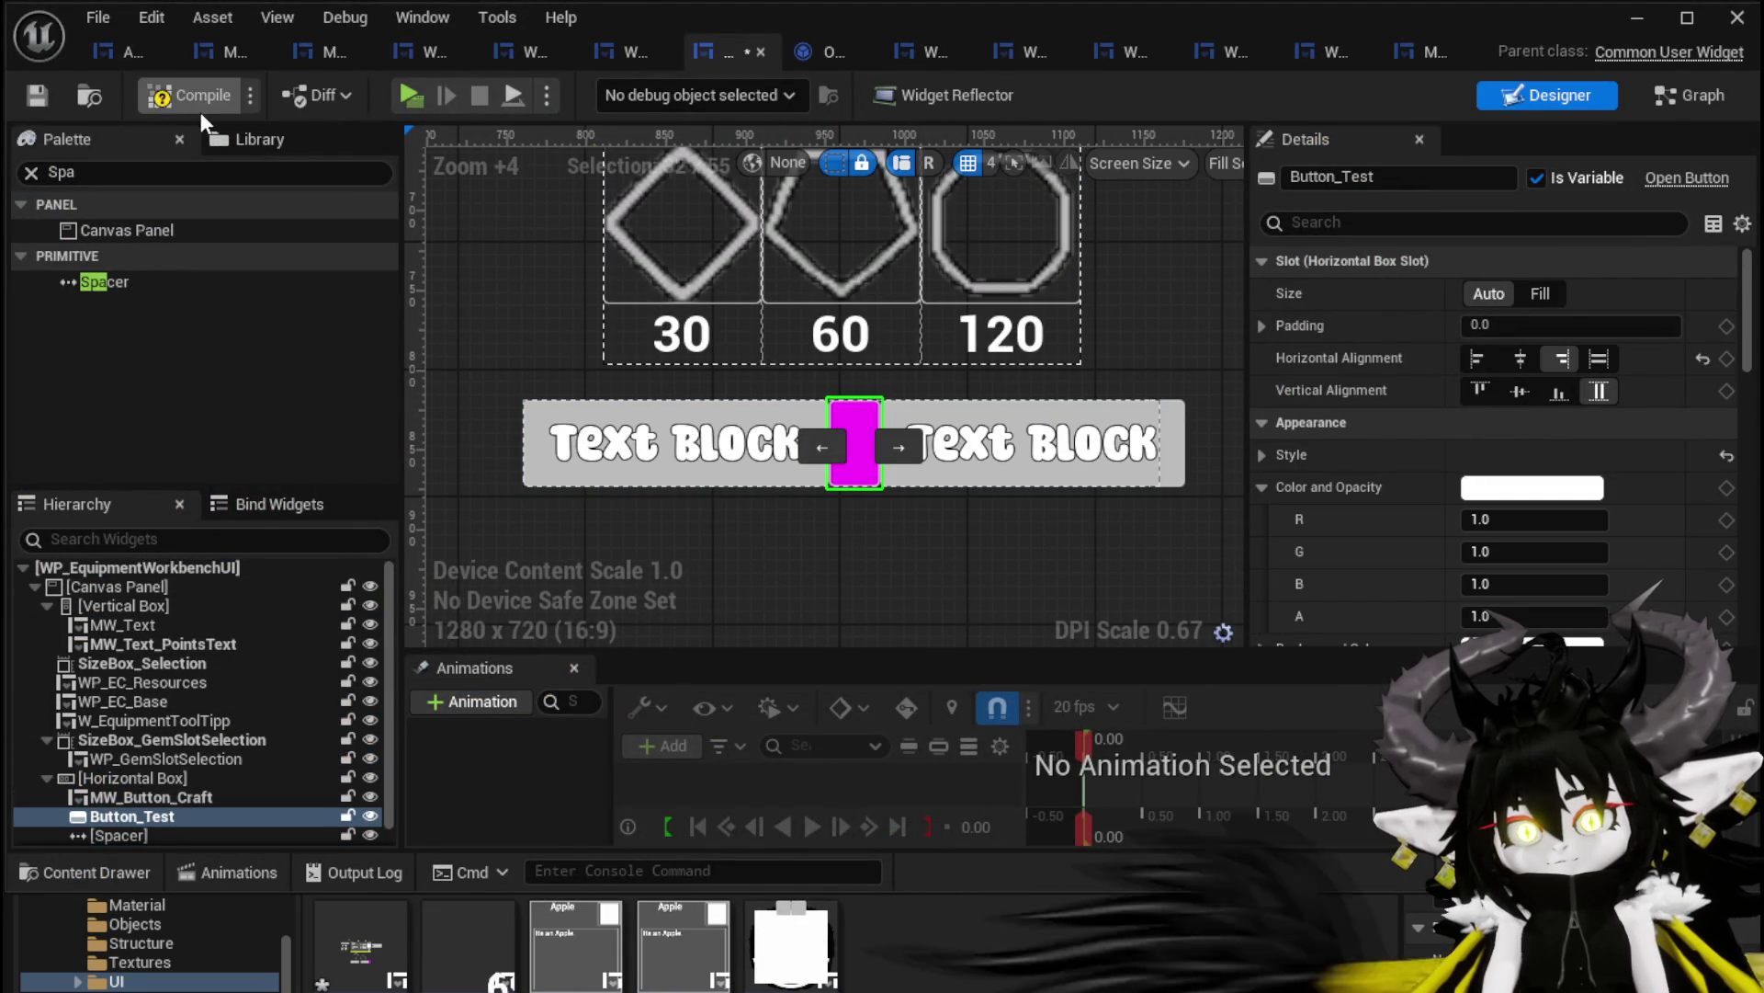
left_click(31, 94)
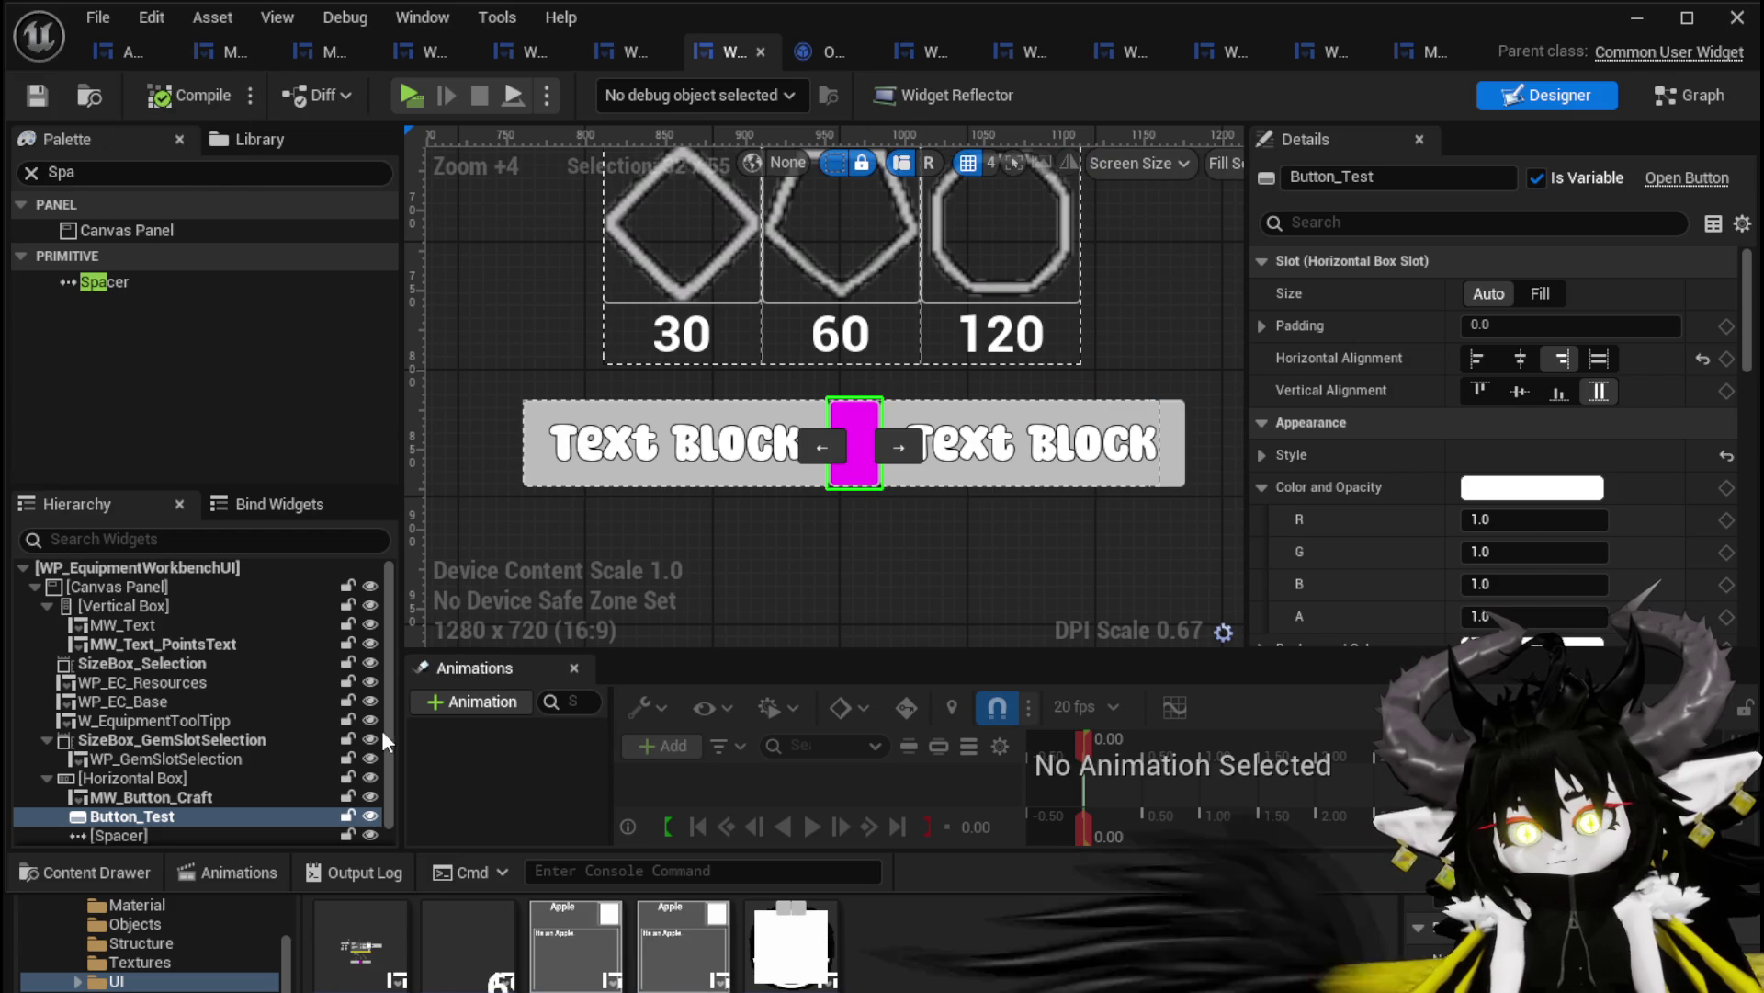
Toggle the spacer's size to Auto and back to Fill, then compile and save the widget
left_click(152, 825)
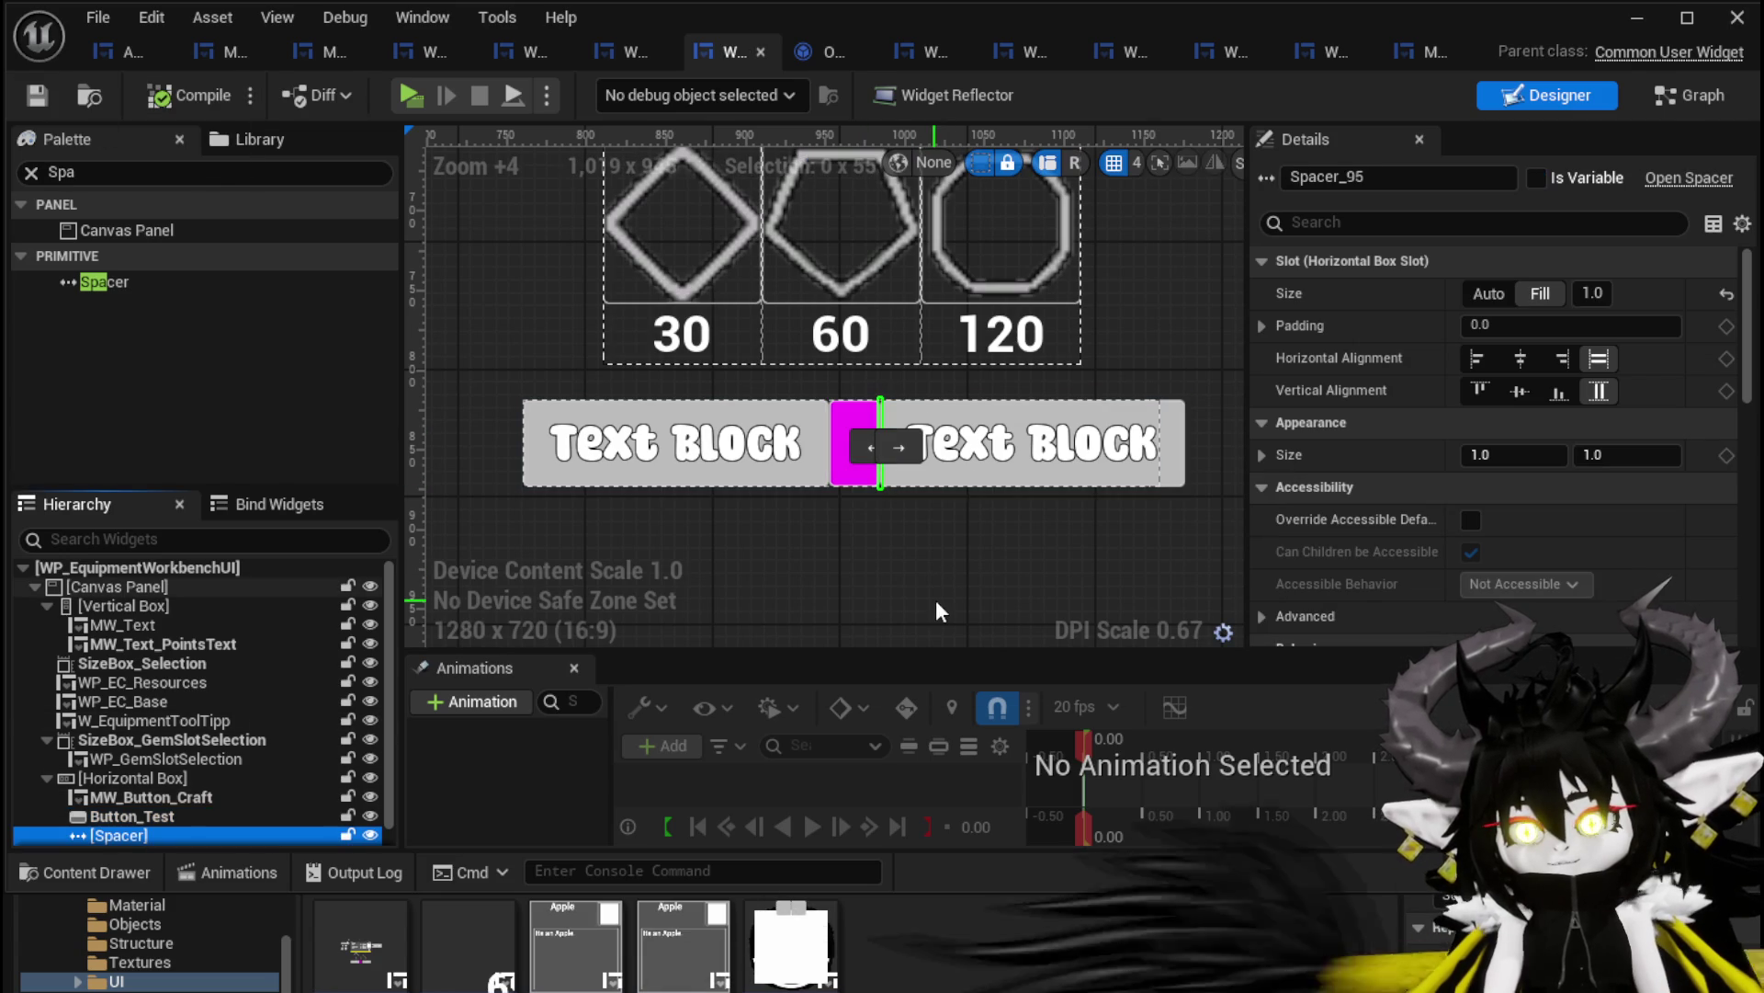
left_click(1472, 293)
left_click(1532, 294)
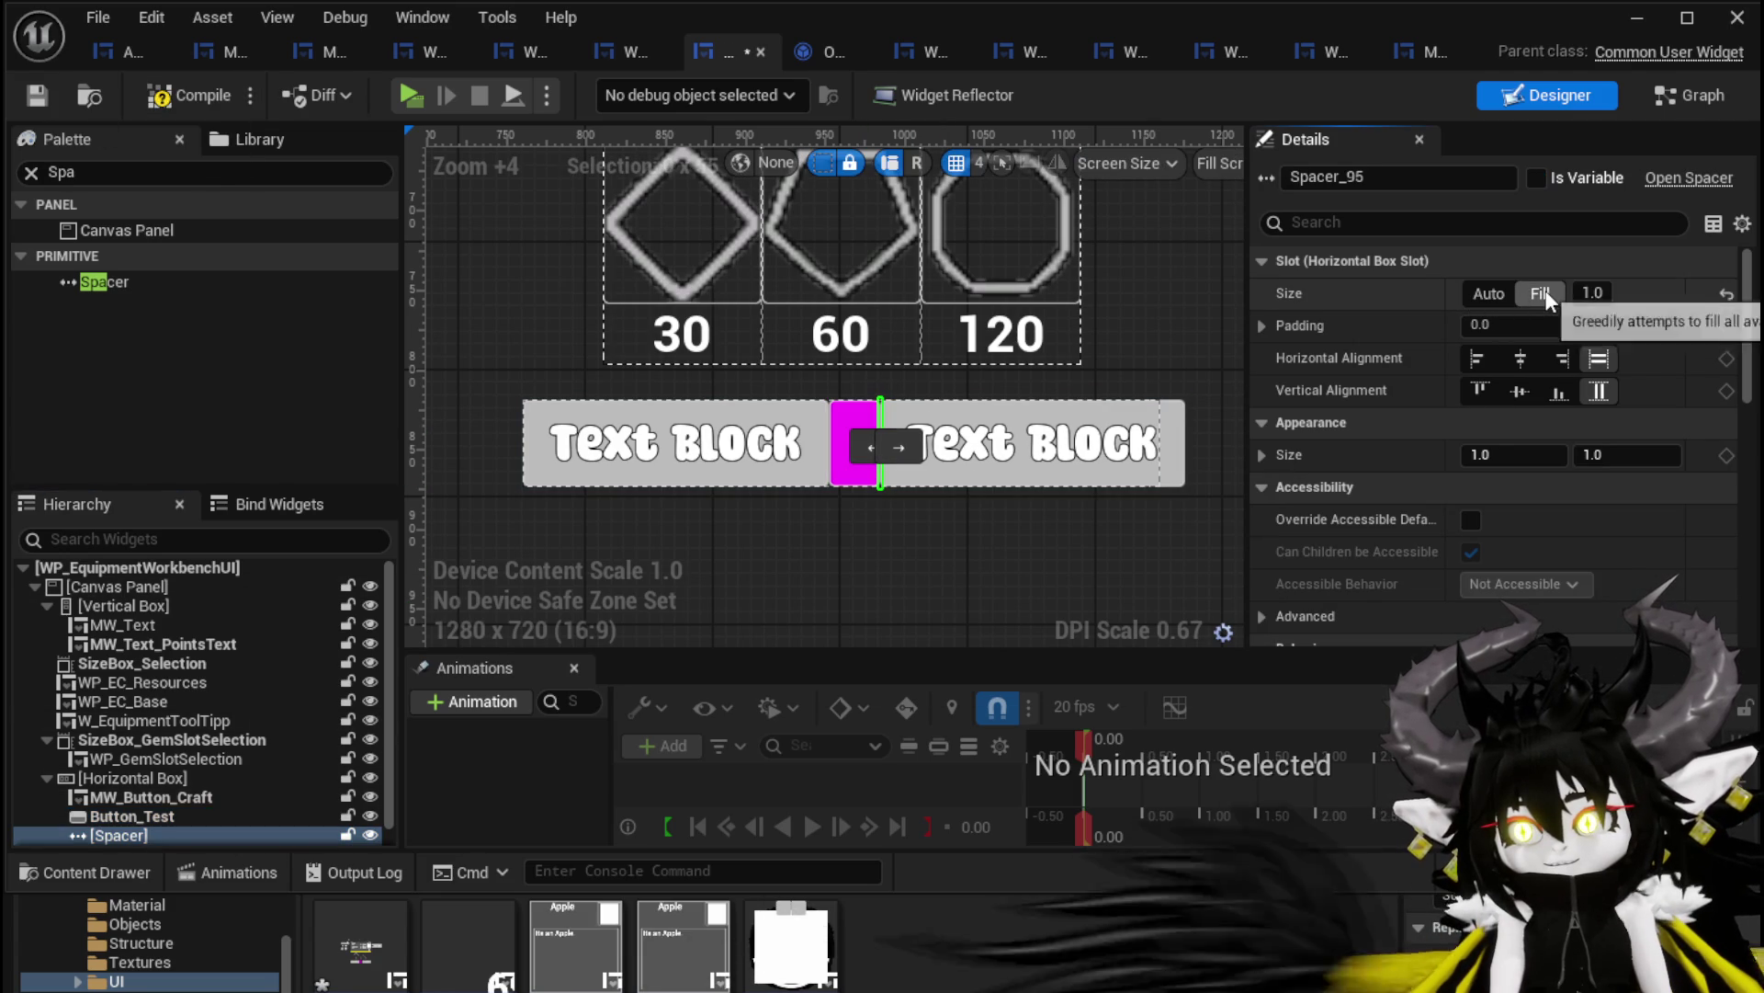
left_click(228, 96)
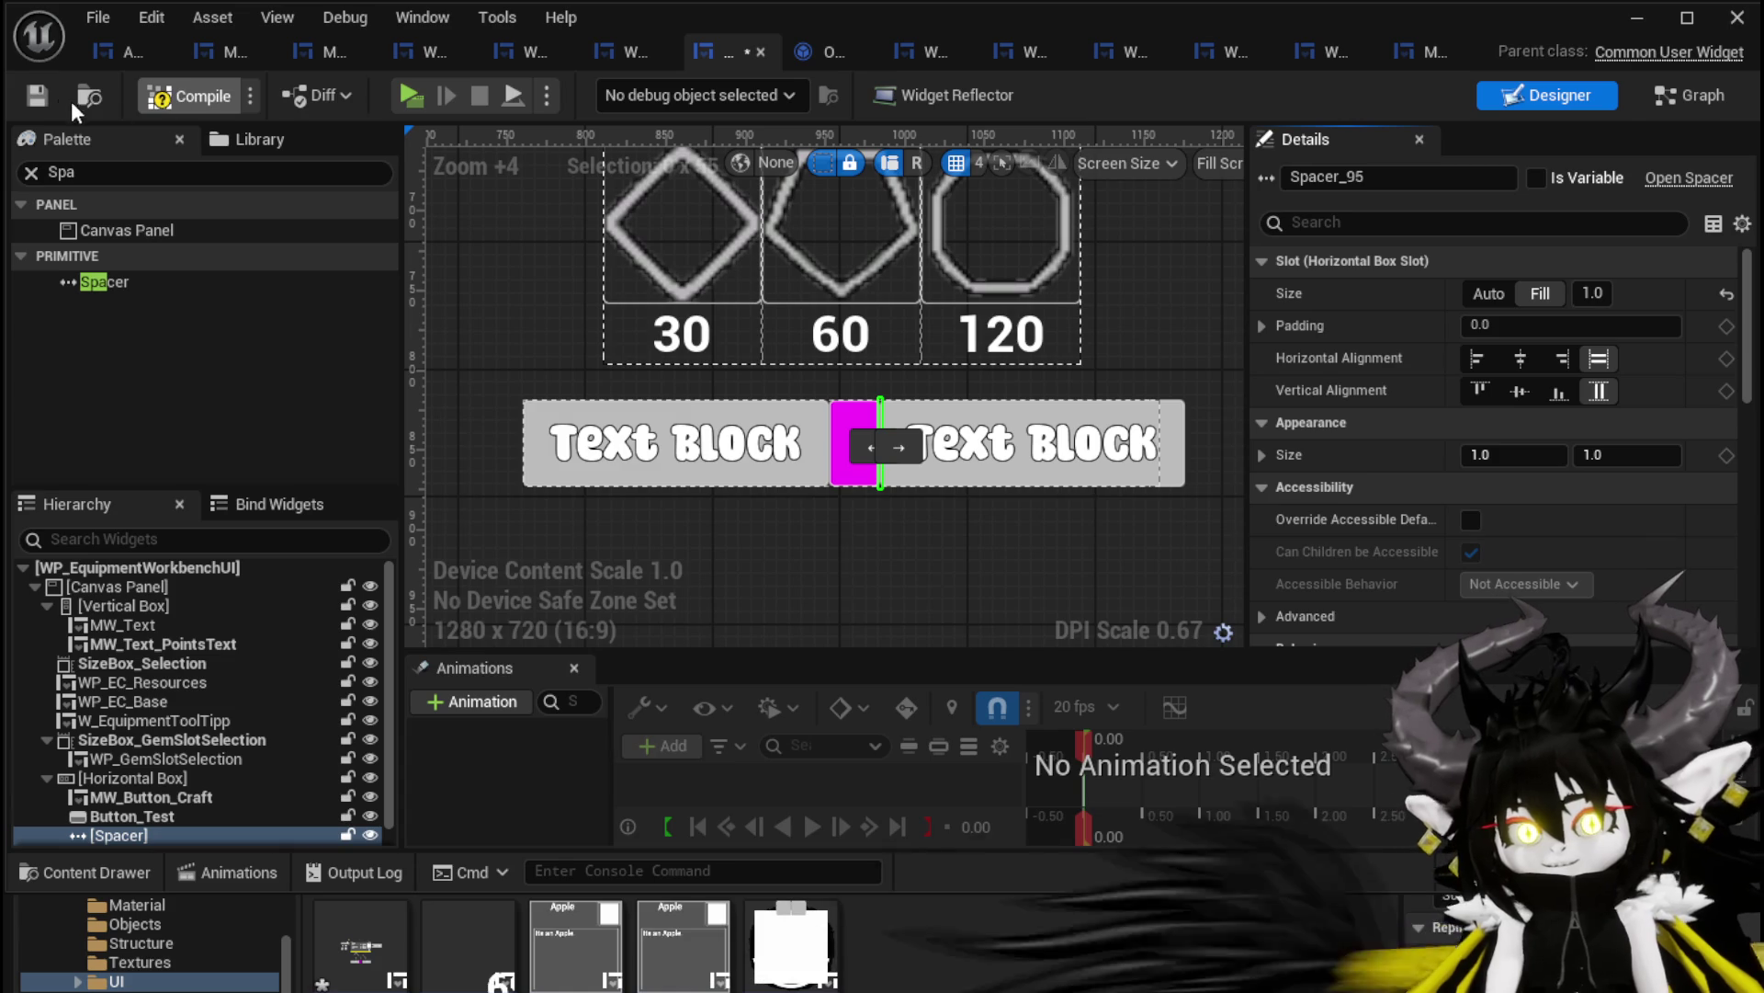
left_click(39, 93)
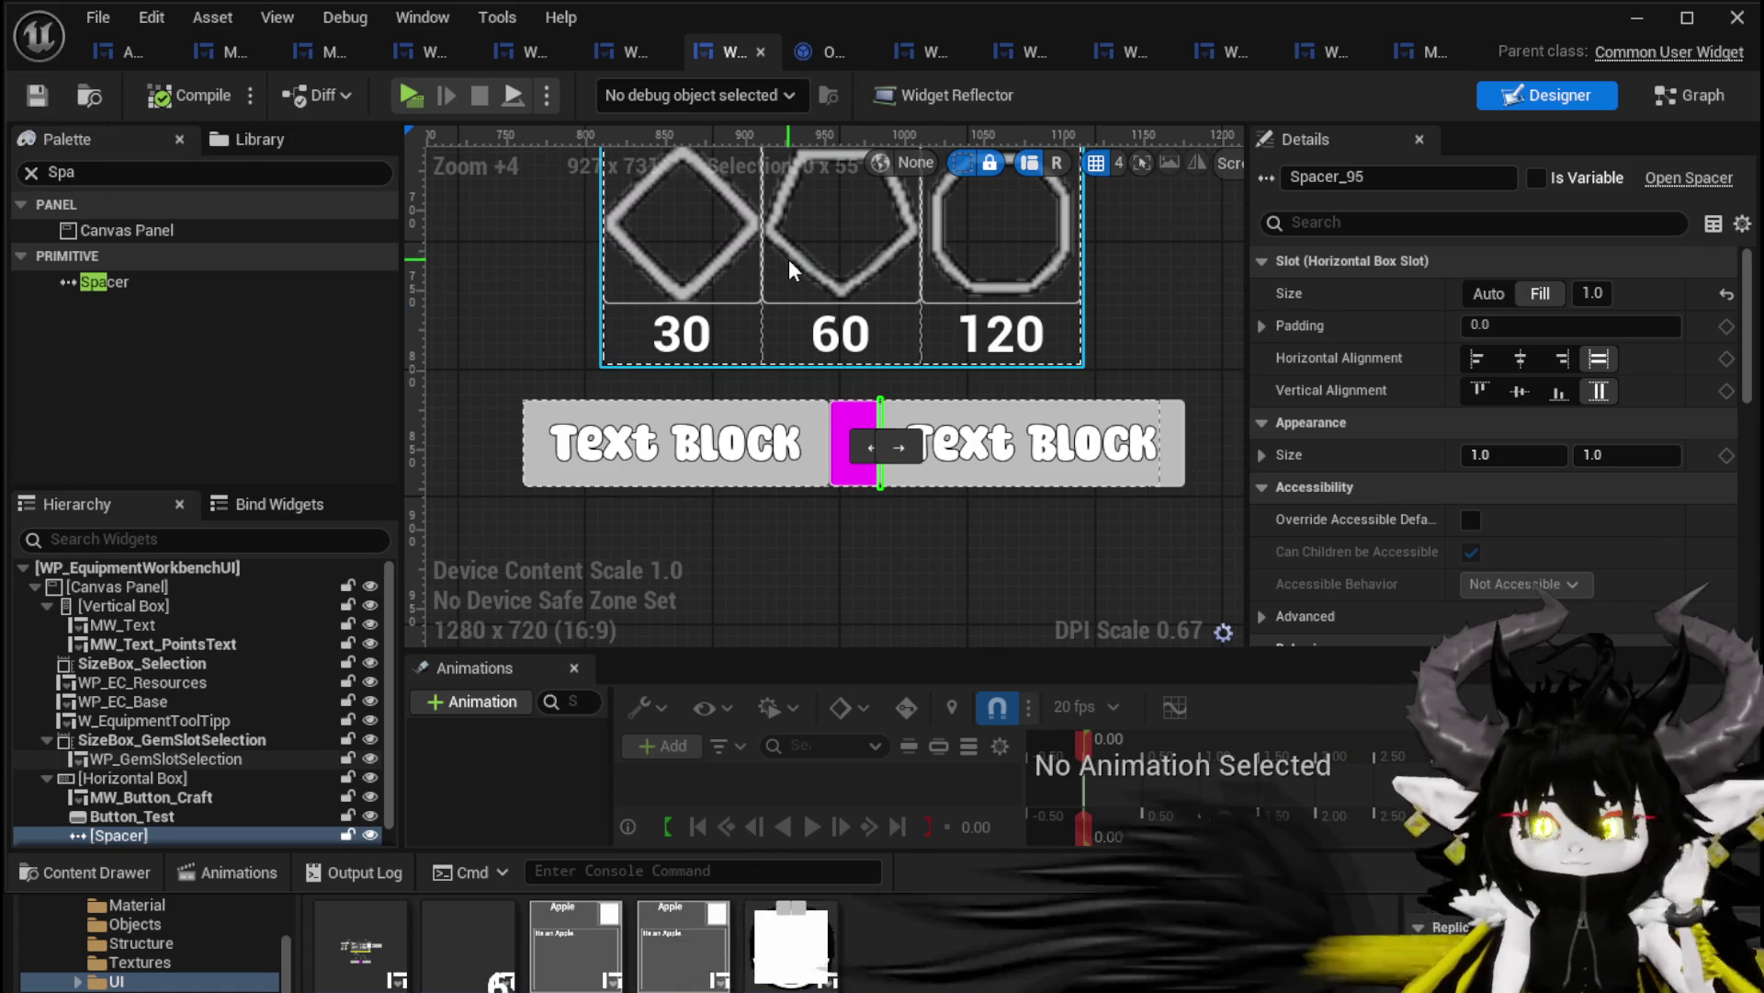
scroll(789, 262, "down", 1)
scroll(786, 255, "down", 3)
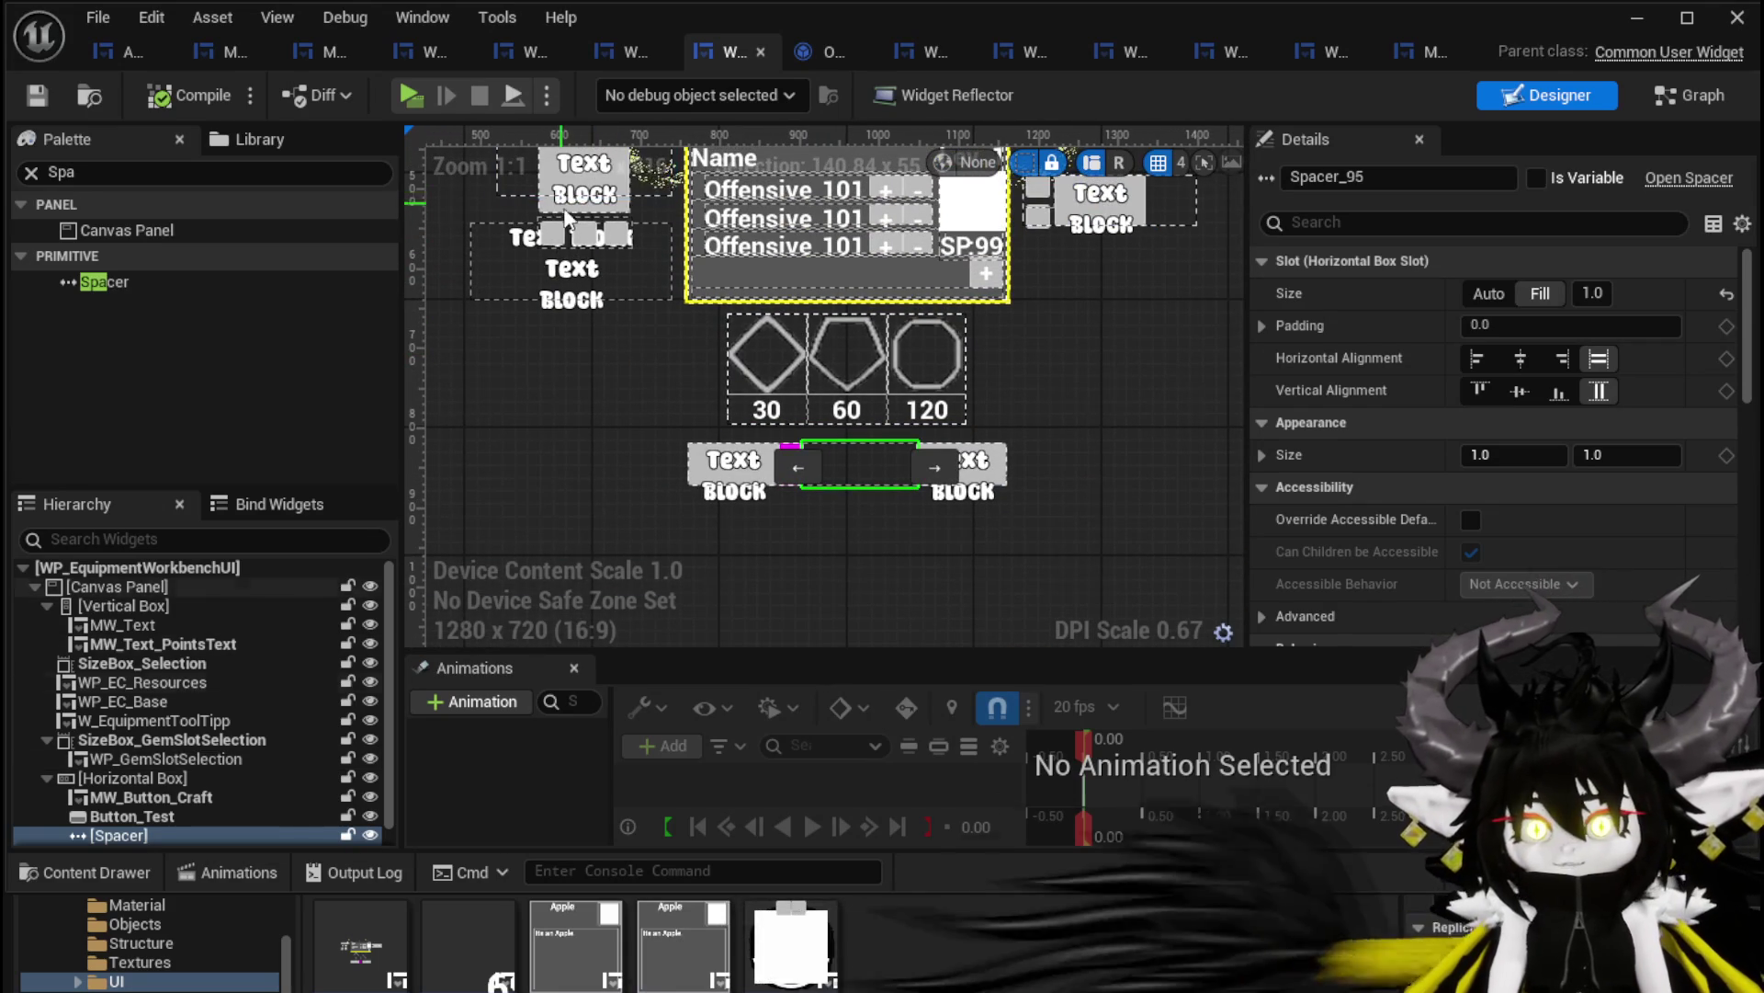
left_click_drag(1024, 338, 1073, 446)
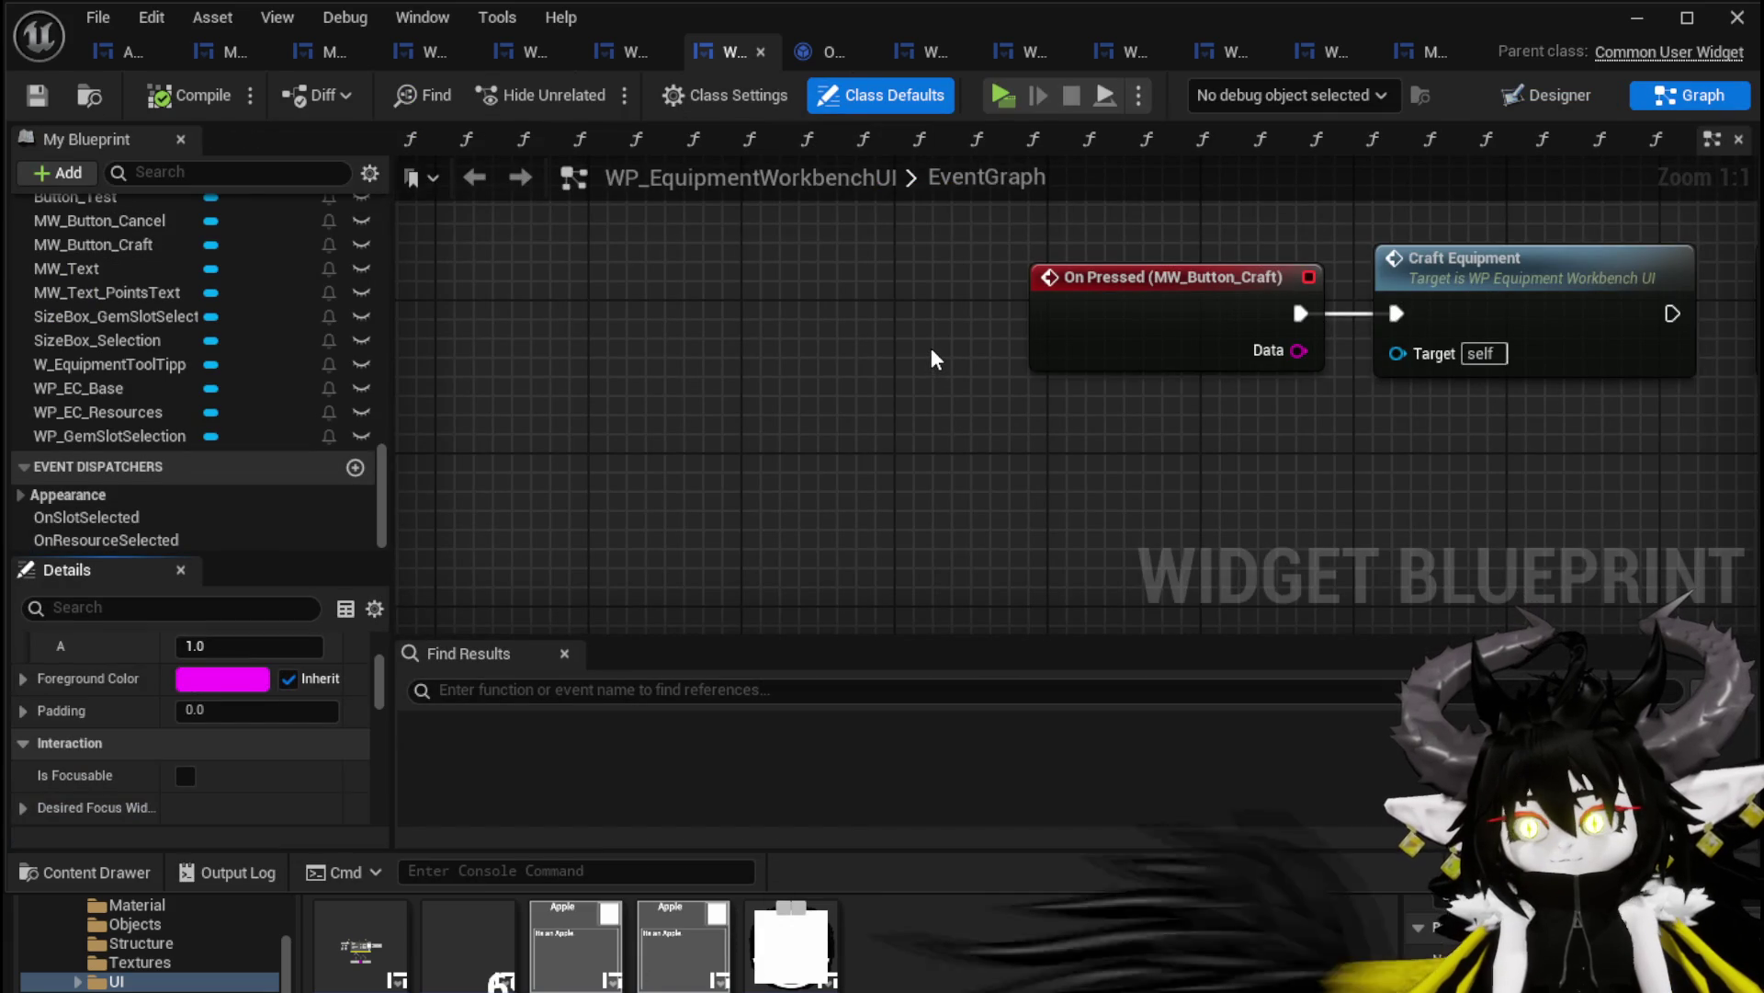
Open the CraftEquipment function and select its Set ID, Set Data and Add Item nodes
scroll(930, 346, "down", 2)
scroll(830, 346, "up", 5)
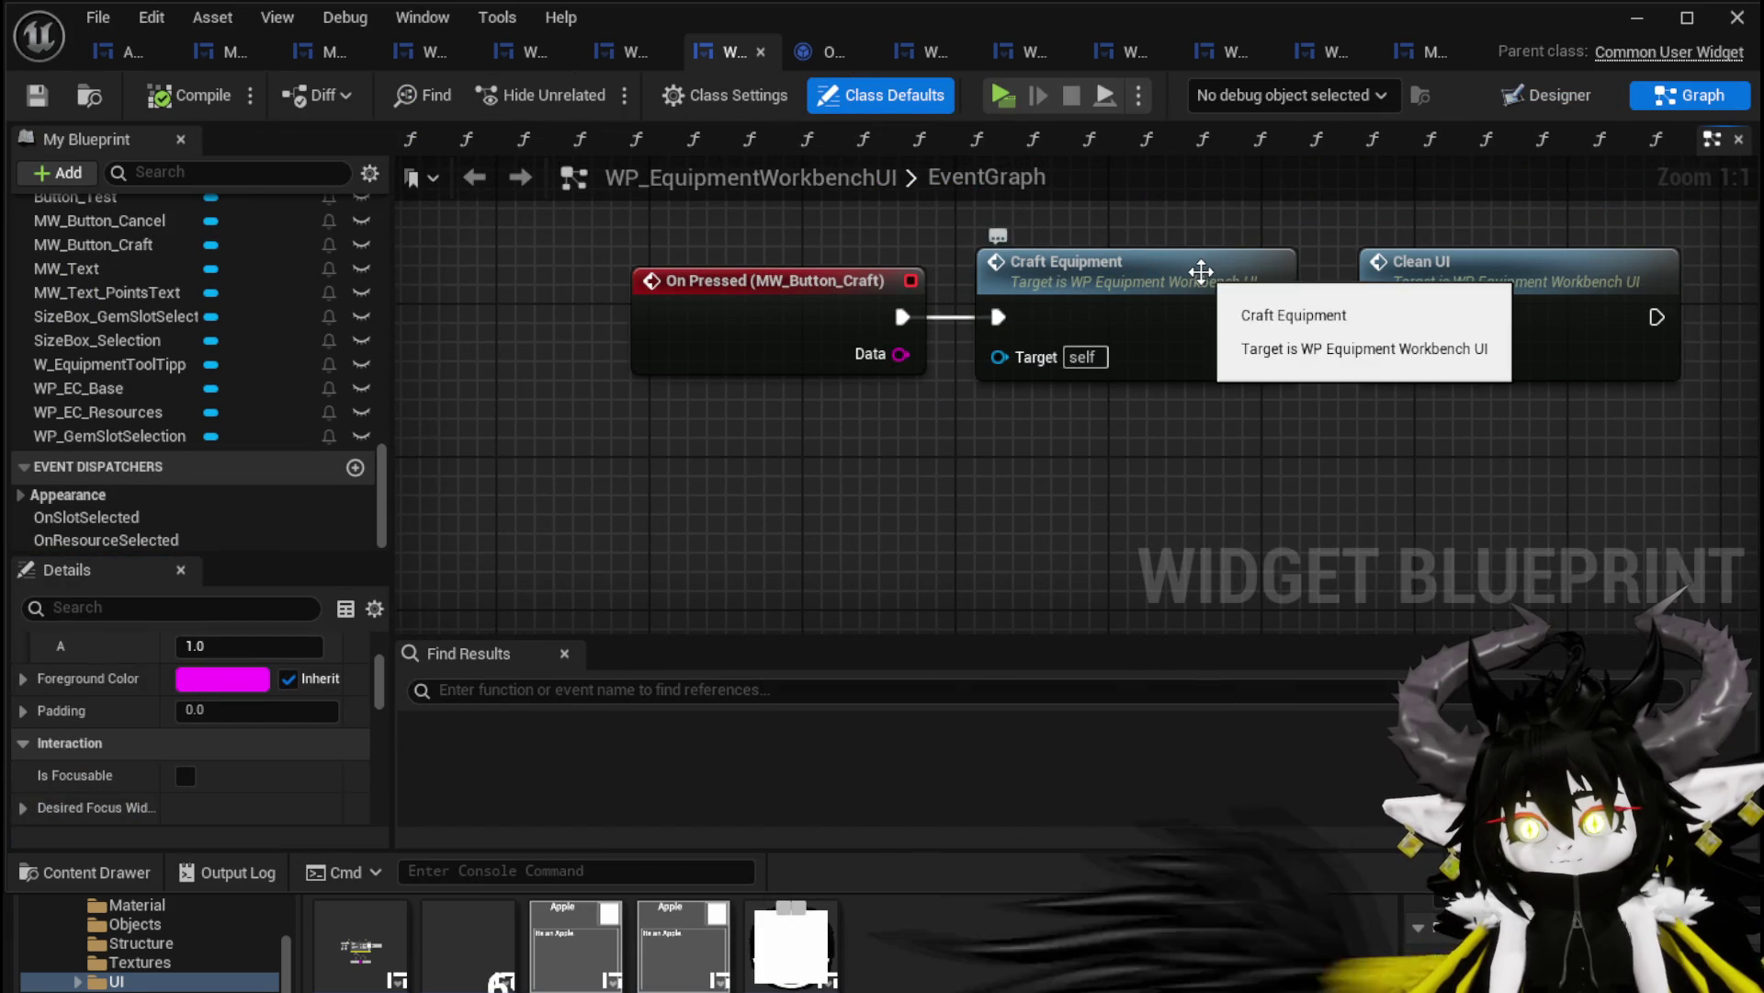
double_click(1263, 285)
scroll(1055, 328, "up", 1)
mouse_move(1055, 328)
left_mouse_down()
mouse_move(708, 331)
mouse_move(713, 427)
mouse_move(581, 473)
mouse_move(555, 457)
left_mouse_up()
scroll(758, 415, "up", 3)
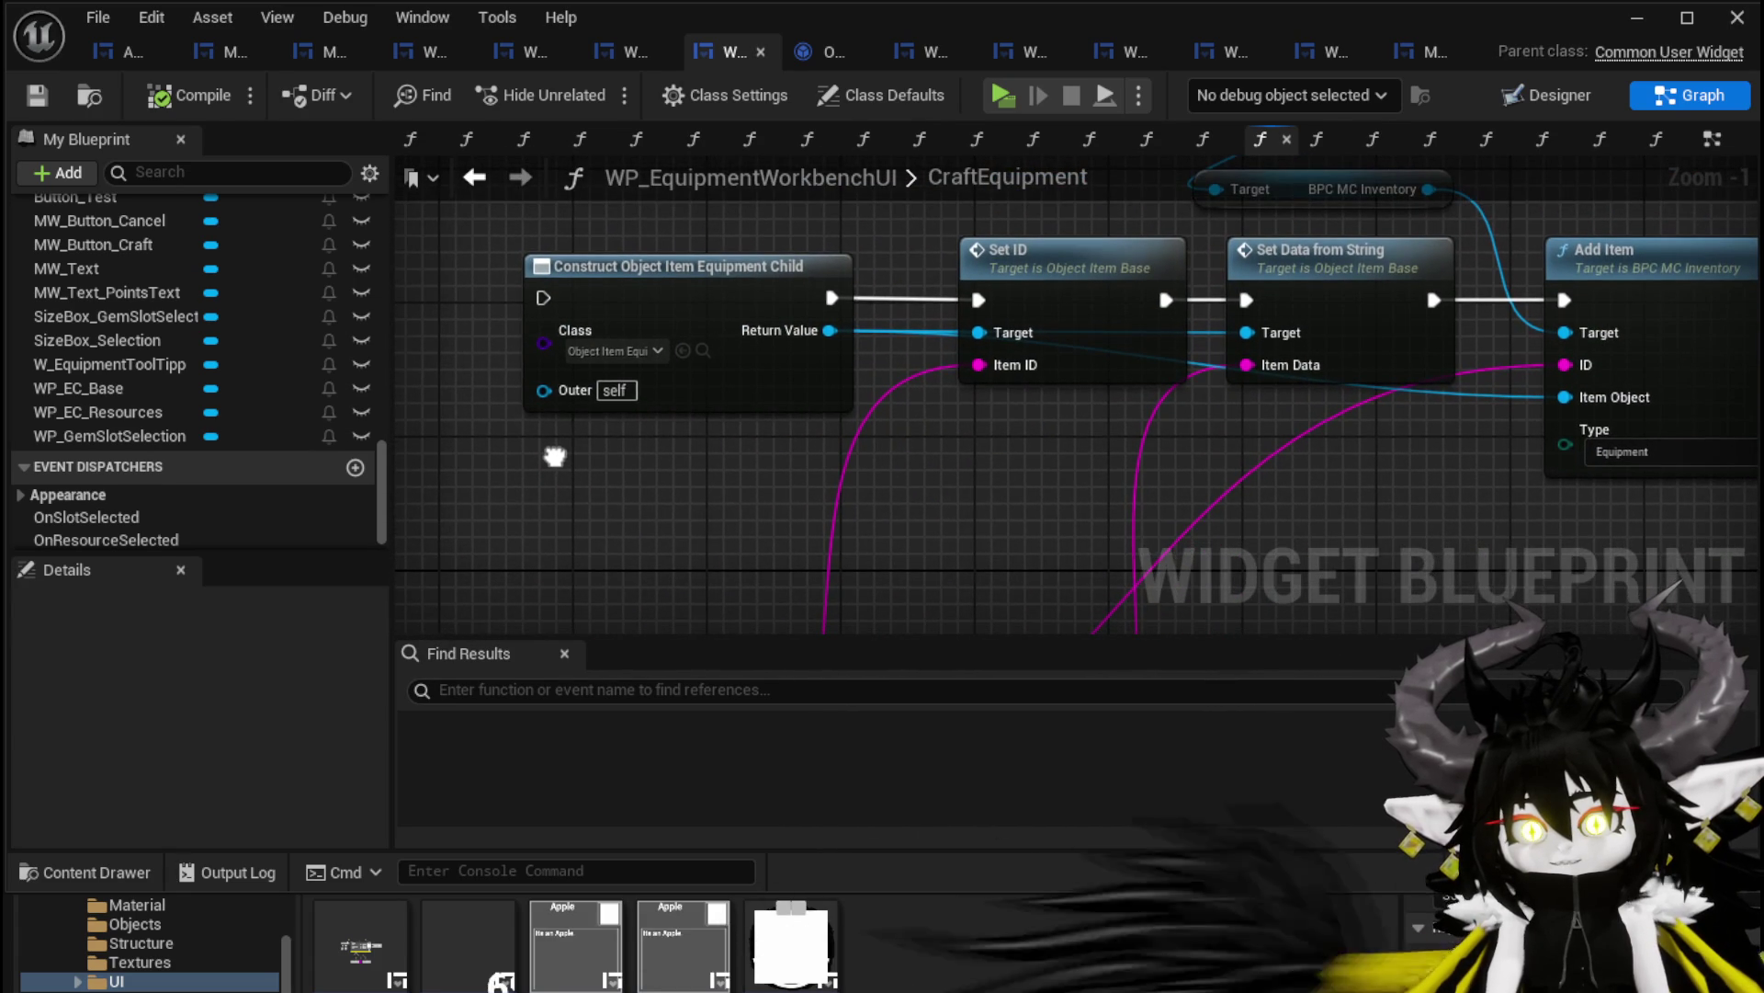
scroll(837, 246, "down", 1)
left_click_drag(836, 246, 491, 289)
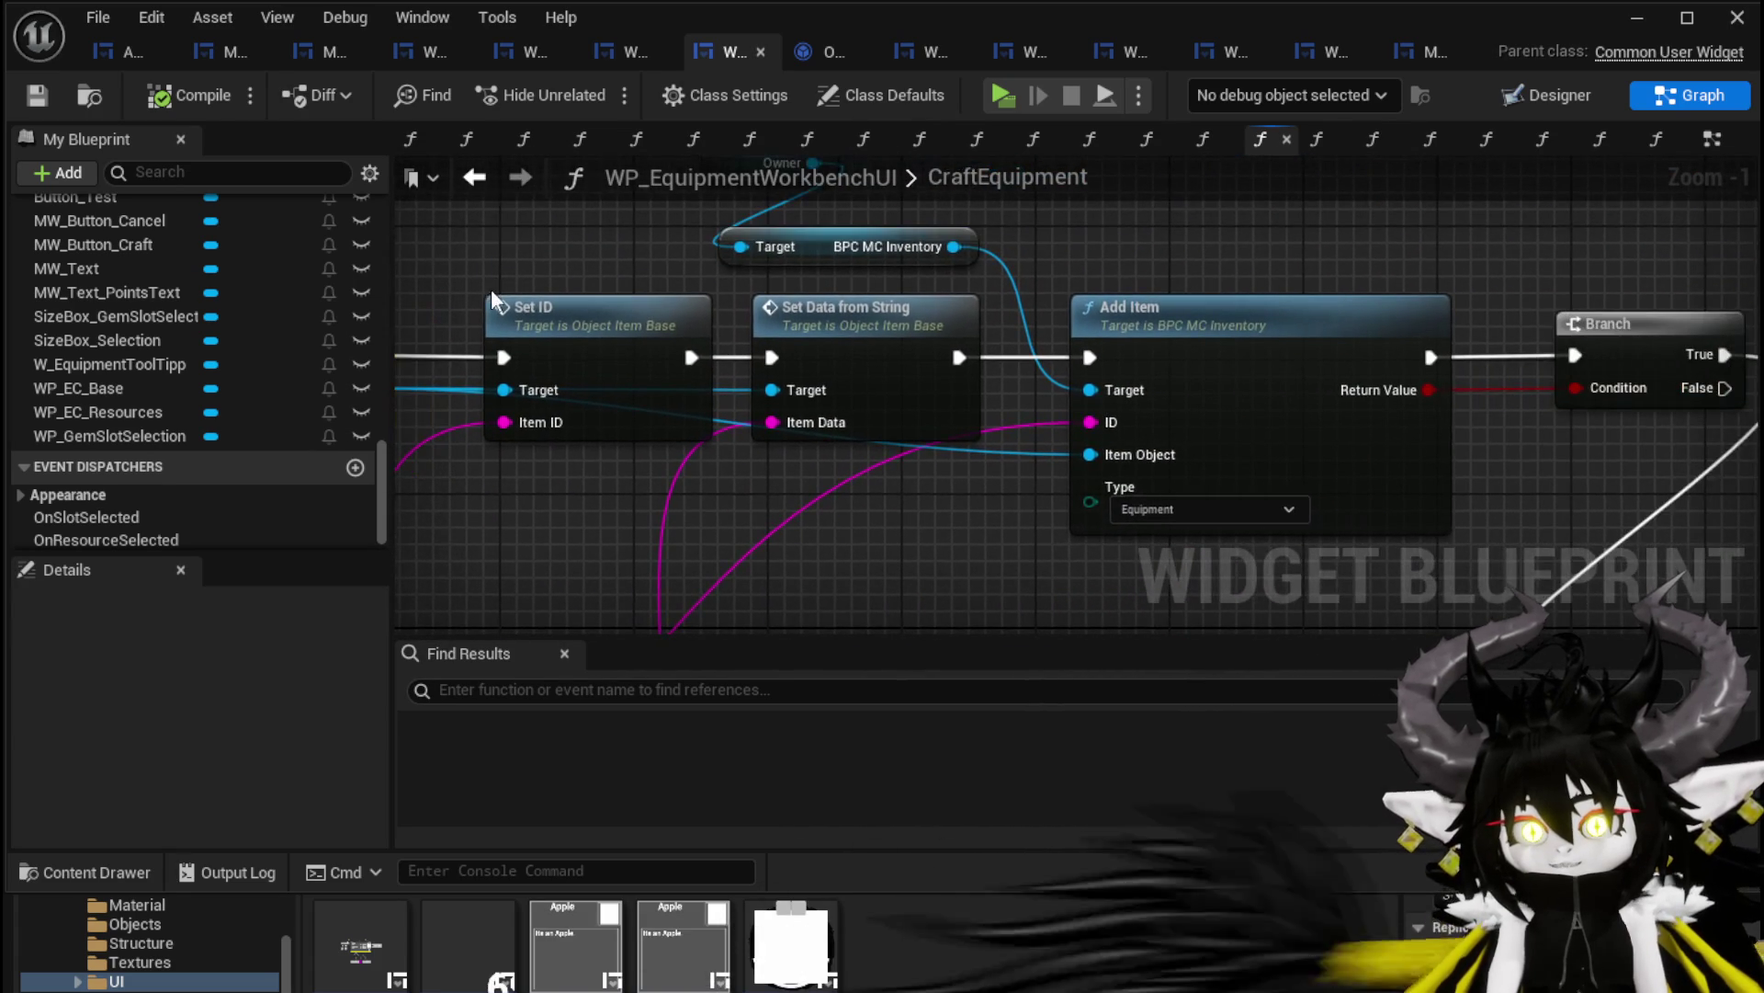
scroll(565, 264, "down", 1)
left_click_drag(576, 544, 1049, 209)
Pan through the Append, Print String, Build Equipment Data and Parse Into Array nodes, then minimize
left_click_drag(773, 368, 832, 334)
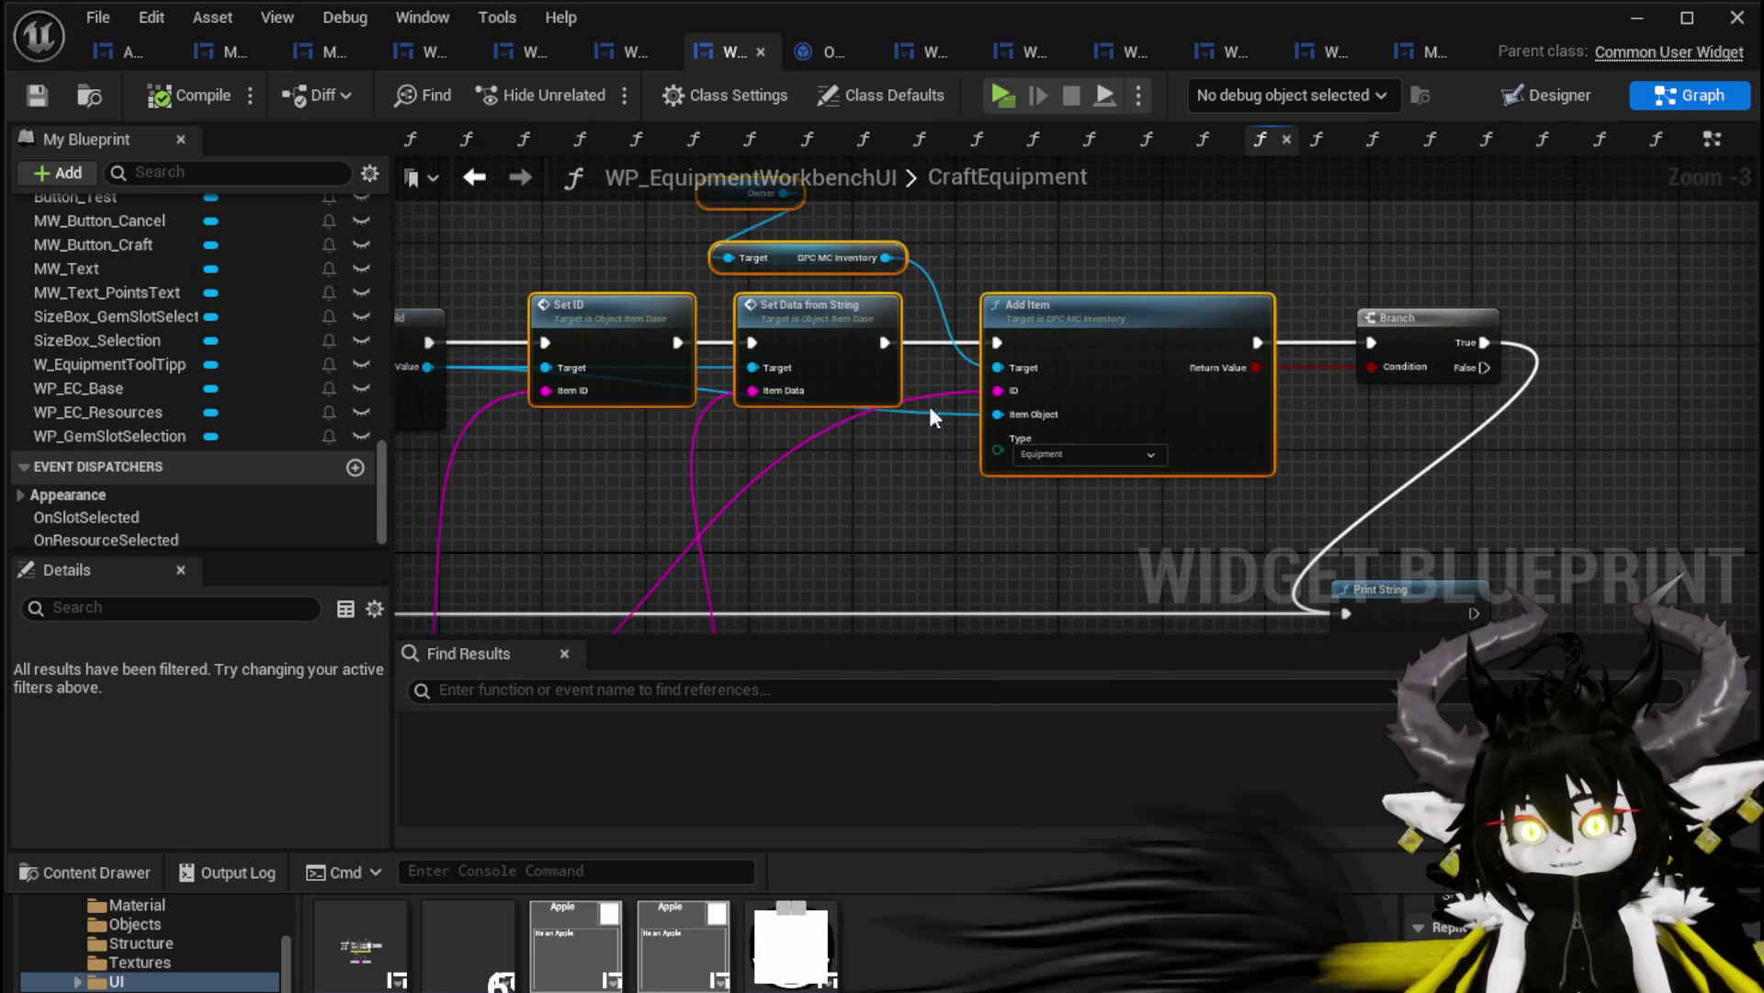
mouse_move(720, 449)
left_mouse_down()
mouse_move(788, 414)
mouse_move(919, 211)
mouse_move(873, 323)
left_mouse_up()
left_click_drag(689, 531, 1388, 474)
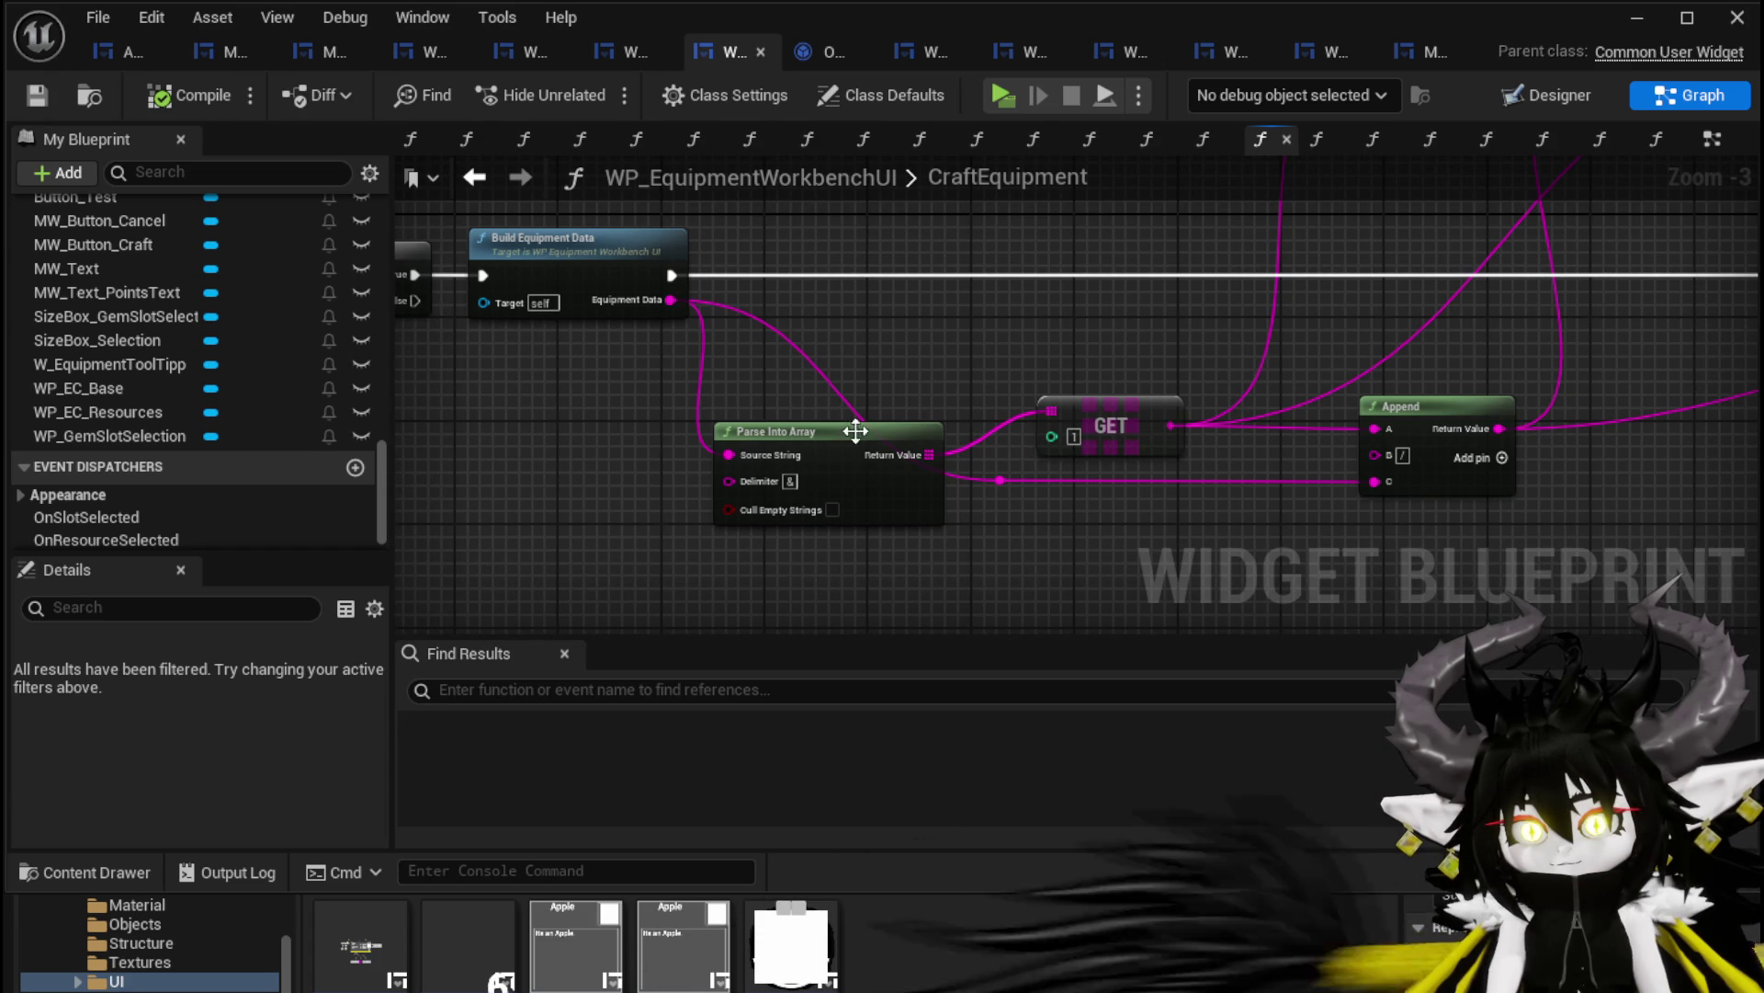
left_click_drag(1351, 354, 1181, 348)
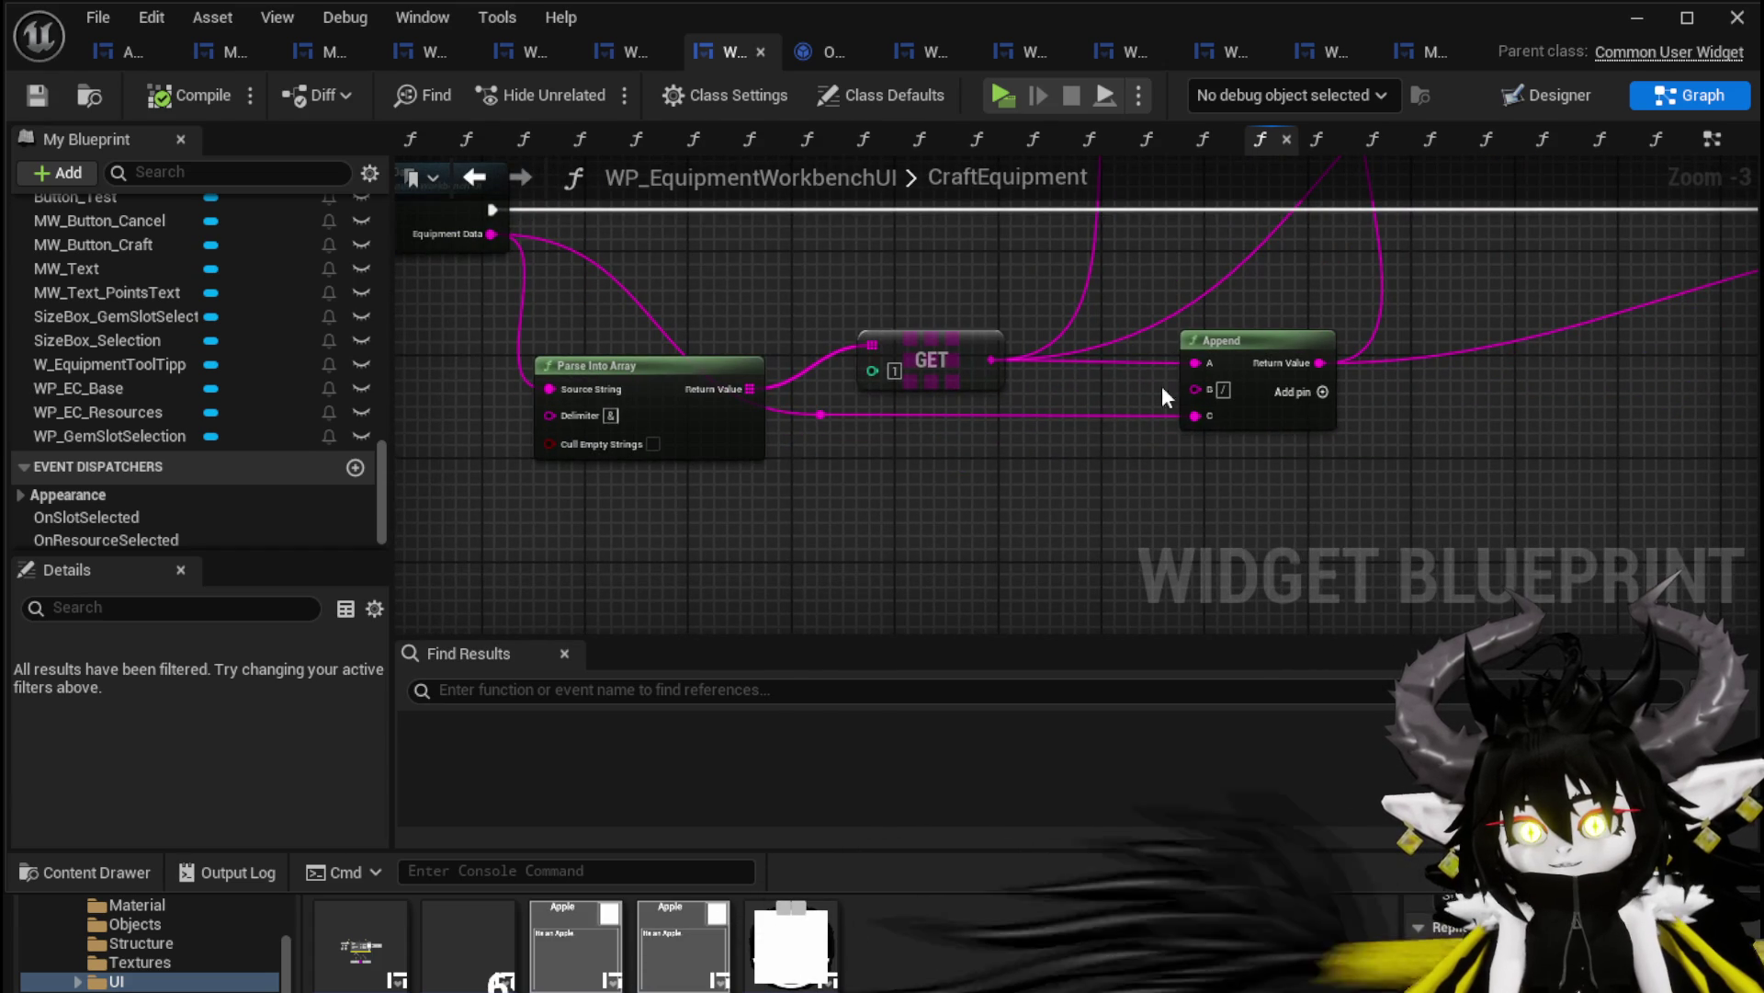
mouse_move(1464, 212)
left_mouse_down()
mouse_move(1294, 347)
mouse_move(1100, 557)
mouse_move(1071, 263)
mouse_move(1252, 264)
mouse_move(1072, 307)
mouse_move(1083, 331)
mouse_move(1539, 301)
mouse_move(1237, 268)
mouse_move(1001, 307)
mouse_move(1322, 365)
mouse_move(1390, 258)
mouse_move(1225, 540)
mouse_move(1280, 288)
mouse_move(1446, 300)
left_mouse_up()
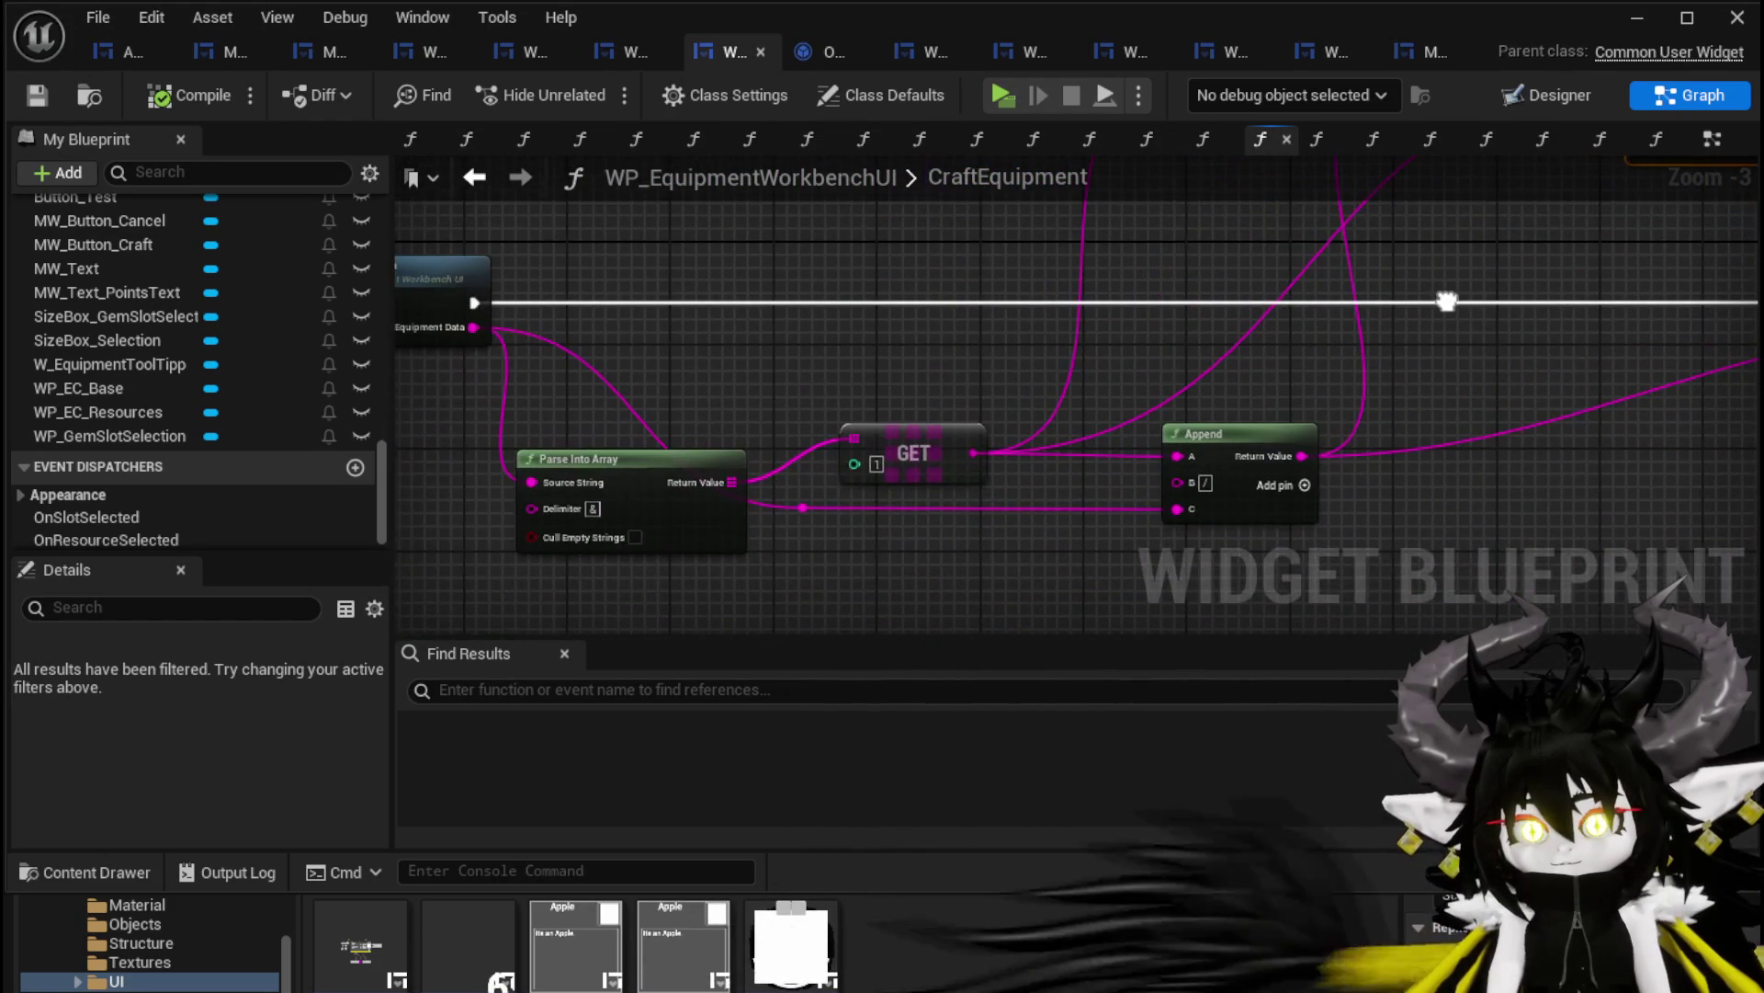
left_click_drag(1235, 234, 1160, 377)
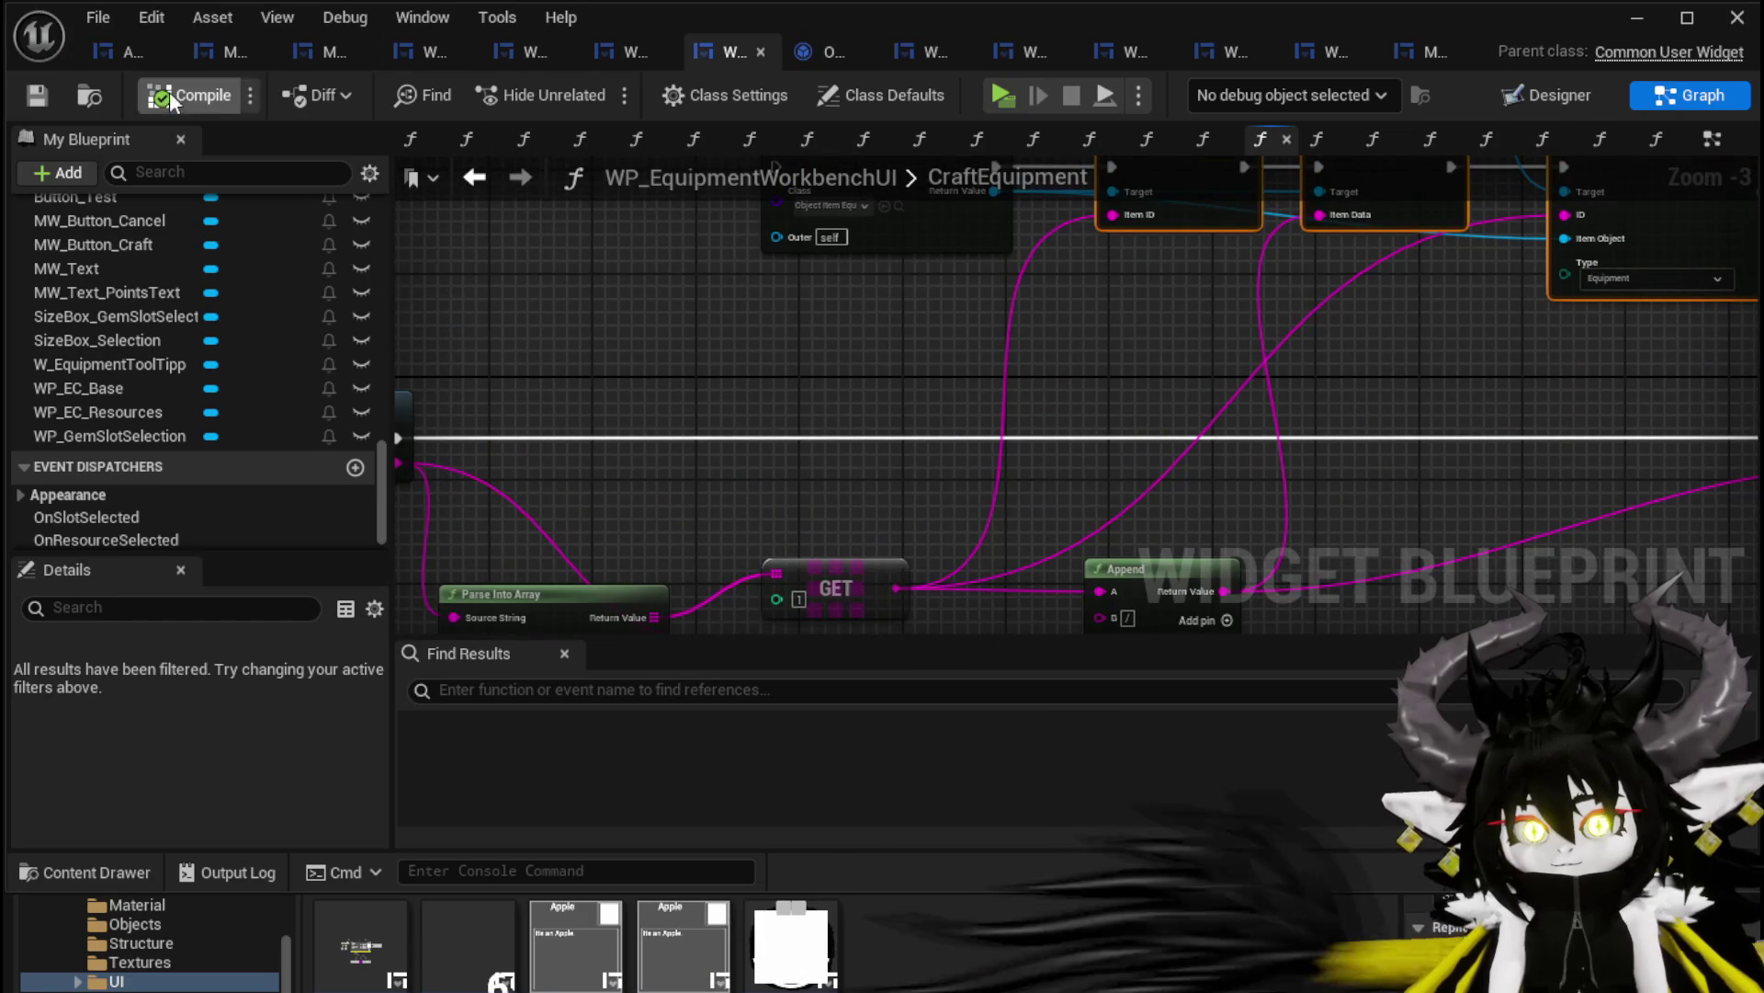
left_click(1642, 19)
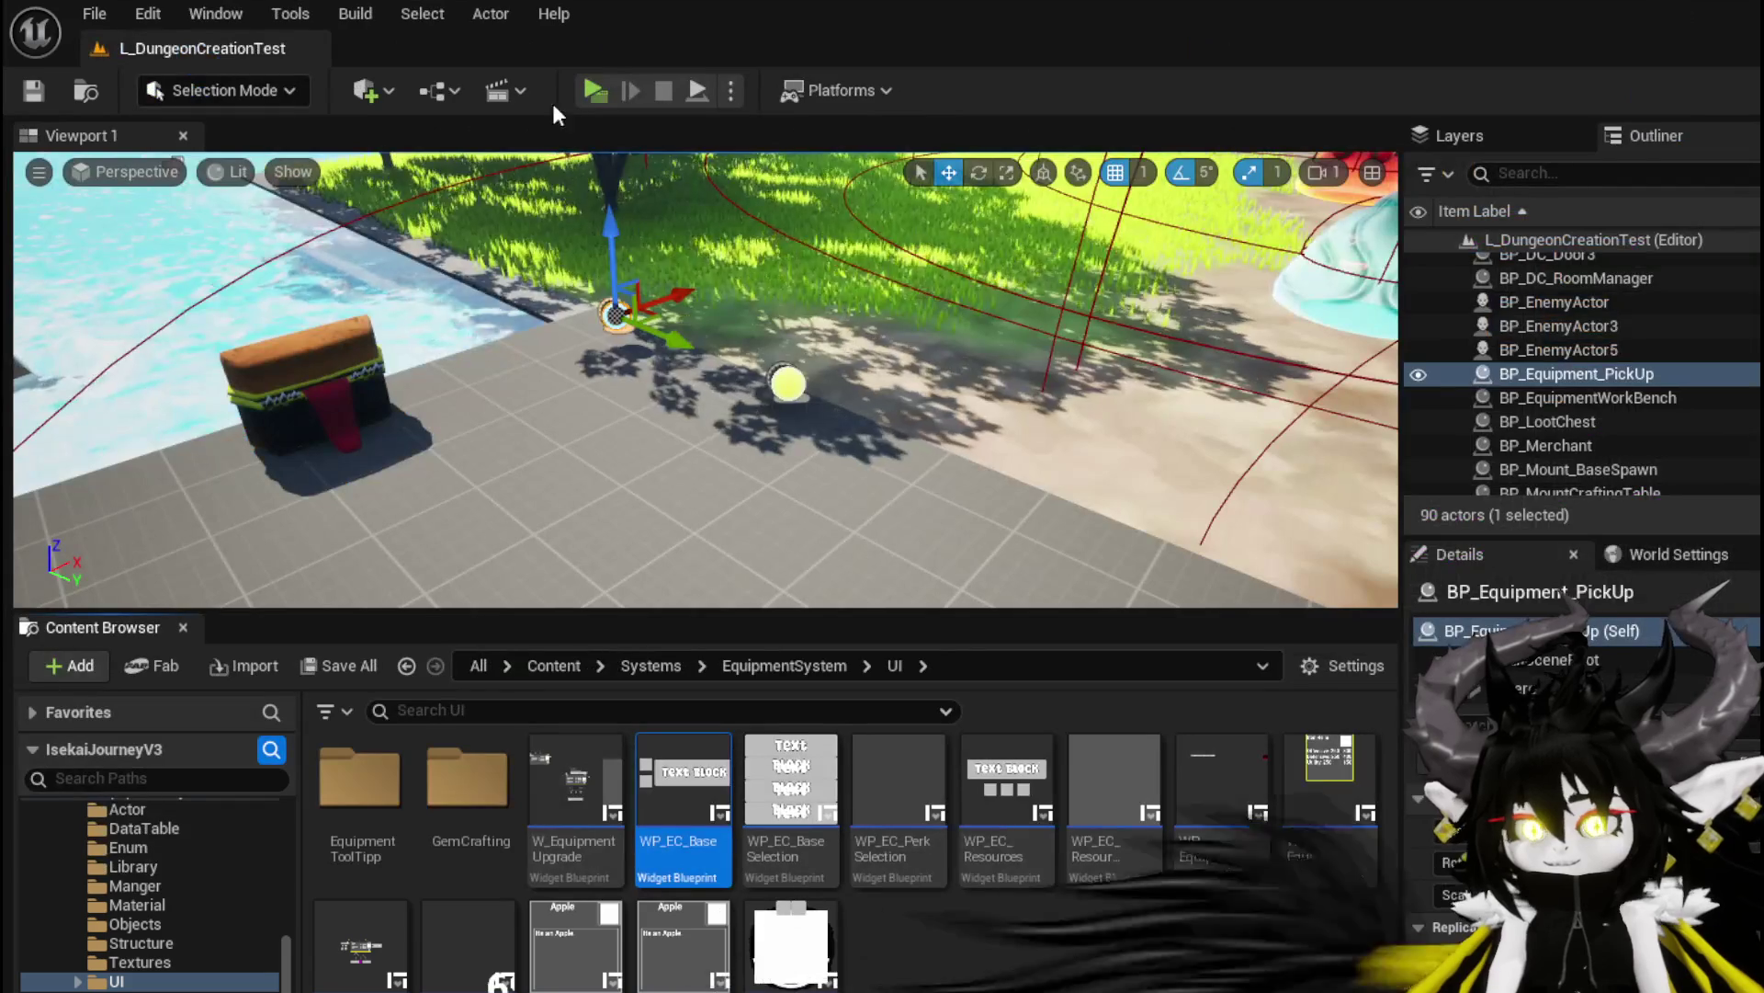
At the workbench, open equipment crafting, add three wood and choose the Head base
key("w")
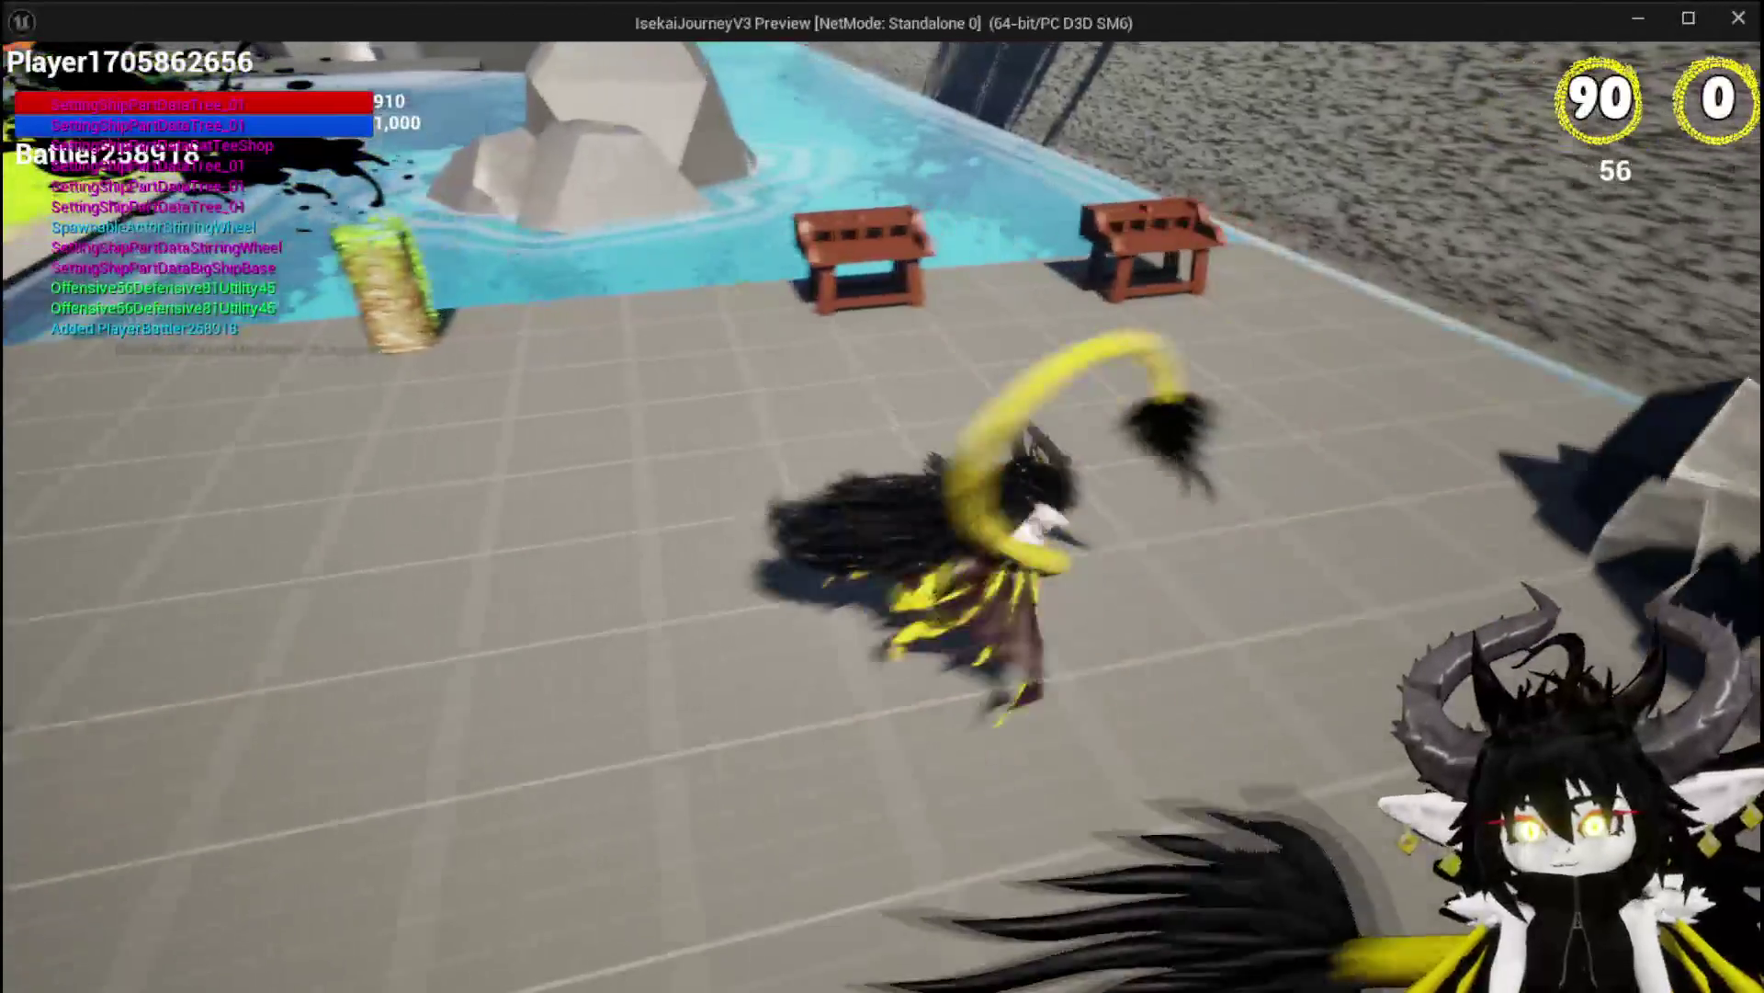
key("e")
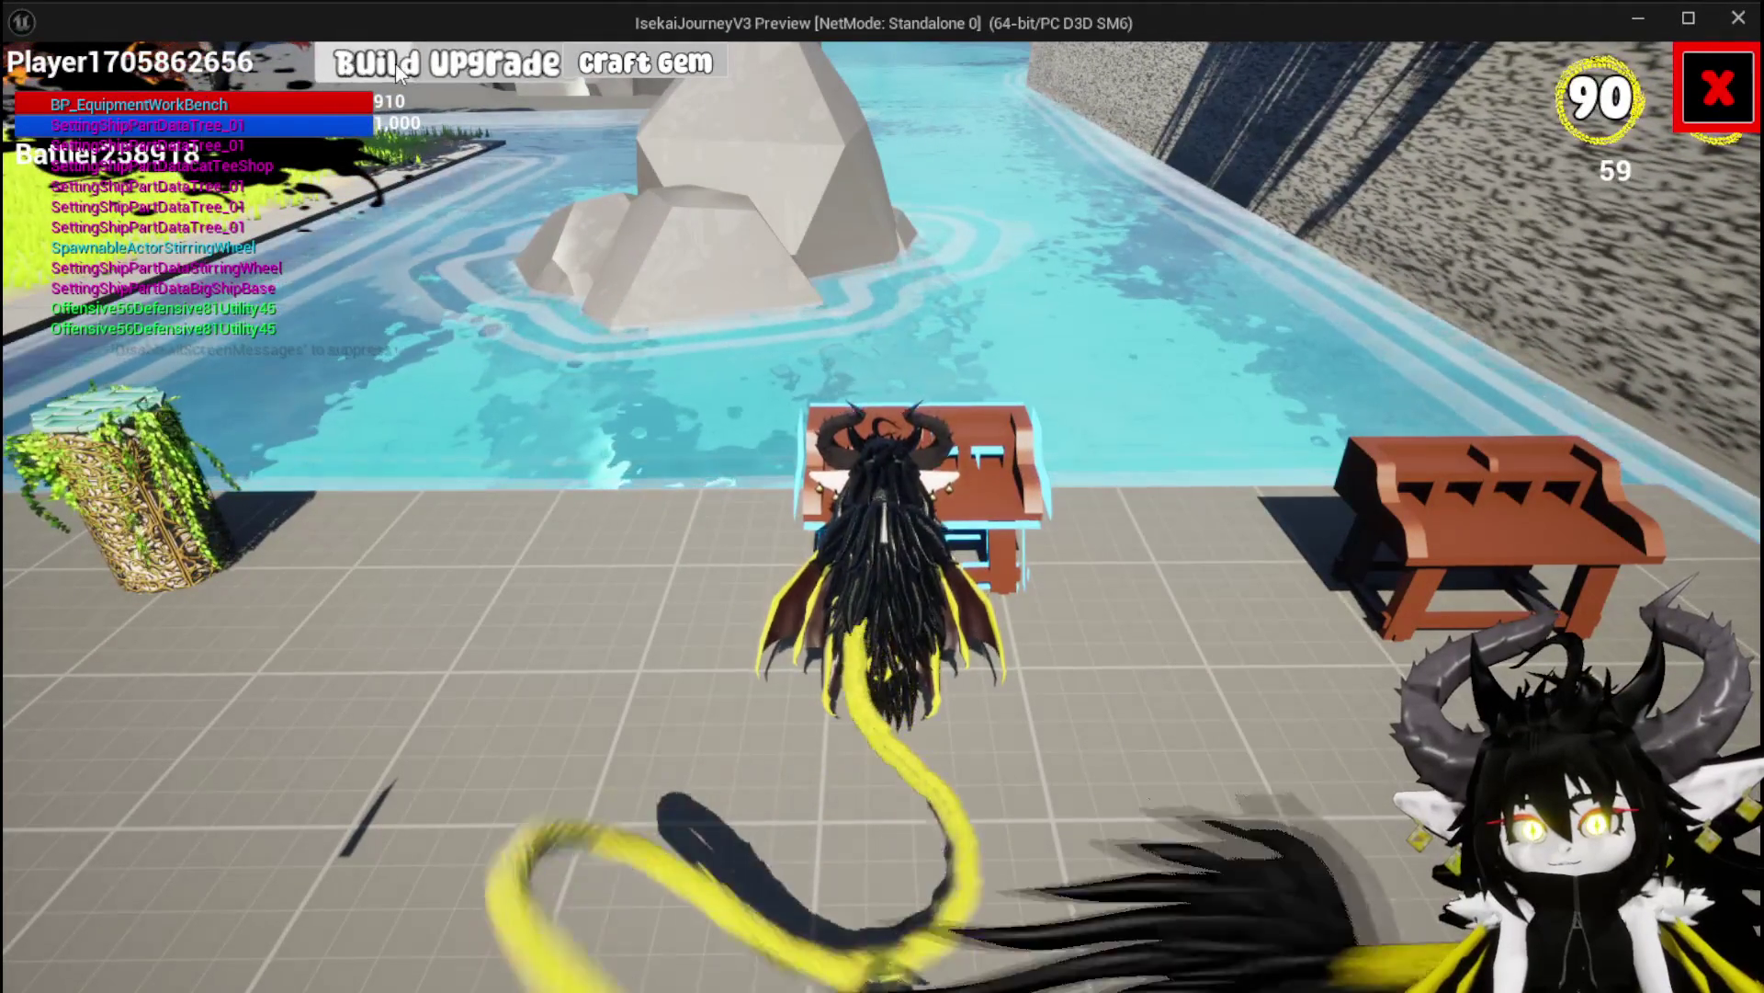
left_click(395, 63)
left_click(596, 469)
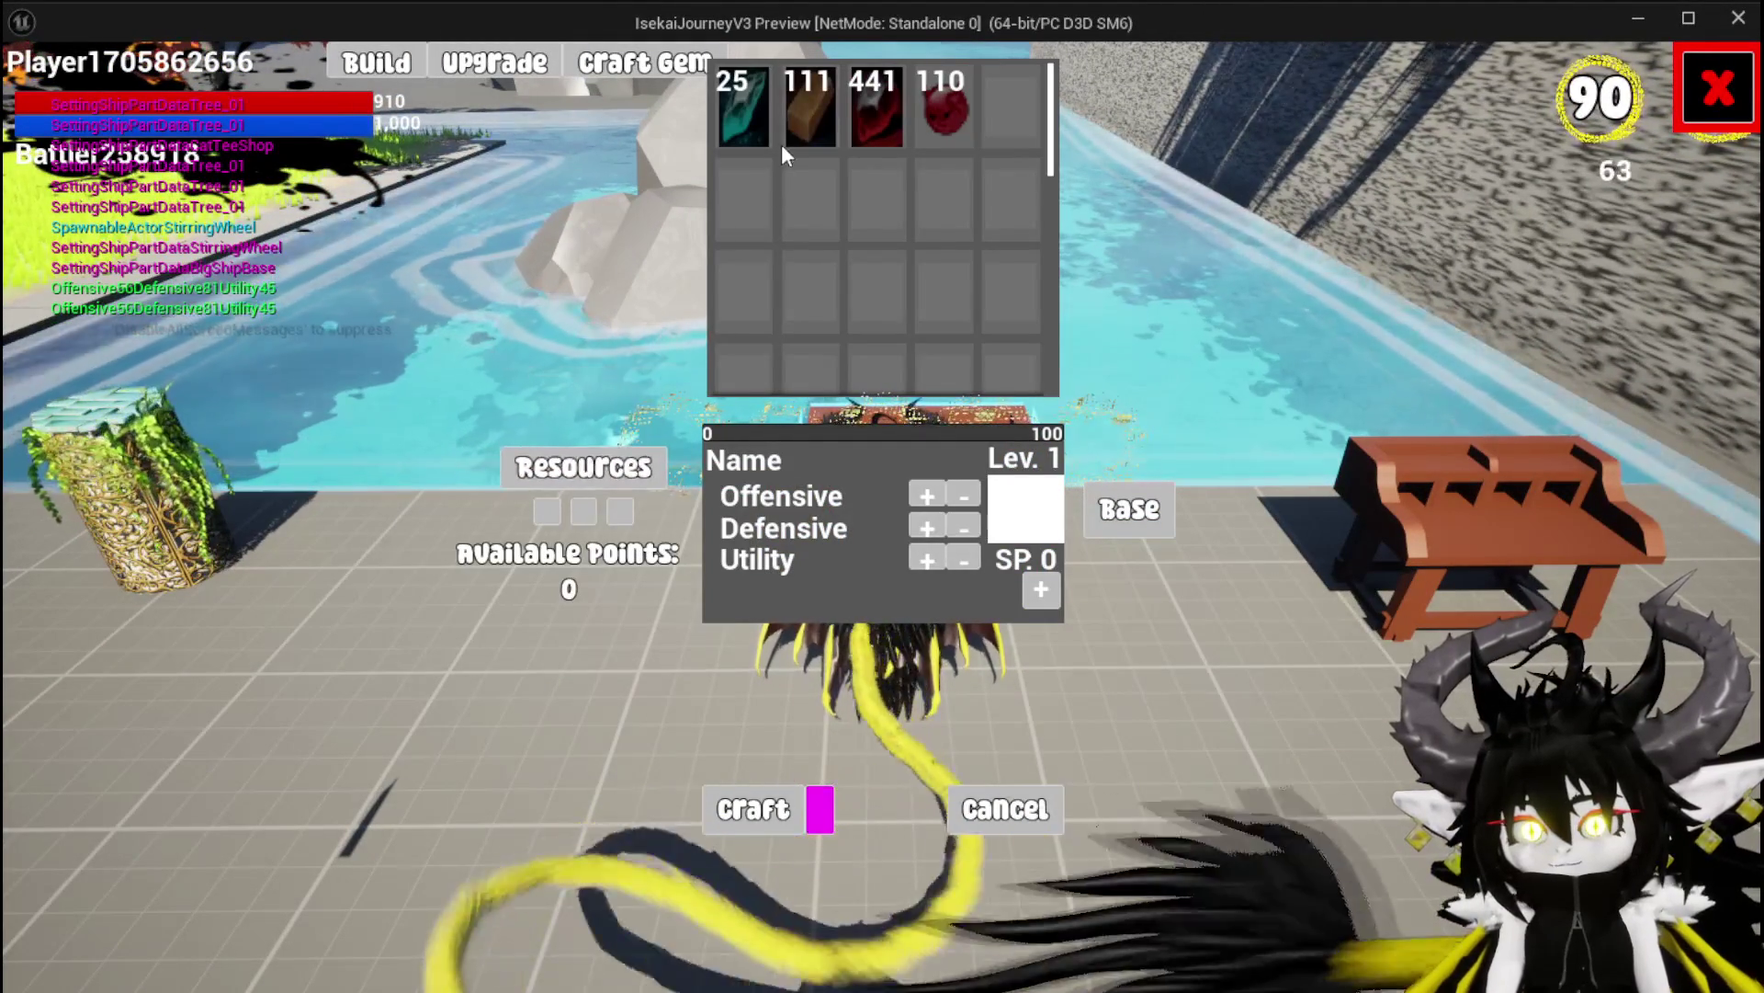
left_click(794, 127)
left_click(794, 127)
left_click(794, 127)
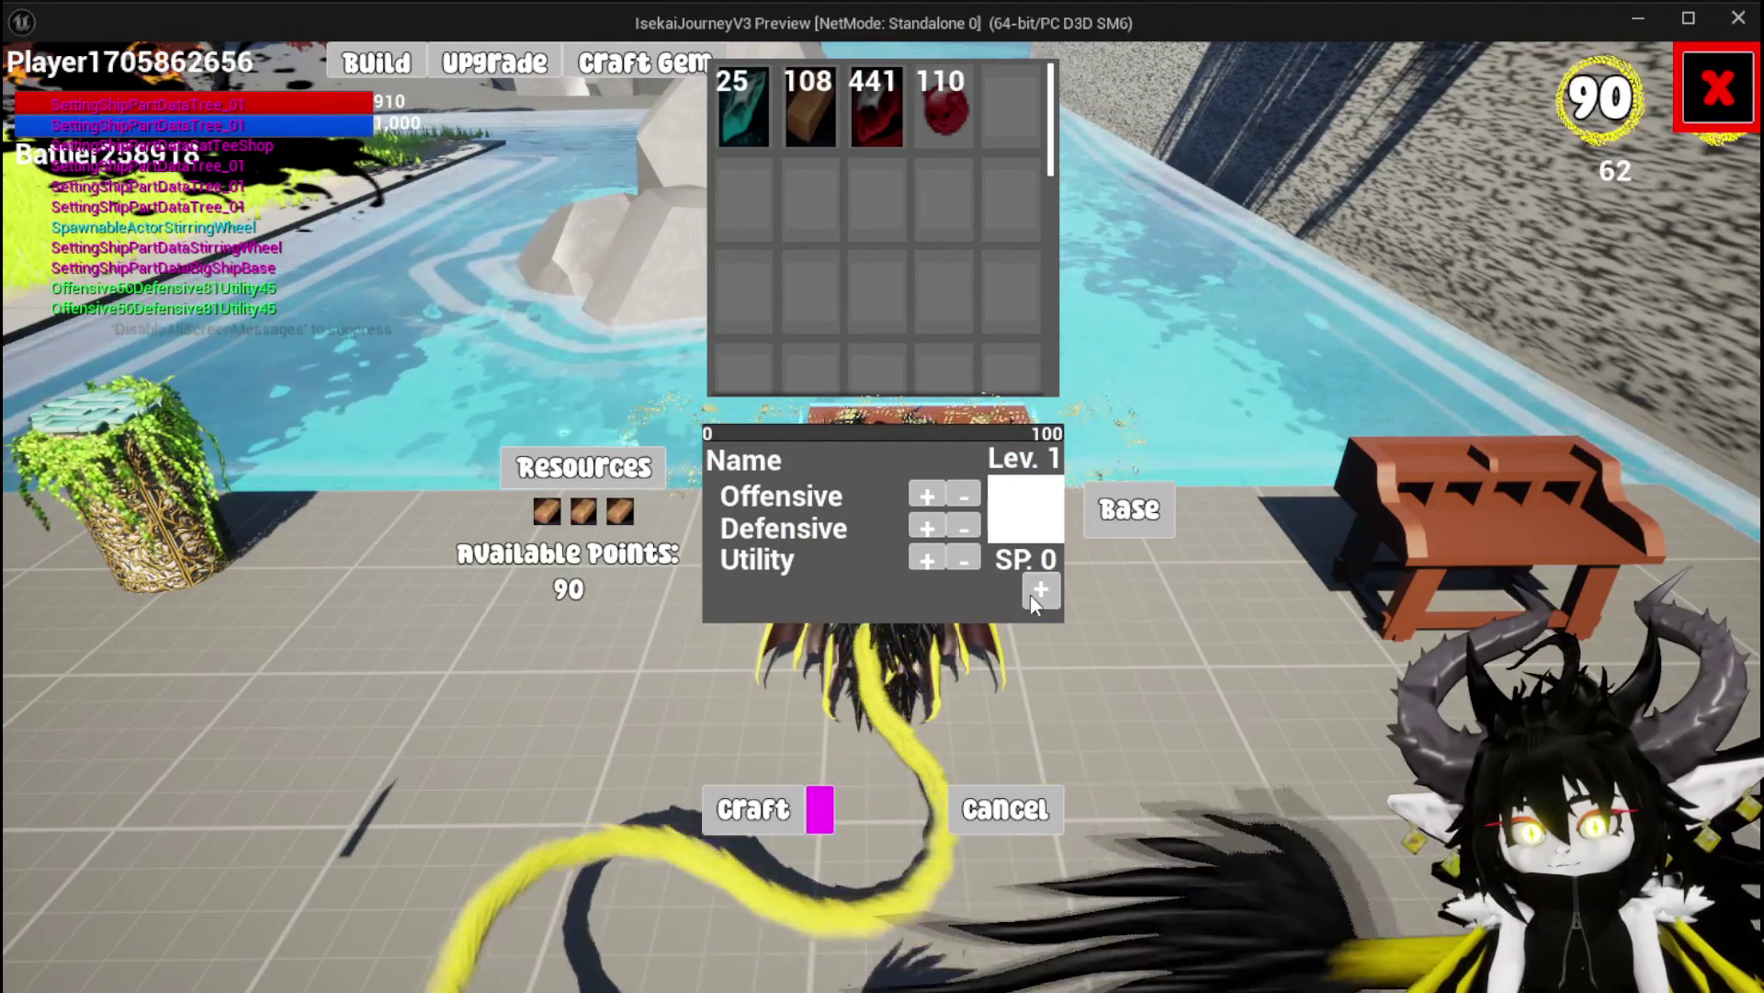
left_click(1132, 508)
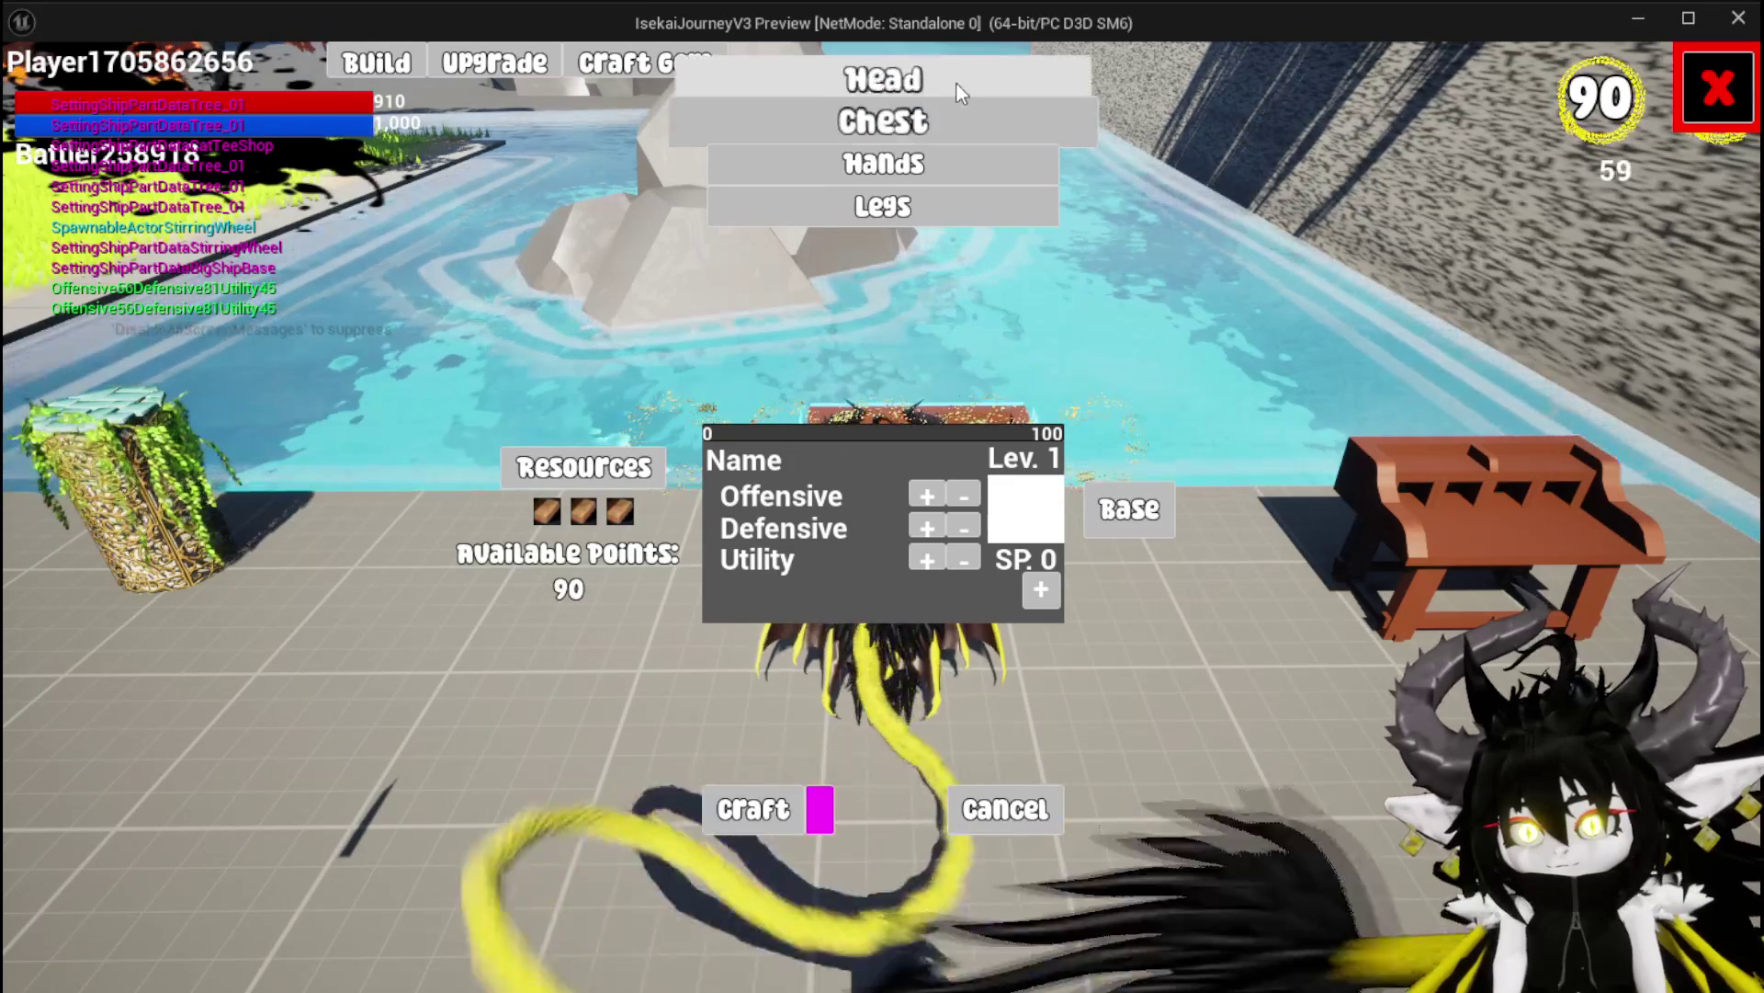
left_click(958, 88)
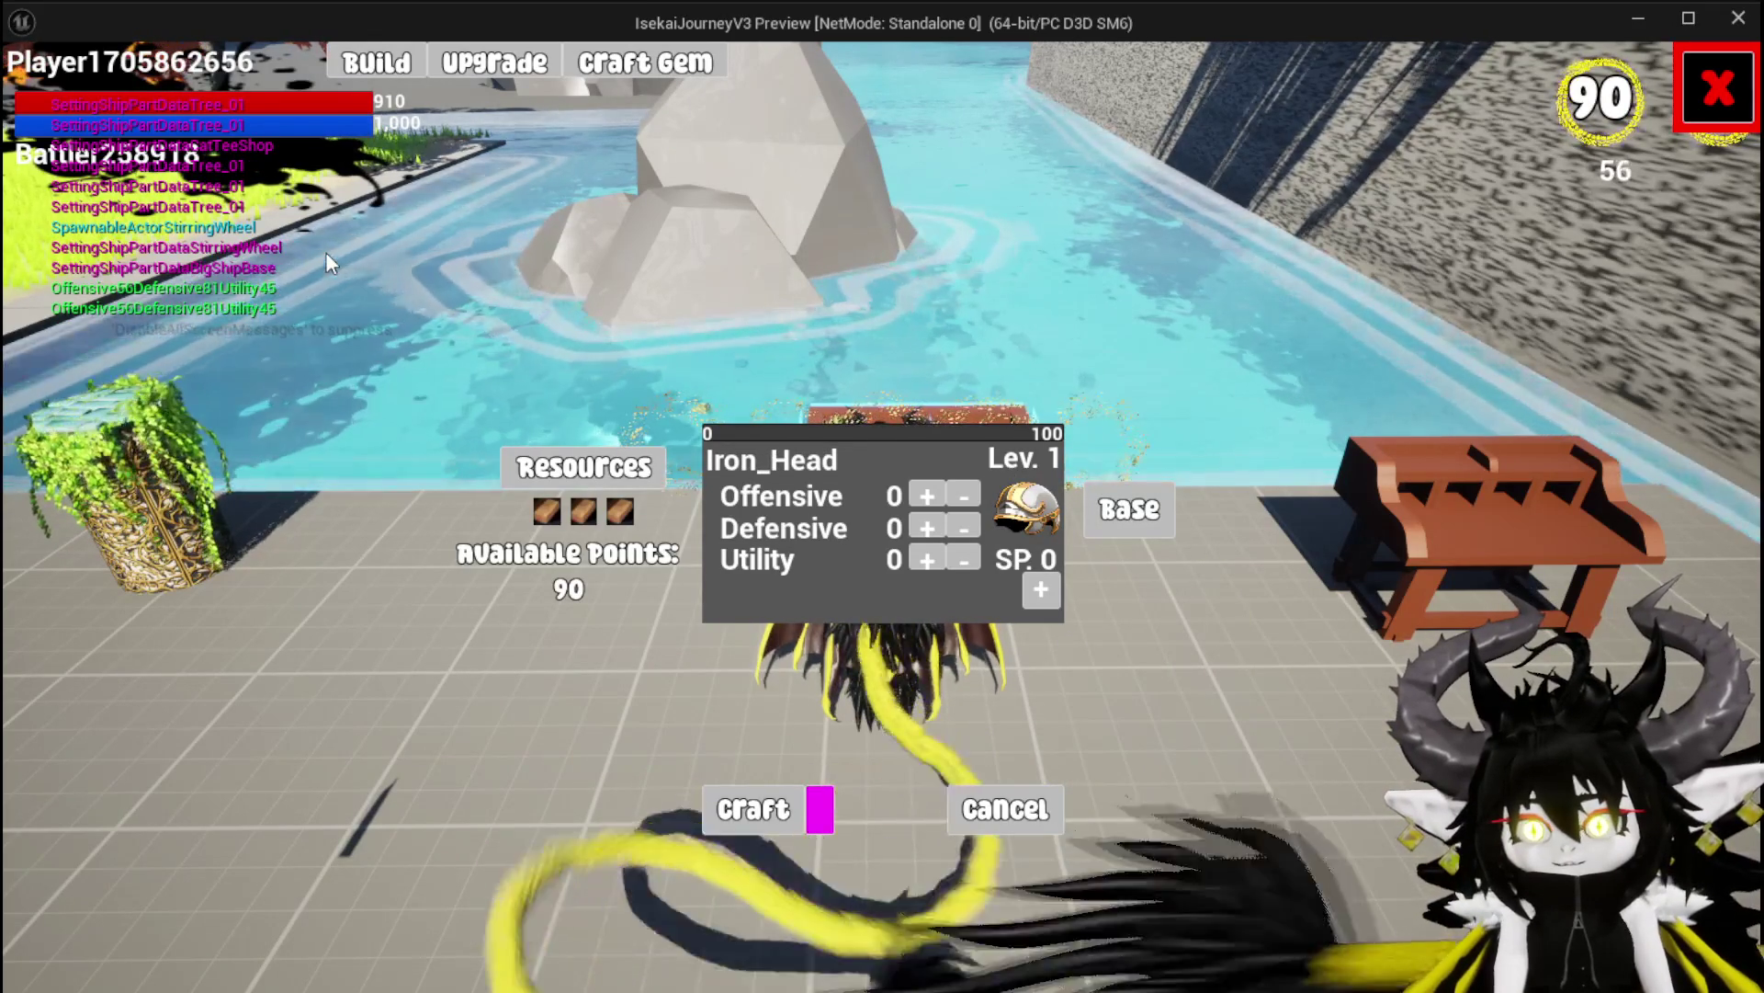
Raise the three stats to 2, 2 and 3 points
left_click(927, 497)
left_click(927, 497)
left_click(925, 529)
left_click(926, 530)
left_click(927, 560)
left_click(927, 560)
left_click(928, 559)
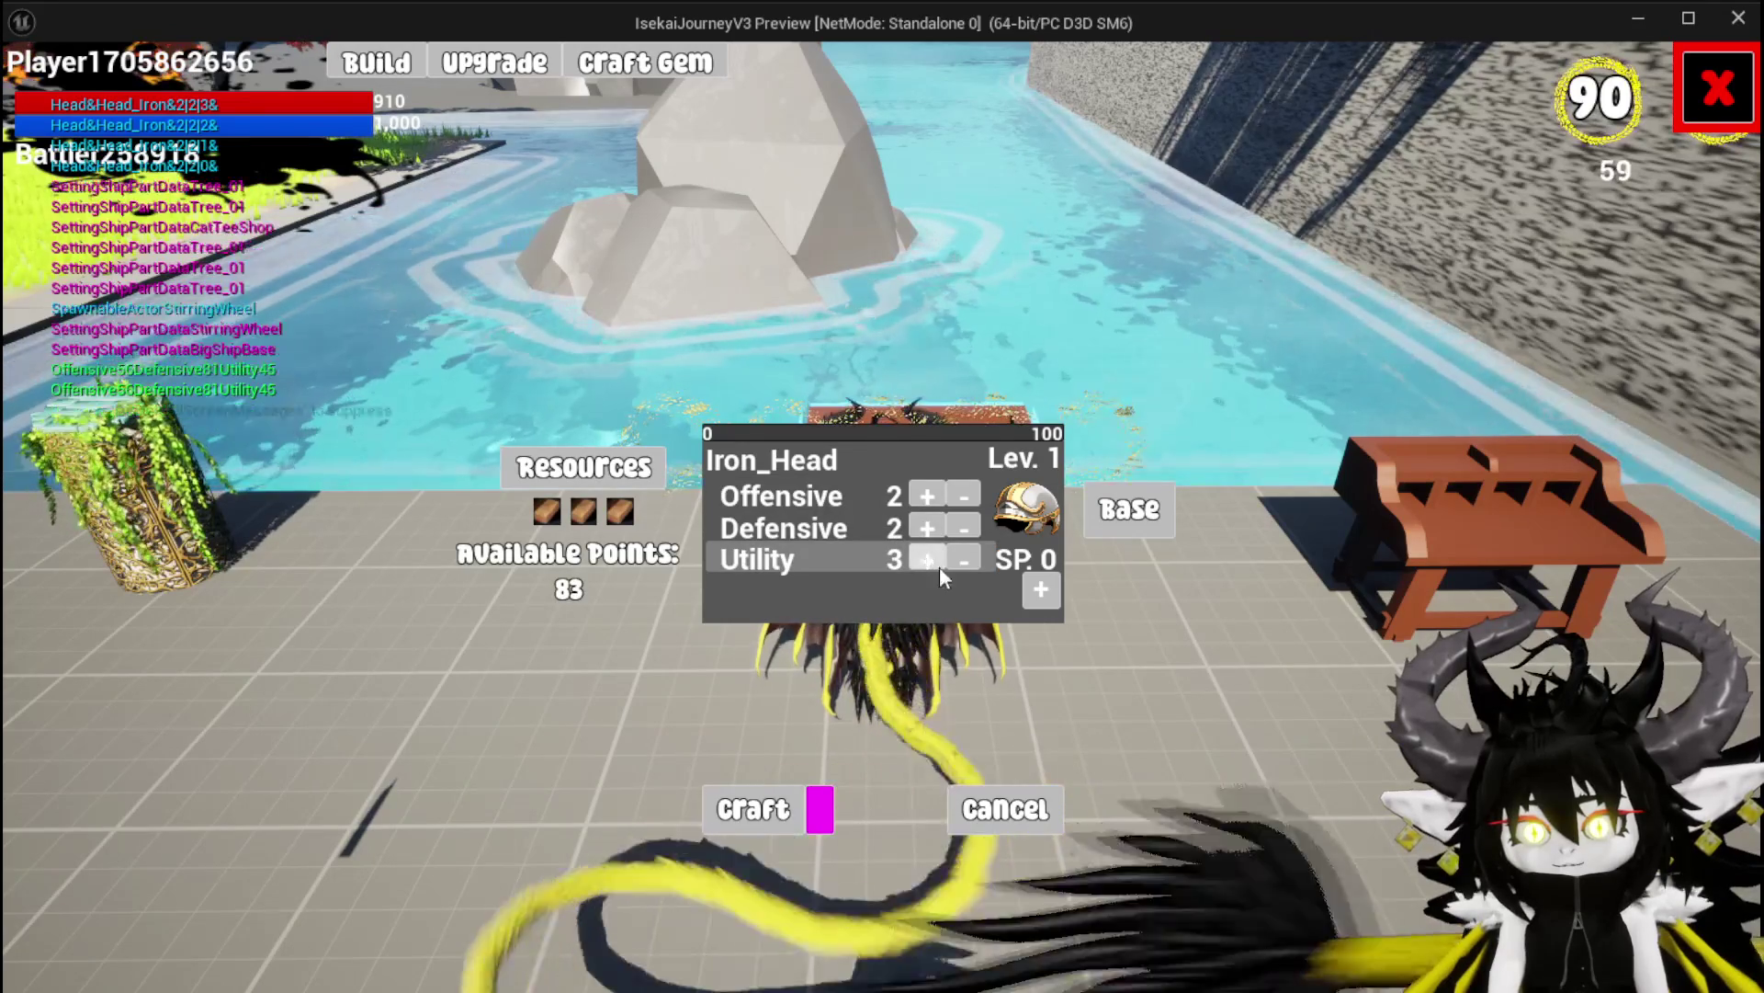
Add two gems, including a 30-point gem, craft Iron_Head, and stop the preview
left_click(1042, 590)
left_click(772, 680)
left_click(769, 672)
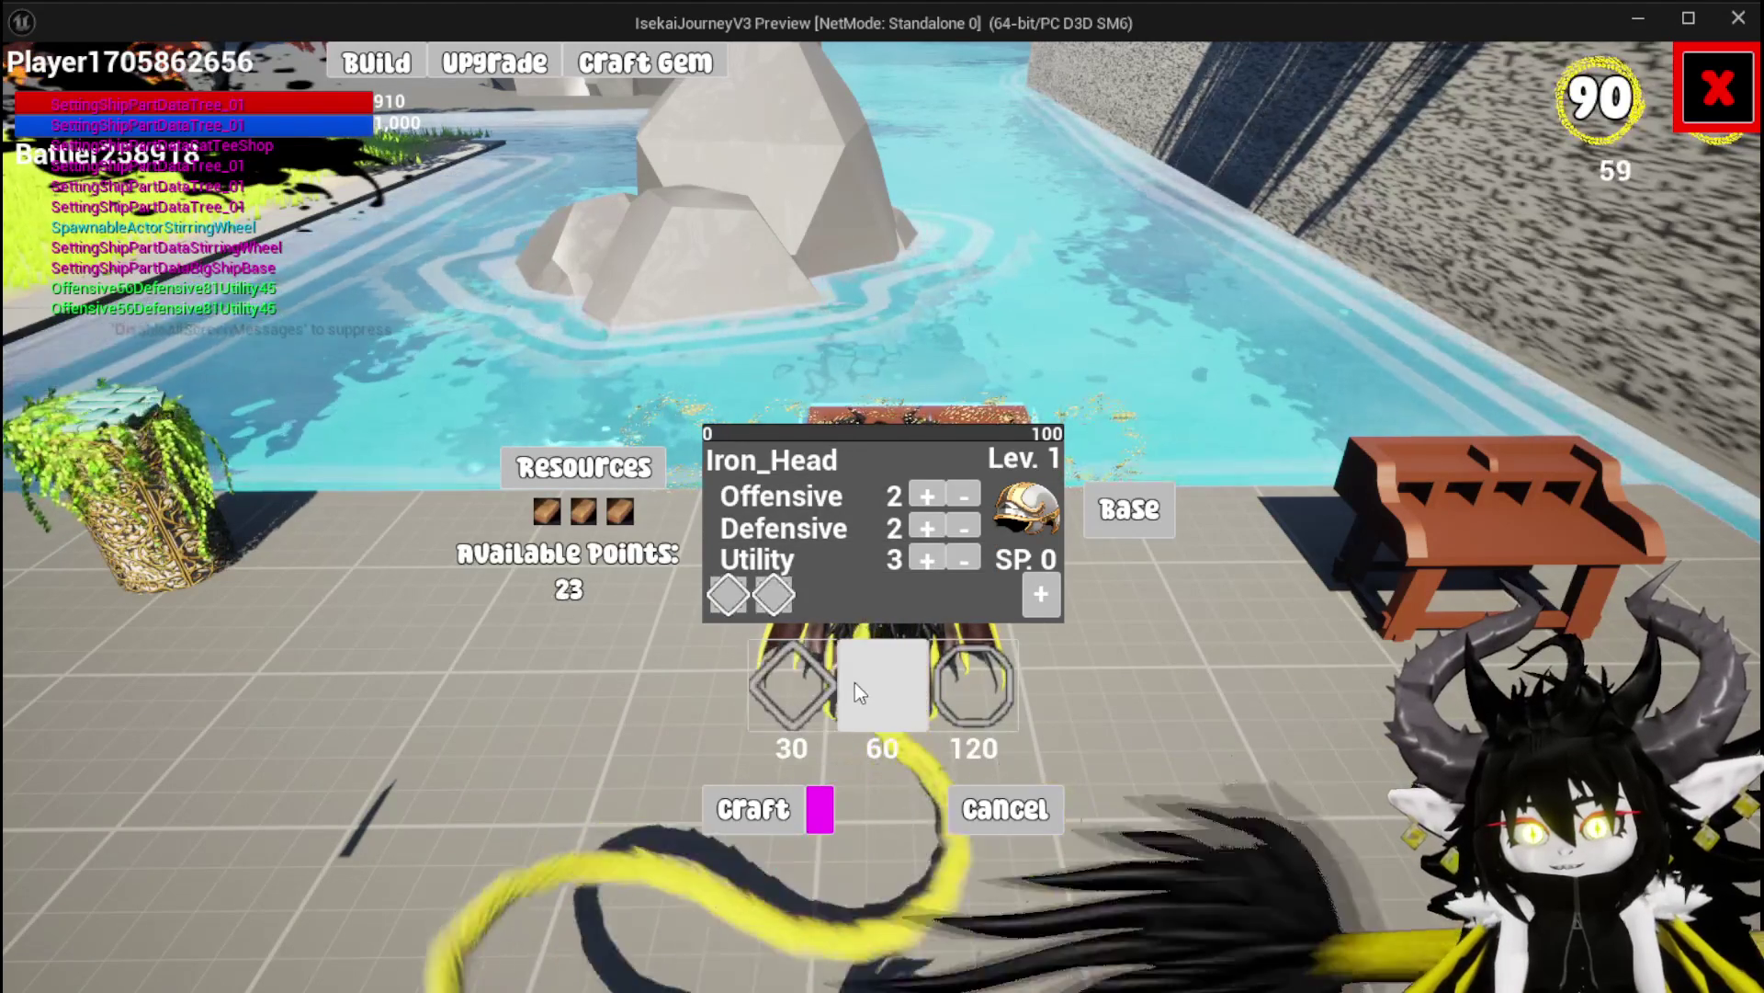
left_click(831, 802)
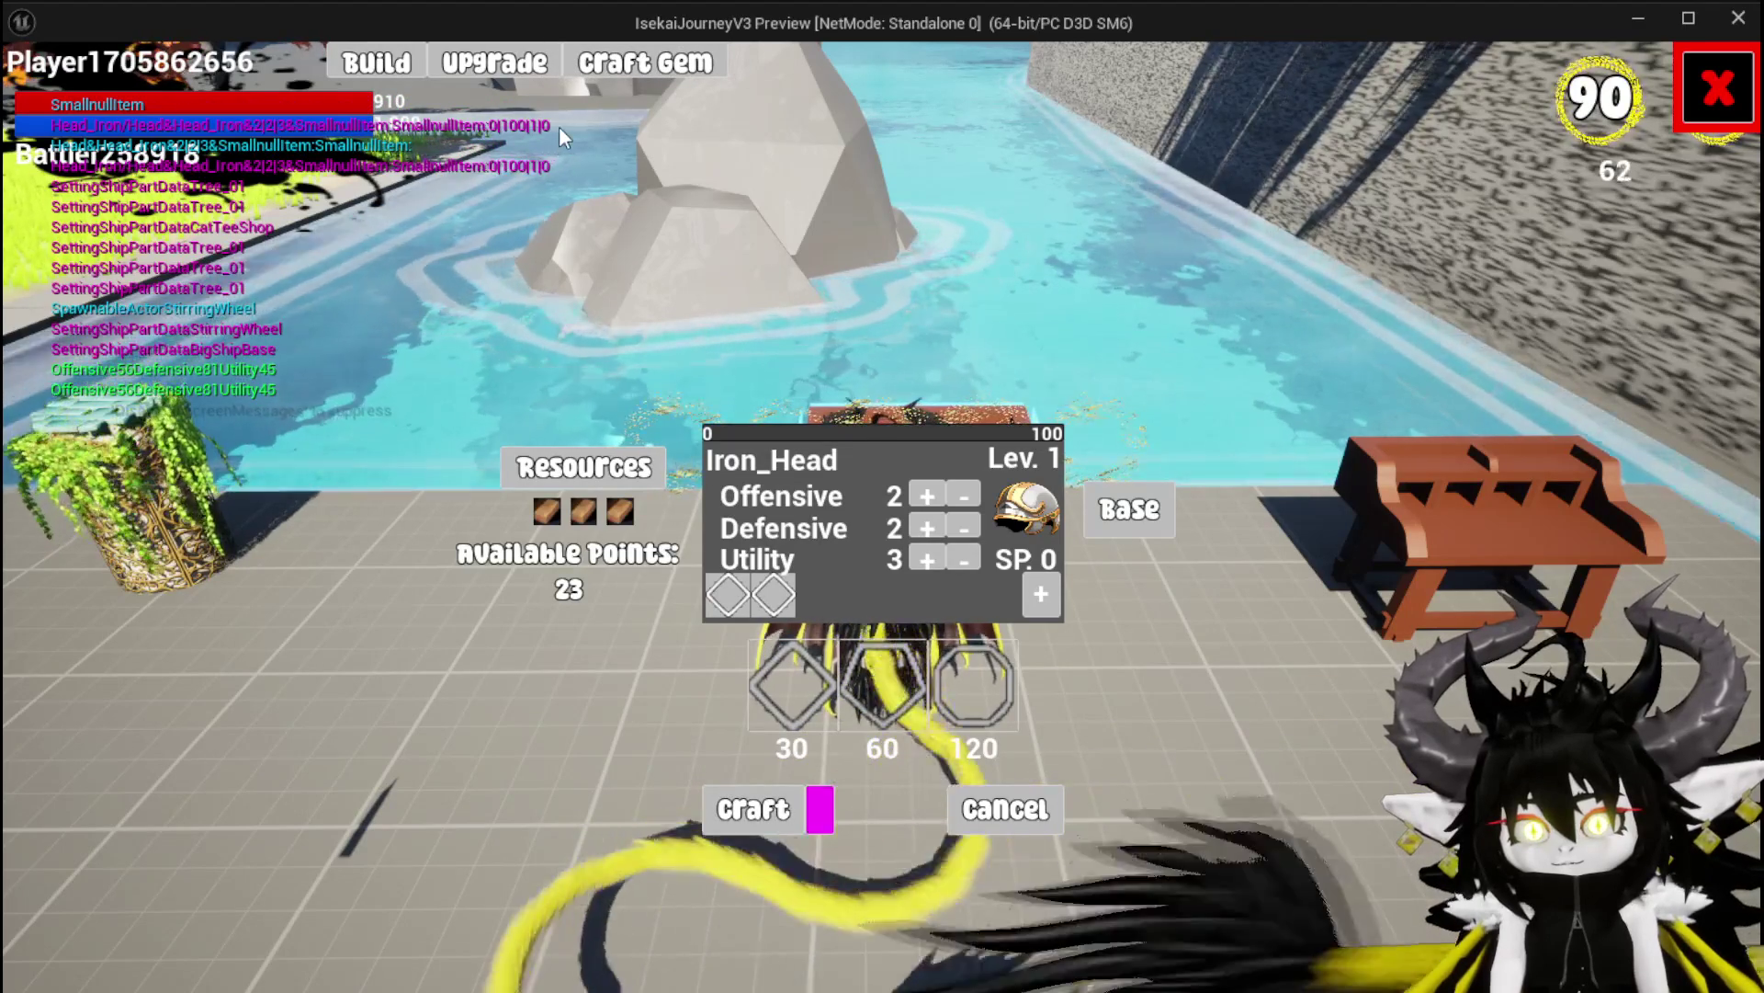
key("Escape")
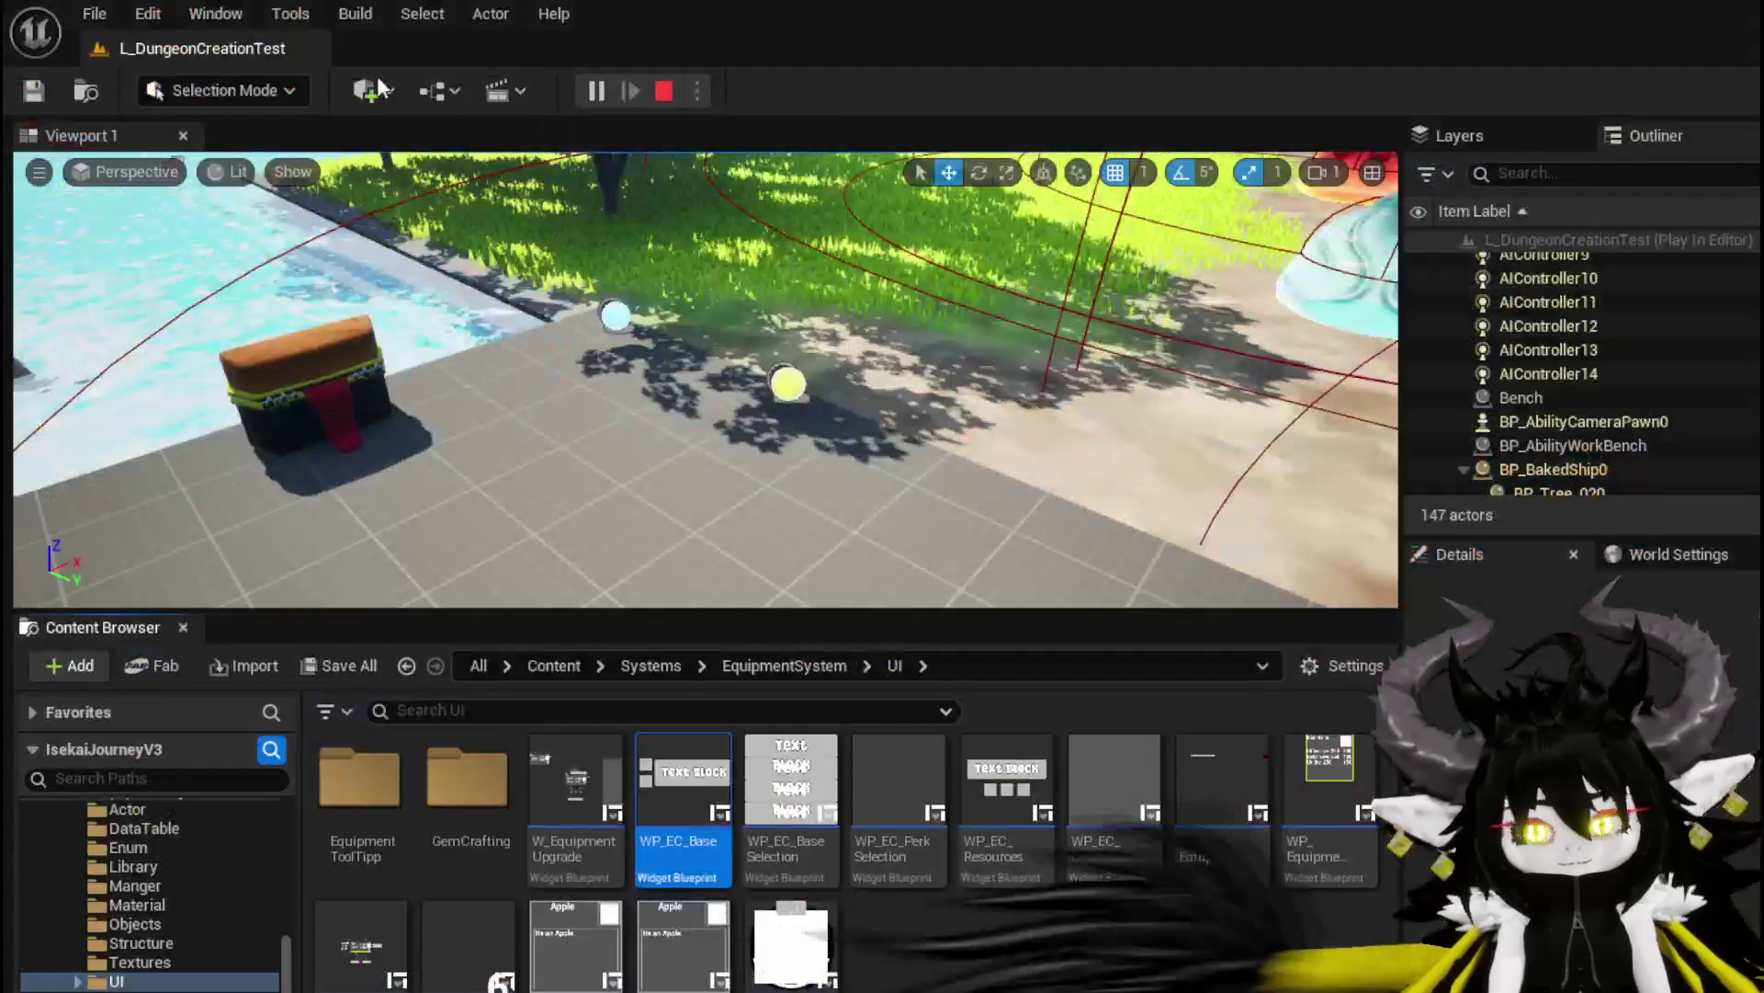
Stop play and open the BuildEquipmentData function in WP_EquipmentWorkbenchUI
key("ctrl+s")
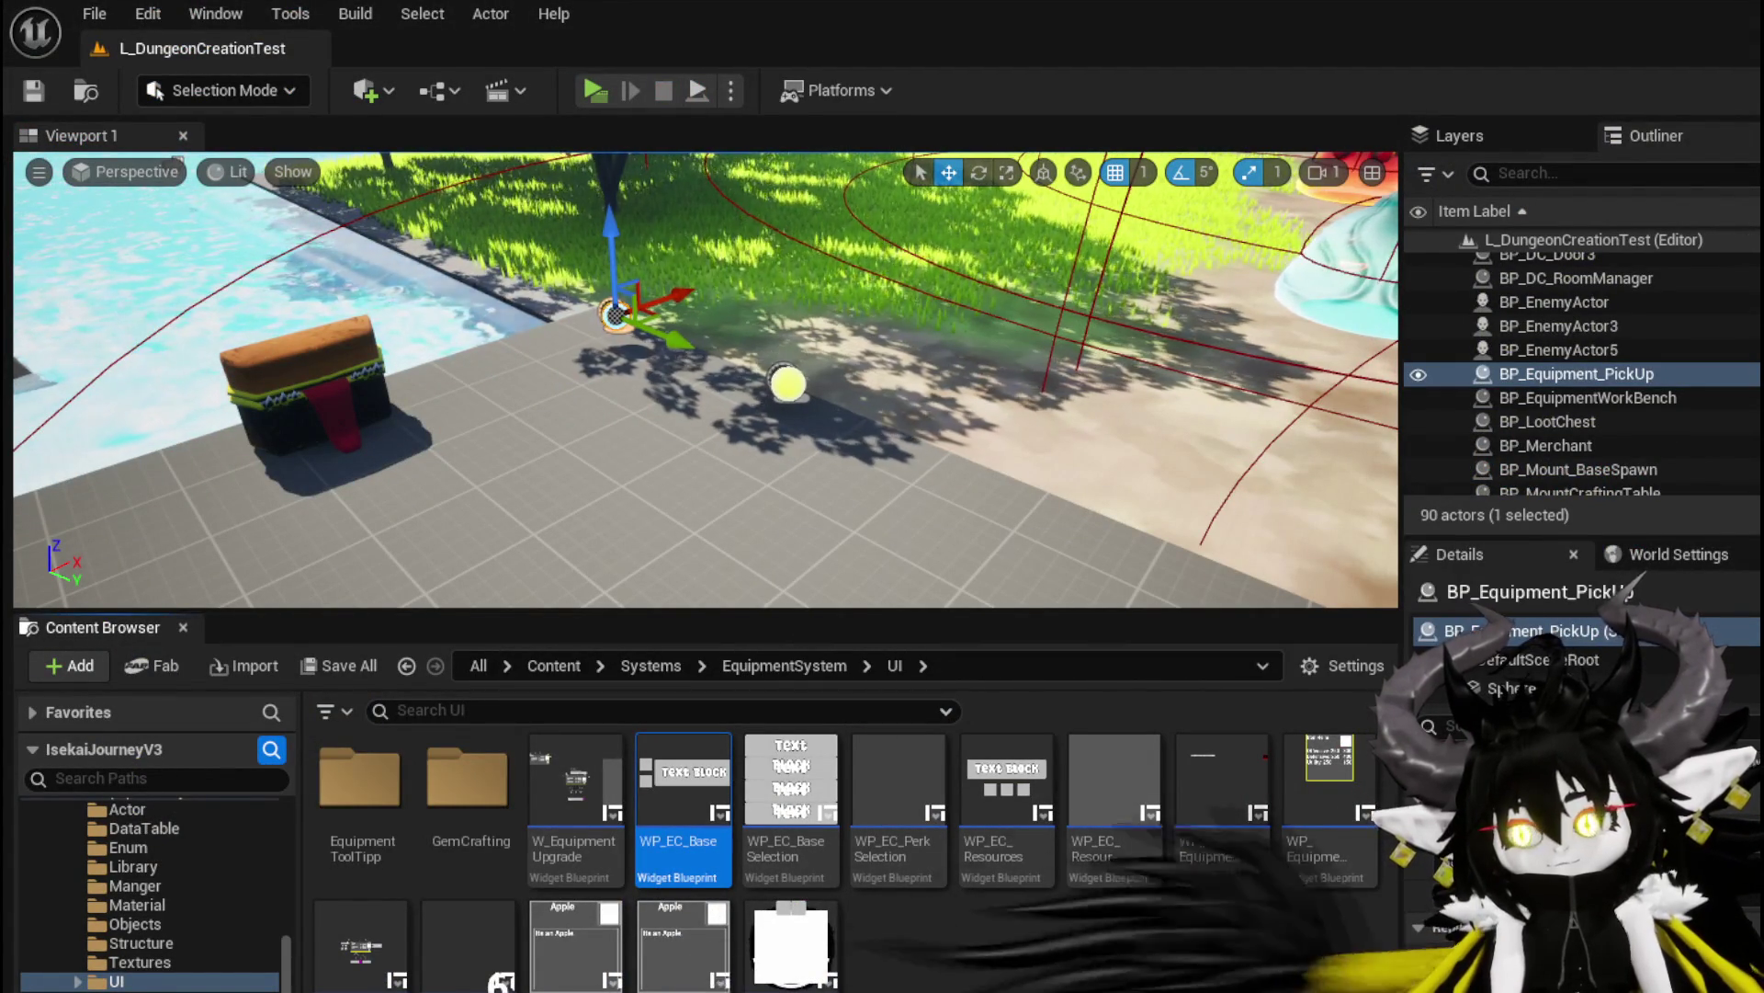
key("alt+Tab")
left_click_drag(782, 418, 1048, 363)
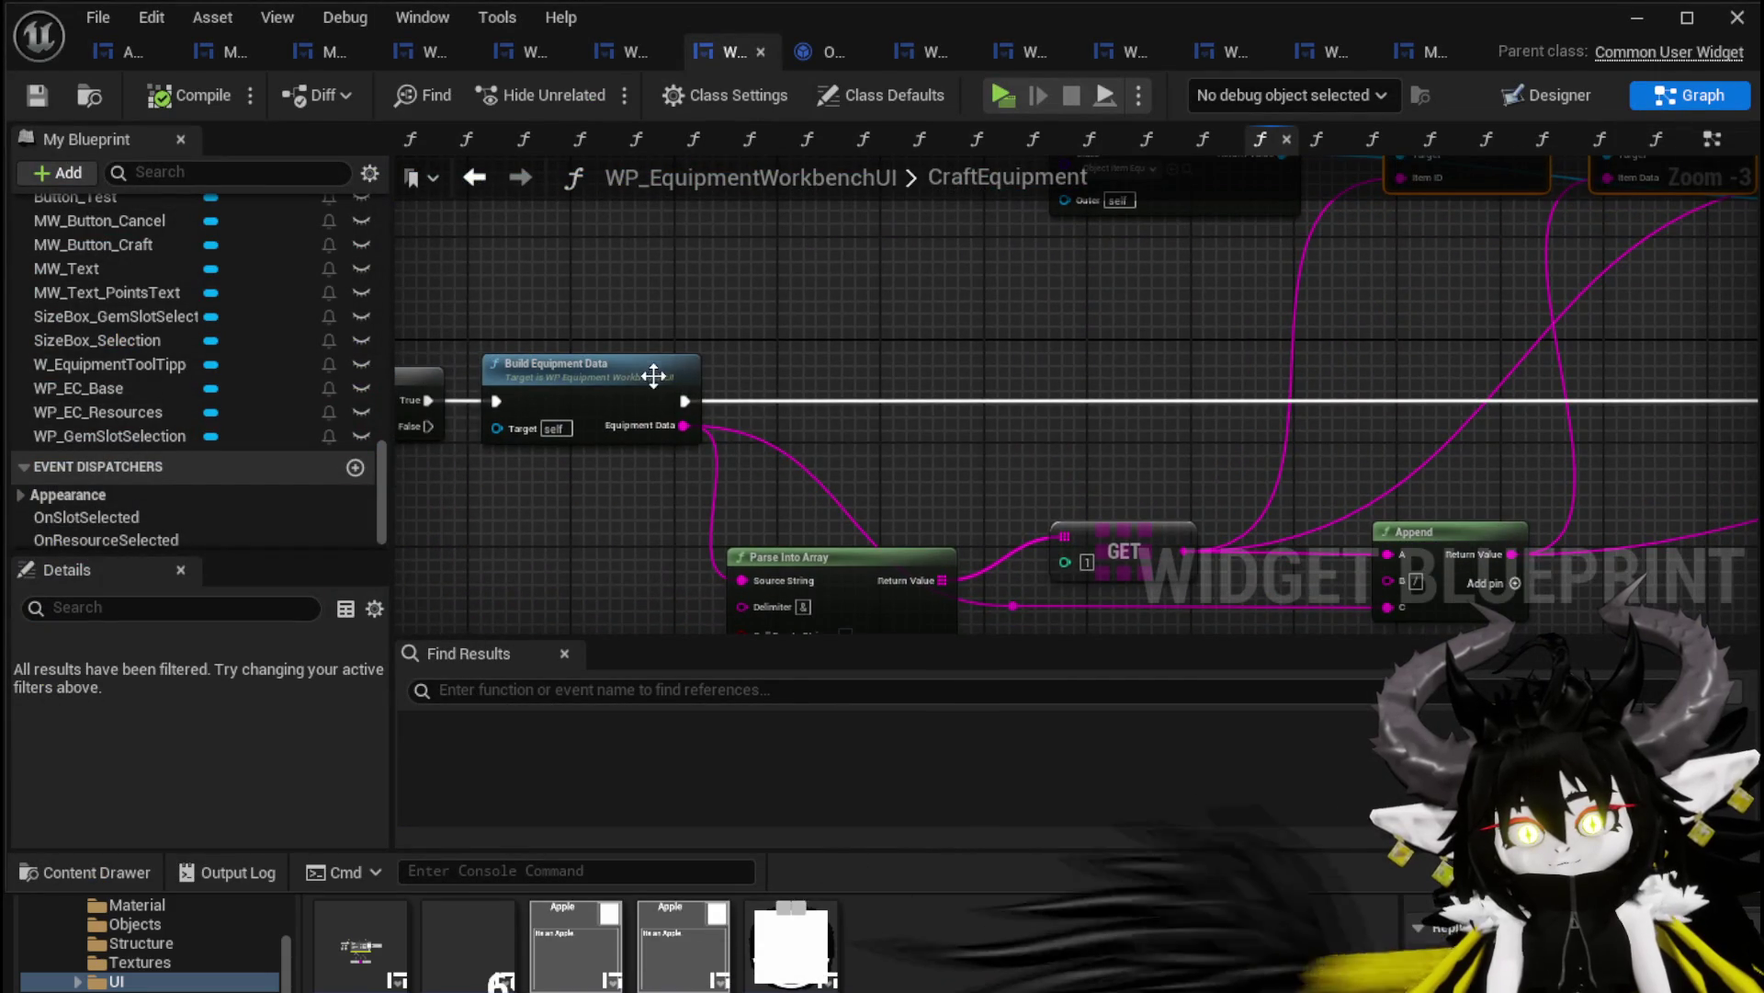
scroll(673, 375, "down", 2)
double_click(637, 321)
scroll(972, 432, "up", 3)
mouse_move(961, 453)
left_mouse_down()
mouse_move(922, 570)
mouse_move(959, 449)
mouse_move(815, 630)
left_mouse_up()
mouse_move(930, 515)
left_mouse_down()
mouse_move(1313, 446)
mouse_move(1109, 543)
mouse_move(912, 528)
left_mouse_up()
Move the Progress Data getter below the Append node and wire it into Append's C pin
left_click(1029, 492)
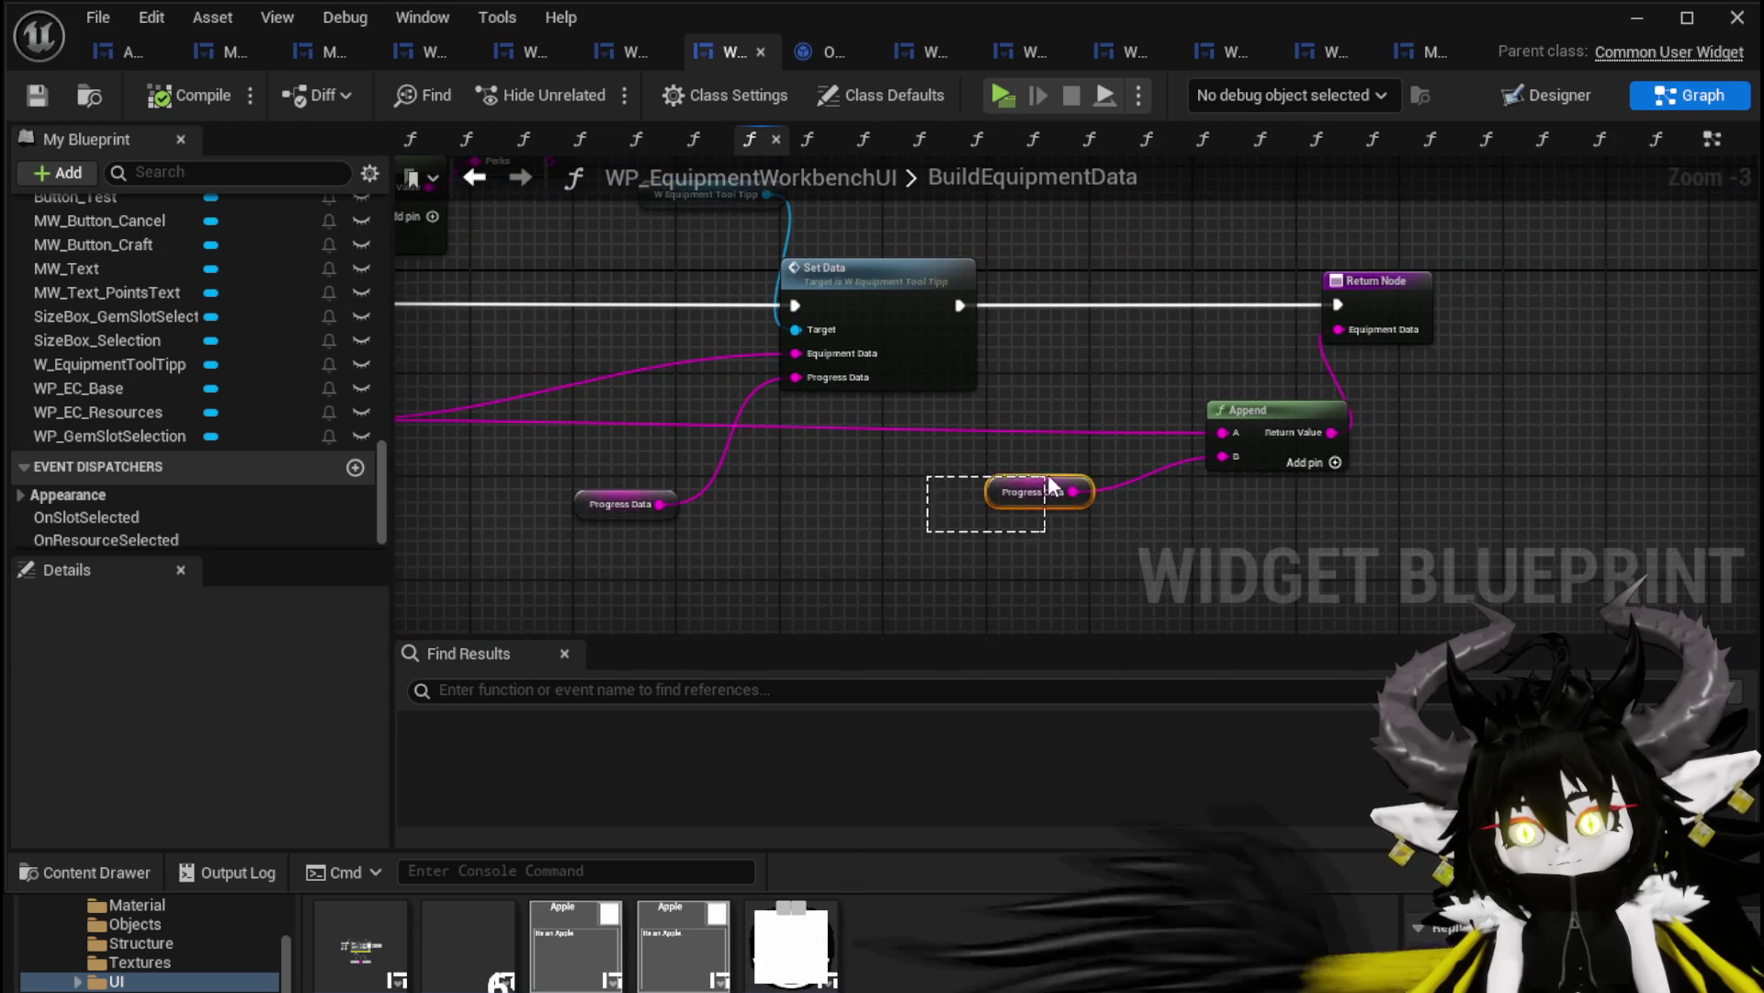
left_click_drag(1292, 424, 1205, 395)
mouse_move(1282, 441)
left_mouse_down()
mouse_move(1140, 478)
mouse_move(988, 464)
left_mouse_up()
left_click(1047, 395)
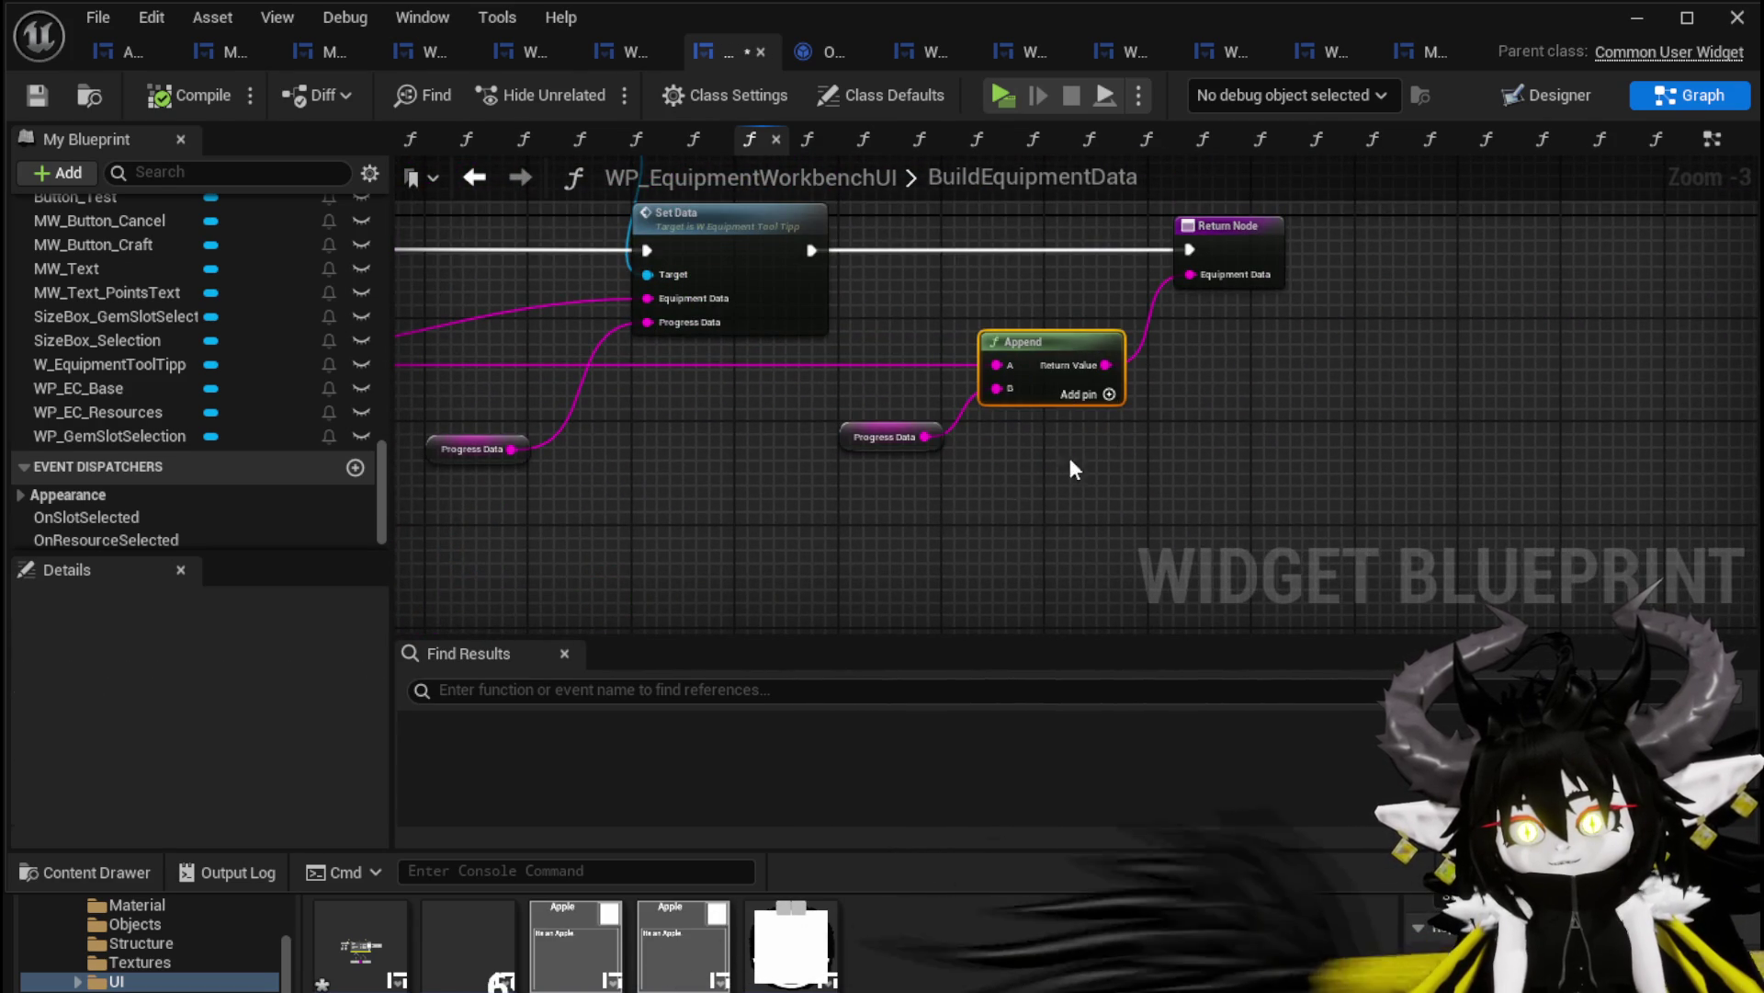
scroll(1035, 430, "up", 3)
left_click_drag(763, 442, 803, 499)
left_click(1151, 388)
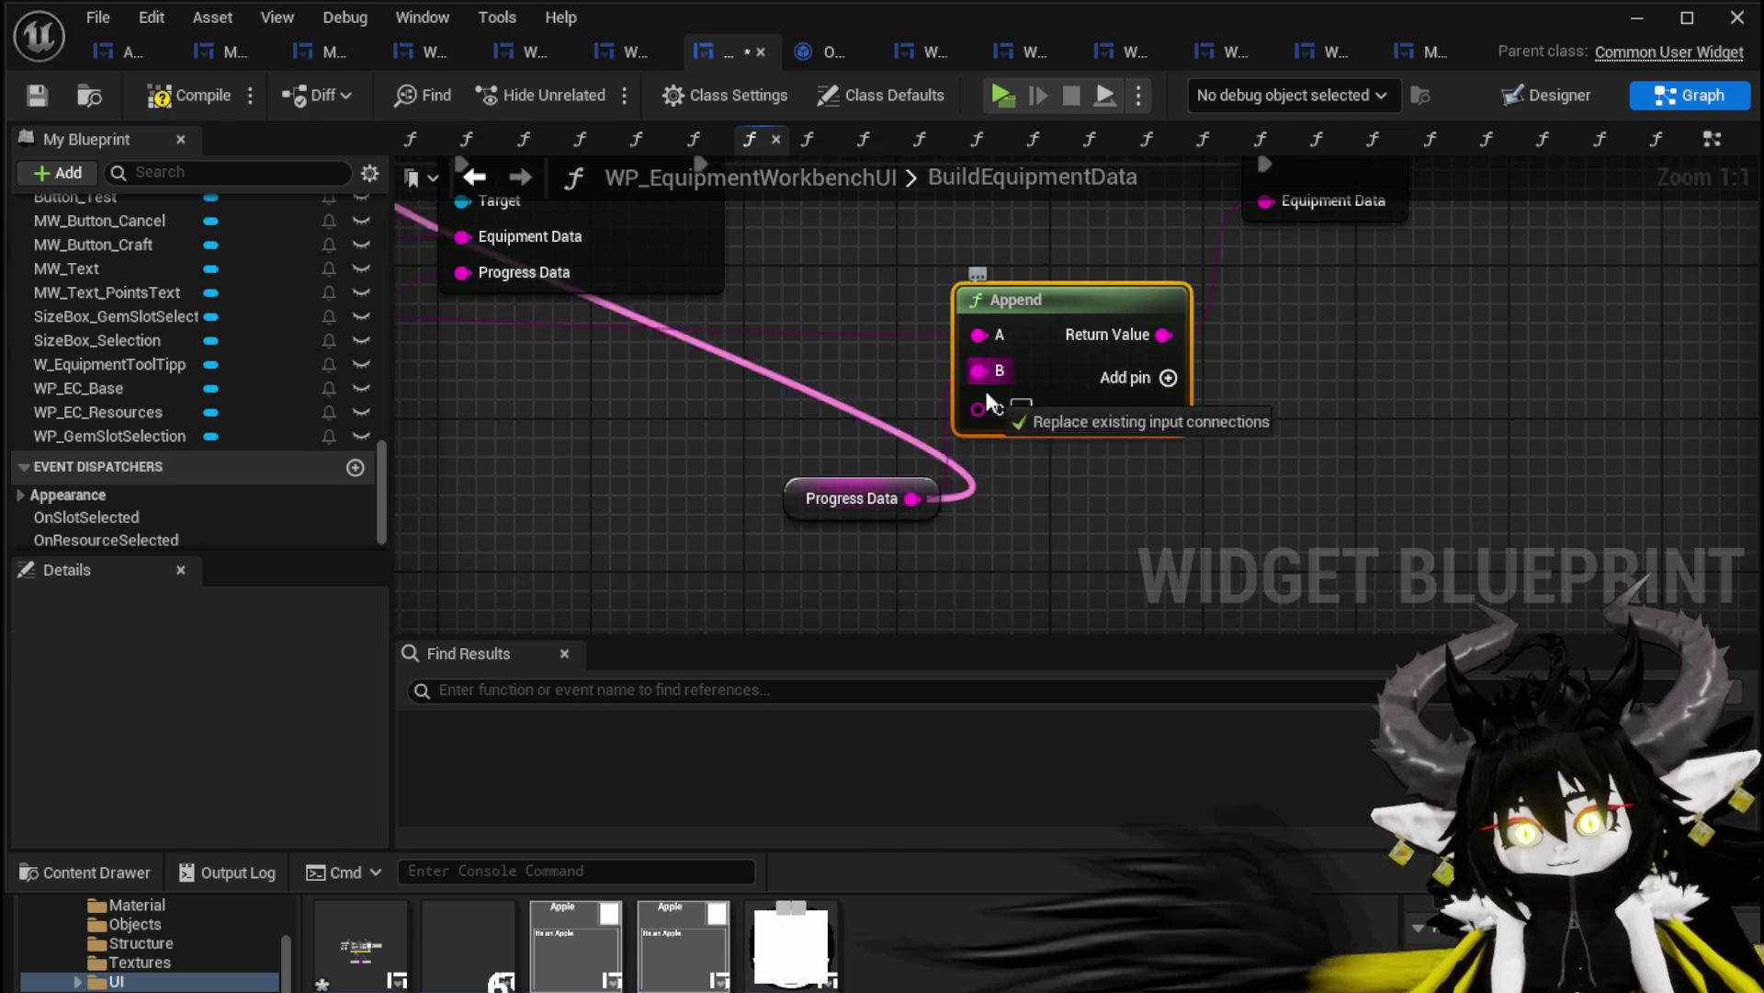
scroll(741, 426, "down", 1)
mouse_move(740, 426)
left_mouse_down()
mouse_move(1437, 224)
mouse_move(1563, 414)
mouse_move(873, 438)
left_mouse_up()
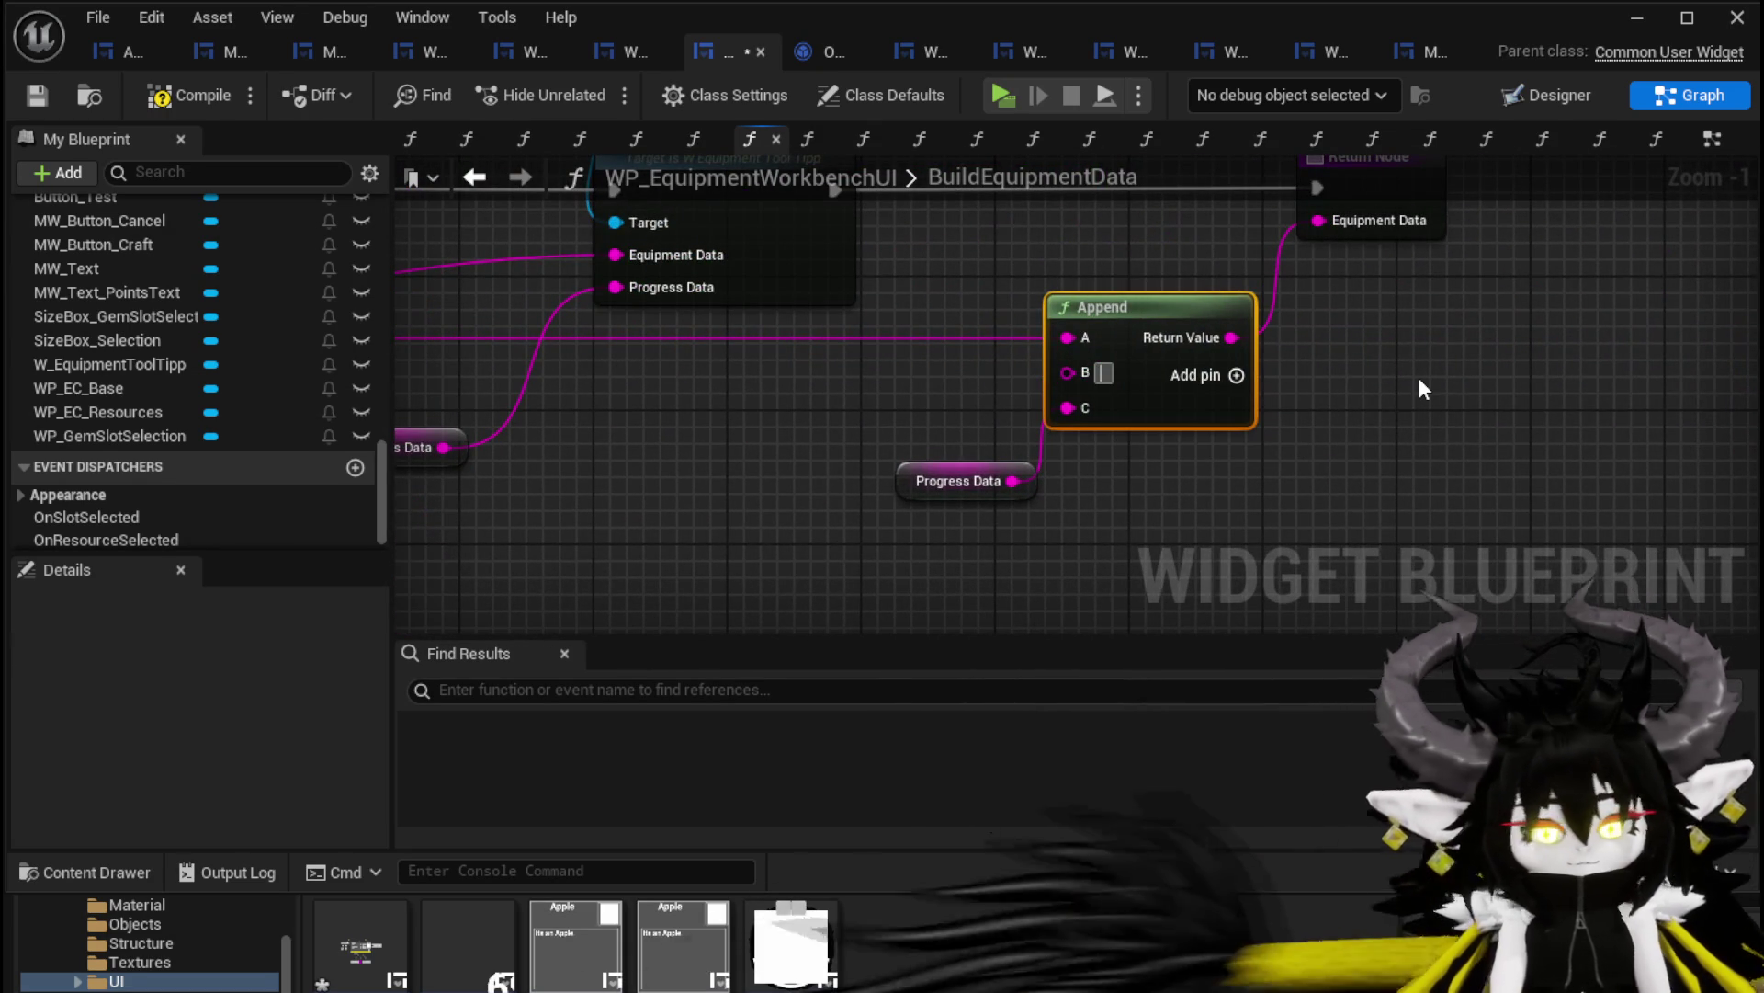
Check the multi-pin Append feeding the Return Node, then compile, save and minimize
scroll(1419, 377, "down", 2)
left_click_drag(1378, 358, 1179, 233)
scroll(813, 414, "up", 3)
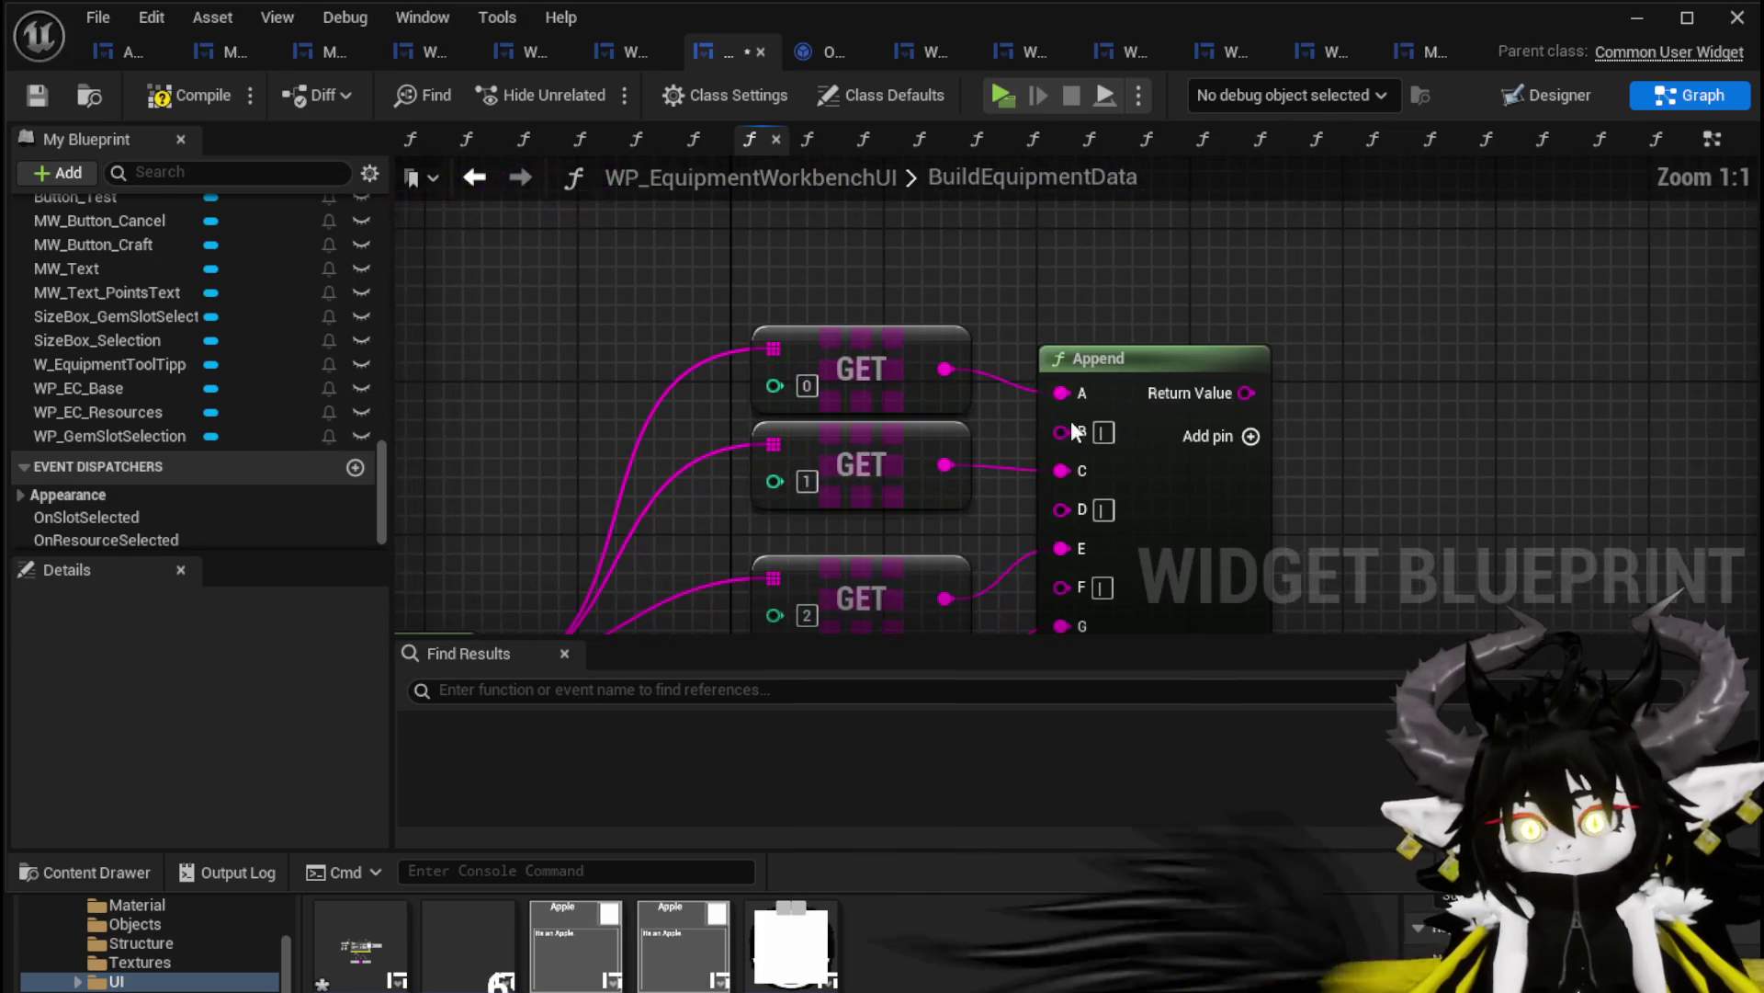
scroll(796, 539, "down", 3)
mouse_move(1277, 314)
left_mouse_down()
mouse_move(796, 539)
mouse_move(898, 504)
left_mouse_up()
scroll(898, 504, "up", 3)
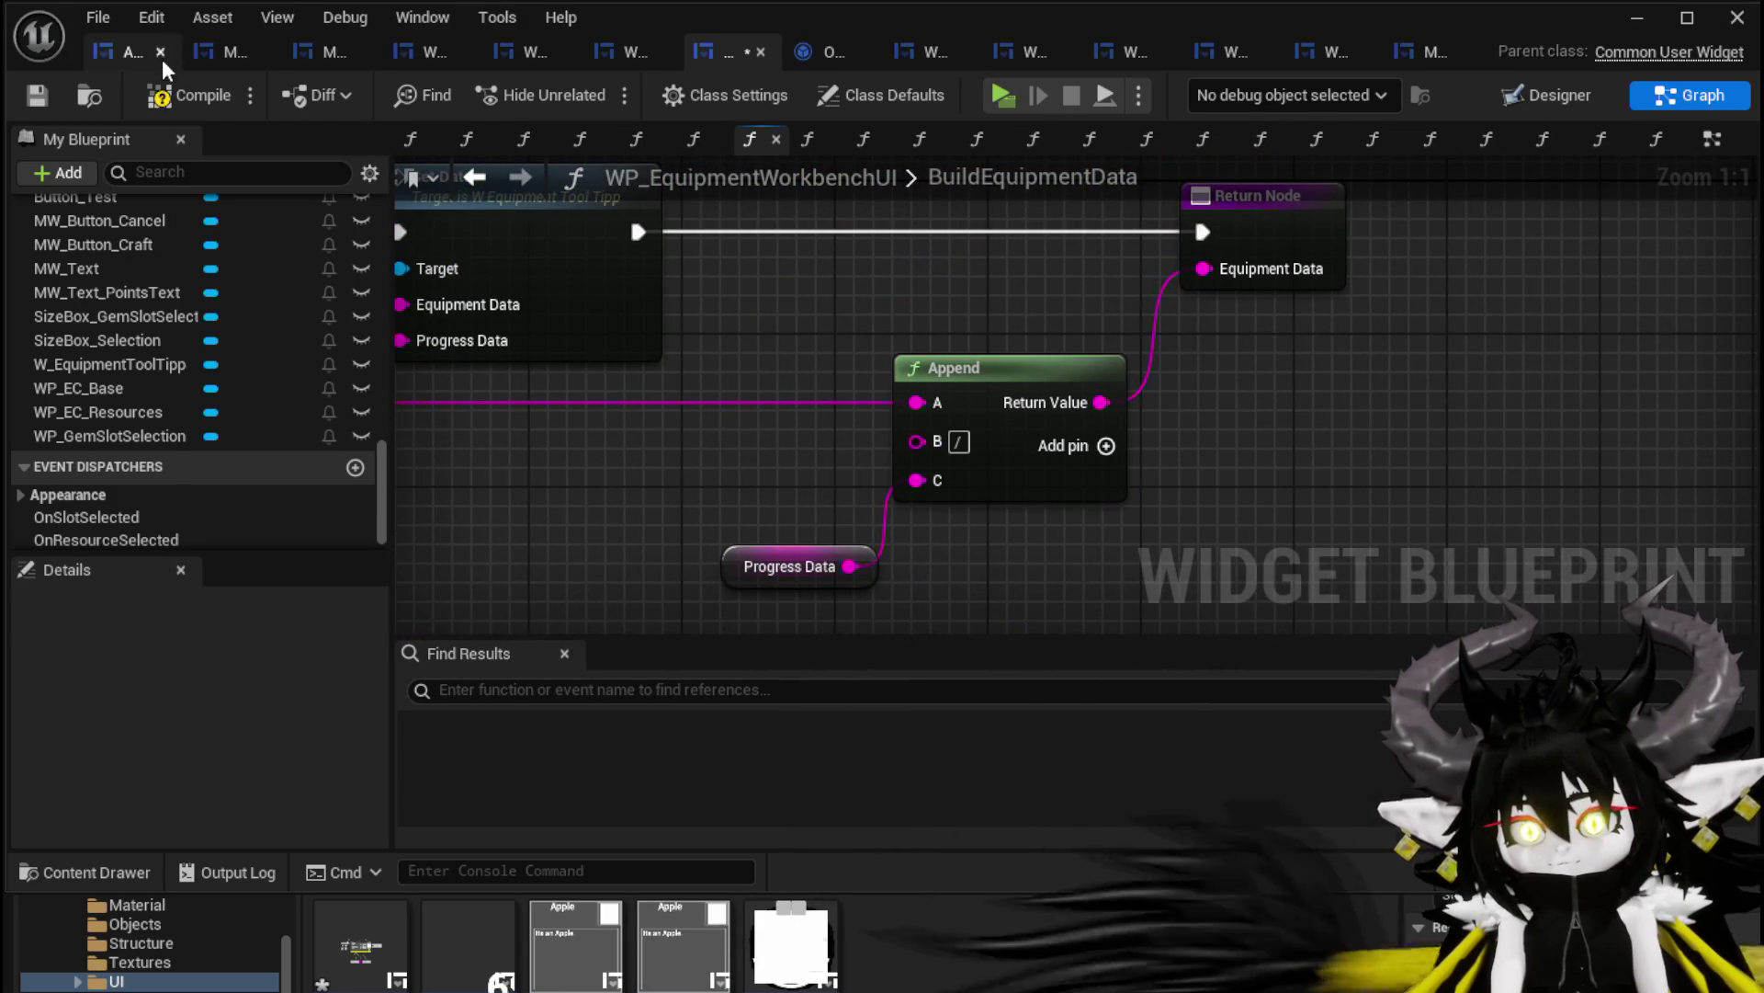
left_click(32, 98)
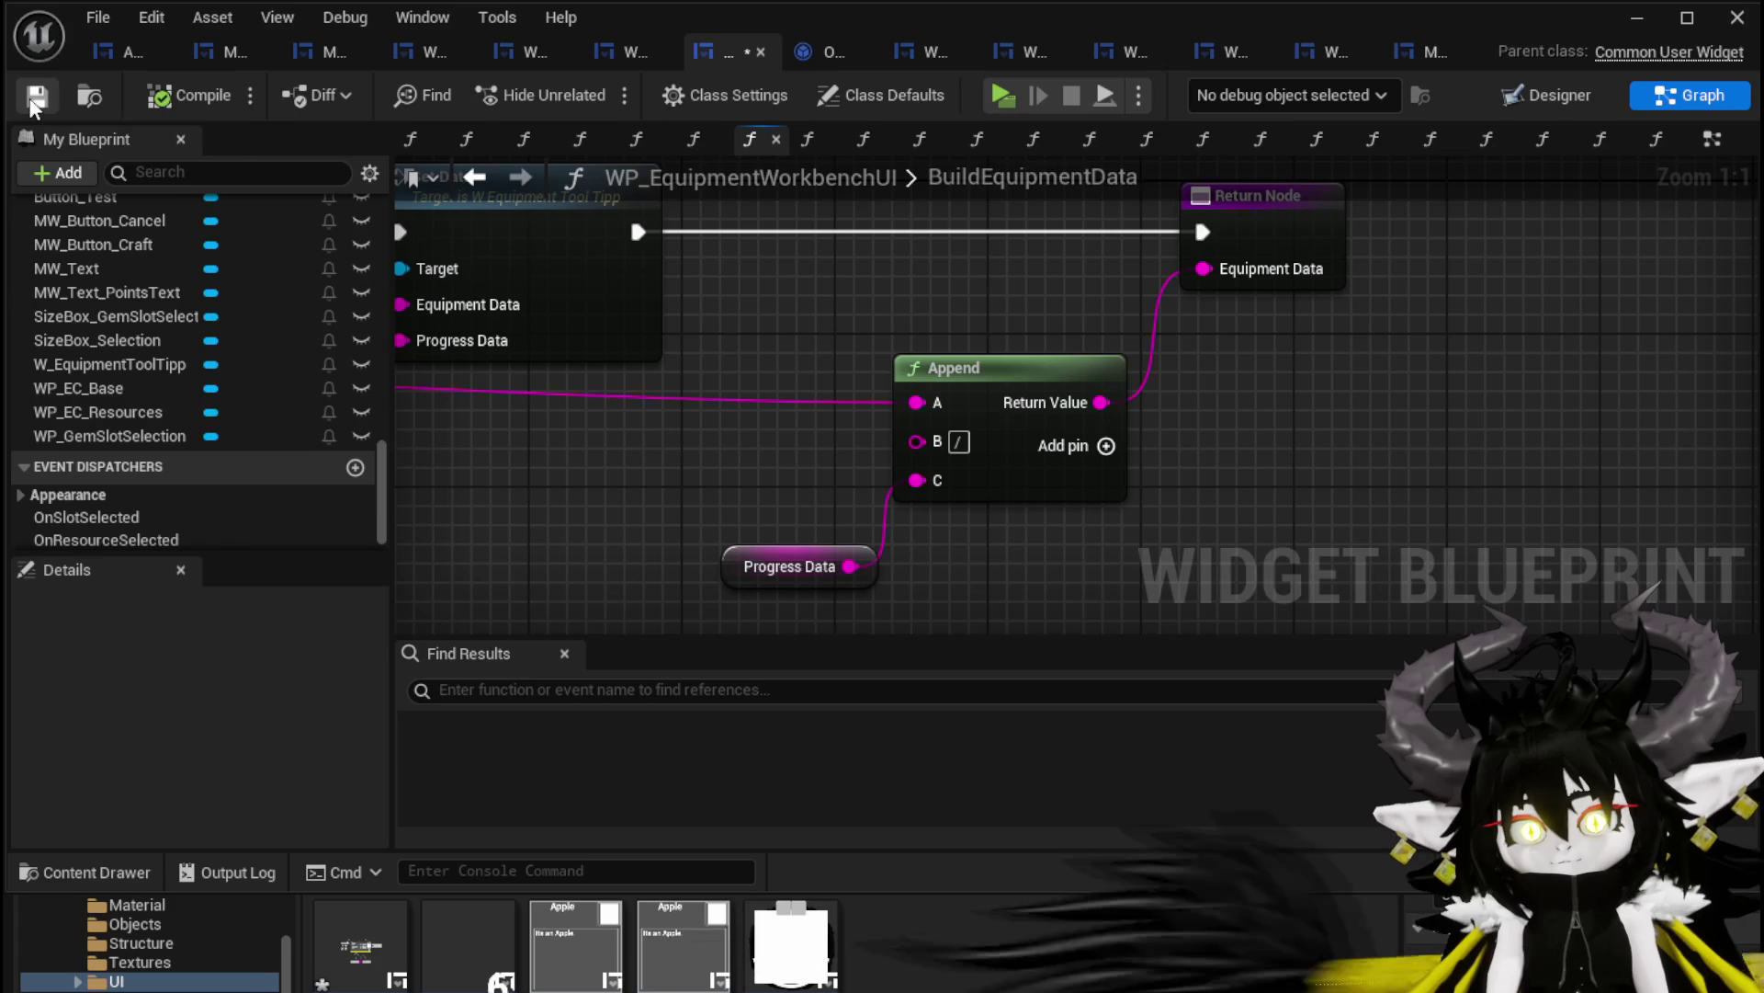
left_click(1626, 20)
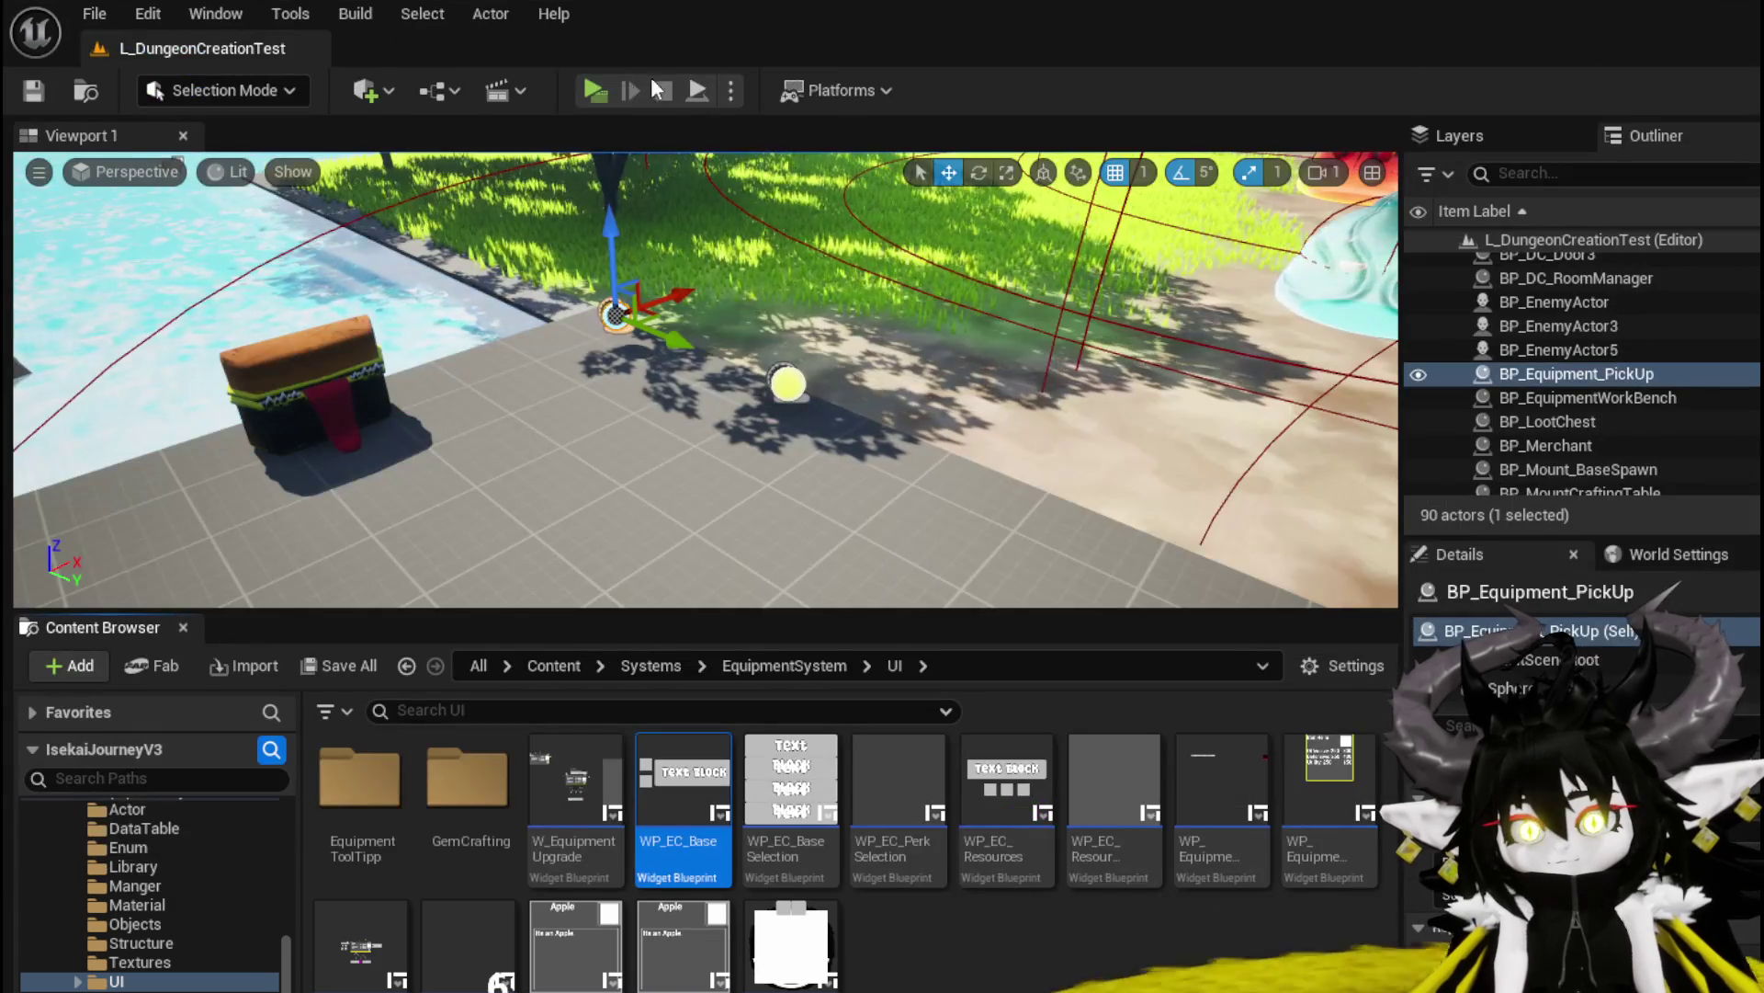
In play, test an empty craft, then craft Iron_Hands from three wood
left_click(592, 90)
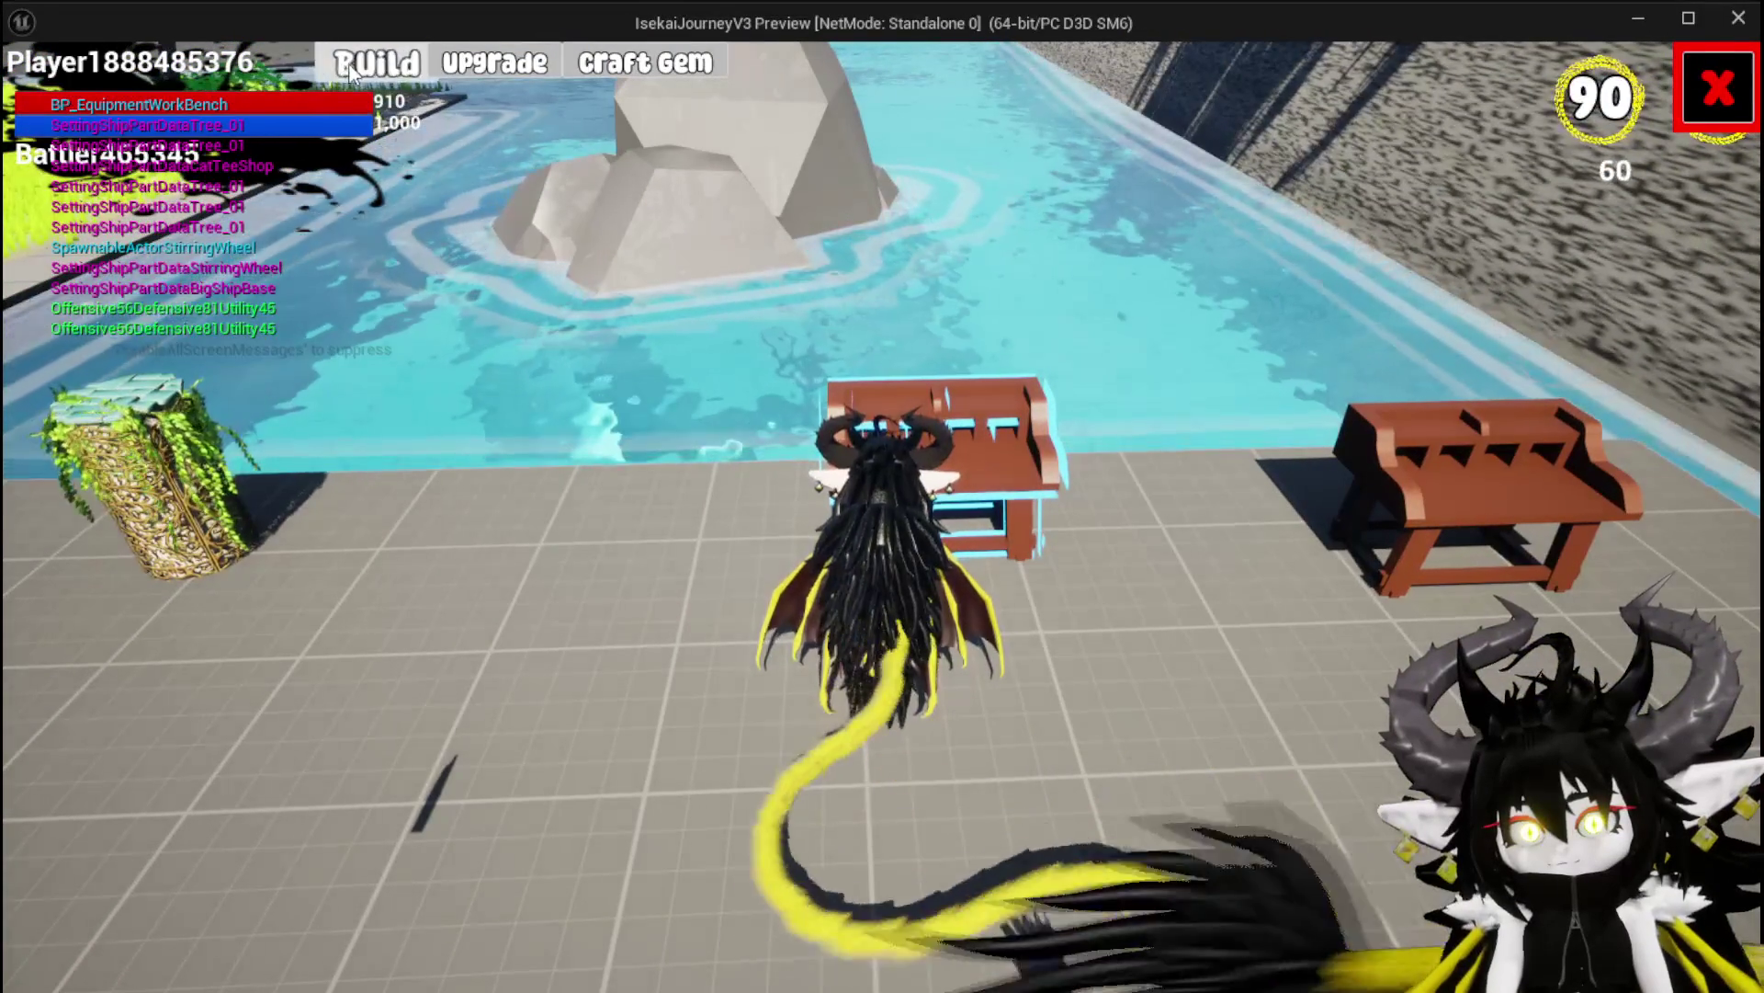
left_click(645, 63)
left_click(827, 812)
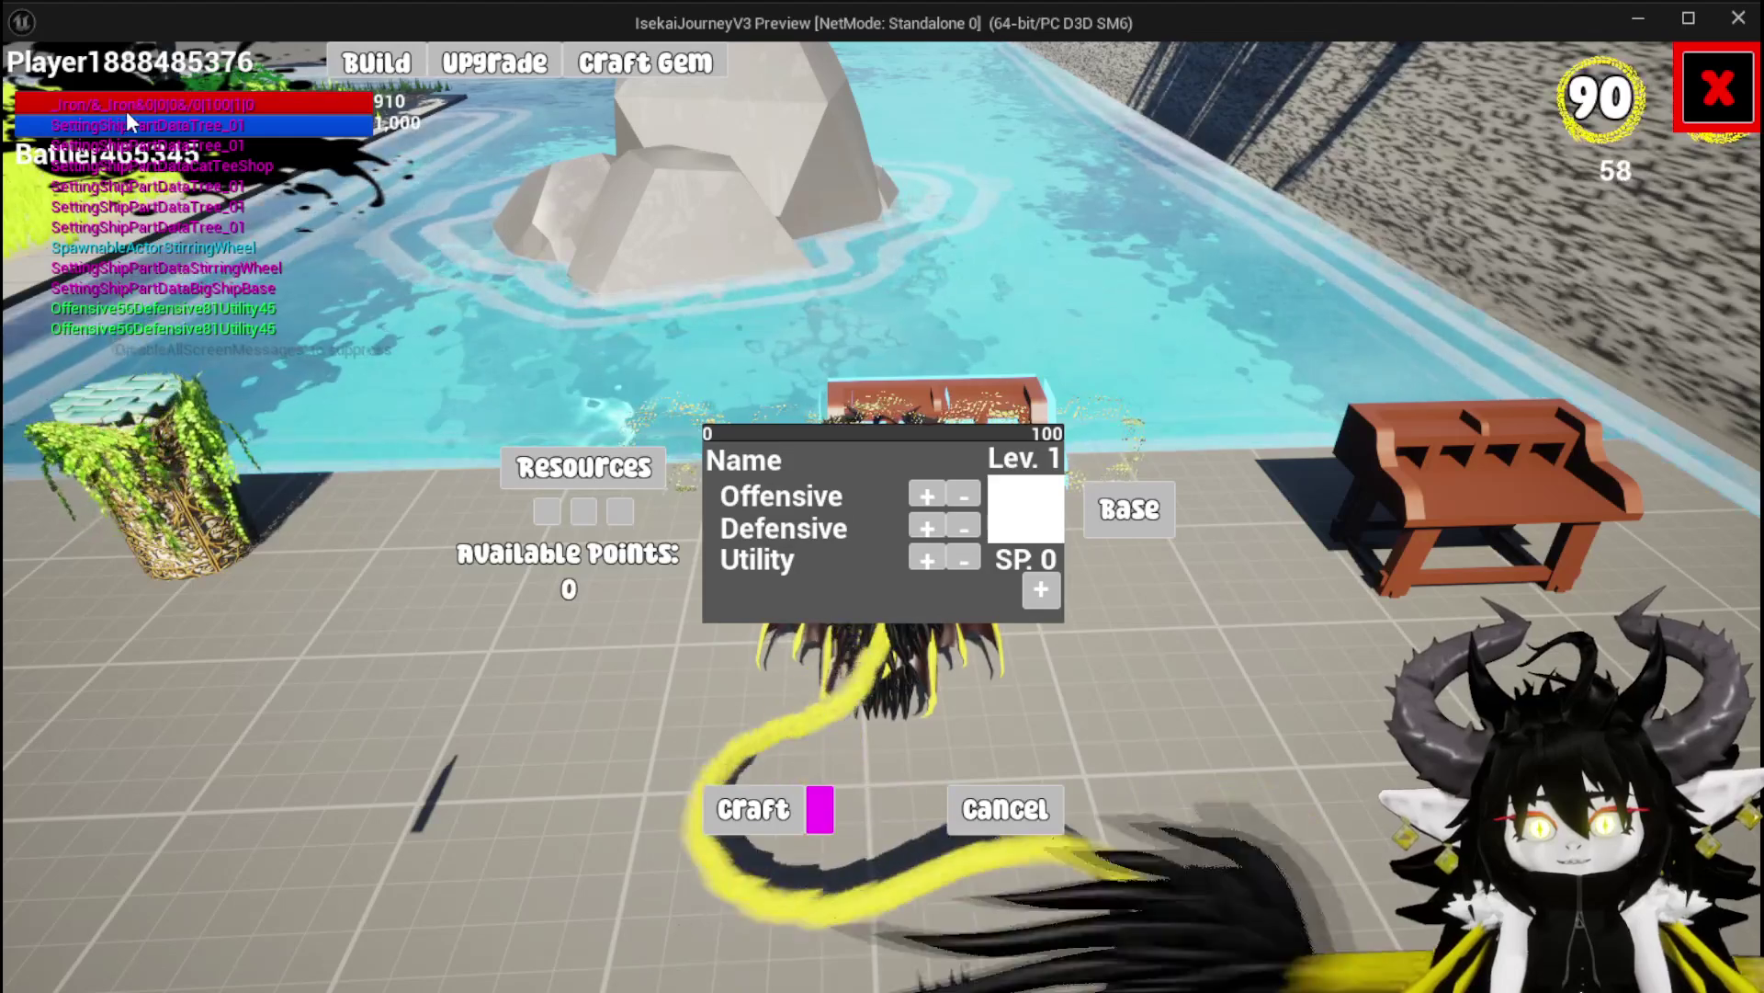
left_click(643, 473)
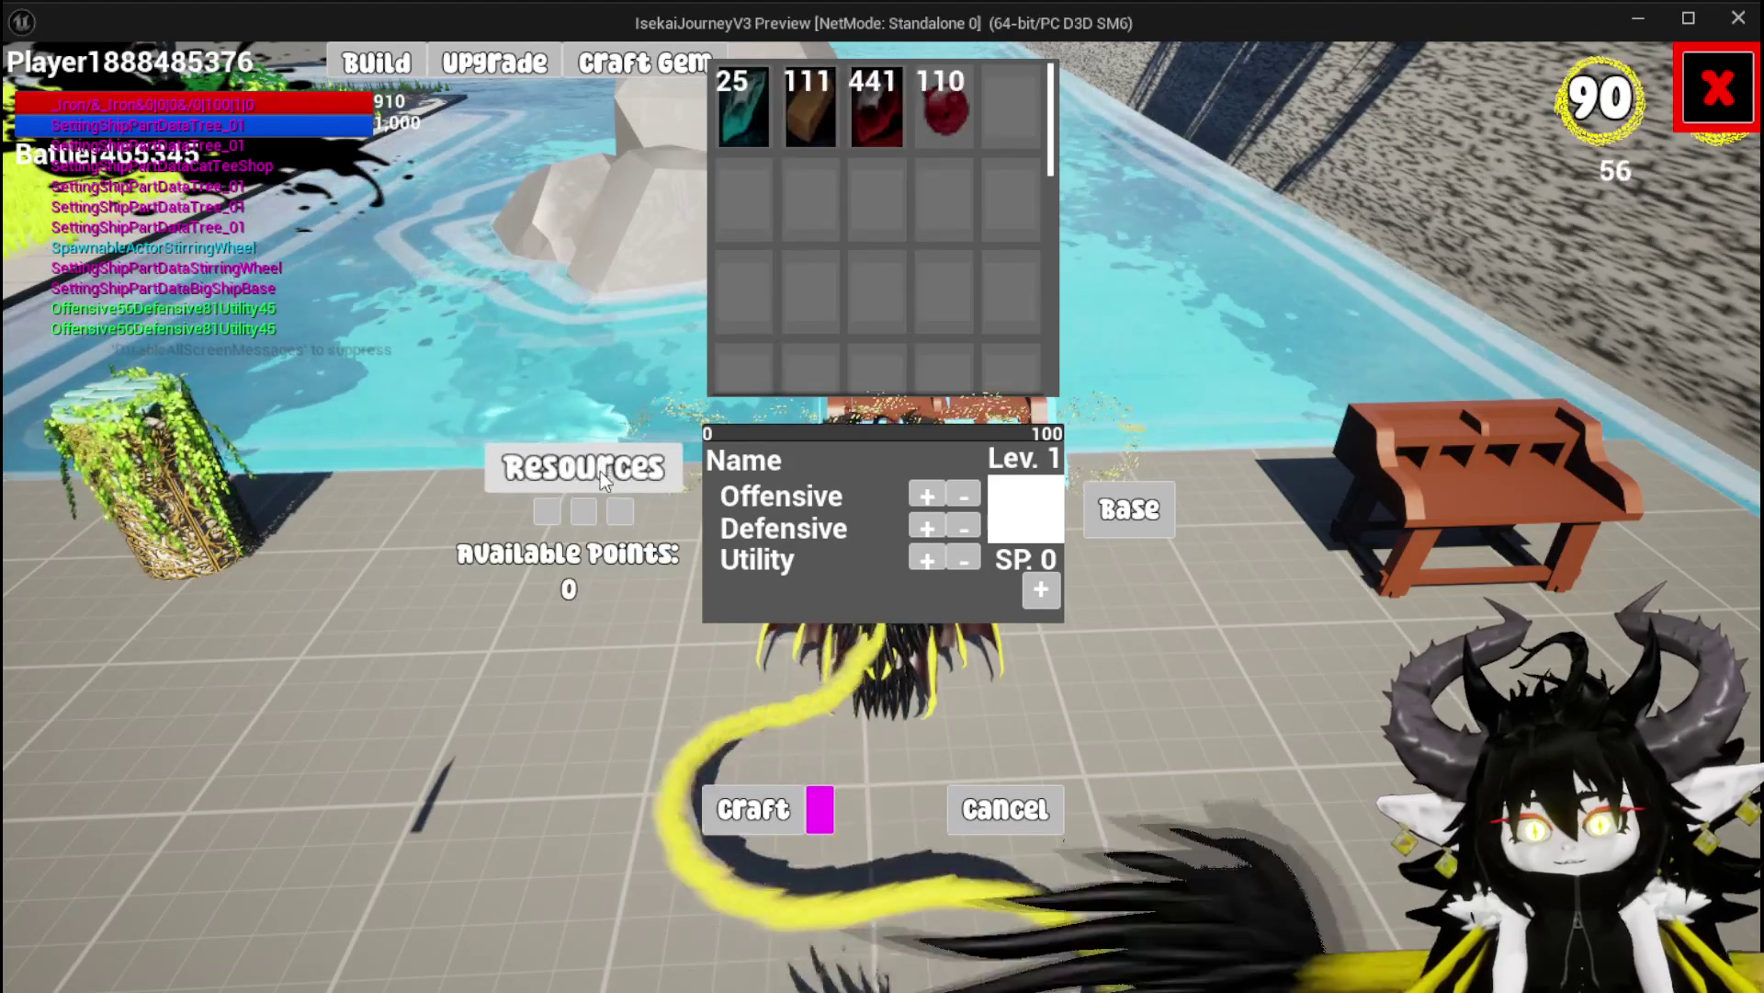
left_click(805, 127)
double_click(805, 127)
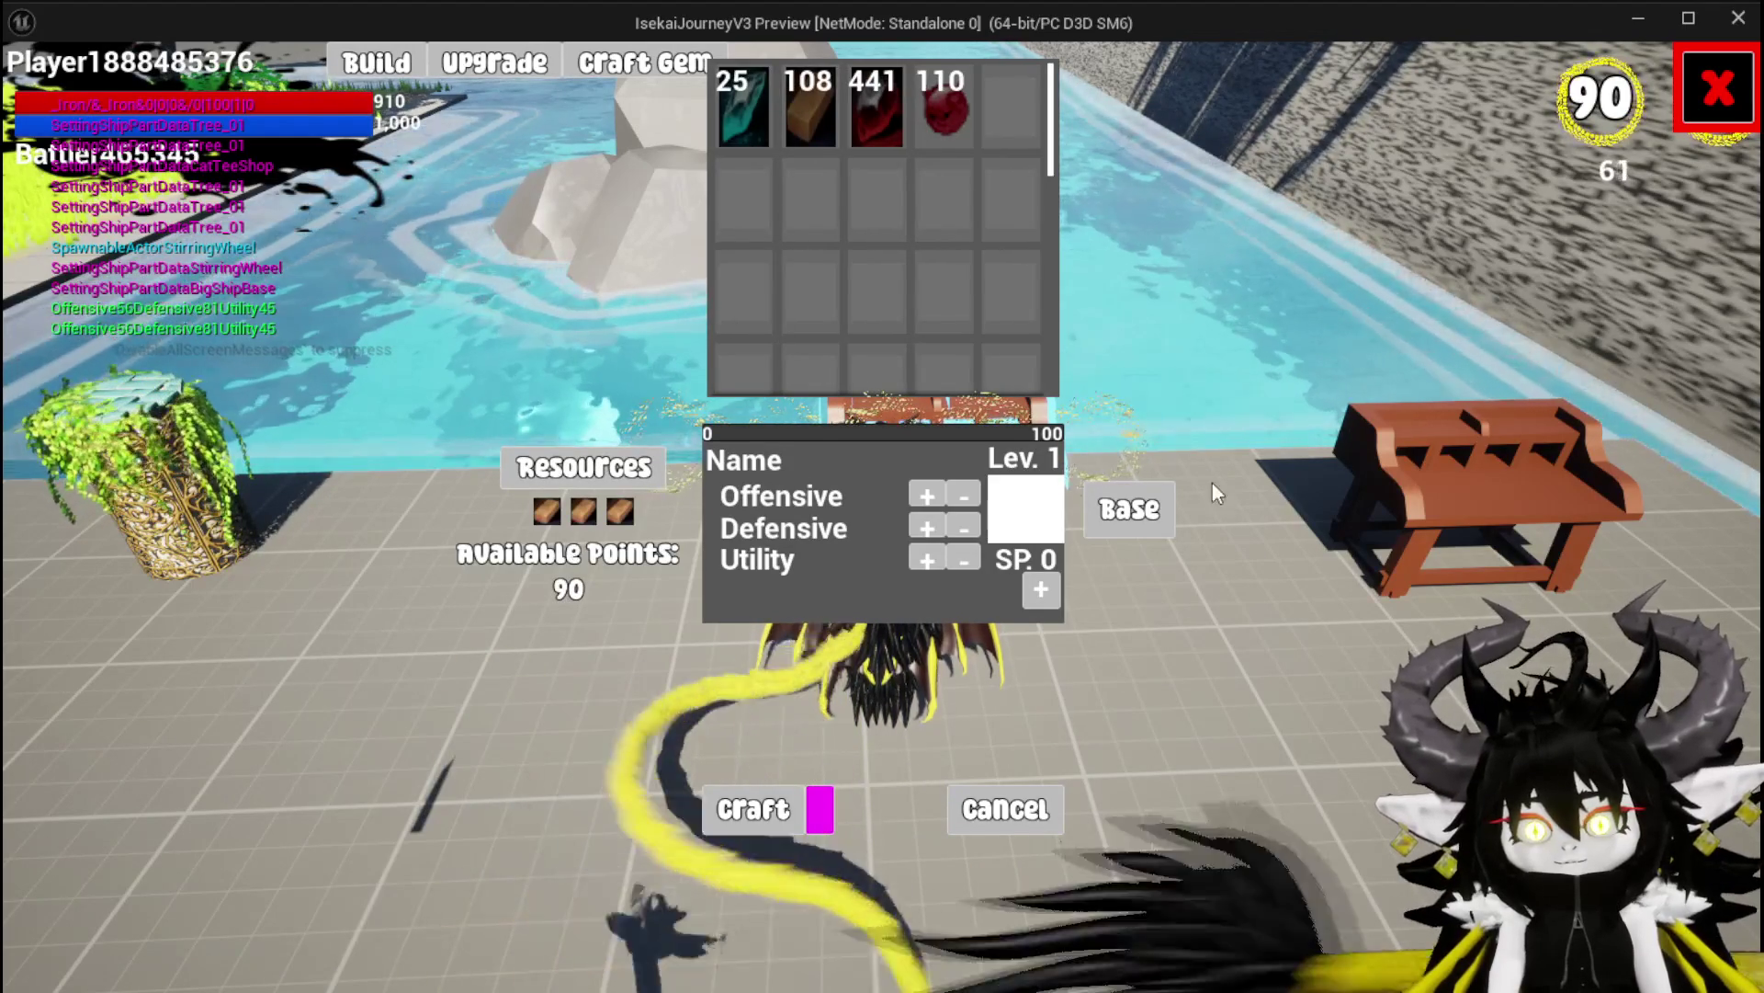
left_click(1130, 508)
left_click(903, 164)
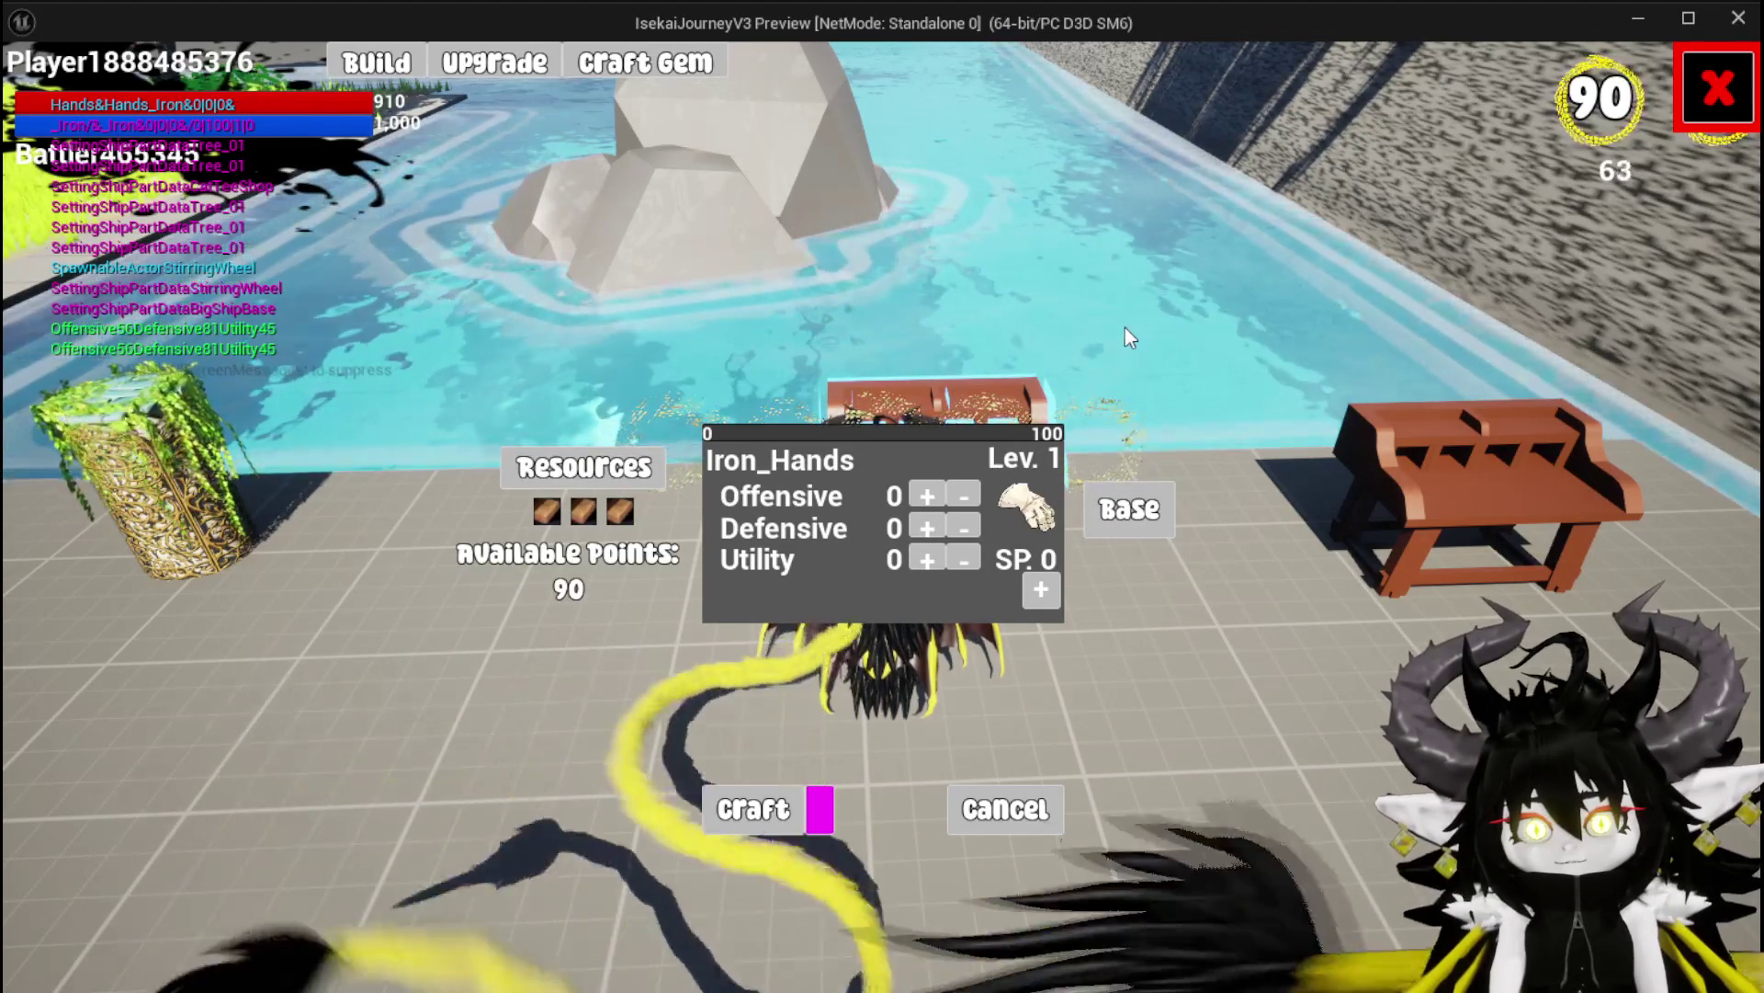
left_click(755, 831)
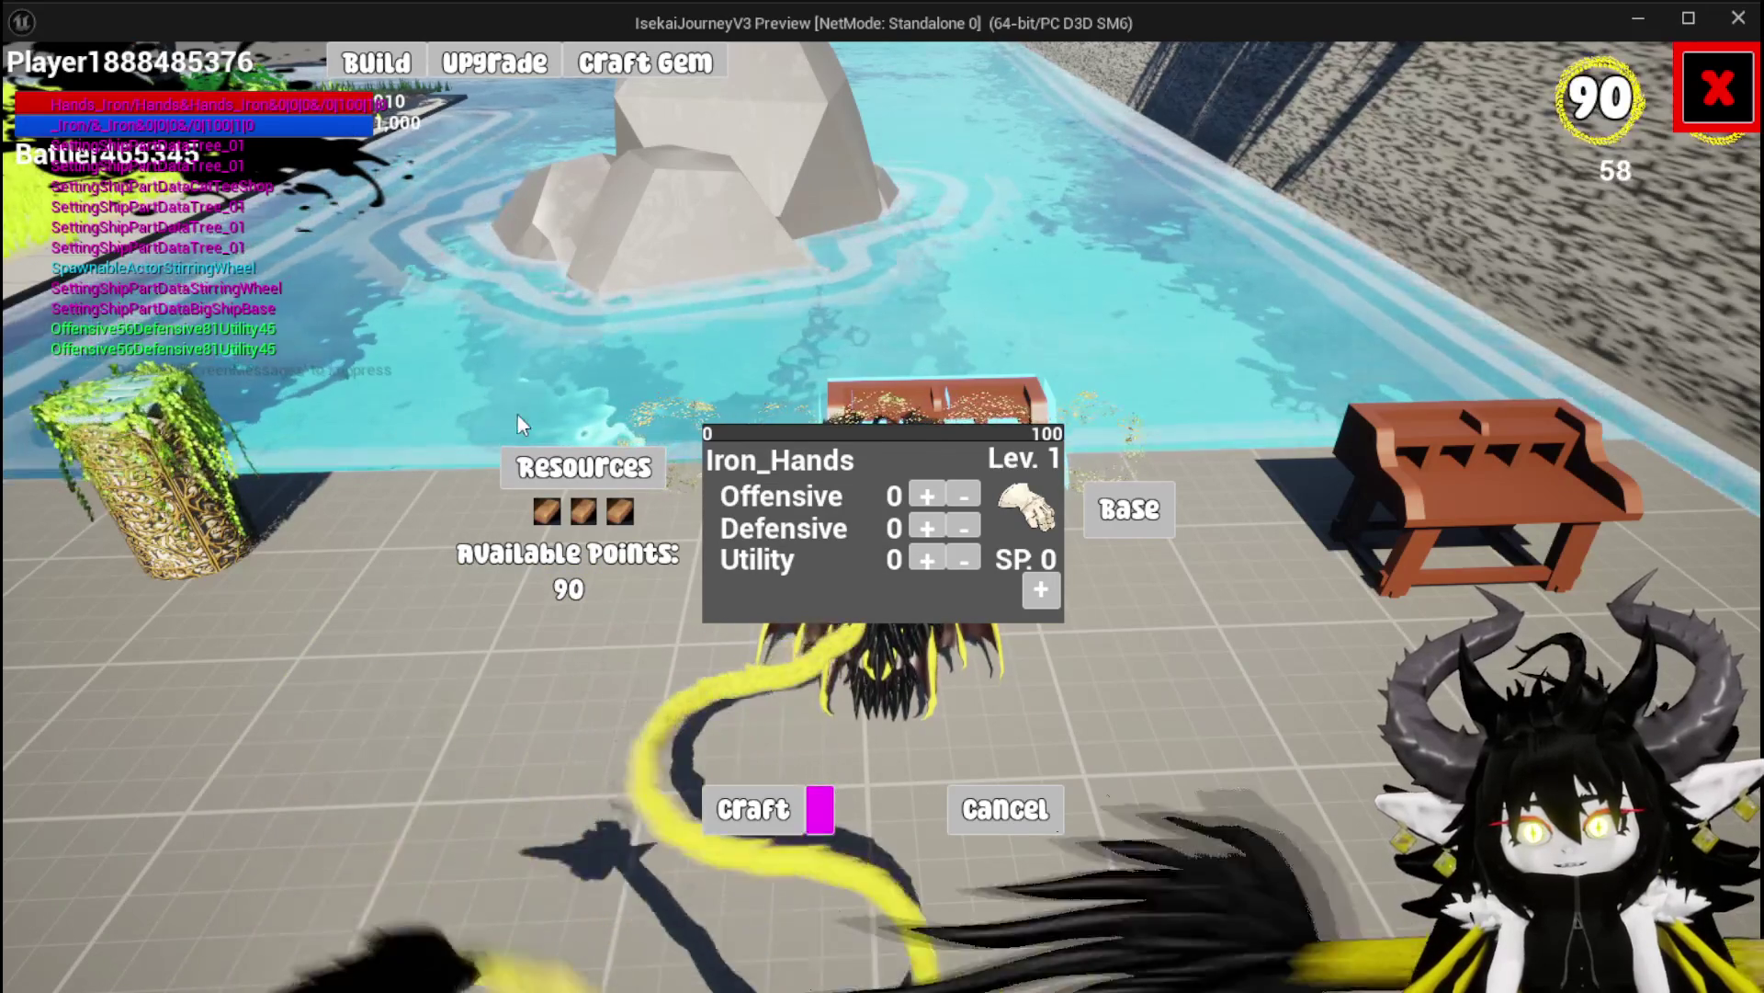
Add a 30-point gem slot to the gloves and stop the play session
left_click(1035, 589)
left_click(796, 684)
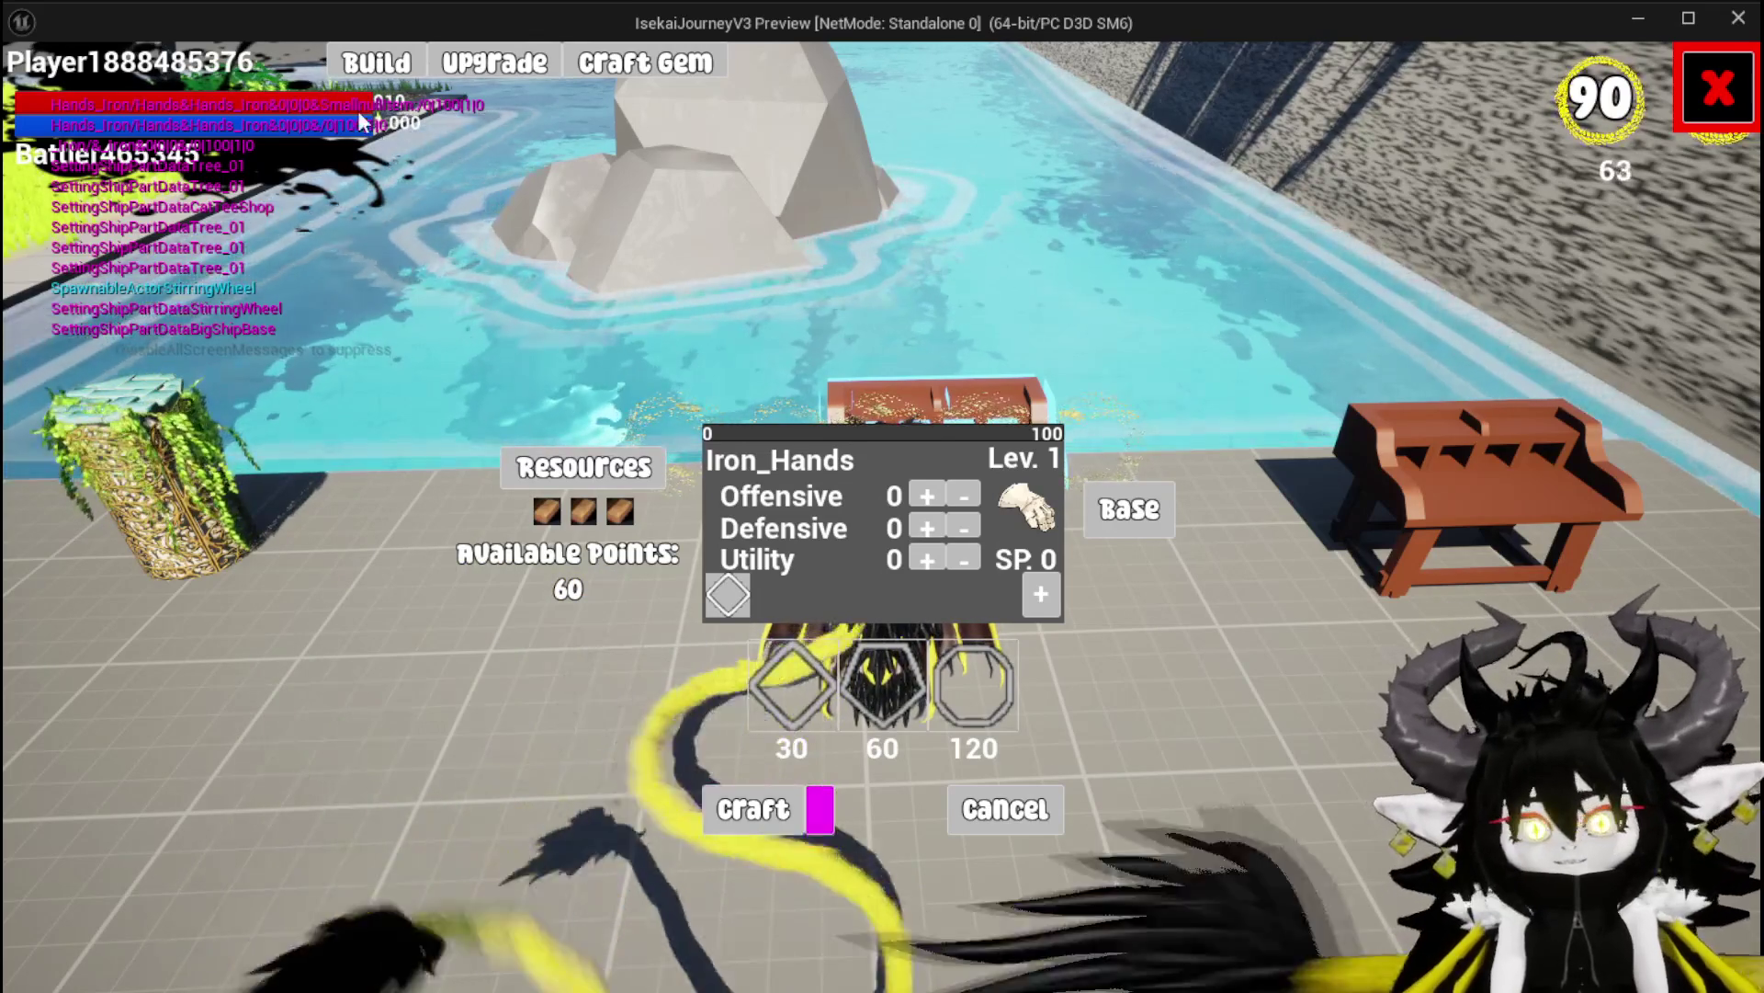
key("Escape")
left_click(33, 90)
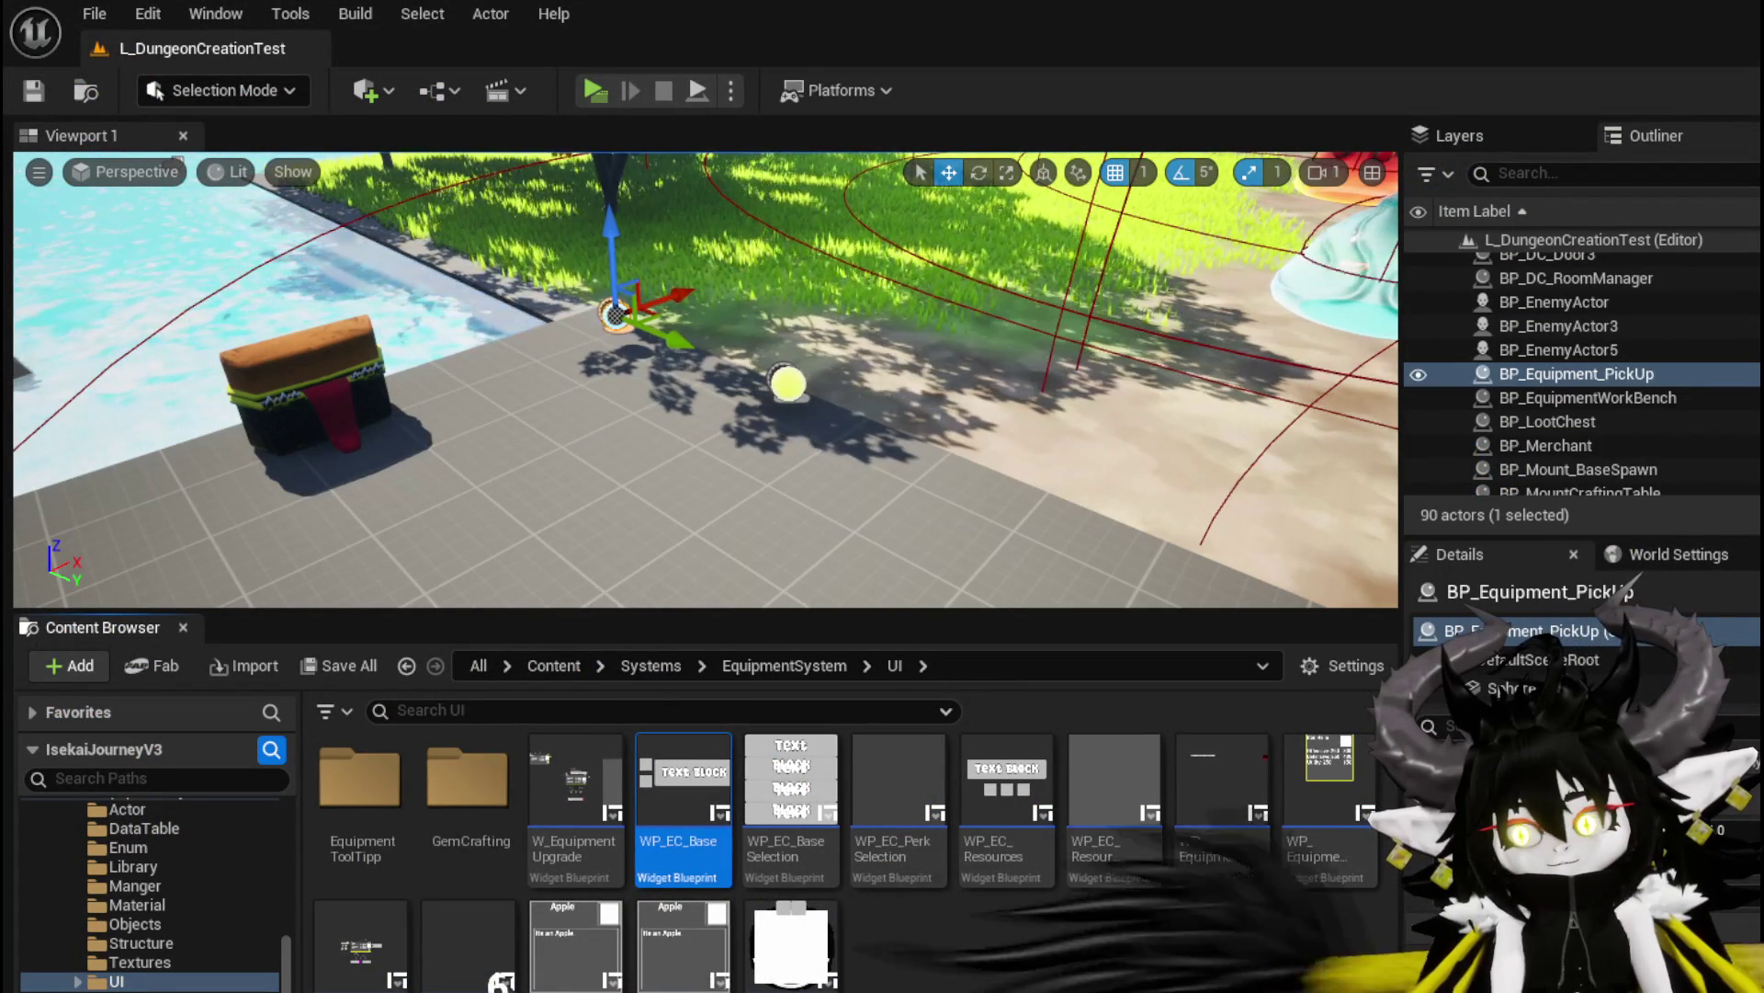
Add another input pin to the large Append node in BuildEquipmentData
key("alt+Tab")
scroll(703, 466, "down", 2)
mouse_move(735, 460)
left_mouse_down()
mouse_move(1000, 434)
mouse_move(1138, 476)
mouse_move(1169, 378)
left_mouse_up()
scroll(901, 504, "up", 2)
scroll(906, 496, "down", 2)
scroll(1032, 575, "down", 1)
scroll(973, 367, "up", 1)
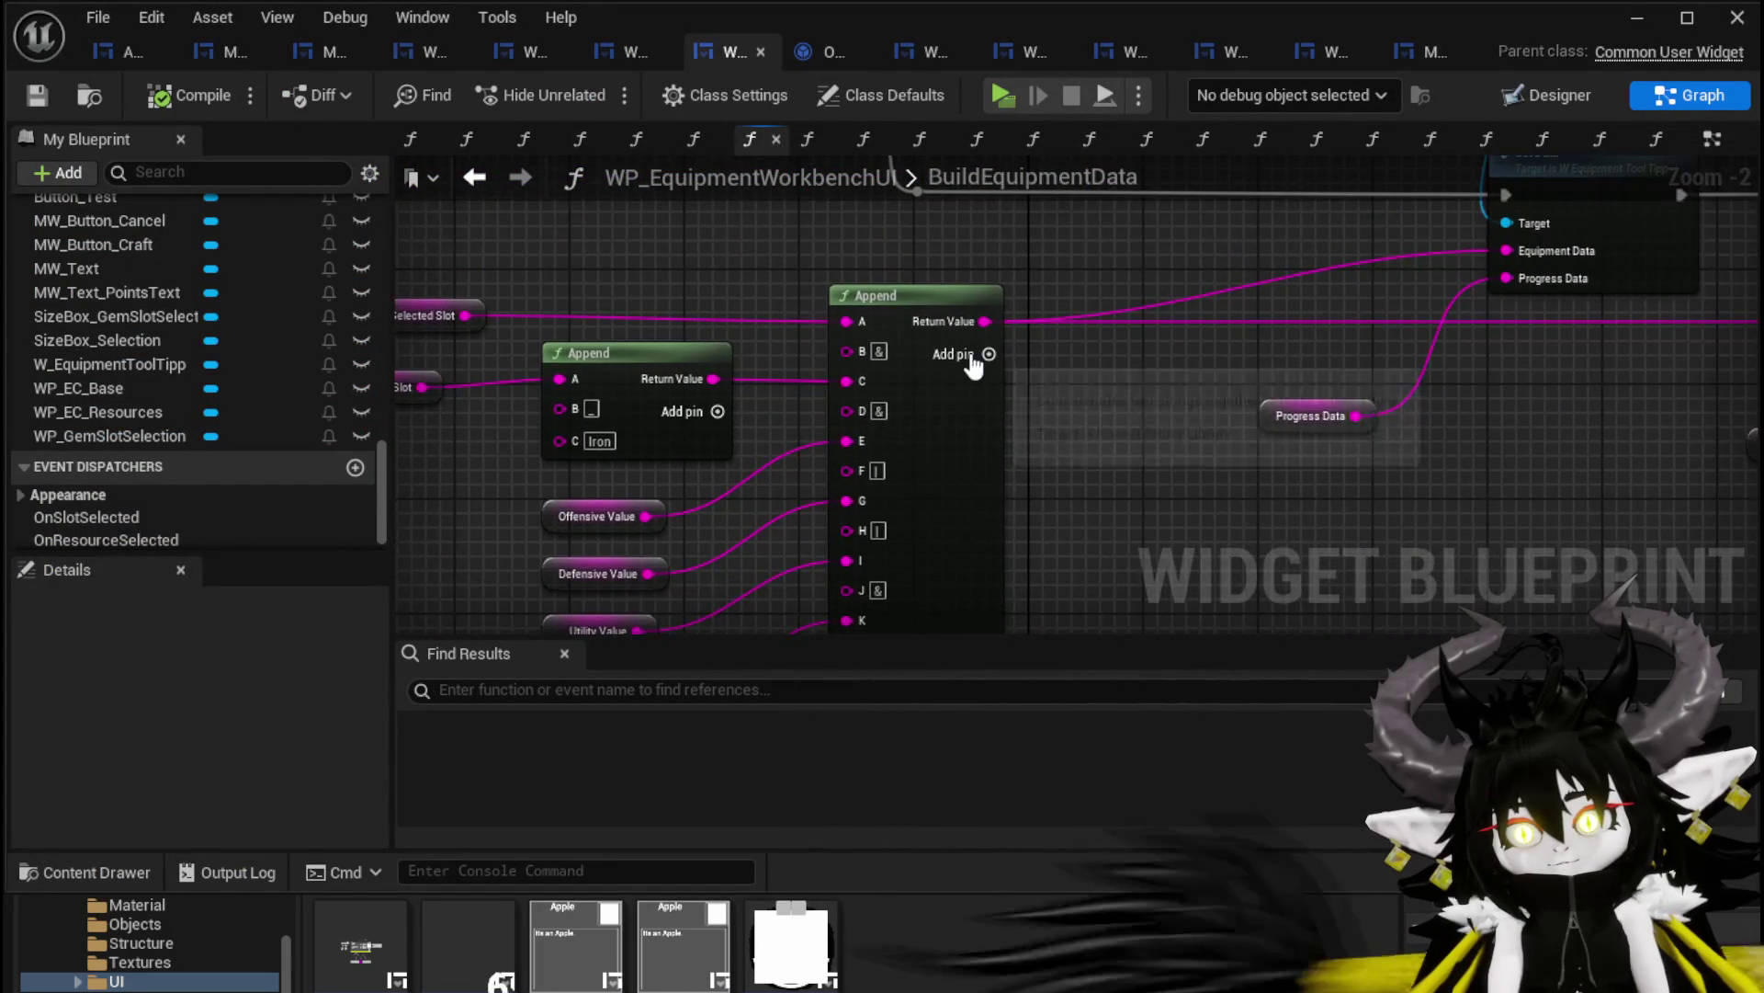
left_click(972, 367)
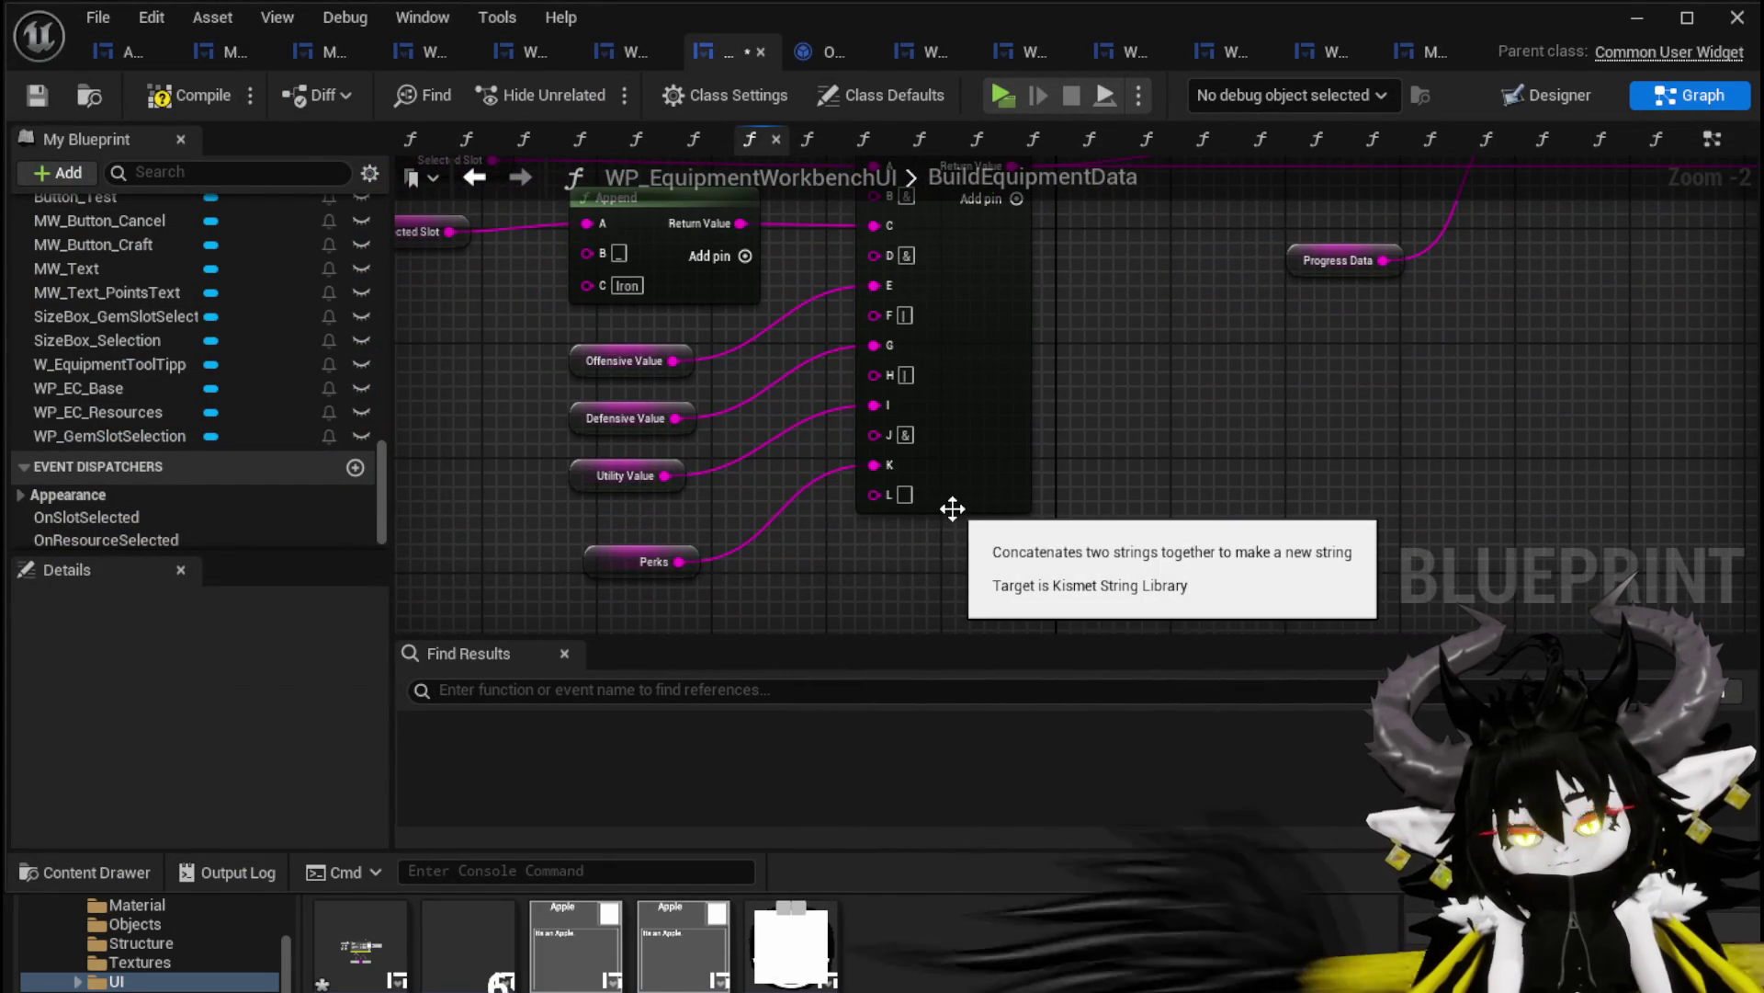
scroll(952, 508, "up", 2)
Connect Perks to Append's L pin, set K's default to ':', then save and compile
left_click_drag(621, 577, 904, 474)
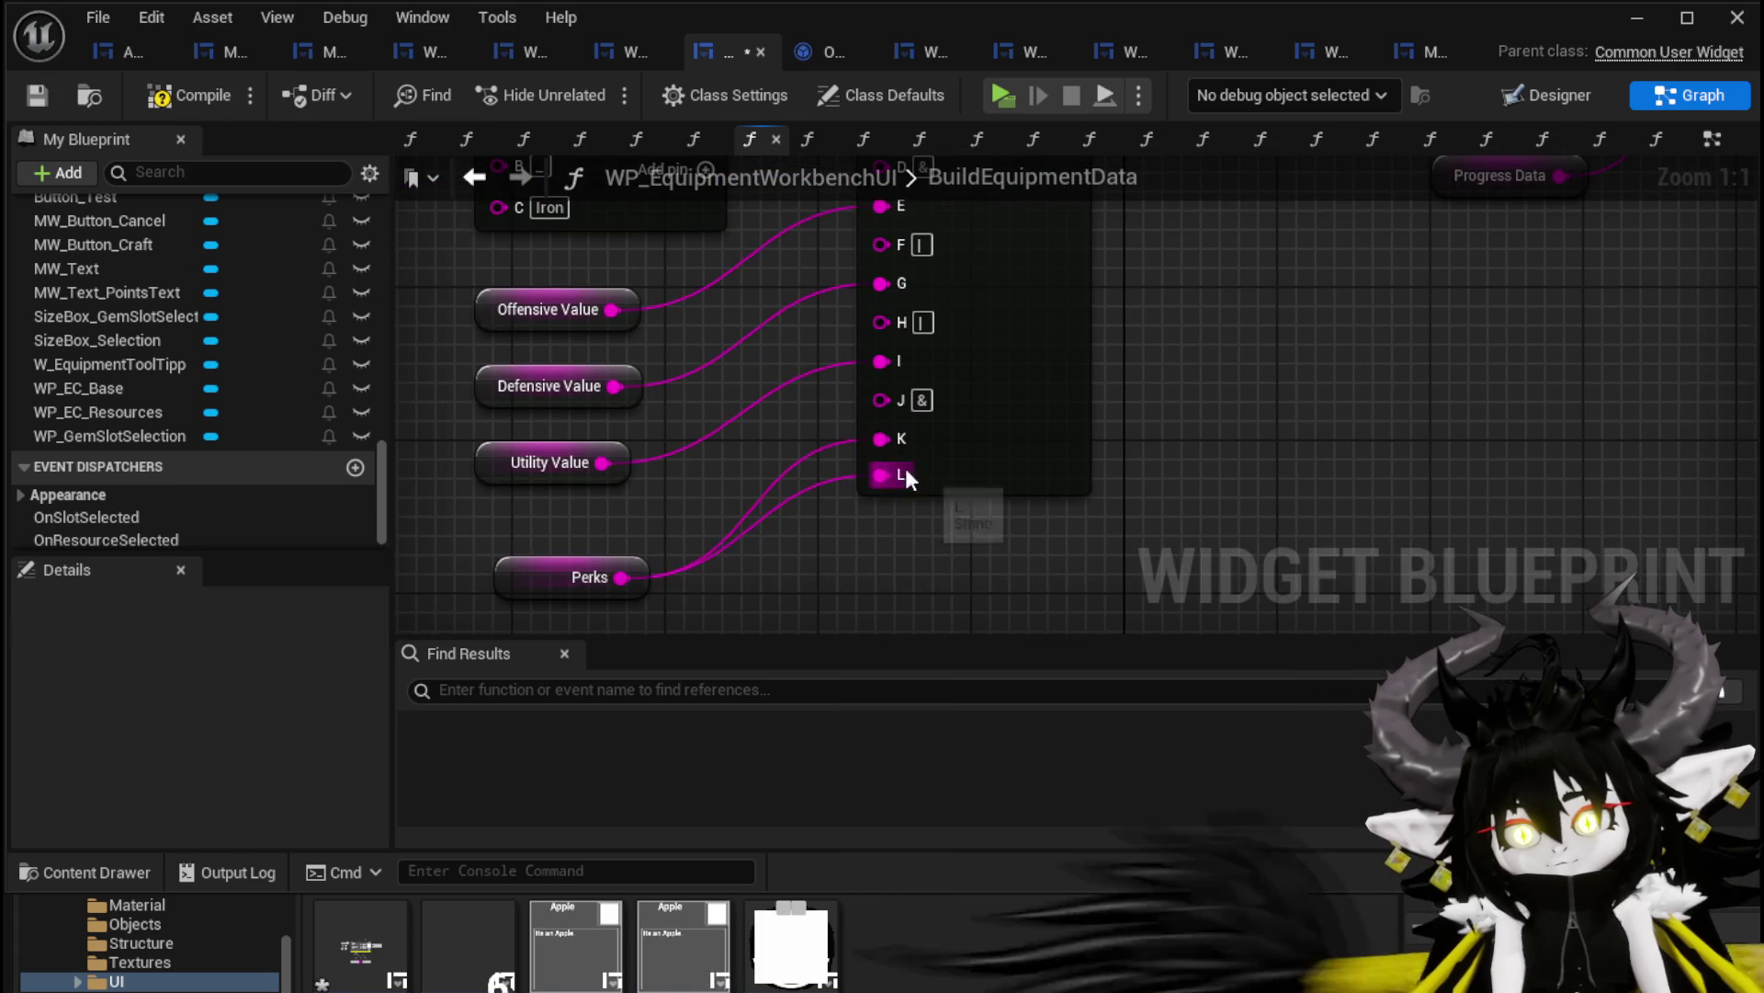
left_click(917, 439, "alt")
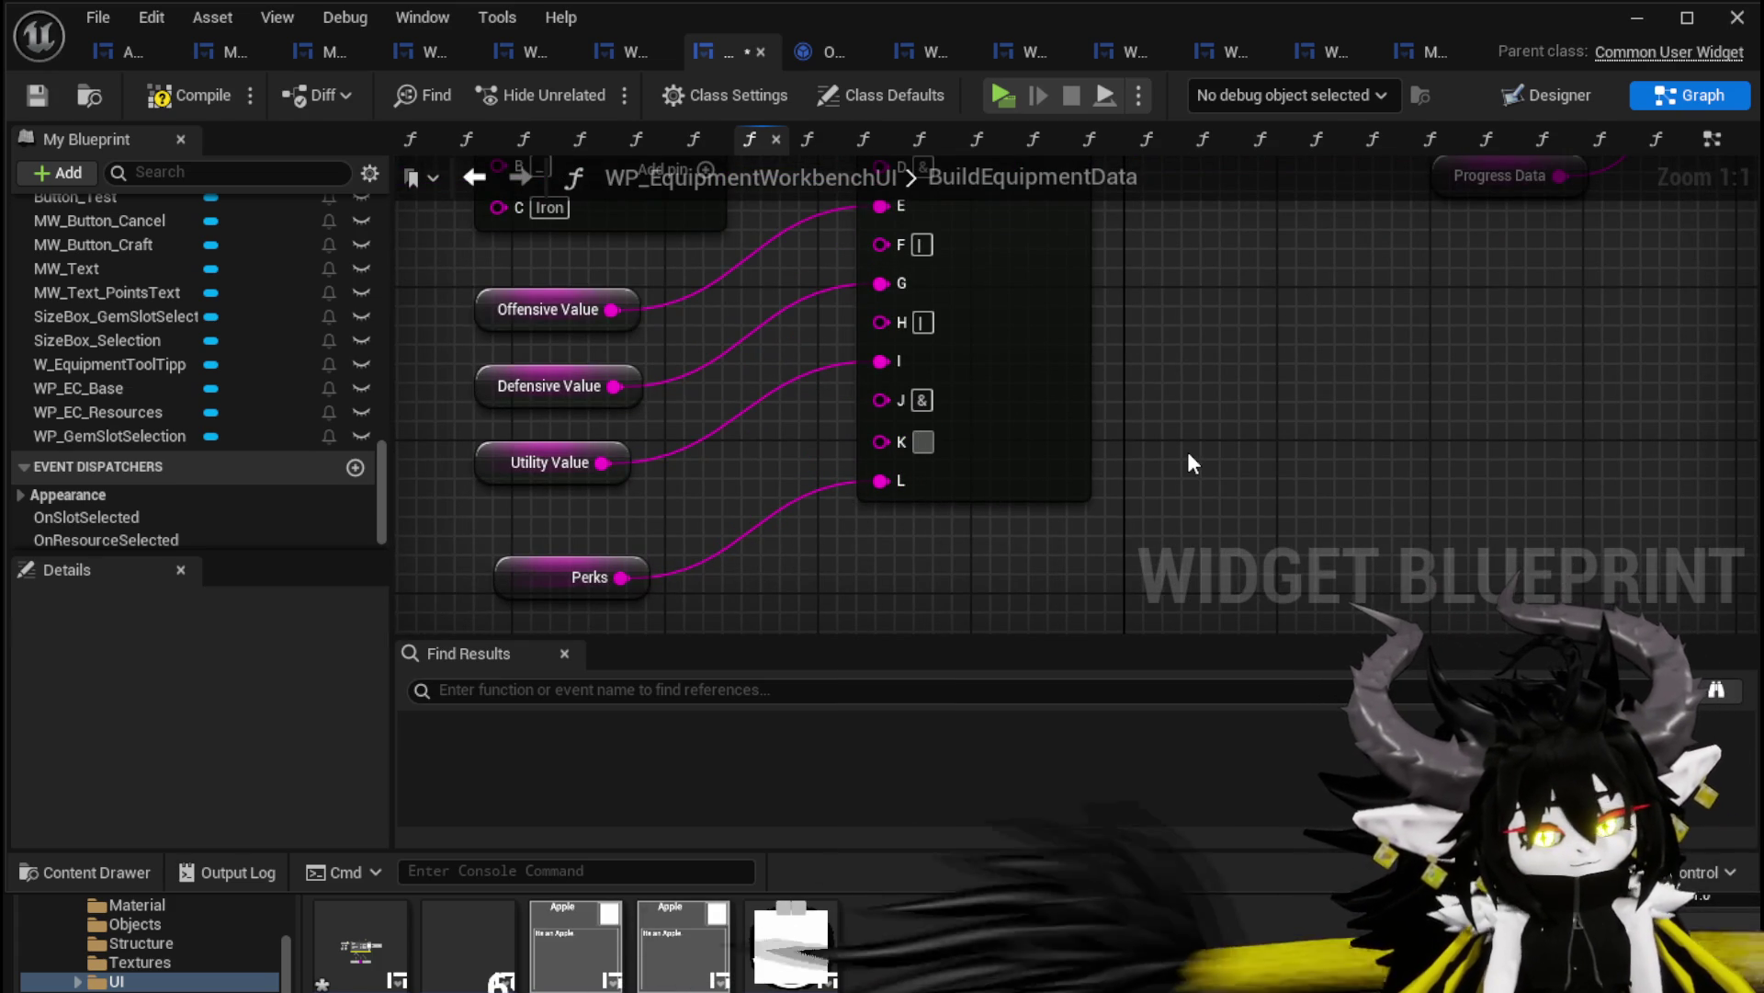
type(":")
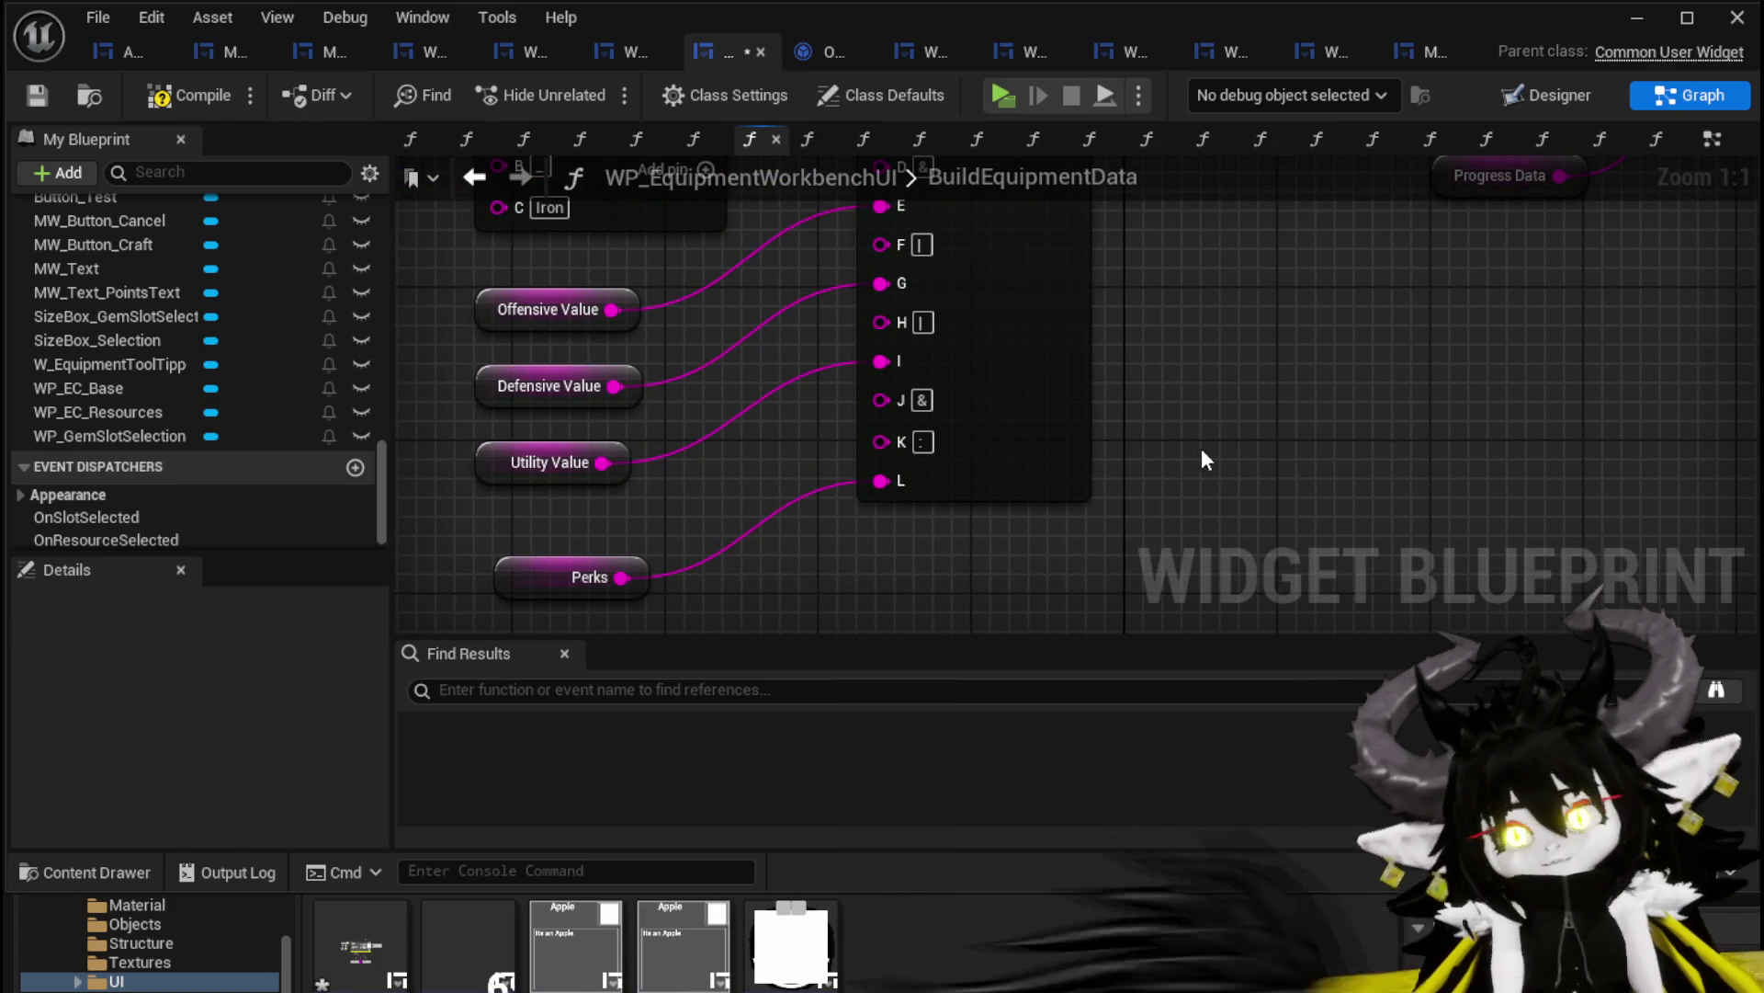
scroll(1194, 449, "down", 4)
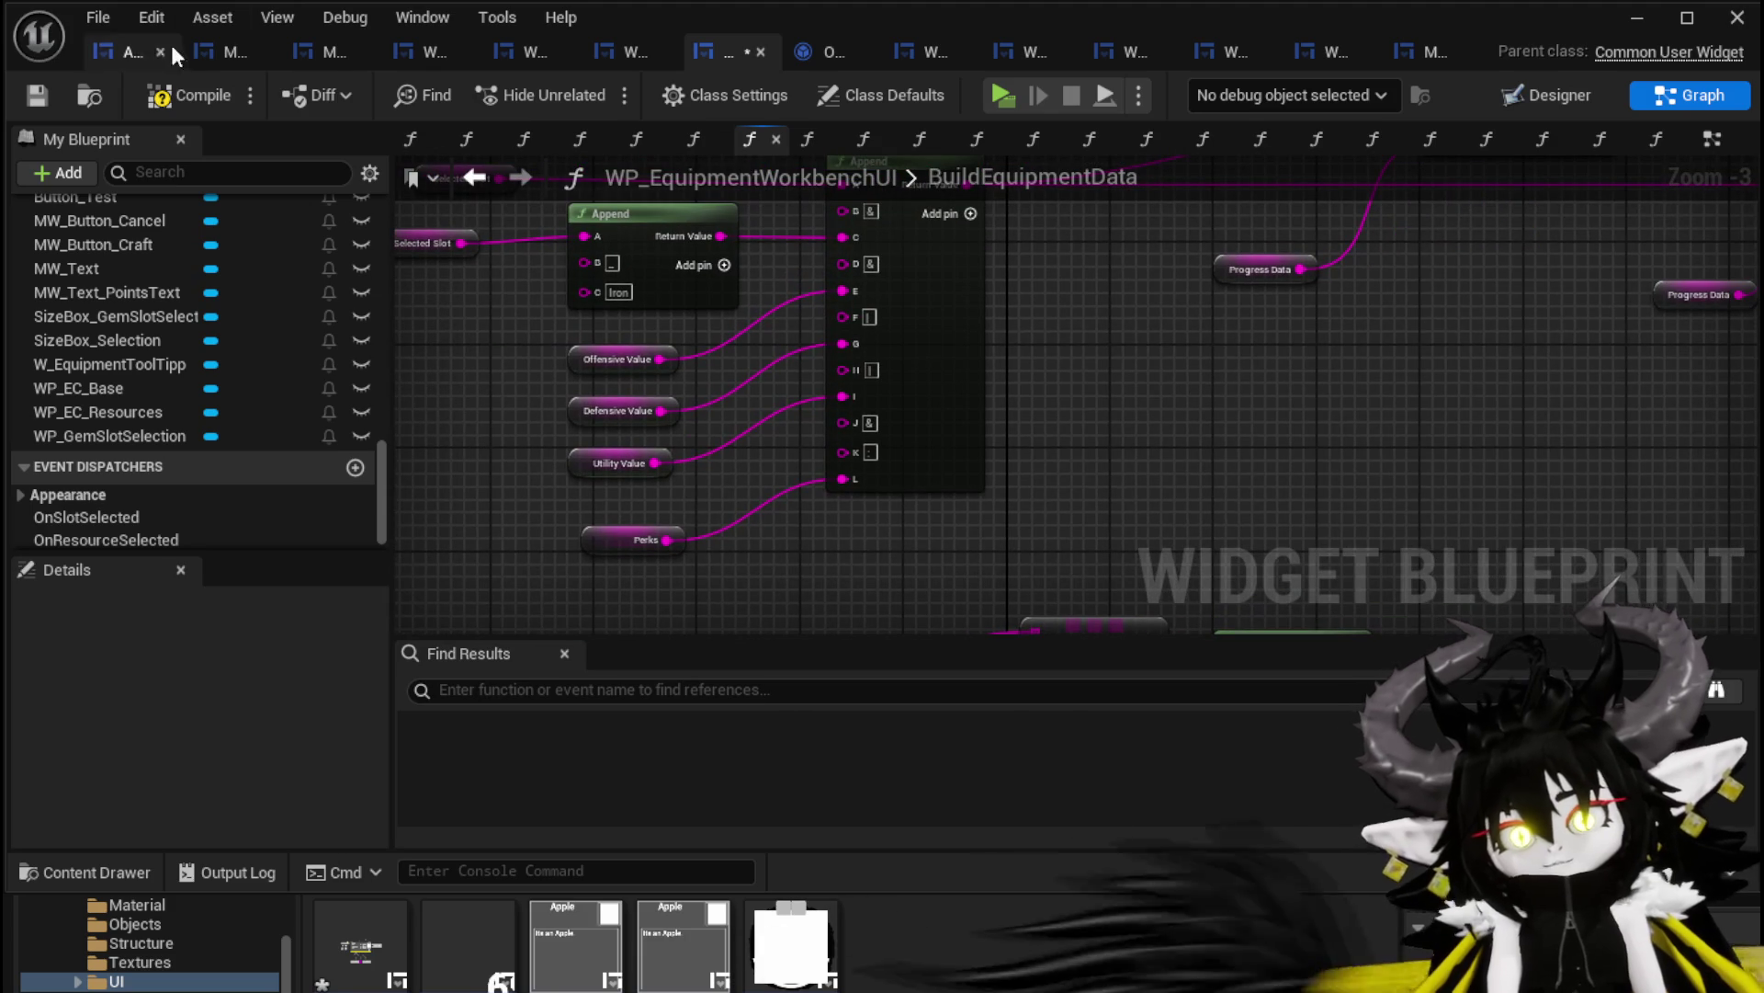
left_click(37, 96)
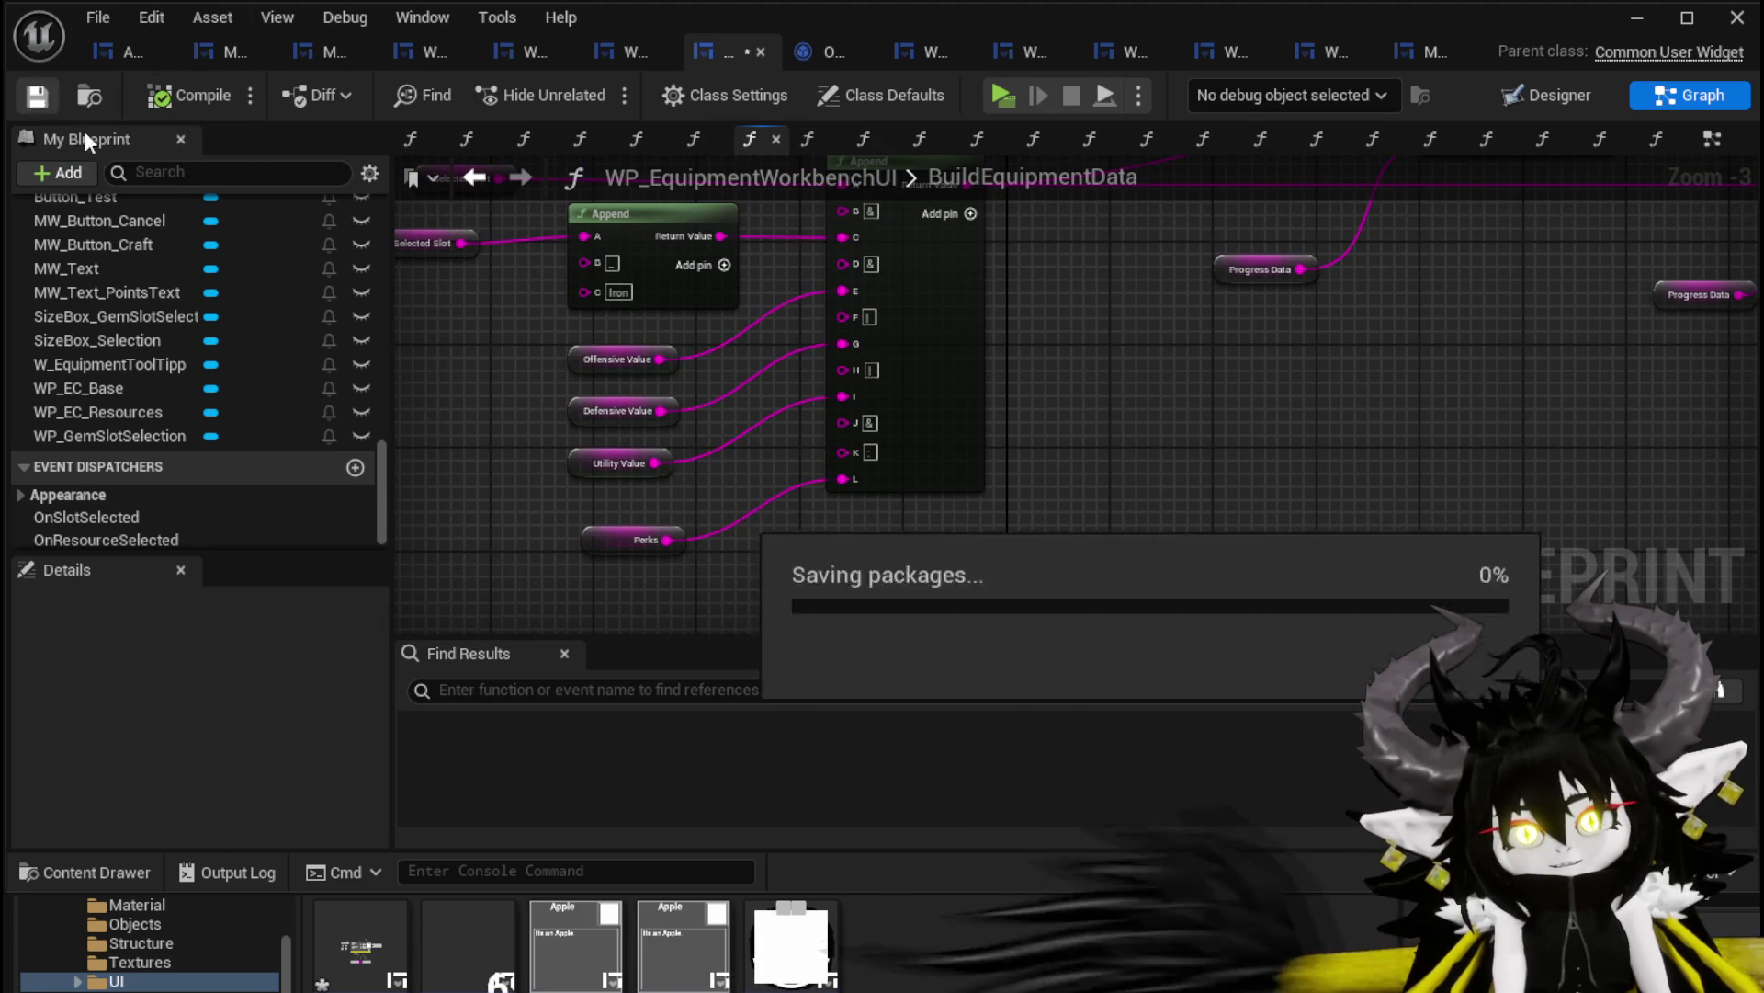
Review the Progress Data nodes, then return to CraftEquipment's Add Item and Print String nodes
mouse_move(1206, 325)
left_mouse_down()
mouse_move(1227, 427)
mouse_move(1152, 418)
left_mouse_up()
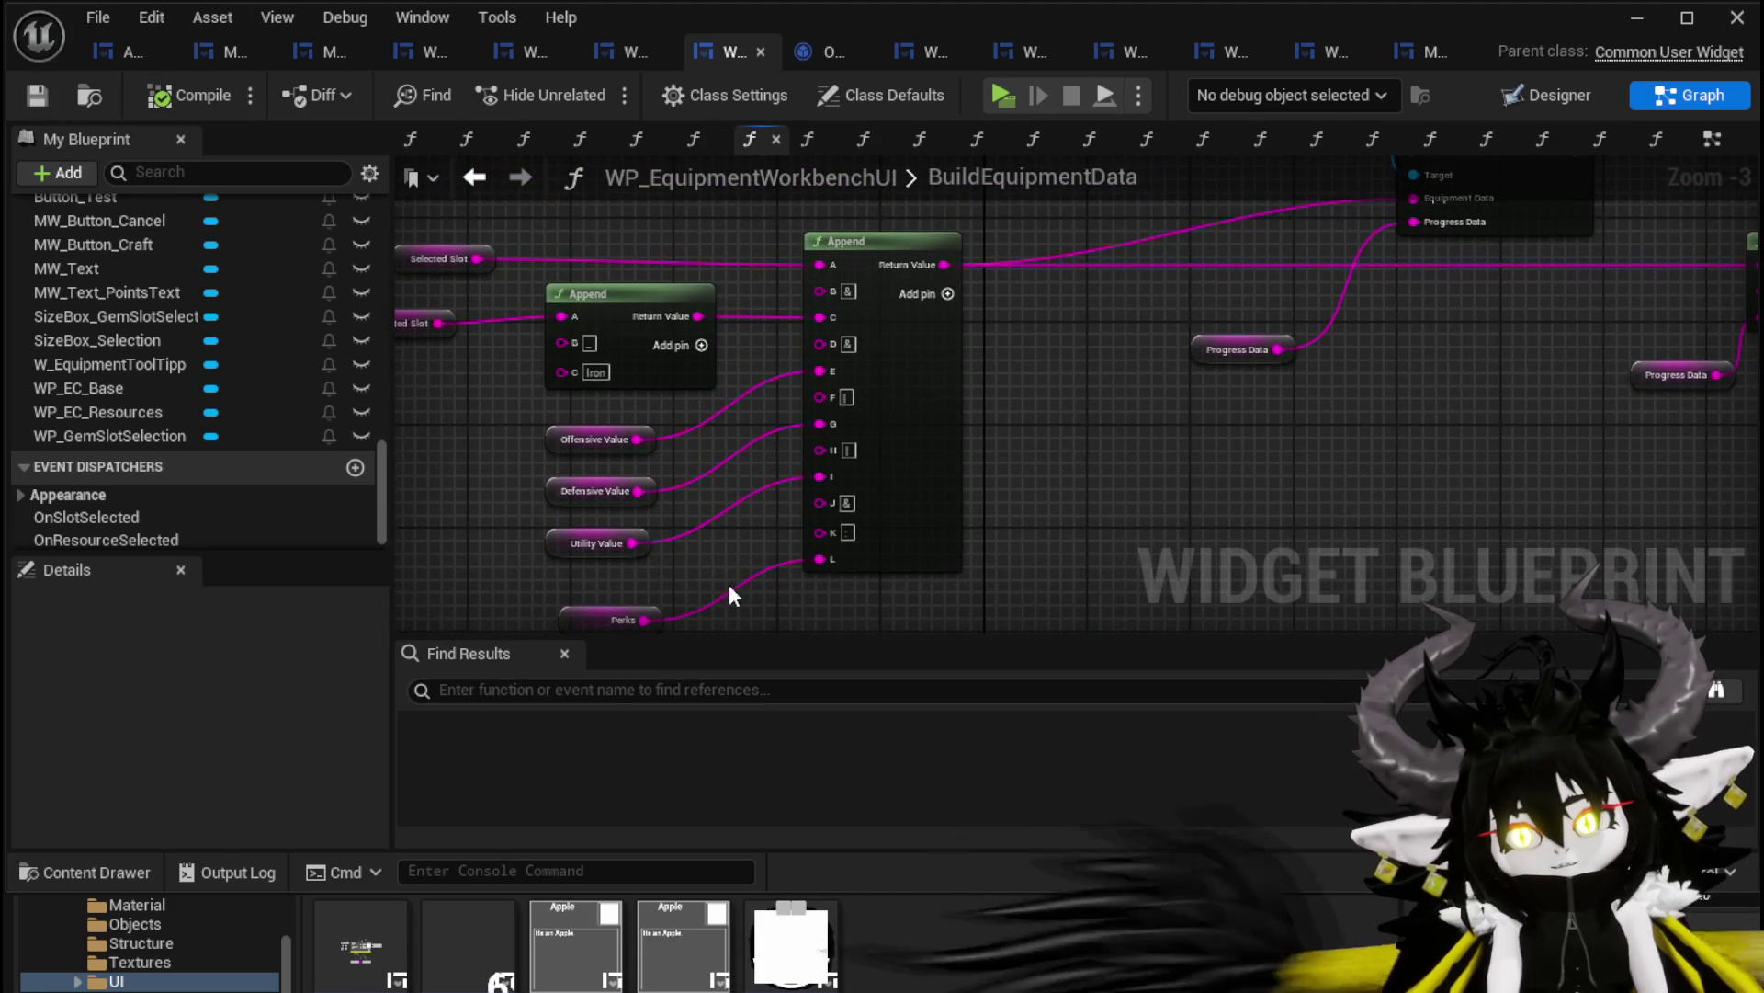
left_click_drag(730, 585, 686, 503)
left_click_drag(917, 425, 917, 424)
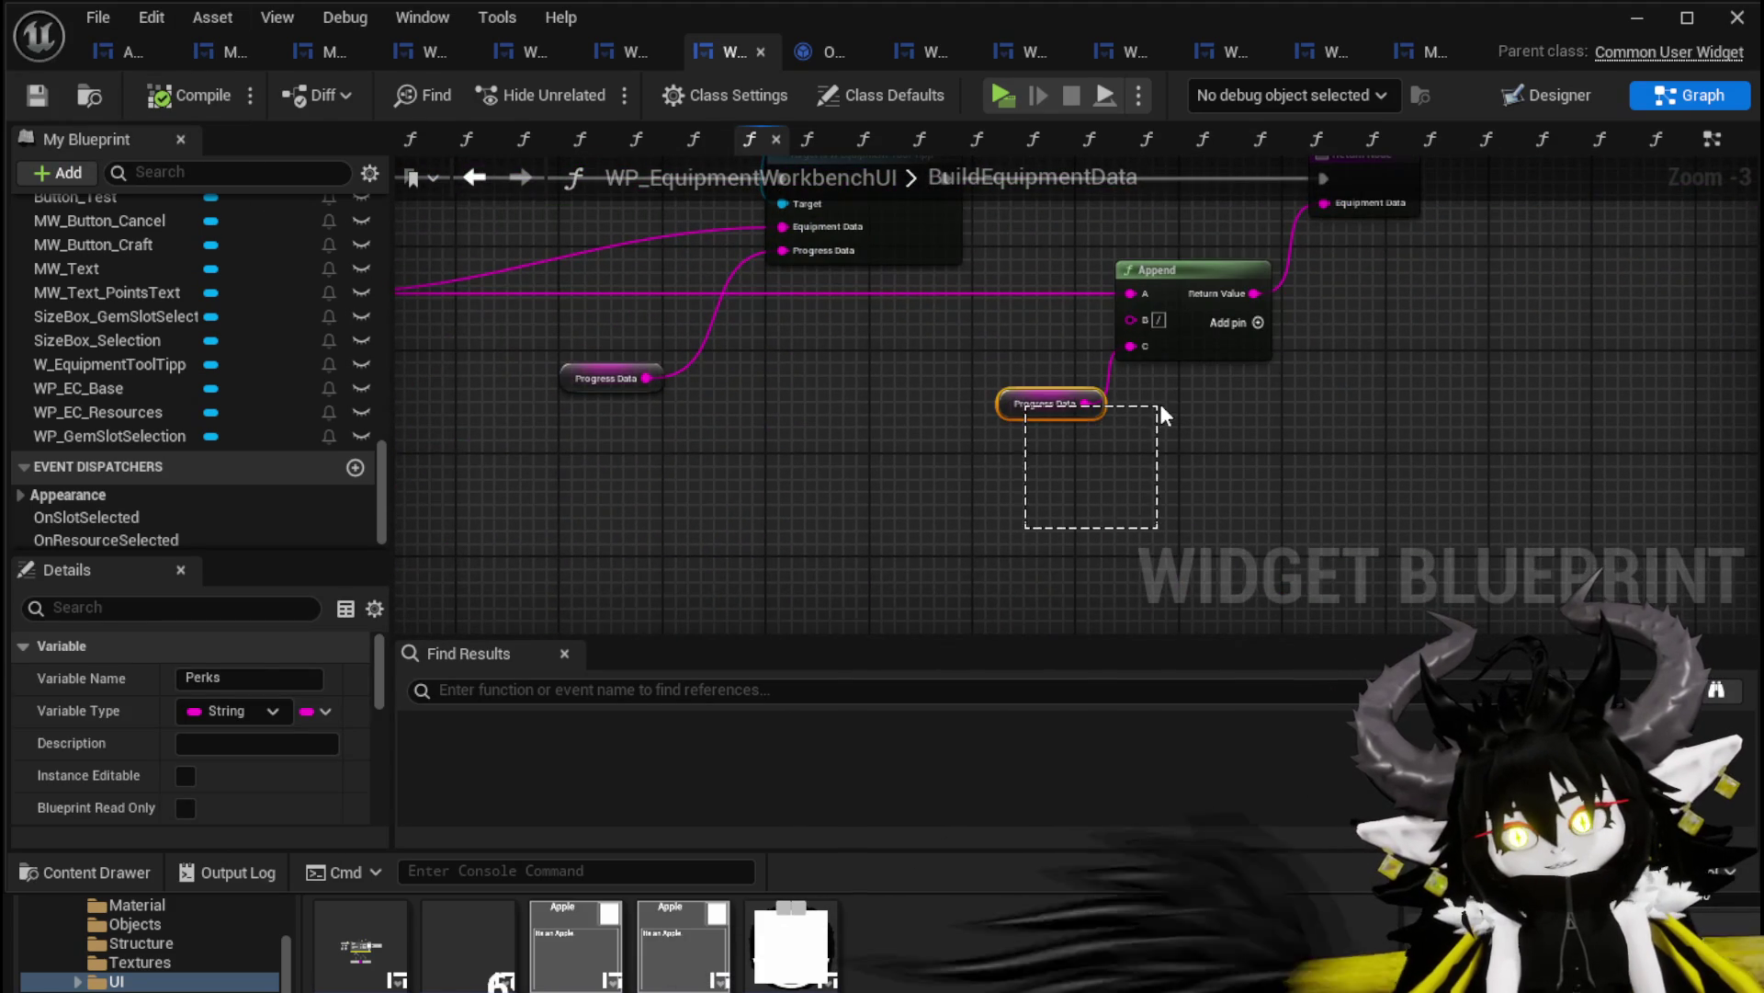
scroll(1265, 491, "down", 2)
mouse_move(1128, 454)
left_mouse_down()
mouse_move(1145, 366)
mouse_move(1051, 540)
mouse_move(1033, 521)
left_mouse_up()
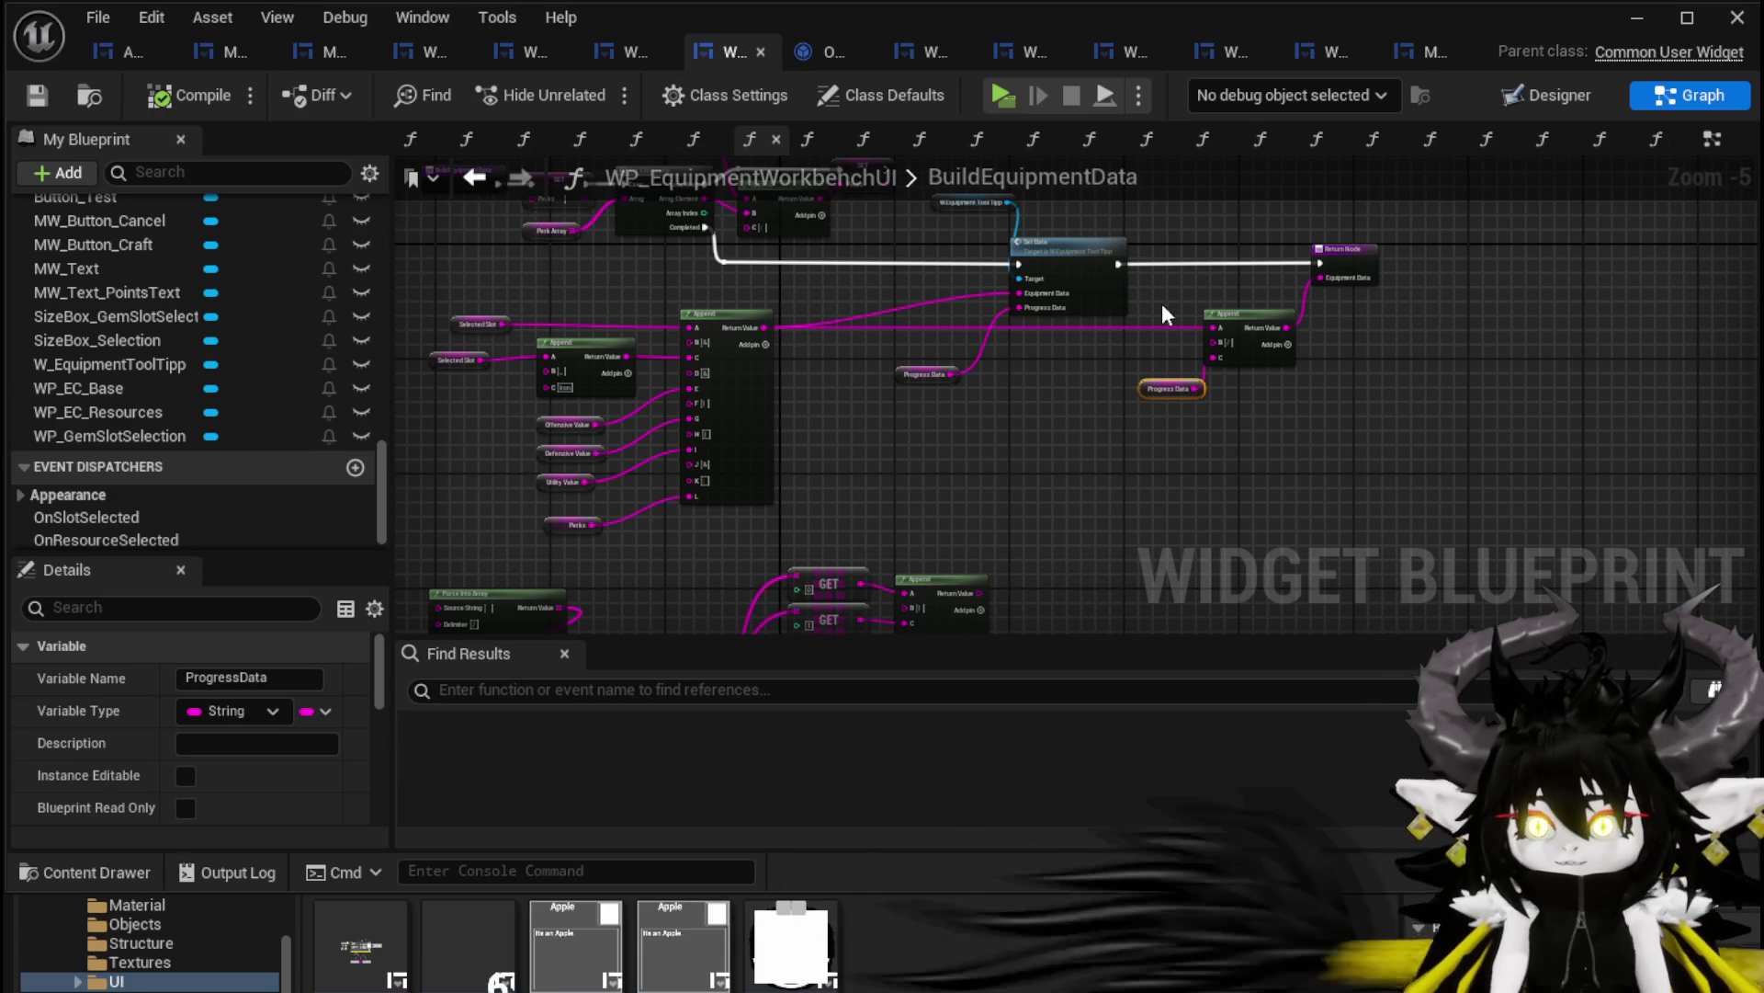
scroll(1150, 270, "up", 2)
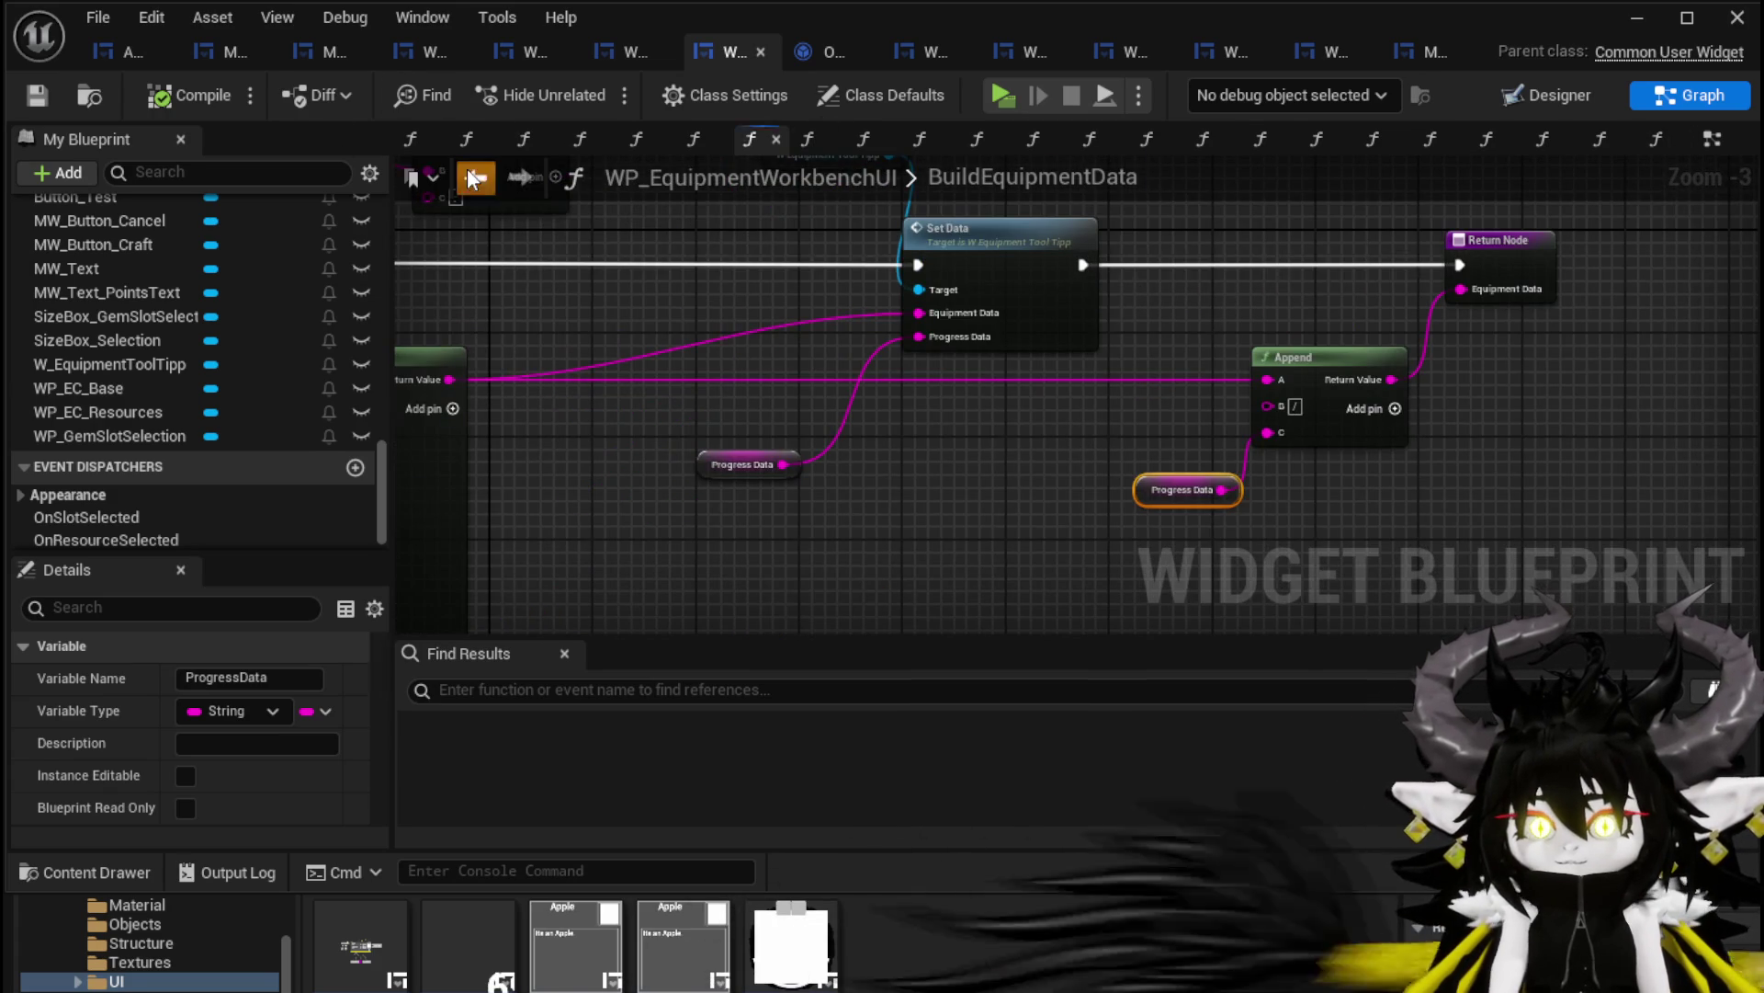
left_click(473, 177)
left_click_drag(584, 521, 947, 272)
mouse_move(1195, 400)
left_mouse_down()
mouse_move(886, 362)
mouse_move(886, 346)
mouse_move(896, 478)
mouse_move(956, 427)
left_mouse_up()
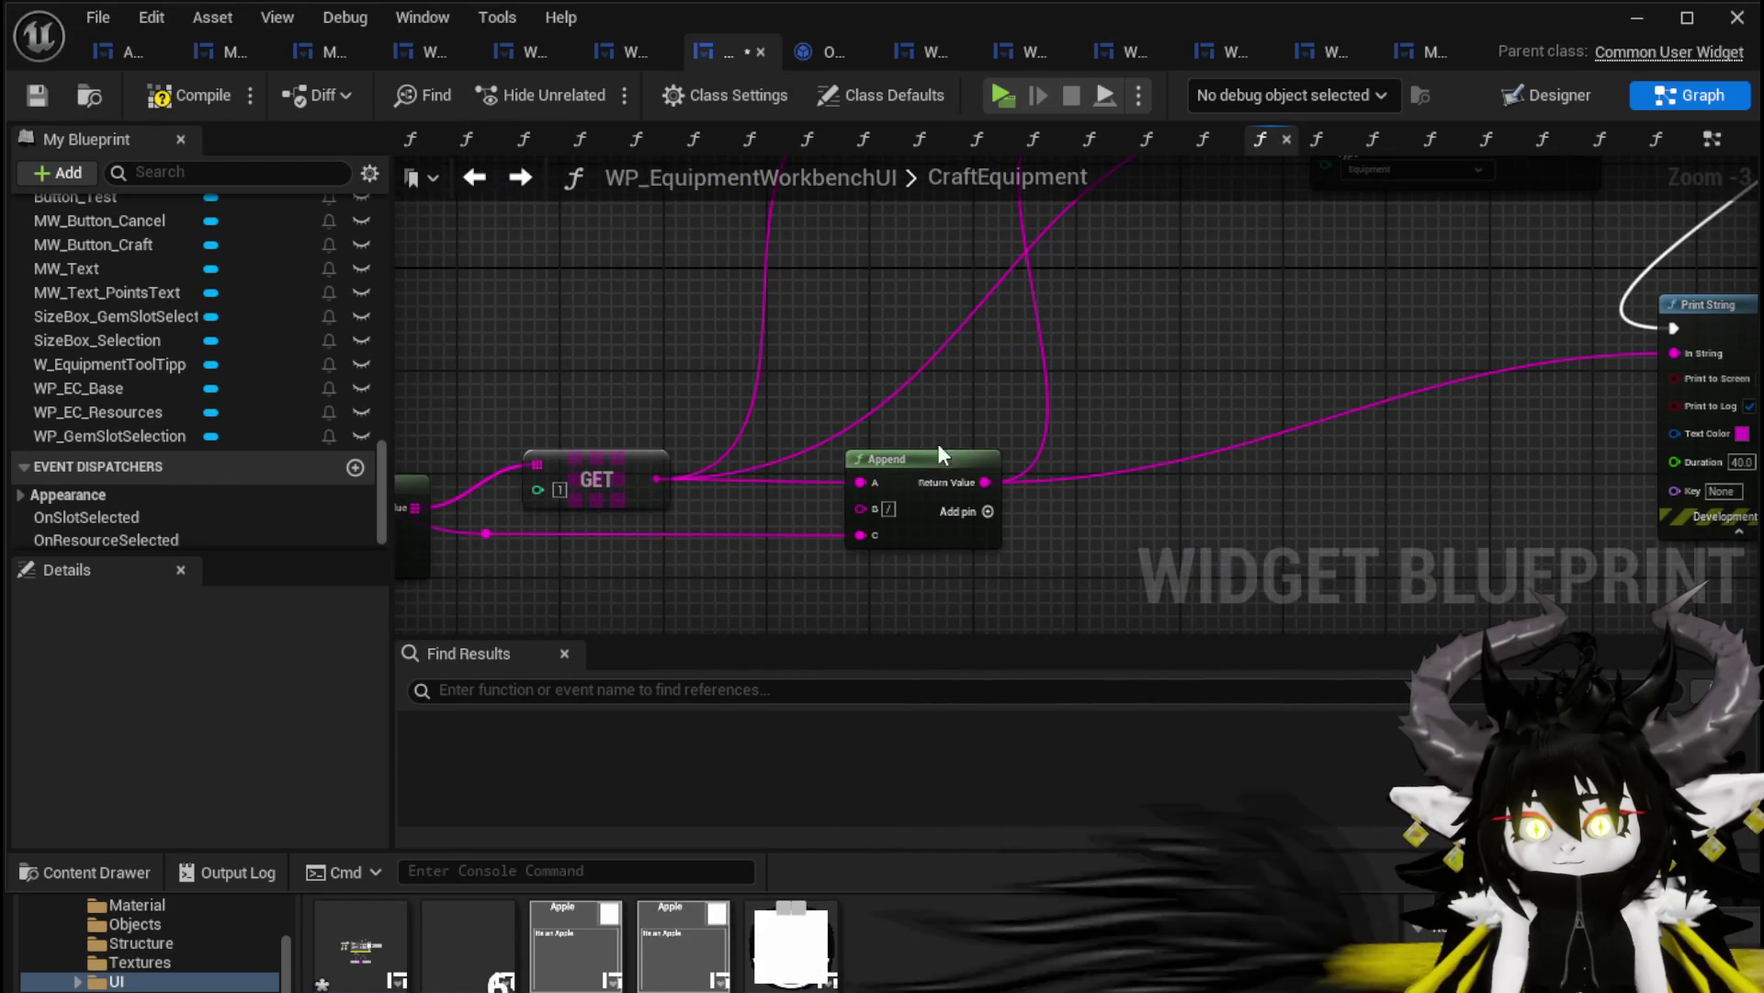
Open Set Data from String in the equipment child item blueprint
mouse_move(808, 469)
left_mouse_down()
mouse_move(1211, 379)
mouse_move(946, 619)
mouse_move(922, 552)
mouse_move(925, 570)
left_mouse_up()
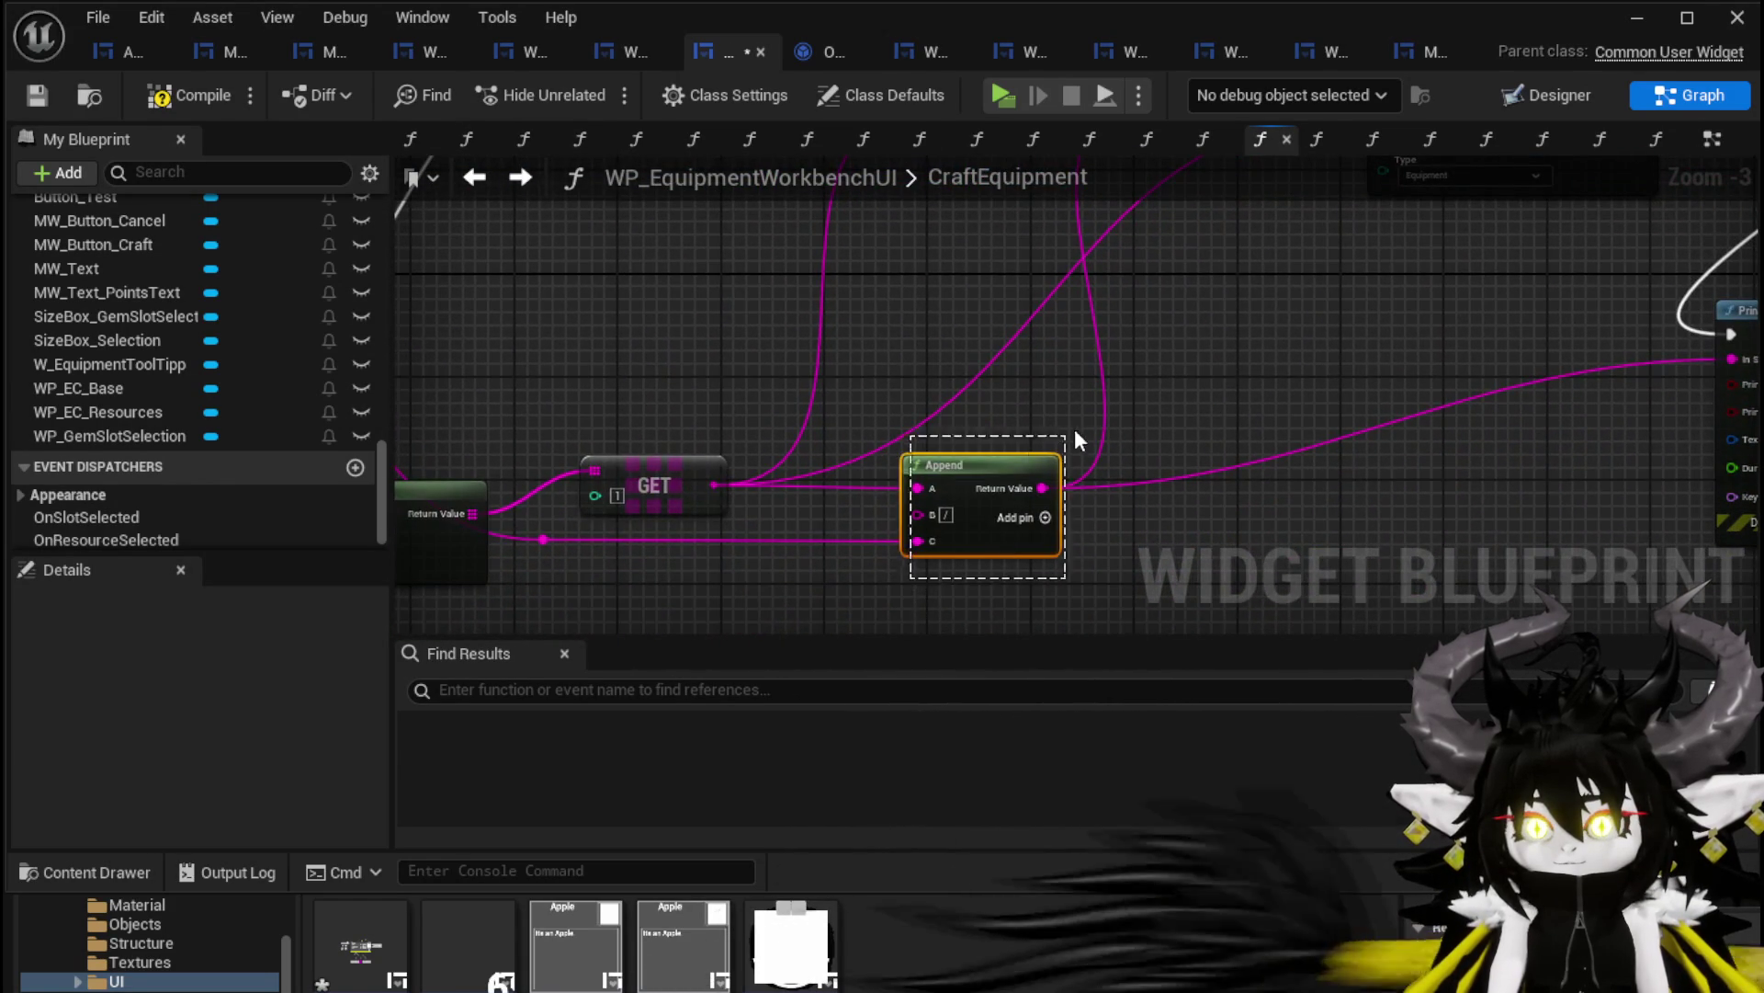
left_click_drag(1062, 446, 1130, 504)
double_click(1103, 321)
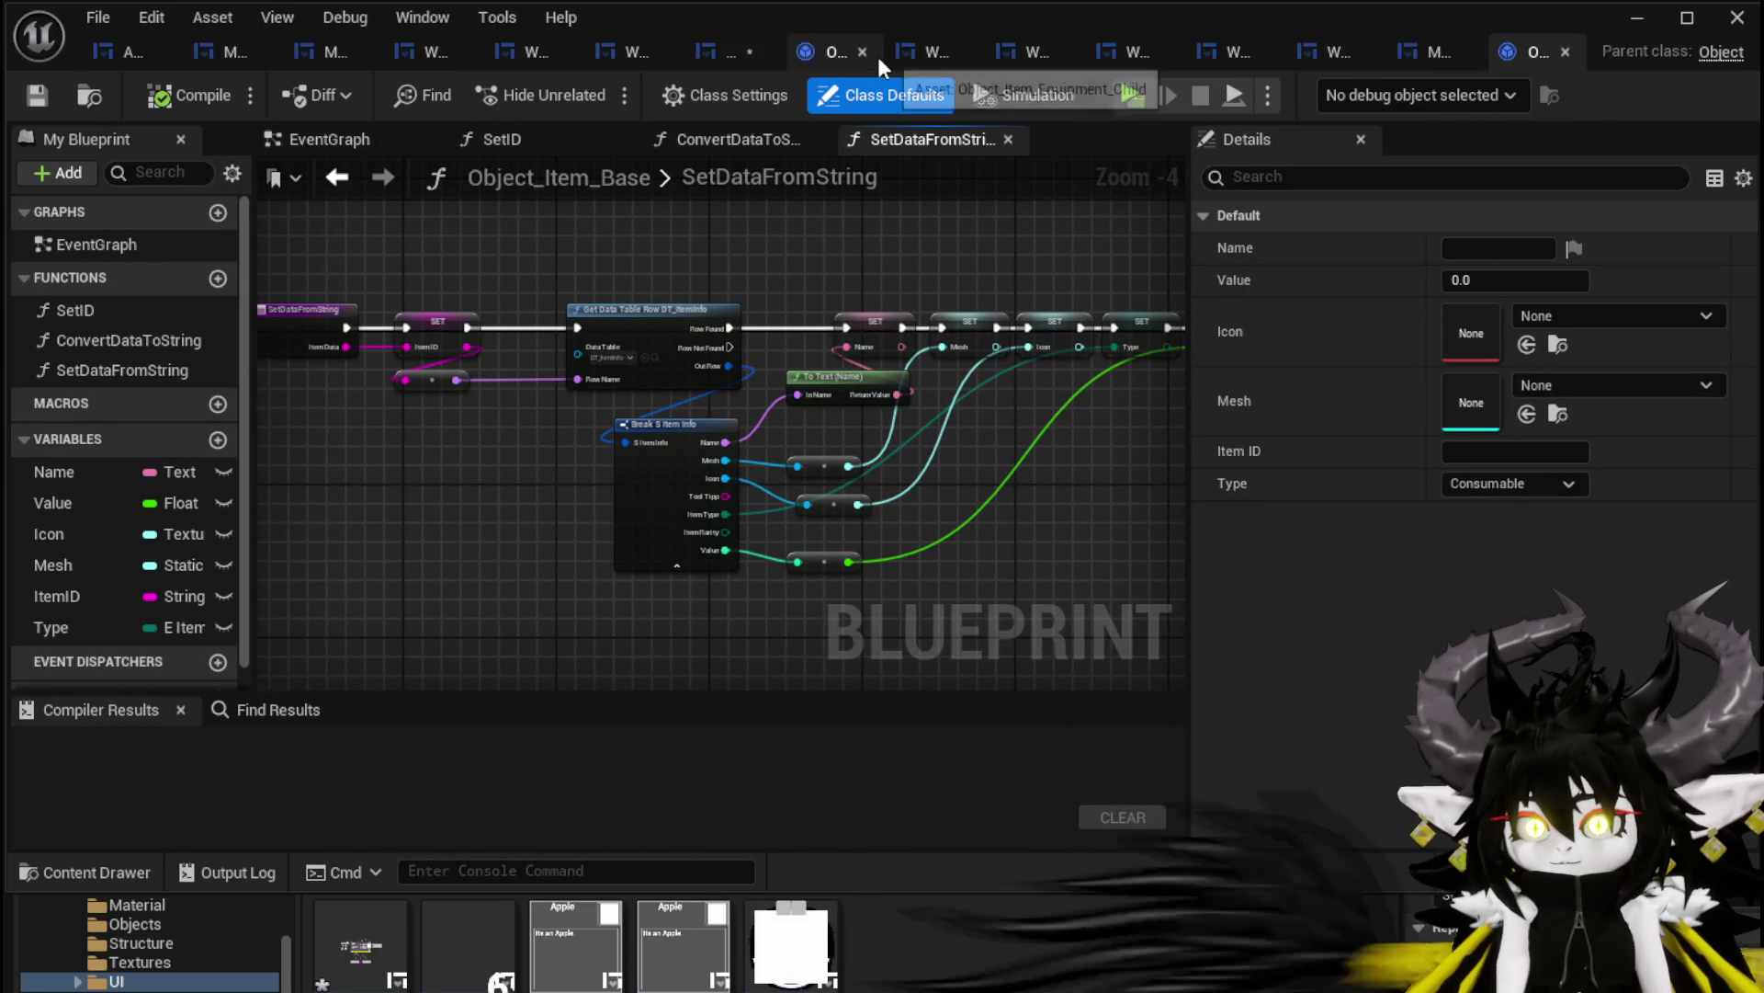
left_click(813, 51)
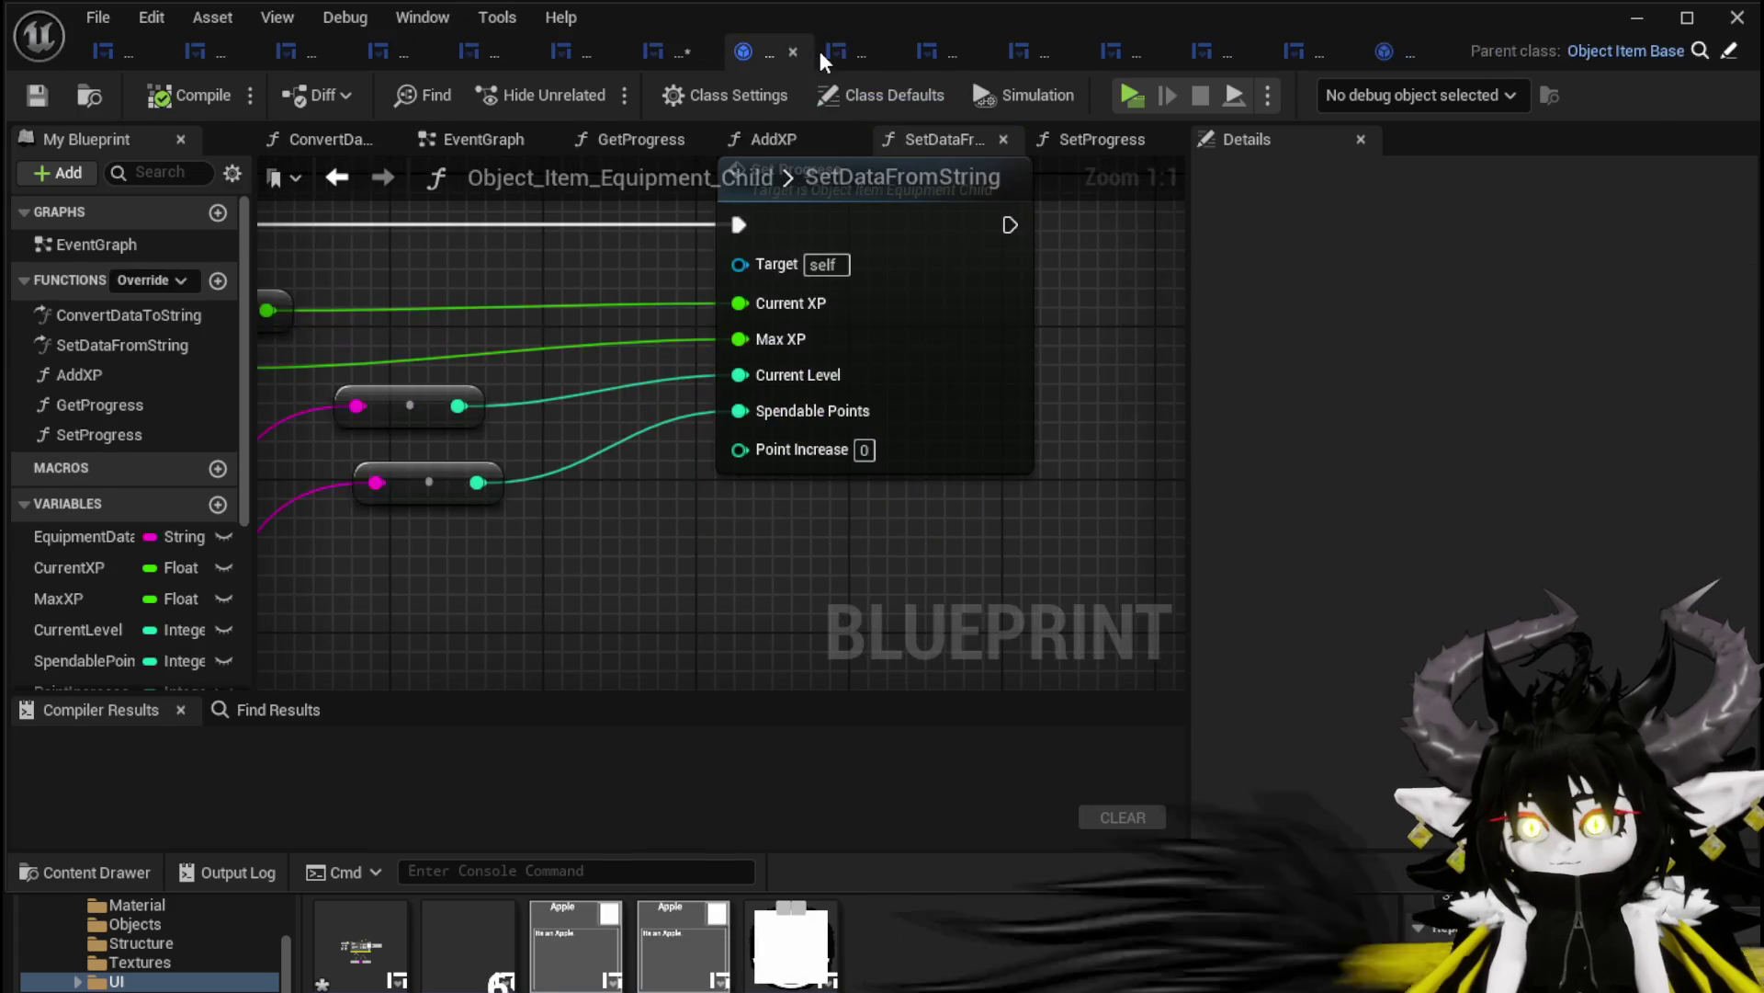
mouse_move(820, 52)
left_mouse_down()
mouse_move(131, 31)
mouse_move(134, 86)
mouse_move(114, 49)
left_mouse_up()
Review the SetDataFromString override and its parent call, then open SetProgress
scroll(807, 516, "down", 6)
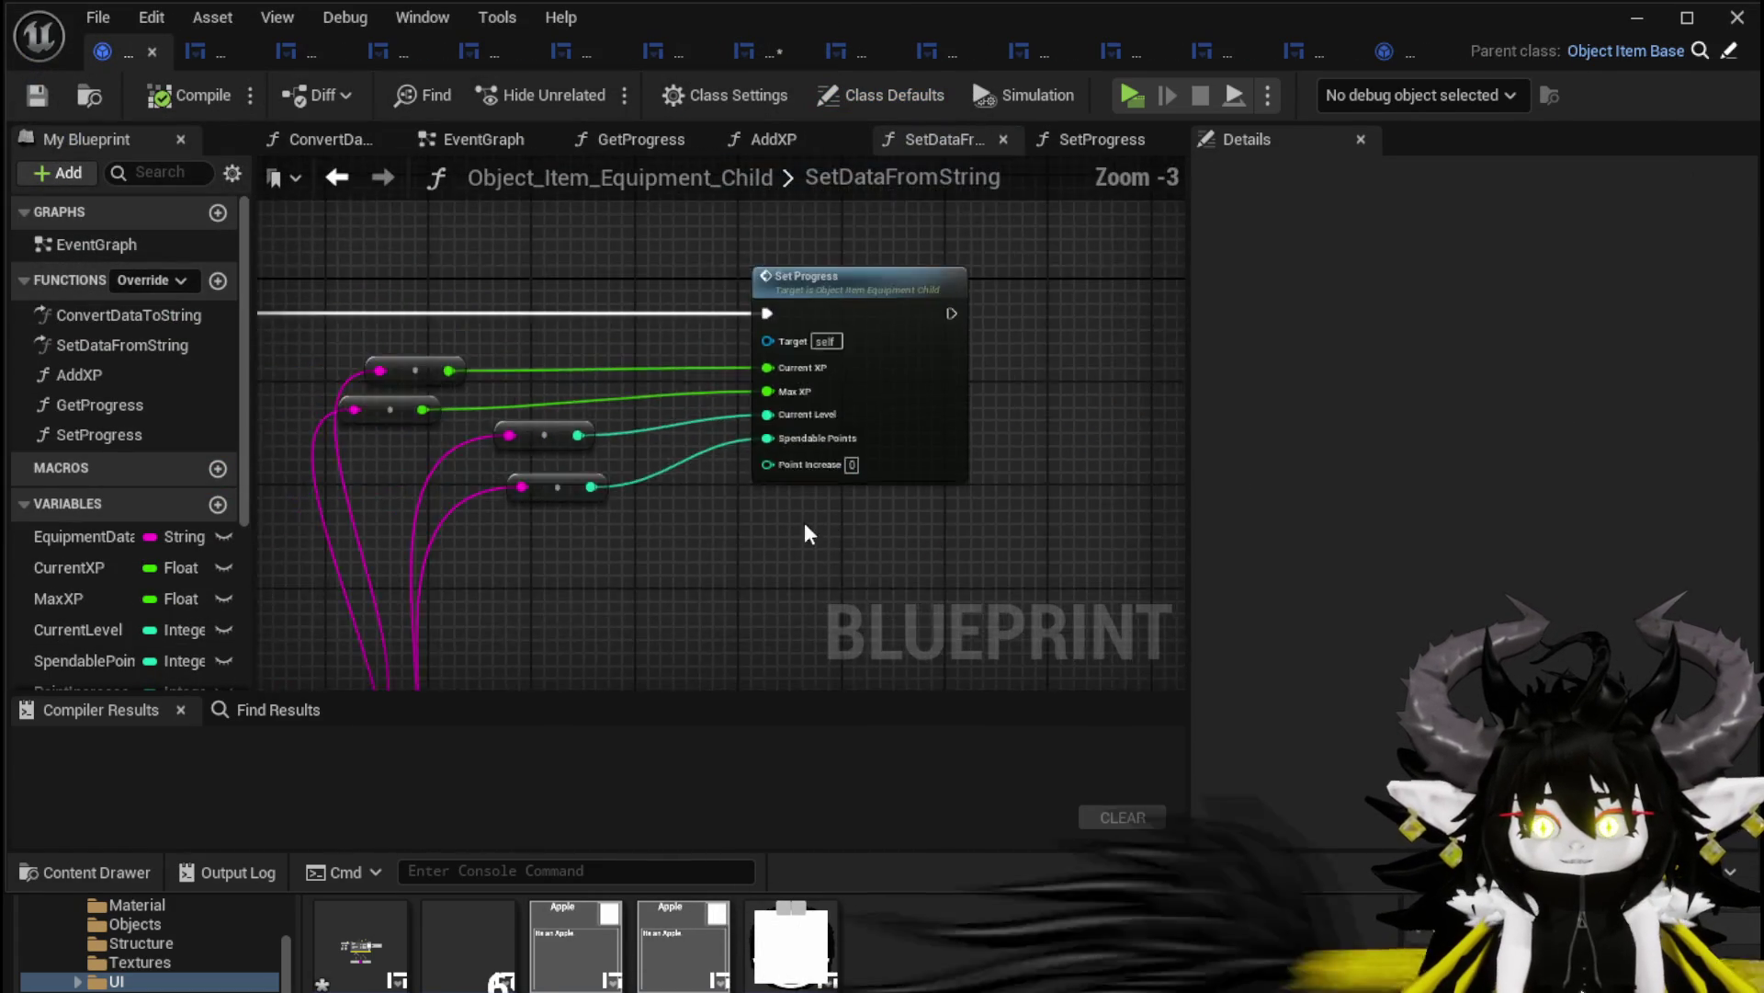
mouse_move(1092, 307)
left_mouse_down()
mouse_move(890, 267)
mouse_move(930, 382)
mouse_move(770, 419)
mouse_move(859, 505)
left_mouse_up()
scroll(453, 422, "up", 2)
left_click_drag(453, 421, 343, 526)
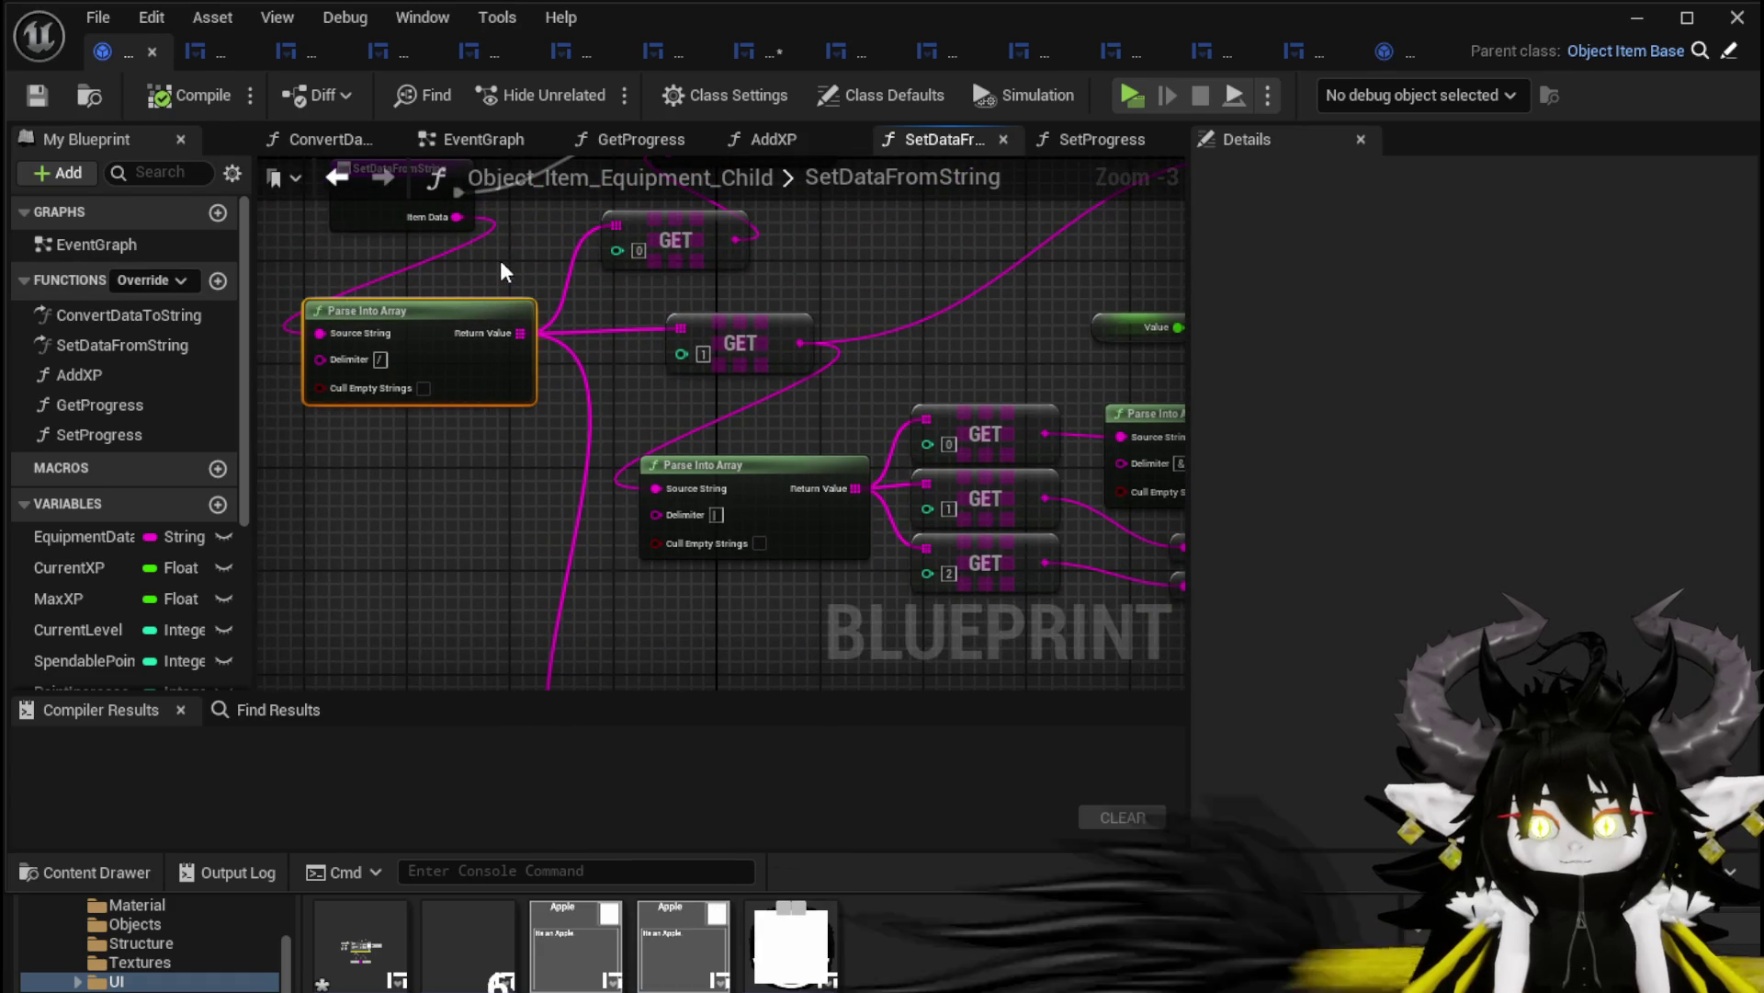
left_click_drag(505, 259, 501, 417)
left_click_drag(405, 343, 320, 292)
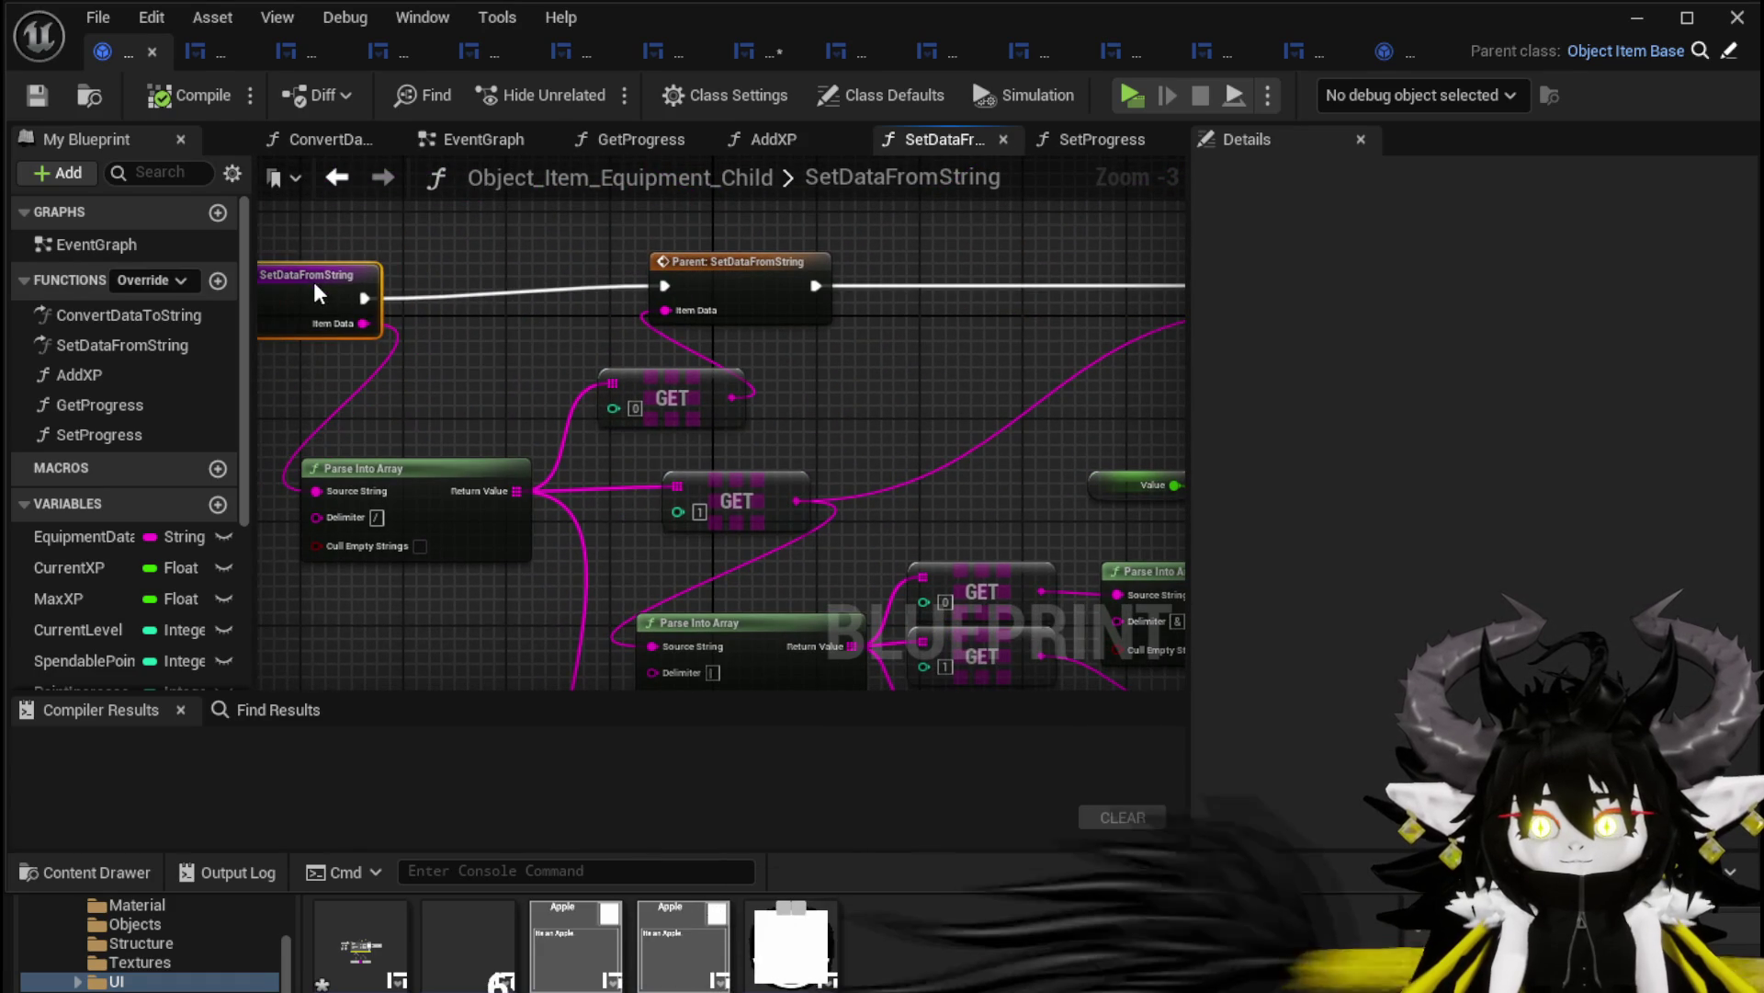
left_click(336, 177)
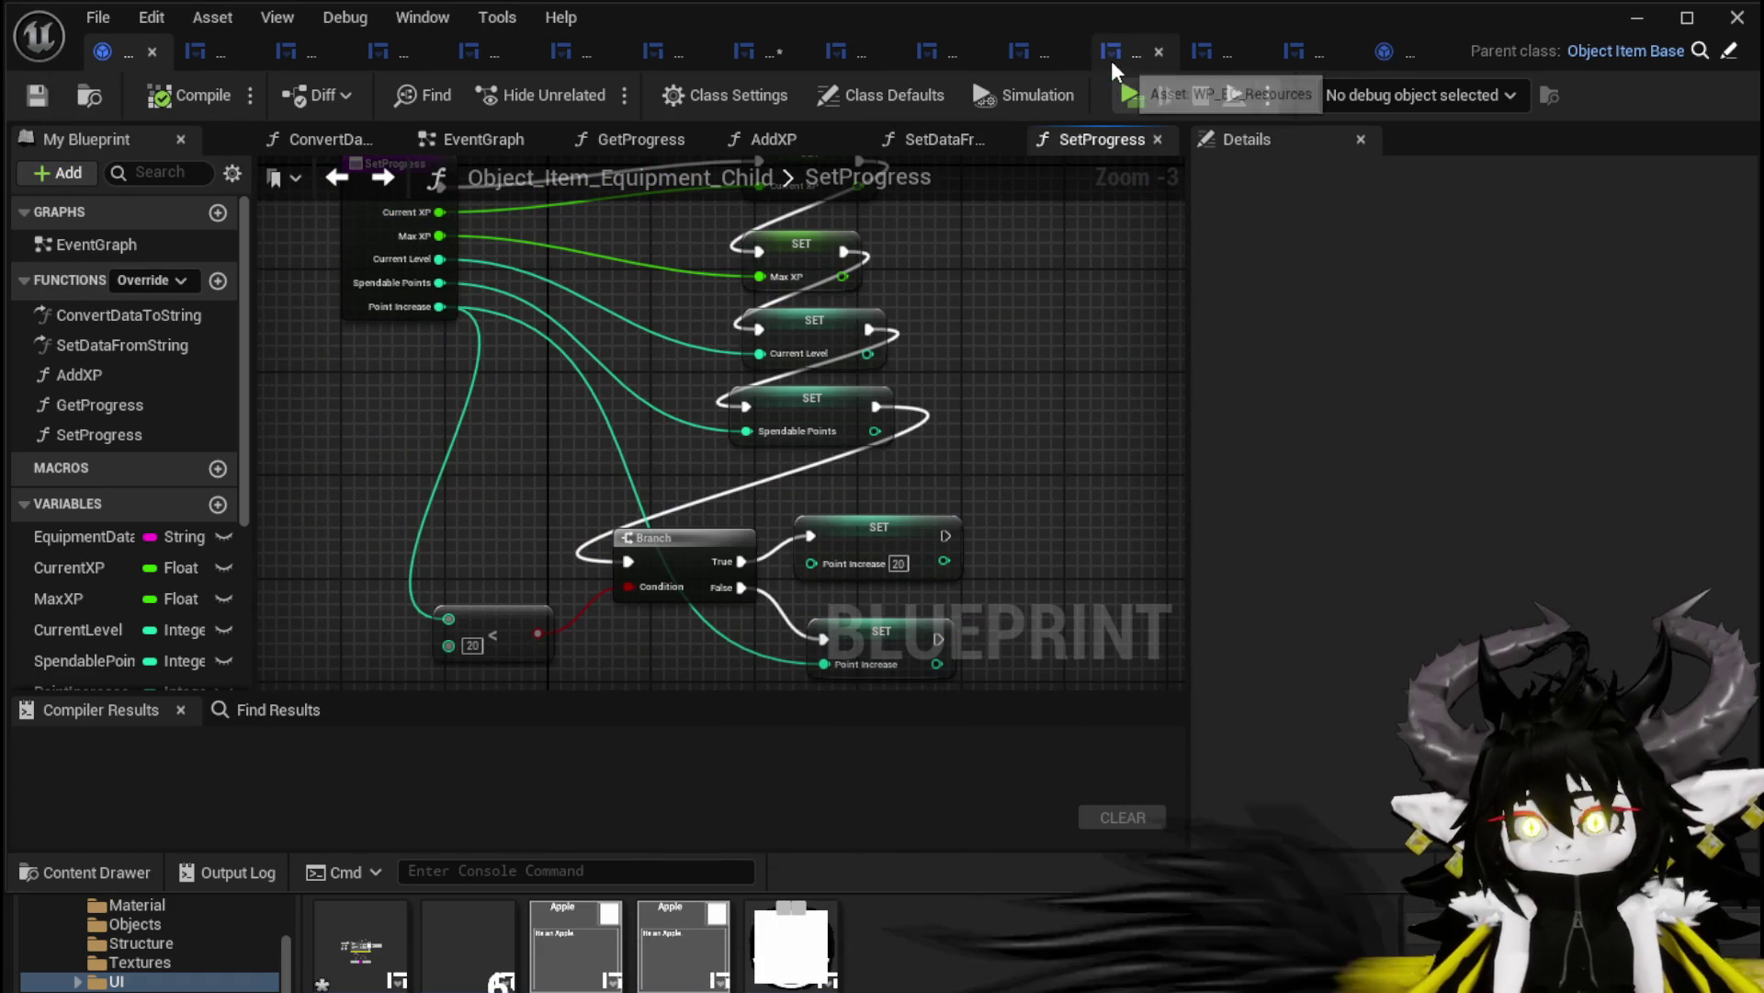
Compile the widget, wire GET to Item Data and Equipment Data to Print String
left_click(764, 53)
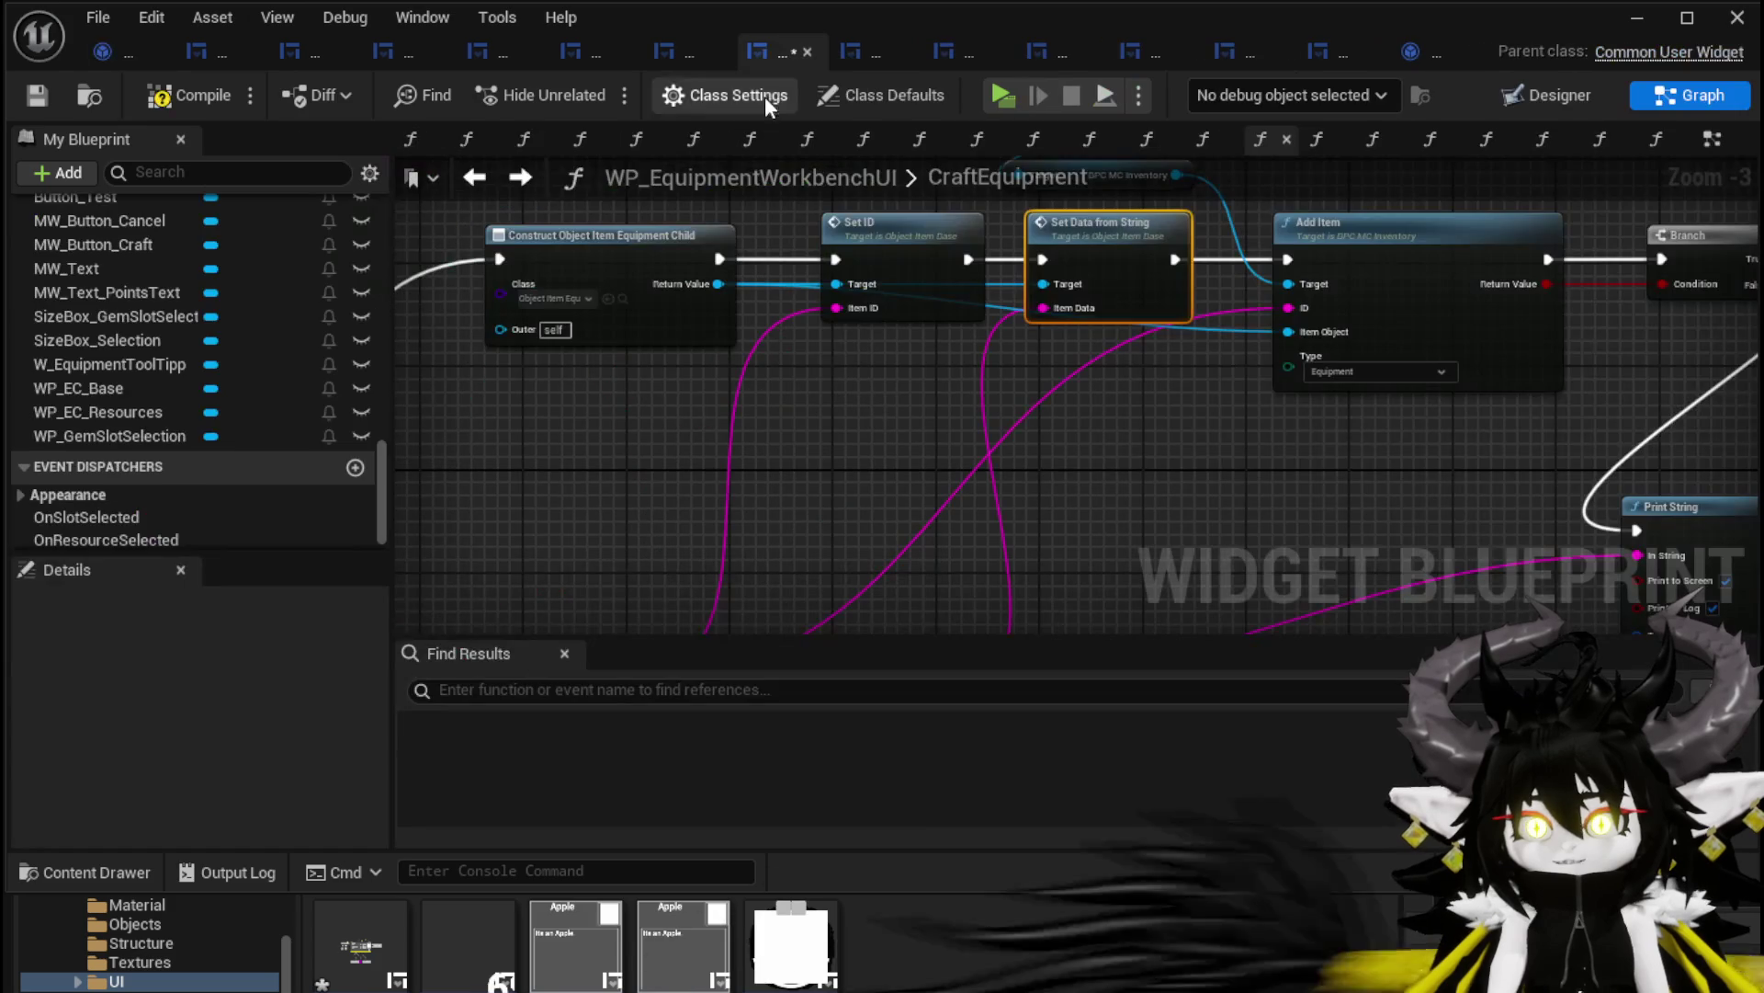
left_click(180, 97)
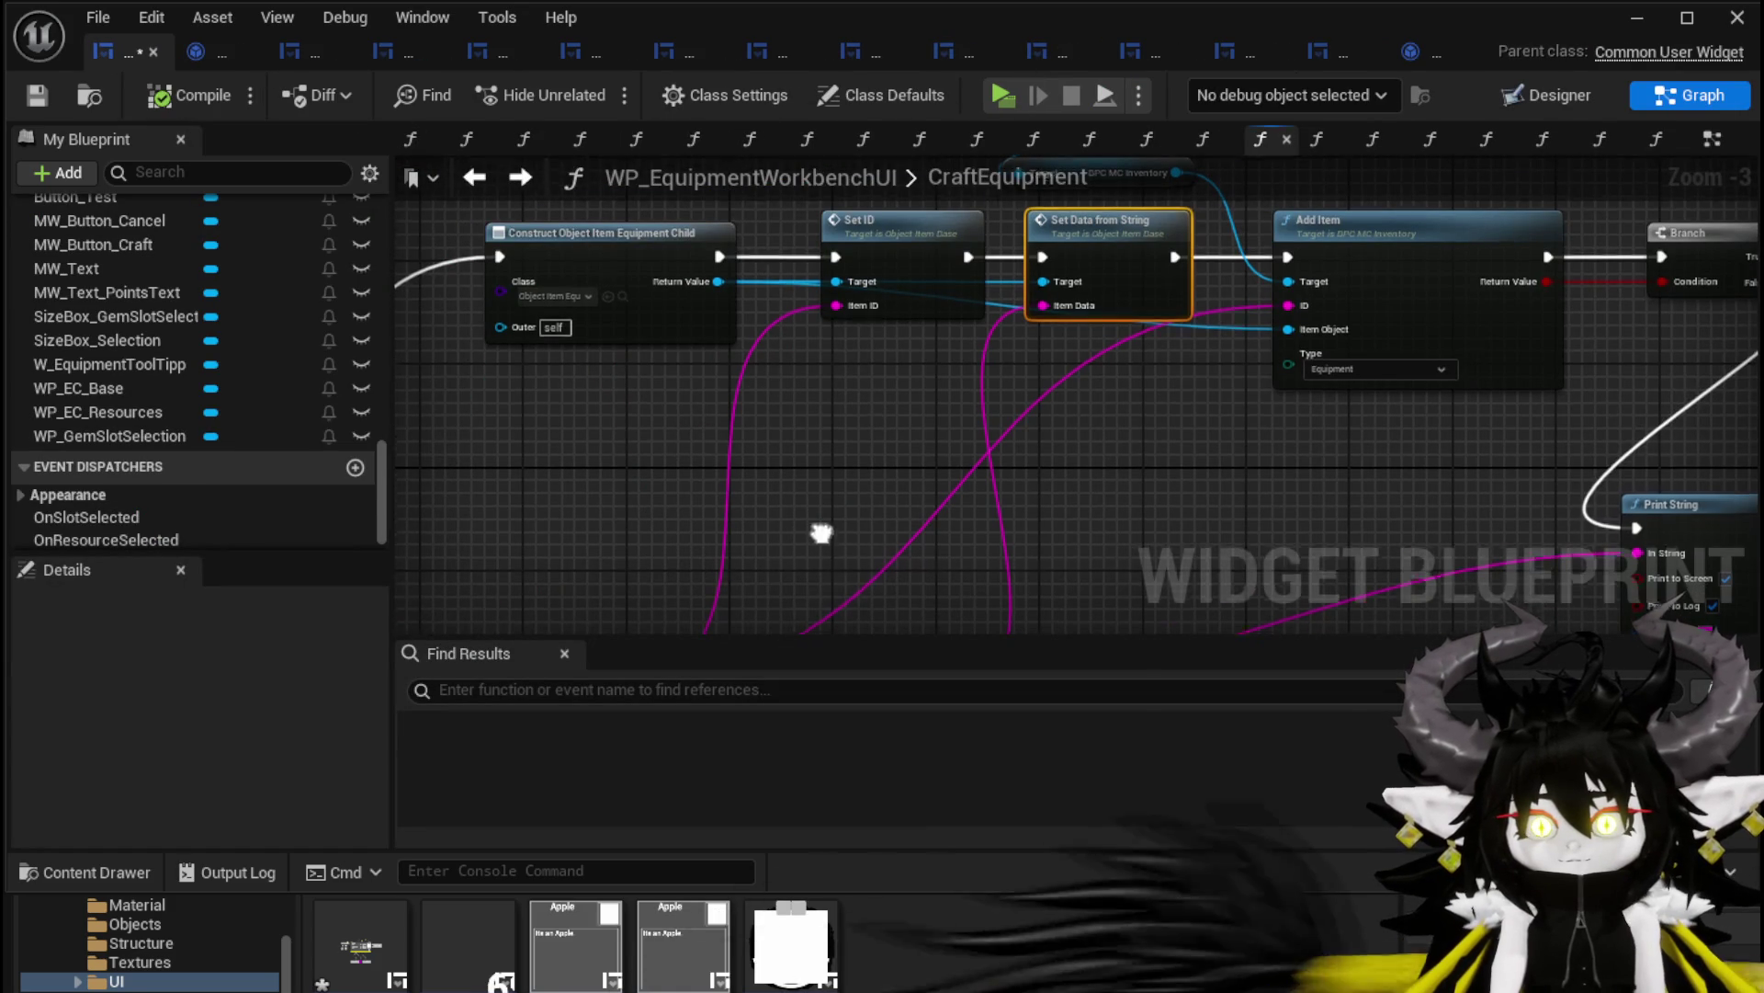
left_click_drag(830, 546, 967, 355)
mouse_move(543, 298)
left_mouse_down()
mouse_move(772, 543)
mouse_move(725, 339)
left_mouse_up()
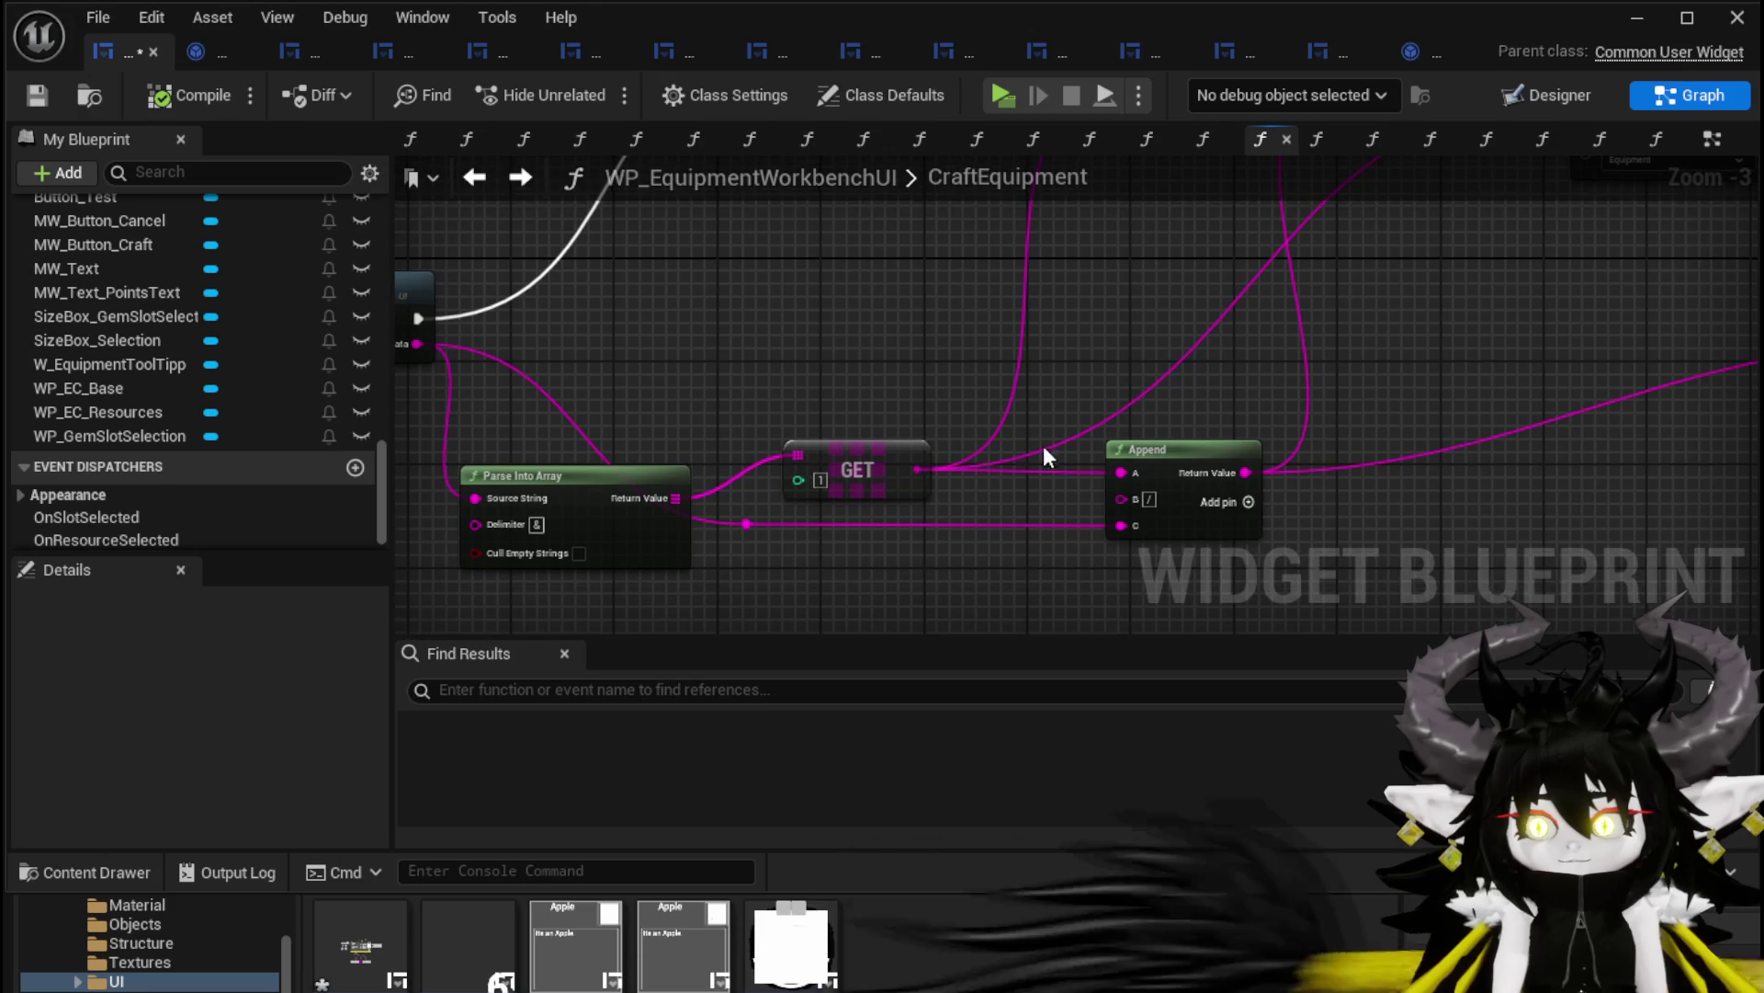
mouse_move(627, 426)
left_mouse_down()
mouse_move(614, 374)
mouse_move(583, 520)
mouse_move(626, 407)
mouse_move(622, 425)
mouse_move(714, 486)
left_mouse_up()
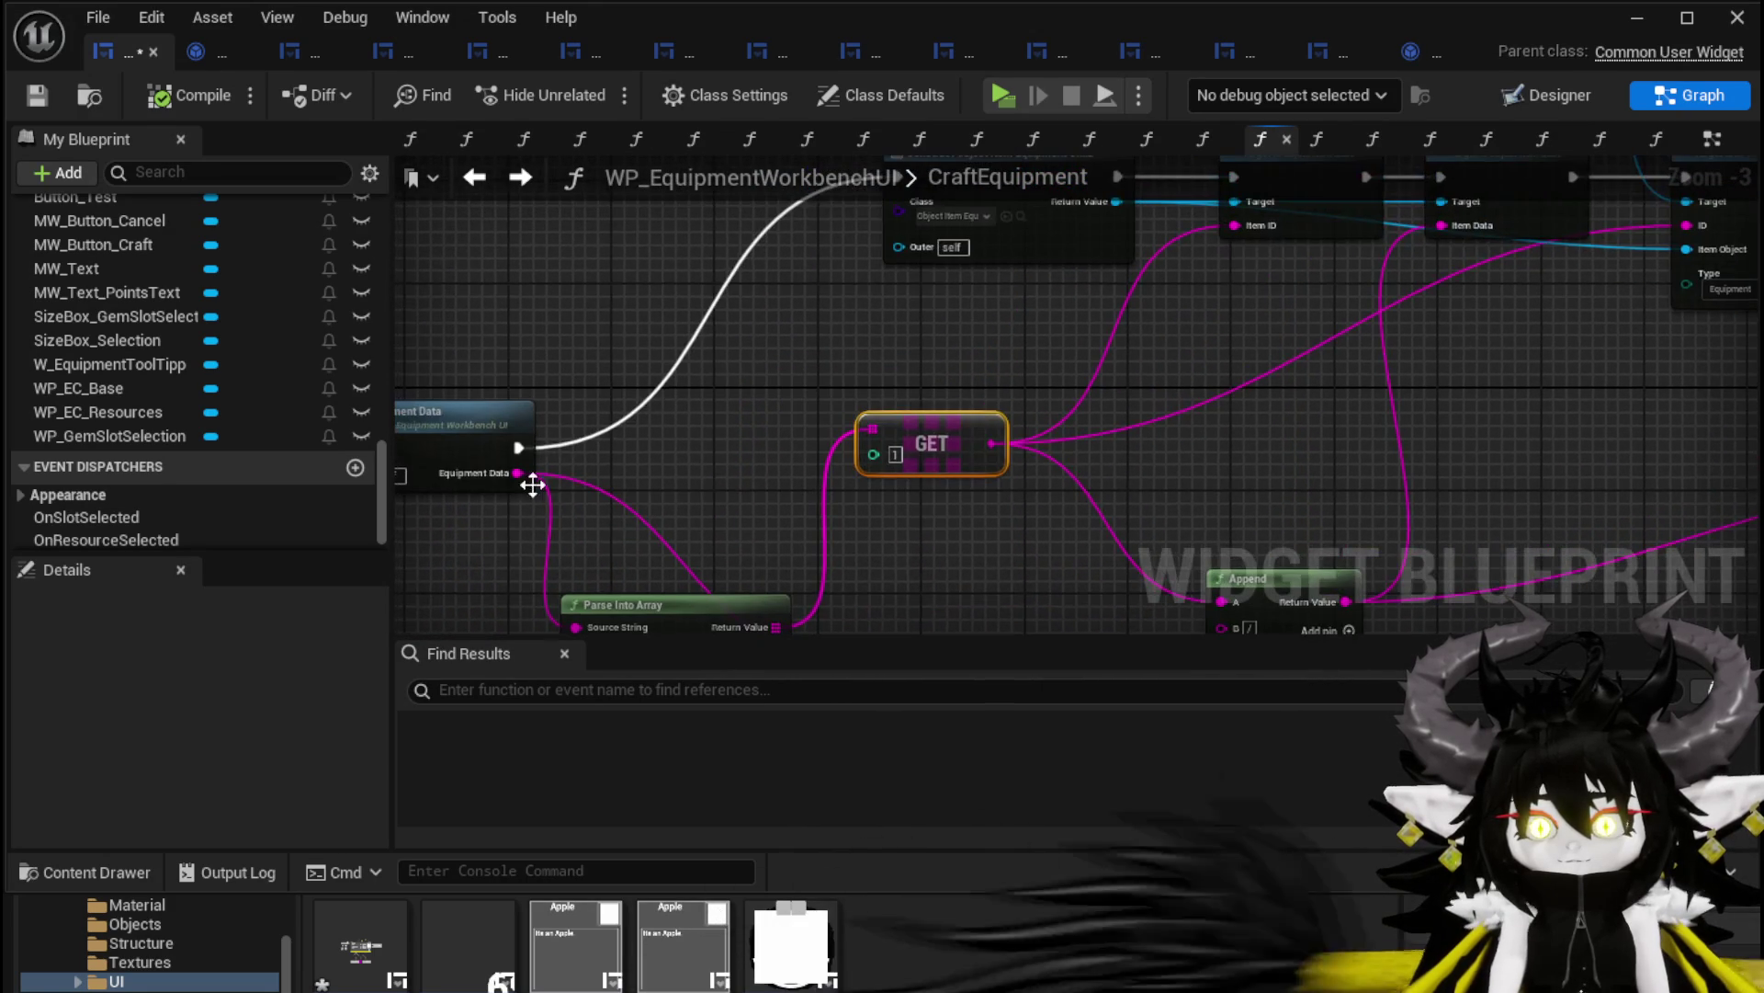
left_click_drag(1453, 233, 1455, 230)
mouse_move(1455, 230)
left_mouse_down()
mouse_move(1175, 306)
mouse_move(1176, 232)
mouse_move(1291, 288)
mouse_move(1062, 225)
mouse_move(814, 460)
mouse_move(809, 249)
mouse_move(1099, 311)
mouse_move(1465, 322)
mouse_move(781, 424)
mouse_move(838, 425)
left_mouse_up()
mouse_move(522, 456)
left_mouse_down()
mouse_move(1737, 459)
mouse_move(1263, 456)
left_mouse_up()
left_click_drag(1353, 419, 1426, 421)
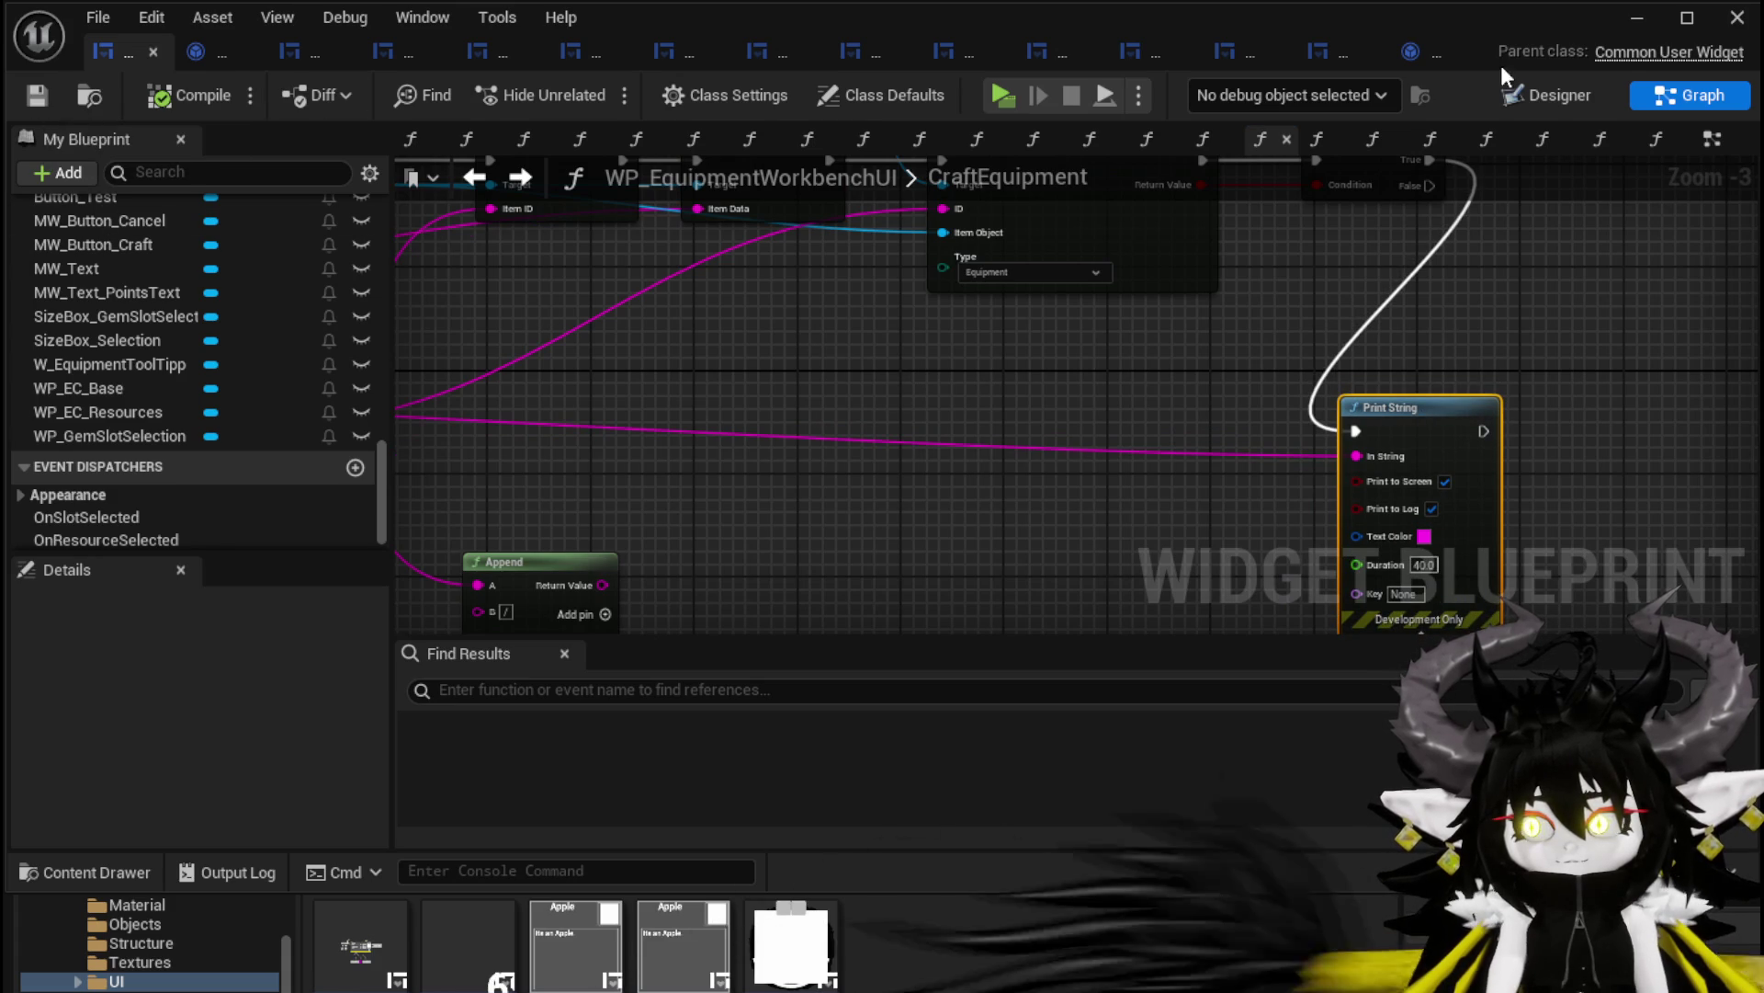
left_click(1616, 22)
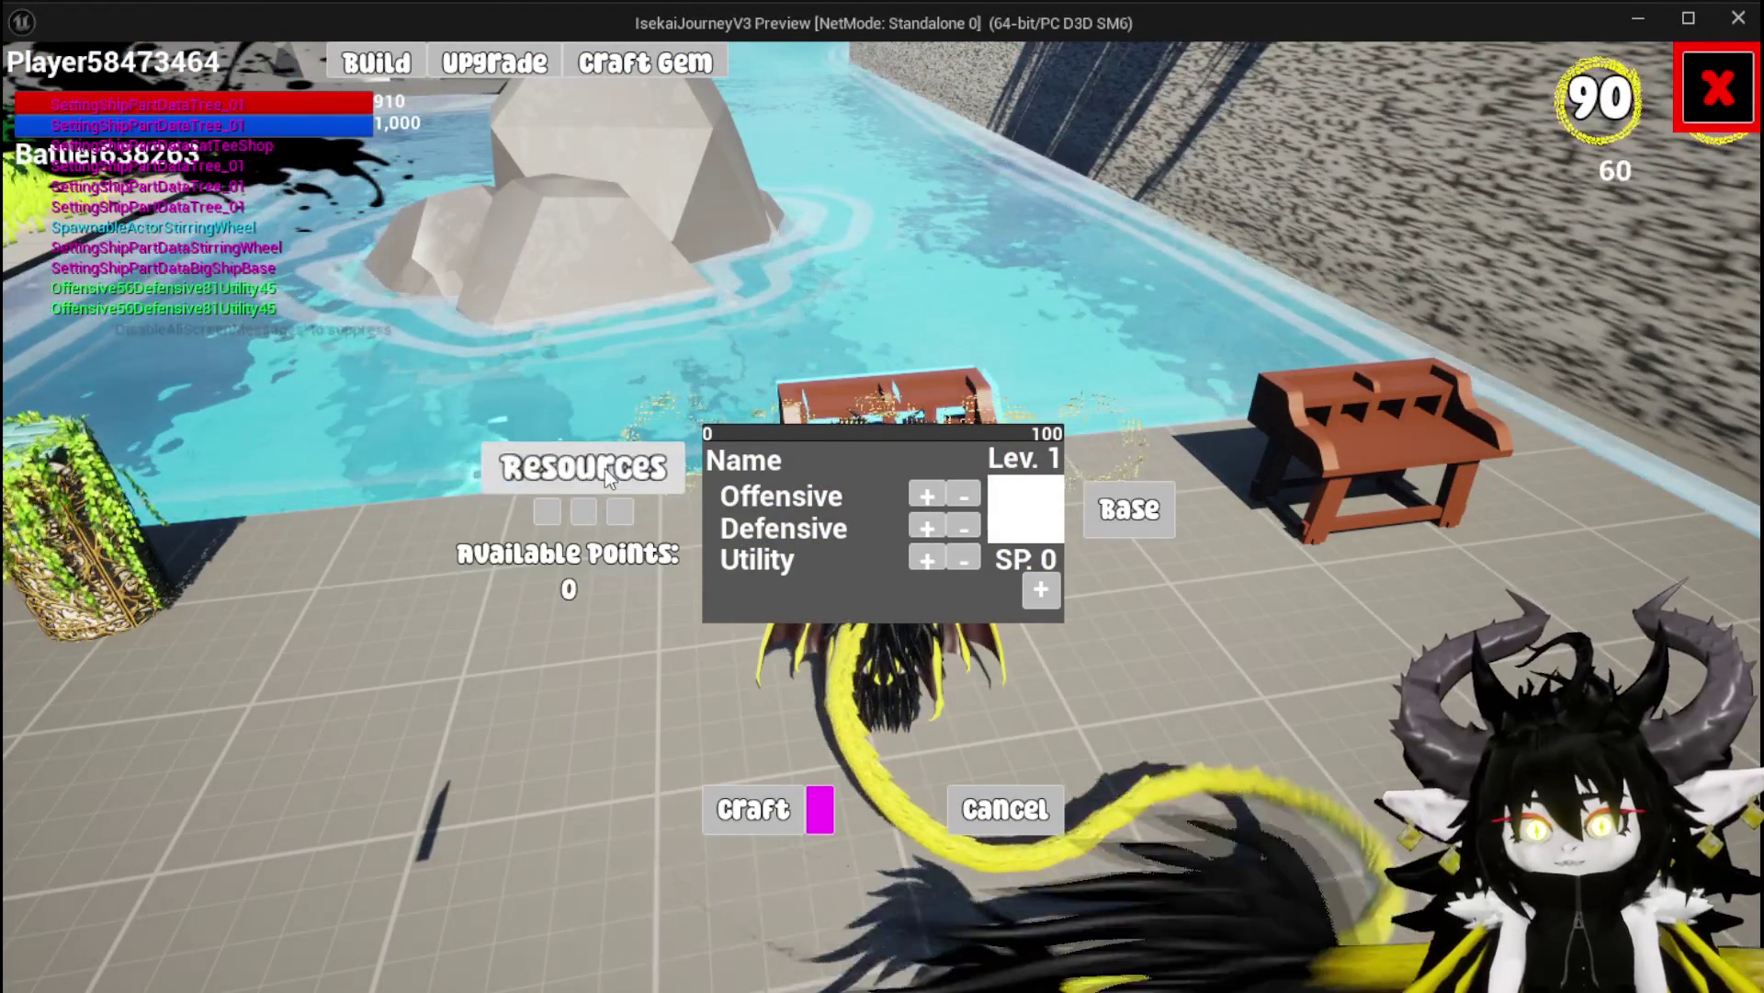
Add three wood resources and choose Chest as the equipment to craft
left_click(605, 468)
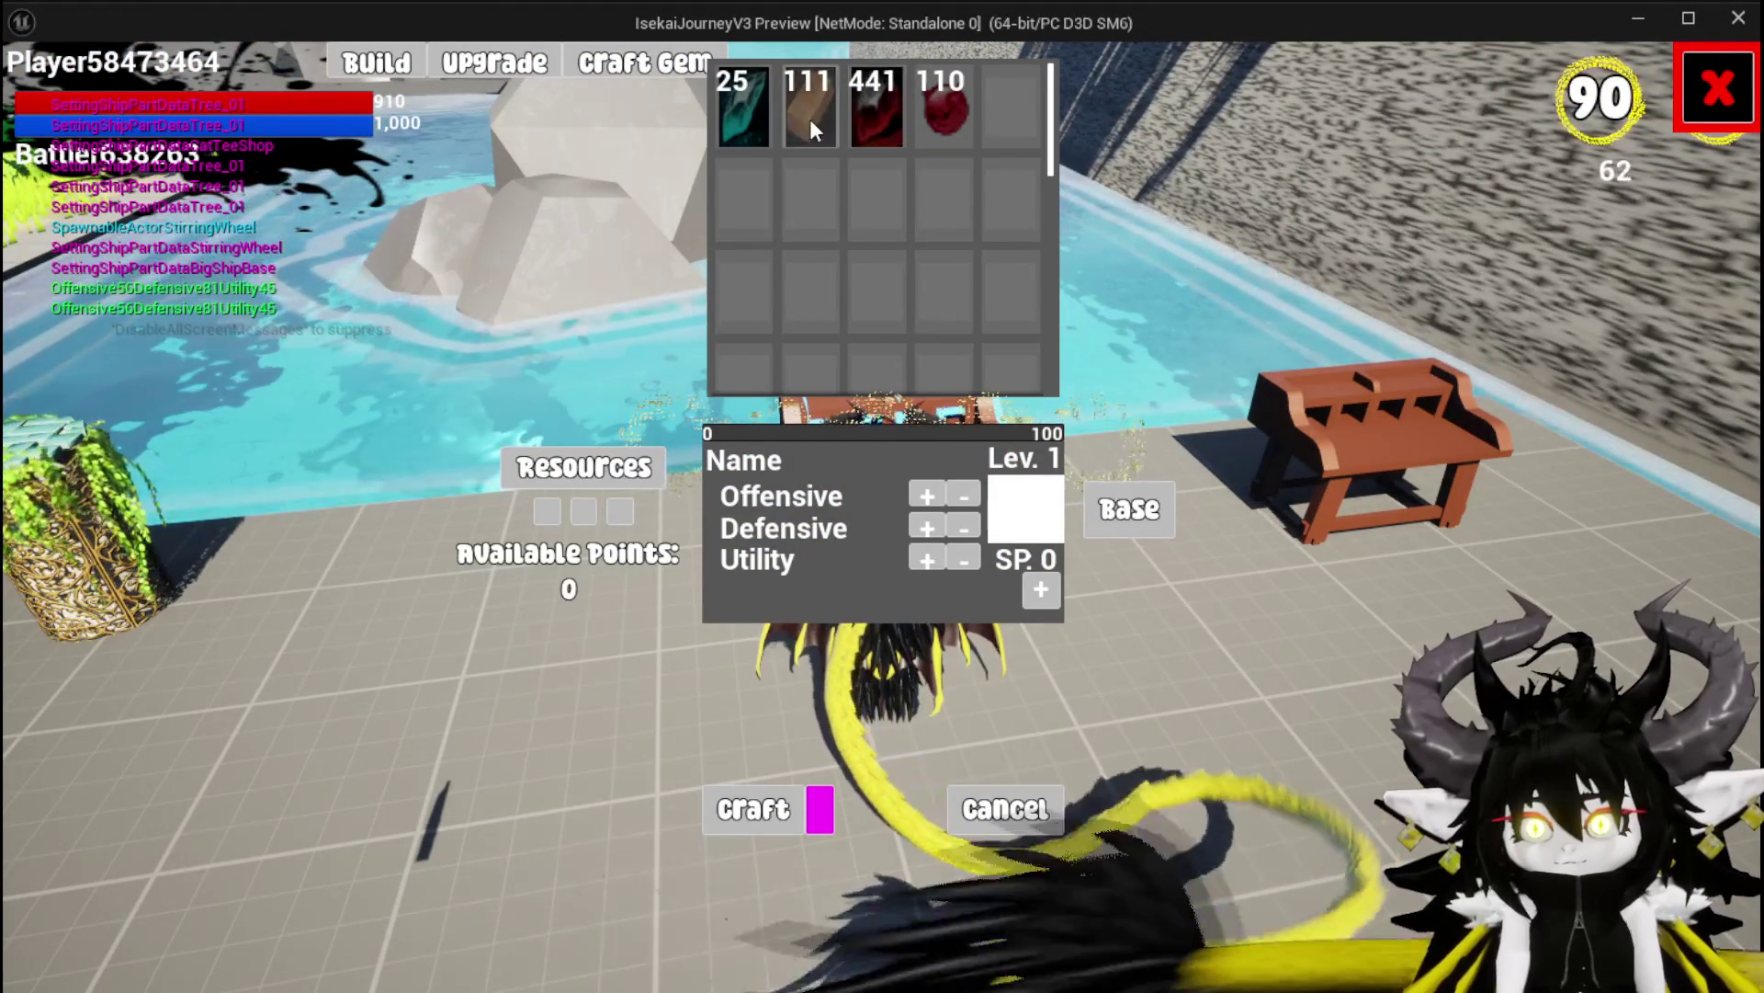
left_click(807, 119)
left_click(808, 118)
left_click(809, 118)
left_click(1112, 501)
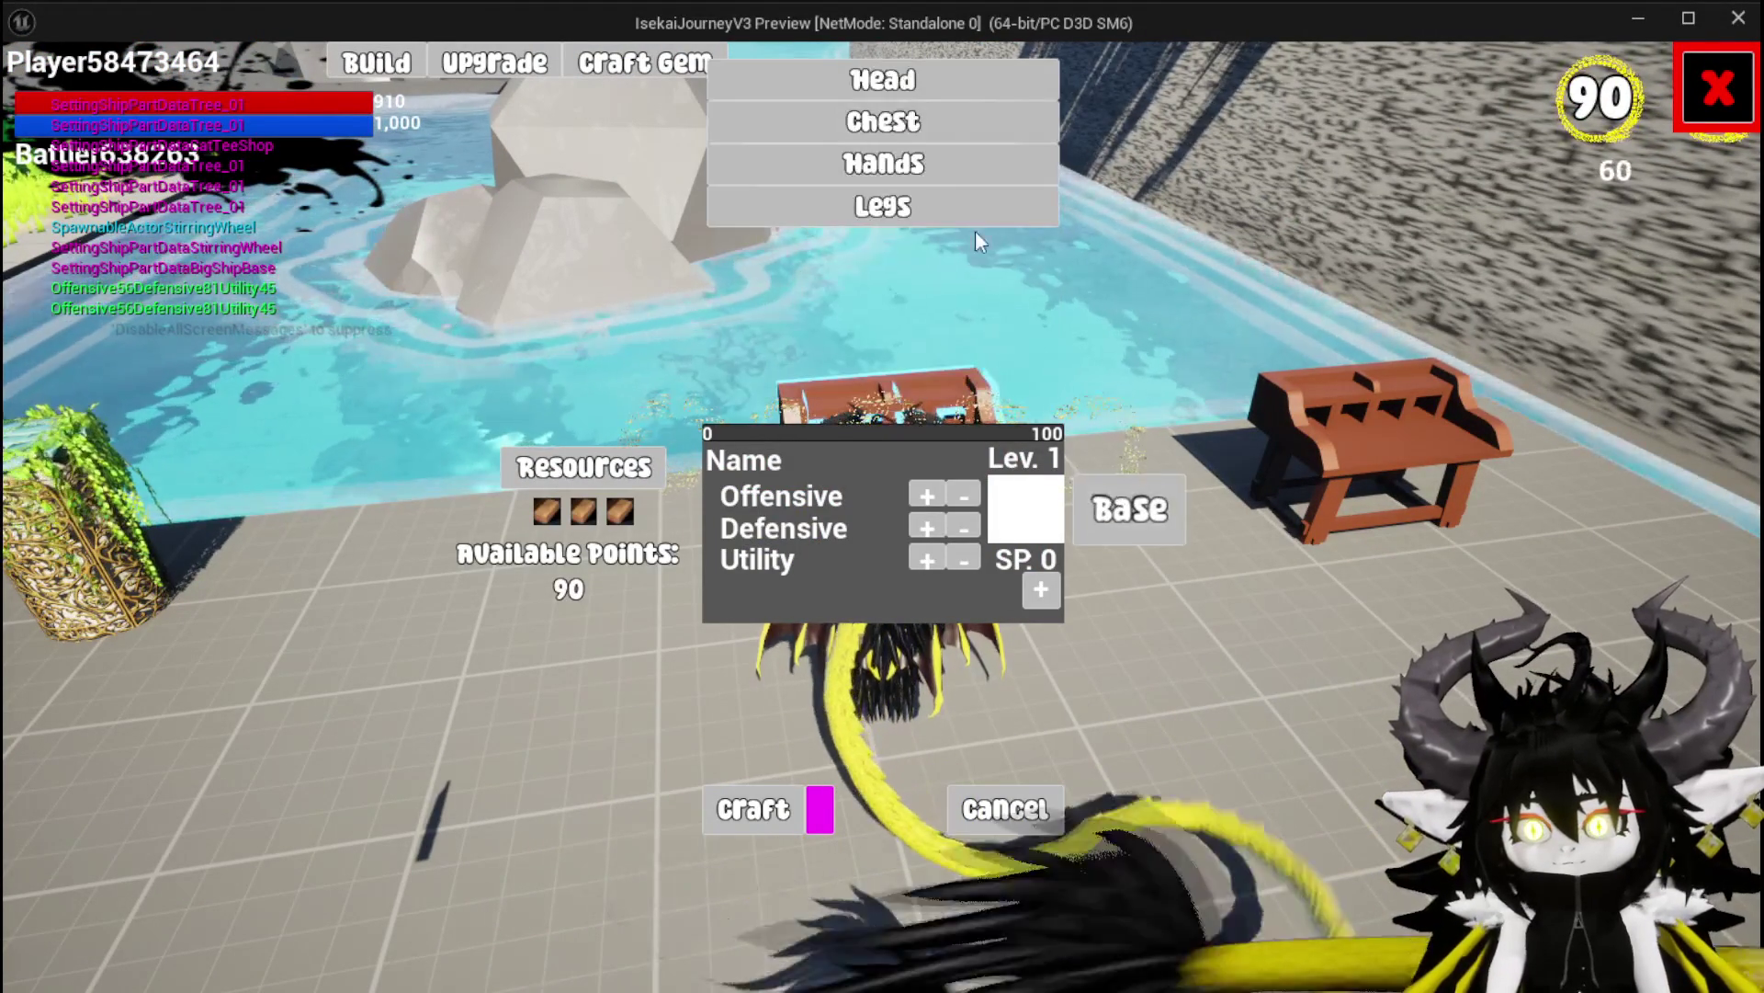
left_click(911, 119)
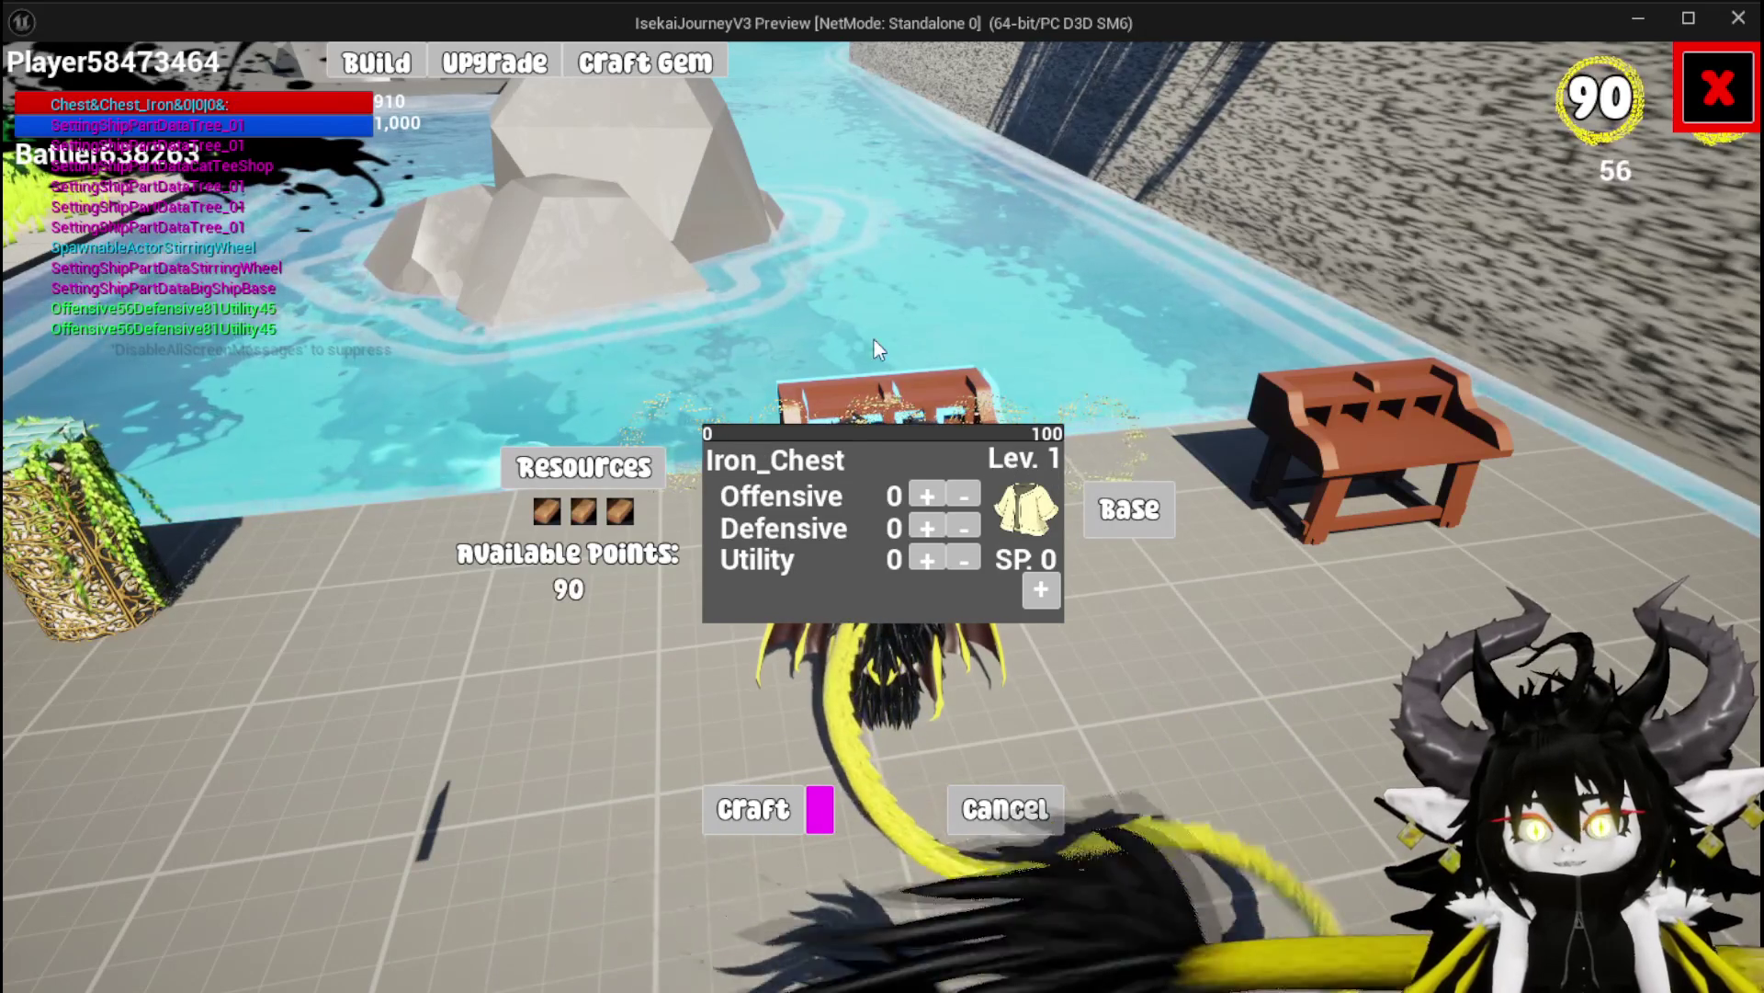
Socket three gems, craft the Iron_Chest, and view equipment stats (HP 910, Offensive 56)
left_click(1042, 596)
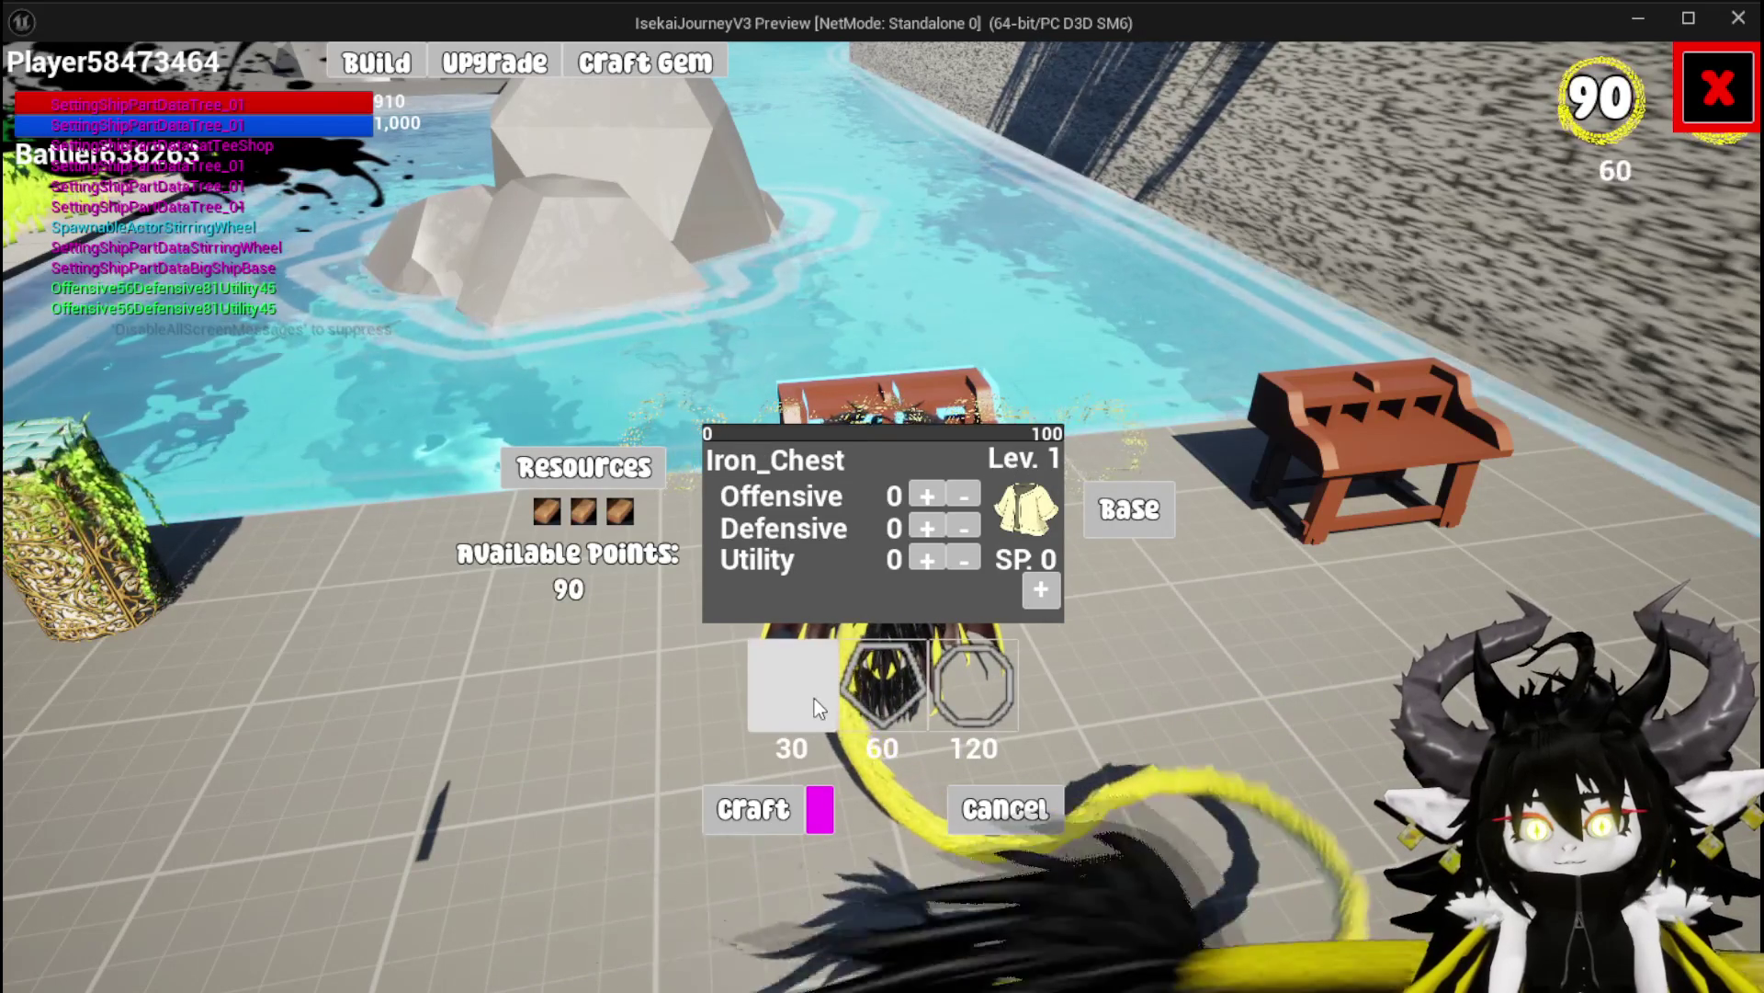
left_click(797, 691)
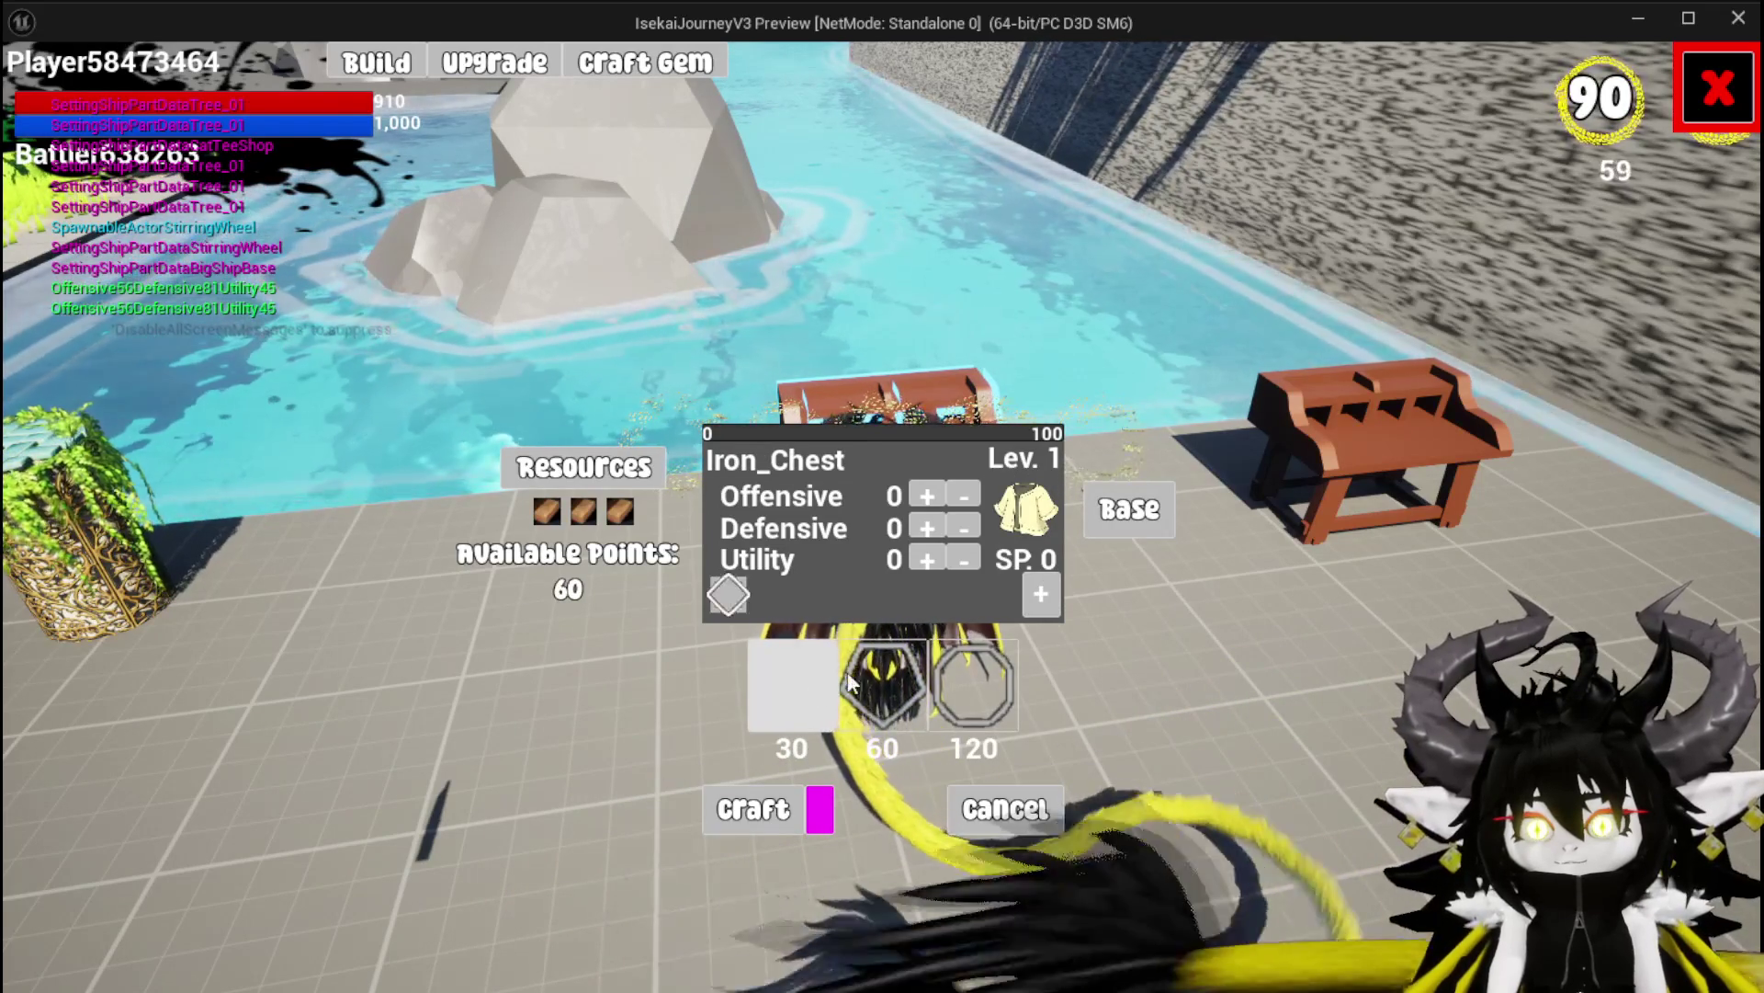
left_click(791, 699)
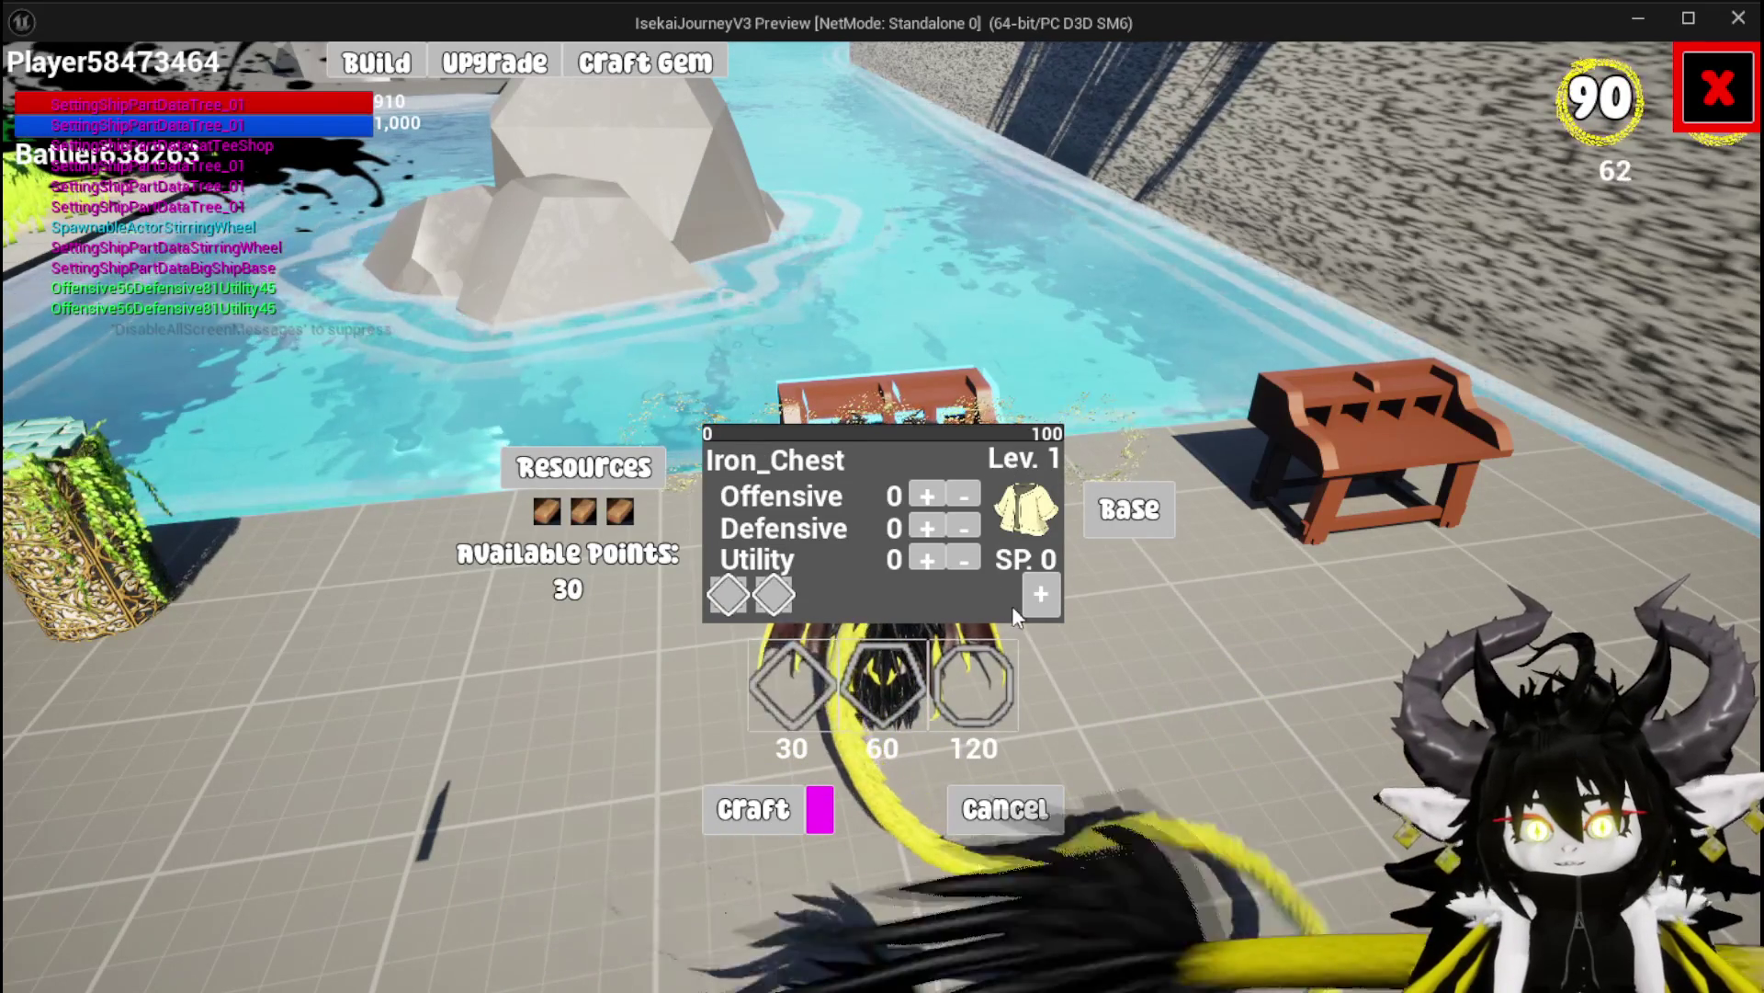
left_click(791, 698)
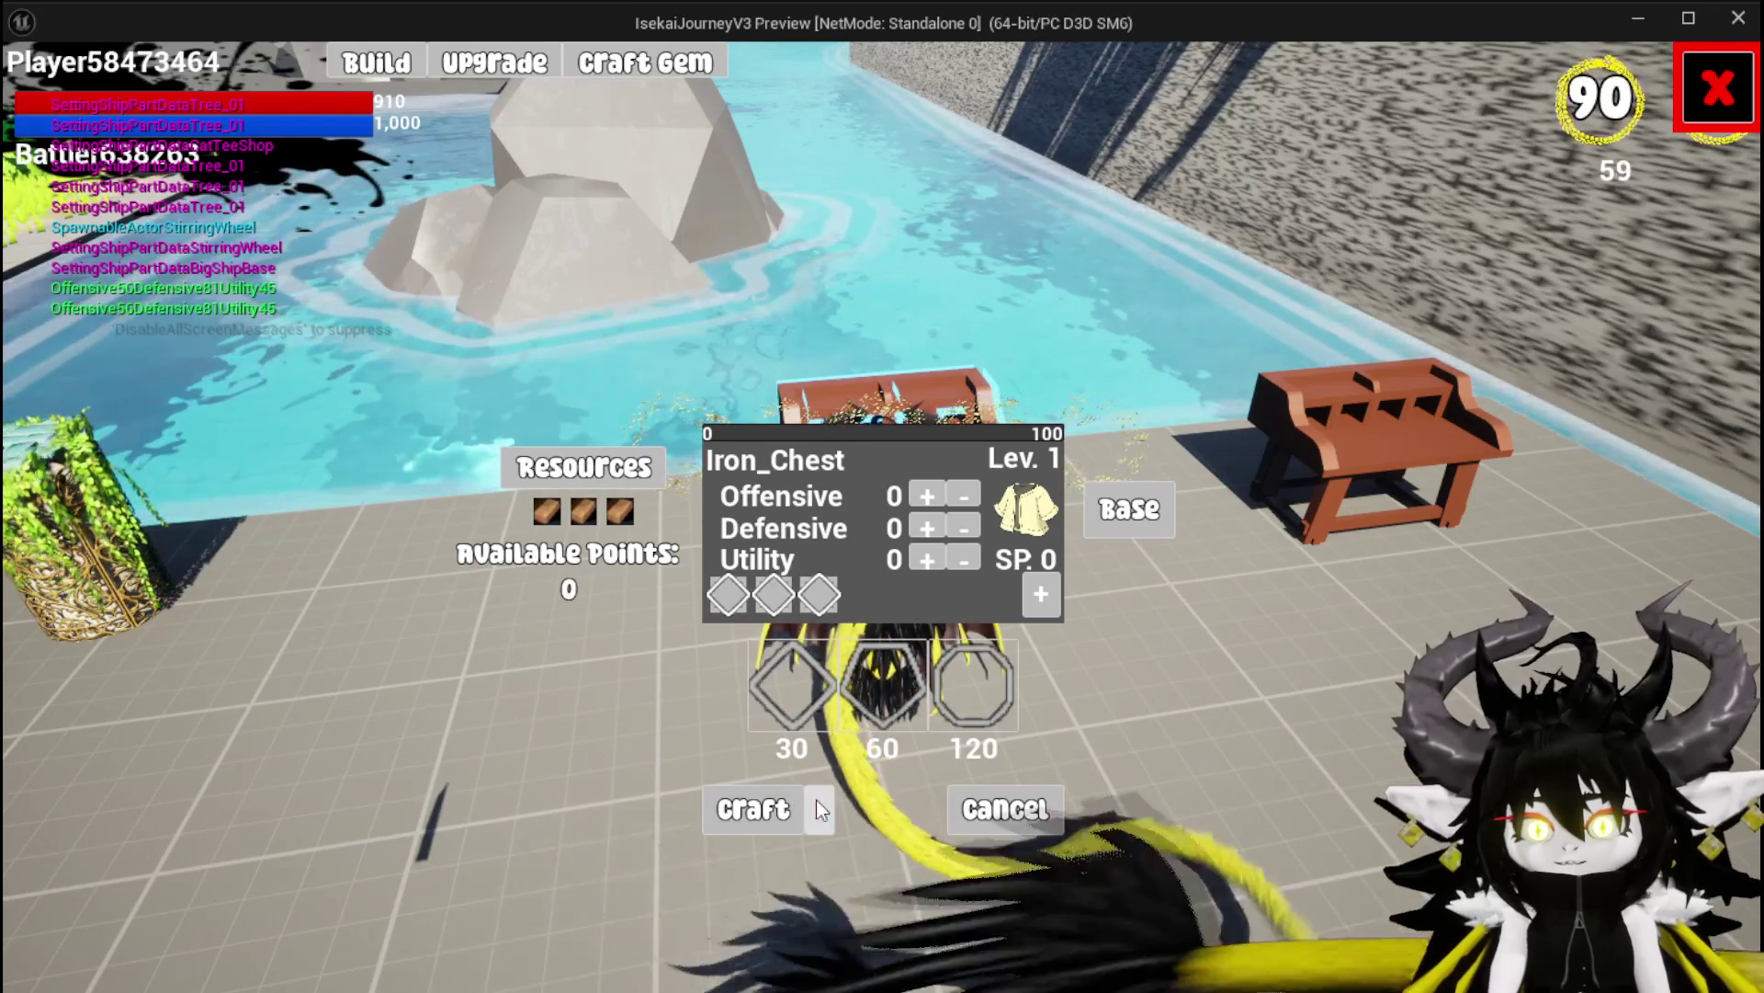
left_click(817, 803)
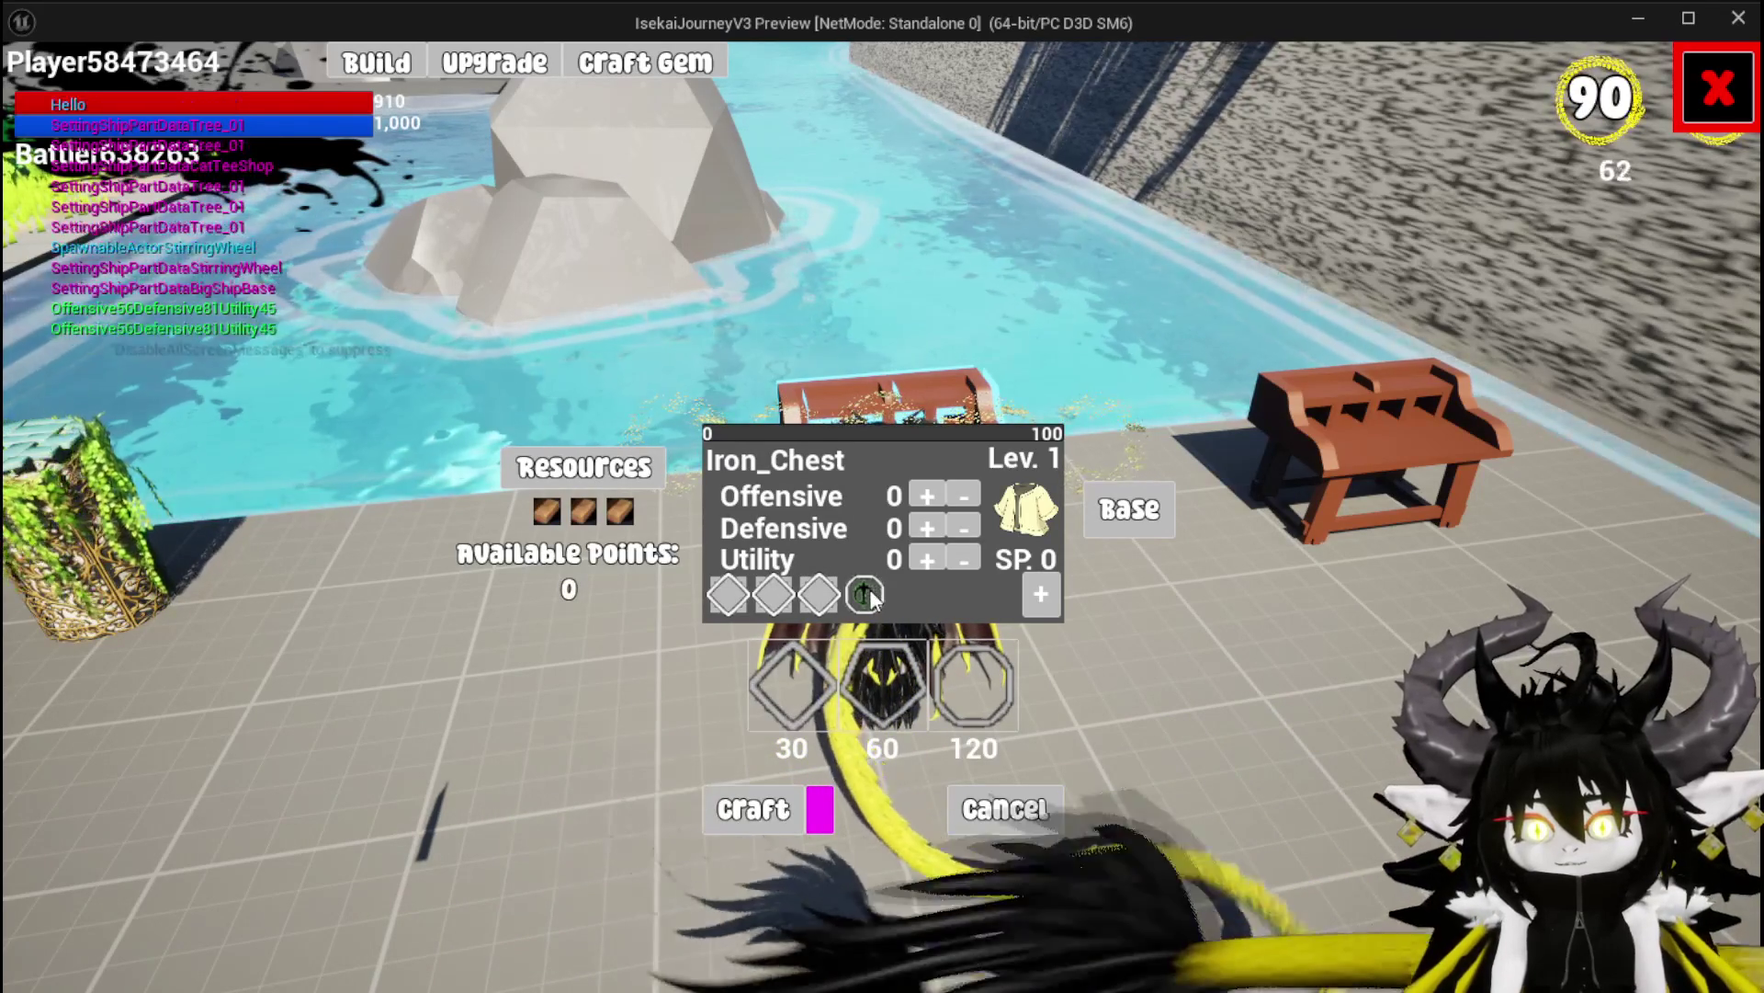
left_click(772, 804)
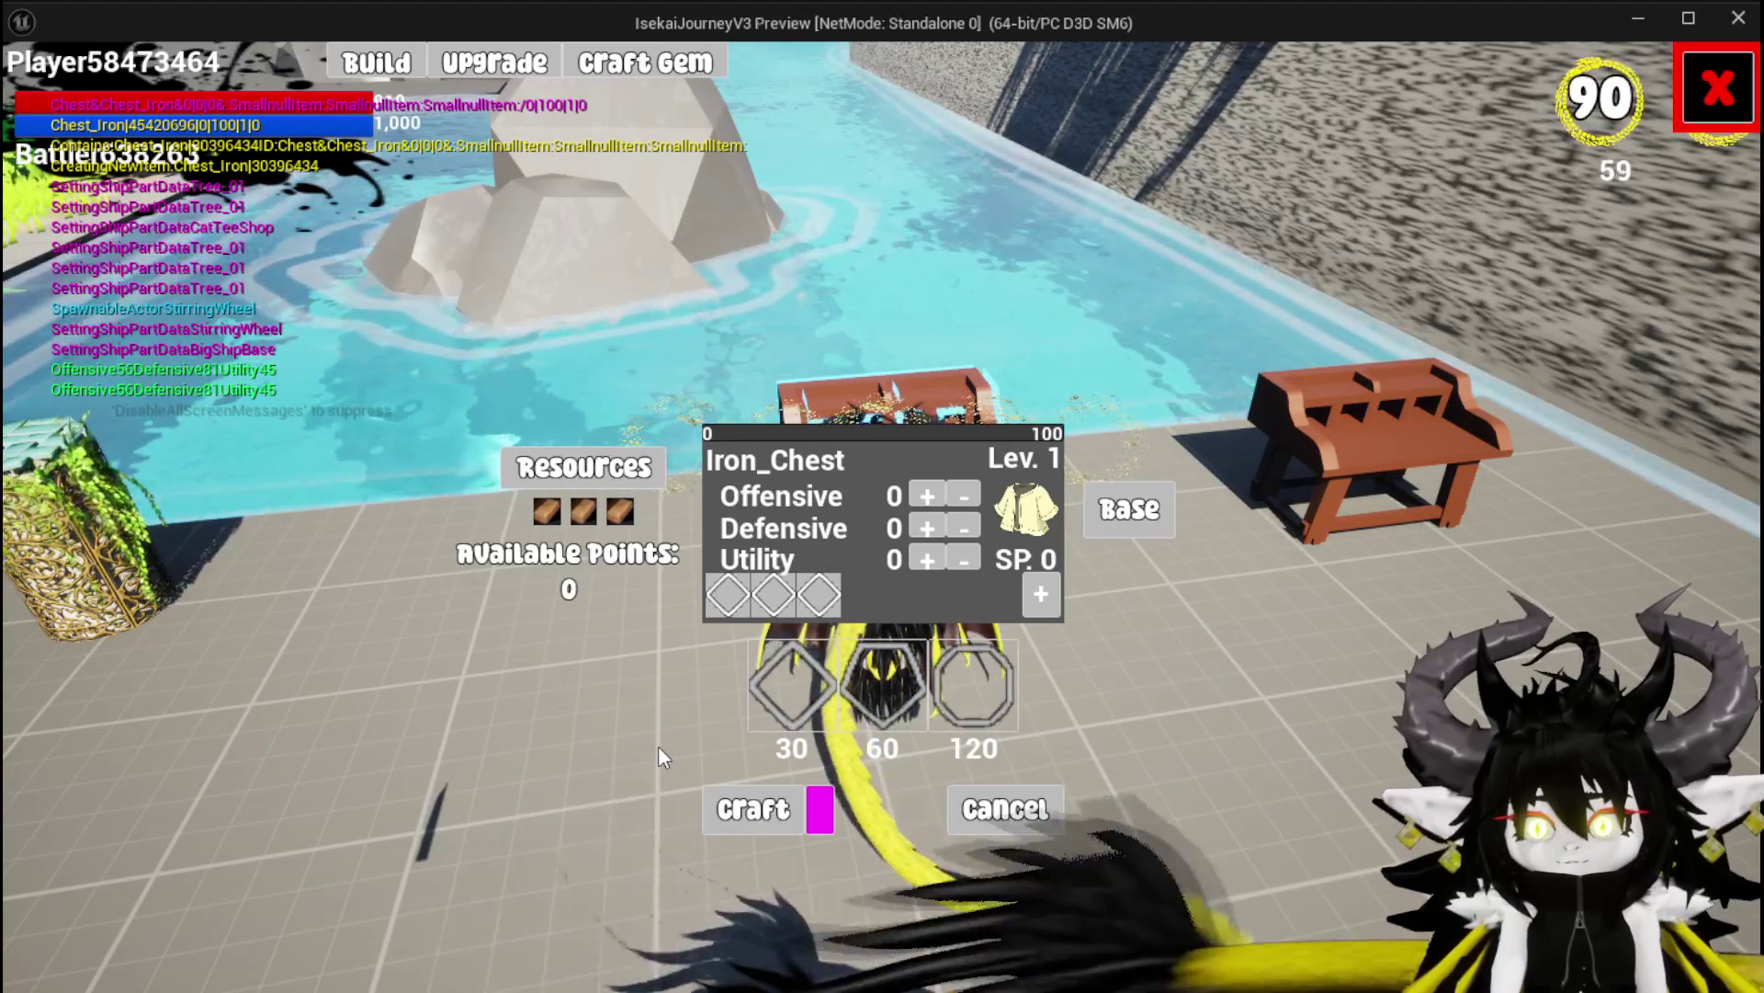
left_click(1011, 809)
key("Tab")
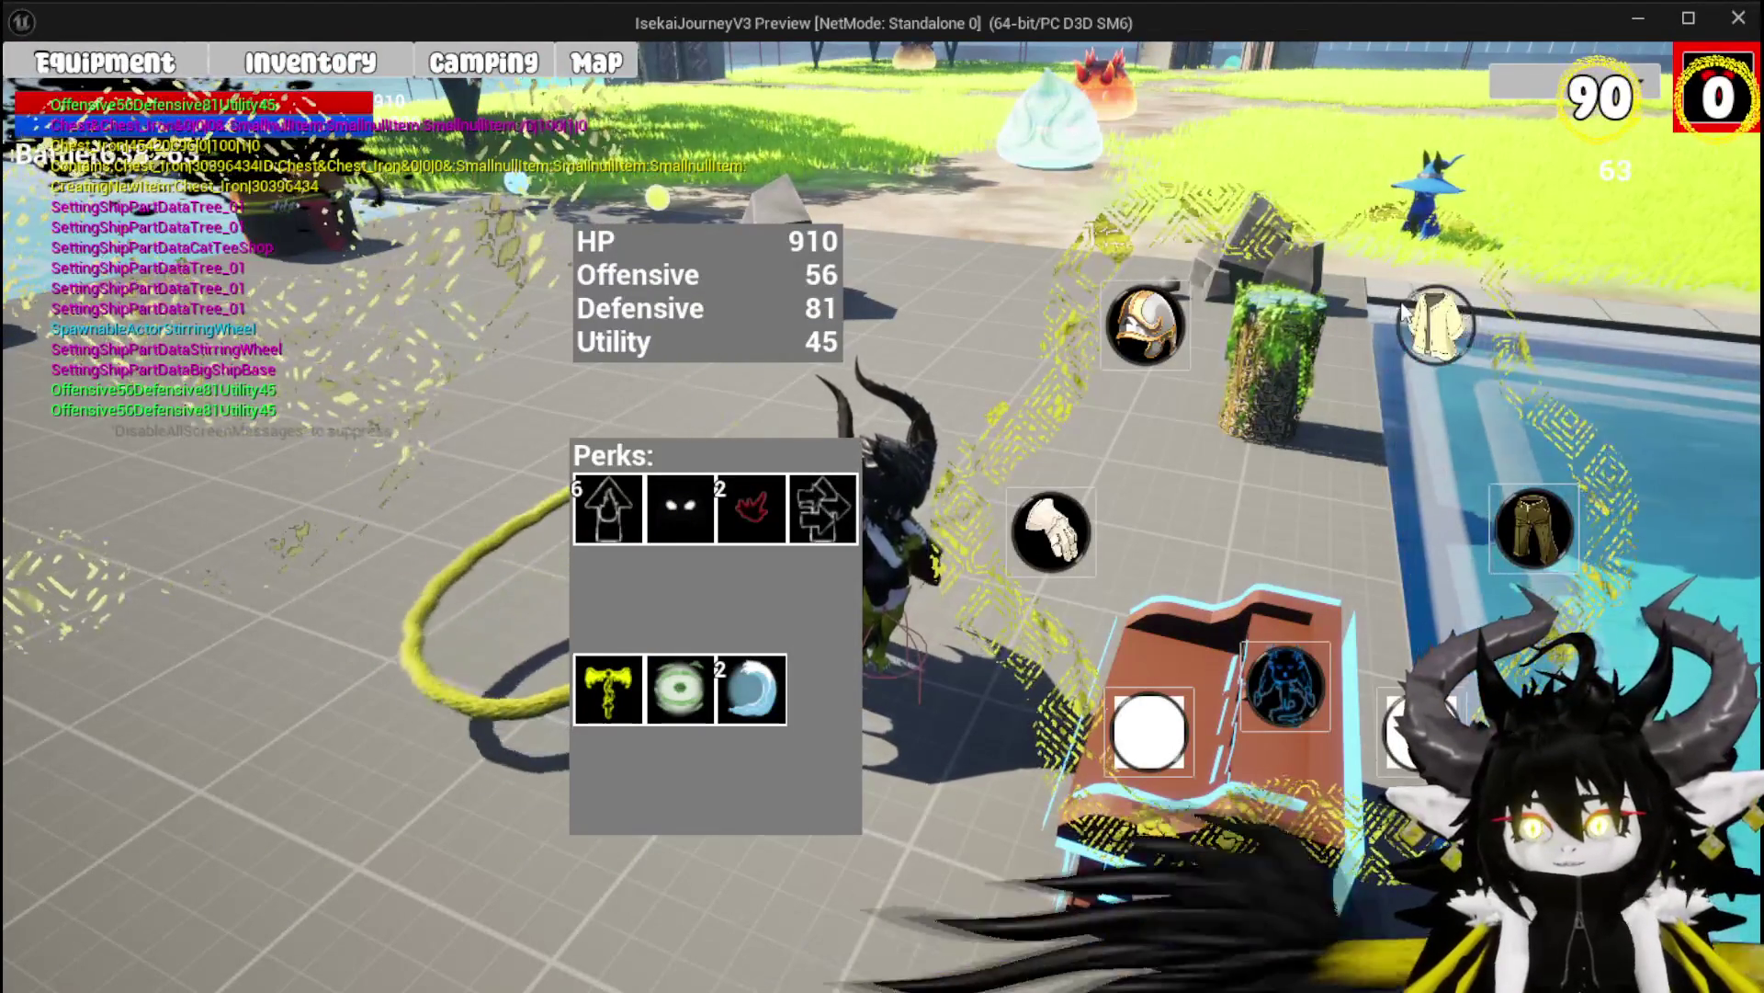
Inspect the crafted chests in the inventory, close the equipment screen, and reopen the workbench options
mouse_move(249, 650)
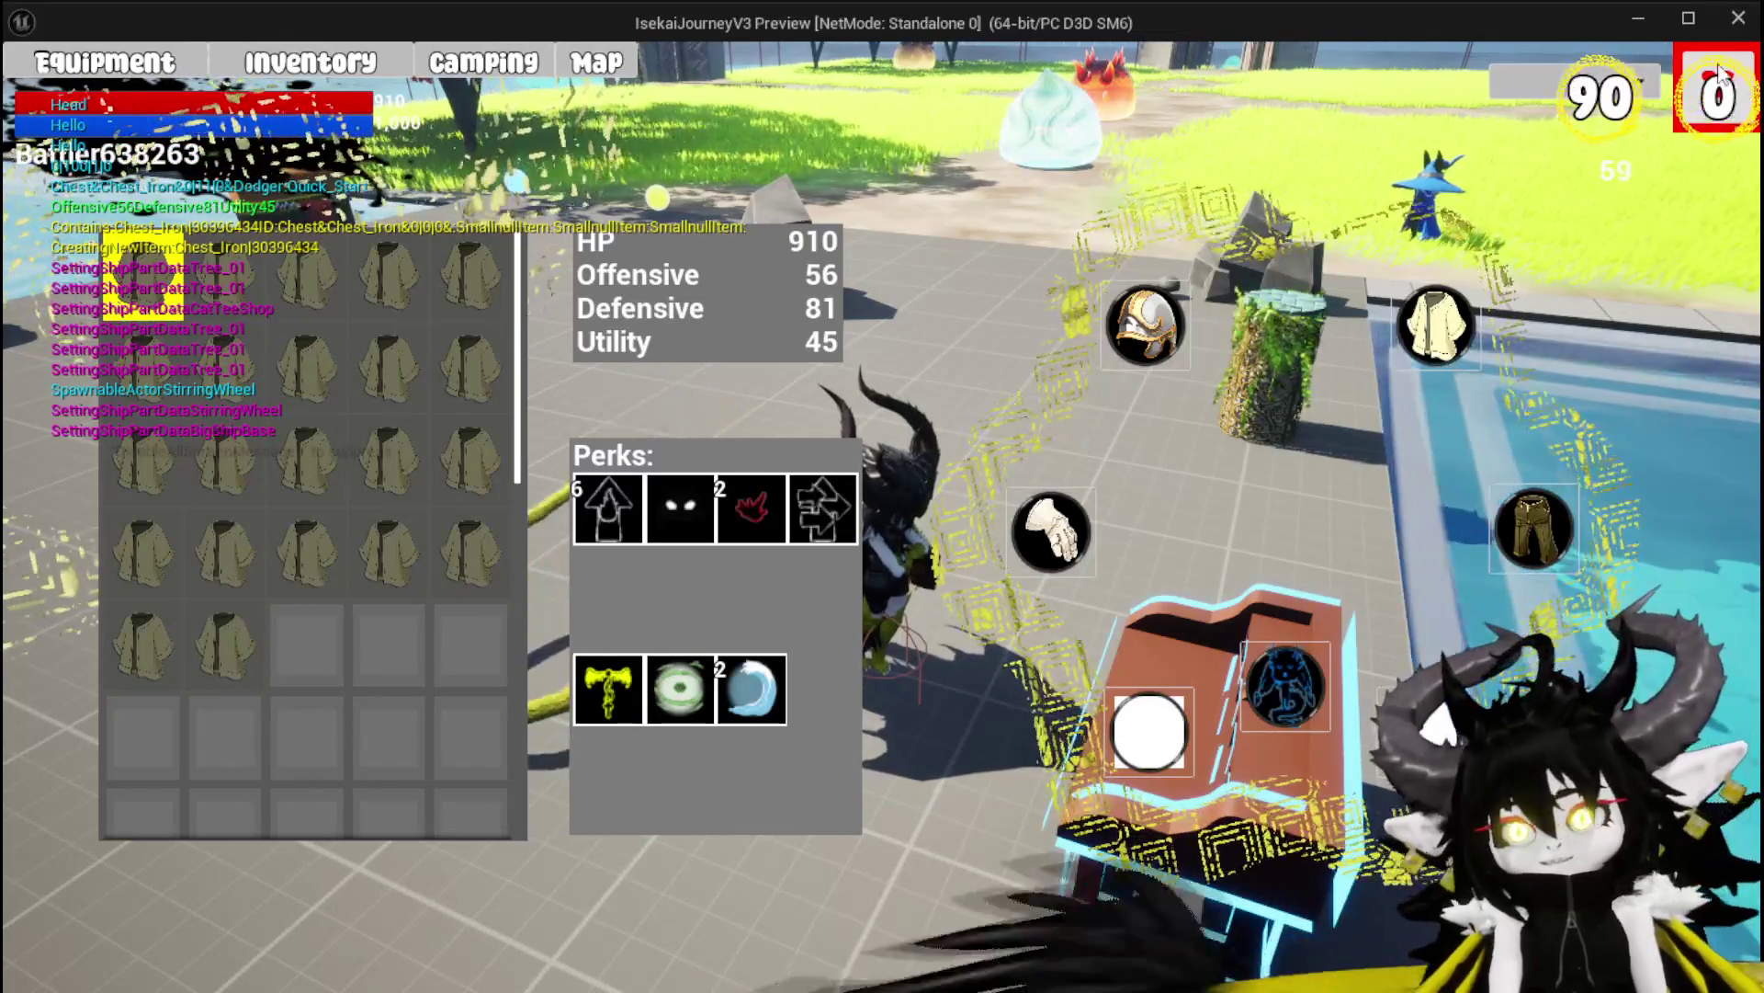
key("Tab")
key("b")
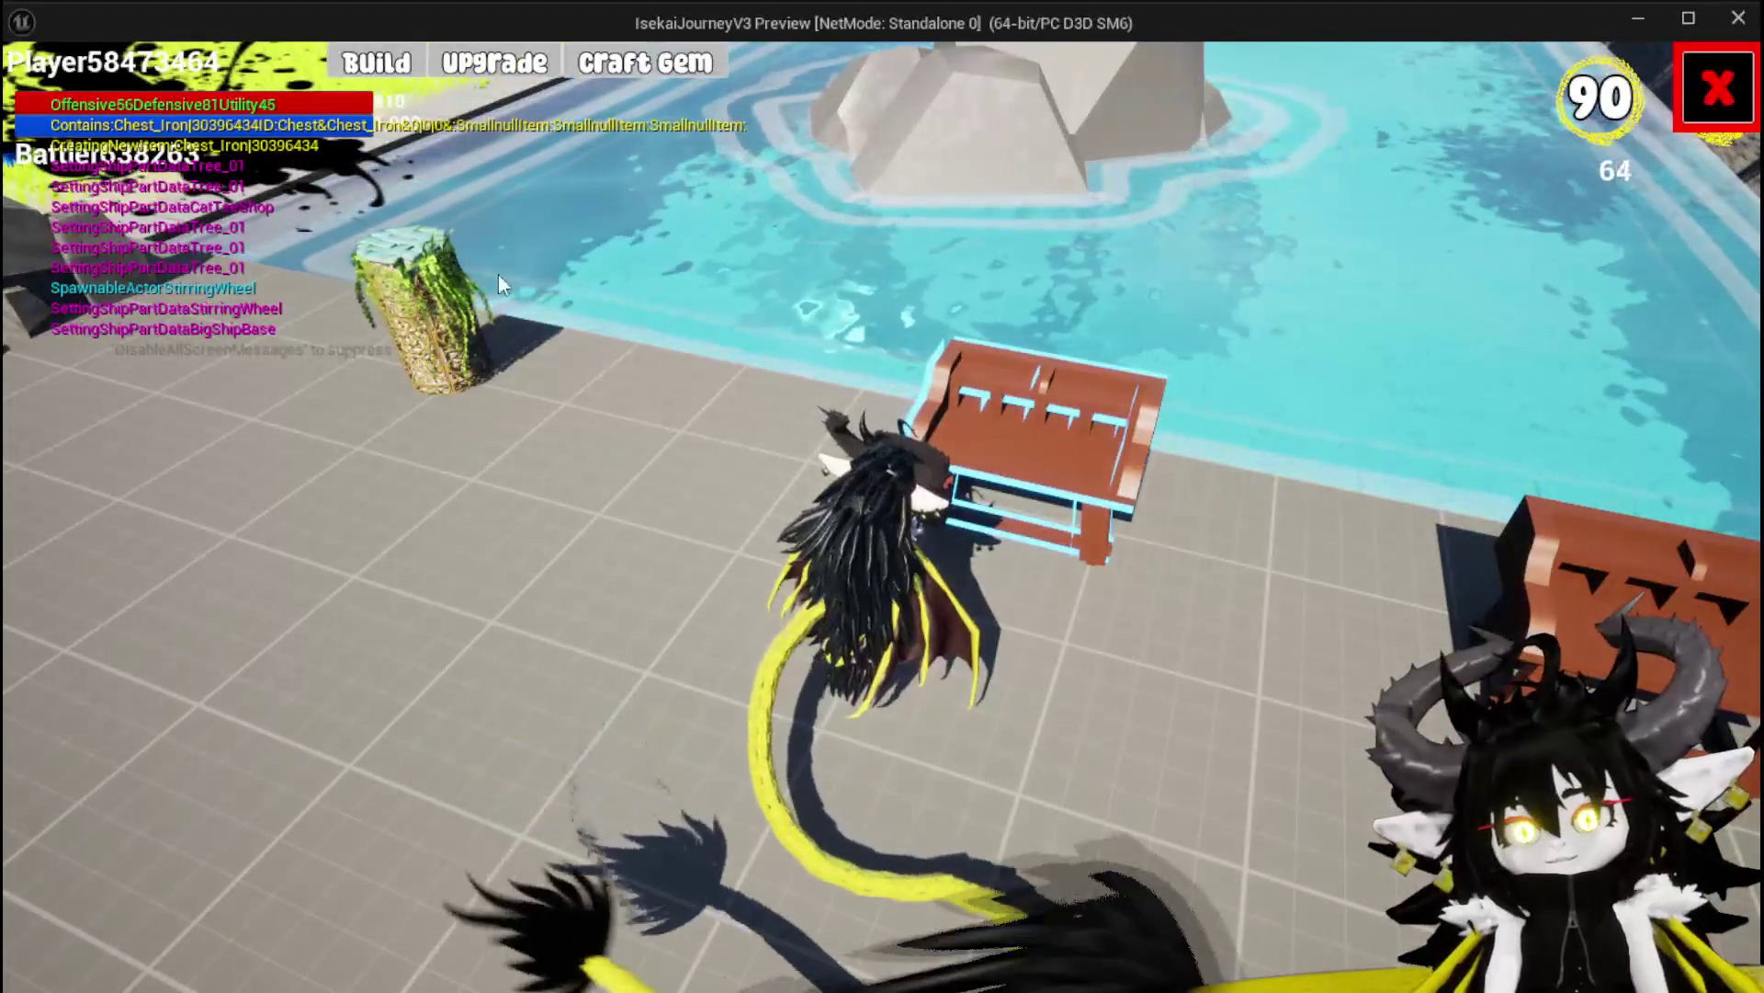
Start a new build using three wood with Legs as the item base
left_click(379, 64)
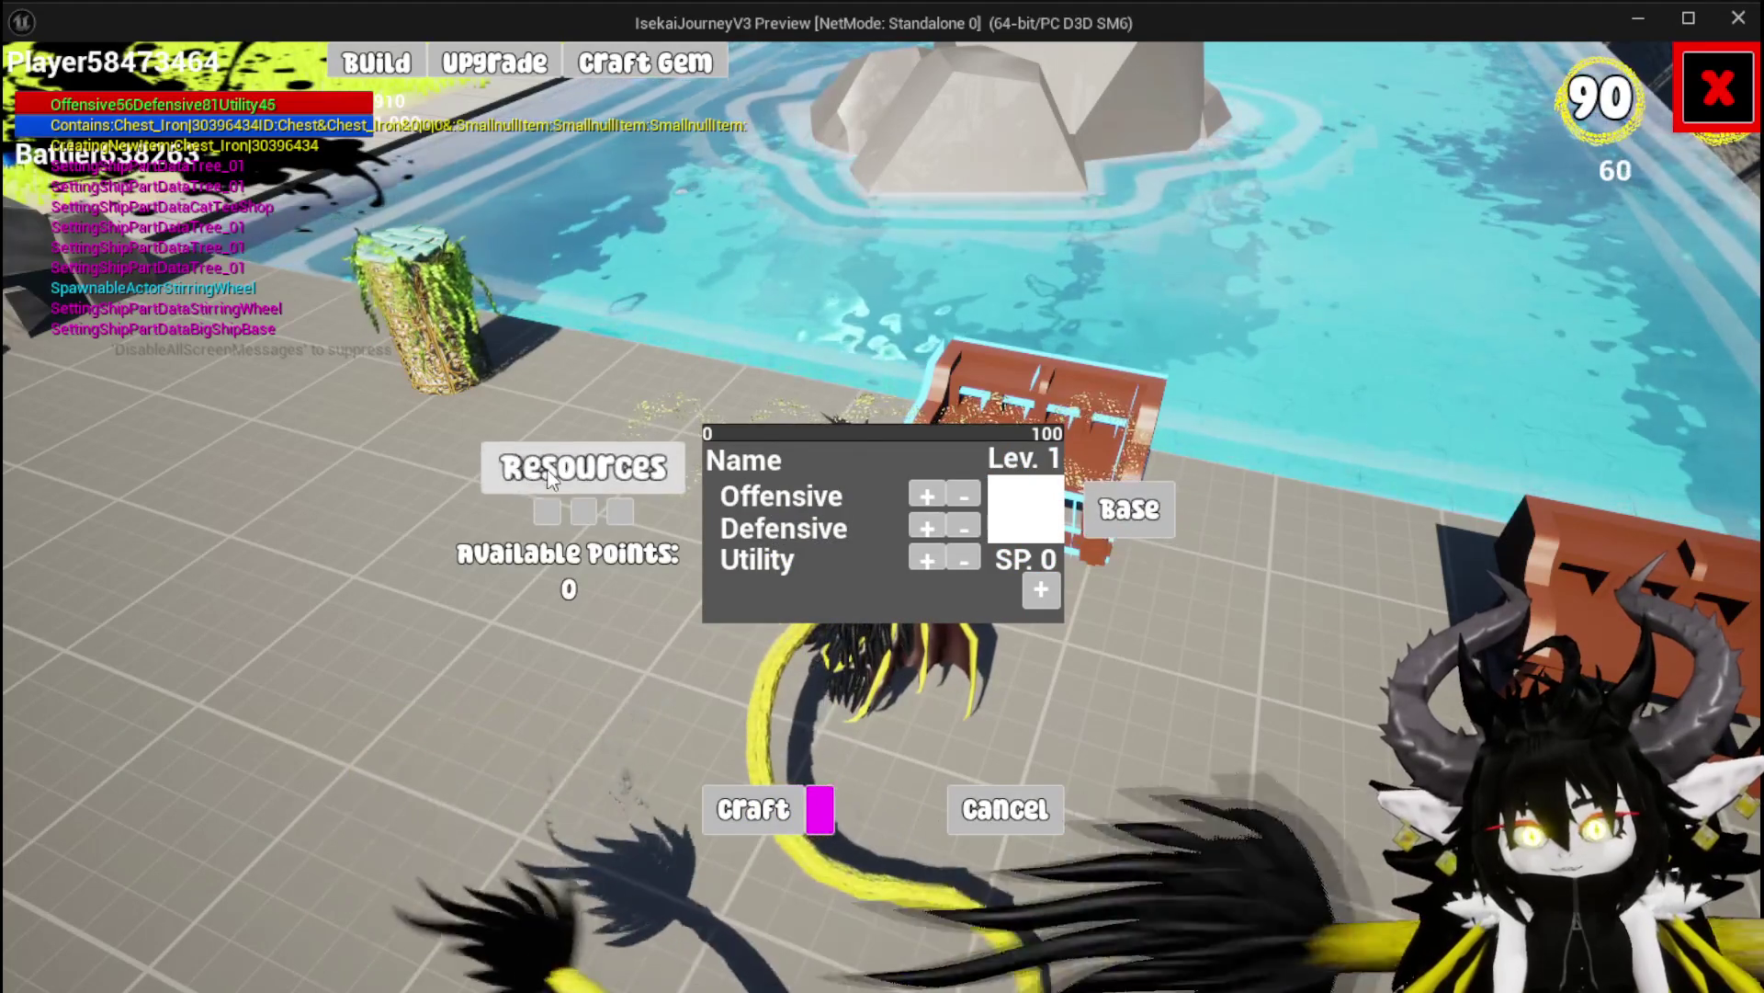
left_click(549, 512)
double_click(812, 97)
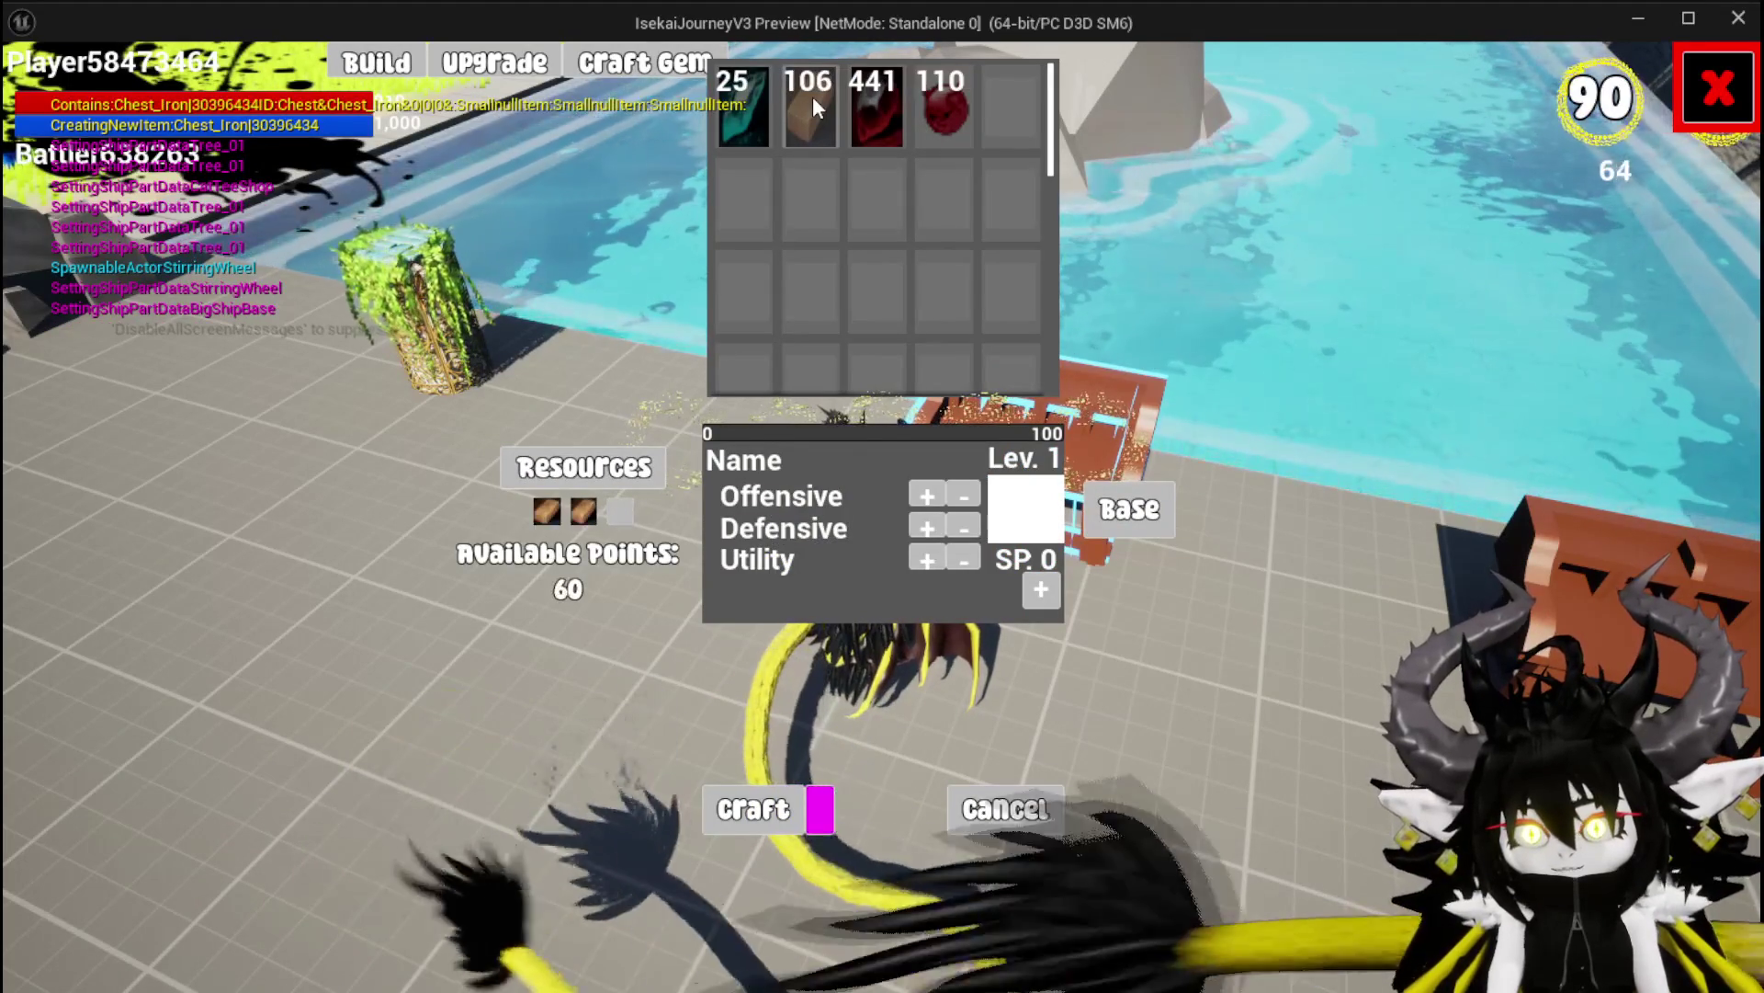
left_click(812, 96)
left_click(1151, 511)
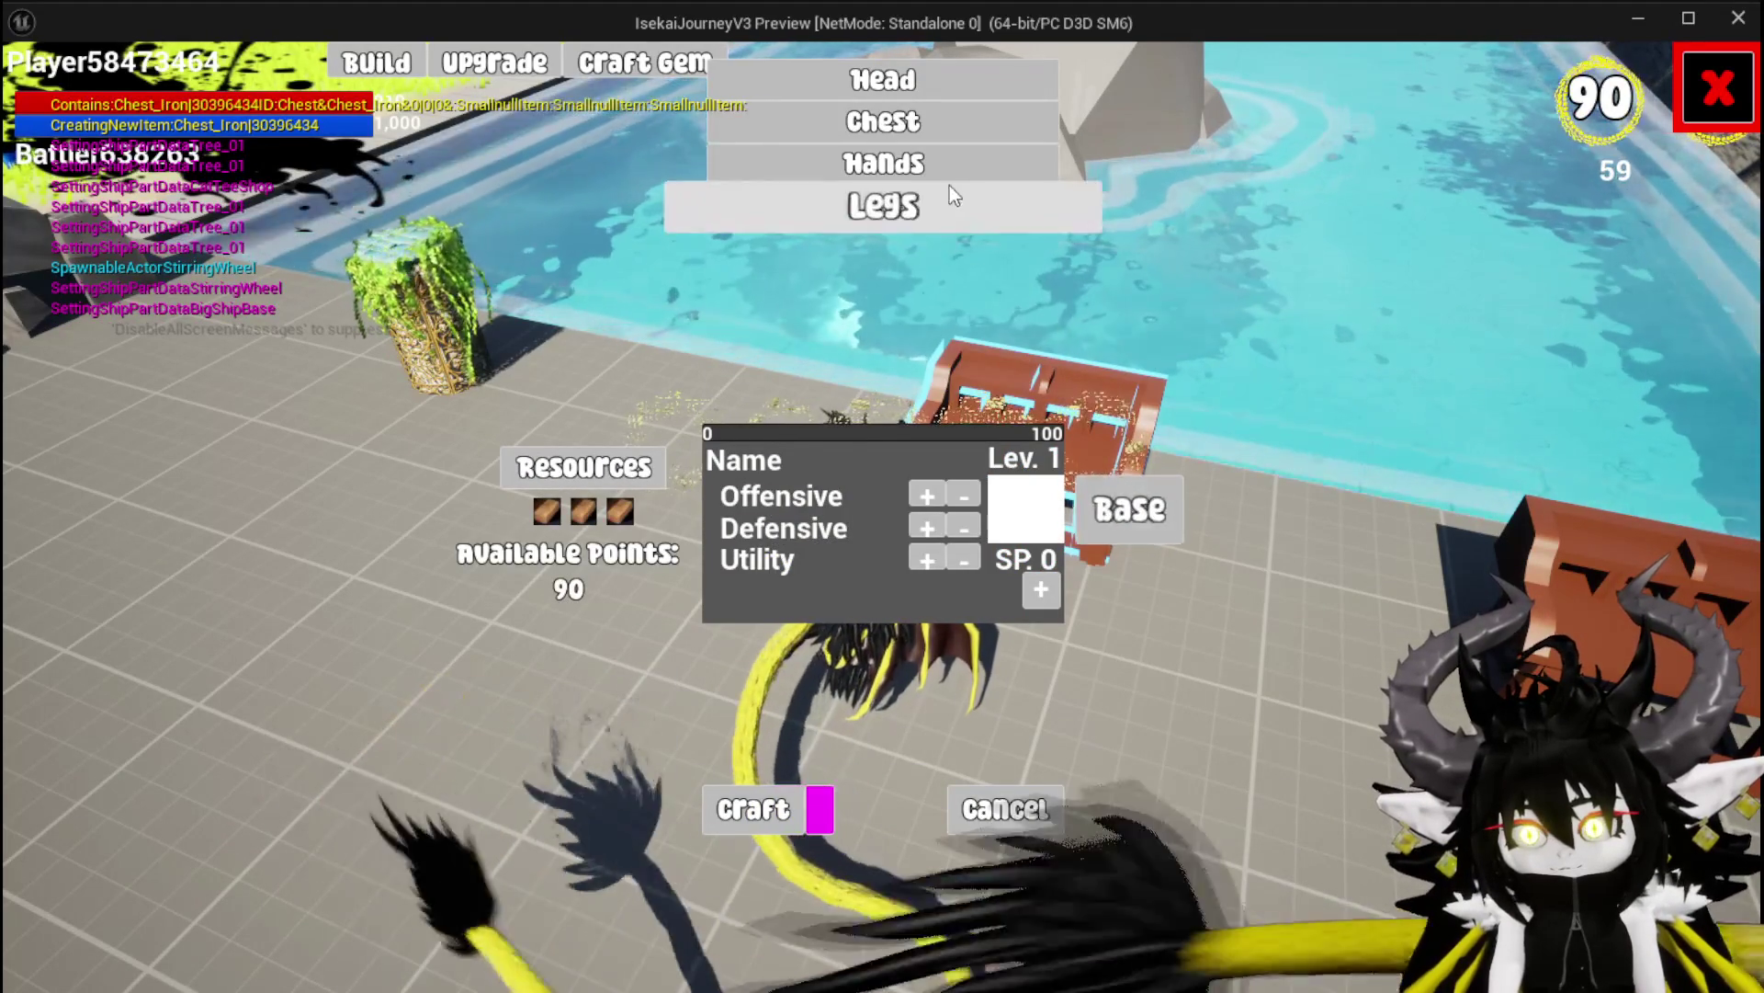
left_click(896, 213)
Put one point each into Offensive, Defensive and Utility, and add the 30-point diamond gem
left_click(926, 496)
left_click(927, 527)
left_click(928, 558)
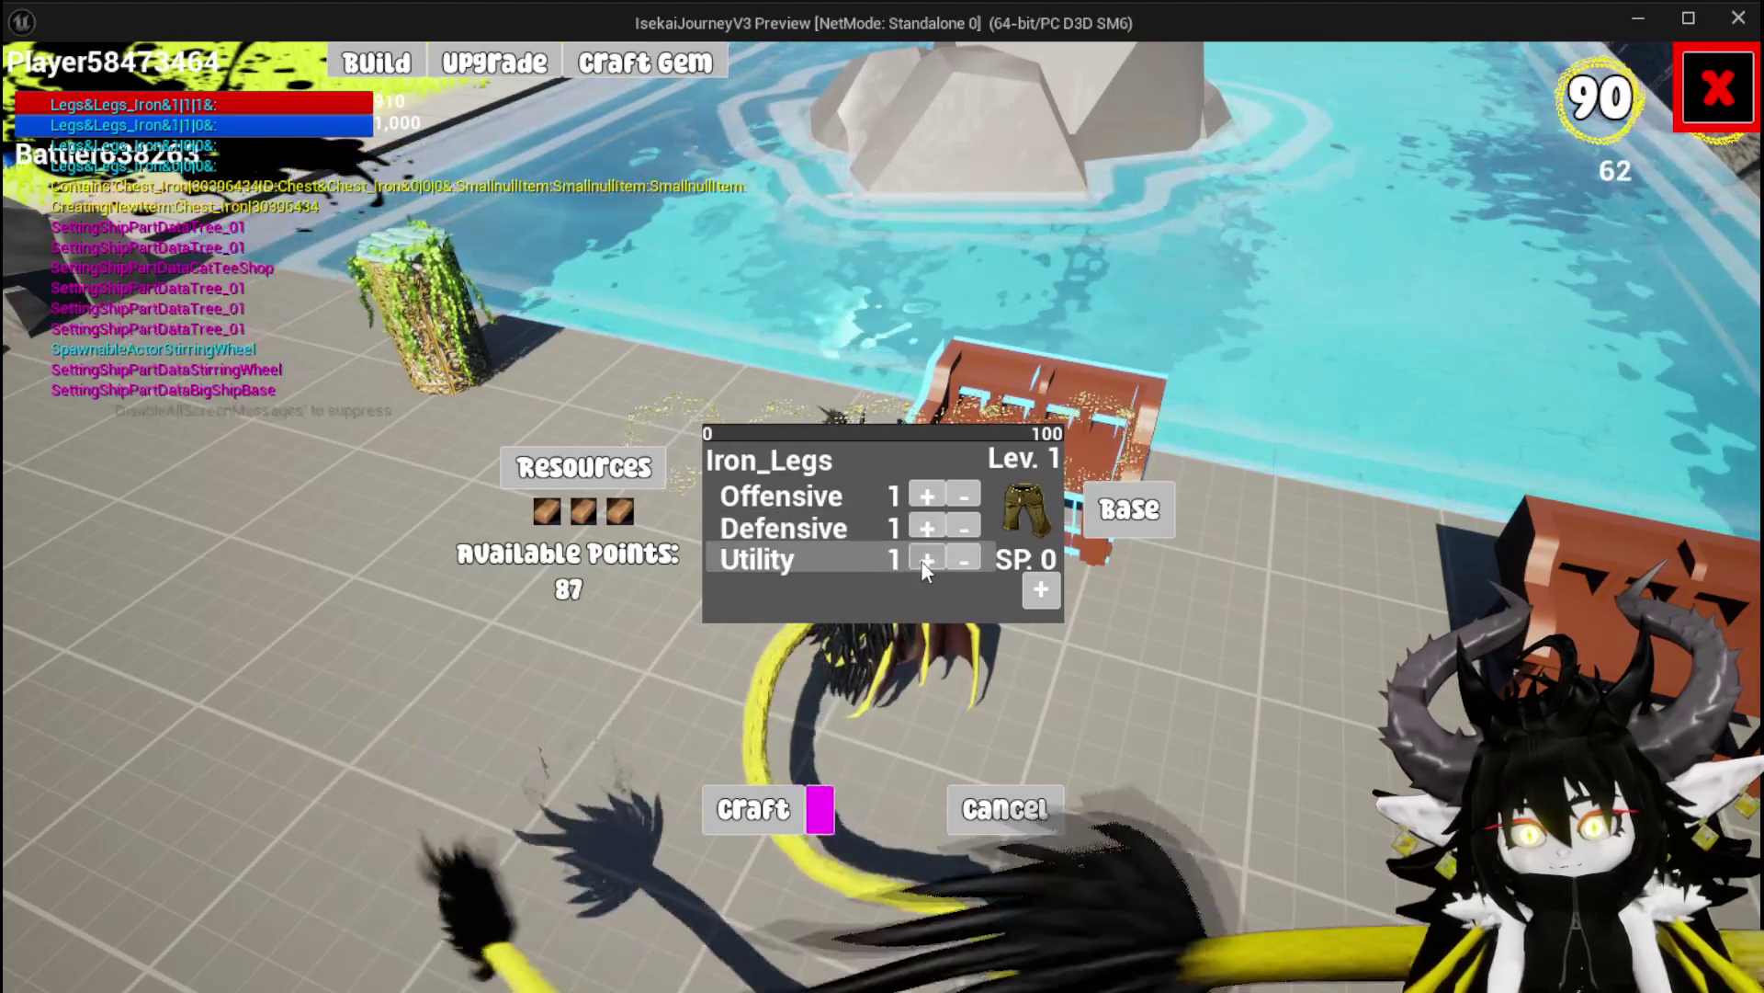
left_click(1036, 590)
left_click(819, 663)
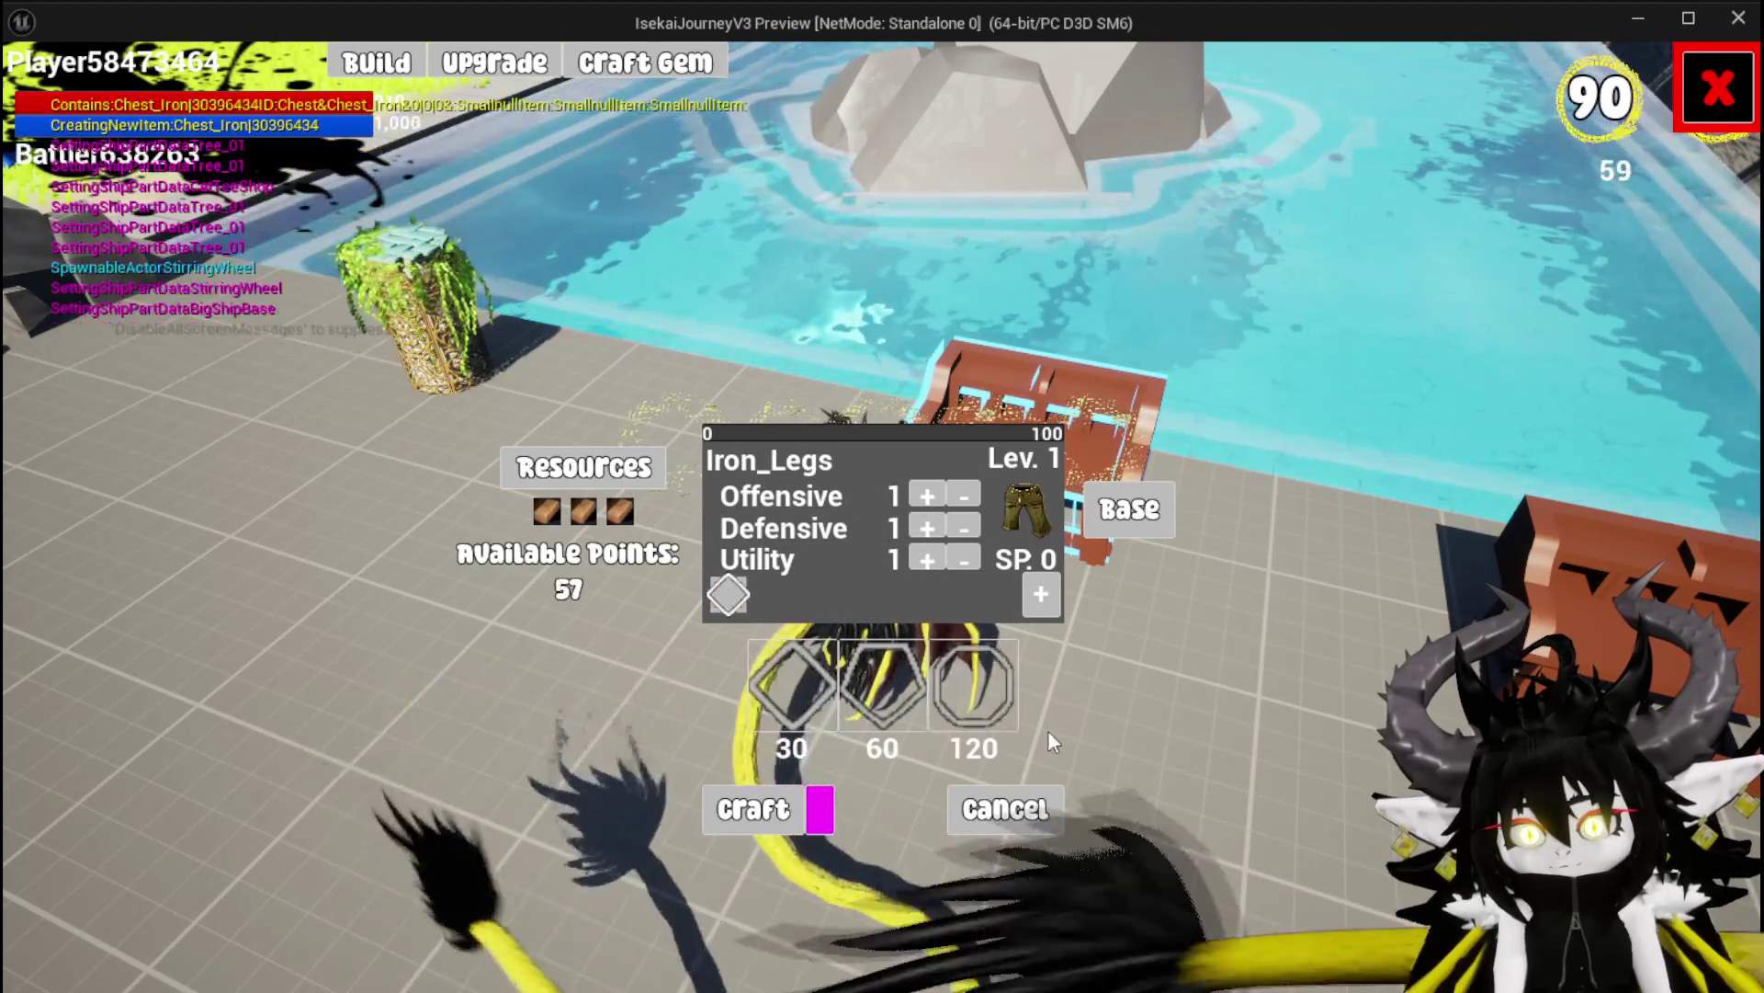
Raise the stats to Offensive 4, Defensive 5 and Utility 4
left_click(922, 495)
left_click(927, 527)
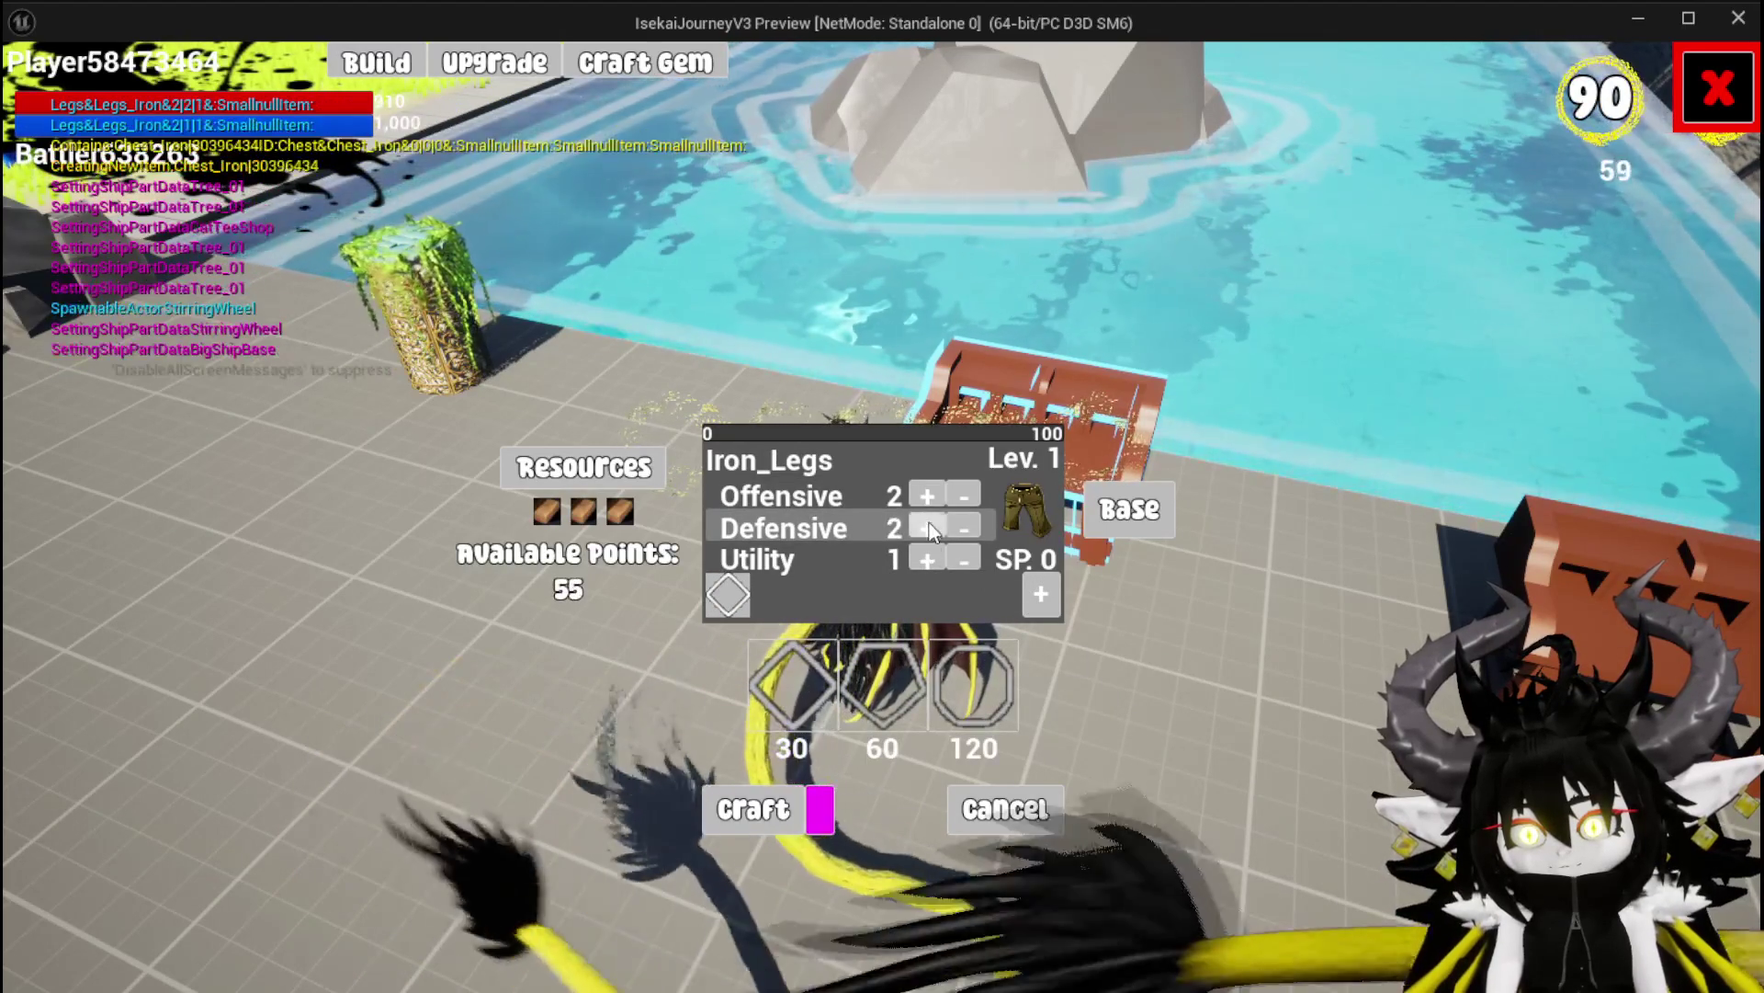
left_click(928, 559)
left_click(927, 528)
left_click(926, 495)
left_click(926, 557)
left_click(927, 528)
left_click(927, 496)
left_click(924, 560)
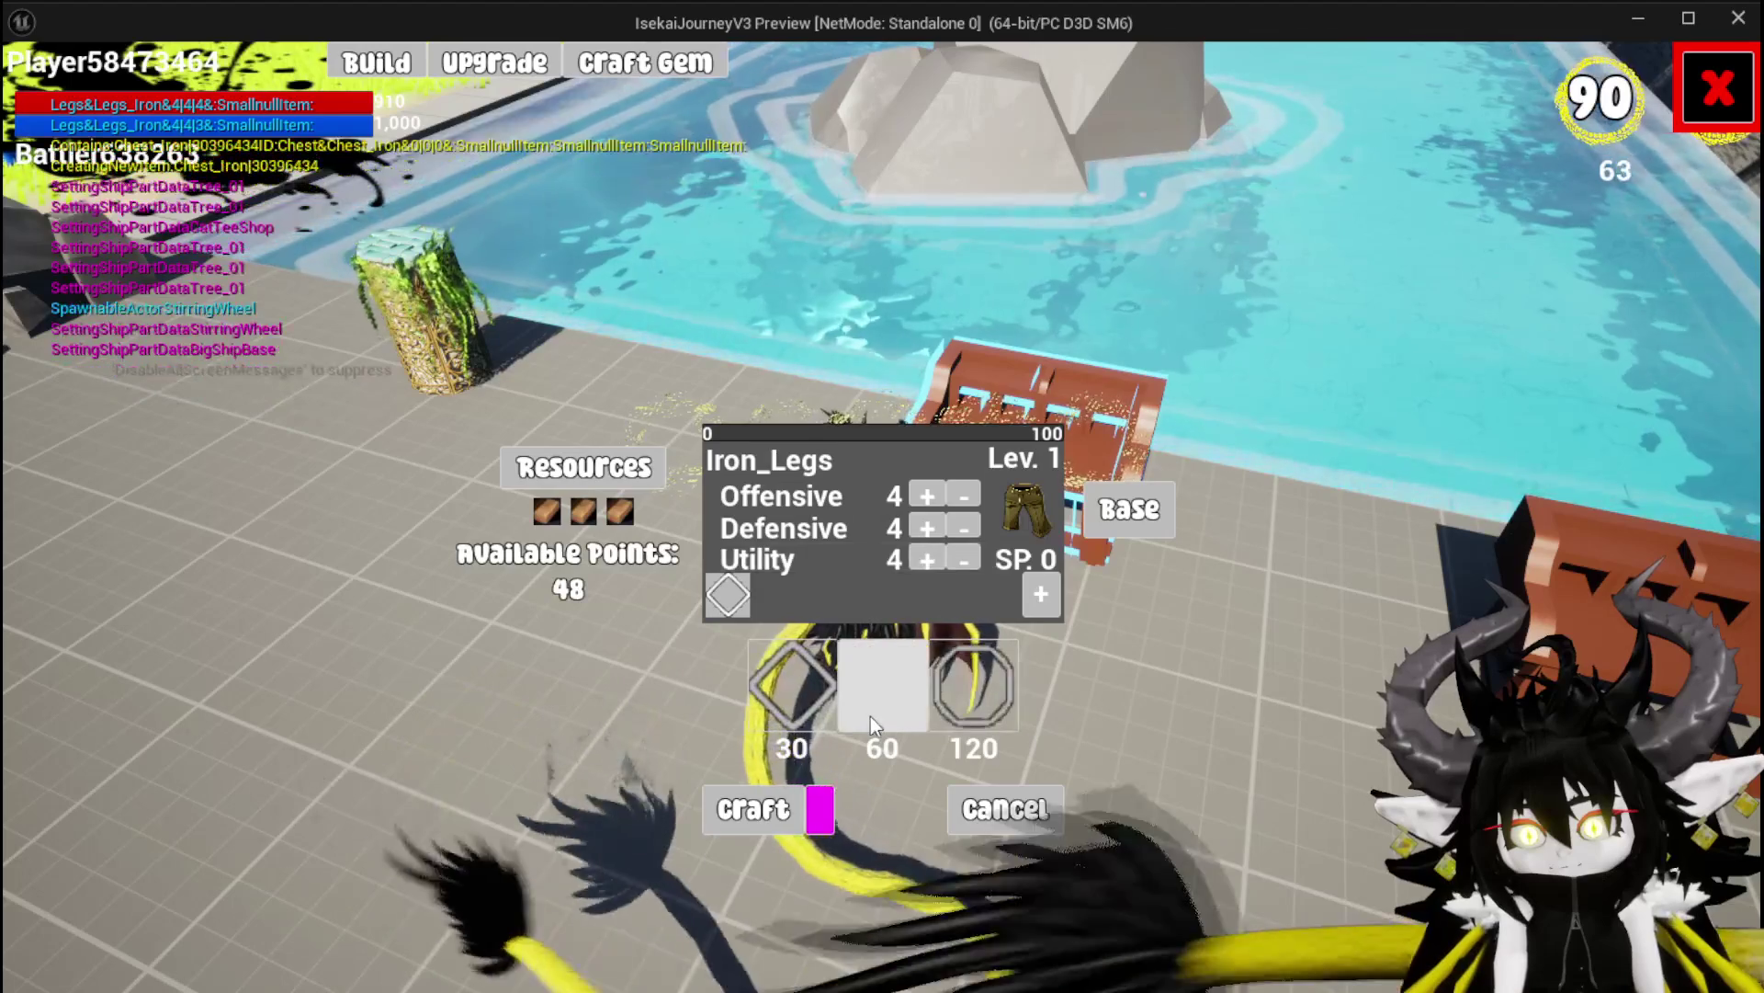
left_click(928, 529)
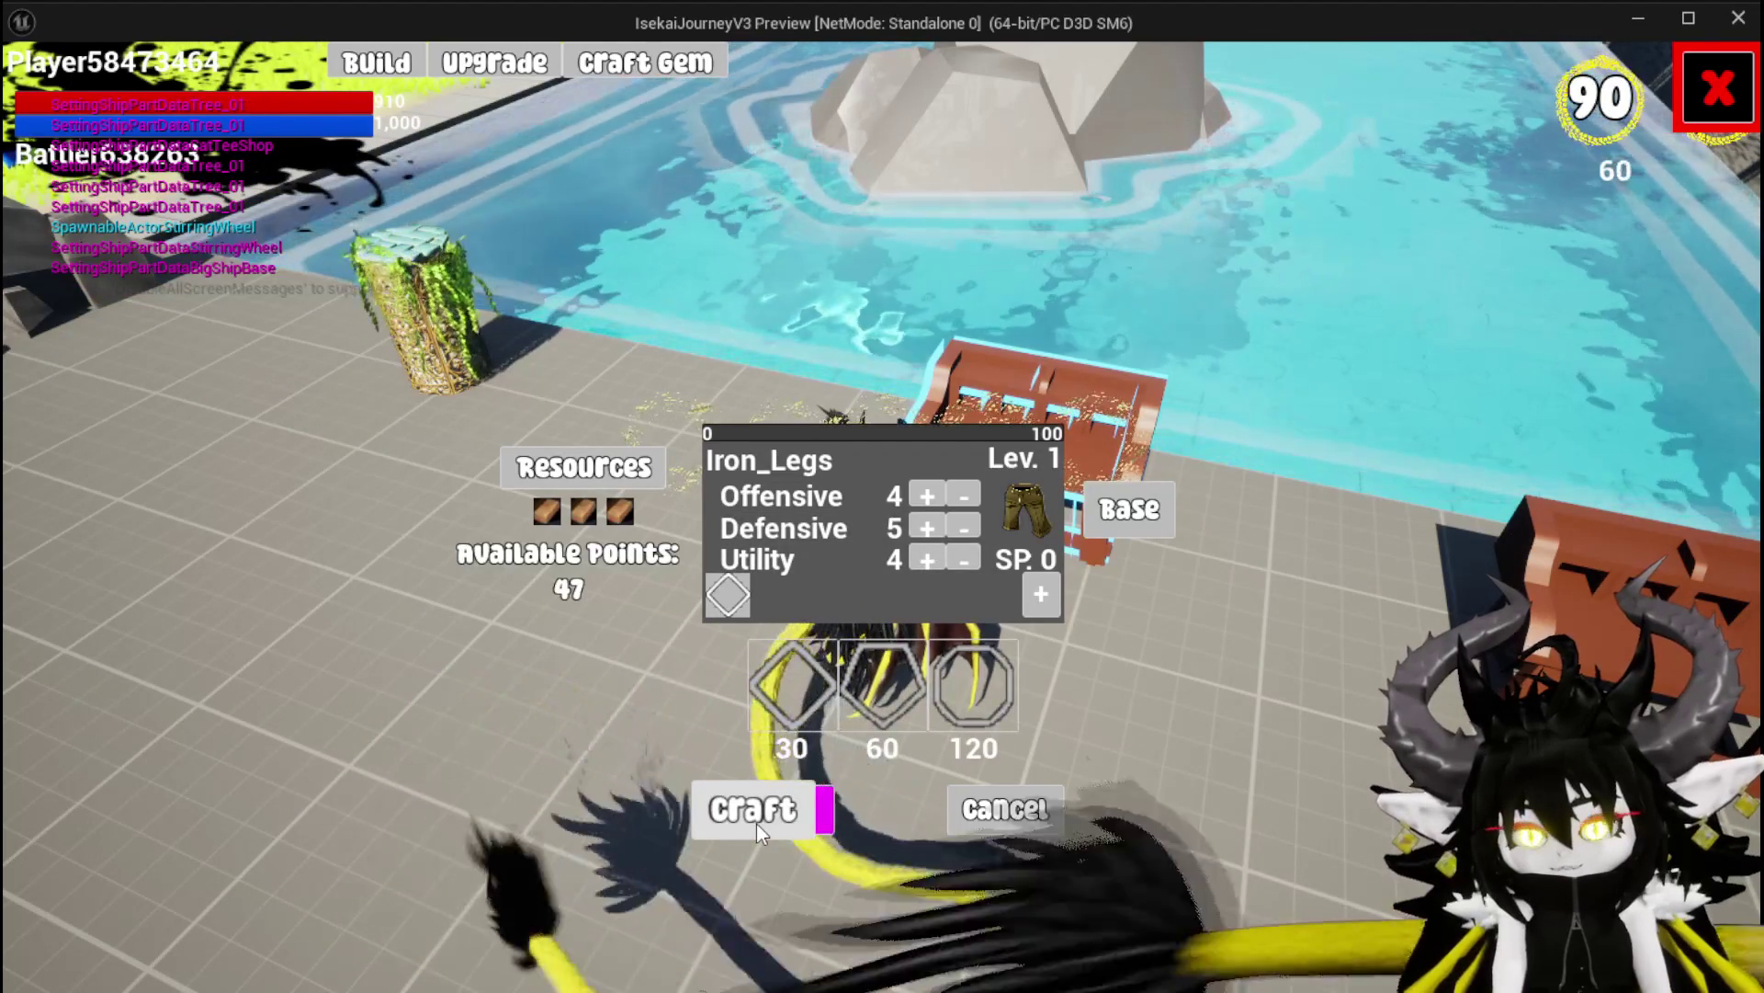
Craft Iron_Legs, check the legs in the inventory, and stop the play session
left_click(746, 811)
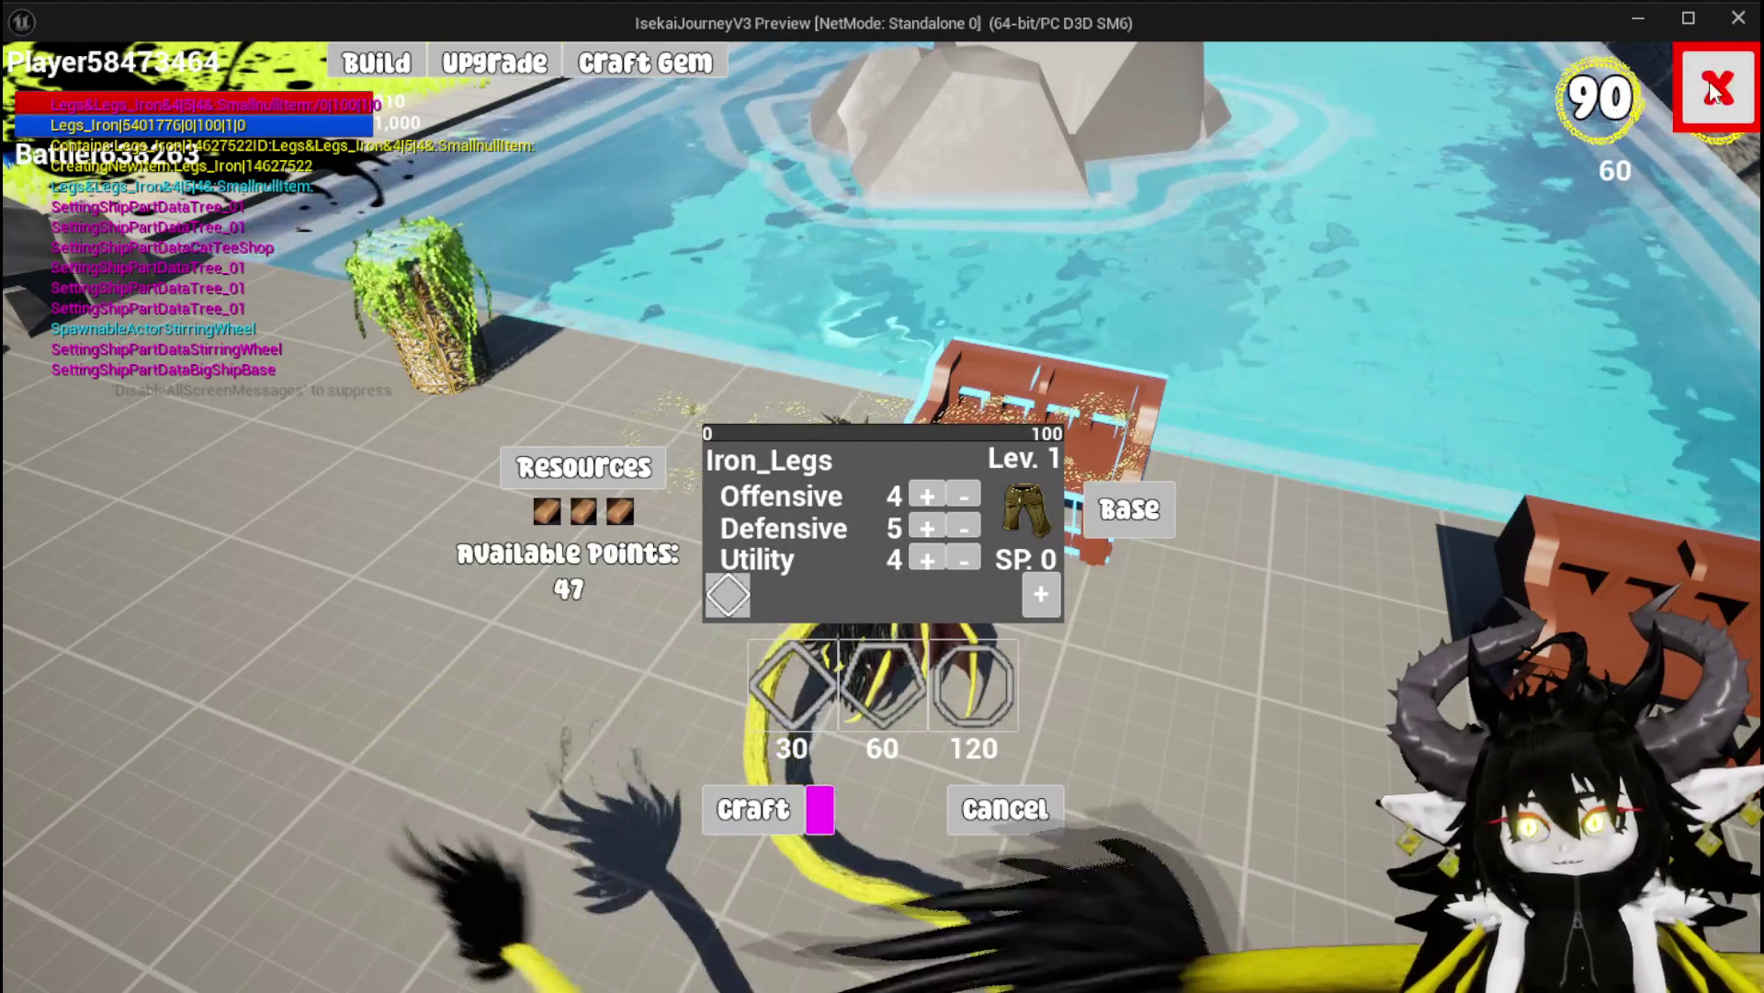
left_click(1711, 89)
key("i")
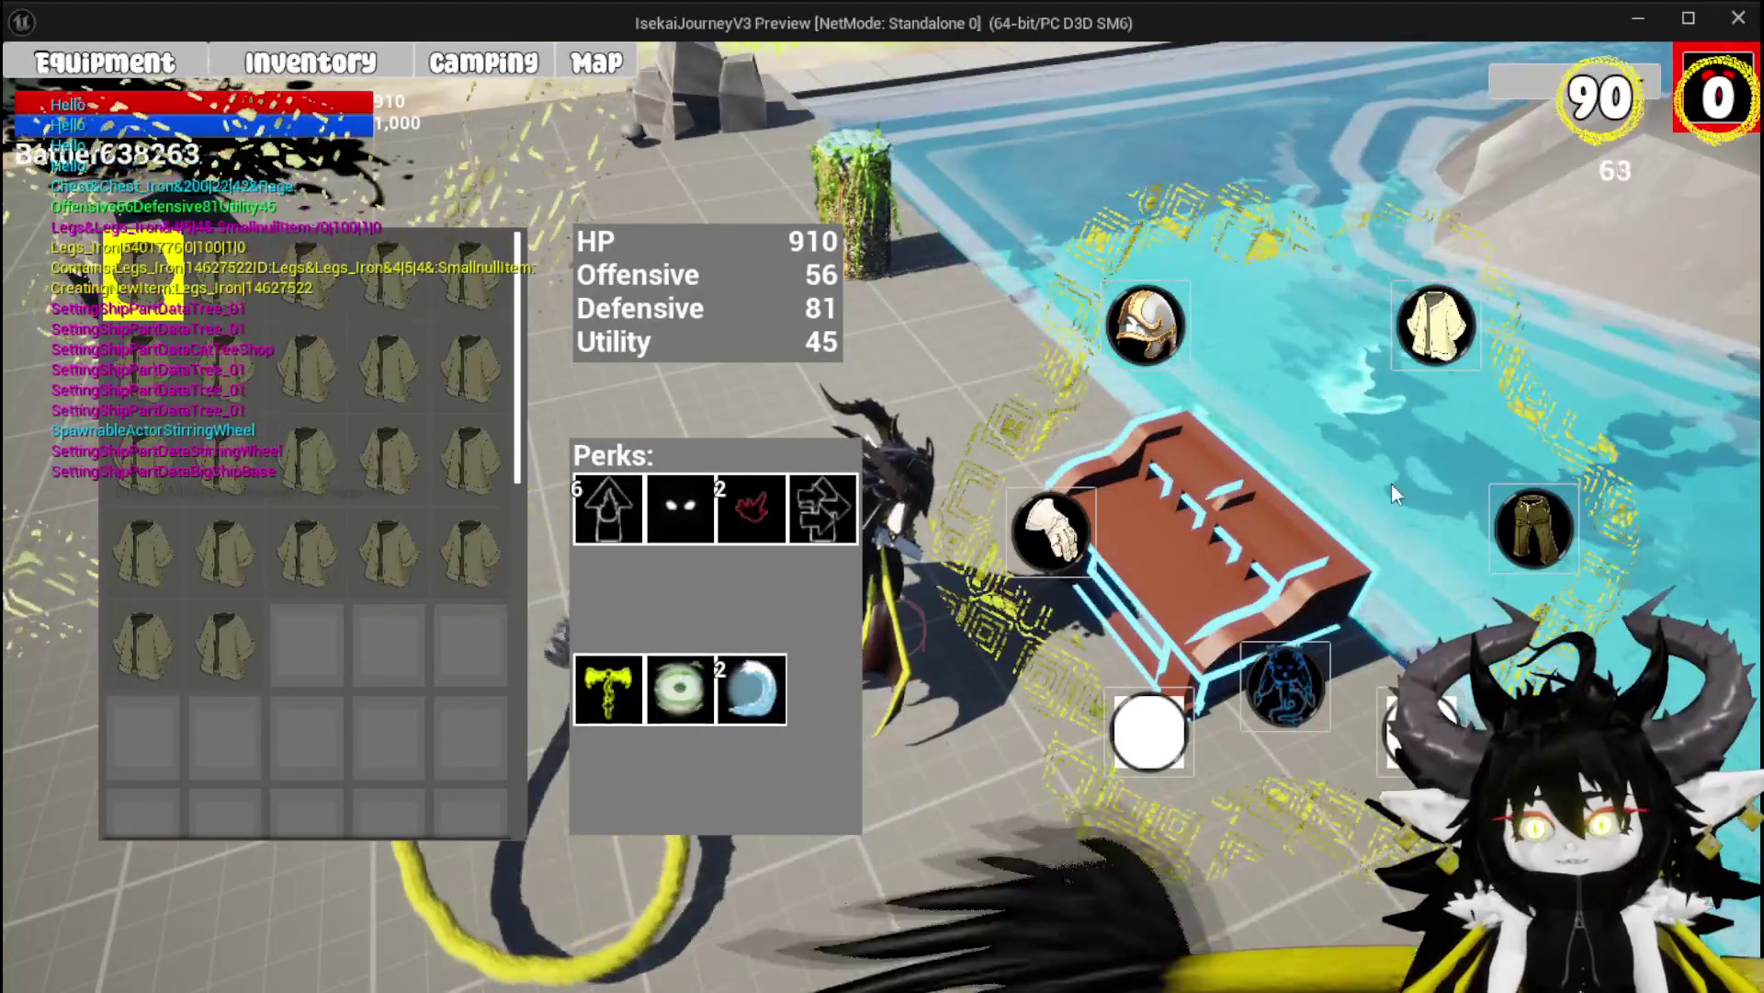
left_click(1532, 528)
mouse_move(389, 560)
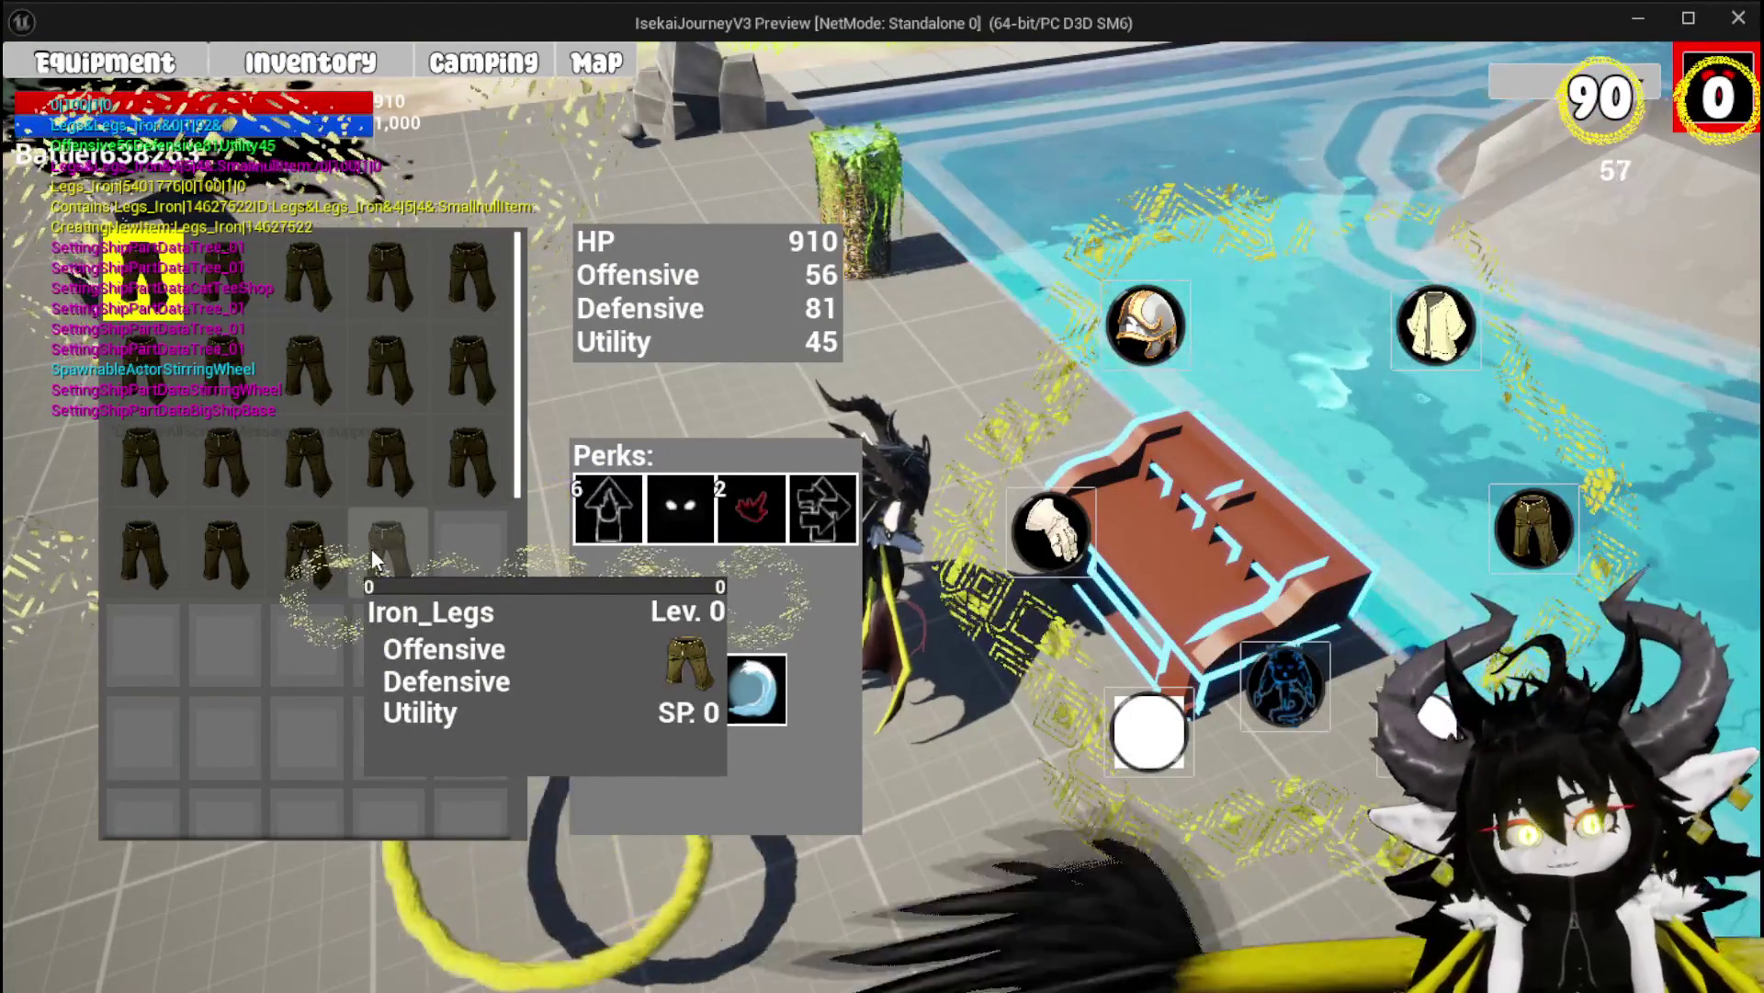
key("Escape")
key("ctrl+s")
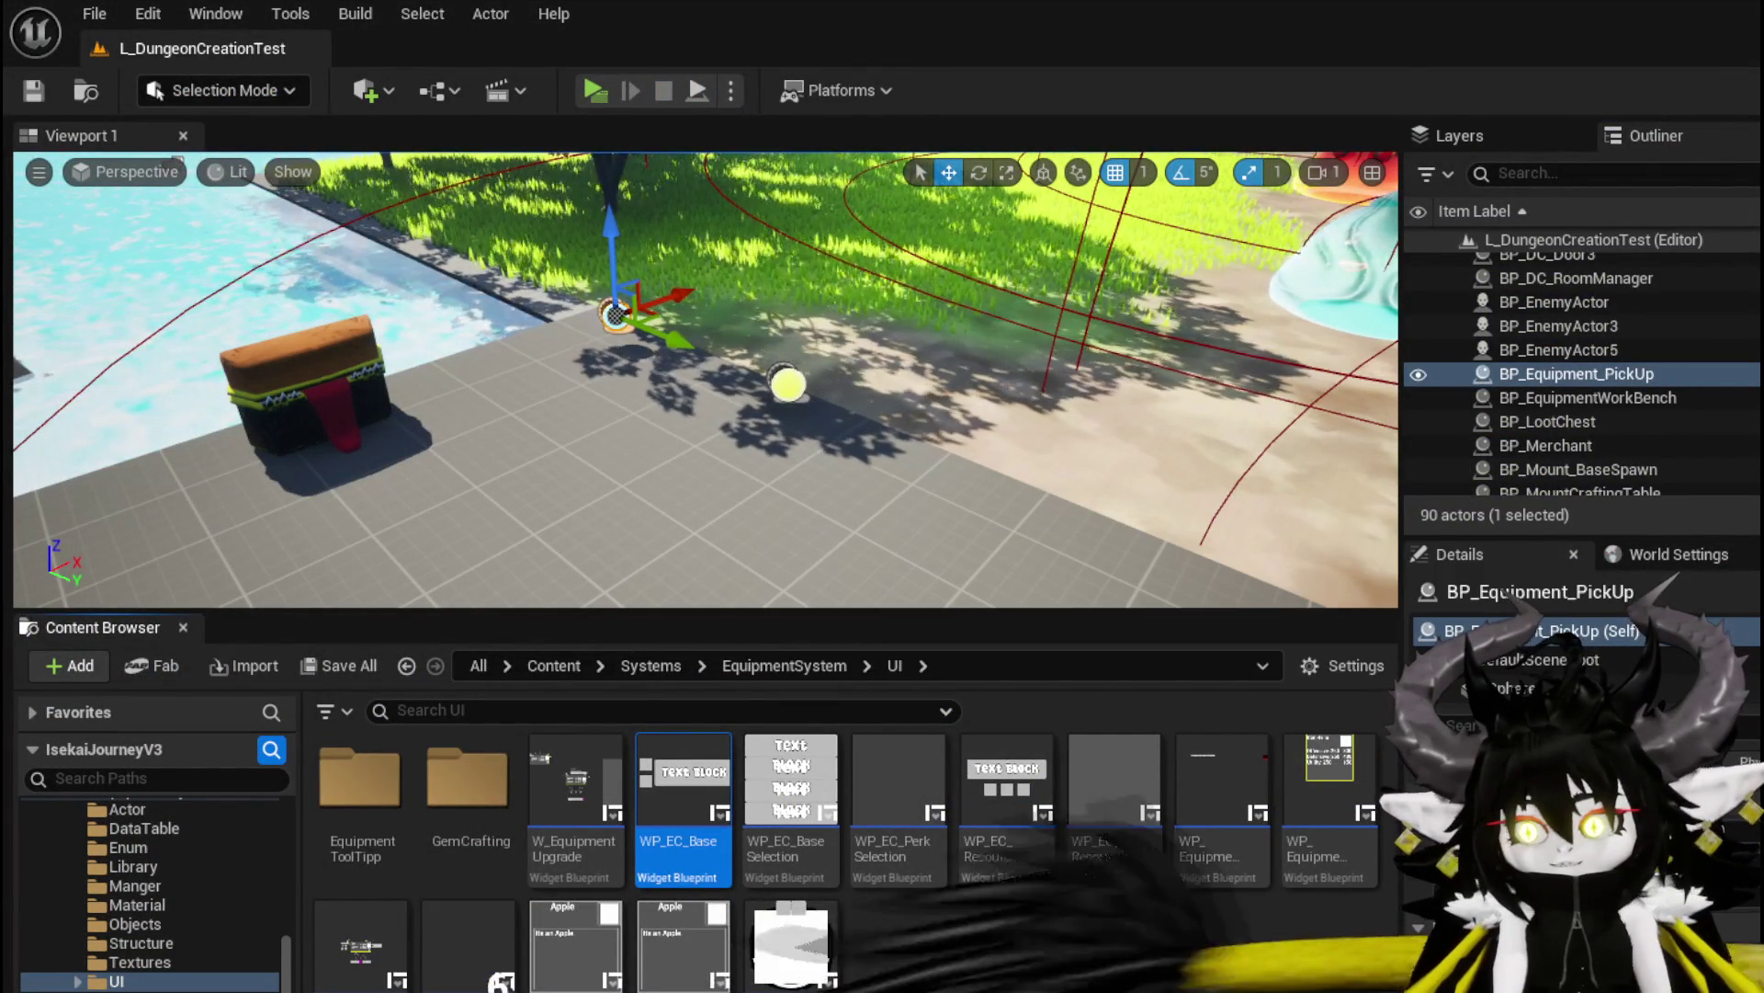
Switch to WP_EquipmentWorkbenchUI and move the CraftEquipment GET node up and to the right
key("alt+Tab")
left_click_drag(1151, 582, 1062, 383)
left_click_drag(1224, 328, 1430, 332)
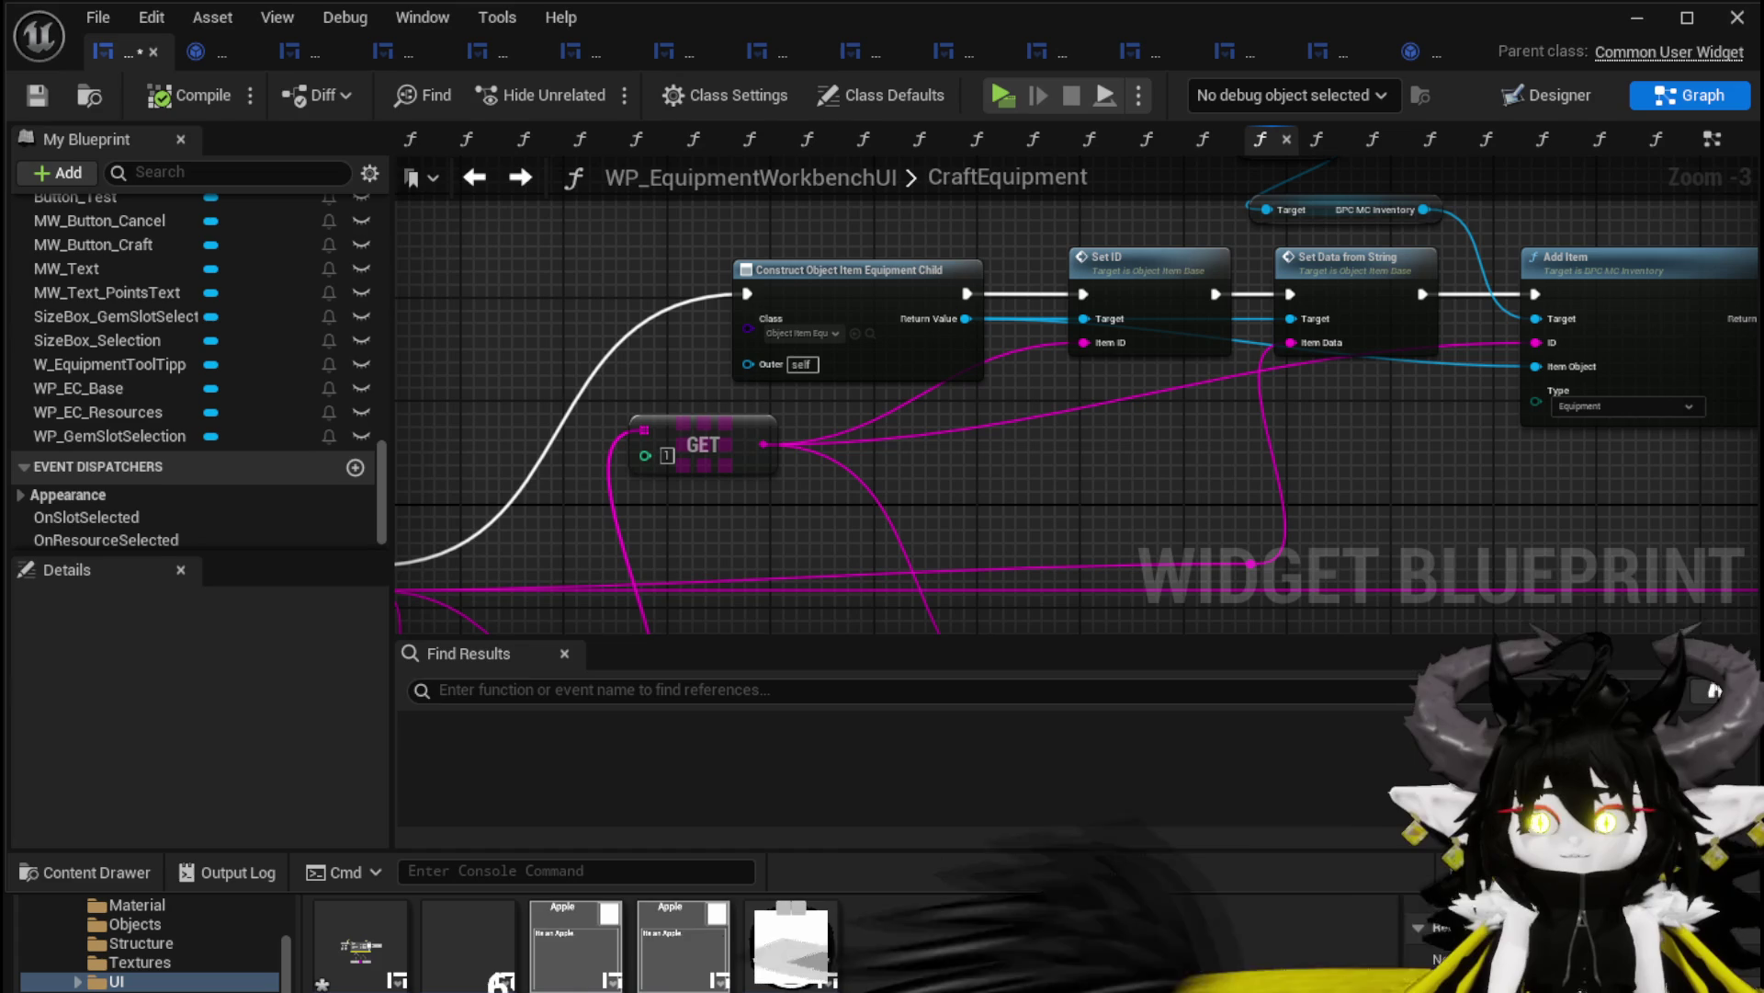
Wire Set ID's exec output into the CraftEquipment chain and compile the blueprint
mouse_move(1089, 415)
left_mouse_down()
mouse_move(960, 449)
mouse_move(1168, 168)
mouse_move(908, 427)
mouse_move(959, 252)
left_mouse_up()
left_click_drag(1030, 332, 1078, 336)
left_click(913, 250)
left_click(22, 98)
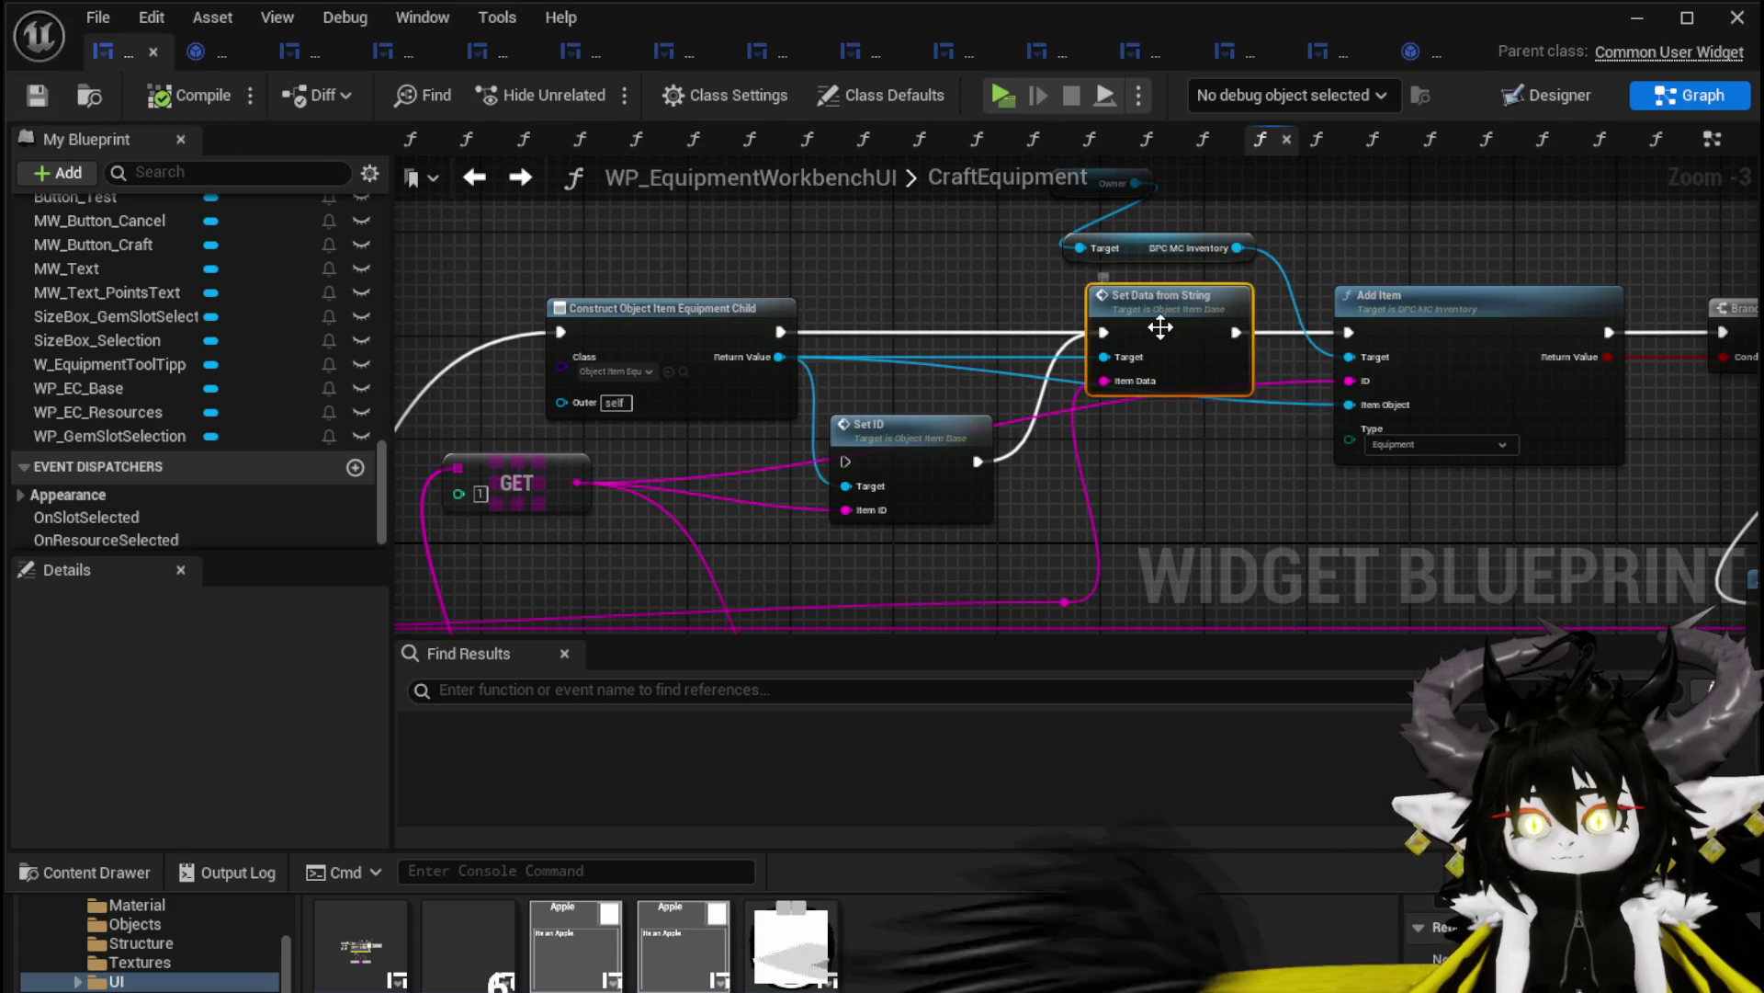
Open Object_Item_Base's SetDataFromString function and view its SET ItemID logic
double_click(1160, 326)
left_click_drag(449, 367, 452, 369)
scroll(595, 270, "up", 1)
mouse_move(675, 279)
left_mouse_down()
mouse_move(506, 276)
mouse_move(772, 290)
left_mouse_up()
scroll(506, 276, "down", 2)
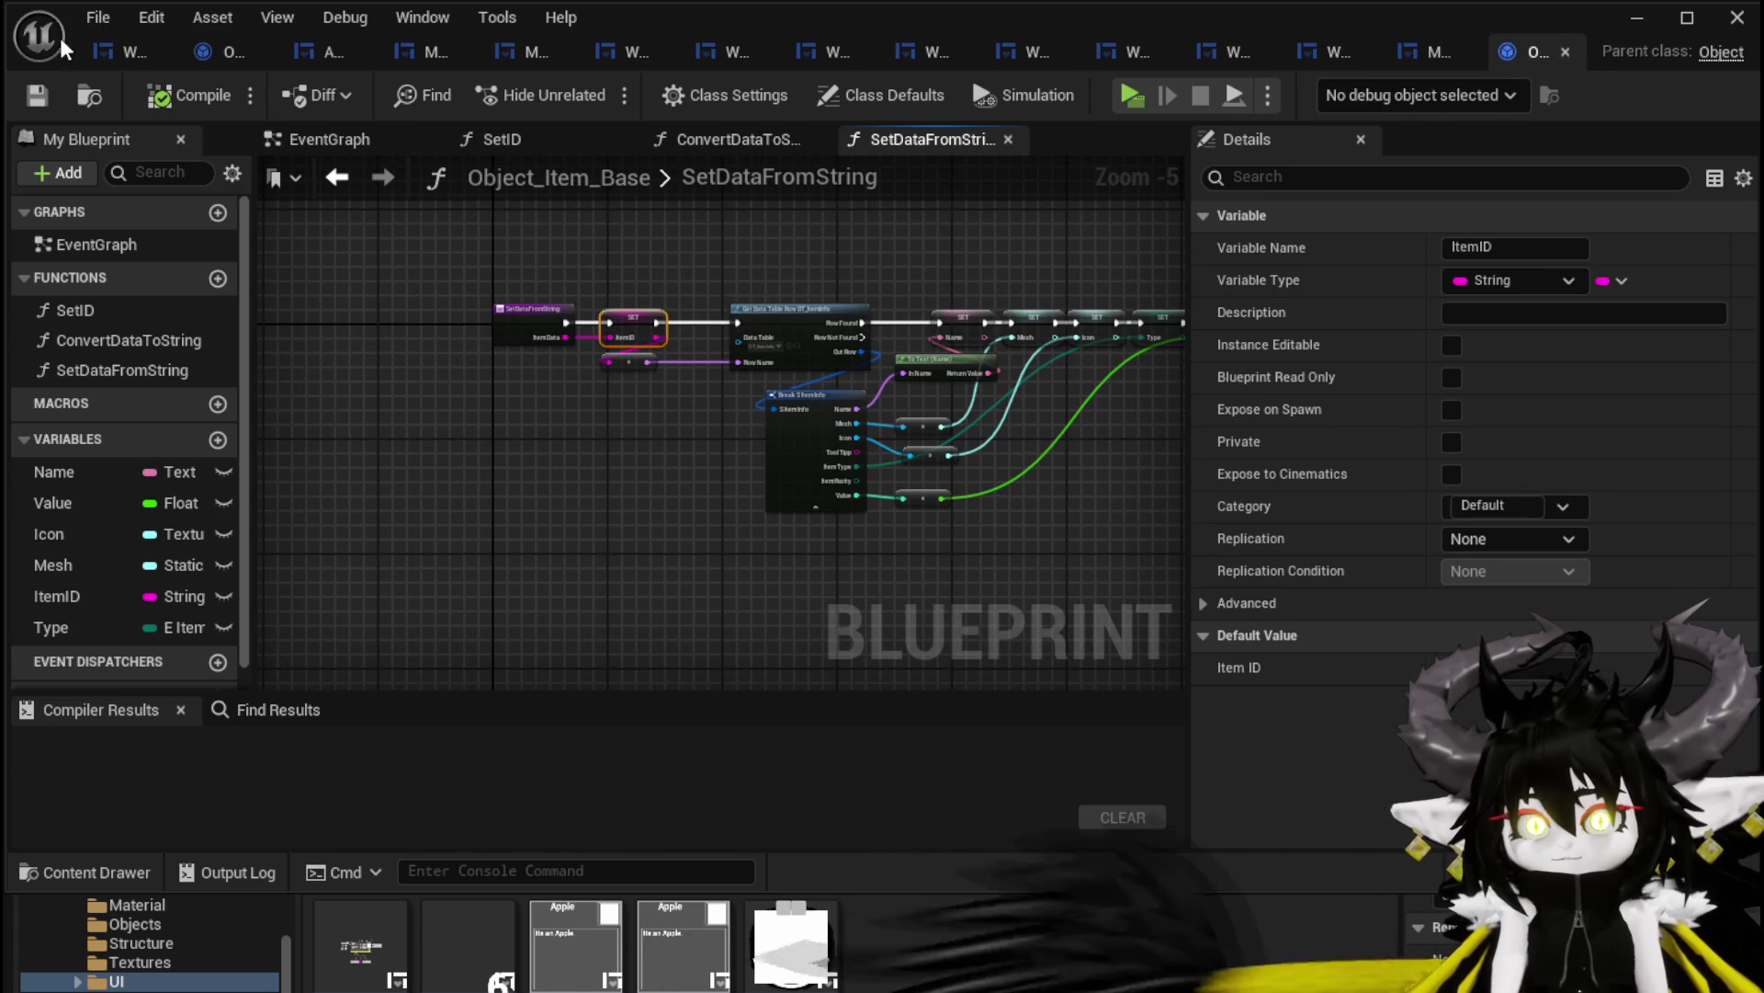
Open Object_Item_Equipment_Child's SetDataFromString override and select its Parse Into Array node
left_click(198, 56)
double_click(123, 344)
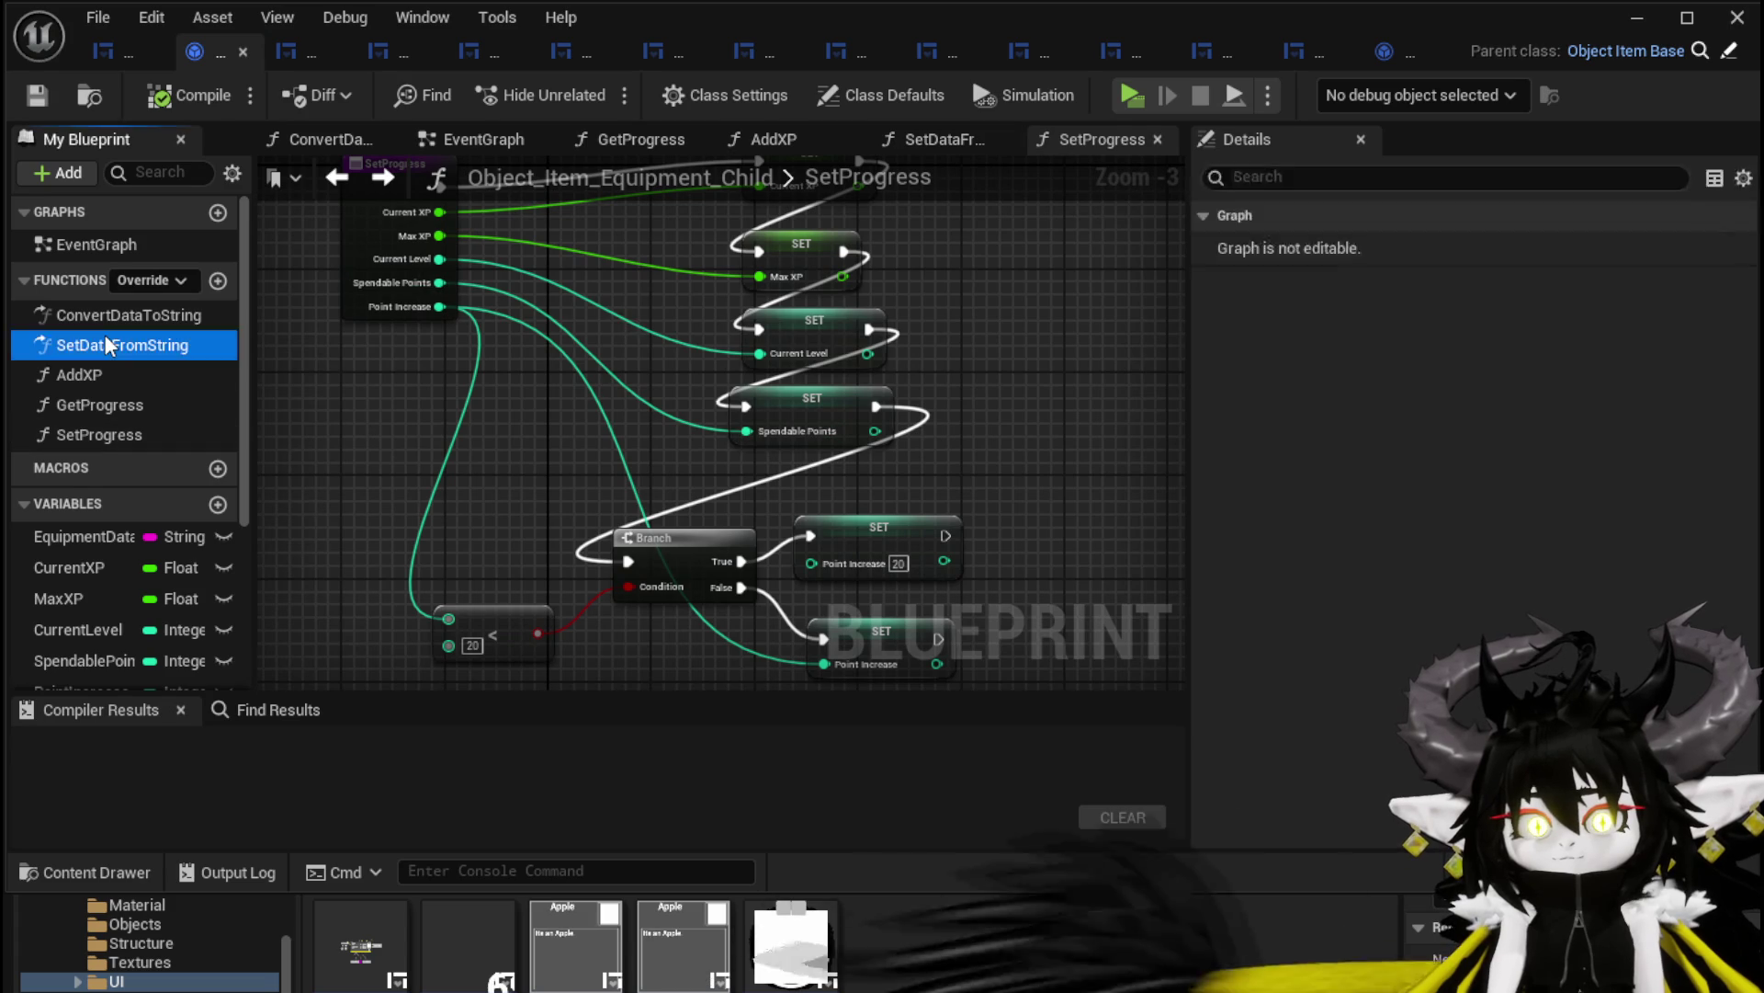
left_click_drag(569, 347, 691, 339)
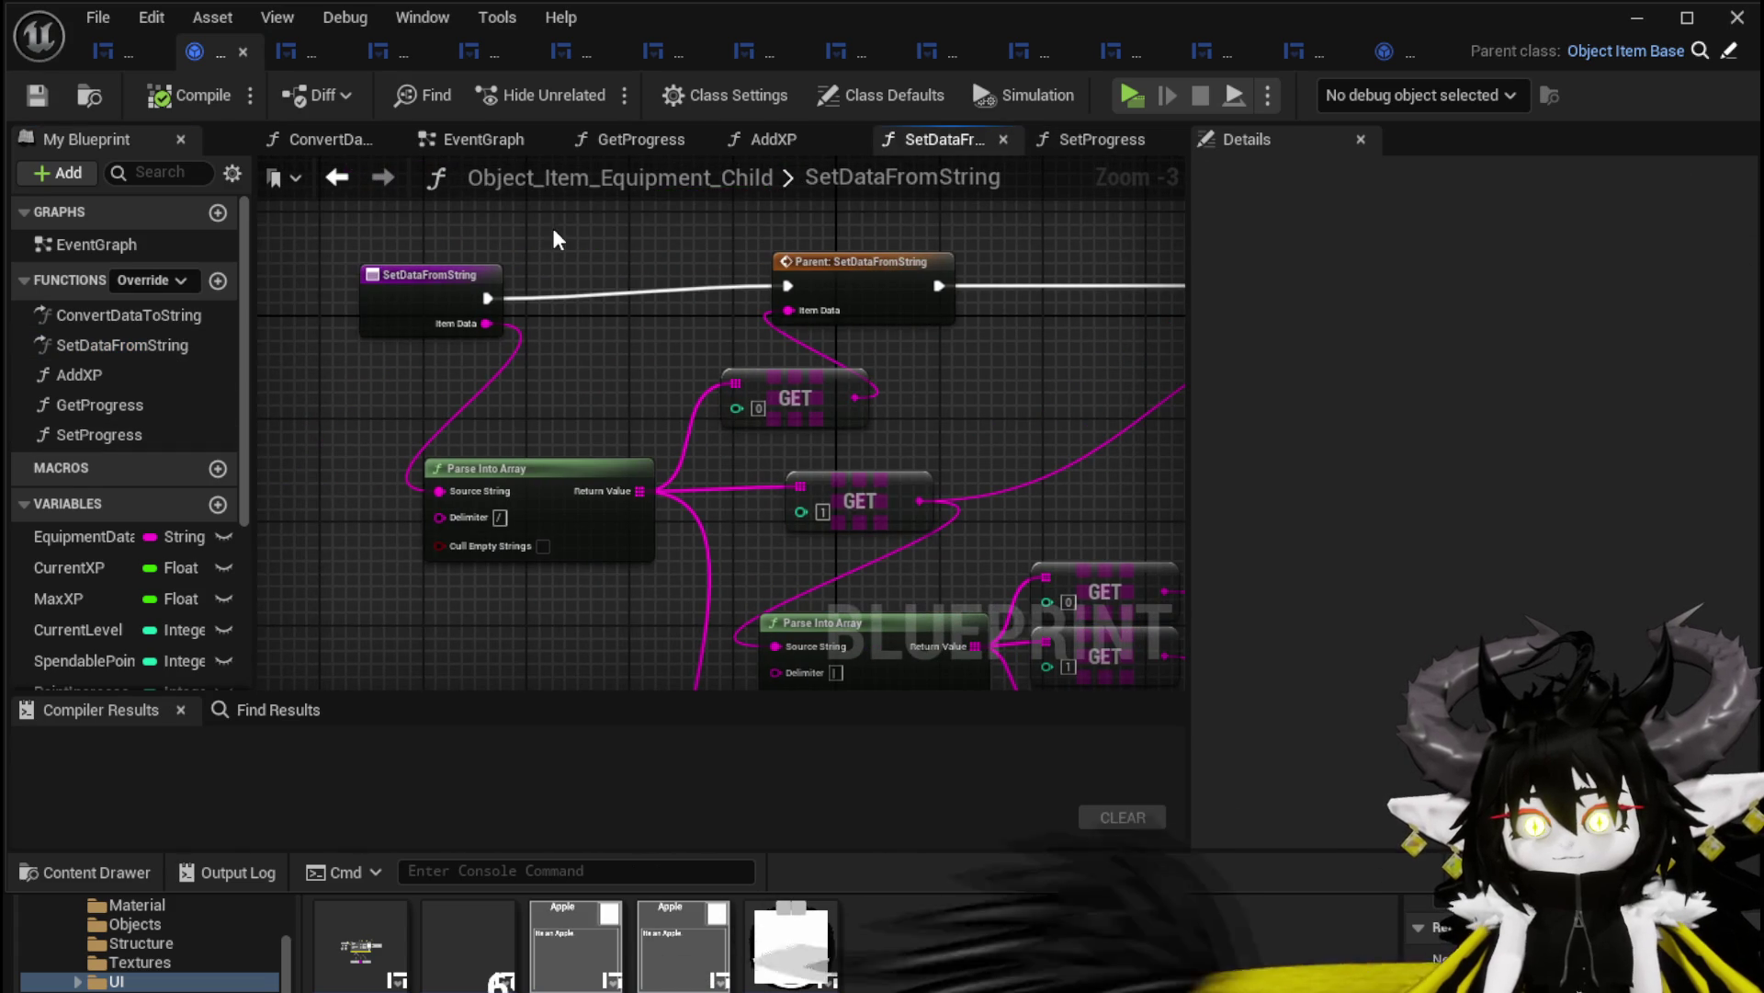
scroll(393, 275, "down", 2)
left_click(349, 390)
Inspect the GET and parse nodes, then return to SetProgress and the workbench blueprint
mouse_move(371, 349)
left_mouse_down()
mouse_move(544, 354)
mouse_move(486, 357)
left_mouse_up()
scroll(593, 384, "up", 1)
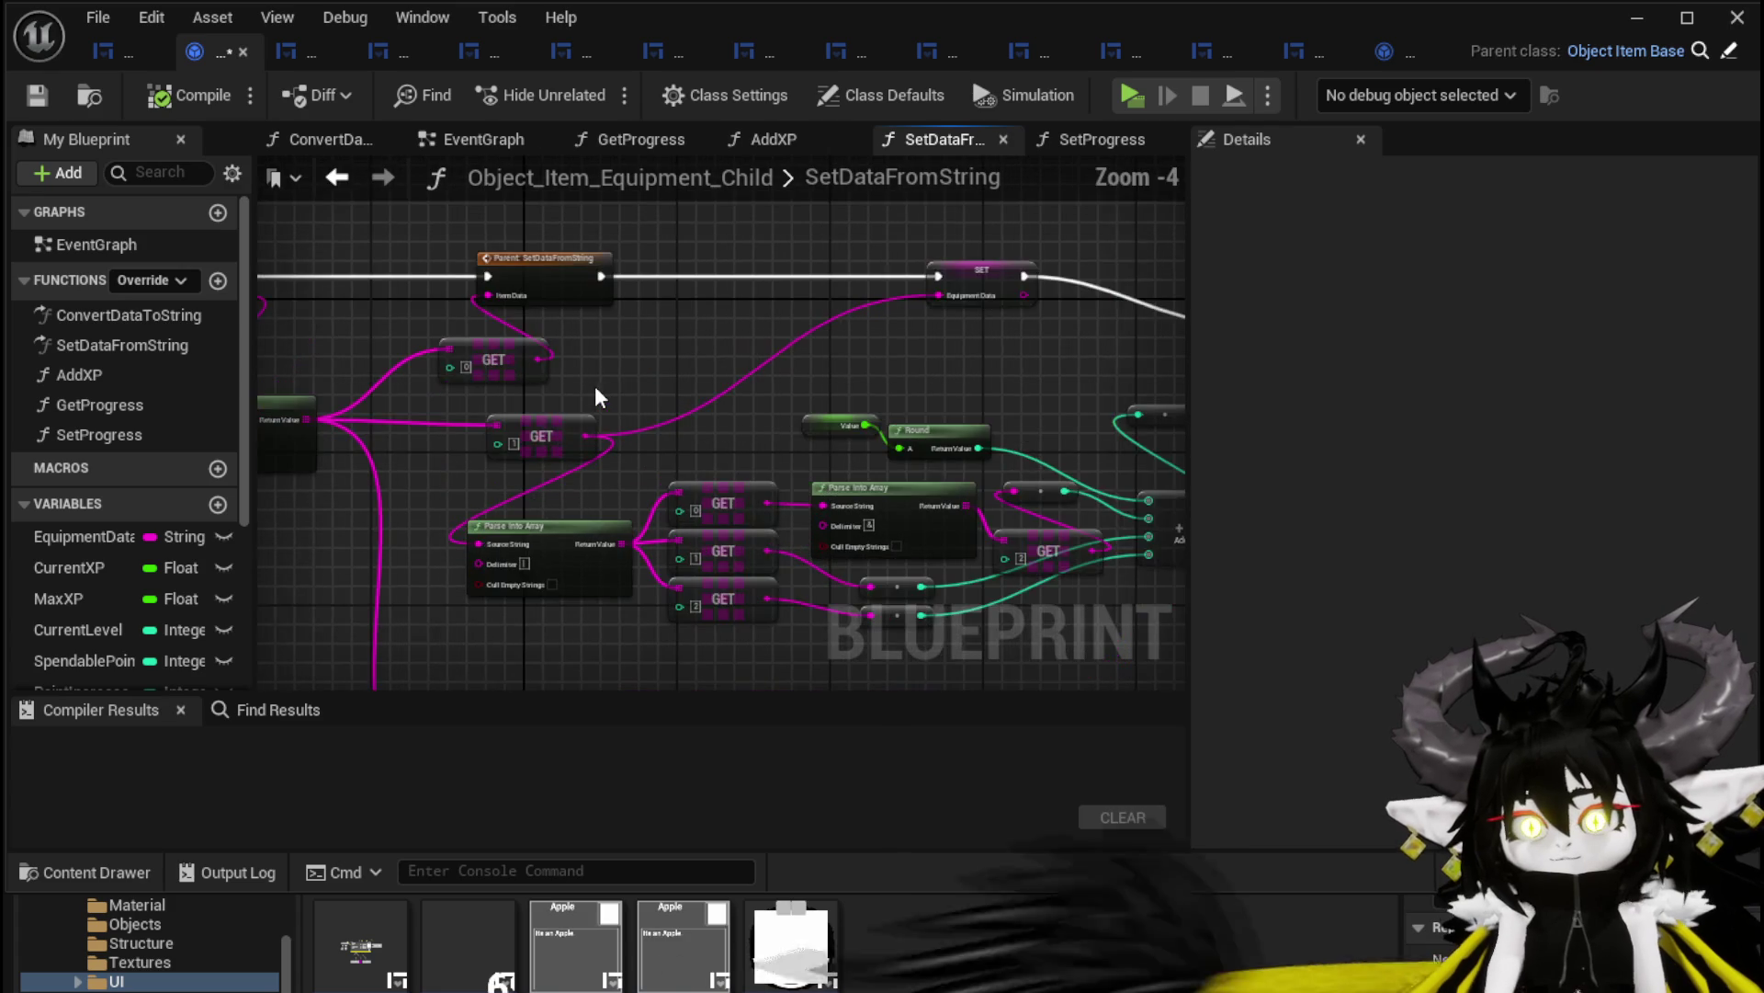
left_click_drag(594, 384, 819, 367)
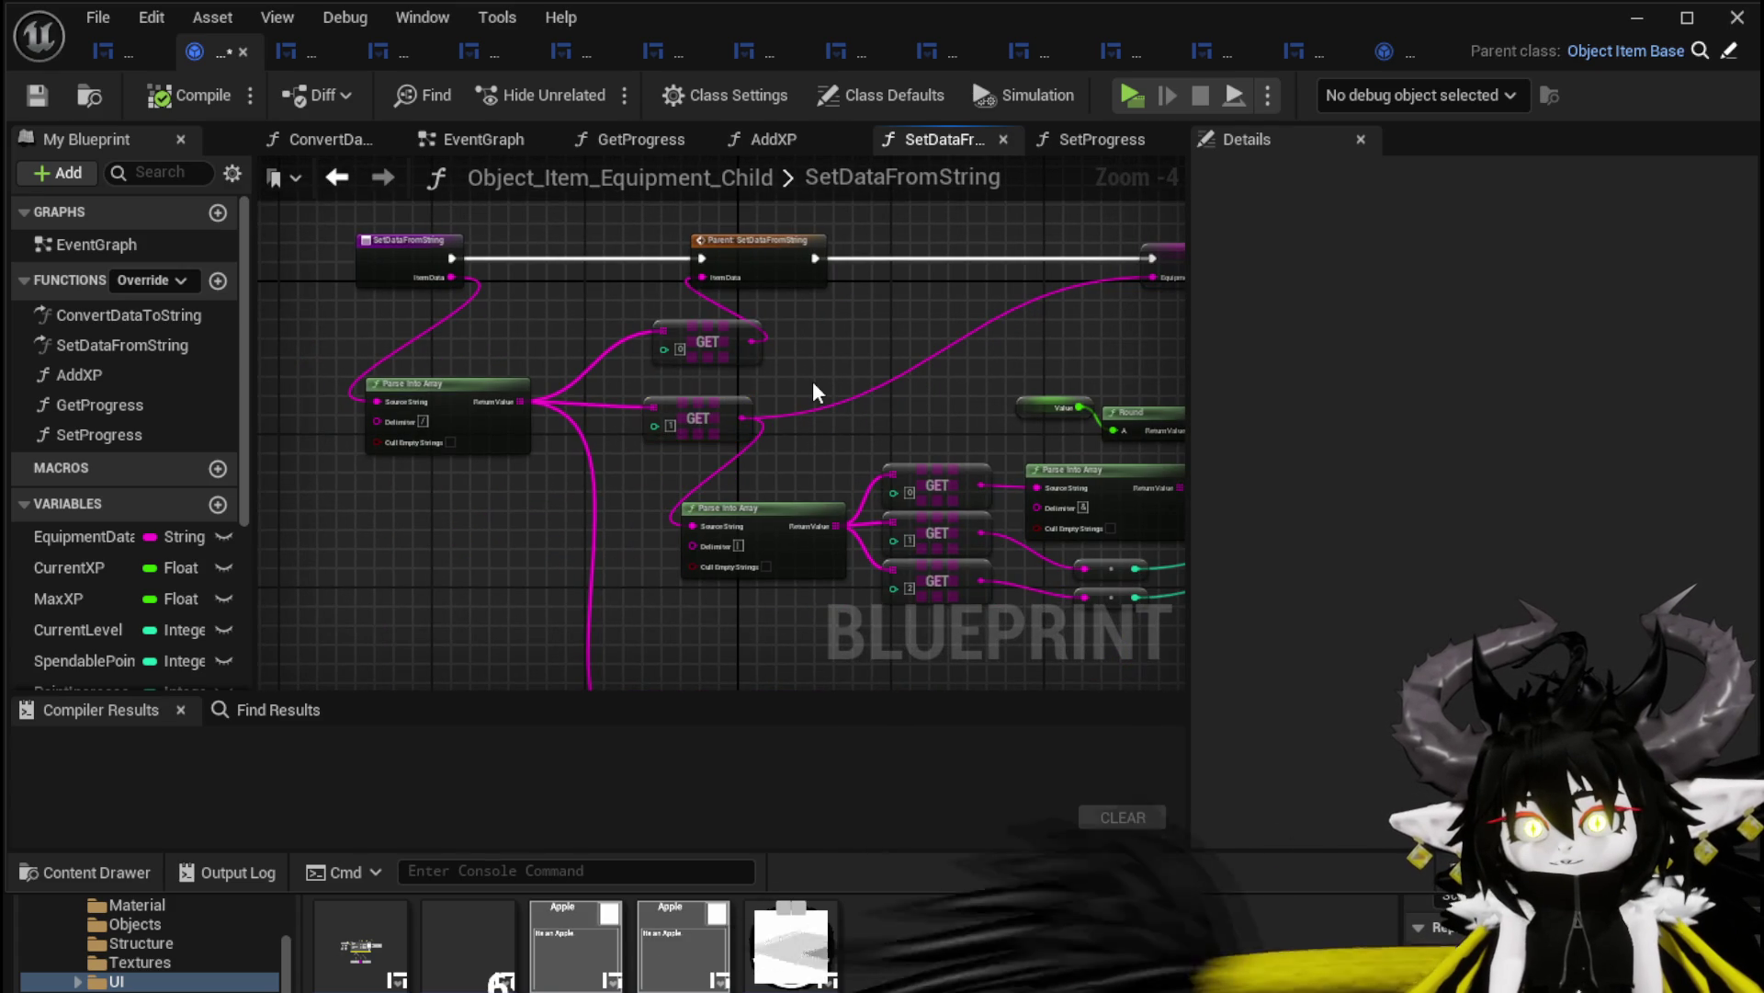
left_click_drag(329, 494, 513, 367)
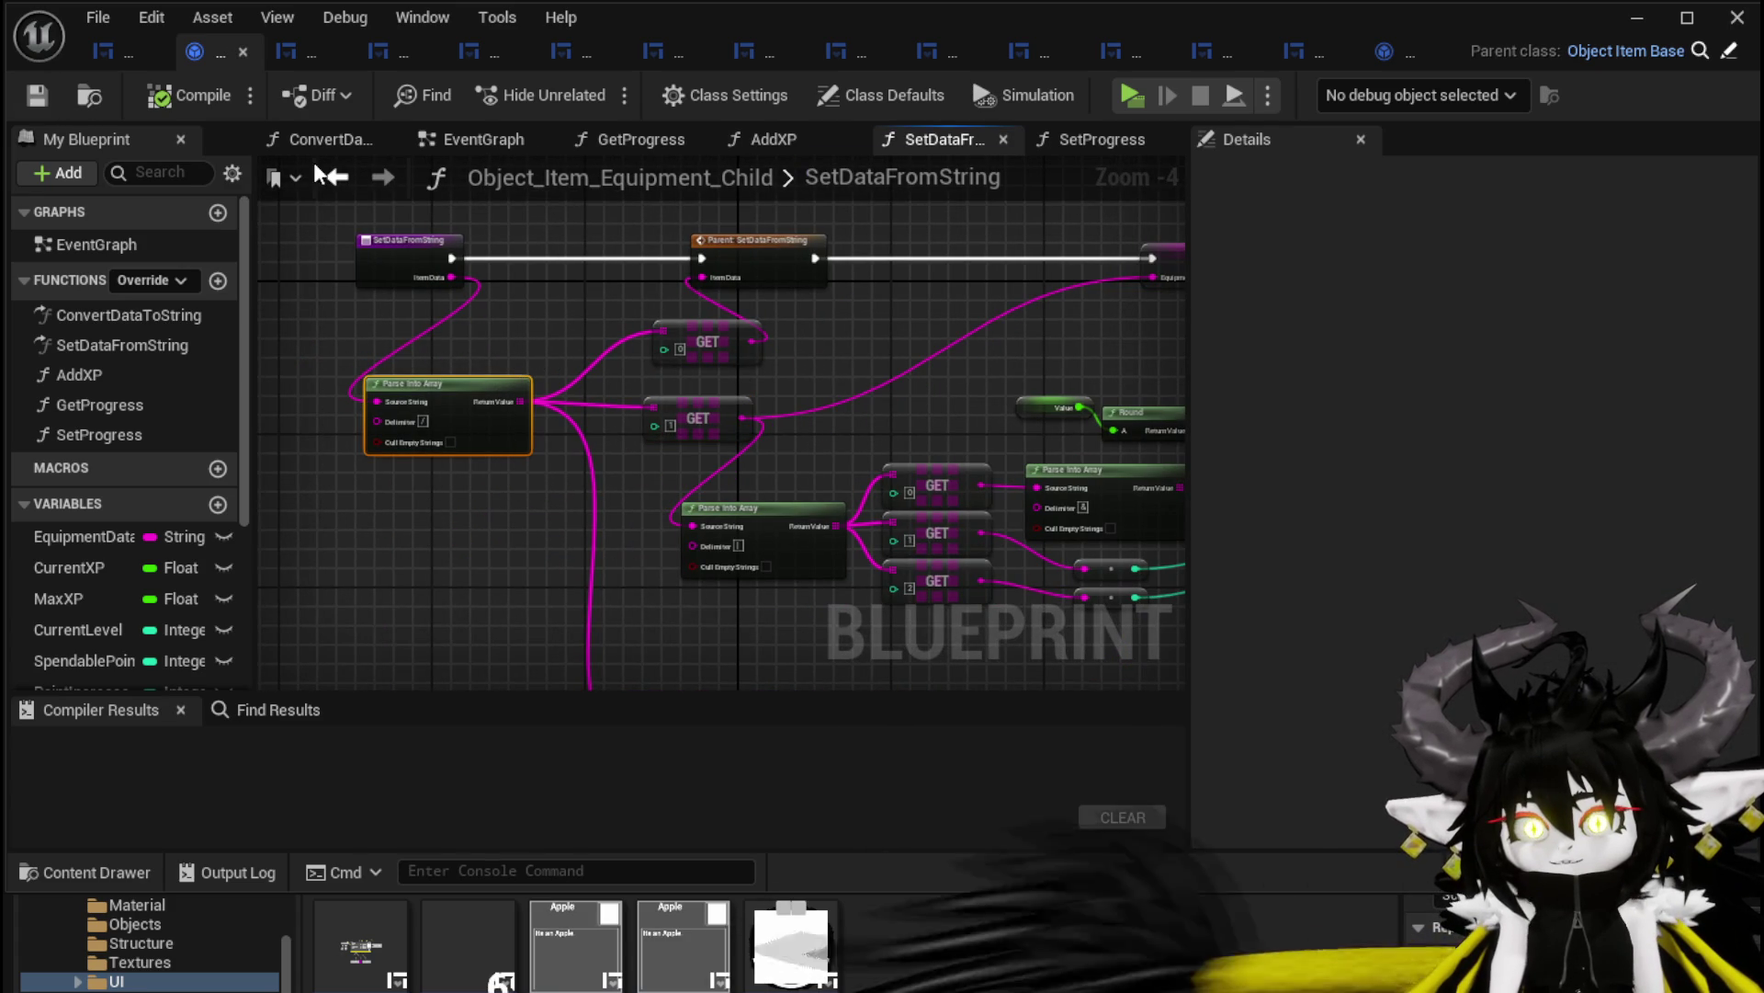
left_click(336, 176)
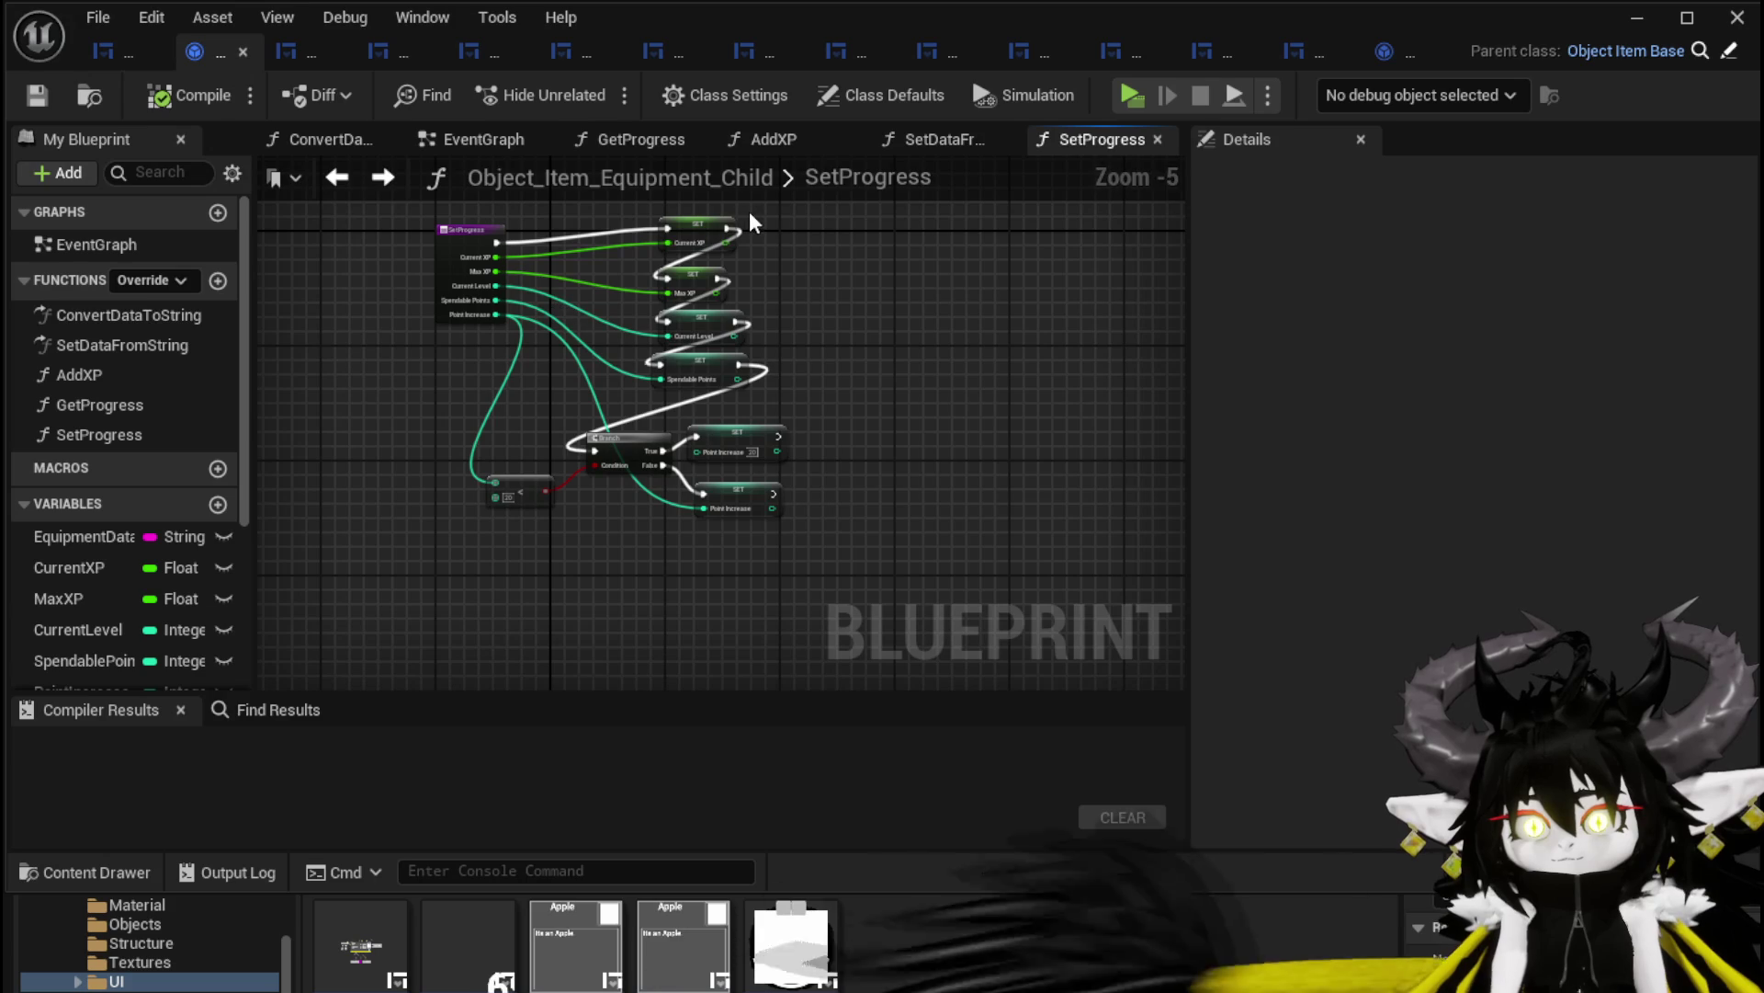
left_click(99, 52)
Reposition the GET node and paste a second Parse Into Array fed by Equipment Data
mouse_move(741, 339)
left_mouse_down()
mouse_move(1017, 276)
mouse_move(1103, 236)
mouse_move(1052, 242)
left_mouse_up()
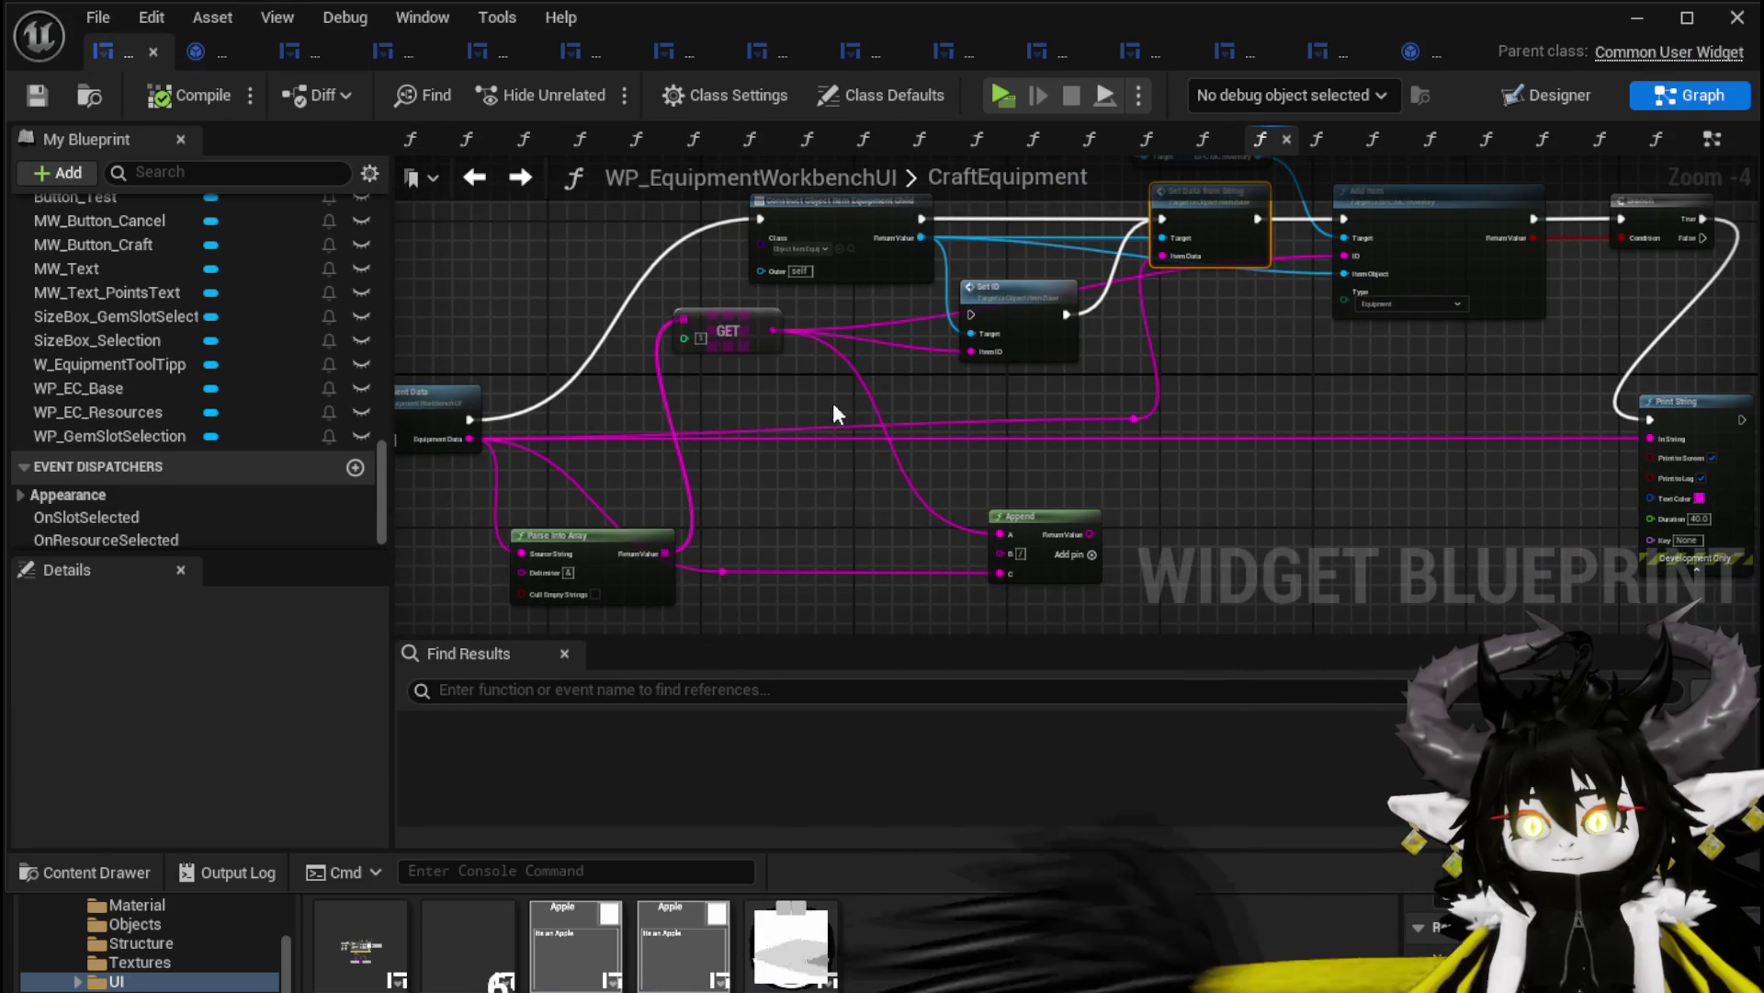
mouse_move(772, 395)
left_mouse_down()
mouse_move(736, 351)
mouse_move(1270, 527)
mouse_move(835, 444)
mouse_move(790, 361)
mouse_move(783, 397)
left_mouse_up()
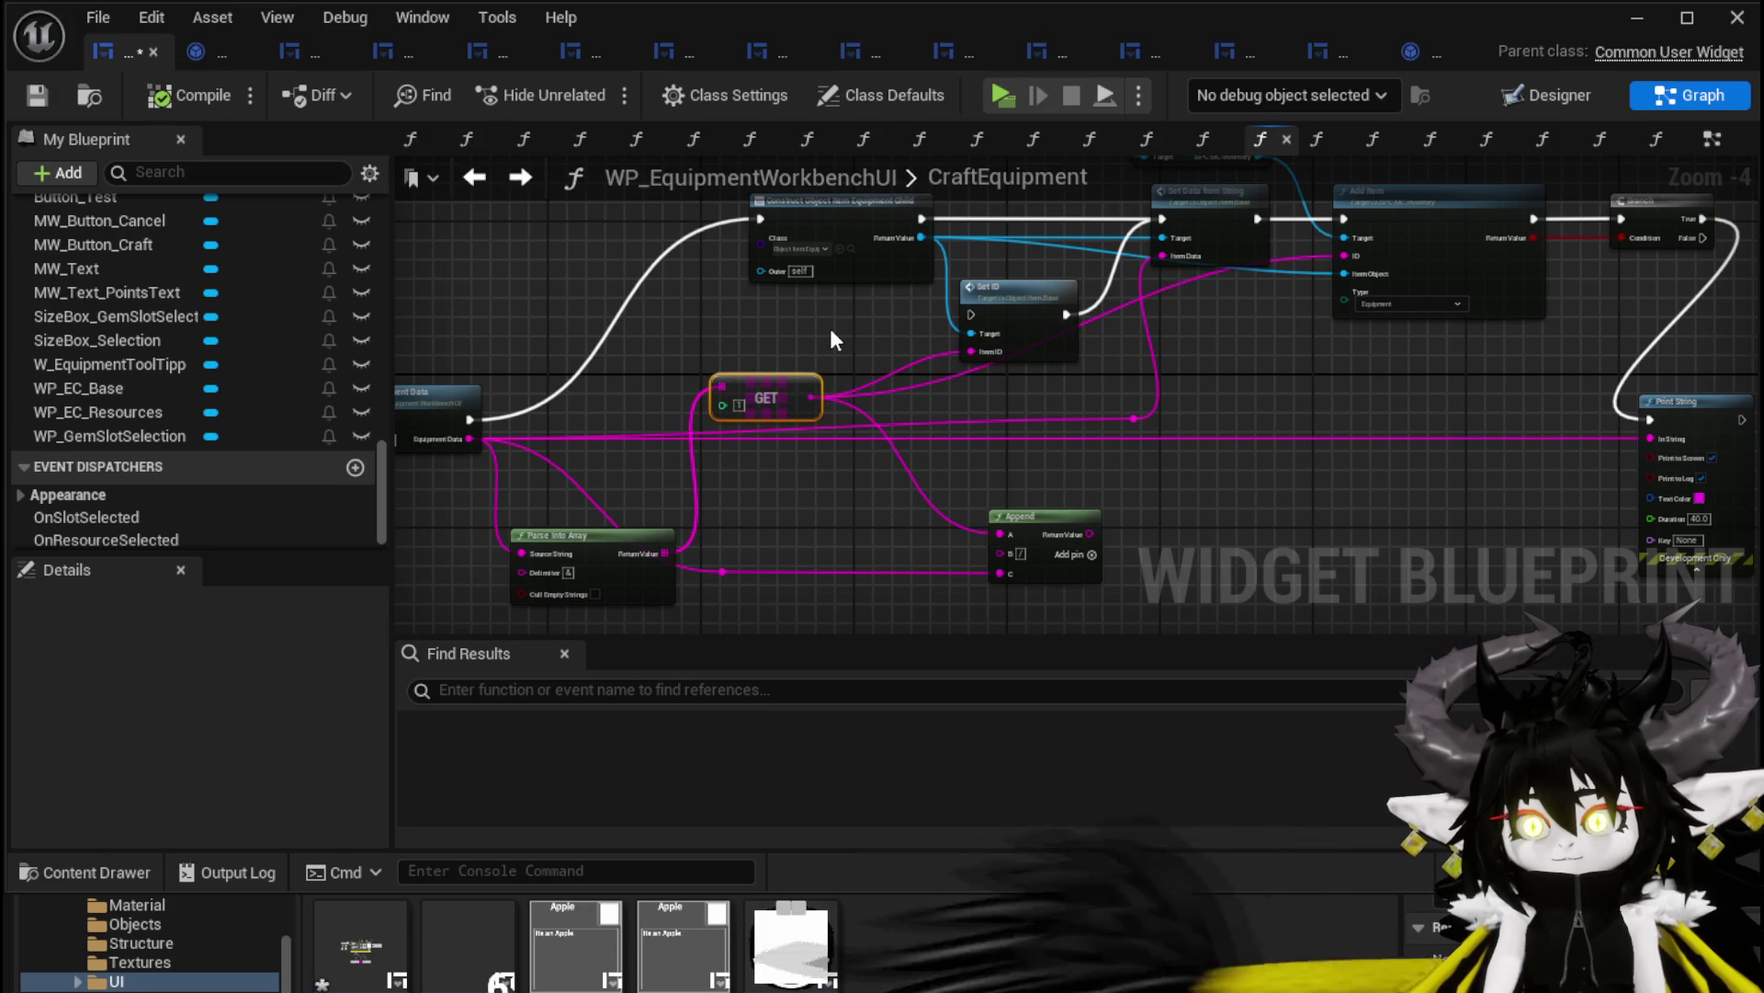
mouse_move(470, 439)
left_mouse_down()
mouse_move(533, 444)
mouse_move(744, 333)
left_mouse_up()
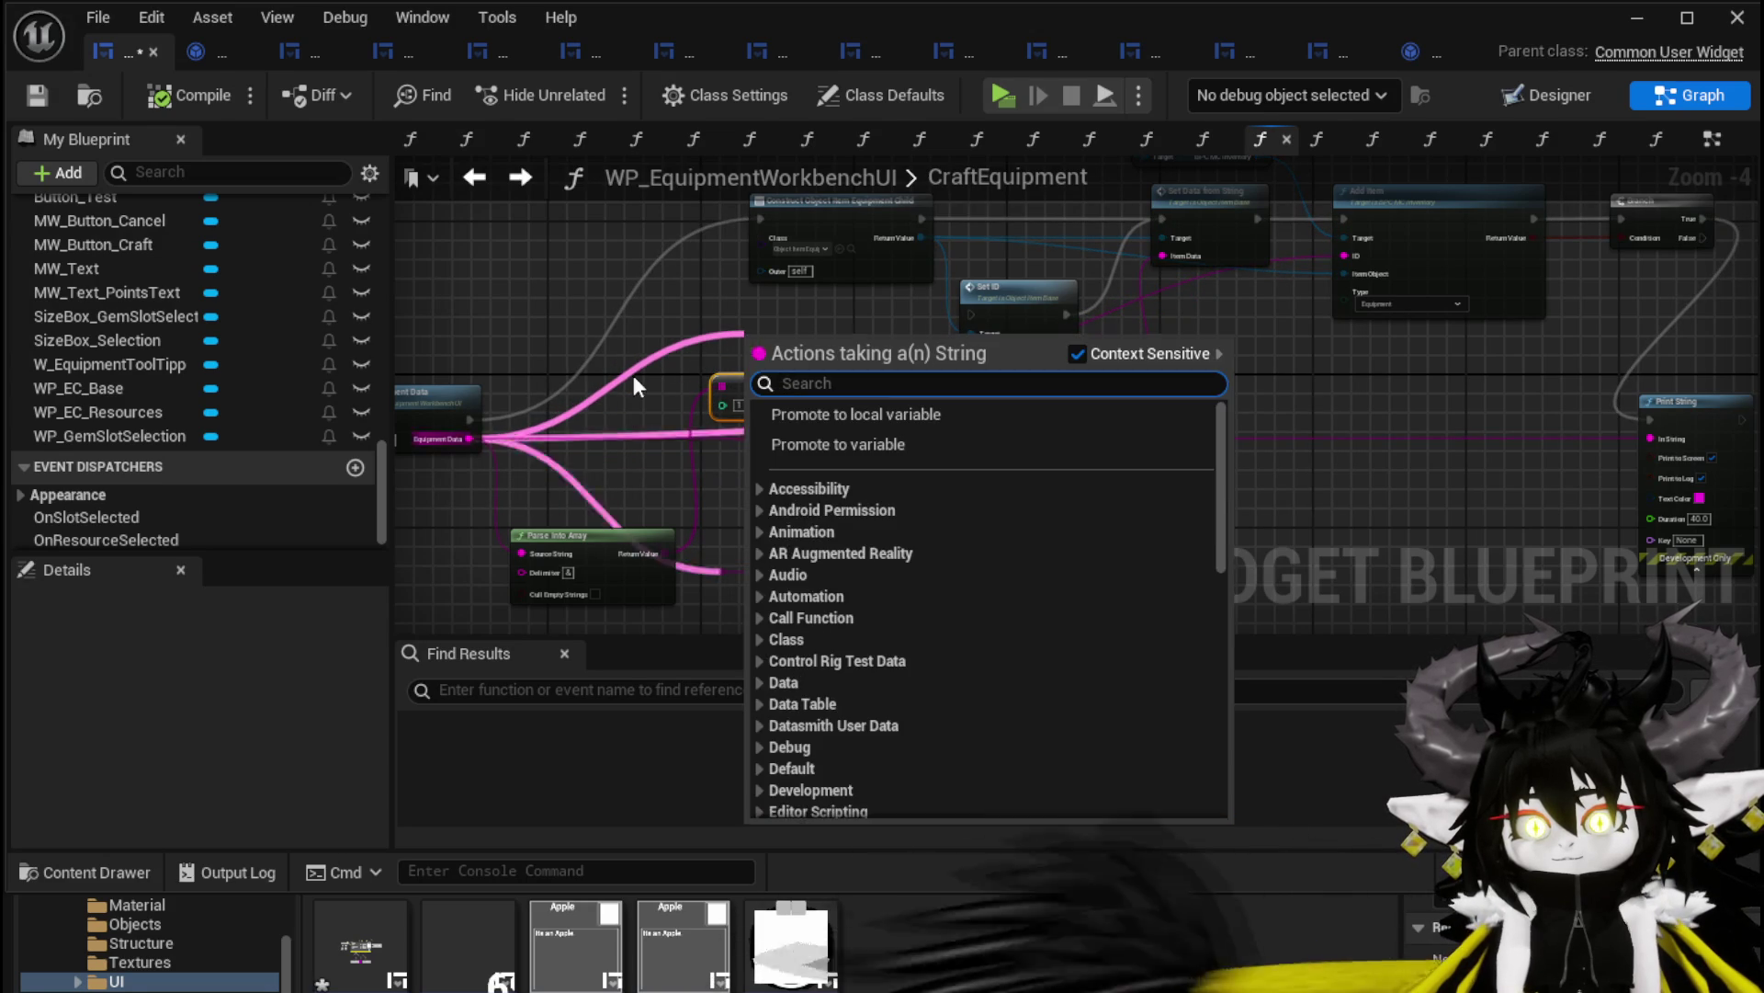
left_click(632, 375)
key("ctrl+v")
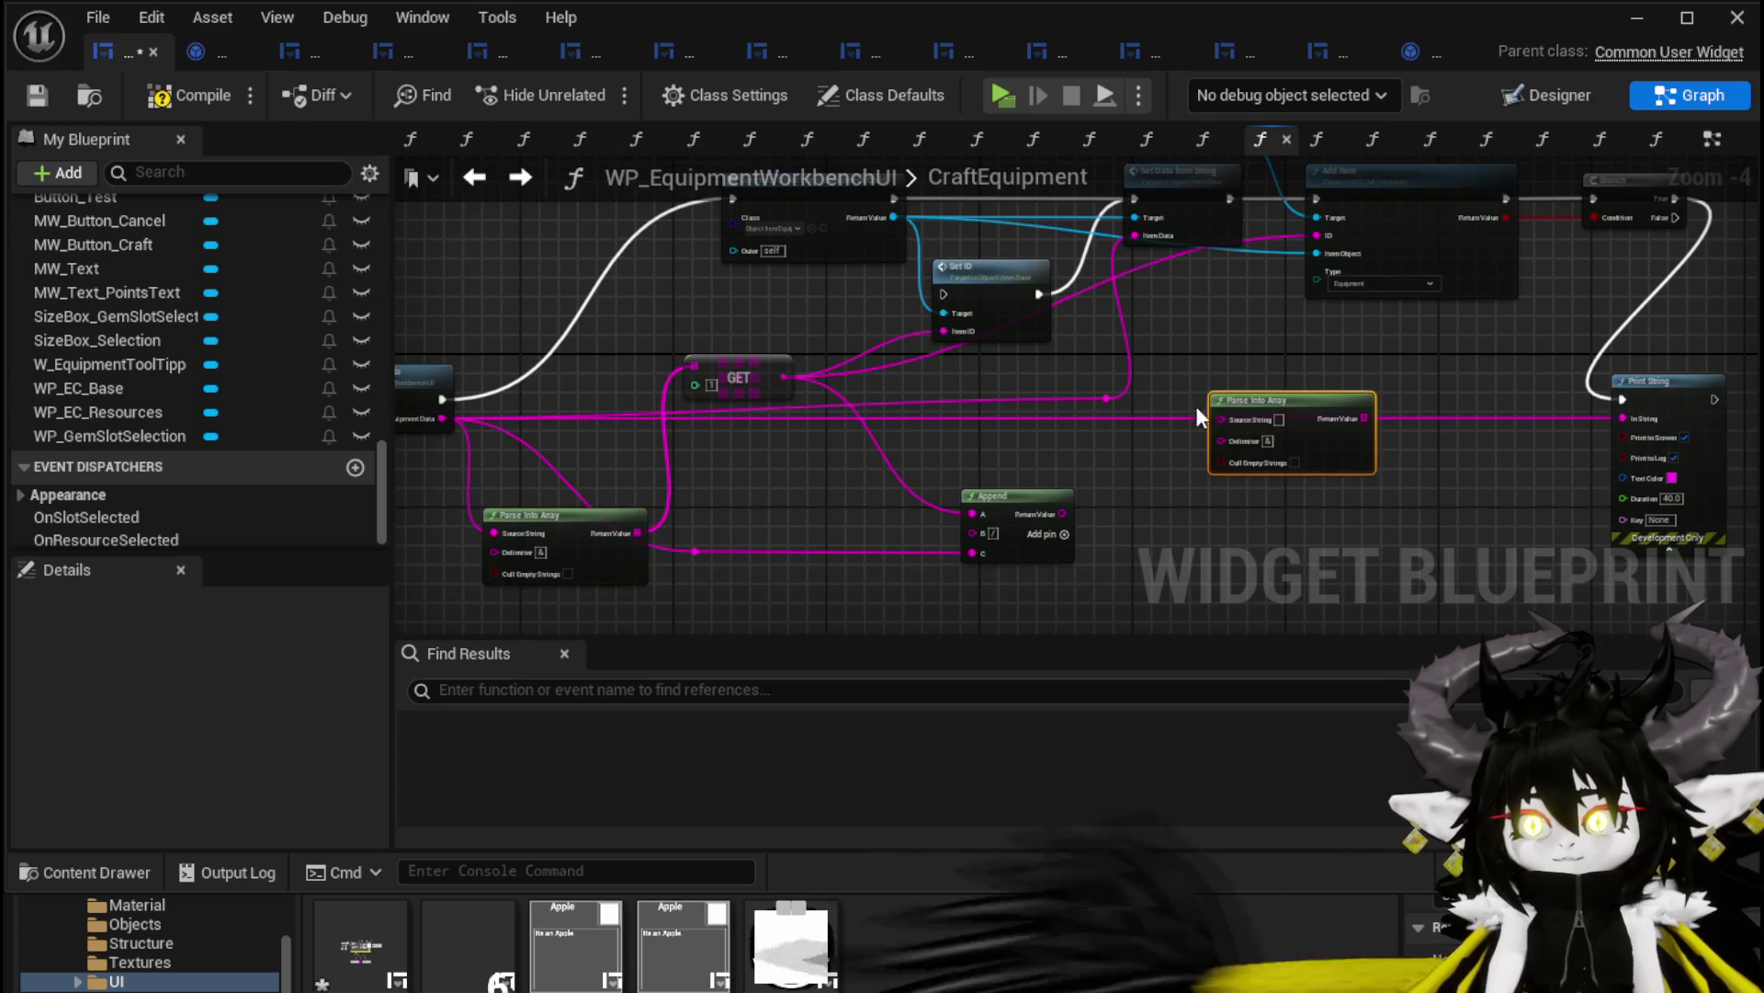
left_click_drag(1403, 455, 1391, 434)
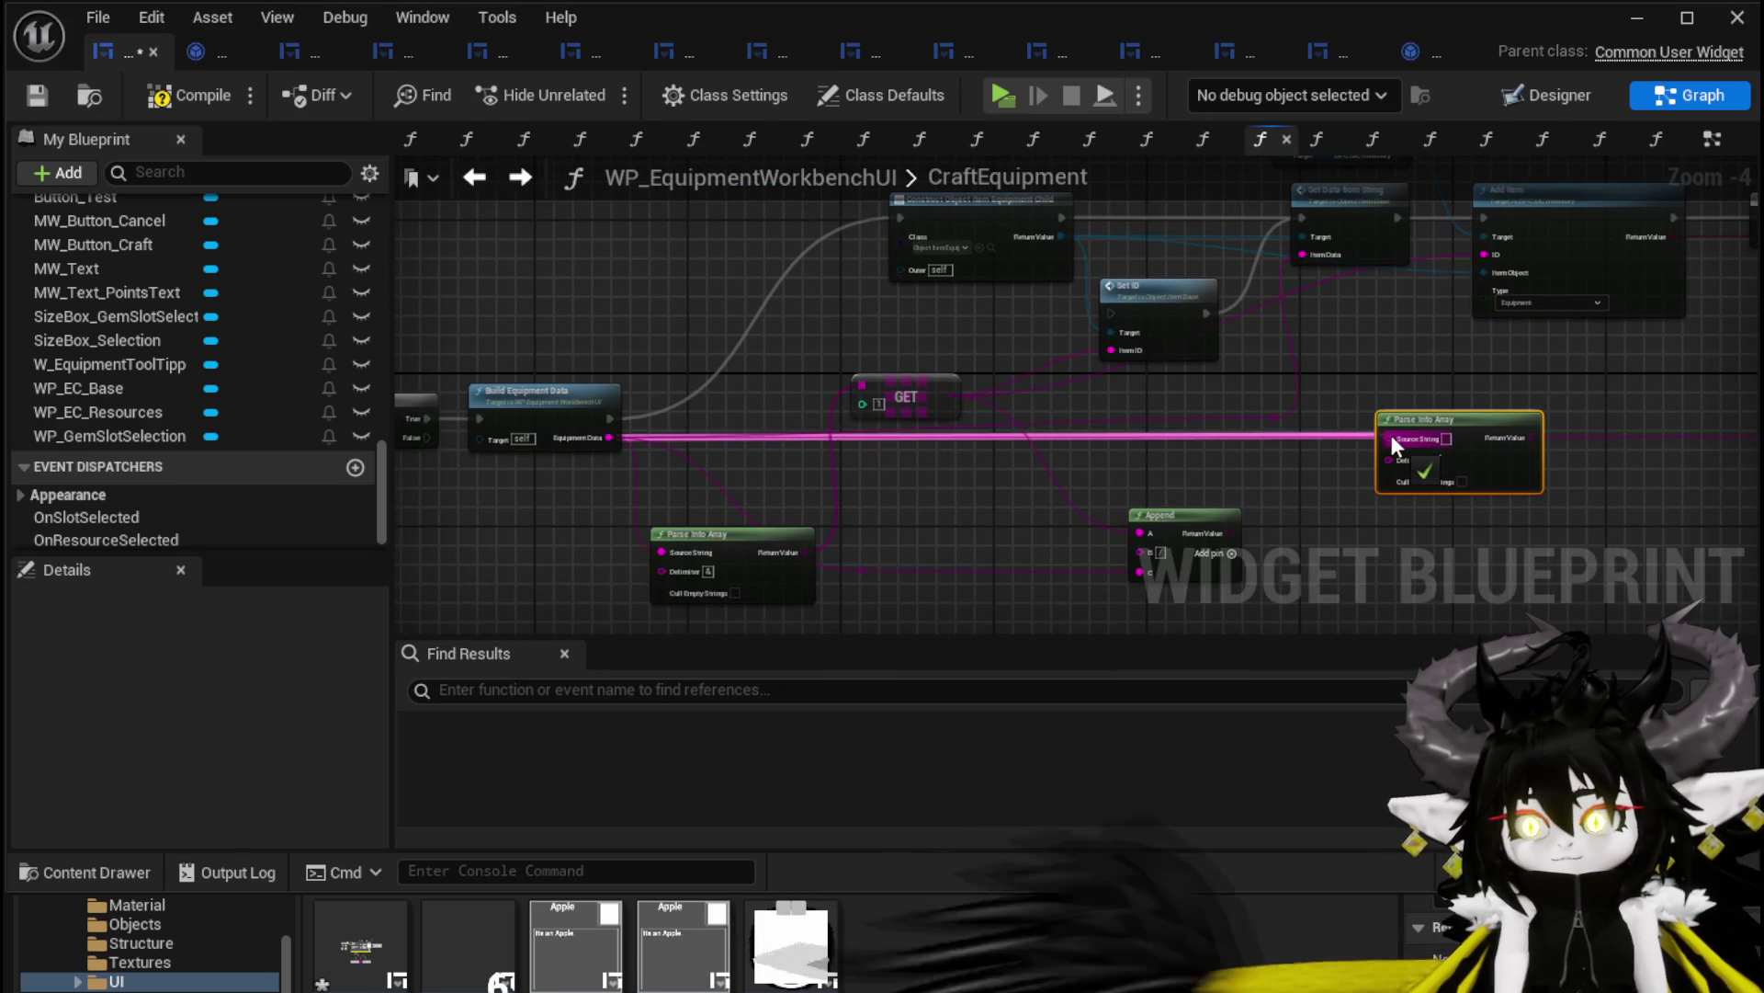
scroll(1391, 434, "up", 2)
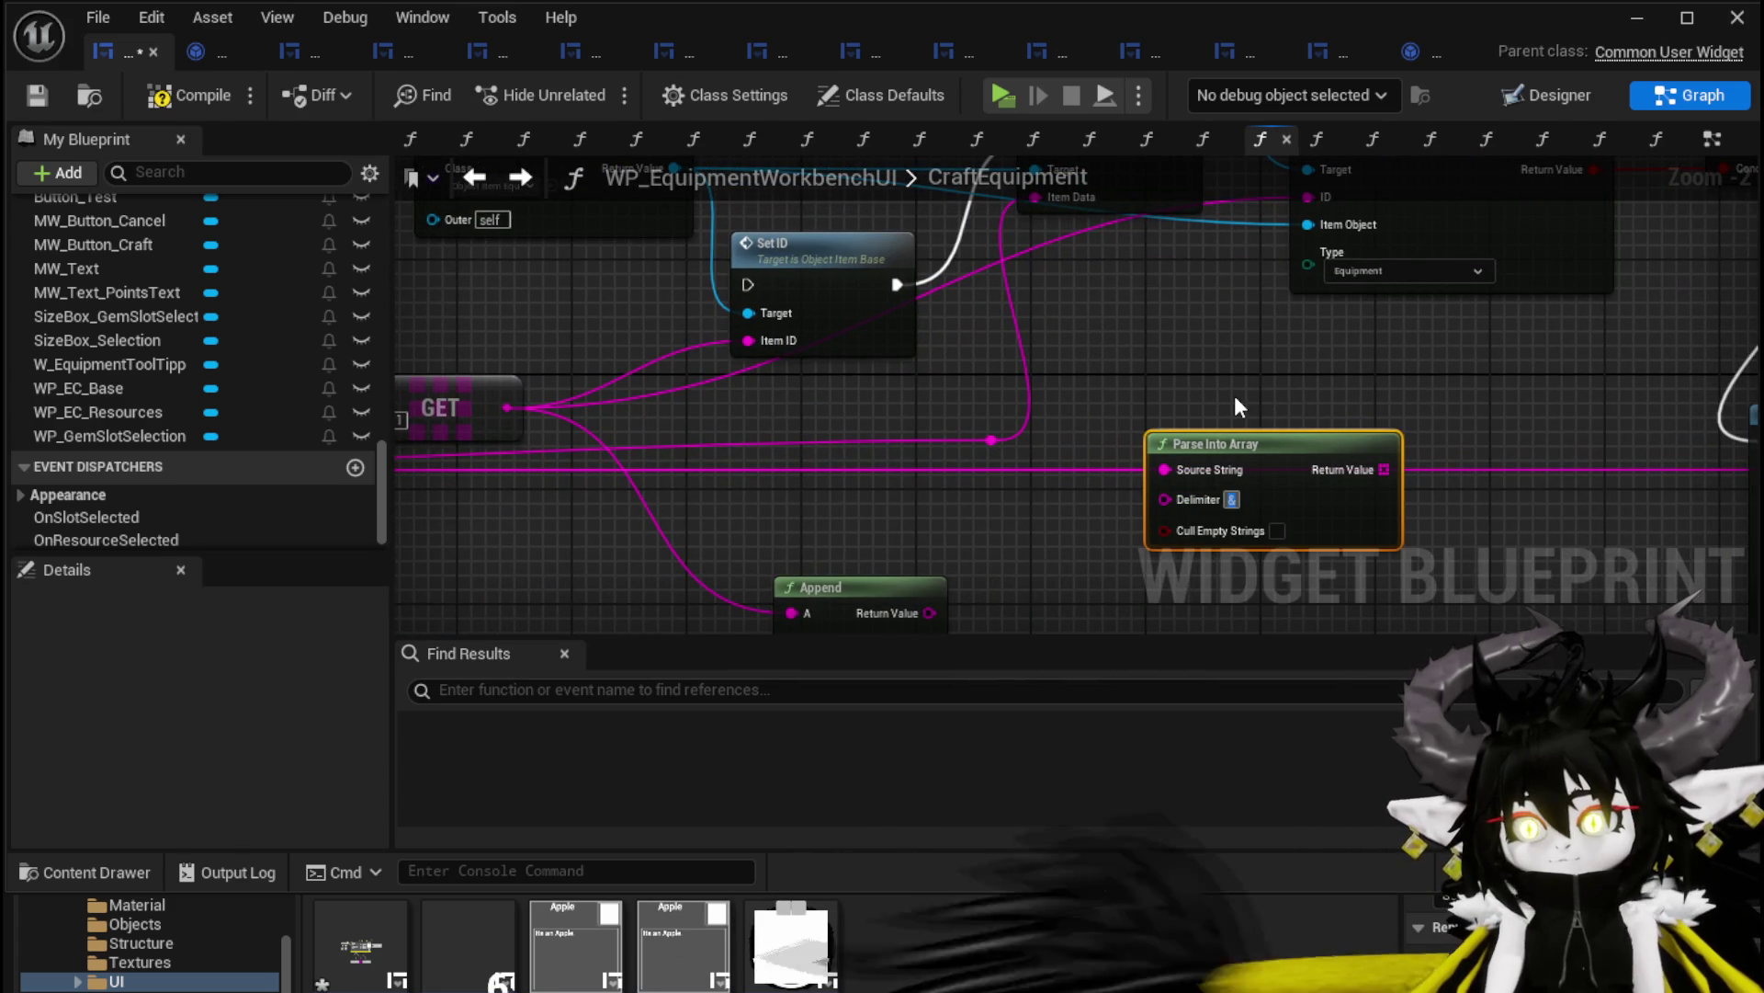
Add a GET [0] from the split array and plug it into Add Item's ID
left_click_drag(1383, 469, 1195, 394)
type("get")
left_click(1325, 531)
left_click_drag(1325, 197, 1314, 197)
left_click_drag(1199, 459, 1128, 408)
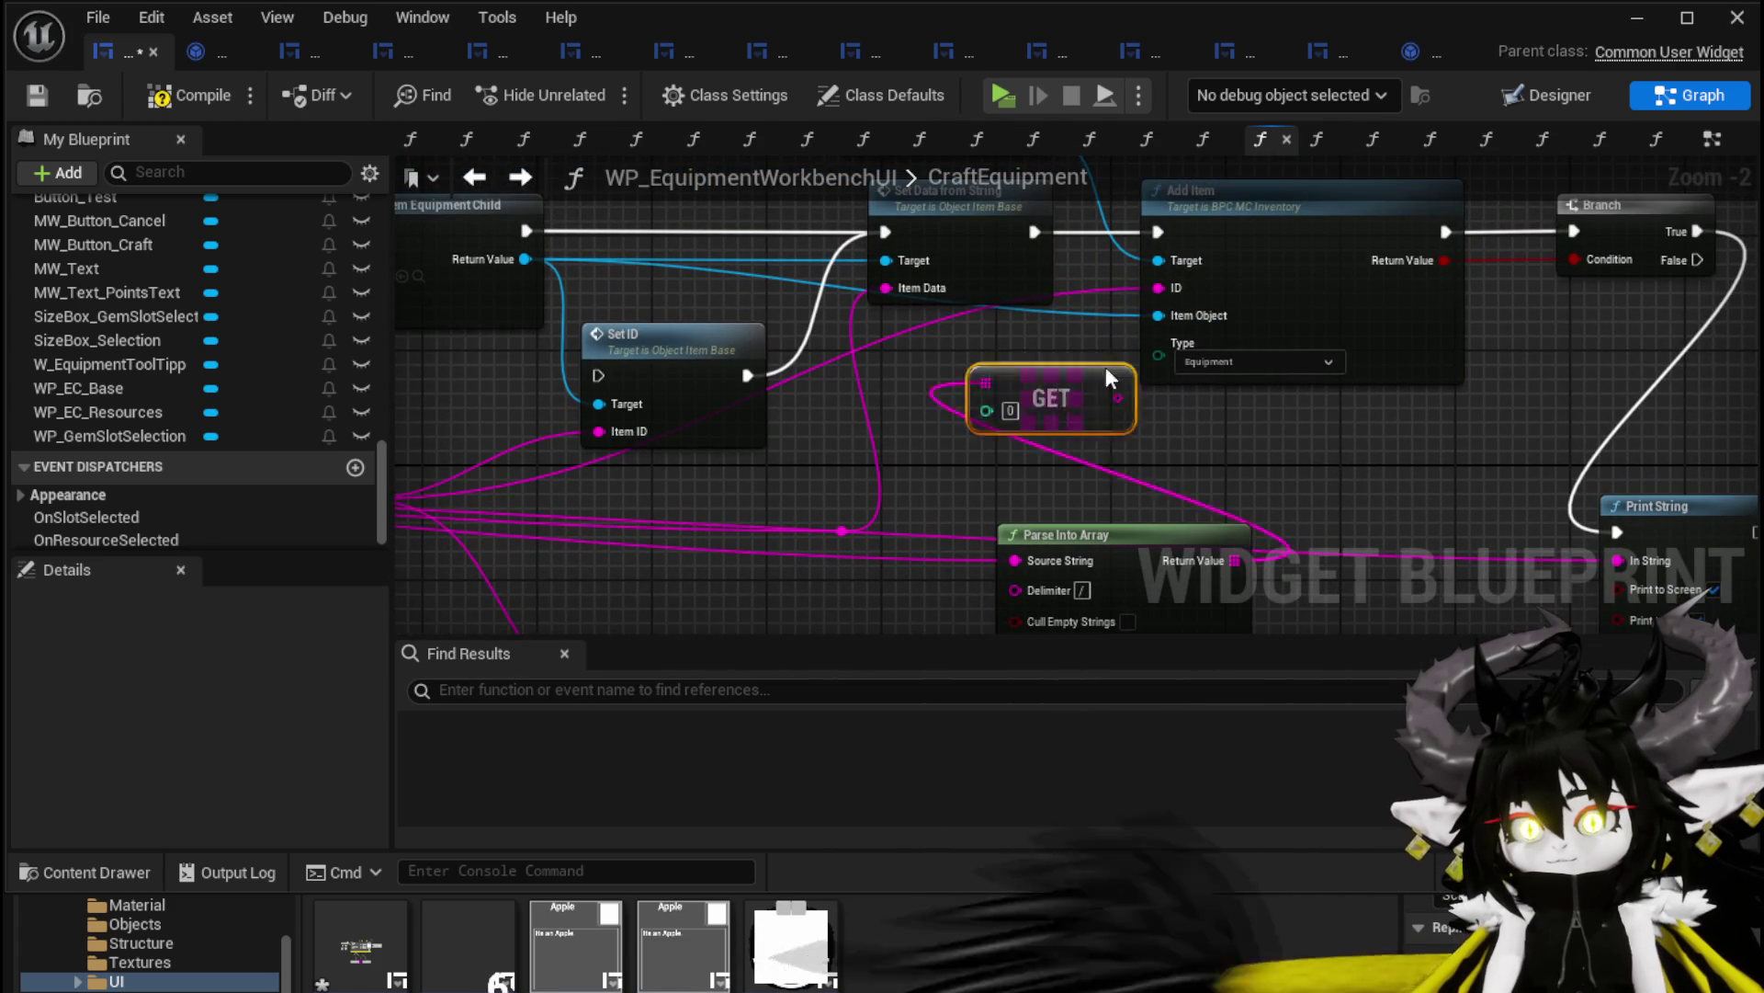
mouse_move(1142, 469)
left_mouse_down()
mouse_move(1134, 344)
mouse_move(1161, 289)
left_mouse_up()
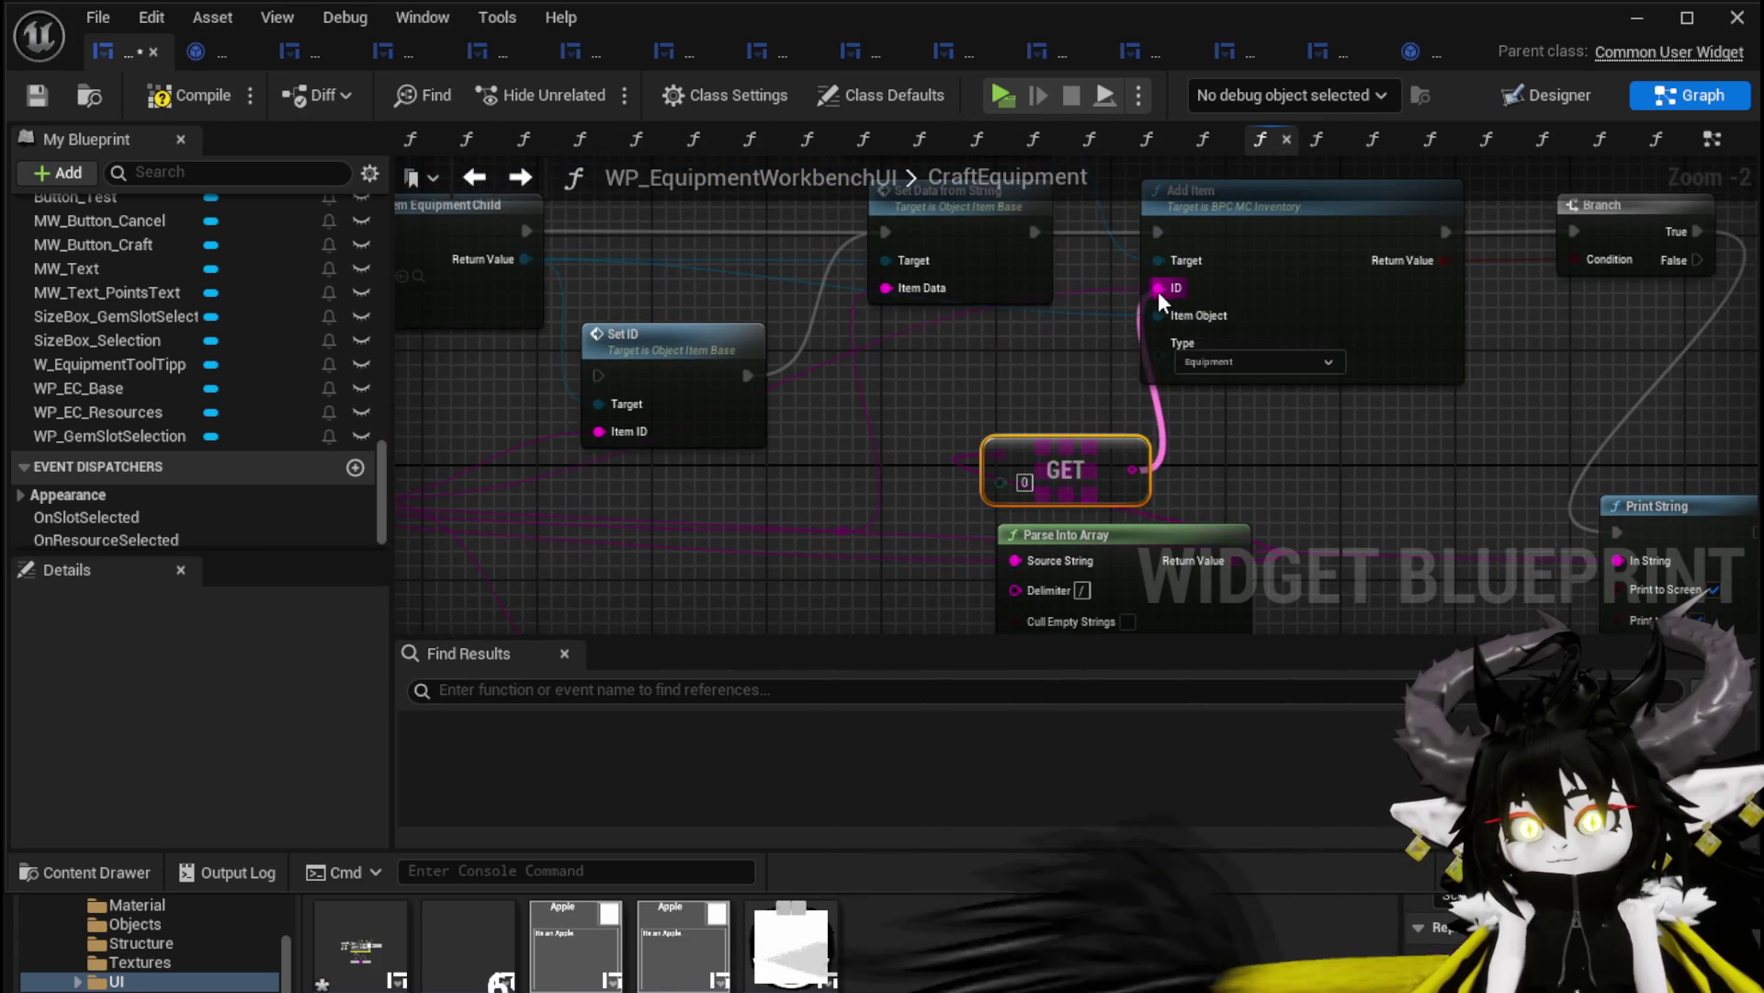
scroll(1162, 289, "down", 1)
Arrange the GET and Parse Into Array nodes, then minimise the blueprint editor
mouse_move(1048, 297)
left_mouse_down()
mouse_move(1100, 492)
mouse_move(1070, 449)
left_mouse_up()
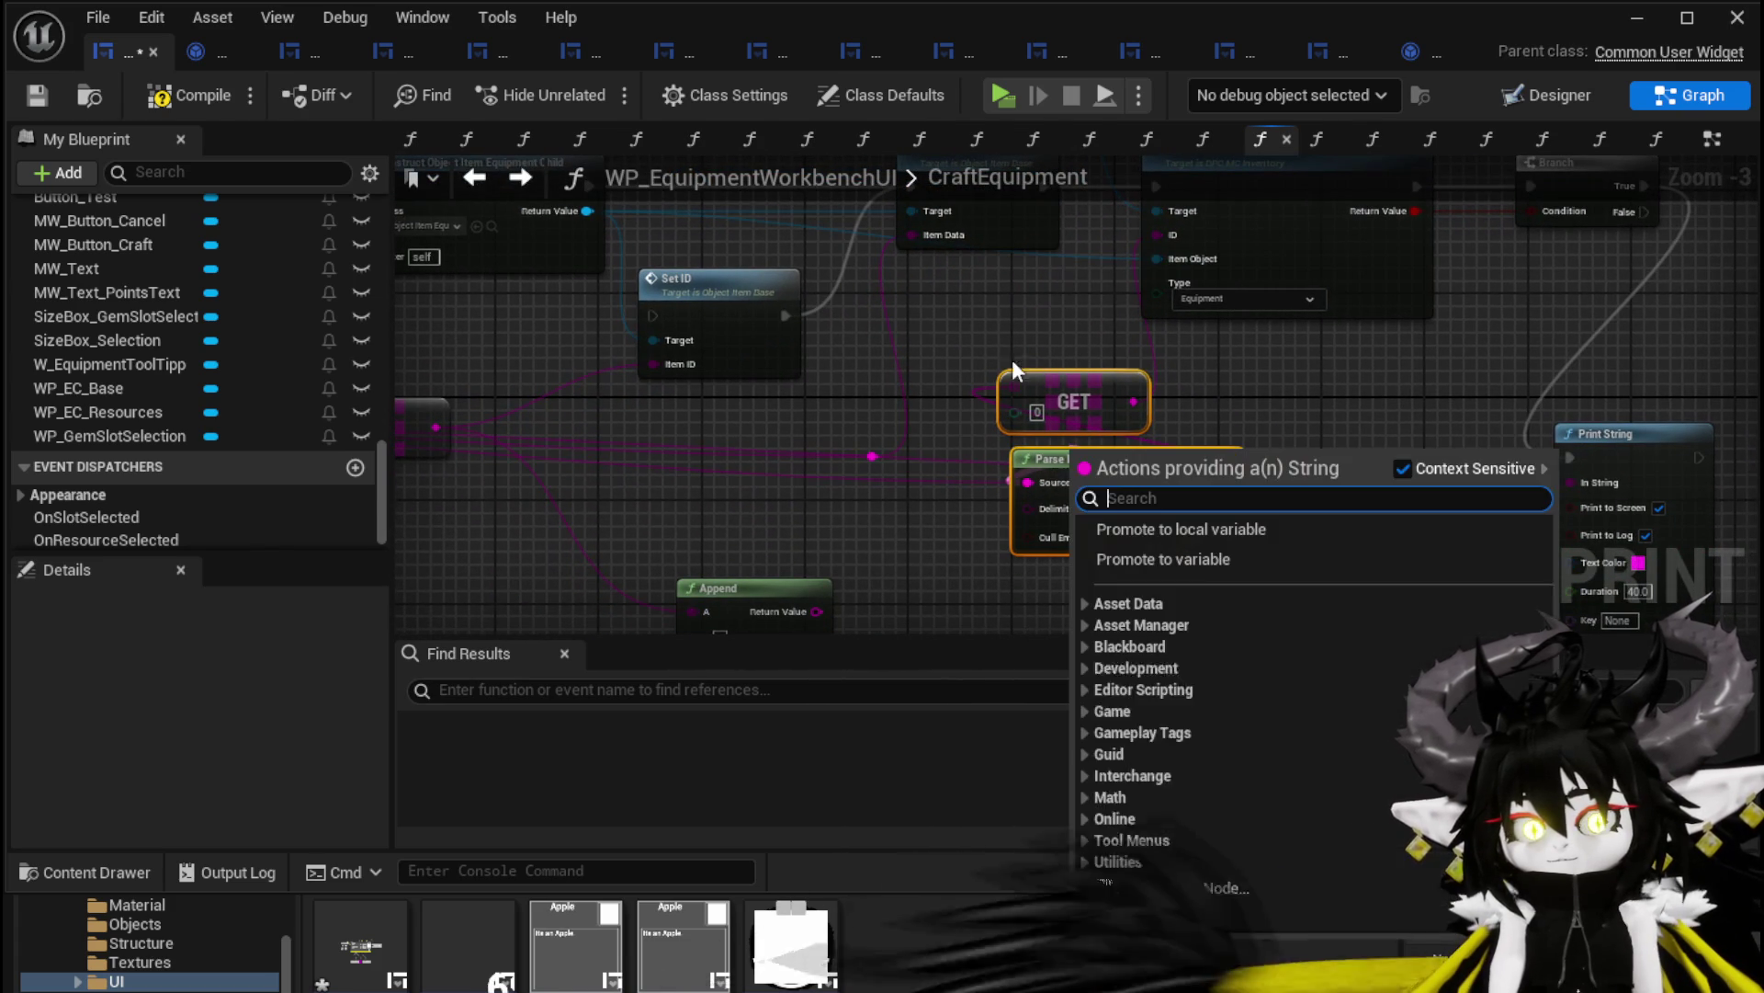
left_click(1031, 372)
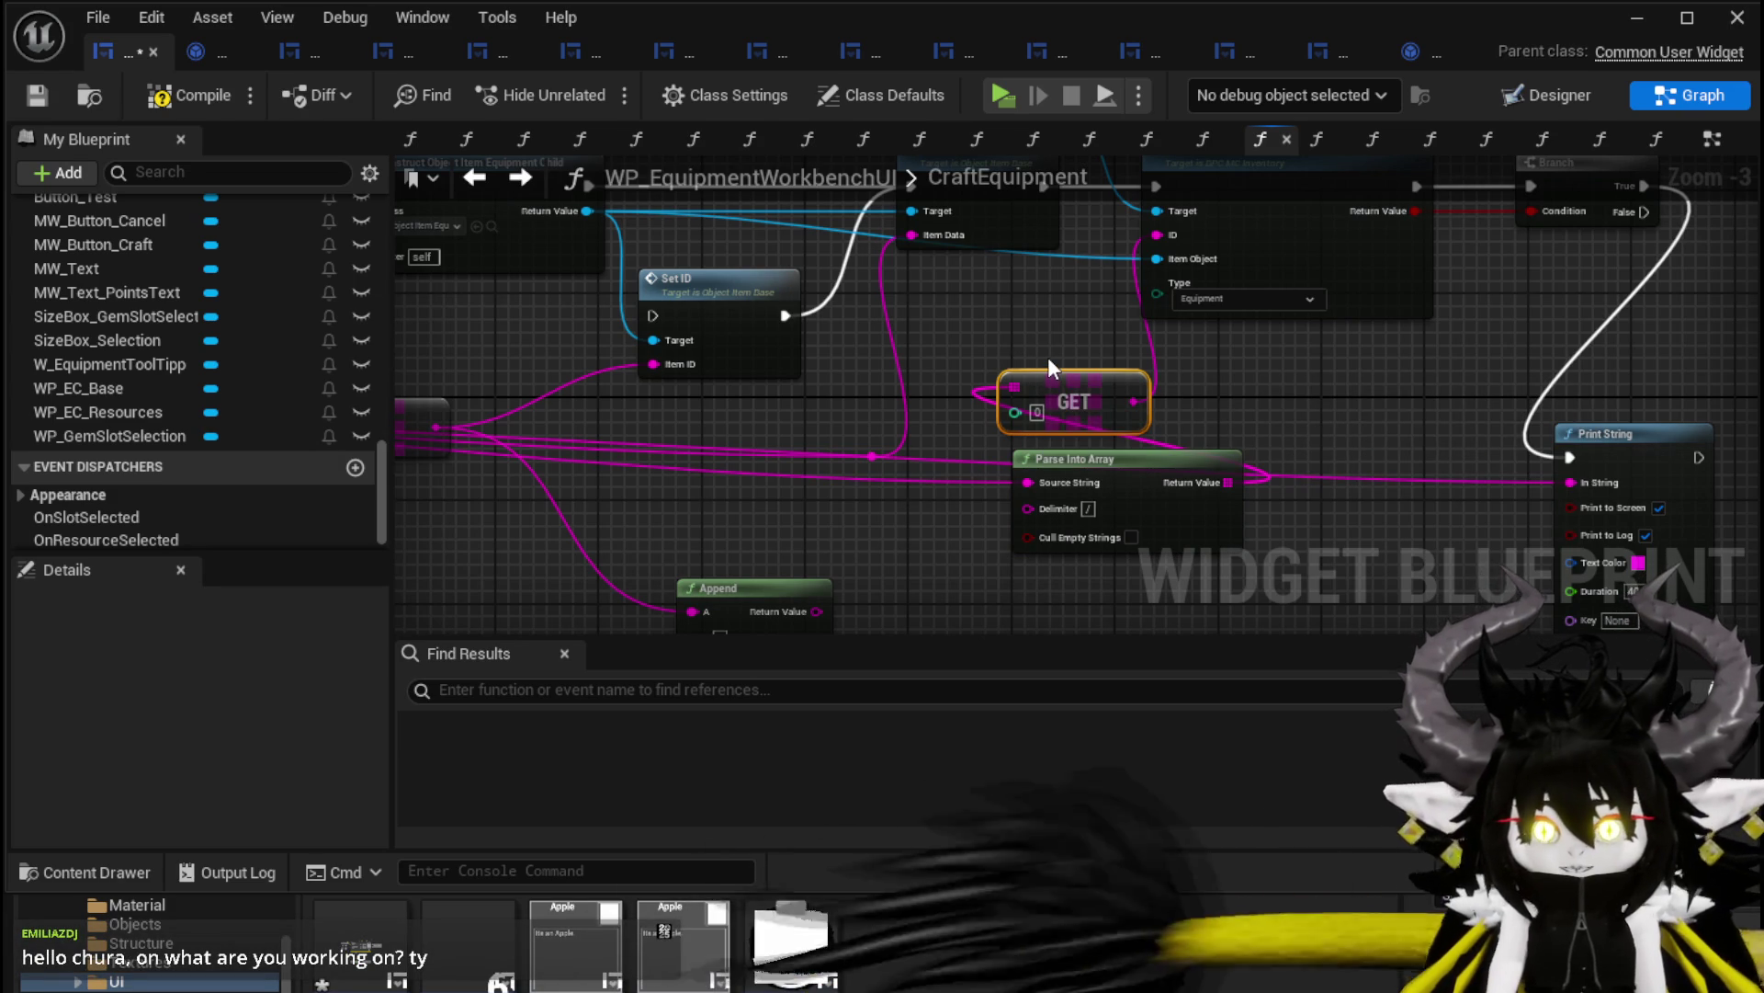
mouse_move(1018, 345)
left_mouse_down()
mouse_move(1104, 468)
mouse_move(1099, 438)
mouse_move(1039, 443)
left_mouse_up()
left_click(1308, 403)
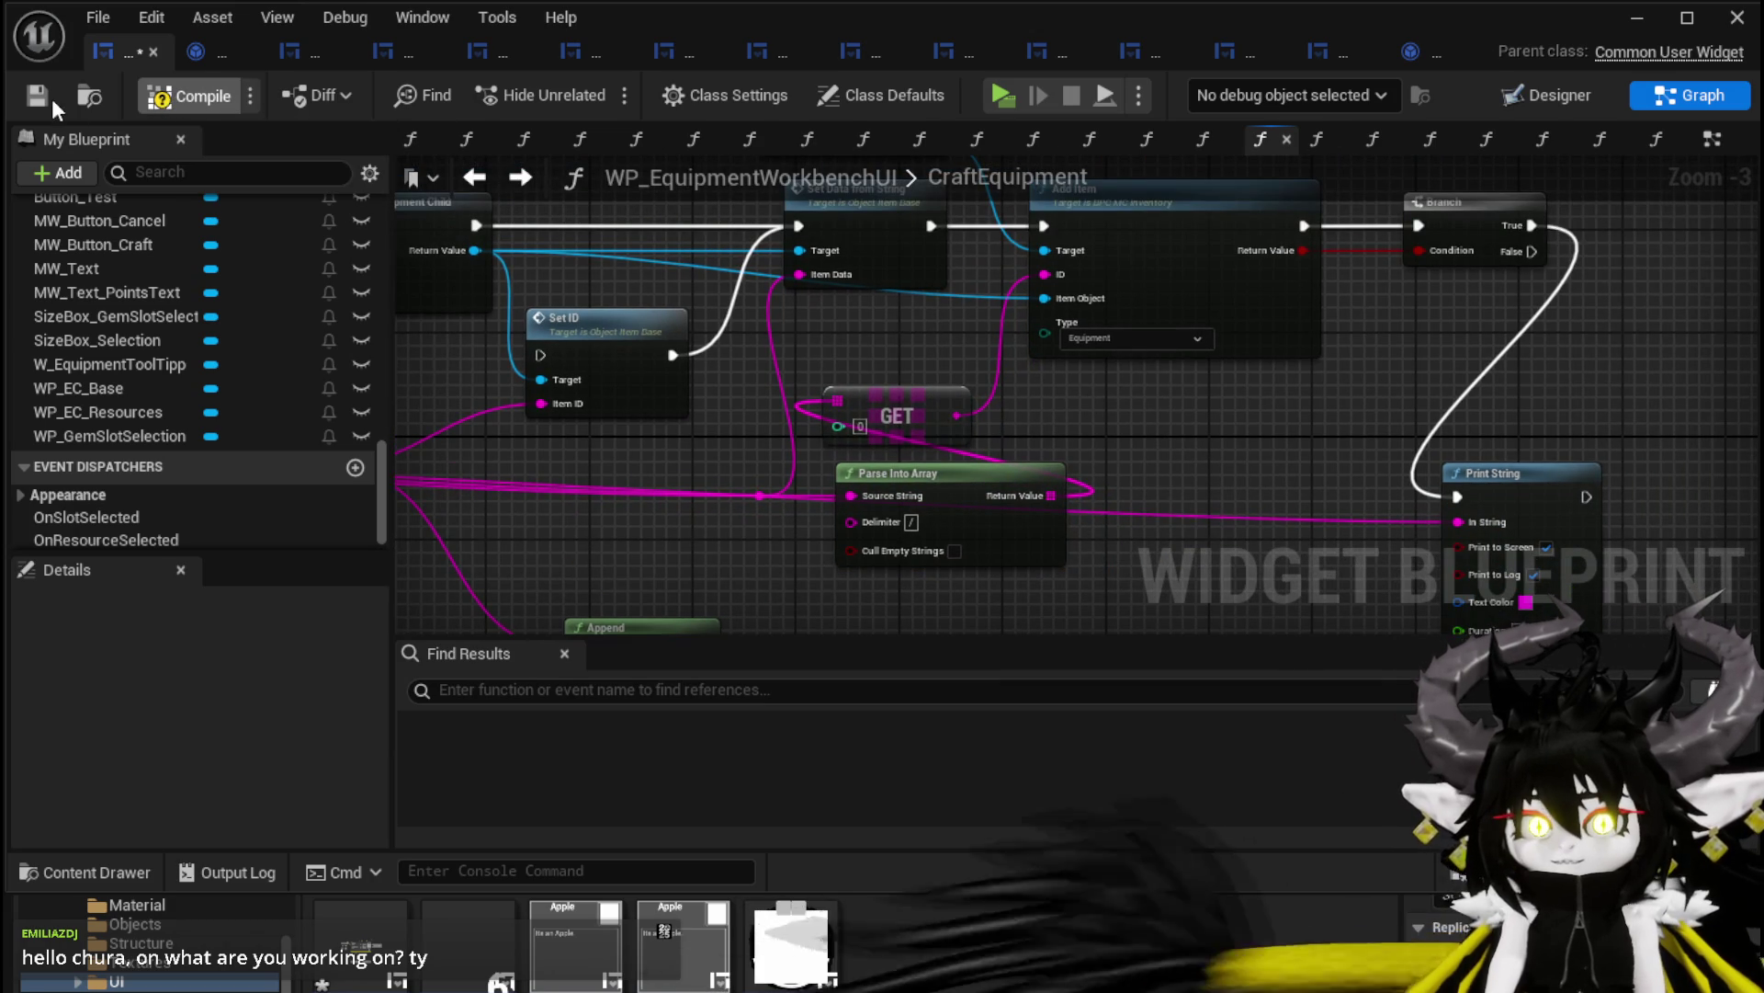
left_click(1637, 17)
Start a play session and walk the character to the workbench to open its options
left_click(594, 90)
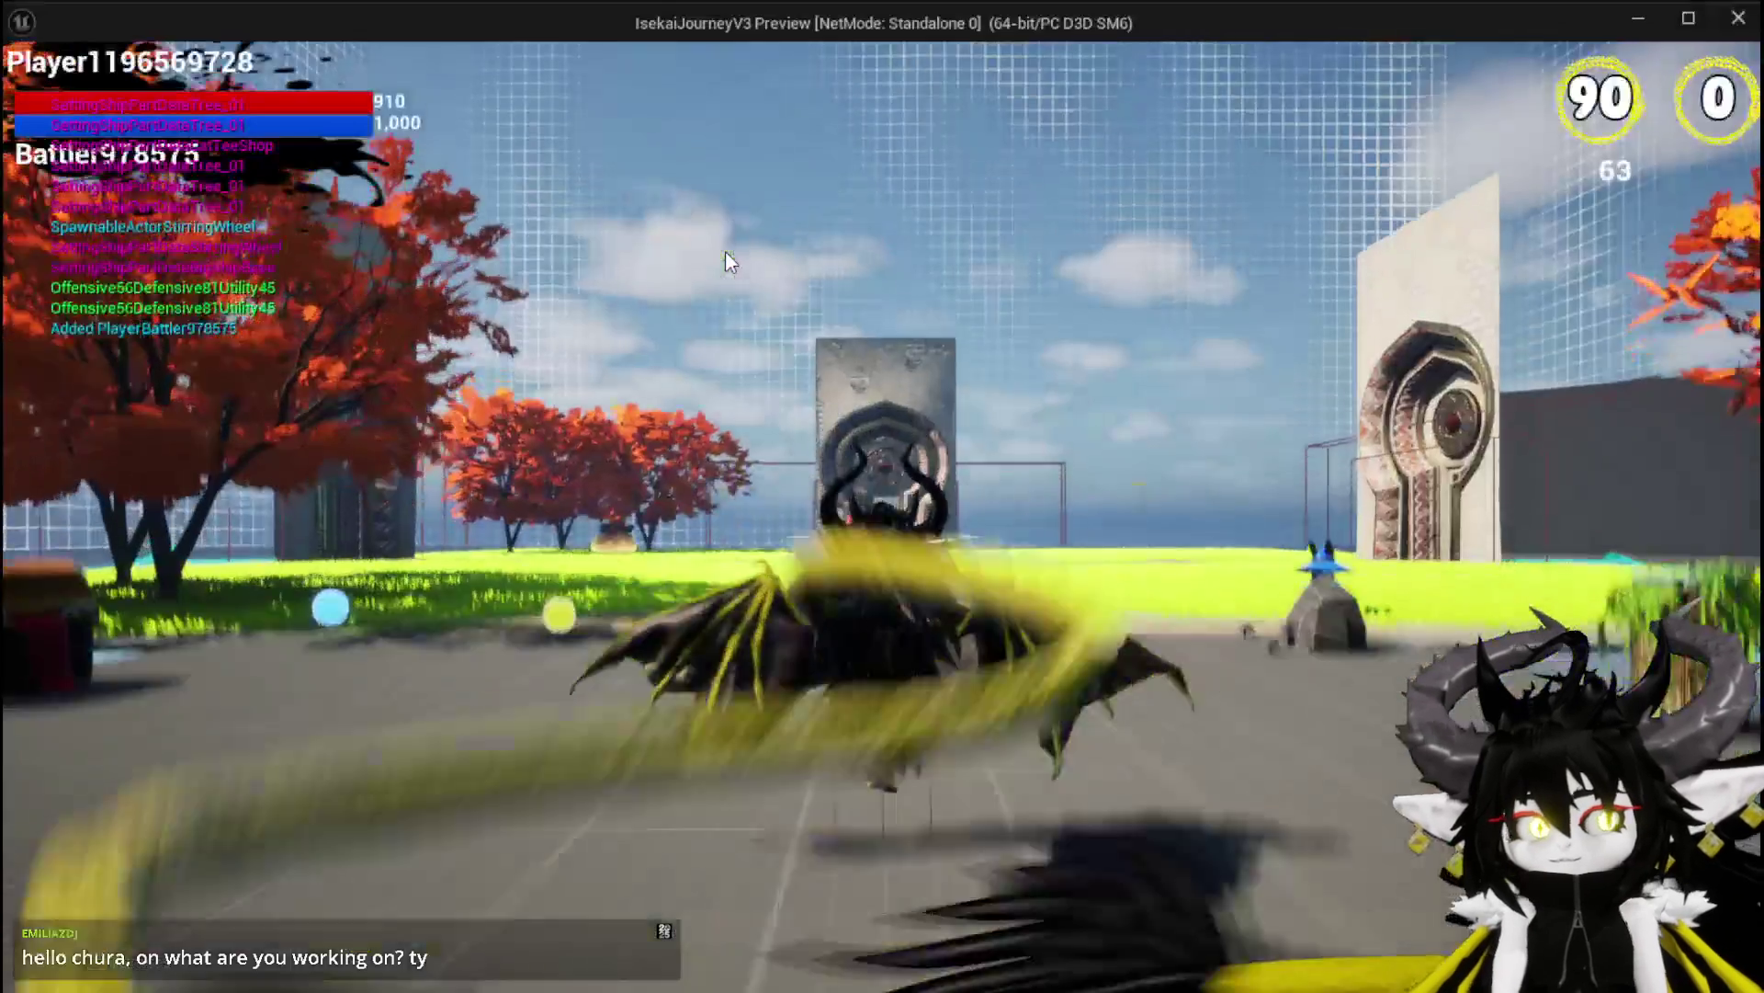
key("space")
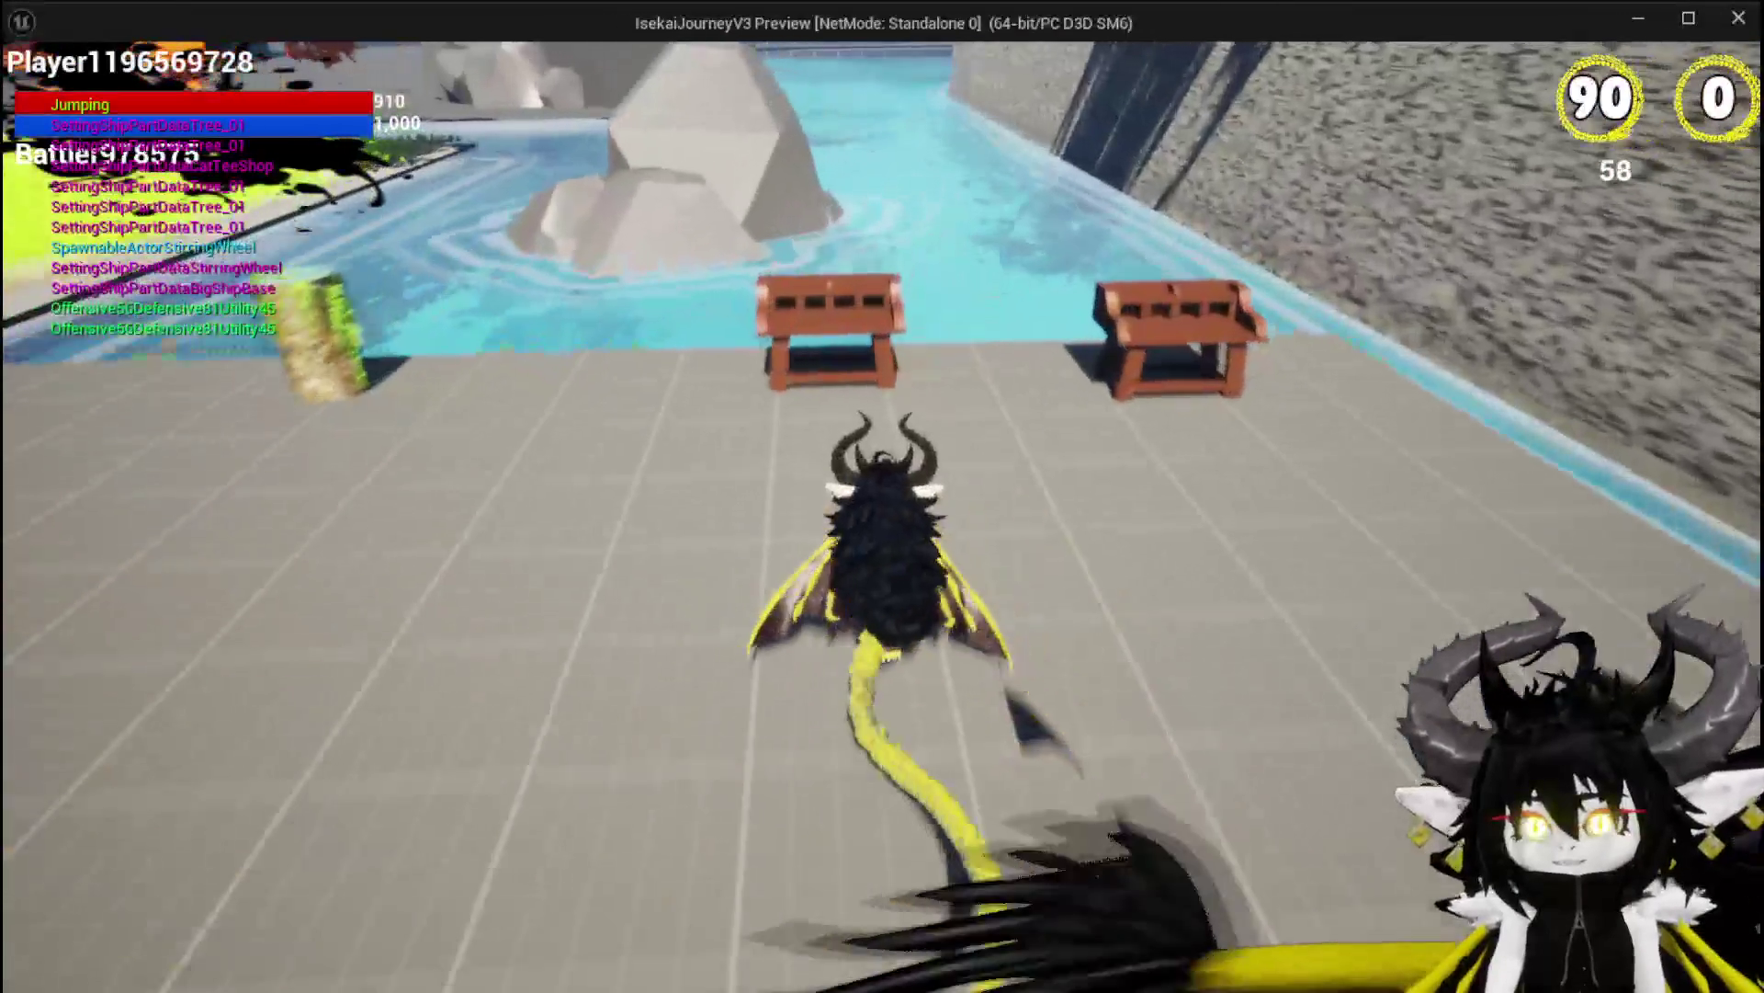
key("w")
key("e")
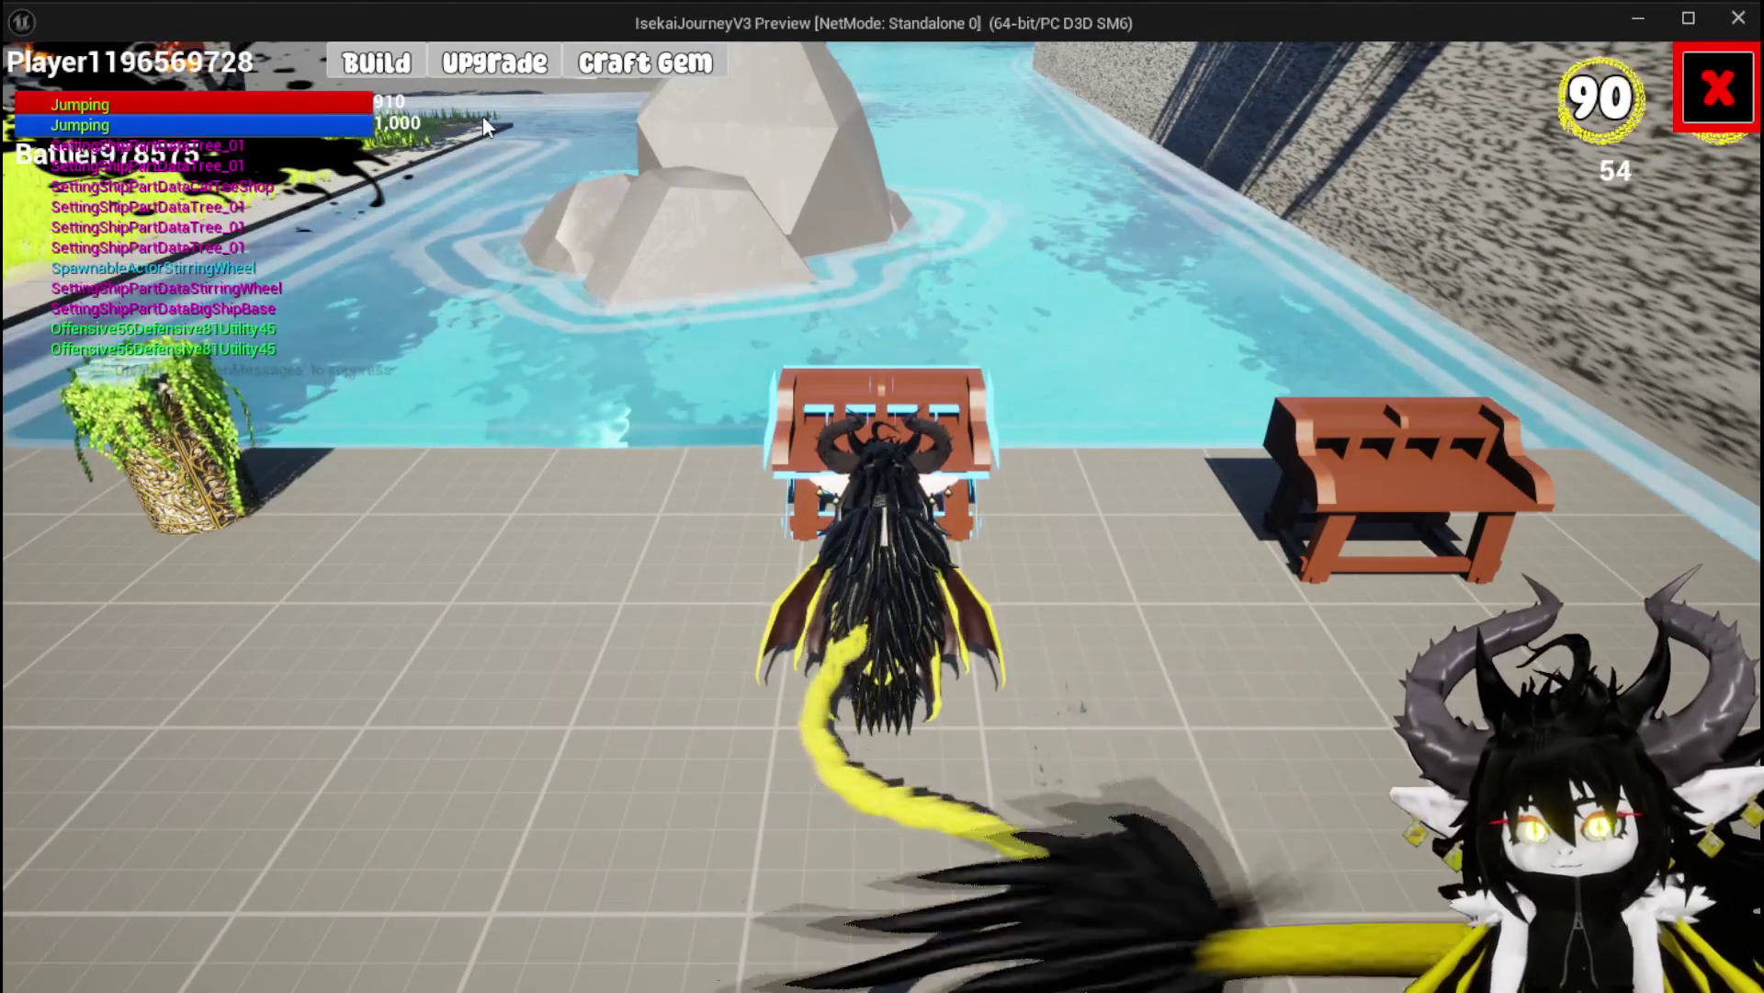
In Upgrade, select Iron_Head and apply 200 essence to it
left_click(484, 70)
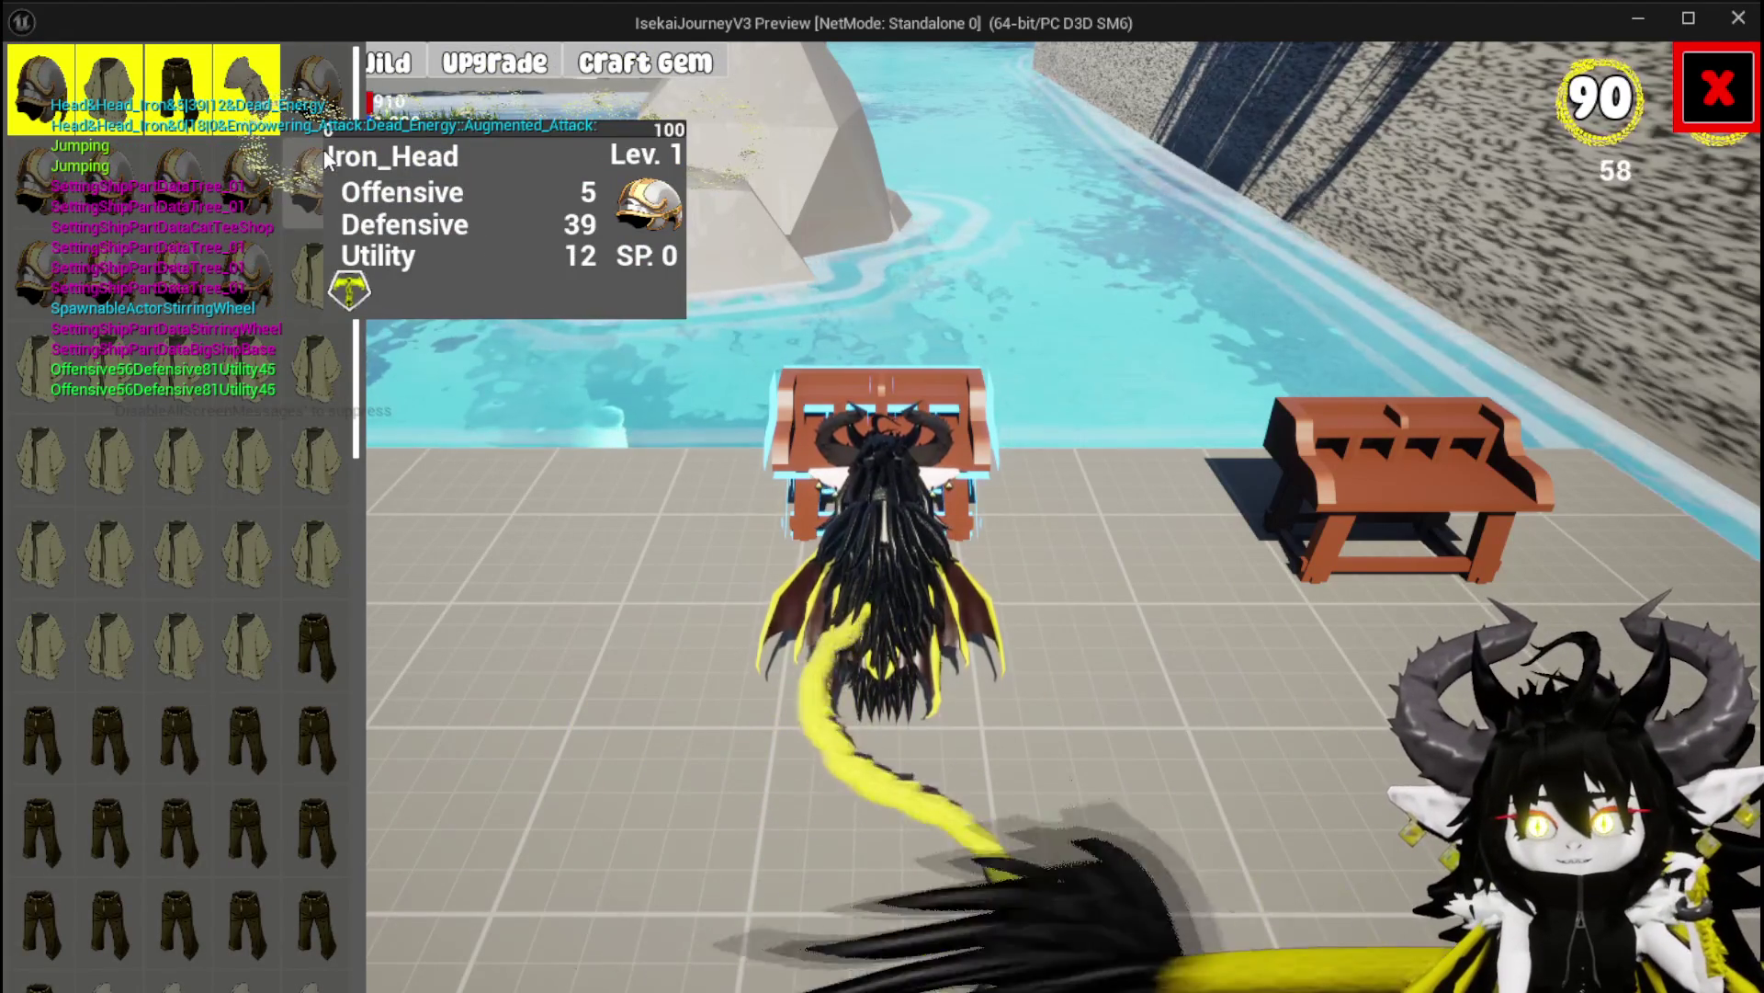
left_click(246, 88)
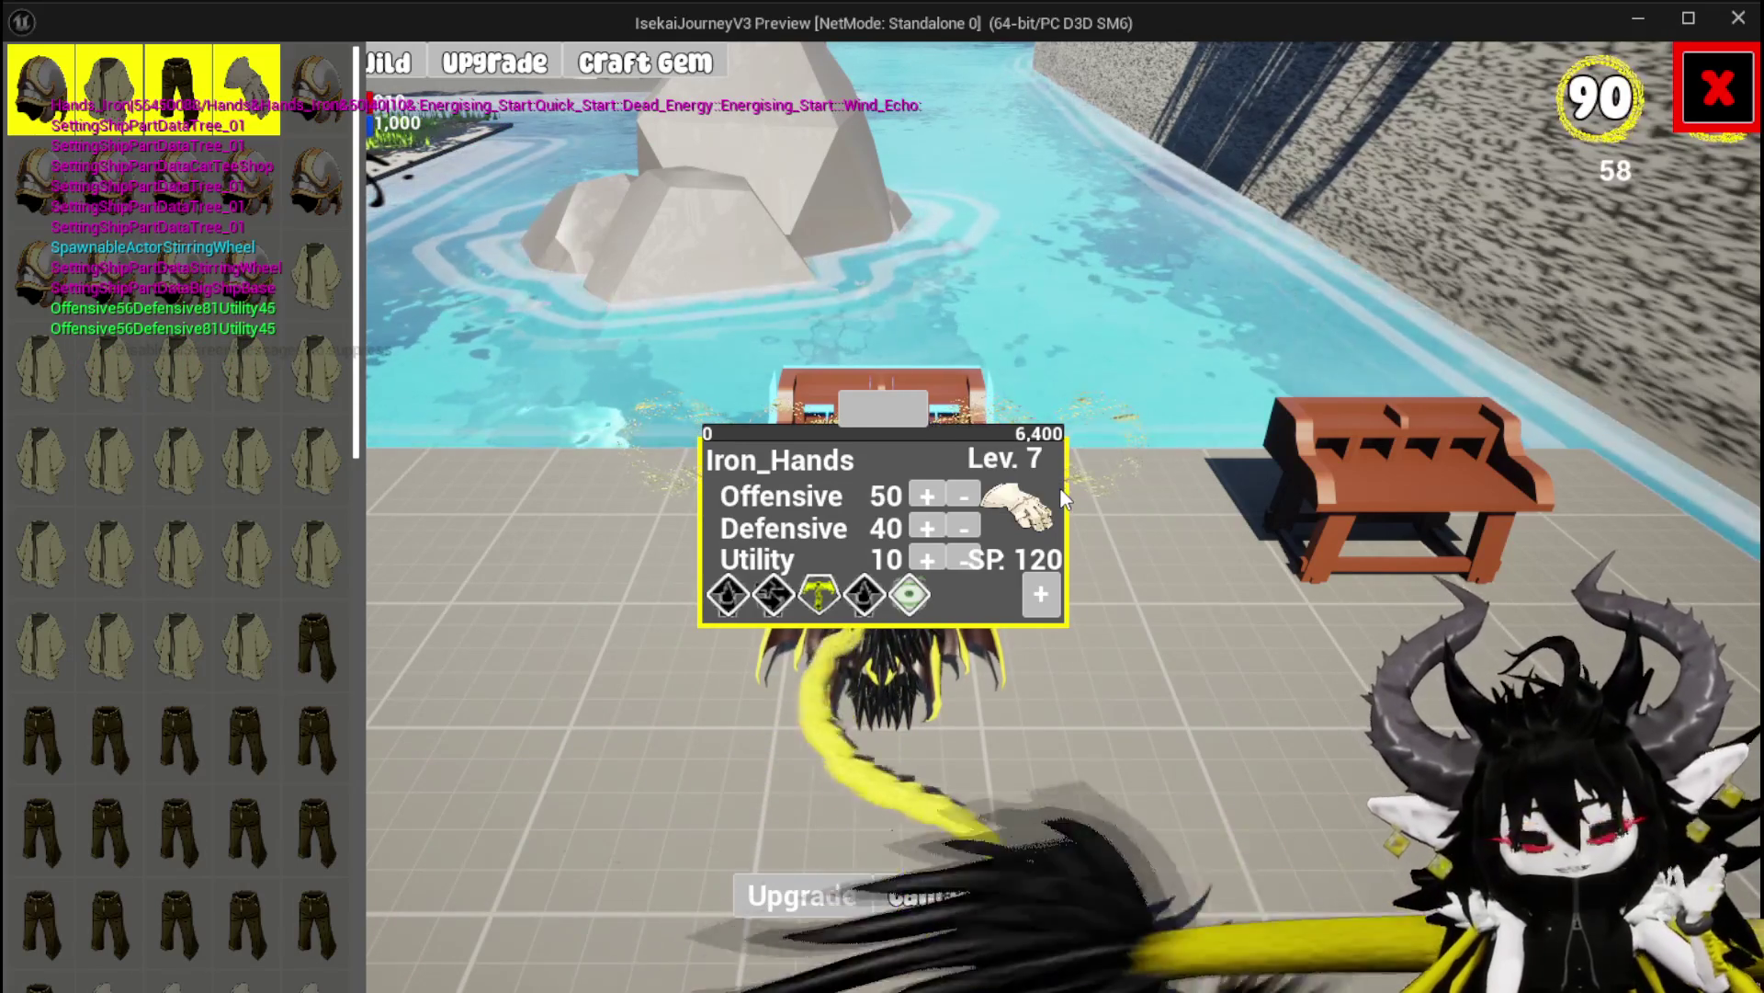
left_click(868, 413)
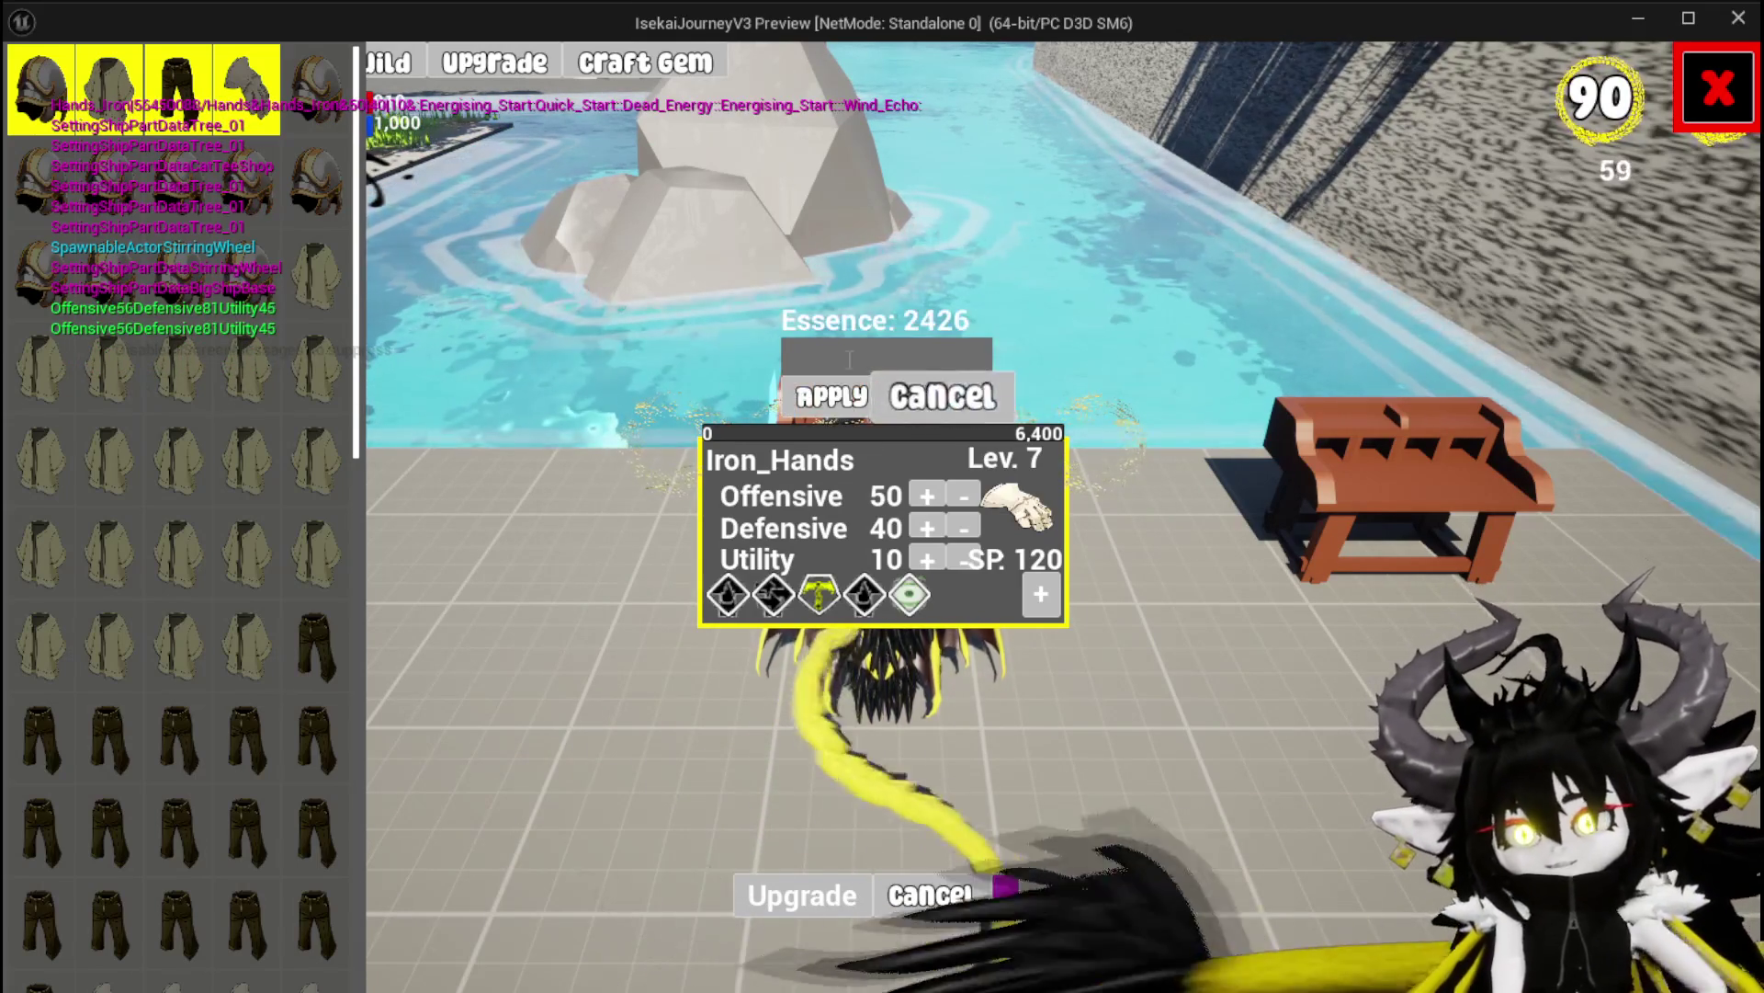
left_click(951, 397)
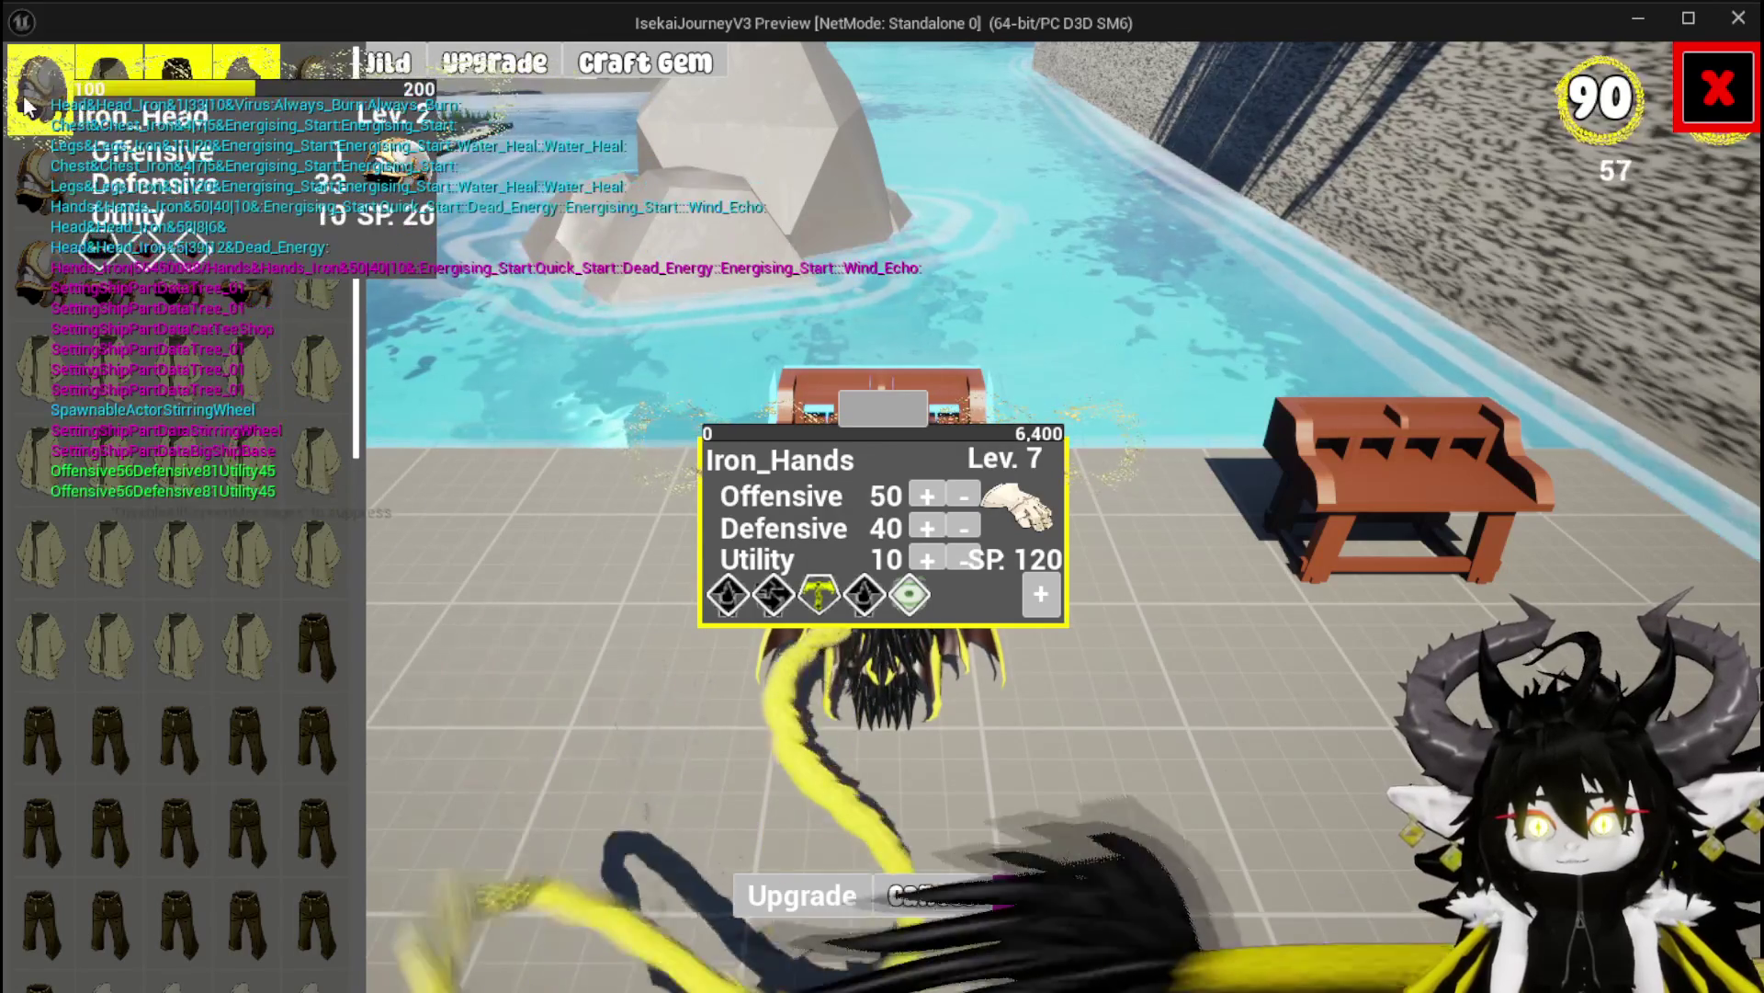
left_click(28, 108)
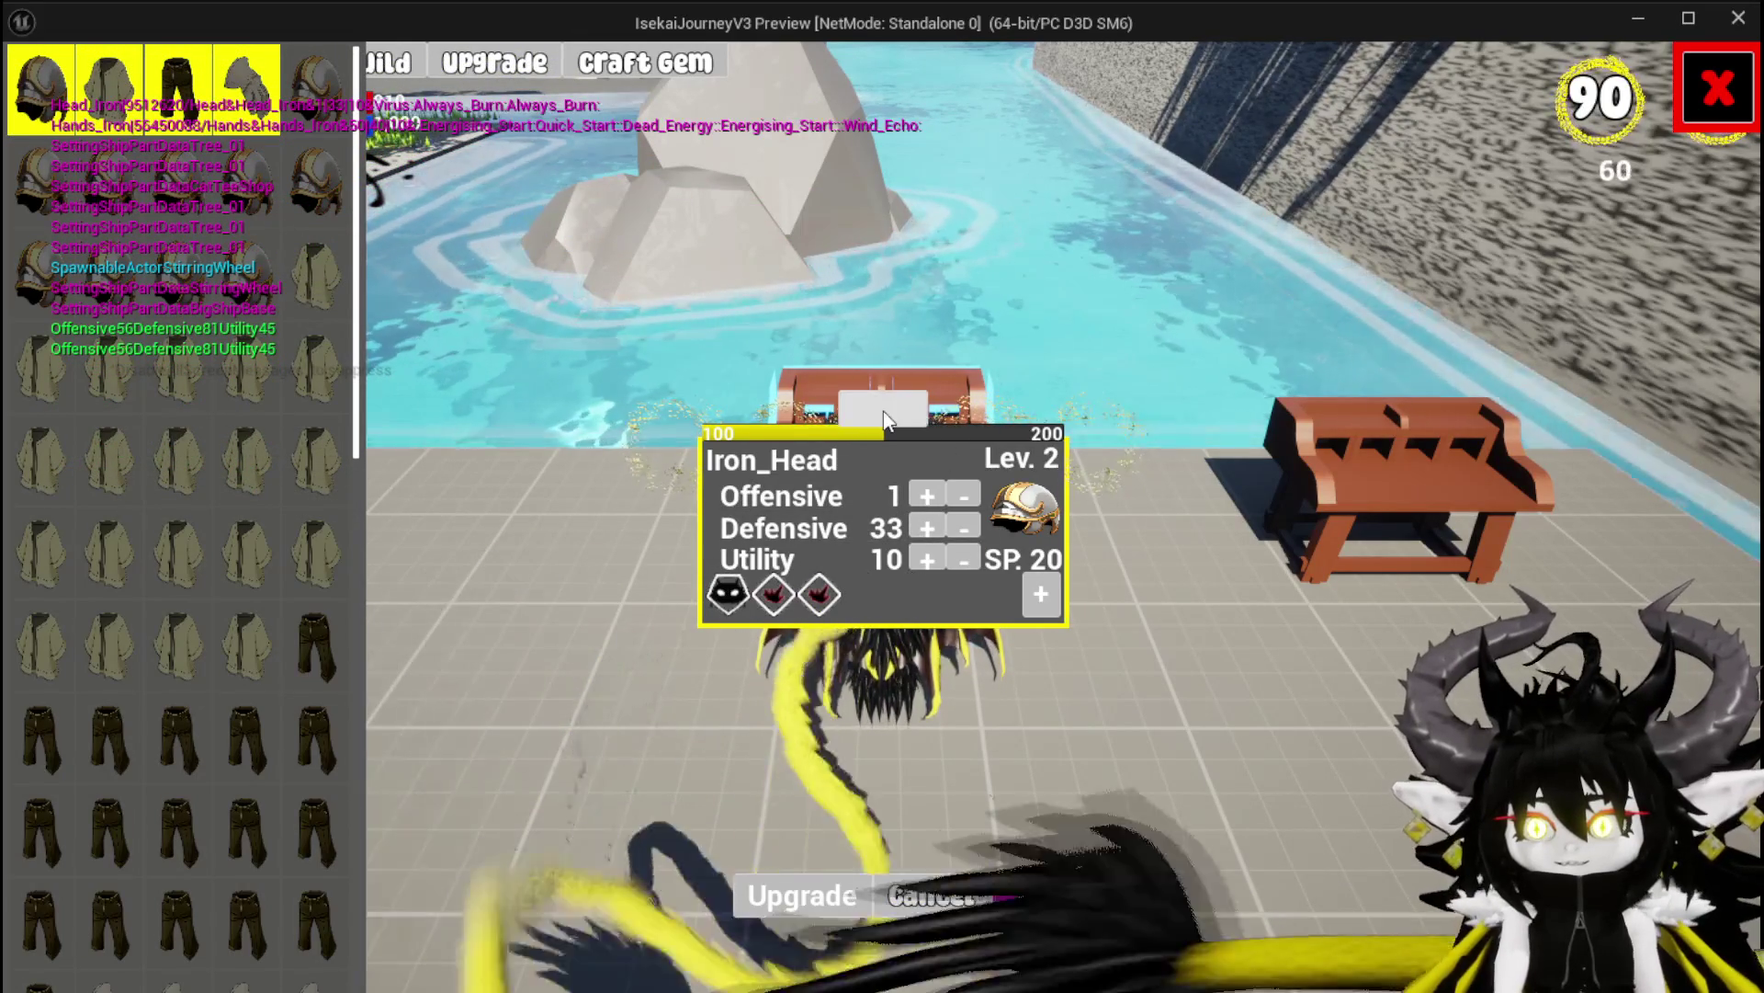
left_click(884, 411)
type("200")
key("Return")
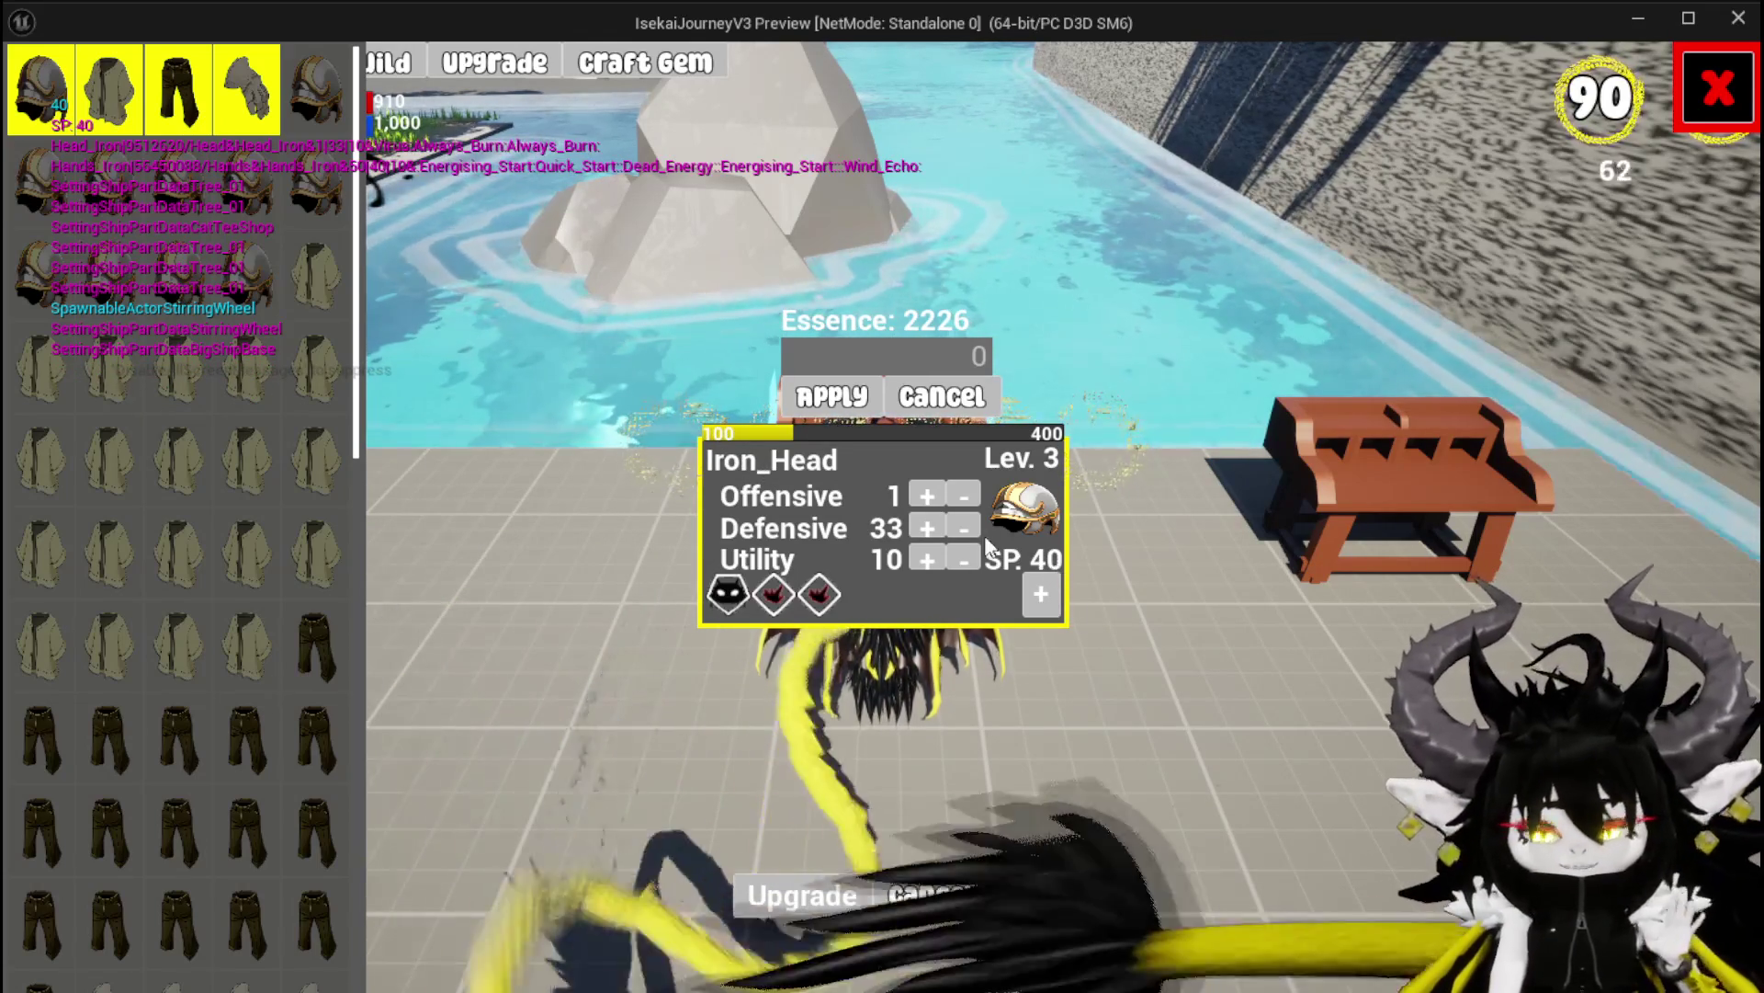
Raise Iron_Head's Offensive stat to 11
left_click(924, 496)
left_click(924, 496)
left_click(923, 497)
left_click(923, 496)
left_click(924, 496)
left_click(923, 496)
left_click(923, 496)
left_click(924, 497)
left_click(924, 497)
left_click(924, 496)
left_click(1041, 594)
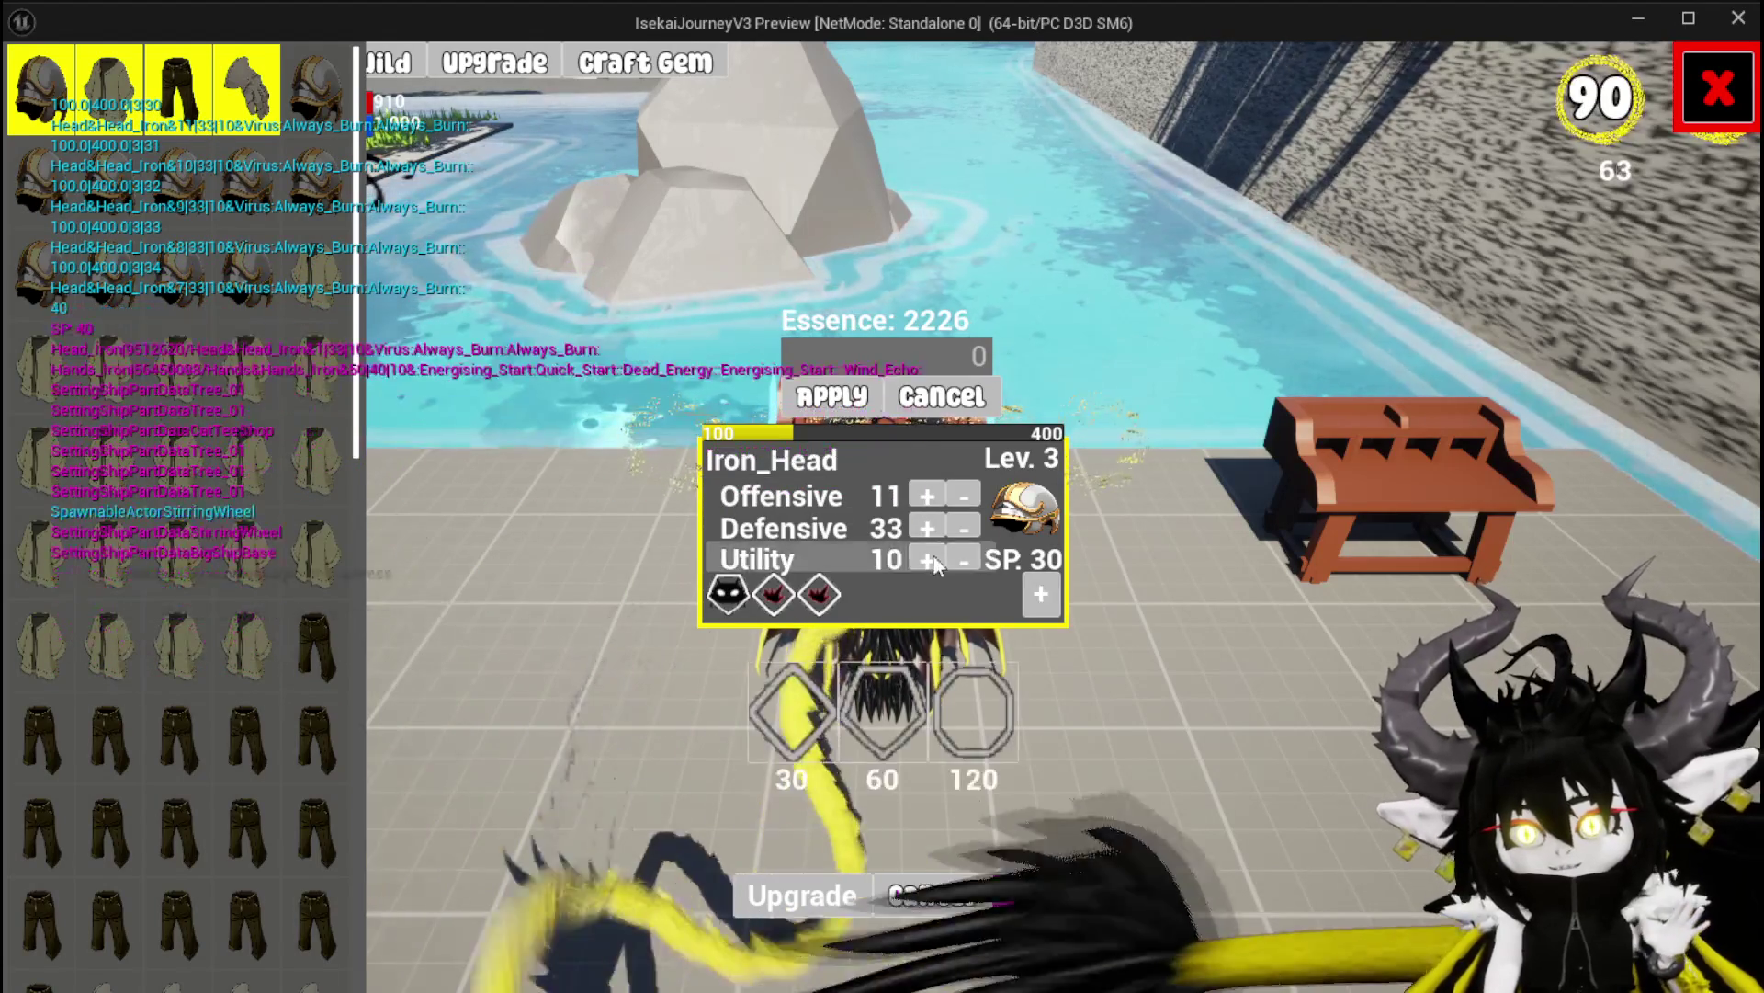
Unlock a fourth gem socket and fill it with the red gem
left_click(772, 703)
left_click(878, 612)
left_click(938, 620)
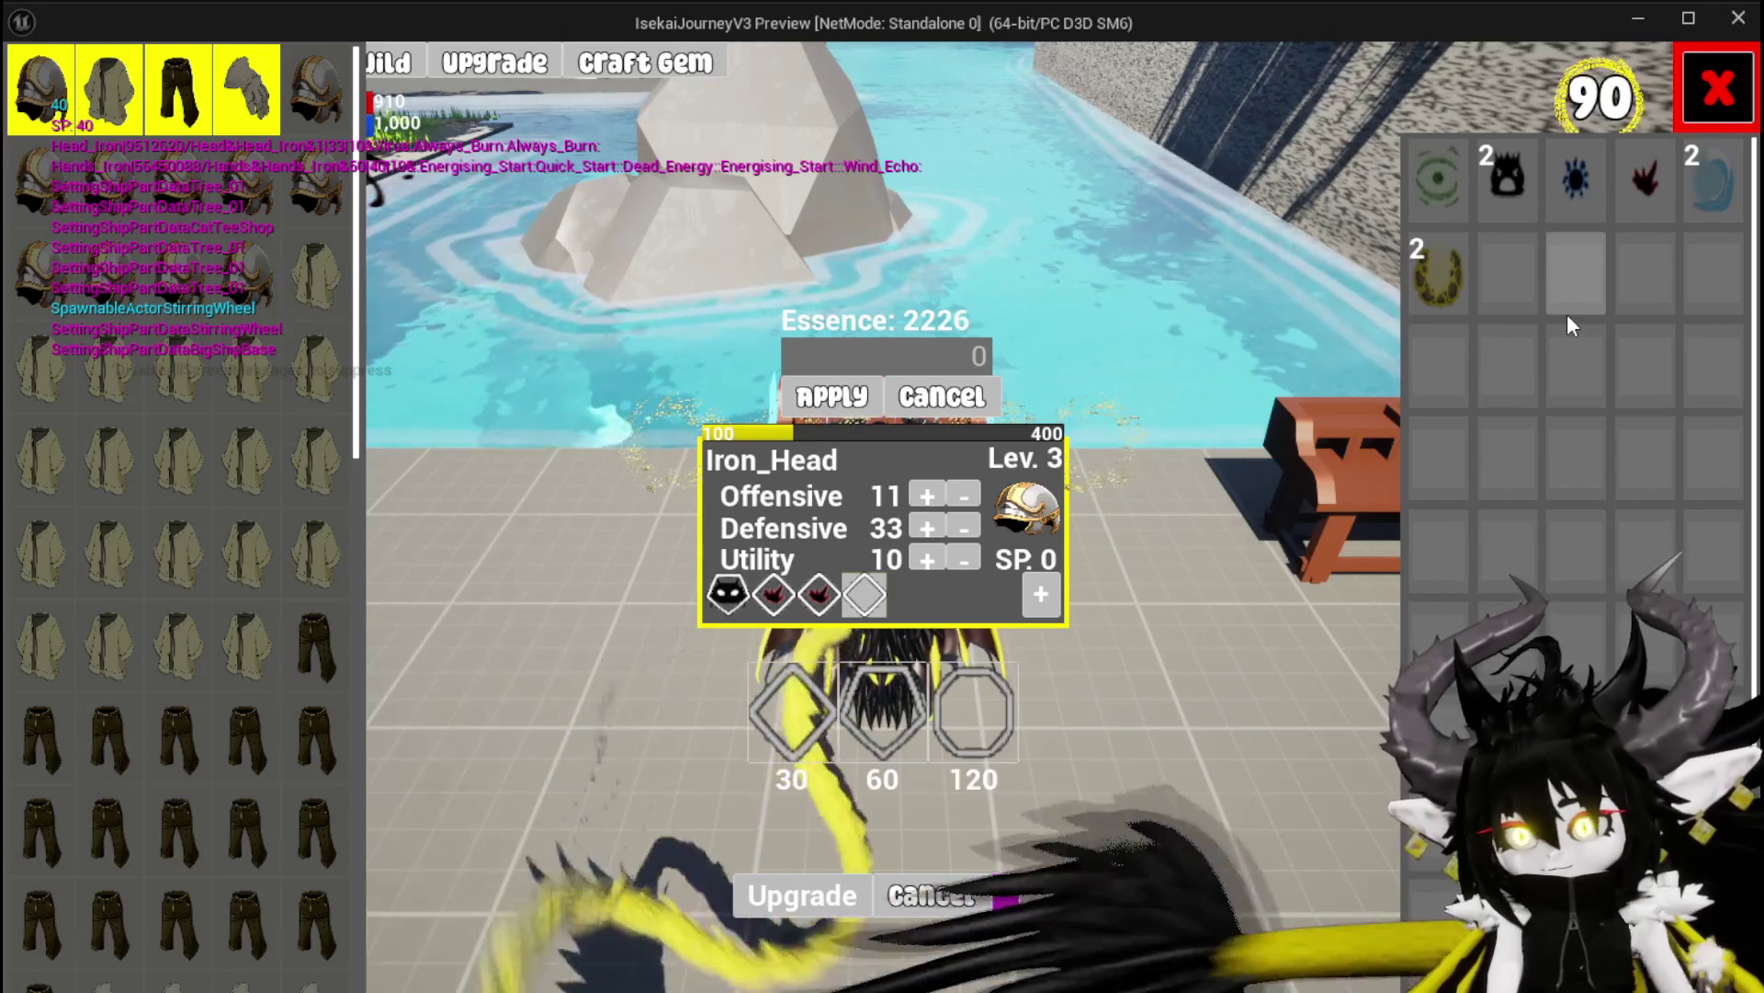
left_click(1629, 200)
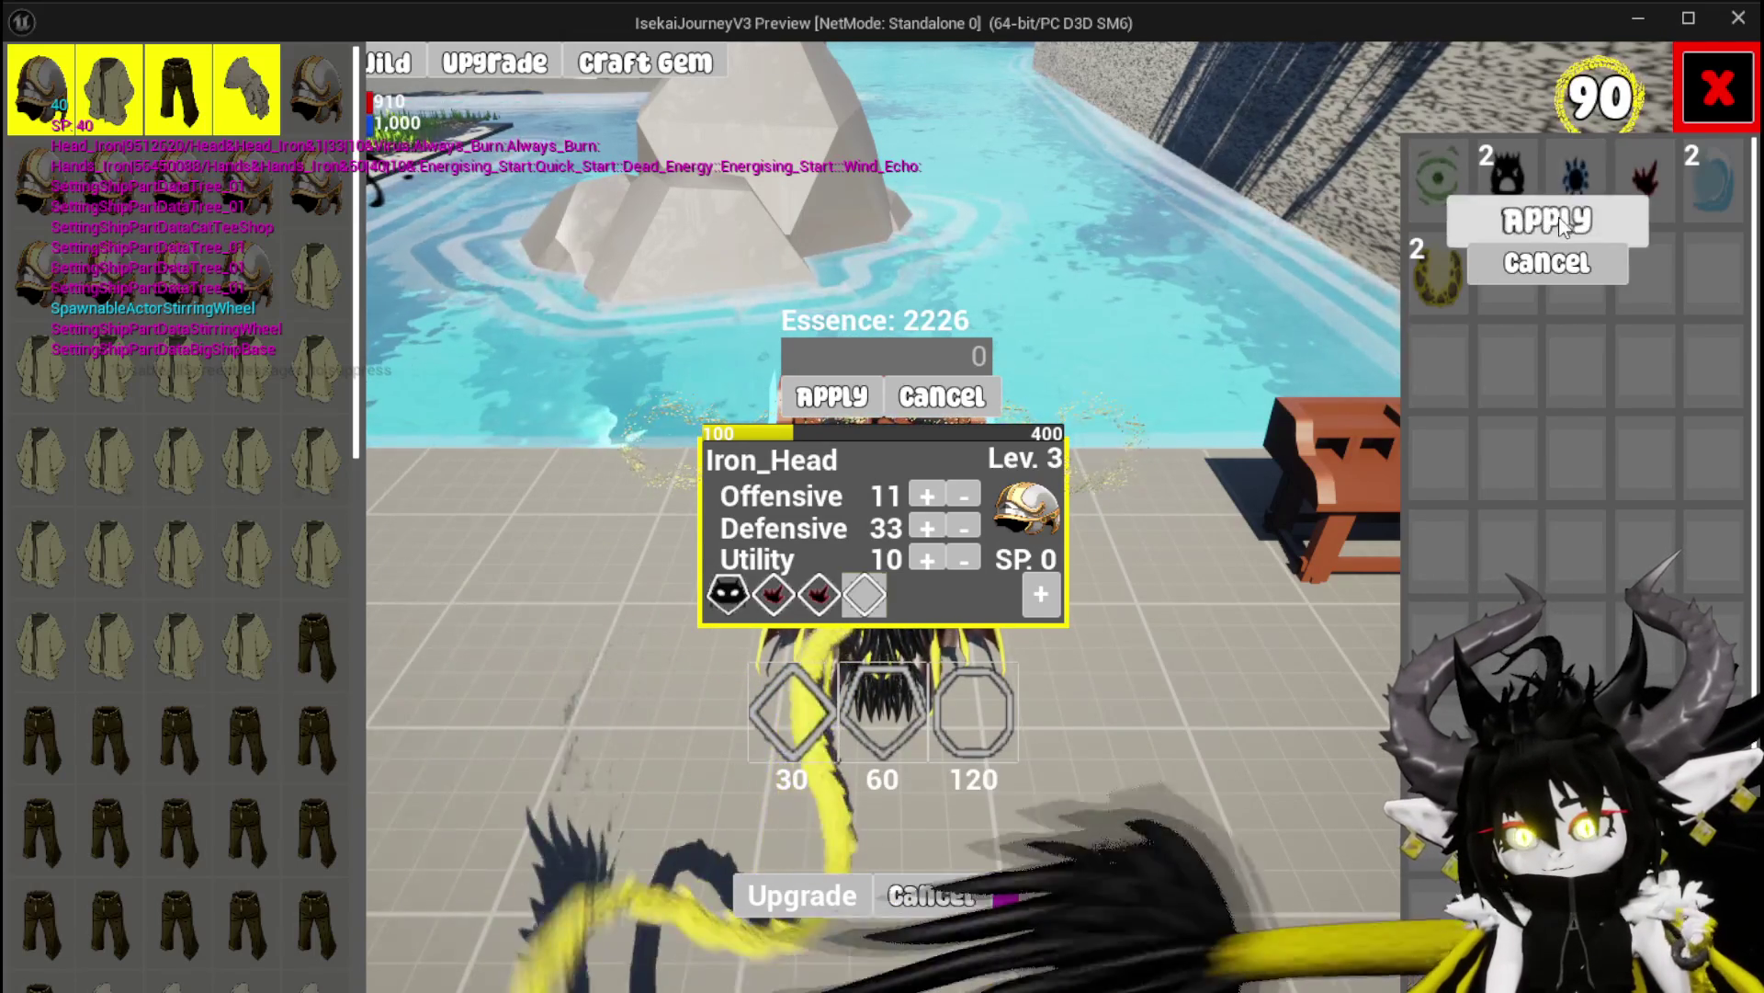
left_click(1548, 221)
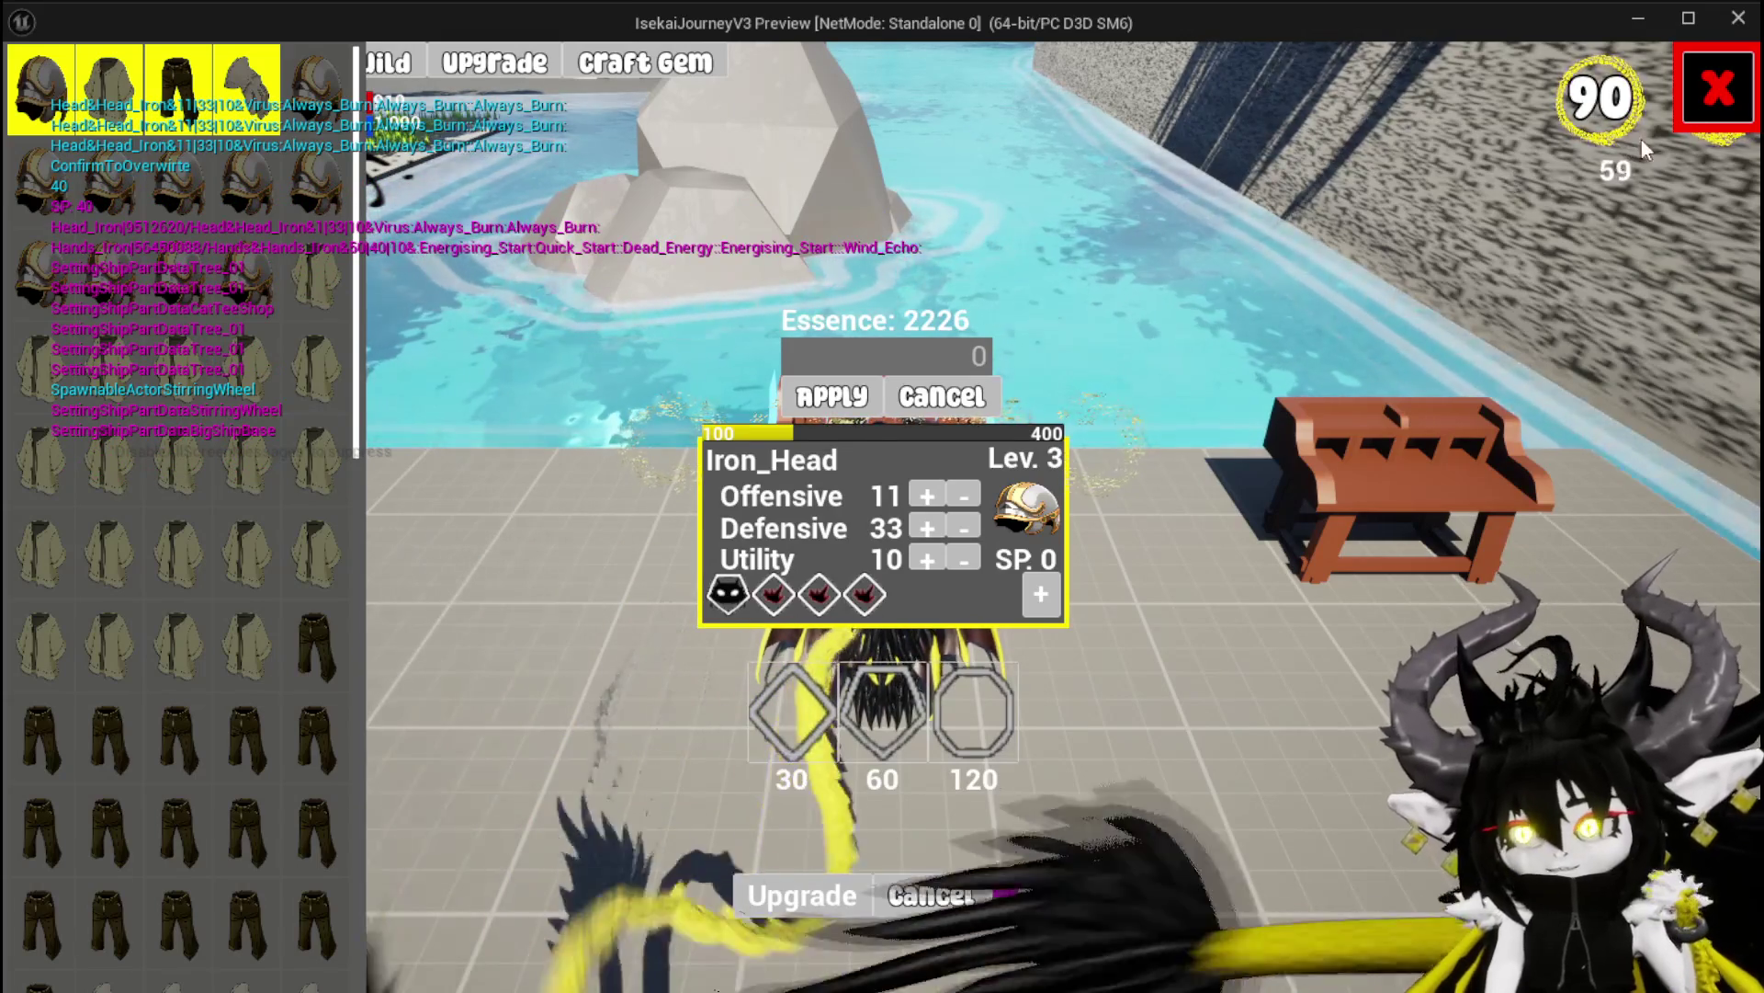
left_click(388, 69)
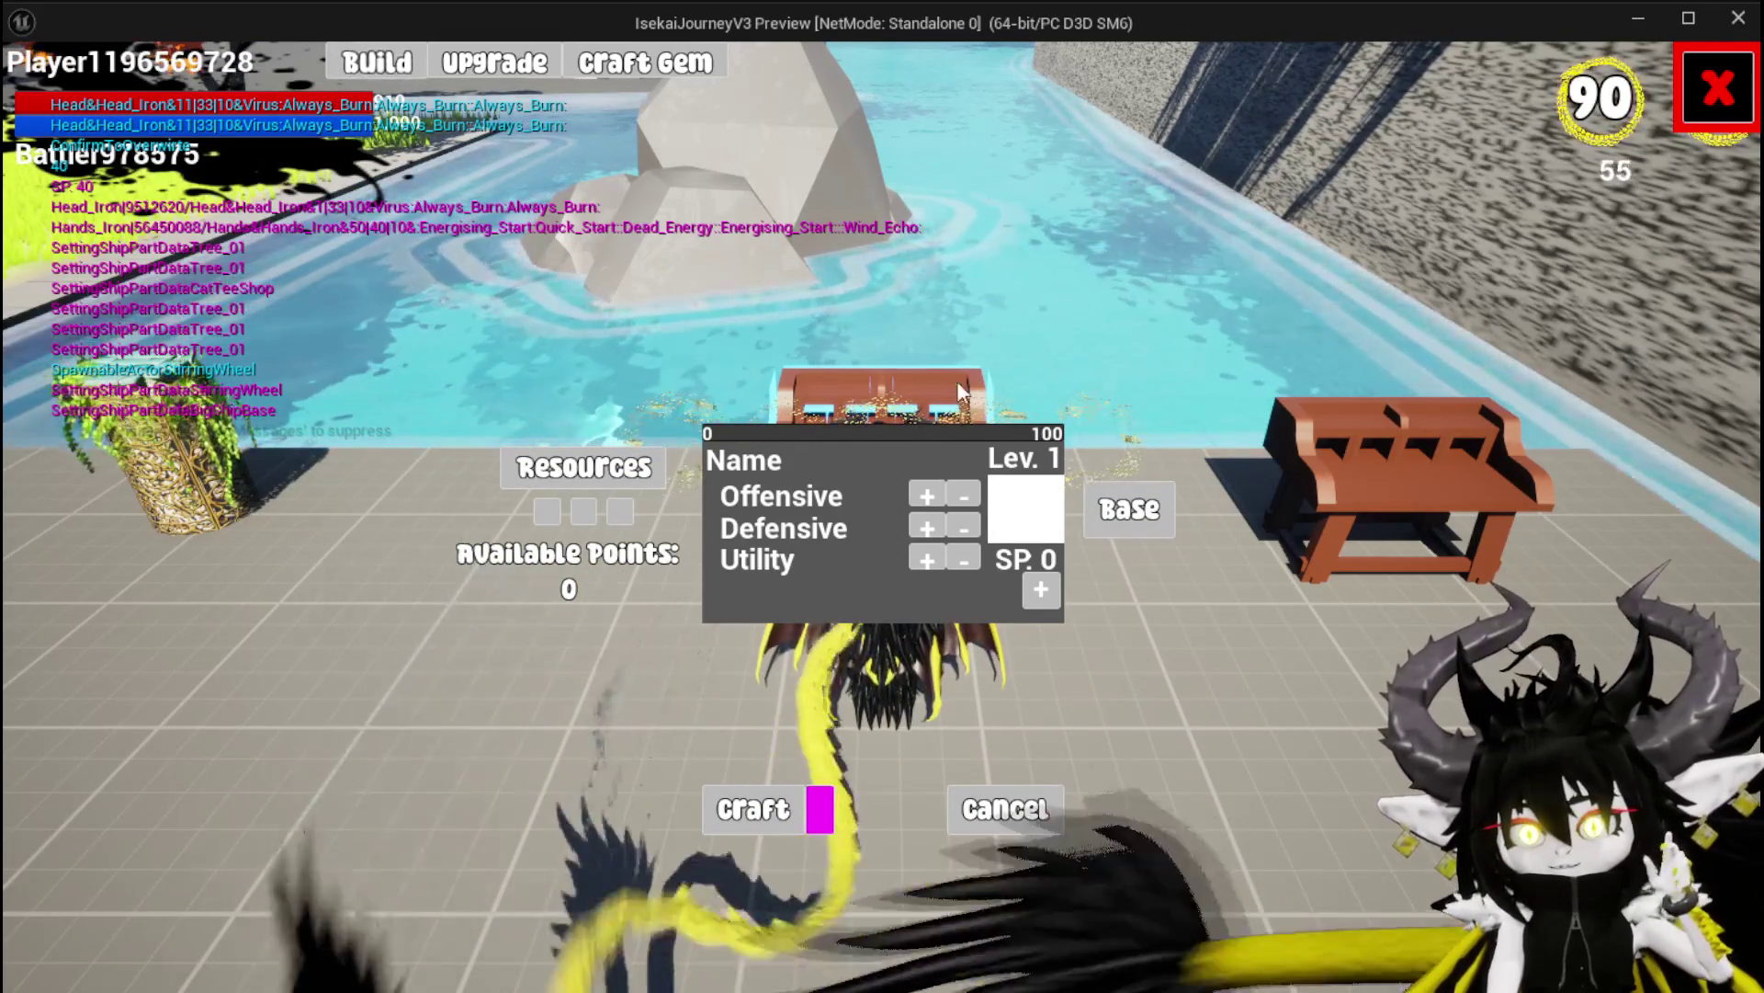
Add three resources, choose Legs as the base, and pour 100 points into Offensive
left_click(622, 461)
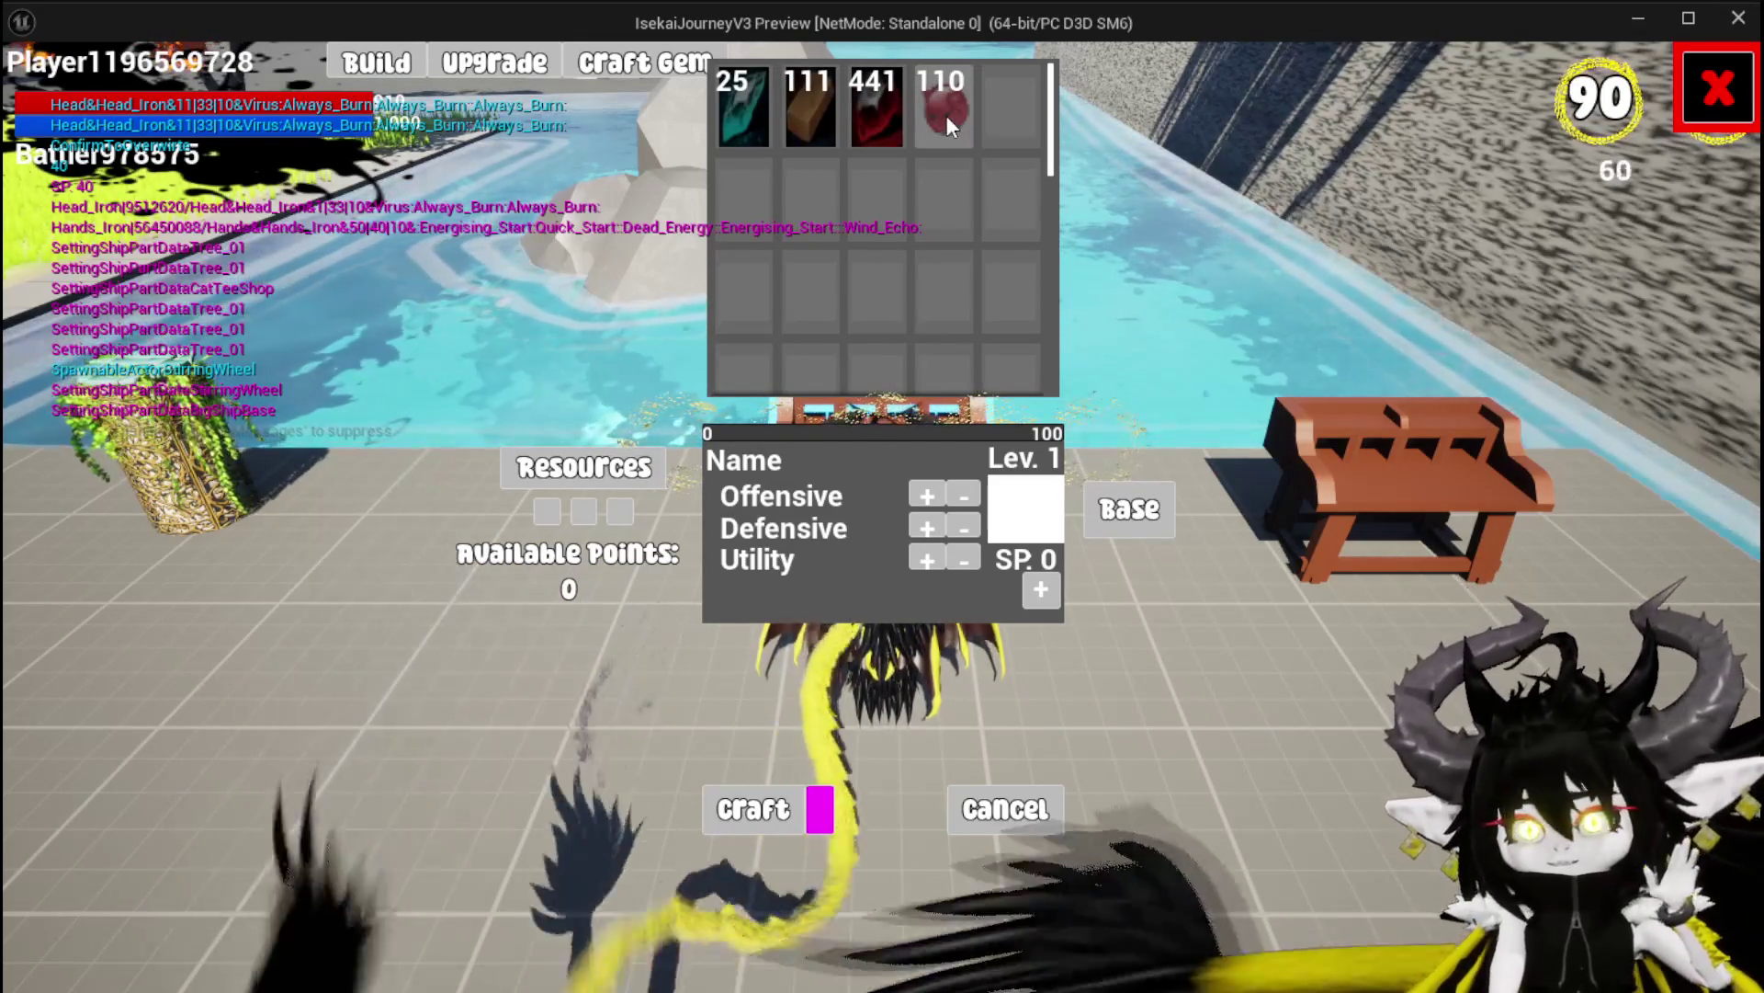
left_click(744, 113)
left_click(937, 117)
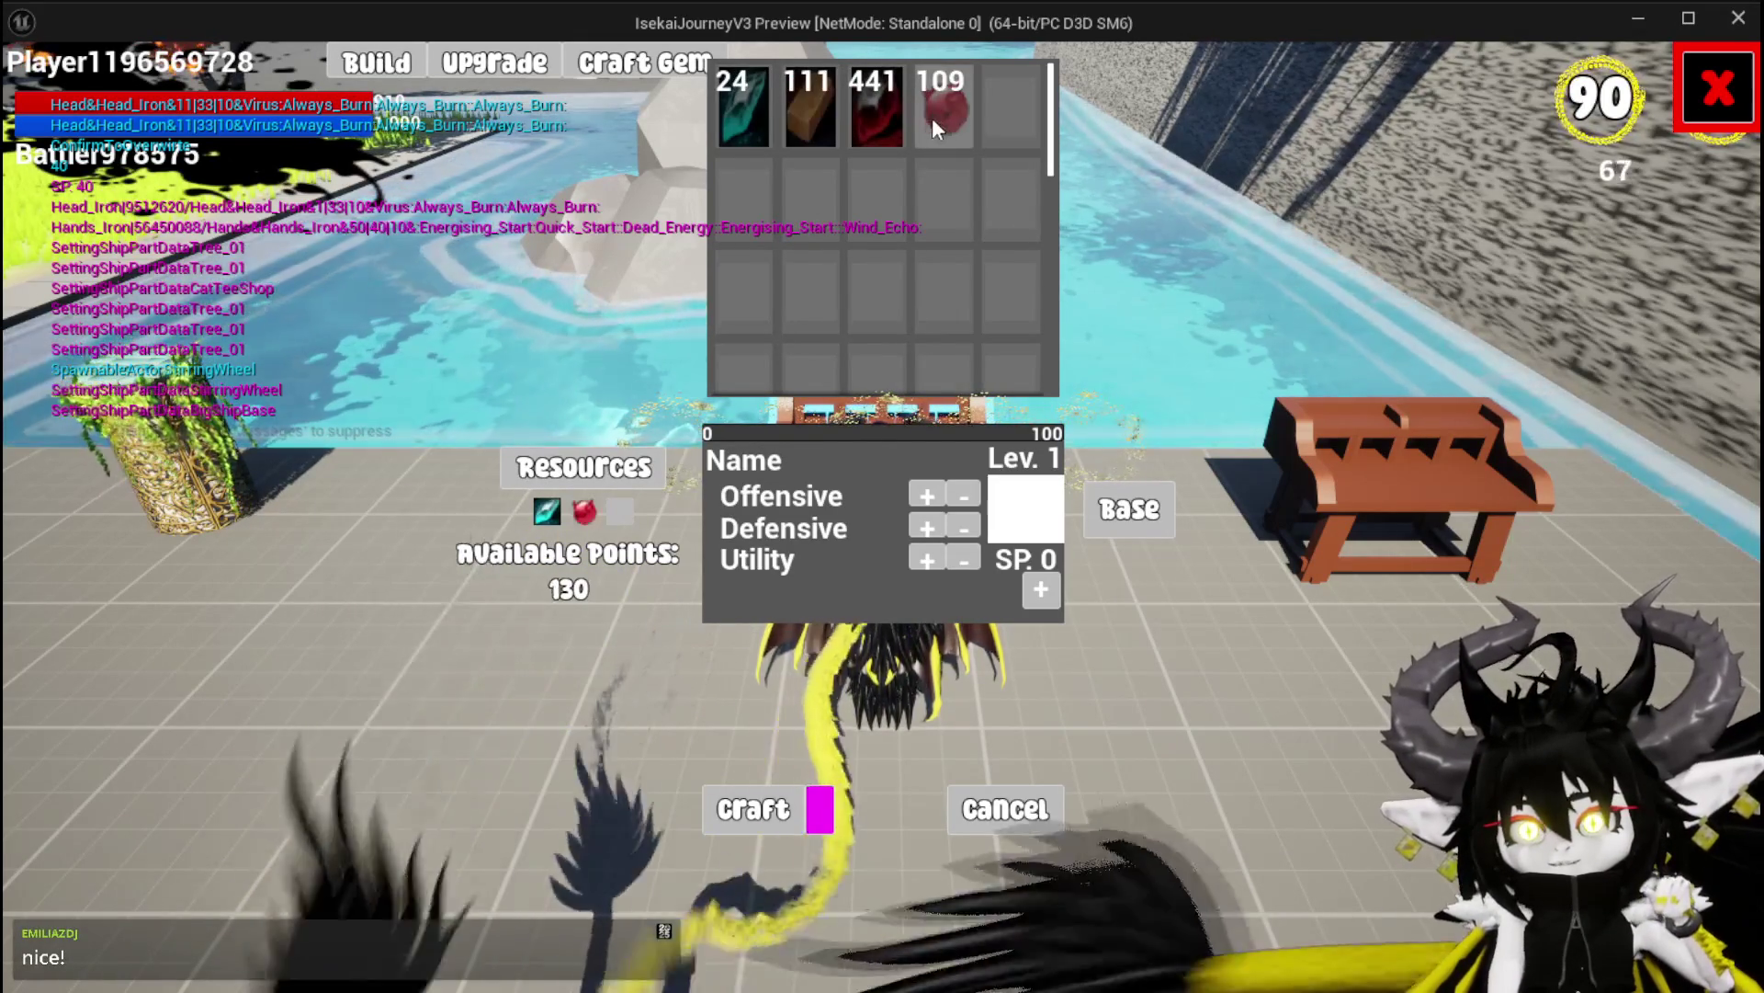
left_click(857, 125)
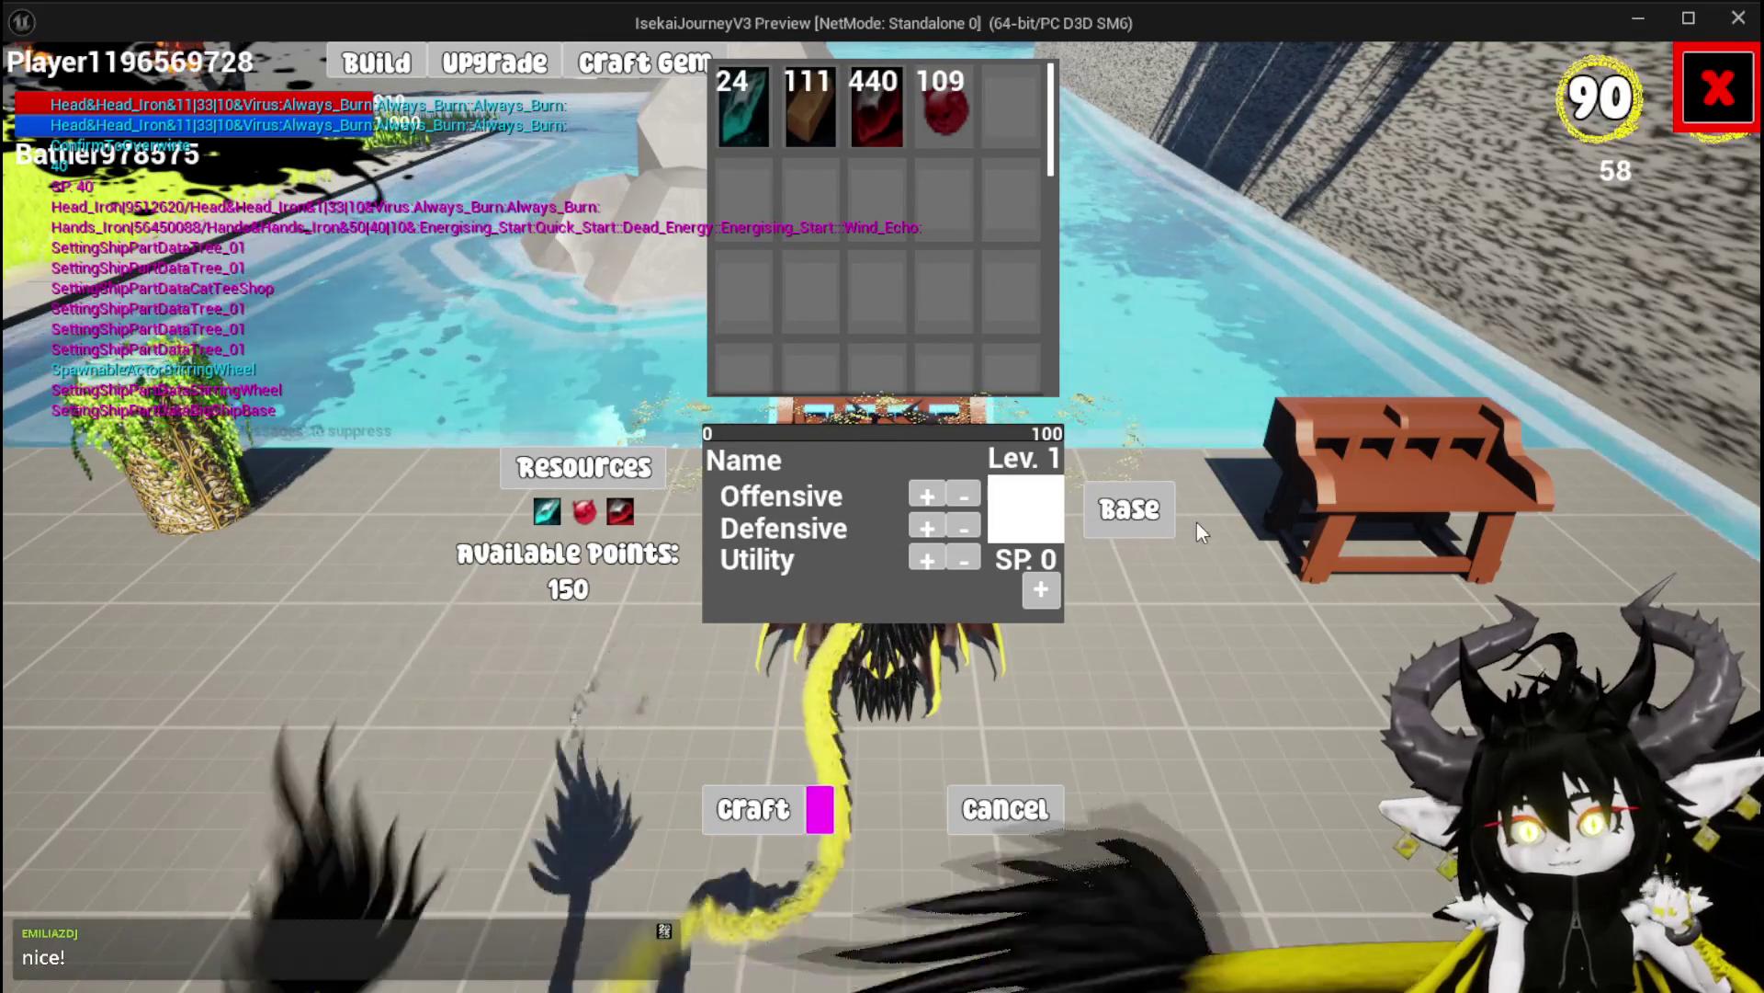
left_click(1197, 523)
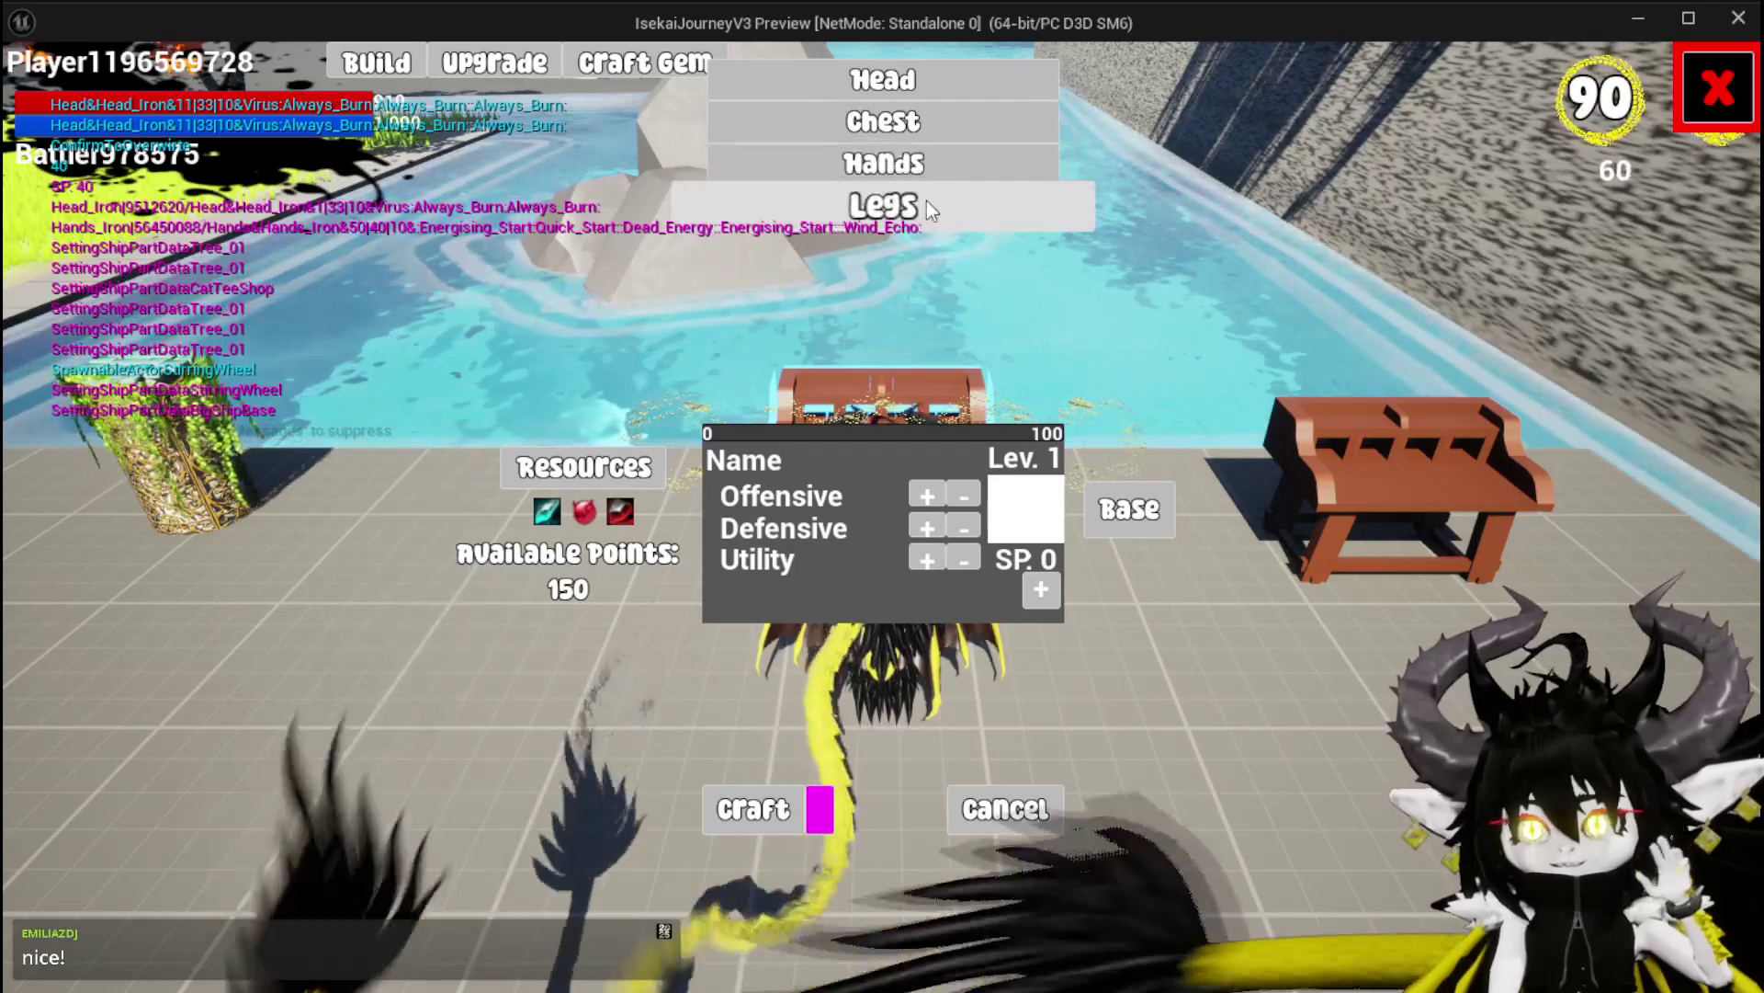
left_click(929, 204)
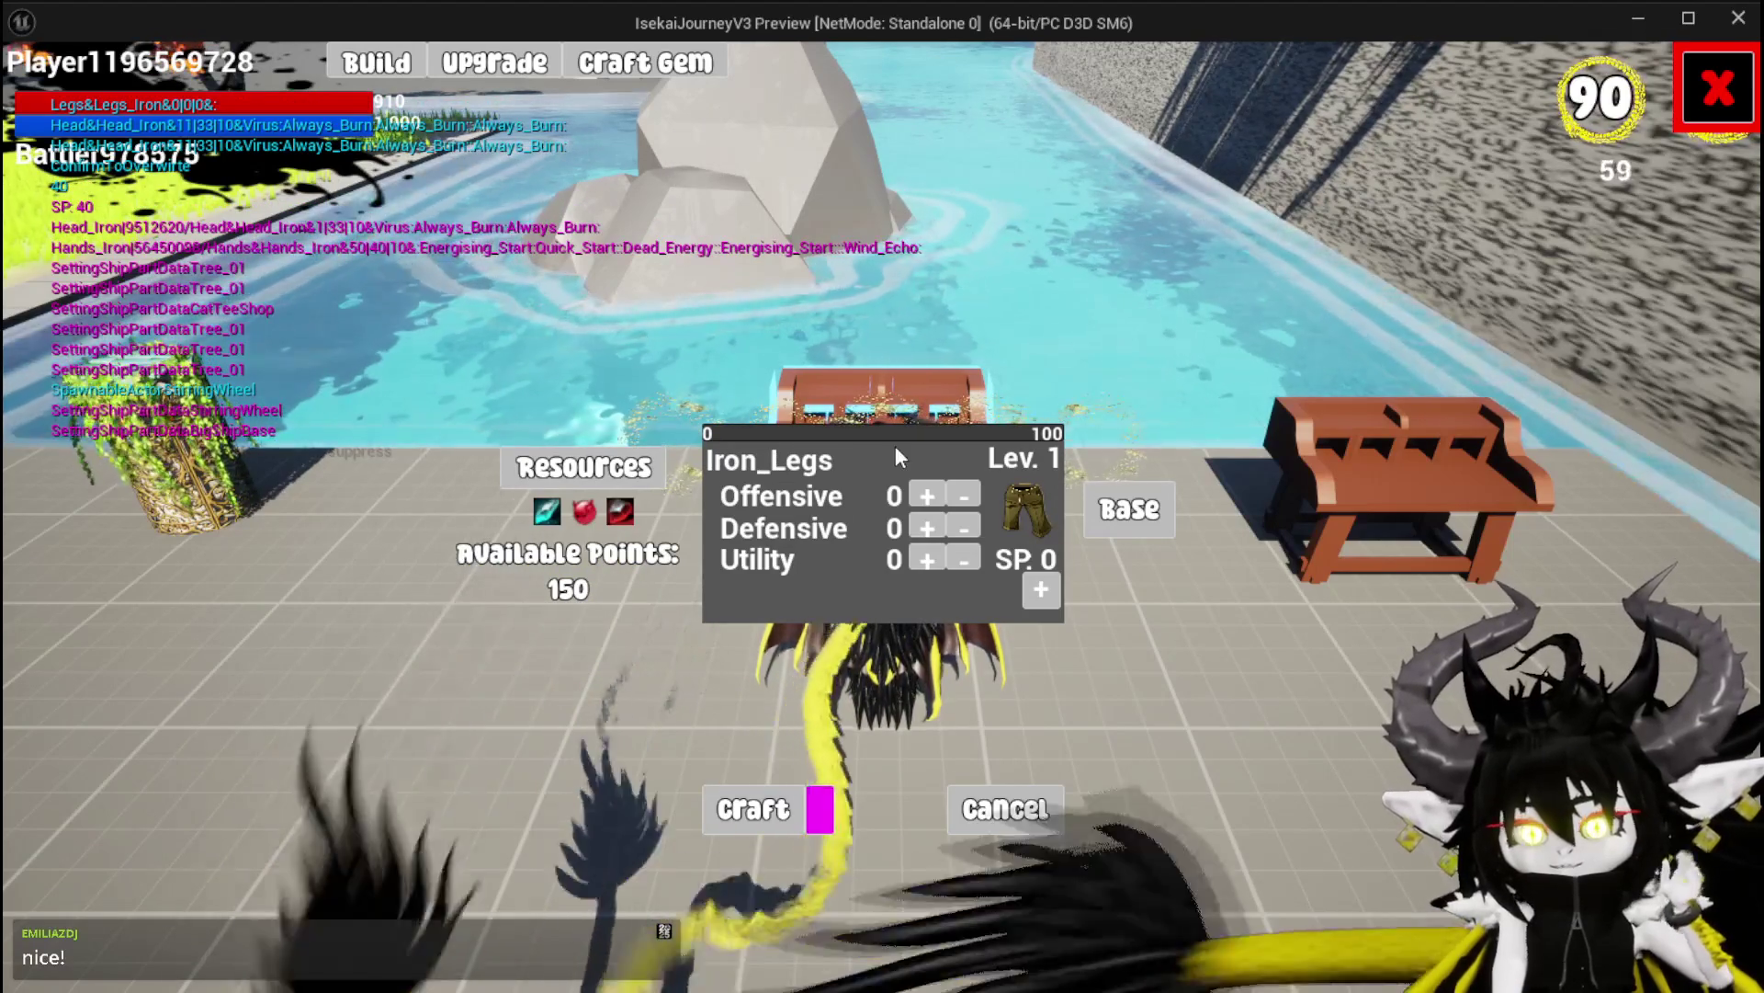
left_click(919, 496)
left_click_drag(915, 495, 915, 495)
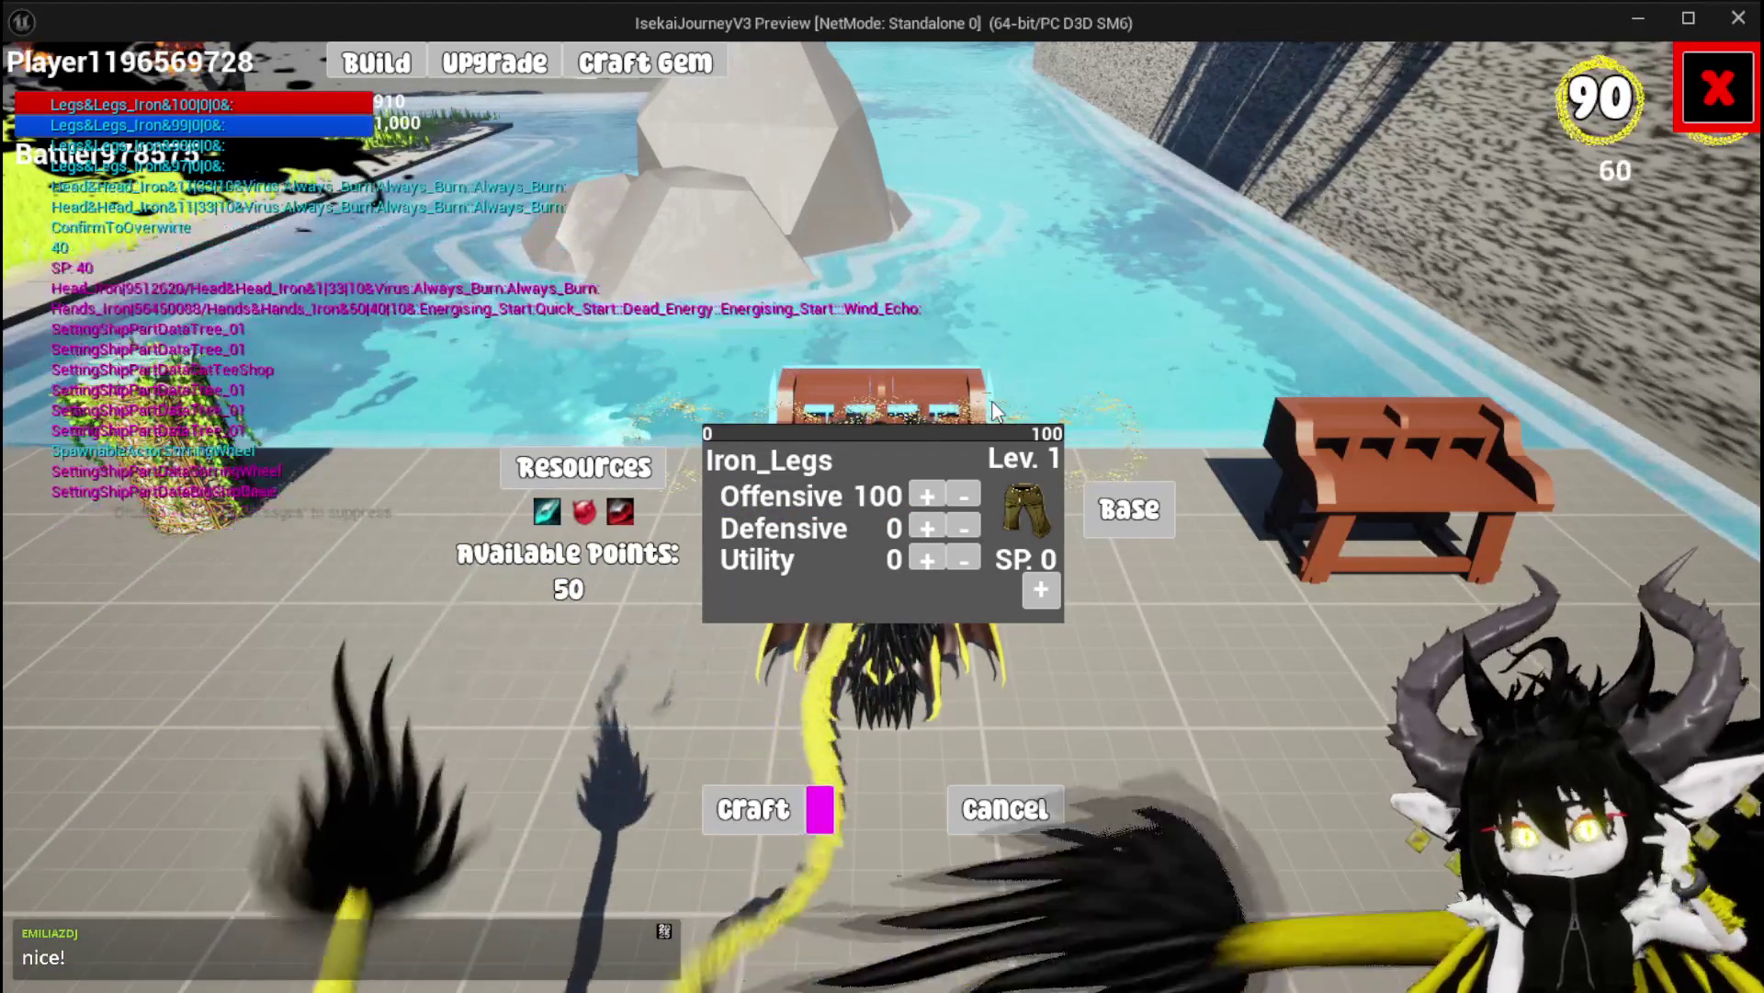